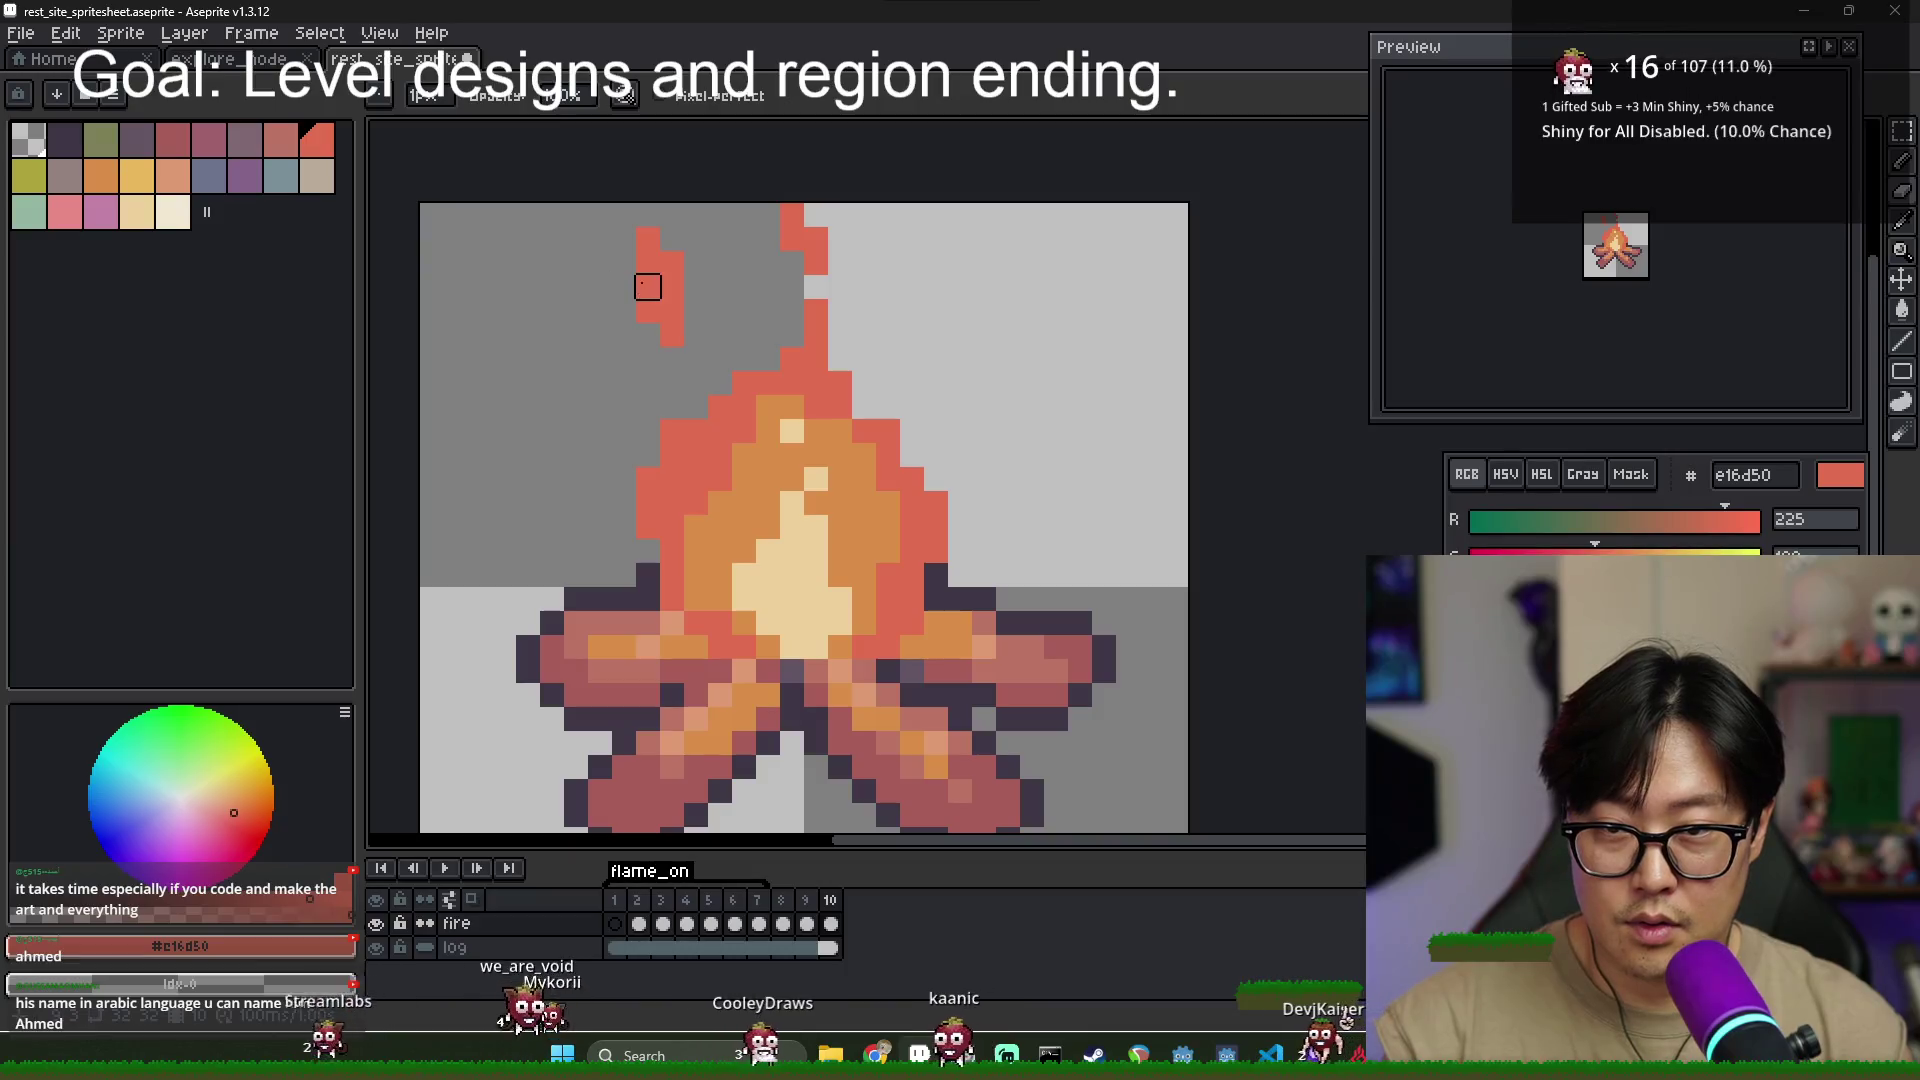
# - On frame 10, erase the bottom of the upper-left flame tongue and the red pixel beside the stem
pyautogui.click(808, 923)
pyautogui.click(829, 923)
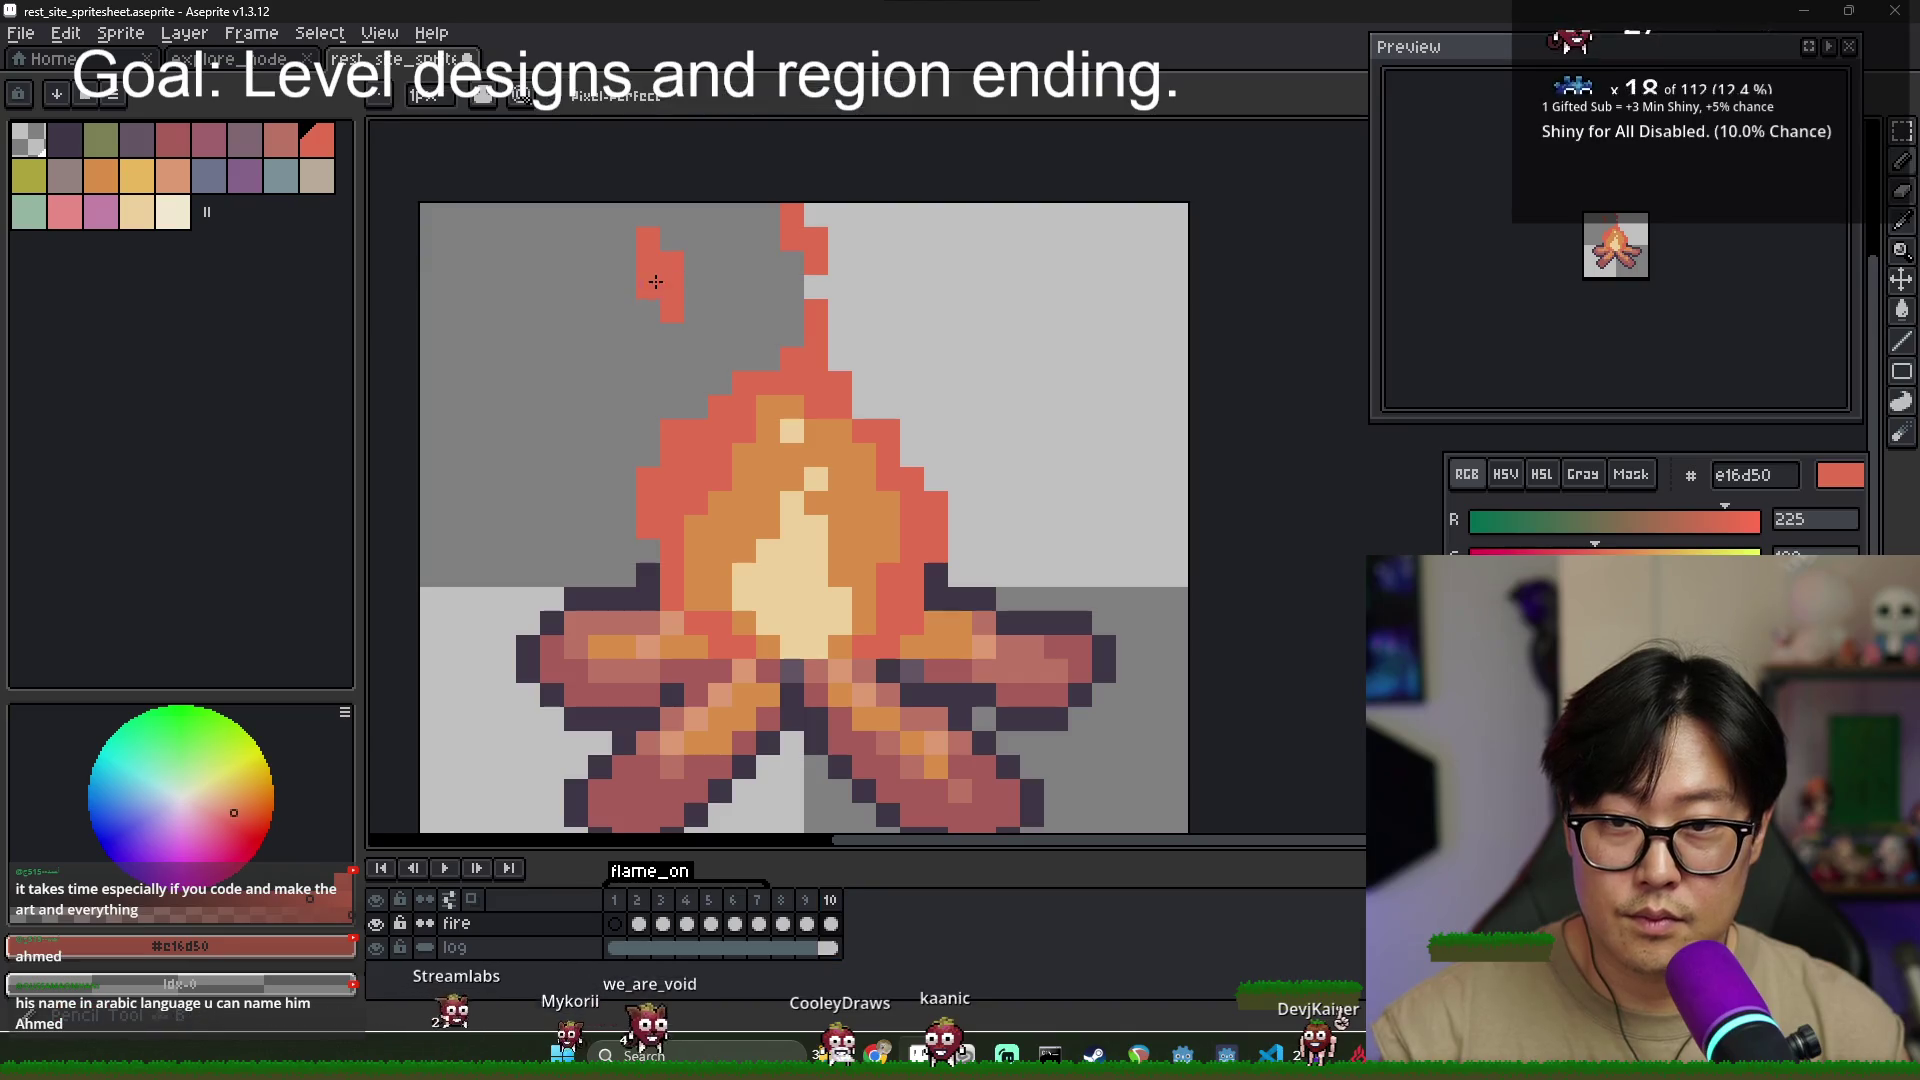
pyautogui.click(676, 340)
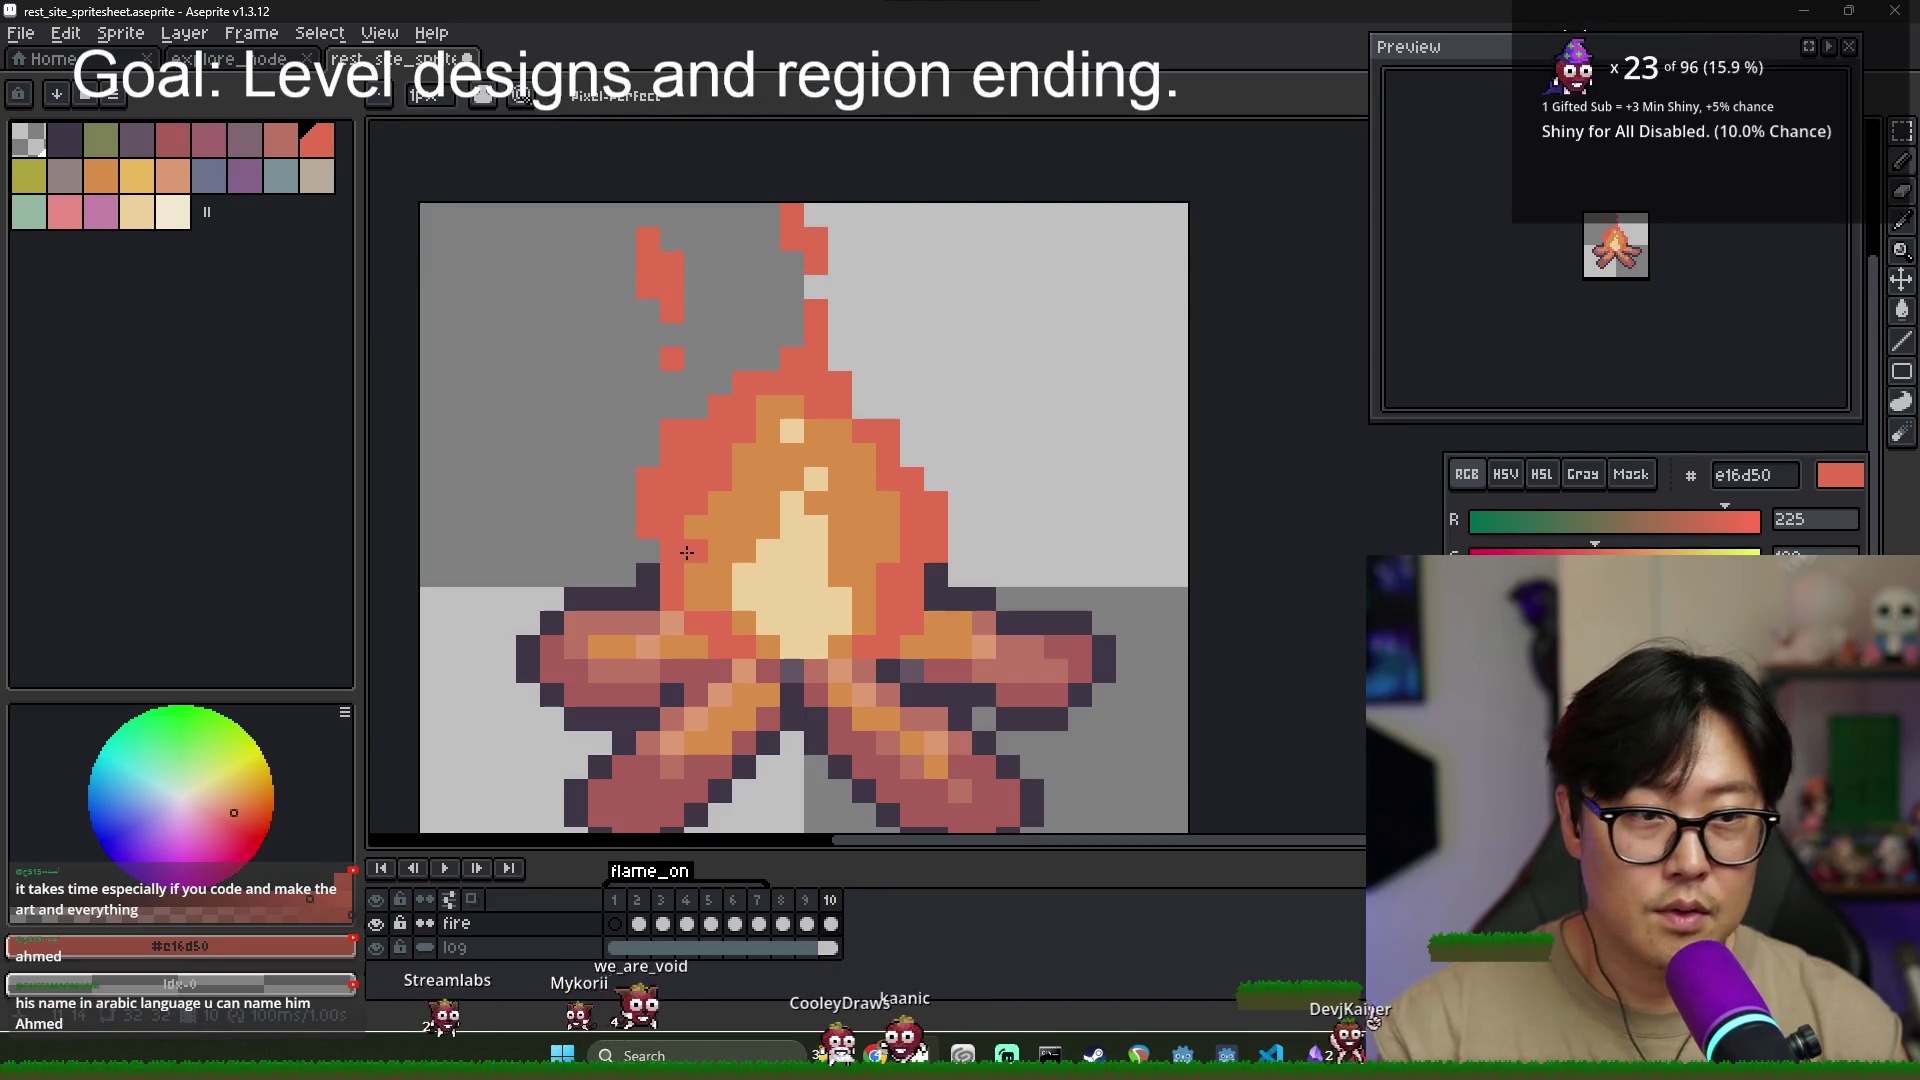
pyautogui.click(806, 923)
pyautogui.click(839, 901)
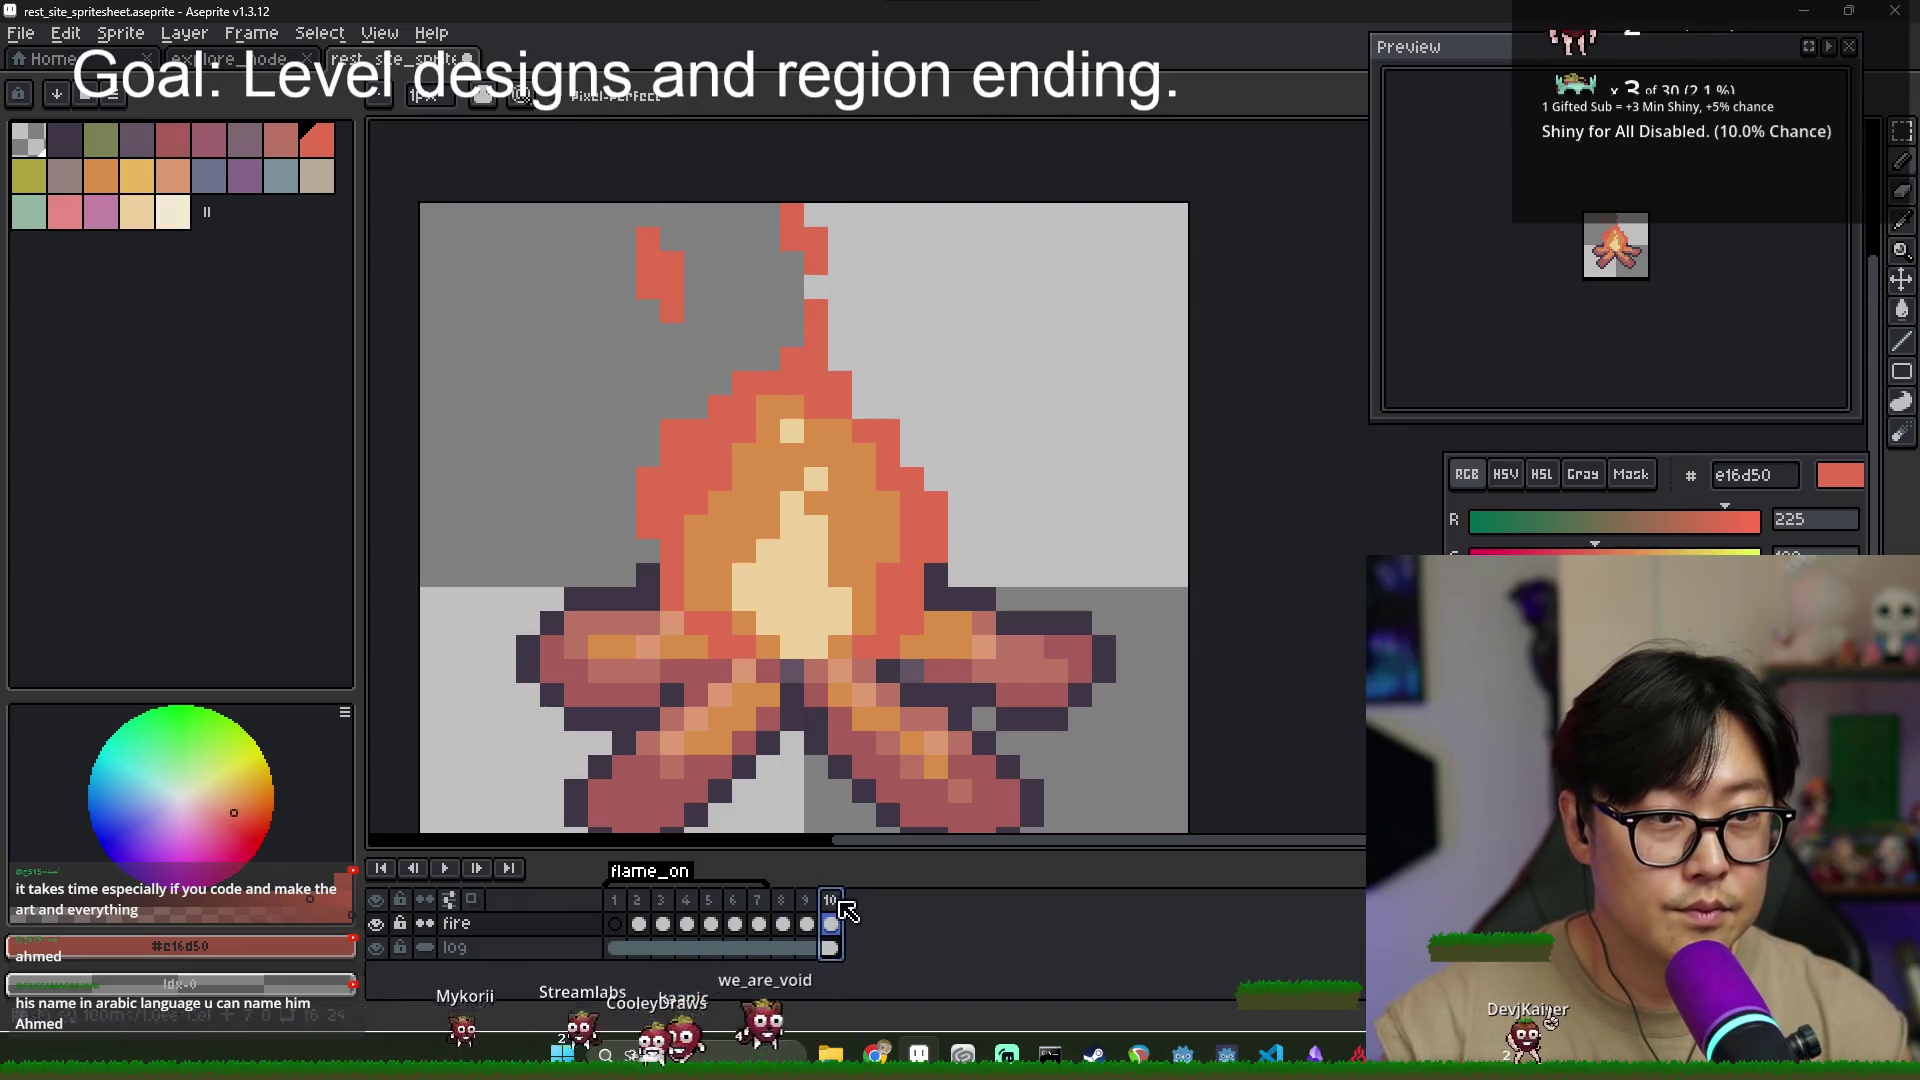
pyautogui.click(840, 308)
pyautogui.press('e')
pyautogui.press('b')
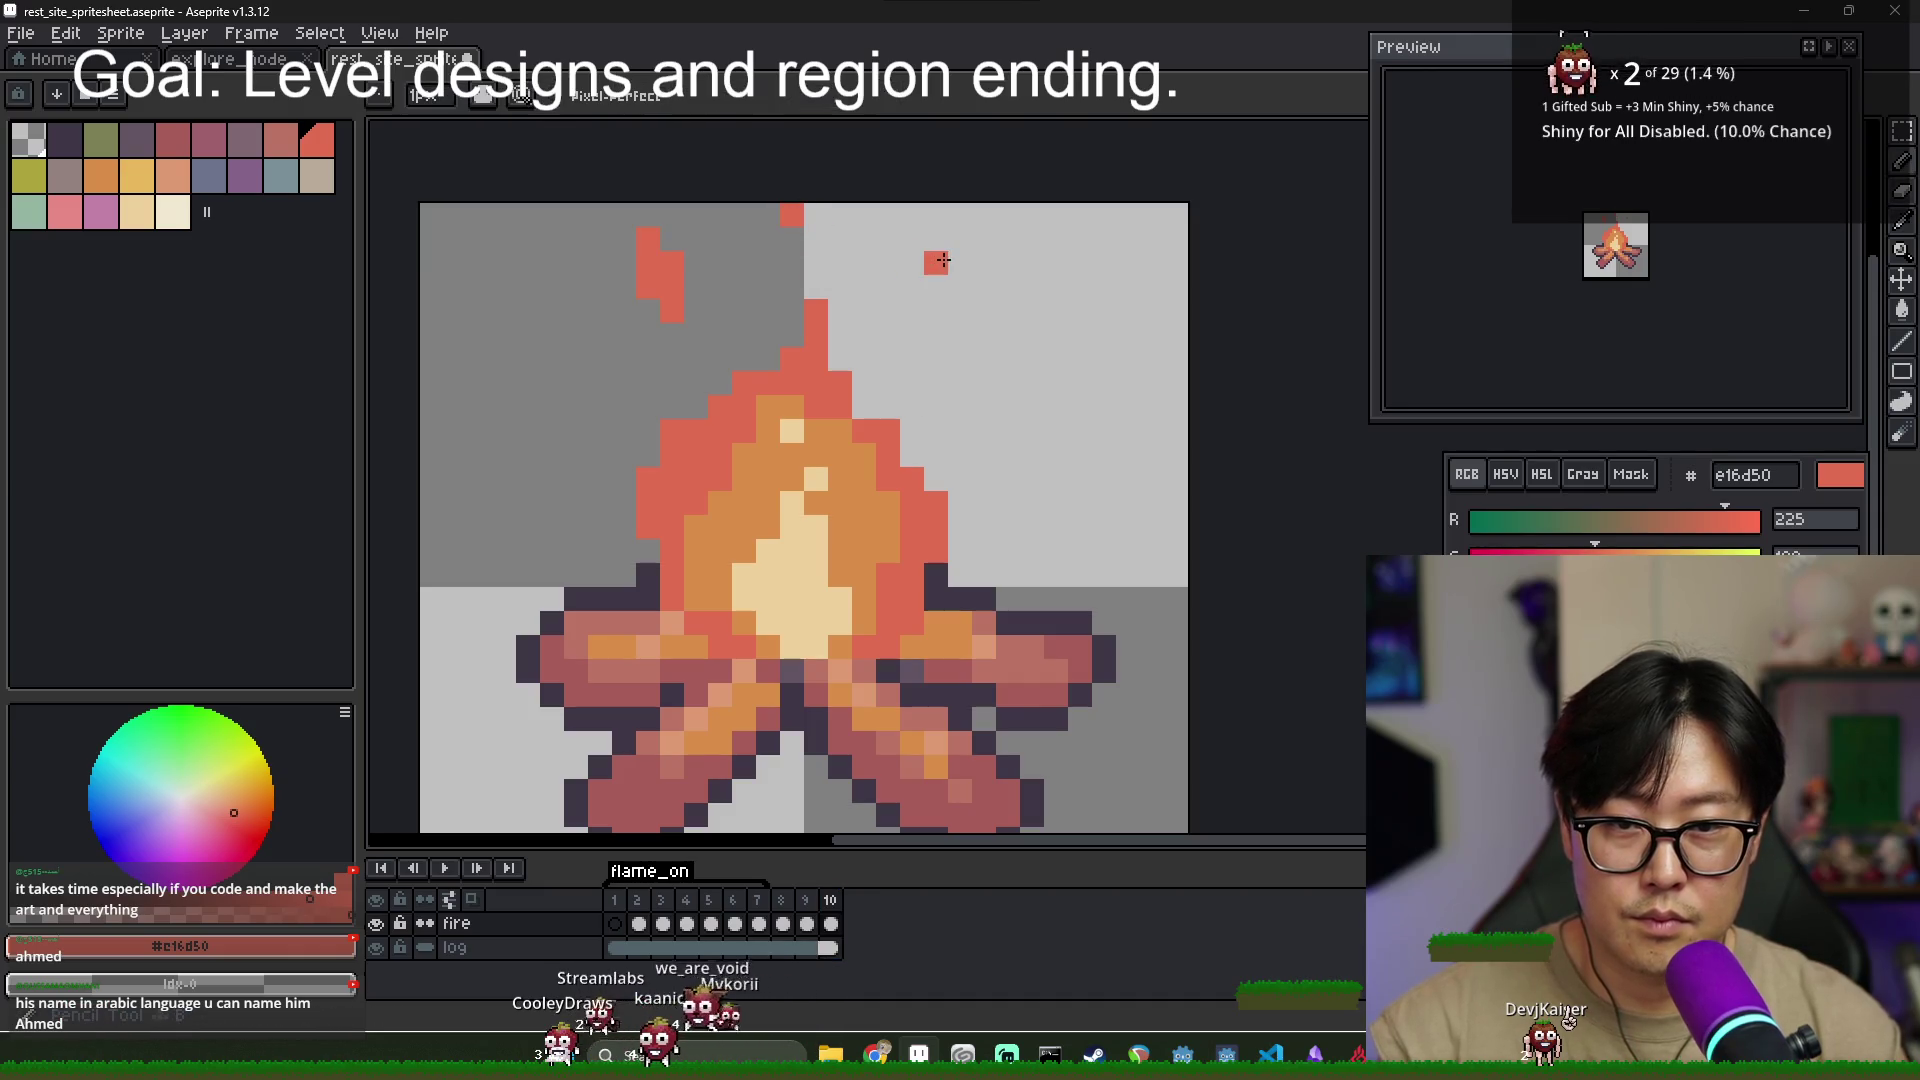
# - Trim the upper-right flame tongue down to its top pixel, comparing against frame 9
pyautogui.rightClick(1003, 459)
pyautogui.rightClick(960, 262)
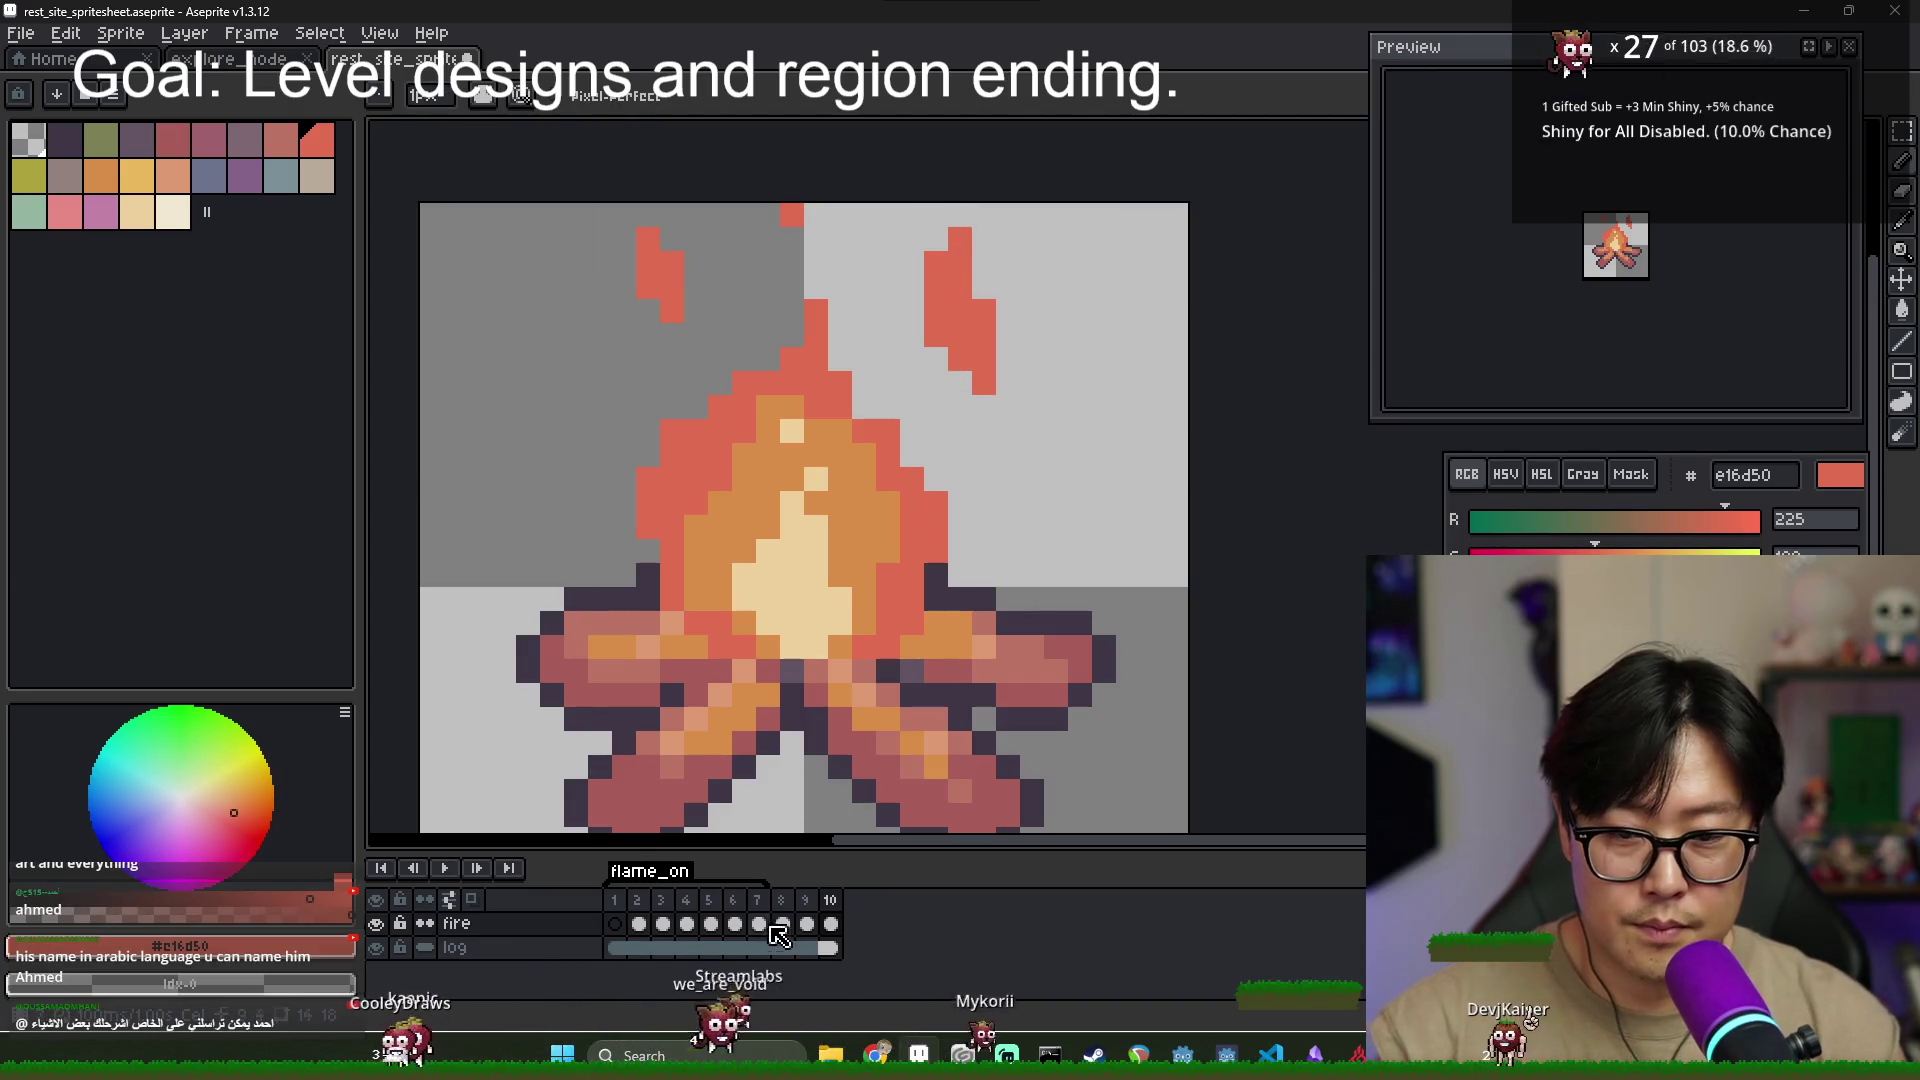
pyautogui.click(807, 923)
pyautogui.click(834, 921)
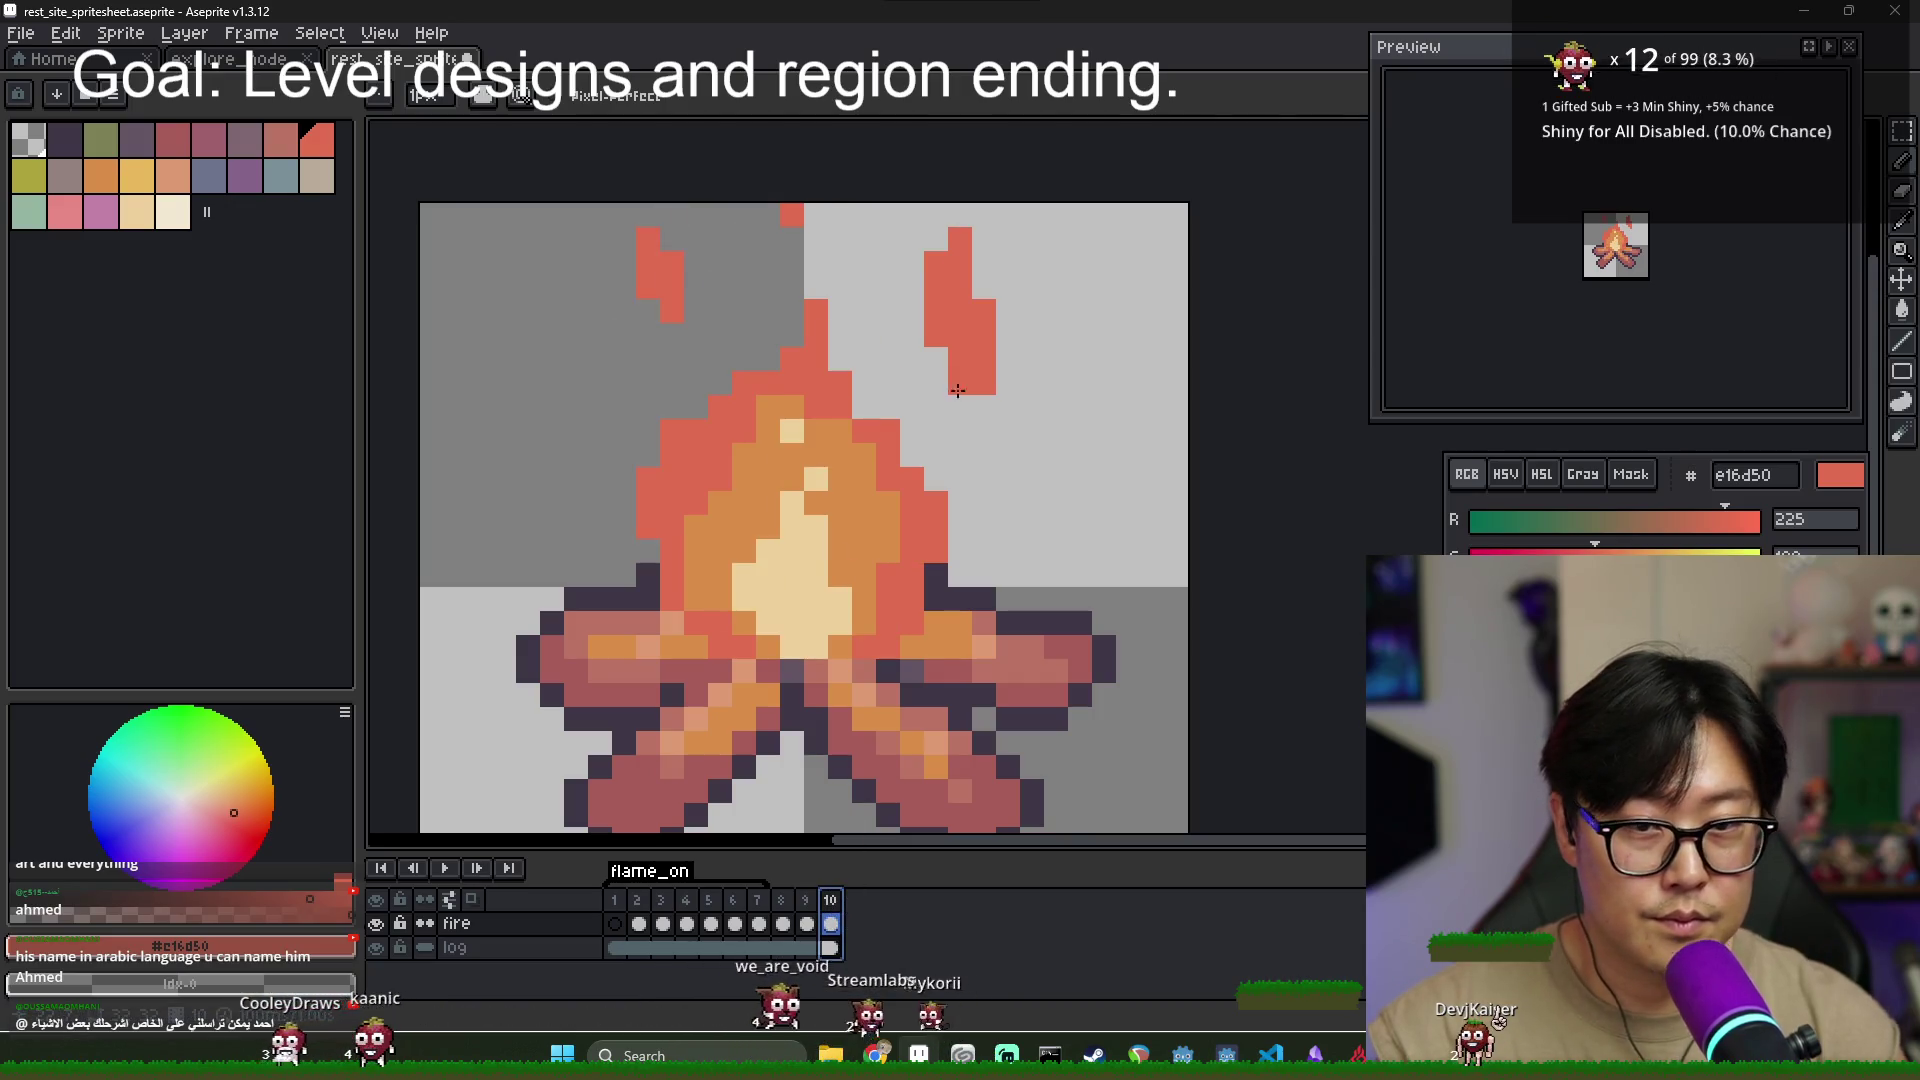
pyautogui.press('e')
pyautogui.moveTo(935, 384); pyautogui.dragTo(983, 372)
pyautogui.moveTo(936, 287); pyautogui.dragTo(936, 262)
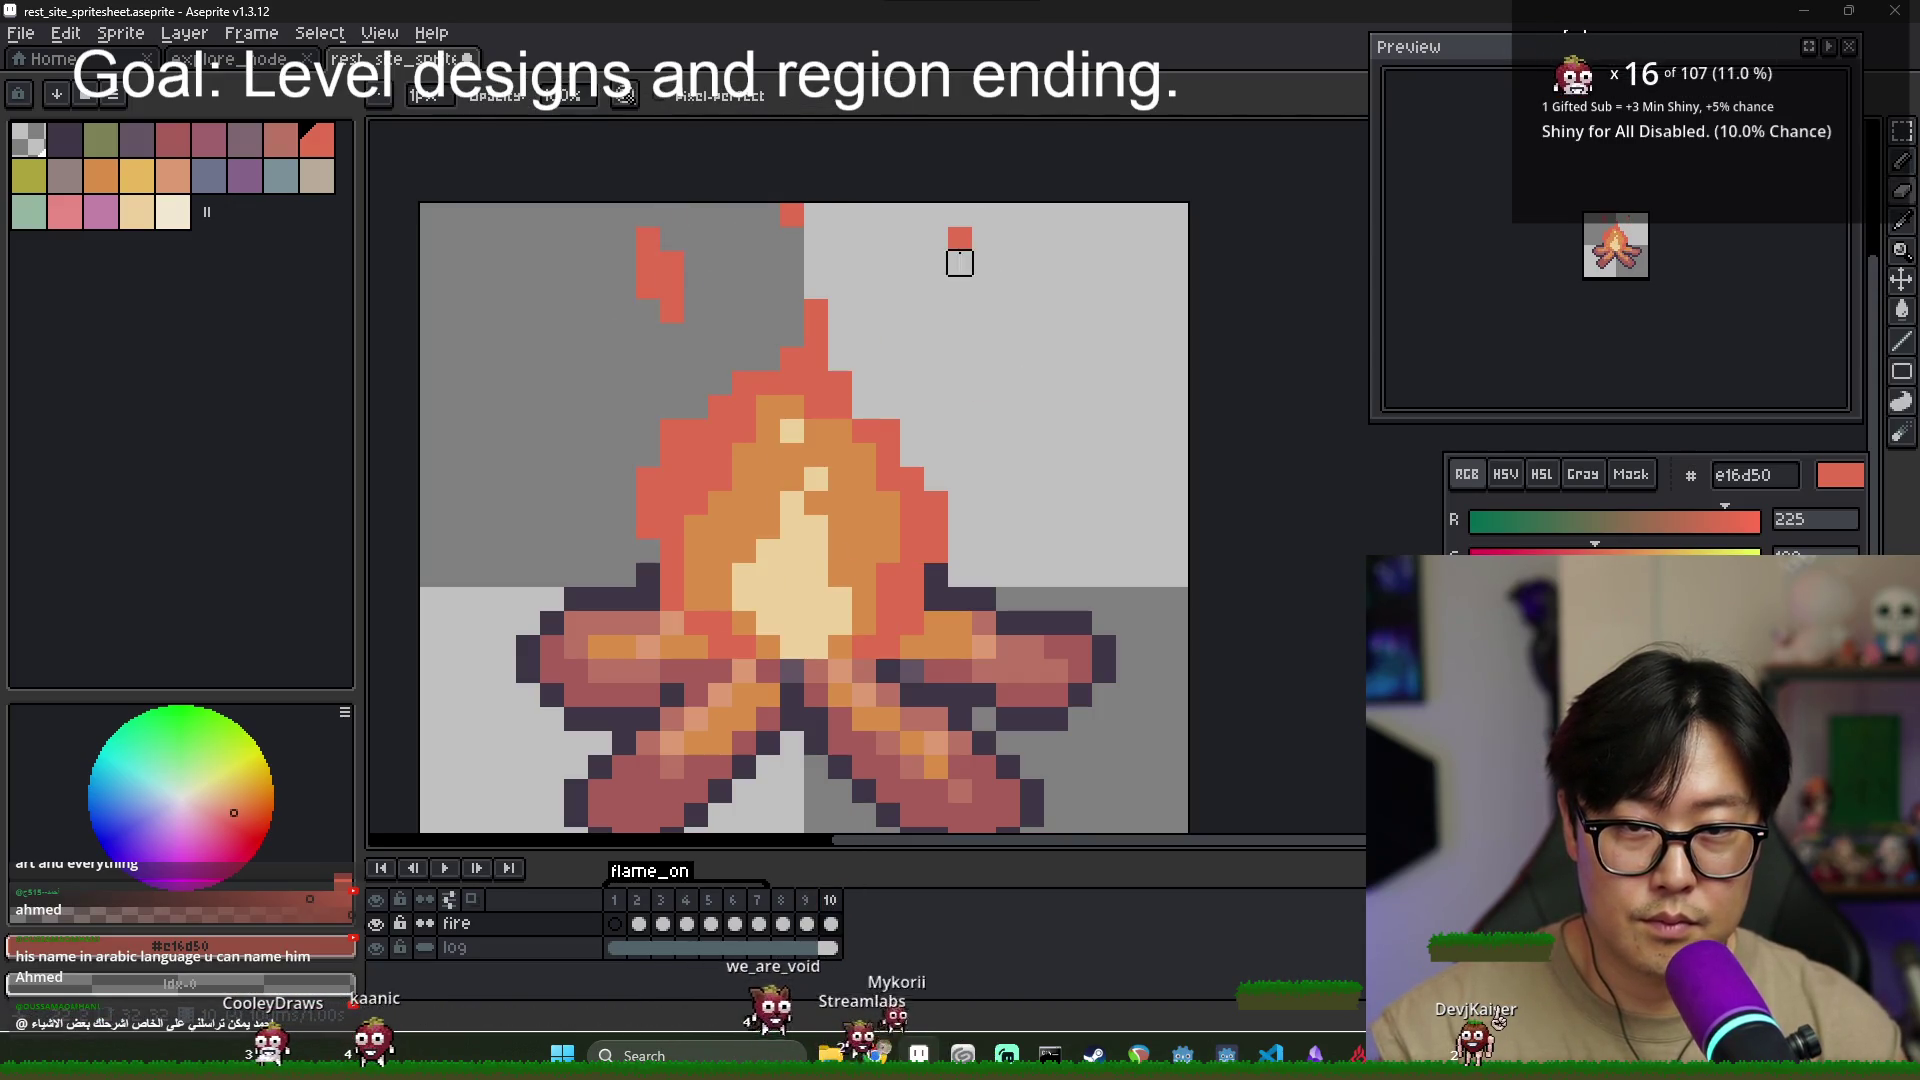
pyautogui.click(814, 926)
pyautogui.click(836, 912)
pyautogui.press('b')
# - Place a red ember pixel on the right above the fire and preview frames 9 and 10
pyautogui.click(984, 215)
pyautogui.hotkey('ctrl', 'z')
pyautogui.click(936, 287)
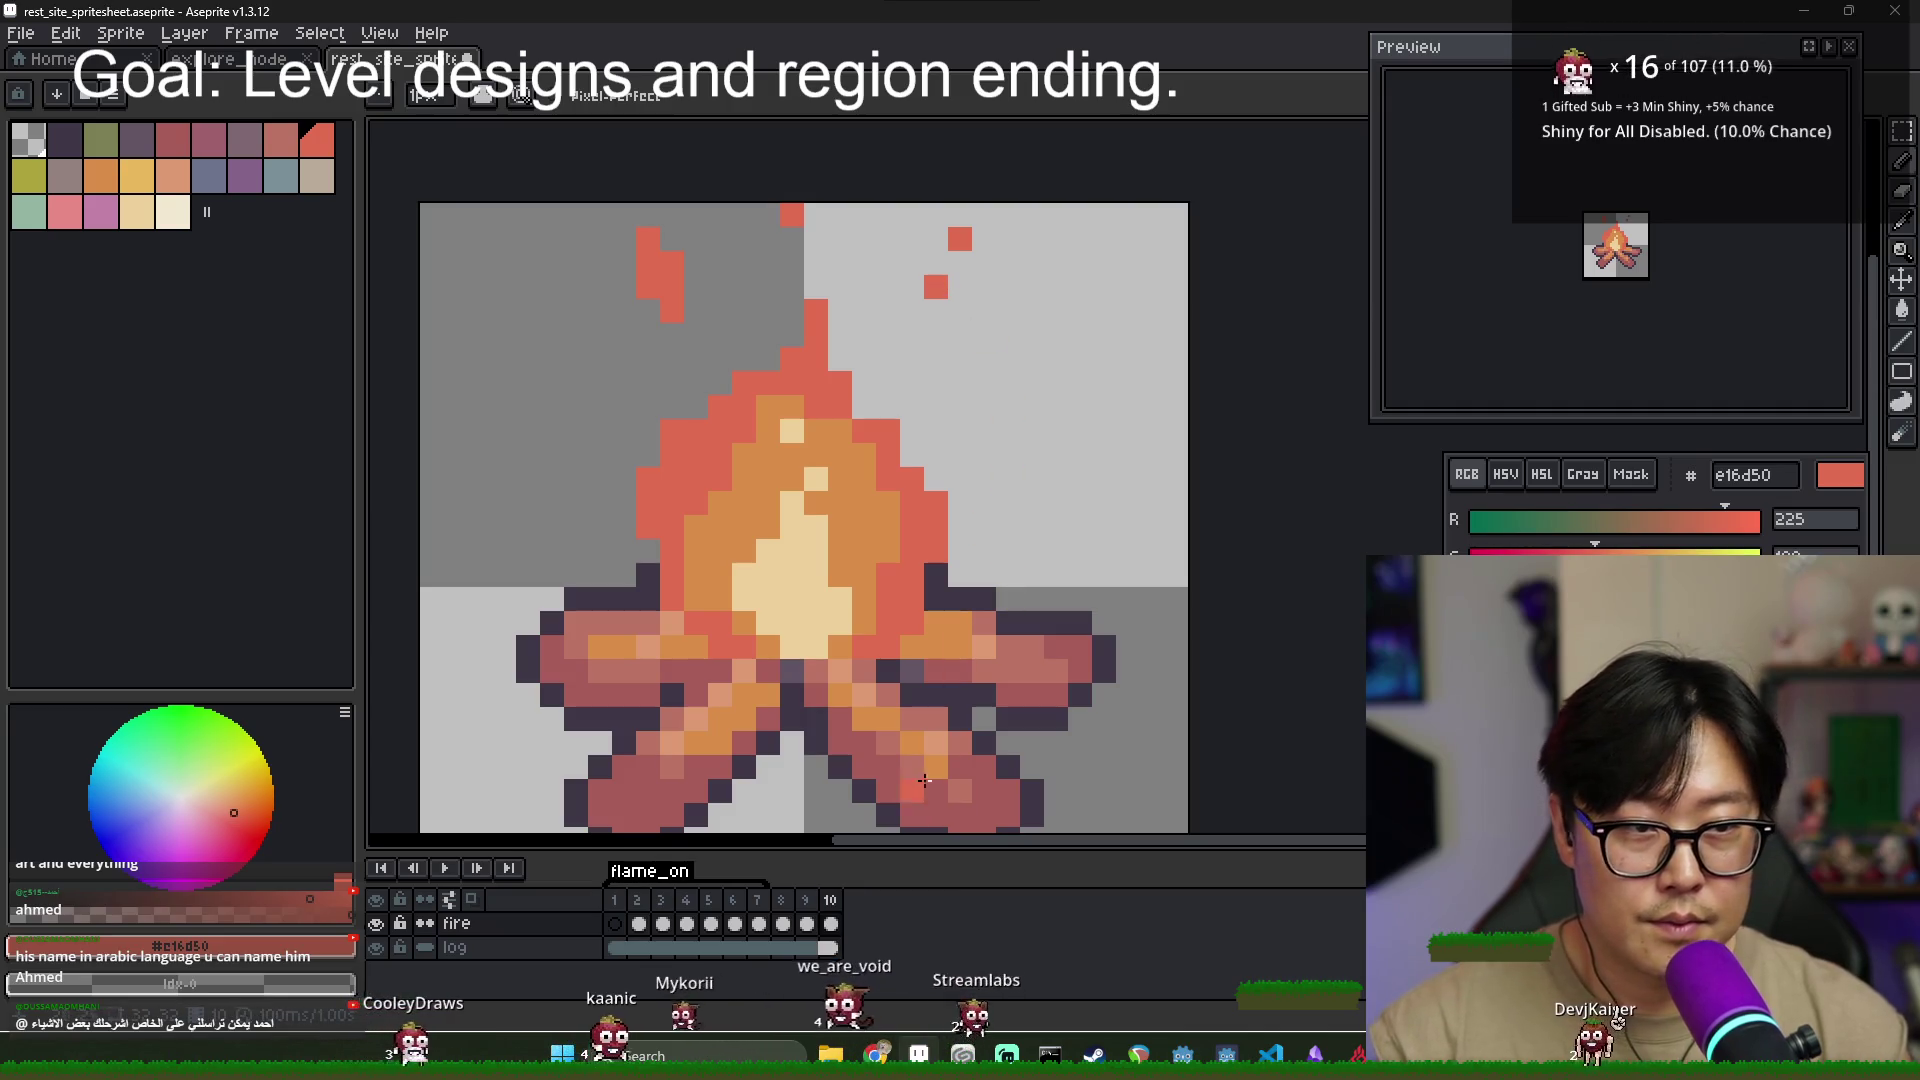
pyautogui.click(807, 923)
pyautogui.click(831, 923)
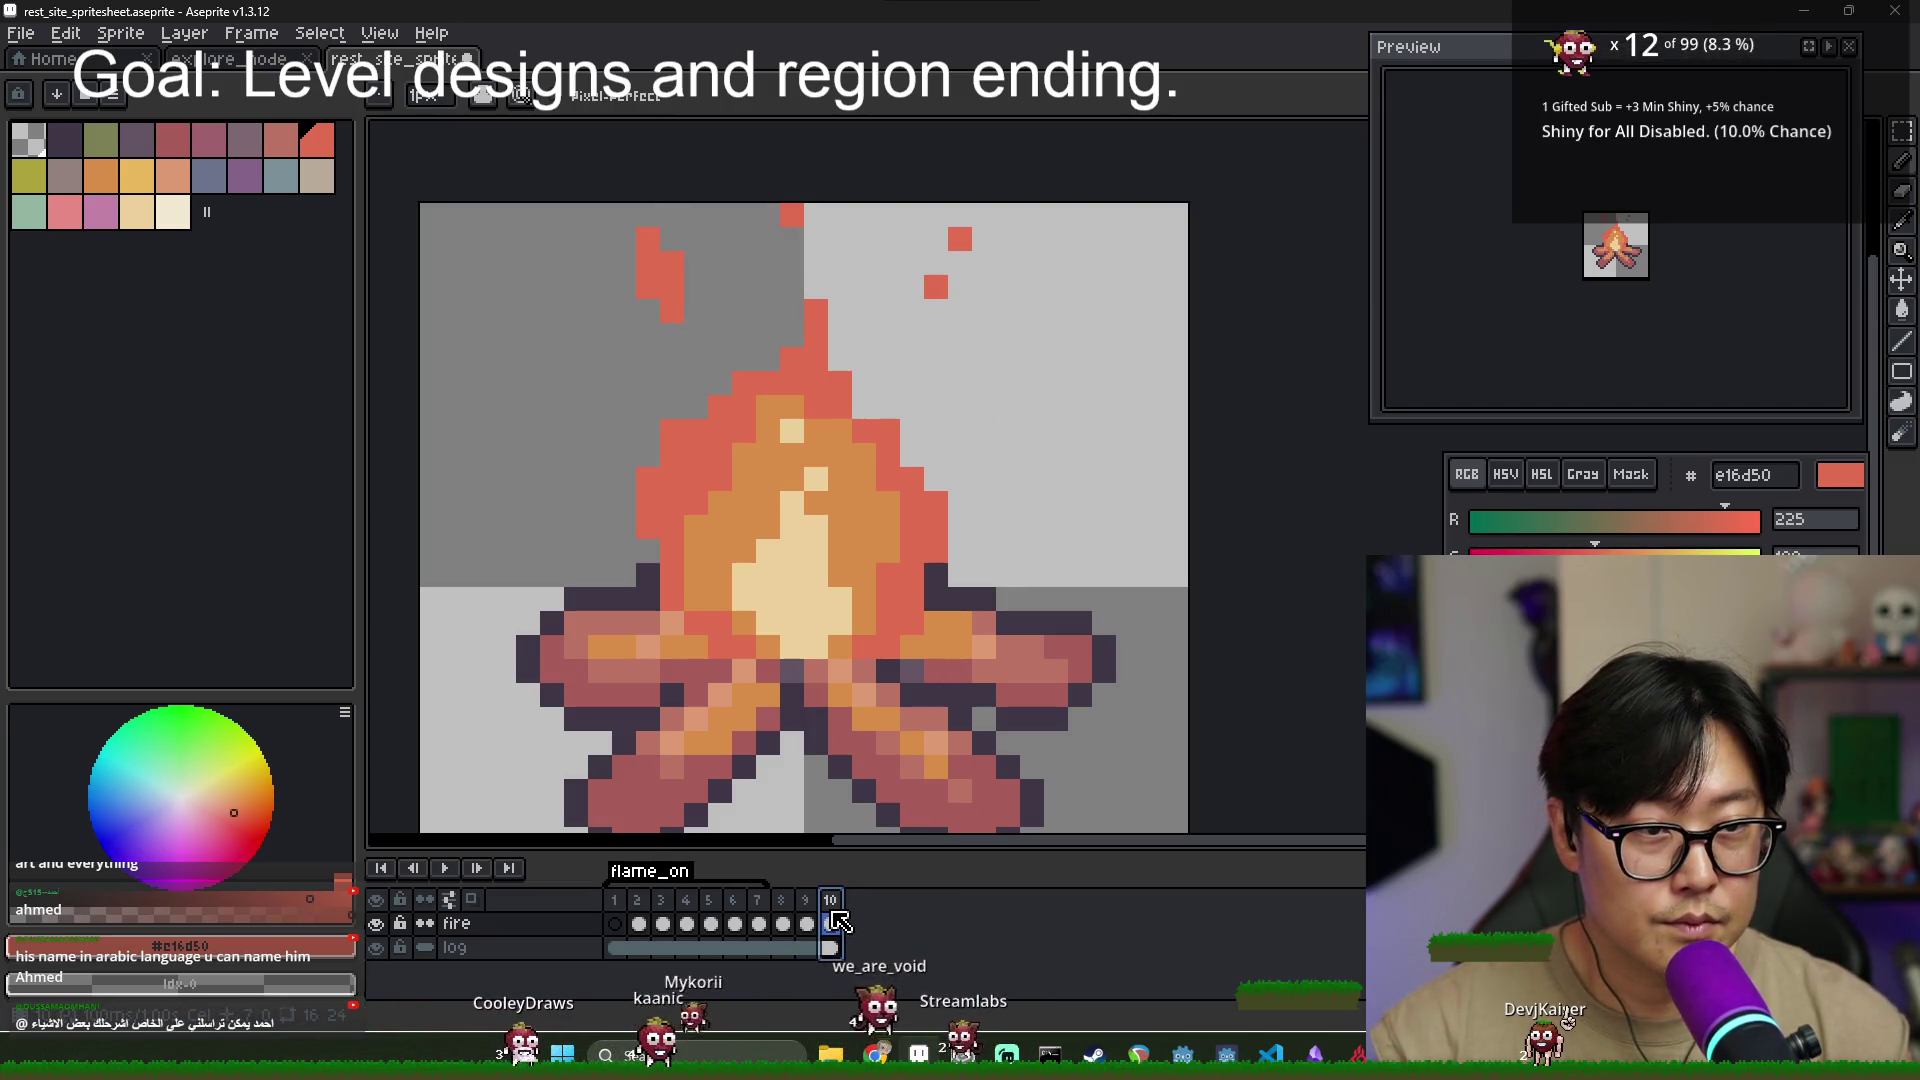
pyautogui.click(810, 922)
pyautogui.click(831, 922)
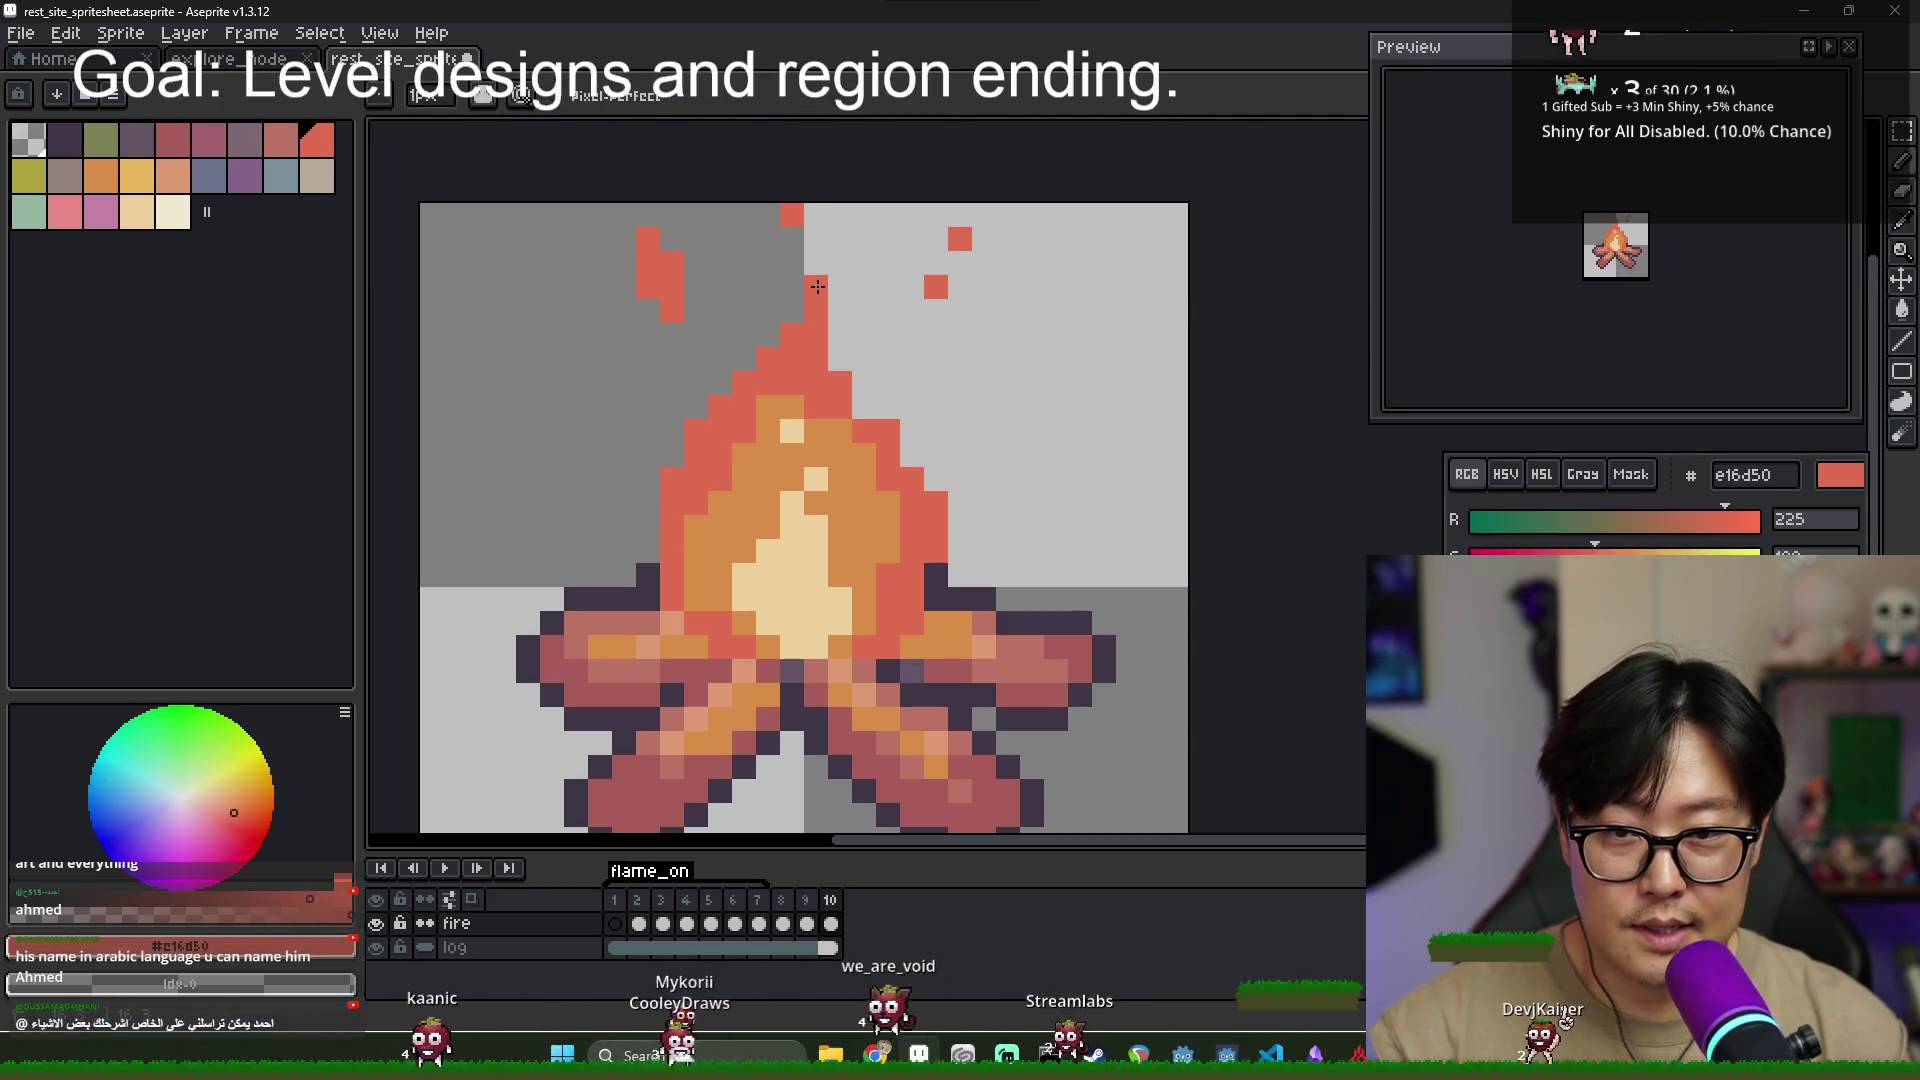
pyautogui.press('e')
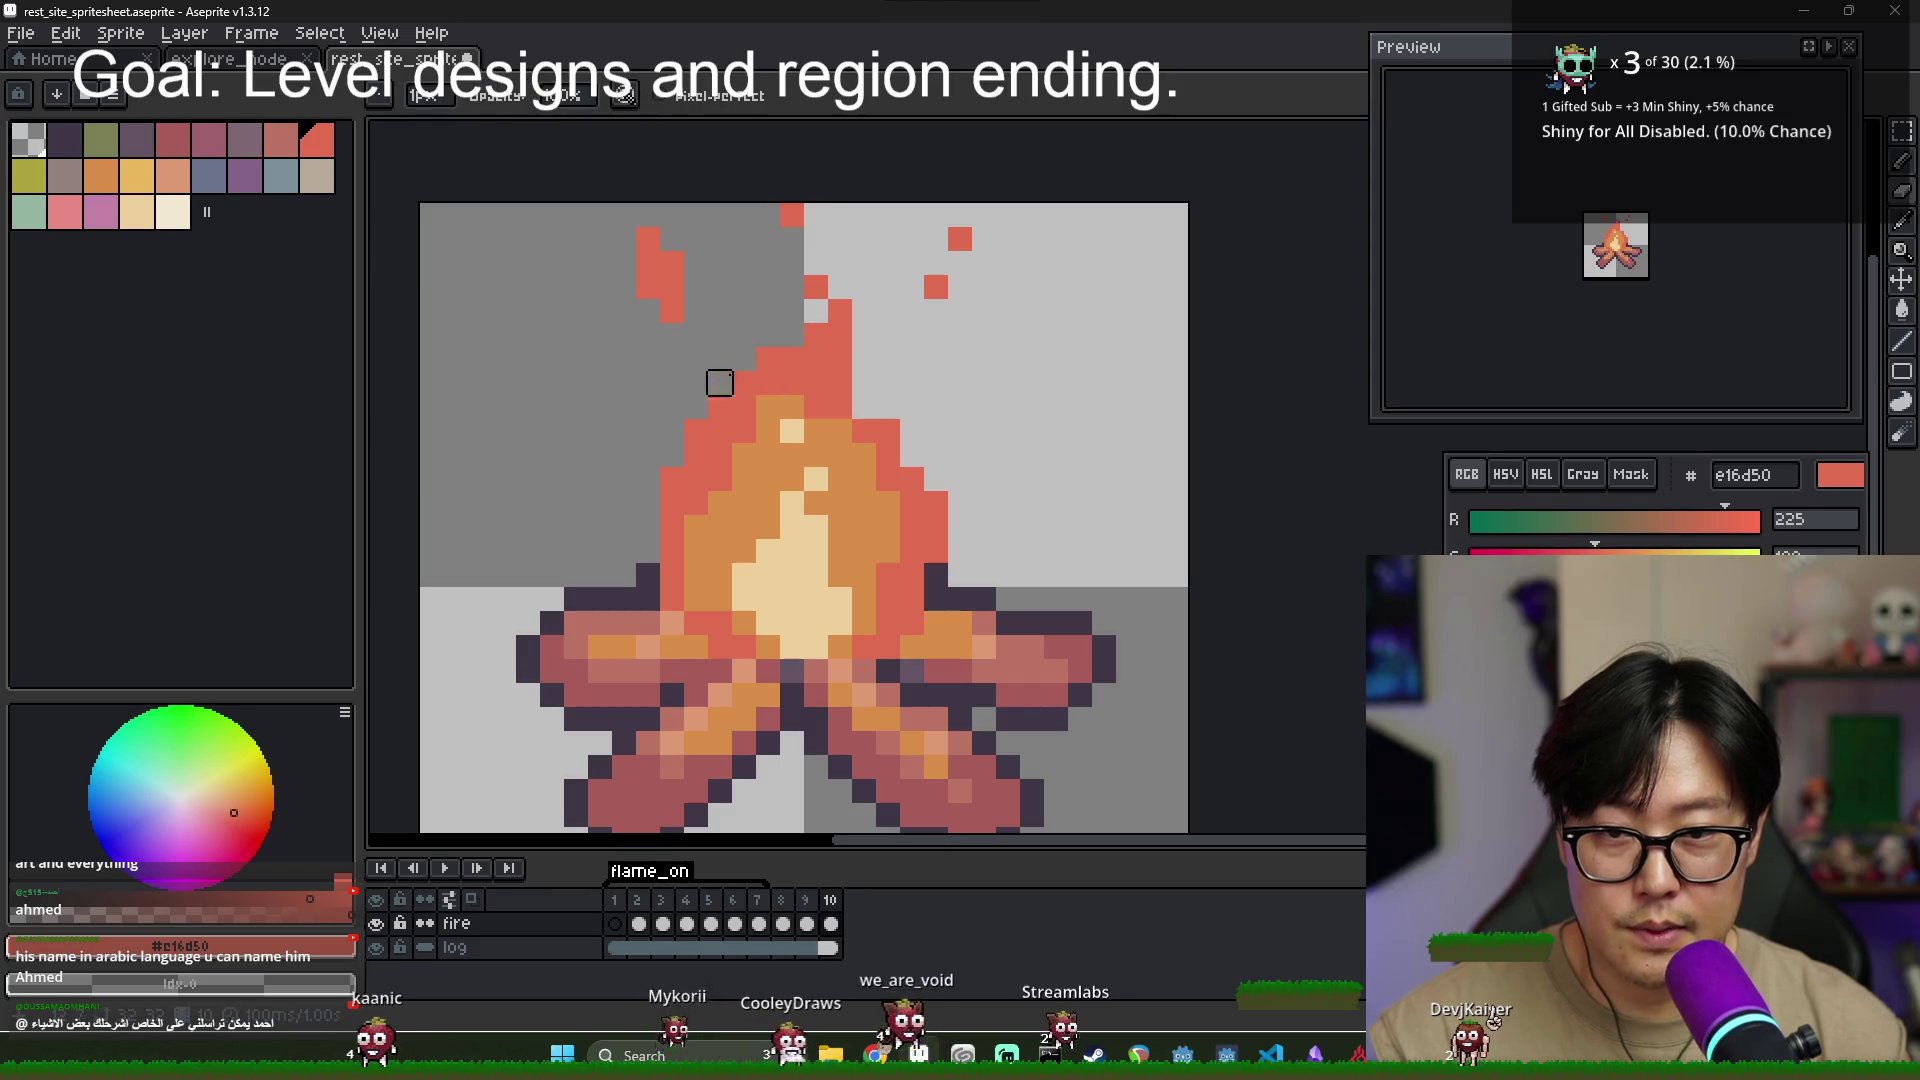
pyautogui.press('b')
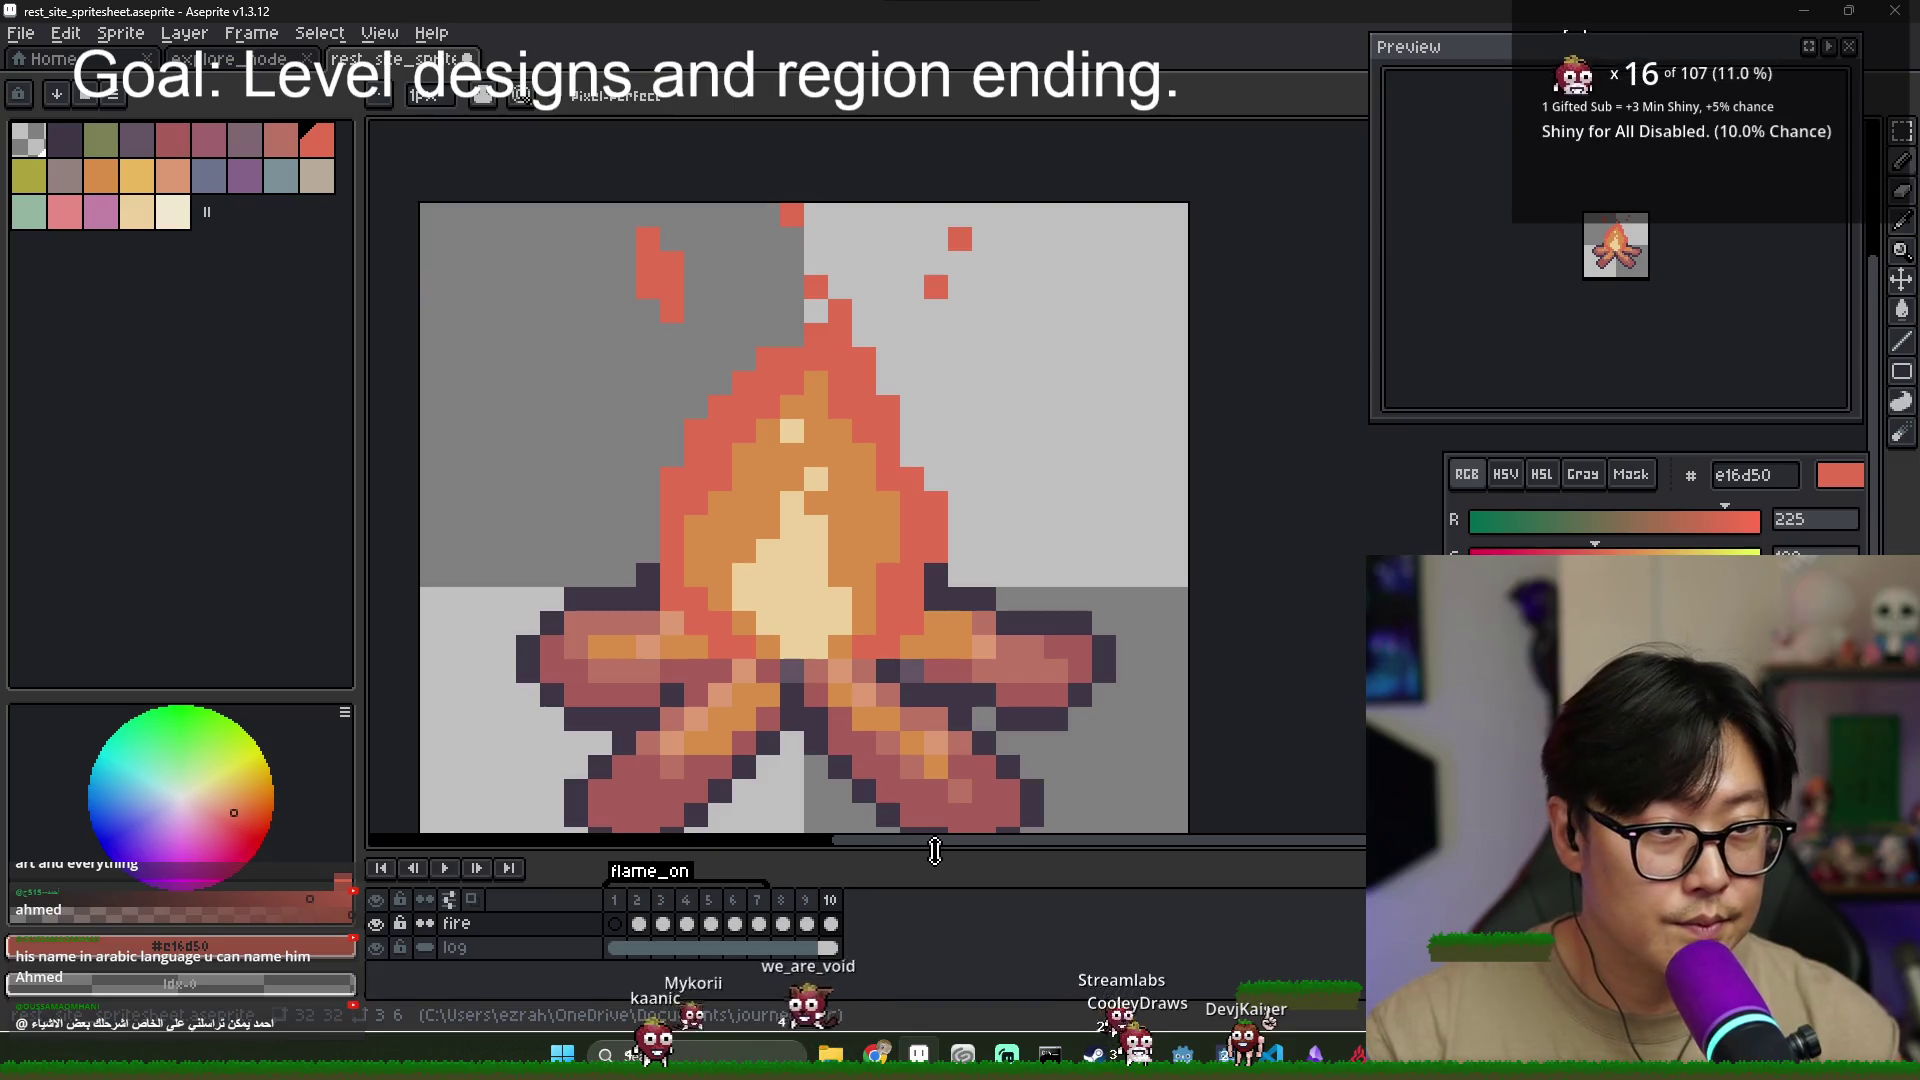
# - Flip through frames 8, 9 and 10 to preview the flame animation
pyautogui.click(807, 922)
pyautogui.click(833, 920)
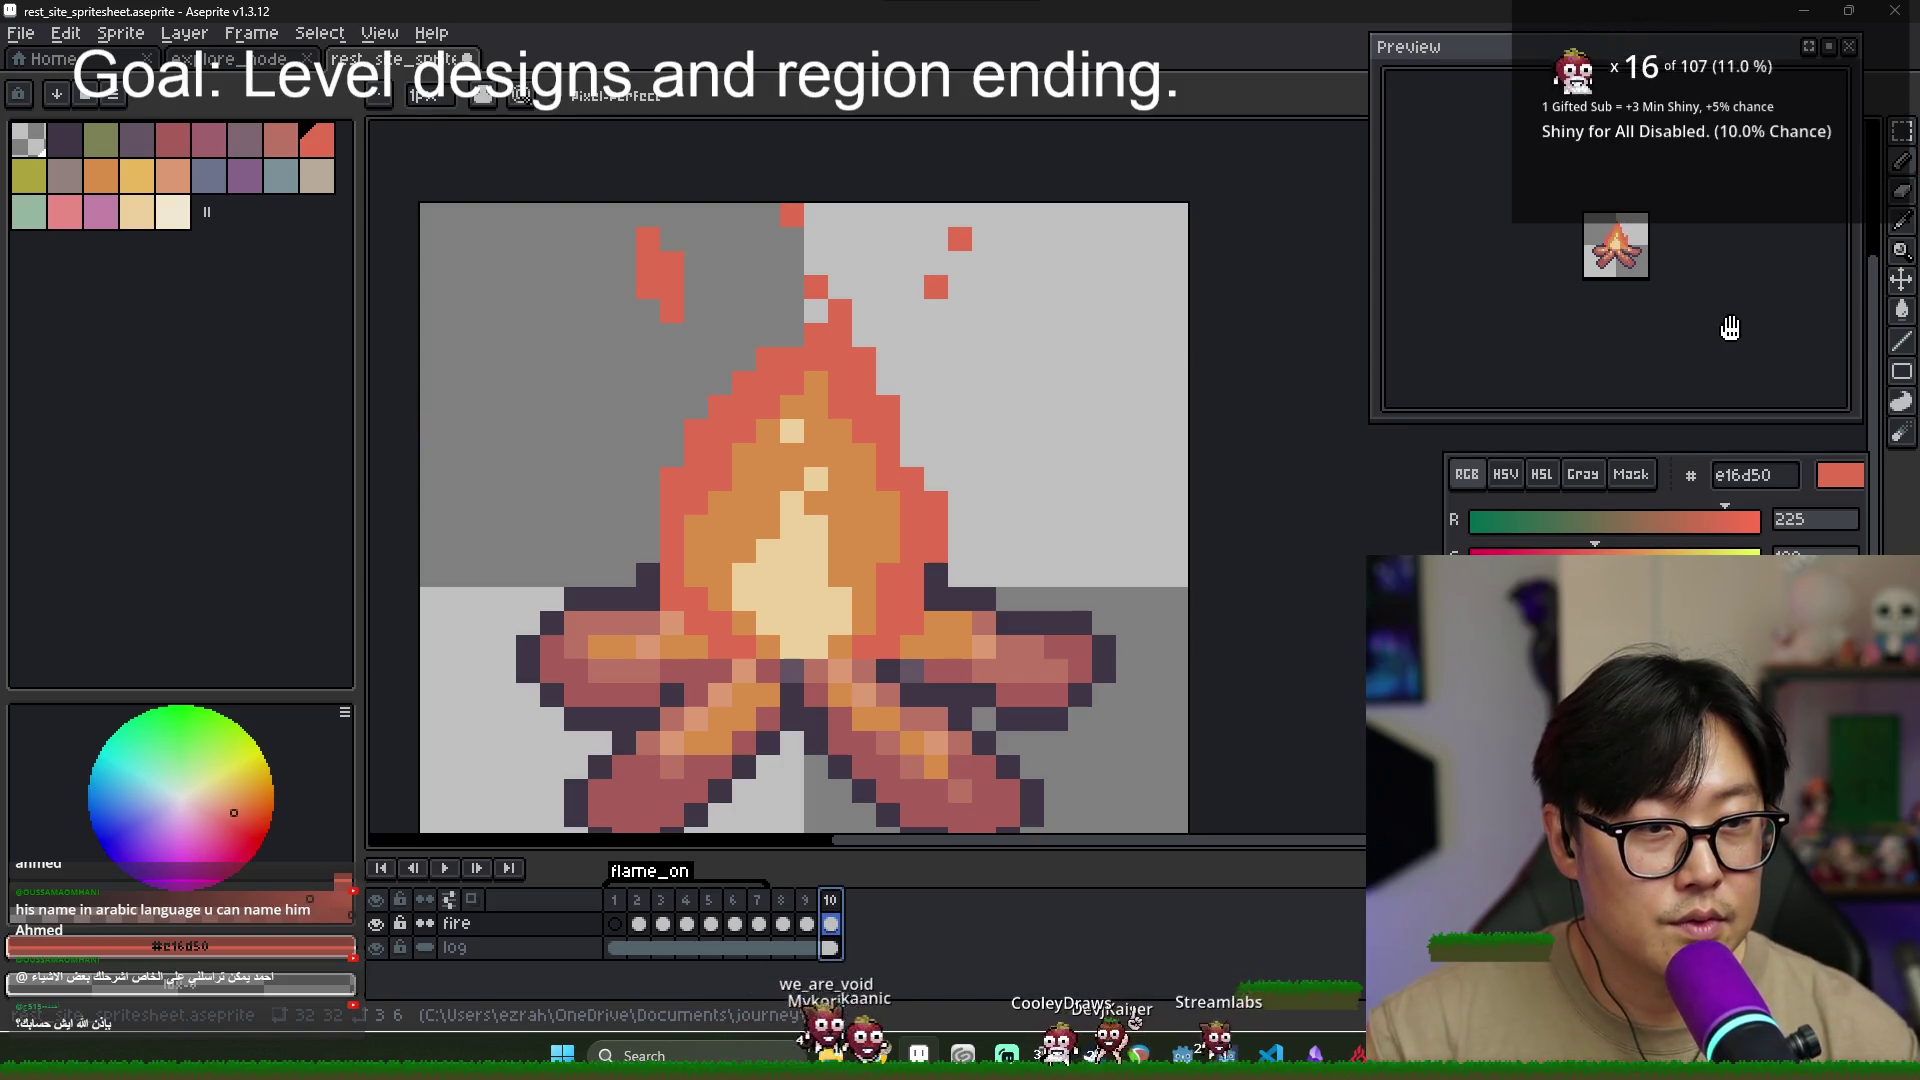
pyautogui.click(783, 922)
pyautogui.click(808, 920)
pyautogui.click(831, 920)
pyautogui.click(788, 918)
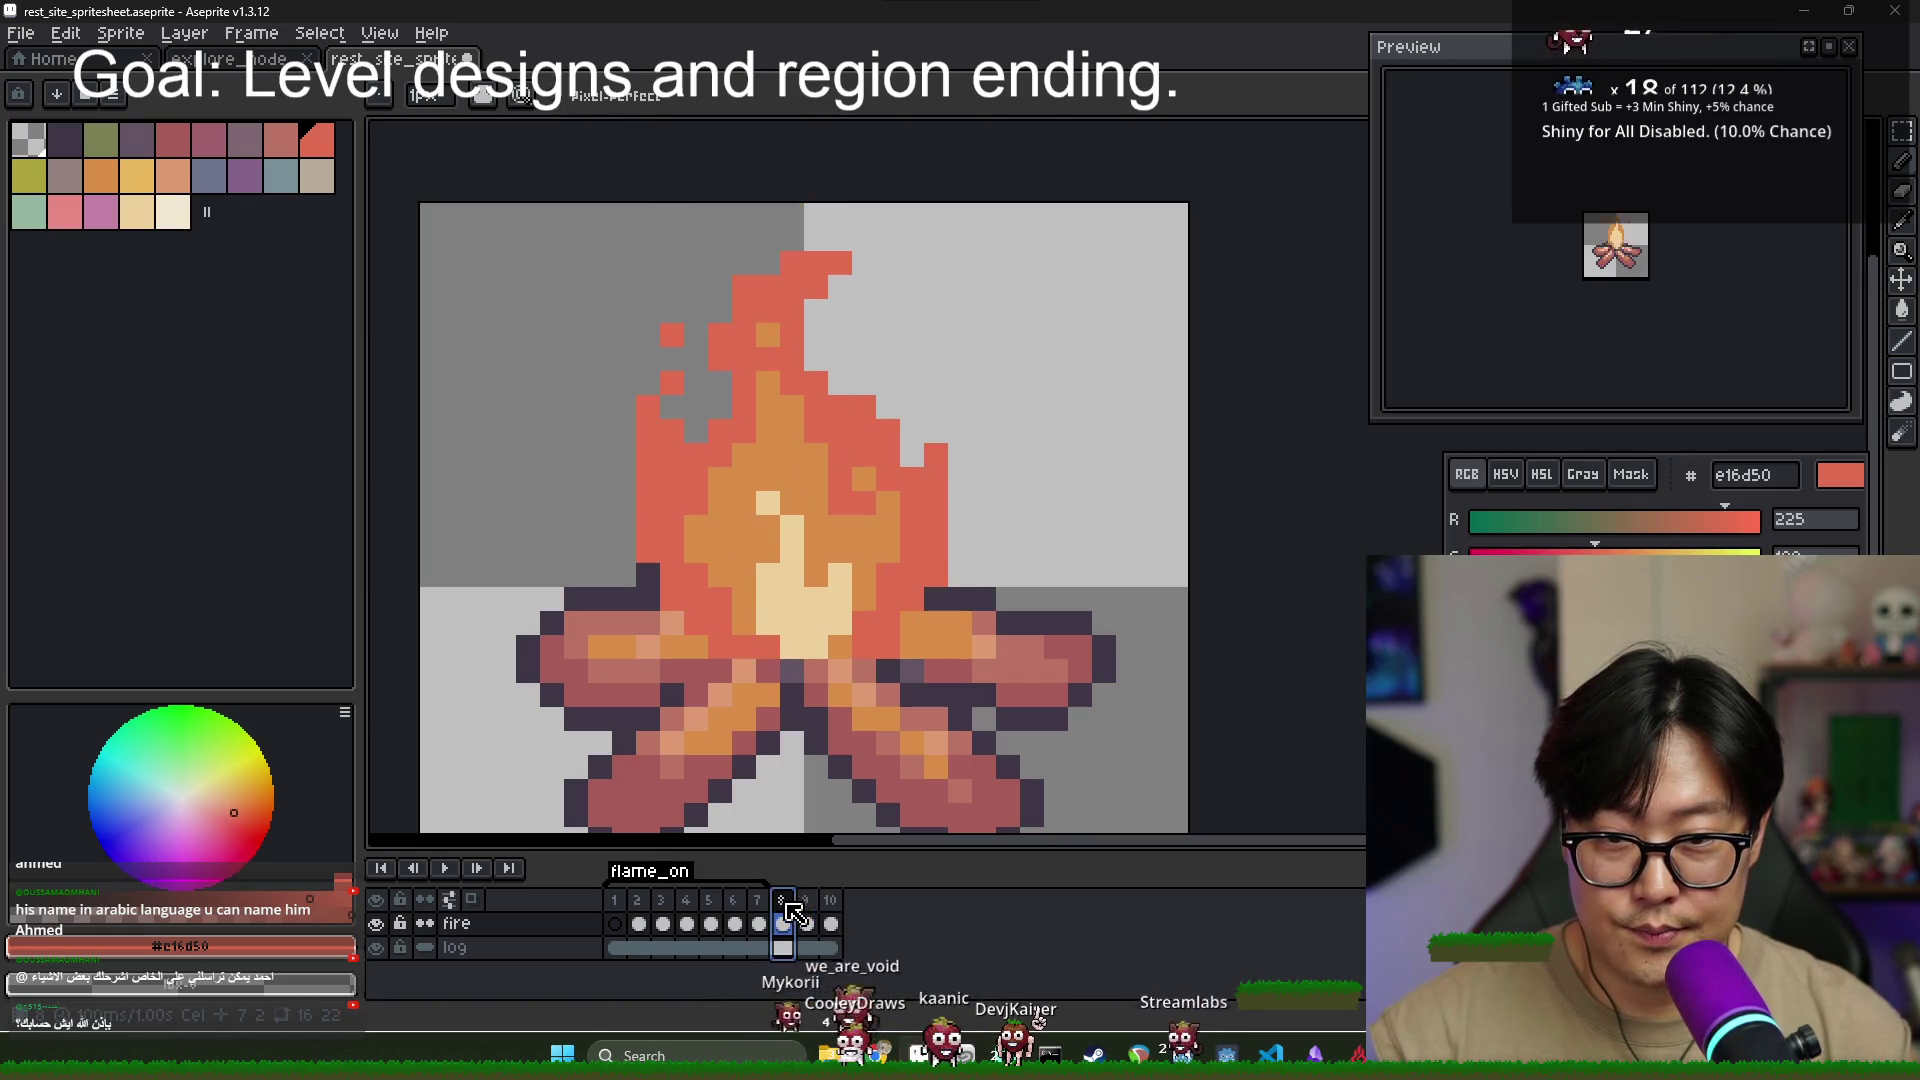
pyautogui.click(831, 920)
pyautogui.click(807, 919)
pyautogui.click(830, 920)
pyautogui.click(807, 920)
pyautogui.click(834, 918)
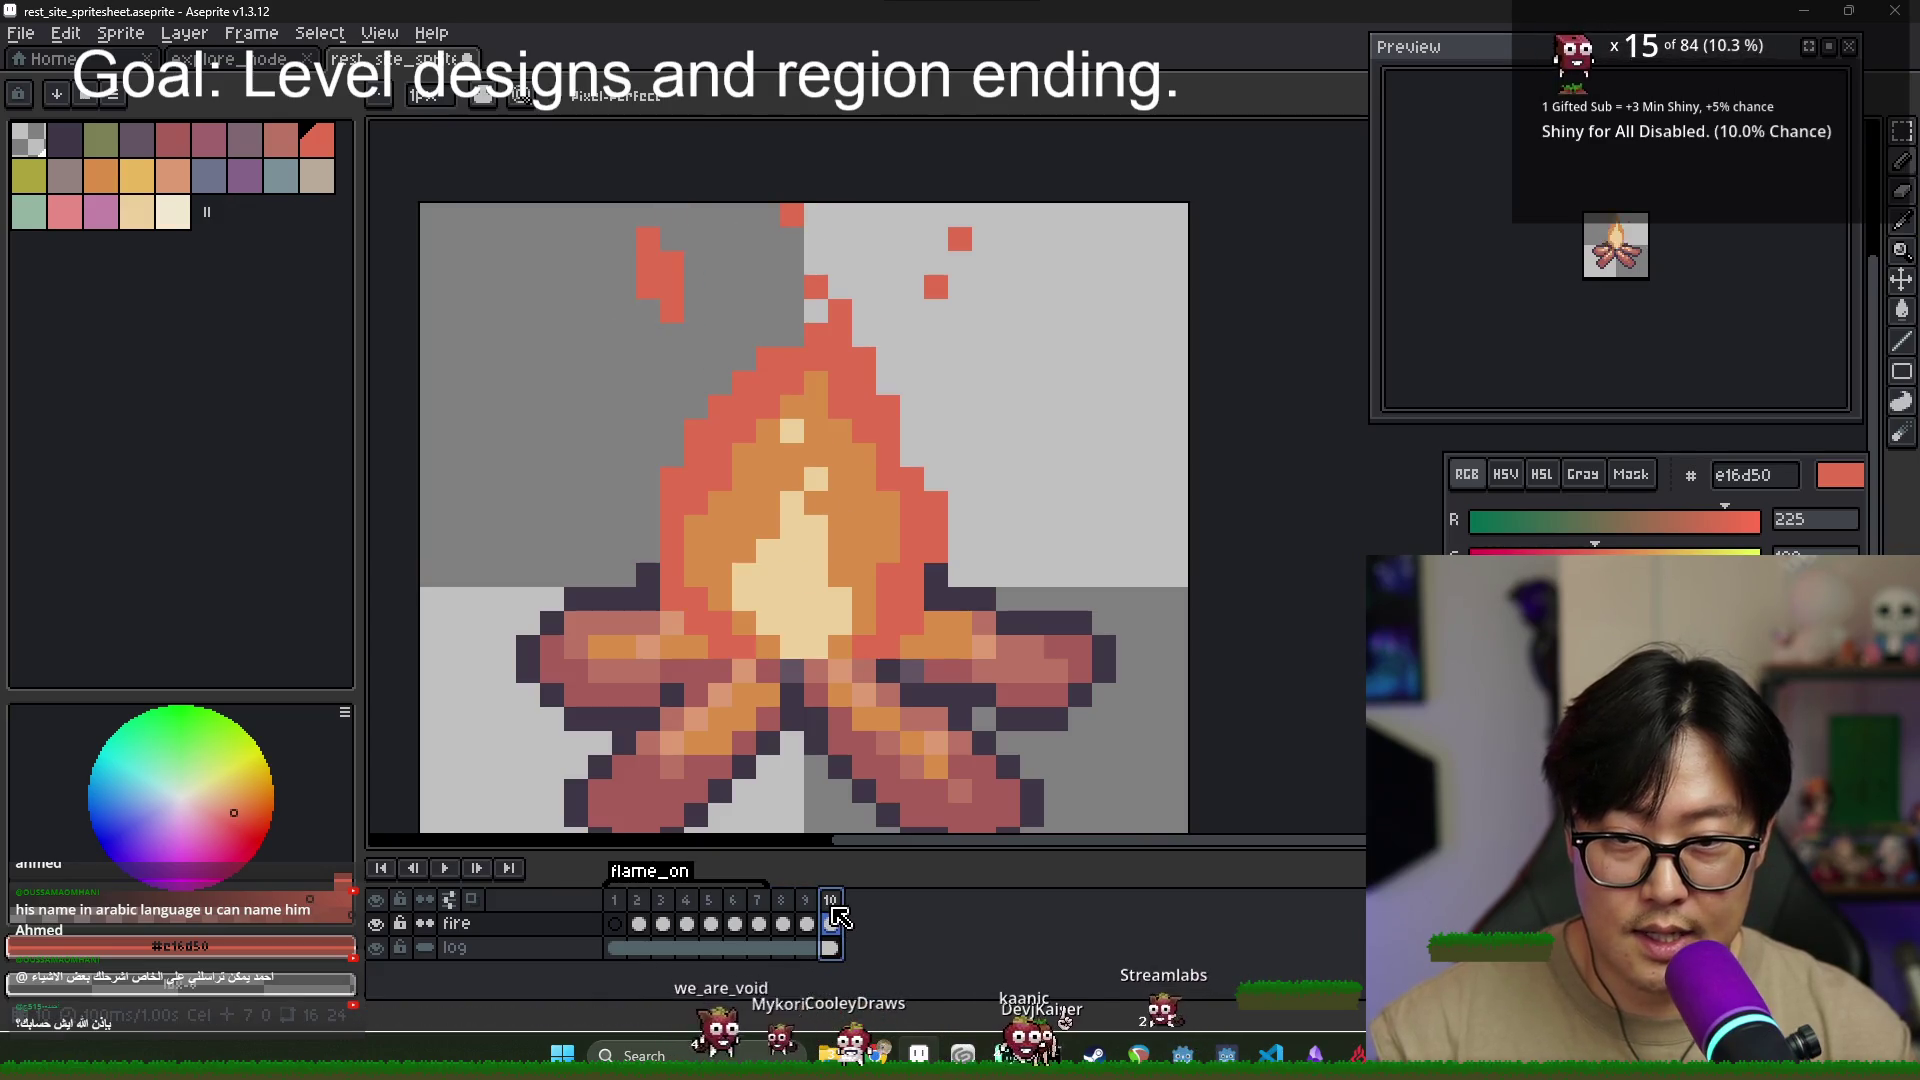
pyautogui.click(807, 920)
pyautogui.click(832, 920)
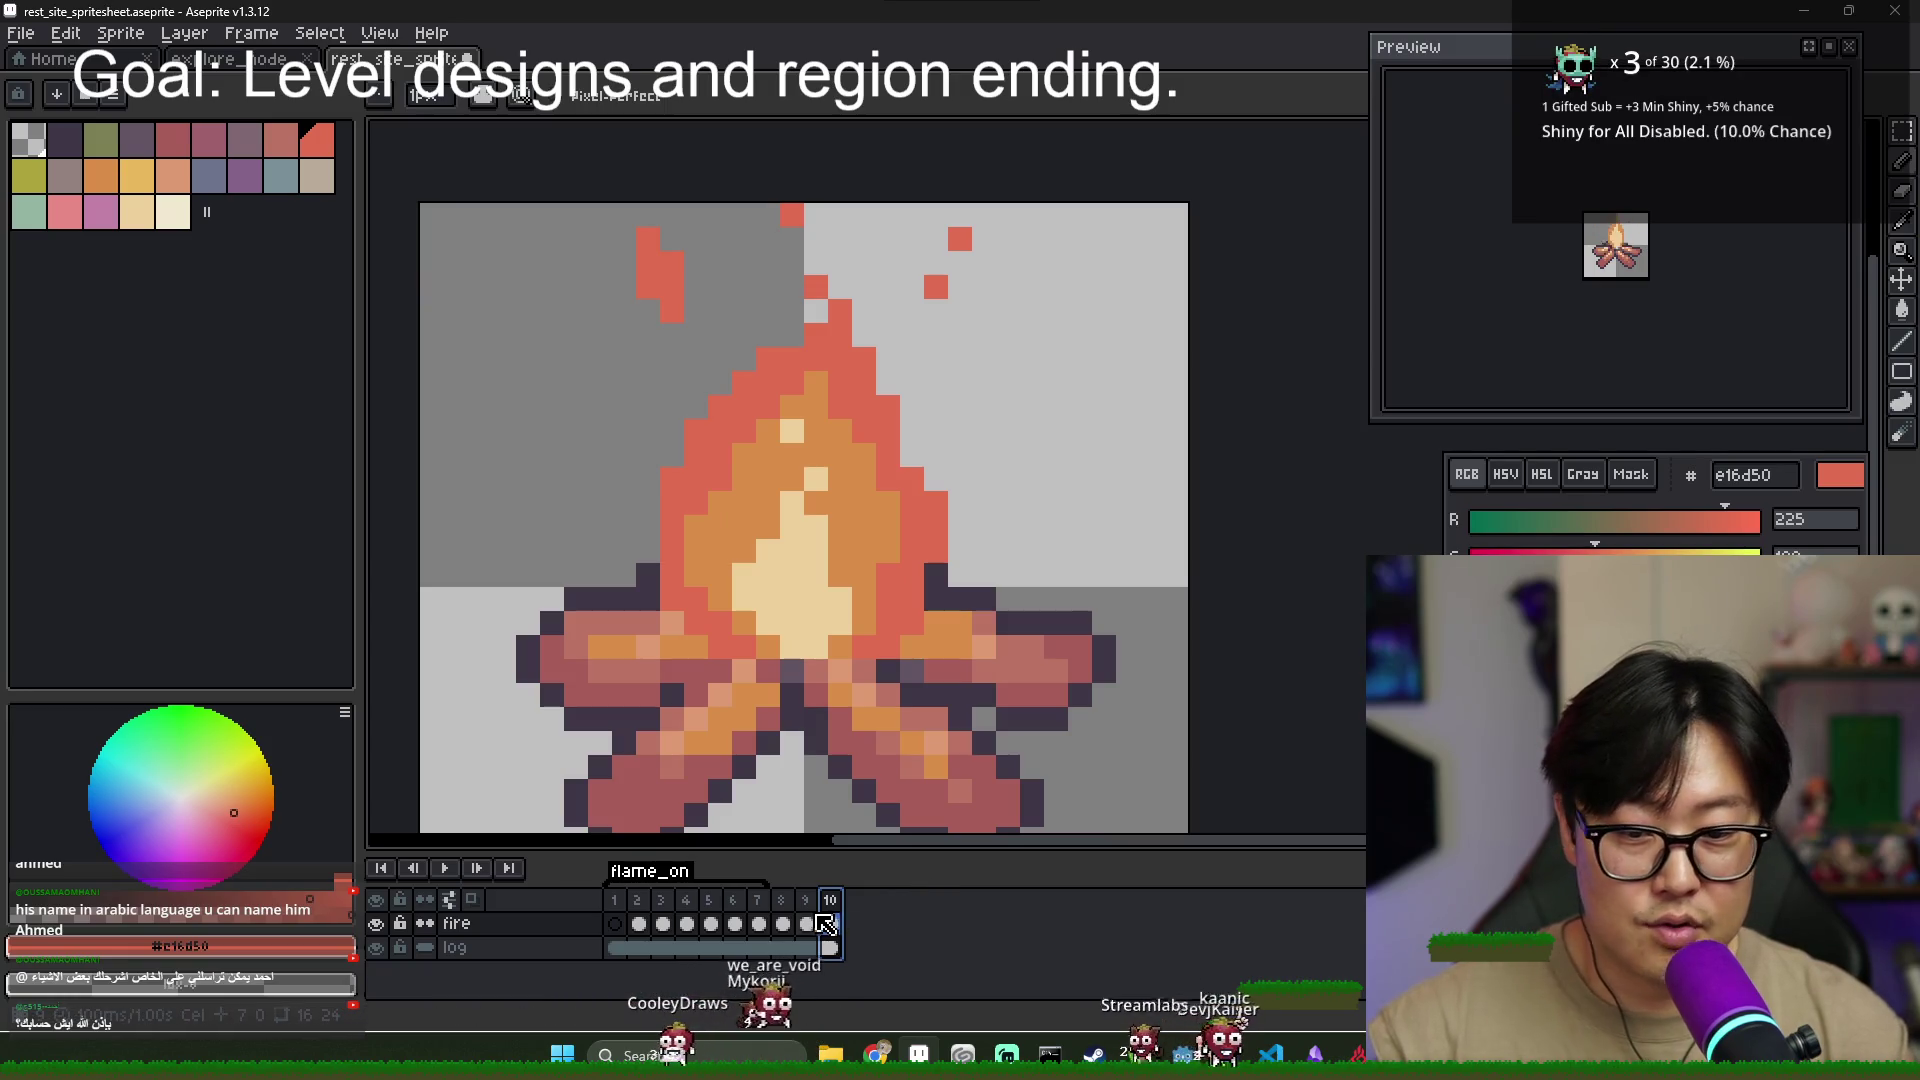
# - Add a new frame after frame 10 through its context menu and move to frame 11
pyautogui.rightClick(823, 904)
pyautogui.click(880, 887)
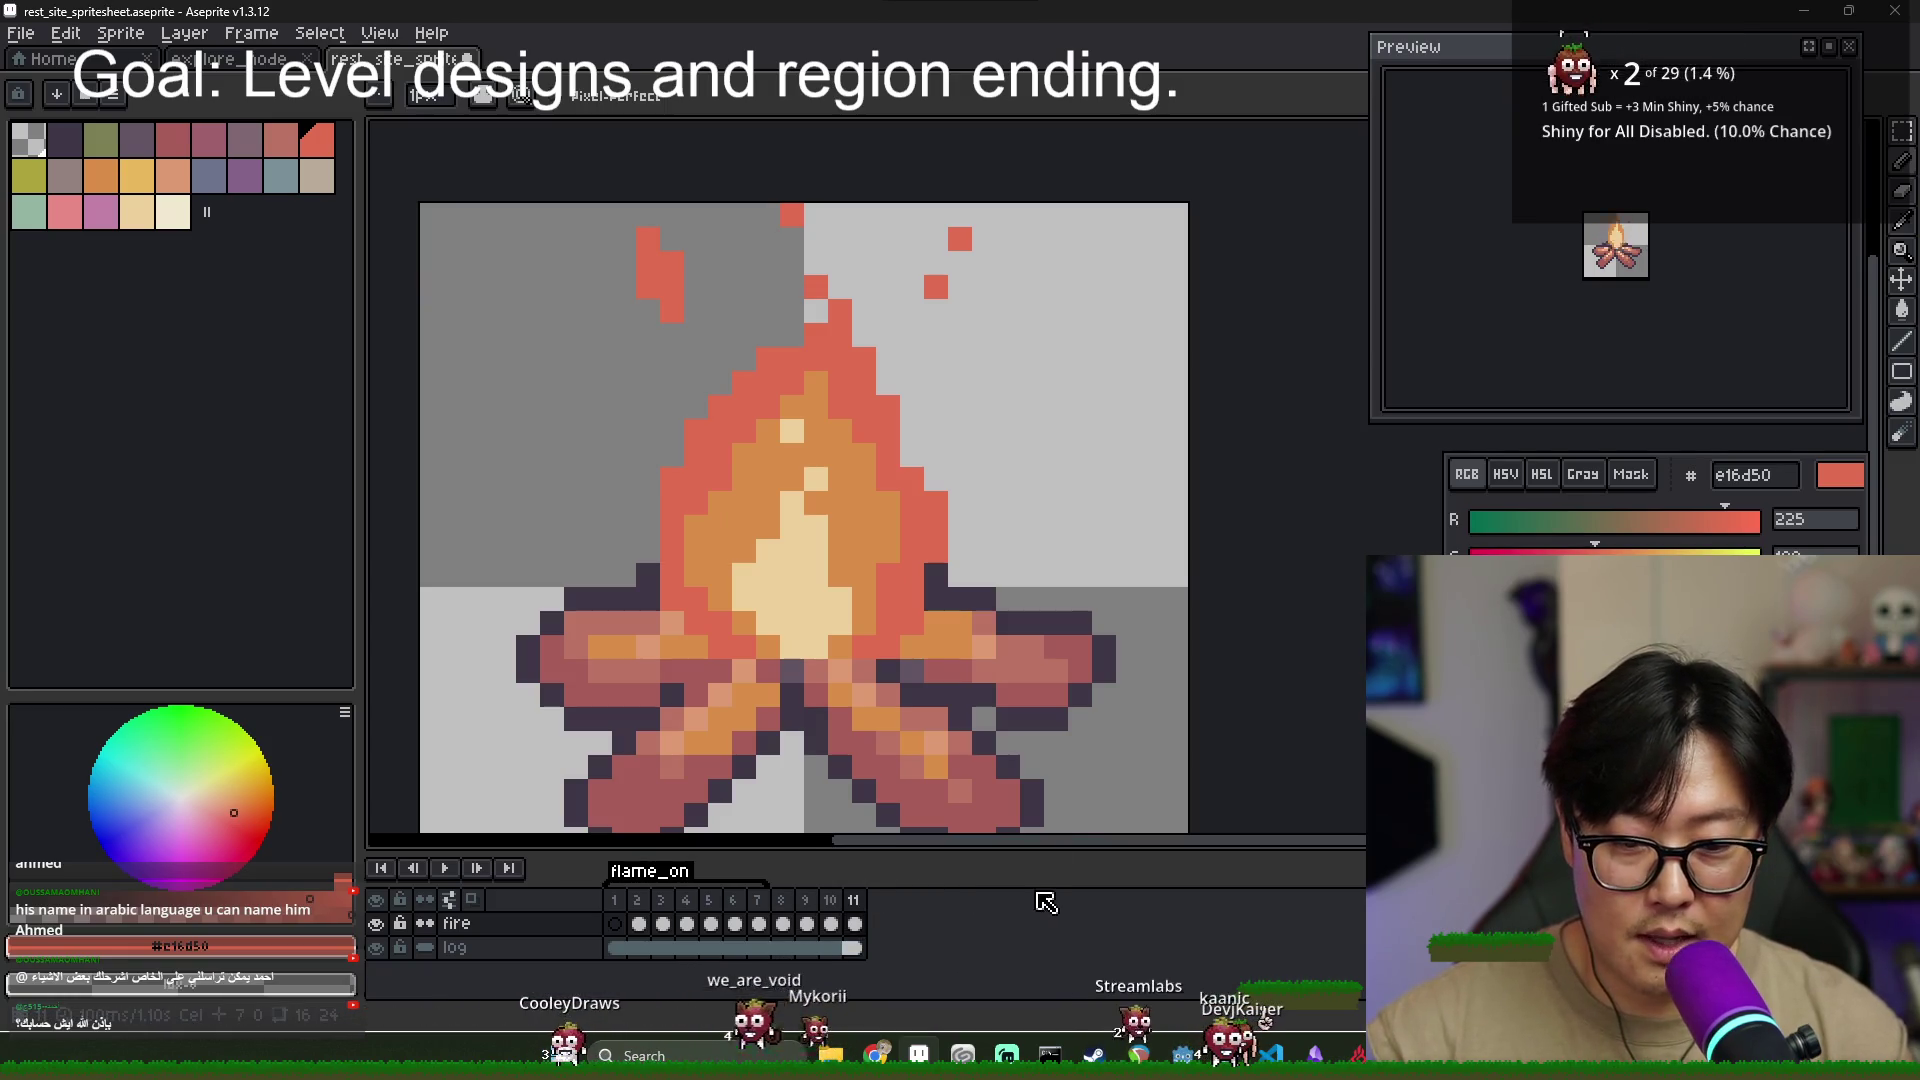
pyautogui.click(805, 922)
pyautogui.click(829, 922)
pyautogui.click(854, 921)
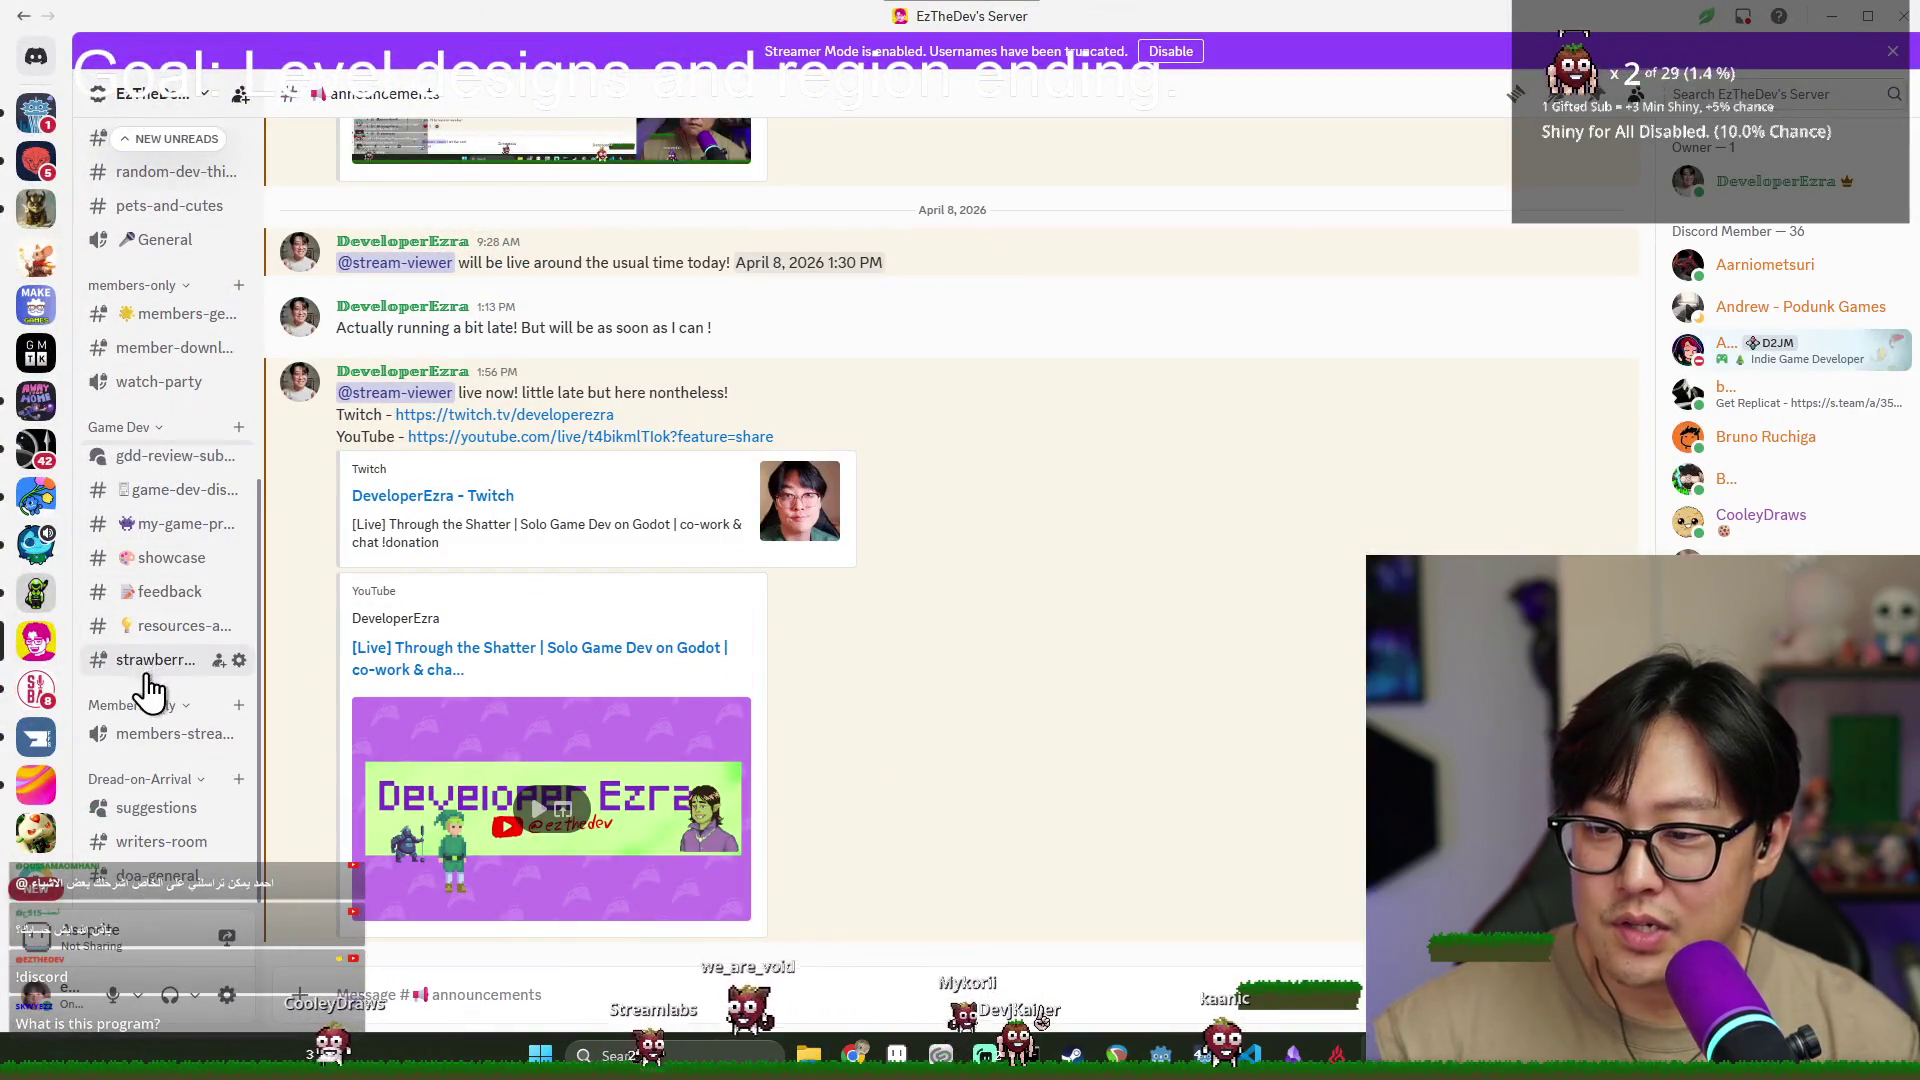
# - Widen the Discord channel list and browse game-dev-discussion and my-game-progress
pyautogui.moveTo(263, 493); pyautogui.dragTo(393, 495)
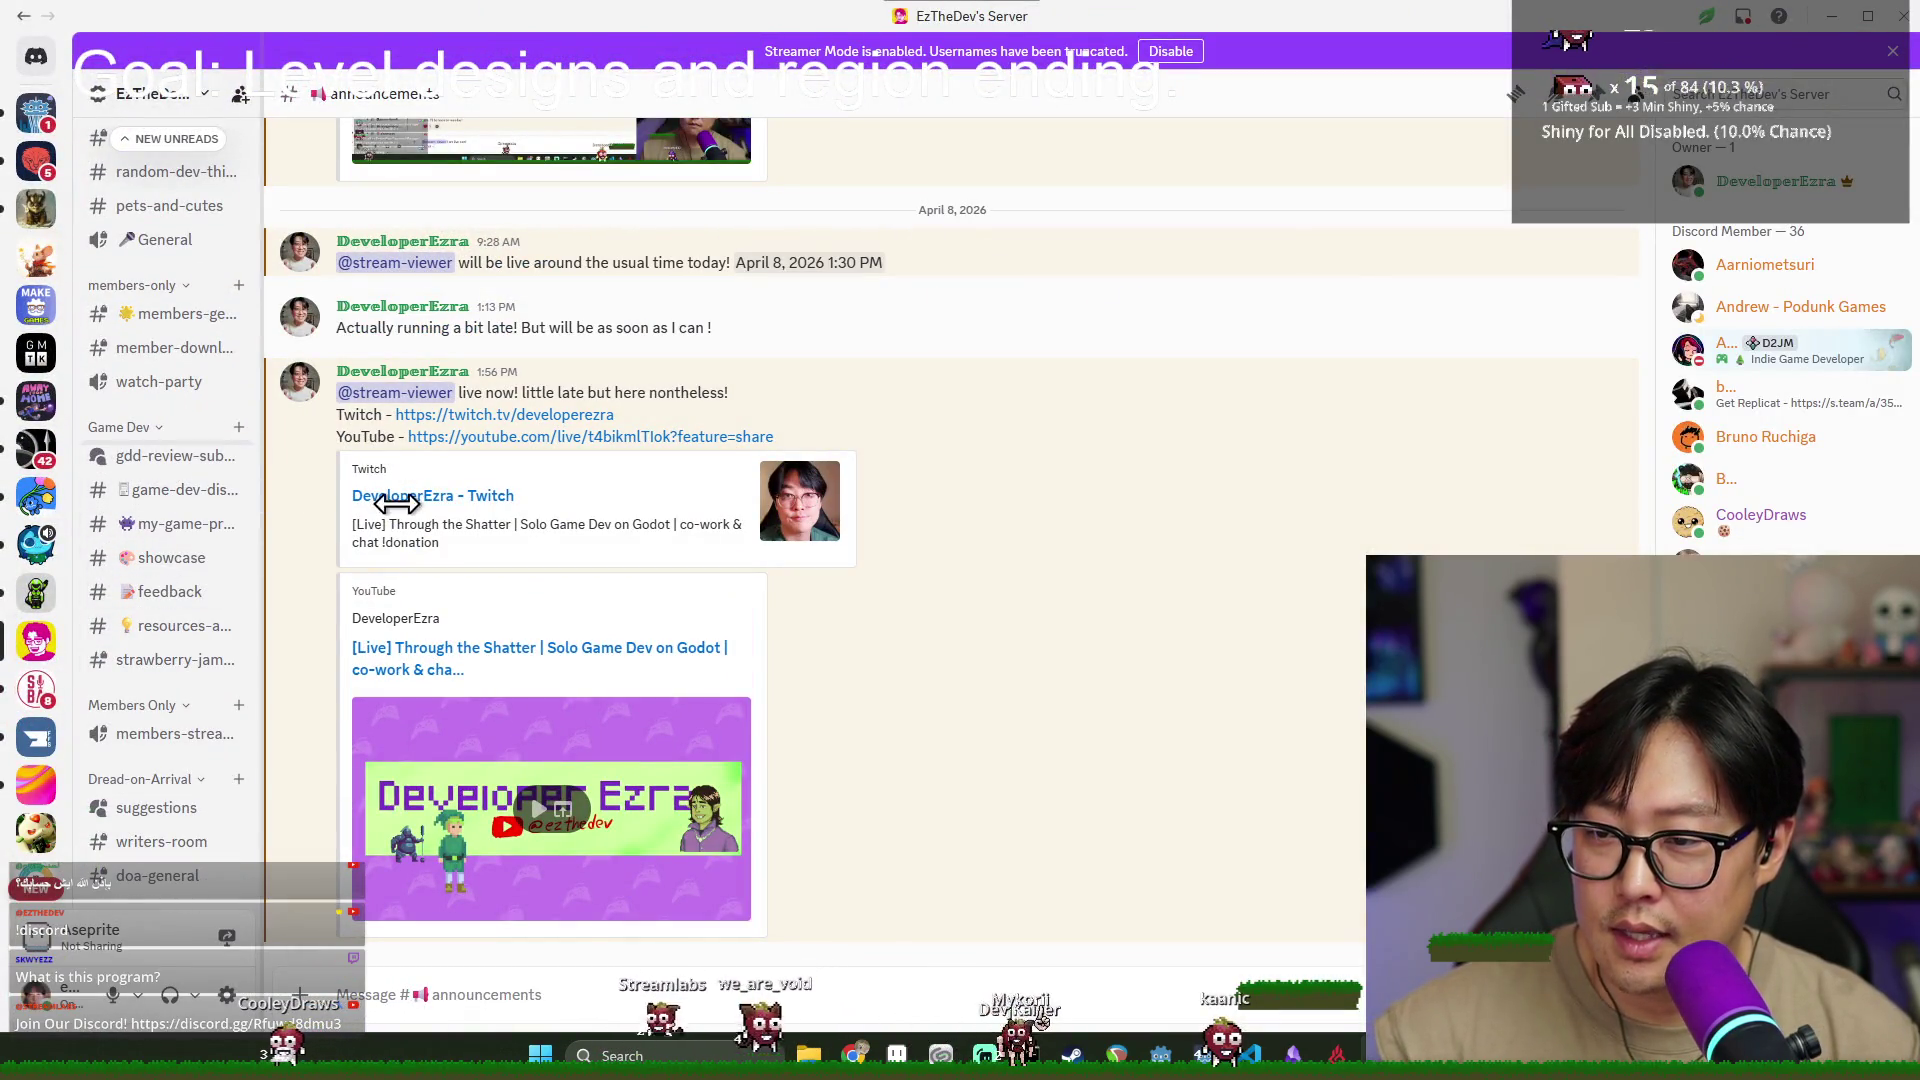
pyautogui.click(221, 490)
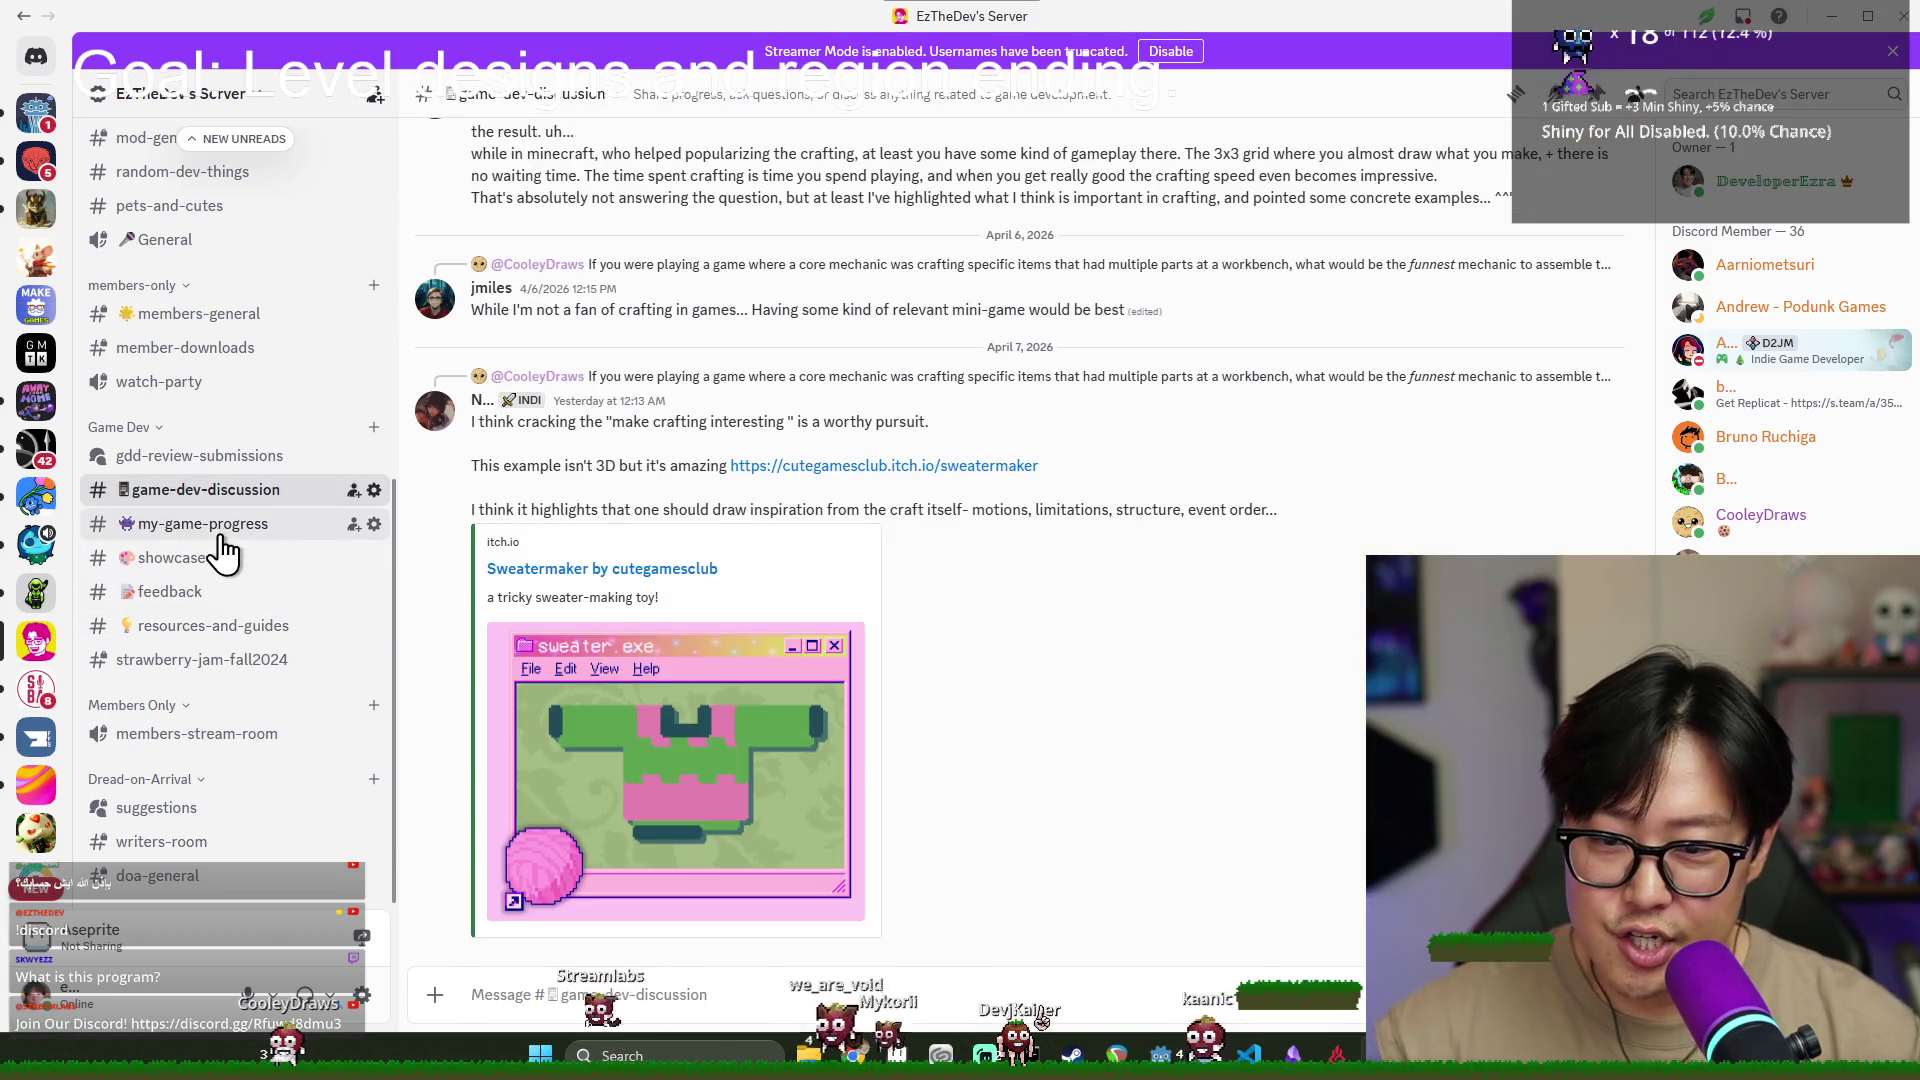
pyautogui.click(228, 524)
pyautogui.scroll(4, 295, 627)
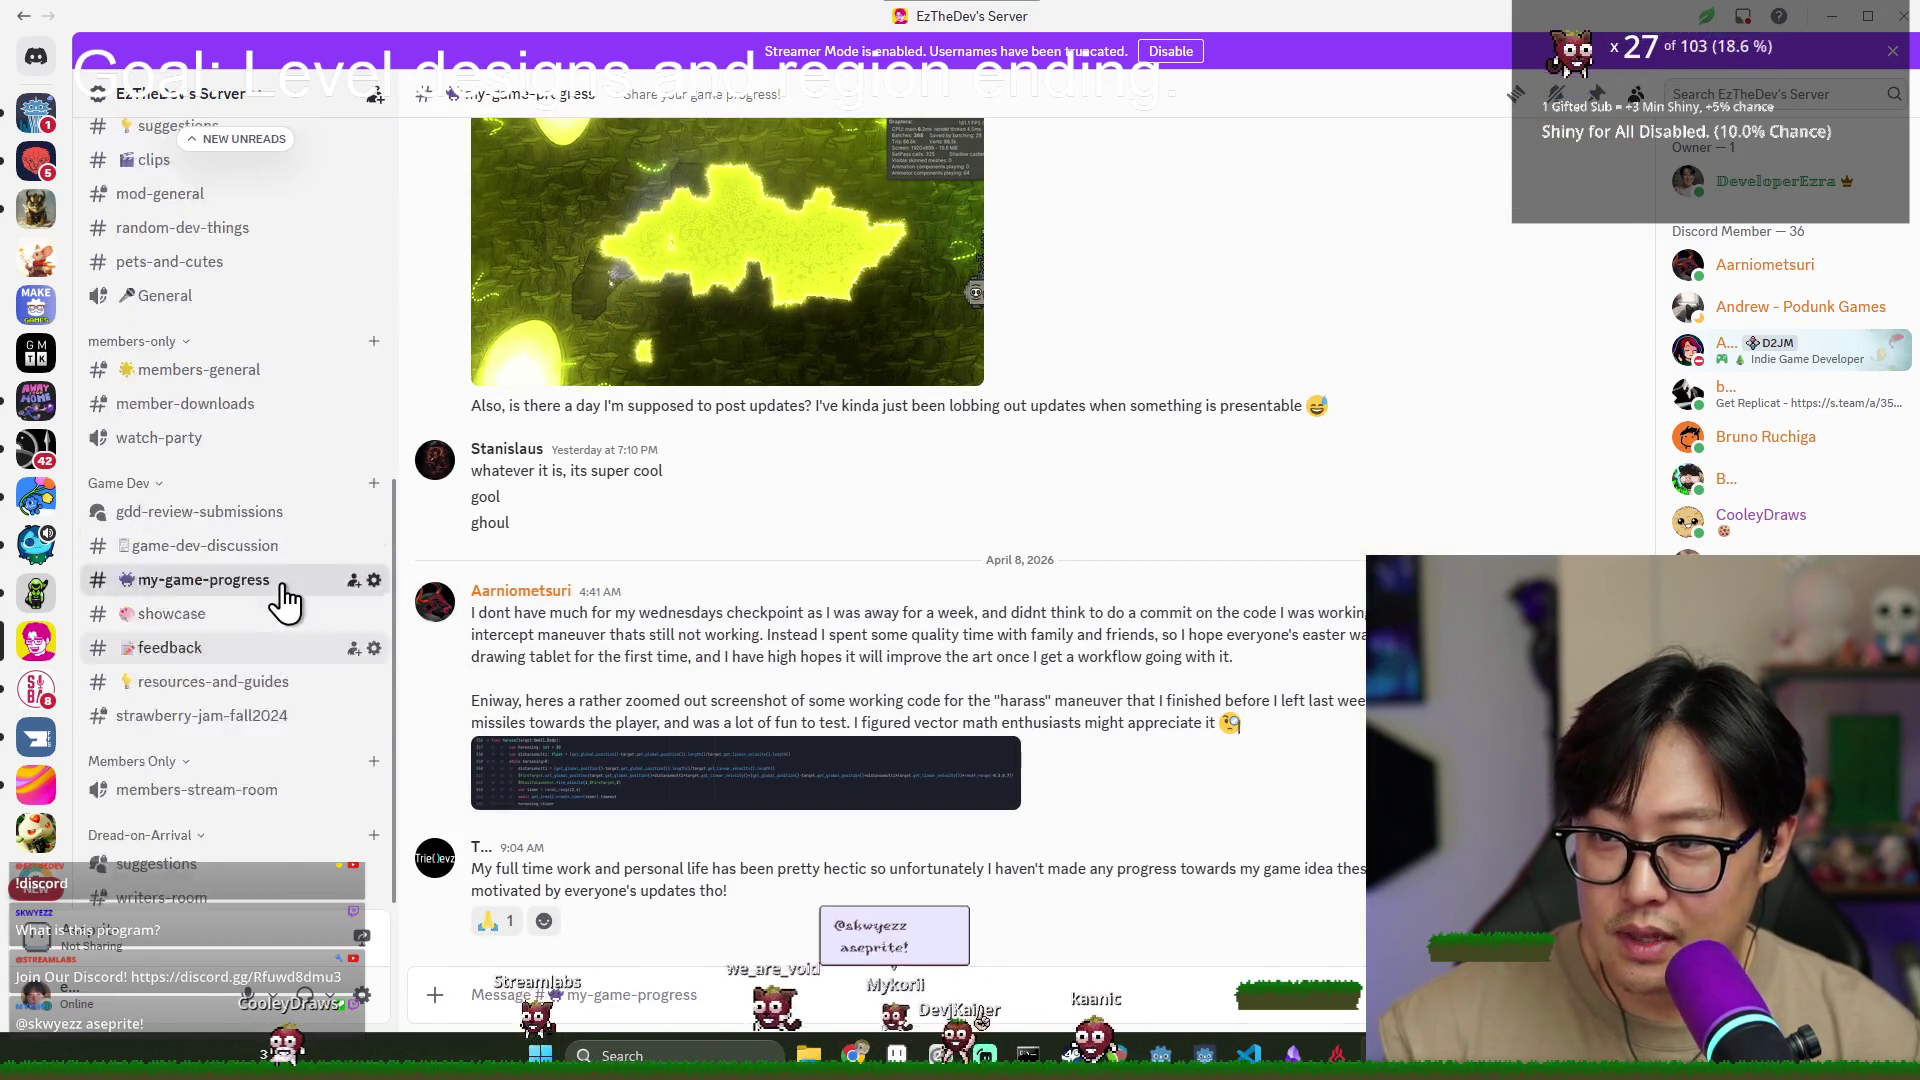
# - Add a wave reaction to the greeting in #general and return to Aseprite
pyautogui.hotkey('alt', 'shift', 'Up')
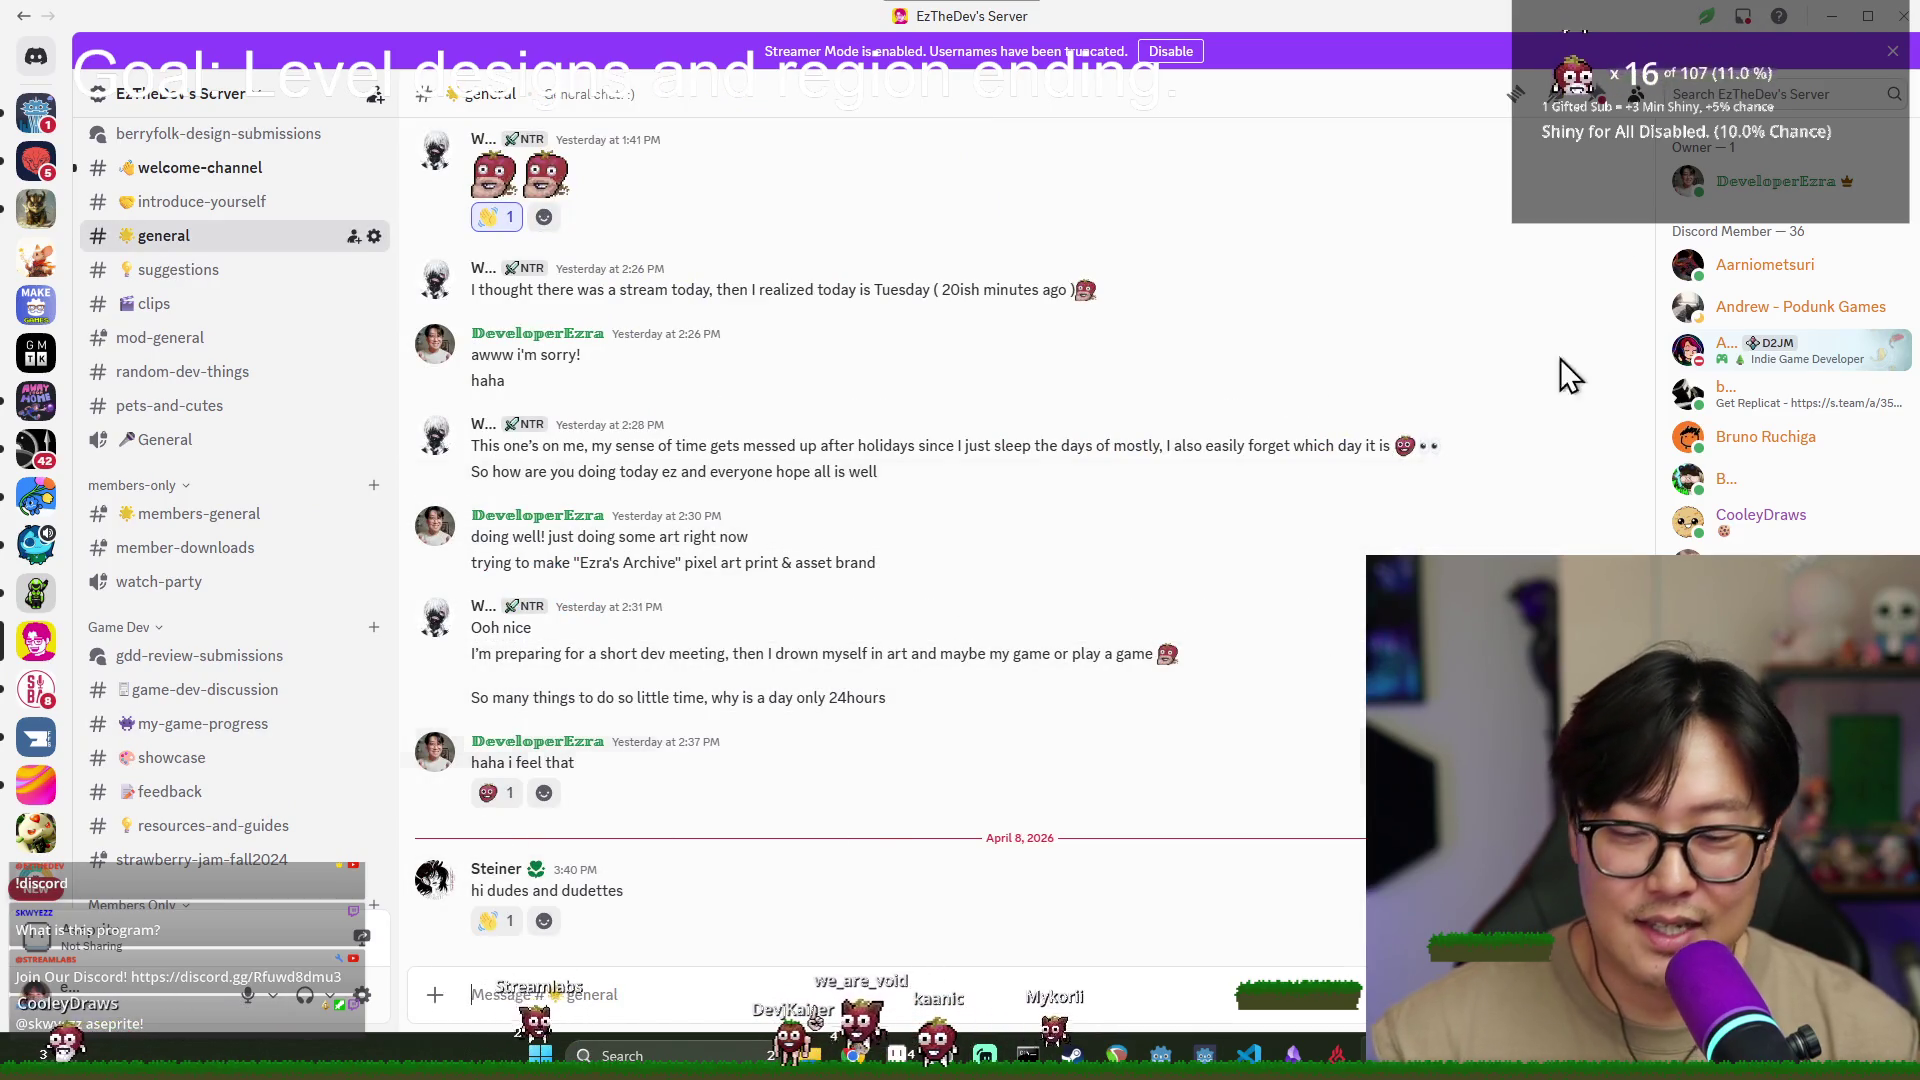
pyautogui.click(495, 921)
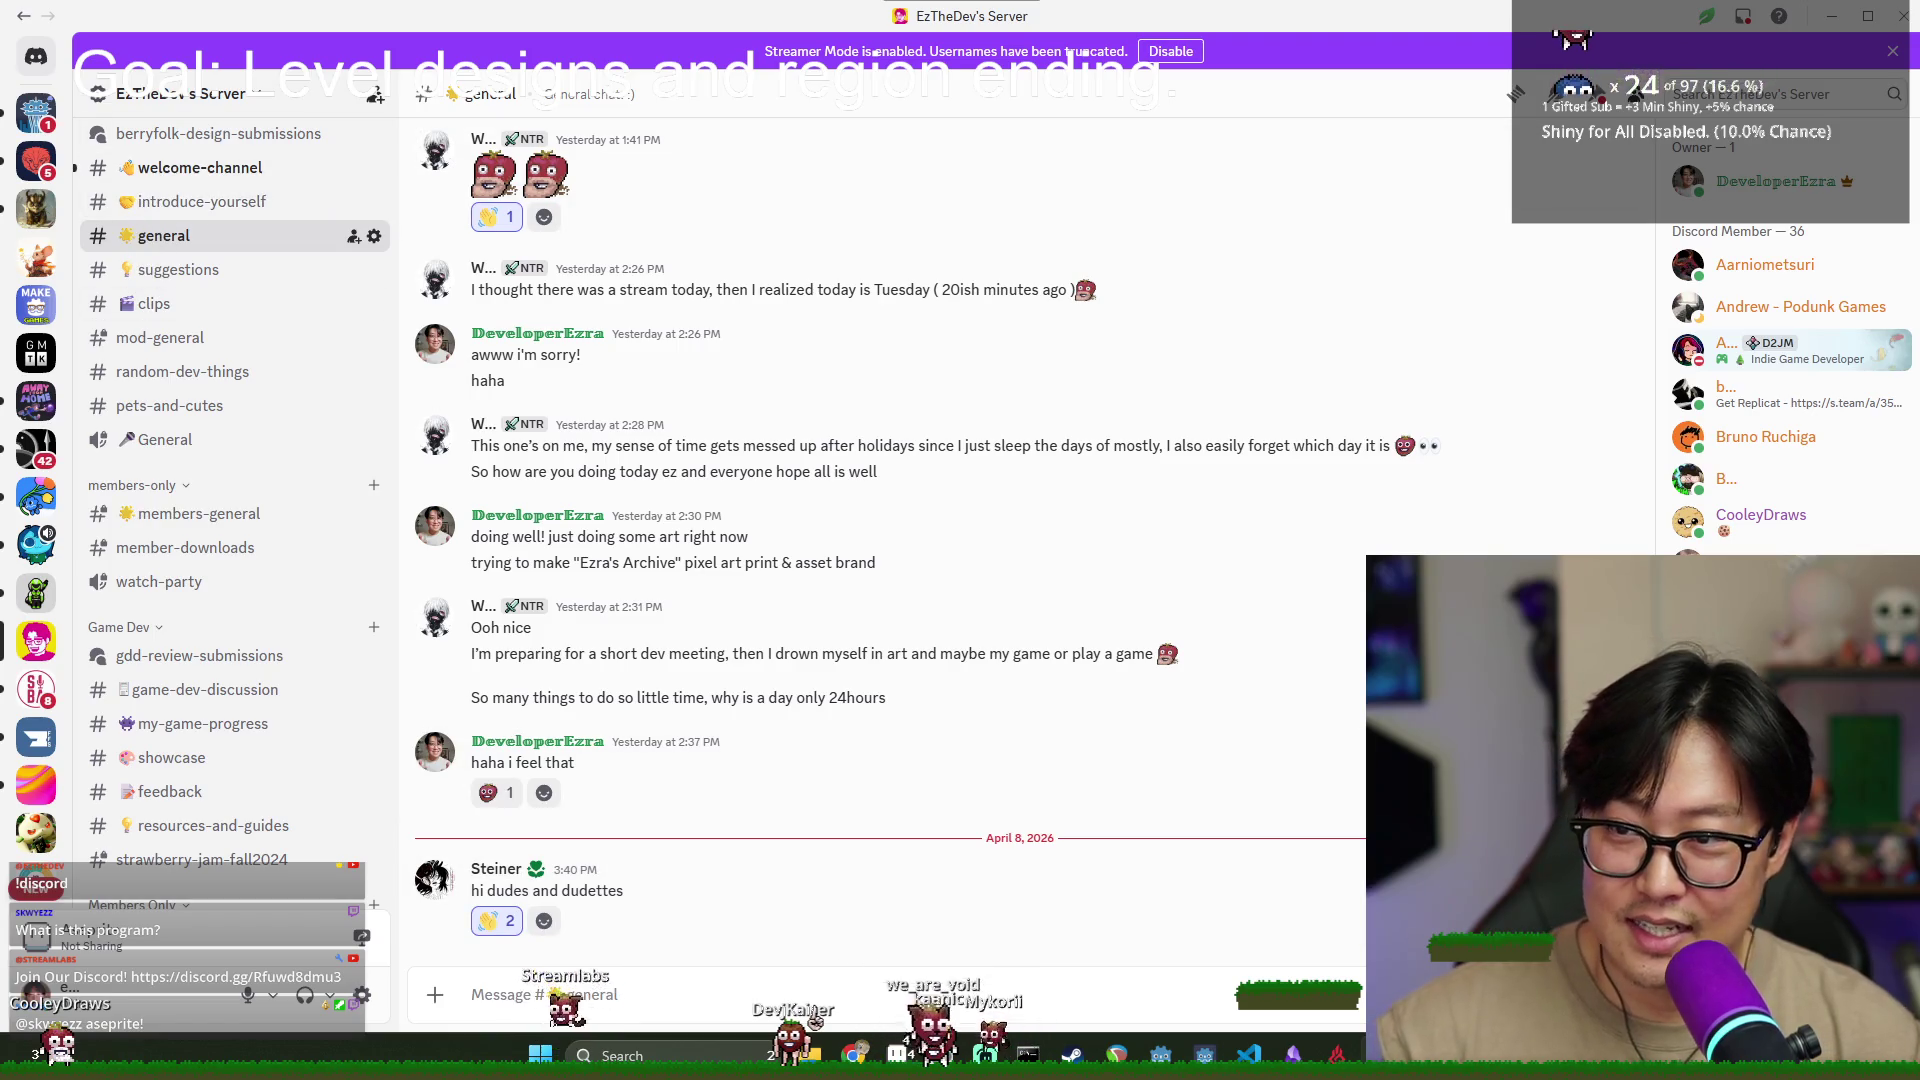
pyautogui.hotkey('alt', 'Tab')
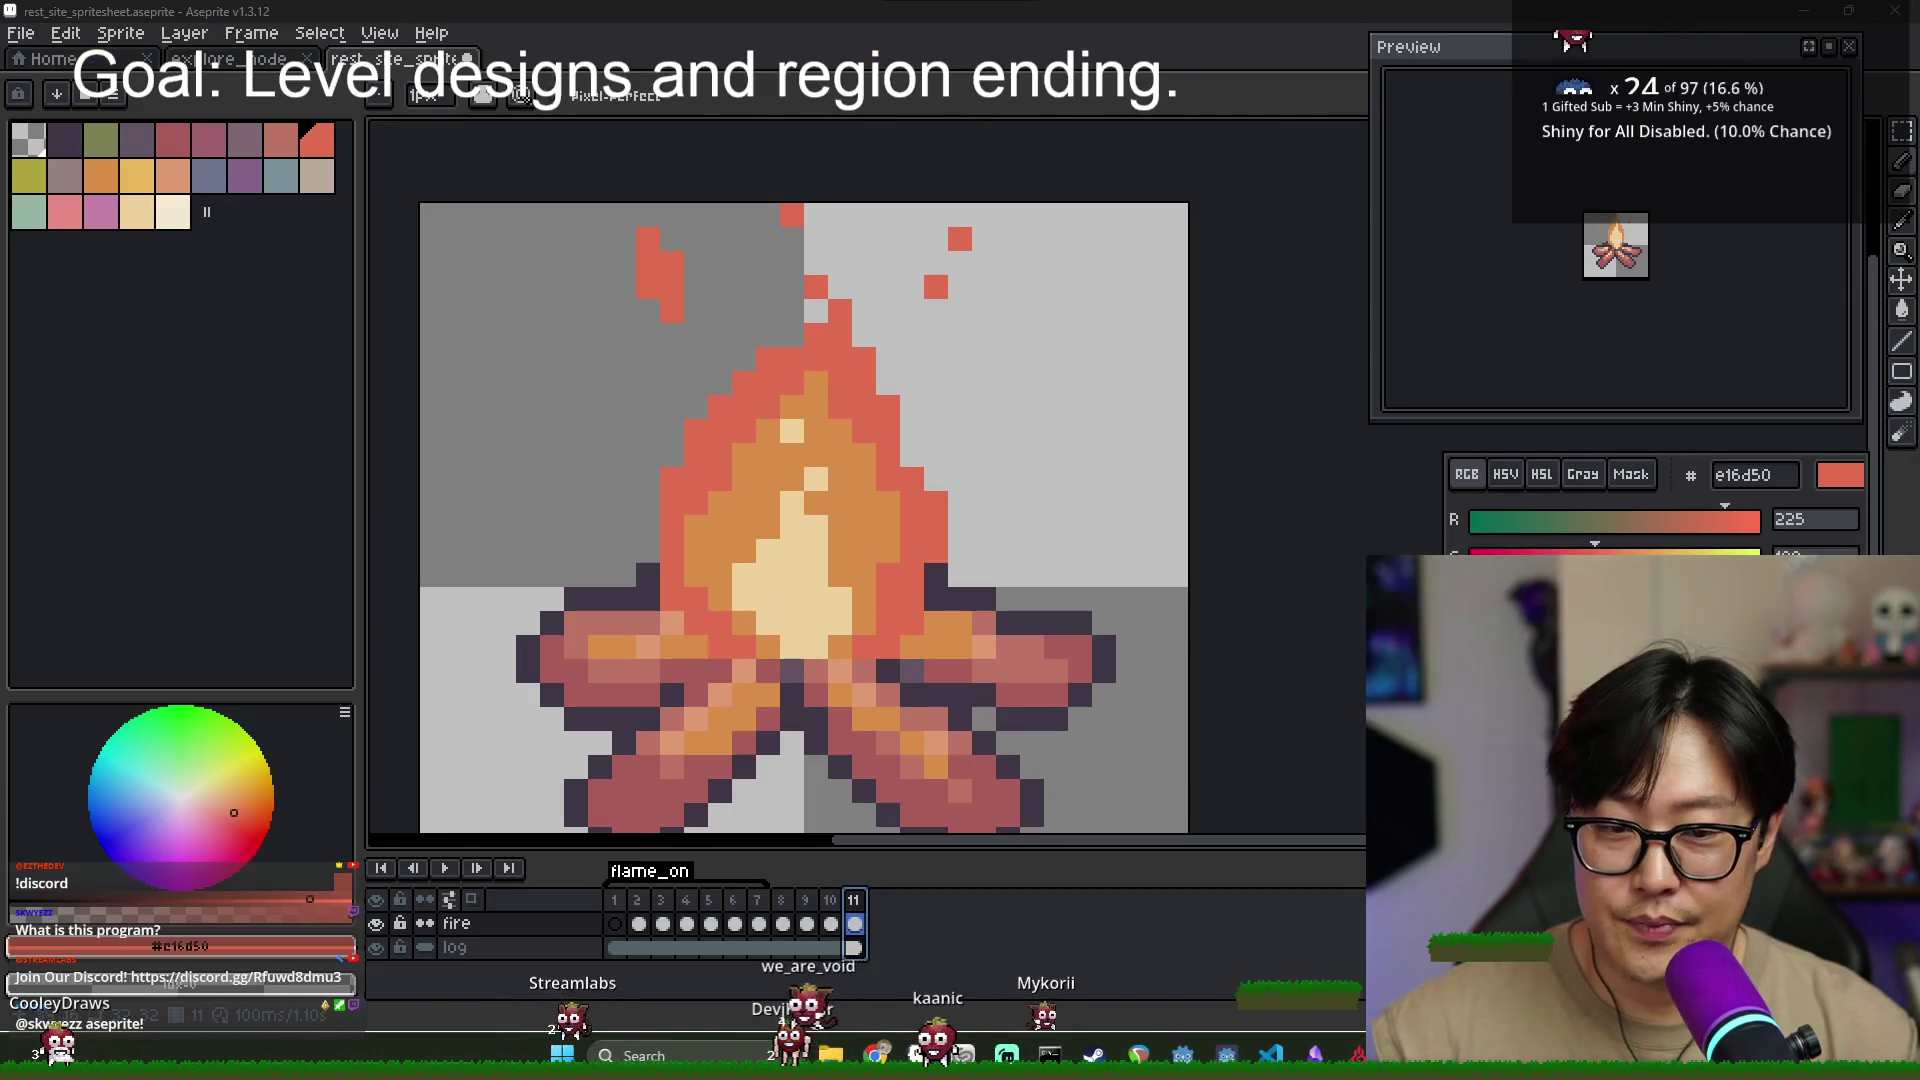
# - Paint cream pixels up the flame's centre and repaint the lower-left core orange
pyautogui.scroll(-1, 908, 645)
pyautogui.click(830, 923)
pyautogui.click(855, 923)
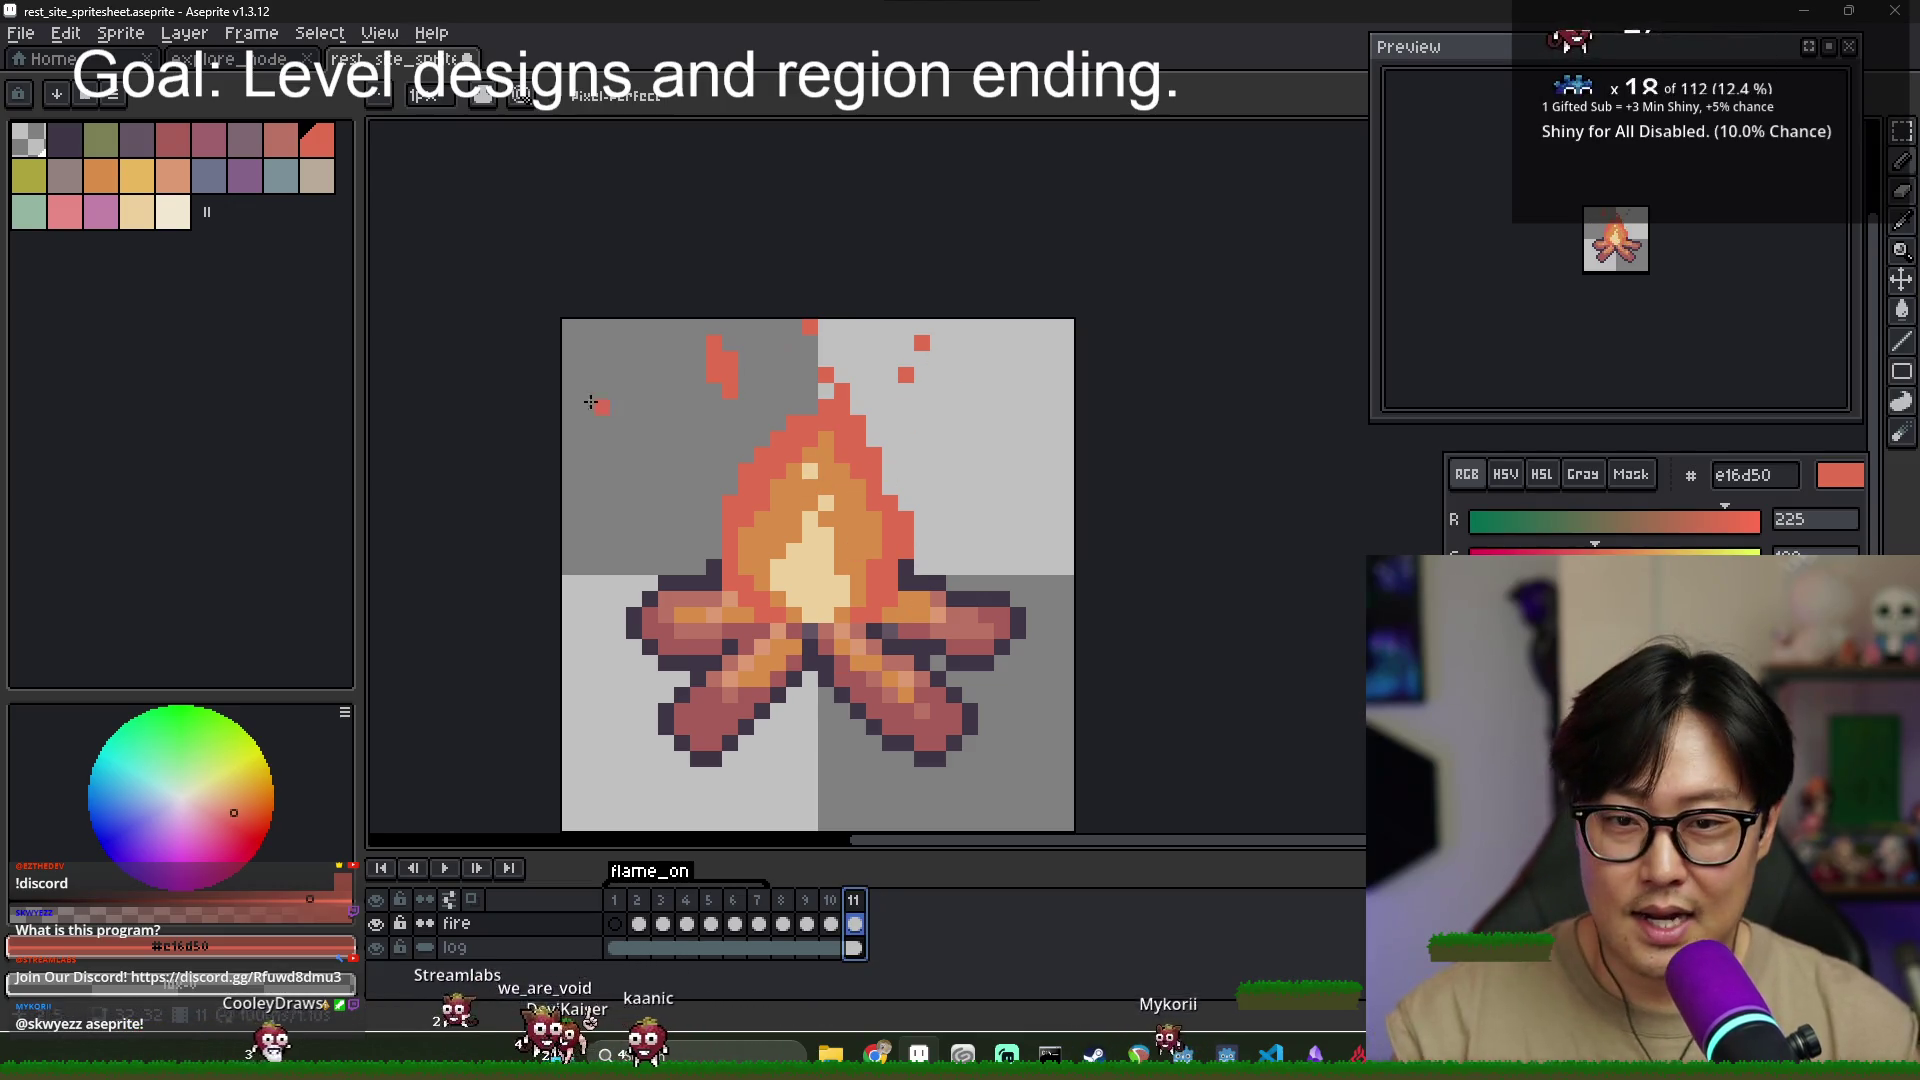
pyautogui.scroll(2, 850, 482)
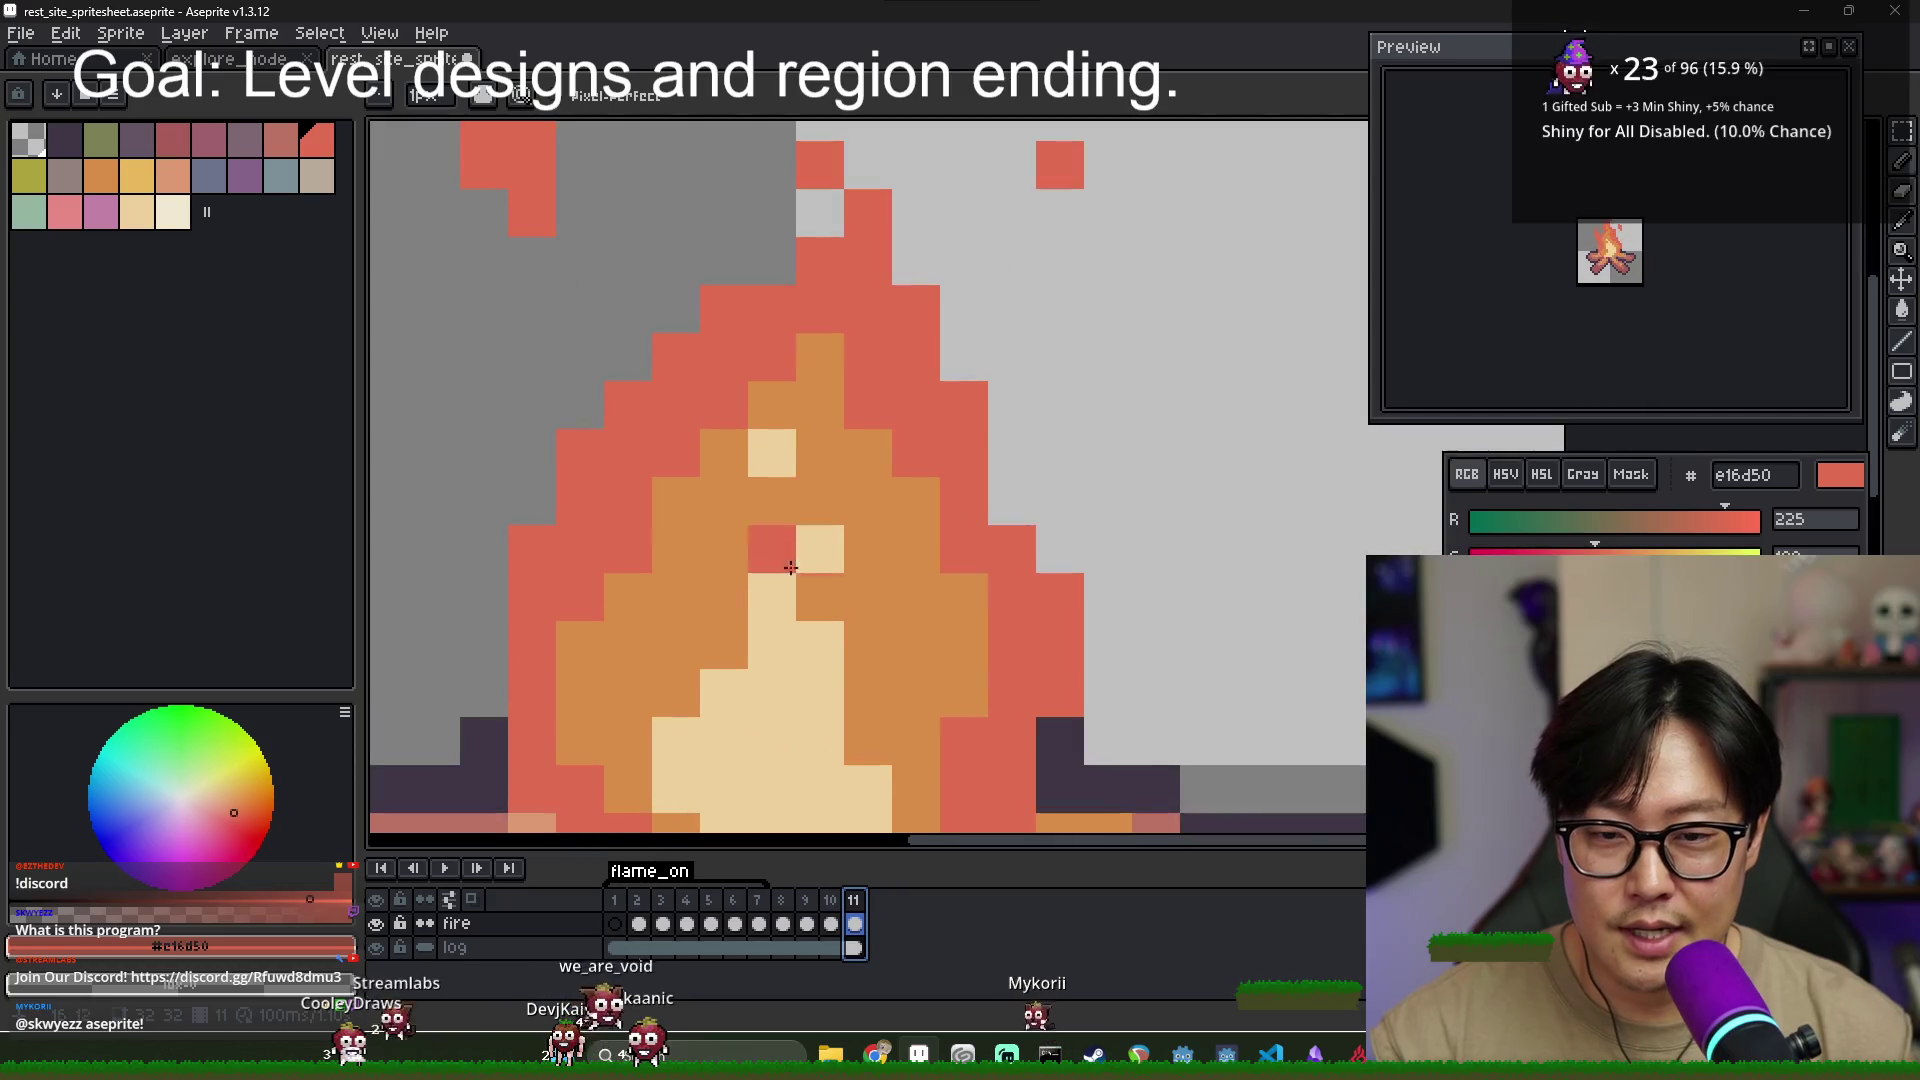
pyautogui.scroll(-1, 851, 482)
pyautogui.keyDown('alt'); pyautogui.click(751, 583); pyautogui.keyUp('alt')
pyautogui.moveTo(781, 558)
pyautogui.mouseDown()
pyautogui.moveTo(814, 494)
pyautogui.moveTo(814, 414)
pyautogui.mouseUp()
pyautogui.moveTo(830, 607); pyautogui.dragTo(843, 670)
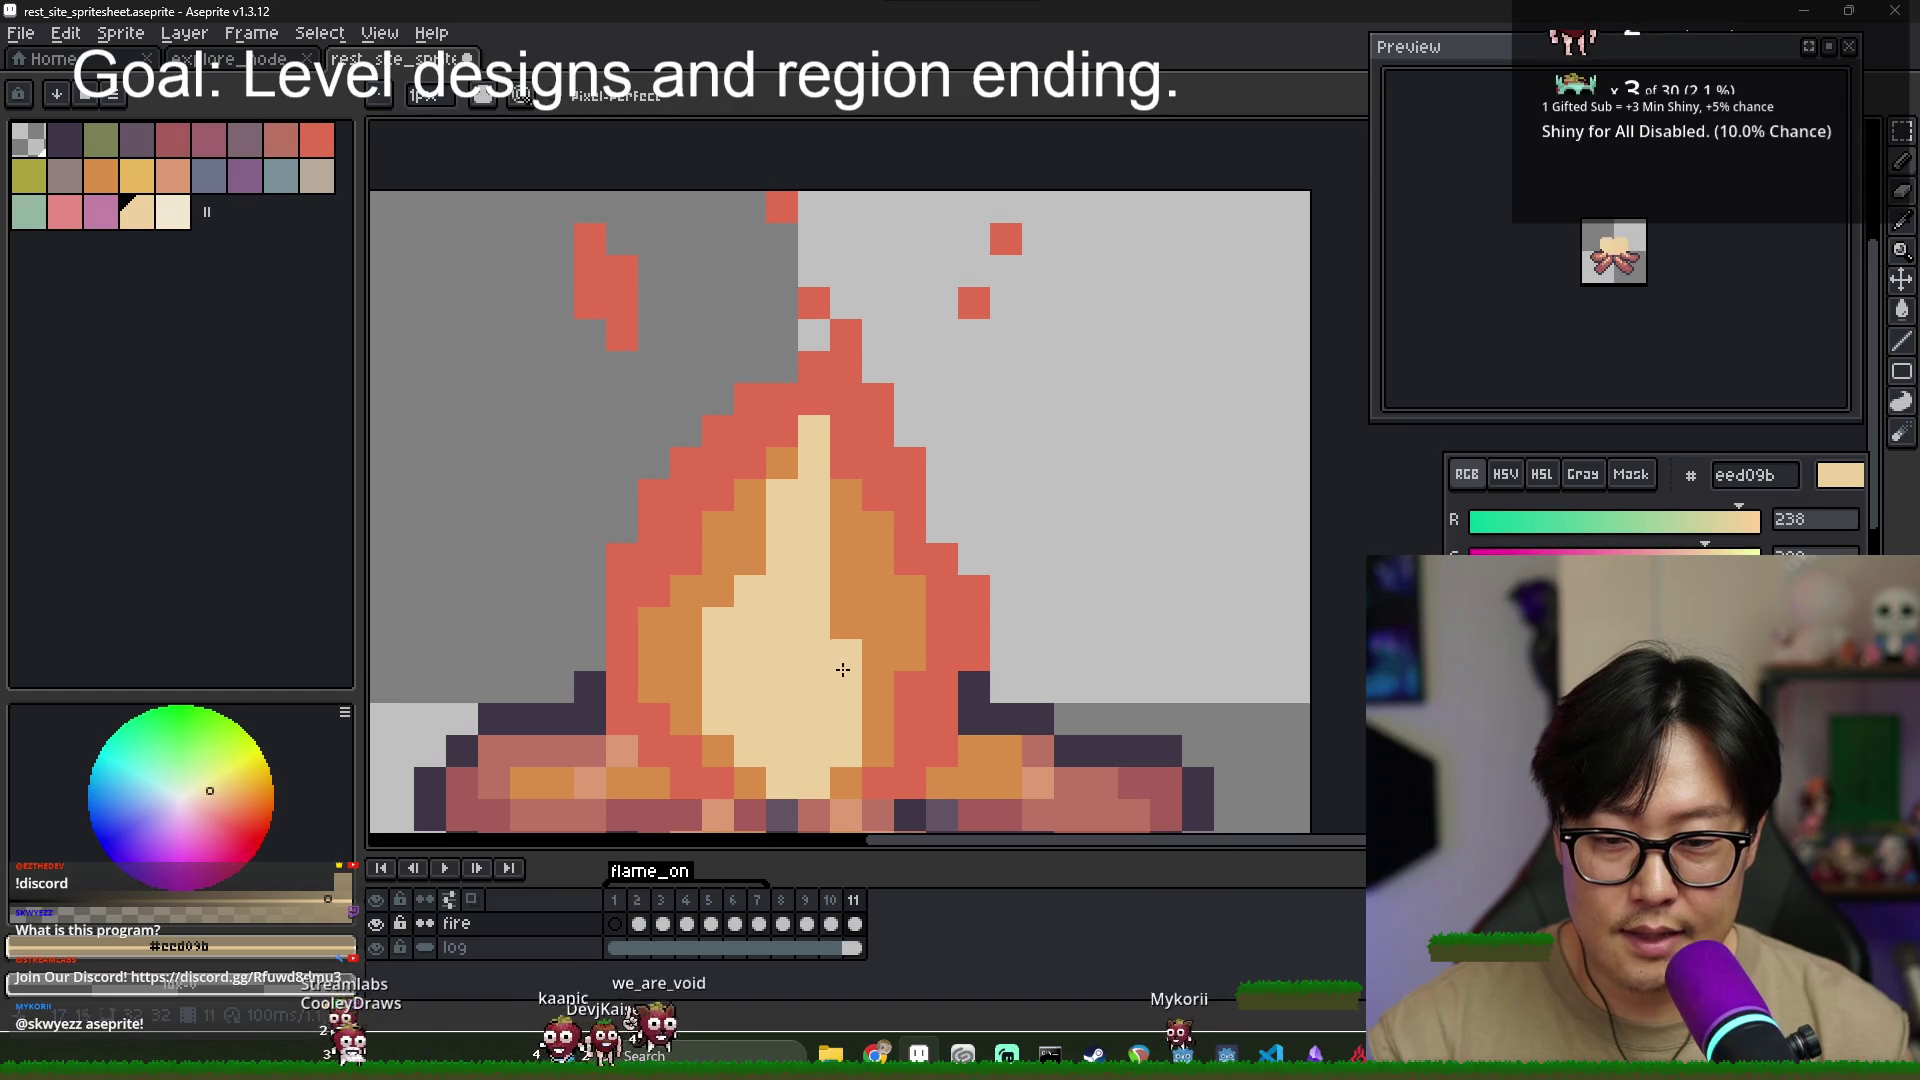
pyautogui.keyDown('alt'); pyautogui.click(718, 750); pyautogui.keyUp('alt')
pyautogui.moveTo(719, 687); pyautogui.dragTo(751, 751)
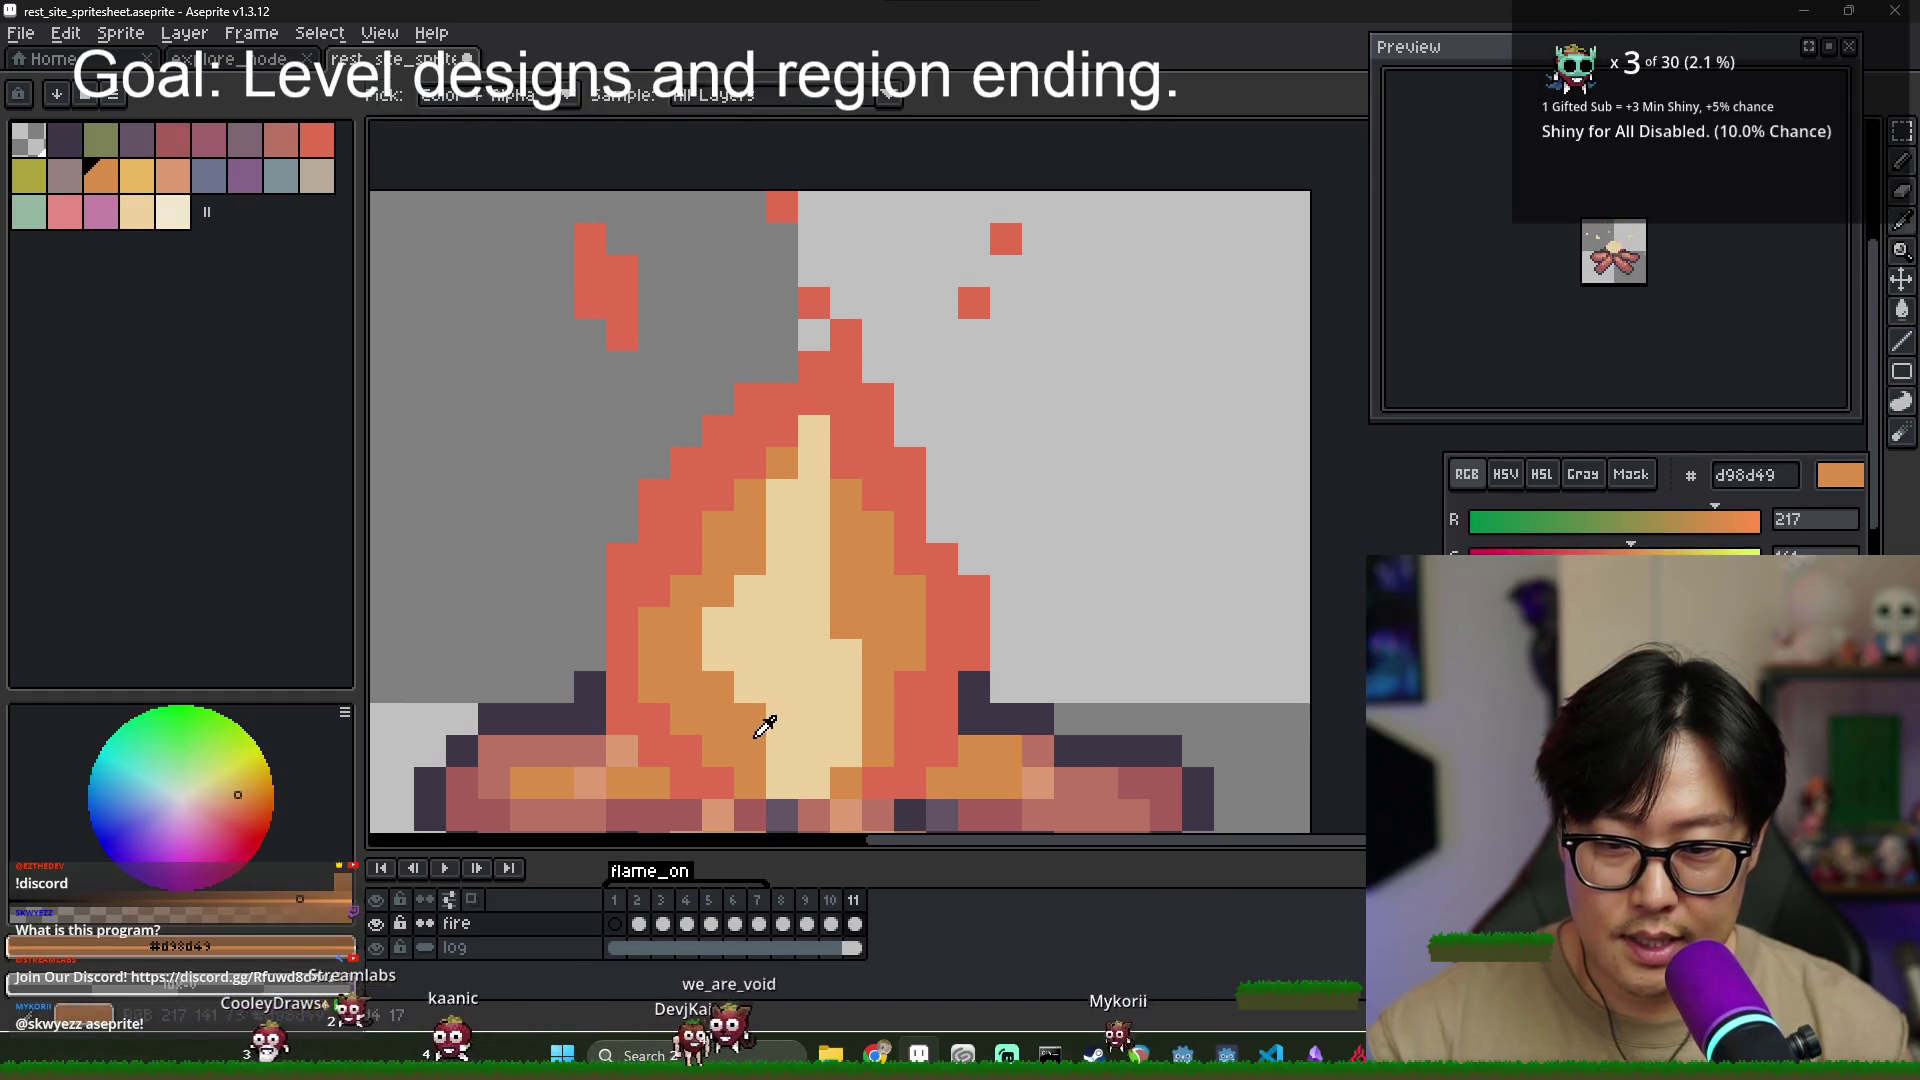
pyautogui.keyDown('alt'); pyautogui.click(764, 765); pyautogui.keyUp('alt')
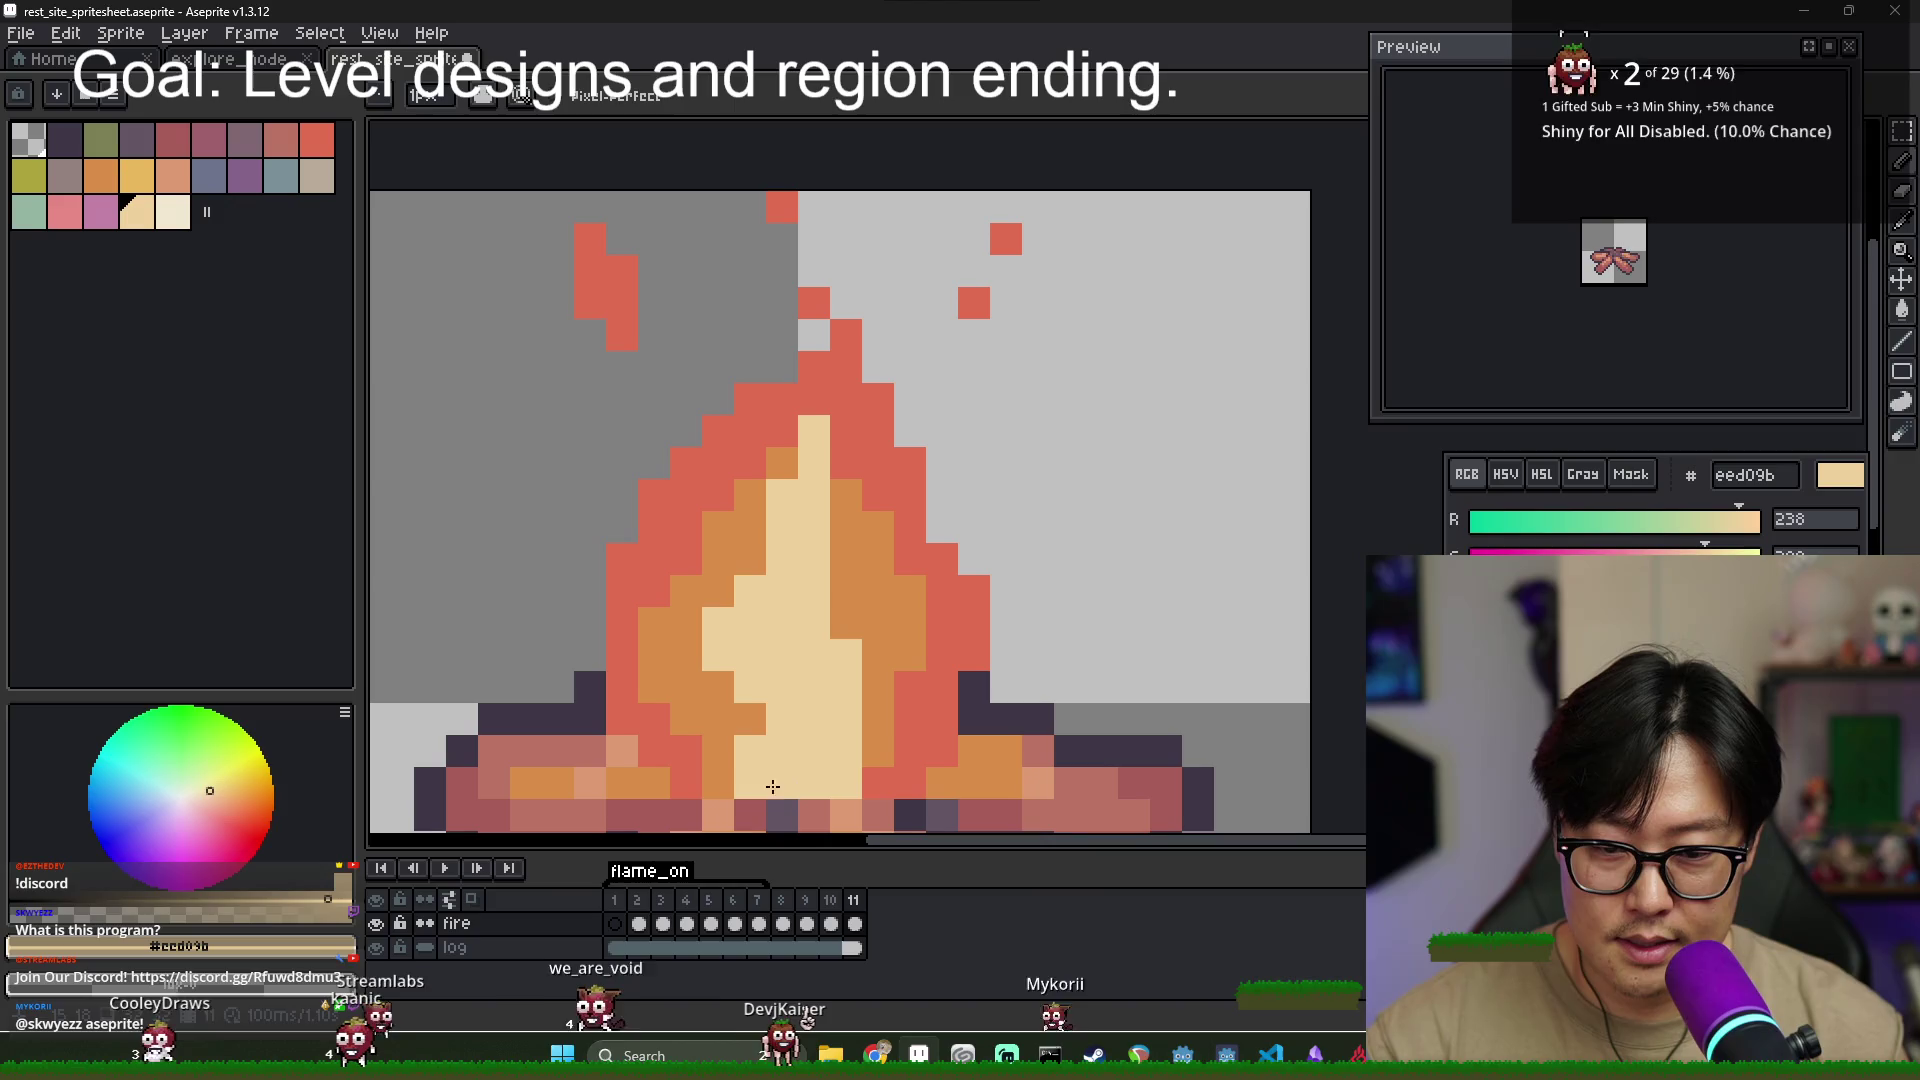
# - On frame 9, dot cream highlight pixels across the flame and both sides of the logs
pyautogui.press(',')
pyautogui.scroll(-3, 784, 780)
pyautogui.click(807, 901)
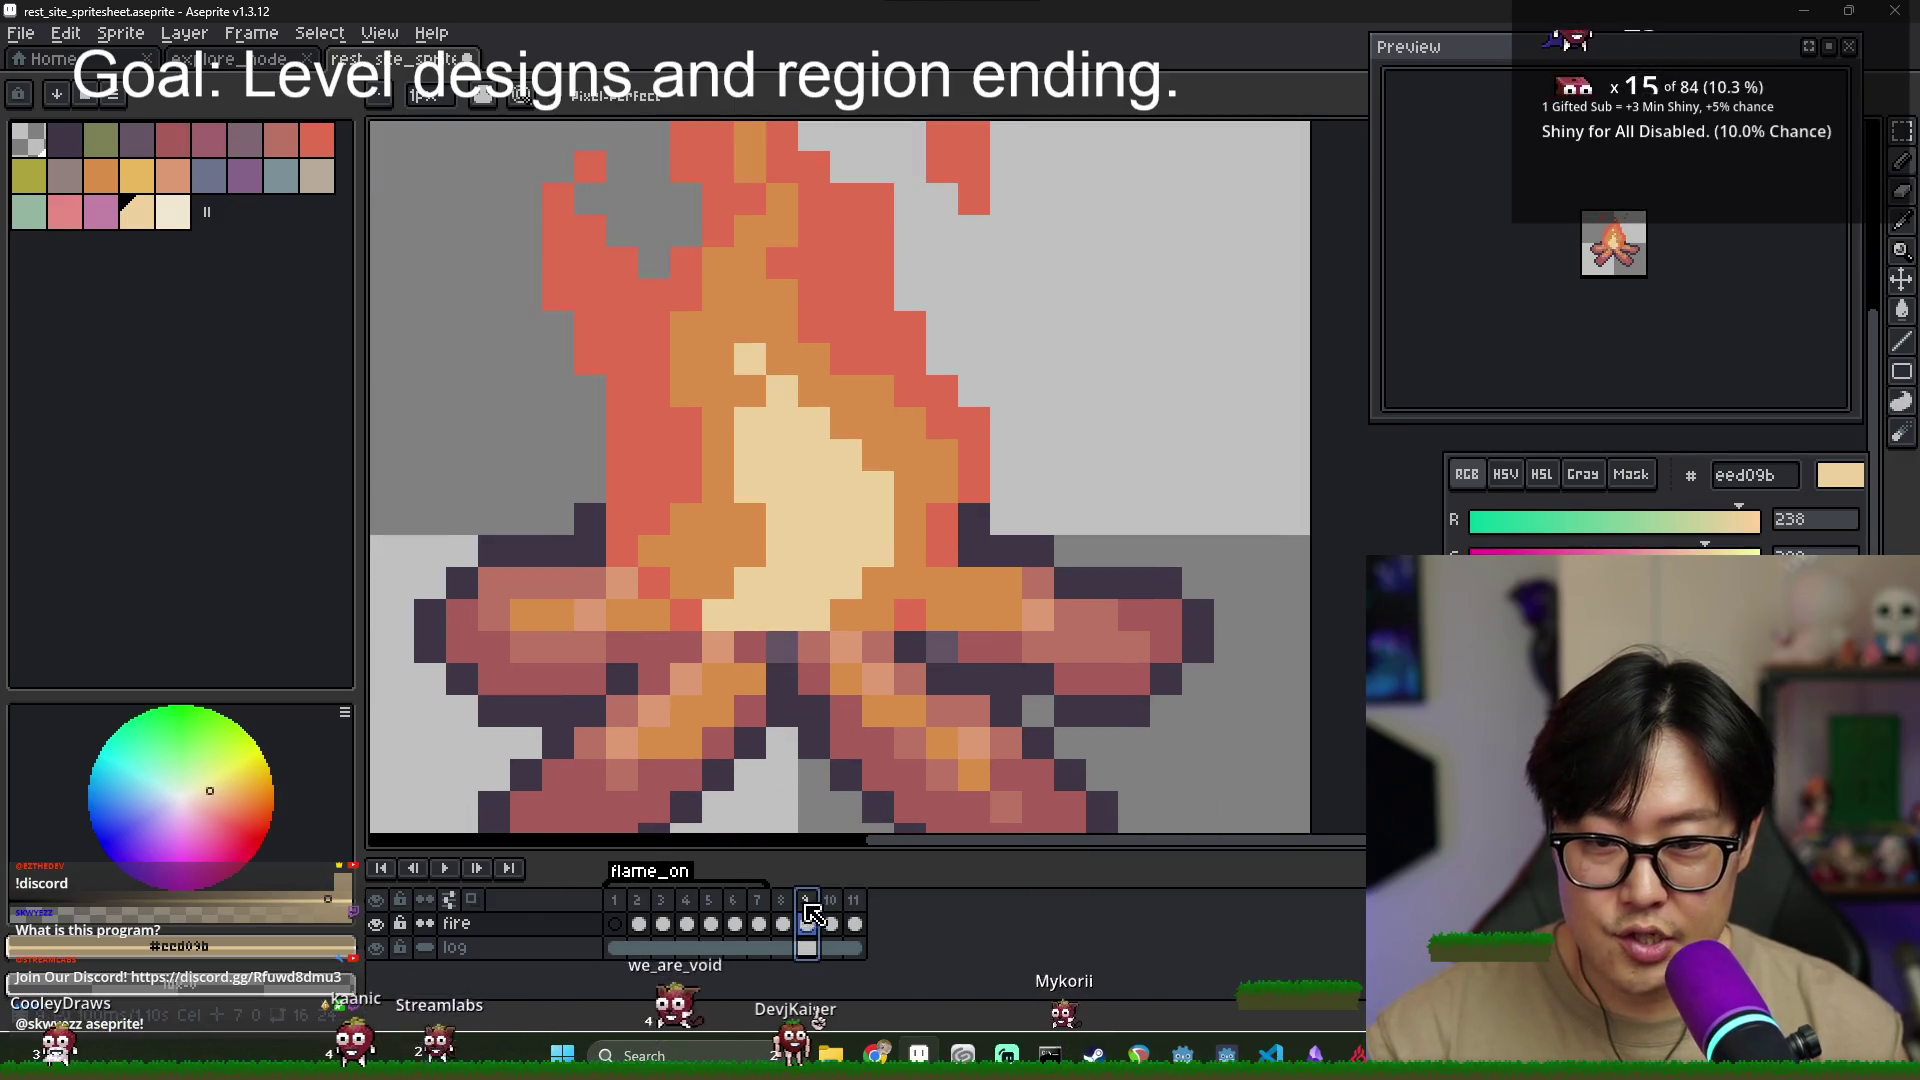
pyautogui.click(576, 622)
pyautogui.click(622, 584)
pyautogui.click(686, 711)
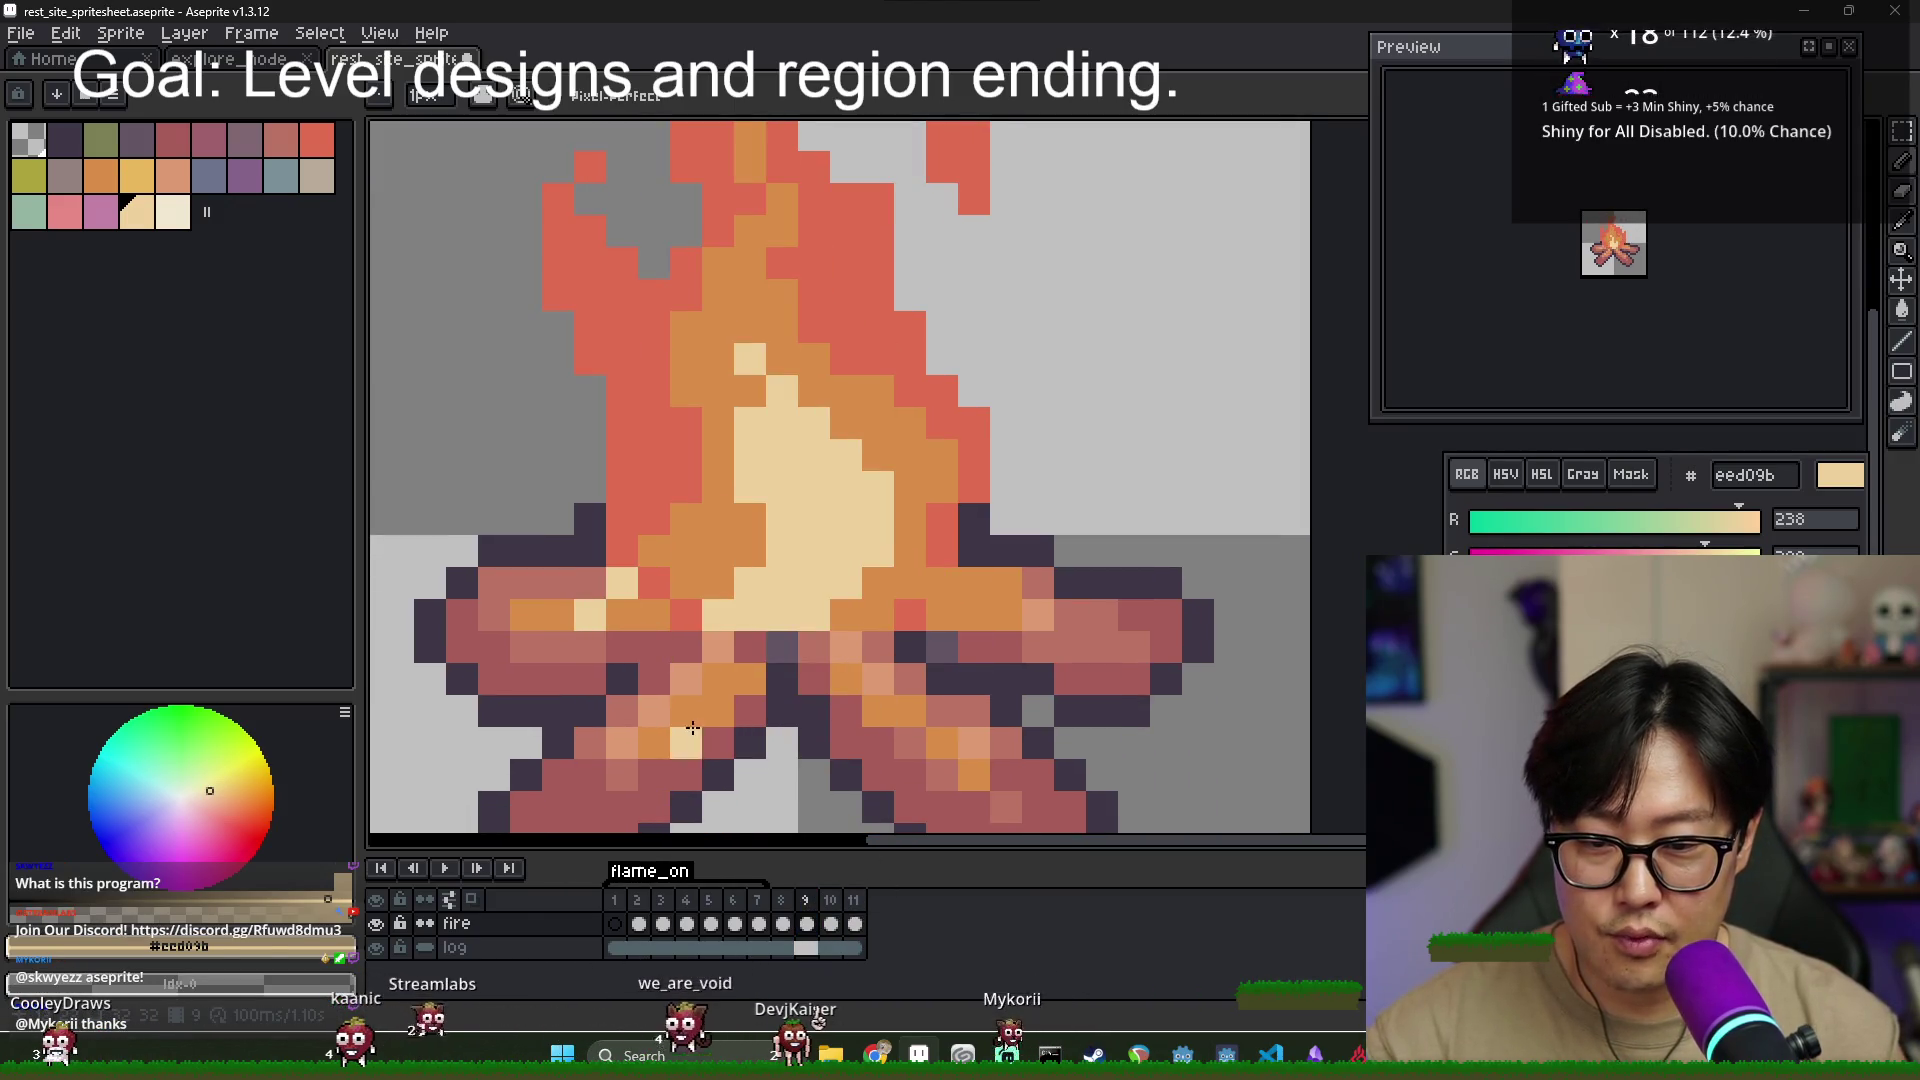
pyautogui.click(718, 680)
pyautogui.click(878, 682)
pyautogui.click(910, 712)
pyautogui.click(974, 614)
pyautogui.click(1005, 614)
pyautogui.click(1004, 583)
pyautogui.click(1036, 614)
pyautogui.click(1007, 710)
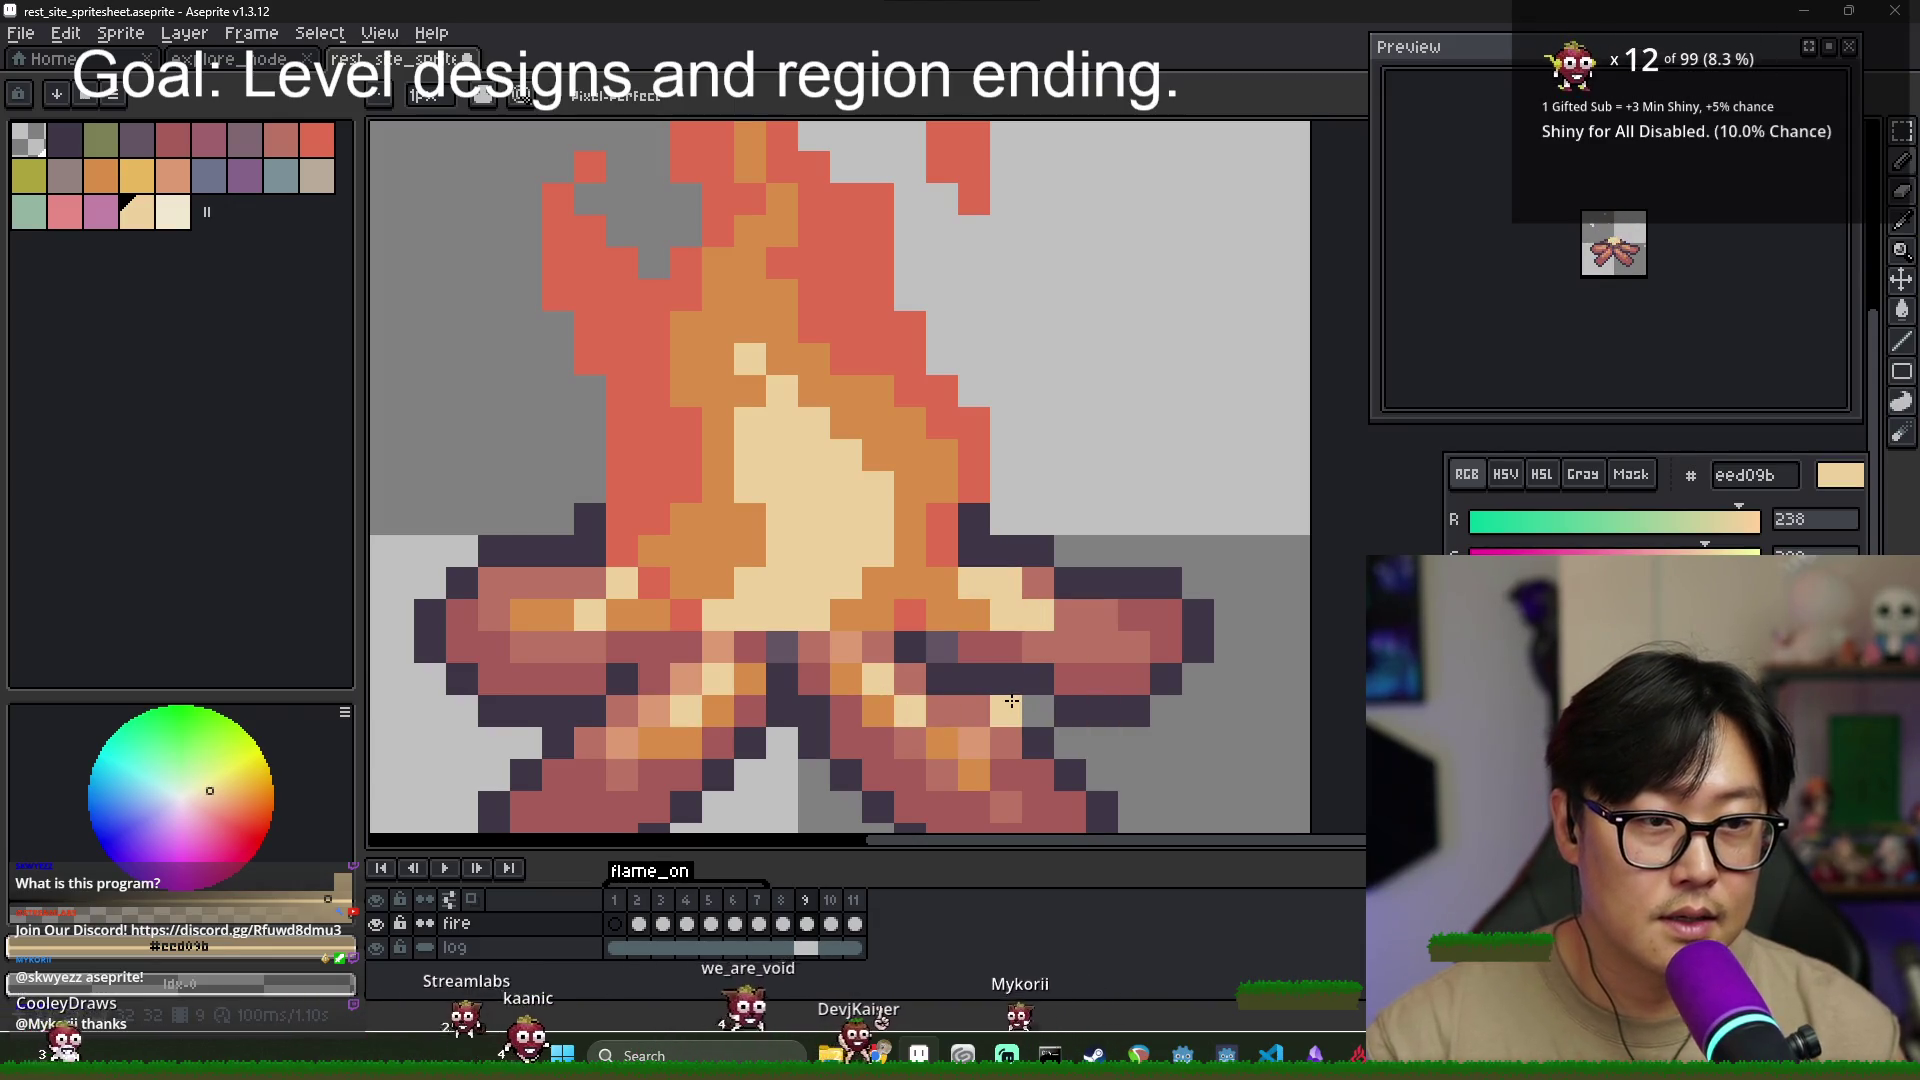
pyautogui.scroll(-4, 1005, 689)
pyautogui.scroll(-3, 1002, 680)
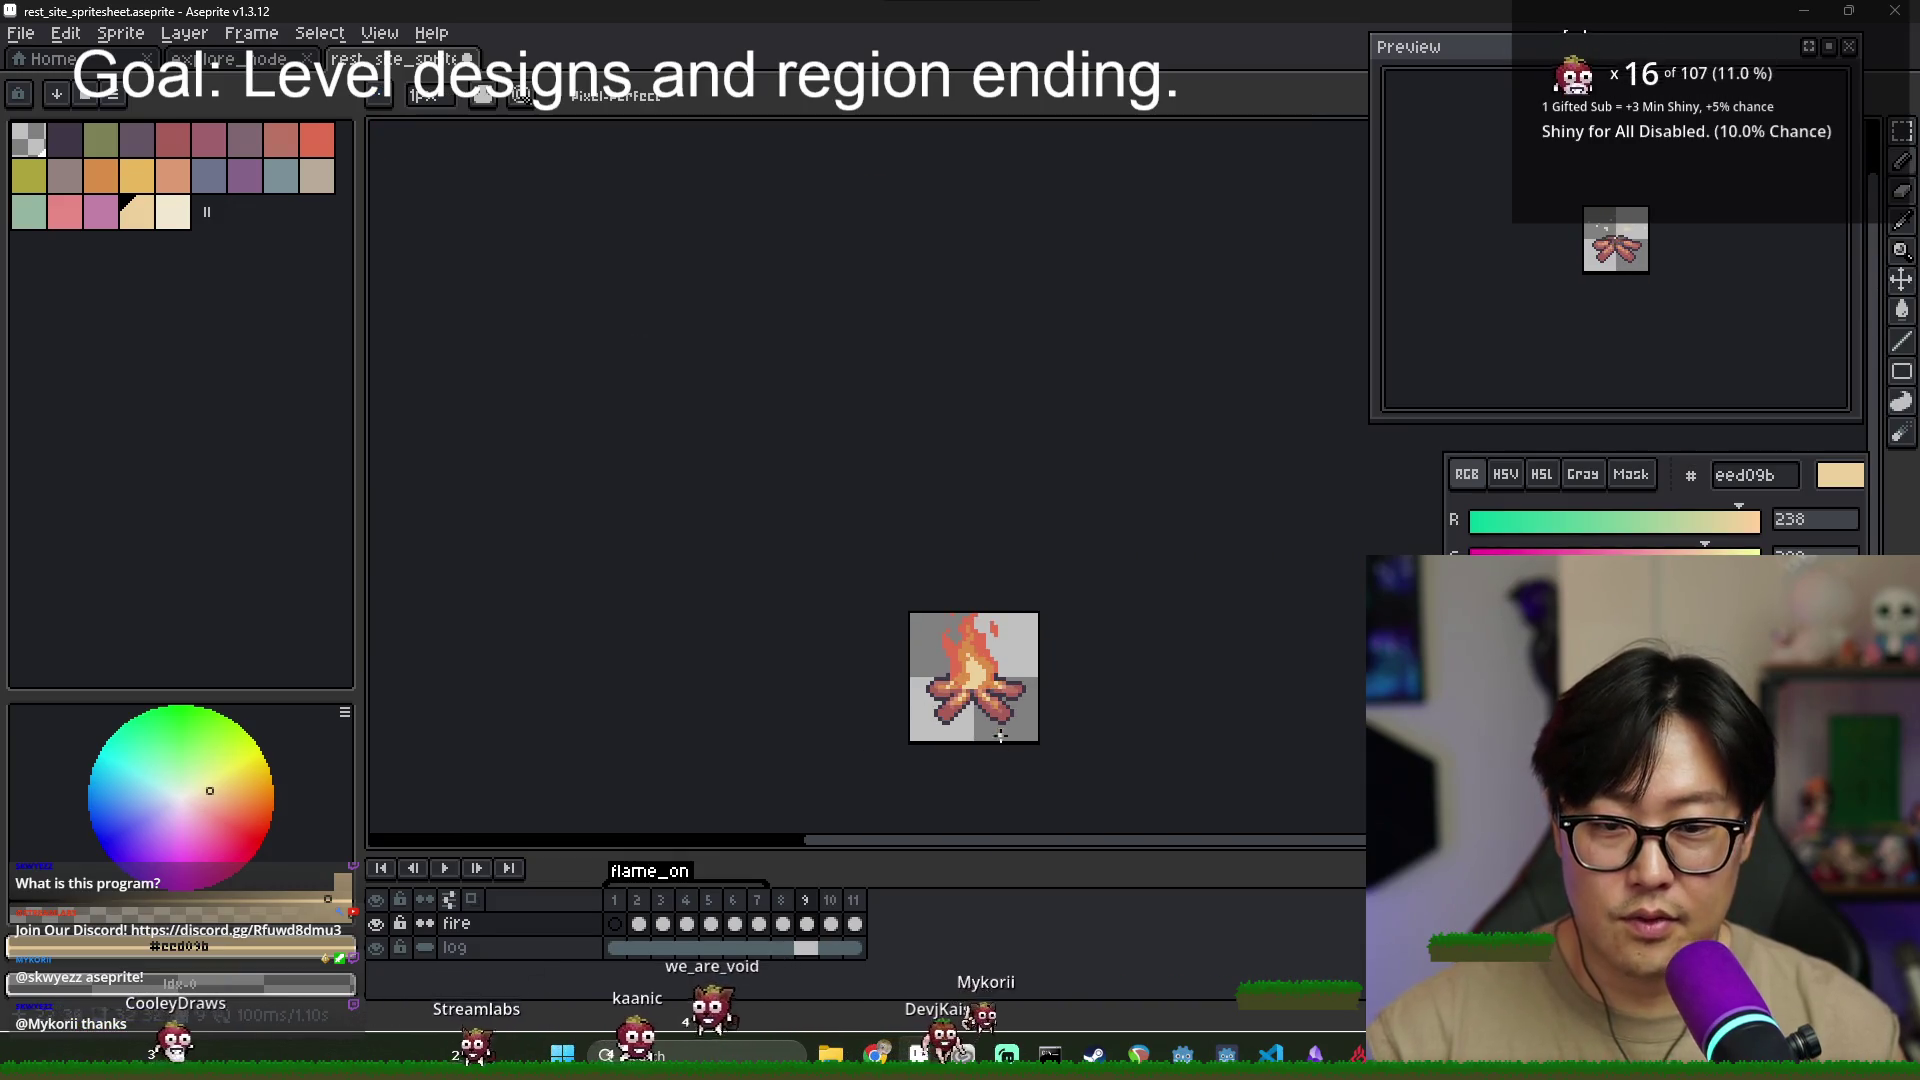
# - Add a cream pixel to frame 8's logs, then touch up frame 11's flame in cream and orange
pyautogui.click(785, 905)
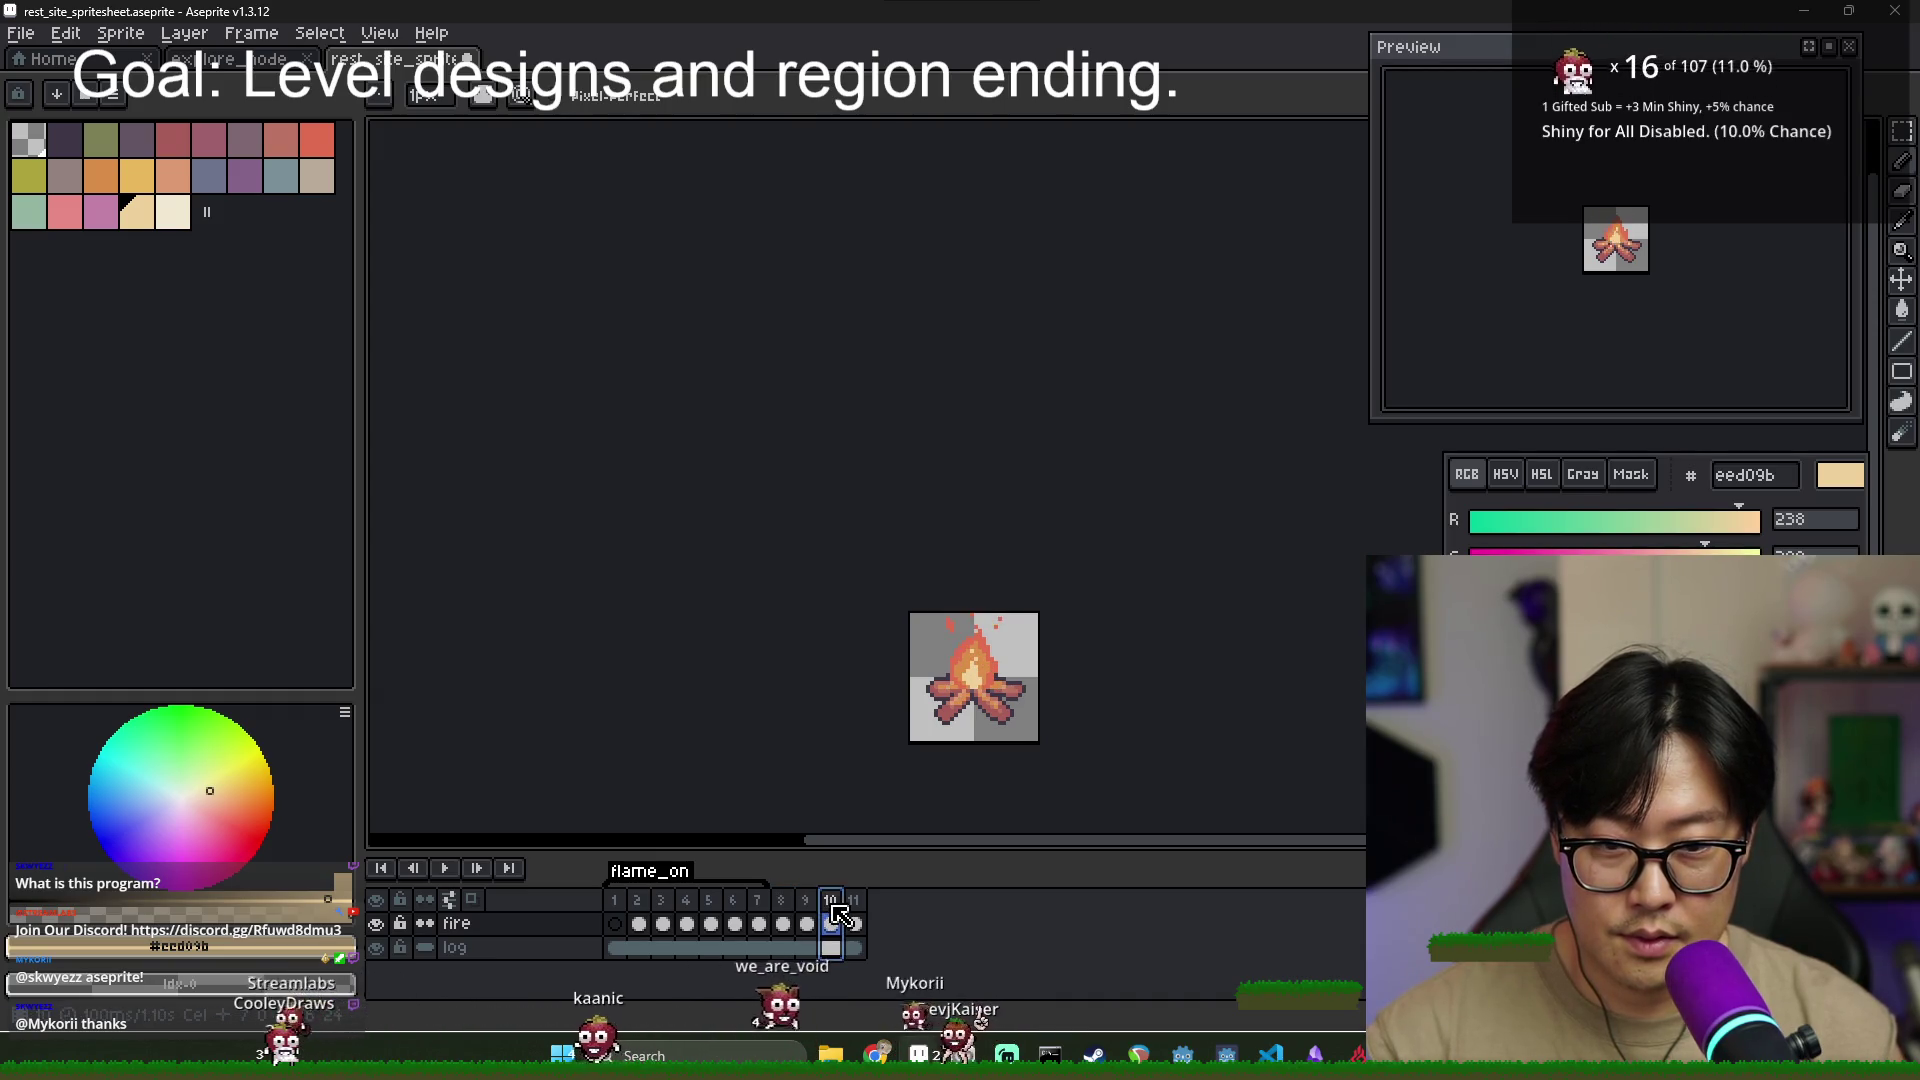
pyautogui.scroll(4, 952, 758)
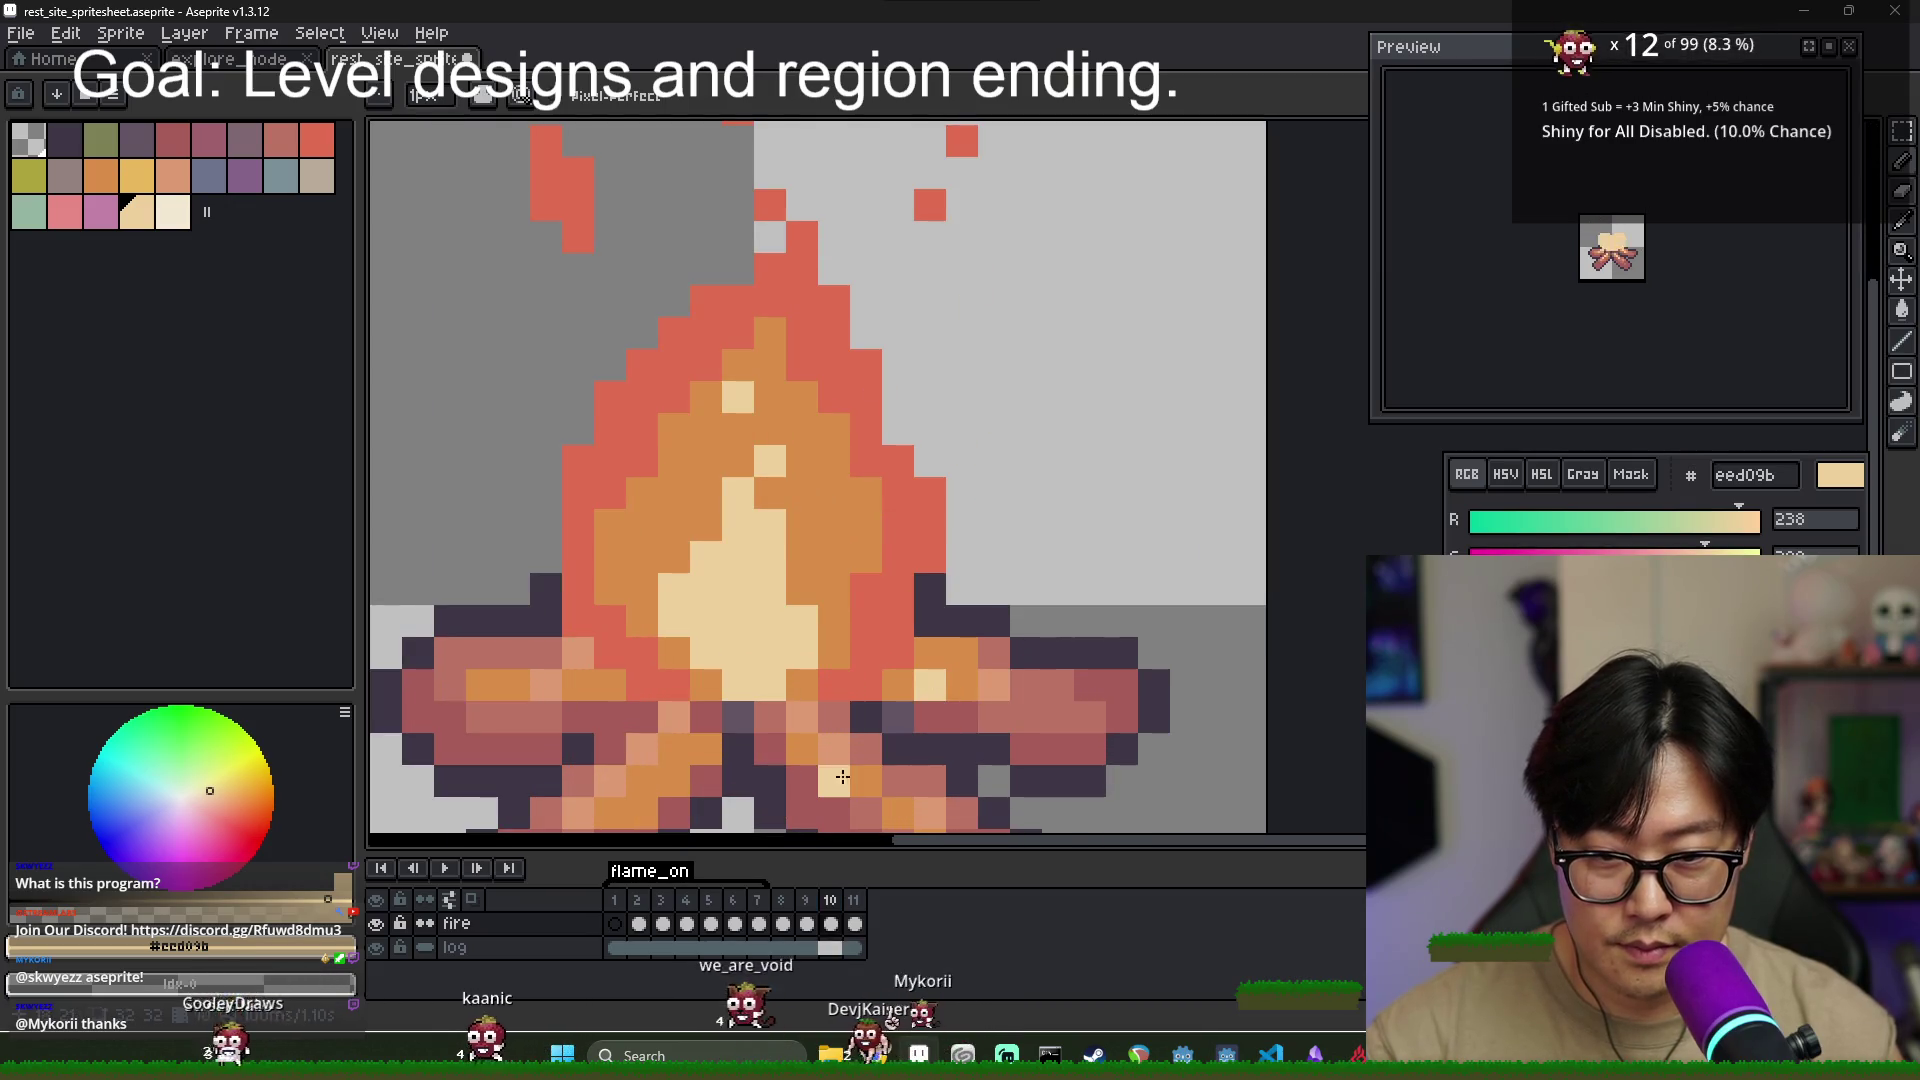
pyautogui.click(643, 781)
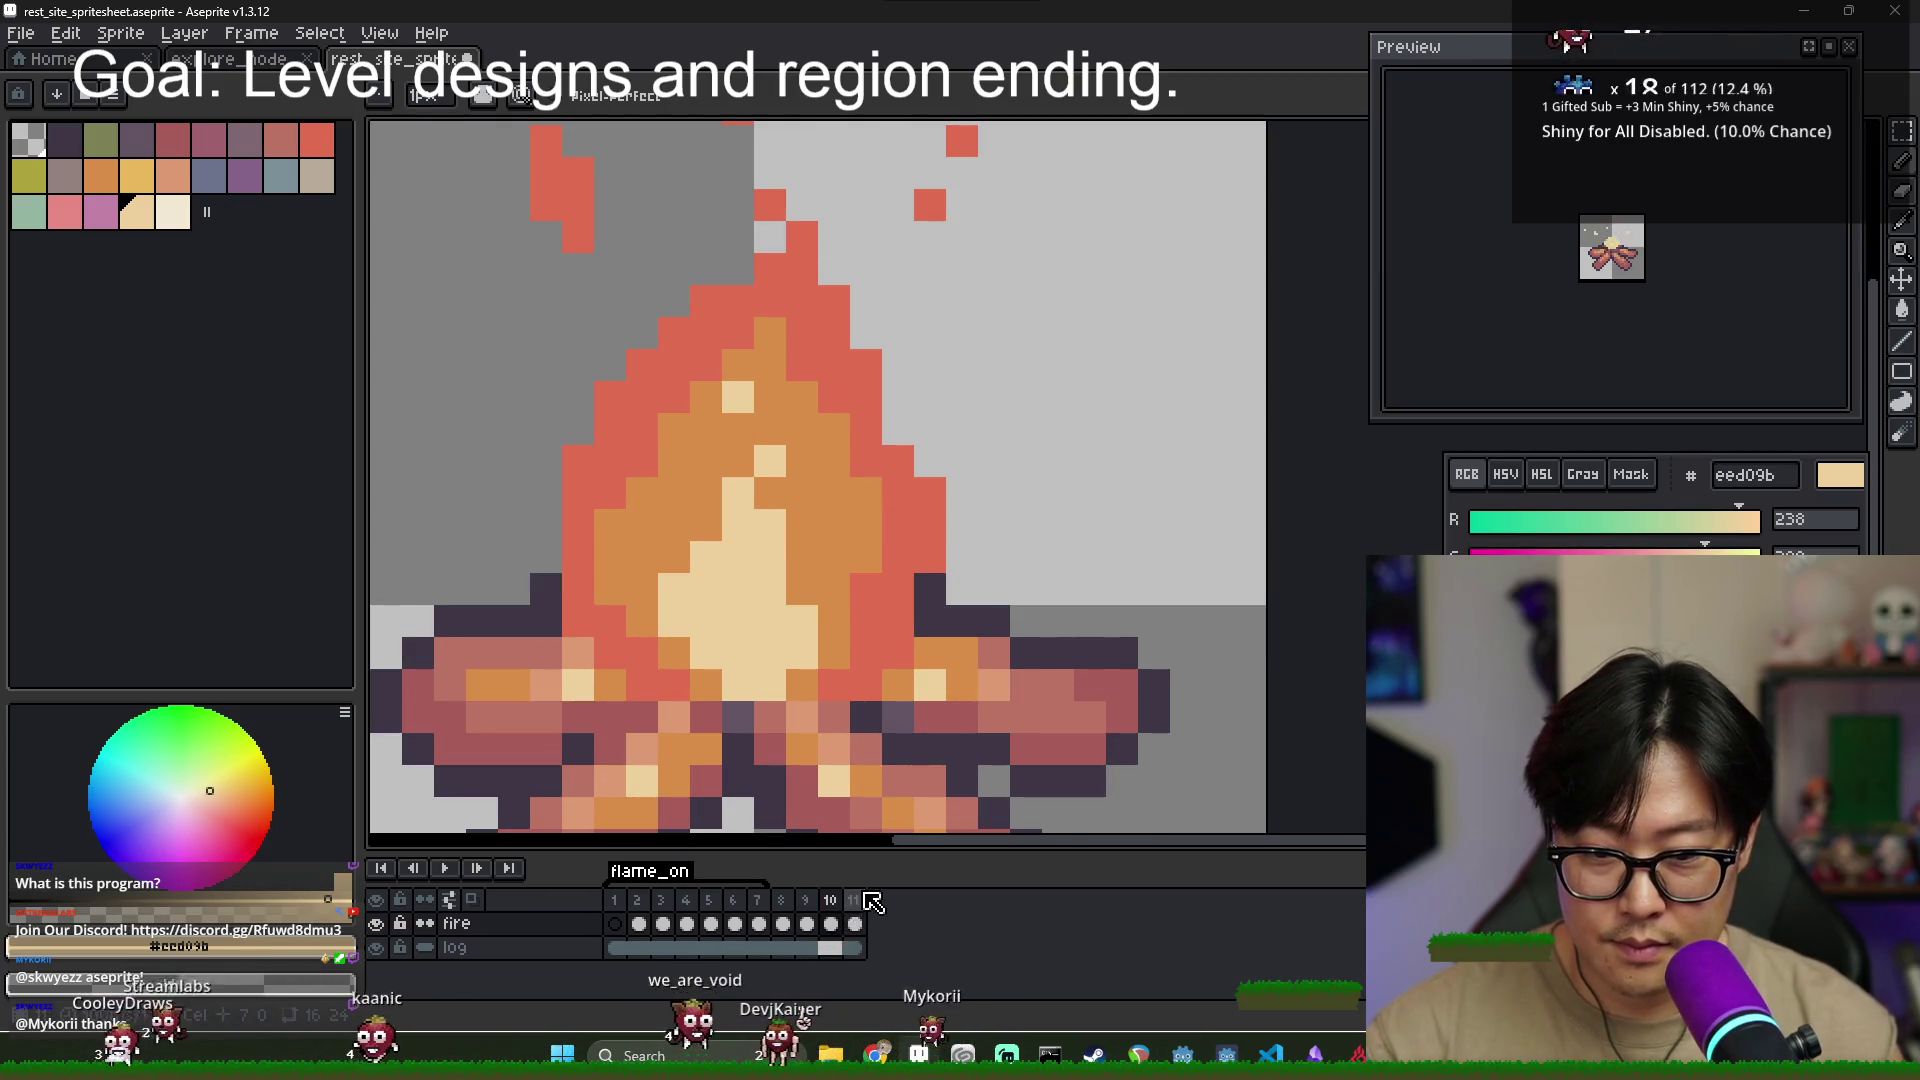
pyautogui.click(855, 900)
pyautogui.click(558, 675)
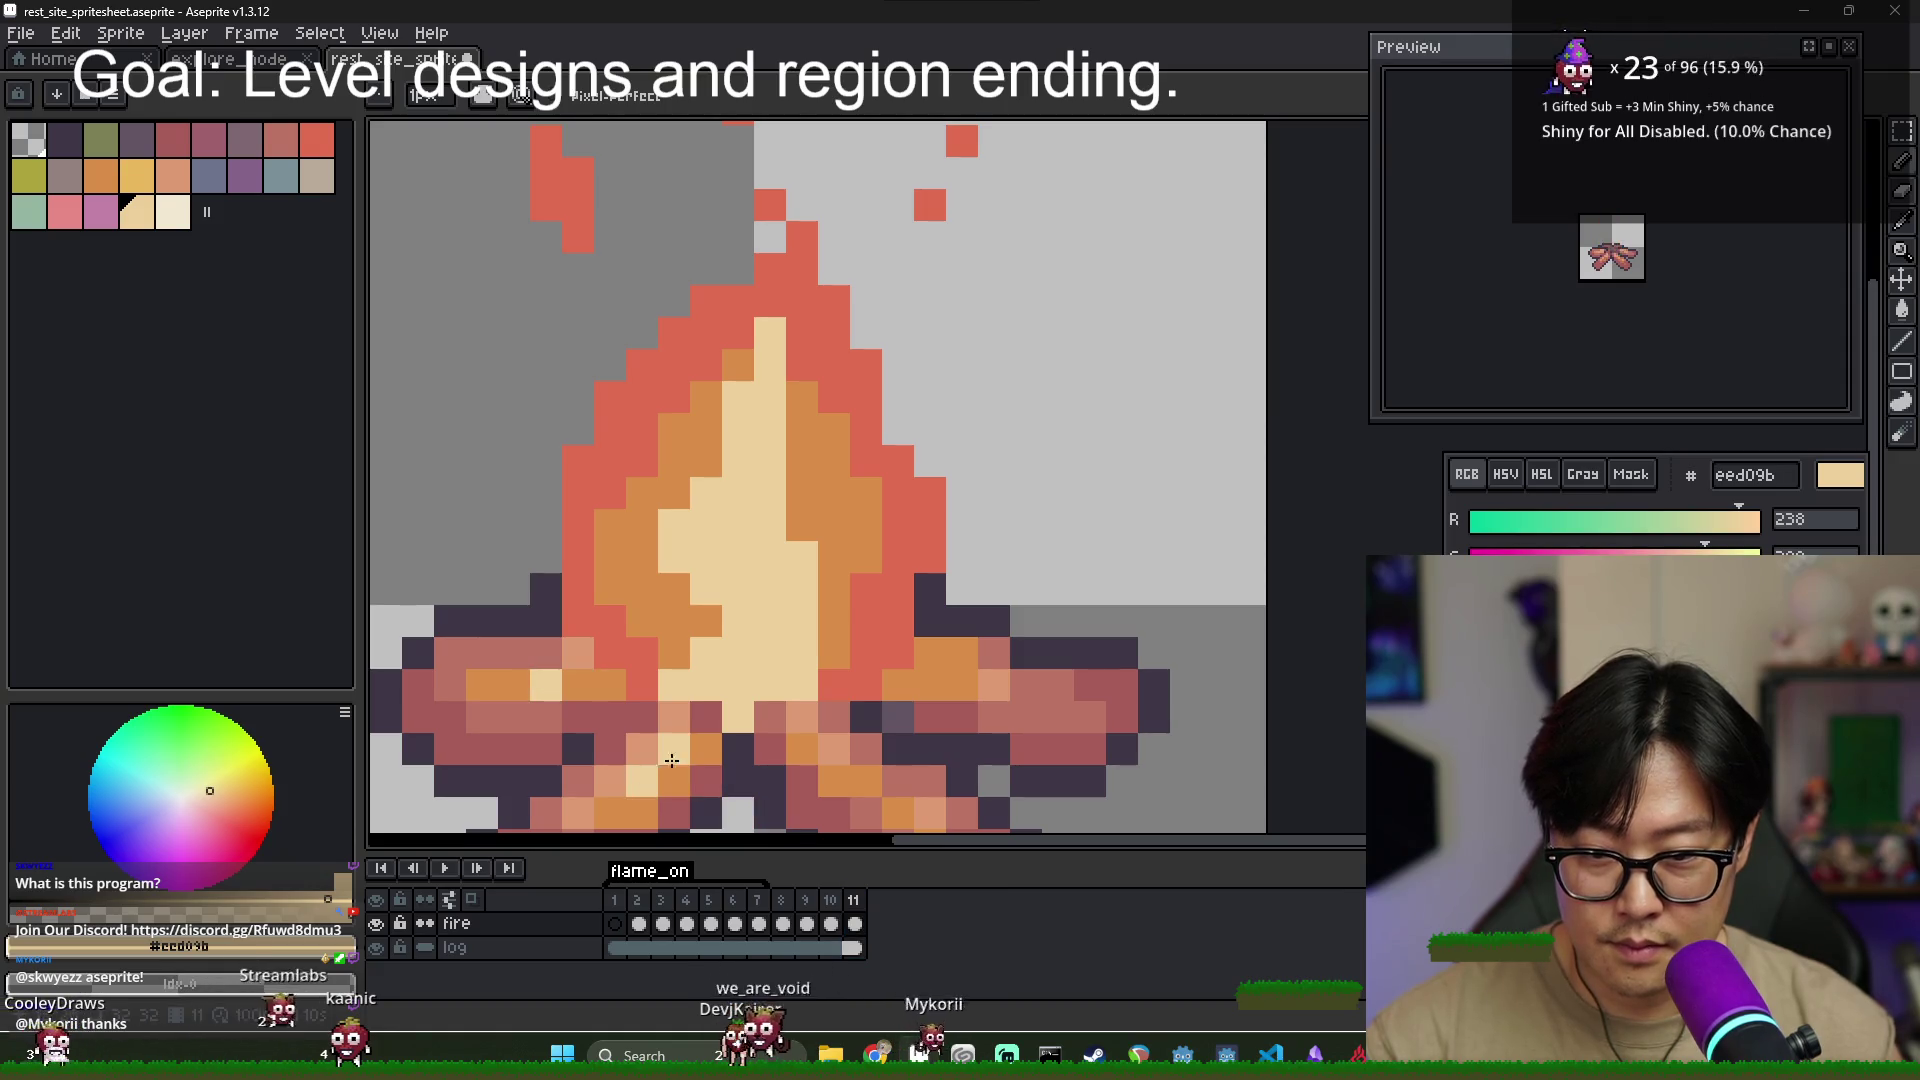
pyautogui.keyDown('alt'); pyautogui.click(975, 700); pyautogui.keyUp('alt')
pyautogui.click(997, 695)
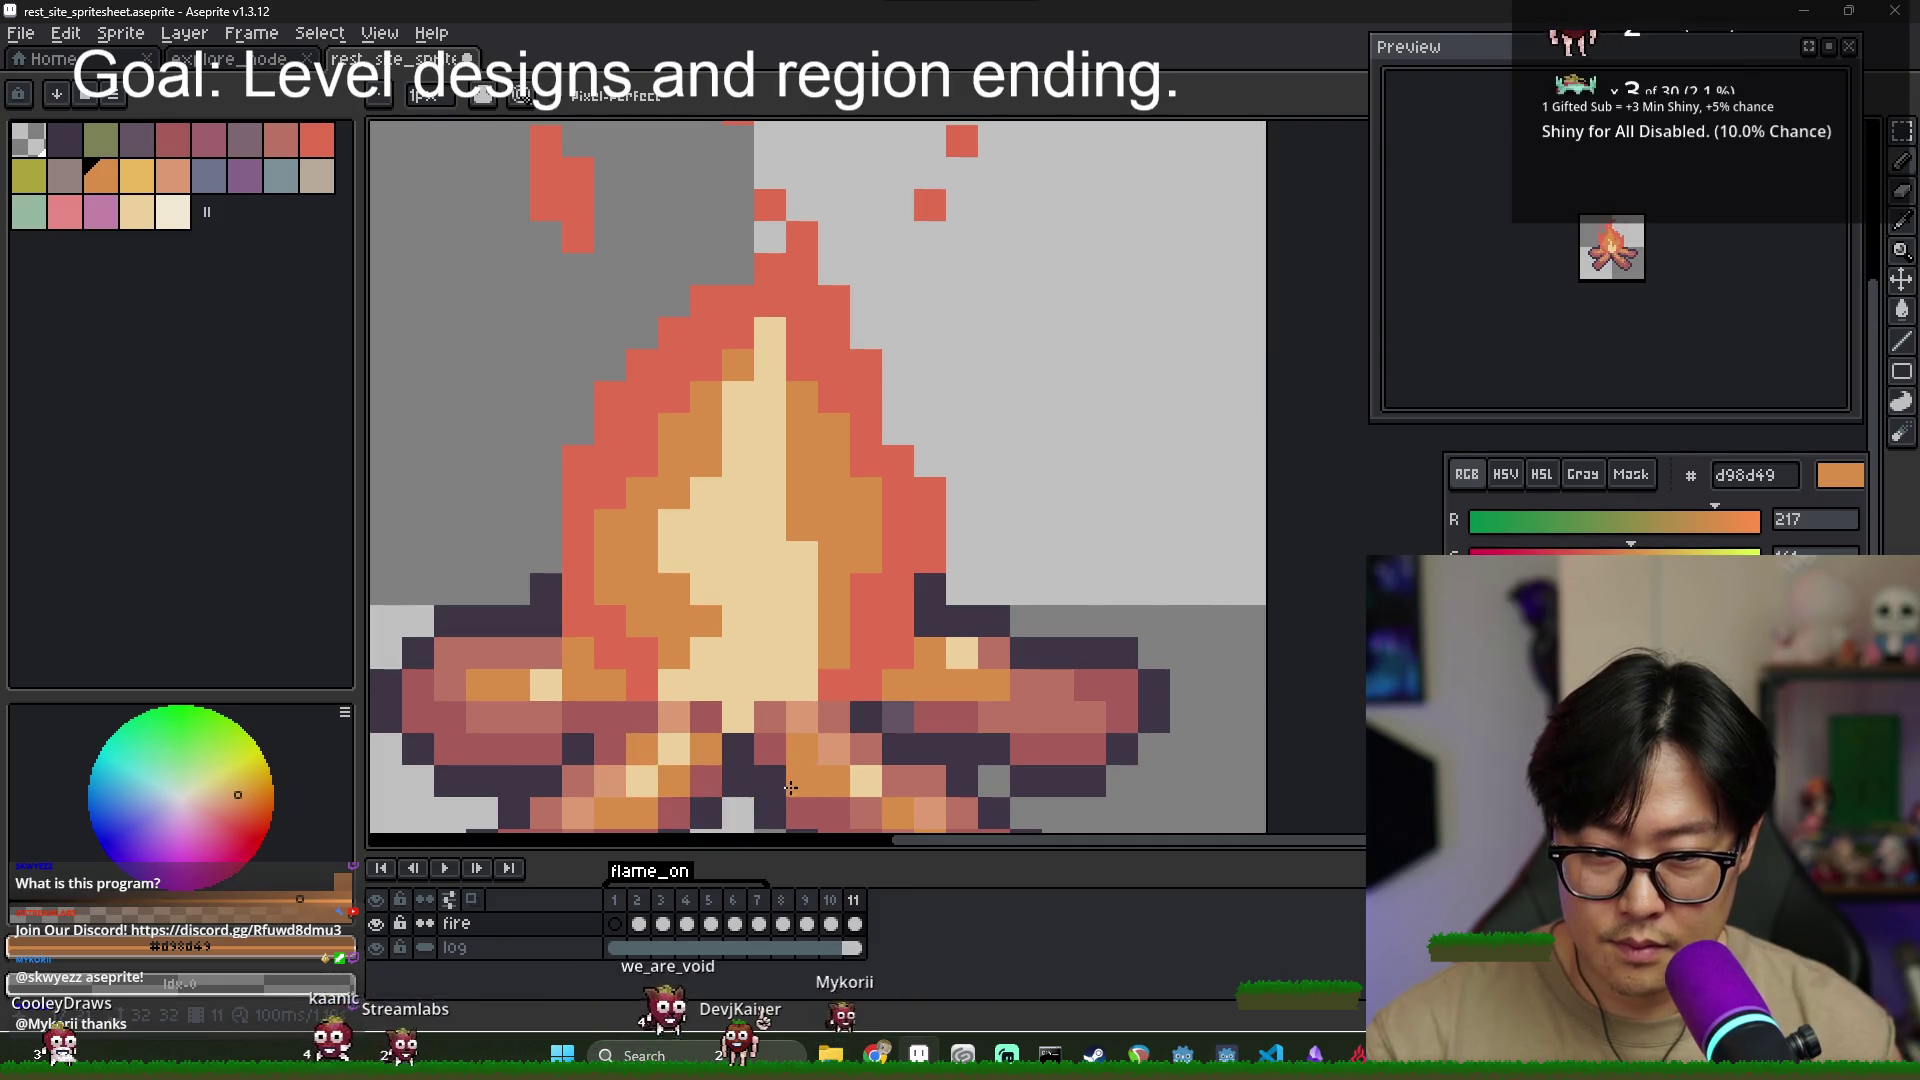
pyautogui.scroll(-5, 804, 790)
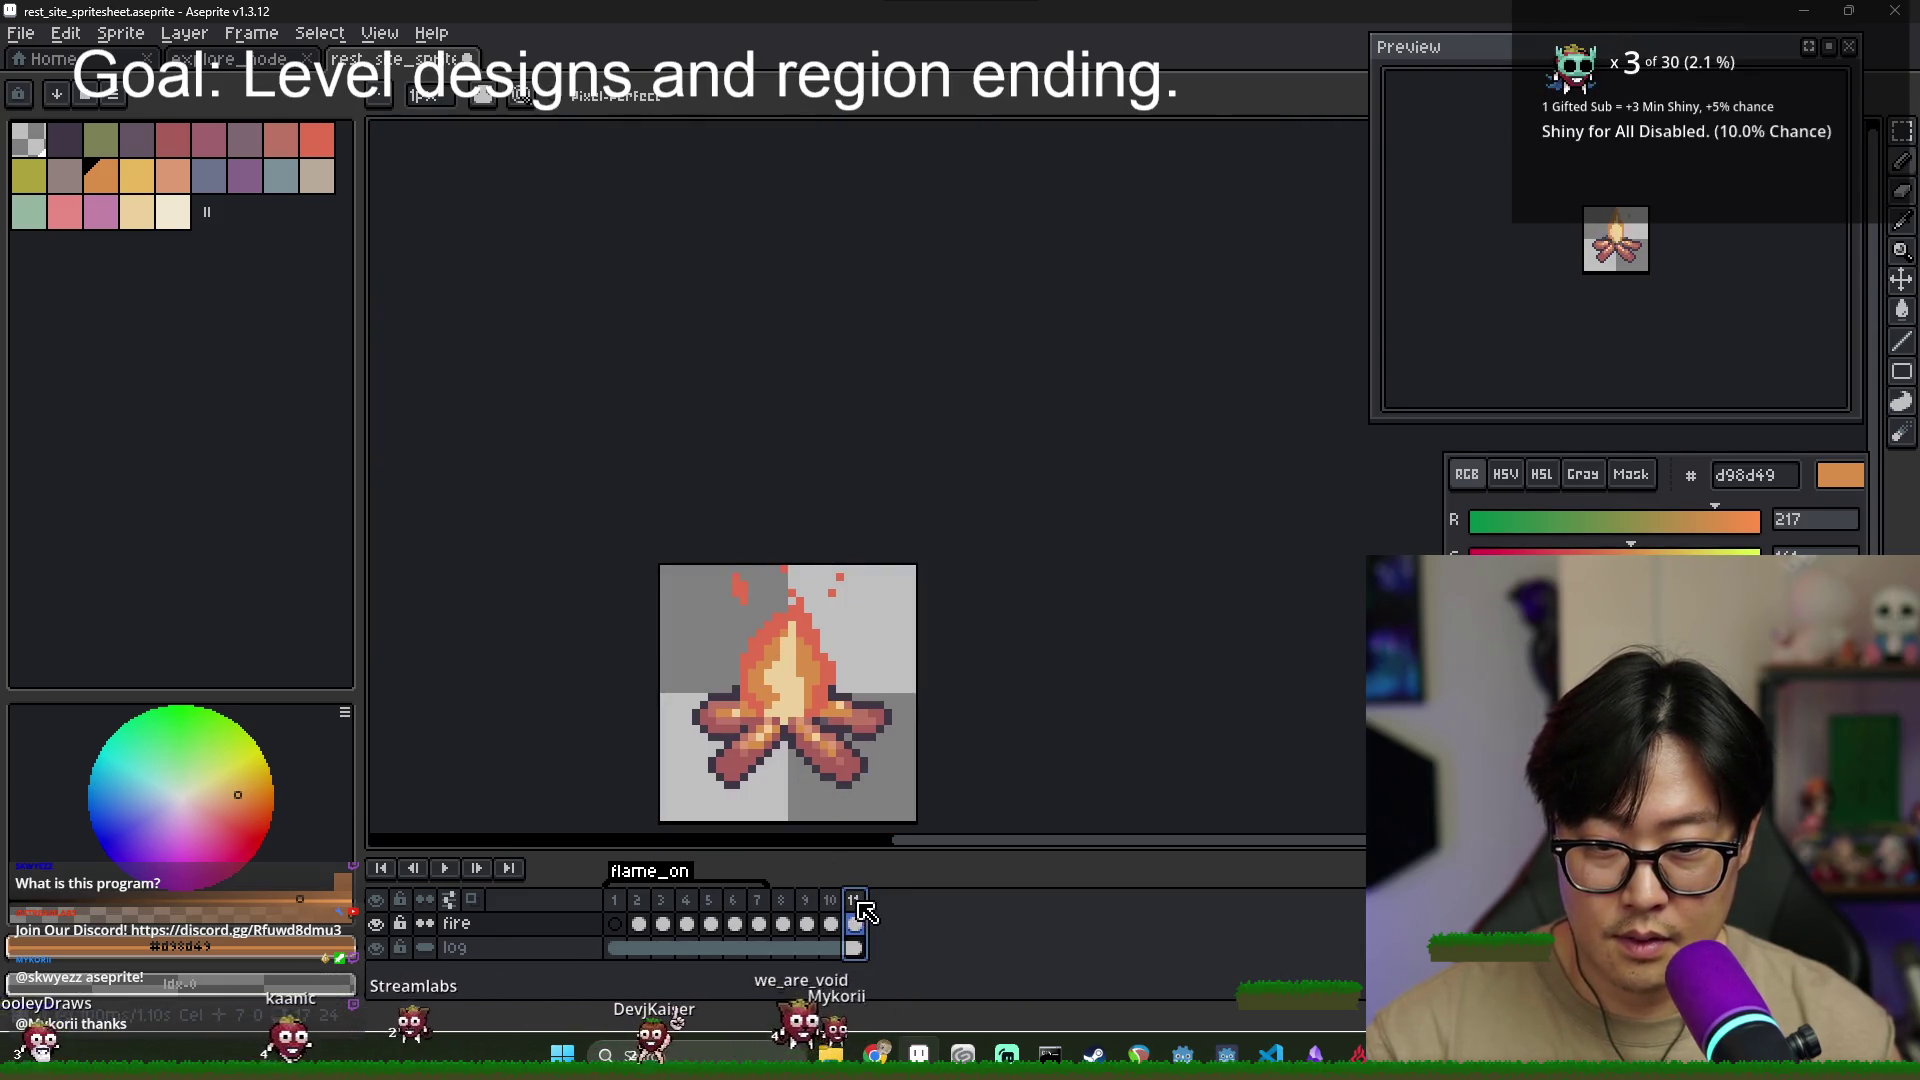
pyautogui.scroll(3, 767, 702)
pyautogui.click(812, 738)
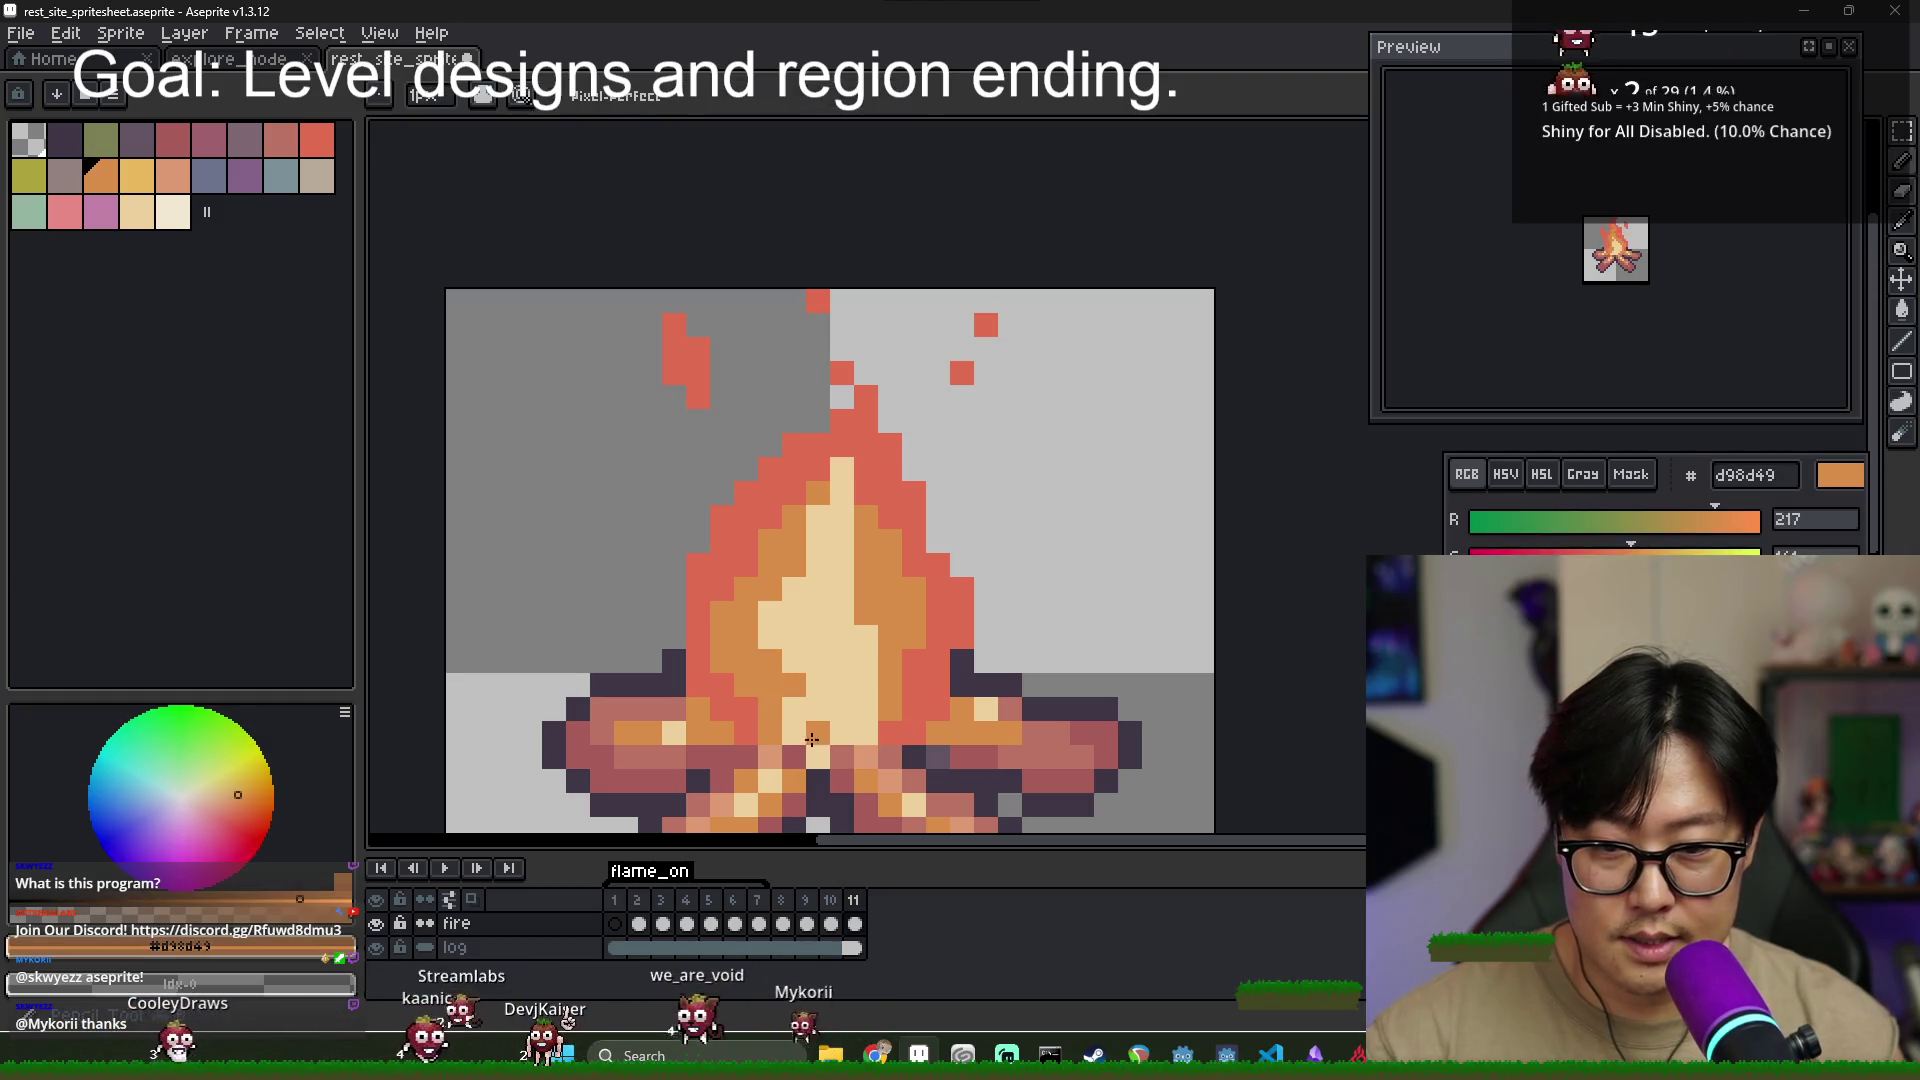
# - Extend frame 11's cream core down the flame and paint orange up the tip and right edge
pyautogui.keyDown('alt'); pyautogui.click(822, 684); pyautogui.keyUp('alt')
pyautogui.moveTo(846, 419); pyautogui.dragTo(787, 557)
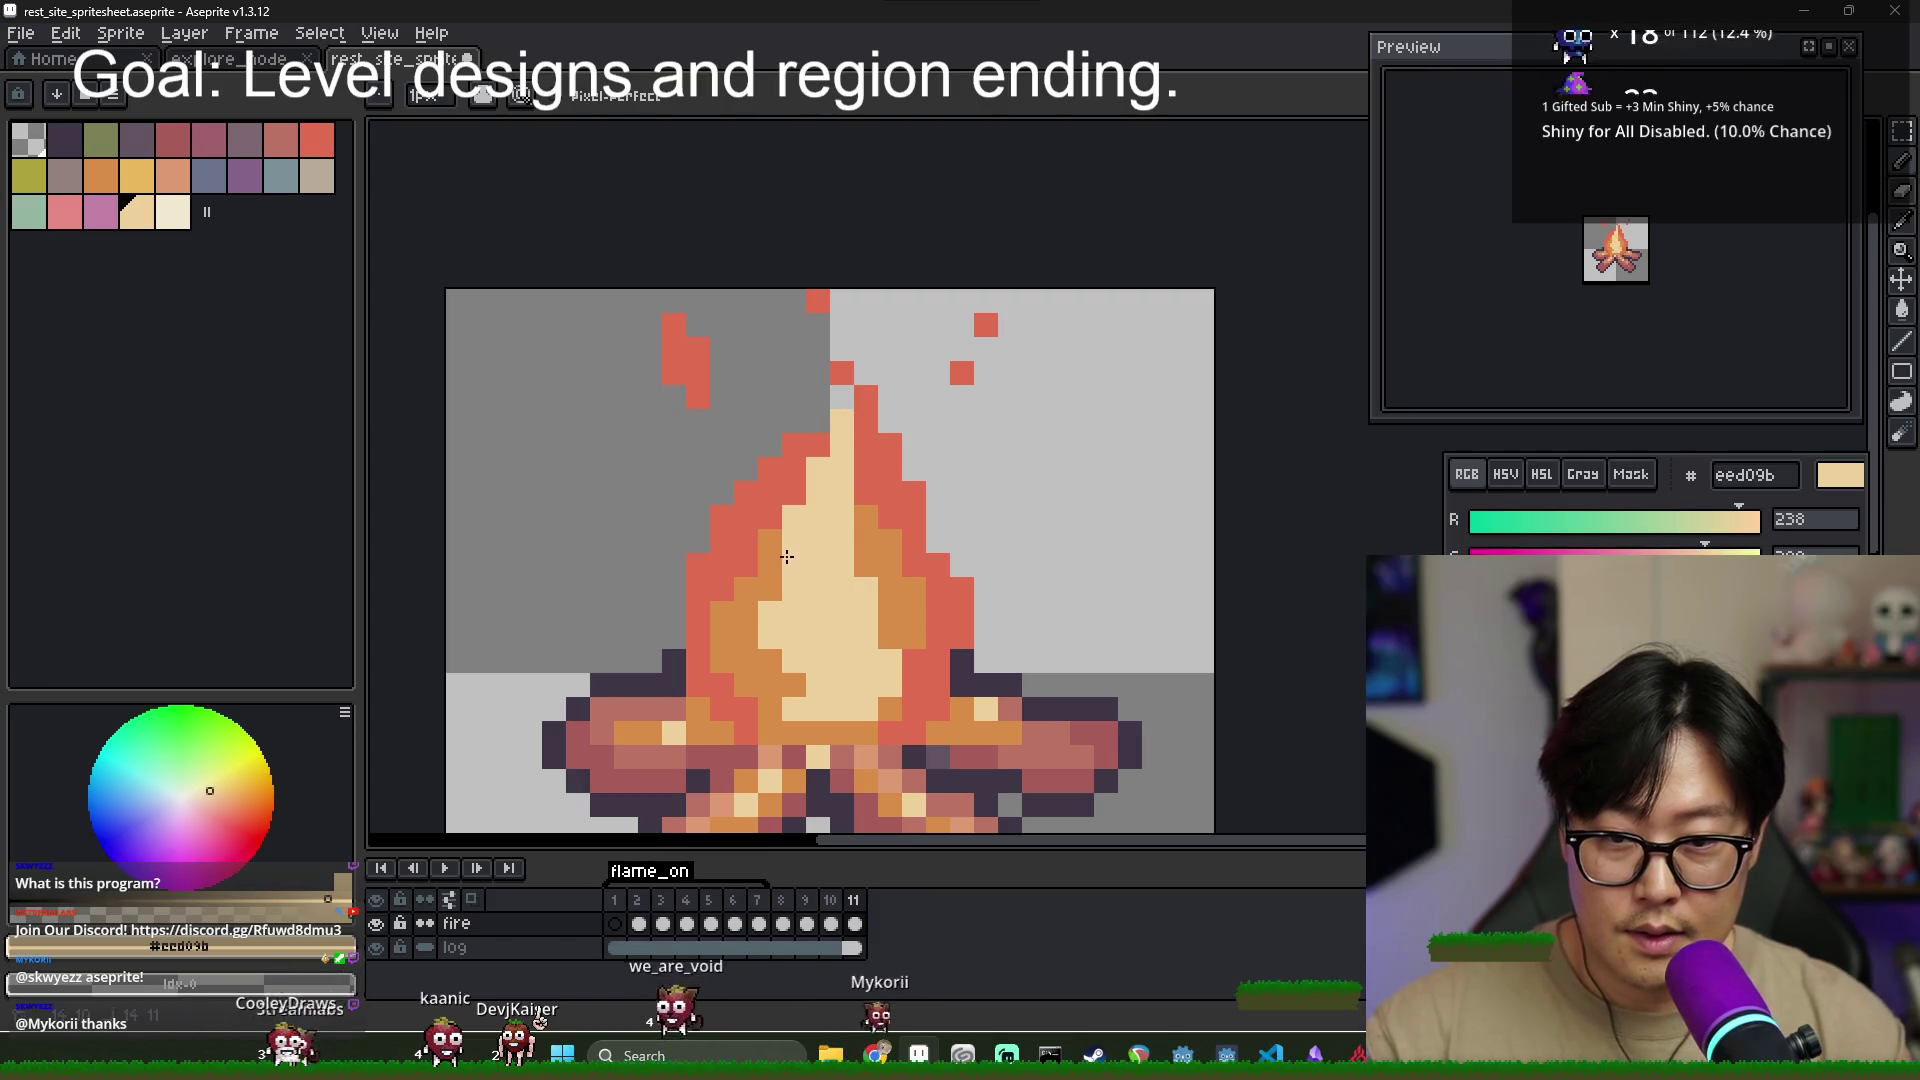
pyautogui.keyDown('alt'); pyautogui.click(893, 525); pyautogui.keyUp('alt')
pyautogui.moveTo(866, 458)
pyautogui.mouseDown()
pyautogui.moveTo(863, 395)
pyautogui.moveTo(777, 482)
pyautogui.mouseUp()
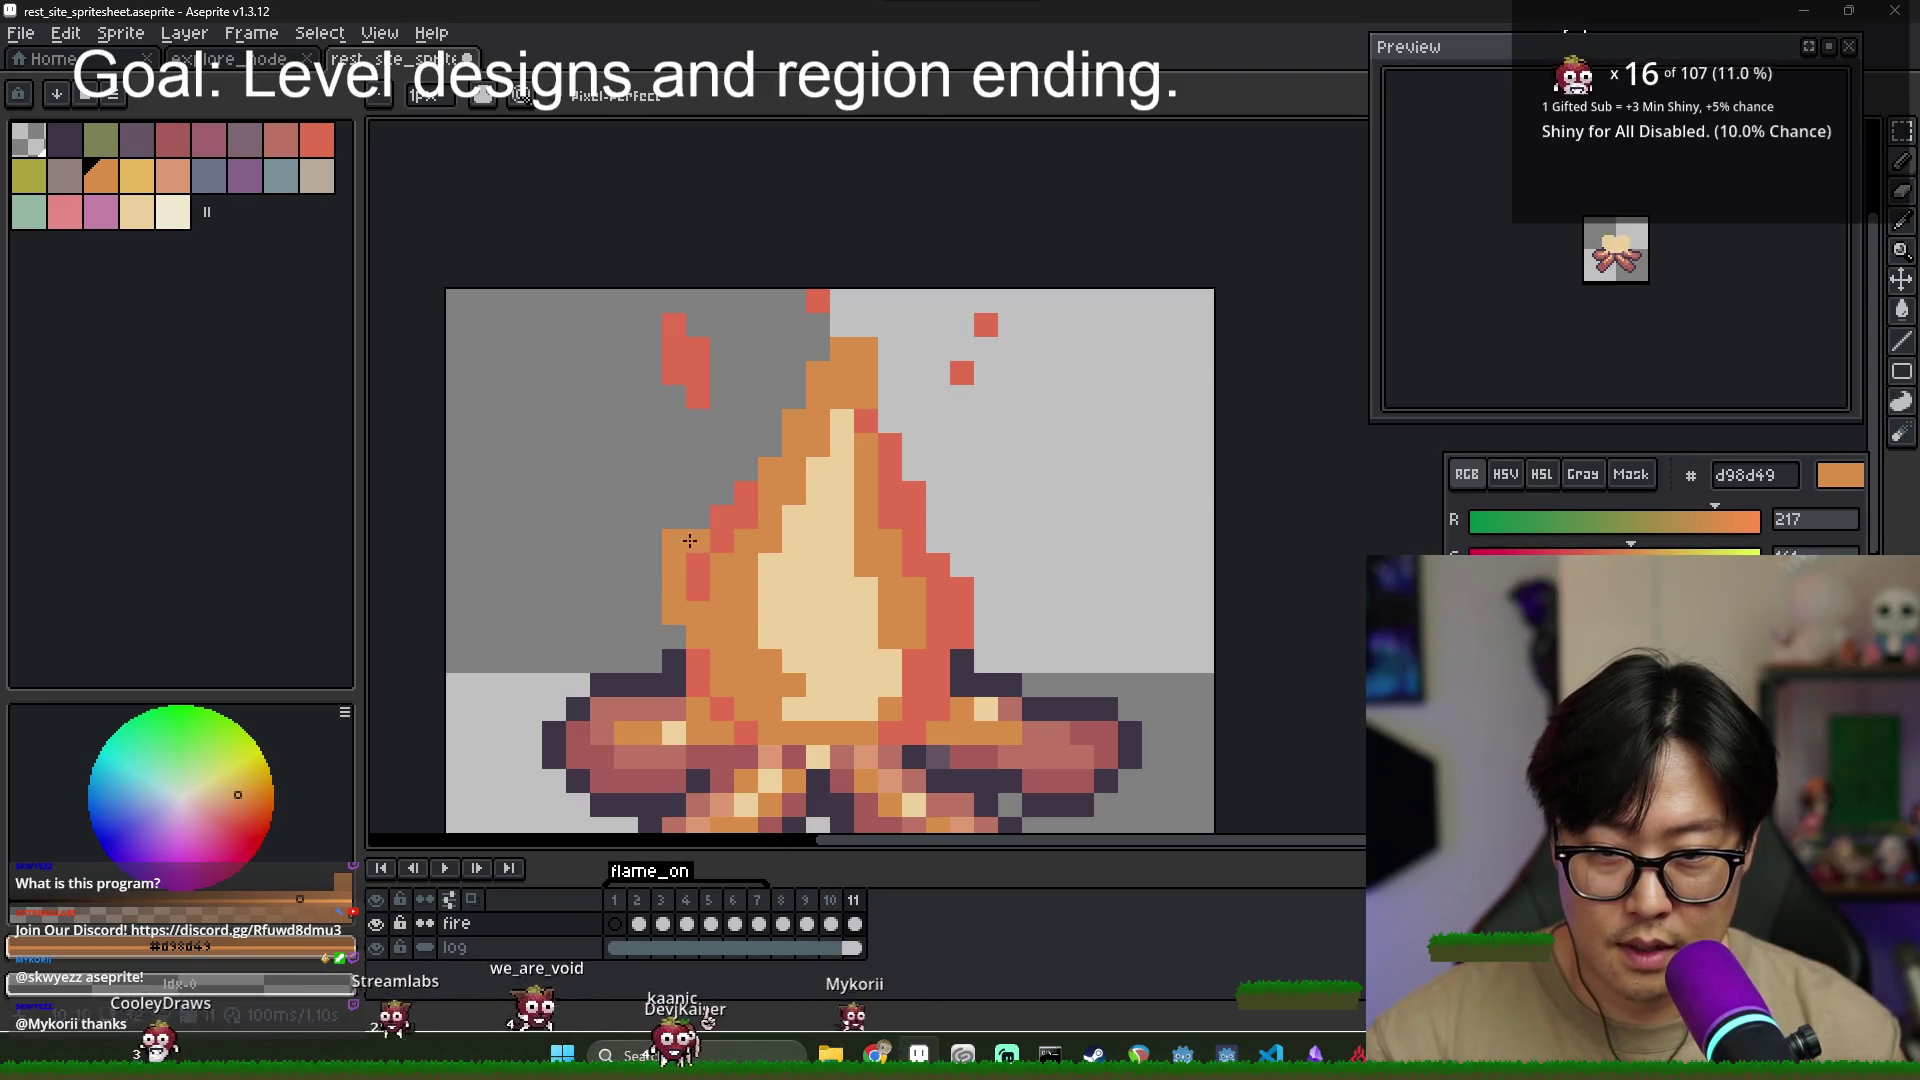
pyautogui.moveTo(938, 590); pyautogui.dragTo(922, 517)
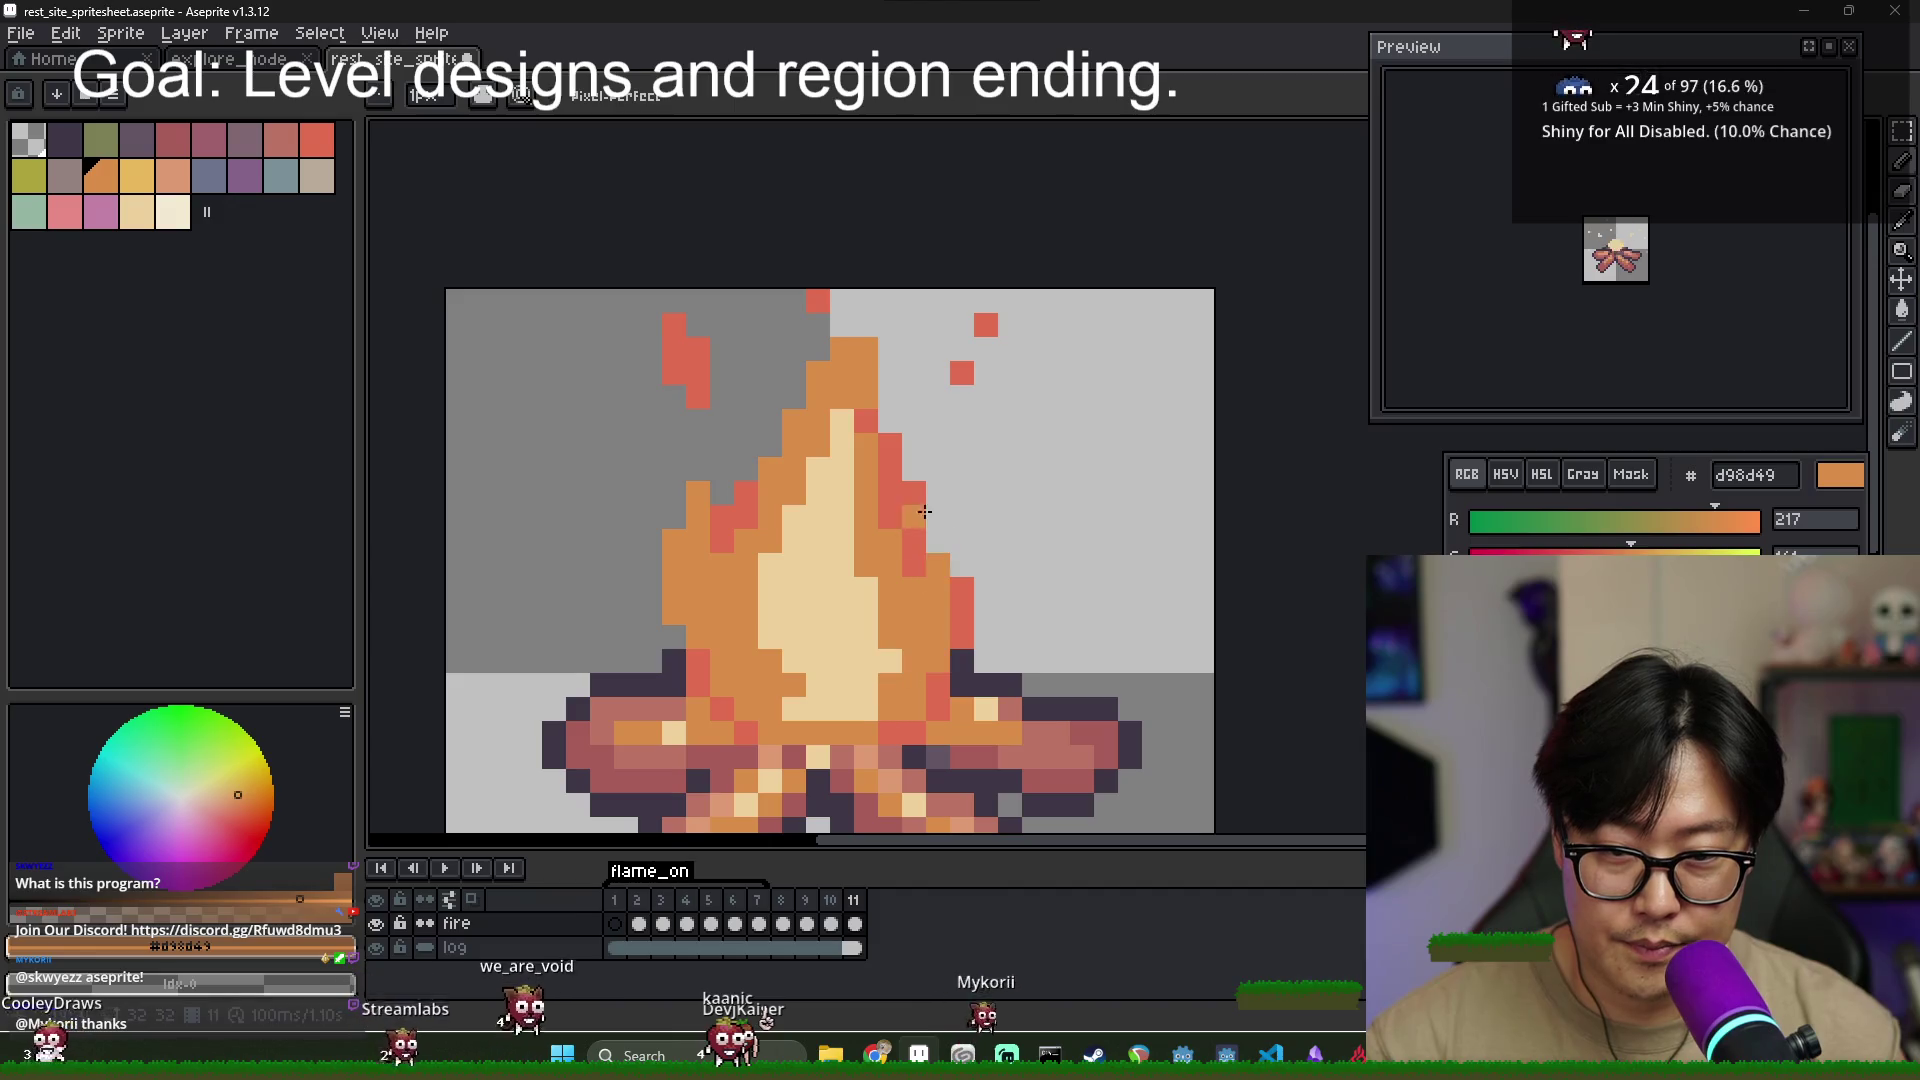
# - Outline the flame's upper-left, left and right edges in red
pyautogui.keyDown('alt'); pyautogui.click(740, 497); pyautogui.keyUp('alt')
pyautogui.moveTo(737, 501); pyautogui.dragTo(697, 372)
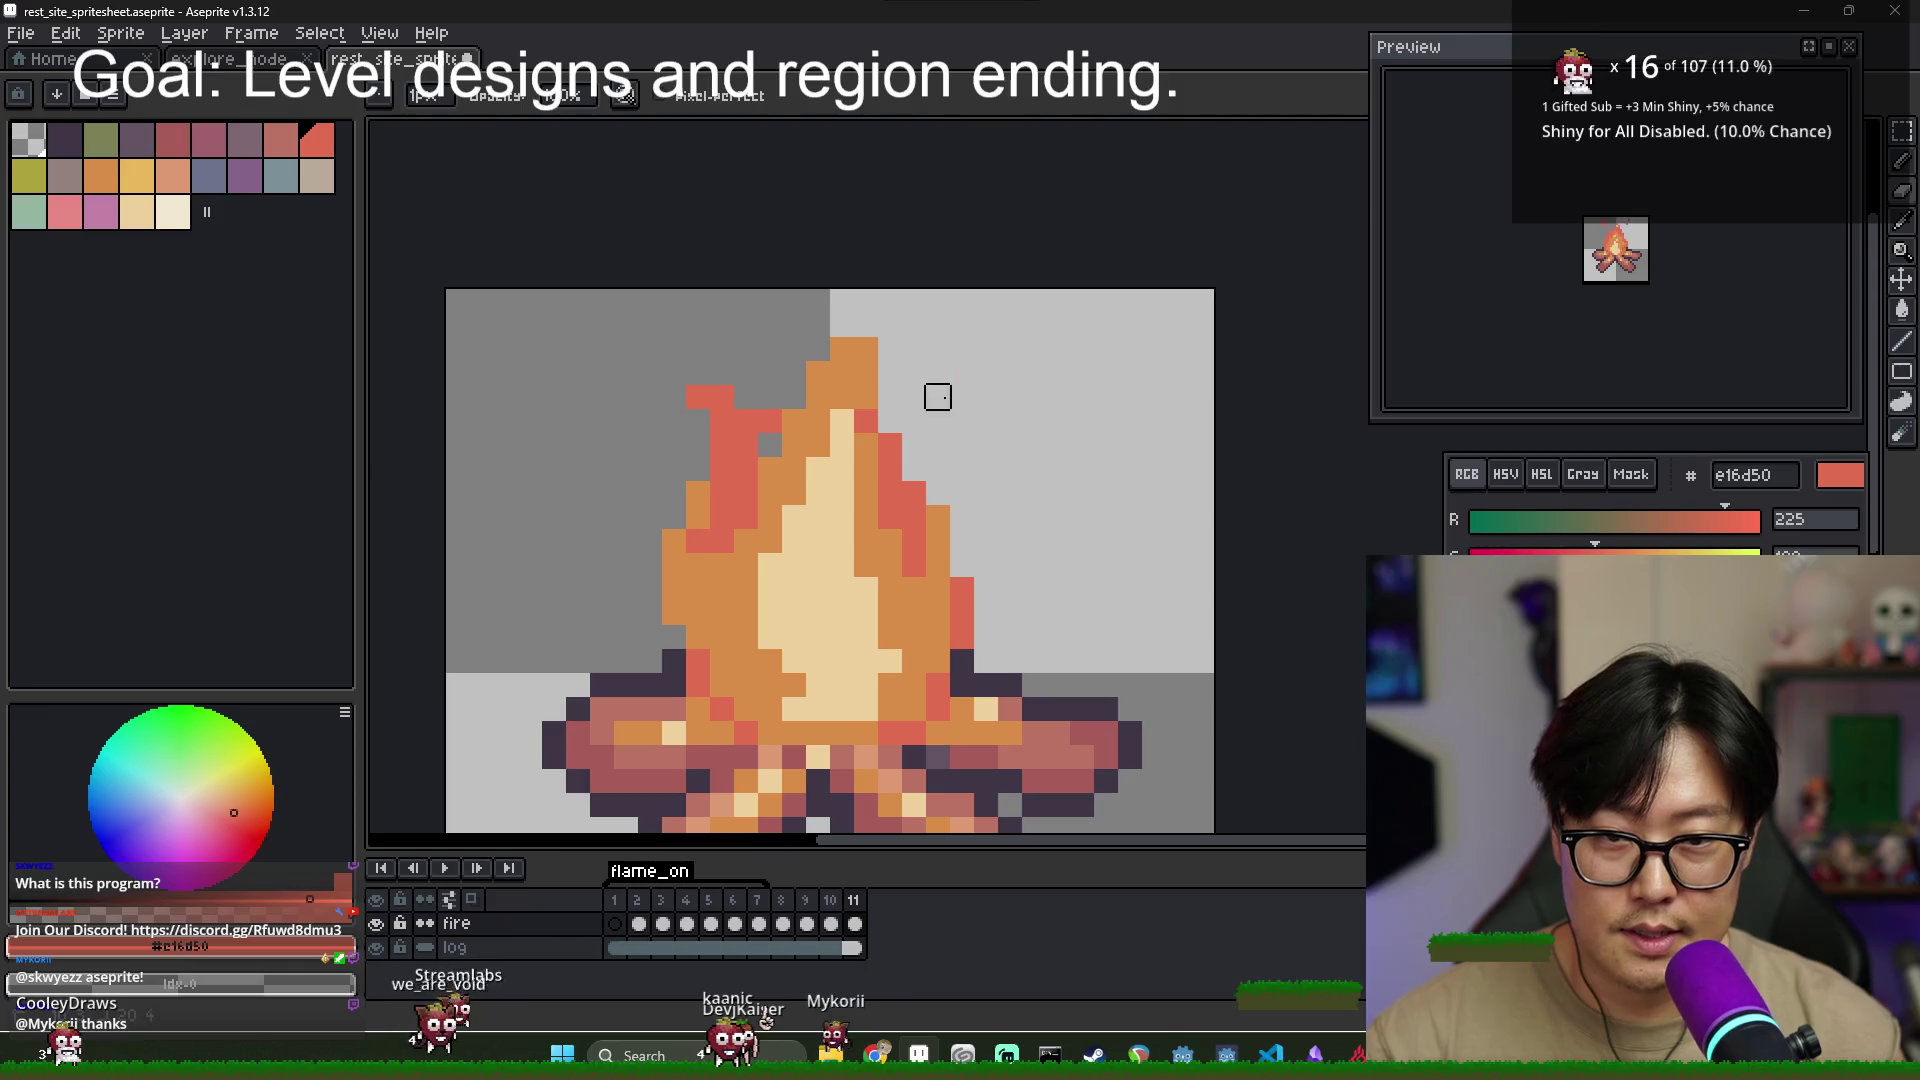
pyautogui.moveTo(674, 462)
pyautogui.mouseDown()
pyautogui.moveTo(650, 560)
pyautogui.moveTo(673, 659)
pyautogui.mouseUp()
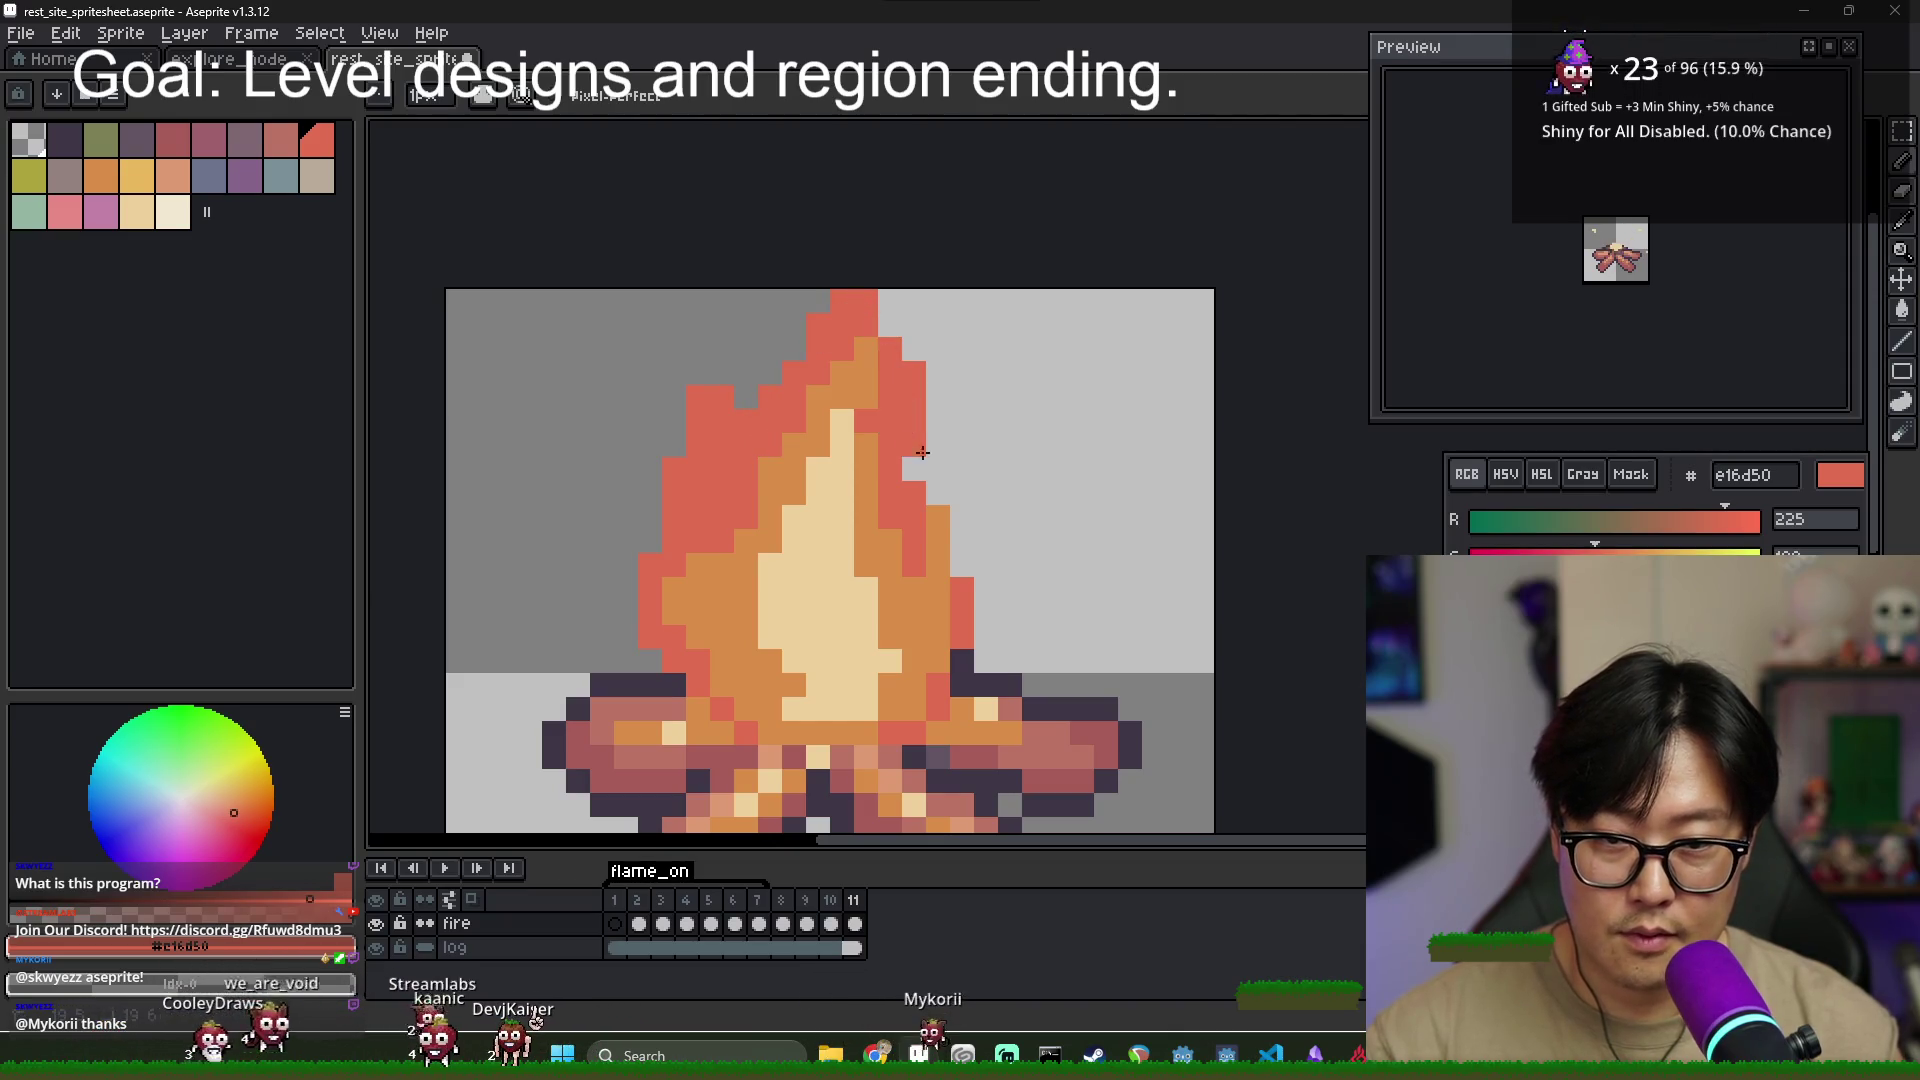
pyautogui.moveTo(916, 441); pyautogui.dragTo(966, 591)
pyautogui.scroll(-4, 992, 557)
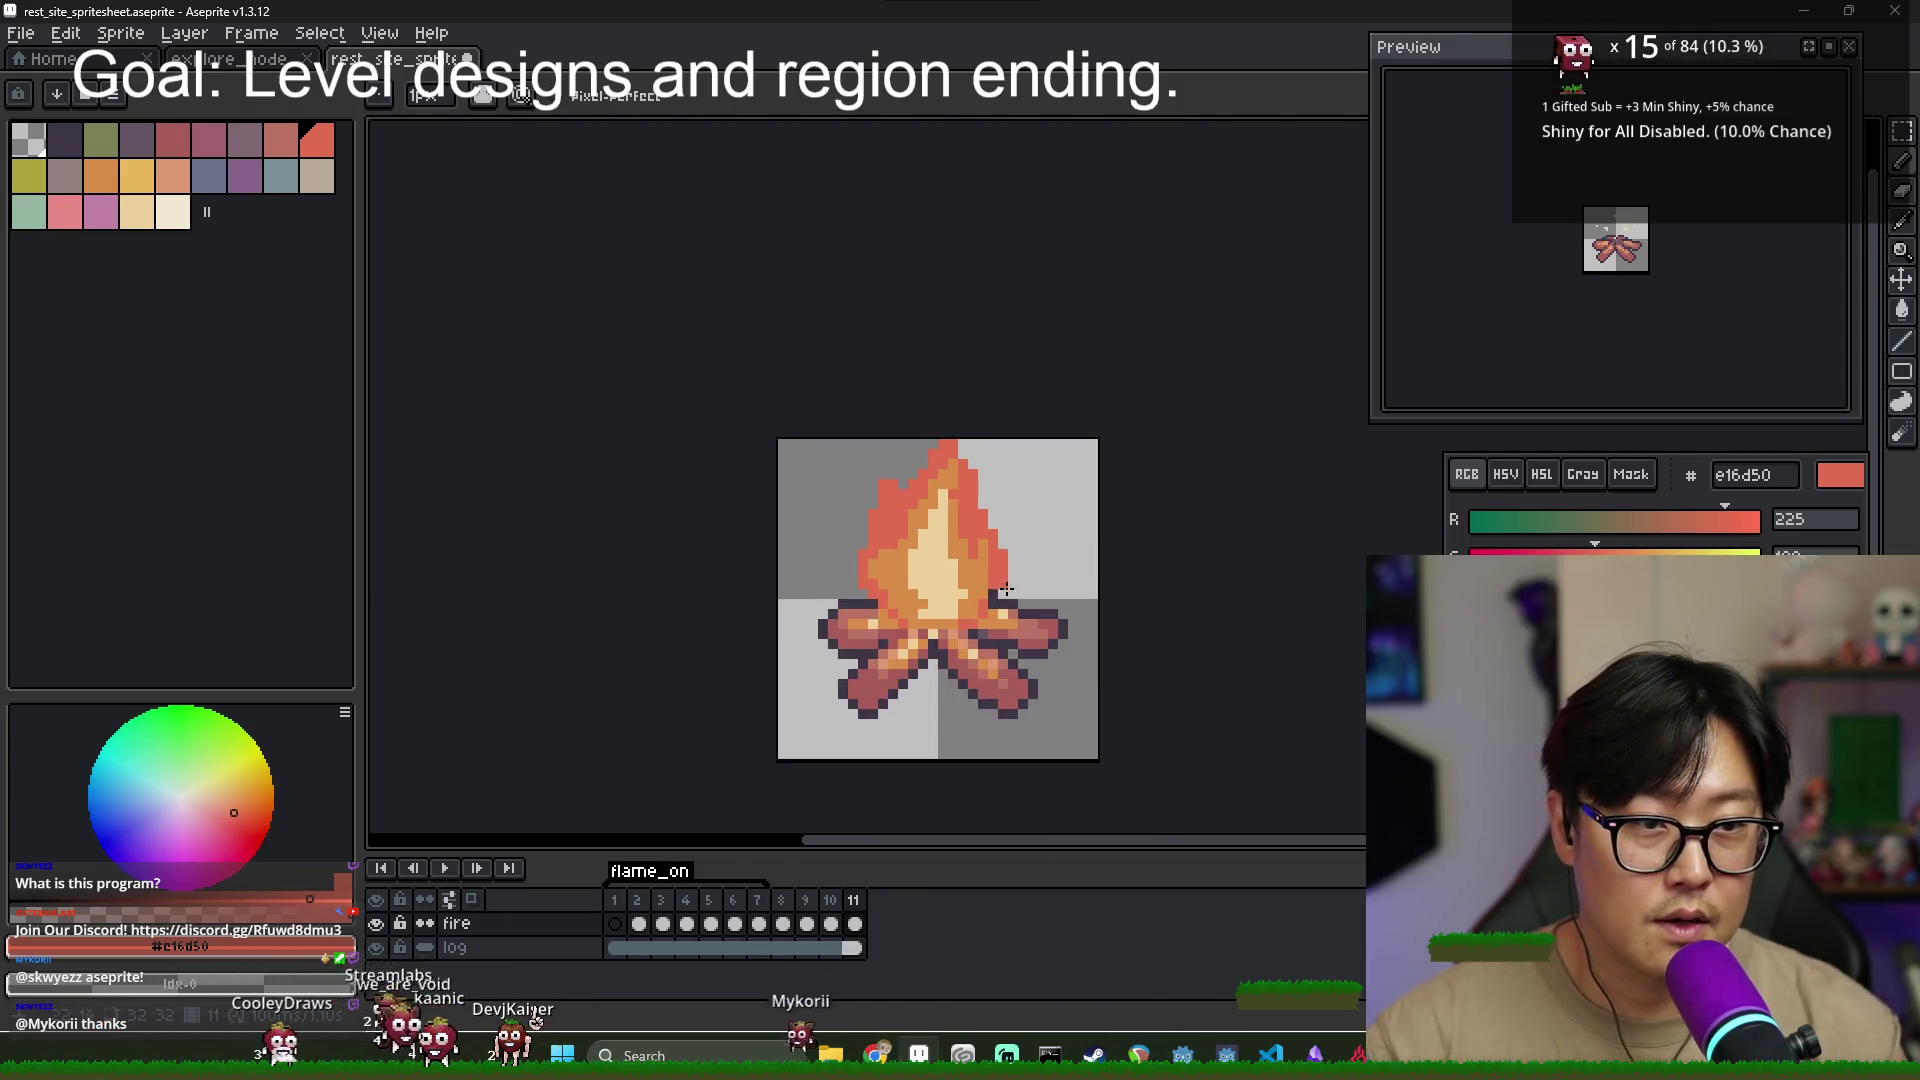
# - Flip between frames 10 and 11 to compare the flames
pyautogui.click(833, 924)
pyautogui.click(854, 924)
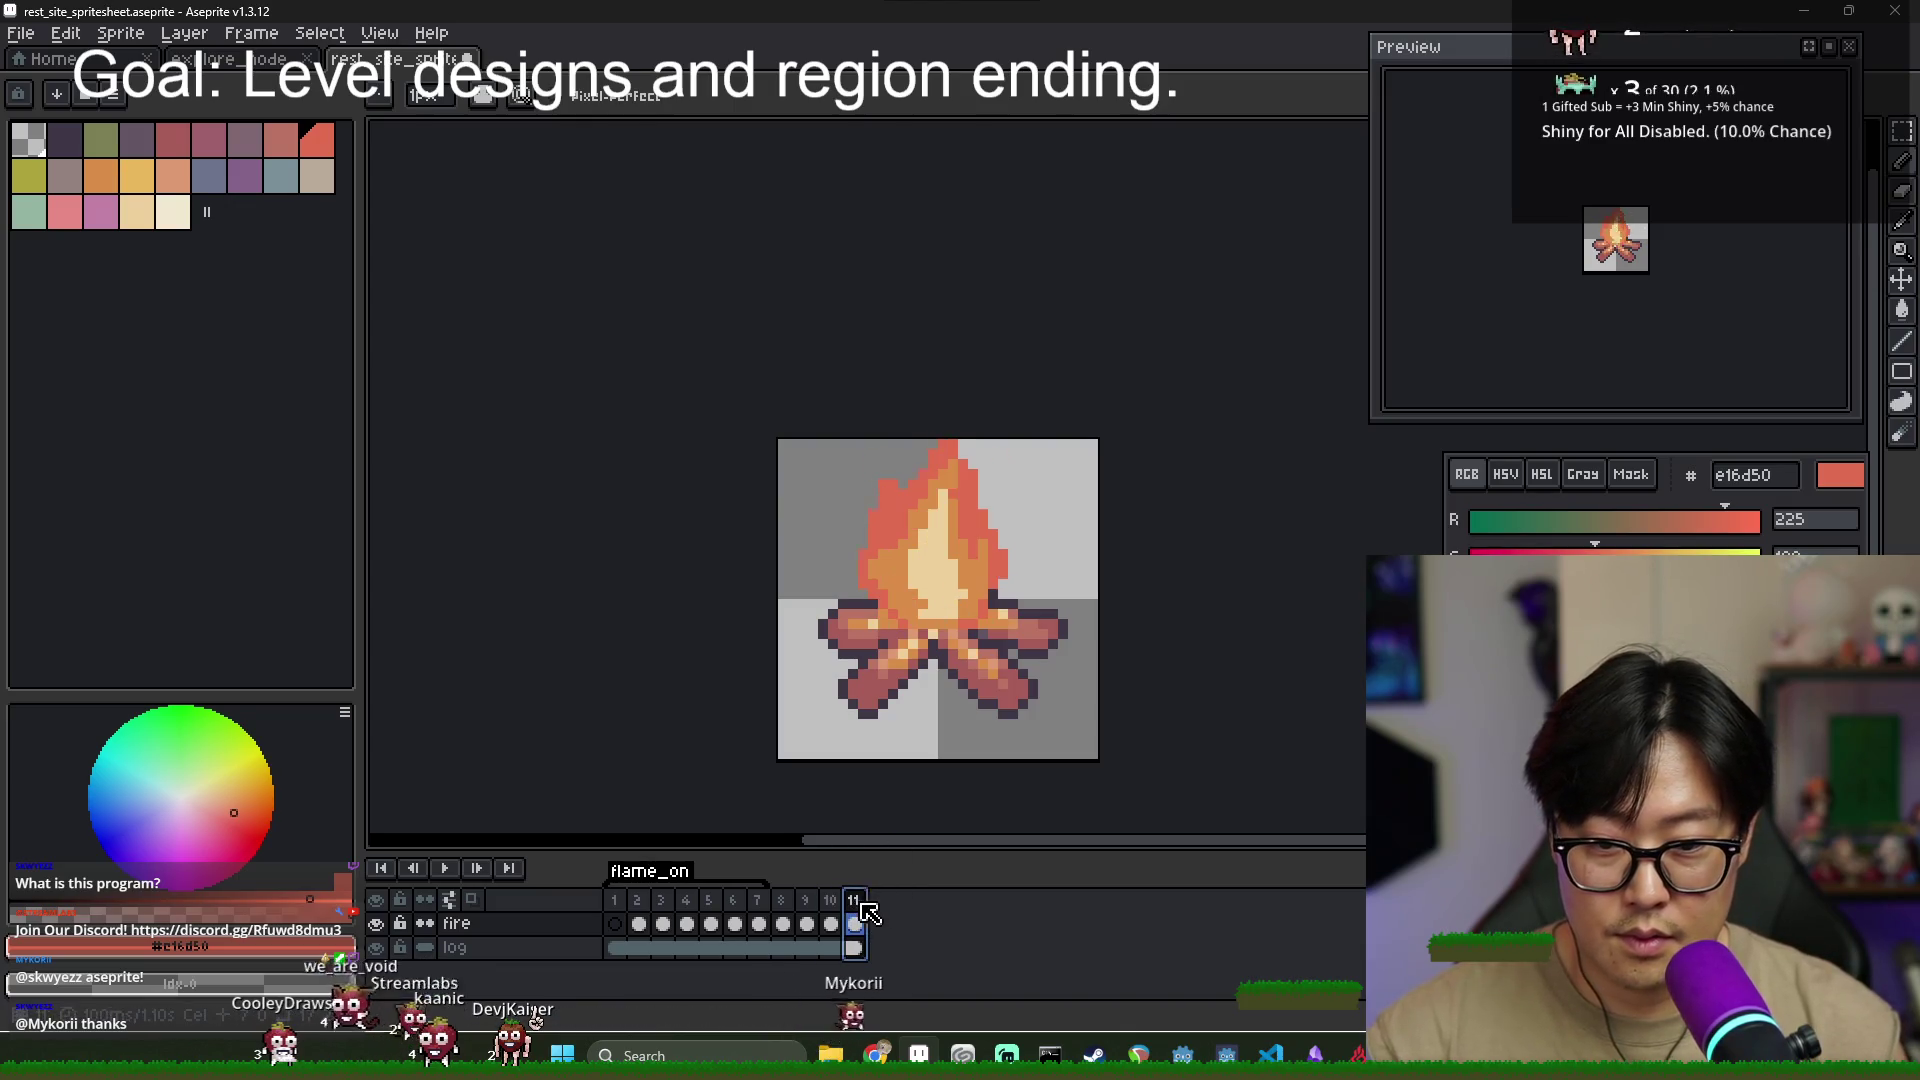
pyautogui.press('+')
pyautogui.click(830, 924)
pyautogui.click(854, 924)
# - Eyedrop the flame's orange, cream and red colours, rechecking frame 11
pyautogui.keyDown('alt'); pyautogui.click(918, 629); pyautogui.keyUp('alt')
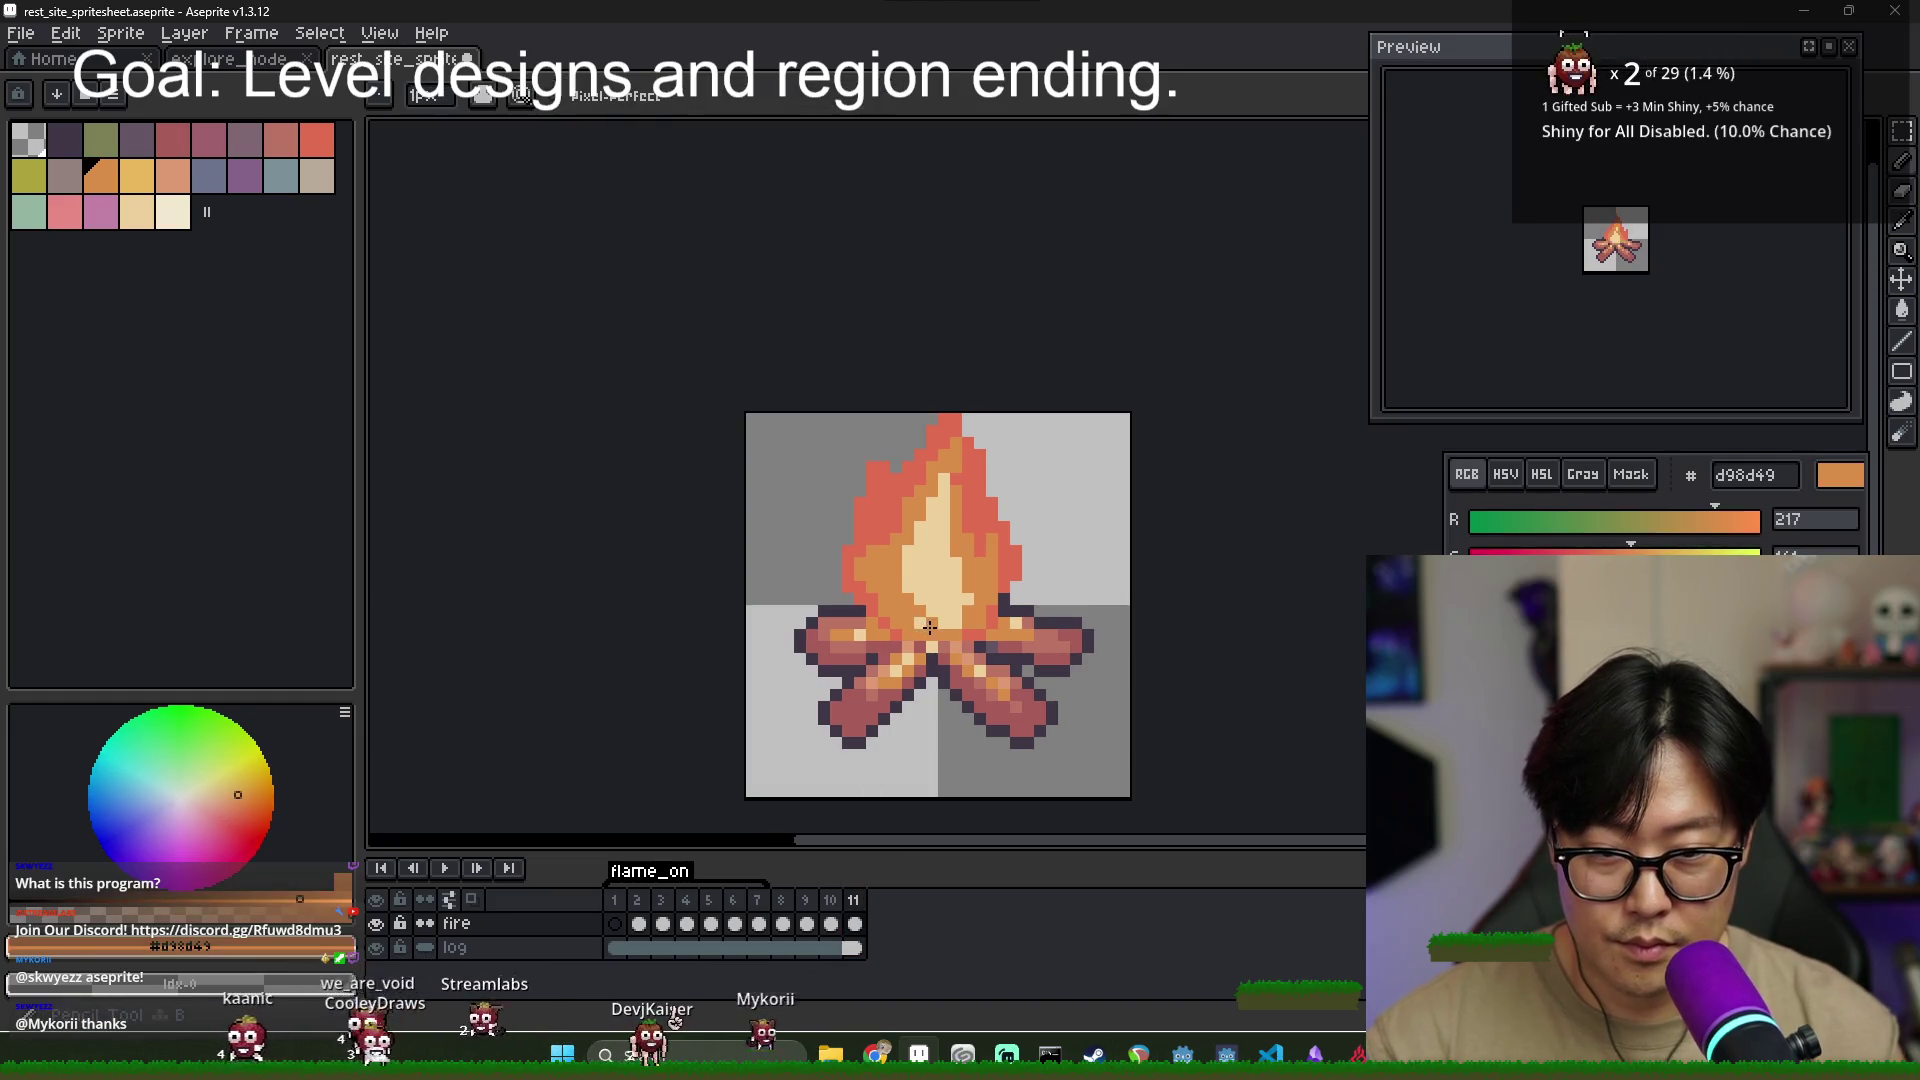
pyautogui.keyDown('alt'); pyautogui.click(946, 632); pyautogui.keyUp('alt')
pyautogui.keyDown('alt'); pyautogui.click(959, 567); pyautogui.keyUp('alt')
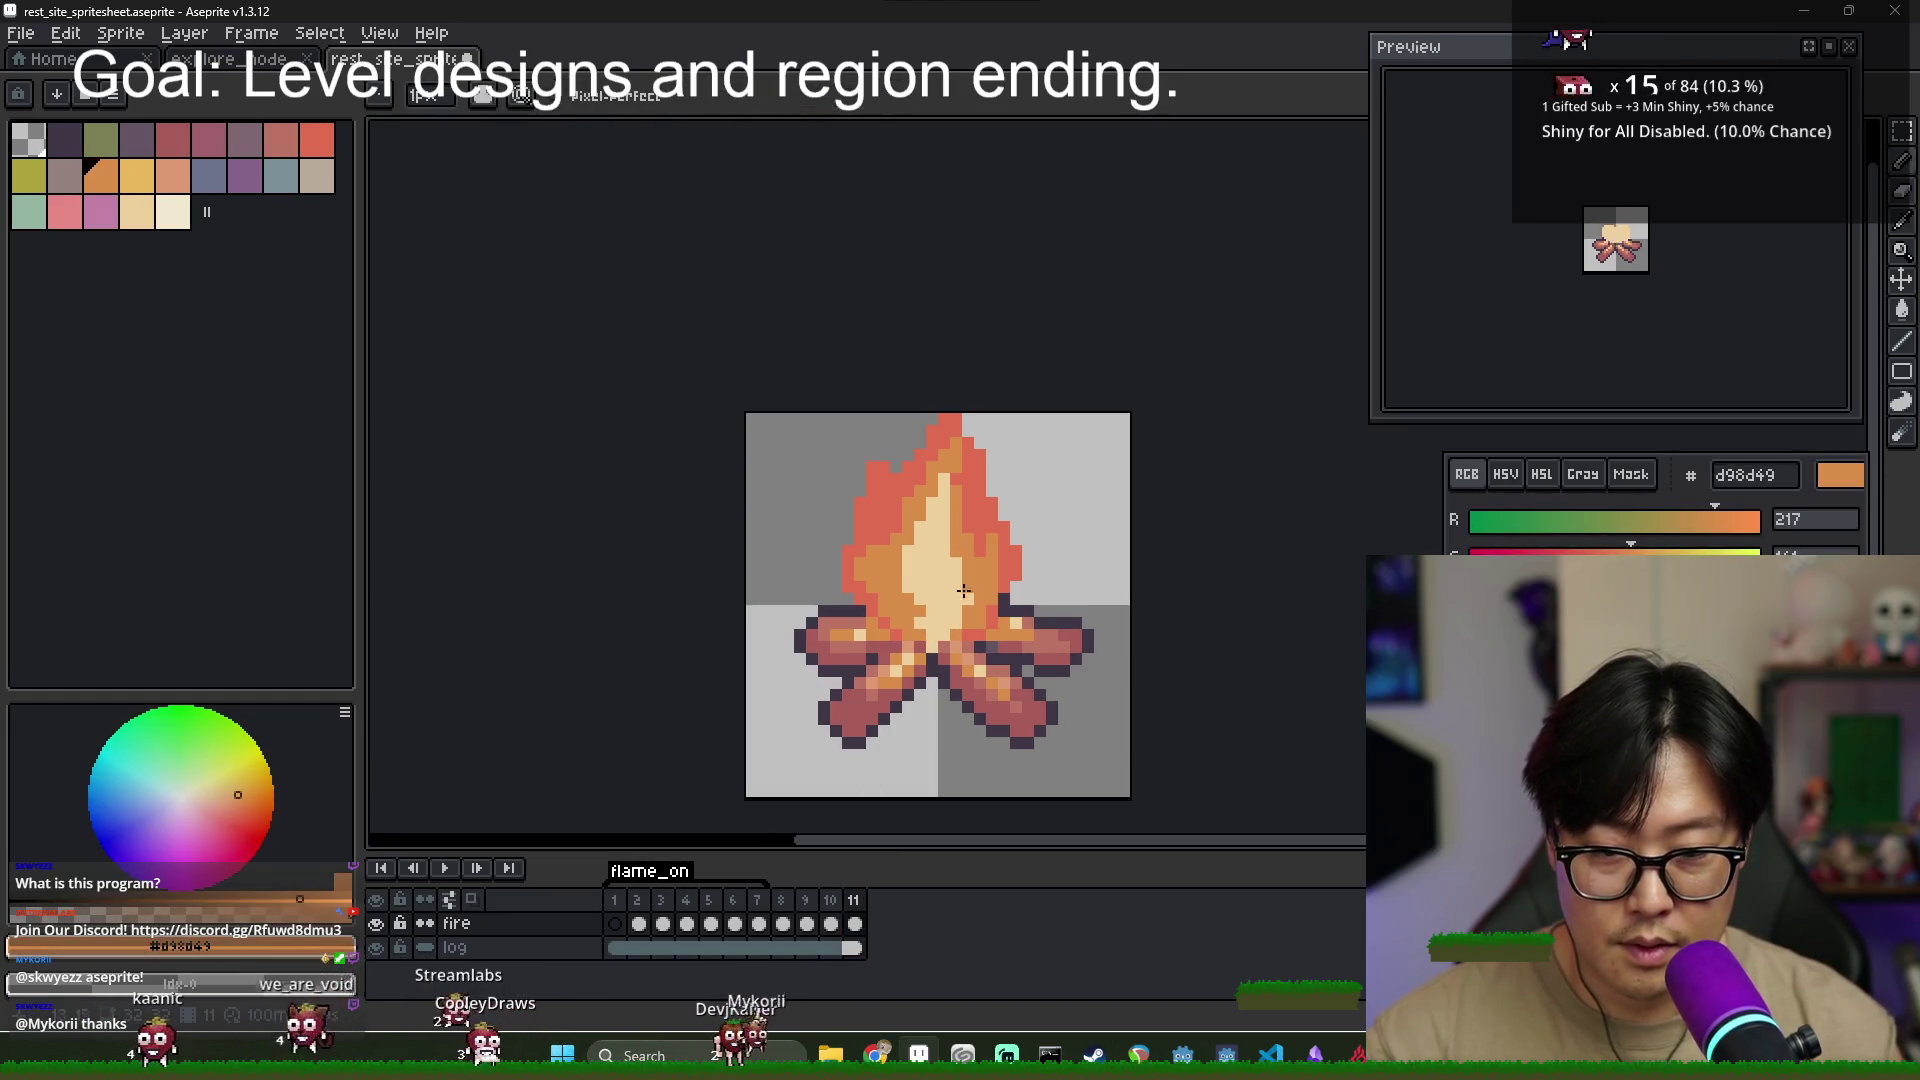
pyautogui.scroll(2, 929, 645)
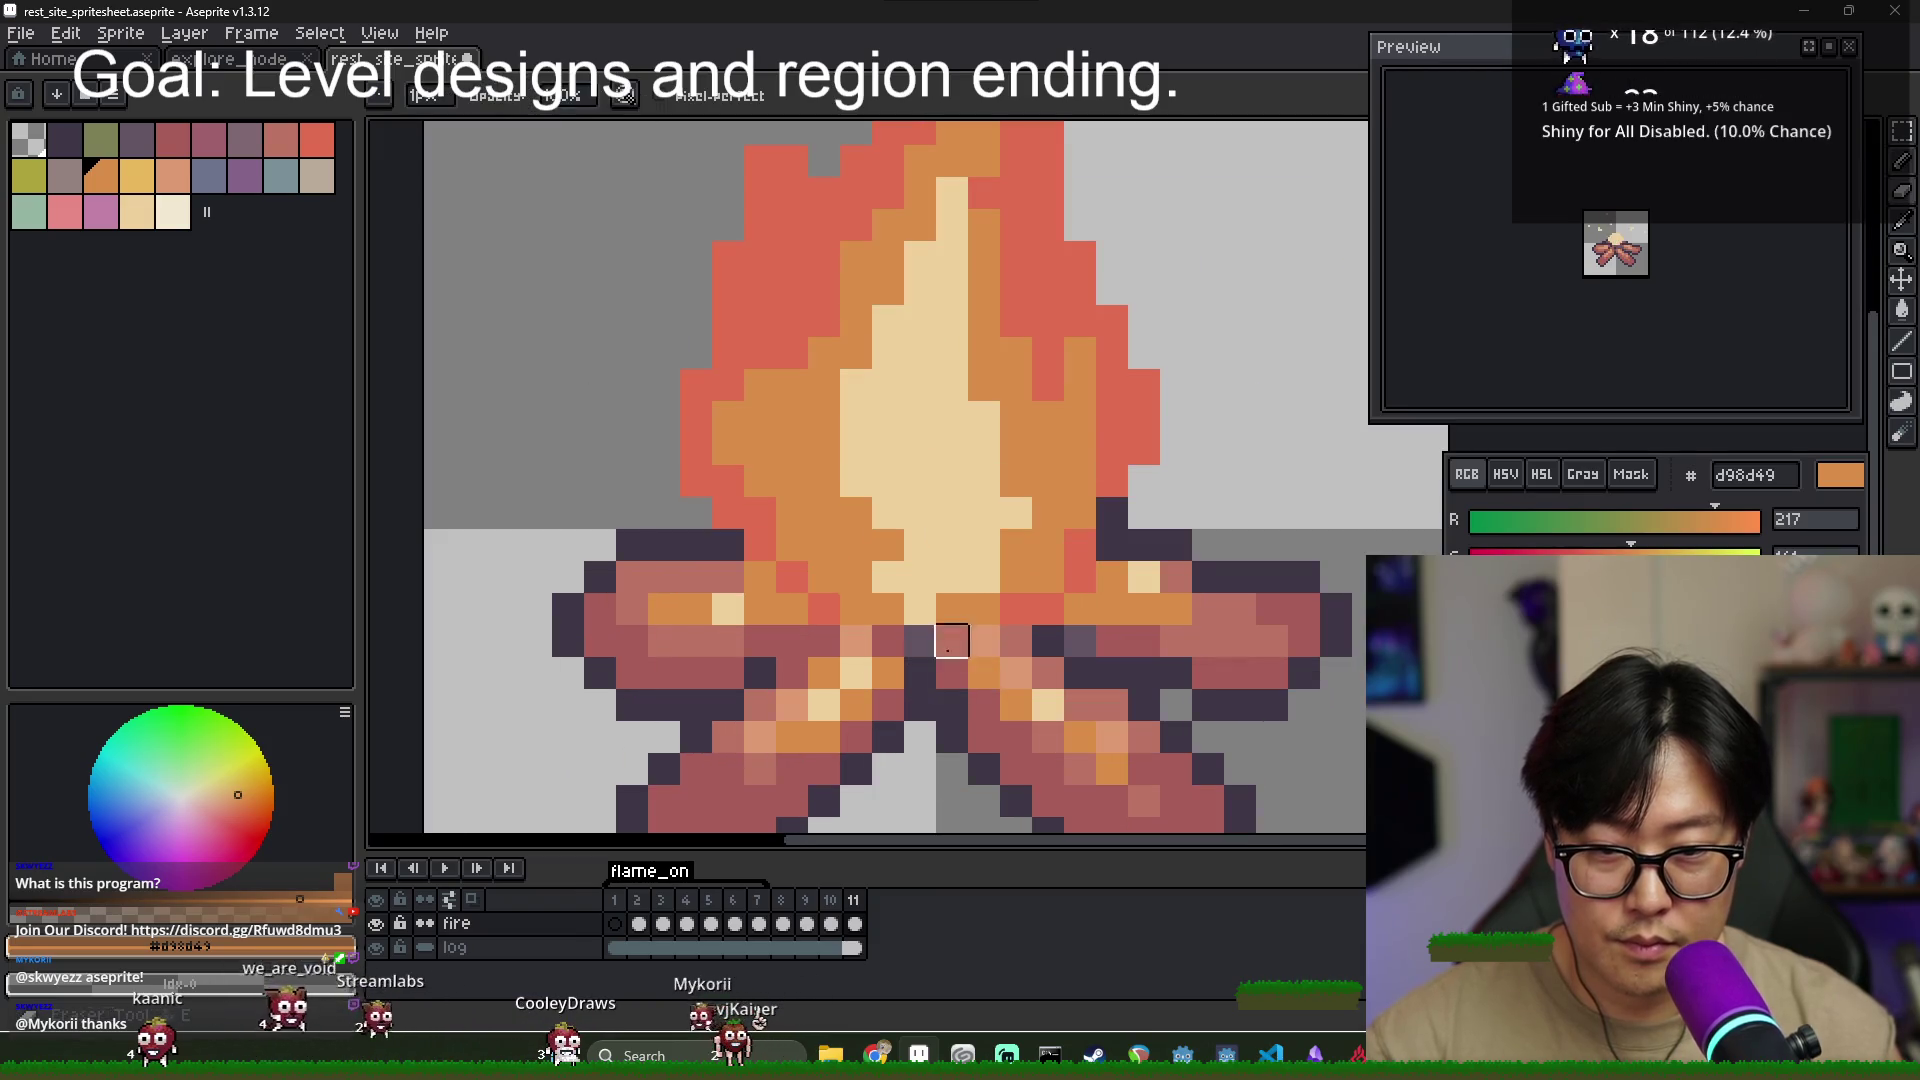
pyautogui.keyDown('alt'); pyautogui.click(952, 604); pyautogui.keyUp('alt')
pyautogui.keyDown('alt'); pyautogui.click(885, 613); pyautogui.keyUp('alt')
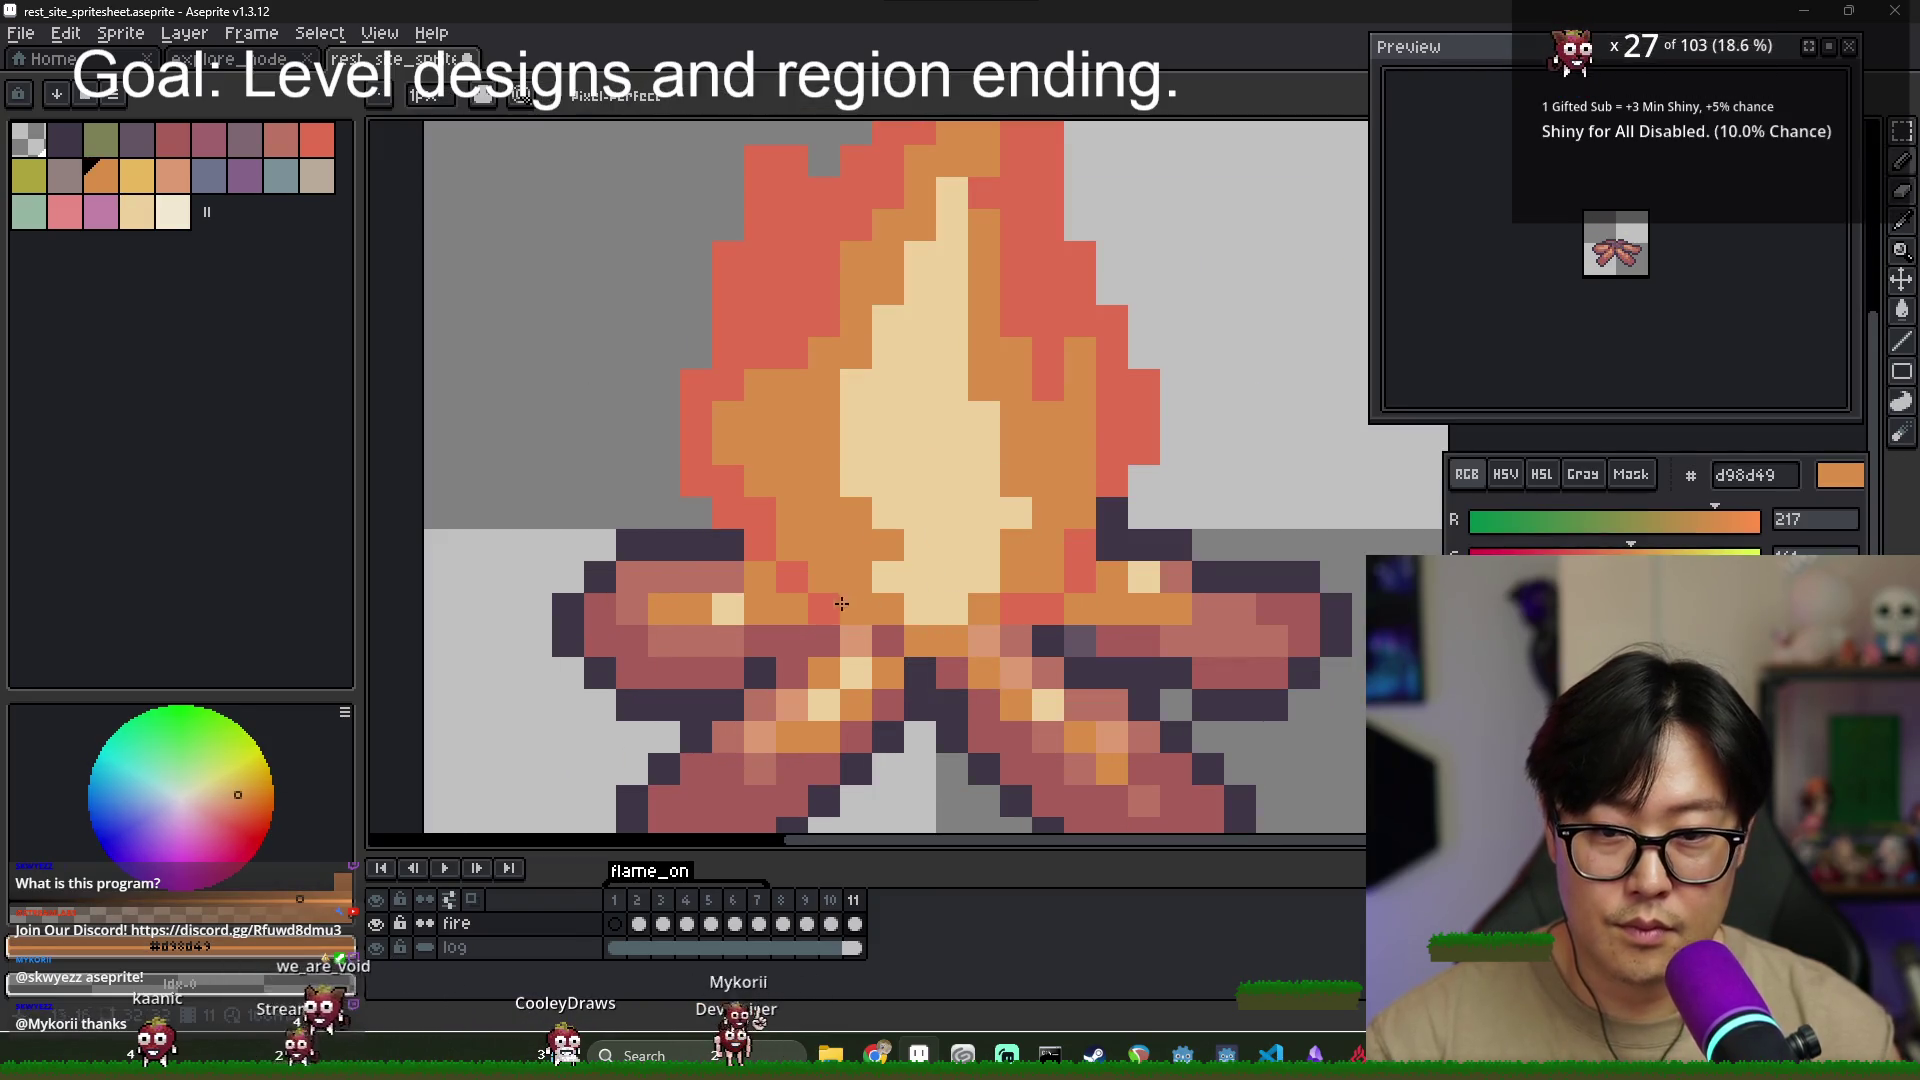
pyautogui.keyDown('alt'); pyautogui.click(849, 605); pyautogui.keyUp('alt')
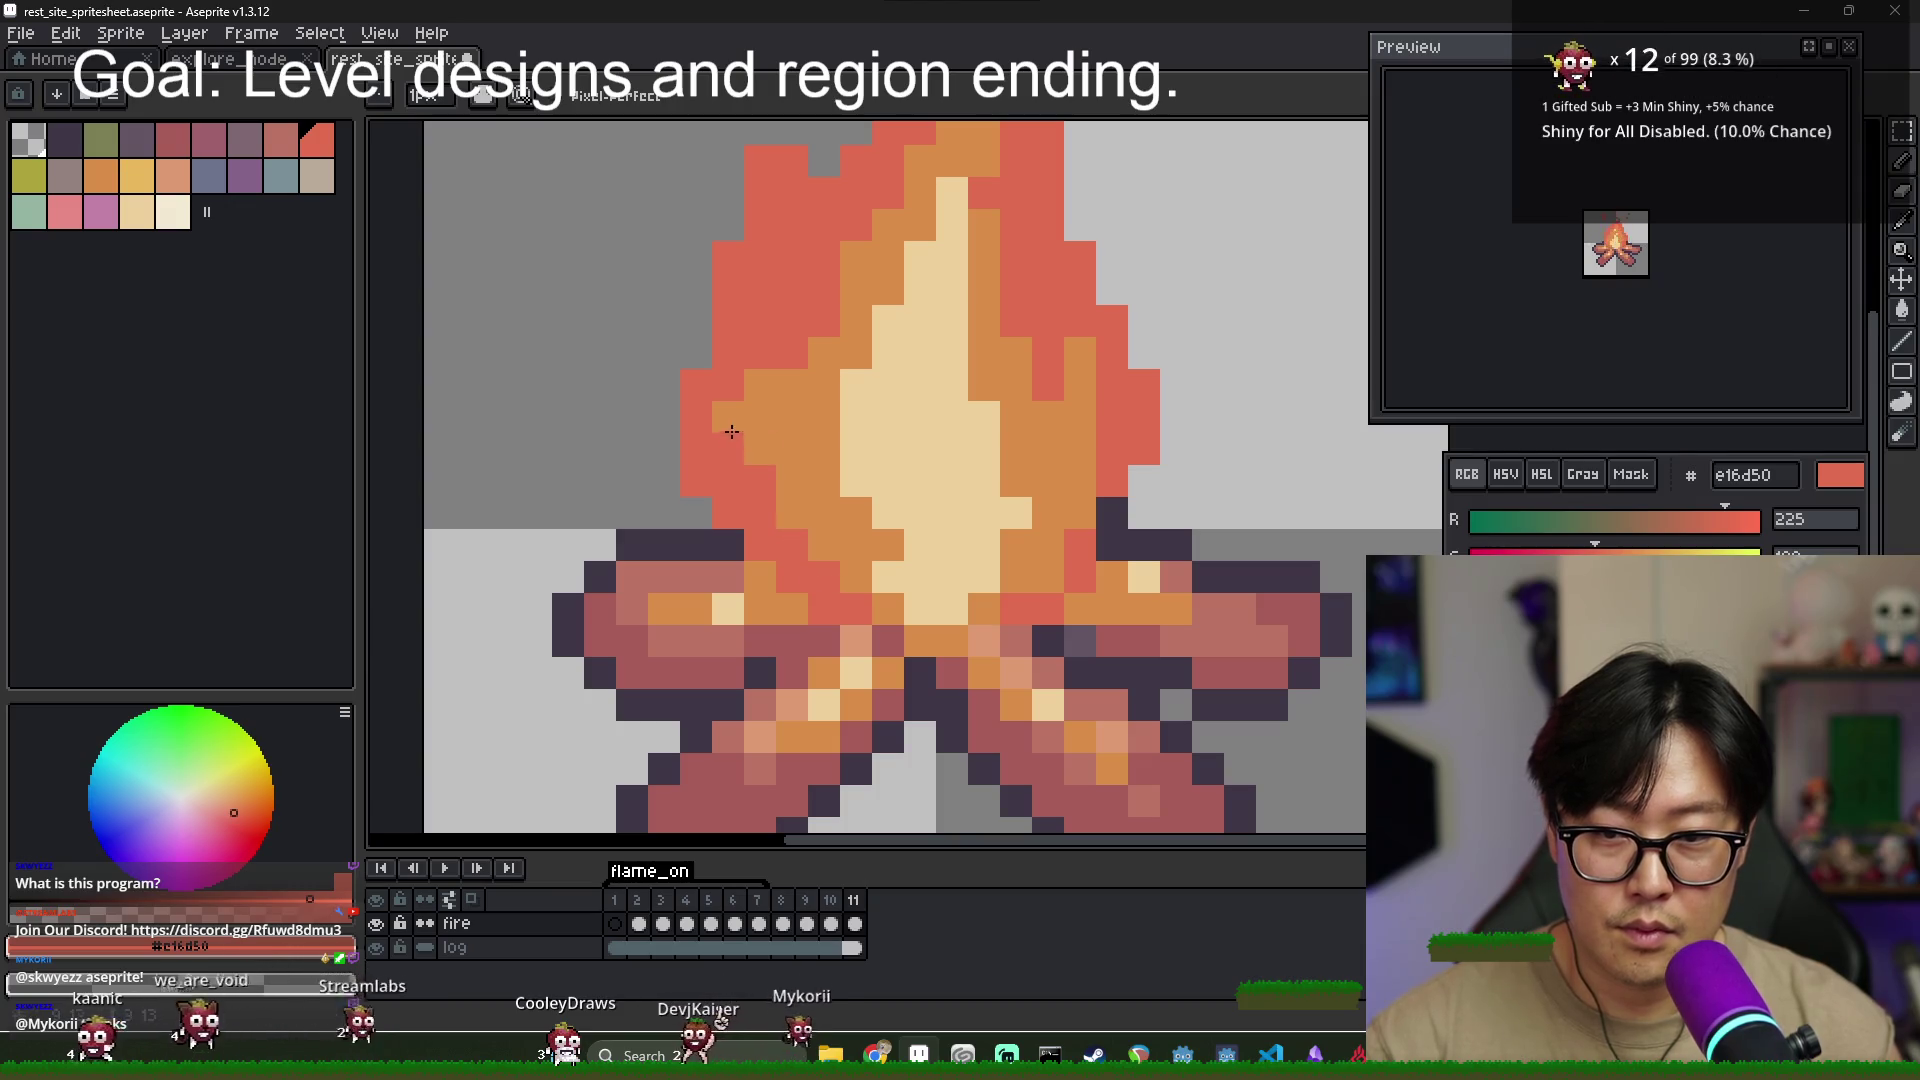
pyautogui.click(830, 923)
pyautogui.click(854, 923)
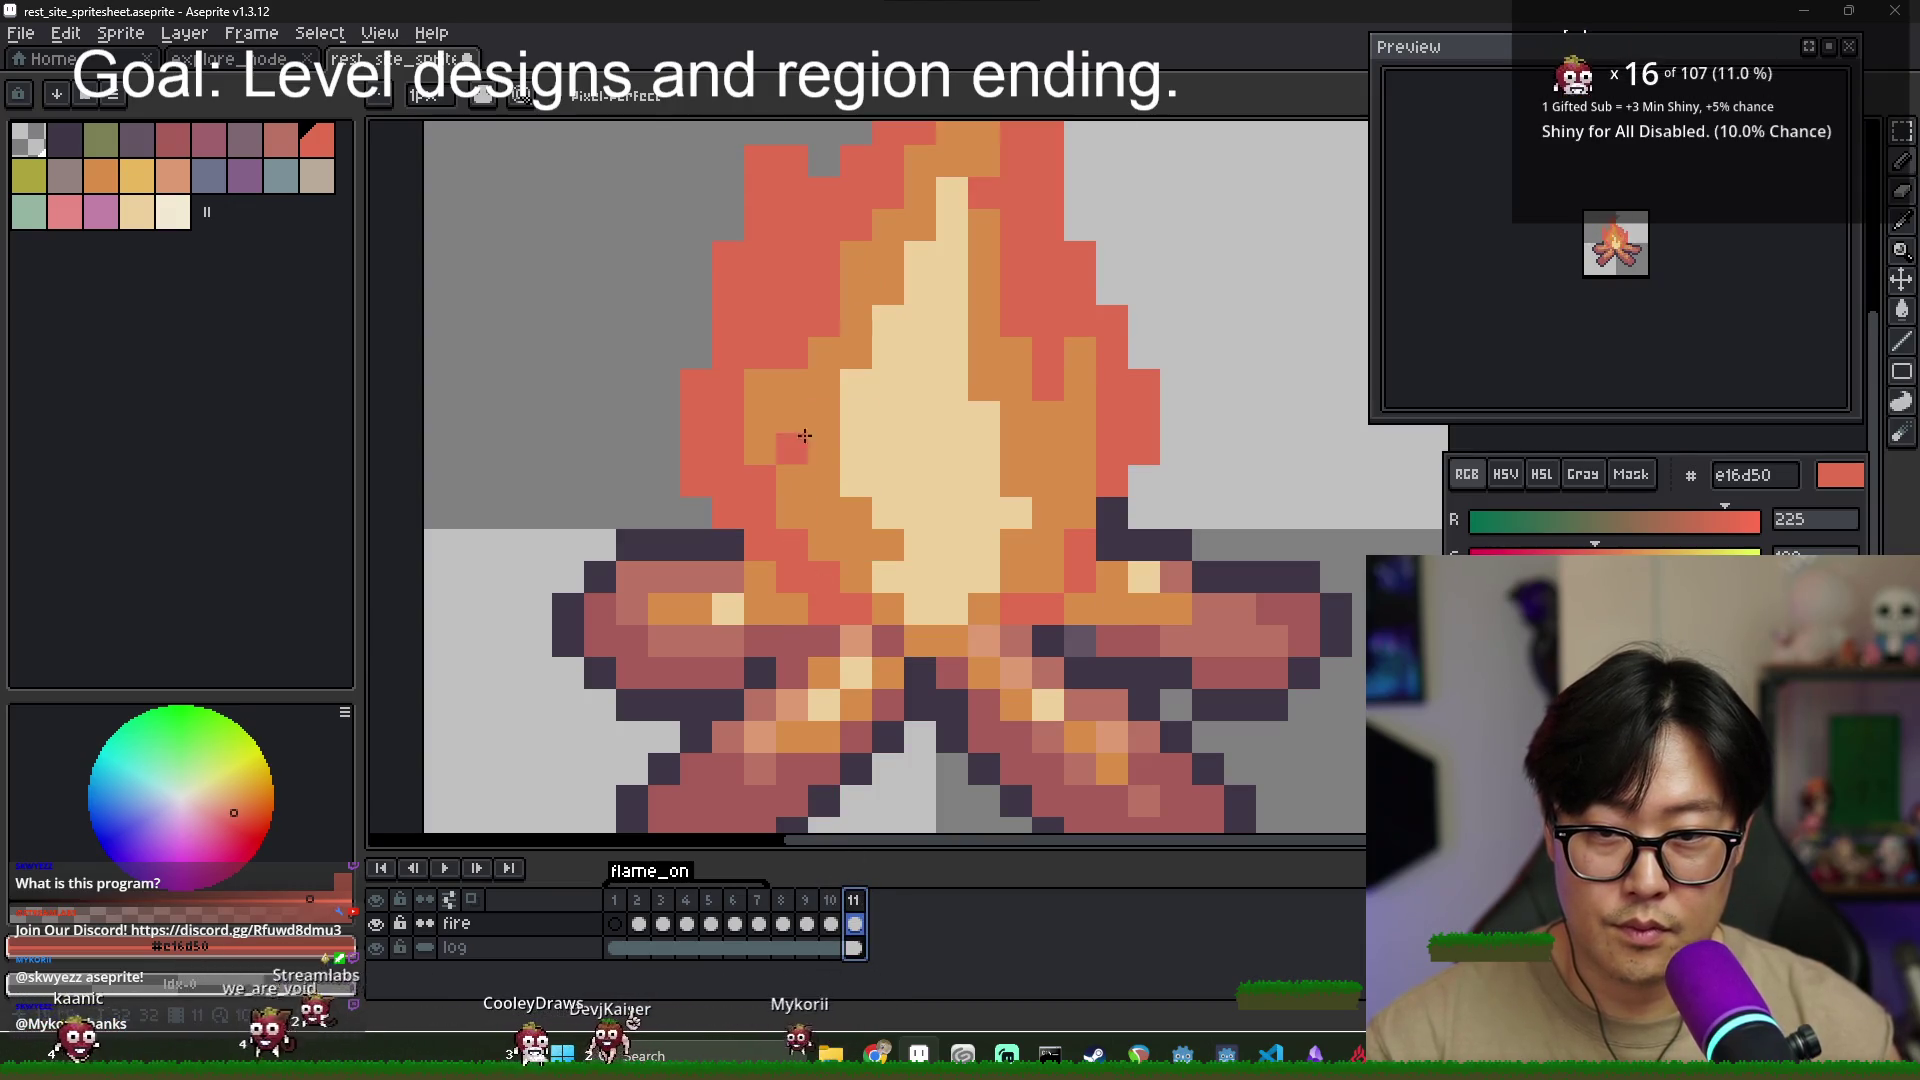
# - Recolour four red pixels near the flame's top orange, then reselect red
pyautogui.keyDown('alt'); pyautogui.click(826, 737); pyautogui.keyUp('alt')
pyautogui.click(794, 287)
pyautogui.click(823, 304)
pyautogui.click(823, 256)
pyautogui.click(789, 256)
pyautogui.keyDown('alt'); pyautogui.click(760, 256); pyautogui.keyUp('alt')
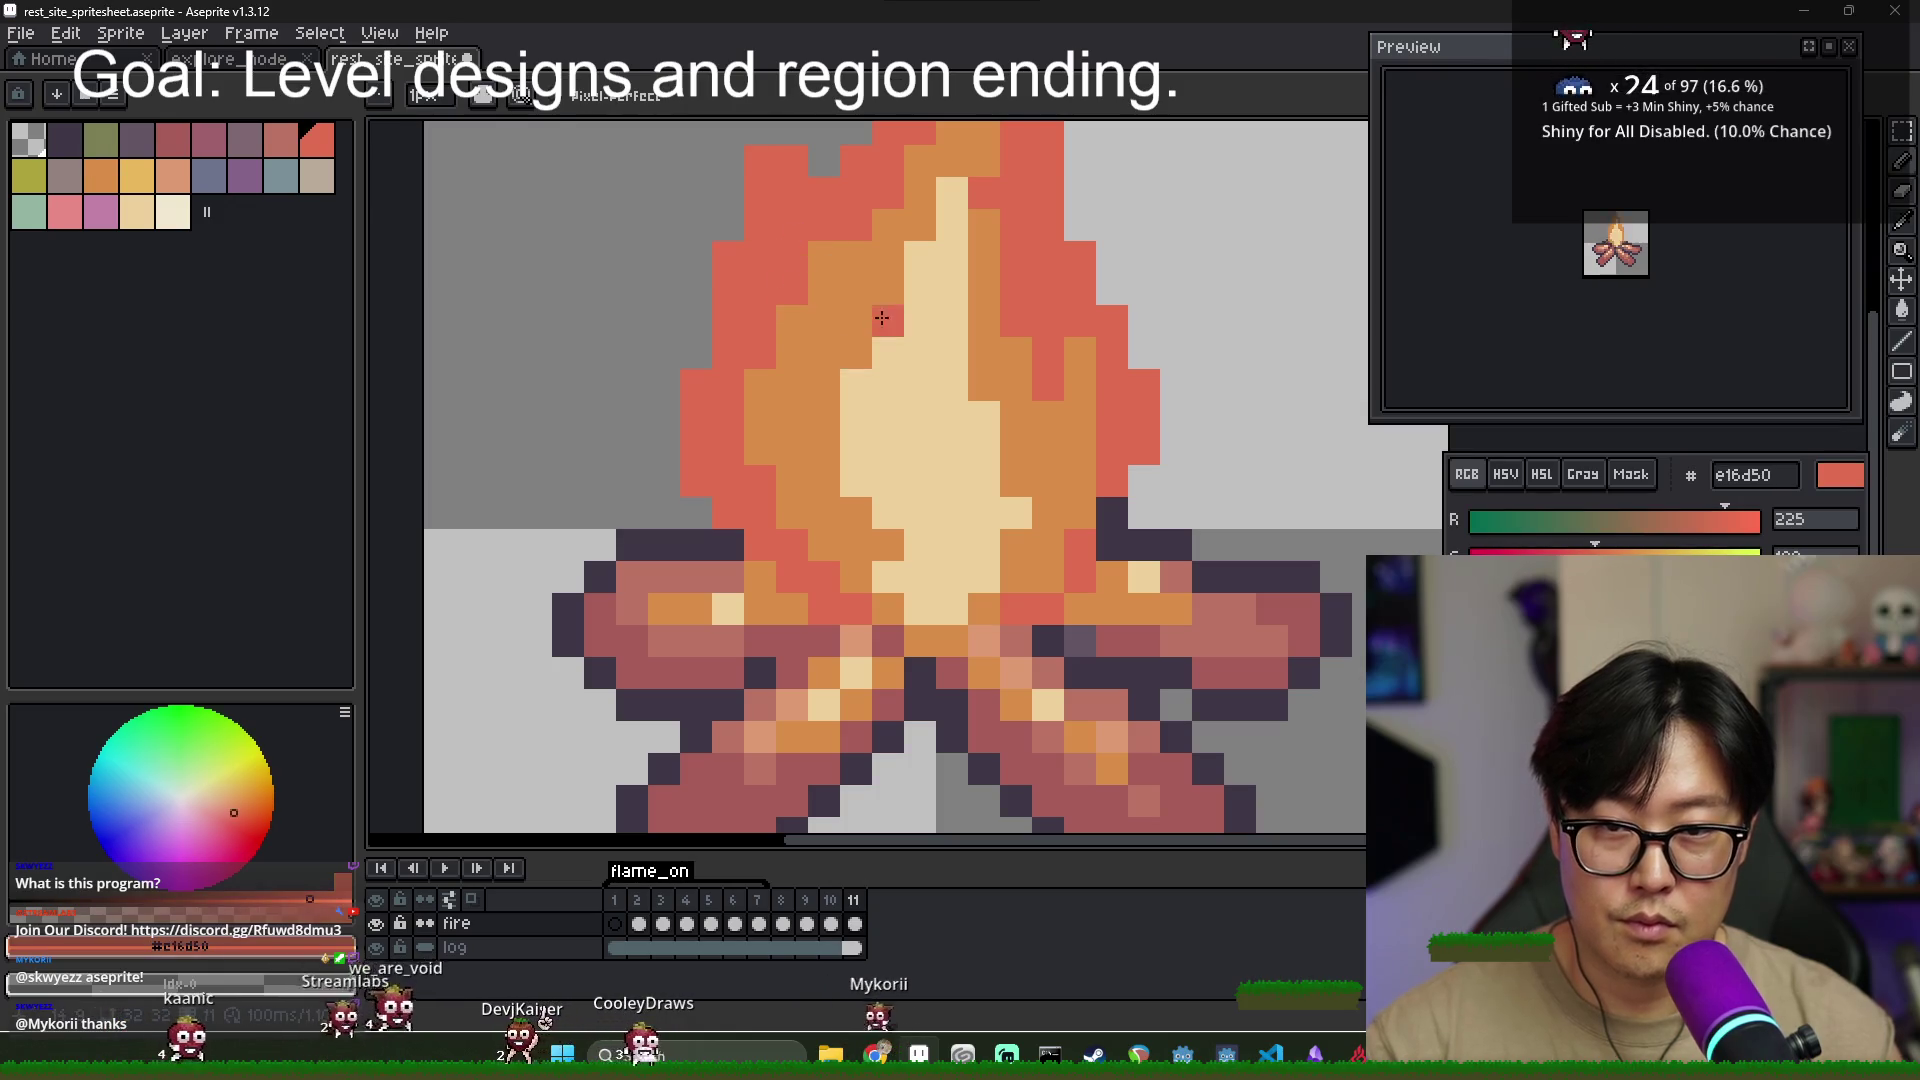
pyautogui.scroll(-1, 788, 522)
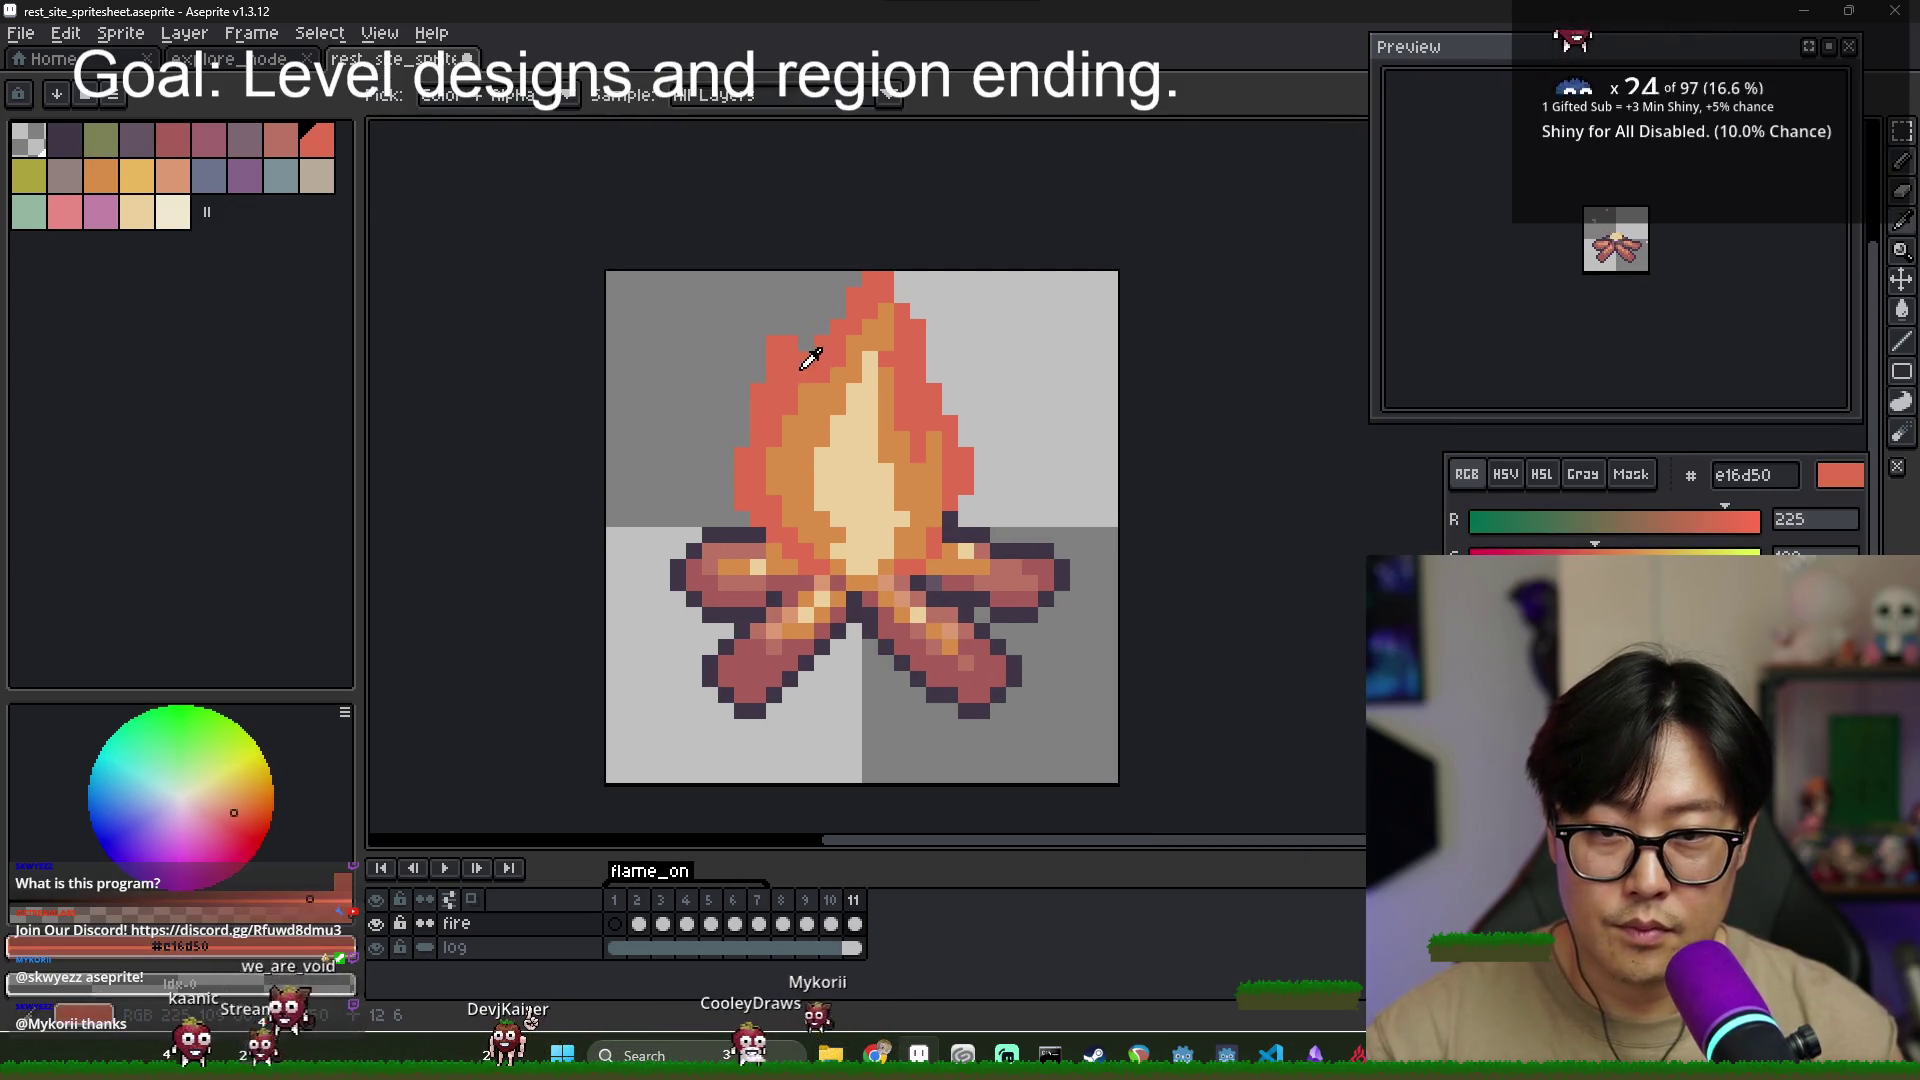
# - Add red pixels along the flame's right edge, erase a stray pixel beside it, then undo the strokes
pyautogui.press('e')
pyautogui.press('b')
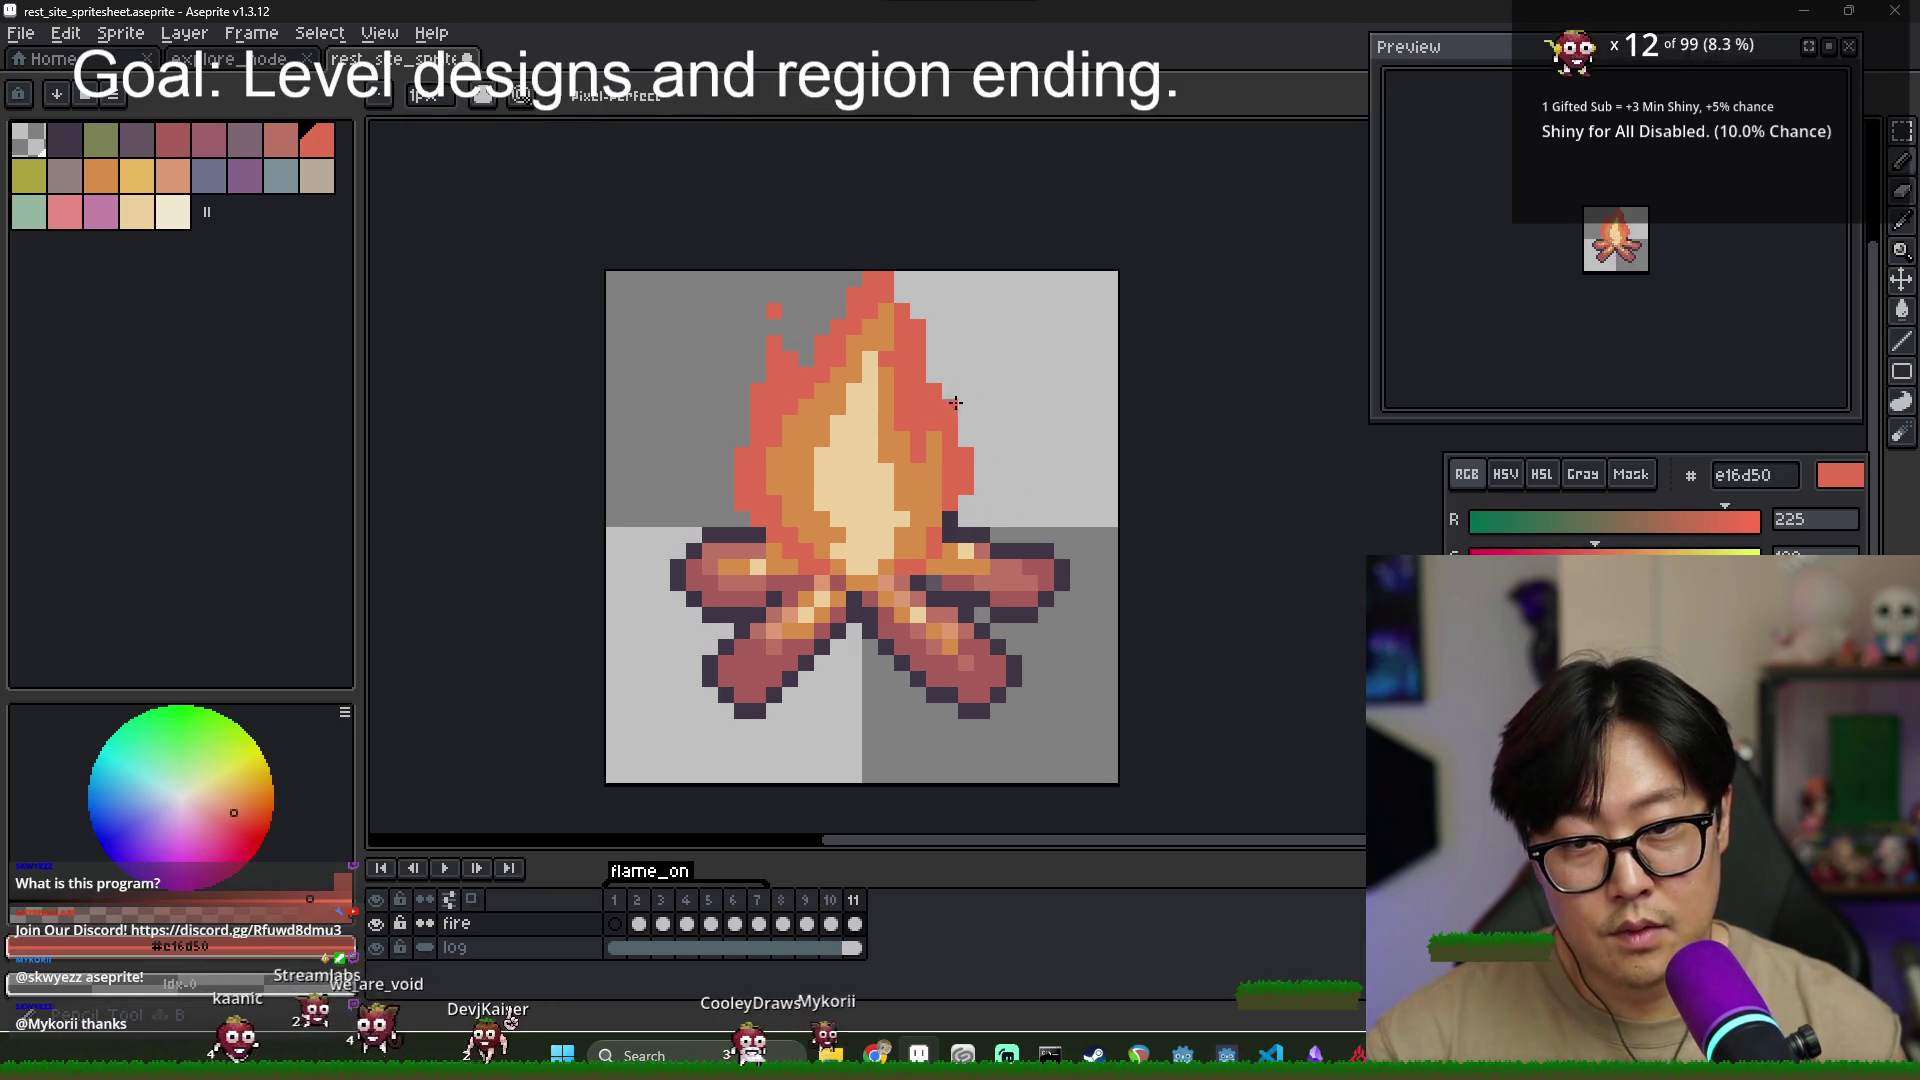
pyautogui.moveTo(983, 392); pyautogui.dragTo(983, 440)
pyautogui.press('e')
pyautogui.click(918, 358)
pyautogui.click(855, 901)
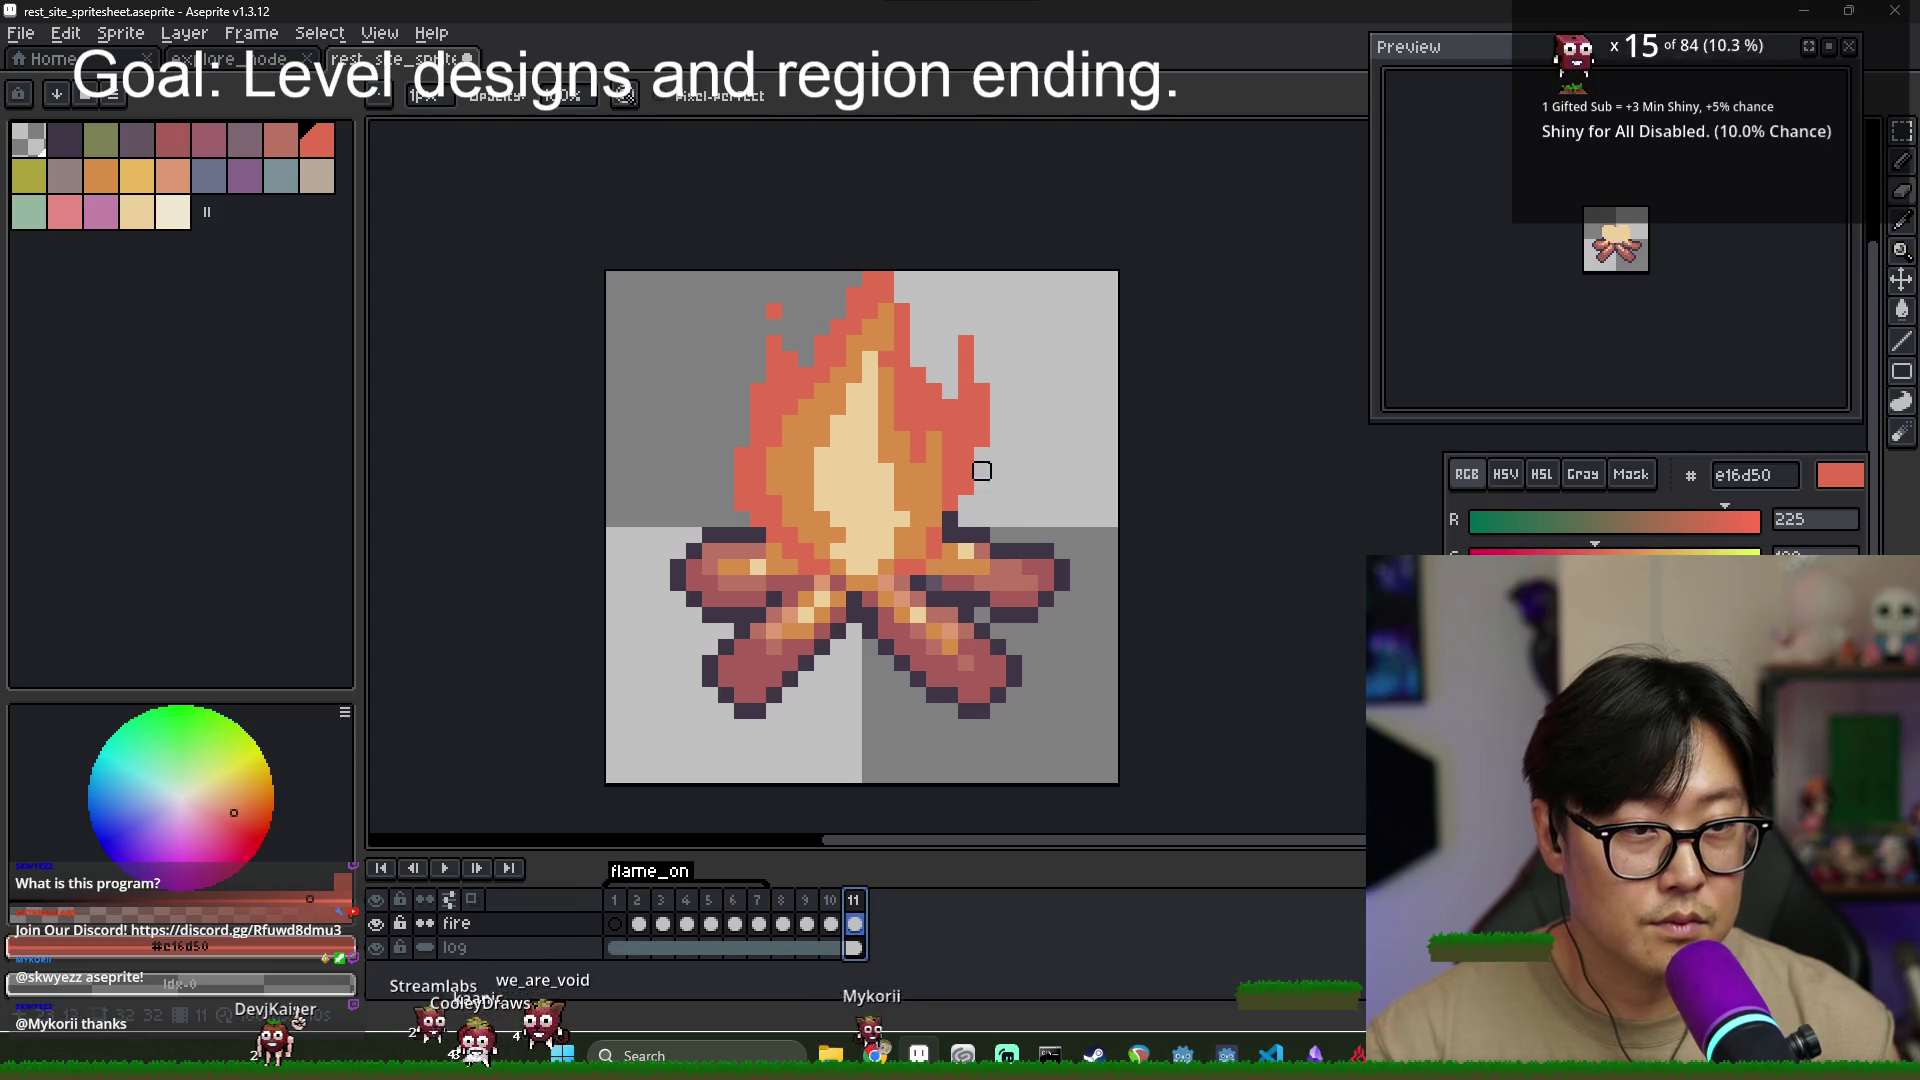
pyautogui.scroll(1, 975, 500)
pyautogui.press('b')
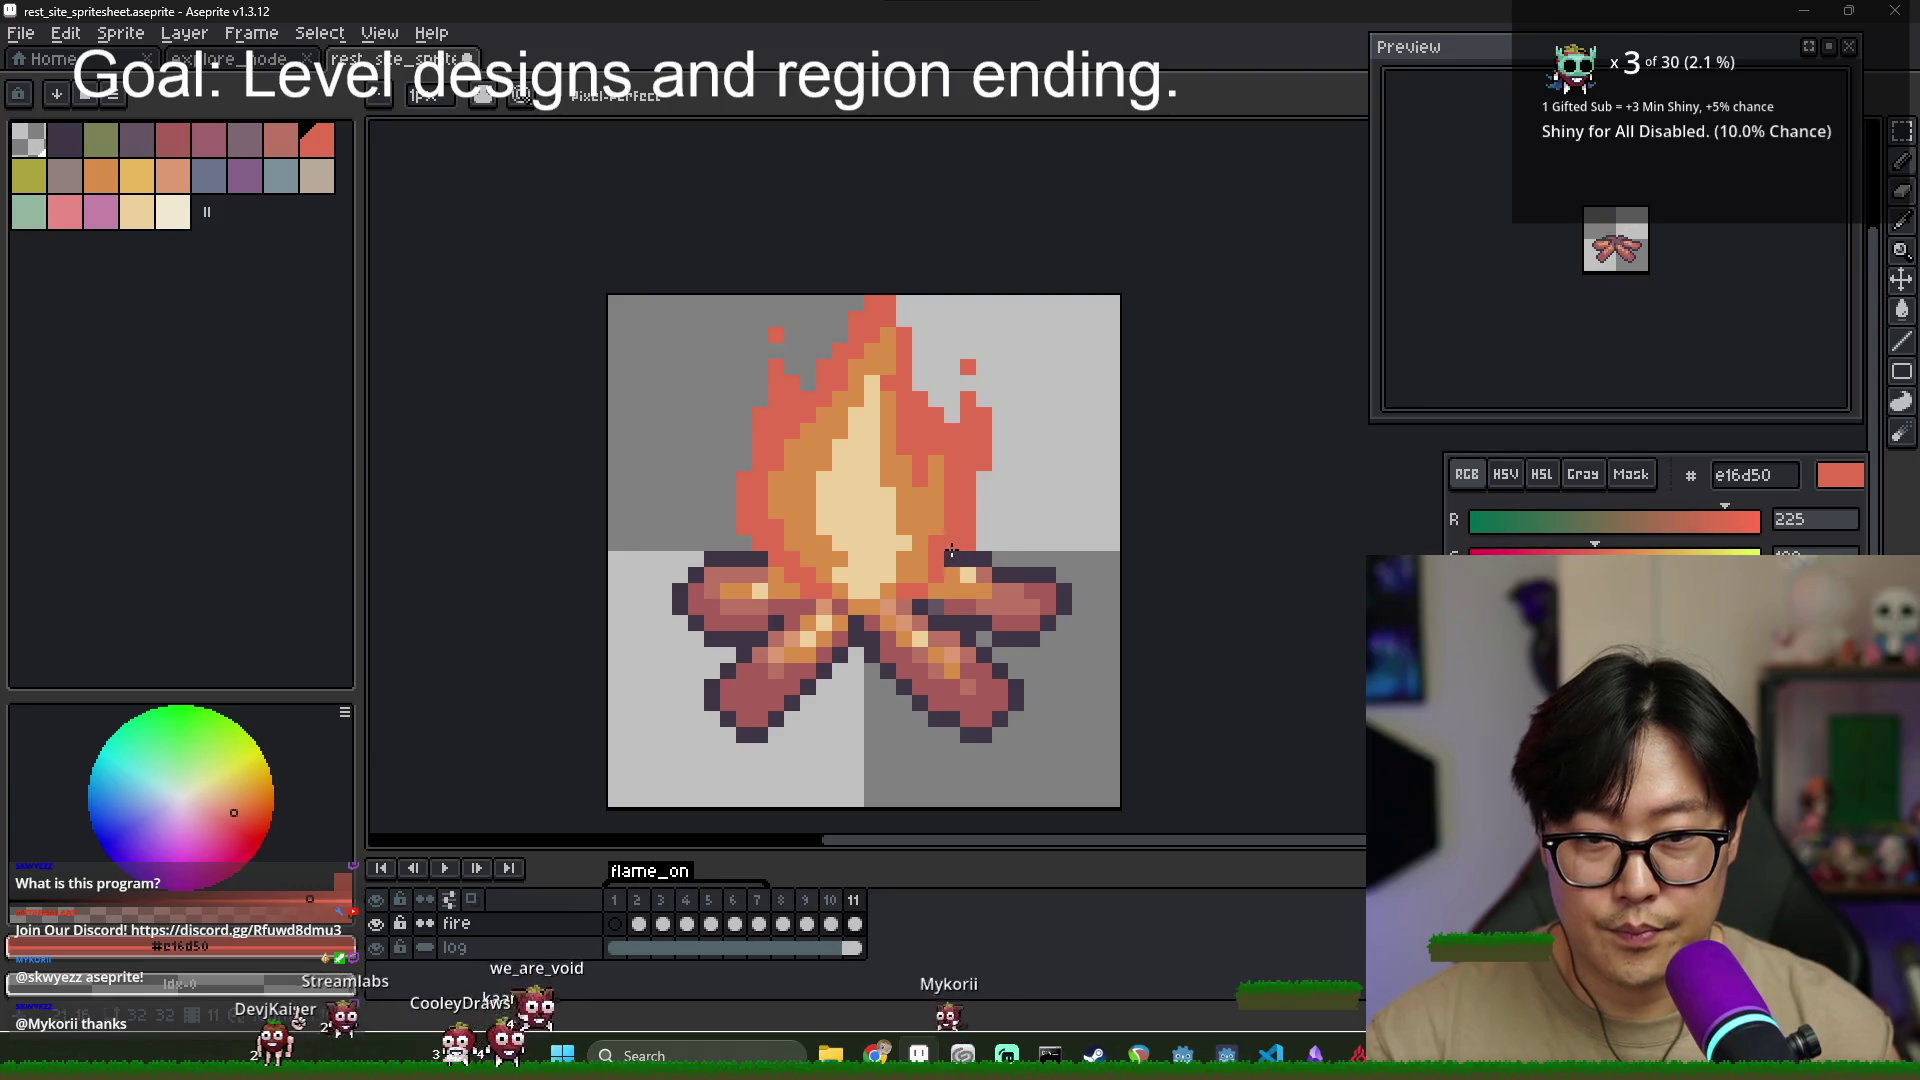
pyautogui.hotkey('ctrl', 'z')
pyautogui.hotkey('ctrl', 'z')
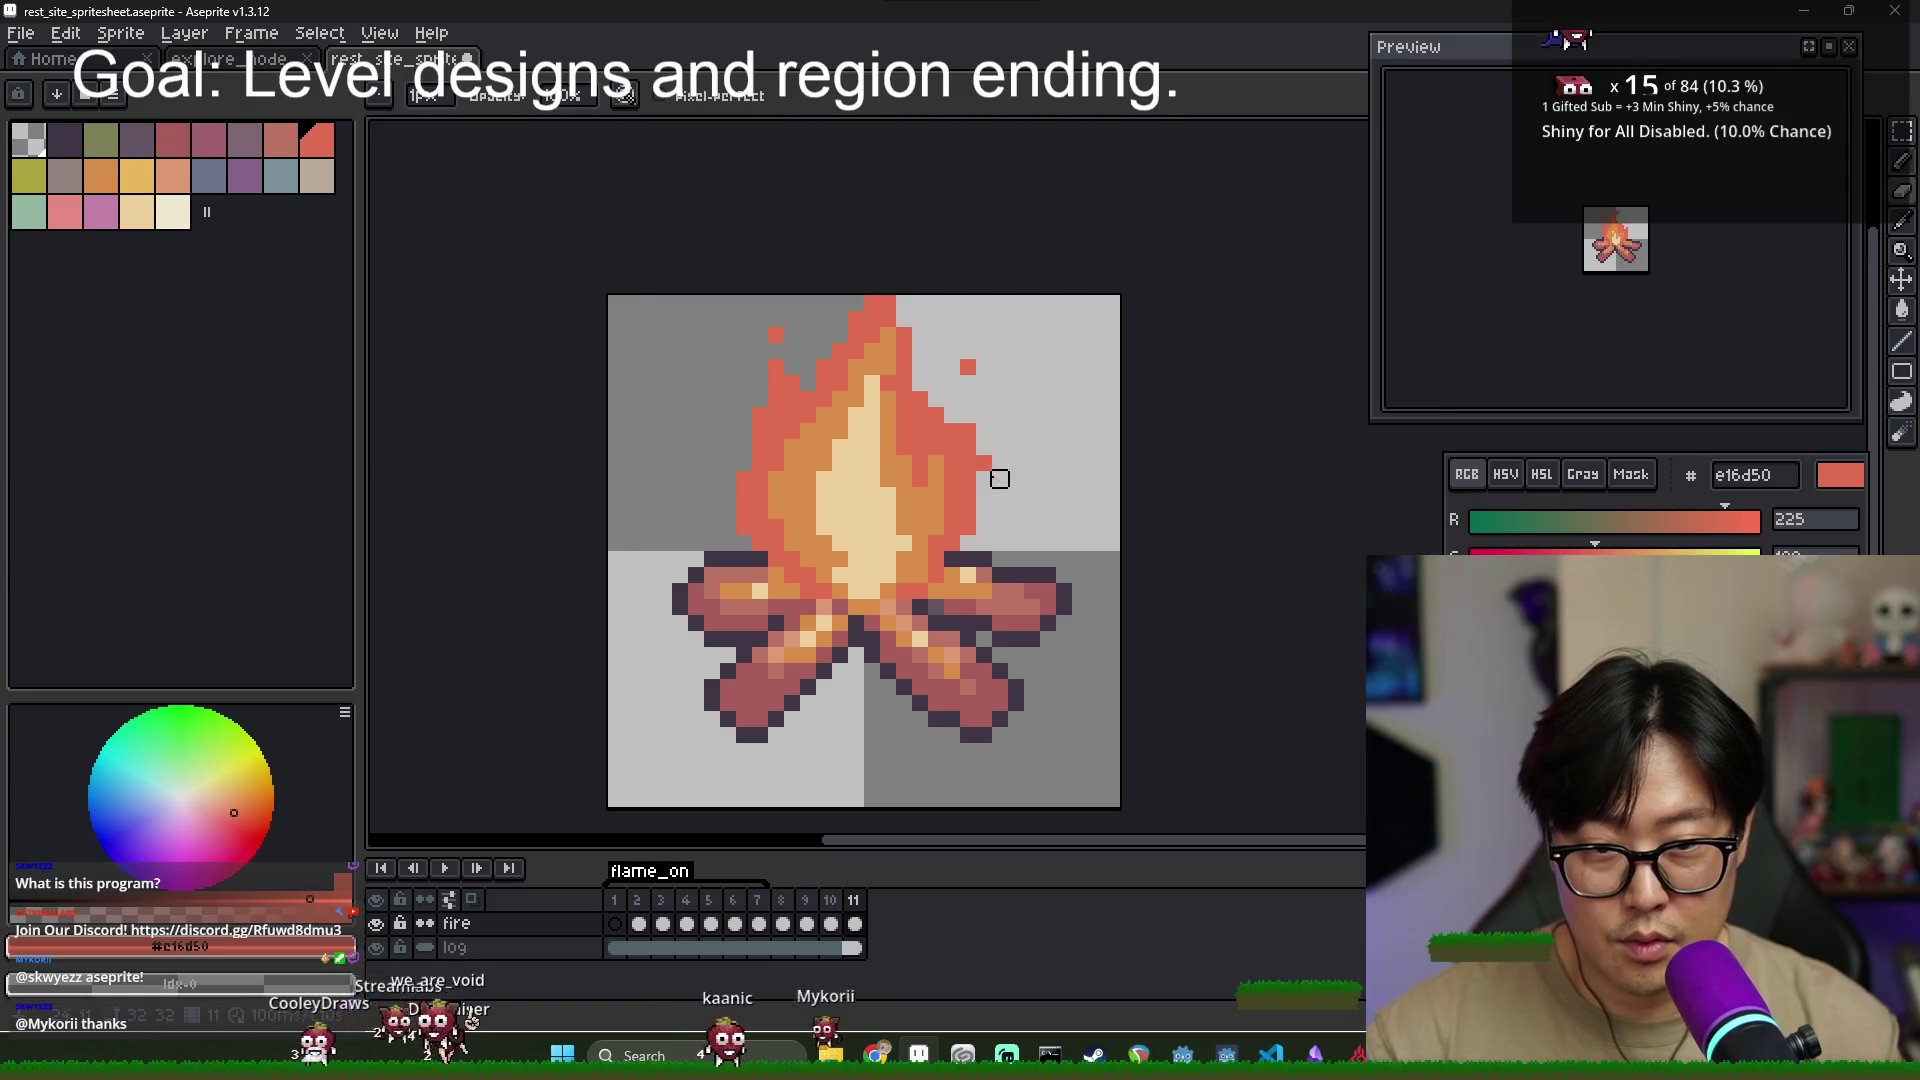
# - Add red pixels under the flame's right tip
pyautogui.press('b')
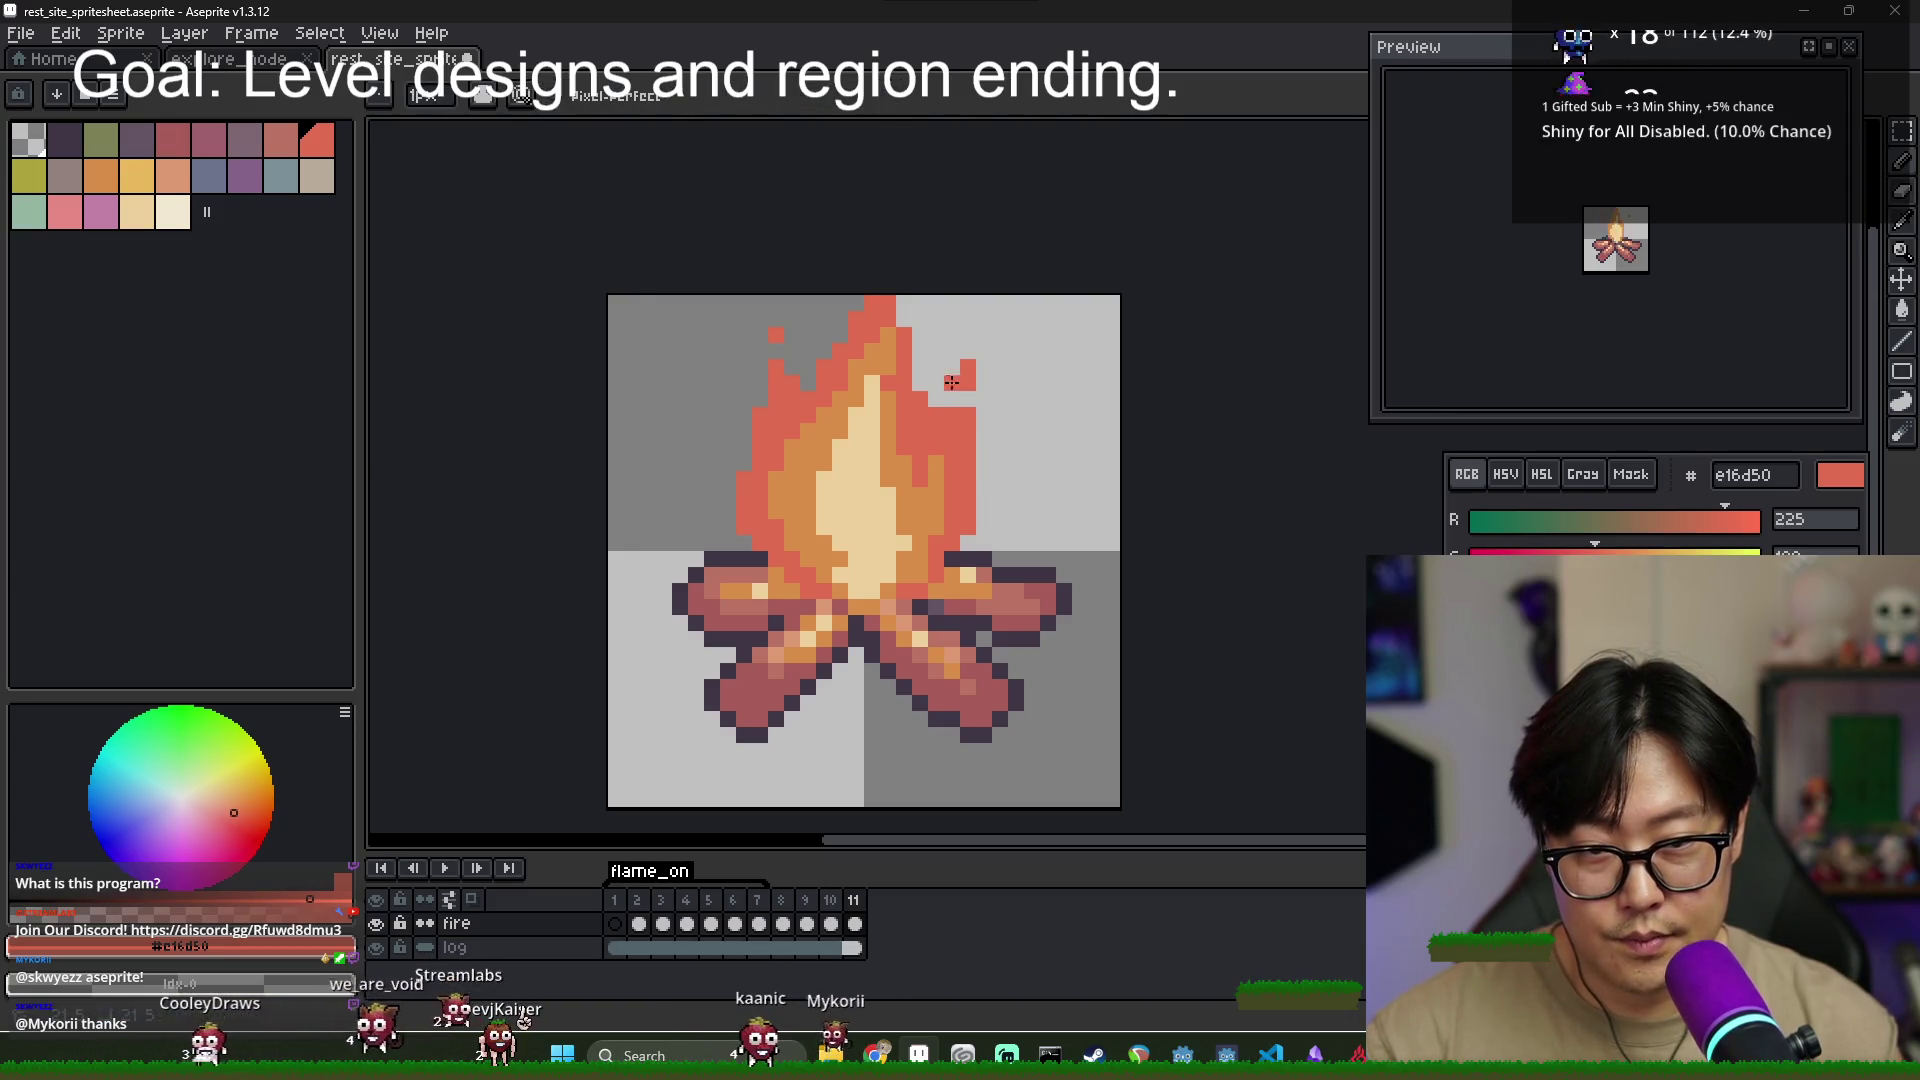
pyautogui.moveTo(950, 396); pyautogui.dragTo(966, 400)
pyautogui.press('e')
pyautogui.press('b')
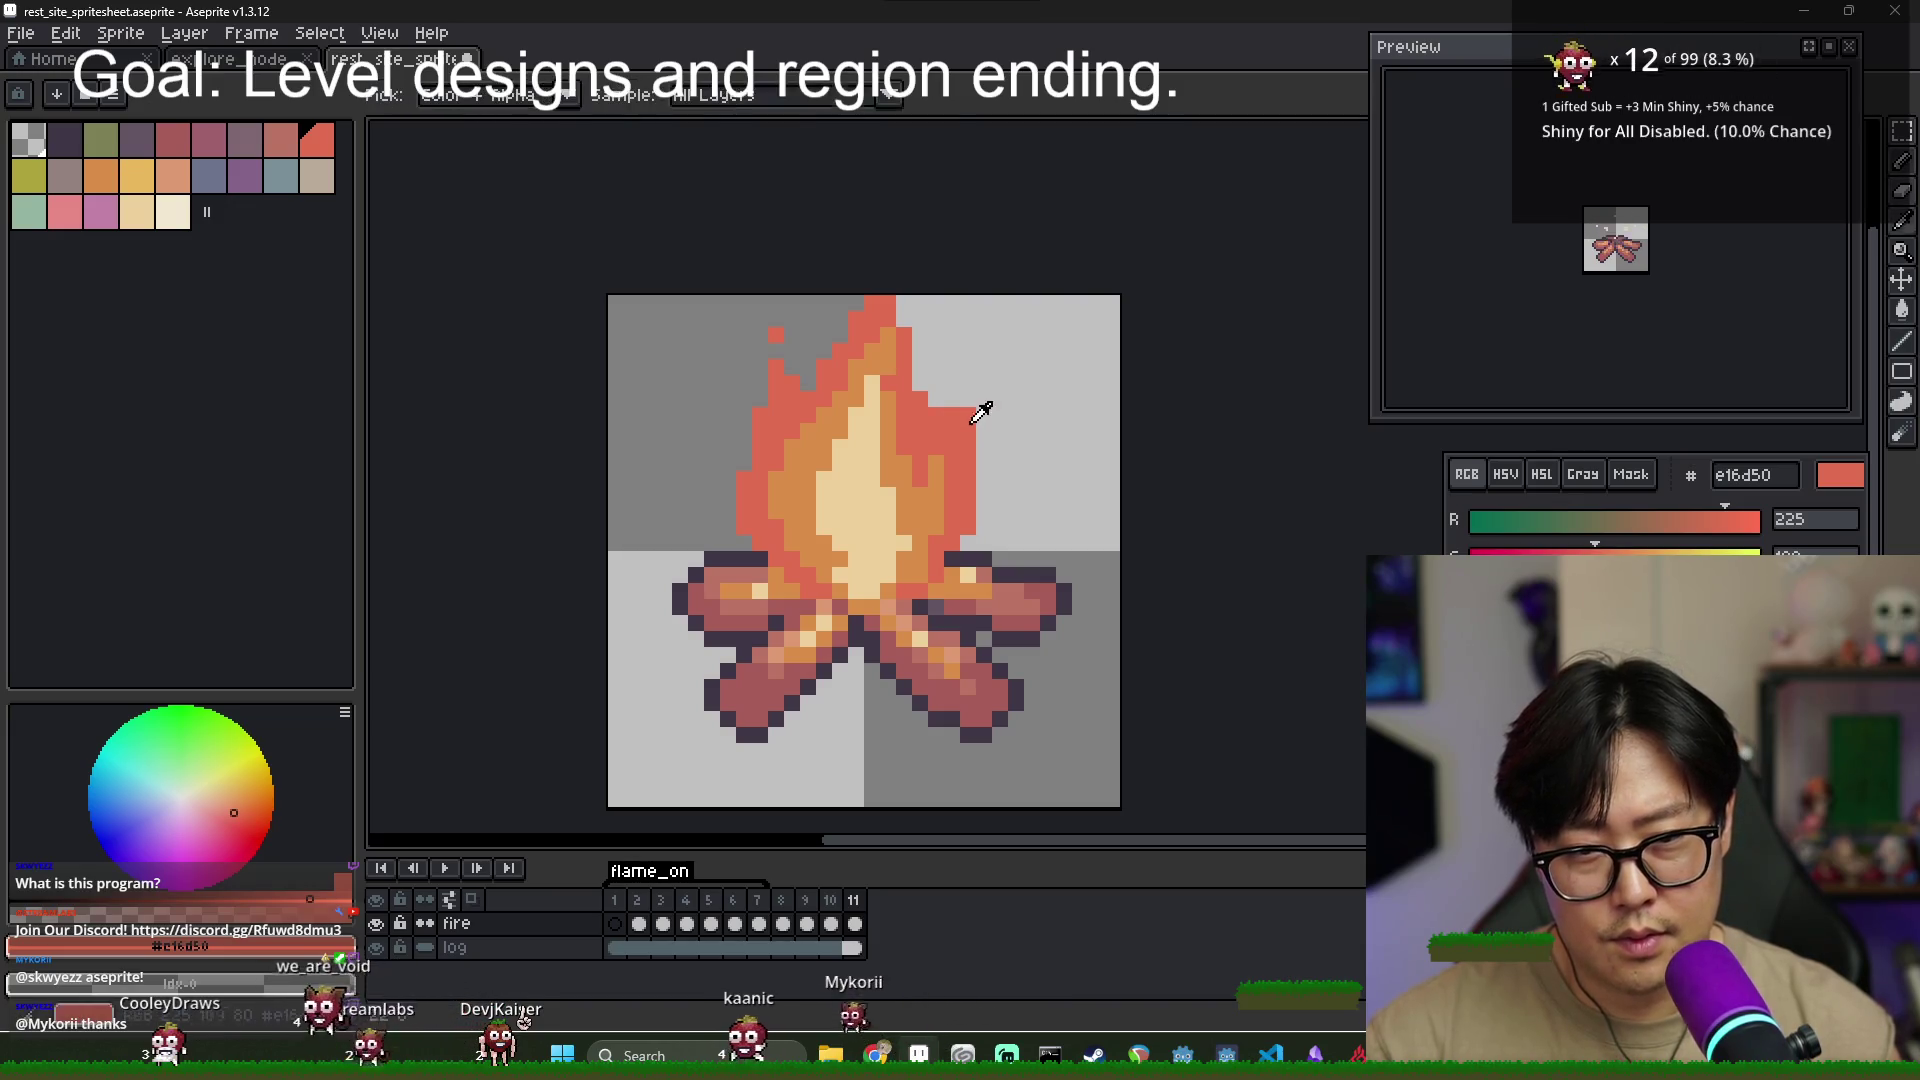
pyautogui.press('e')
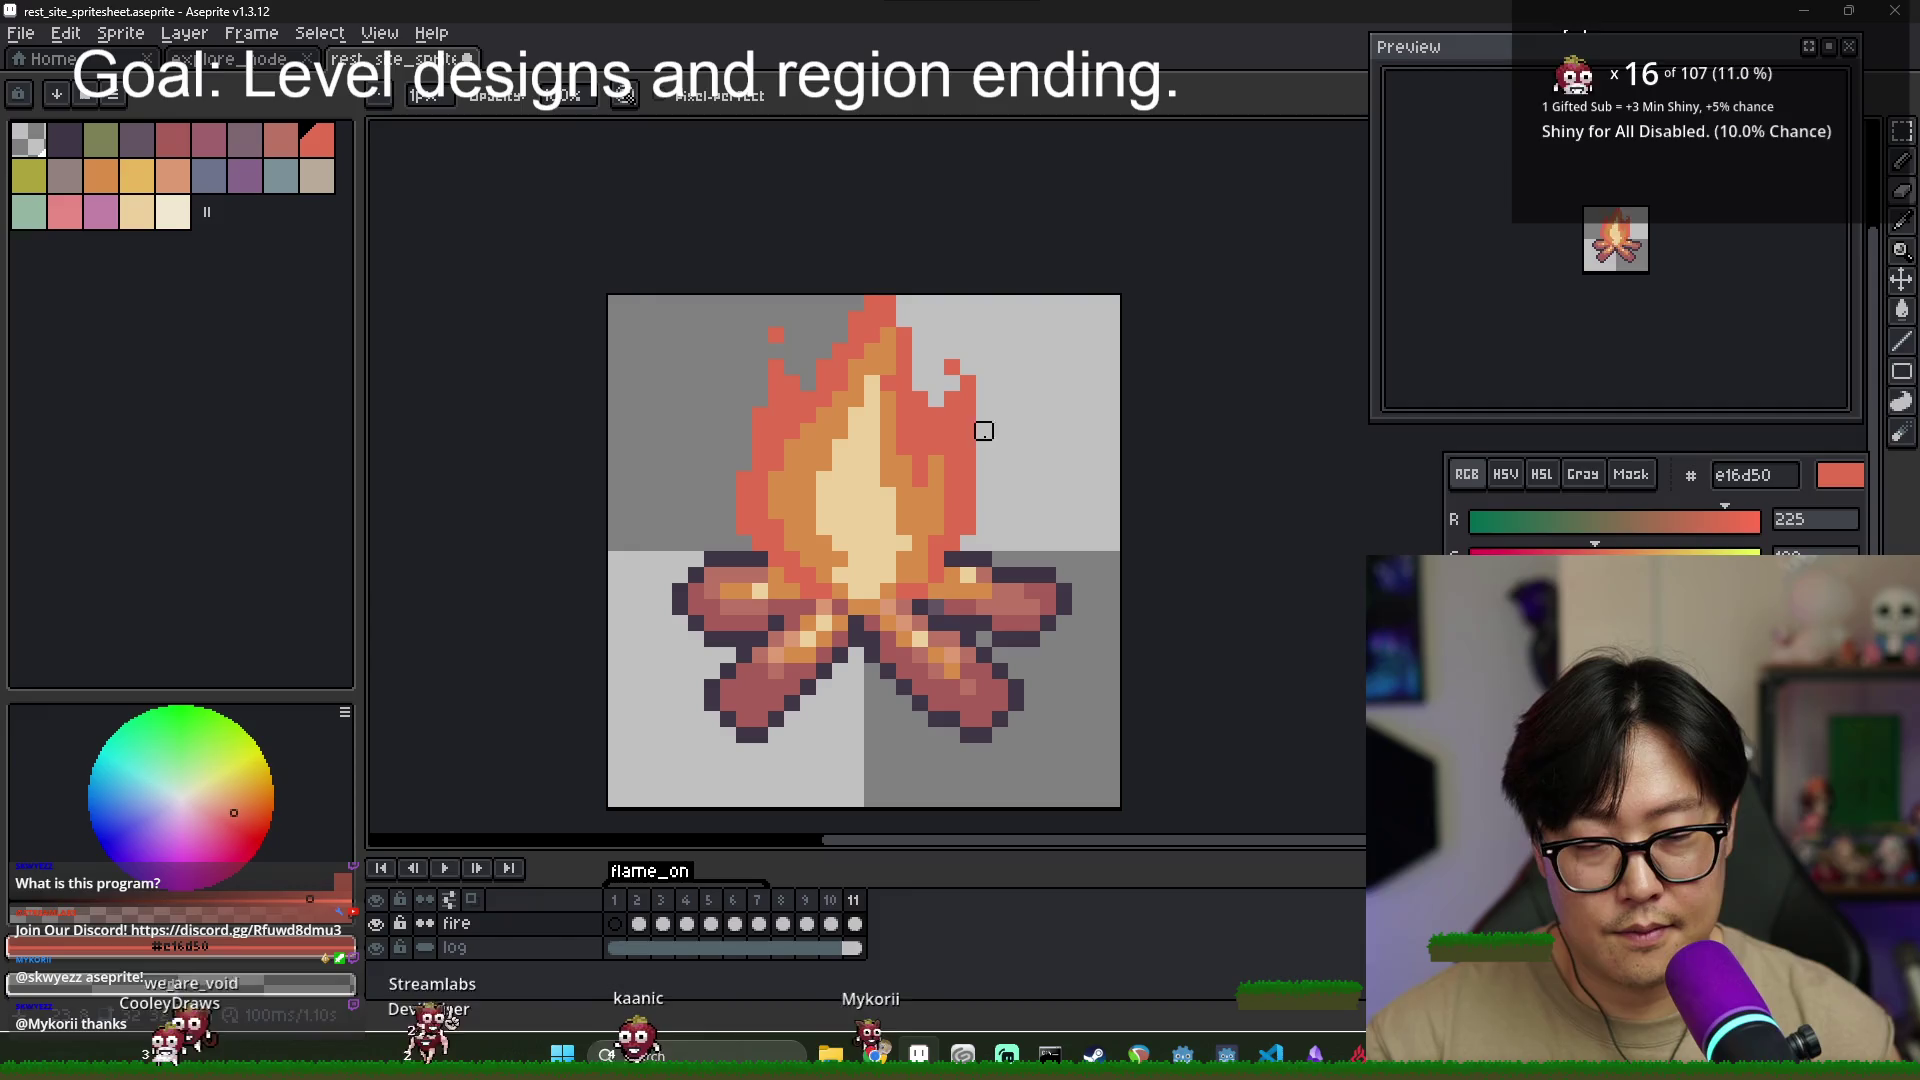
pyautogui.press('b')
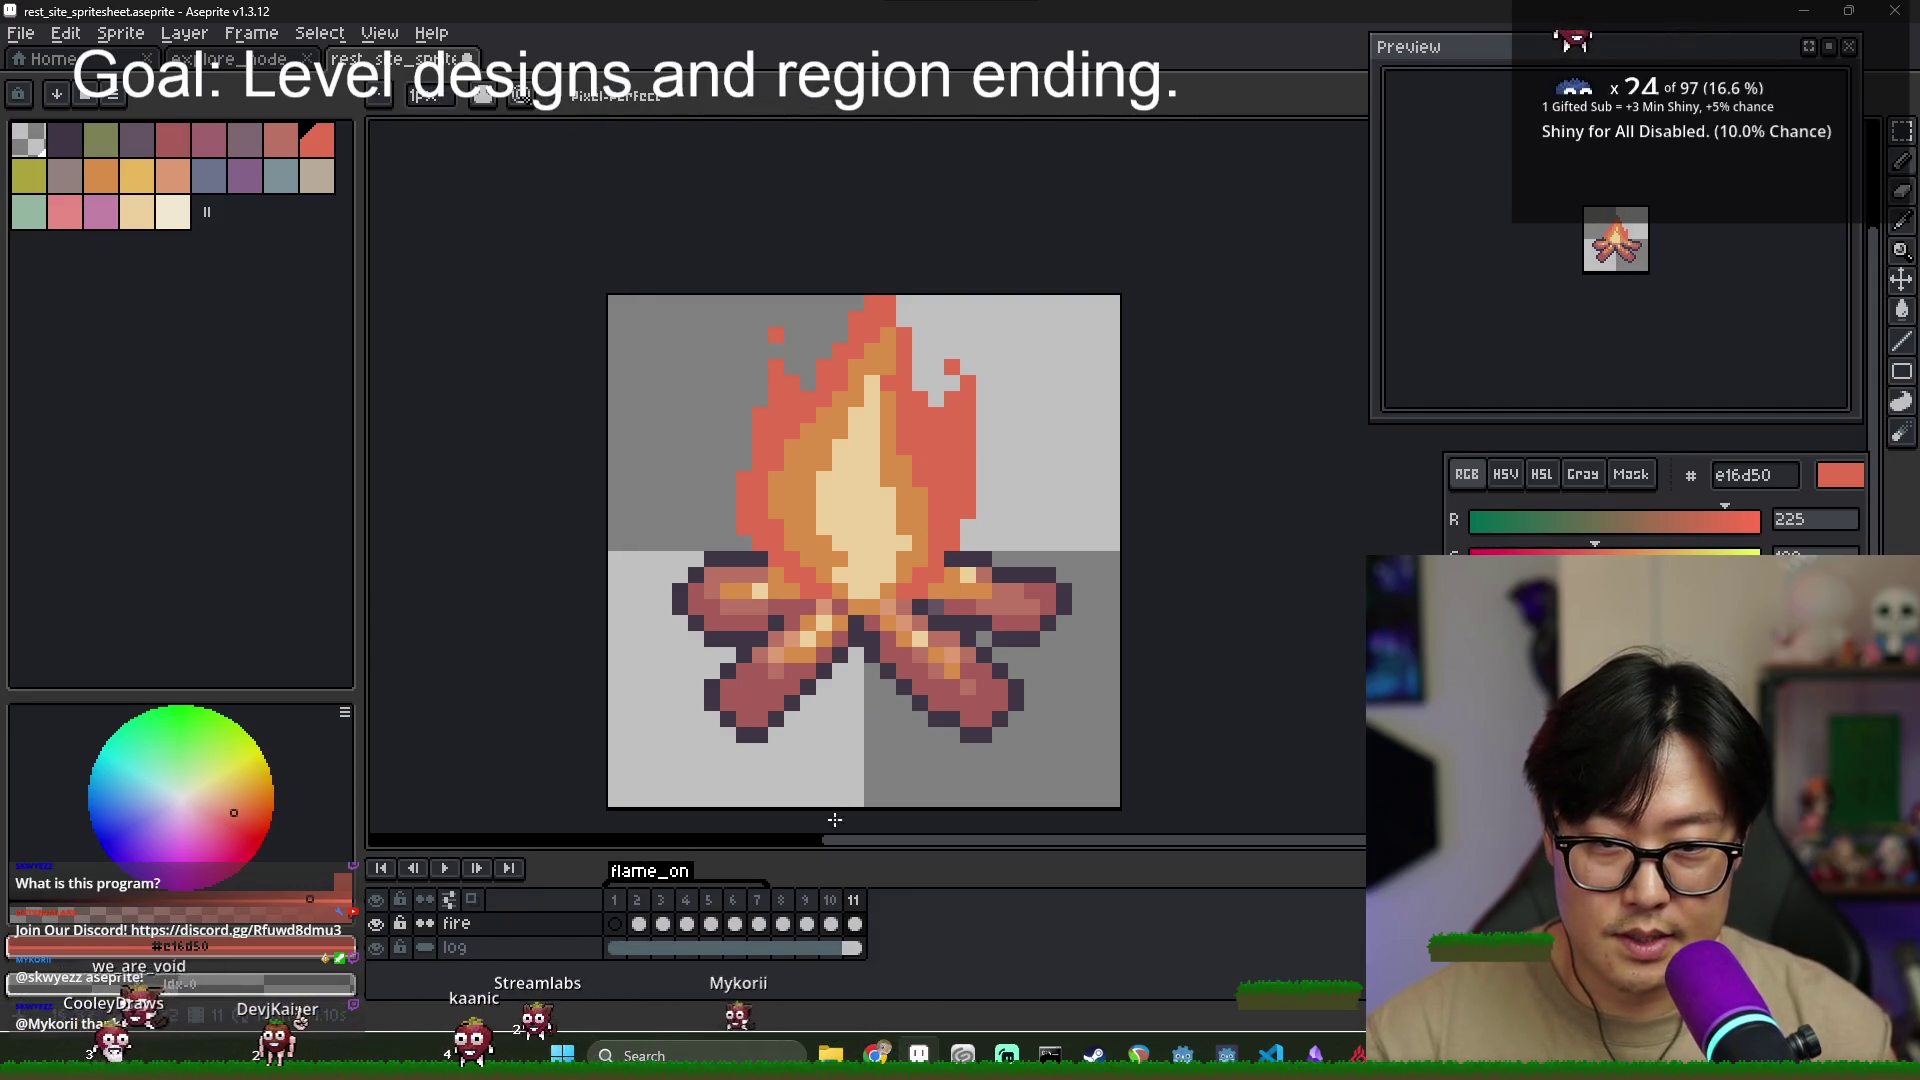
# - On frame 11, eyedrop the flame's orange and pale yellow core colours
pyautogui.click(850, 900)
pyautogui.keyDown('alt'); pyautogui.click(918, 445); pyautogui.keyUp('alt')
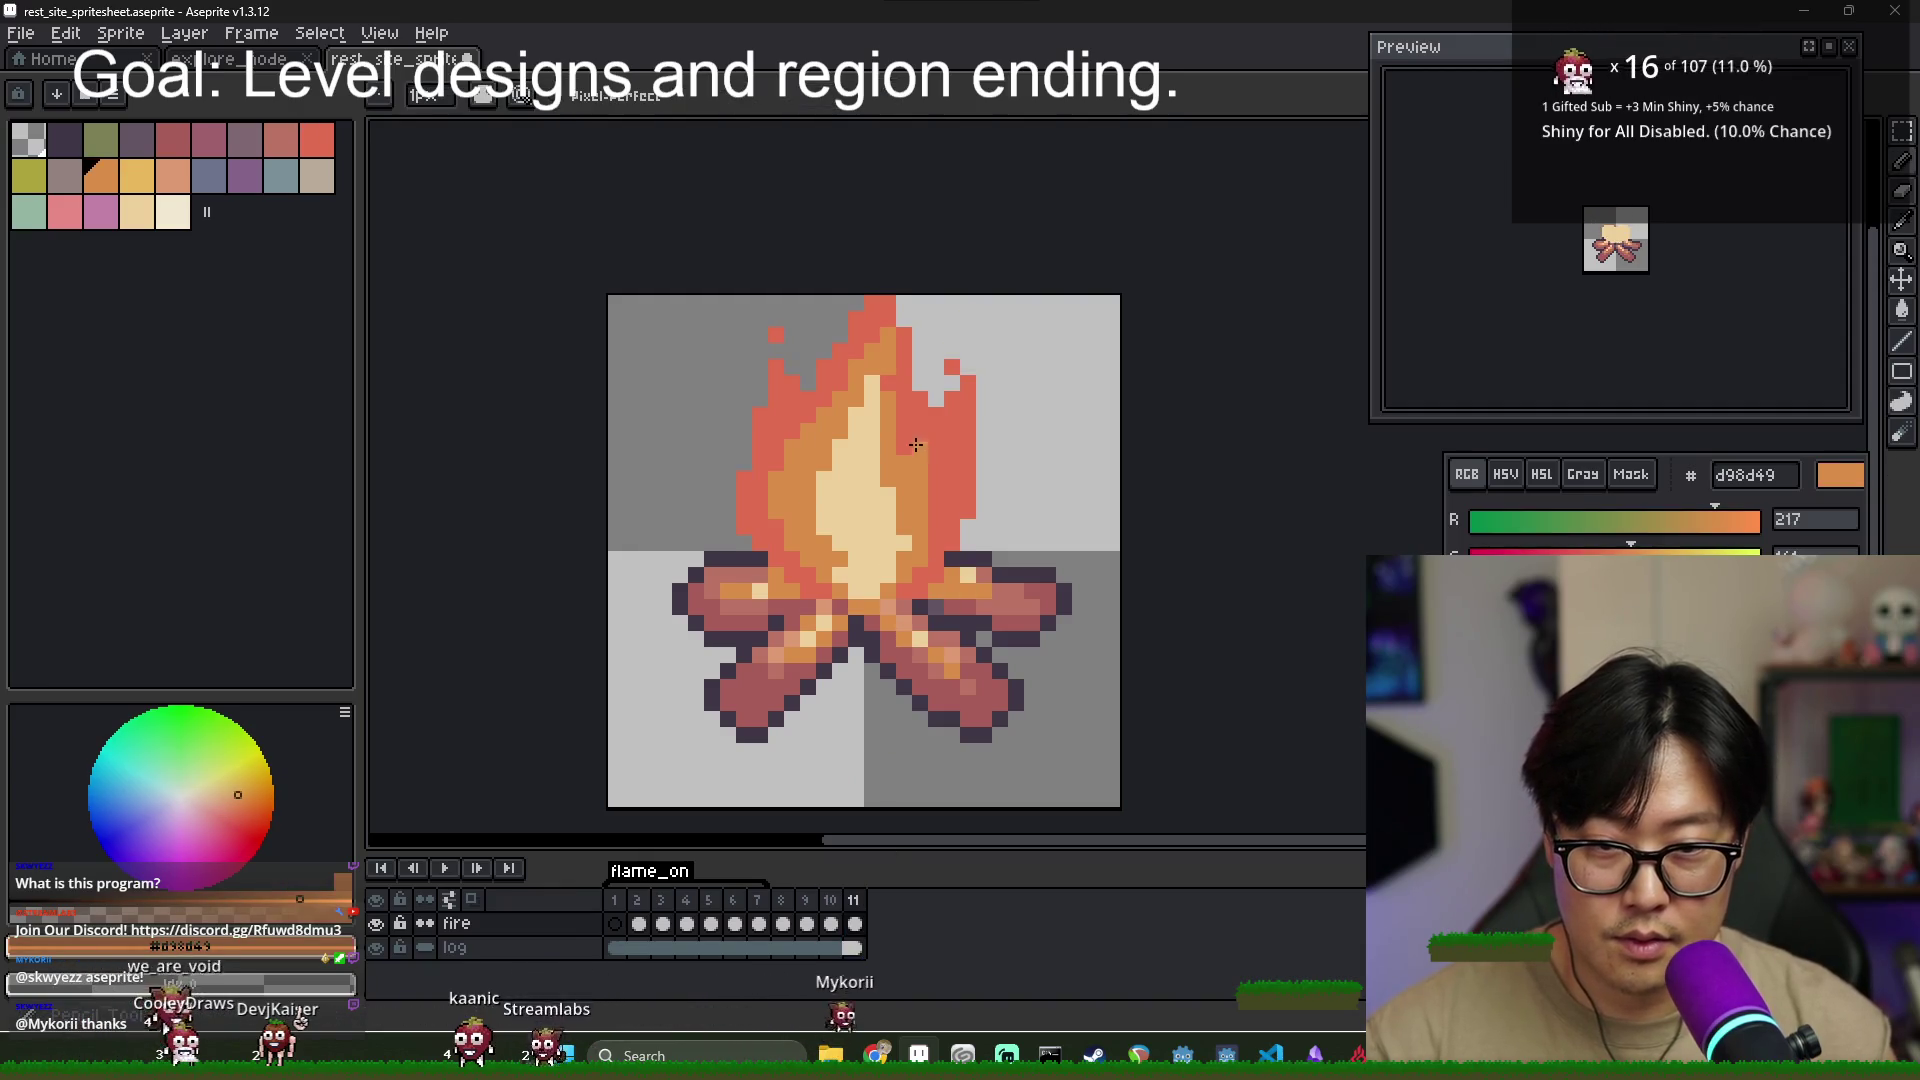
pyautogui.press('e')
pyautogui.keyDown('alt'); pyautogui.click(902, 525); pyautogui.keyUp('alt')
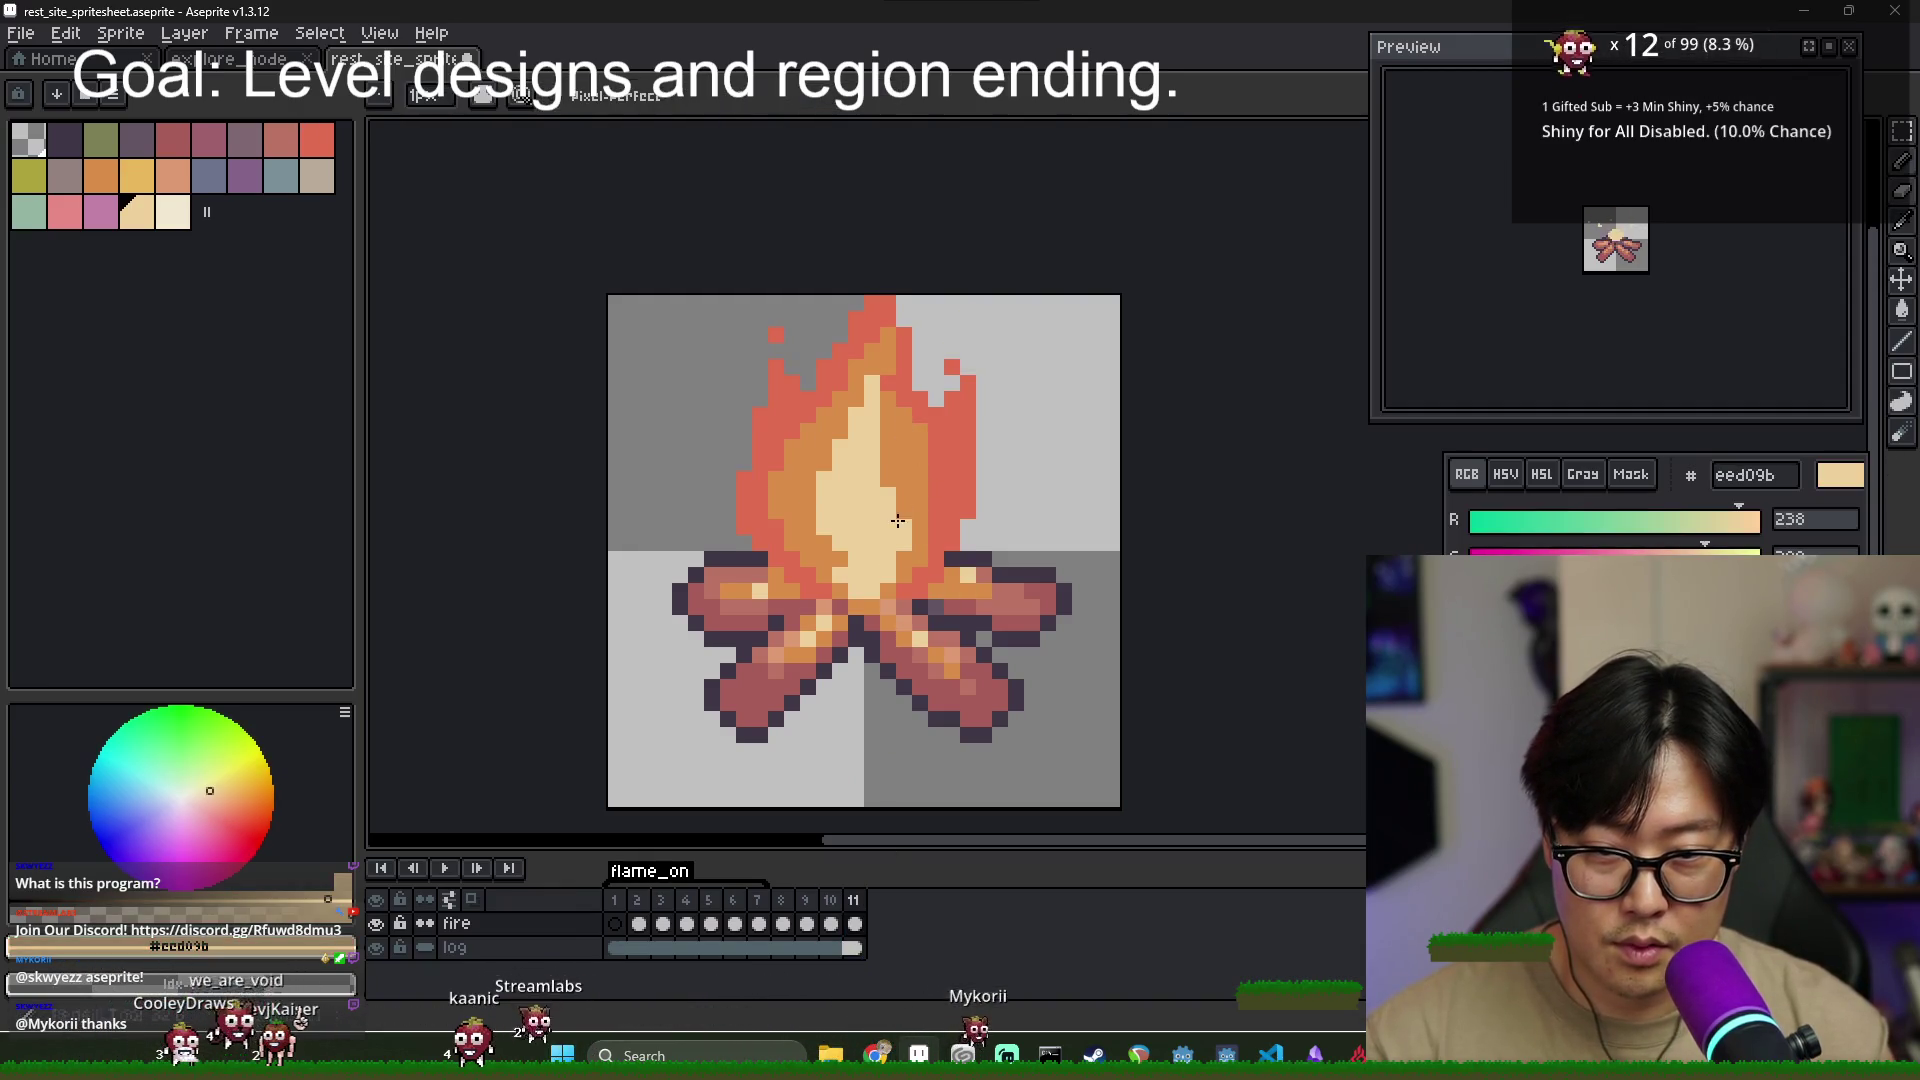
# - On frame 11, repaint a shorter pale yellow flame core using colours sampled from the flame
pyautogui.click(830, 900)
pyautogui.click(855, 922)
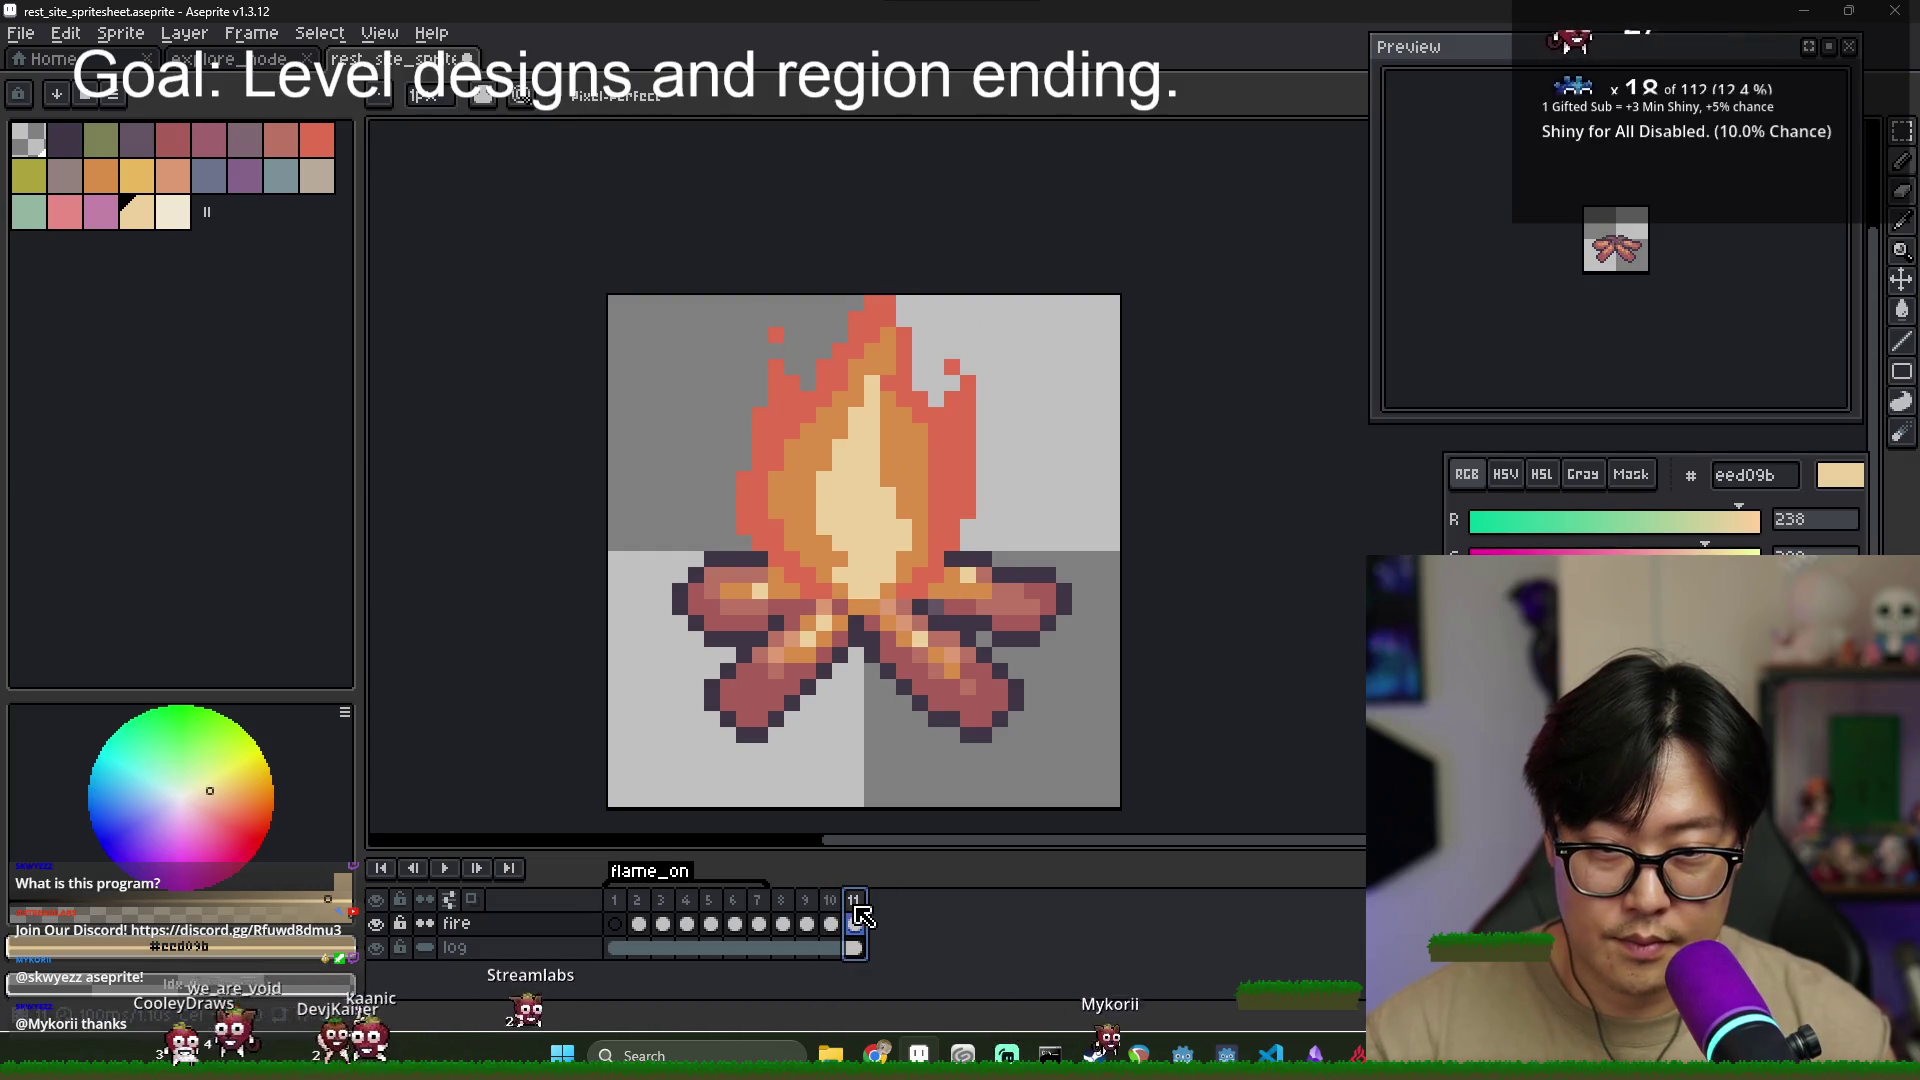
pyautogui.keyDown('alt'); pyautogui.click(951, 416); pyautogui.keyUp('alt')
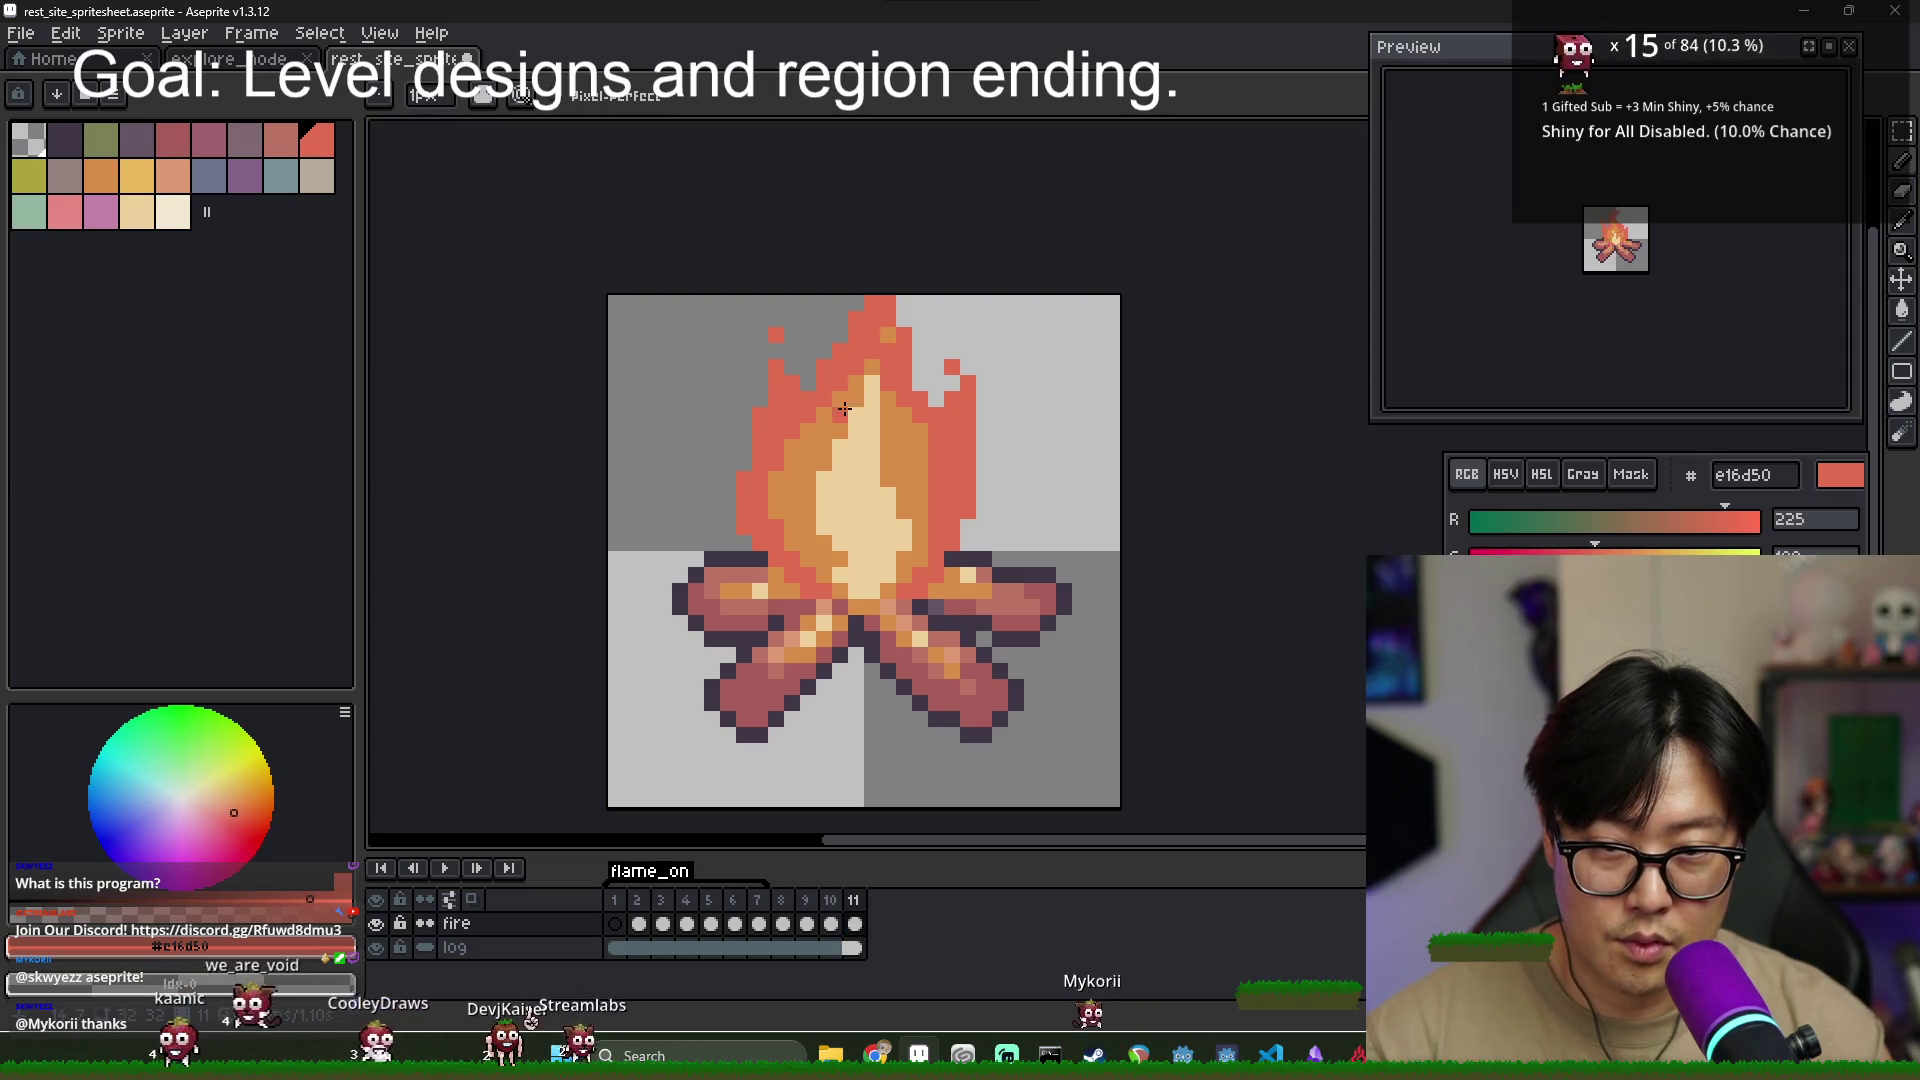
pyautogui.keyDown('alt'); pyautogui.click(874, 385); pyautogui.keyUp('alt')
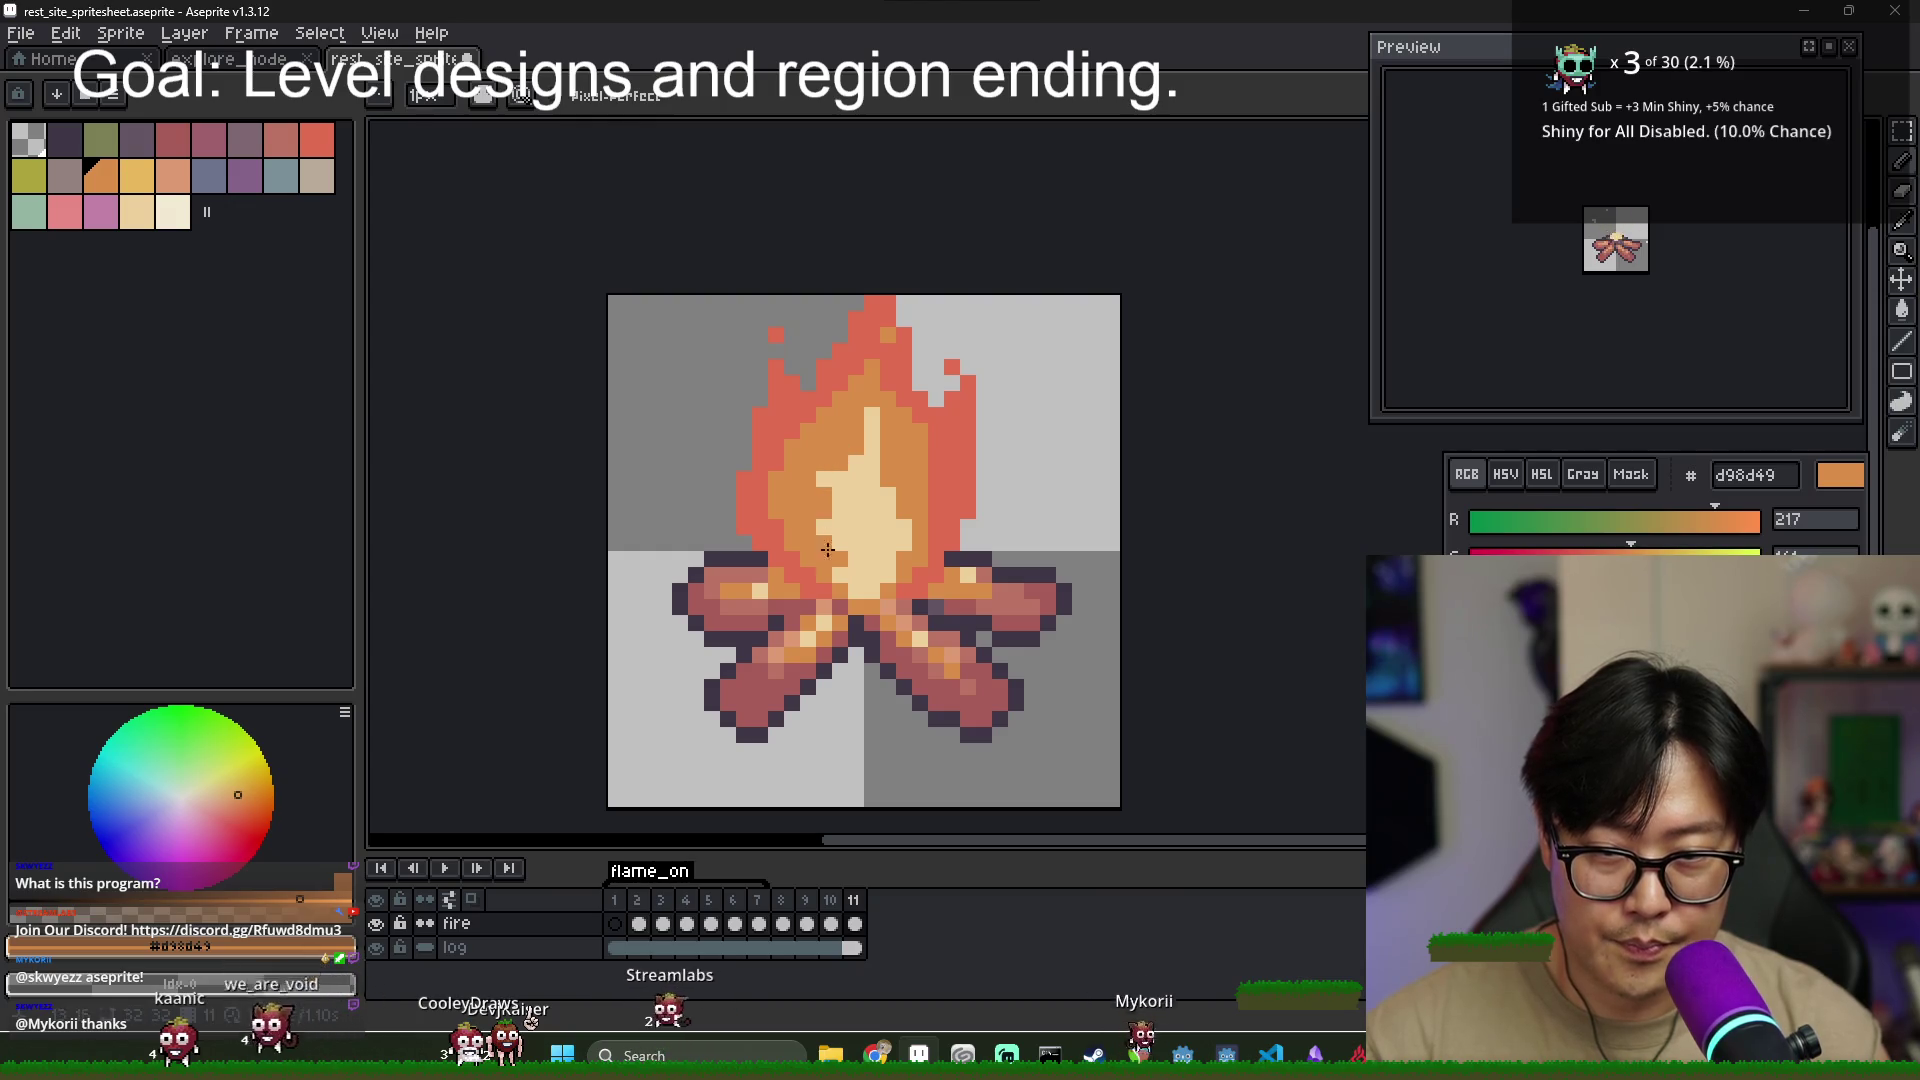
pyautogui.keyDown('alt'); pyautogui.click(828, 508); pyautogui.keyUp('alt')
pyautogui.keyDown('alt'); pyautogui.click(894, 430); pyautogui.keyUp('alt')
pyautogui.keyDown('alt'); pyautogui.click(876, 425); pyautogui.keyUp('alt')
# - Add more orange shading and a fuller red right edge down frame 11's flame
pyautogui.keyDown('alt'); pyautogui.click(878, 396); pyautogui.keyUp('alt')
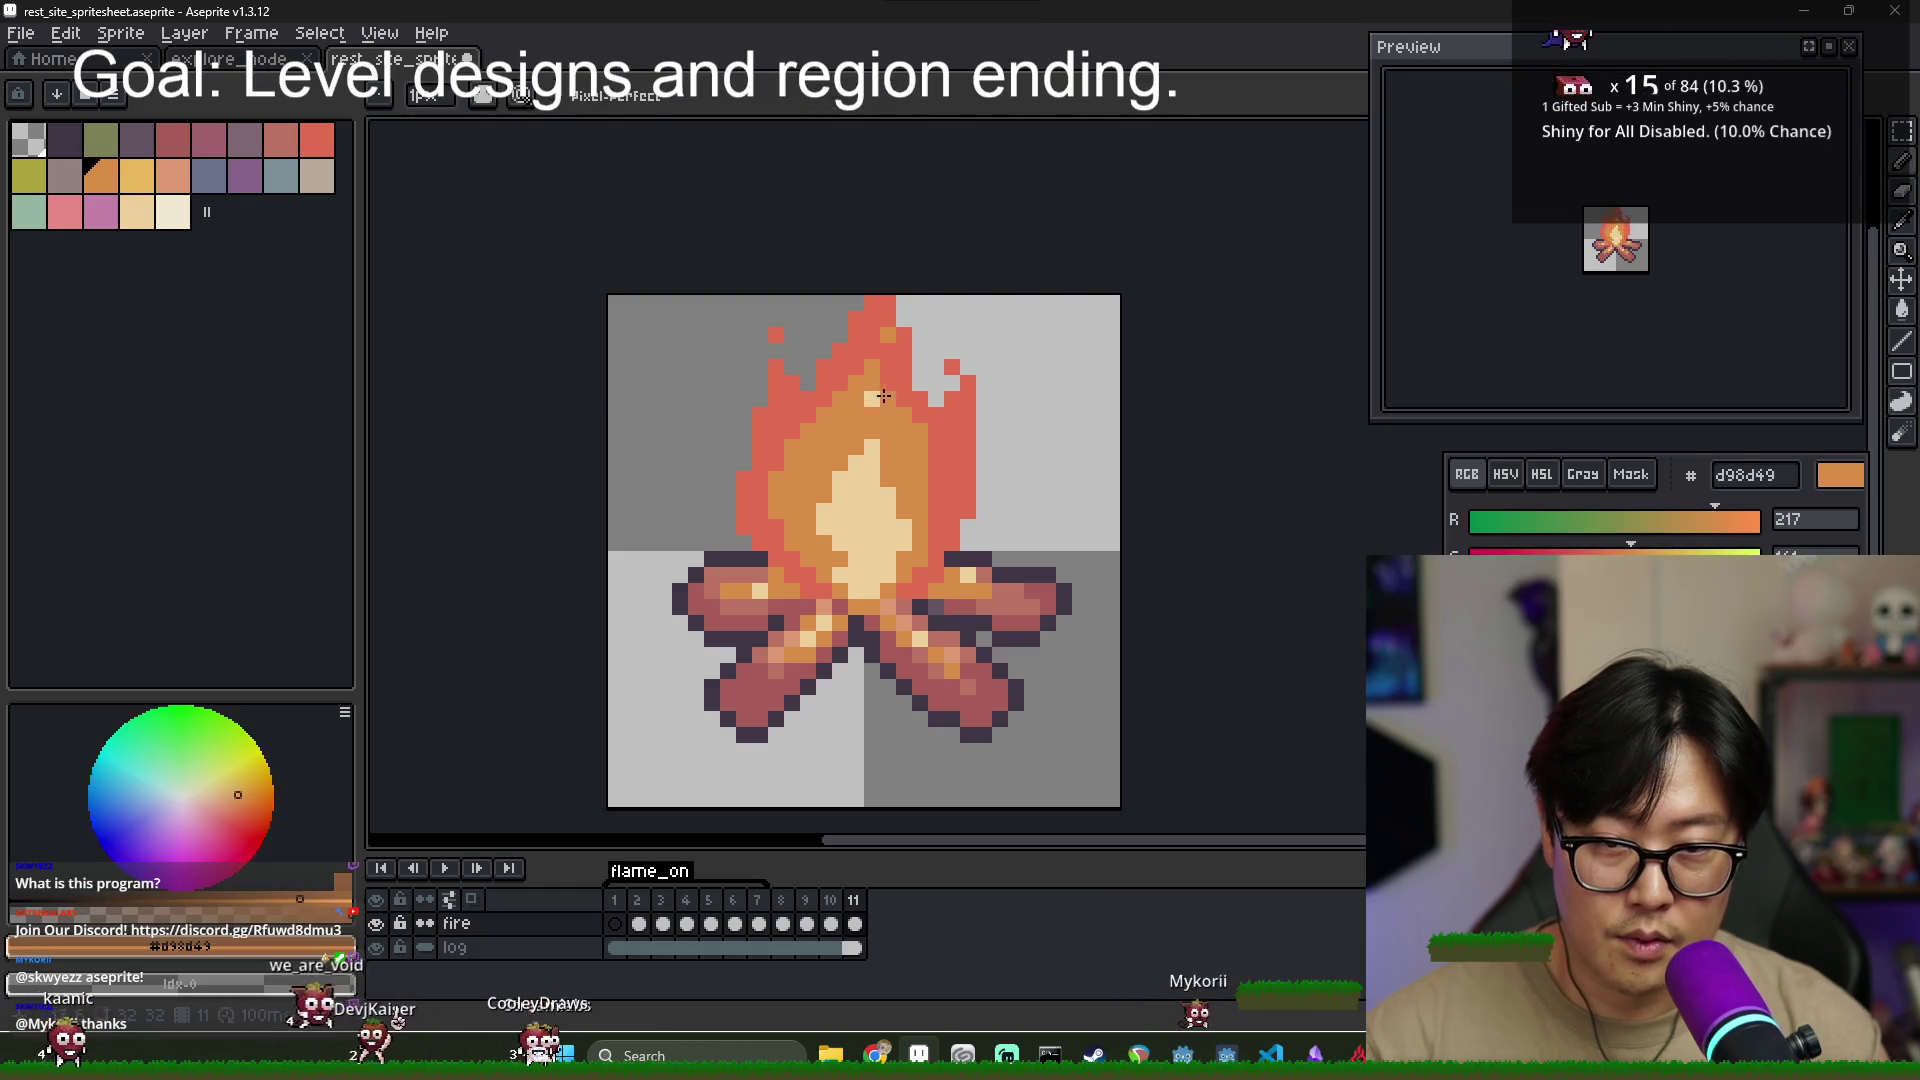
pyautogui.keyDown('alt'); pyautogui.click(853, 356); pyautogui.keyUp('alt')
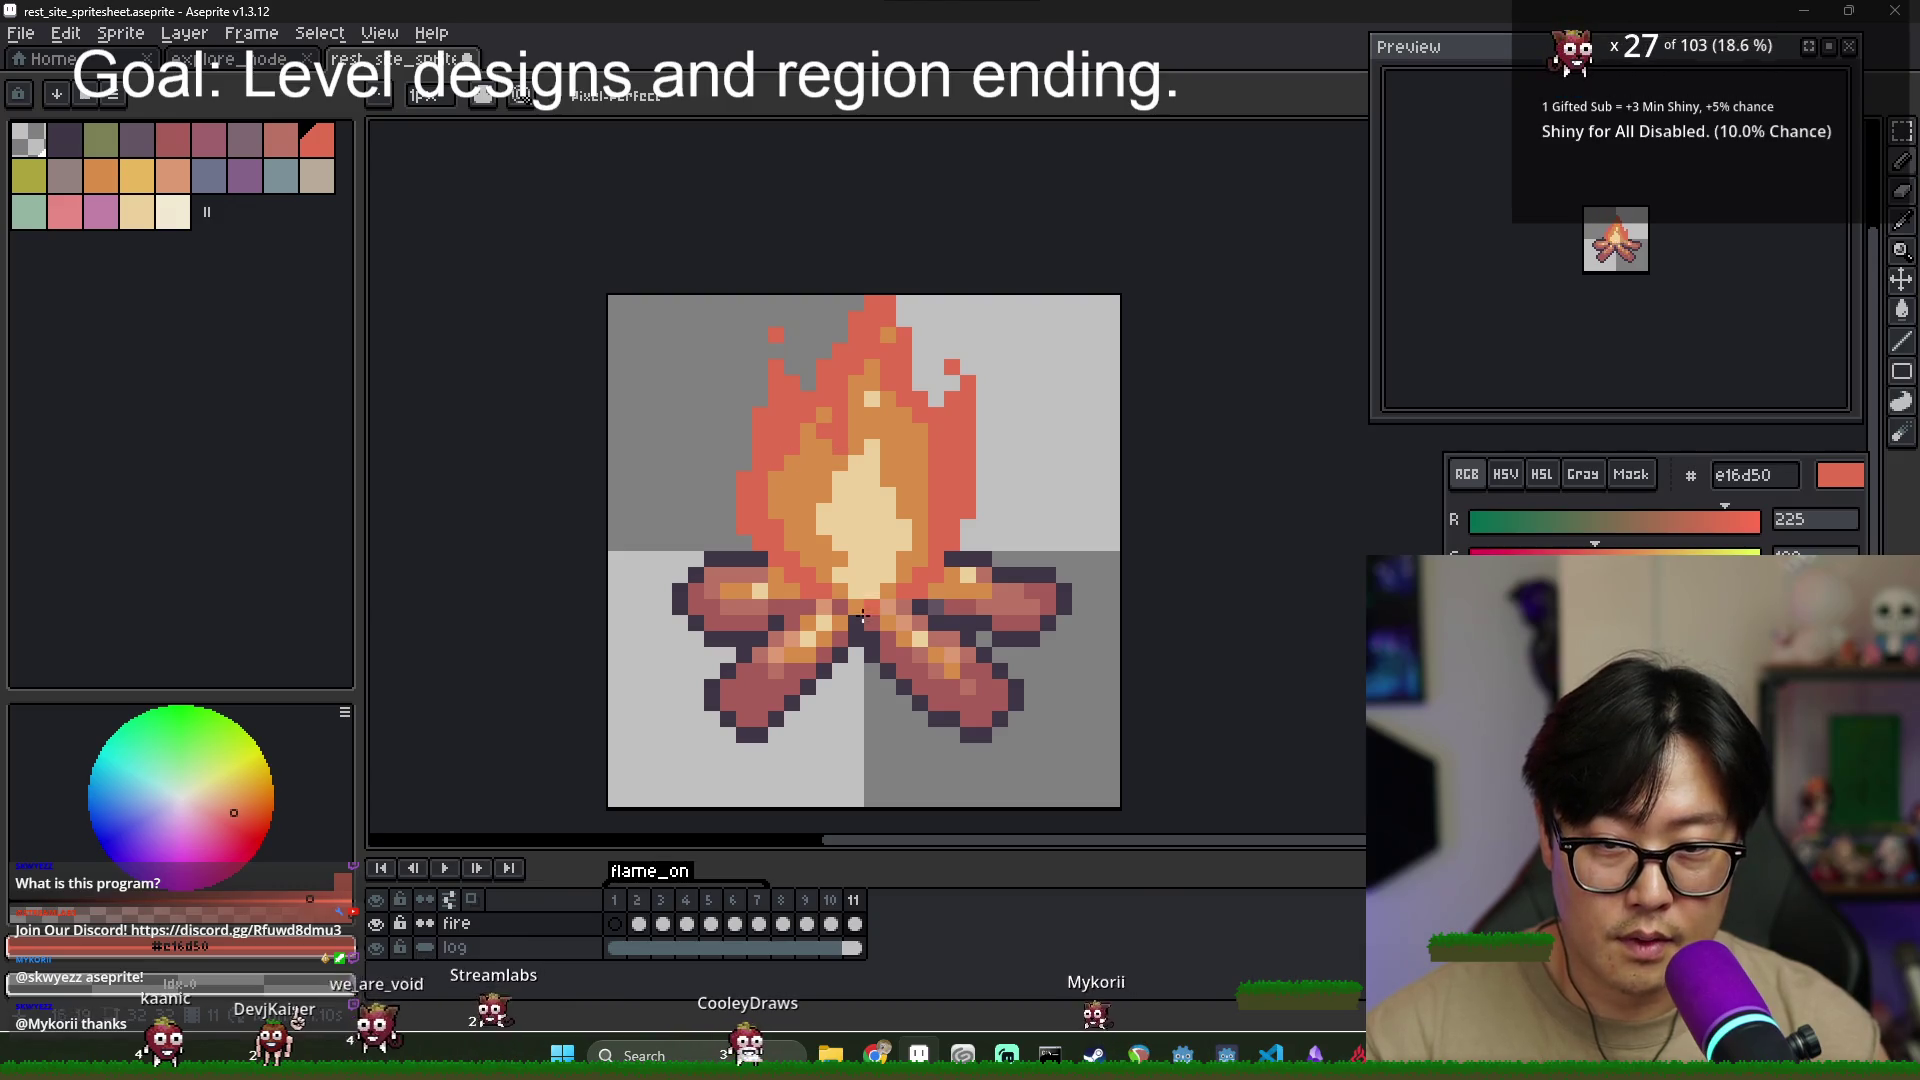
pyautogui.keyDown('alt'); pyautogui.click(869, 470); pyautogui.keyUp('alt')
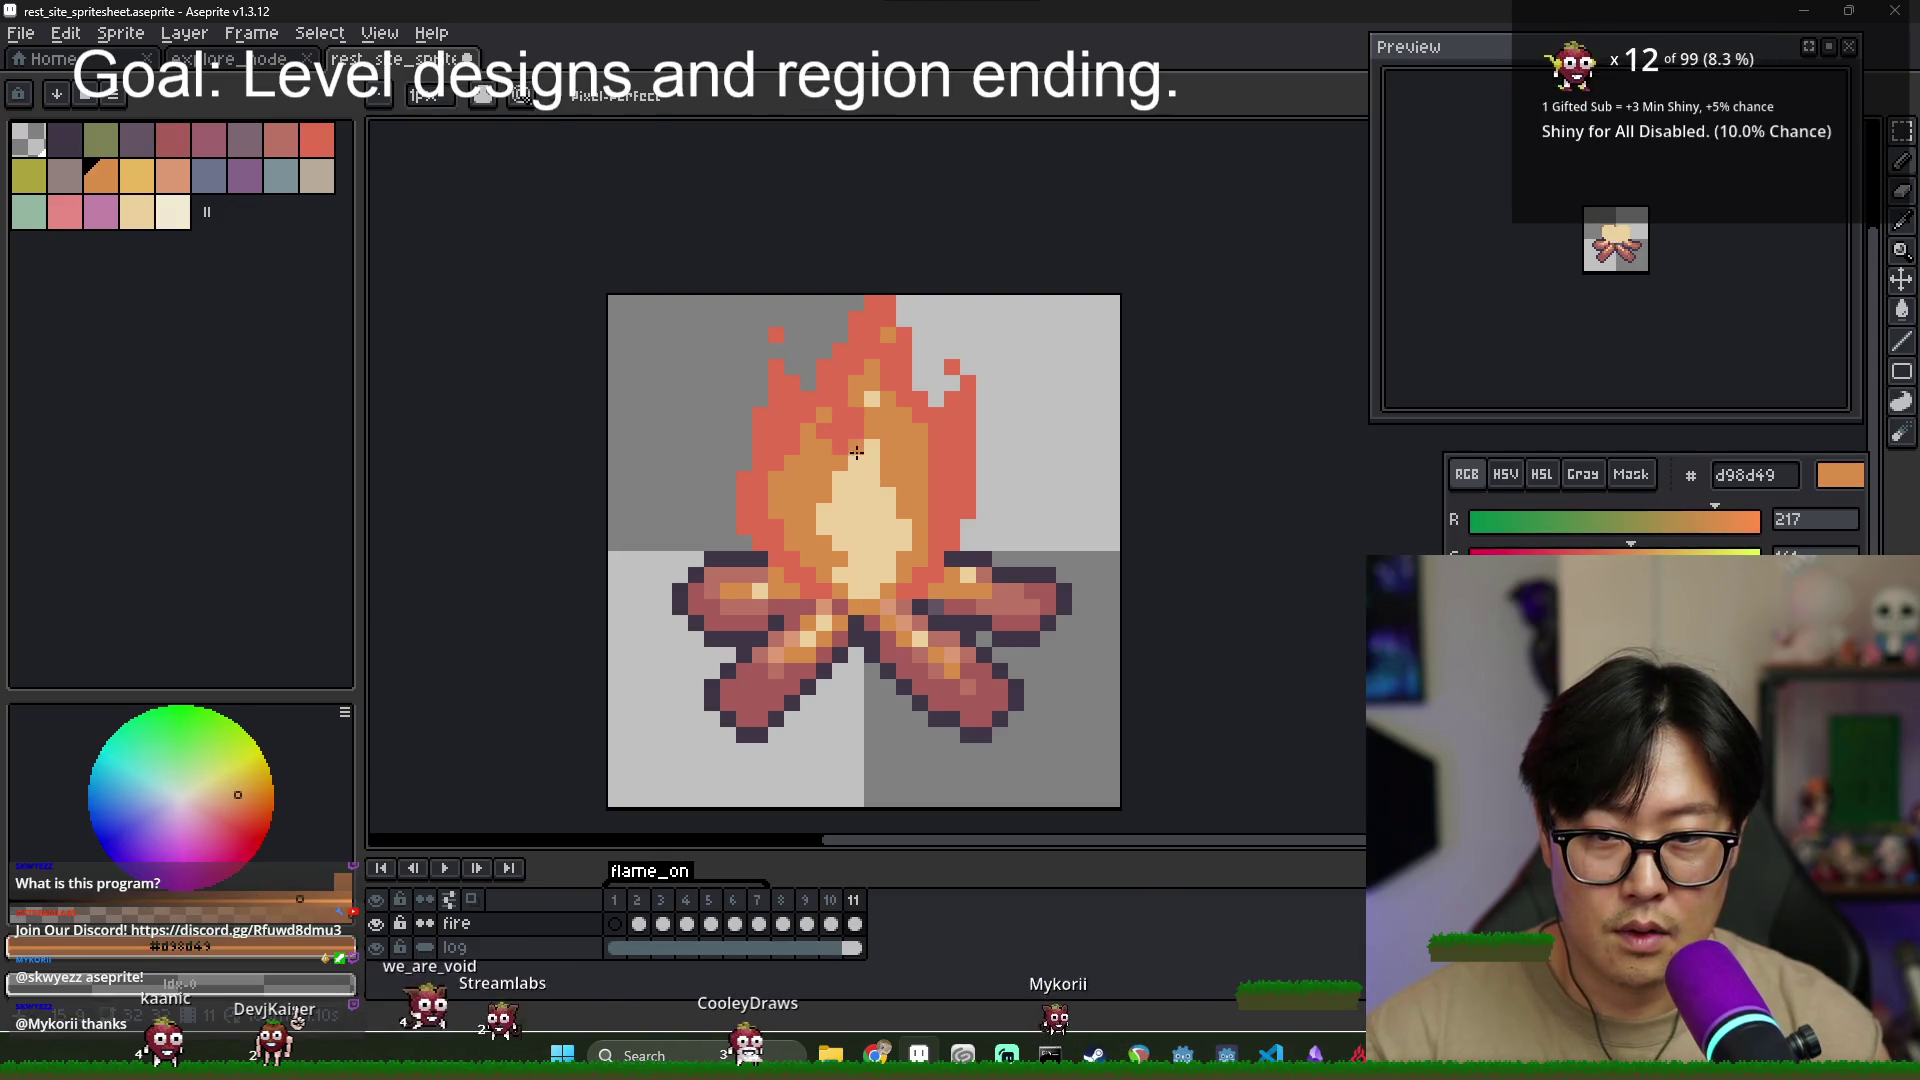
pyautogui.press('alt')
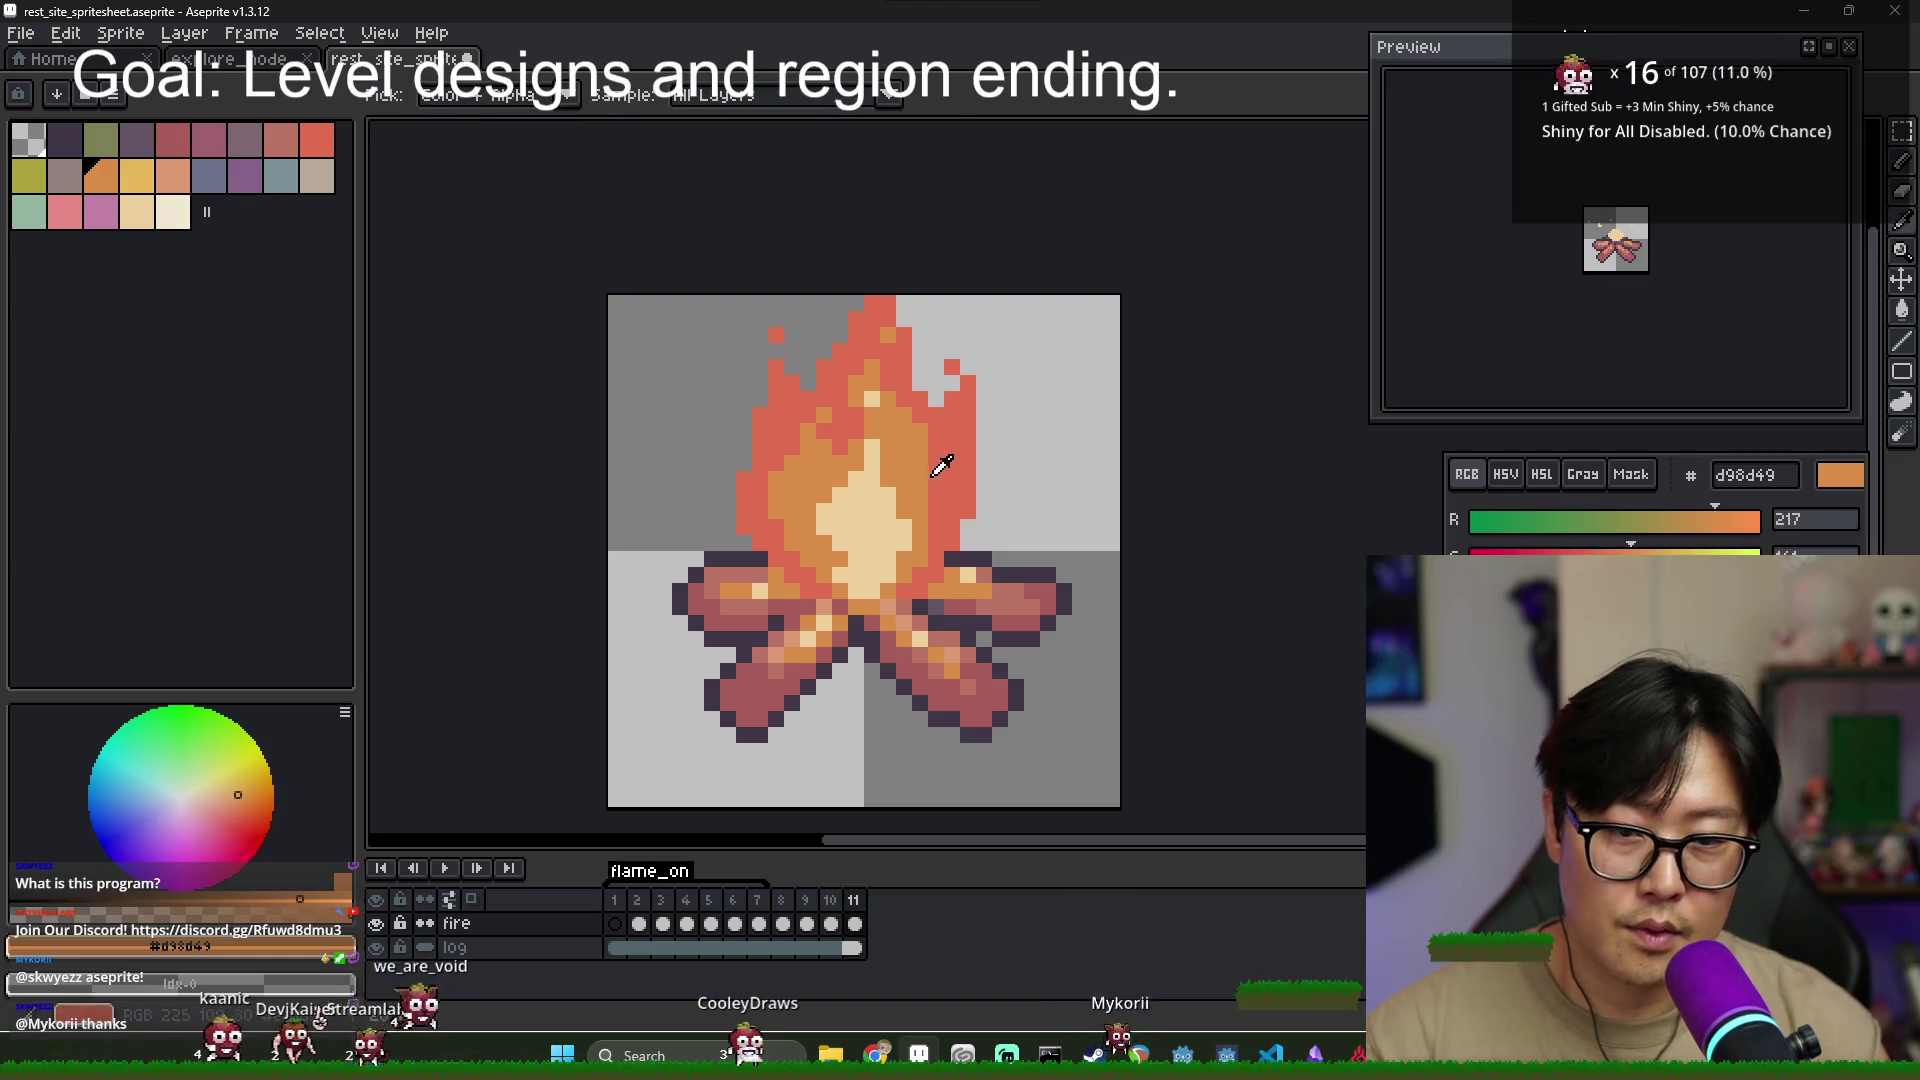
pyautogui.keyDown('alt'); pyautogui.click(920, 483); pyautogui.keyUp('alt')
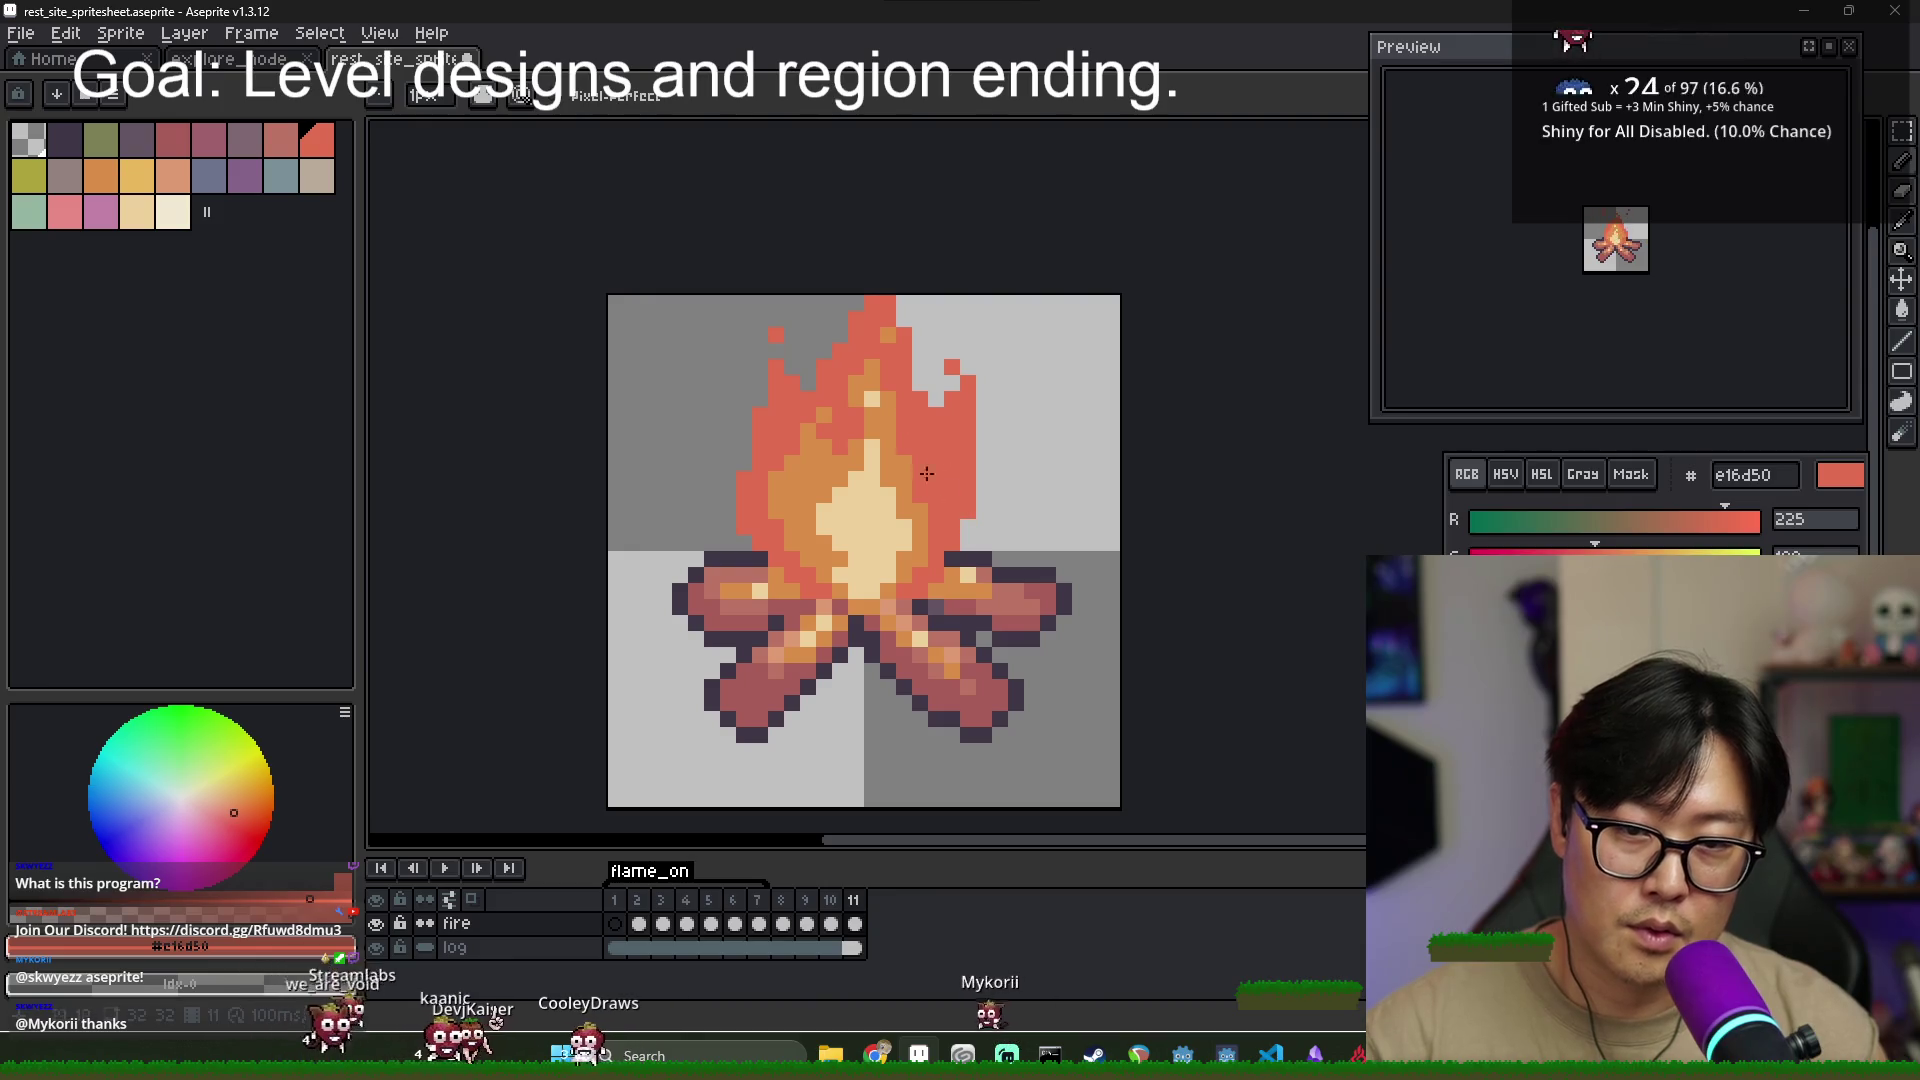
pyautogui.scroll(-5, 956, 508)
pyautogui.scroll(4, 957, 503)
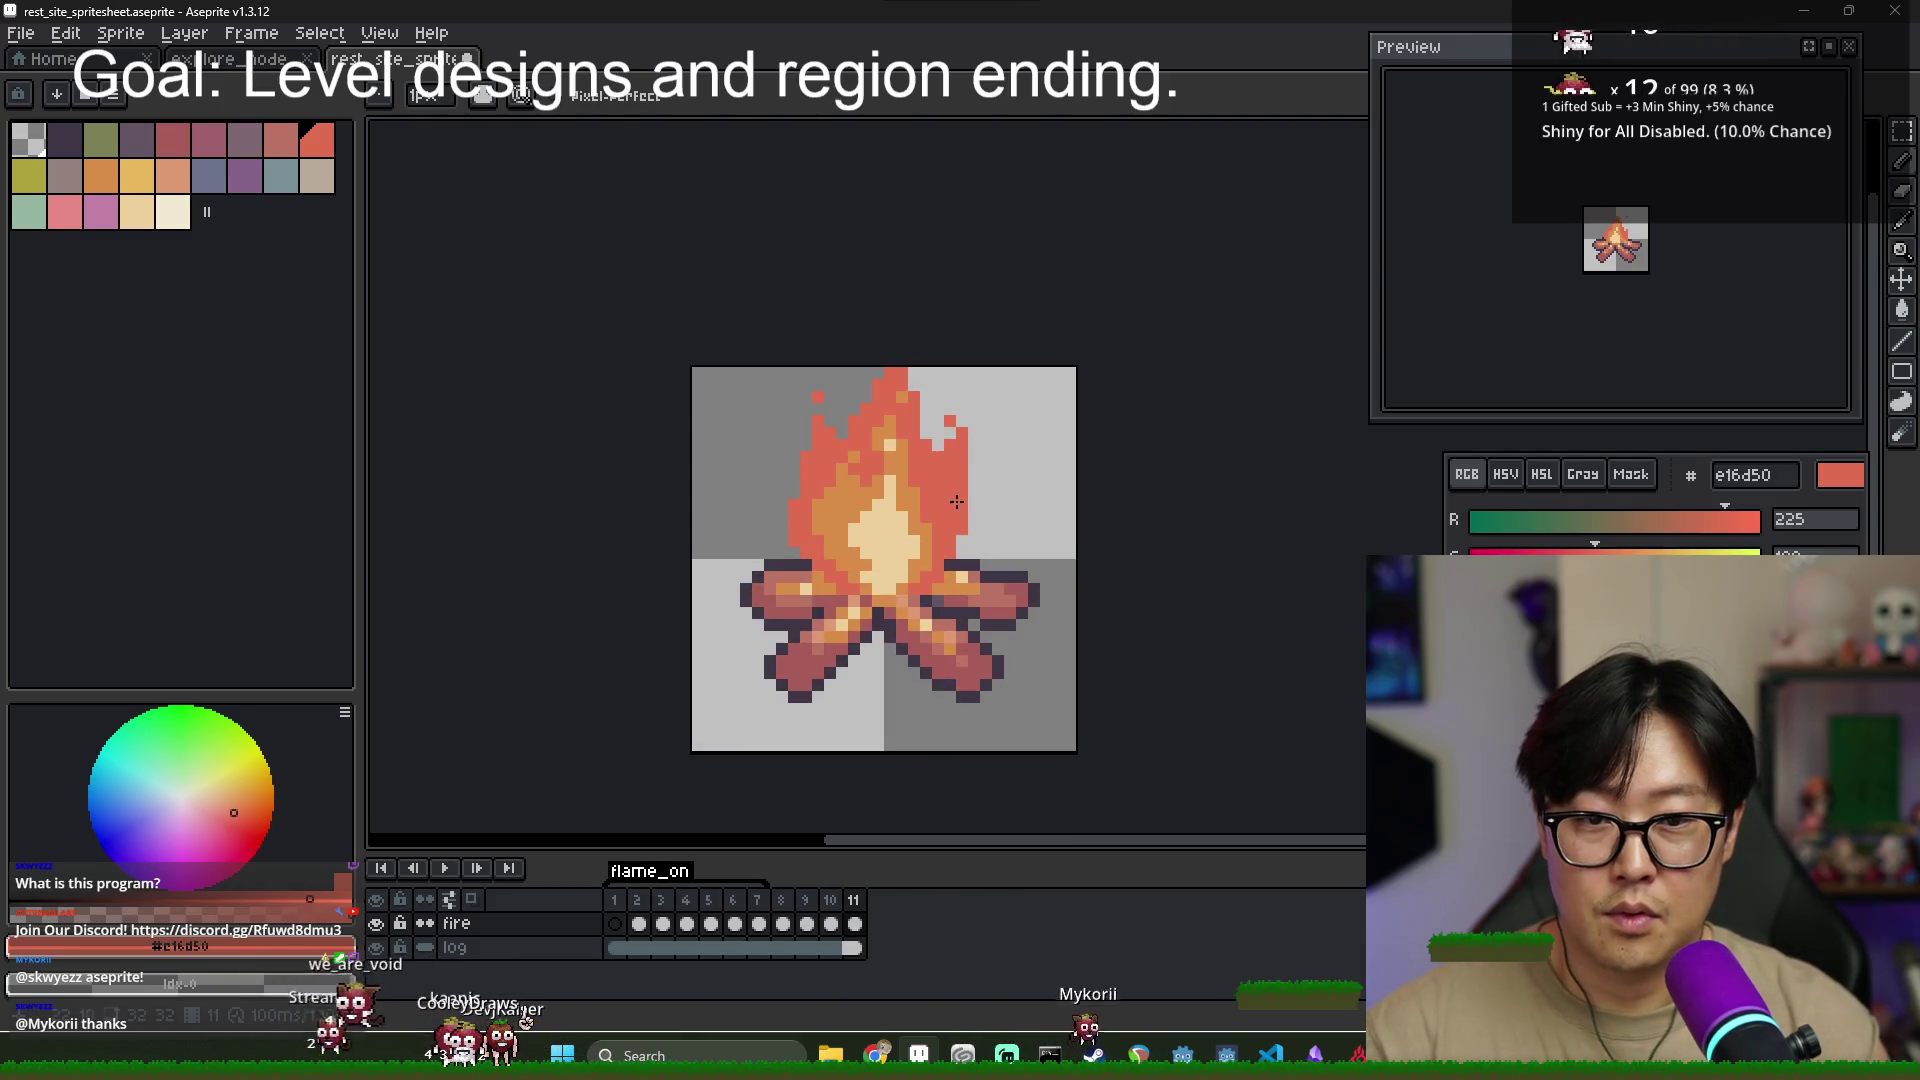
# - Tag frames 8–11 with a new animation tag named 'burning'
pyautogui.click(783, 903)
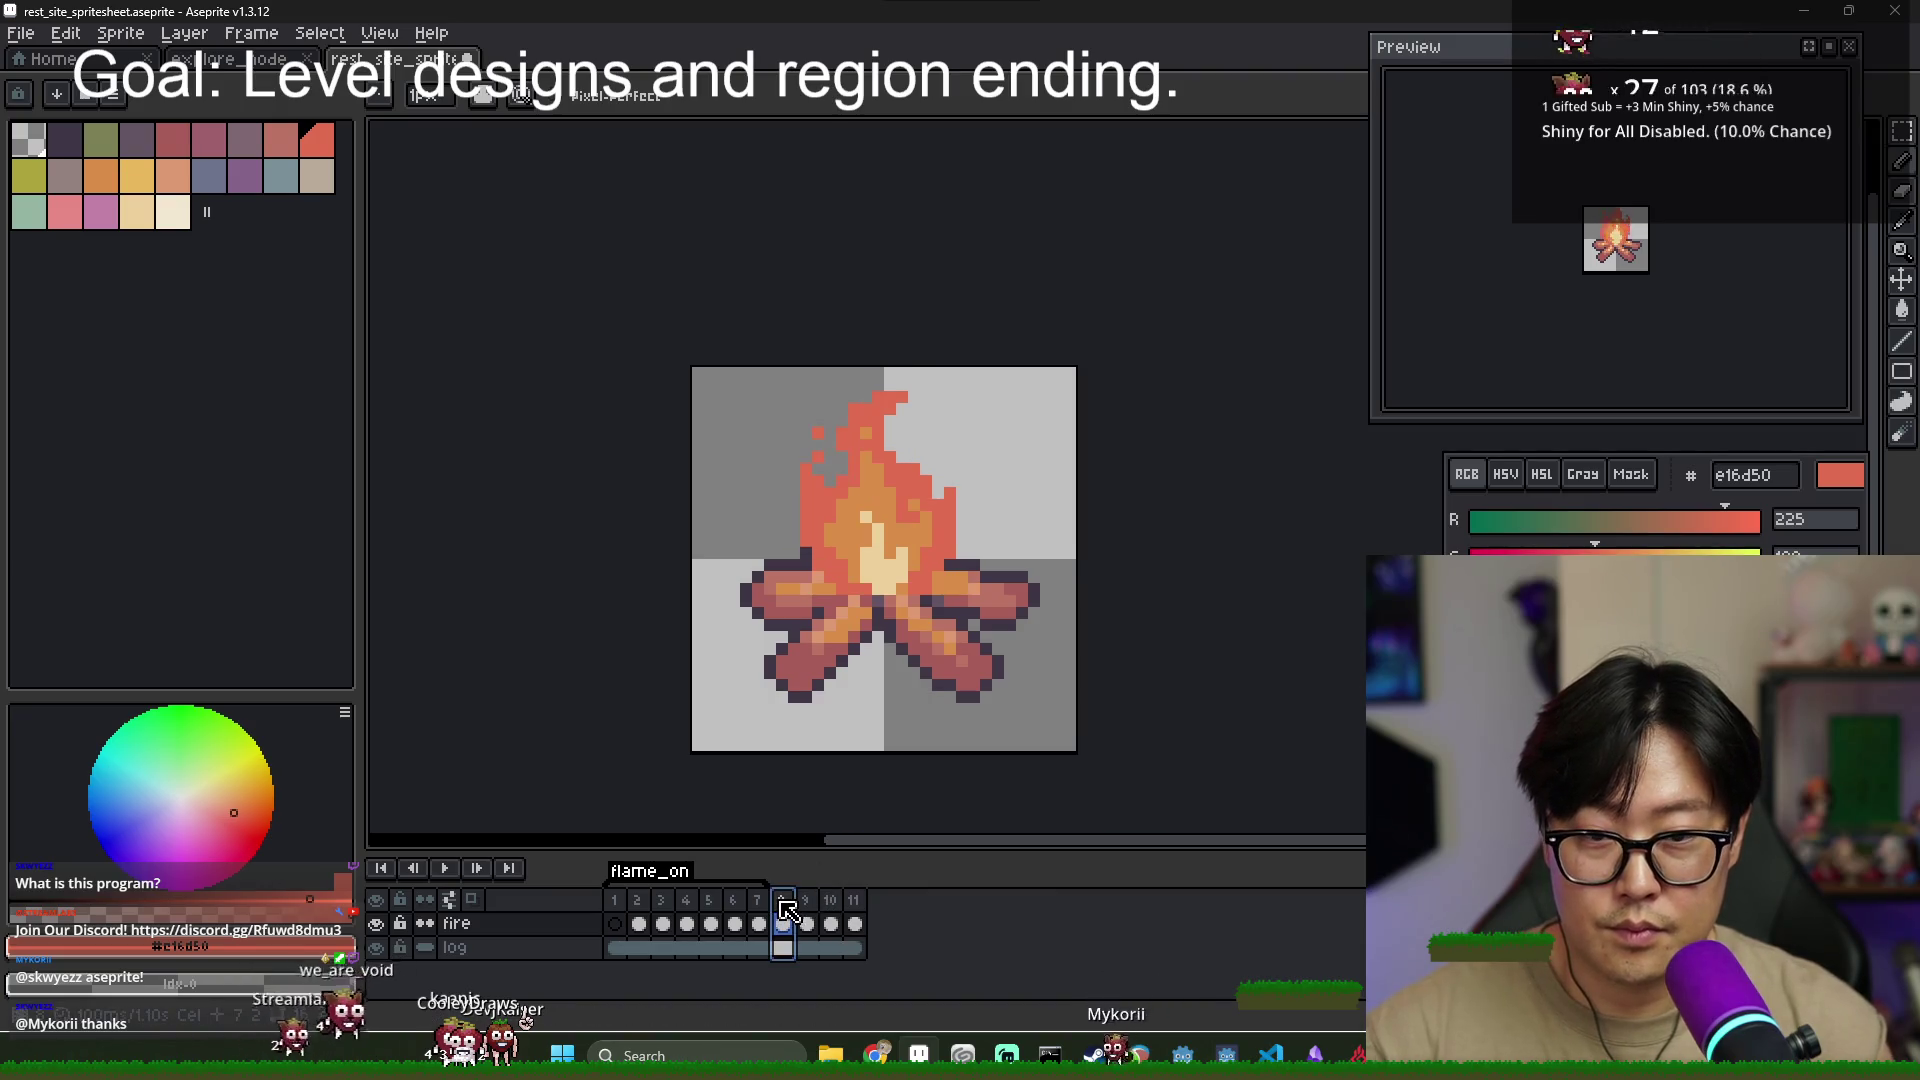
pyautogui.rightClick(853, 904)
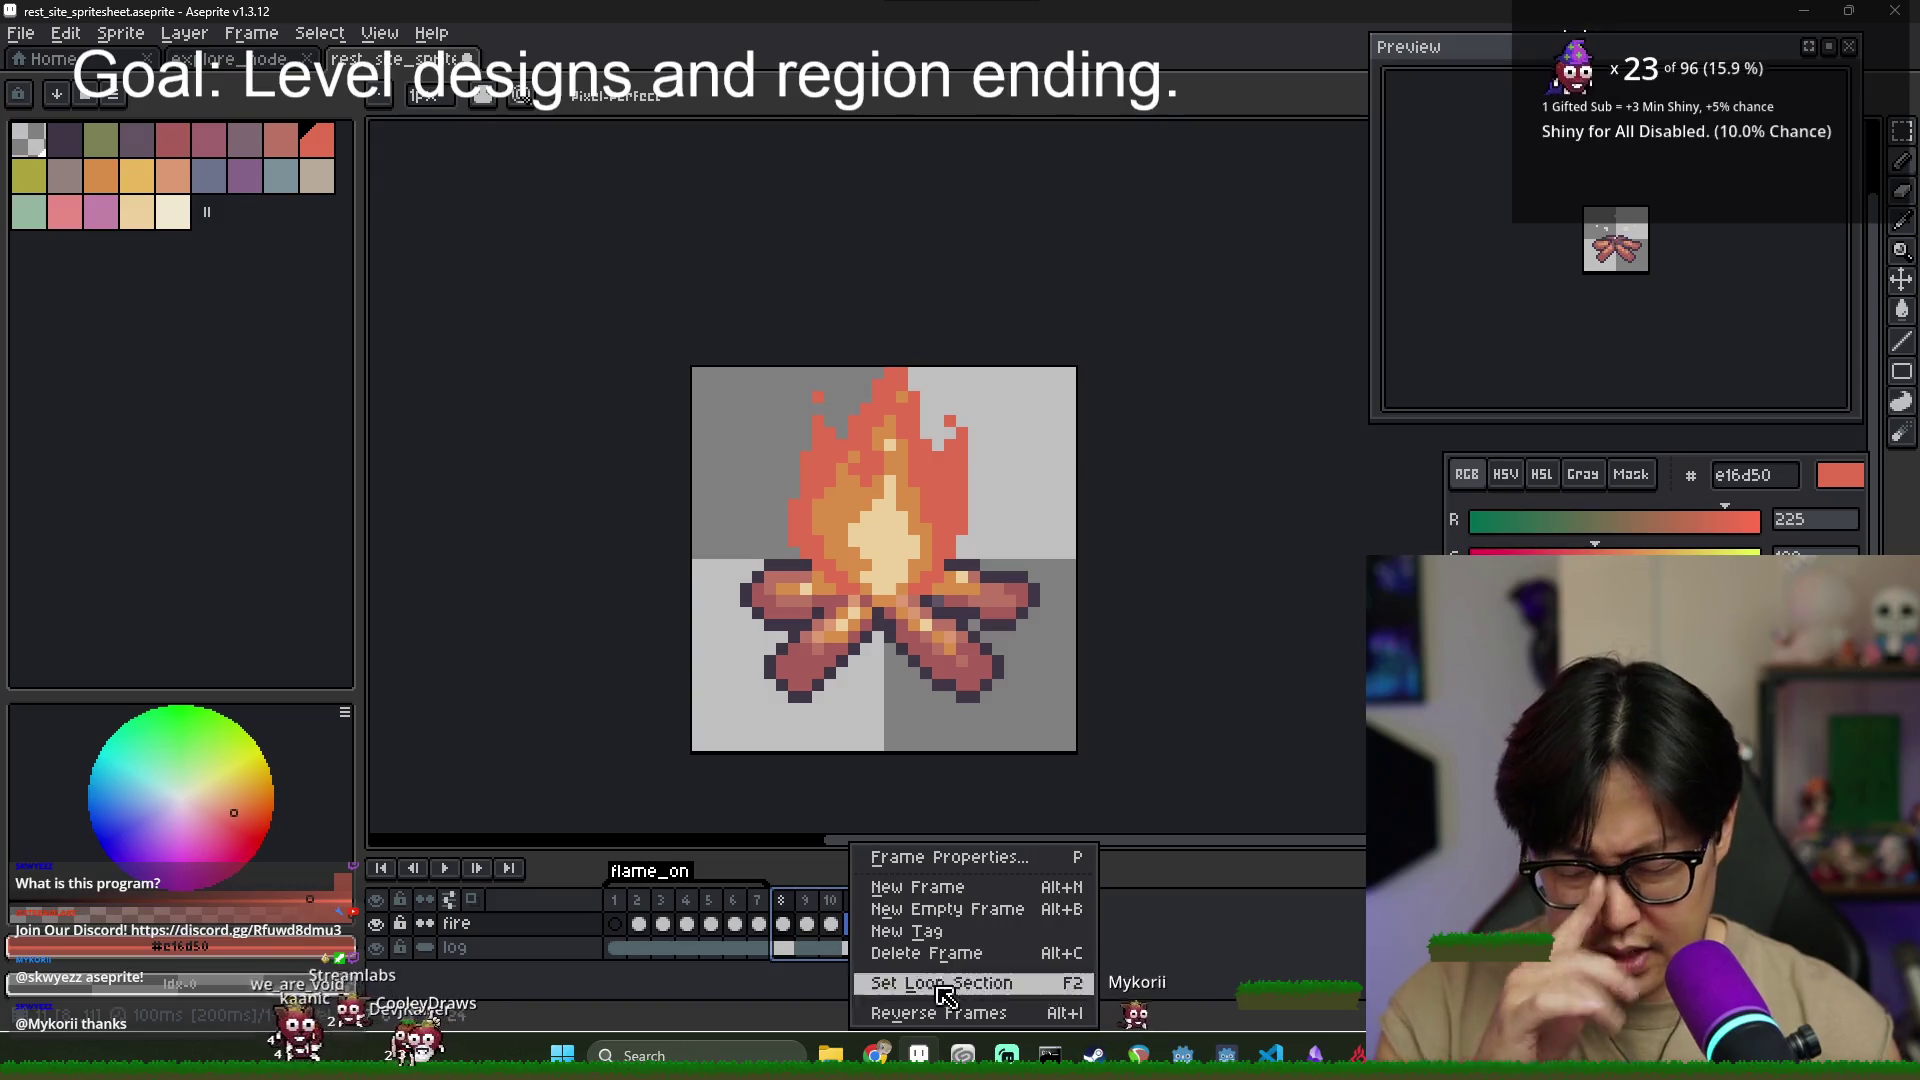
pyautogui.click(945, 930)
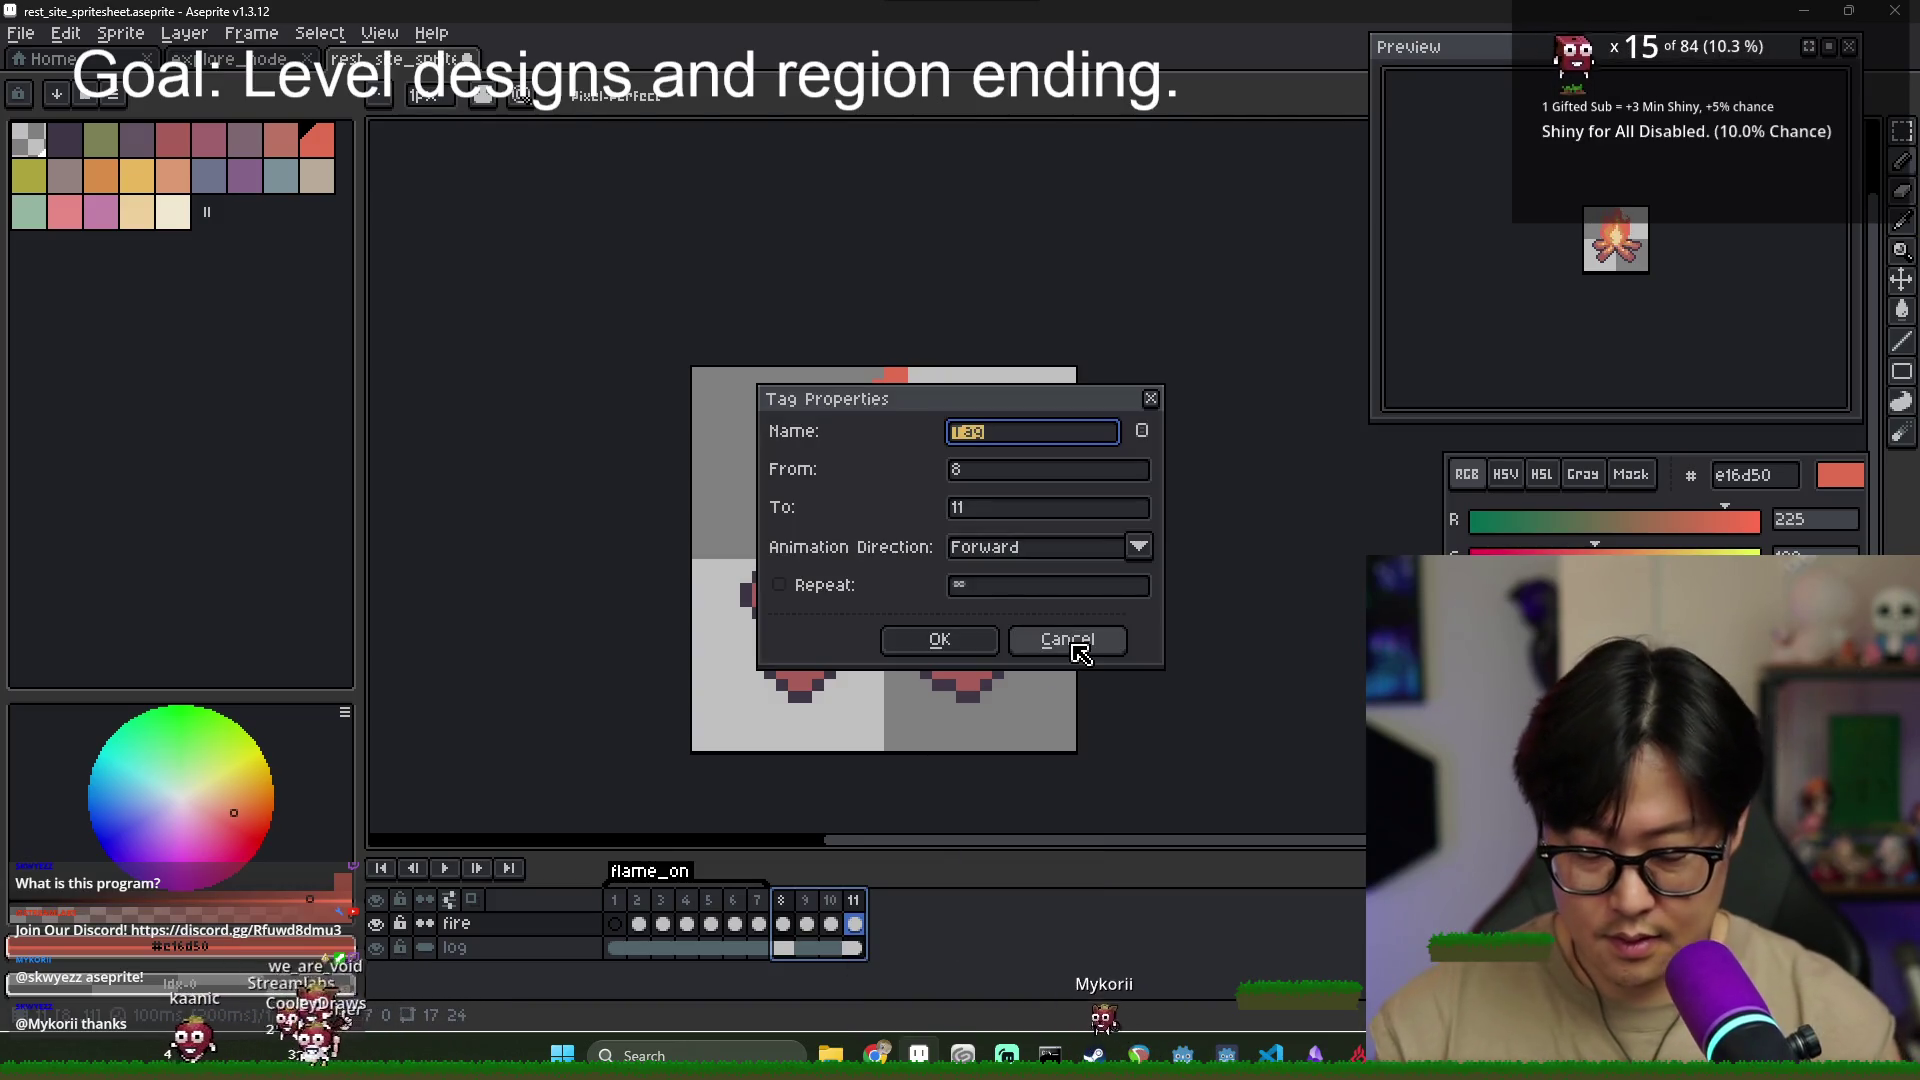
pyautogui.write('ng')
pyautogui.press('Return')
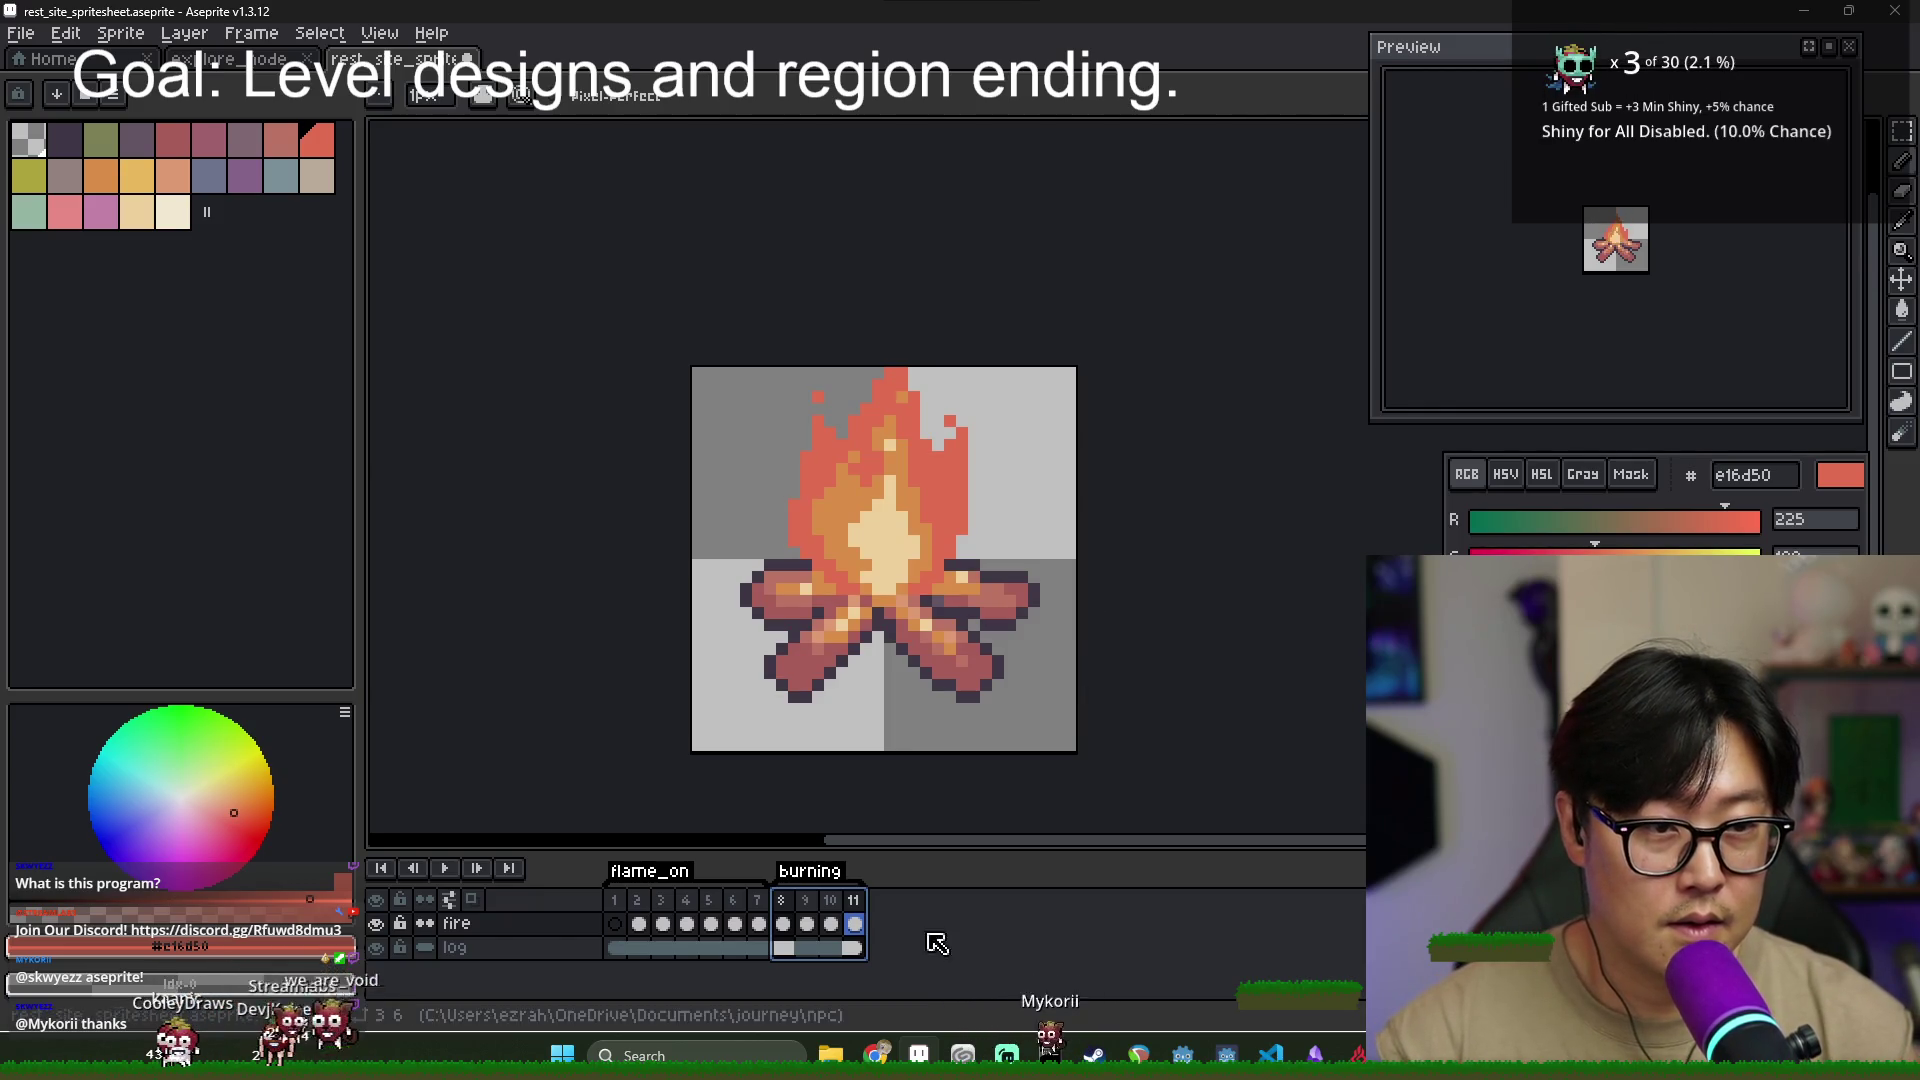
pyautogui.click(783, 923)
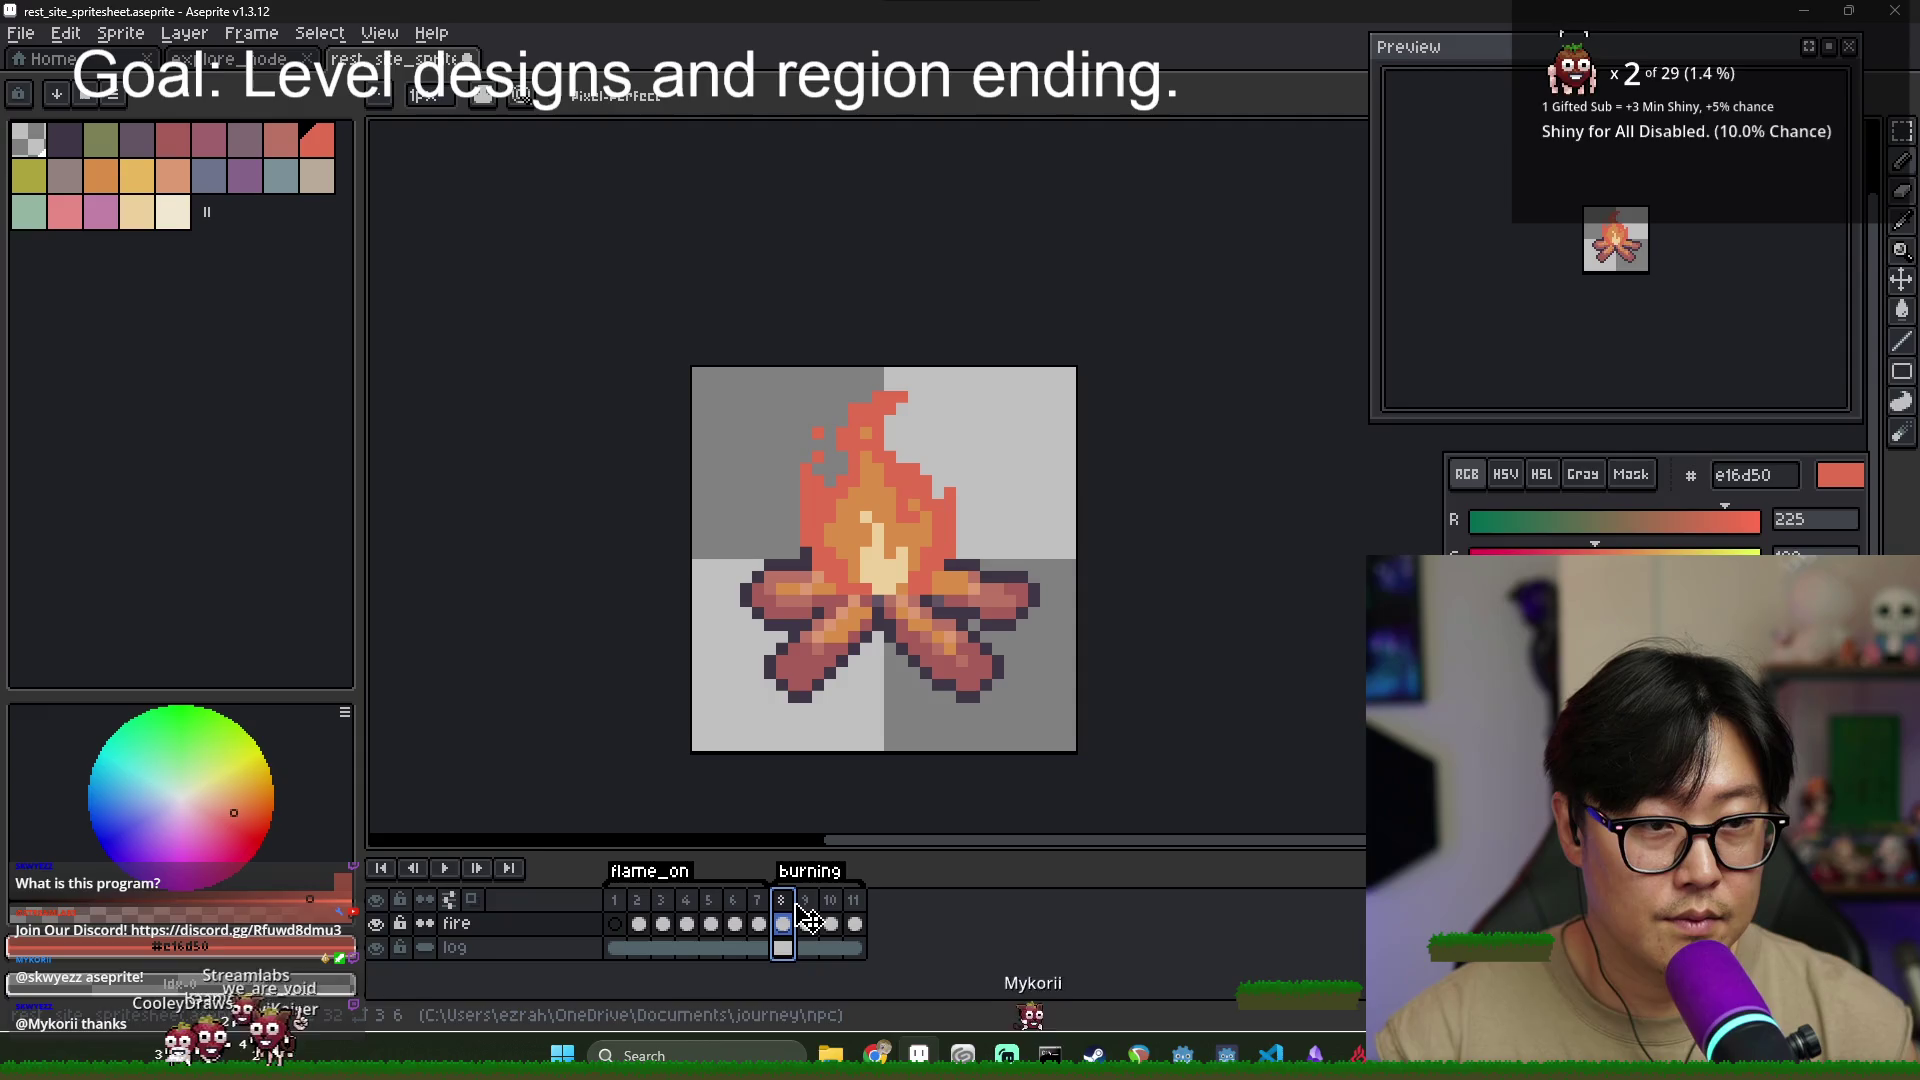
# - Flip between frames 9 and 10 and paint a red pixel beside the flame's edge
pyautogui.click(813, 905)
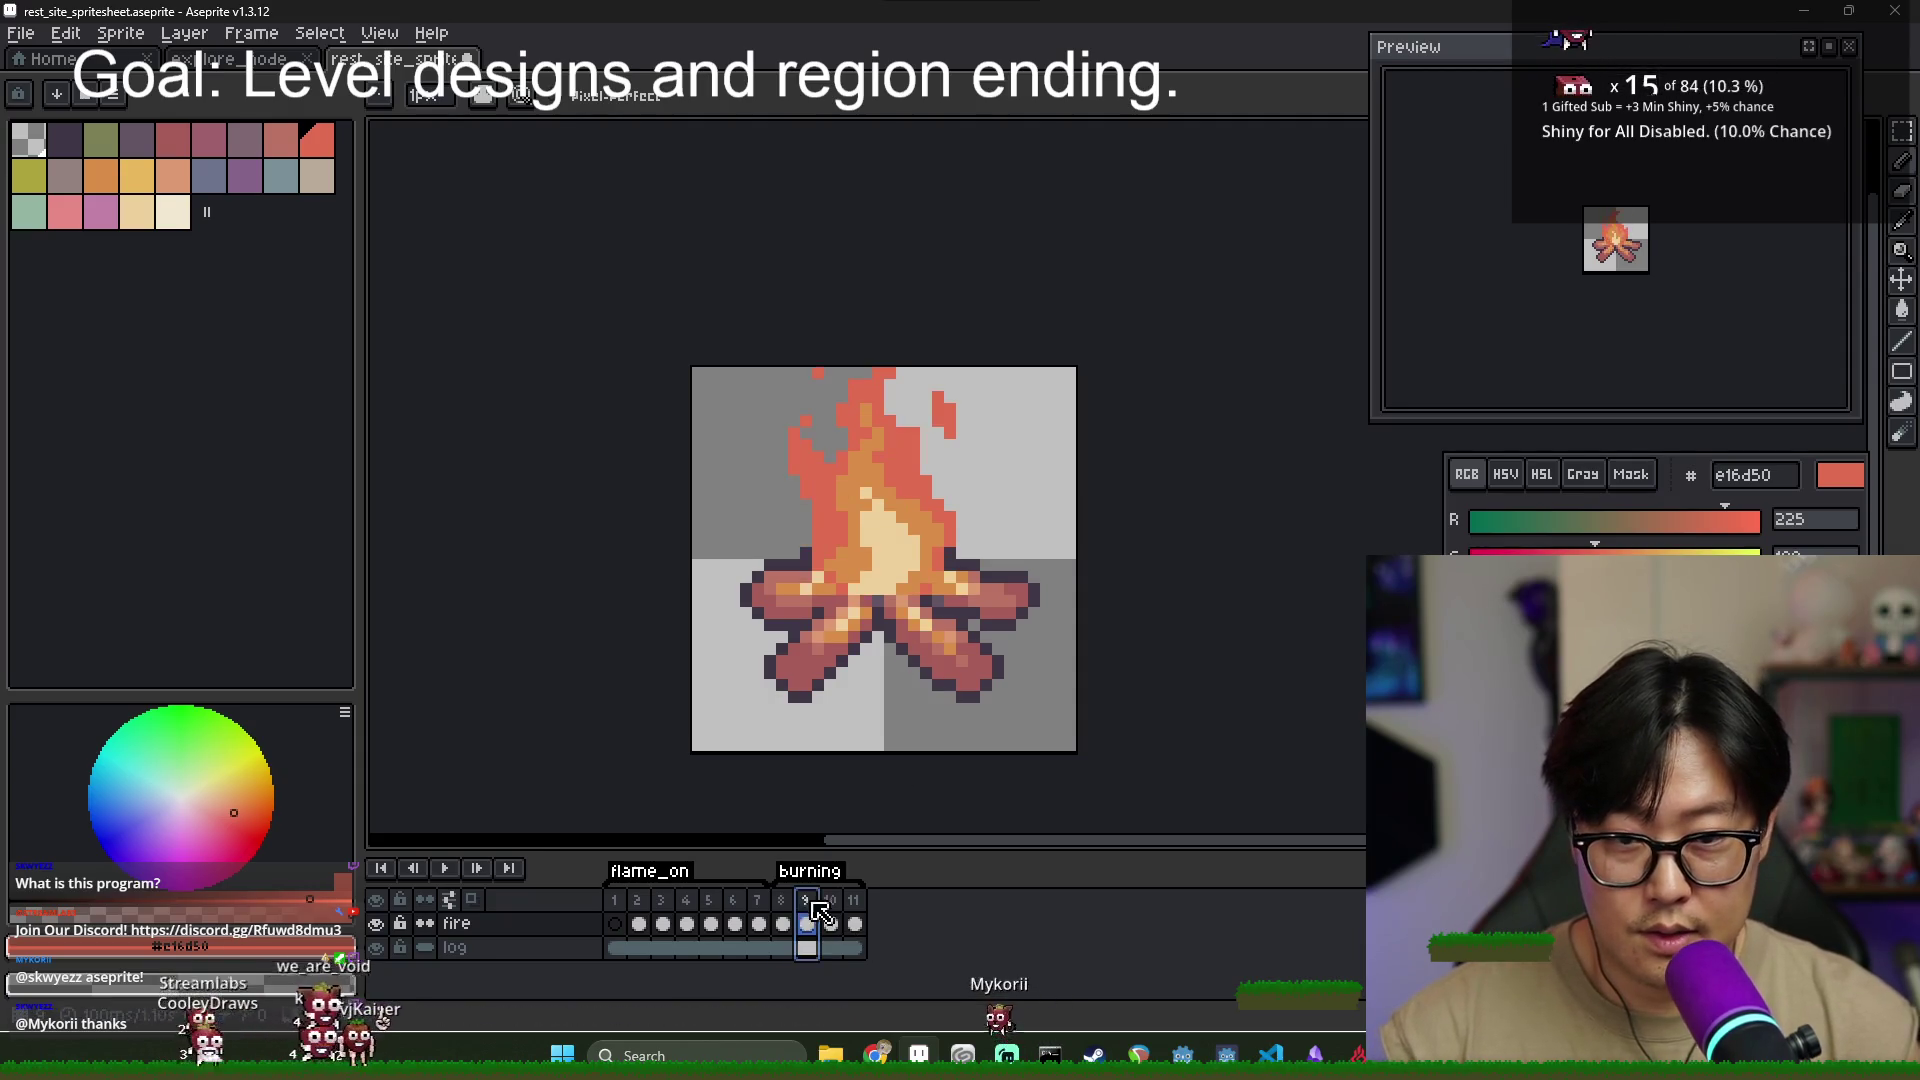
pyautogui.click(831, 920)
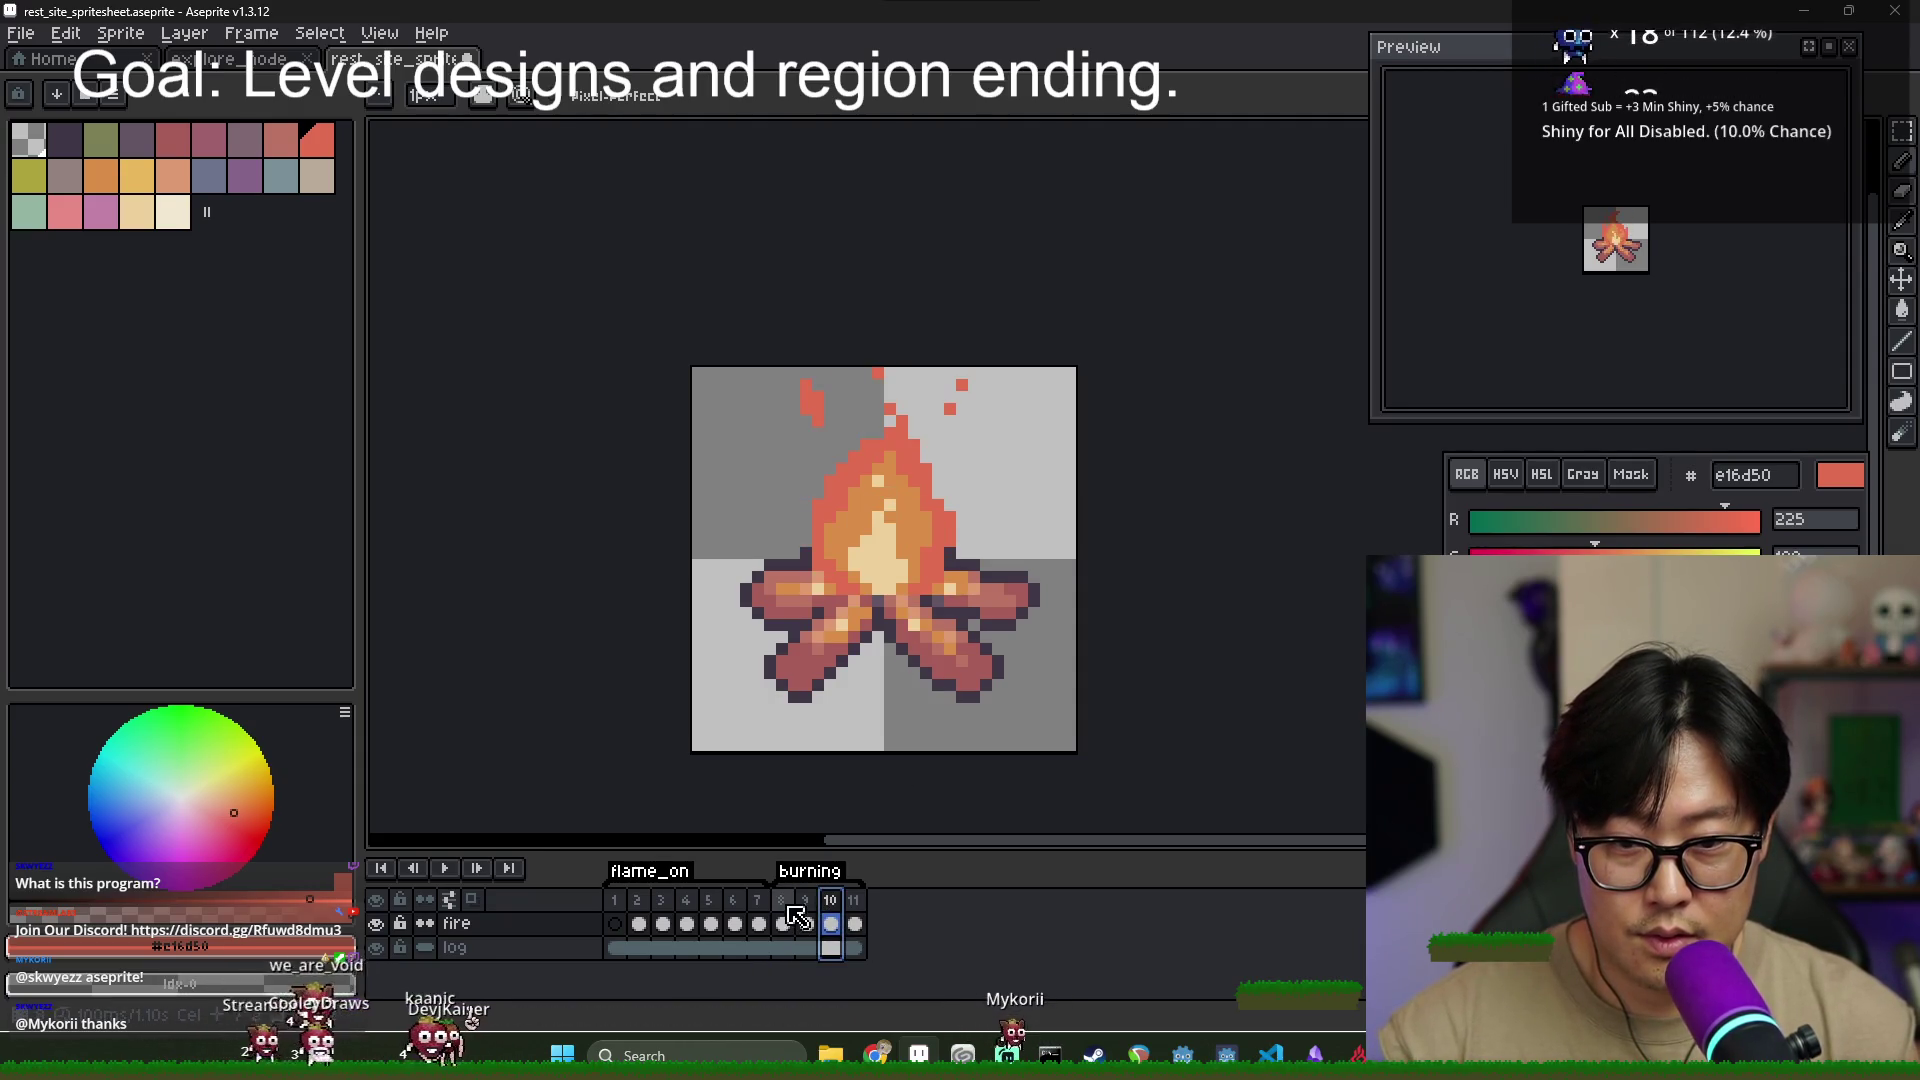
pyautogui.click(808, 905)
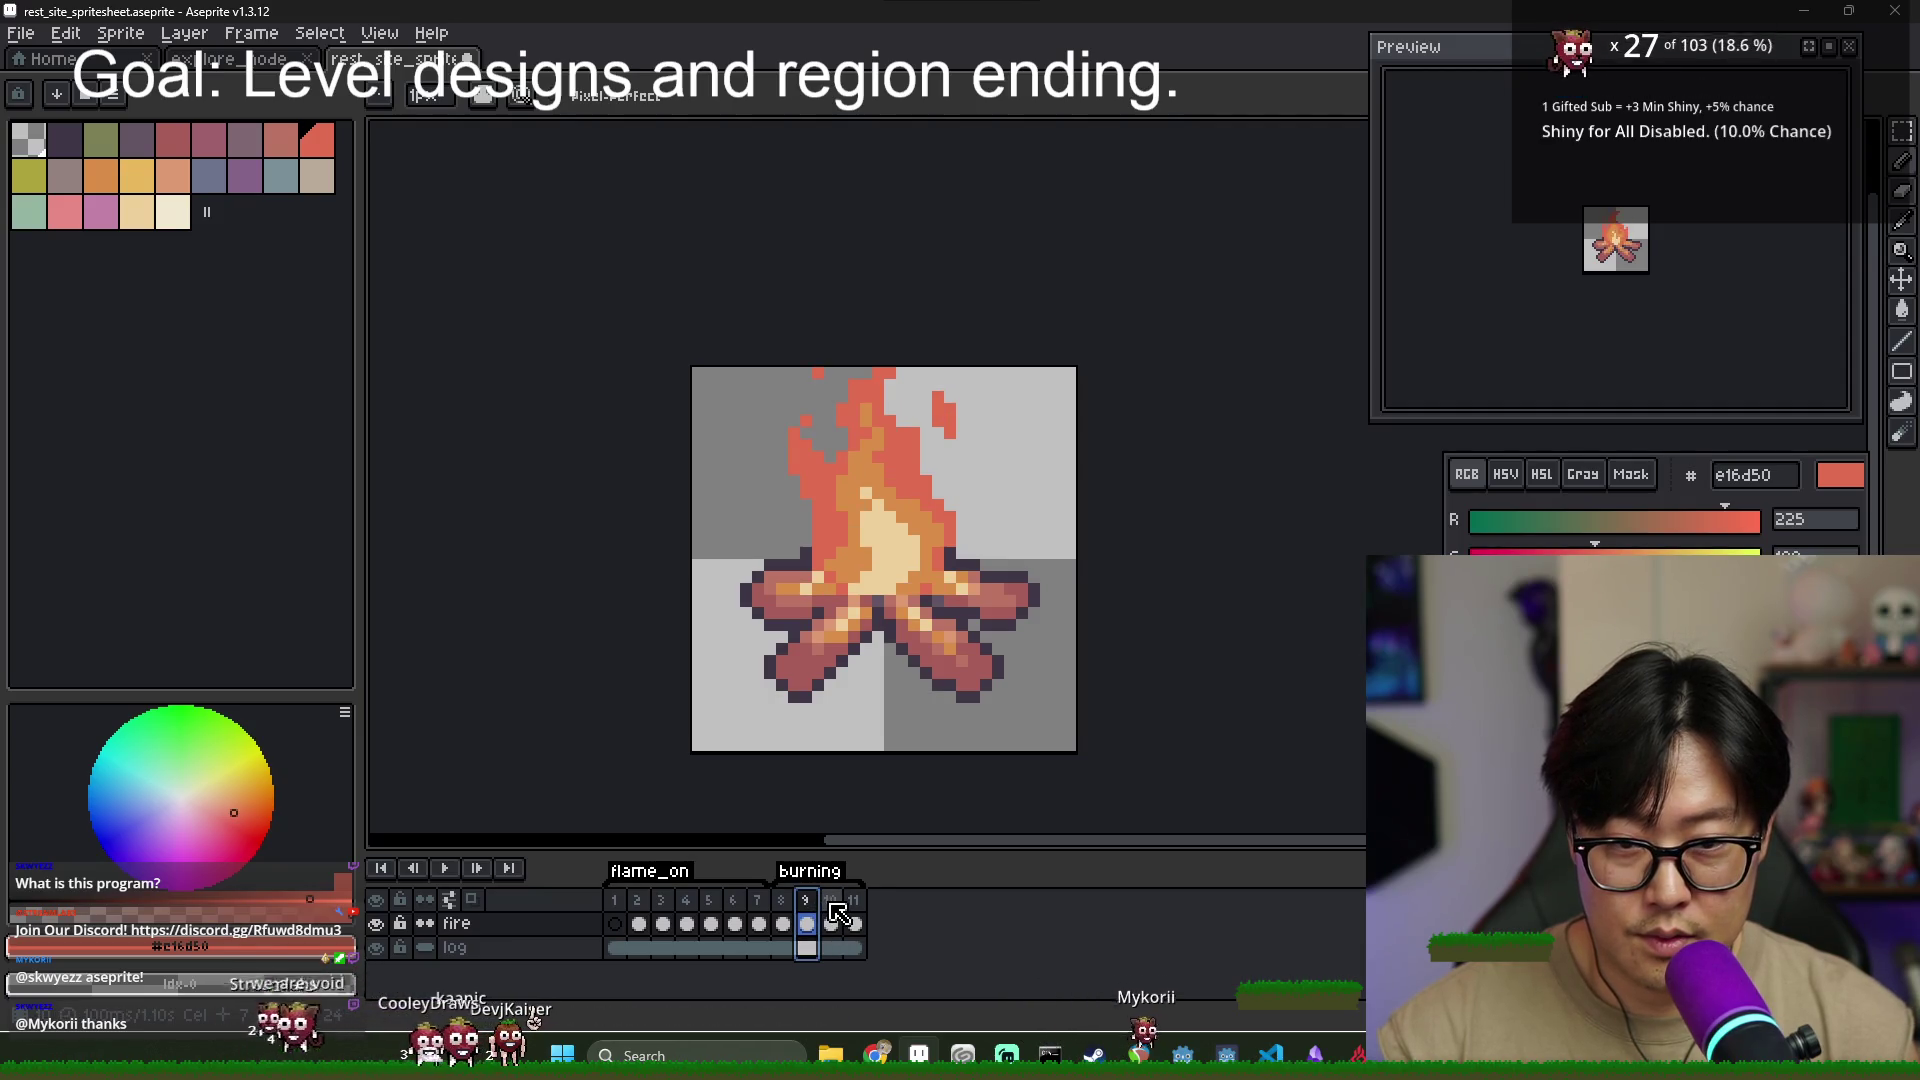
pyautogui.click(830, 920)
pyautogui.scroll(6, 929, 466)
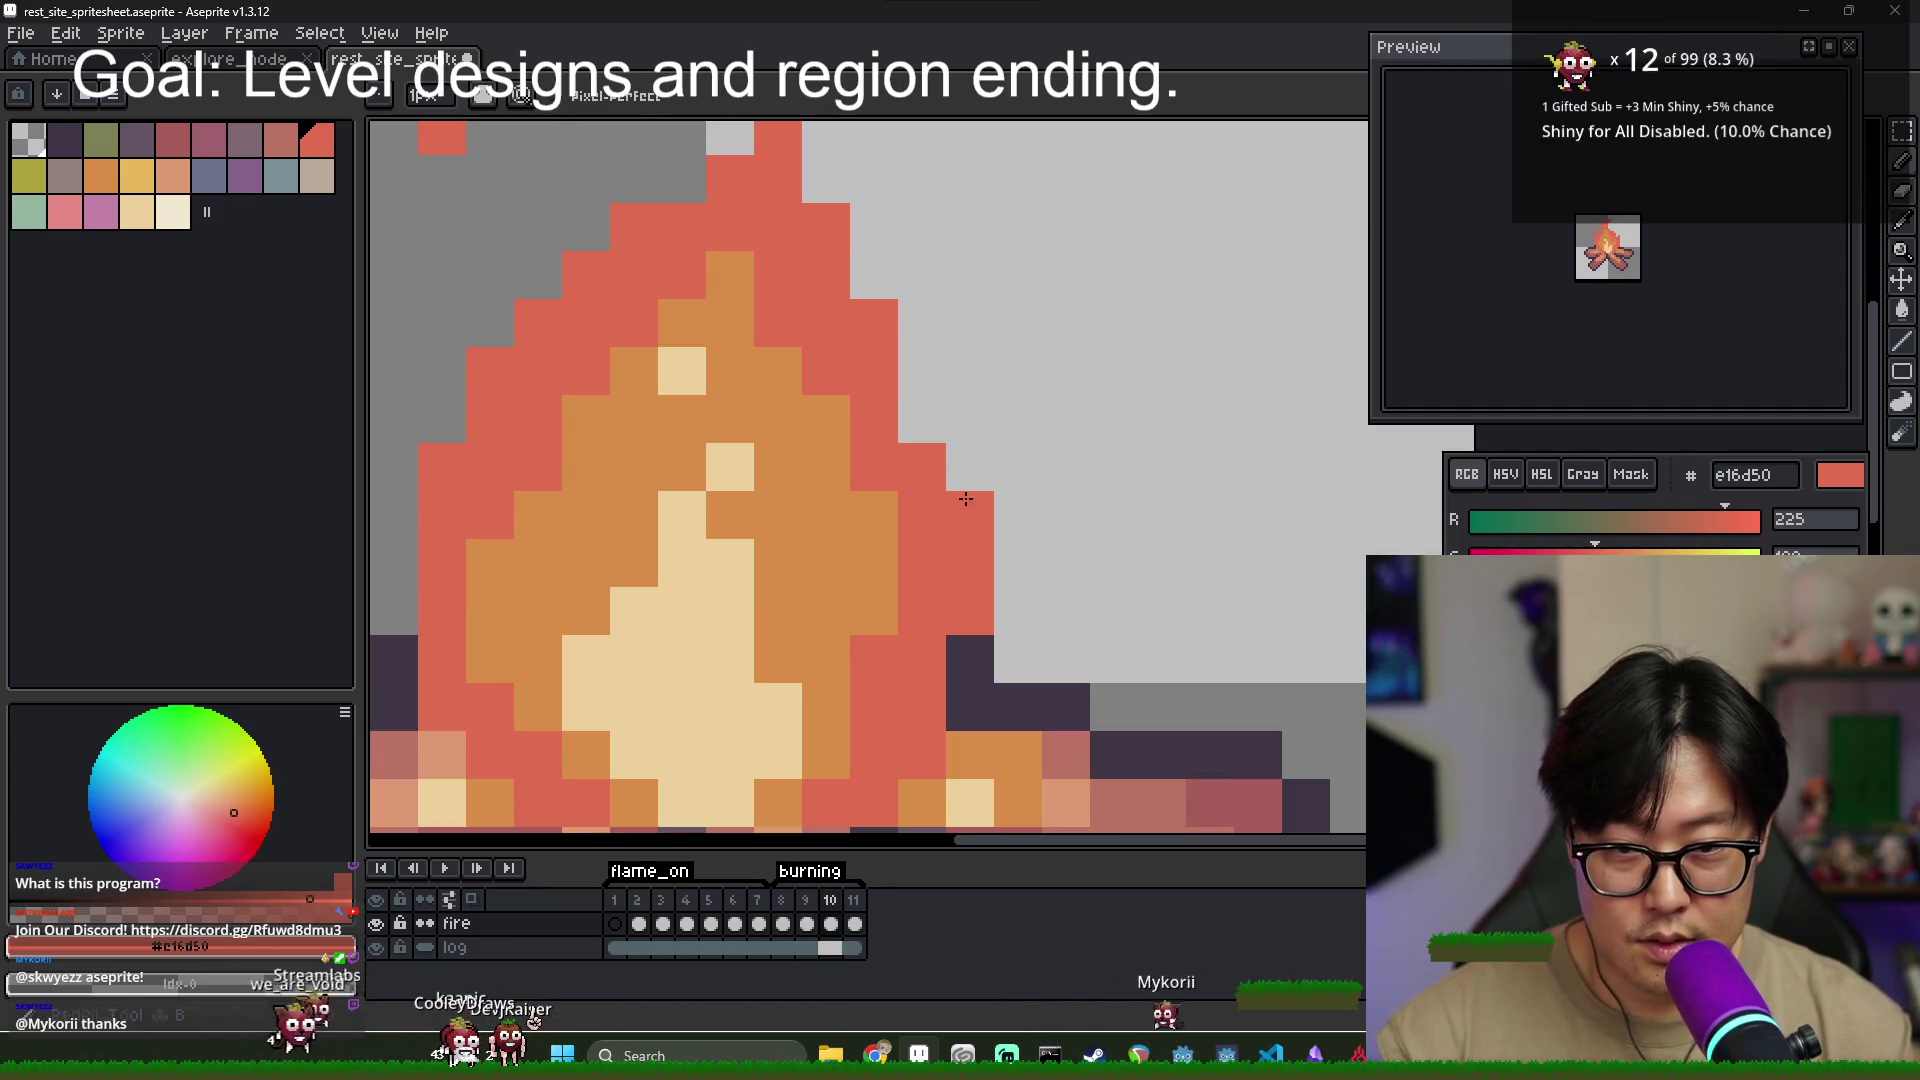
pyautogui.click(935, 438)
pyautogui.scroll(-4, 985, 551)
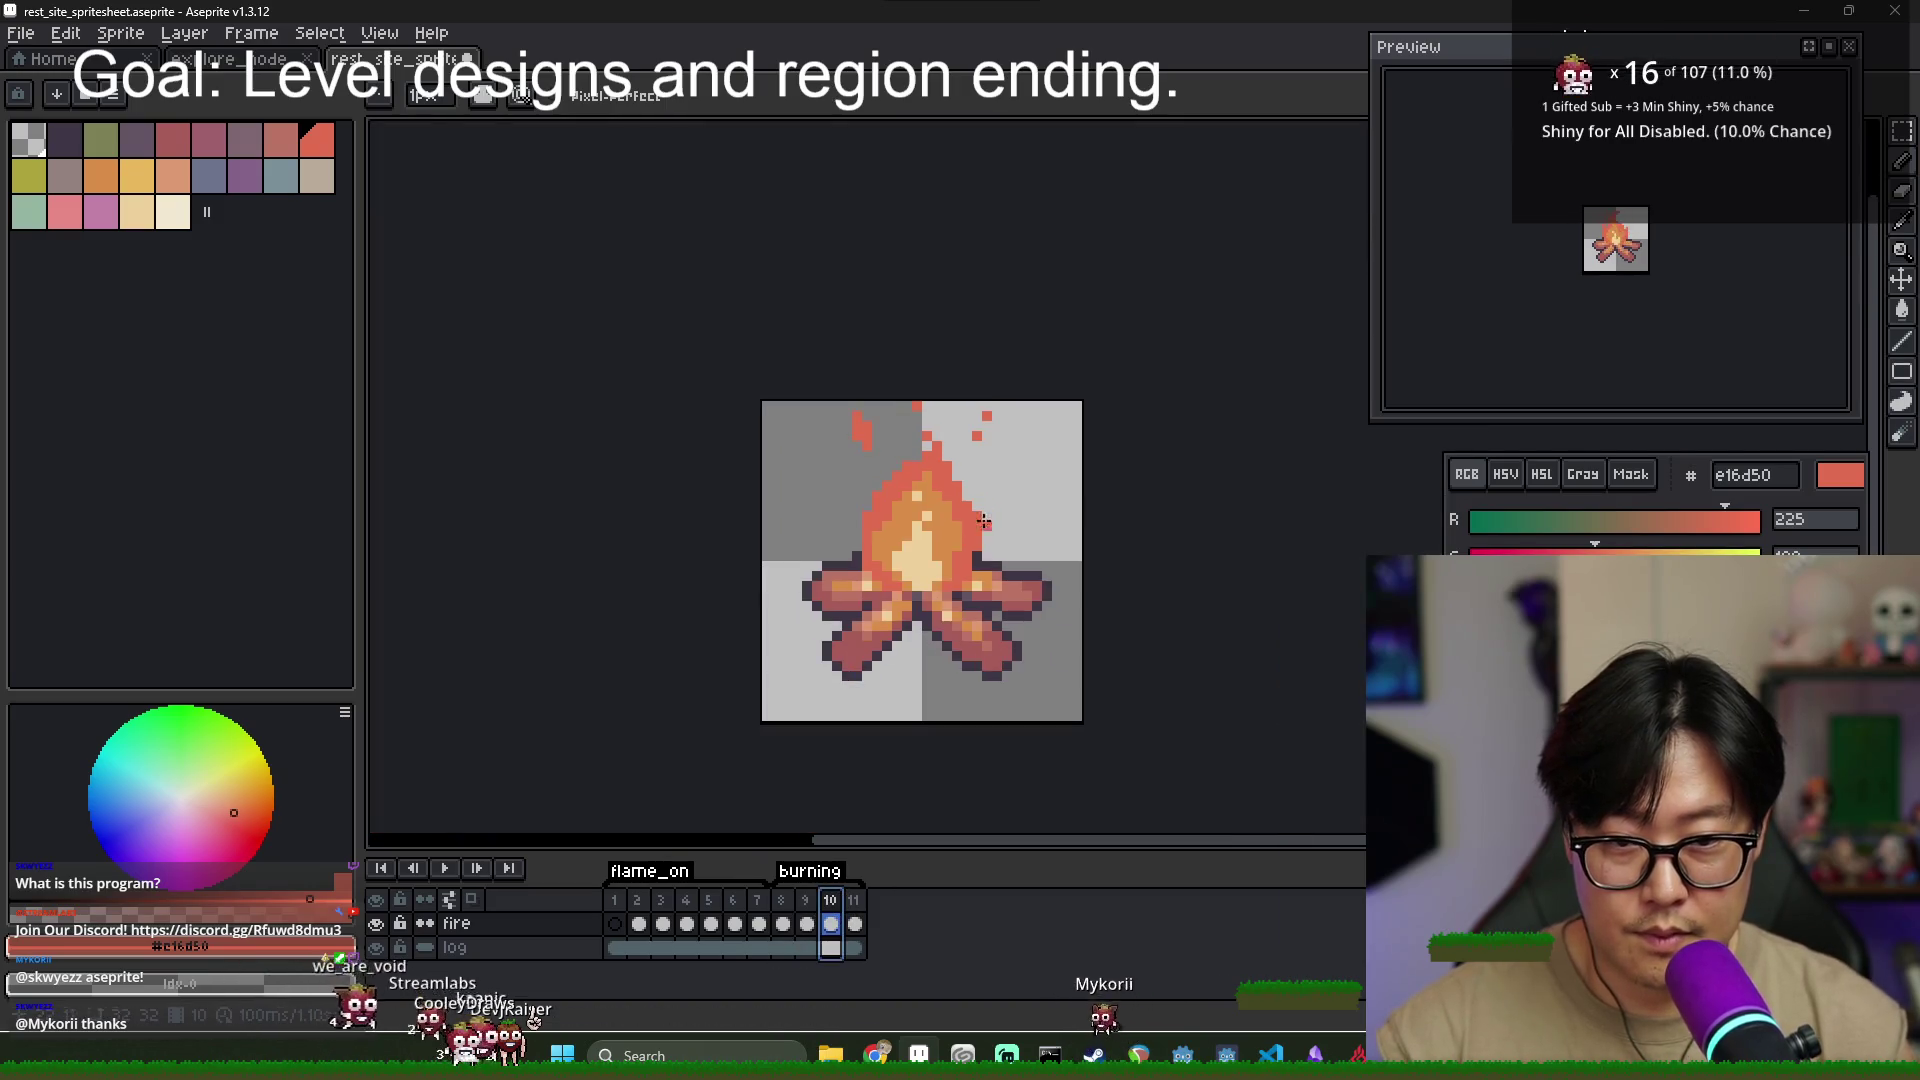
pyautogui.scroll(3, 984, 551)
pyautogui.click(807, 923)
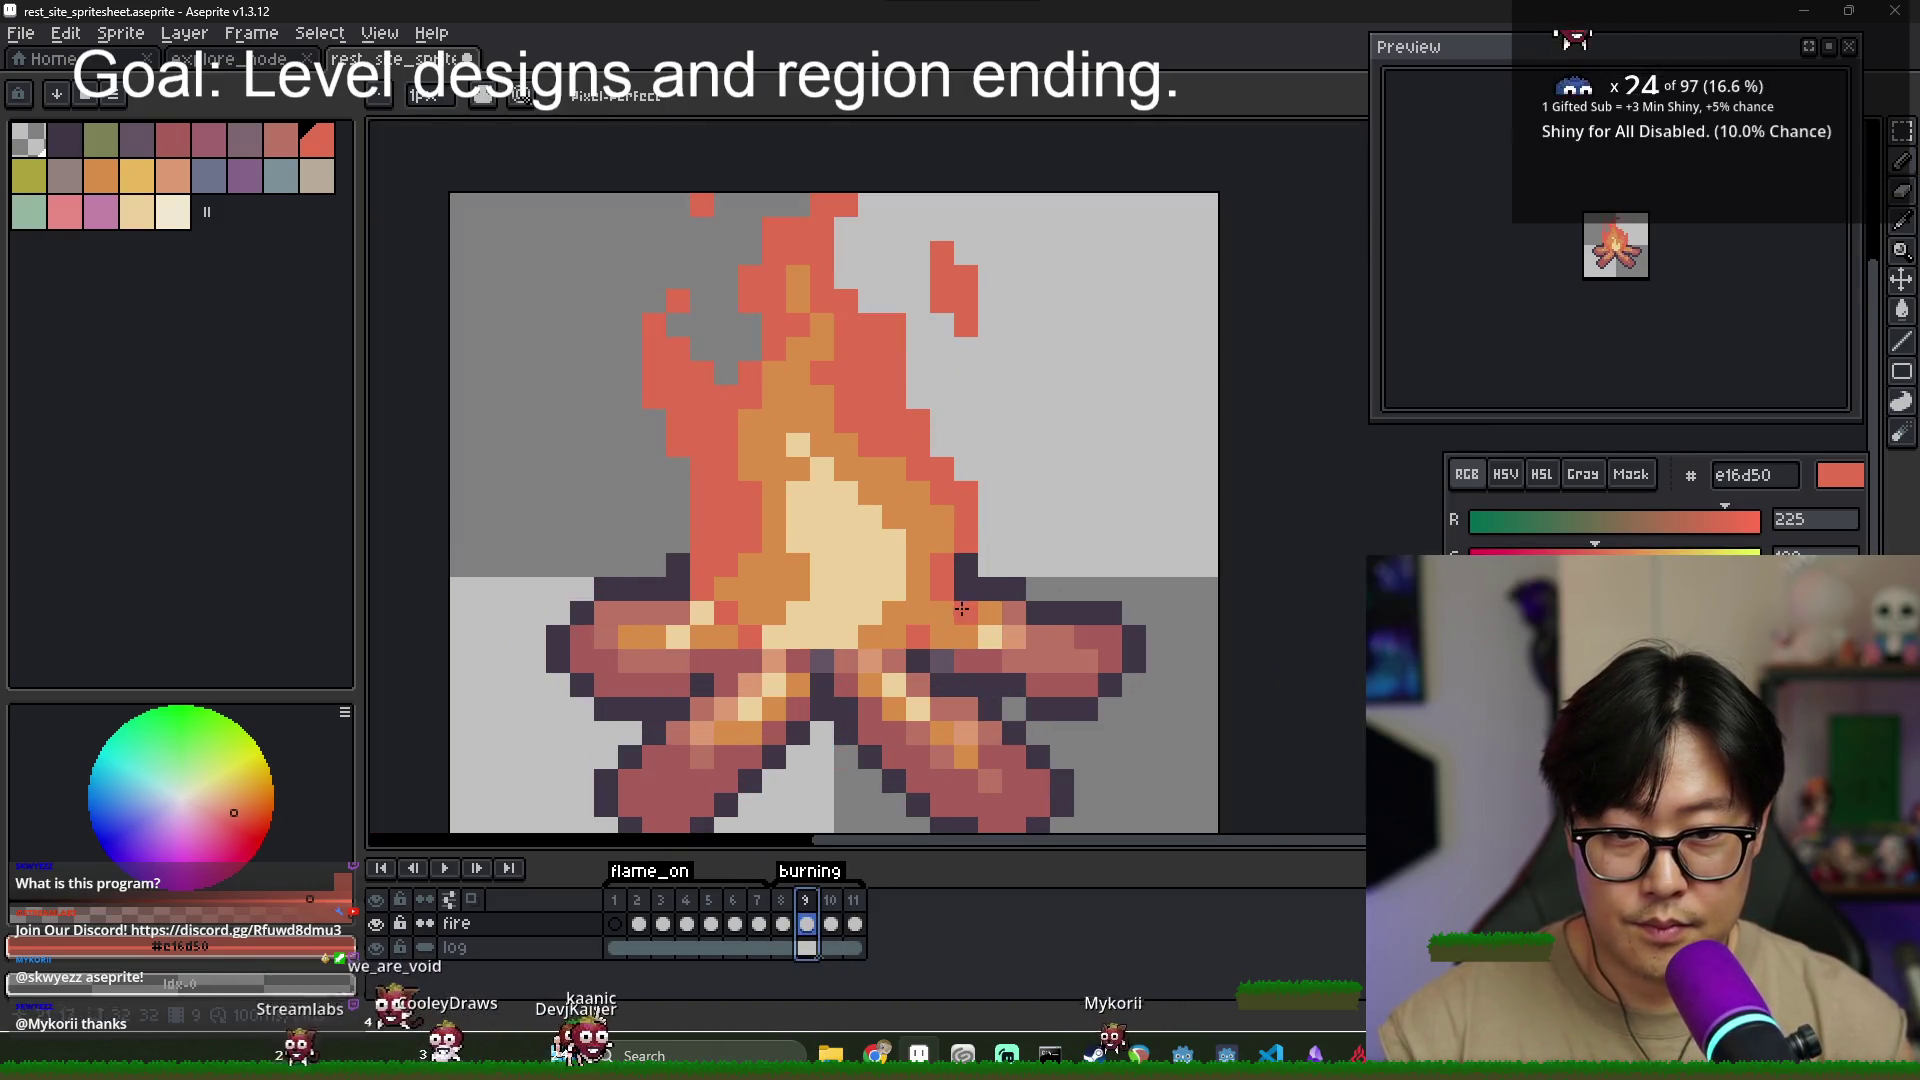
pyautogui.click(831, 923)
# - Switch to the eraser and flip through frames 9 to 11 to compare the flames
pyautogui.press('e')
pyautogui.scroll(-3, 877, 754)
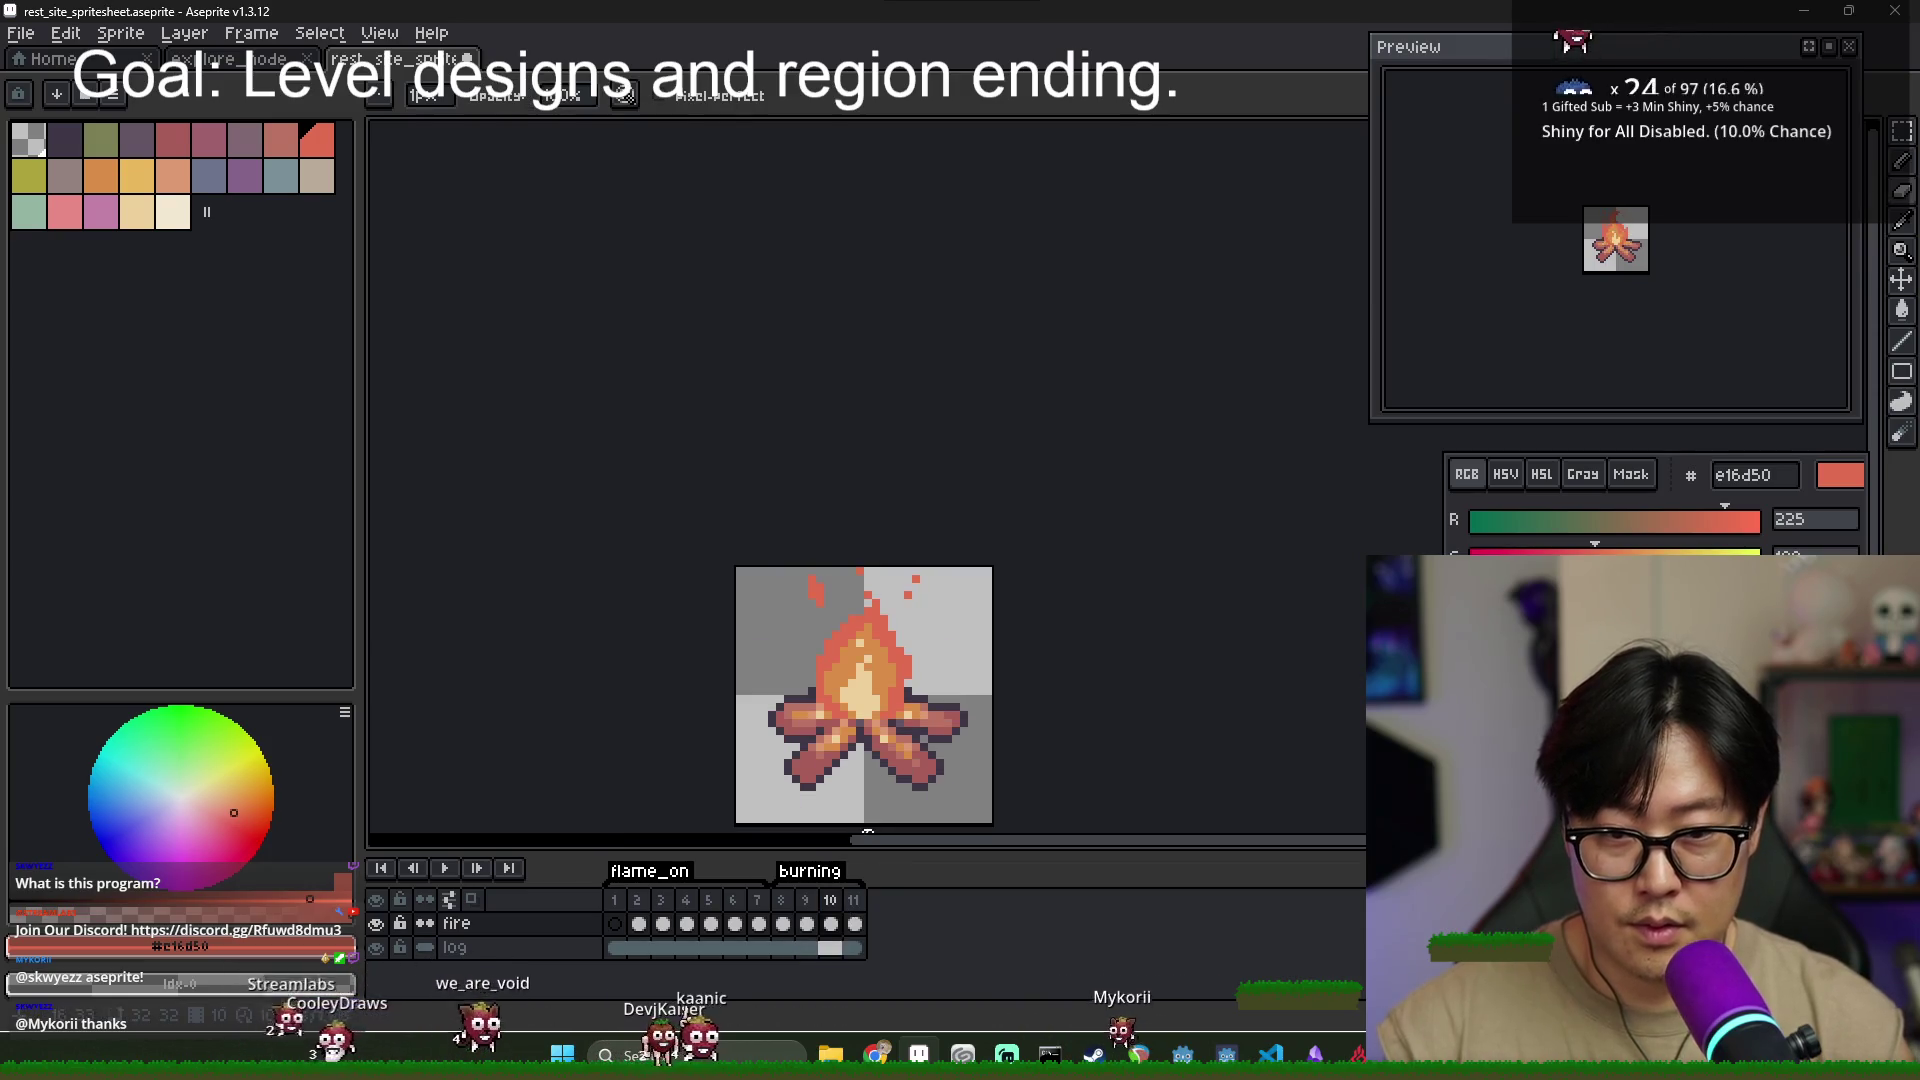
pyautogui.click(805, 922)
pyautogui.click(831, 923)
pyautogui.click(855, 923)
pyautogui.scroll(2, 933, 676)
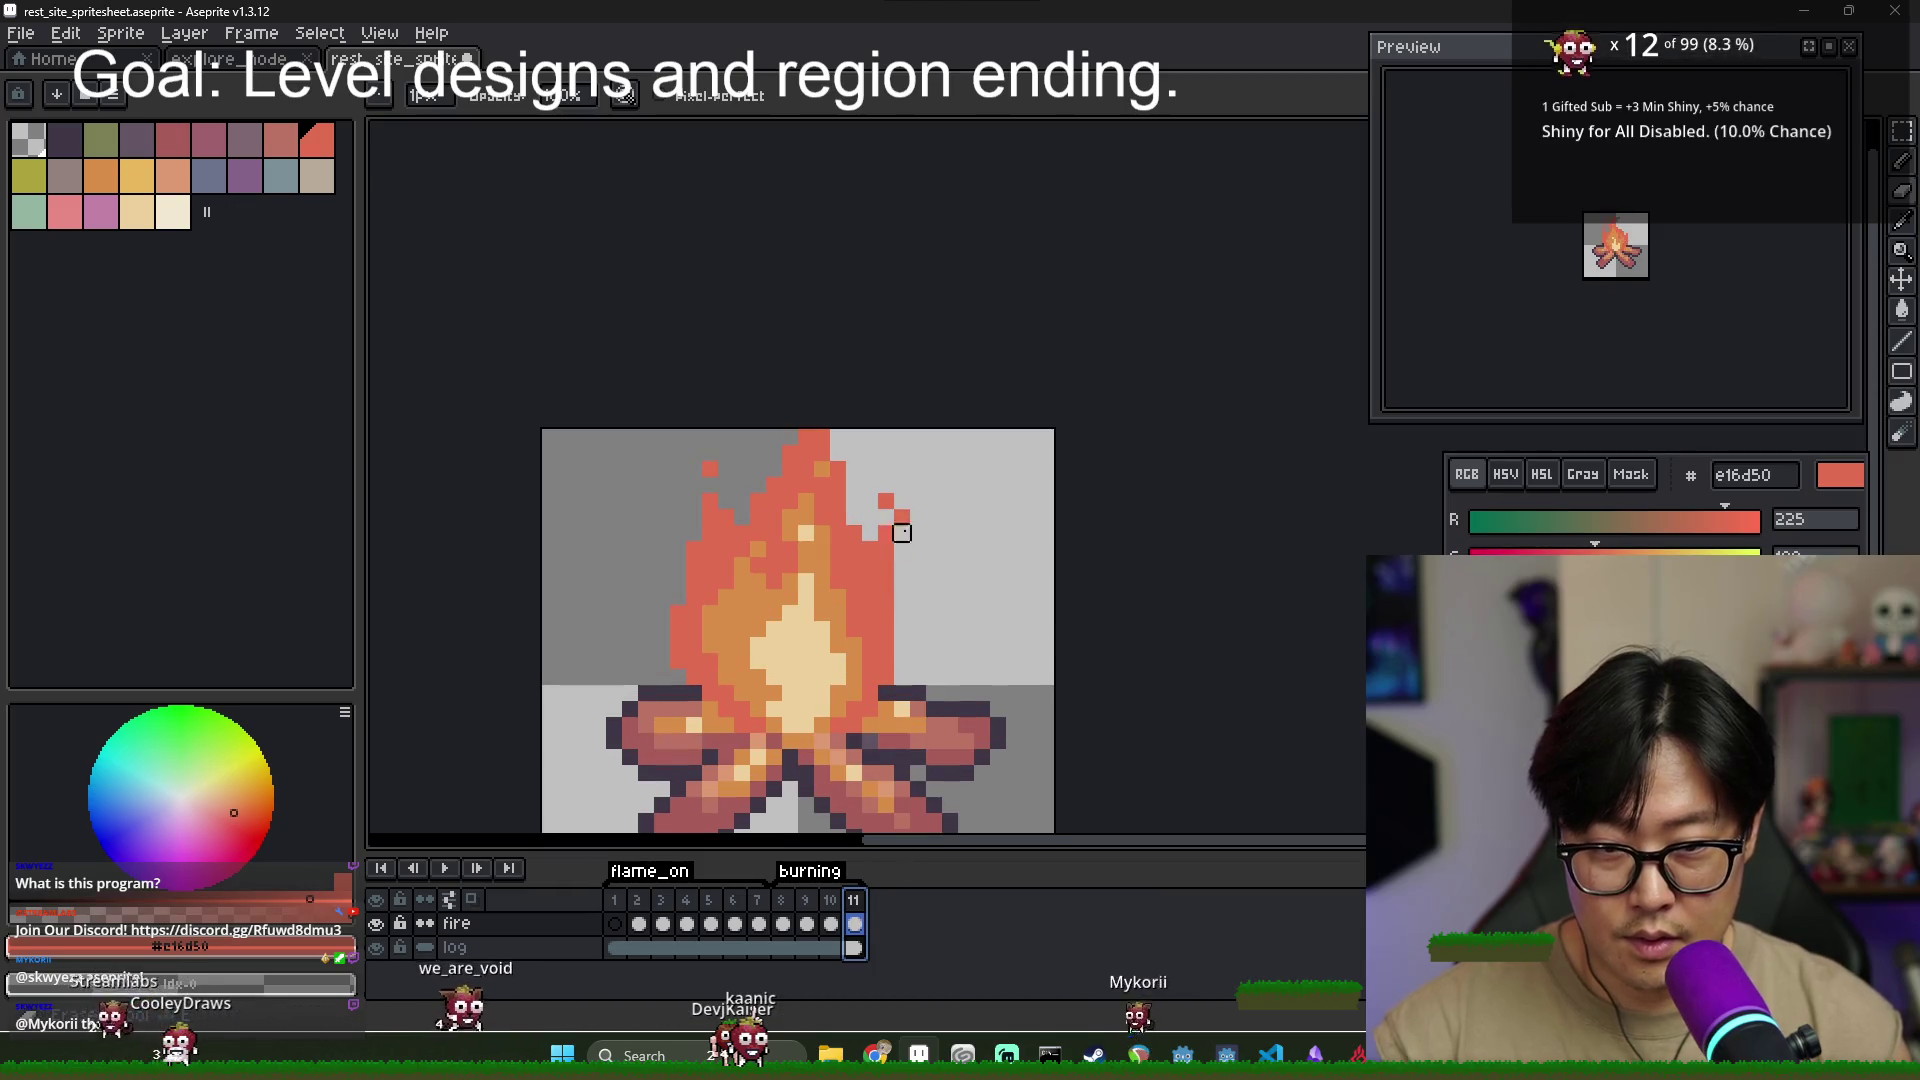
pyautogui.click(805, 923)
pyautogui.click(855, 923)
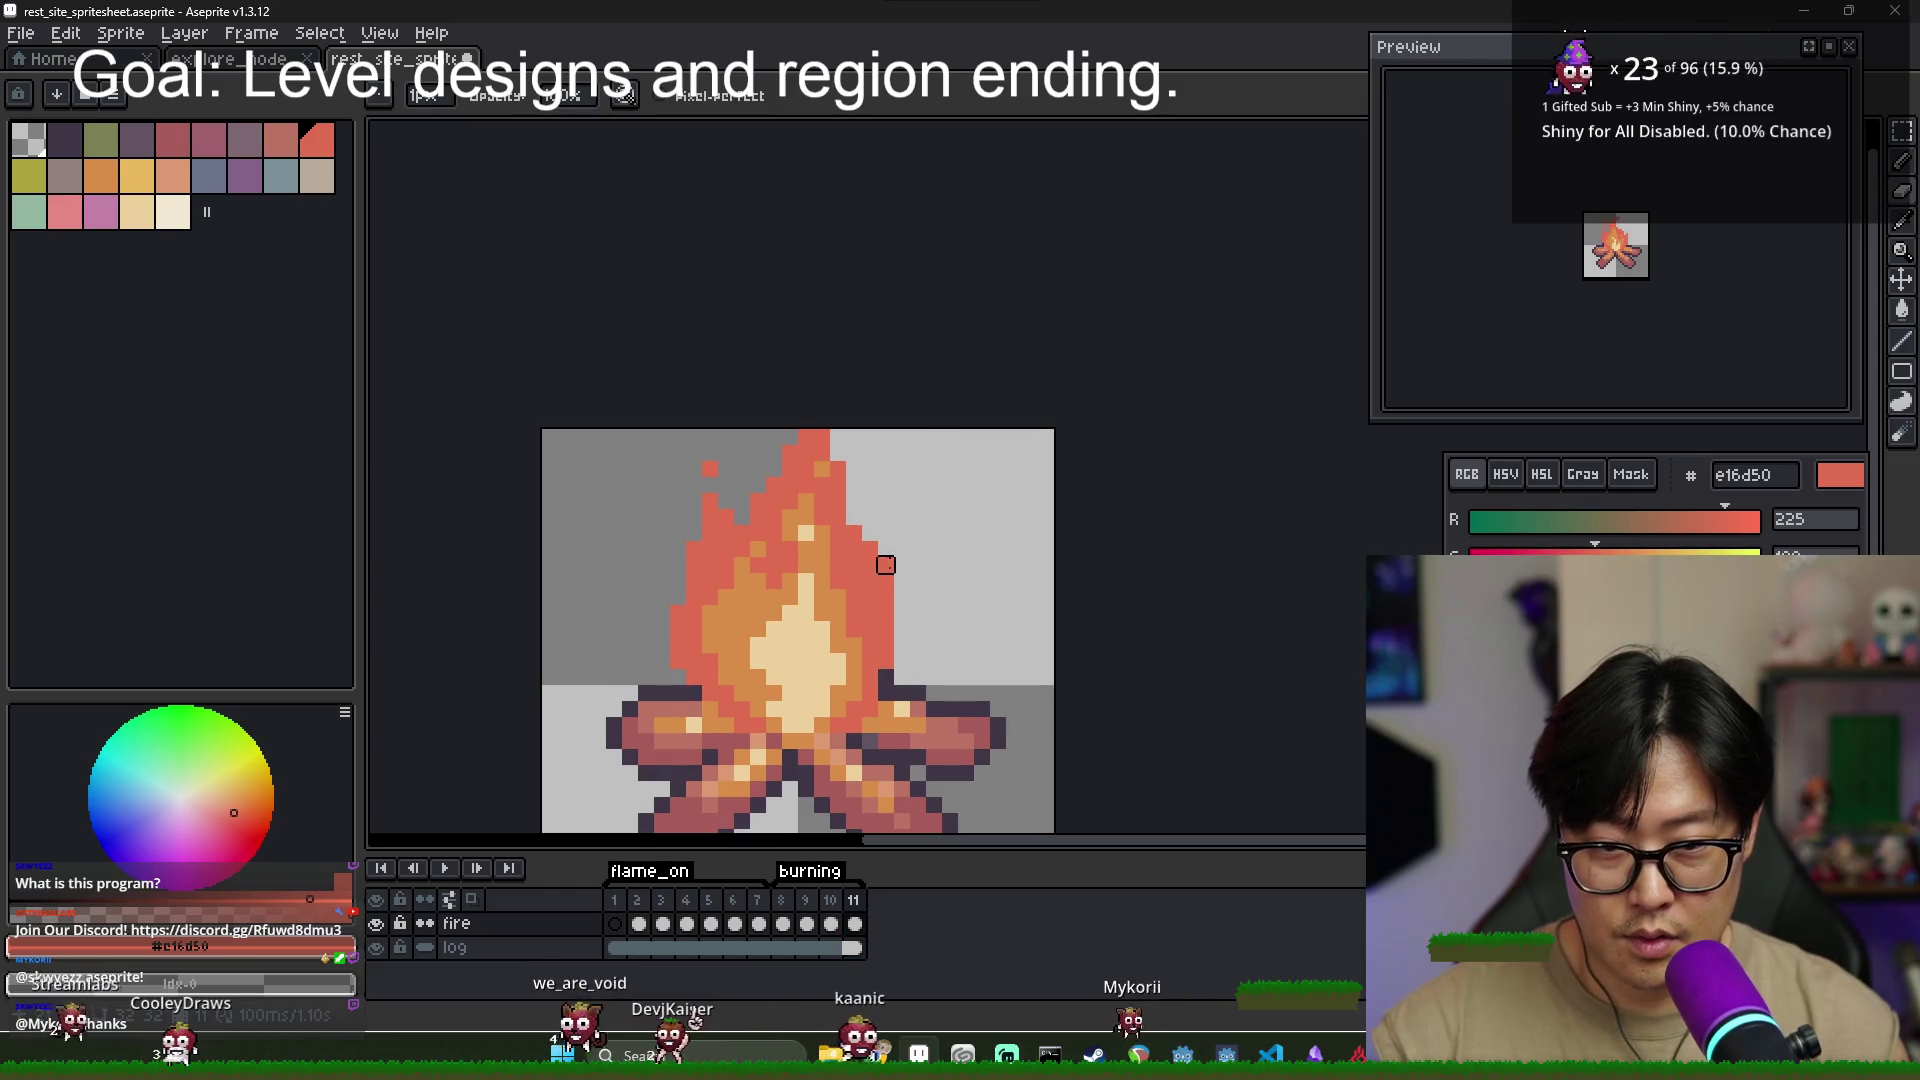
# - Toggle between pencil and eraser, then step back through the frames to frame 8
pyautogui.press('b')
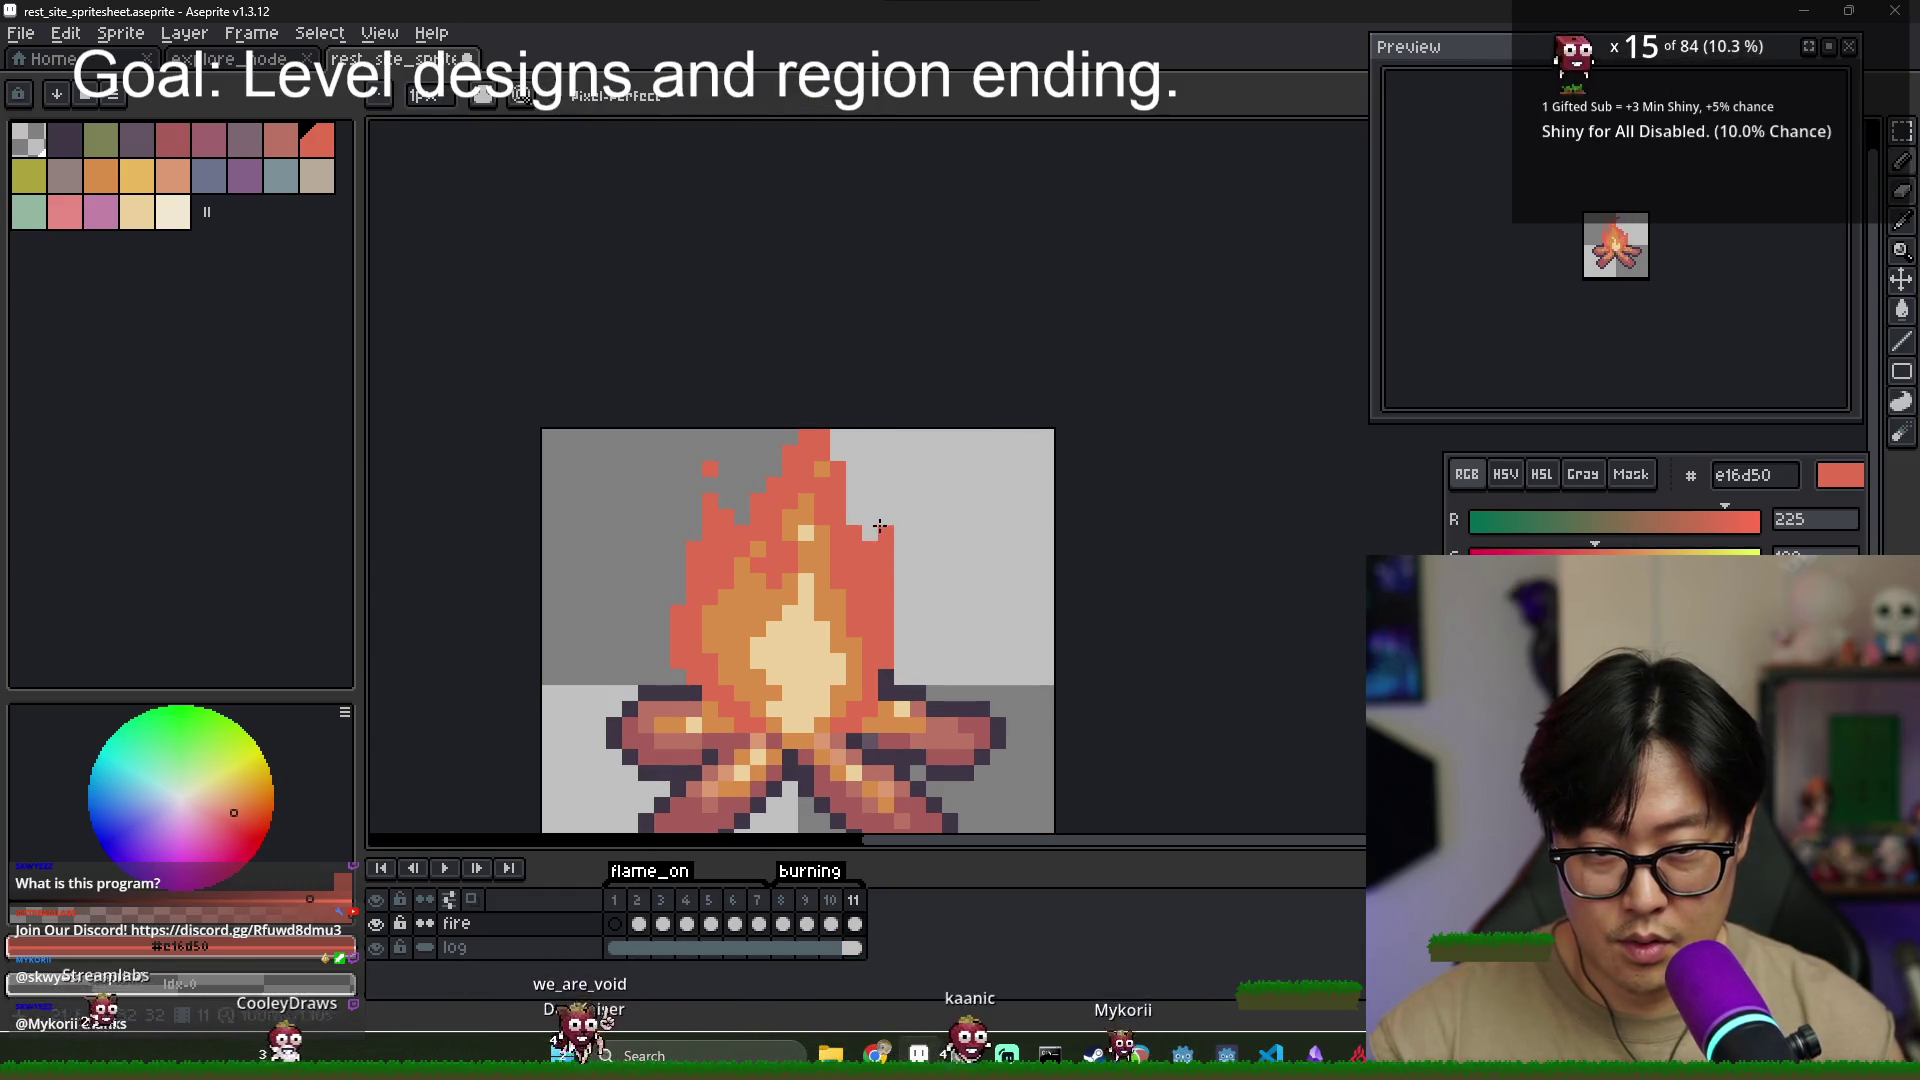
pyautogui.scroll(-3, 883, 703)
pyautogui.press('e')
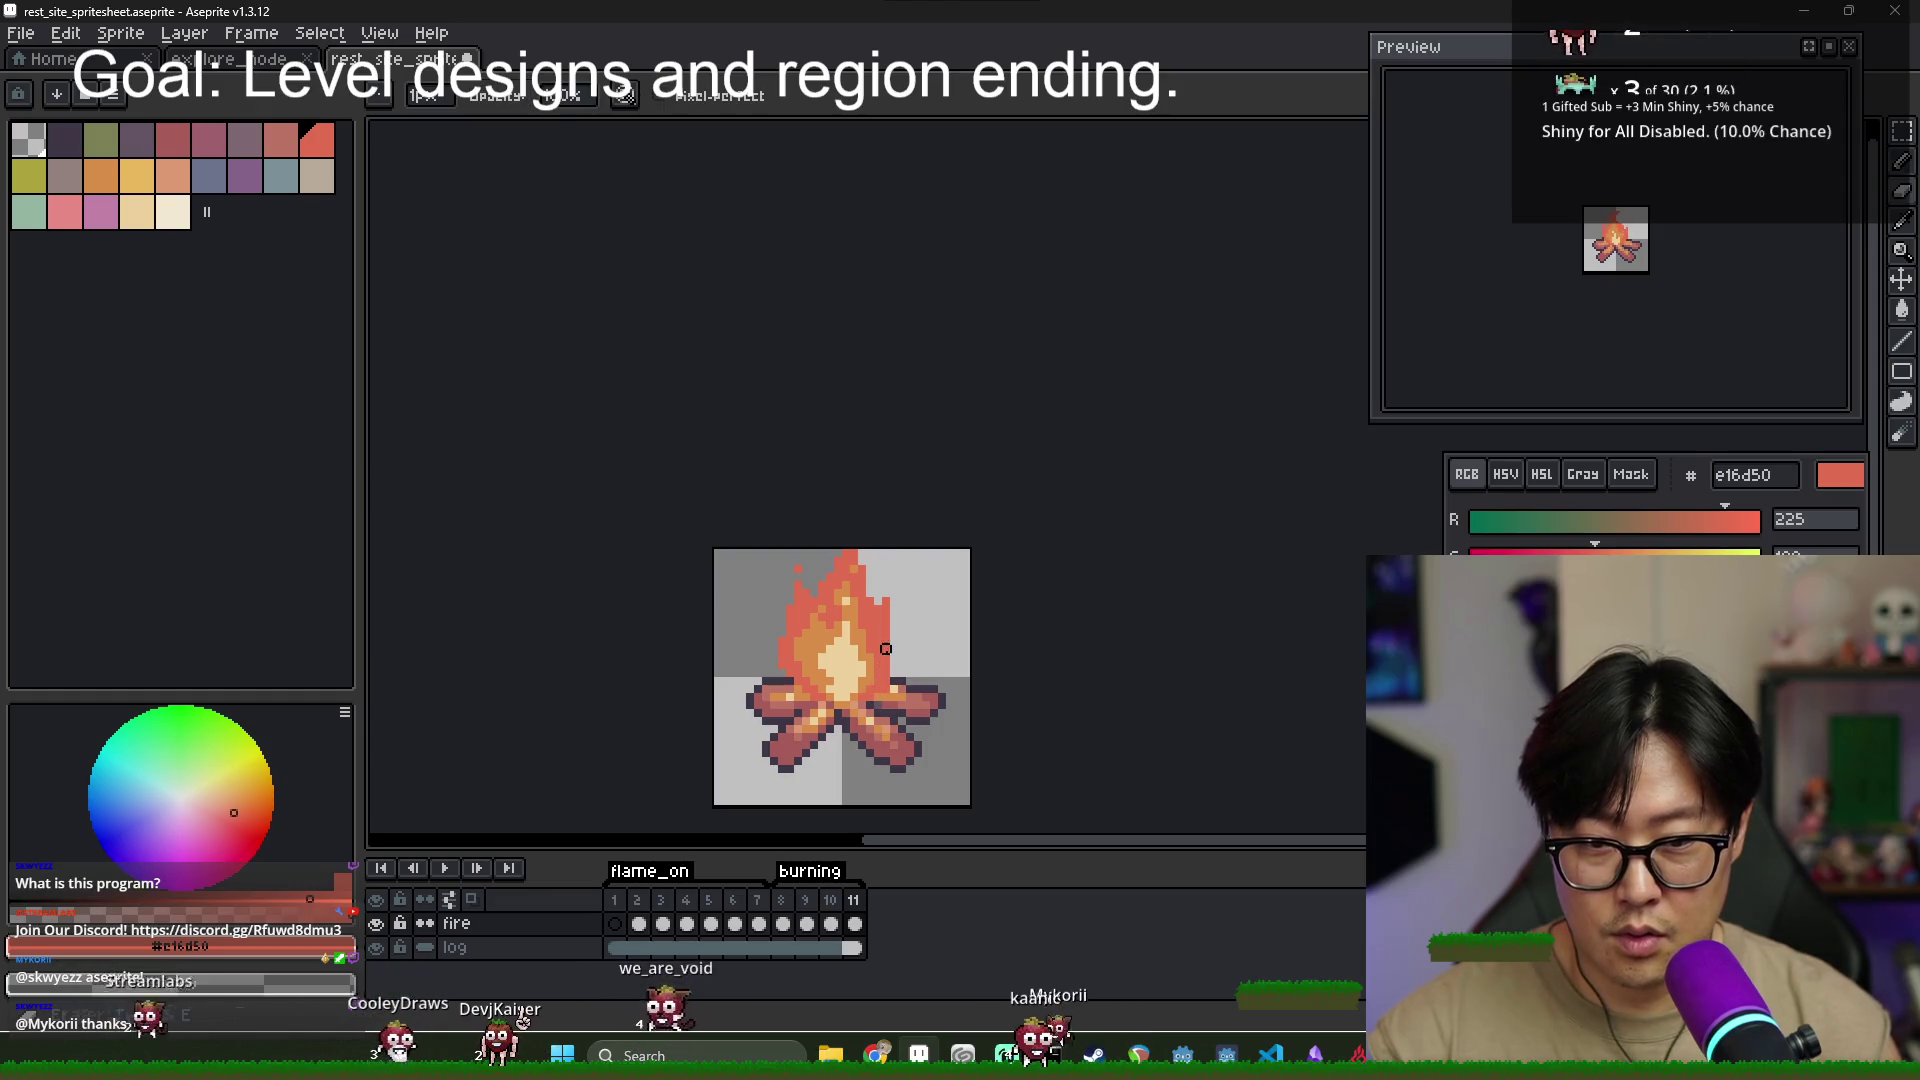
pyautogui.click(783, 910)
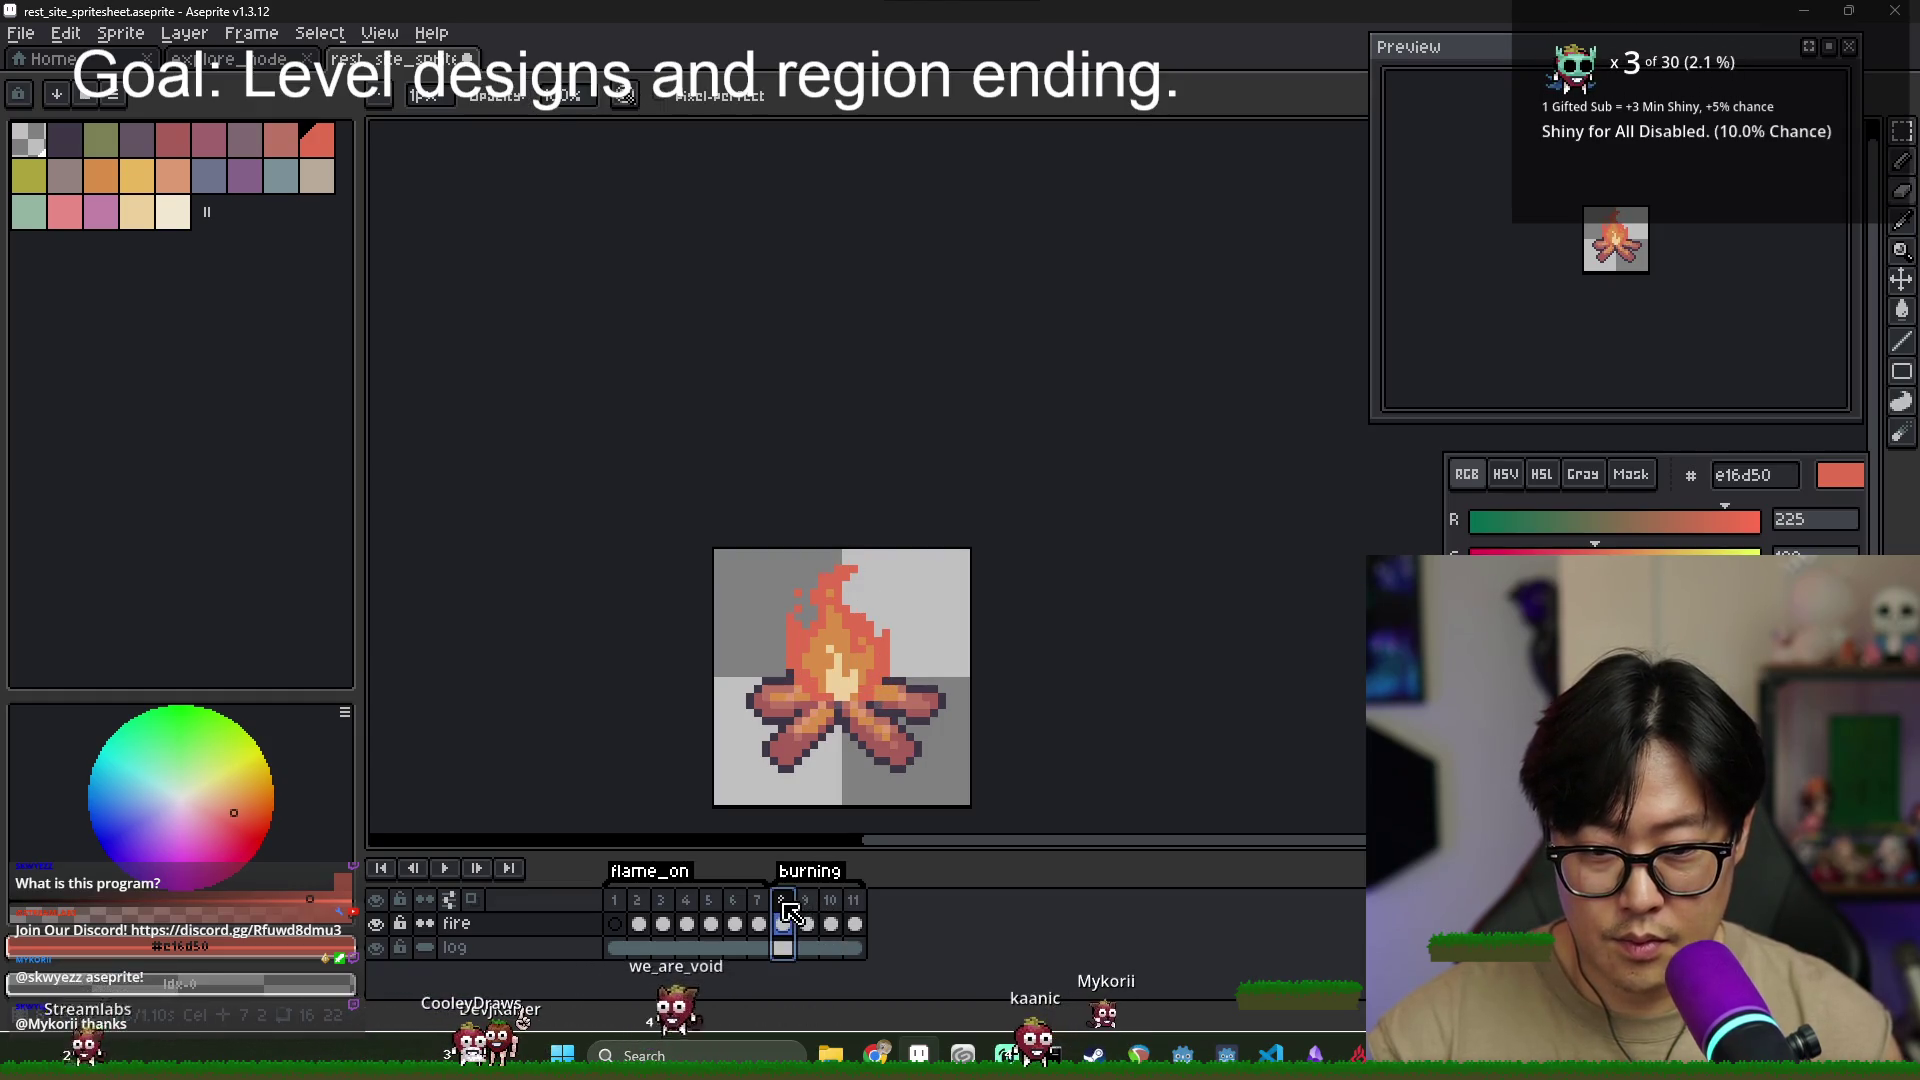
pyautogui.click(808, 908)
pyautogui.click(829, 901)
pyautogui.click(806, 901)
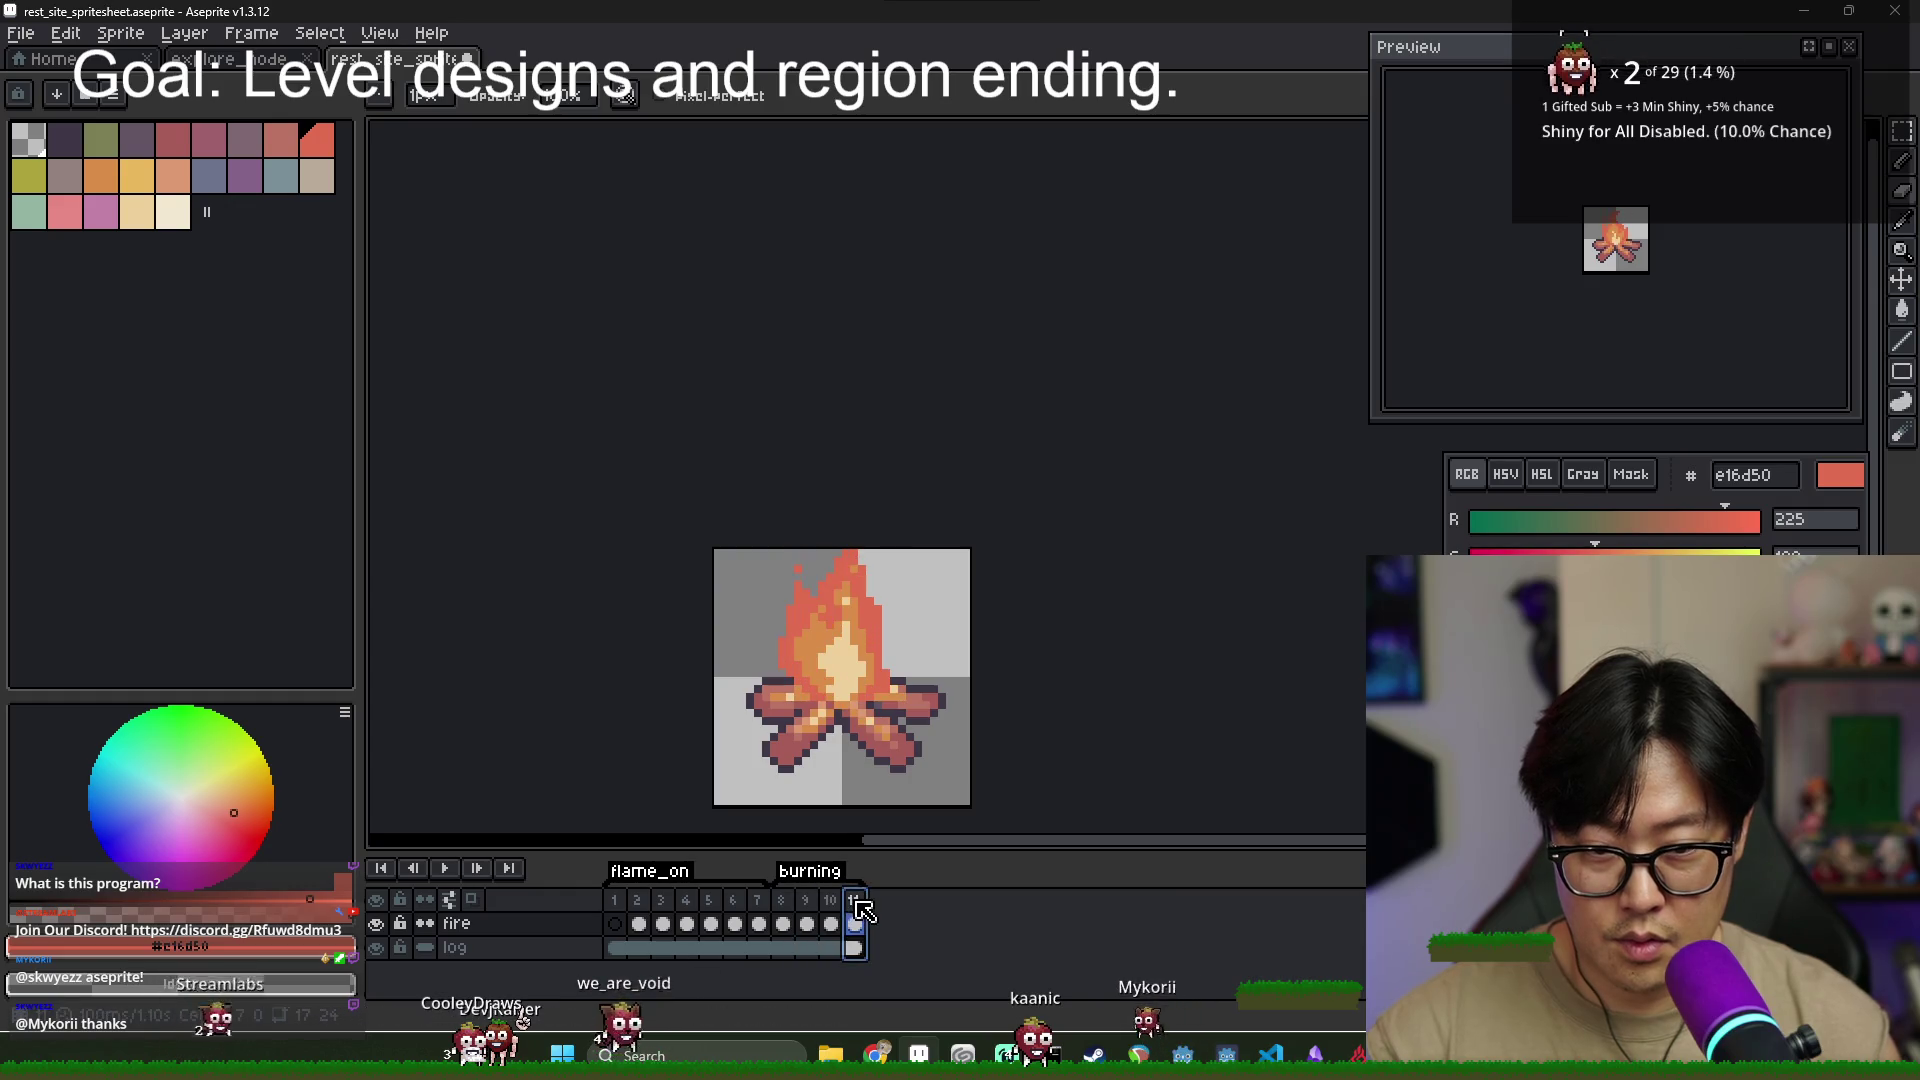
pyautogui.click(784, 900)
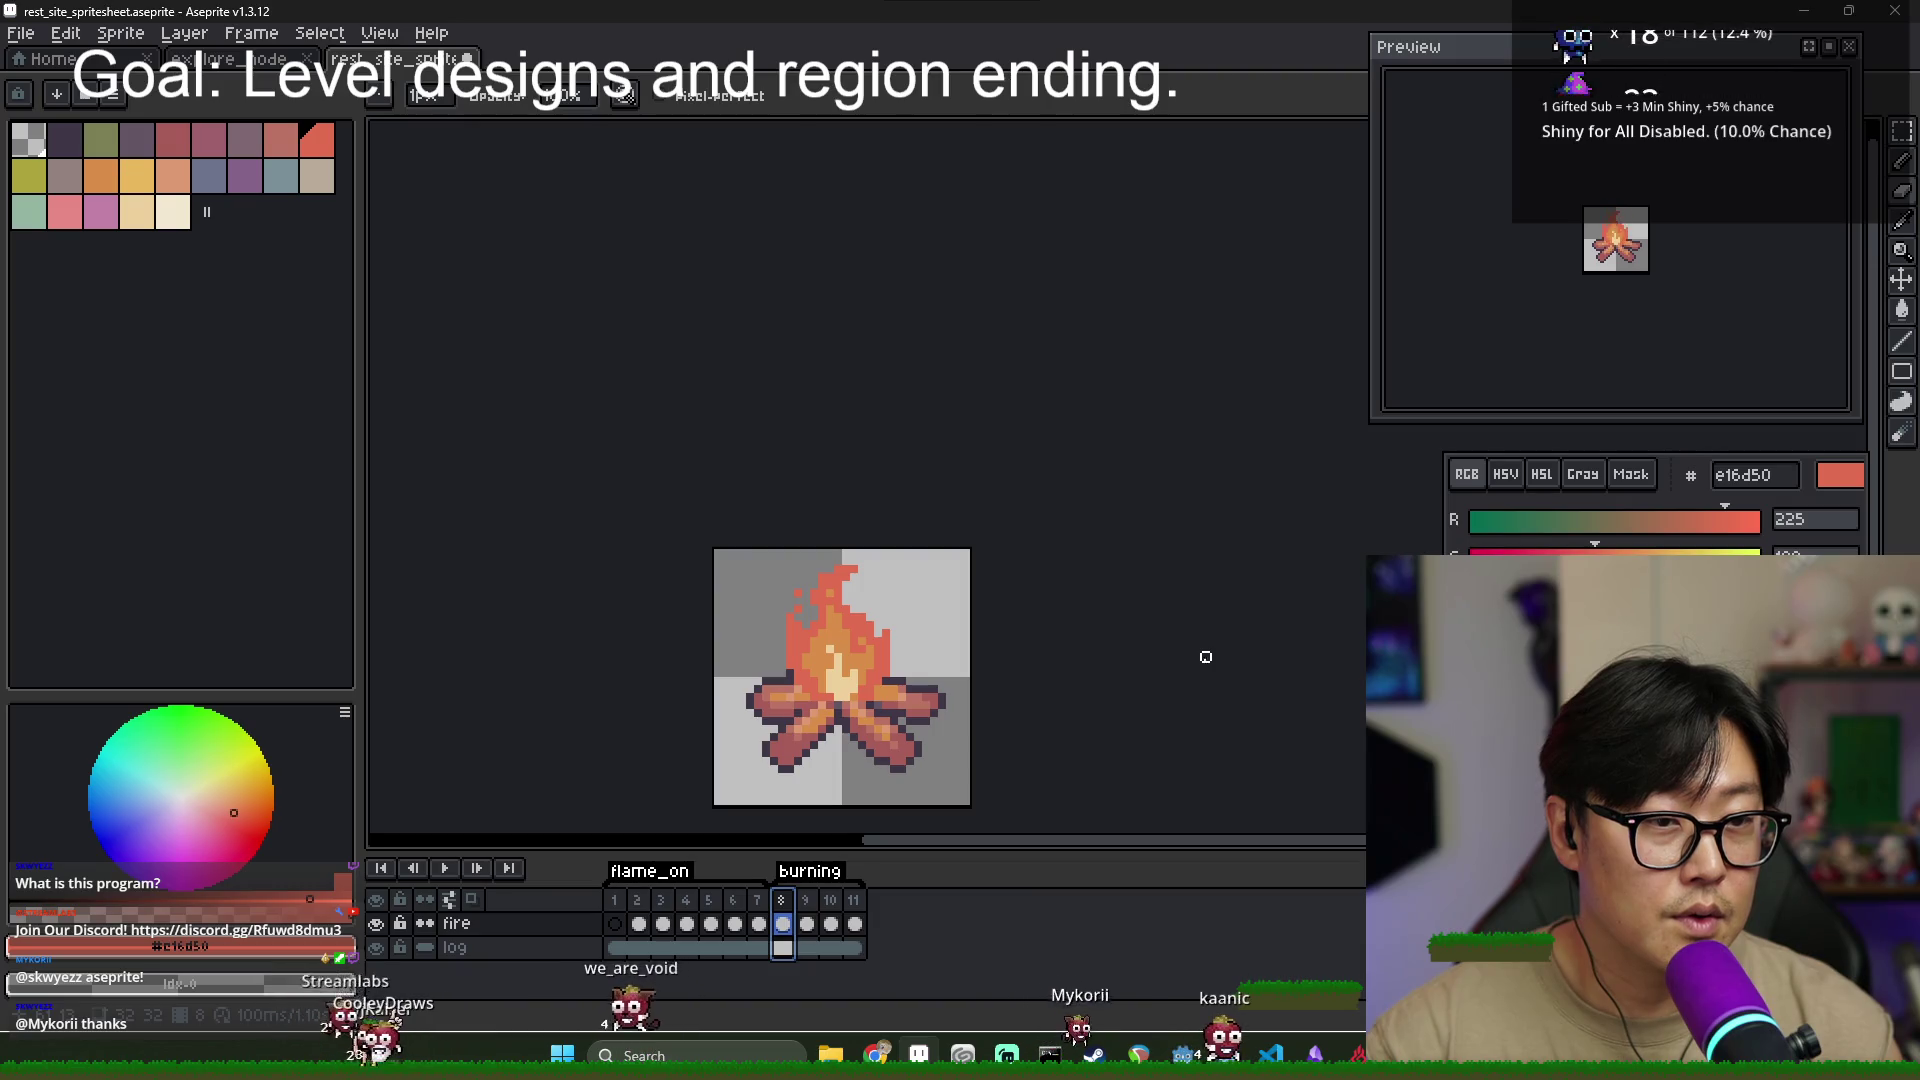
# - Preview frames 9–11, restore the red drawing colour, and return to frame 8
pyautogui.click(808, 912)
pyautogui.click(831, 922)
pyautogui.click(853, 922)
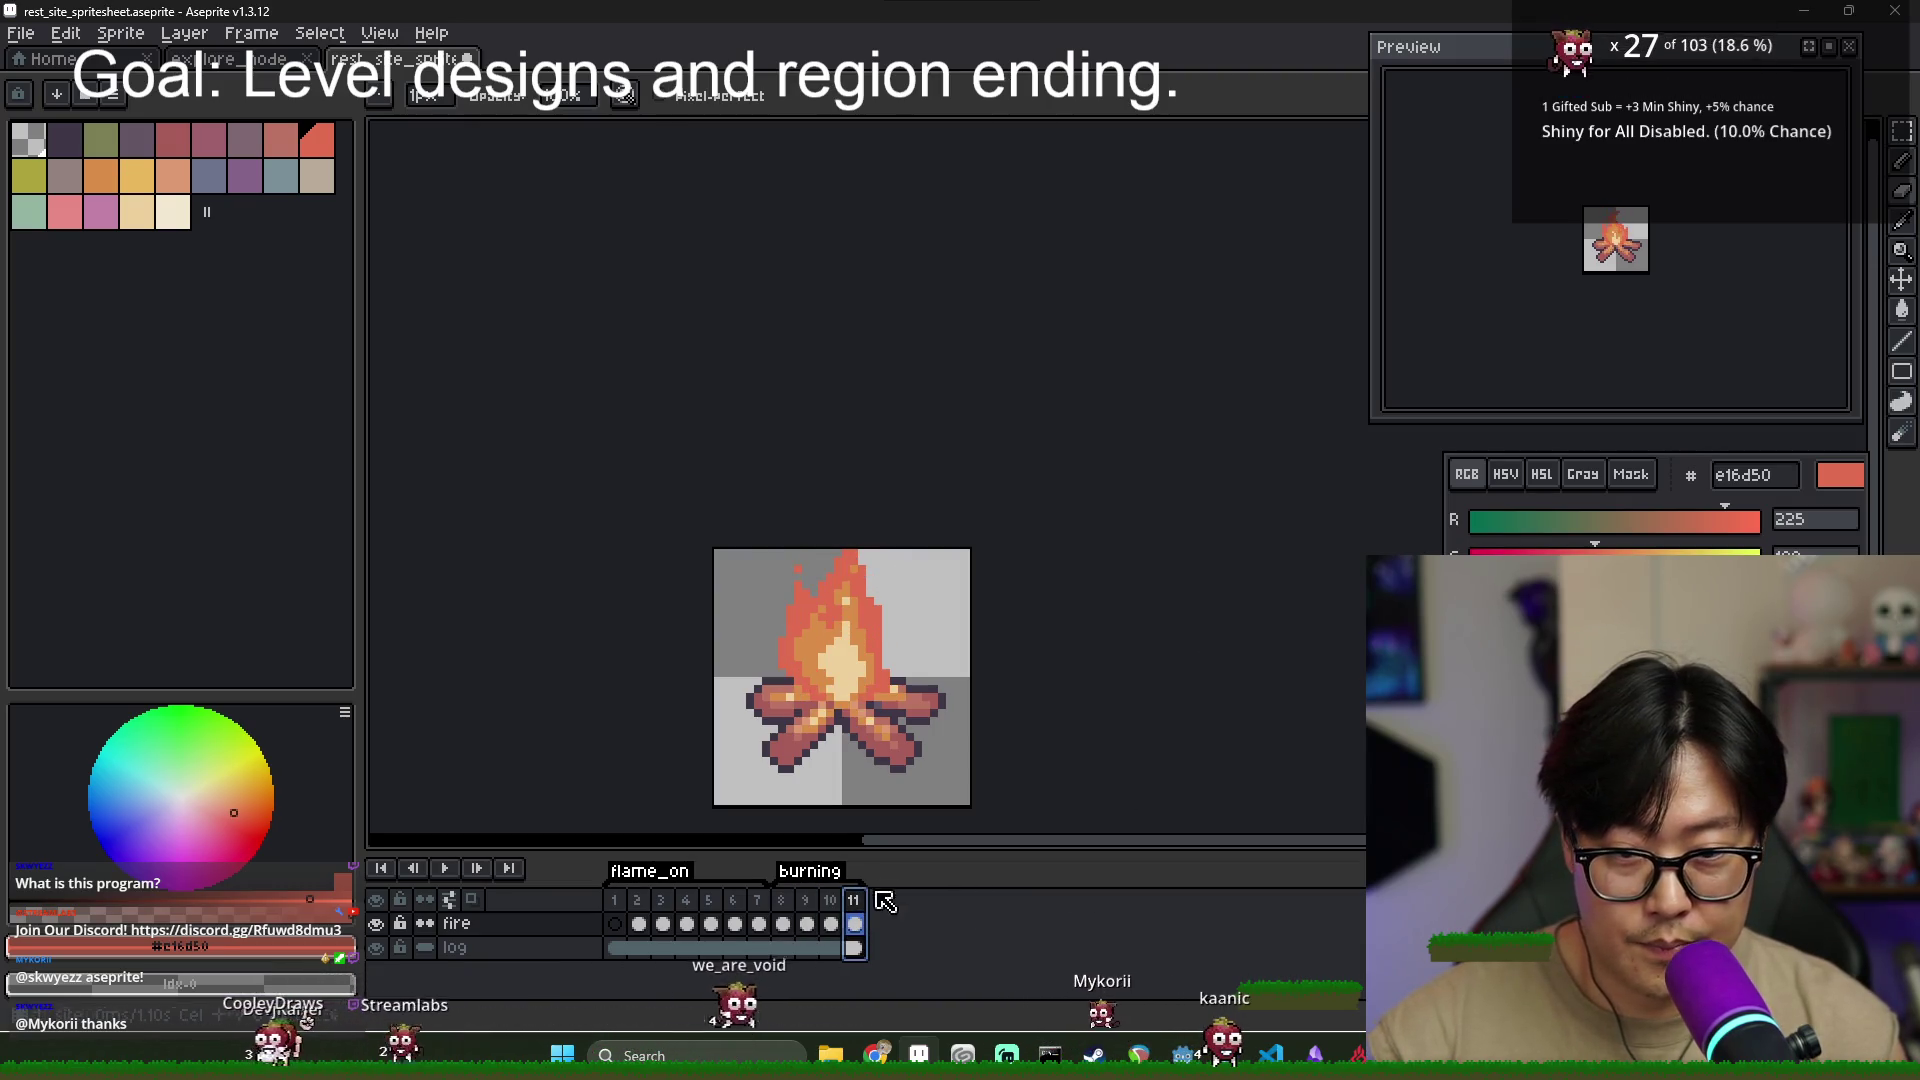
pyautogui.keyDown('alt'); pyautogui.click(885, 641); pyautogui.keyUp('alt')
pyautogui.keyDown('alt'); pyautogui.click(892, 647); pyautogui.keyUp('alt')
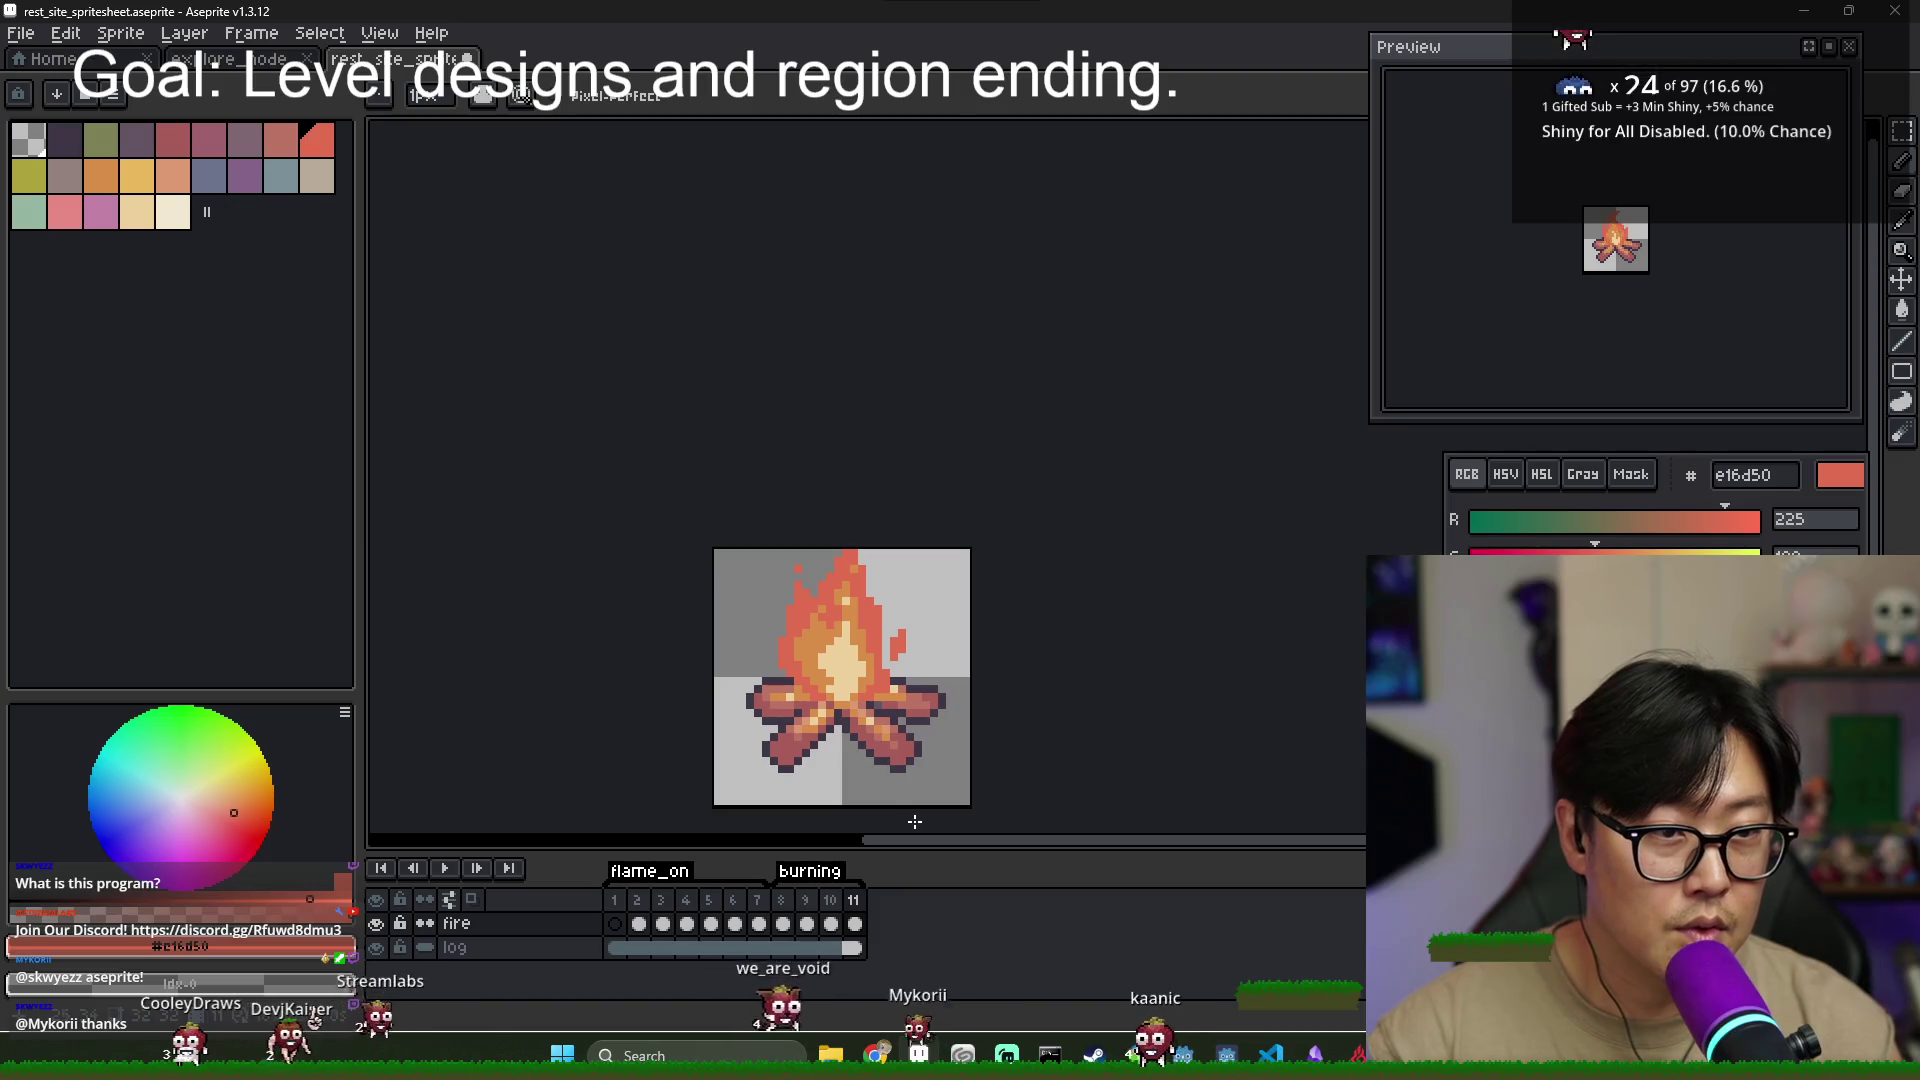
pyautogui.press('Left')
pyautogui.press('Left')
pyautogui.press('Left')
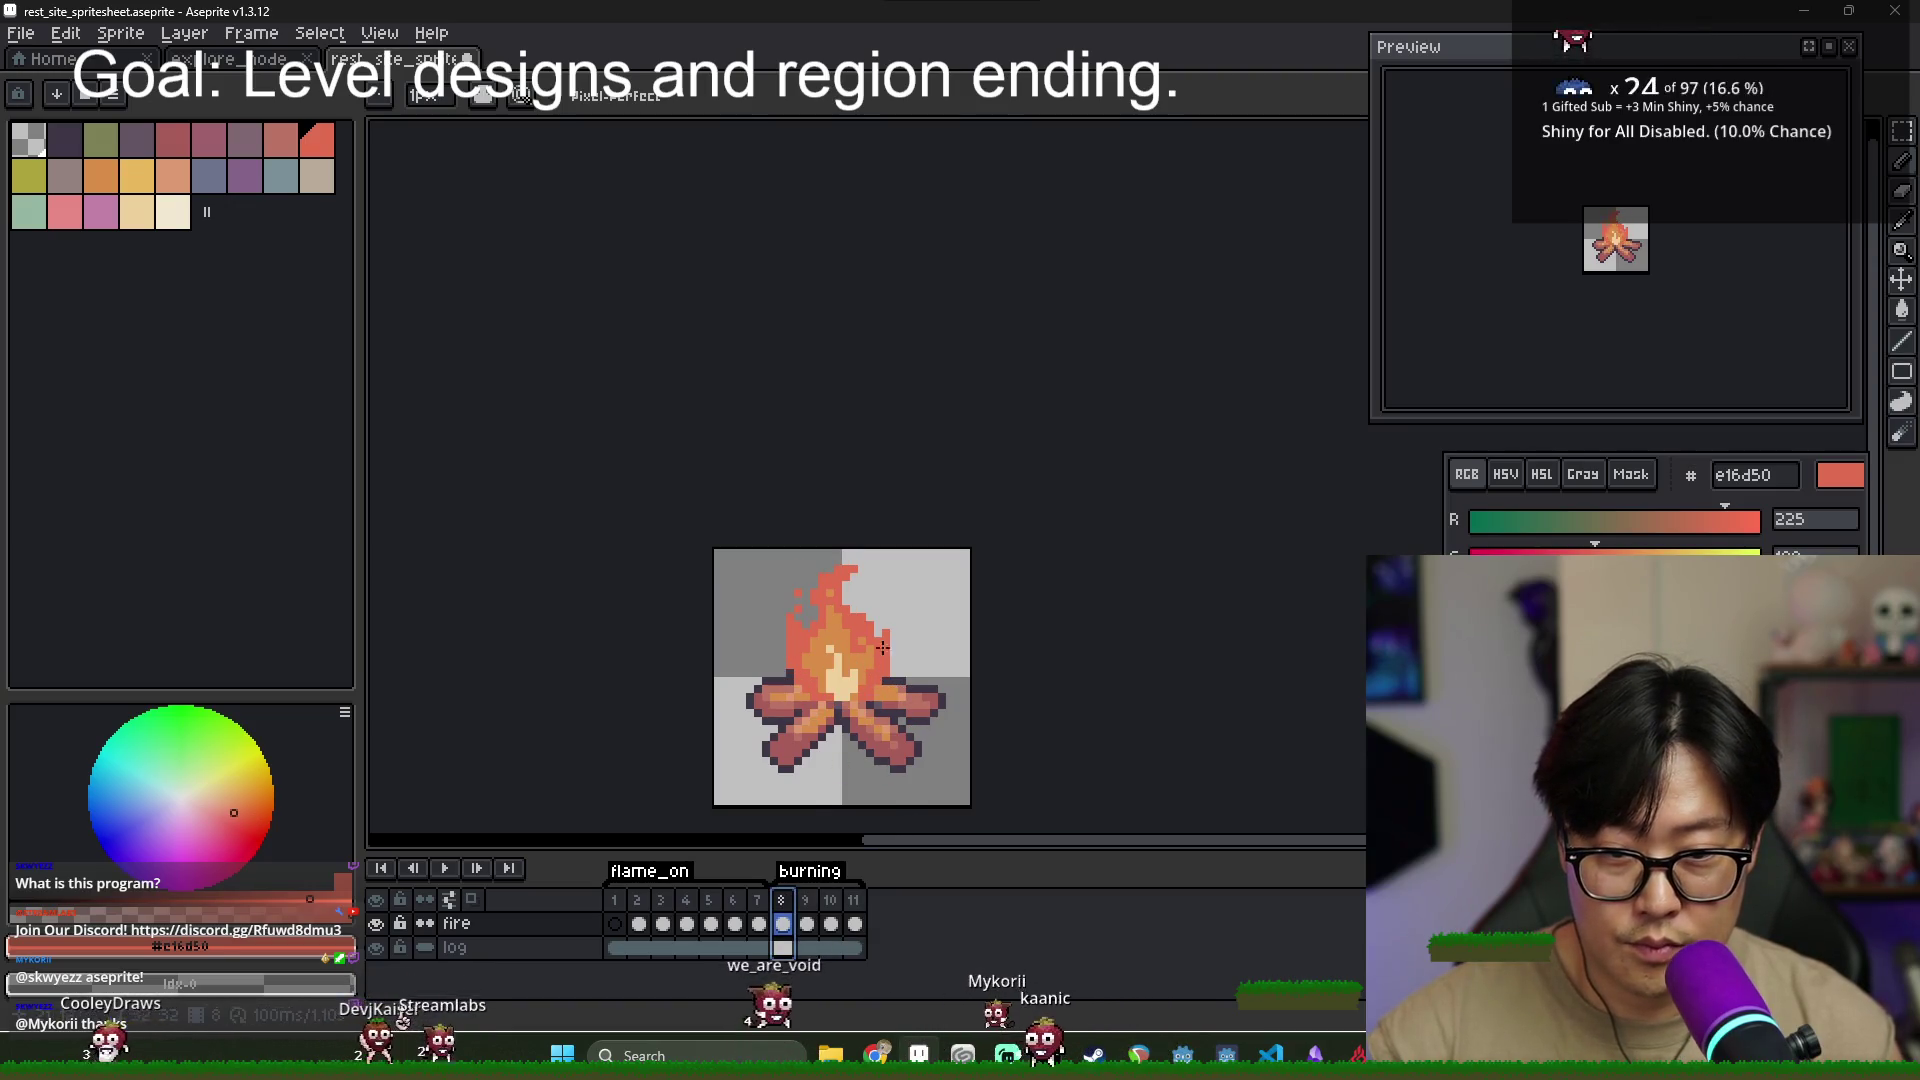
# - Place a red ember pixel just right of frame 8's flame tip, redrawing until positioned
pyautogui.click(900, 600)
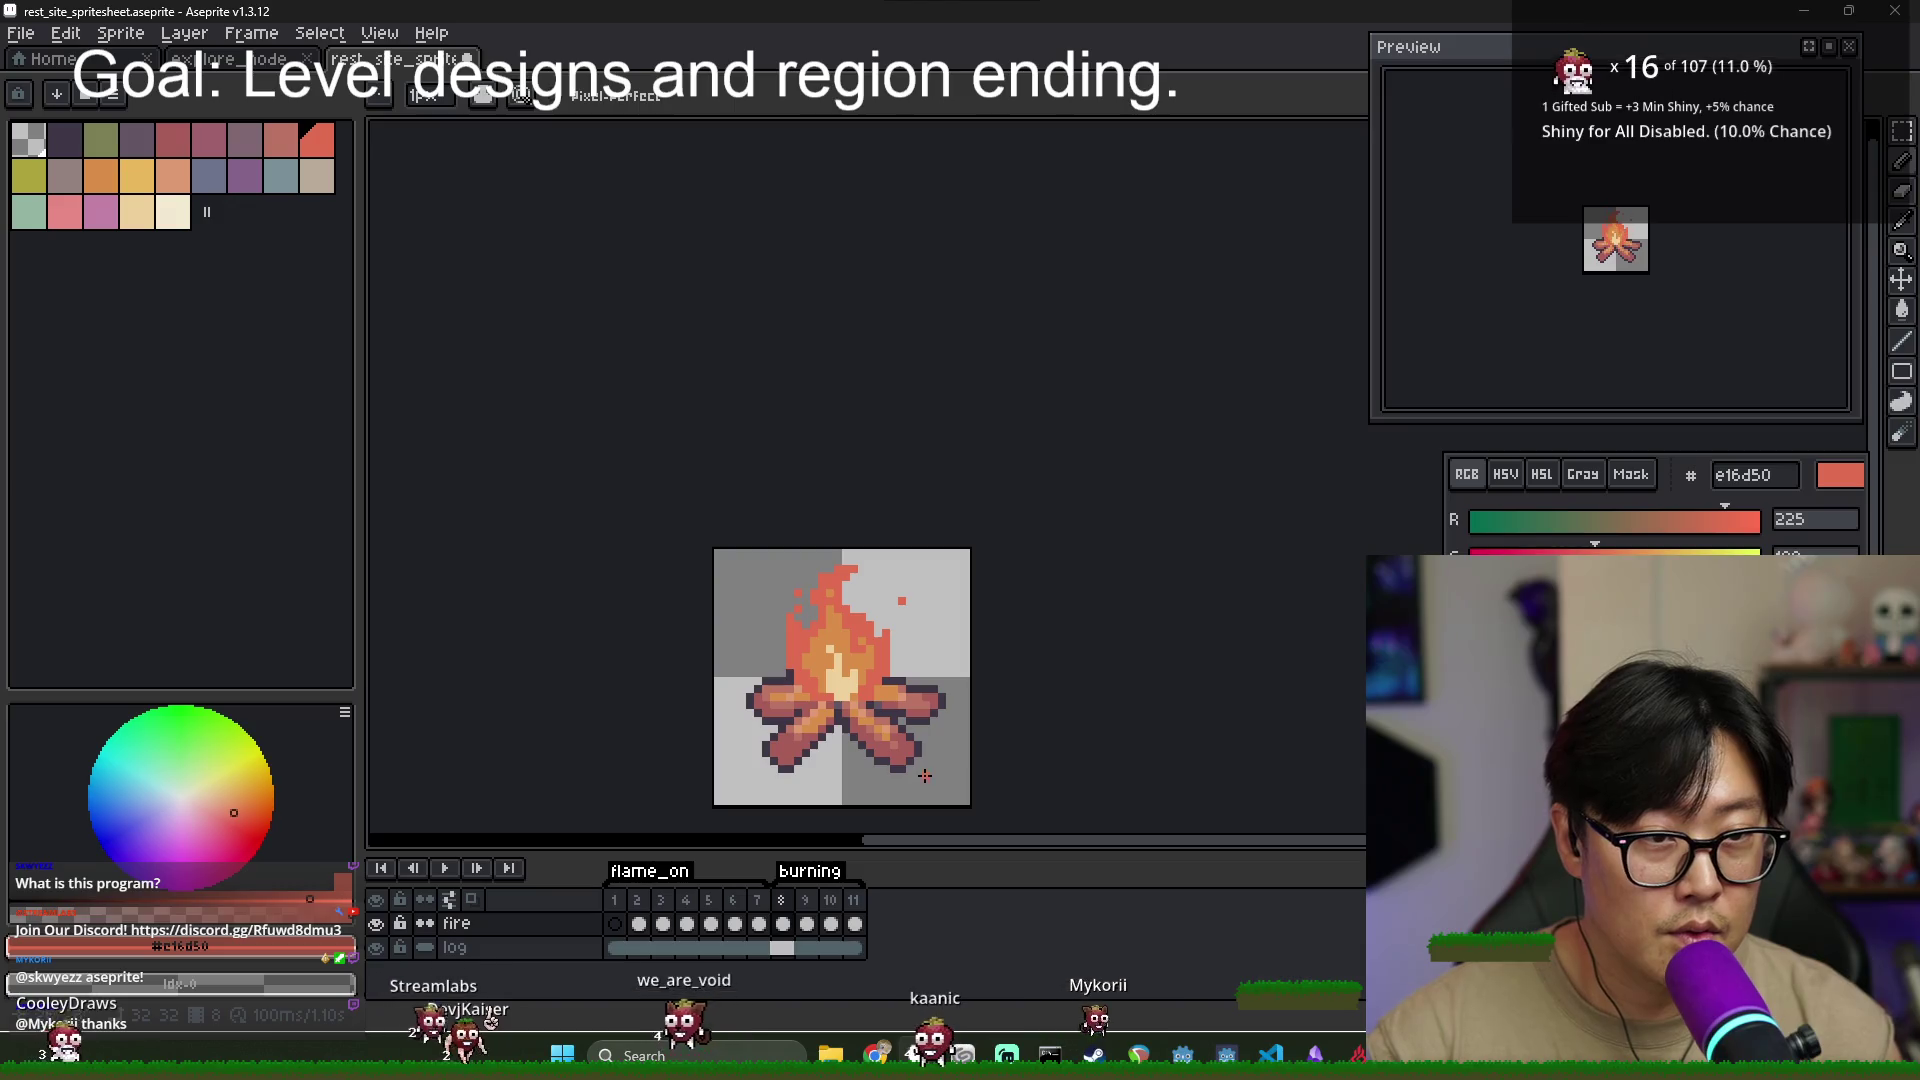
pyautogui.hotkey('ctrl', 'z')
pyautogui.click(909, 625)
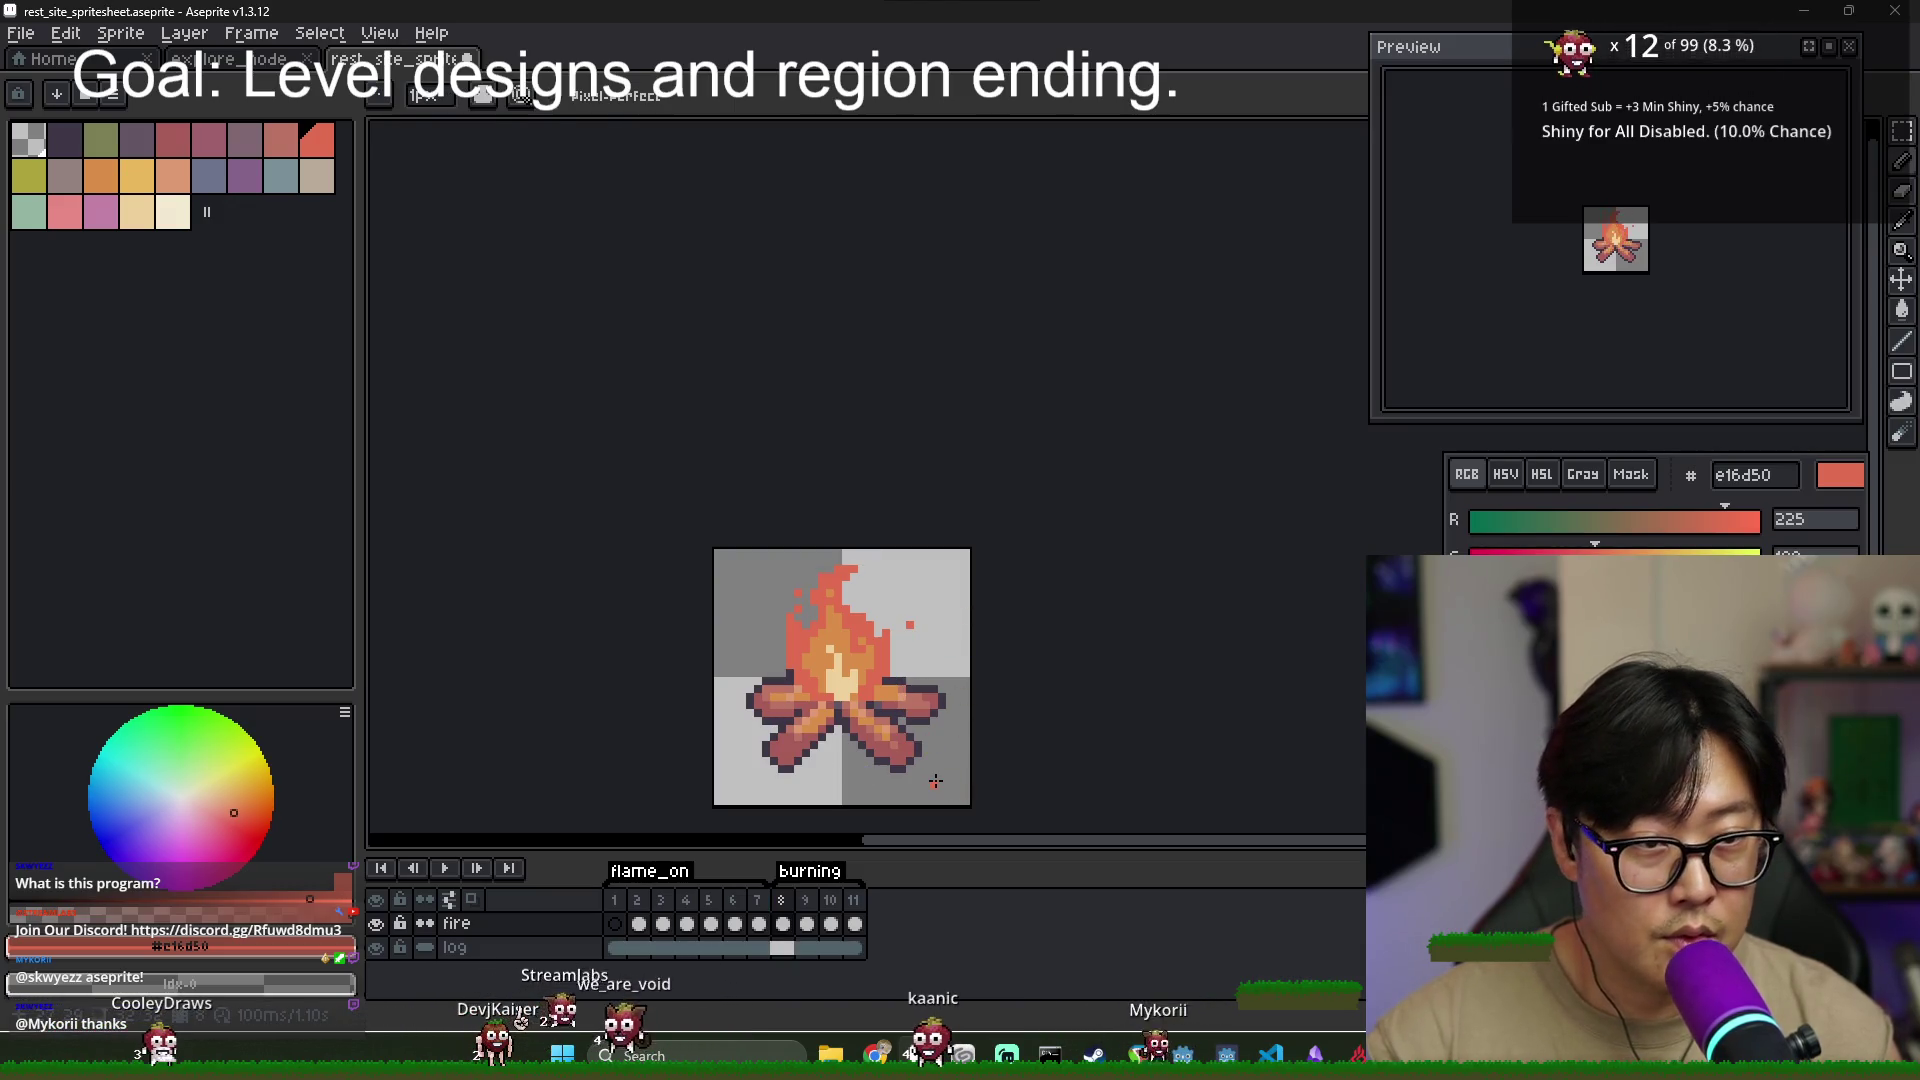
pyautogui.hotkey('ctrl', 'z')
pyautogui.click(908, 610)
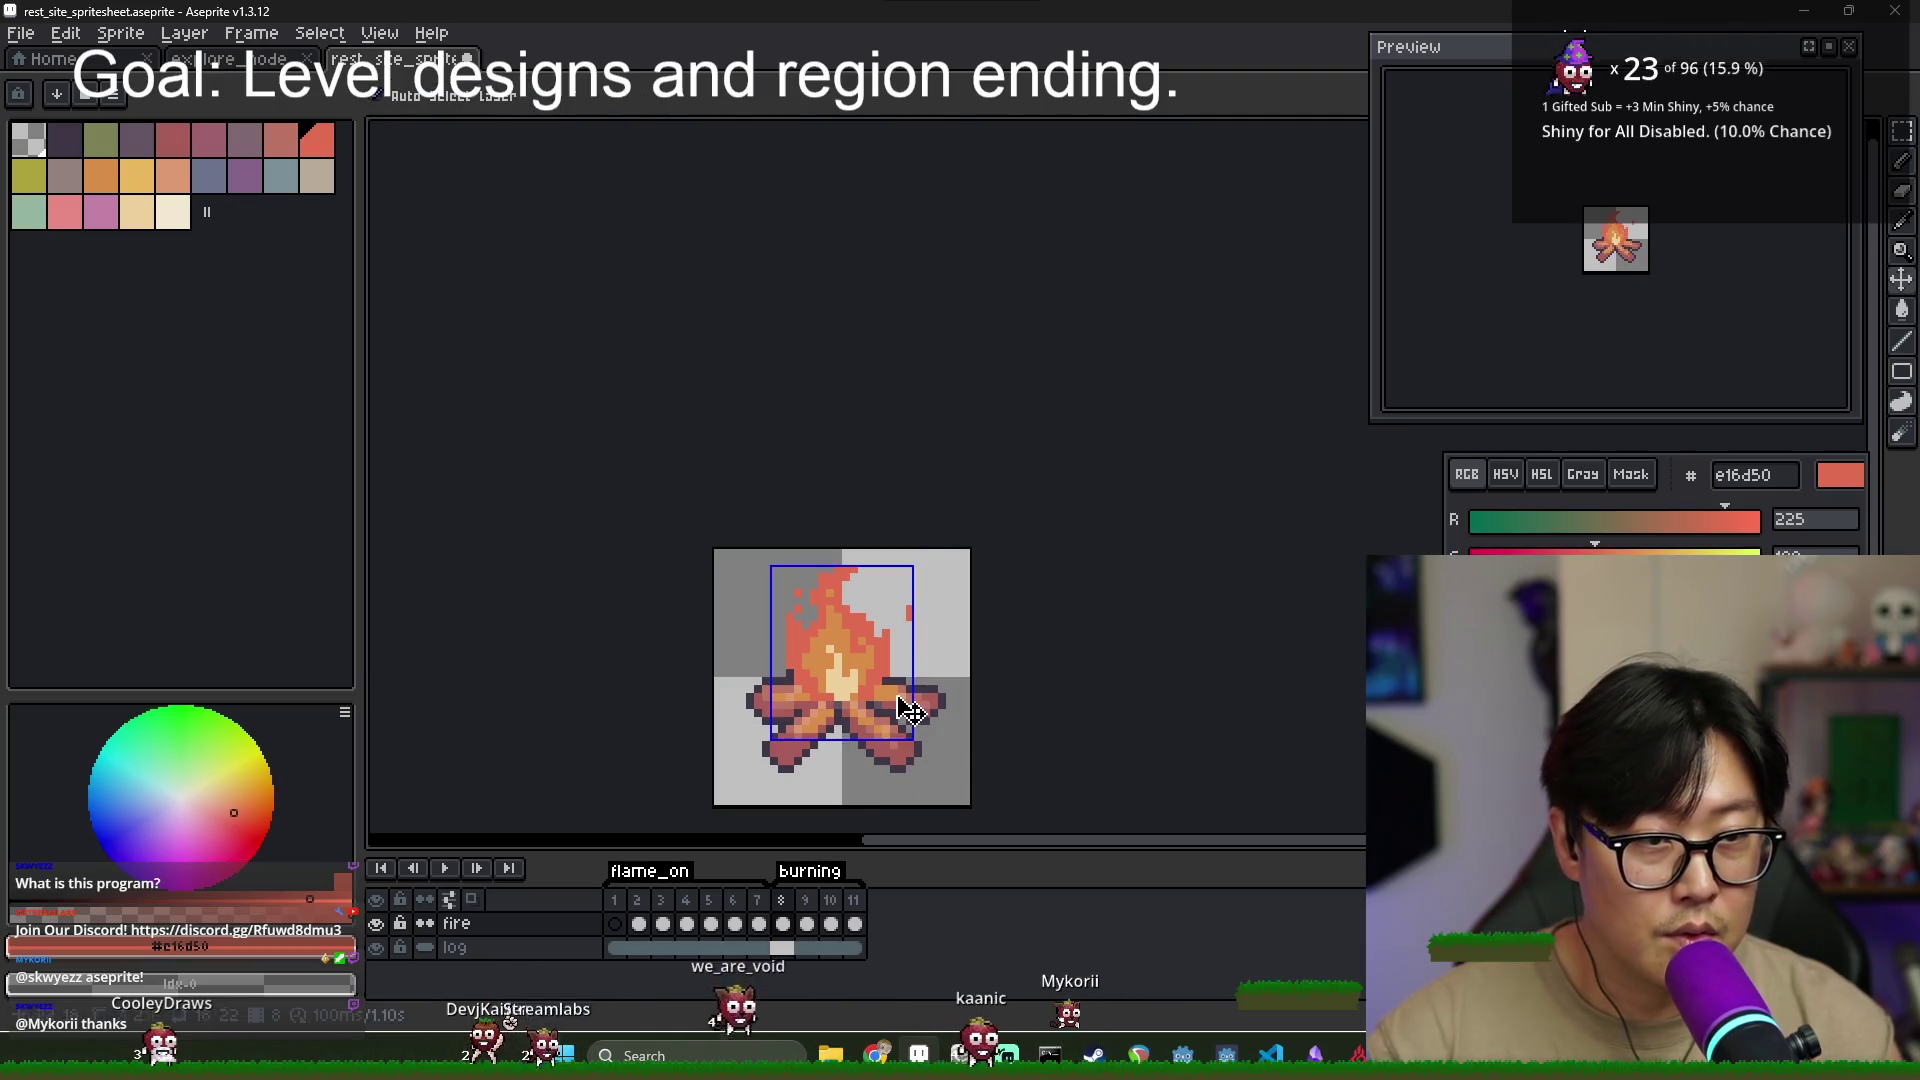
# - Redraw the ember pixel nearer the flame tip and pan the canvas back to centre
pyautogui.hotkey('ctrl', 'z')
pyautogui.click(894, 604)
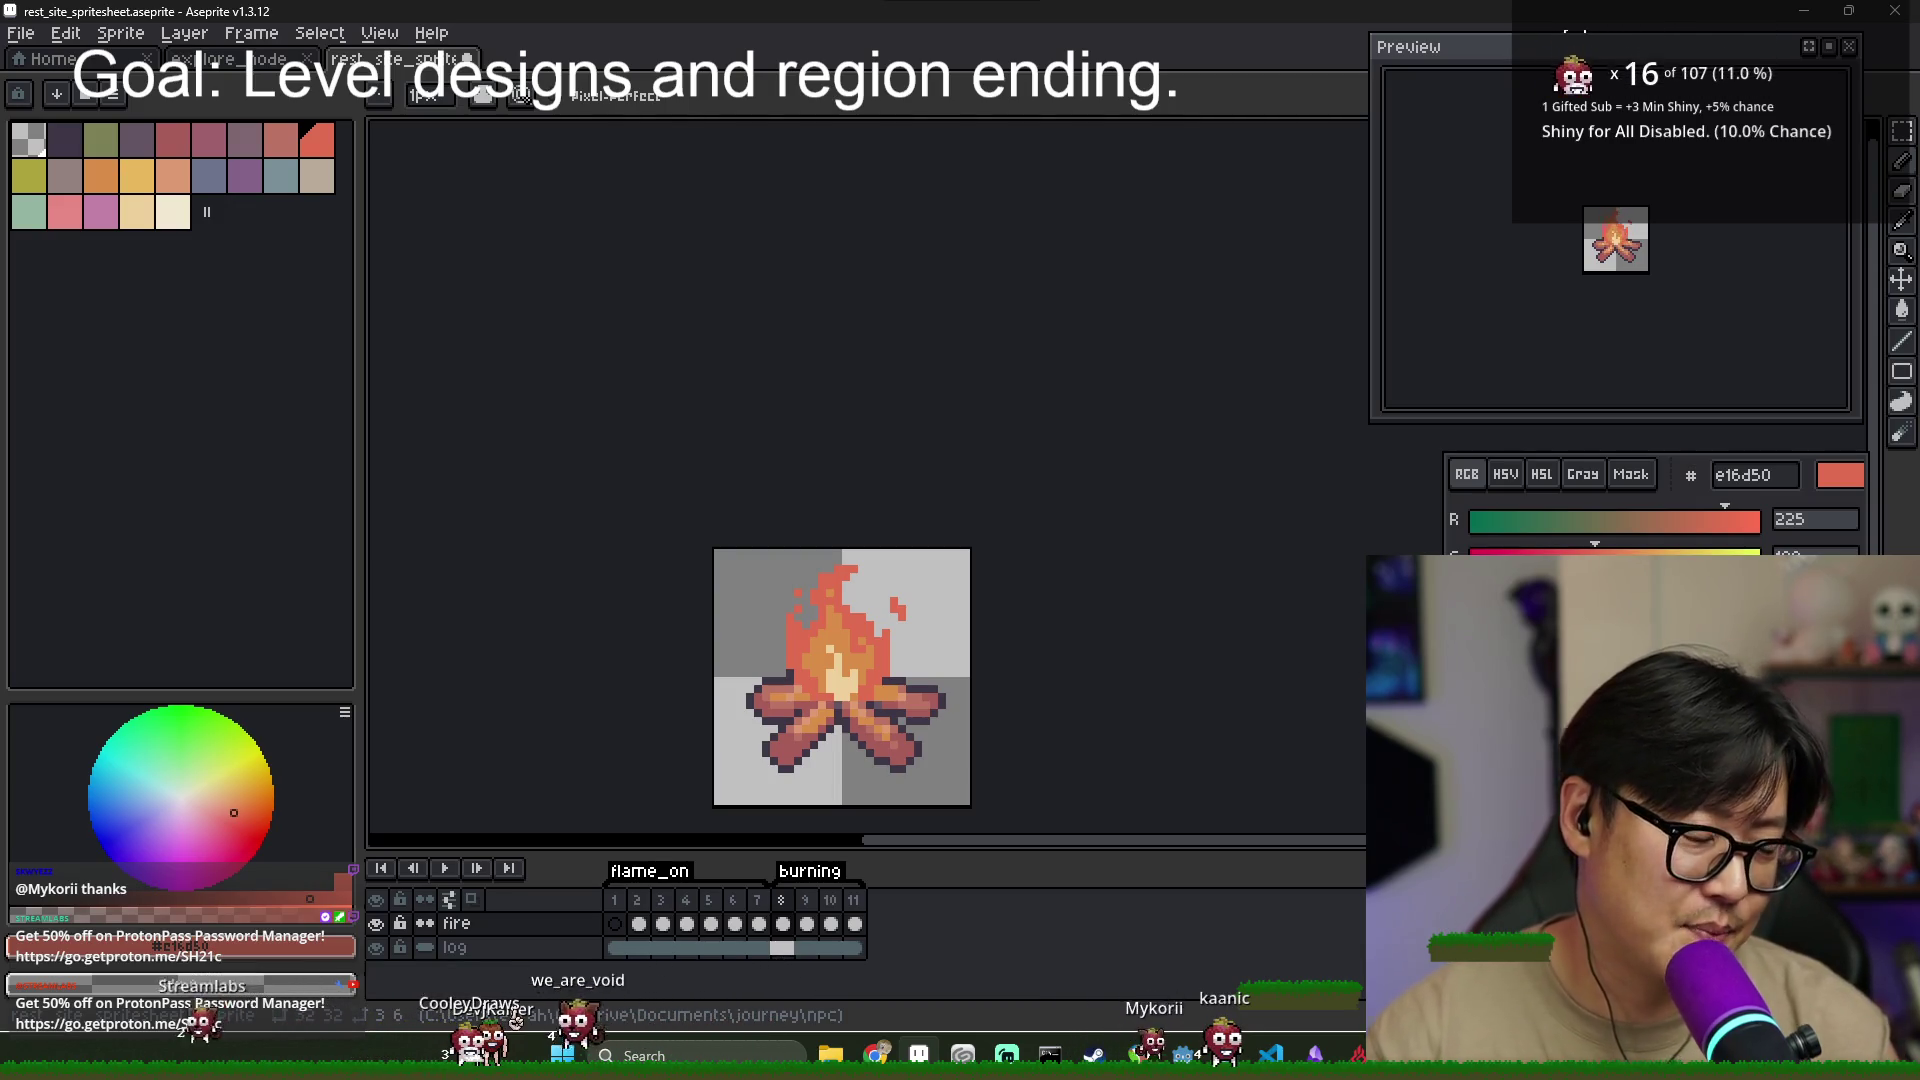
pyautogui.moveTo(1187, 853); pyautogui.dragTo(1235, 665)
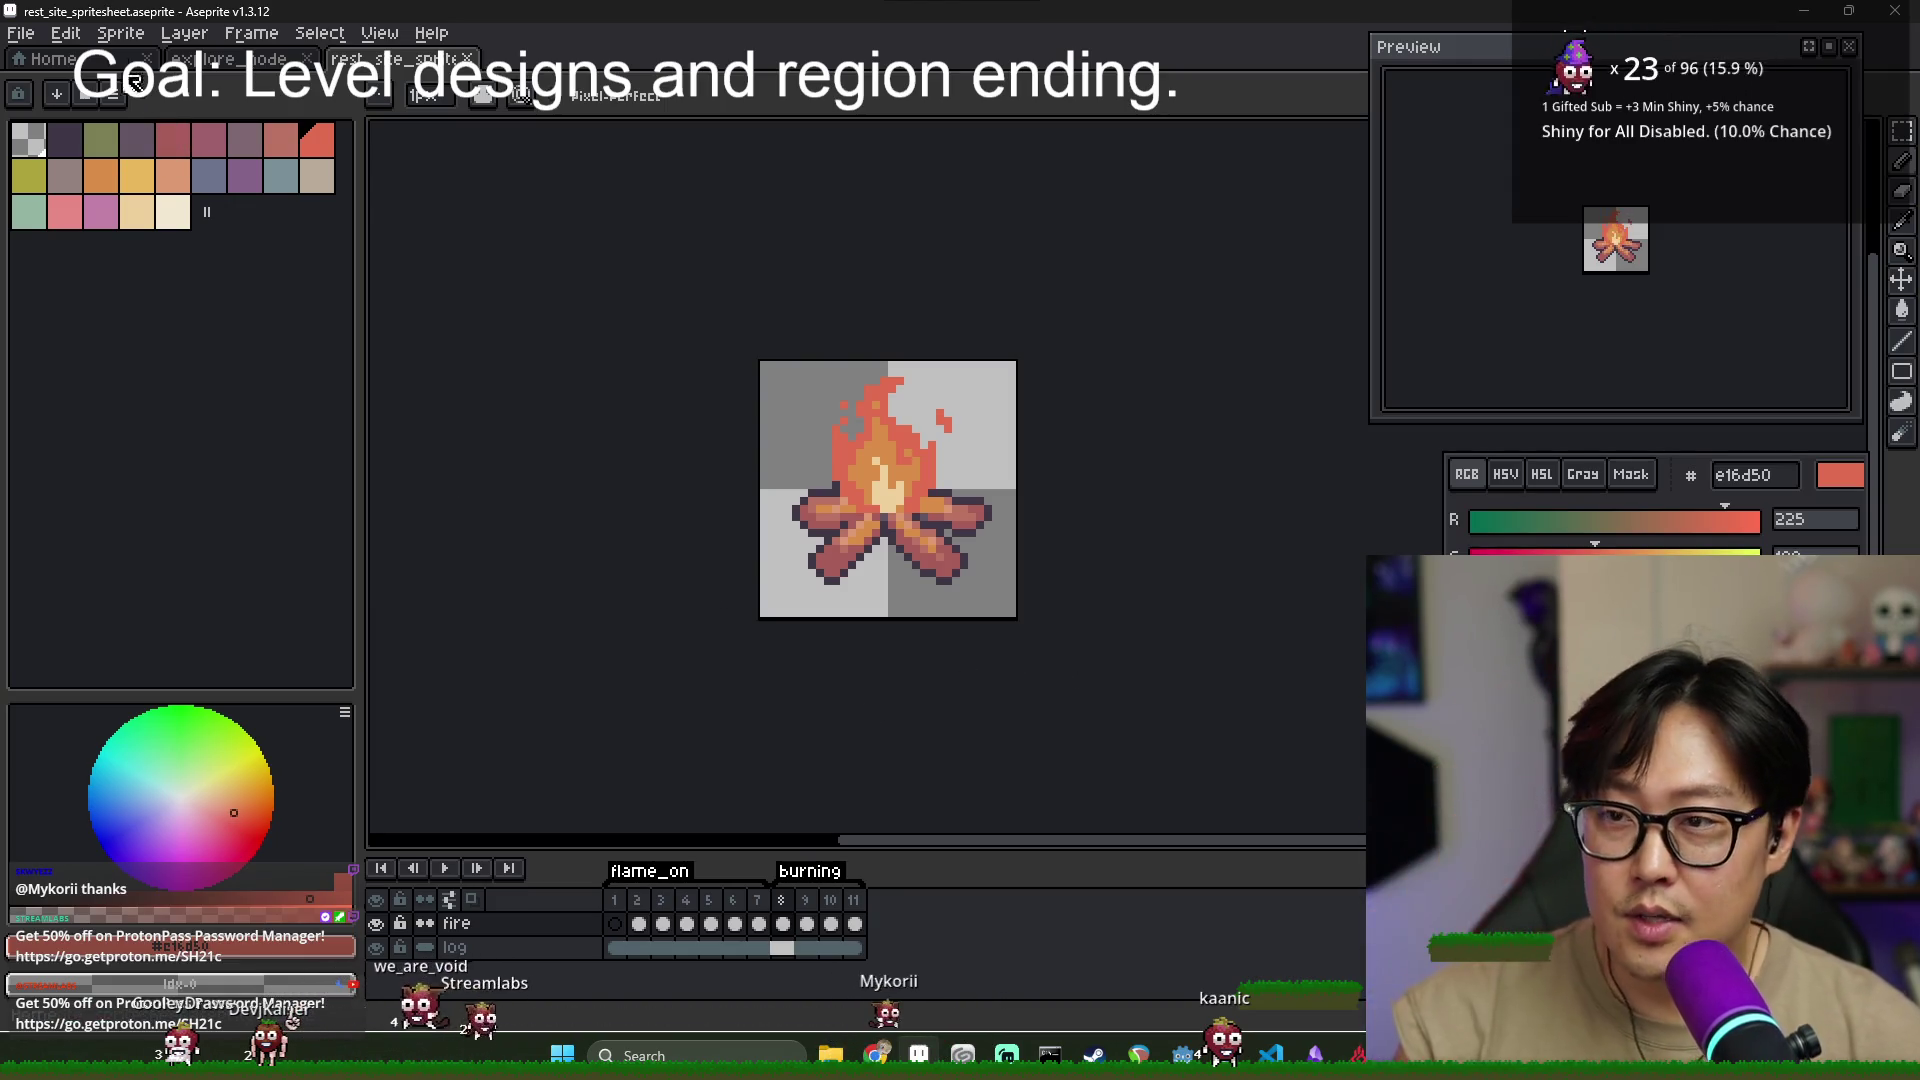
pyautogui.click(21, 33)
# - Export the campfire animation as the sprite sheet rest_site_spritesheet.png
pyautogui.moveTo(101, 237)
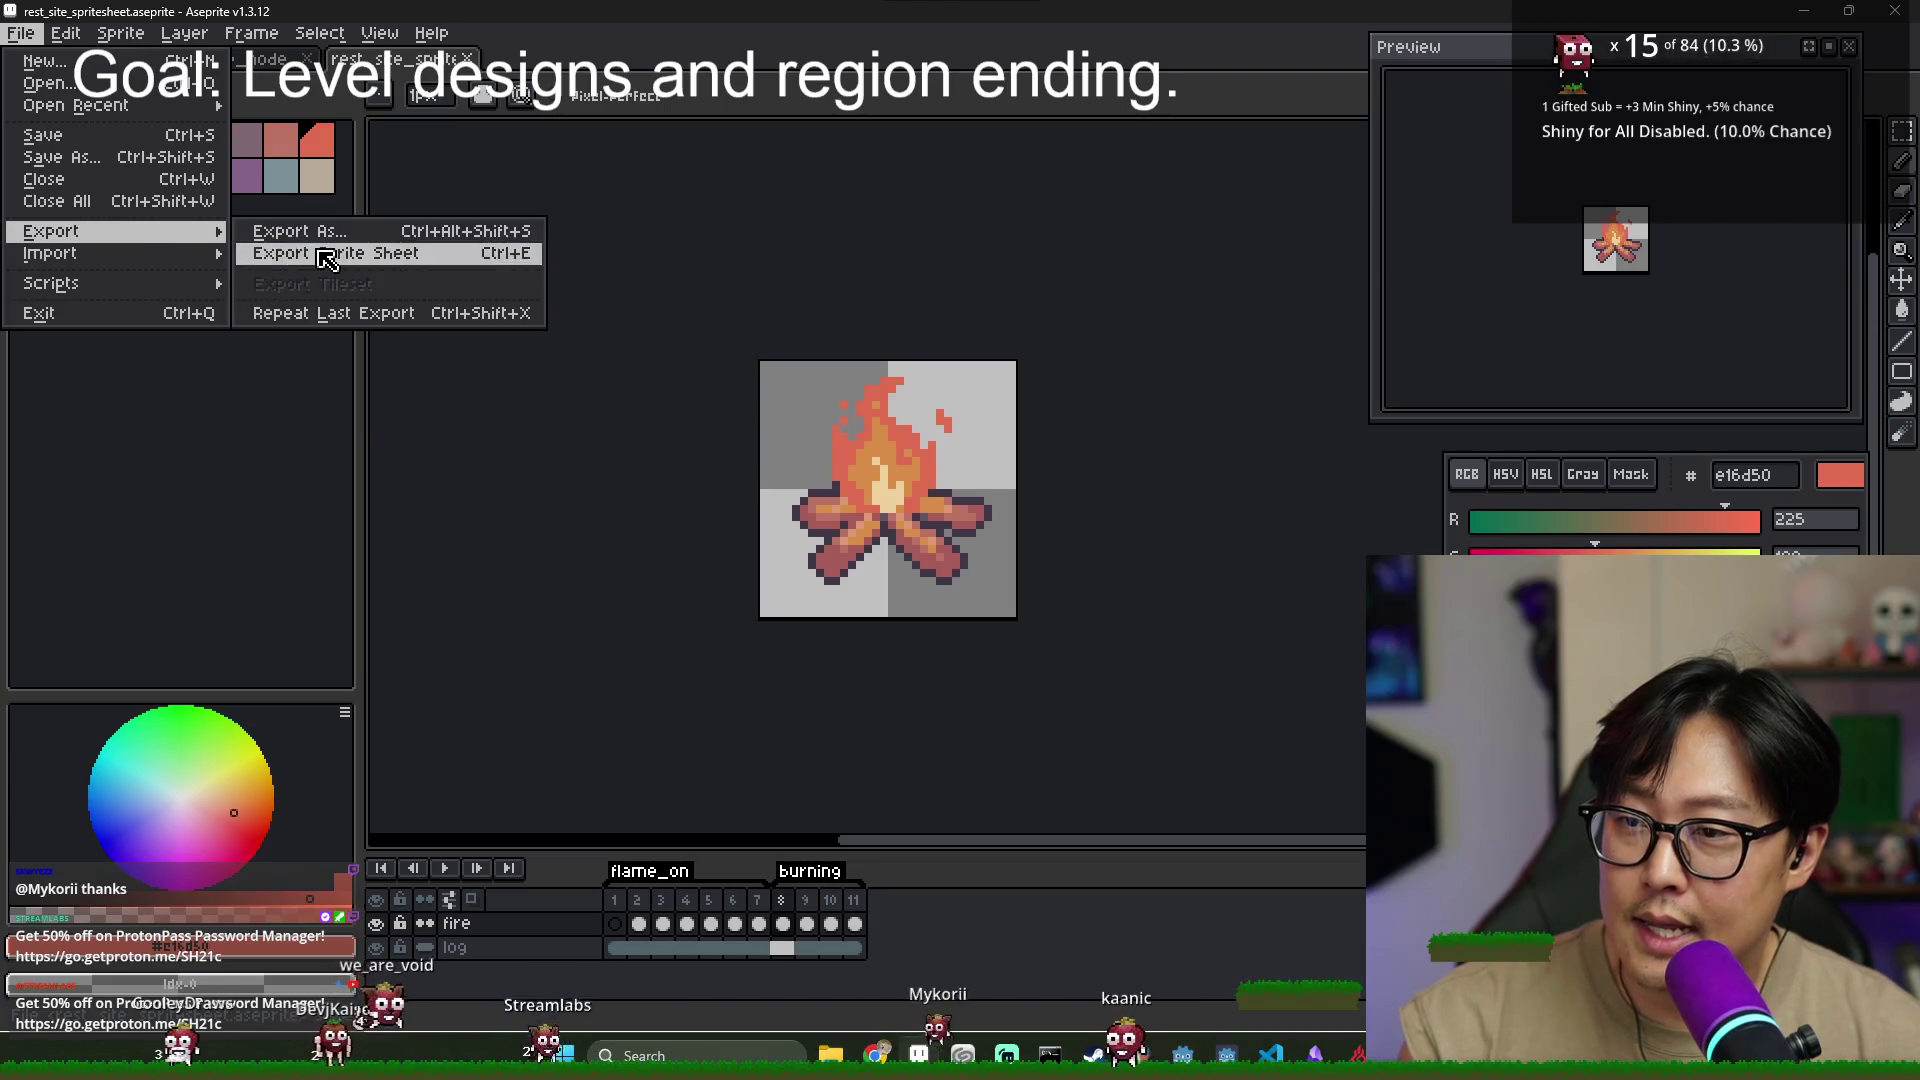
pyautogui.click(340, 253)
pyautogui.click(300, 312)
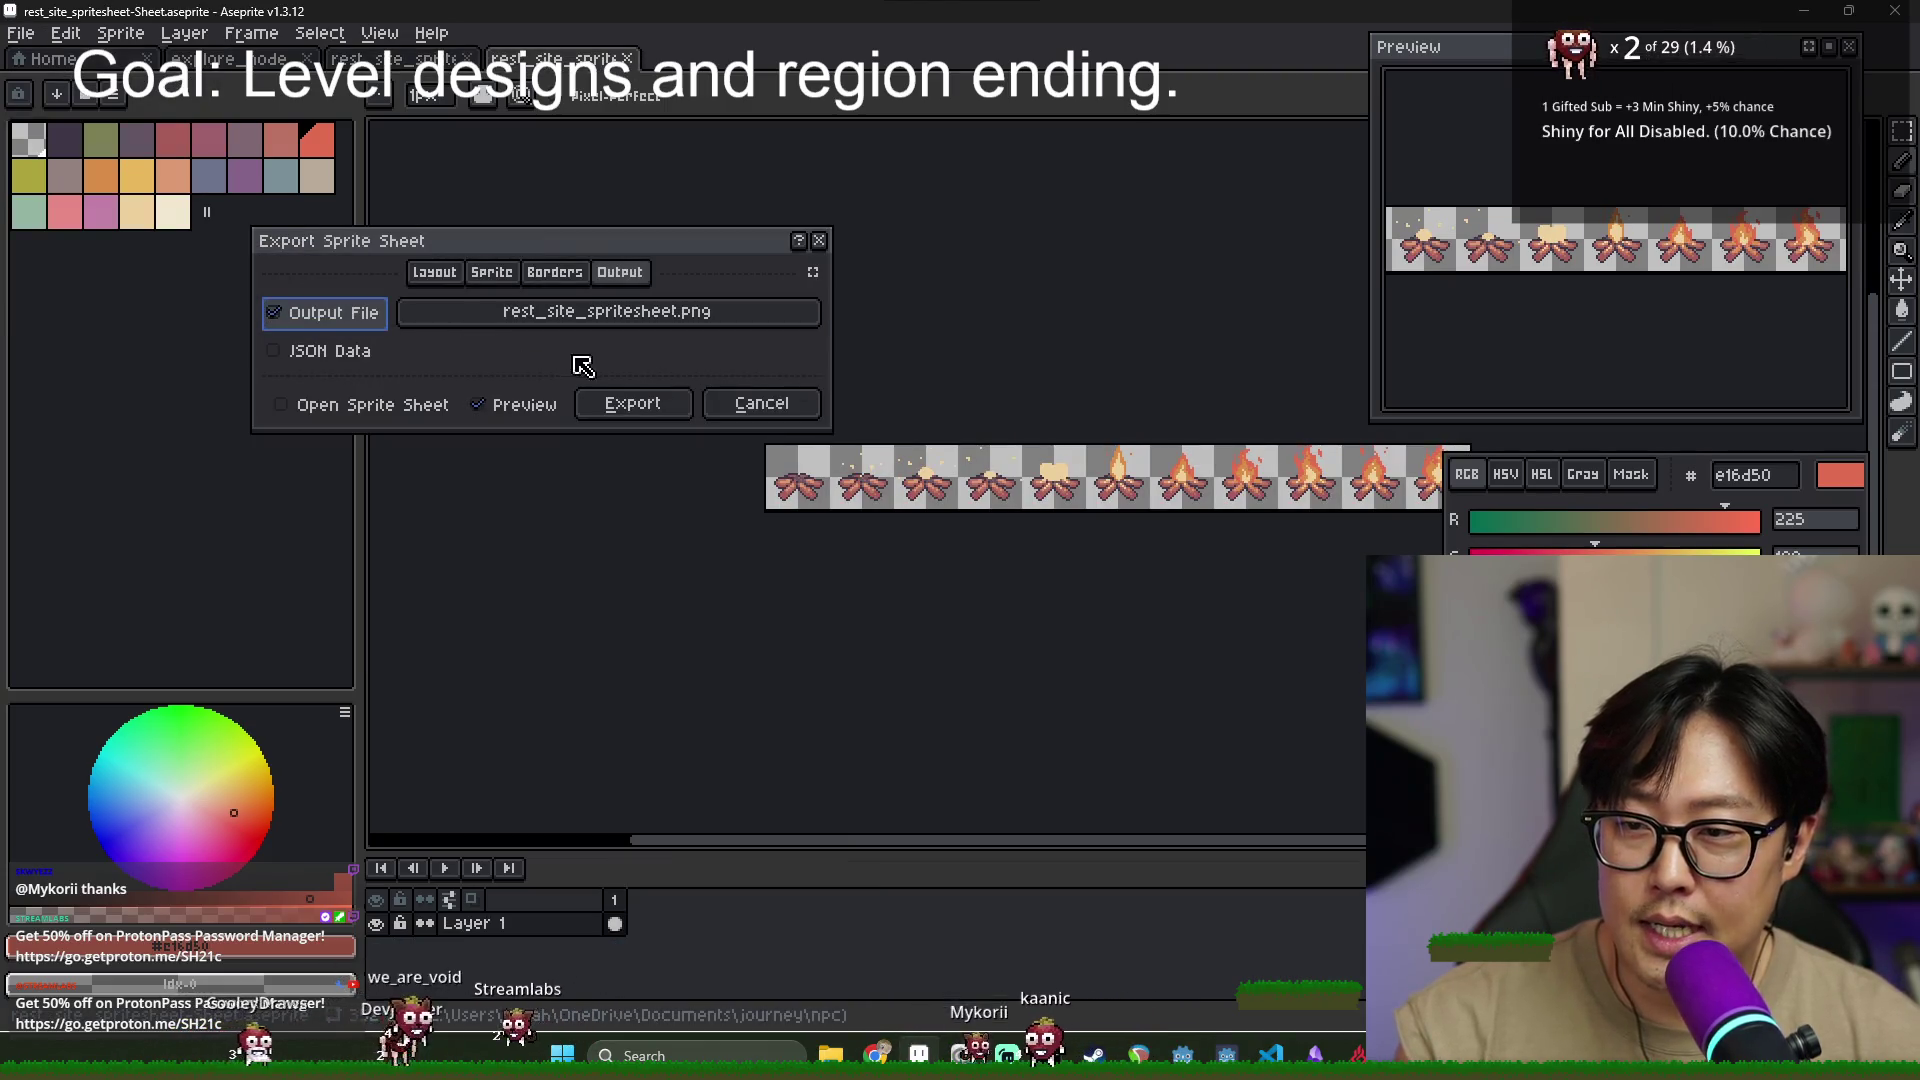
pyautogui.click(642, 410)
# - Switch to Godot Engine's RestSiteNPC scene
pyautogui.hotkey('alt', 'Tab')
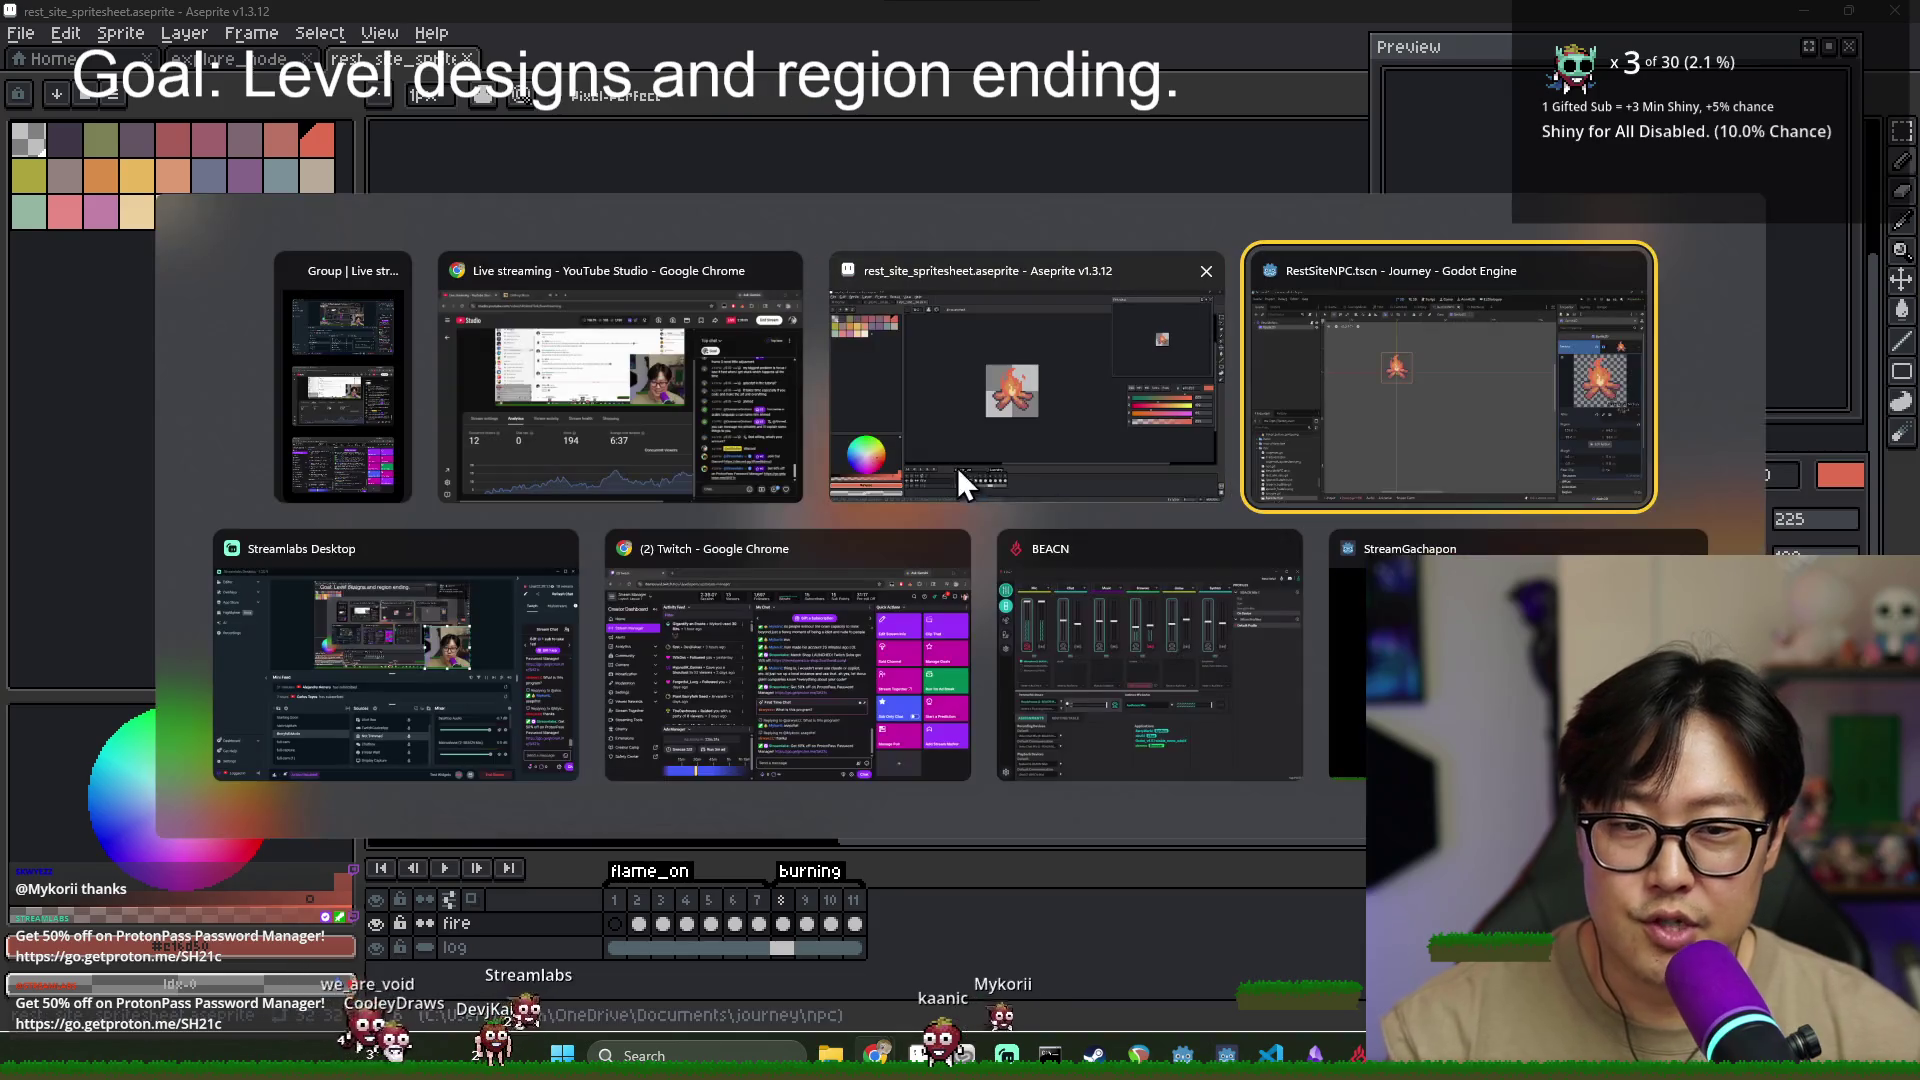
pyautogui.hotkey('alt', 'Tab')
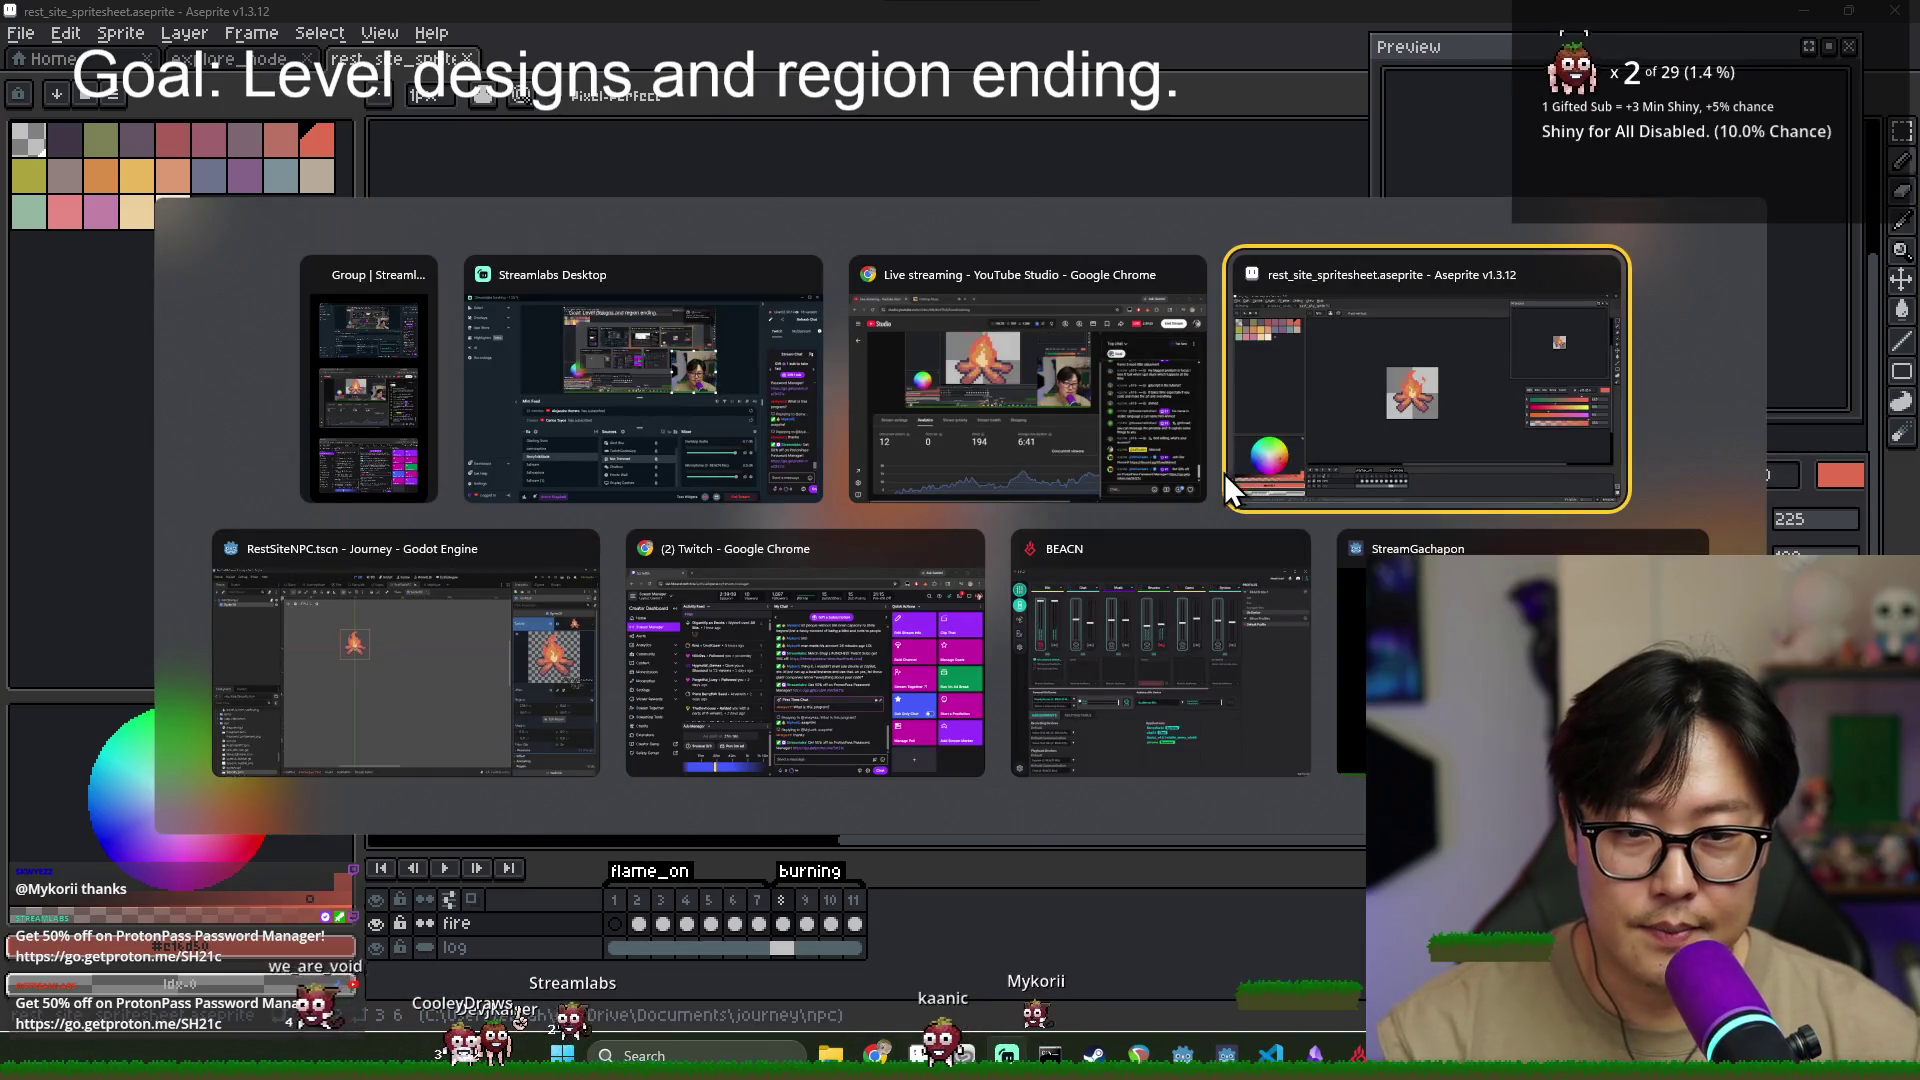
pyautogui.click(470, 652)
pyautogui.rightClick(140, 176)
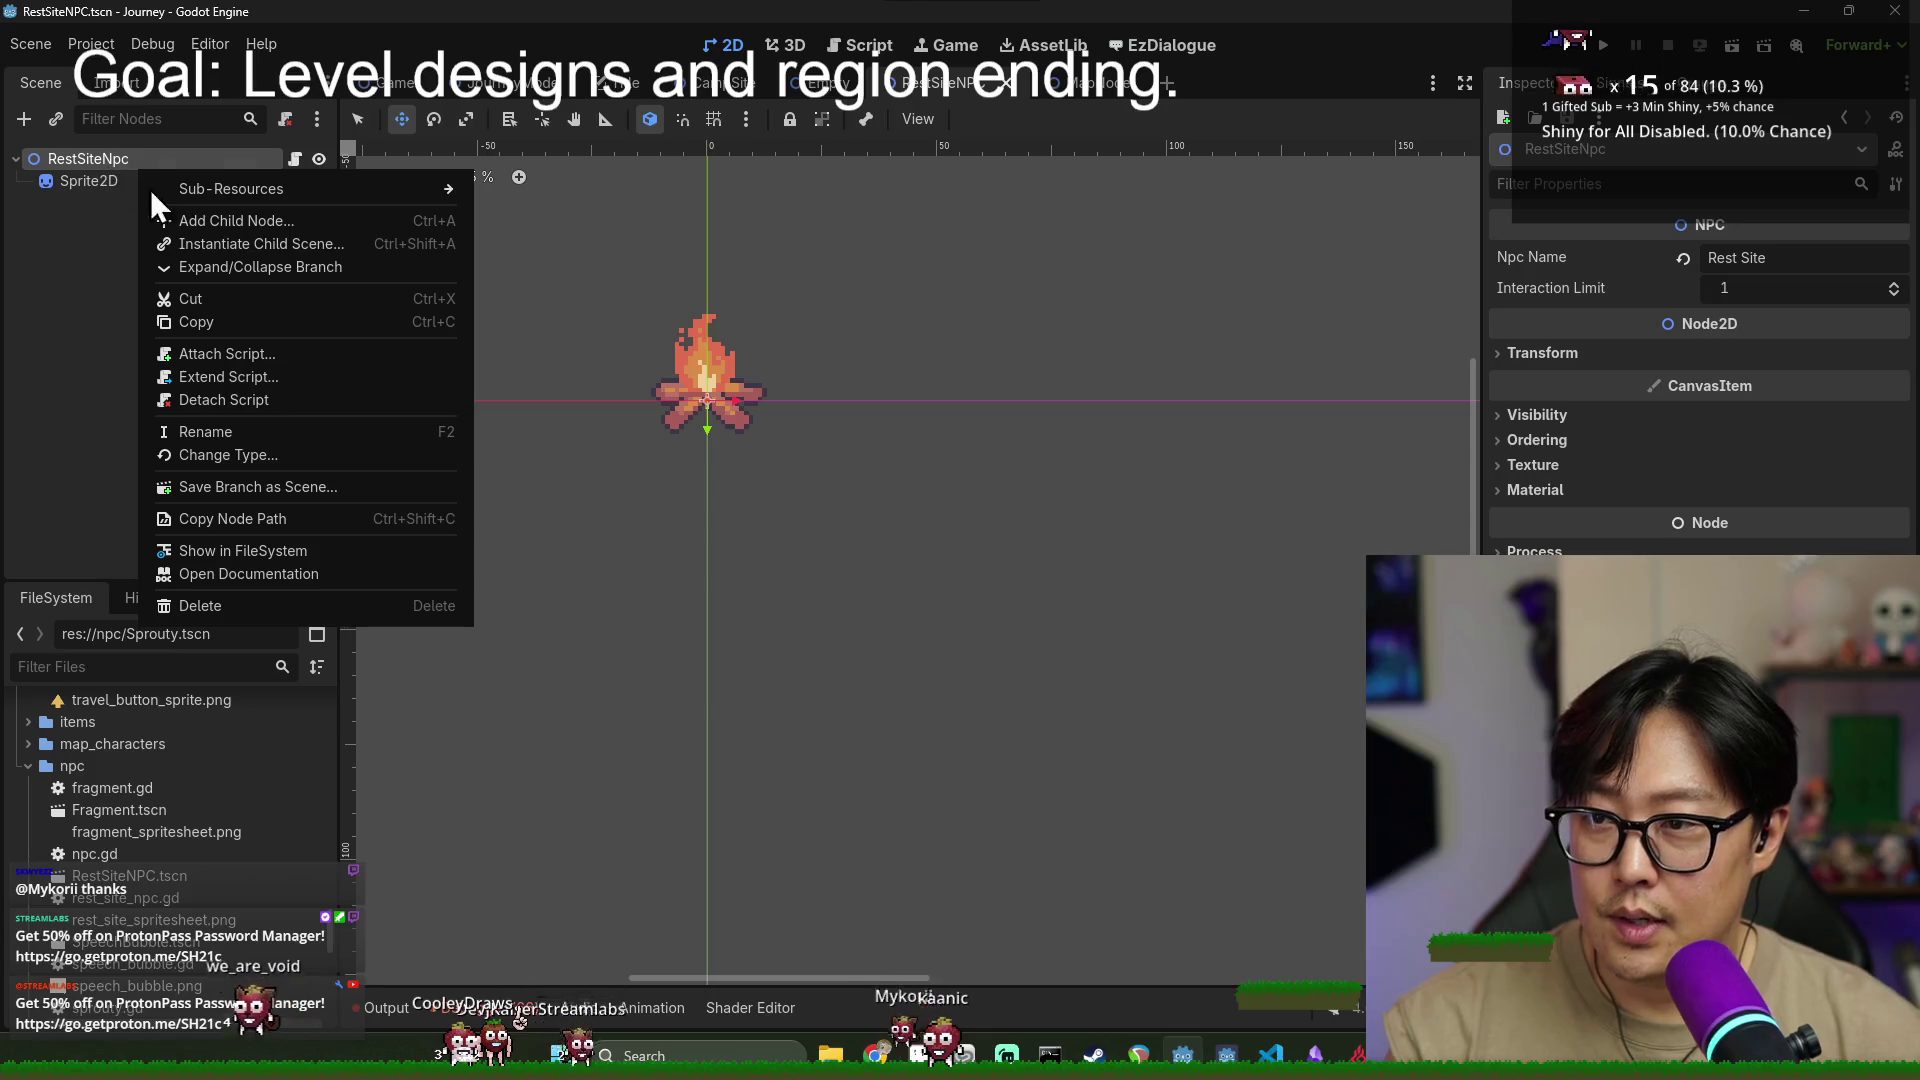
# - Add an AnimatedSprite2D child node to RestSiteNpc
pyautogui.click(409, 216)
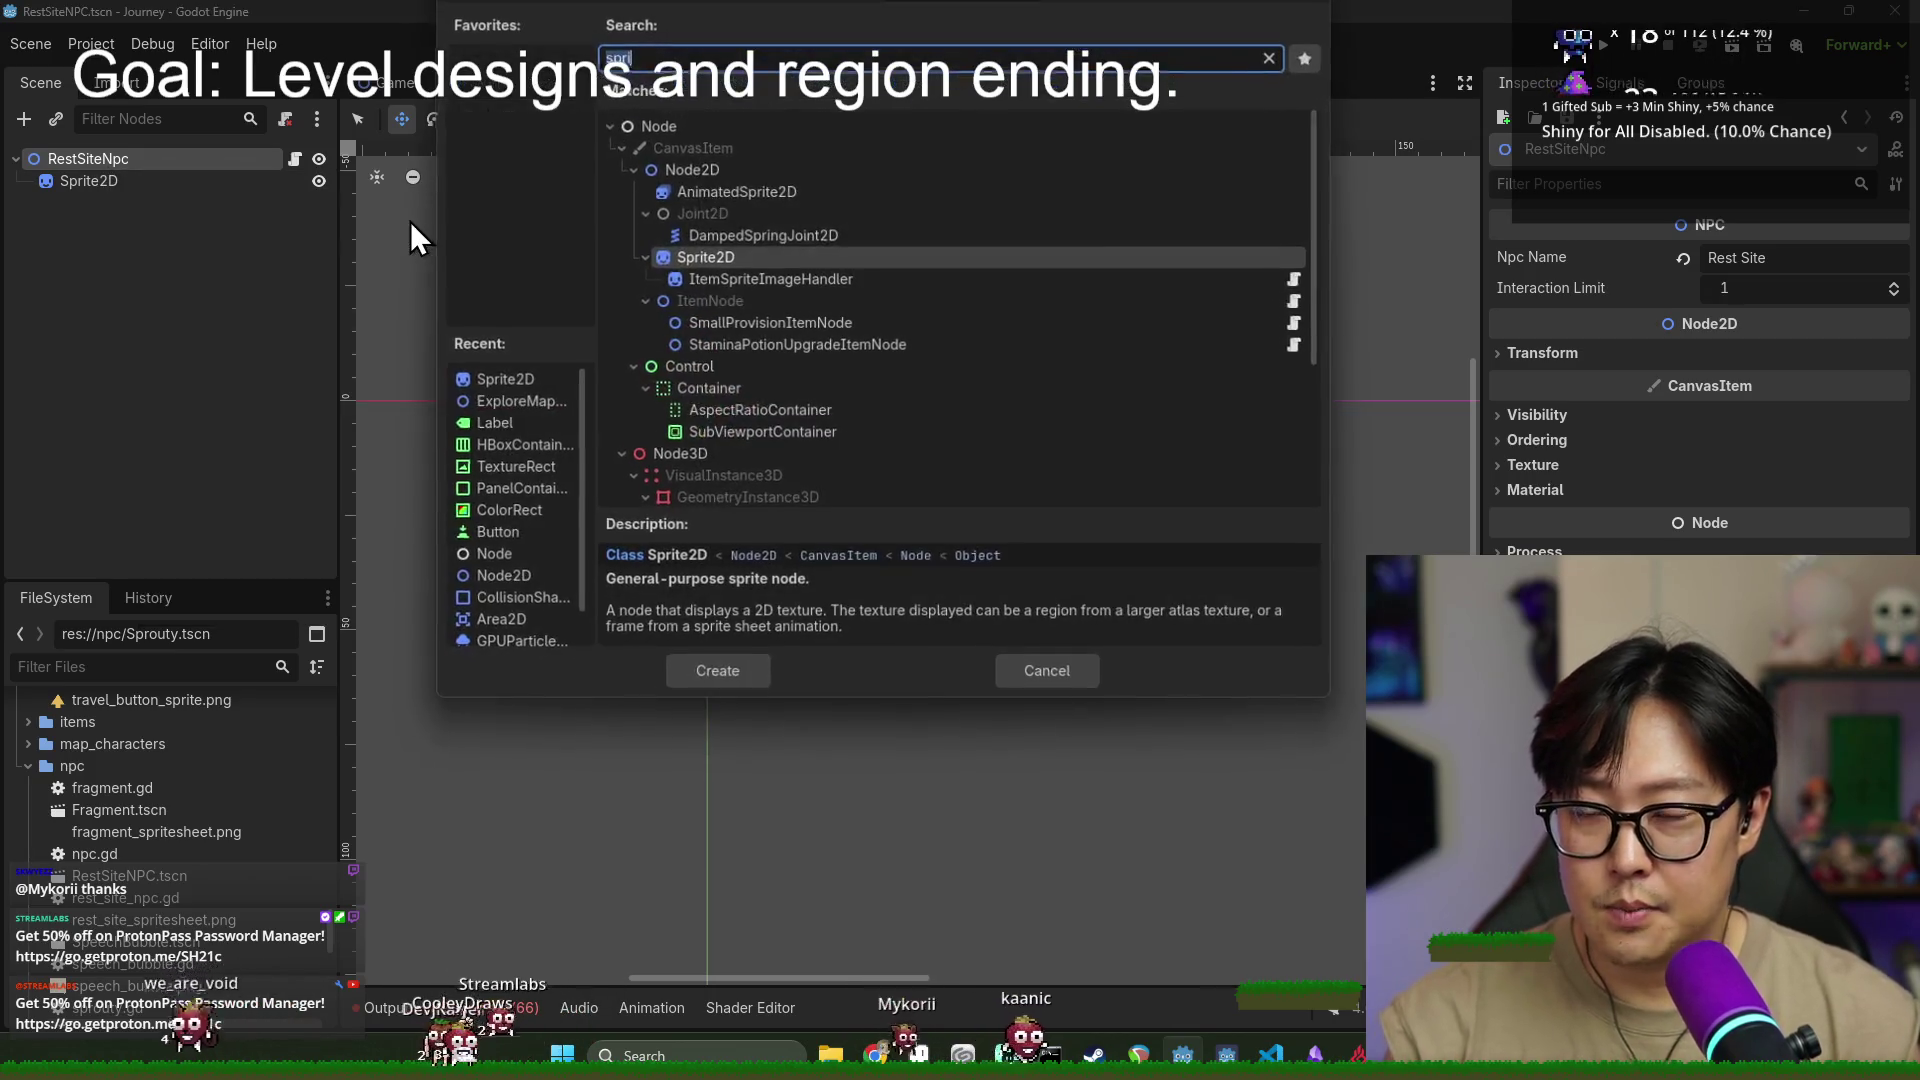
pyautogui.write('animated')
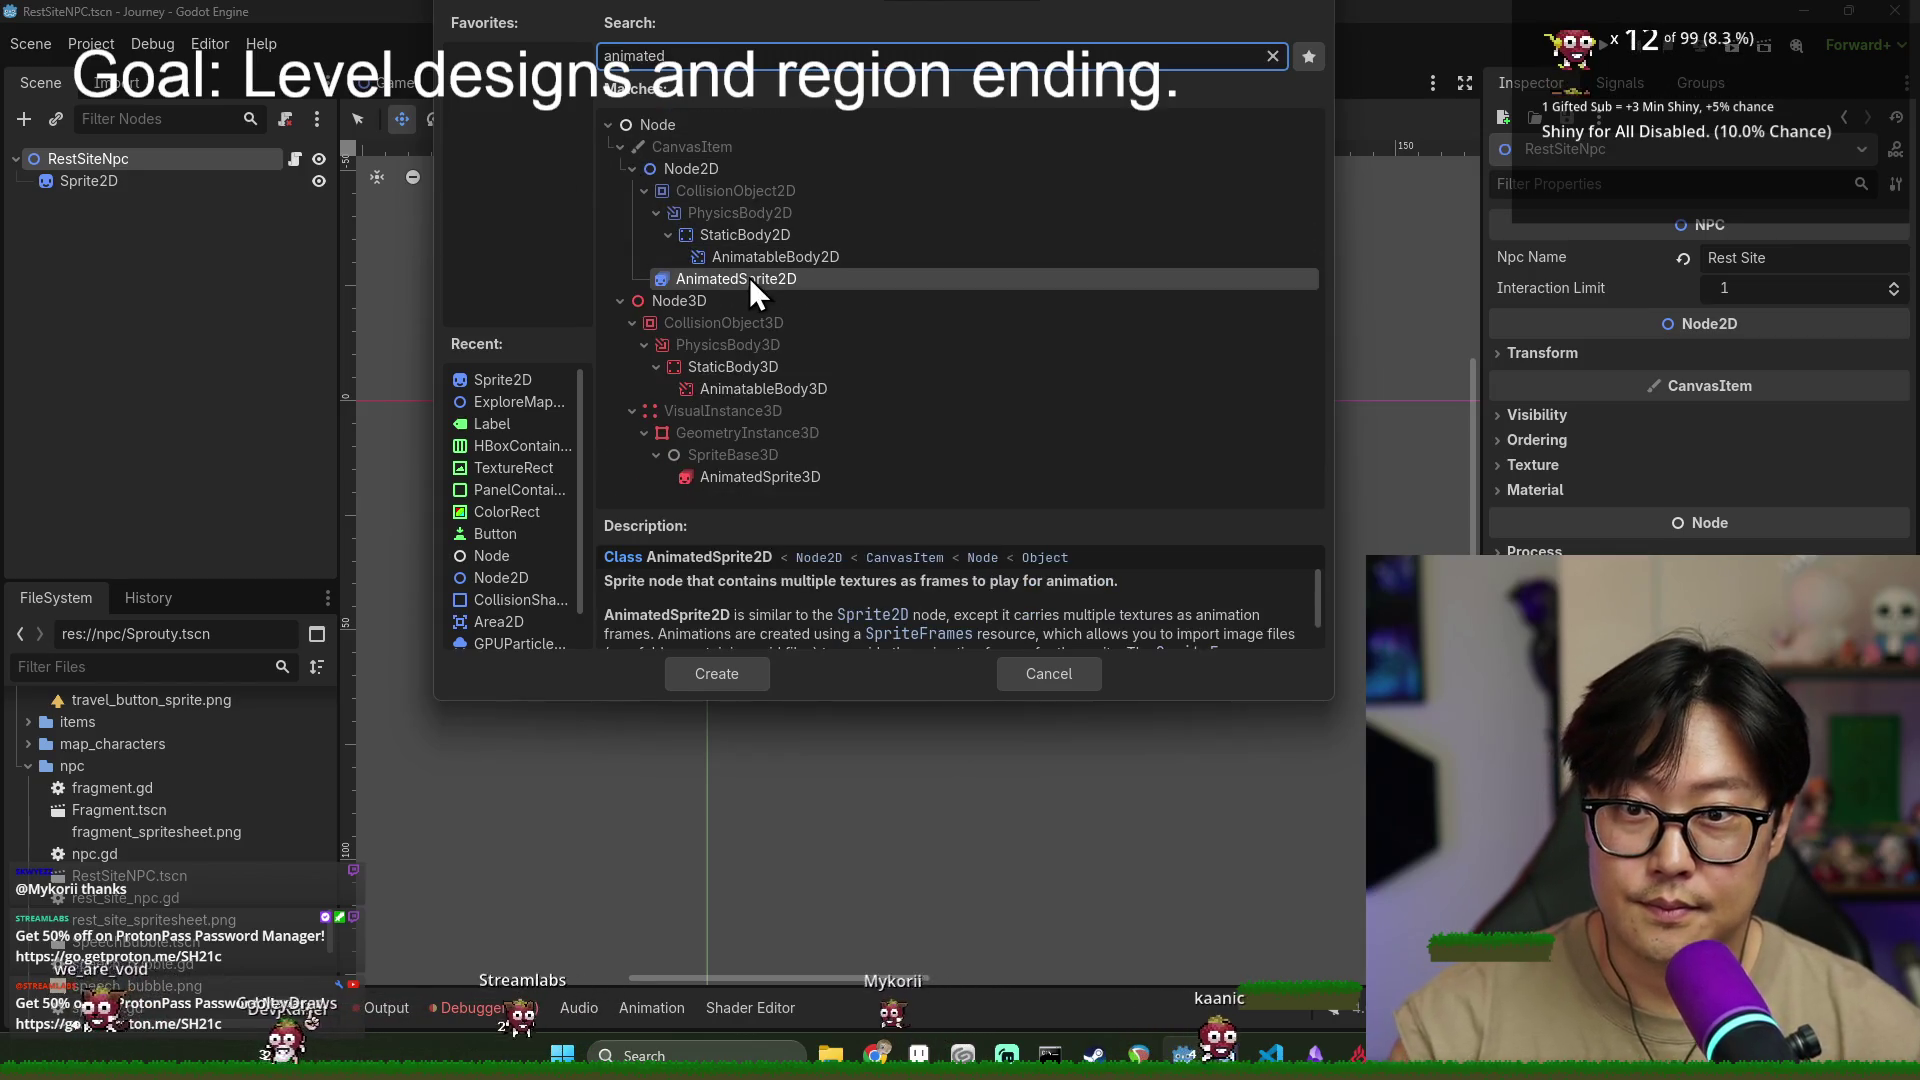
pyautogui.doubleClick(748, 278)
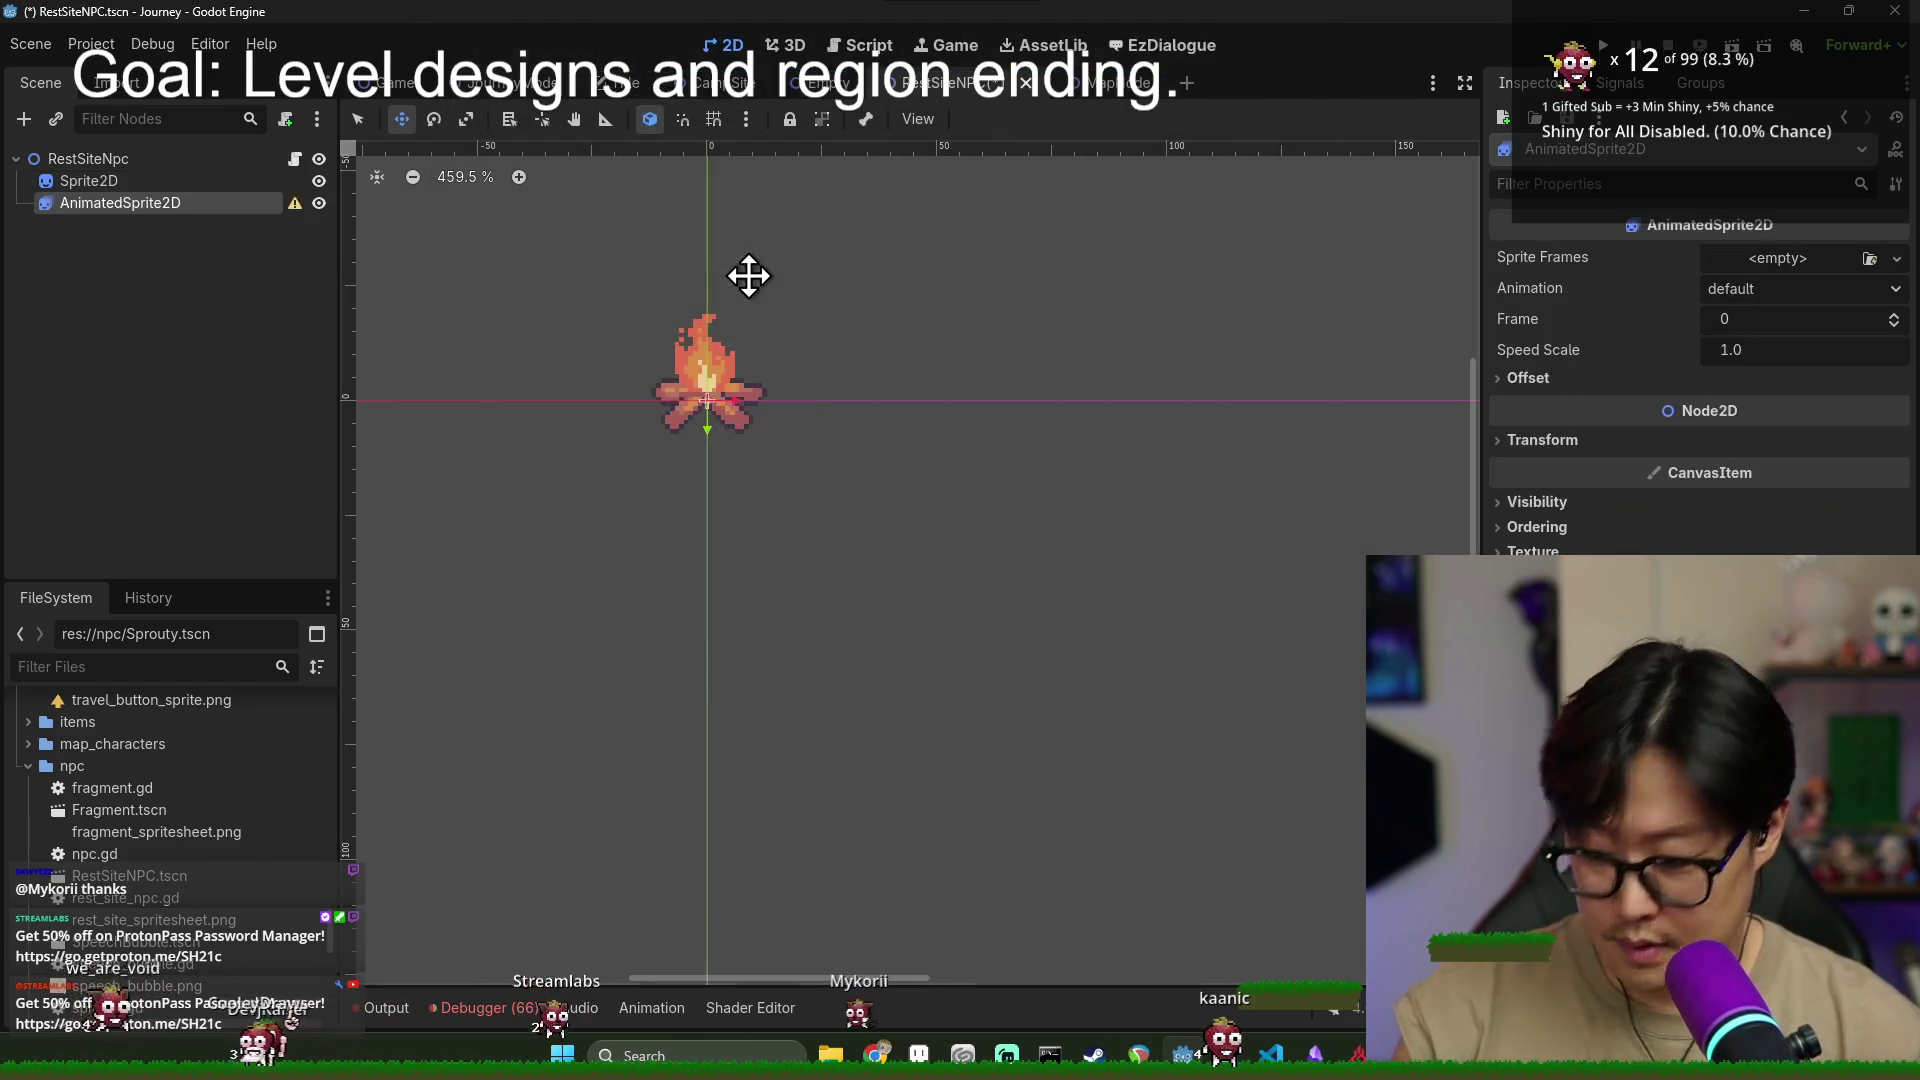
# - Give the AnimatedSprite2D a new SpriteFrames resource and open it for editing
pyautogui.click(1866, 257)
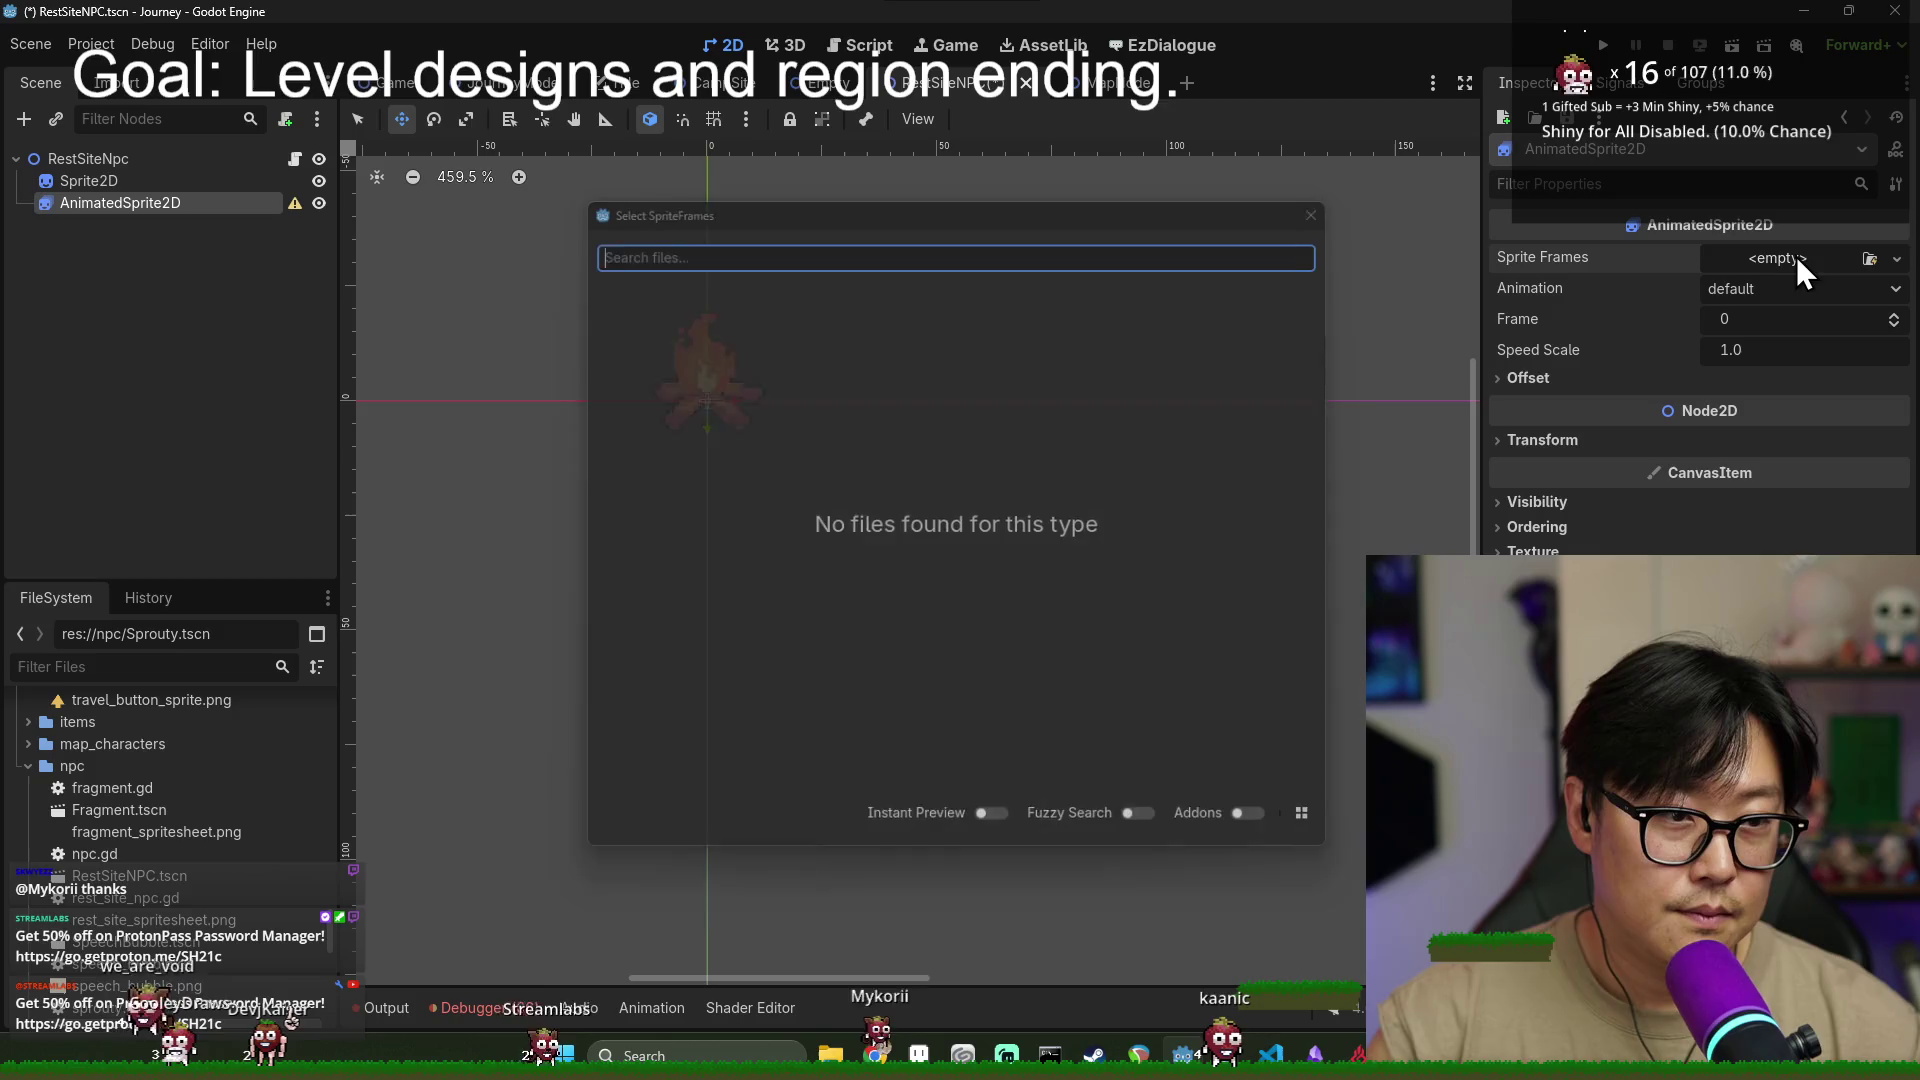
pyautogui.click(1334, 199)
pyautogui.click(1778, 257)
pyautogui.click(1808, 312)
pyautogui.click(1786, 262)
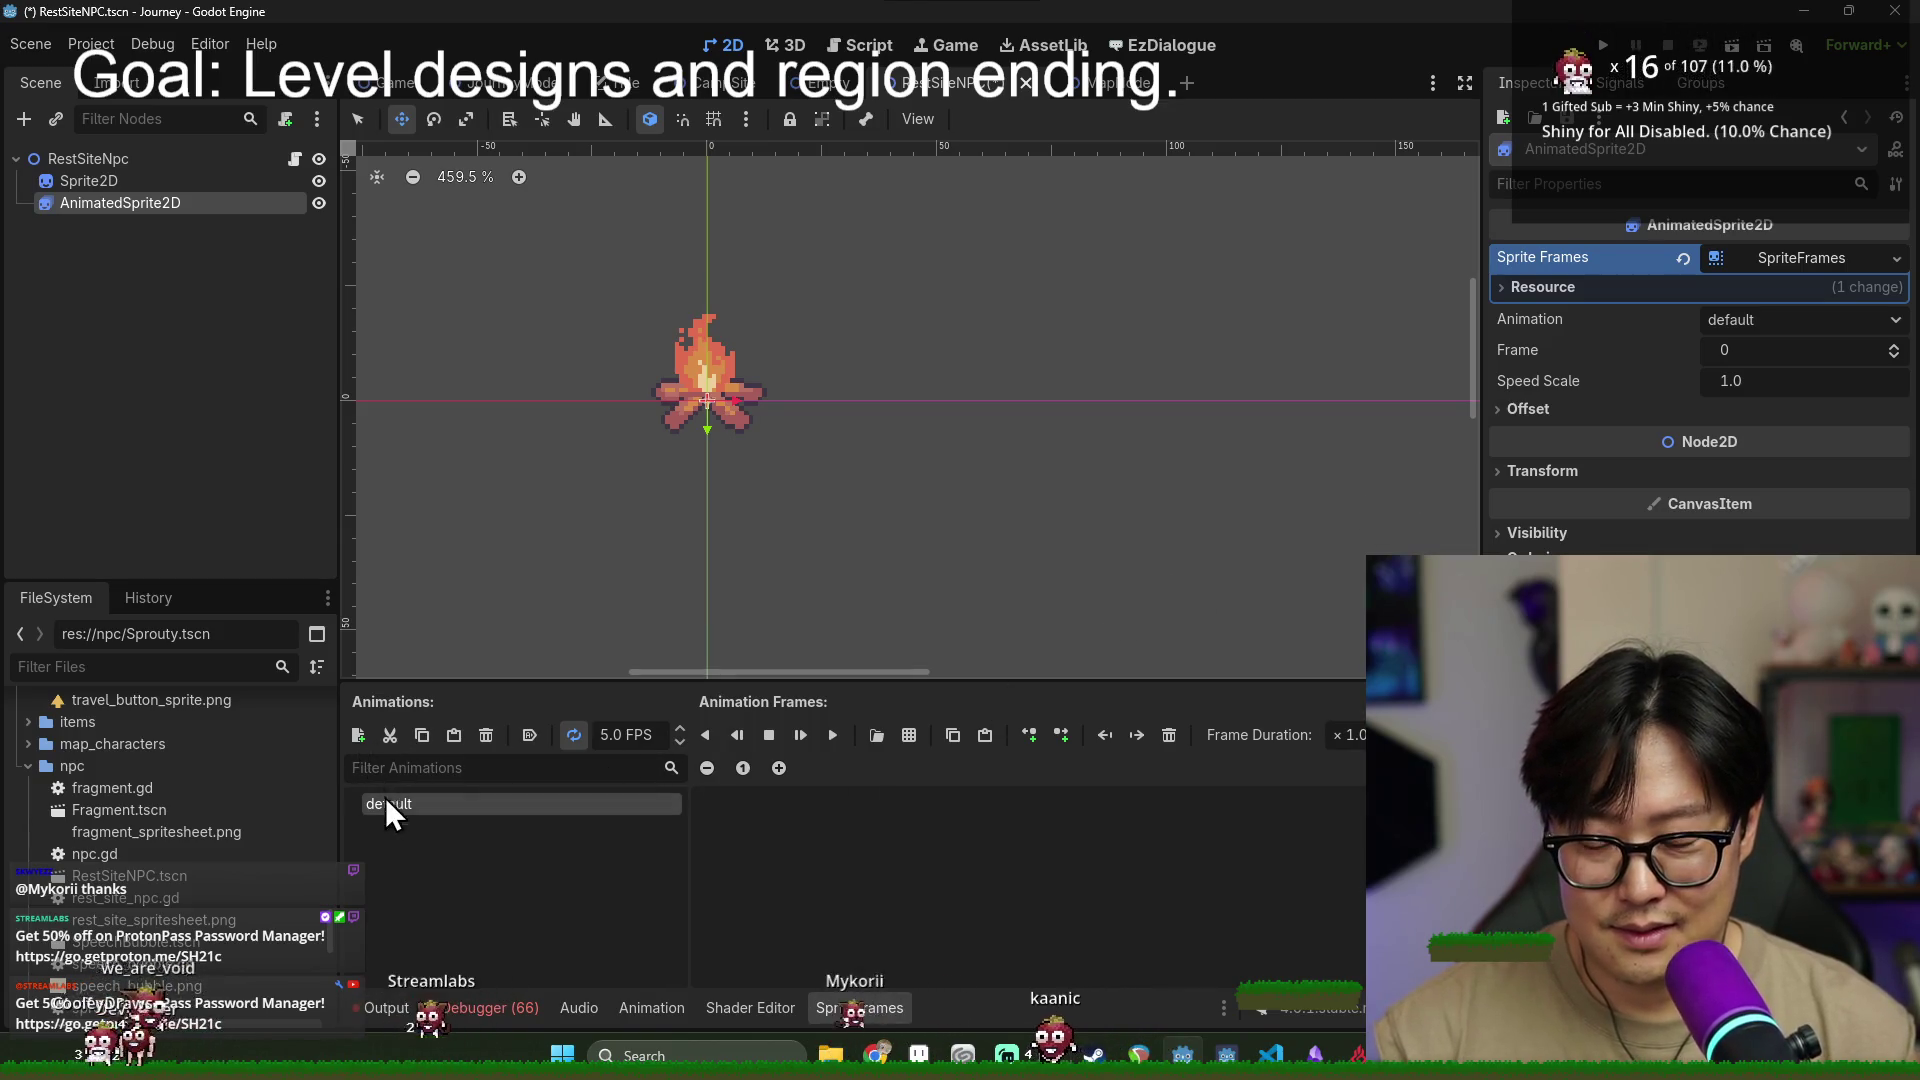
# - Rename the default animation to burning and add animations named flame_on and off
pyautogui.click(356, 739)
pyautogui.doubleClick(421, 808)
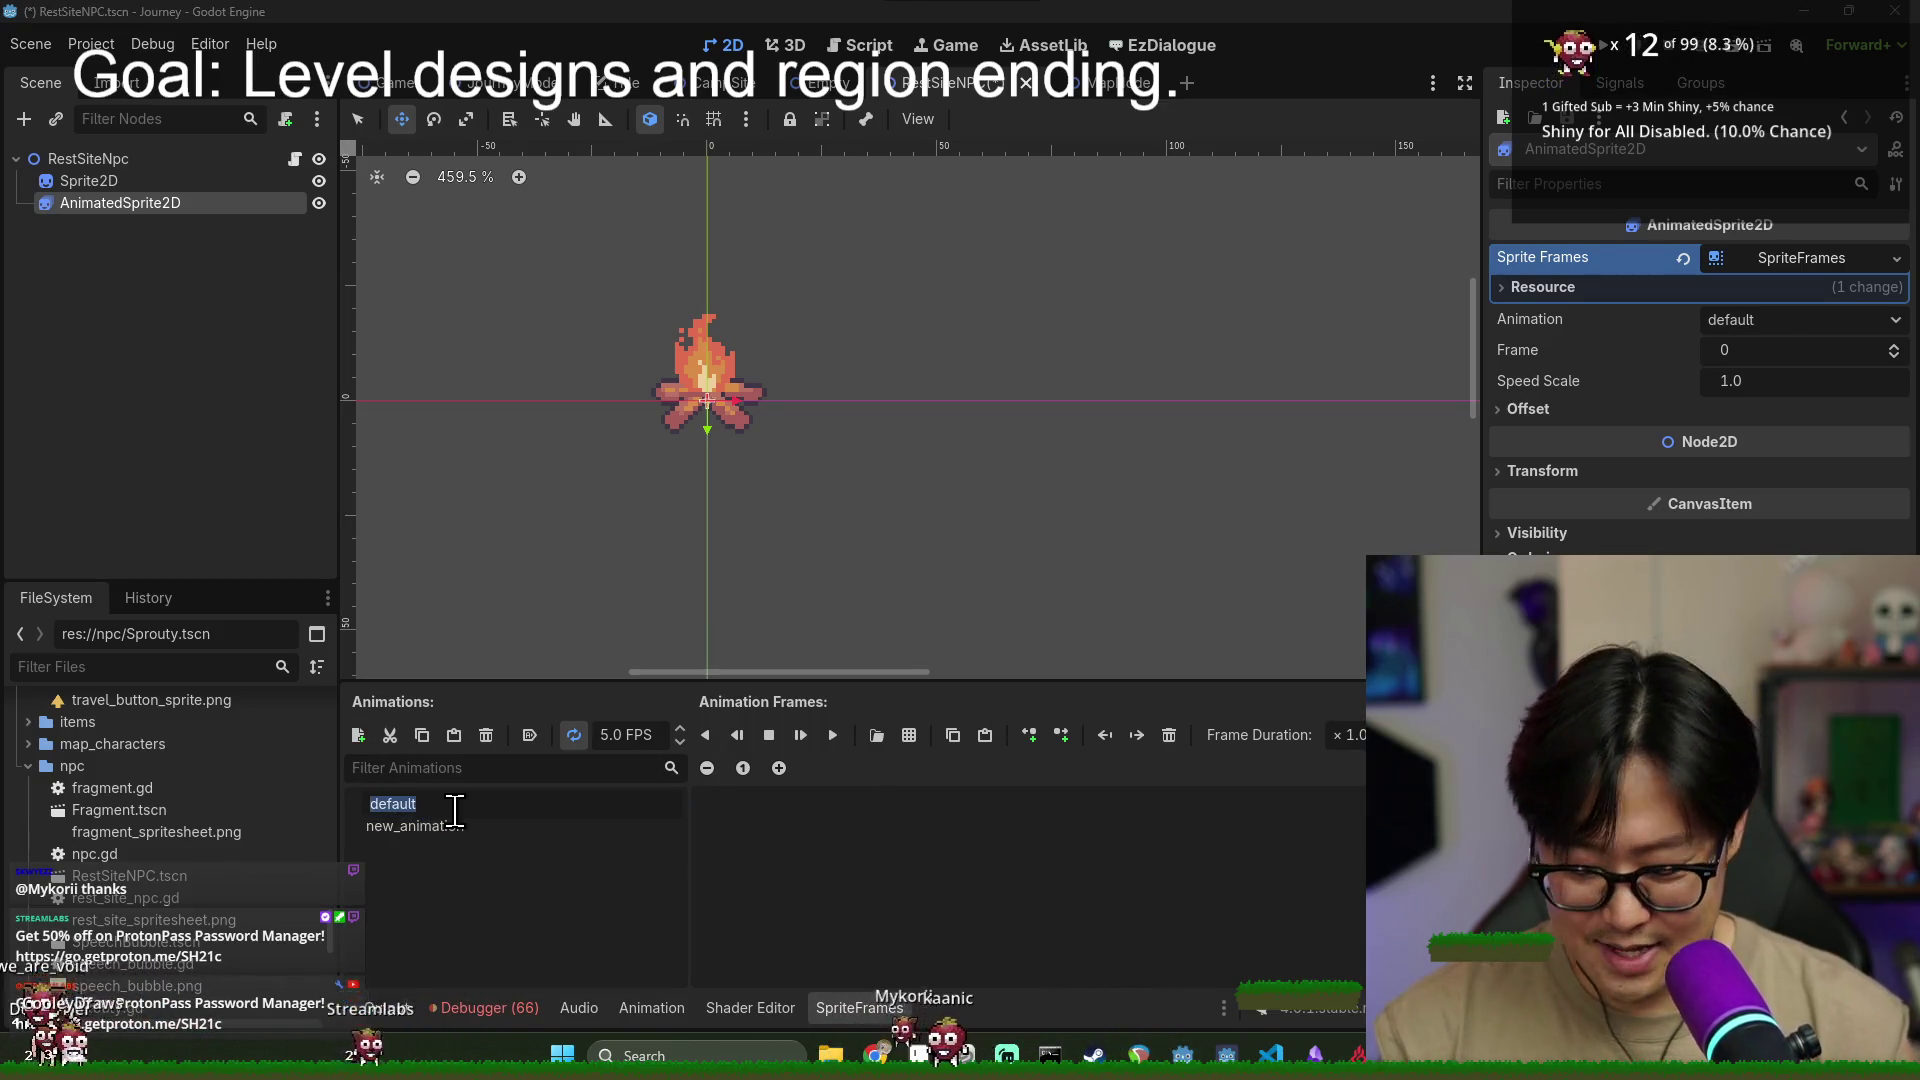
pyautogui.write('burning')
pyautogui.press('Return')
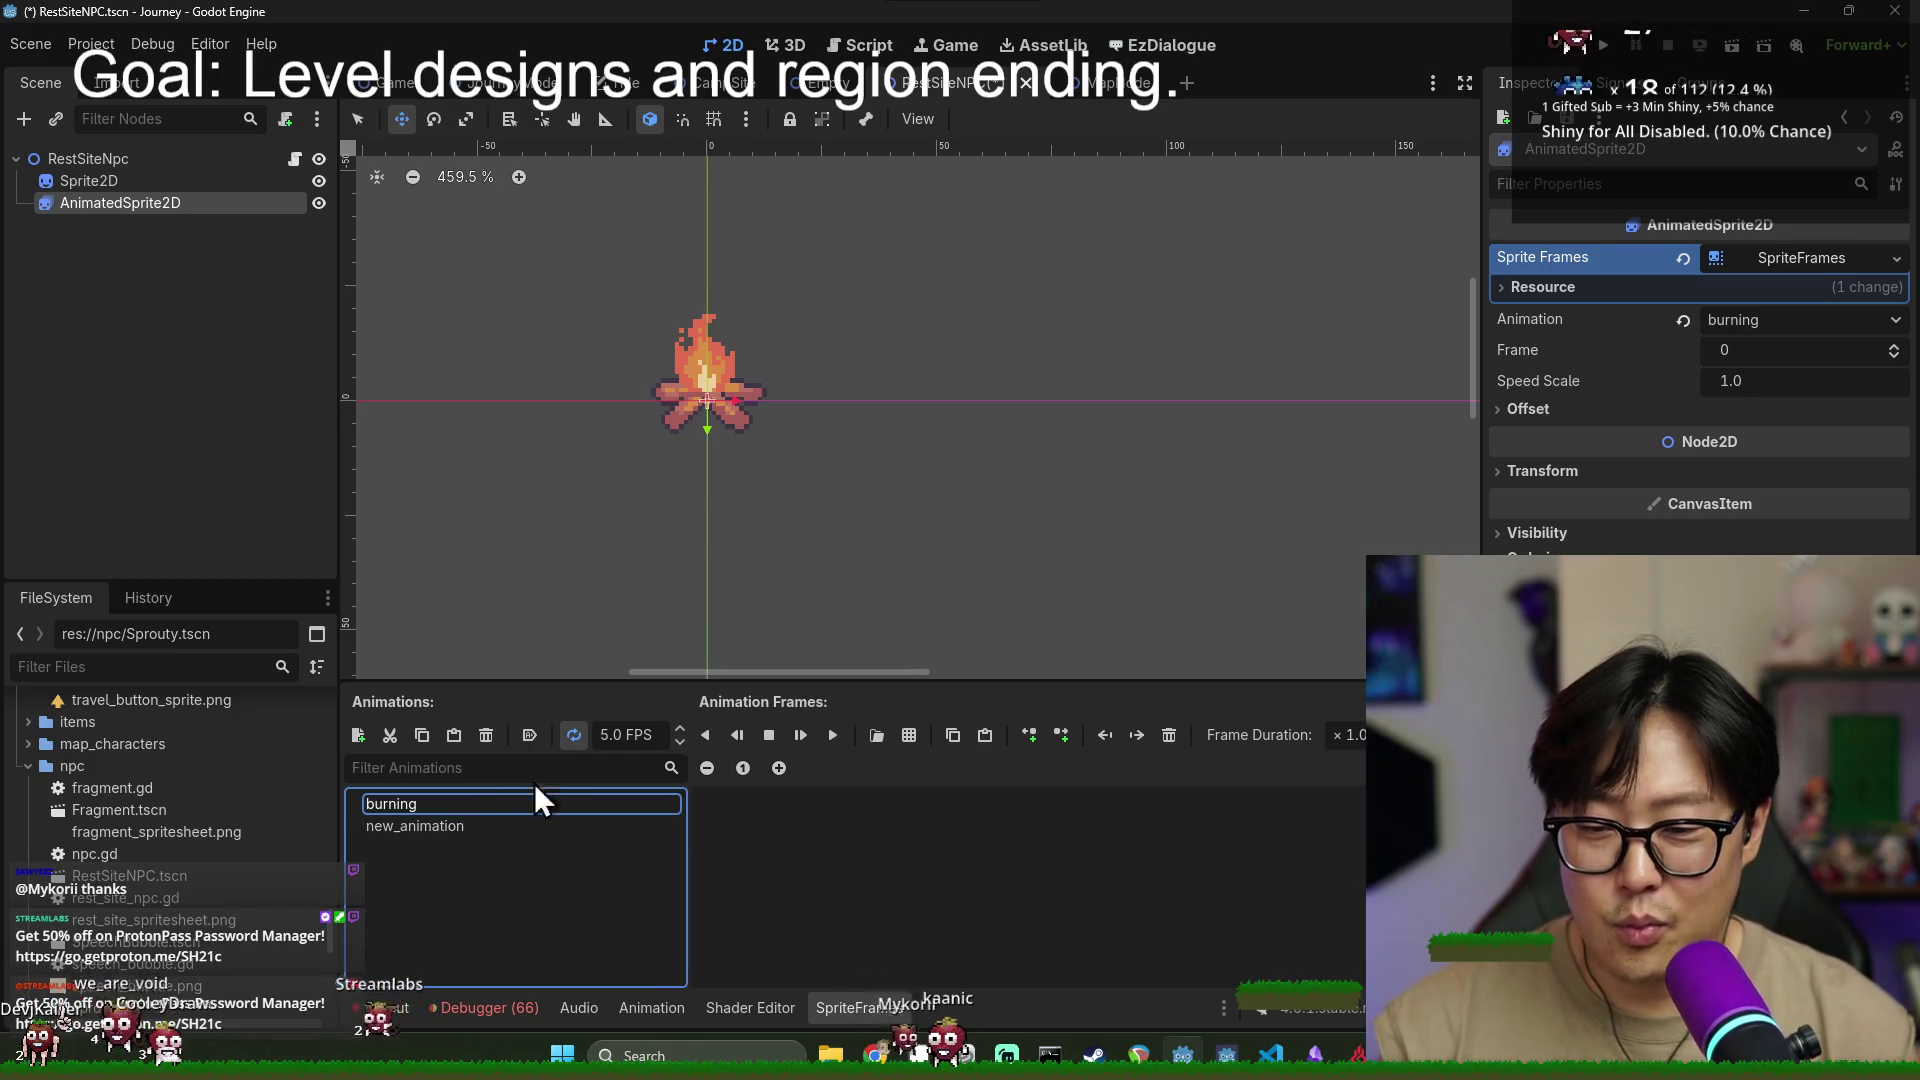
pyautogui.doubleClick(522, 826)
pyautogui.write('flame')
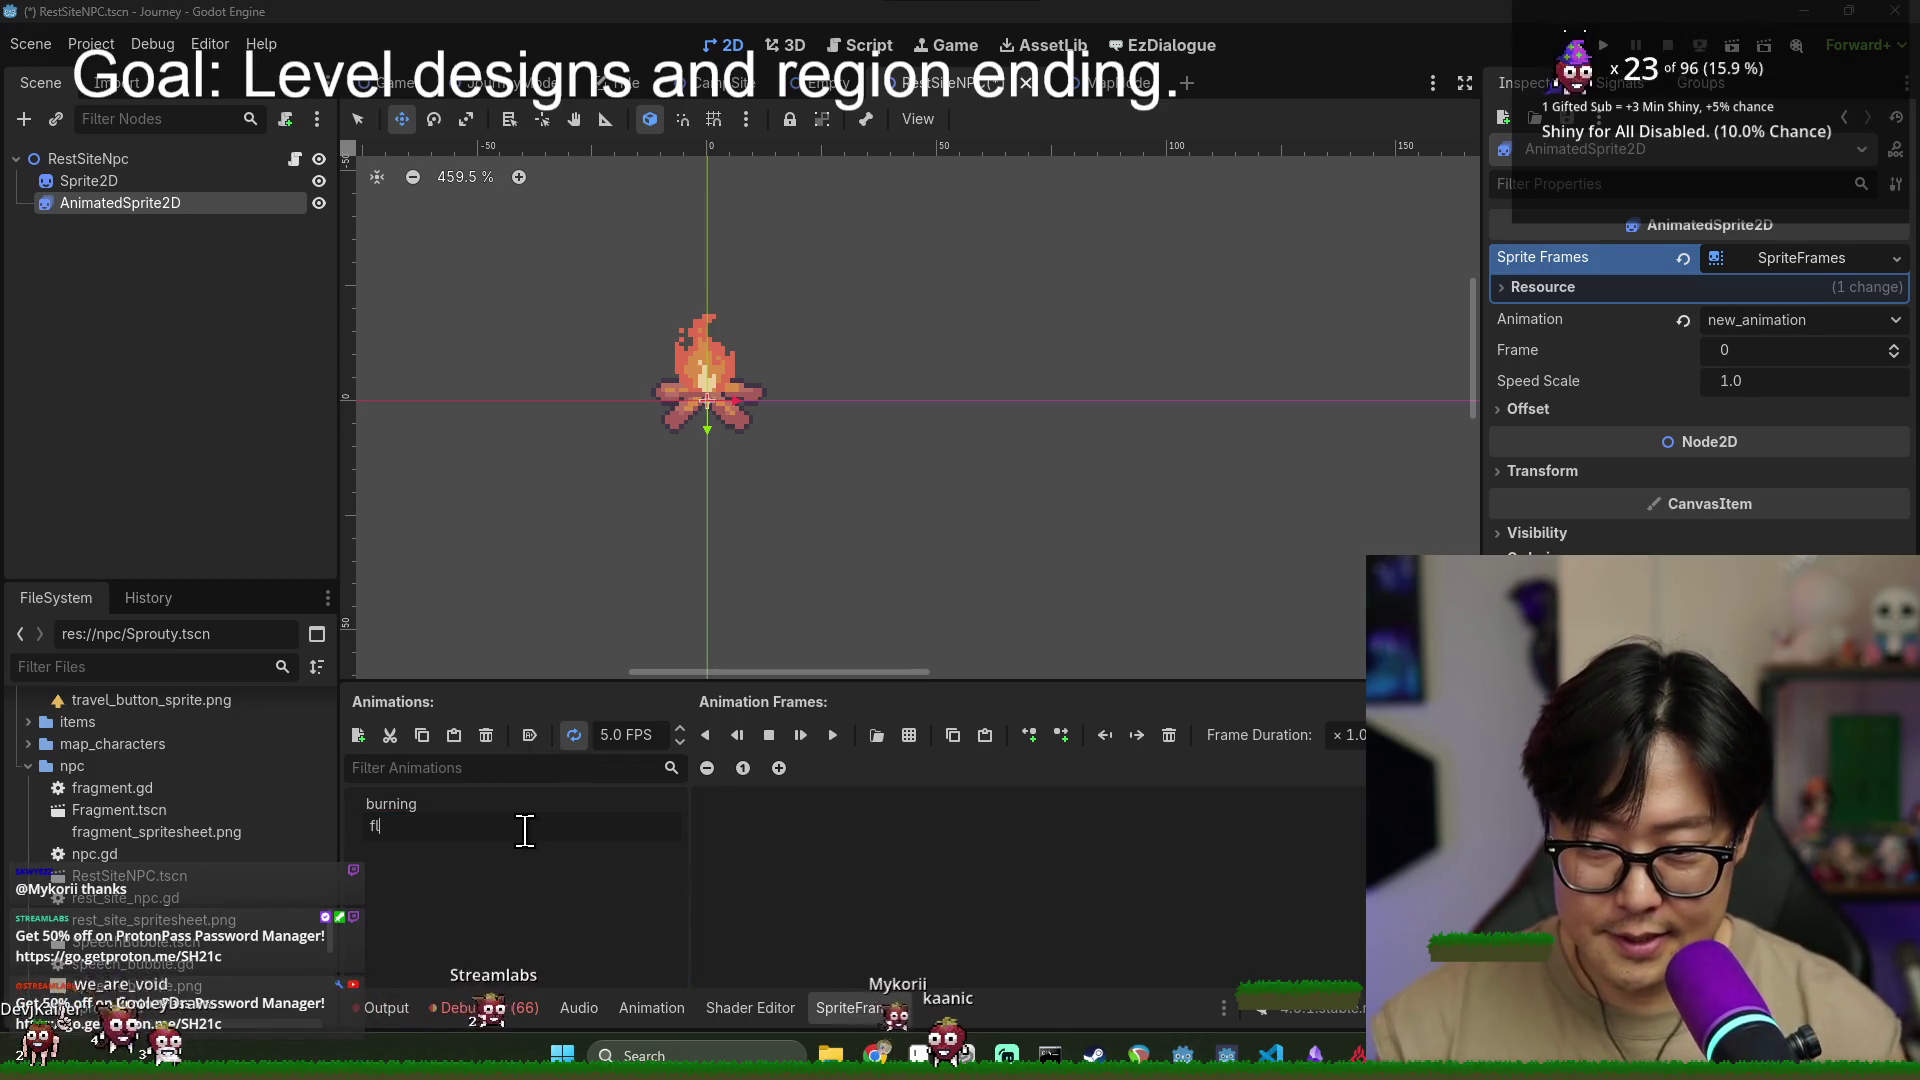
pyautogui.write('_on')
pyautogui.press('Return')
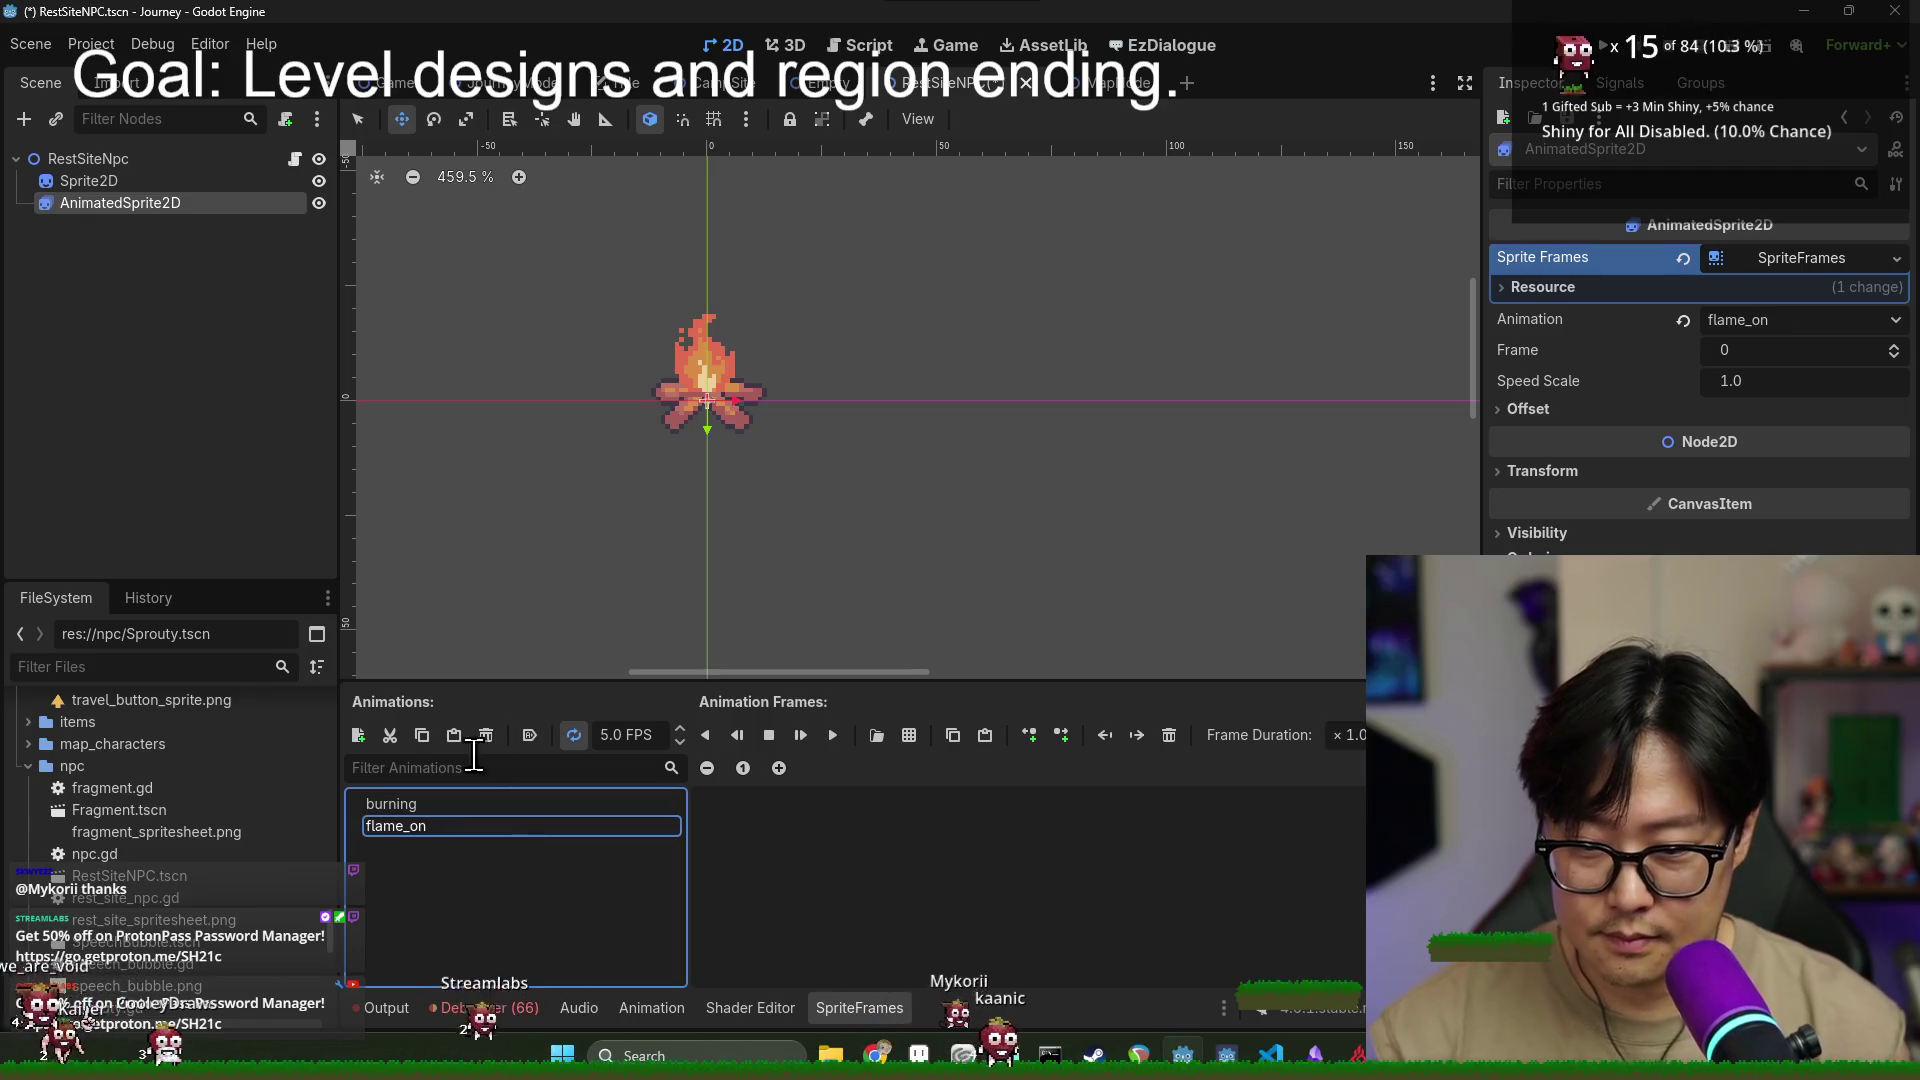
pyautogui.click(359, 736)
pyautogui.write('off')
pyautogui.press('Return')
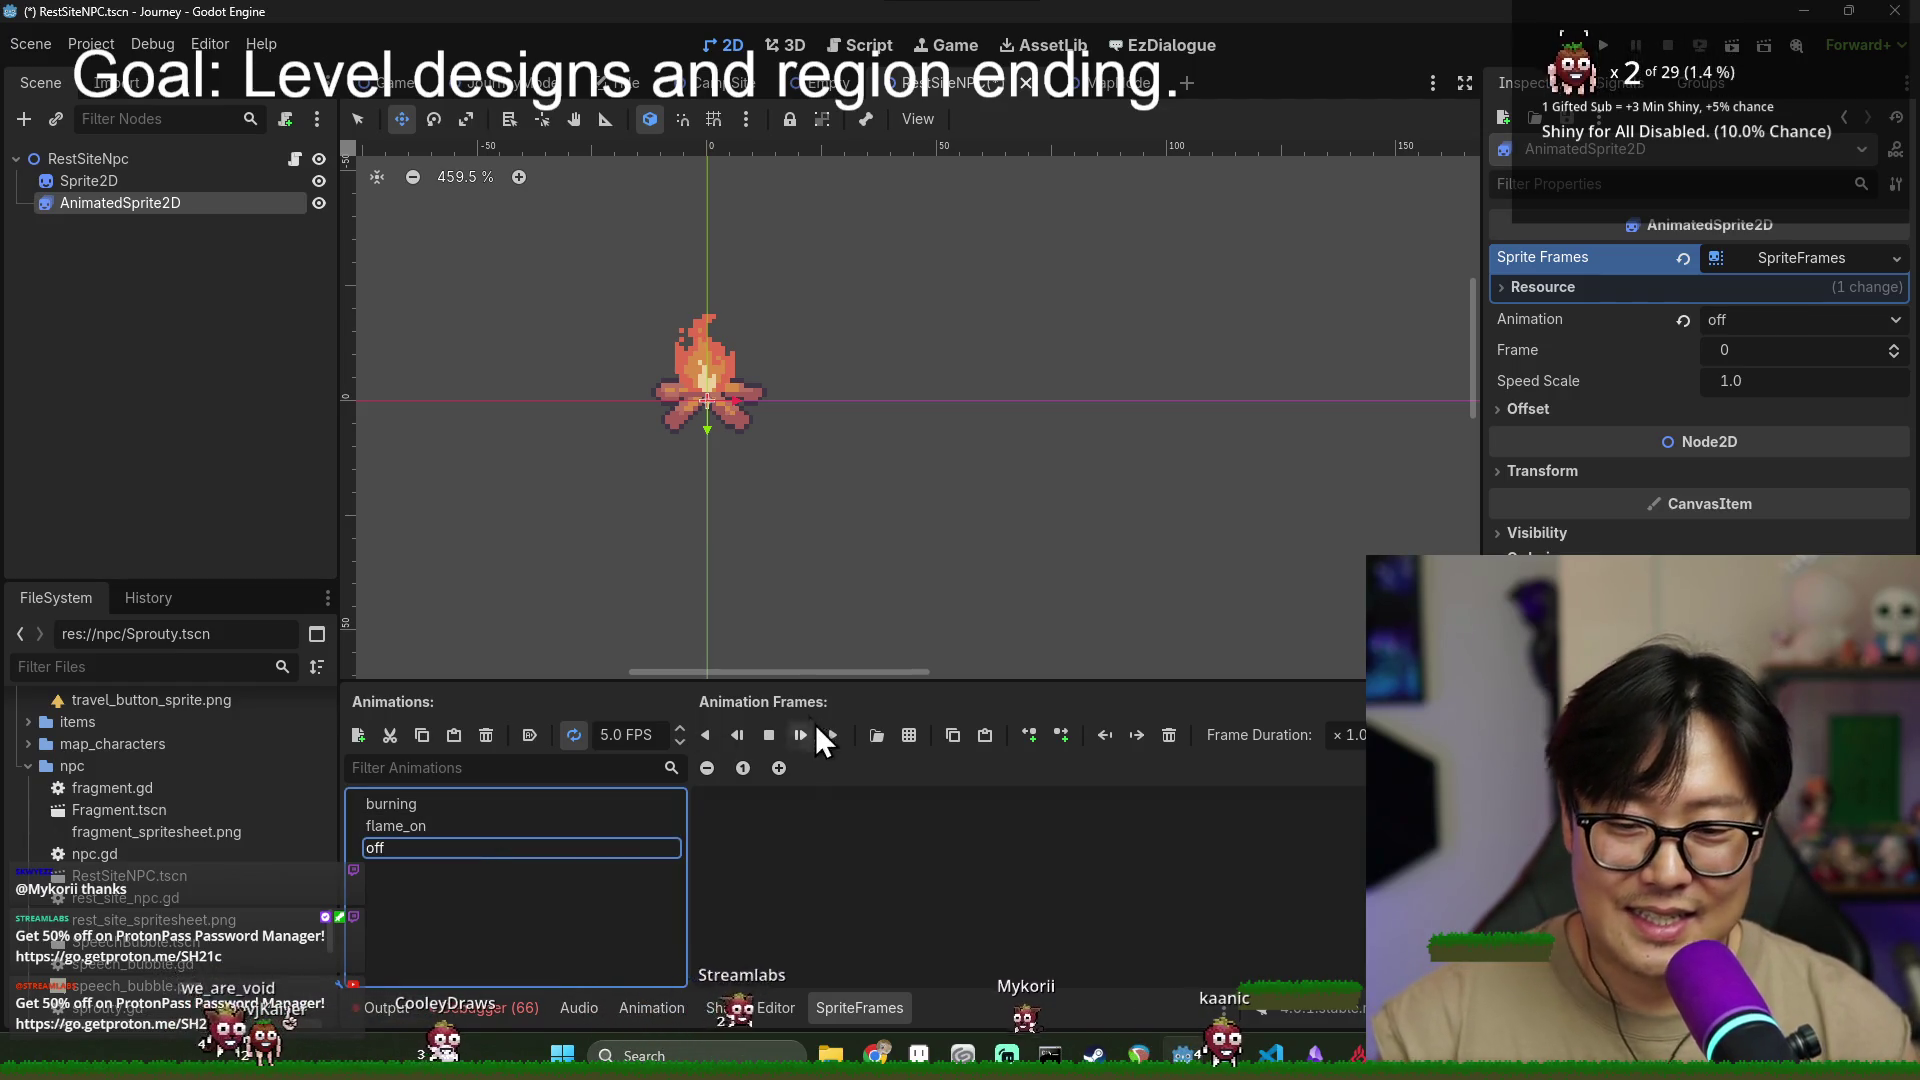
pyautogui.click(909, 735)
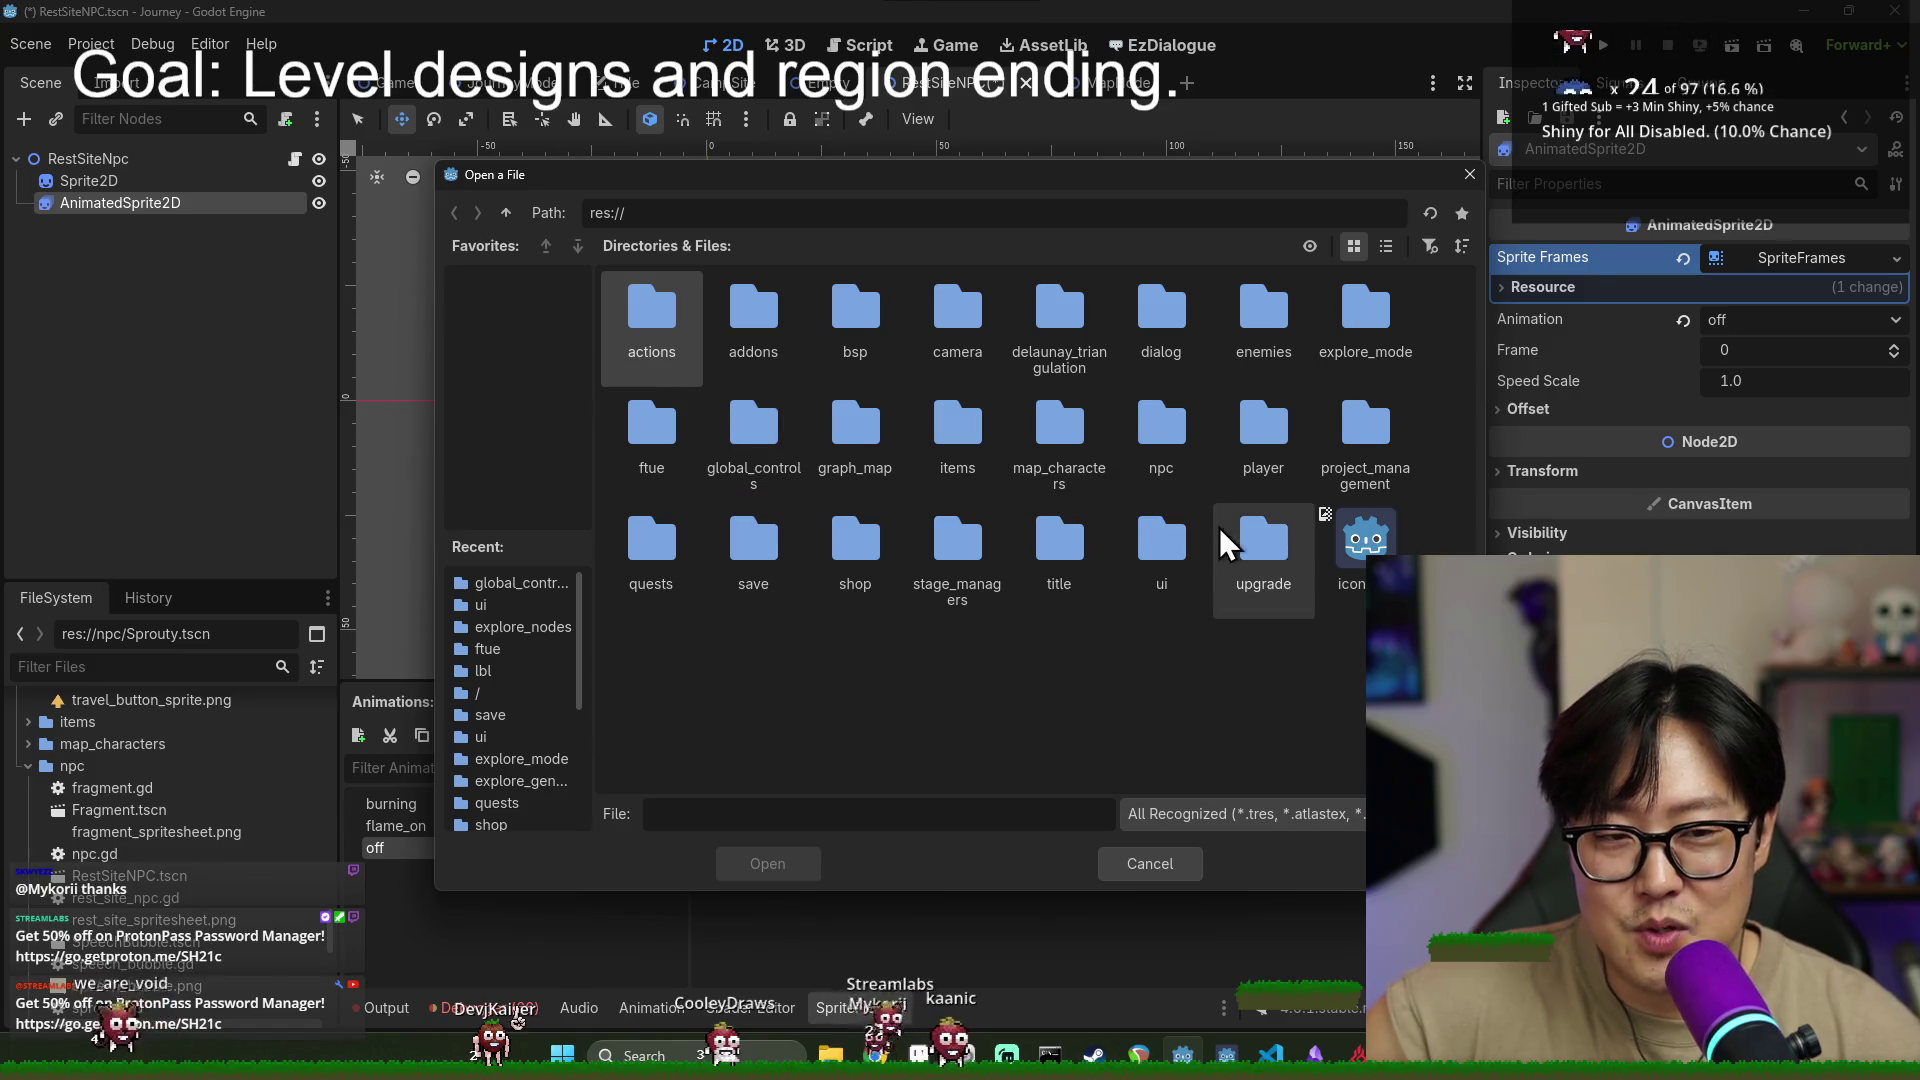
# - Load the first unlit campfire frame from the campfire sprite sheet into the off animation
pyautogui.doubleClick(1164, 425)
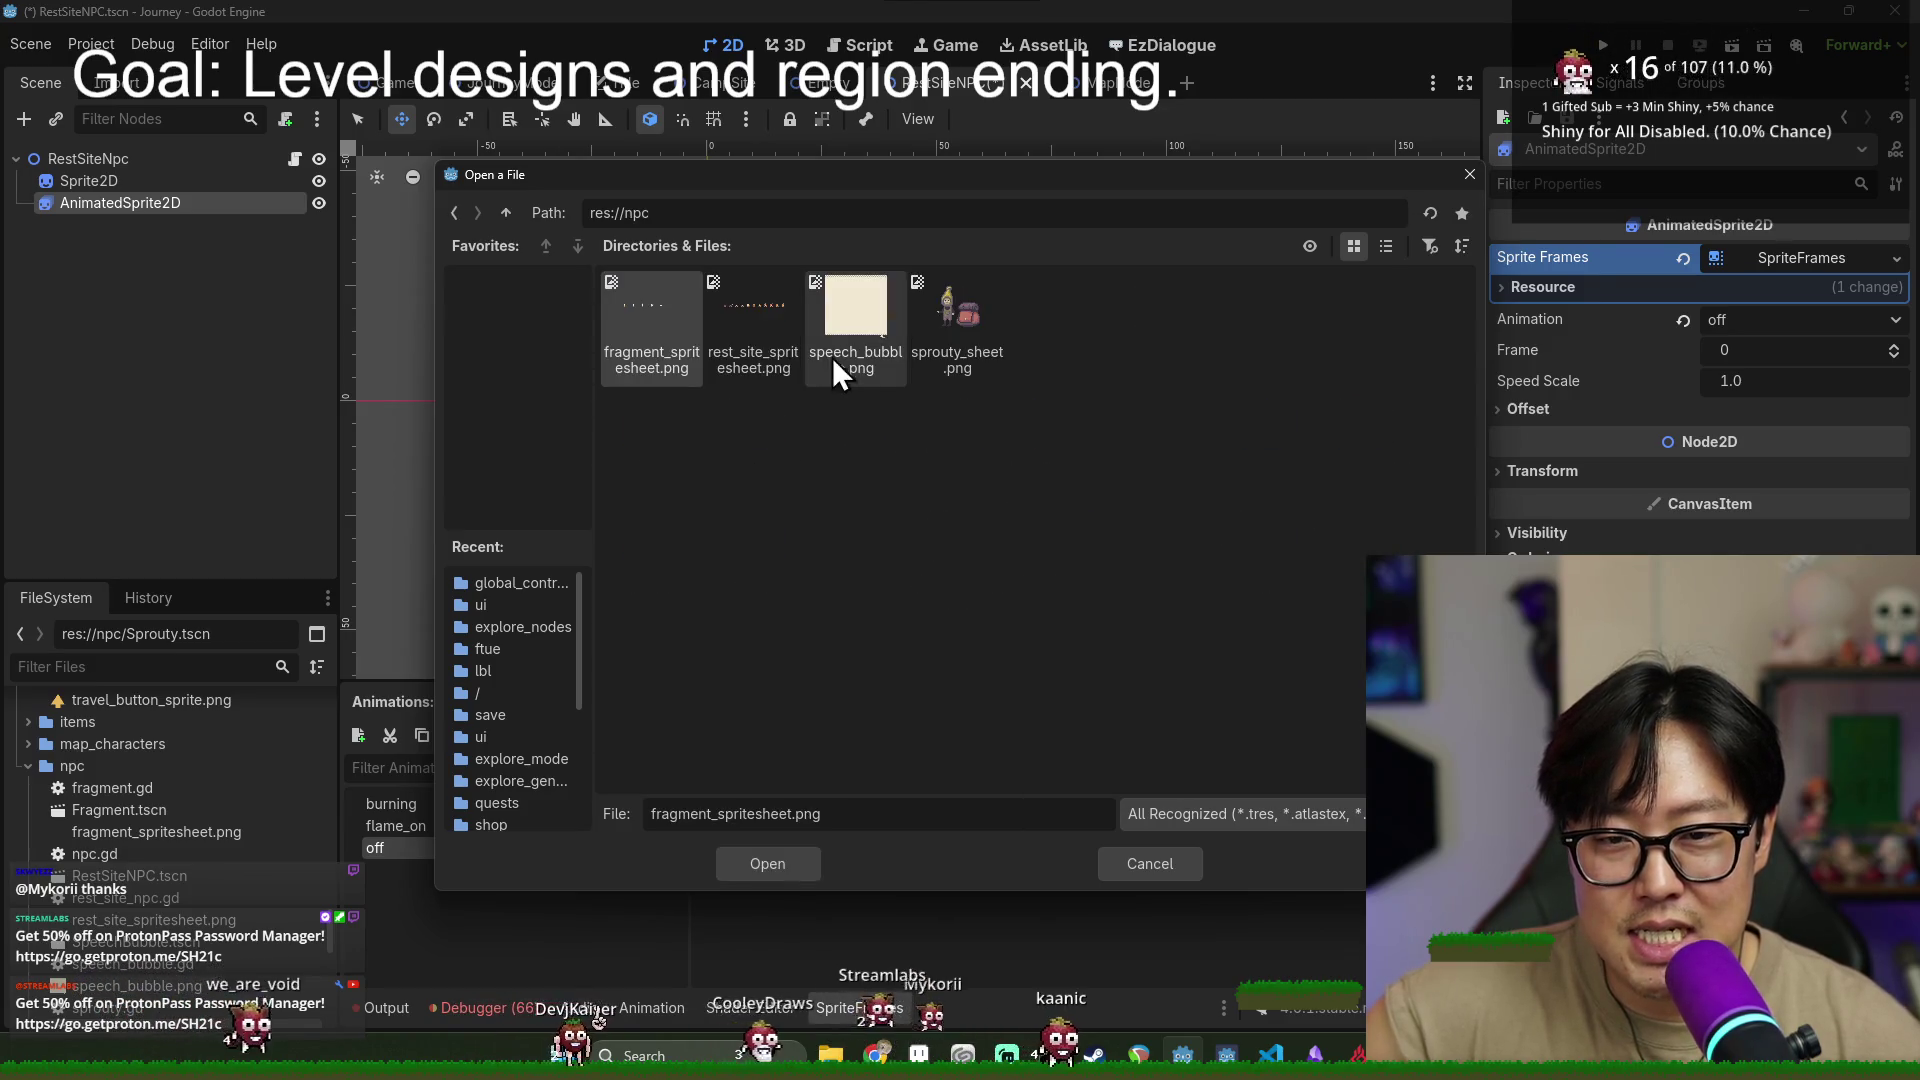
pyautogui.doubleClick(726, 330)
pyautogui.click(1517, 278)
pyautogui.write('32')
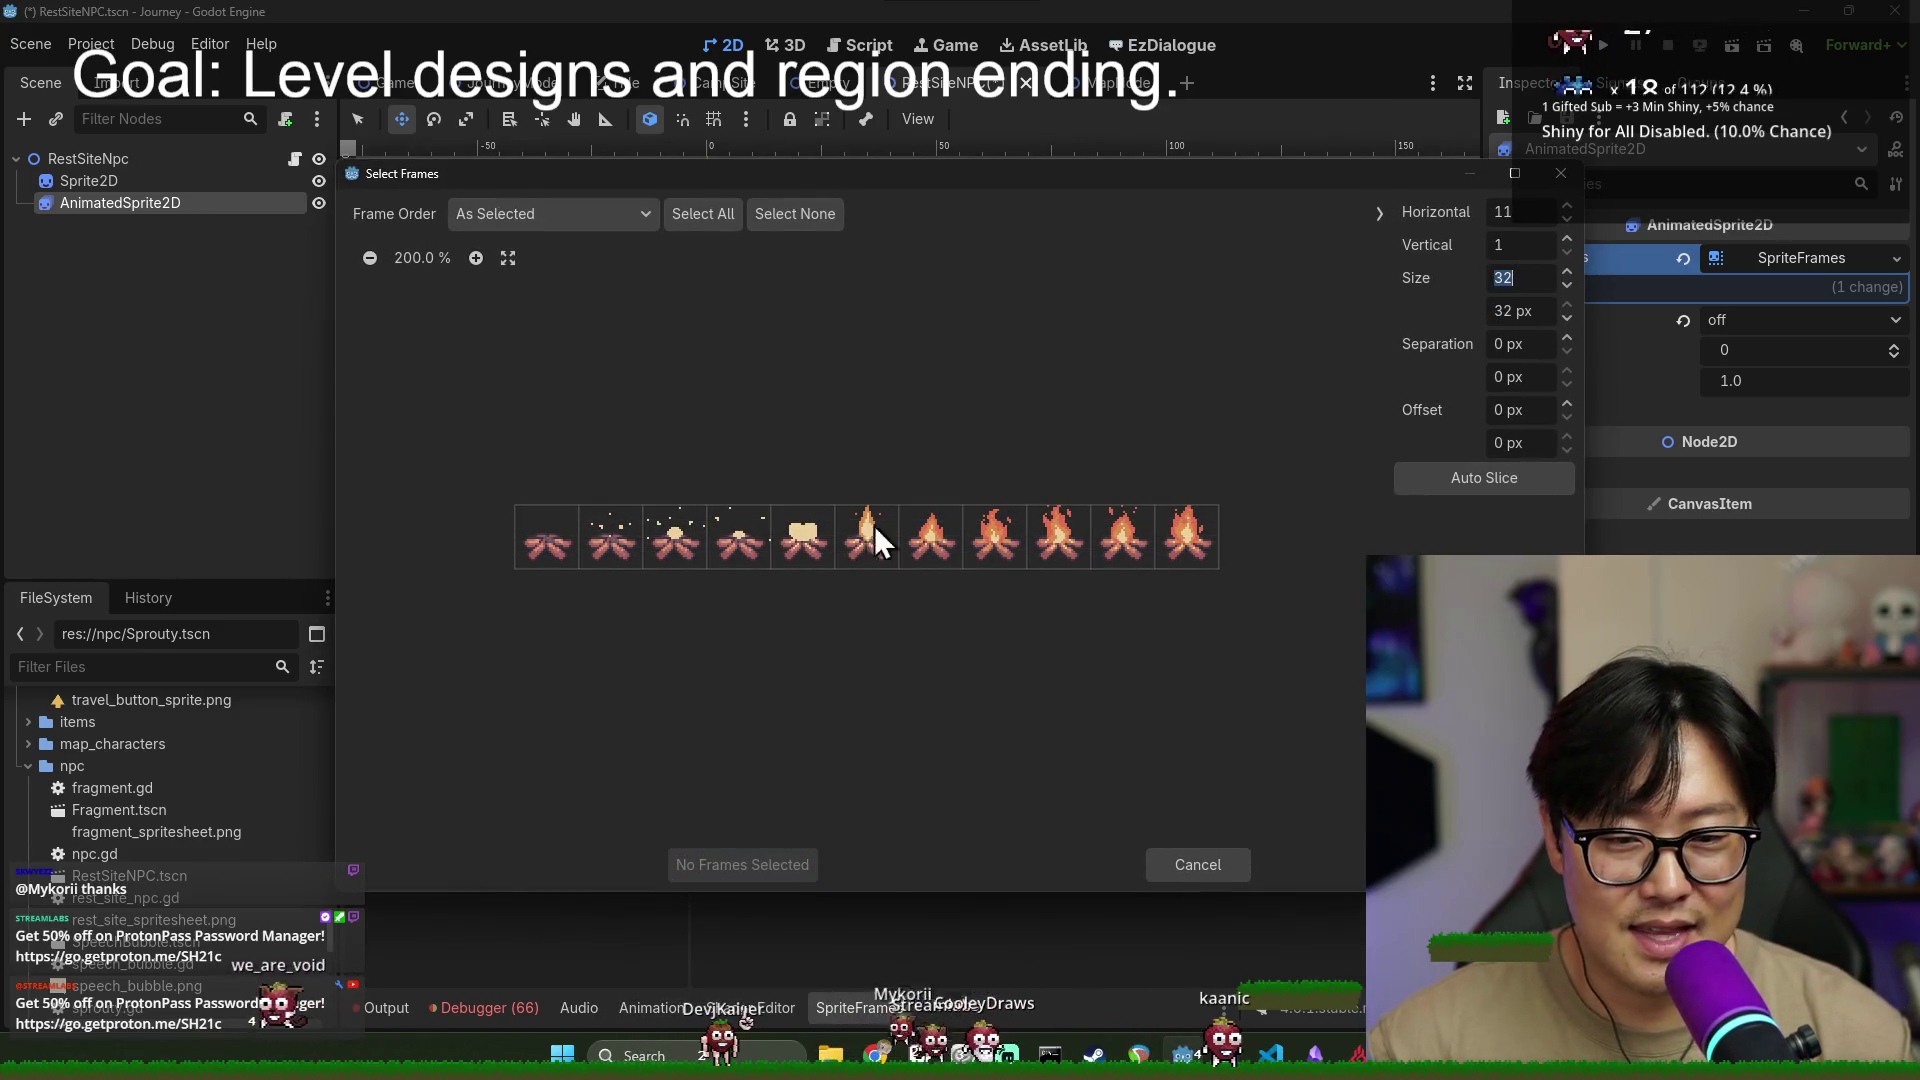
pyautogui.click(558, 536)
pyautogui.click(760, 865)
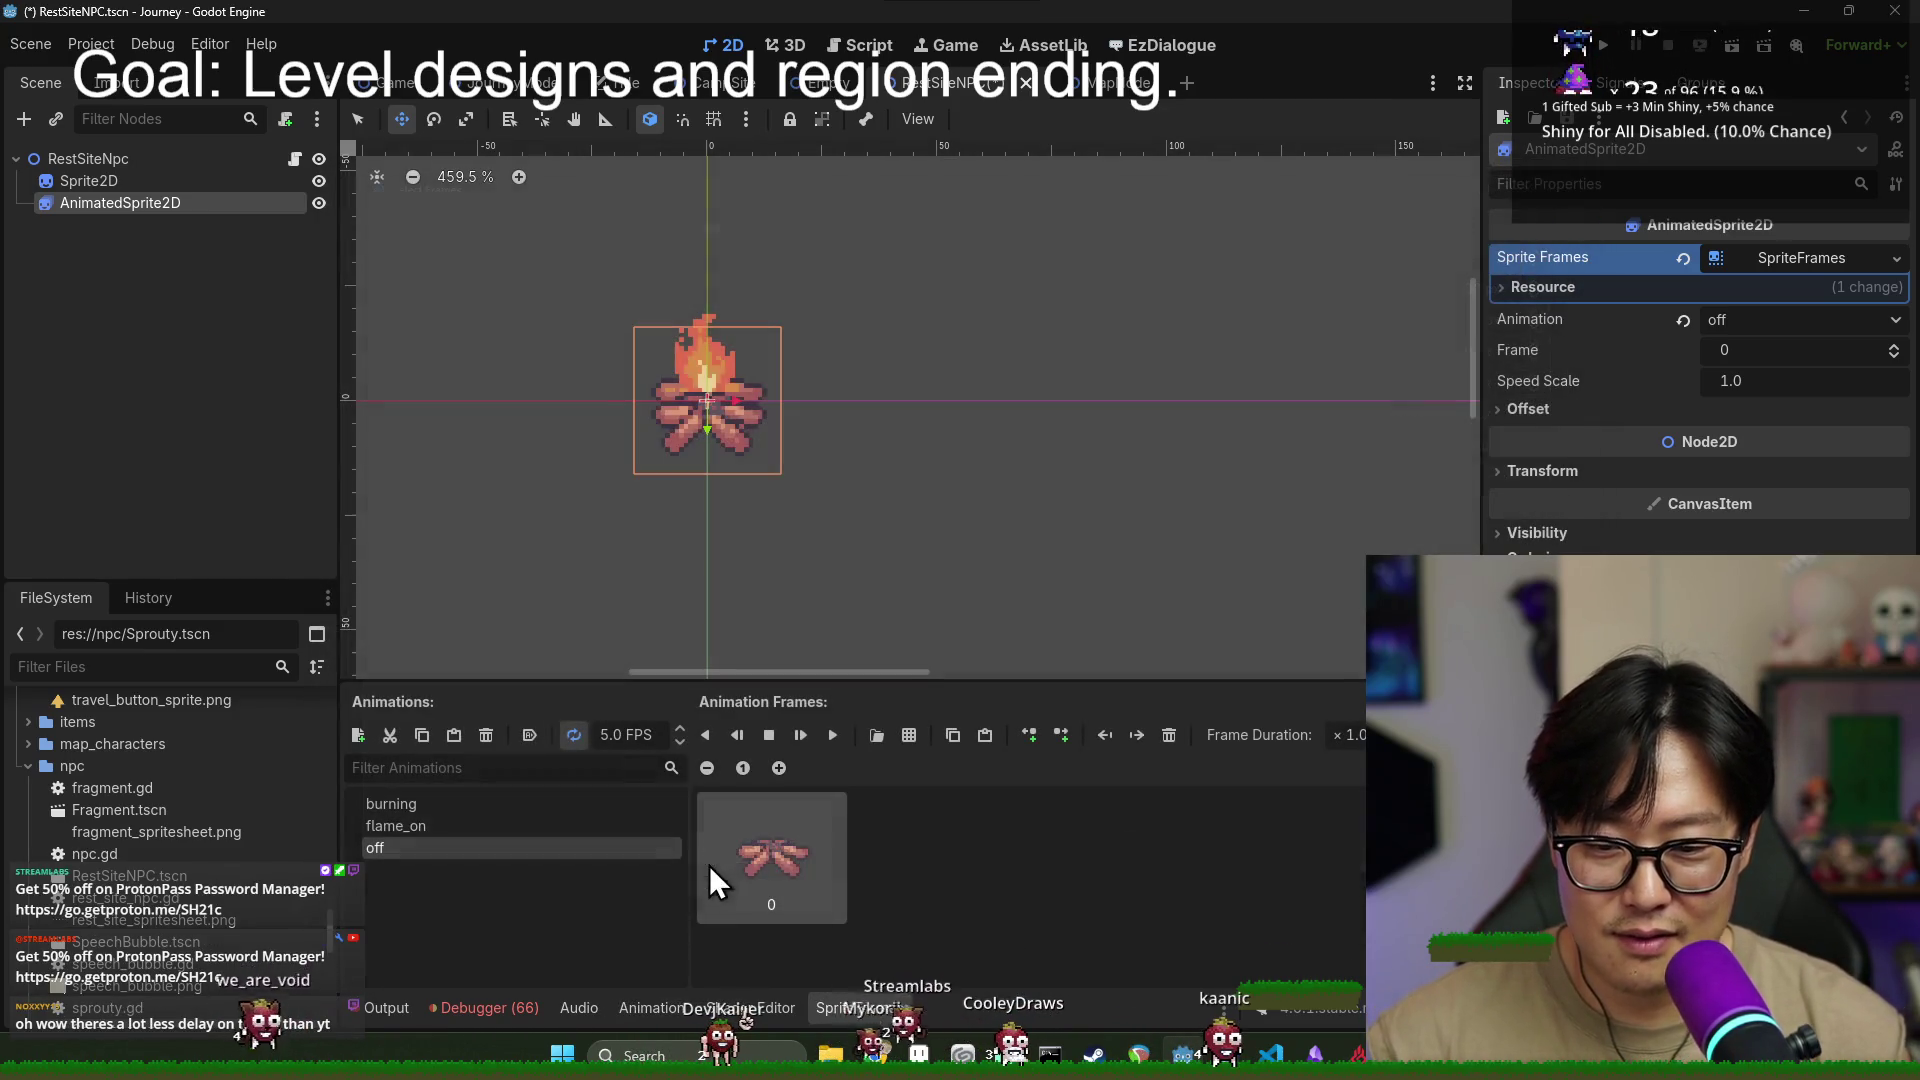
# - Add the campfire's ignition frames from the sprite sheet to flame_on
pyautogui.click(514, 825)
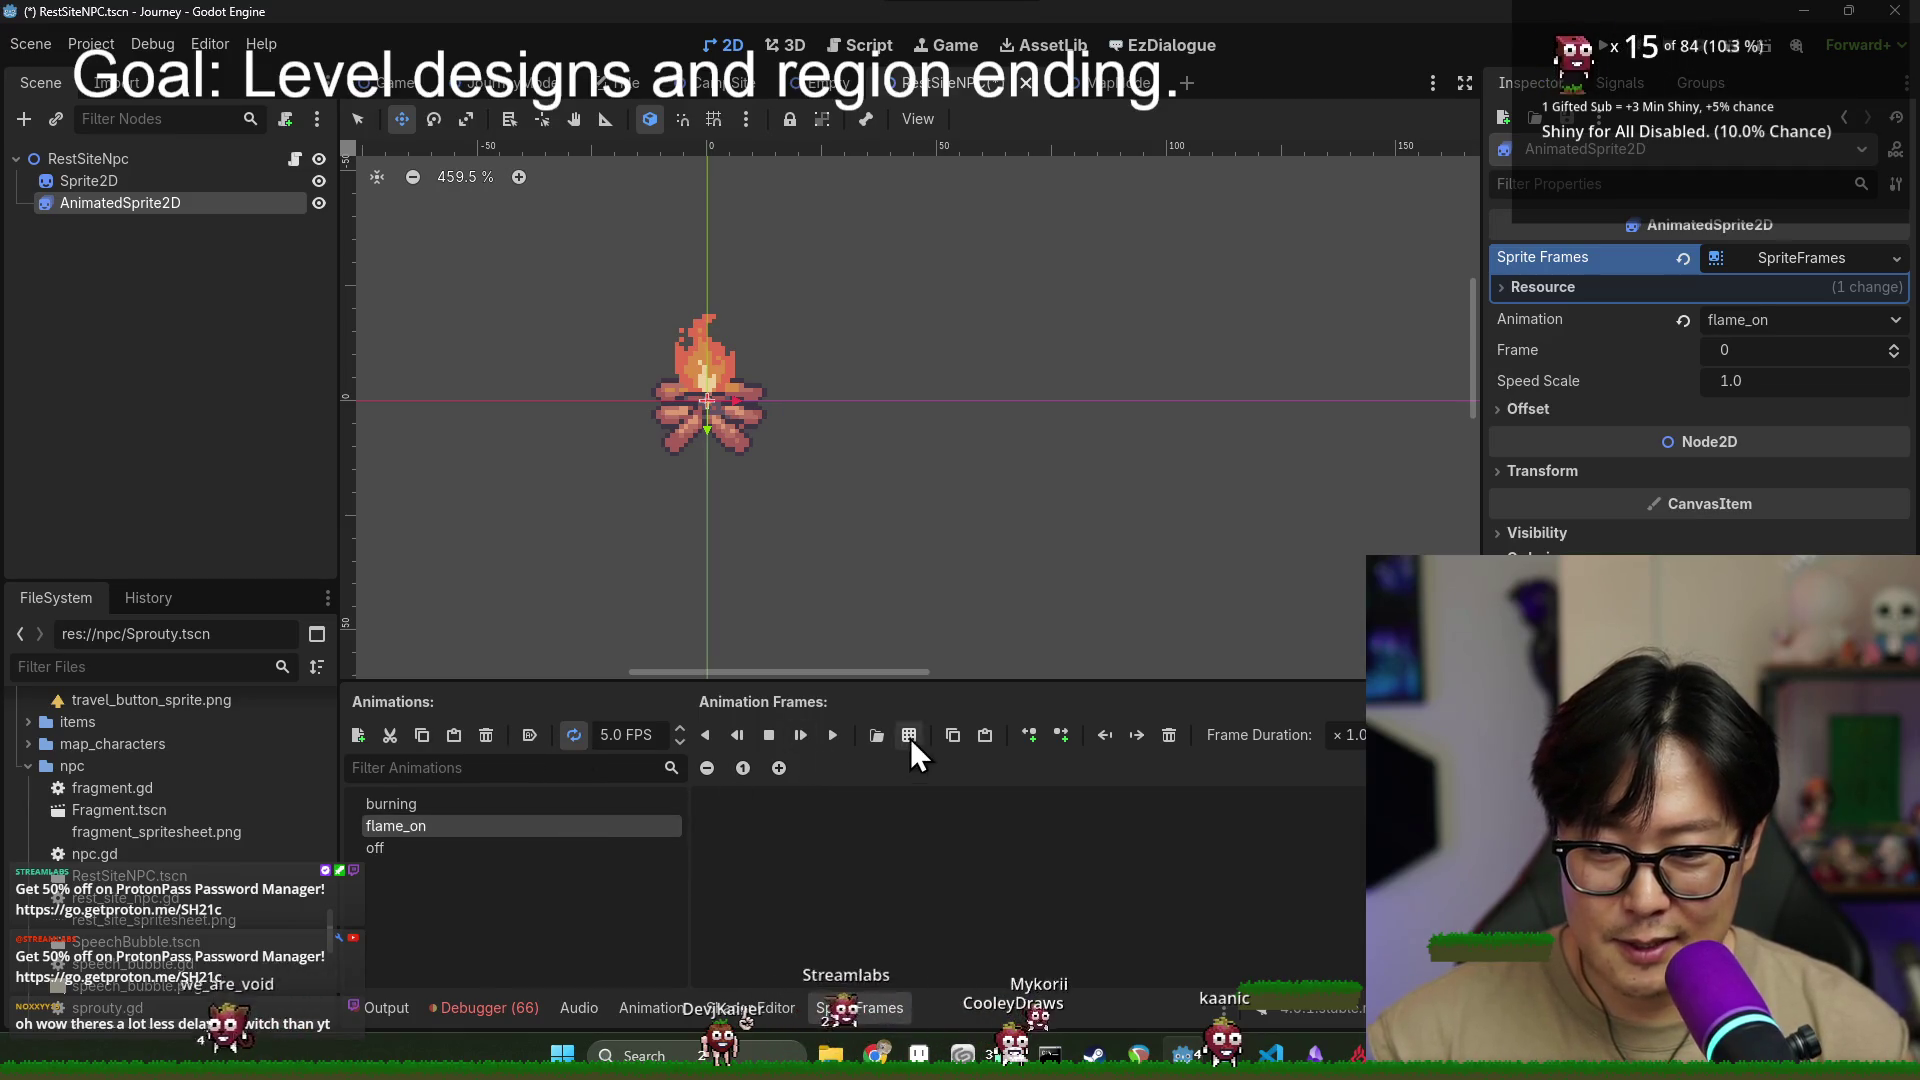
pyautogui.click(908, 735)
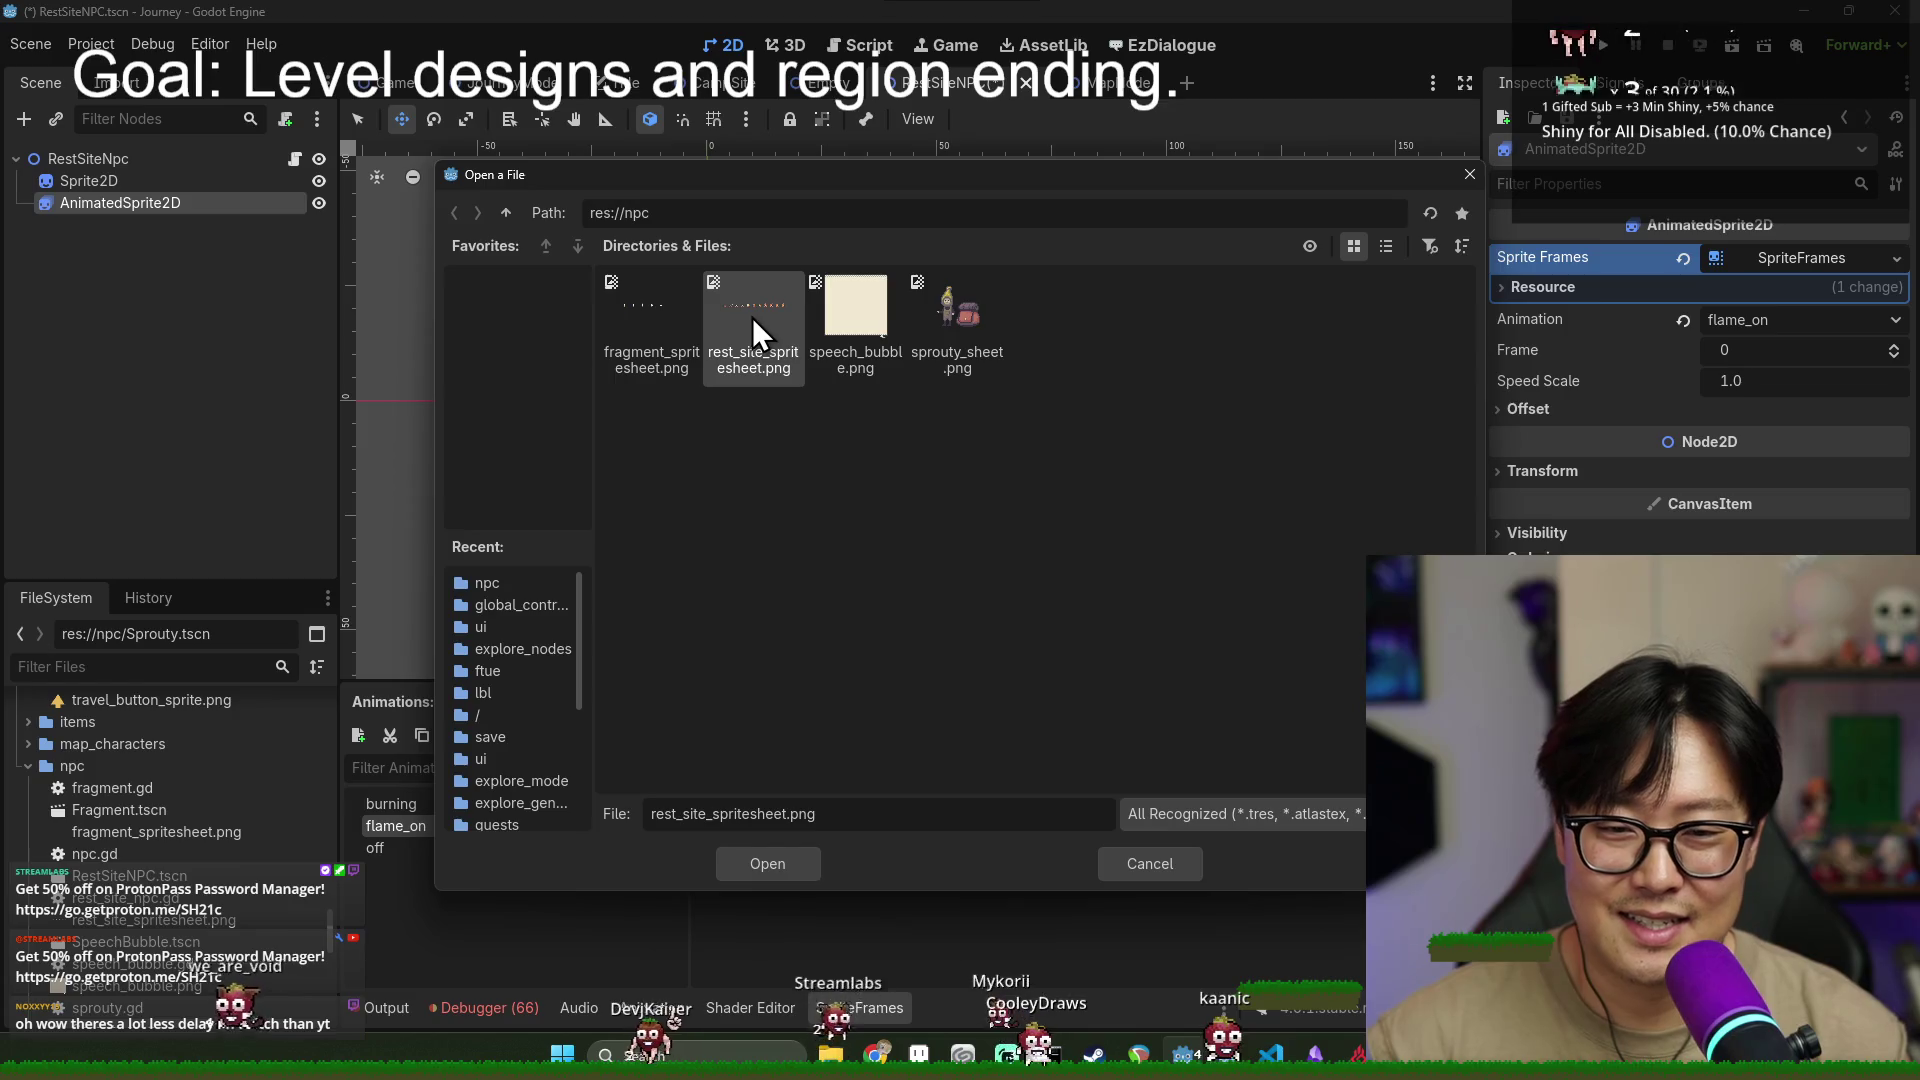
pyautogui.doubleClick(752, 316)
pyautogui.moveTo(552, 536); pyautogui.dragTo(866, 544)
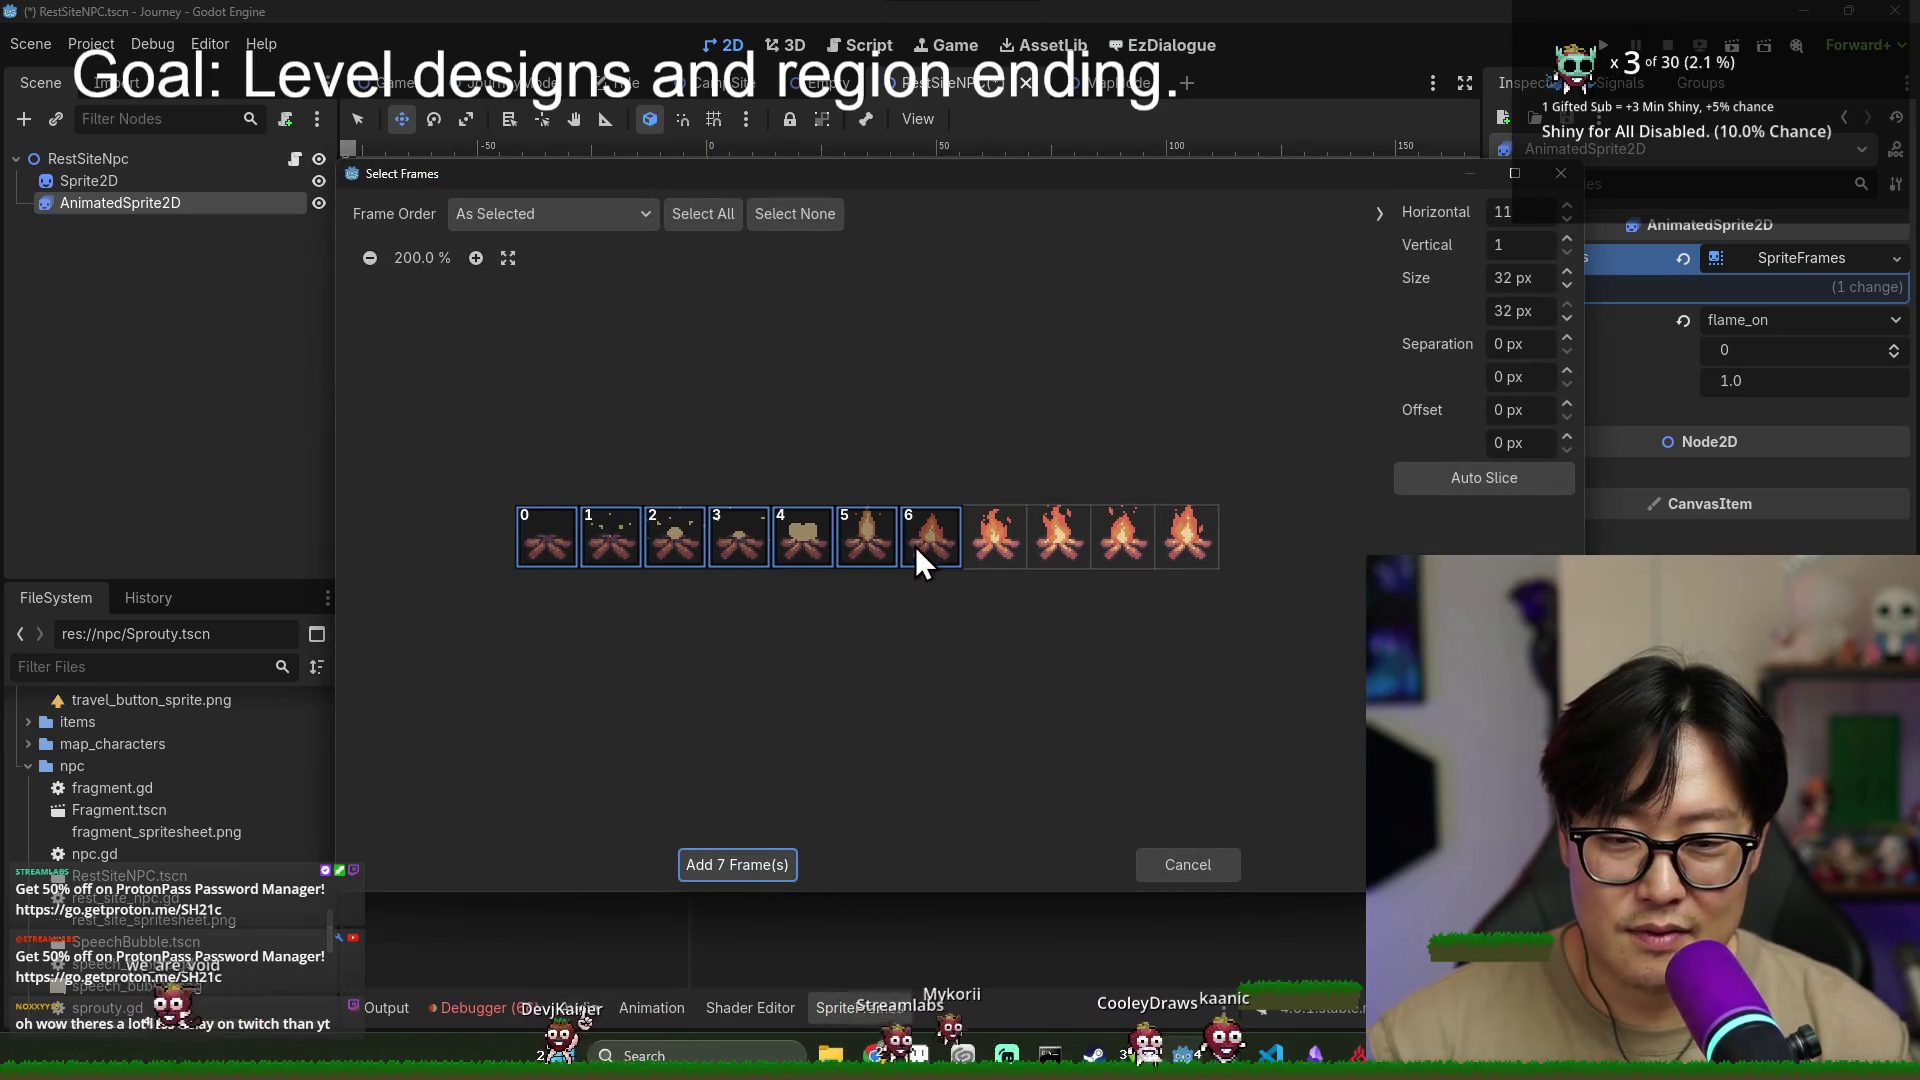
pyautogui.click(745, 864)
# - Add the four burning flame frames from the sprite sheet to burning
pyautogui.click(526, 804)
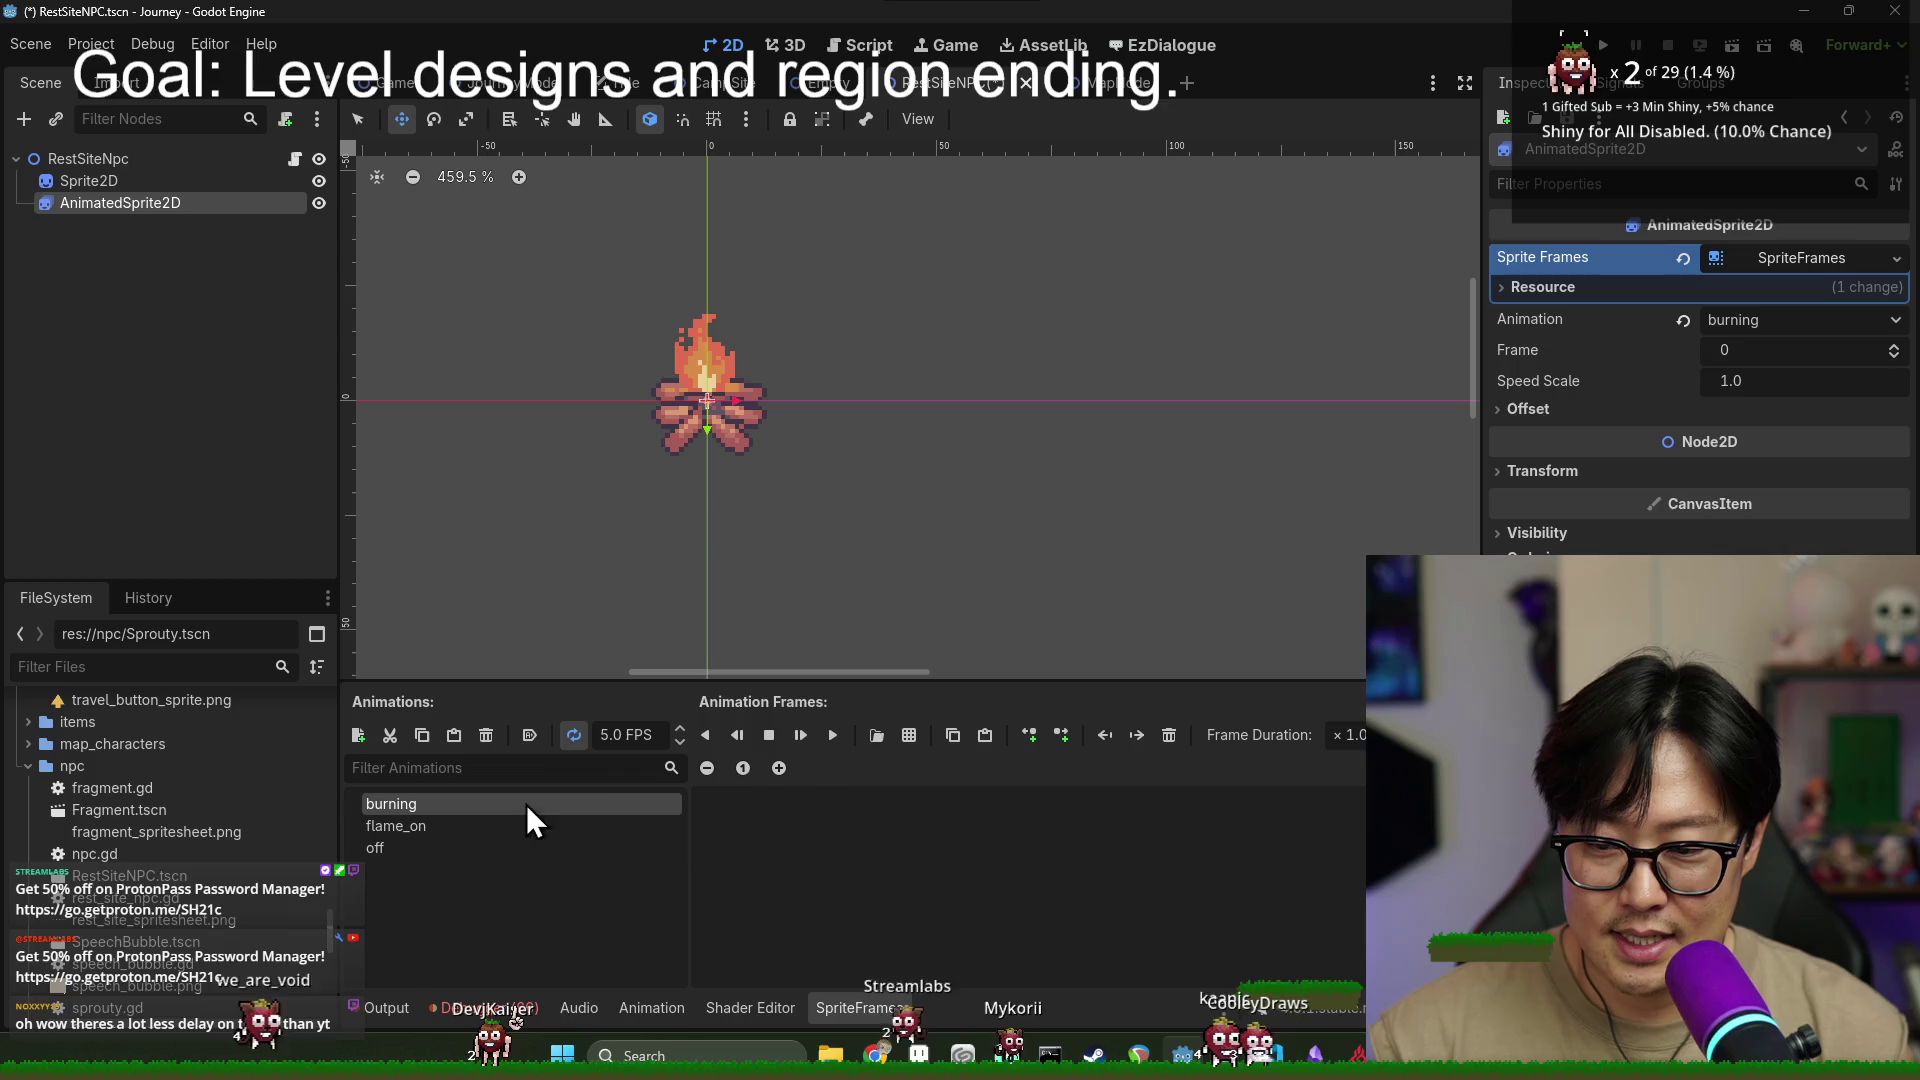
pyautogui.click(909, 735)
pyautogui.doubleClick(754, 351)
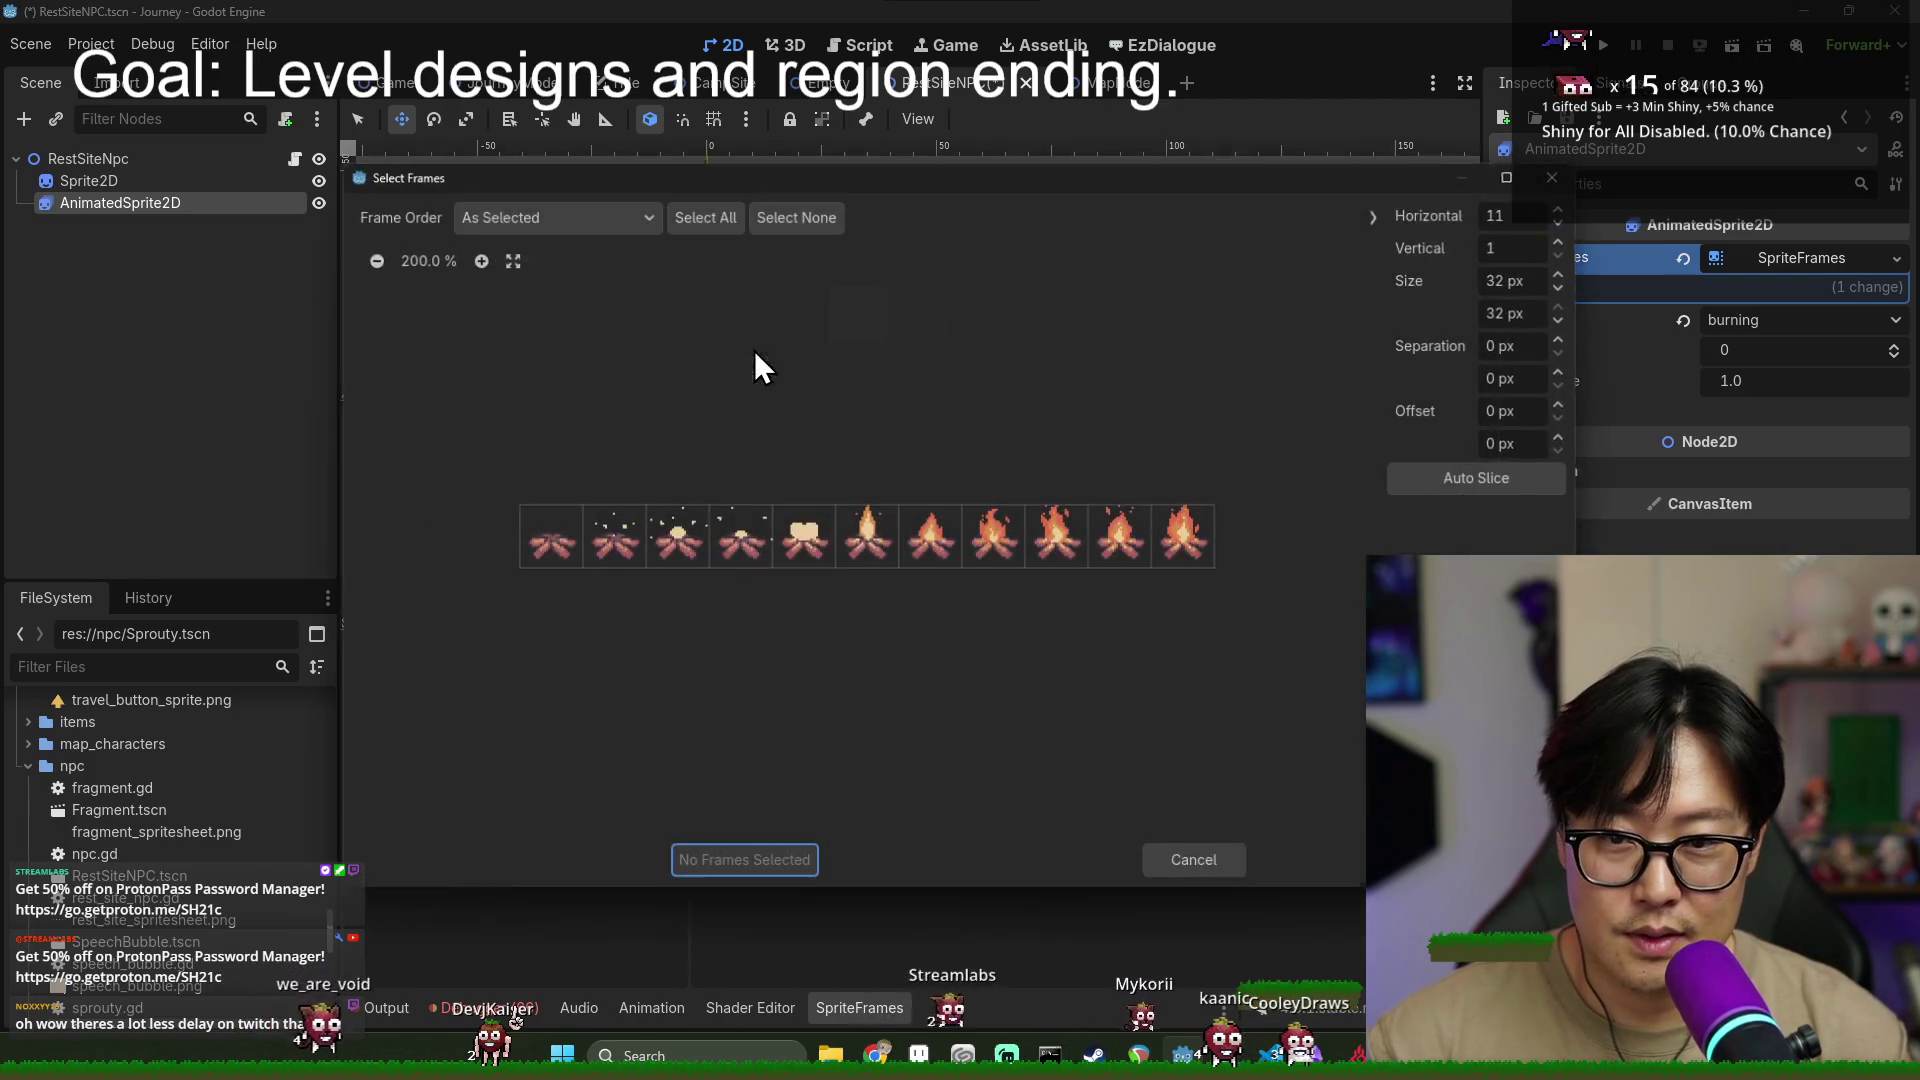
pyautogui.click(730, 865)
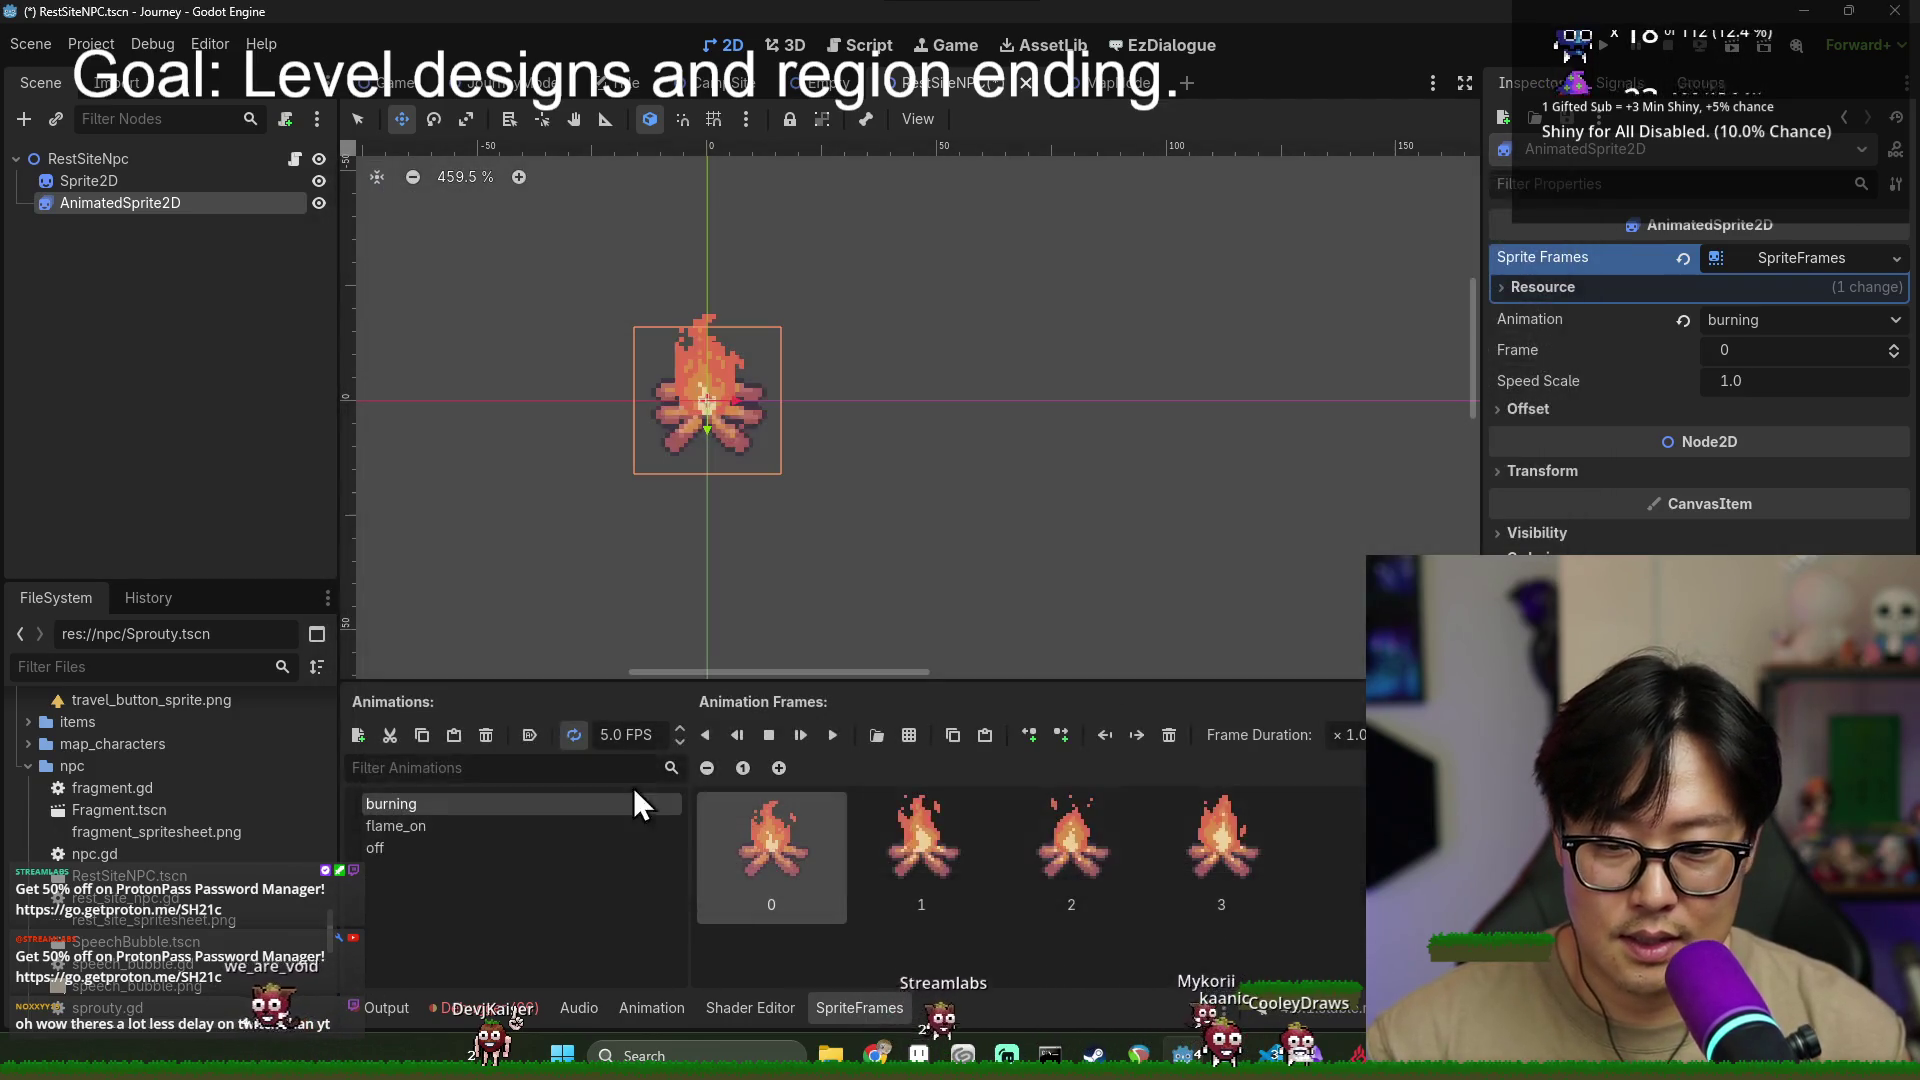
# - Set off to autoplay on start, preview burning, and hide the static Sprite2D campfire
pyautogui.click(480, 848)
pyautogui.click(530, 735)
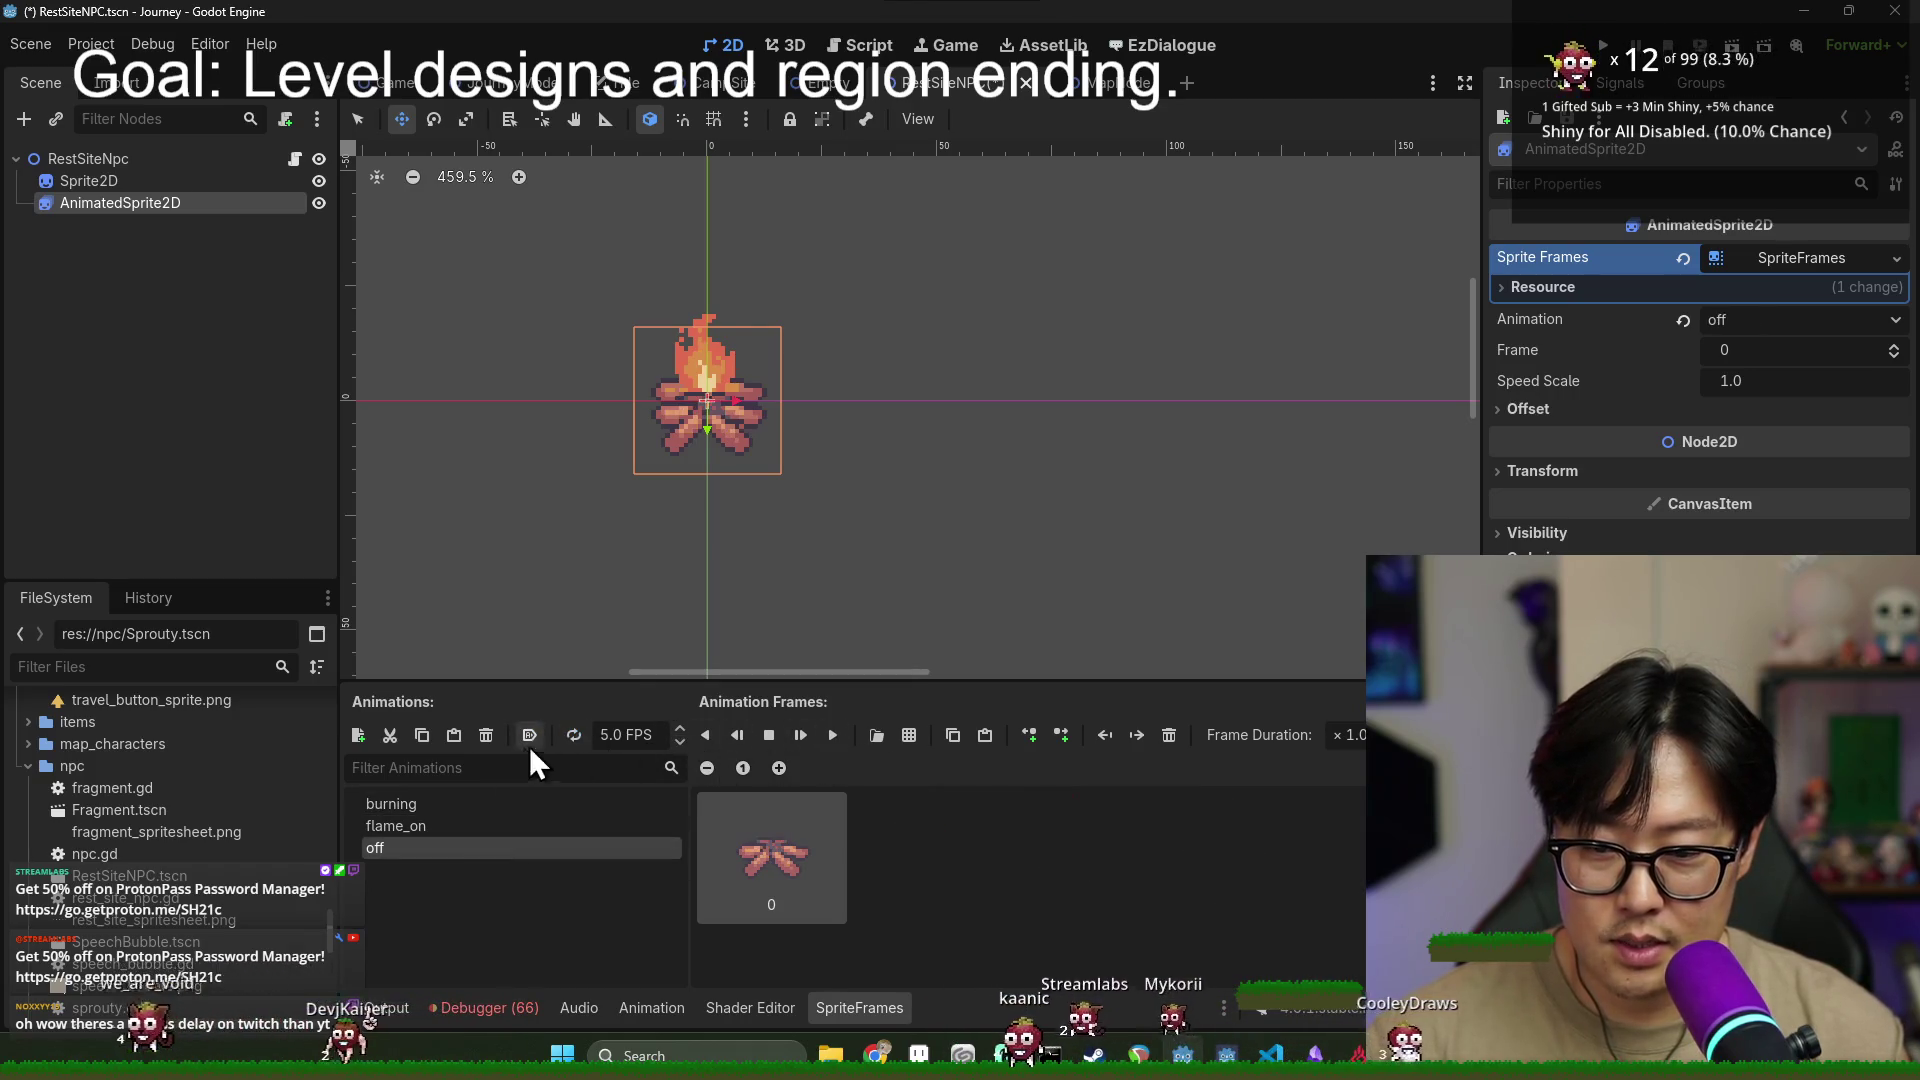
pyautogui.click(540, 803)
pyautogui.click(836, 740)
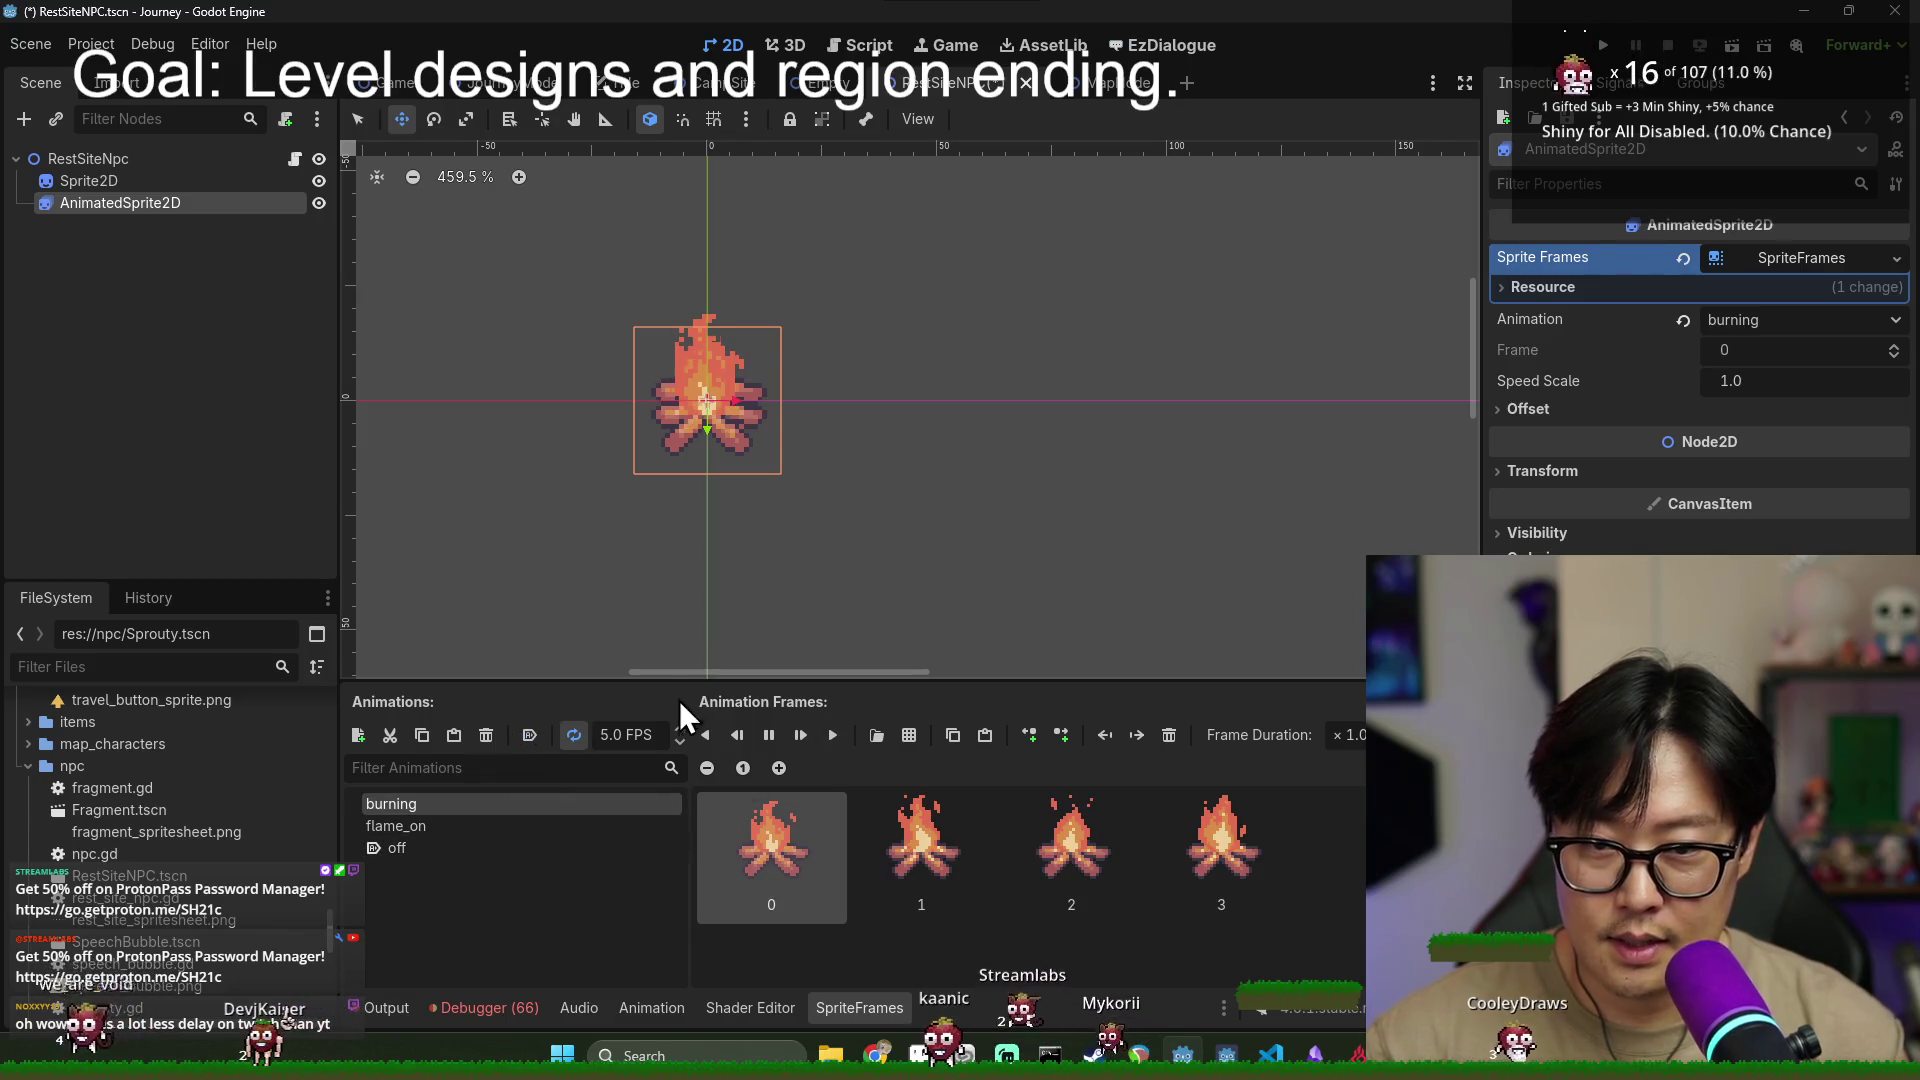
pyautogui.click(319, 181)
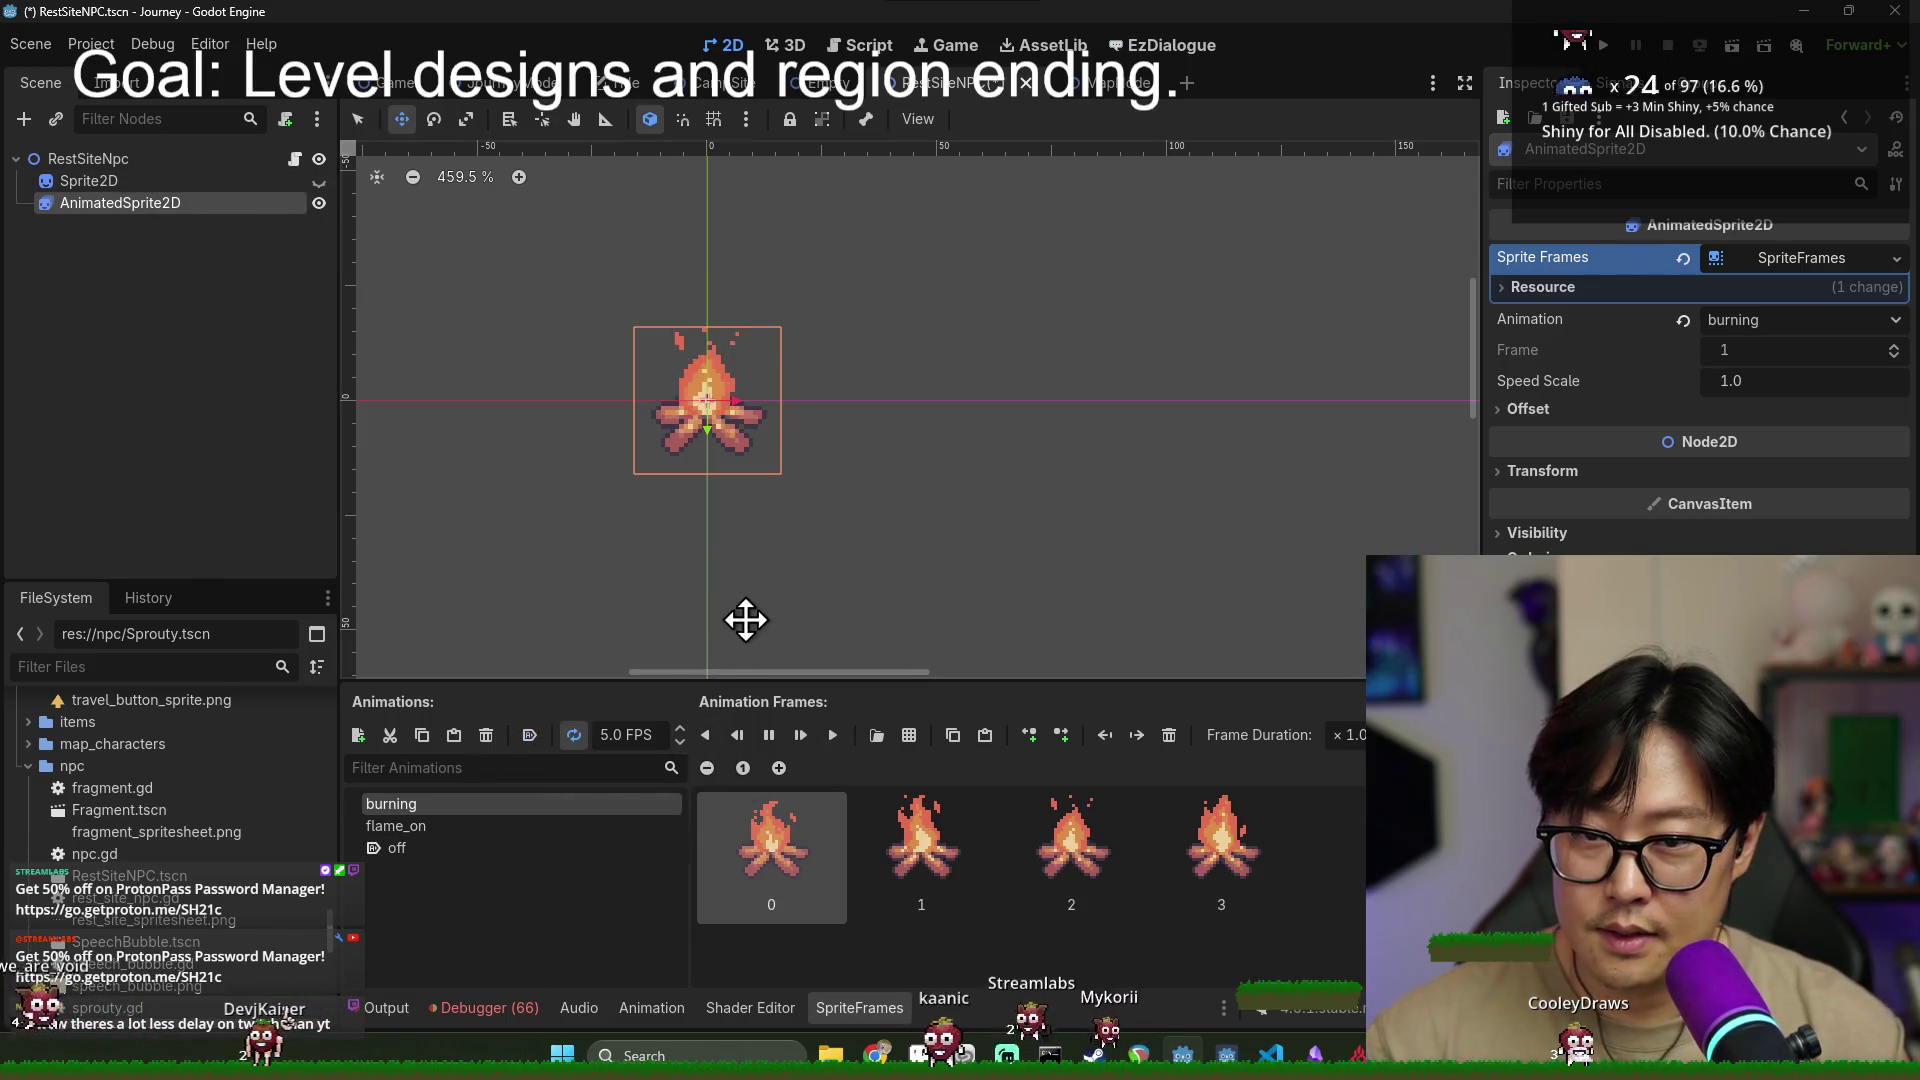
# - Nudge the animated campfire up 3 pixels and set burning to 9 FPS
pyautogui.moveTo(733, 428); pyautogui.dragTo(735, 418)
pyautogui.doubleClick(626, 735)
pyautogui.write('12')
pyautogui.press('Return')
pyautogui.doubleClick(626, 735)
pyautogui.write('9')
pyautogui.press('Return')
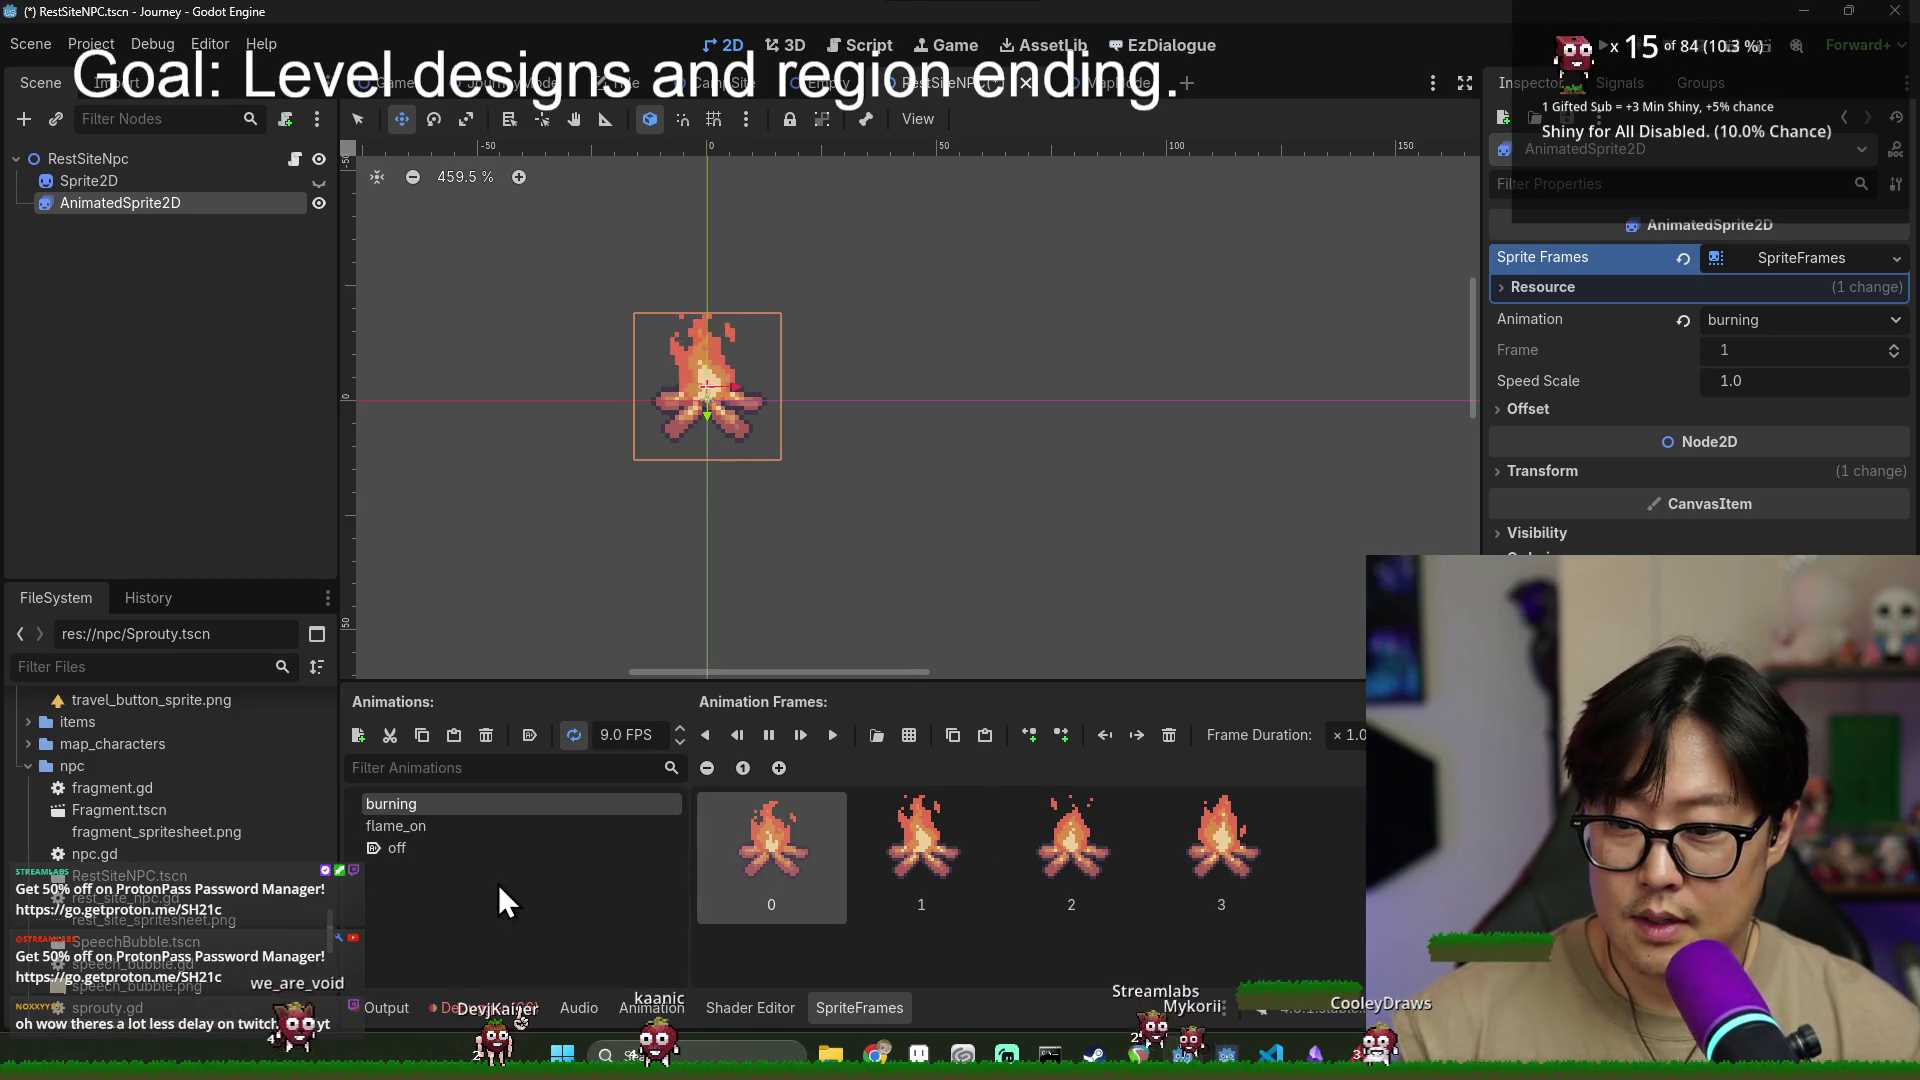
# - Set flame_on to 12 FPS without looping and save the scene
pyautogui.click(515, 827)
pyautogui.click(635, 740)
pyautogui.write('12')
pyautogui.press('Return')
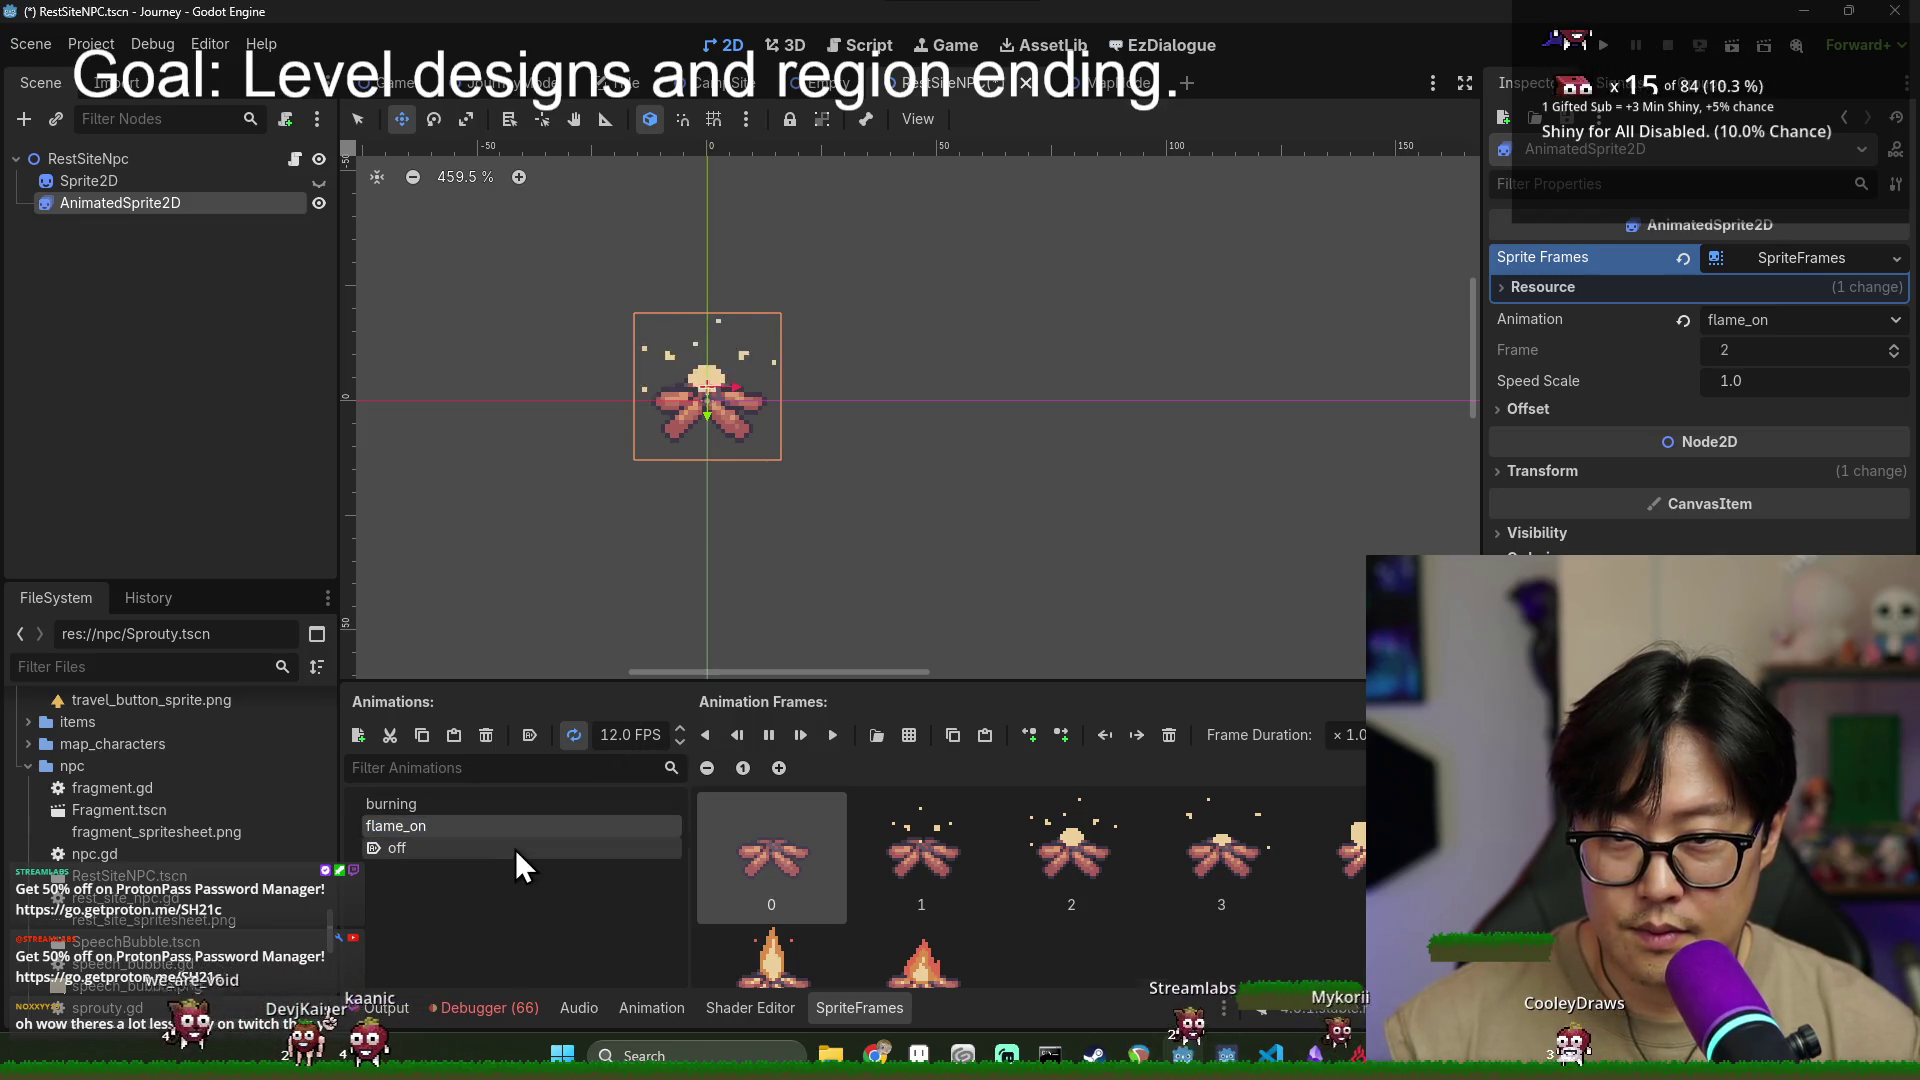
pyautogui.click(572, 737)
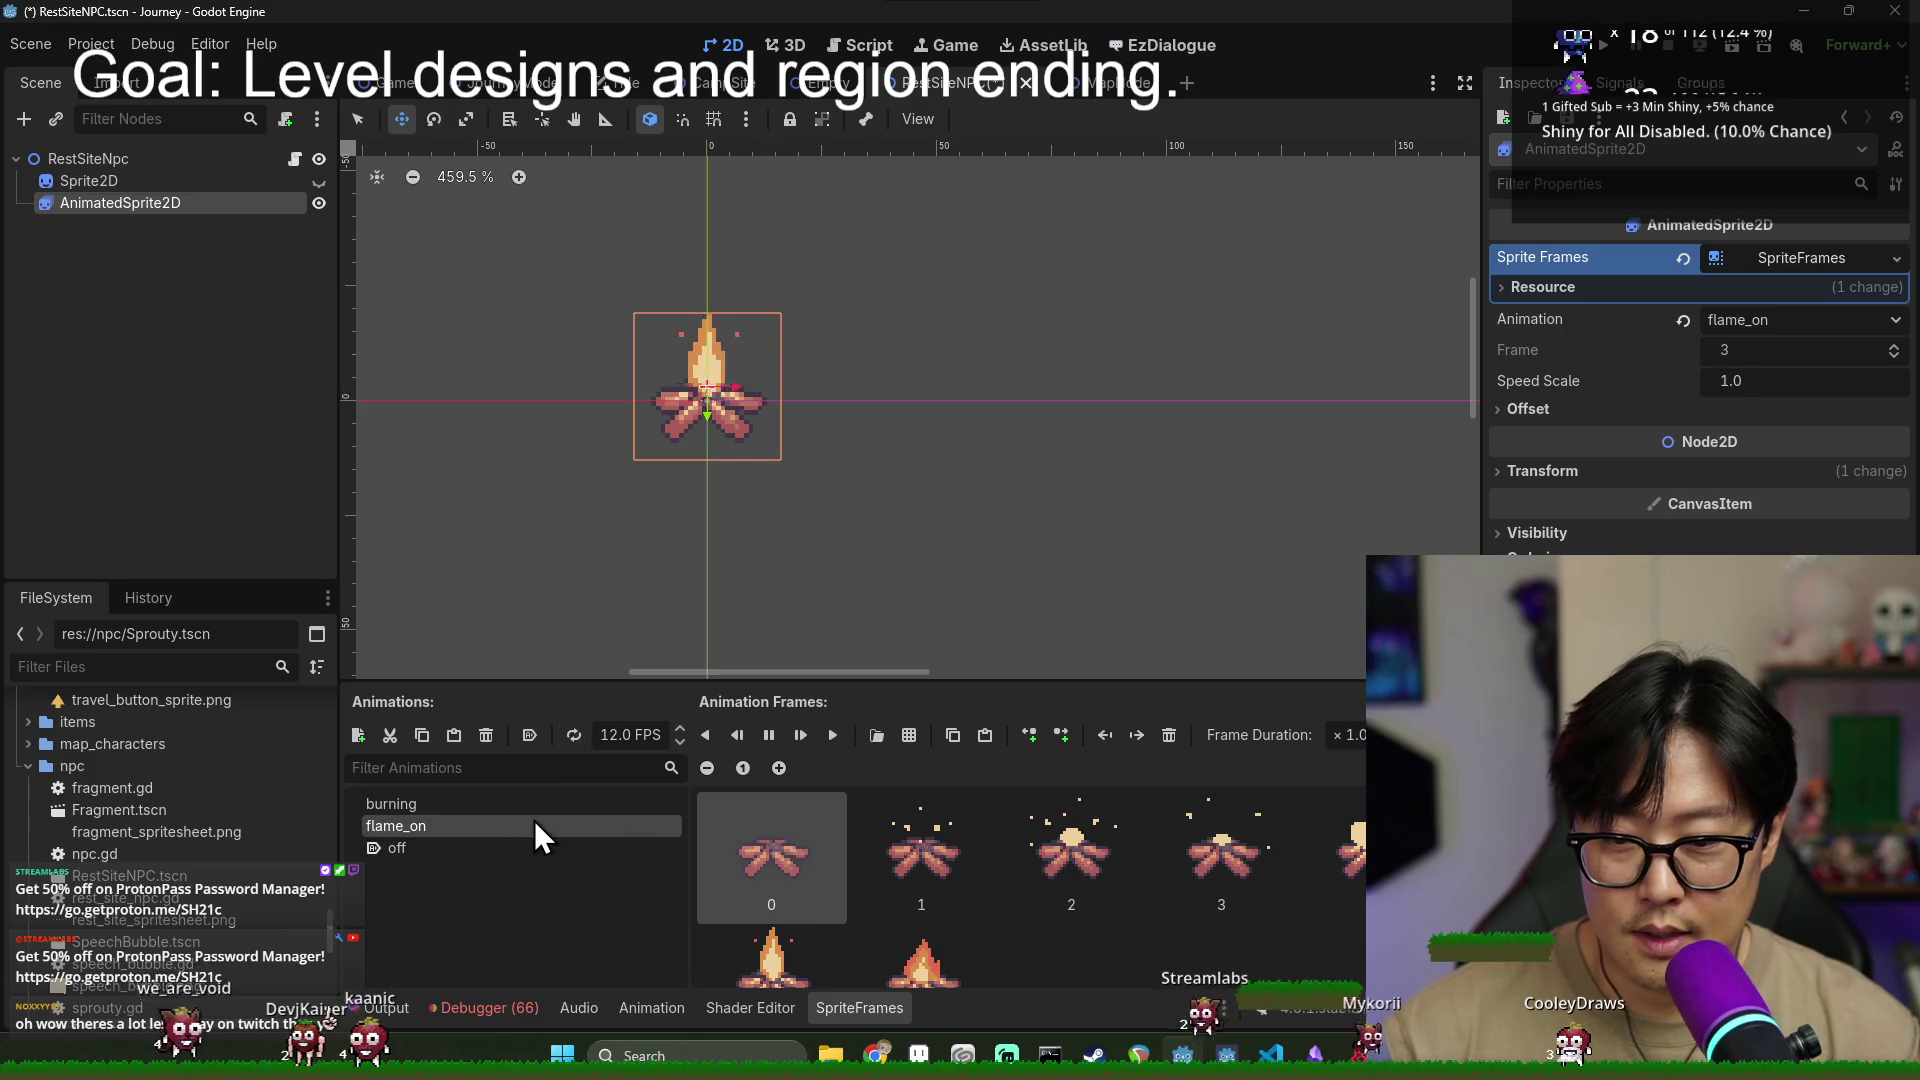
pyautogui.hotkey('ctrl', 's')
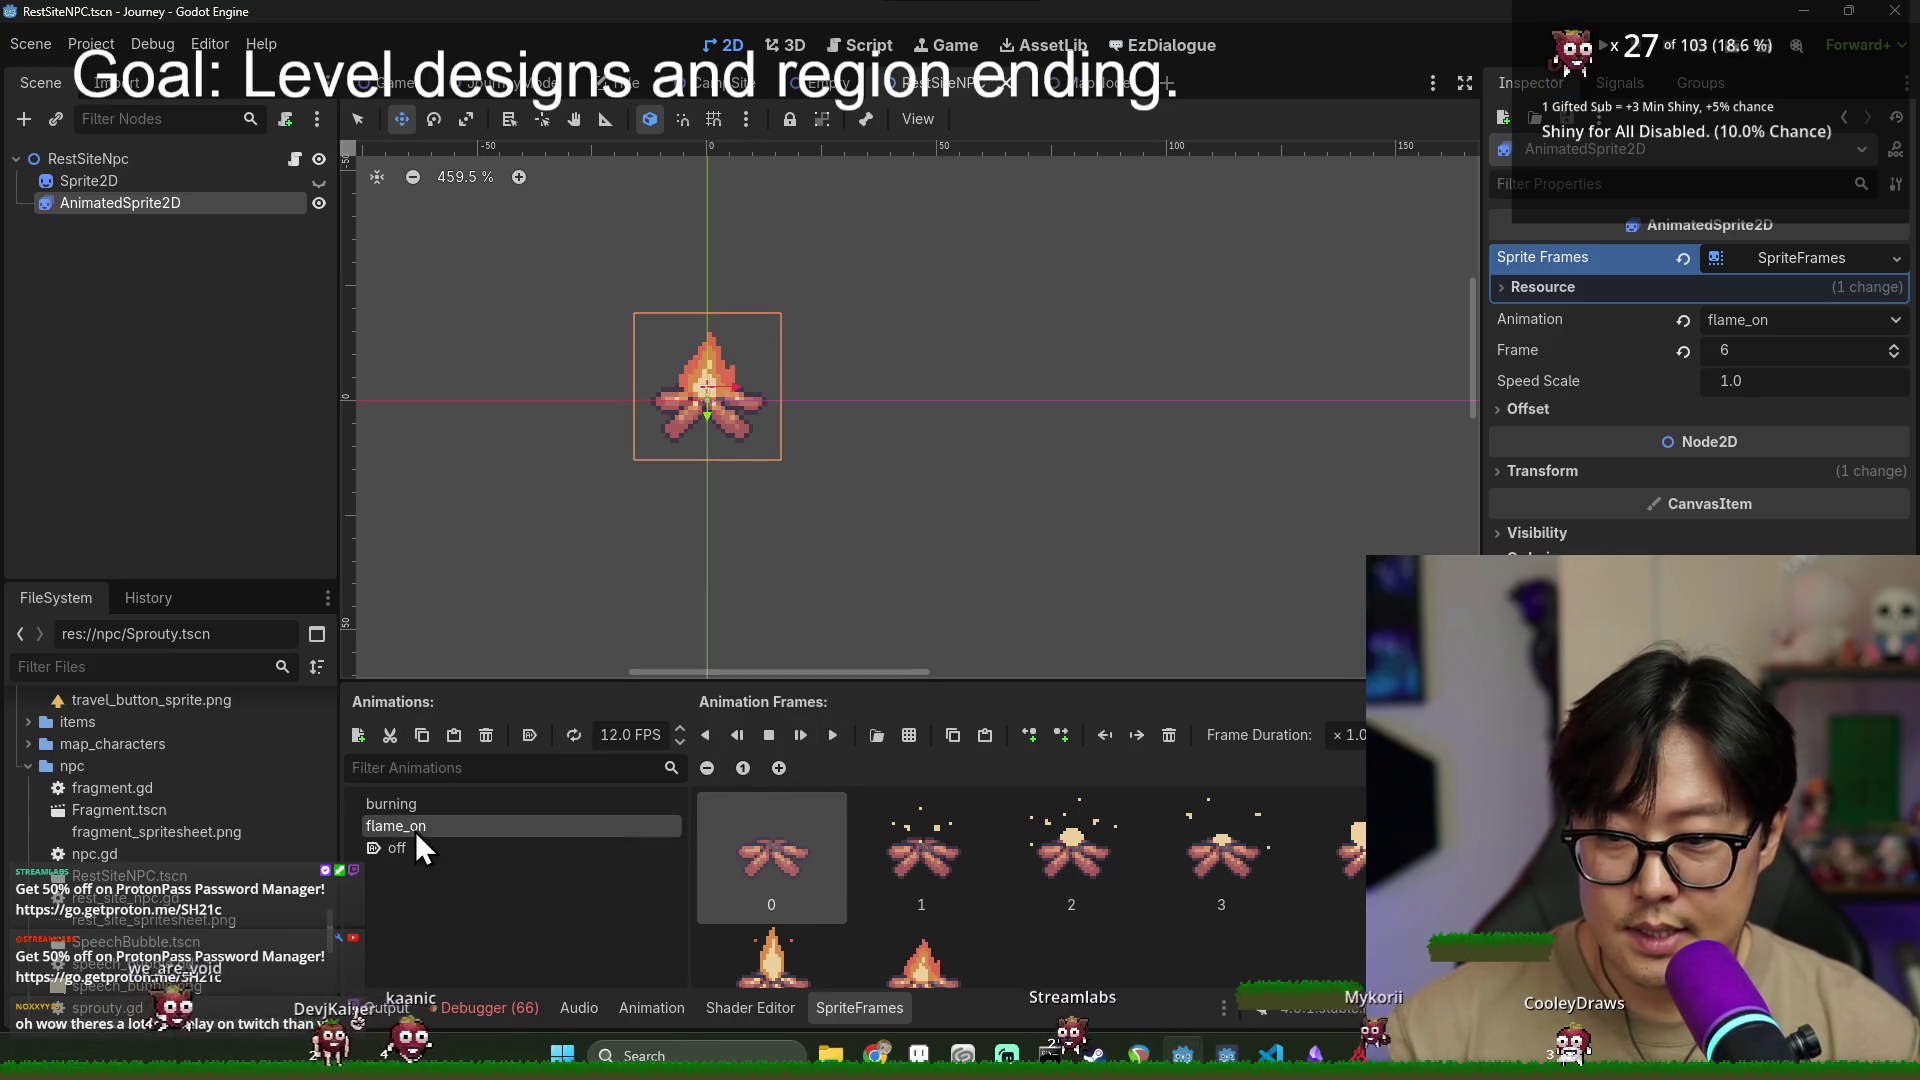
# - Switch the sprite to the off animation and open rest_site_npc.gd
pyautogui.click(410, 847)
pyautogui.click(294, 158)
pyautogui.click(635, 309)
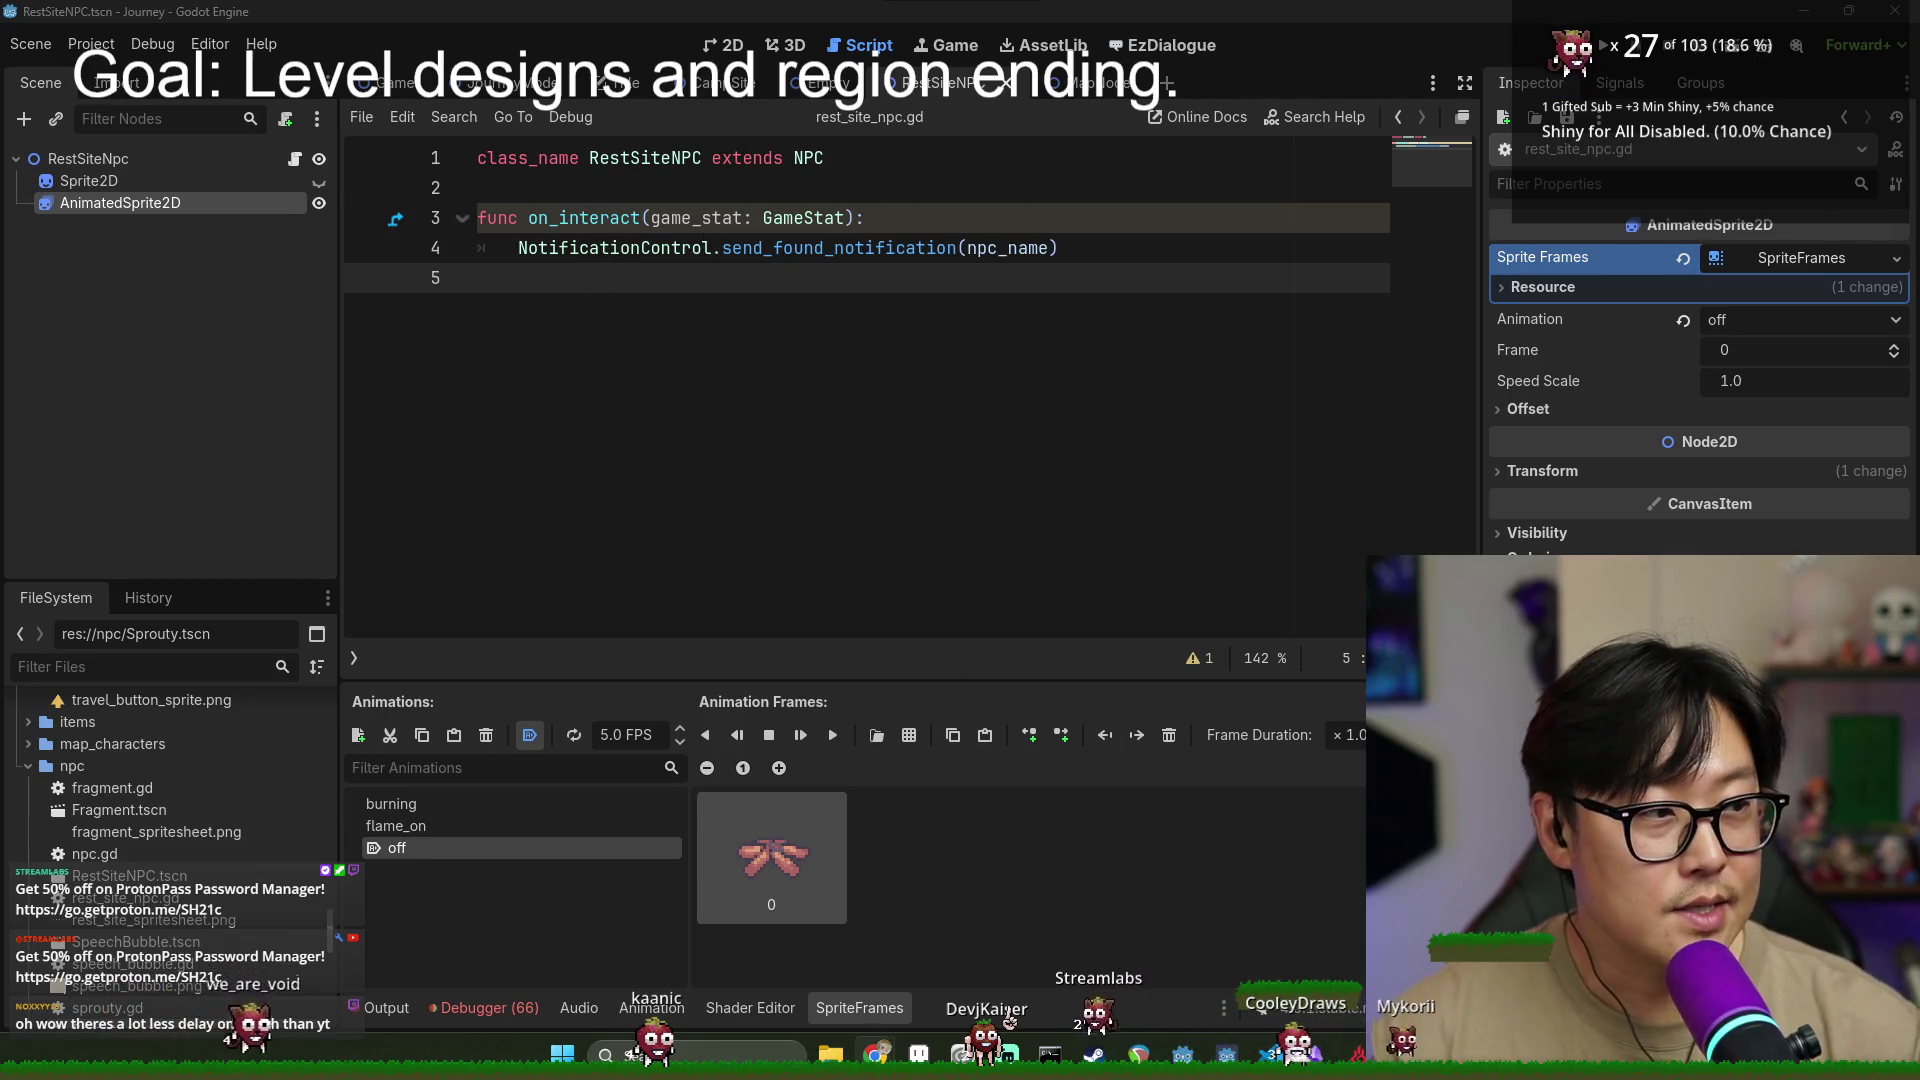
pyautogui.doubleClick(781, 258)
pyautogui.hotkey('ctrl', 's')
pyautogui.press('Up')
pyautogui.click(1131, 238)
pyautogui.press('Return')
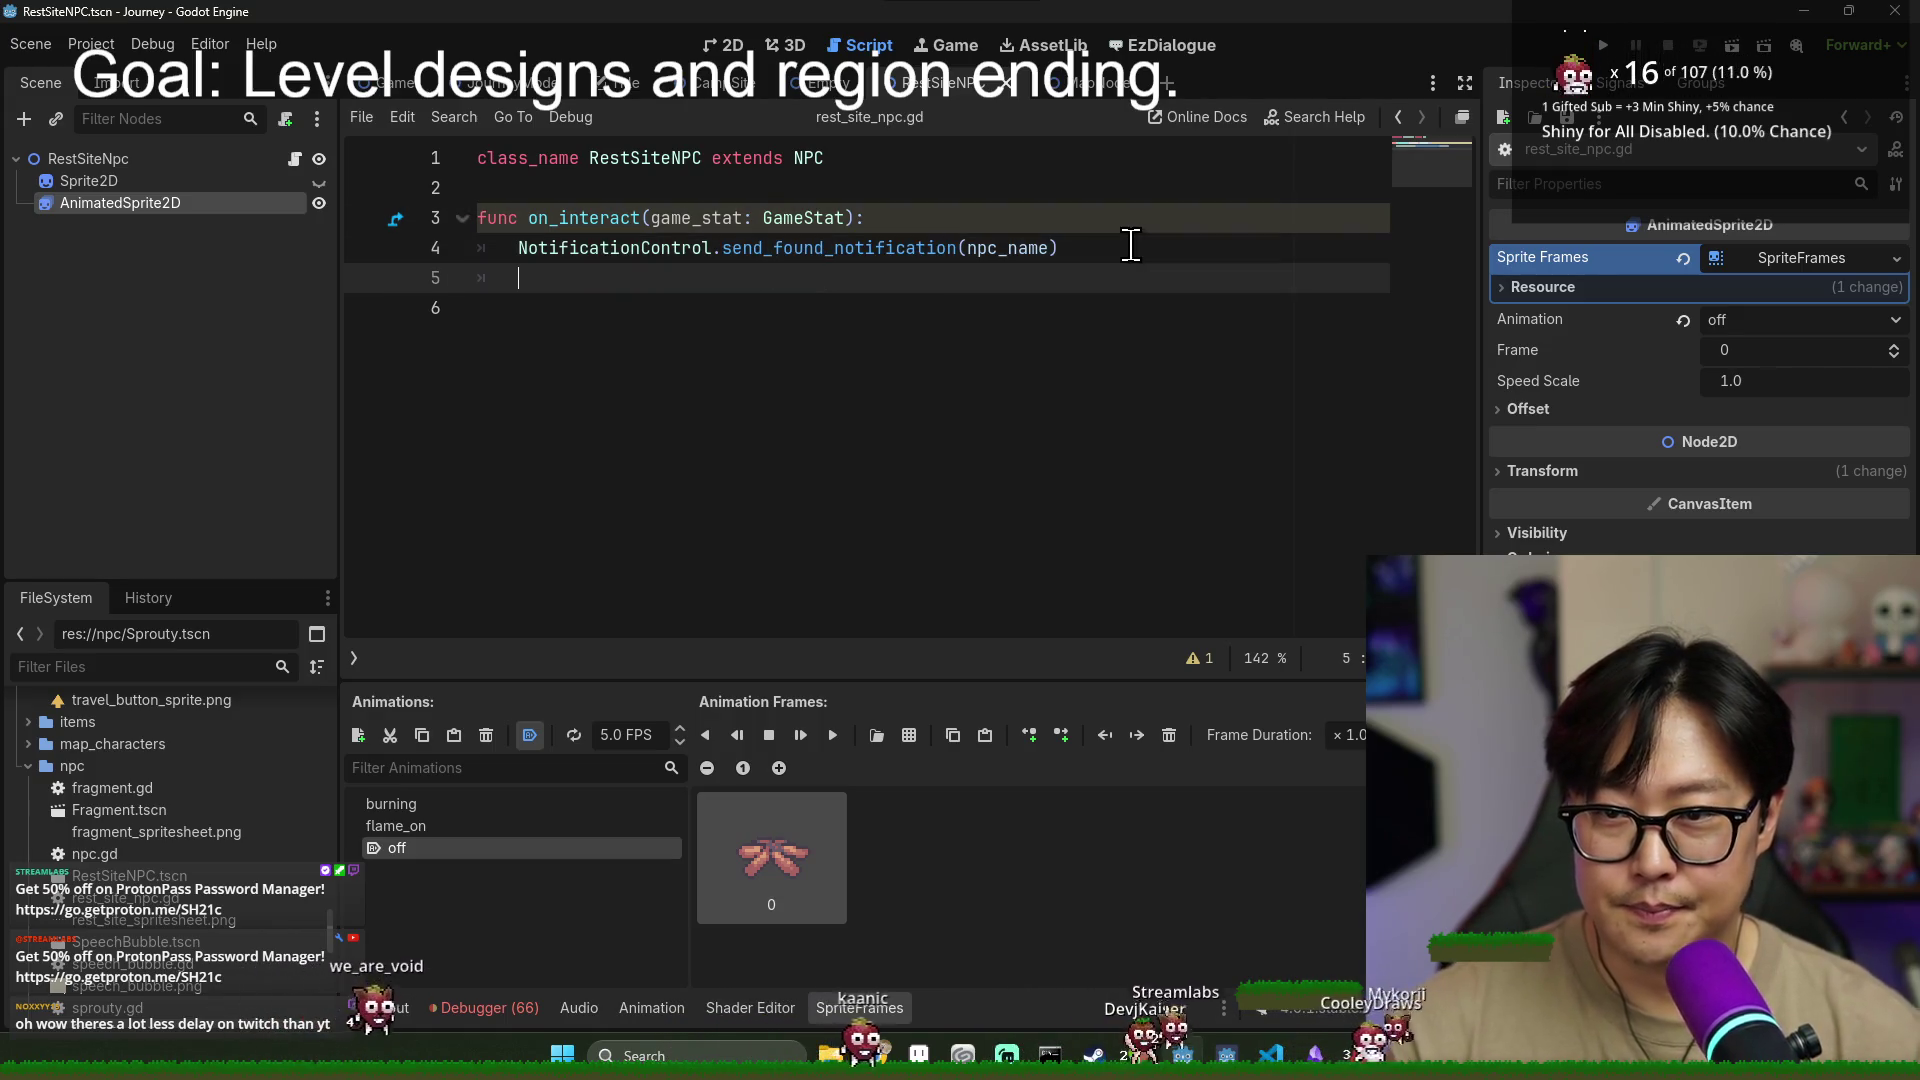
pyautogui.press('BackSpace')
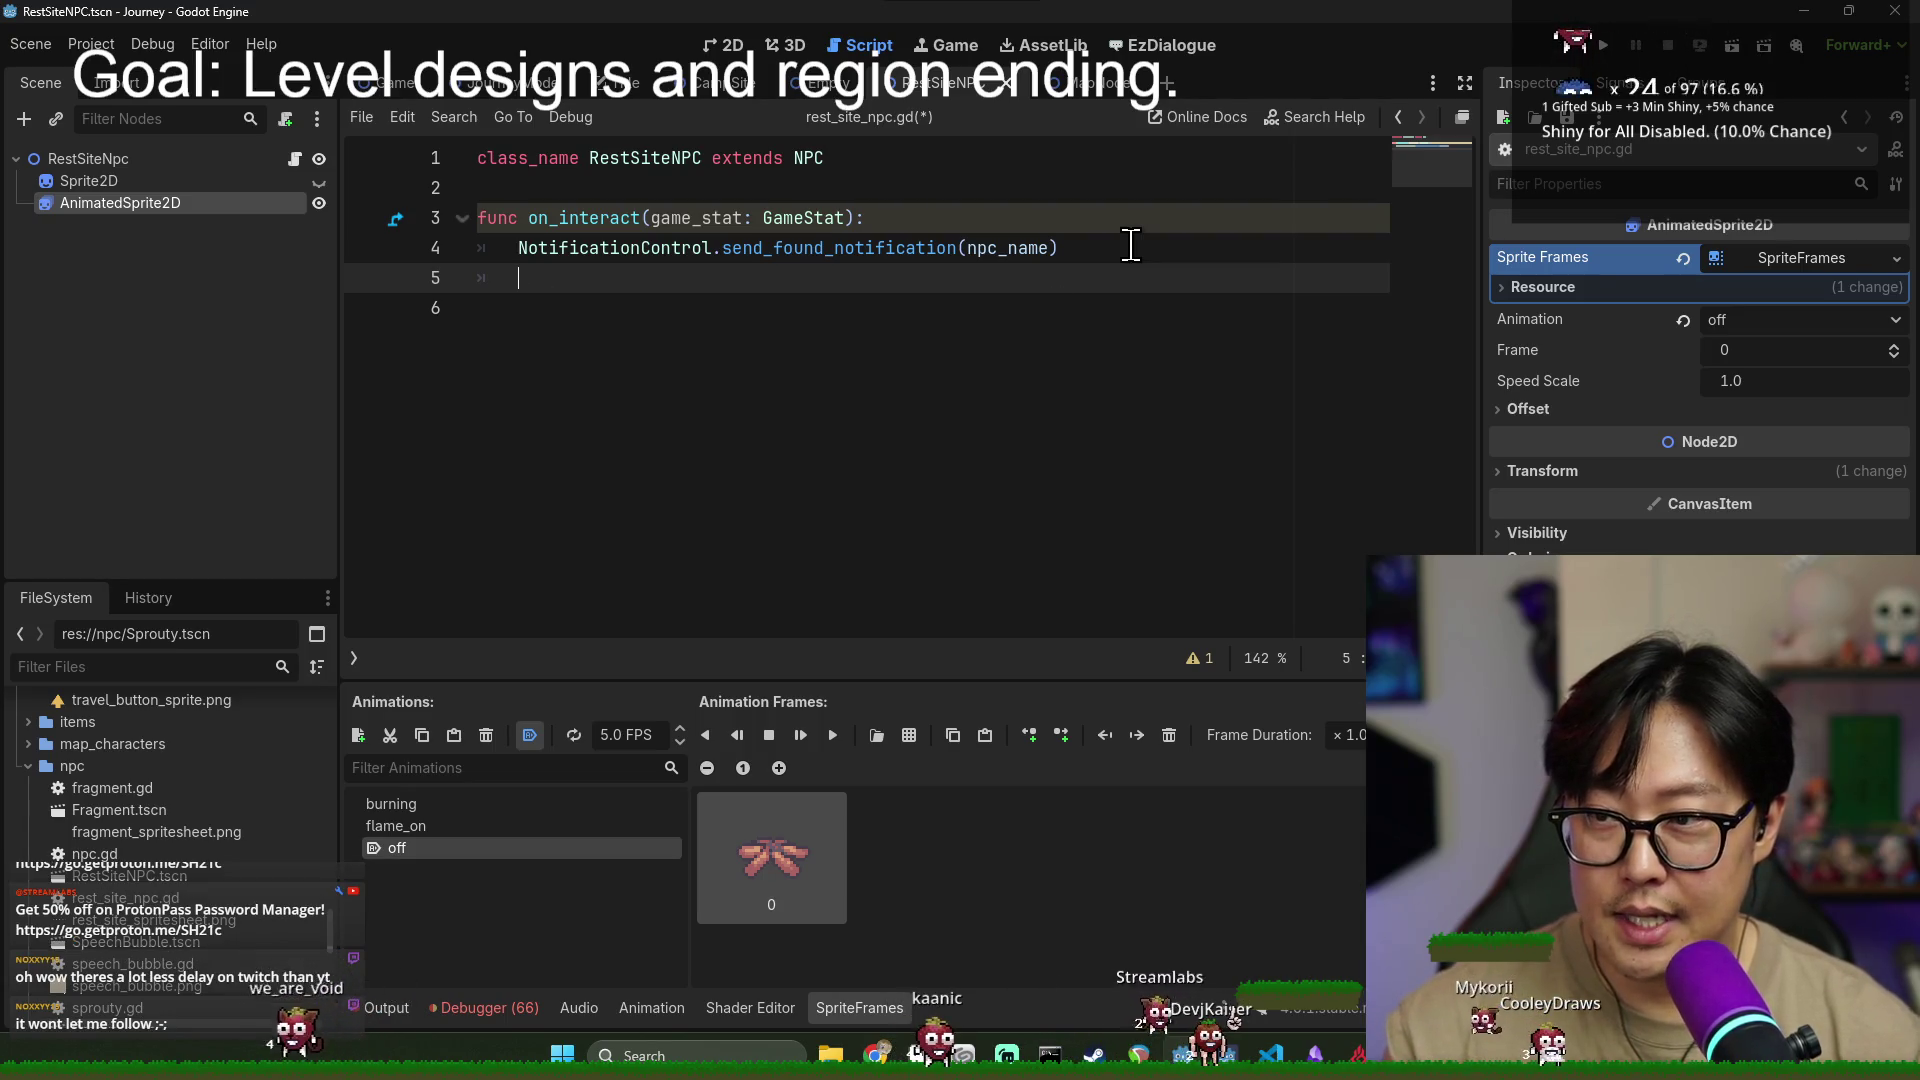
pyautogui.moveTo(190, 206); pyautogui.dragTo(709, 189)
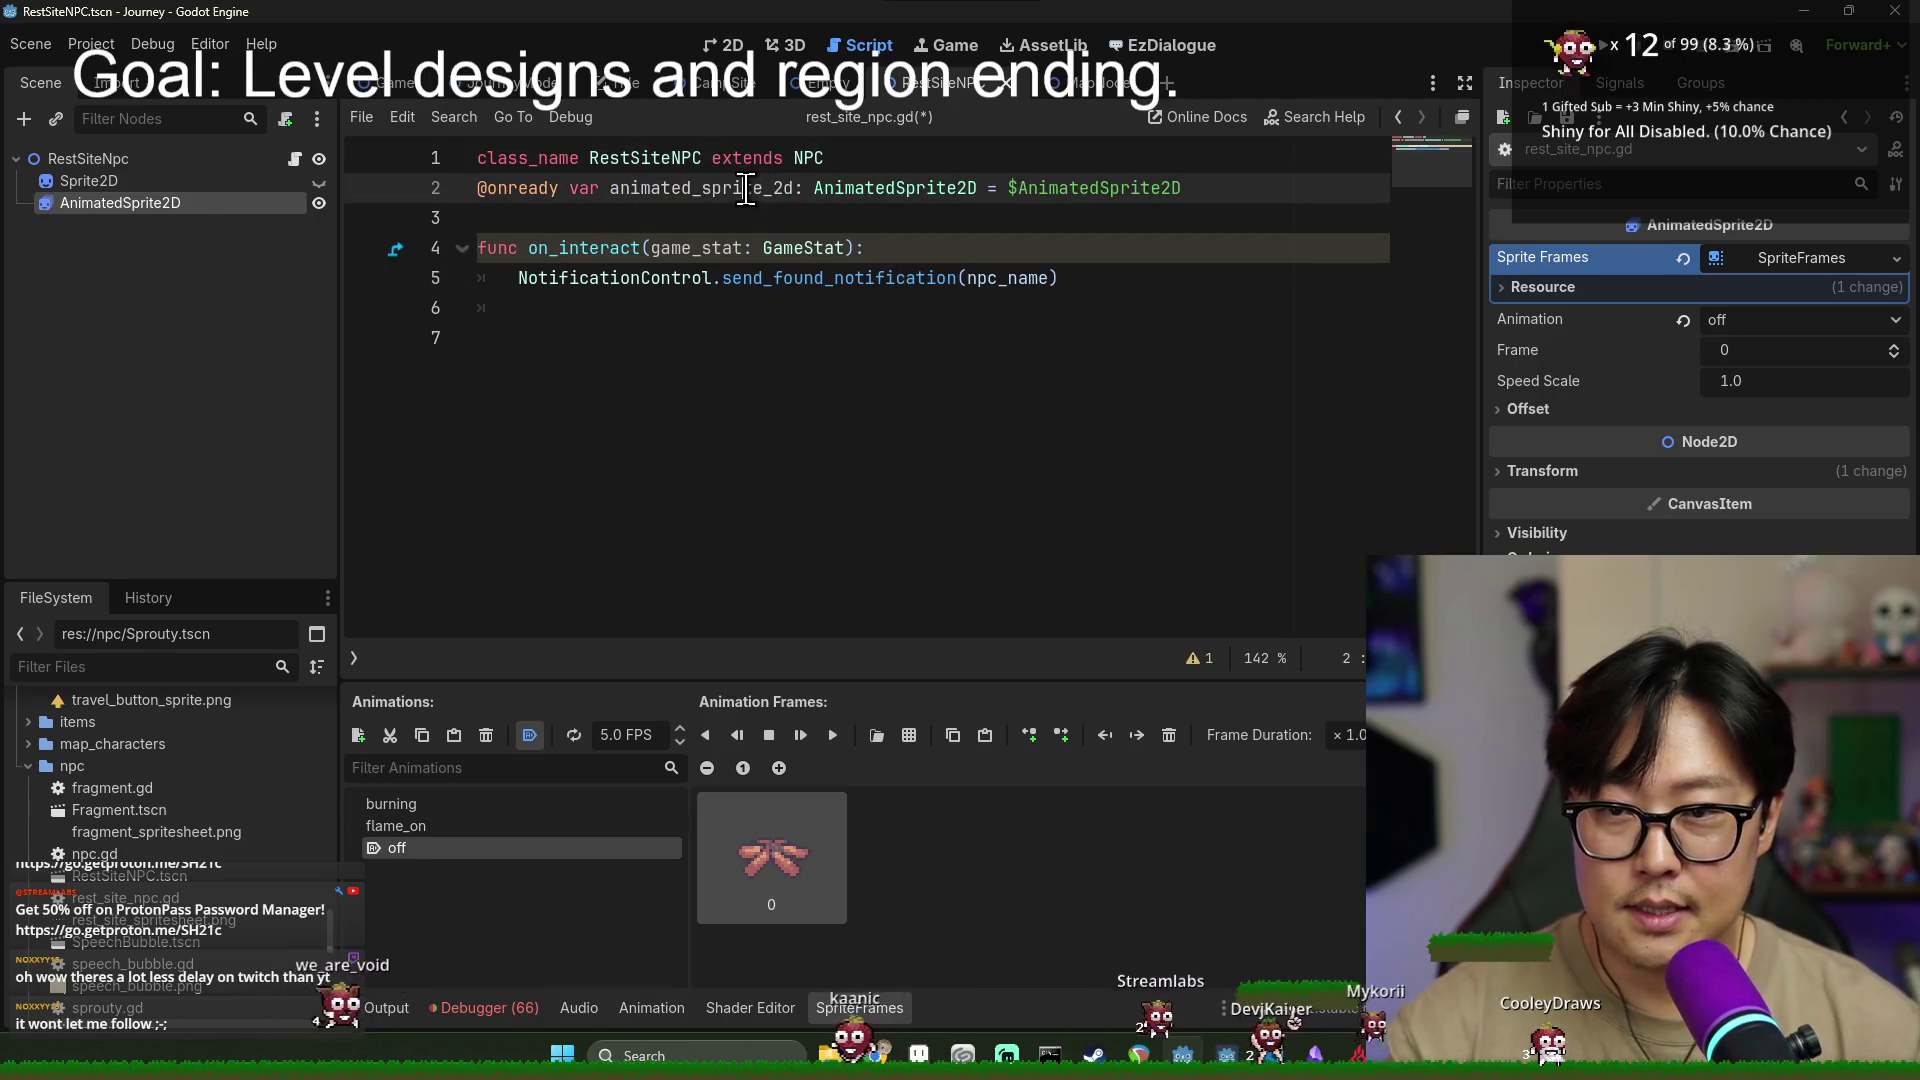
# - Declare var is_found := false below the onready sprite reference
pyautogui.click(710, 325)
pyautogui.click(632, 310)
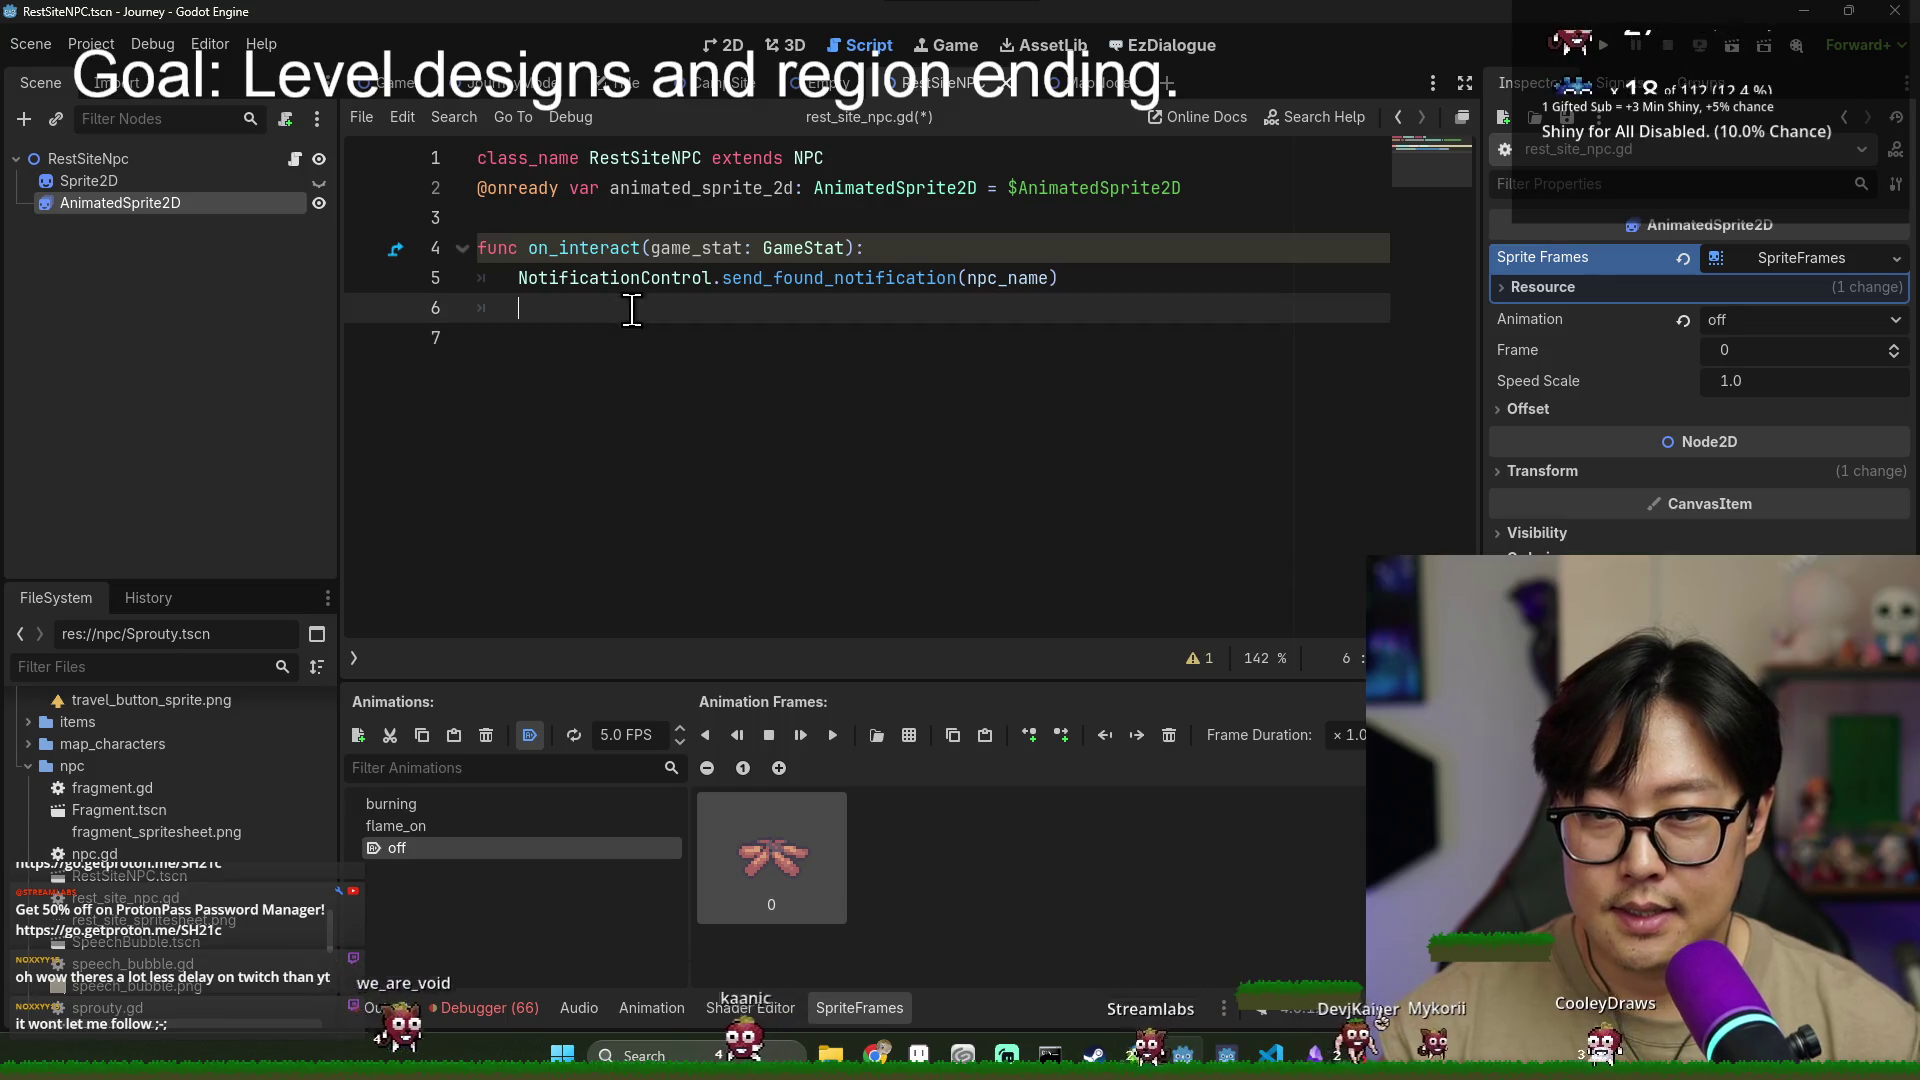
pyautogui.click(960, 248)
pyautogui.press('Return')
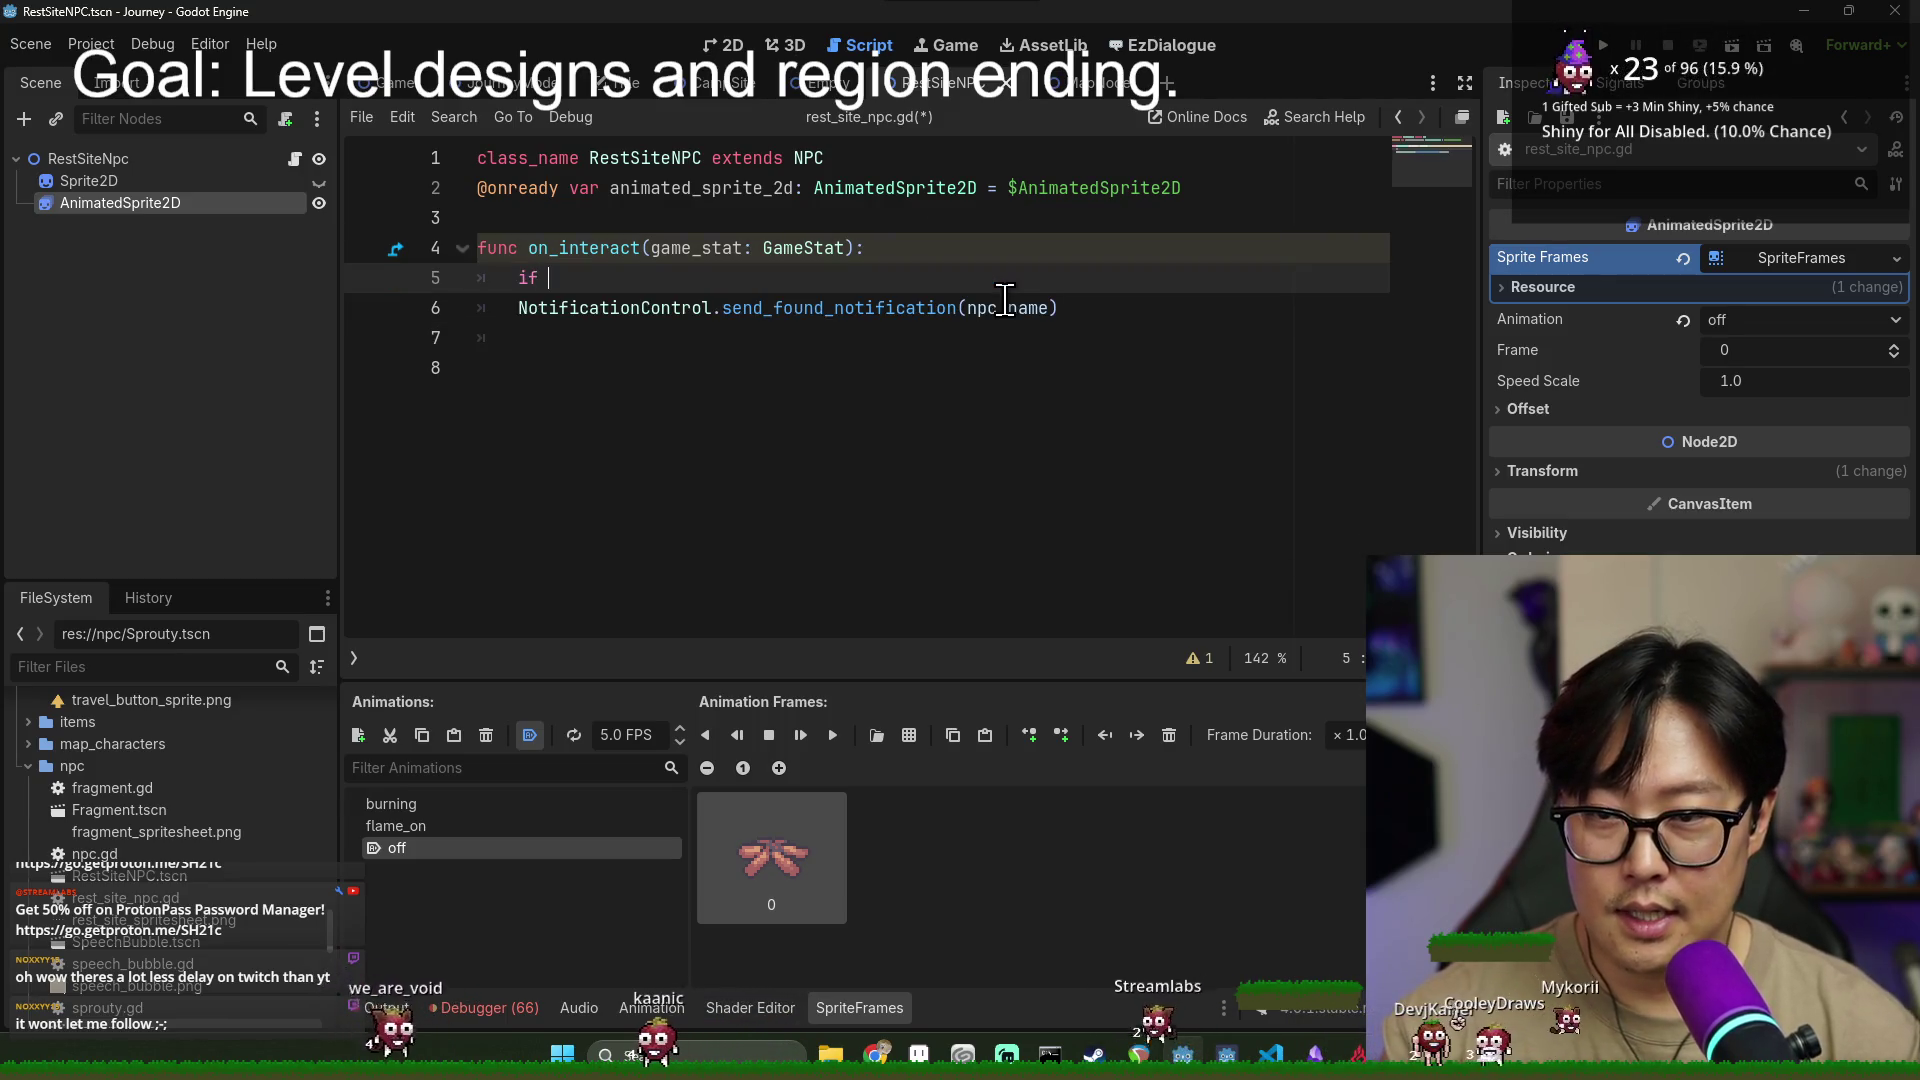
pyautogui.click(1285, 192)
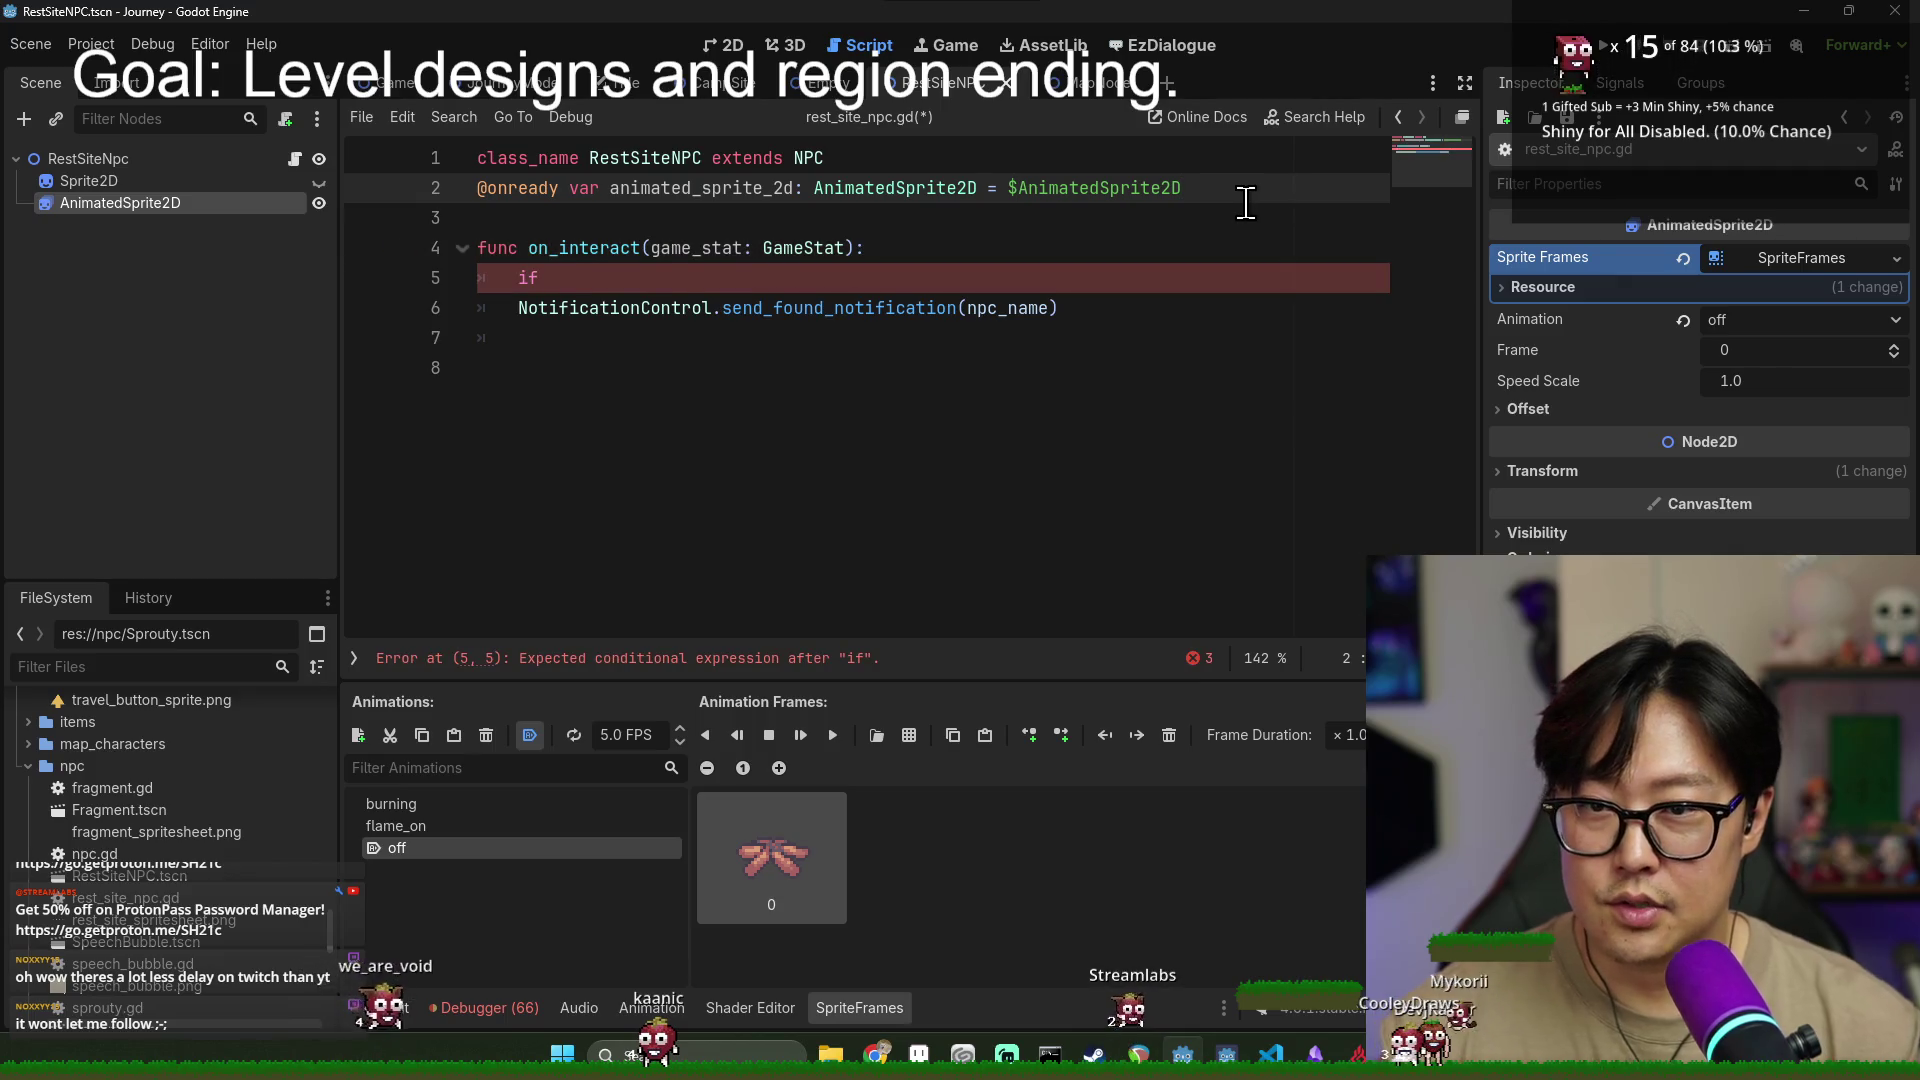
pyautogui.press('Return')
pyautogui.write('@')
pyautogui.press('BackSpace')
pyautogui.press('BackSpace')
pyautogui.press('BackSpace')
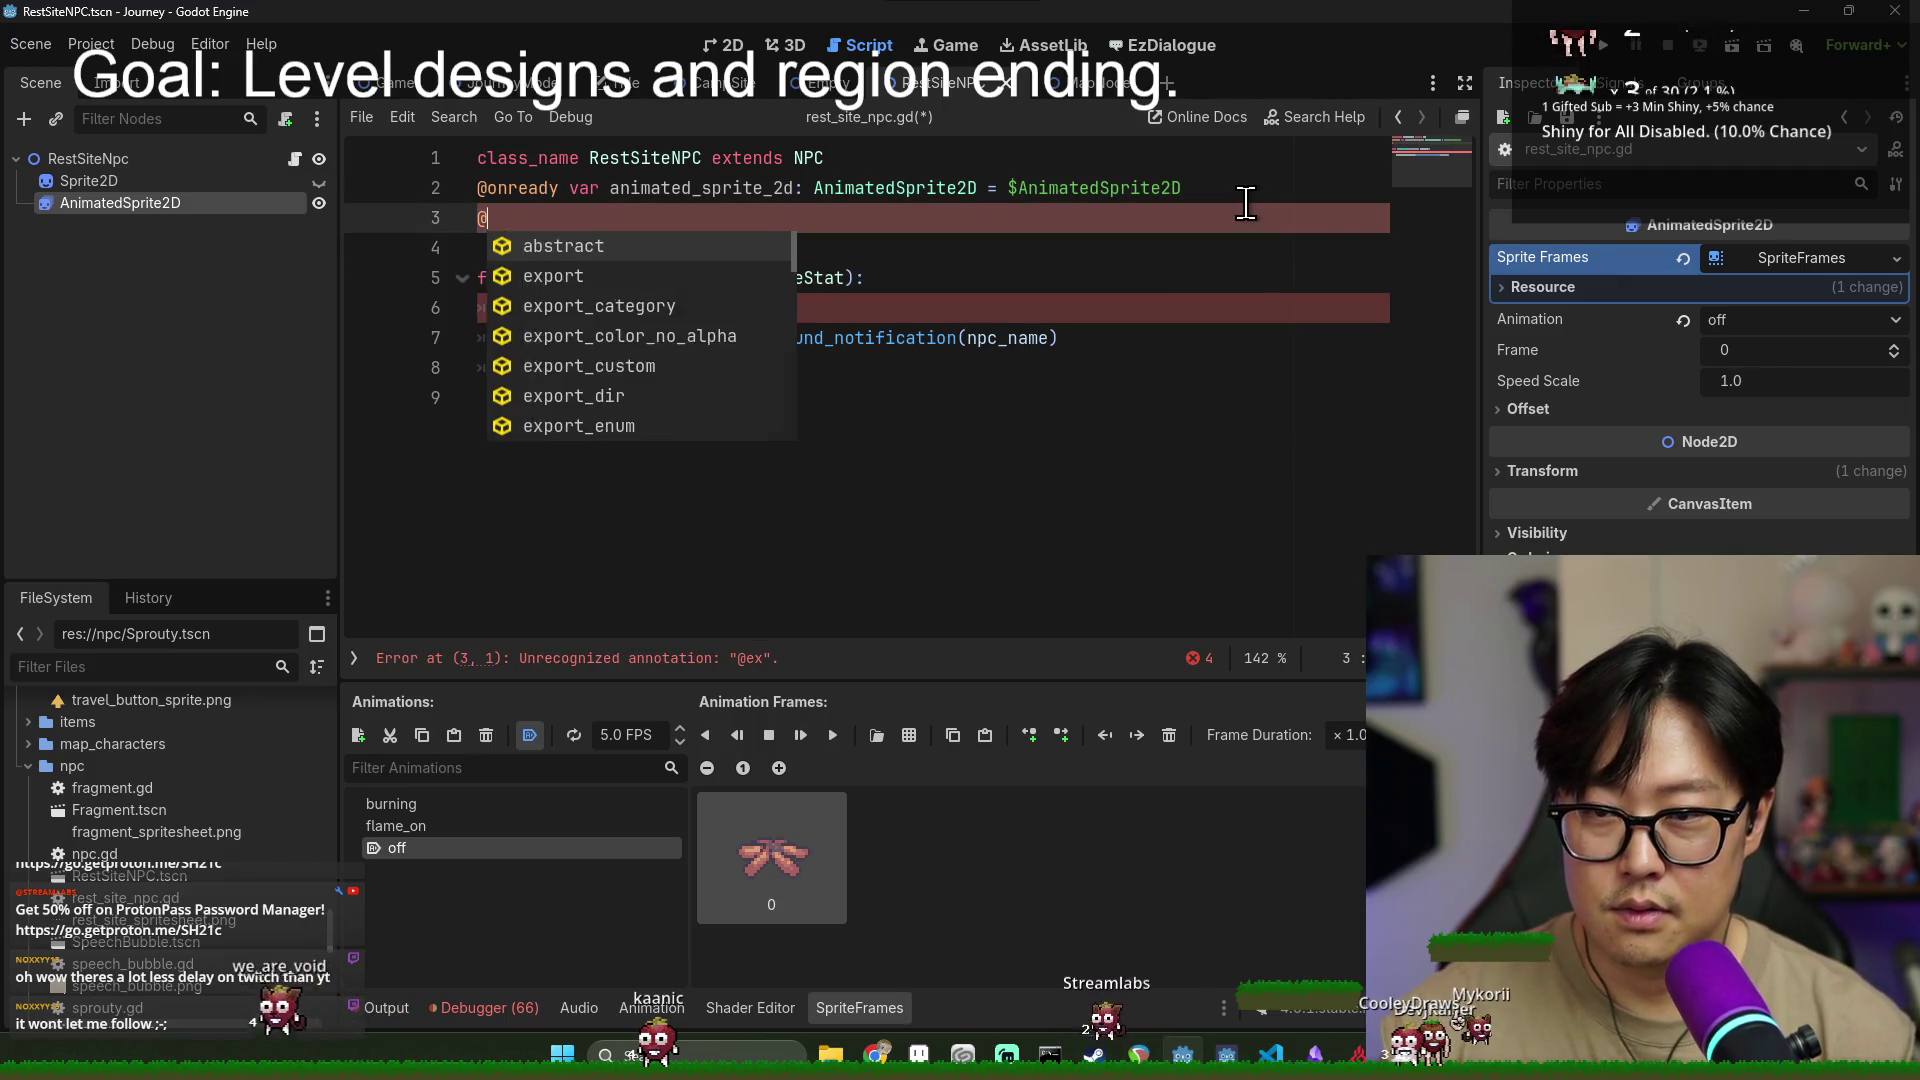
pyautogui.write('va')
pyautogui.press('BackSpace')
pyautogui.press('BackSpace')
pyautogui.press('BackSpace')
pyautogui.write('r is_found := false')
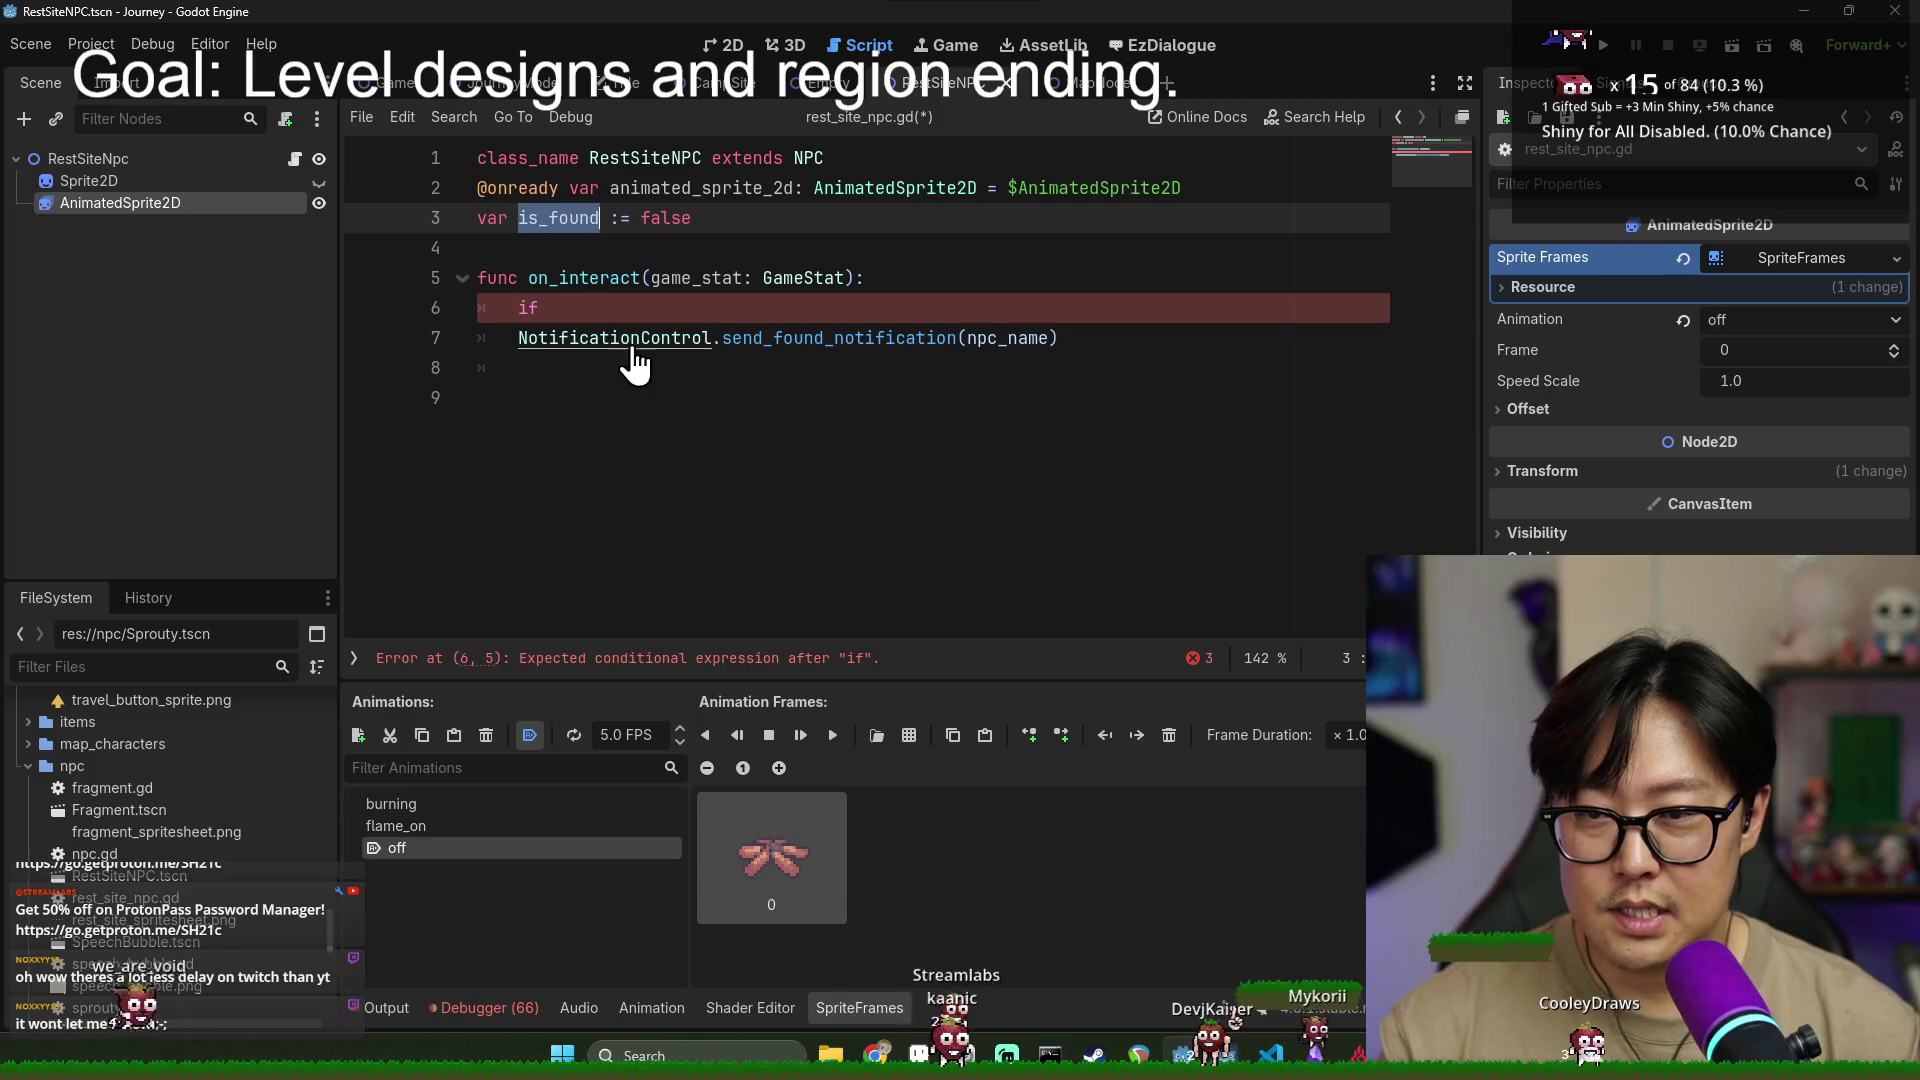
# - Complete the 'if is_found: return' guard at the start of on_interact and save the script
pyautogui.press('Down')
pyautogui.press('Down')
pyautogui.press('Down')
pyautogui.press('End')
pyautogui.write('is_found')
pyautogui.press('Return')
pyautogui.write('ret')
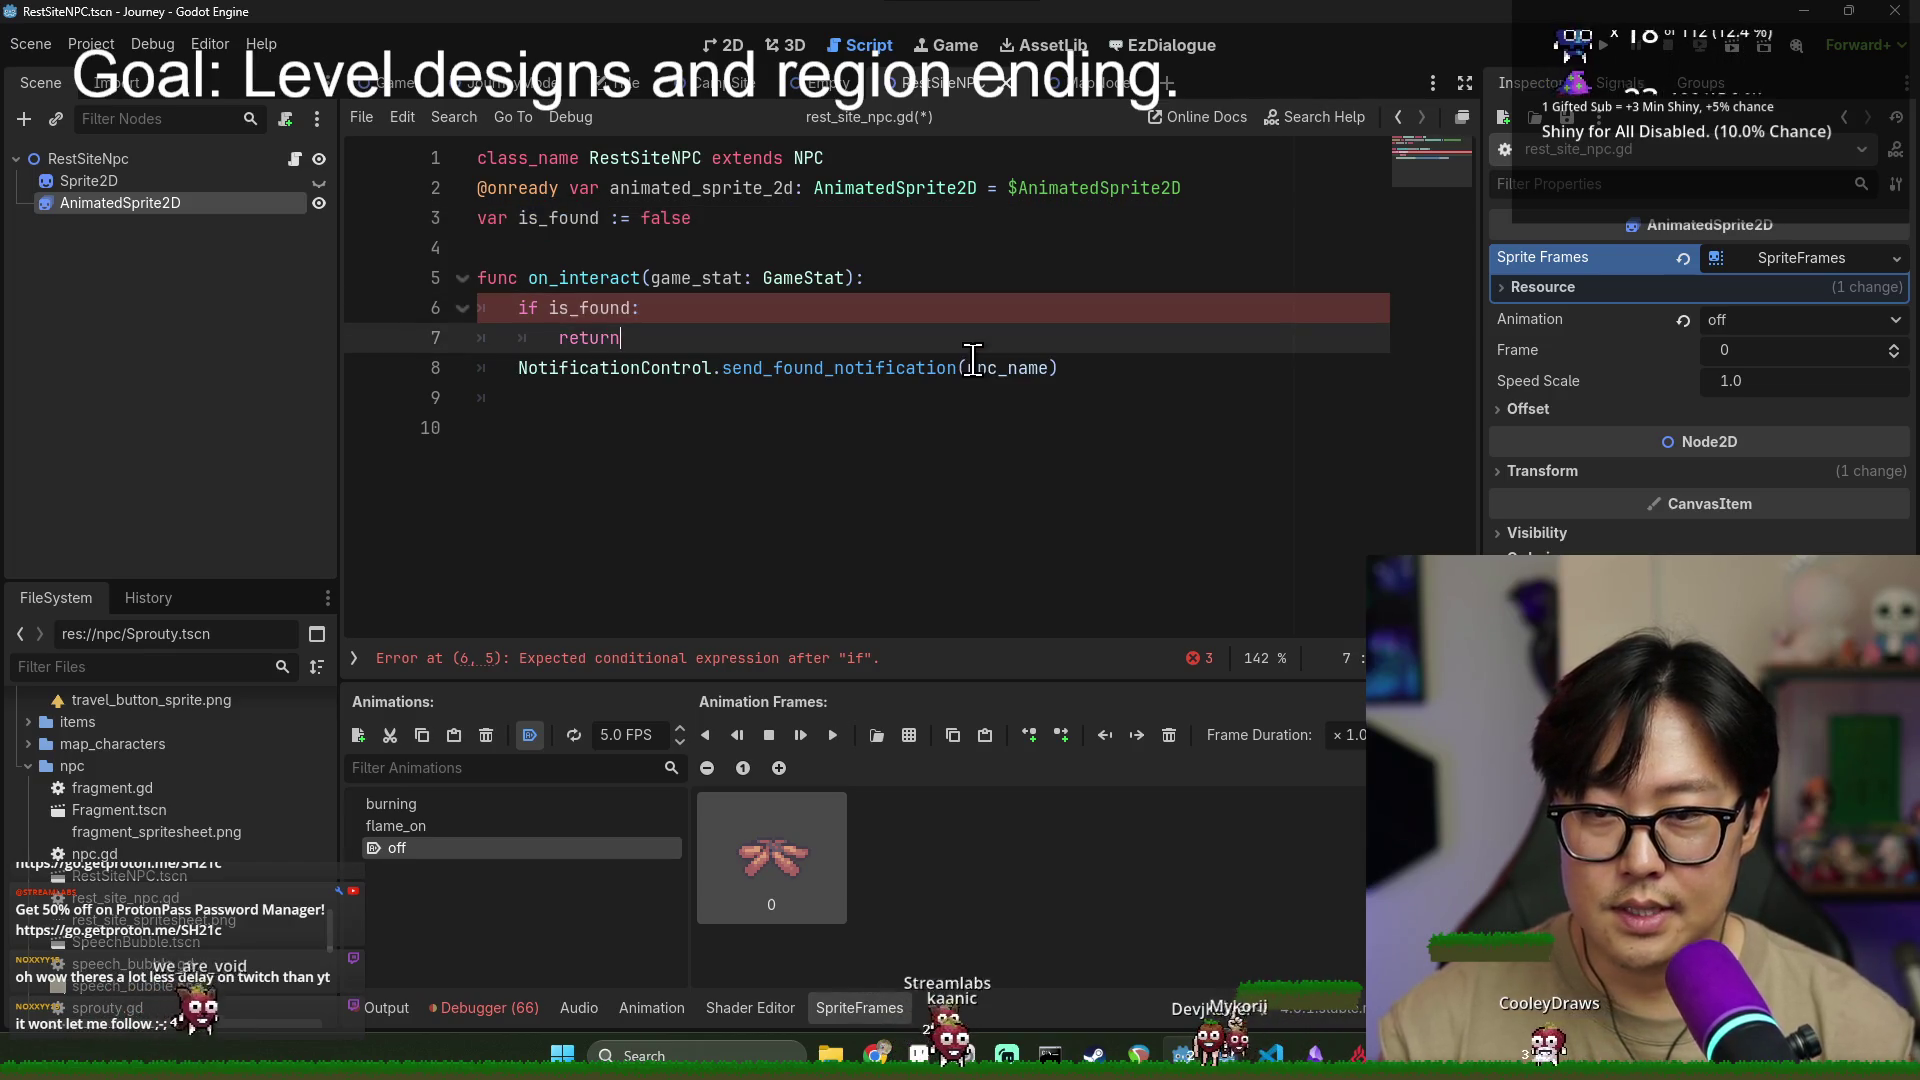
pyautogui.click(490, 368)
pyautogui.hotkey('ctrl', 's')
# - Set is_found = true after the guard and tidy the blank lines around the notification call
pyautogui.press('Return')
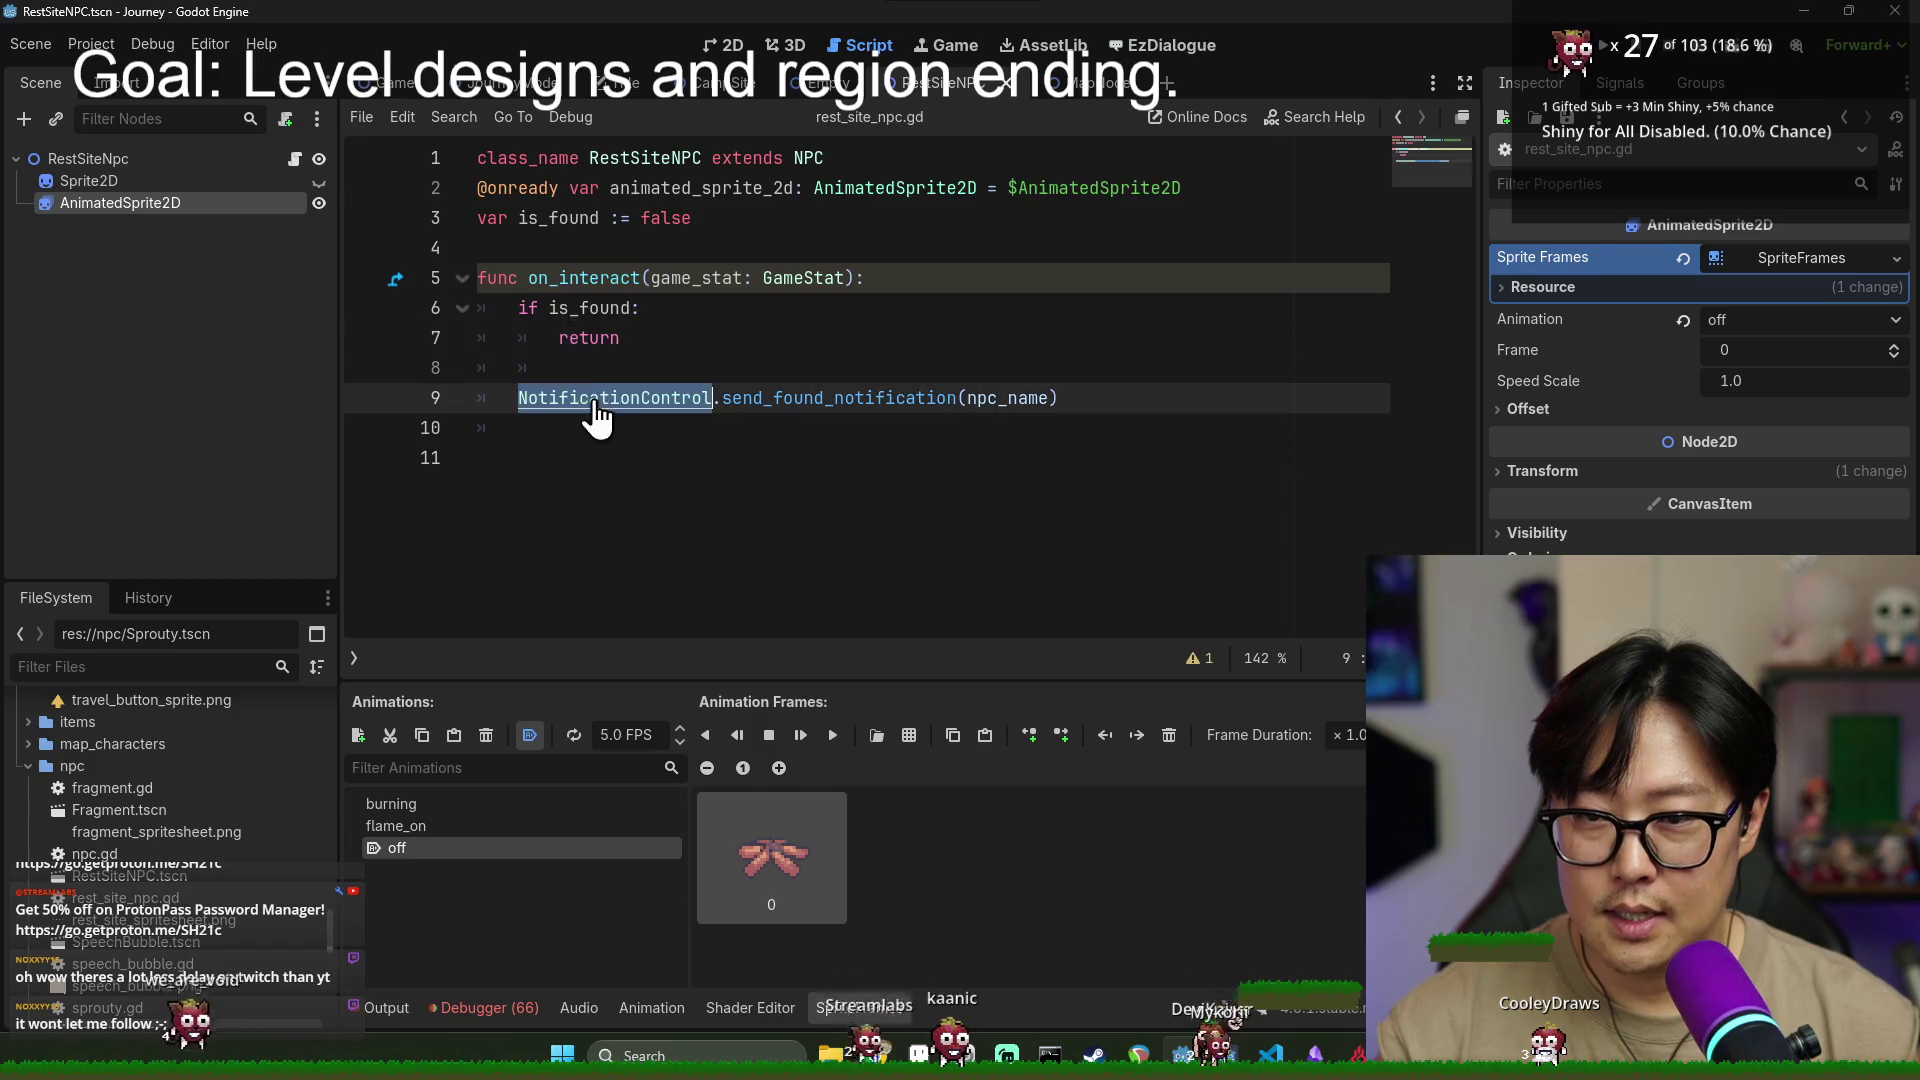
pyautogui.click(607, 367)
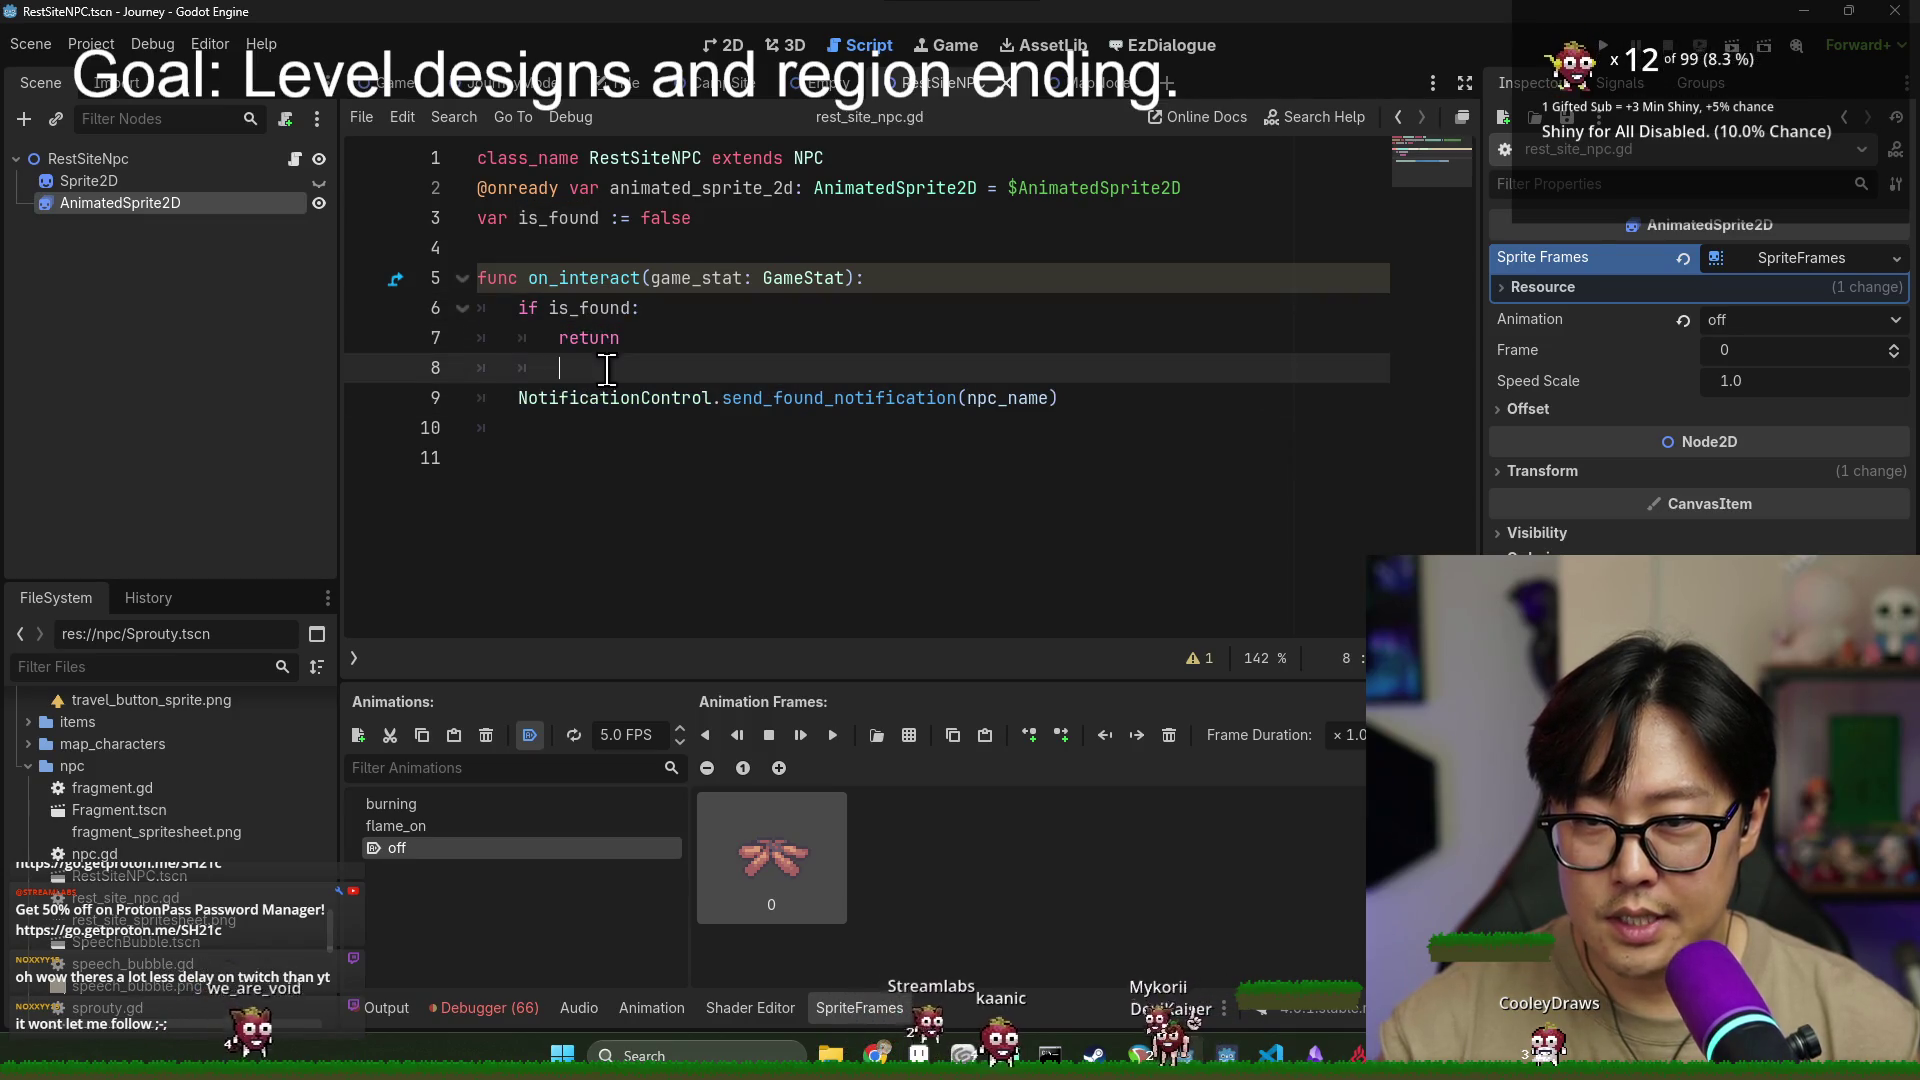
pyautogui.press('BackSpace')
pyautogui.press('BackSpace')
pyautogui.press('Return')
pyautogui.write('is_found')
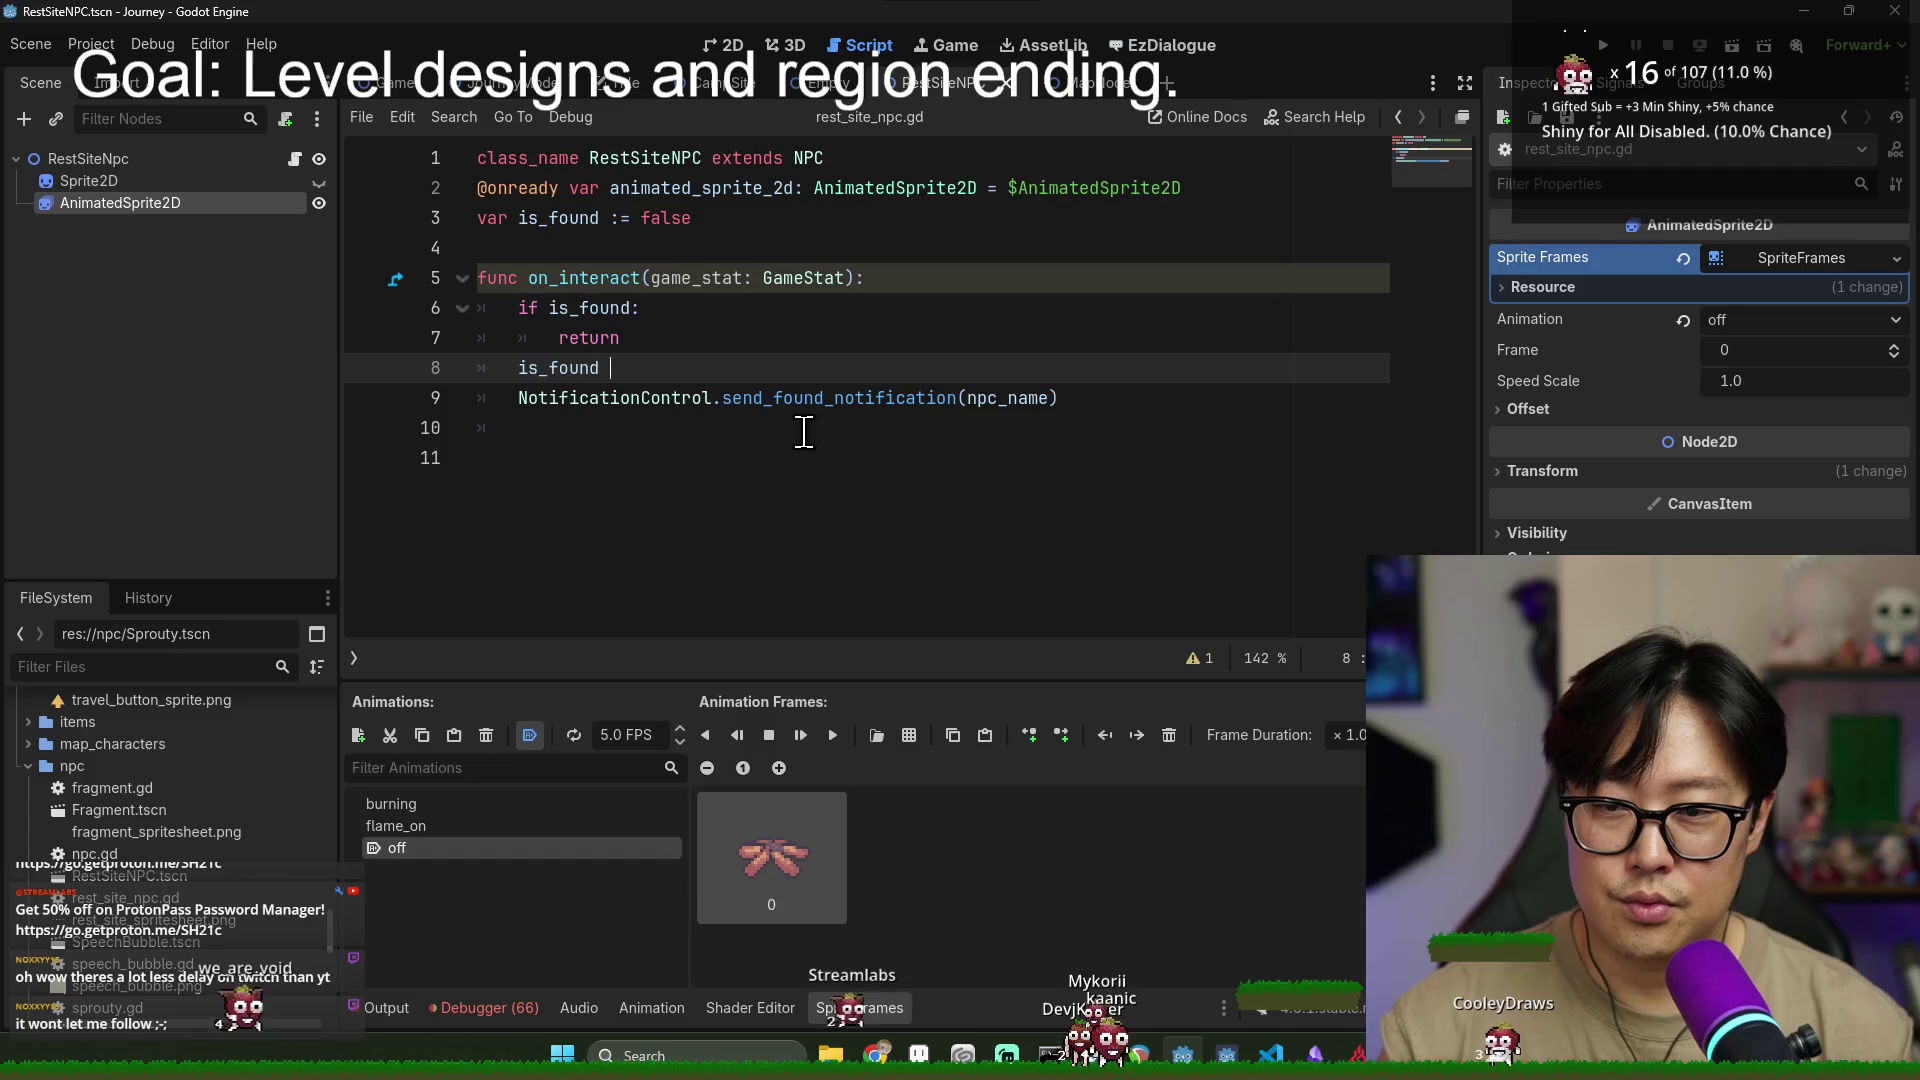
pyautogui.hotkey('ctrl', 'shift', 'Return')
pyautogui.doubleClick(700, 428)
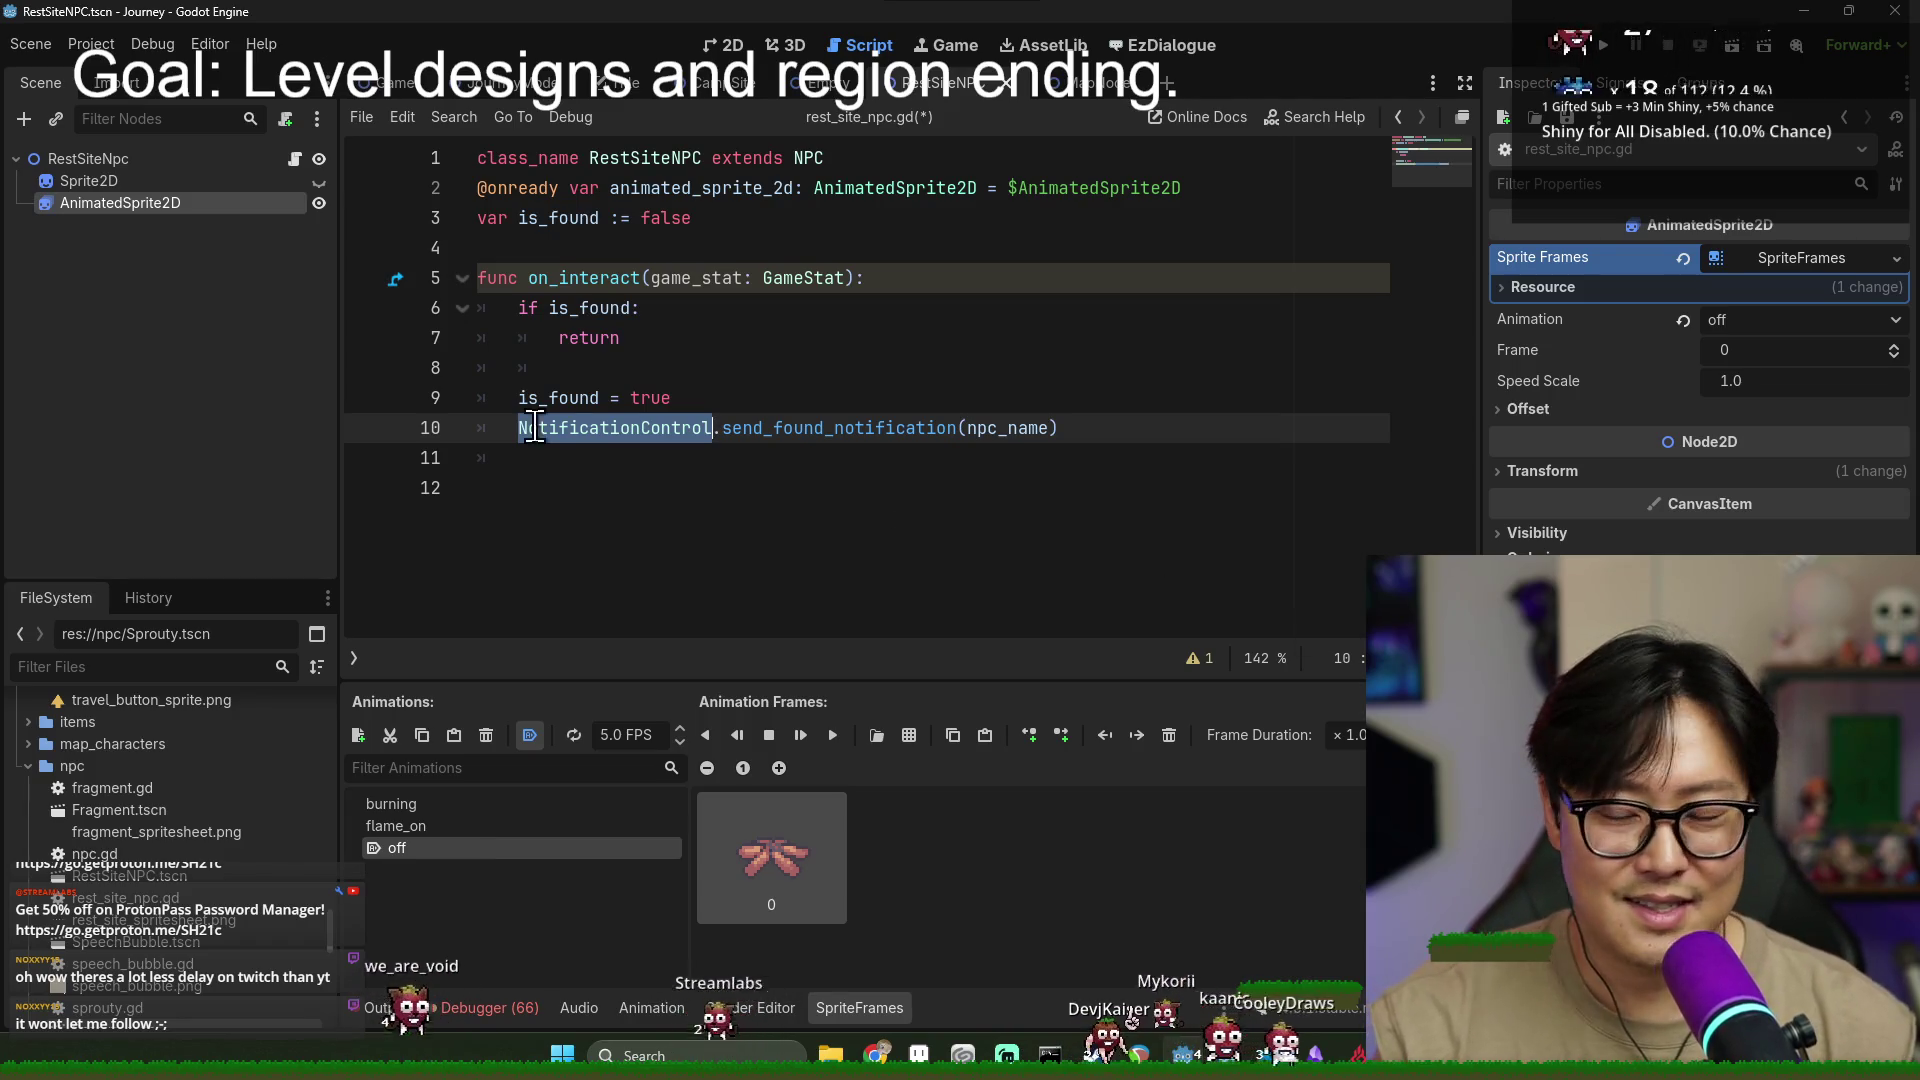
pyautogui.click(703, 487)
pyautogui.press('BackSpace')
pyautogui.press('BackSpace')
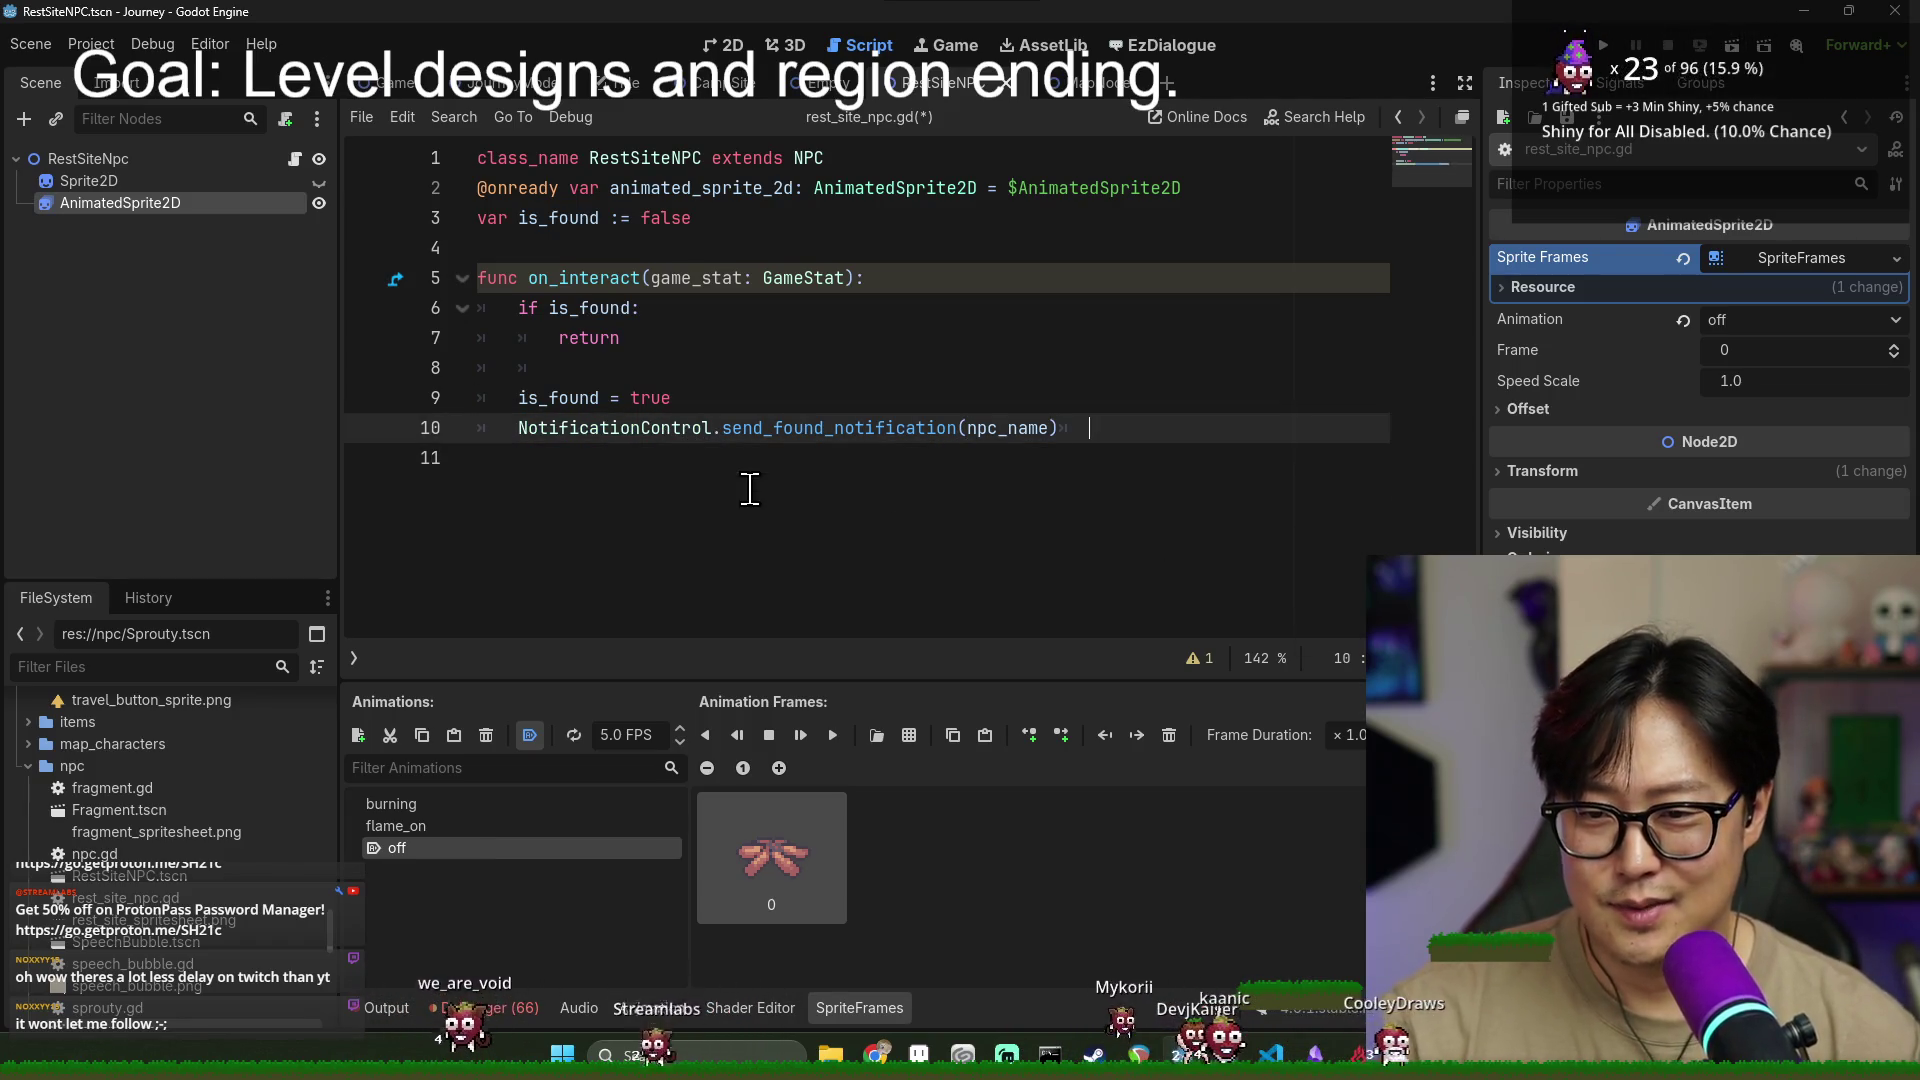
pyautogui.press('Return')
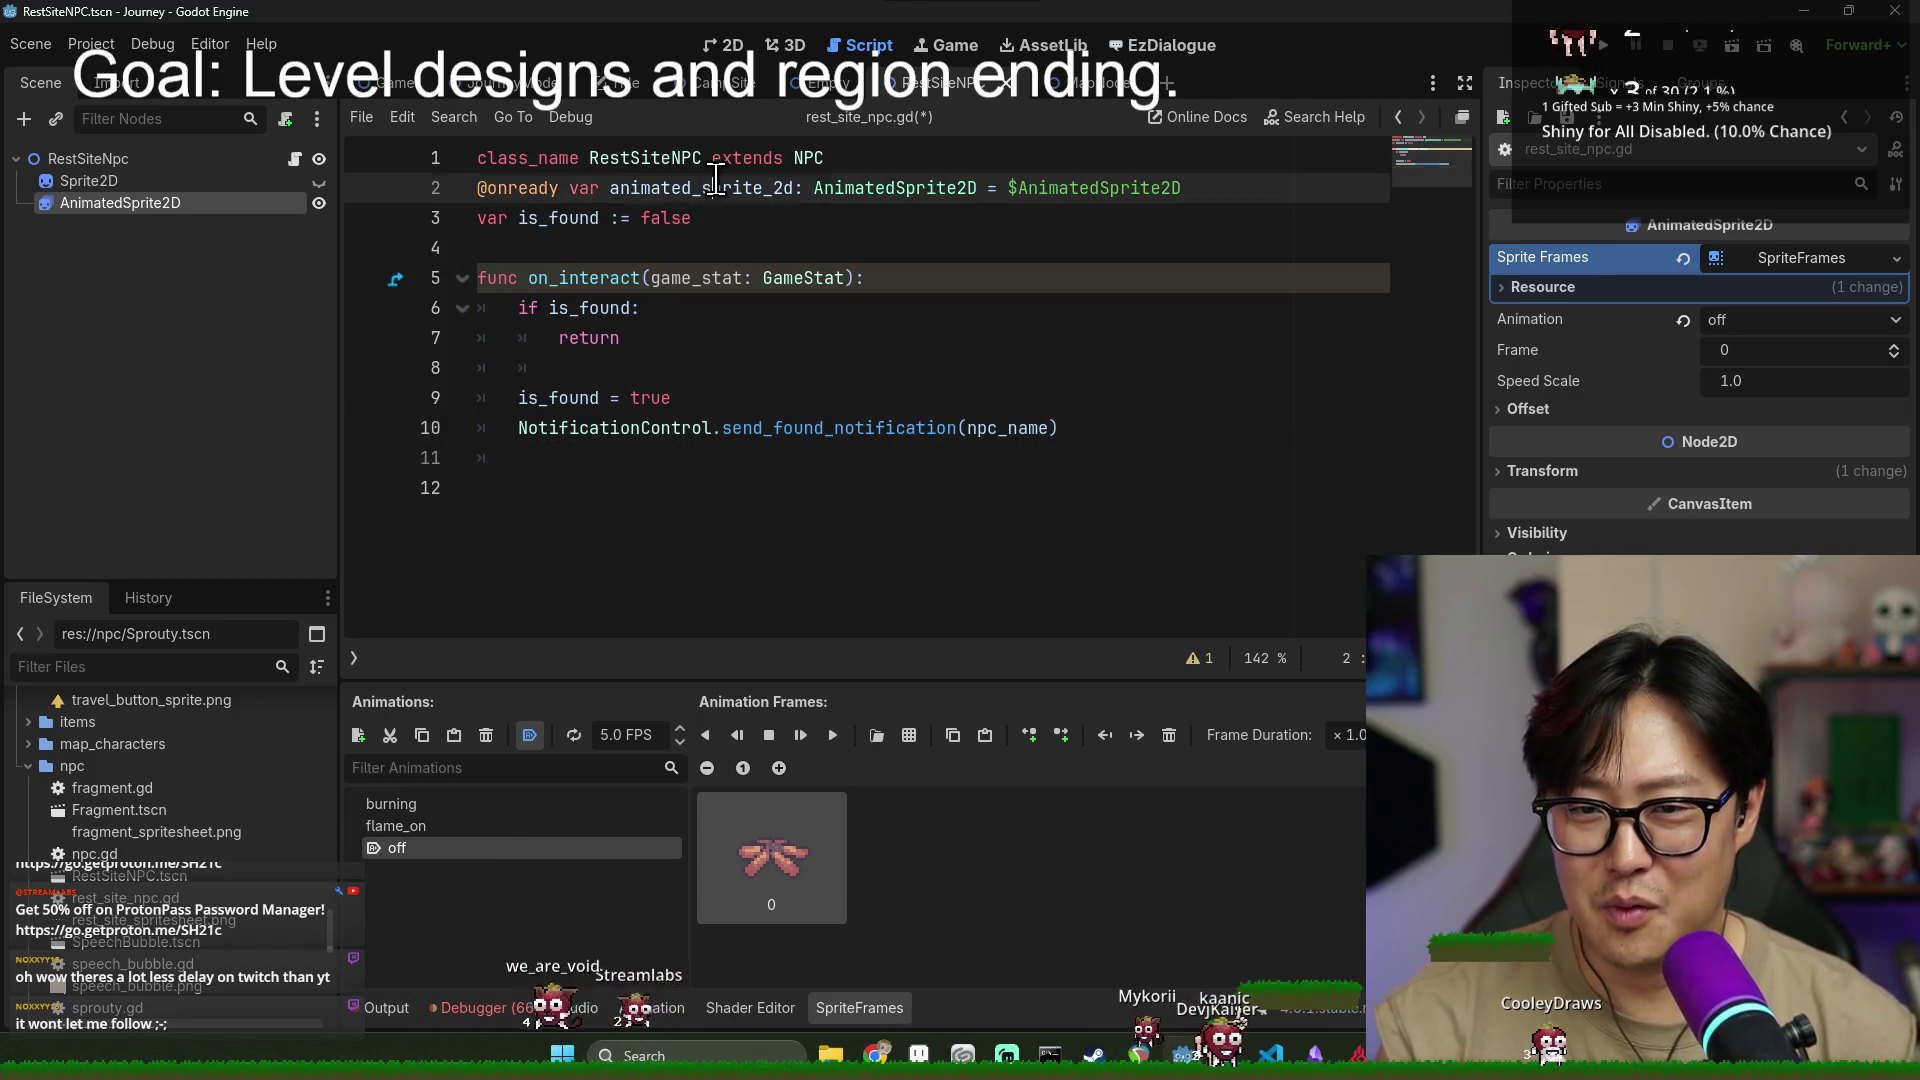
pyautogui.rightClick(226, 190)
# - Delete the old Sprite2D node, keeping AnimatedSprite2D, and return to the script at line 11
pyautogui.click(358, 724)
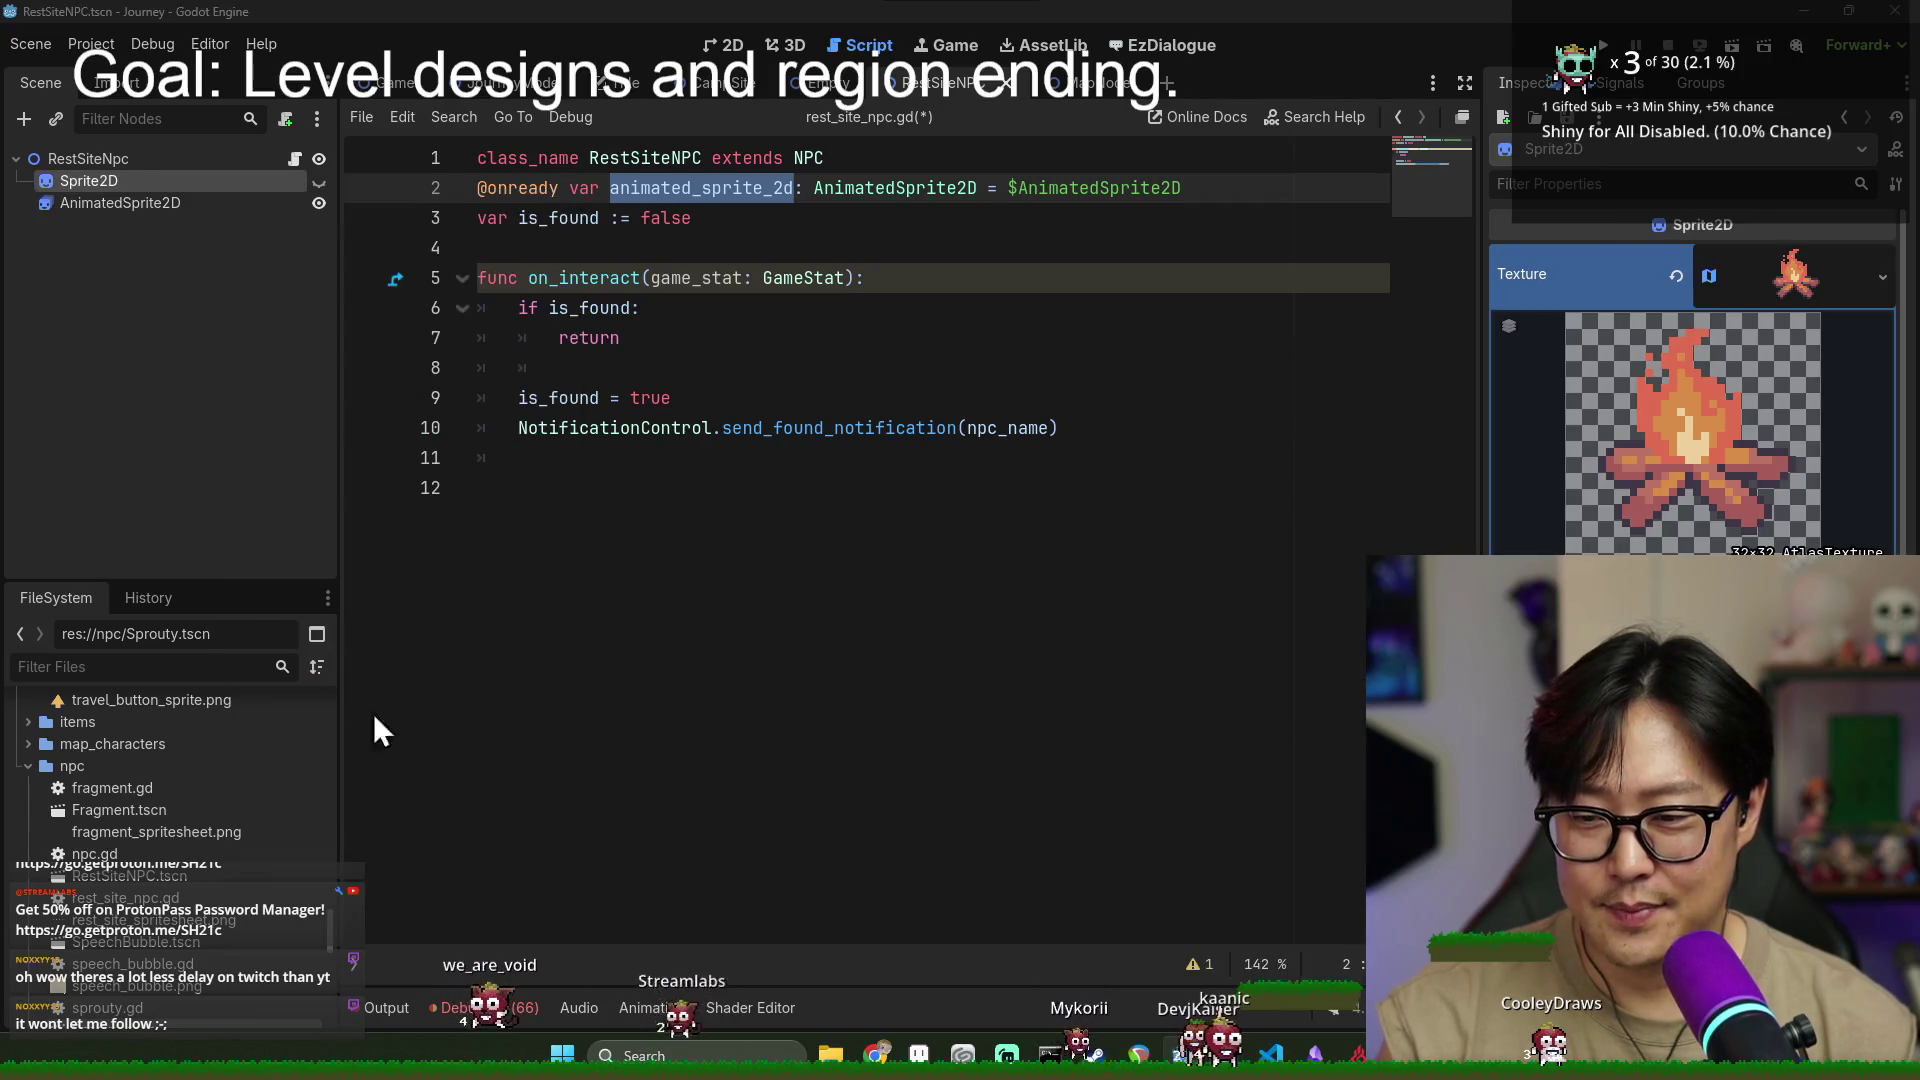
pyautogui.click(932, 552)
pyautogui.click(124, 180)
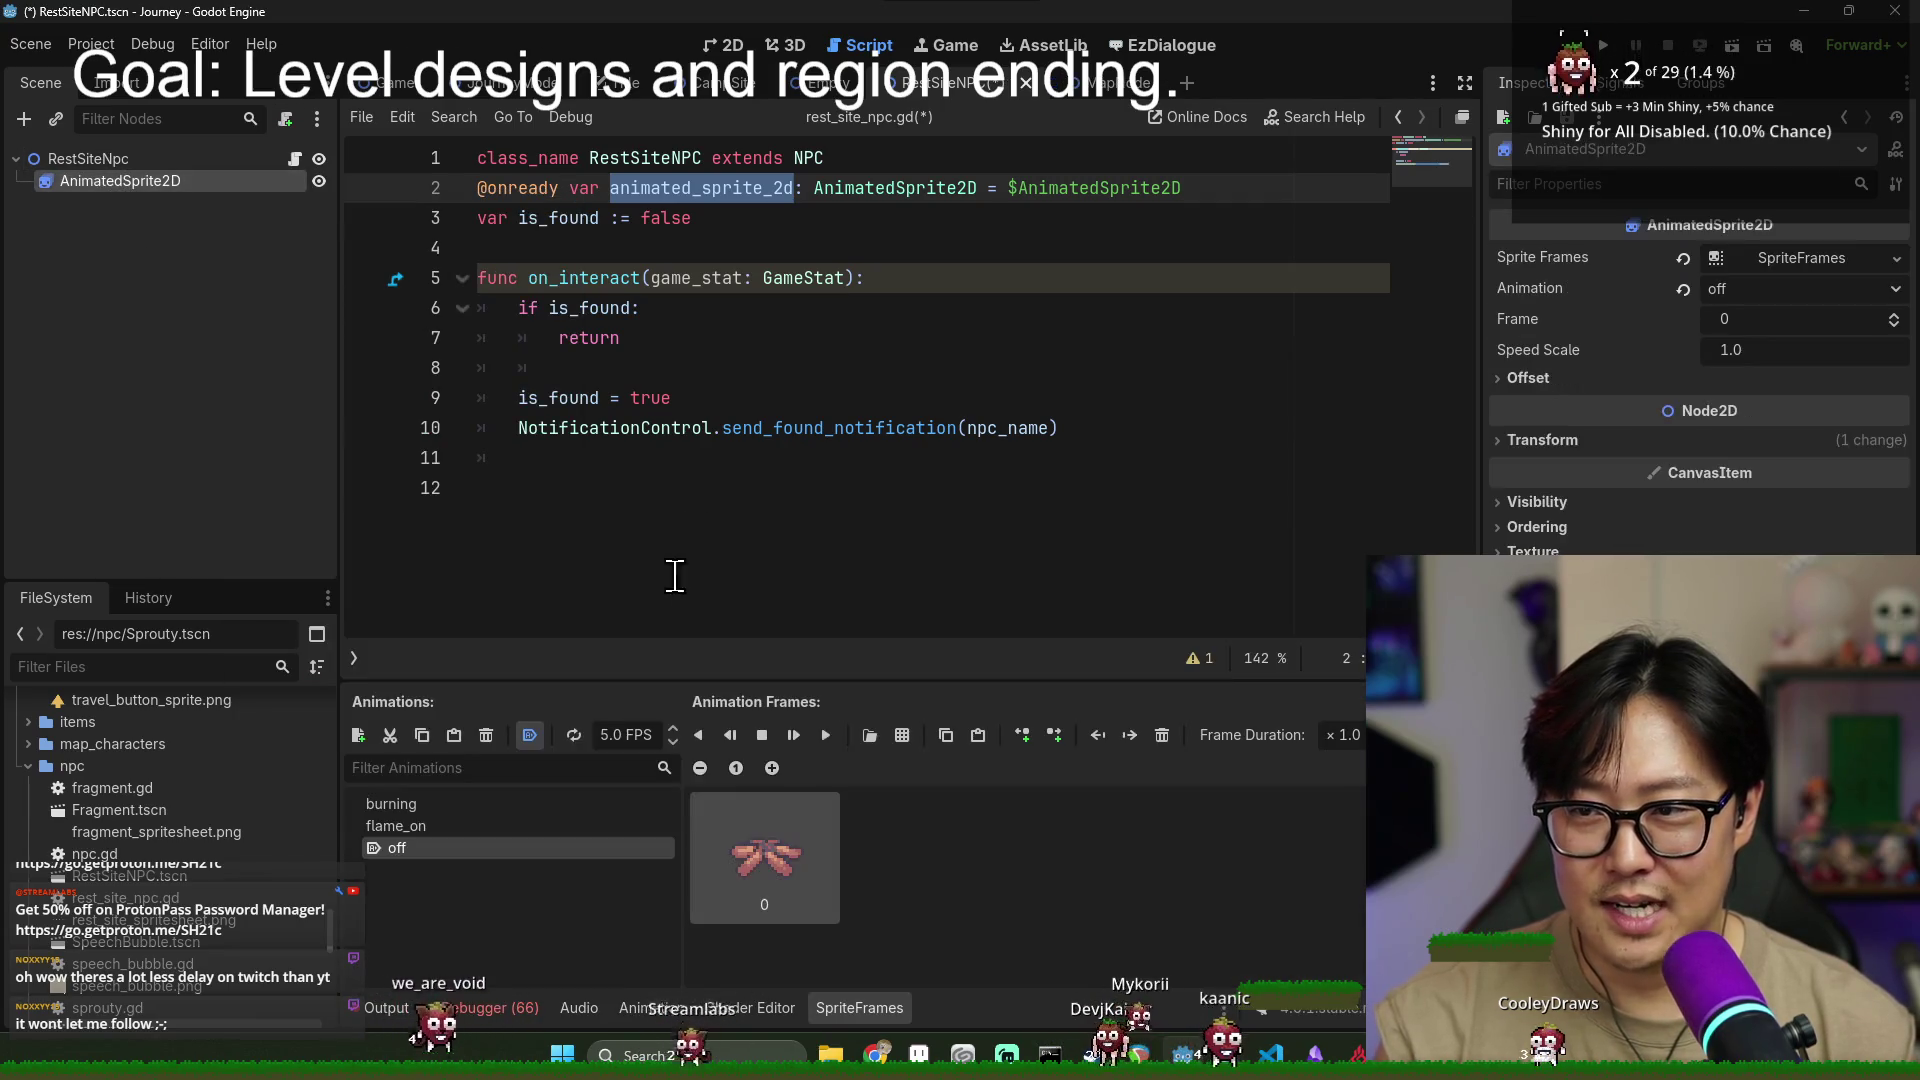
pyautogui.click(634, 494)
pyautogui.click(674, 460)
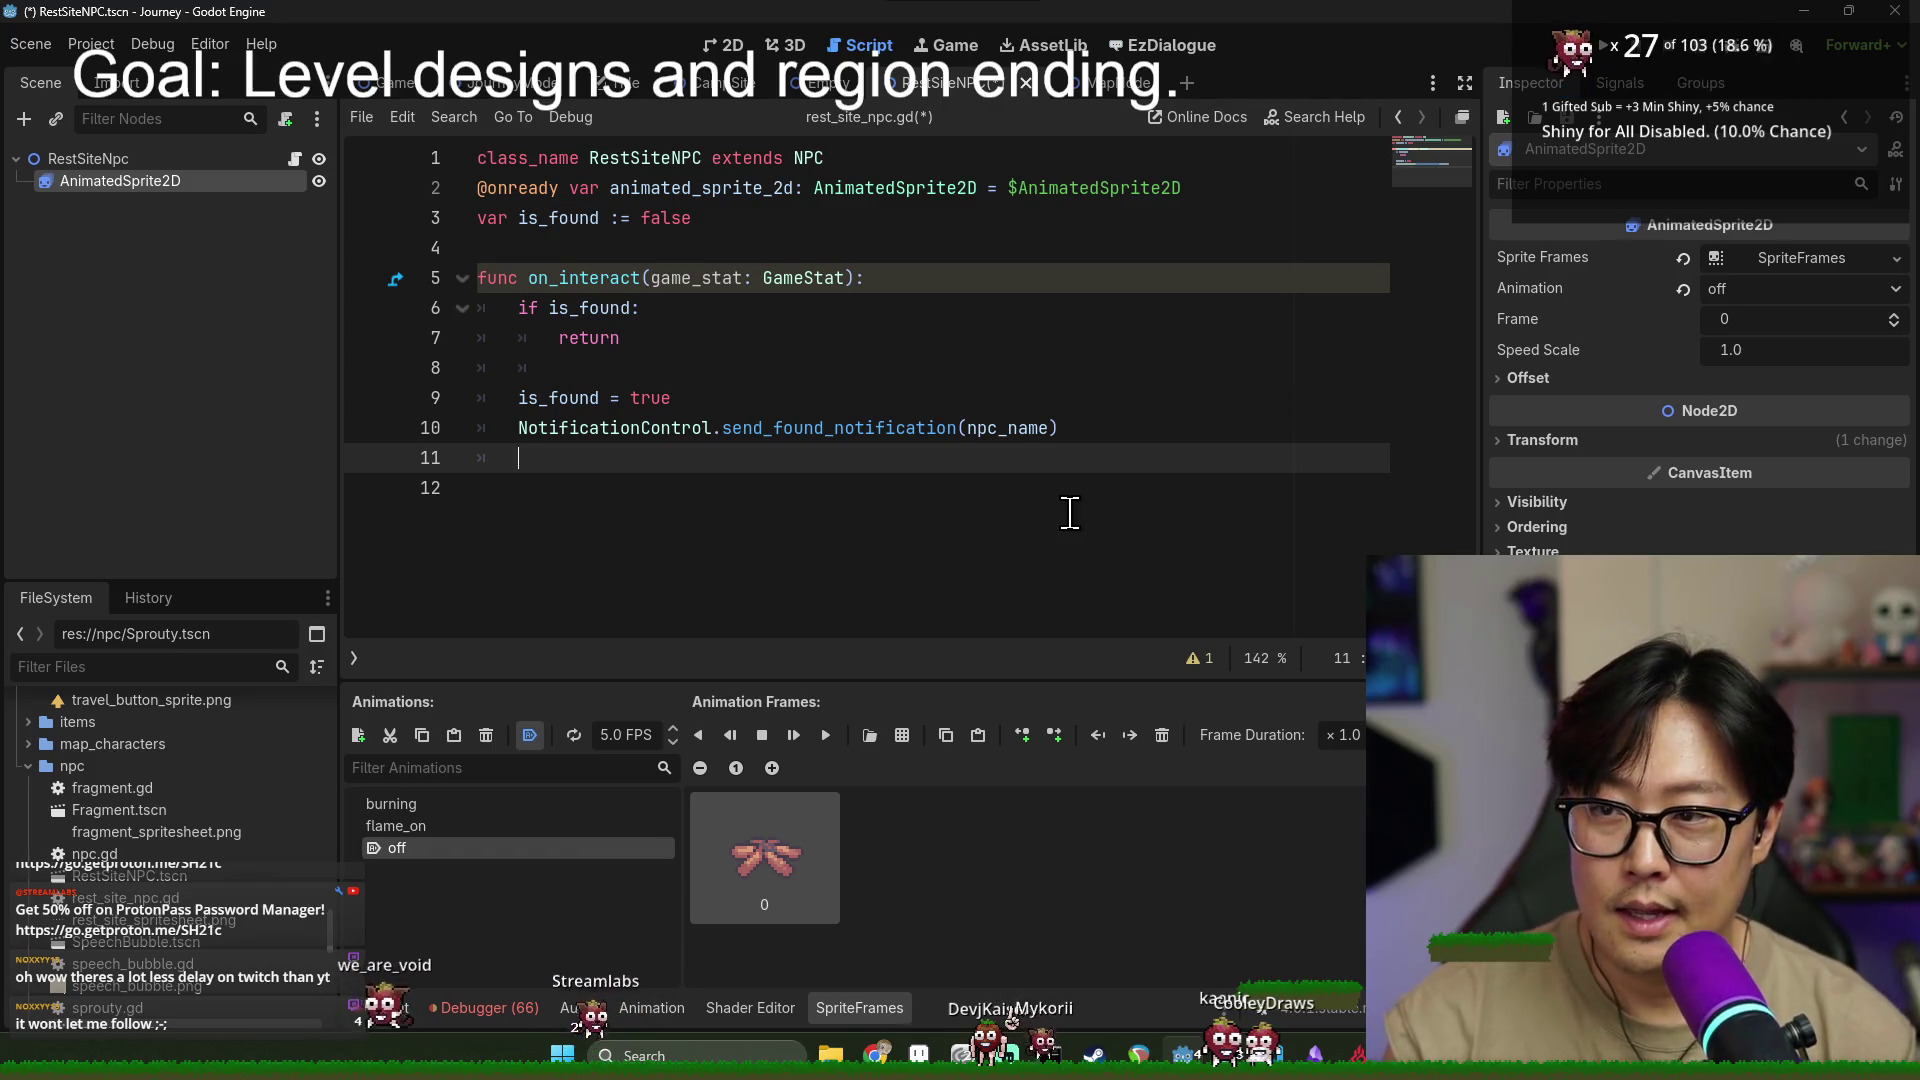
# - Add animated_sprite_2d.play("flame_on") to on_interact
pyautogui.press('Return')
pyautogui.write('.')
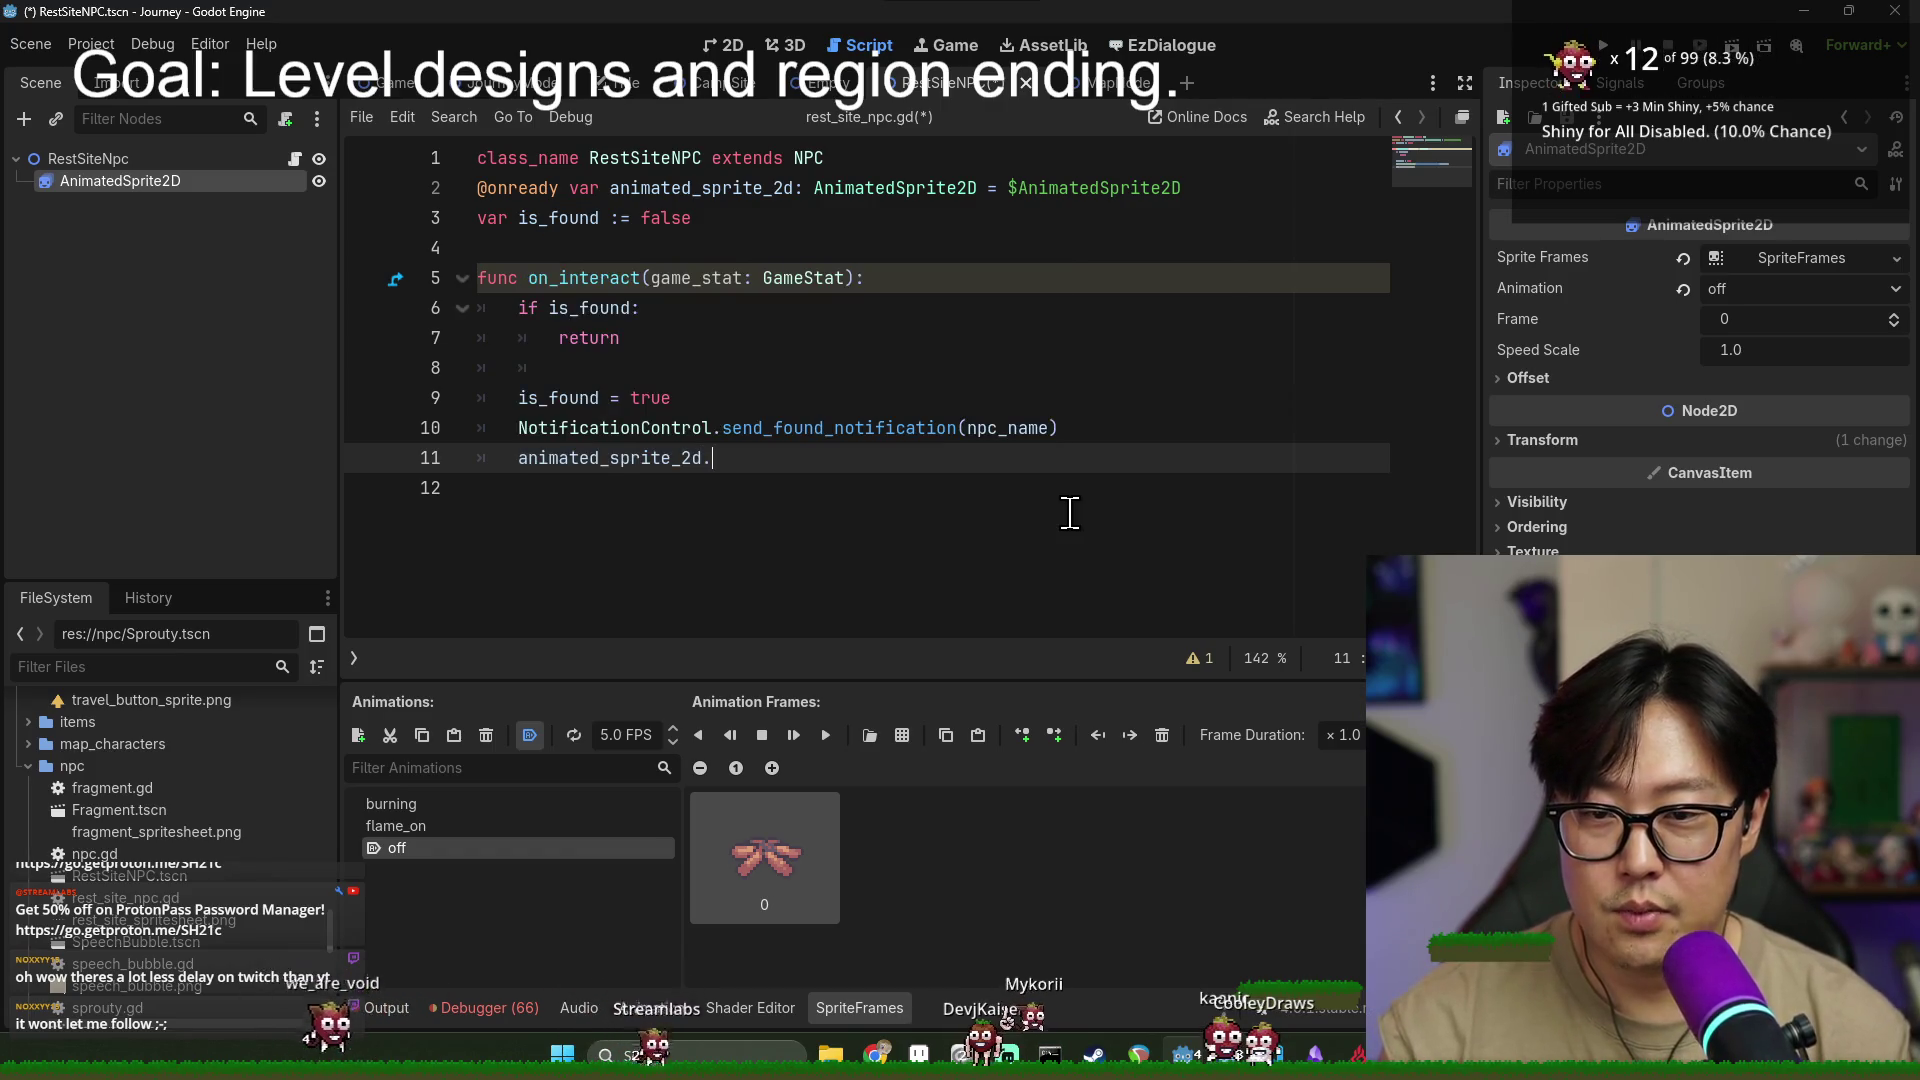
pyautogui.write('play(fla')
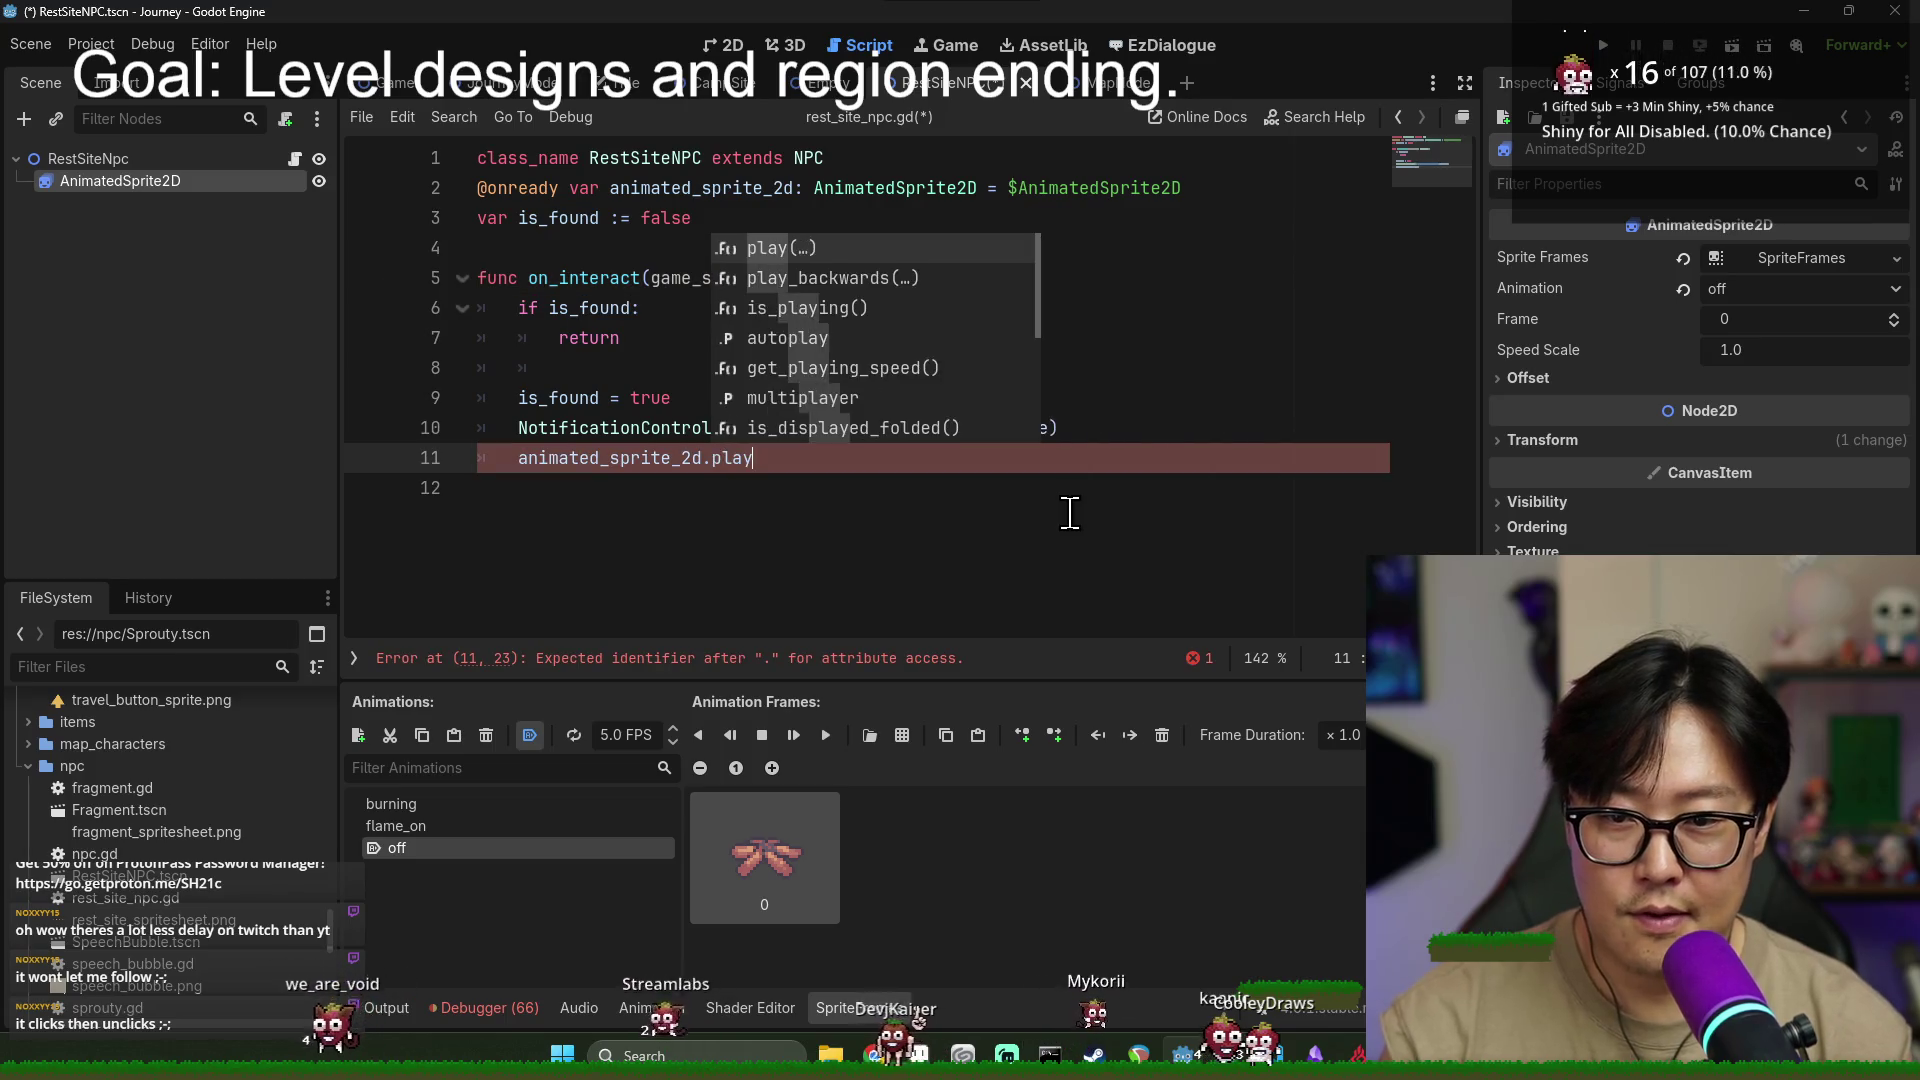
pyautogui.press('Return')
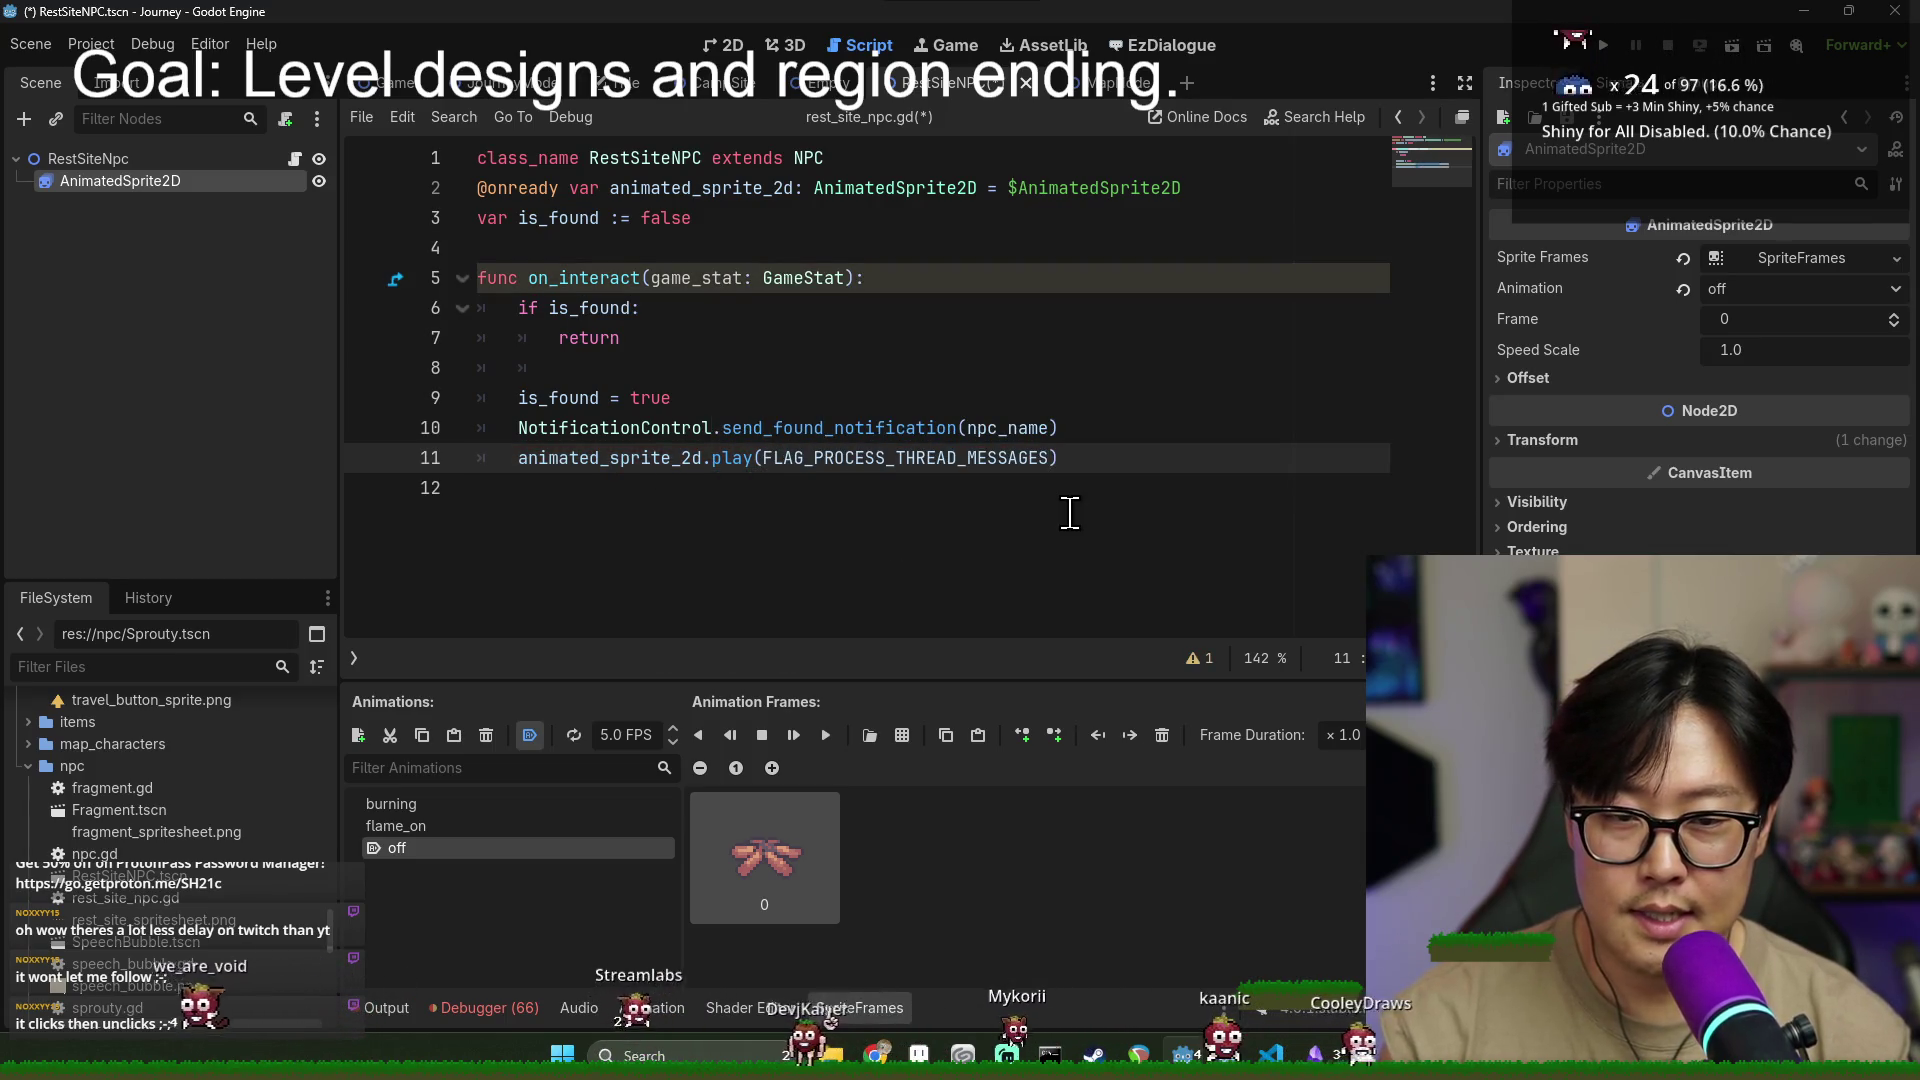
pyautogui.hotkey('ctrl', 'z')
pyautogui.press('BackSpace')
pyautogui.write('fl')
pyautogui.press('Return')
# - Add await animated_sprite_2d.animation_finished after the flame_on call, removing the stray equals sign
pyautogui.press('End')
pyautogui.press('Return')
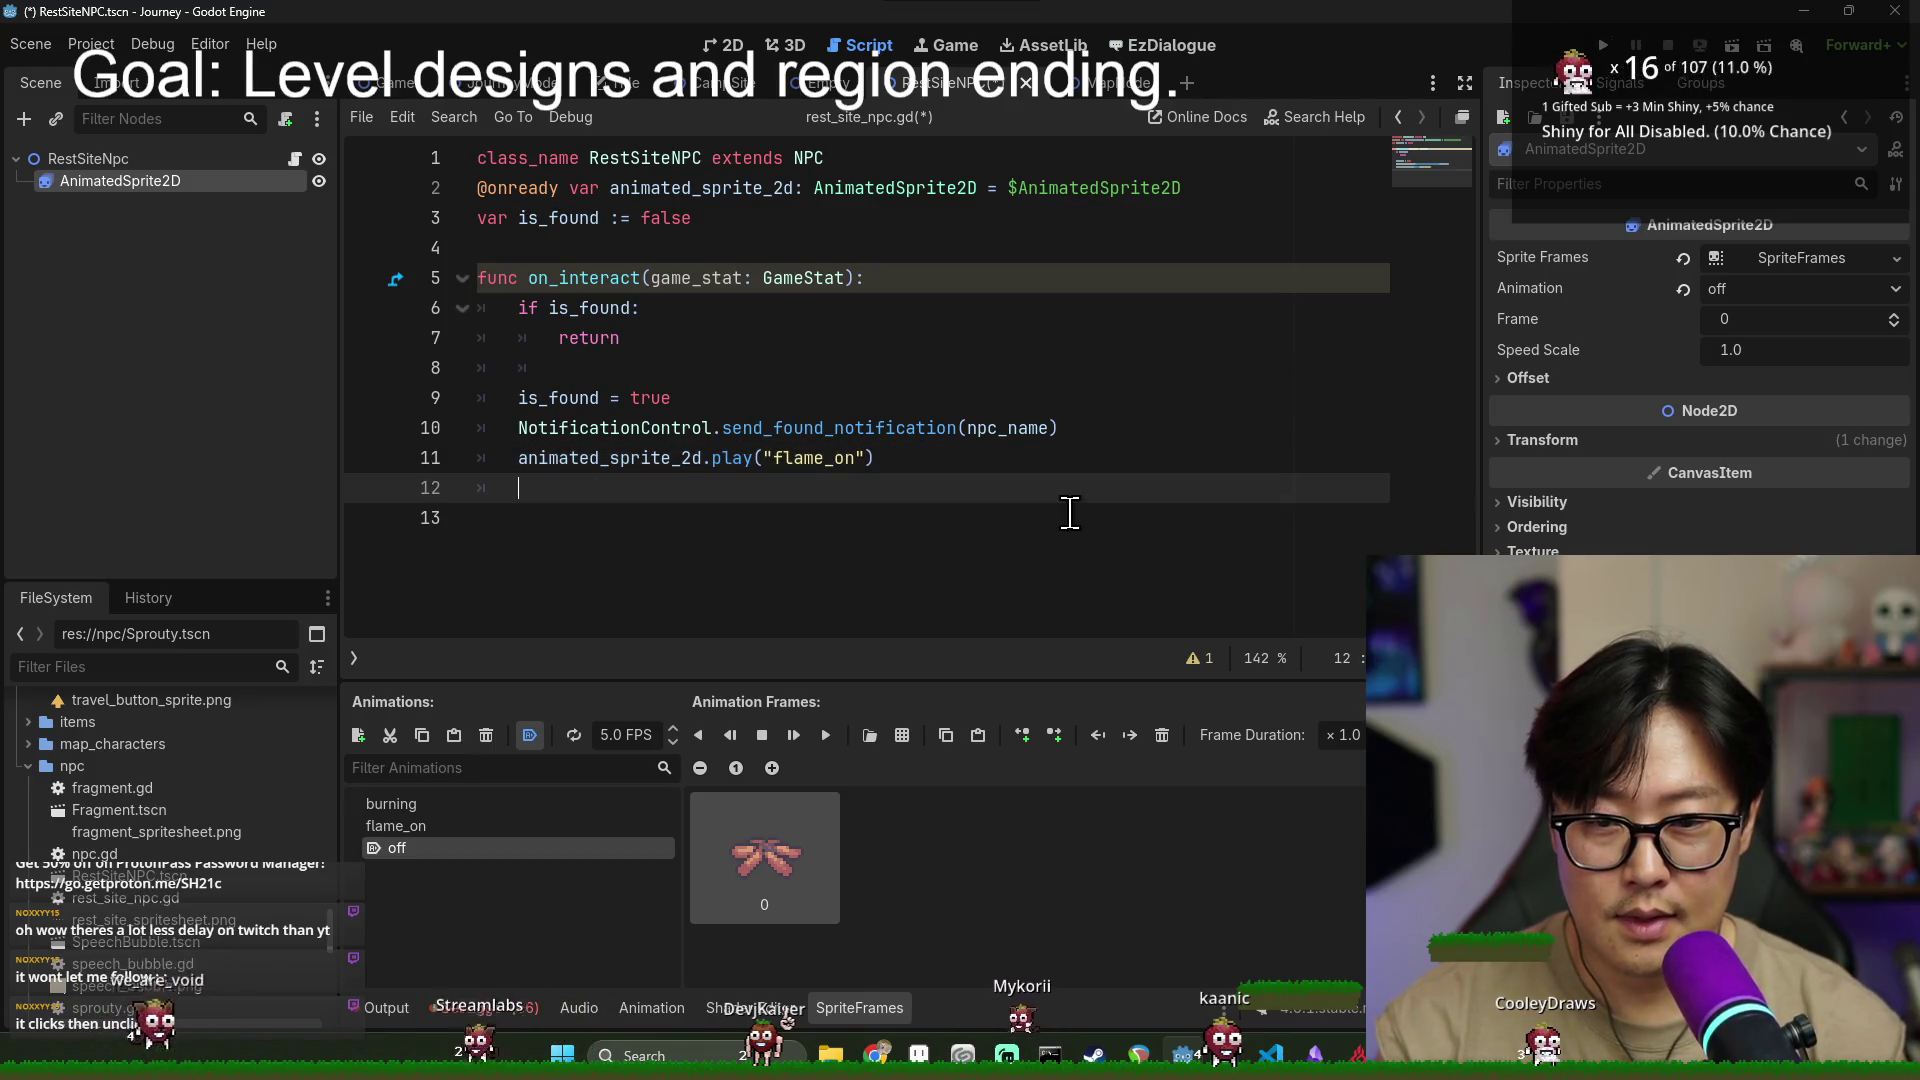
pyautogui.write('ait animated_sprite_2d.fin')
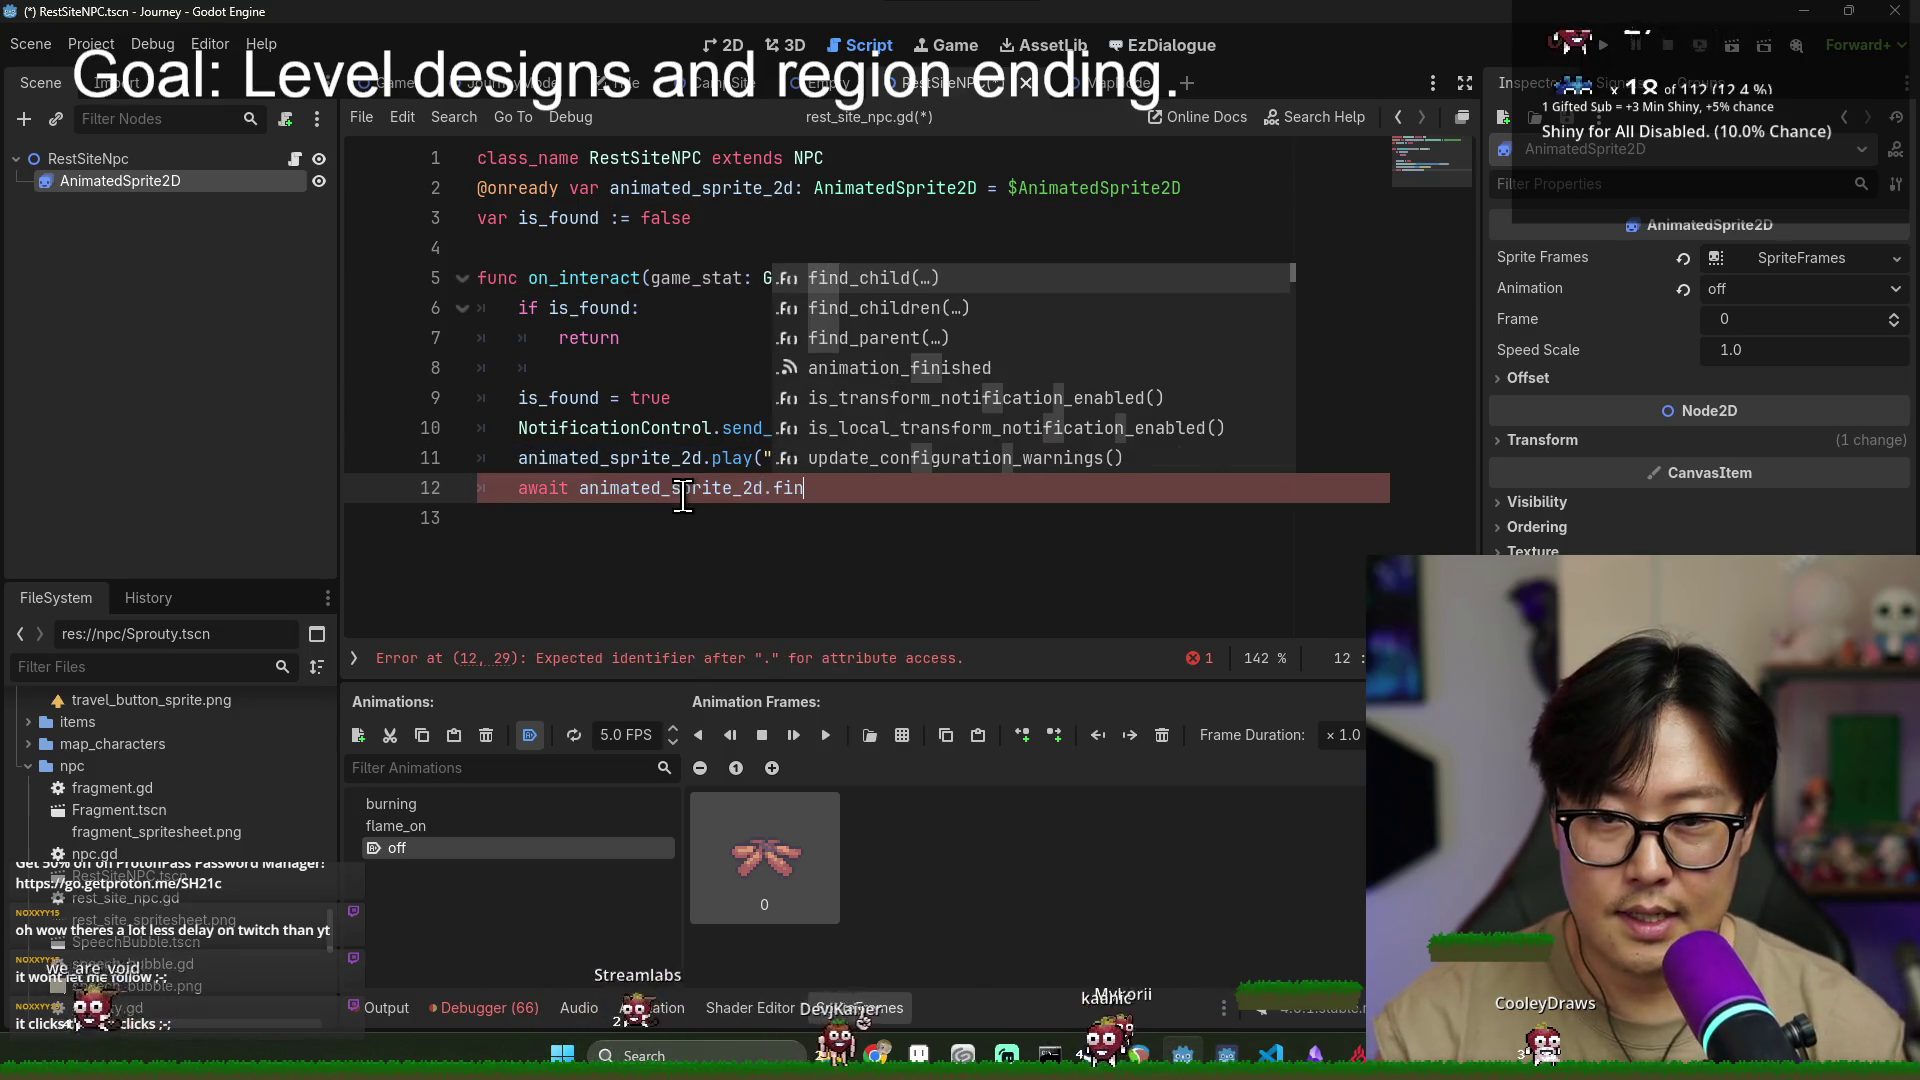
pyautogui.write('sh')
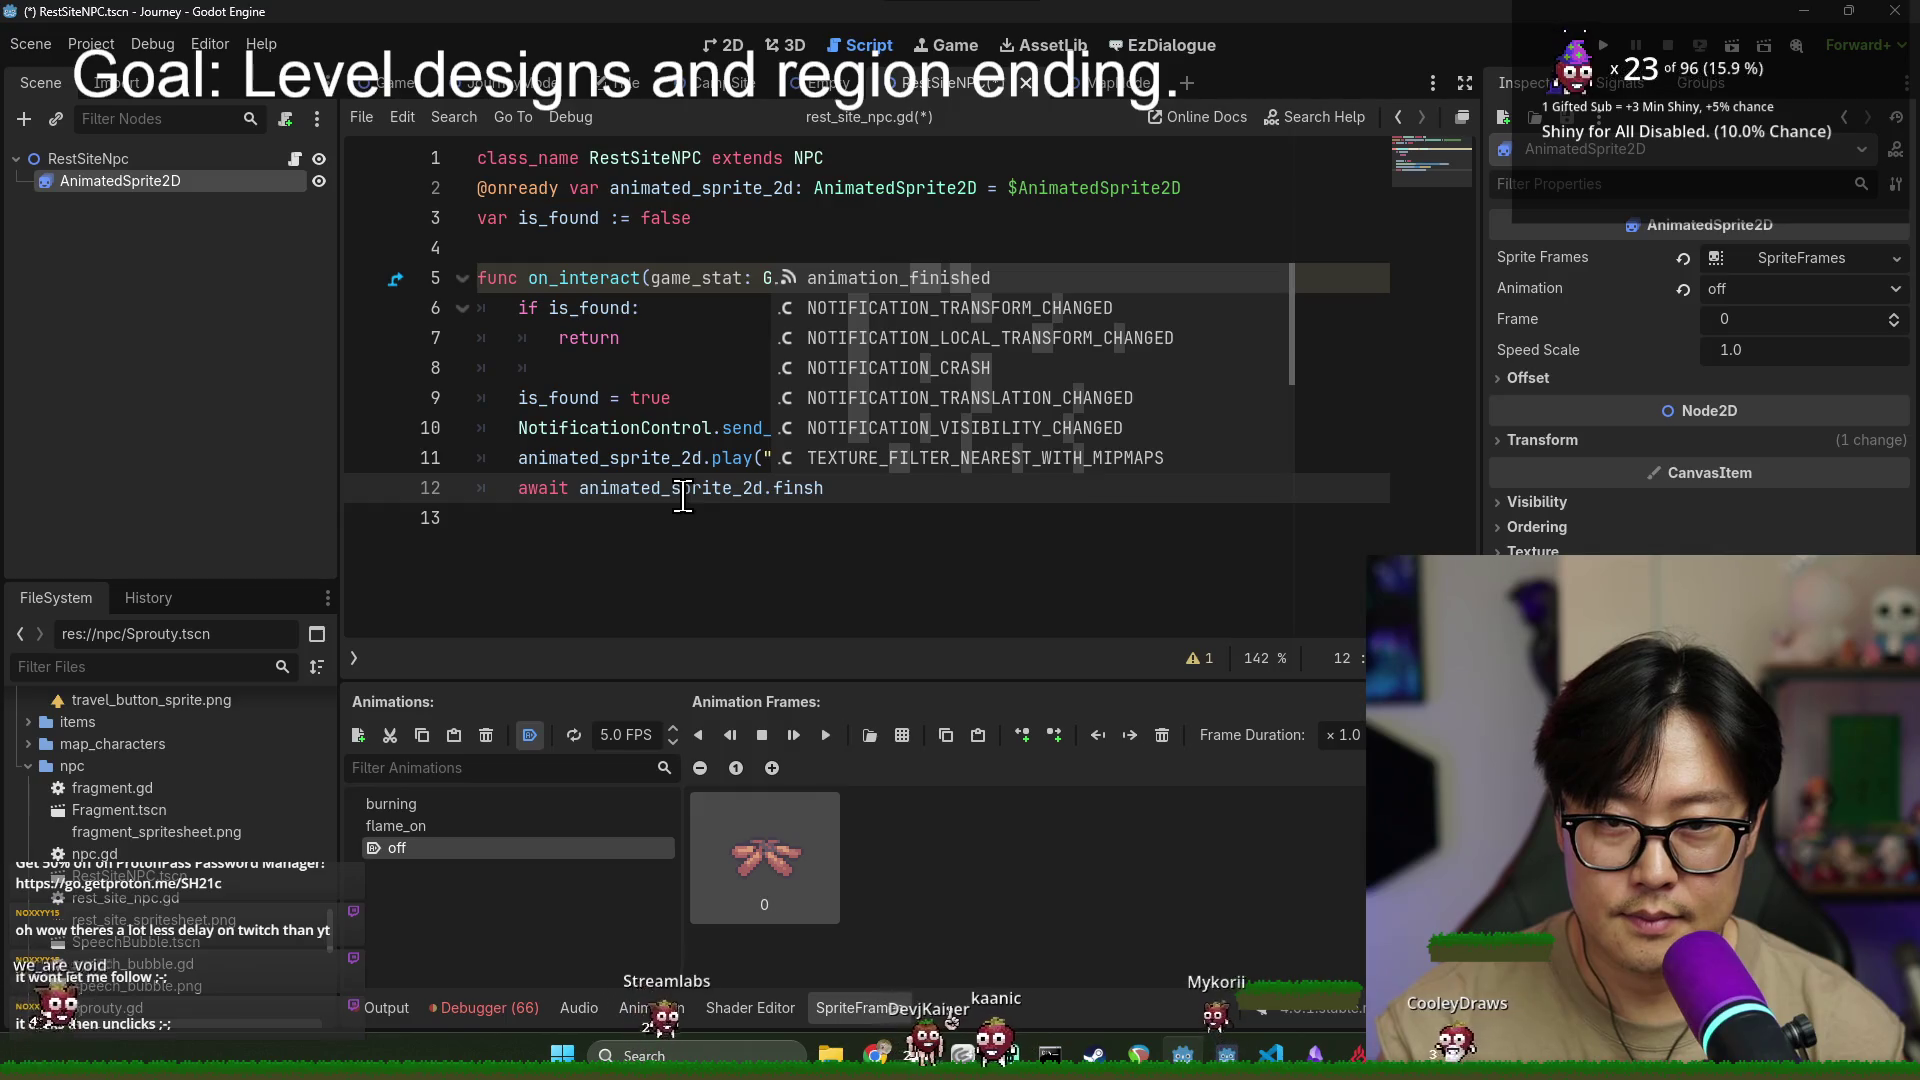
pyautogui.press('Return')
pyautogui.write('=')
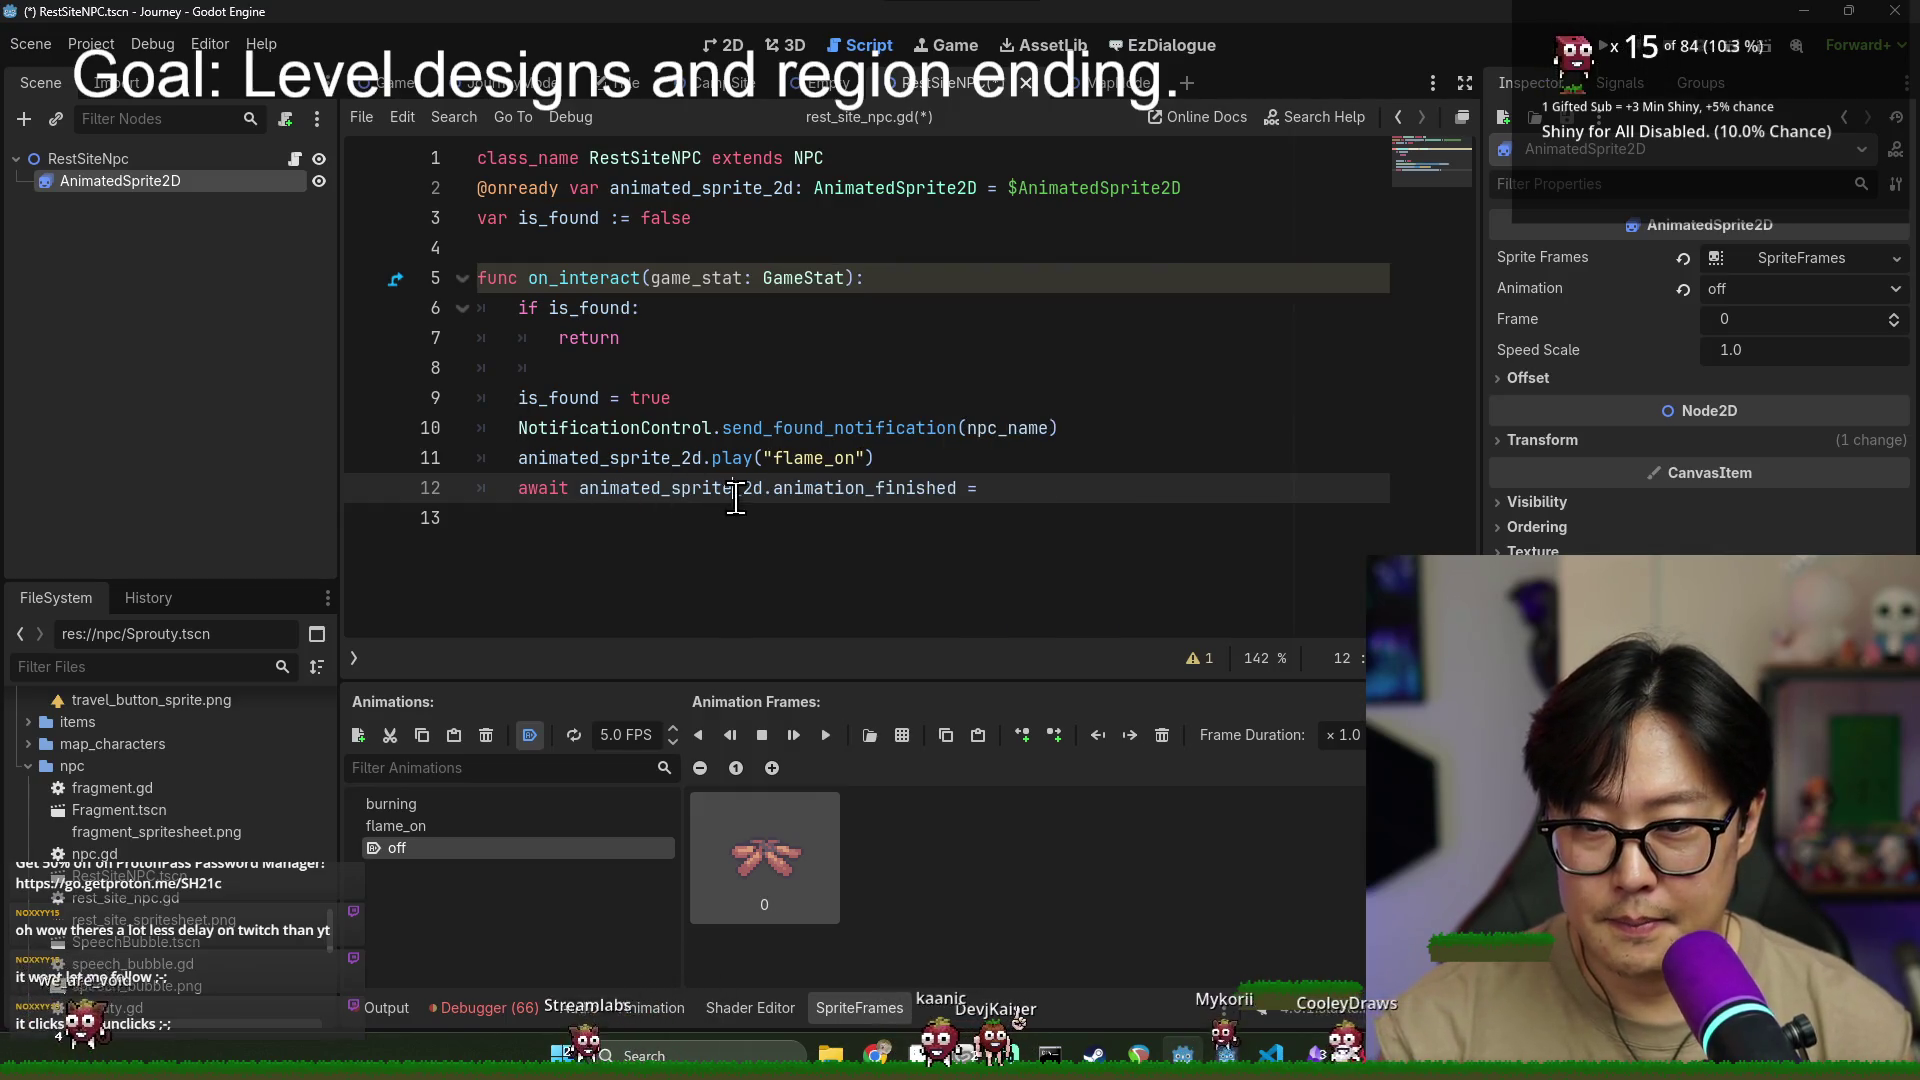
pyautogui.click(735, 490)
pyautogui.doubleClick(860, 488)
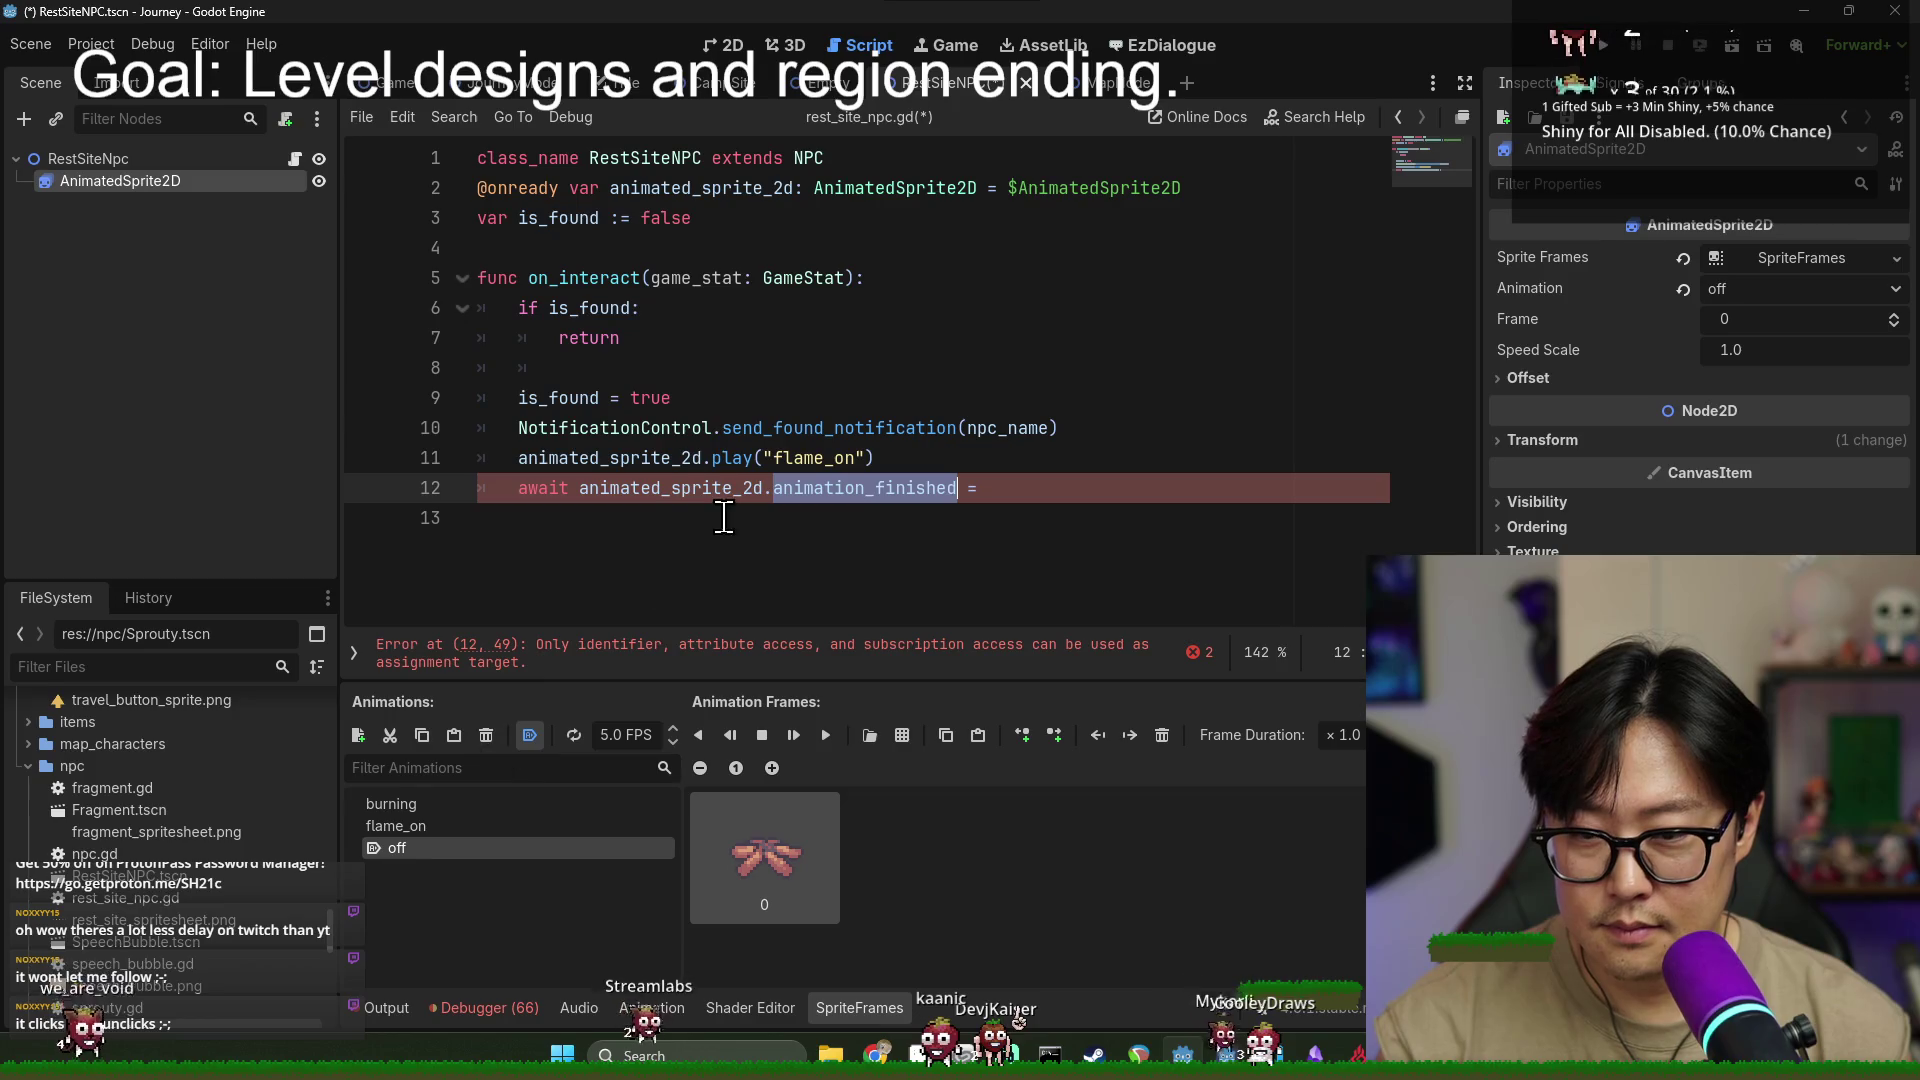
pyautogui.click(1083, 490)
pyautogui.press('BackSpace')
pyautogui.press('BackSpace')
pyautogui.press('Return')
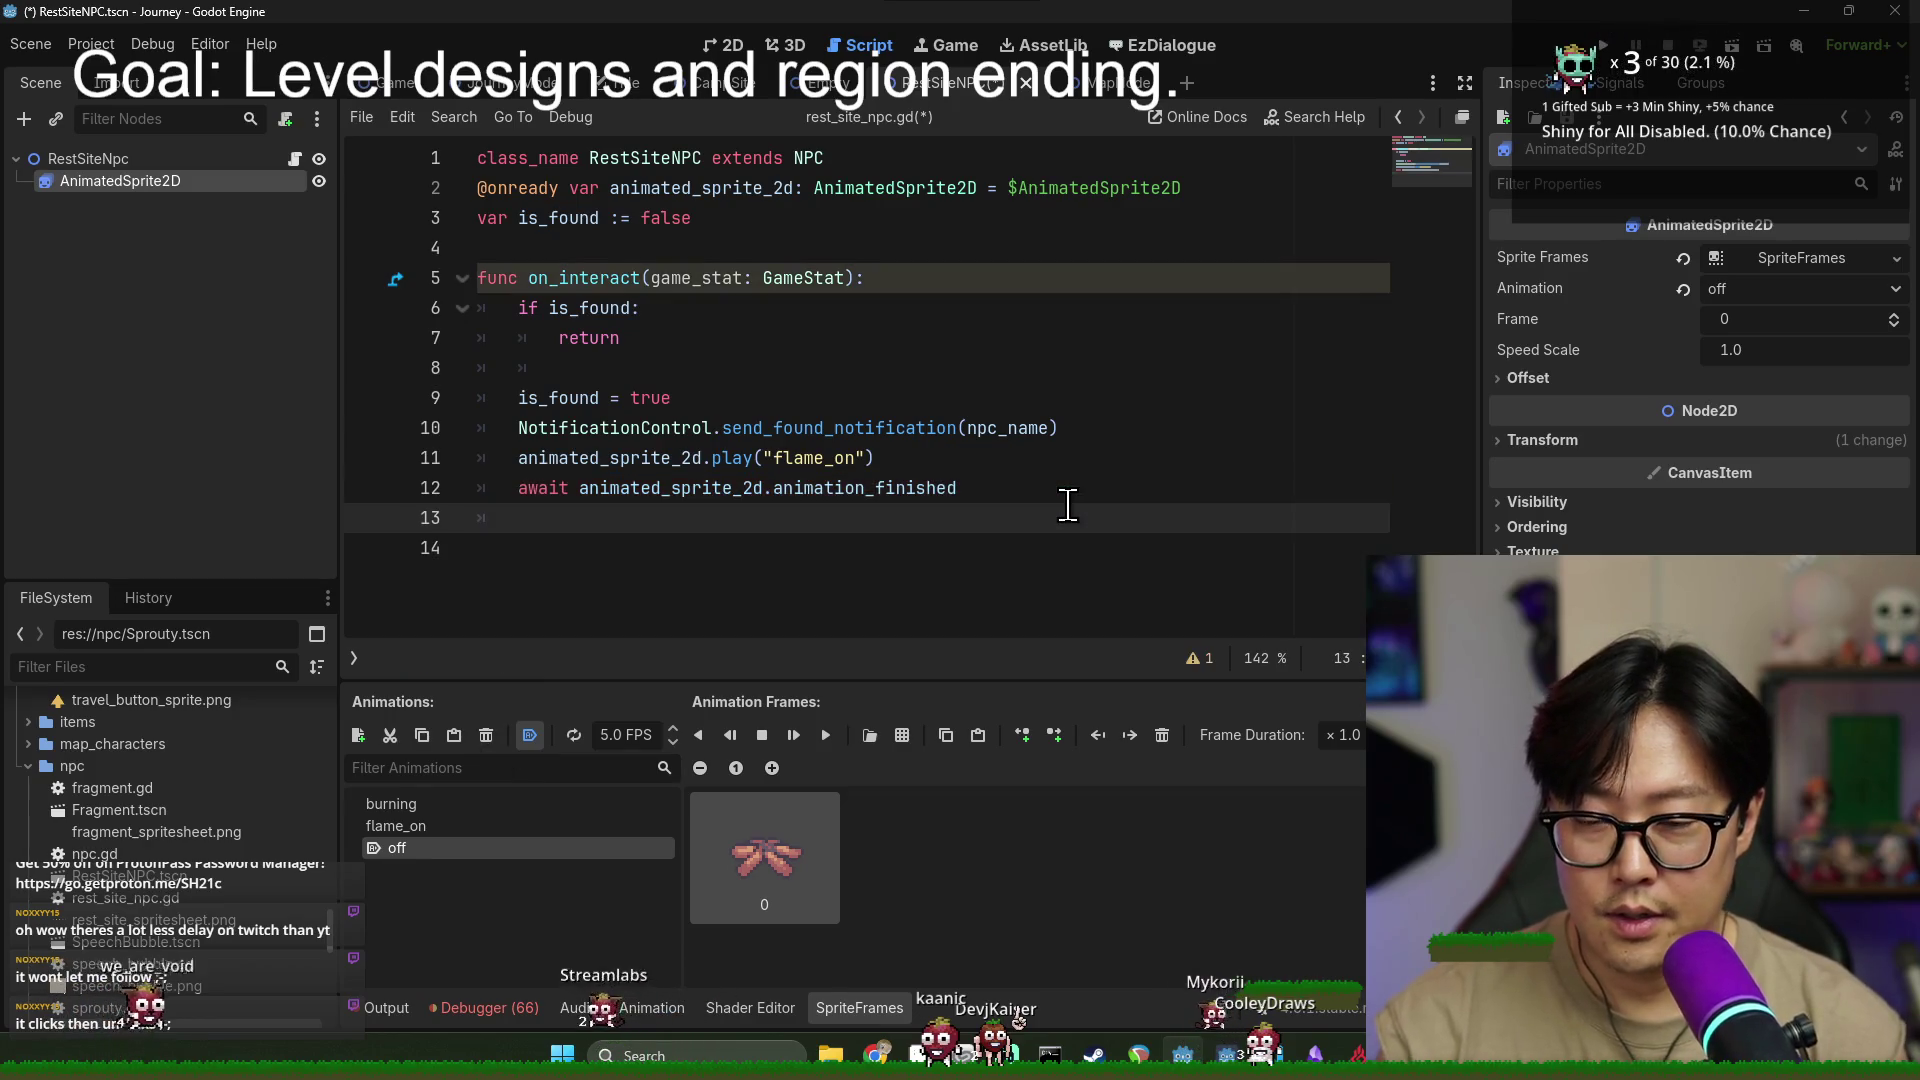
# - Add animated_sprite_2d.play("burning") after the await and save the script
pyautogui.doubleClick(578, 457)
pyautogui.hotkey('ctrl', 'c')
pyautogui.click(664, 517)
pyautogui.hotkey('ctrl', 'v')
pyautogui.write('.play(')
pyautogui.click(686, 398)
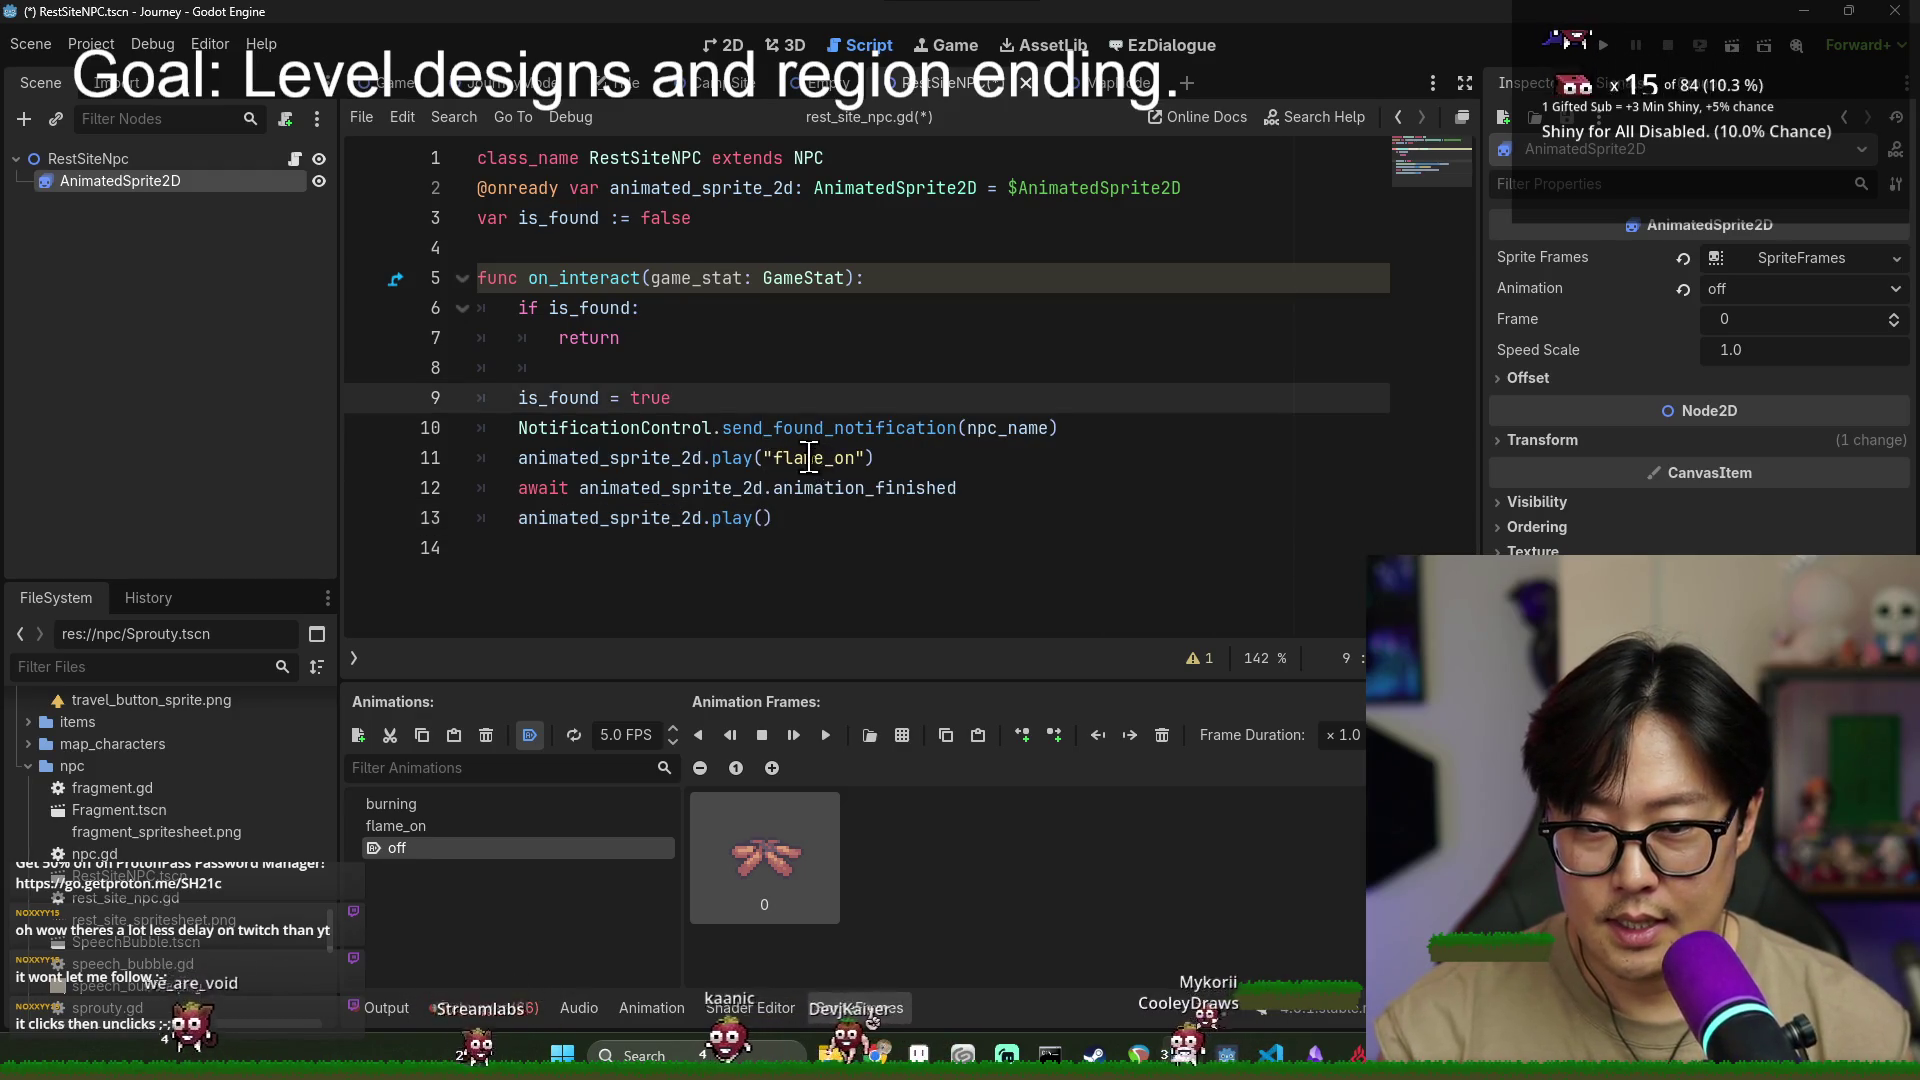
pyautogui.click(754, 518)
pyautogui.write('"b')
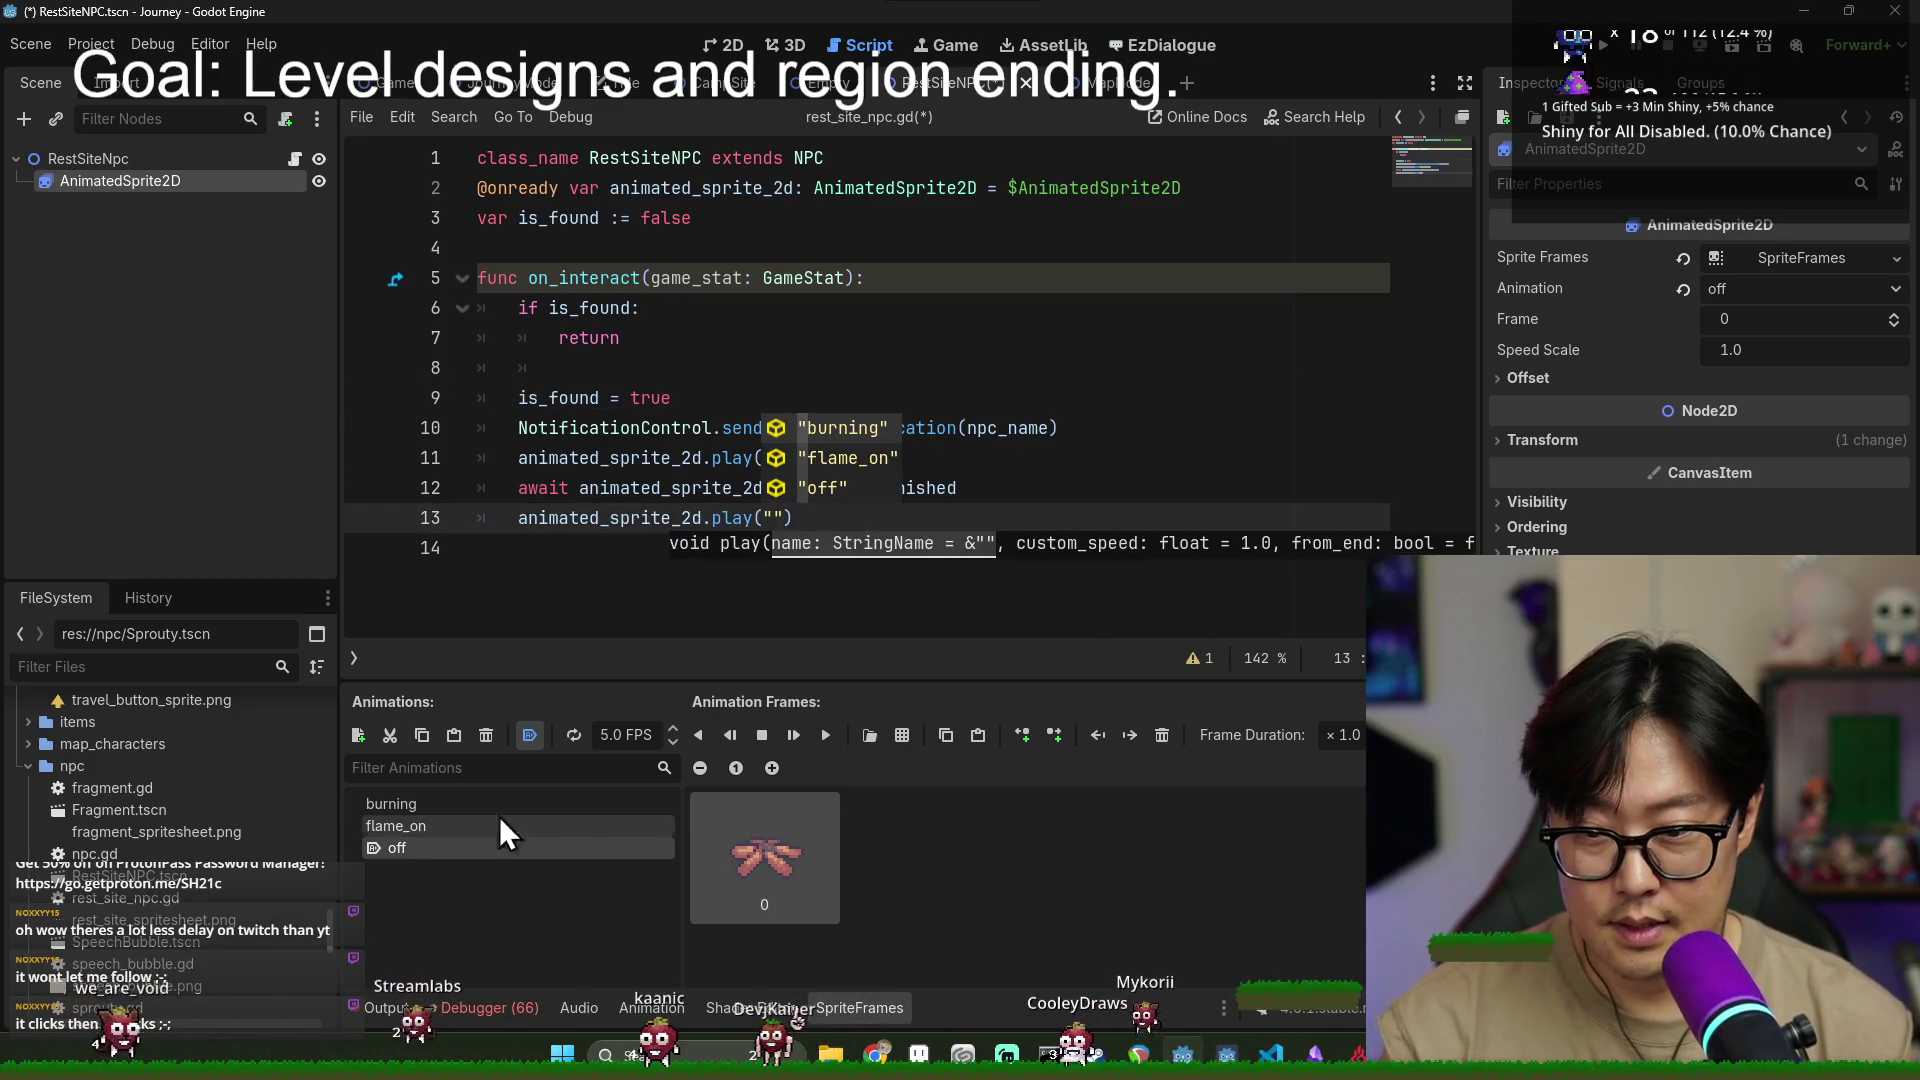
pyautogui.press('Return')
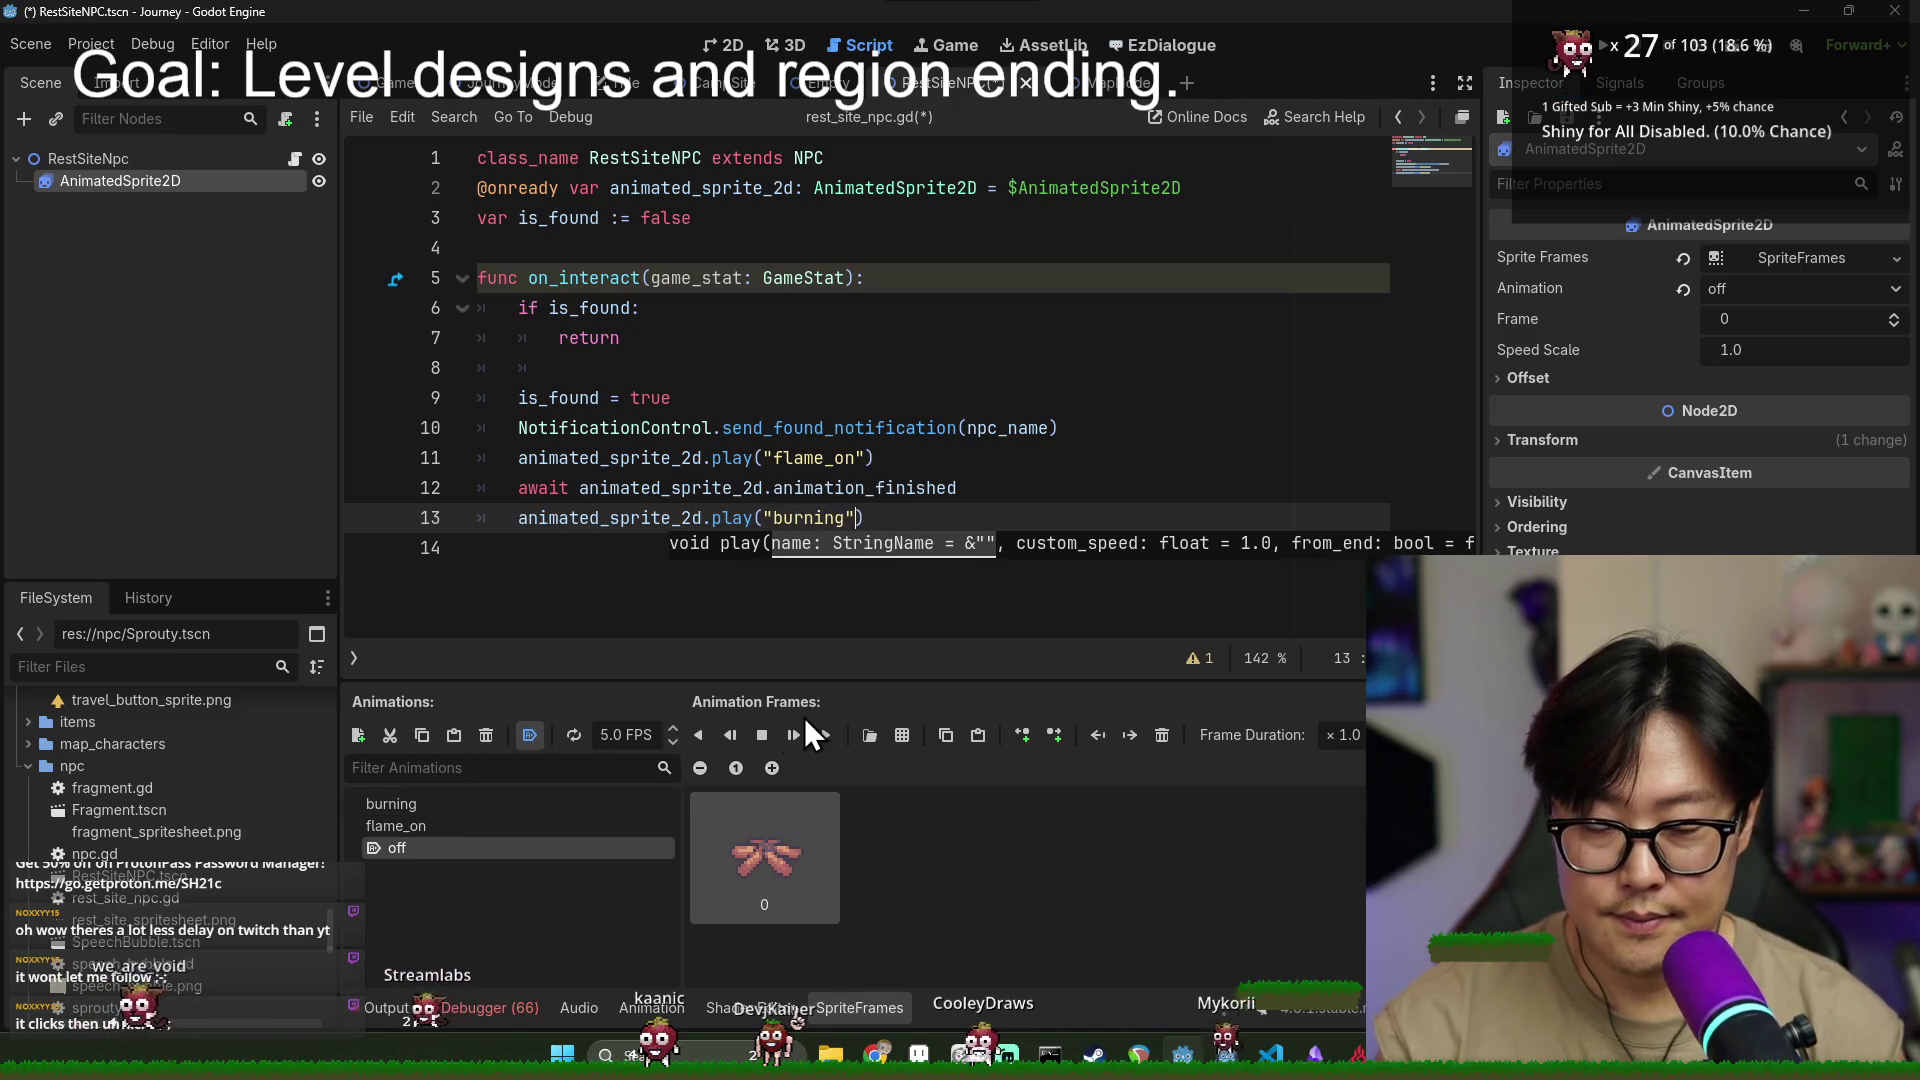
pyautogui.hotkey('ctrl', 's')
pyautogui.click(707, 367)
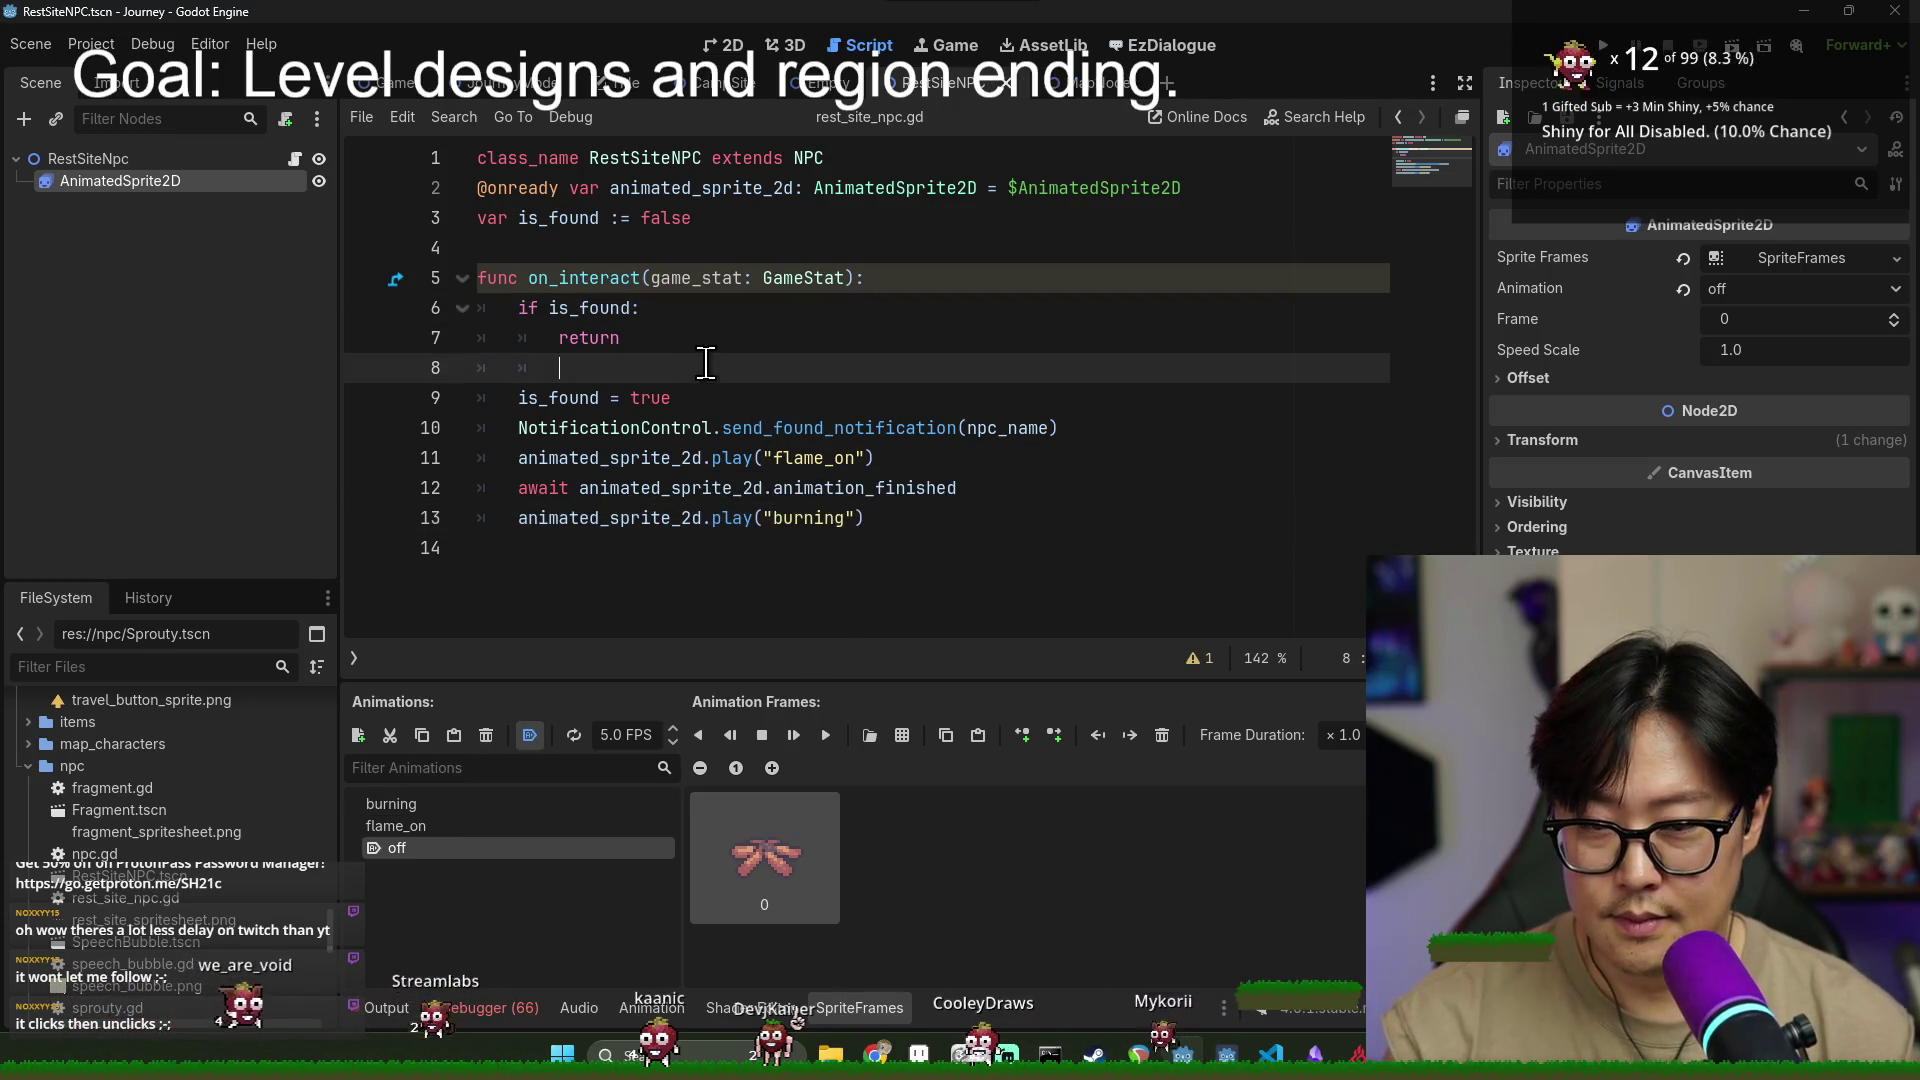
# - Insert game_stat.apply_bonus(game_stat.max_health, 0) after is_found = true and save
pyautogui.click(681, 517)
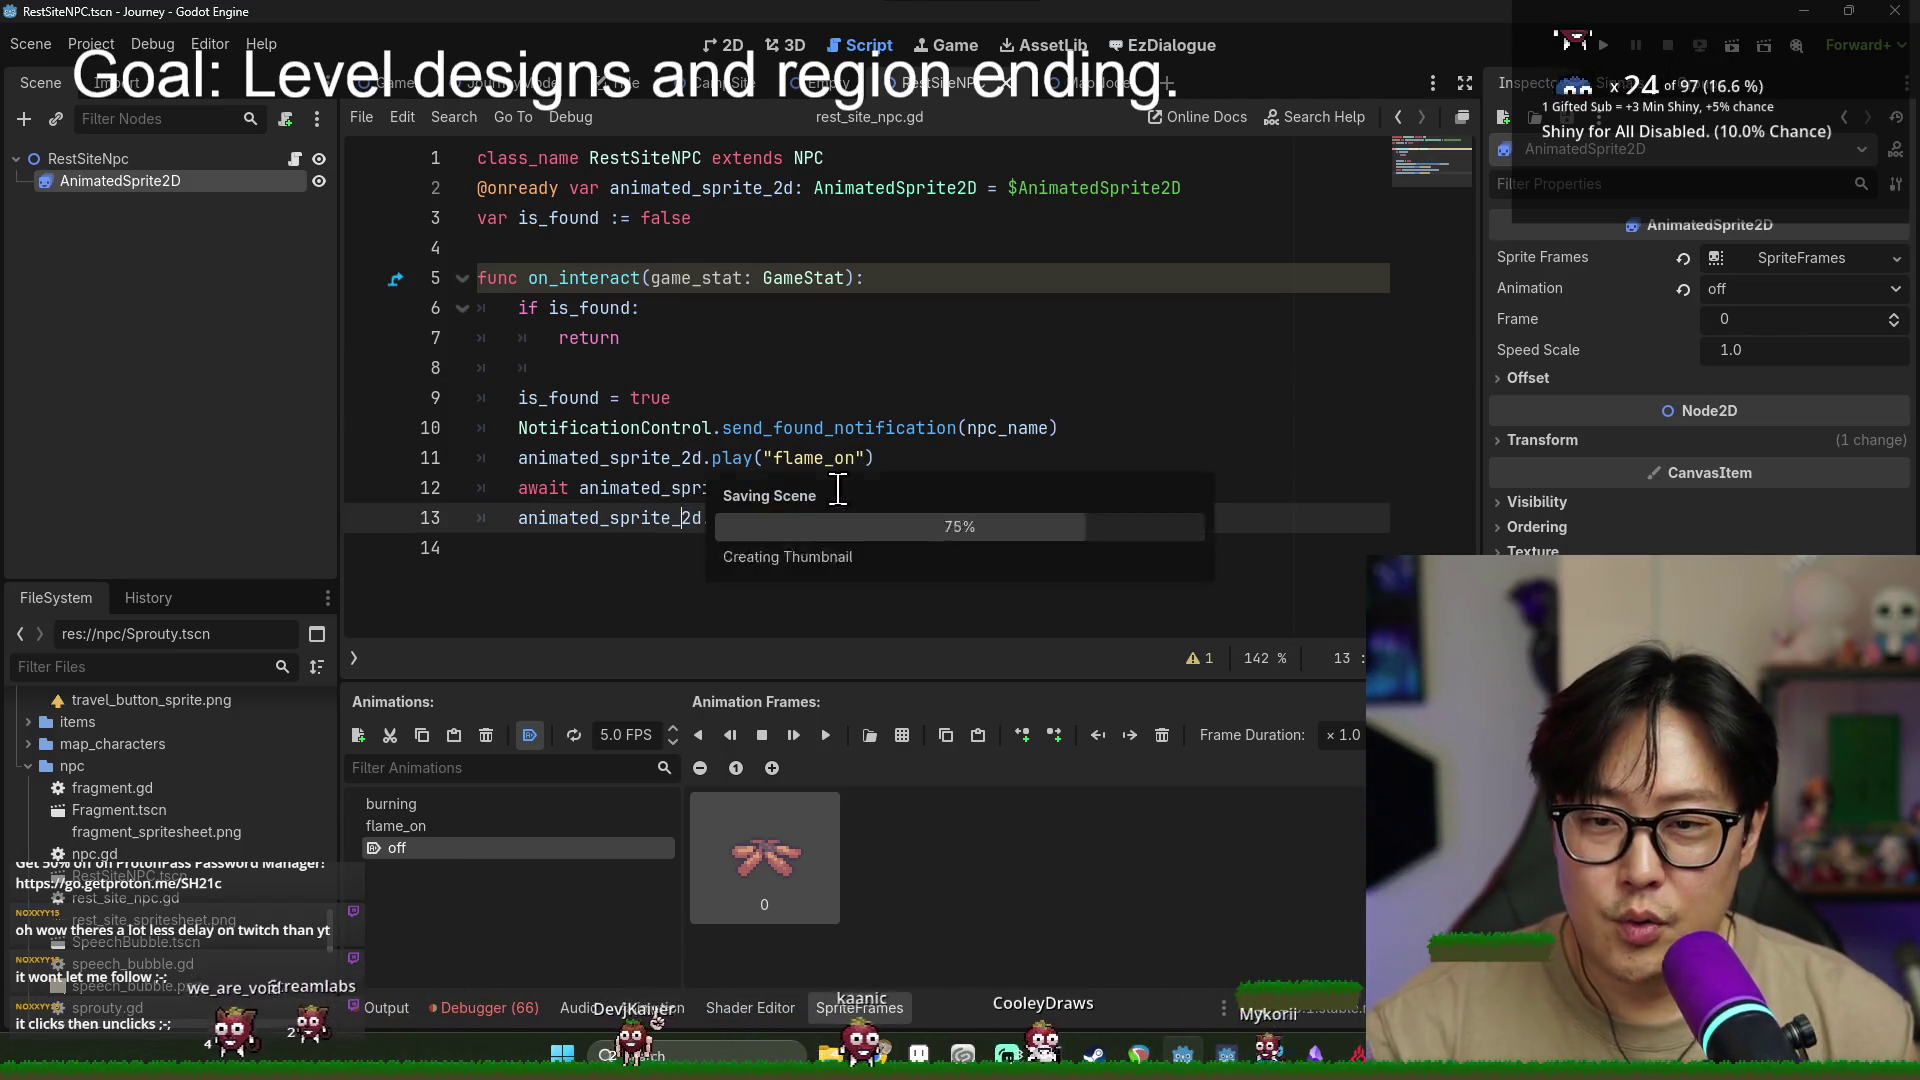
pyautogui.doubleClick(849, 457)
pyautogui.click(716, 397)
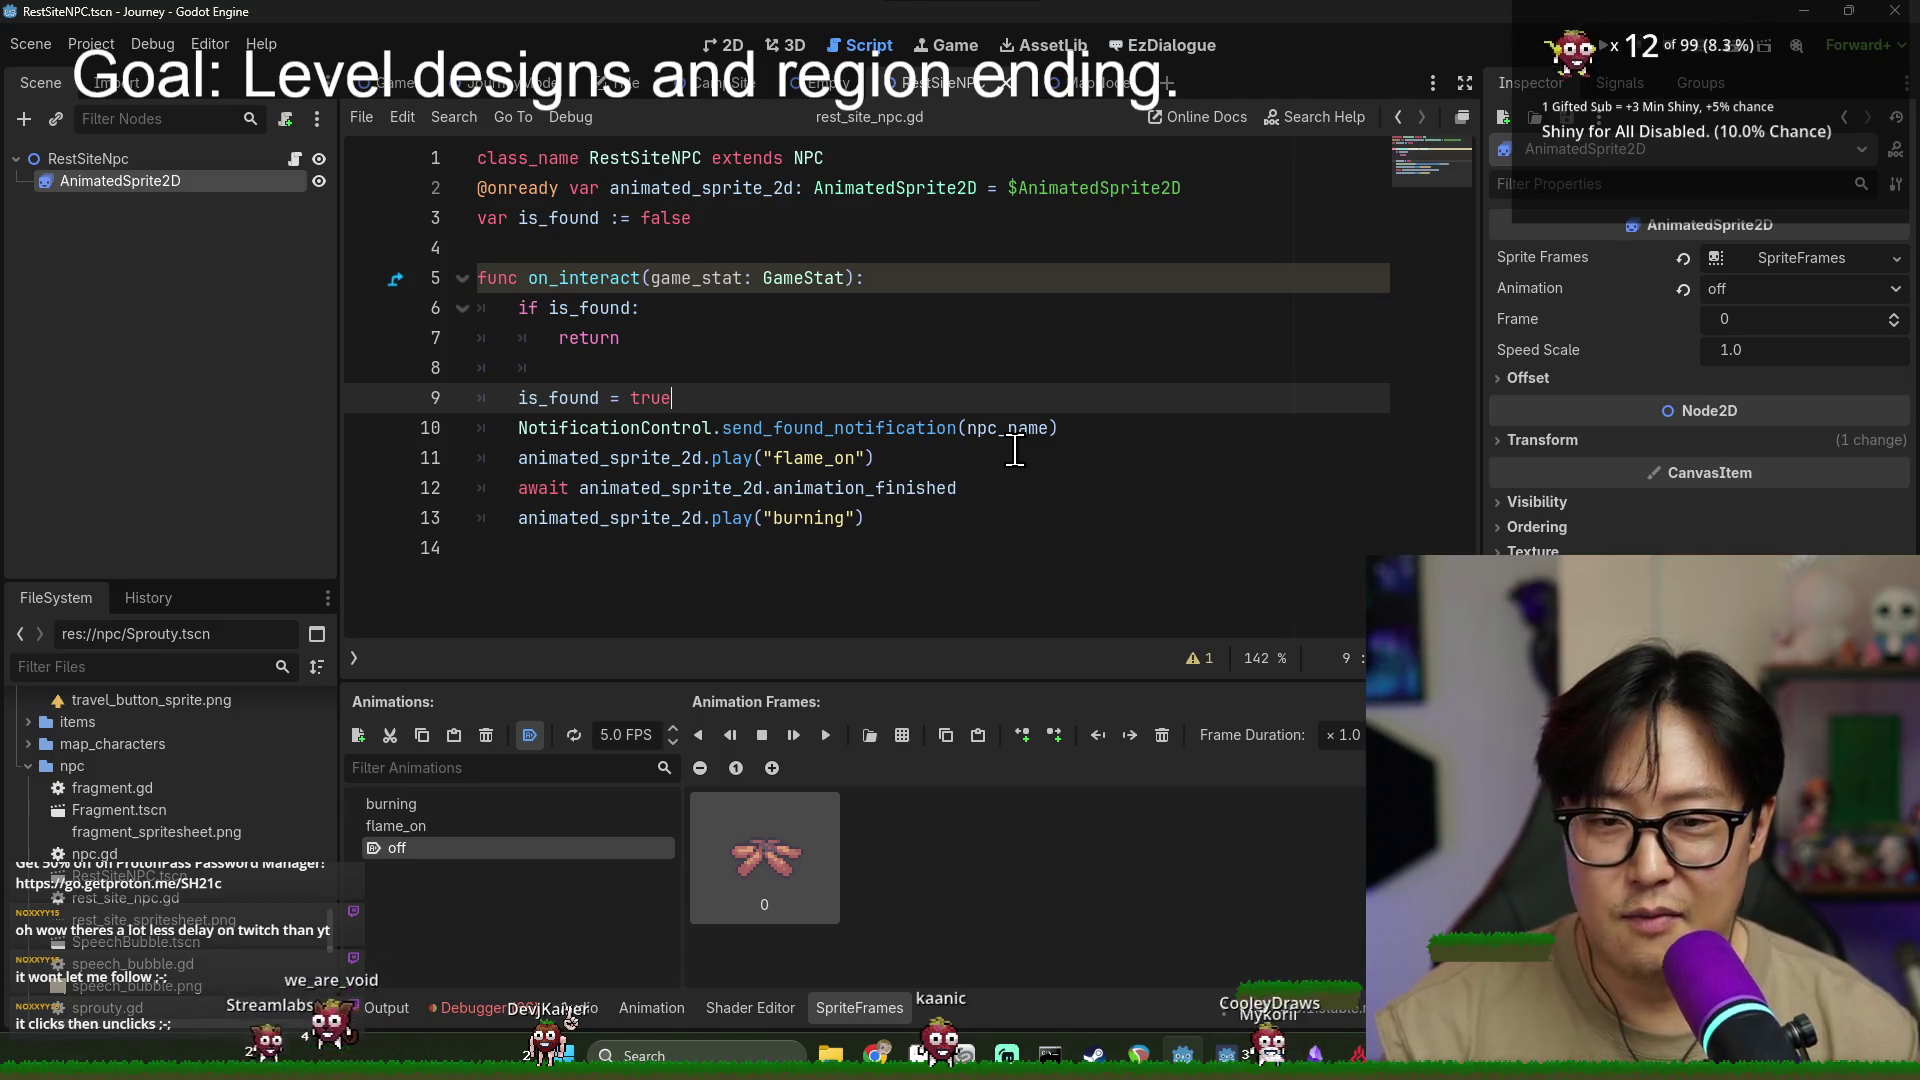
pyautogui.press('Return')
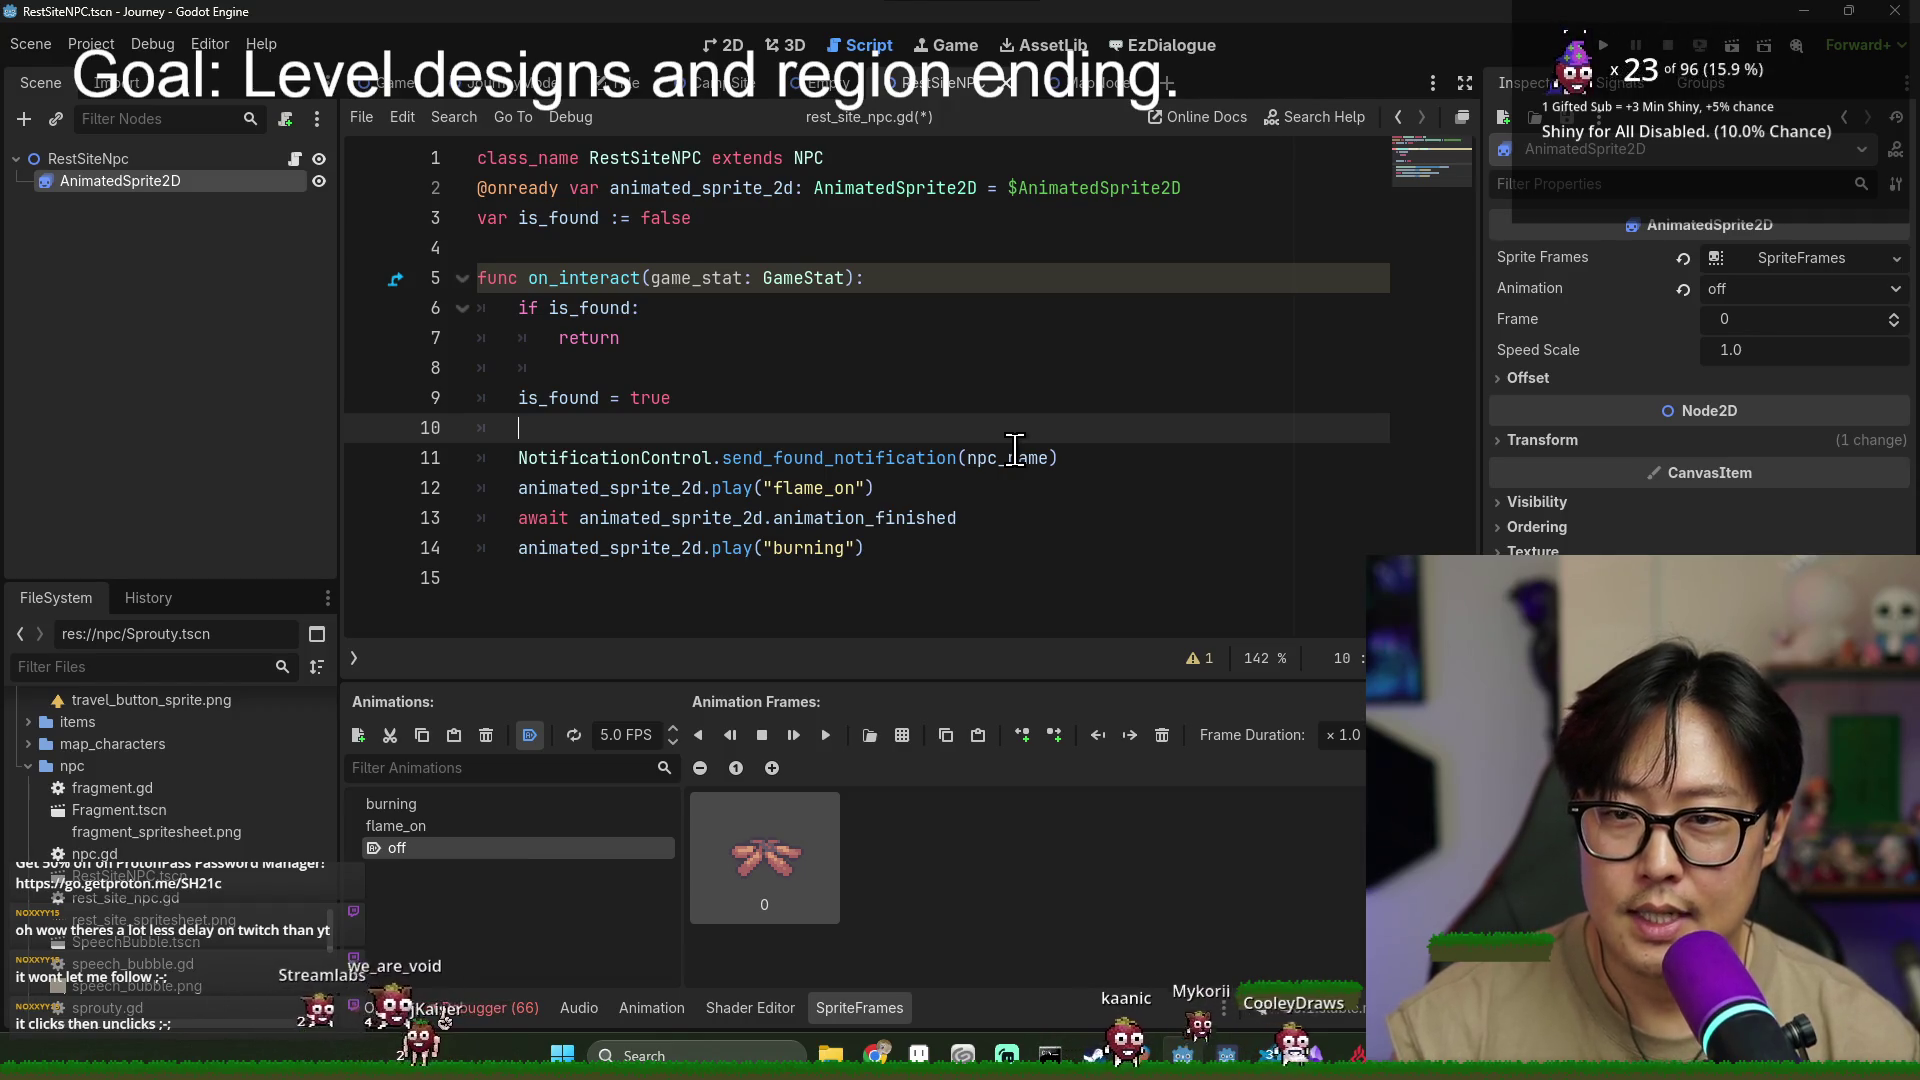
pyautogui.write('_stat.h')
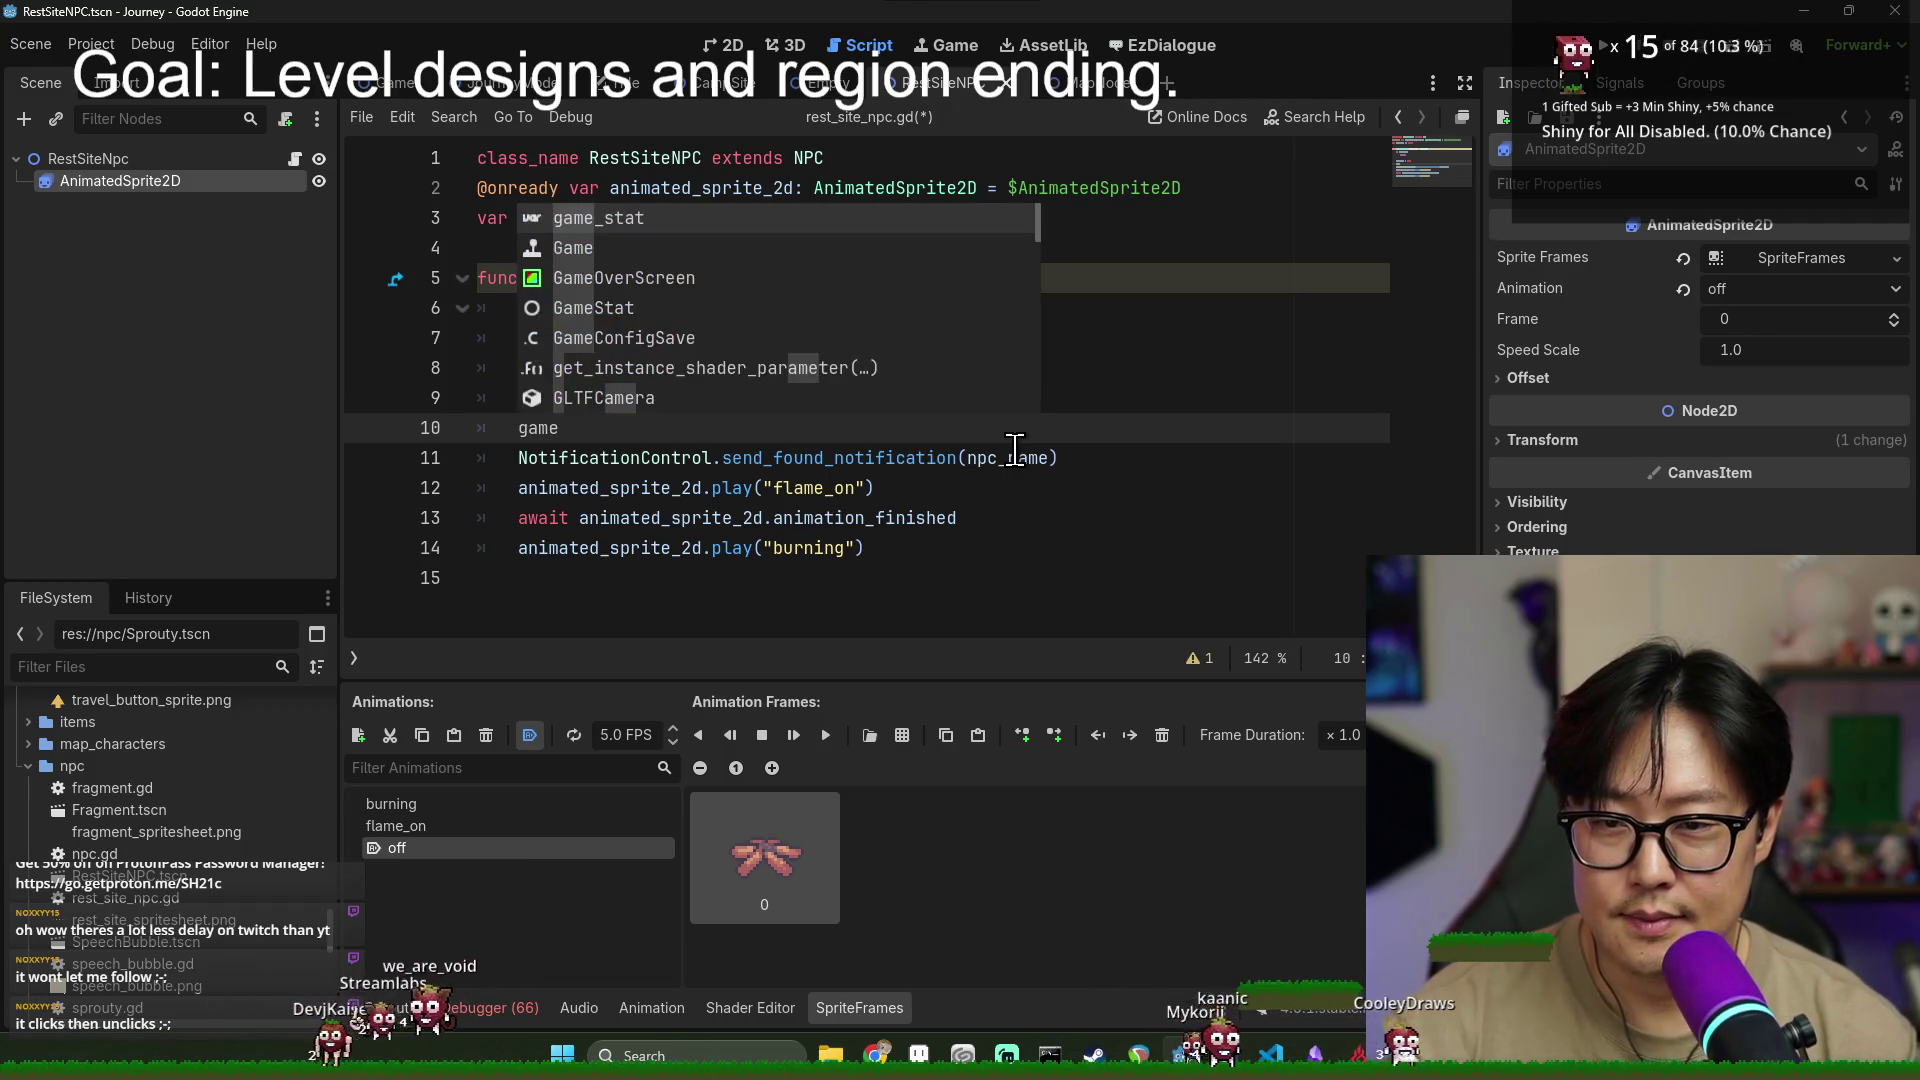
pyautogui.write('ea')
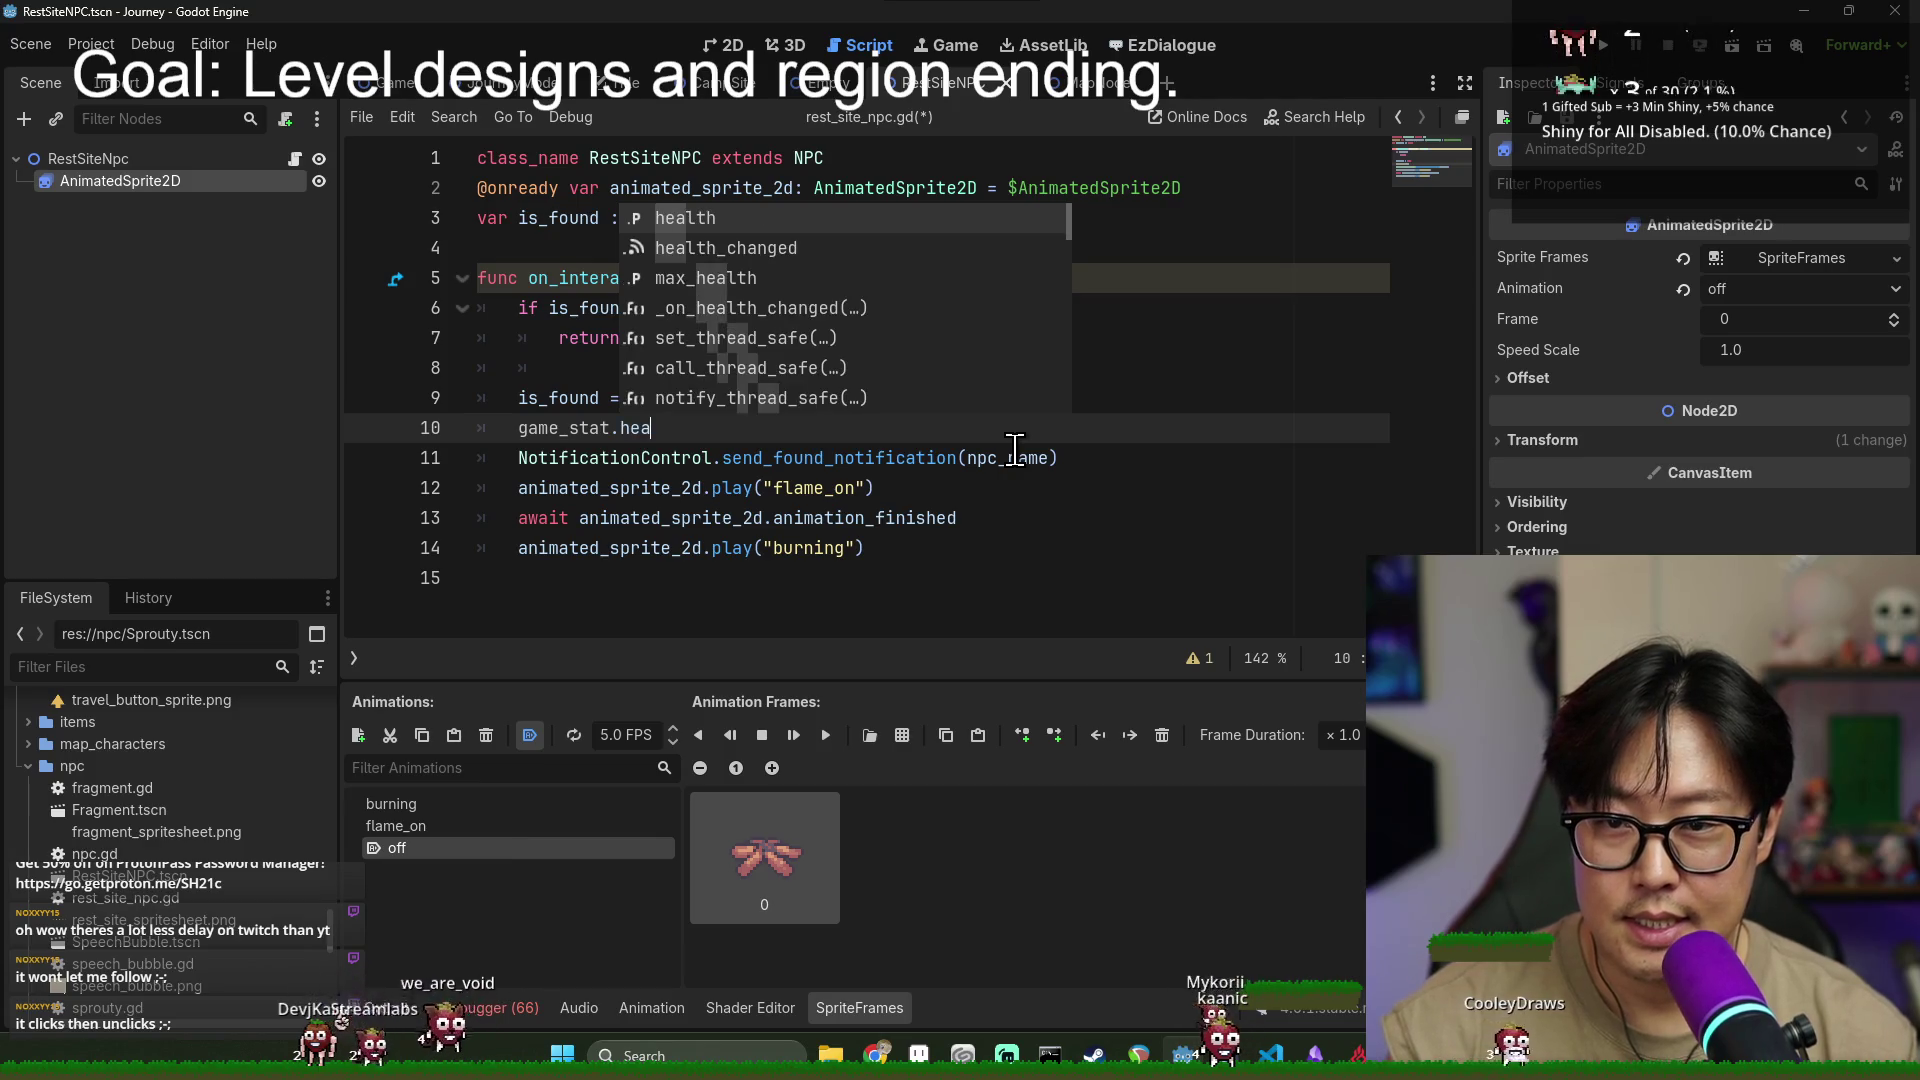
pyautogui.press('Down')
pyautogui.press('Down')
pyautogui.press('Down')
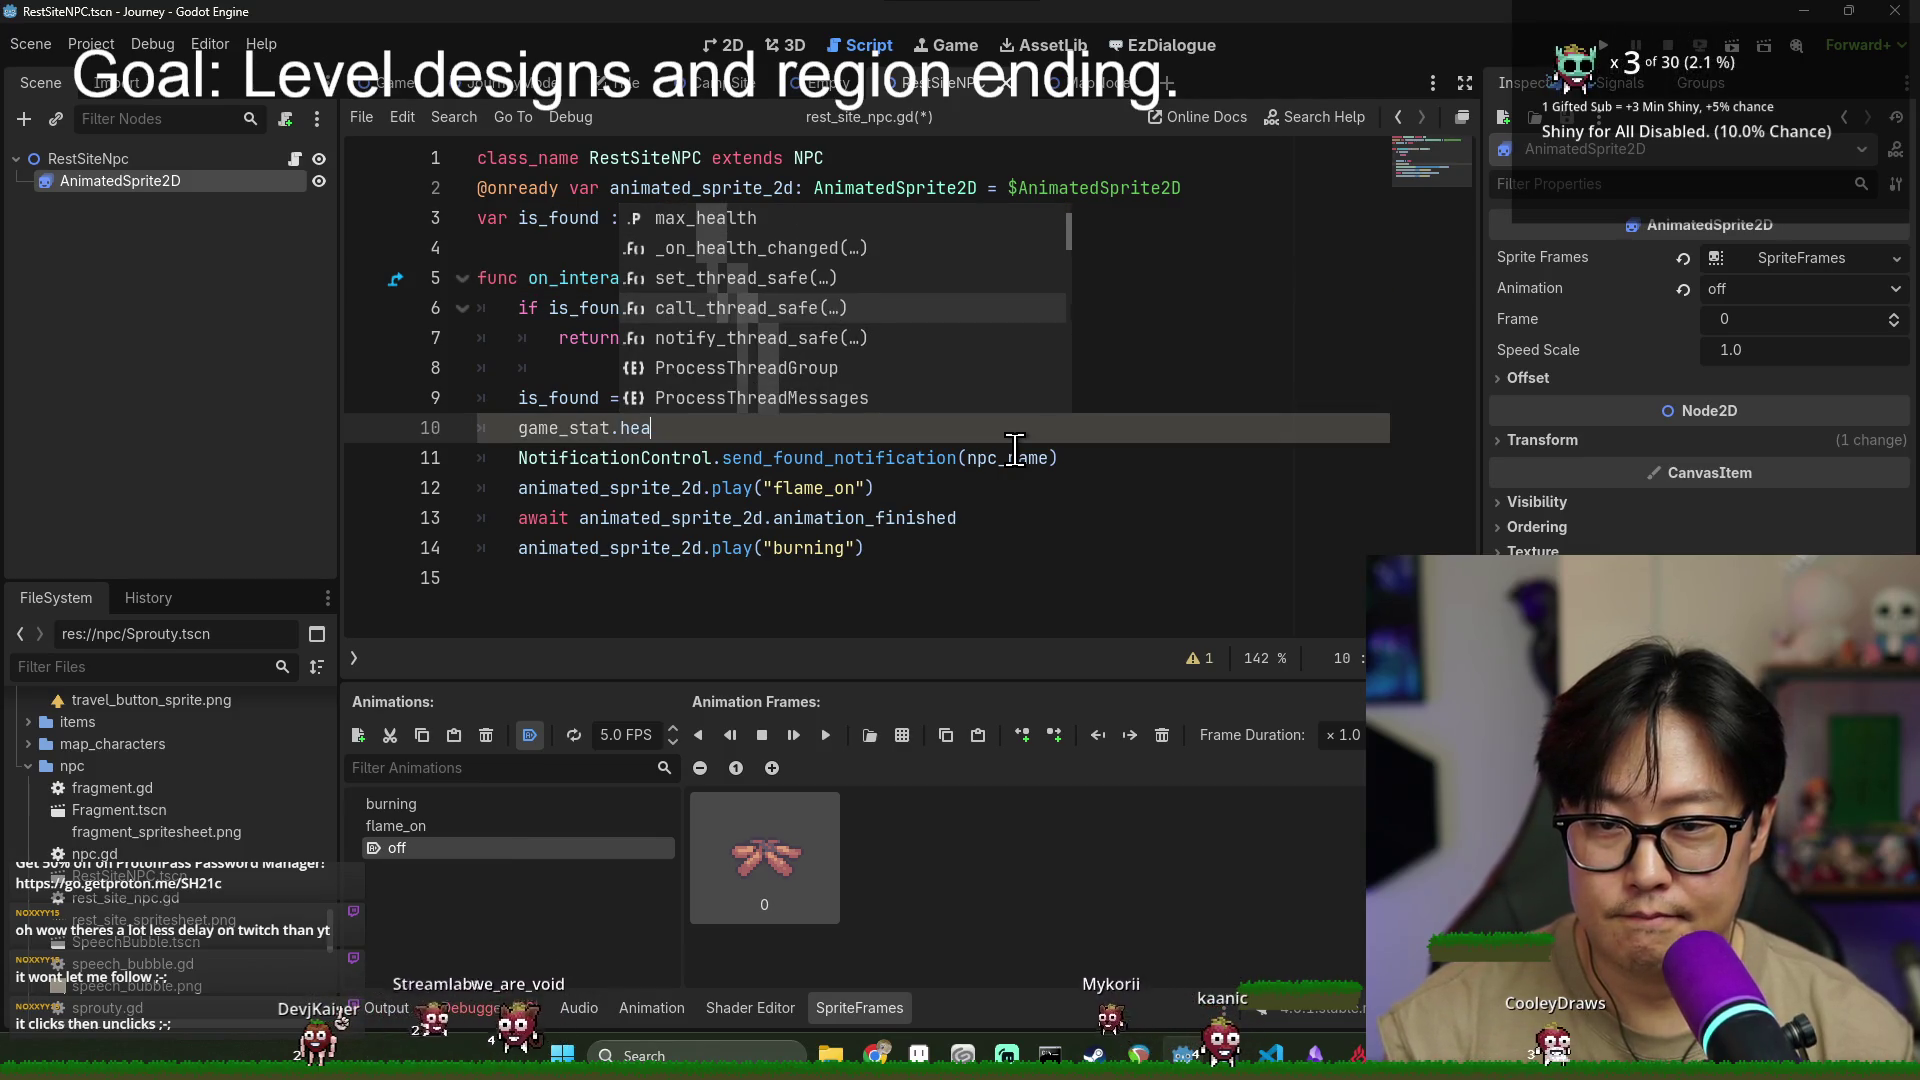
pyautogui.press('BackSpace')
pyautogui.press('BackSpace')
pyautogui.press('BackSpace')
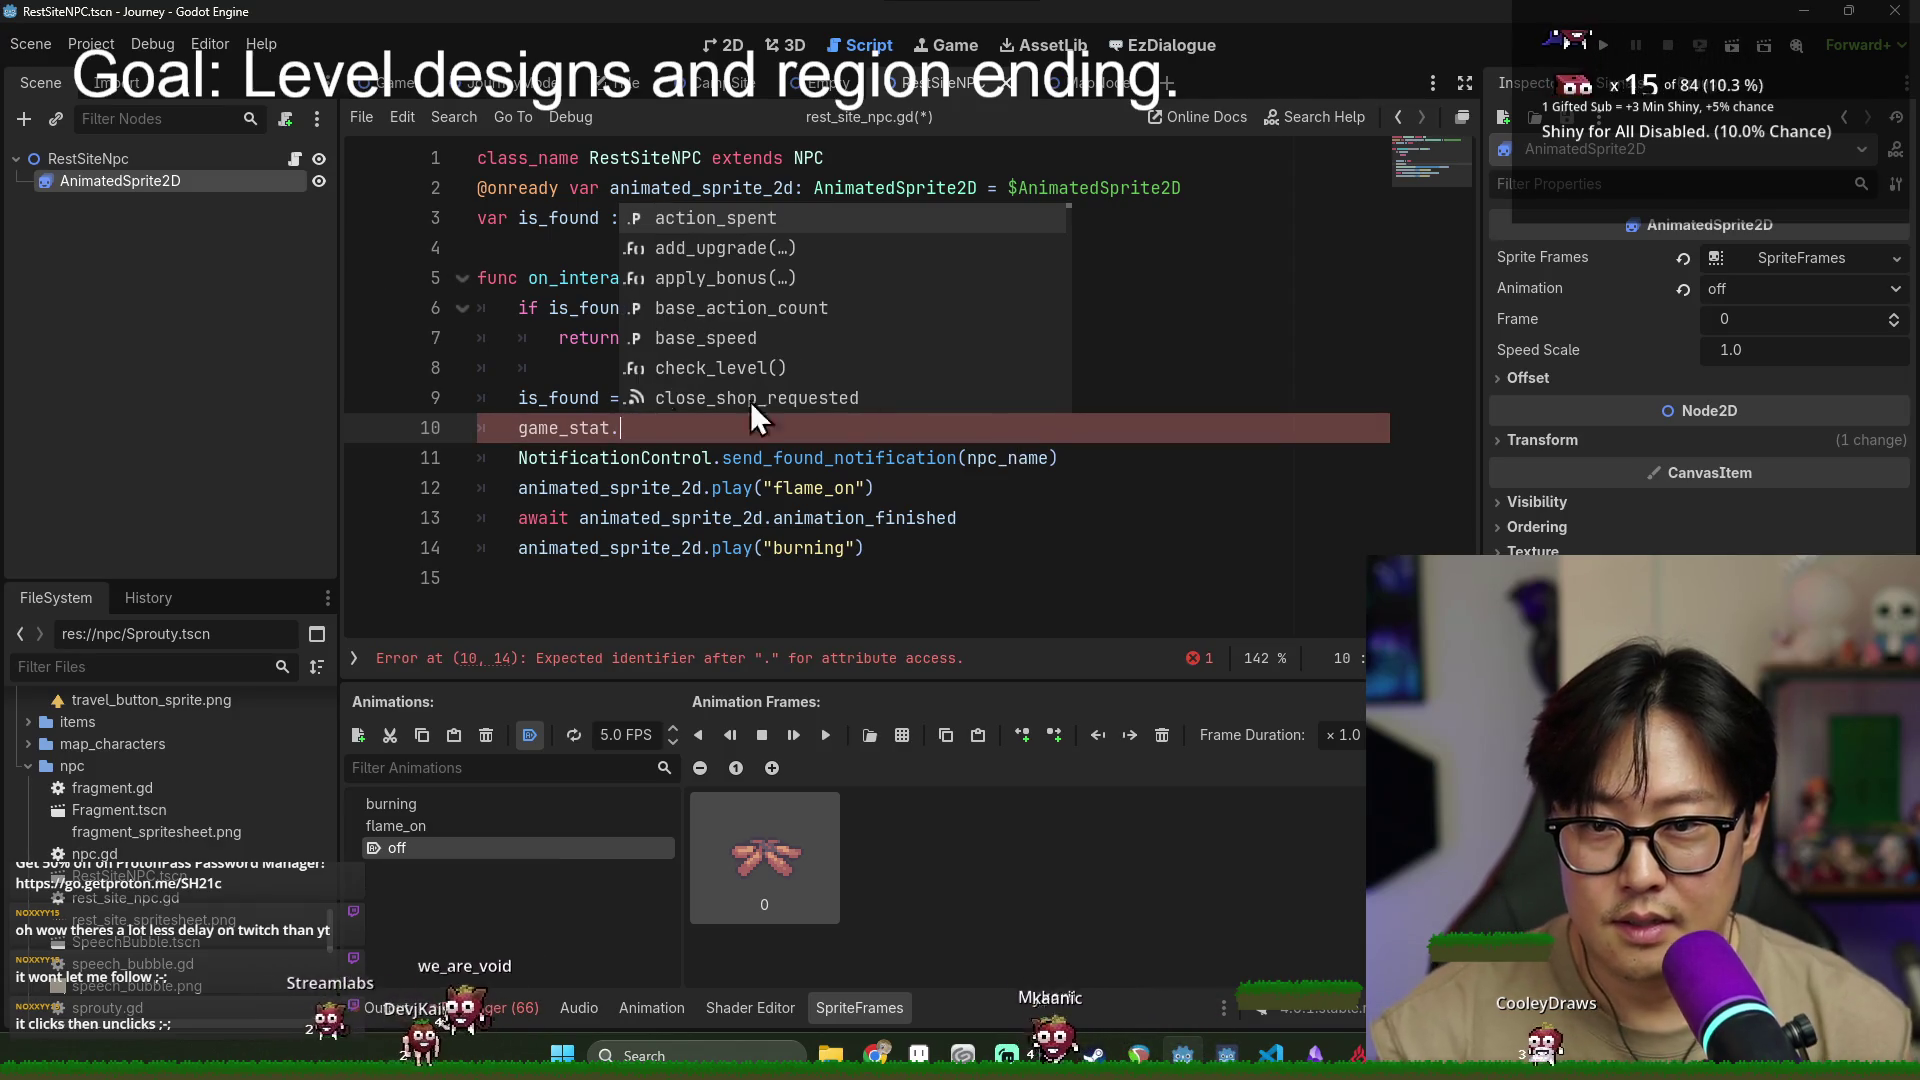
pyautogui.click(690, 278)
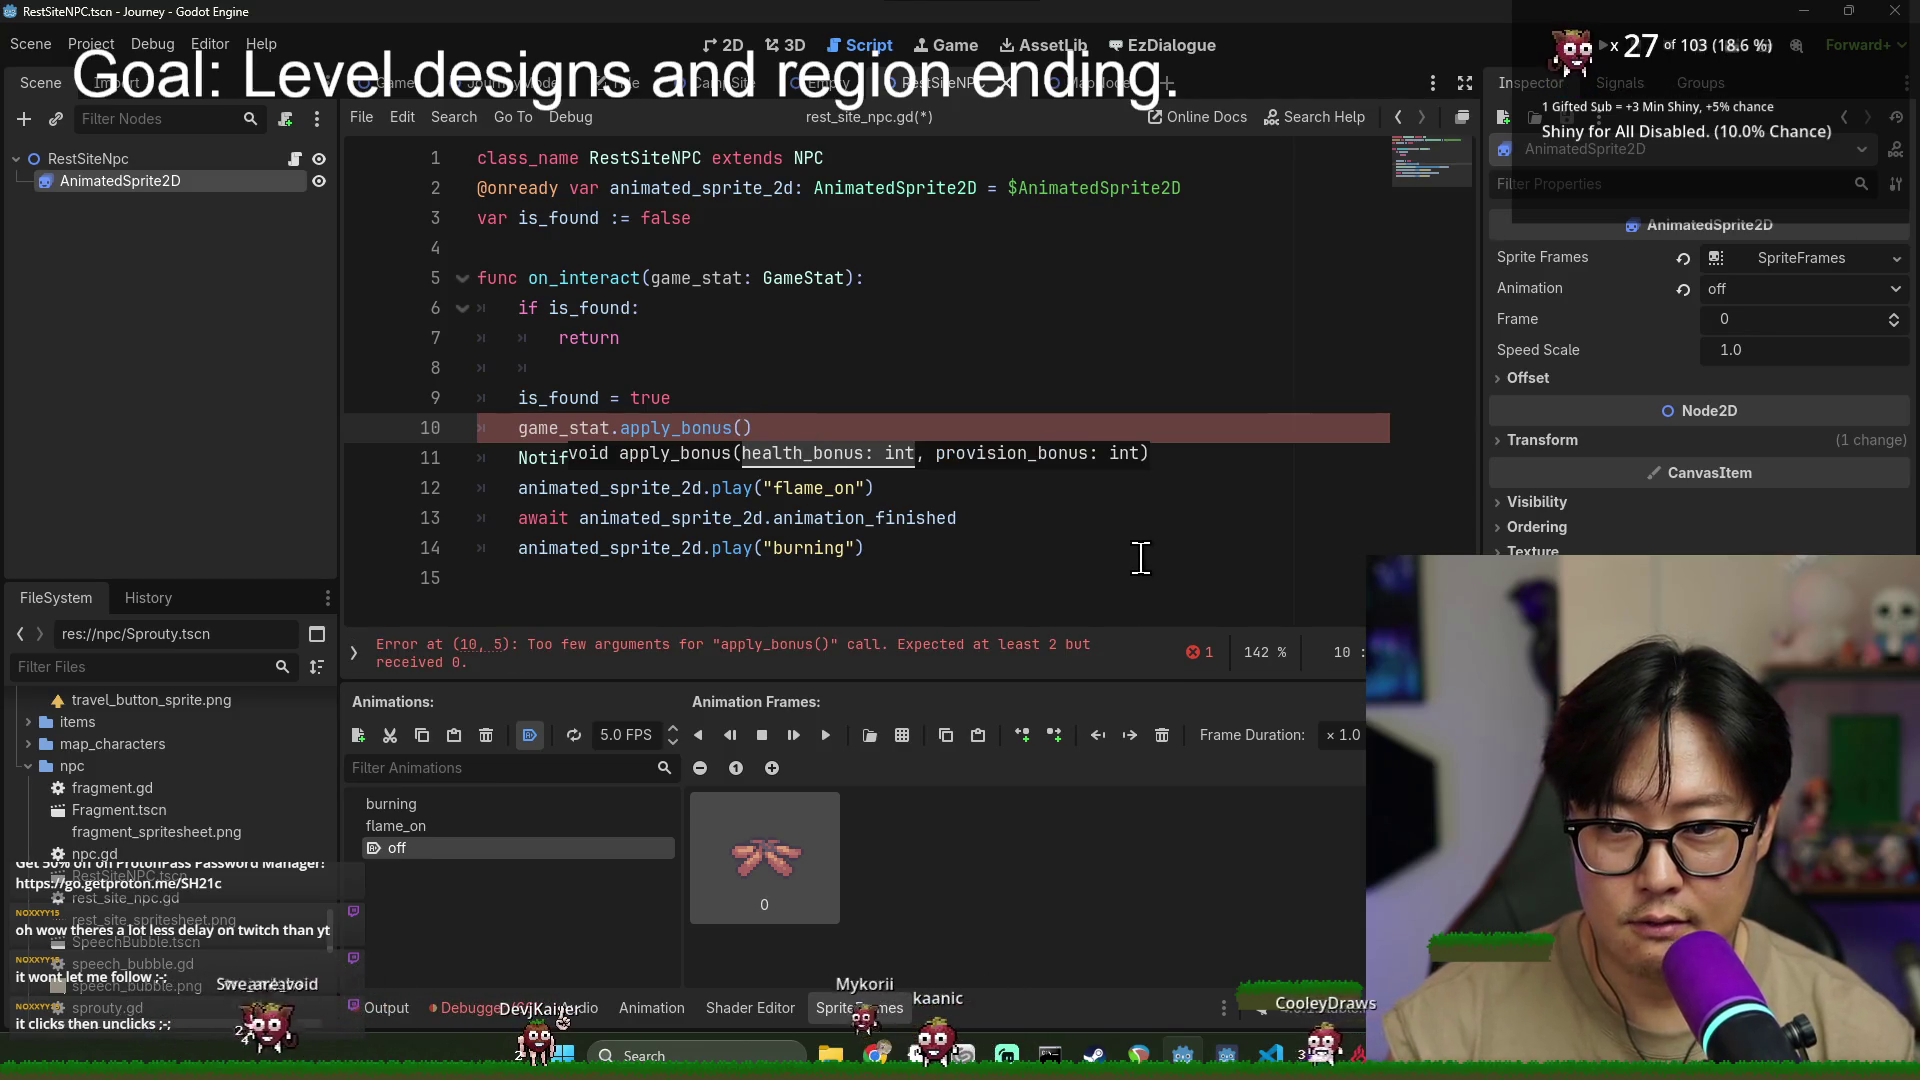
pyautogui.write('me_stat.max_health')
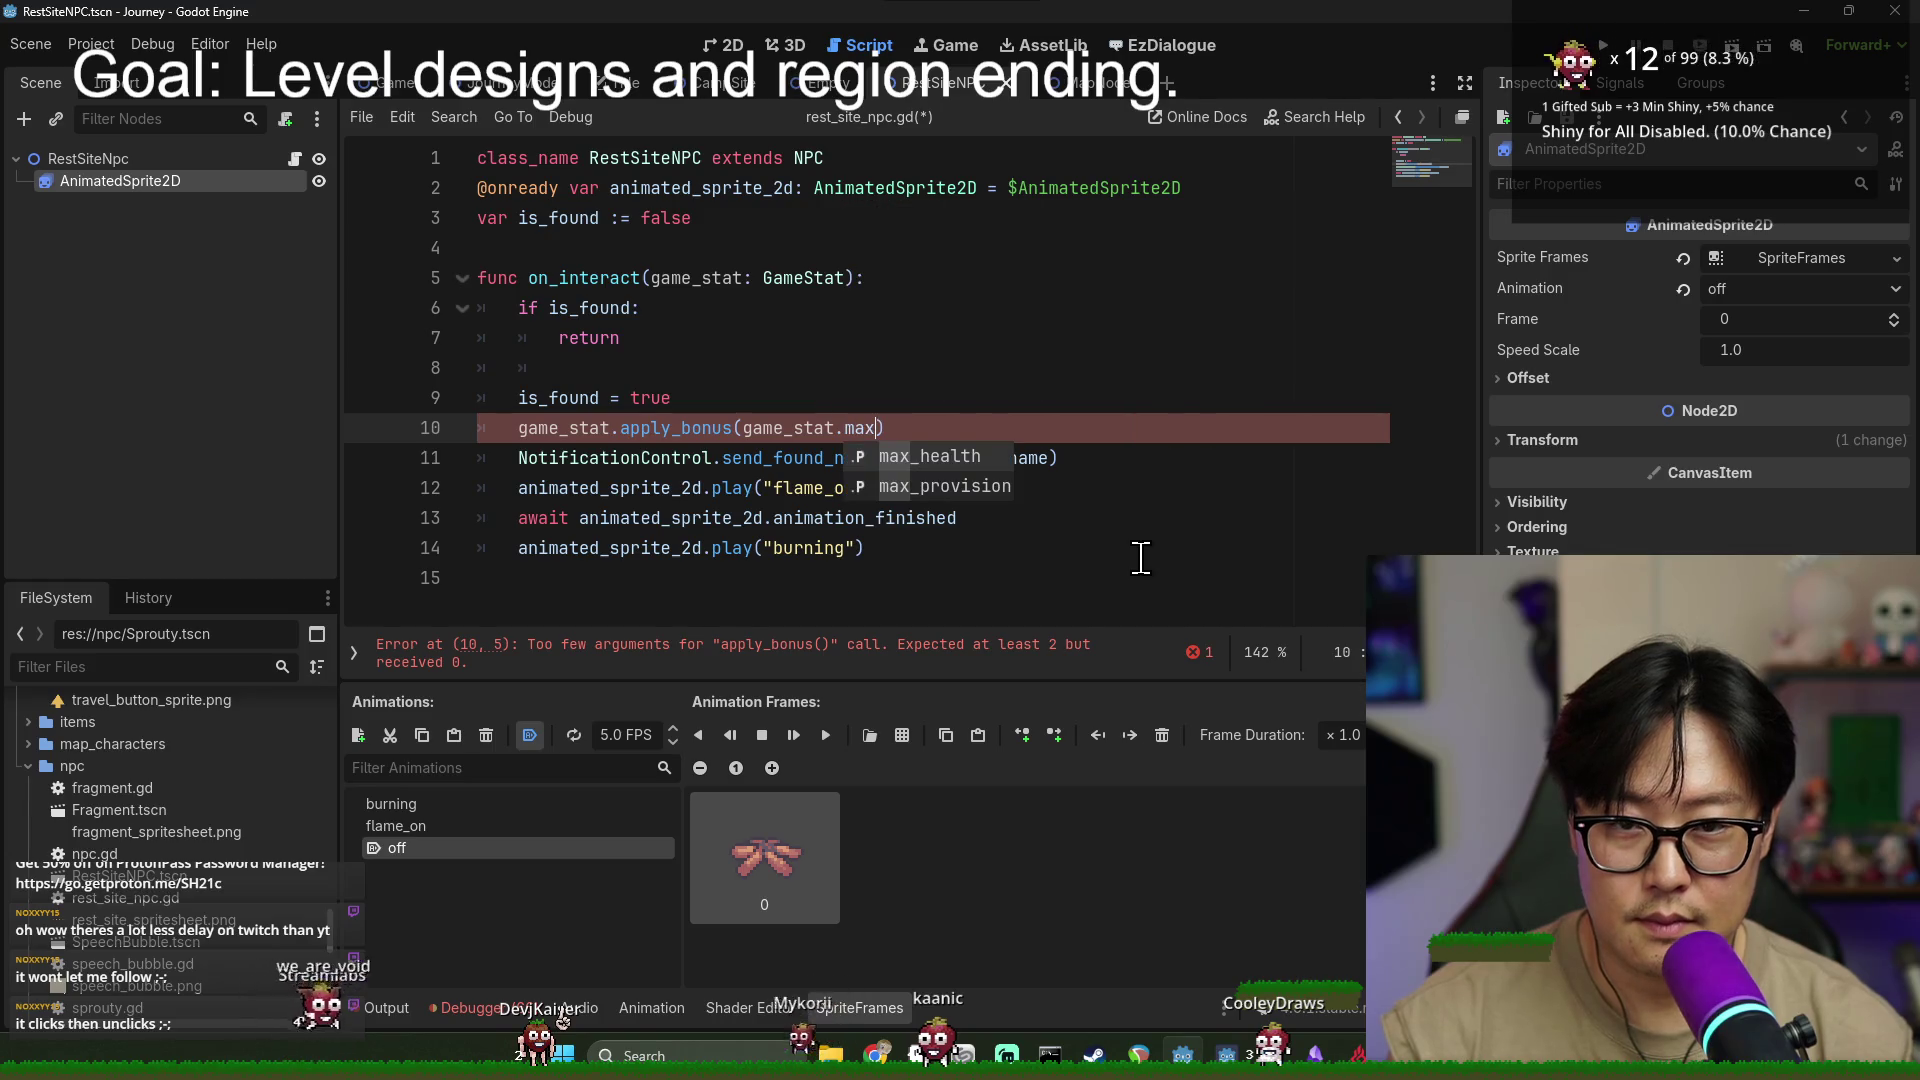
pyautogui.write(',0')
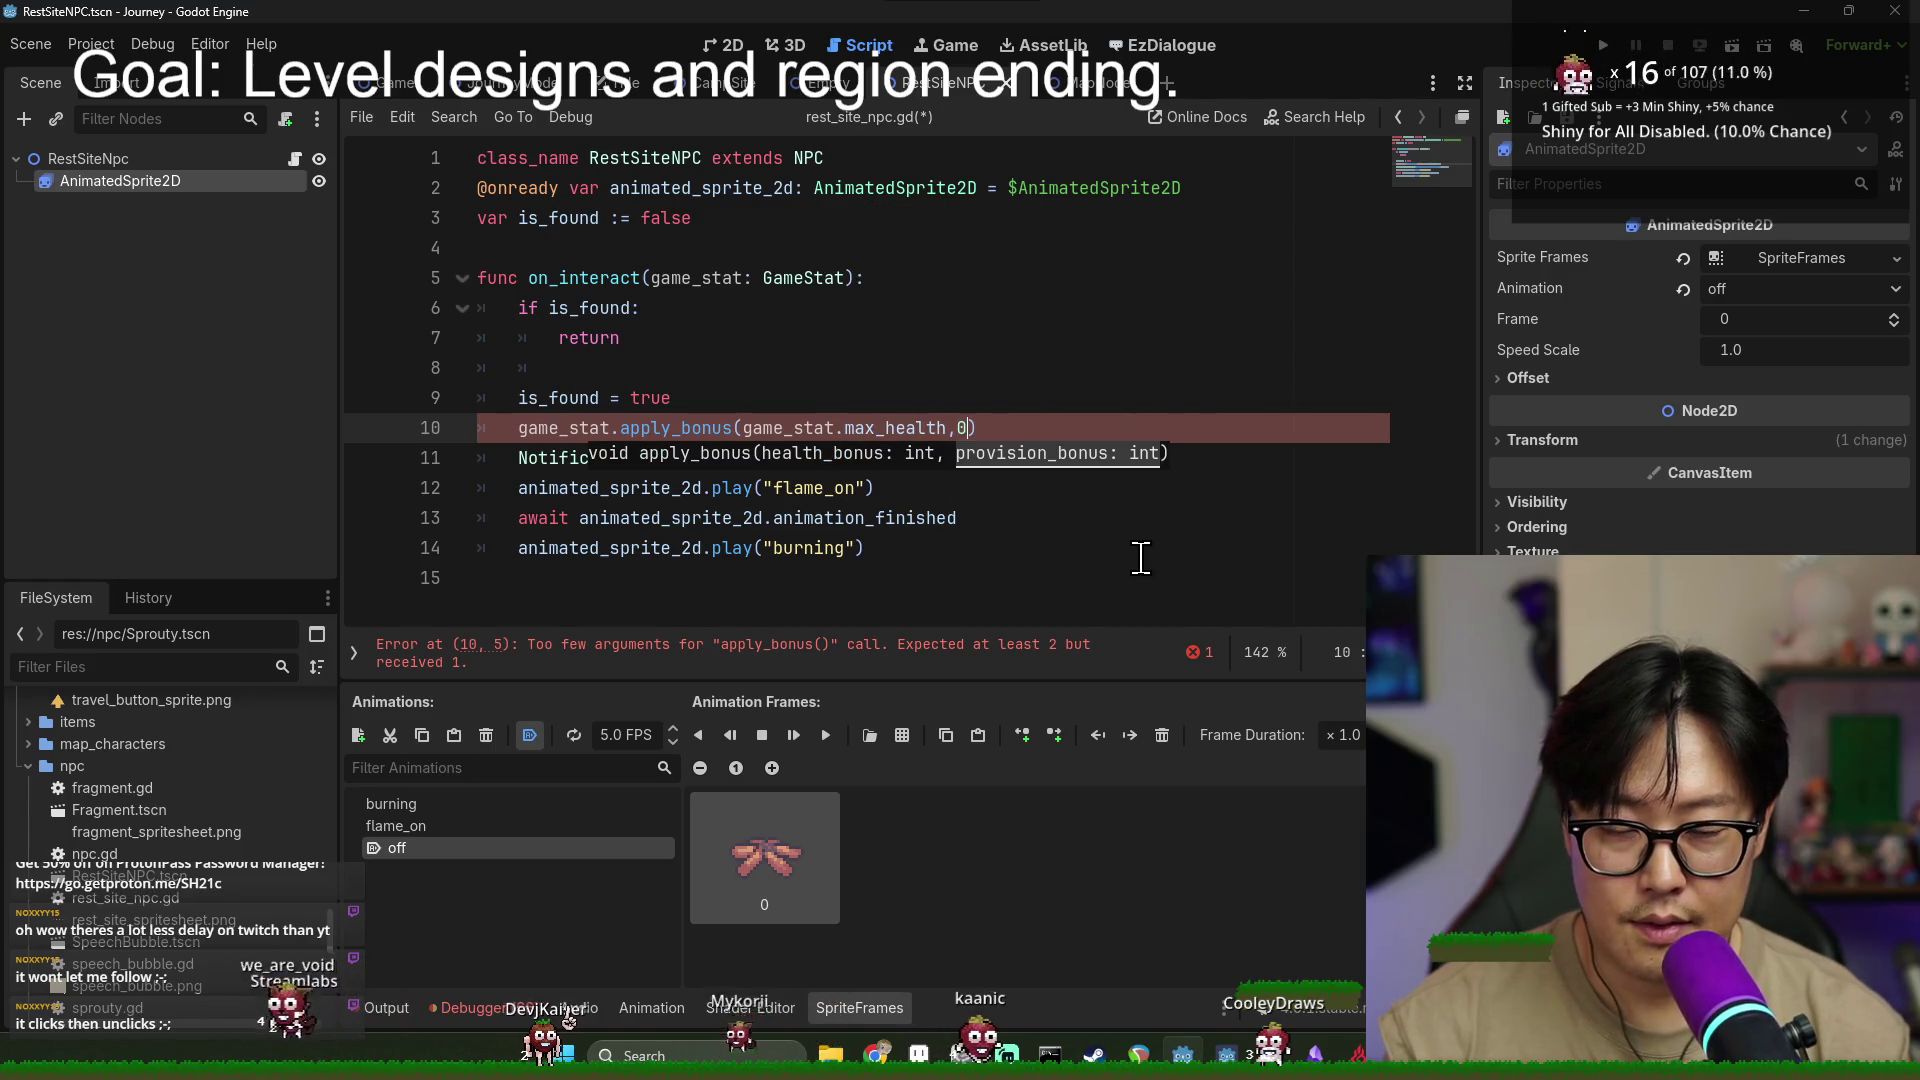
pyautogui.hotkey('ctrl', 's')
# - Add a blank line after the burning call, save, and review the animated_sprite_2d uses
pyautogui.click(984, 340)
pyautogui.hotkey('ctrl', 's')
pyautogui.doubleClick(558, 397)
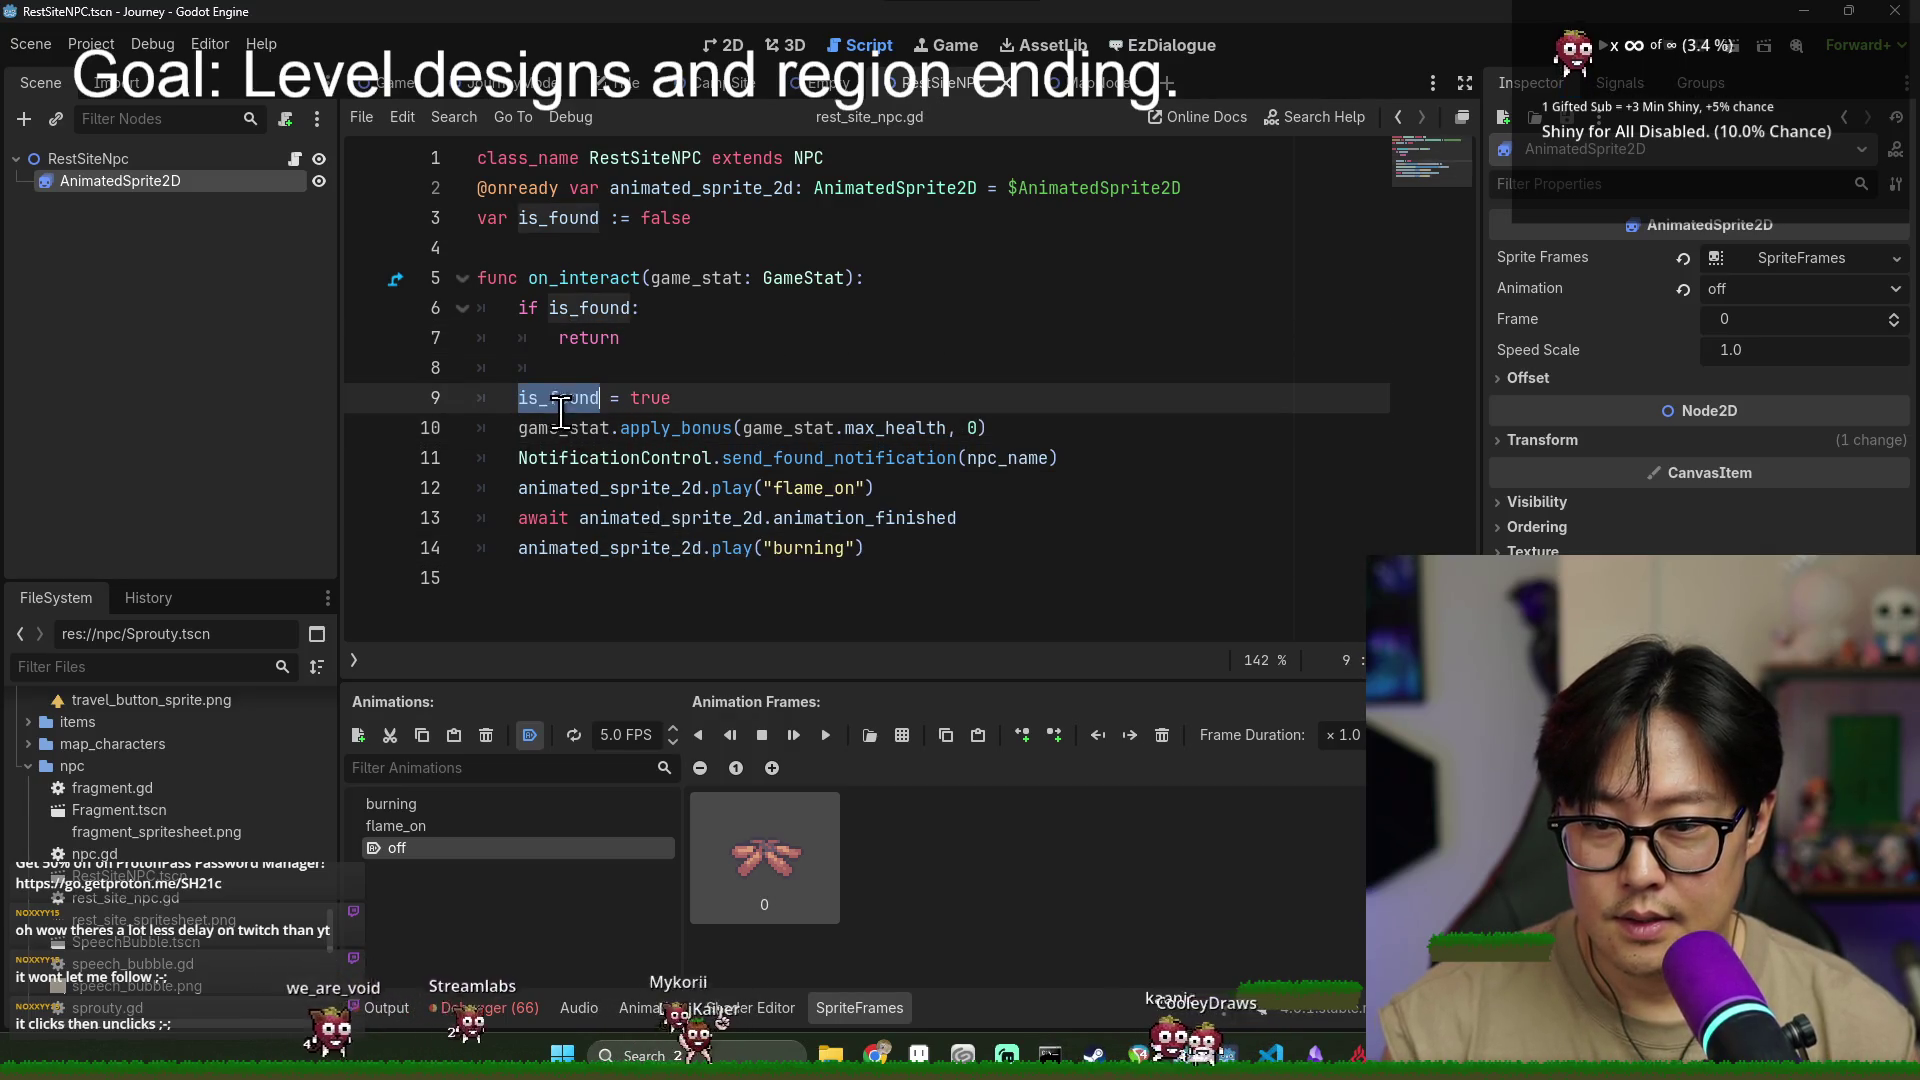
pyautogui.click(942, 549)
pyautogui.doubleClick(621, 549)
pyautogui.click(903, 549)
pyautogui.press('Return')
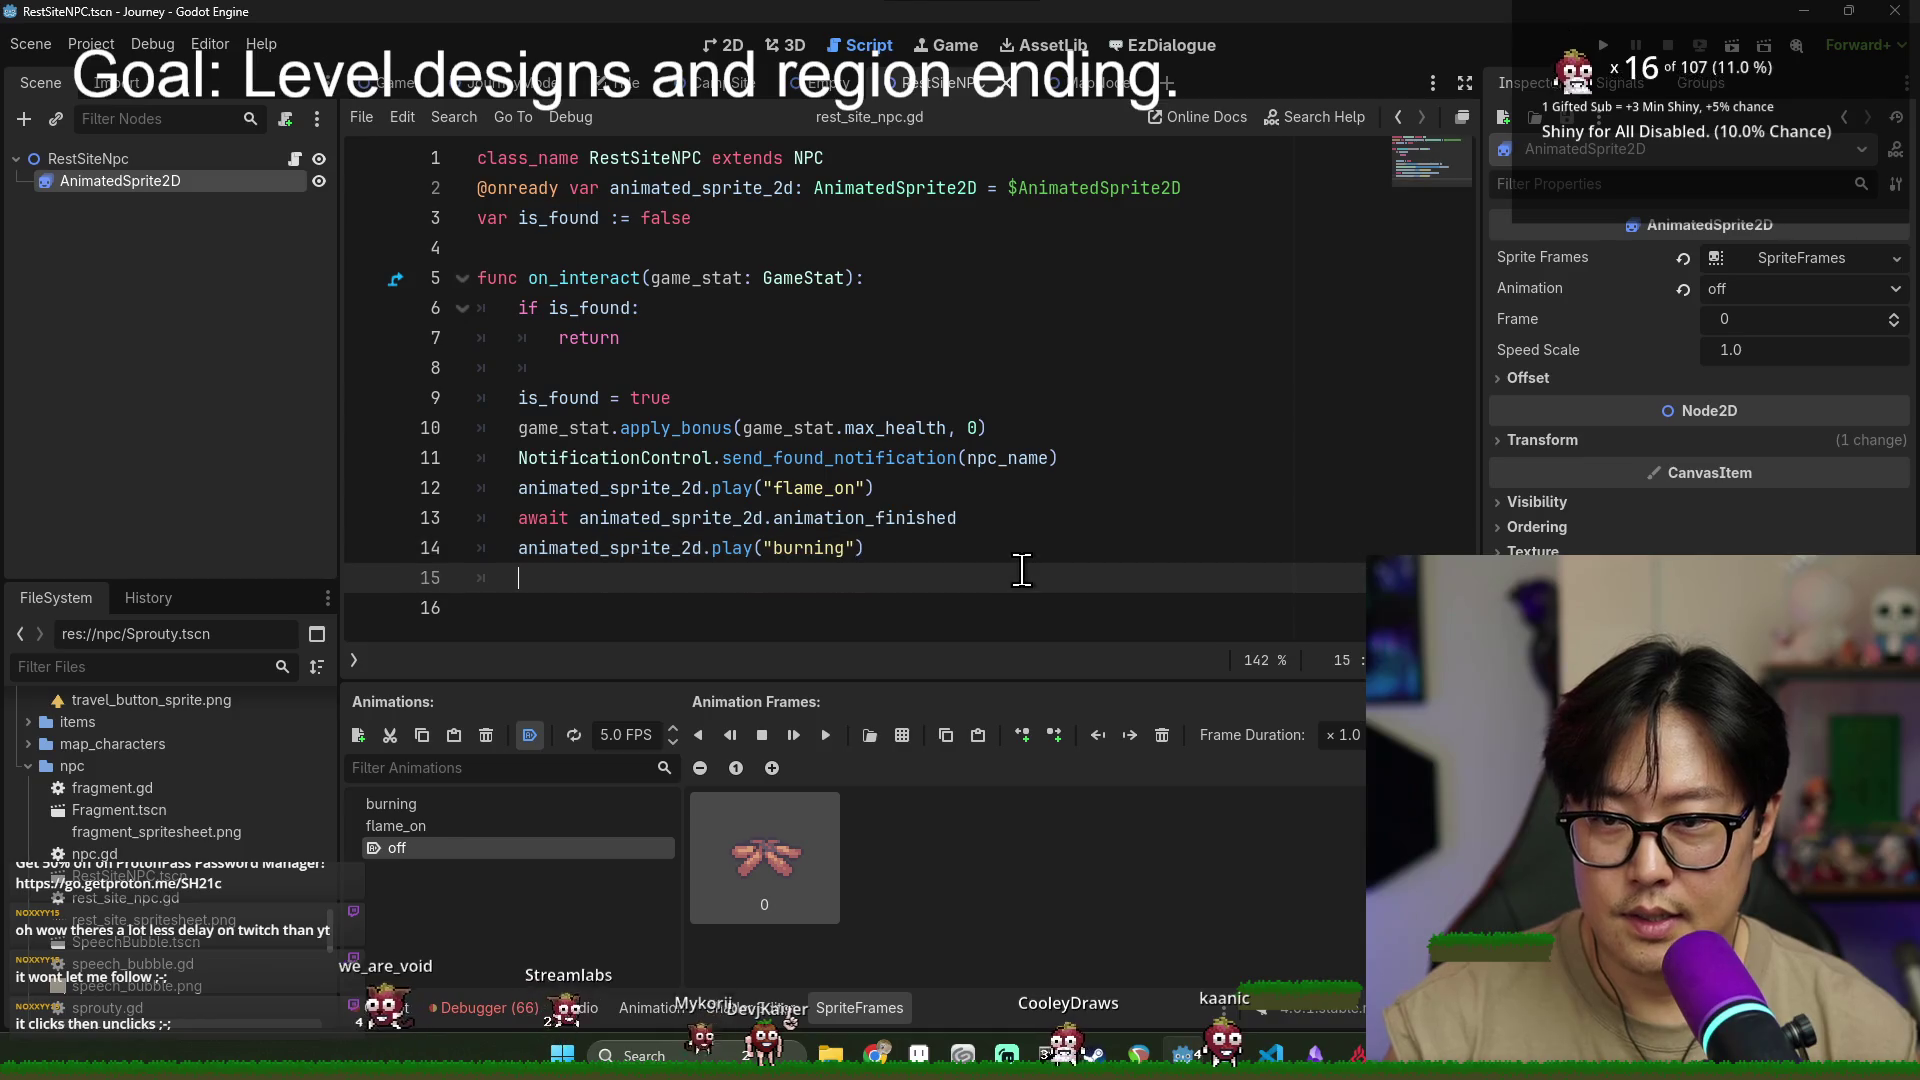
pyautogui.hotkey('ctrl', 's')
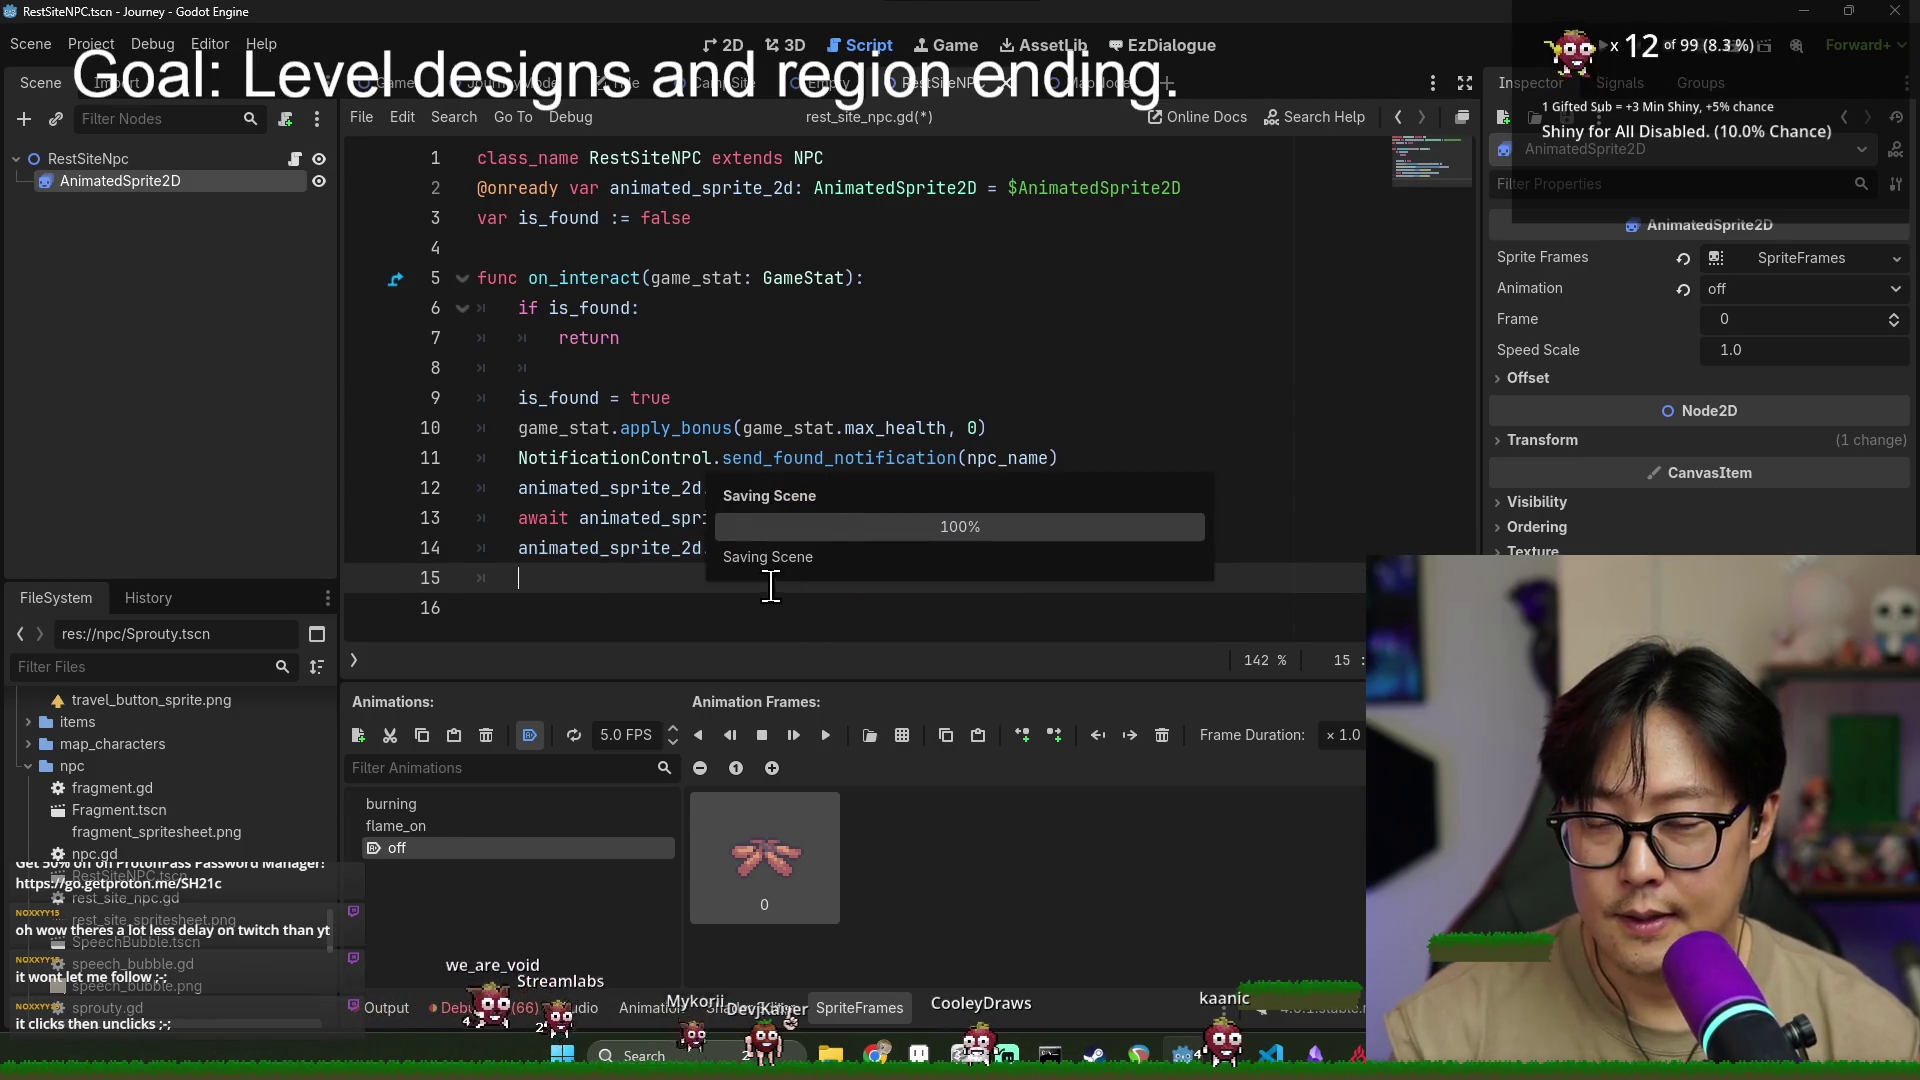
pyautogui.tripleClick(670, 452)
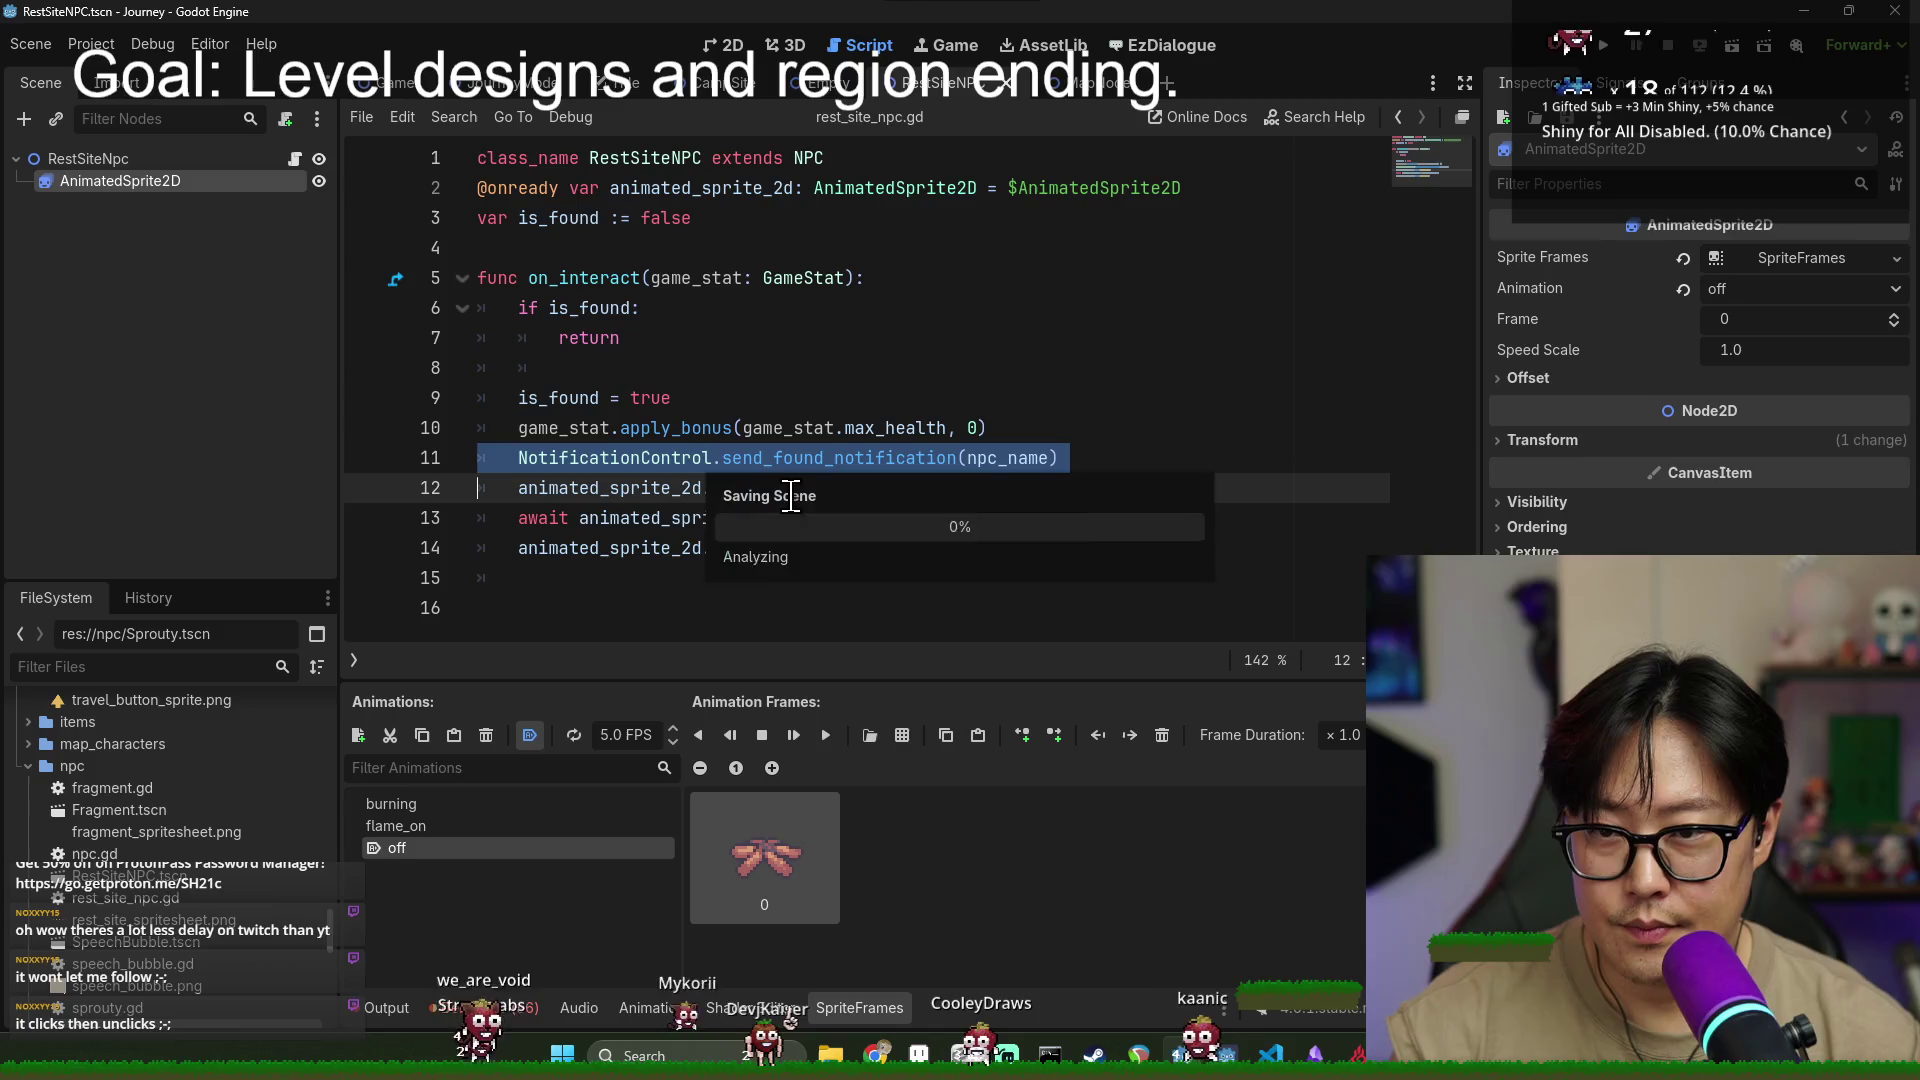
pyautogui.doubleClick(615, 548)
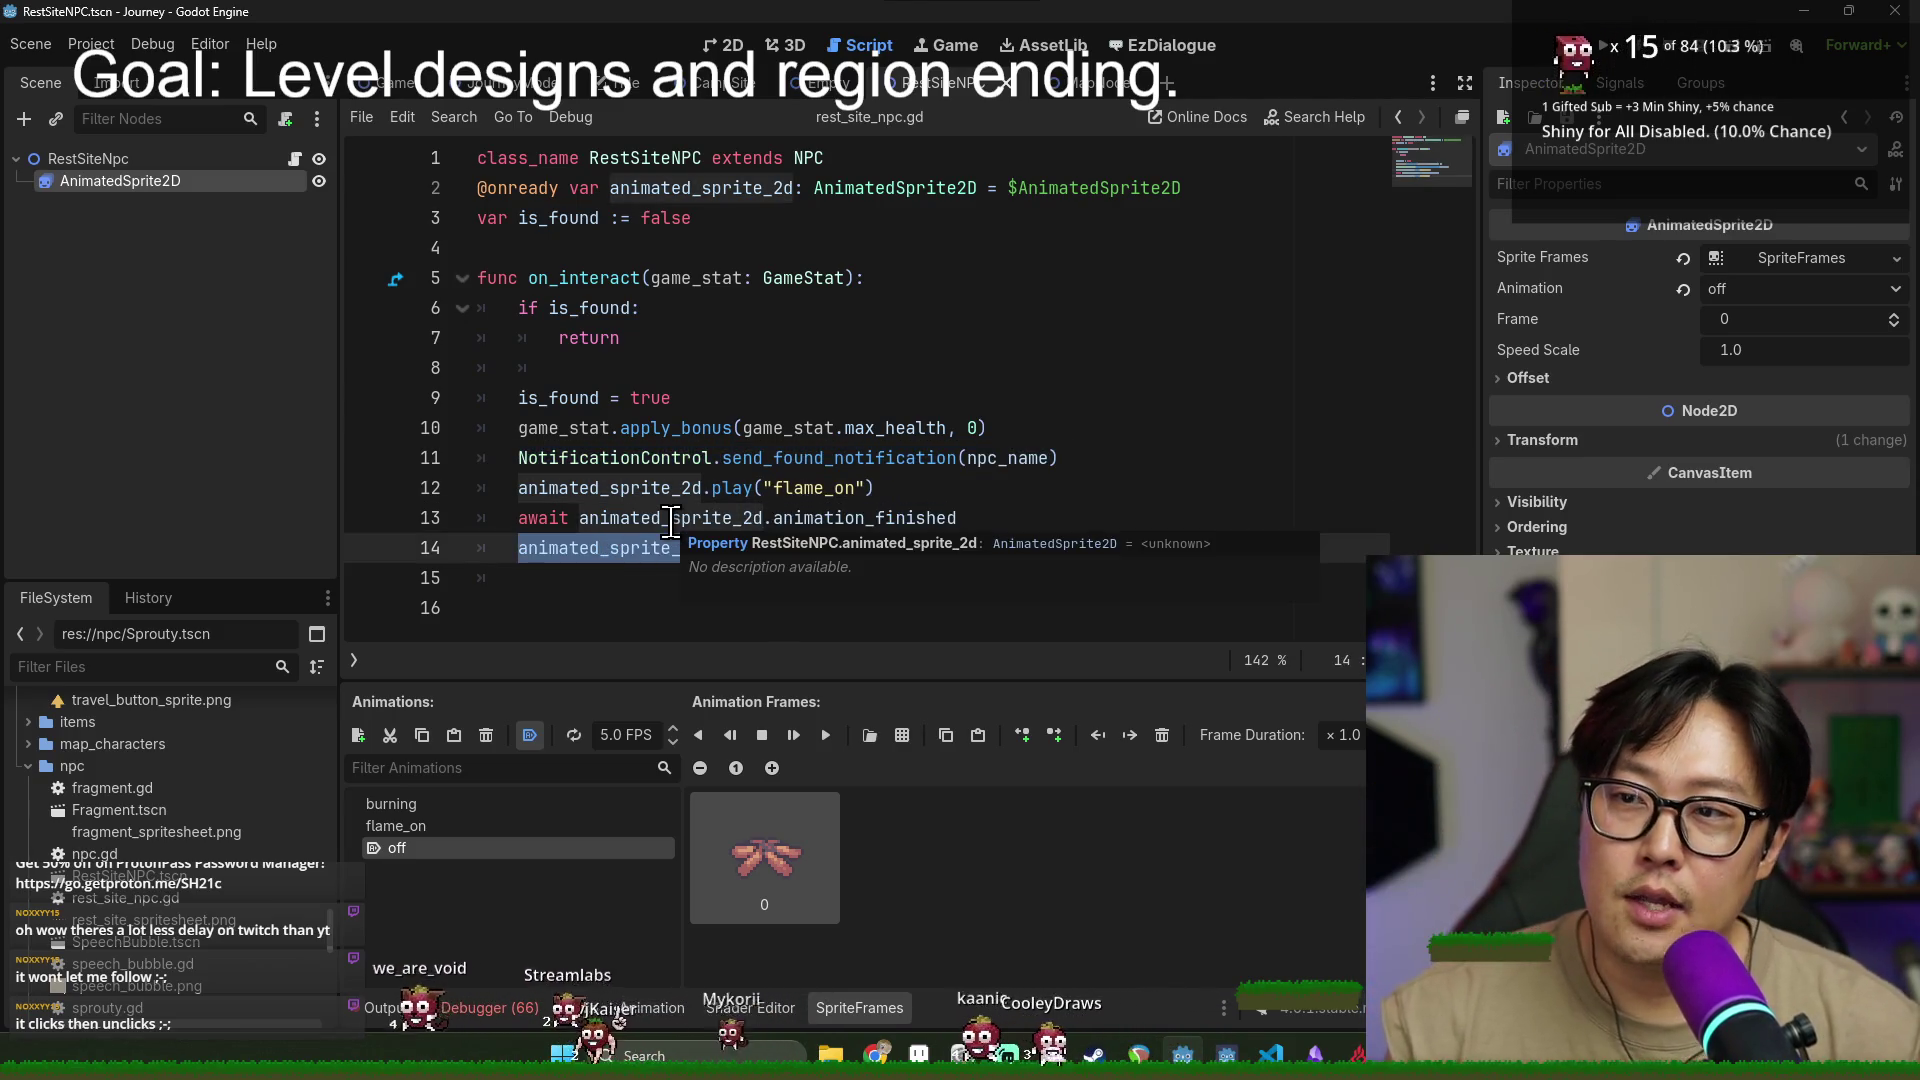
pyautogui.click(1092, 82)
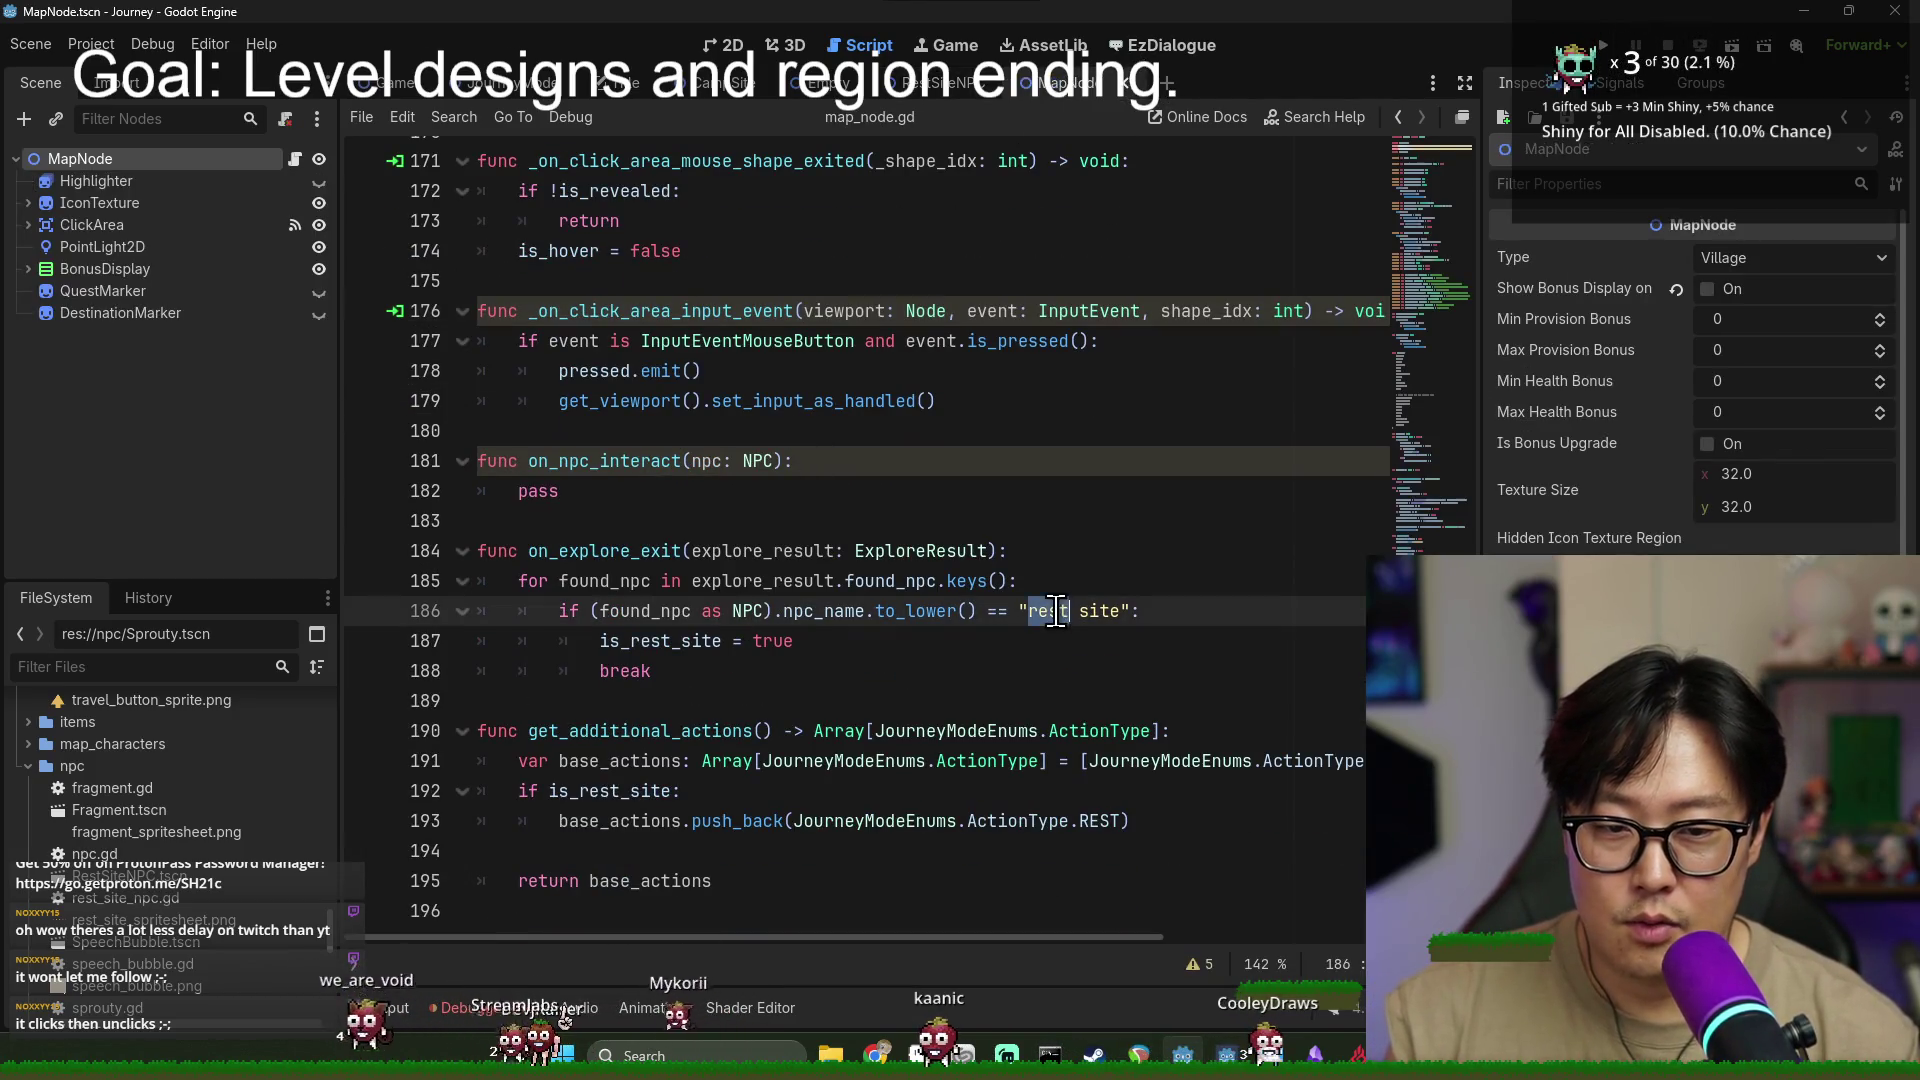
# - Back in RestSiteNPC, select the root node (Npc Name Rest Site), remove the trailing blank line, and save
pyautogui.hotkey('ctrl', 's')
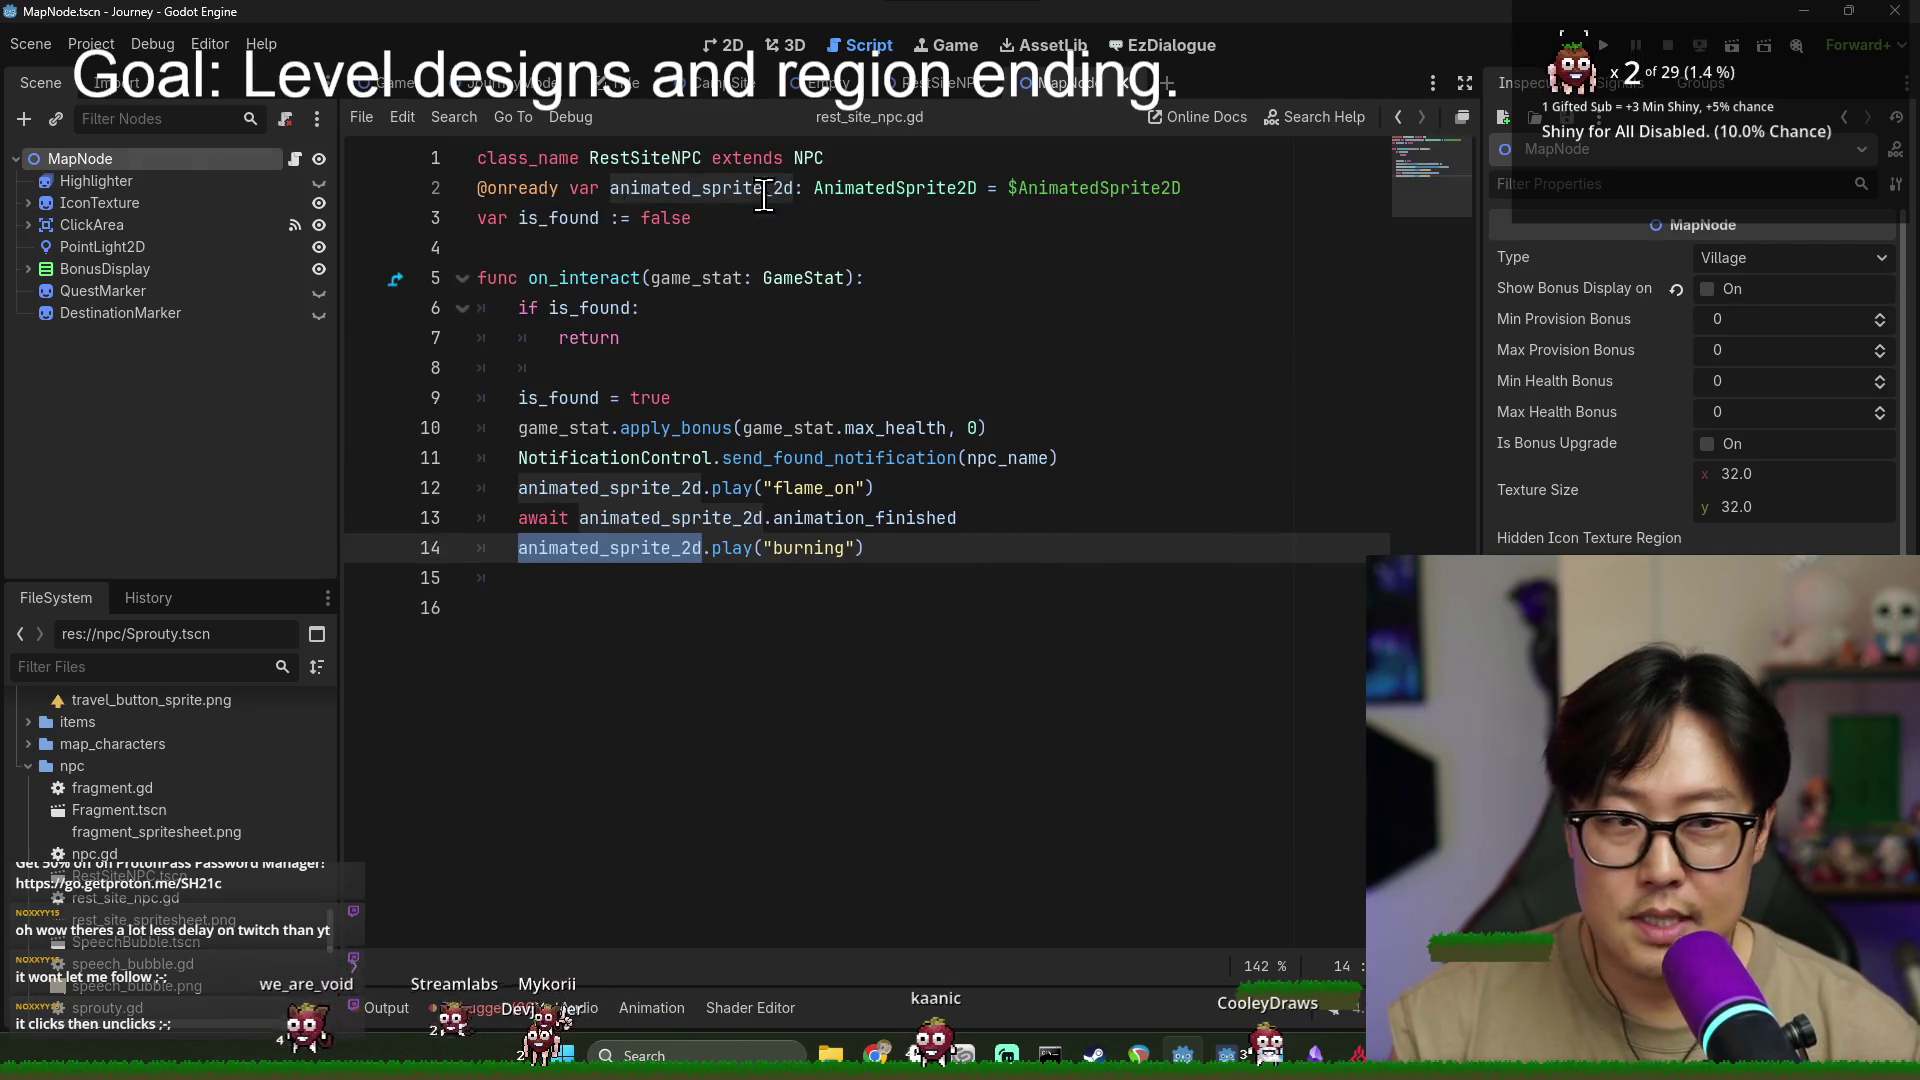
pyautogui.click(944, 82)
pyautogui.click(285, 158)
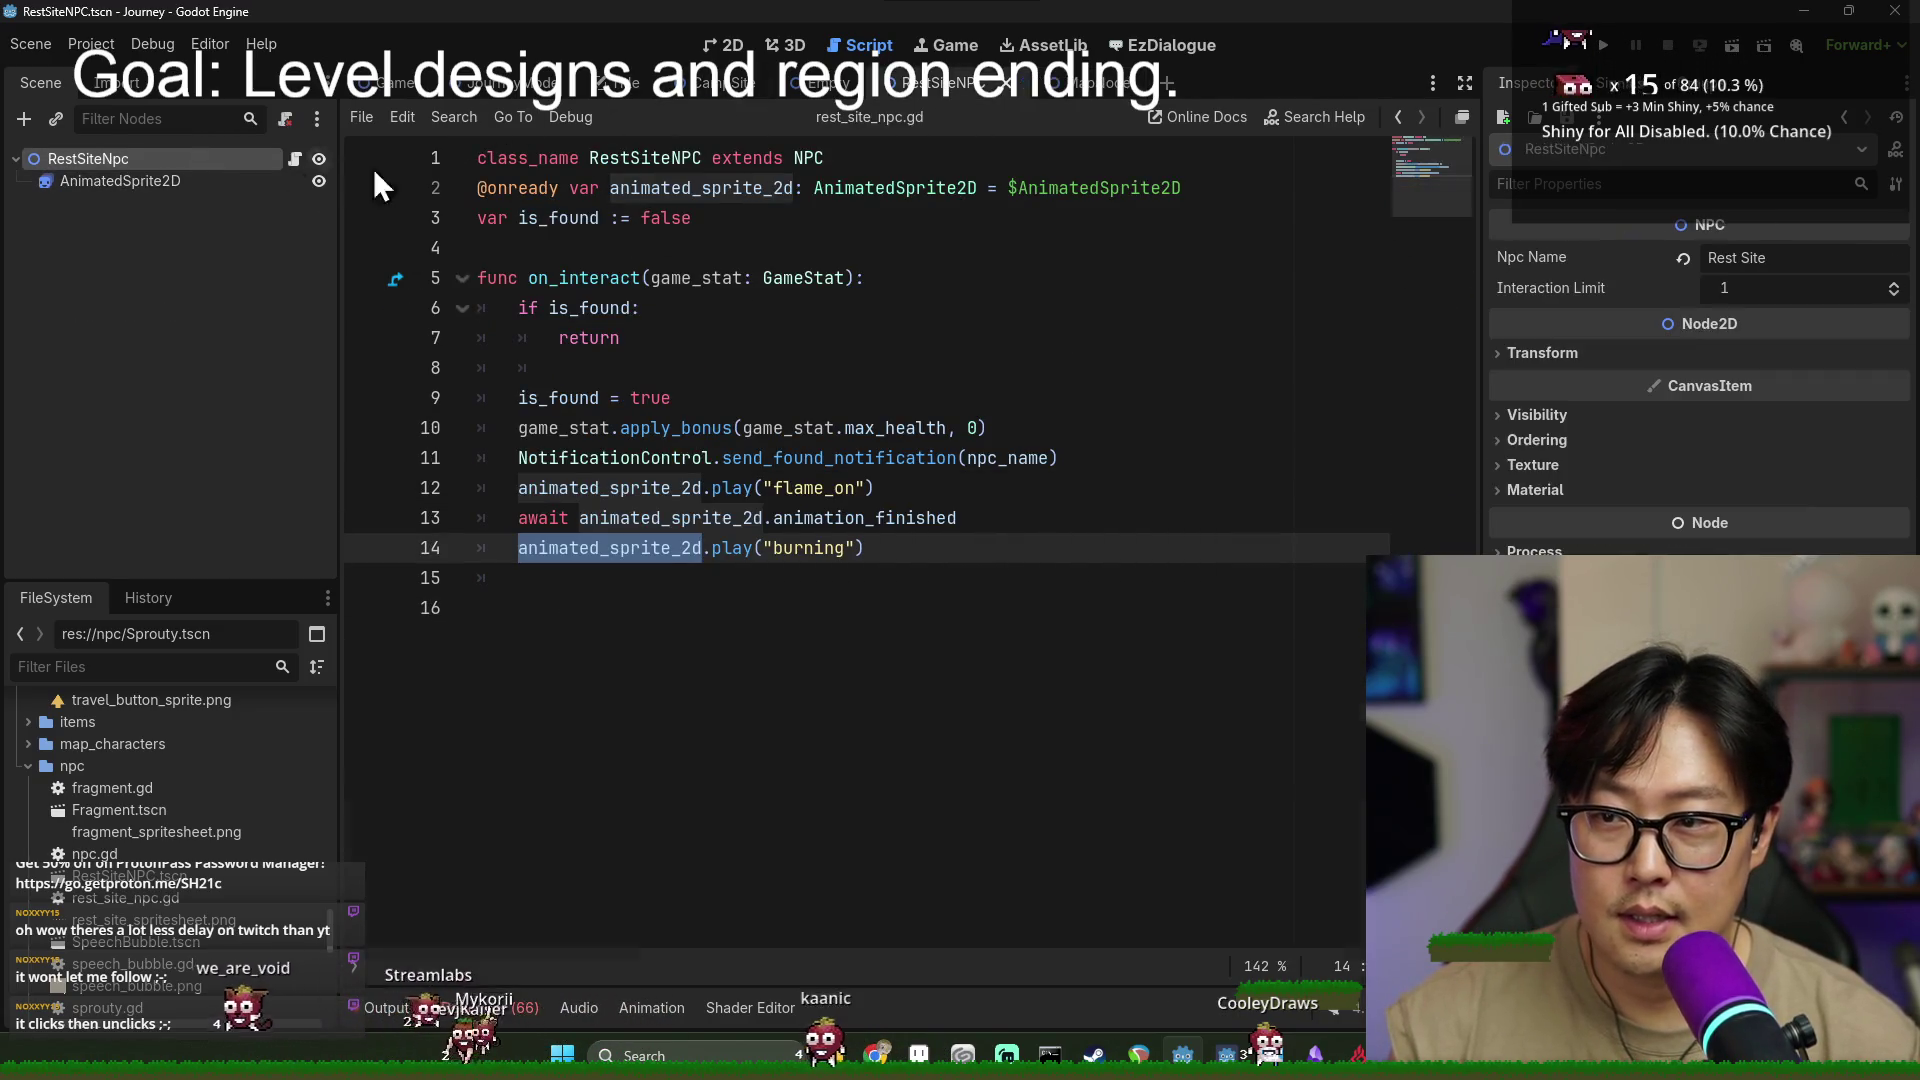
pyautogui.hotkey('ctrl', 's')
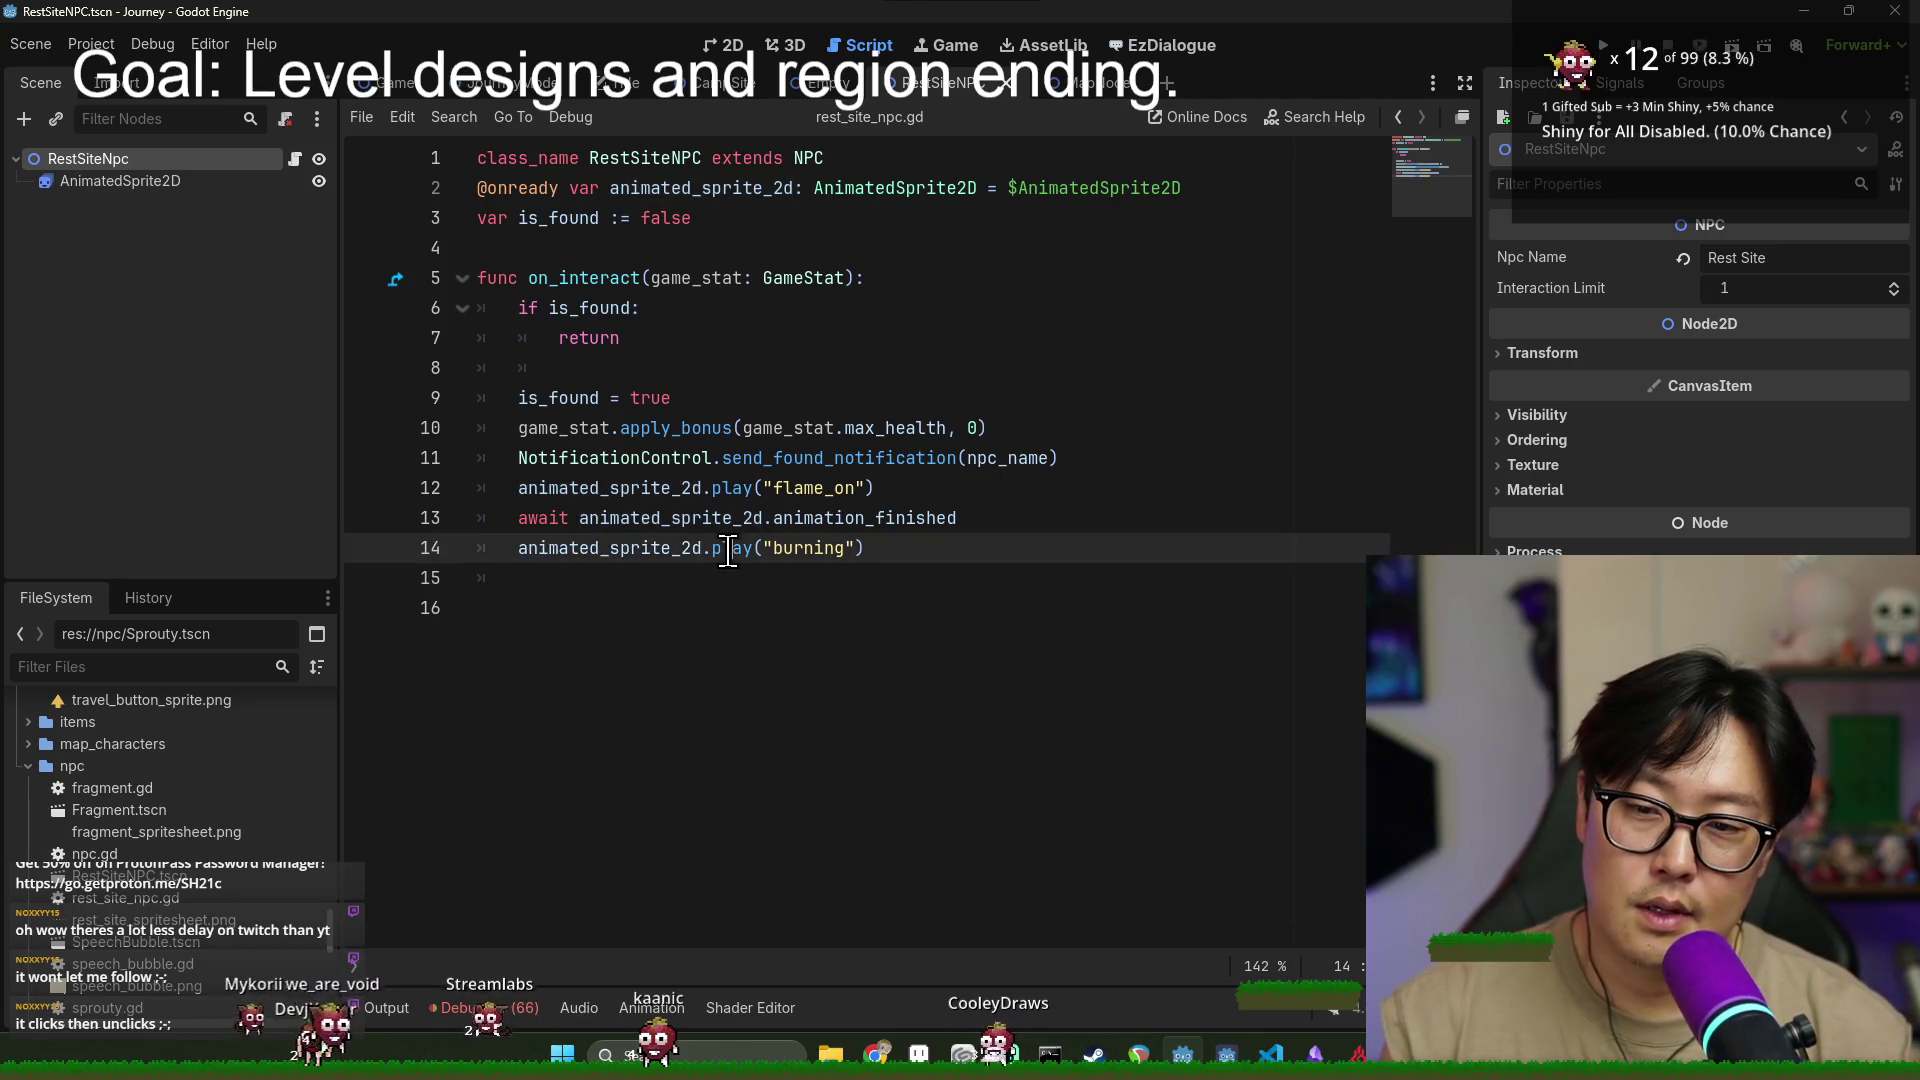
pyautogui.click(618, 587)
pyautogui.press('BackSpace')
pyautogui.hotkey('ctrl', 's')
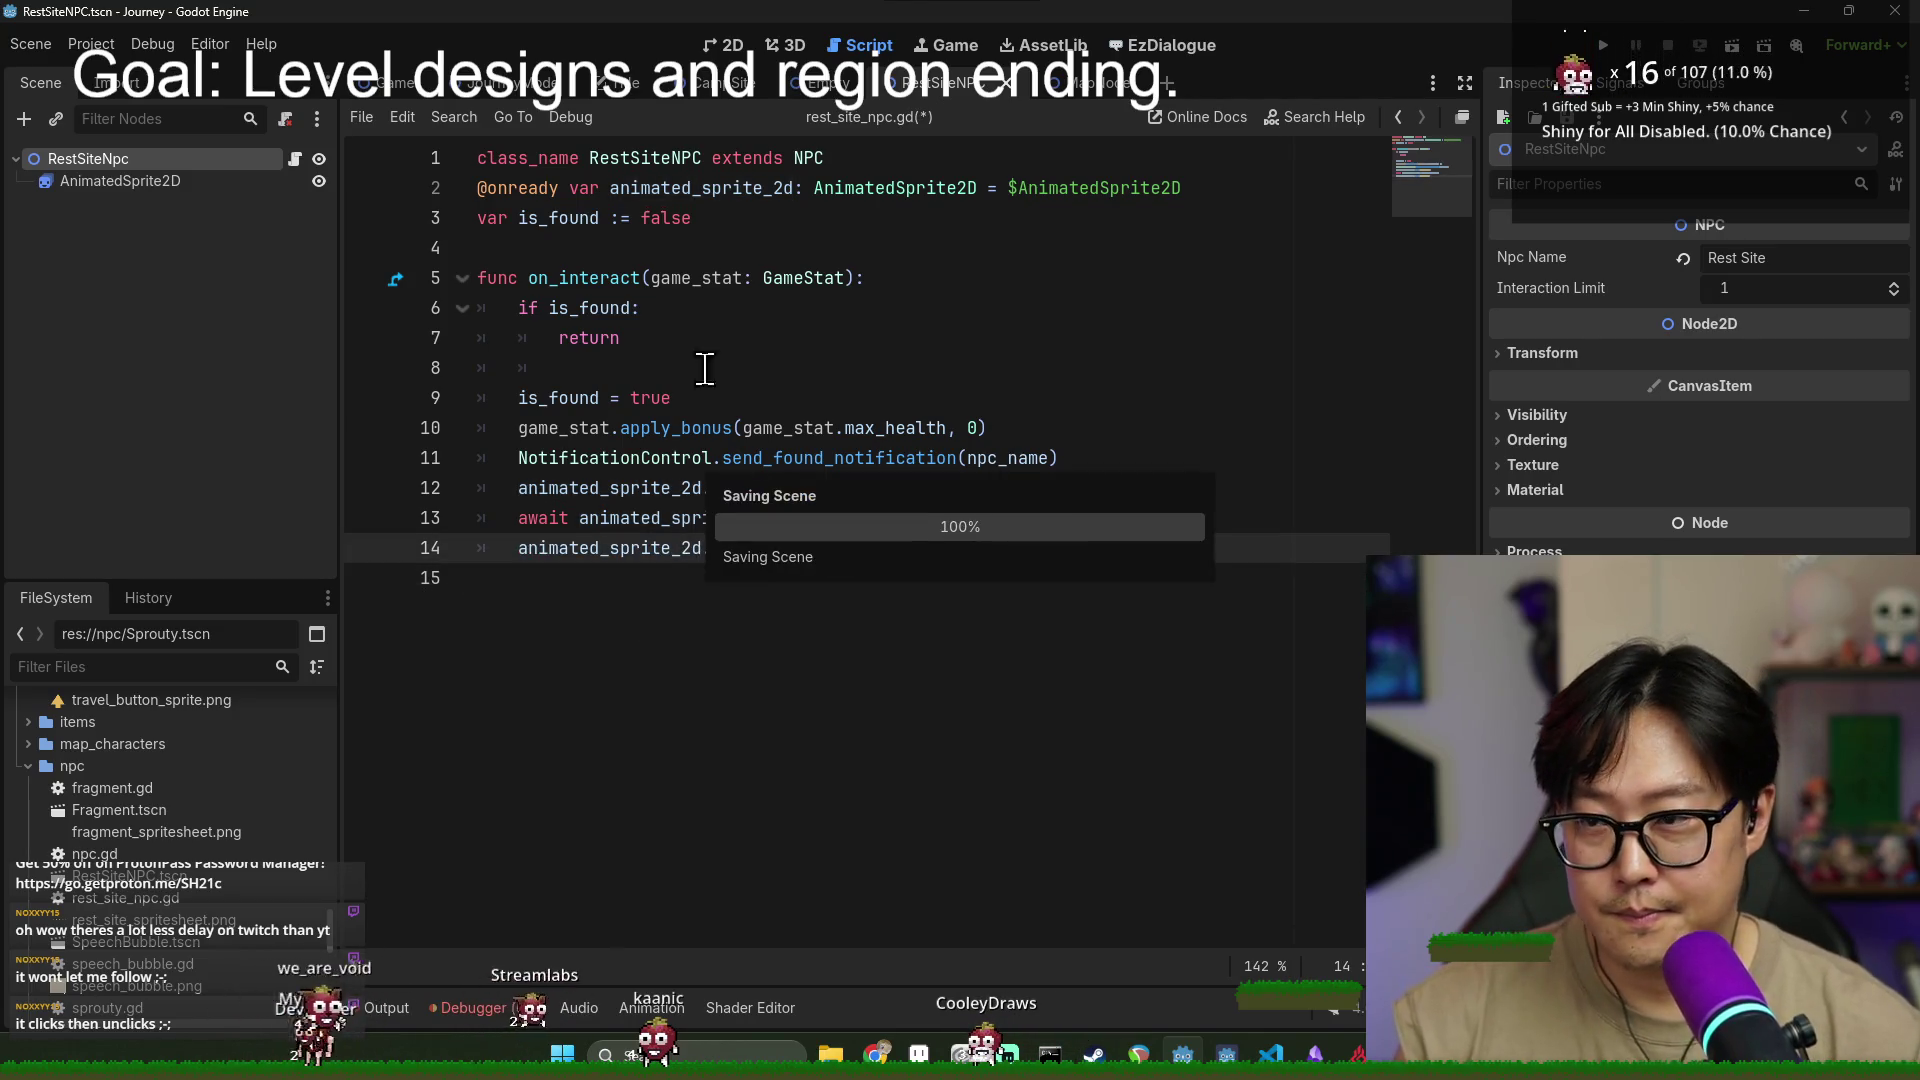
# - Review the is_found declaration, the if is_found guard and the animated_sprite_2d reference
pyautogui.click(690, 338)
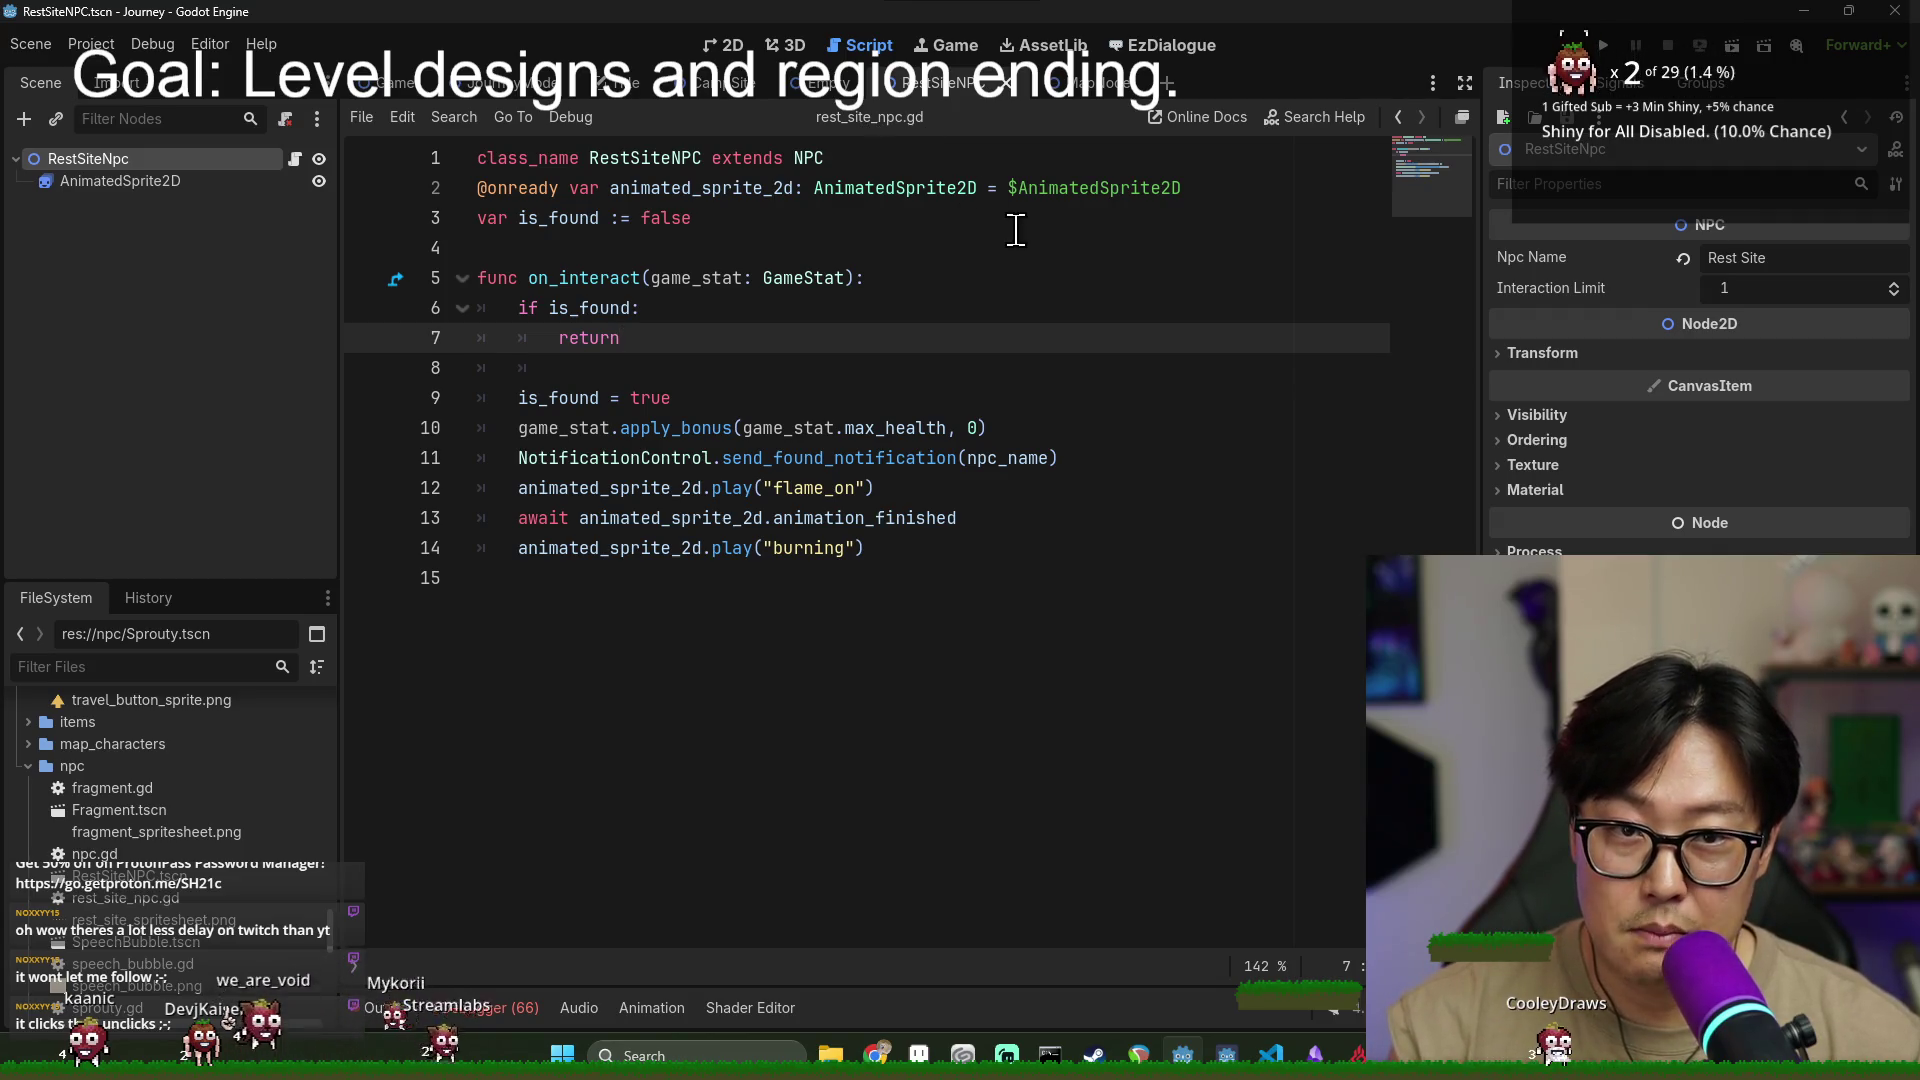
pyautogui.tripleClick(558, 220)
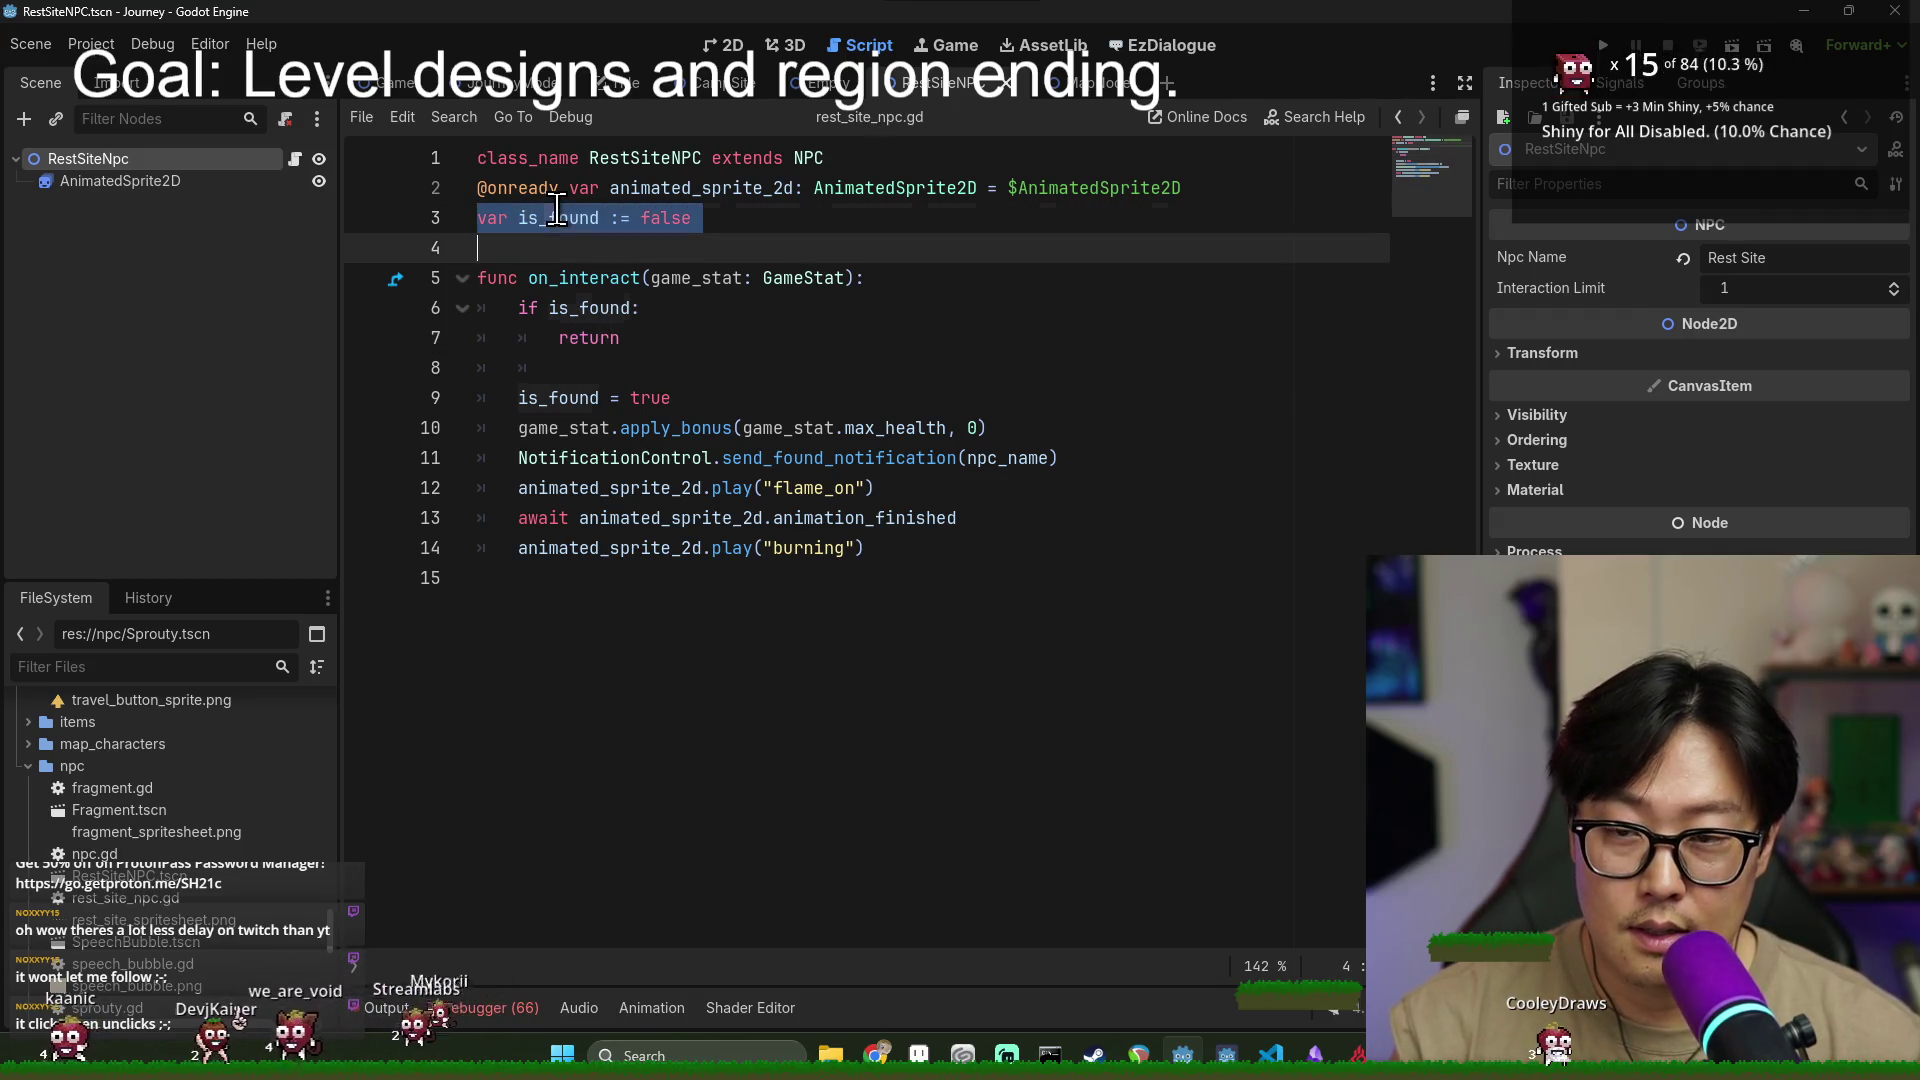
pyautogui.doubleClick(618, 188)
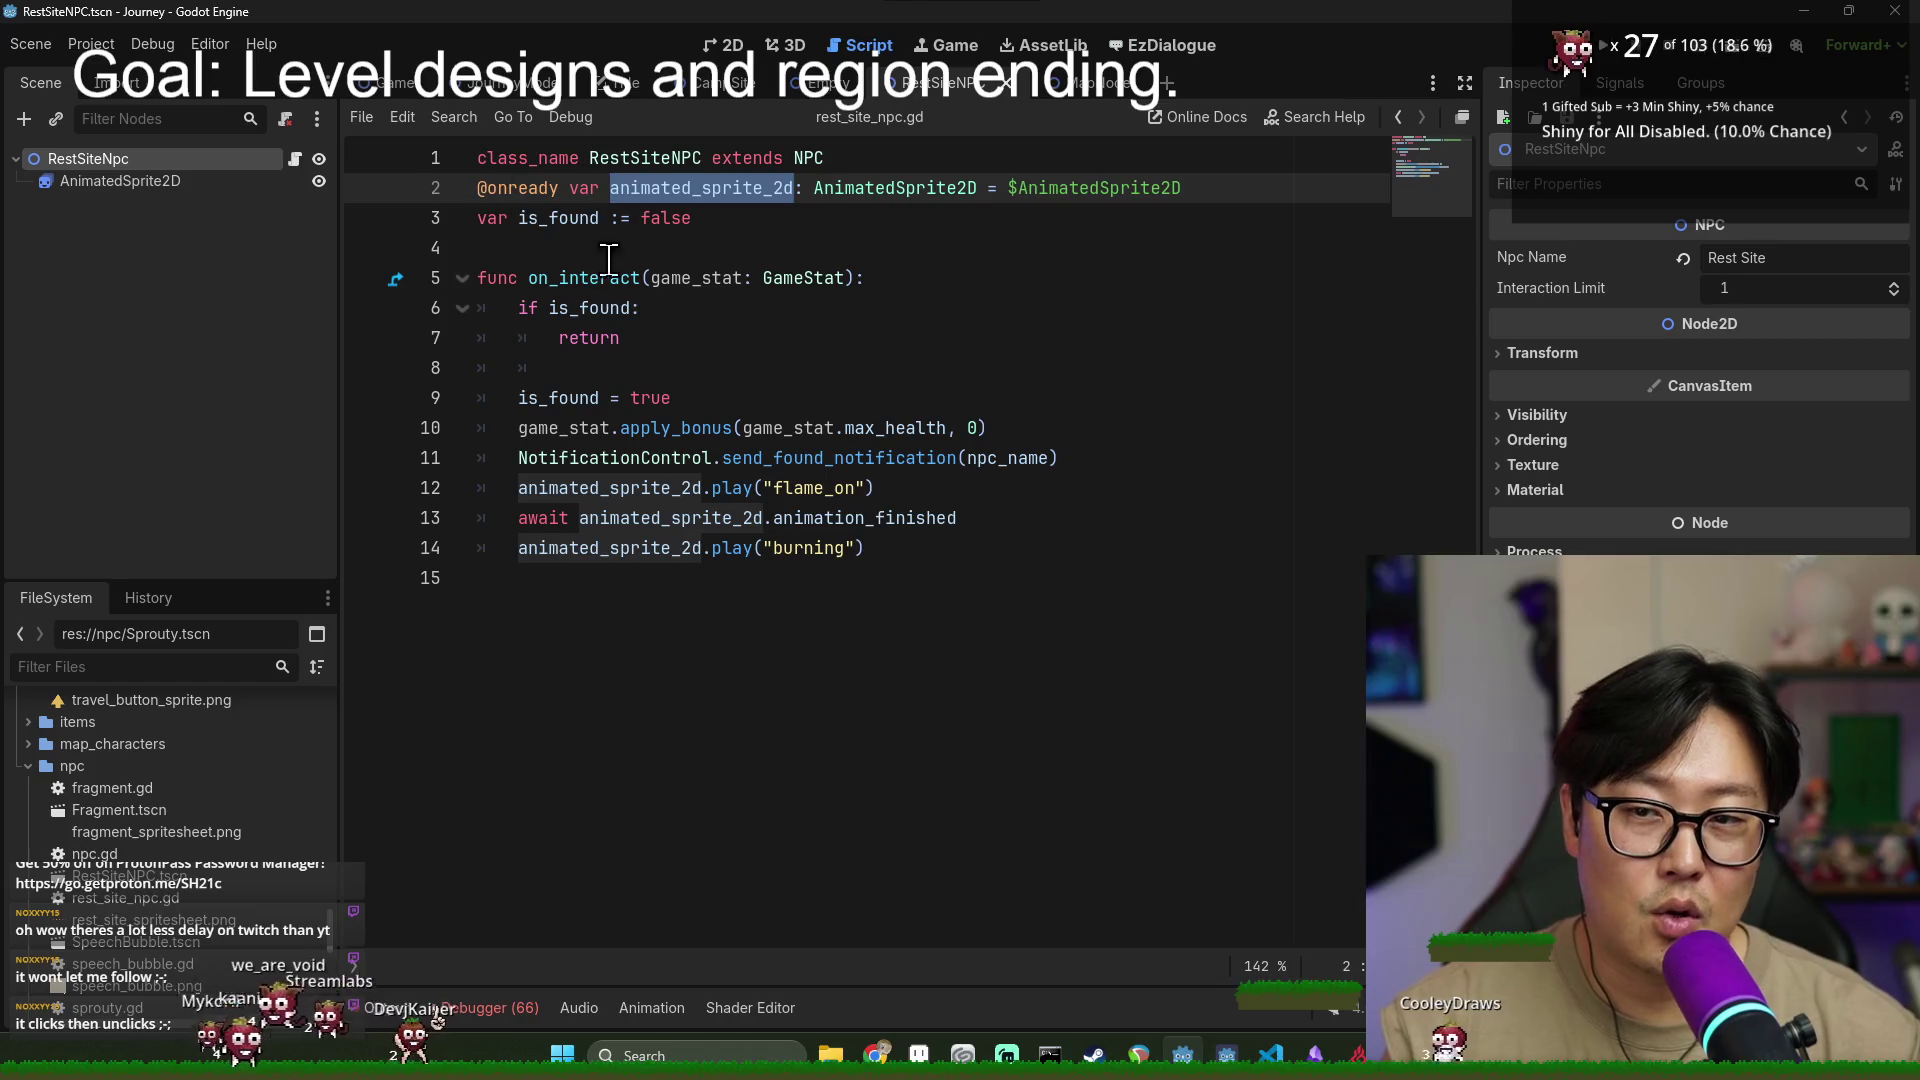
pyautogui.click(683, 310)
pyautogui.click(667, 248)
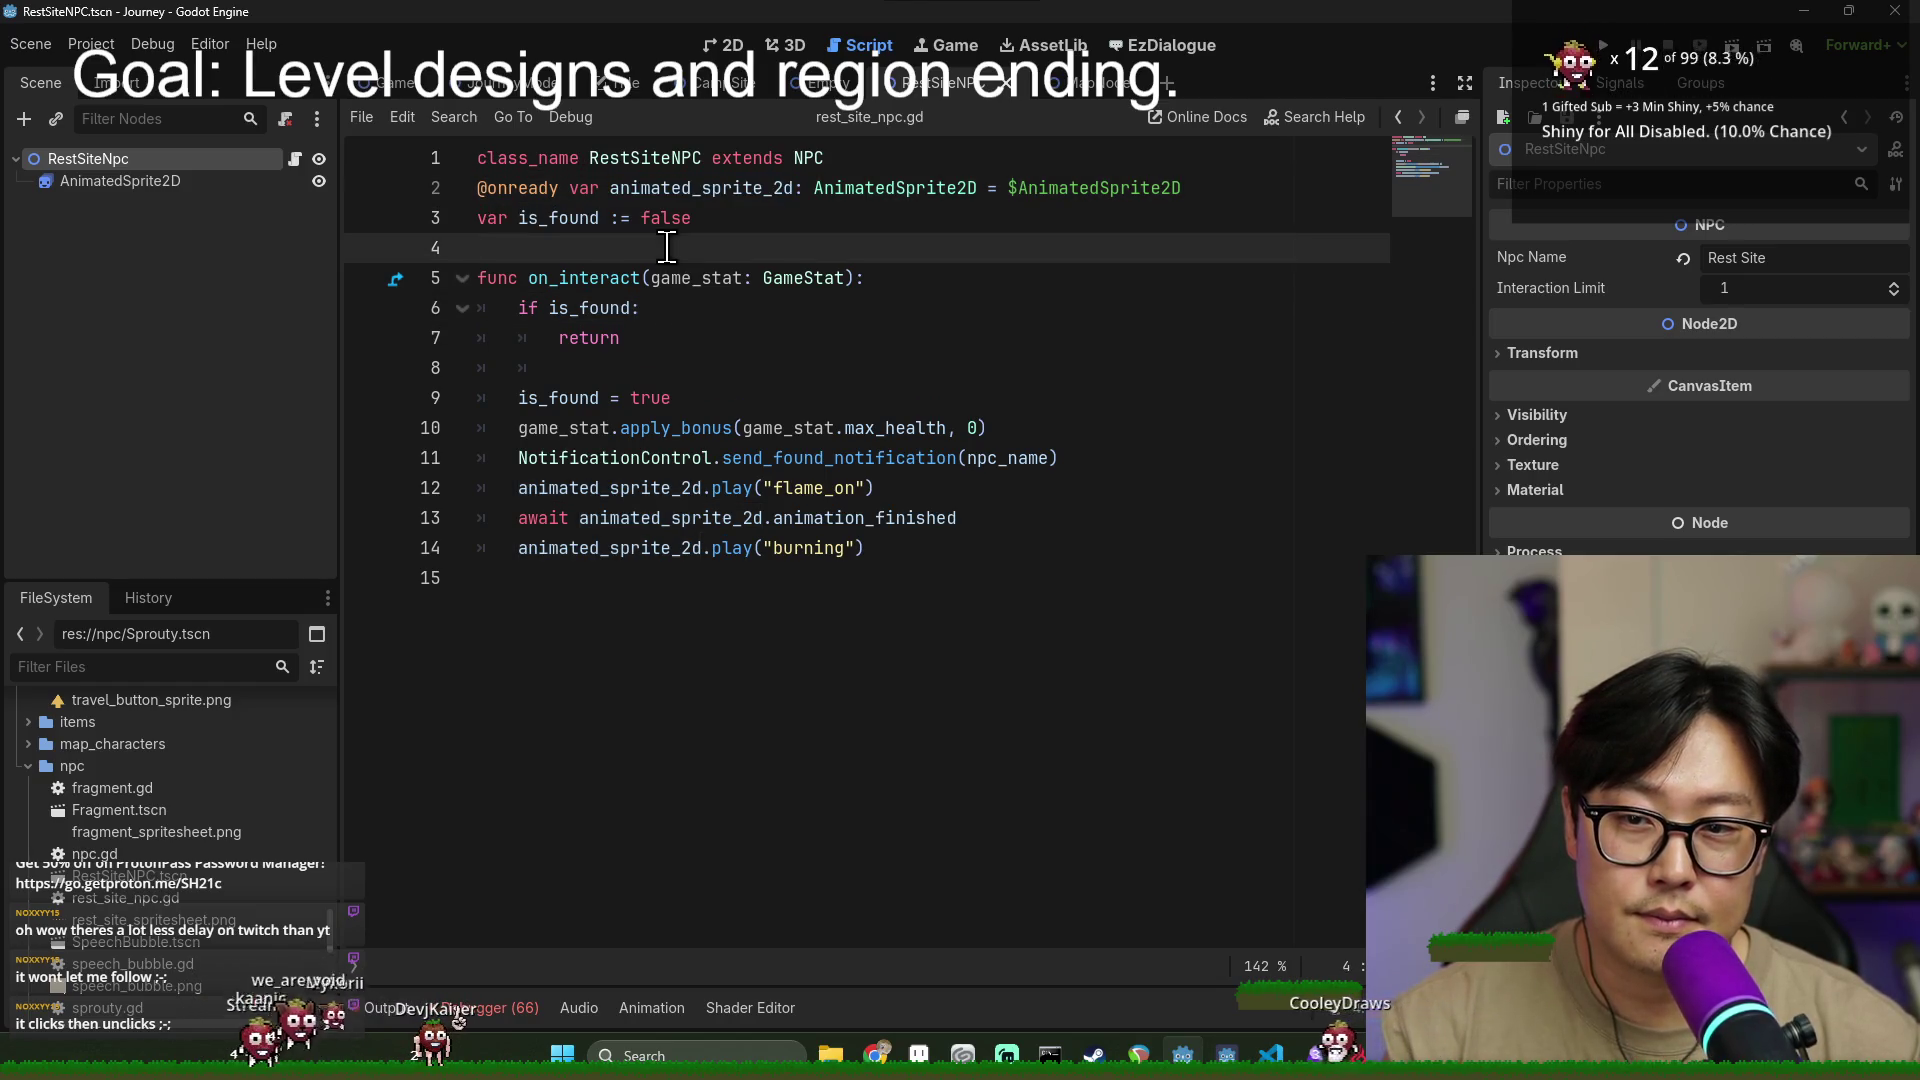
pyautogui.doubleClick(565, 217)
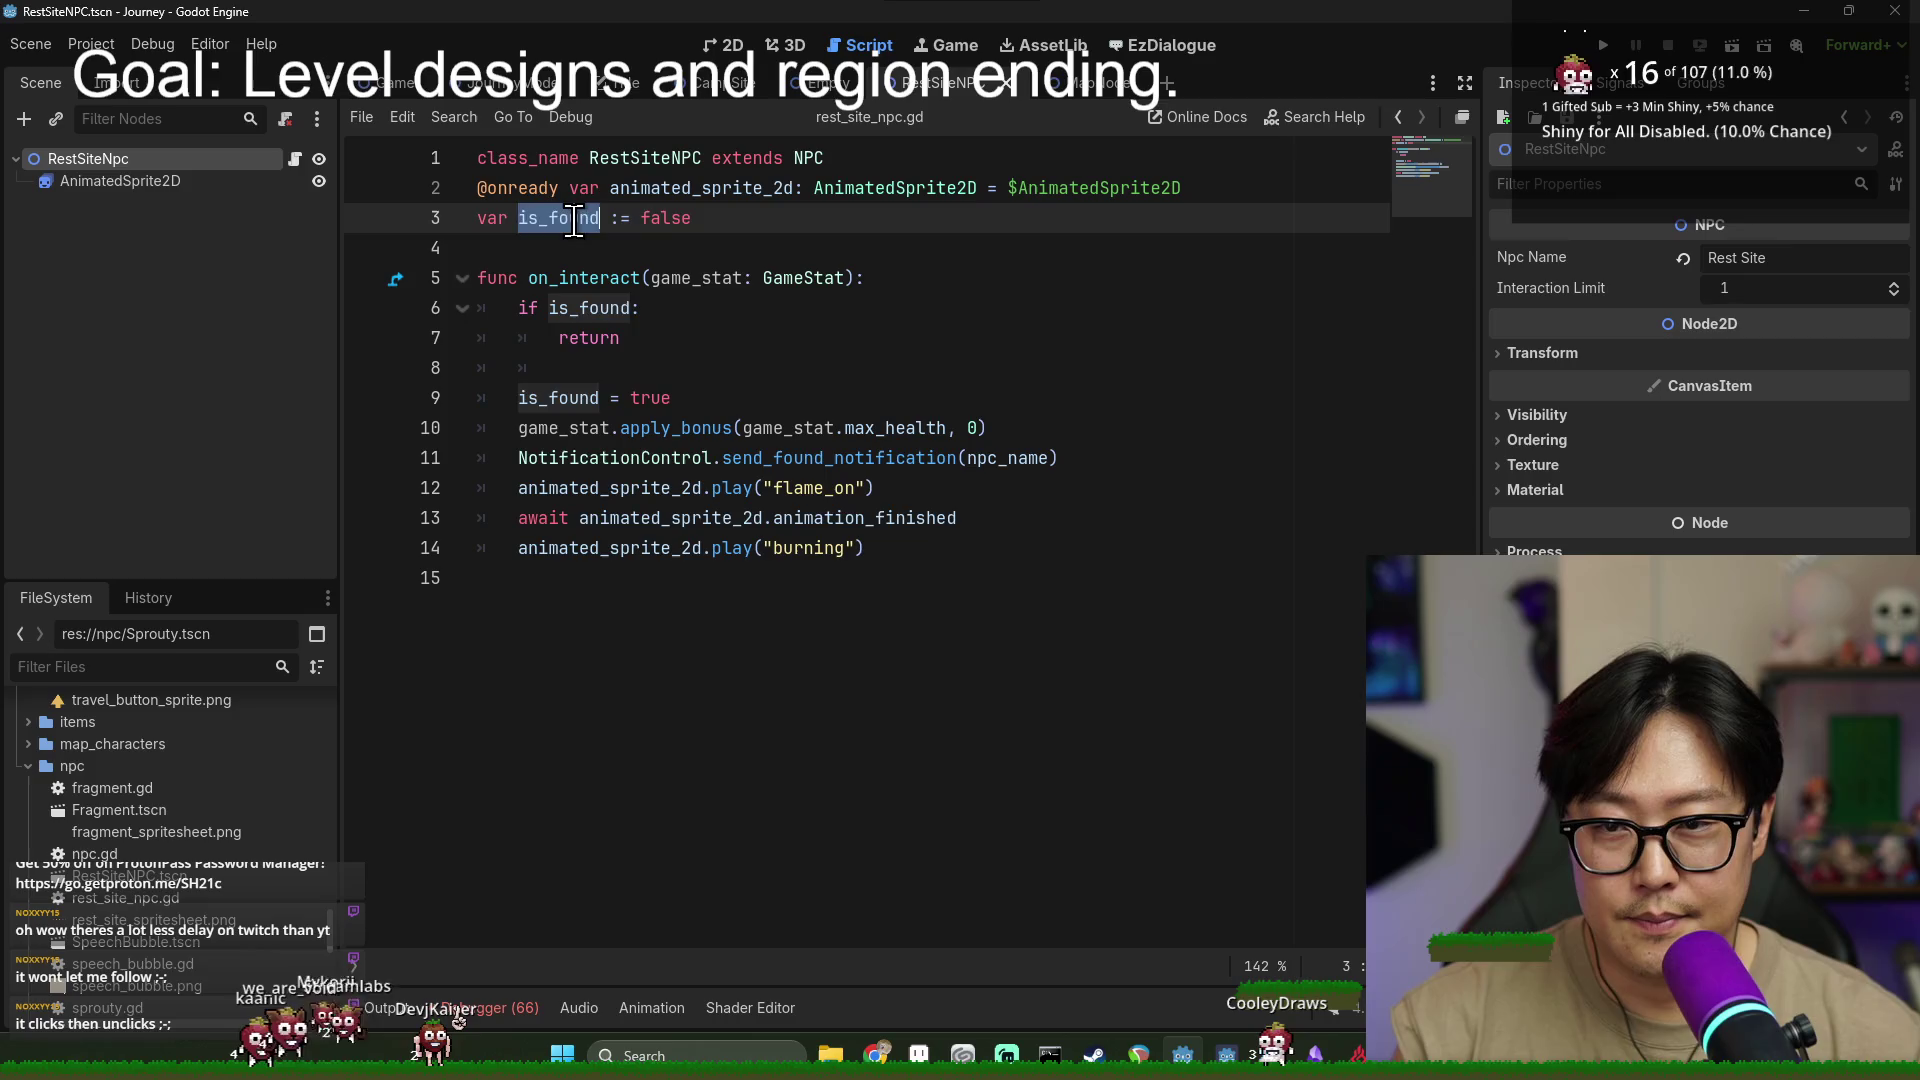
pyautogui.click(571, 368)
pyautogui.click(733, 218)
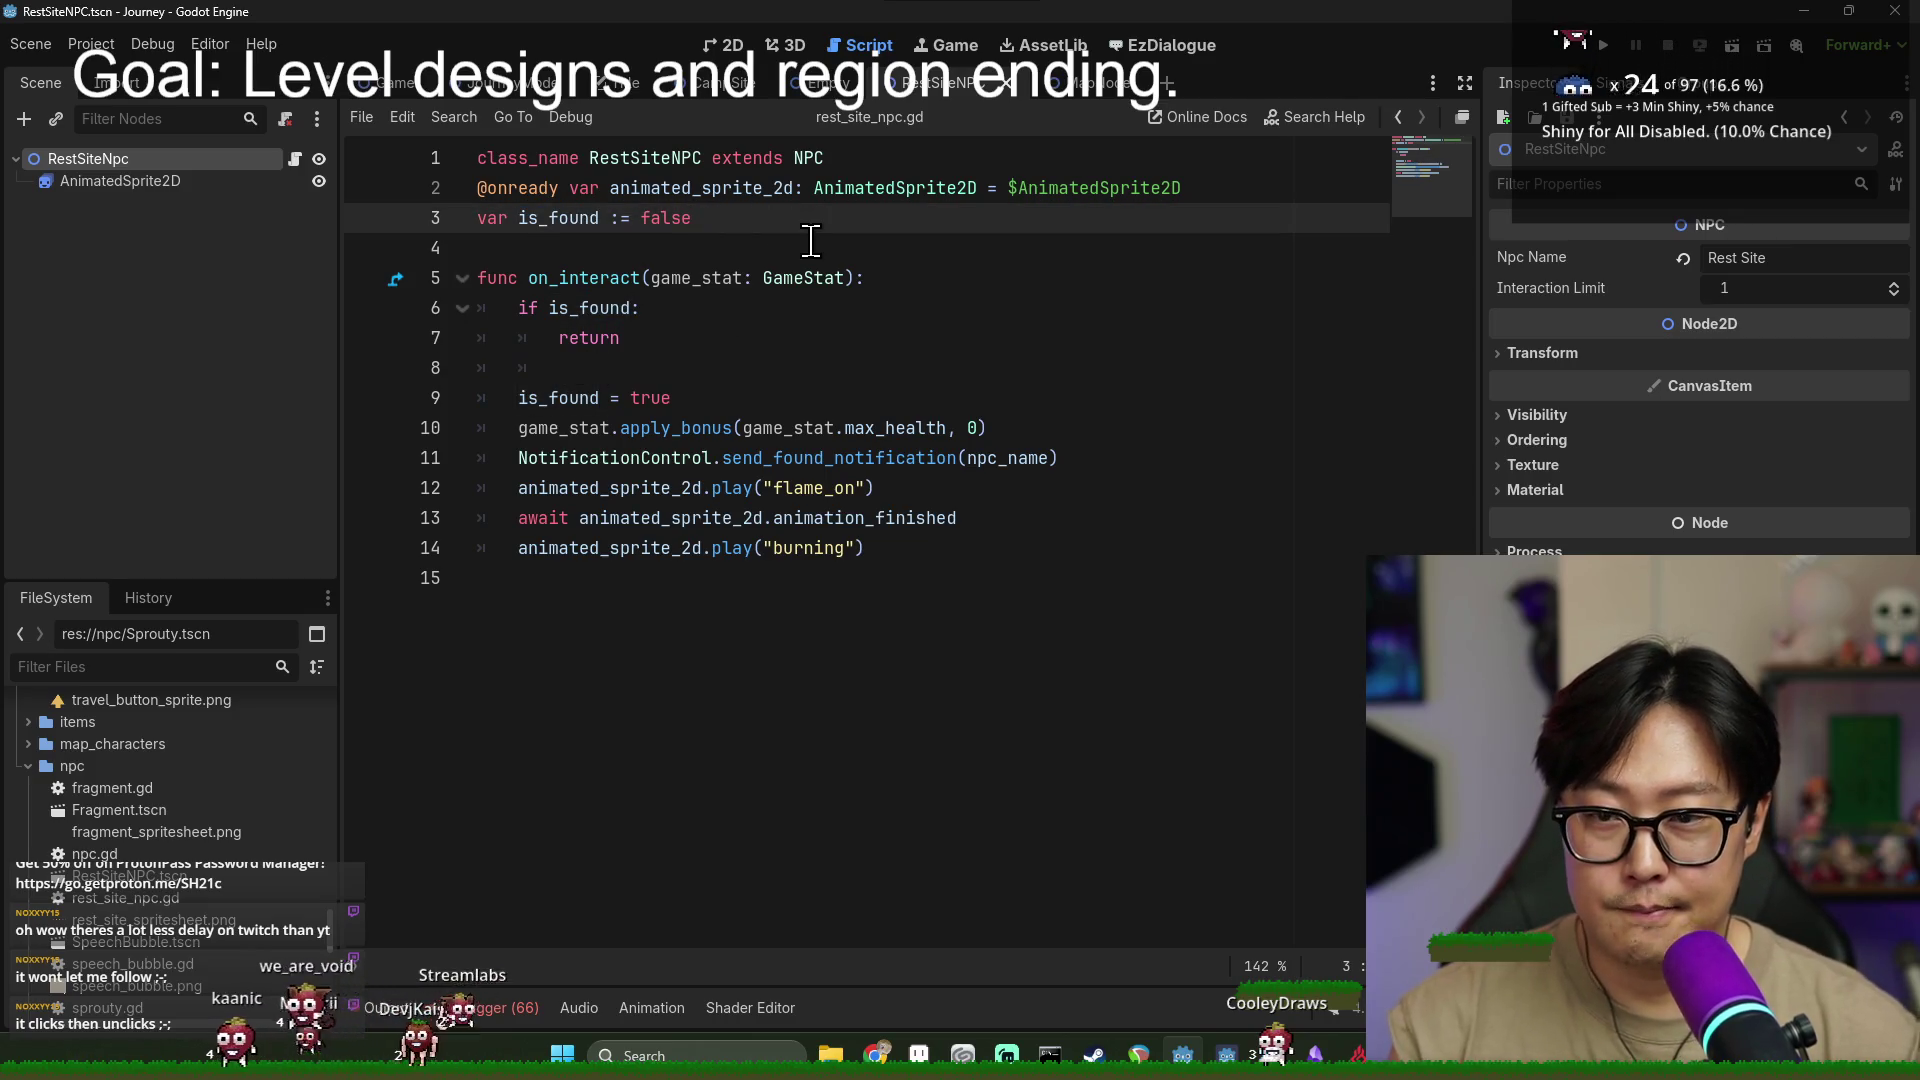
# - Add spacing lines near is_found and move is_found = true to after the flame_on await
pyautogui.press('Return')
pyautogui.press('Return')
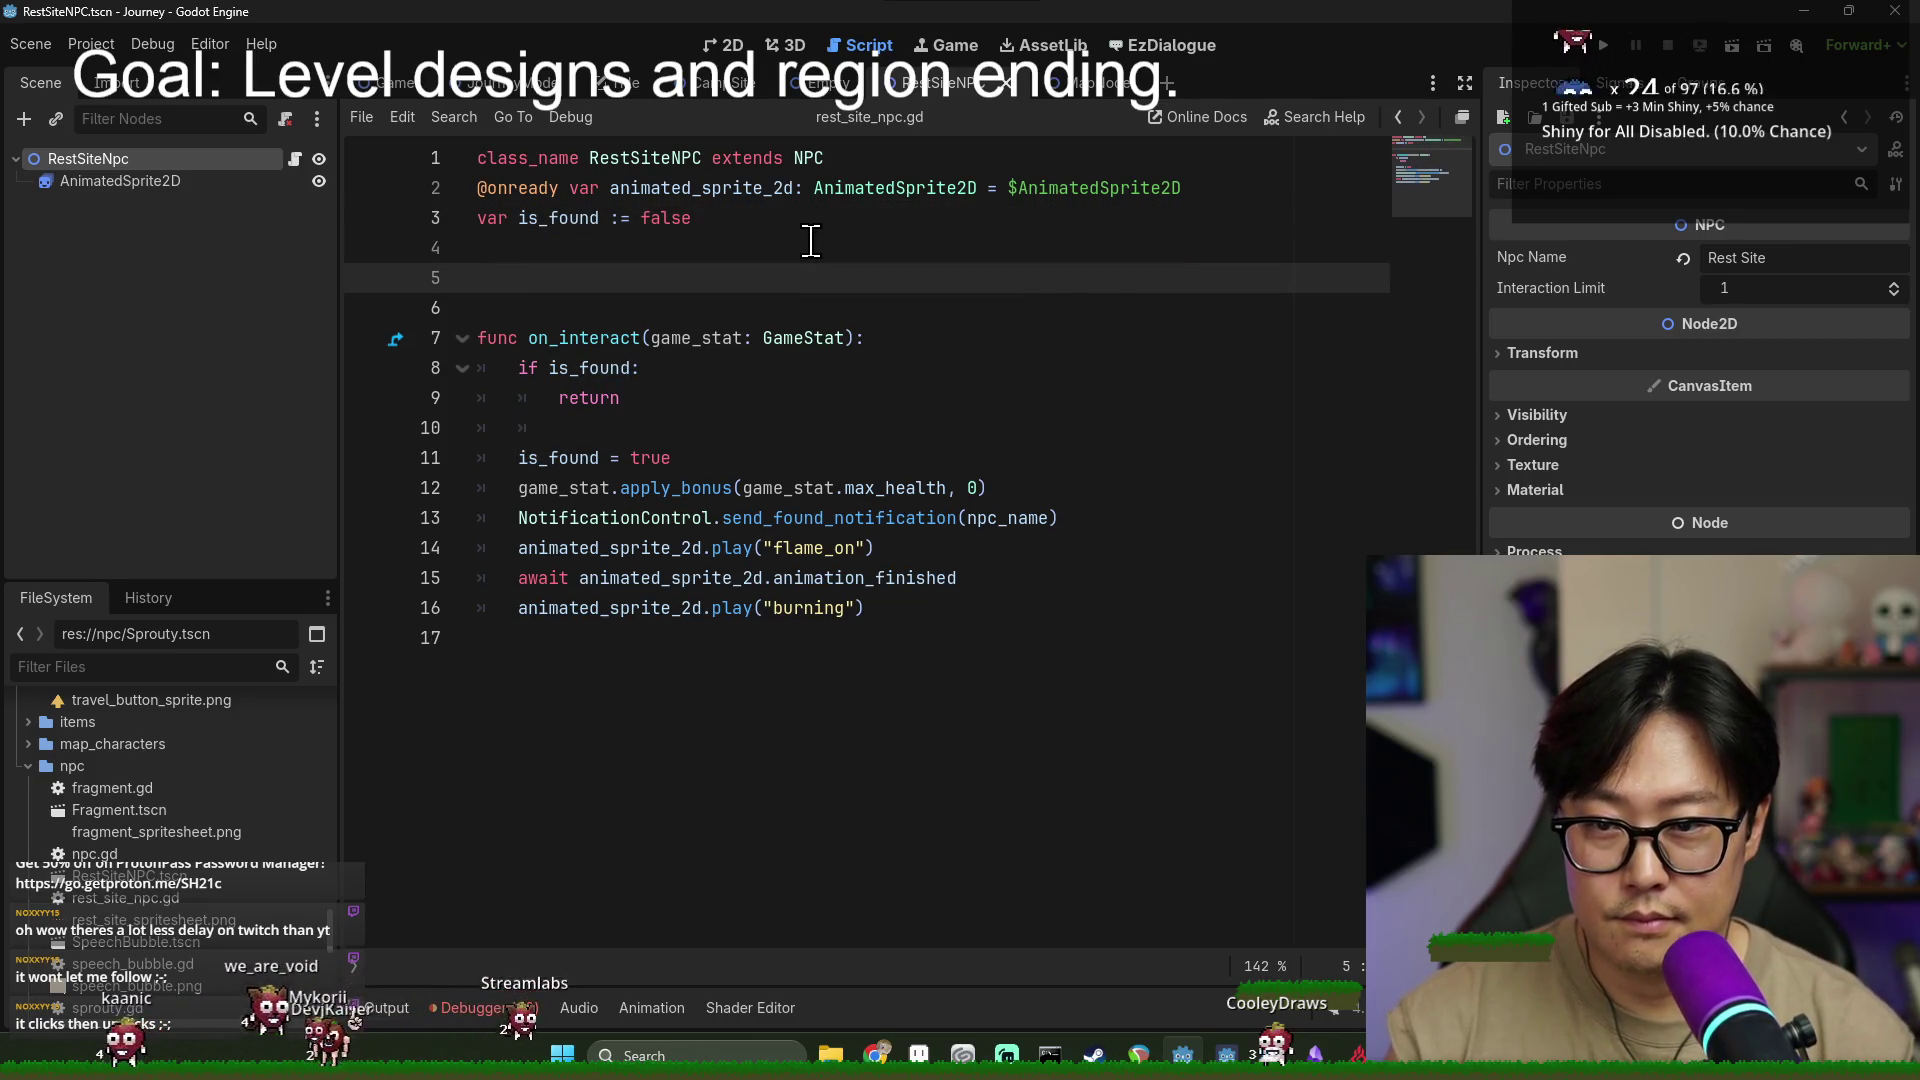
pyautogui.click(1226, 188)
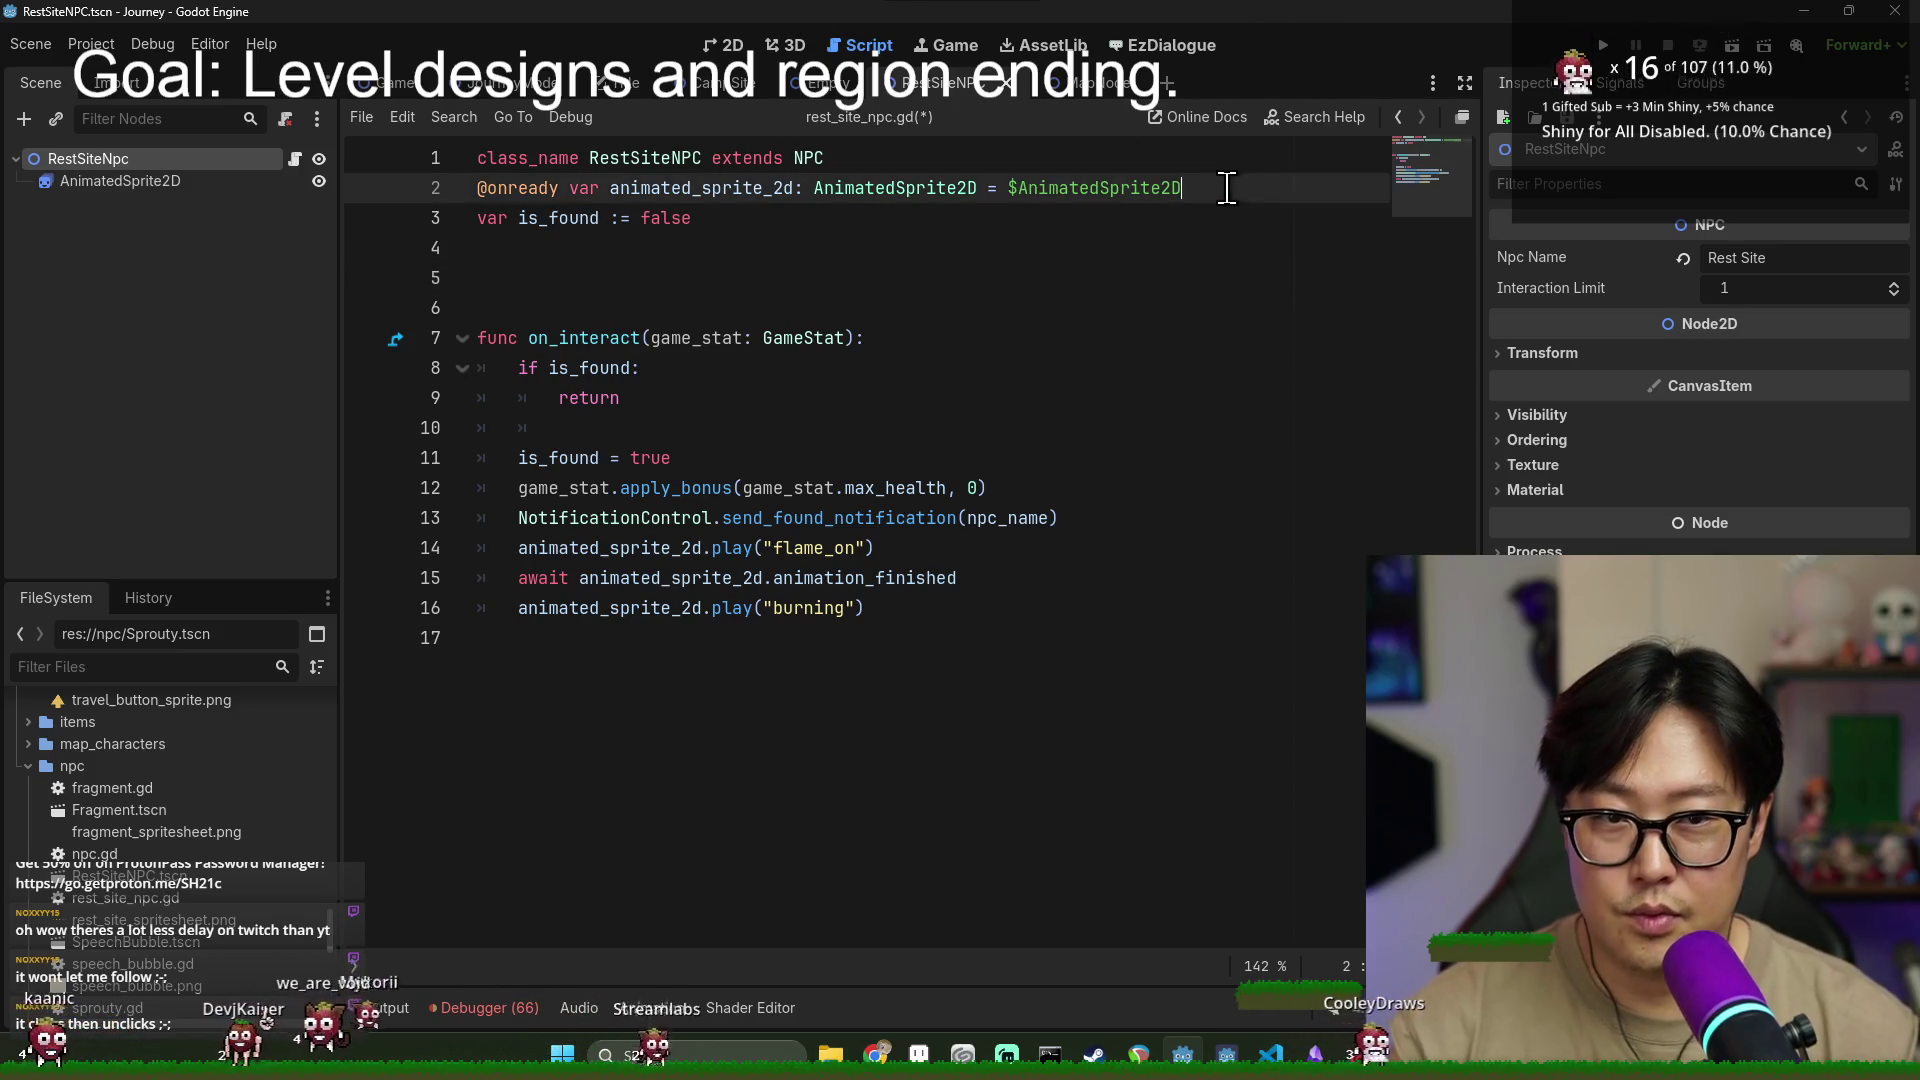
pyautogui.press('Return')
pyautogui.click(788, 250)
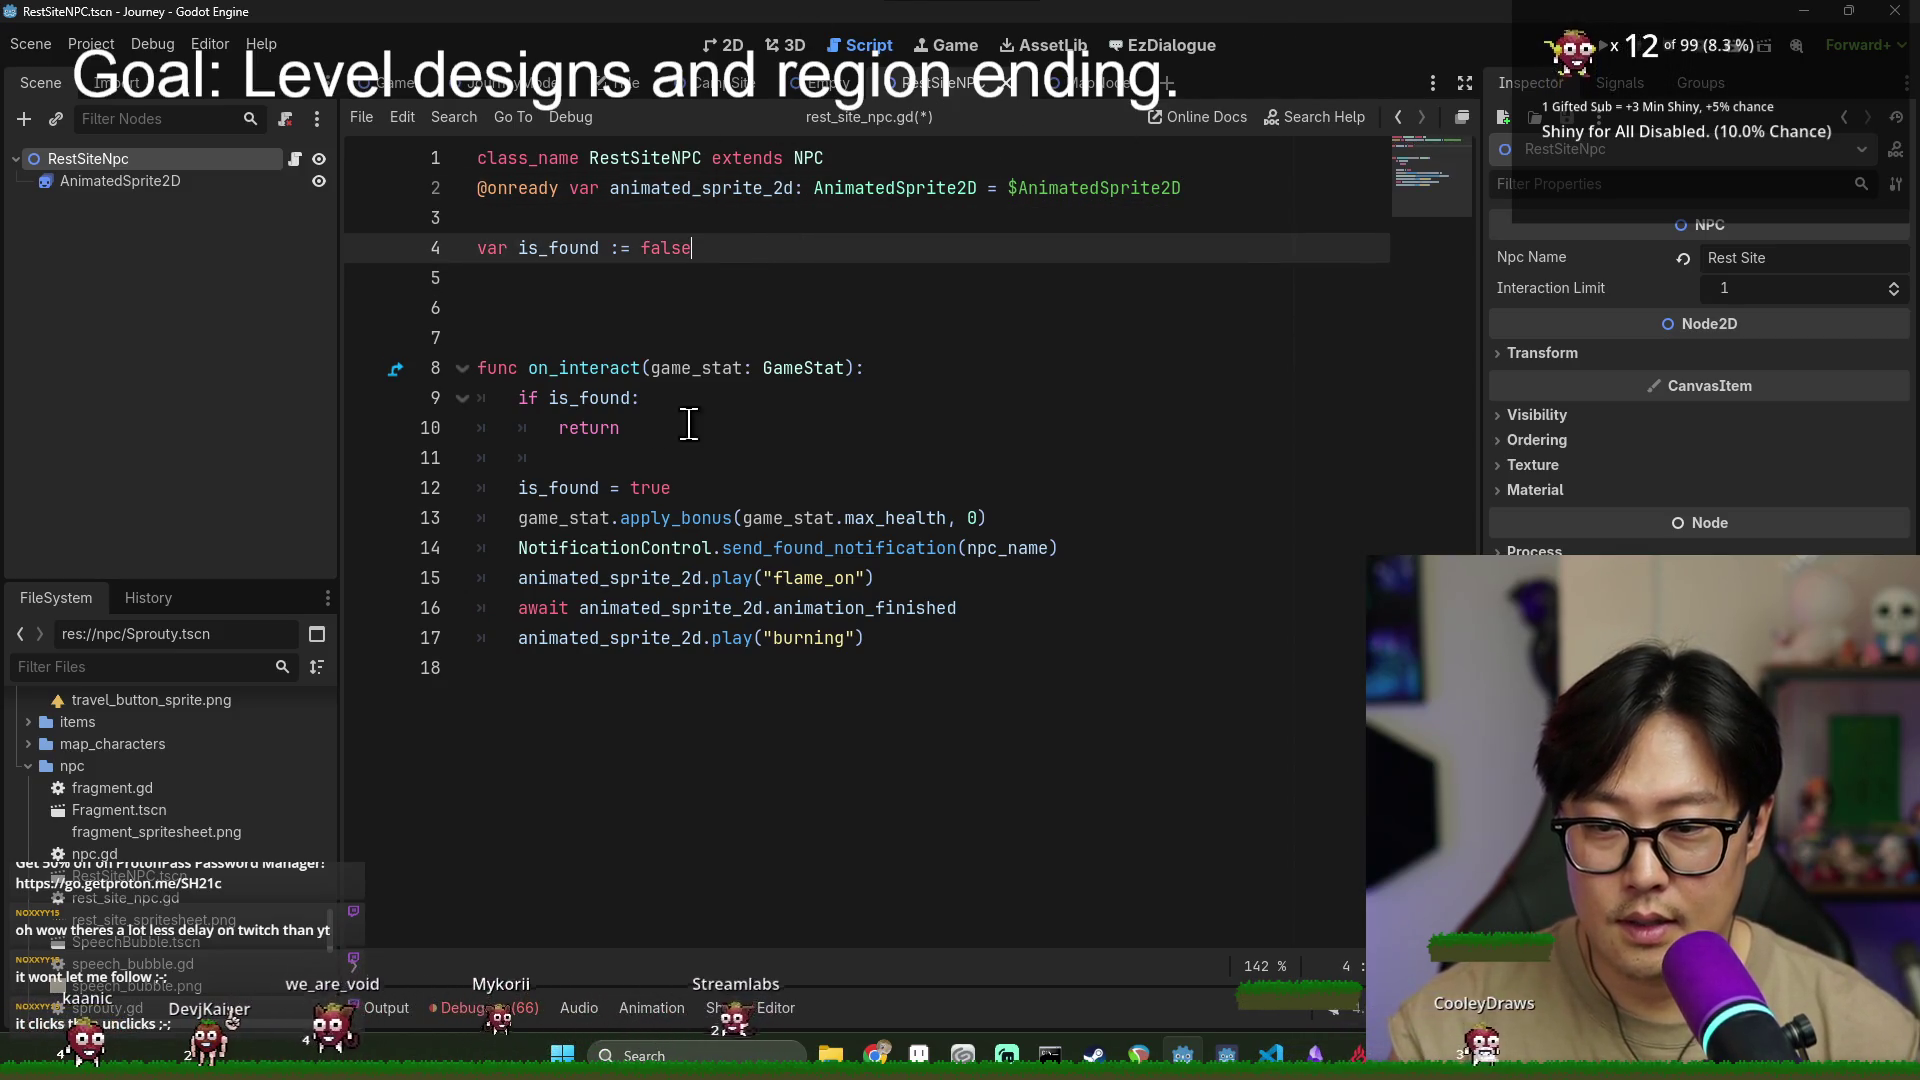
pyautogui.tripleClick(583, 494)
pyautogui.hotkey('ctrl', 'x')
pyautogui.click(1024, 587)
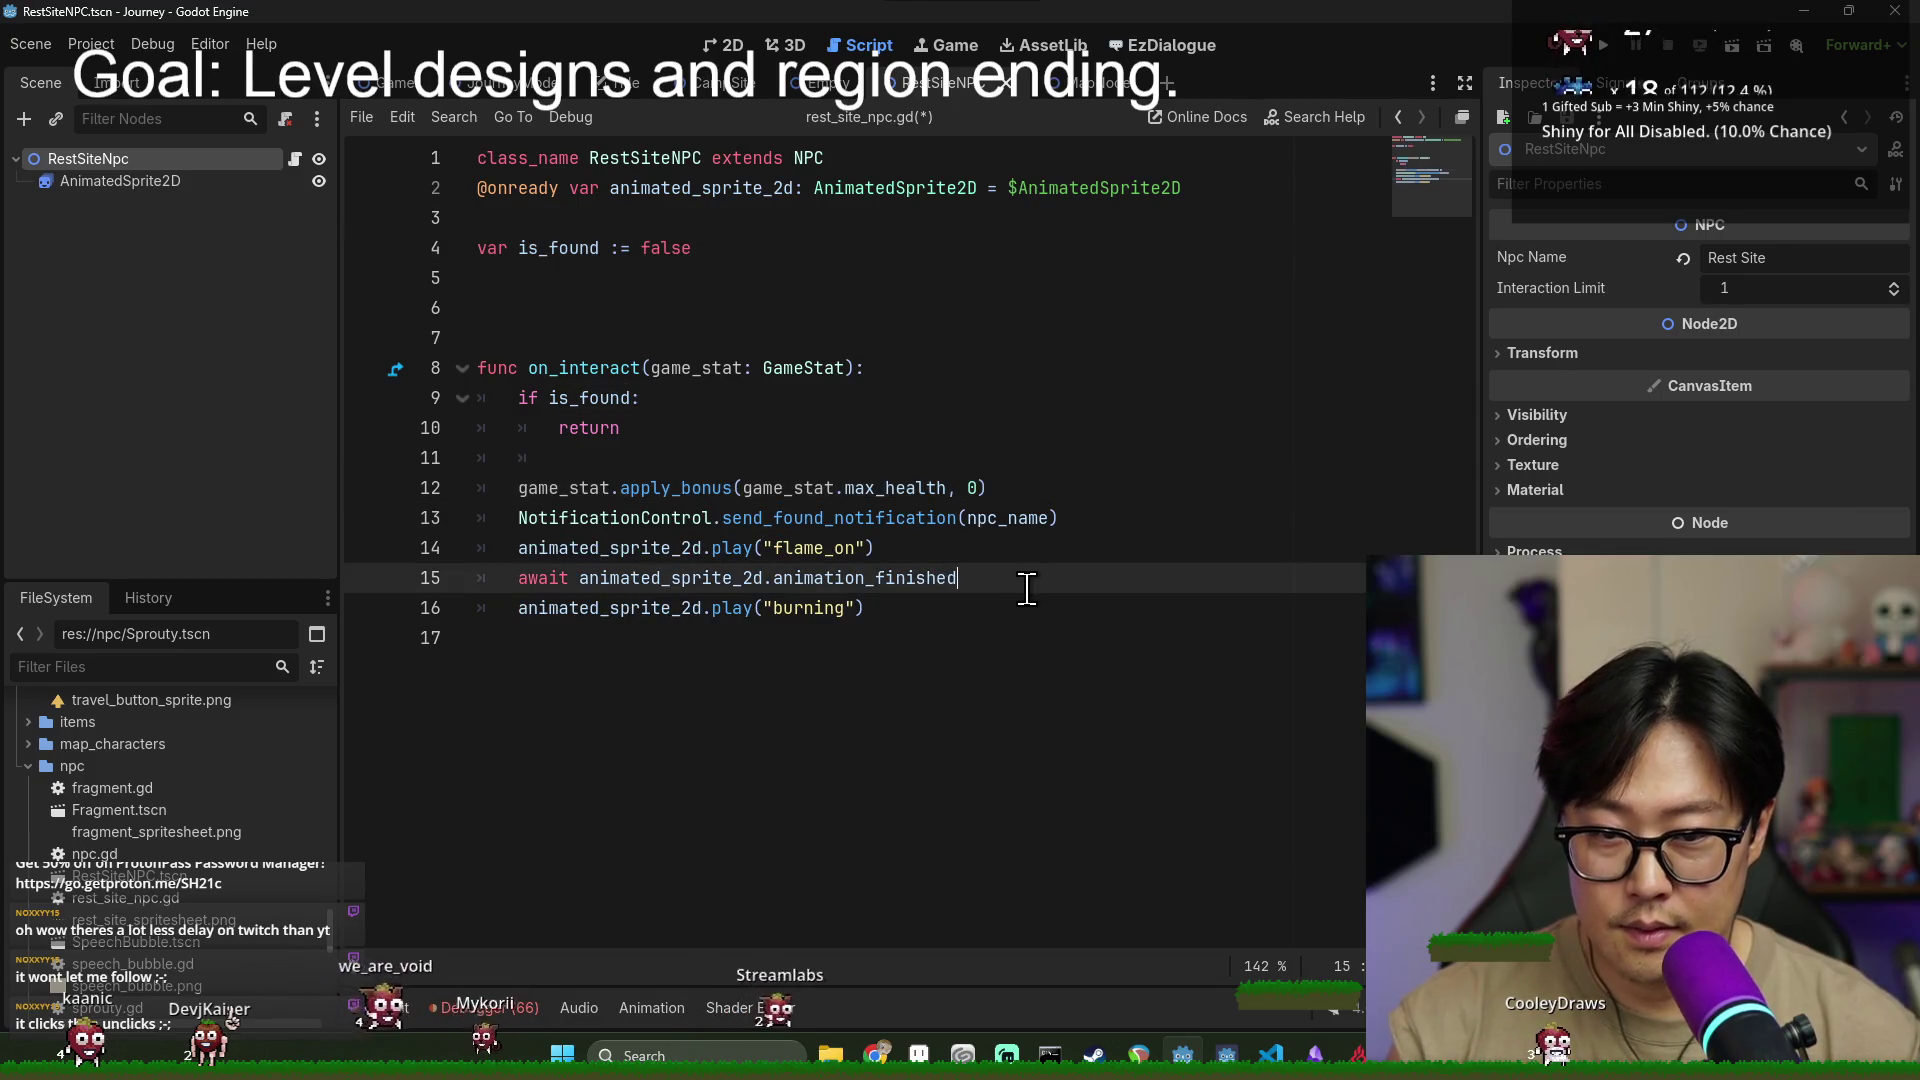
pyautogui.press('Return')
pyautogui.hotkey('ctrl', 'v')
# - Delete the old play("burning") lines from on_interact
pyautogui.moveTo(837, 607); pyautogui.dragTo(721, 652)
pyautogui.hotkey('shift', 'Tab')
pyautogui.tripleClick(721, 665)
pyautogui.press('BackSpace')
pyautogui.press('BackSpace')
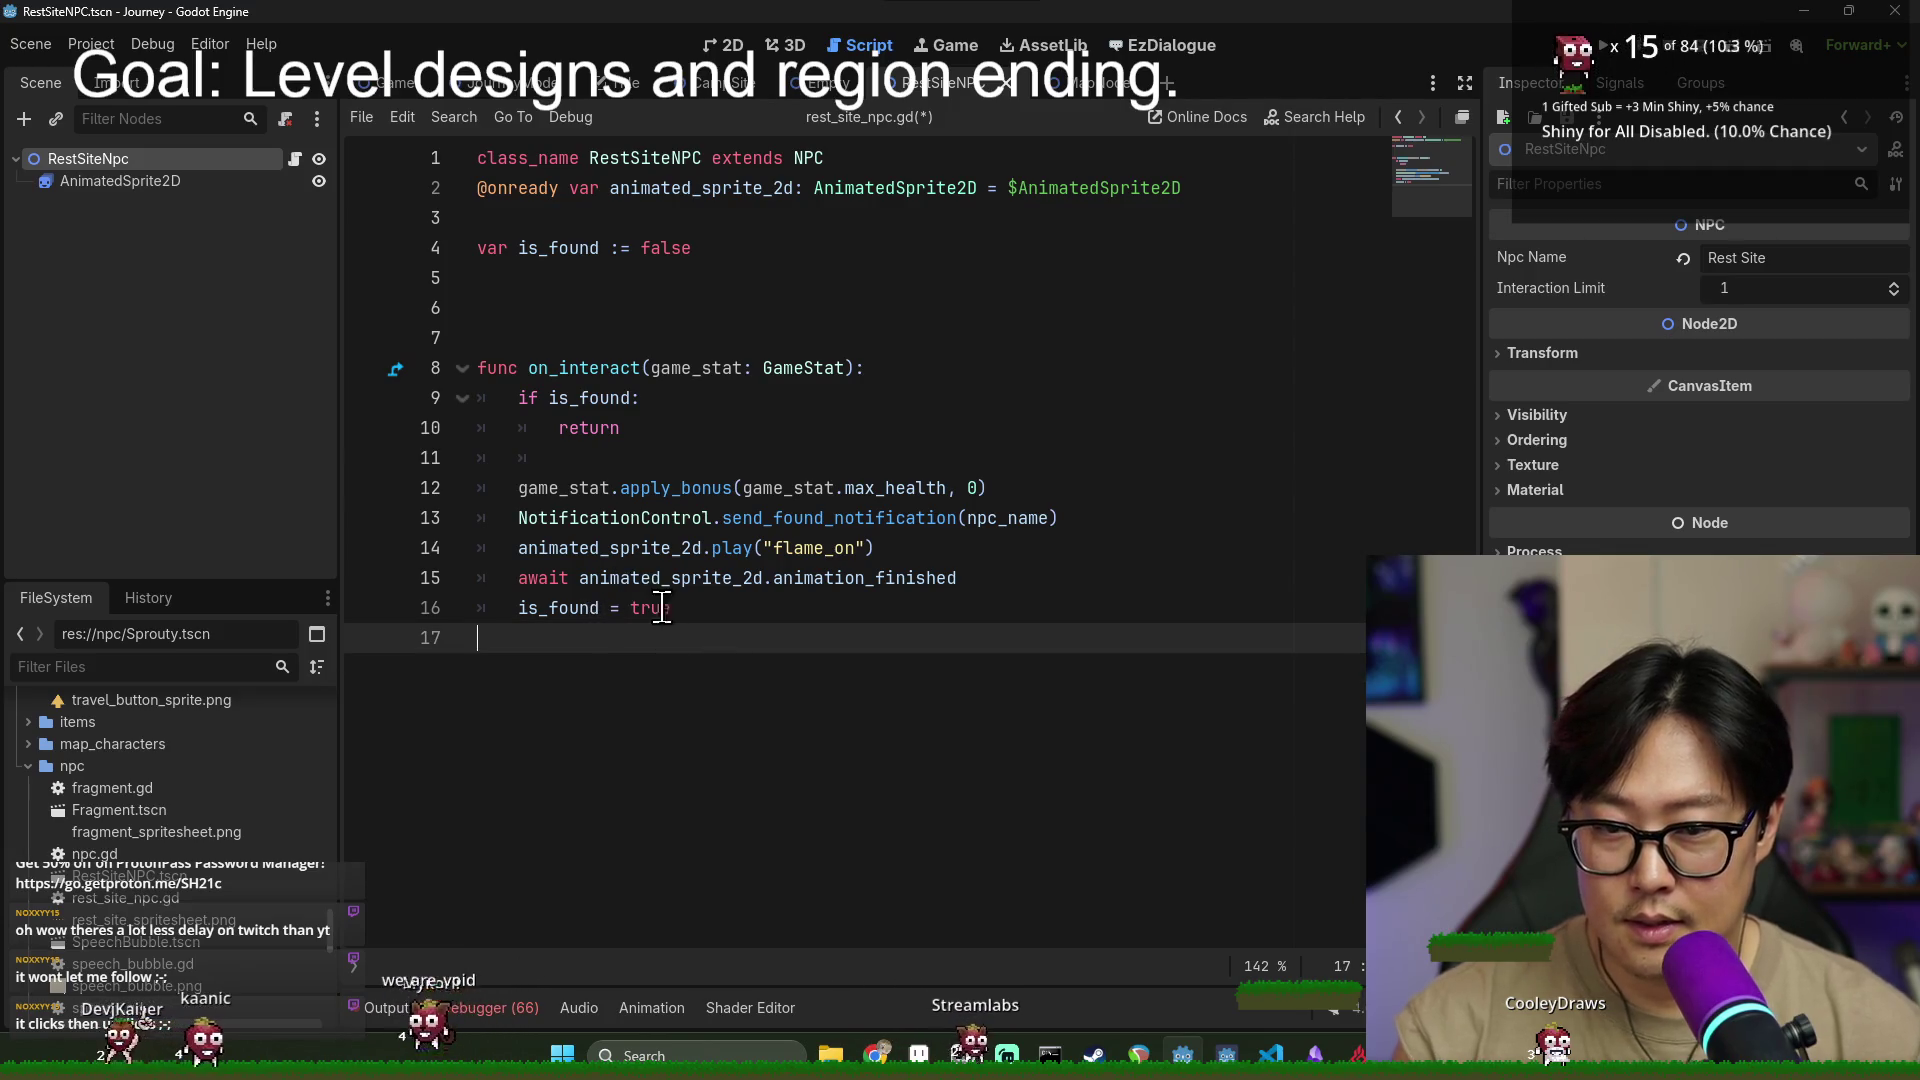
# - Give is_found a set(_value): setter containing an is_node_ready(): check
pyautogui.click(756, 251)
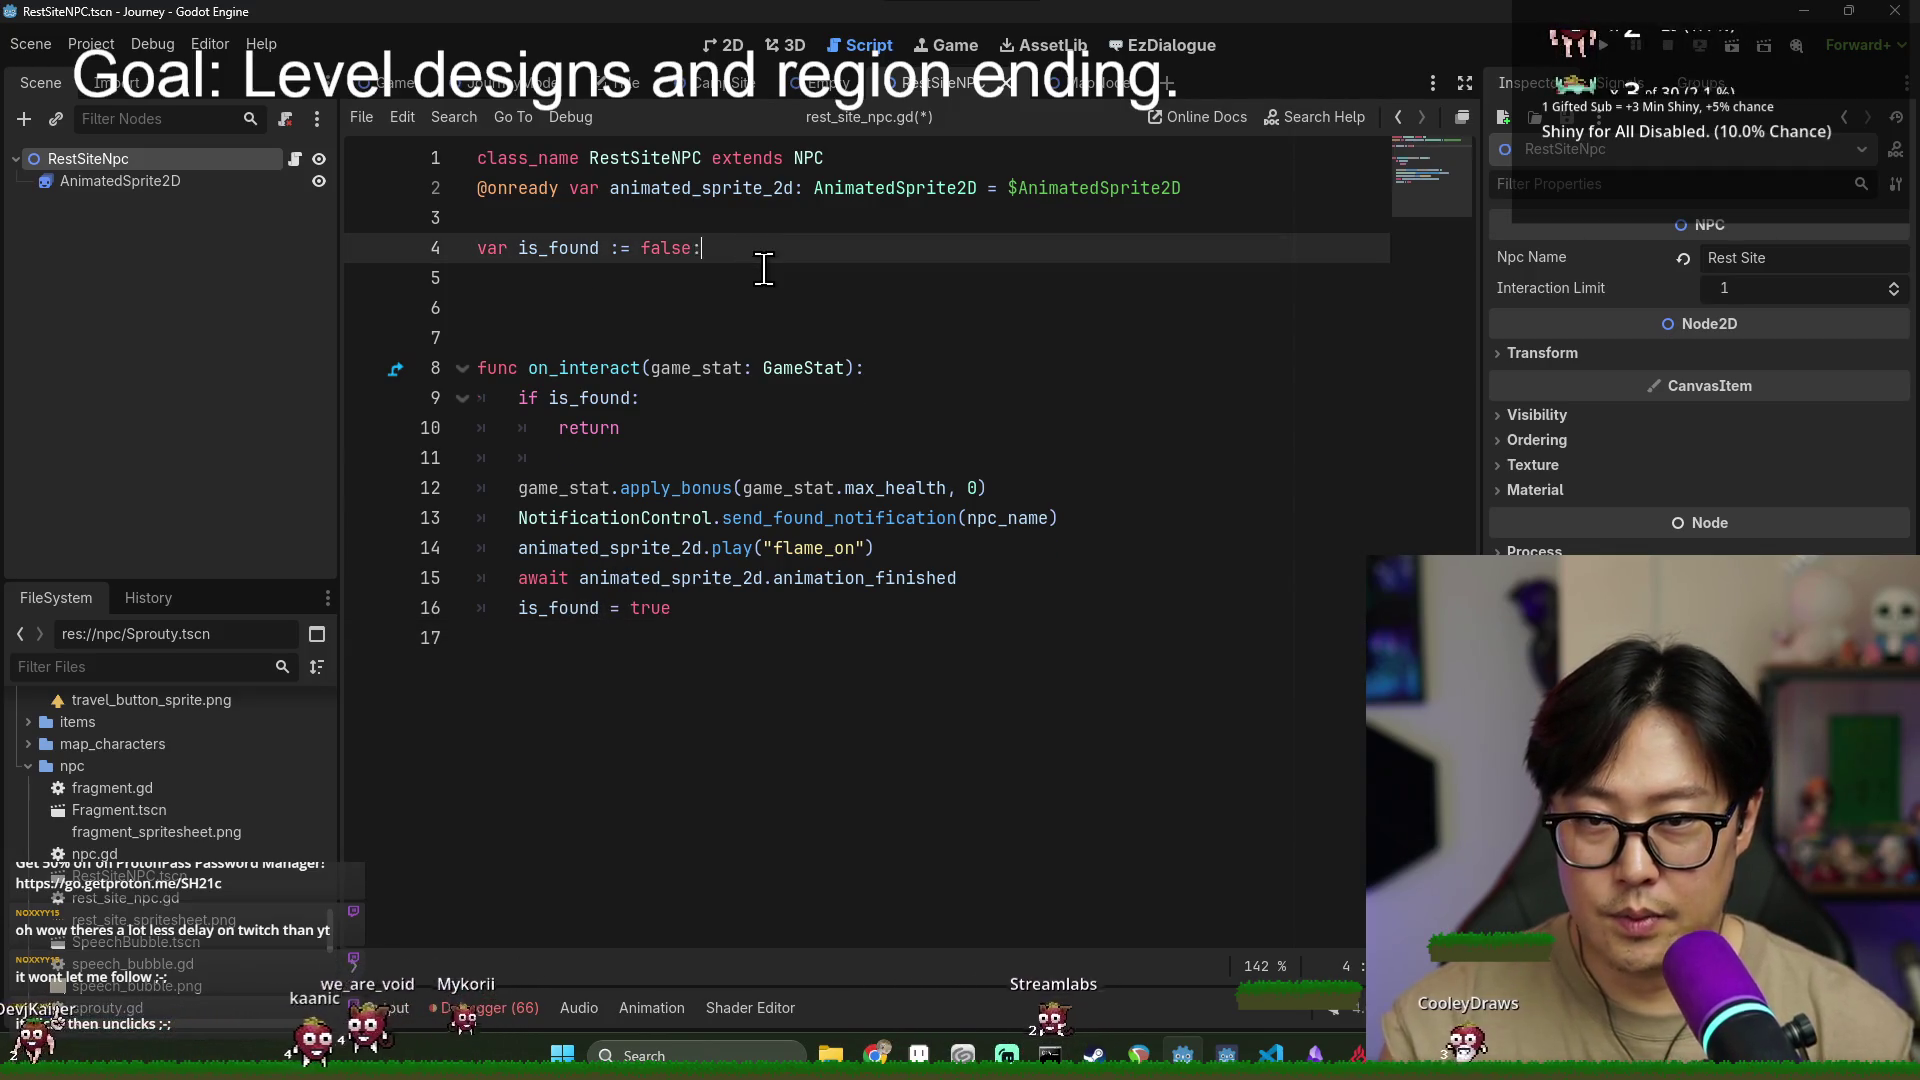
pyautogui.press('Return')
pyautogui.write('set(_value')
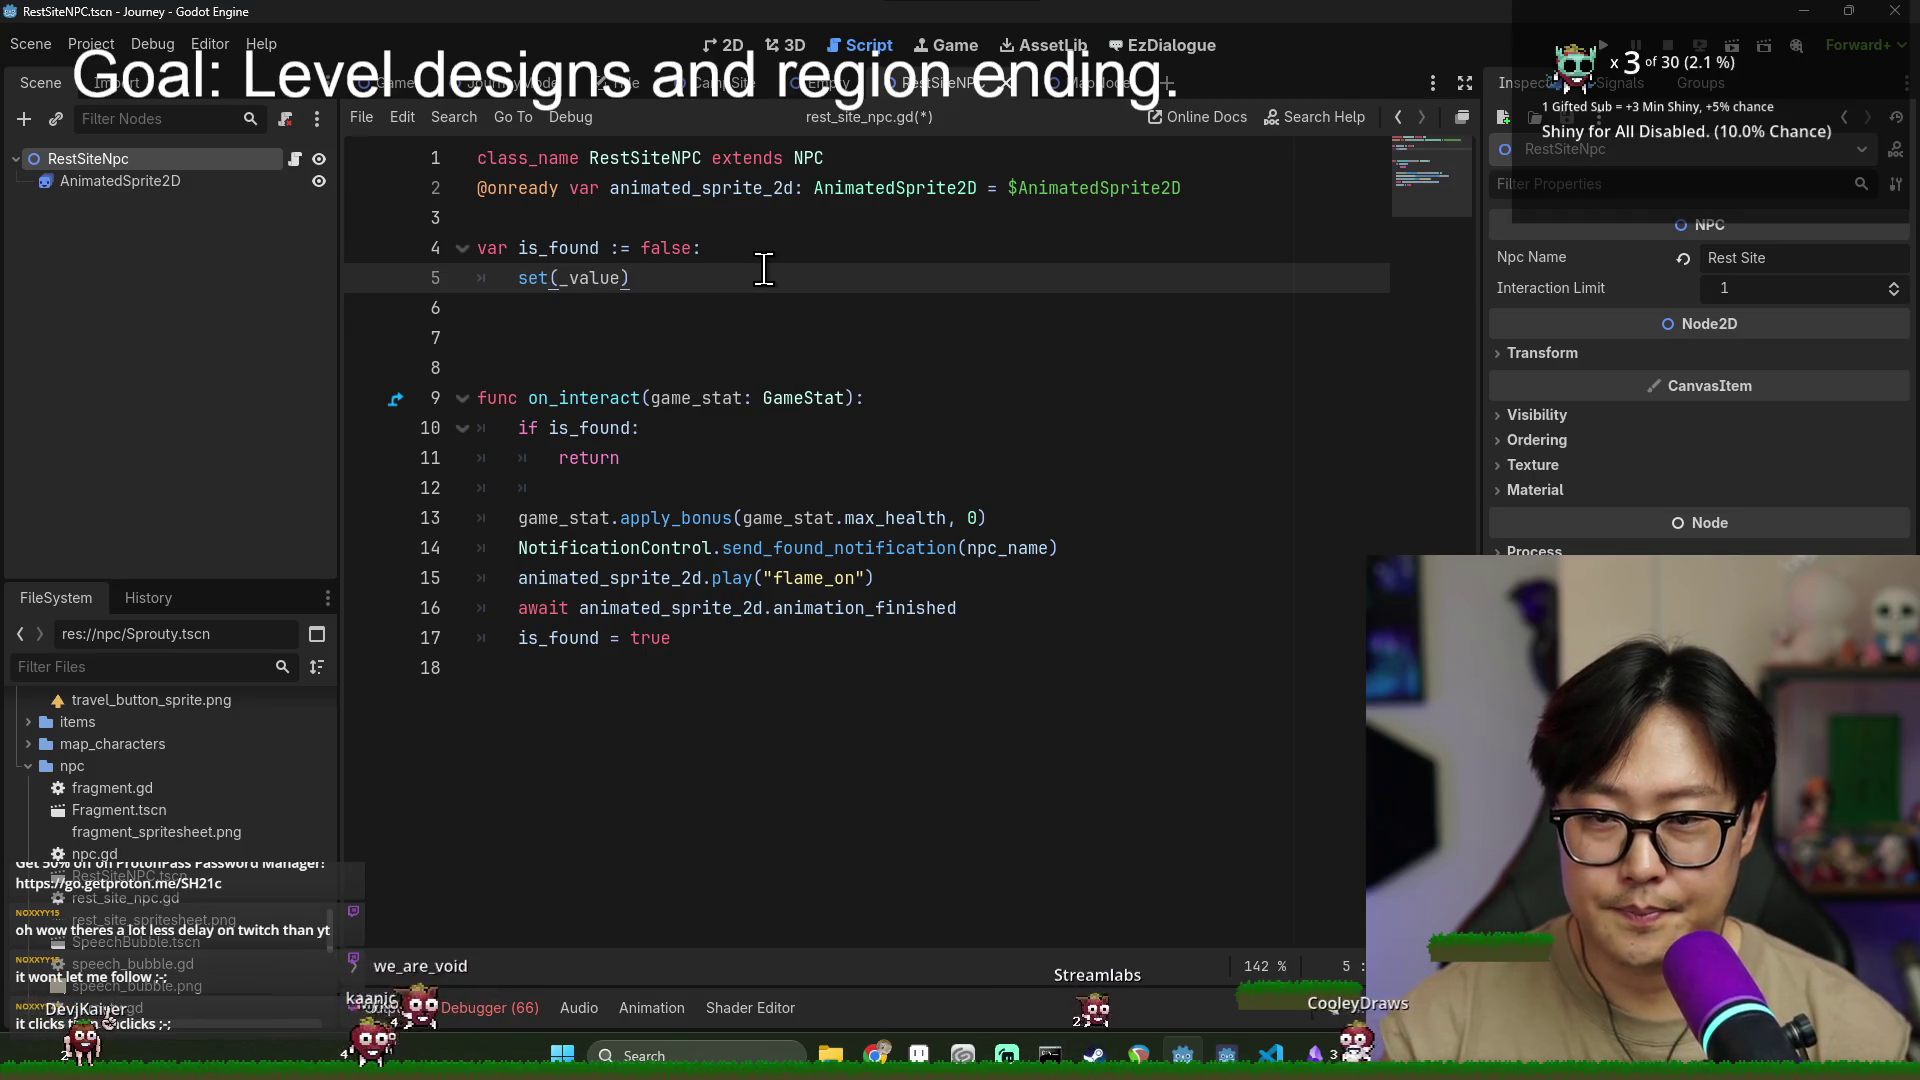
pyautogui.write('):')
pyautogui.press('Return')
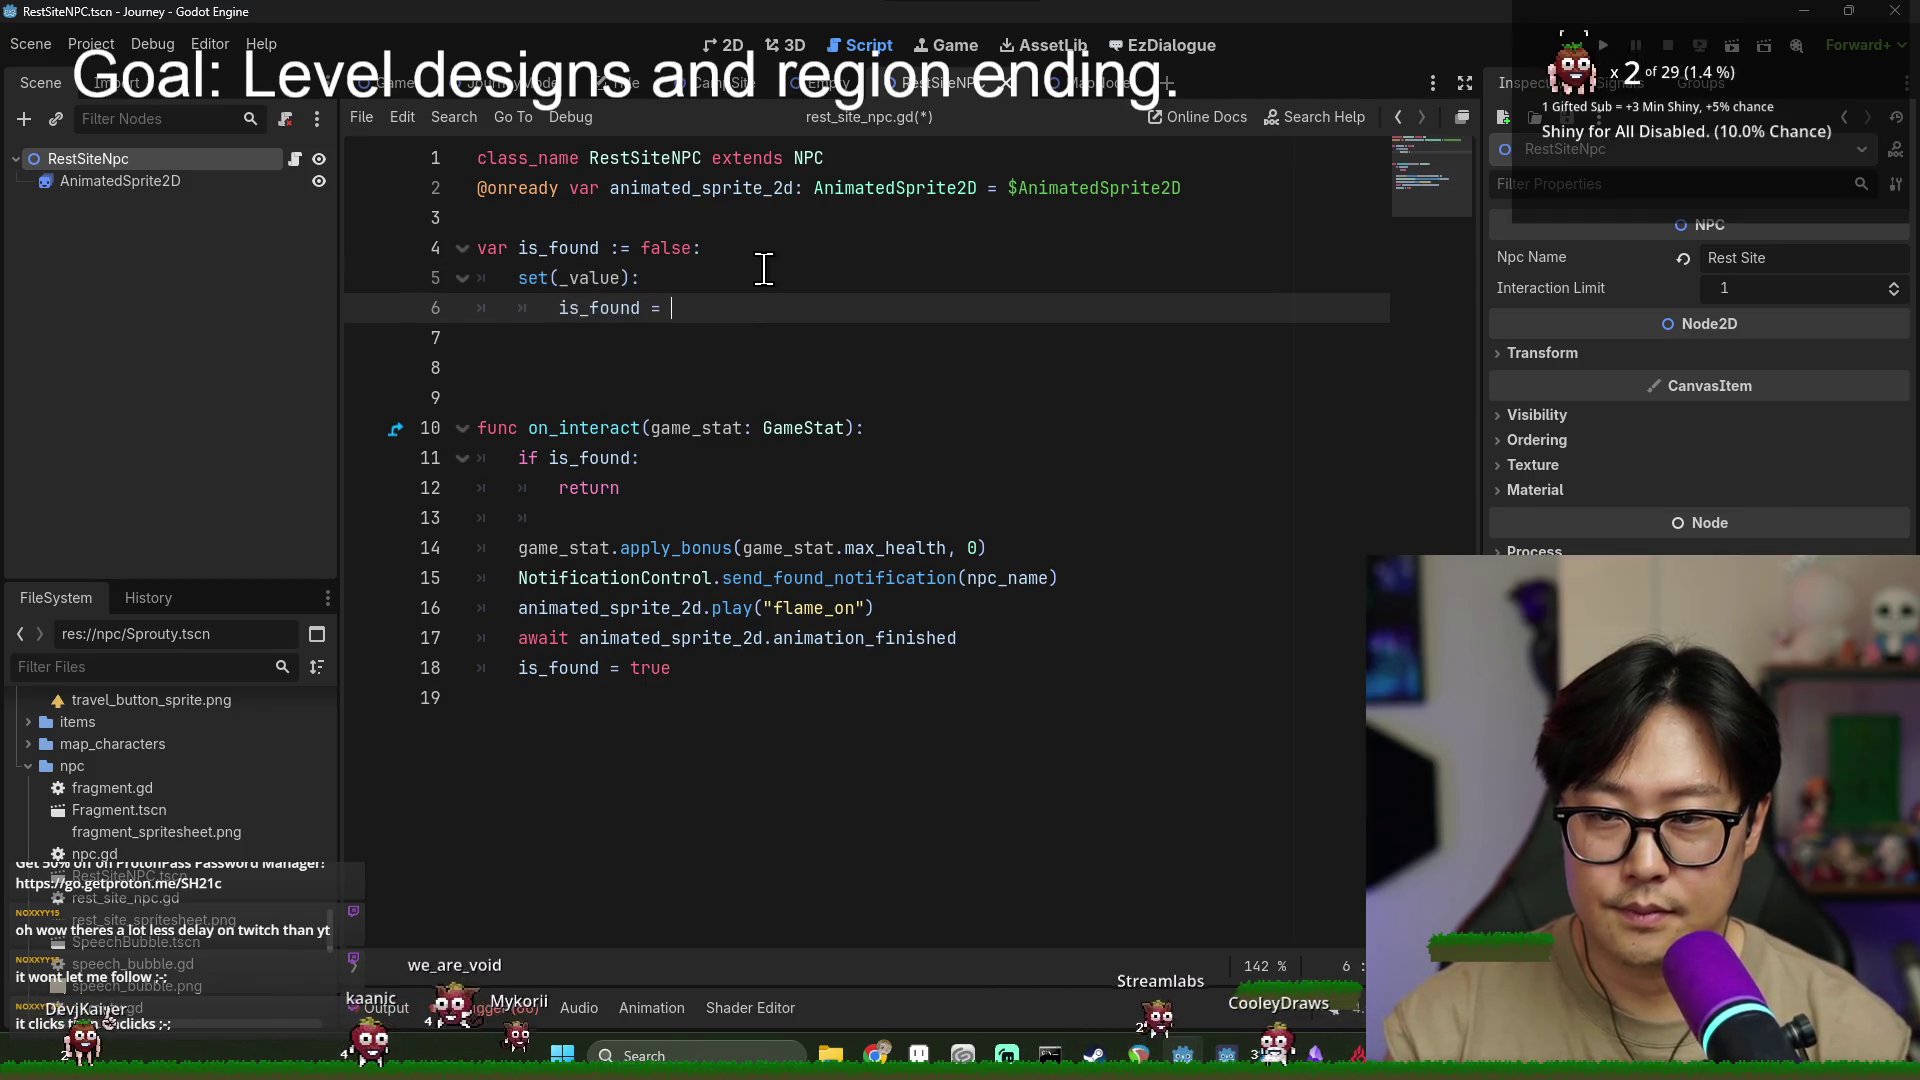
pyautogui.write('_')
pyautogui.press('Return')
pyautogui.press('Return')
pyautogui.press('Return')
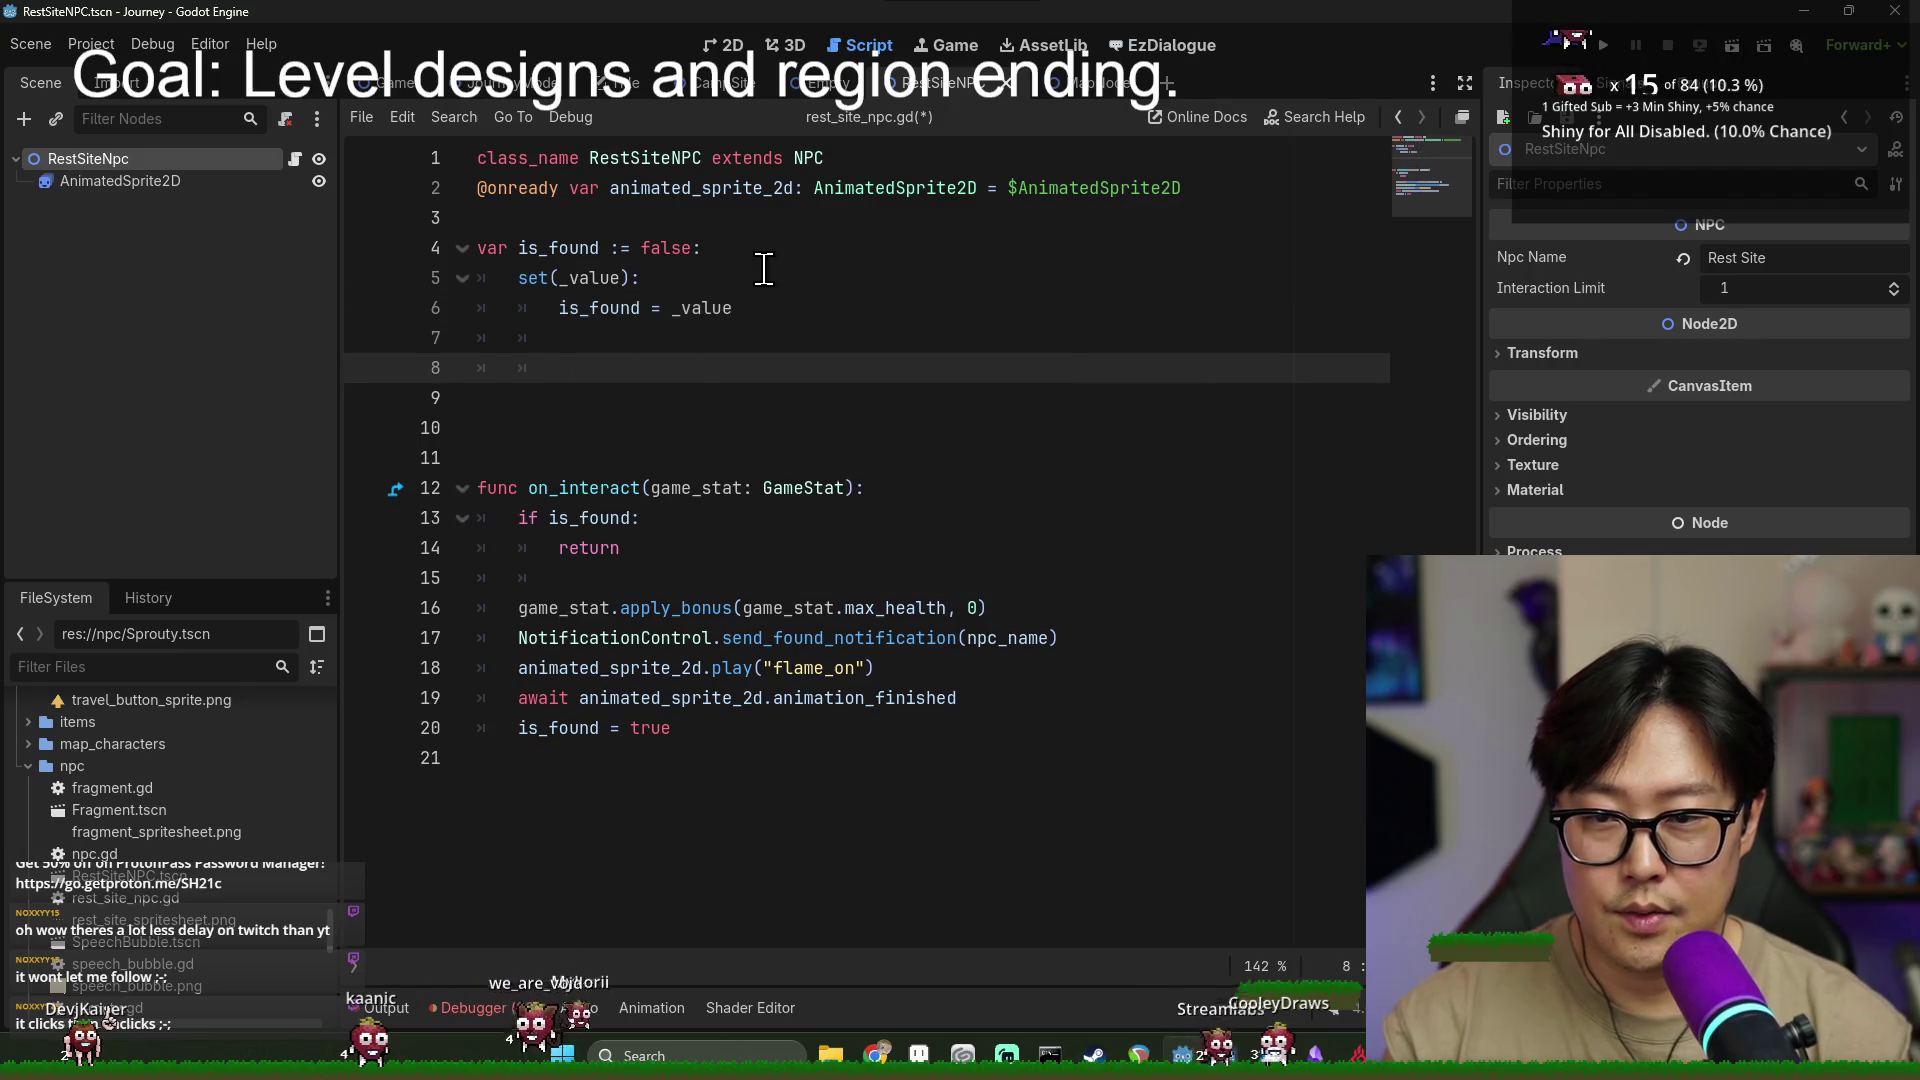
pyautogui.write('dy():')
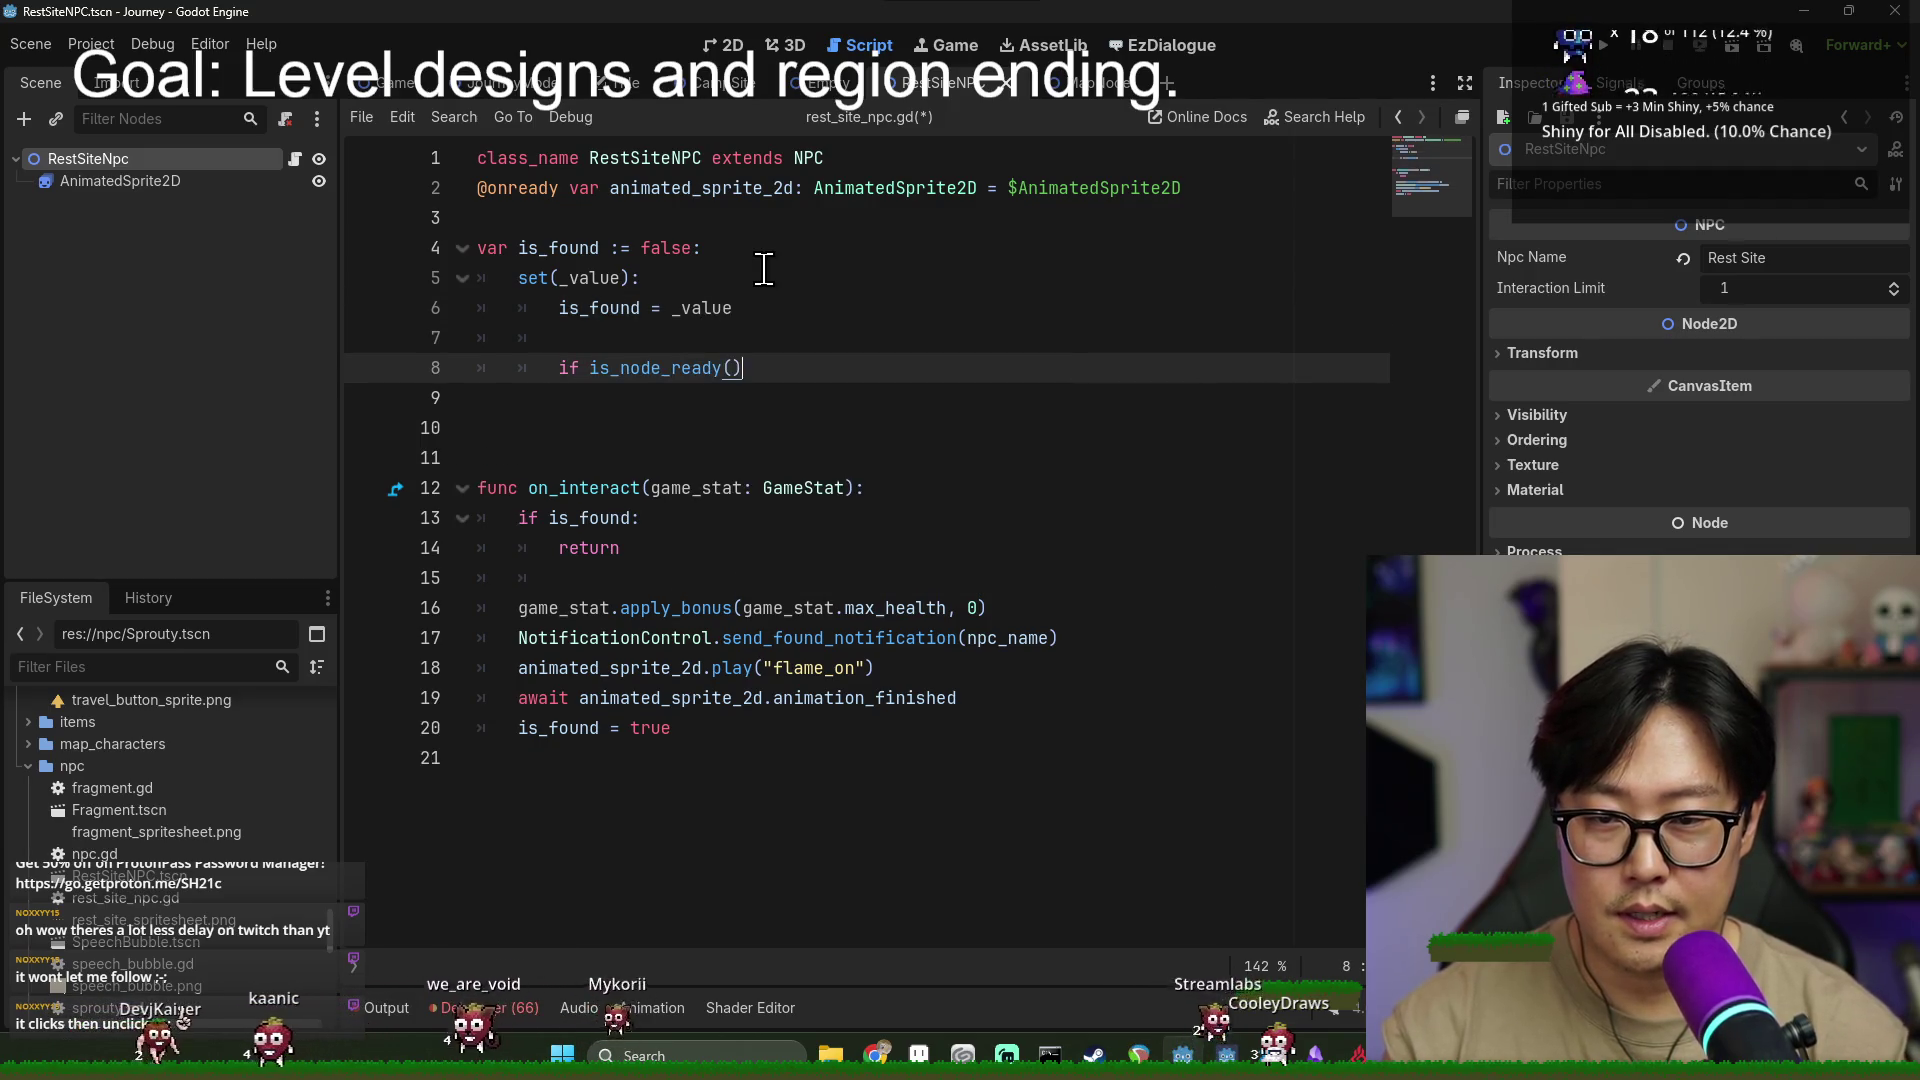
pyautogui.press('Return')
# - Inside the check, make animated_sprite_2d play "burning"
pyautogui.doubleClick(700, 188)
pyautogui.hotkey('ctrl', 'c')
pyautogui.click(720, 400)
pyautogui.hotkey('ctrl', 'v')
pyautogui.write('.pl')
pyautogui.press('Return')
pyautogui.write('"')
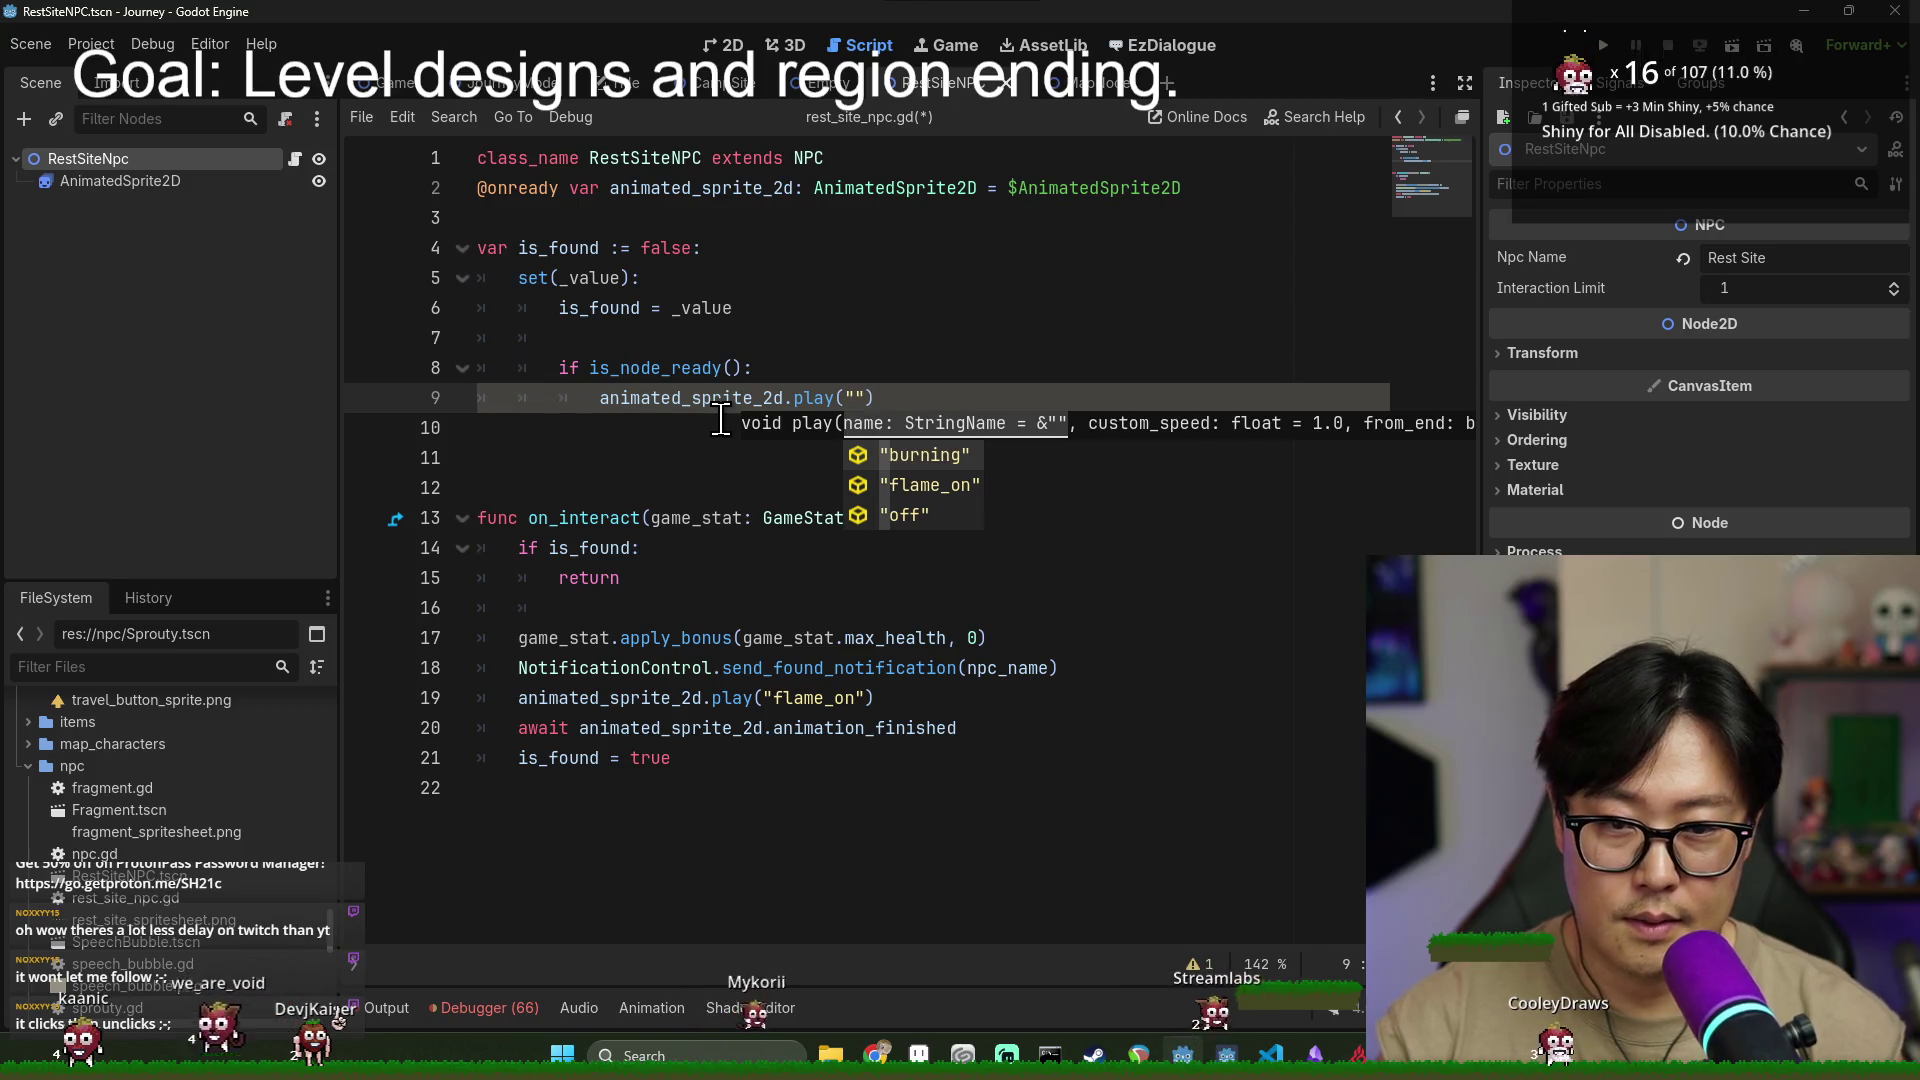
pyautogui.press('Return')
# - Extend the condition with is_found and animation != "burning", then save the script
pyautogui.click(735, 368)
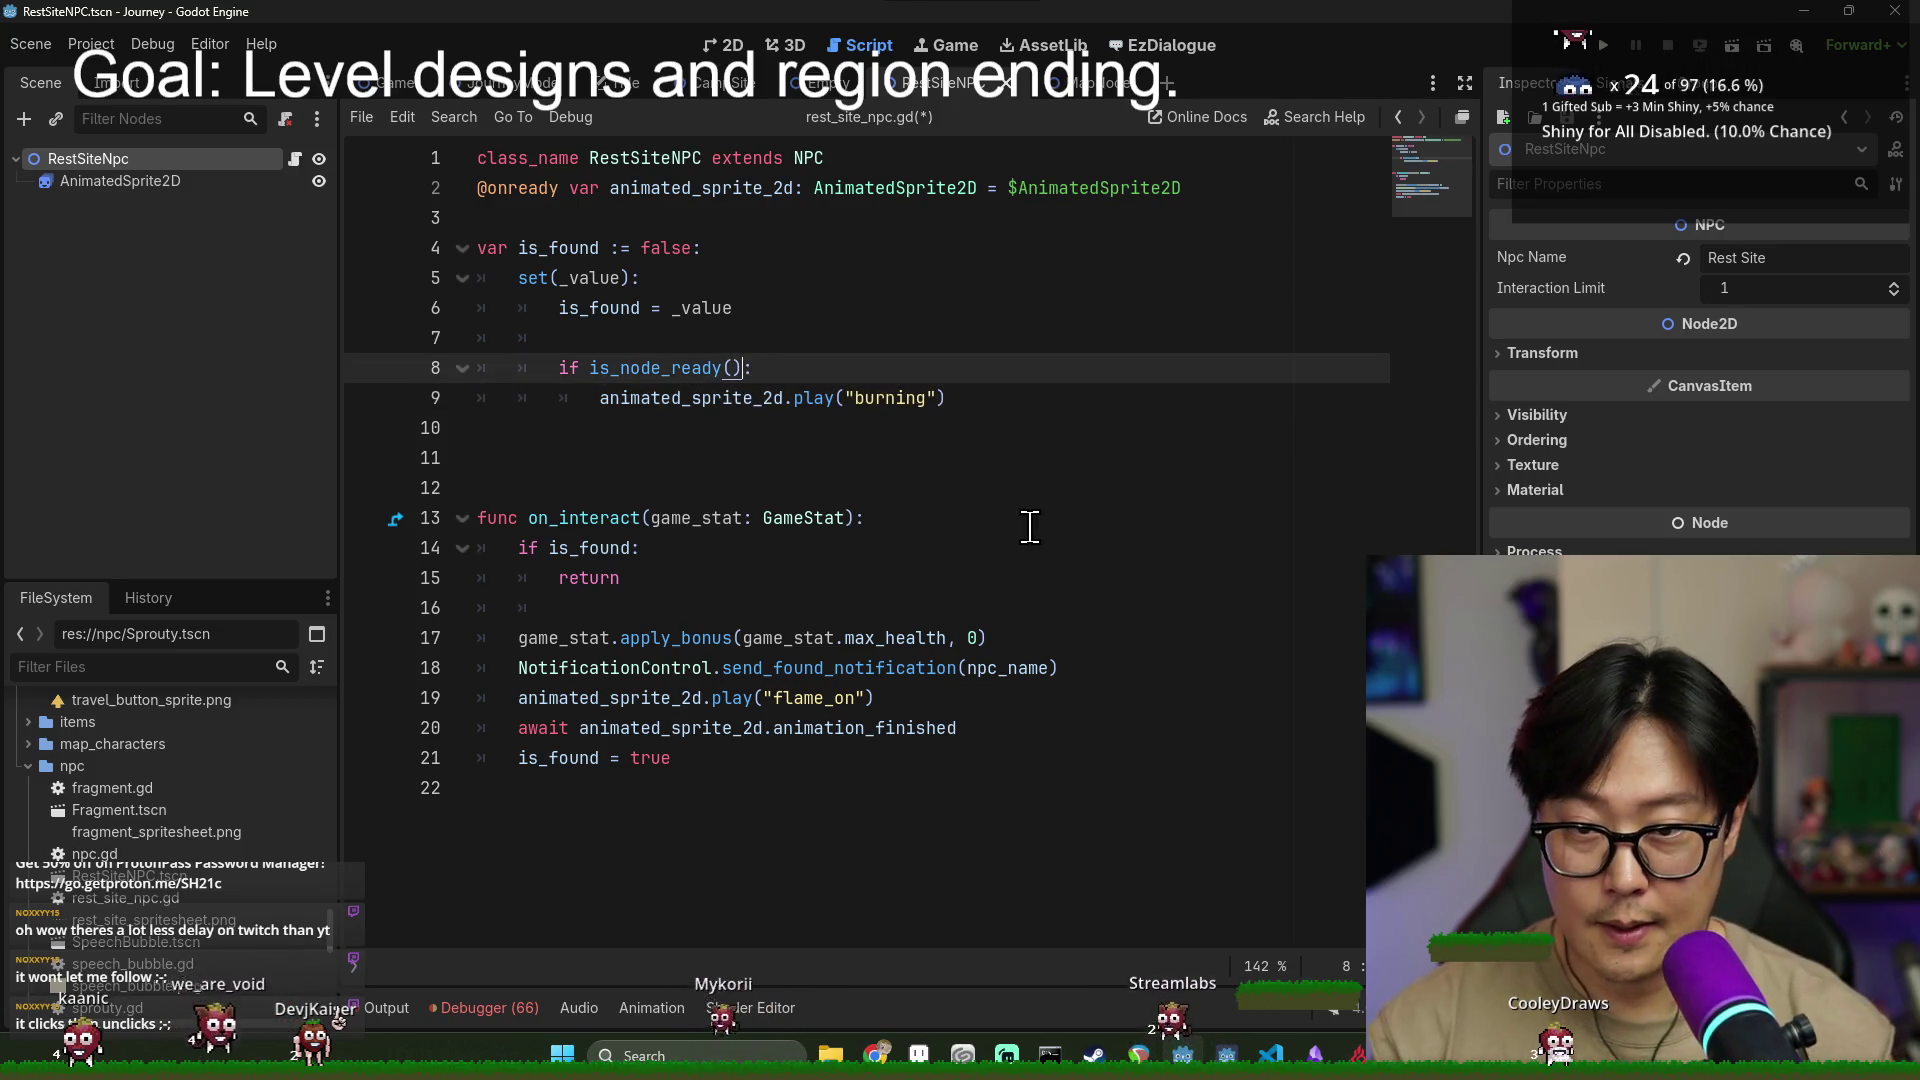
pyautogui.write('&& is_found && animated_sprite_2d.')
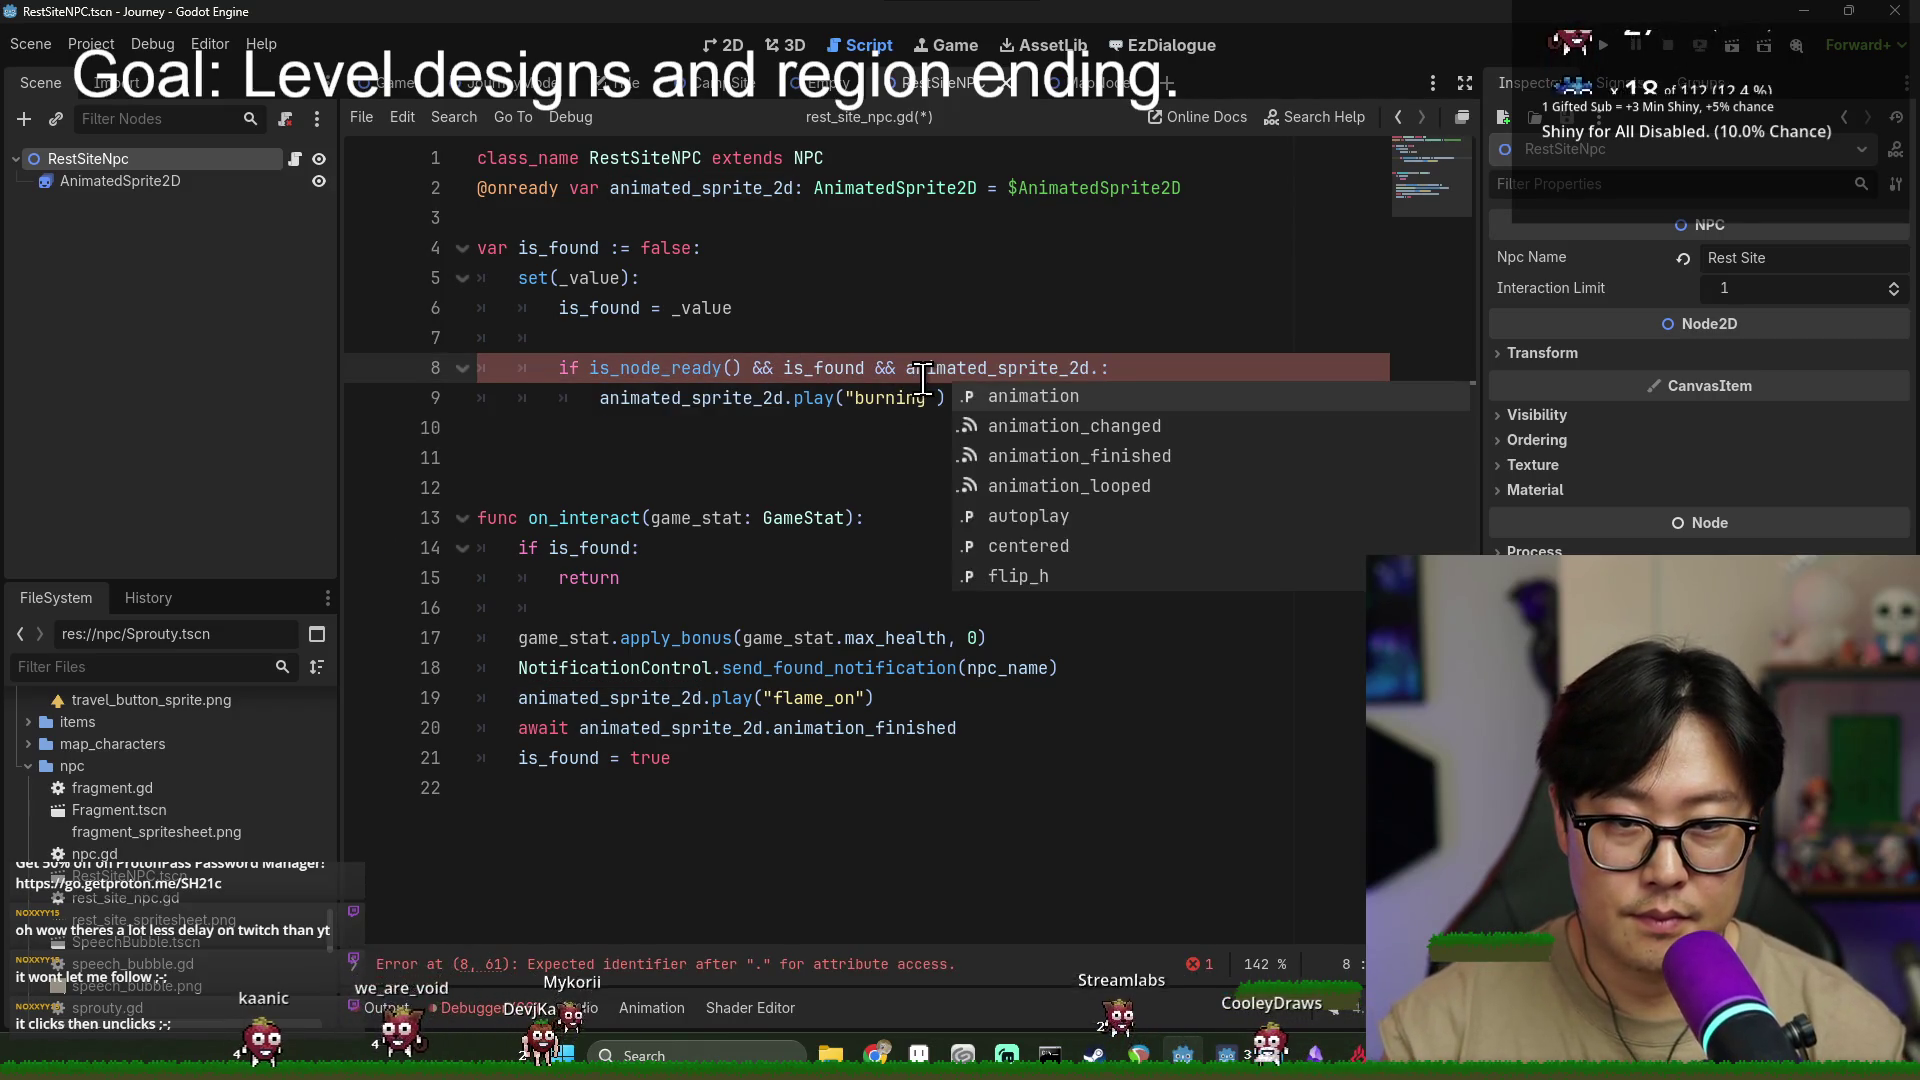
pyautogui.write('is')
pyautogui.press('Return')
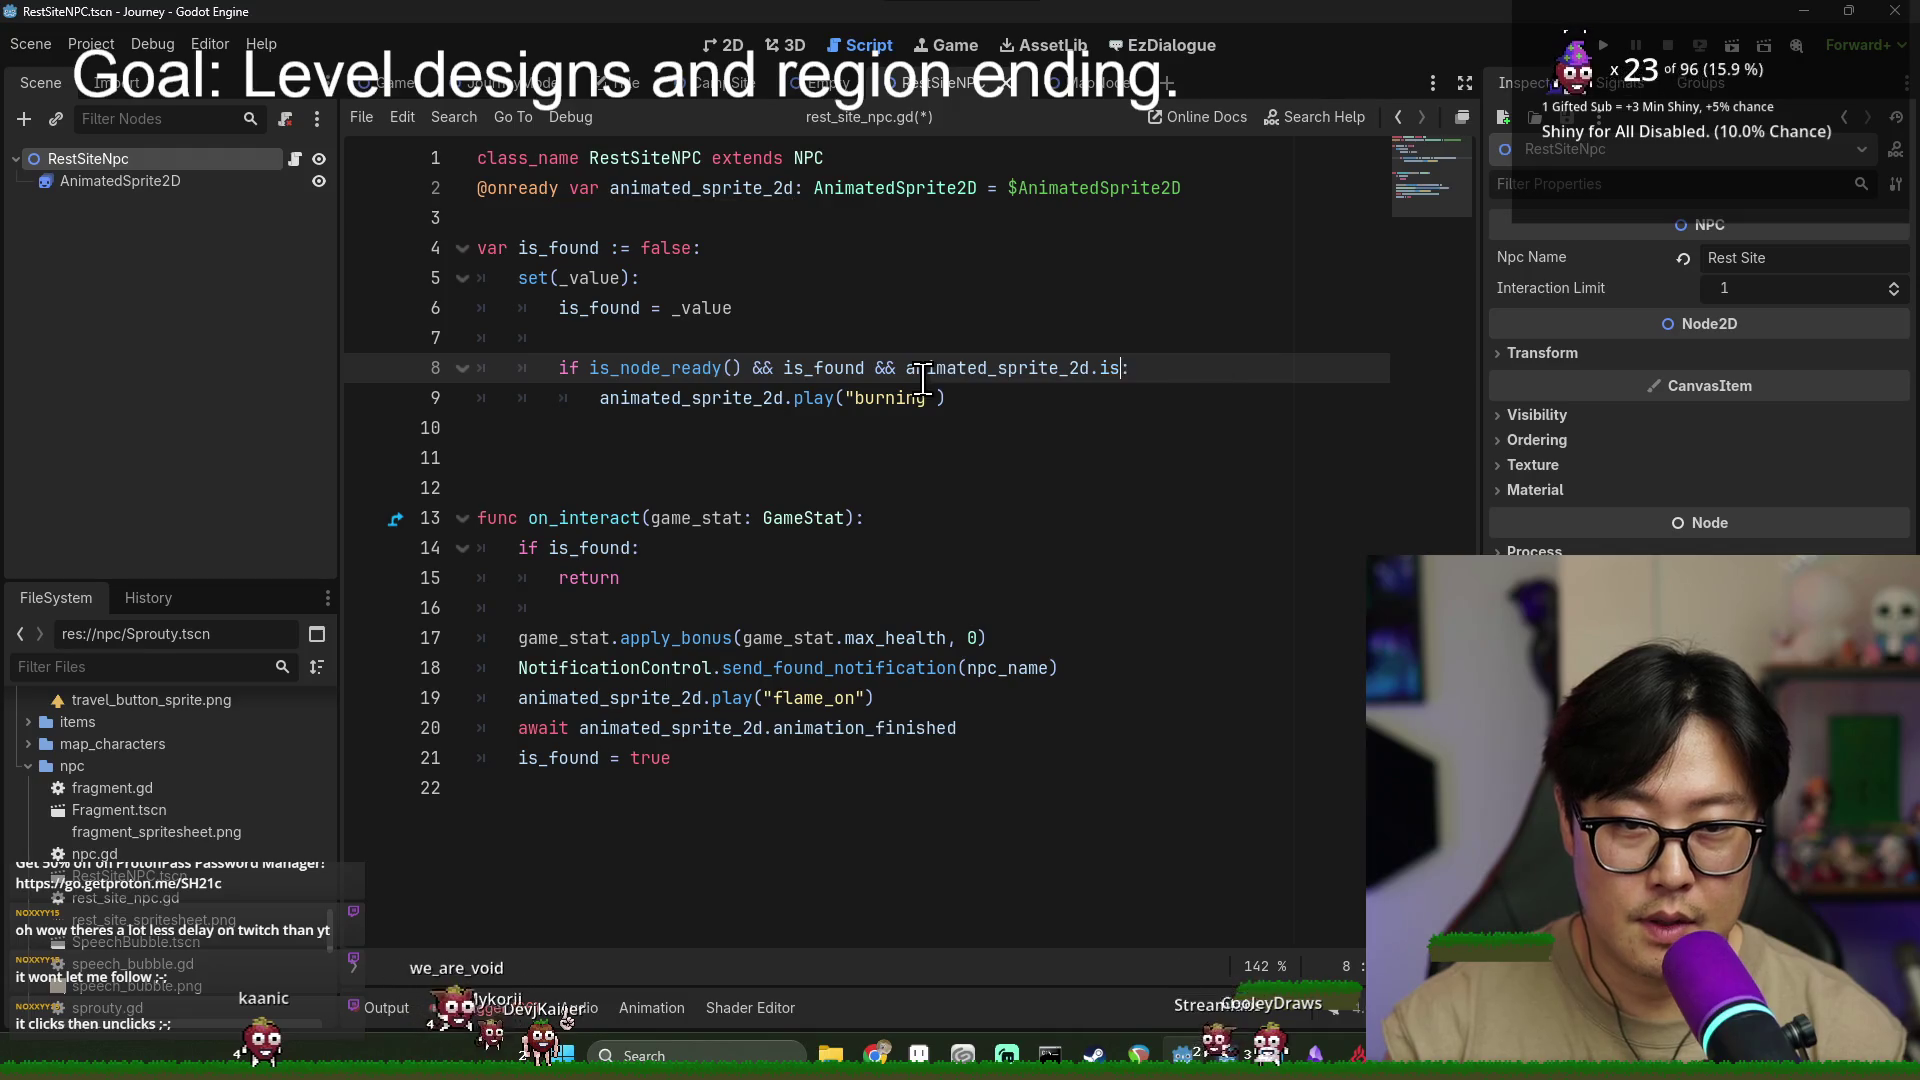
pyautogui.write('a')
pyautogui.press('Return')
pyautogui.write('!=')
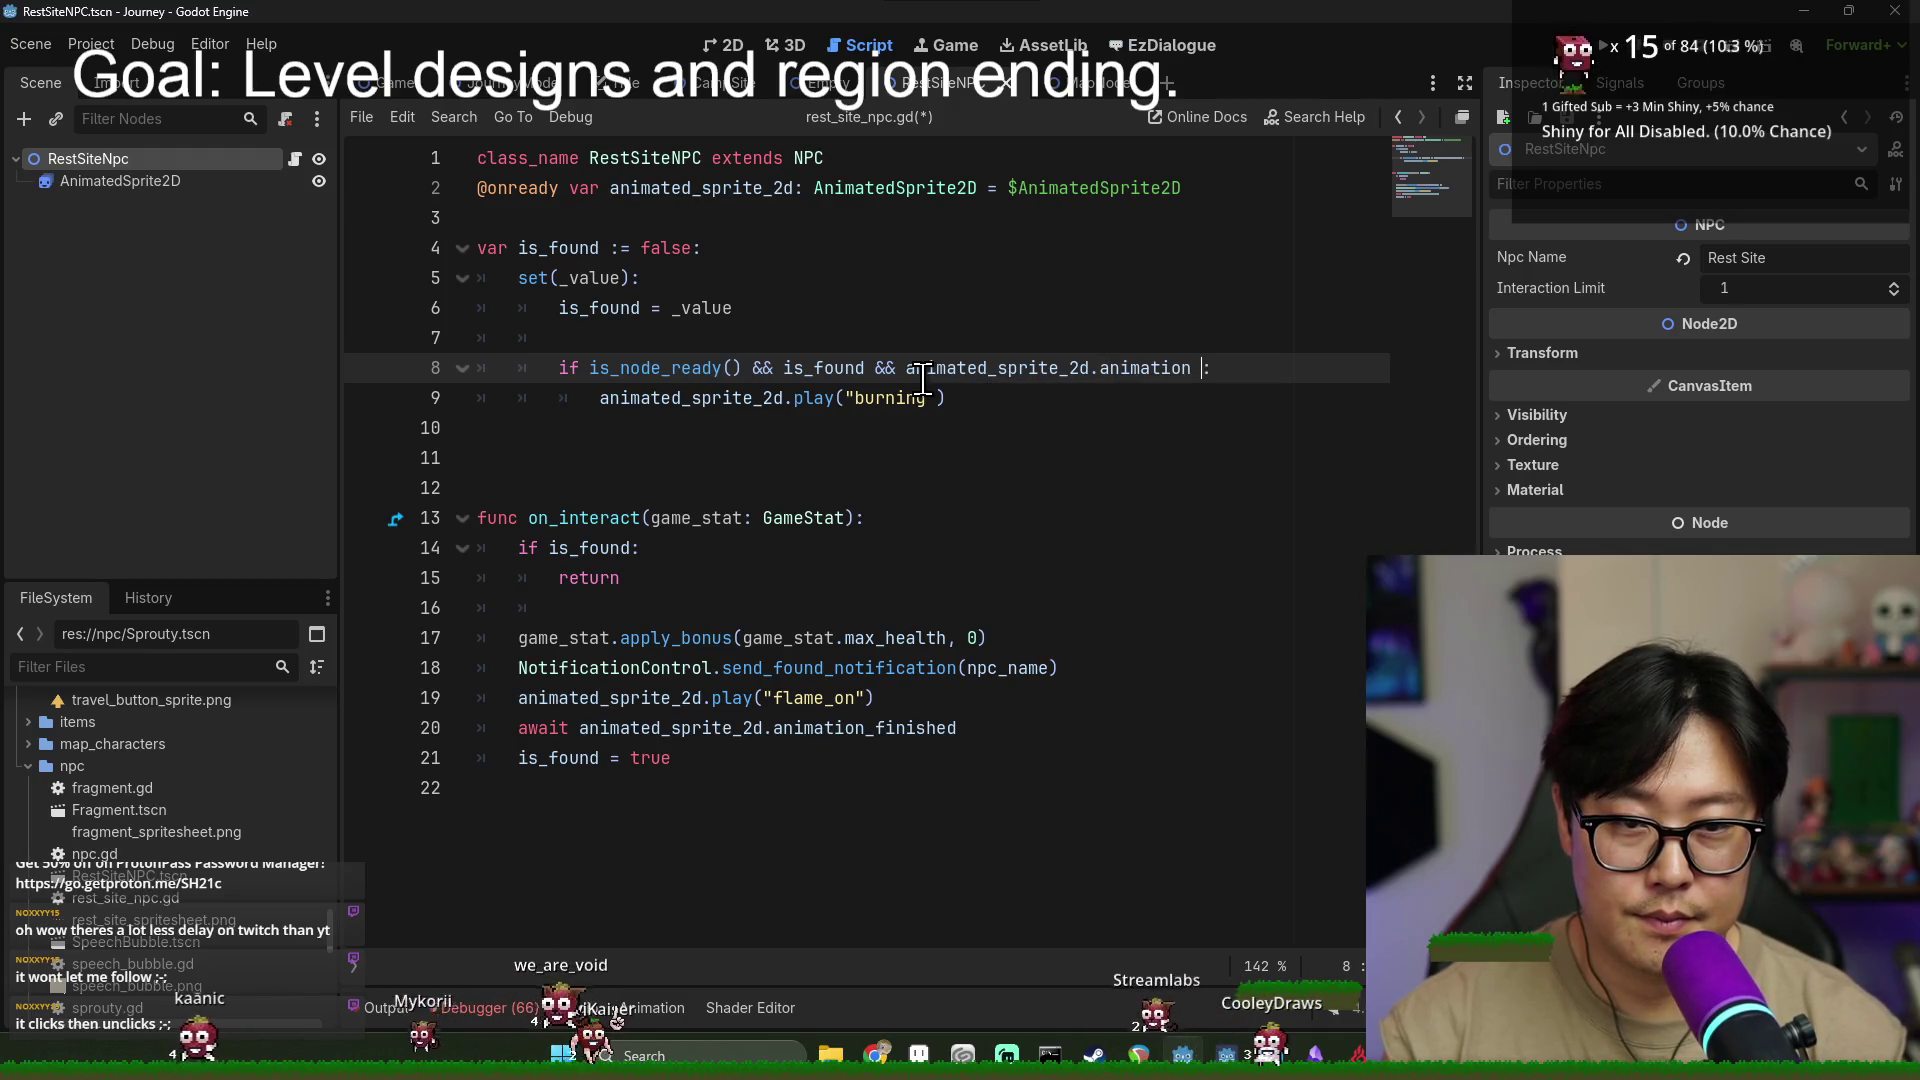
pyautogui.write(' "burning"')
pyautogui.hotkey('ctrl', 's')
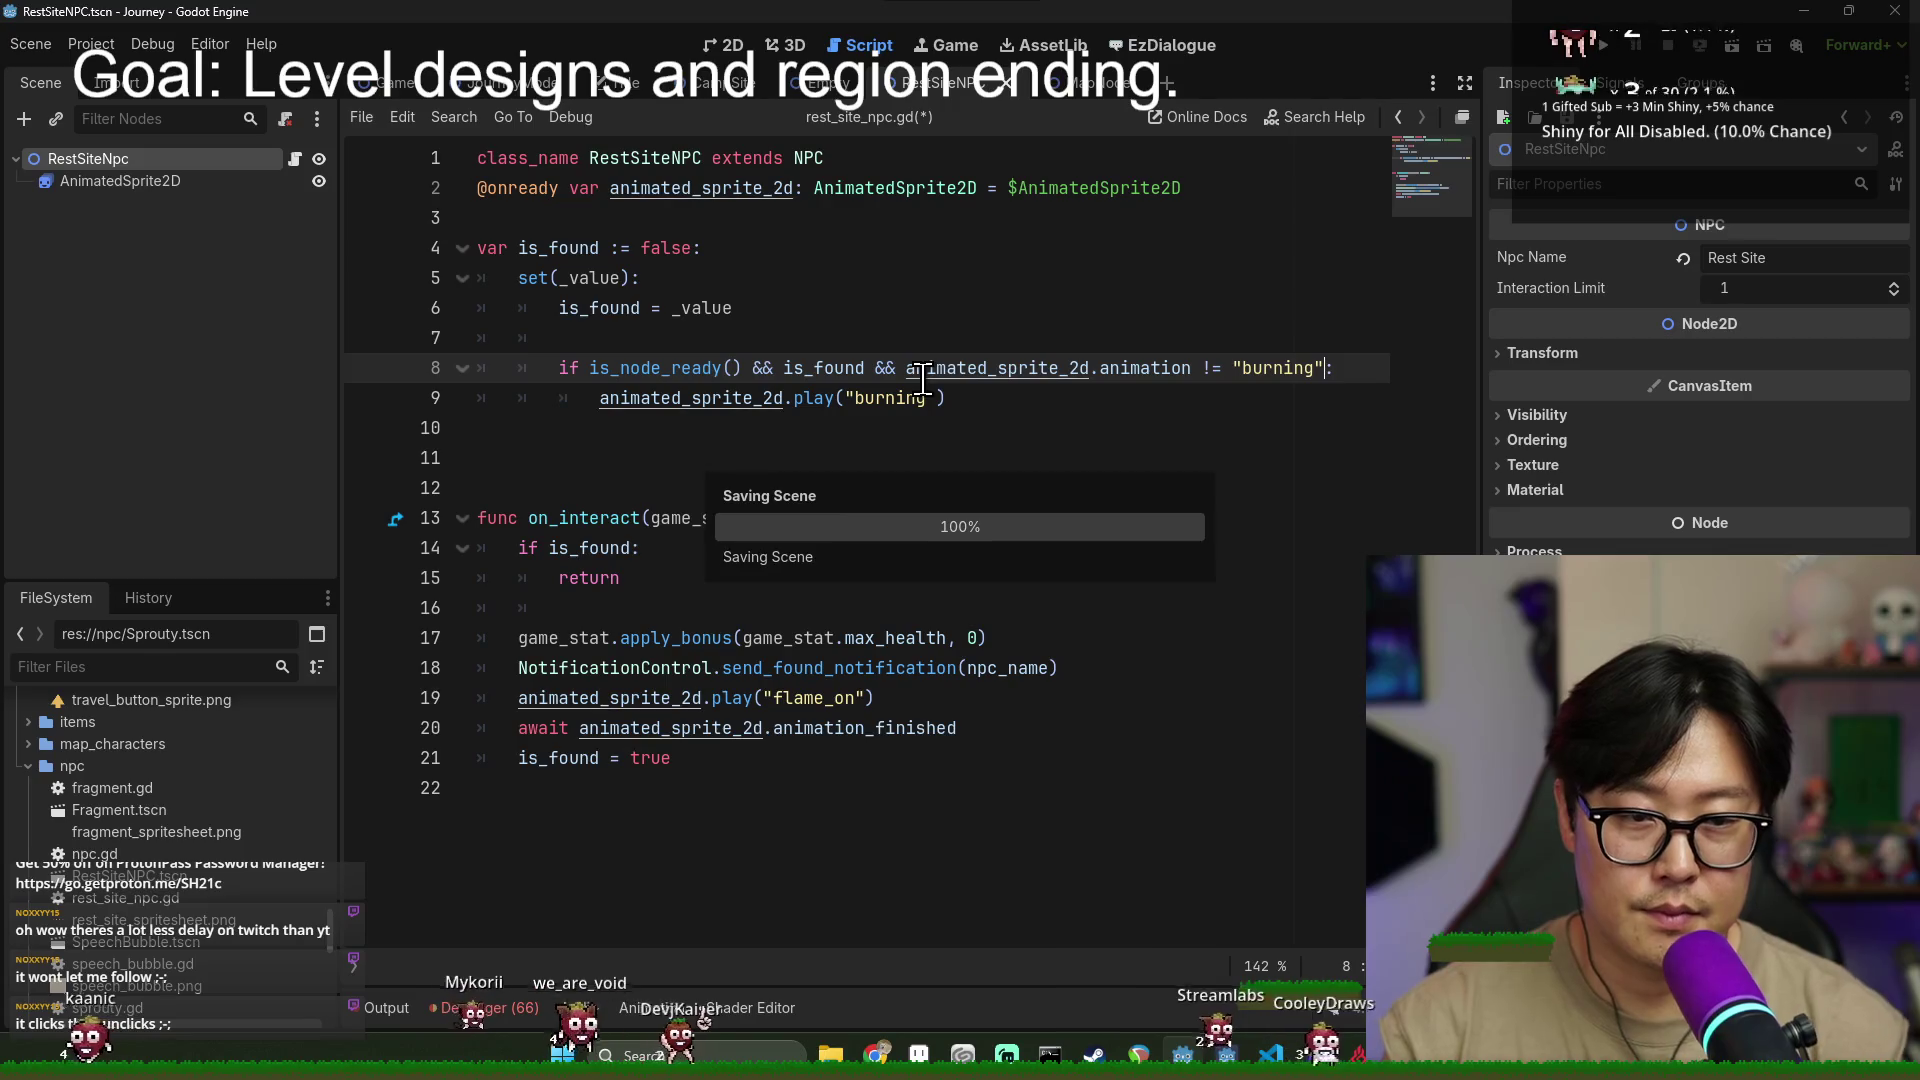
# - Remove the extra blank lines above on_interact and save again
pyautogui.click(607, 456)
pyautogui.press('BackSpace')
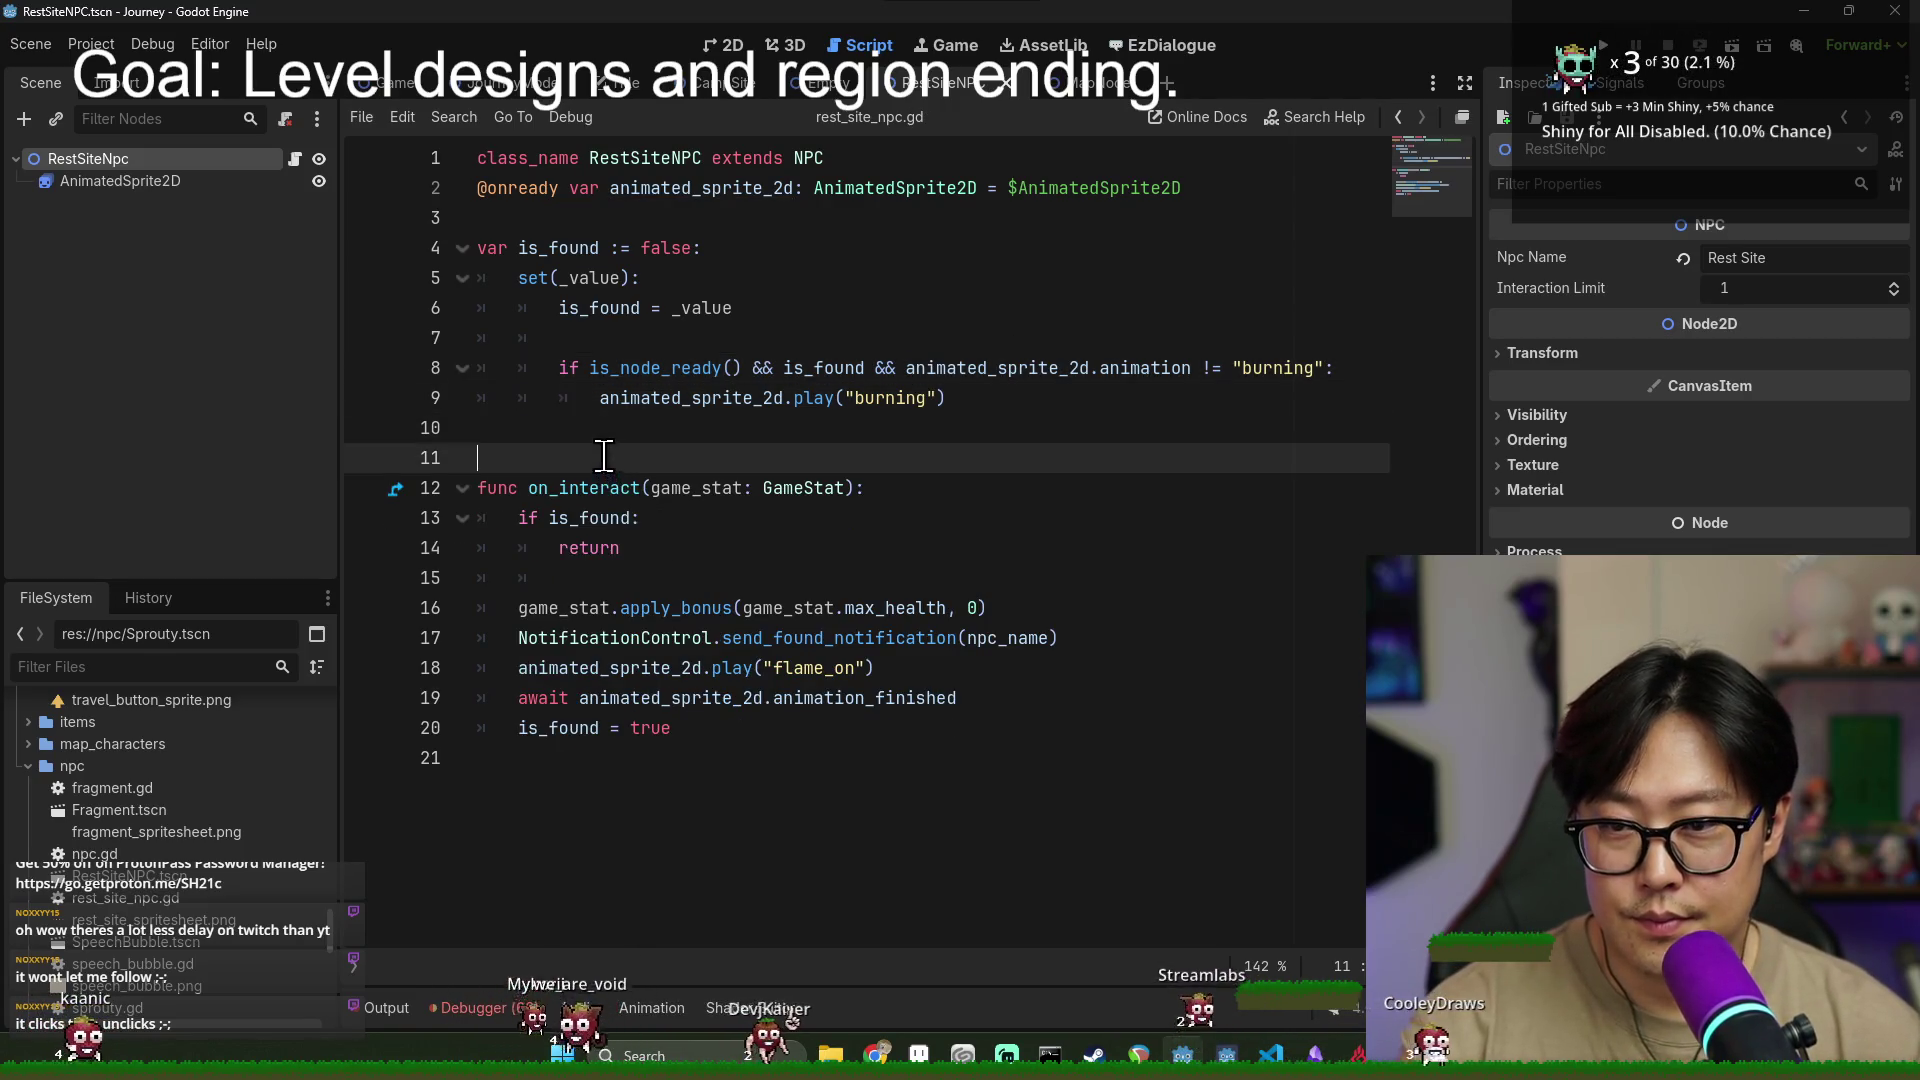
pyautogui.click(599, 457)
pyautogui.press('BackSpace')
pyautogui.click(642, 342)
pyautogui.hotkey('ctrl', 's')
pyautogui.doubleClick(558, 247)
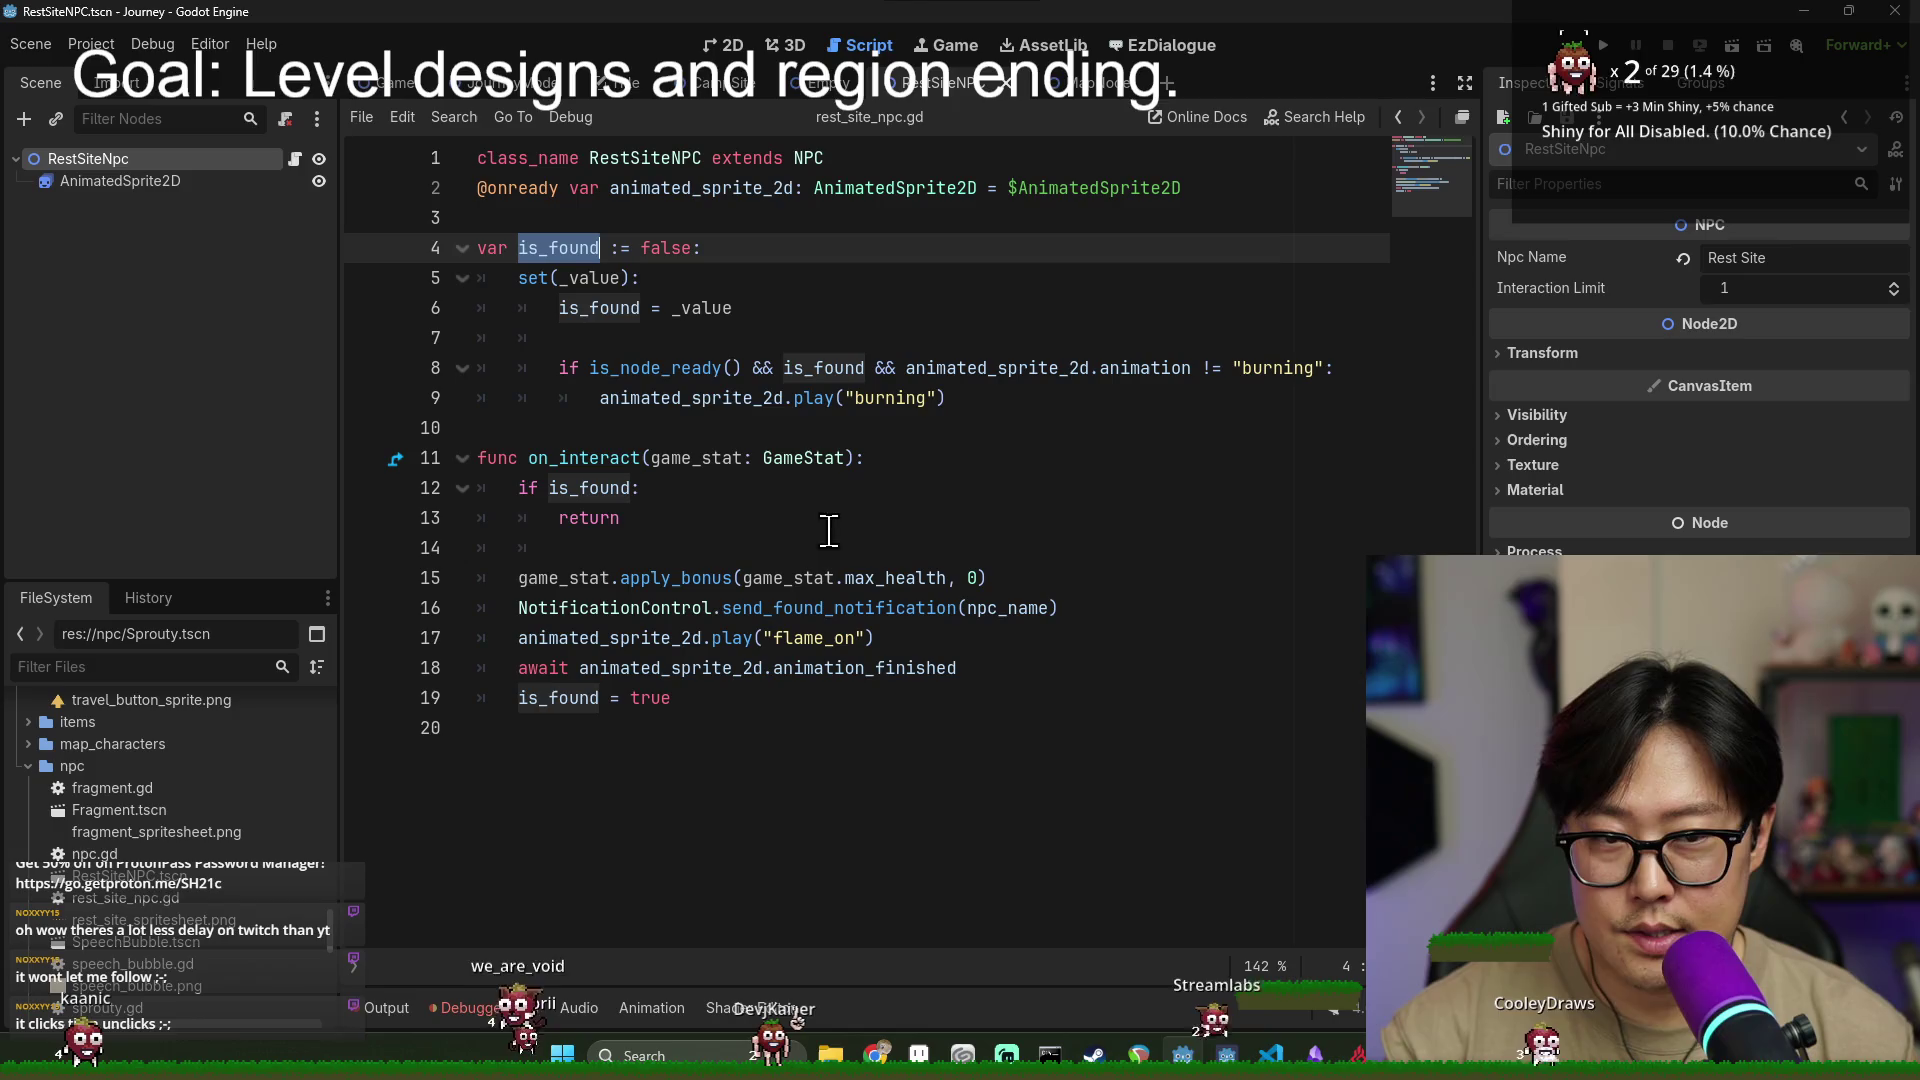
pyautogui.click(797, 522)
pyautogui.hotkey('ctrl', 's')
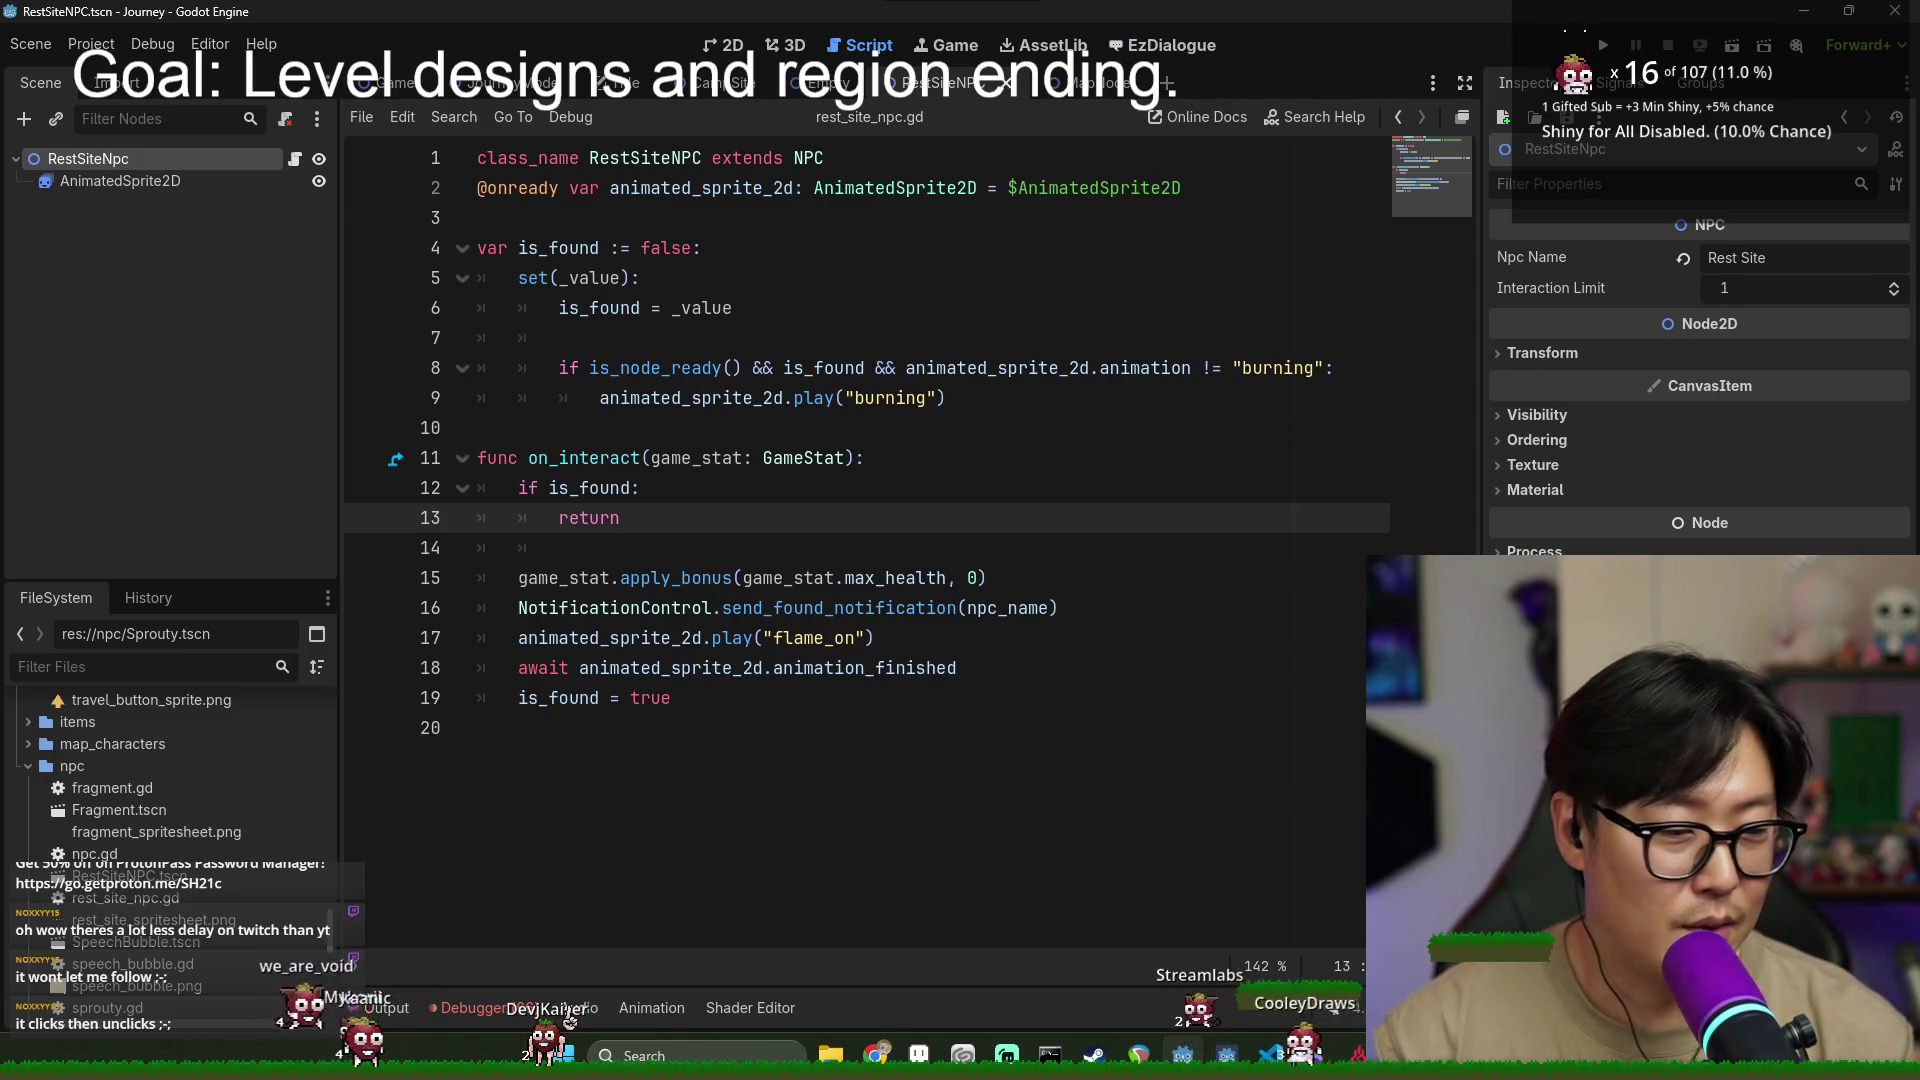
pyautogui.click(631, 398)
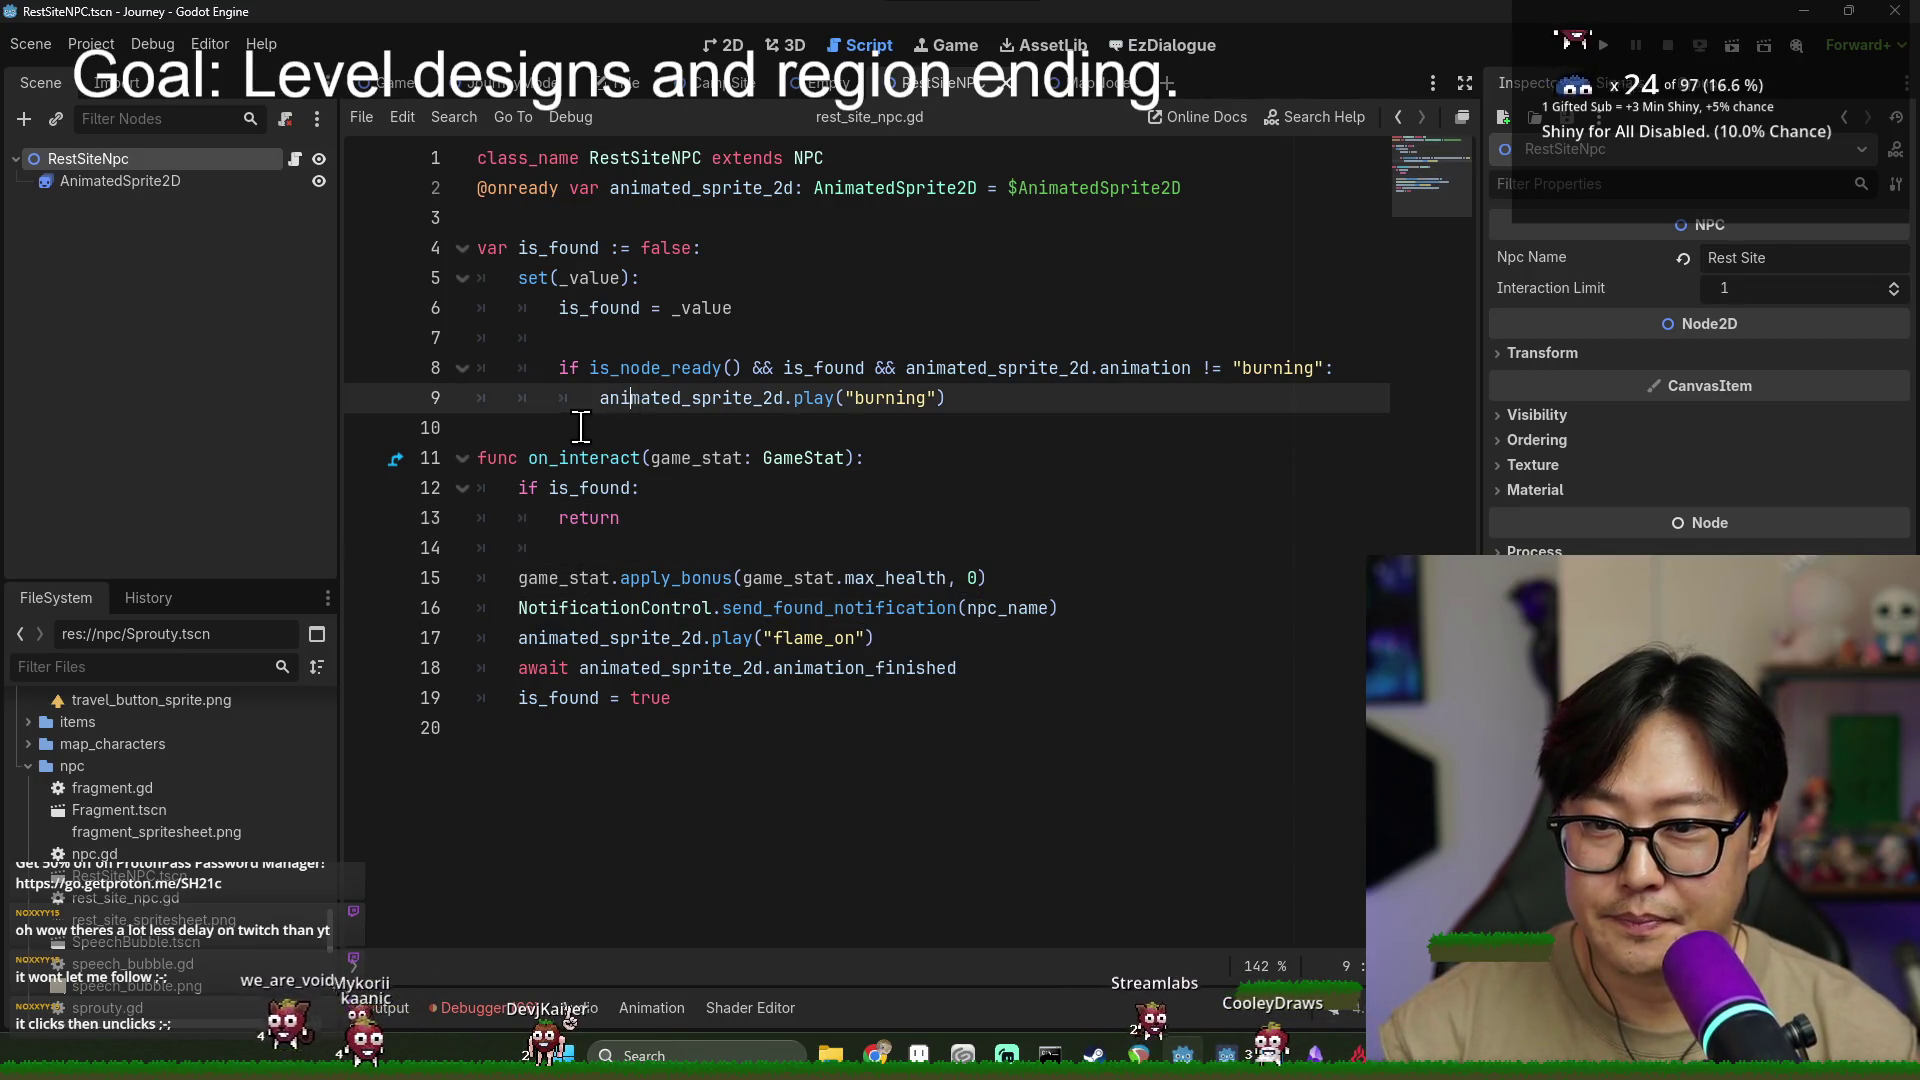
pyautogui.click(600, 424)
pyautogui.hotkey('ctrl', 's')
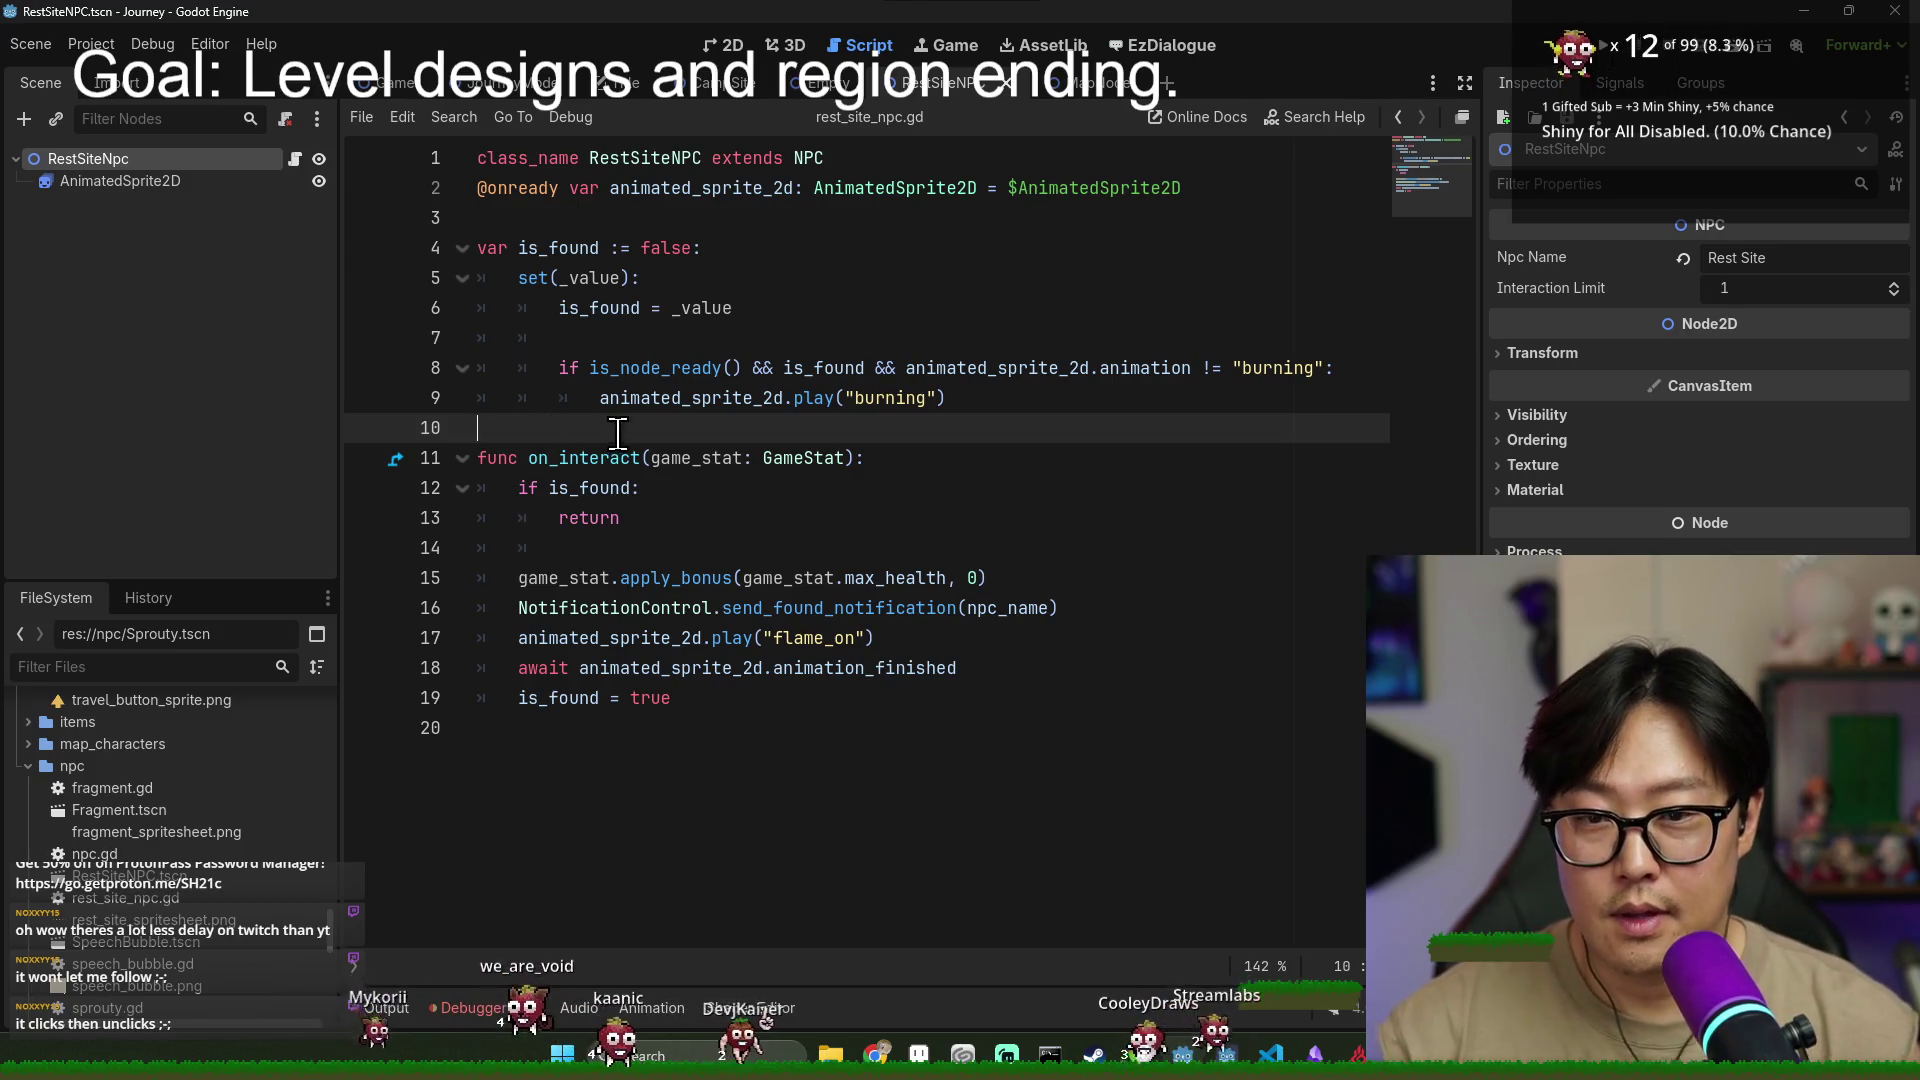
pyautogui.click(645, 307)
pyautogui.hotkey('ctrl', 's')
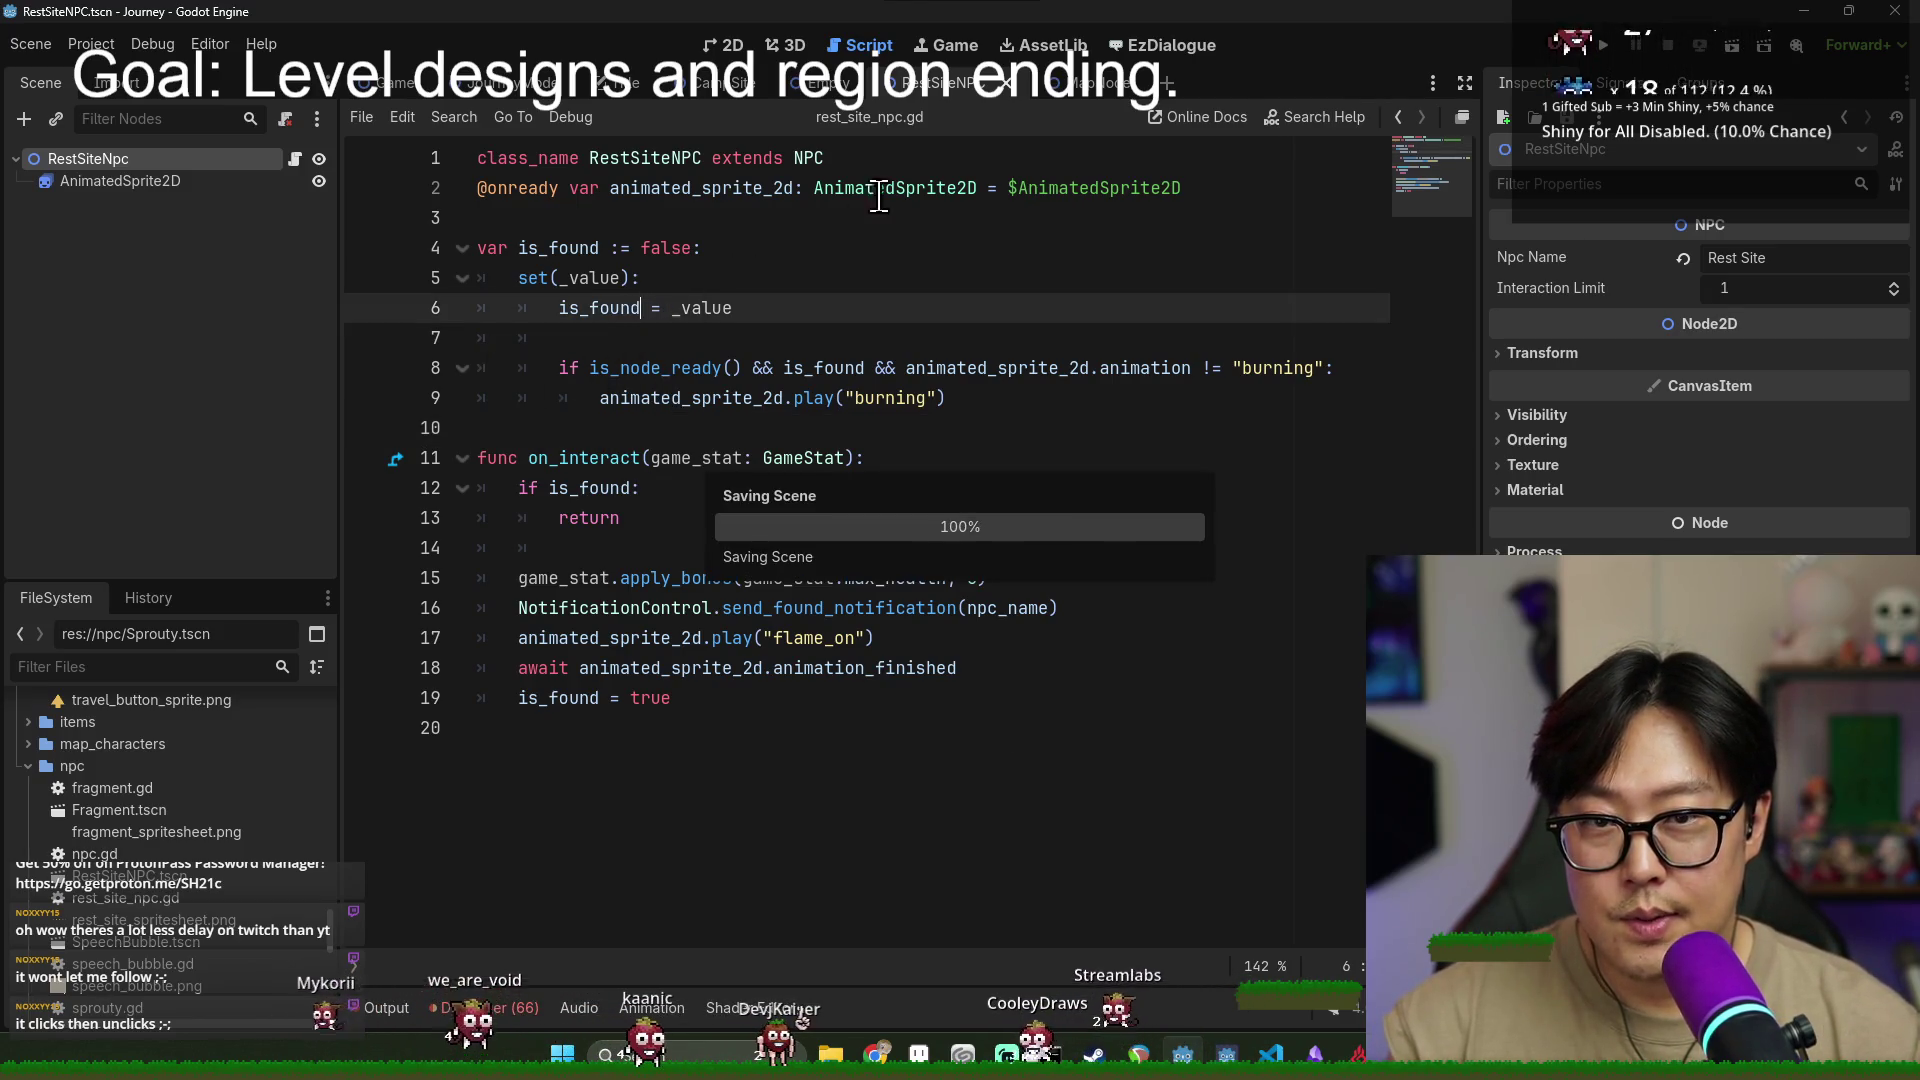
pyautogui.click(1010, 84)
# - Close the Empty, MapNode and CampSite scene tabs and switch to JourneyMode.tscn
pyautogui.click(868, 83)
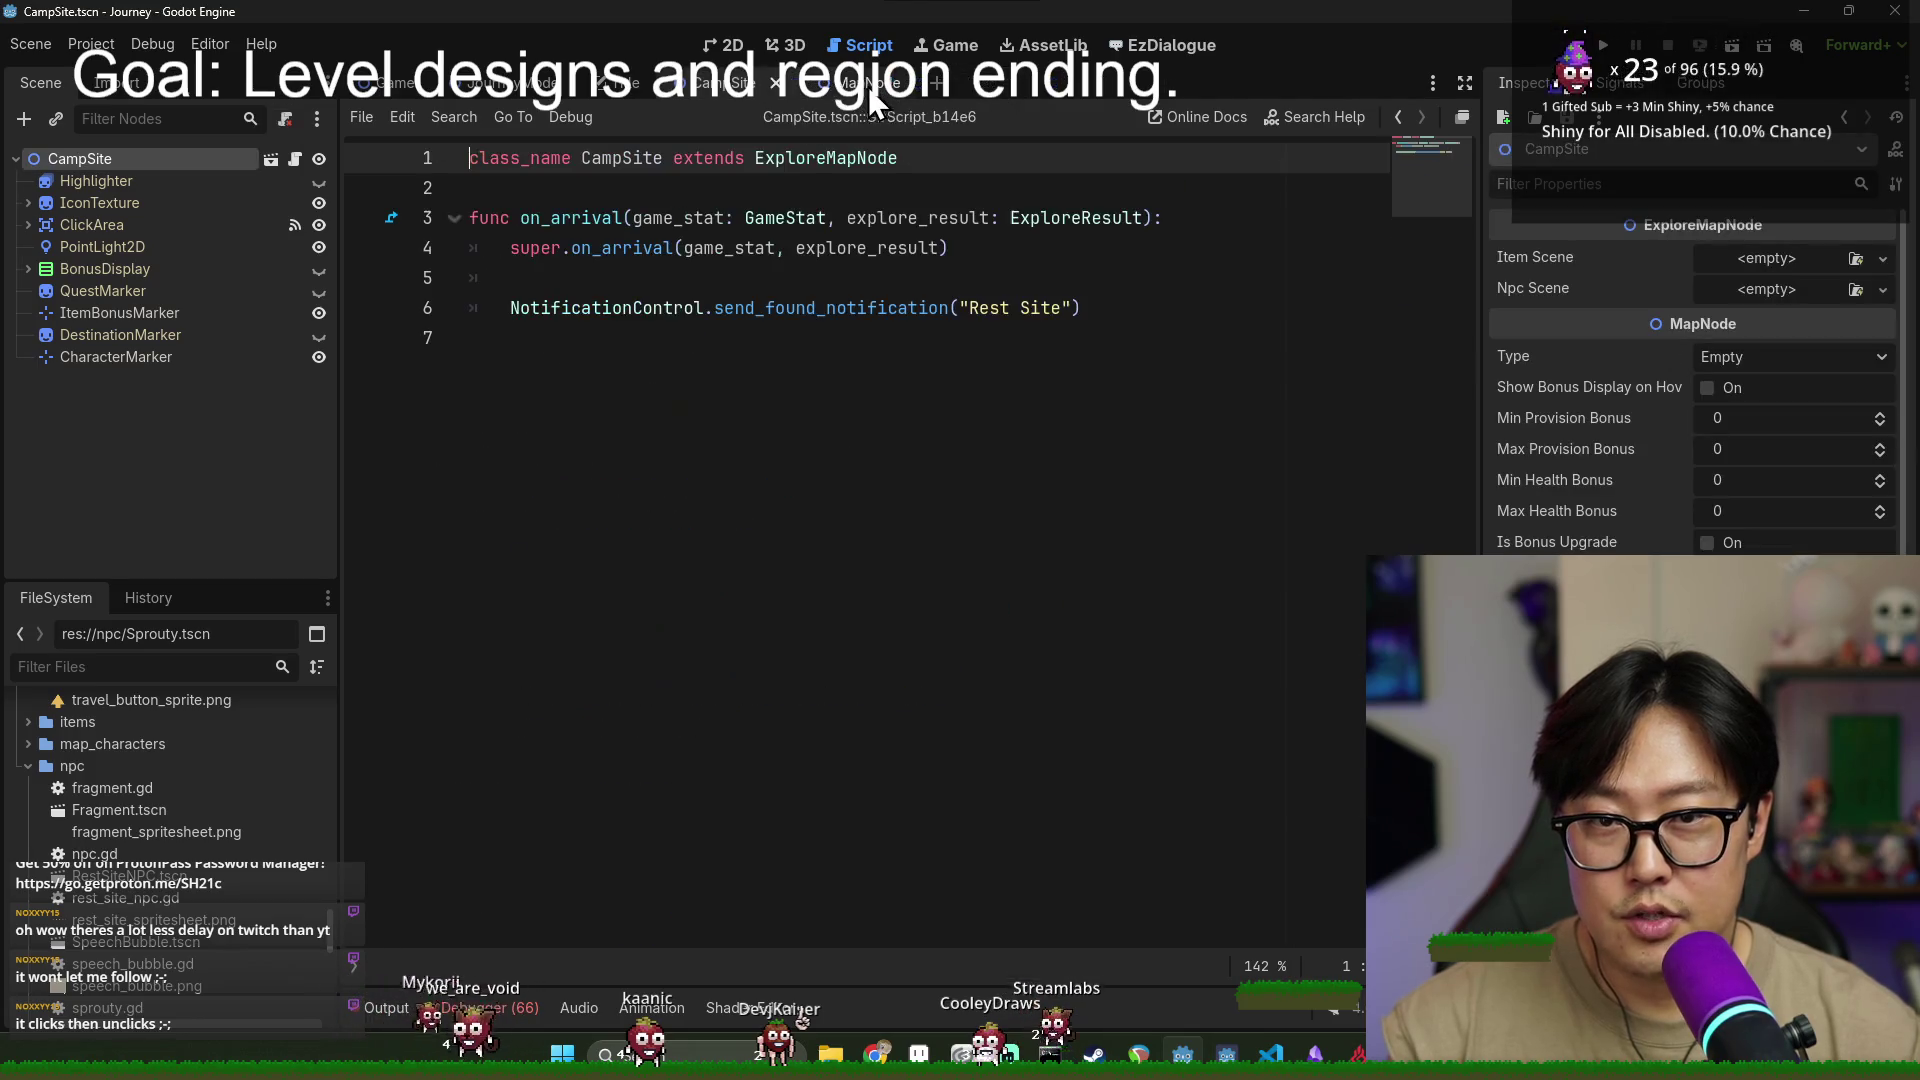
pyautogui.click(908, 86)
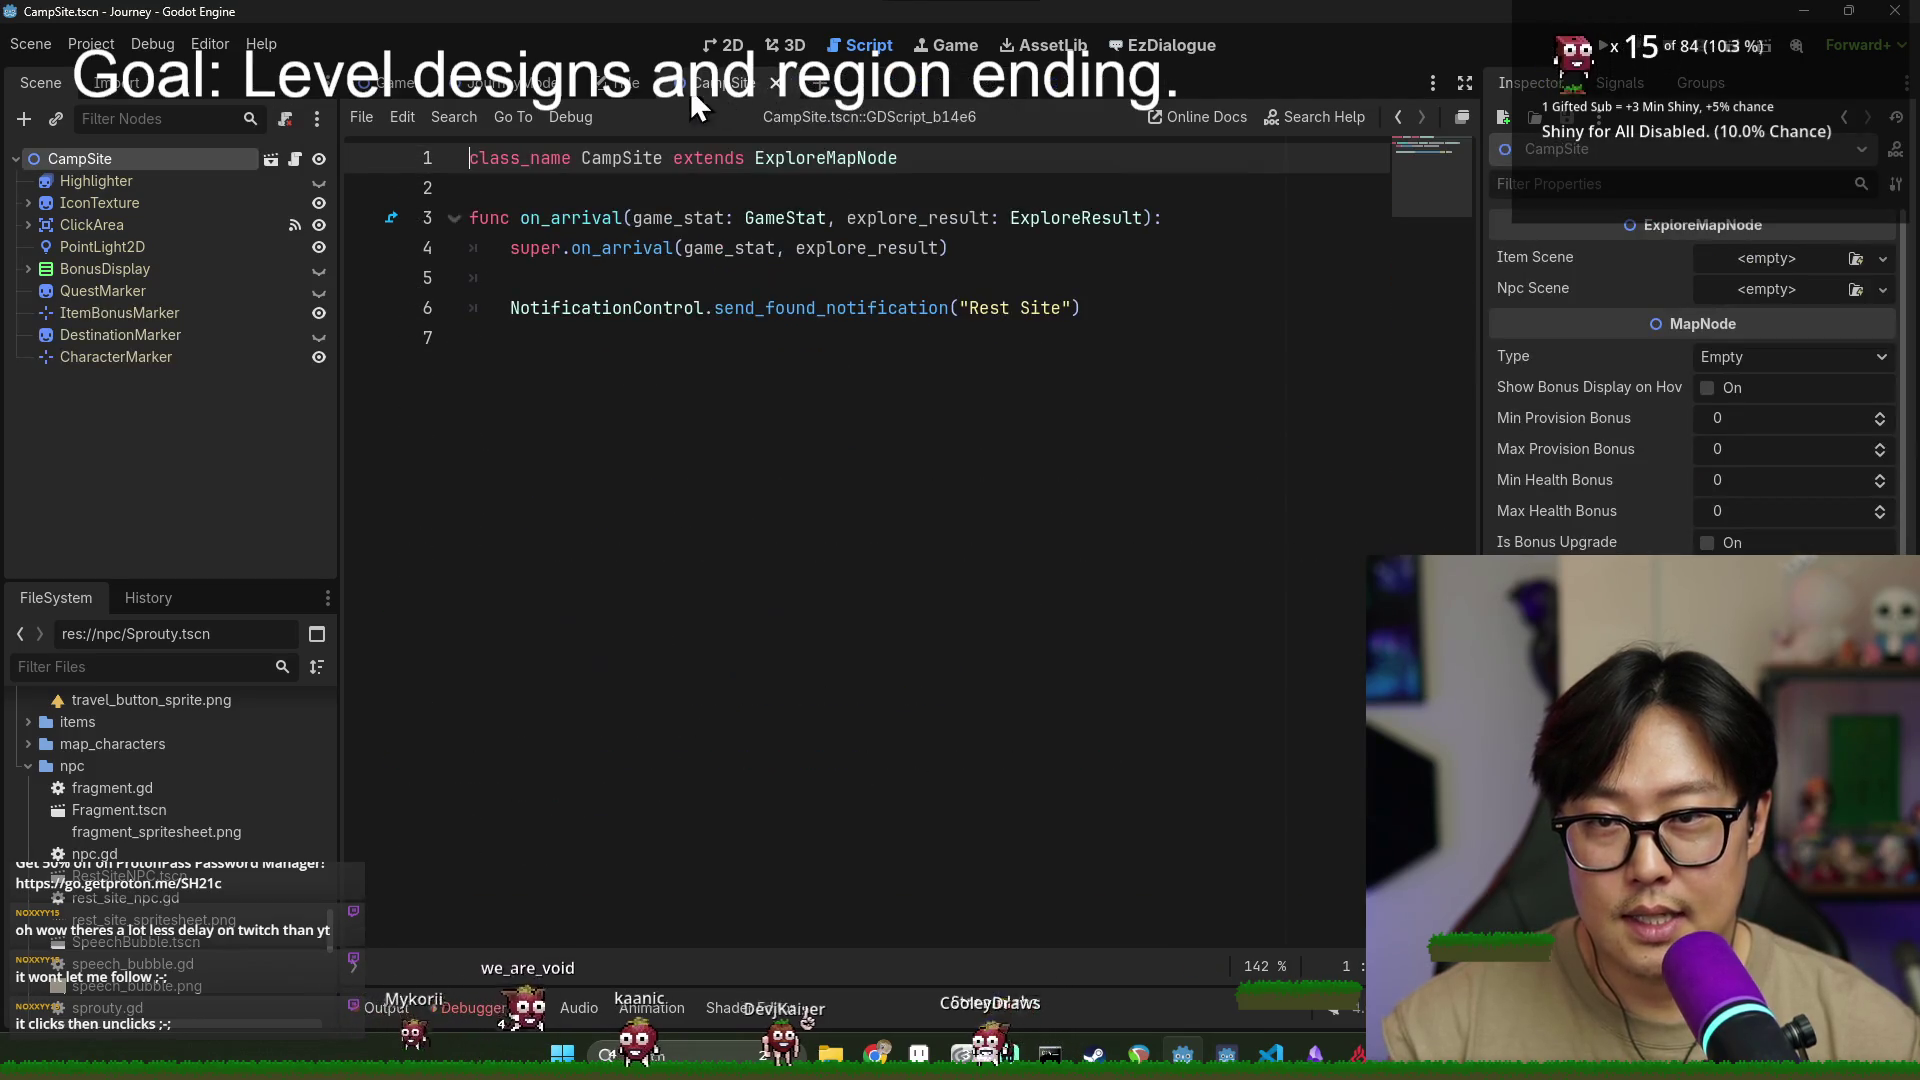
pyautogui.hotkey('ctrl', 'shift', 'w')
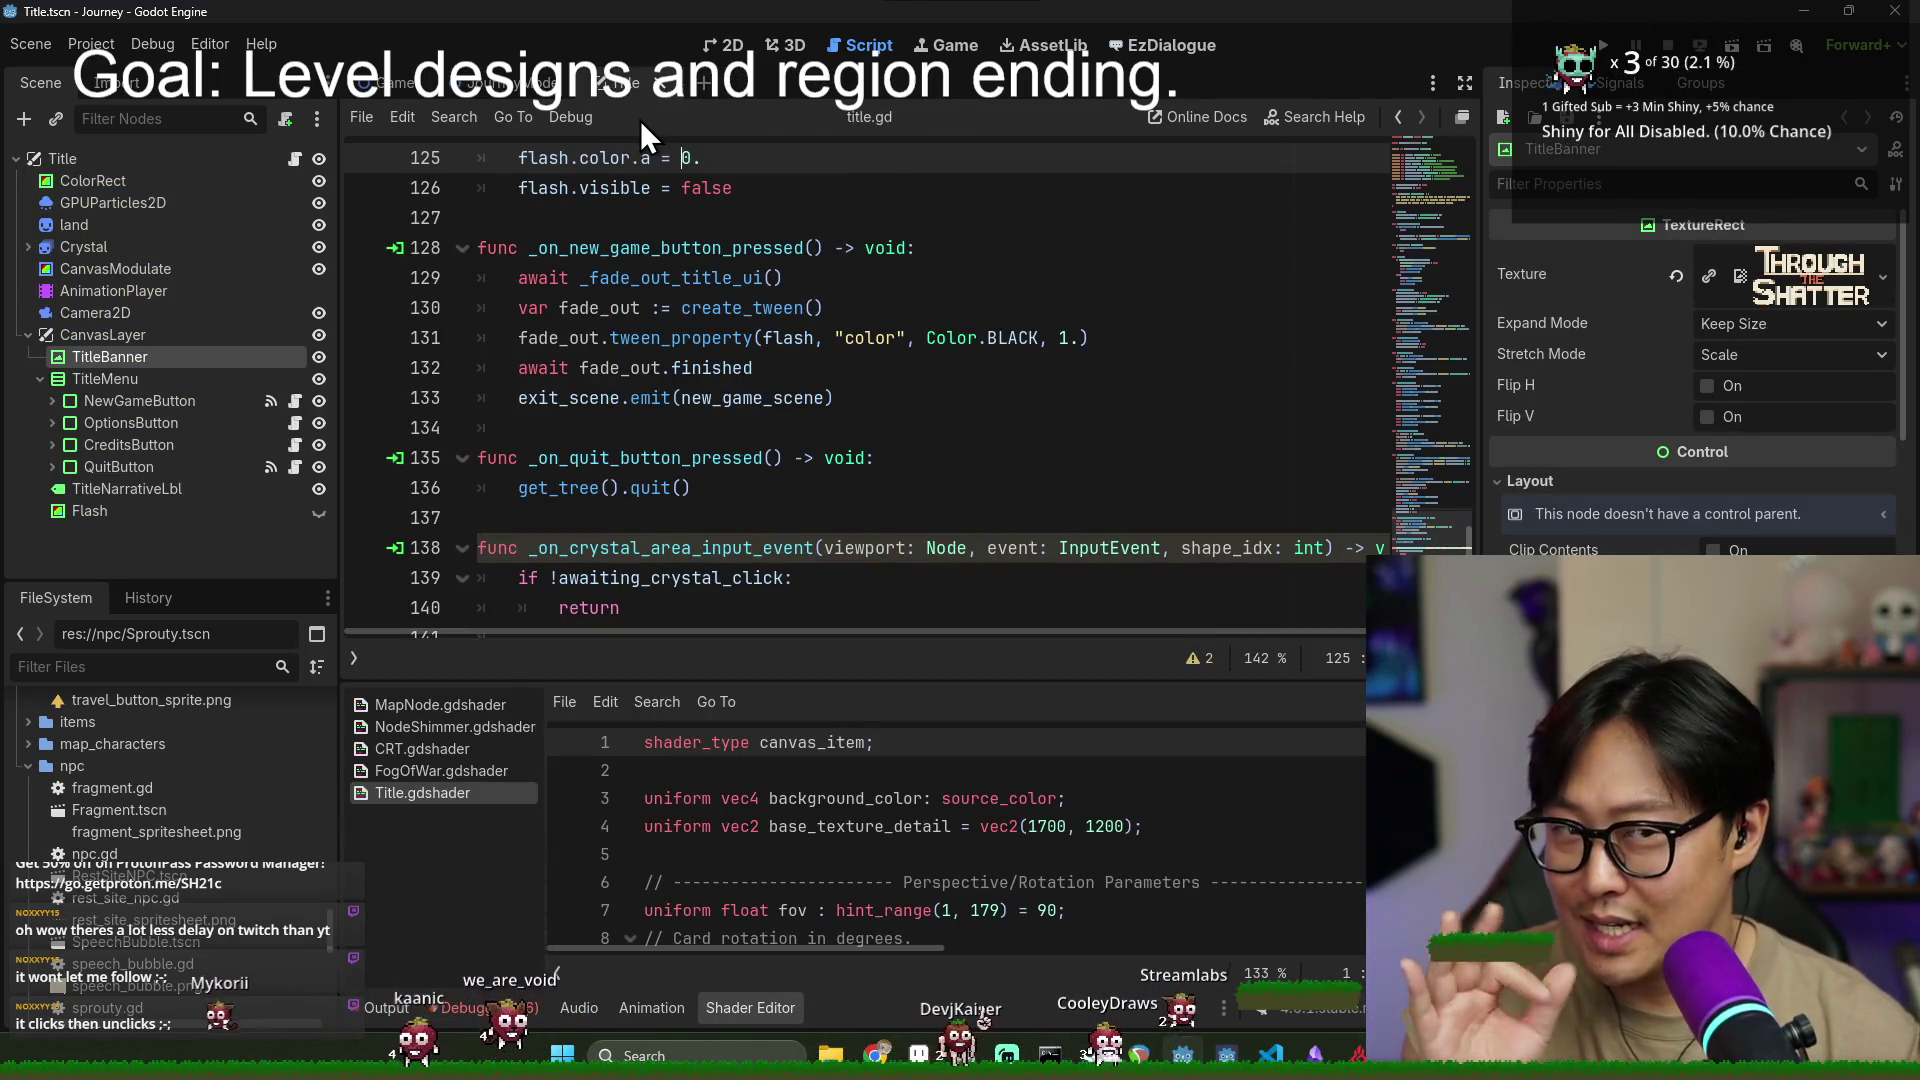
pyautogui.click(470, 86)
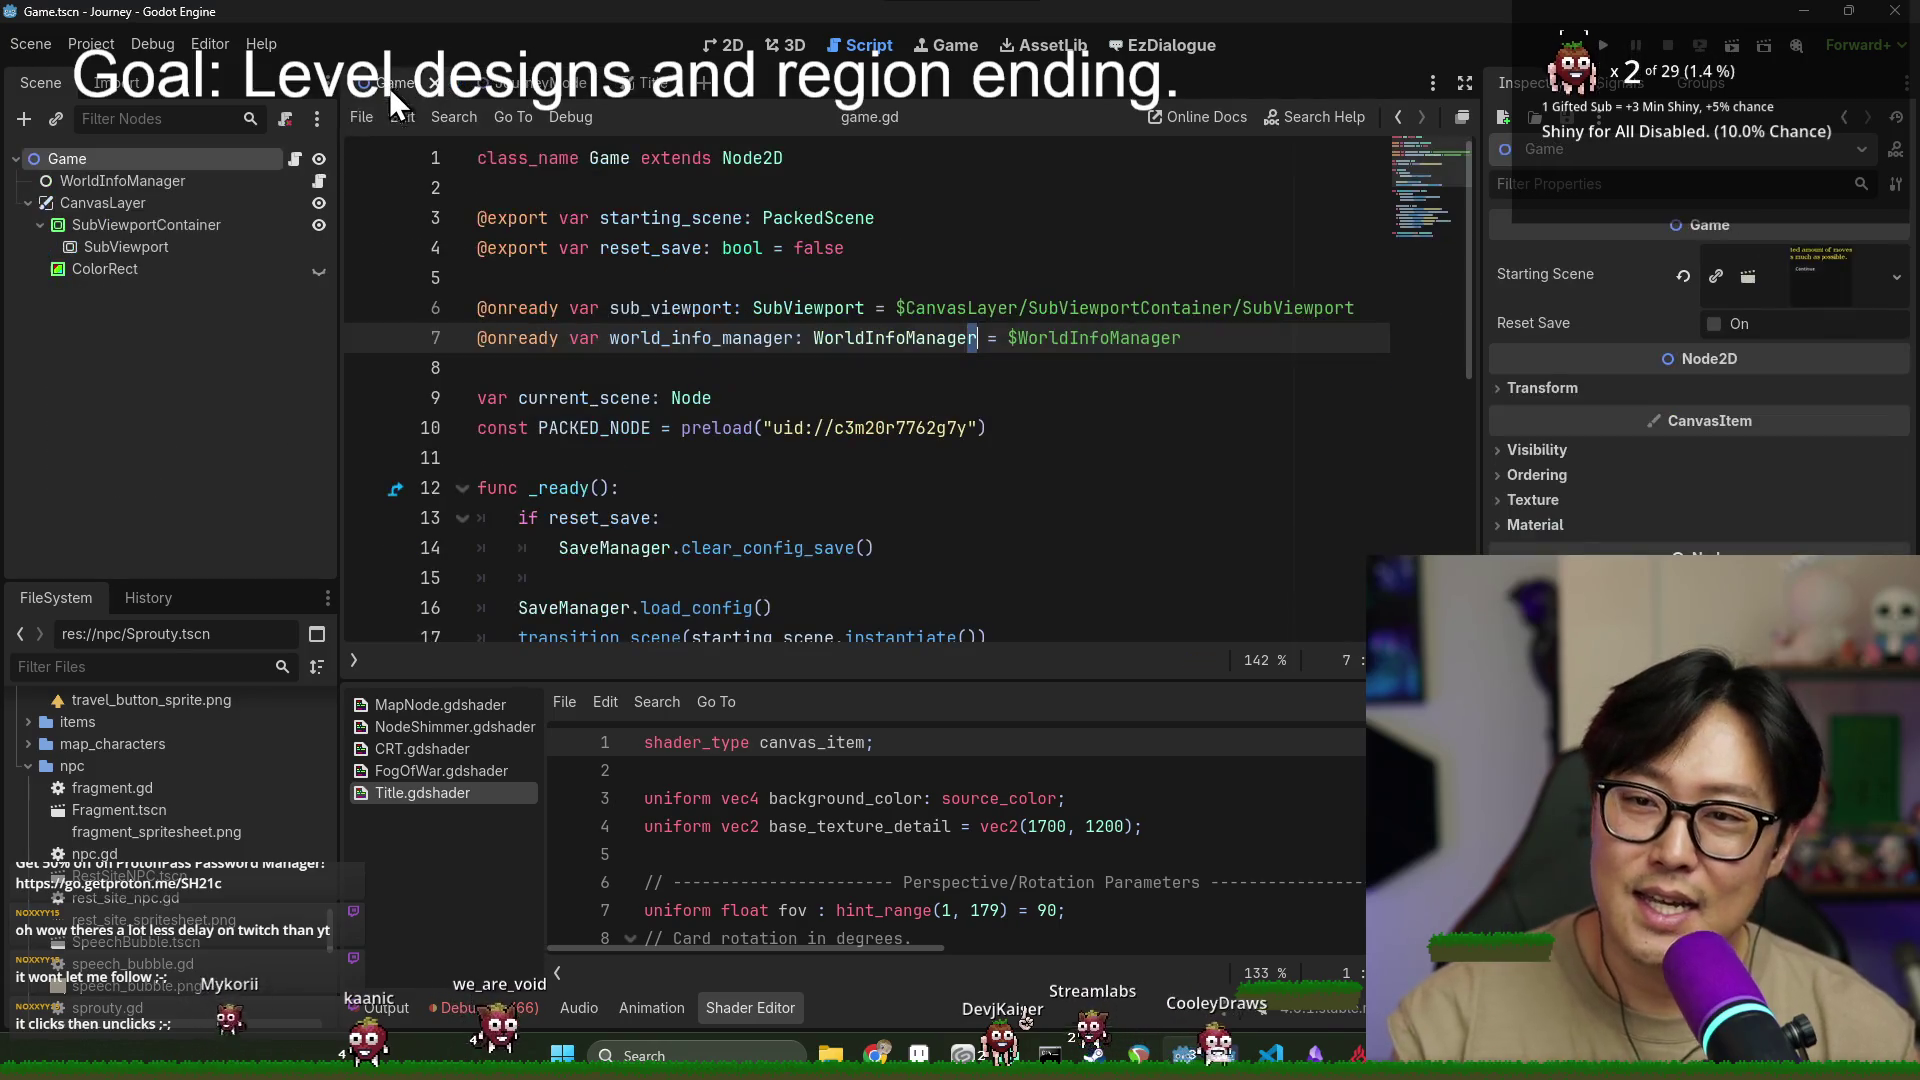
pyautogui.scroll(5, 144, 292)
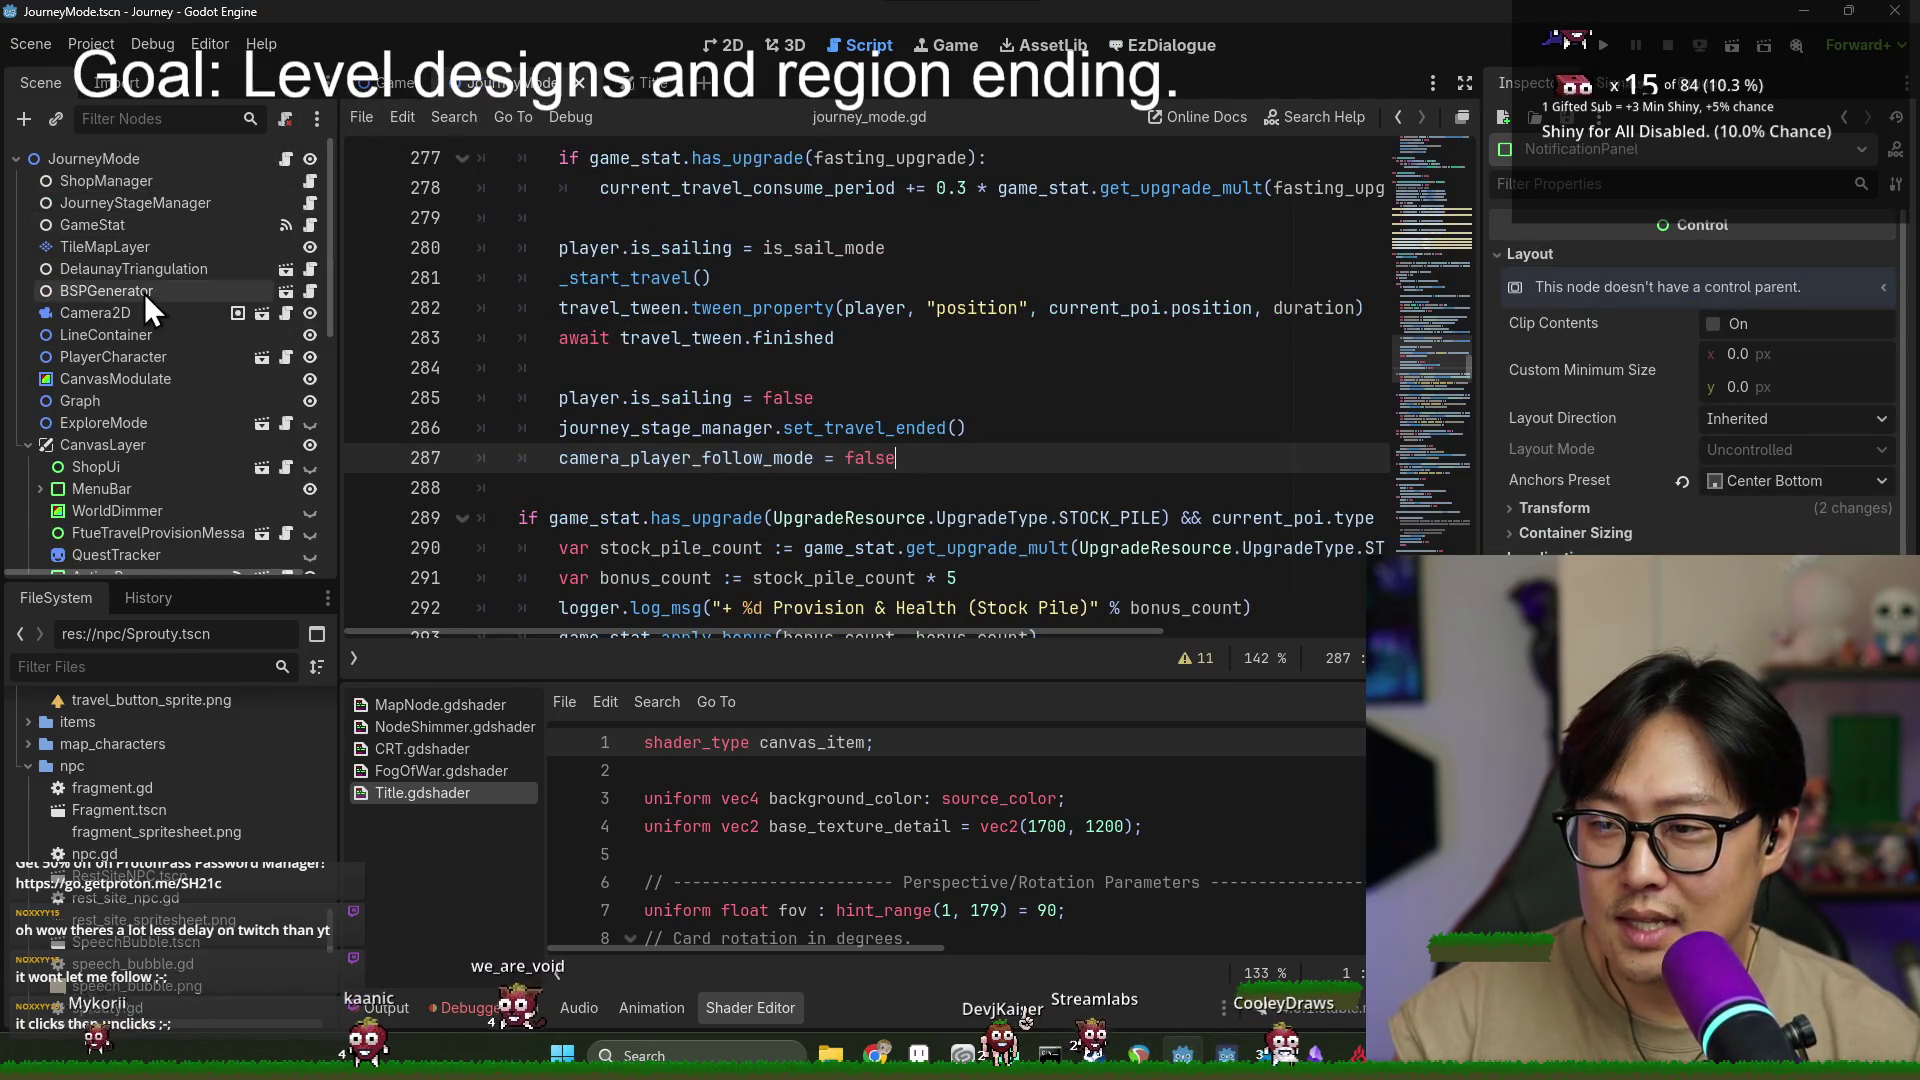
# - Collapse the CanvasLayer children, hide the bottom panels and save the JourneyMode scene
pyautogui.click(28, 444)
pyautogui.click(262, 160)
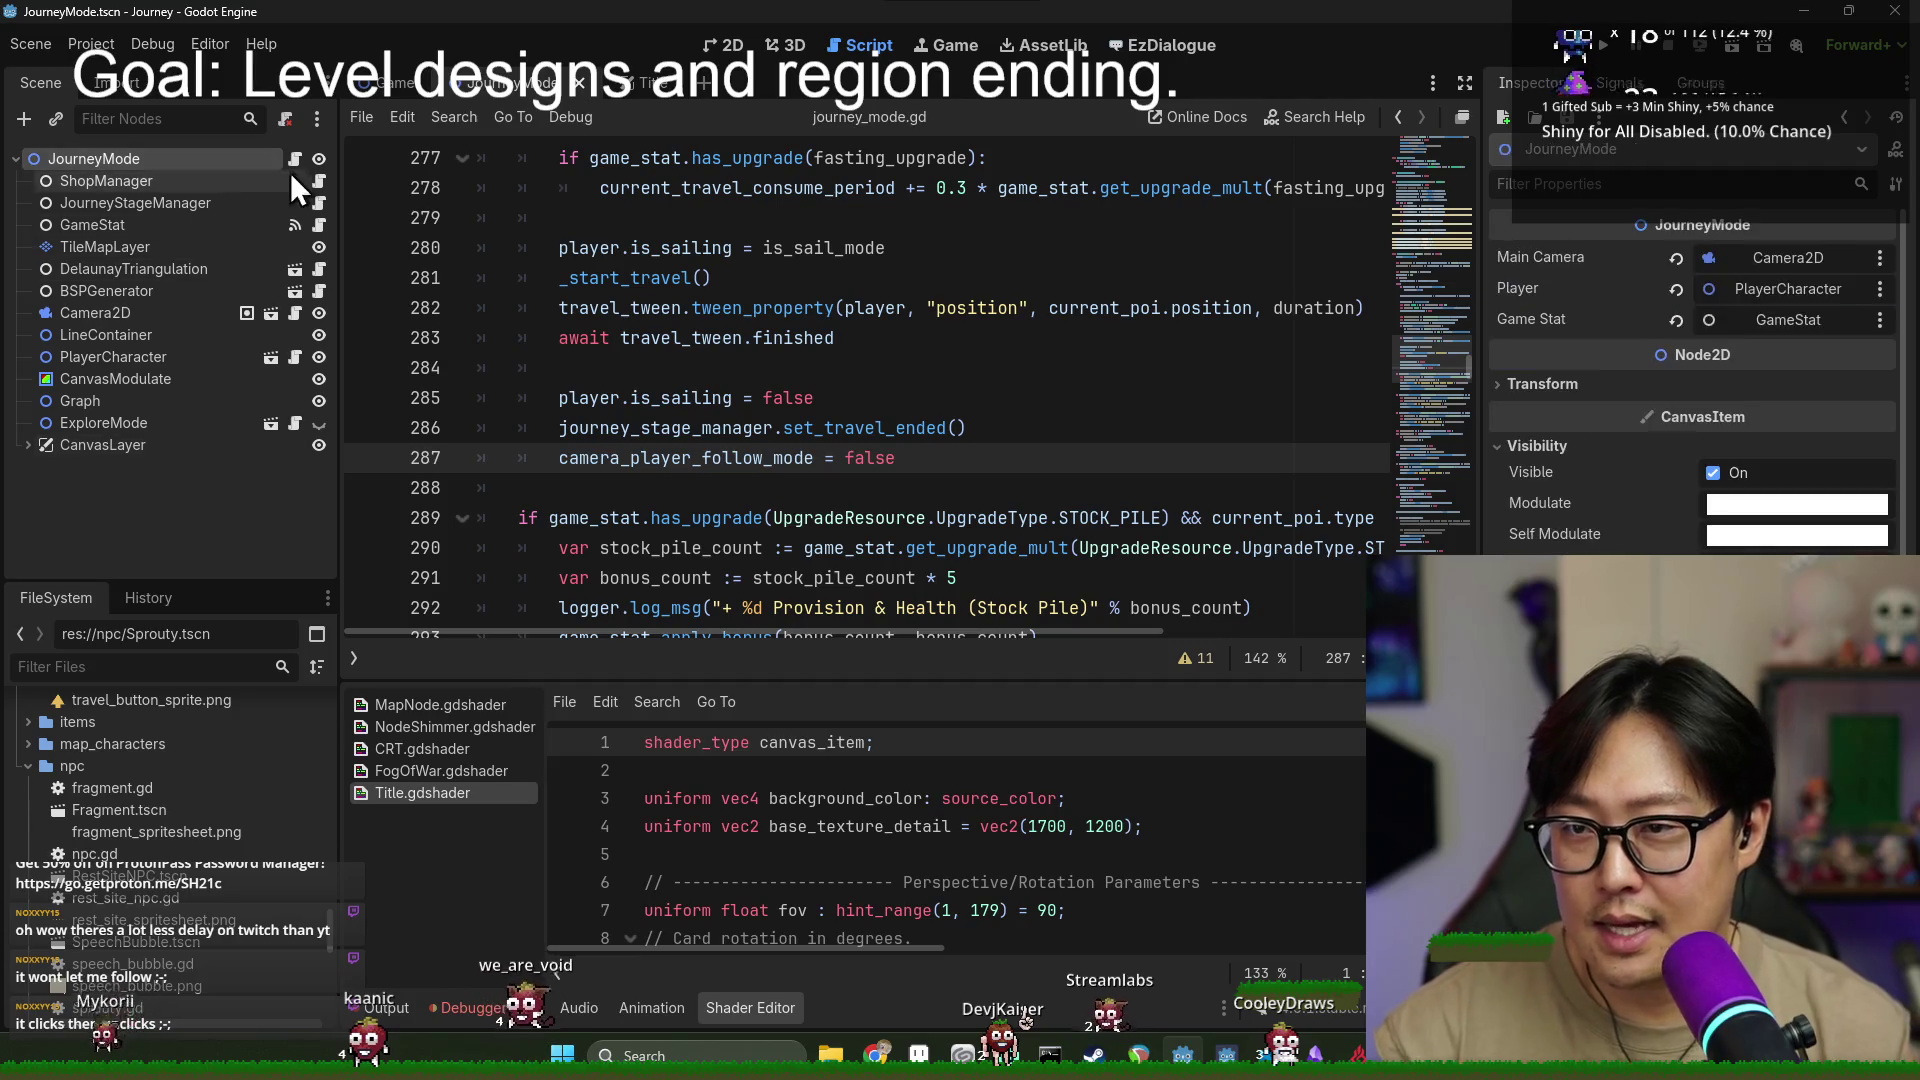
pyautogui.hotkey('ctrl', 's')
pyautogui.click(478, 248)
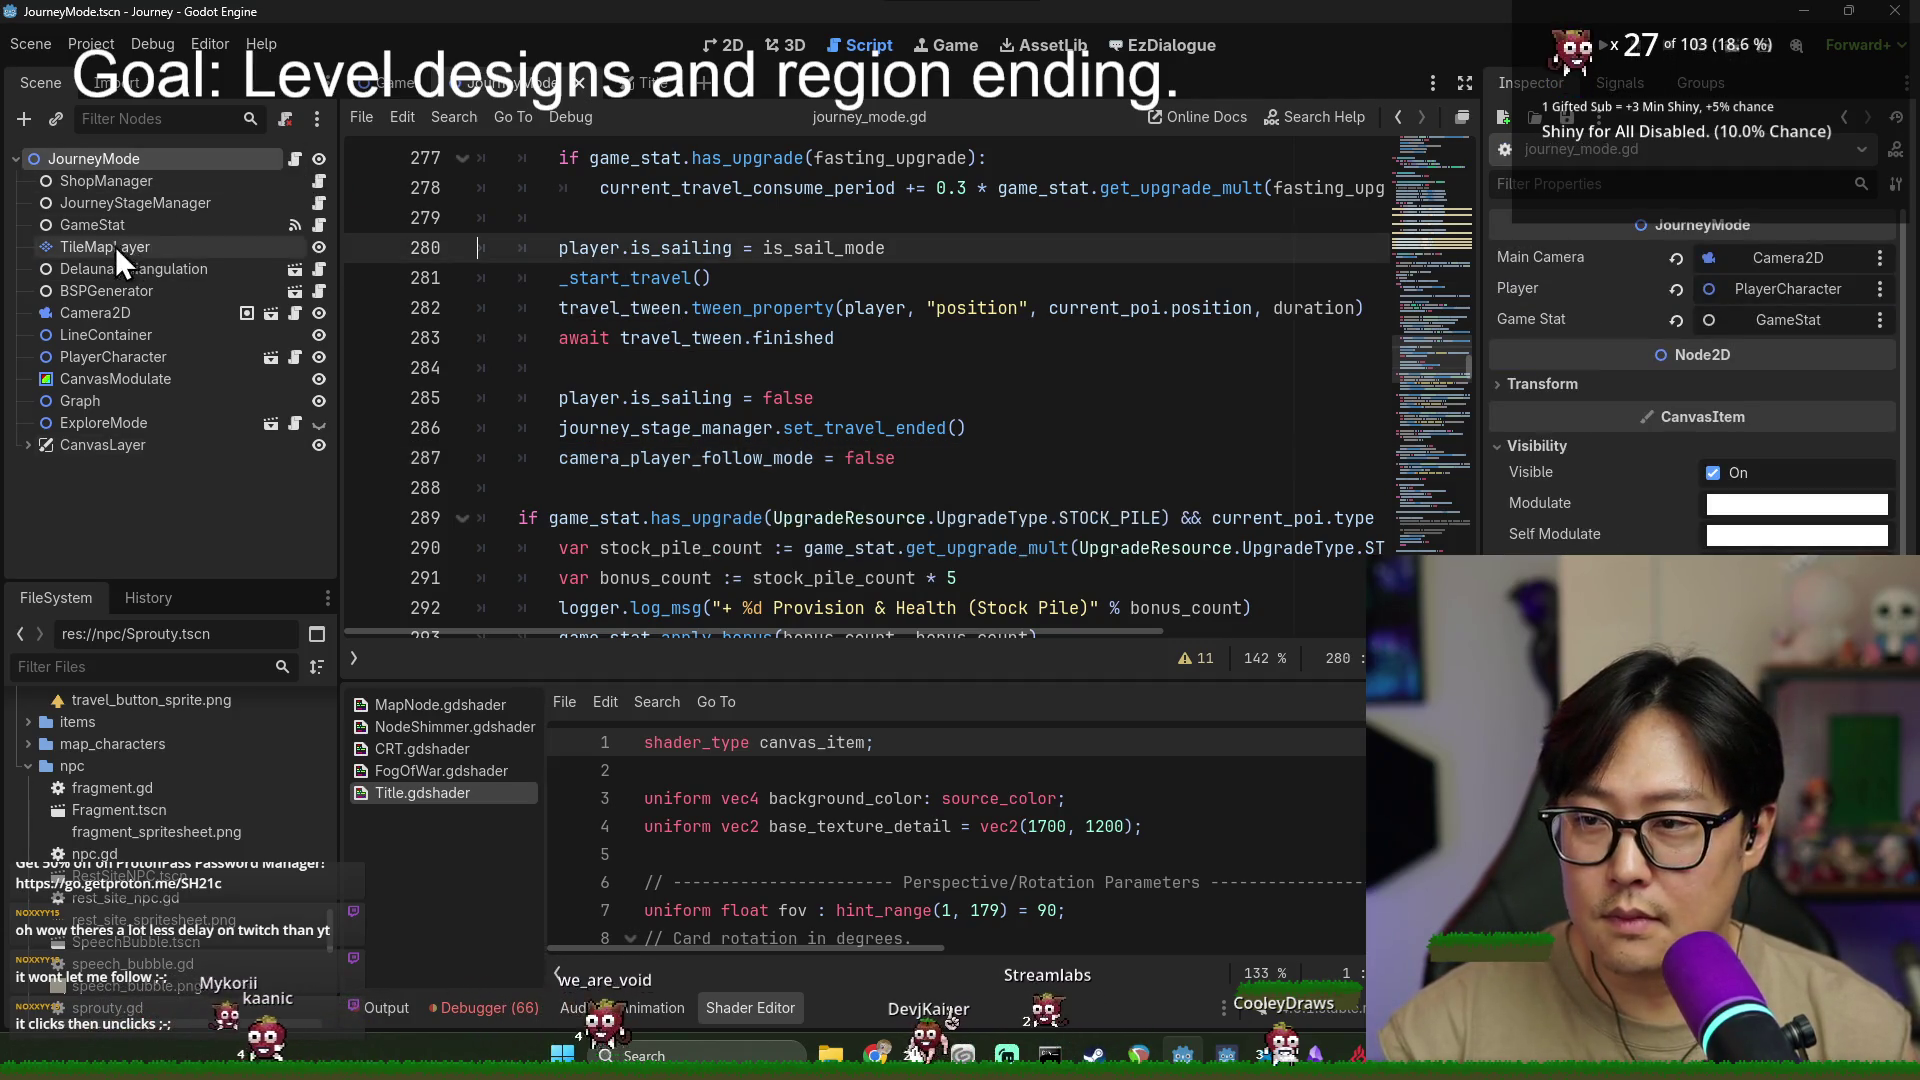
pyautogui.scroll(9, 519, 449)
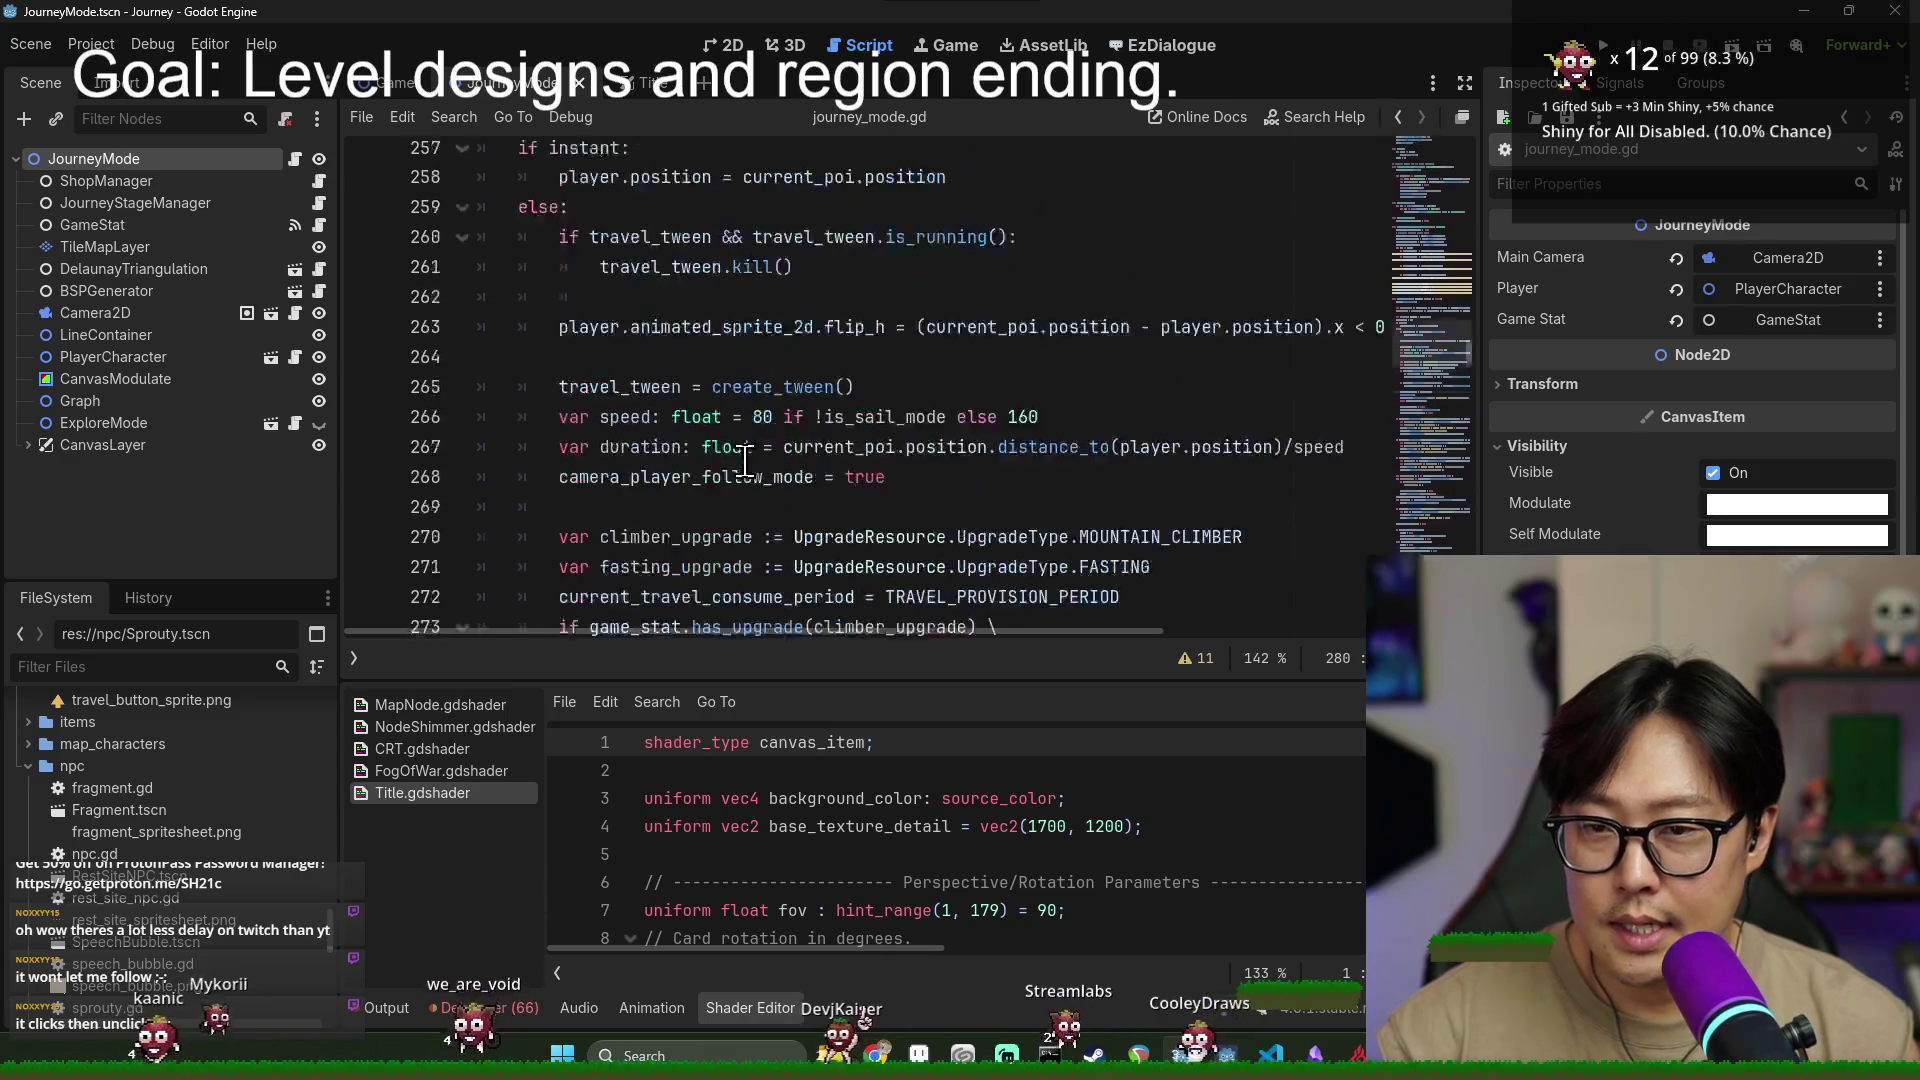
pyautogui.click(750, 1007)
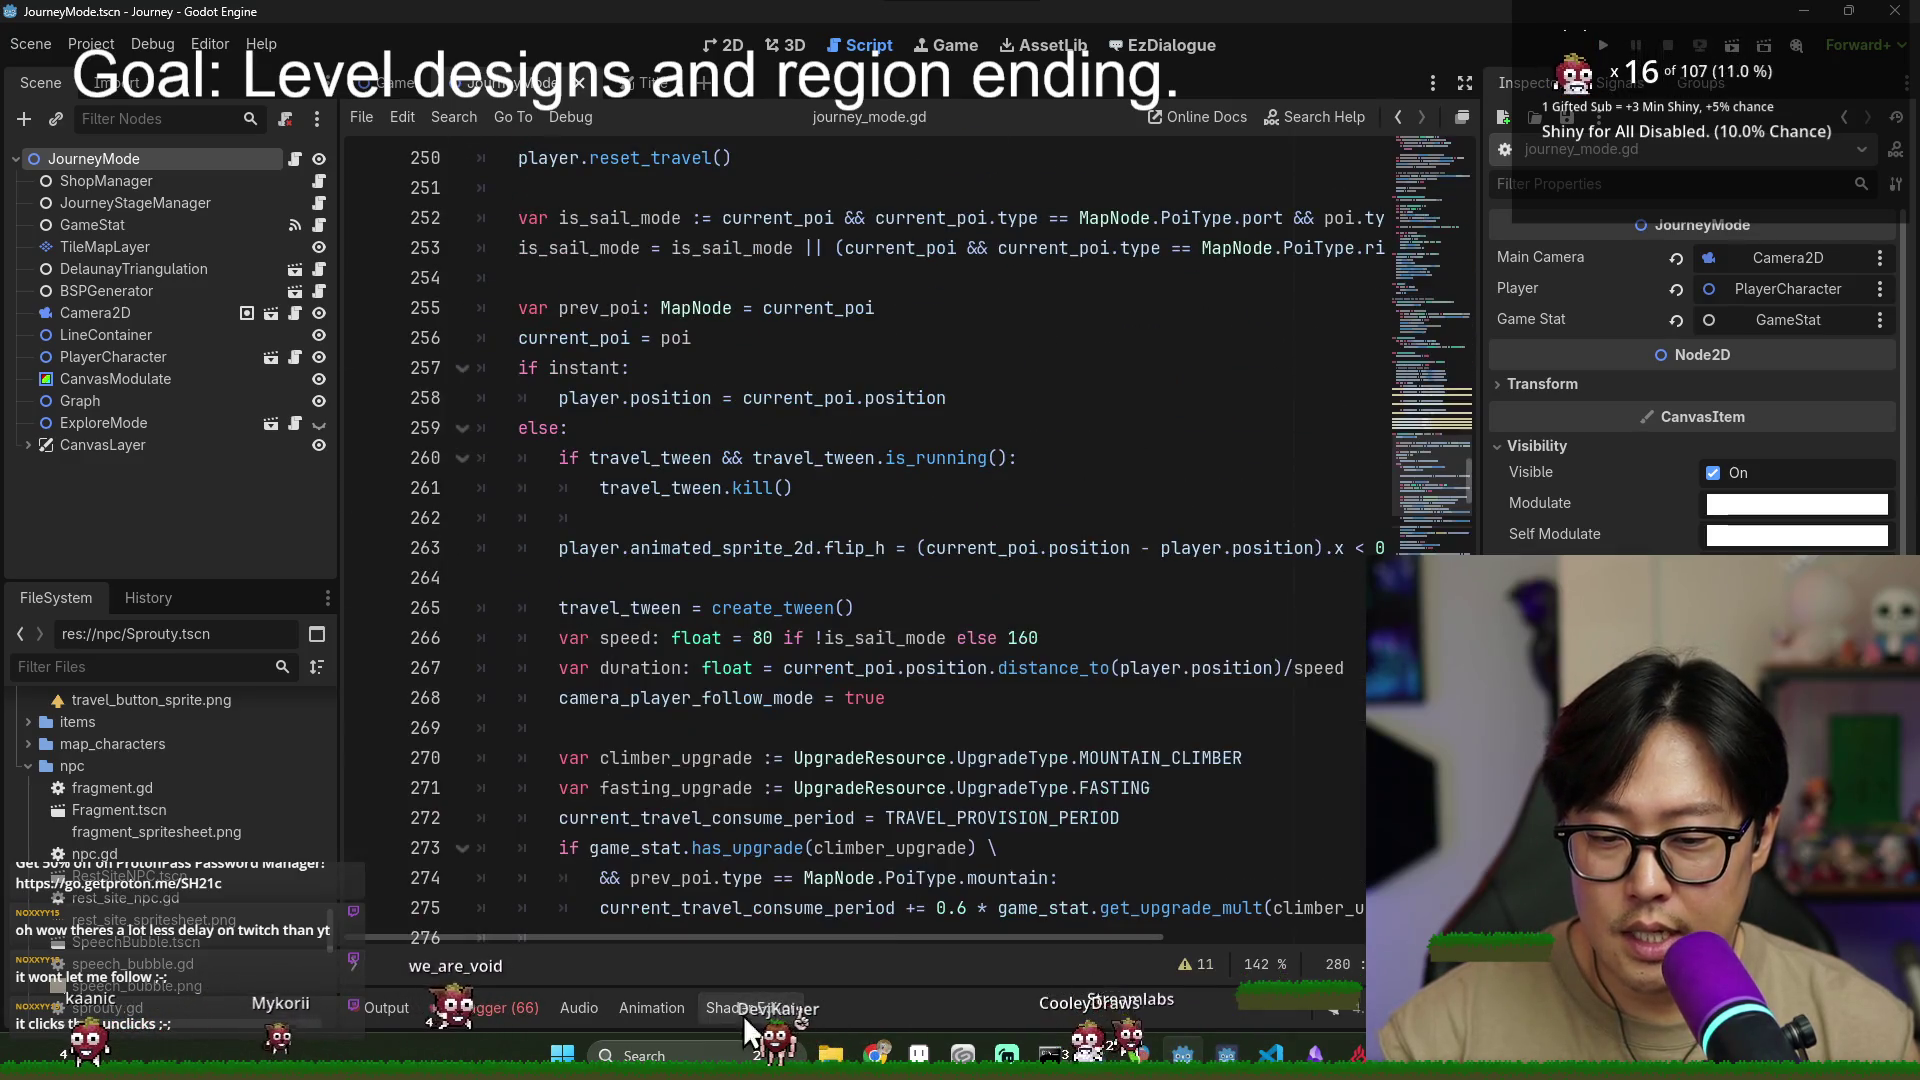
pyautogui.click(385, 1007)
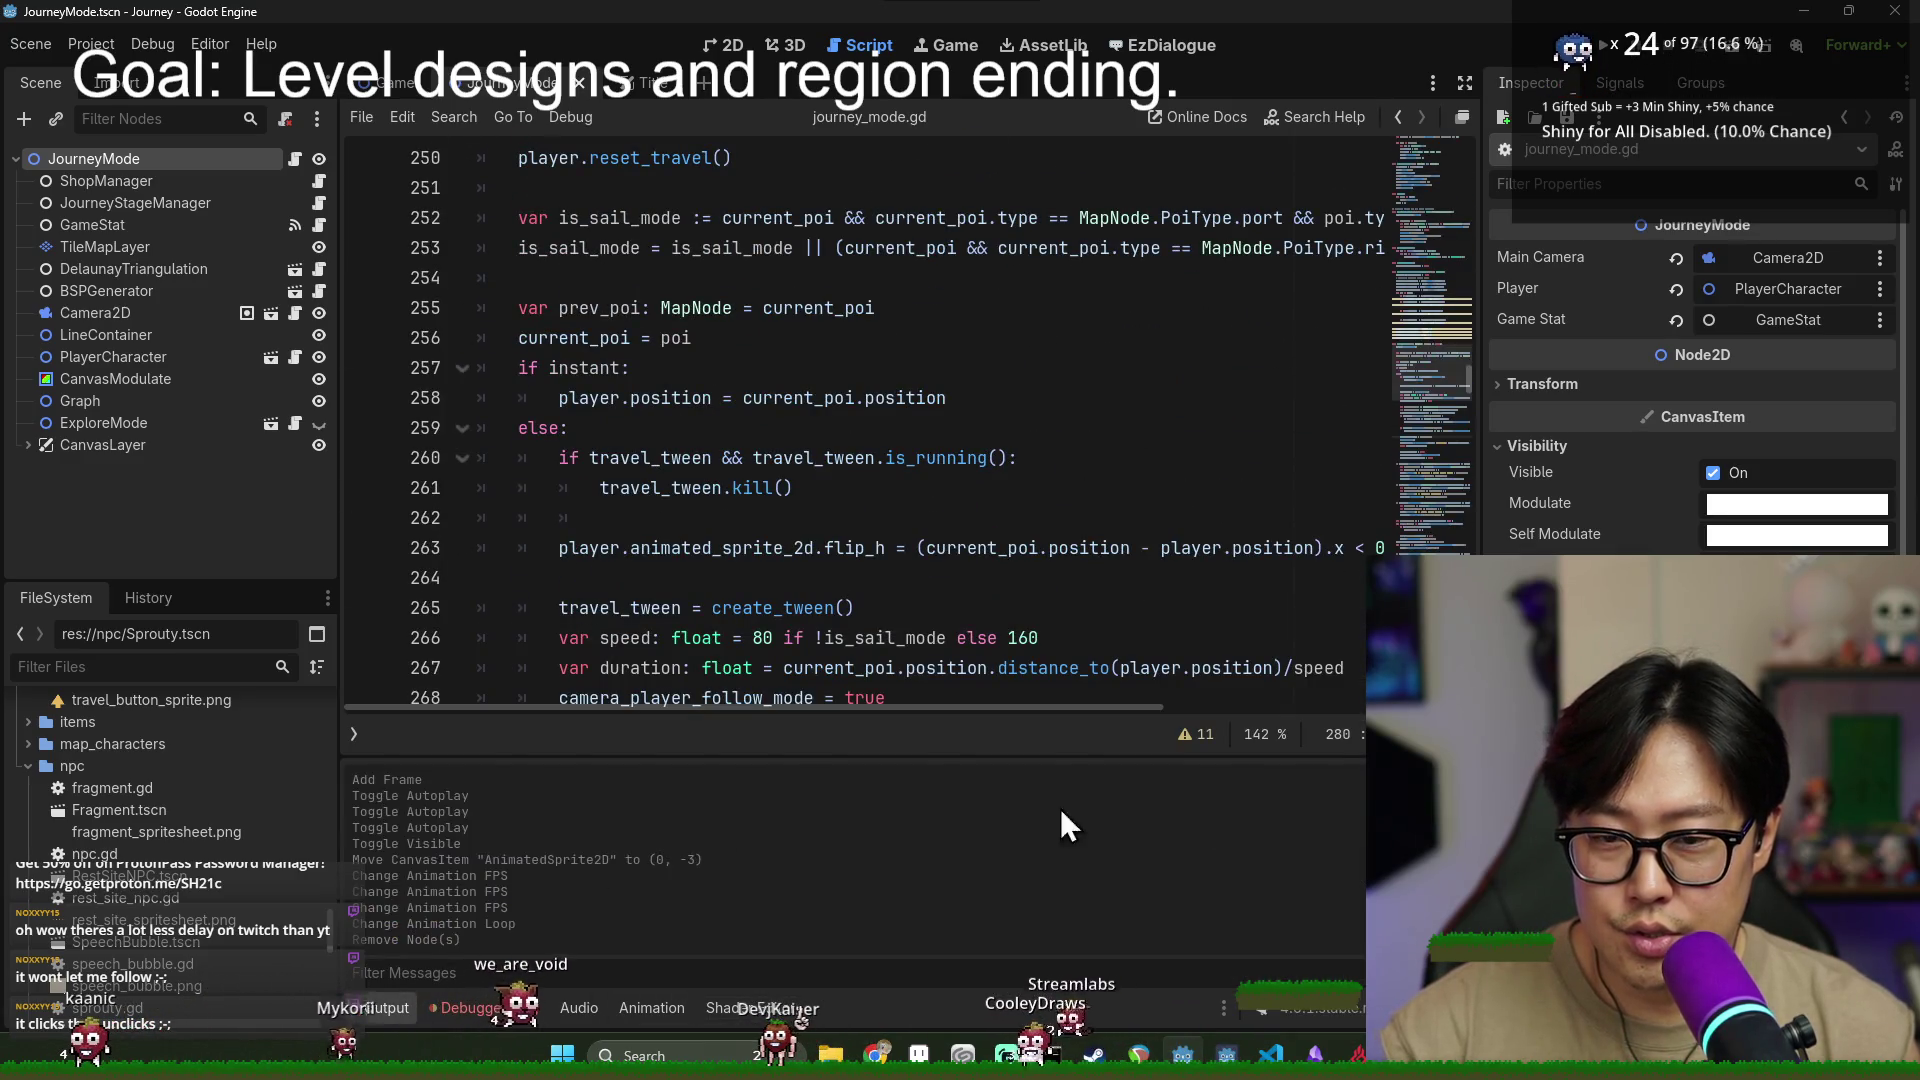
pyautogui.click(380, 1010)
pyautogui.click(446, 1007)
pyautogui.click(448, 1010)
pyautogui.hotkey('ctrl', 's')
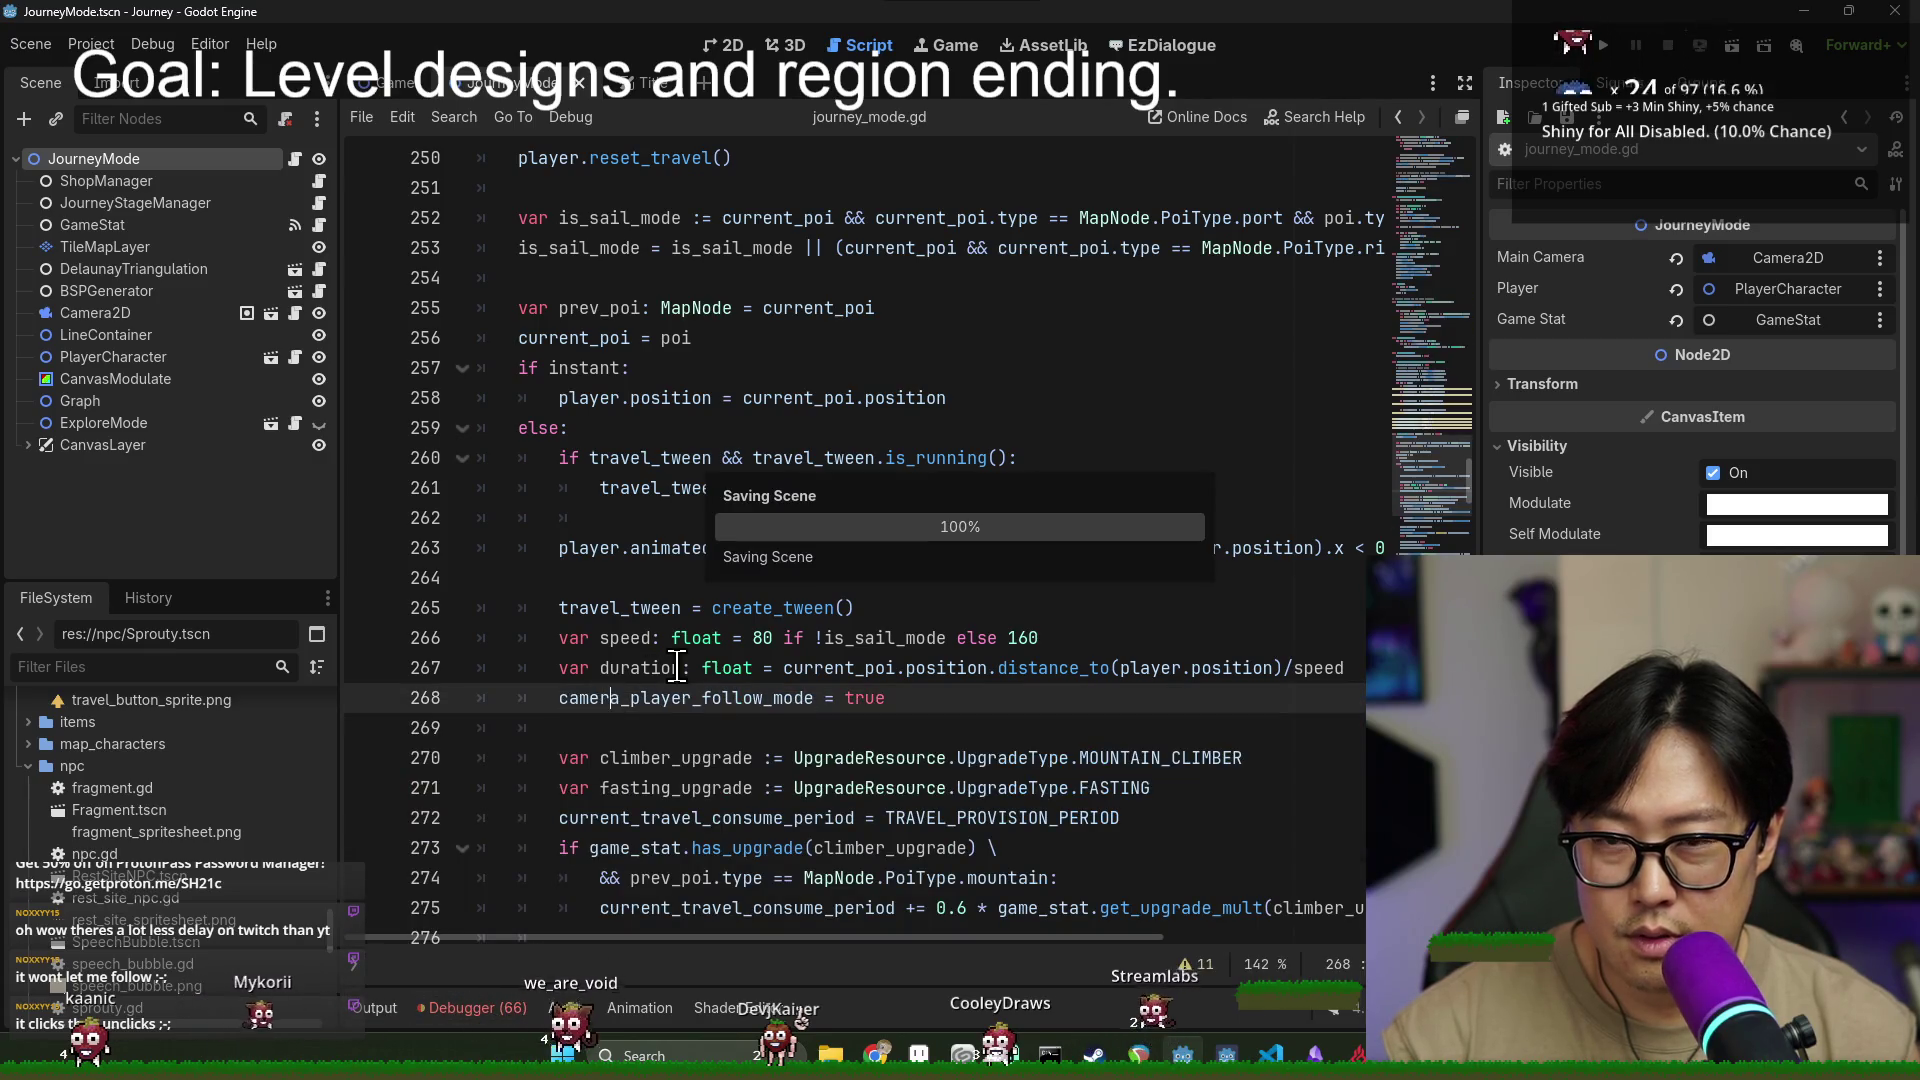
# - Scroll up through journey_mode.gd, checking the add_child and set_cell documentation
pyautogui.scroll(7, 670, 600)
pyautogui.scroll(8, 670, 600)
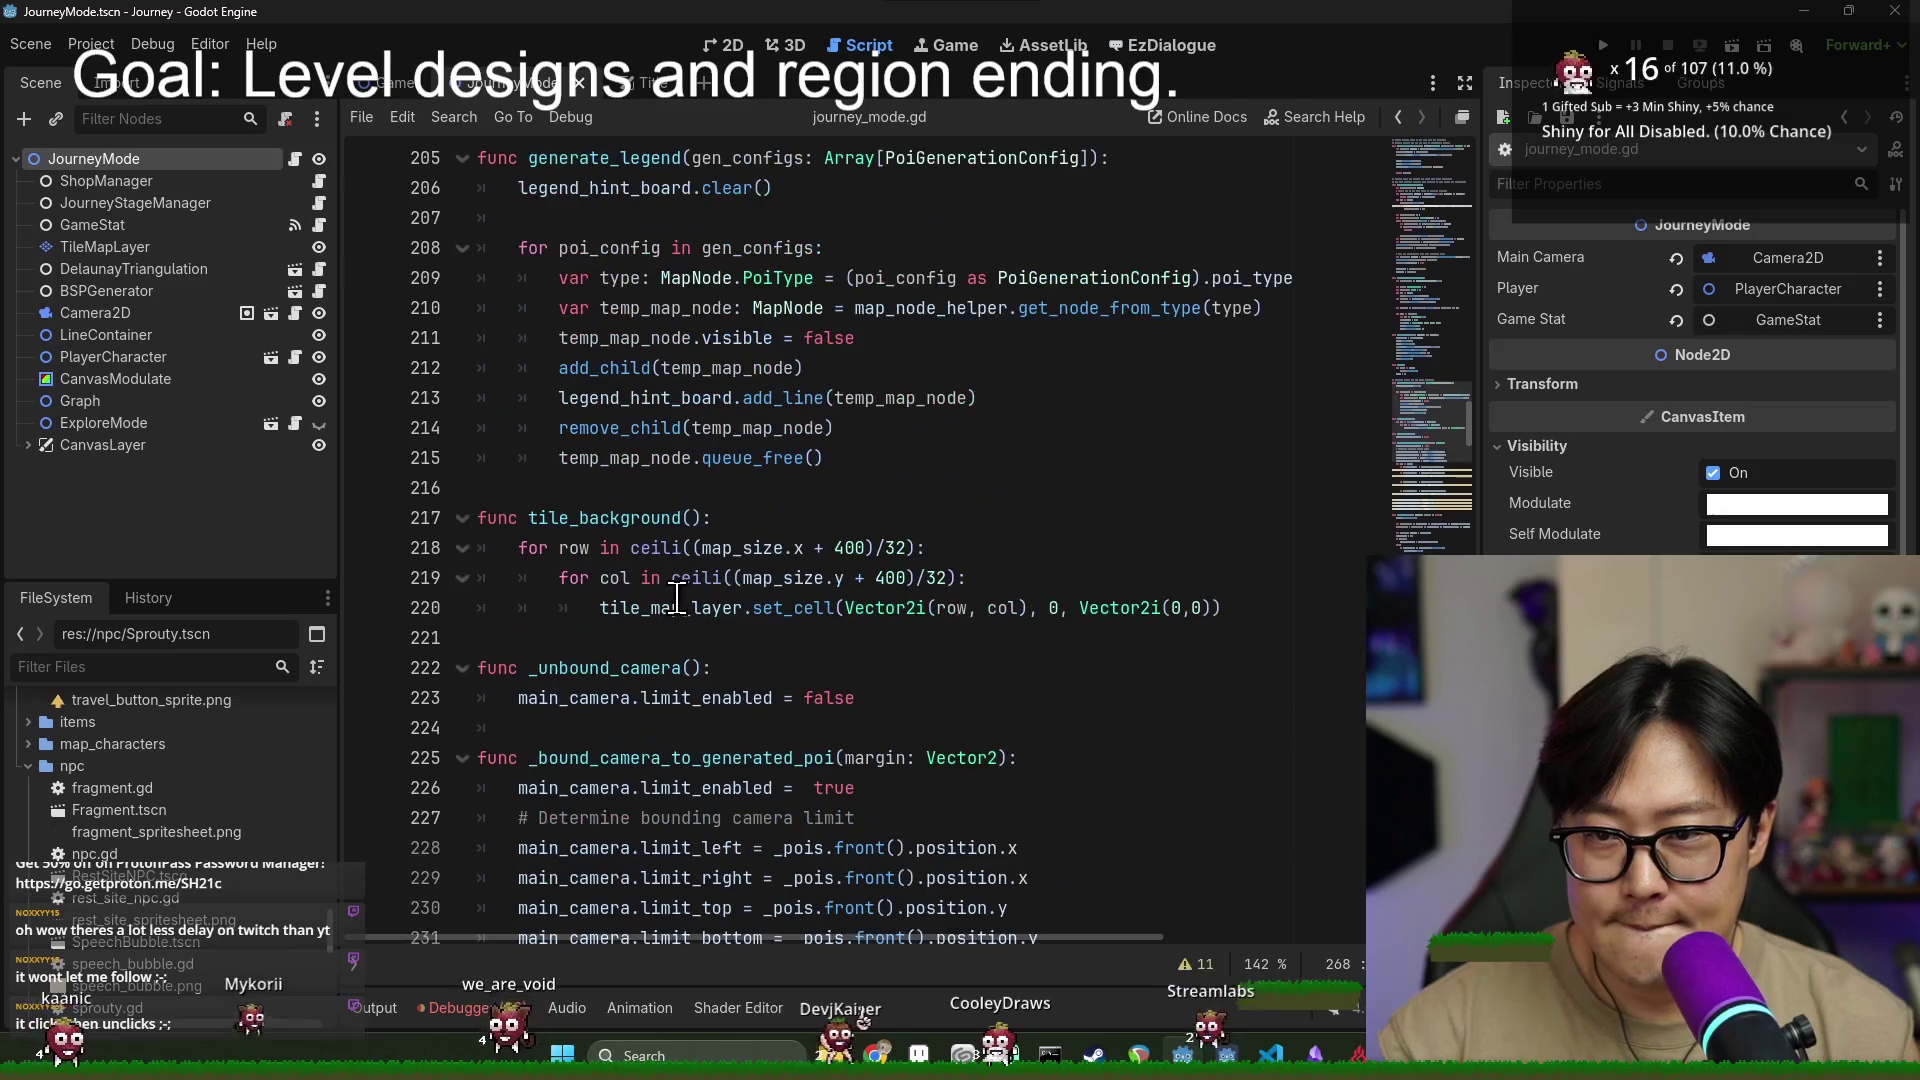
pyautogui.moveTo(755, 607)
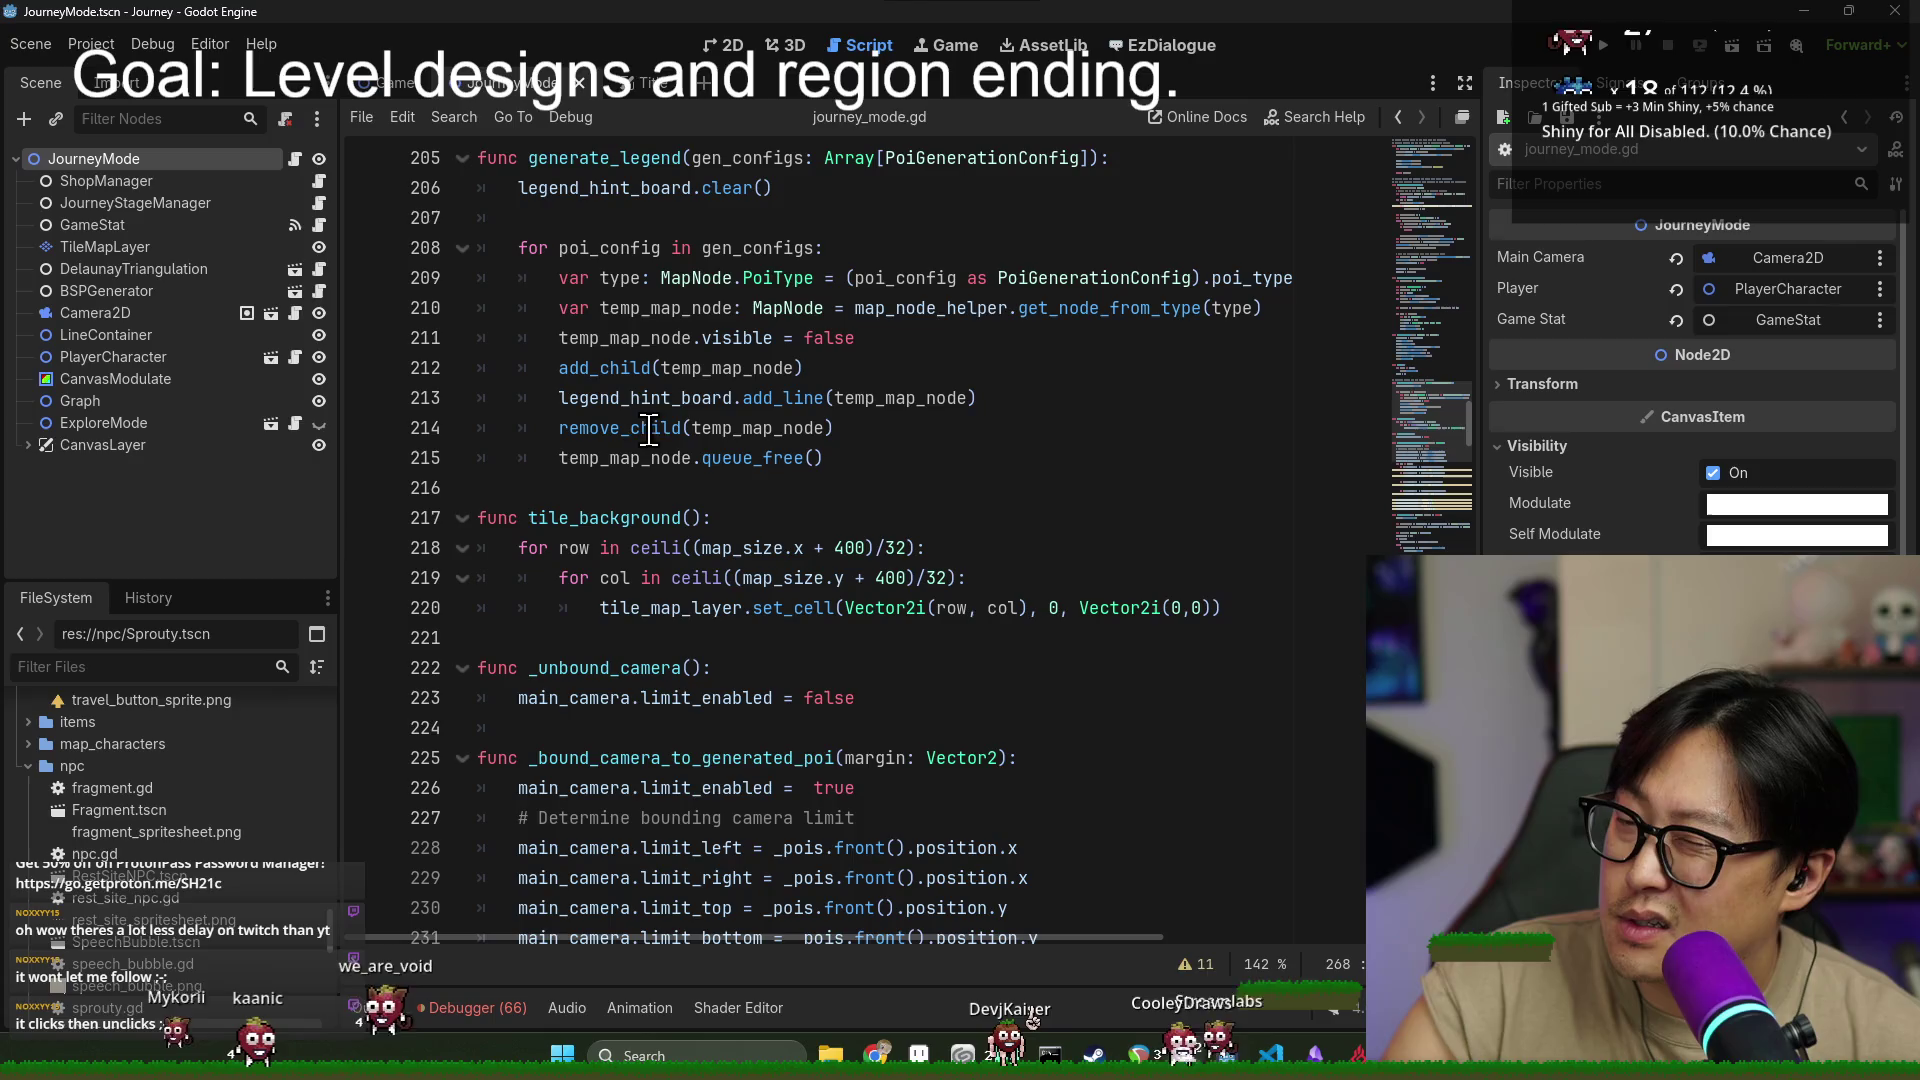
pyautogui.moveTo(624, 372)
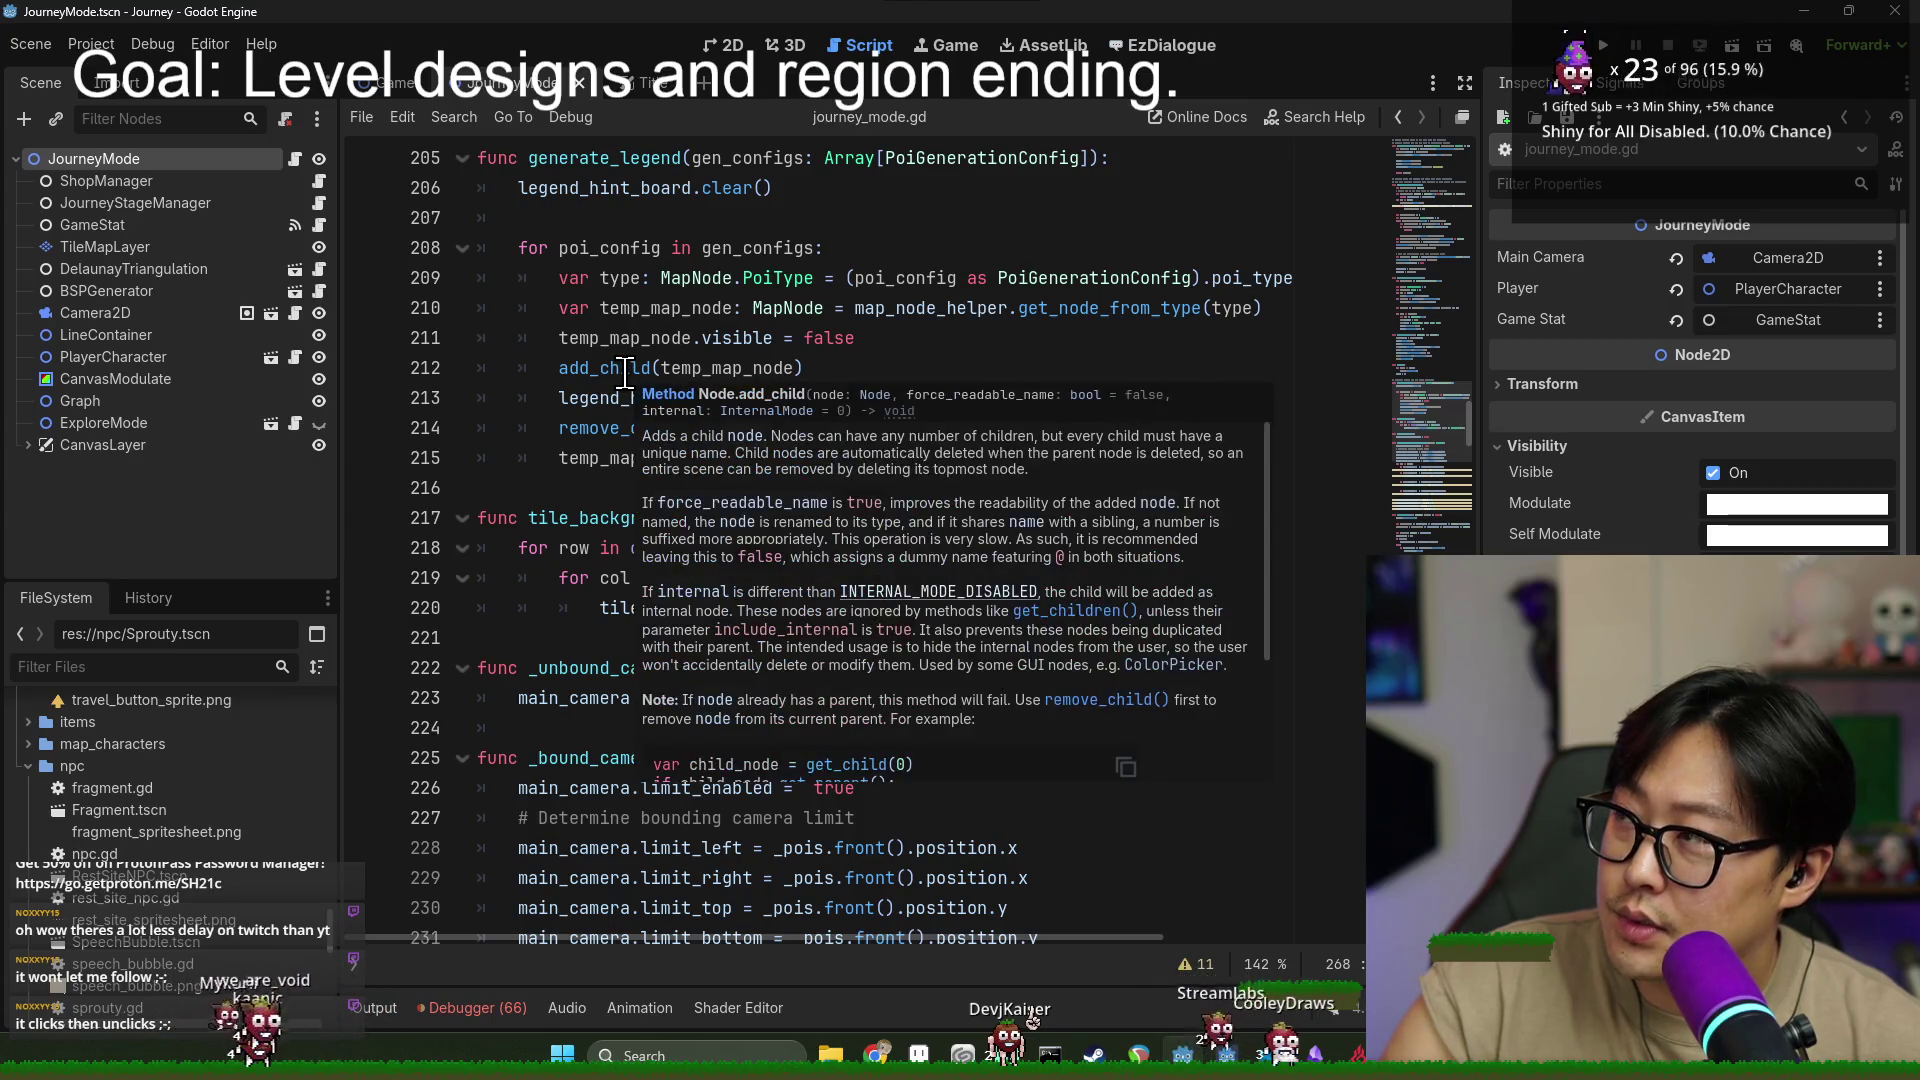
pyautogui.scroll(8, 678, 398)
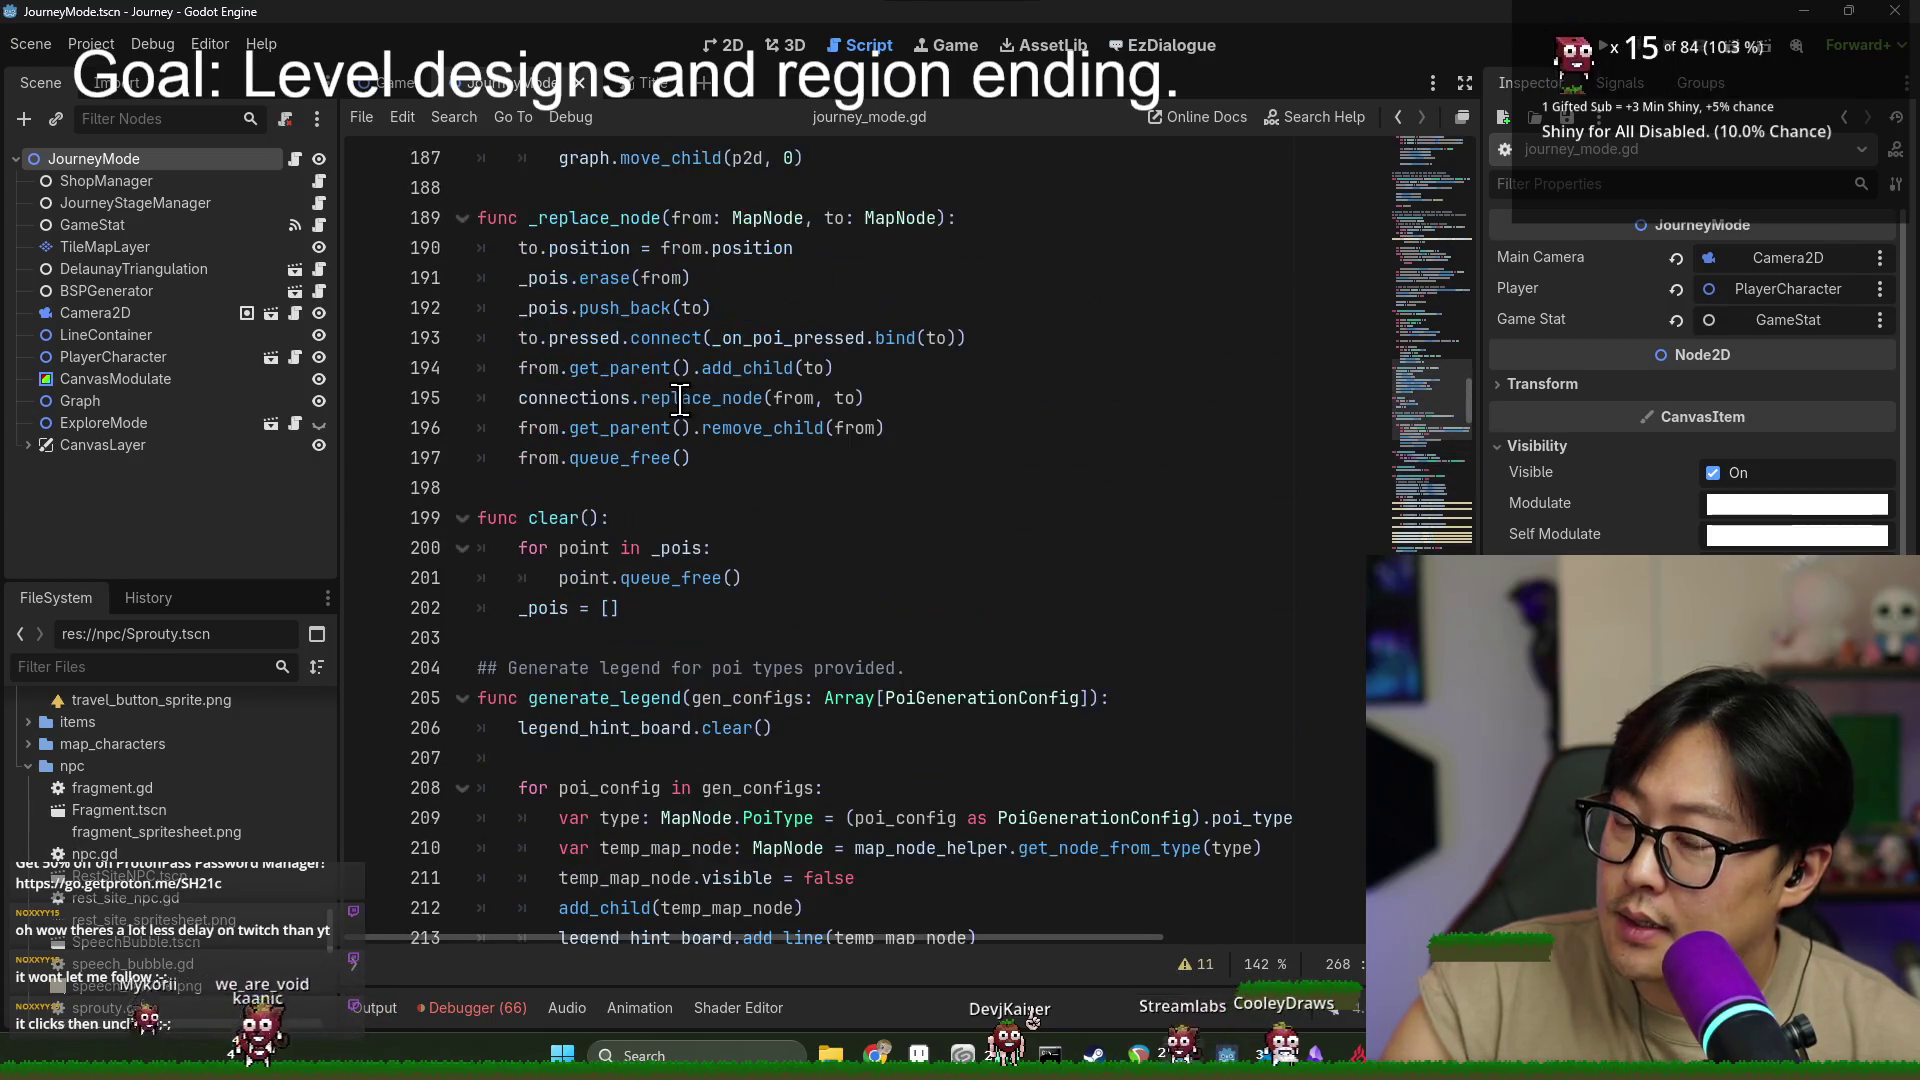
pyautogui.scroll(2, 679, 398)
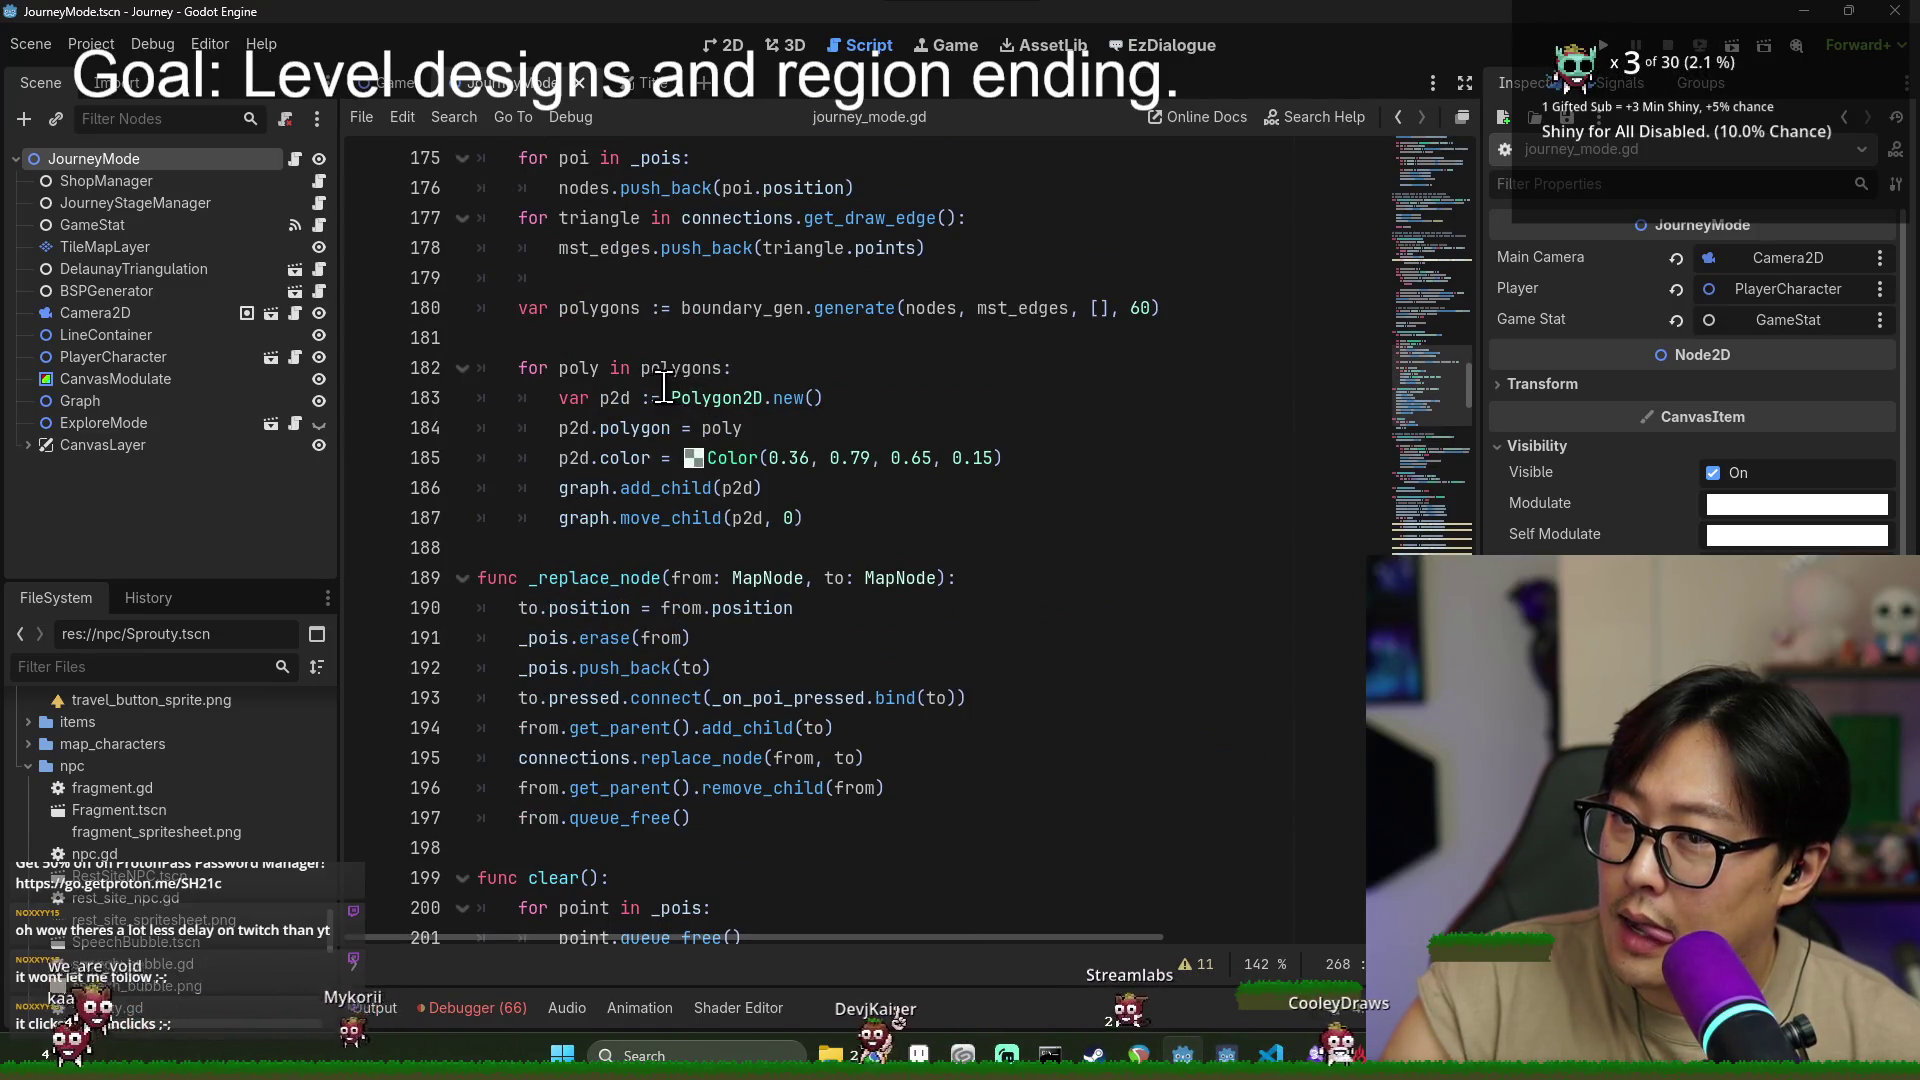
# - Filter the FileSystem for map_node and open map_node.gd and MapNode.tscn
pyautogui.click(161, 665)
pyautogui.write('map_node')
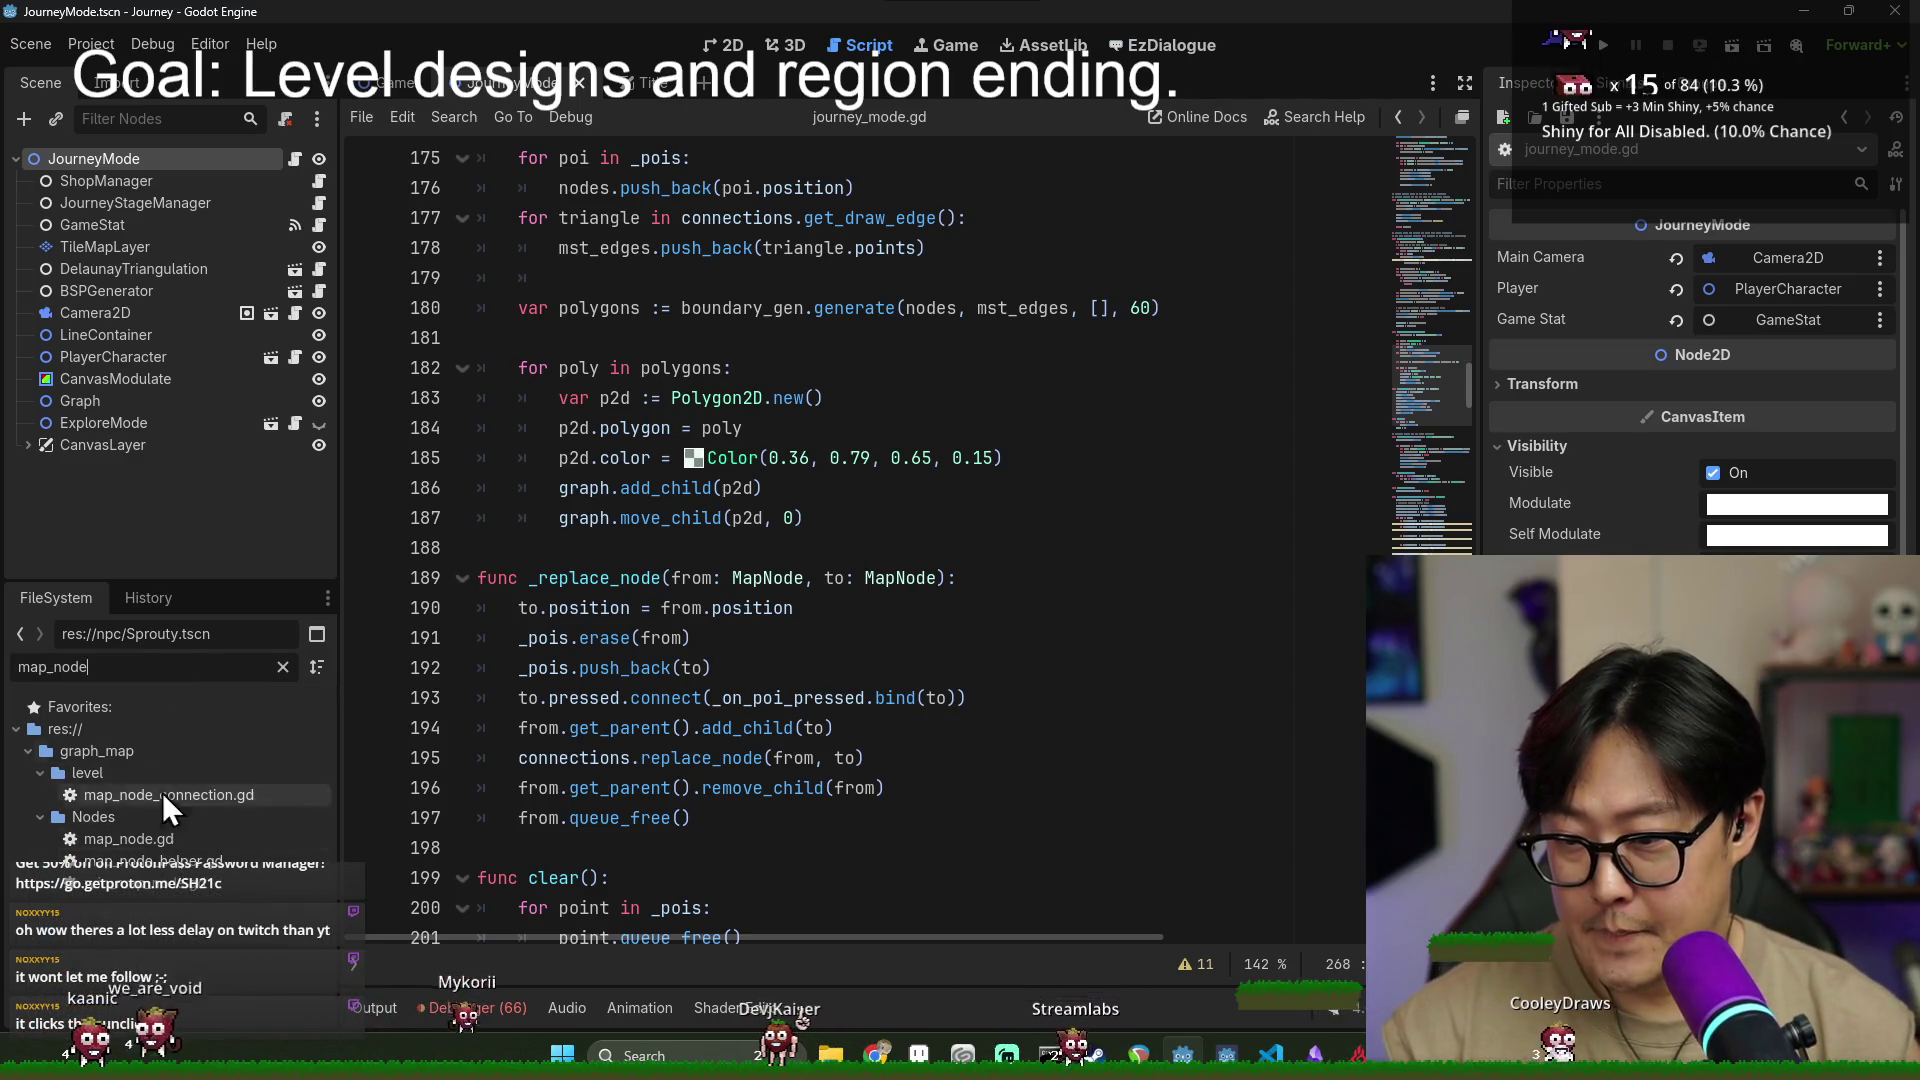
pyautogui.doubleClick(183, 843)
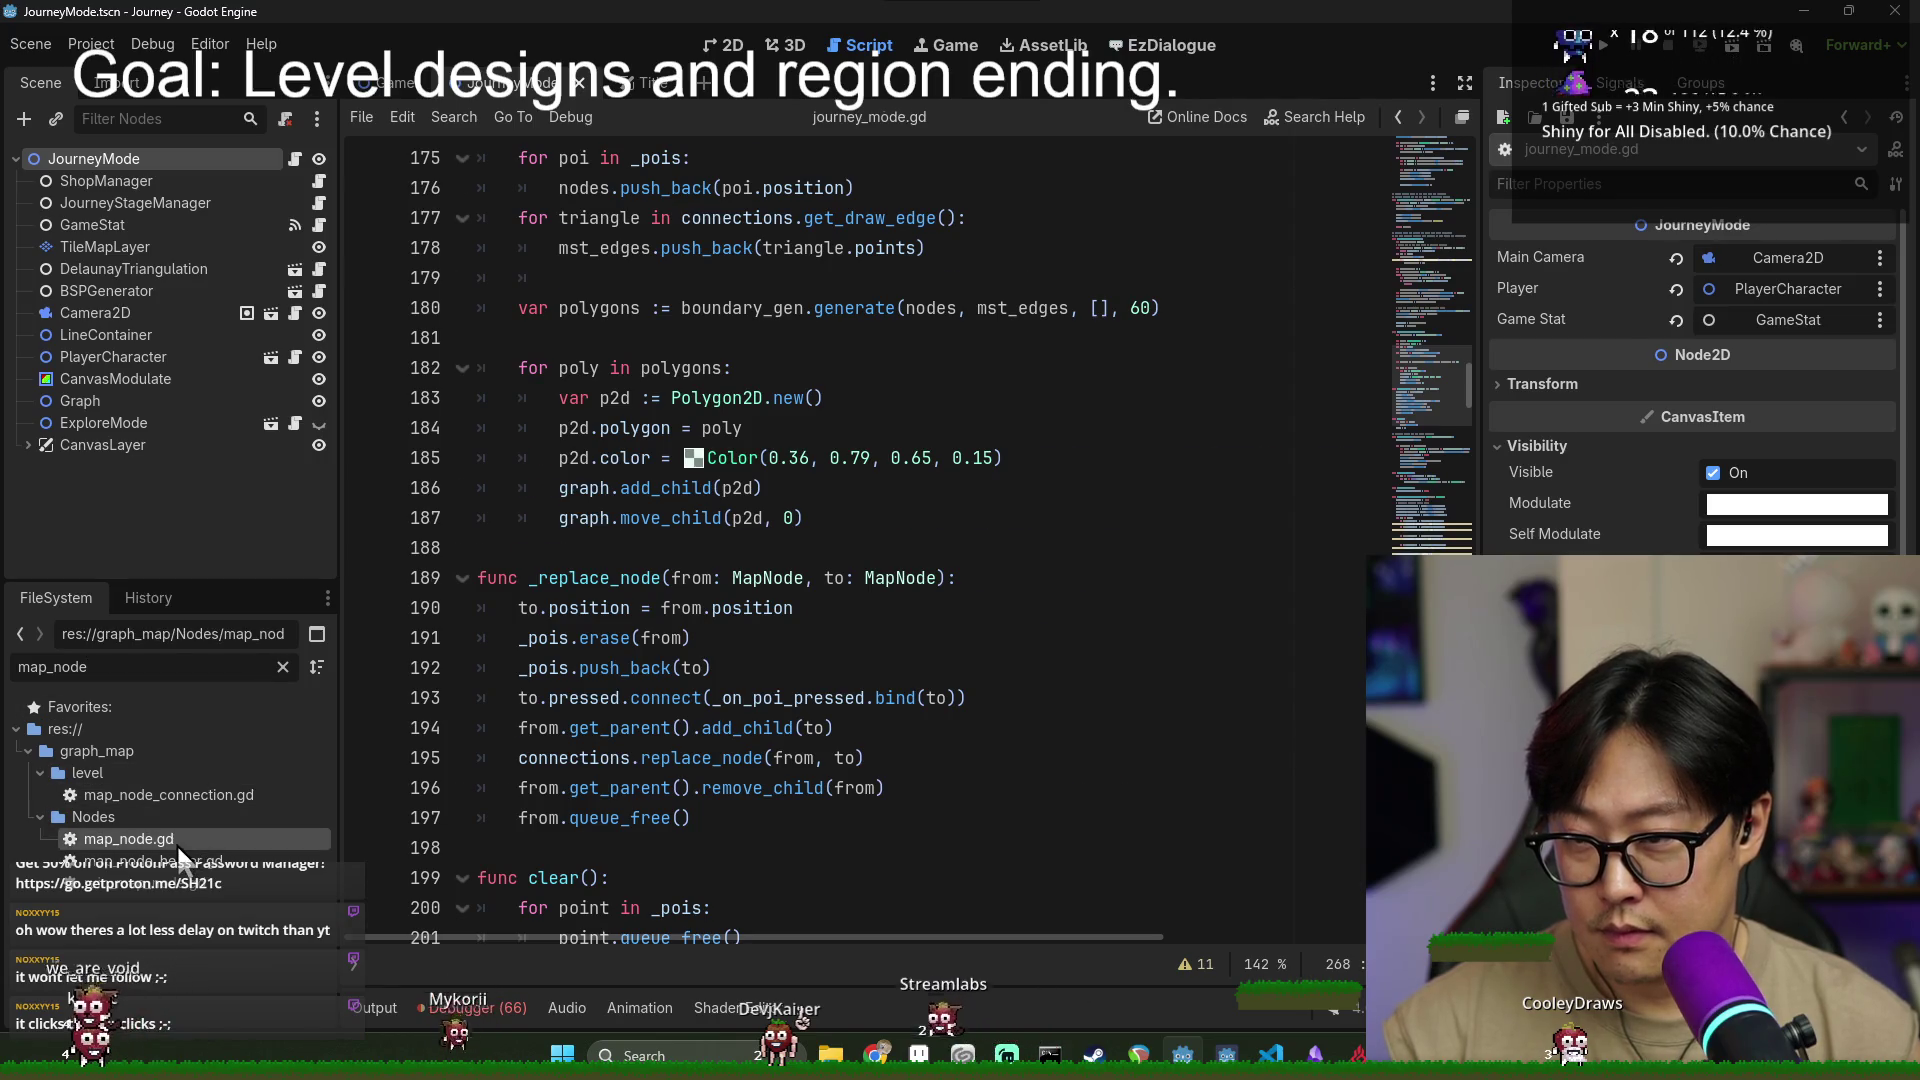
pyautogui.click(281, 667)
pyautogui.scroll(-1, 163, 893)
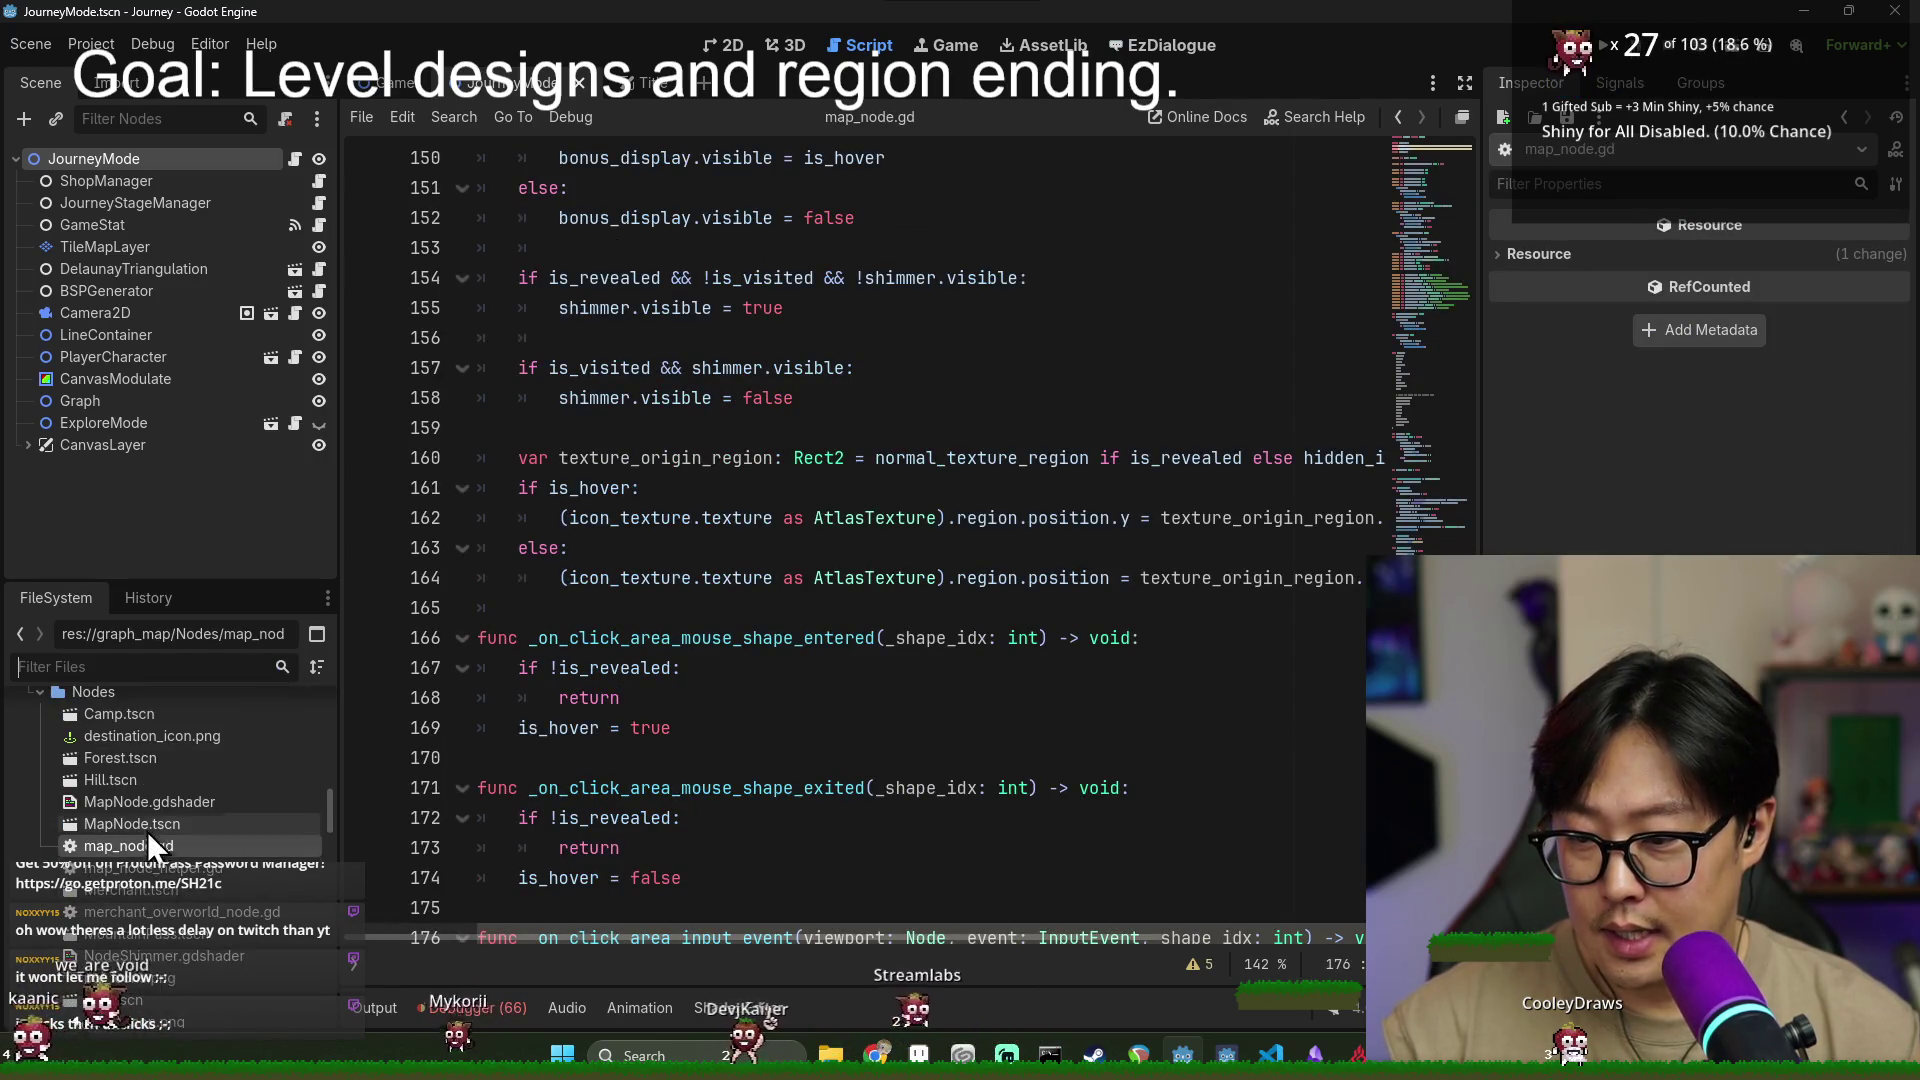
pyautogui.doubleClick(147, 823)
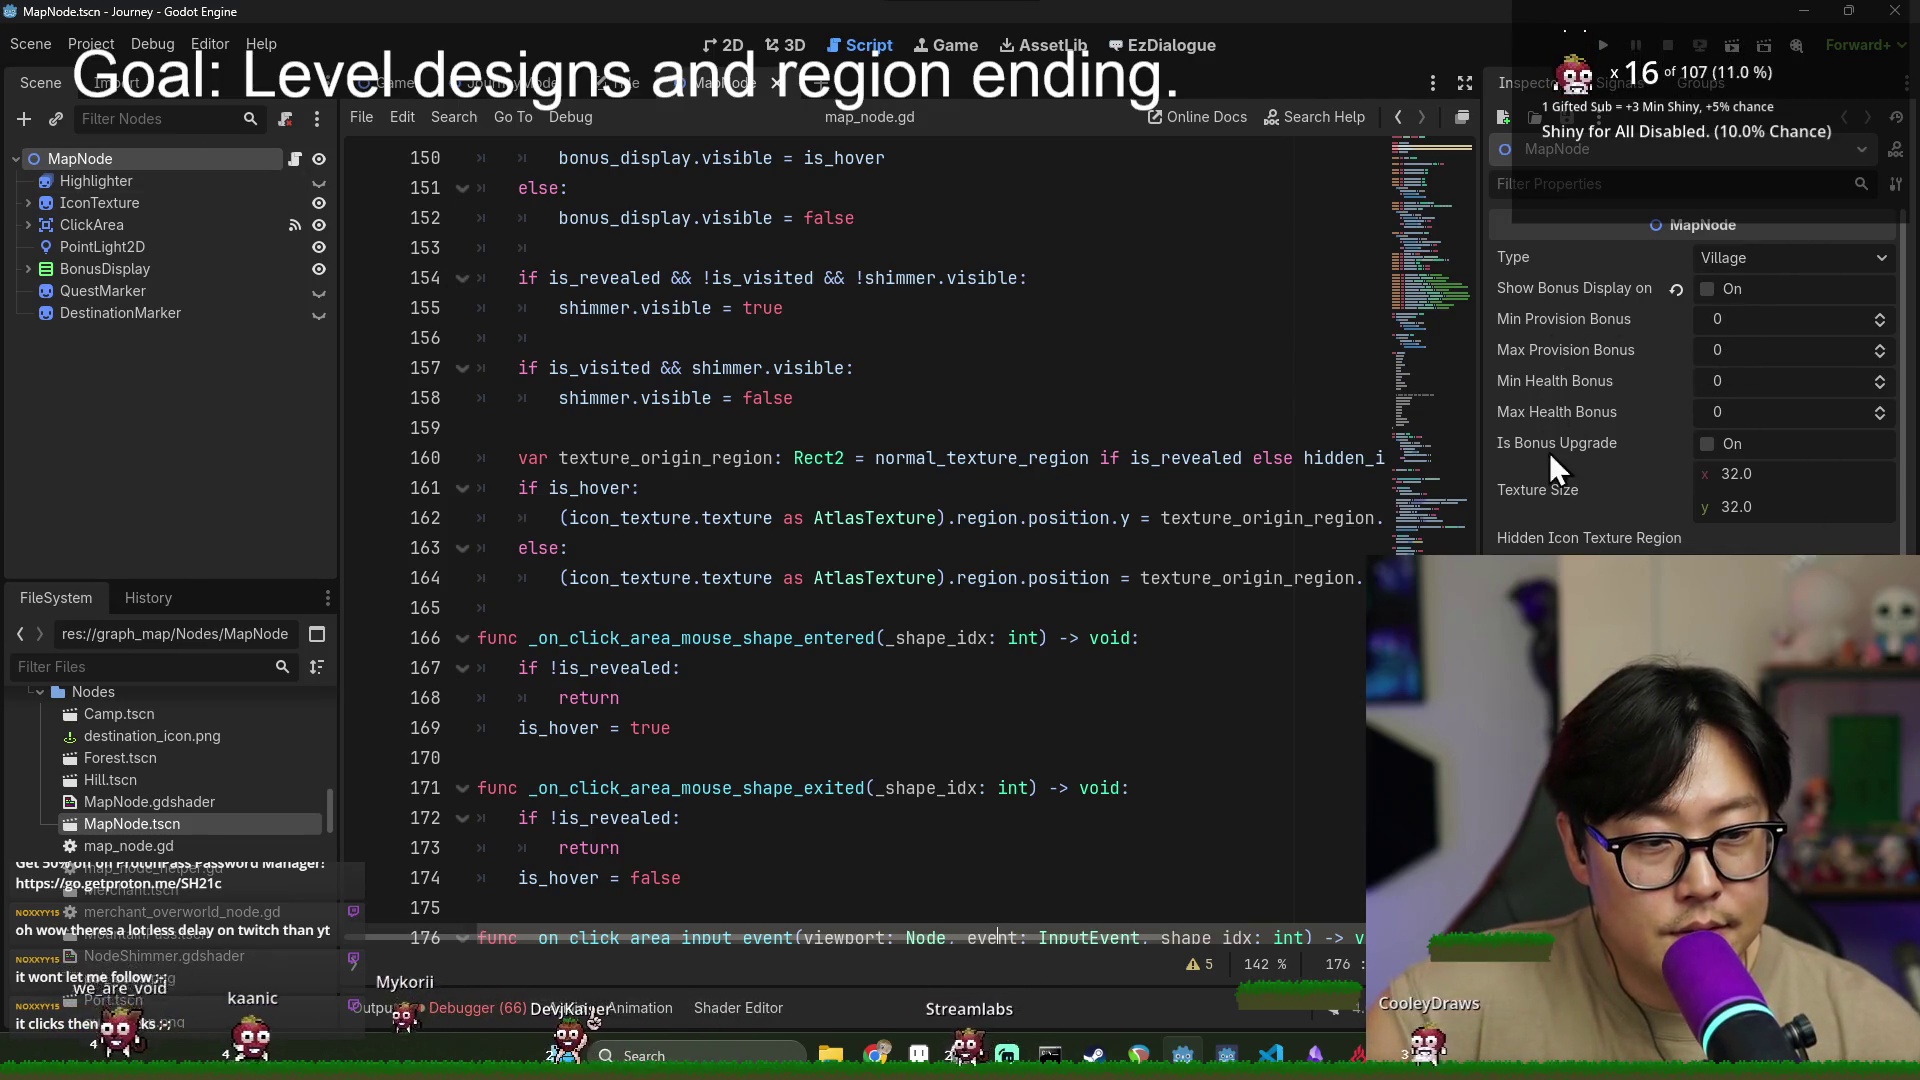
# - Inspect MapNode's Explore Gen Config, empty Encounters list and Type, leaving Village unchanged
pyautogui.scroll(-5, 1679, 500)
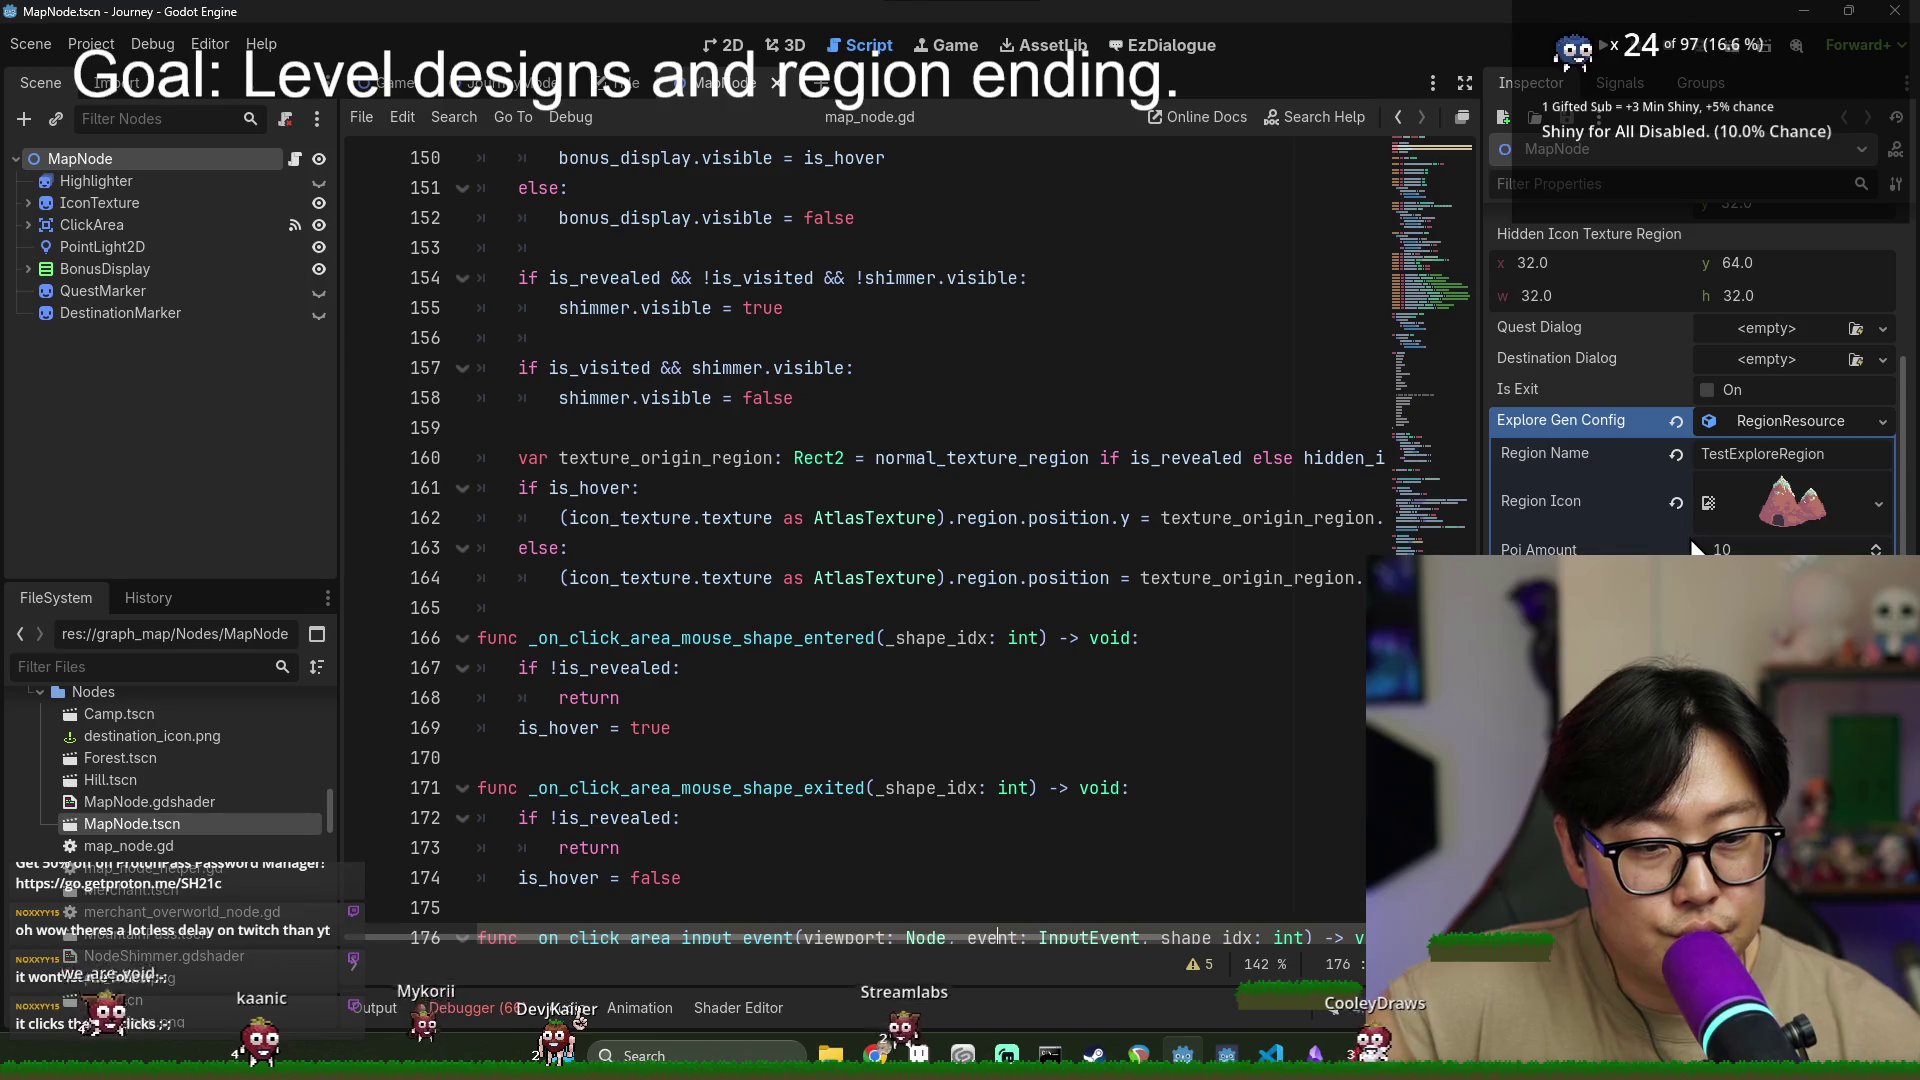
pyautogui.click(1779, 422)
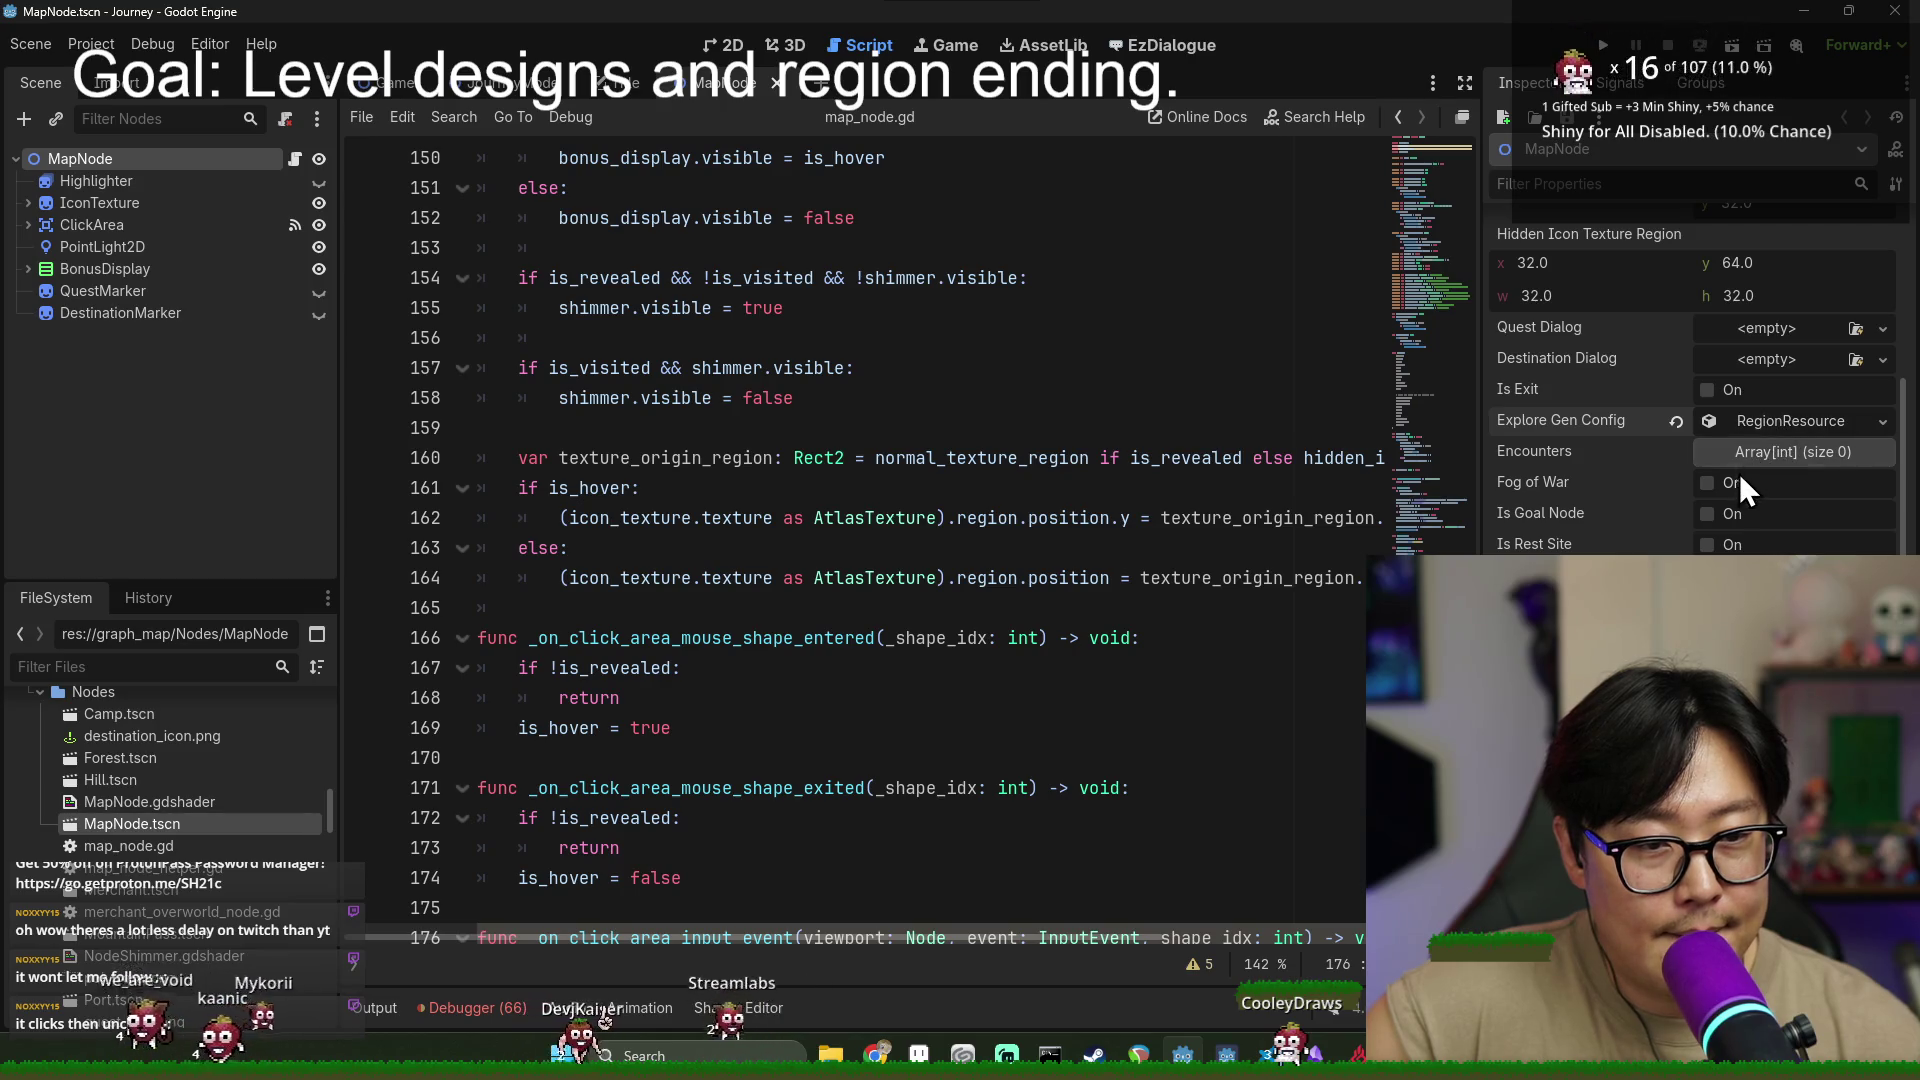
pyautogui.click(1745, 457)
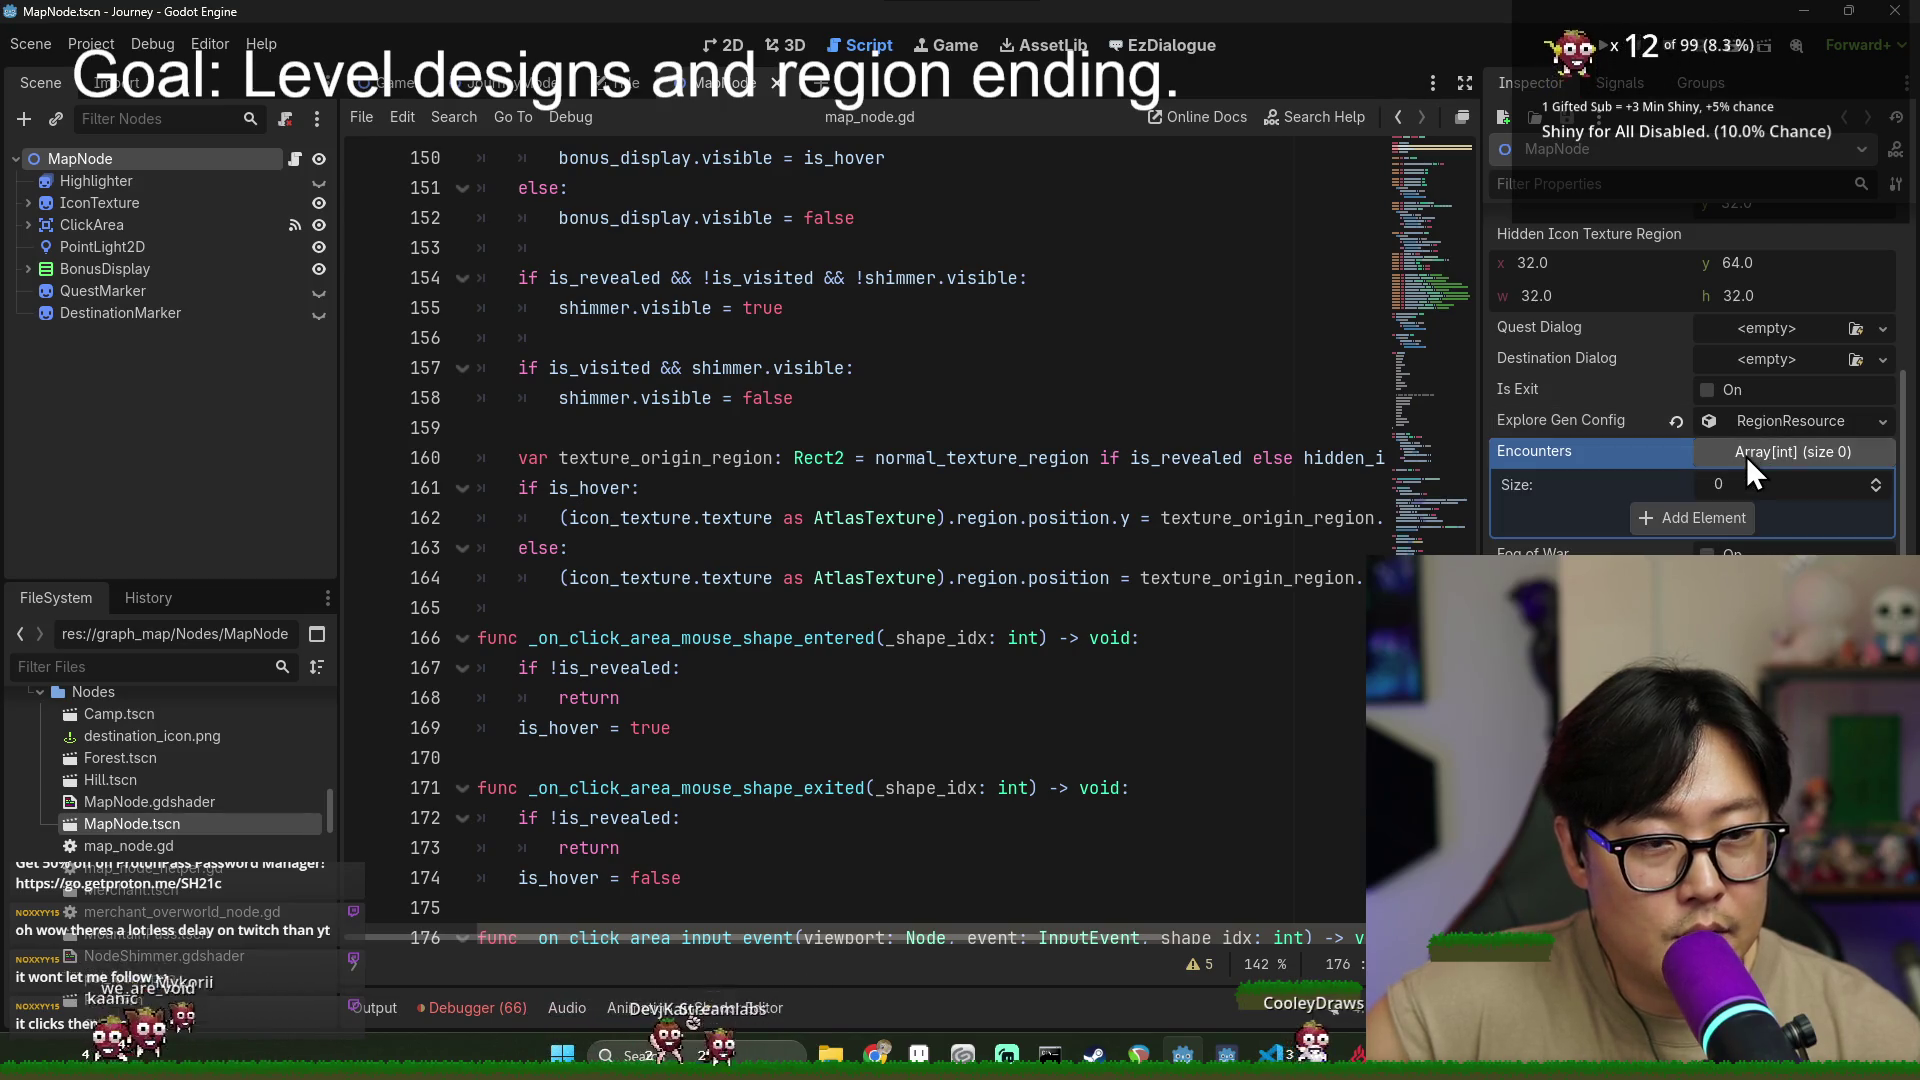
pyautogui.click(1744, 460)
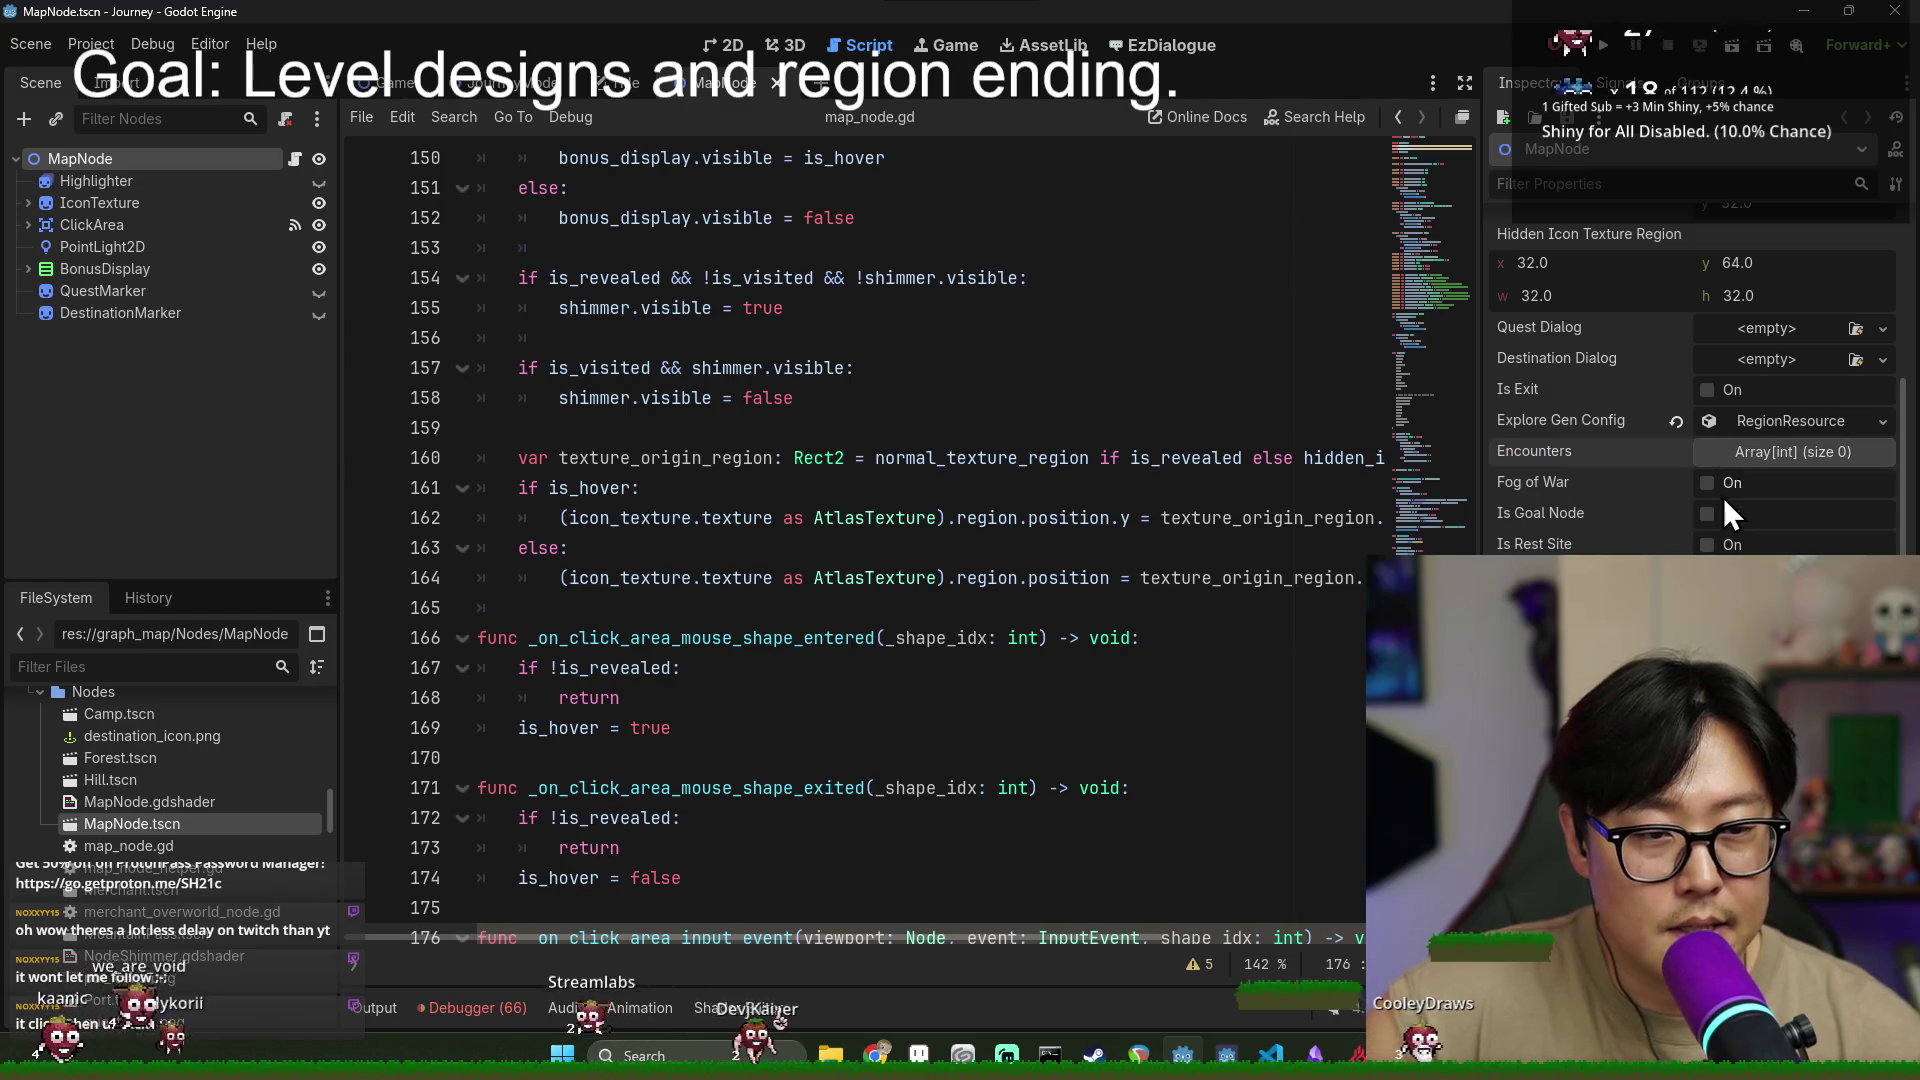
pyautogui.scroll(5, 1730, 494)
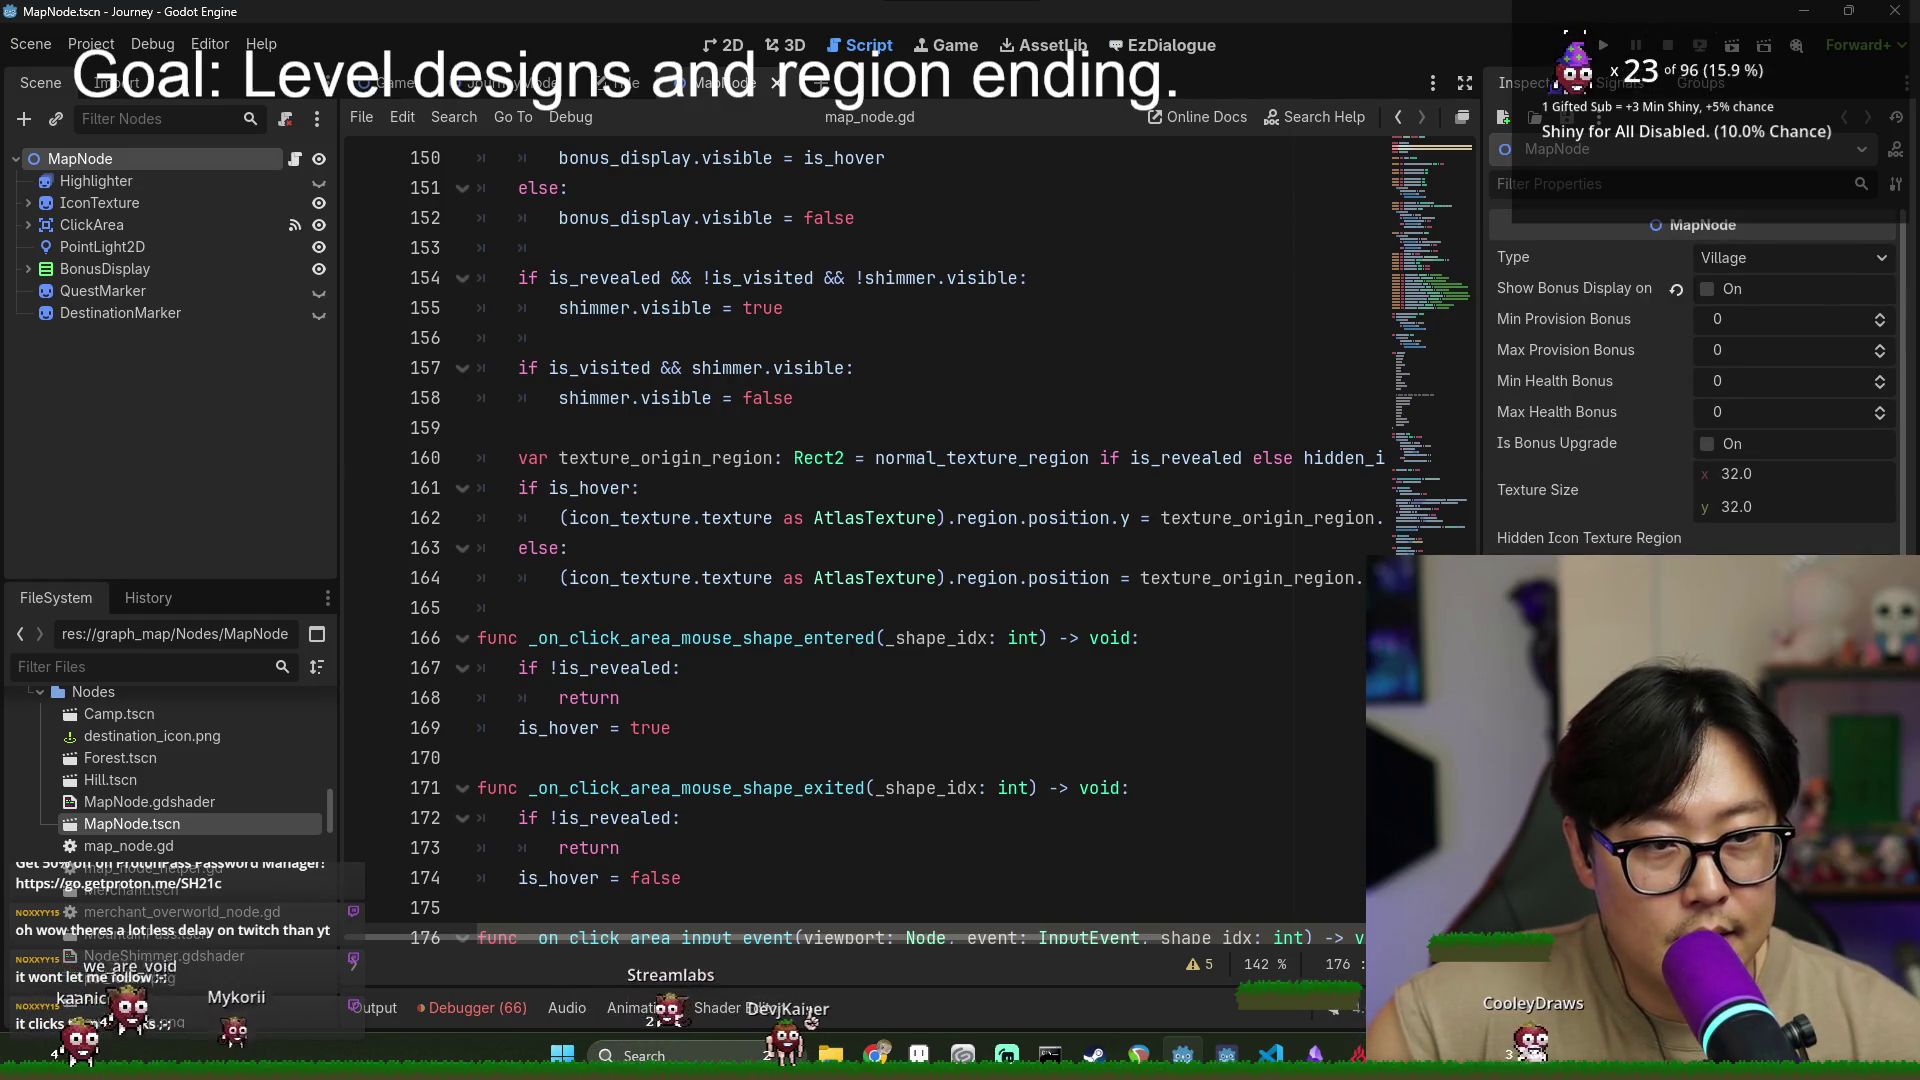
pyautogui.click(1736, 261)
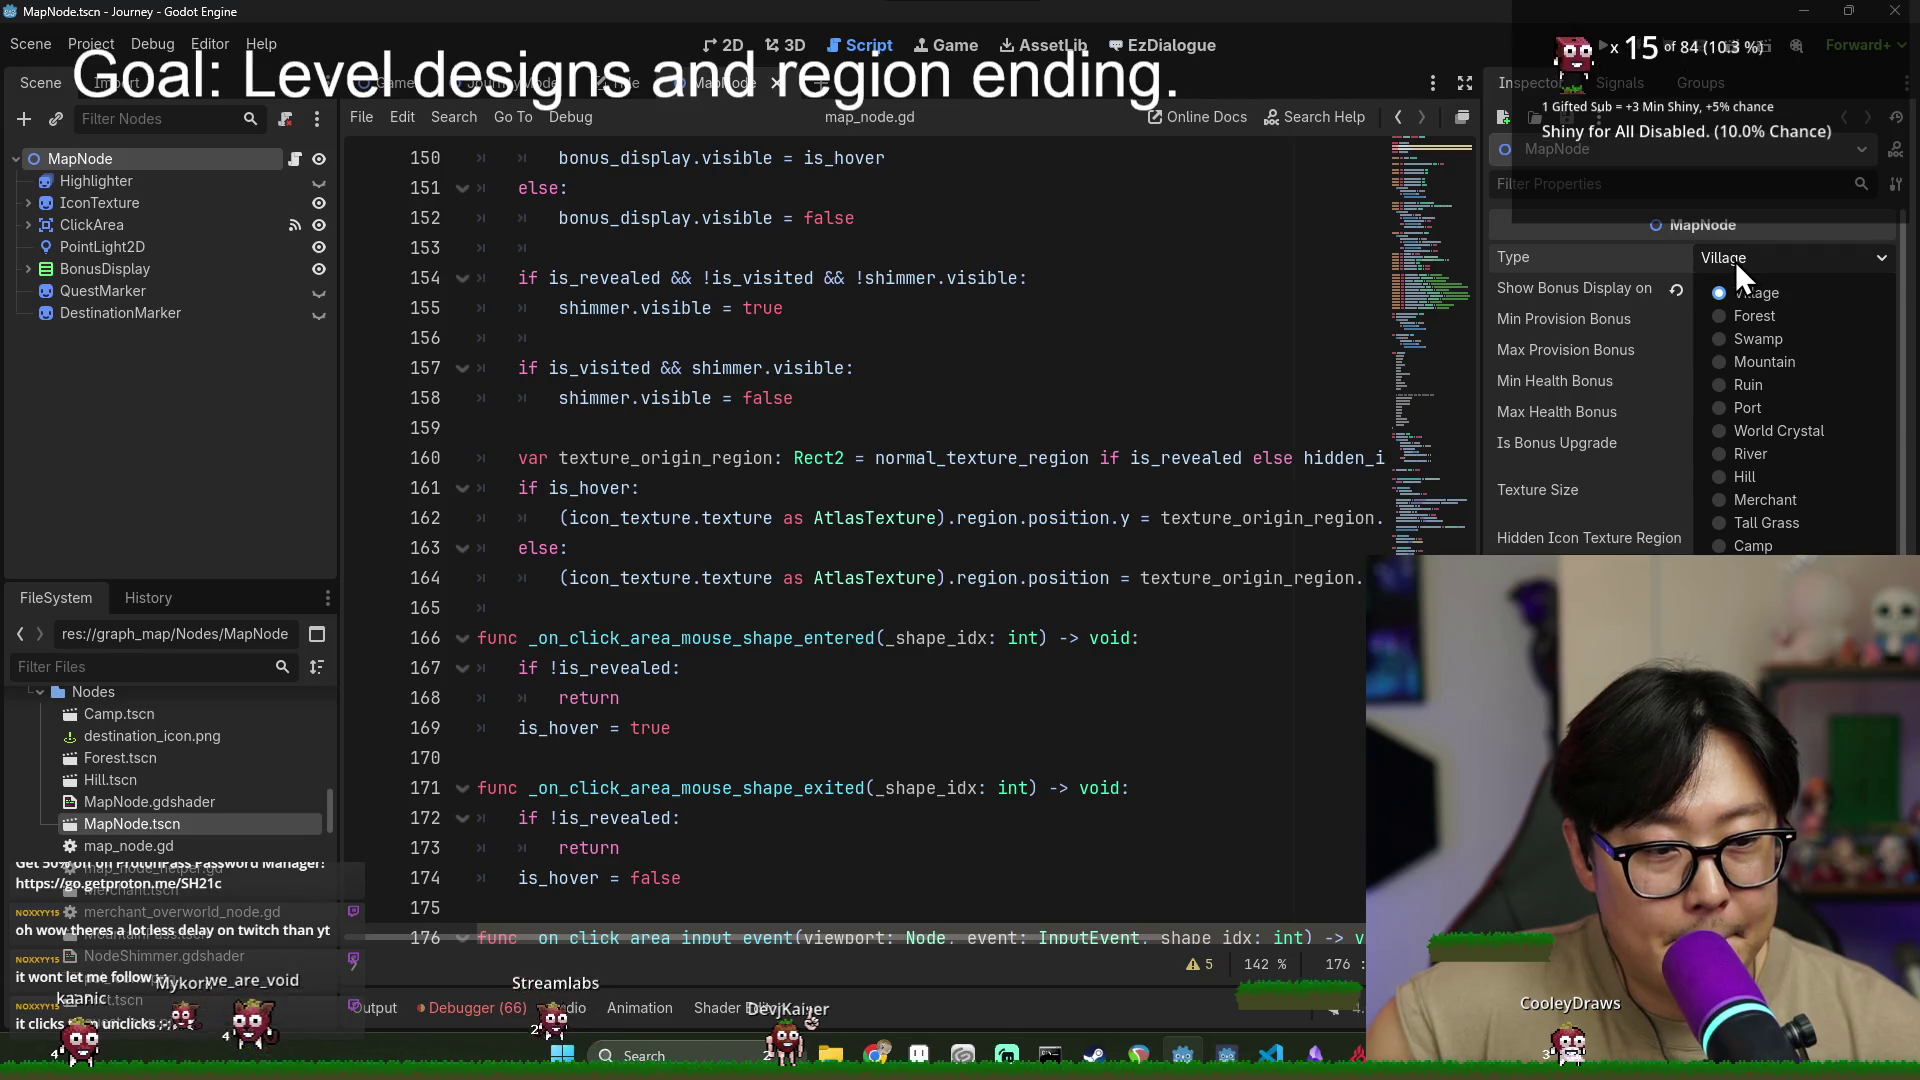
pyautogui.press('Escape')
# - Filter the files for 'mercha' and open the Merchant scene
pyautogui.click(142, 666)
pyautogui.write('mercha')
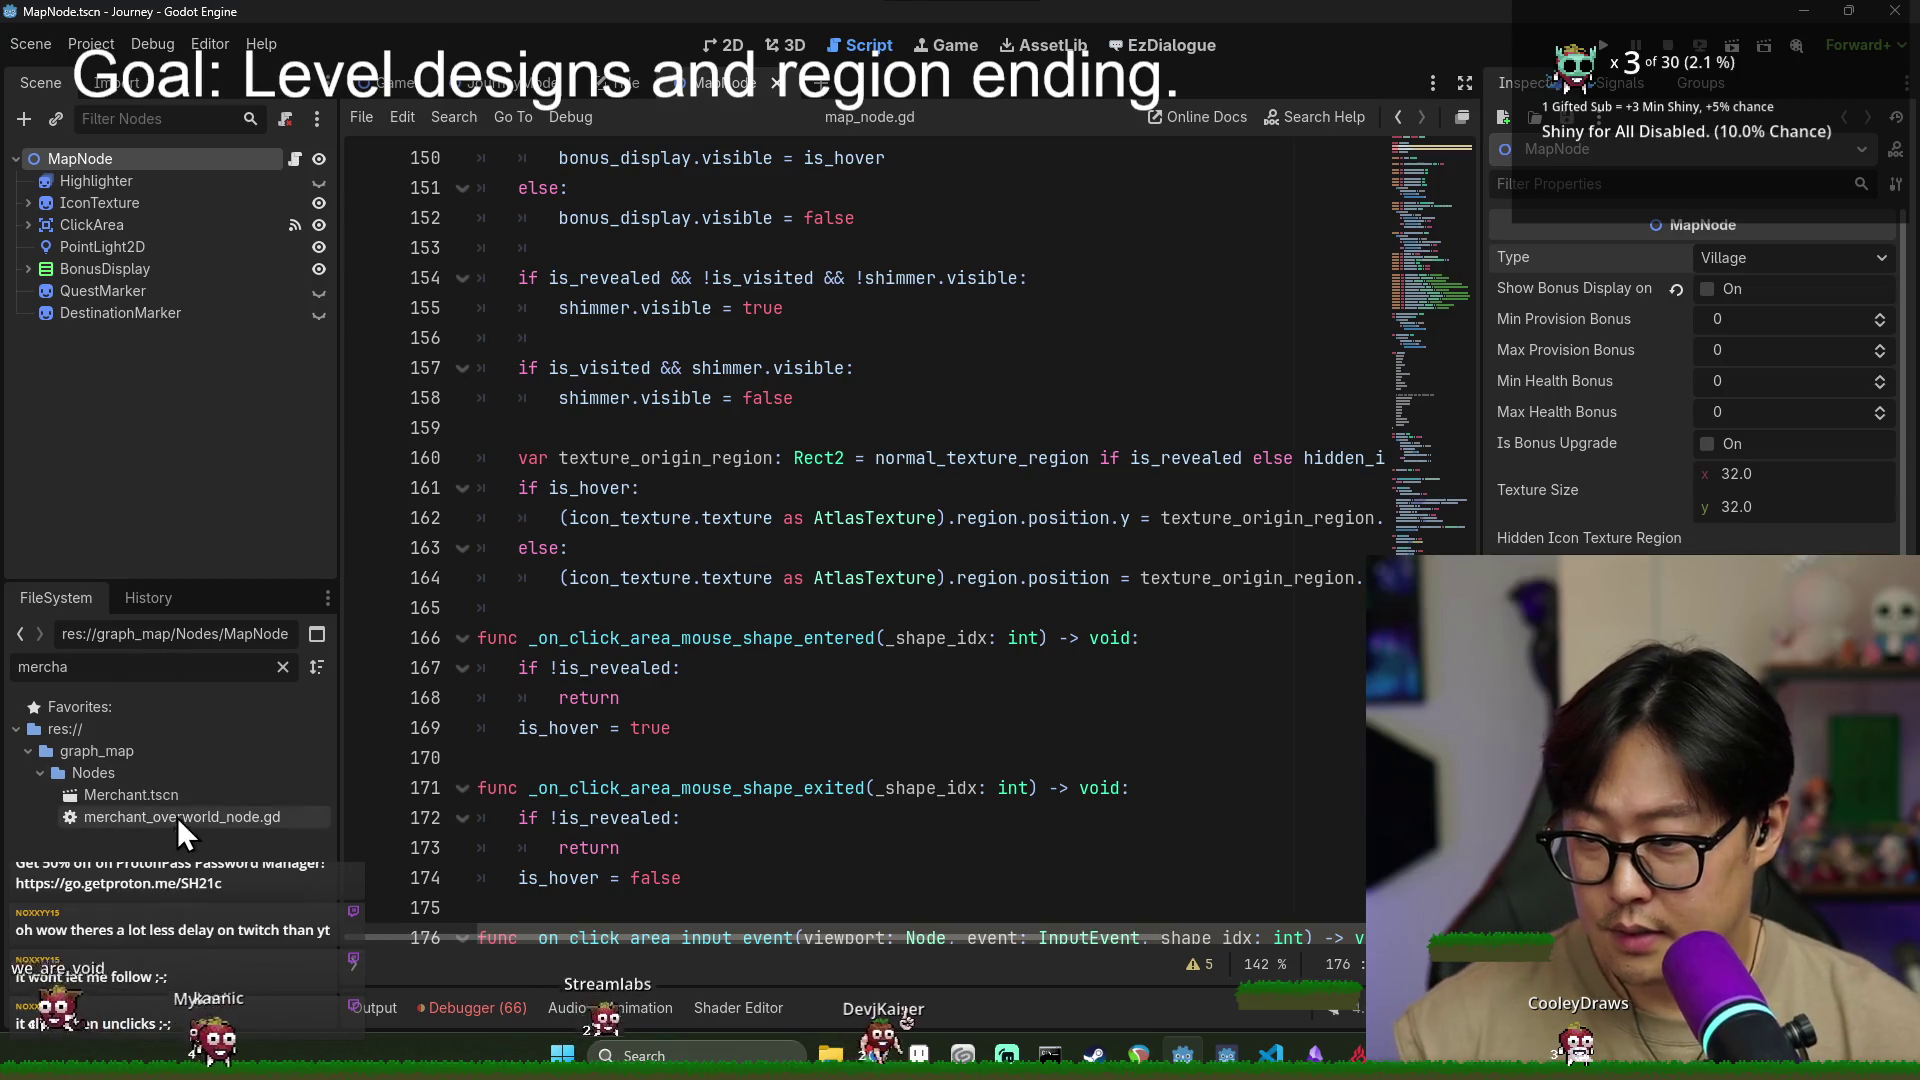
pyautogui.doubleClick(180, 797)
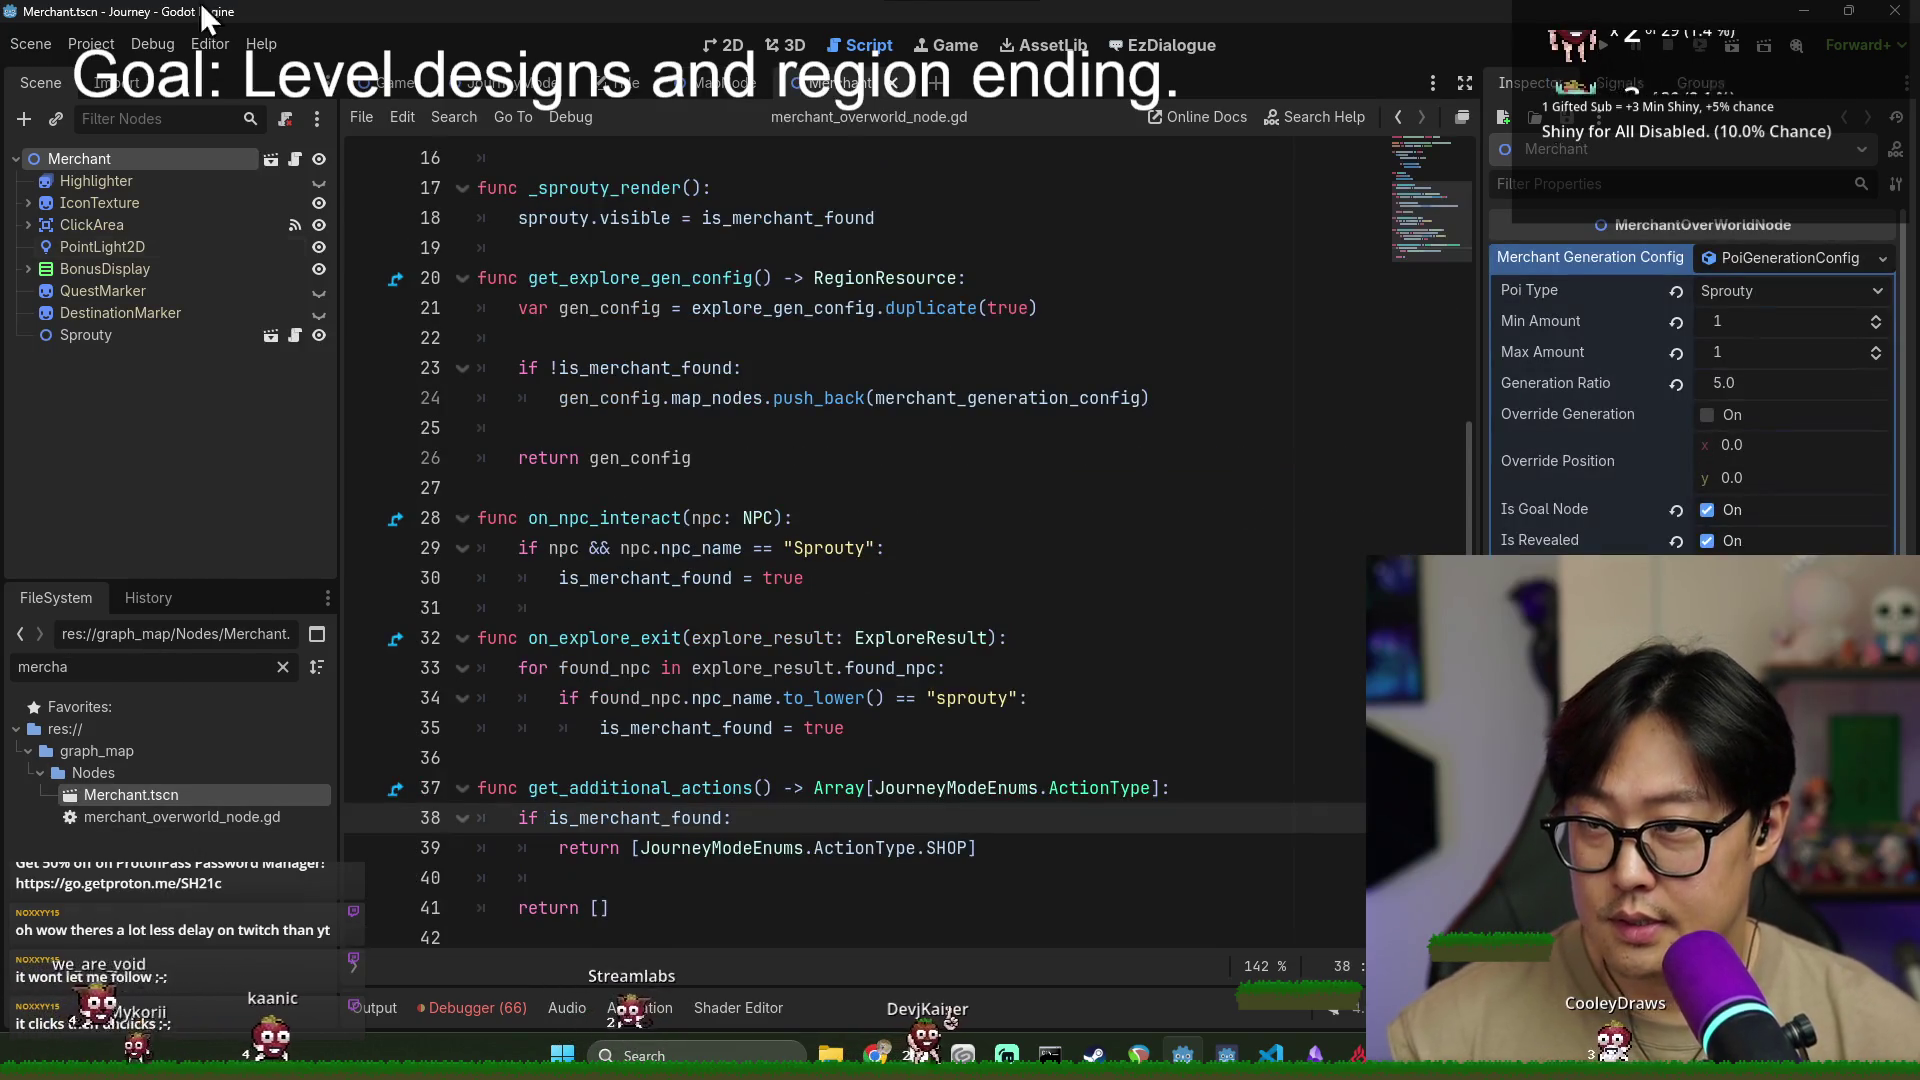
# - Check the merchant generation config's Poi Type, leaving it as Sprouty
pyautogui.click(1762, 292)
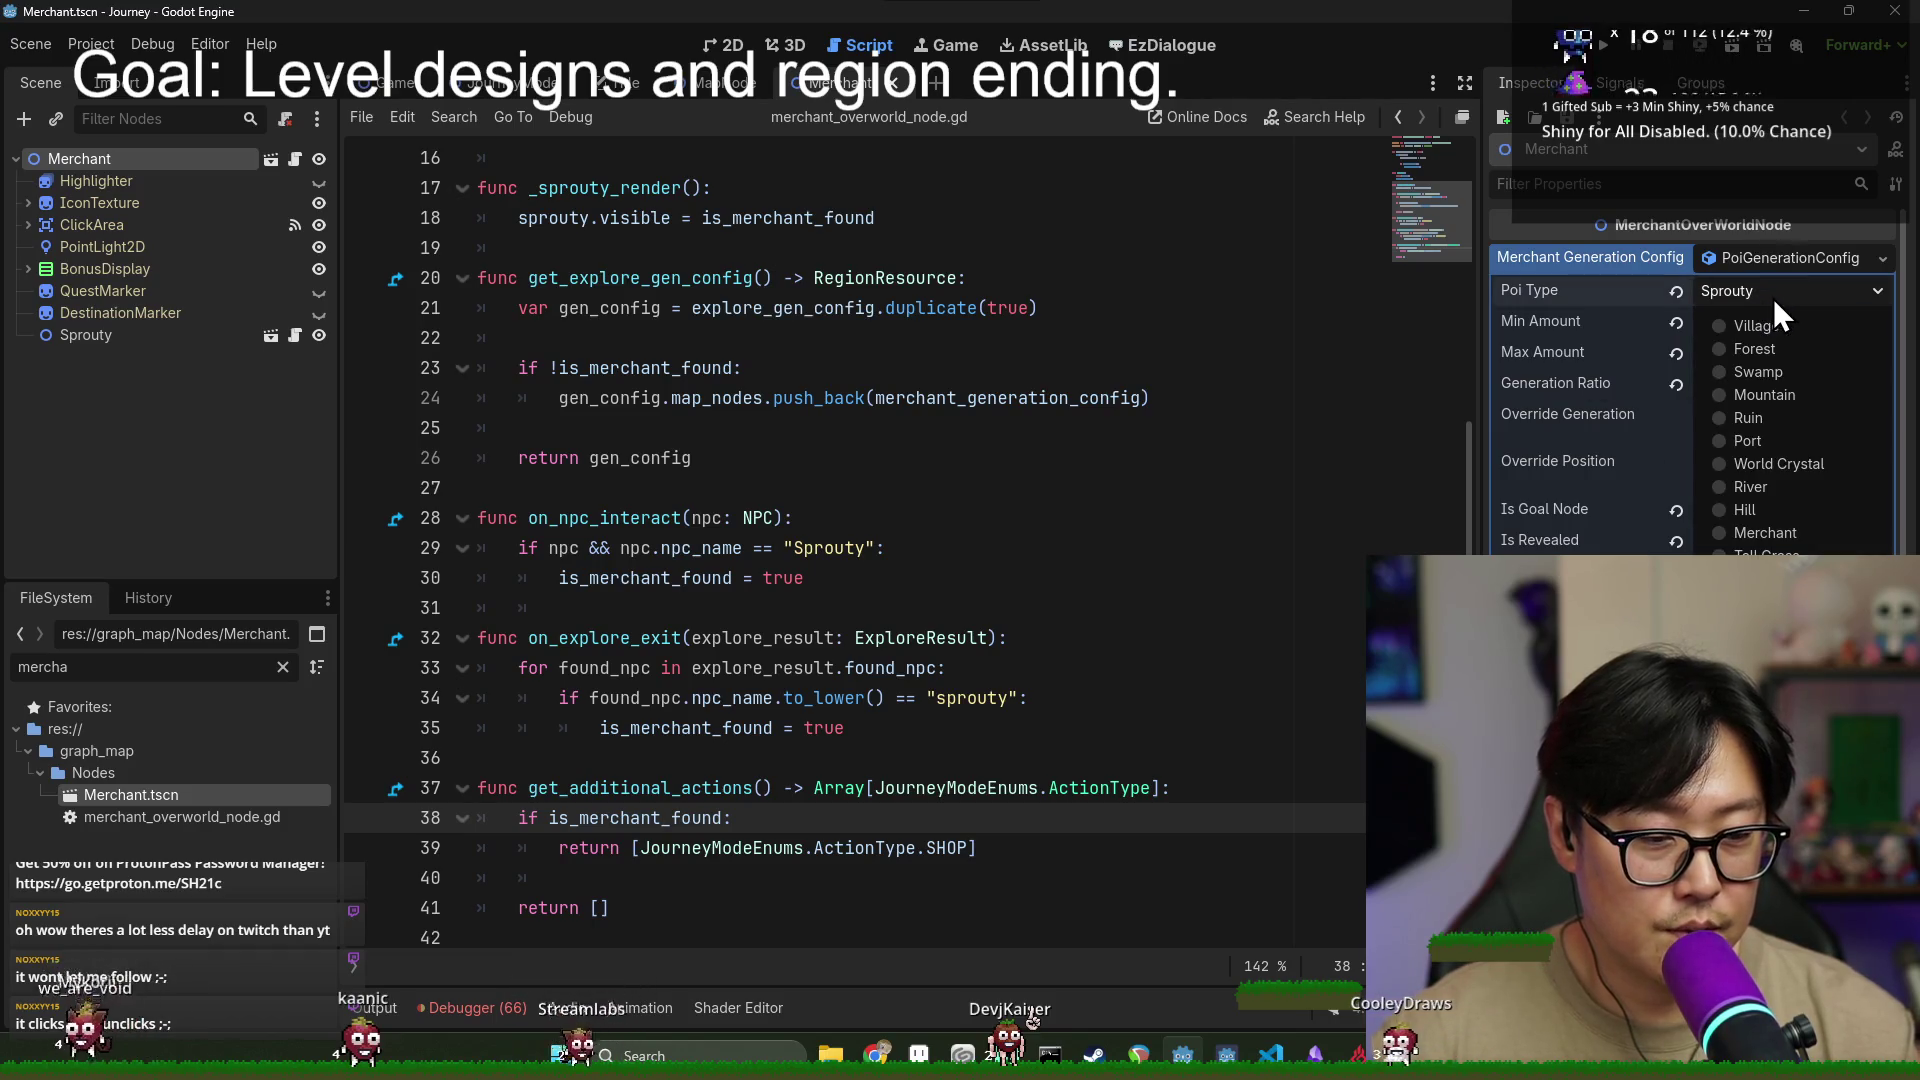
pyautogui.click(1772, 297)
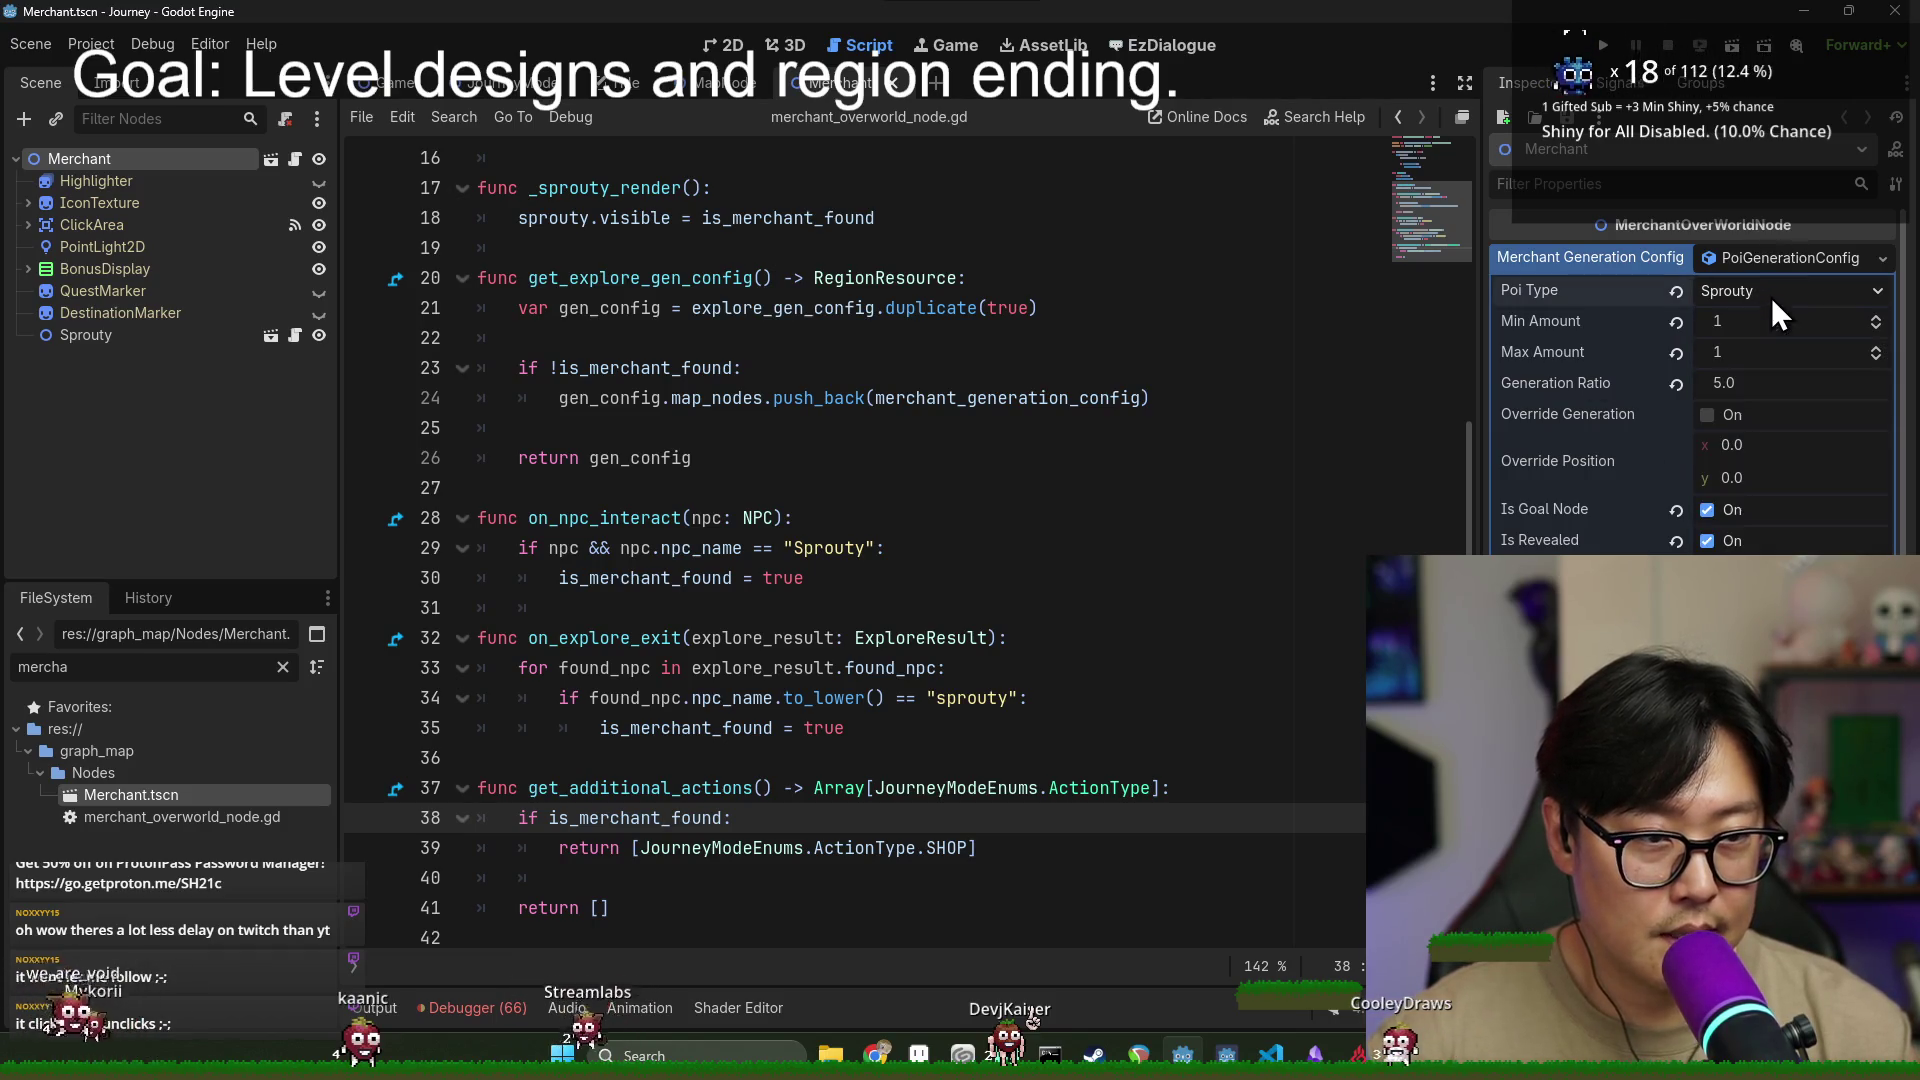
pyautogui.click(1814, 256)
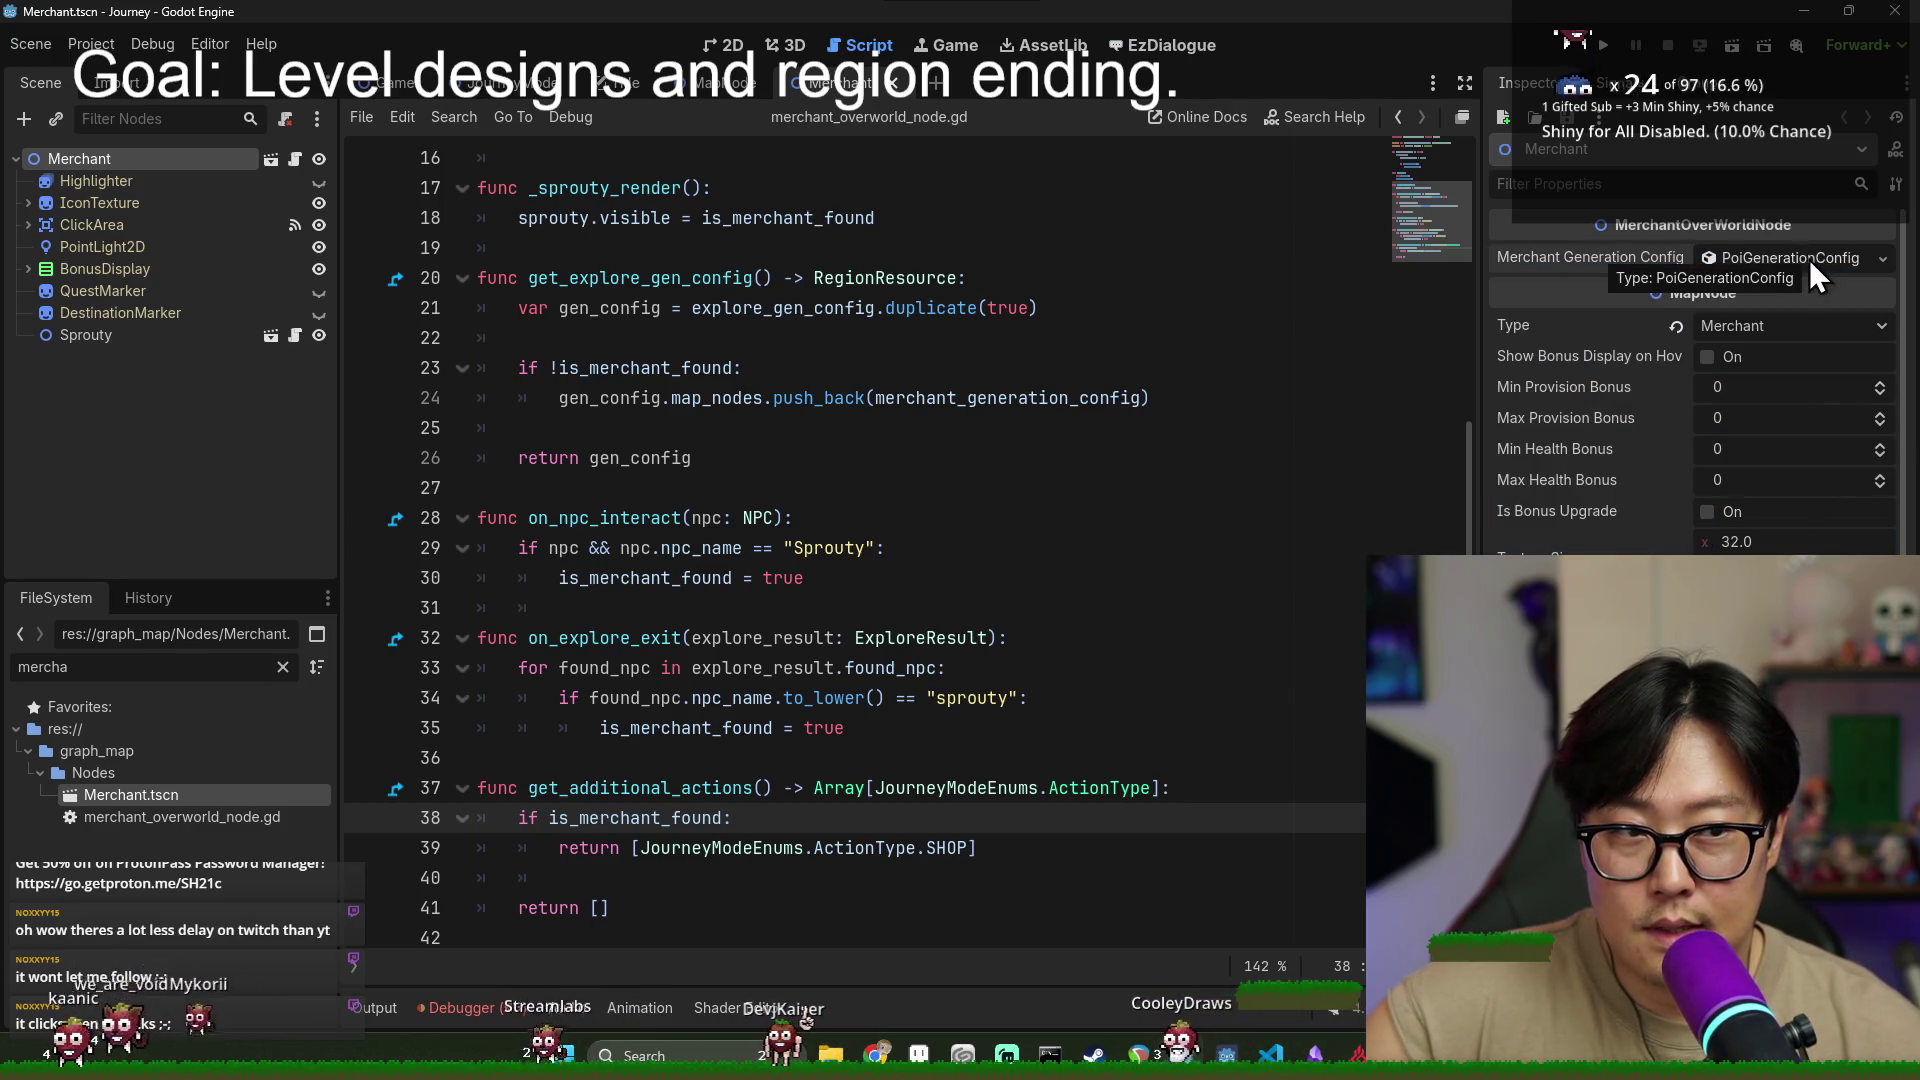
# - Review the duplicate() call on line 21, expand Merchant Generation Config, and save the scene
pyautogui.click(884, 312)
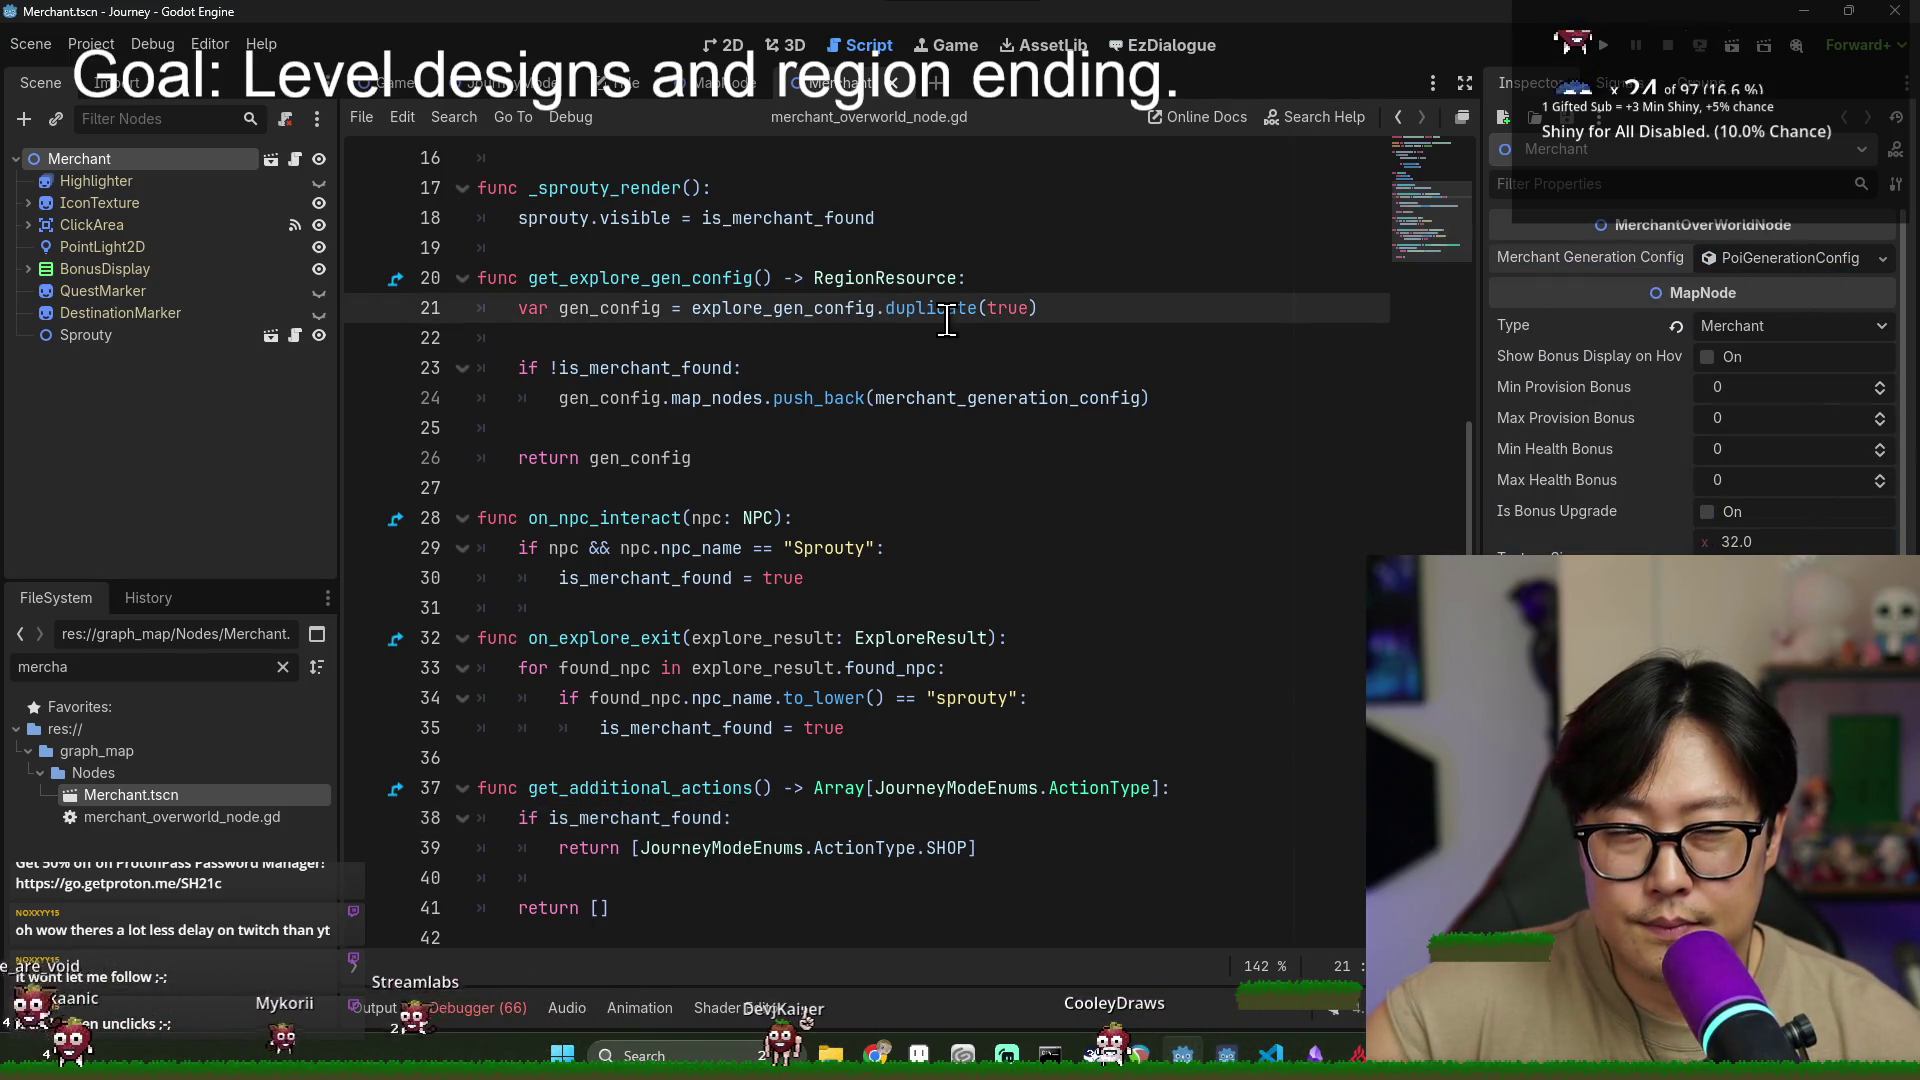
pyautogui.moveTo(922, 310)
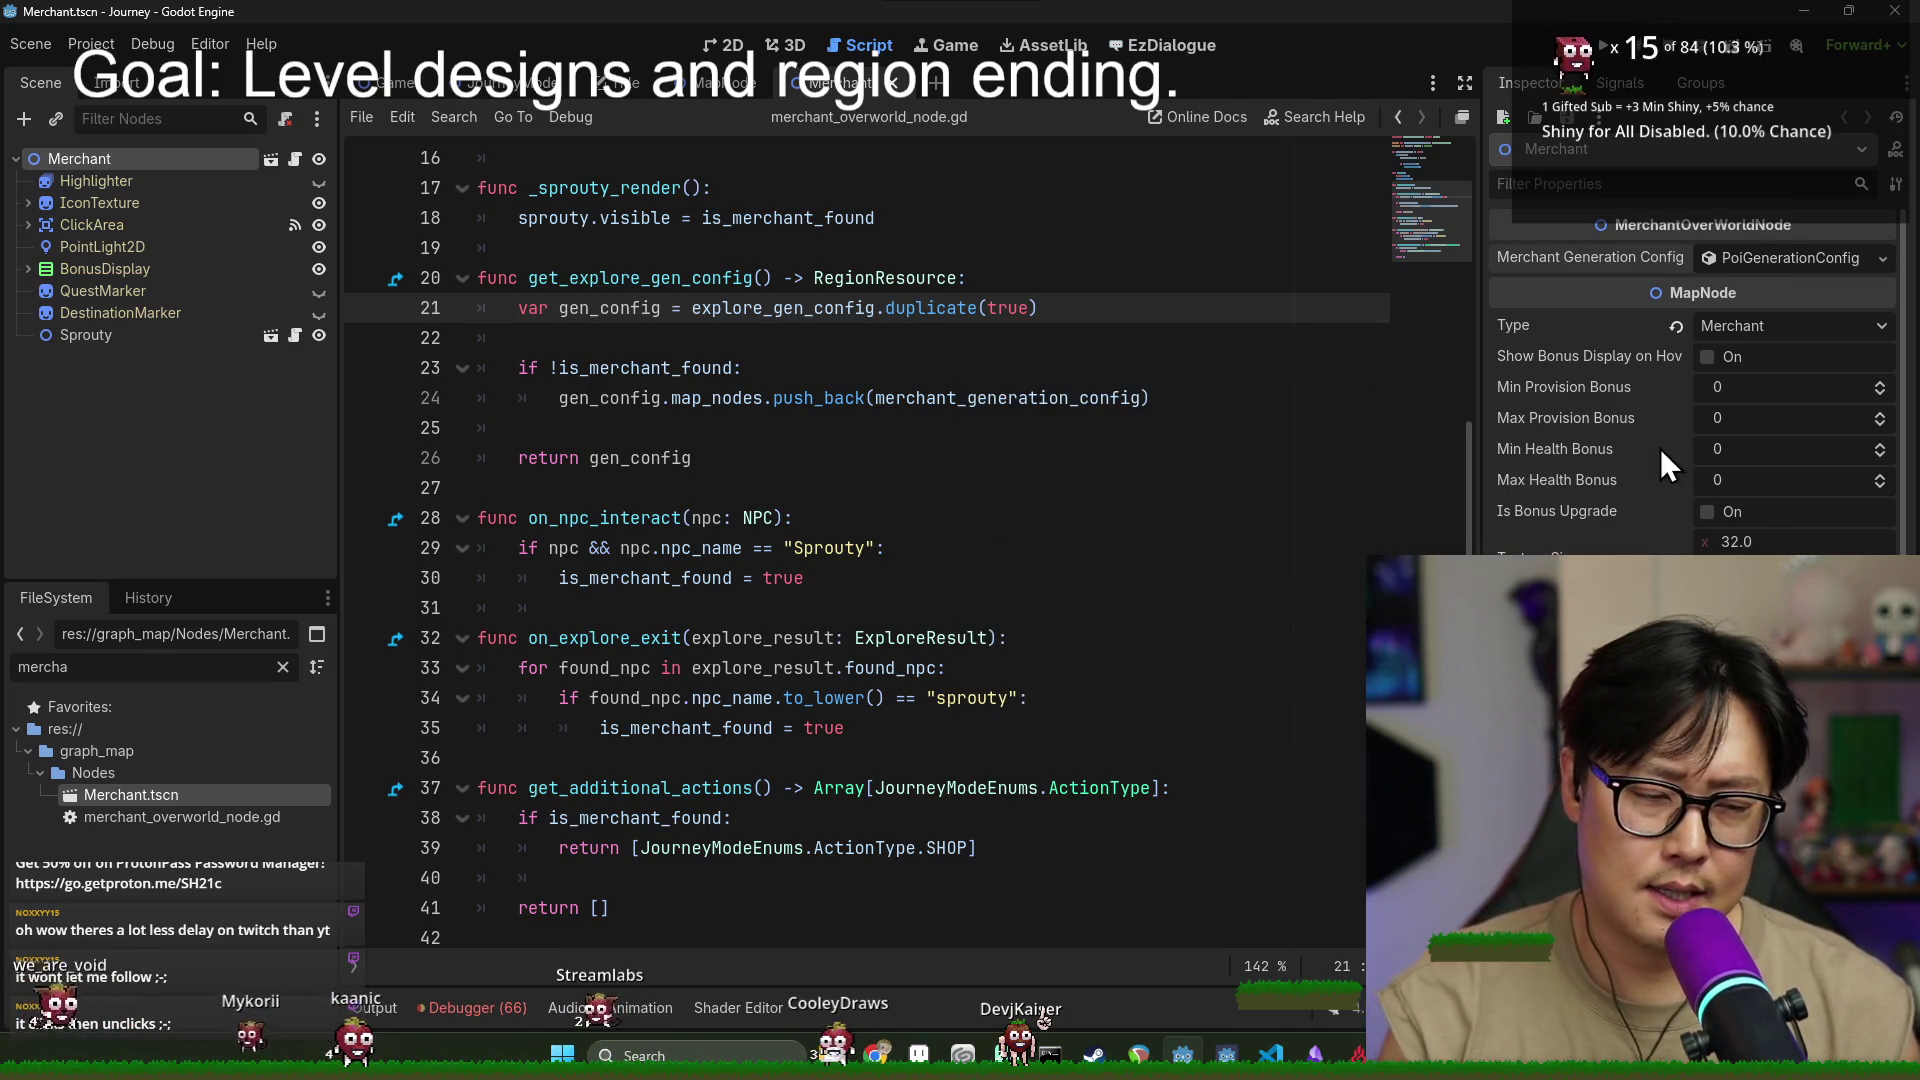
pyautogui.click(1737, 256)
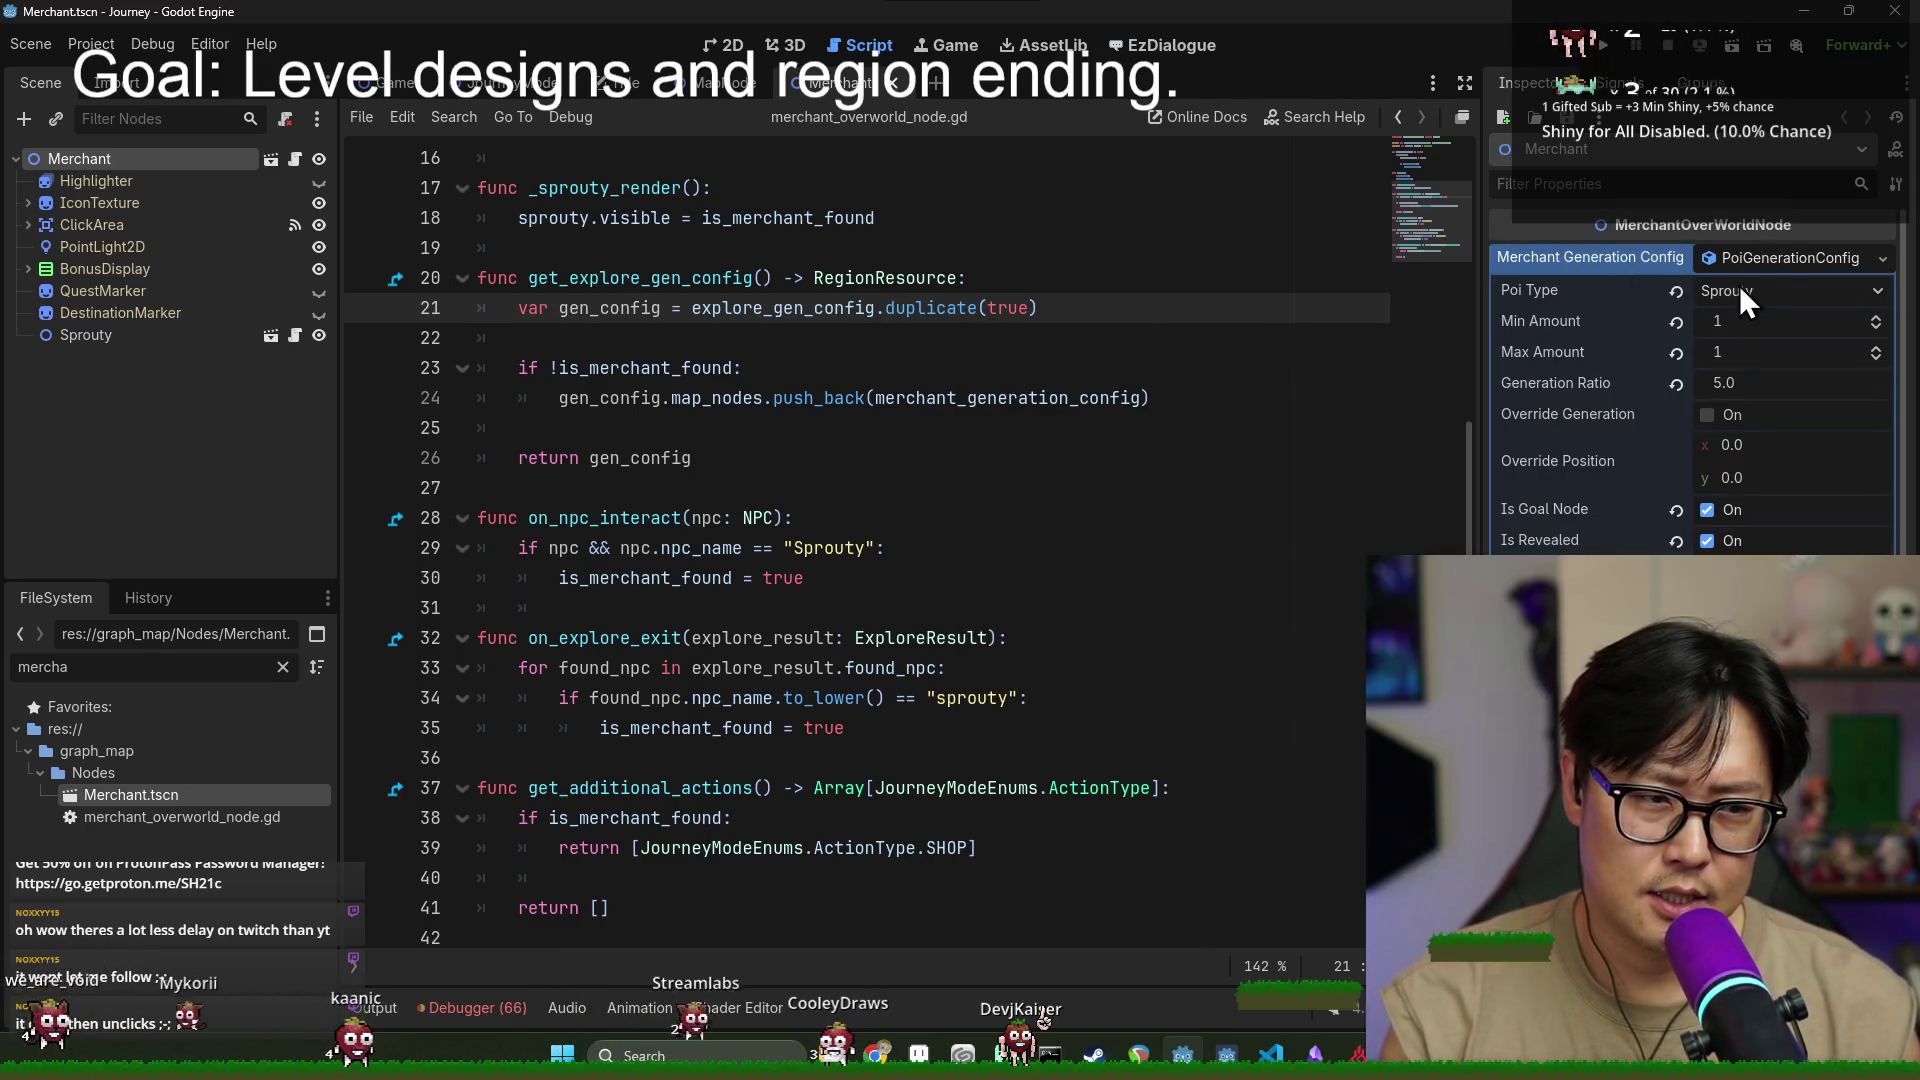
pyautogui.hotkey('ctrl', 's')
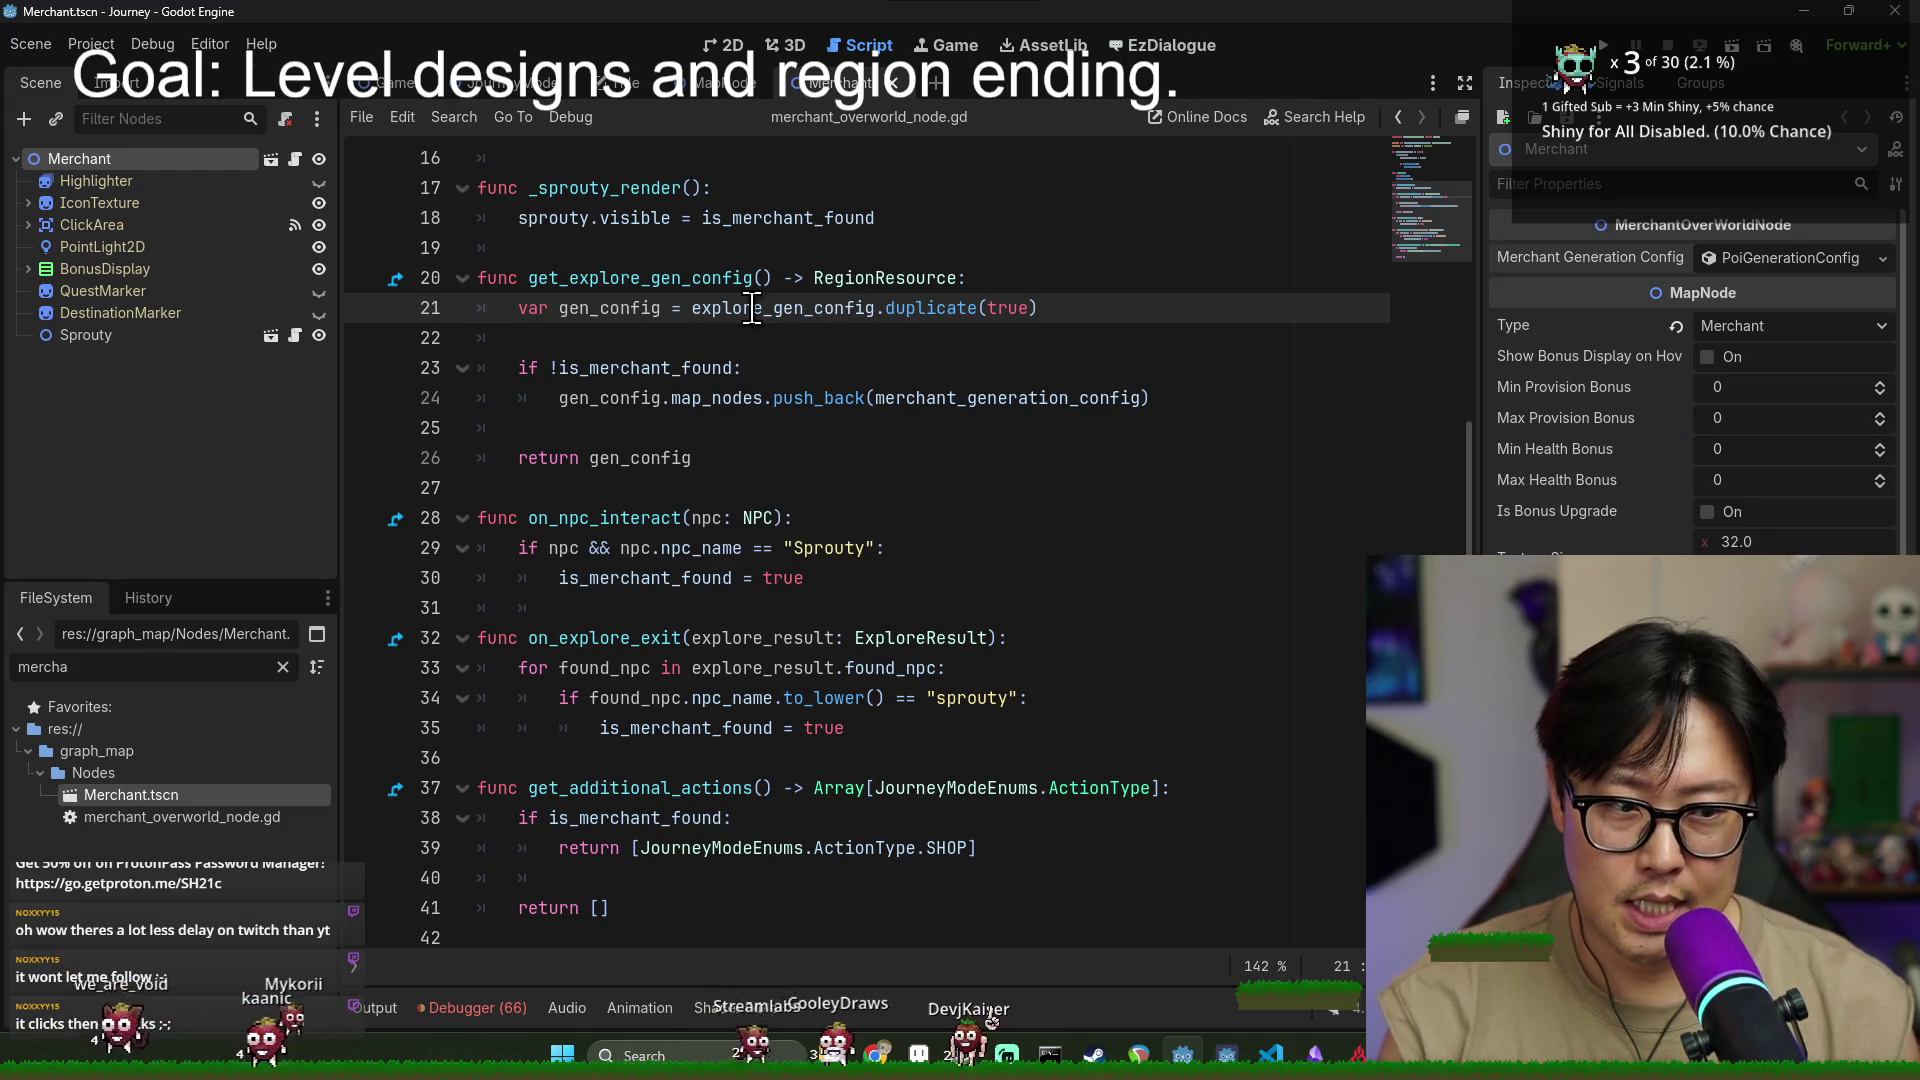
pyautogui.scroll(3, 727, 208)
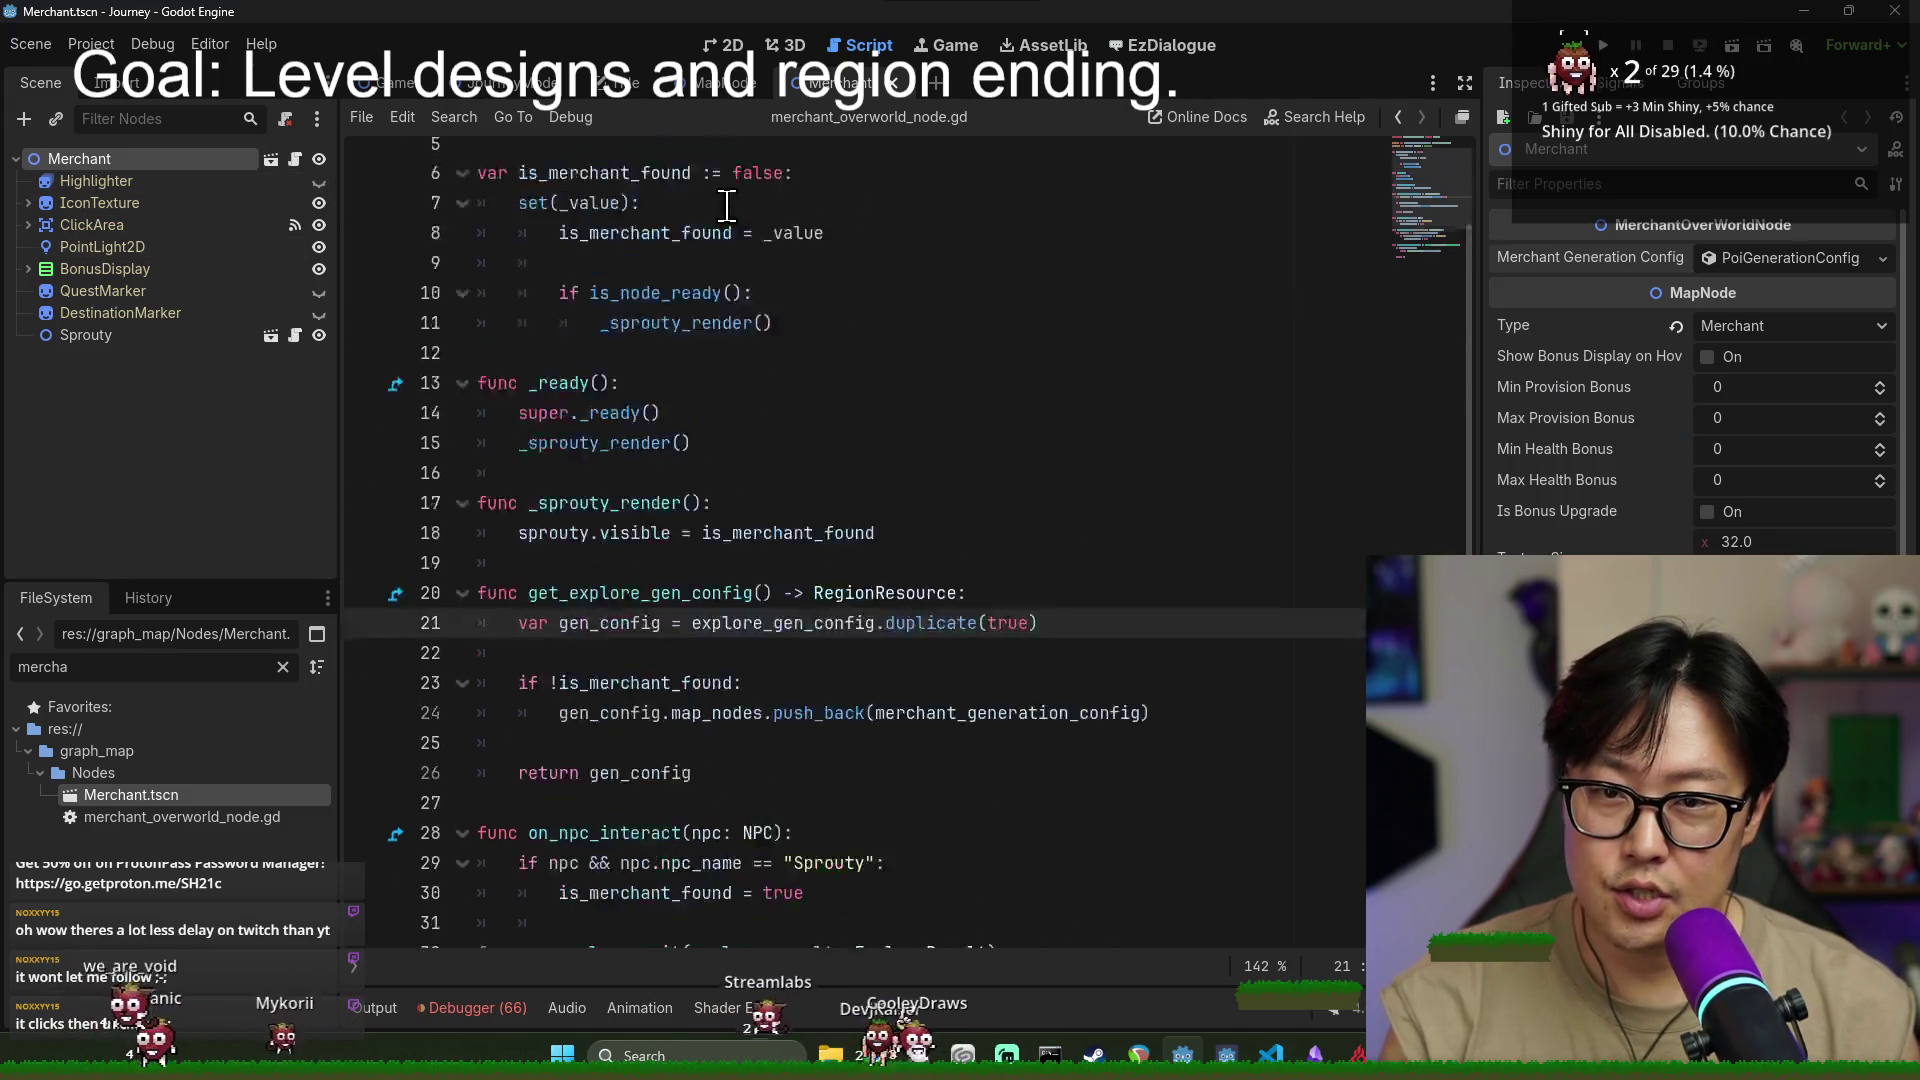
pyautogui.scroll(2, 727, 208)
# - Open poi_generation_config.gd and review its poi_type, min_amount and generation_ratio properties
pyautogui.keyDown('ctrl'); pyautogui.click(948, 218); pyautogui.keyUp('ctrl')
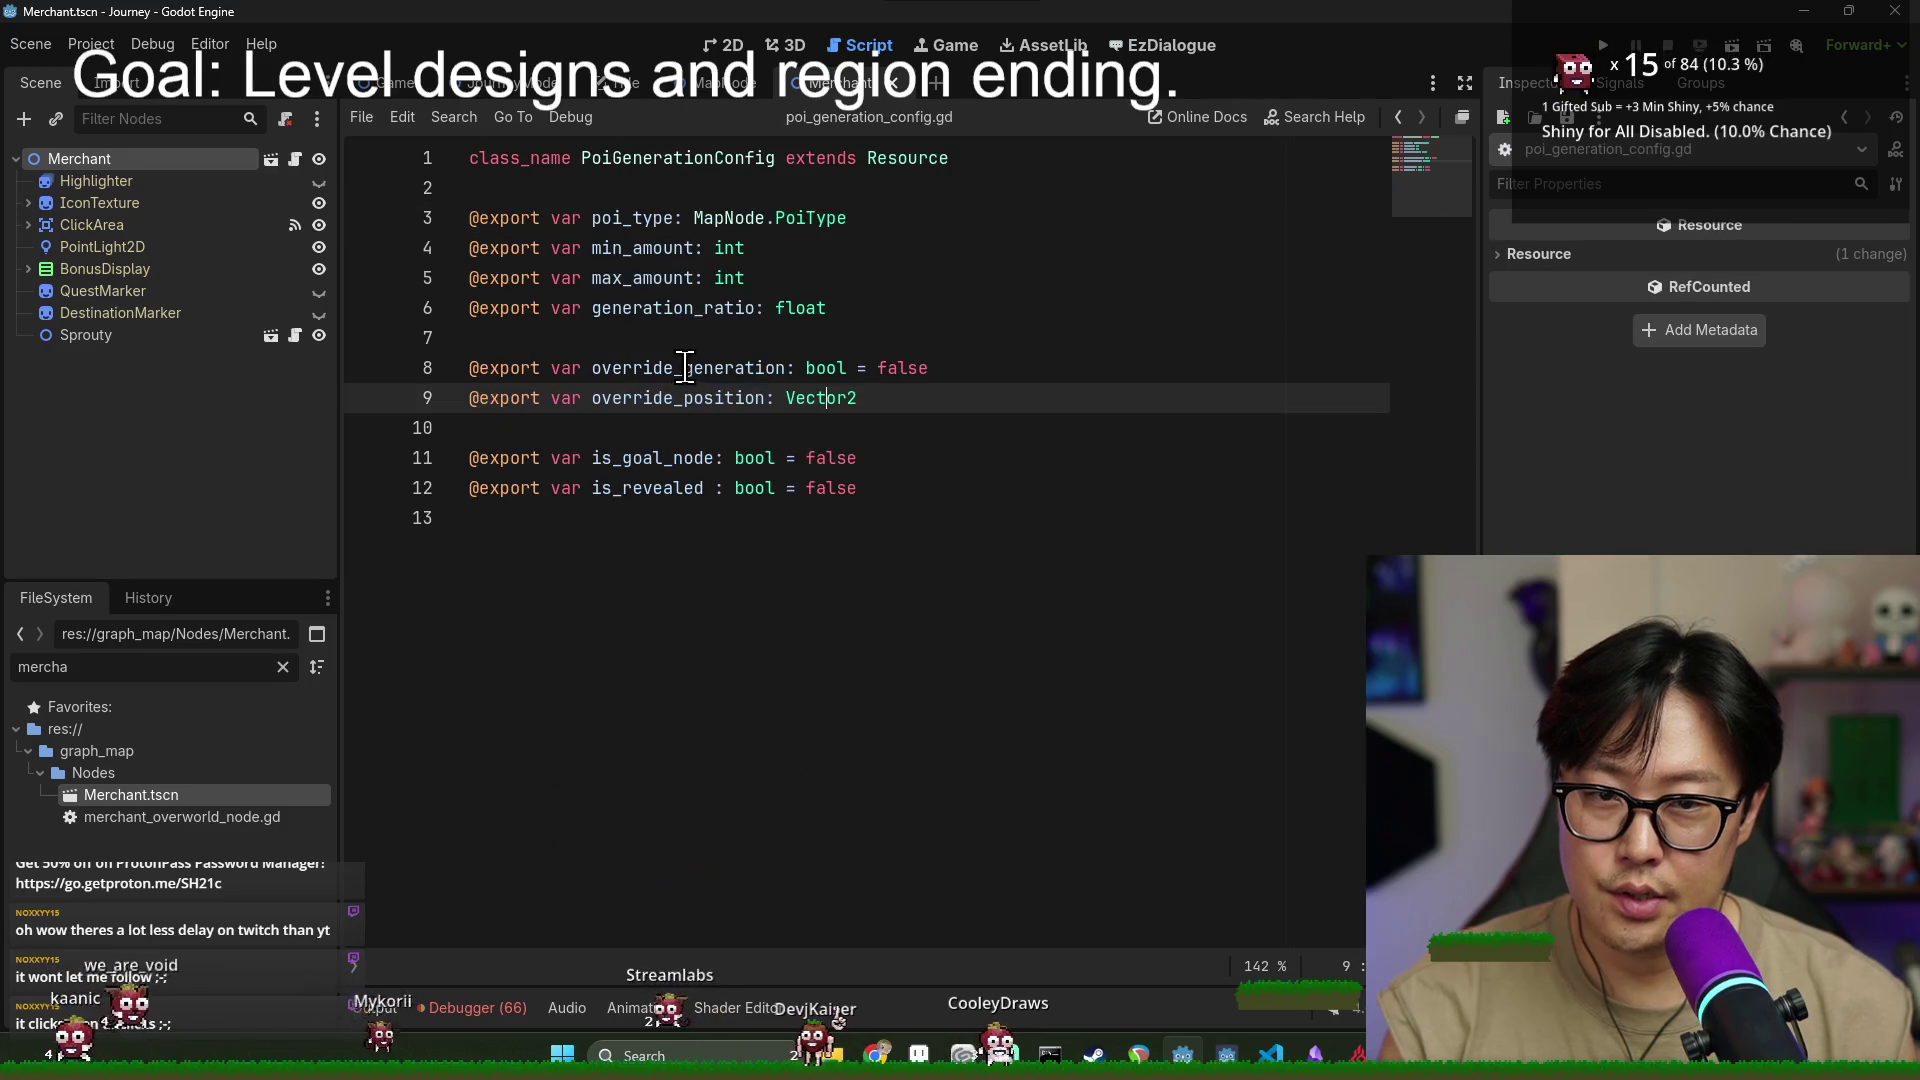
pyautogui.doubleClick(632, 218)
pyautogui.doubleClick(645, 248)
pyautogui.click(667, 307)
pyautogui.doubleClick(667, 307)
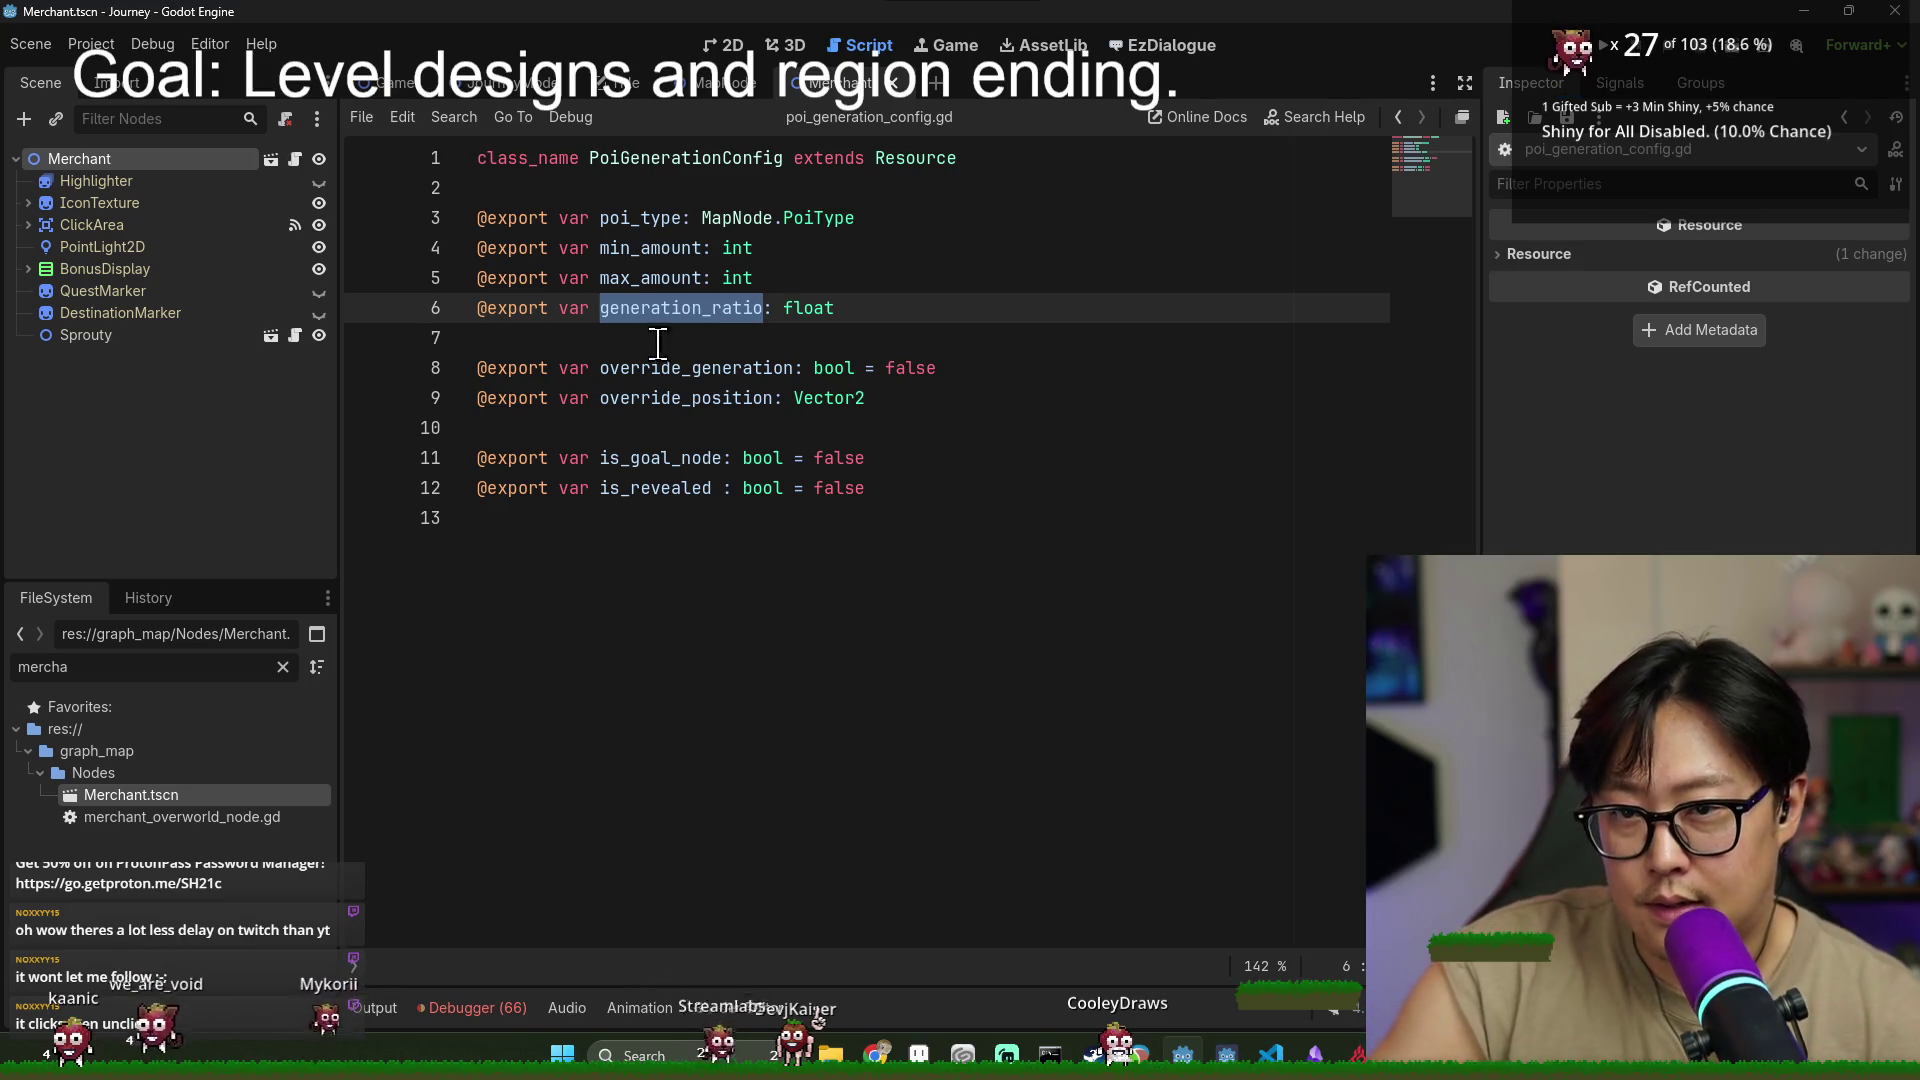
pyautogui.doubleClick(630, 218)
# - Search the project for PoiGenerationConfig, finding 10 matches in 6 files
pyautogui.click(702, 160)
pyautogui.doubleClick(702, 160)
pyautogui.hotkey('ctrl', 'shift', 'f')
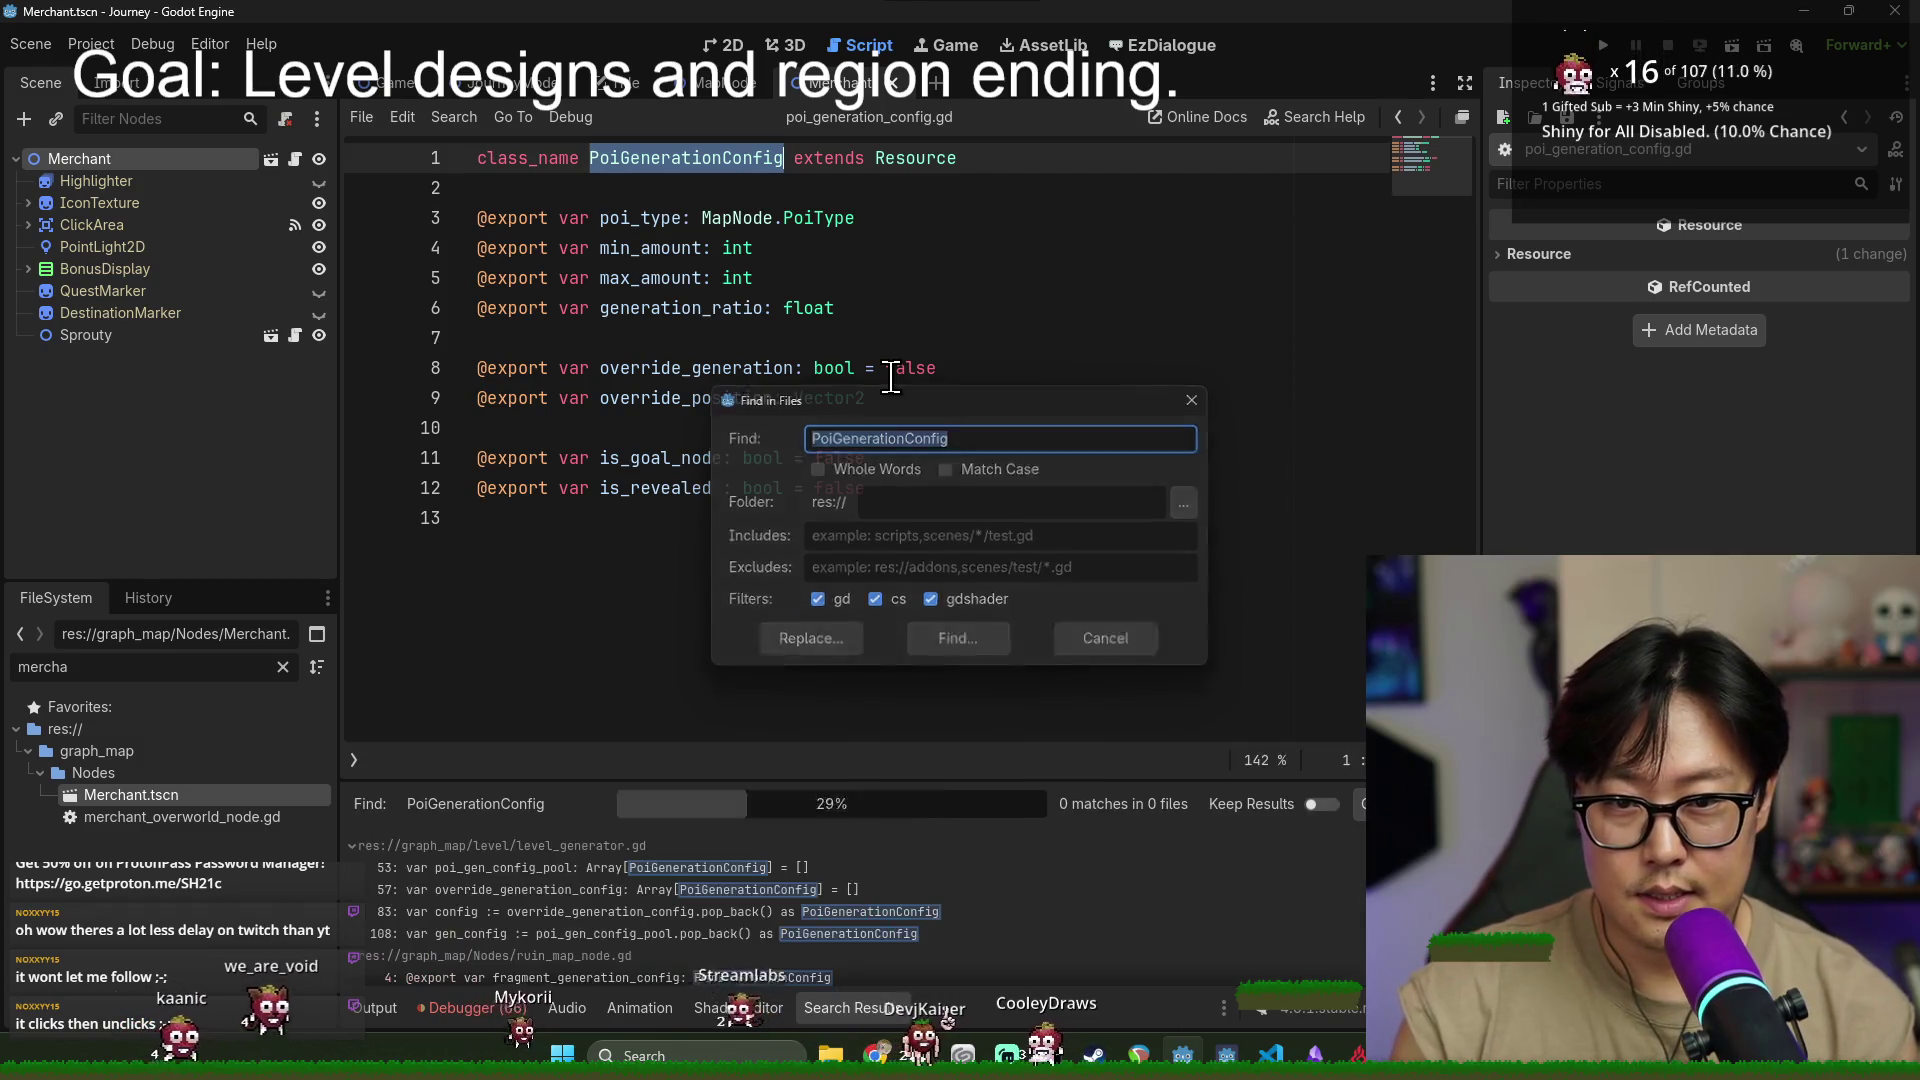
pyautogui.press('Return')
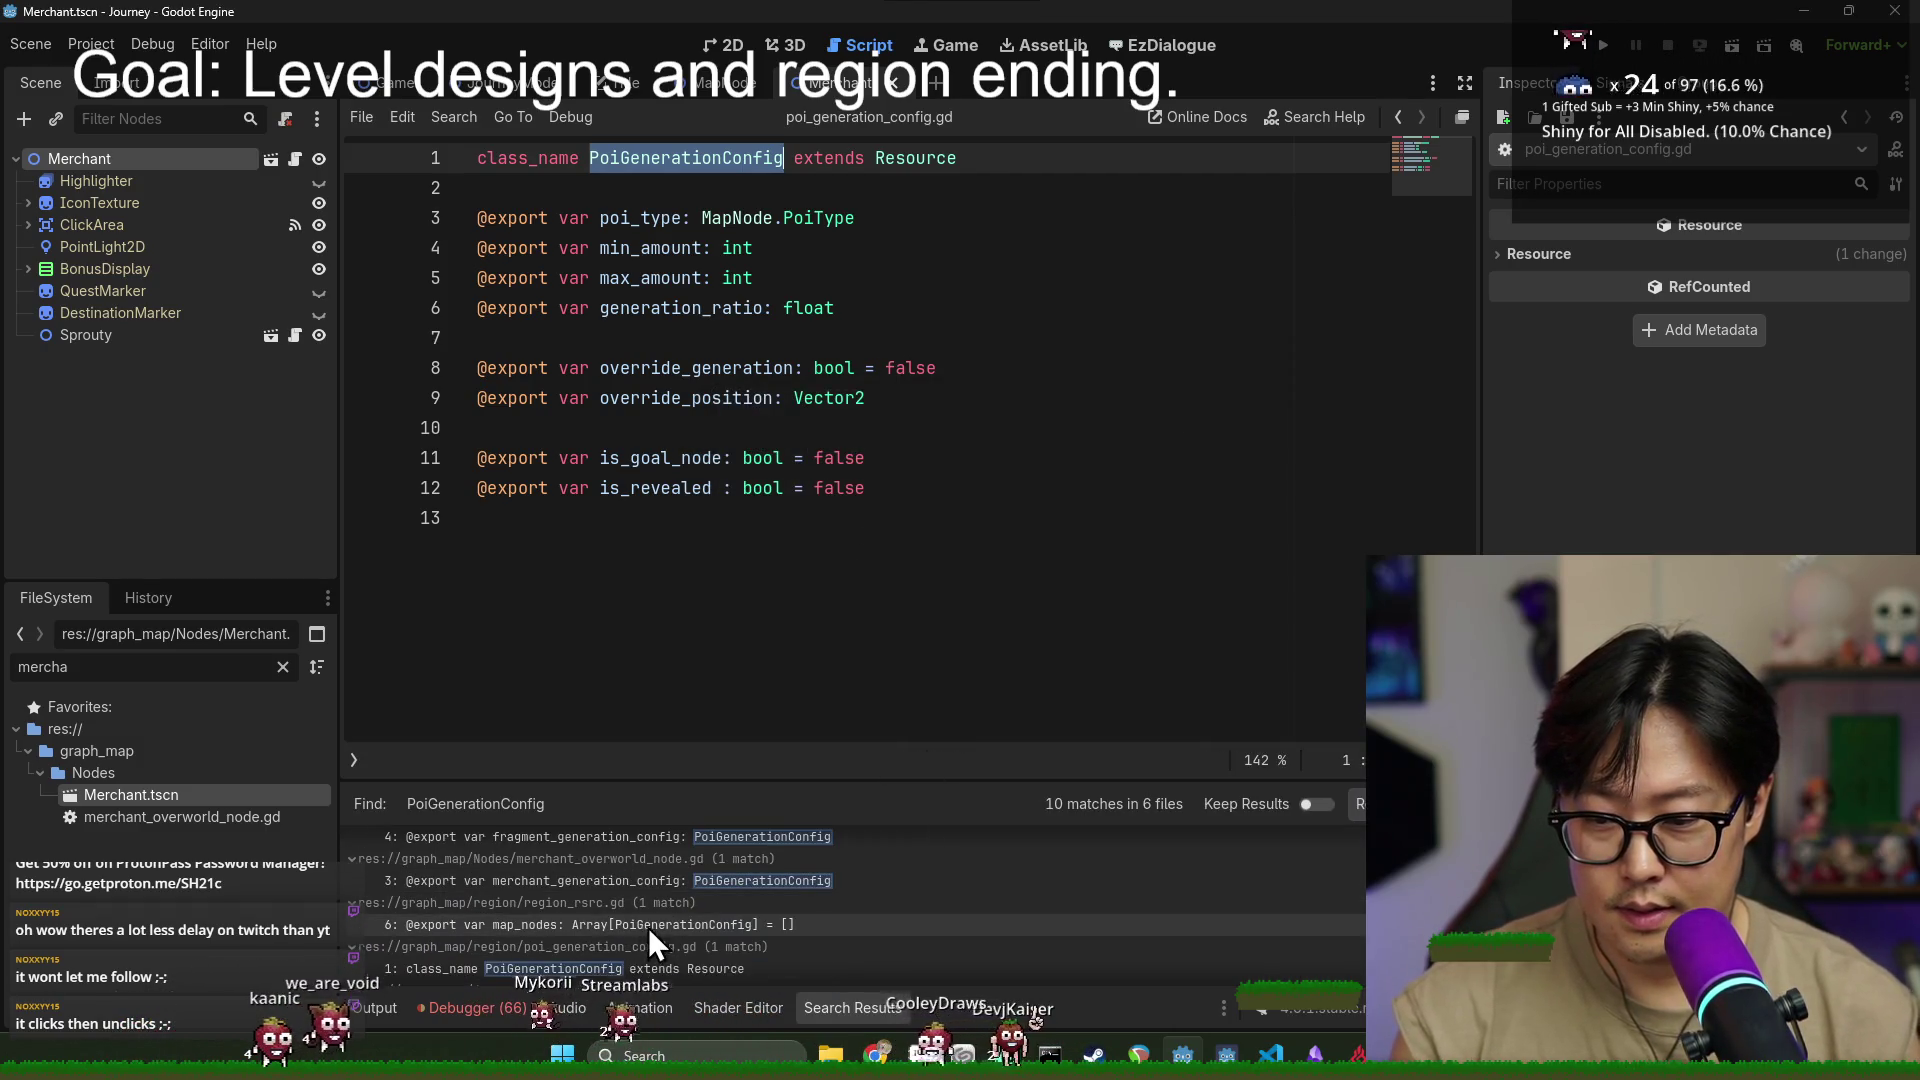
pyautogui.click(170, 155)
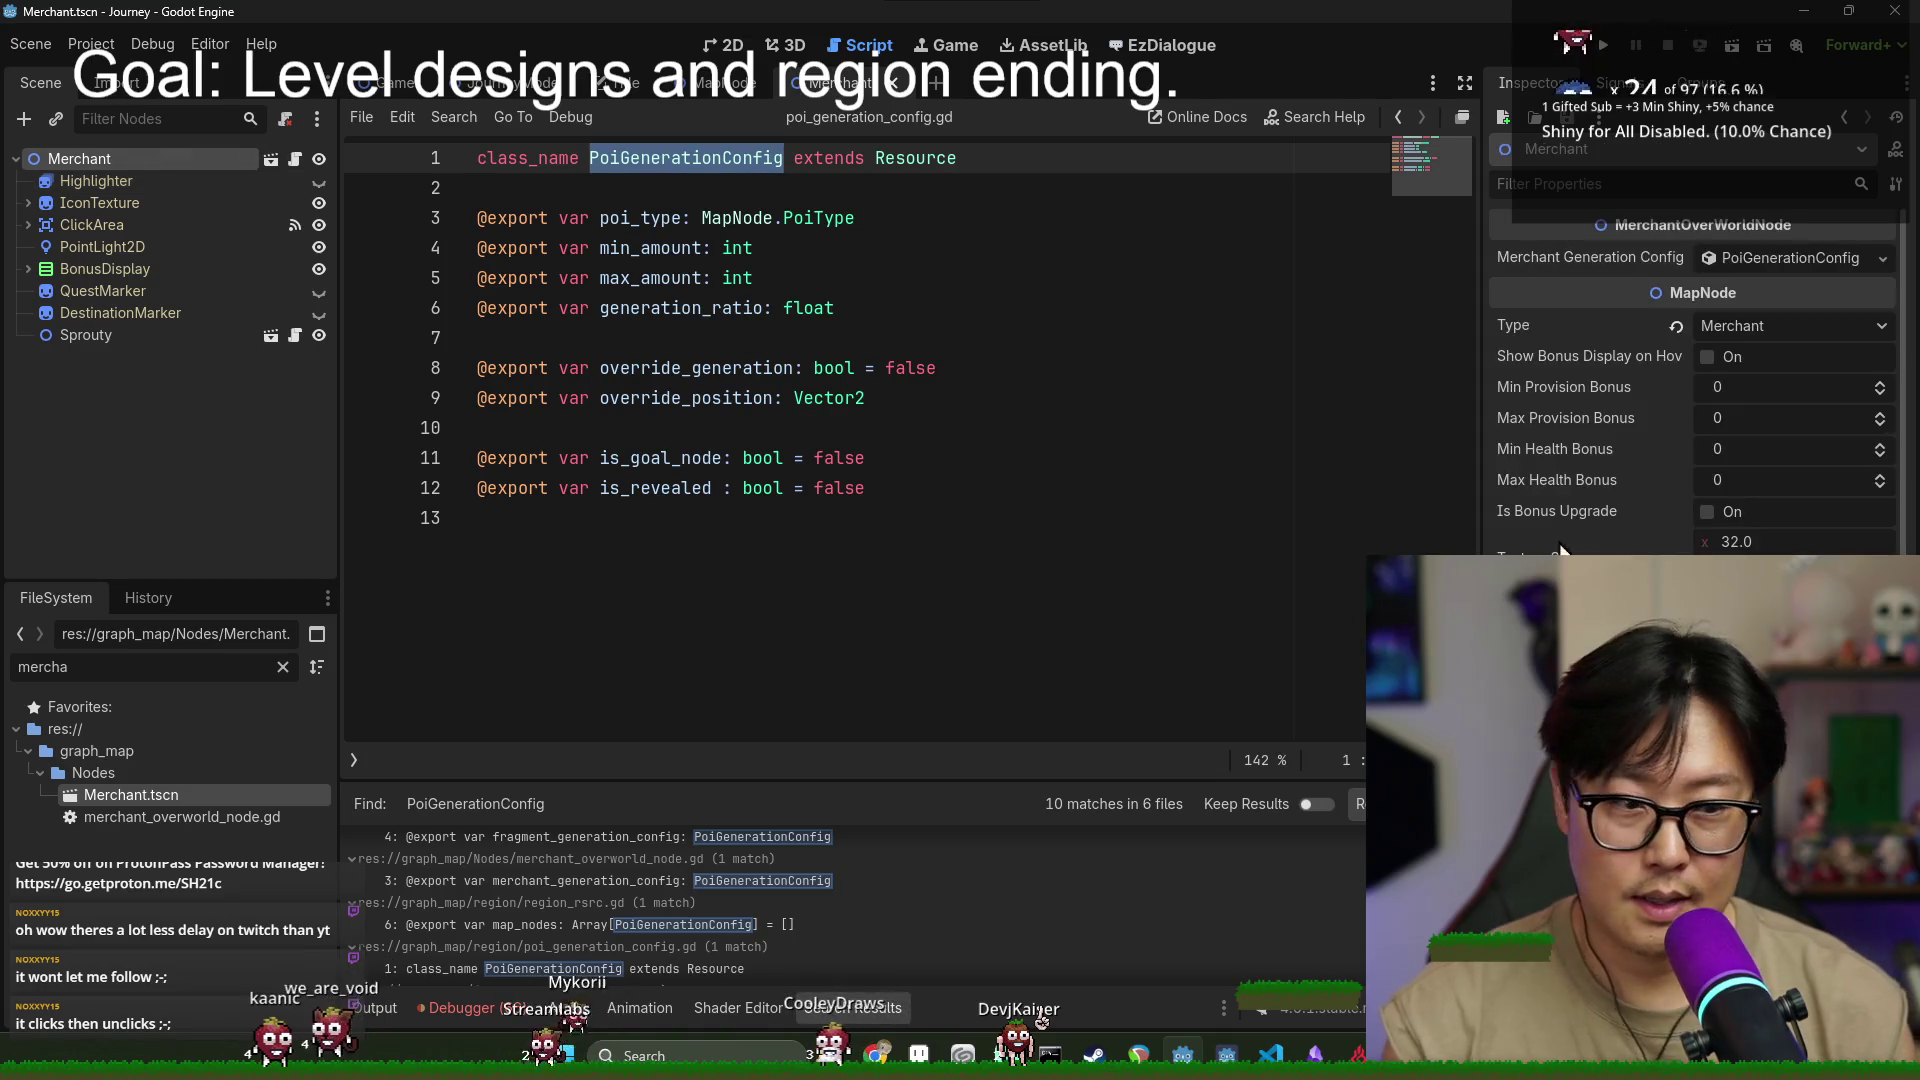
pyautogui.scroll(-10, 1502, 518)
pyautogui.scroll(6, 1501, 518)
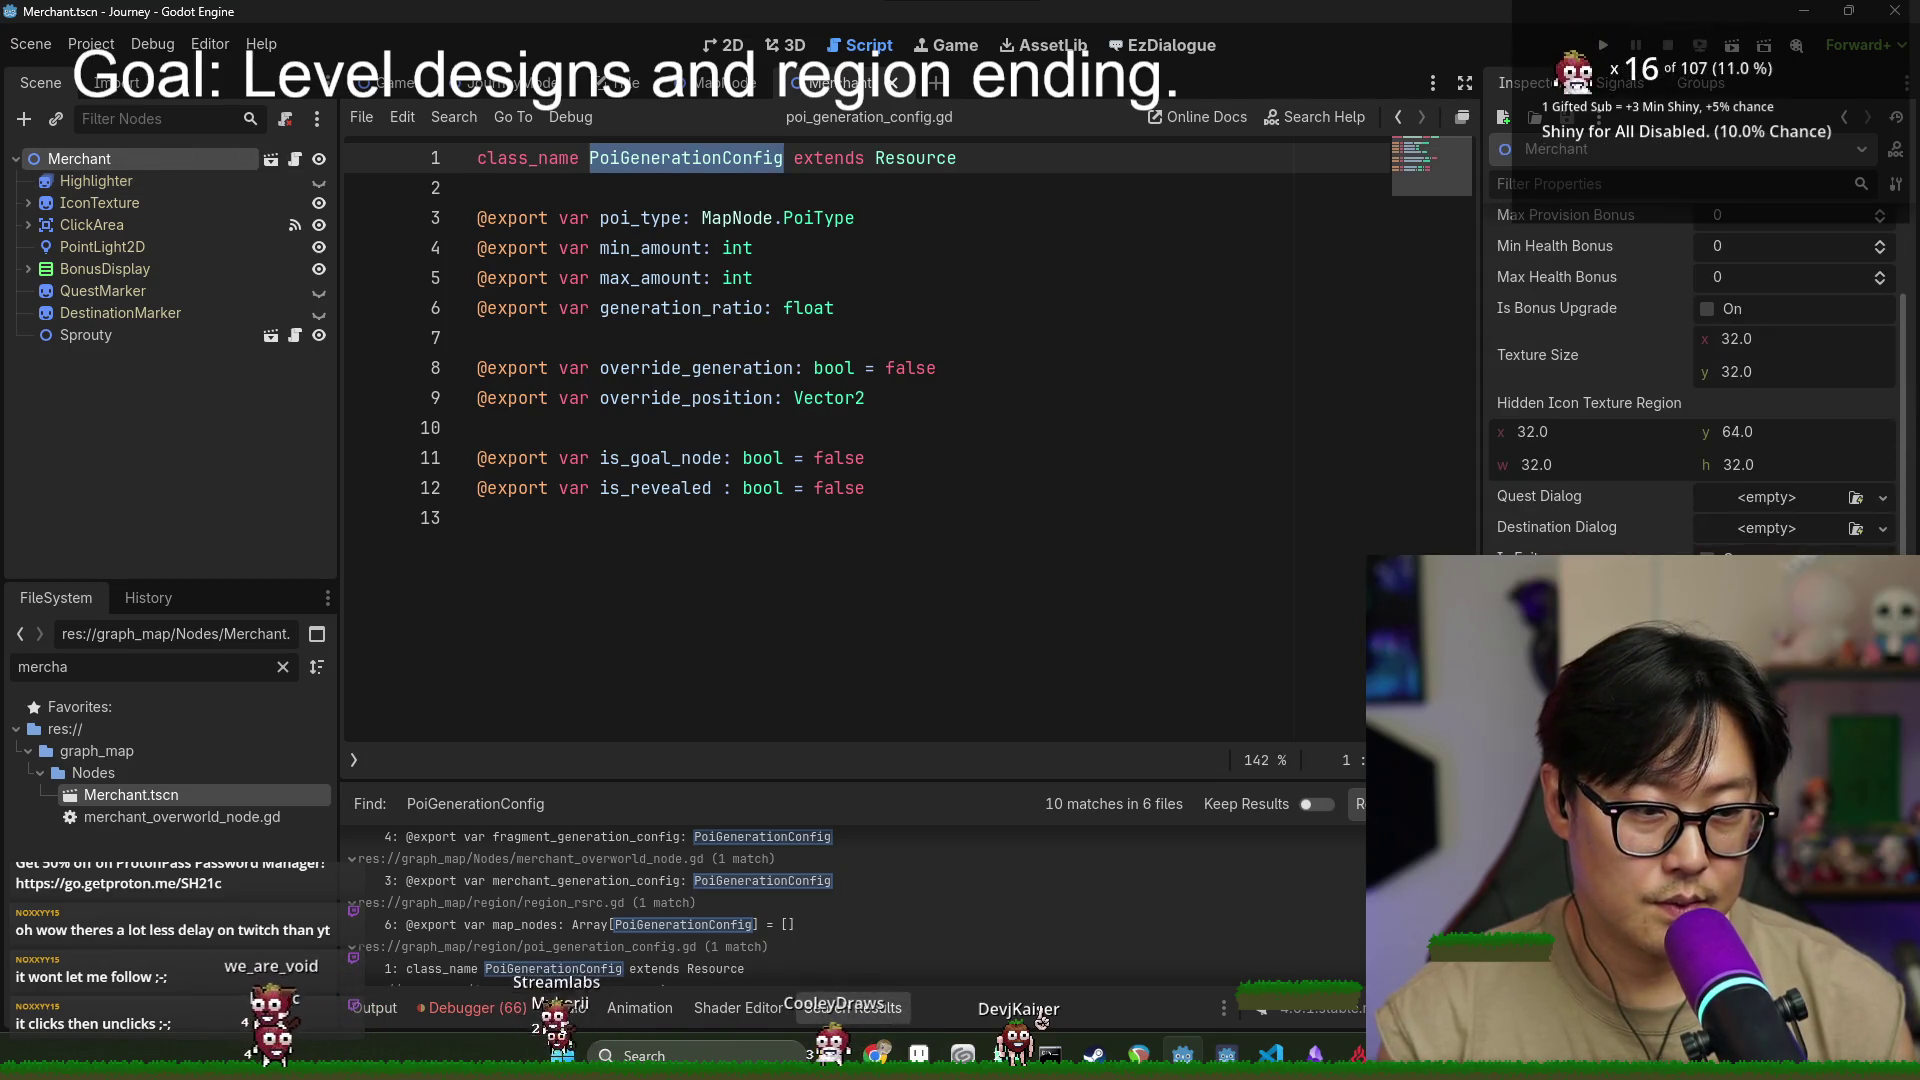
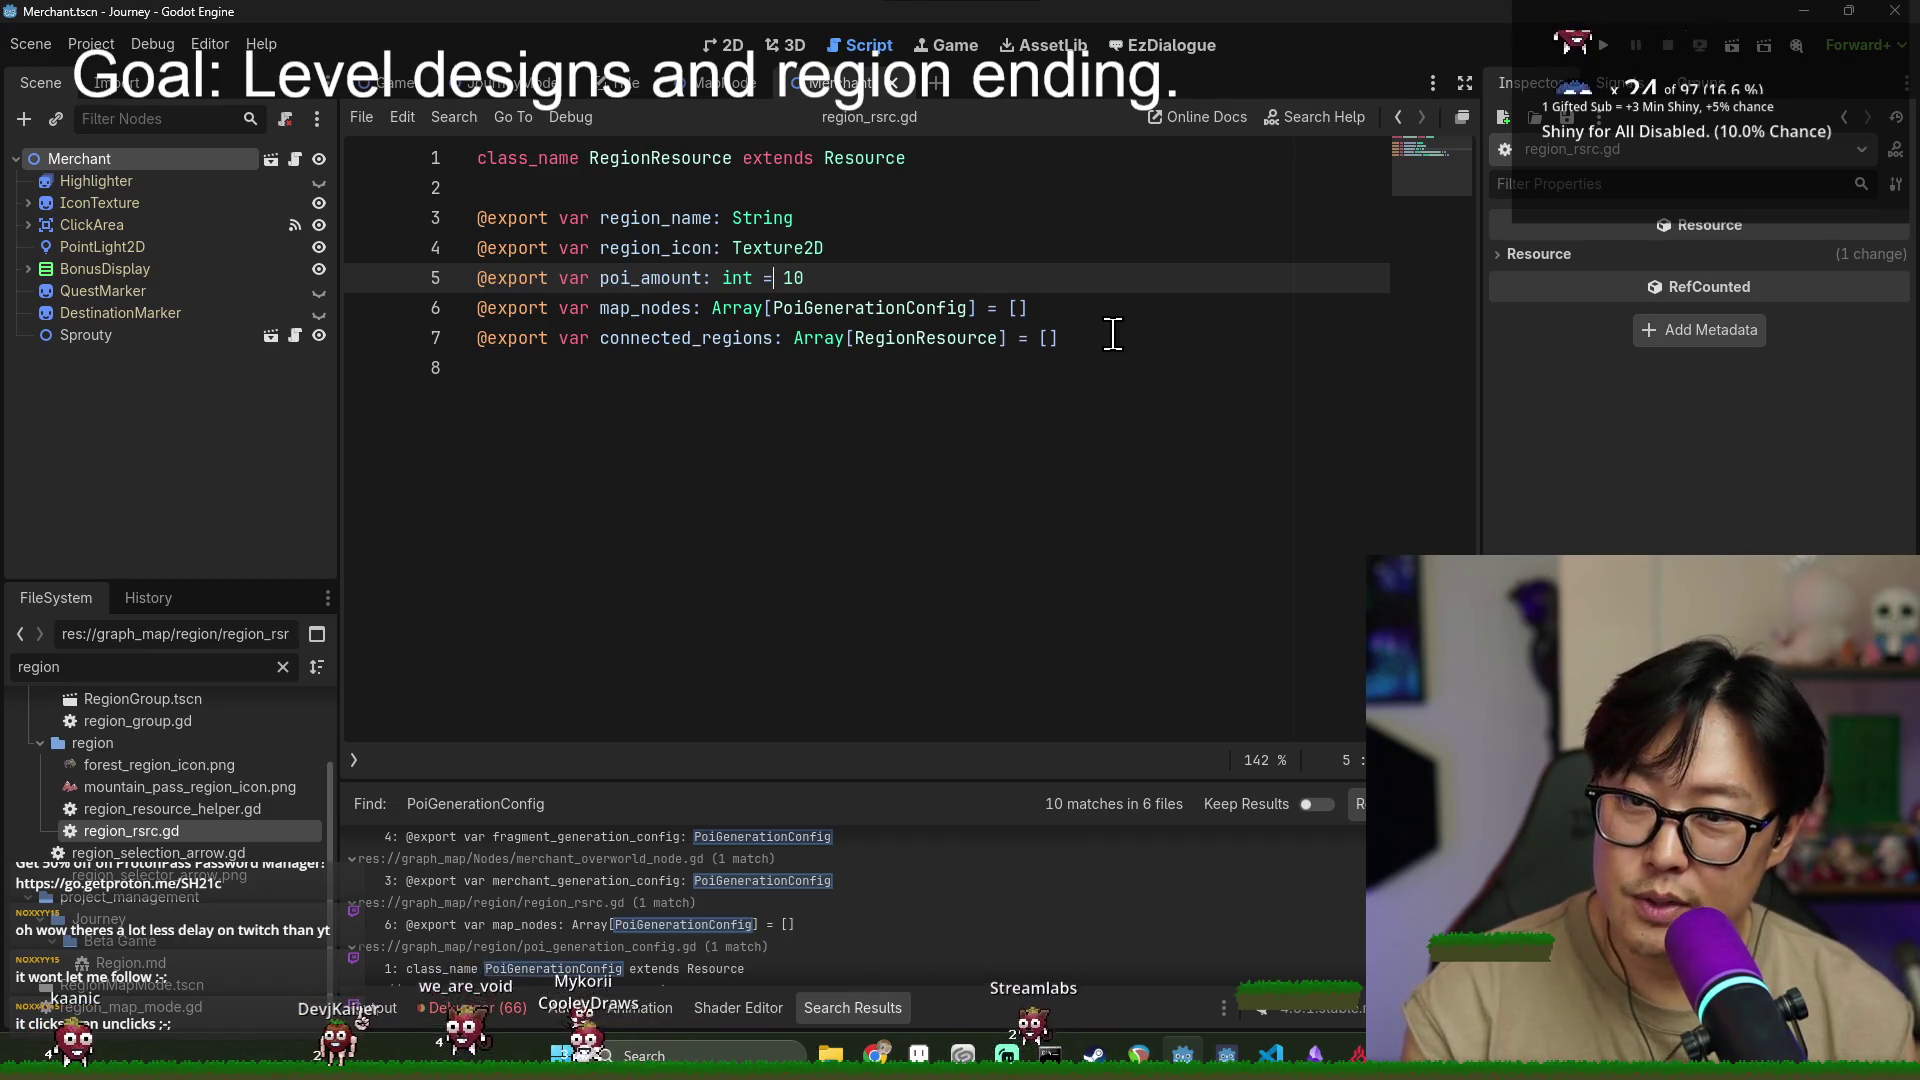
# - Filter the FileSystem dock for 'map_node' and open map_node.gd in the script editor
pyautogui.doubleClick(199, 663)
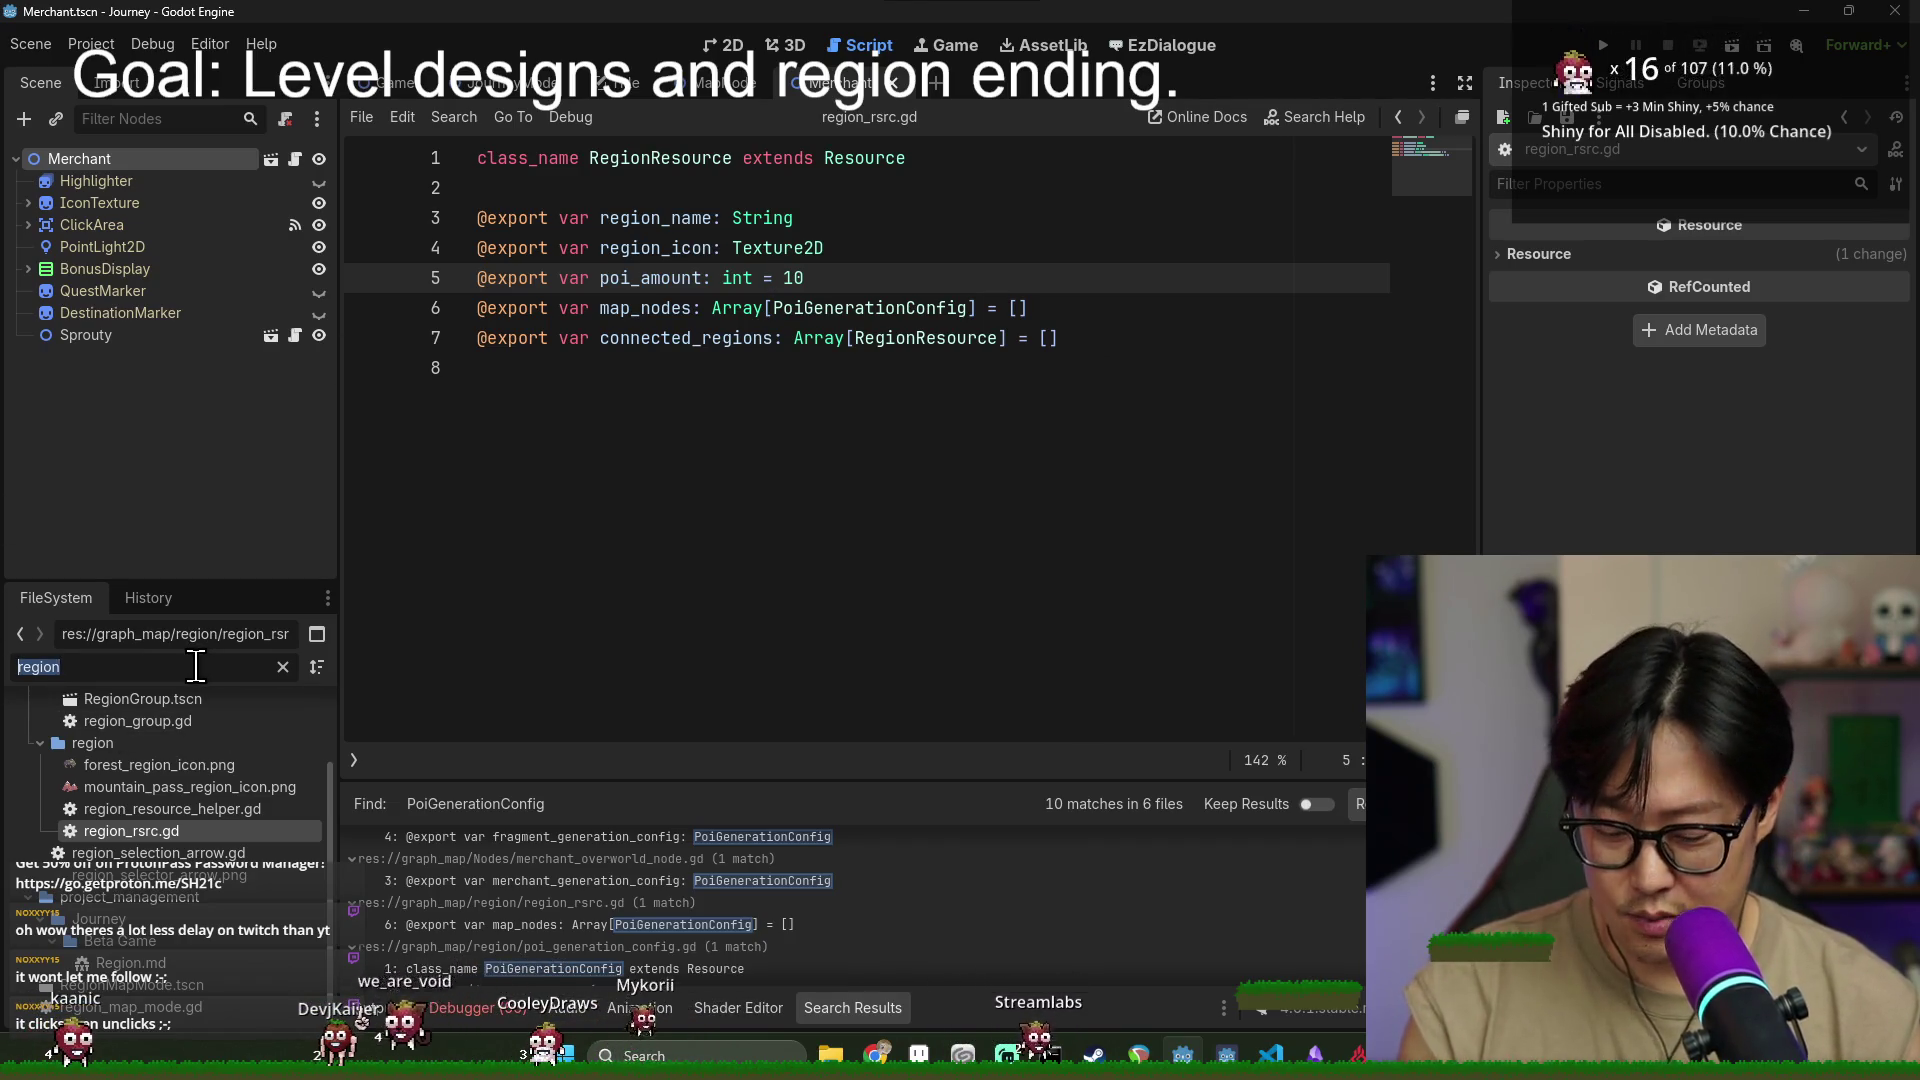
pyautogui.write('map_node')
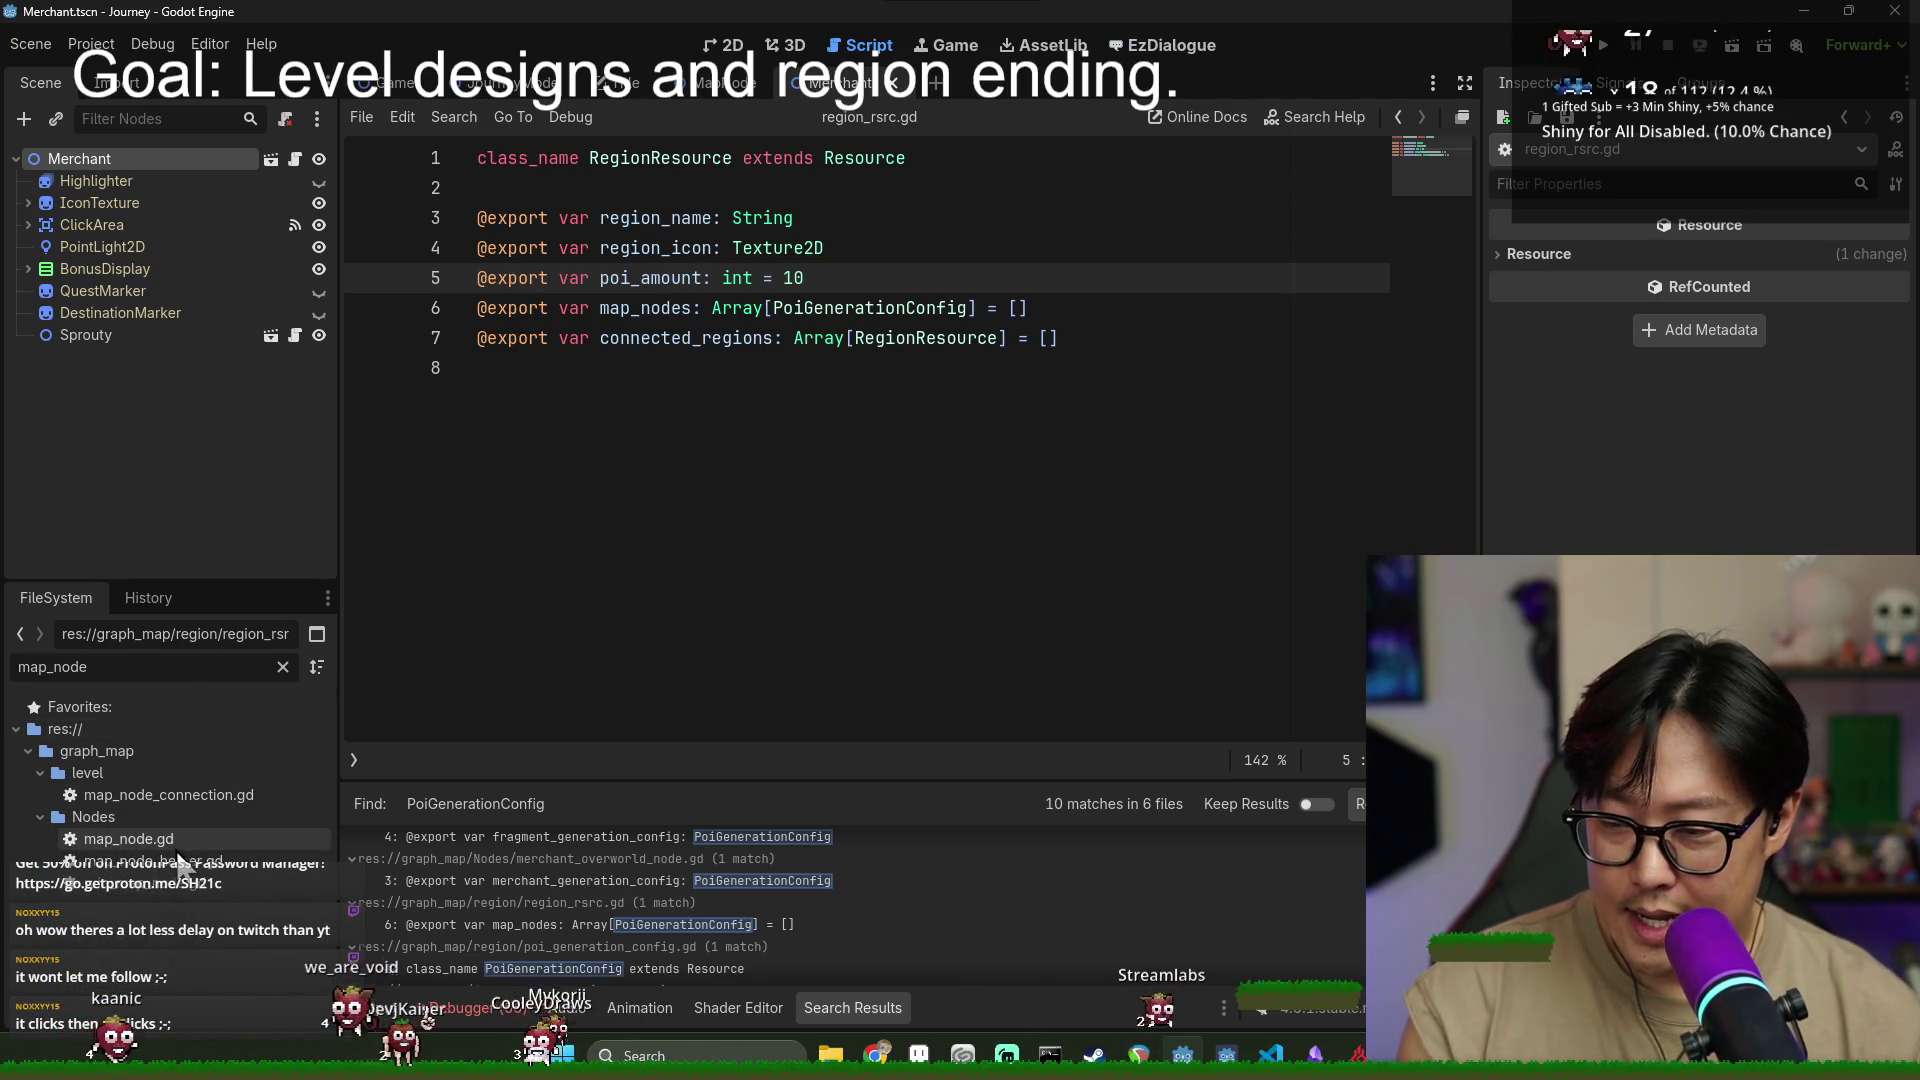
pyautogui.doubleClick(150, 842)
pyautogui.scroll(20, 1250, 645)
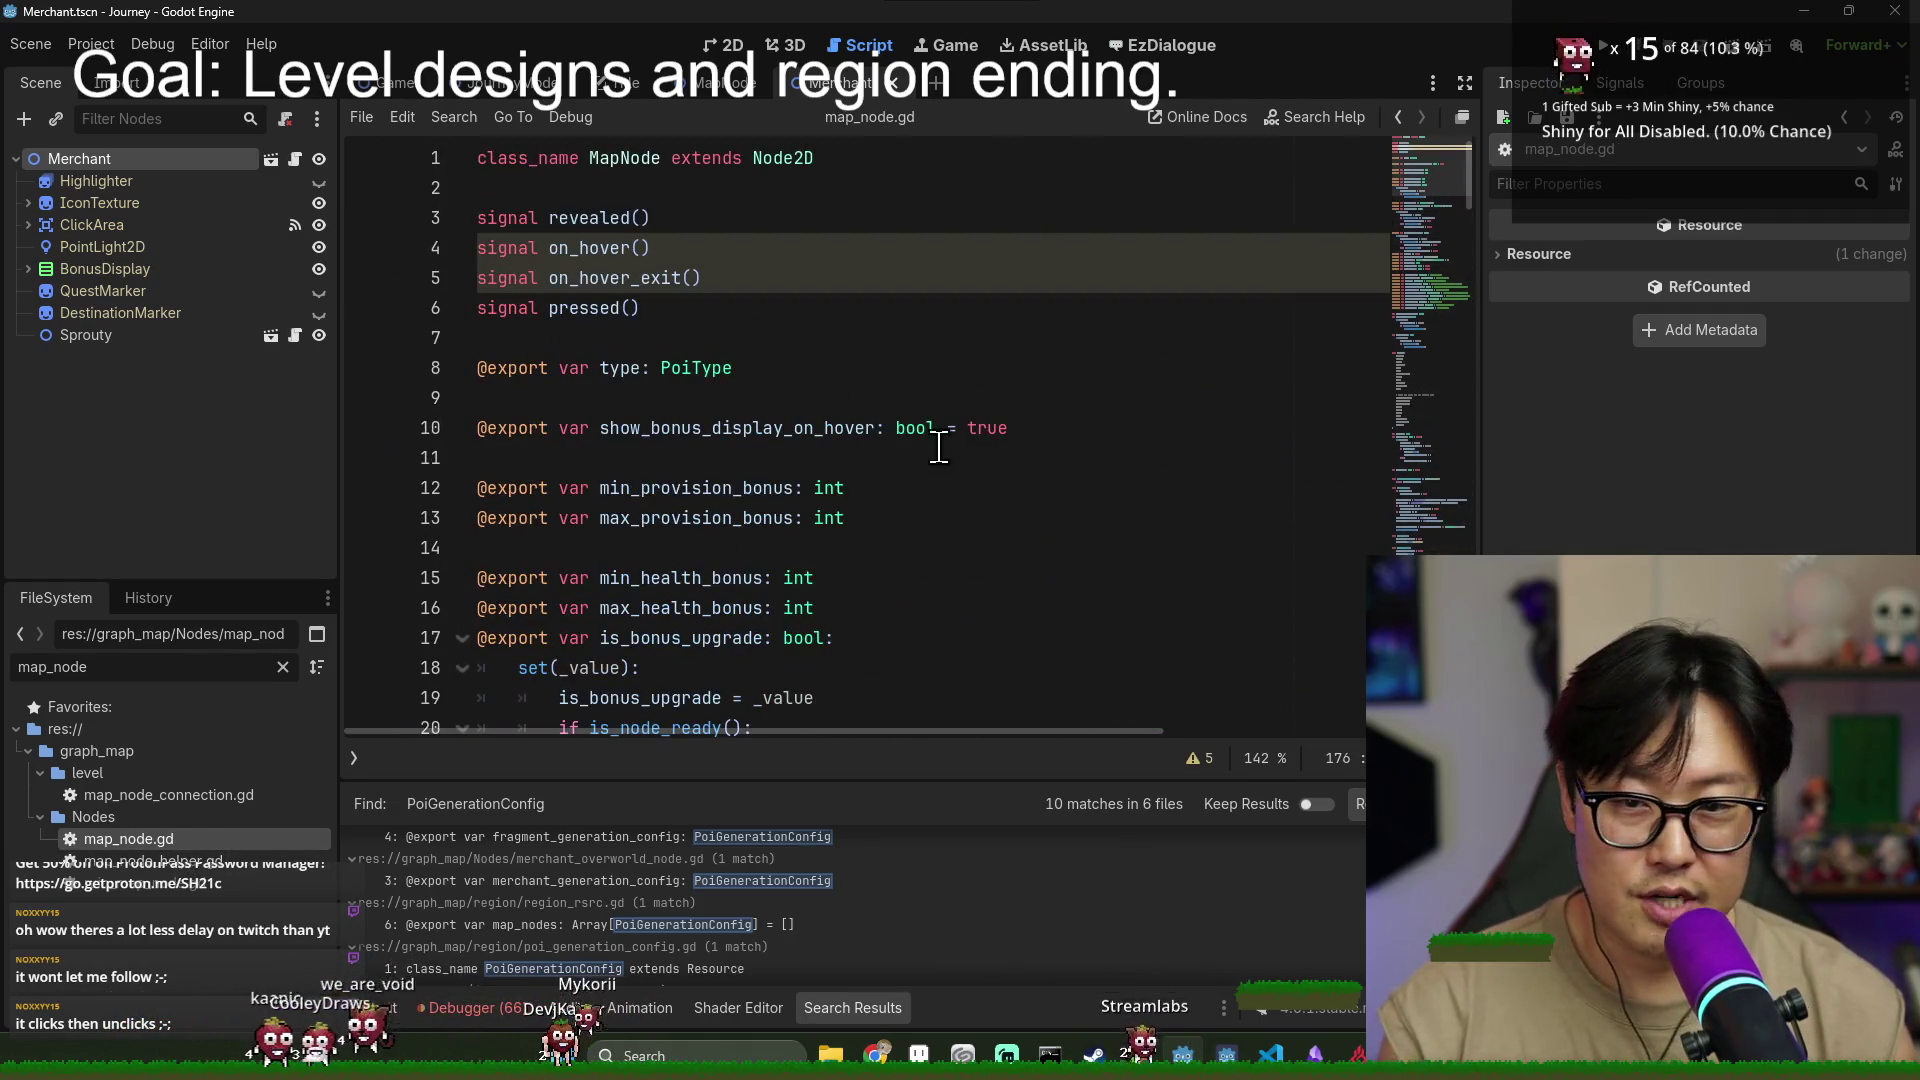
# - Look over the min_provision_bonus line and the surrounding code in map_node.gd
pyautogui.click(729, 487)
pyautogui.scroll(-3, 813, 490)
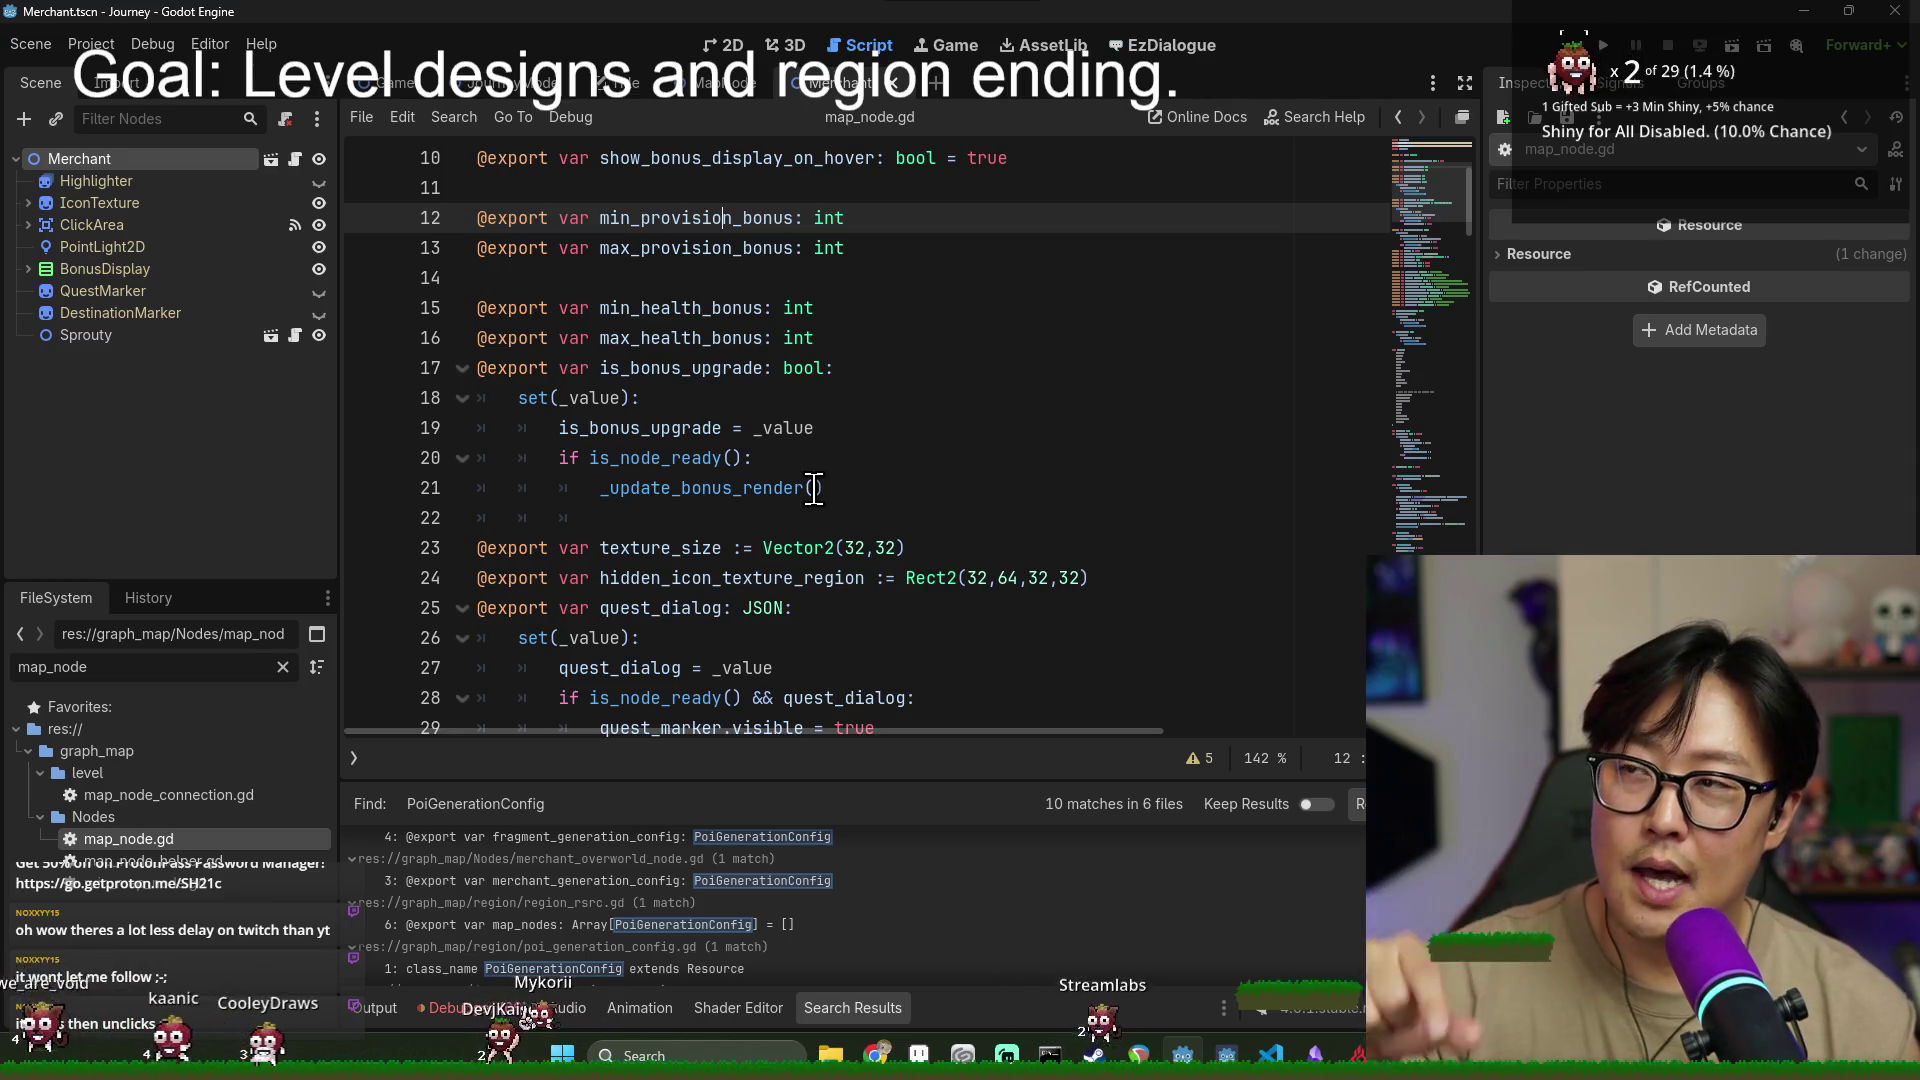
pyautogui.scroll(-4, 813, 489)
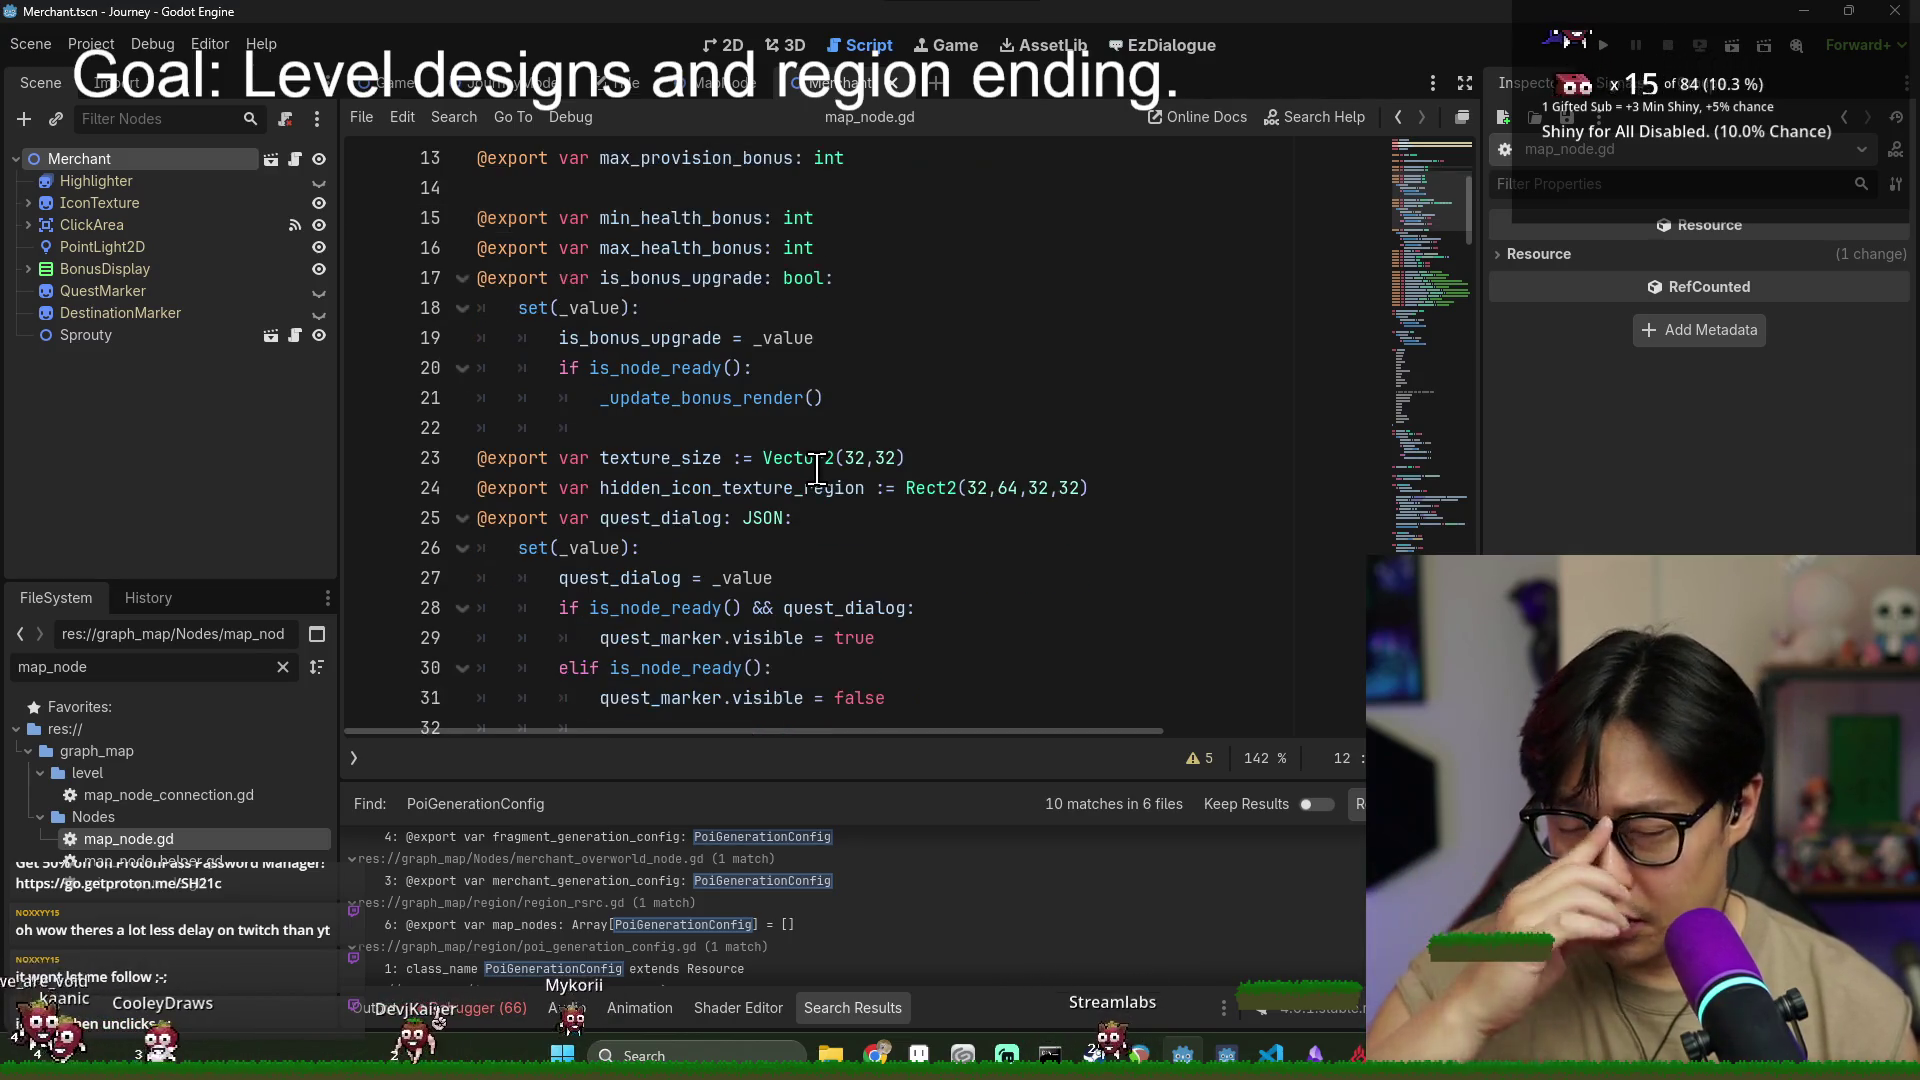
pyautogui.scroll(3, 851, 540)
pyautogui.scroll(-9, 904, 530)
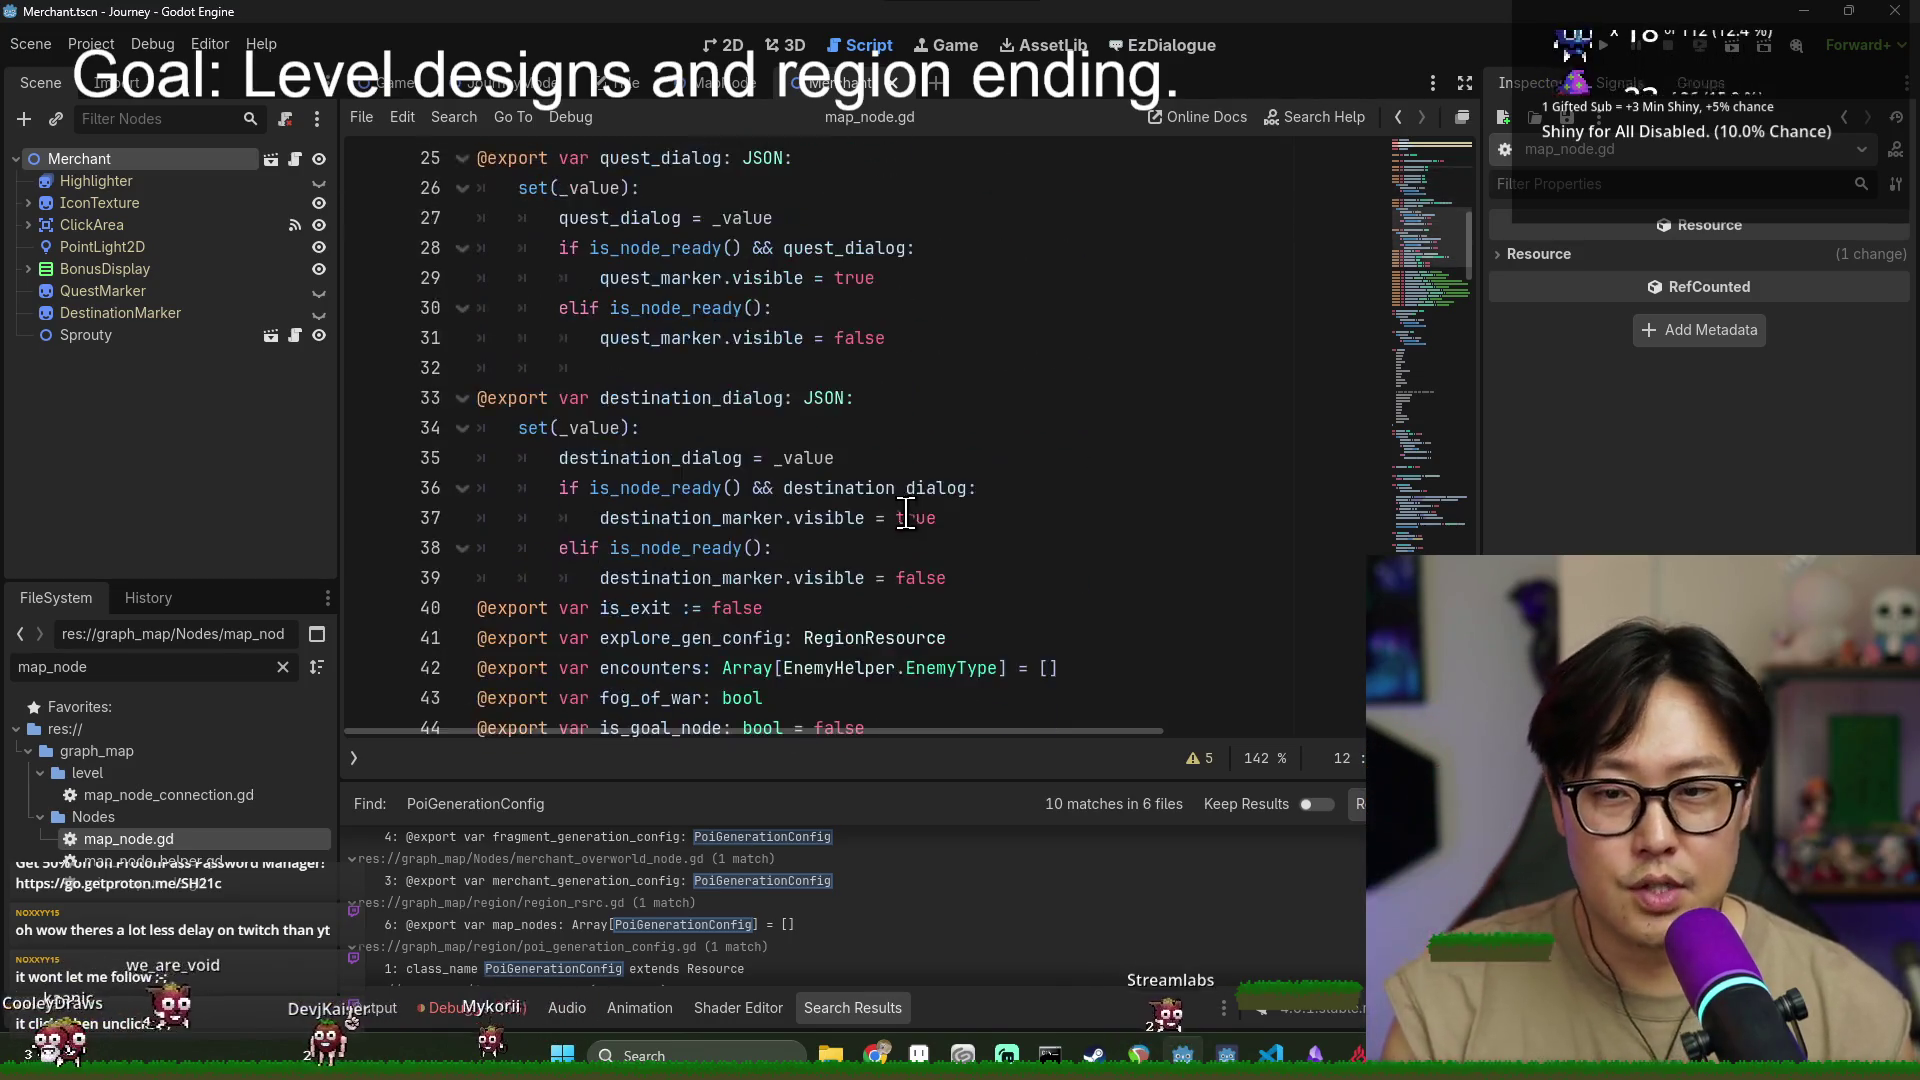
pyautogui.scroll(-3, 905, 528)
# - Inspect the highlighter, icon_texture and bonus_display variables in map_node.gd
pyautogui.doubleClick(665, 421)
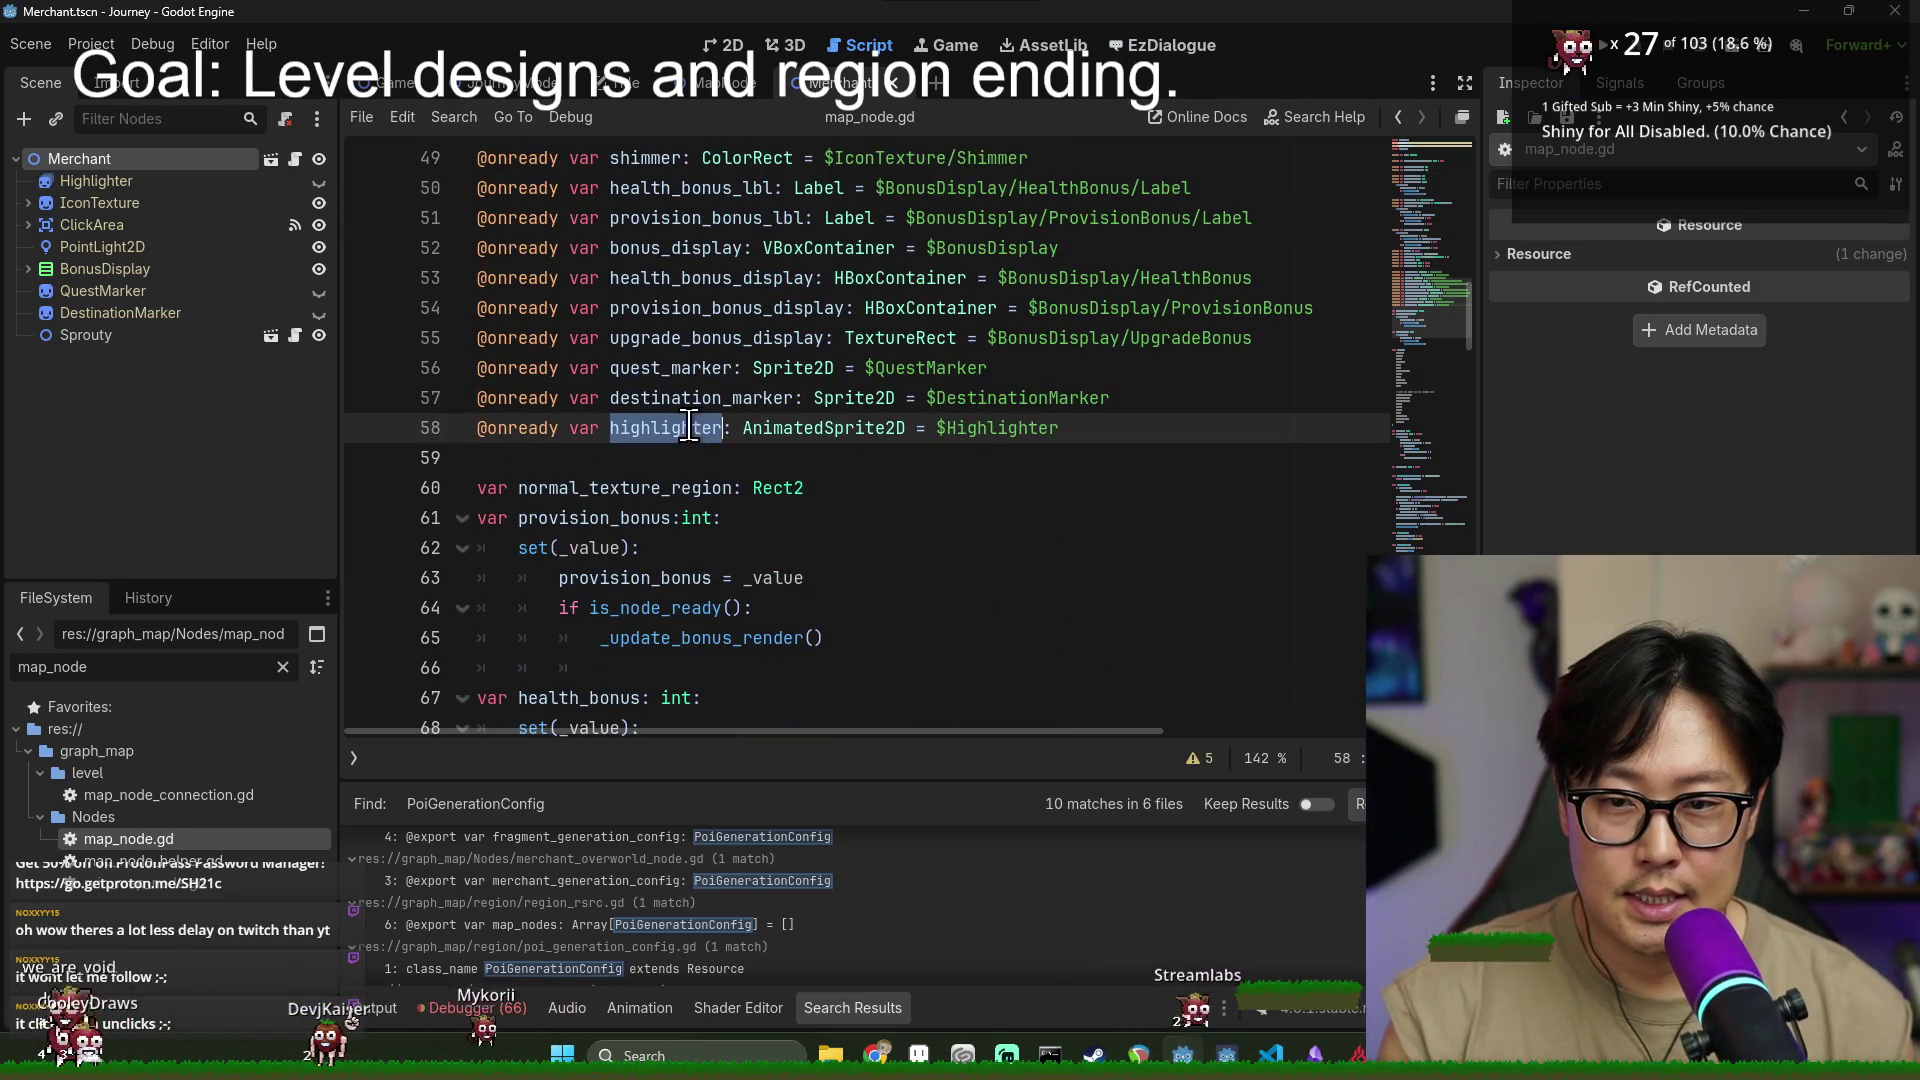
pyautogui.scroll(2, 776, 484)
pyautogui.doubleClick(659, 279)
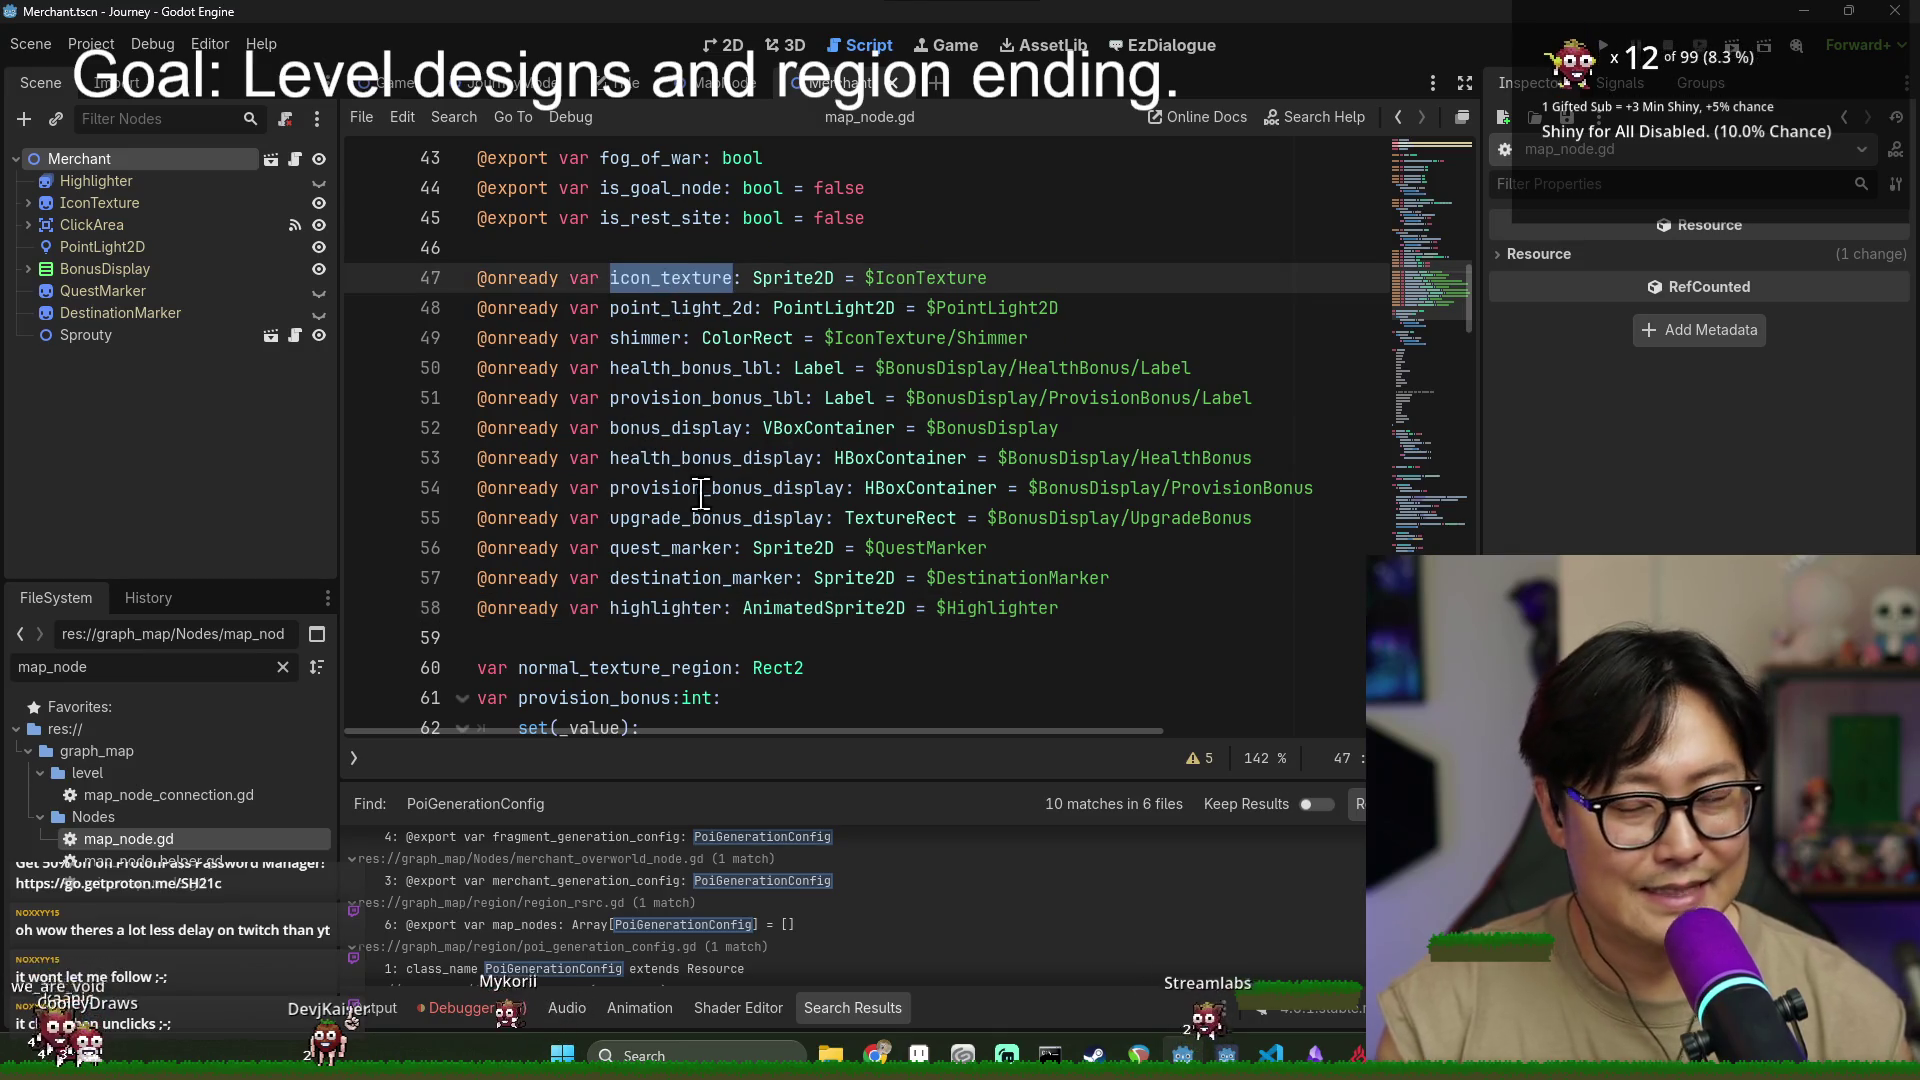
pyautogui.scroll(-1, 676, 522)
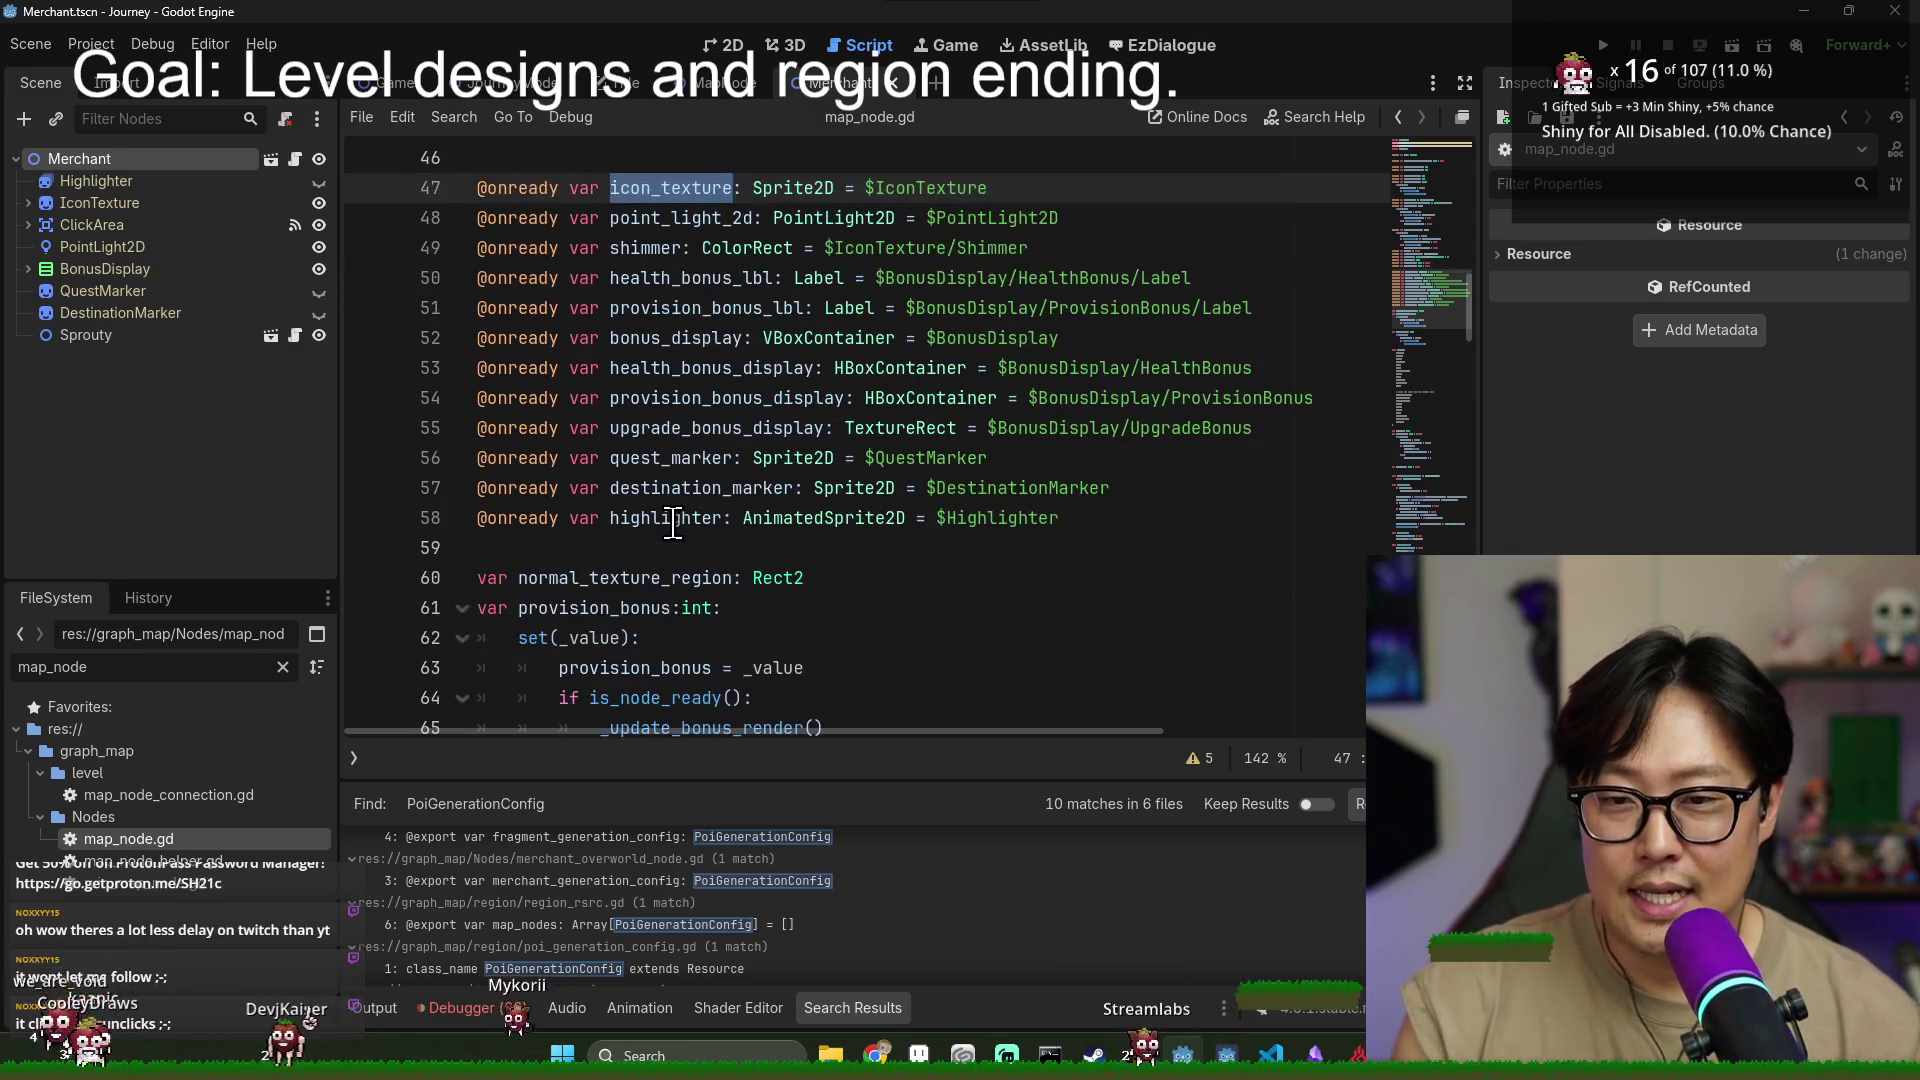
pyautogui.doubleClick(661, 335)
pyautogui.scroll(4, 669, 400)
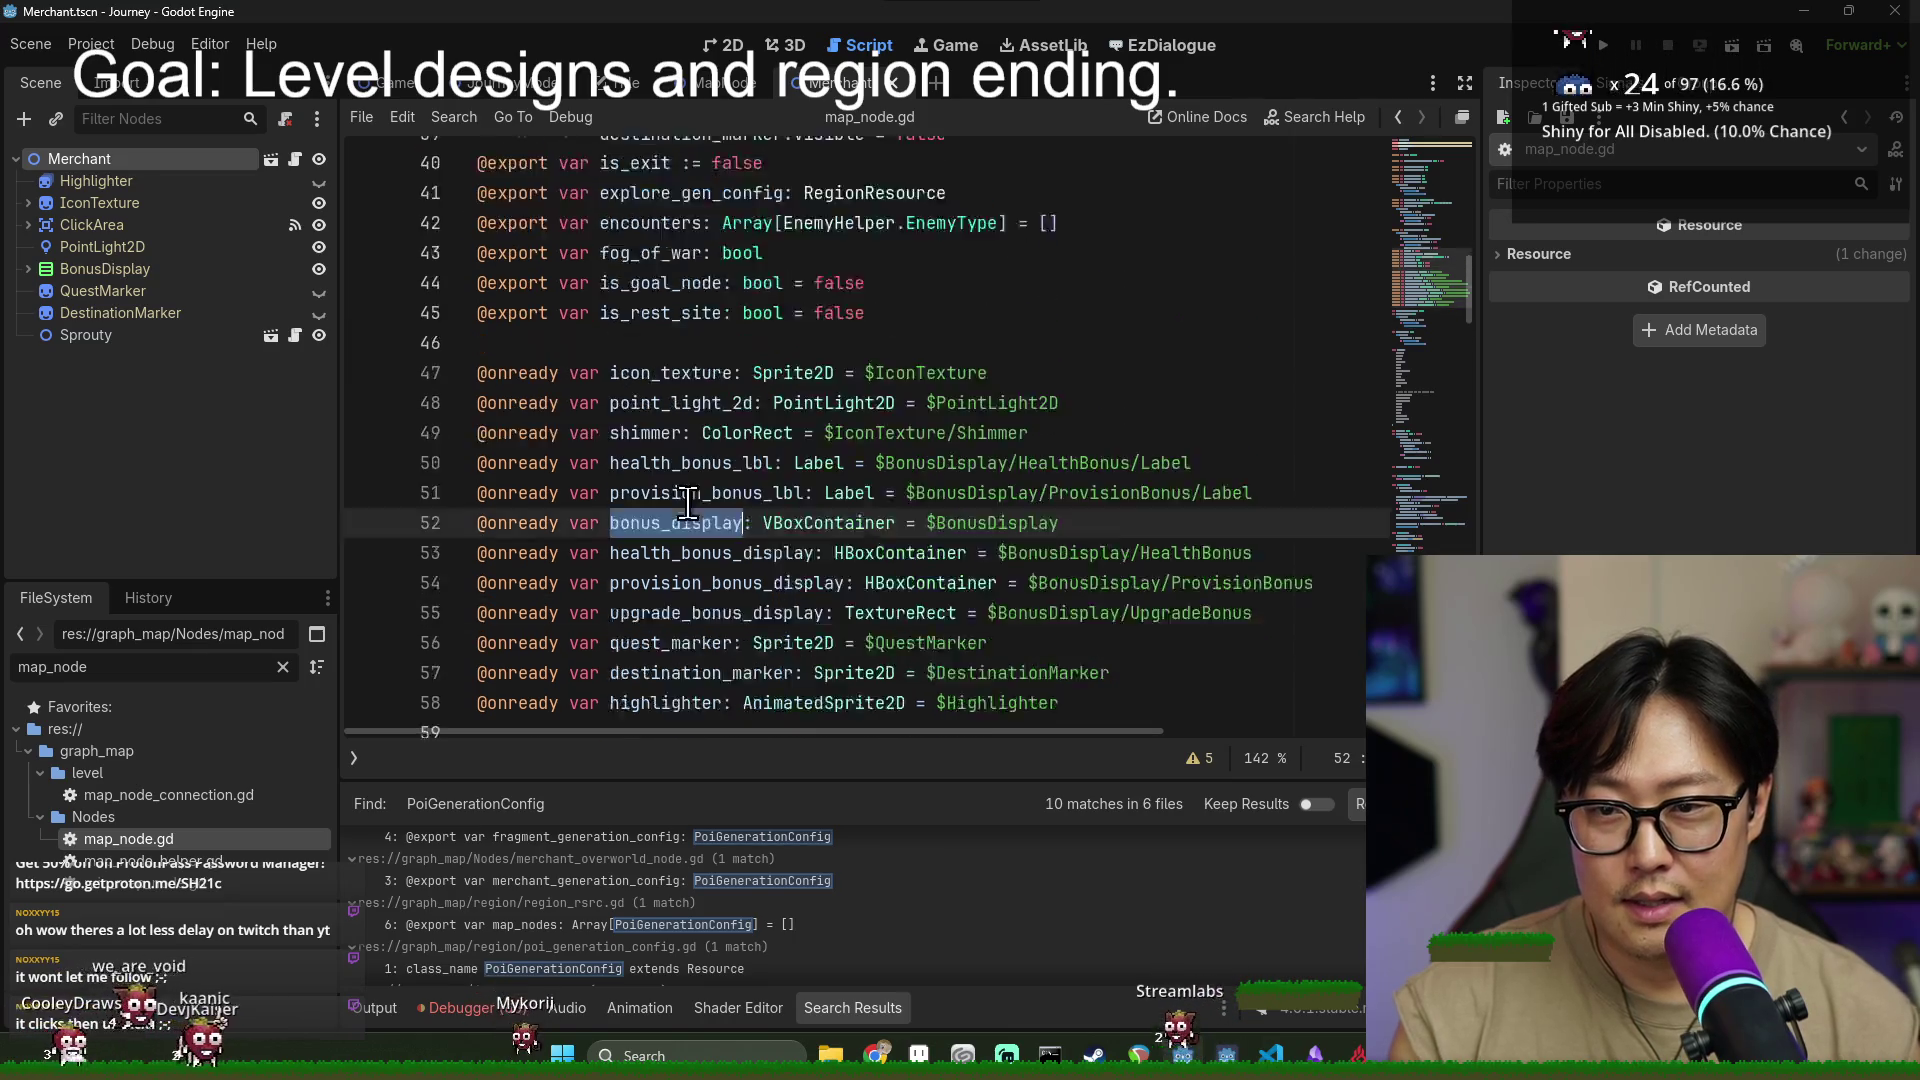
pyautogui.scroll(-6, 707, 516)
pyautogui.scroll(-10, 700, 499)
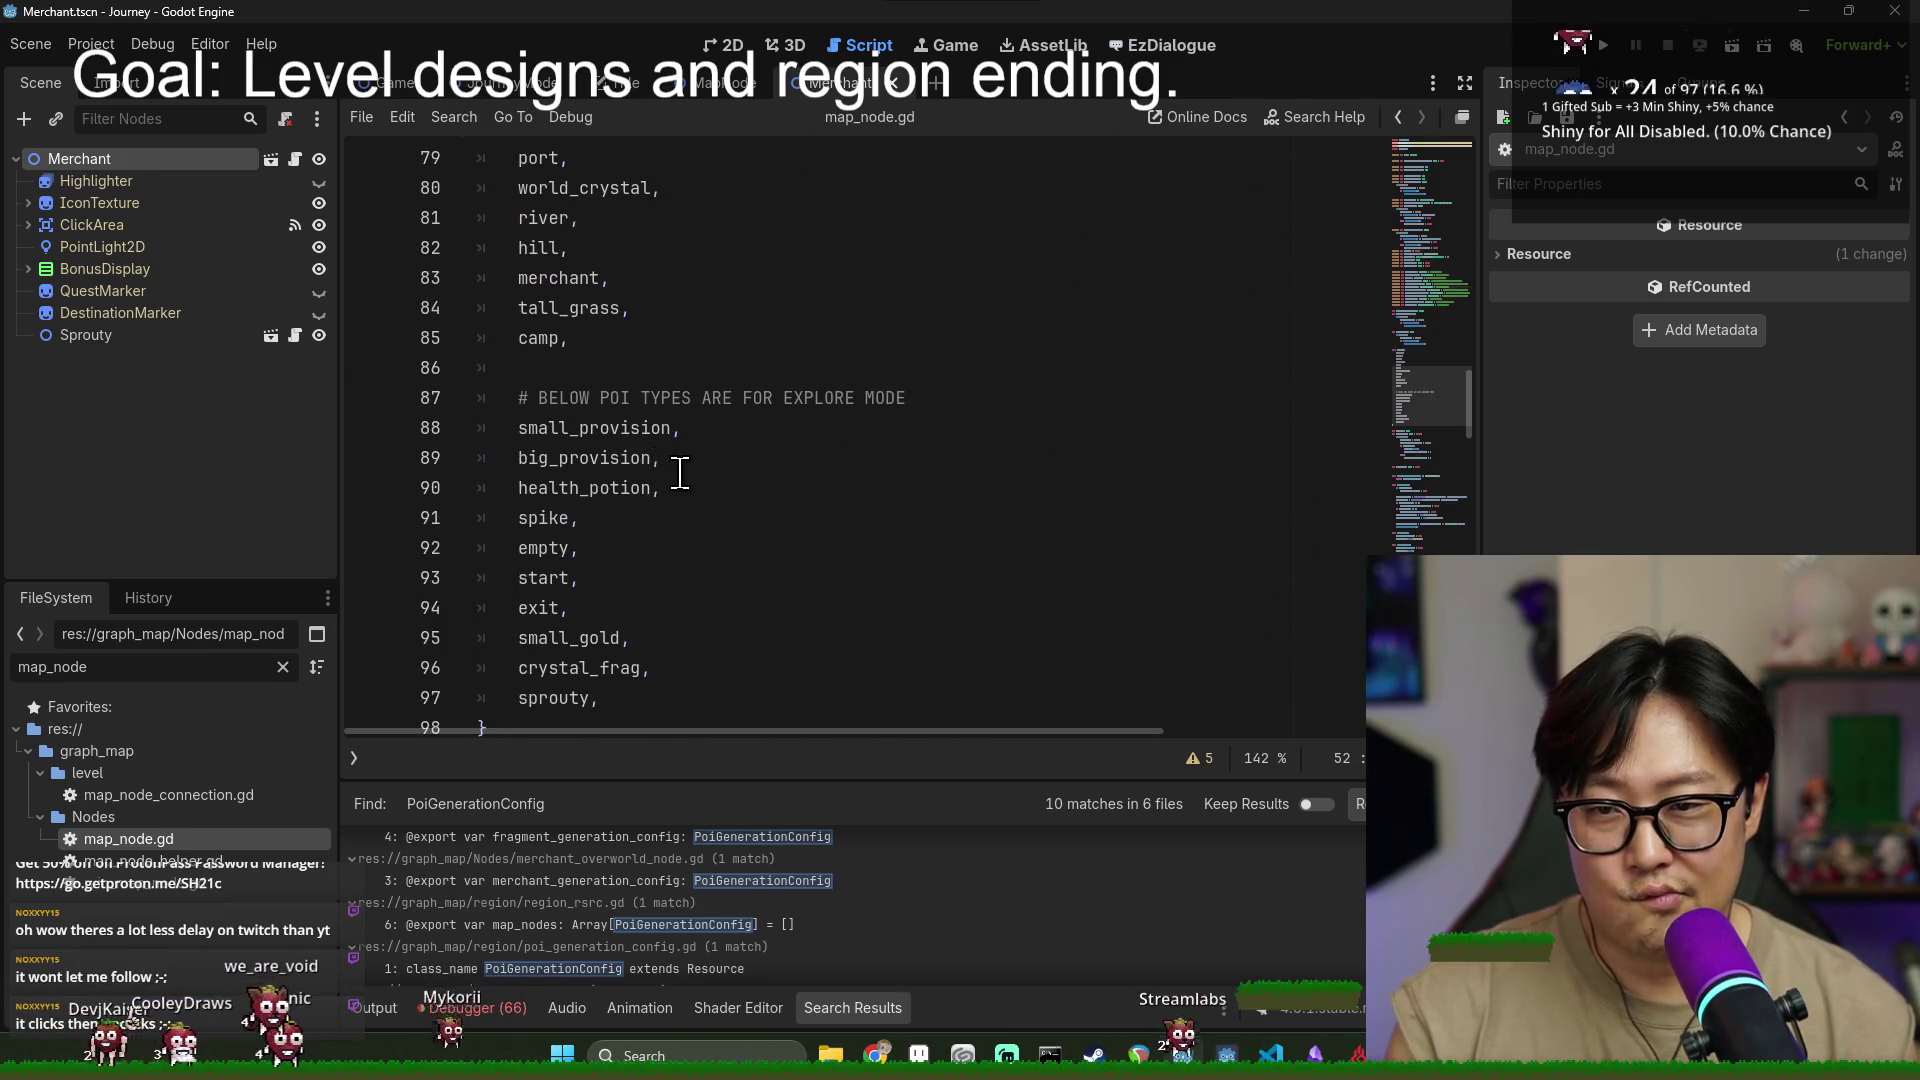
pyautogui.scroll(-2, 694, 479)
# - Close the Search Results panel and read through the reveal, highlight and process functions
pyautogui.press('Escape')
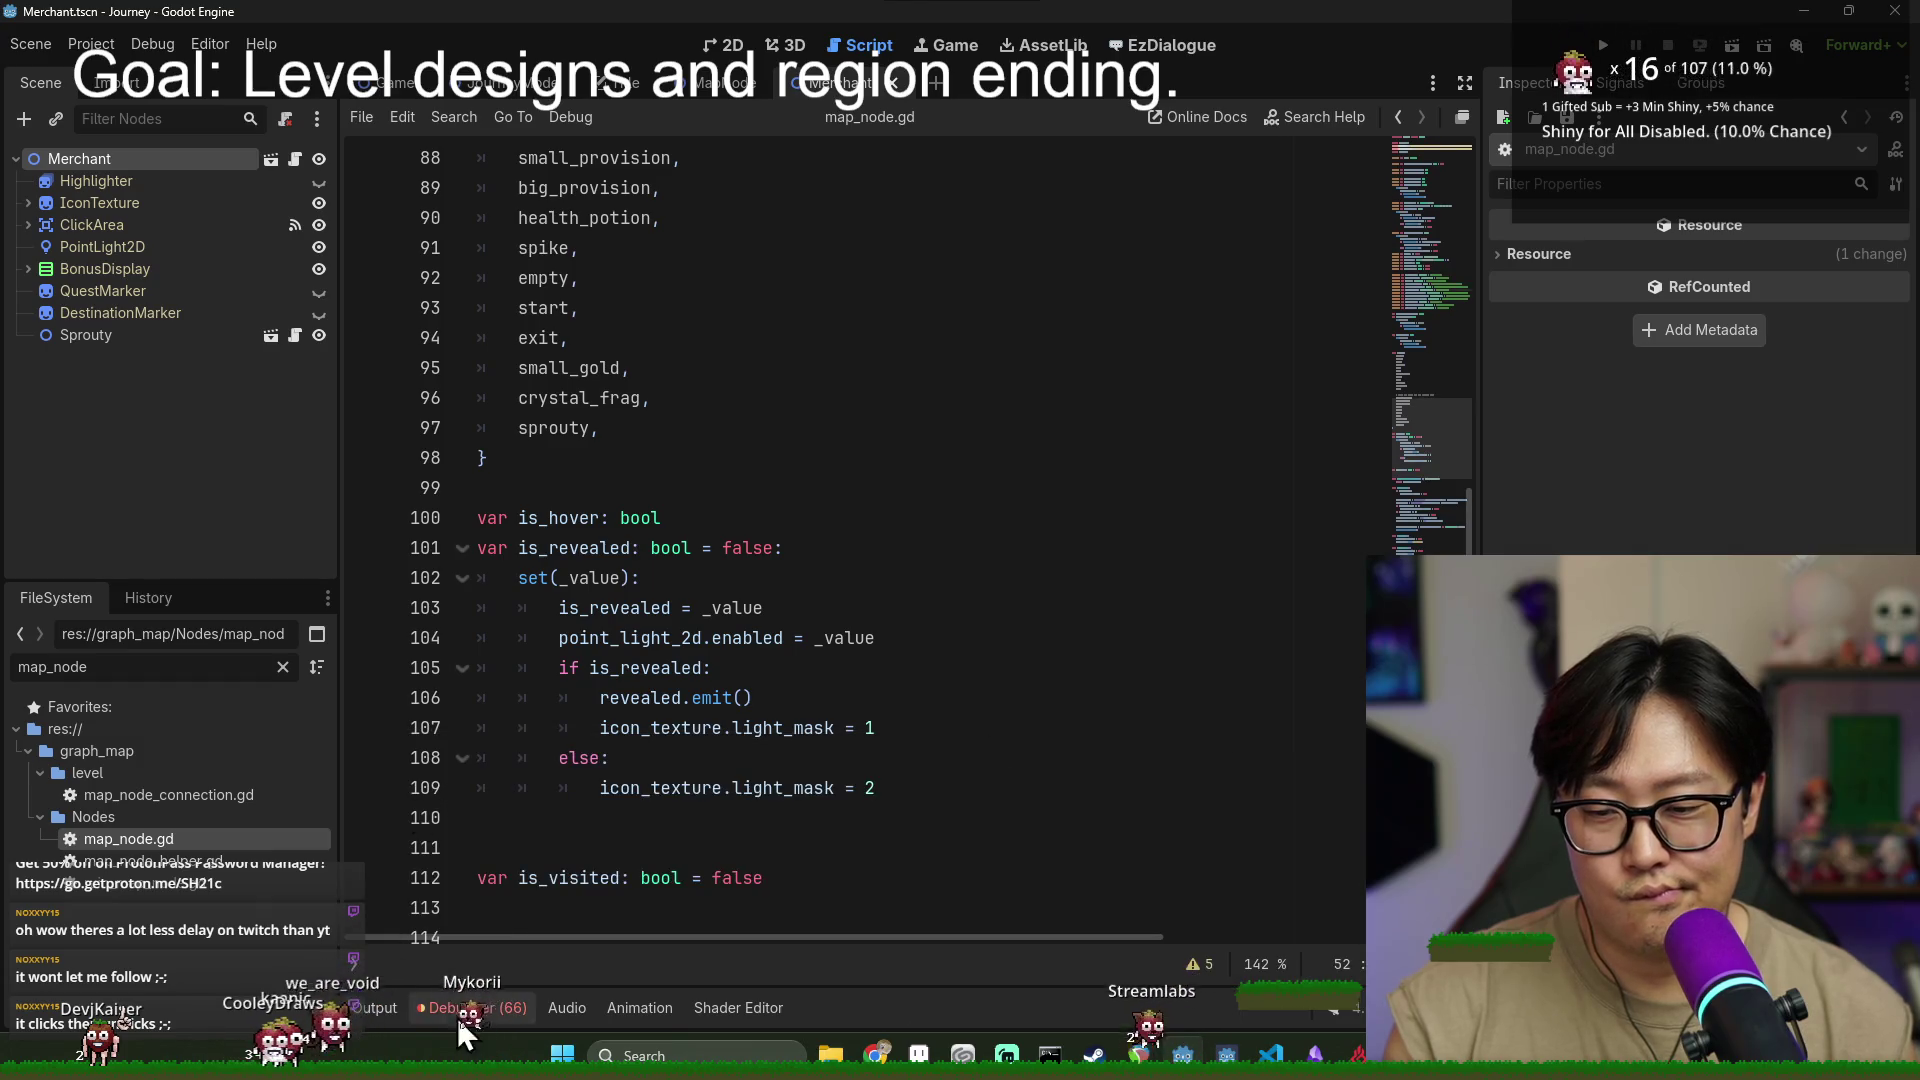
pyautogui.scroll(10, 600, 700)
pyautogui.scroll(-7, 610, 699)
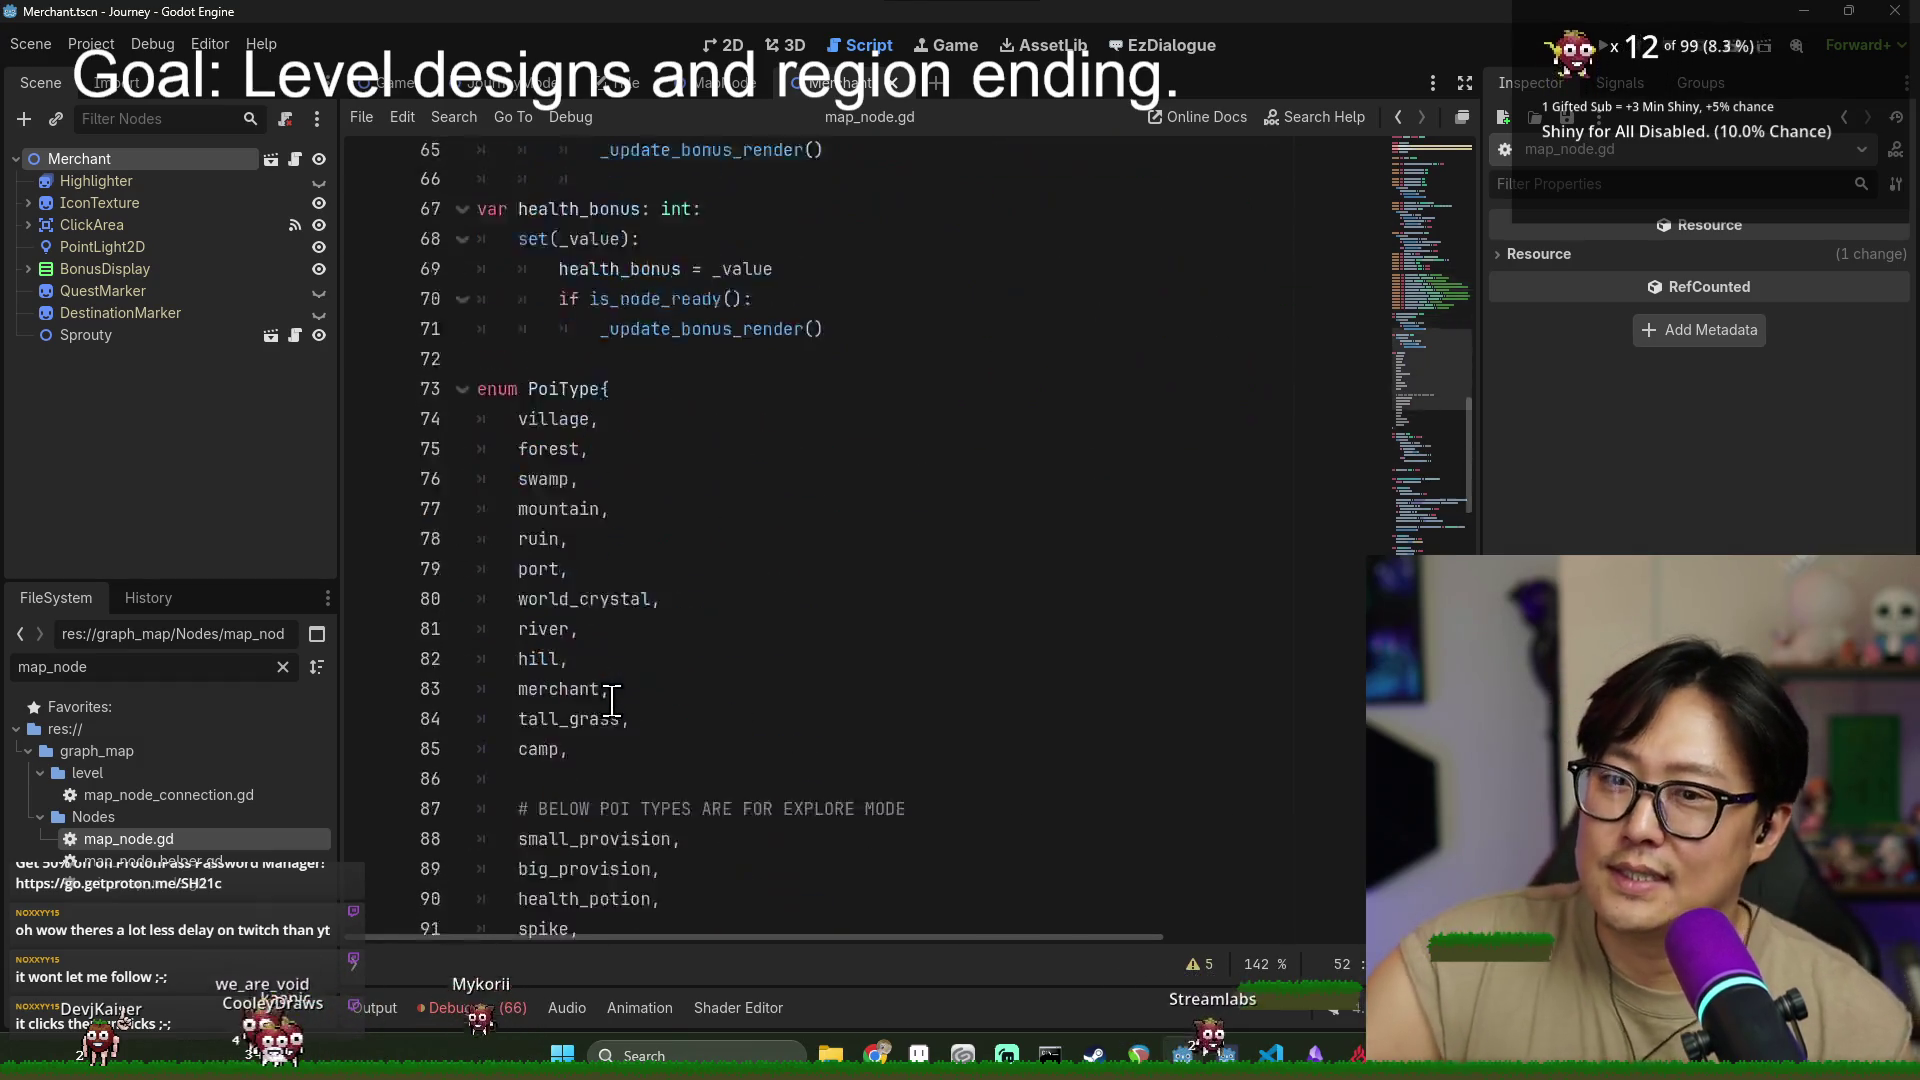
pyautogui.scroll(-5, 611, 699)
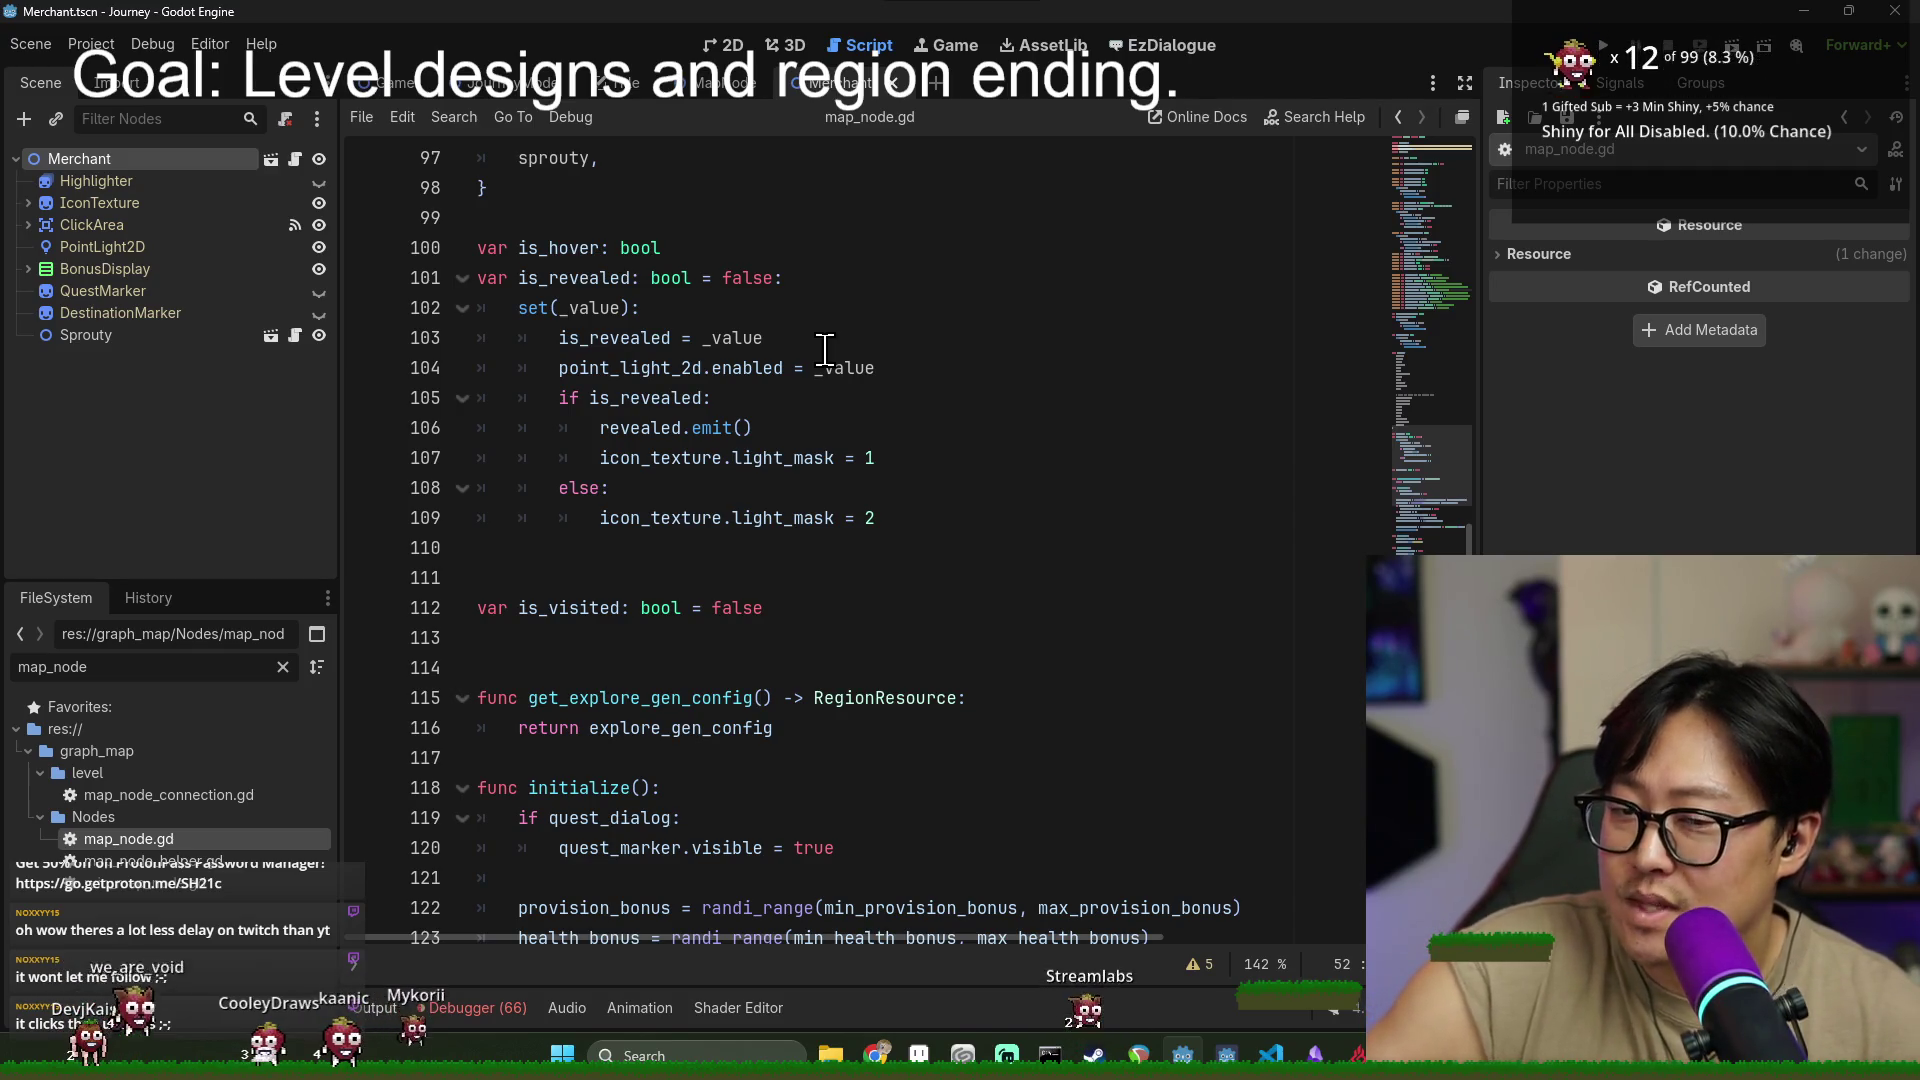
pyautogui.scroll(-12, 673, 611)
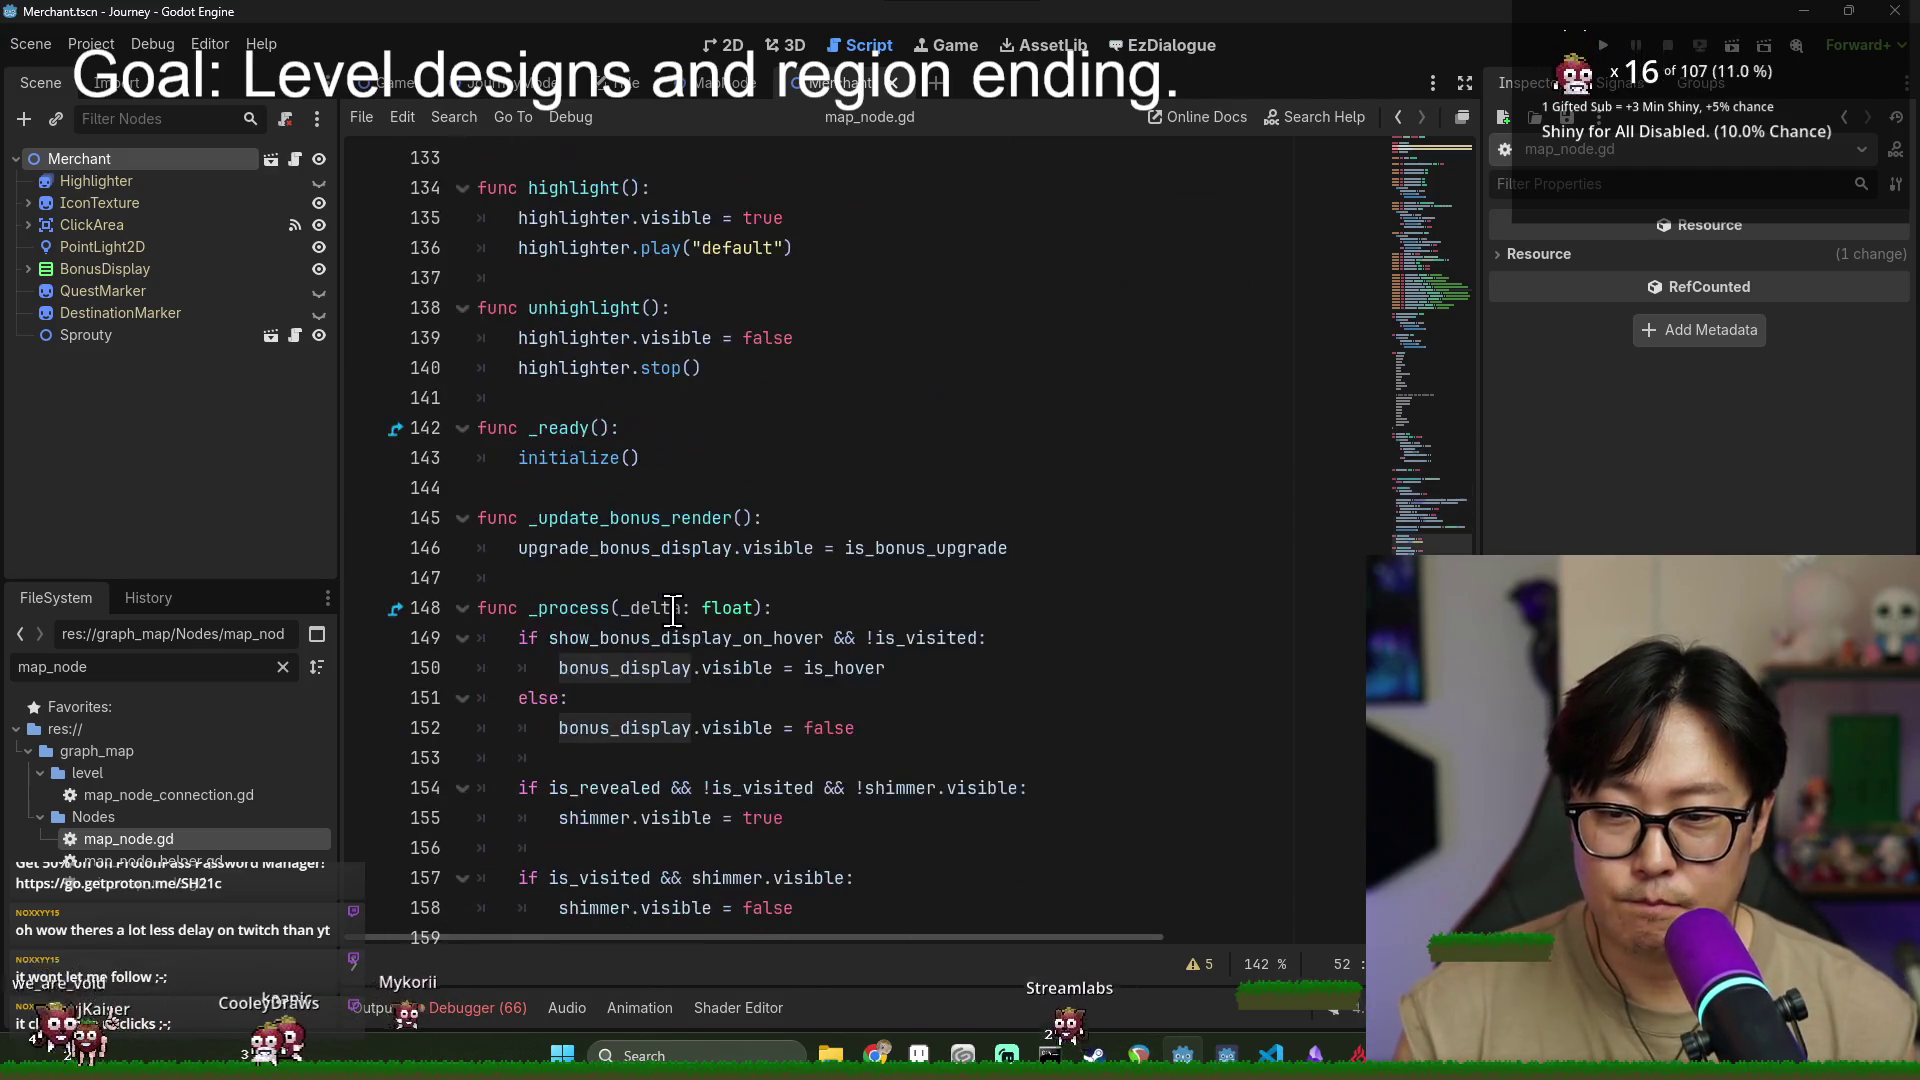
pyautogui.scroll(-13, 753, 622)
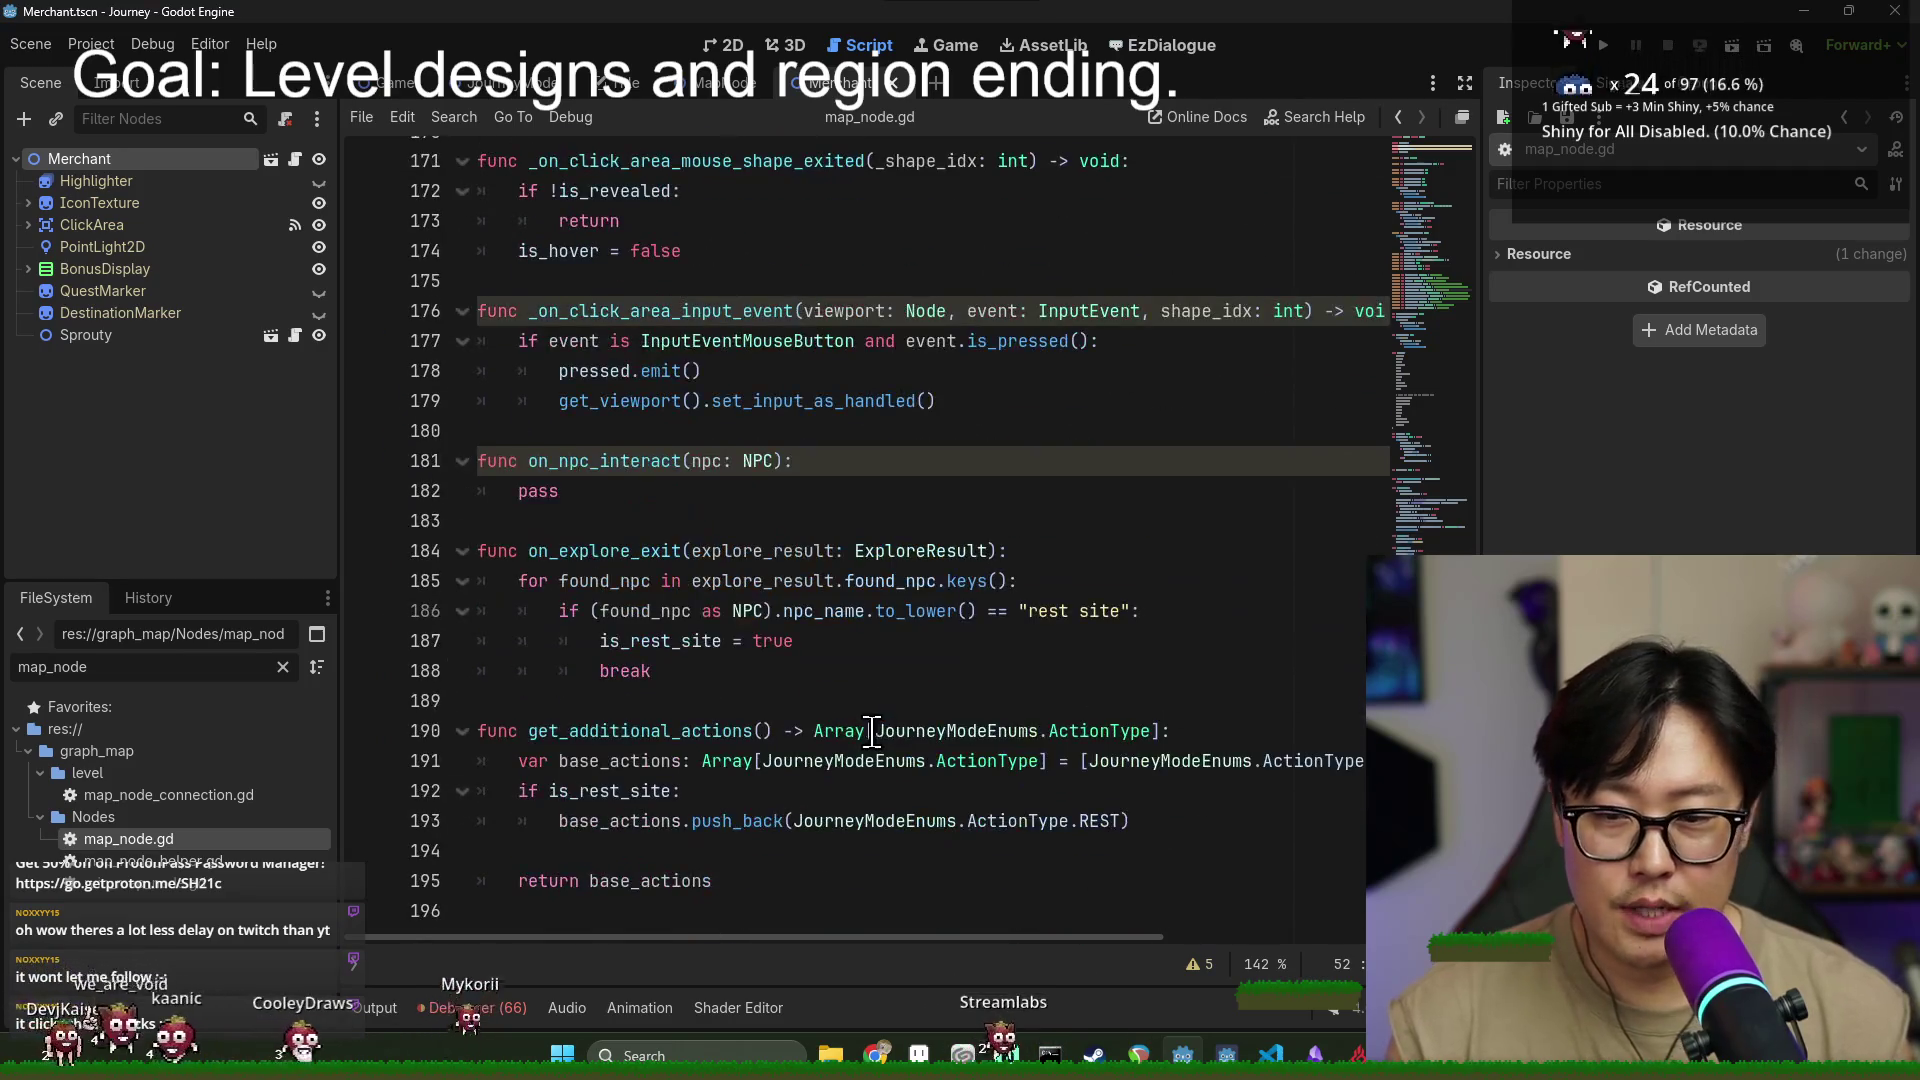
pyautogui.doubleClick(620, 400)
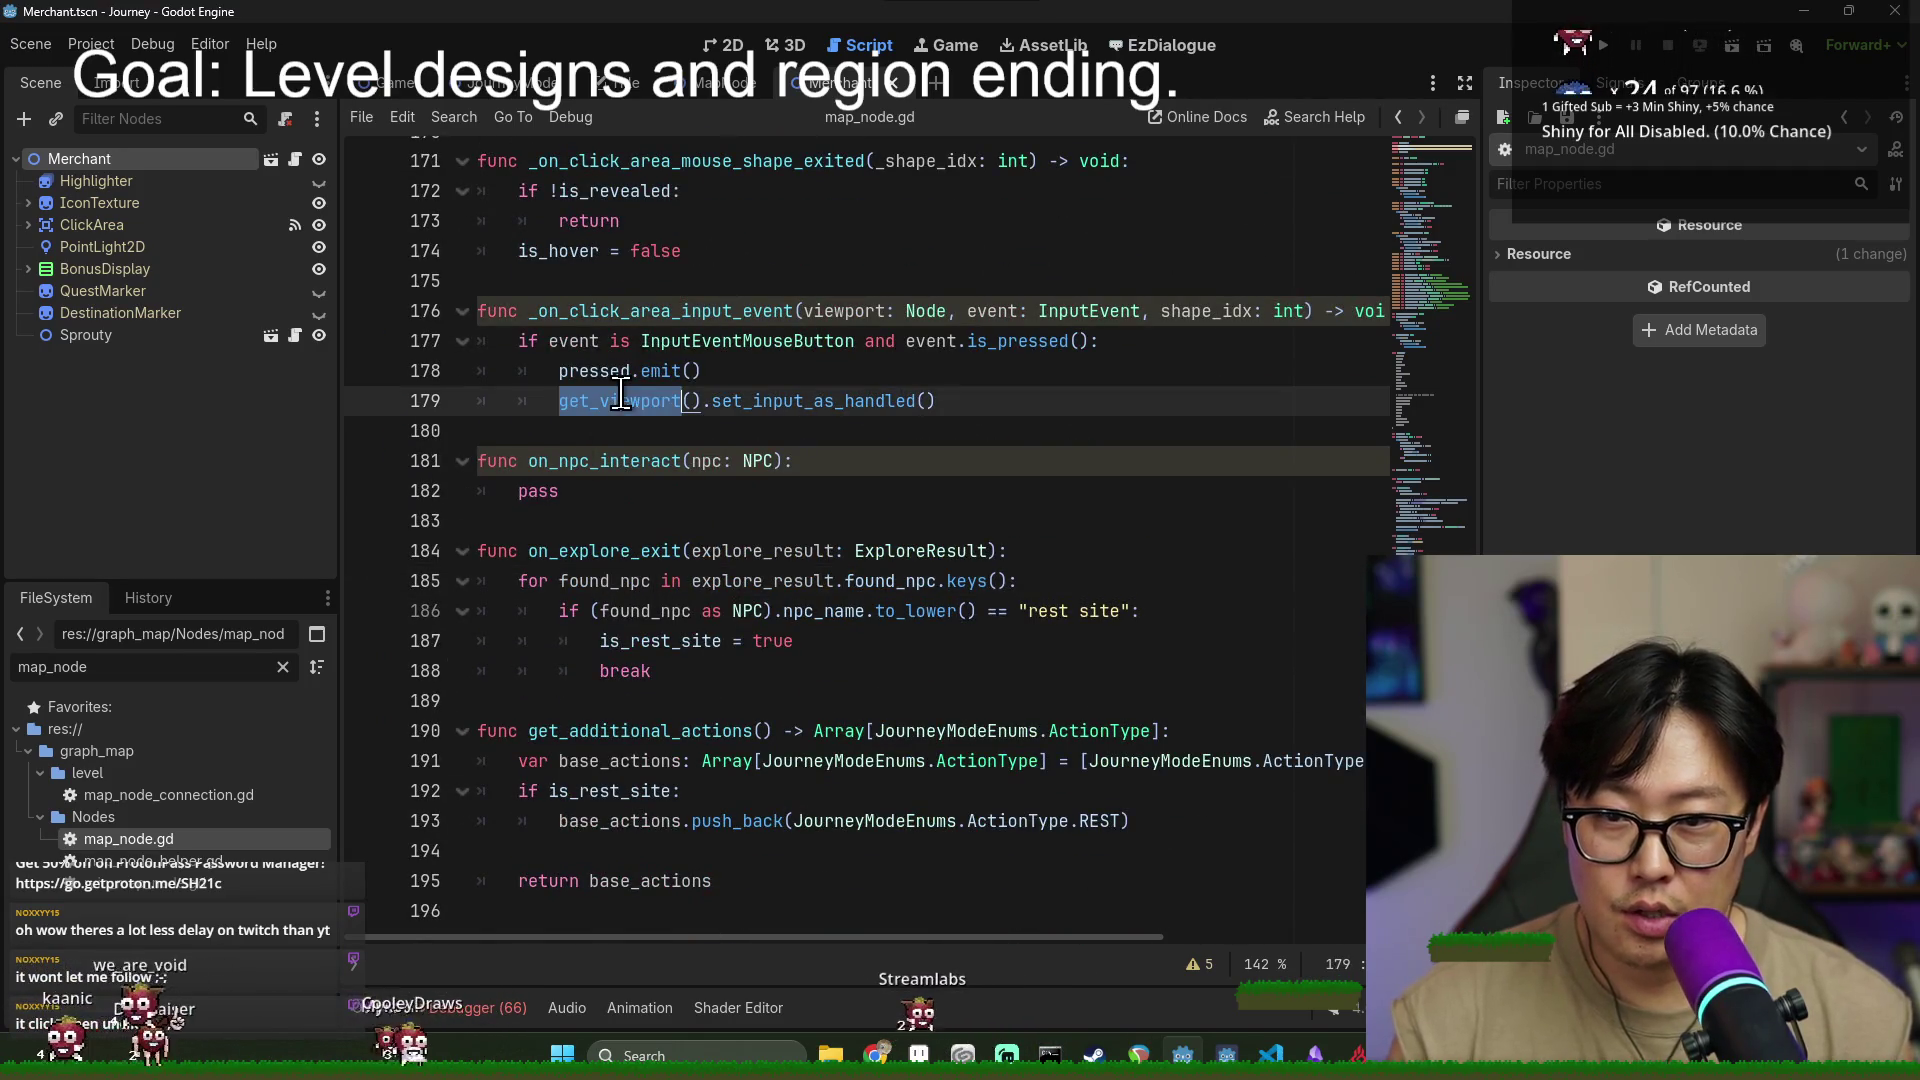
pyautogui.click(630, 312)
pyautogui.click(620, 580)
pyautogui.click(620, 550)
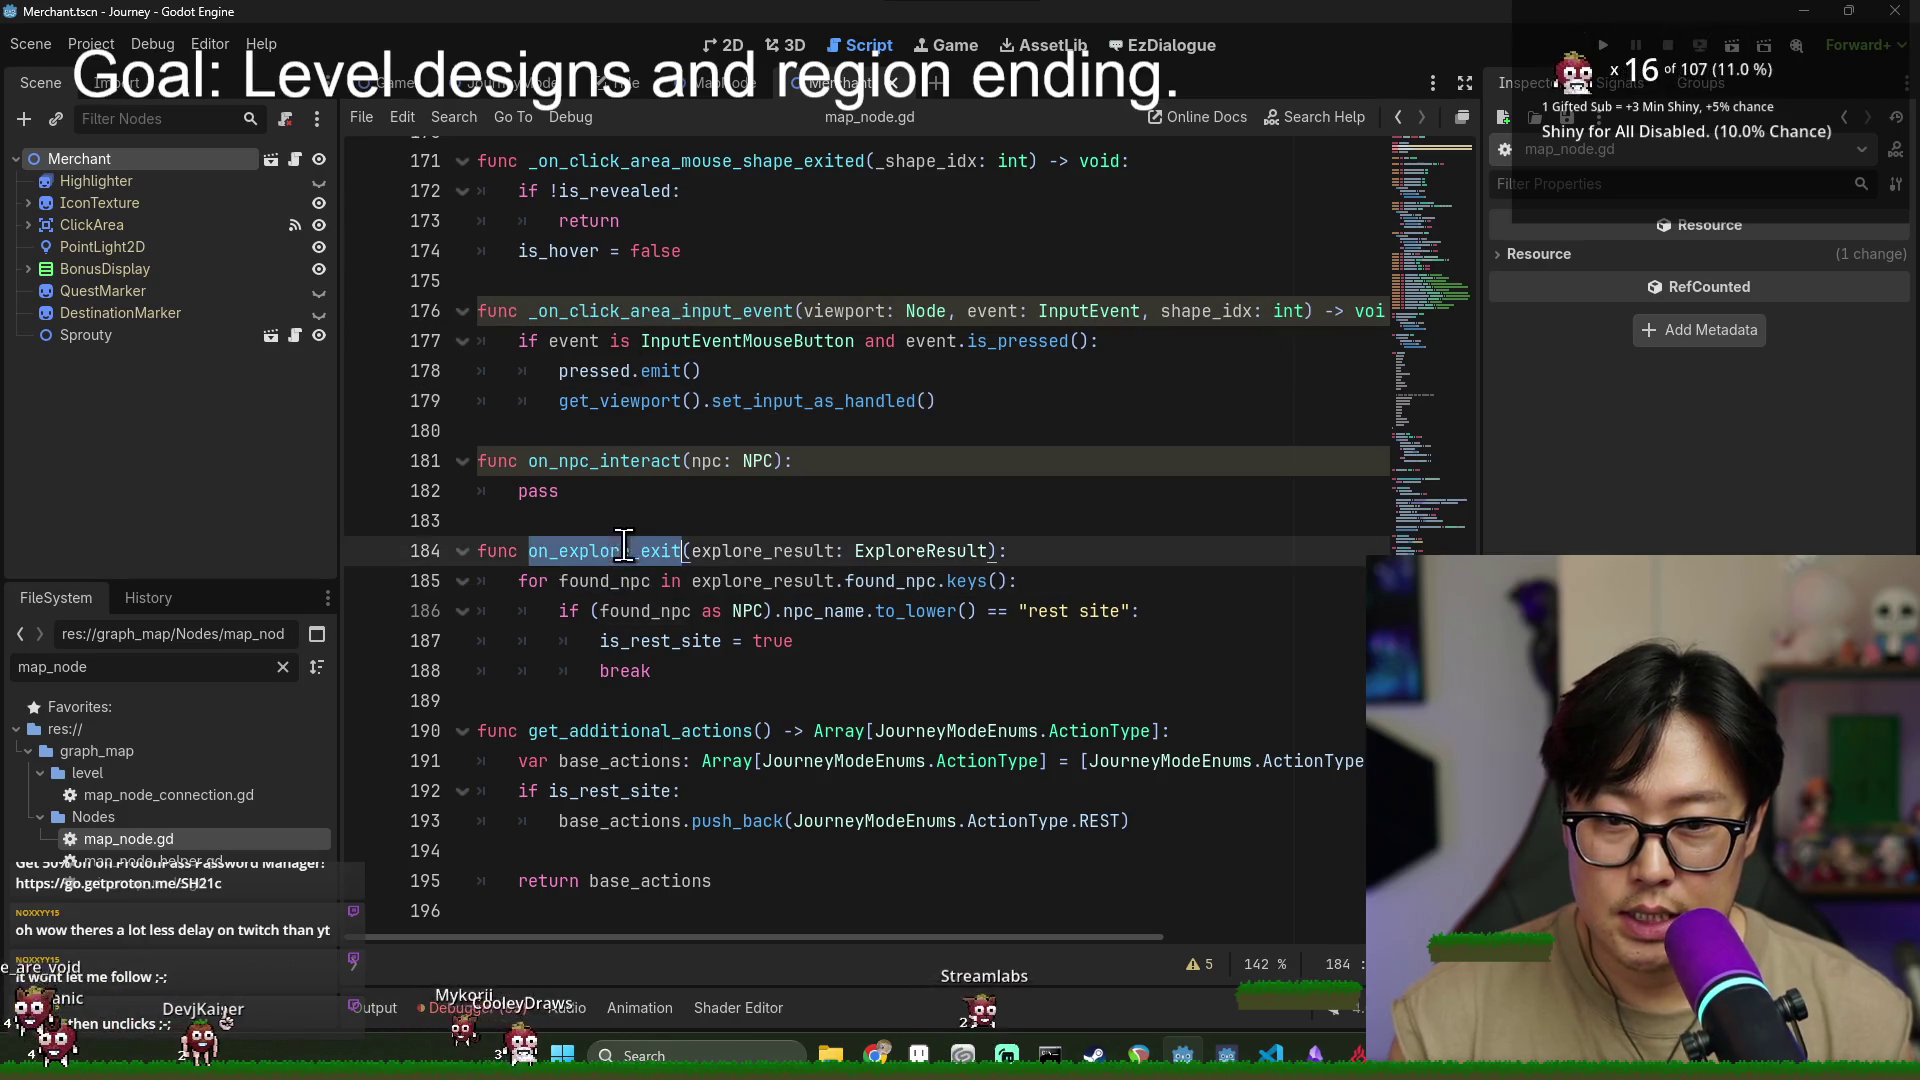
pyautogui.click(1082, 610)
pyautogui.keyDown('ctrl'); pyautogui.click(1083, 610); pyautogui.keyUp('ctrl')
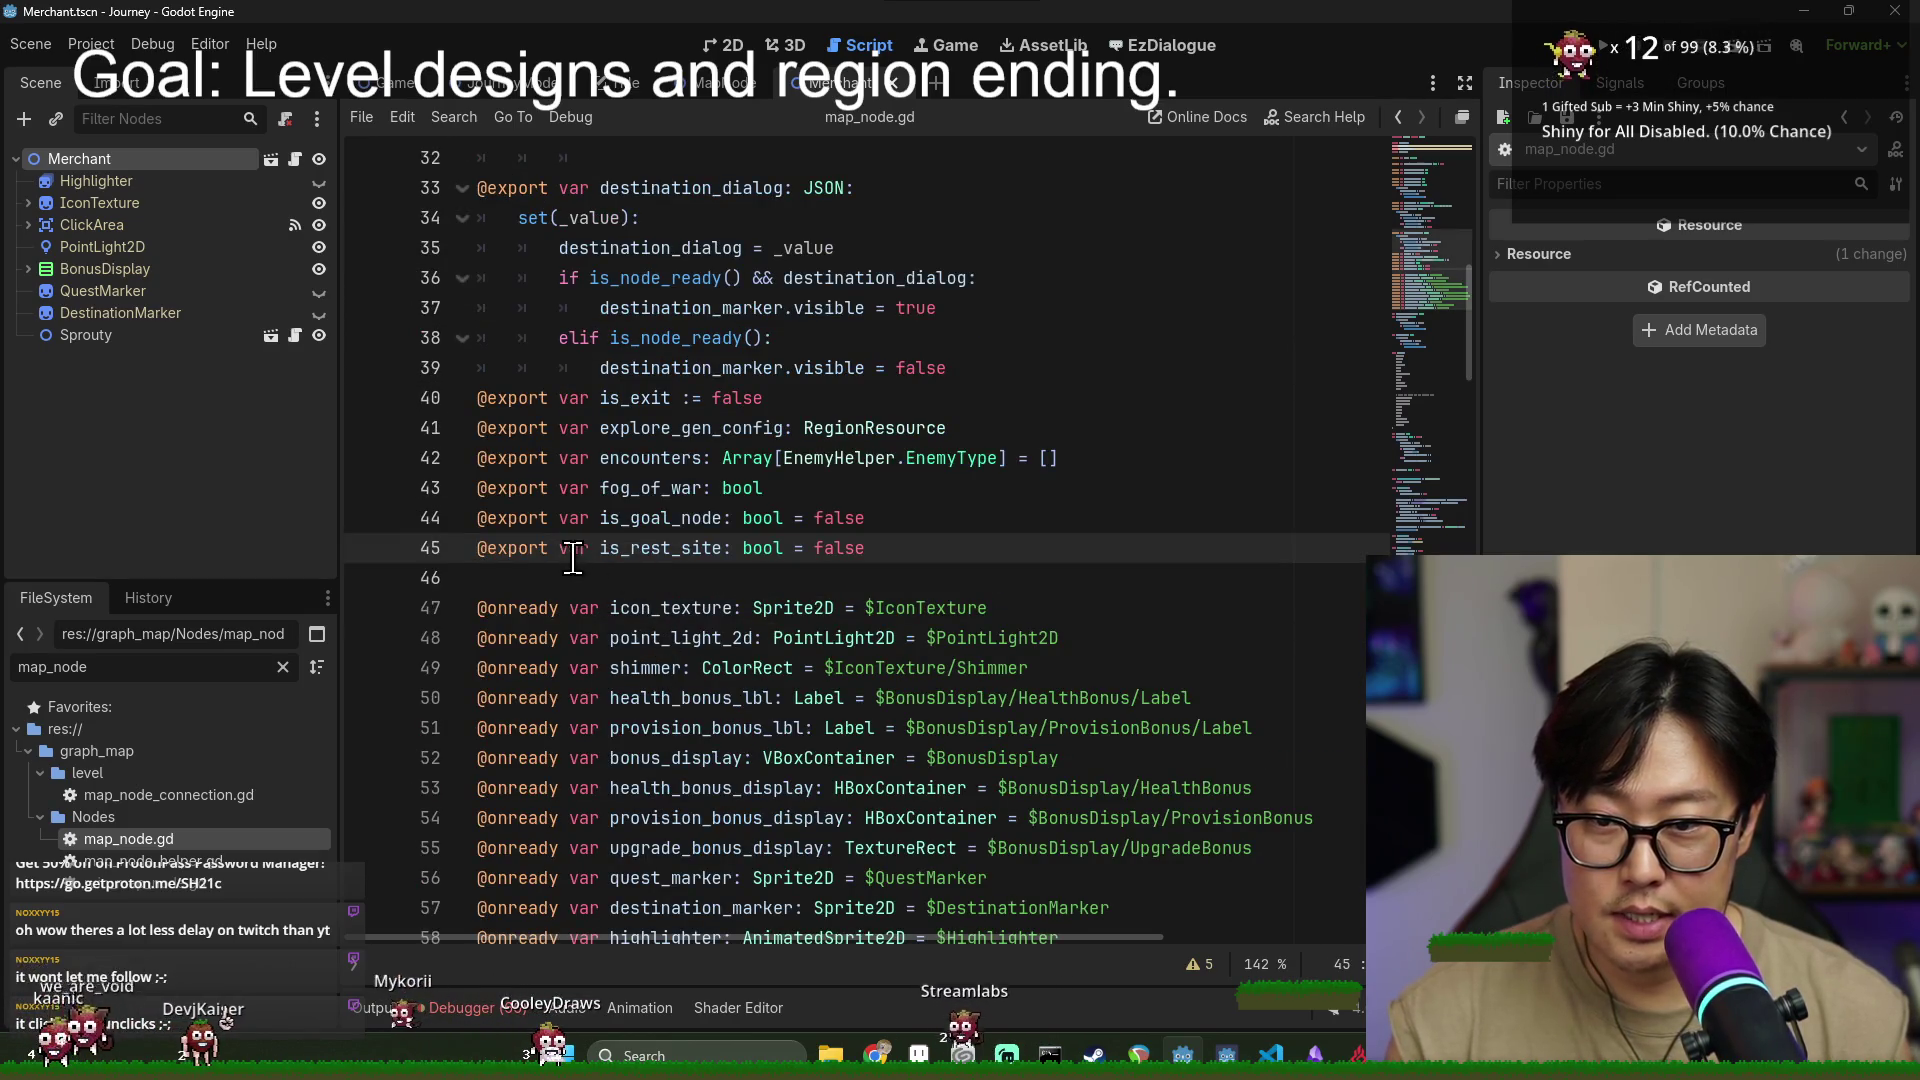
pyautogui.moveTo(487, 548); pyautogui.dragTo(532, 552)
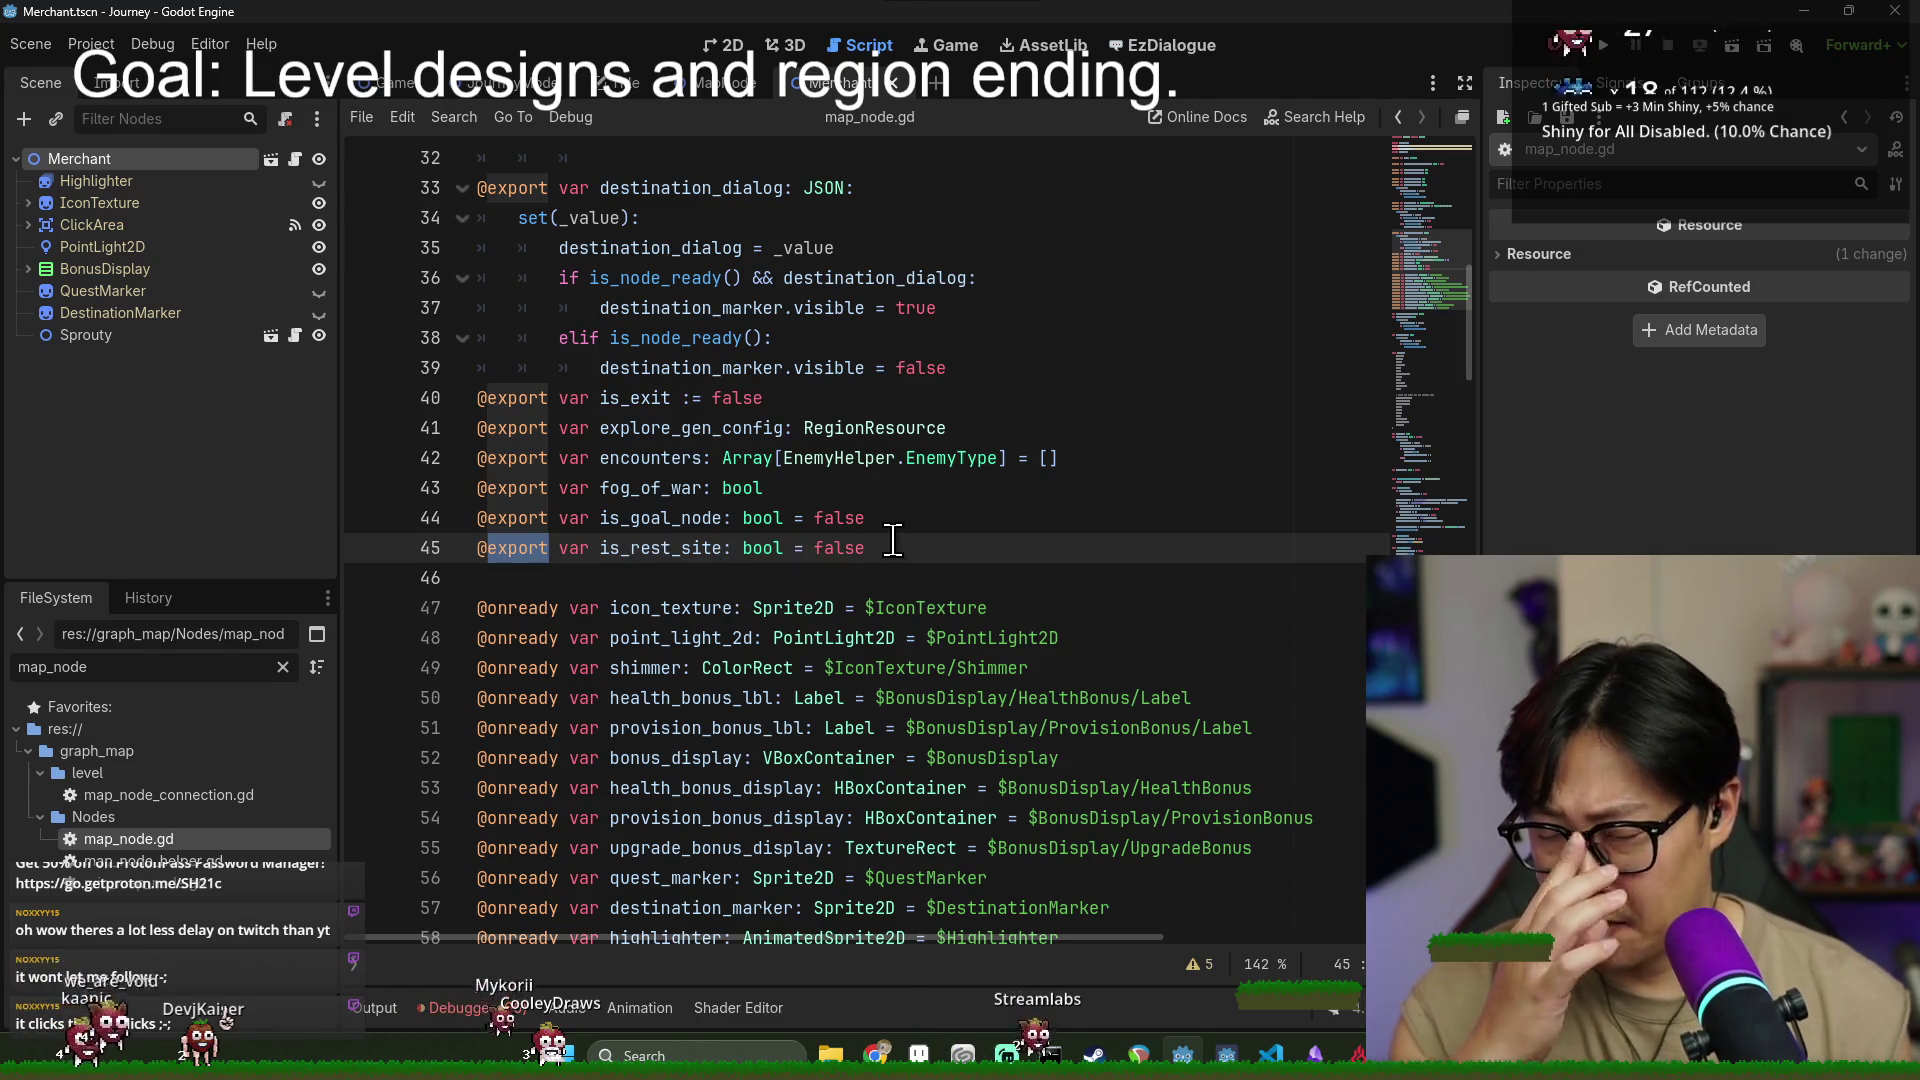
pyautogui.click(648, 552)
pyautogui.doubleClick(648, 552)
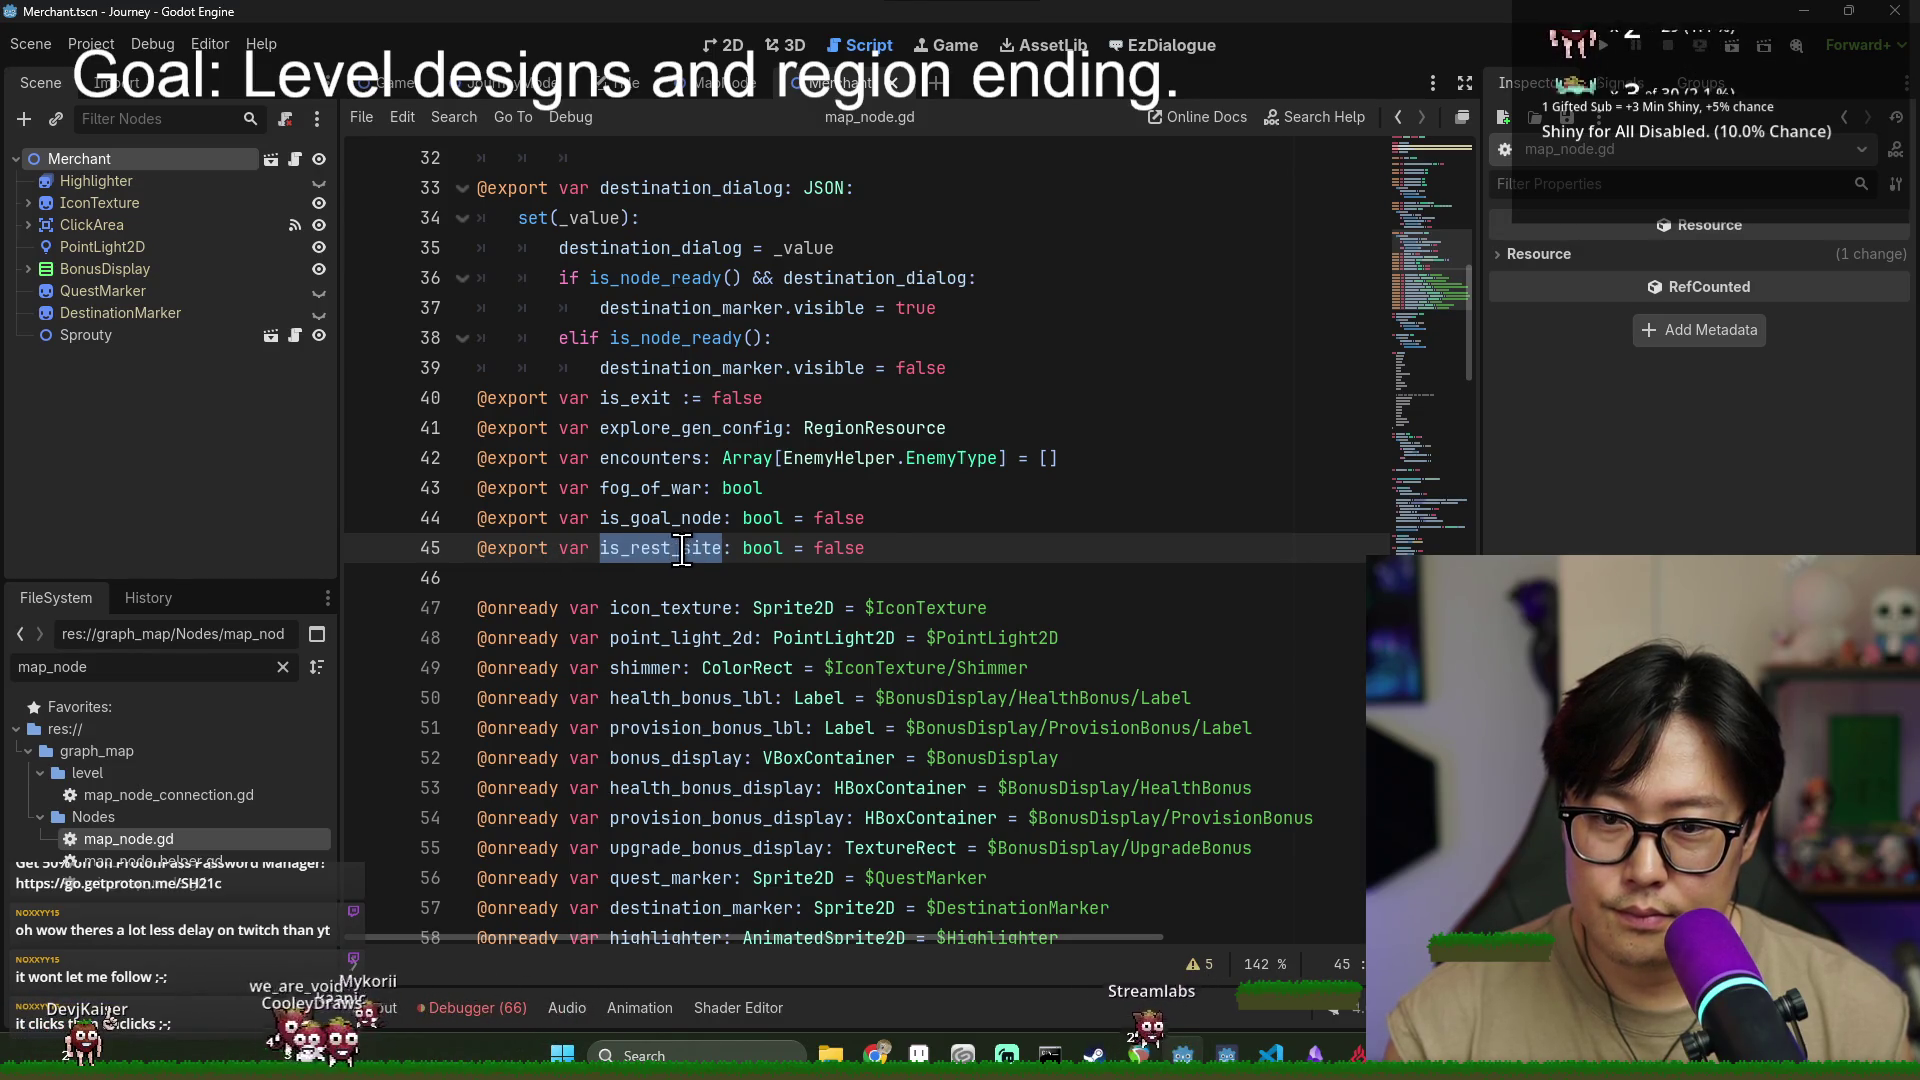
pyautogui.scroll(-3, 691, 551)
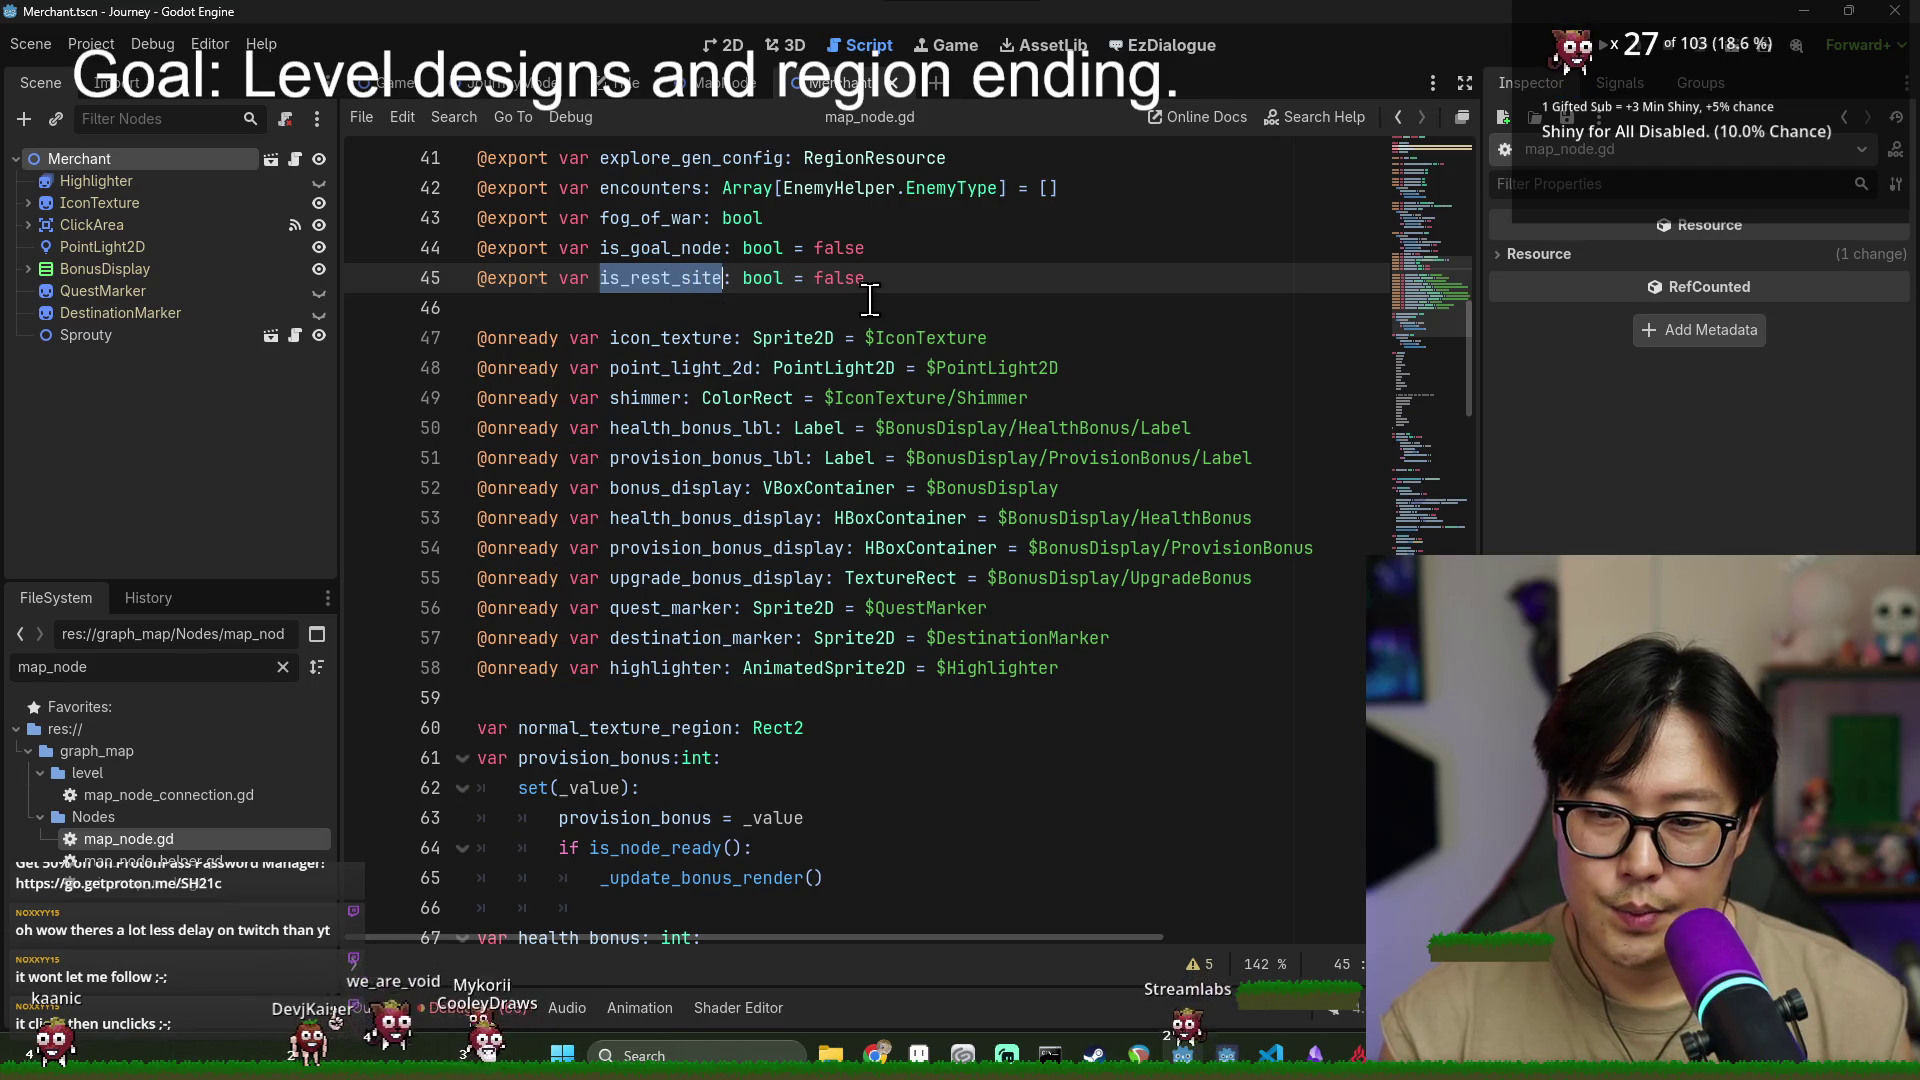
pyautogui.scroll(-20, 907, 285)
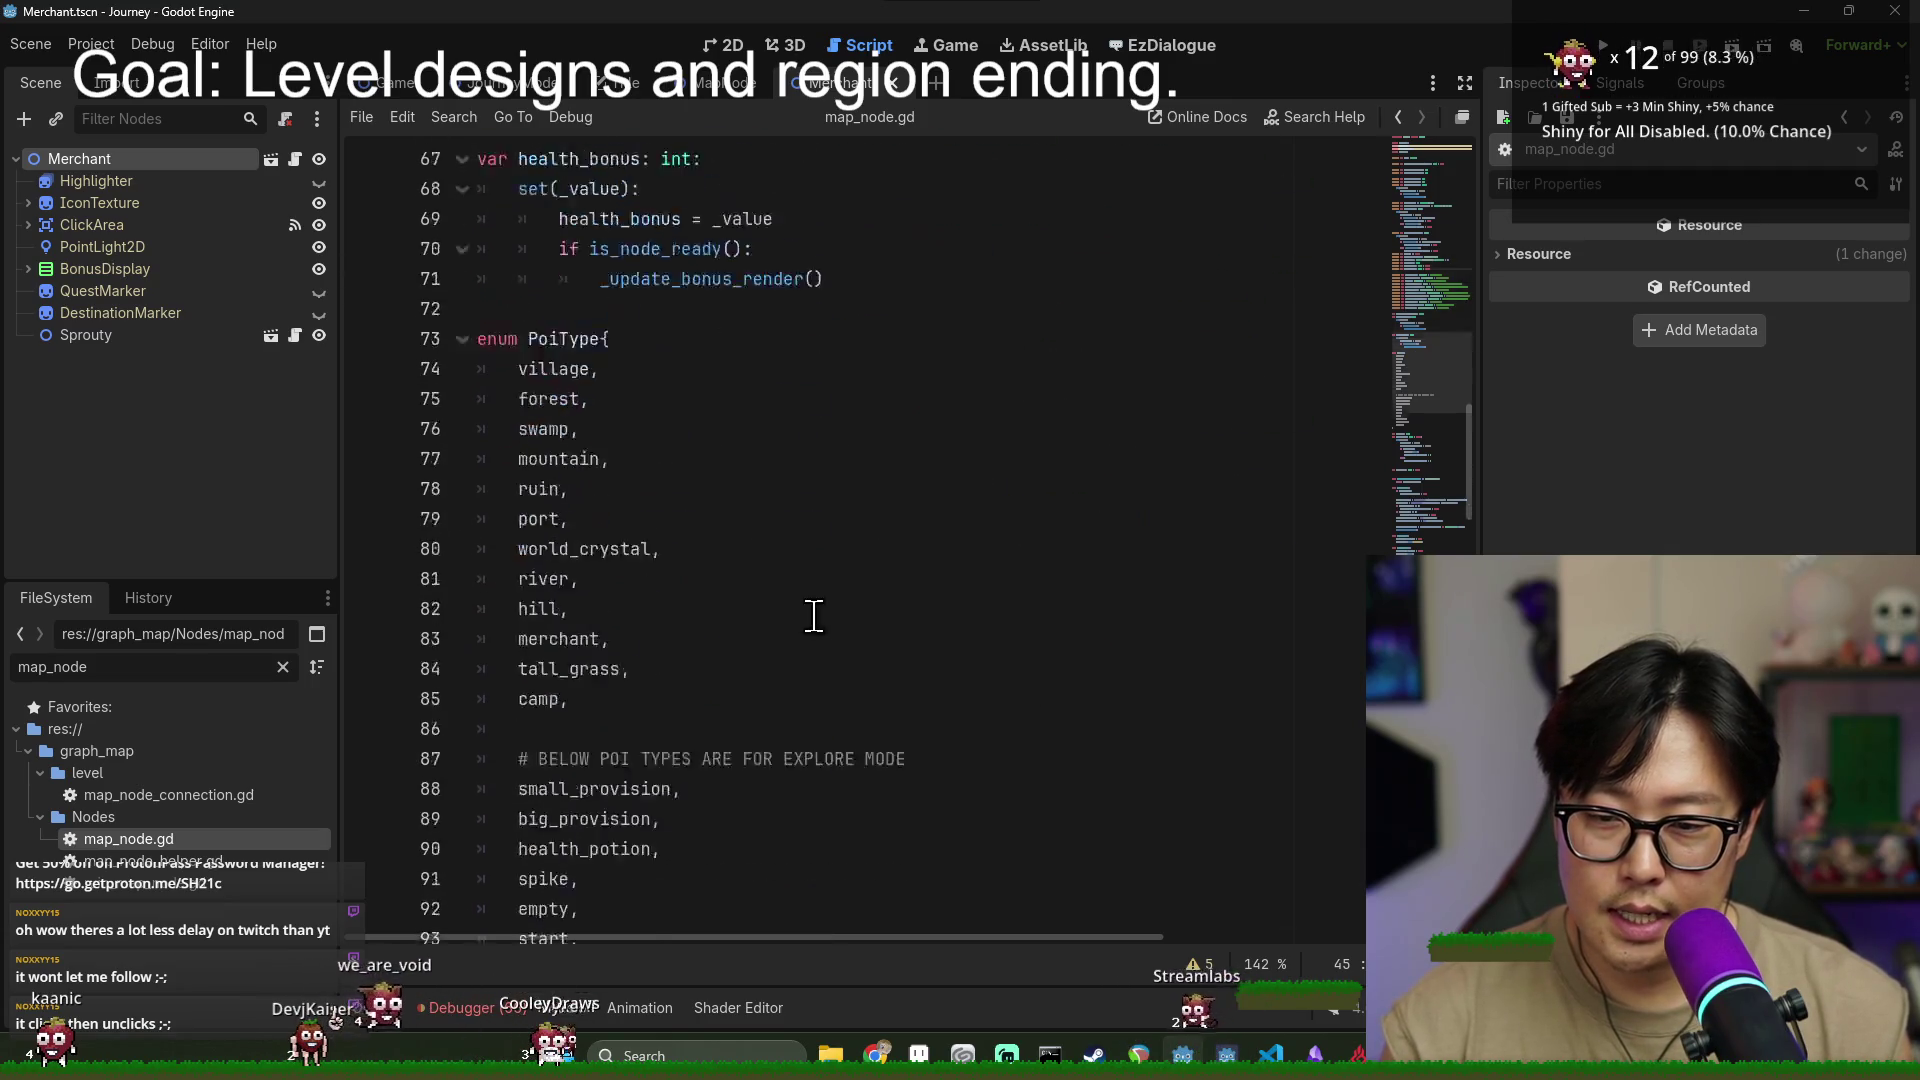
pyautogui.scroll(-20, 780, 577)
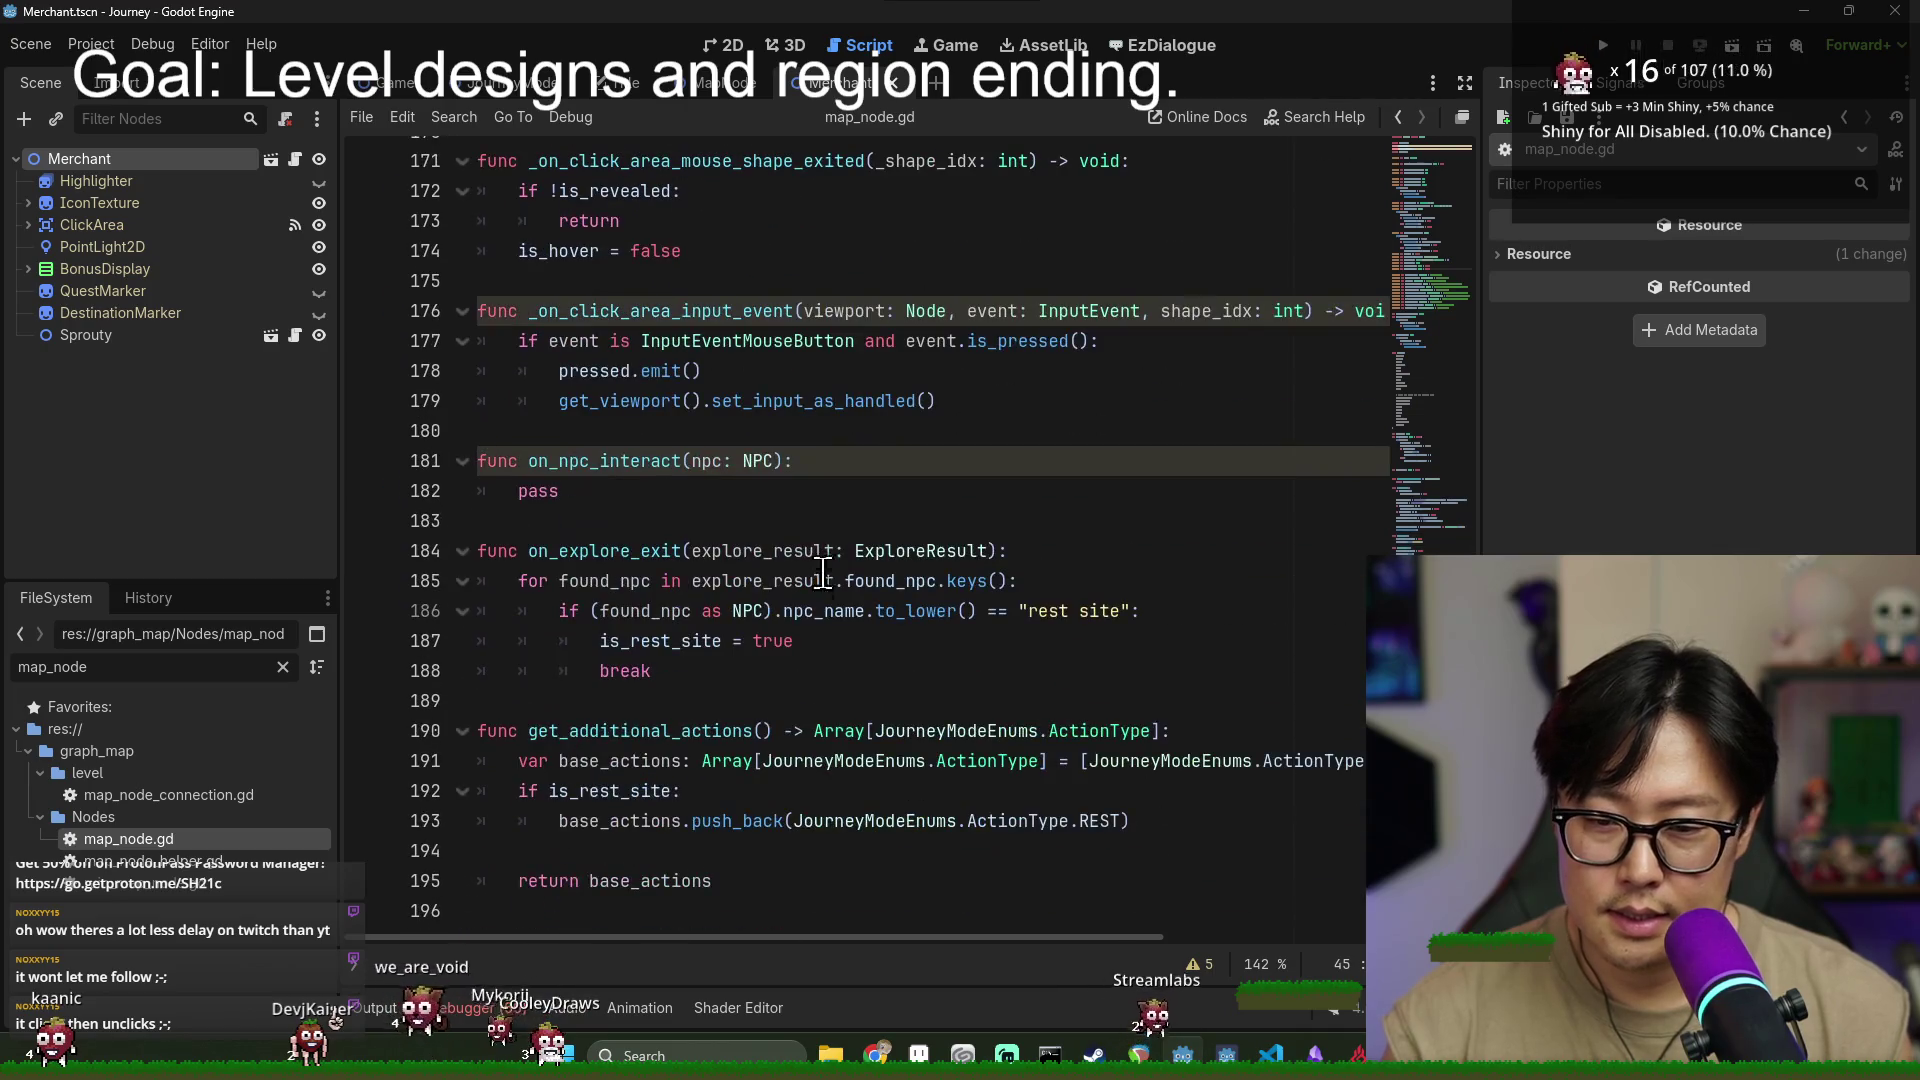
pyautogui.doubleClick(563, 758)
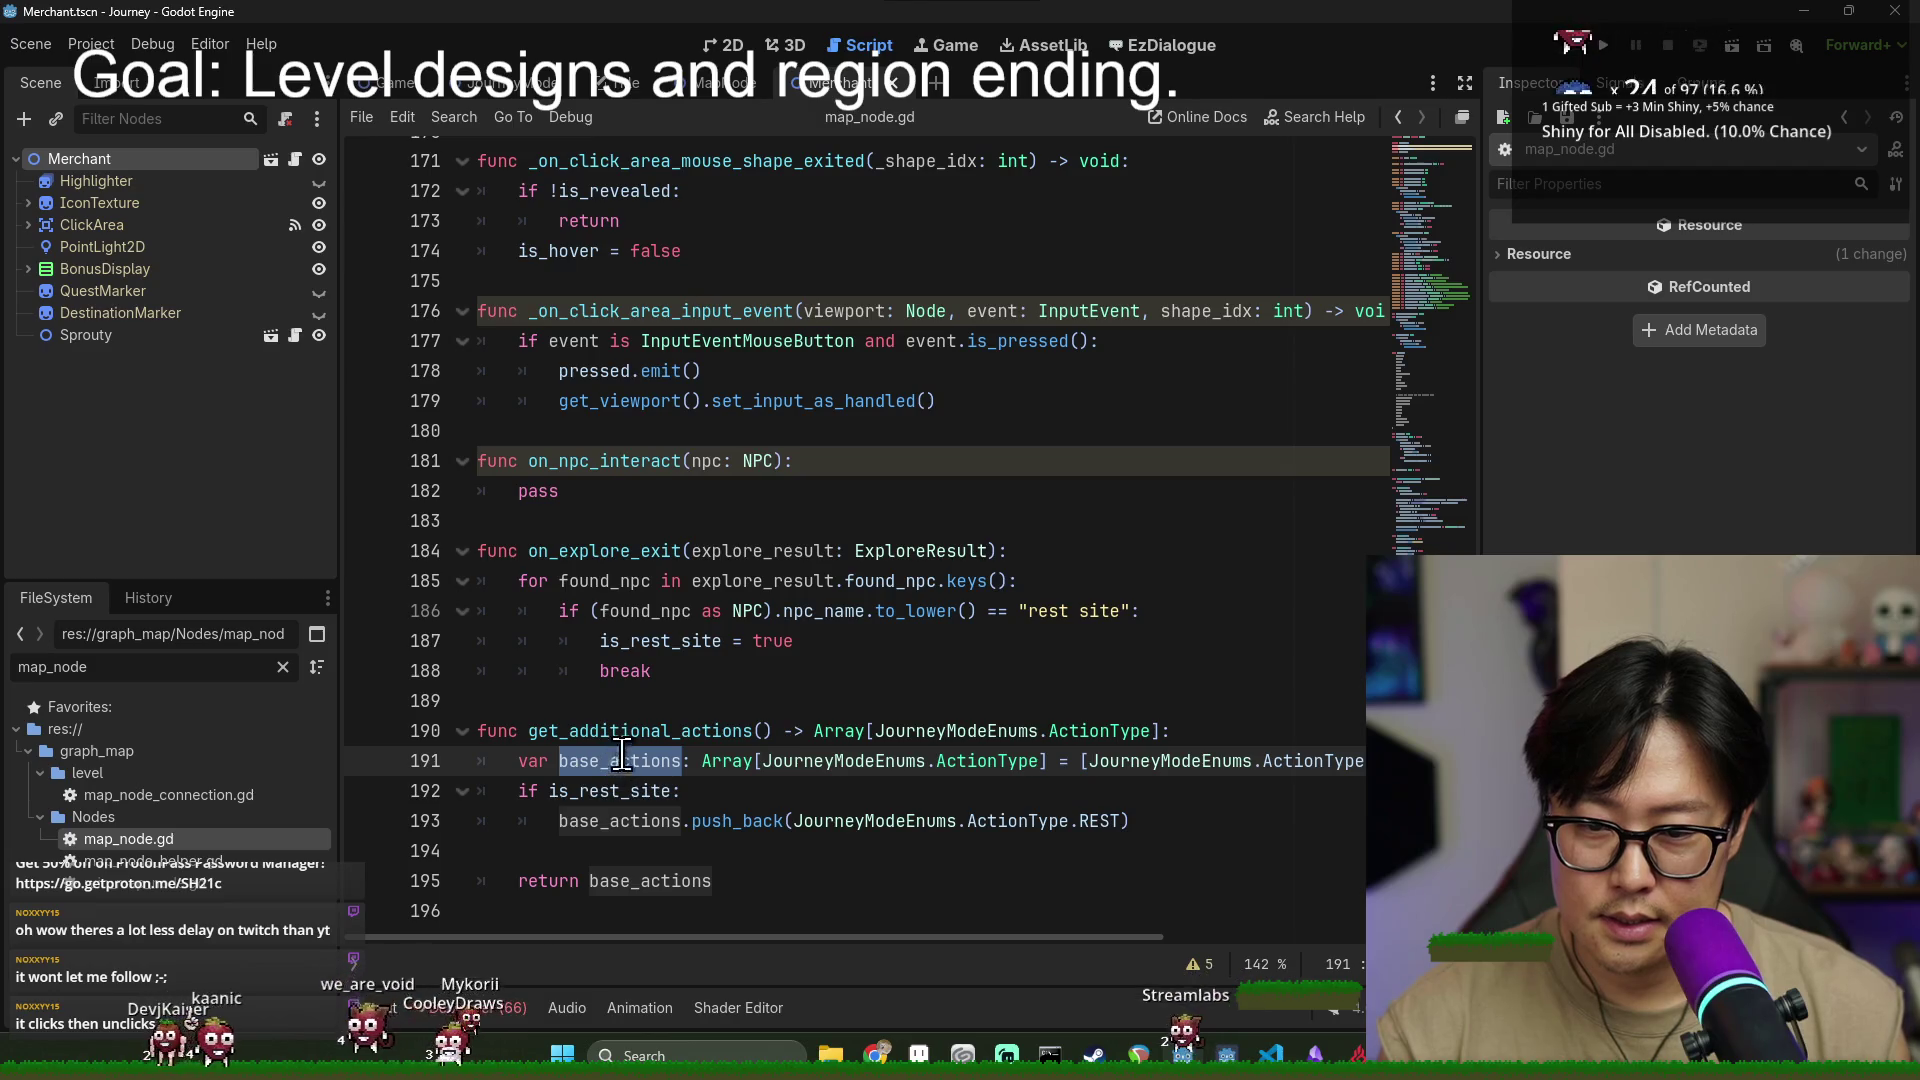
pyautogui.click(655, 670)
pyautogui.moveTo(843, 745)
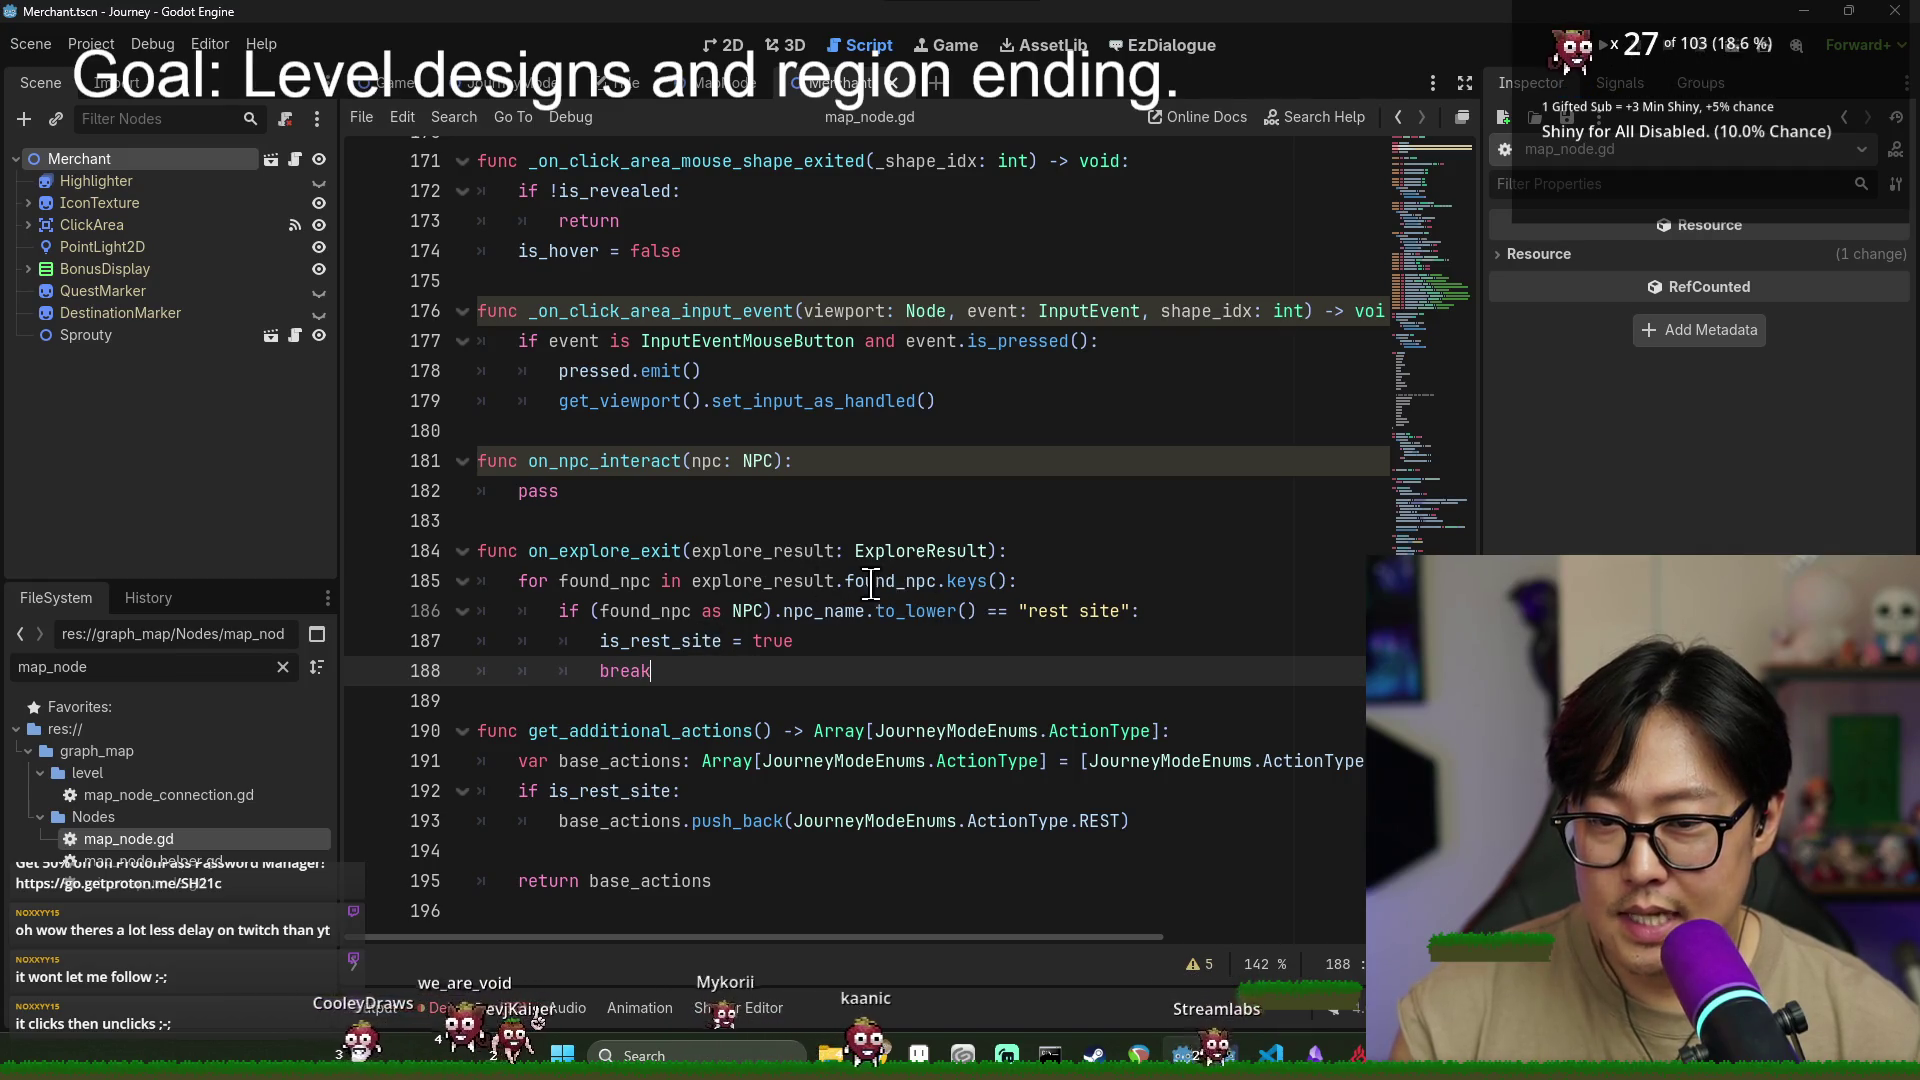
pyautogui.click(674, 640)
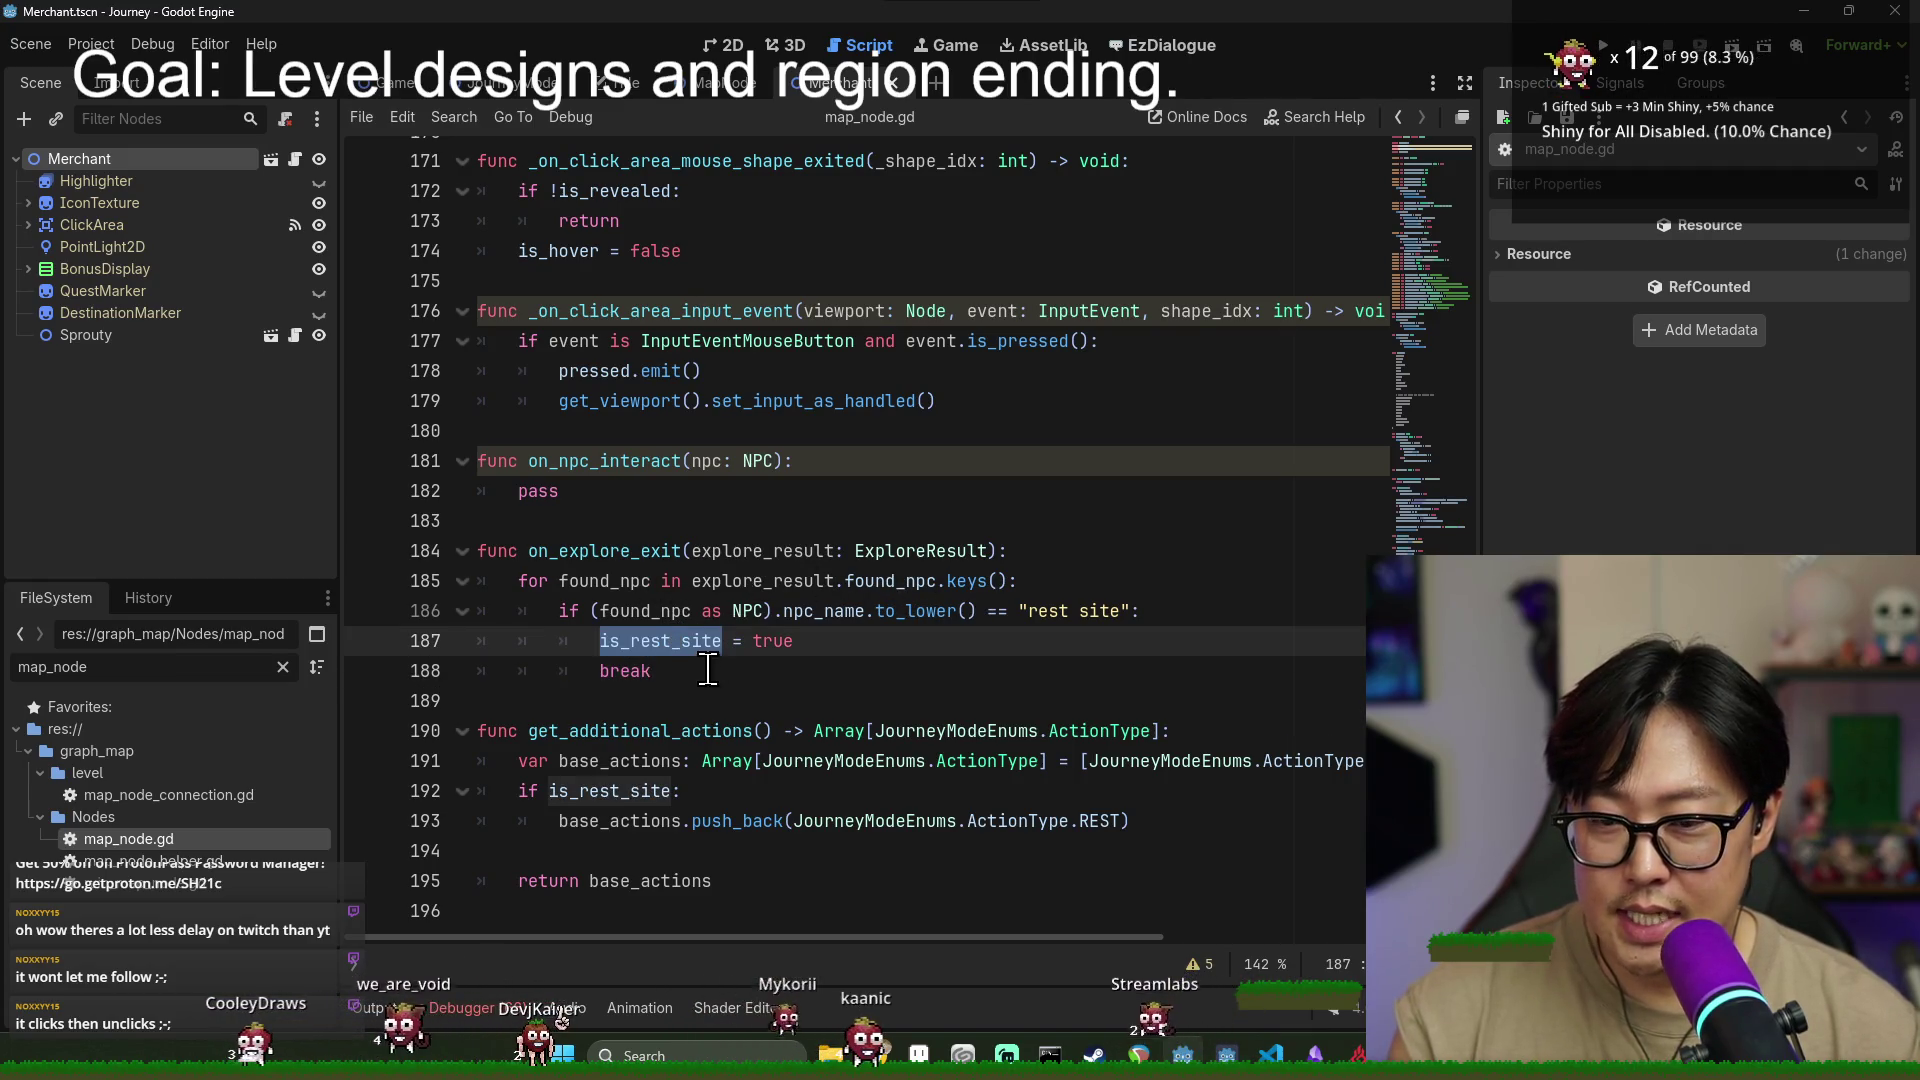
pyautogui.press('Down')
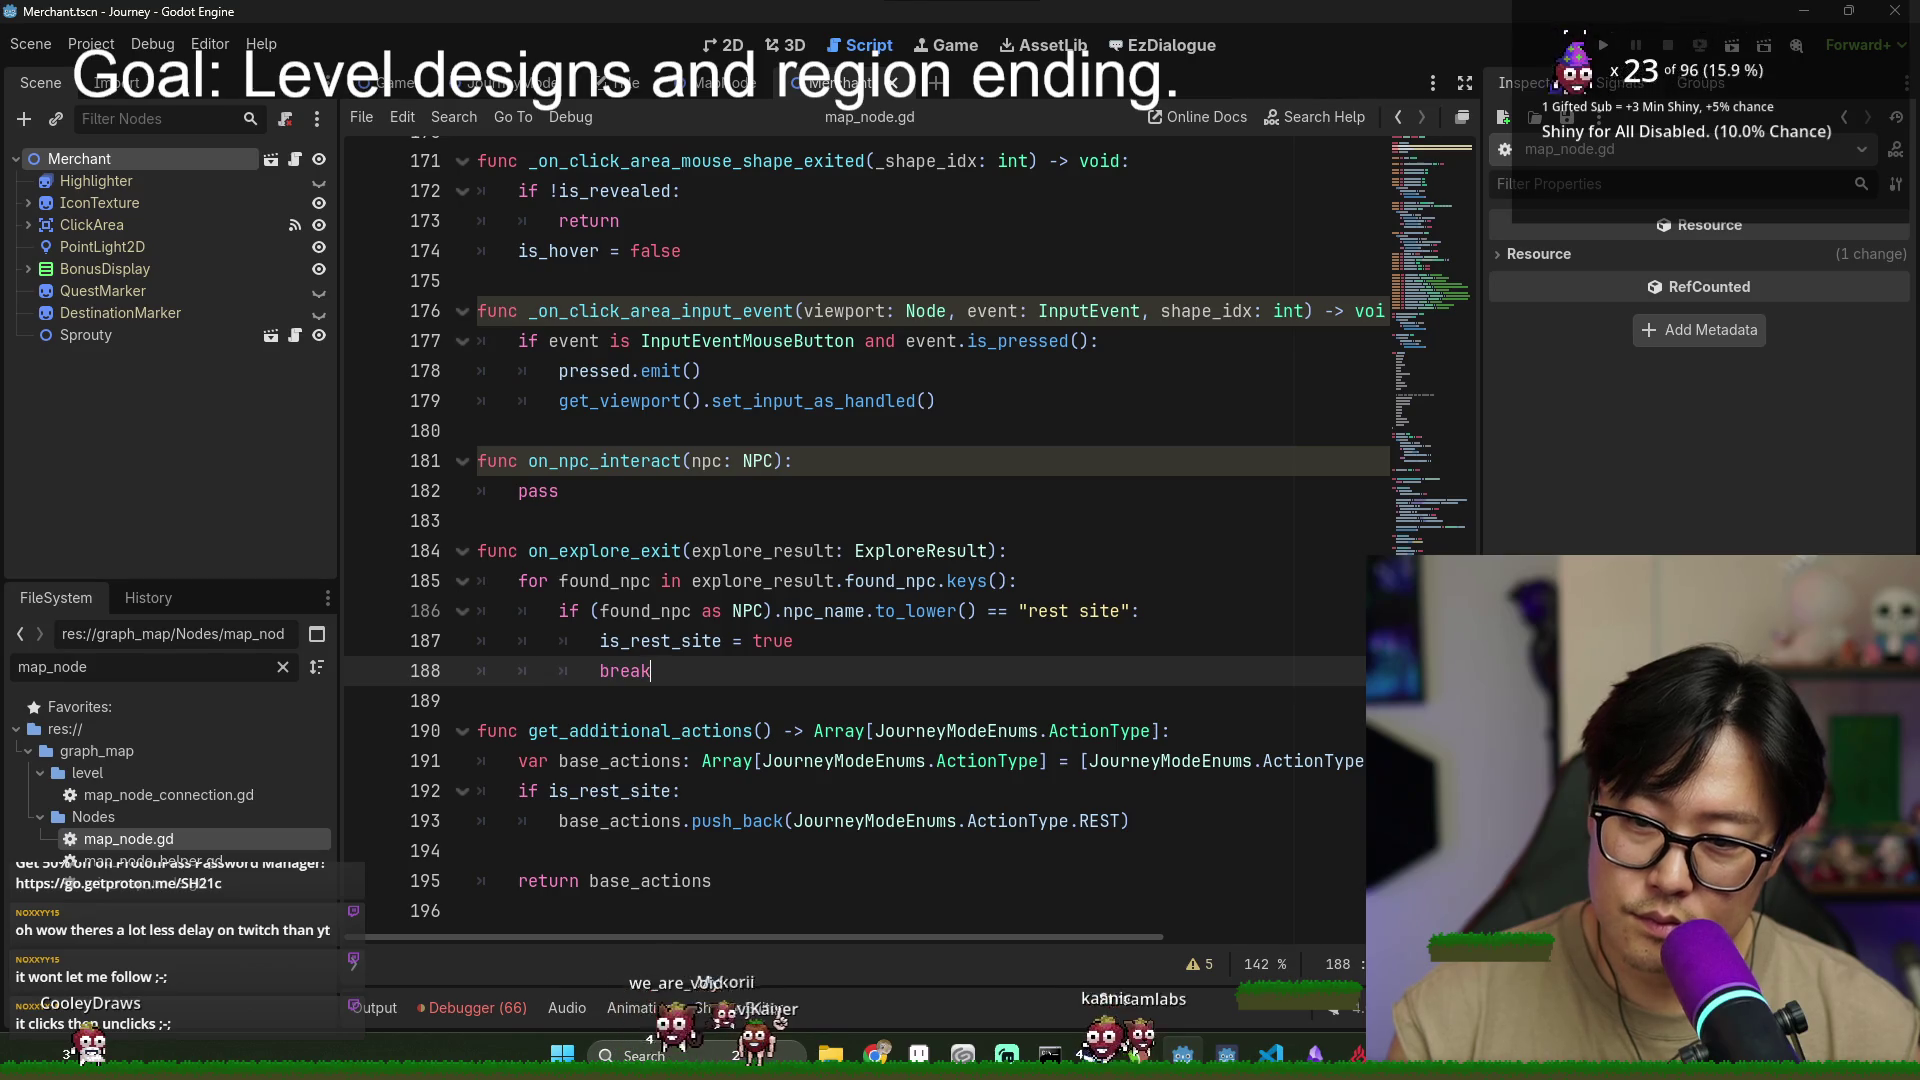
pyautogui.hotkey('ctrl', 'Home')
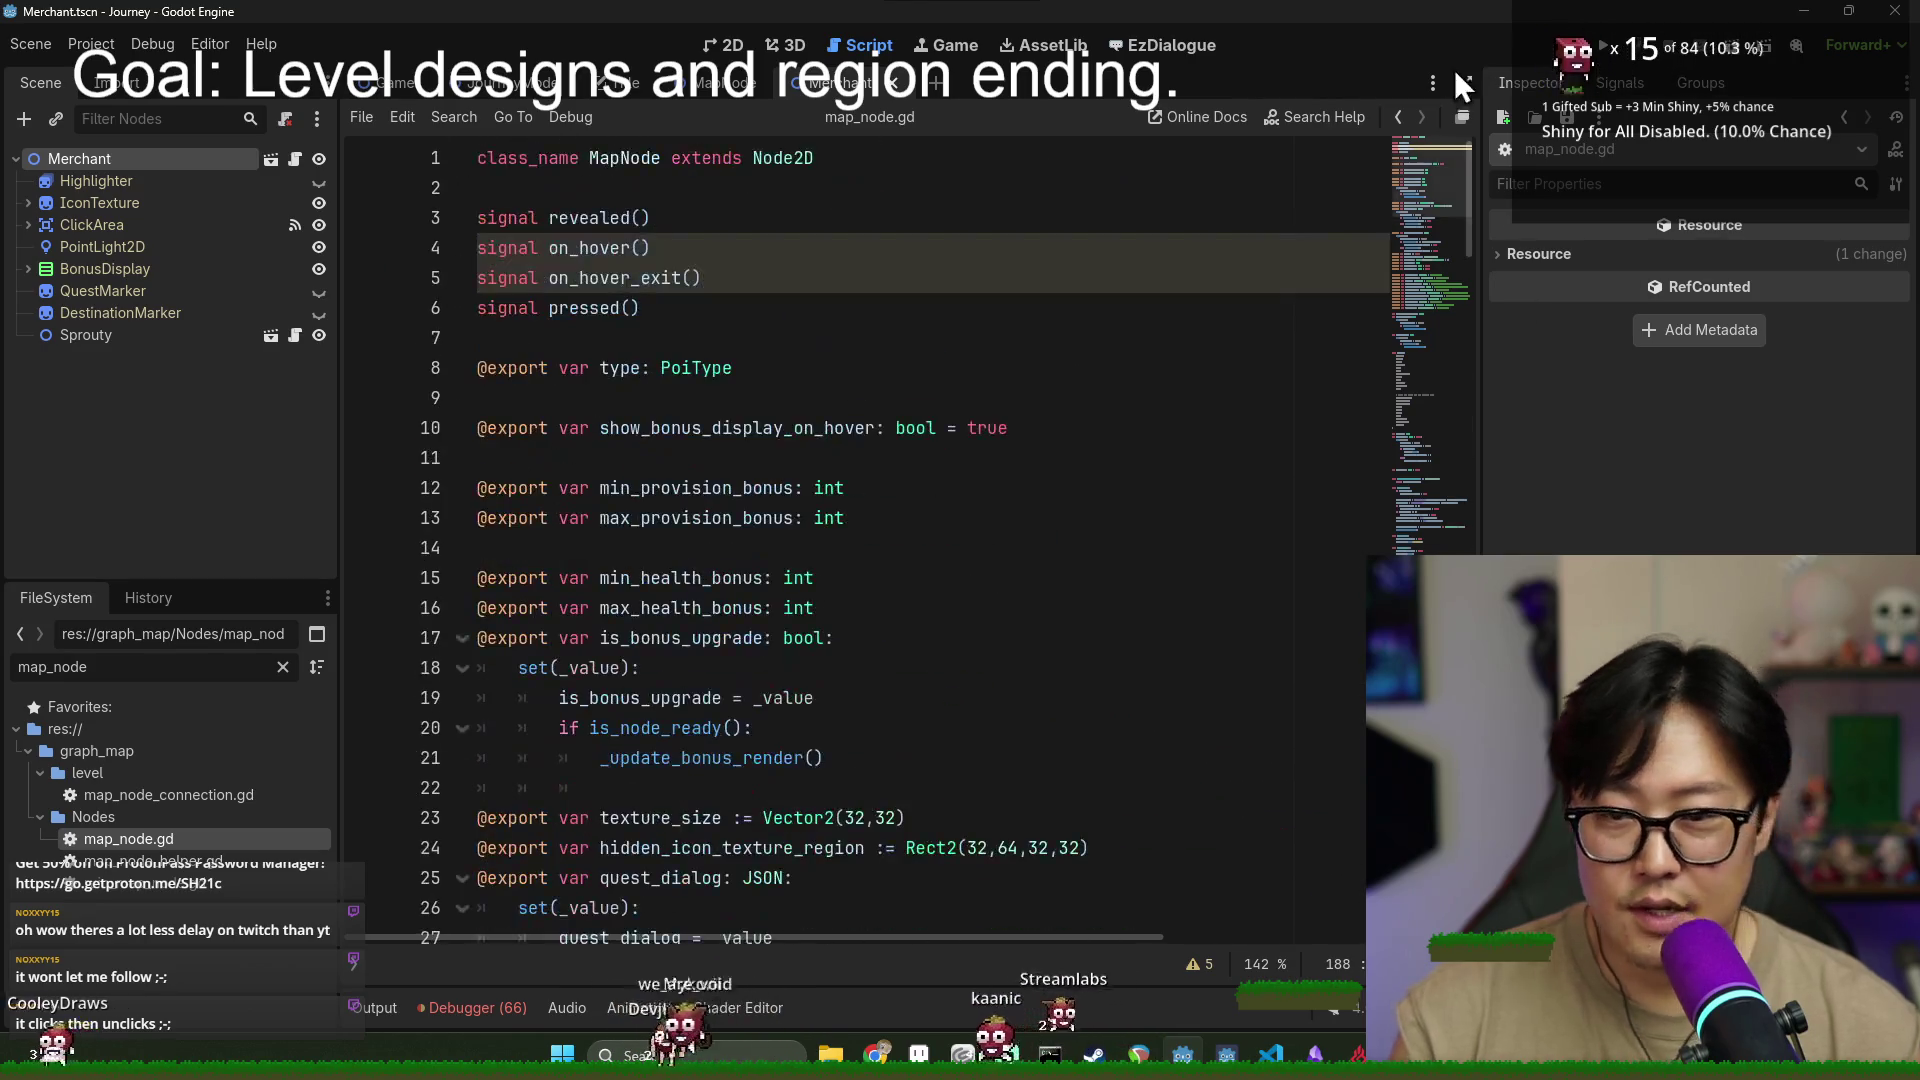
pyautogui.scroll(-9, 791, 555)
pyautogui.scroll(-3, 792, 555)
pyautogui.click(945, 488)
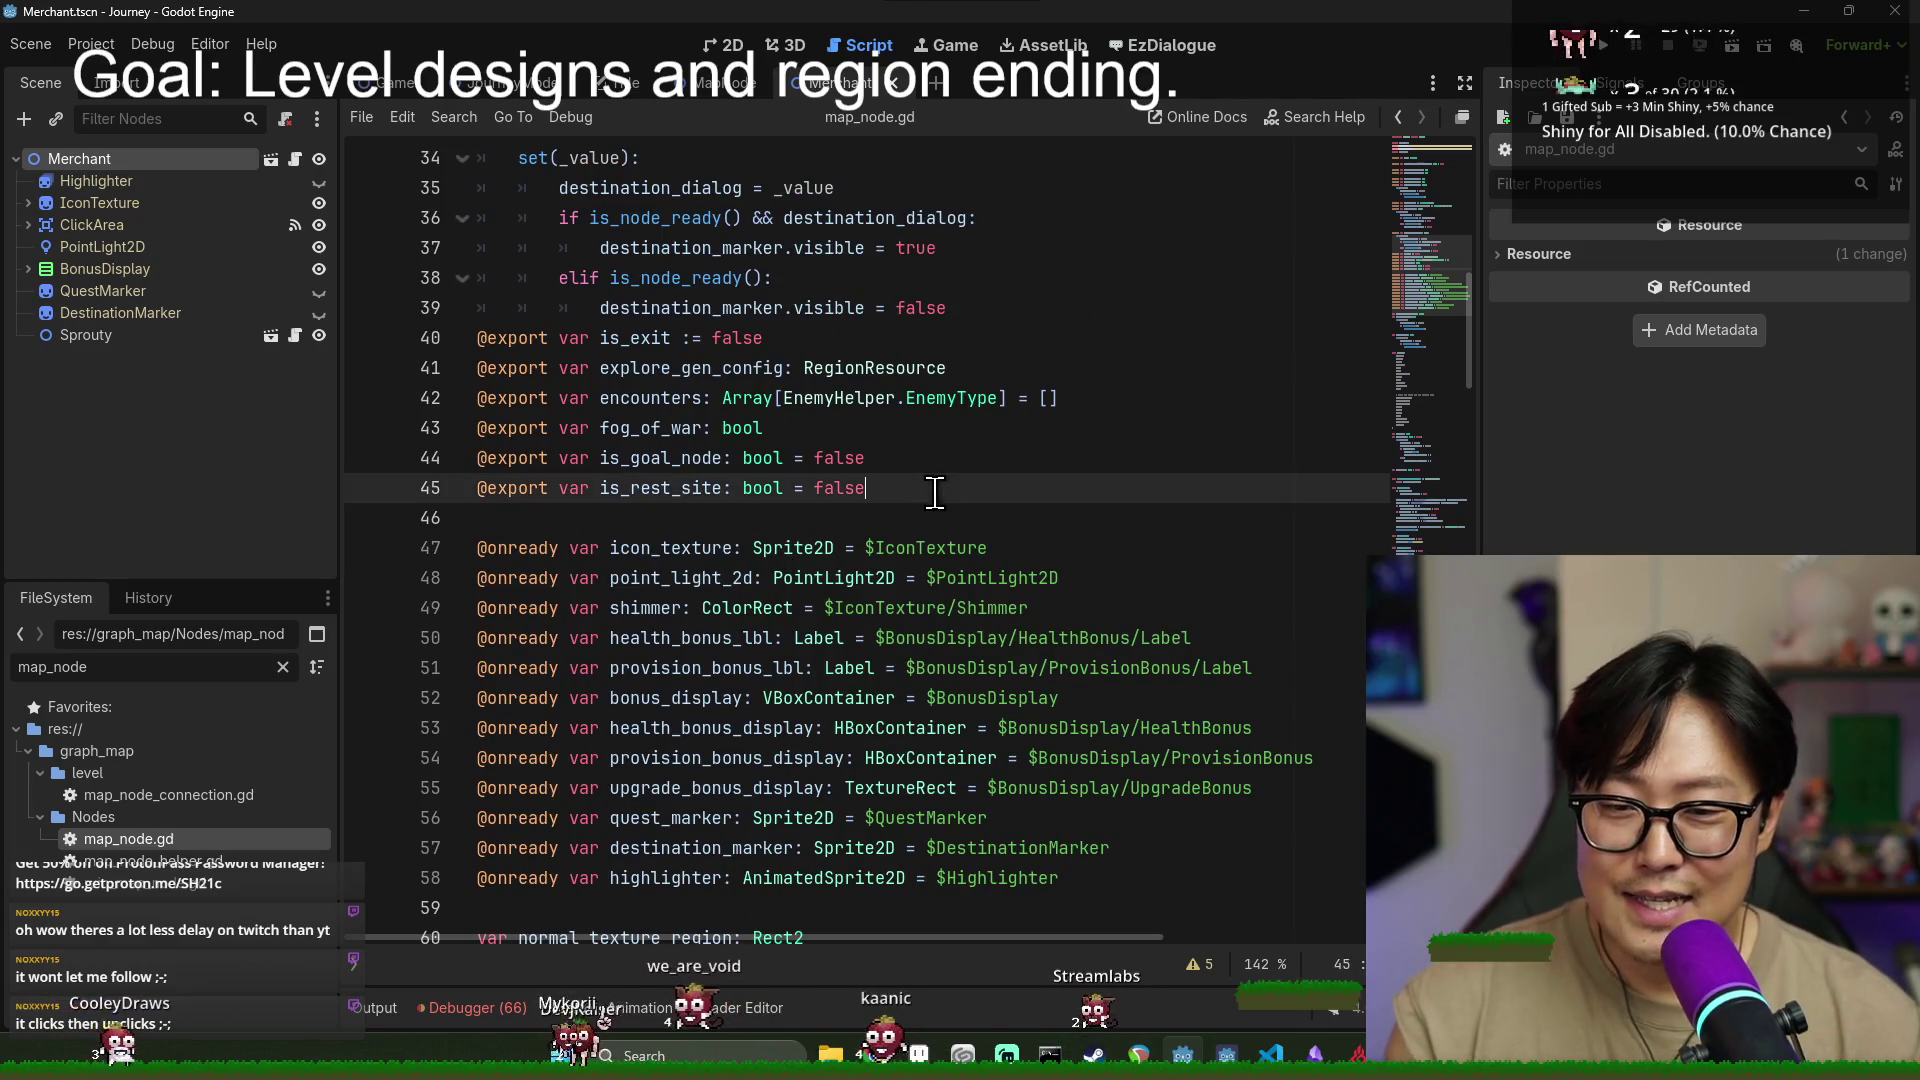
pyautogui.press('Return')
pyautogui.write('@expor')
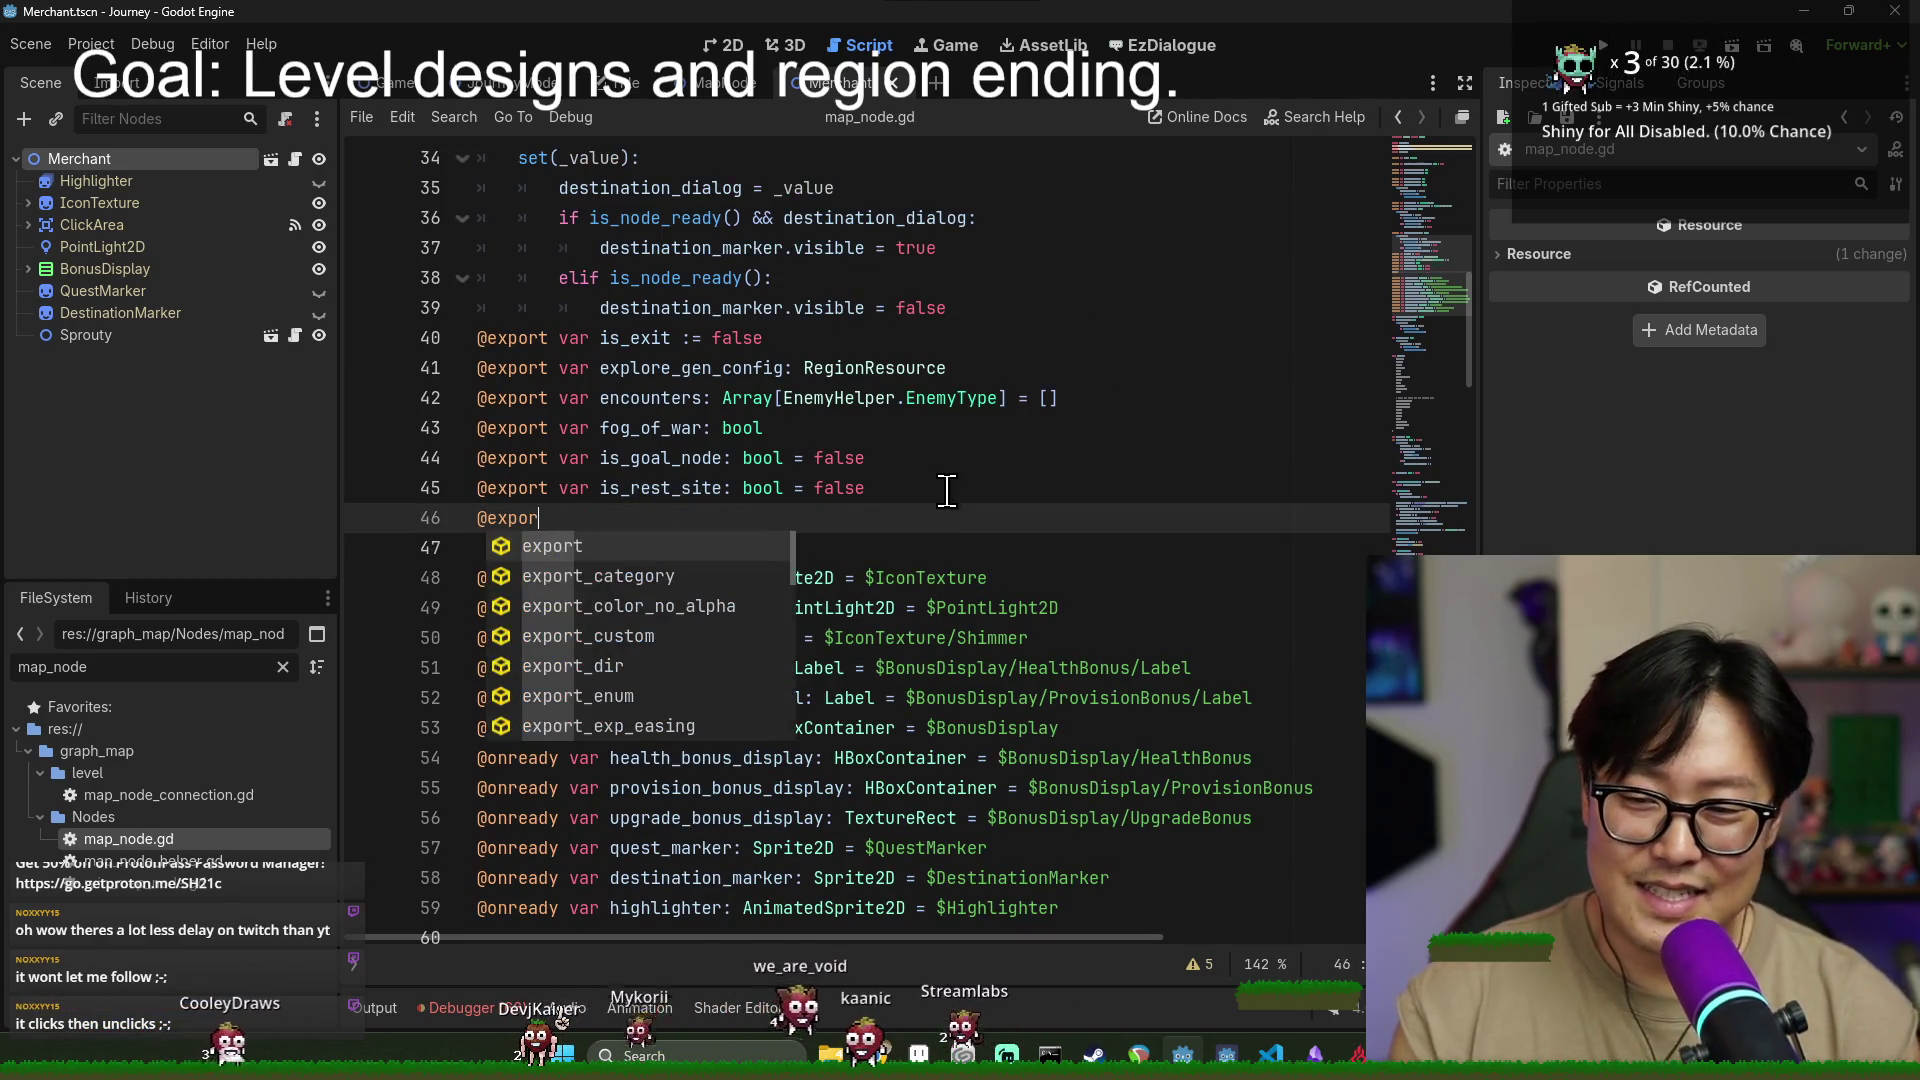
pyautogui.press('BackSpace')
pyautogui.press('BackSpace')
pyautogui.press('BackSpace')
pyautogui.press('BackSpace')
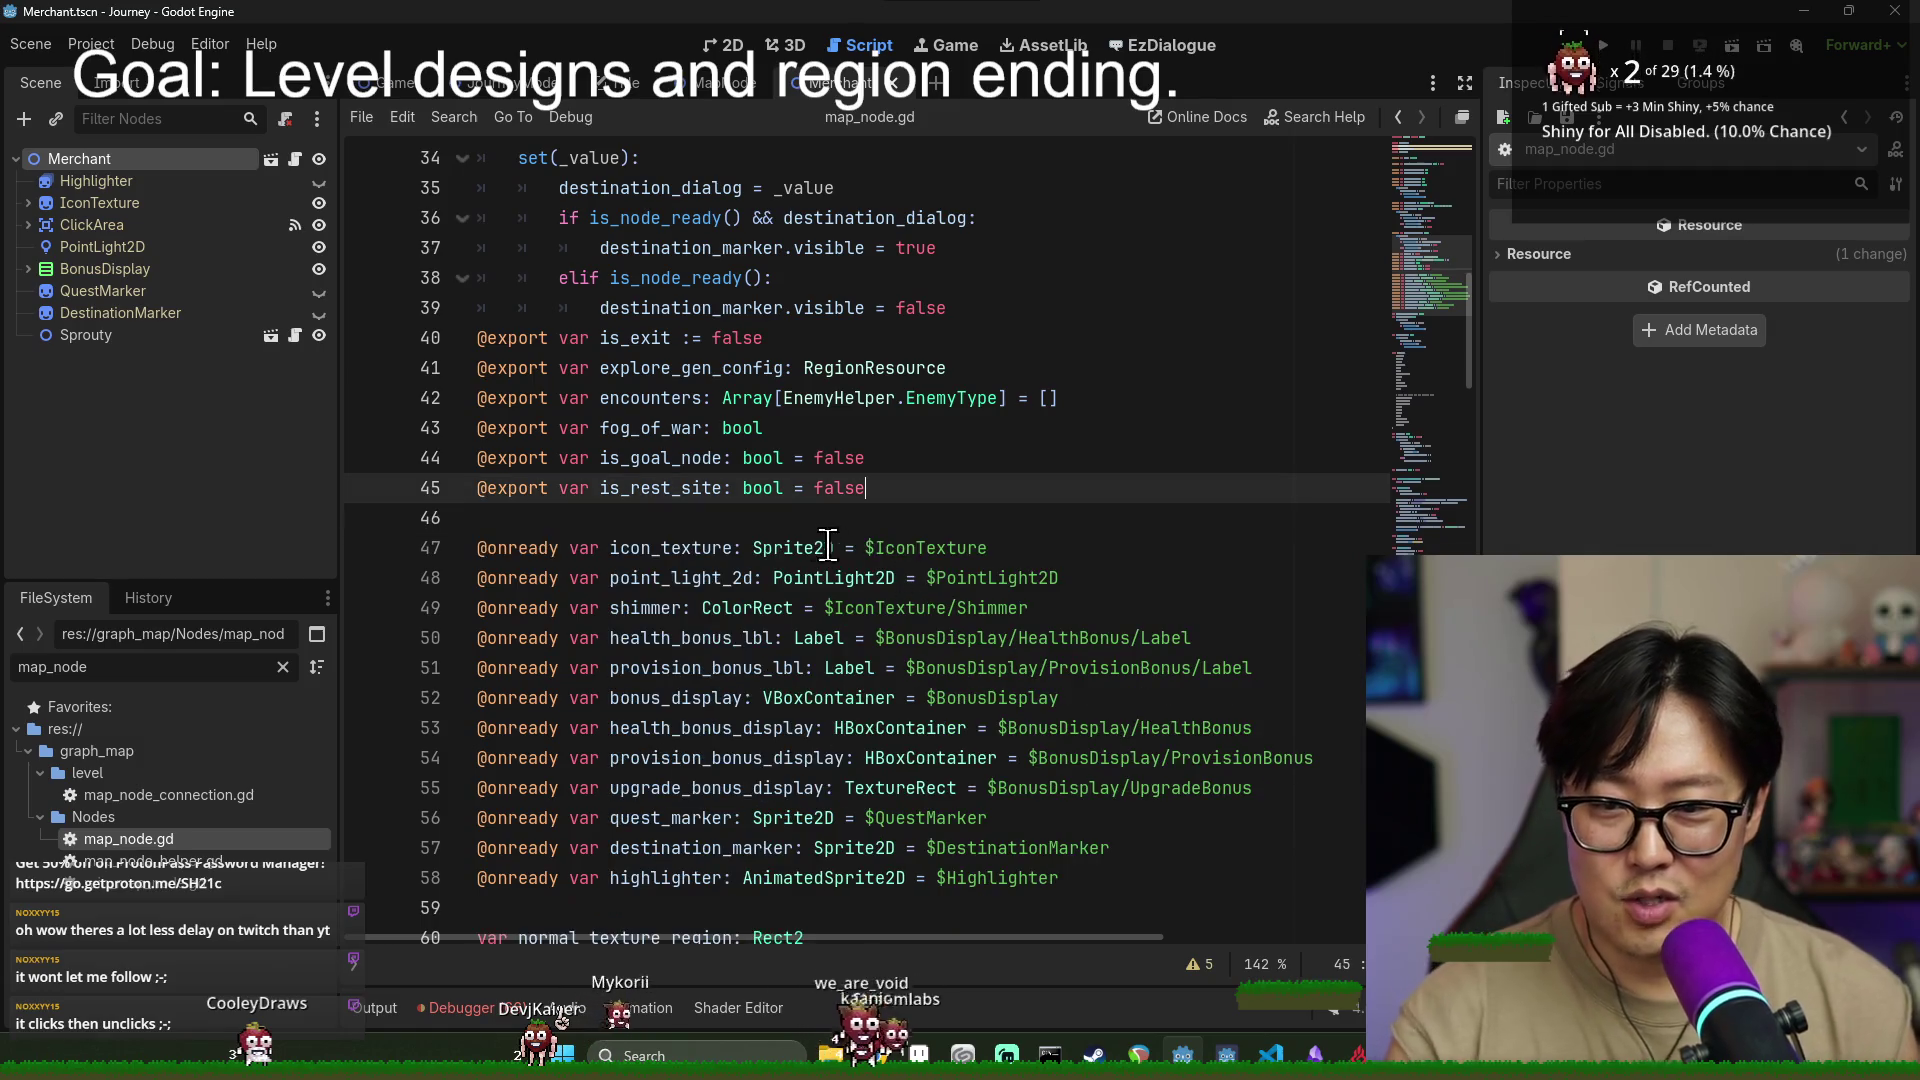
pyautogui.press('Return')
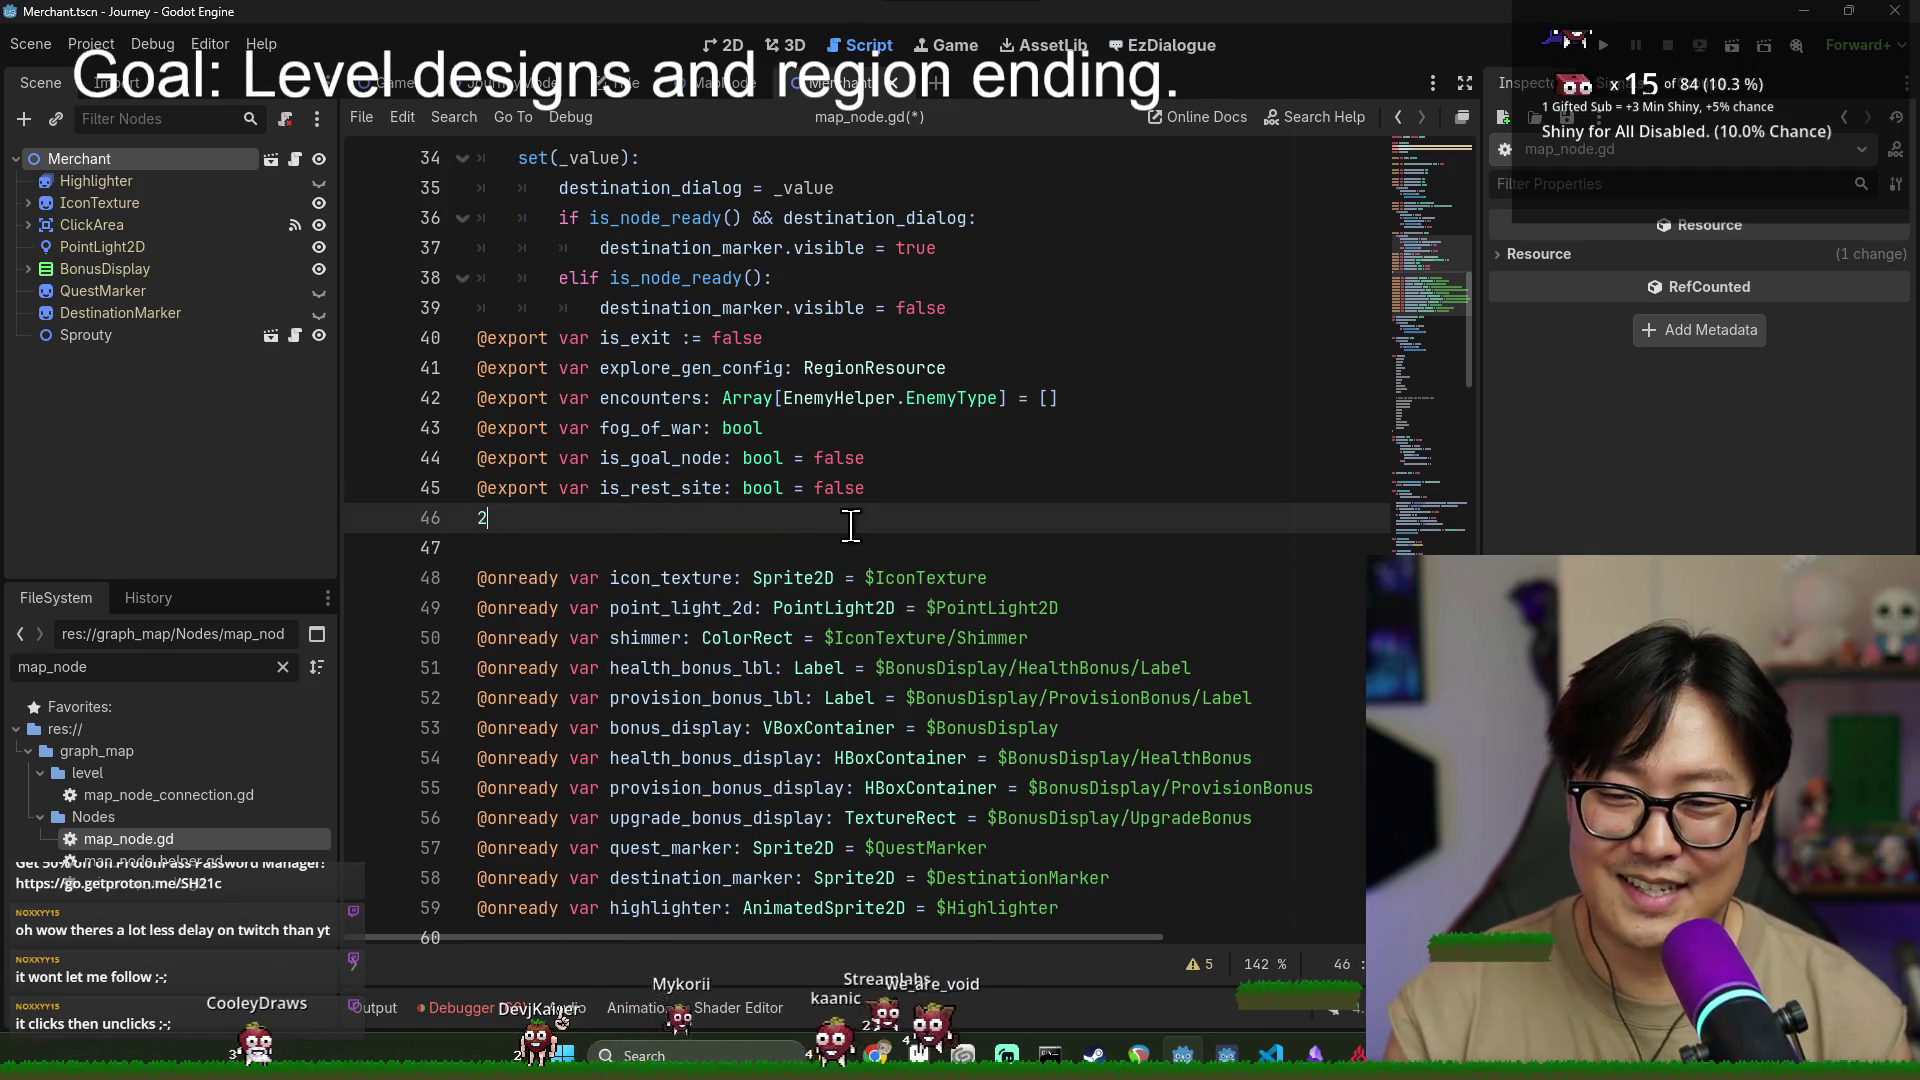
pyautogui.write('t var rest_site')
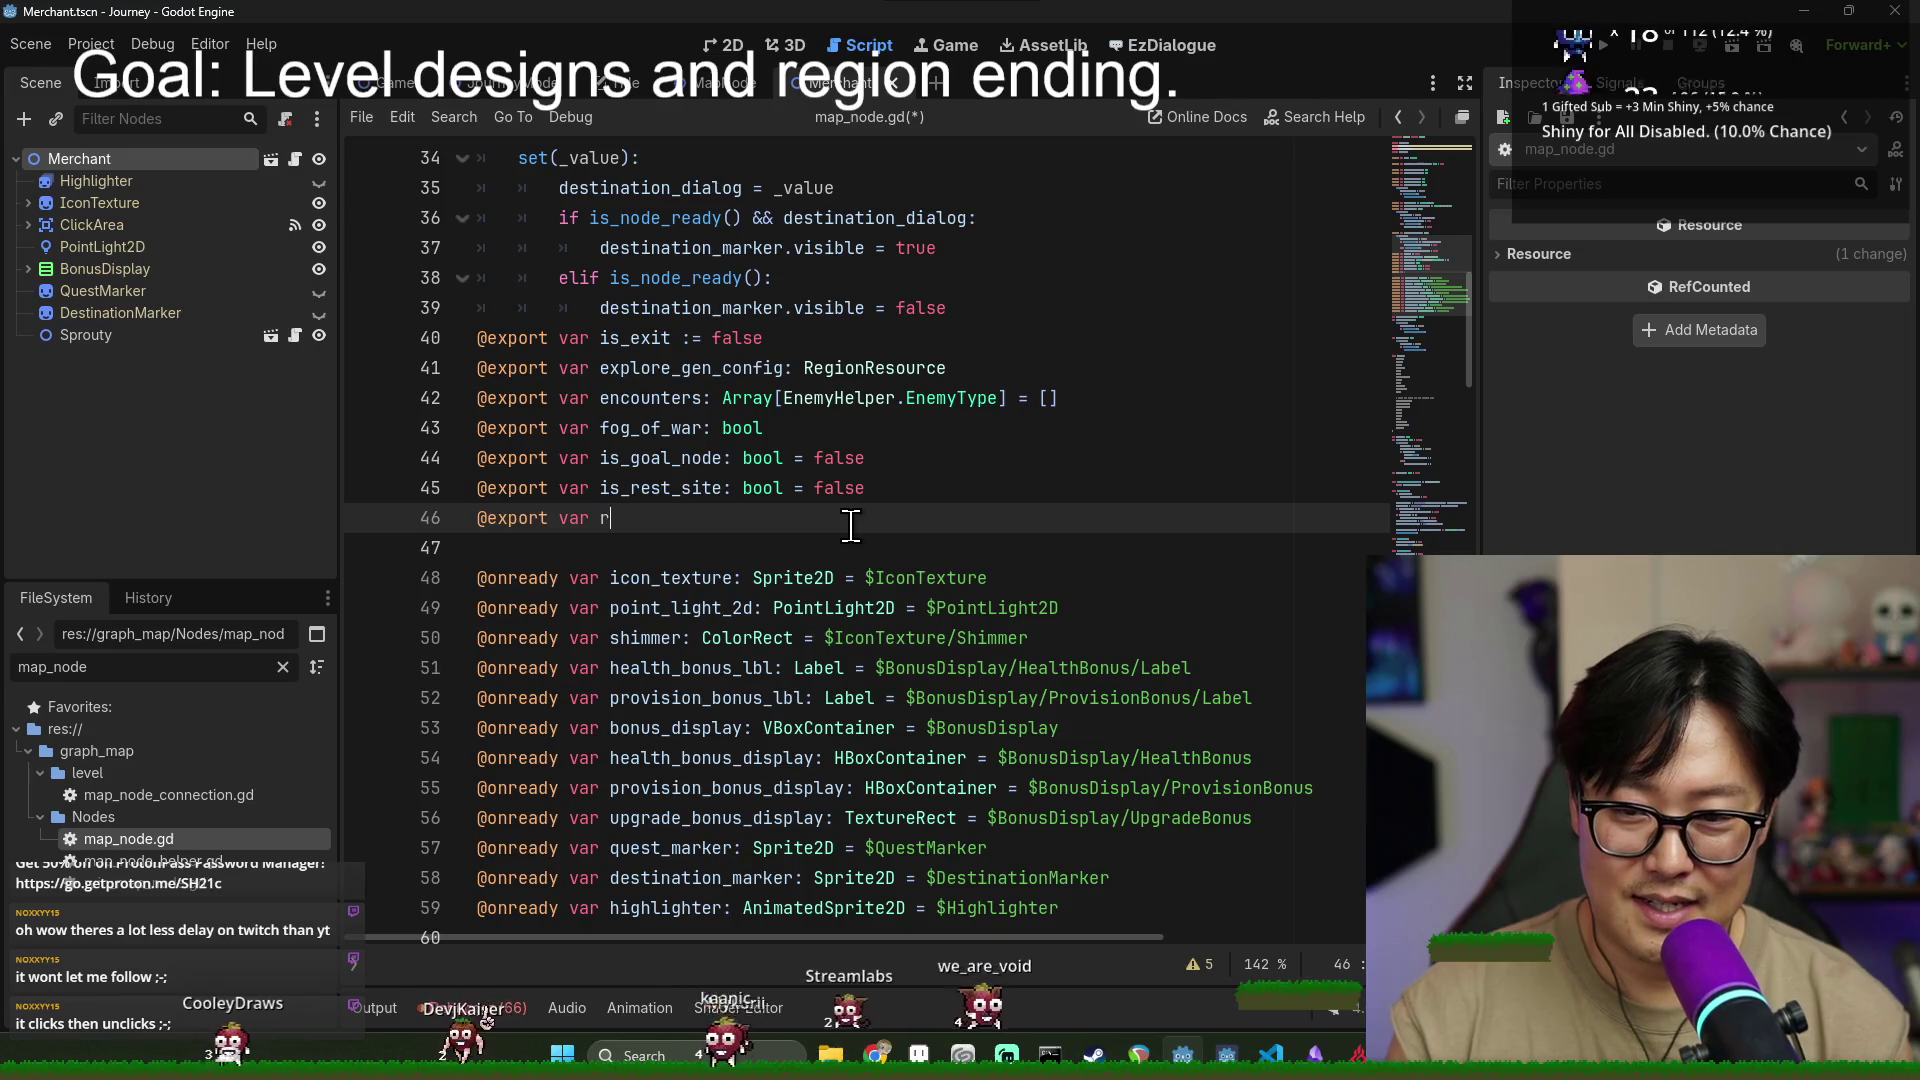
pyautogui.write('_found: bool = false')
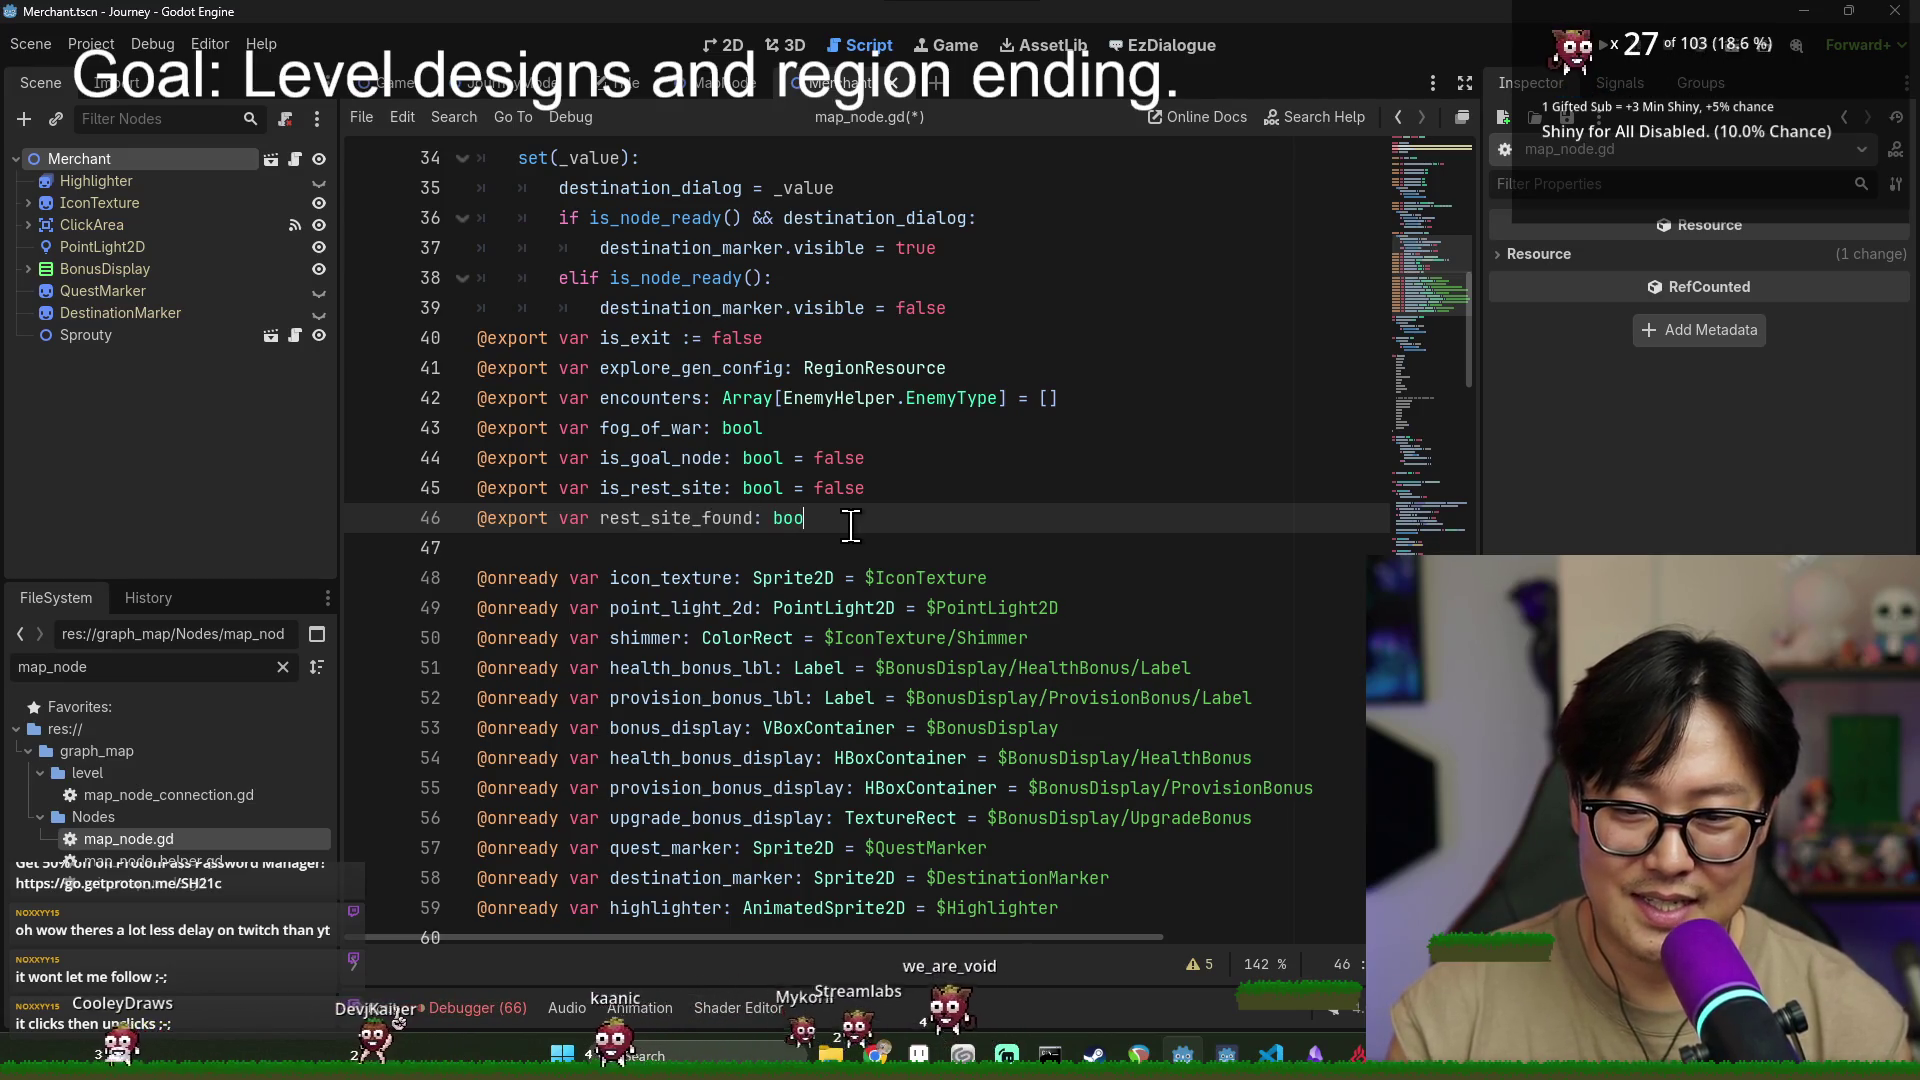
pyautogui.hotkey('ctrl', 's')
# - Use rest_site_found instead of is_rest_site in on_explore_exit and the line 193 condition
pyautogui.doubleClick(663, 516)
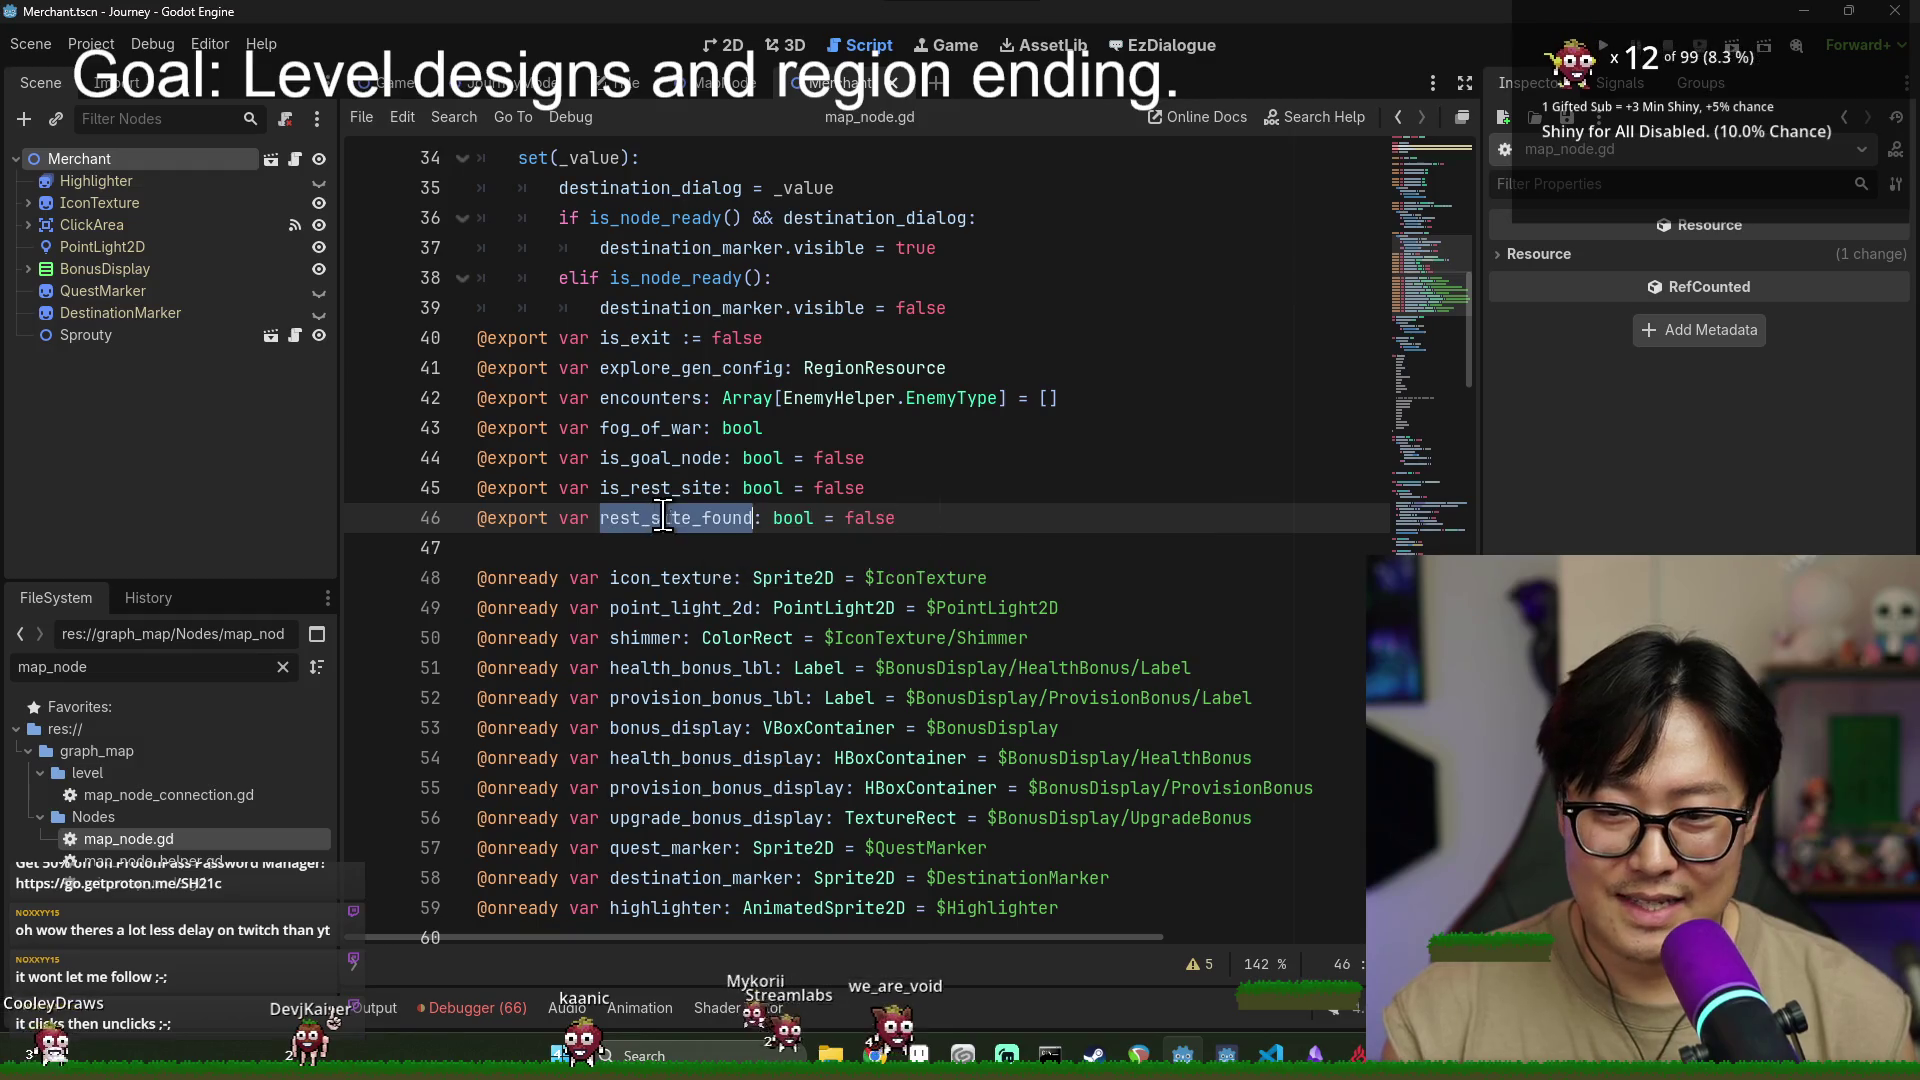
pyautogui.click(1454, 374)
pyautogui.scroll(-2, 900, 600)
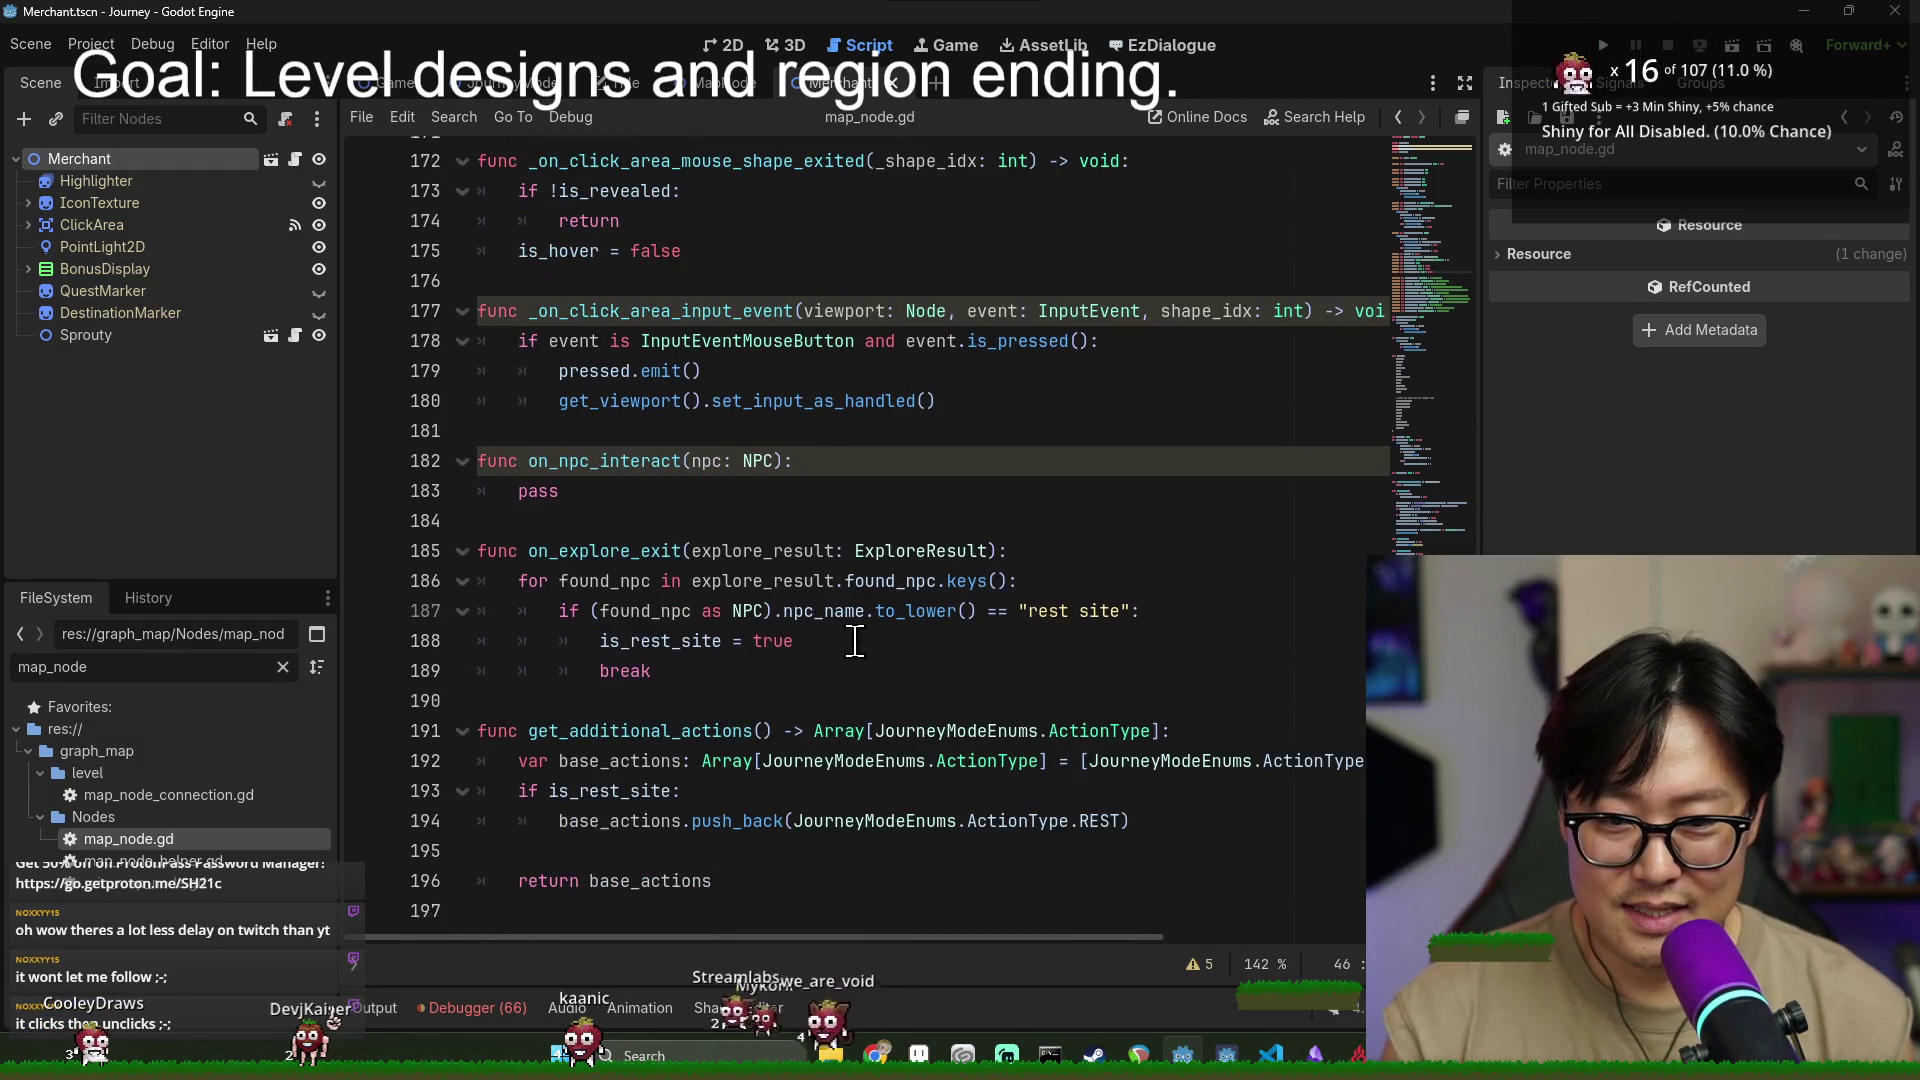
pyautogui.click(677, 640)
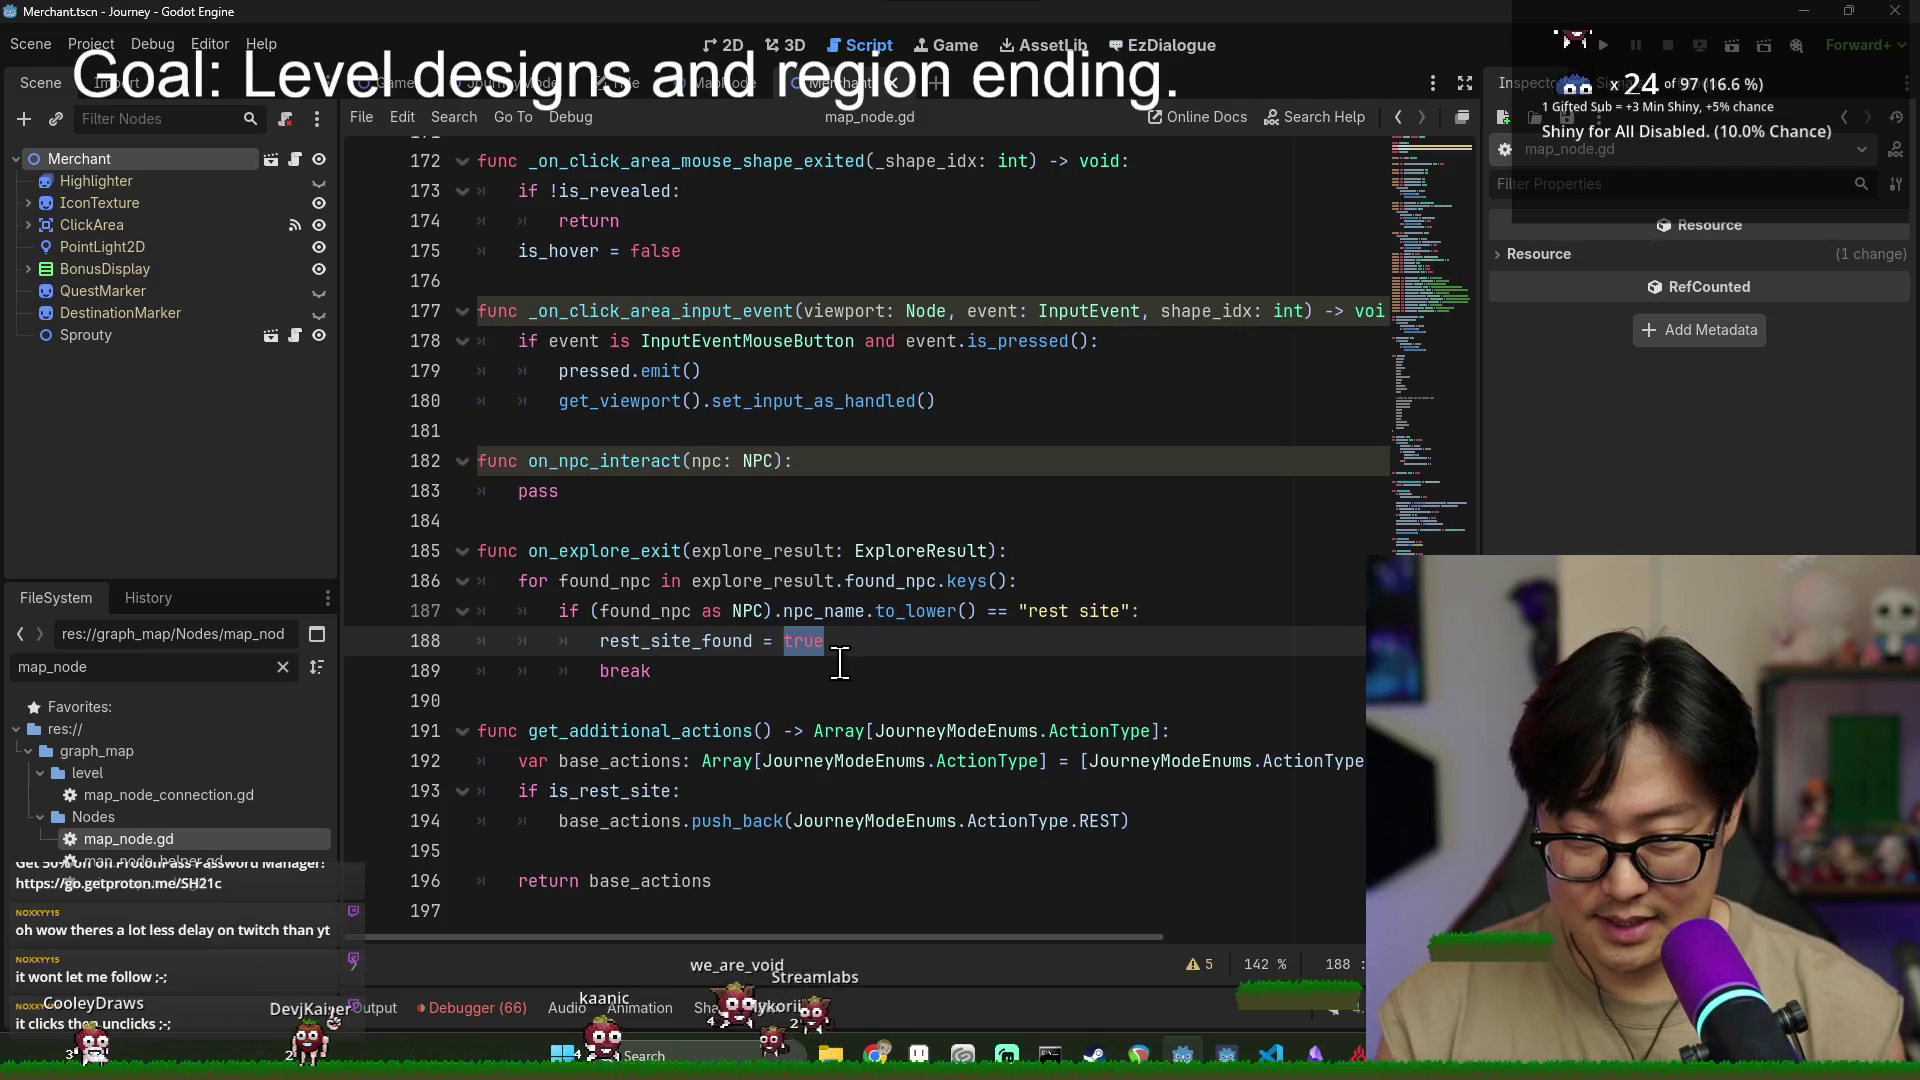
pyautogui.hotkey('ctrl', 's')
pyautogui.doubleClick(697, 640)
pyautogui.hotkey('ctrl', 'c')
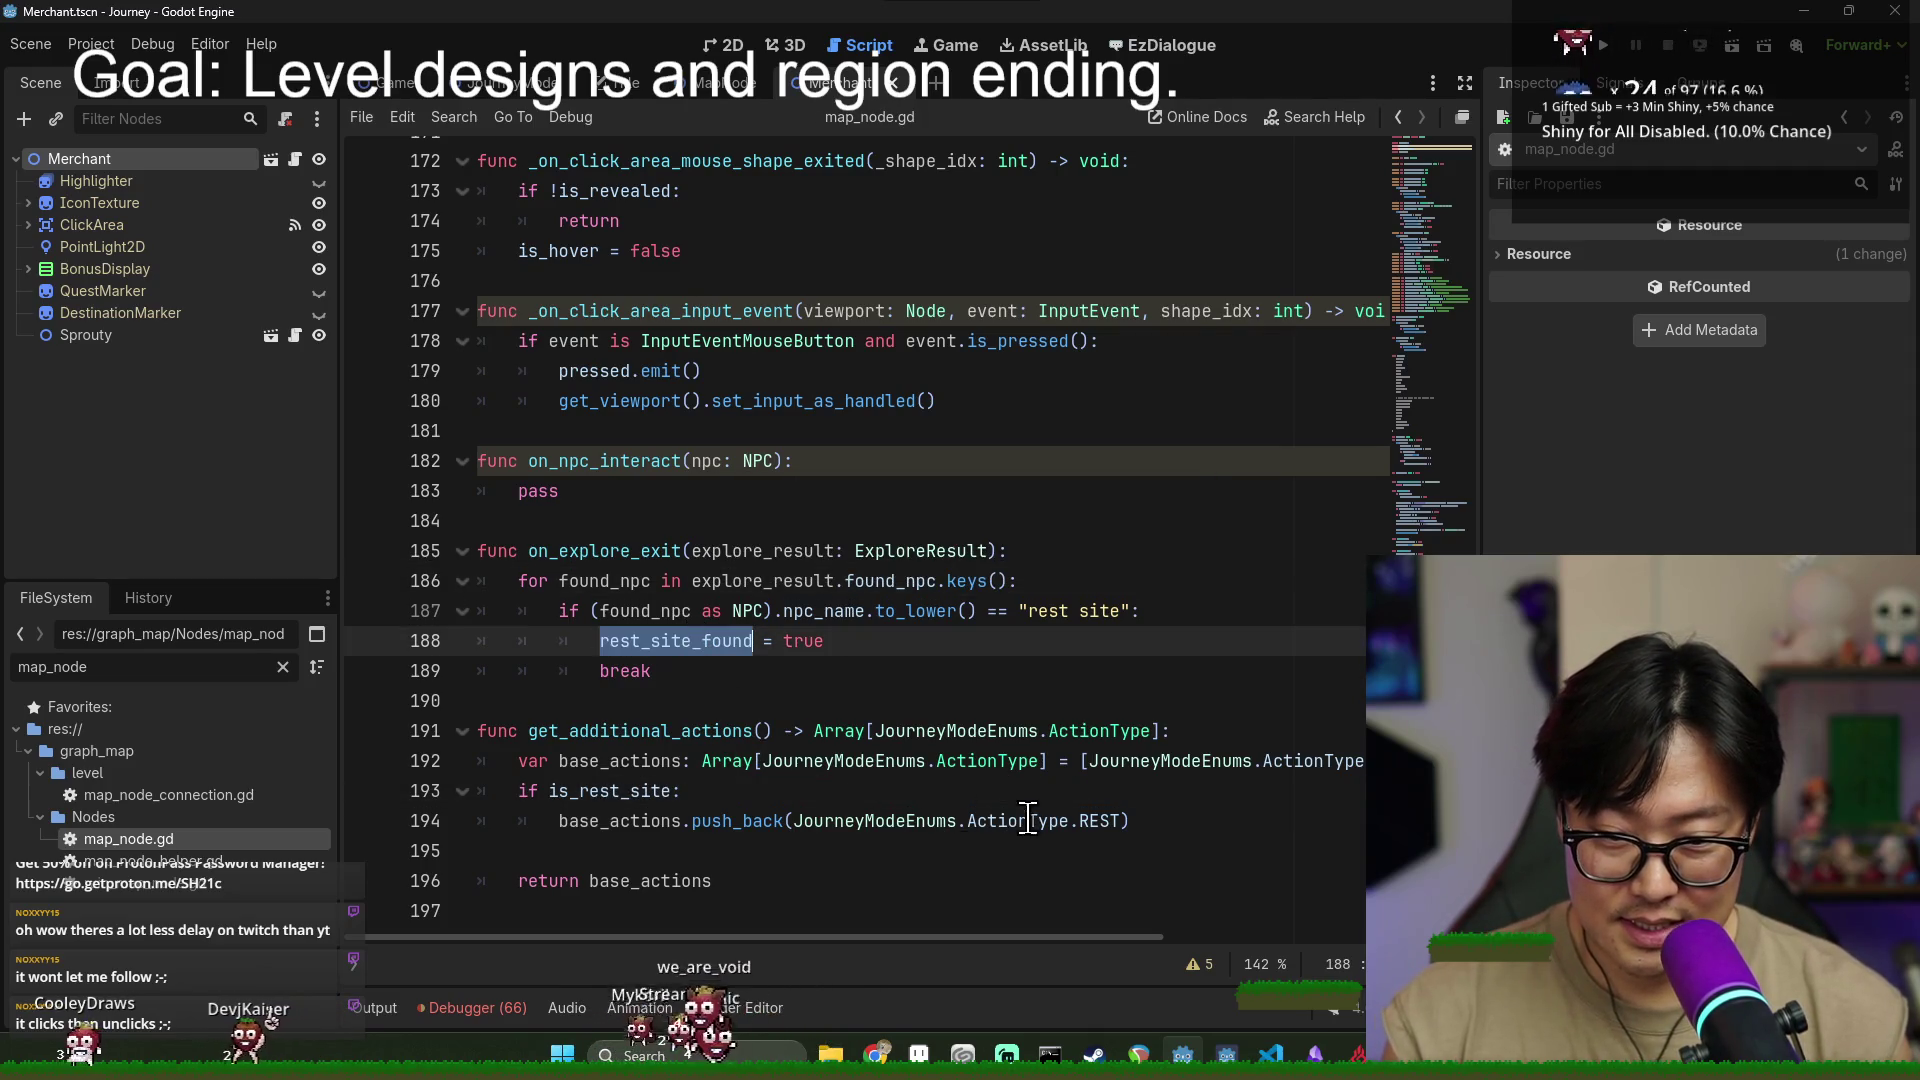
pyautogui.doubleClick(599, 790)
pyautogui.hotkey('ctrl', 'v')
pyautogui.click(844, 697)
pyautogui.hotkey('ctrl', 's')
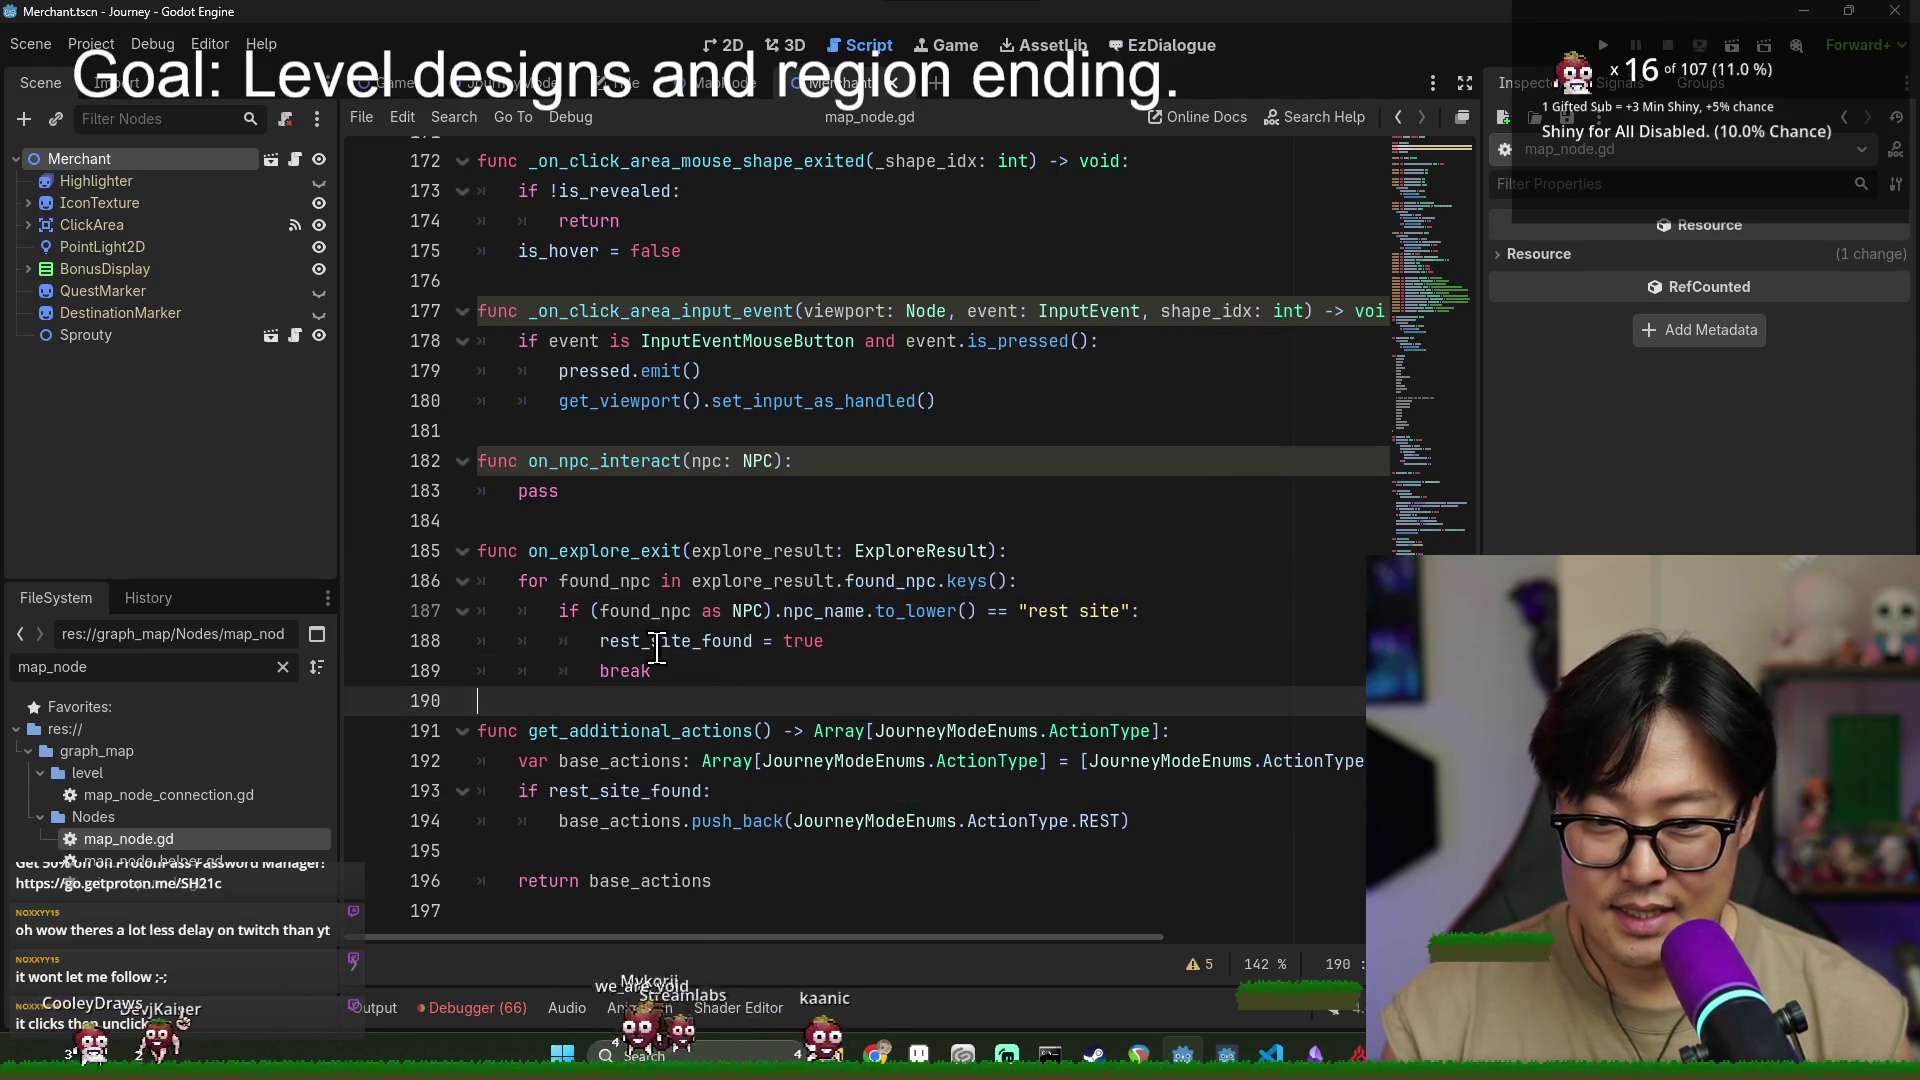
# - Review the rest_site_found edits around lines 188-189 and save map_node.gd
pyautogui.doubleClick(657, 639)
pyautogui.hotkey('ctrl', 's')
pyautogui.click(669, 675)
pyautogui.press('Home')
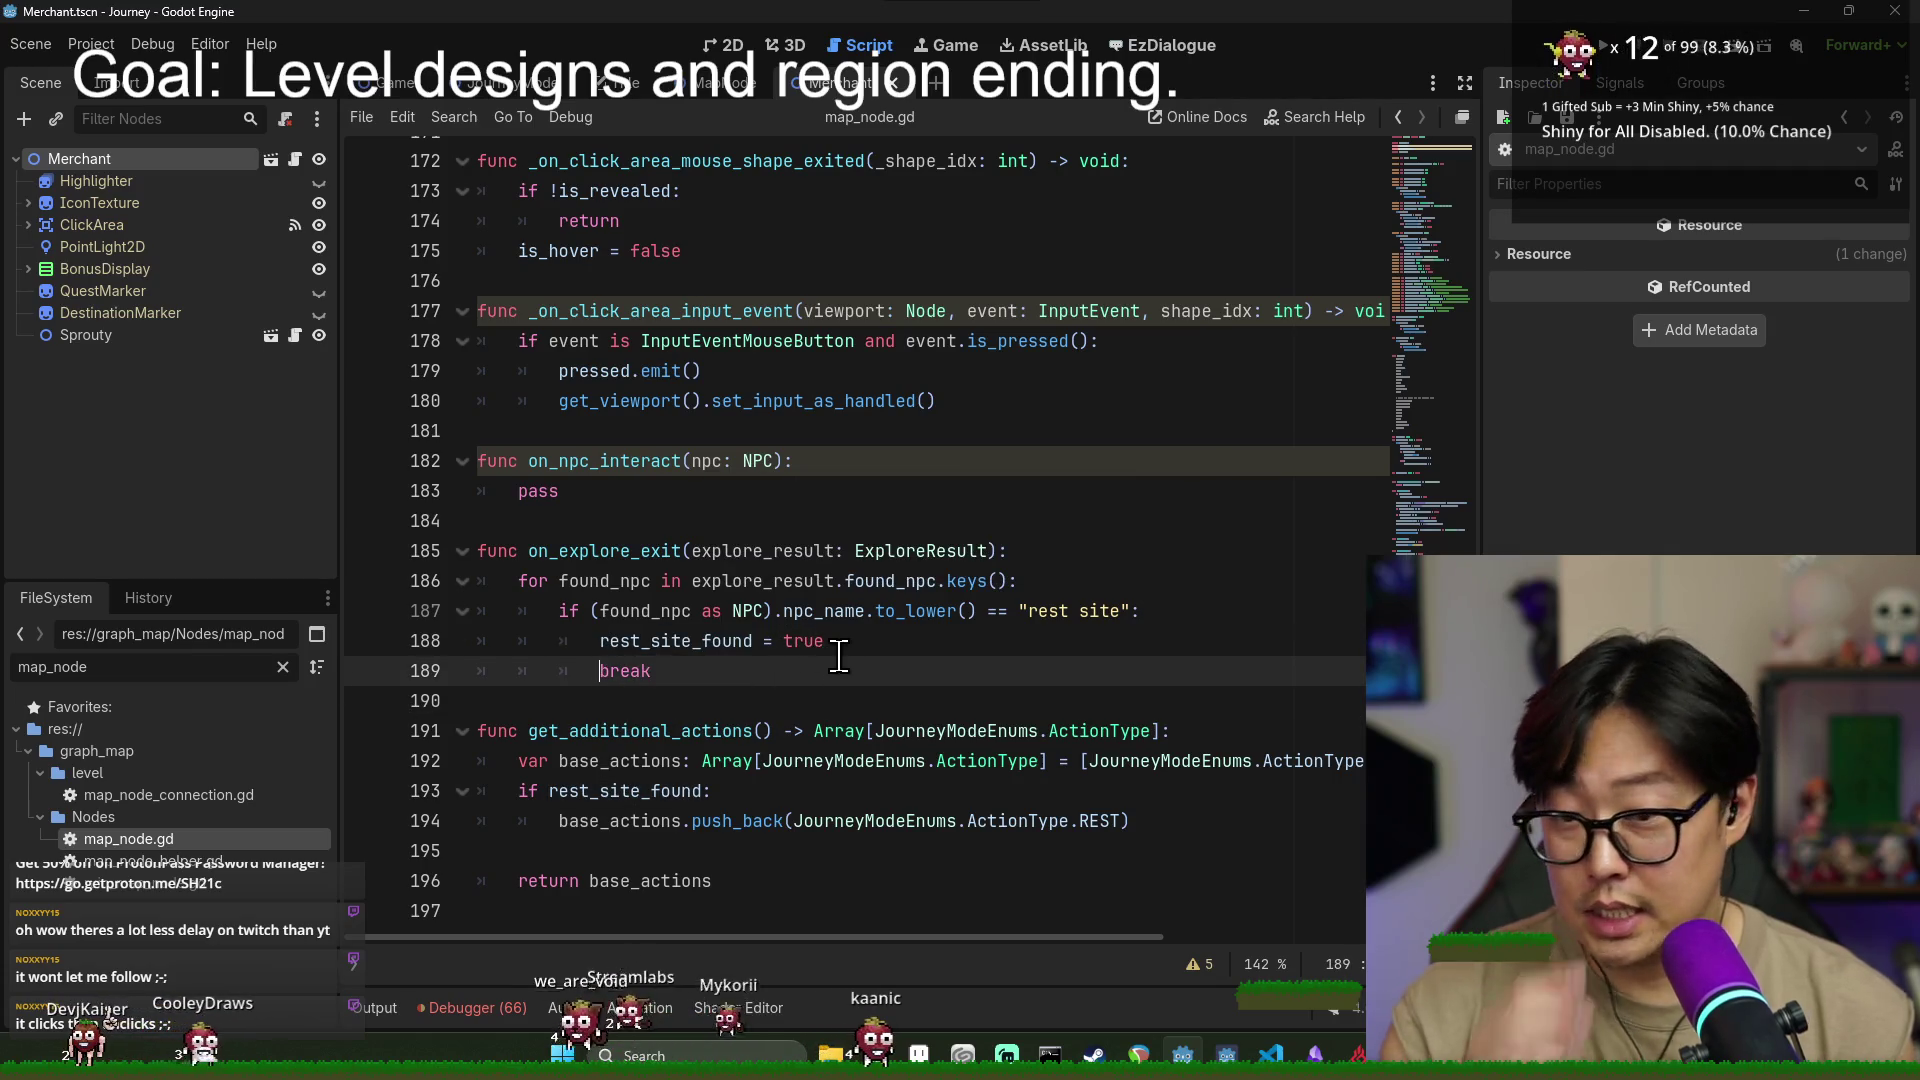
pyautogui.scroll(2, 750, 594)
pyautogui.hotkey('ctrl', 's')
pyautogui.scroll(3, 920, 648)
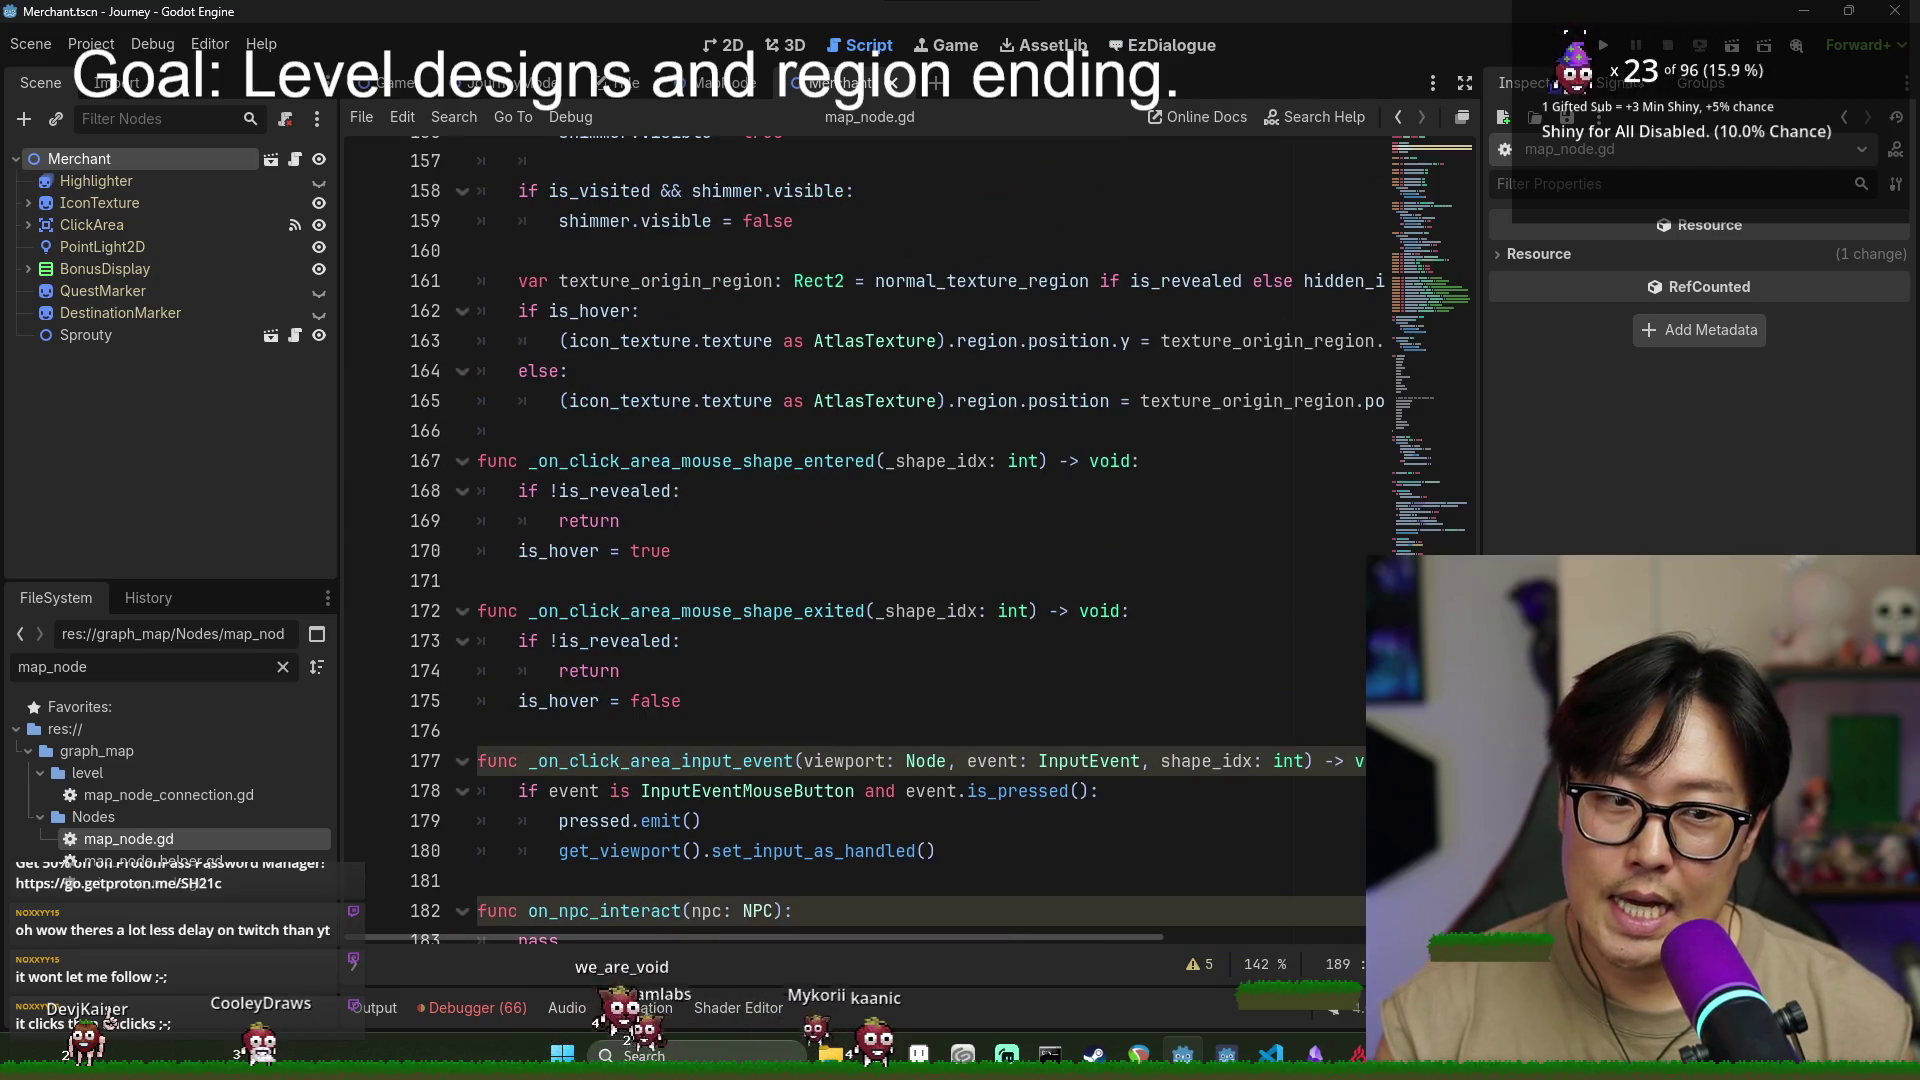
pyautogui.moveTo(1465, 470); pyautogui.dragTo(1457, 243)
pyautogui.scroll(-2, 651, 364)
pyautogui.hotkey('ctrl', 's')
# - In the JourneyMode script, search 'exp' to reach the _enter_explore_mode function
pyautogui.click(524, 84)
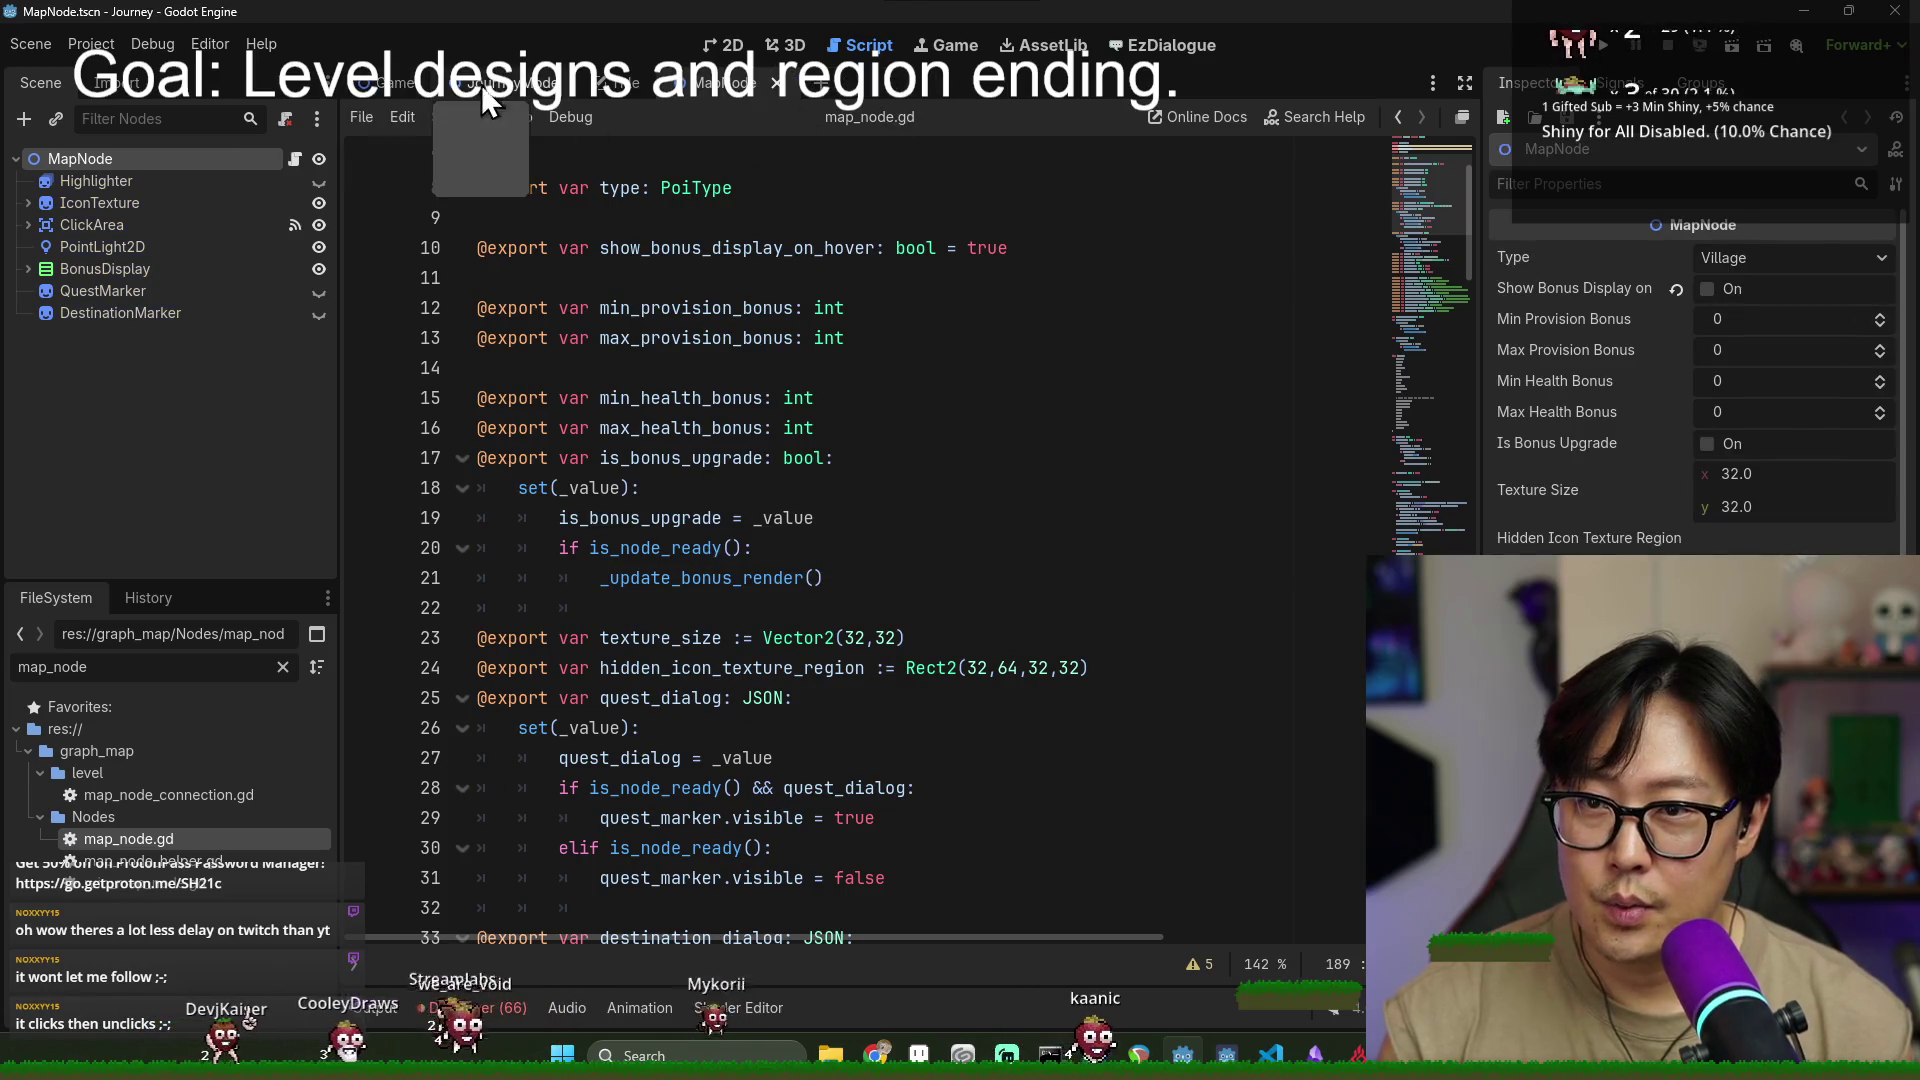
pyautogui.click(1010, 428)
pyautogui.hotkey('ctrl', 'f')
pyautogui.write('explorat')
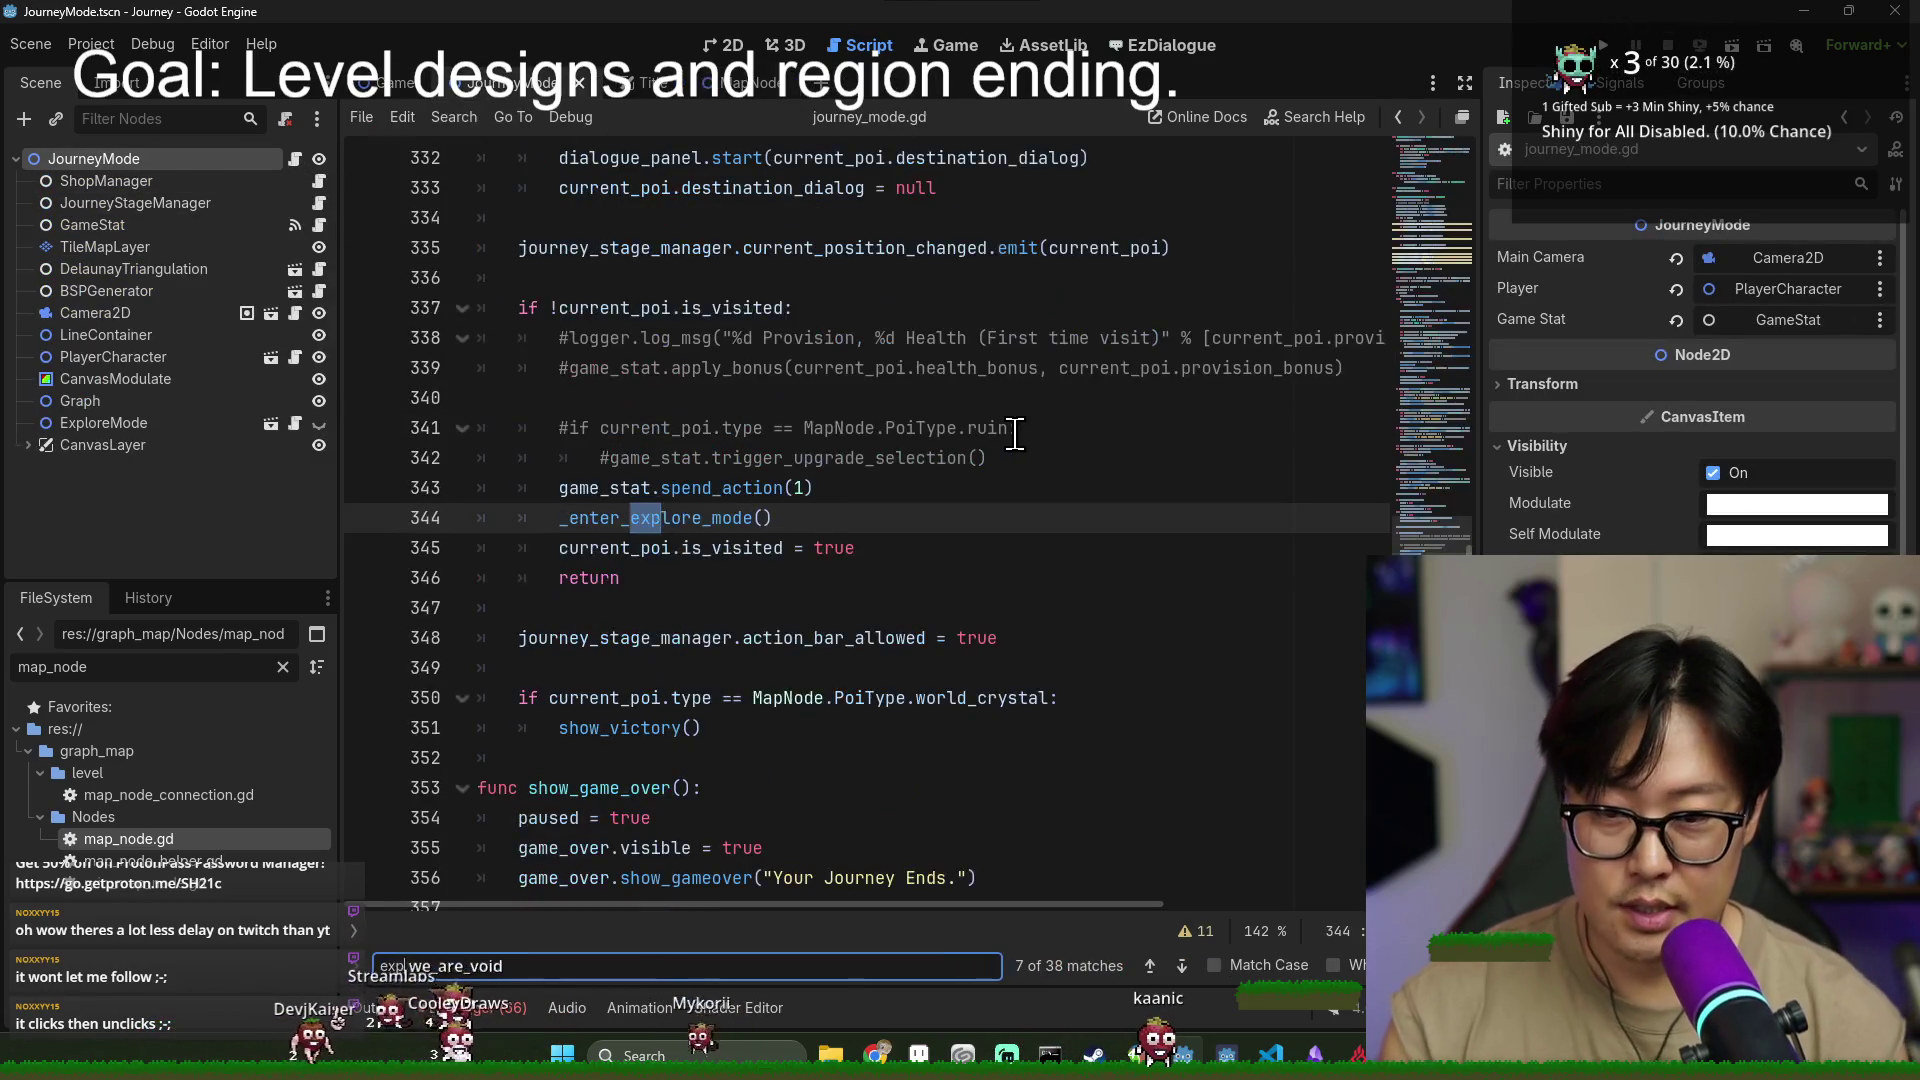
pyautogui.keyDown('ctrl'); pyautogui.click(634, 530); pyautogui.keyUp('ctrl')
# - Highlight explore_mode, get_explore_gen_config, explore_gen_config and current_poi on line 364
pyautogui.doubleClick(640, 549)
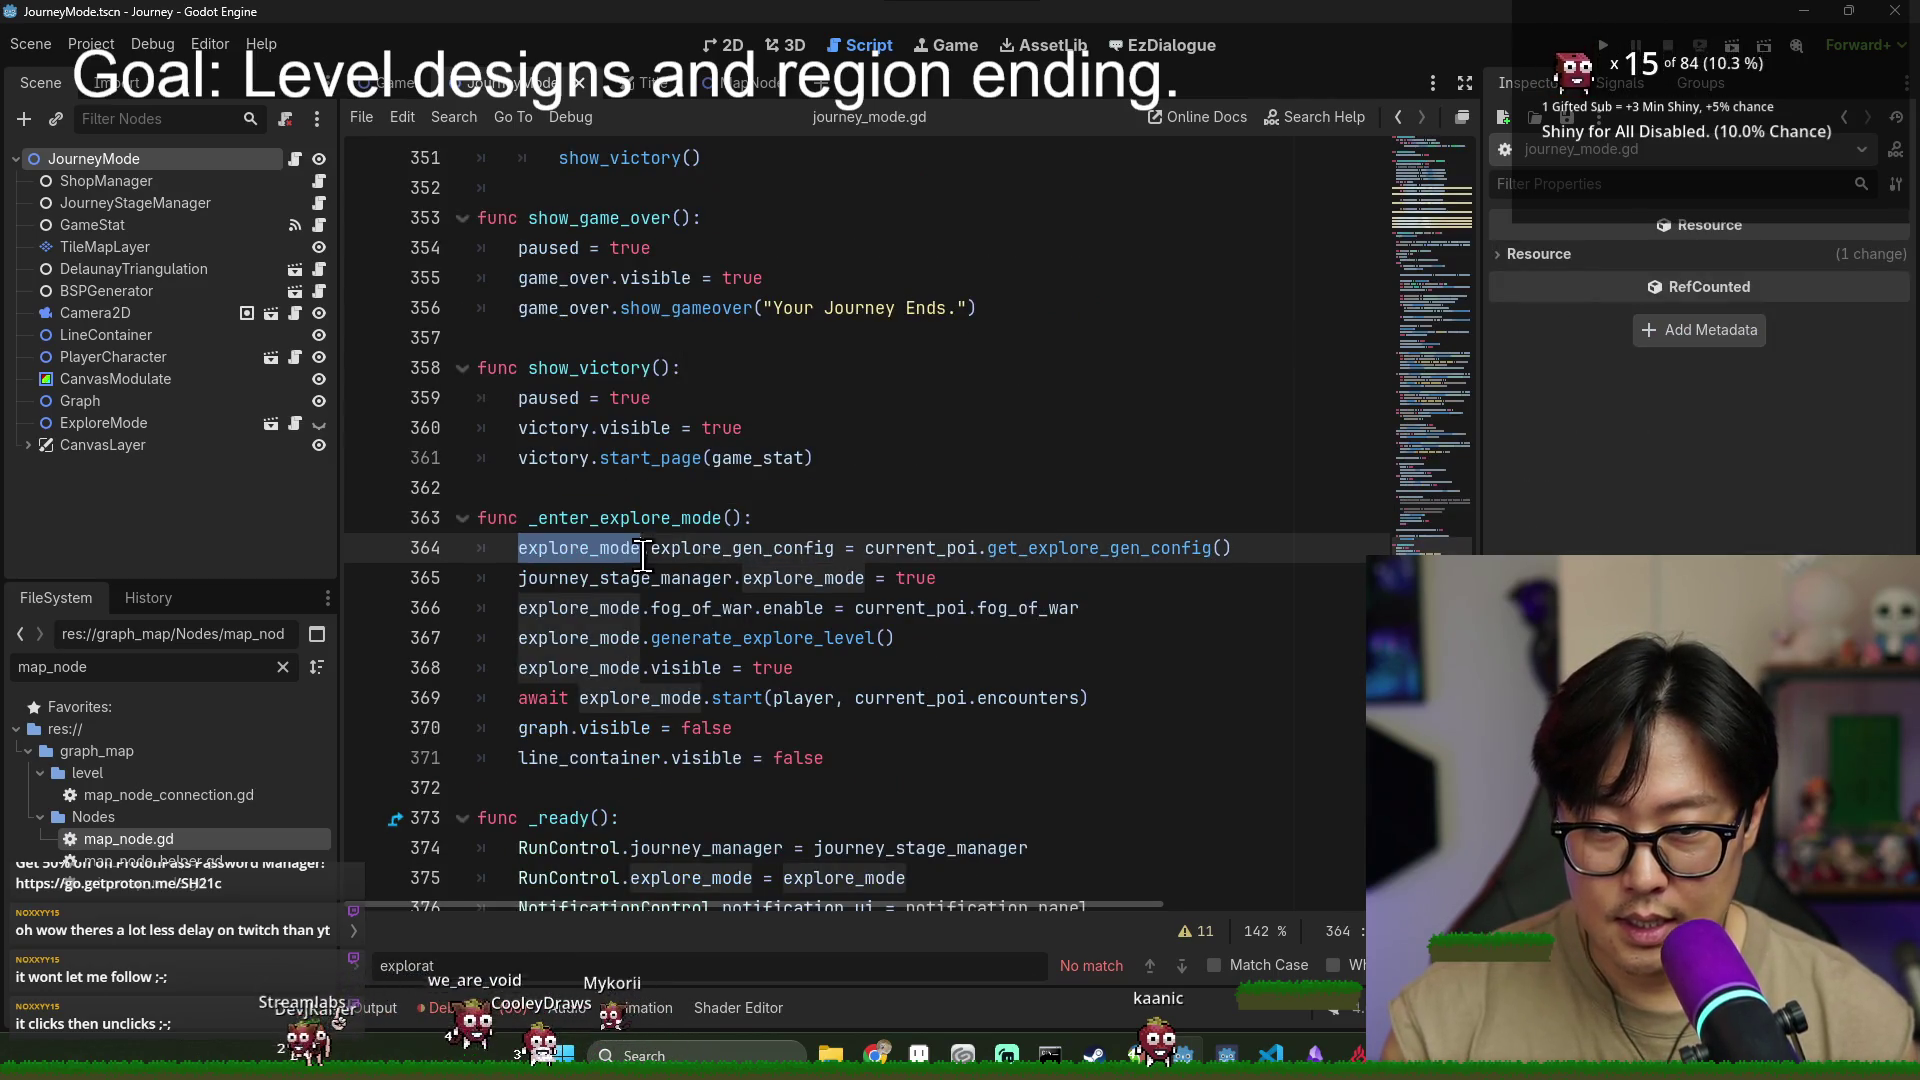
pyautogui.doubleClick(1085, 549)
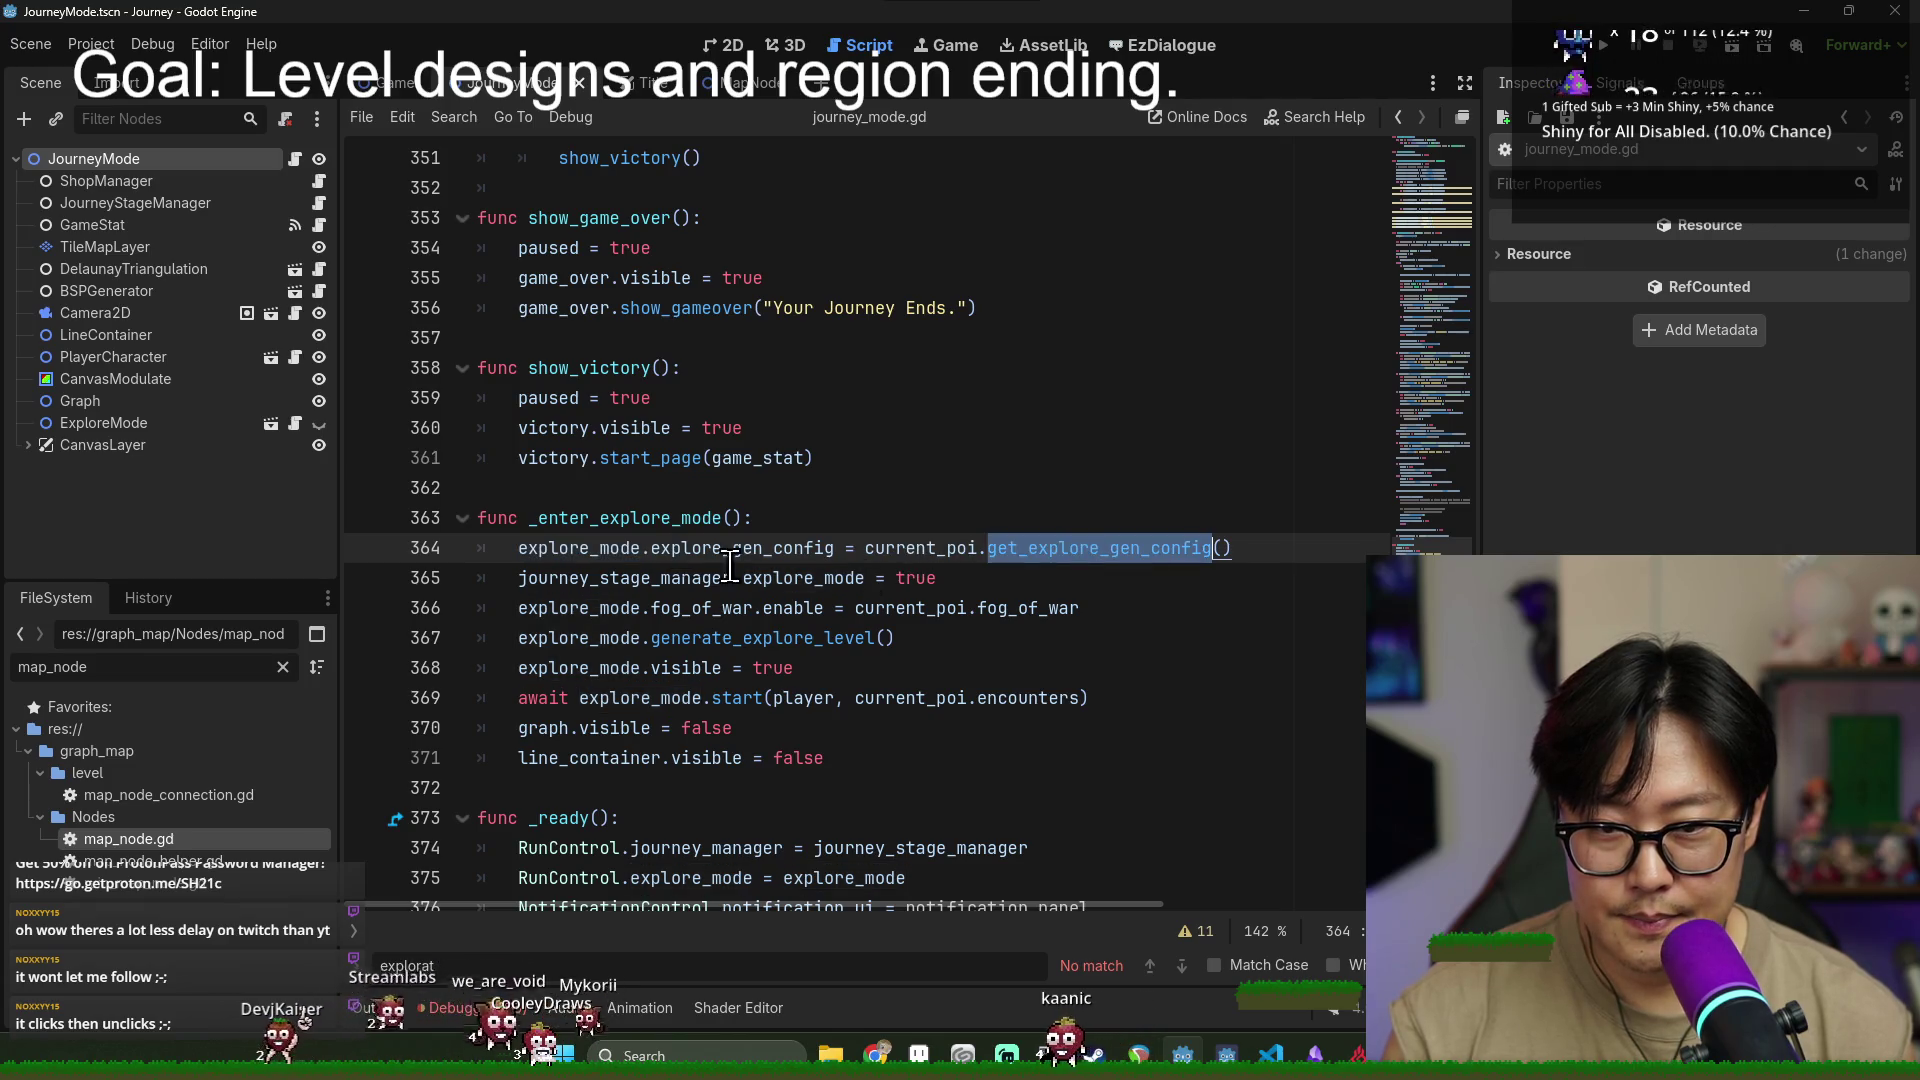
pyautogui.doubleClick(690, 549)
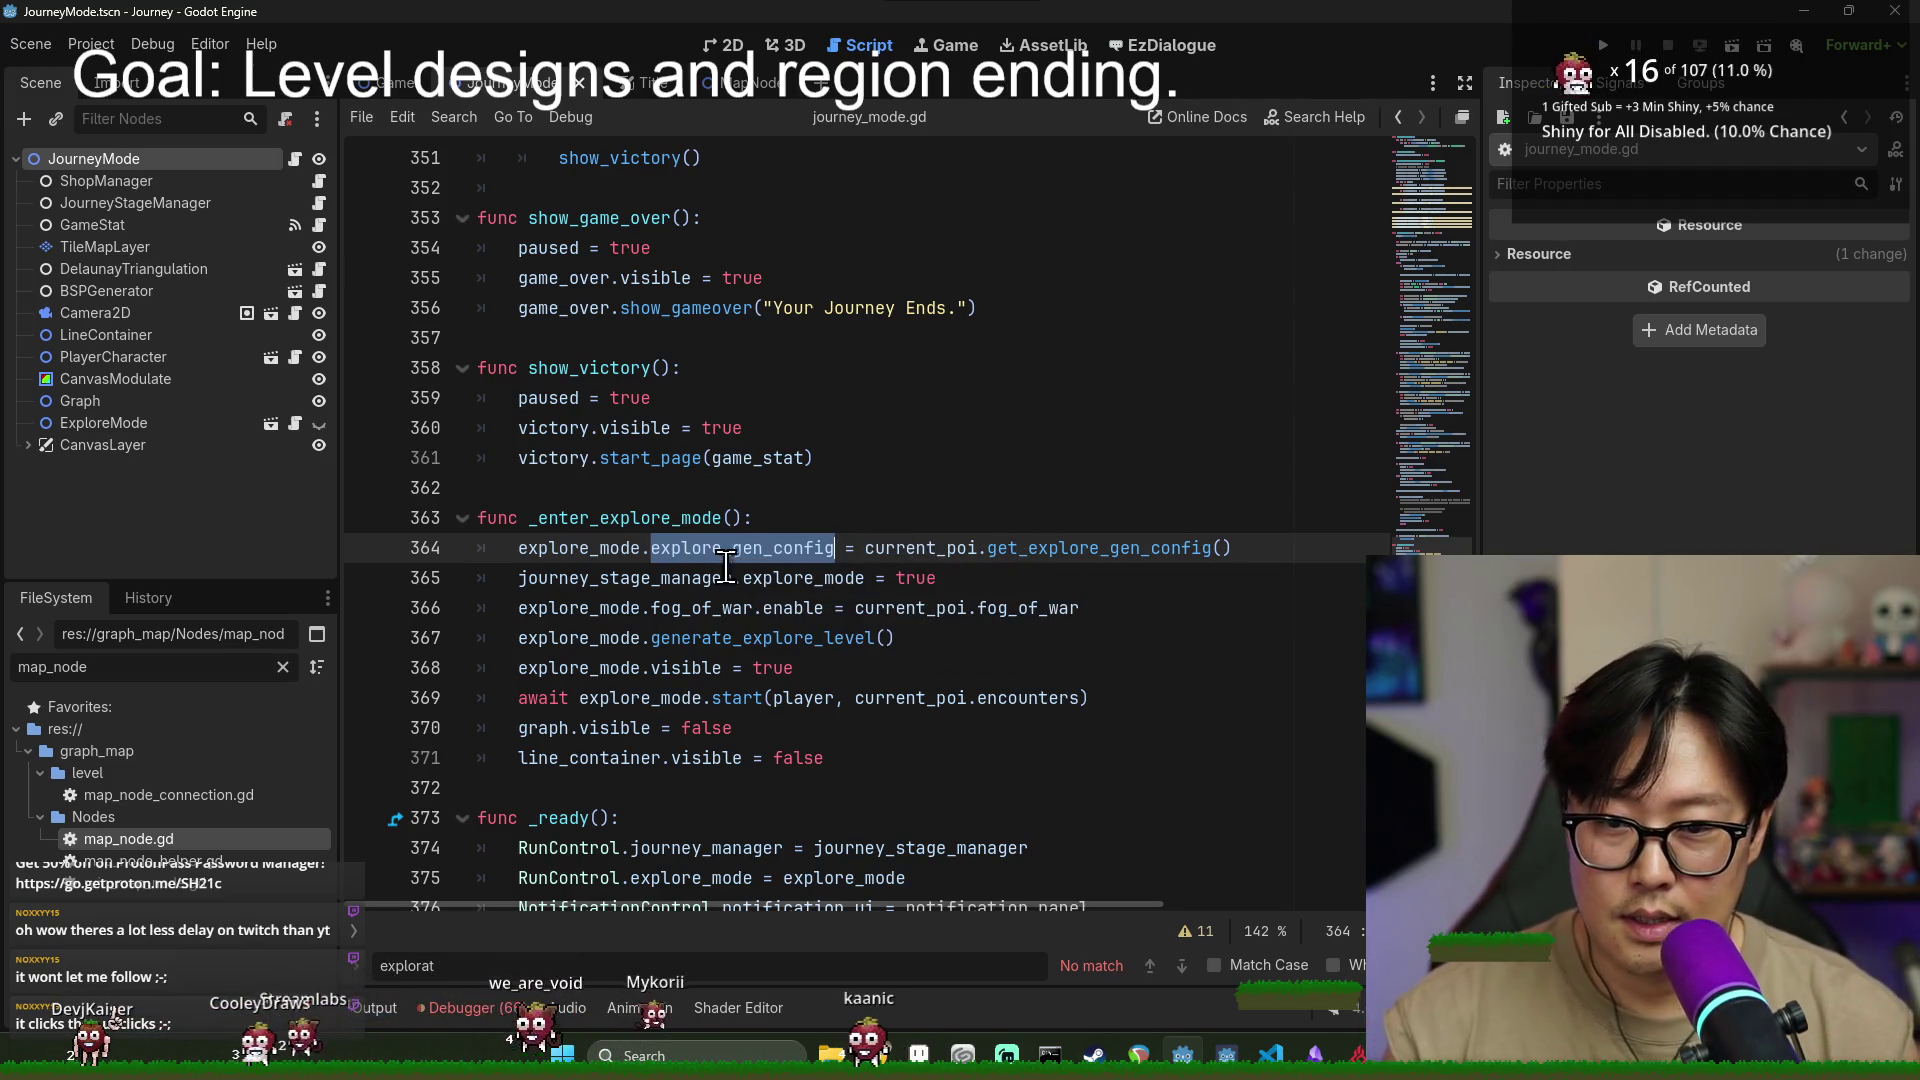
pyautogui.doubleClick(938, 549)
pyautogui.doubleClick(580, 549)
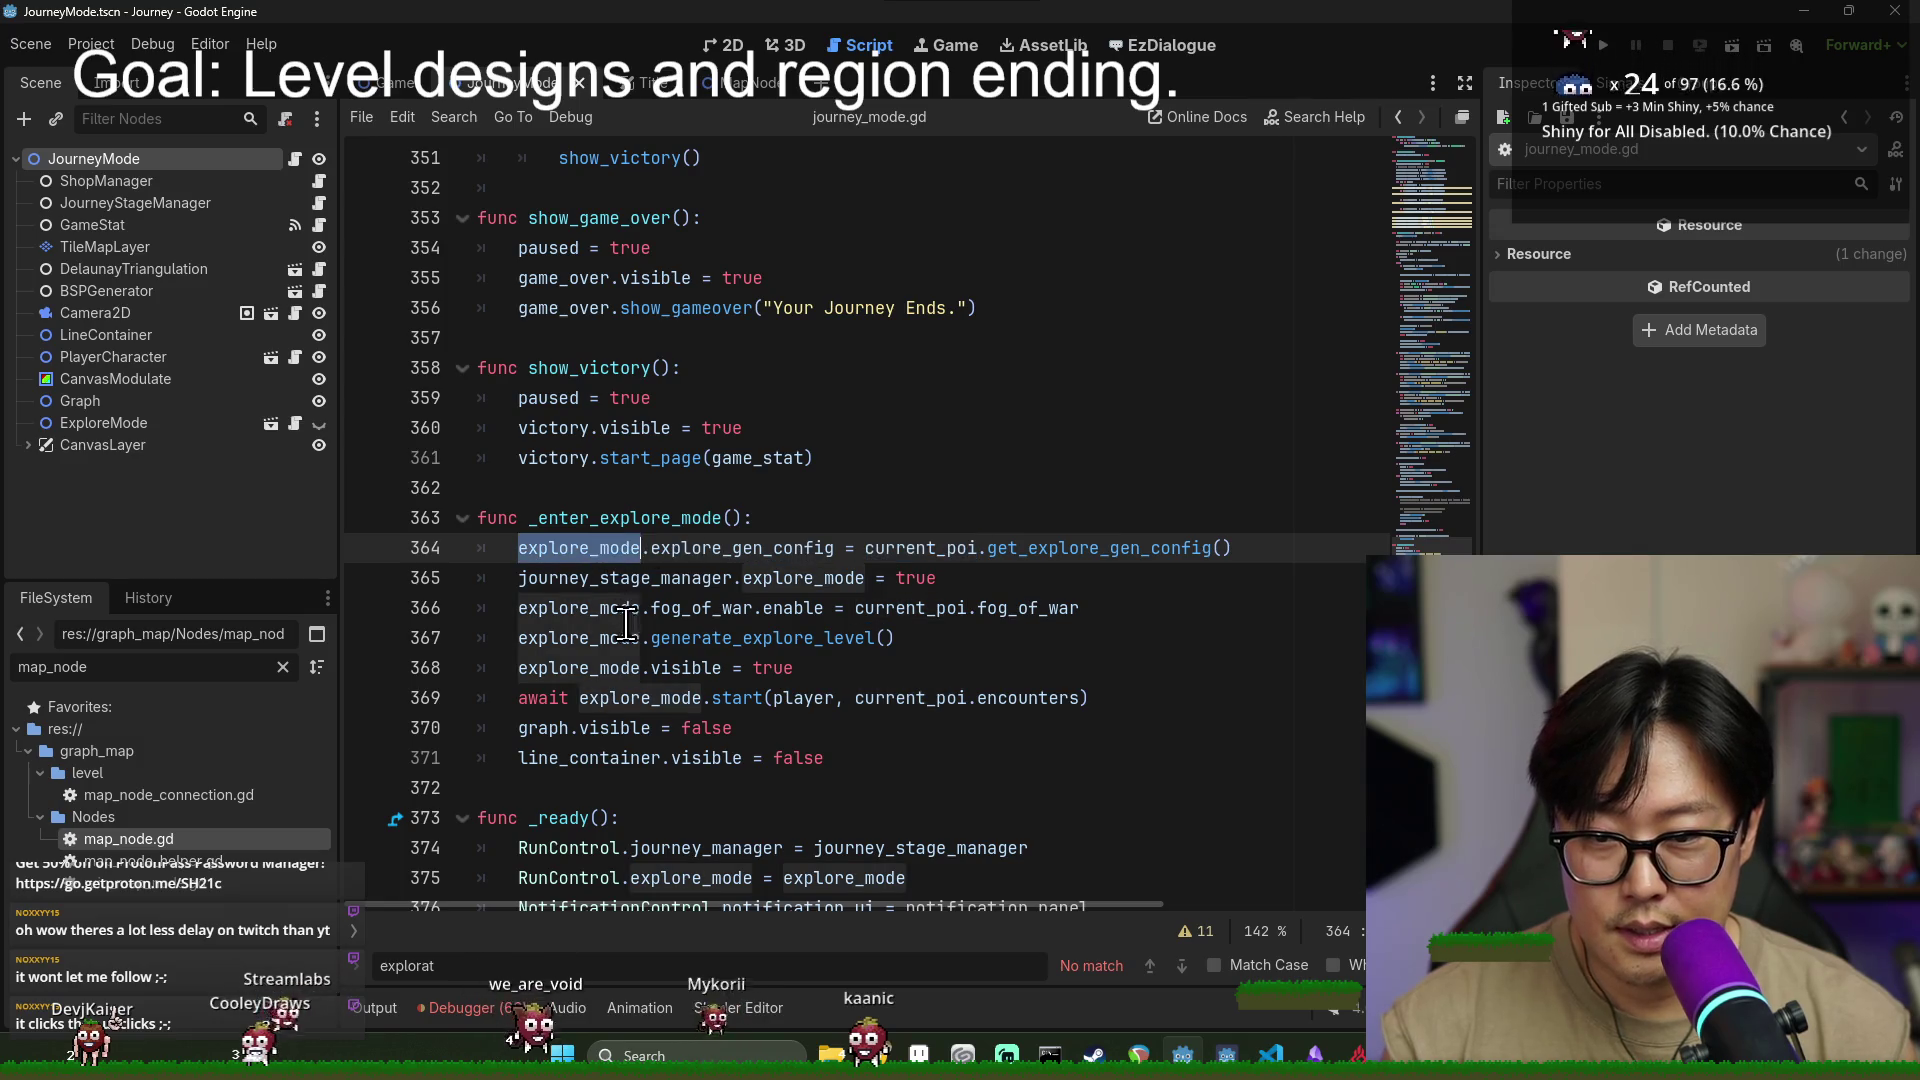
# - Jump to generate_explore_level in explore_mode.gd and examine the _load_level_model call on line 56
pyautogui.keyDown('ctrl'); pyautogui.click(694, 645); pyautogui.keyUp('ctrl')
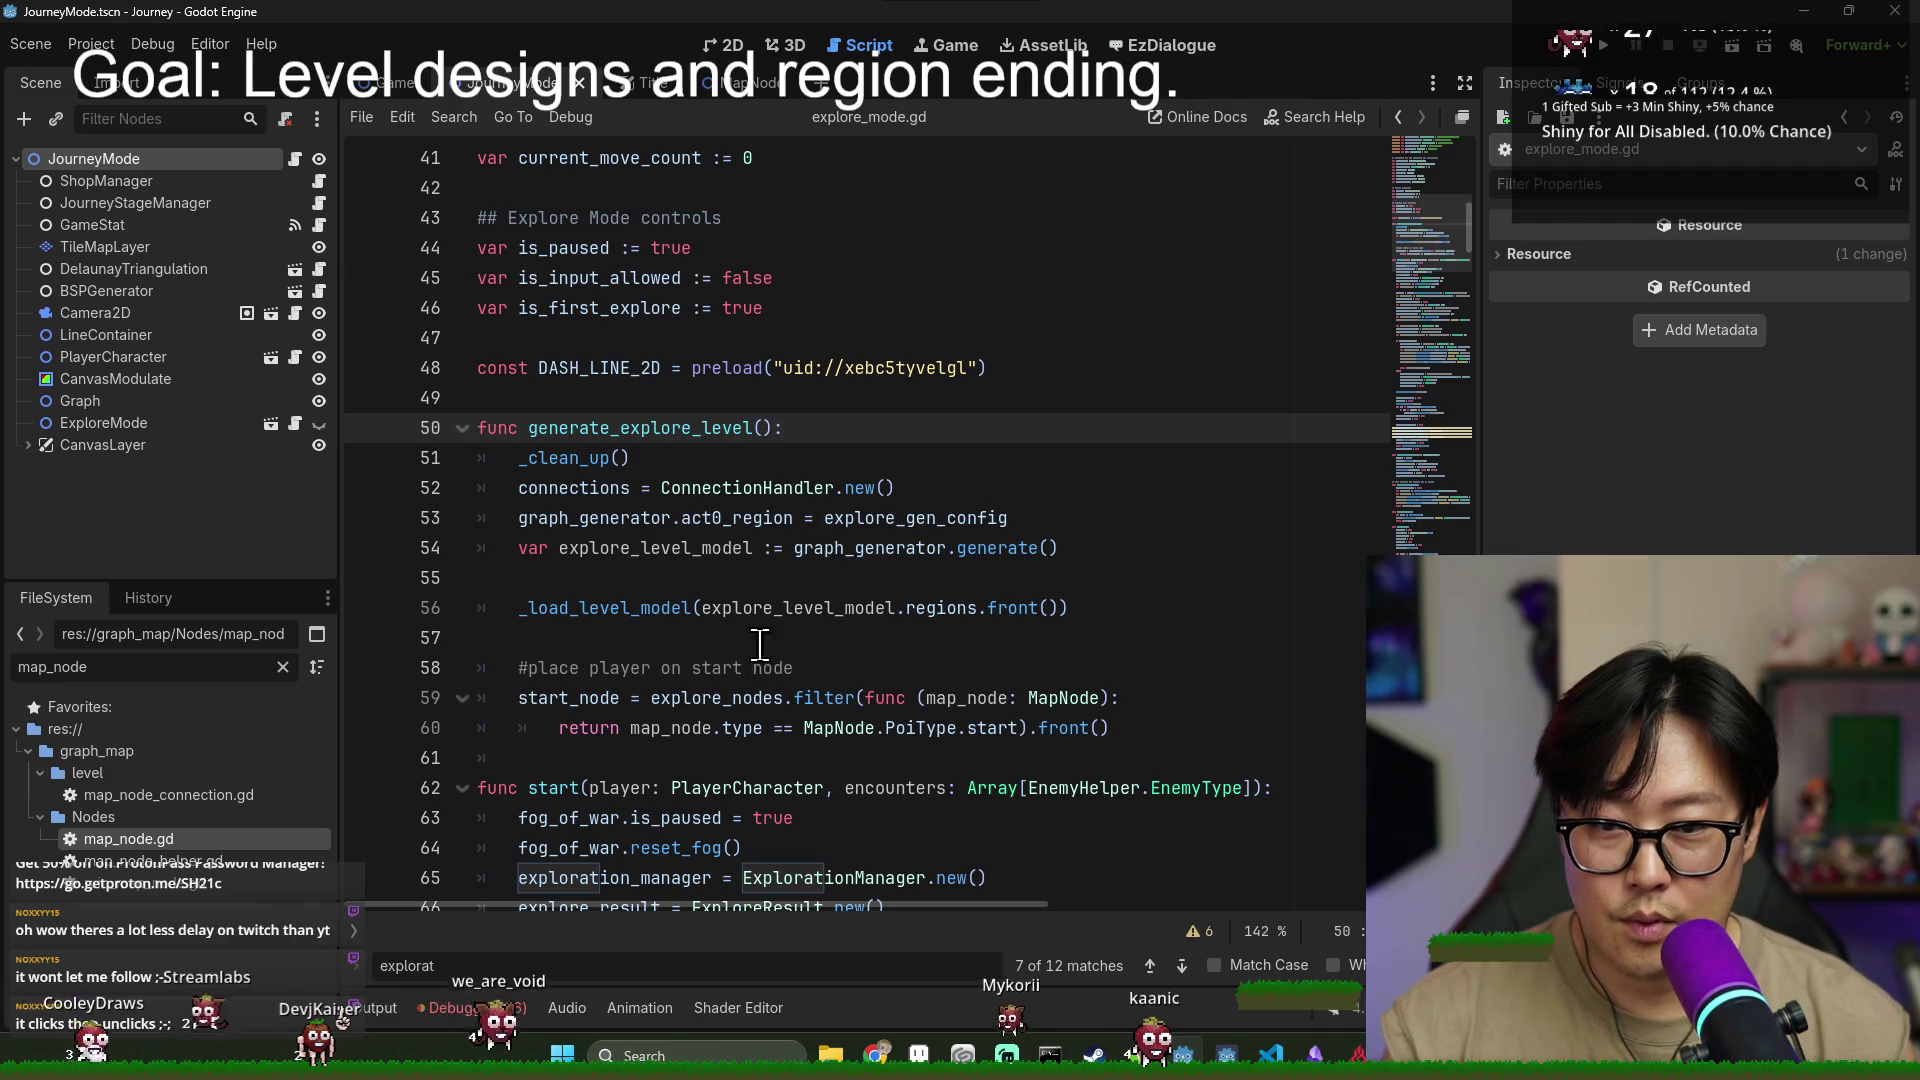
pyautogui.click(614, 609)
pyautogui.scroll(-2, 885, 626)
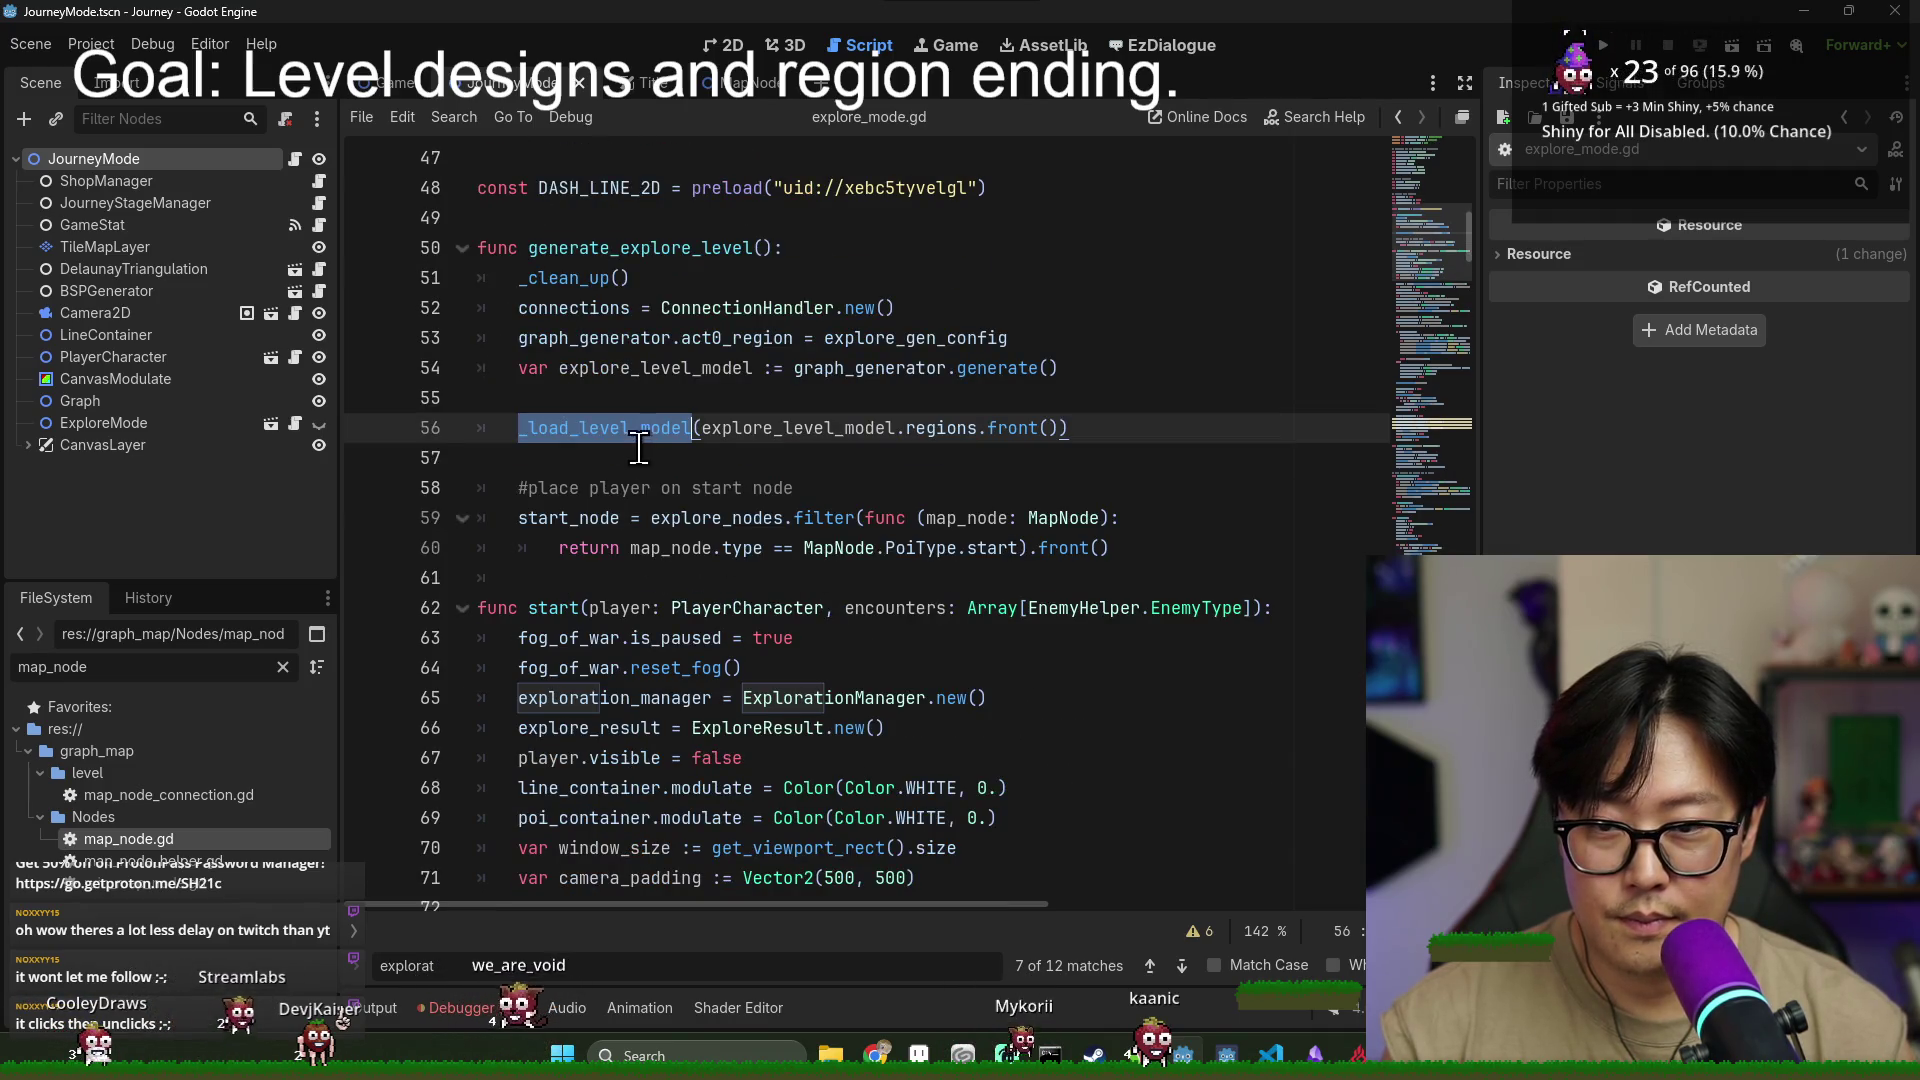
pyautogui.click(752, 469)
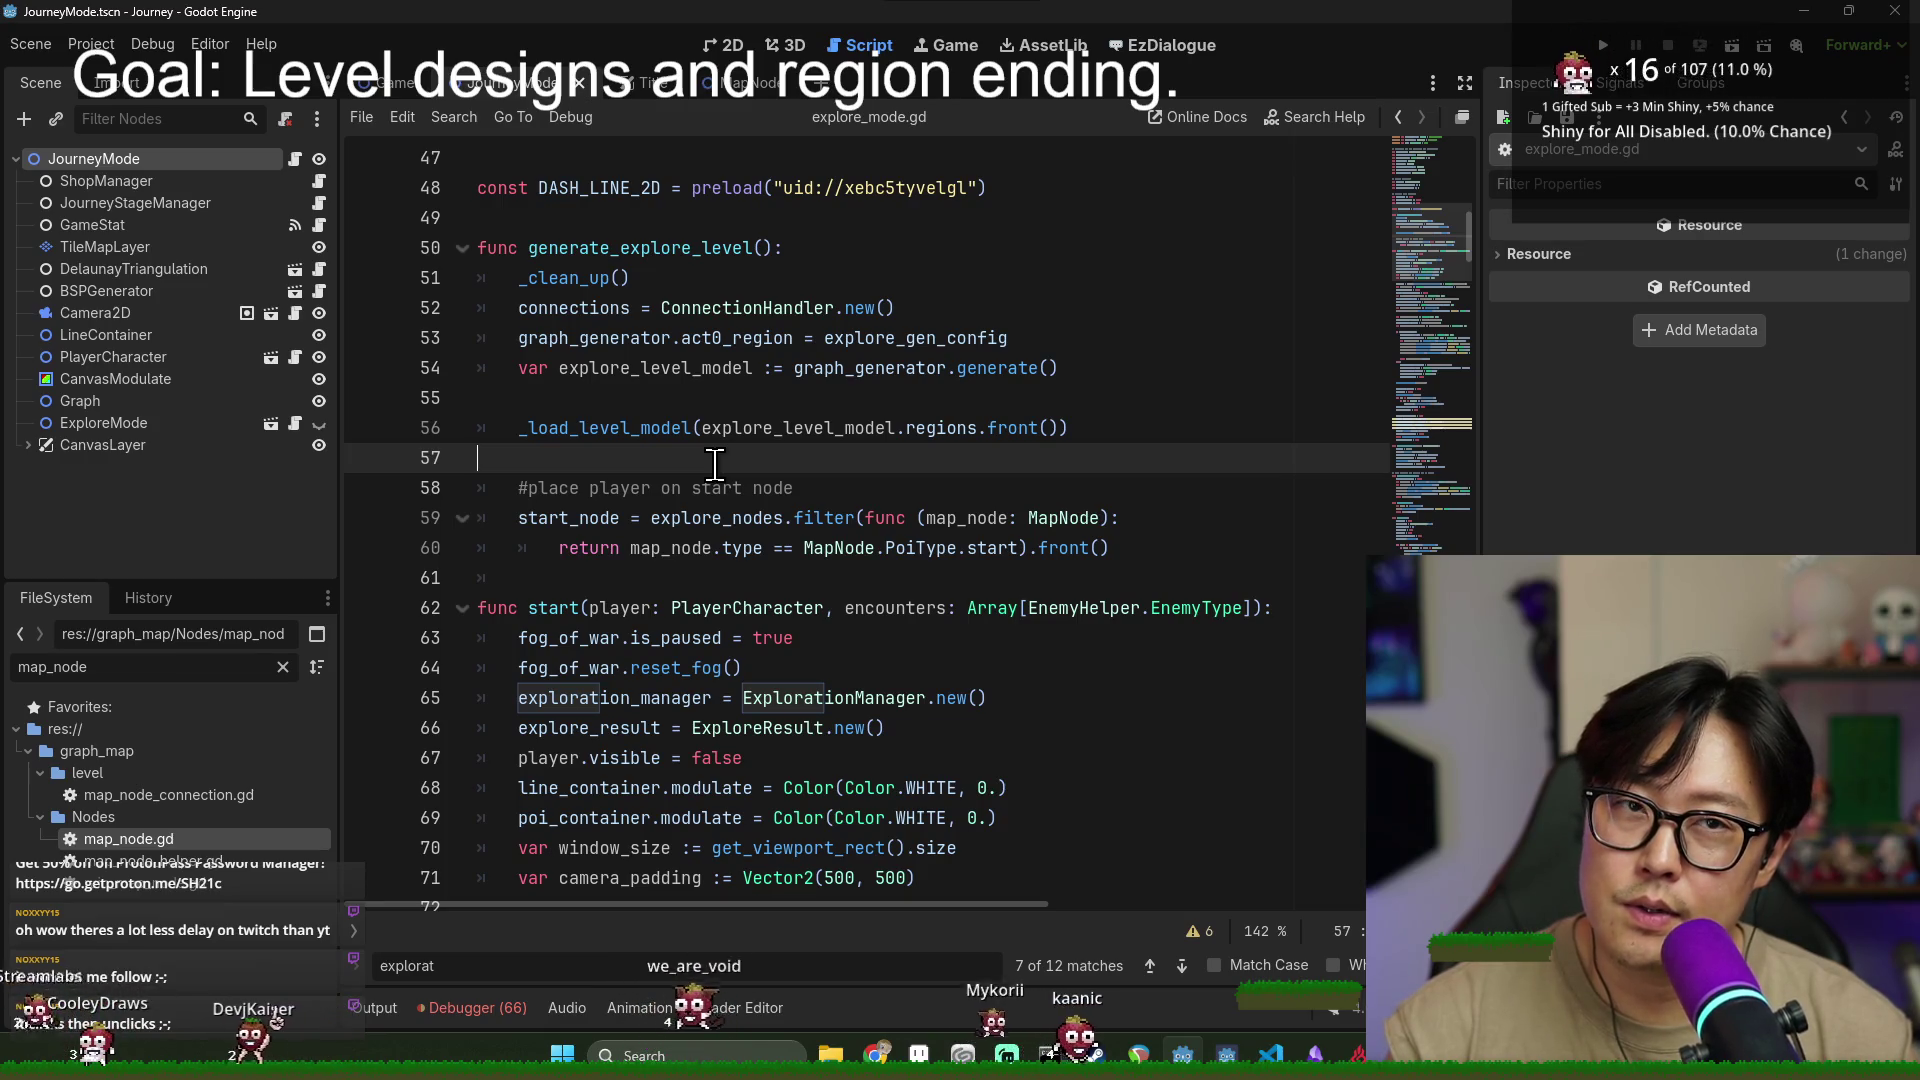
pyautogui.click(68, 772)
# - Clear the FileSystem filter and open SproutyExploreNode.tscn, then the Empty explore node scene
pyautogui.click(283, 667)
pyautogui.scroll(10, 172, 790)
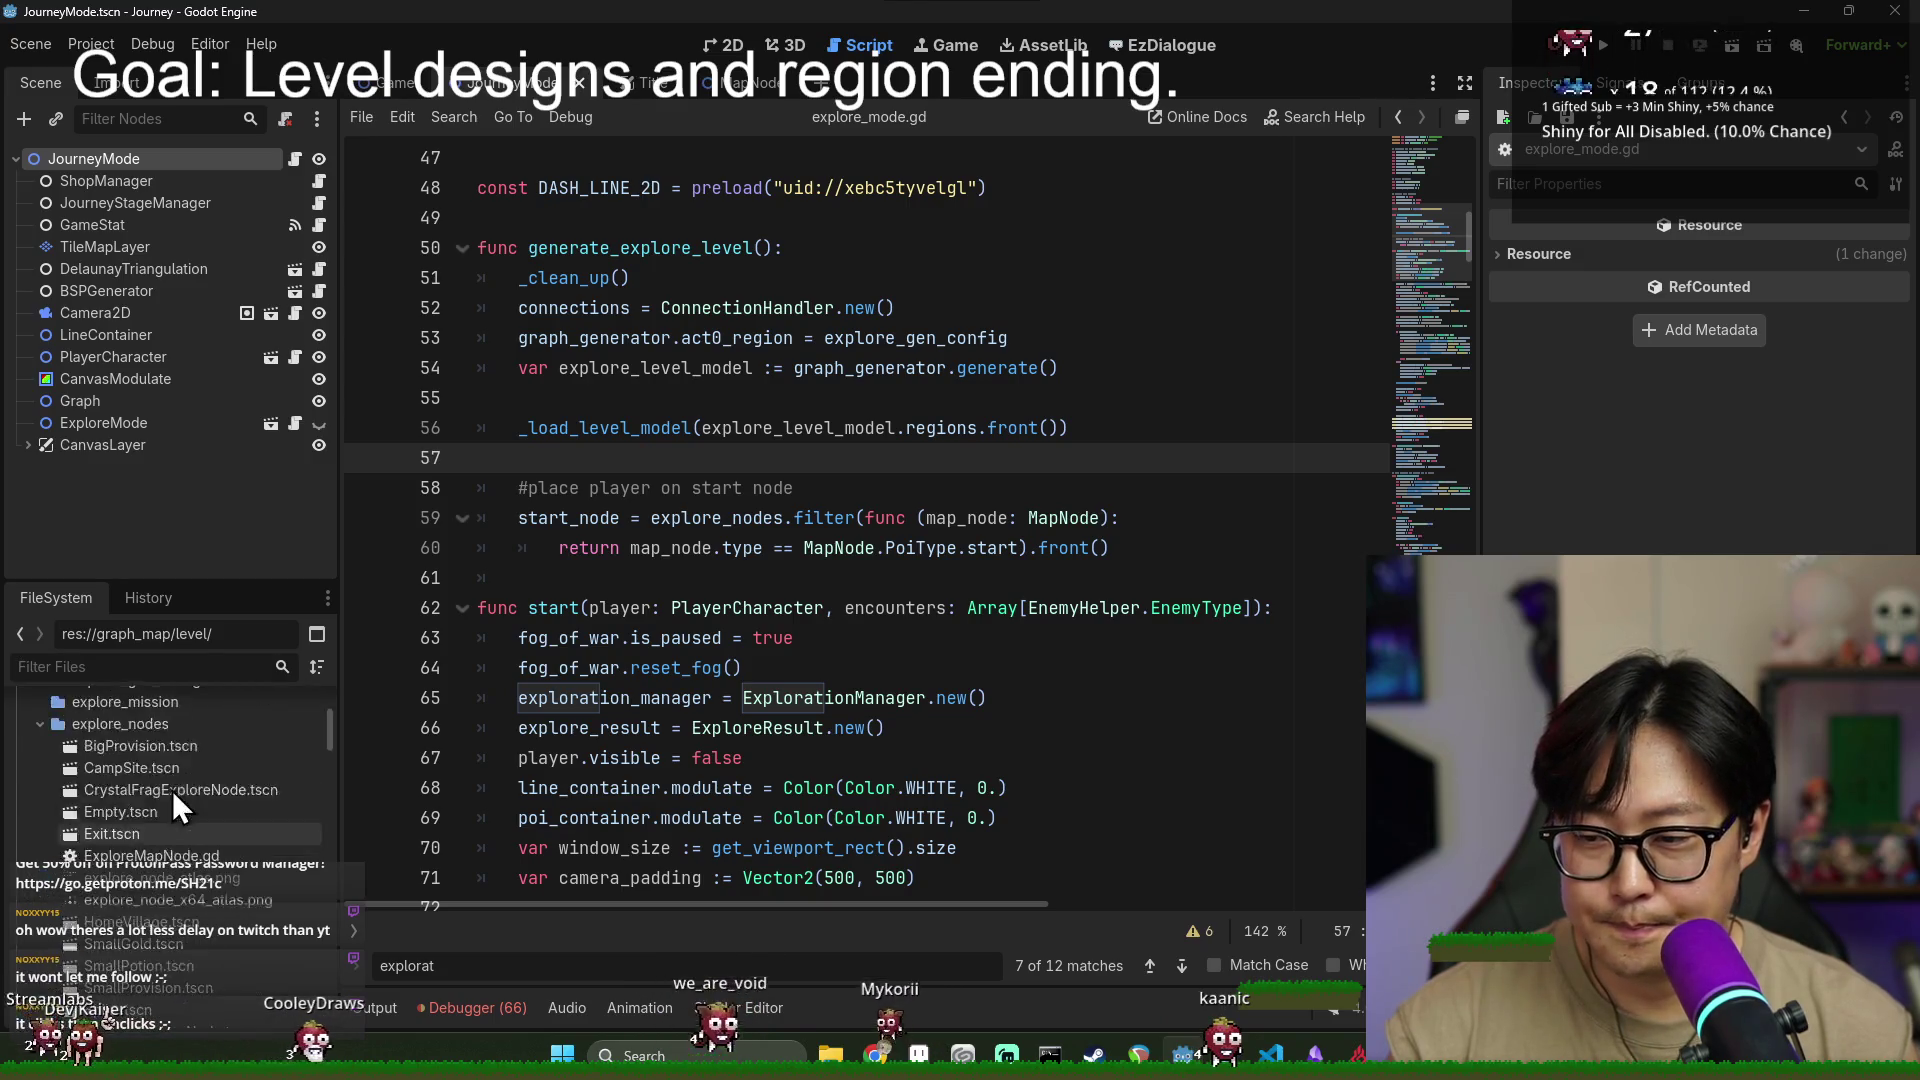
pyautogui.scroll(-5, 96, 880)
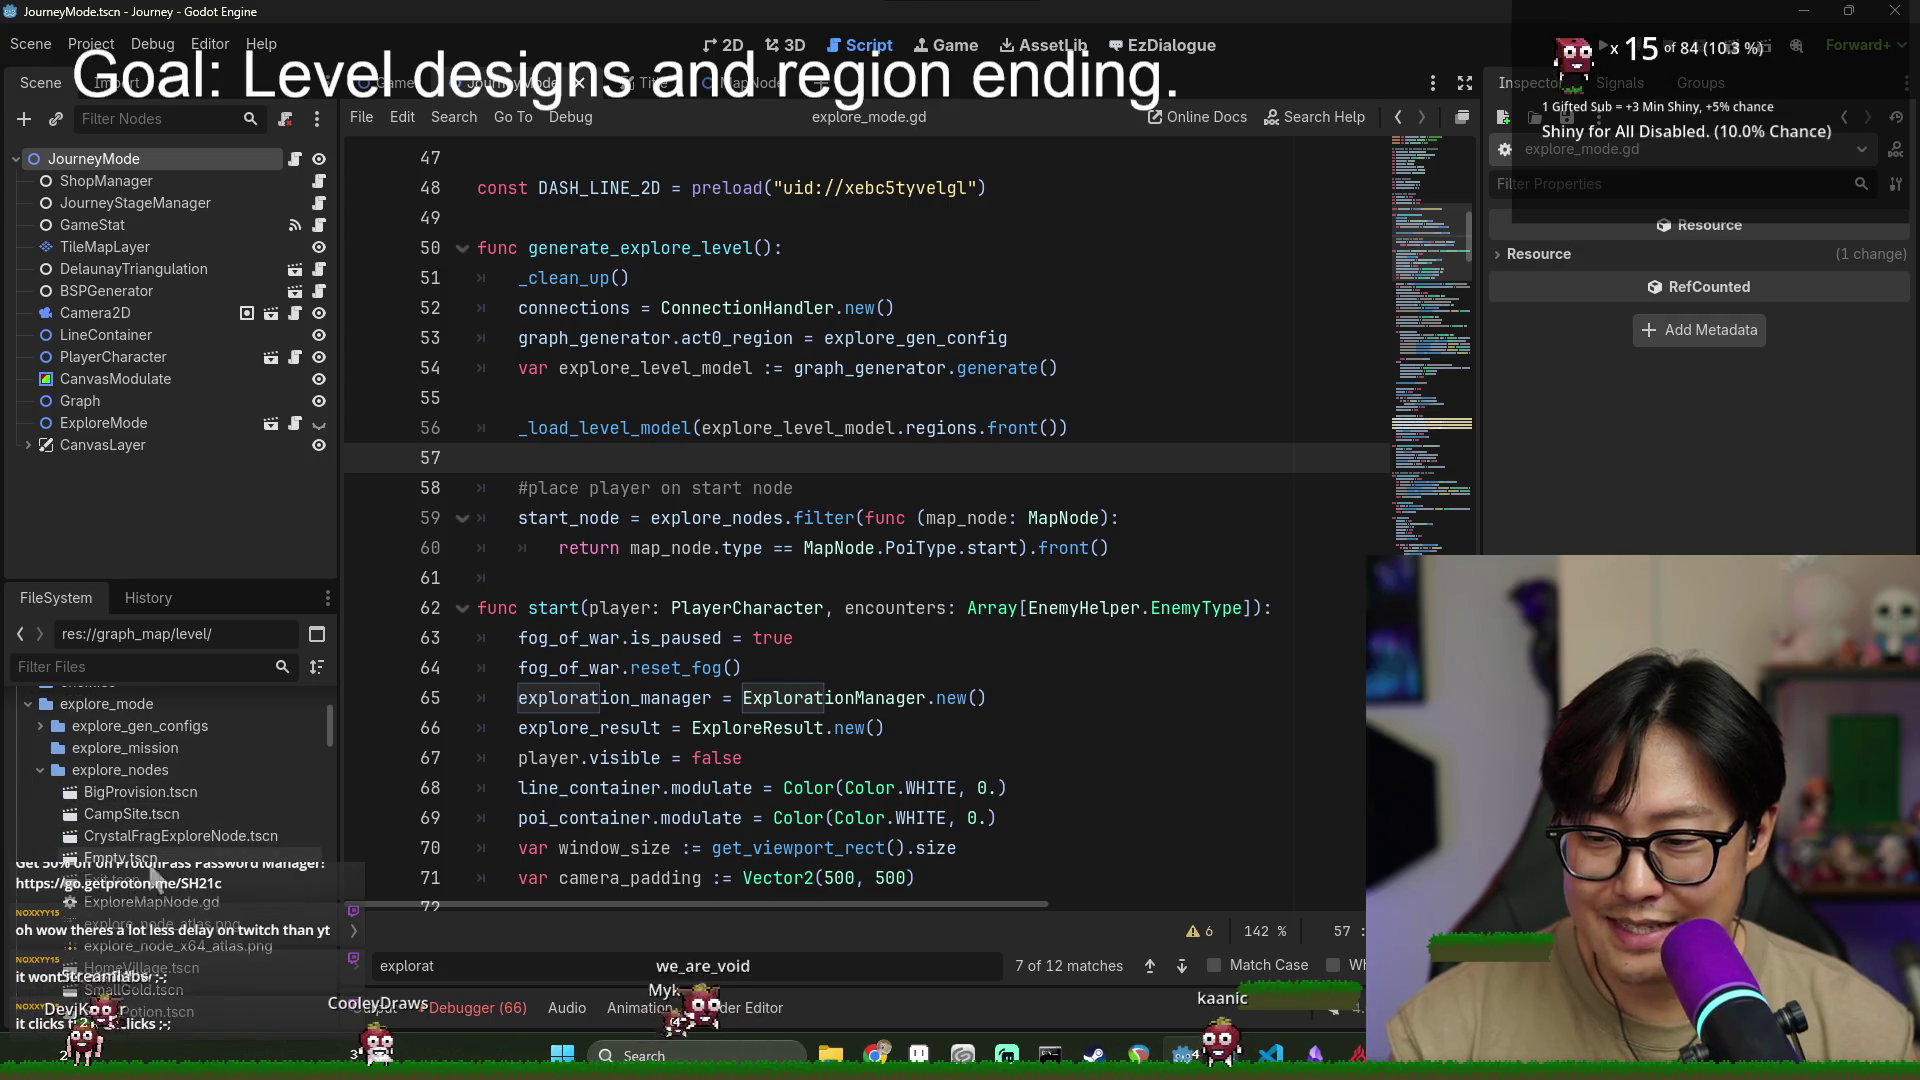
pyautogui.scroll(-3, 142, 883)
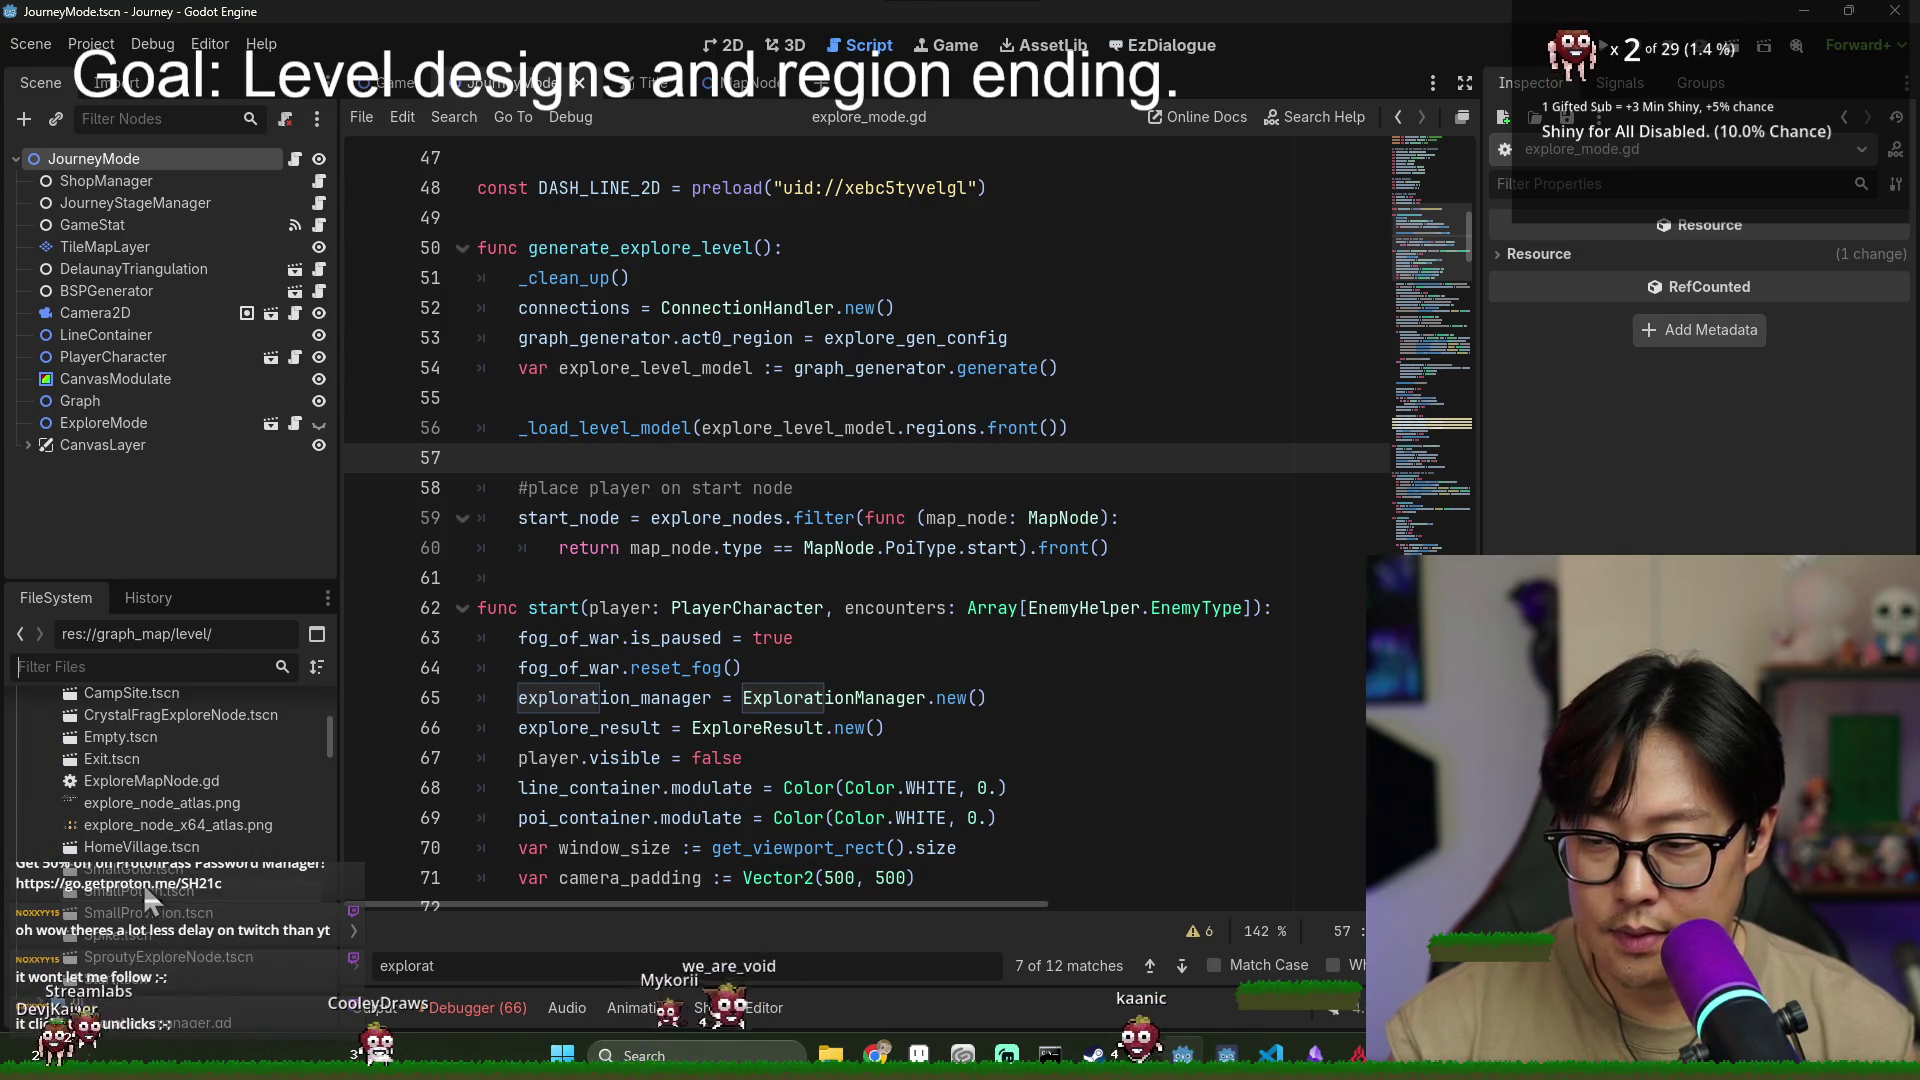
pyautogui.doubleClick(160, 957)
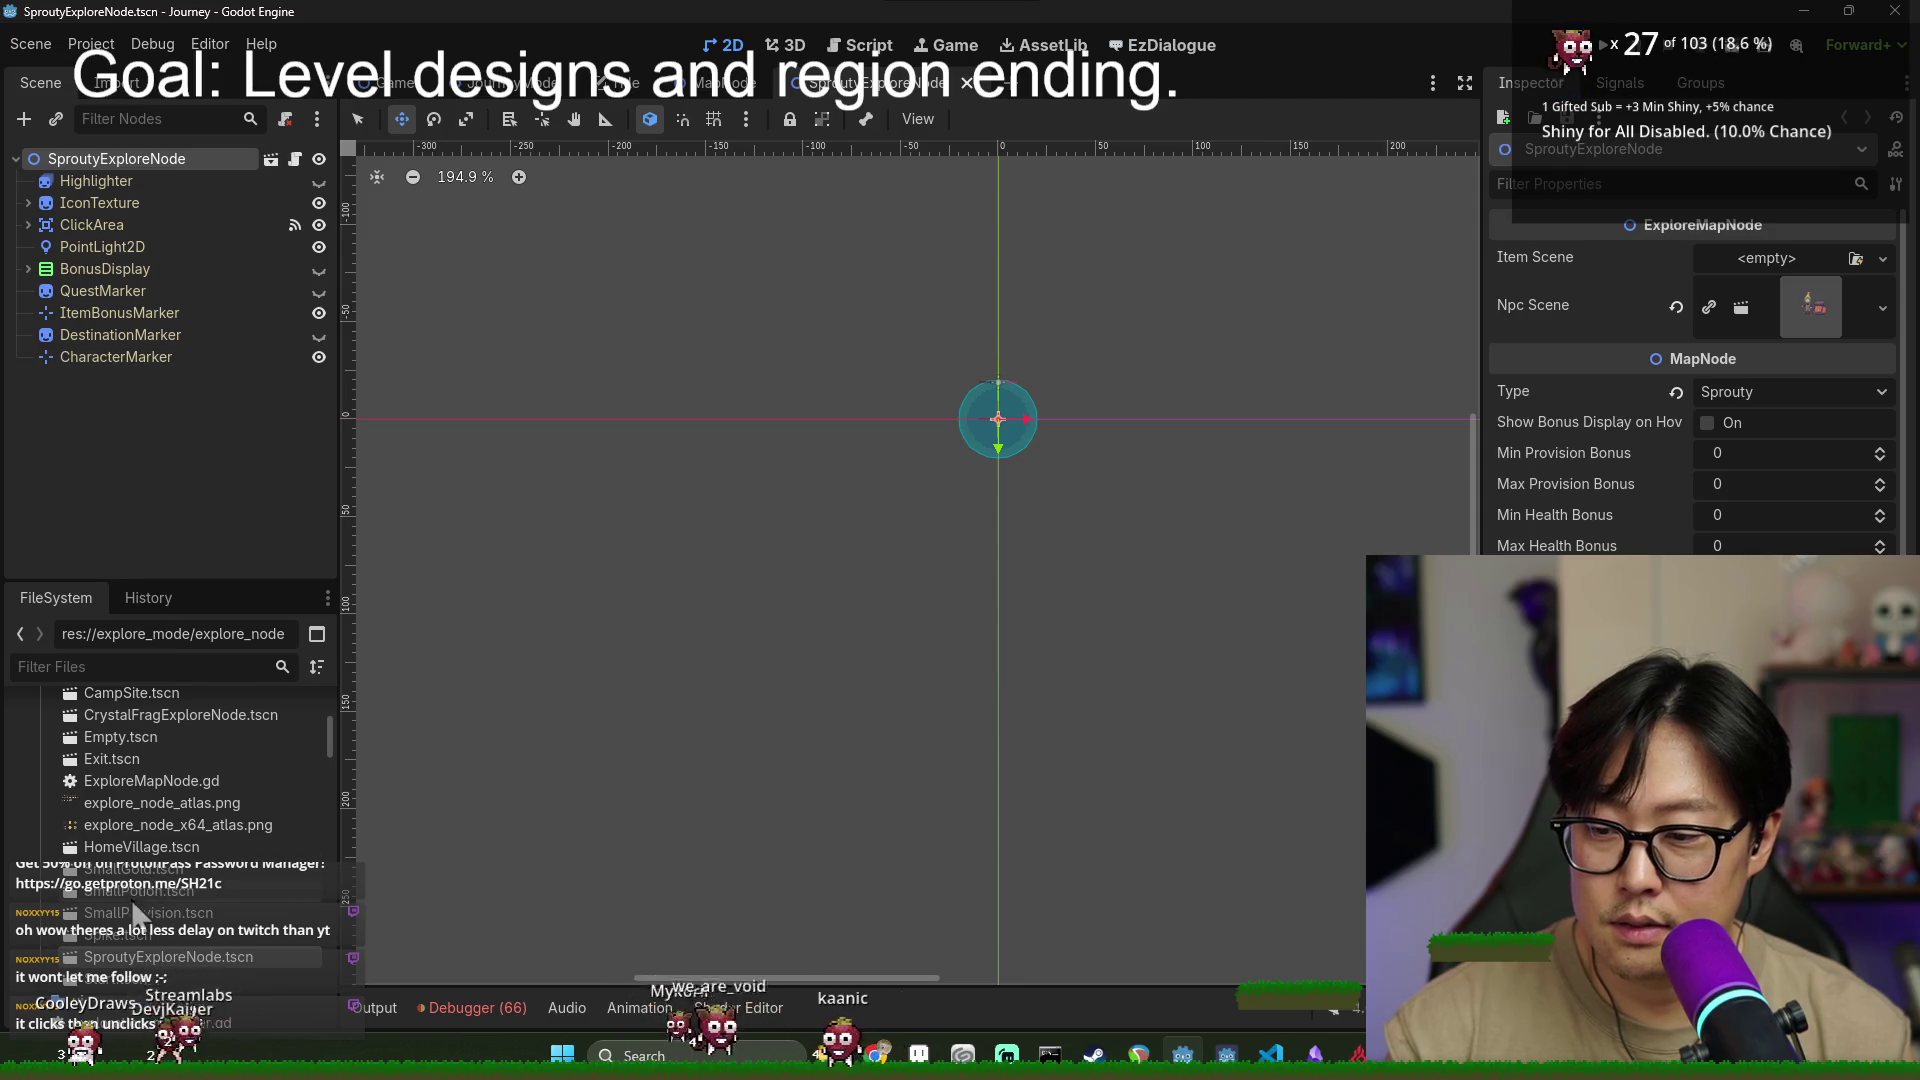
pyautogui.doubleClick(120, 737)
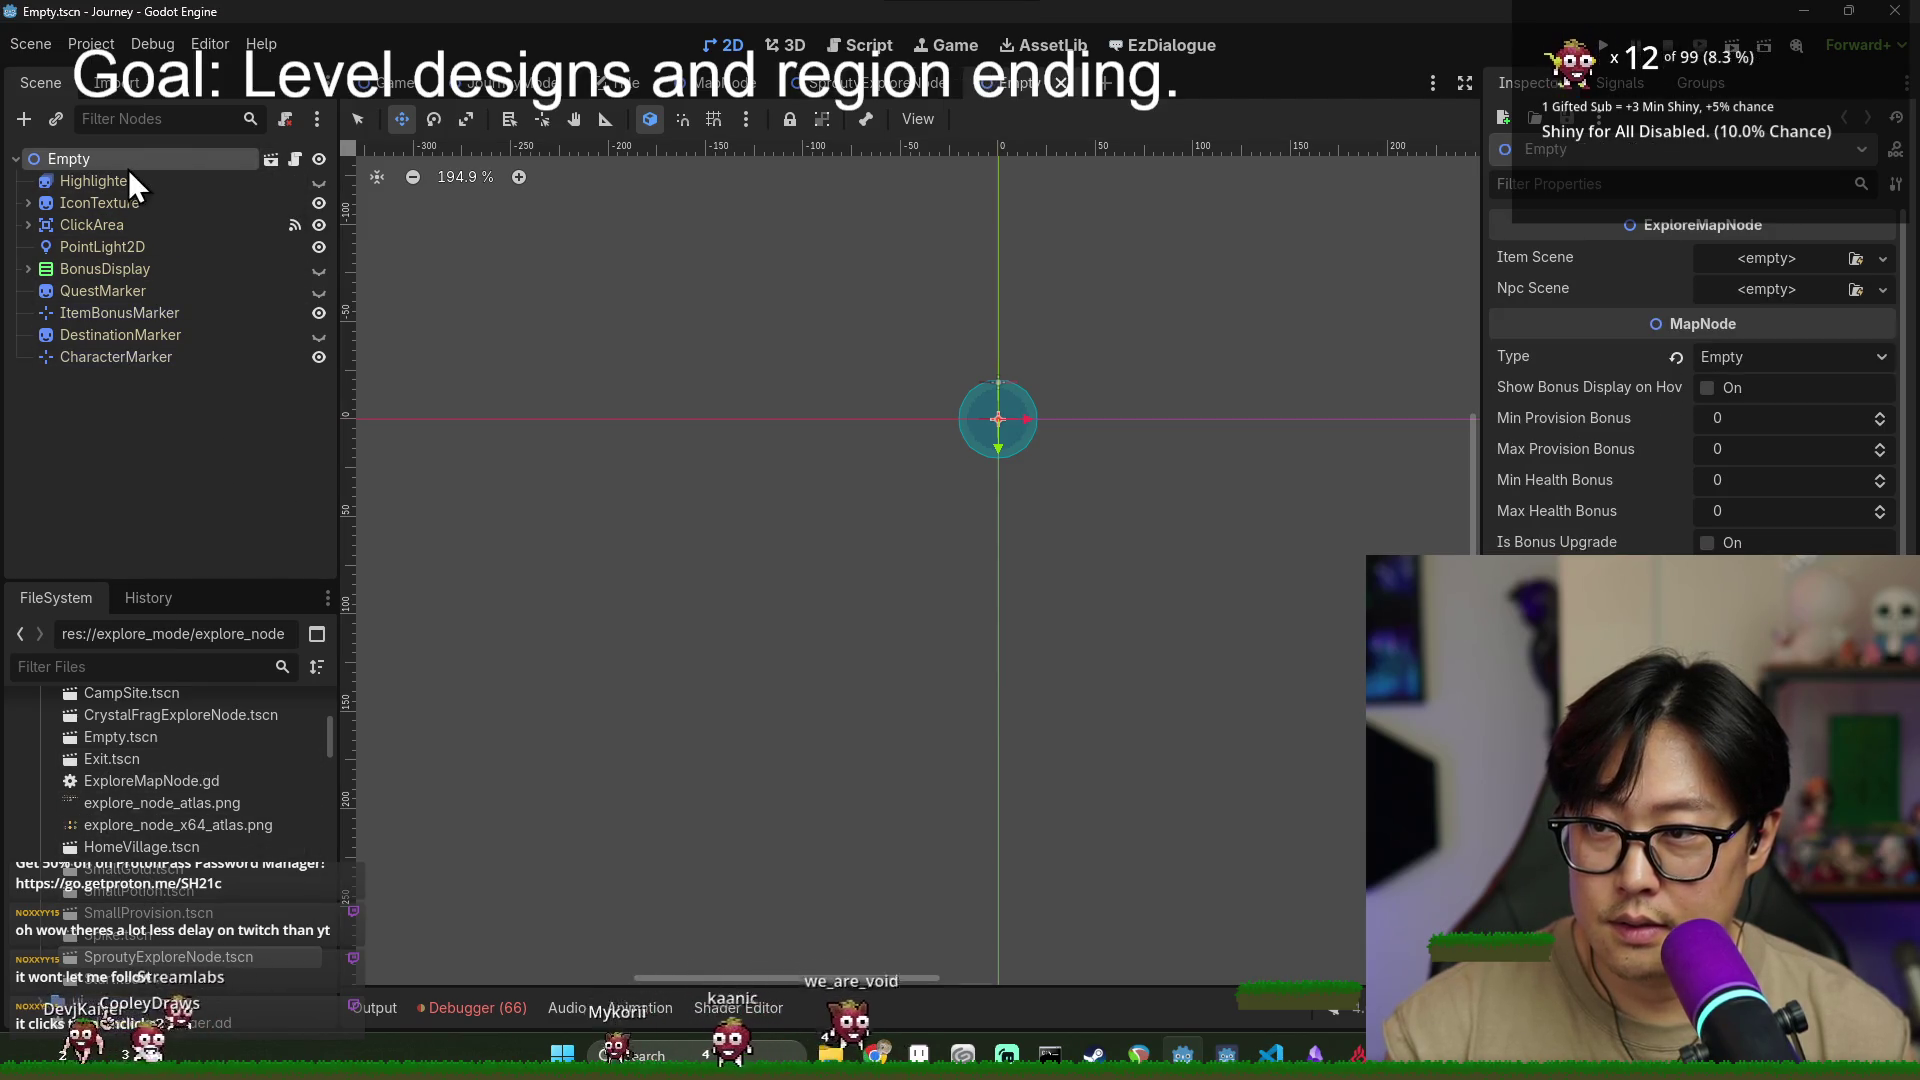
# - Create a new scene inheriting from Empty.tscn and rename its root RestSiteExplorationNode
pyautogui.rightClick(142, 820)
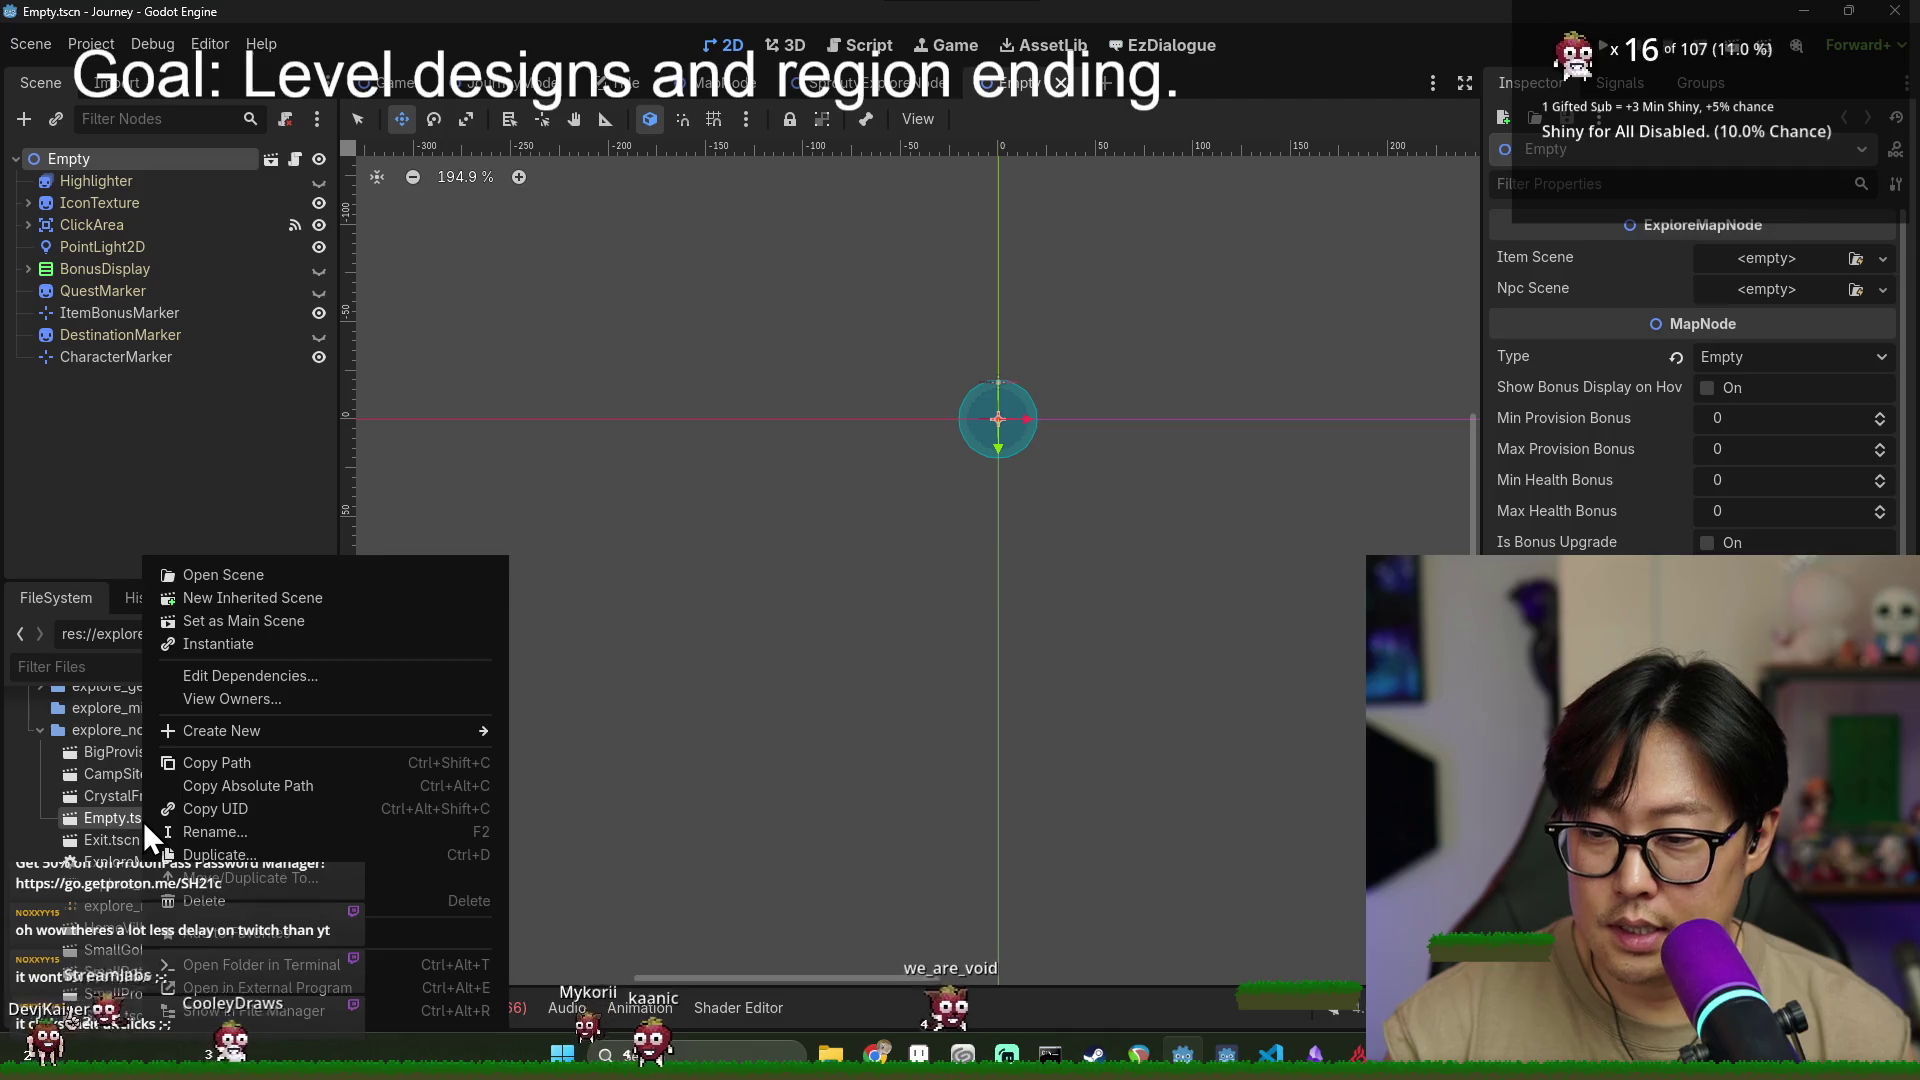
pyautogui.click(238, 596)
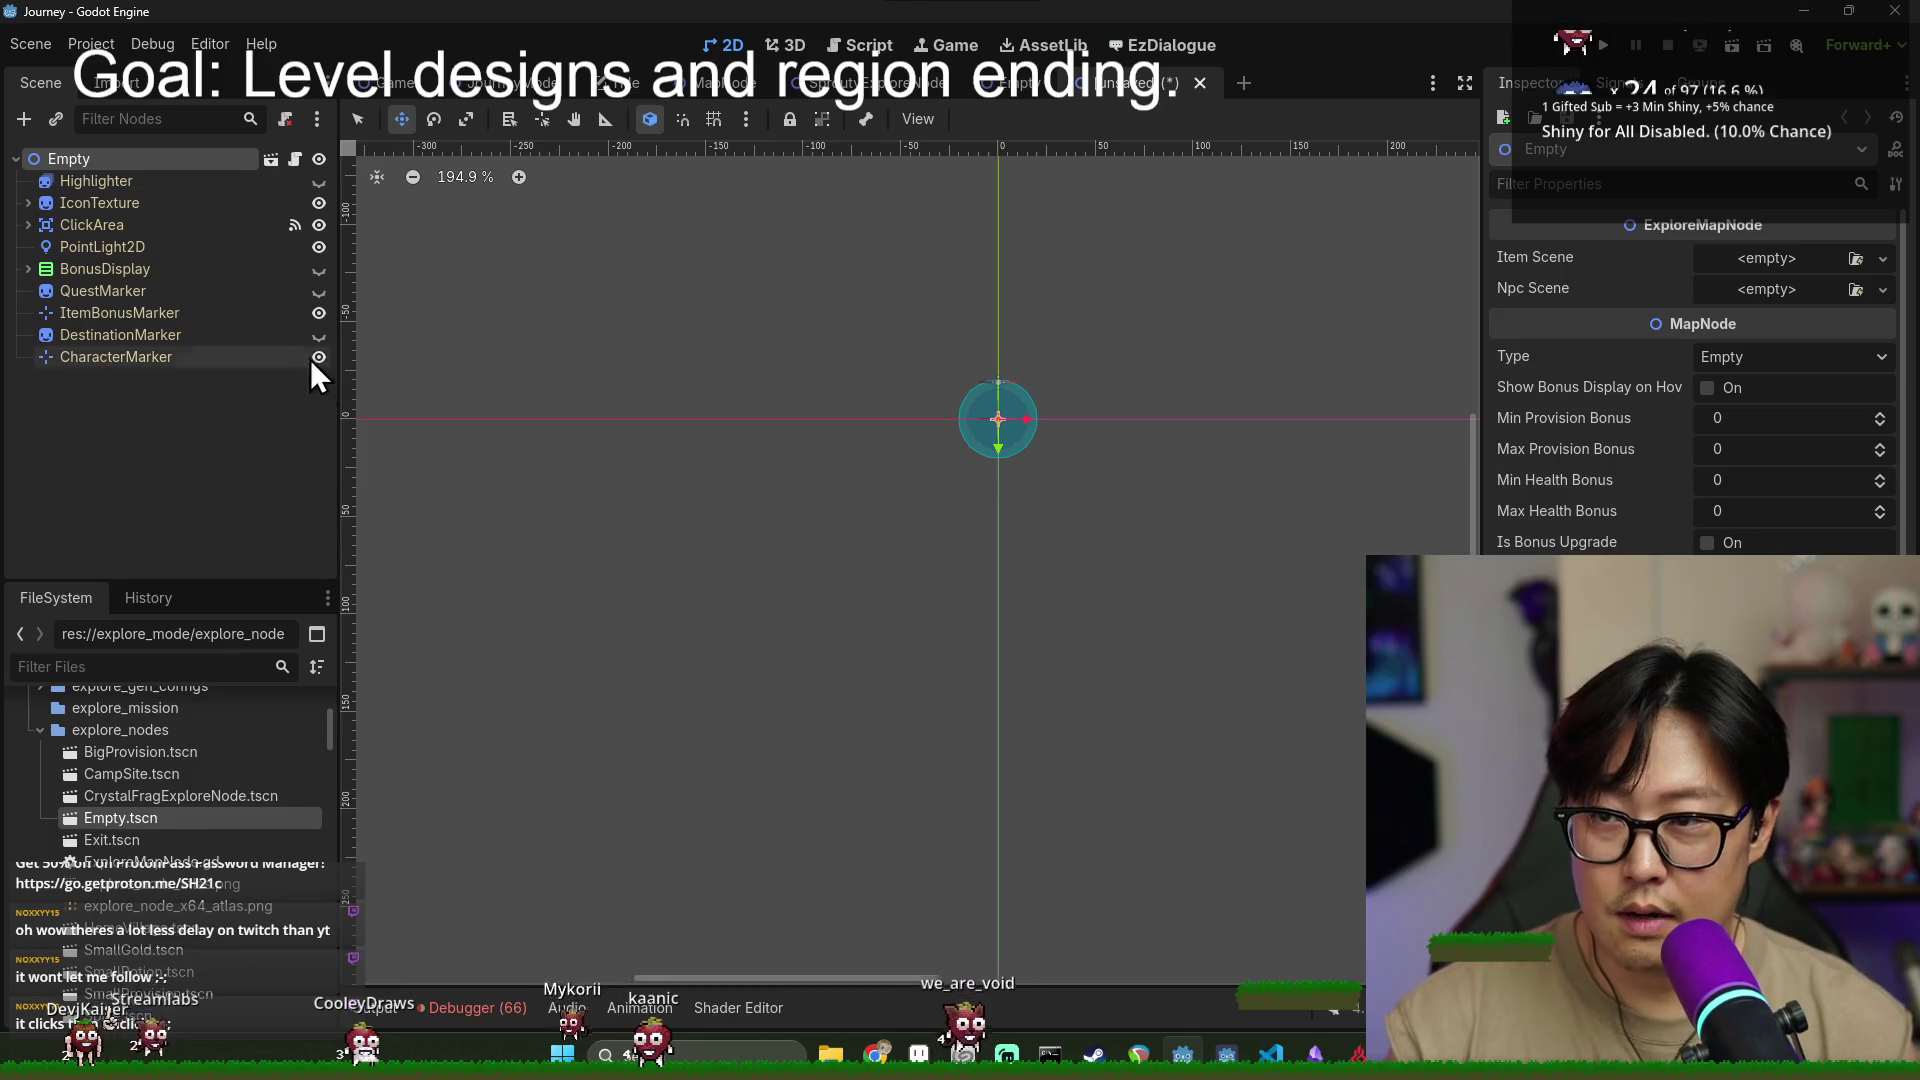
pyautogui.doubleClick(156, 166)
pyautogui.write('RestSiteExplorationNode')
pyautogui.press('Return')
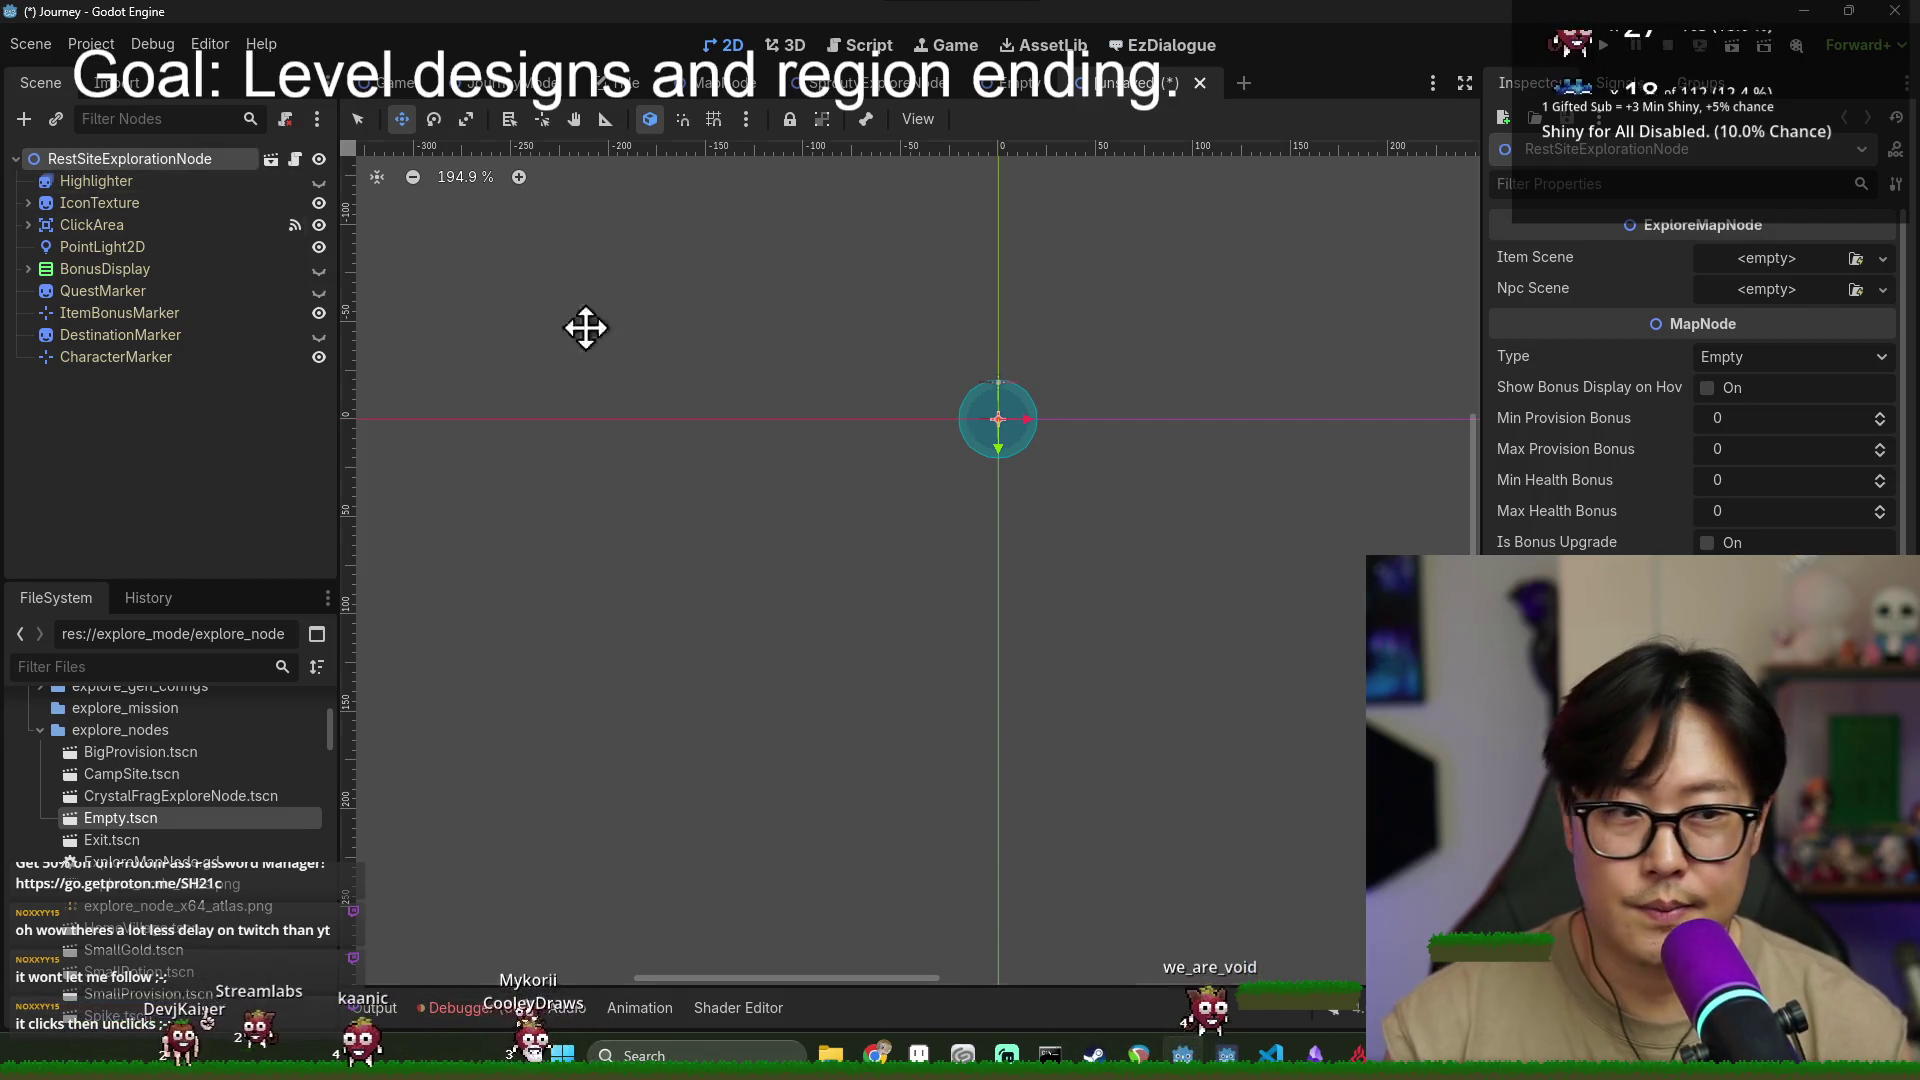
pyautogui.click(1858, 290)
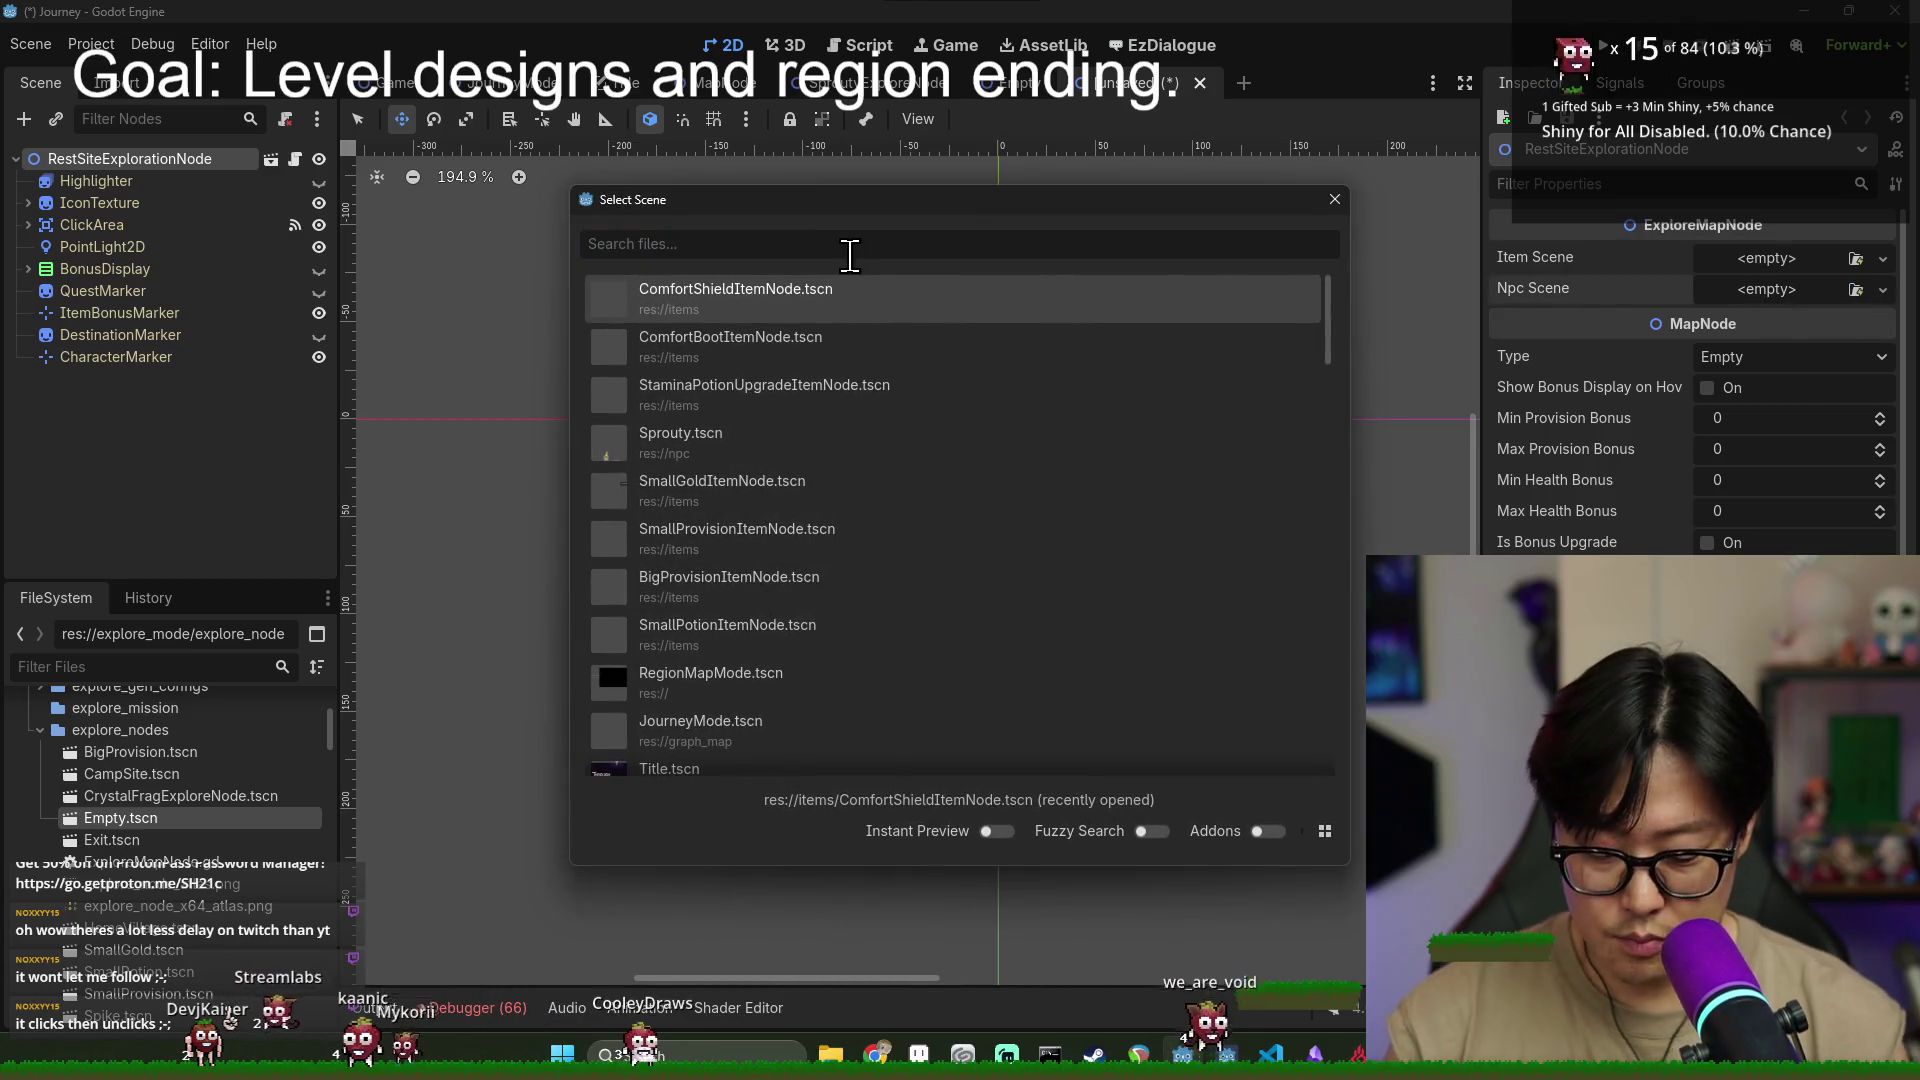
# - Search 'rest' to choose RestSiteNPC.tscn for Npc Scene, then start saving the new scene
pyautogui.write('rest')
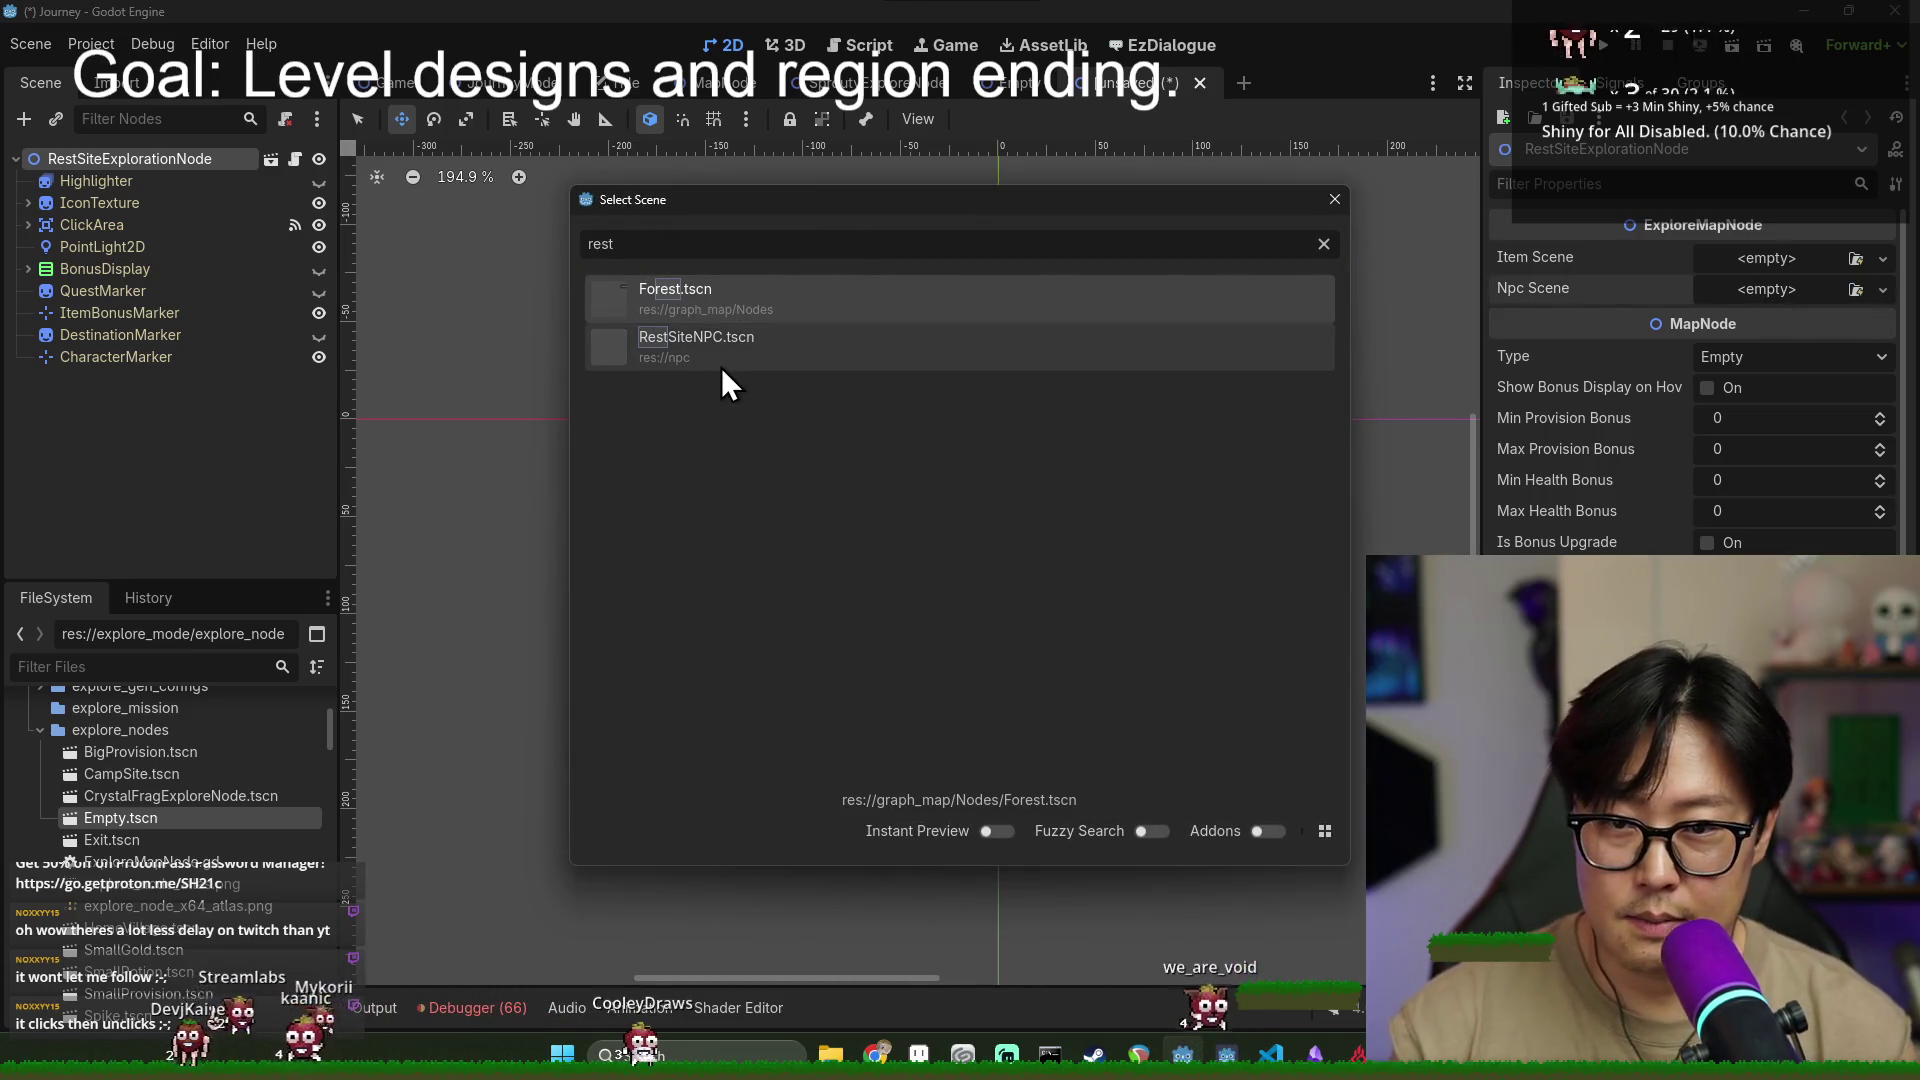
pyautogui.click(720, 368)
pyautogui.hotkey('ctrl', 's')
pyautogui.click(1020, 814)
pyautogui.press('Return')
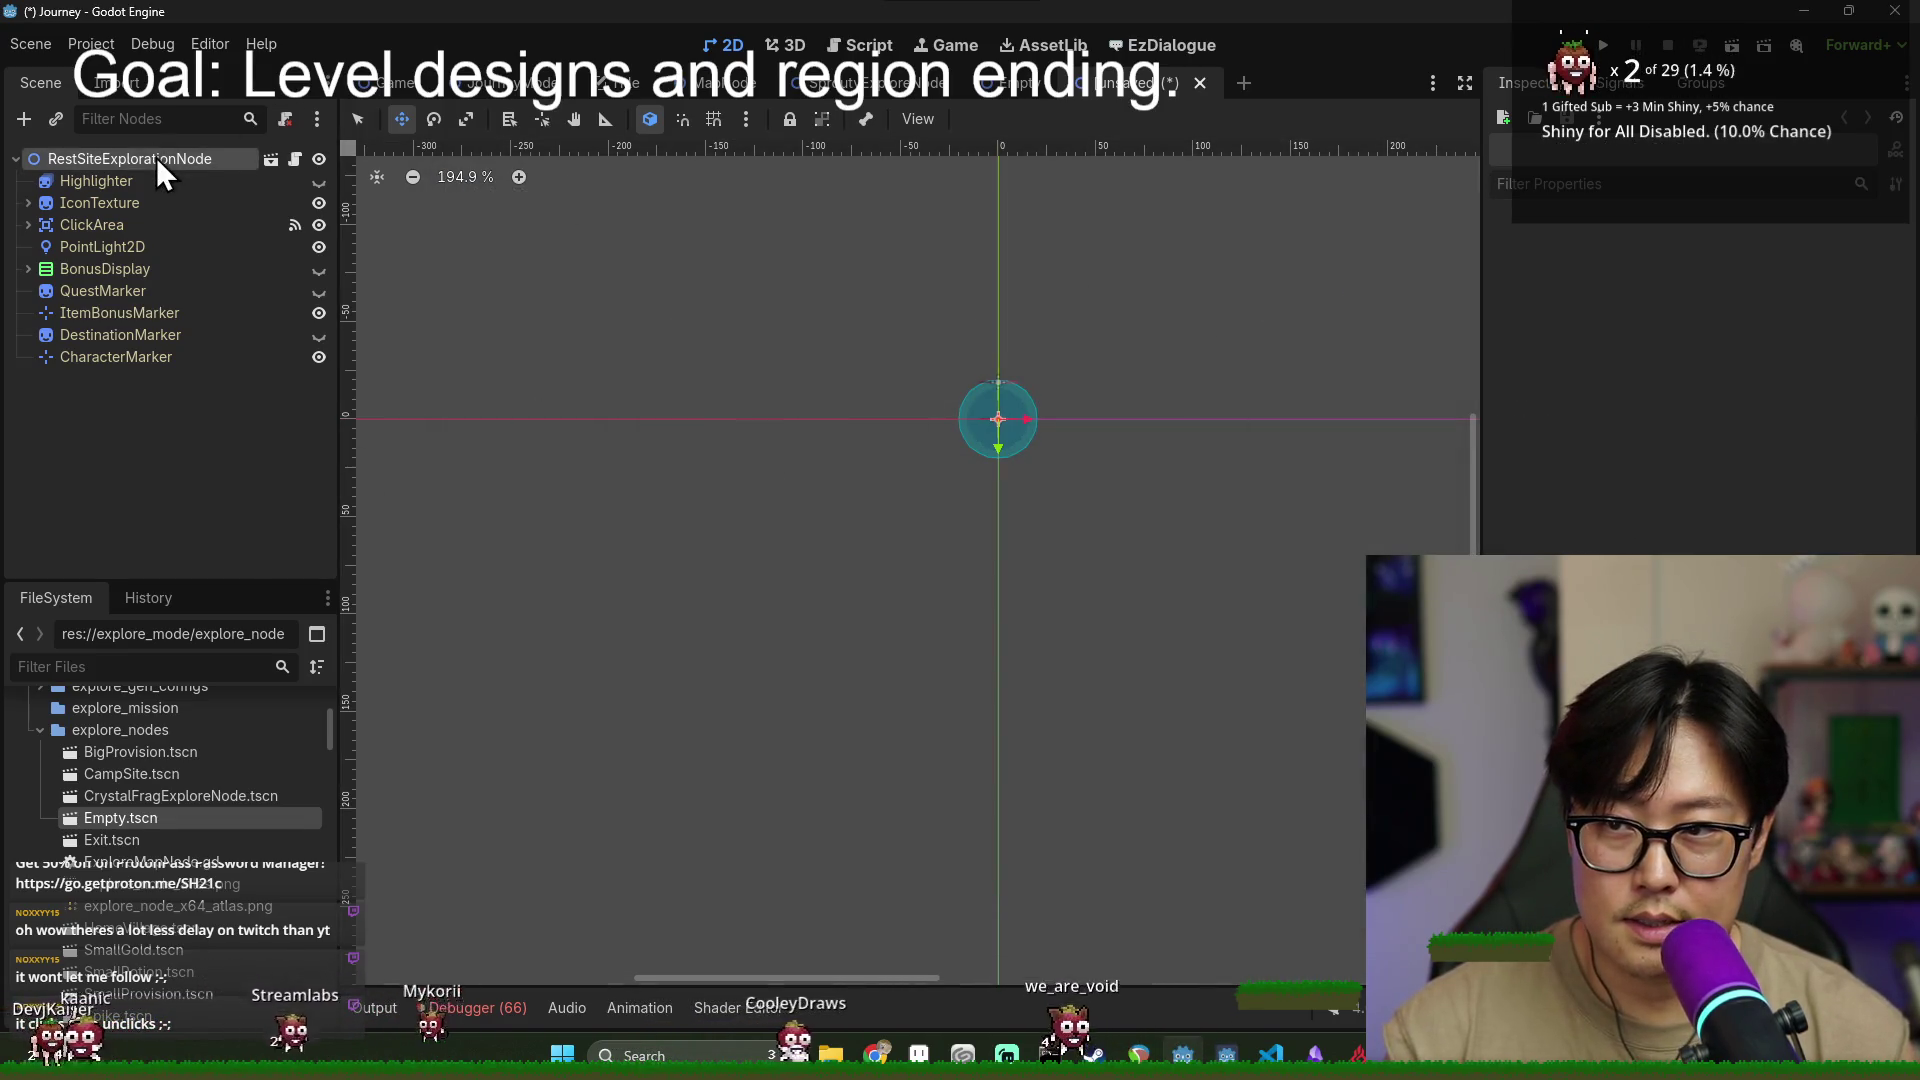
pyautogui.click(156, 160)
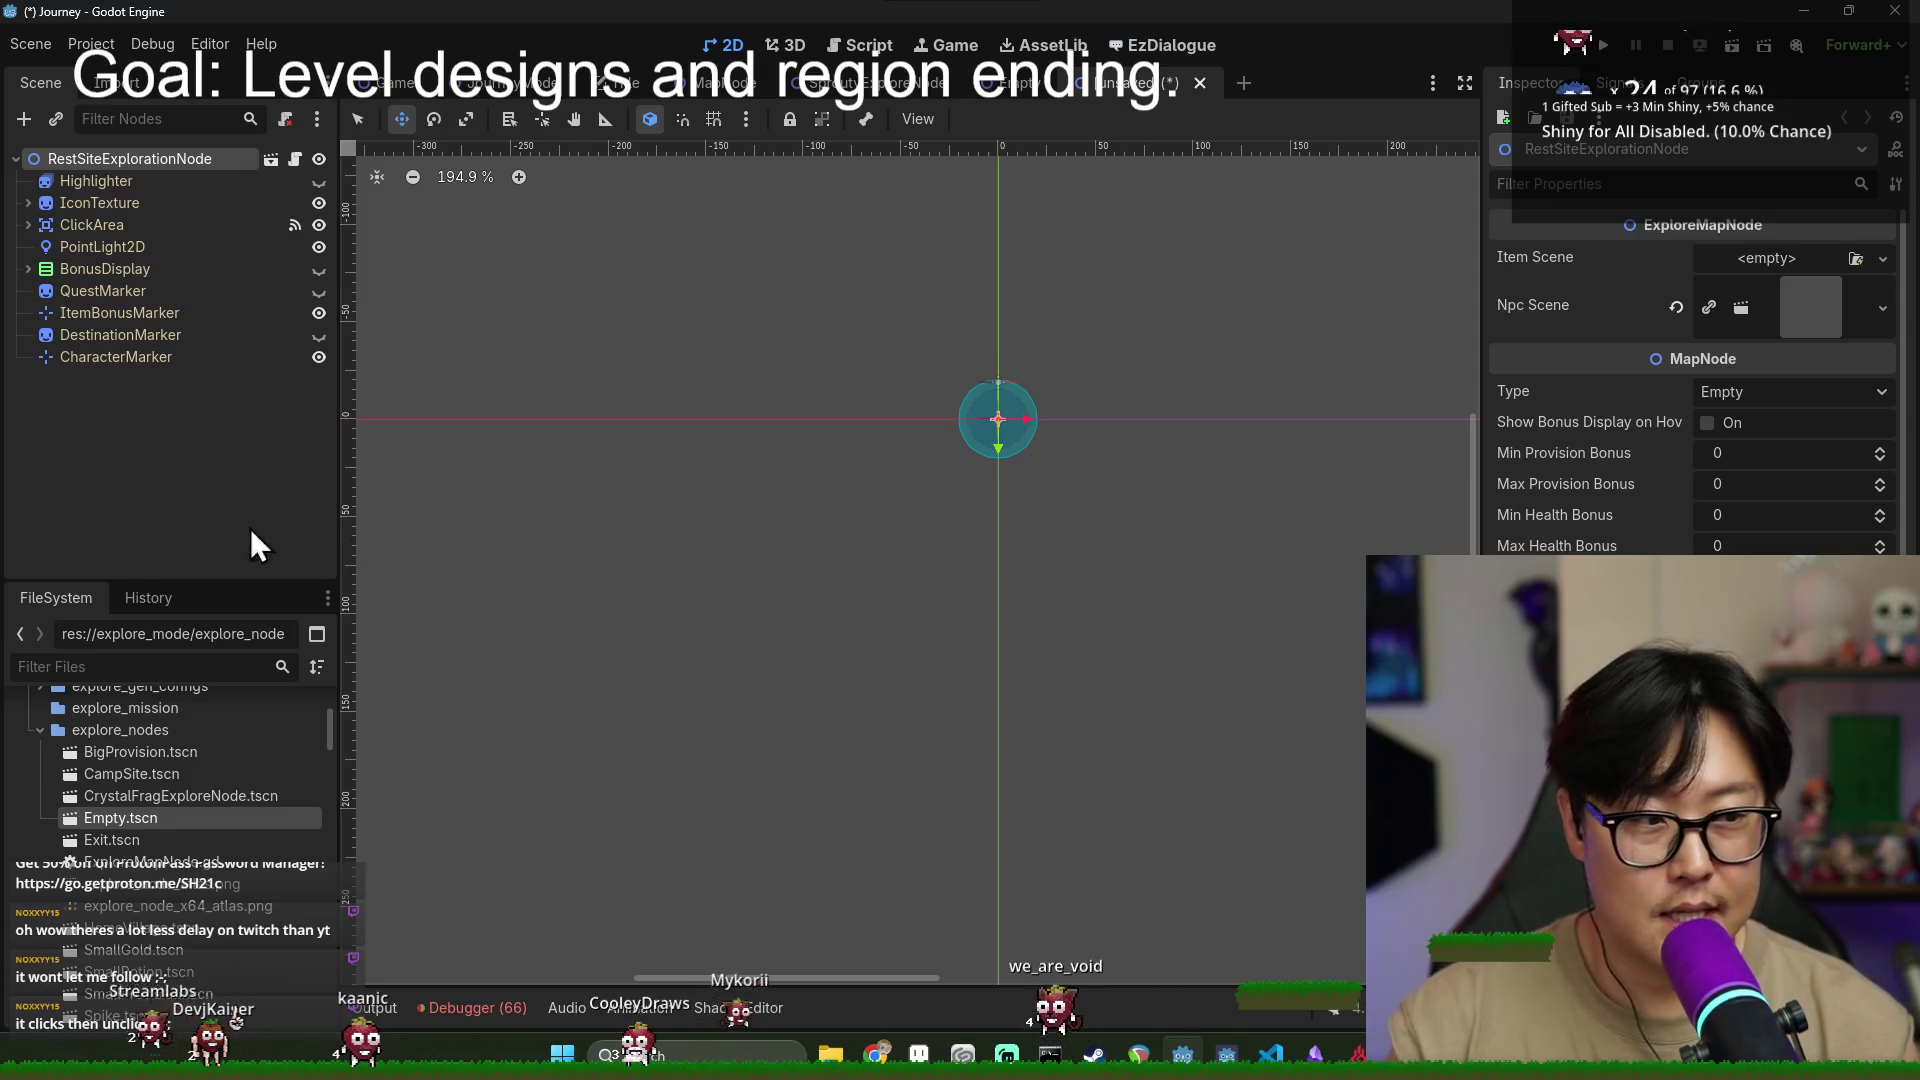
pyautogui.hotkey('ctrl', 's')
# - Save the new scene as RestSiteExploreNode.tscn
pyautogui.click(1149, 866)
pyautogui.hotkey('ctrl', 's')
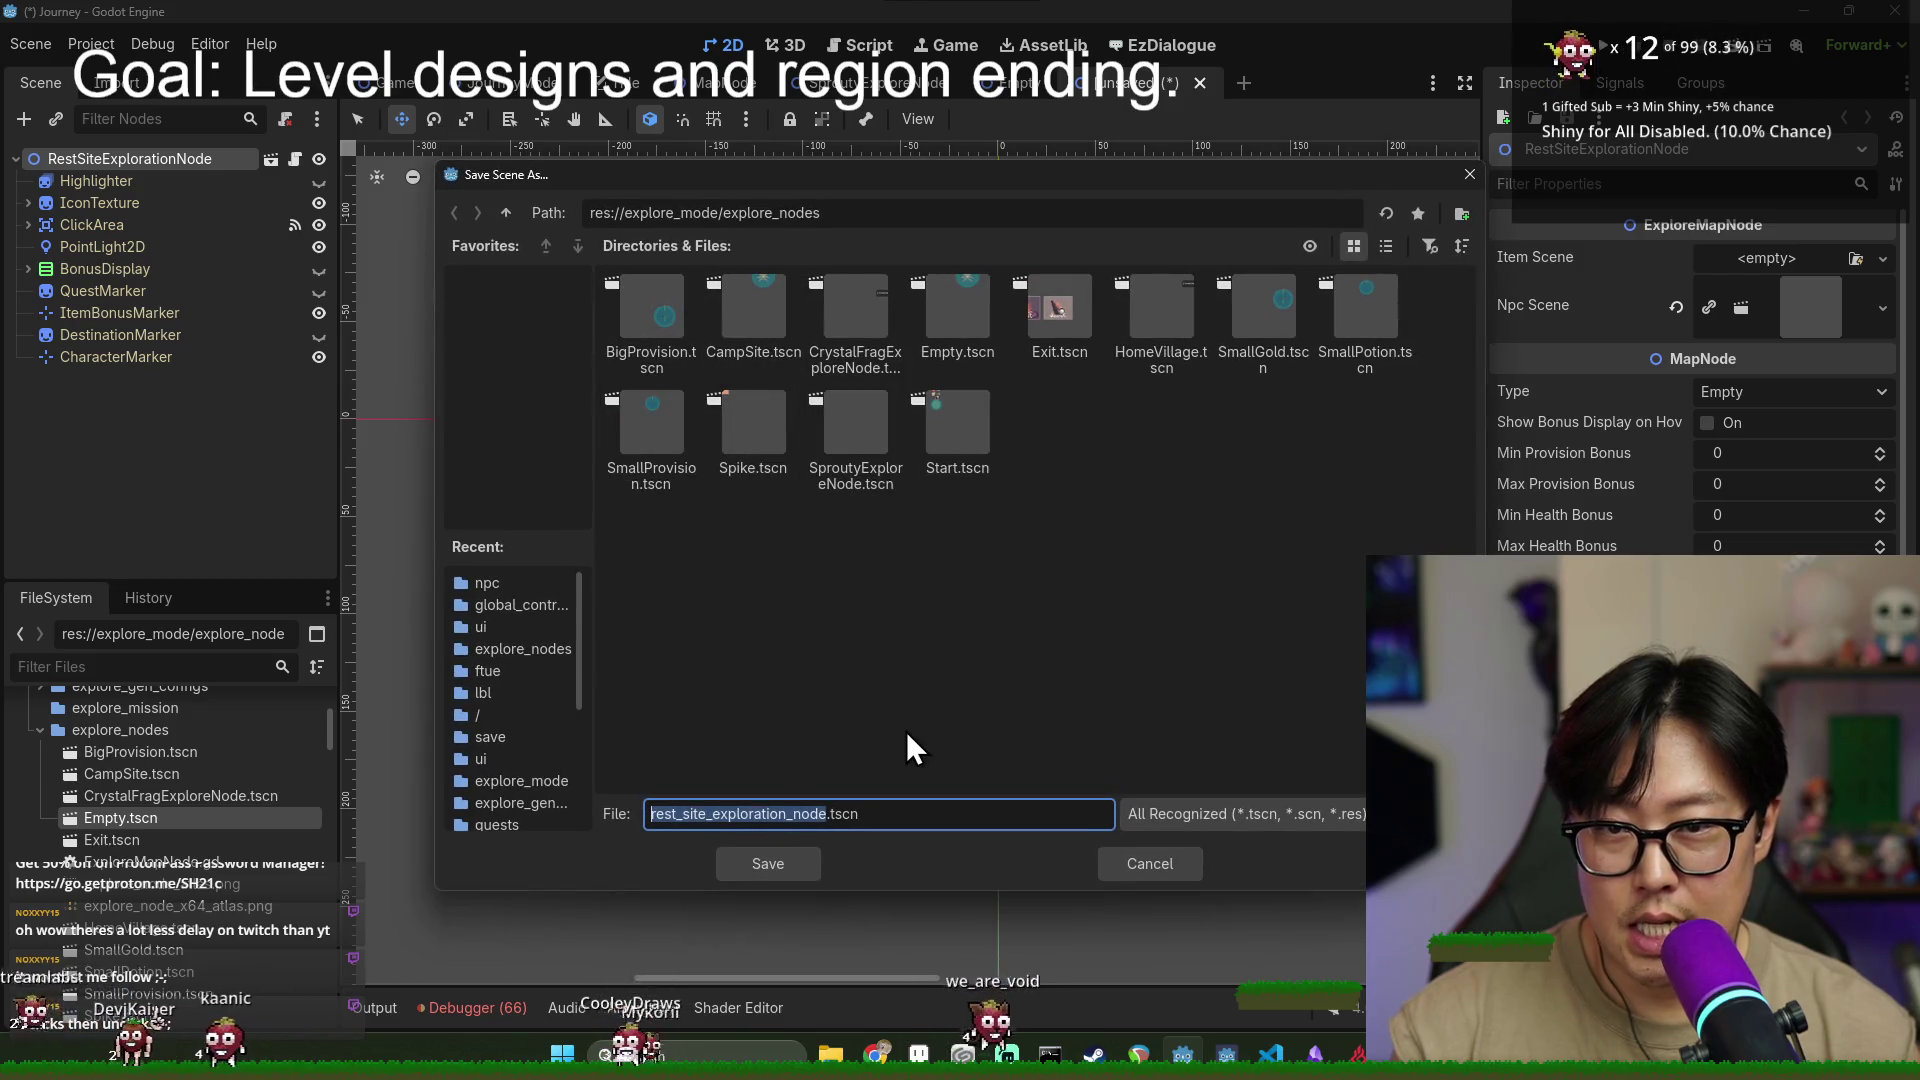
pyautogui.write('RestSiteExplorat')
pyautogui.press('BackSpace')
pyautogui.press('BackSpace')
pyautogui.write('eNode')
pyautogui.press('Return')
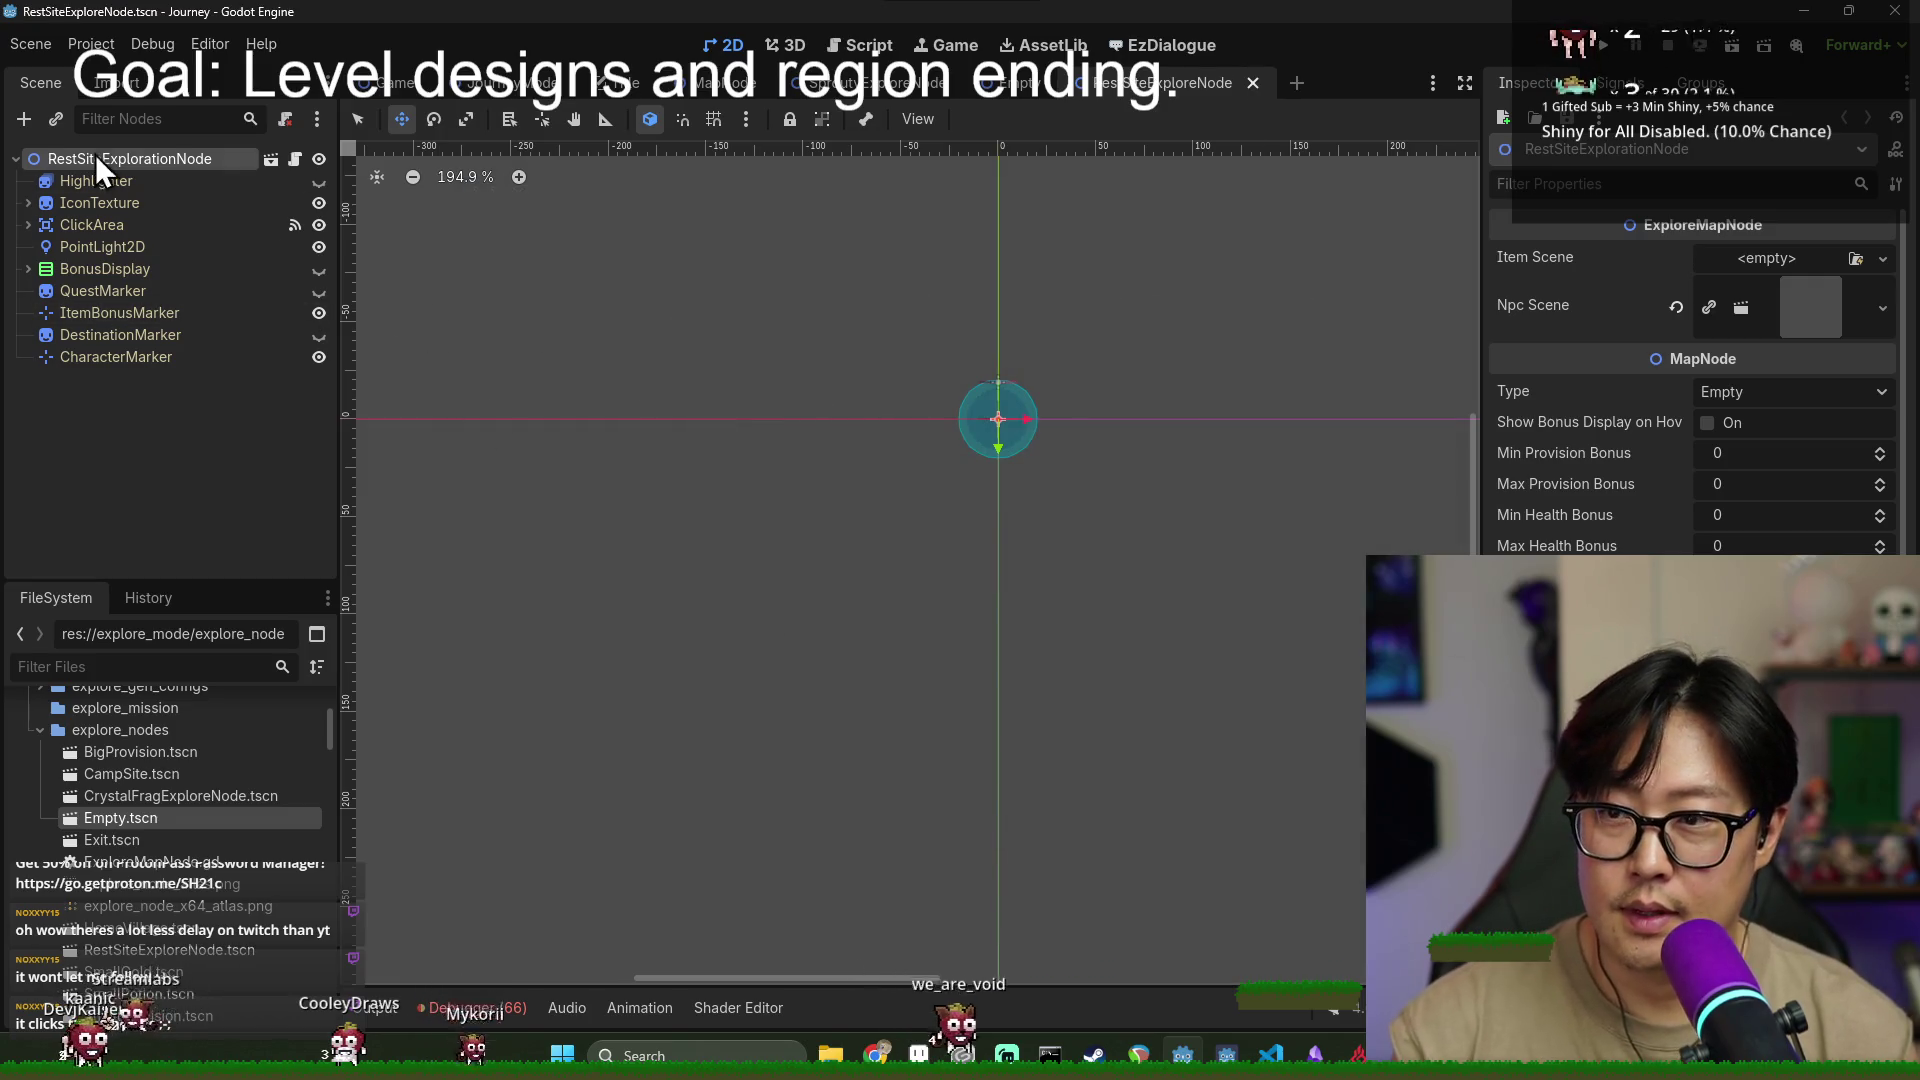
# - Rename the root node to RestSiteExploreNode and save the scene
pyautogui.rightClick(140, 161)
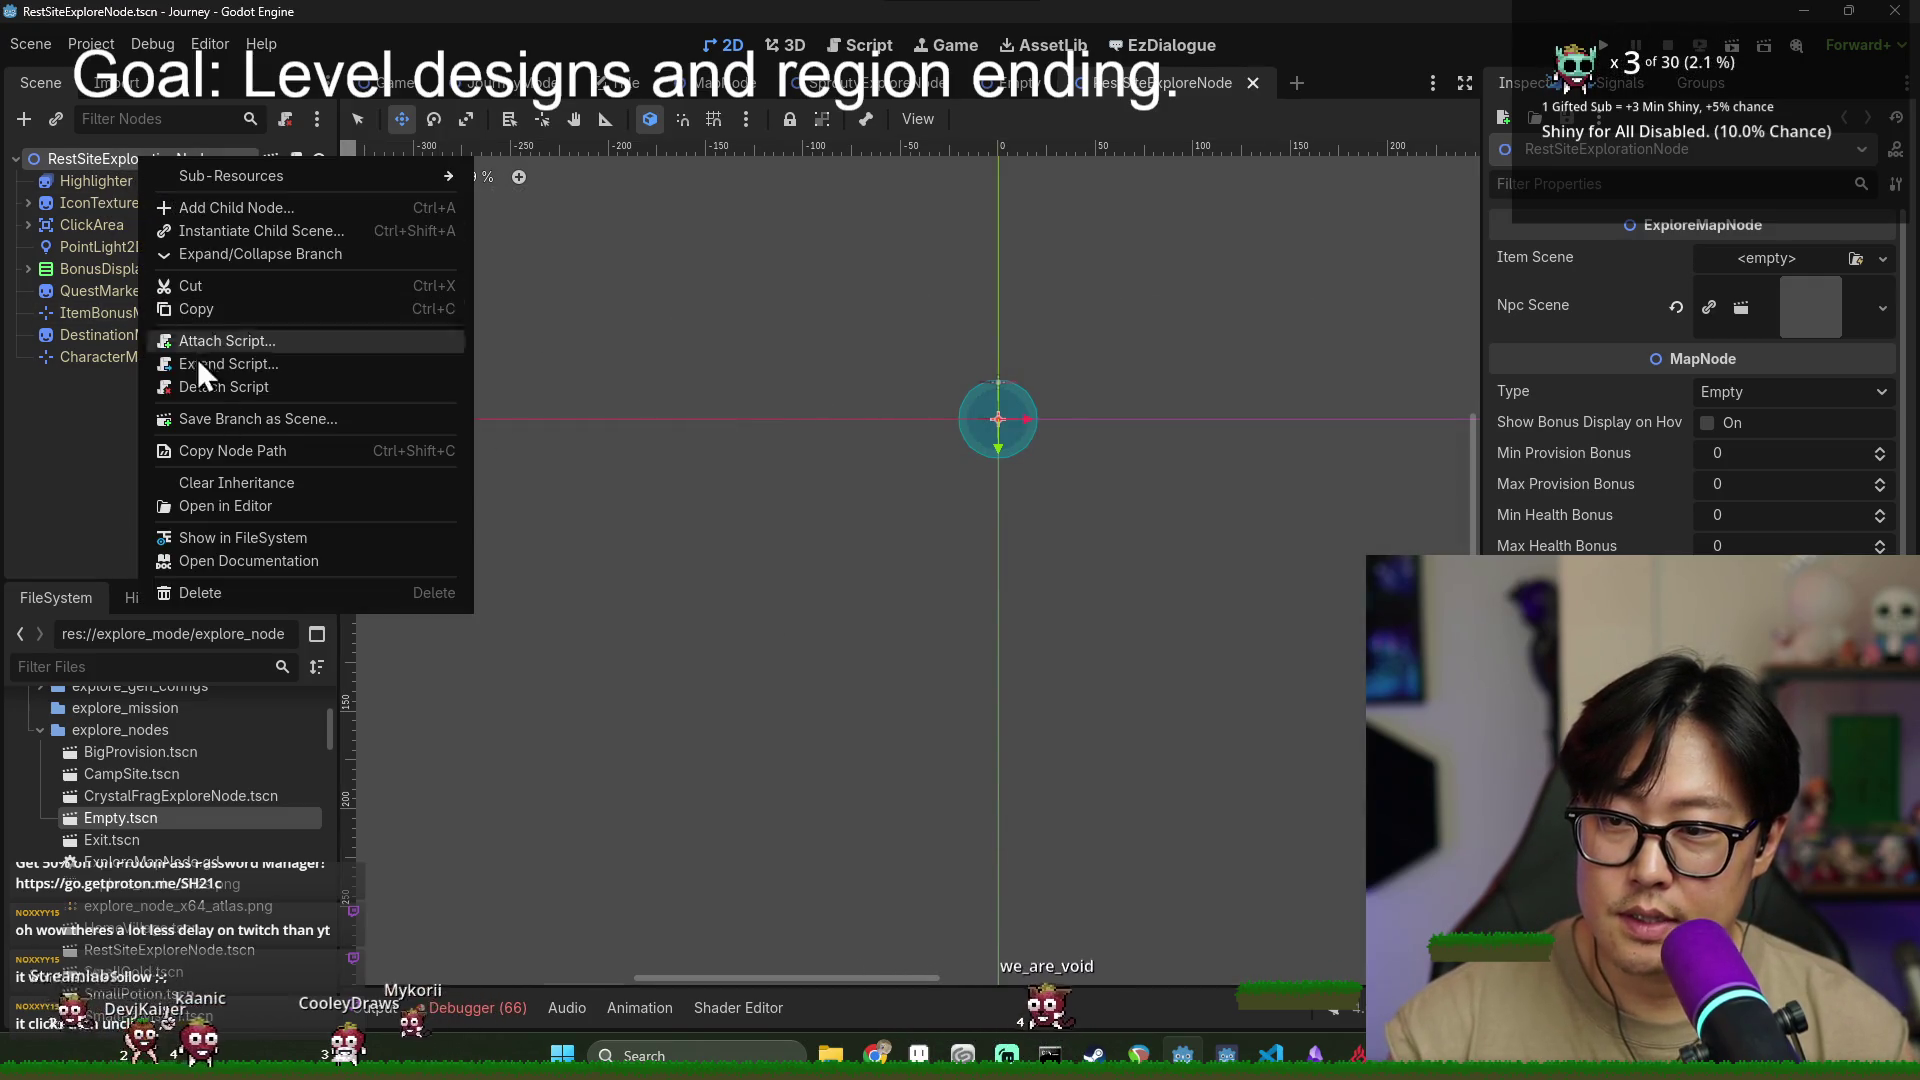
pyautogui.click(134, 152)
pyautogui.press('F2')
pyautogui.press('BackSpace')
pyautogui.press('BackSpace')
pyautogui.press('BackSpace')
pyautogui.write('e')
pyautogui.press('Return')
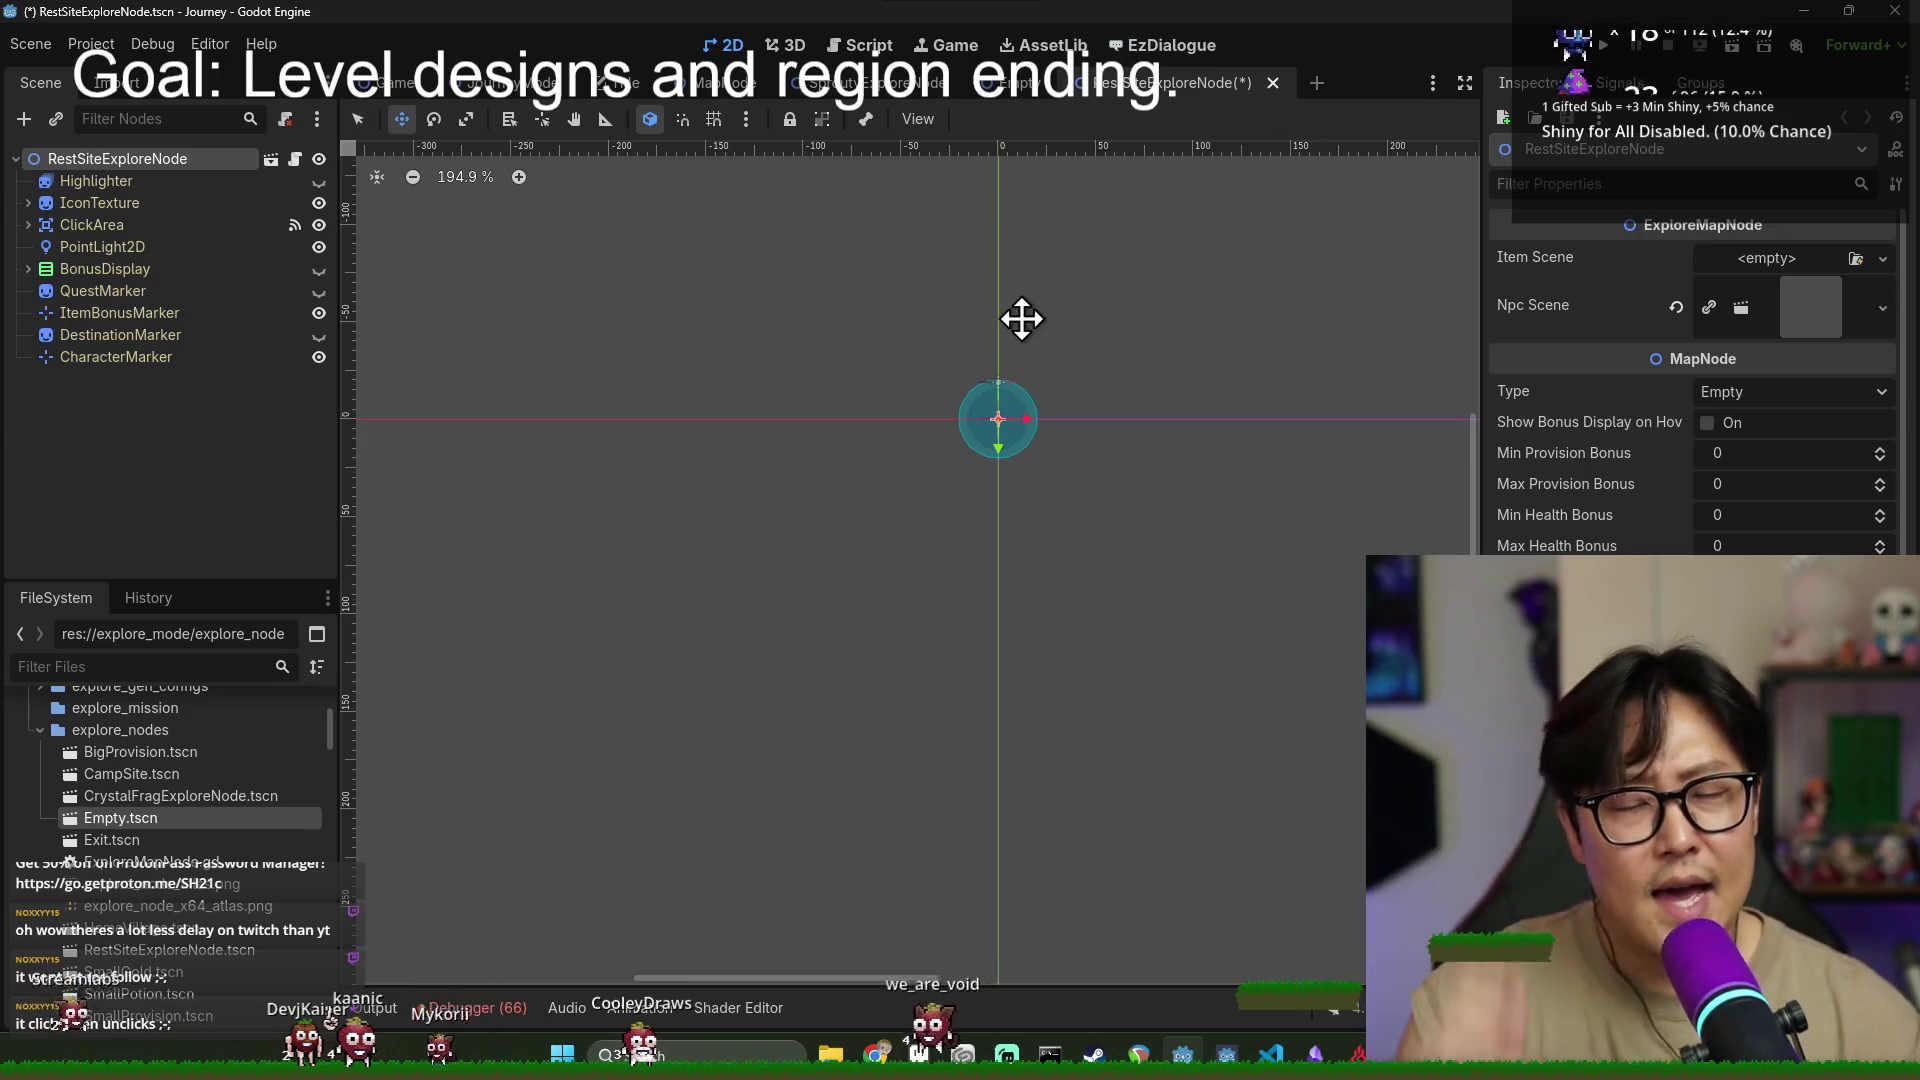
pyautogui.hotkey('ctrl', 's')
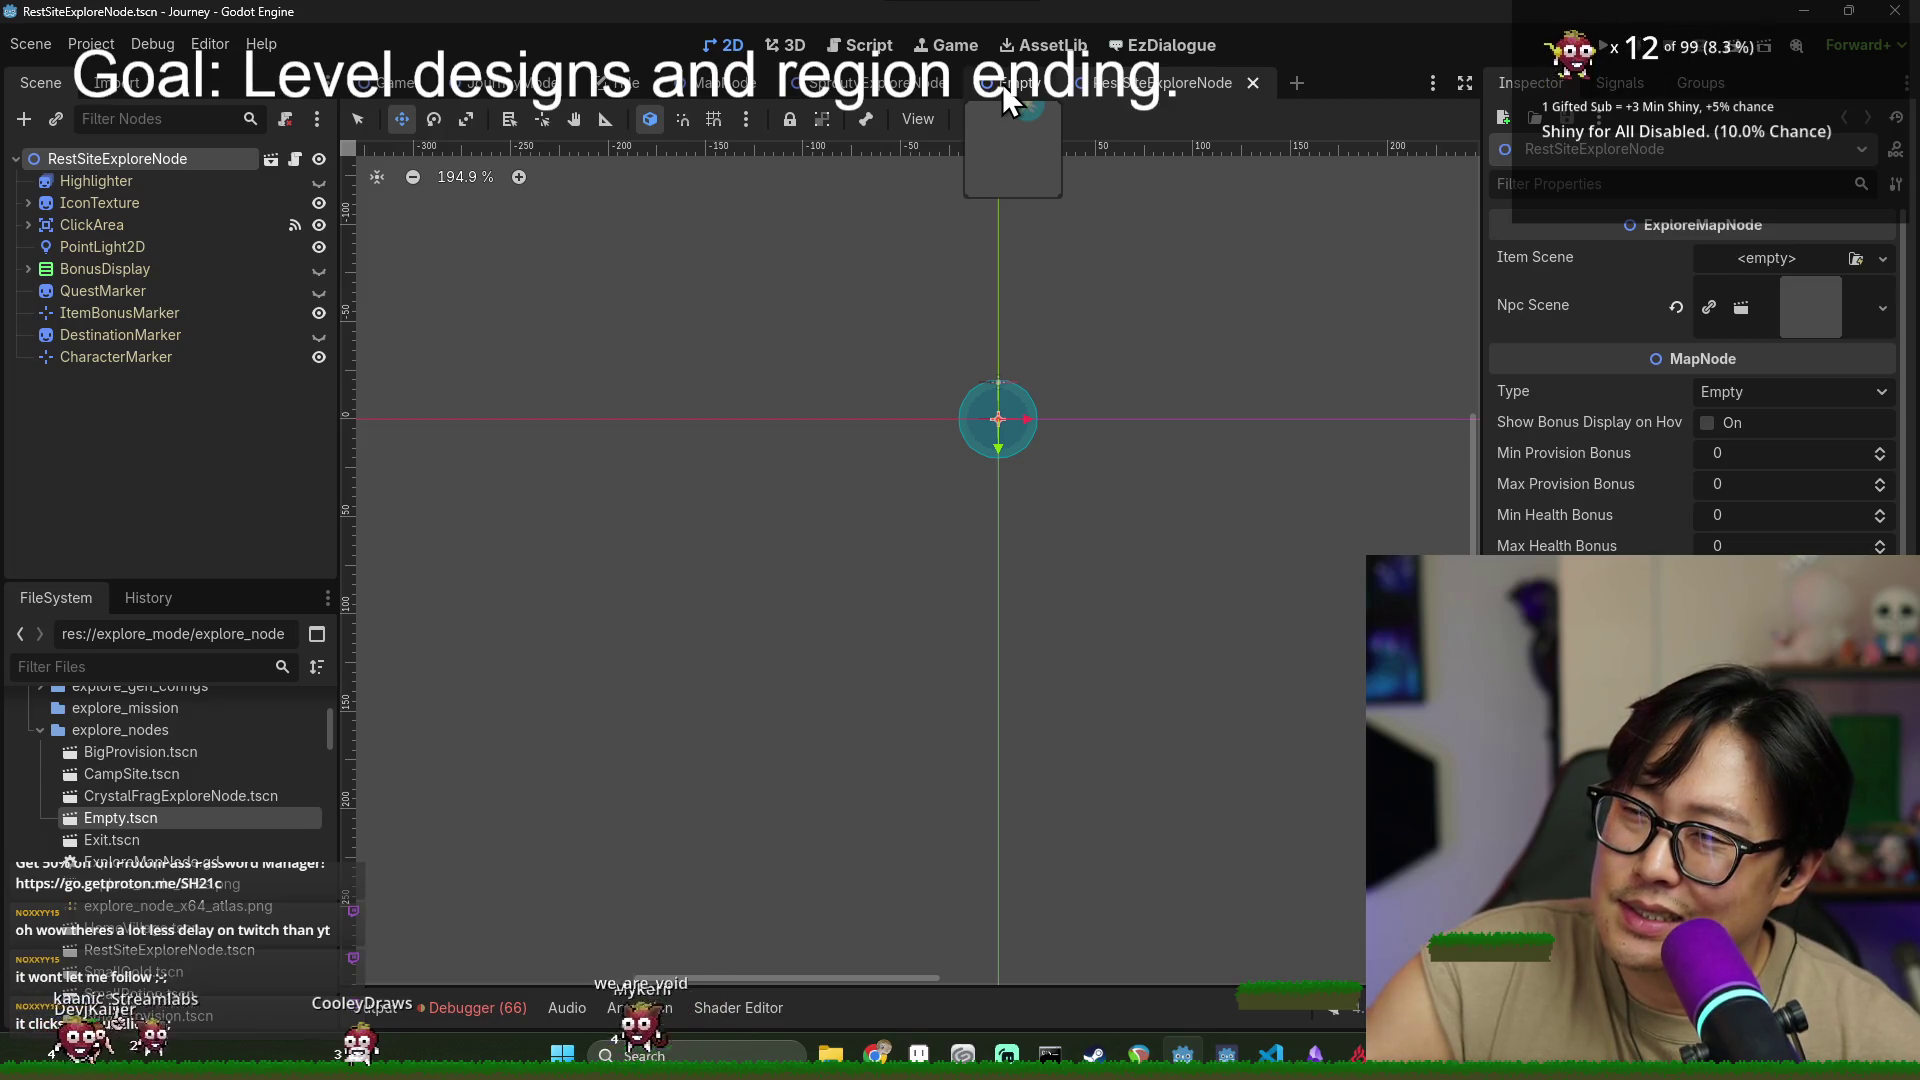
pyautogui.click(156, 666)
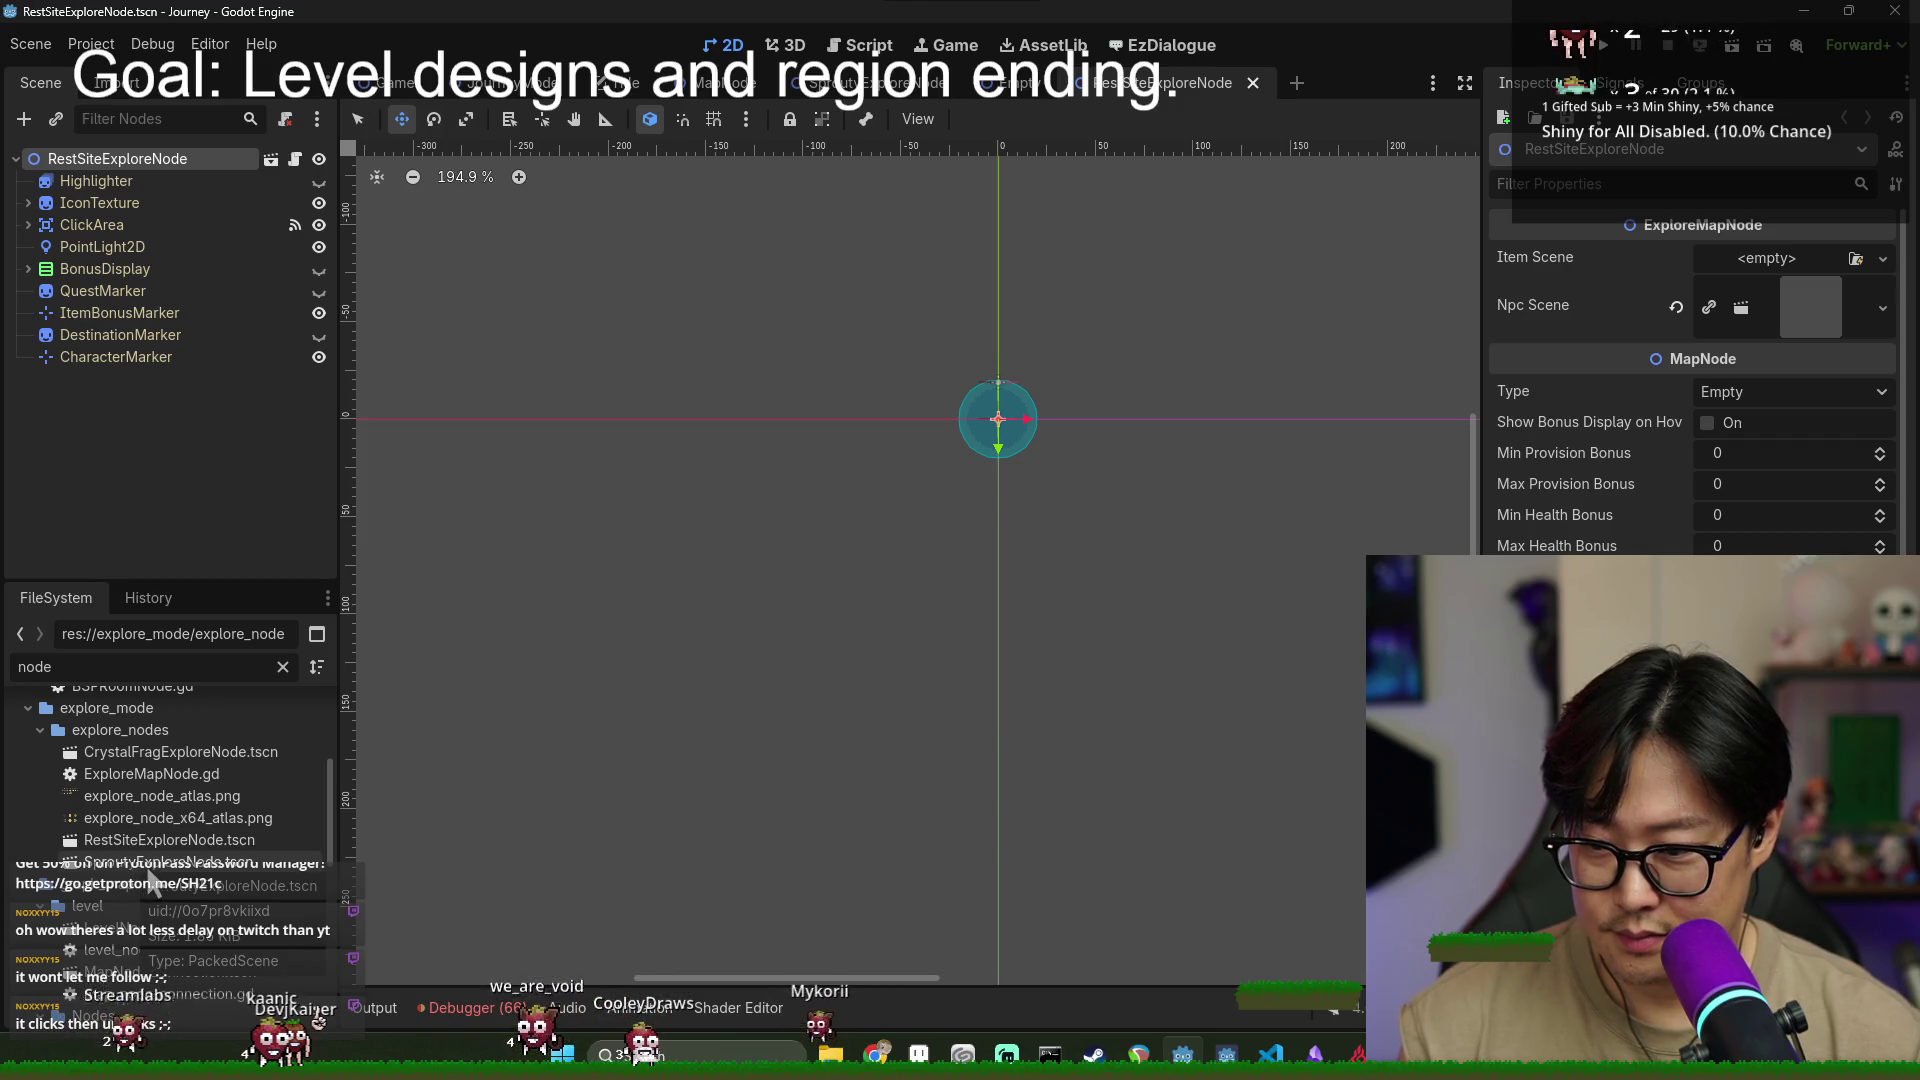
# - Filter the FileSystem dock for 'map_n' and open map_node_helper.gd
pyautogui.click(133, 666)
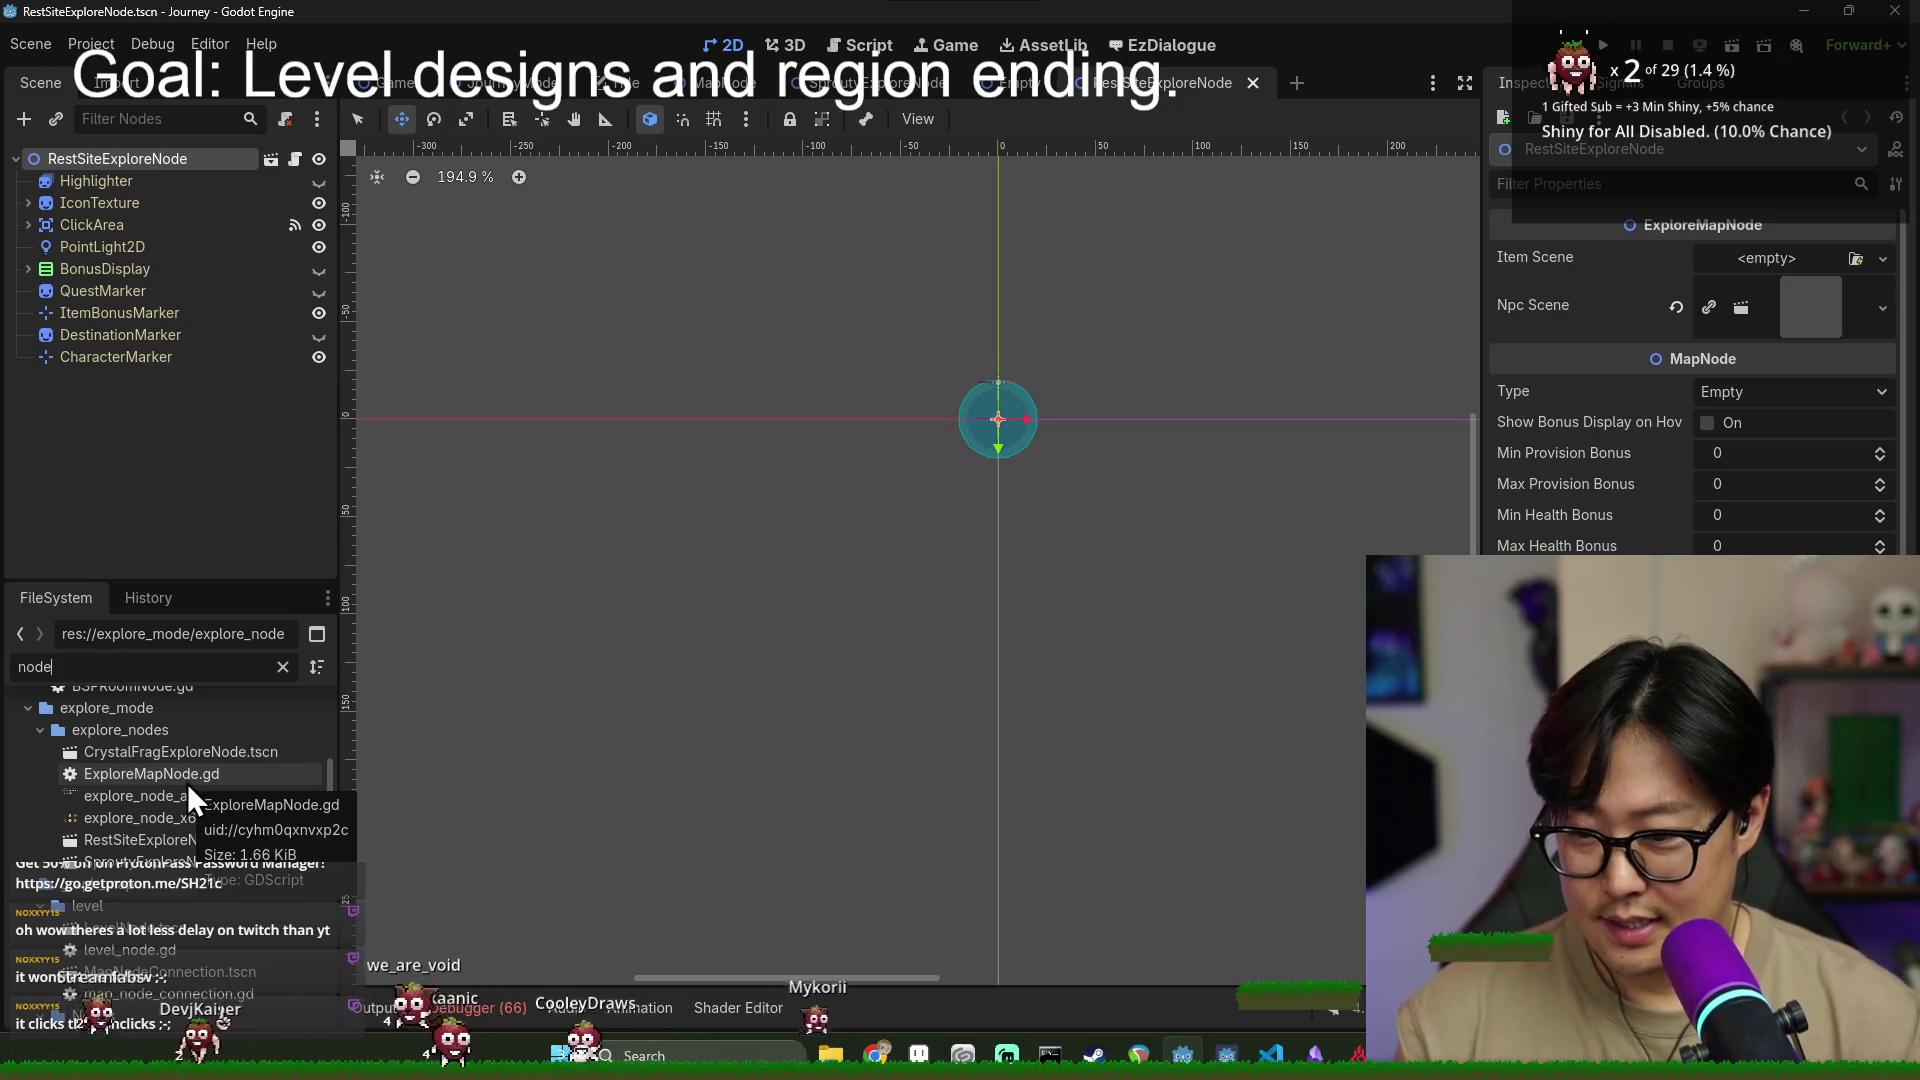
pyautogui.write('map')
pyautogui.press('BackSpace')
pyautogui.press('BackSpace')
pyautogui.press('BackSpace')
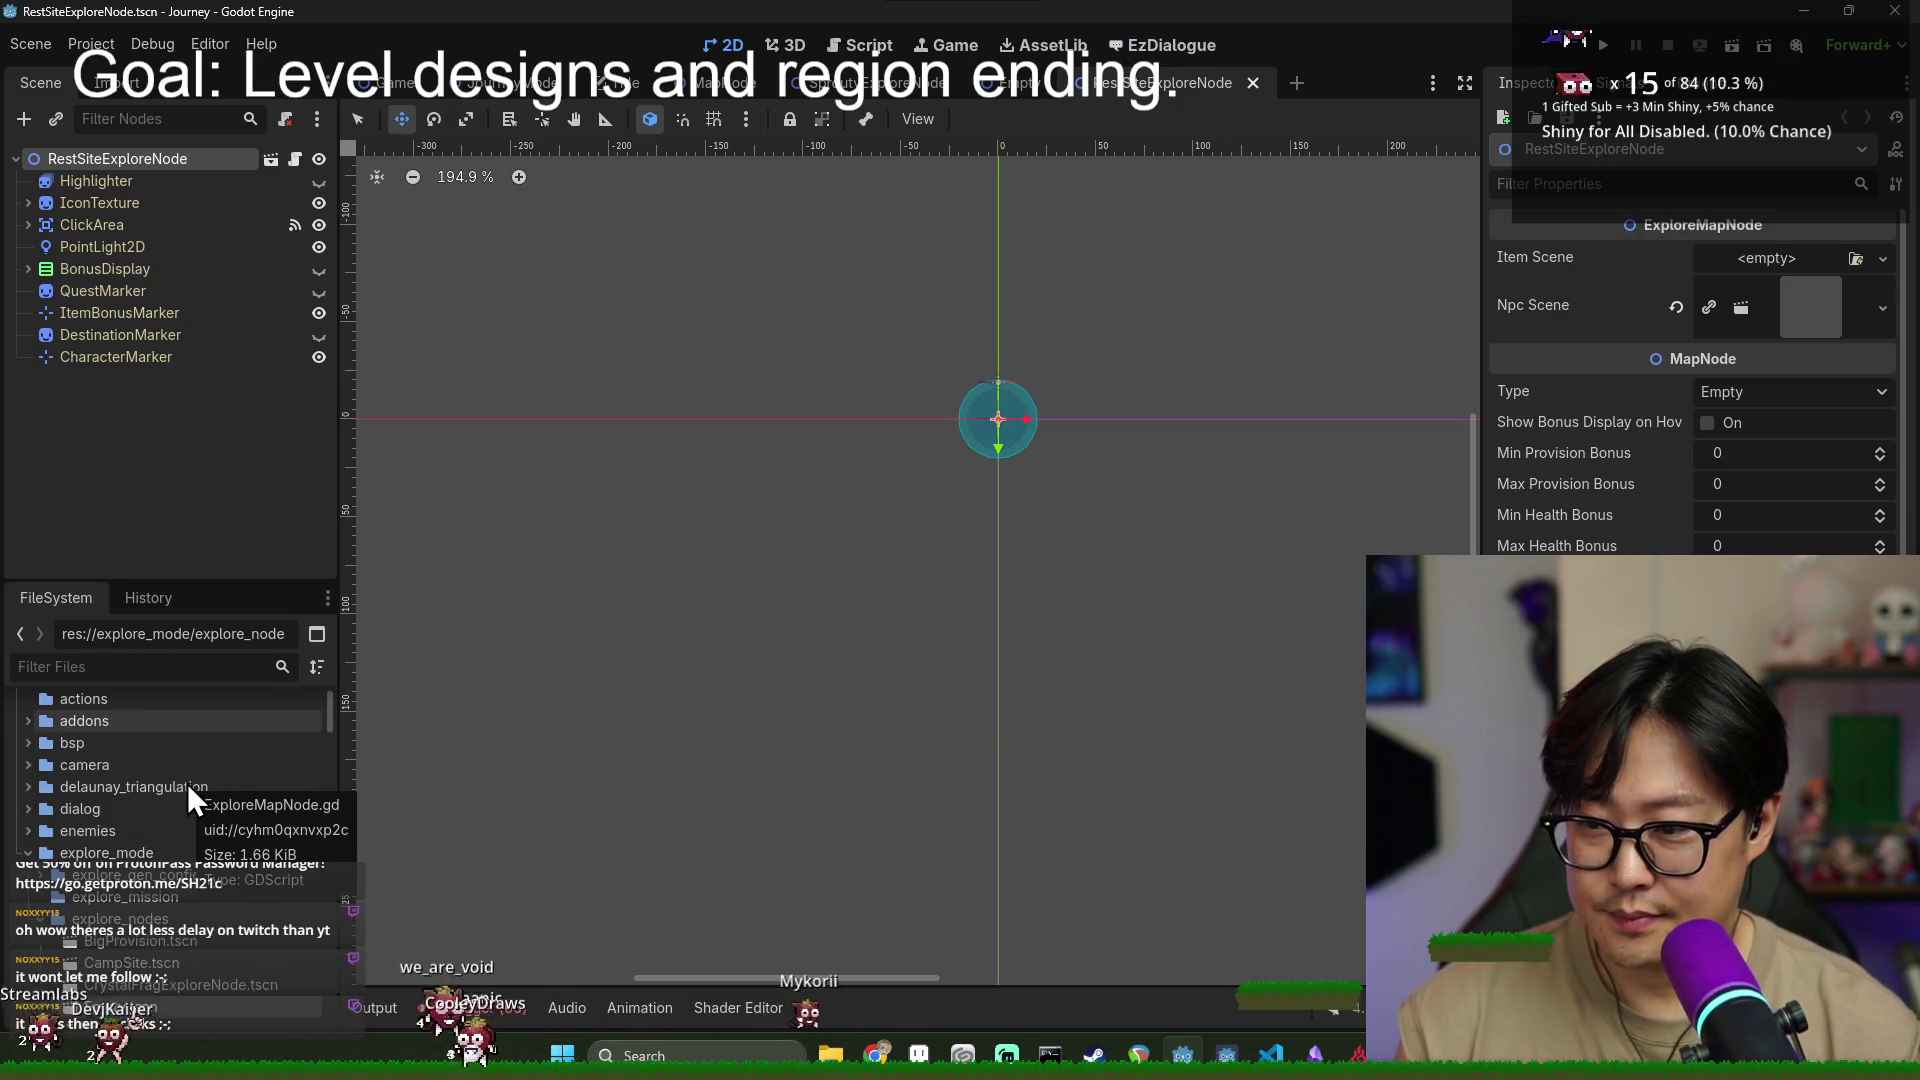
pyautogui.write('map_n')
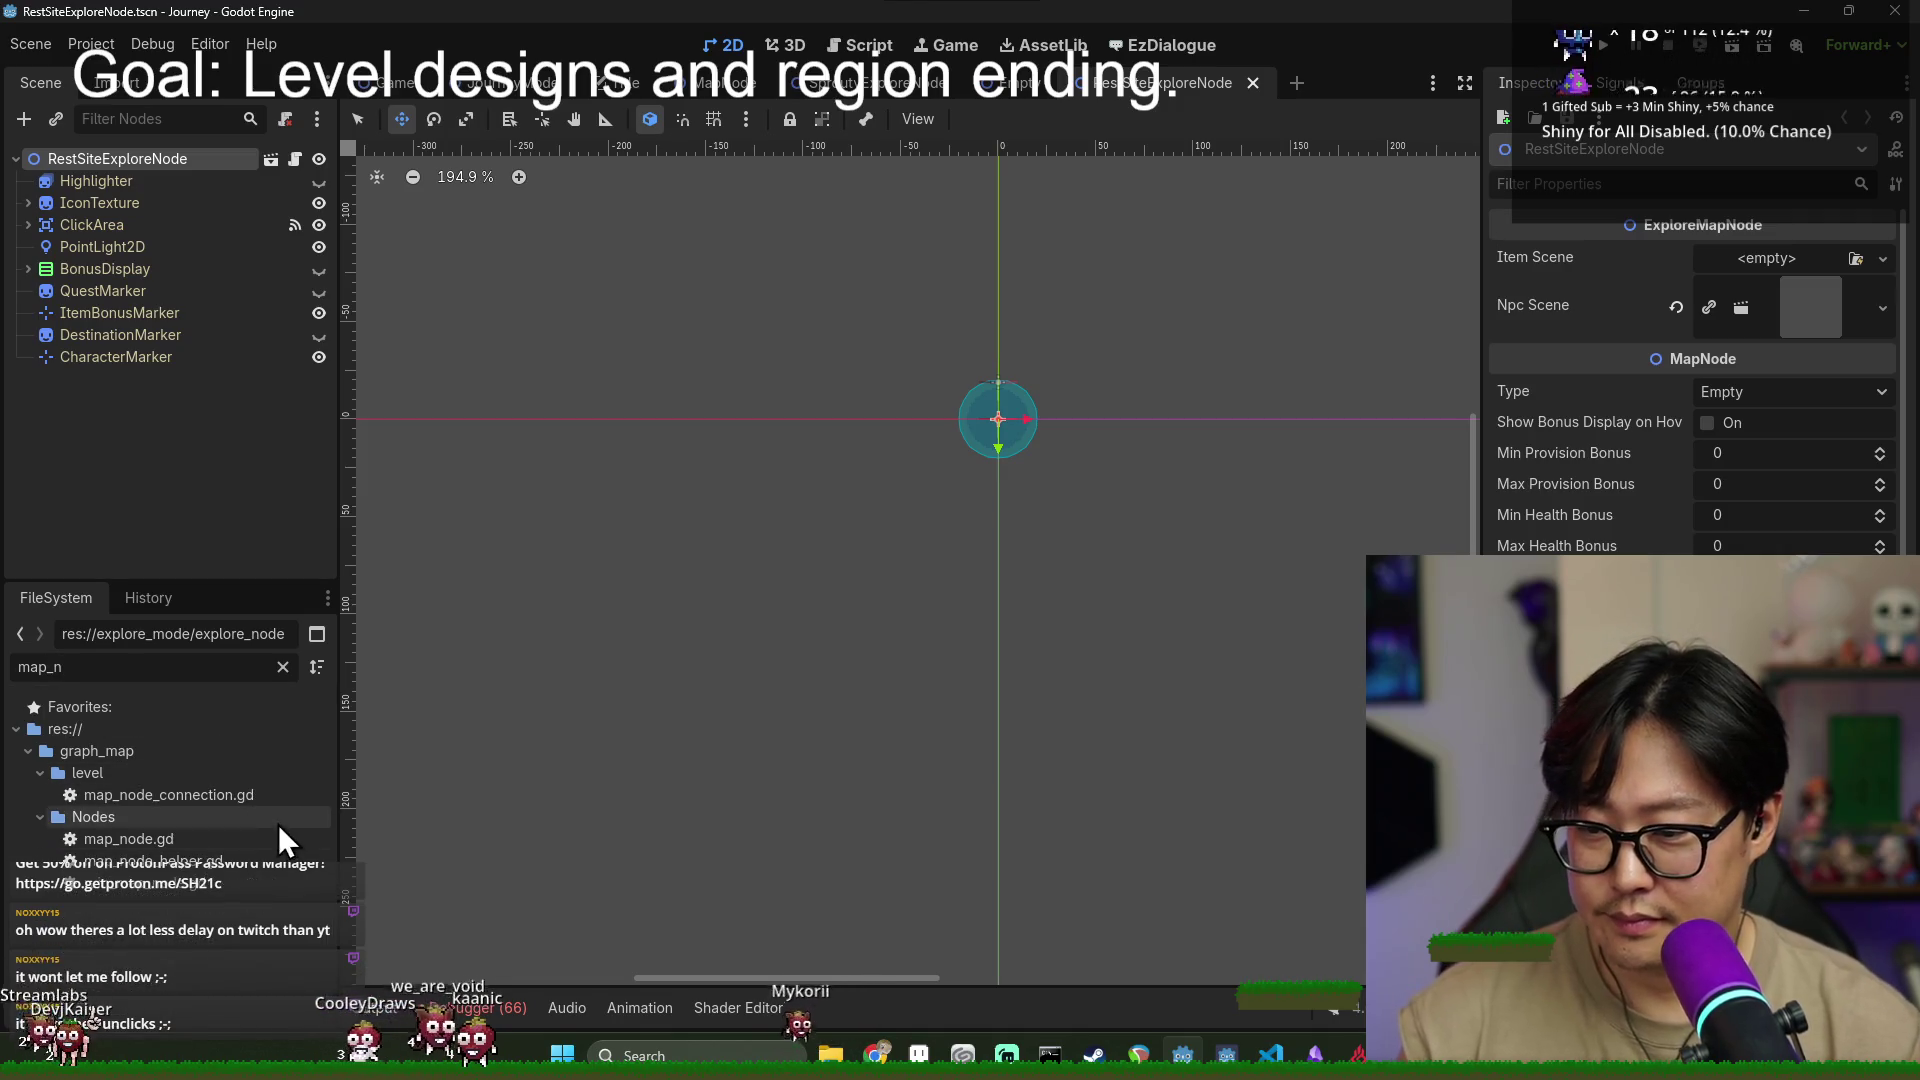
pyautogui.doubleClick(276, 862)
# - Look at the HOME_VILLAGE constant in map_node_helper.gd
pyautogui.scroll(-5, 655, 560)
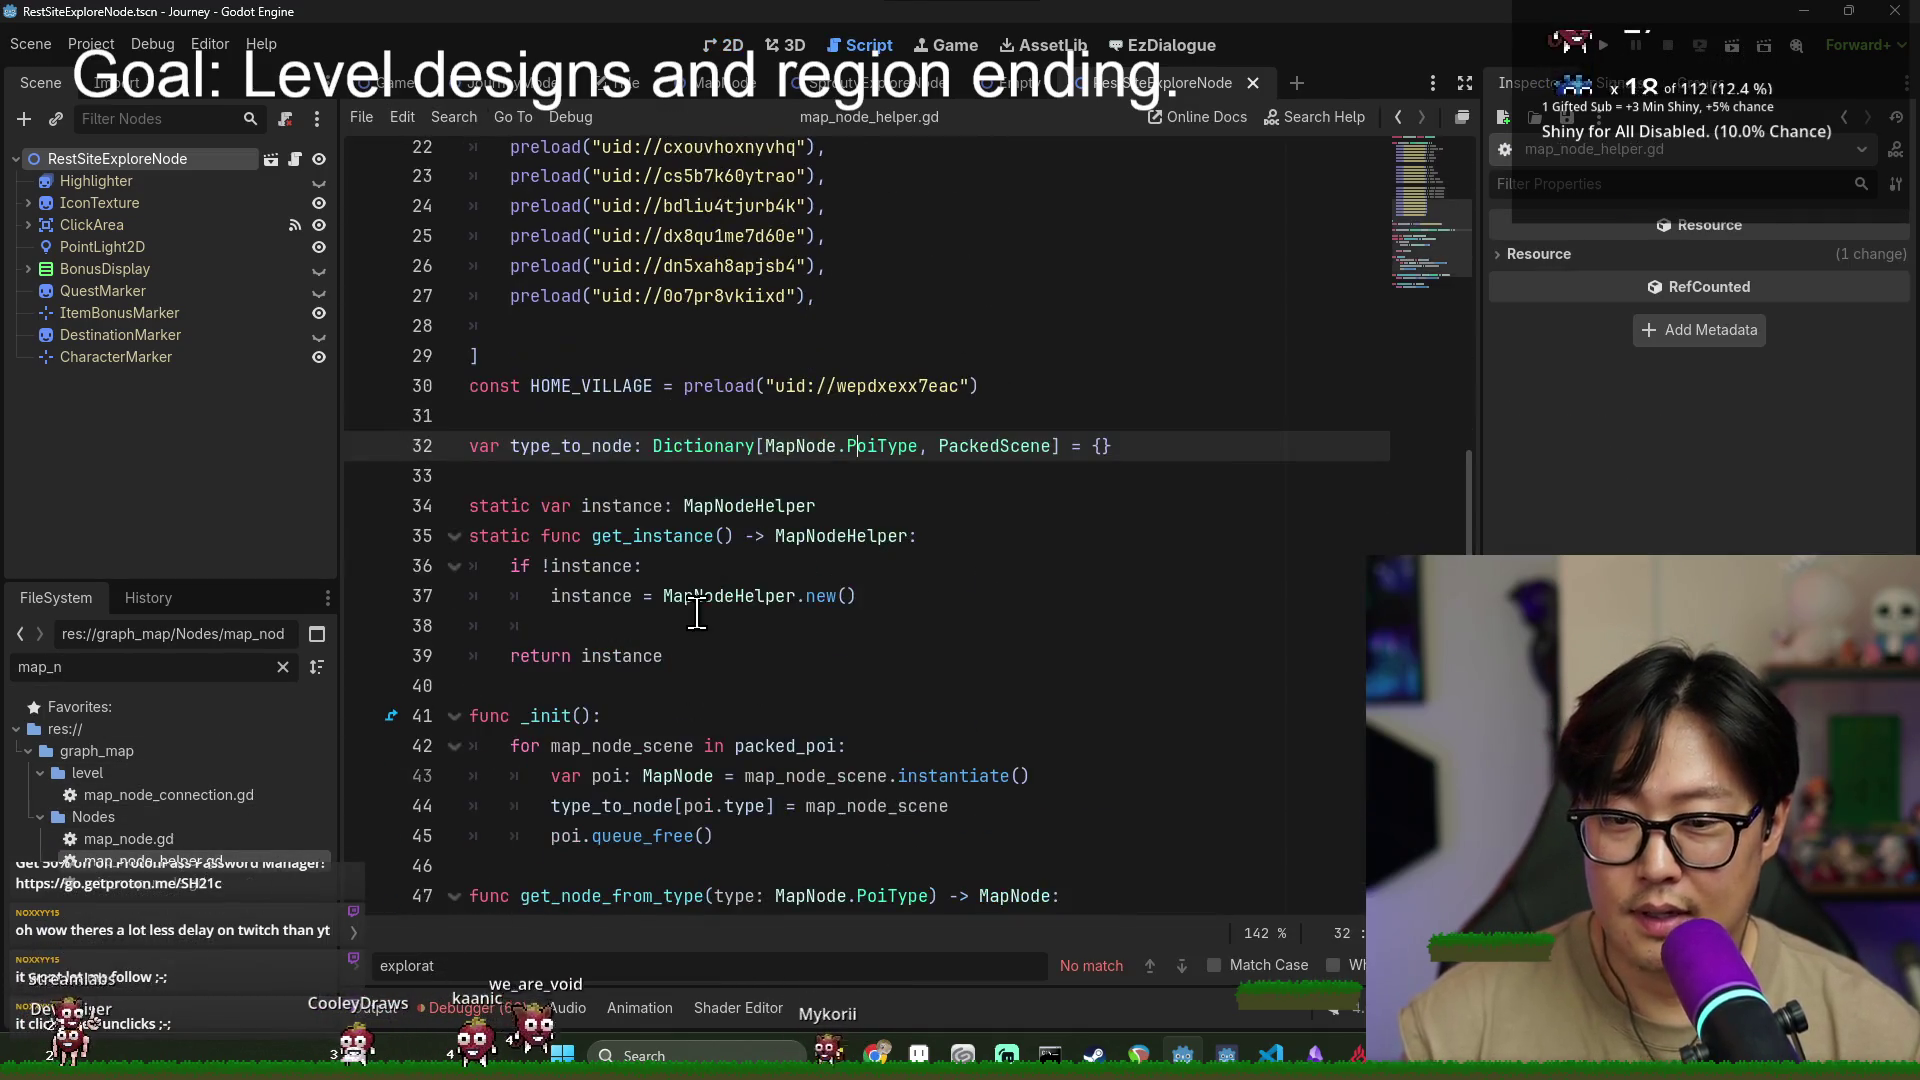
pyautogui.doubleClick(592, 383)
pyautogui.scroll(3, 735, 450)
pyautogui.scroll(3, 828, 588)
pyautogui.scroll(-2, 828, 588)
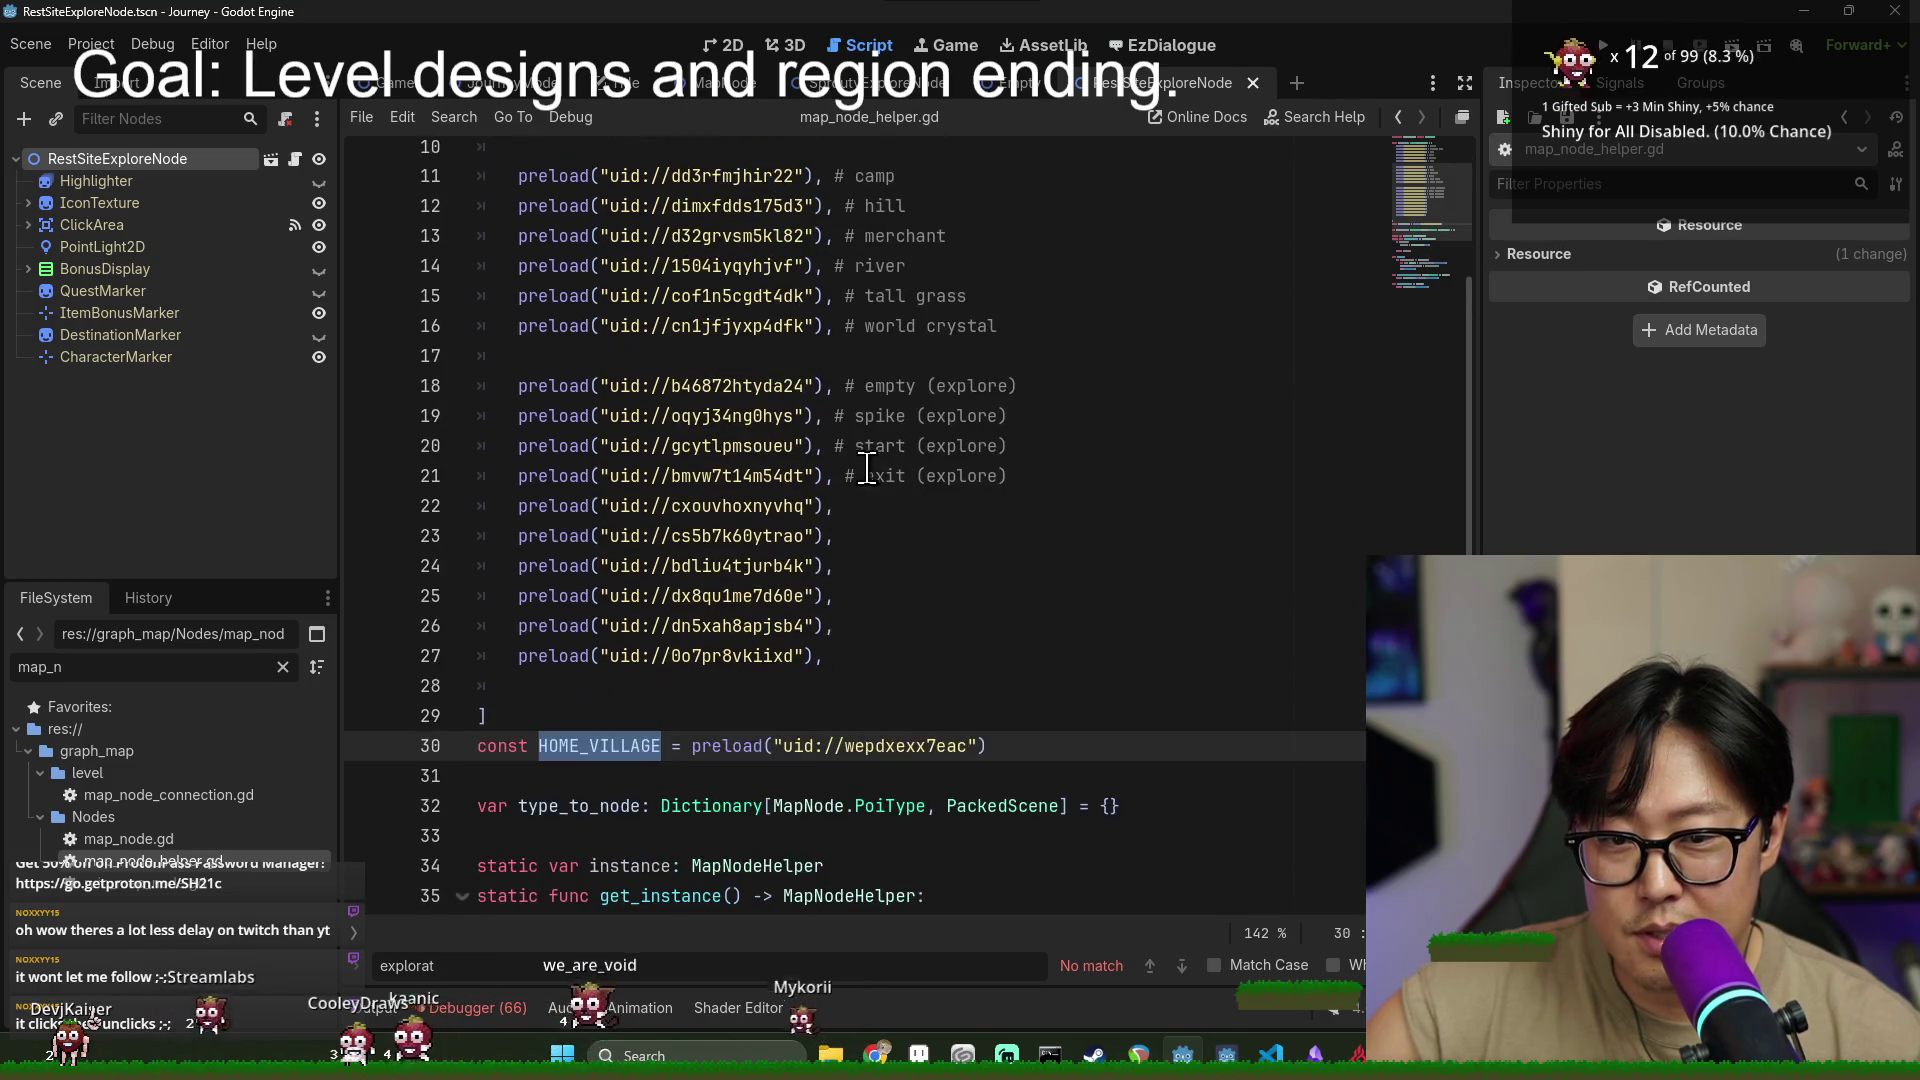
pyautogui.click(877, 385)
# - Scroll through the preload array ending at line 27's SproutyExploreNode.tscn entry
pyautogui.doubleClick(553, 655)
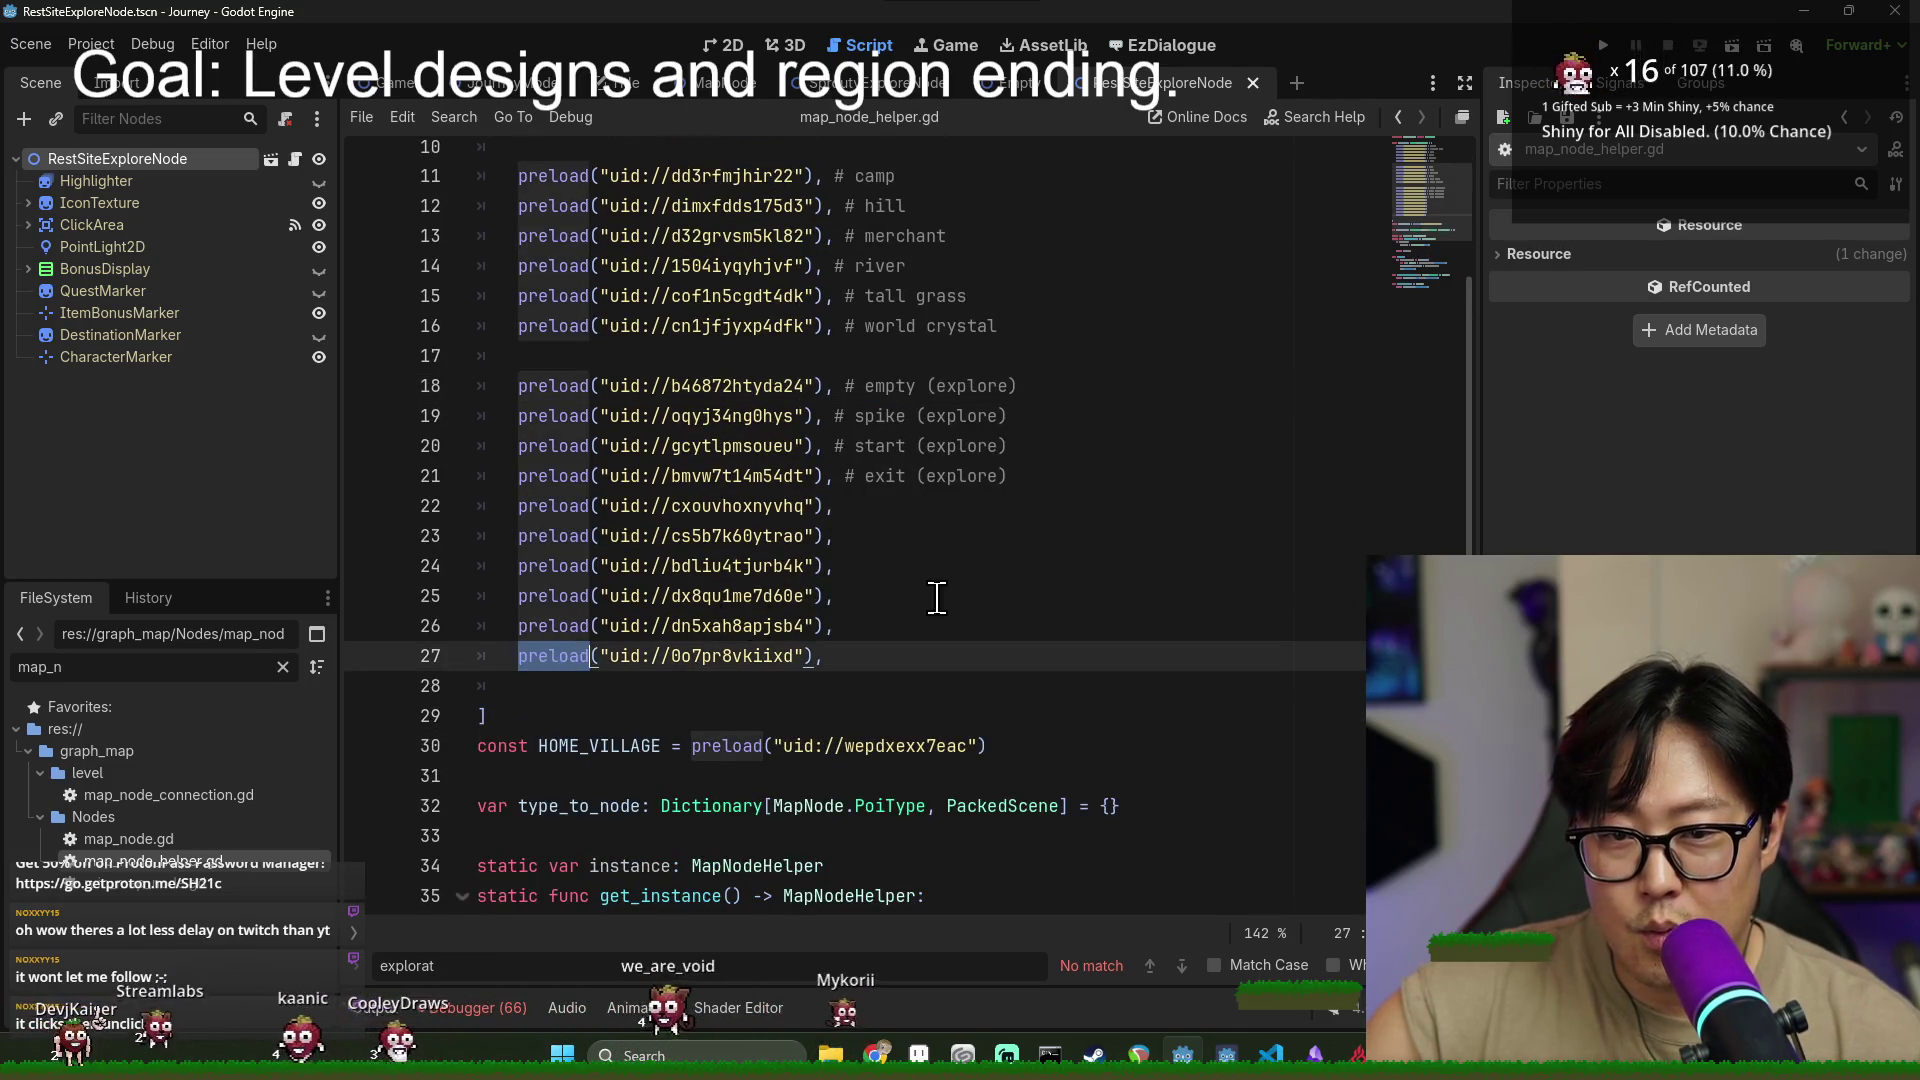
pyautogui.scroll(1, 890, 633)
pyautogui.scroll(-2, 840, 591)
pyautogui.scroll(-2, 483, 530)
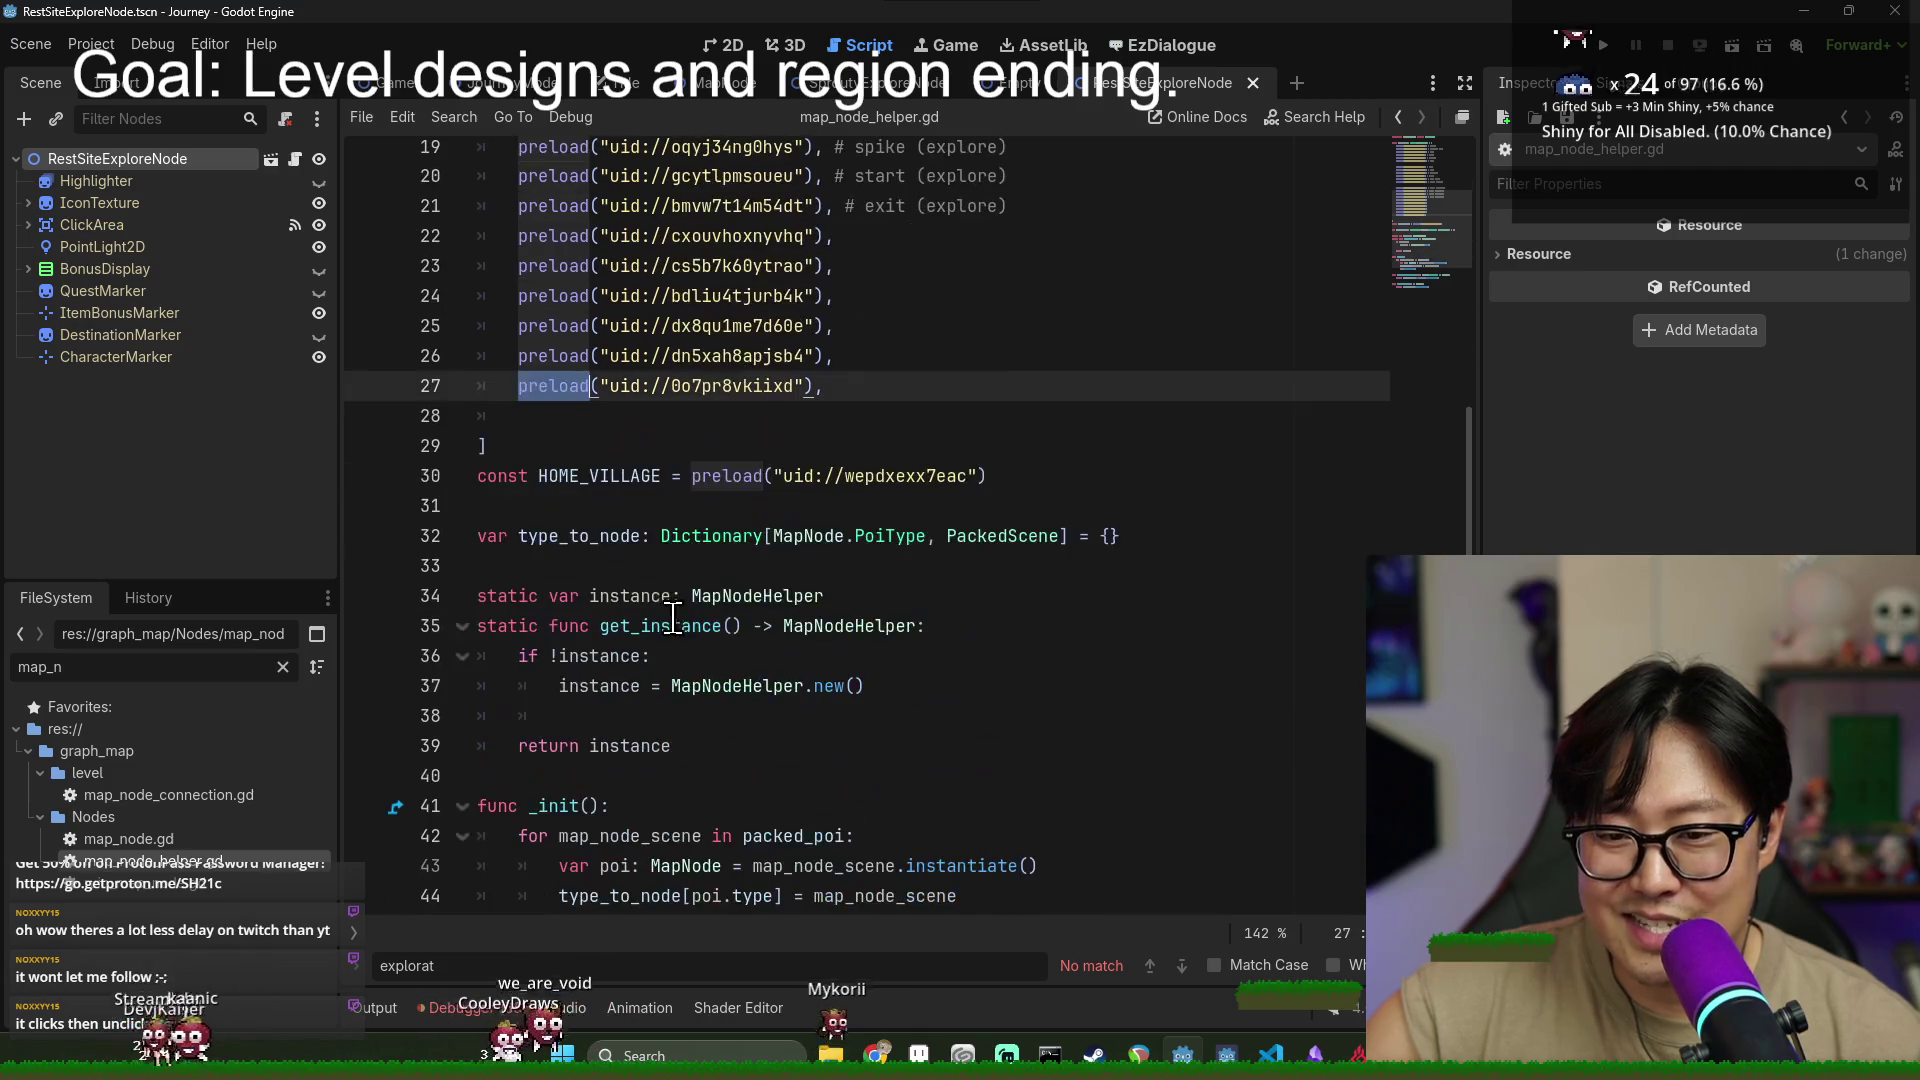
pyautogui.scroll(1, 599, 480)
pyautogui.scroll(6, 732, 446)
pyautogui.scroll(-7, 733, 447)
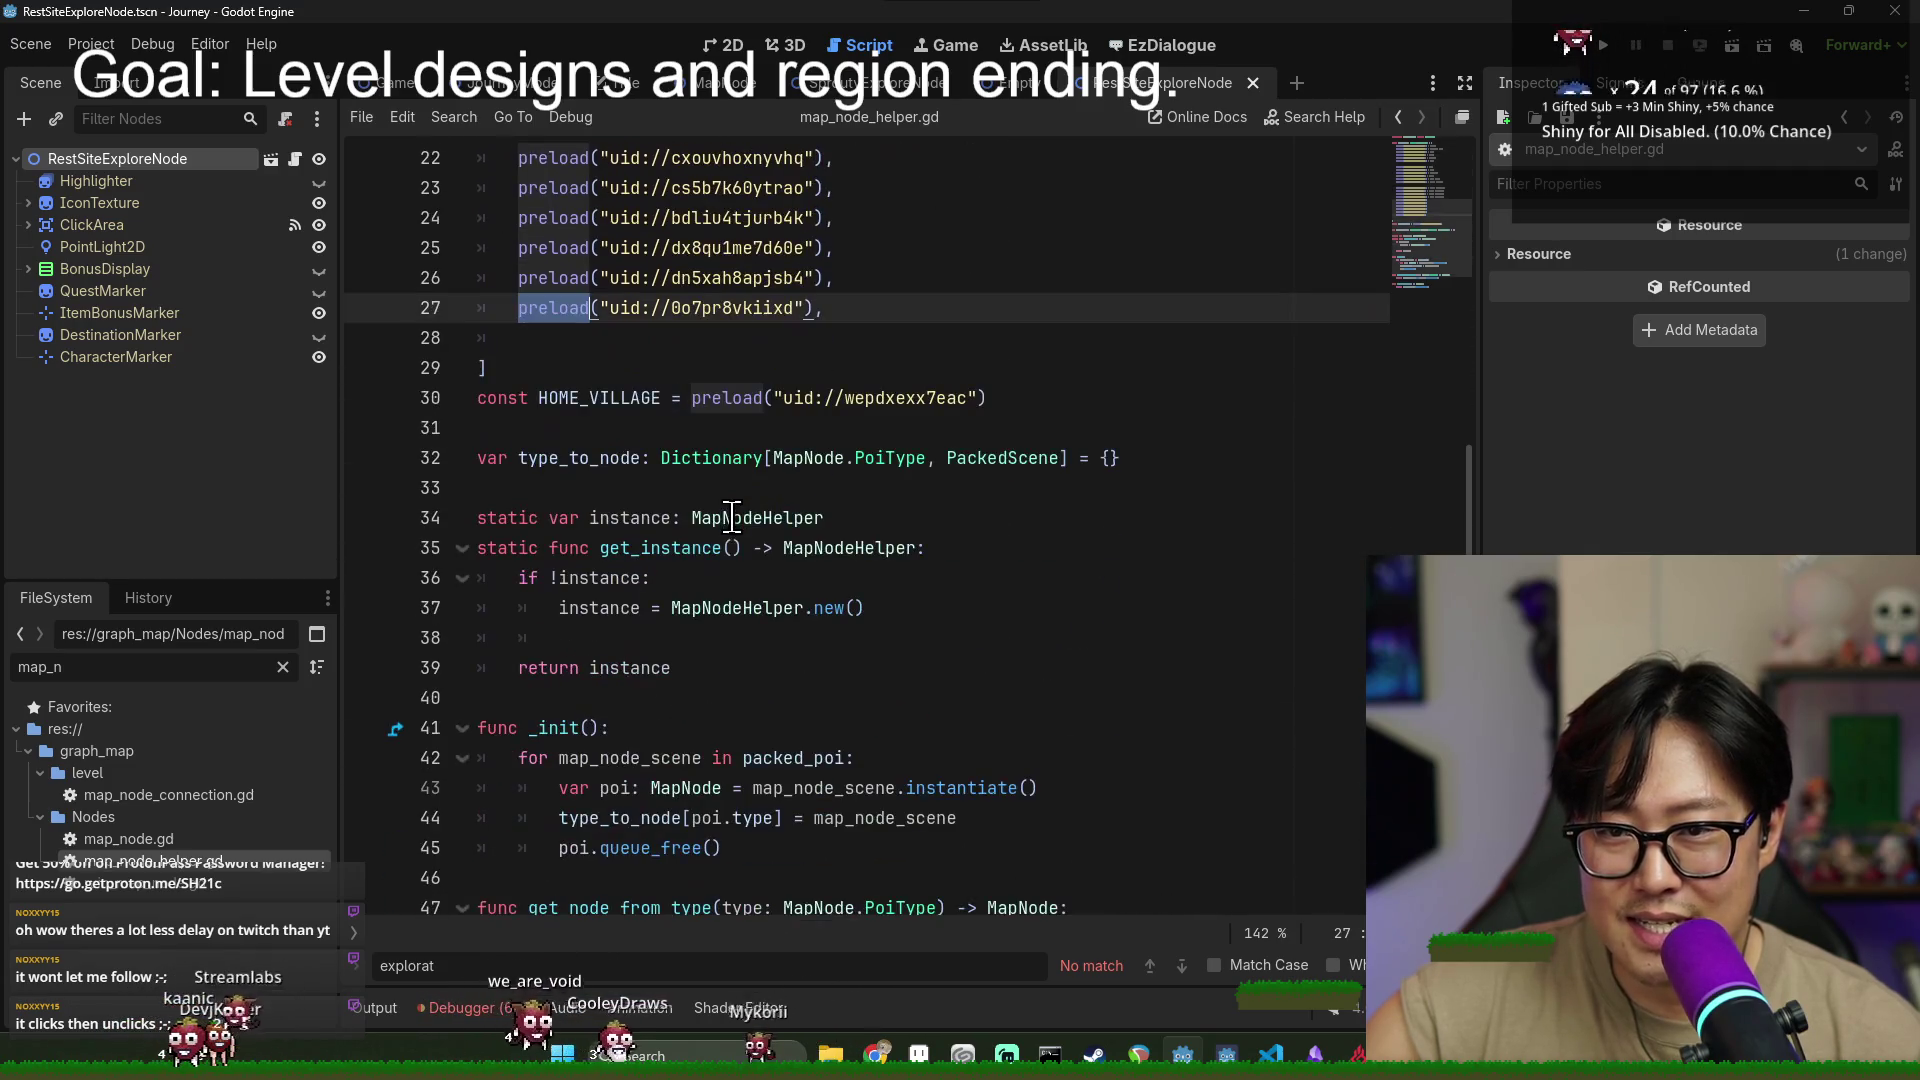
pyautogui.scroll(2, 671, 456)
pyautogui.moveTo(693, 497)
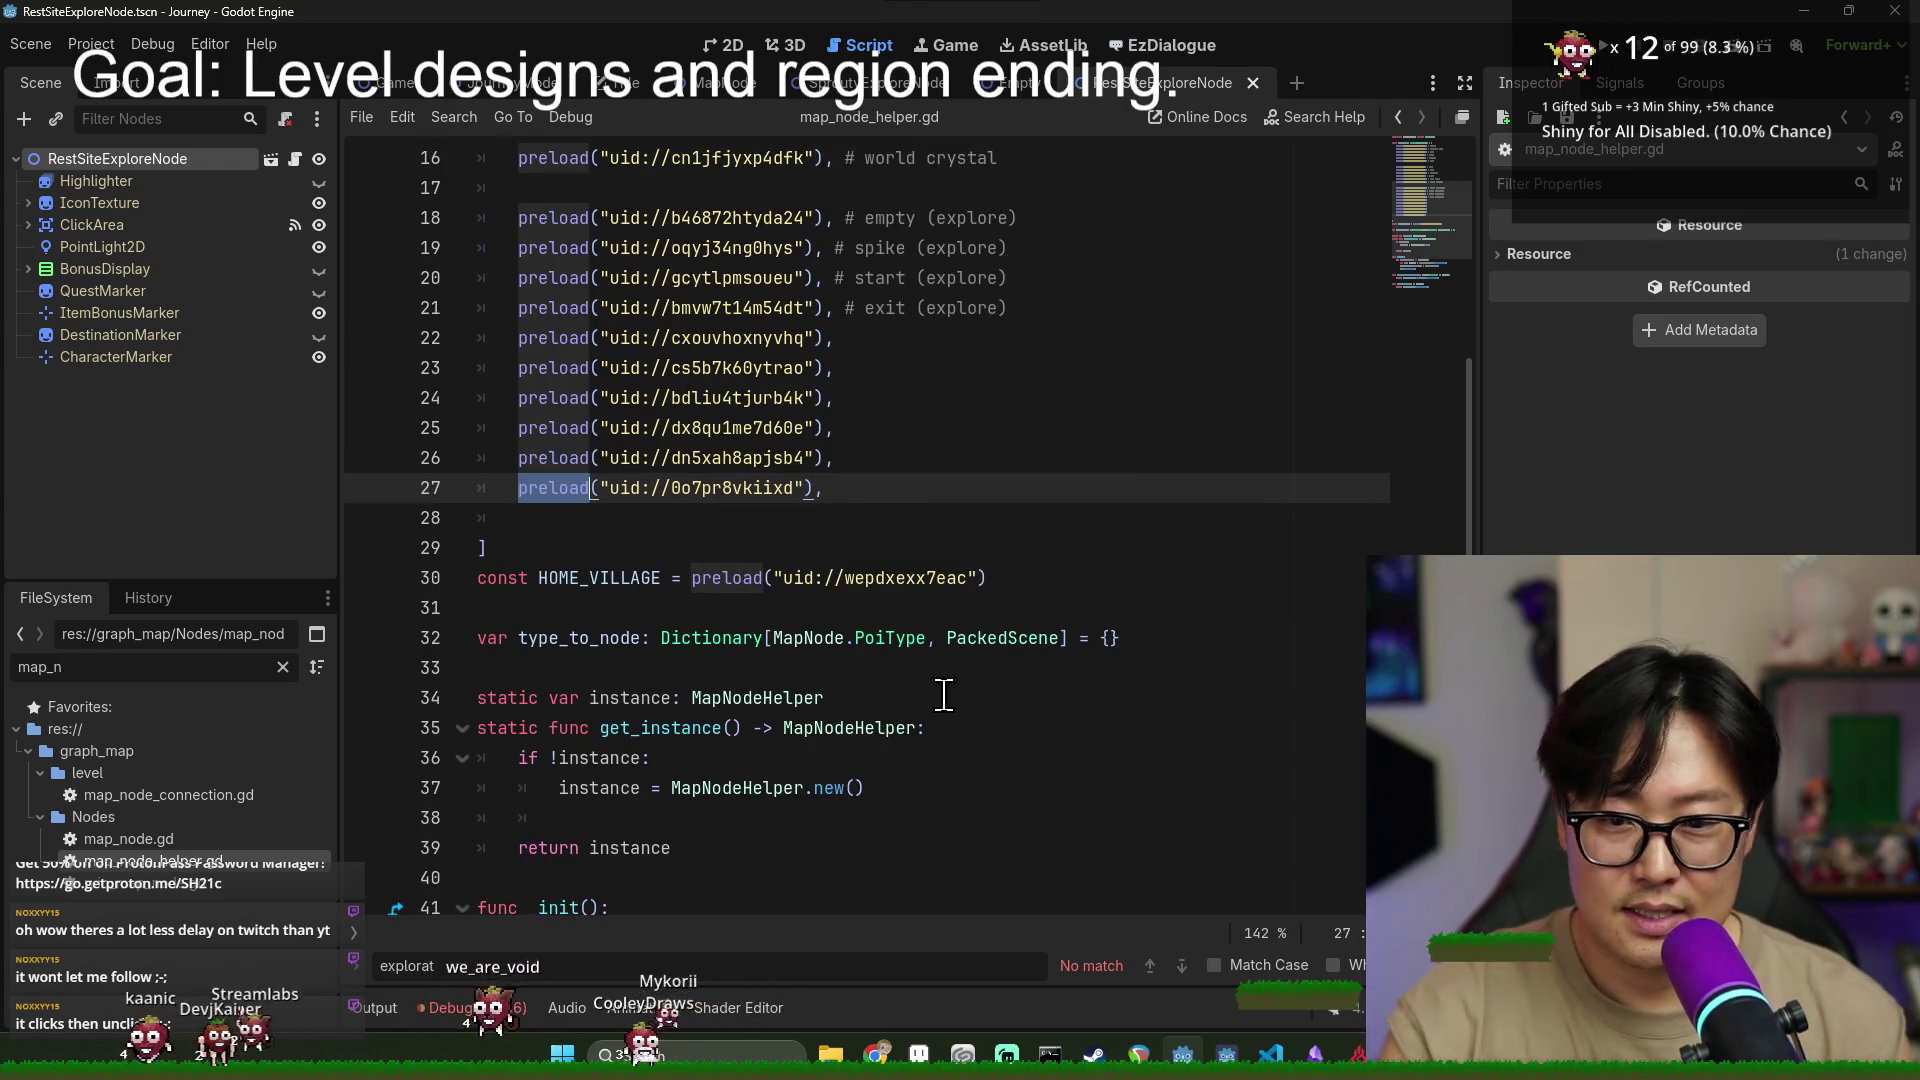
pyautogui.hotkey('alt', 'Tab')
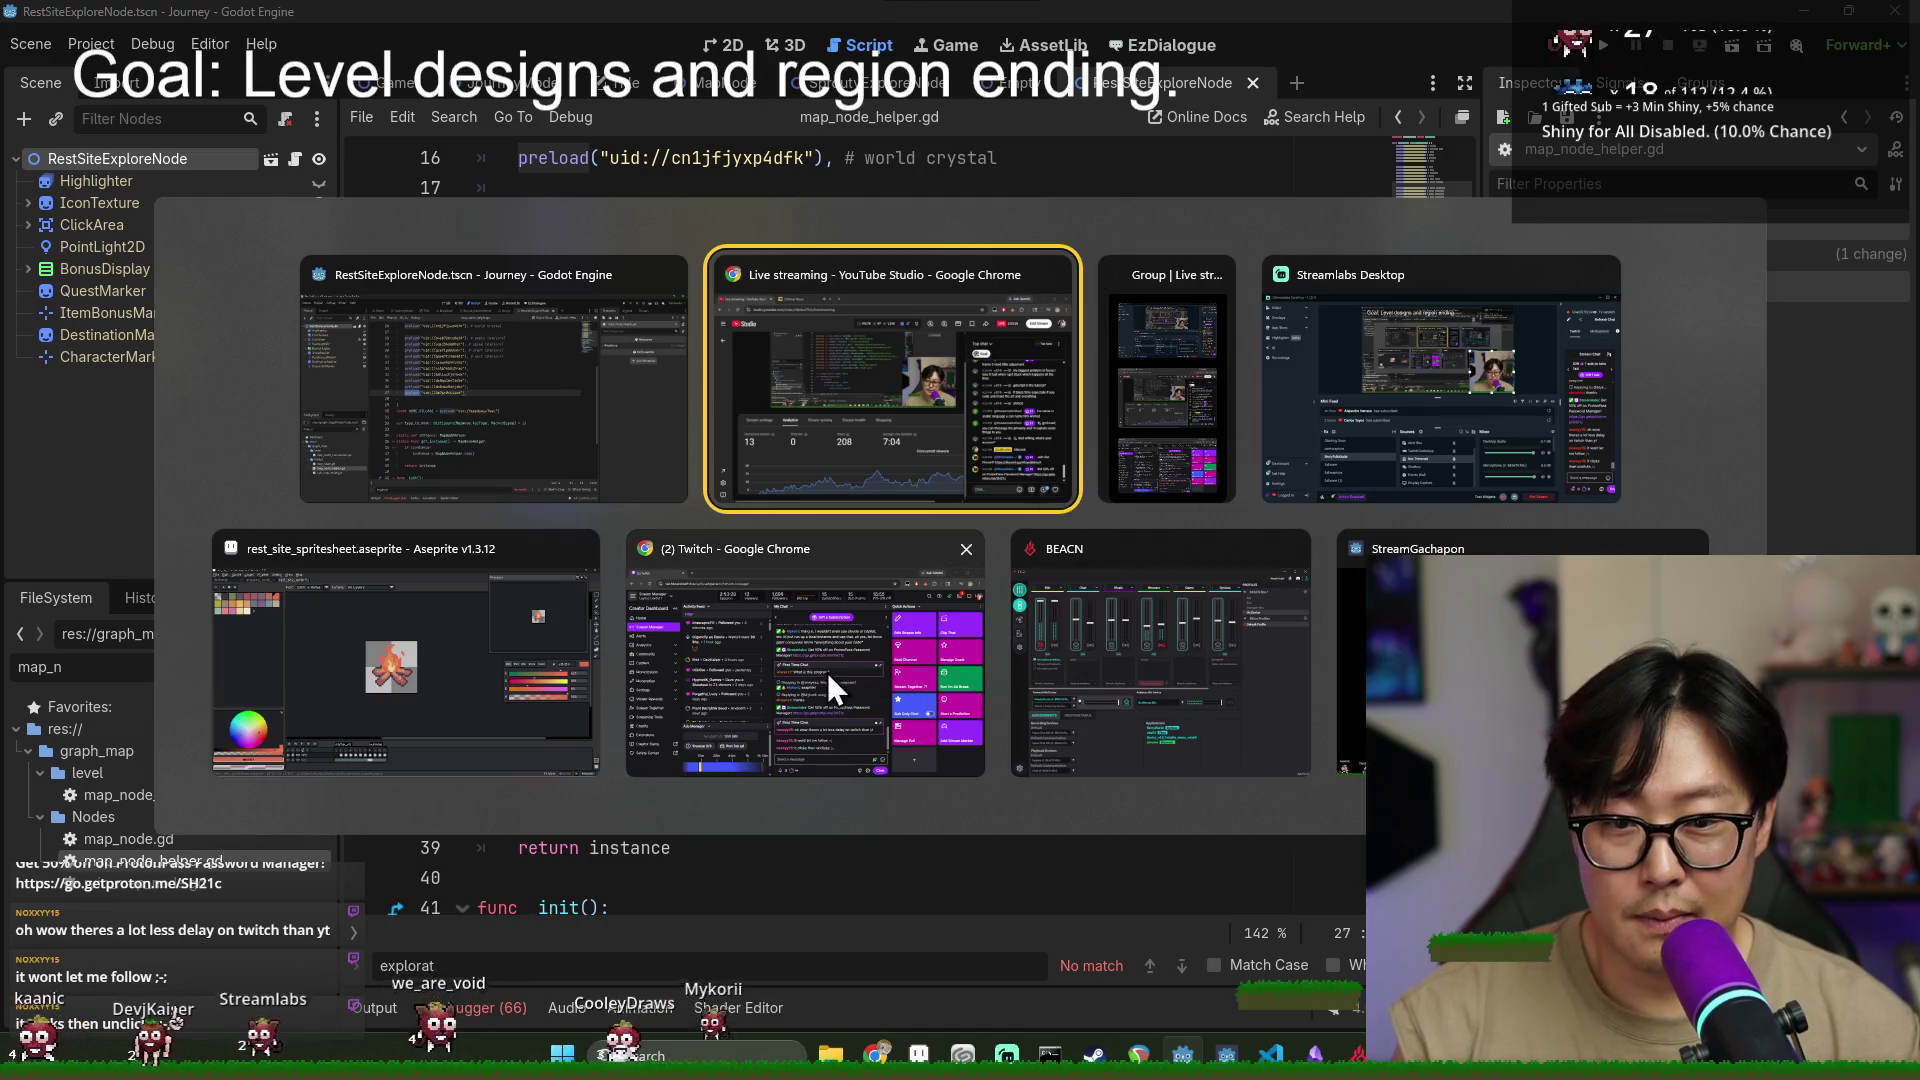
pyautogui.press('Escape')
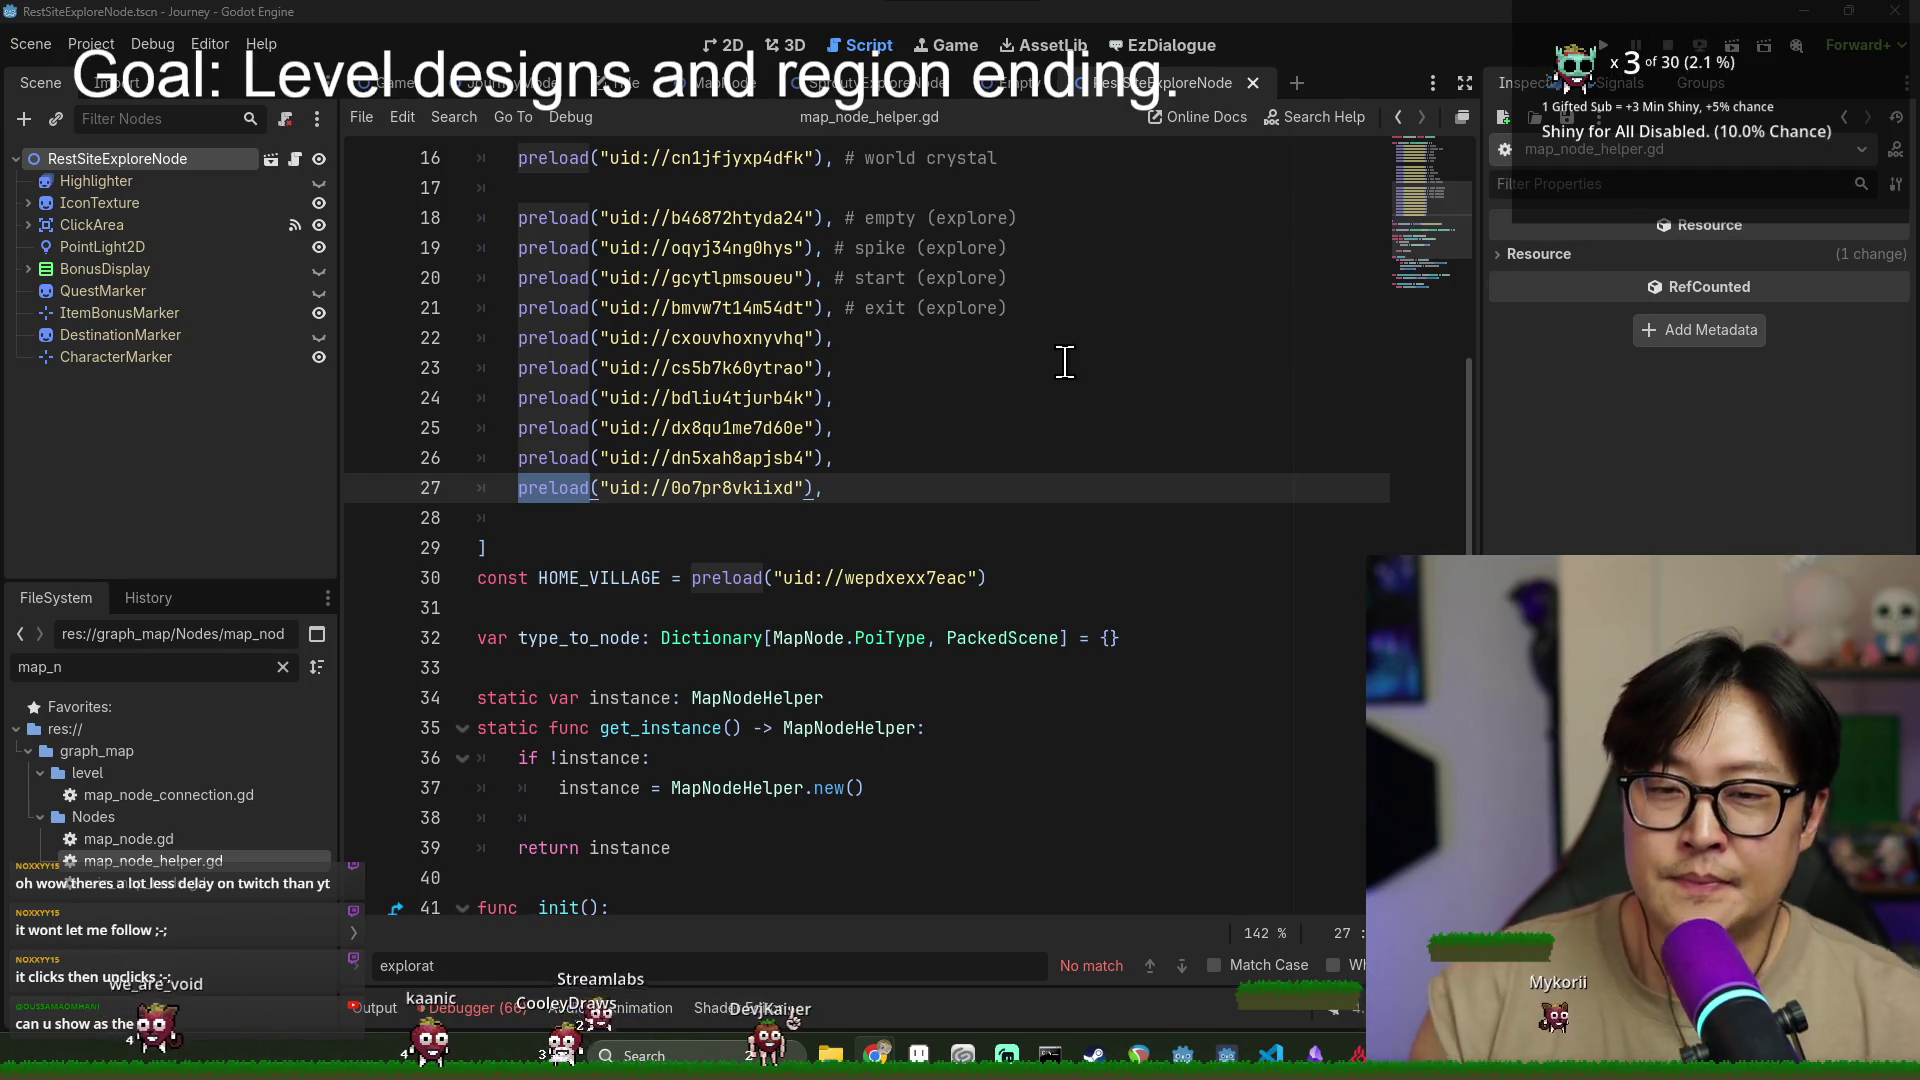
pyautogui.click(857, 490)
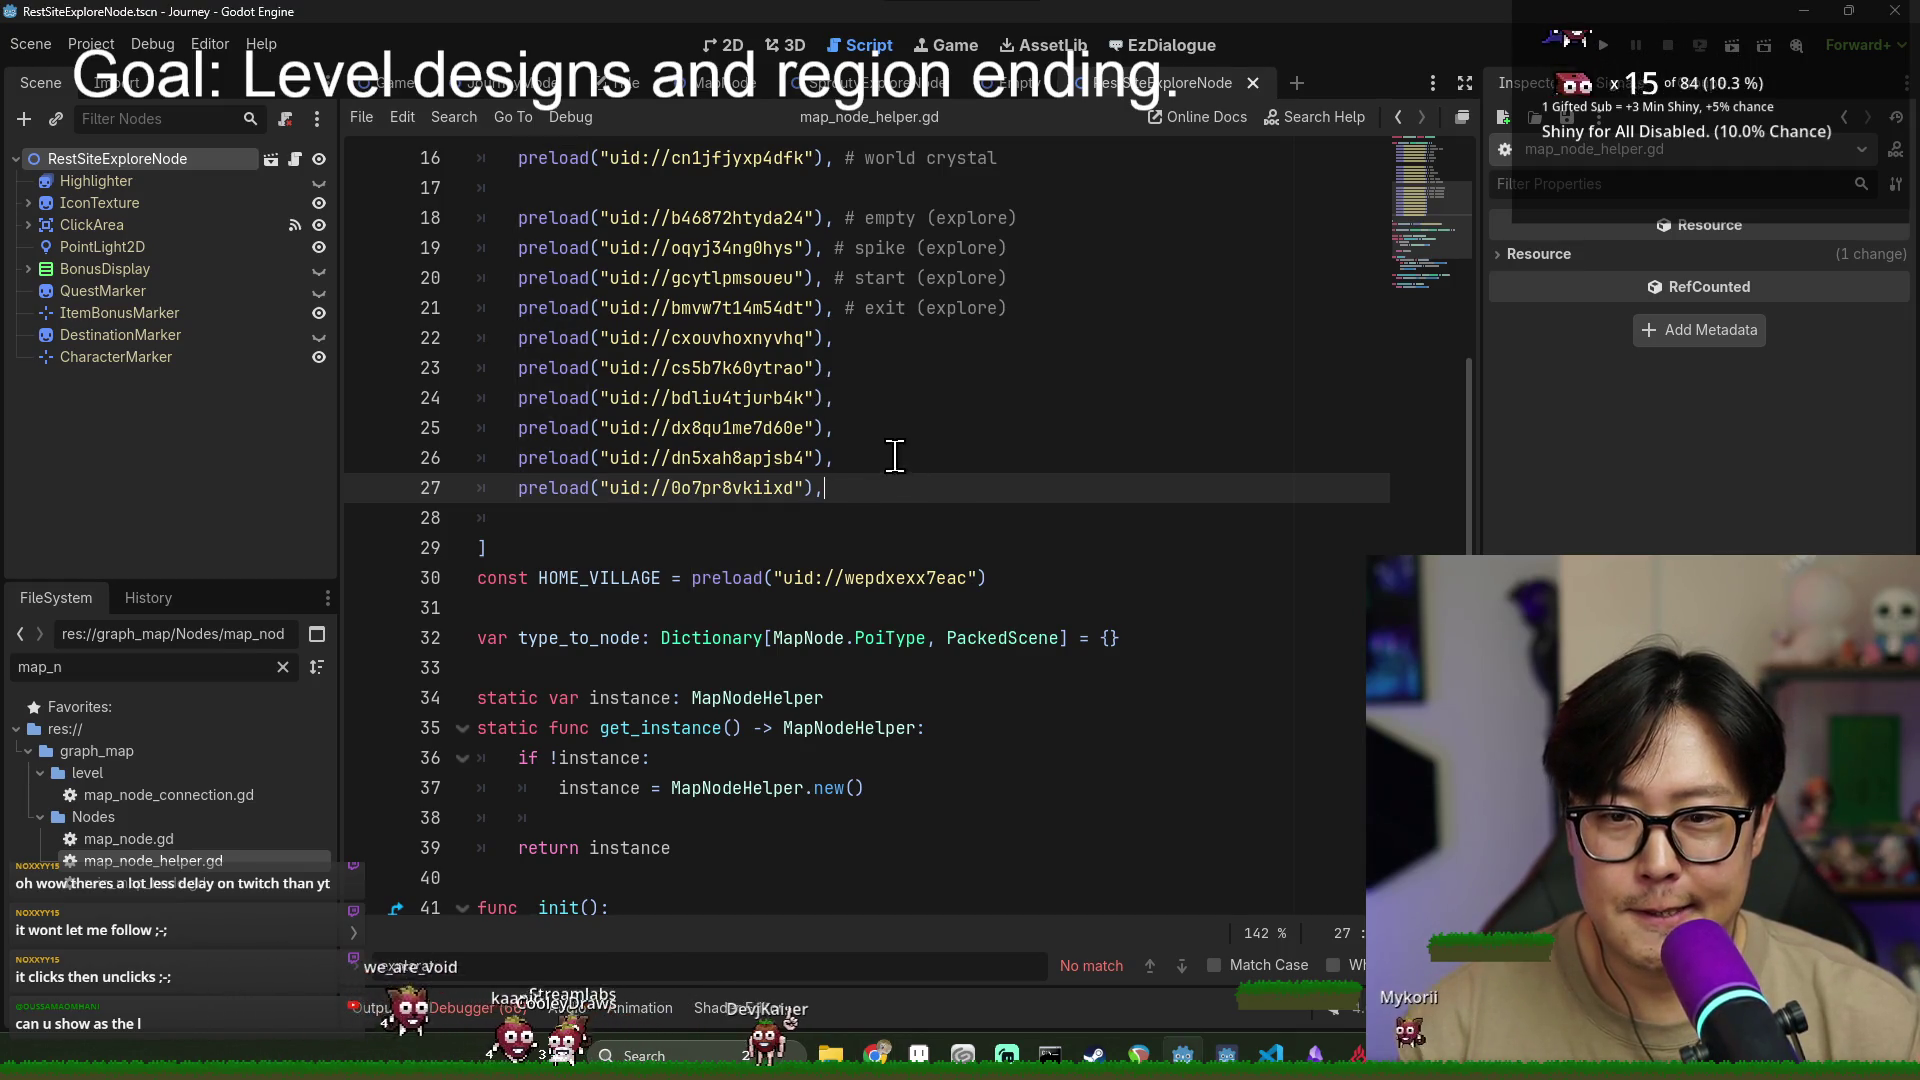
# - Add a line 28 entry, preload("uid://bqby6moxm2ha8"), by dragging in RestSiteExploreNode.tscn
pyautogui.press('Return')
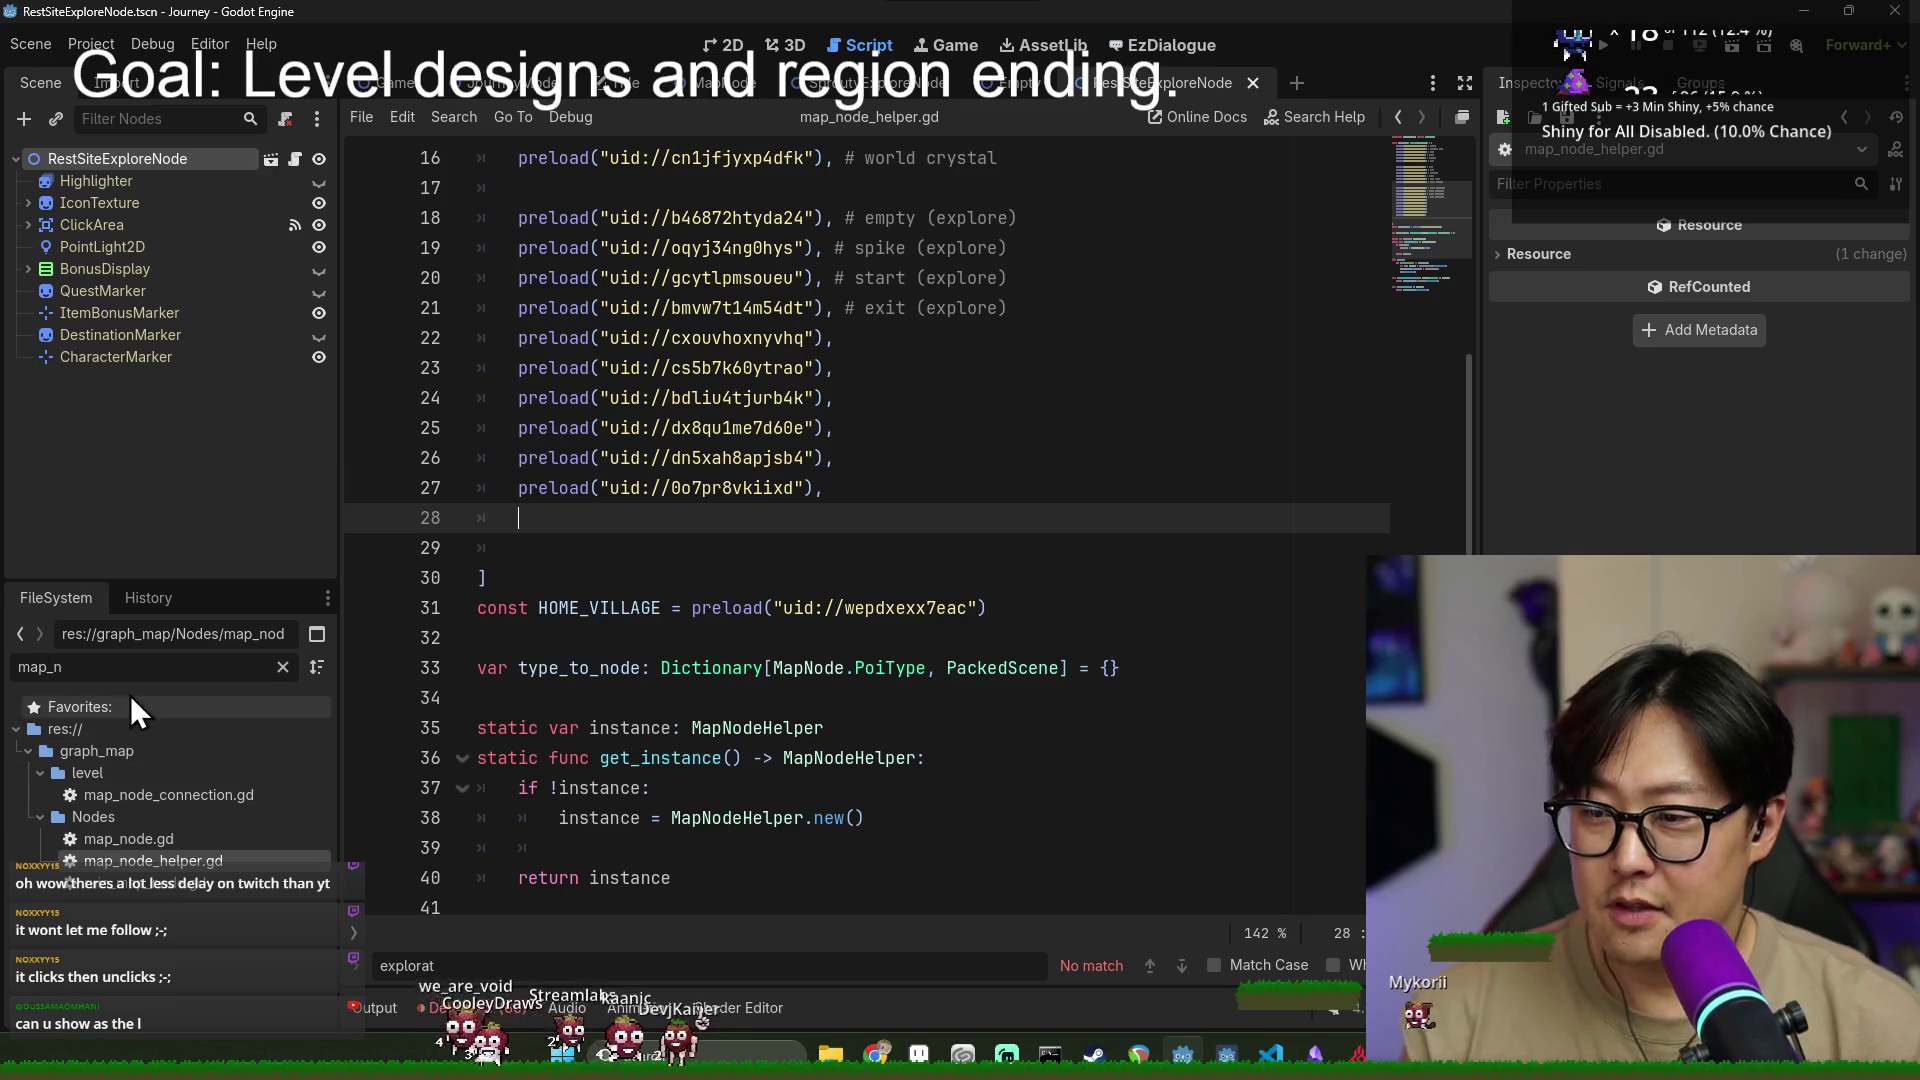
pyautogui.write('rest')
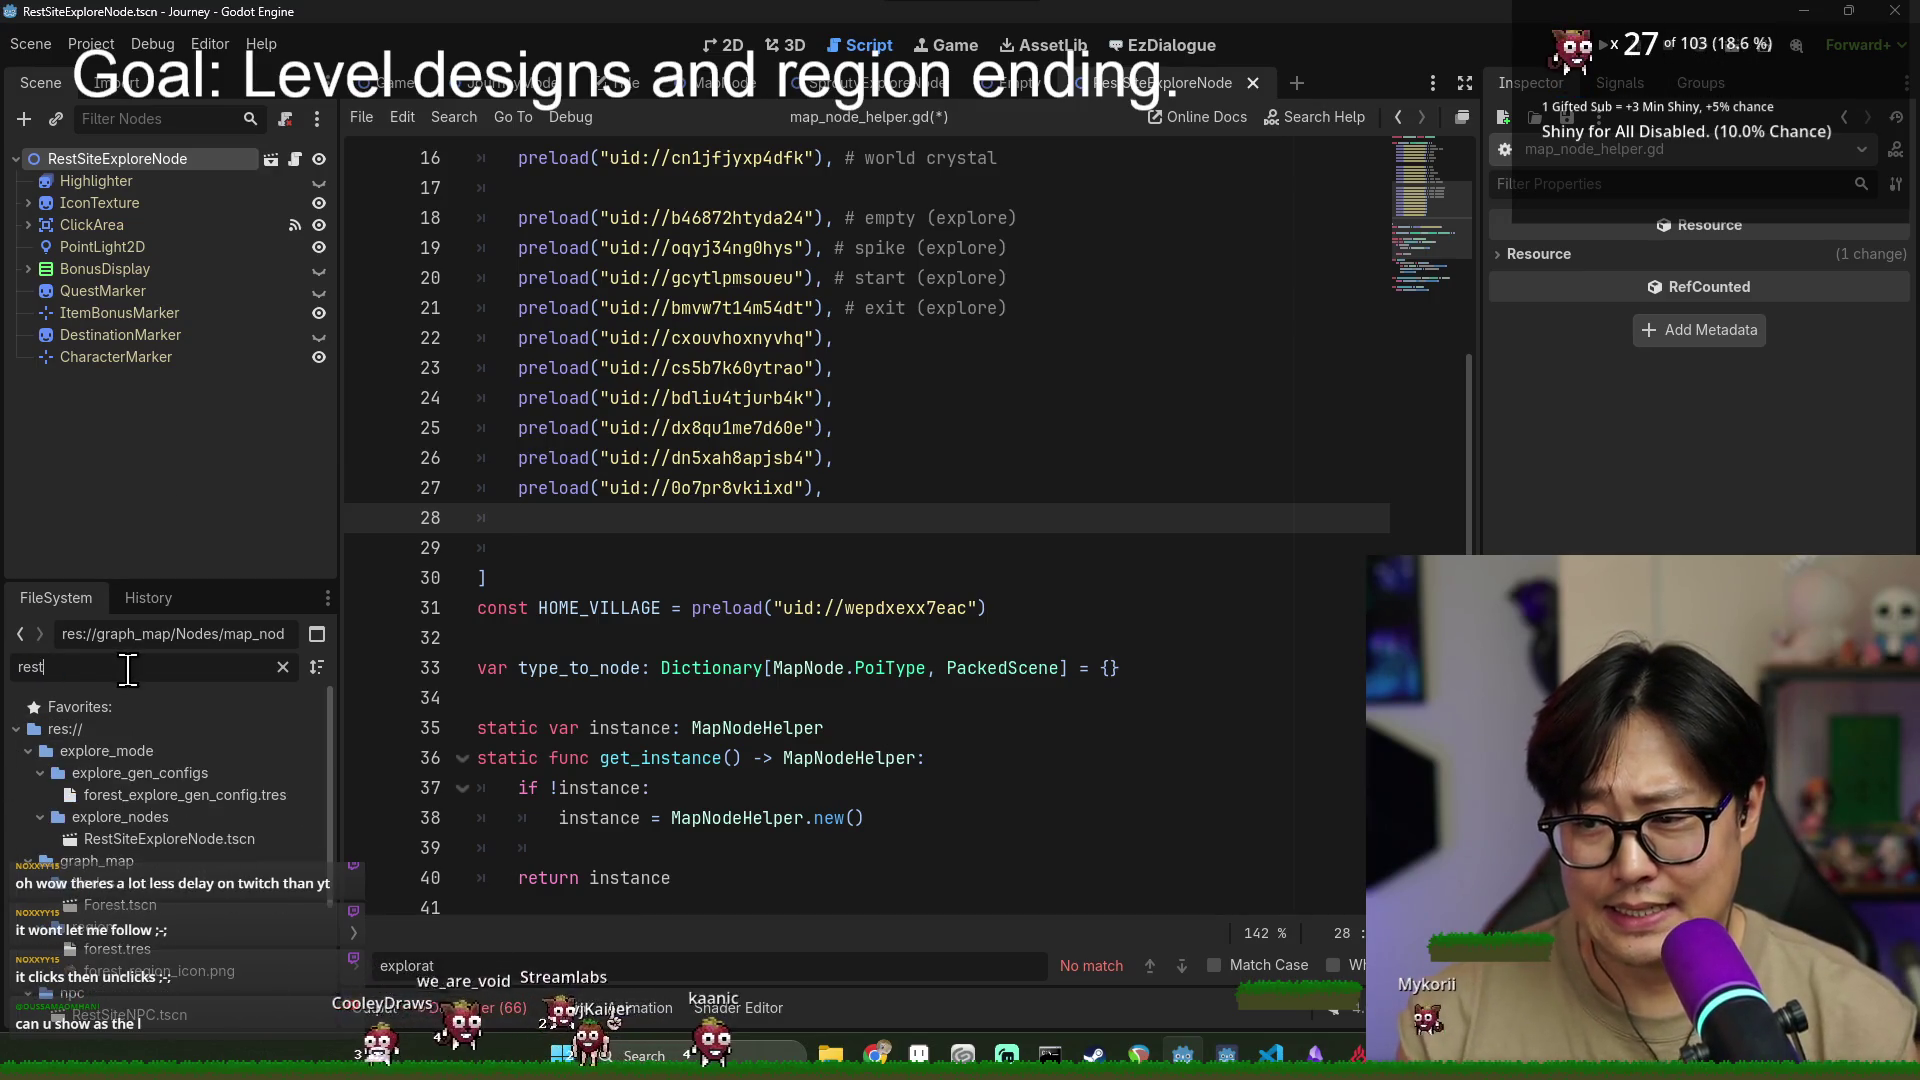
pyautogui.moveTo(199, 849); pyautogui.dragTo(636, 527)
pyautogui.moveTo(833, 518); pyautogui.dragTo(516, 518)
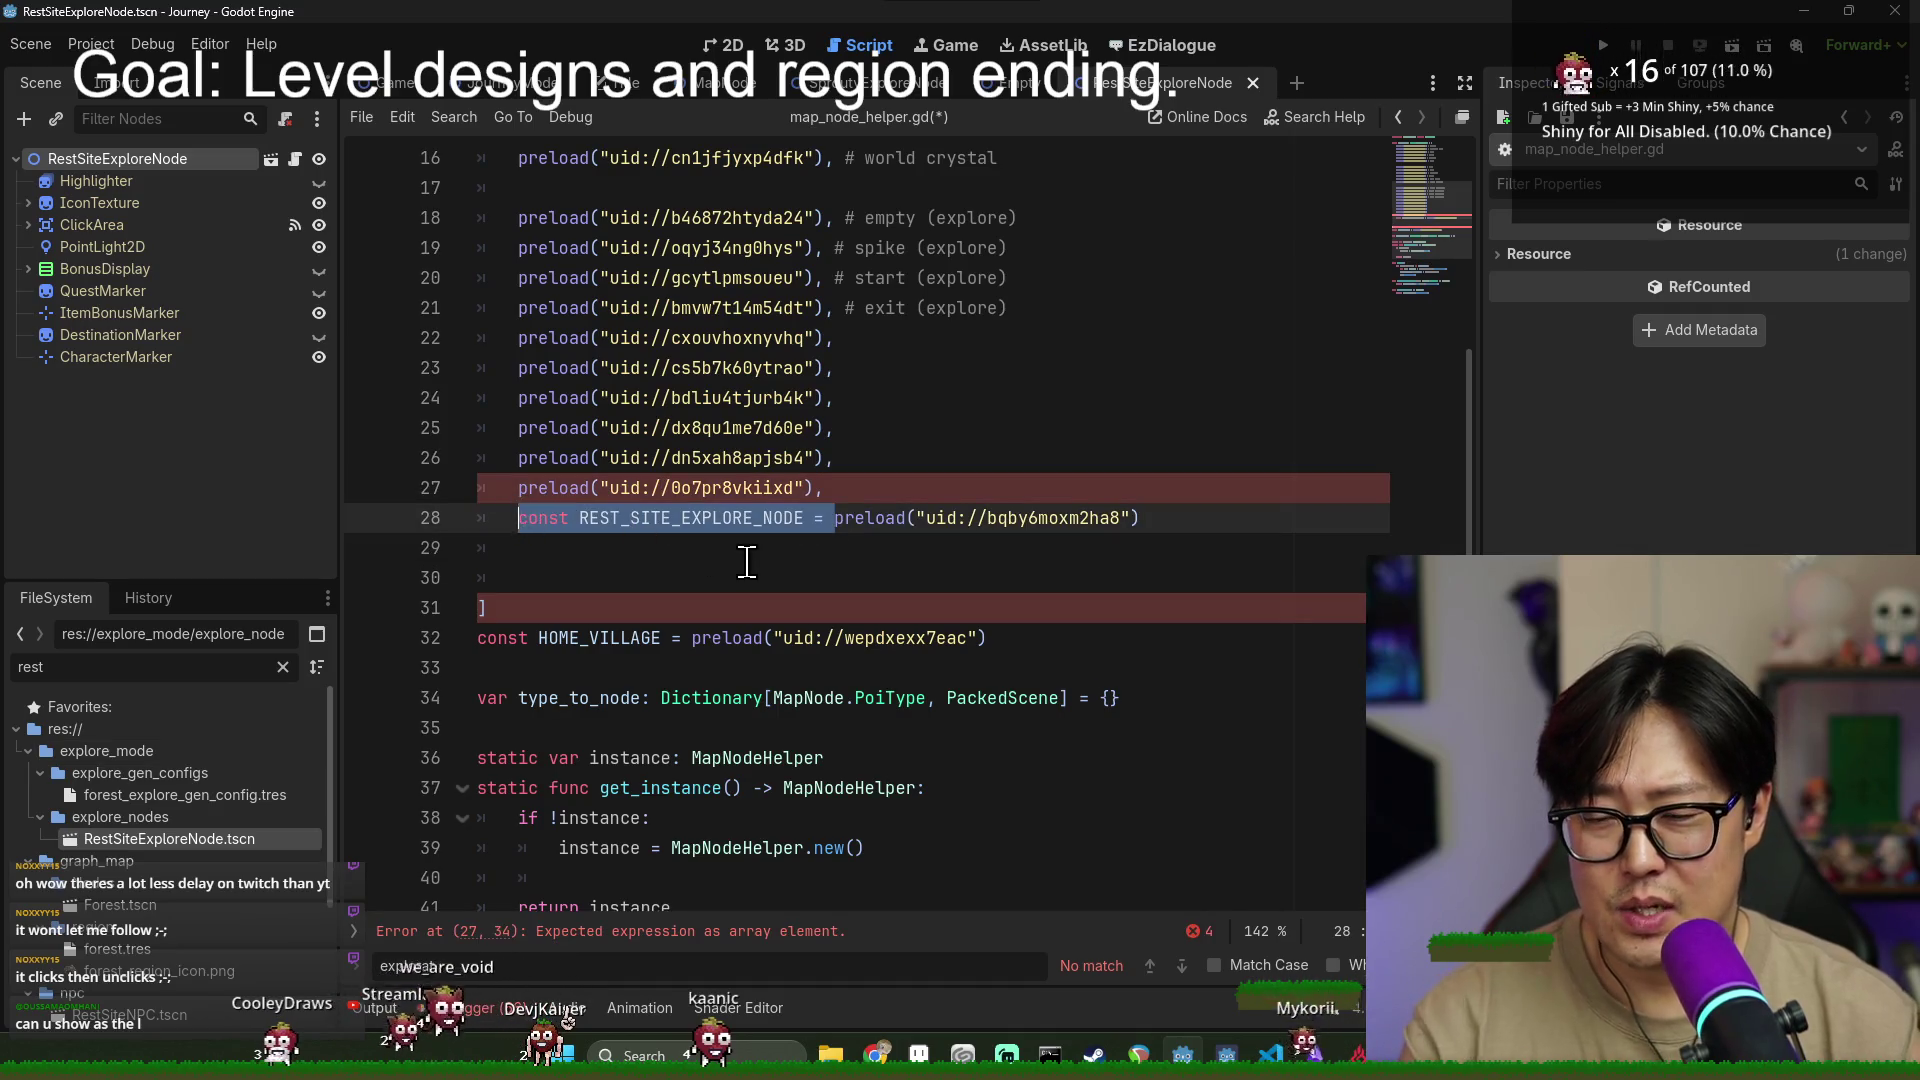
pyautogui.press('BackSpace')
# - Delete the leftover blank lines before the preload array's closing bracket
pyautogui.click(879, 509)
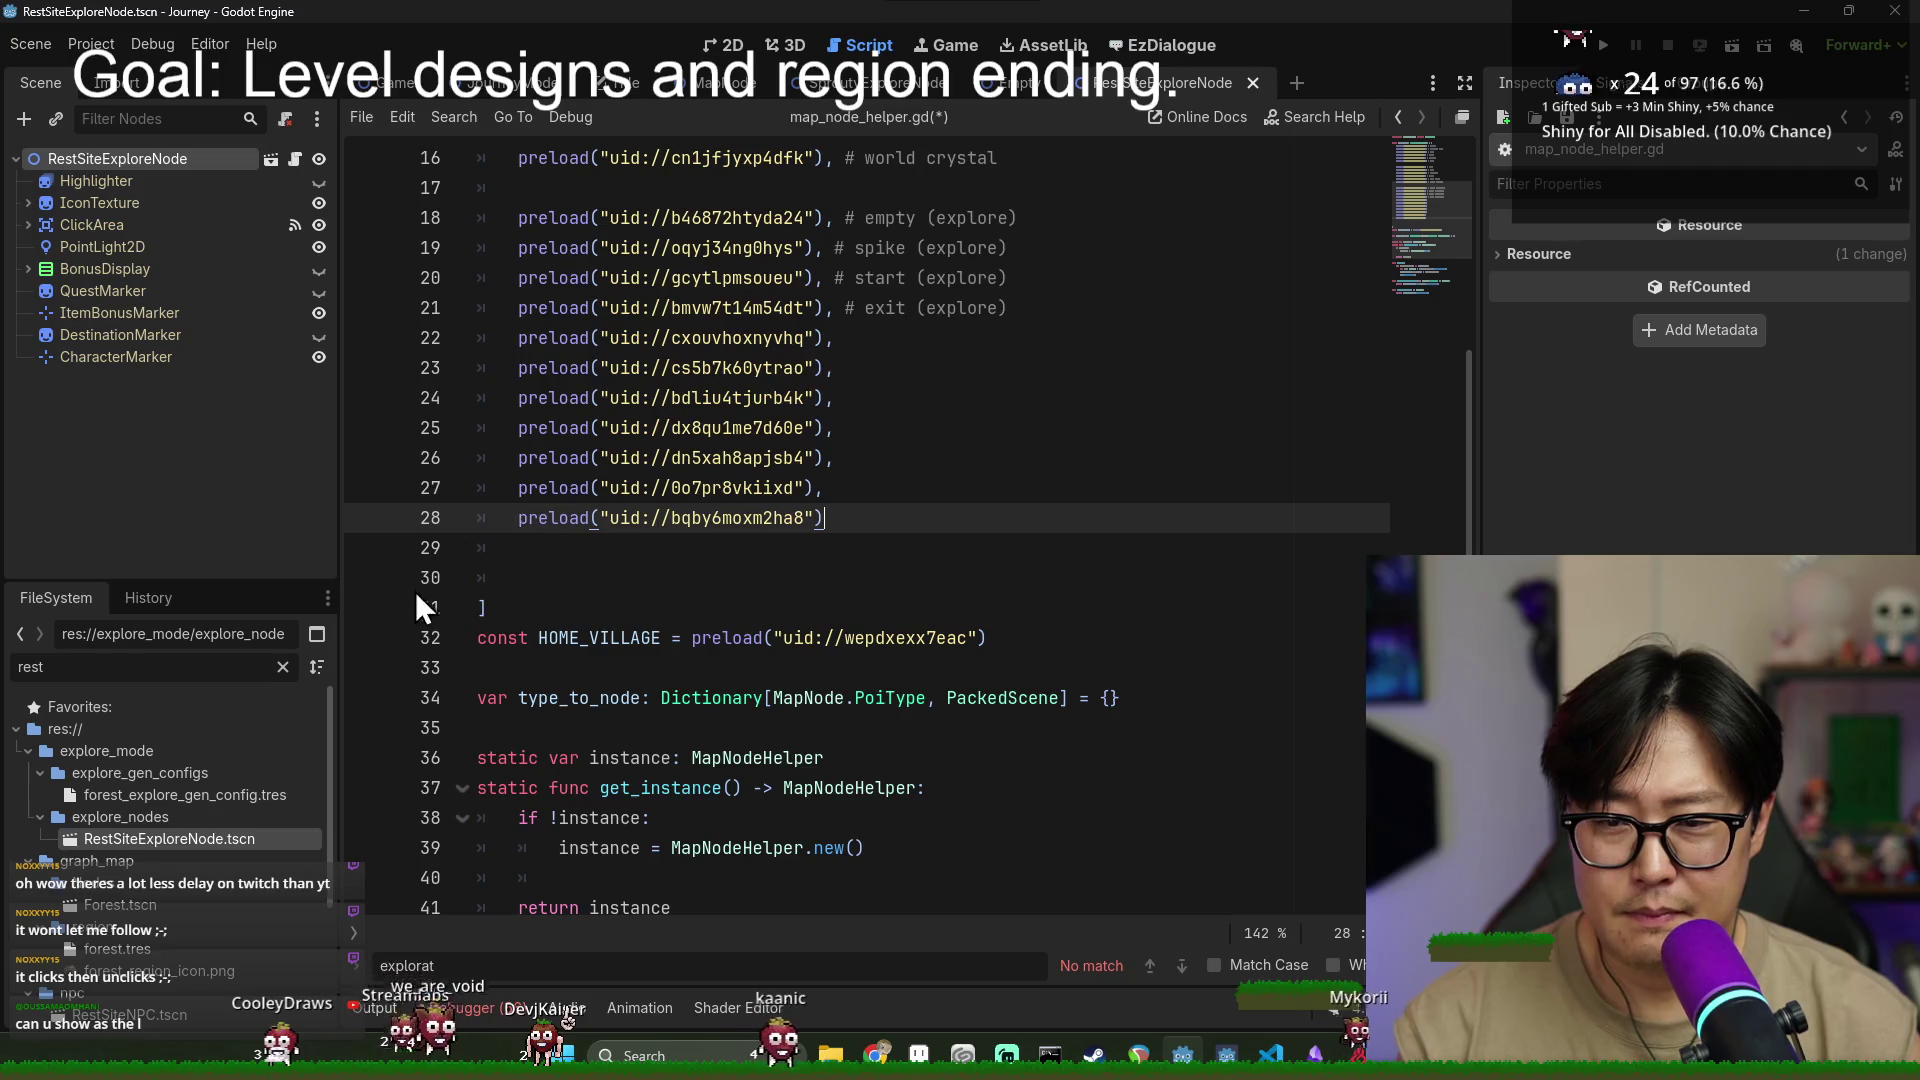
pyautogui.click(607, 578)
pyautogui.press('BackSpace')
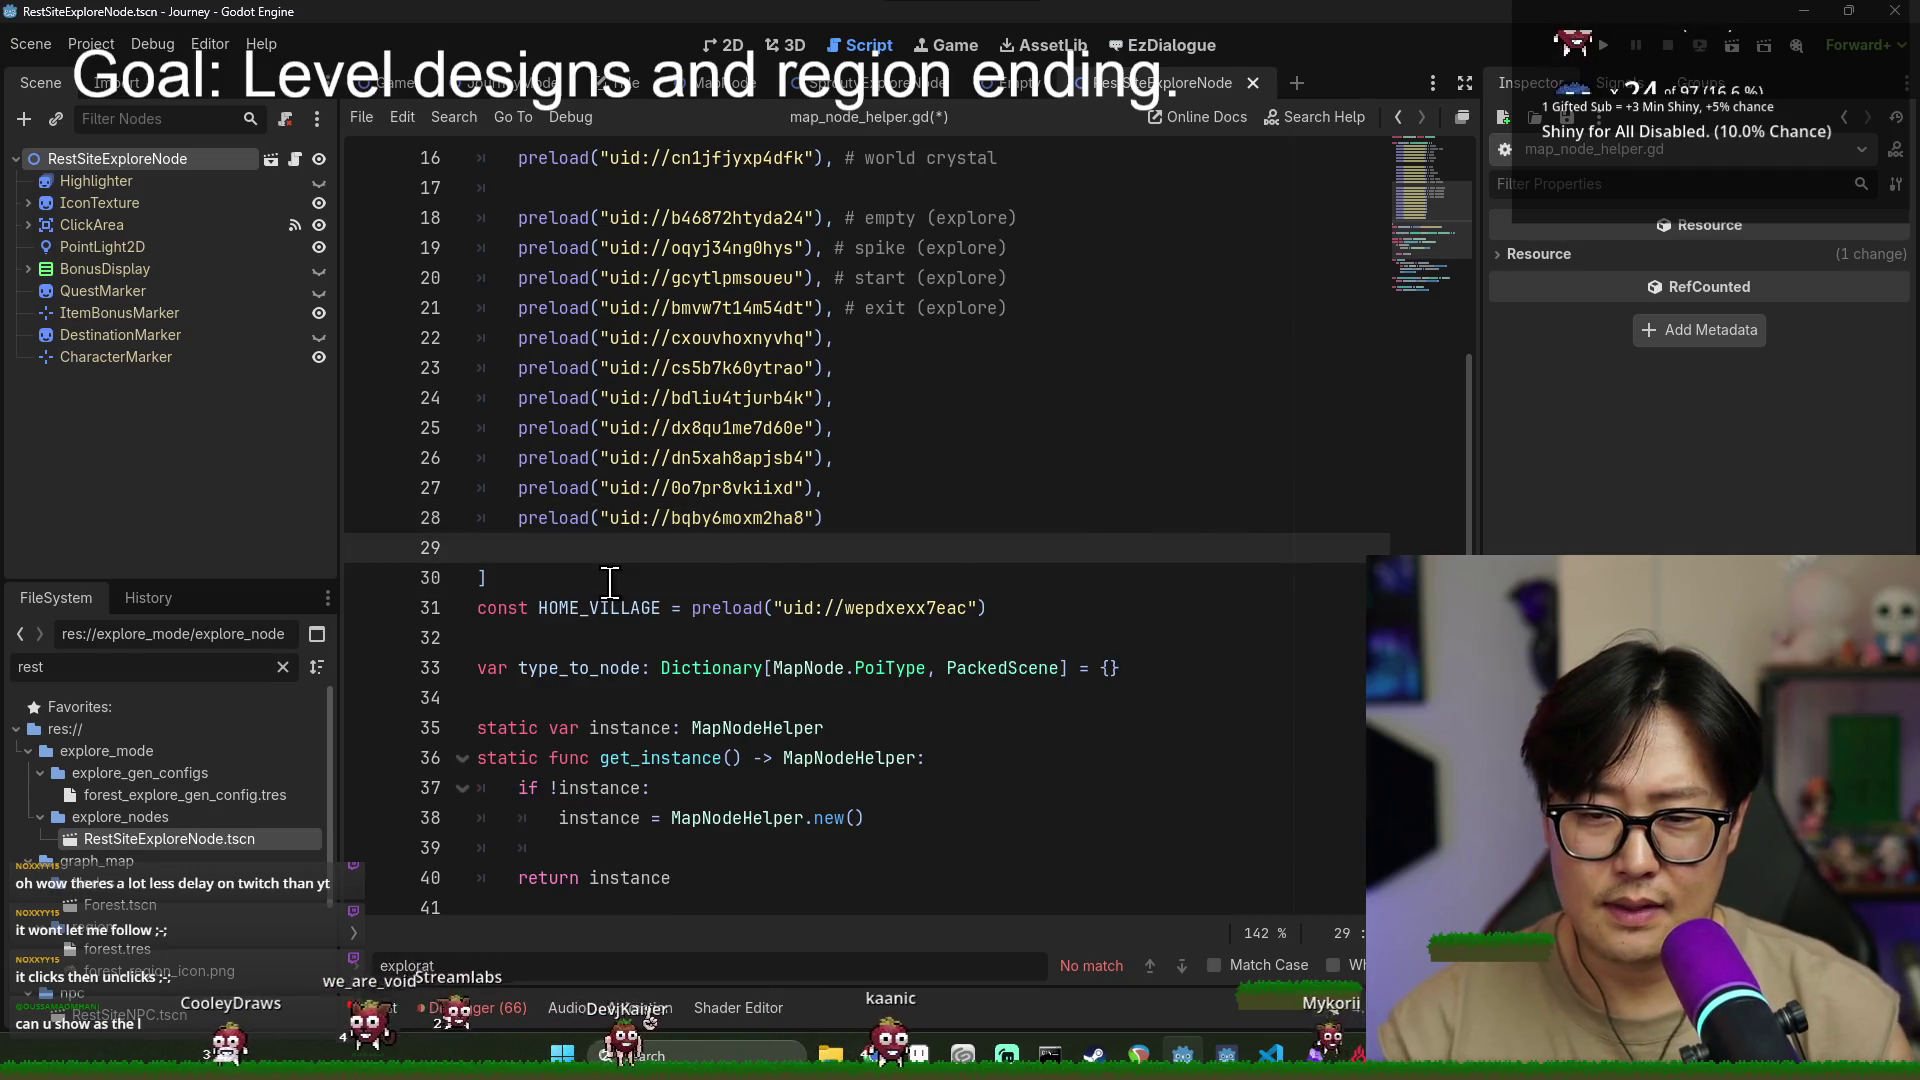
pyautogui.press('BackSpace')
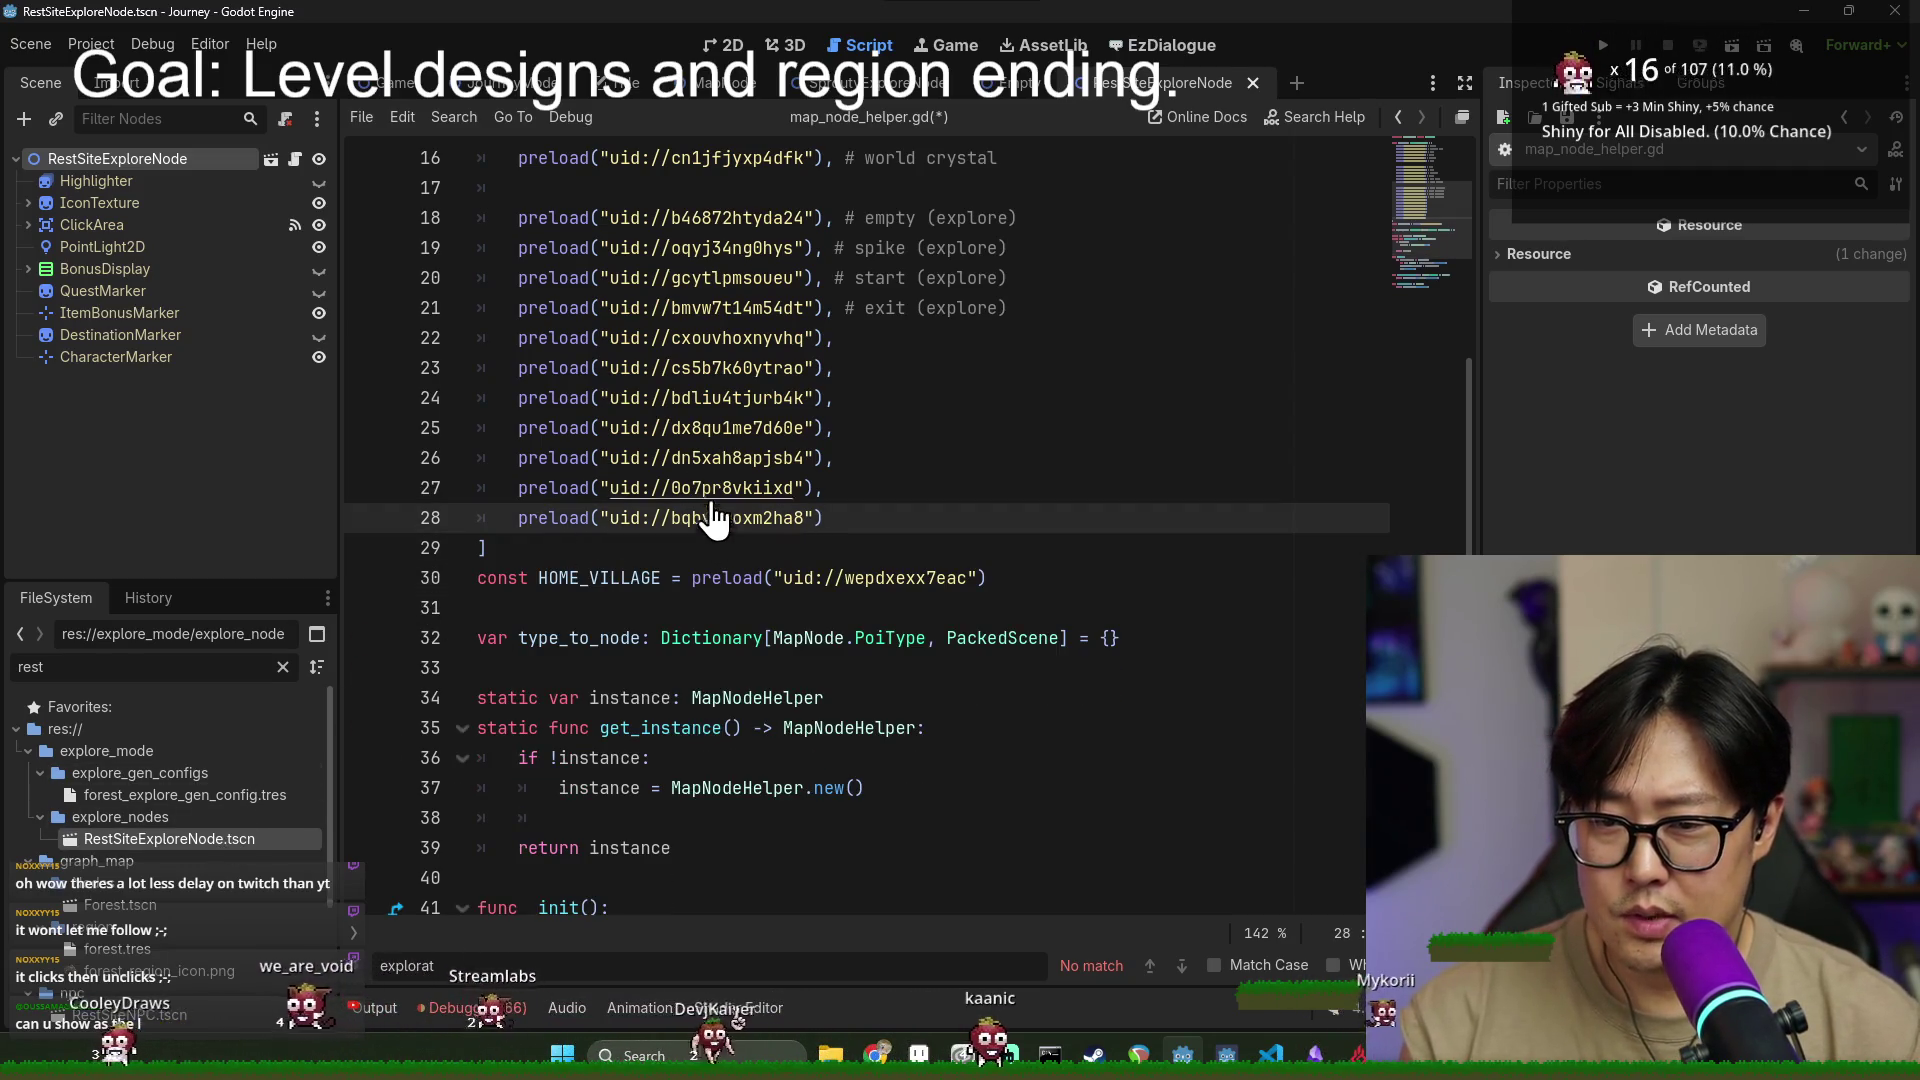
# - Add a rest_site entry after sprouty in map_node.gd's PoiType enum and save
pyautogui.click(295, 159)
pyautogui.click(598, 220)
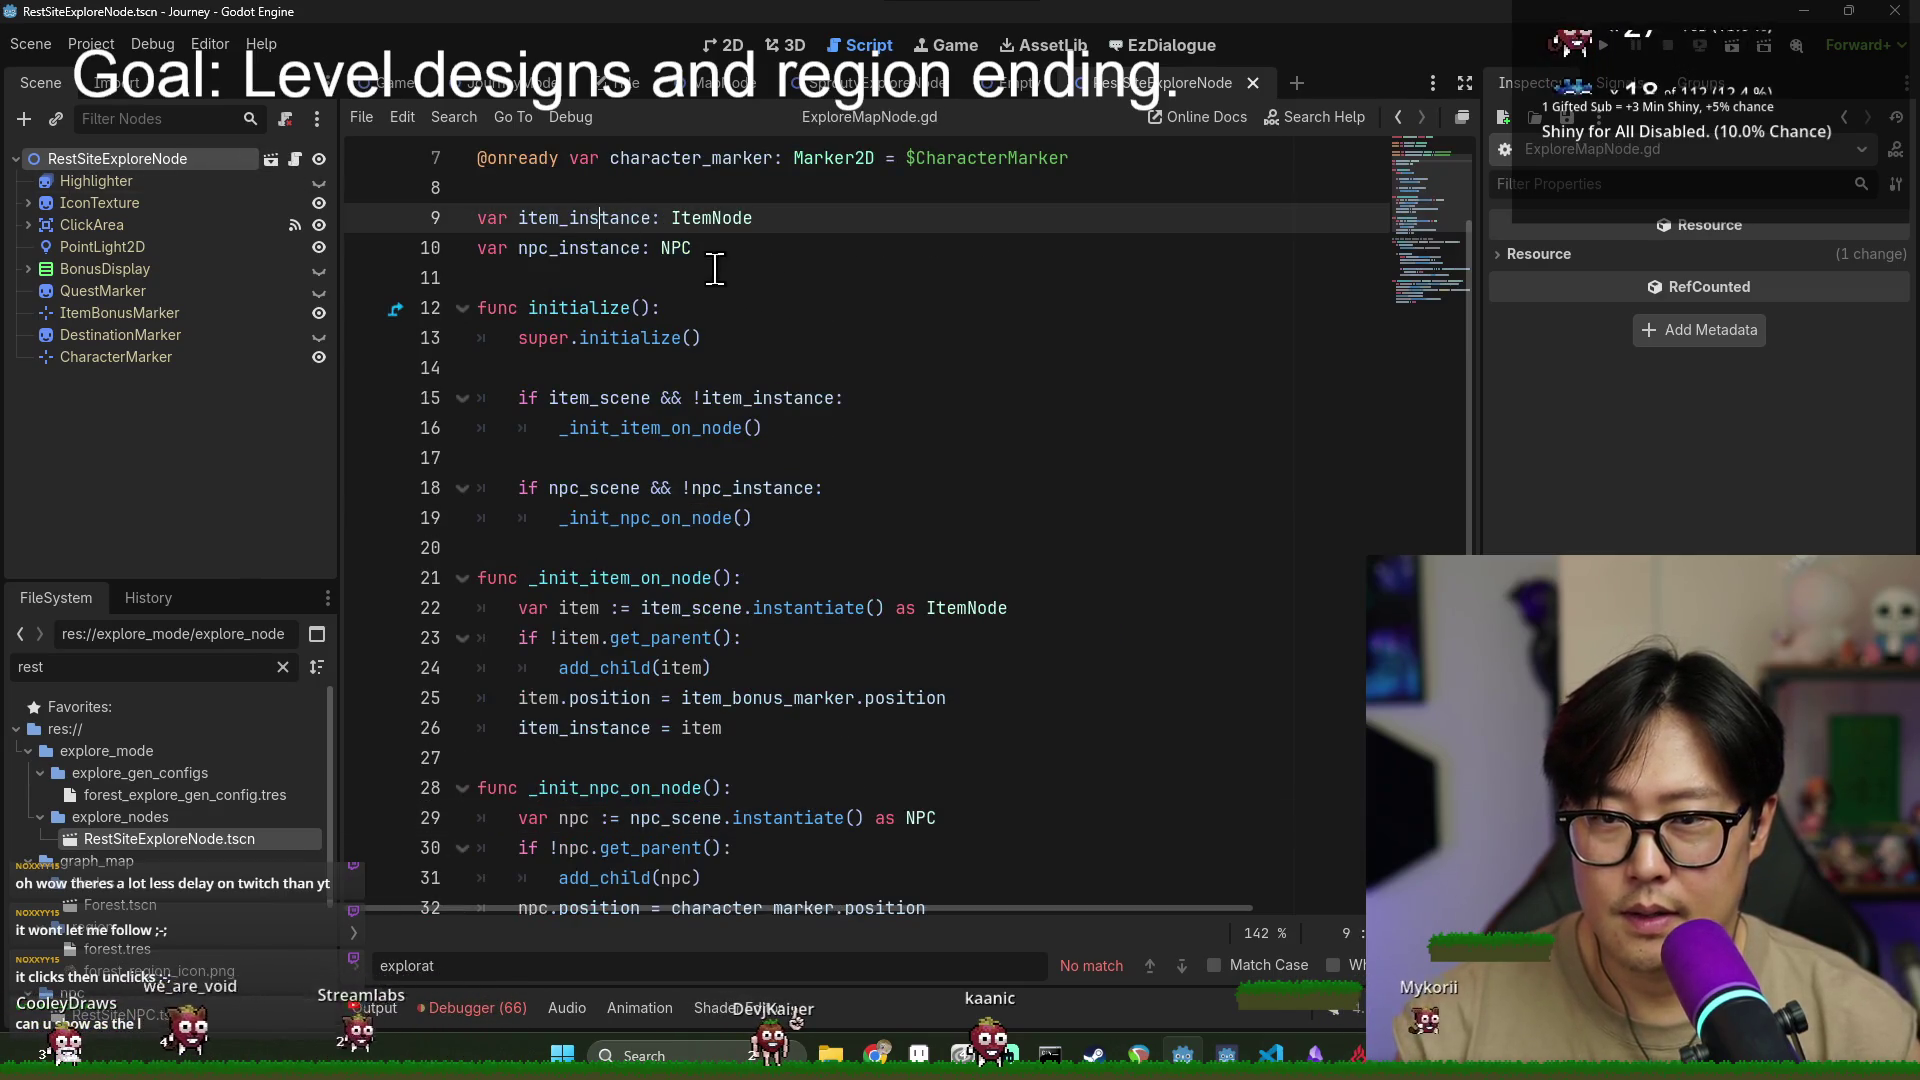
pyautogui.scroll(-8, 694, 333)
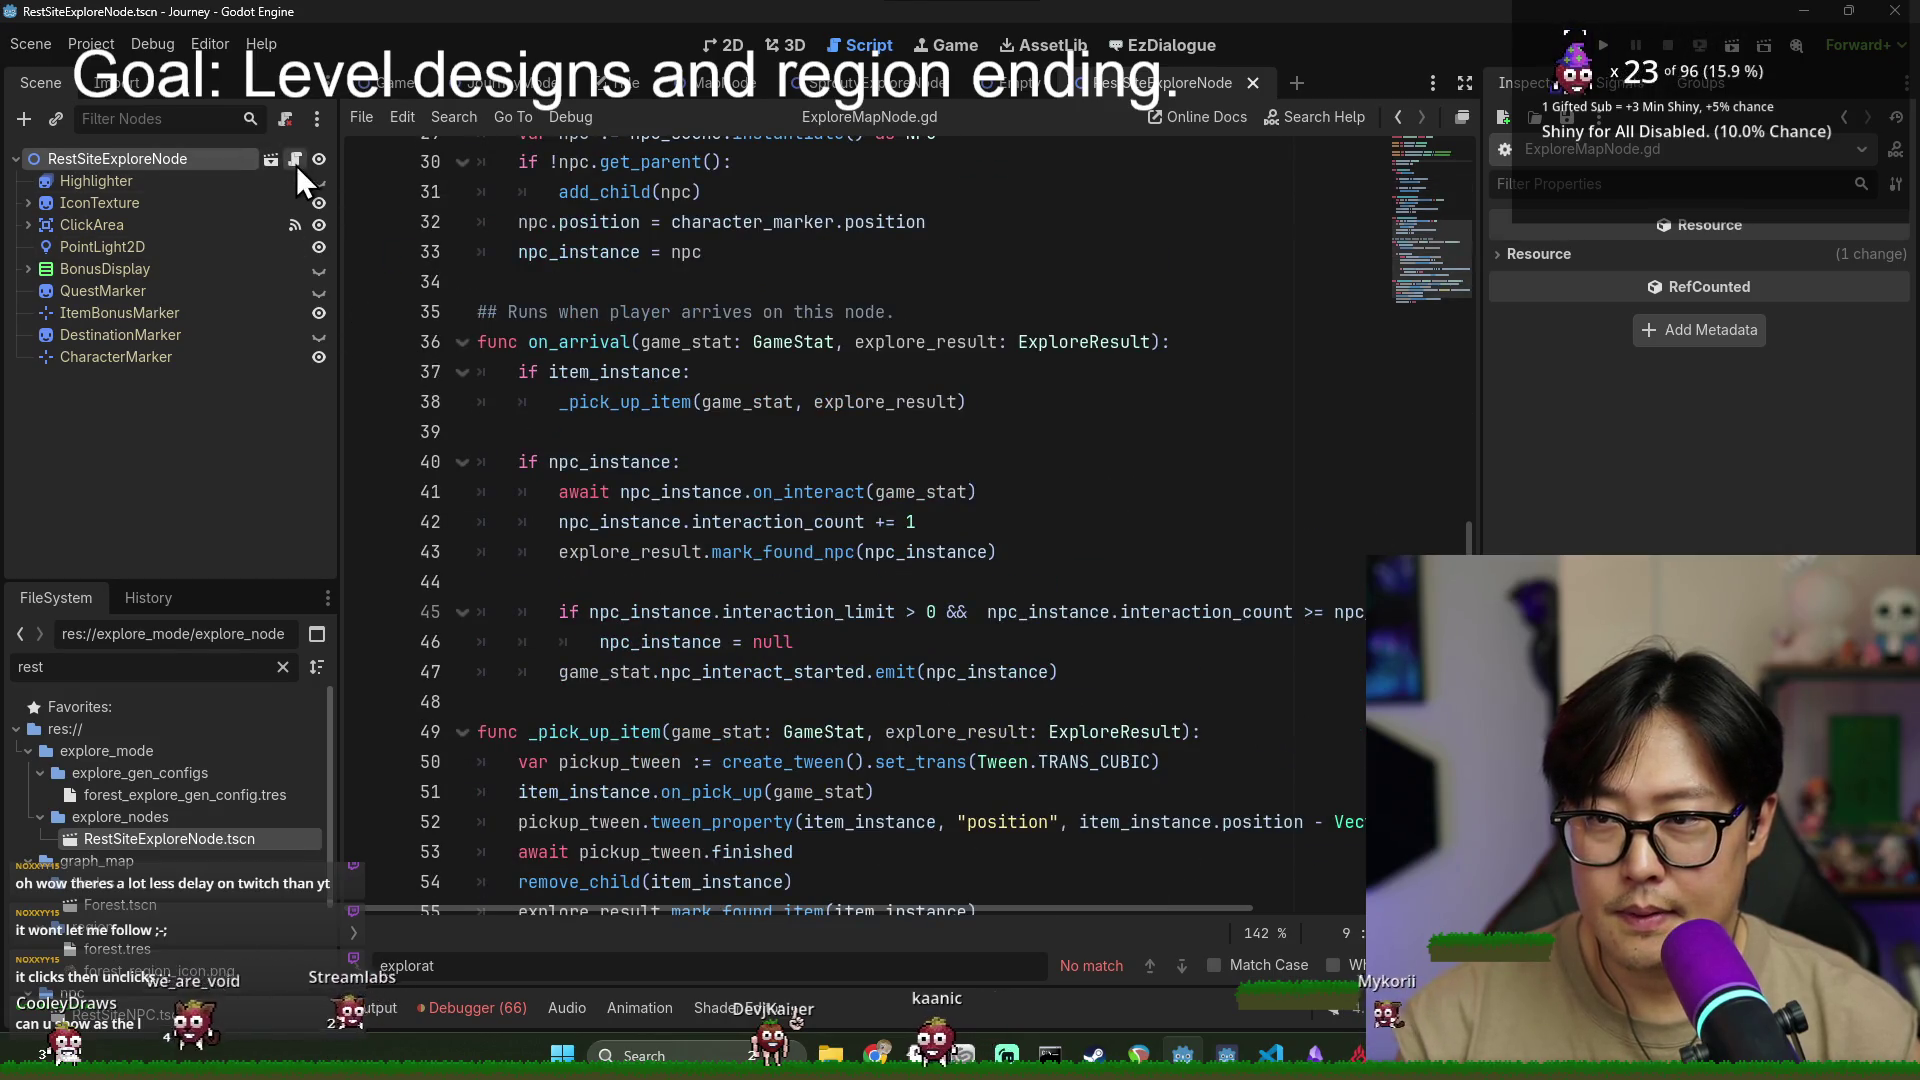
pyautogui.scroll(10, 700, 400)
pyautogui.keyDown('ctrl'); pyautogui.click(852, 160); pyautogui.keyUp('ctrl')
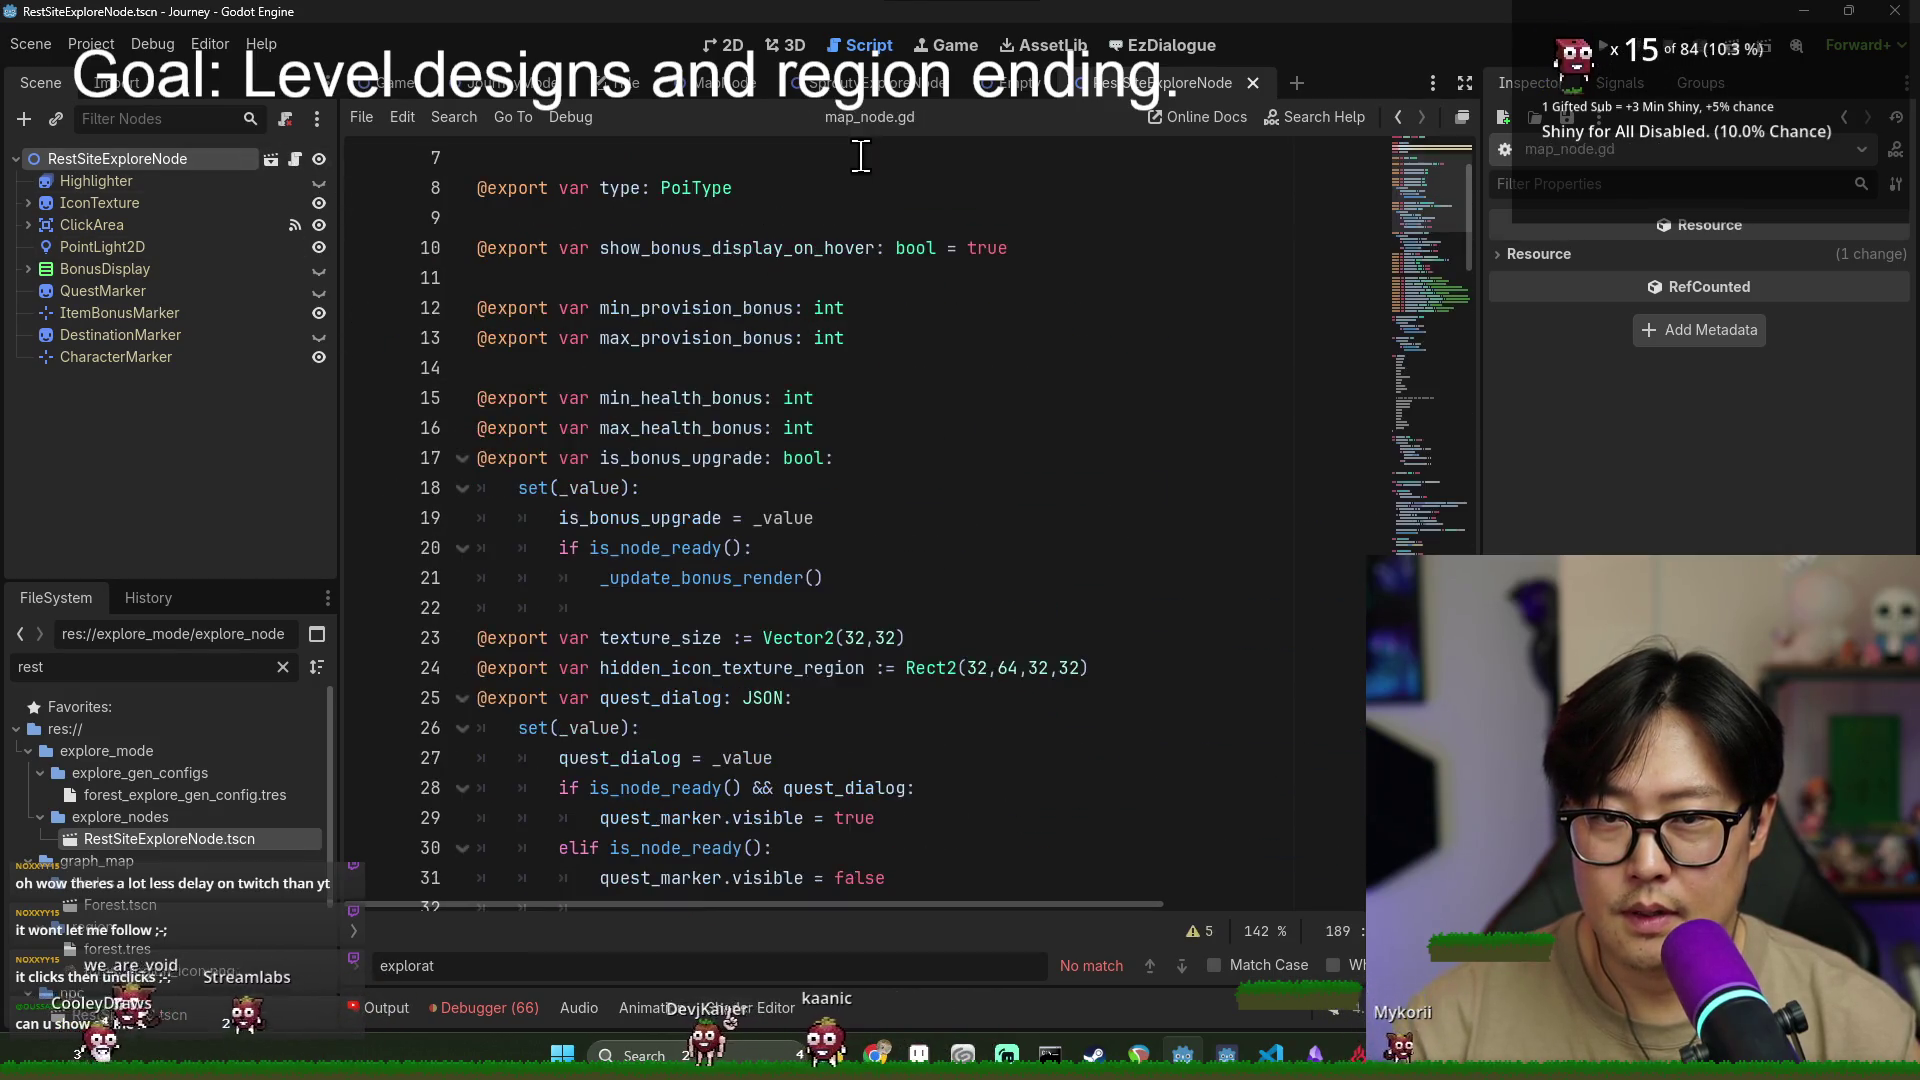
pyautogui.scroll(-20, 605, 340)
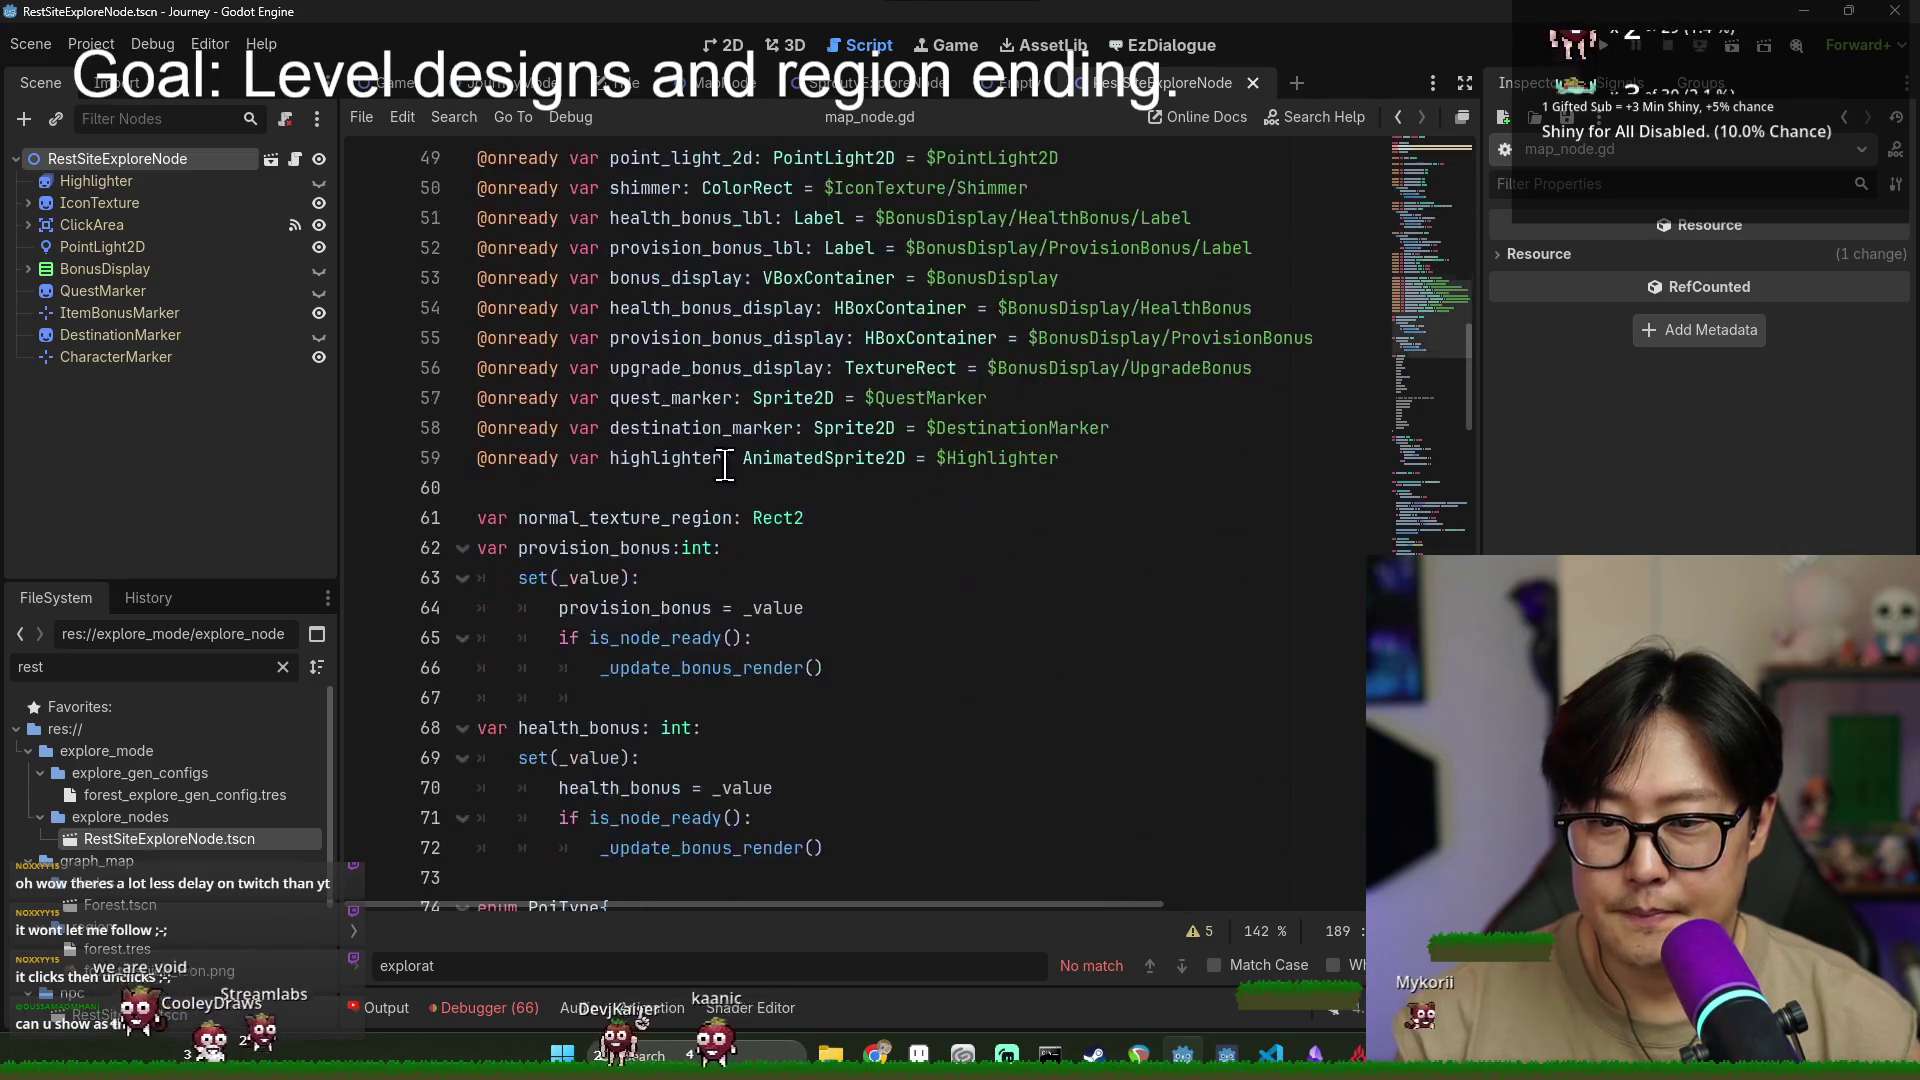
pyautogui.scroll(-7, 723, 460)
pyautogui.click(723, 458)
pyautogui.press('Down')
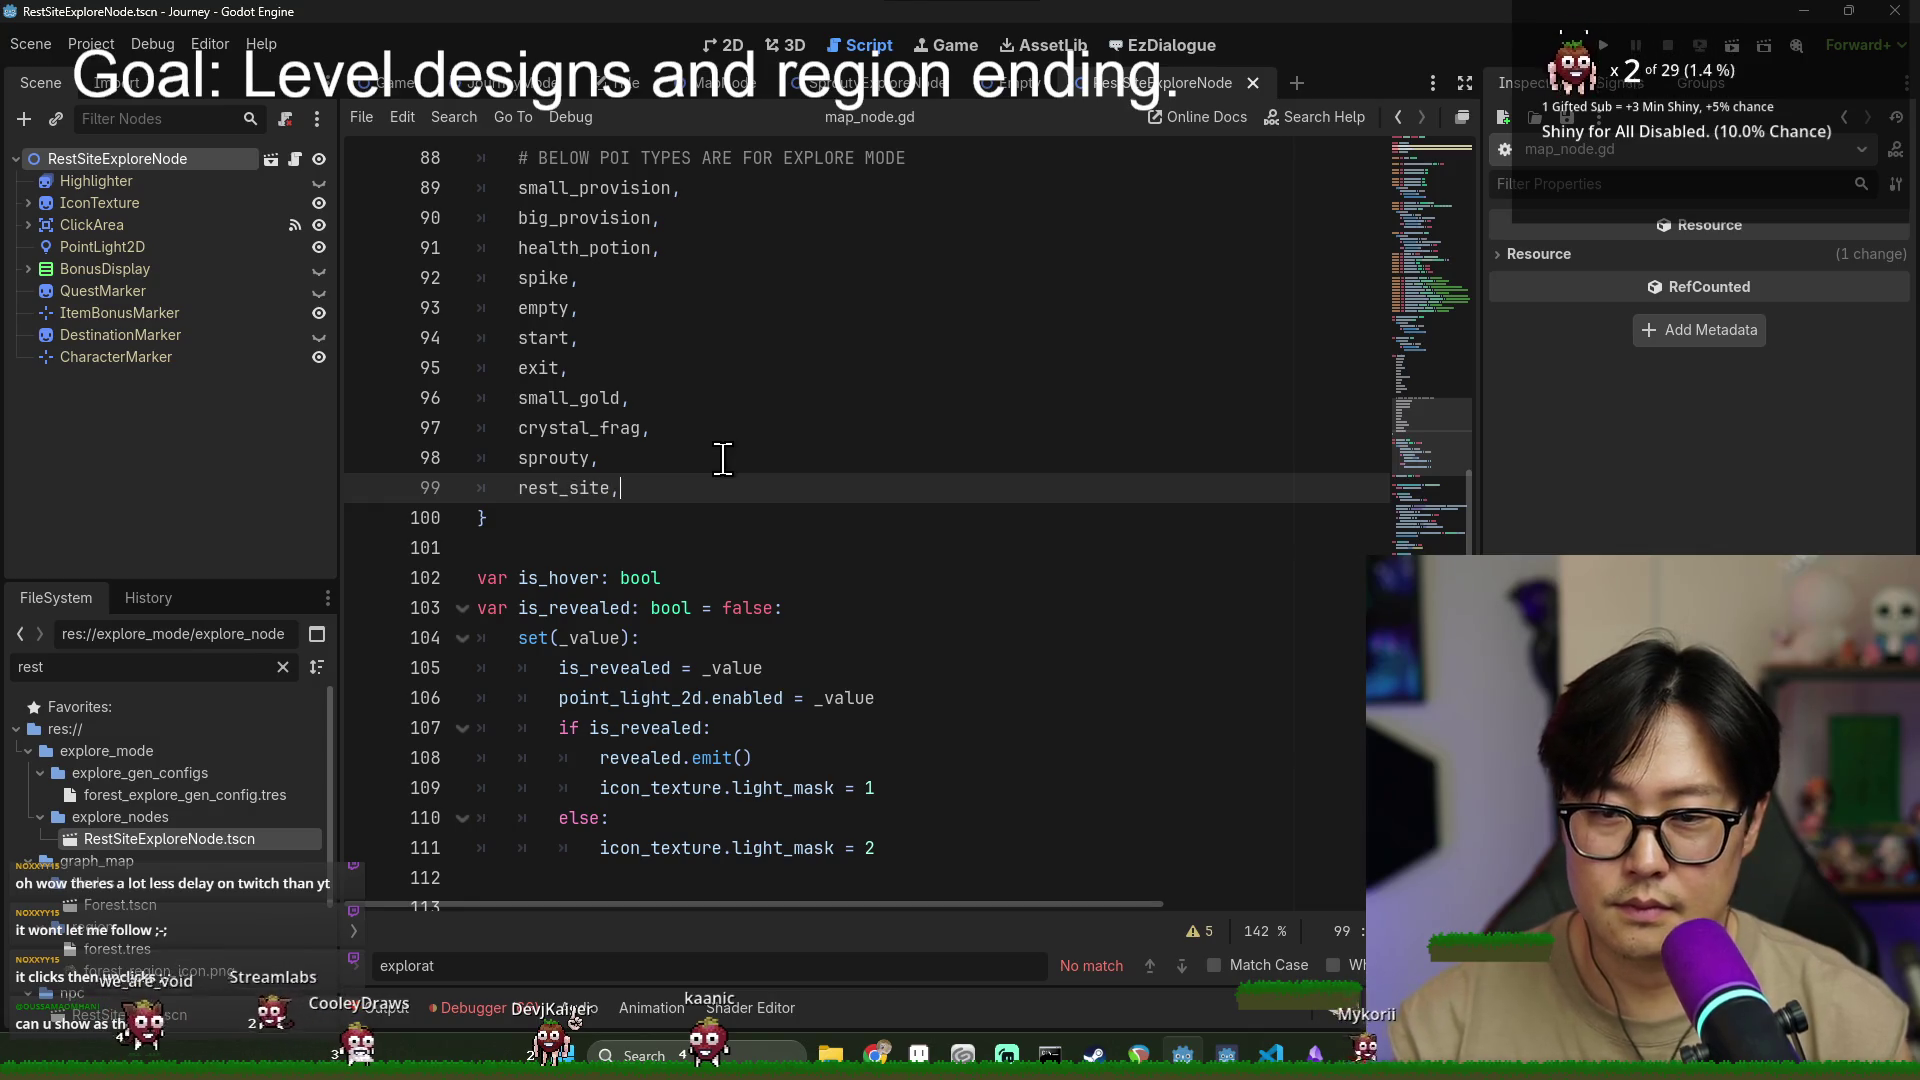
pyautogui.hotkey('ctrl', 's')
# - Set RestSiteExploreNode's Type to Rest Site and save the scene
pyautogui.click(165, 158)
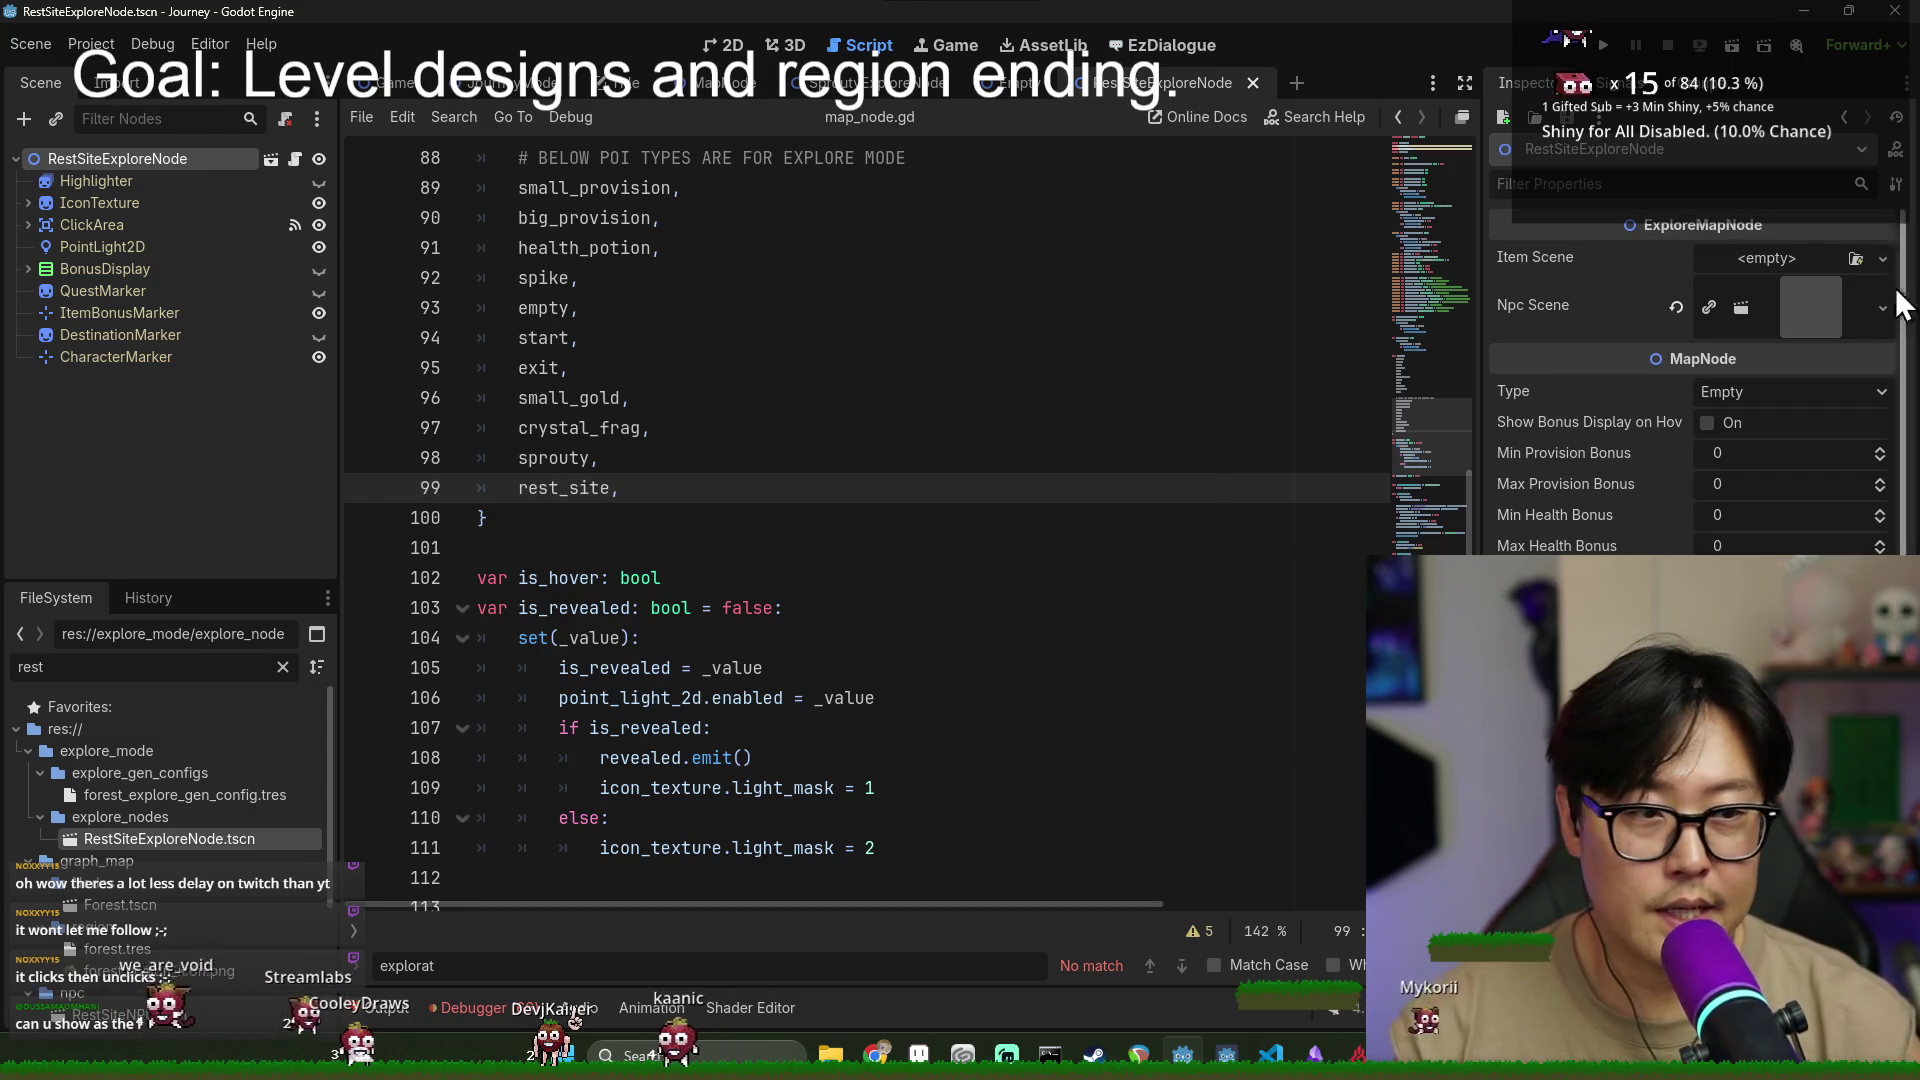
pyautogui.click(1789, 391)
pyautogui.click(1770, 545)
pyautogui.click(1009, 447)
pyautogui.hotkey('ctrl', 's')
pyautogui.click(964, 249)
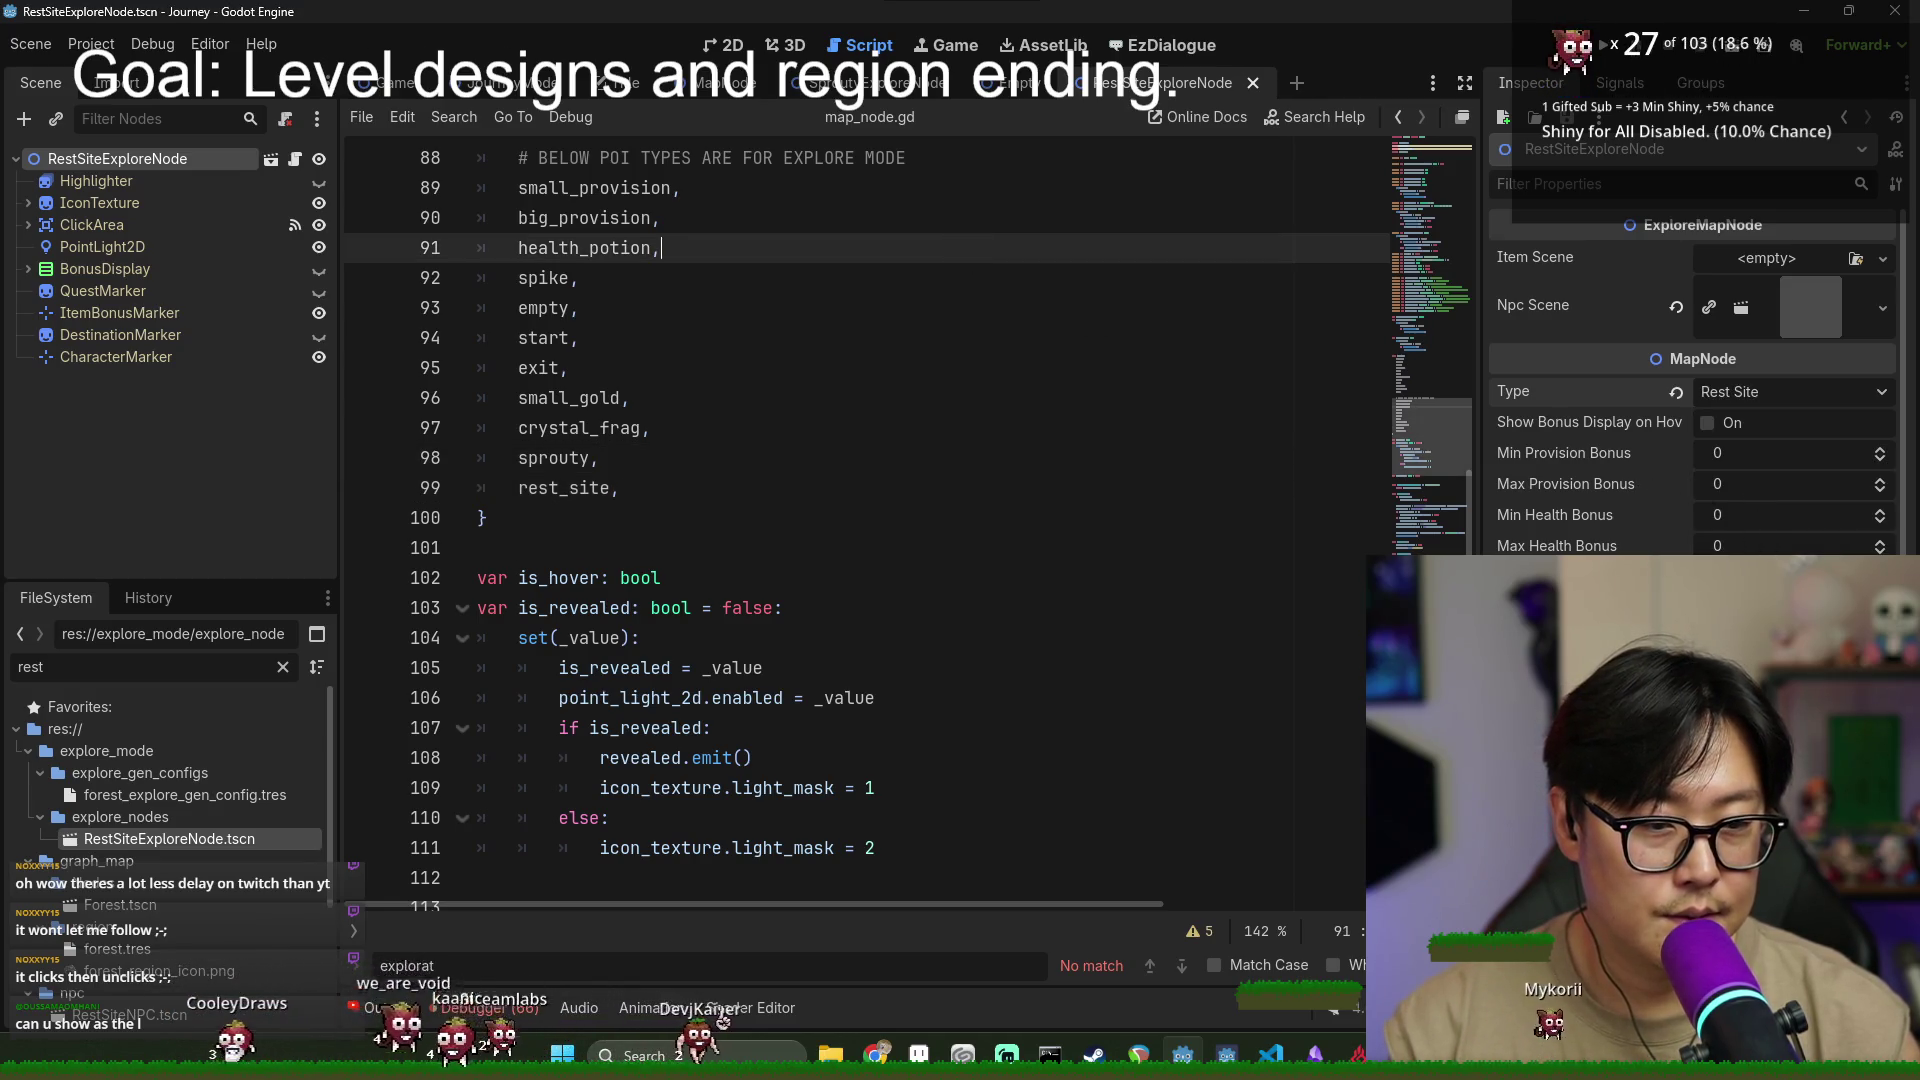
pyautogui.click(839, 366)
pyautogui.hotkey('ctrl', 's')
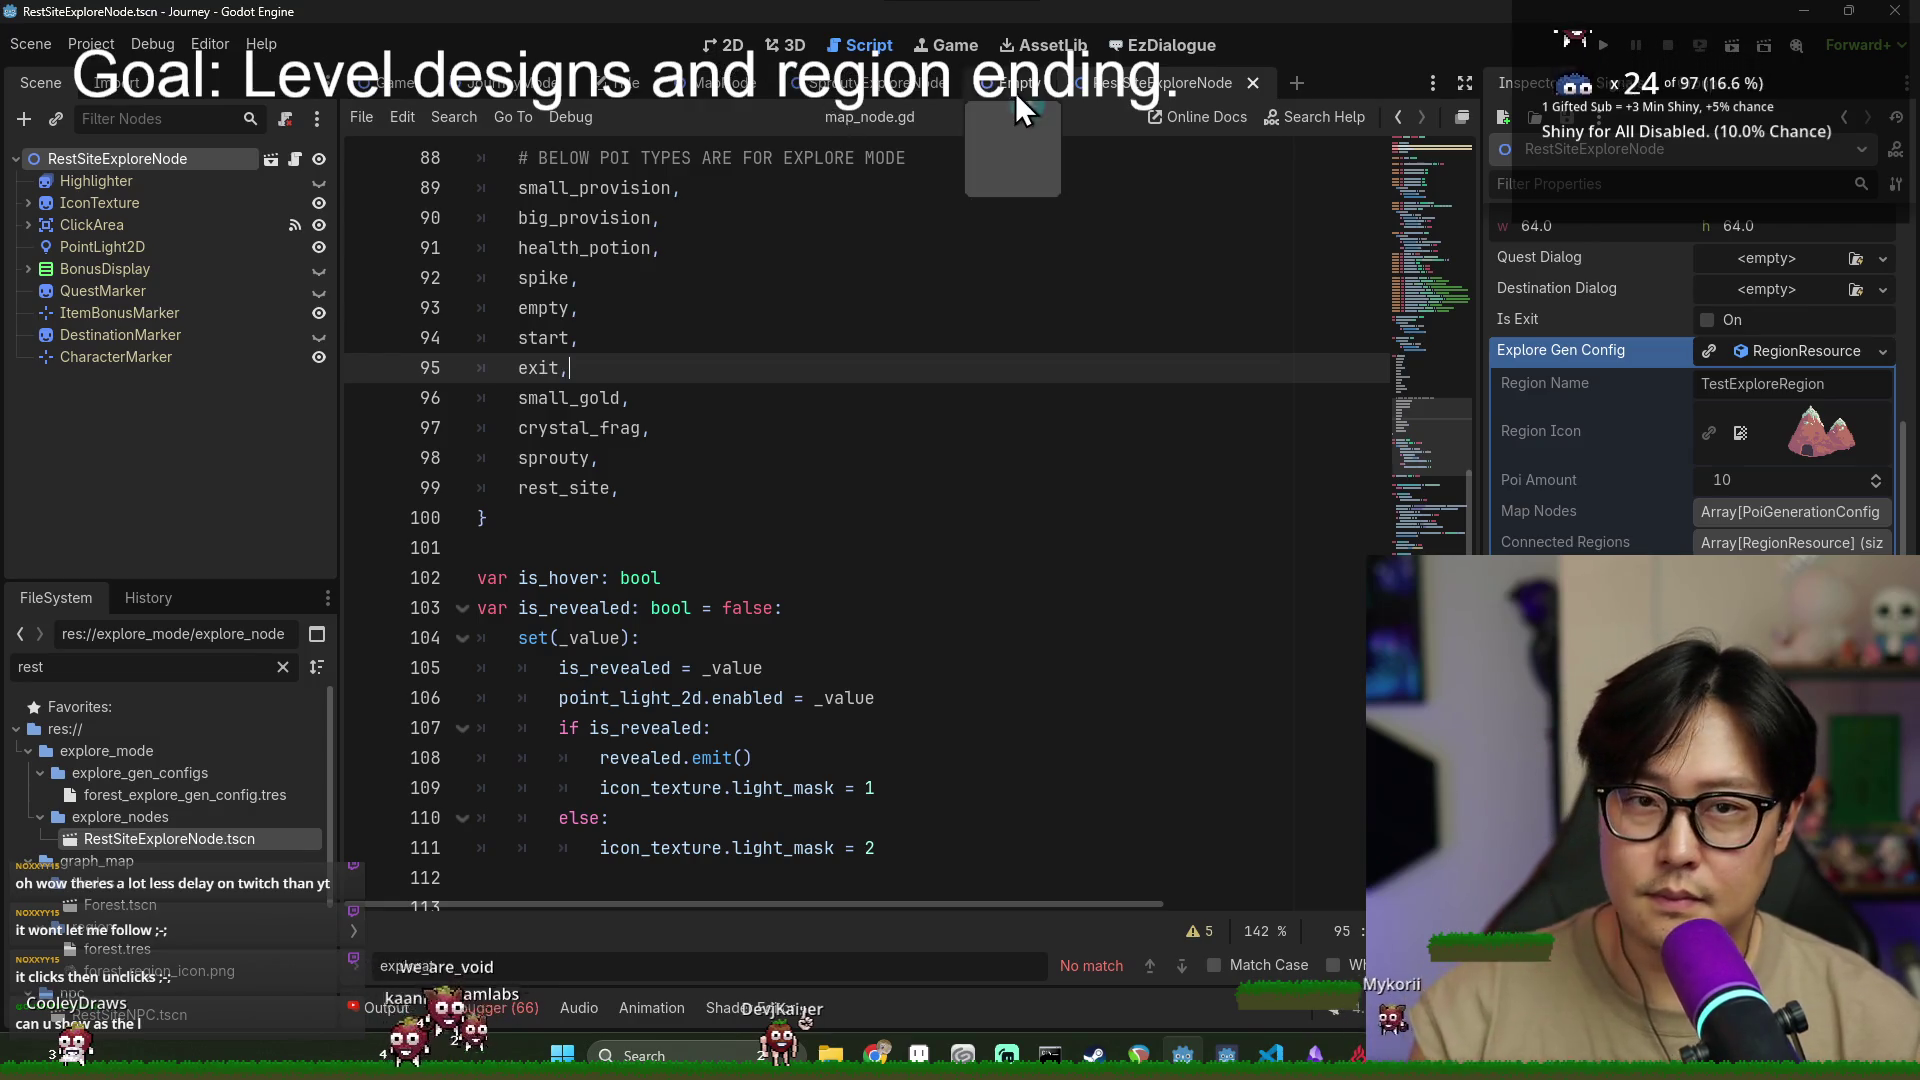
pyautogui.scroll(10, 766, 293)
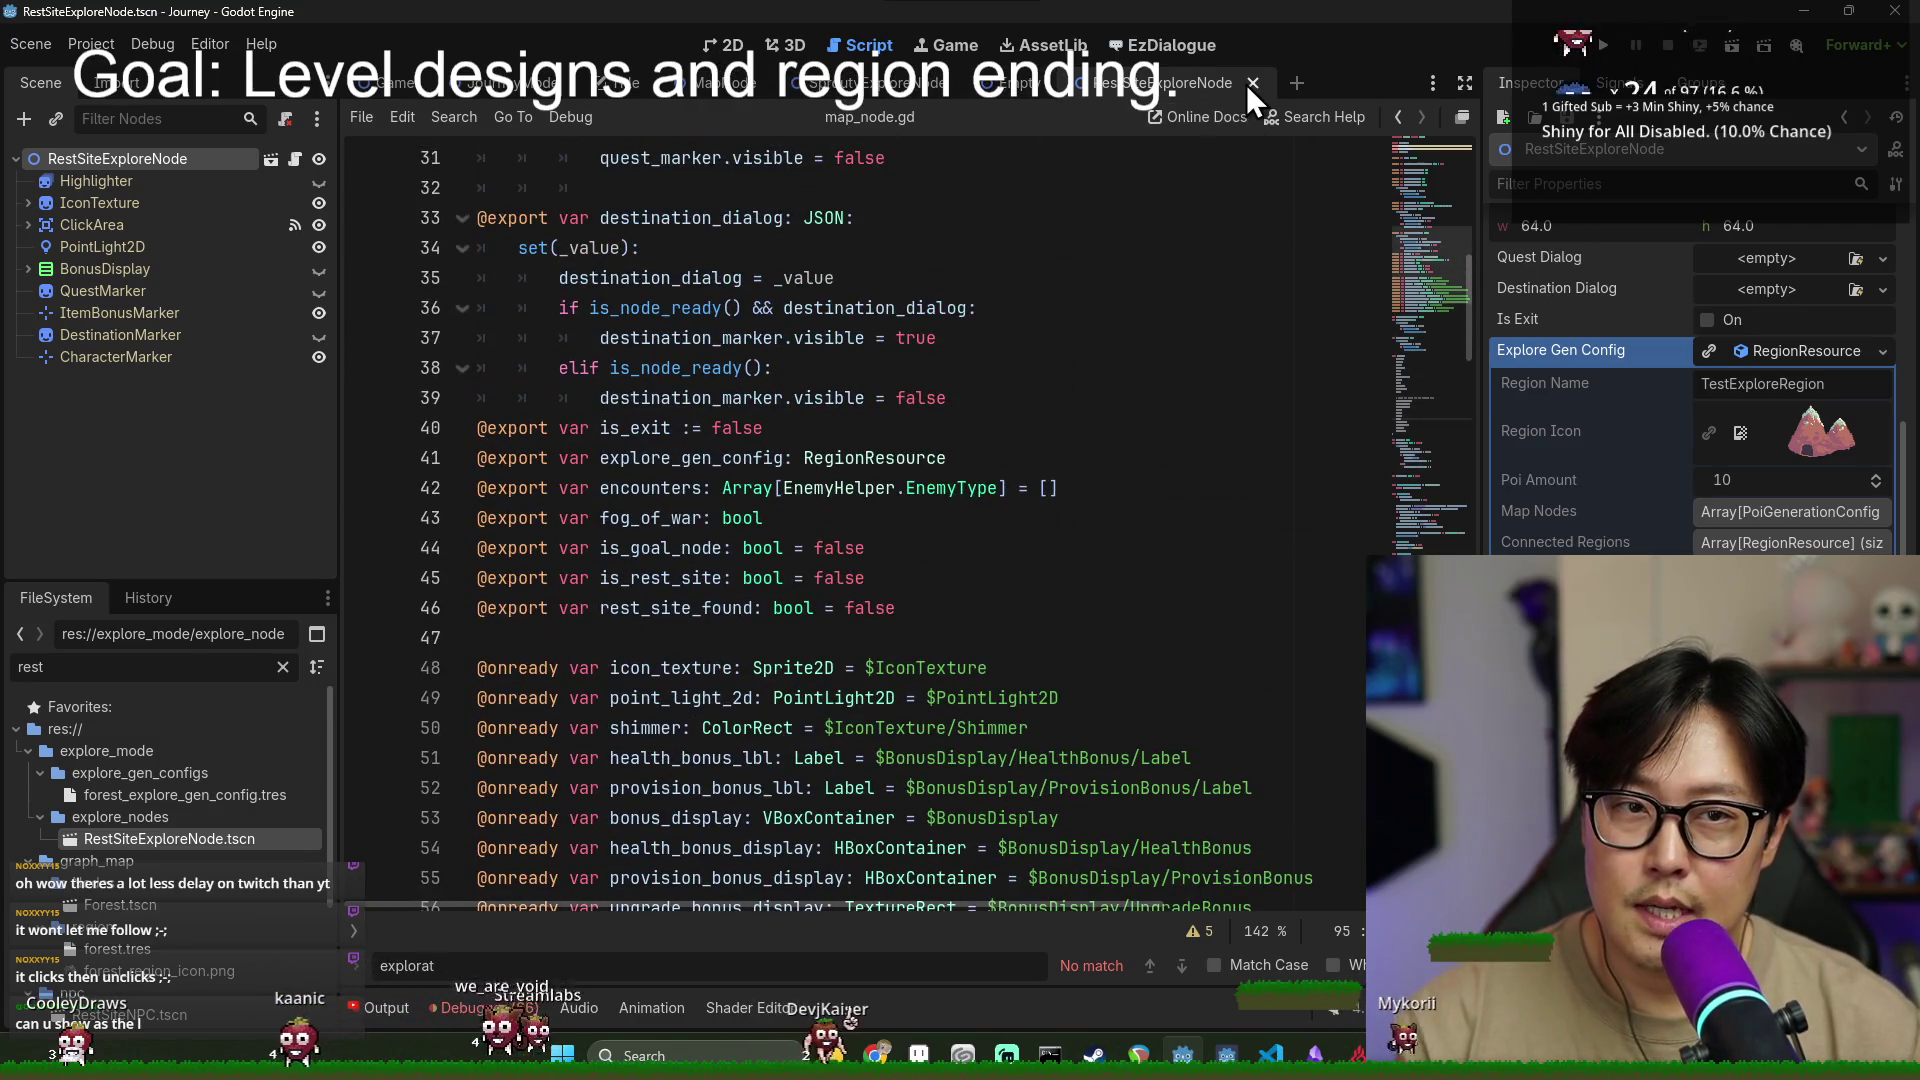
# - Close the RestSiteExploreNode, Empty and SproutyExploreNode scene tabs
pyautogui.click(1246, 84)
pyautogui.click(1058, 86)
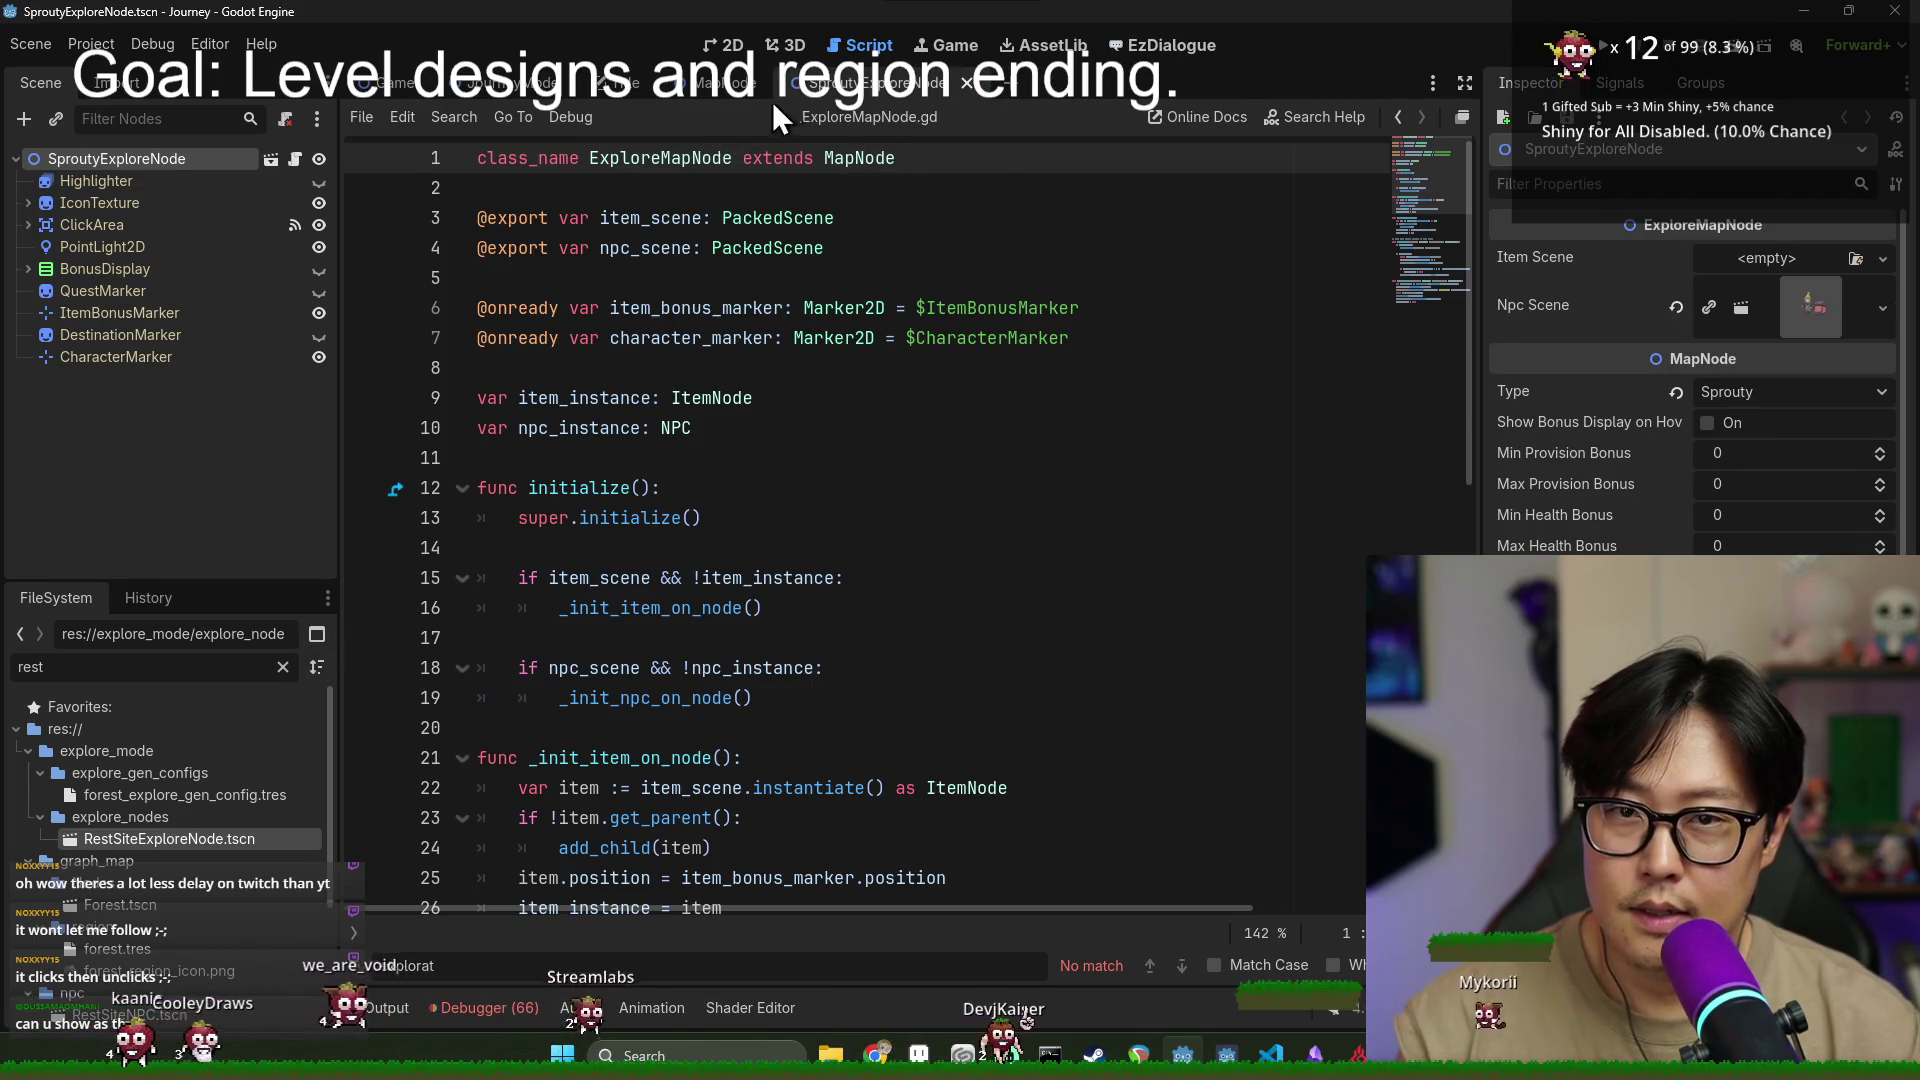
pyautogui.click(963, 85)
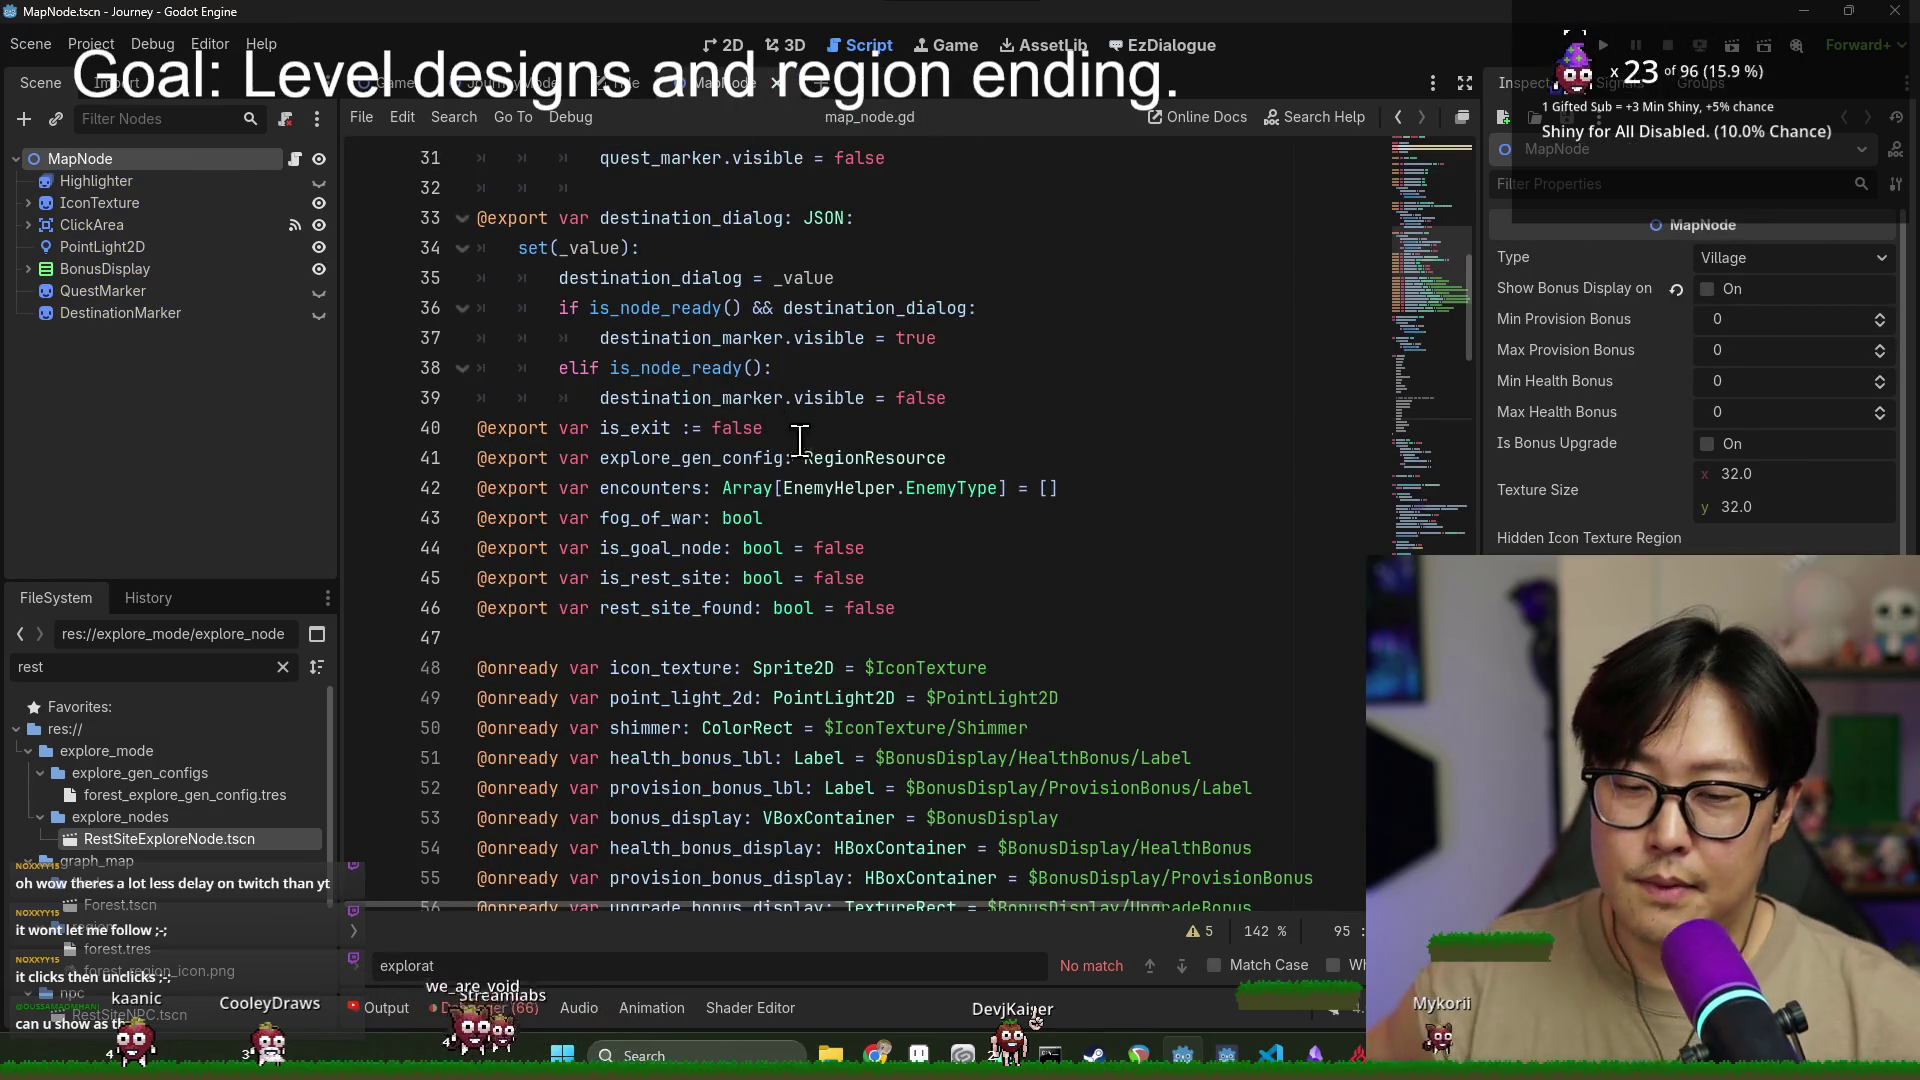
# - Delete the is_rest_site export declaration line from map_node.gd
pyautogui.scroll(-5, 812, 510)
pyautogui.scroll(3, 826, 560)
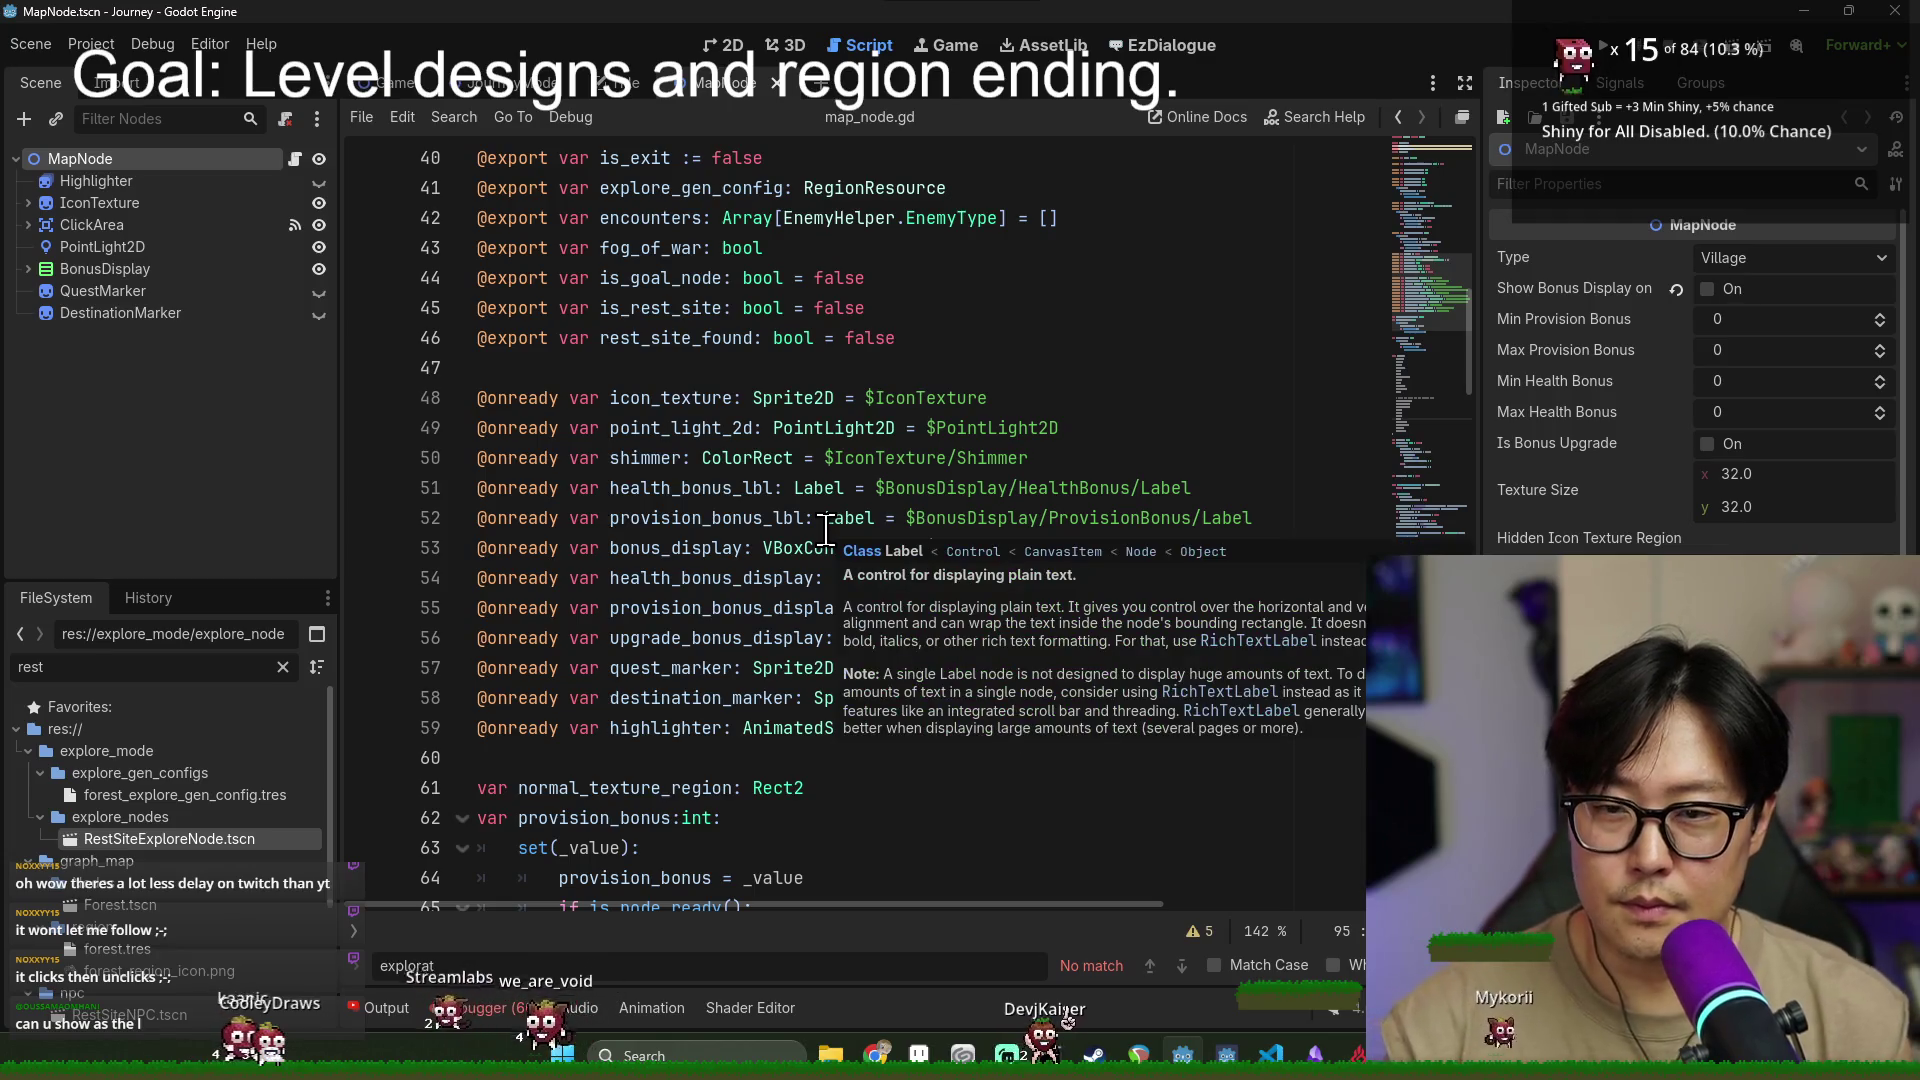
pyautogui.scroll(2, 705, 390)
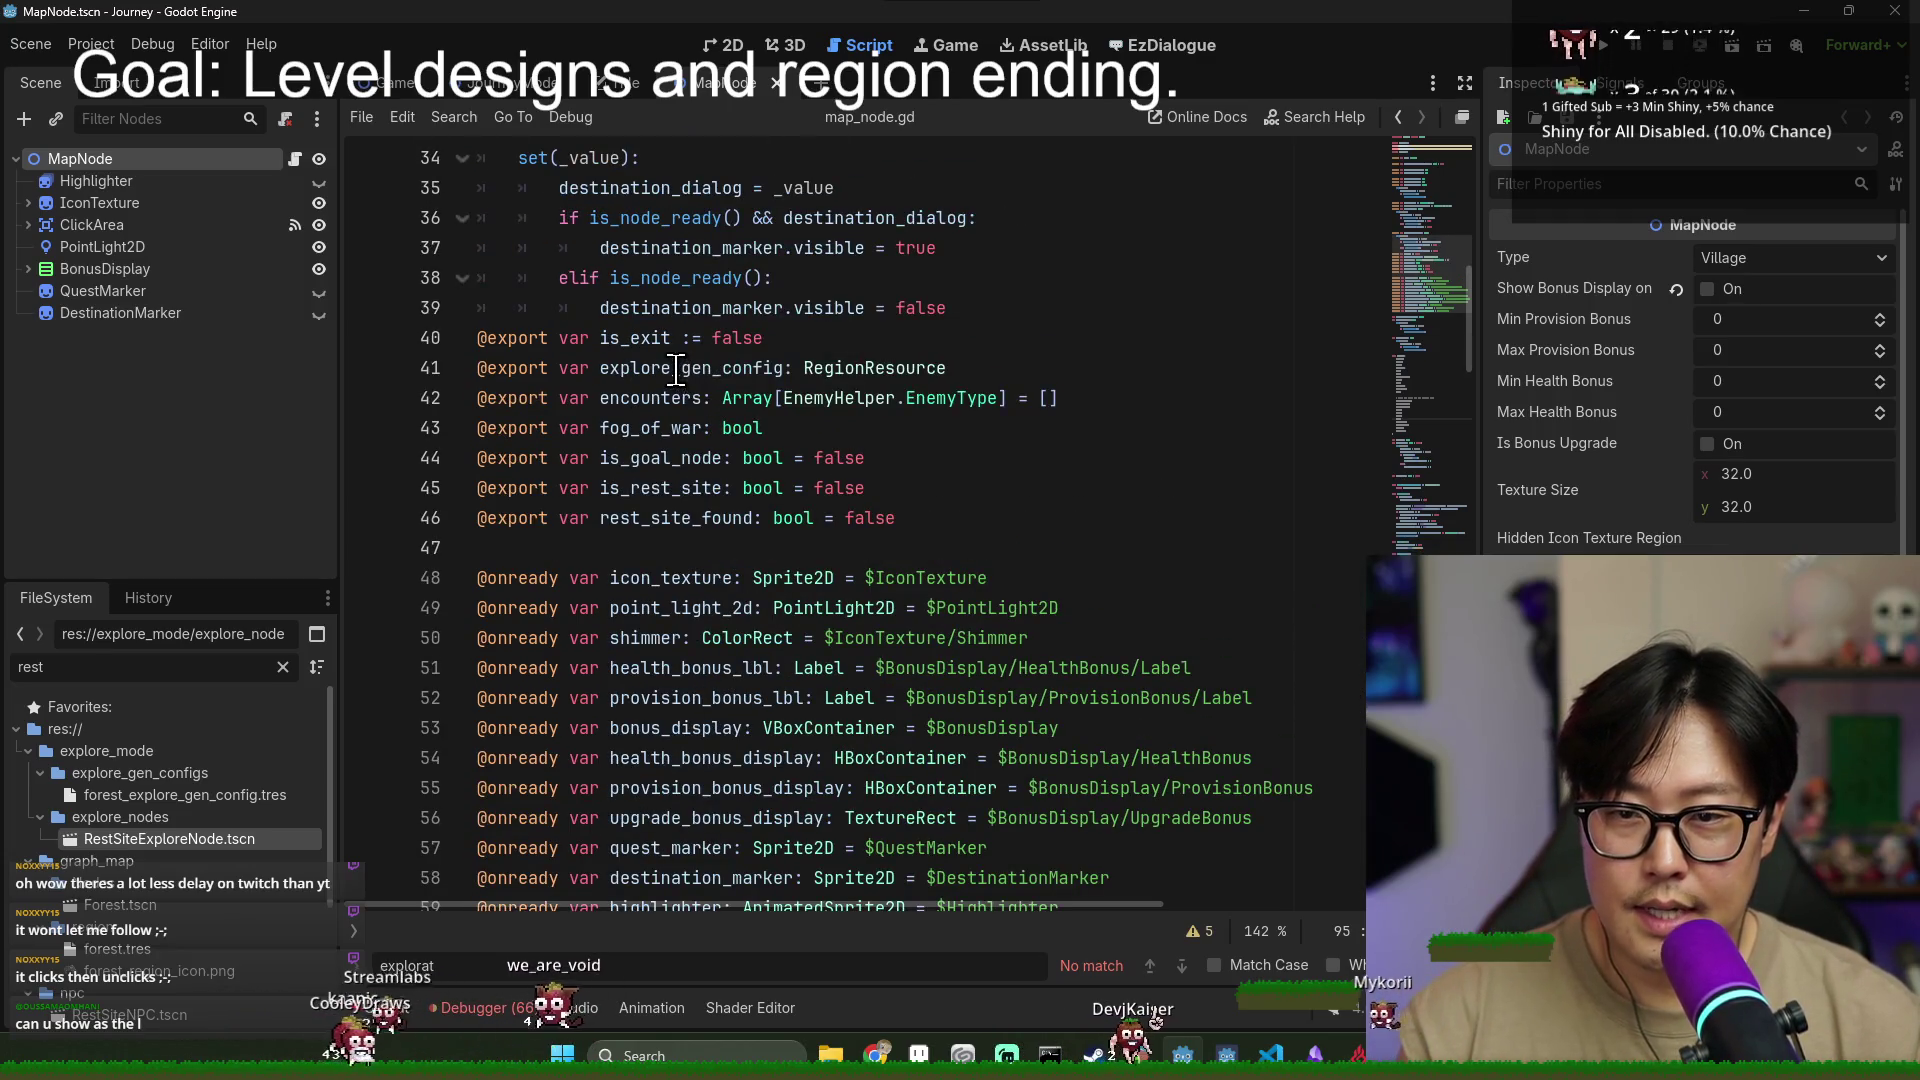
pyautogui.click(676, 370)
pyautogui.doubleClick(685, 368)
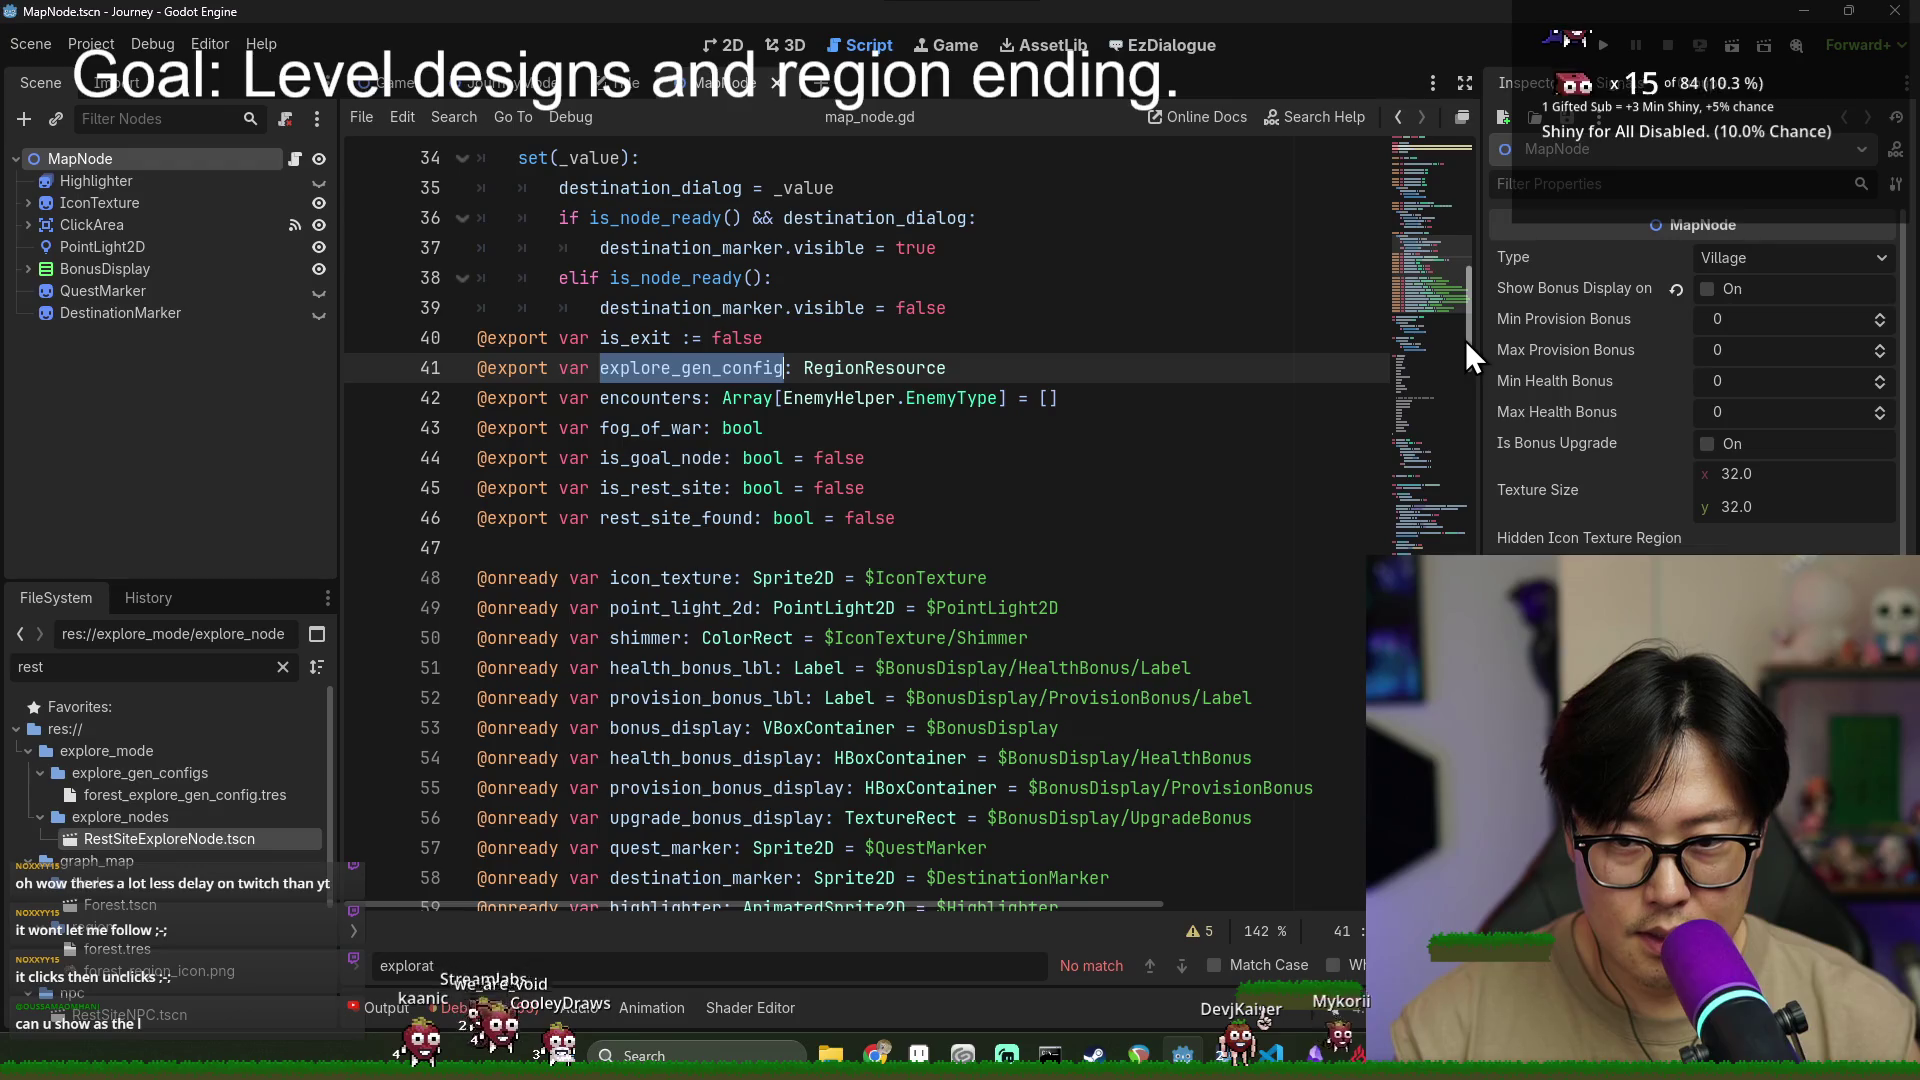
pyautogui.tripleClick(634, 487)
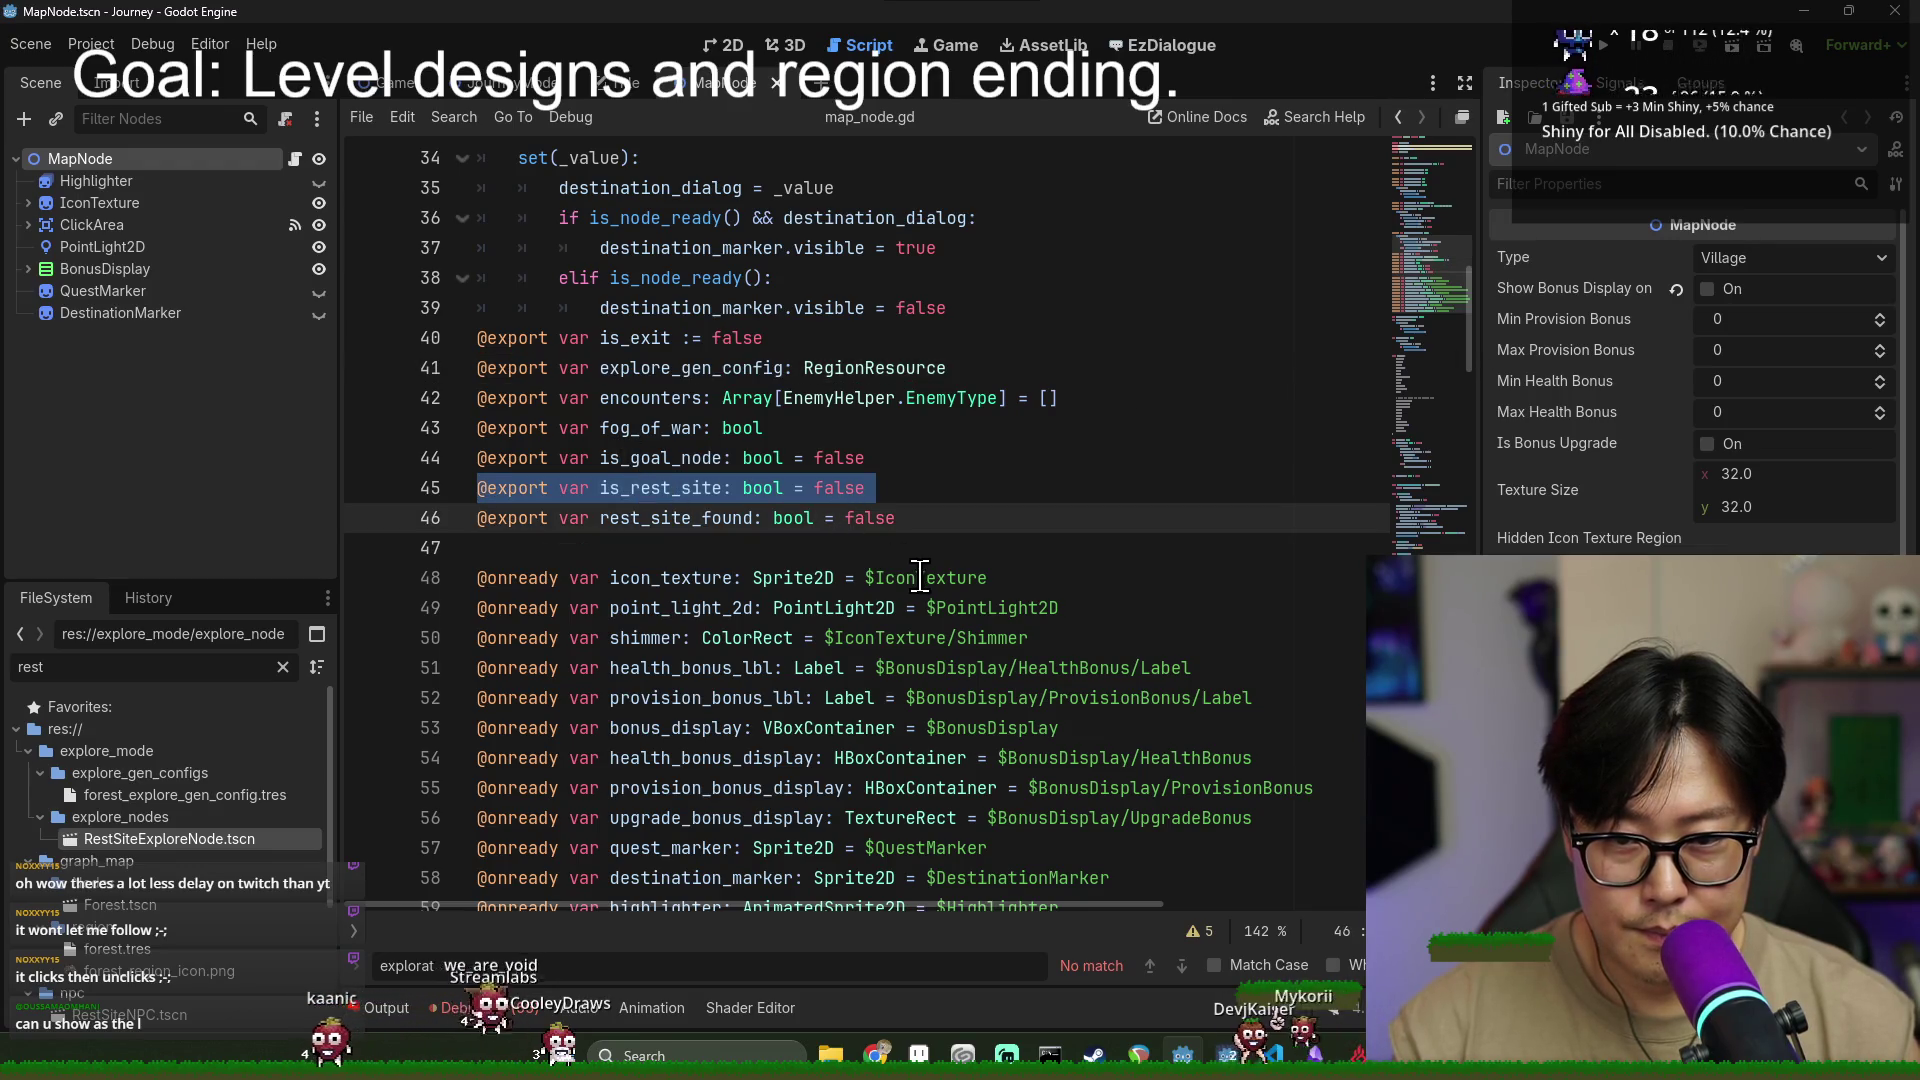
pyautogui.press('Delete')
# - Review the explore_result and rest_site_found uses, save map_node.gd, then switch to JourneyMode
pyautogui.doubleClick(721, 370)
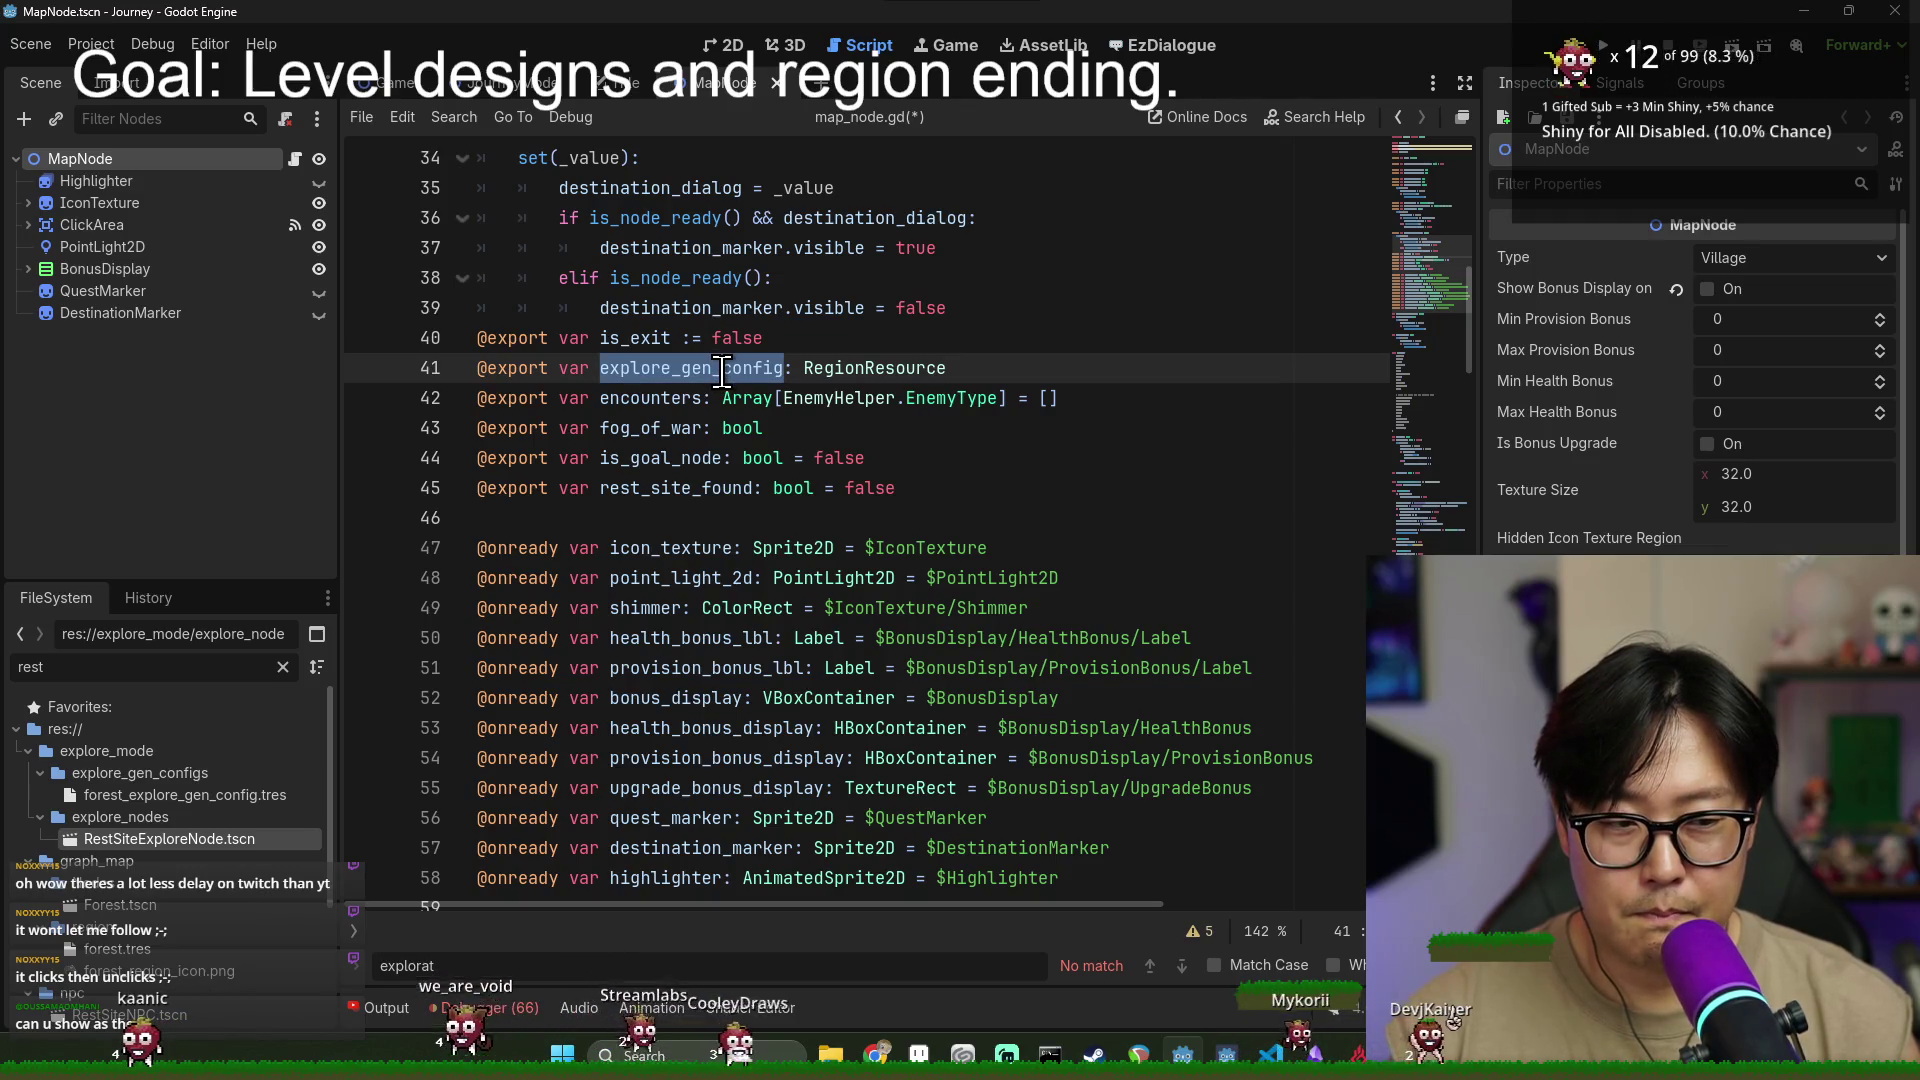
pyautogui.scroll(-20, 860, 519)
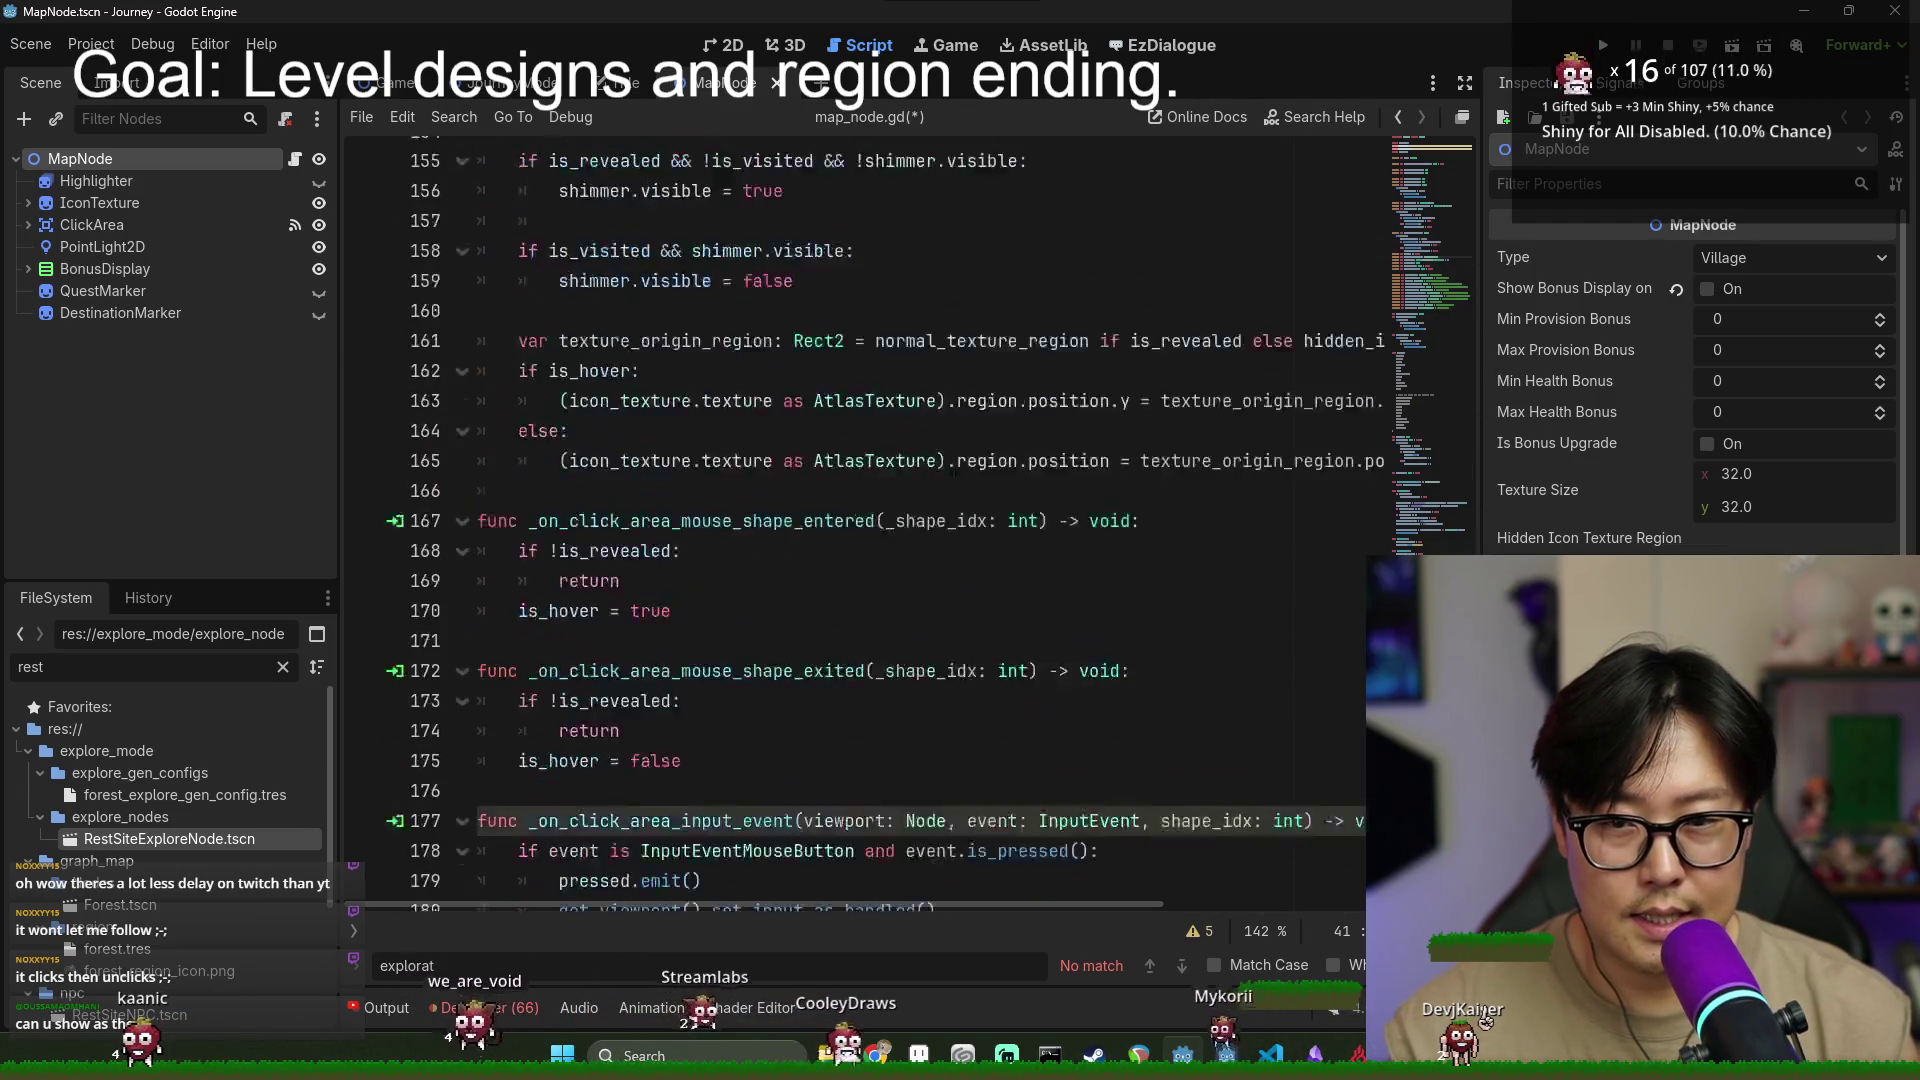
pyautogui.scroll(-4, 745, 597)
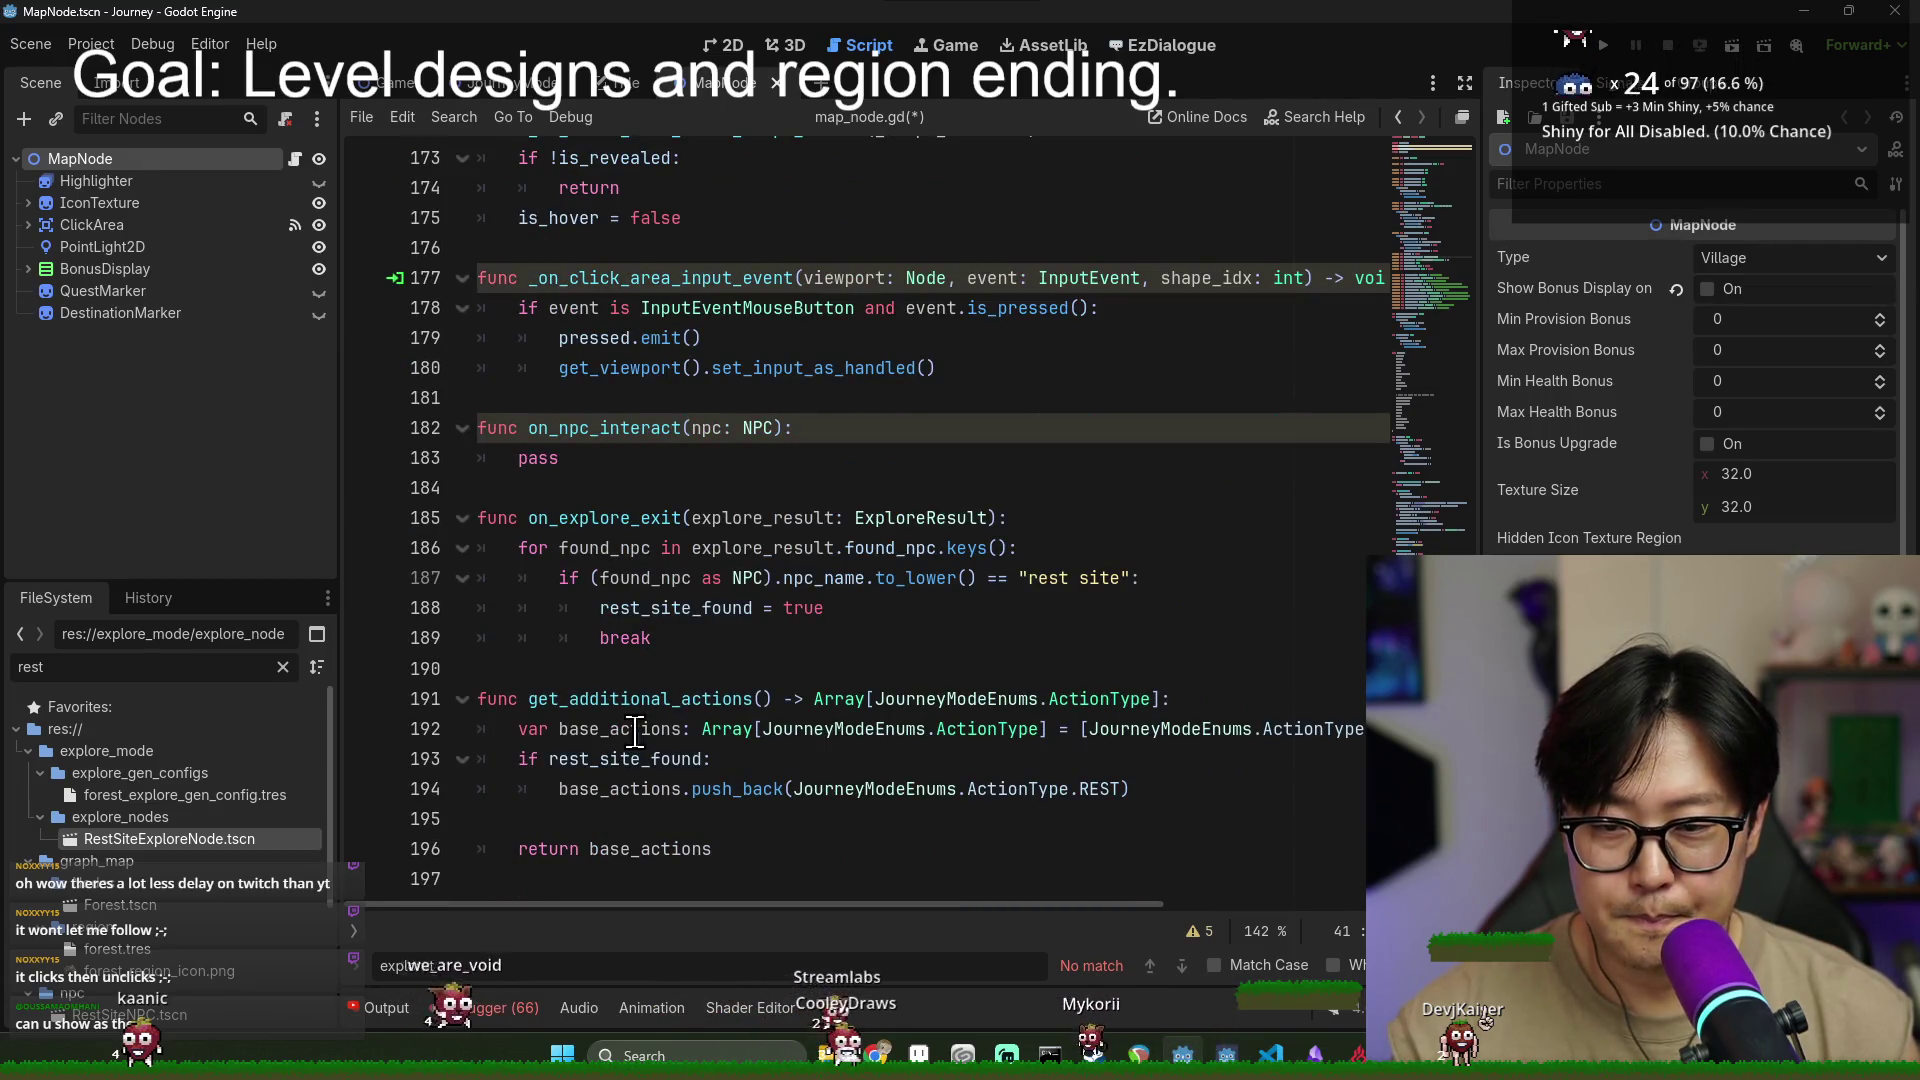
pyautogui.doubleClick(762, 548)
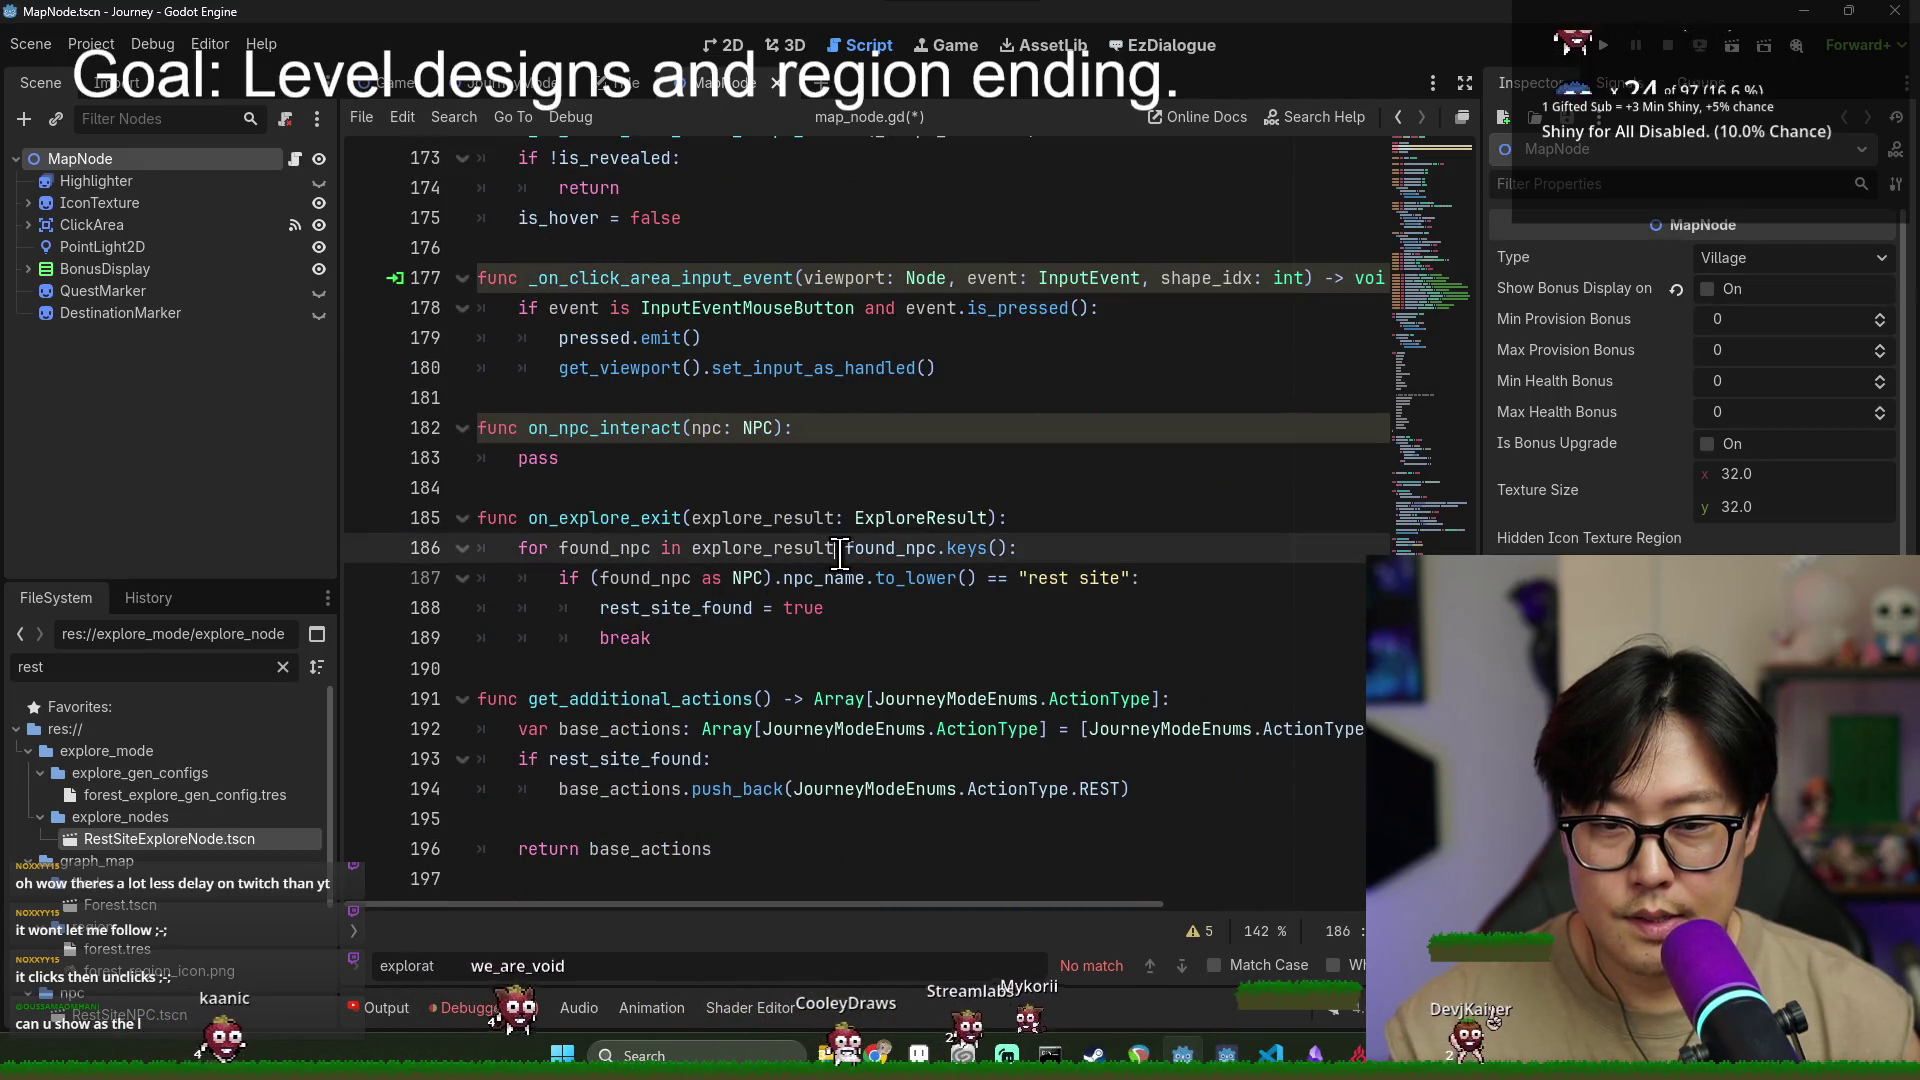
pyautogui.hotkey('ctrl', 's')
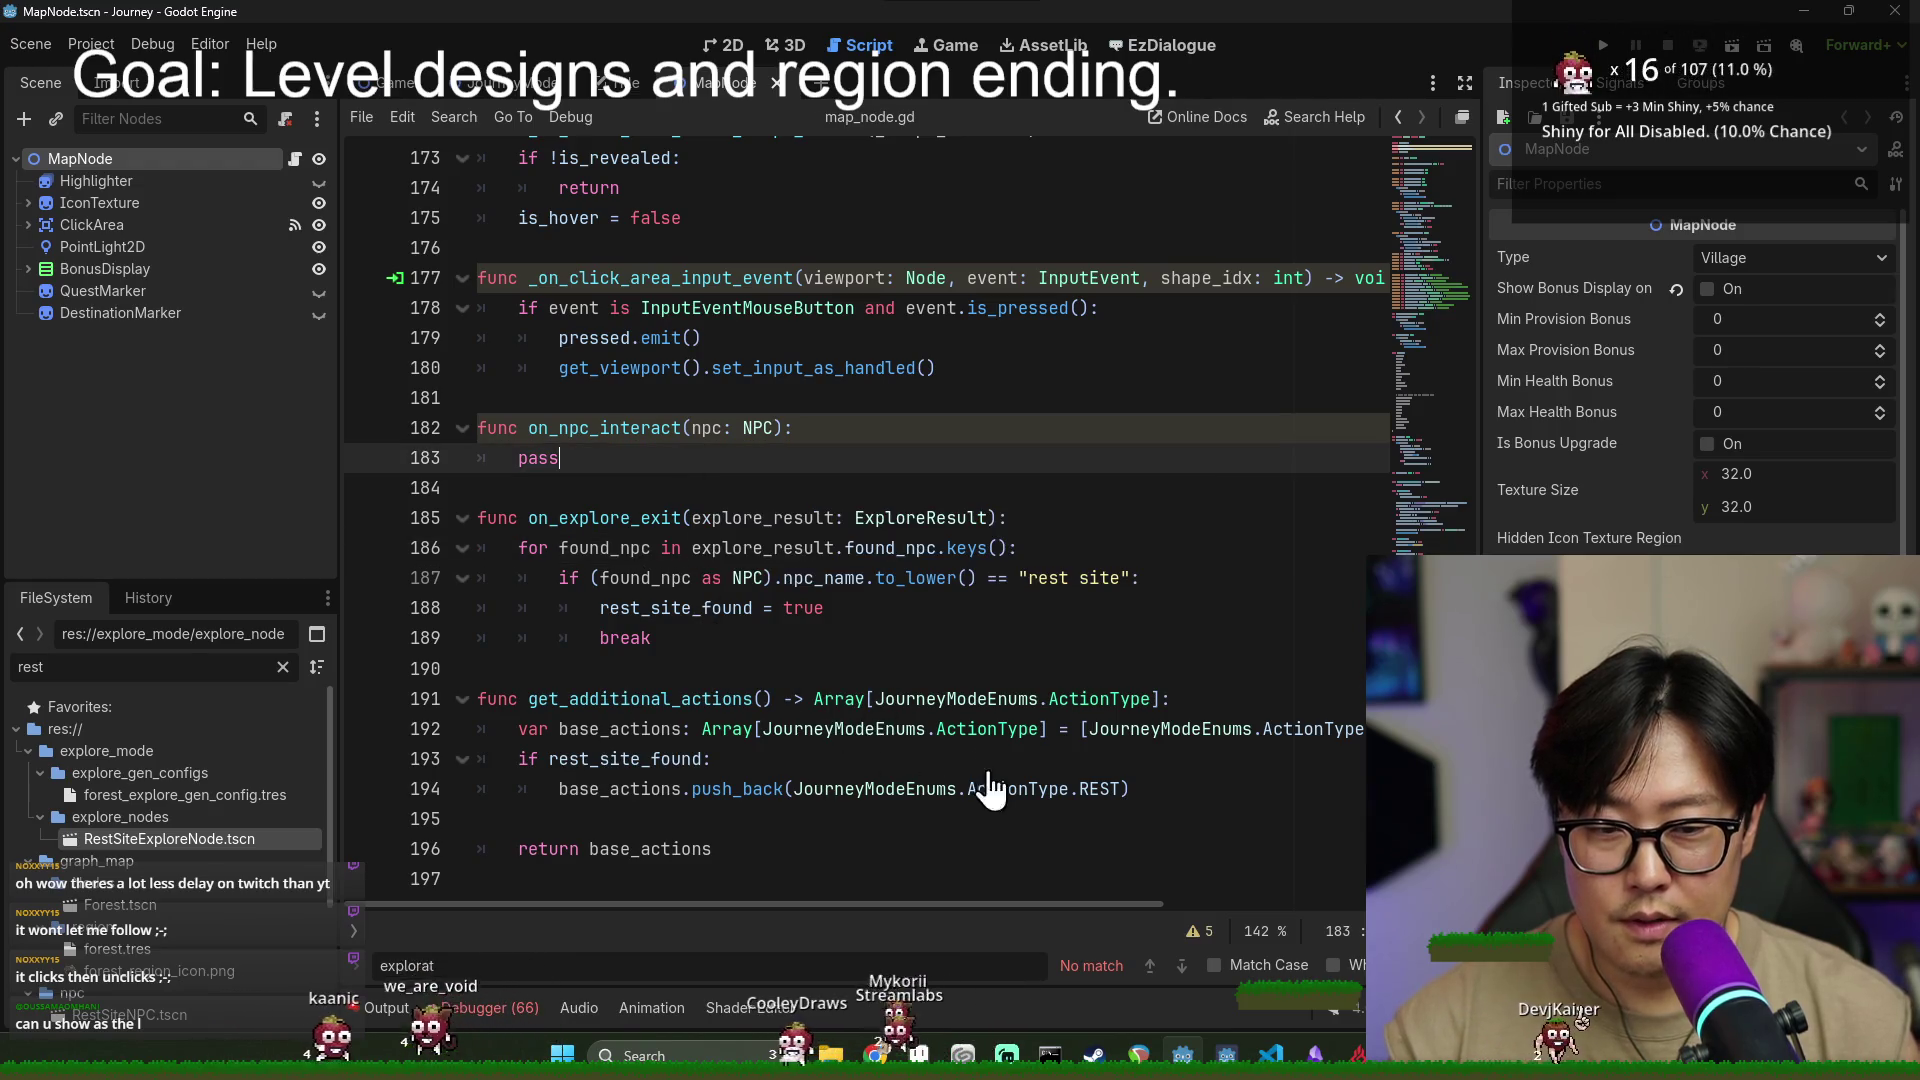
pyautogui.doubleClick(694, 759)
pyautogui.click(672, 490)
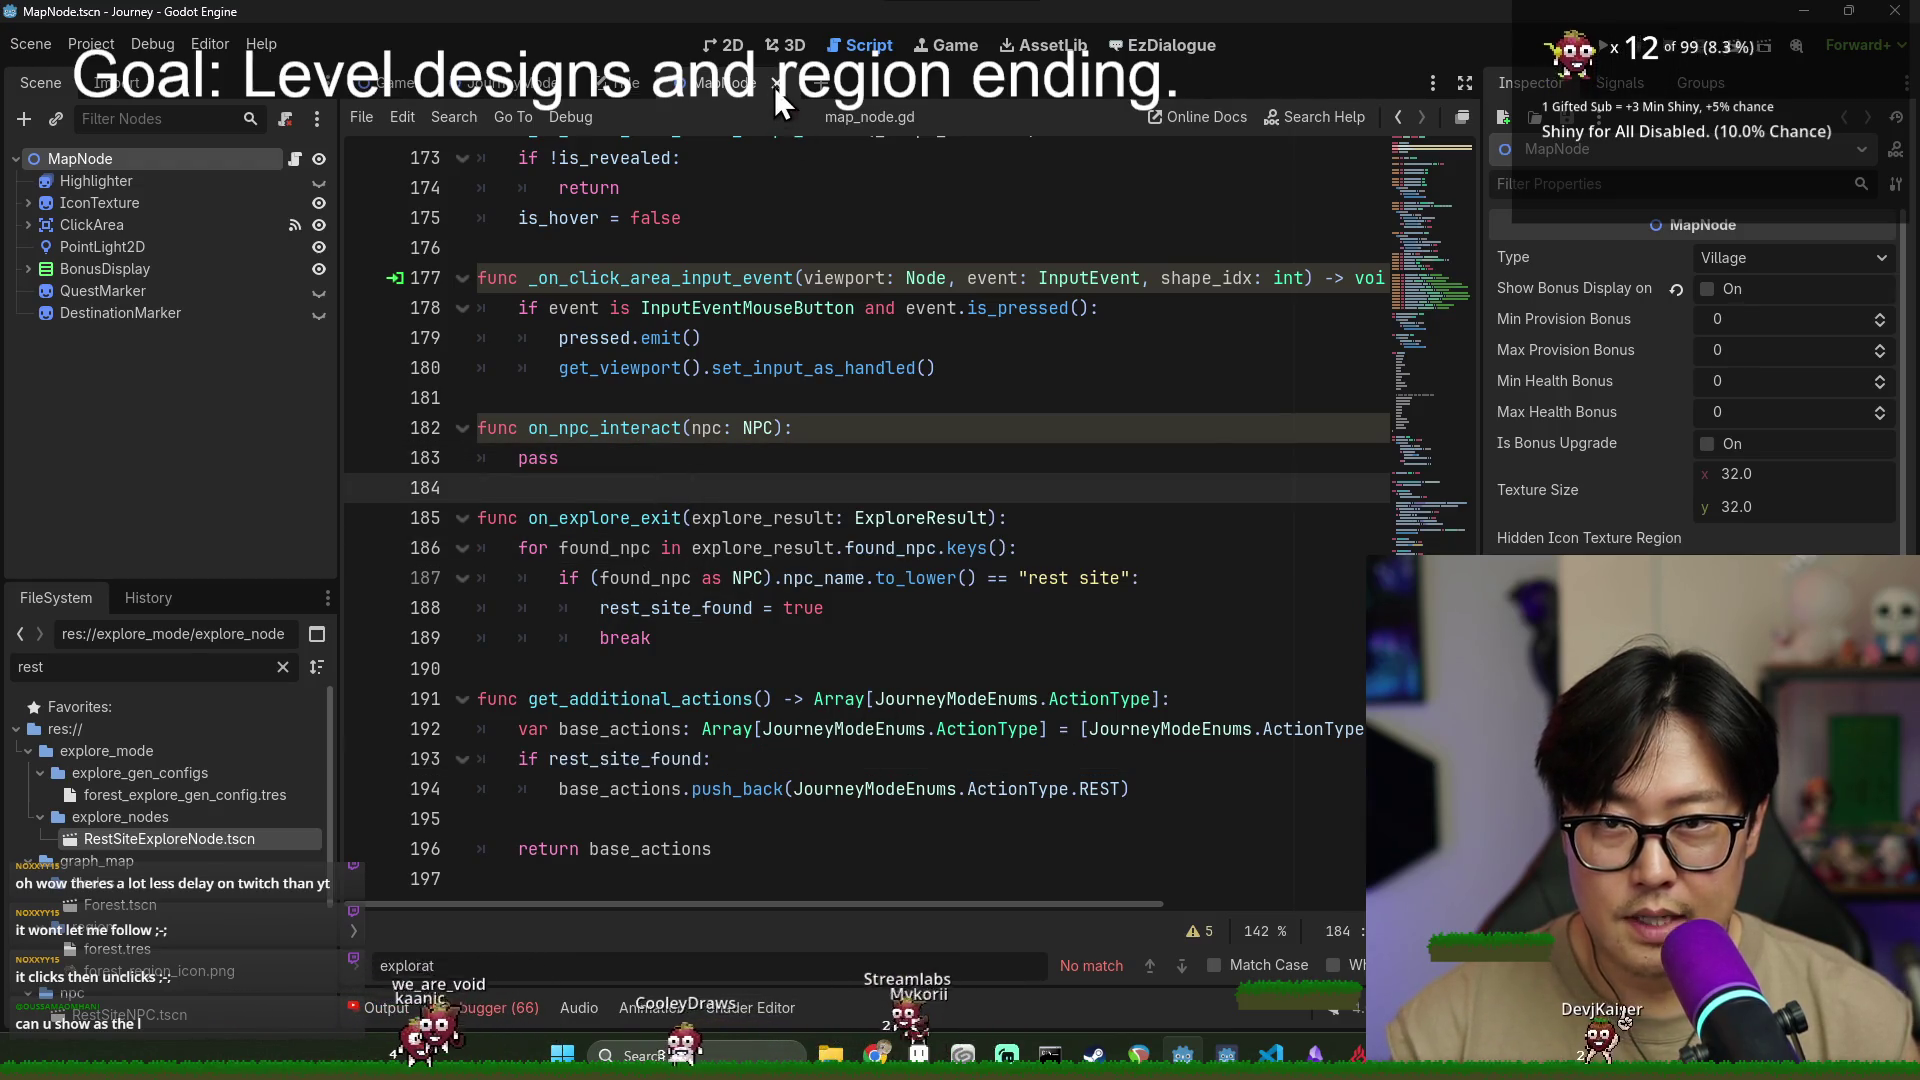
pyautogui.click(464, 90)
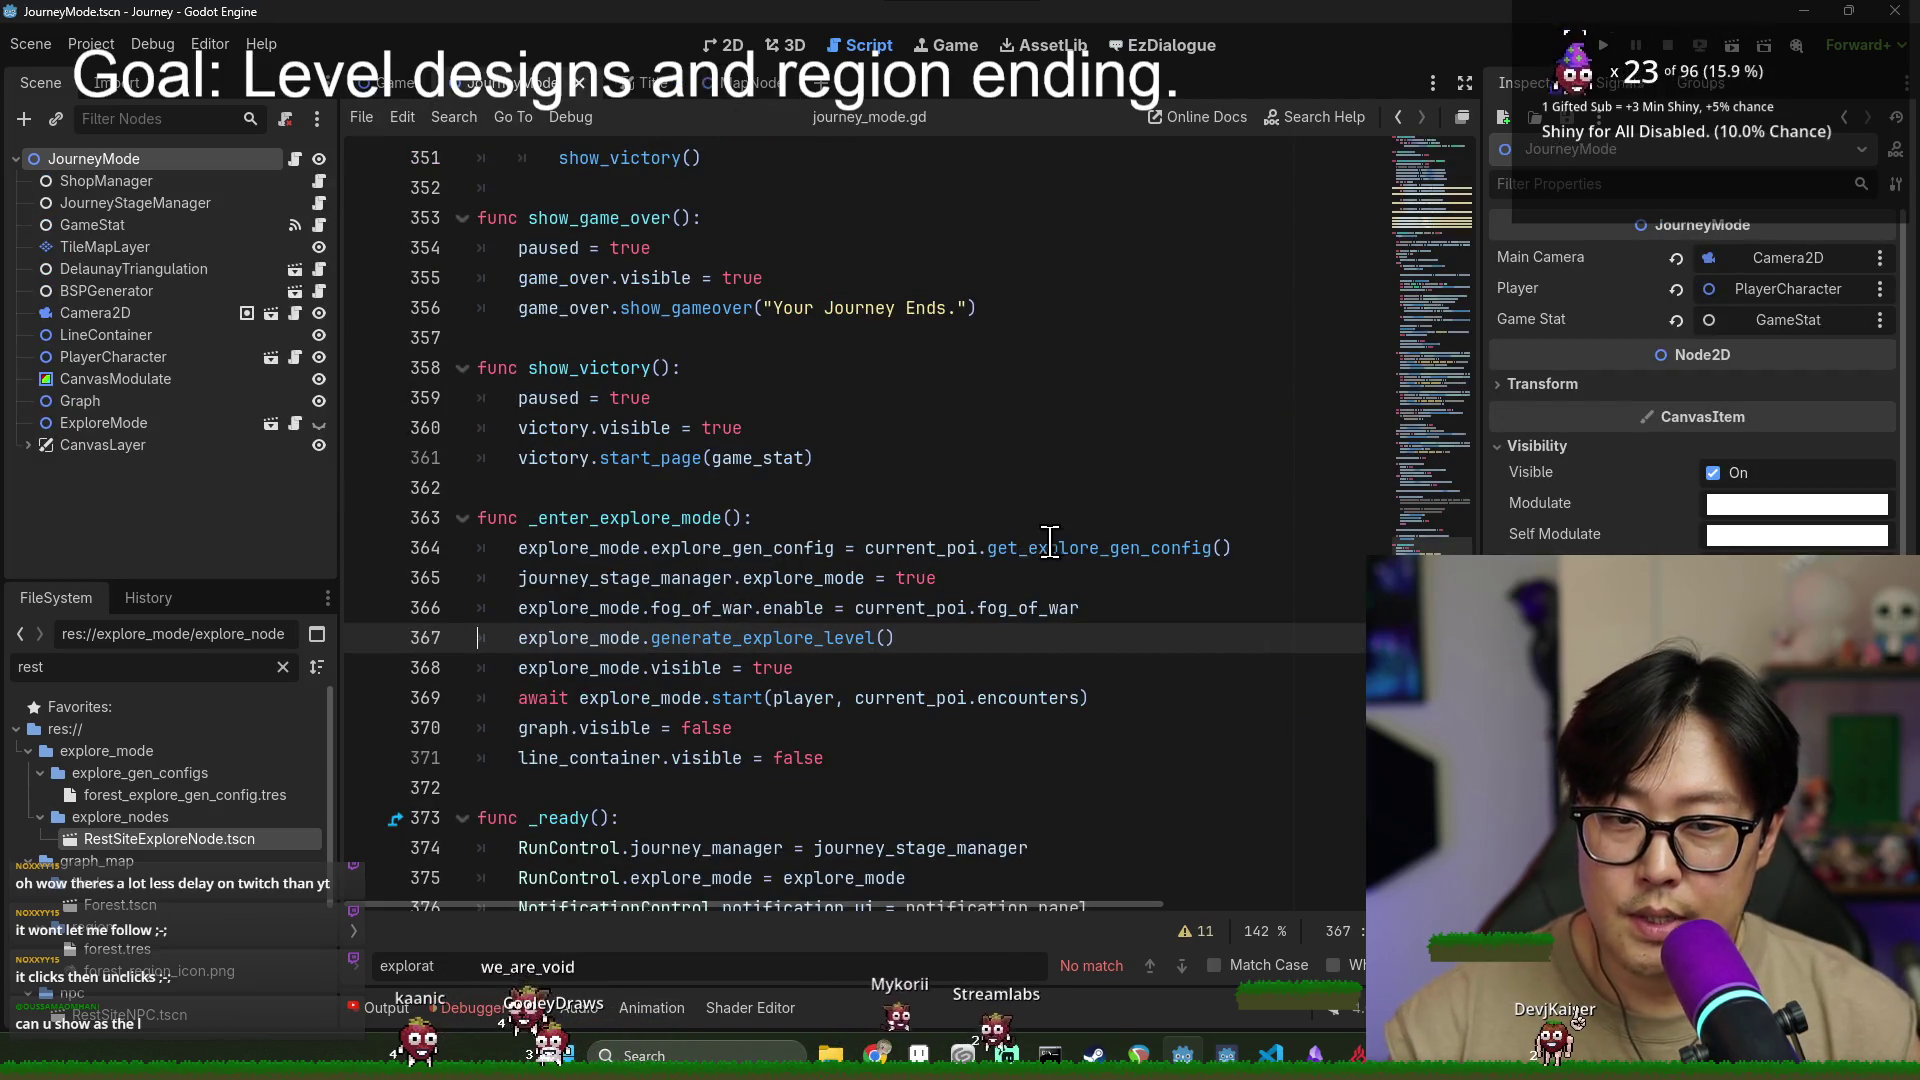
# - Inspect the get_explore_gen_config call on line 364 in _enter_explore_mode, then save JourneyMode
pyautogui.doubleClick(1044, 547)
pyautogui.doubleClick(705, 547)
pyautogui.doubleClick(1044, 548)
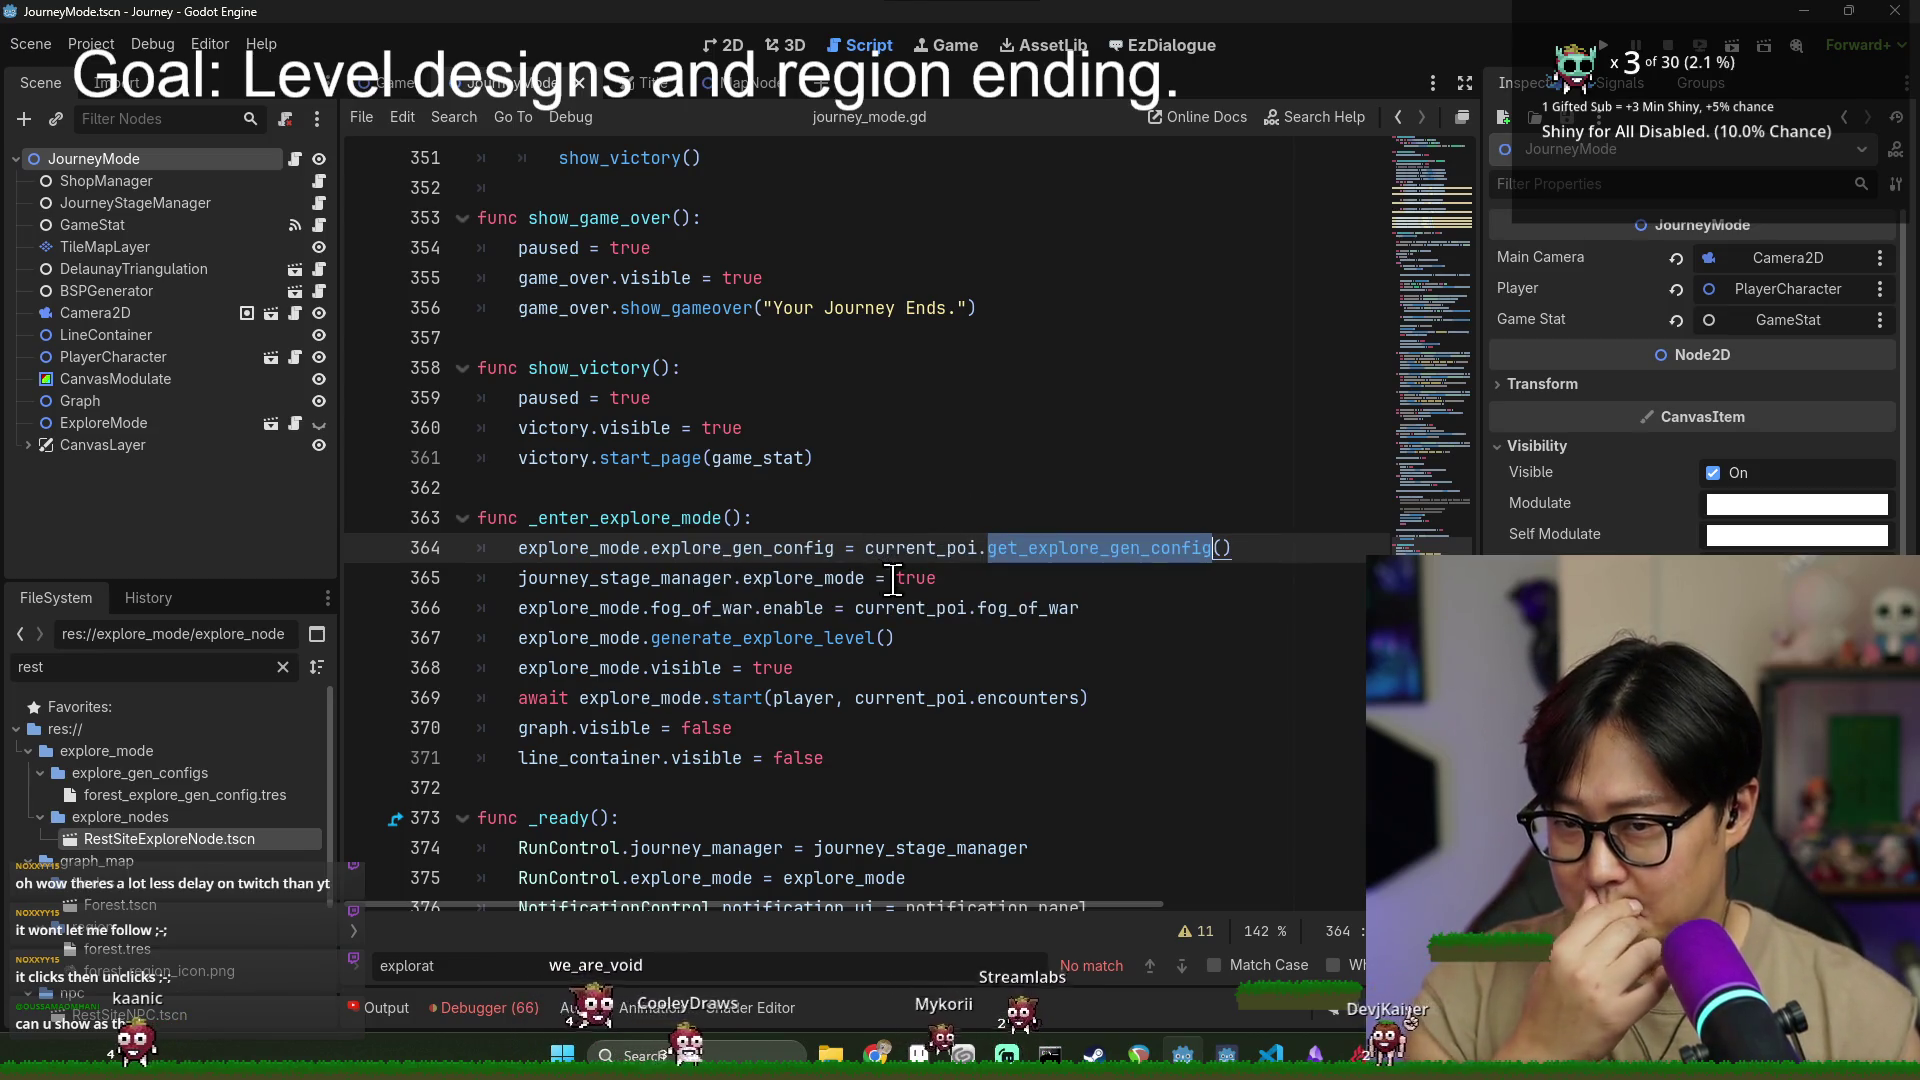
pyautogui.doubleClick(646, 517)
pyautogui.hotkey('ctrl', 's')
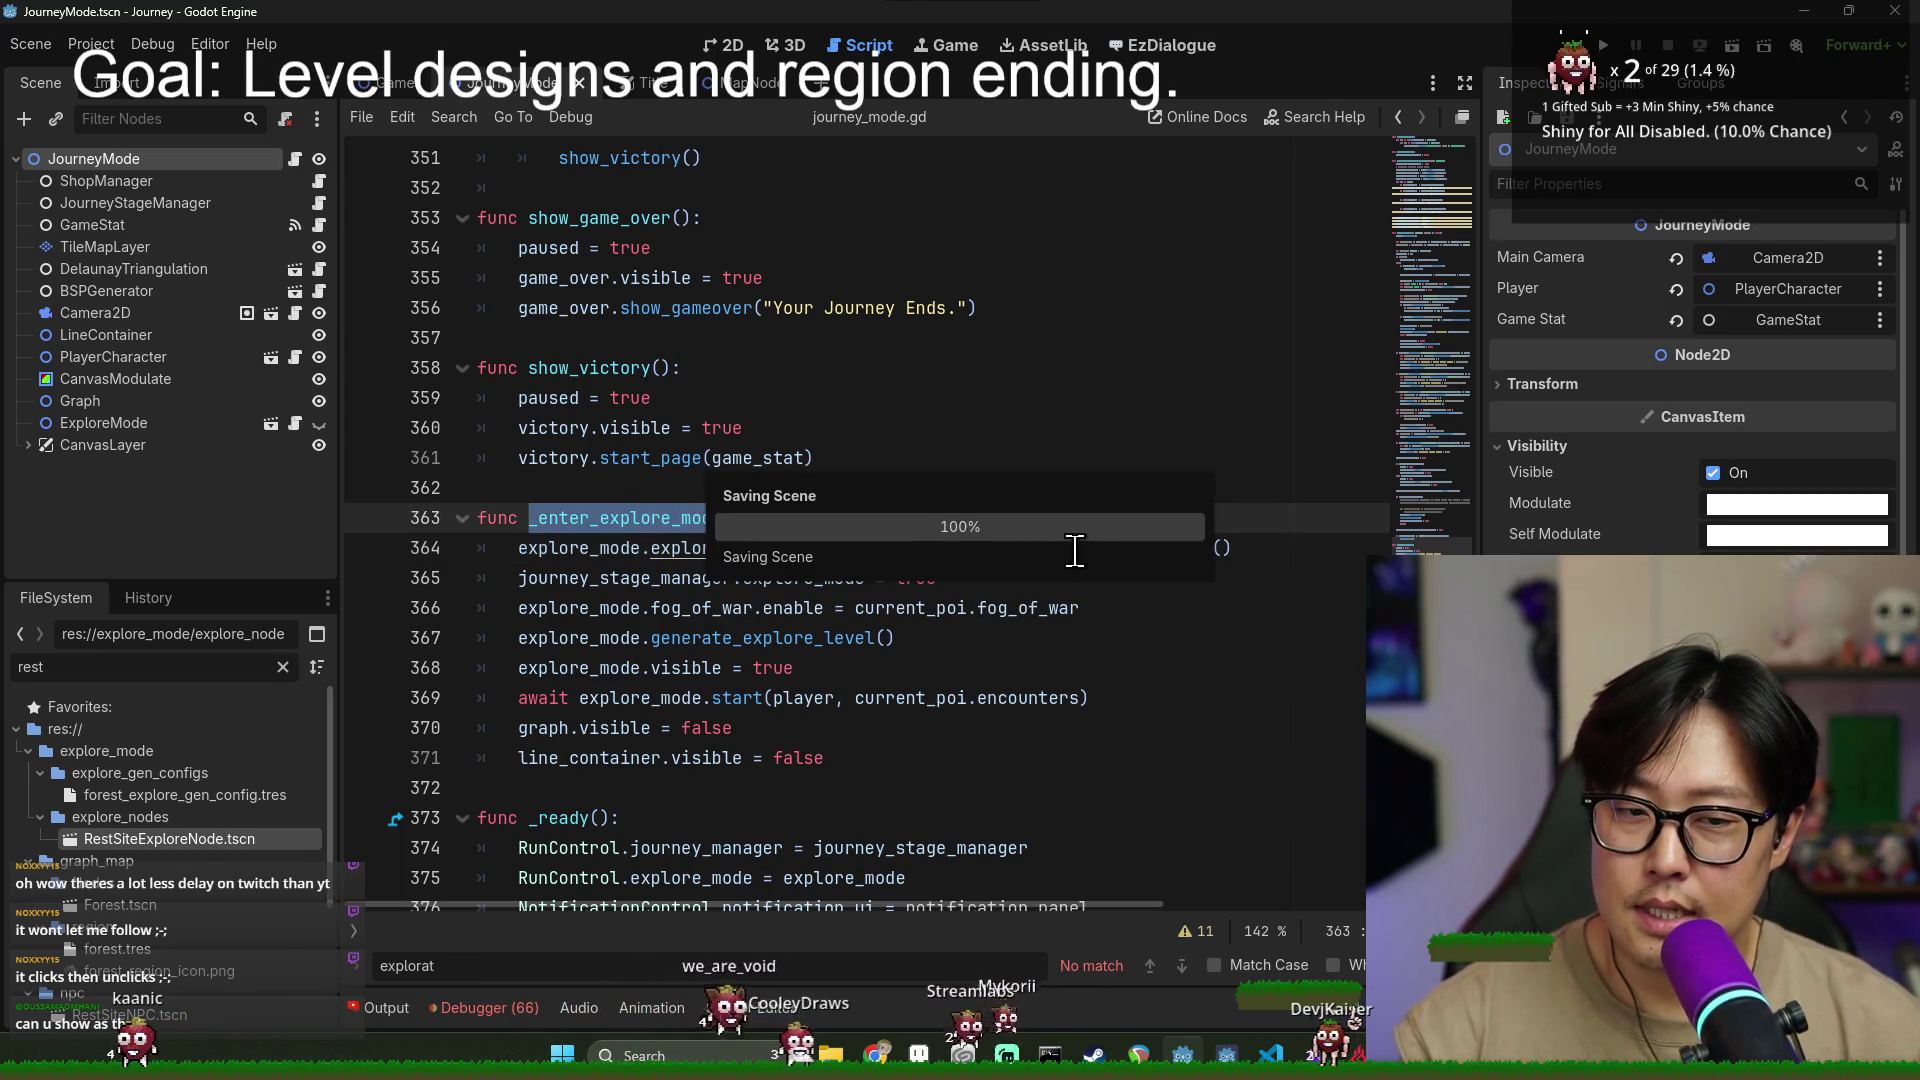
pyautogui.doubleClick(1045, 548)
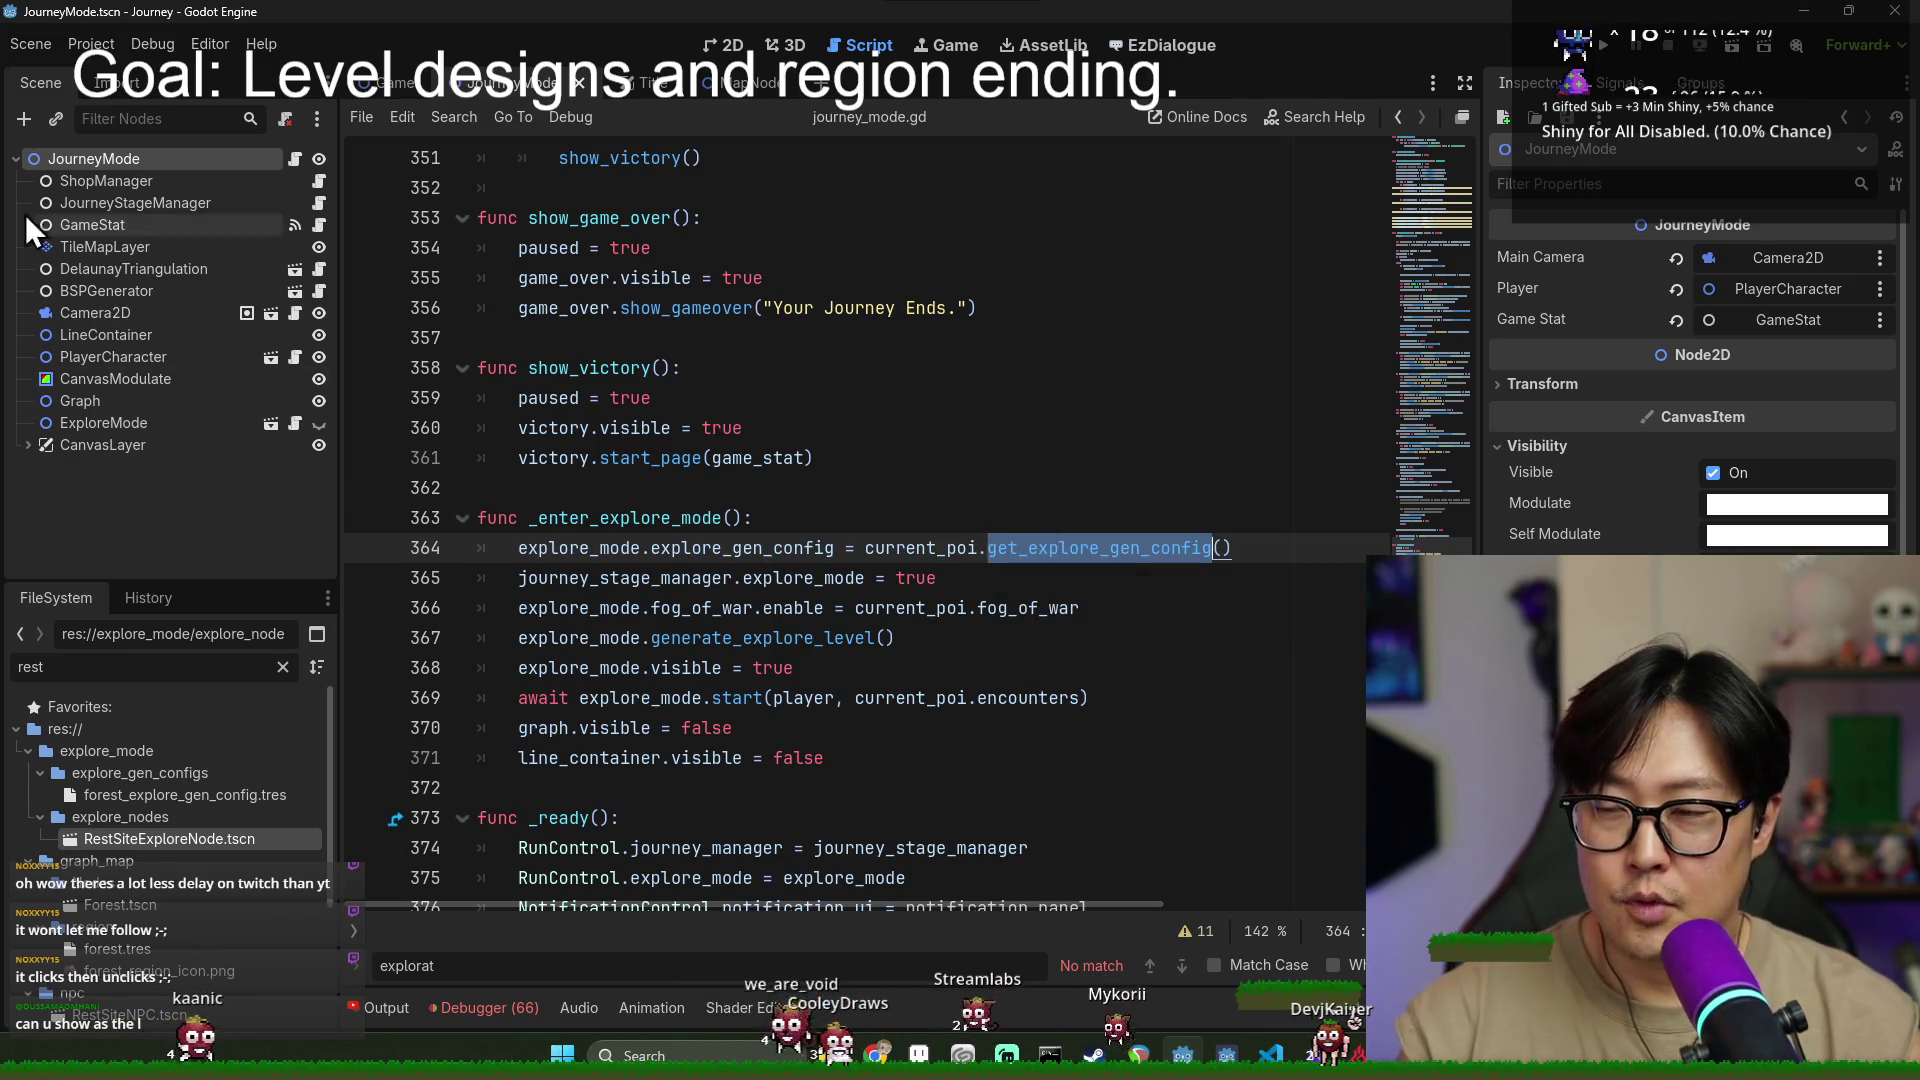
pyautogui.click(792, 370)
# - Search journey_mode.gd for 'generate' and step through the matches
pyautogui.write('ggene')
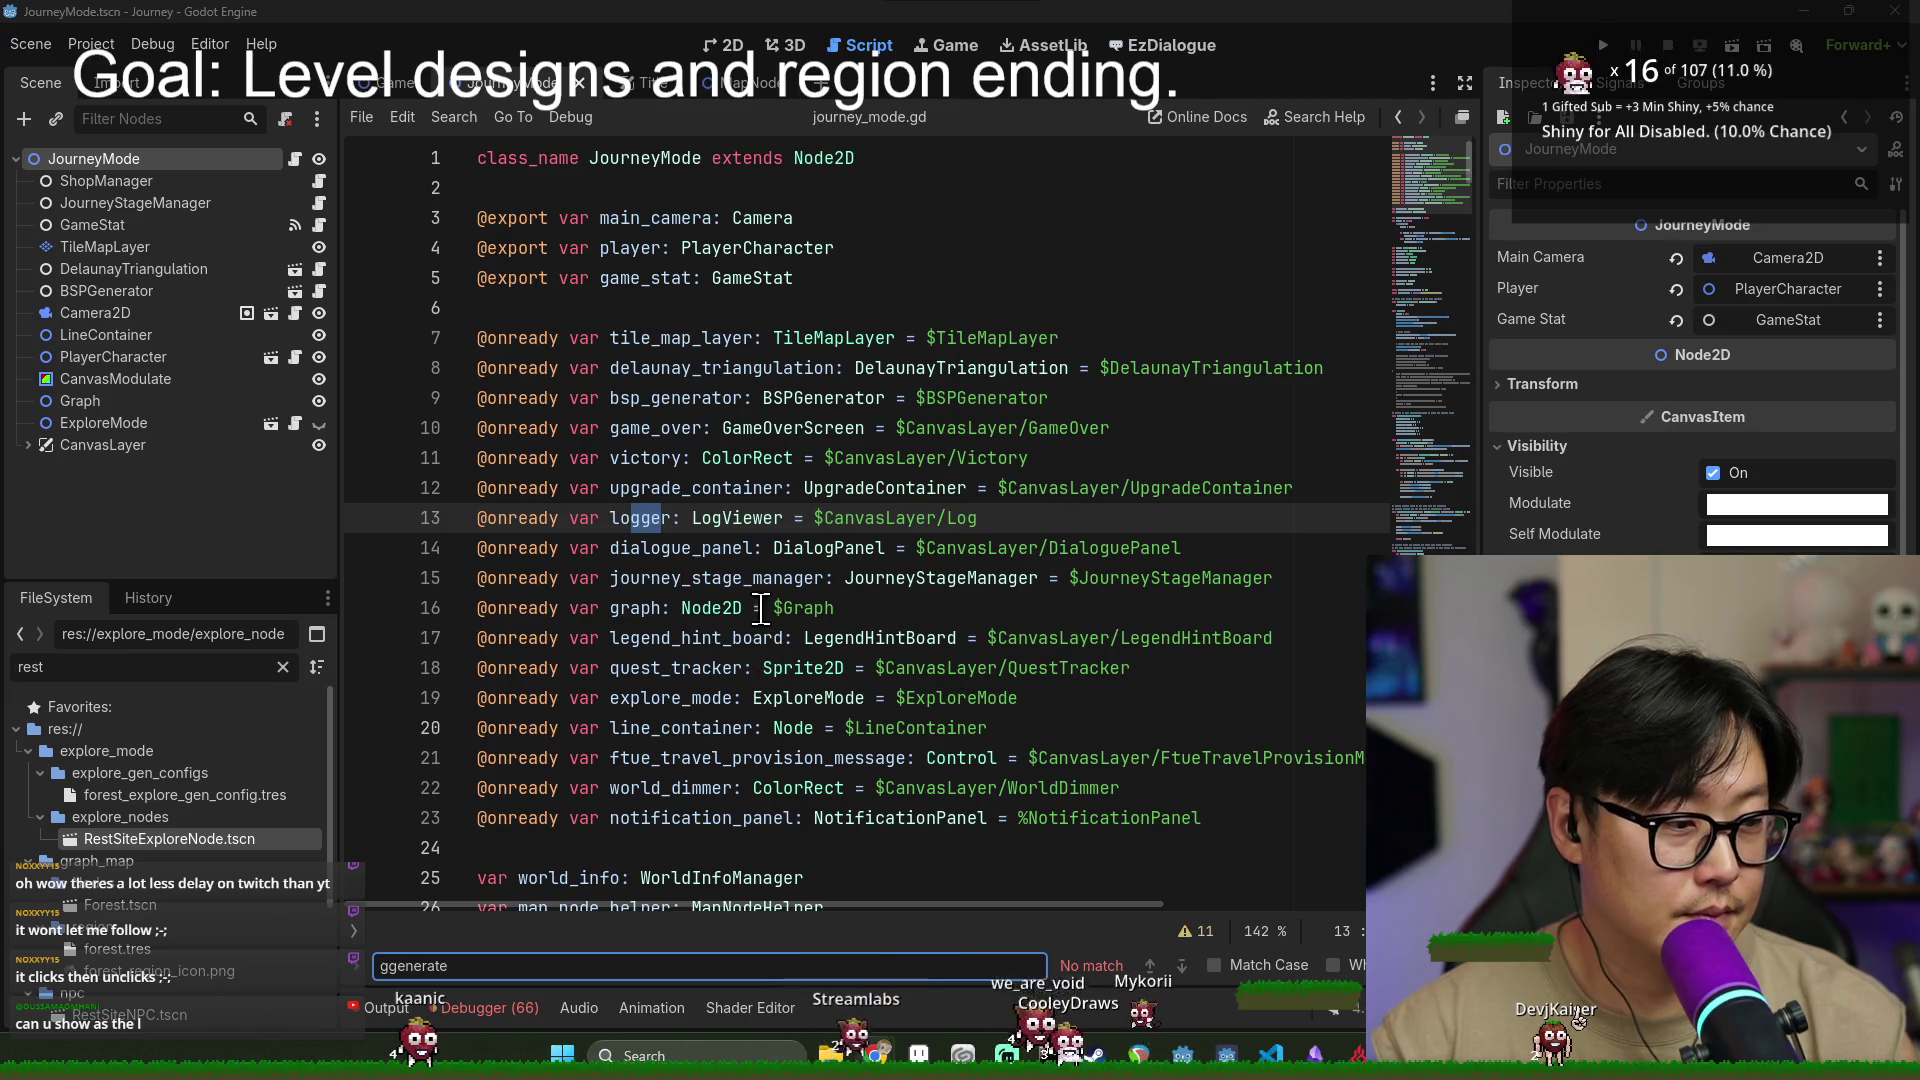
pyautogui.click(835, 436)
pyautogui.write('gene')
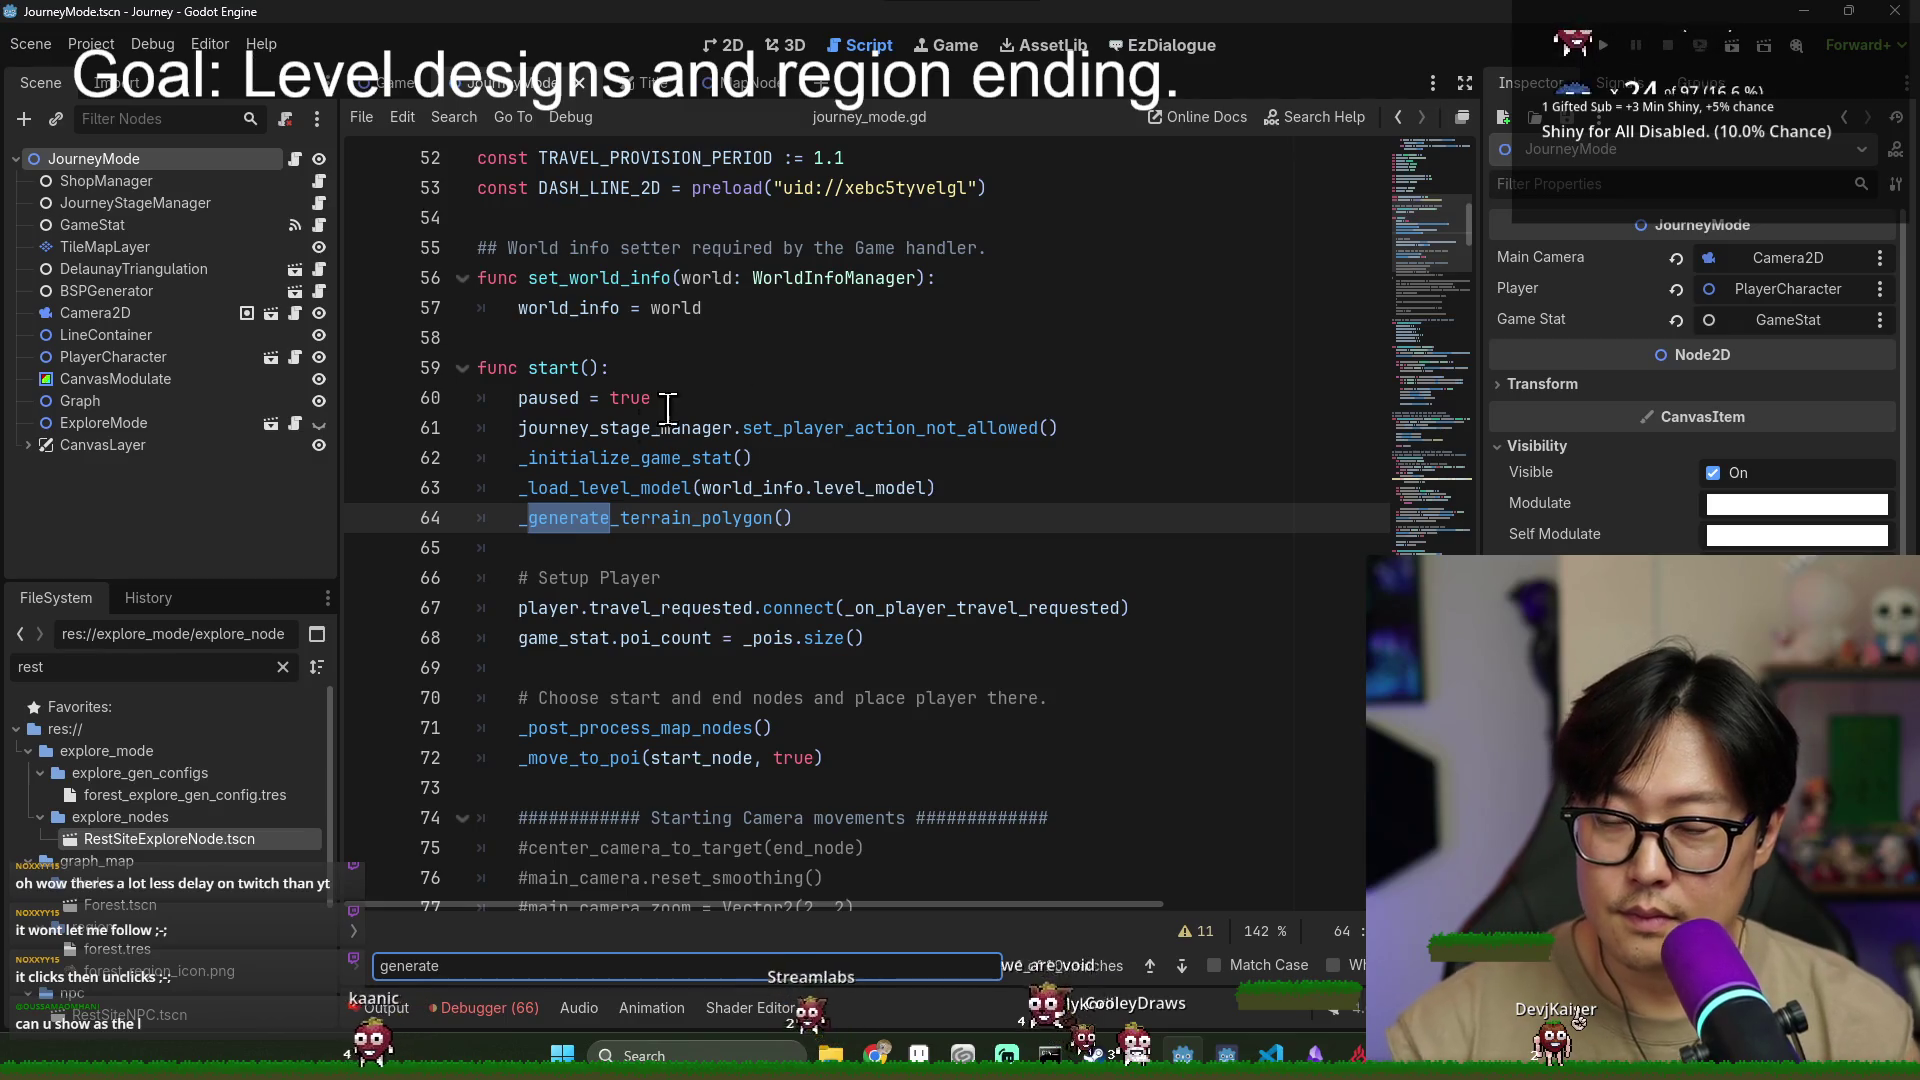
pyautogui.press('Return')
pyautogui.press('Return')
pyautogui.press('Return')
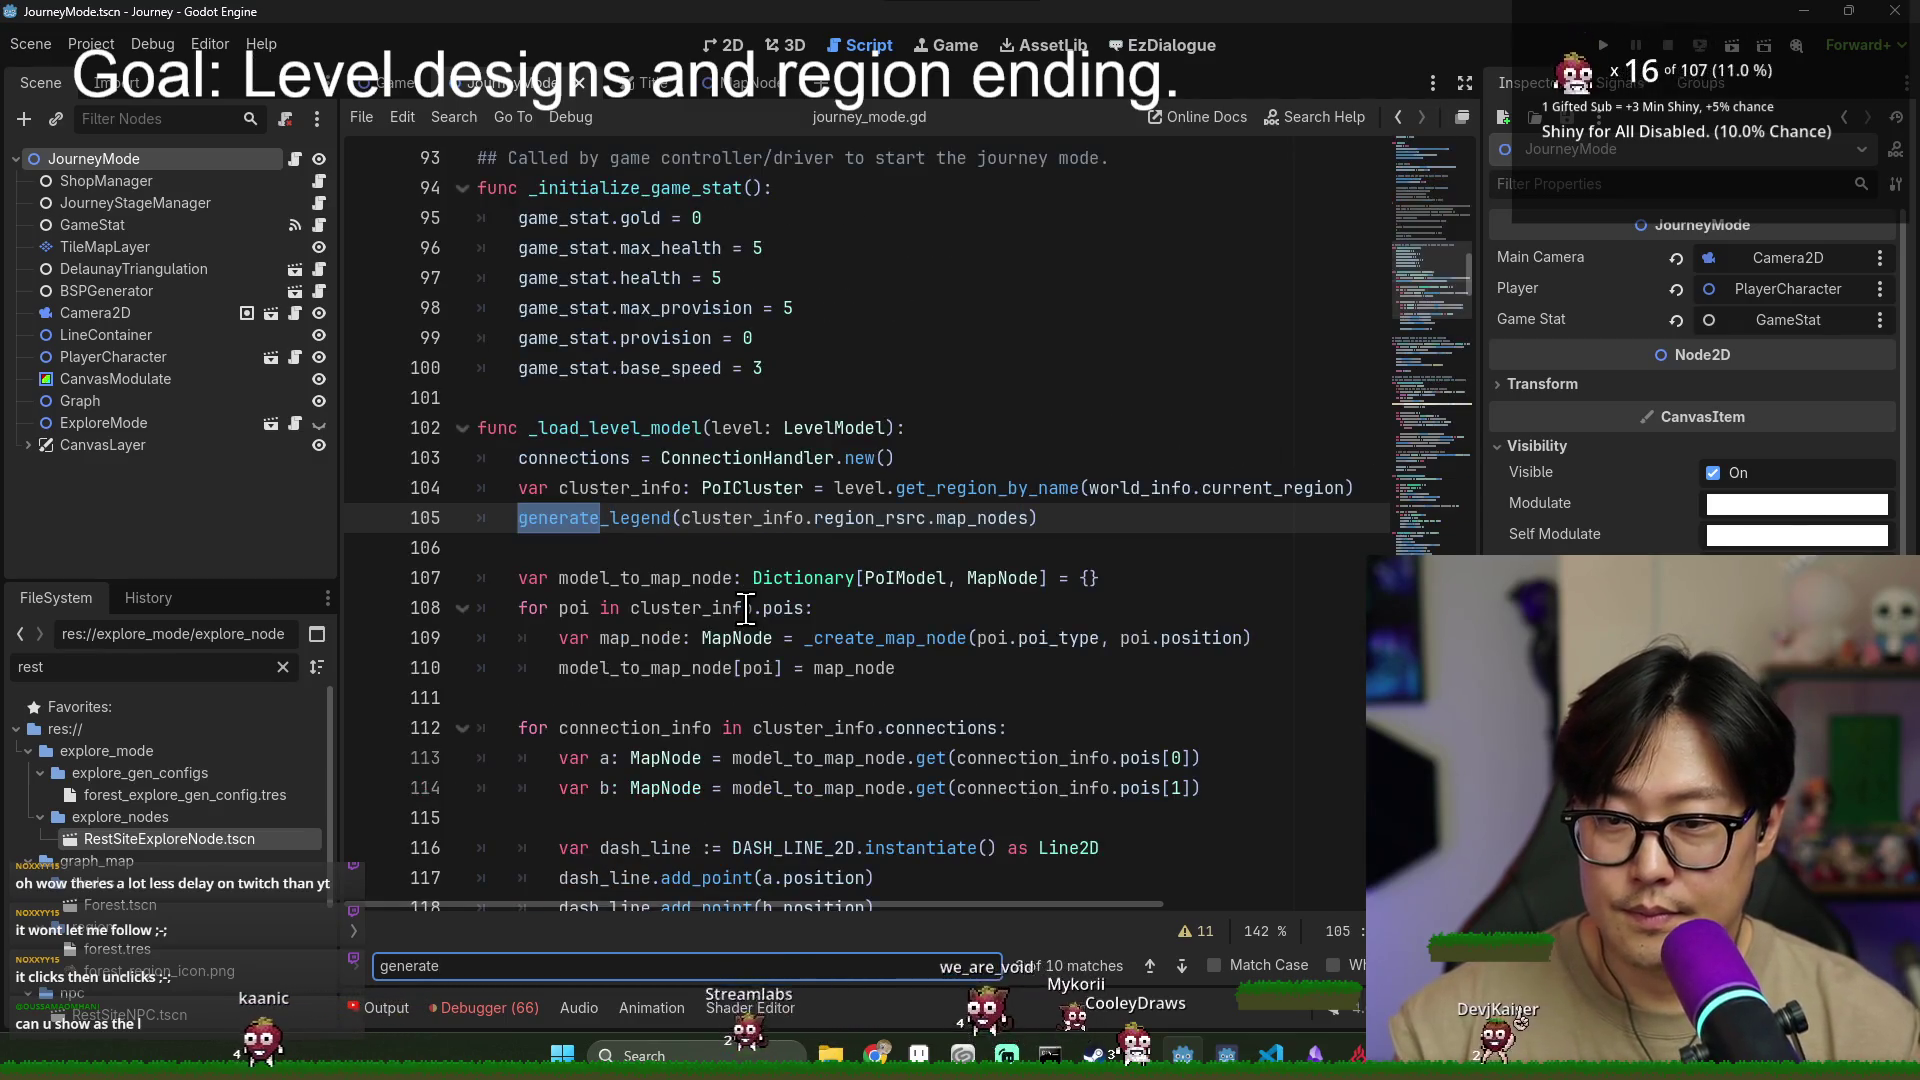
pyautogui.moveTo(746, 608)
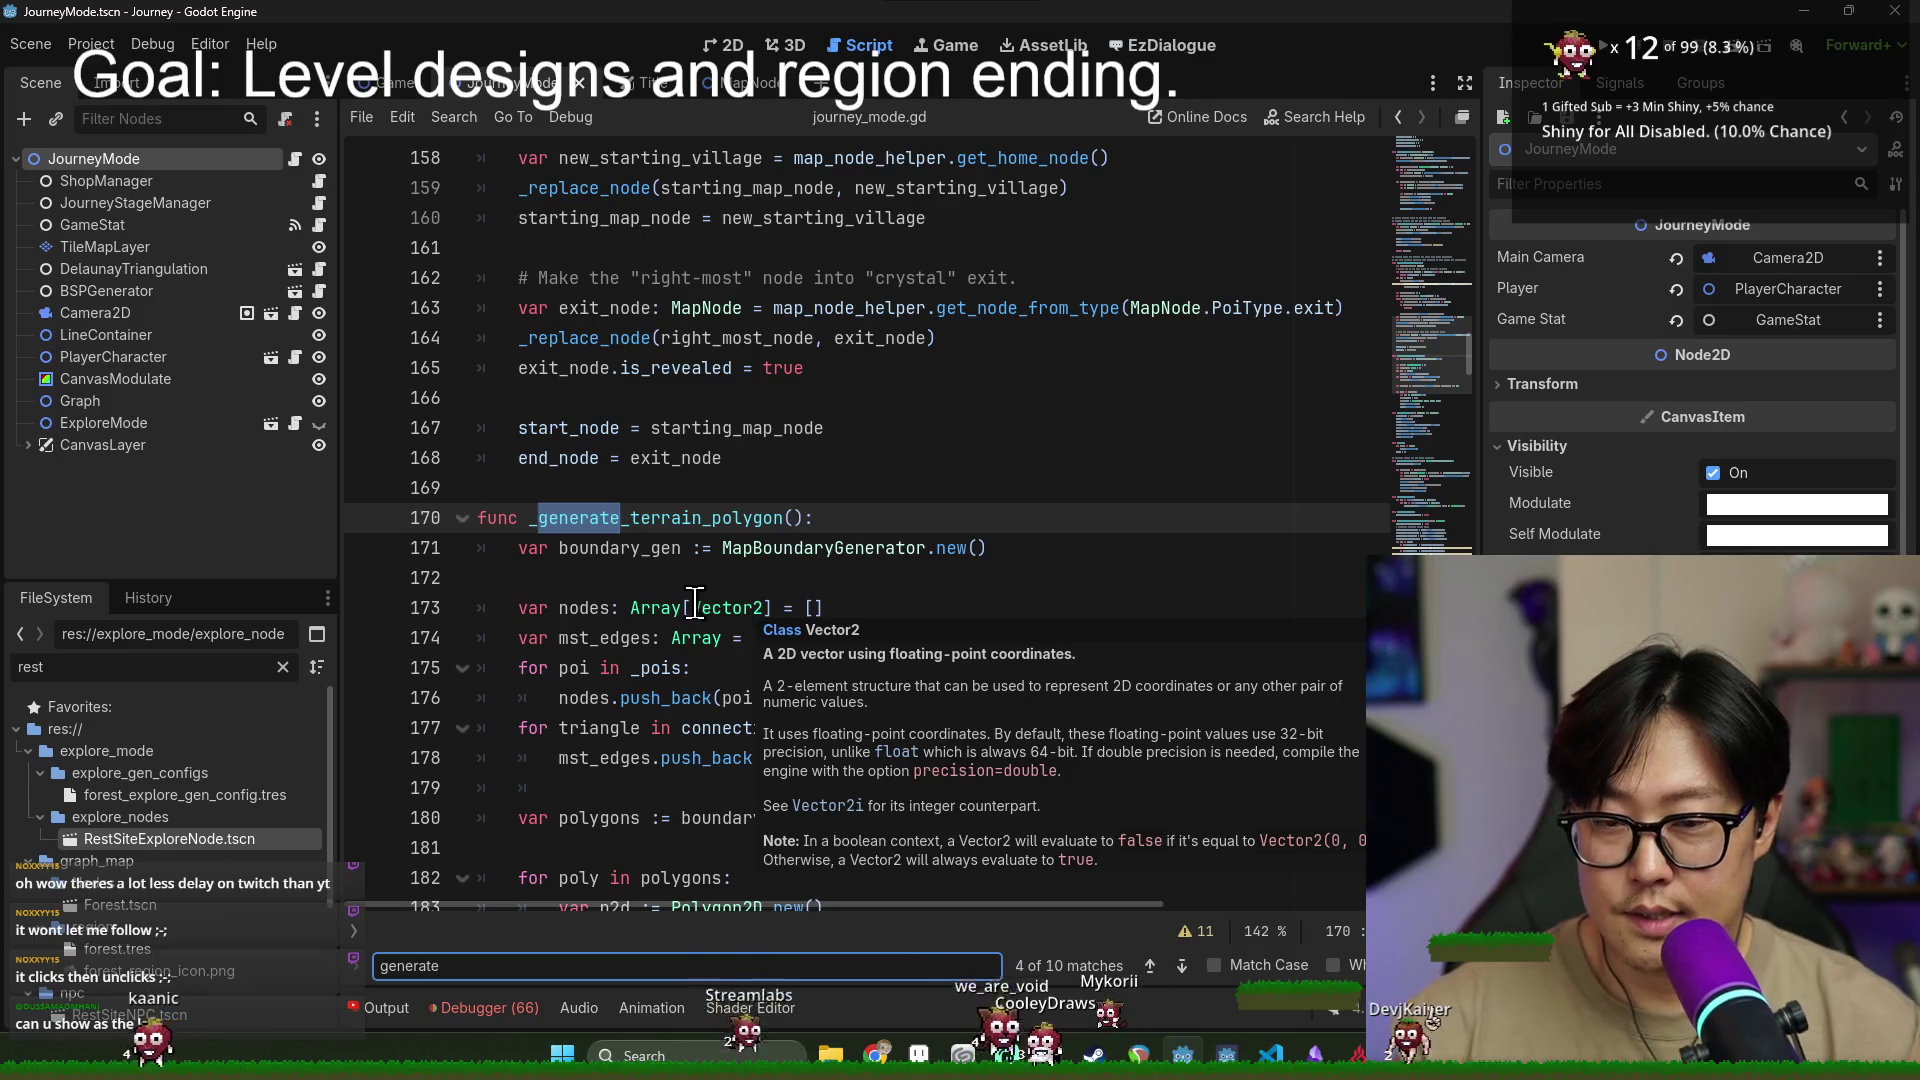
pyautogui.press('Return')
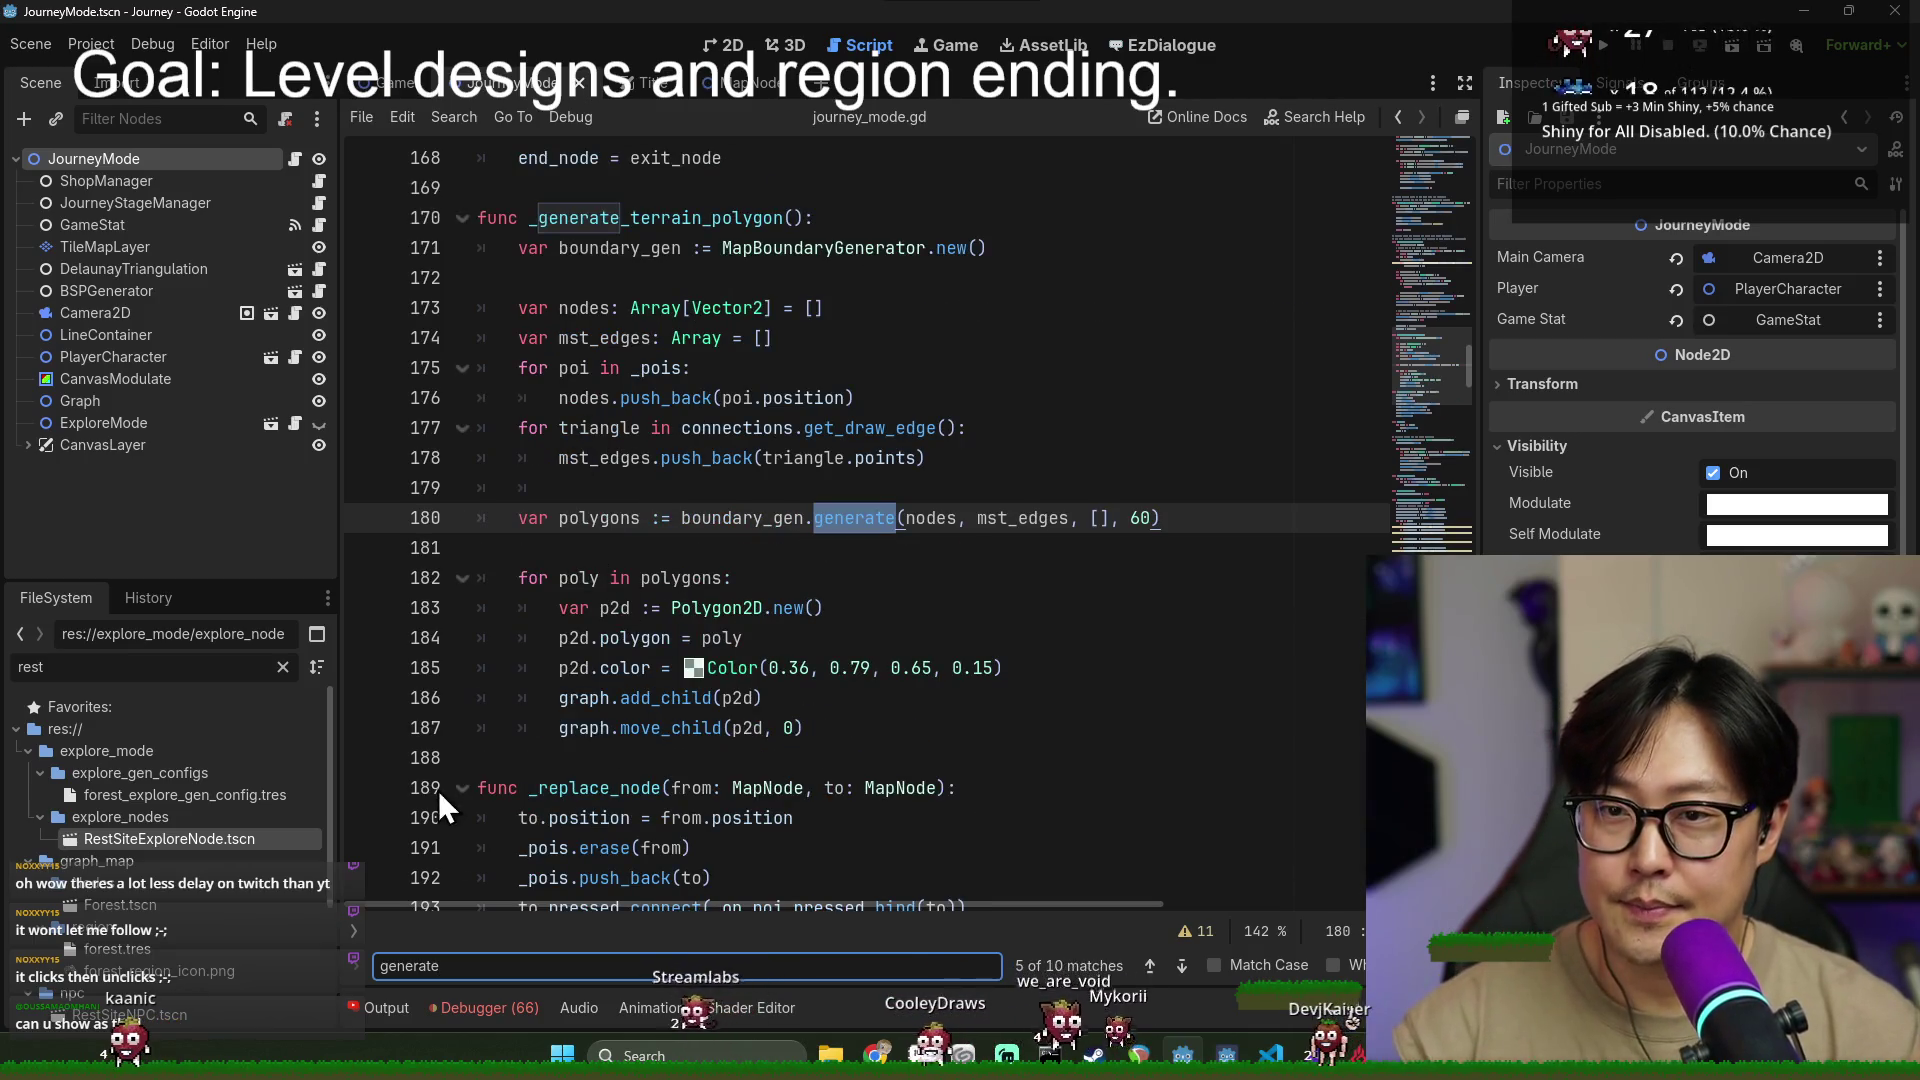
# - Search for 'start(' to reach func start() and examine its _load_level_model call on line 63
pyautogui.hotkey('ctrl', 'a')
pyautogui.write('start')
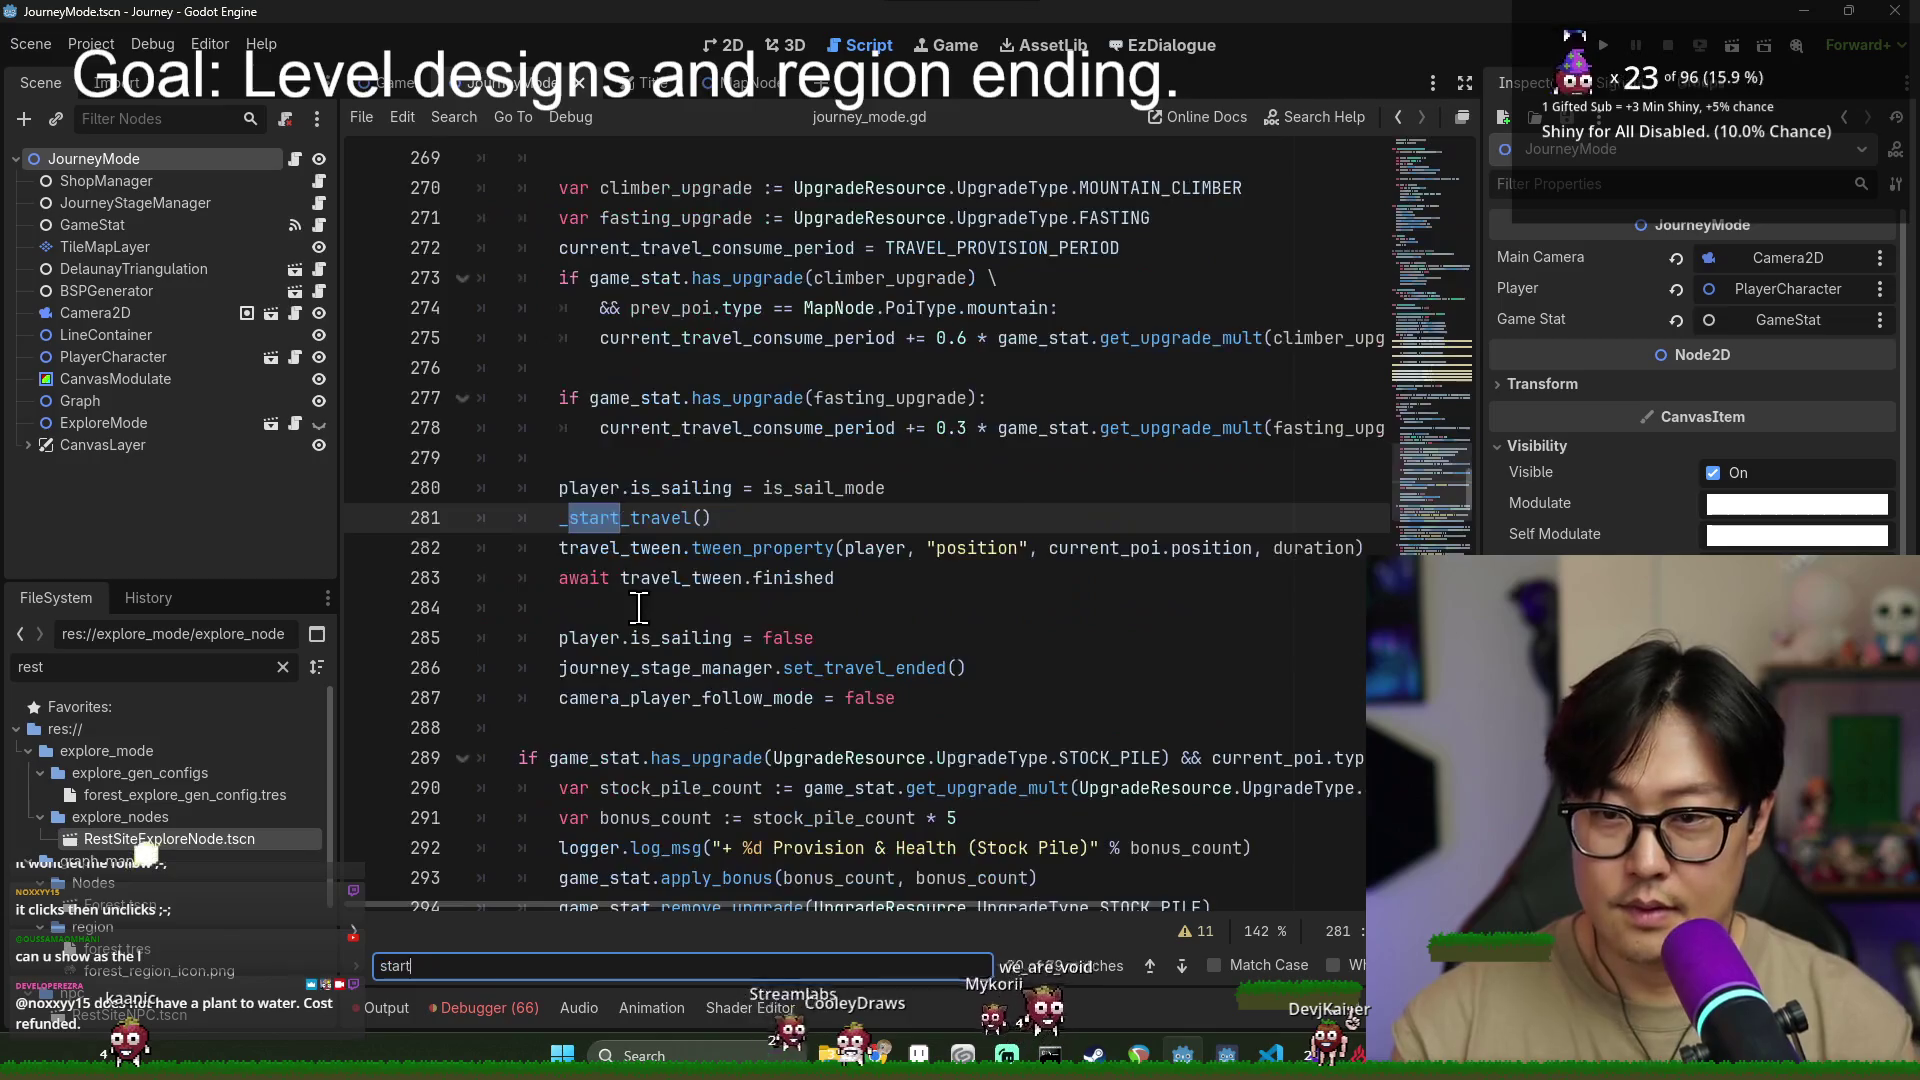
pyautogui.write('(')
pyautogui.press('Return')
pyautogui.press('Return')
pyautogui.press('Return')
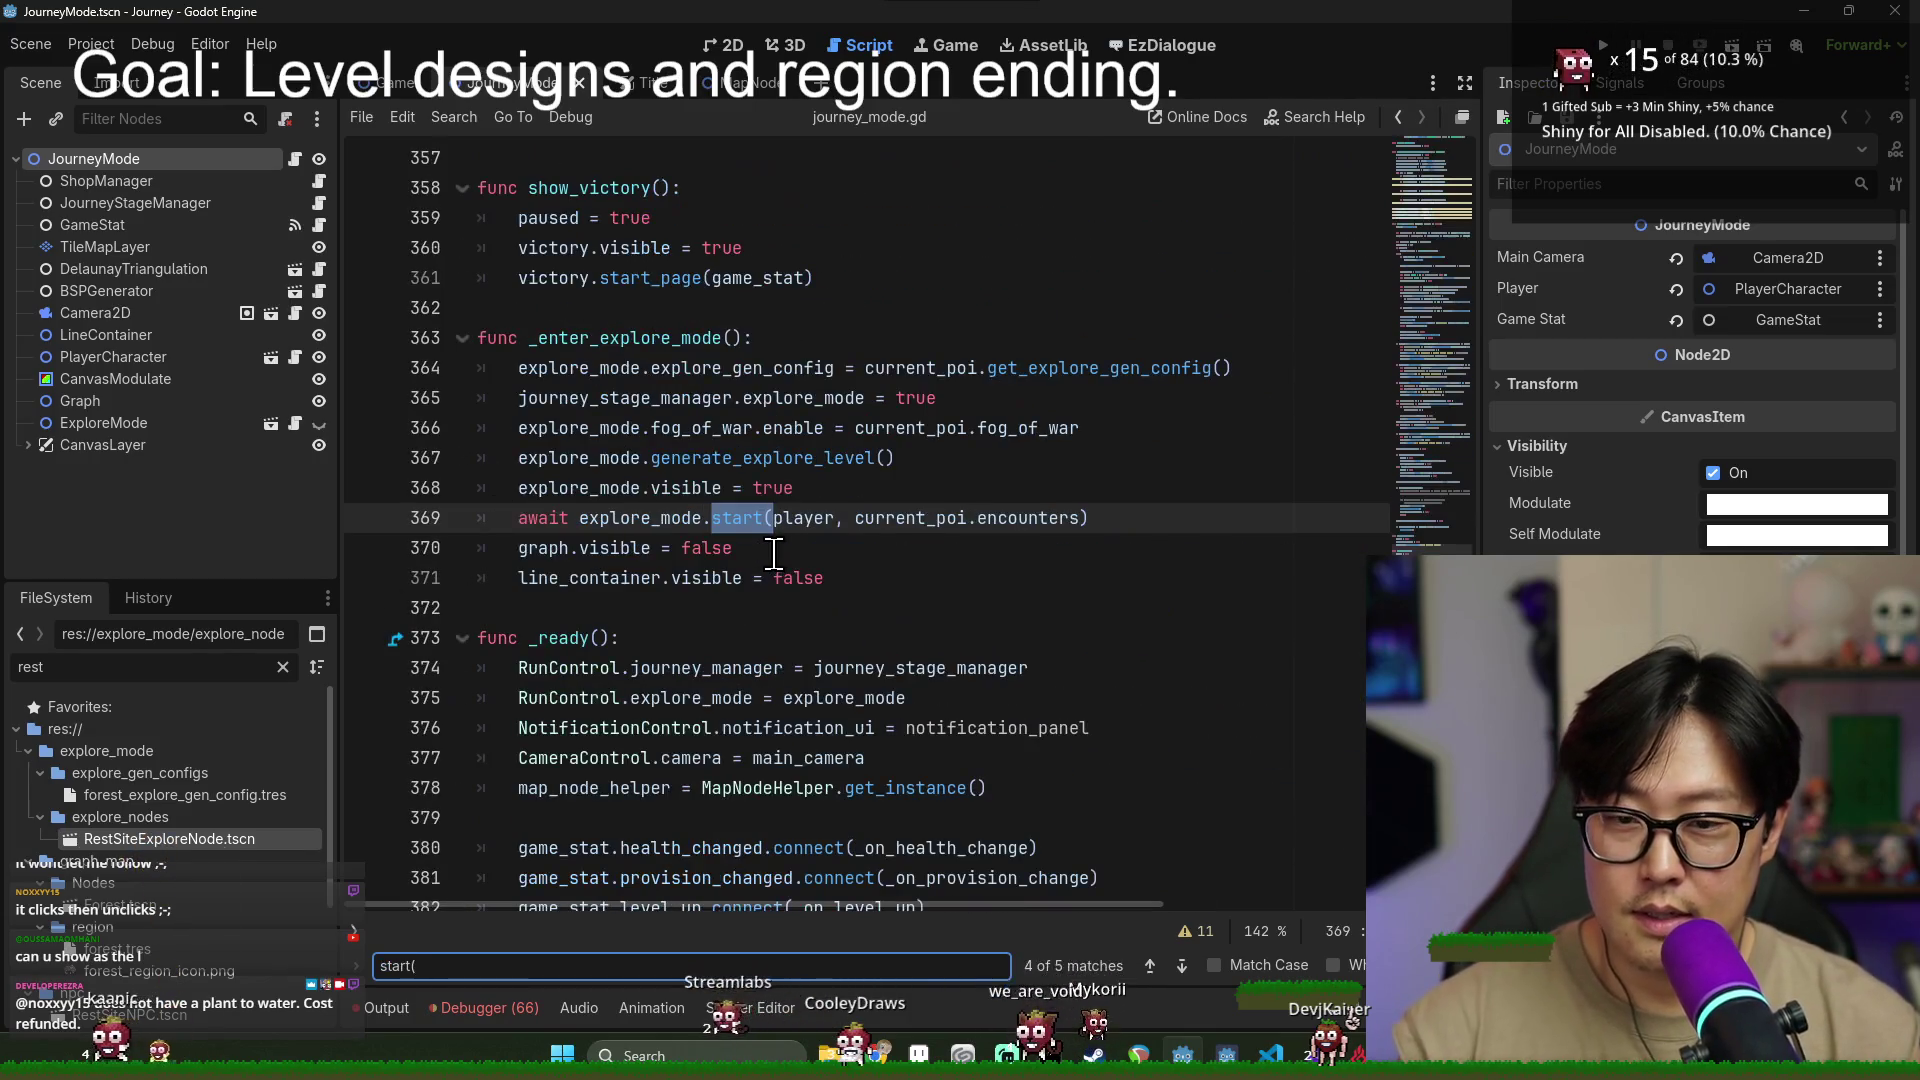
pyautogui.press('Return')
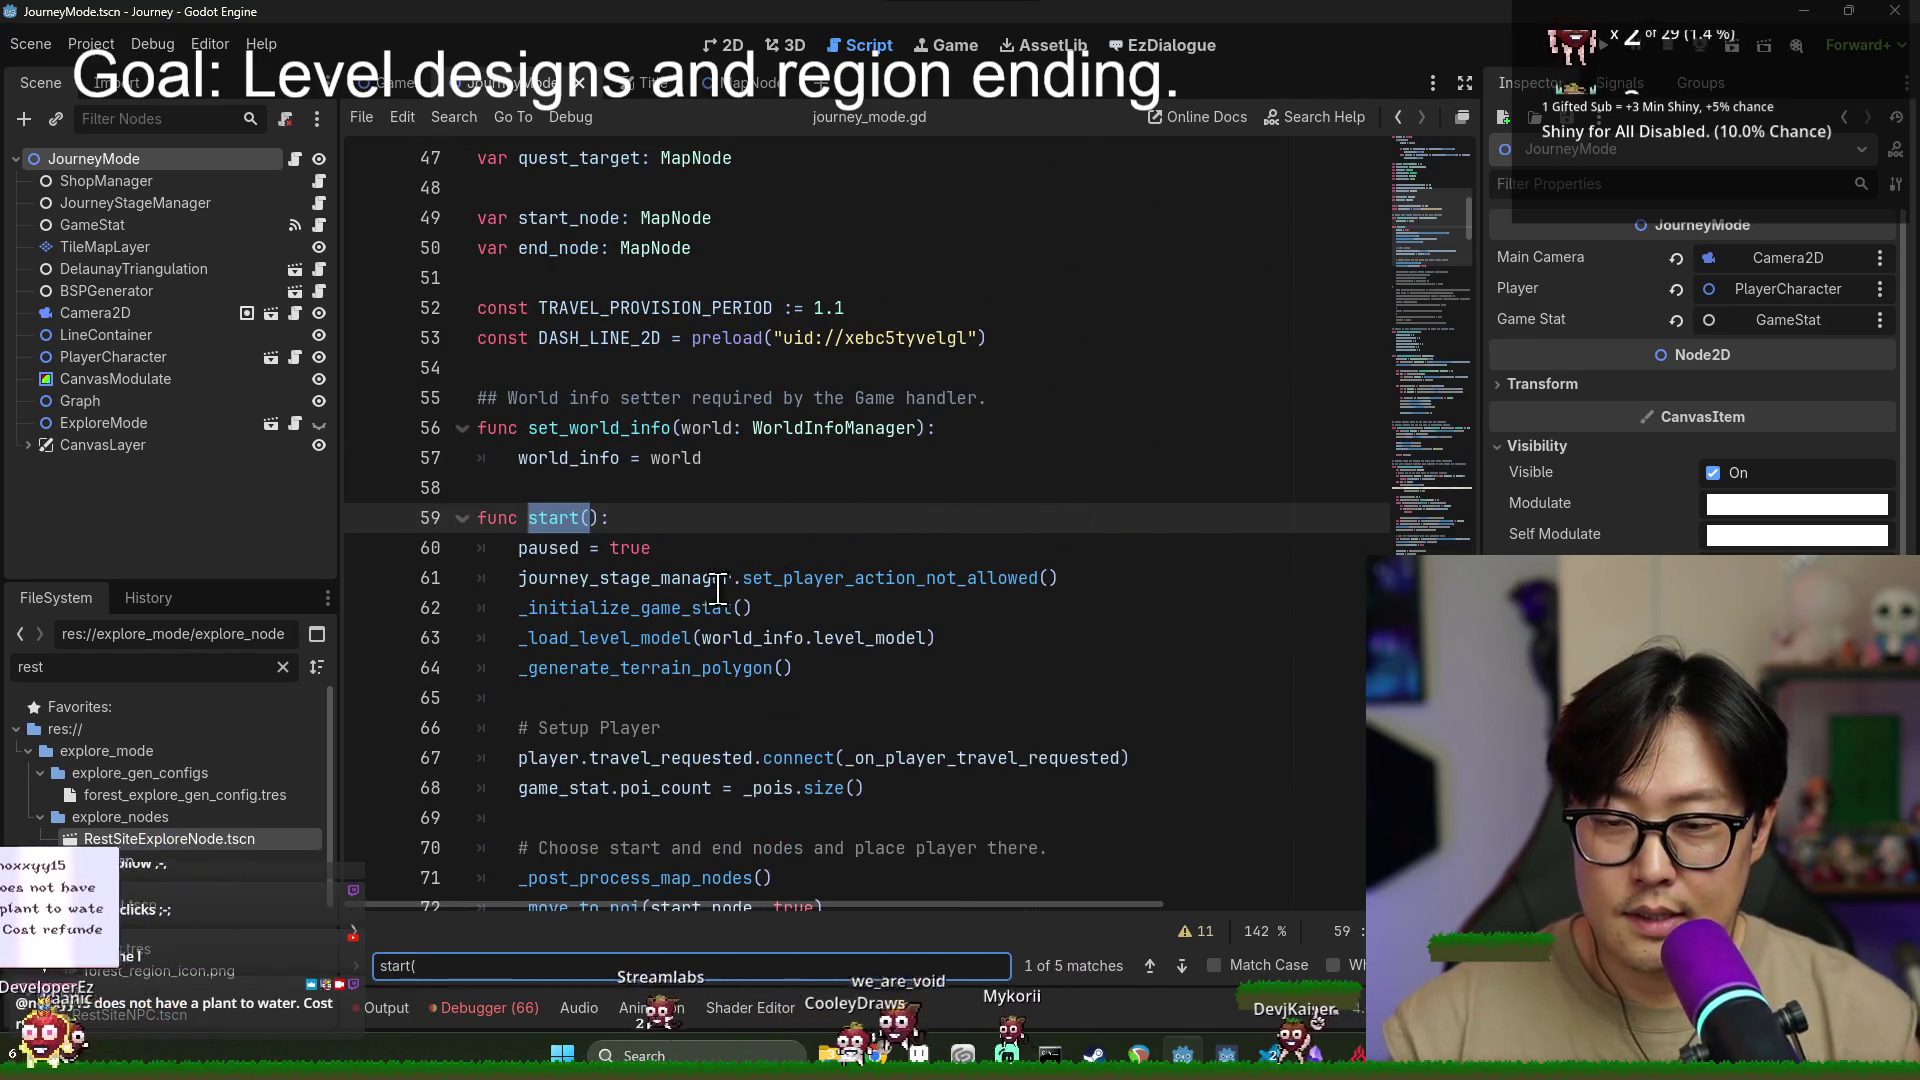
pyautogui.scroll(-4, 770, 549)
pyautogui.doubleClick(583, 274)
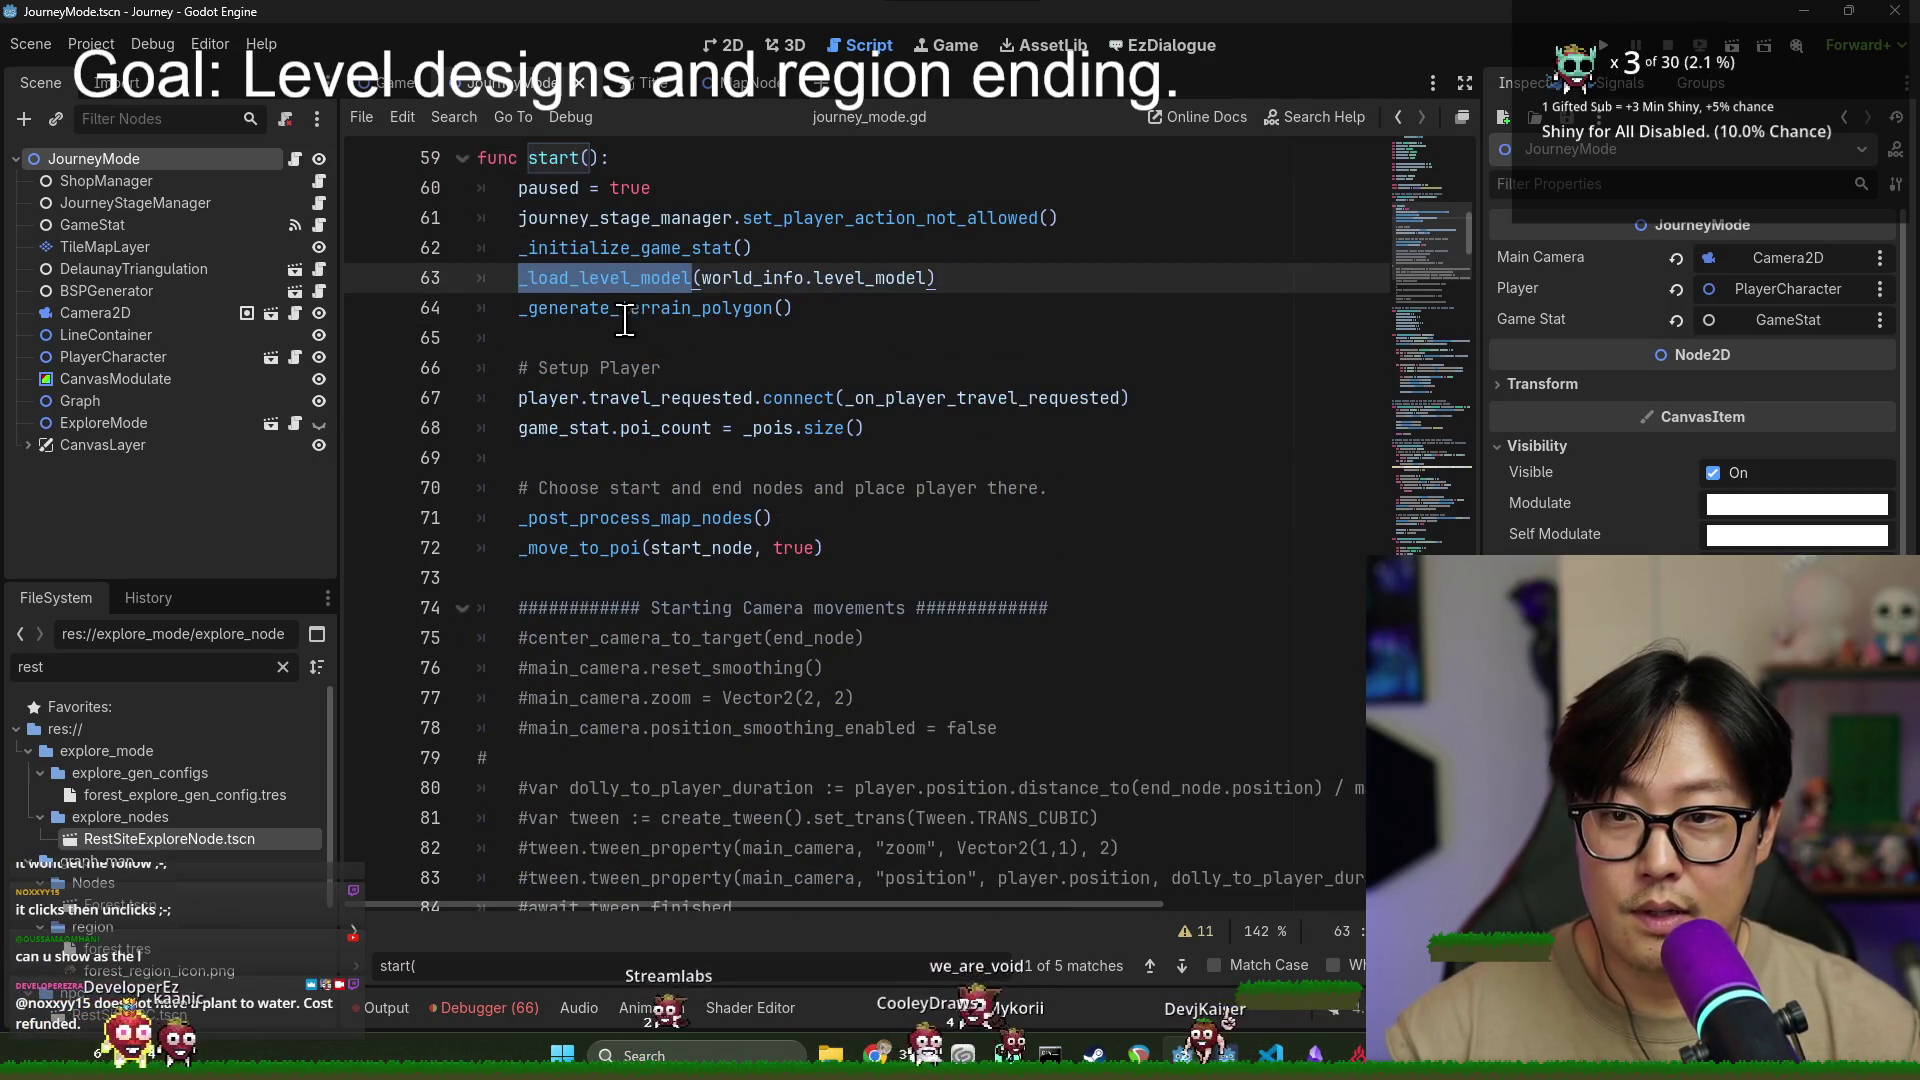
pyautogui.doubleClick(640, 308)
pyautogui.click(612, 256)
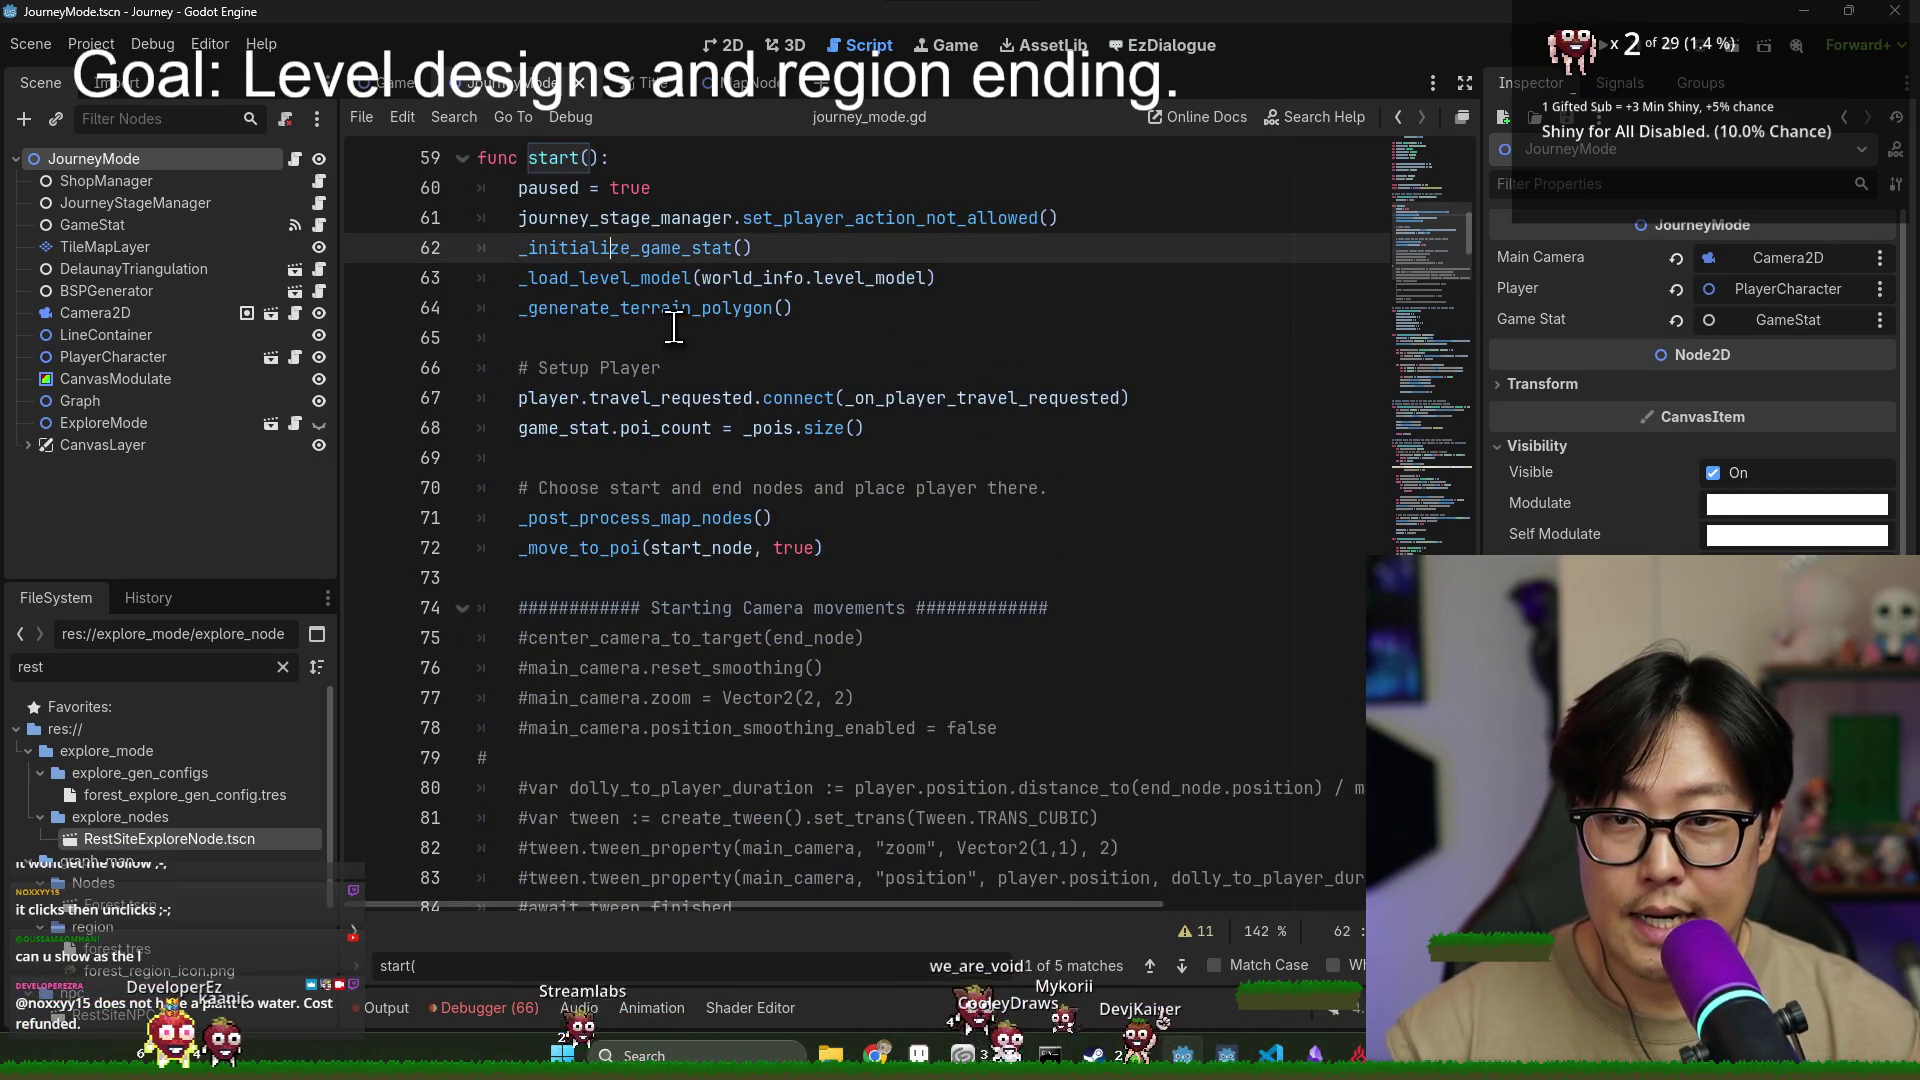
pyautogui.doubleClick(613, 278)
pyautogui.doubleClick(833, 279)
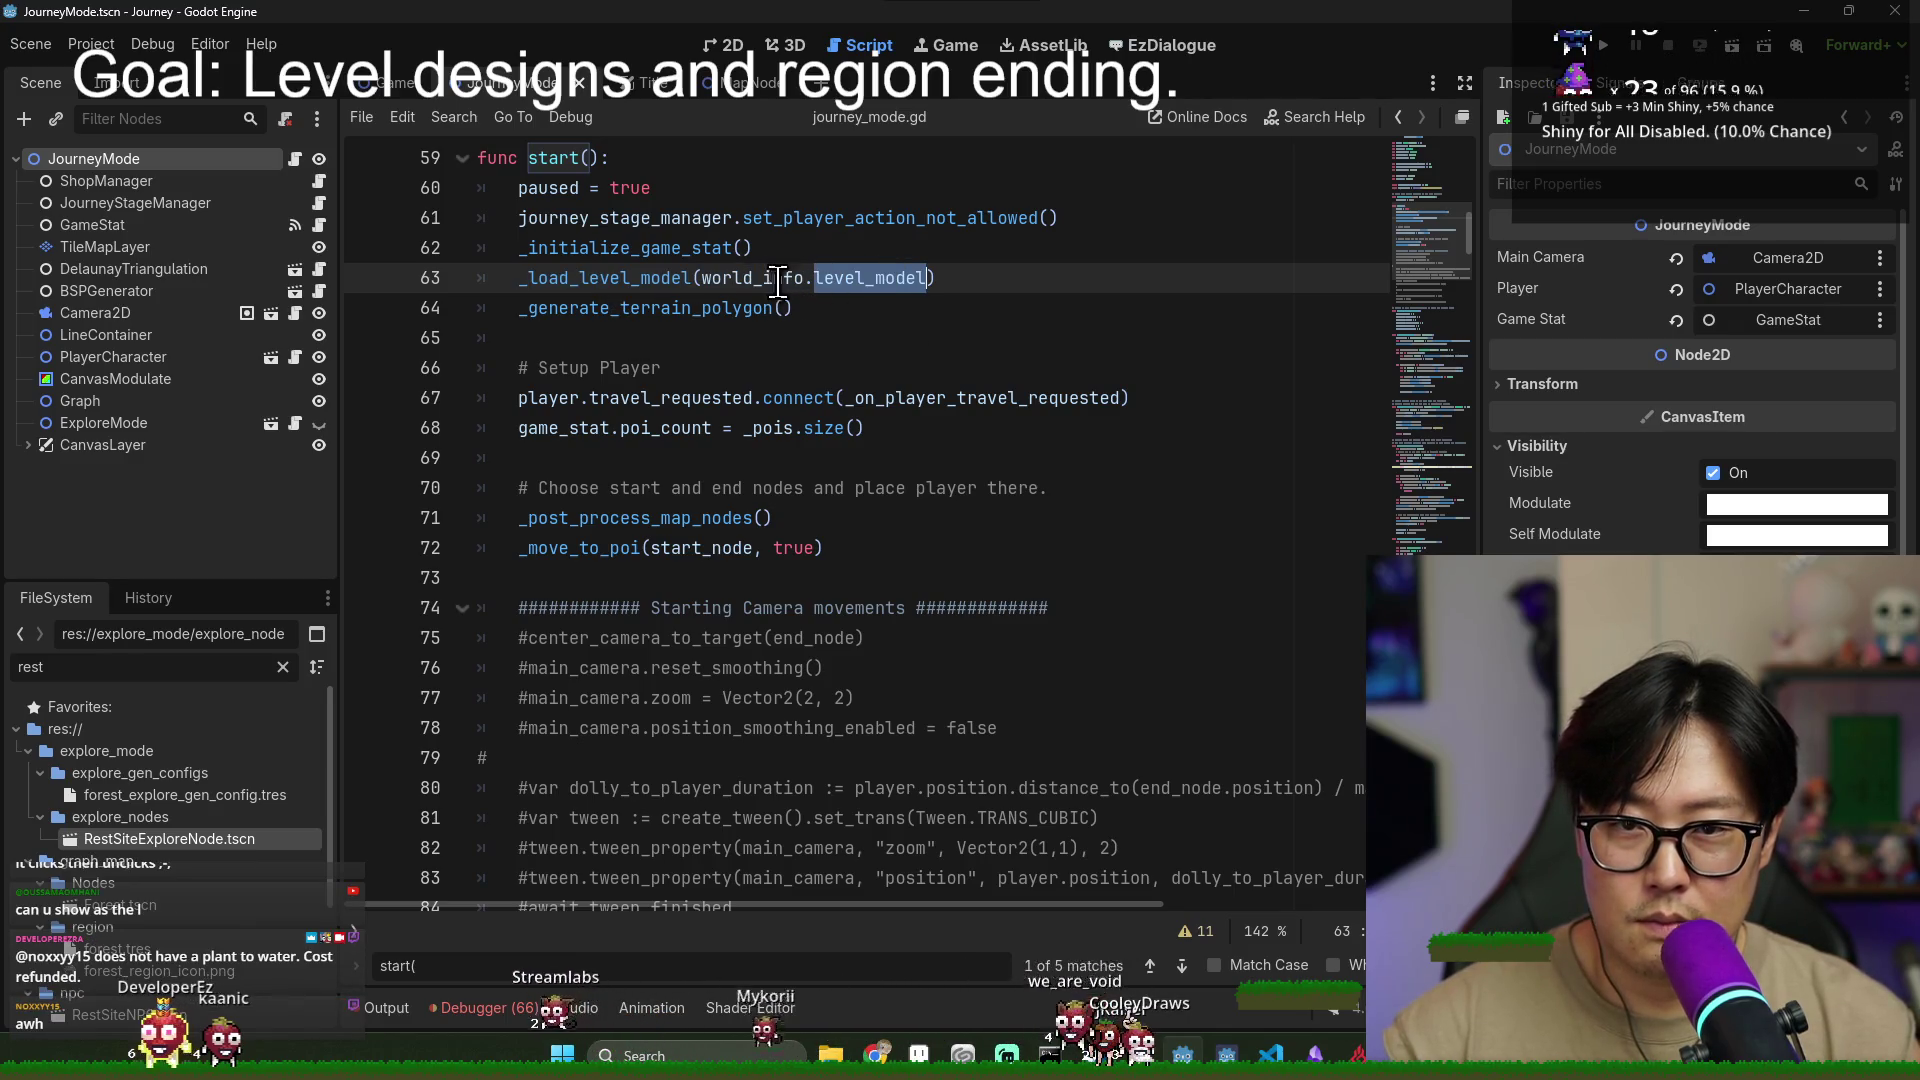
# - Open the _load_level_model definition, then switch to the StreamGachapon game window
pyautogui.keyDown('ctrl'); pyautogui.click(645, 285); pyautogui.keyUp('ctrl')
pyautogui.doubleClick(747, 513)
pyautogui.scroll(-2, 880, 430)
pyautogui.doubleClick(920, 398)
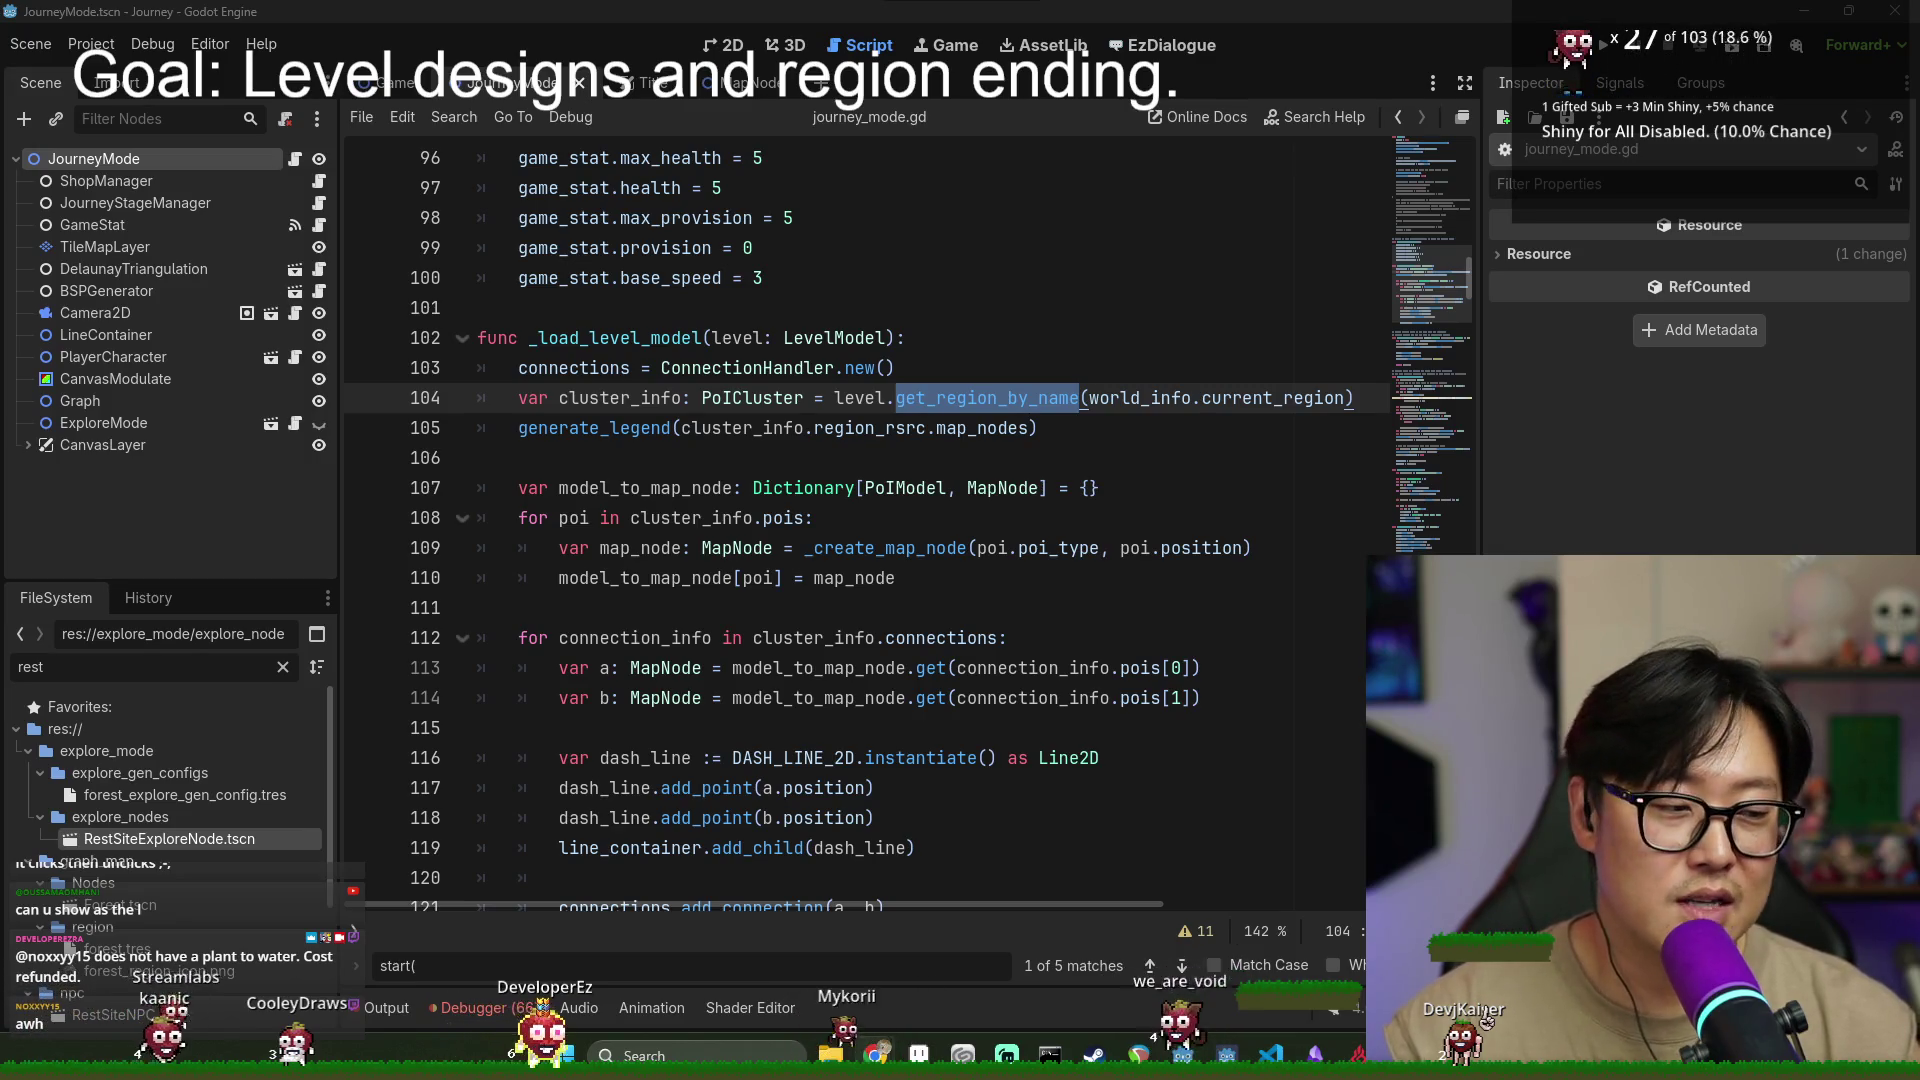
pyautogui.hotkey('alt', 'Tab')
pyautogui.click(1331, 628)
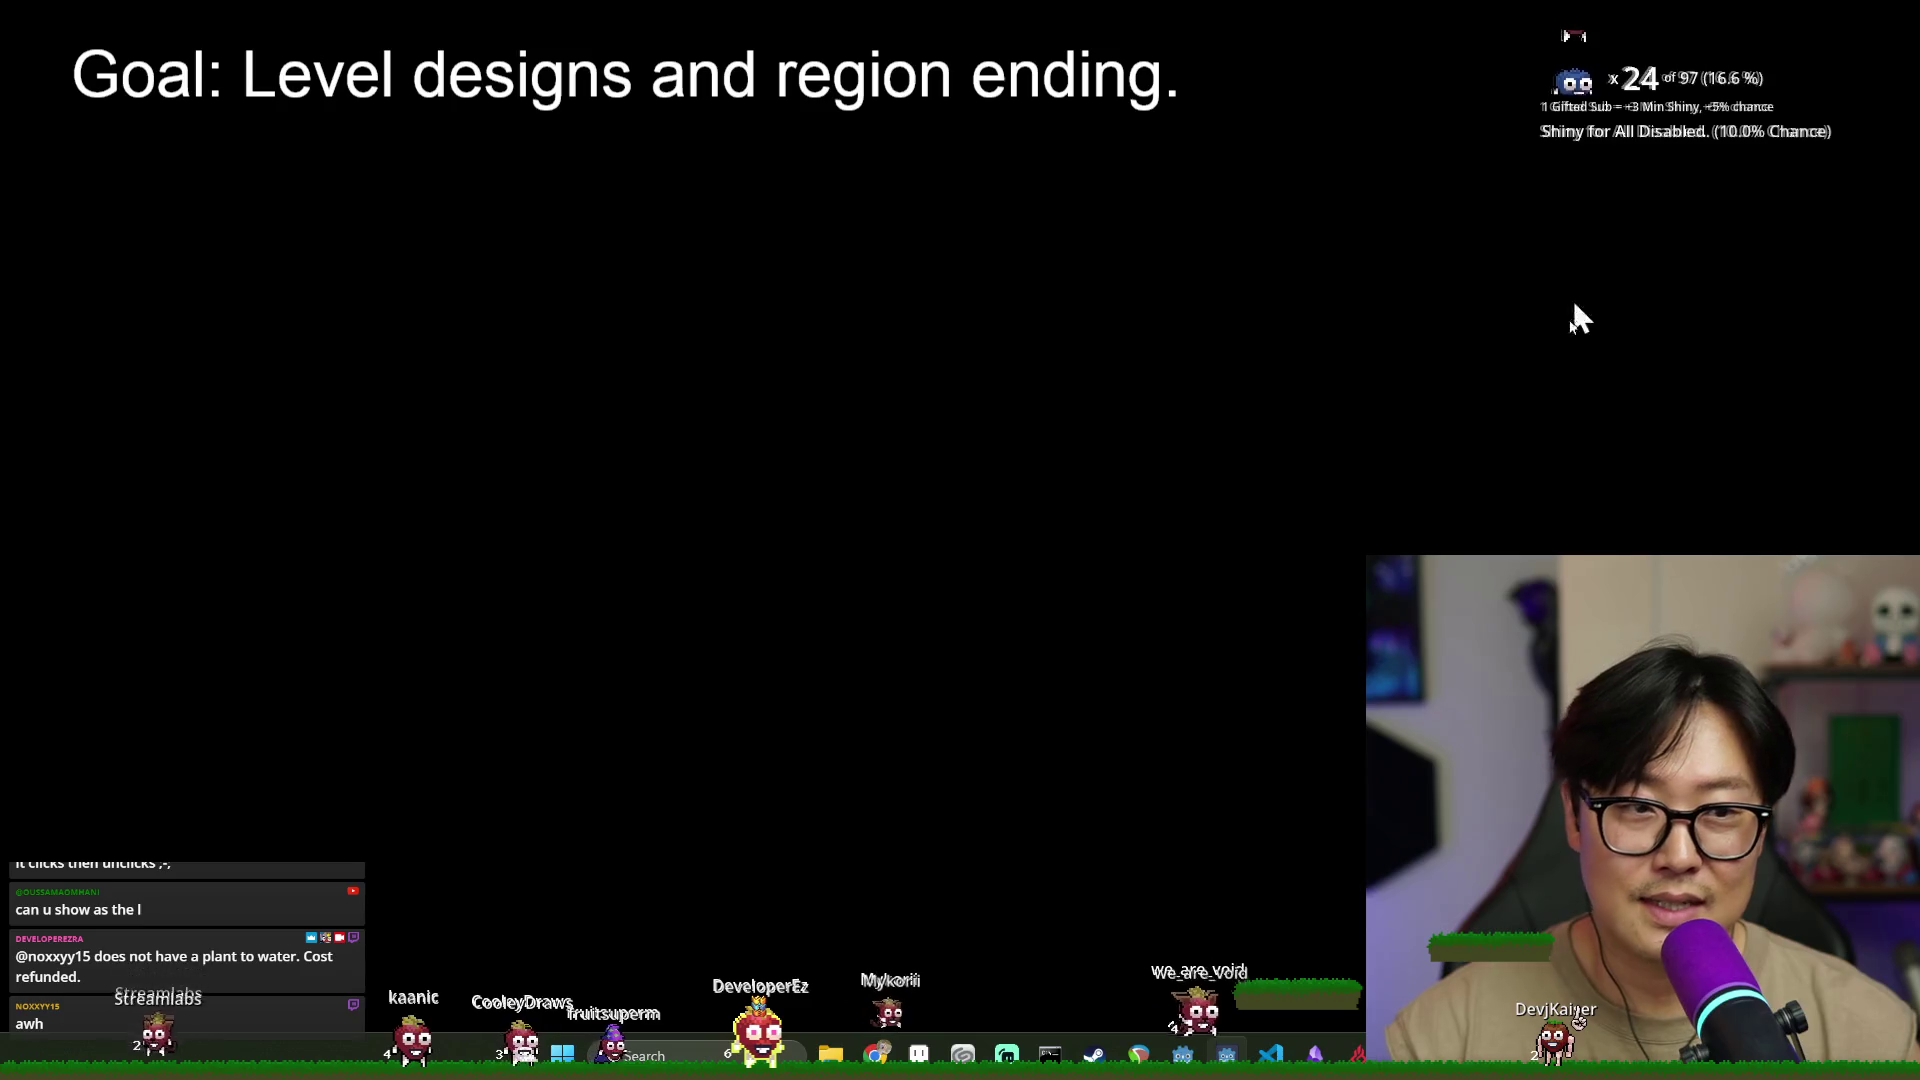
# - Return to Godot from the game window and save journey_mode.gd
pyautogui.hotkey('alt', 'Tab')
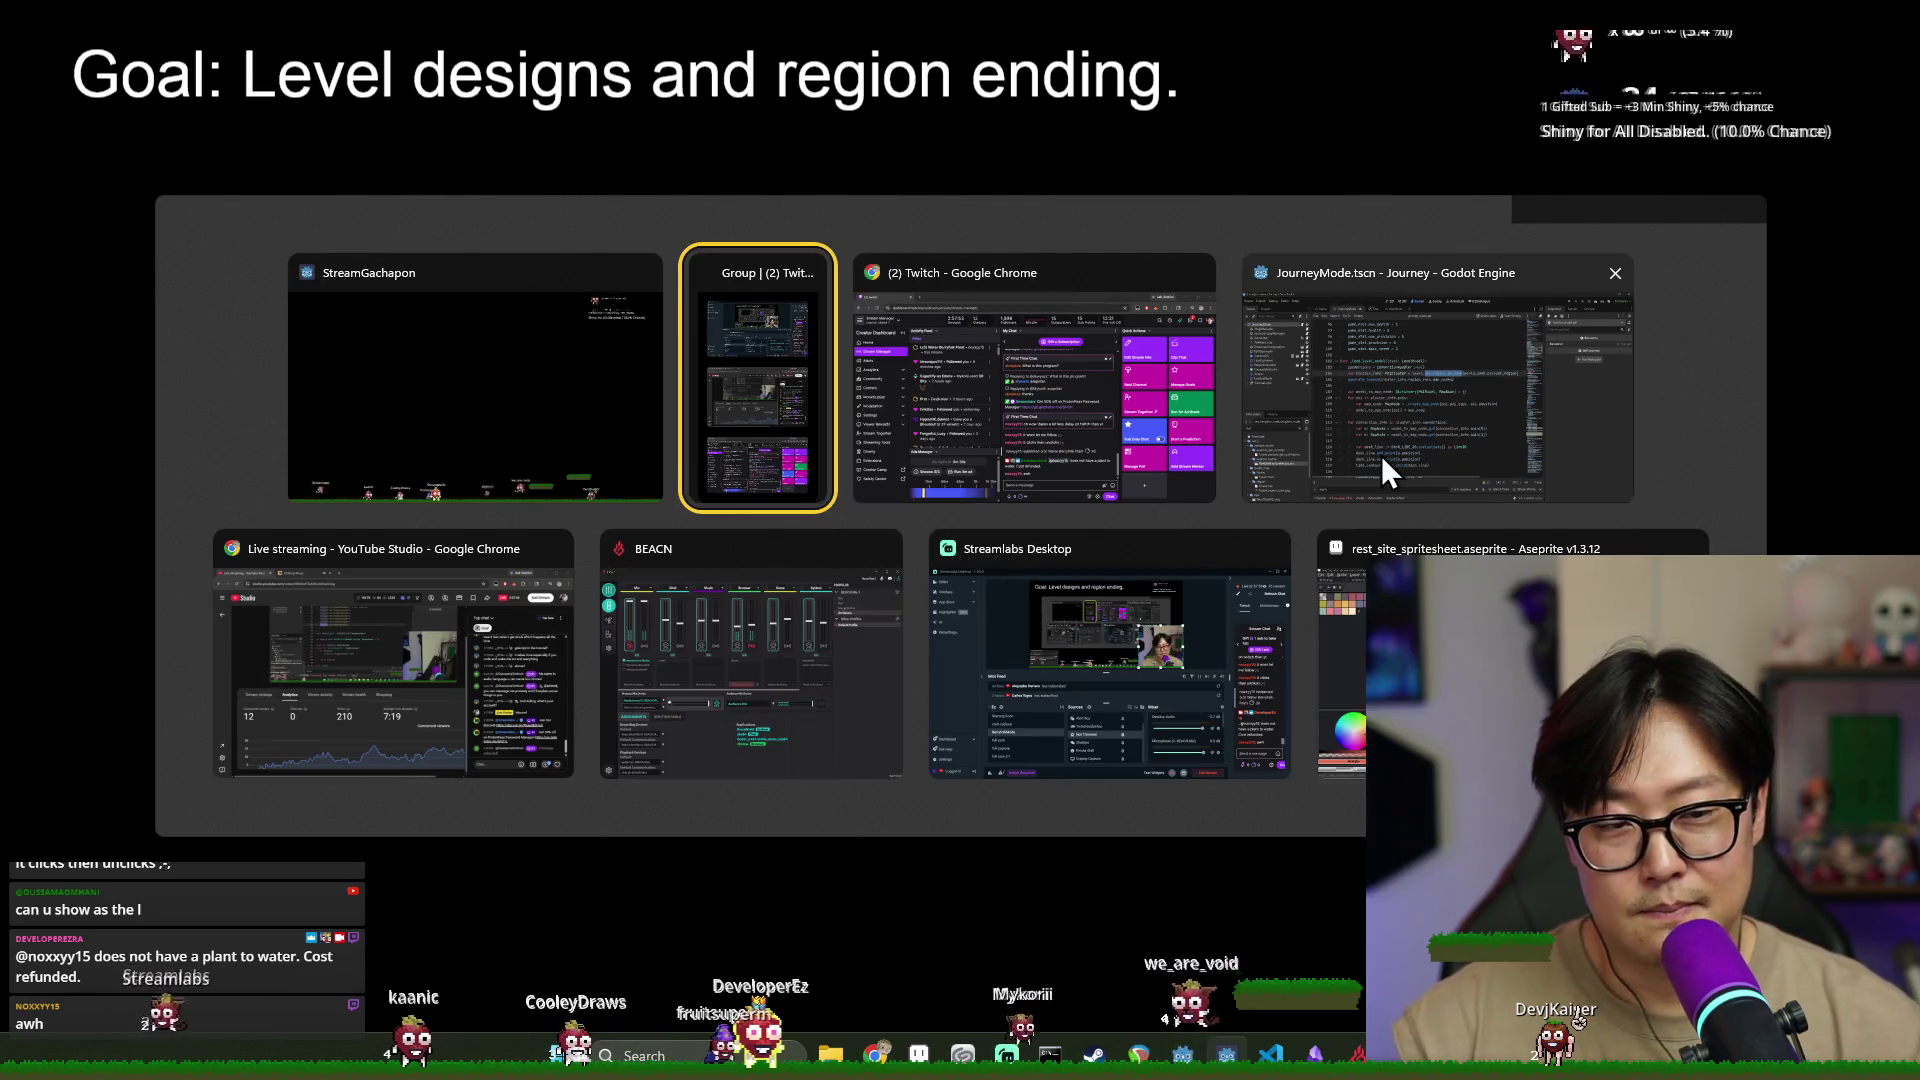
pyautogui.click(1382, 454)
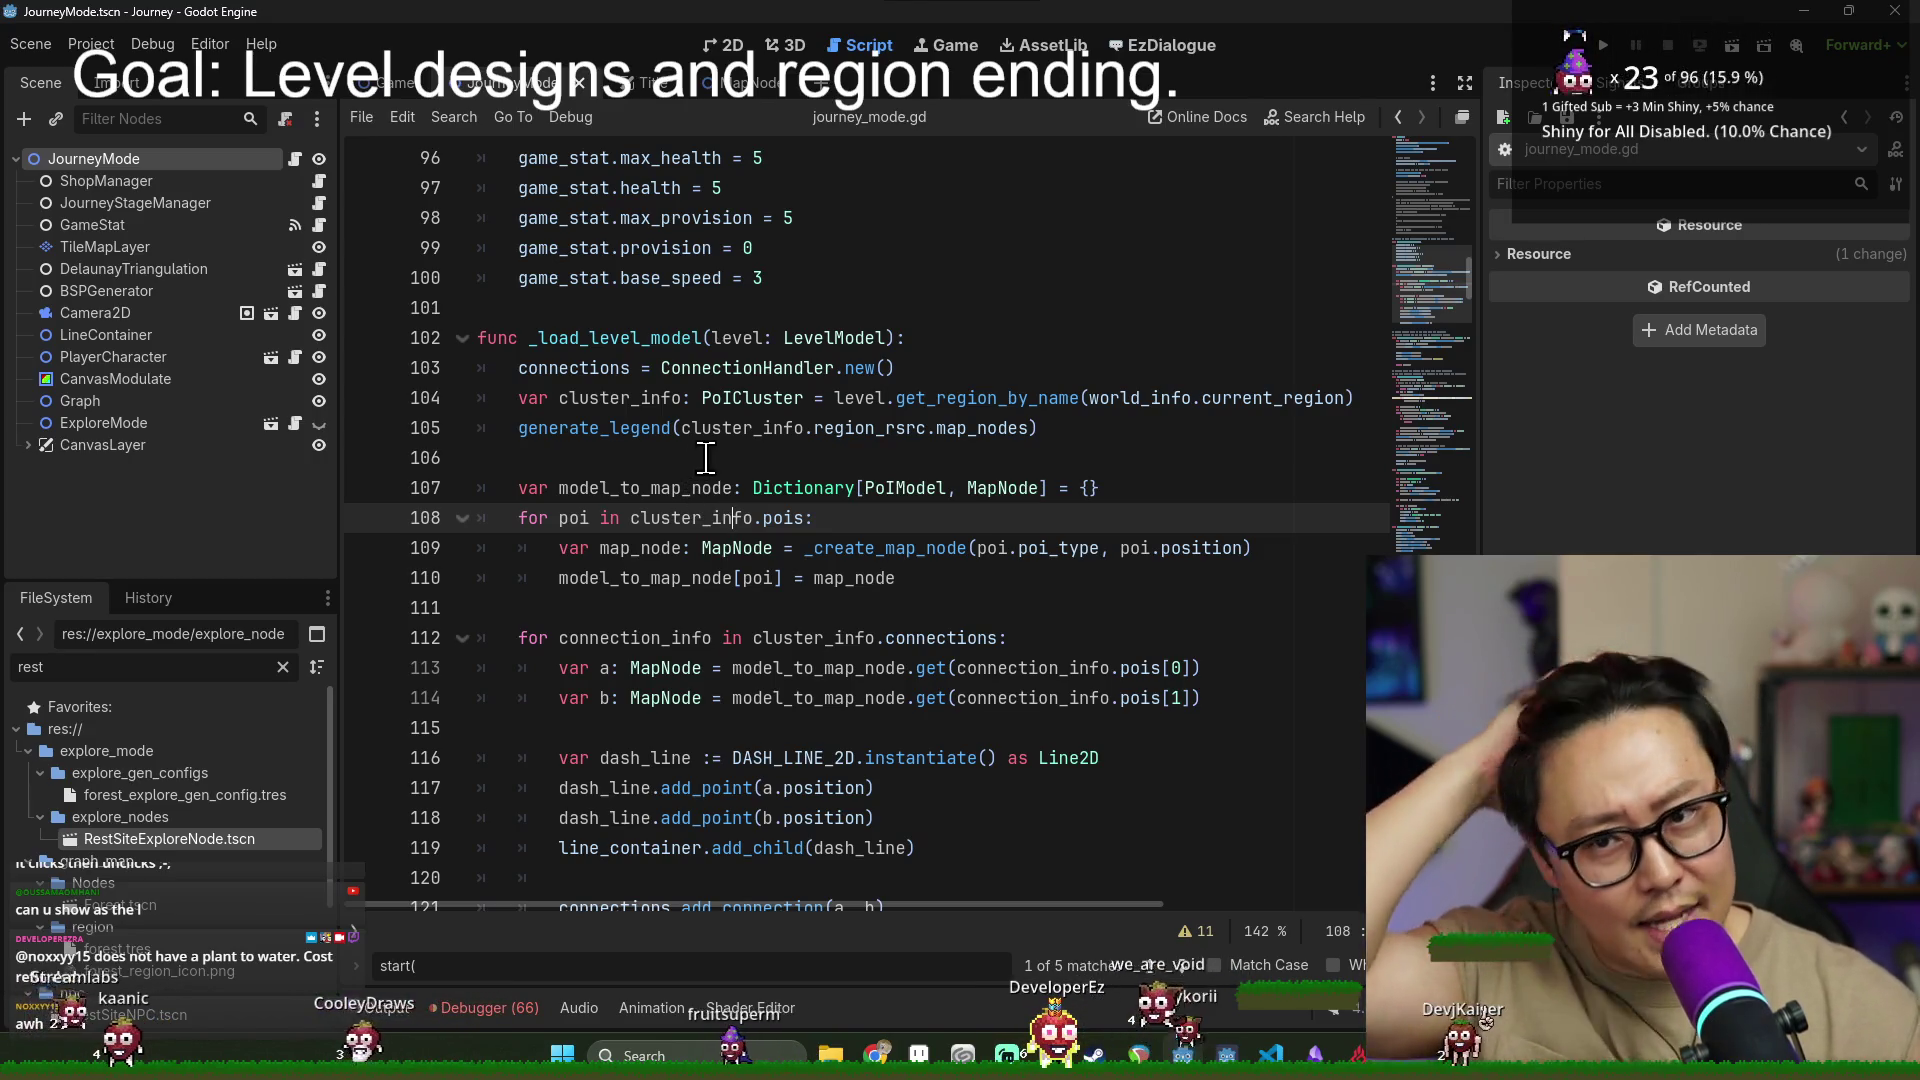
pyautogui.scroll(-1, 651, 515)
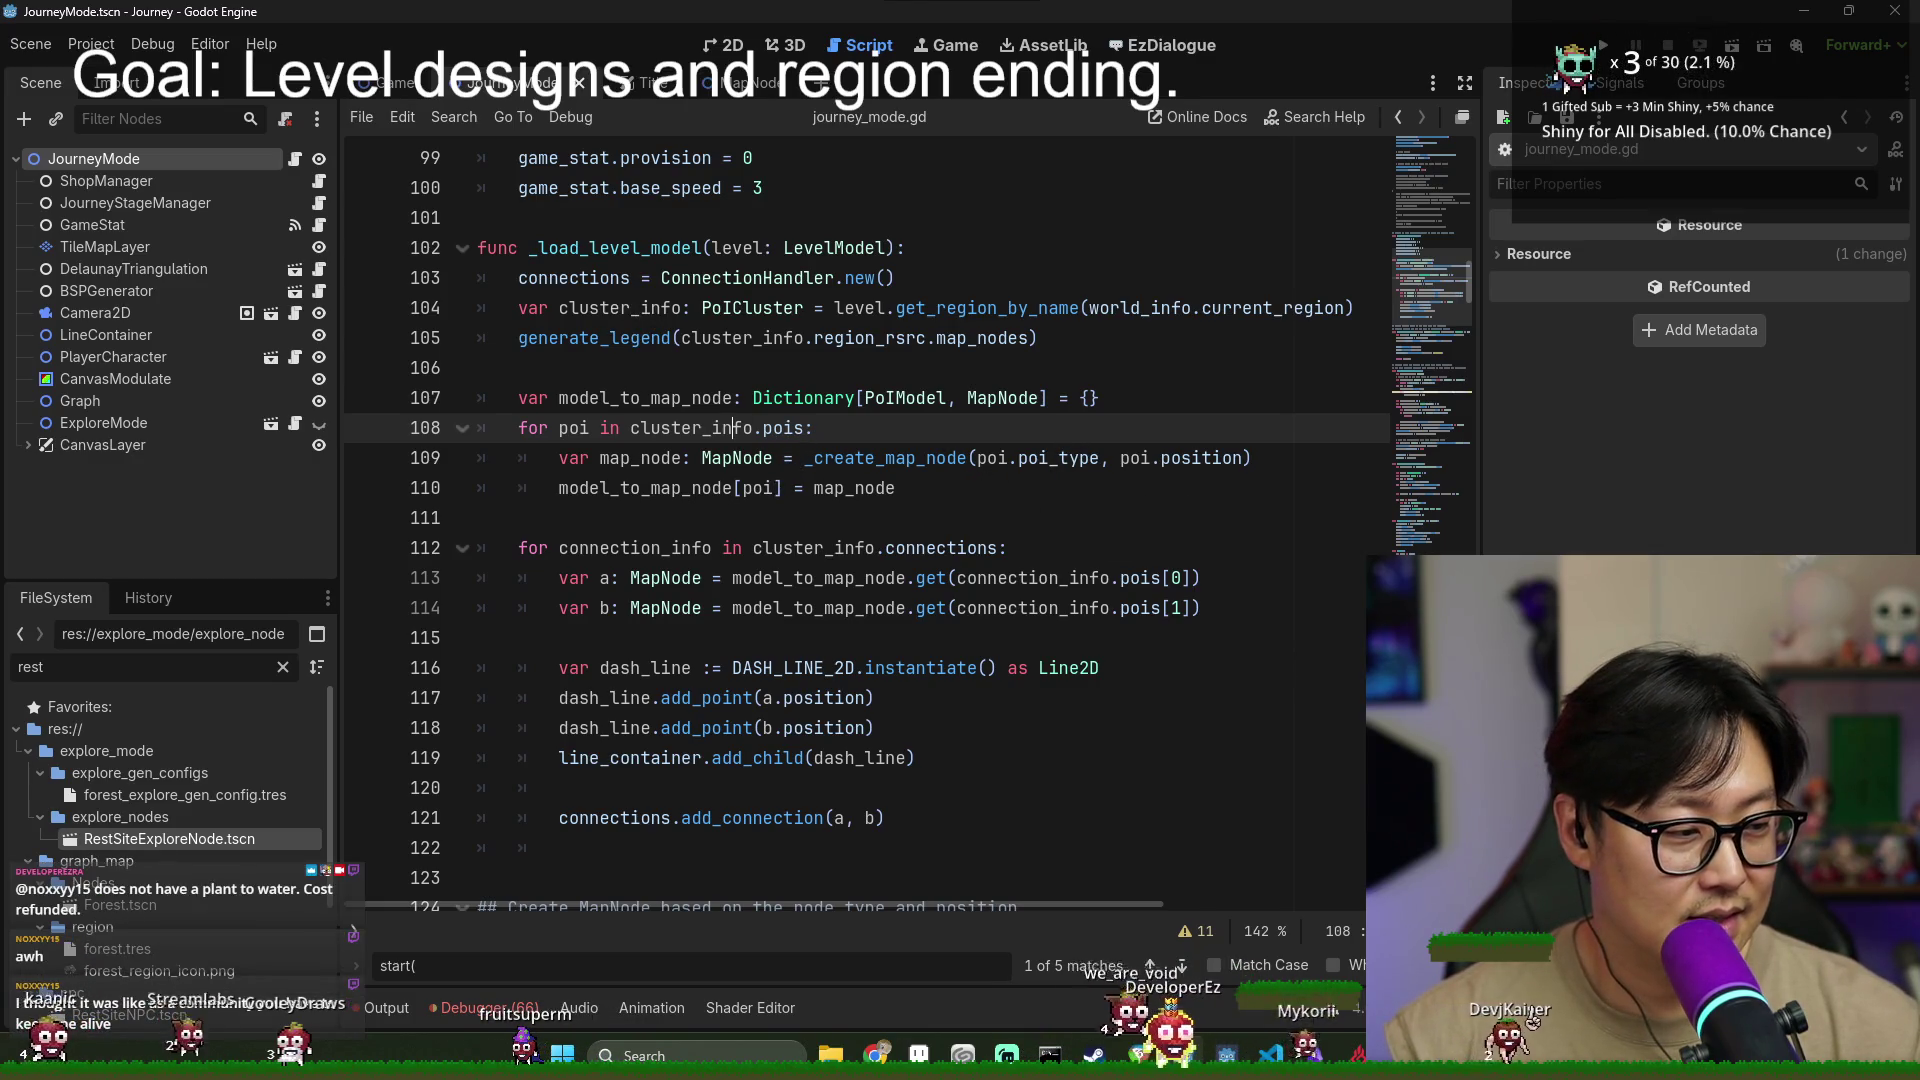
pyautogui.moveTo(843, 661)
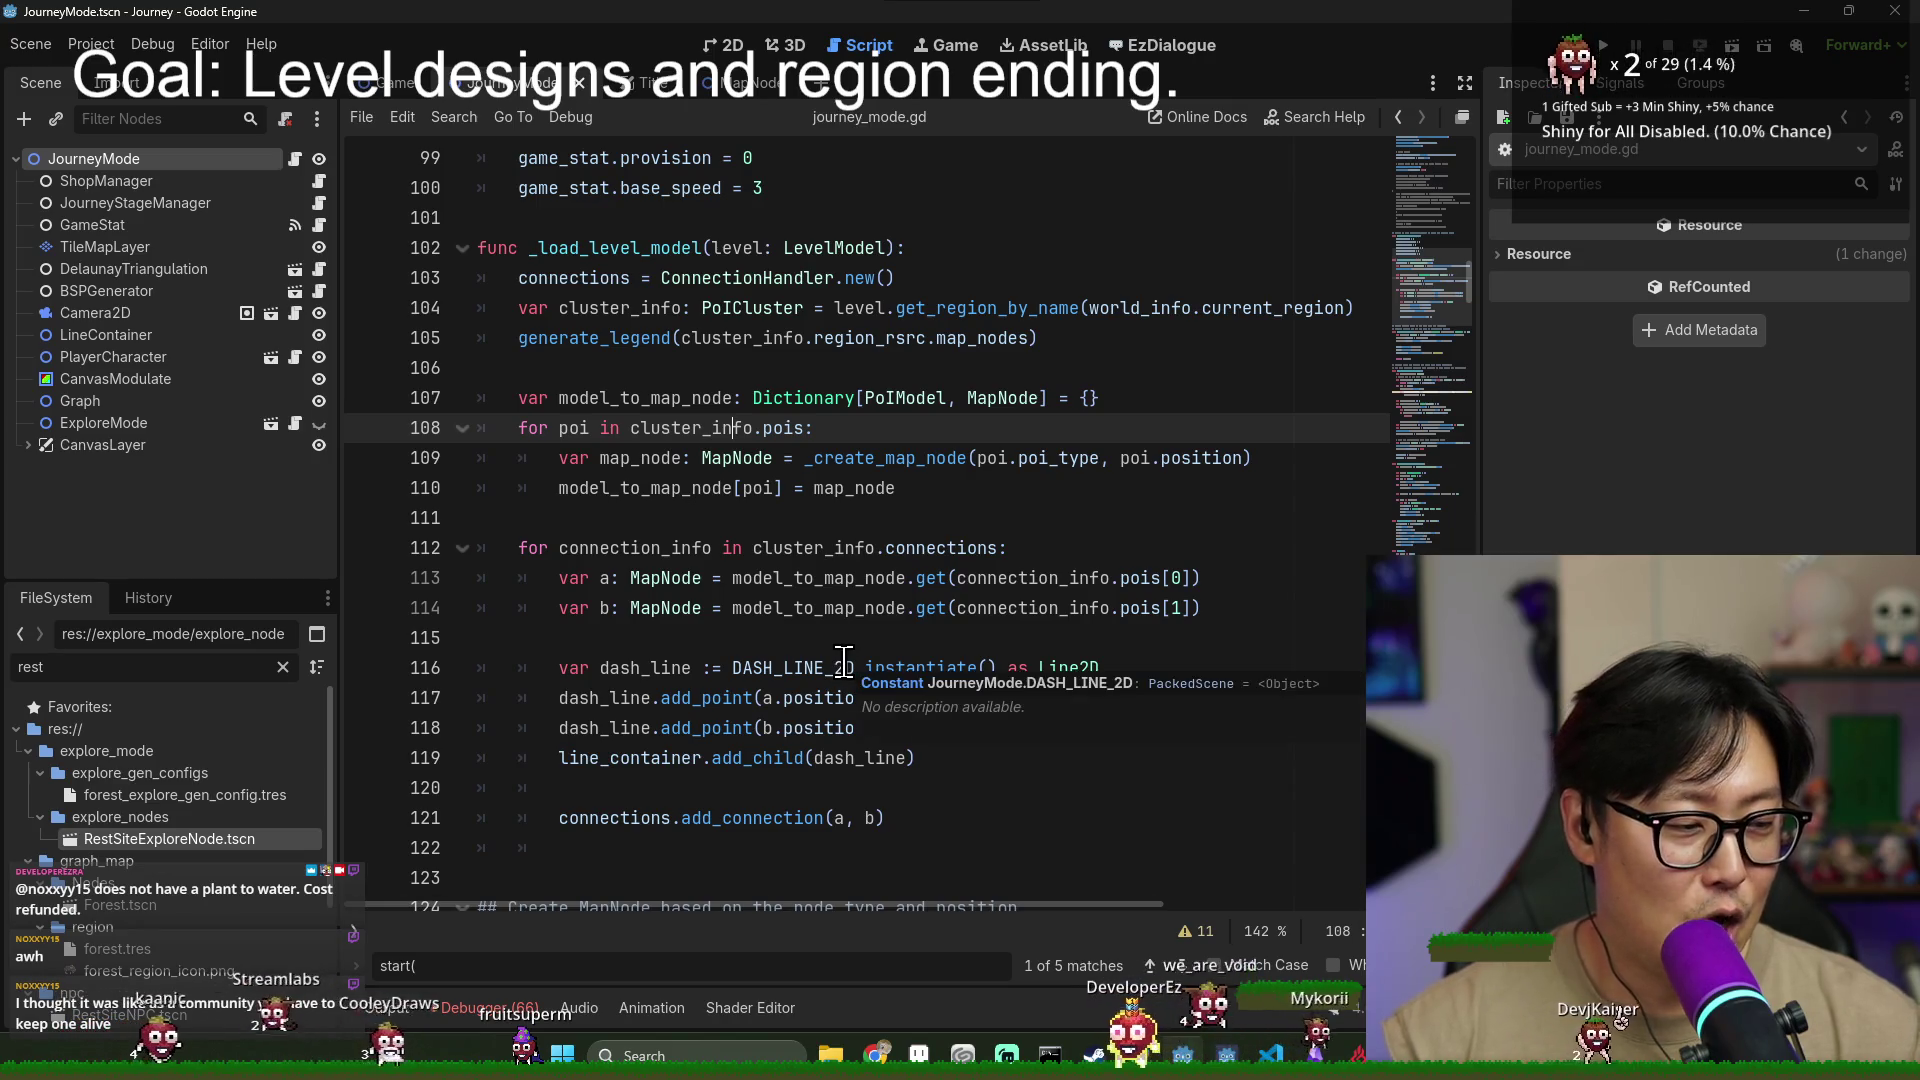
pyautogui.click(776, 514)
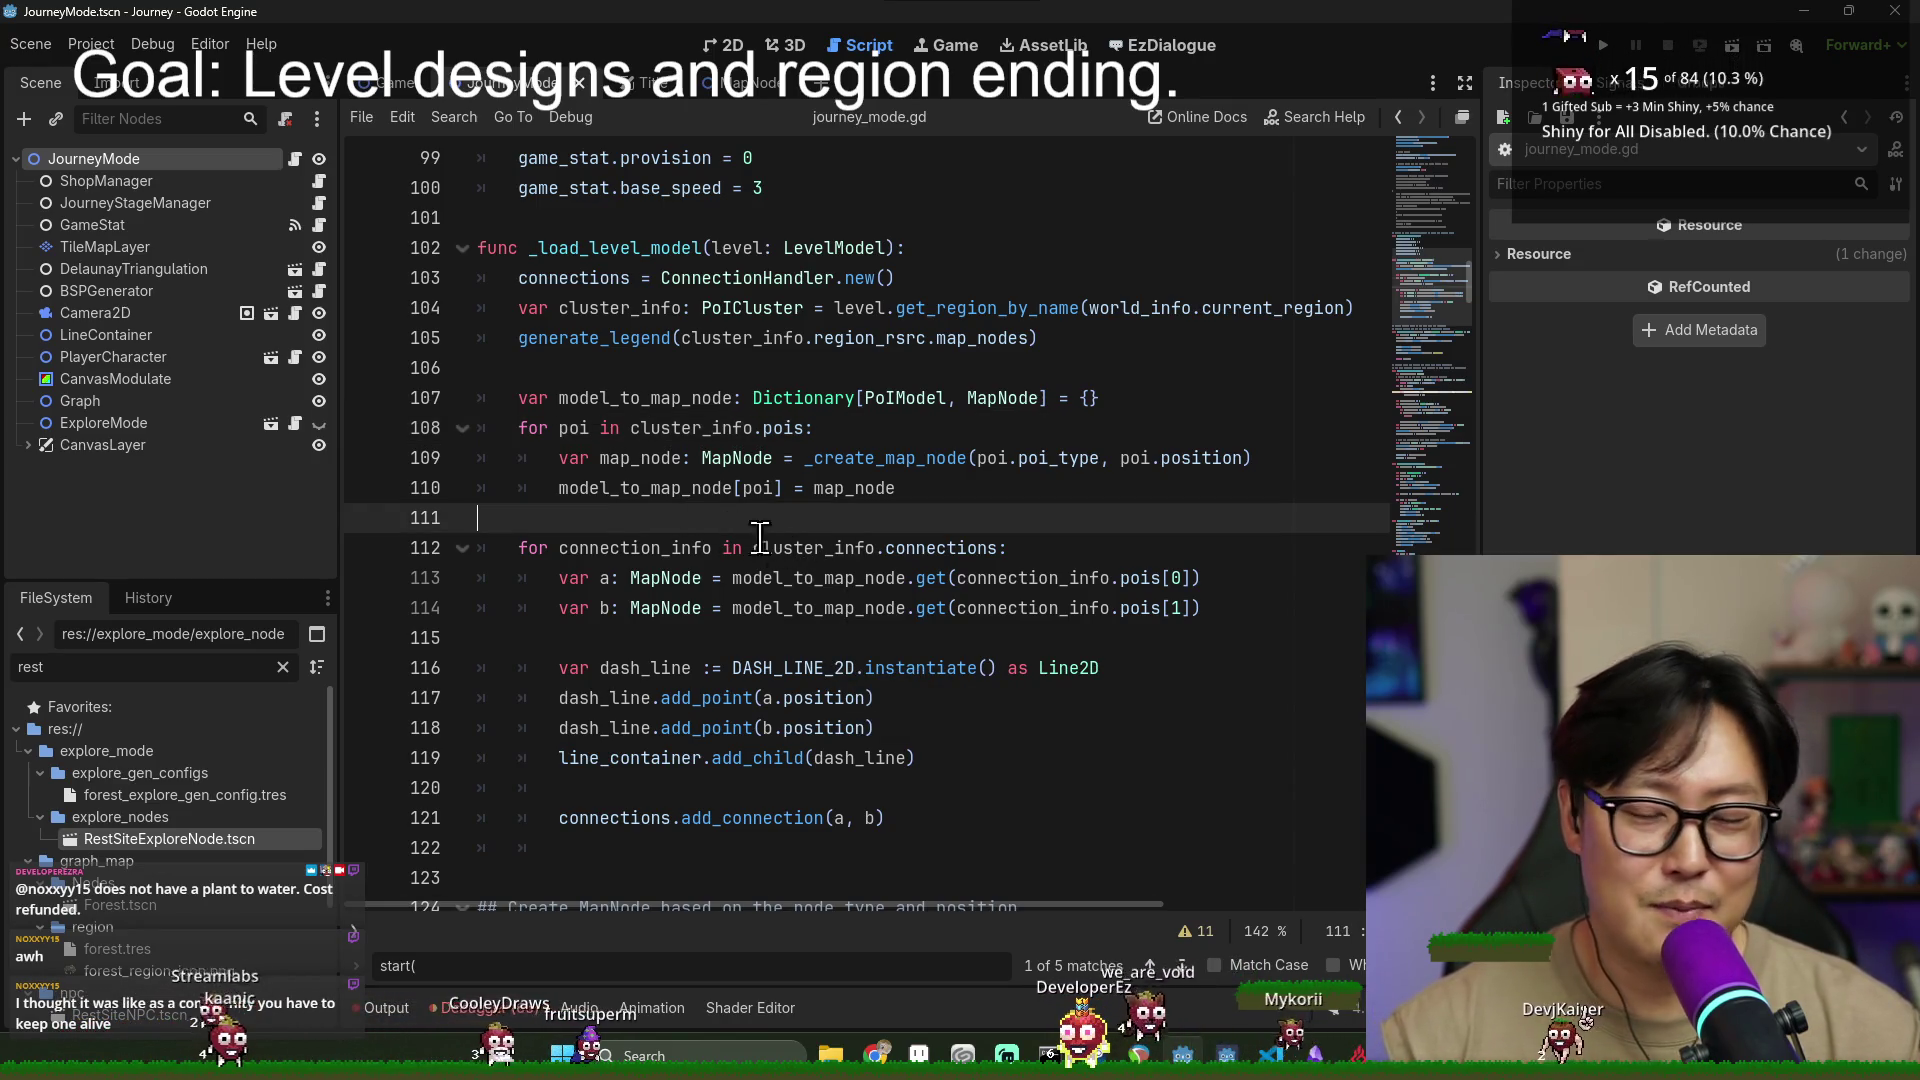
pyautogui.hotkey('alt', 'Tab')
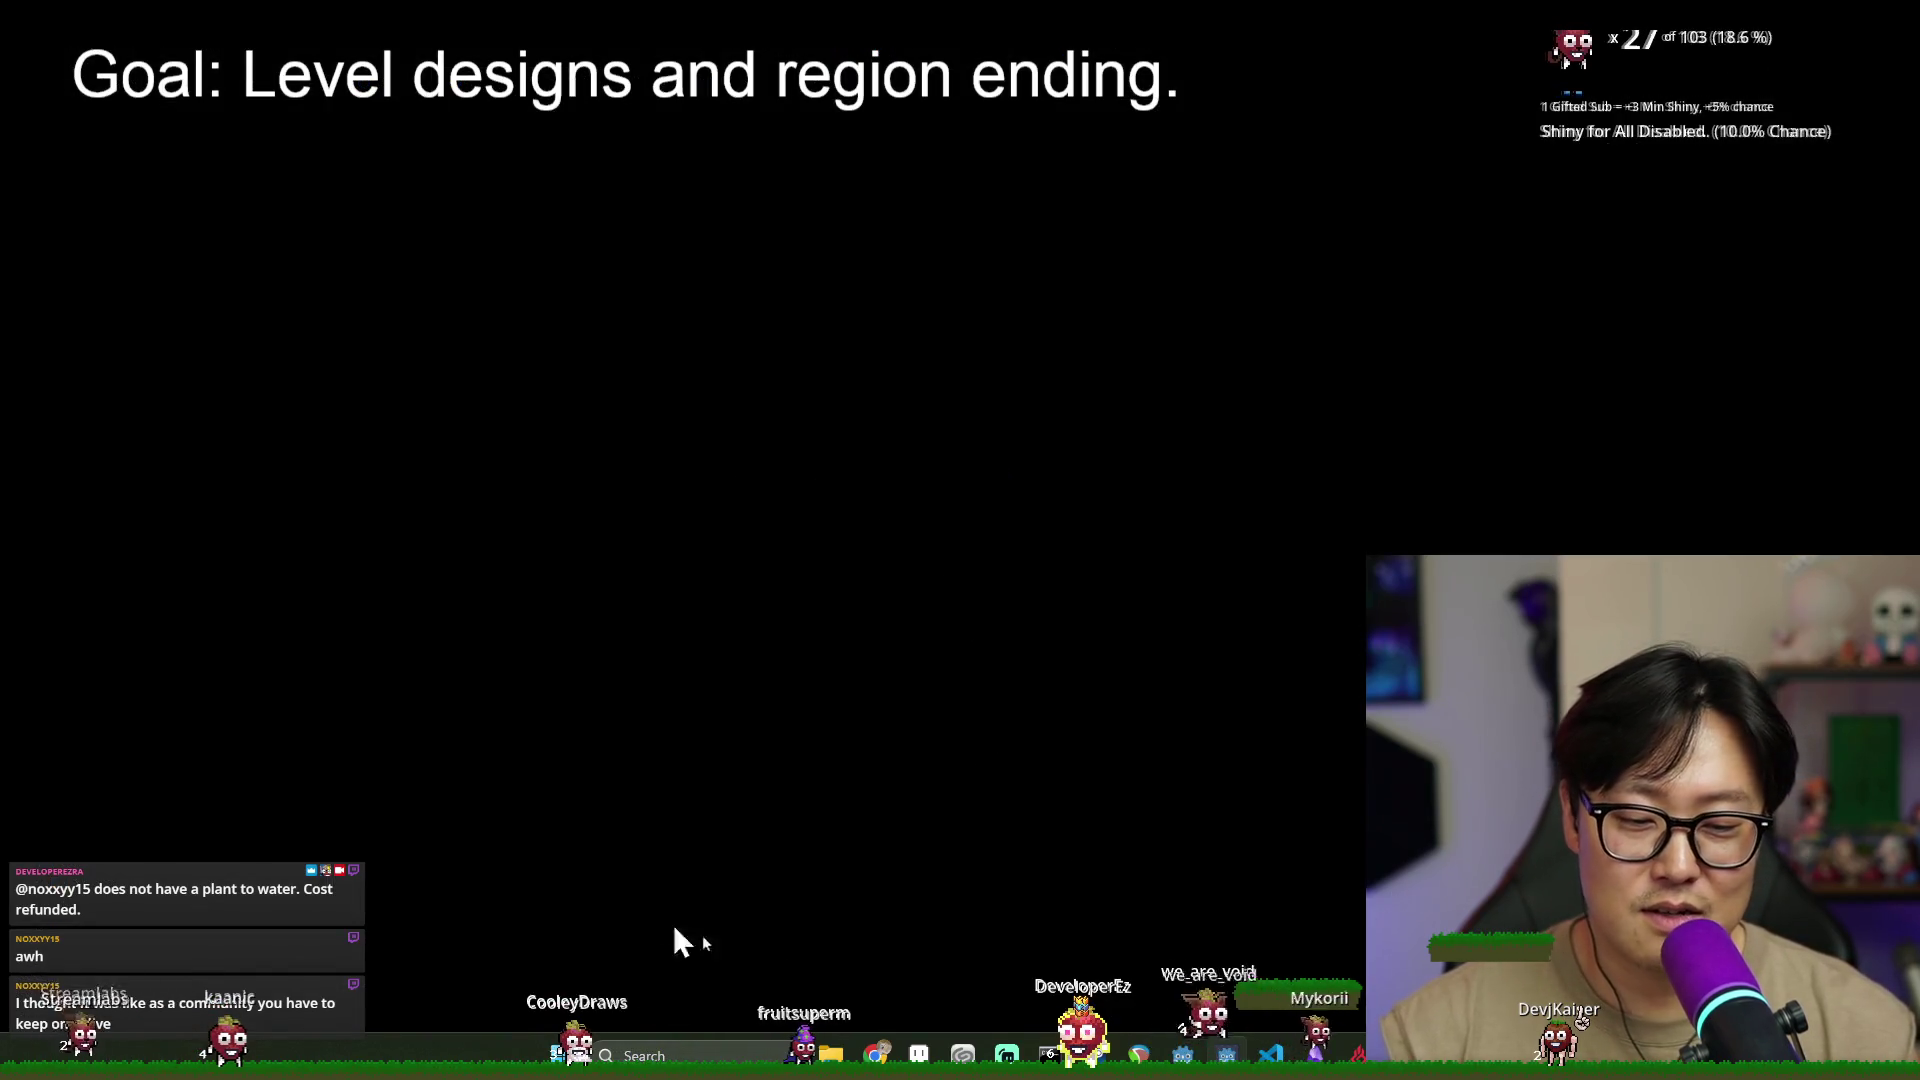
pyautogui.hotkey('alt', 'Tab')
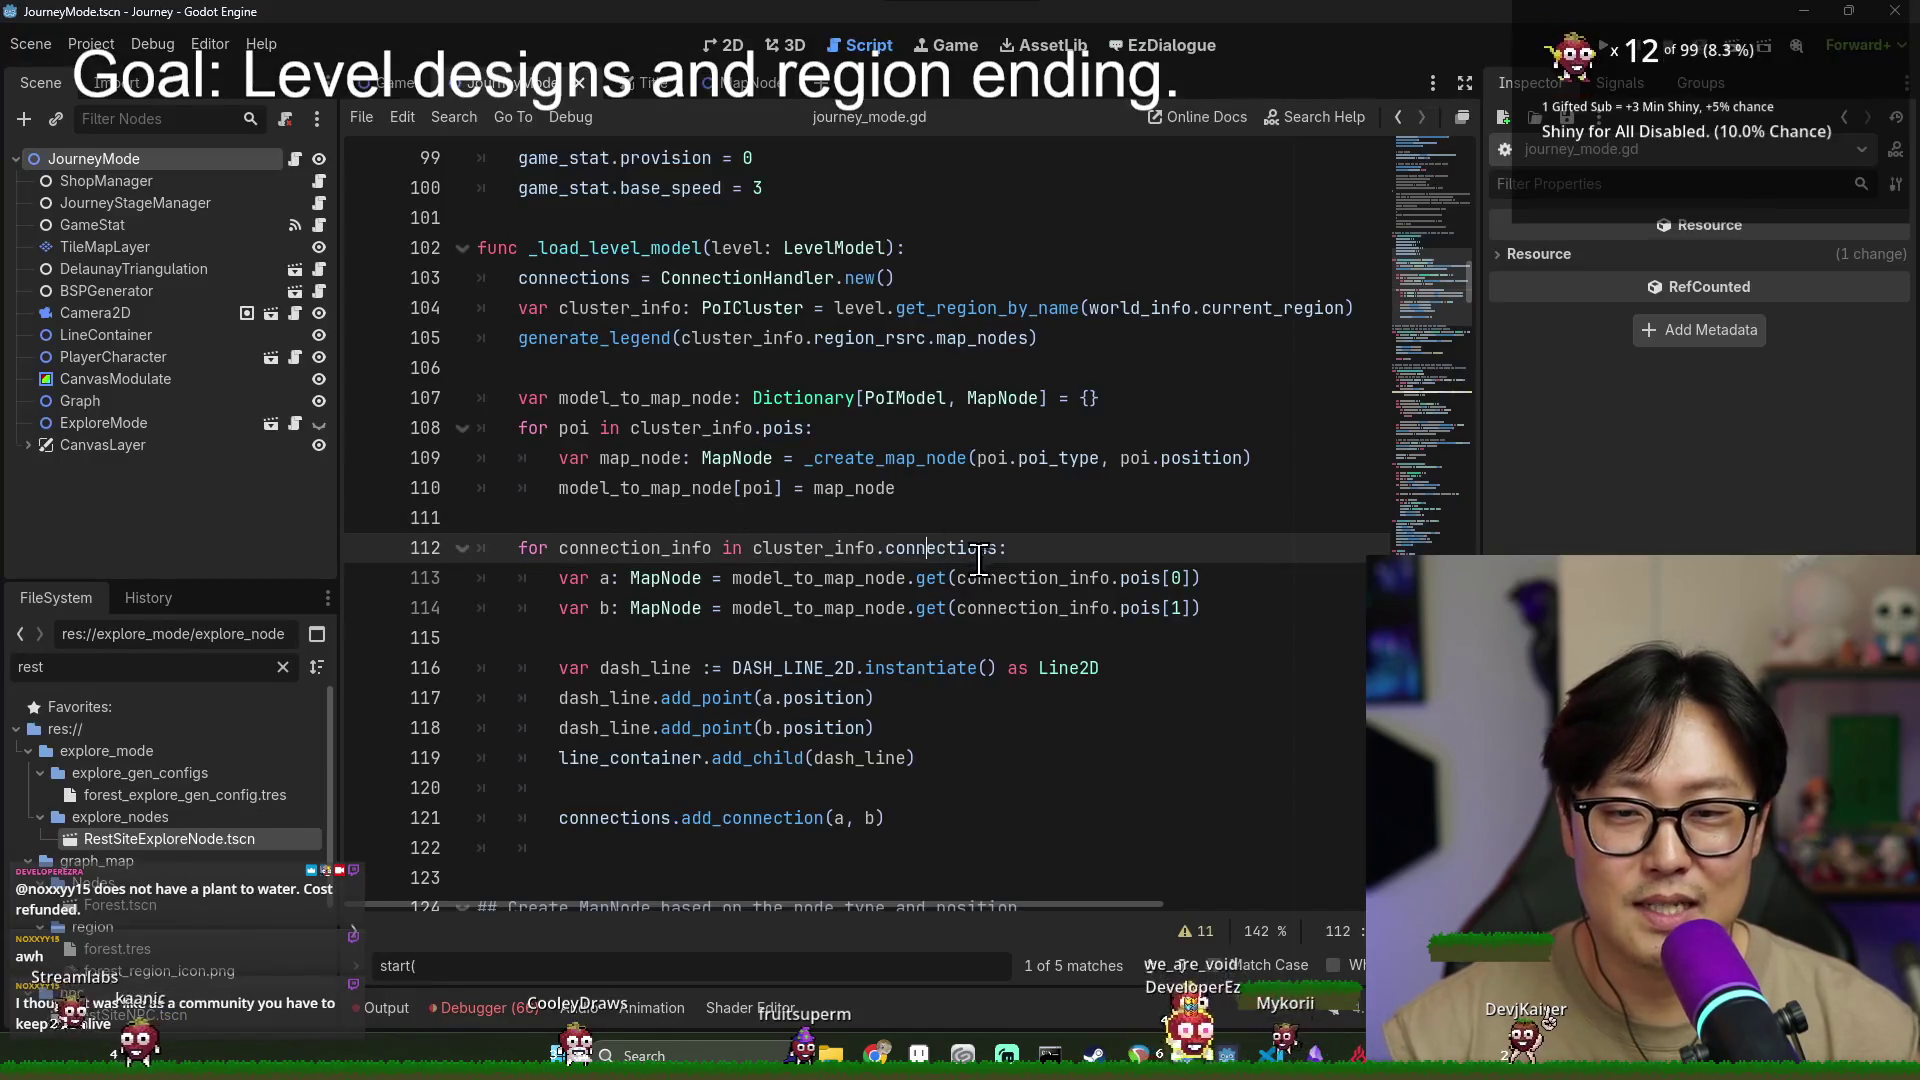
pyautogui.click(888, 488)
pyautogui.click(860, 516)
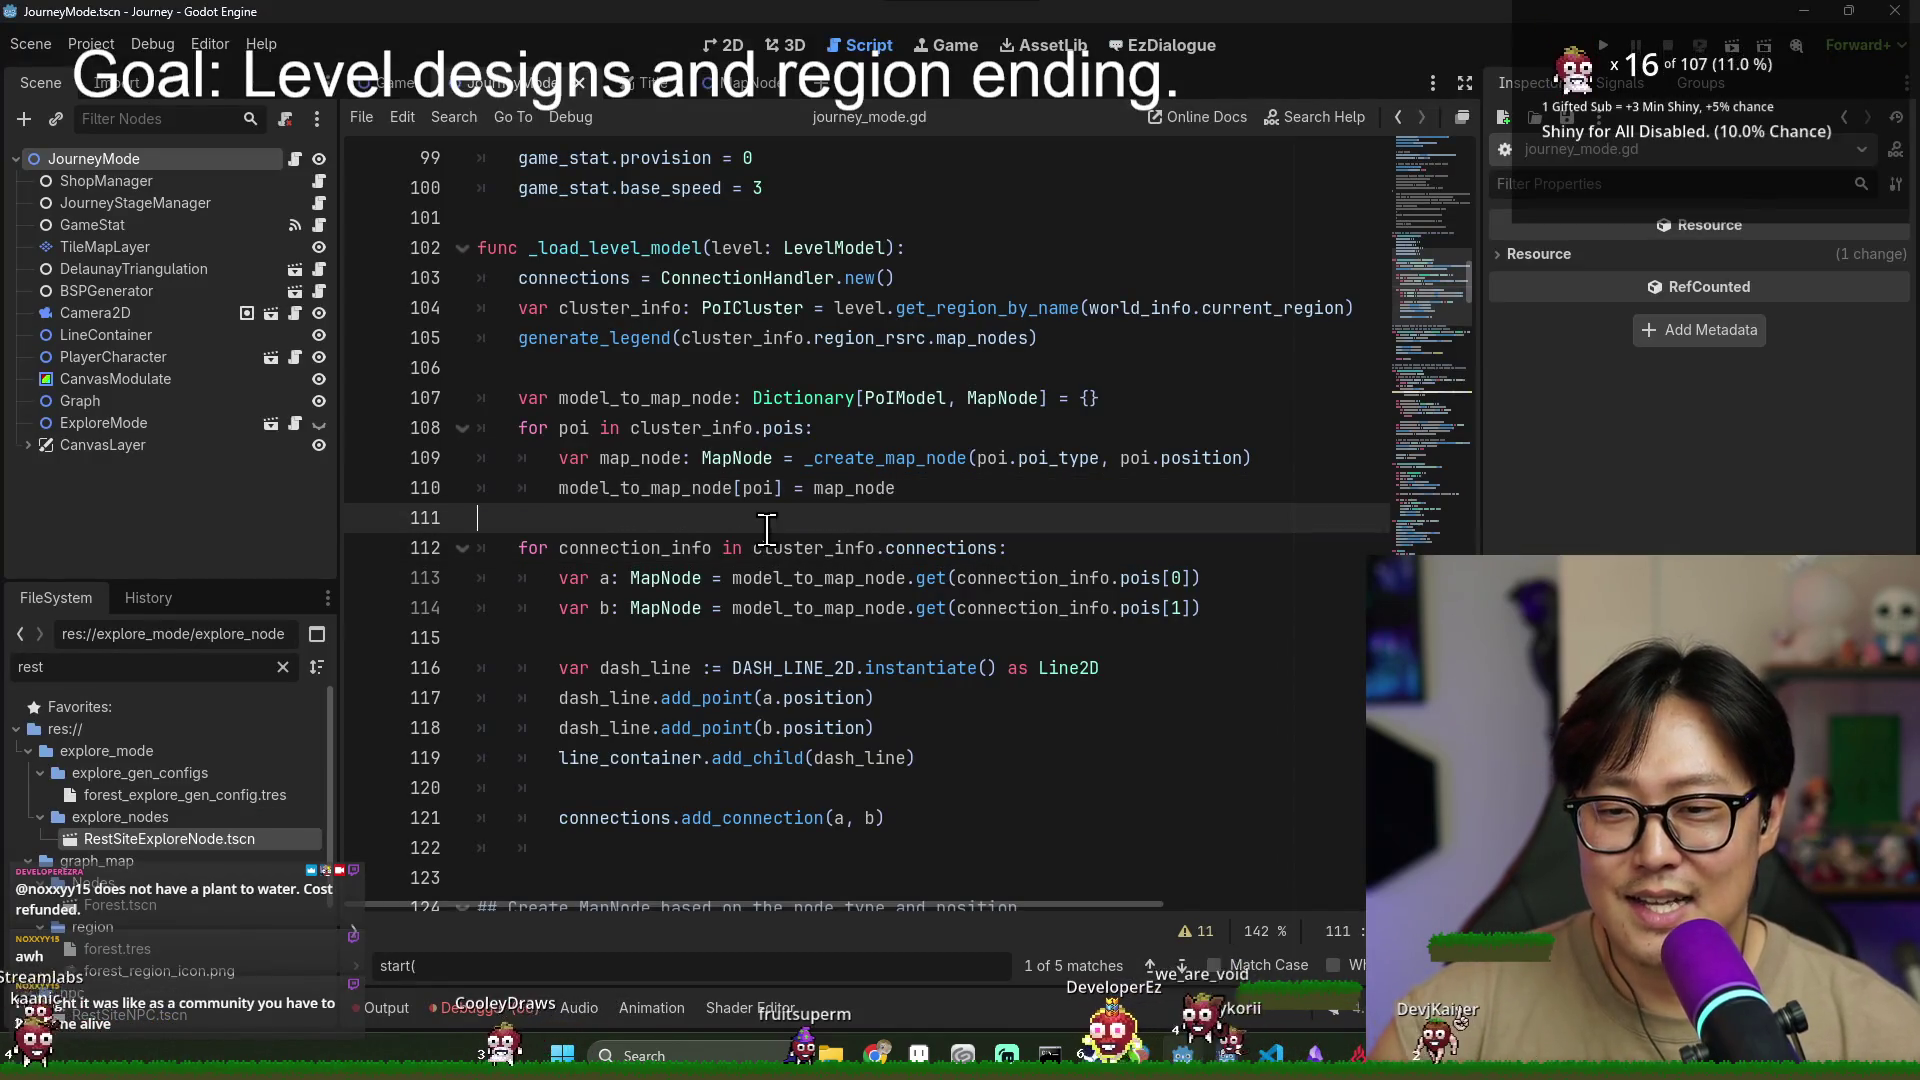
pyautogui.click(790, 340)
pyautogui.click(784, 368)
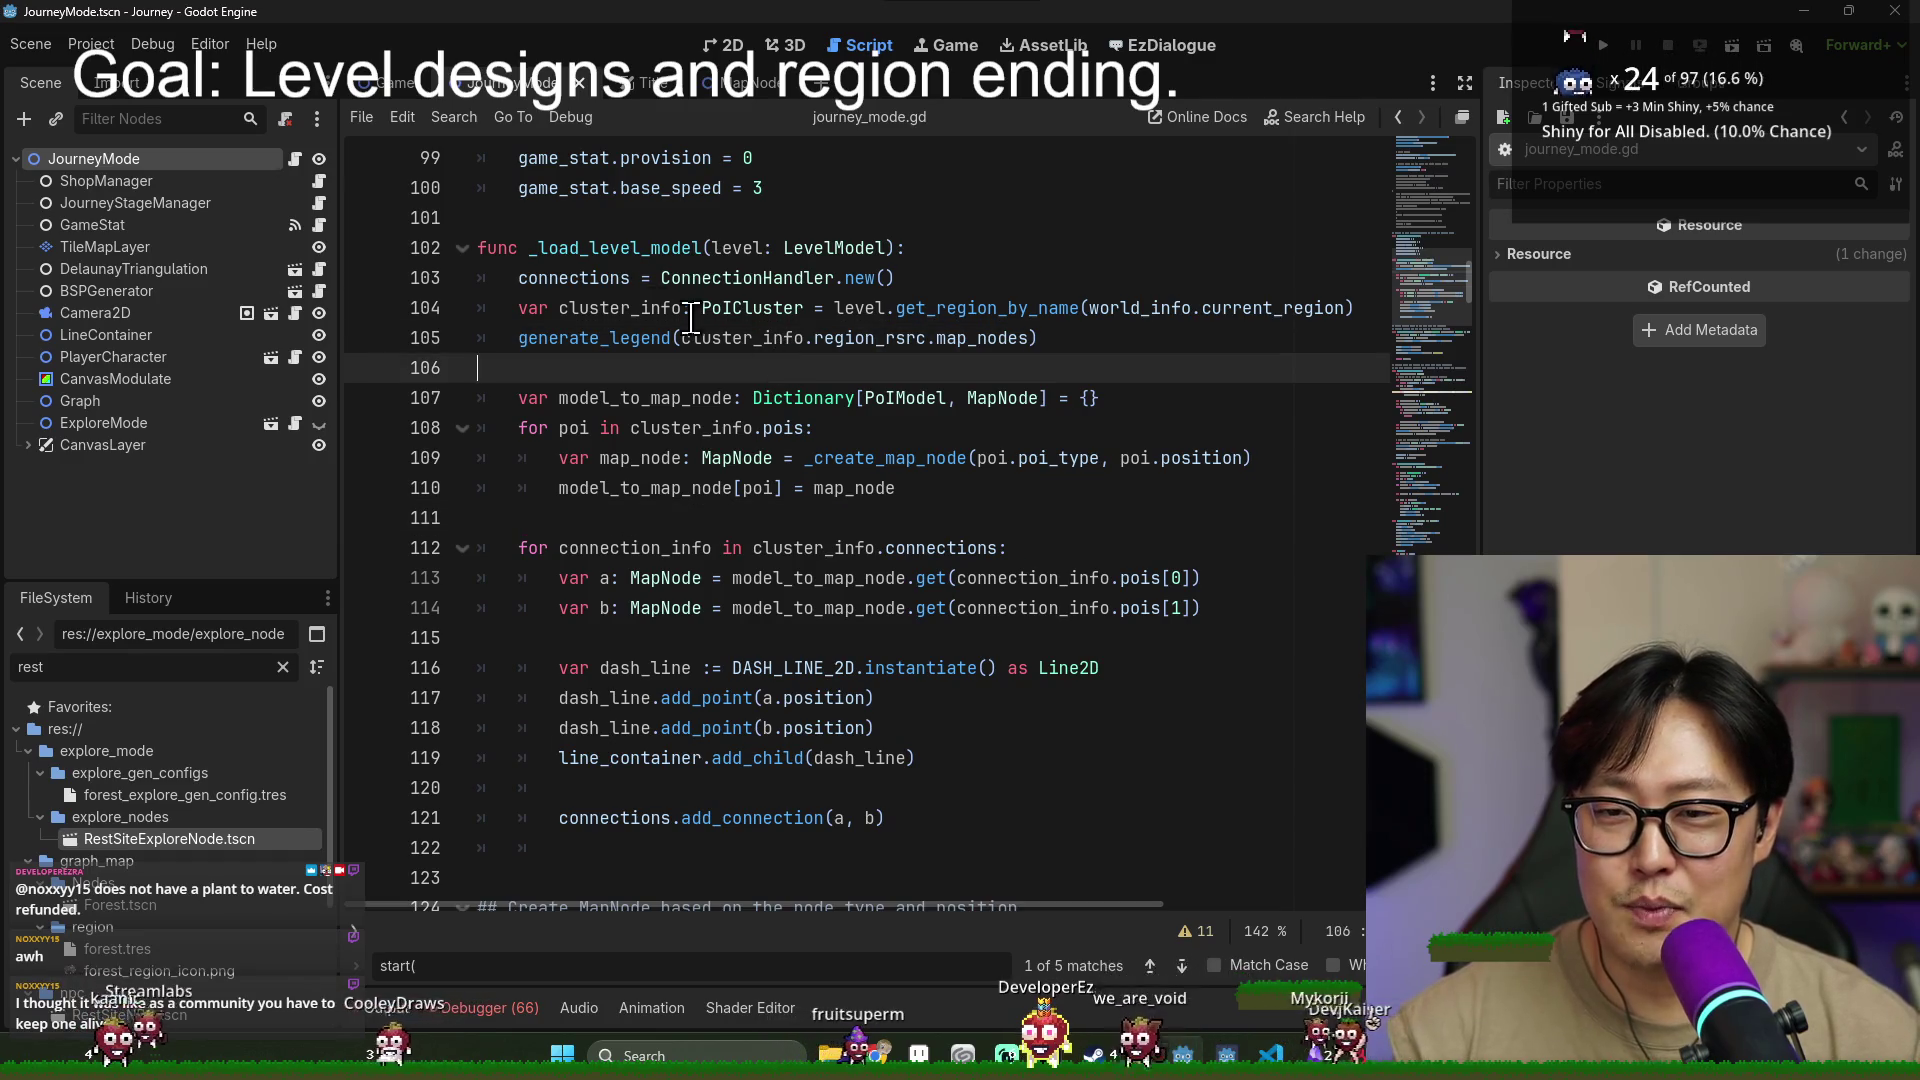
pyautogui.hotkey('alt', 'Tab')
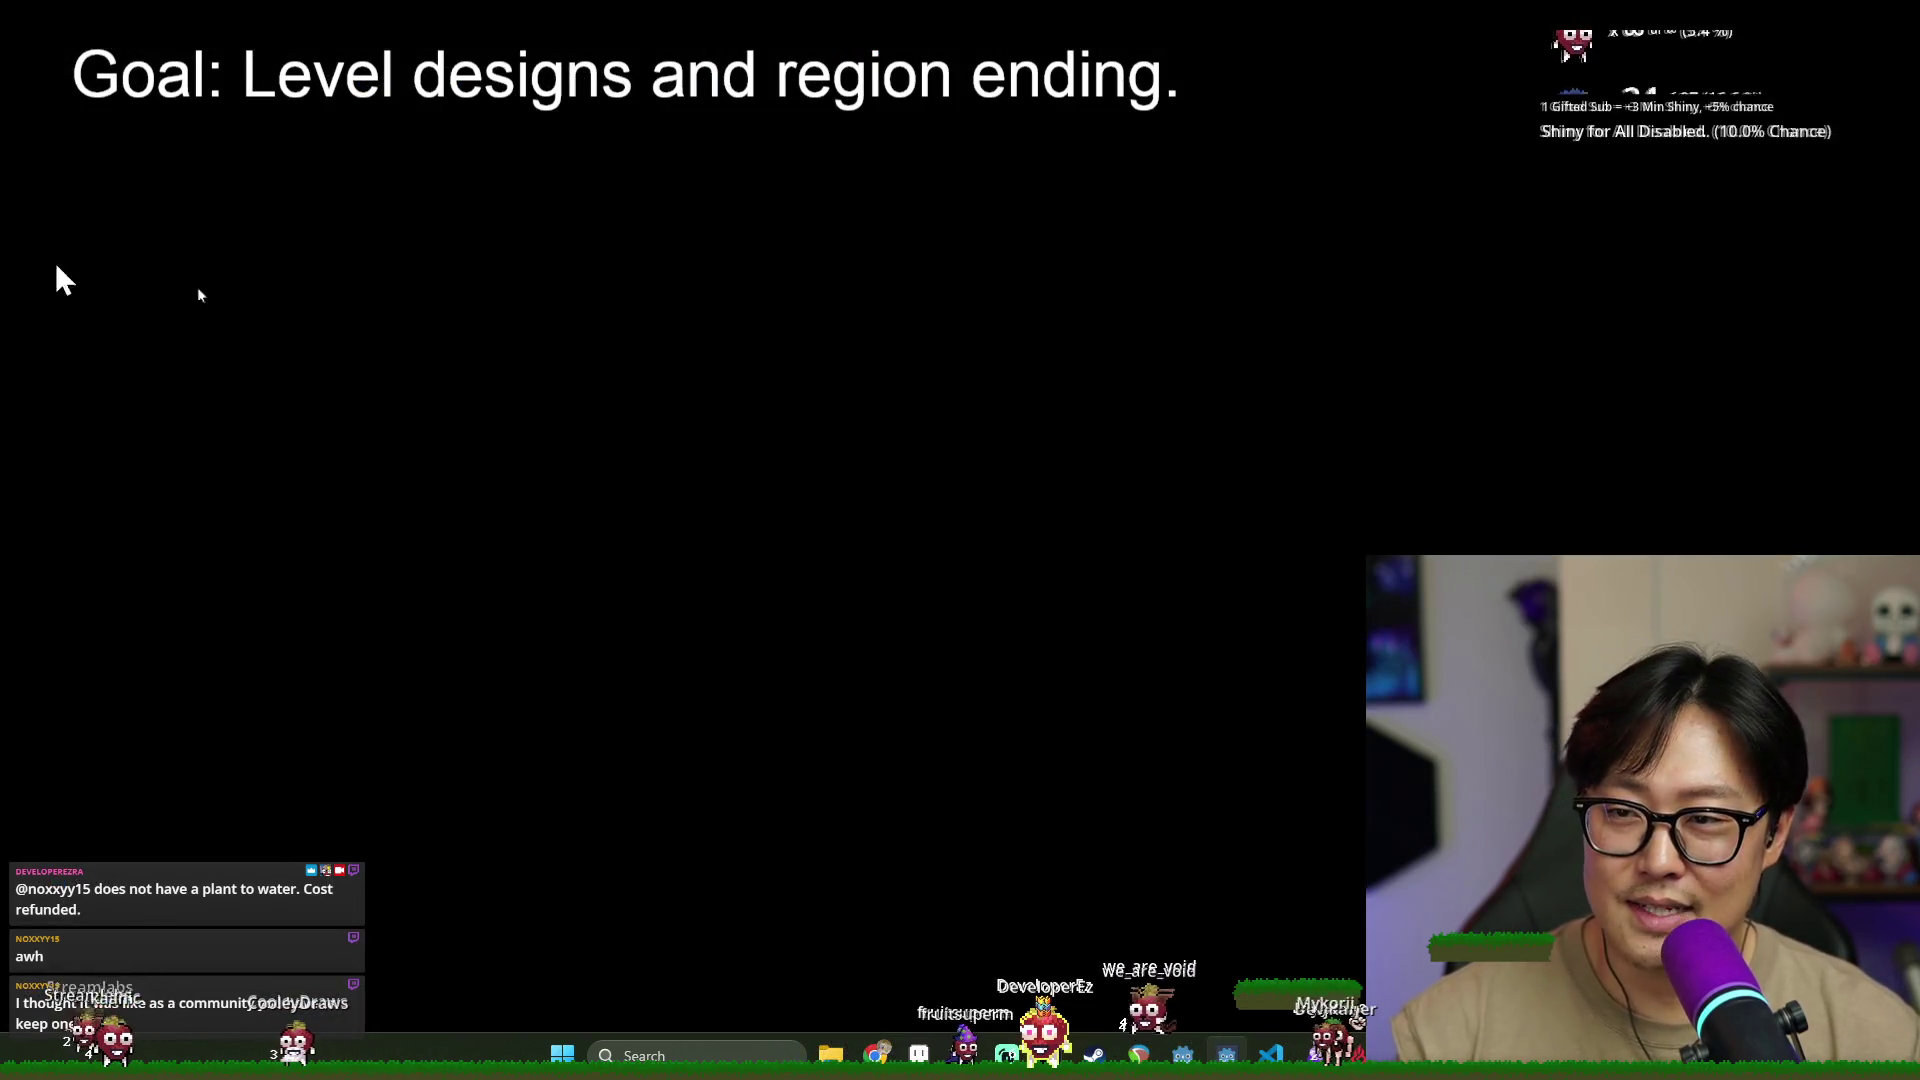
pyautogui.hotkey('alt', 'Tab')
pyautogui.hotkey('ctrl', 's')
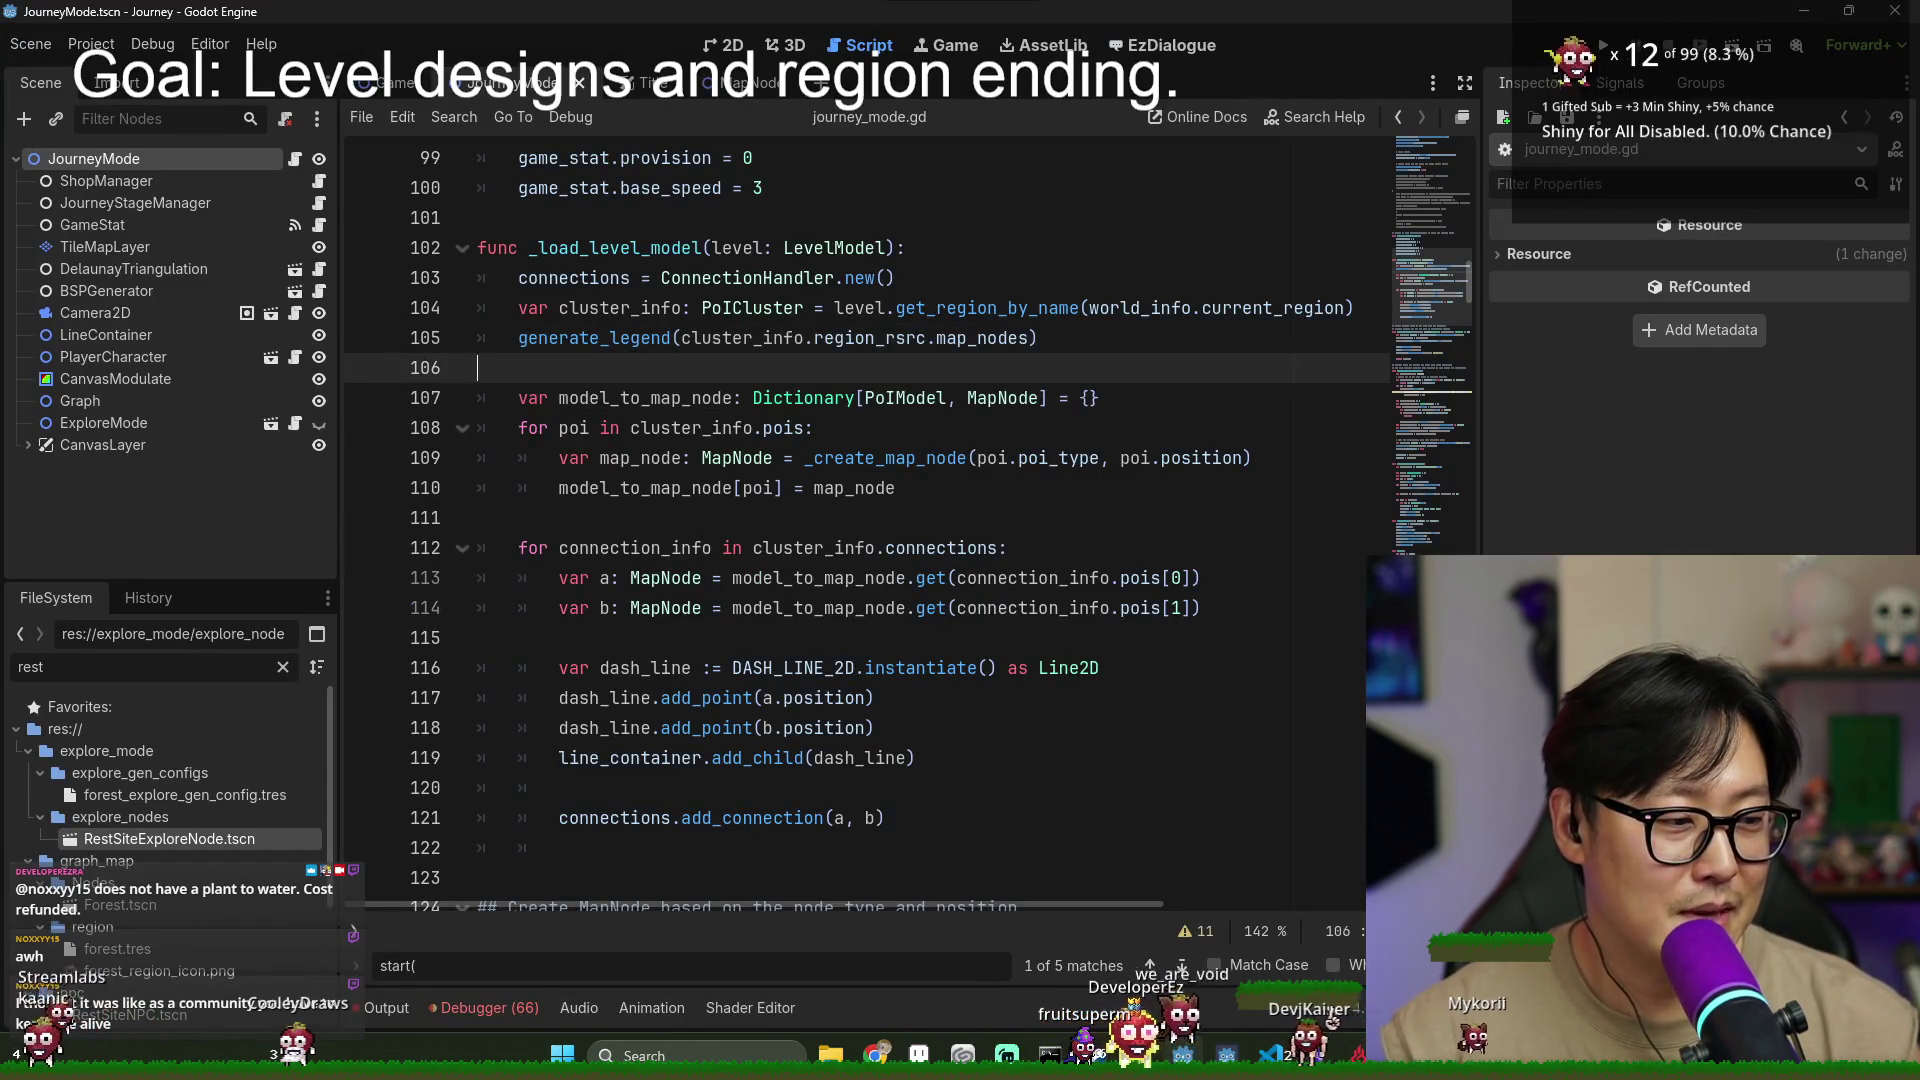
# - Examine the pois loop and the _create_map_node call on line 109 in _load_level_model
pyautogui.scroll(2, 549, 416)
pyautogui.scroll(-3, 594, 430)
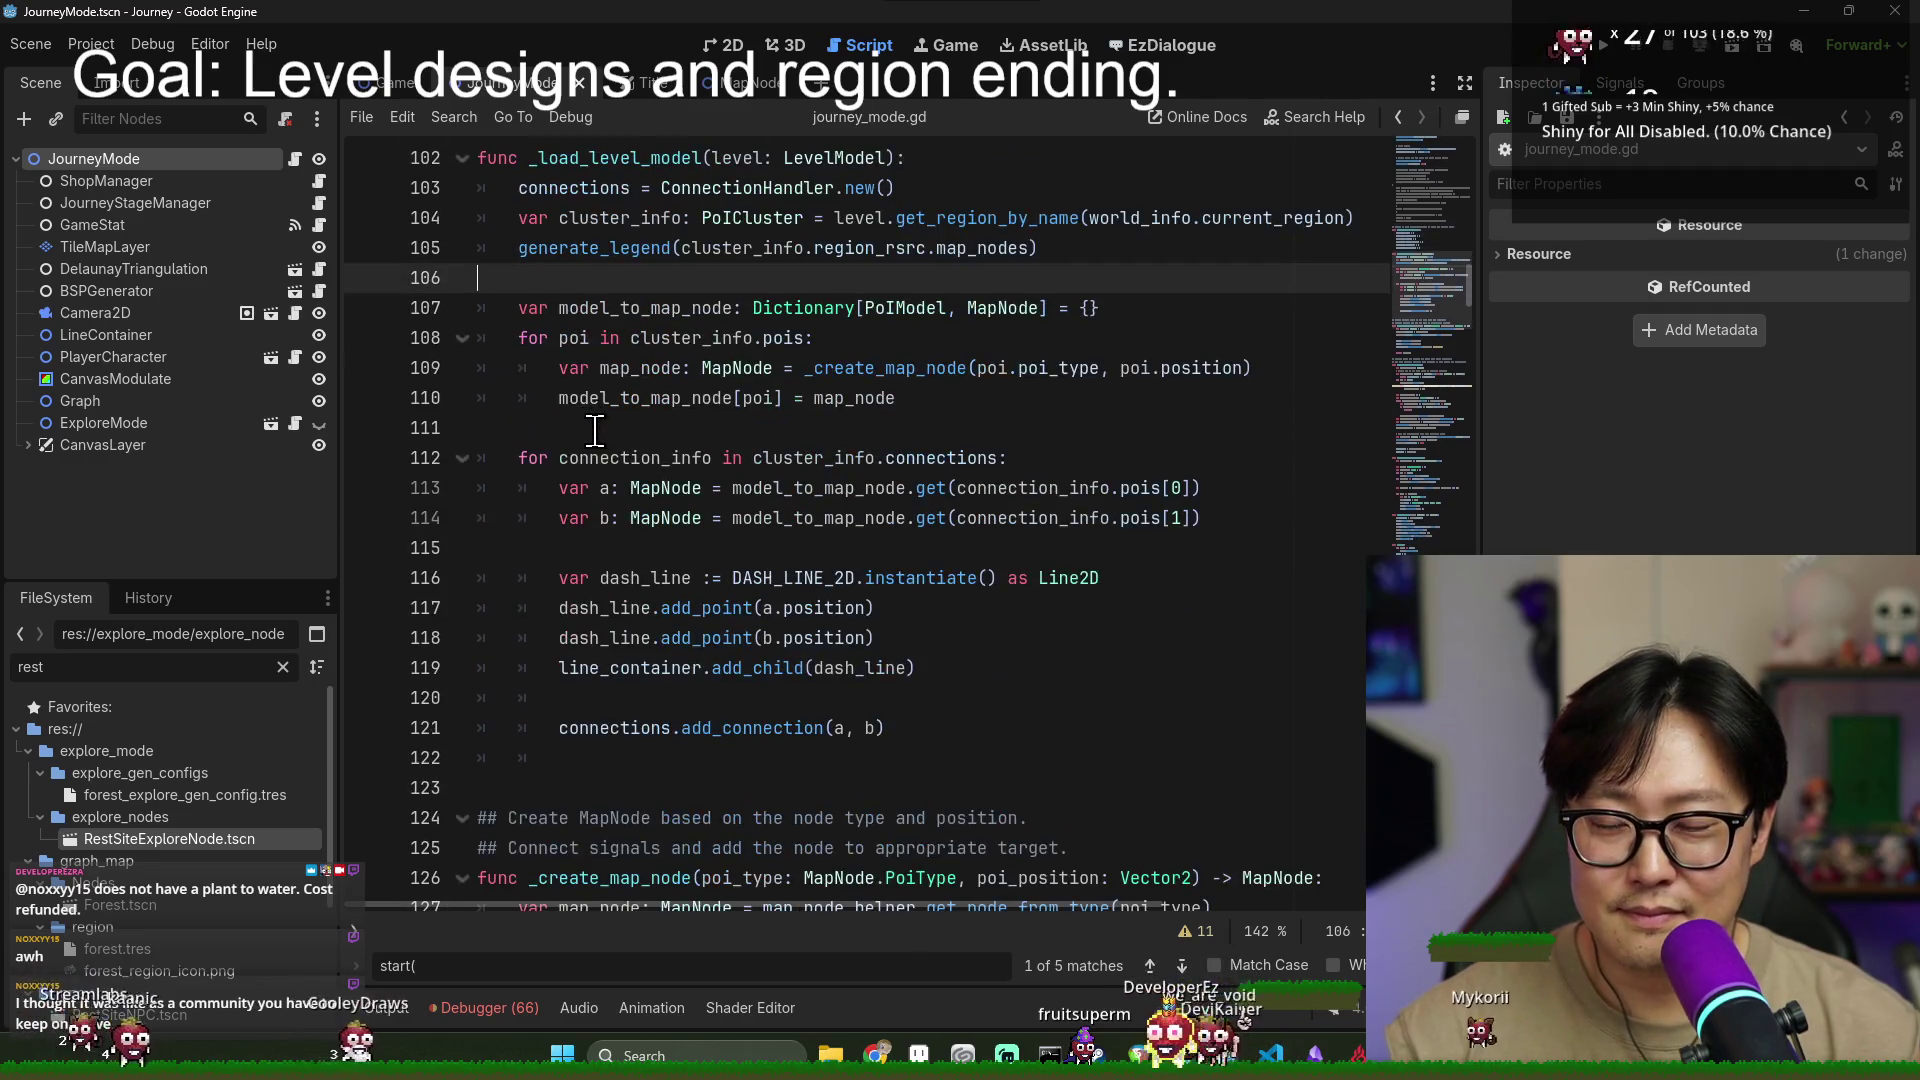
pyautogui.doubleClick(737, 158)
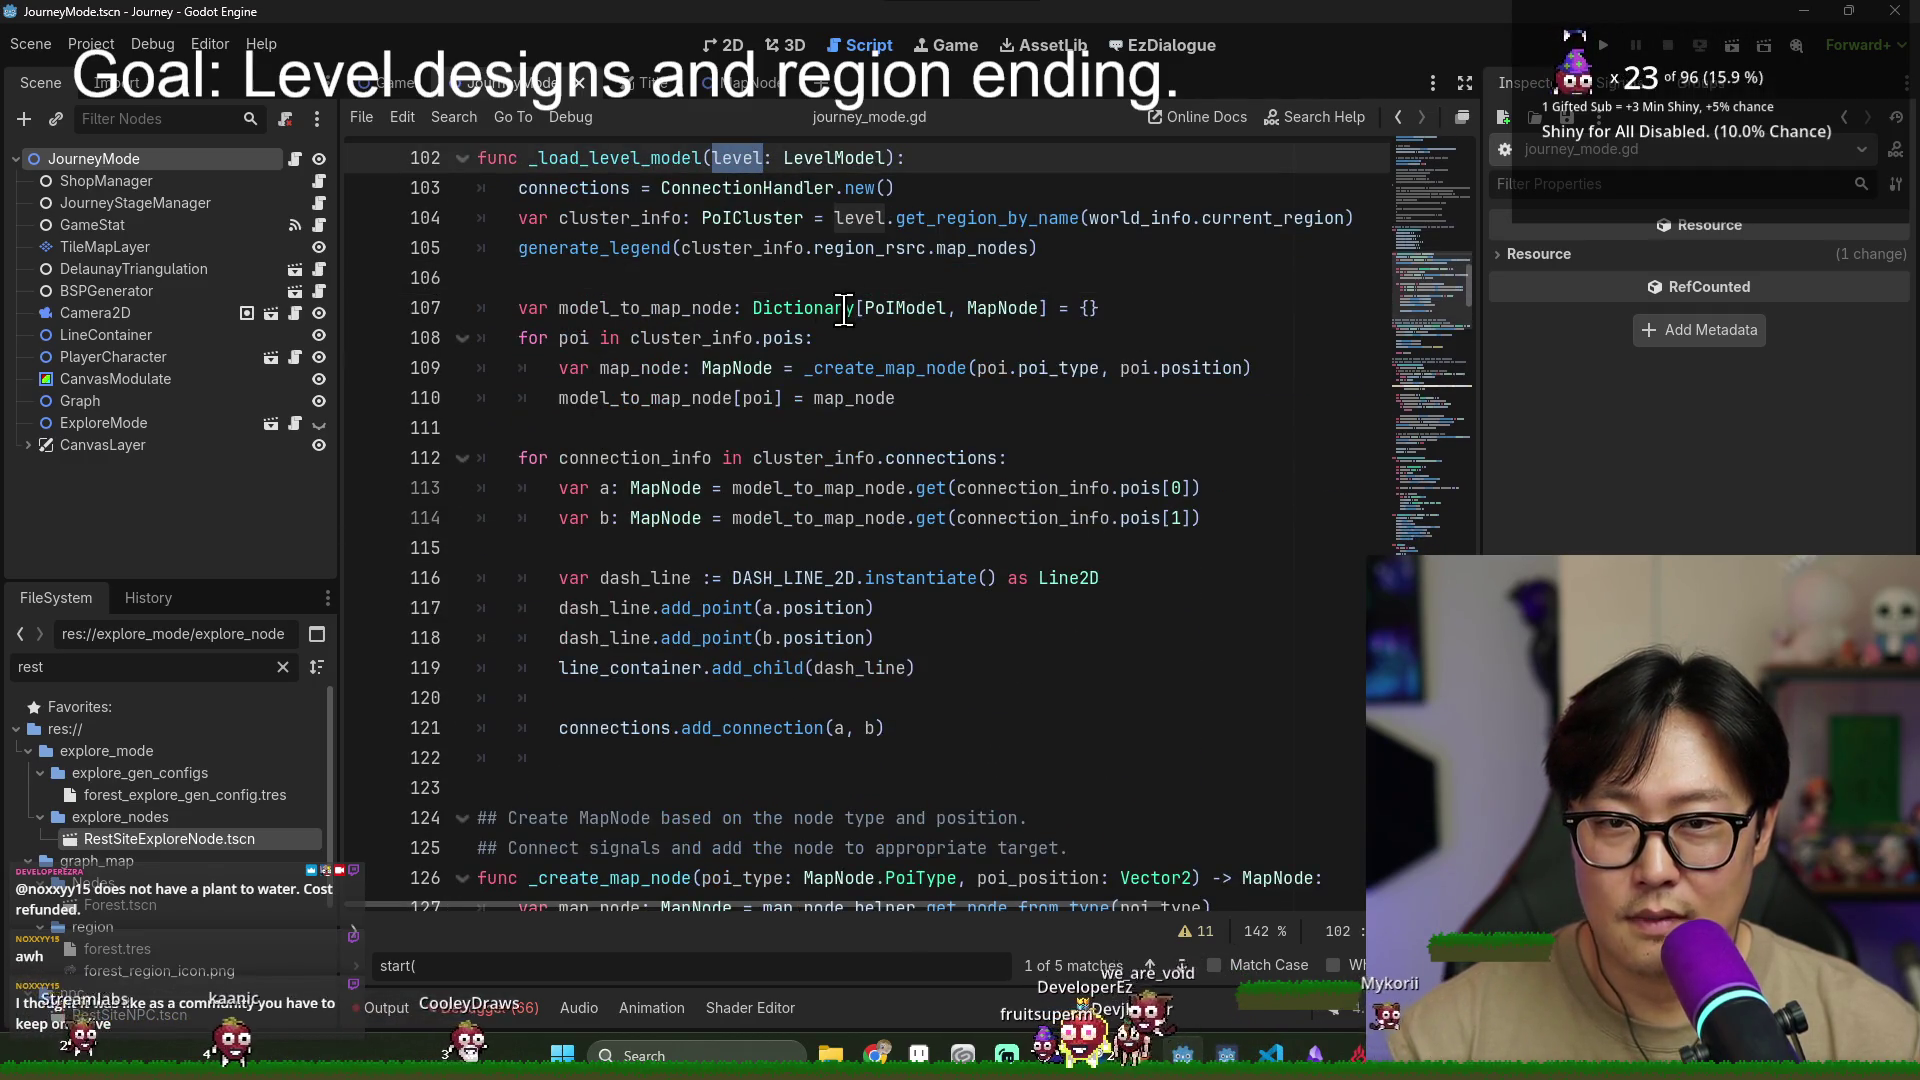
pyautogui.doubleClick(578, 248)
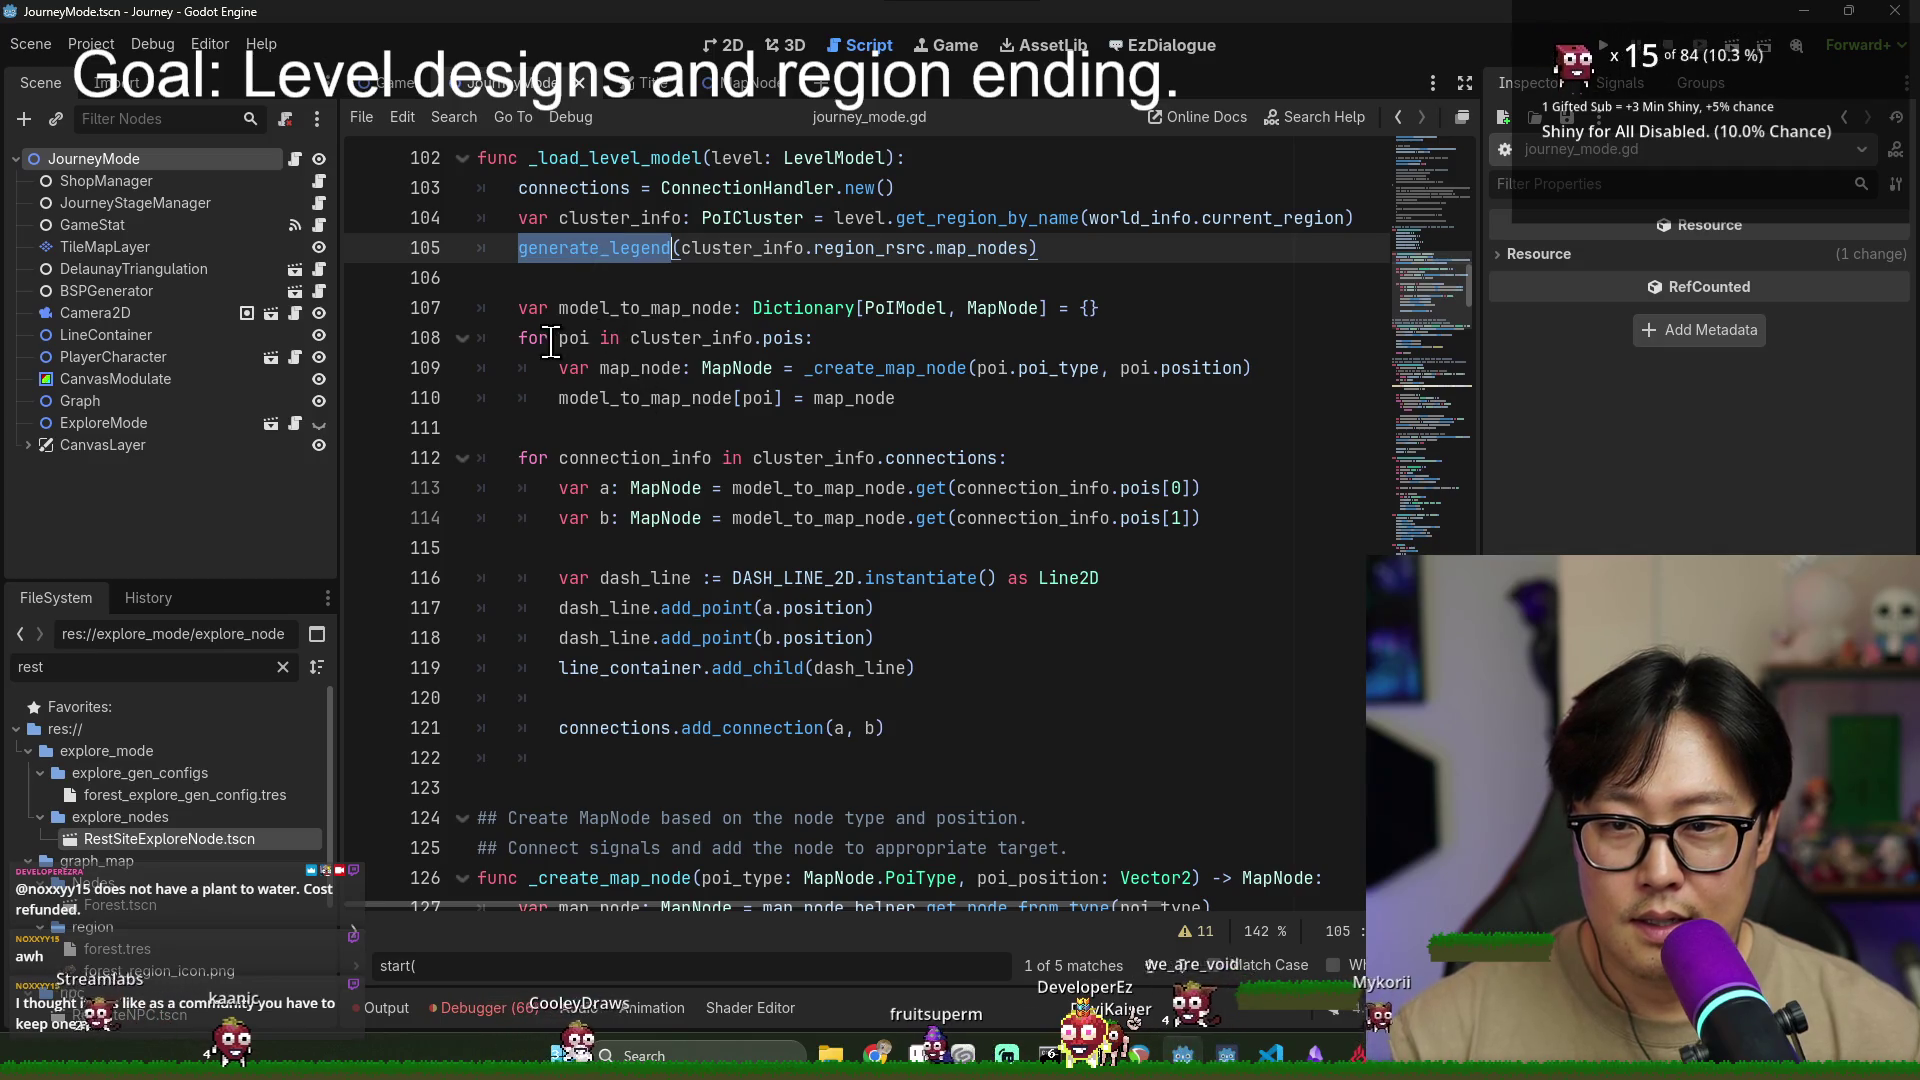
pyautogui.doubleClick(857, 368)
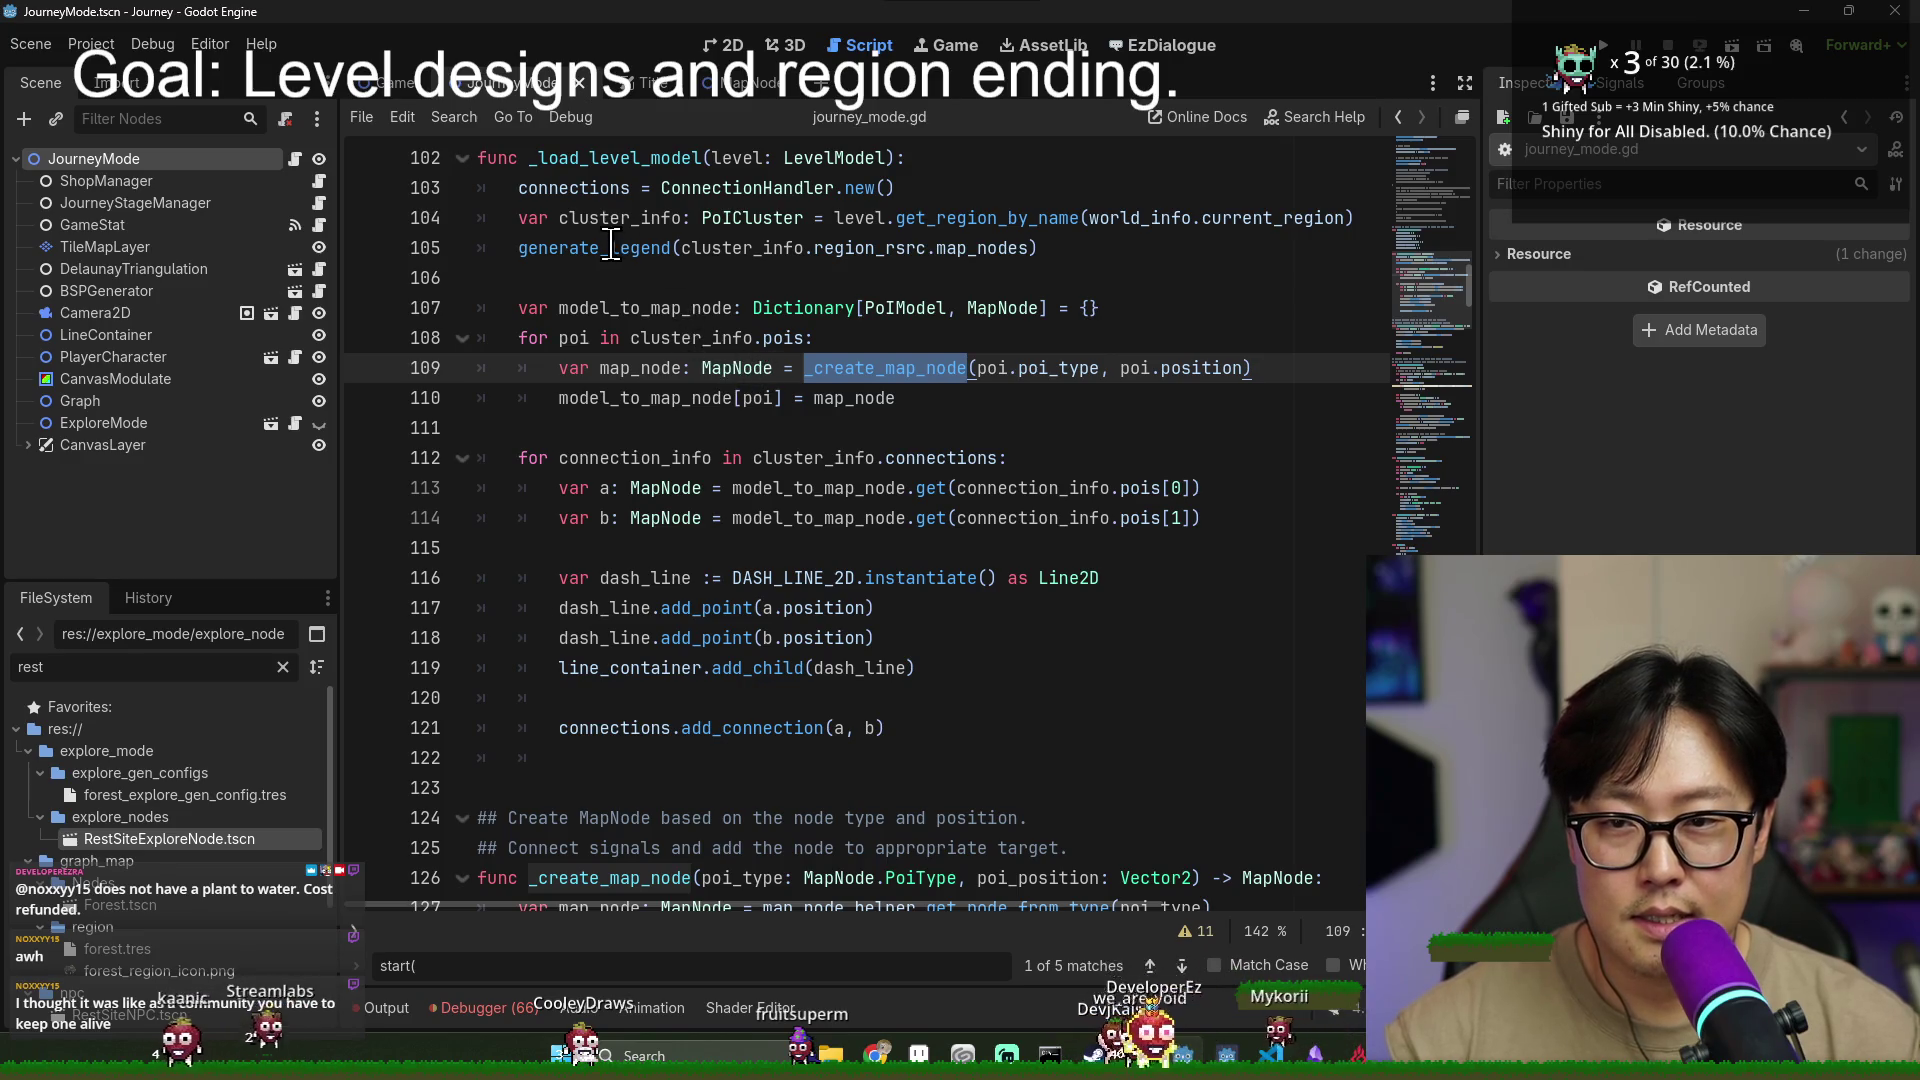
pyautogui.doubleClick(655, 307)
pyautogui.click(630, 338)
pyautogui.doubleClick(690, 338)
pyautogui.doubleClick(790, 338)
pyautogui.doubleClick(640, 368)
pyautogui.doubleClick(885, 368)
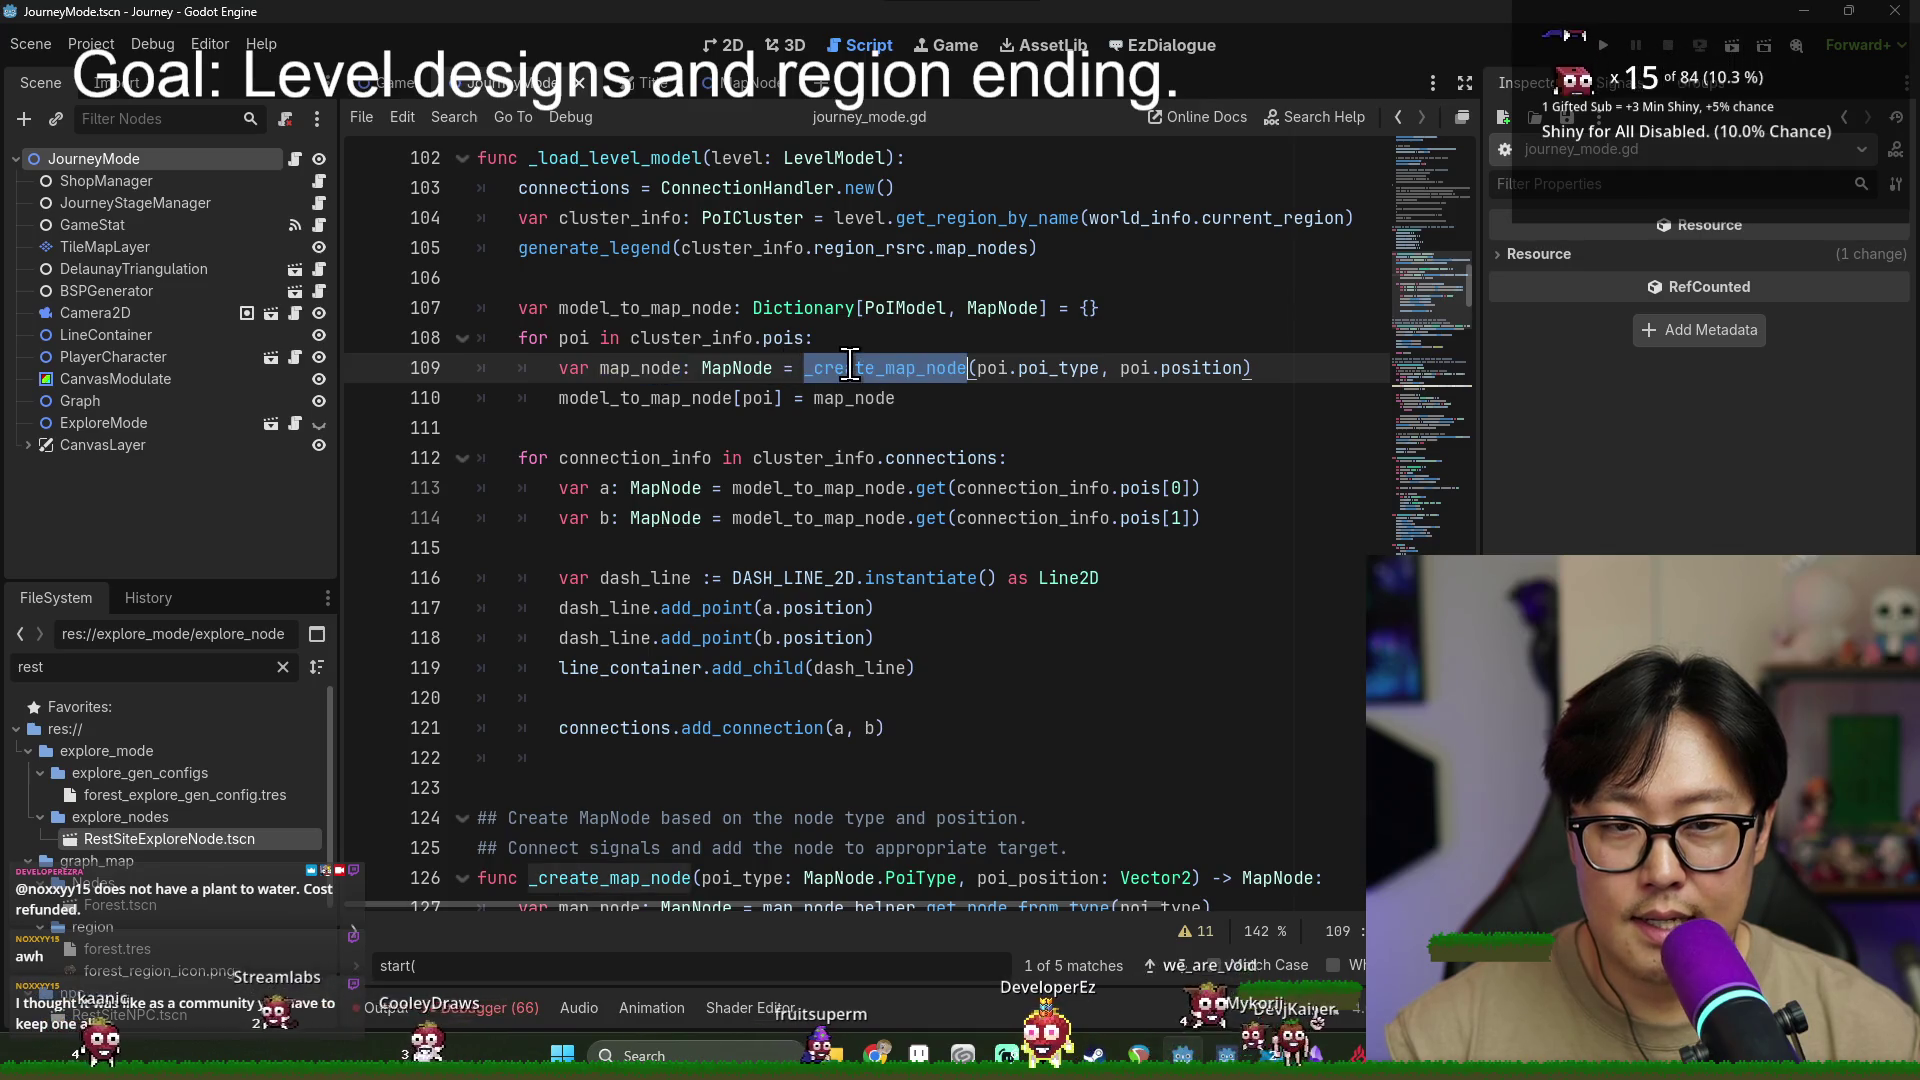
pyautogui.doubleClick(639, 368)
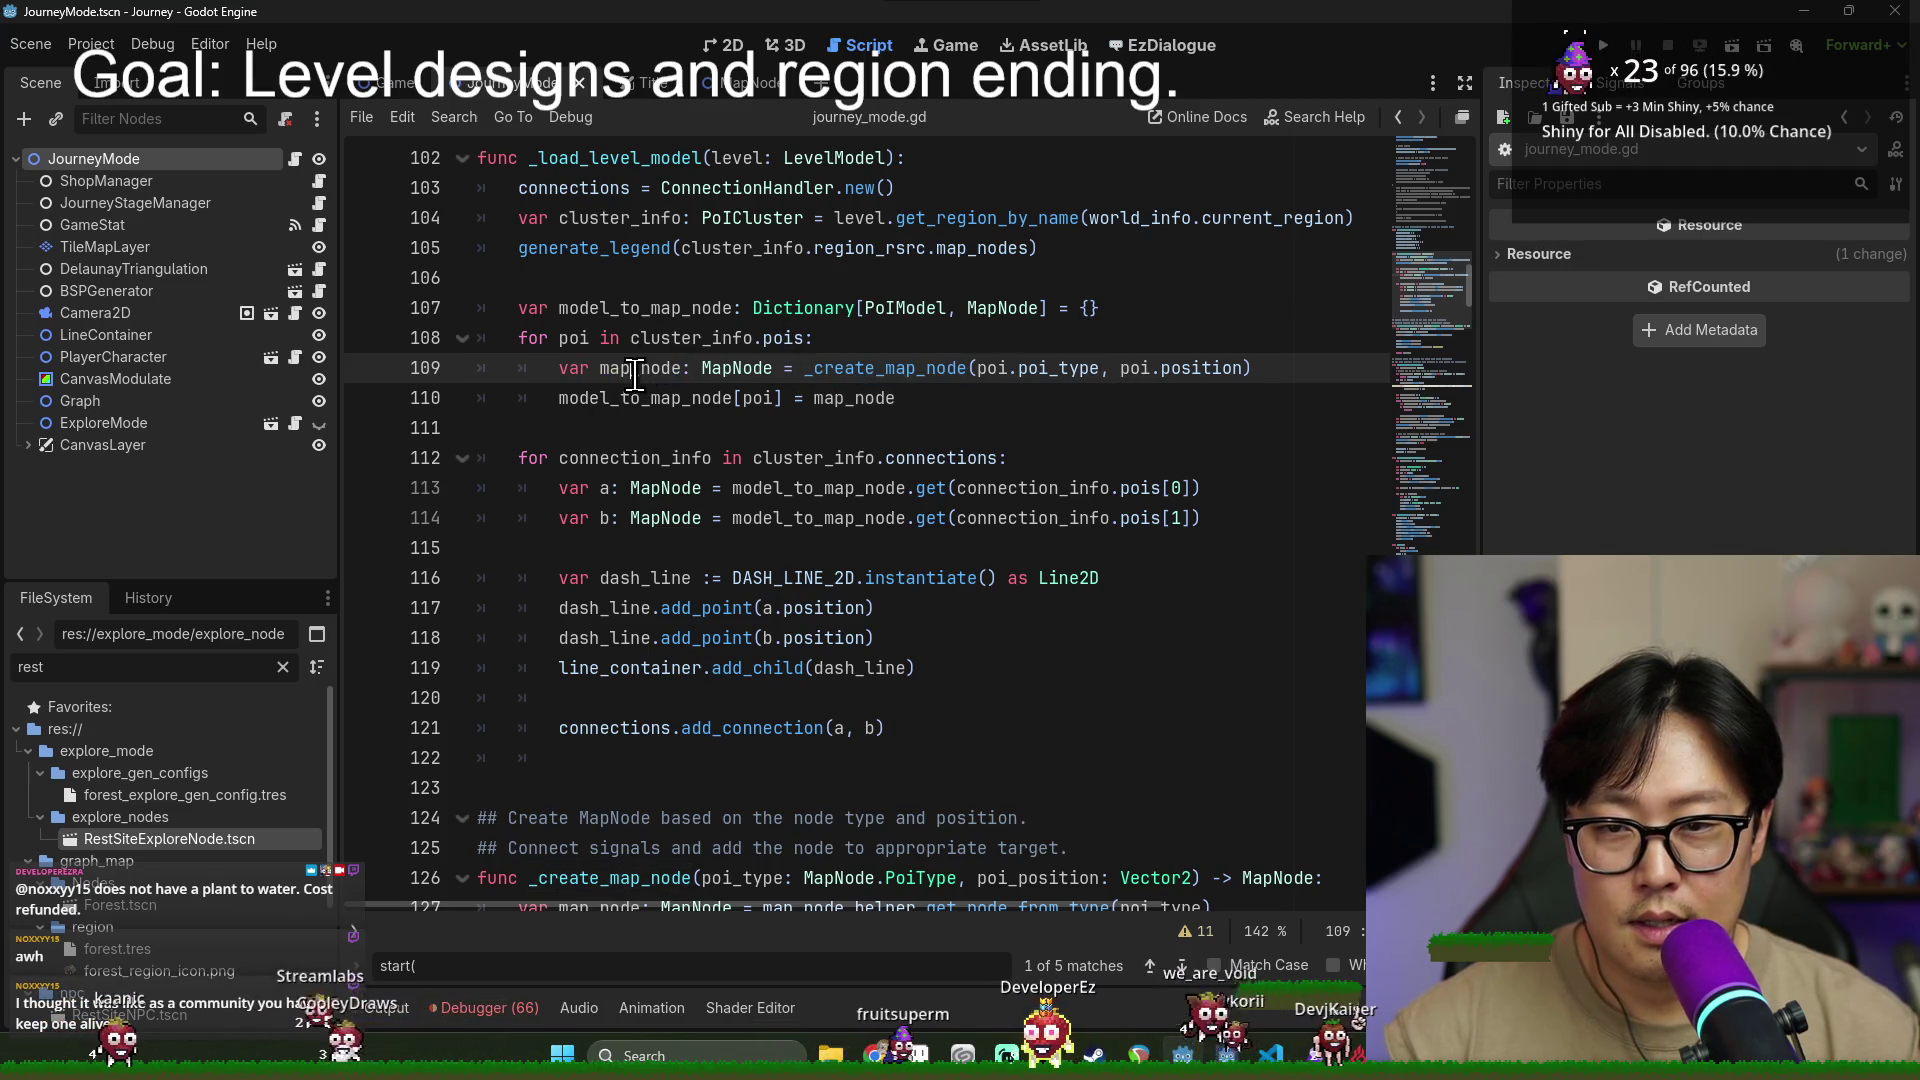
pyautogui.doubleClick(915, 368)
pyautogui.click(631, 368)
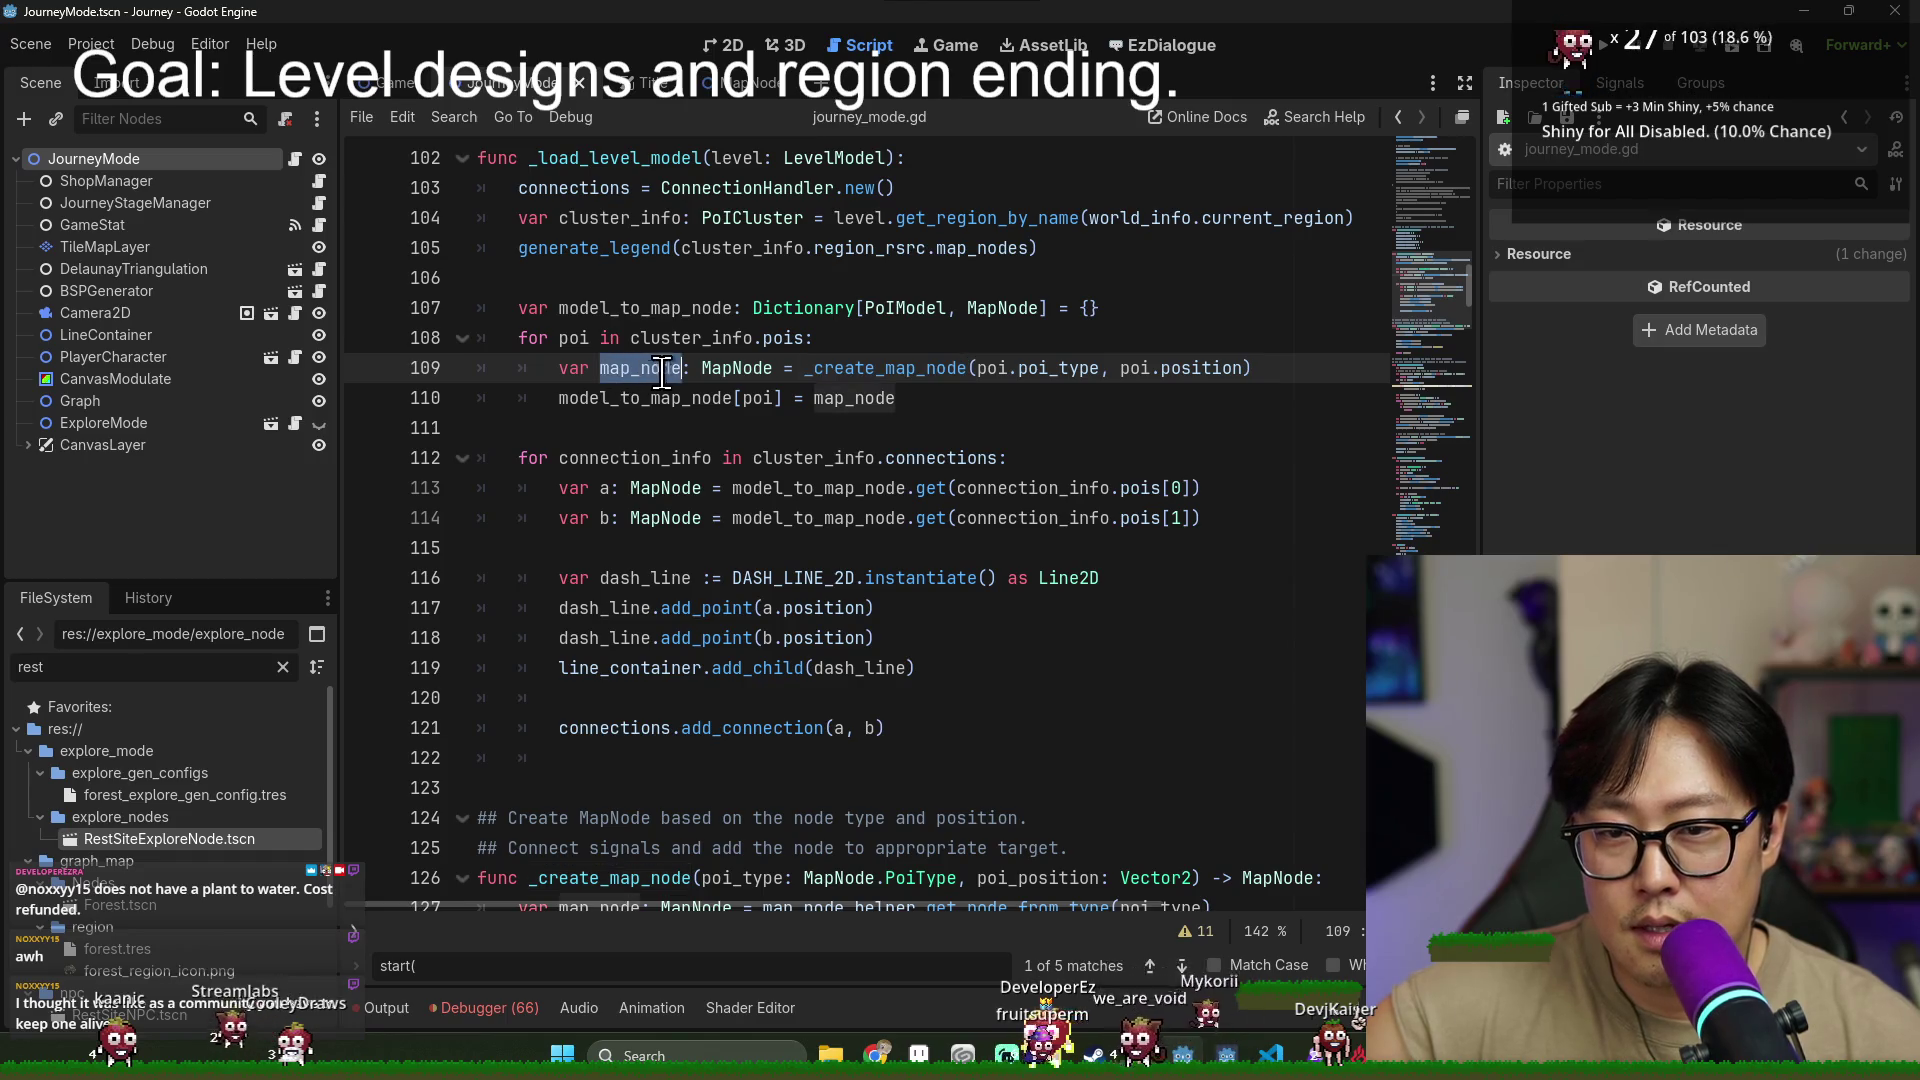
# - Trace the uses of the poi variable and model_to_map_node on line 110
pyautogui.scroll(1, 806, 487)
pyautogui.scroll(-2, 699, 428)
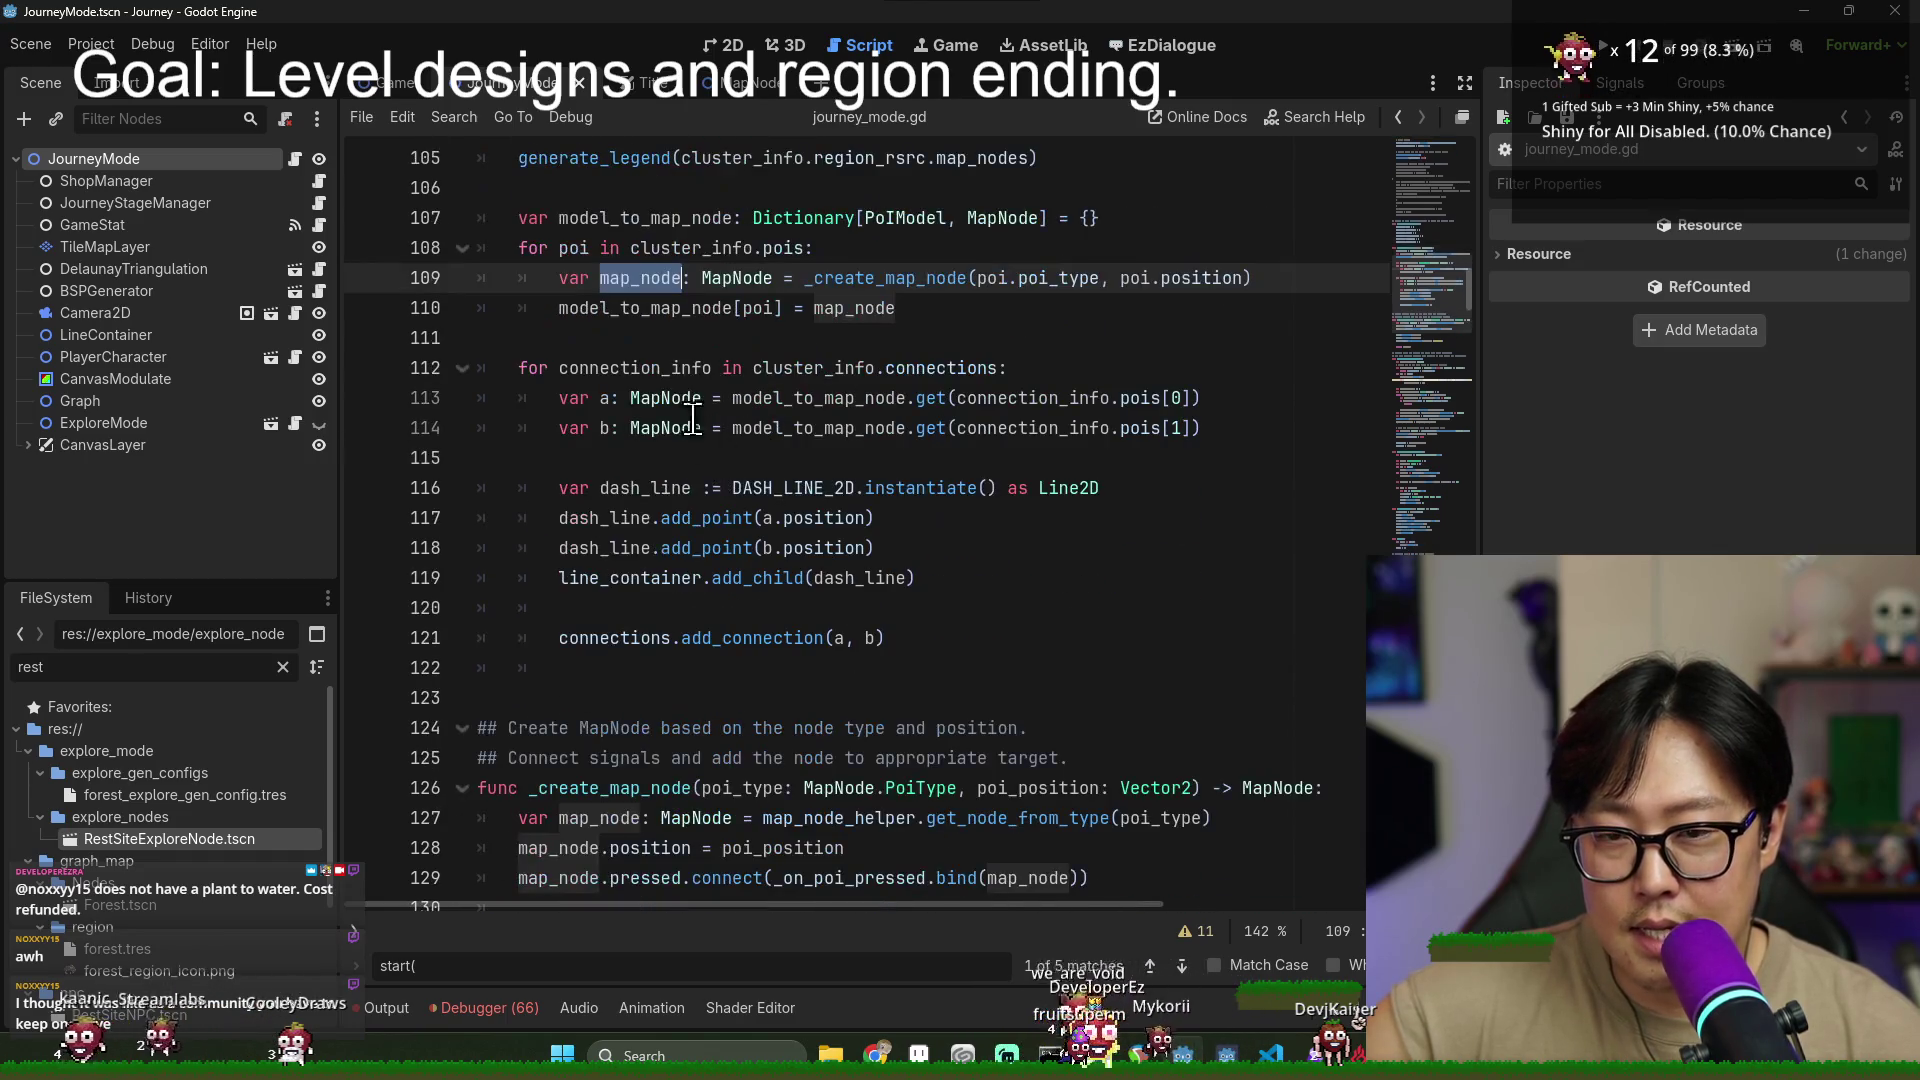
pyautogui.click(574, 248)
pyautogui.scroll(-1, 840, 497)
pyautogui.scroll(3, 845, 504)
pyautogui.scroll(-6, 870, 525)
pyautogui.scroll(6, 878, 529)
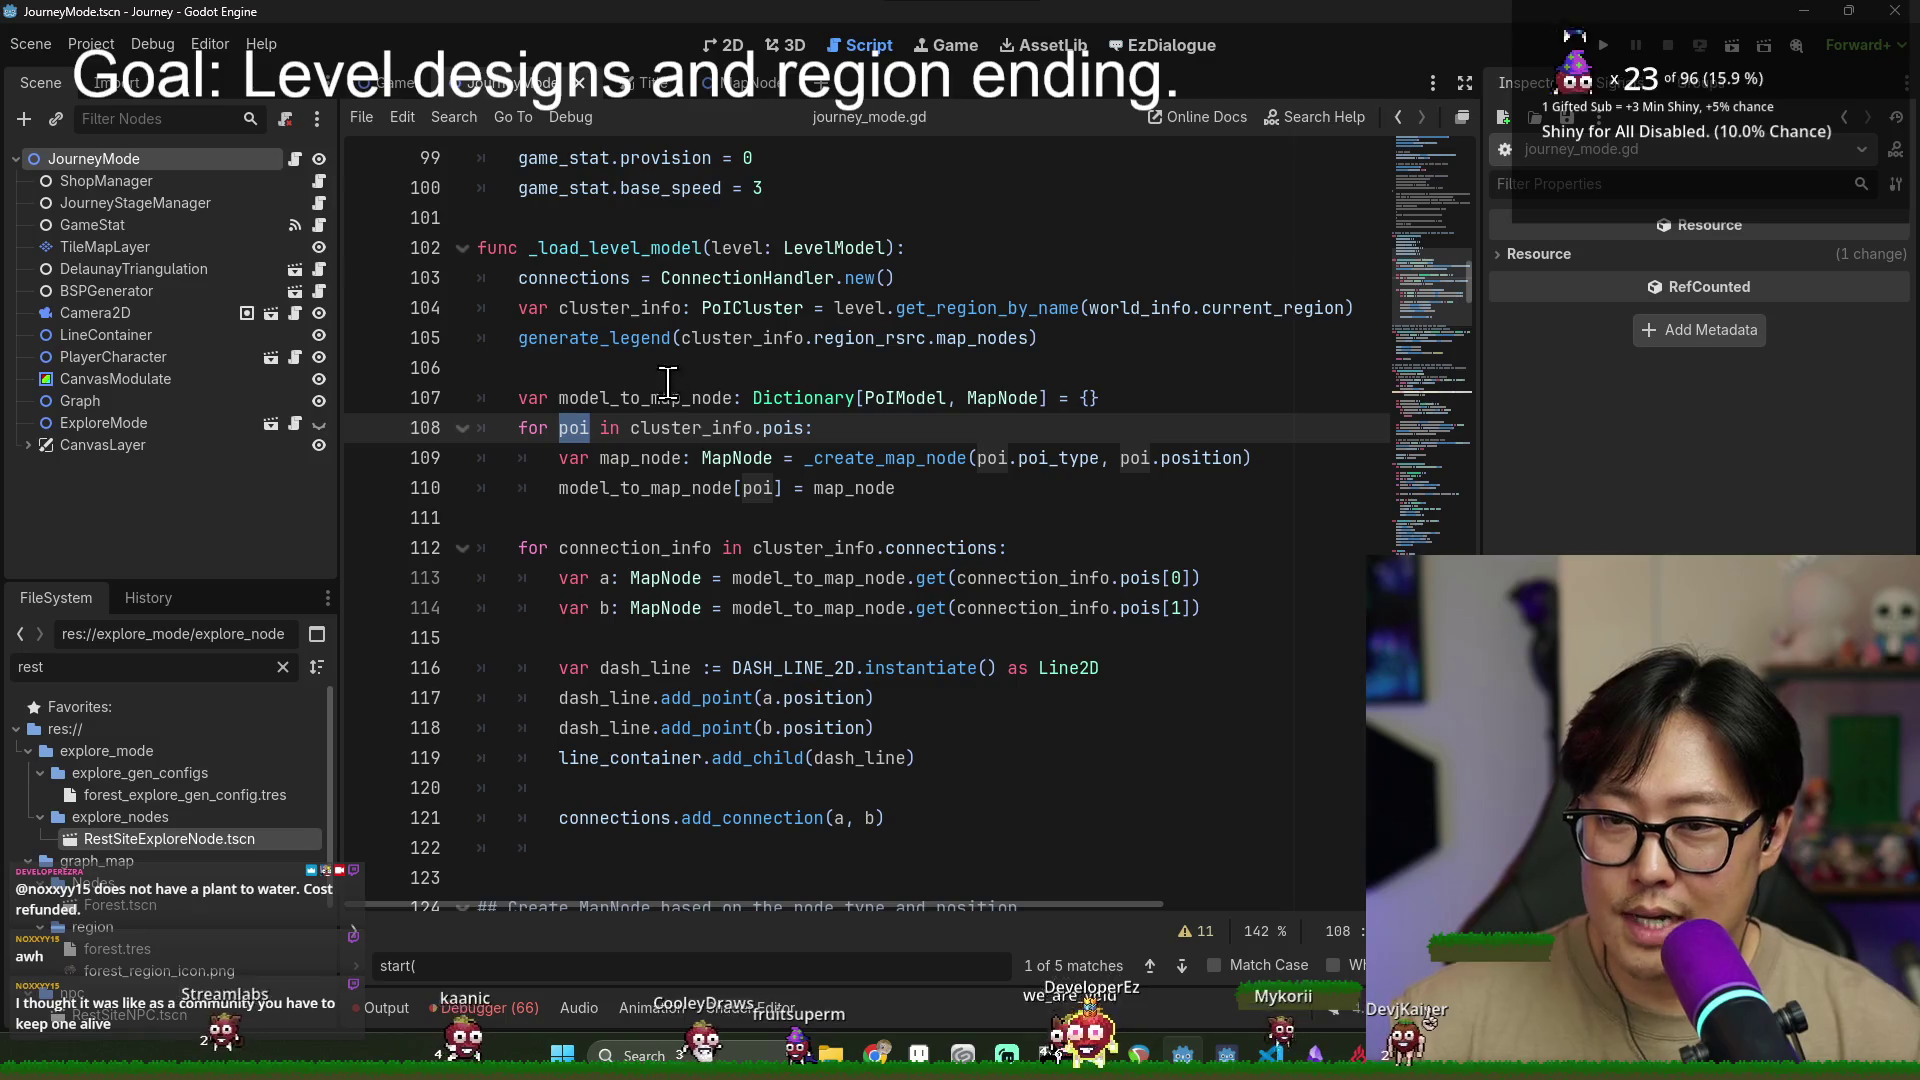
pyautogui.doubleClick(612, 248)
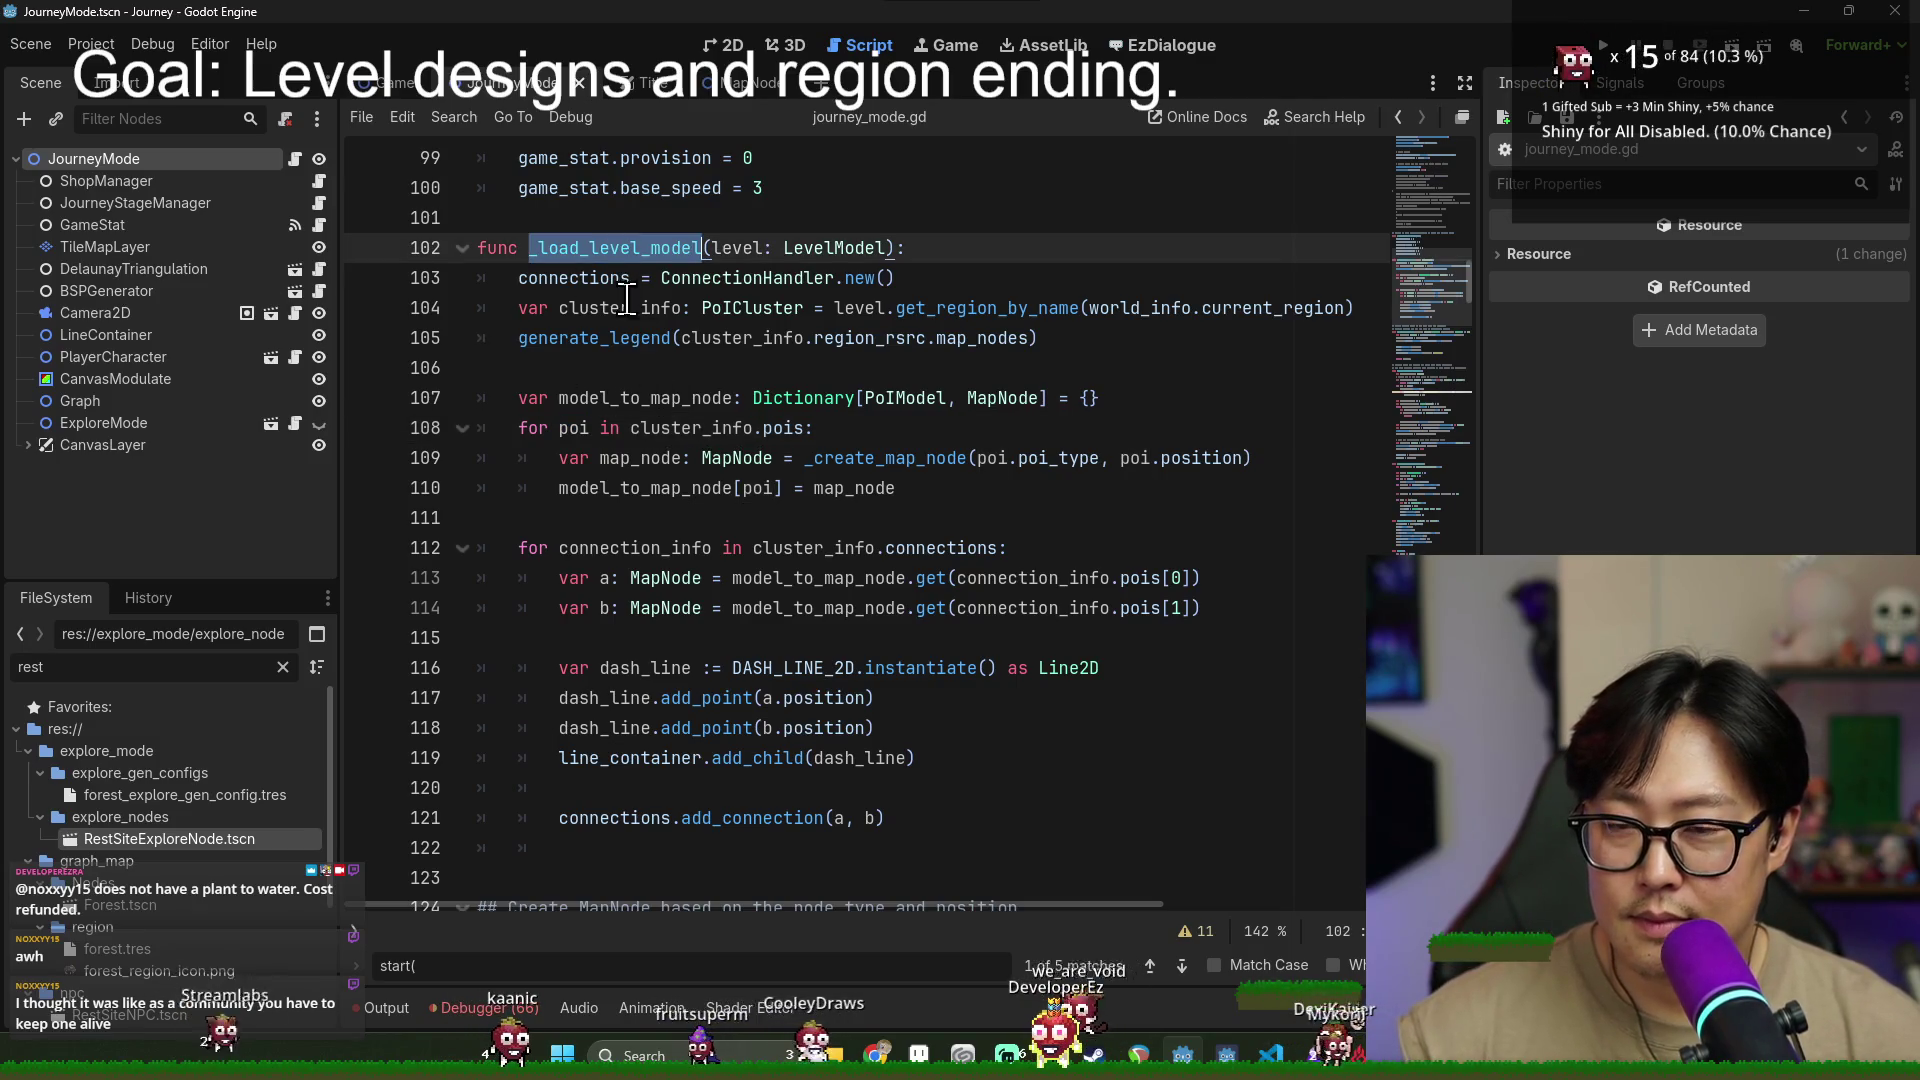
pyautogui.click(566, 433)
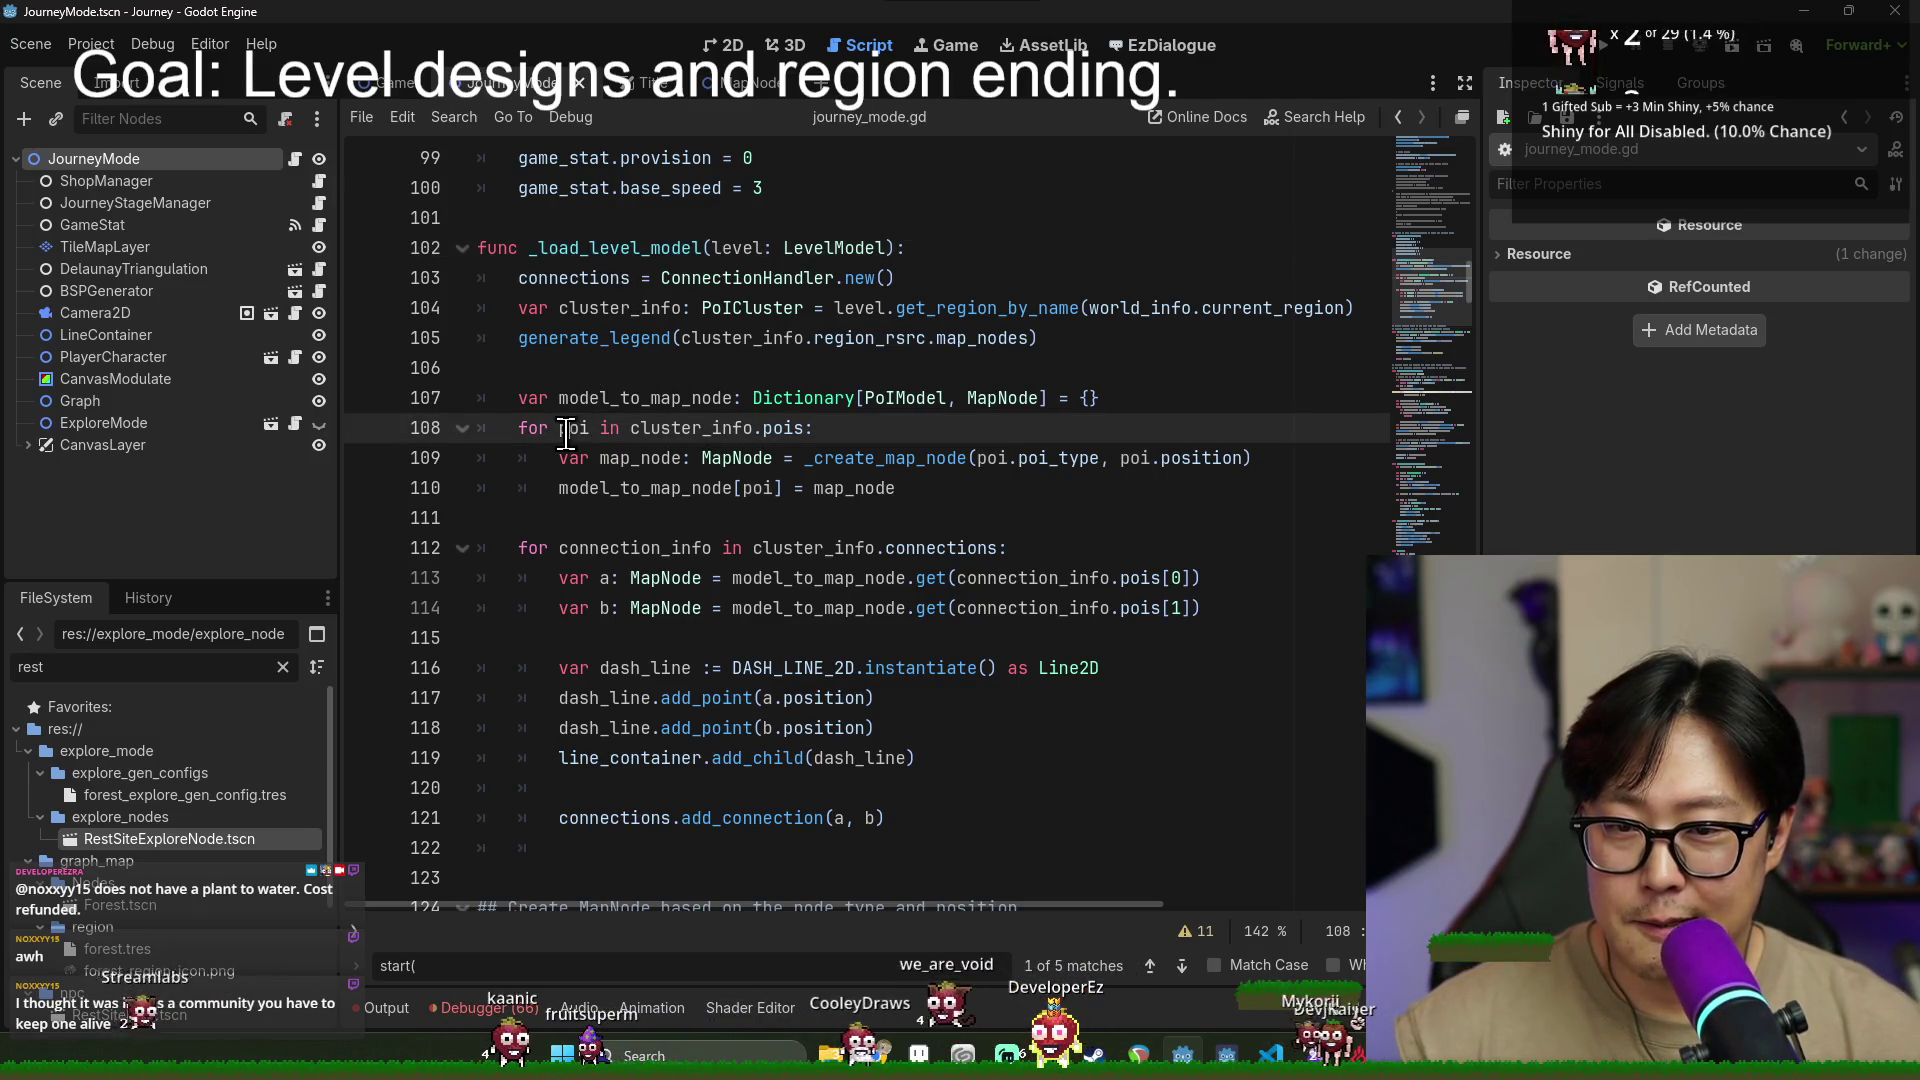
pyautogui.doubleClick(883, 455)
pyautogui.doubleClick(667, 479)
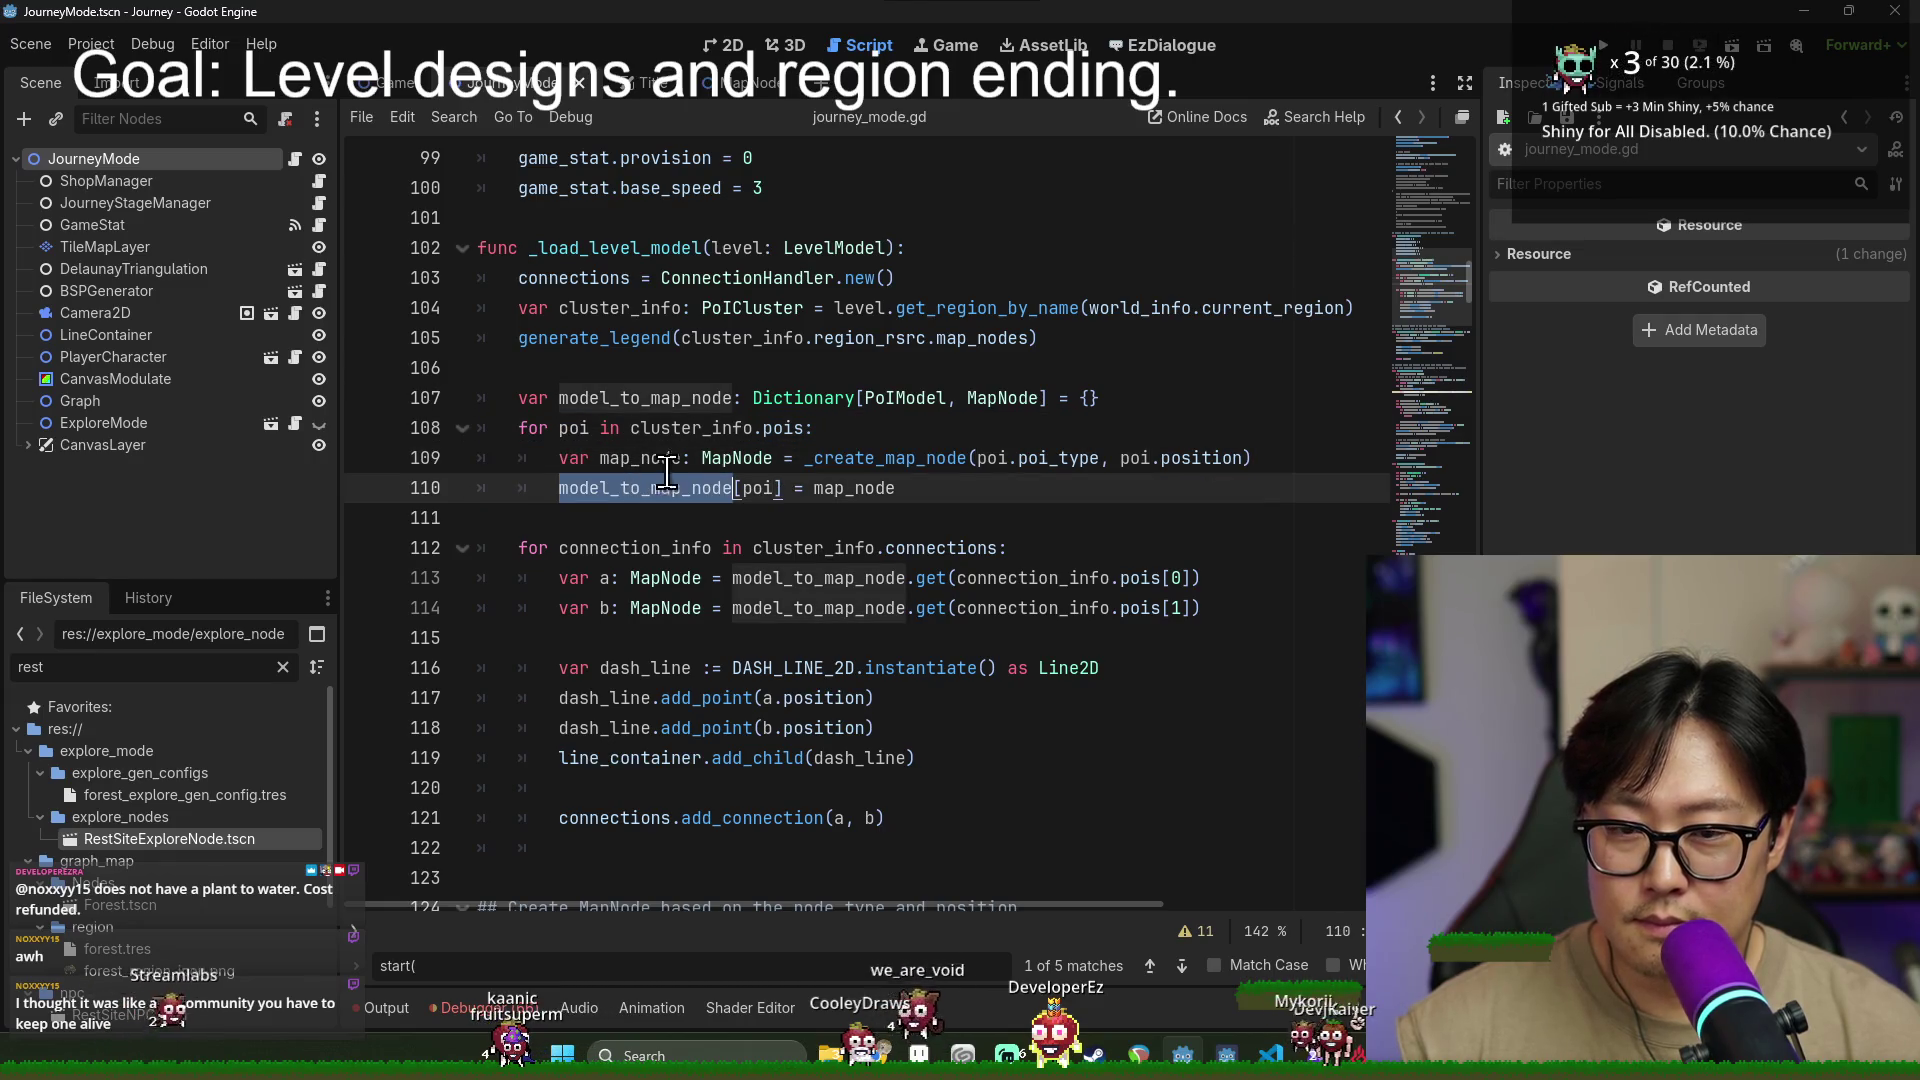
pyautogui.doubleClick(884, 454)
pyautogui.doubleClick(640, 458)
pyautogui.doubleClick(884, 455)
# - Insert blank lines after the model_to_map_node dictionary at the end of line 107
pyautogui.click(1209, 400)
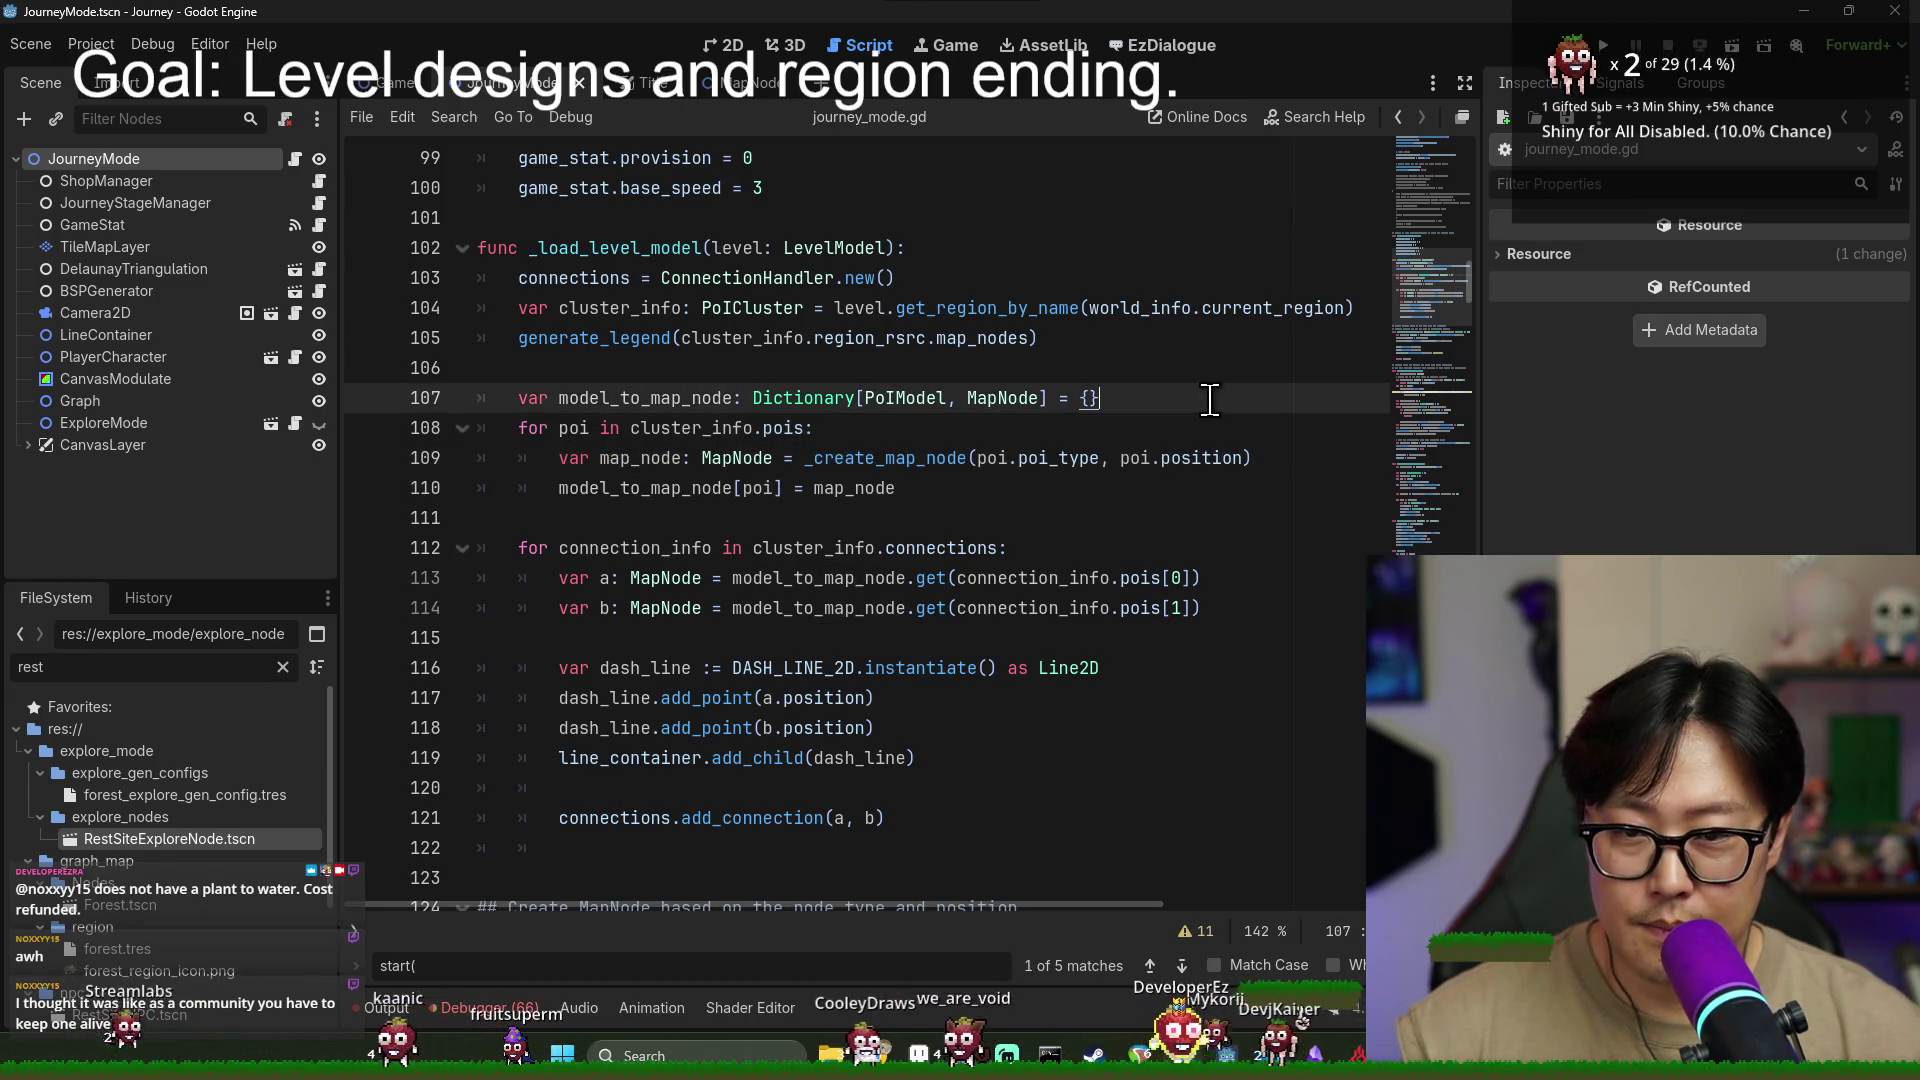
pyautogui.scroll(-2, 877, 458)
pyautogui.doubleClick(884, 278)
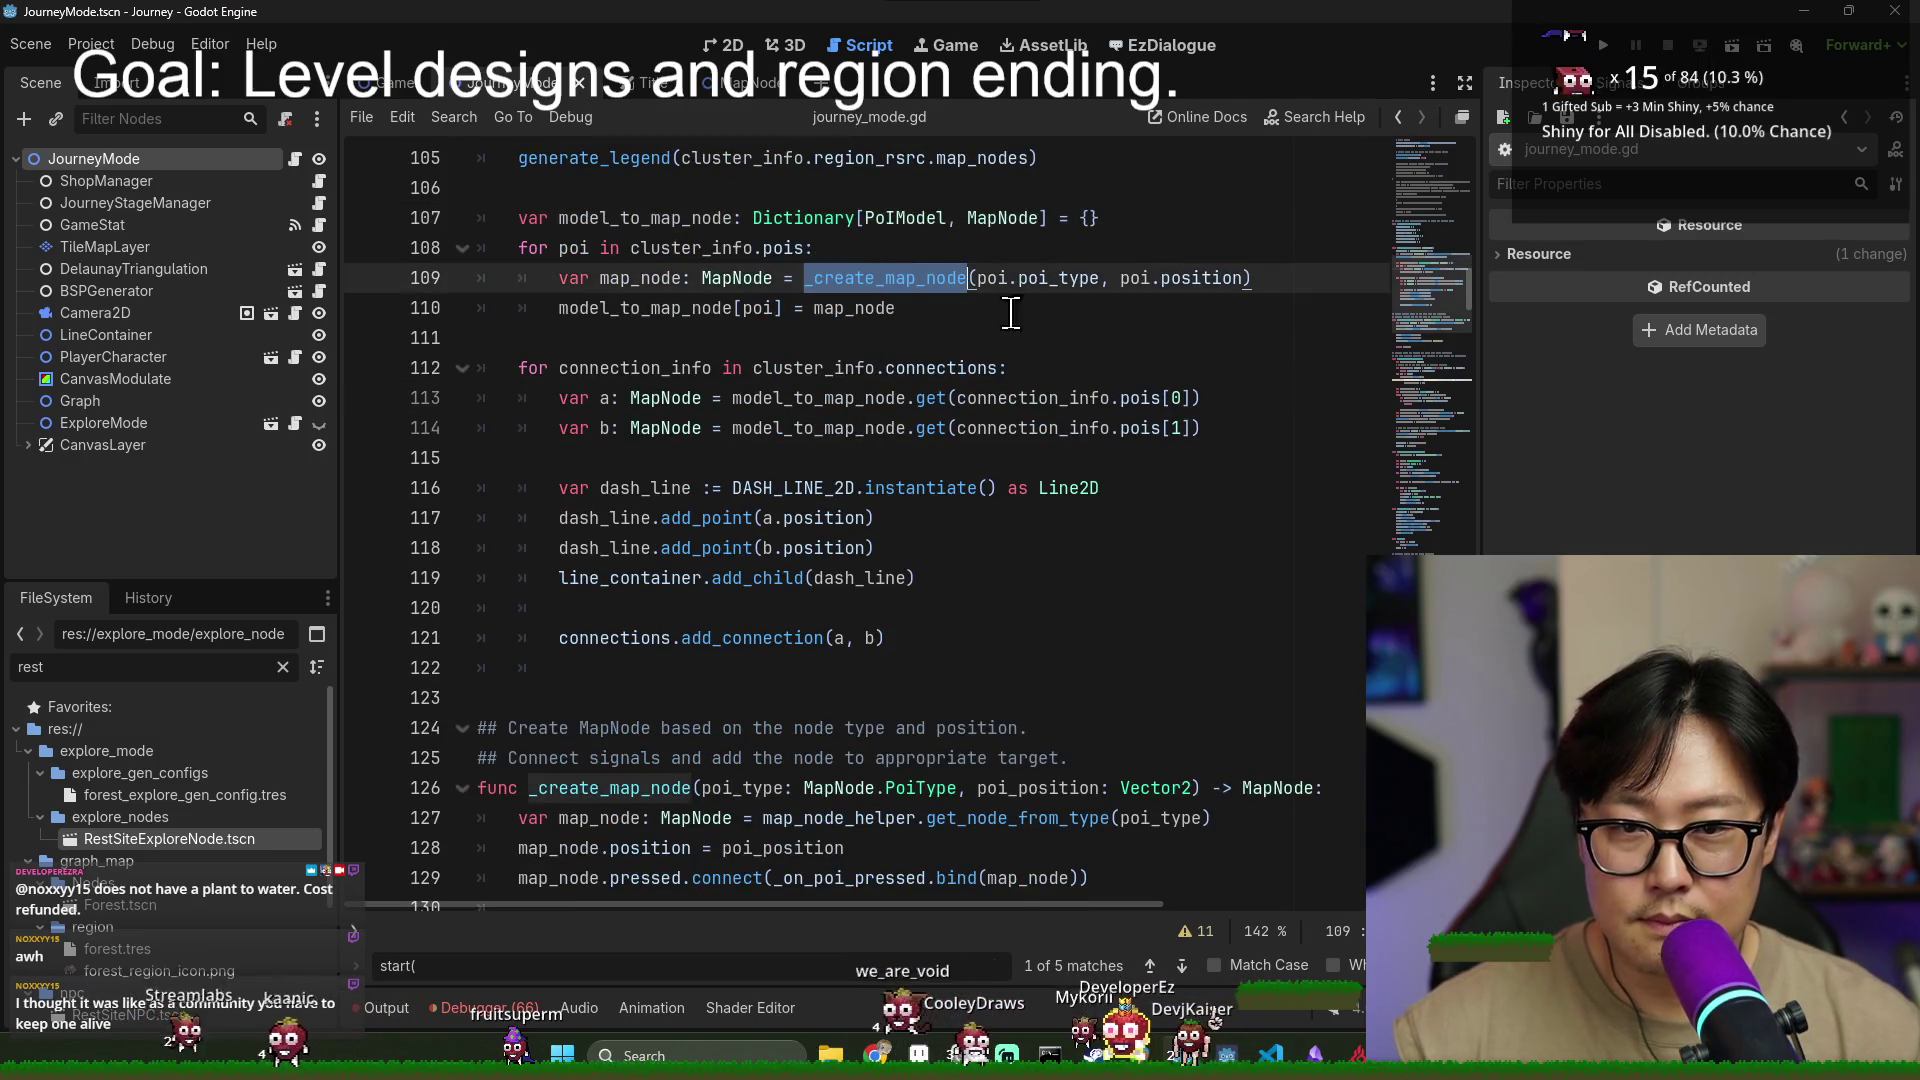
pyautogui.scroll(1, 967, 333)
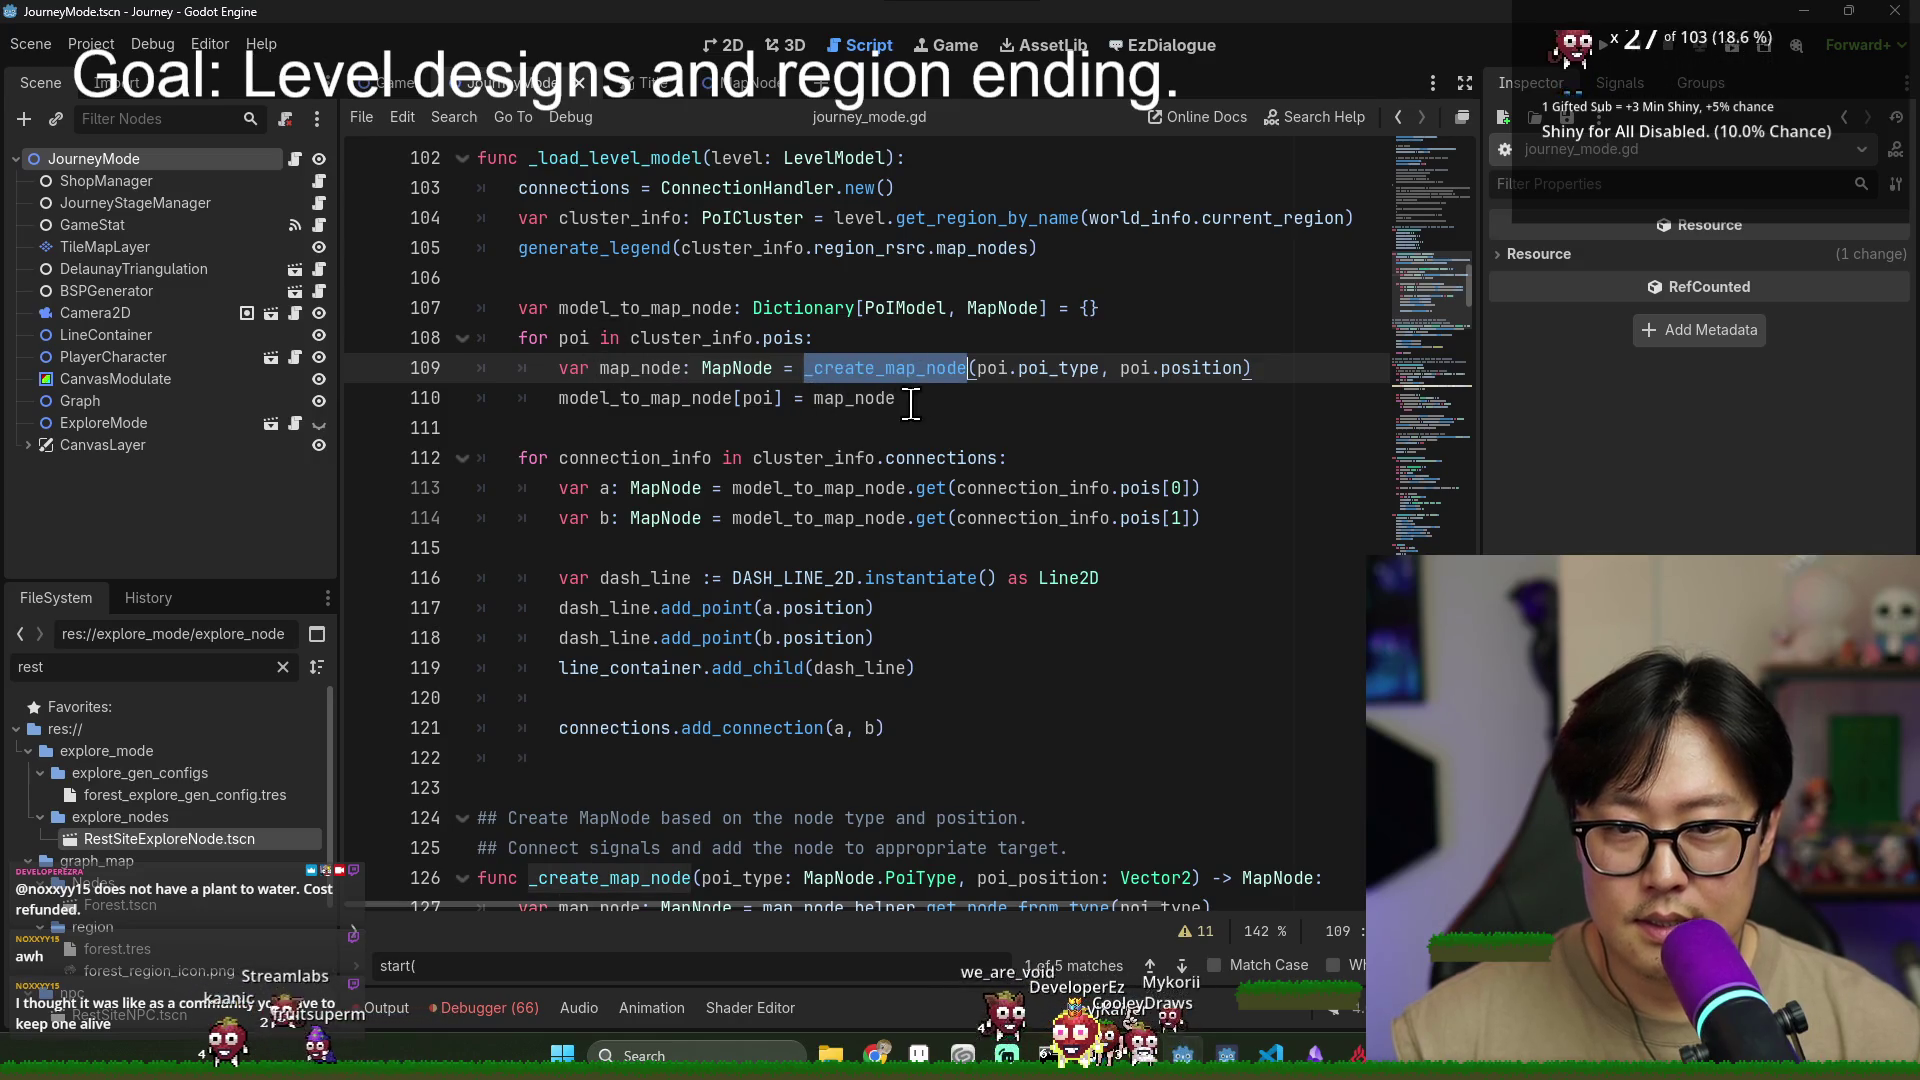
pyautogui.click(1146, 316)
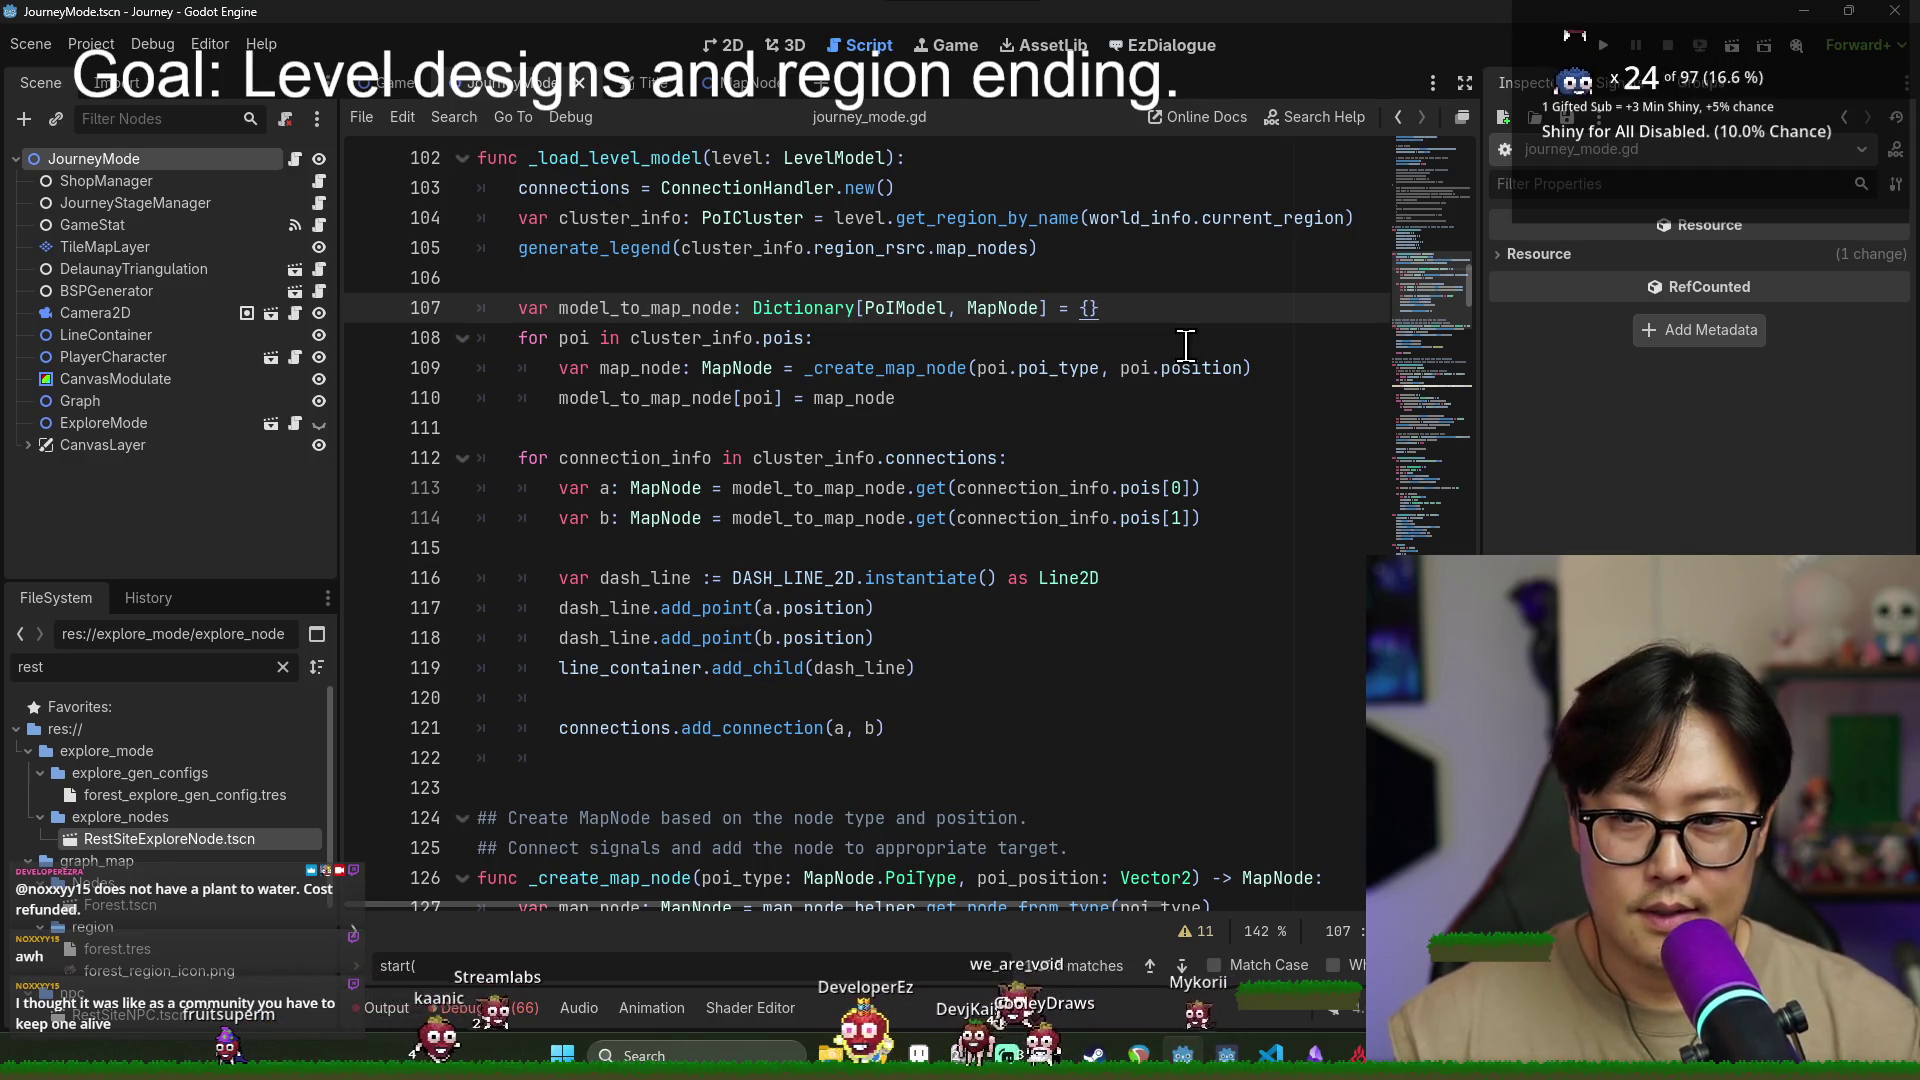
pyautogui.press('Return')
pyautogui.press('Return')
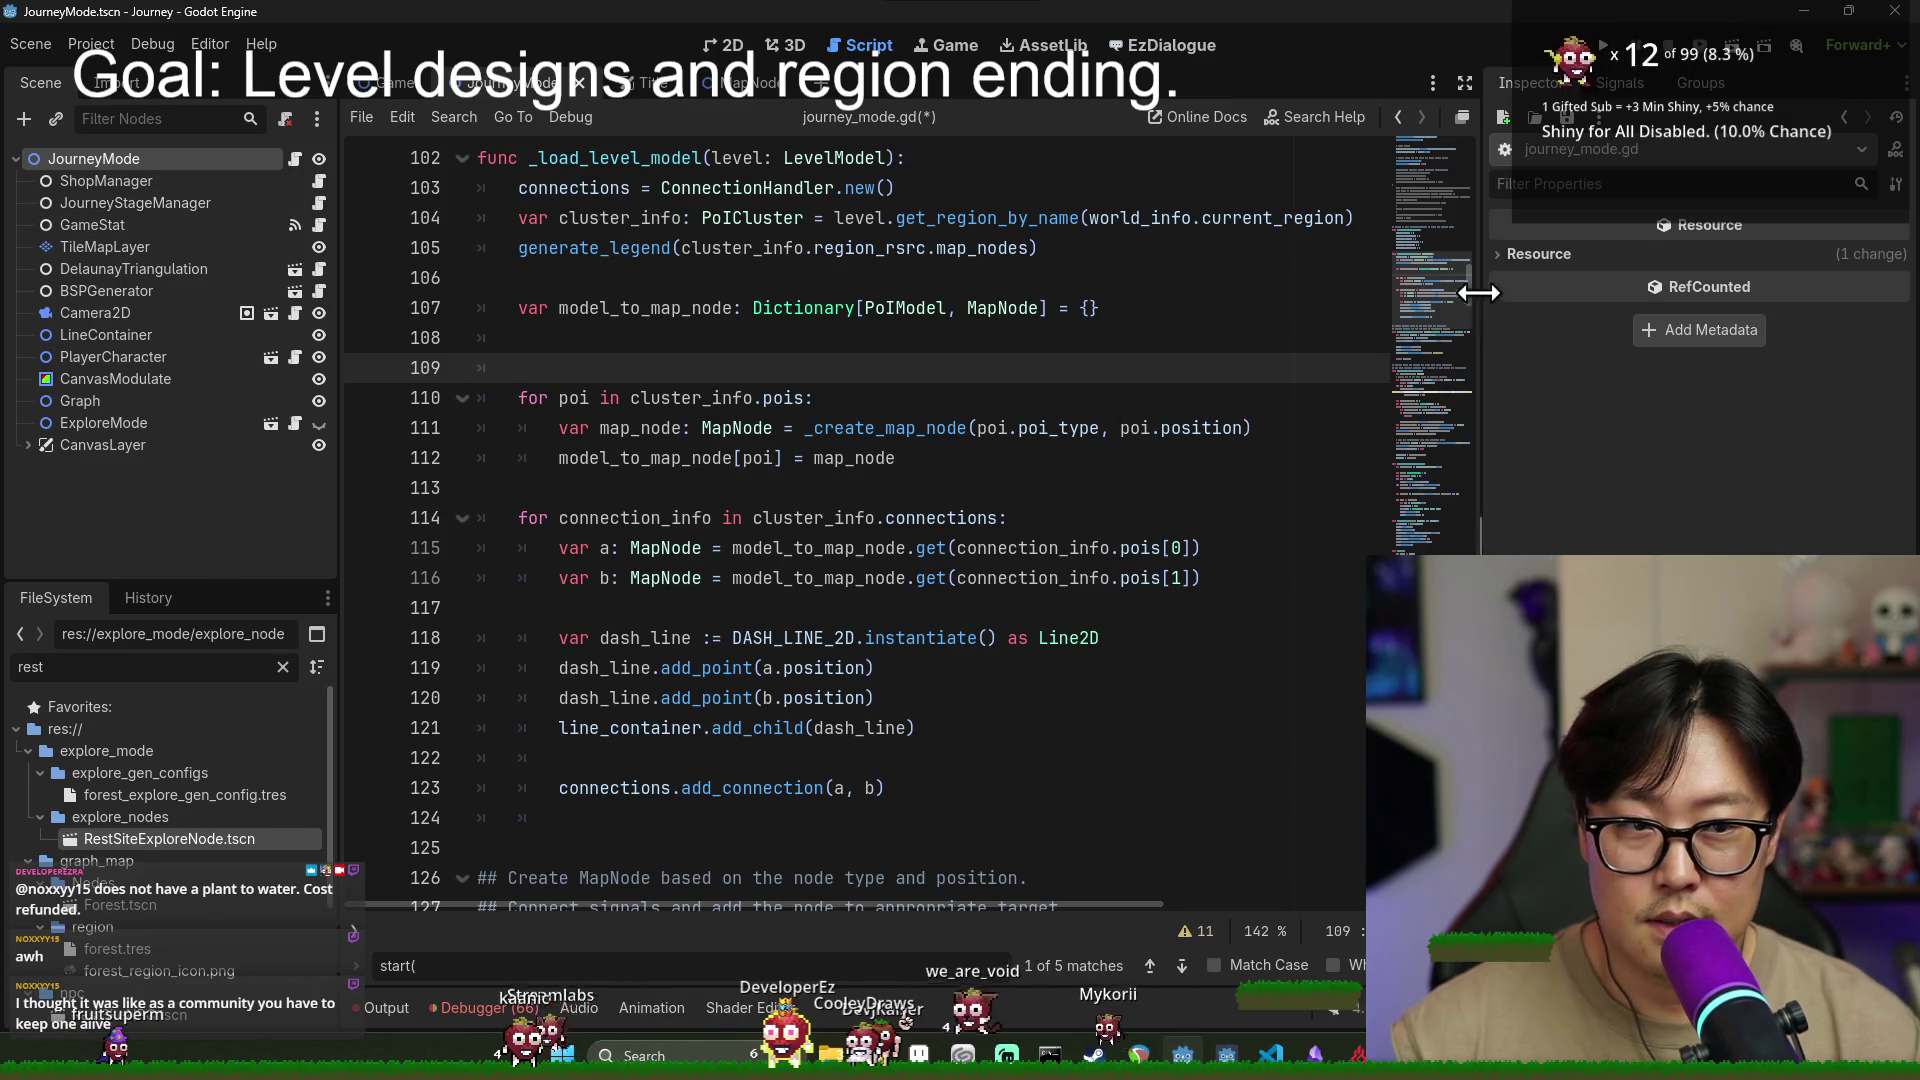
pyautogui.scroll(20, 873, 400)
pyautogui.scroll(-4, 873, 400)
pyautogui.scroll(4, 873, 400)
pyautogui.click(873, 278)
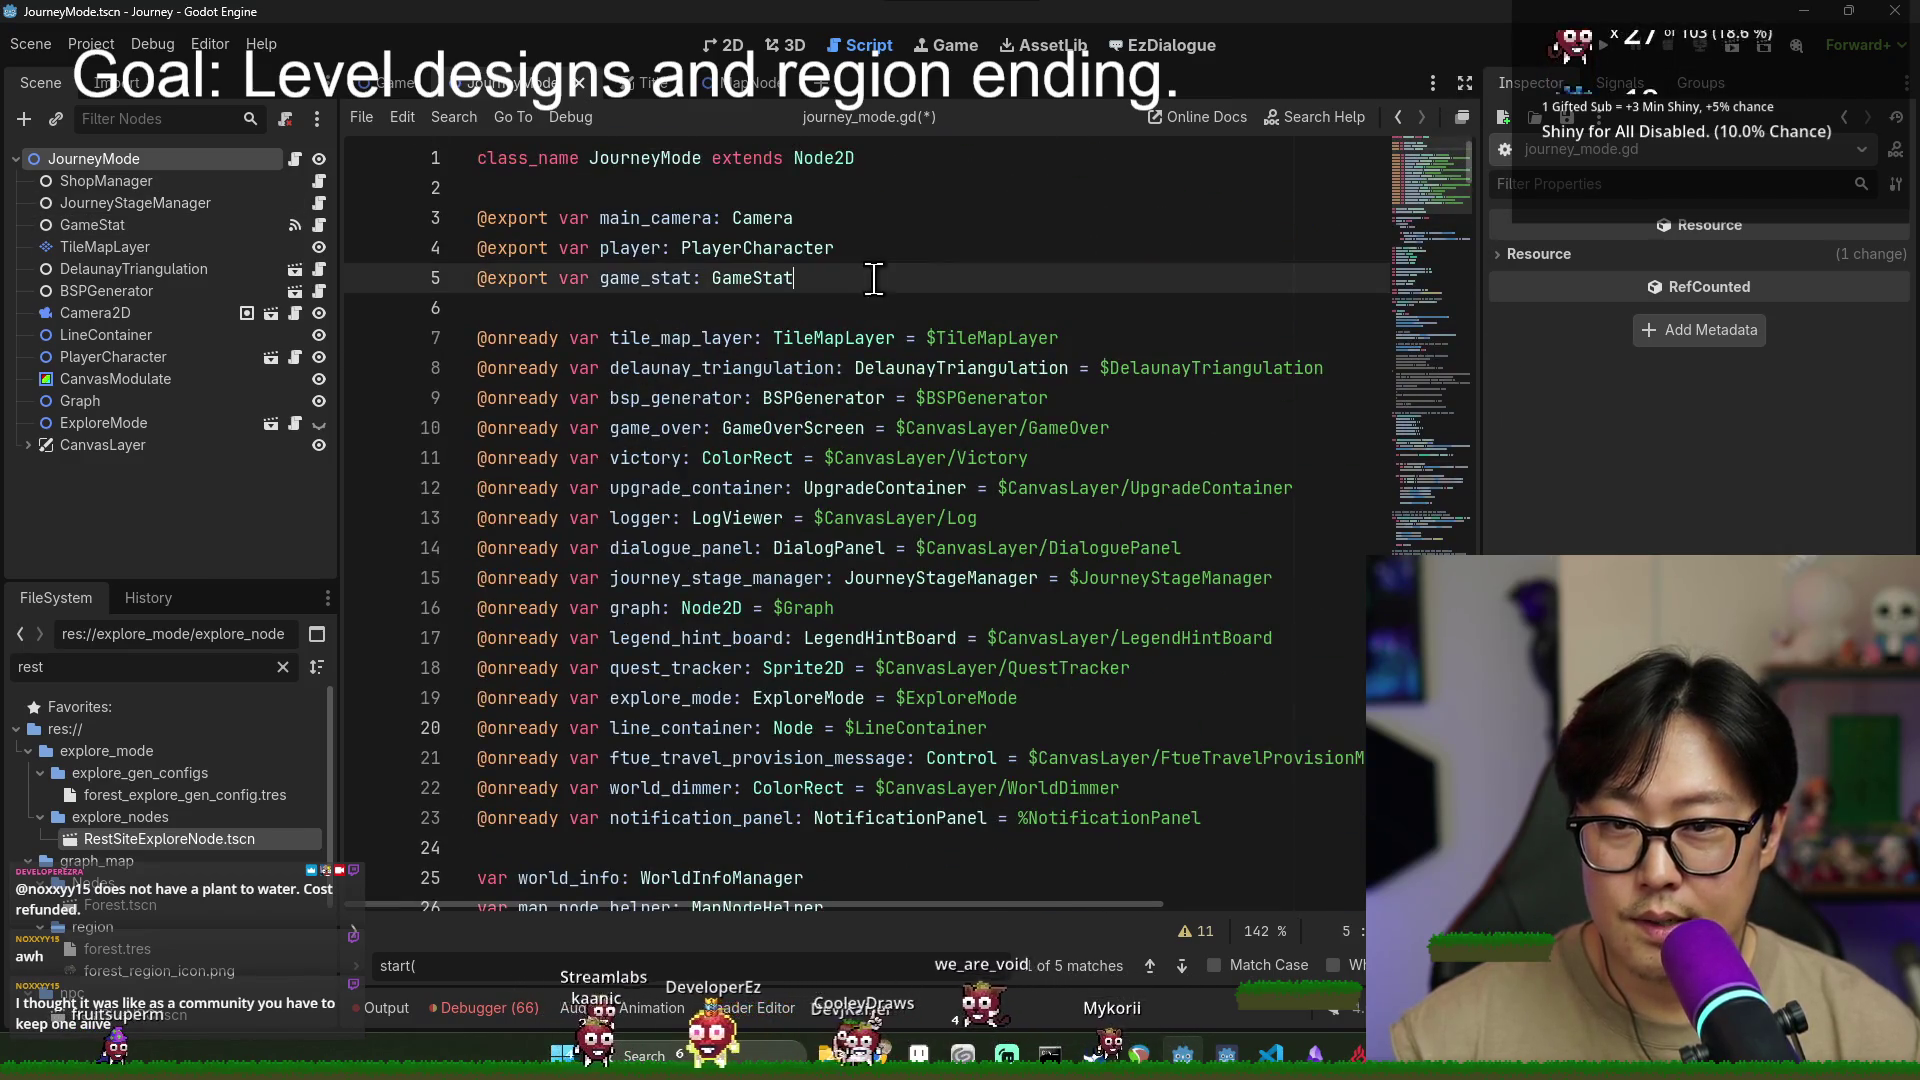
pyautogui.press('Return')
pyautogui.write('@export var res')
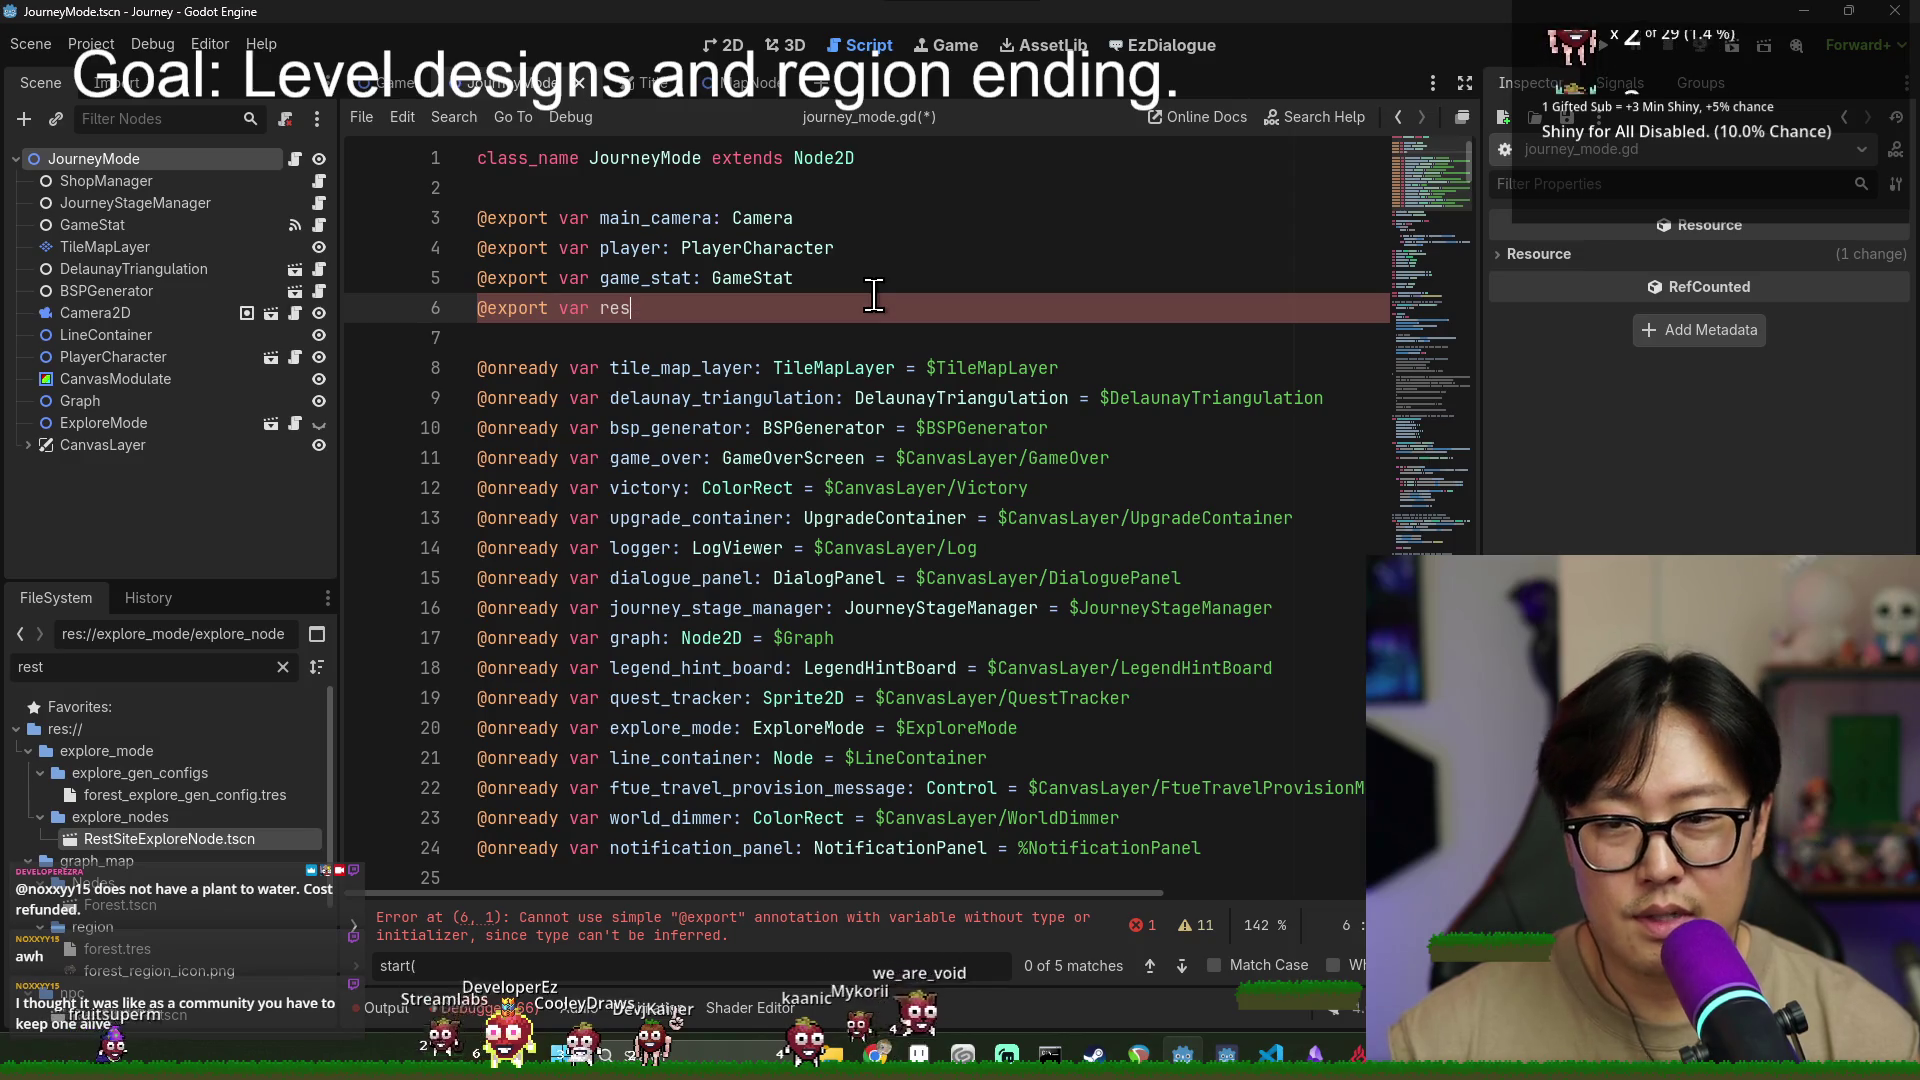
pyautogui.press('BackSpace')
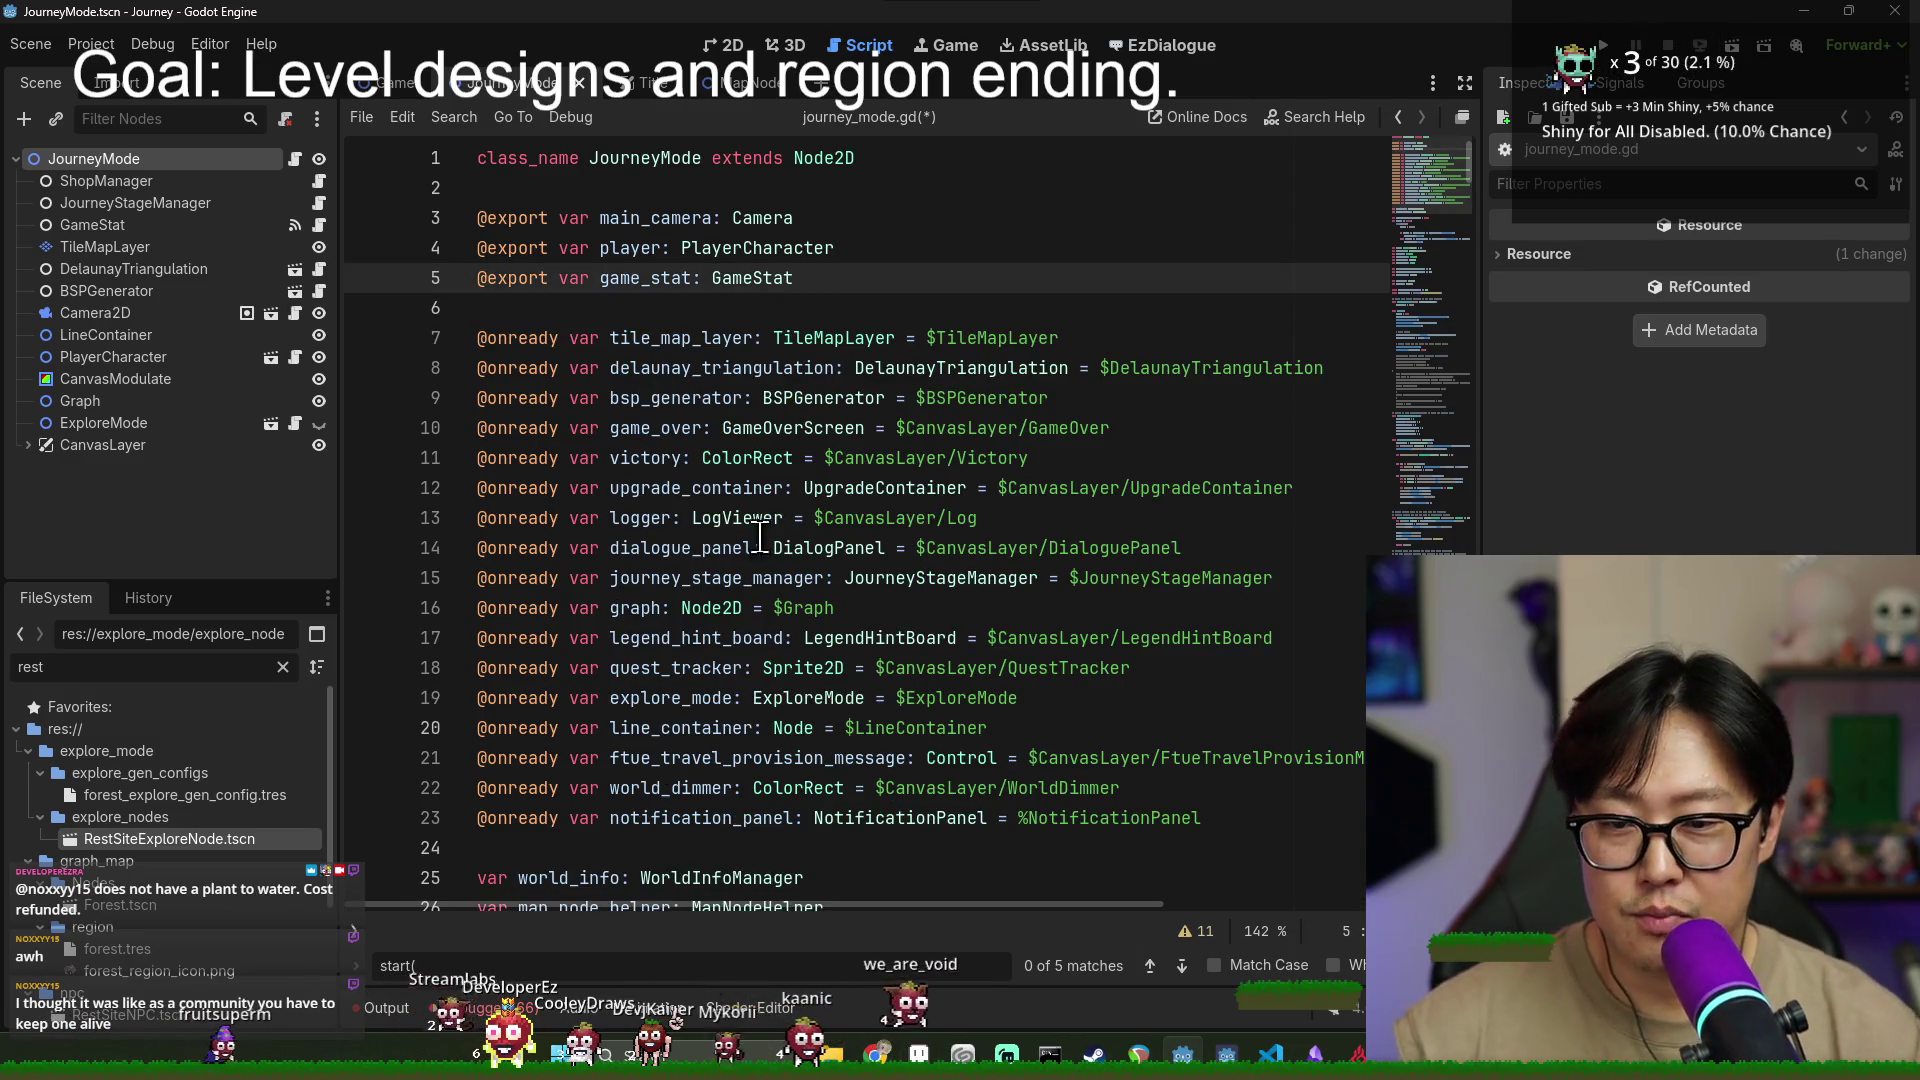
pyautogui.click(752, 548)
pyautogui.hotkey('ctrl', 's')
pyautogui.click(615, 310)
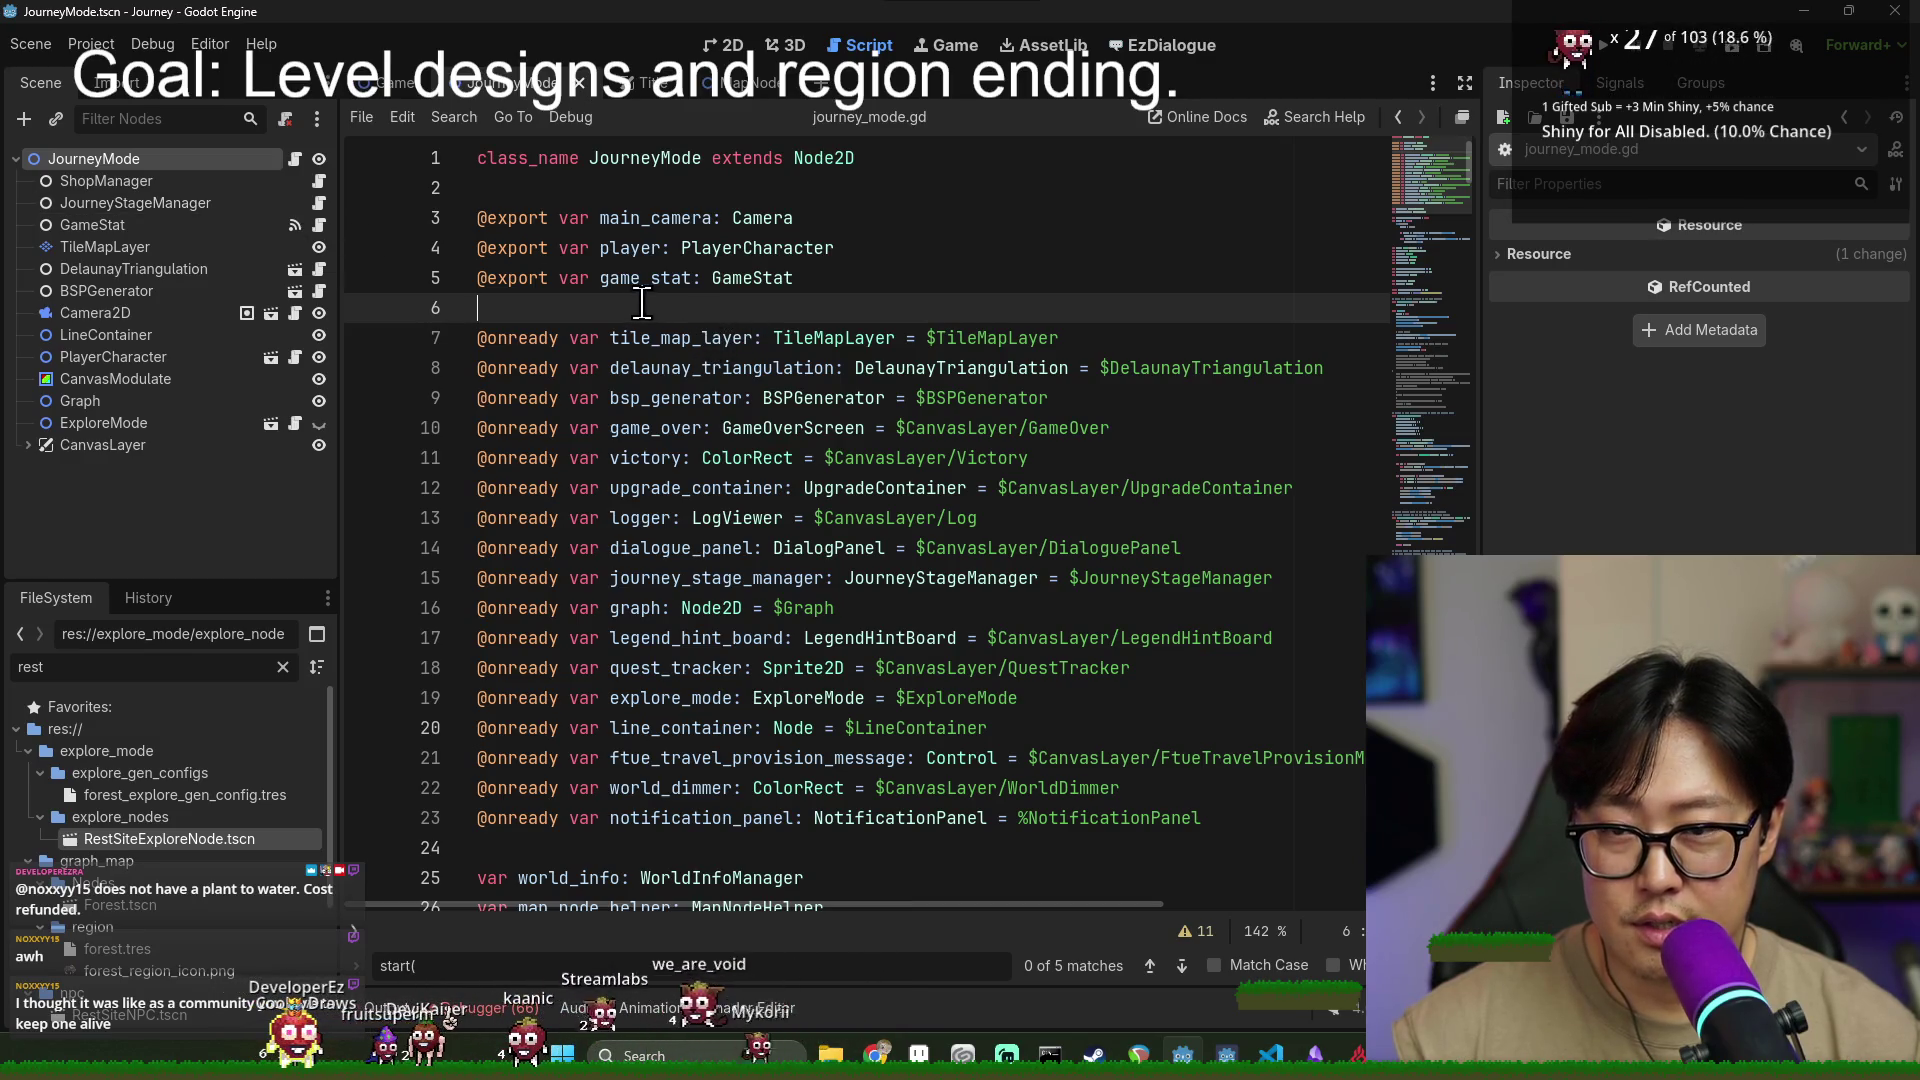
# - Filter the project files with 'region_res' to locate region_resource_helper.gd
pyautogui.doubleClick(206, 668)
pyautogui.write('region_res')
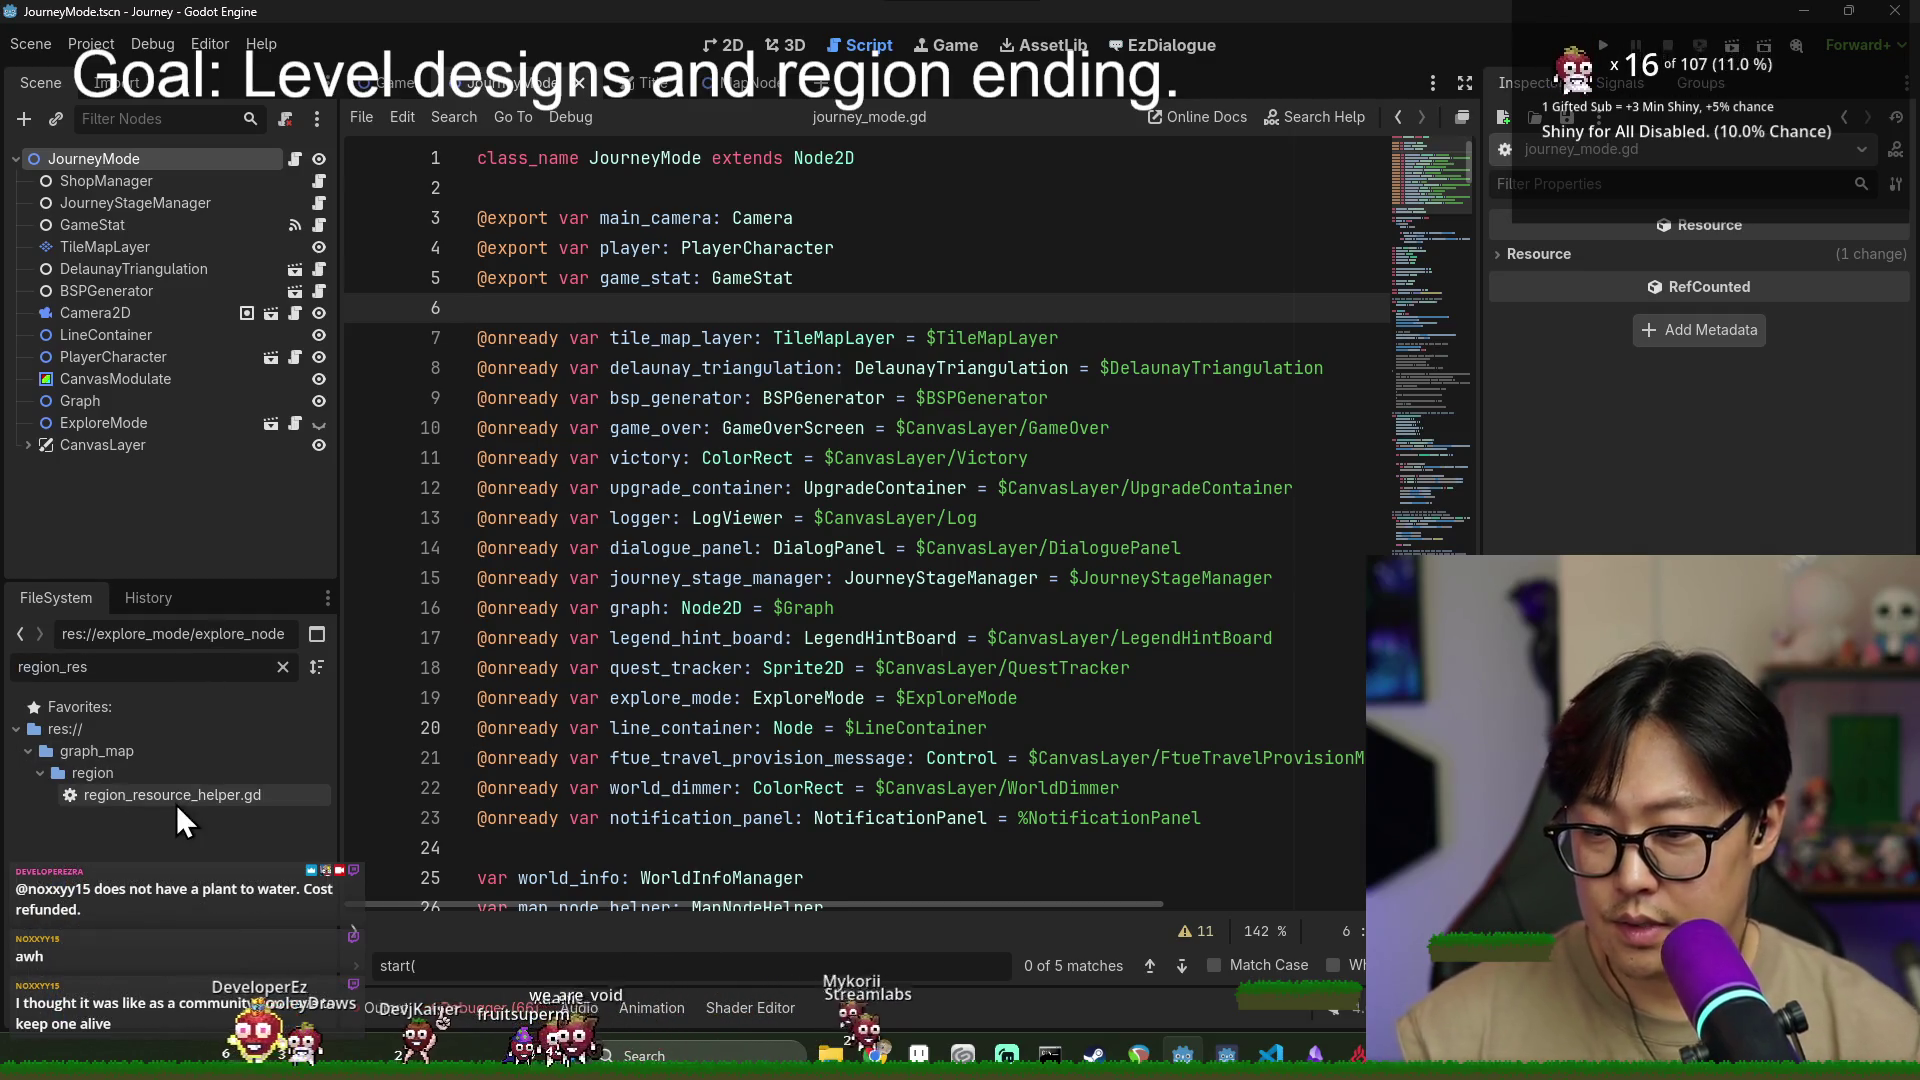
pyautogui.scroll(-2, 705, 649)
pyautogui.scroll(-7, 705, 650)
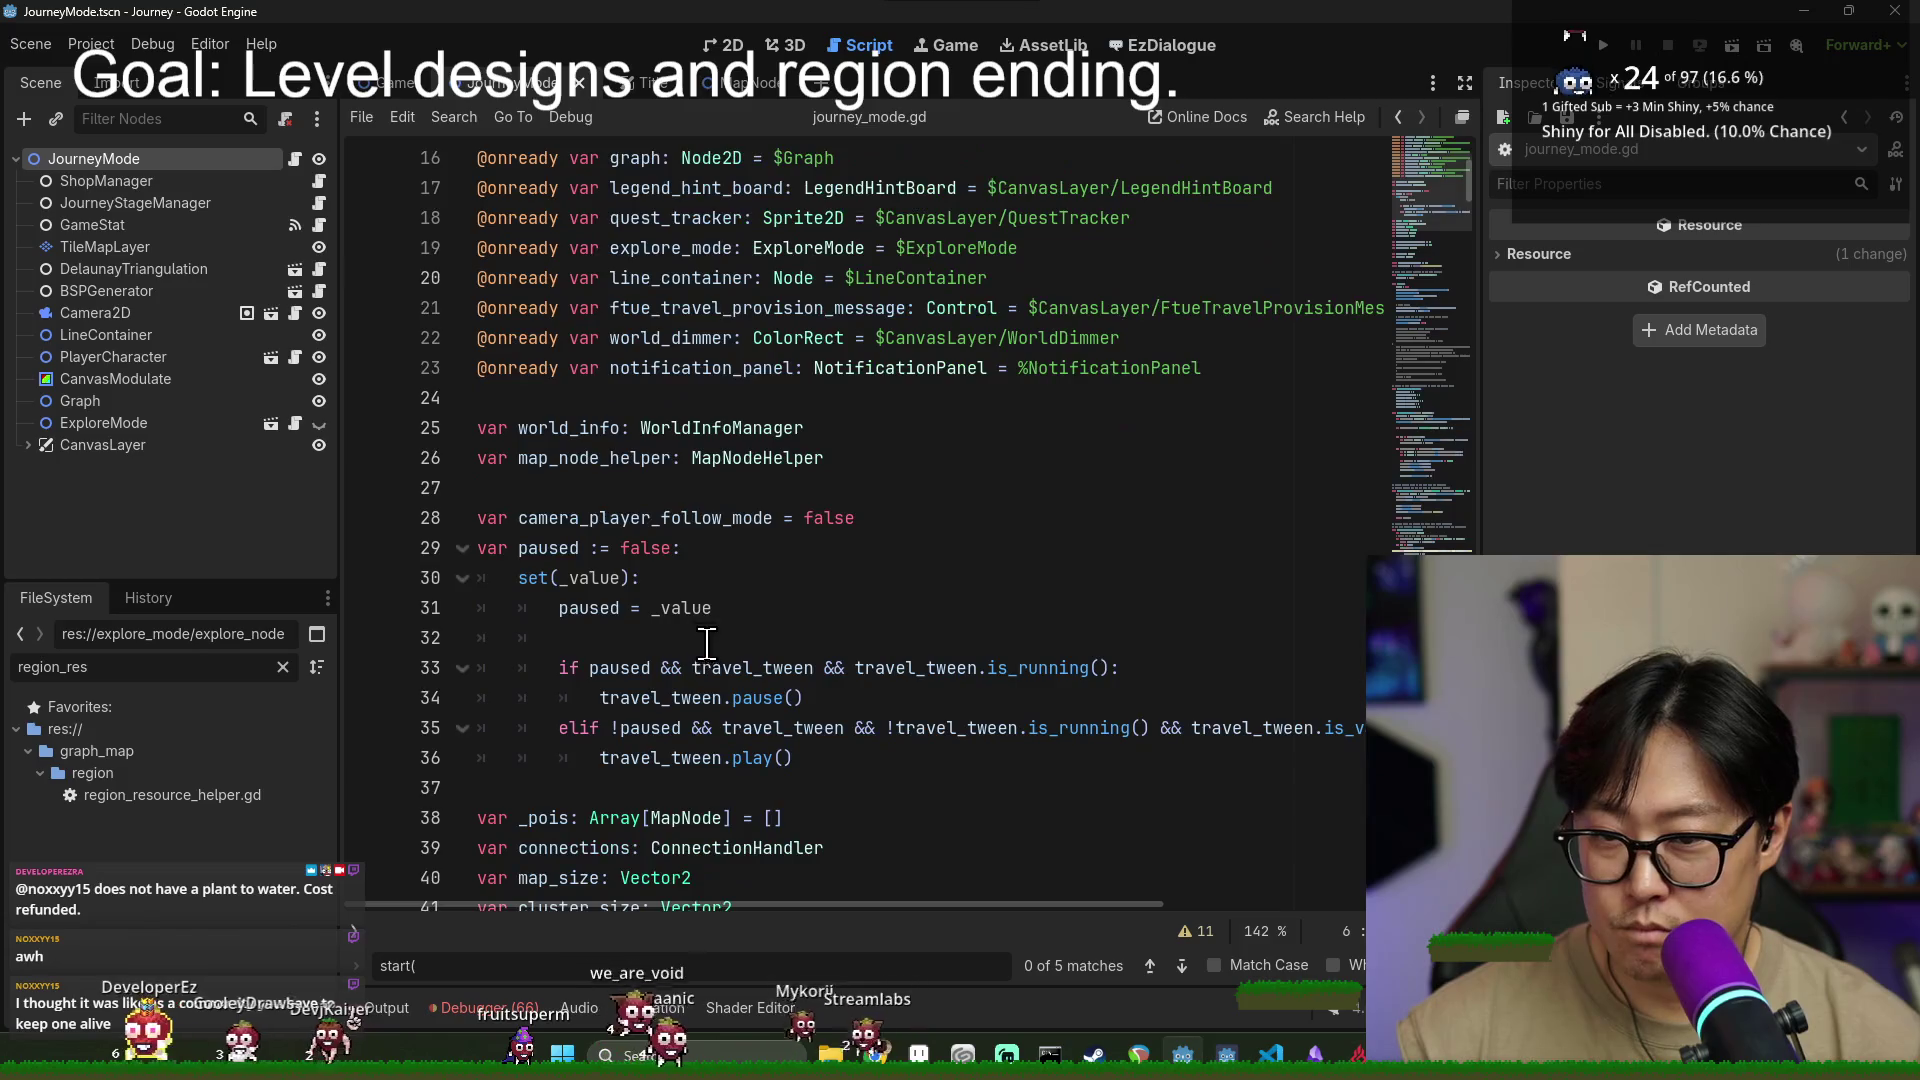
pyautogui.scroll(4, 666, 585)
pyautogui.scroll(-8, 615, 496)
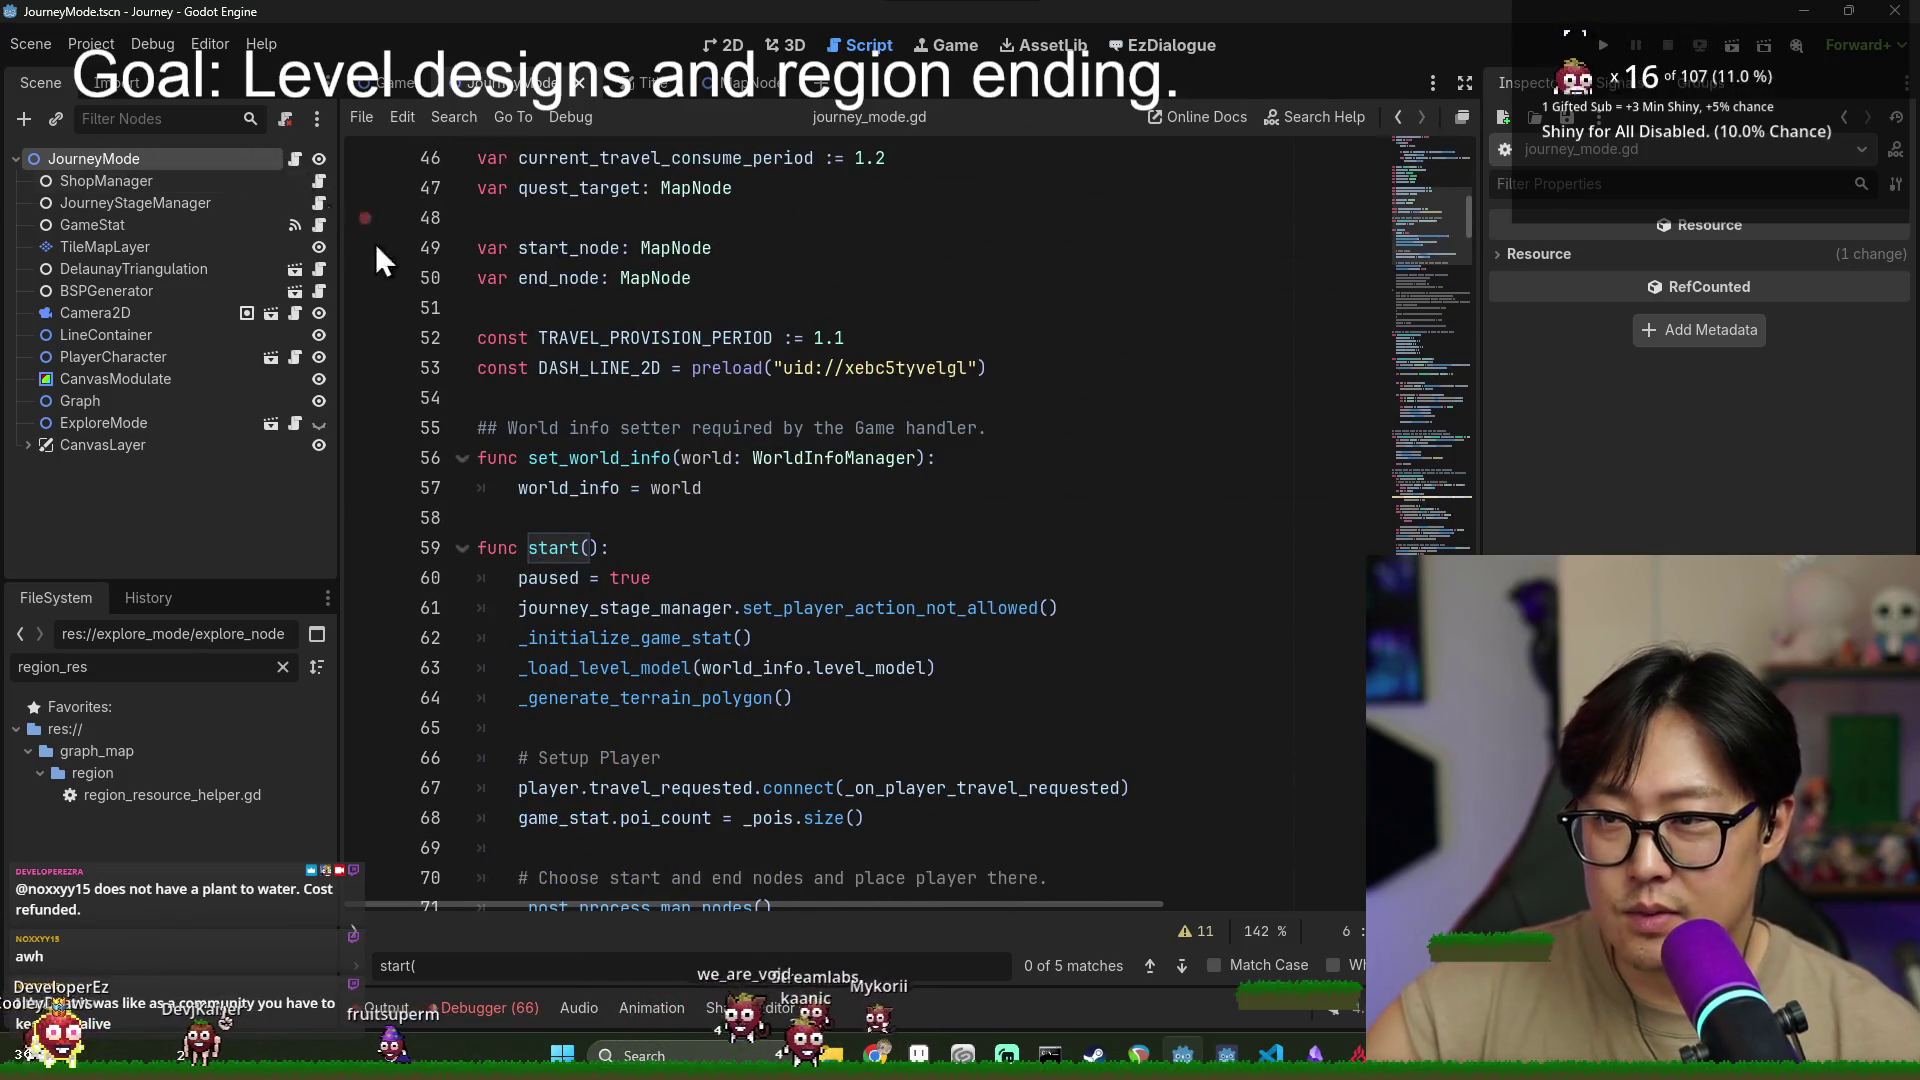
pyautogui.scroll(-2, 580, 530)
# - Inspect world_info calls in start() and jump to level_model's definition from line 63
pyautogui.doubleClick(608, 428)
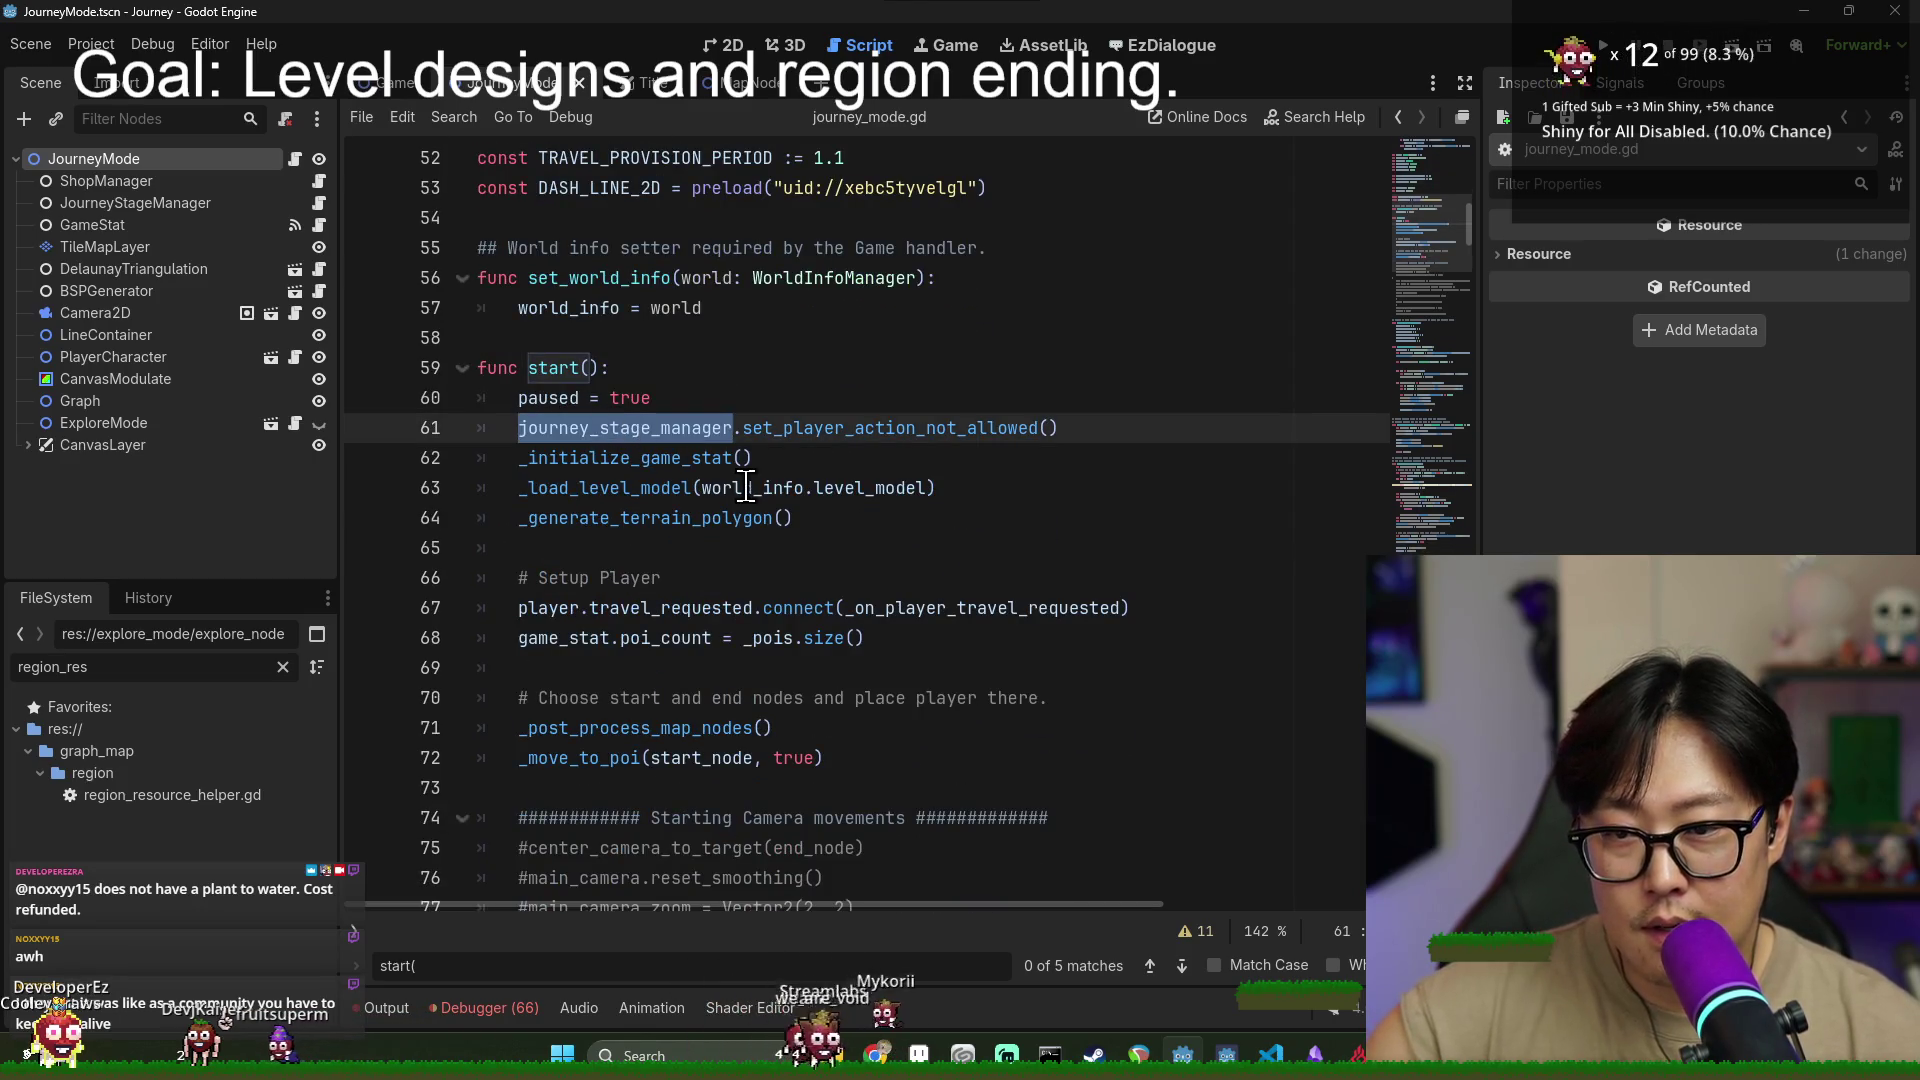
pyautogui.doubleClick(803, 428)
pyautogui.doubleClick(561, 458)
pyautogui.doubleClick(600, 488)
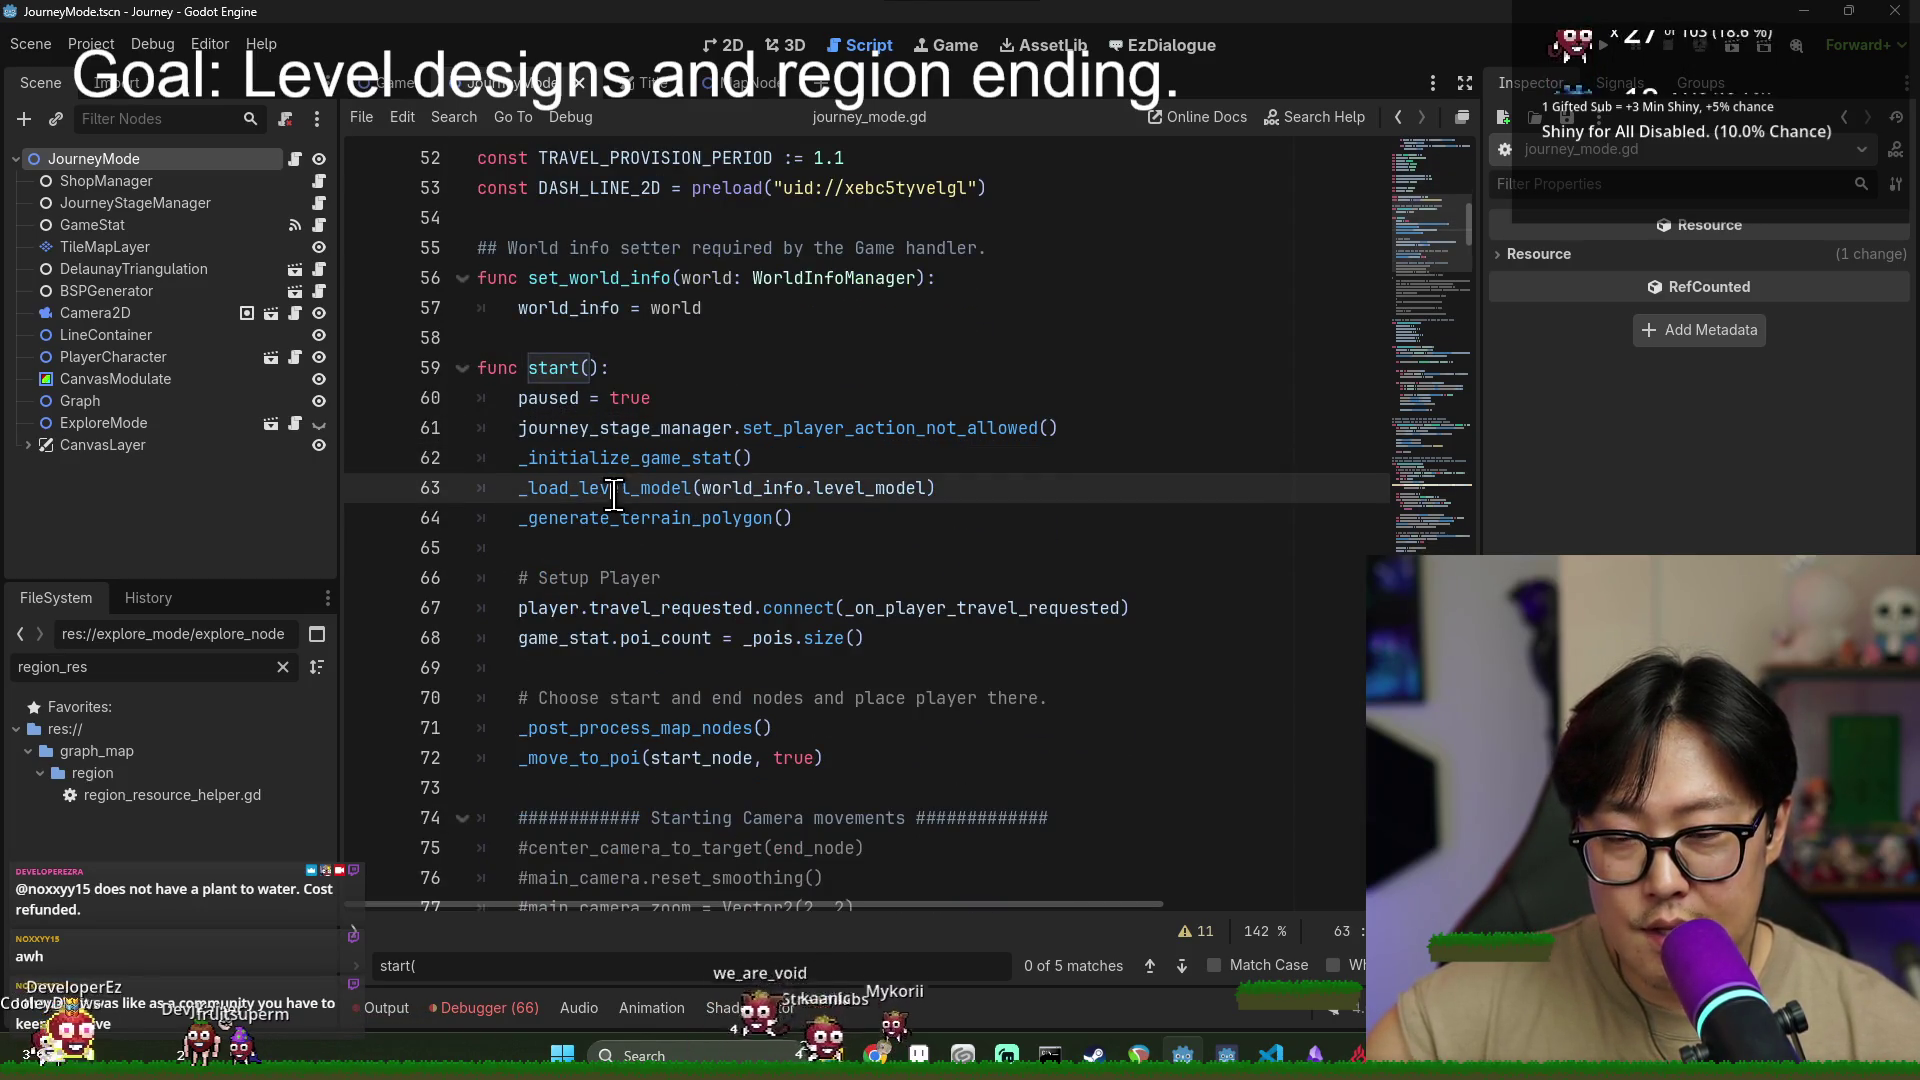
pyautogui.doubleClick(762, 489)
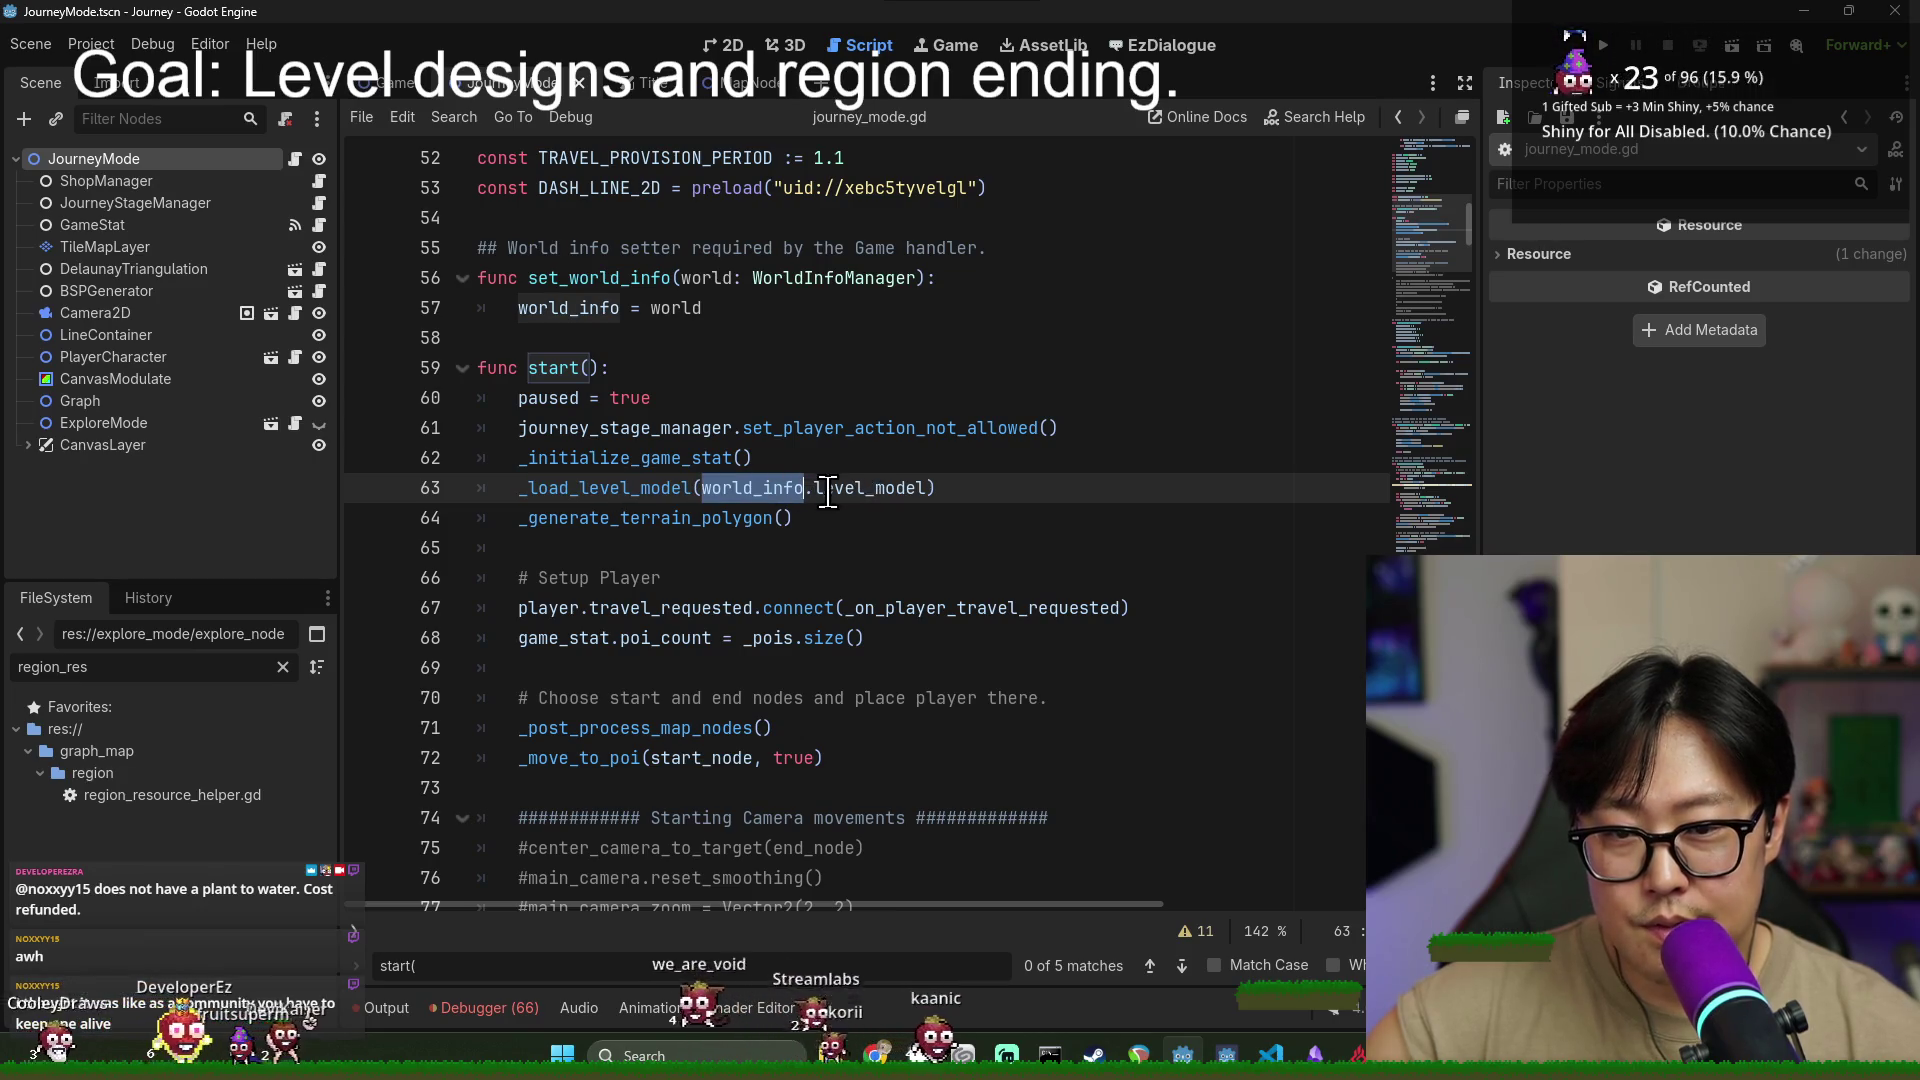
pyautogui.click(868, 490)
pyautogui.keyDown('ctrl'); pyautogui.click(879, 490); pyautogui.keyUp('ctrl')
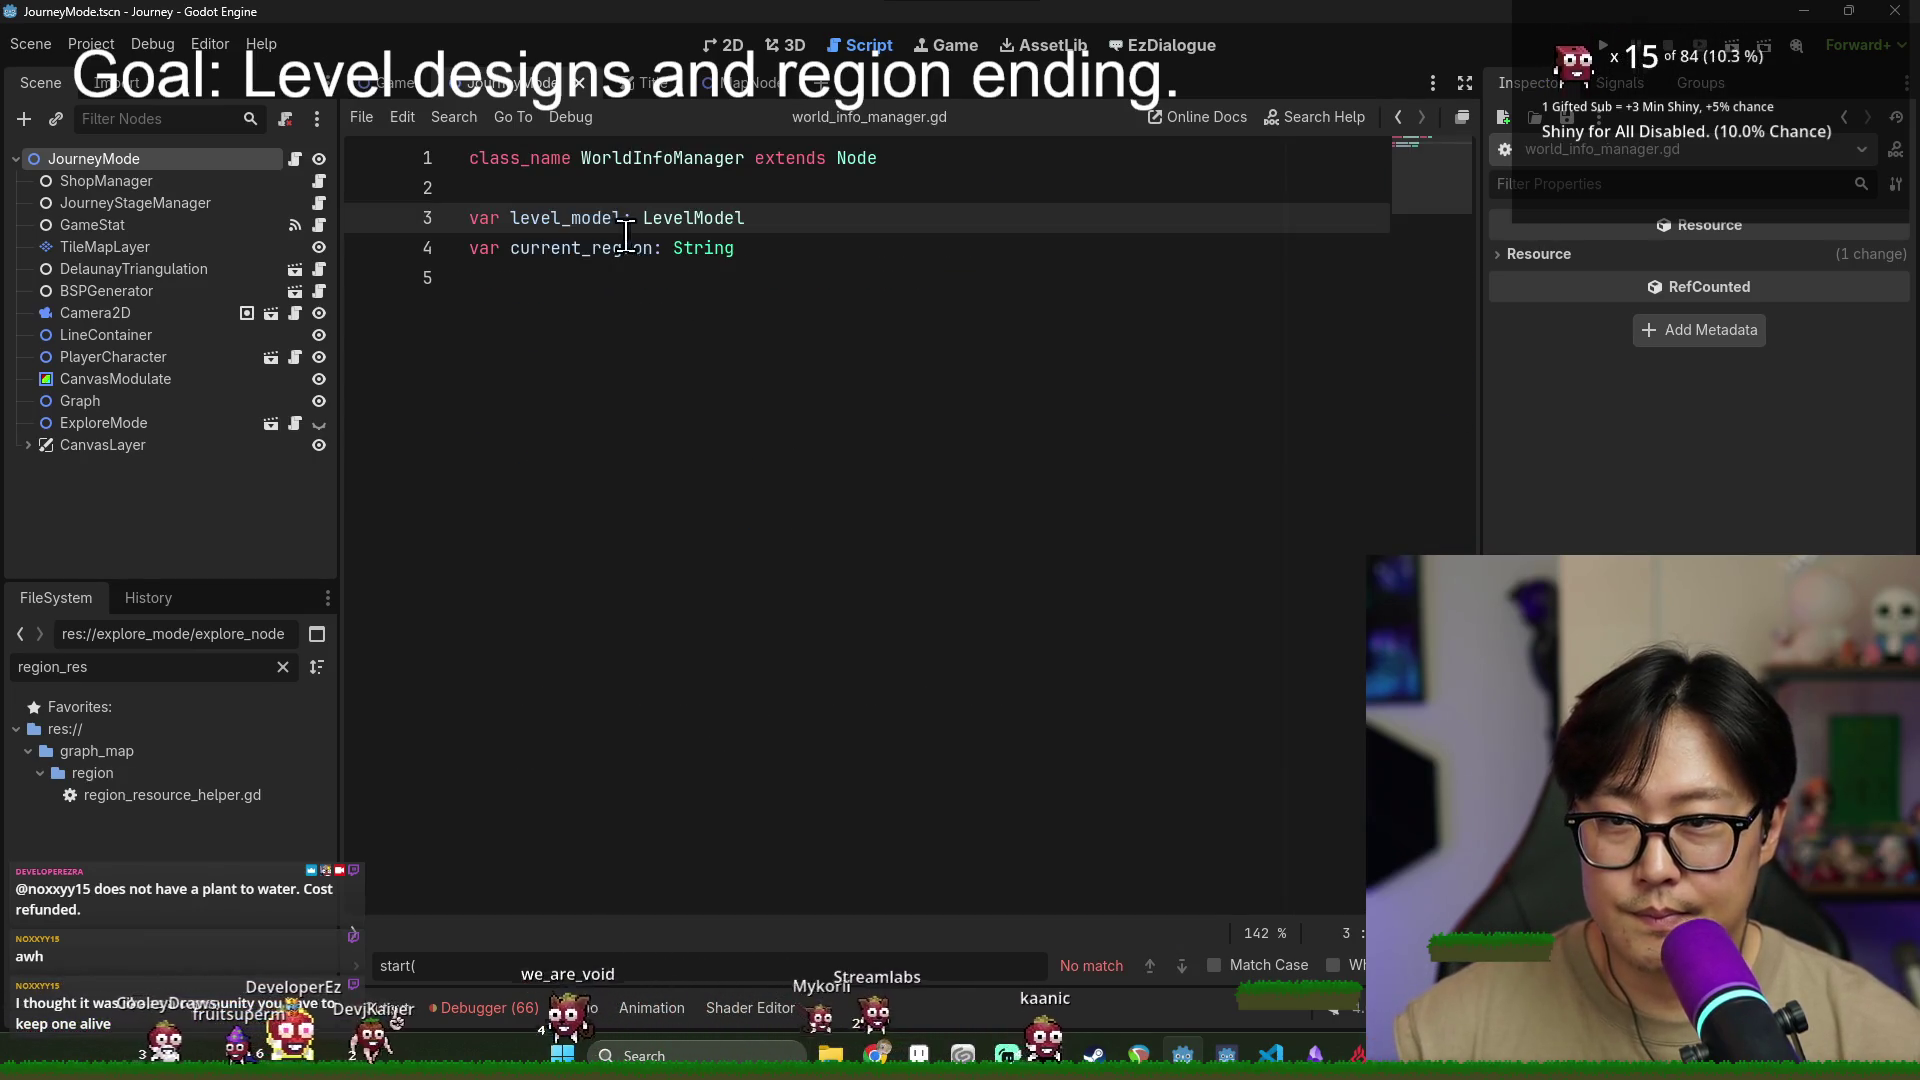
# - Inspect the LevelModel class, then jump to the PoICluster class definition
pyautogui.keyDown('ctrl'); pyautogui.click(725, 218); pyautogui.keyUp('ctrl')
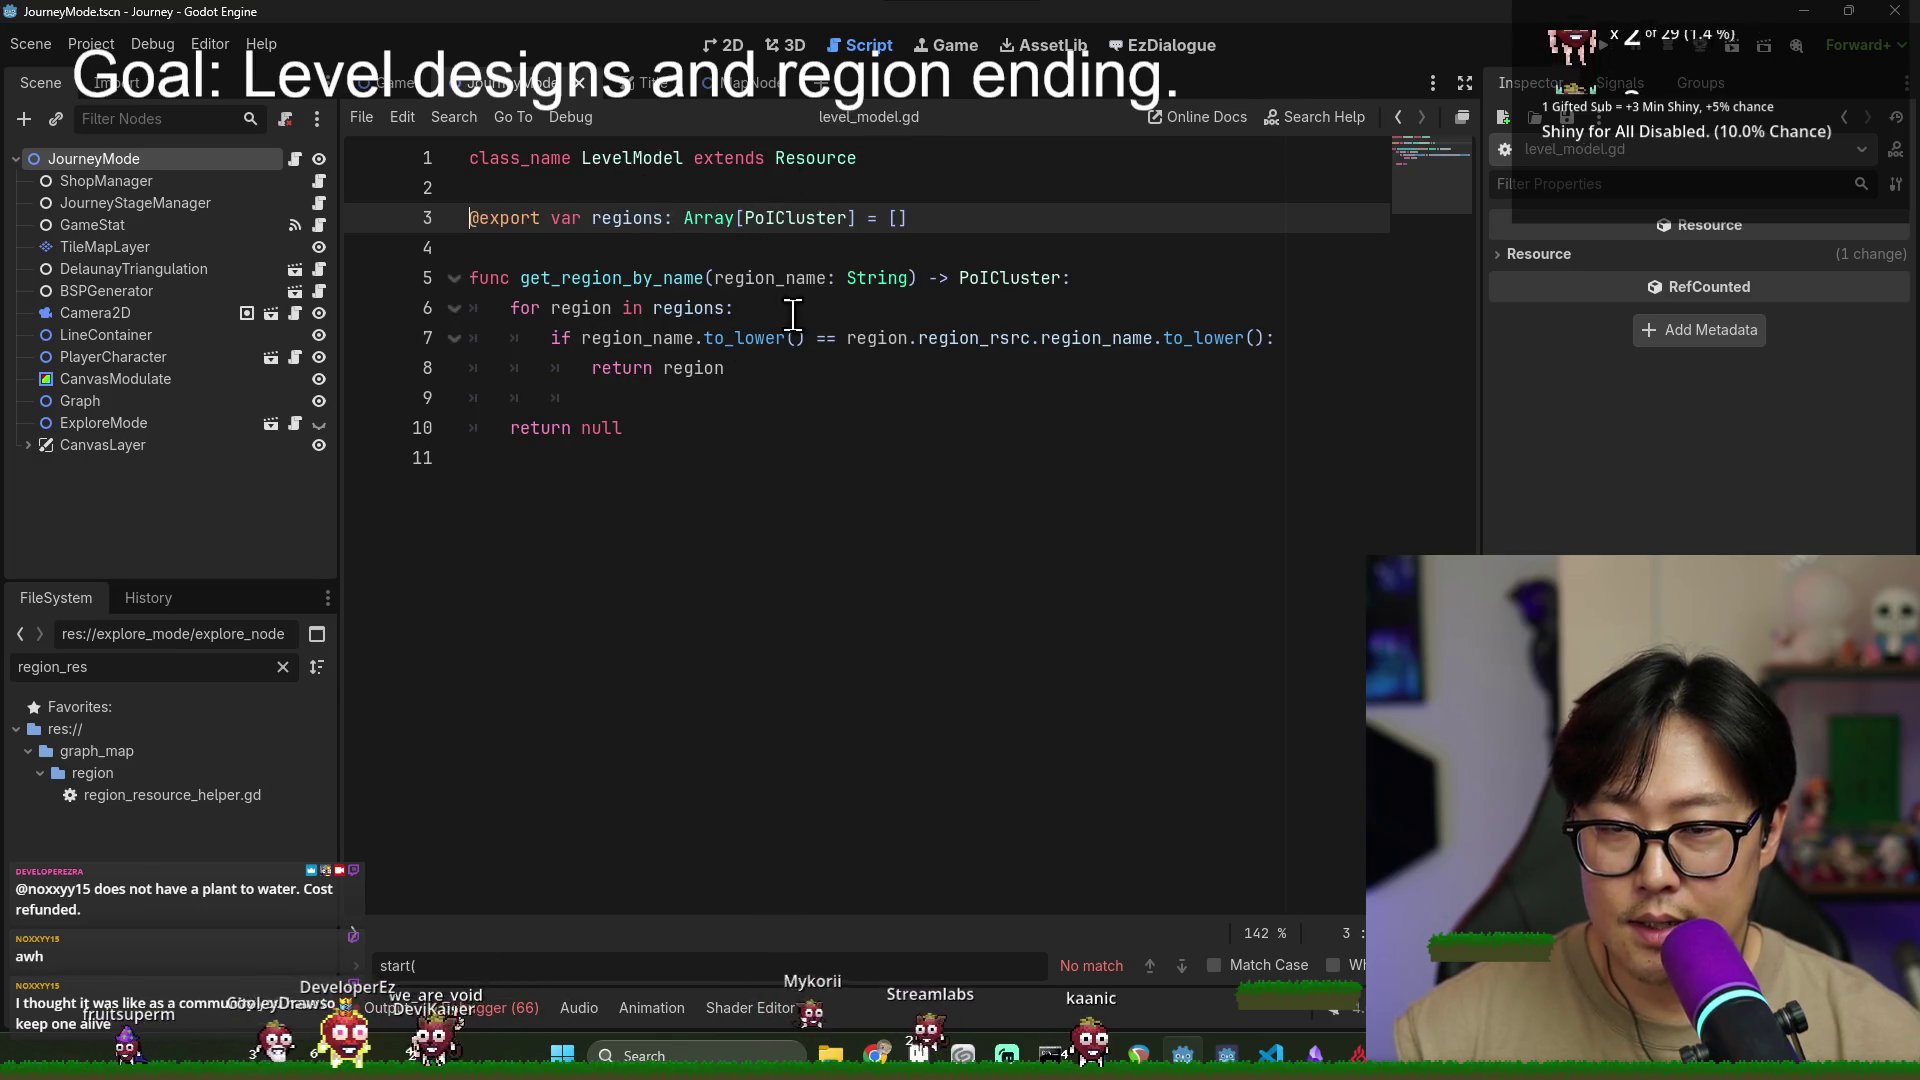
pyautogui.doubleClick(790, 217)
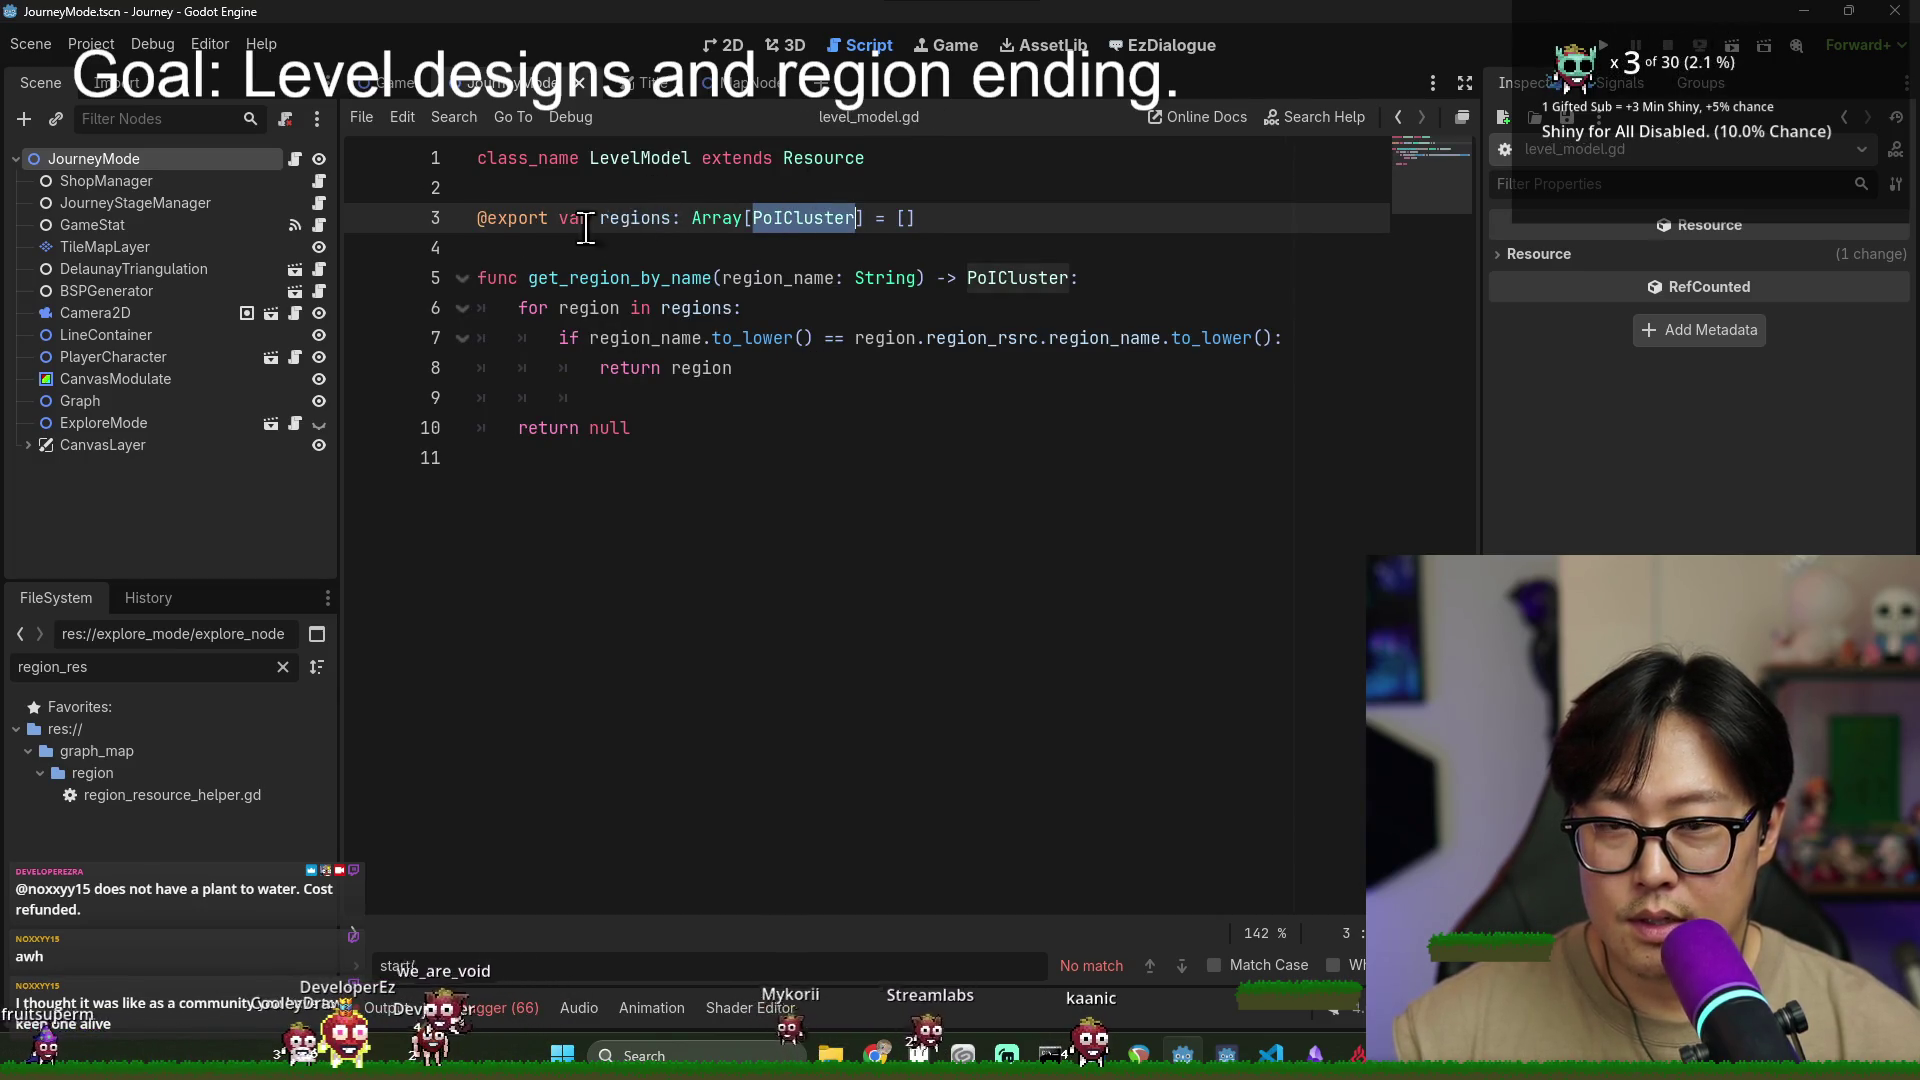
pyautogui.doubleClick(636, 218)
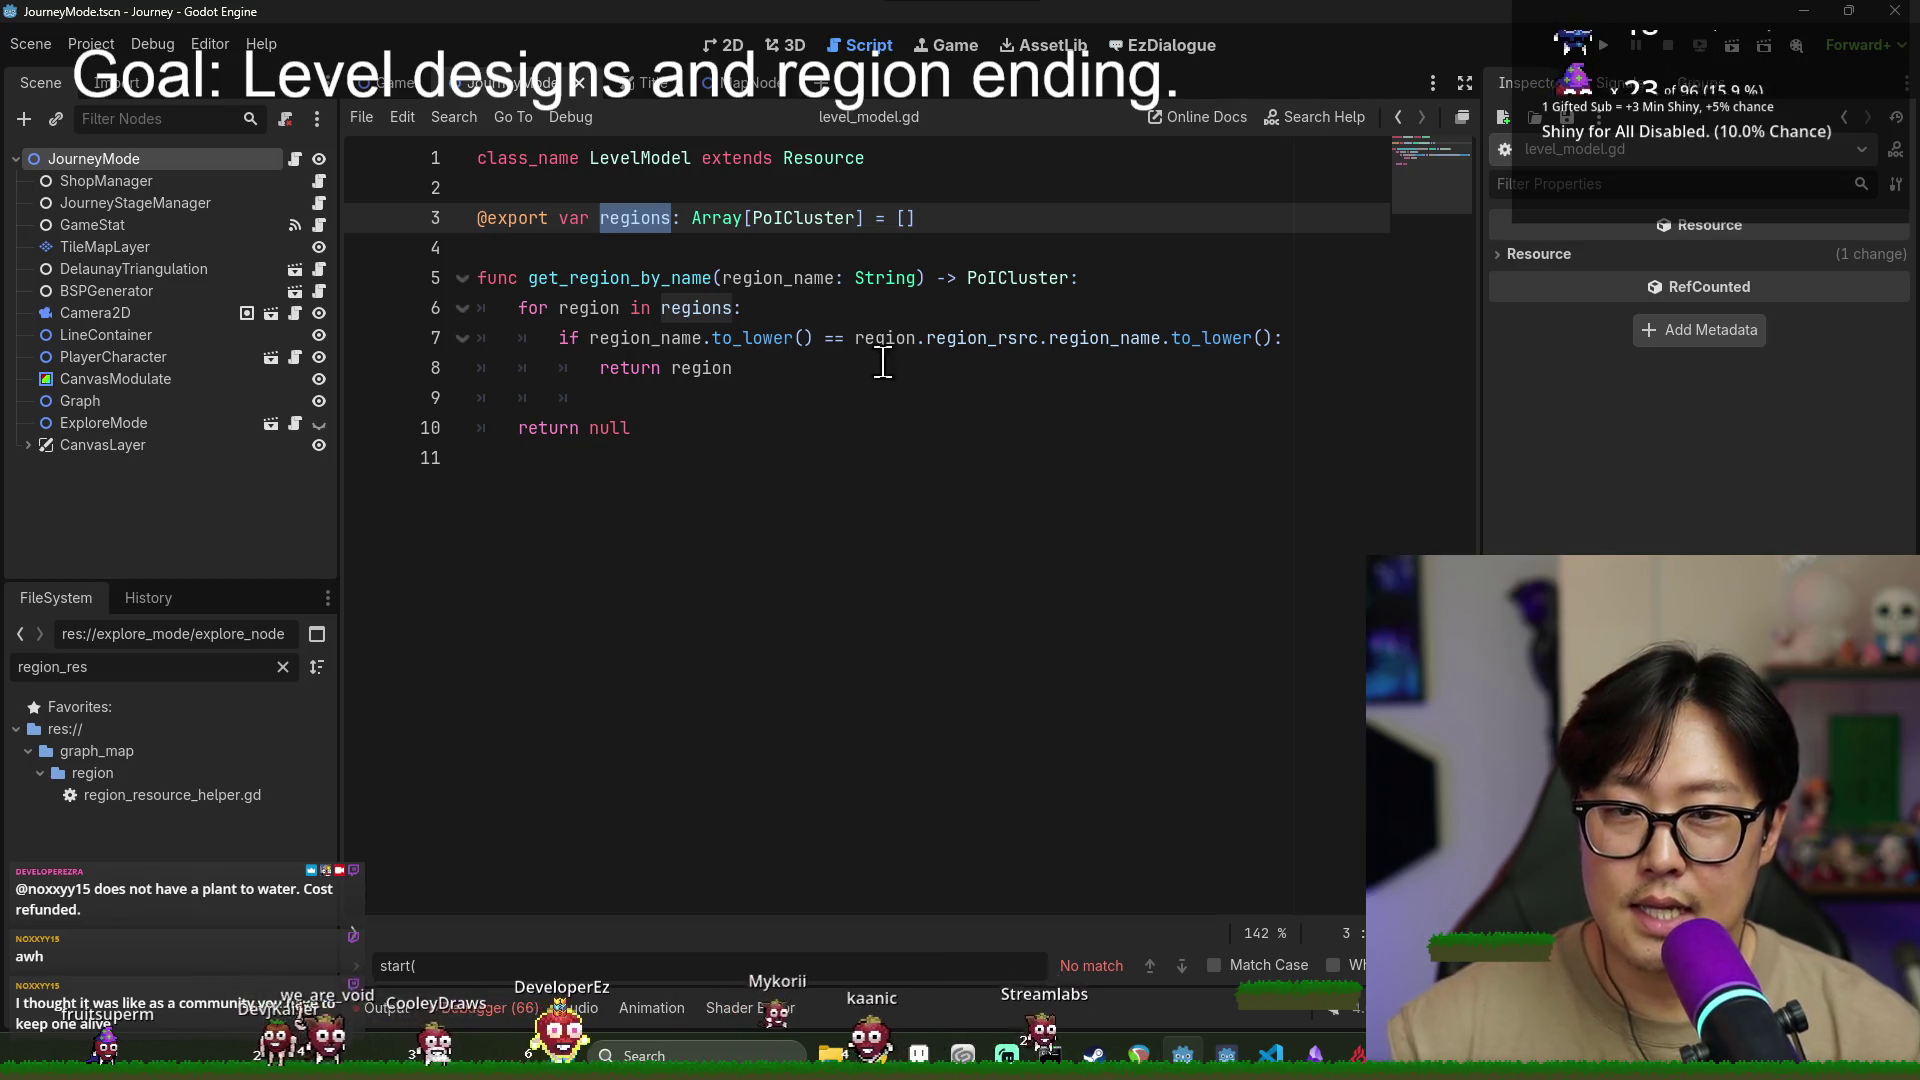
pyautogui.click(951, 216)
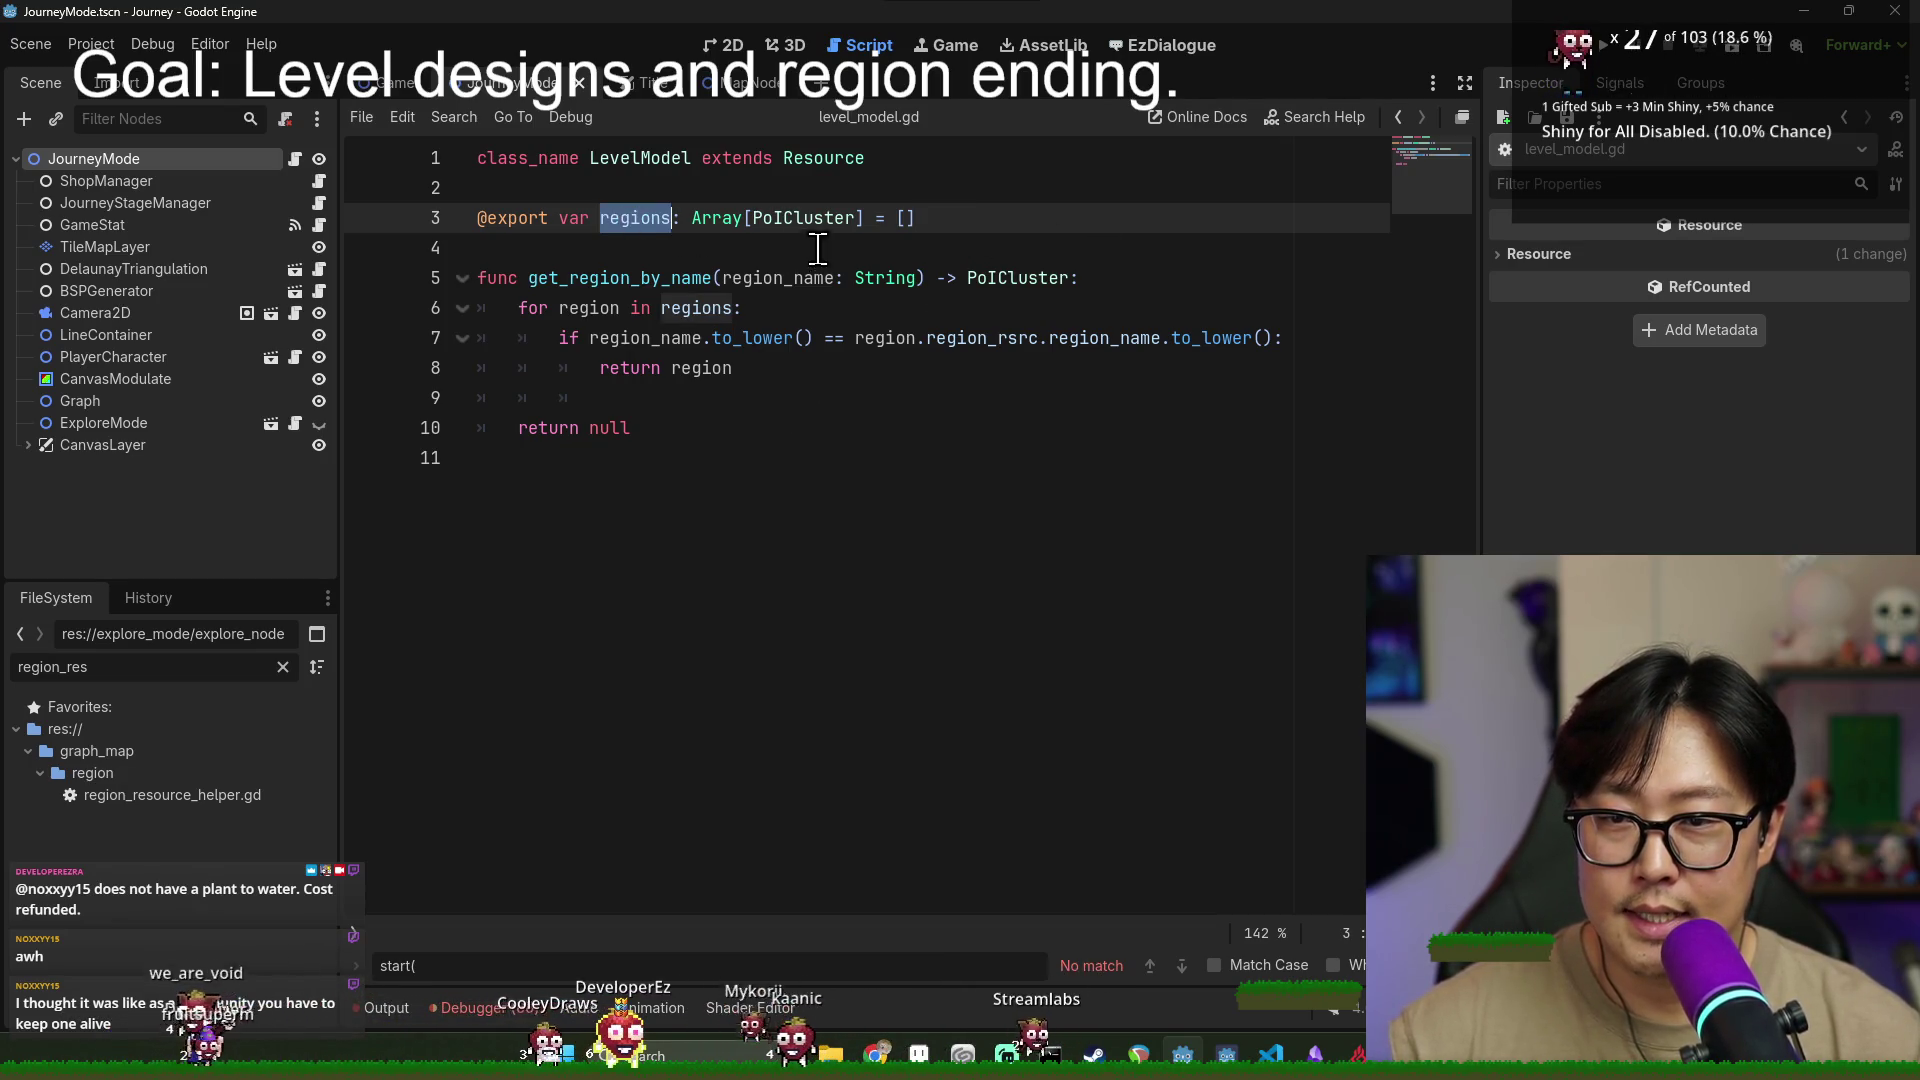
pyautogui.doubleClick(793, 222)
pyautogui.keyDown('ctrl'); pyautogui.click(781, 222); pyautogui.keyUp('ctrl')
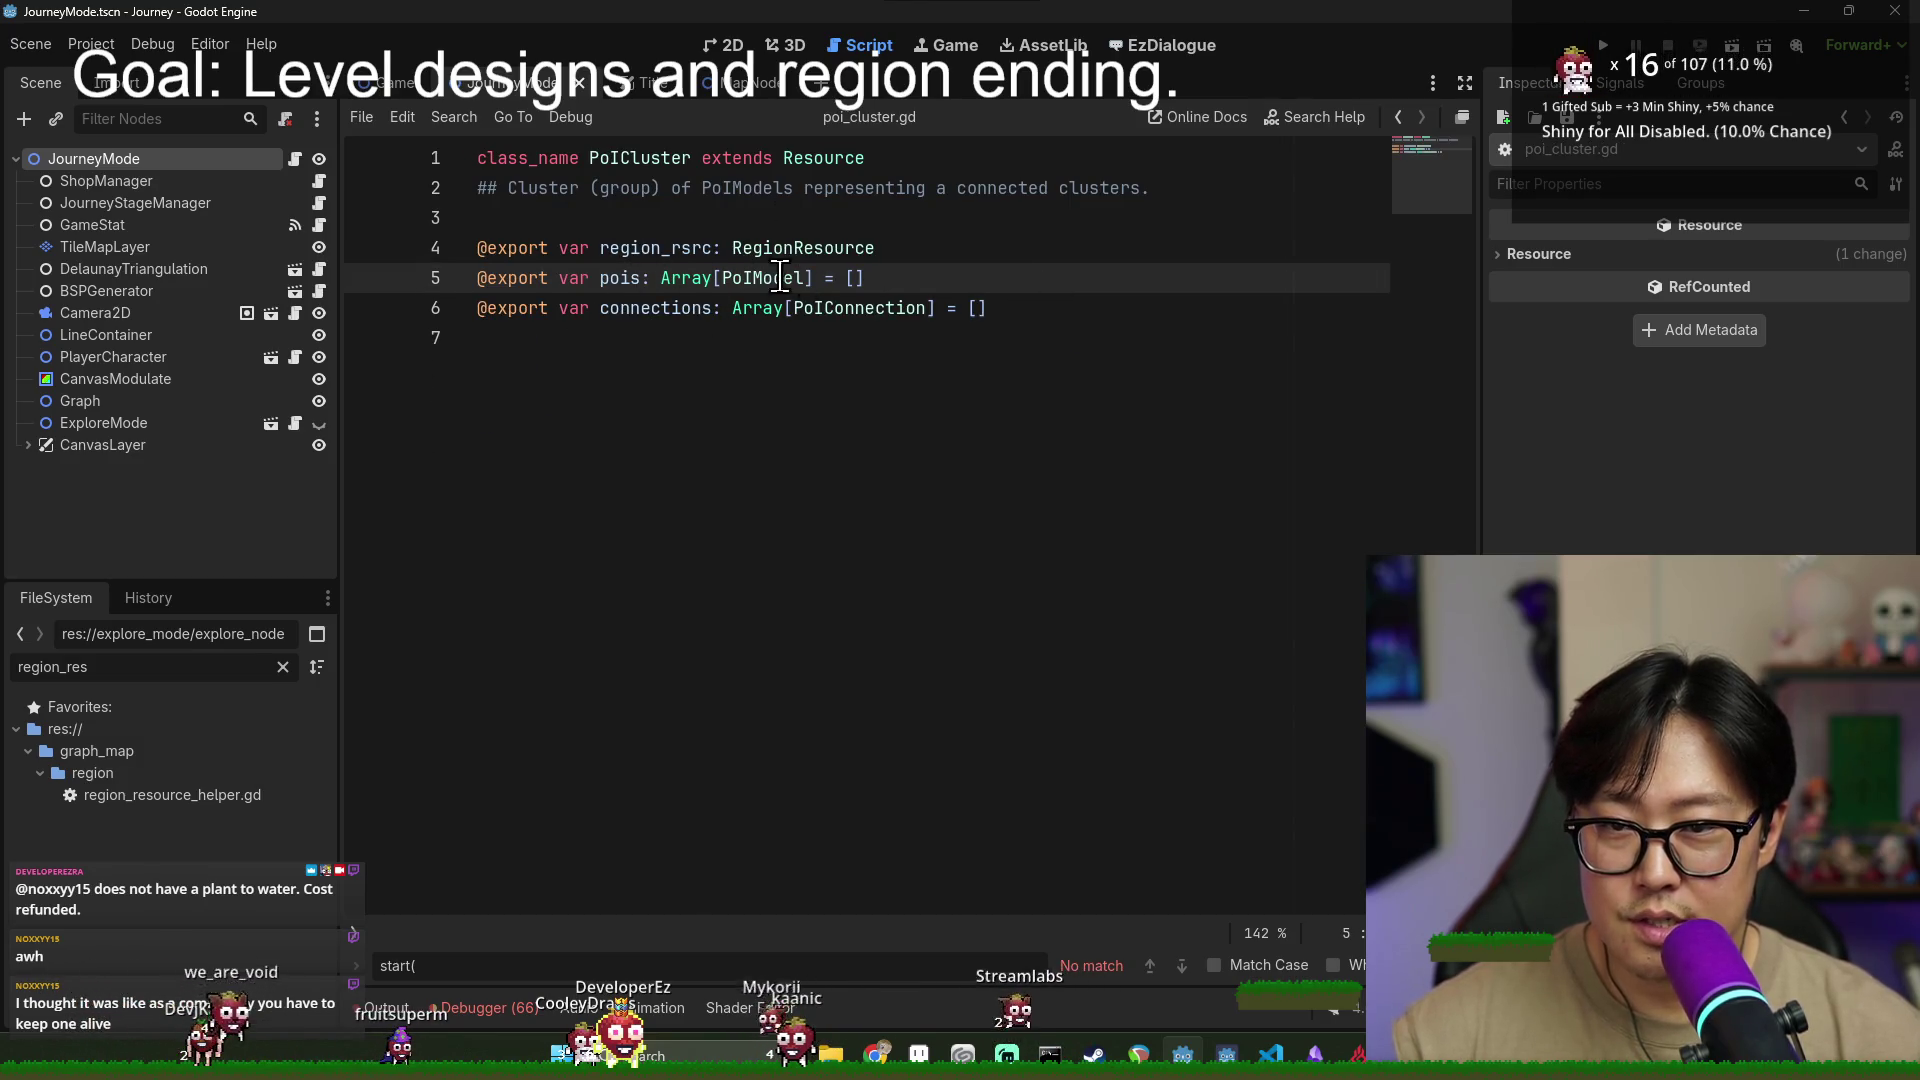
# - Open the RegionResource definition from the region_rsrc field and return to poi_cluster.gd
pyautogui.doubleClick(621, 247)
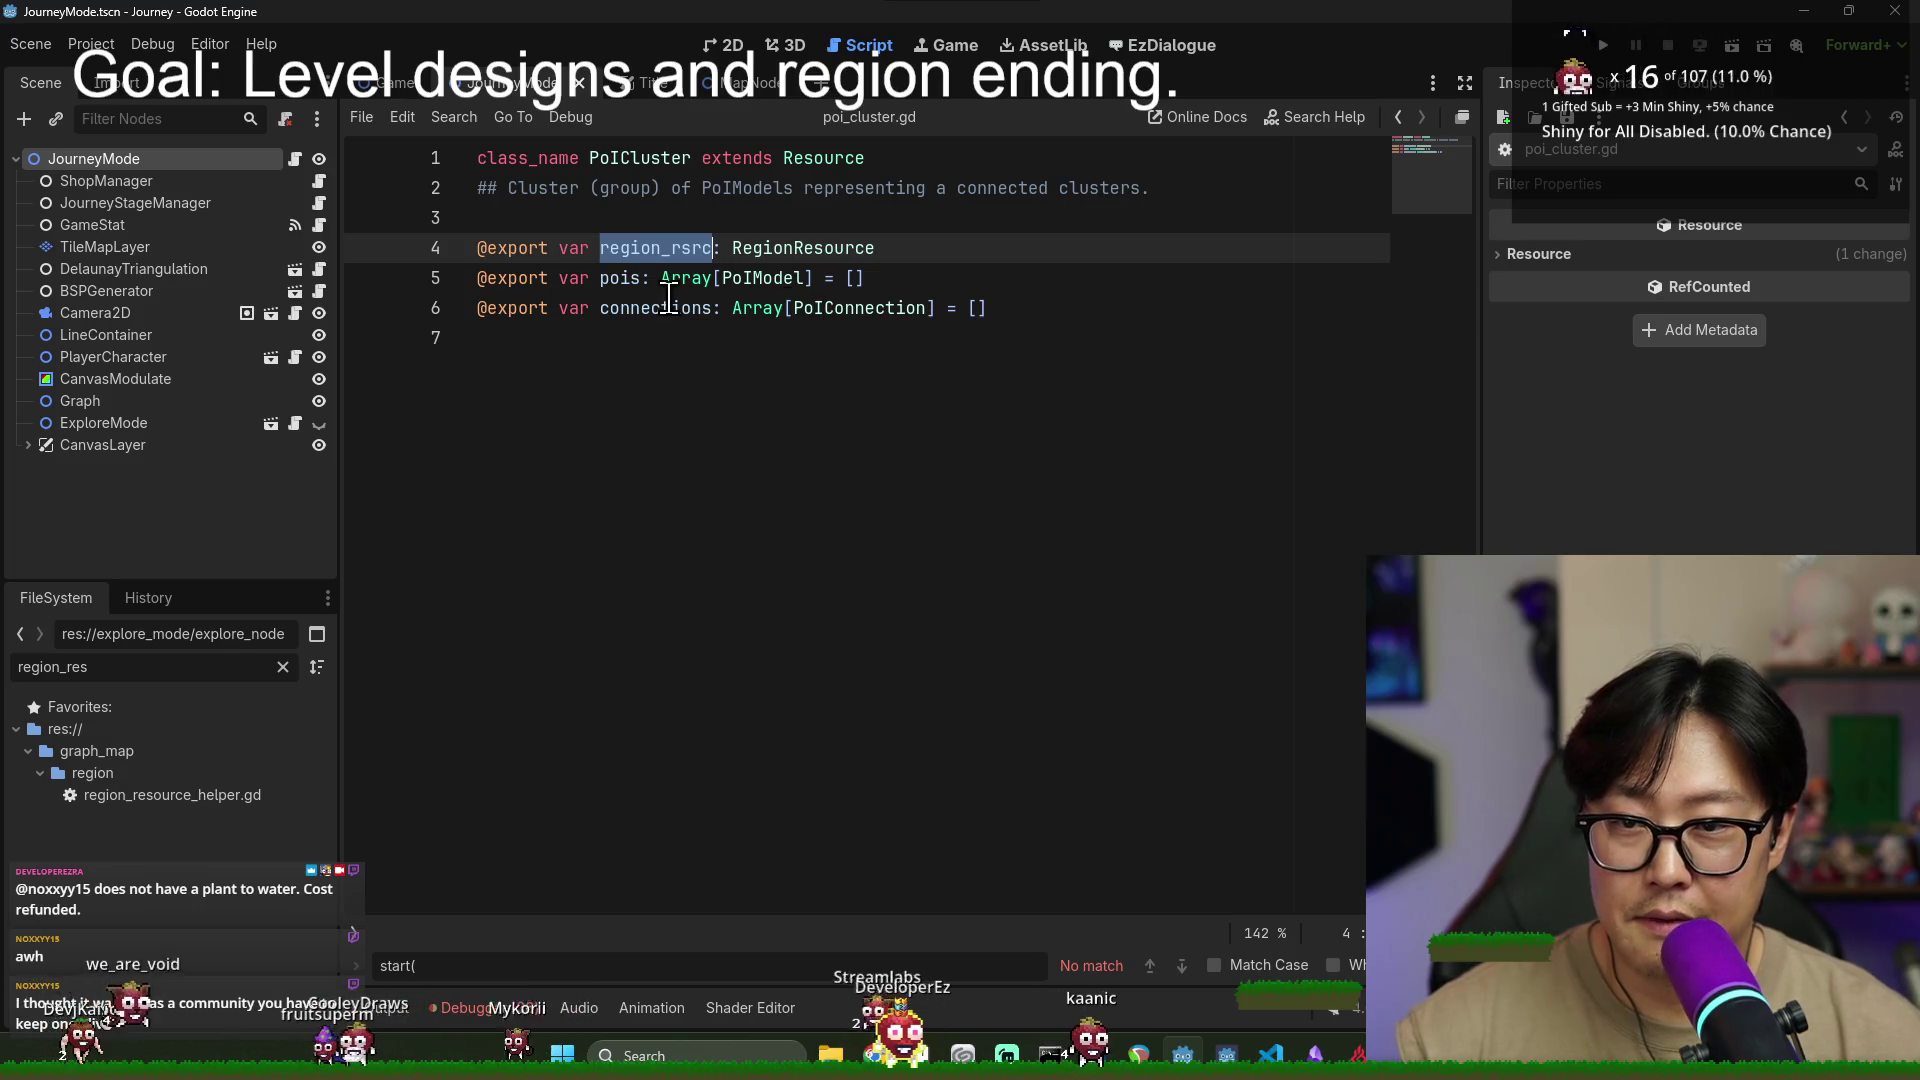
pyautogui.keyDown('ctrl'); pyautogui.click(778, 250); pyautogui.keyUp('ctrl')
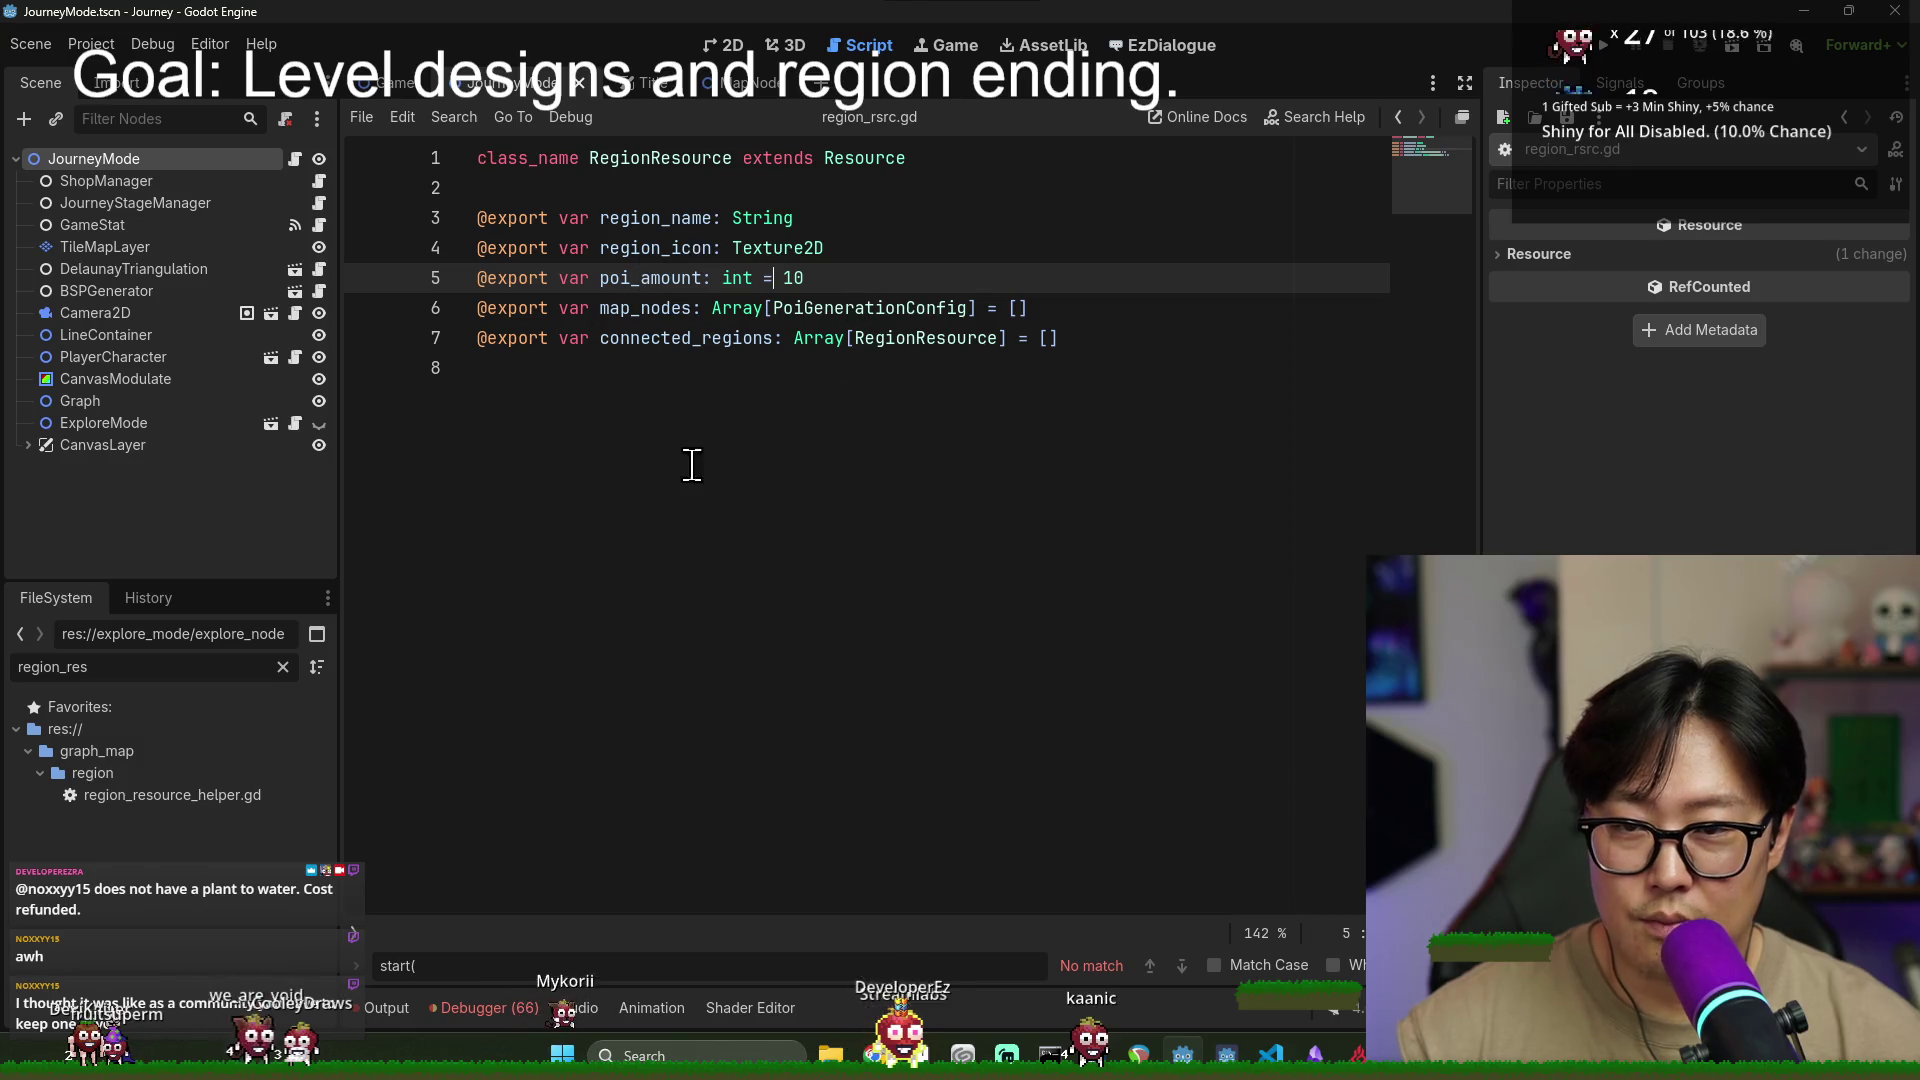
pyautogui.click(786, 368)
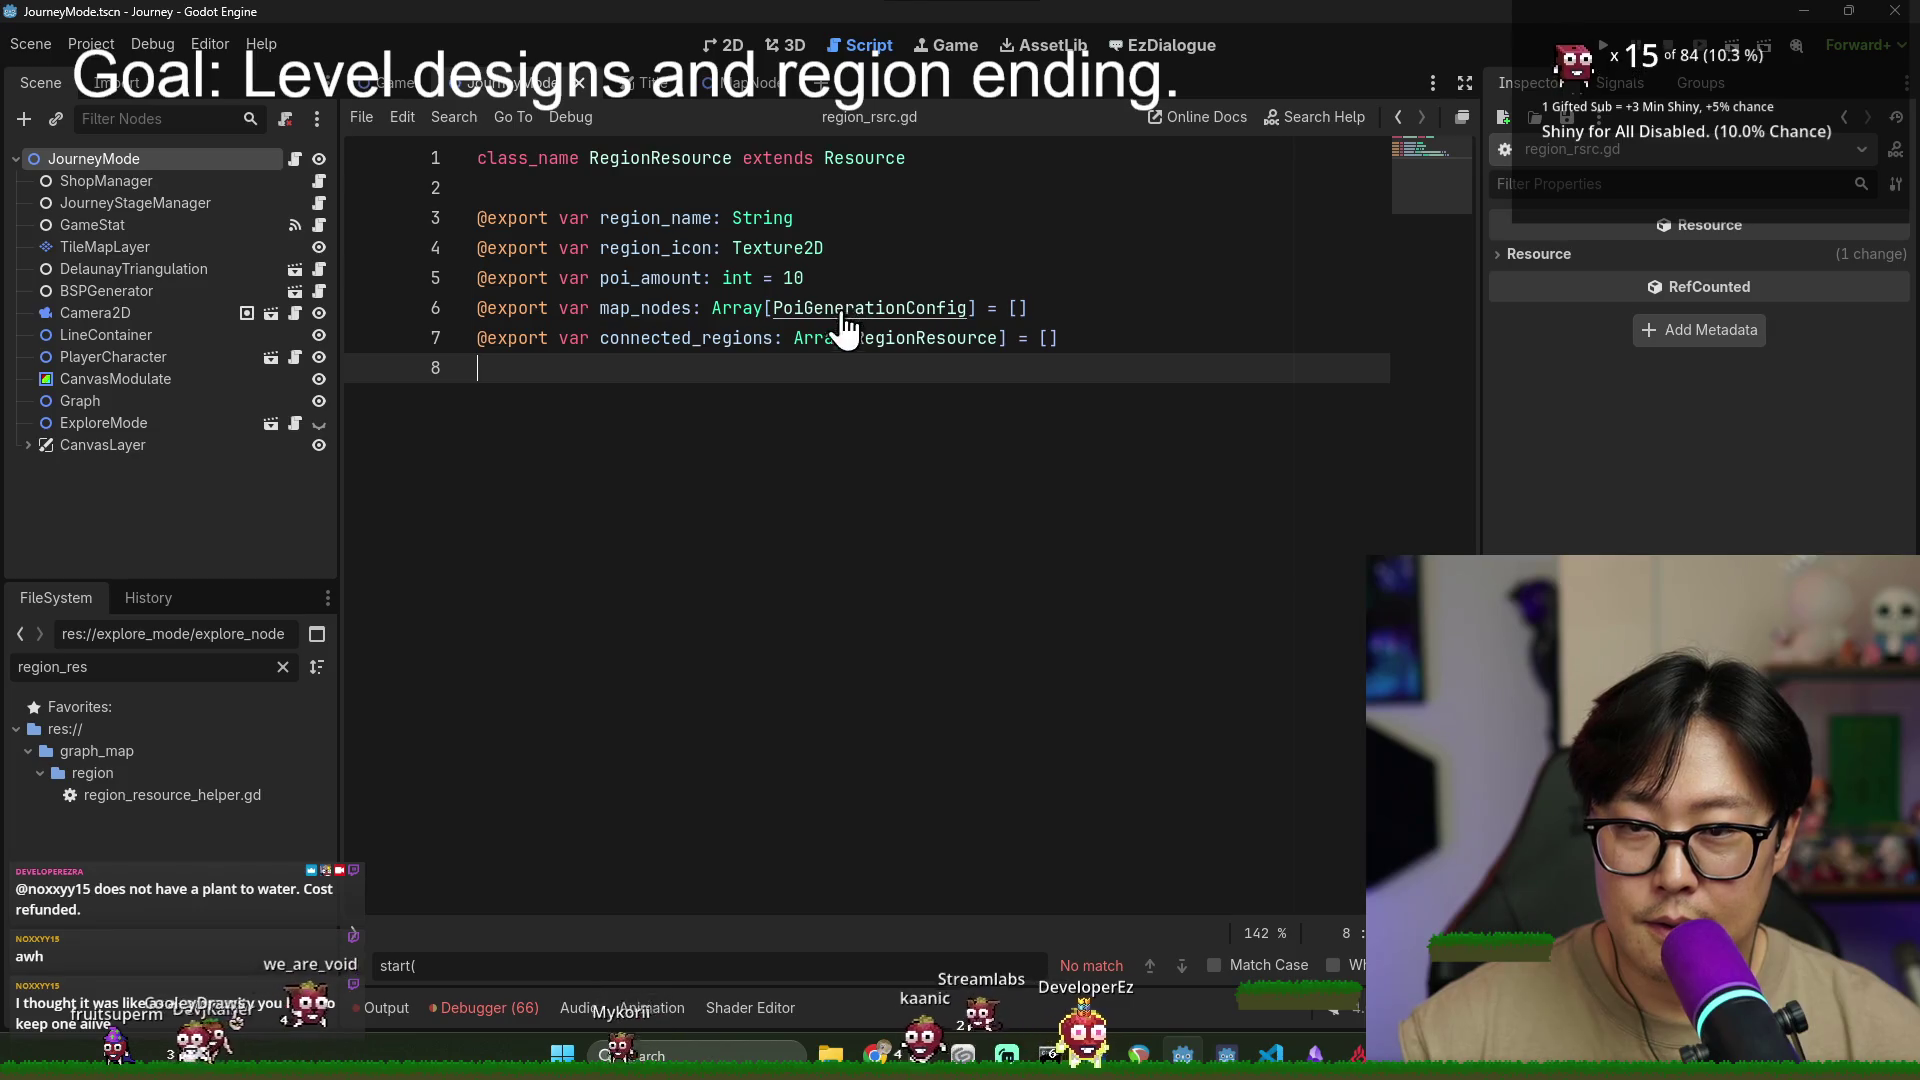
pyautogui.hotkey('alt', 'Left')
# - Review PoICluster's pois, region_rsrc and connections fields, then look over RegionResource again
pyautogui.doubleClick(618, 279)
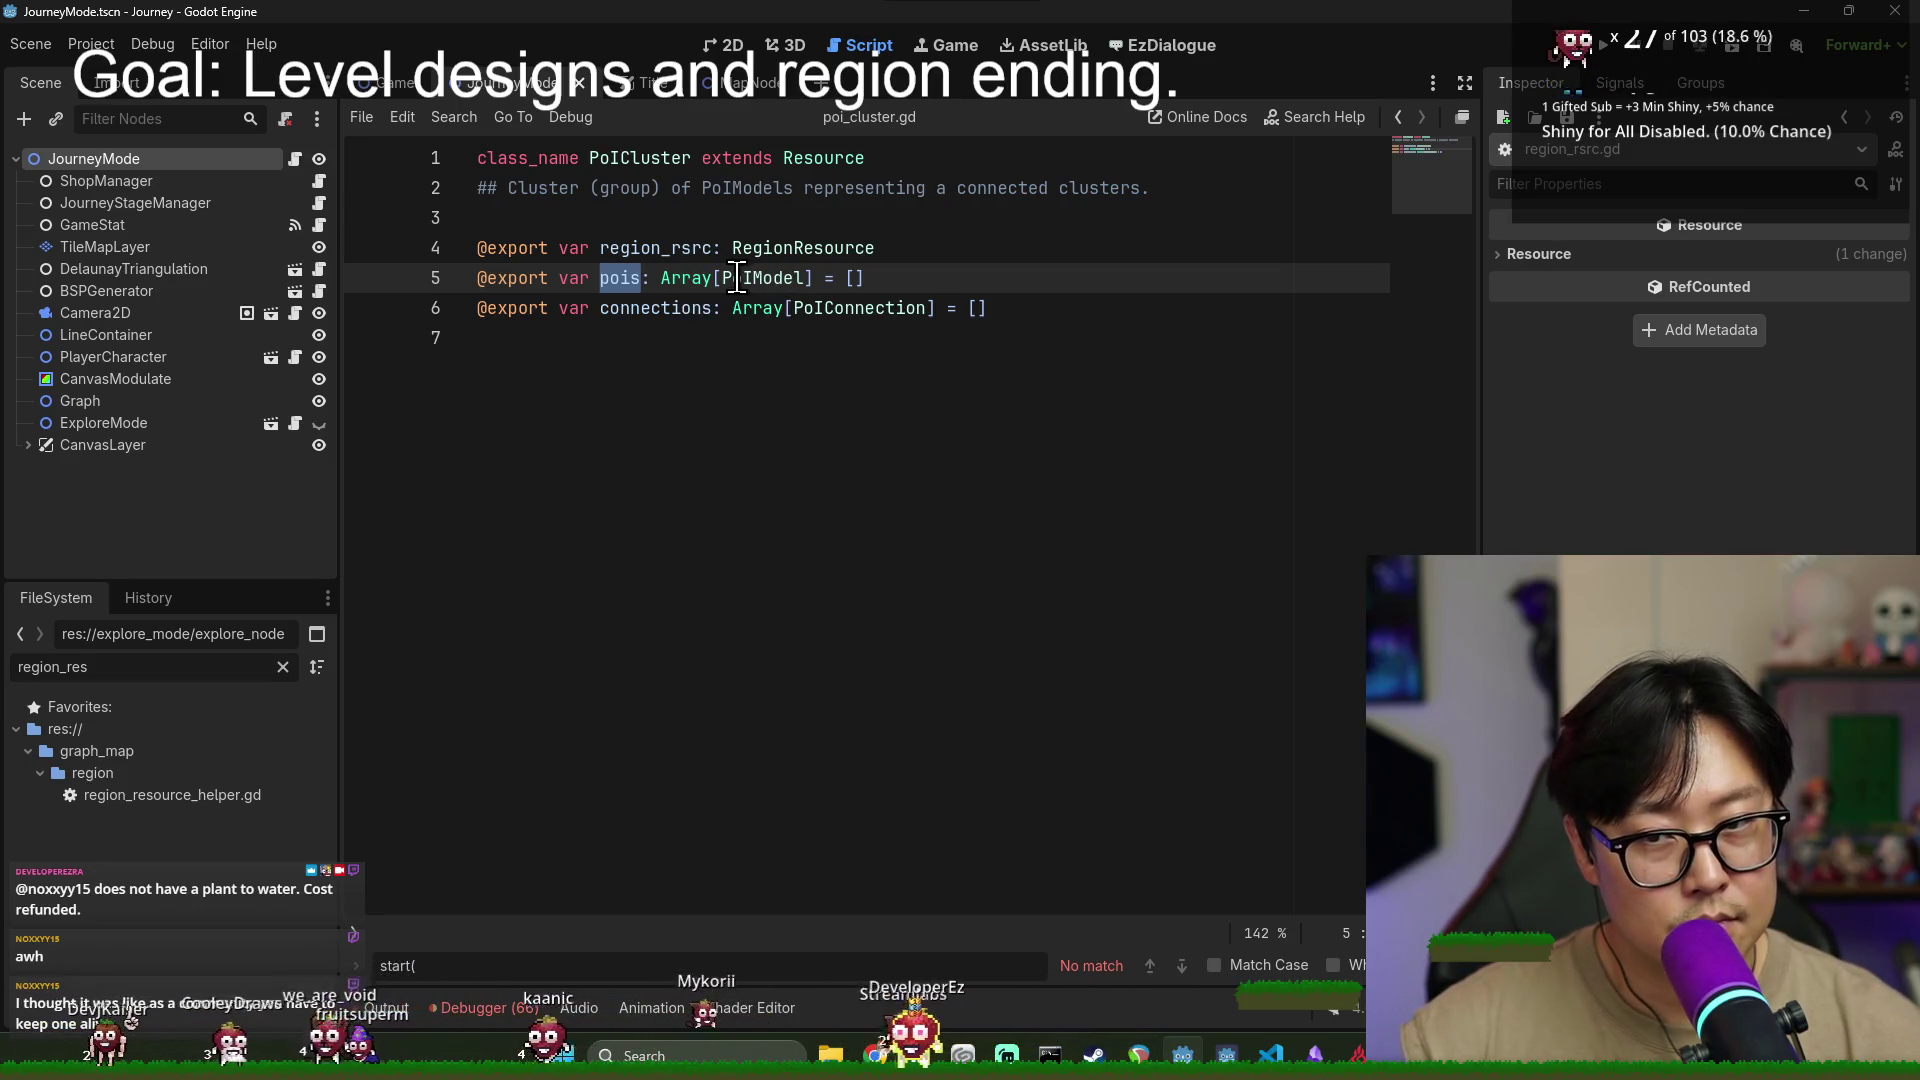
pyautogui.doubleClick(640, 248)
pyautogui.doubleClick(664, 308)
pyautogui.doubleClick(614, 272)
pyautogui.click(1131, 309)
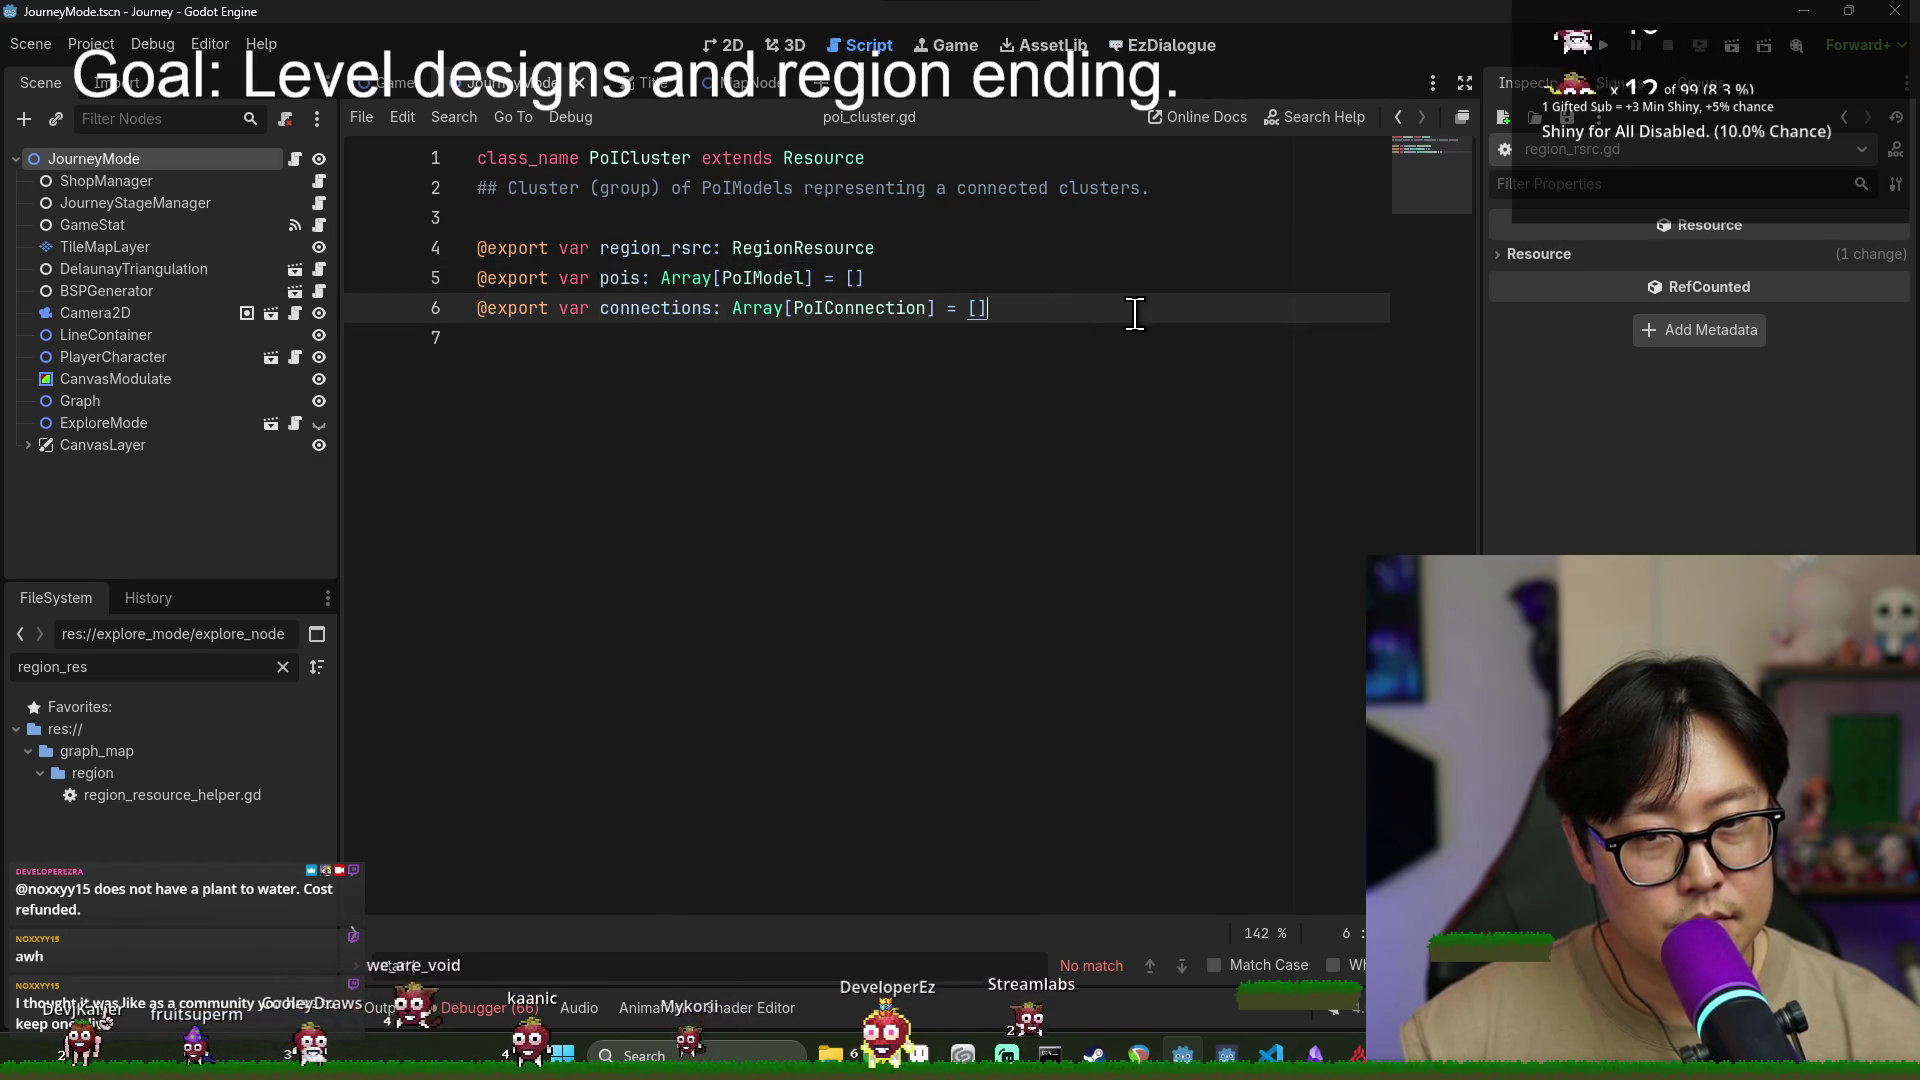
pyautogui.click(971, 260)
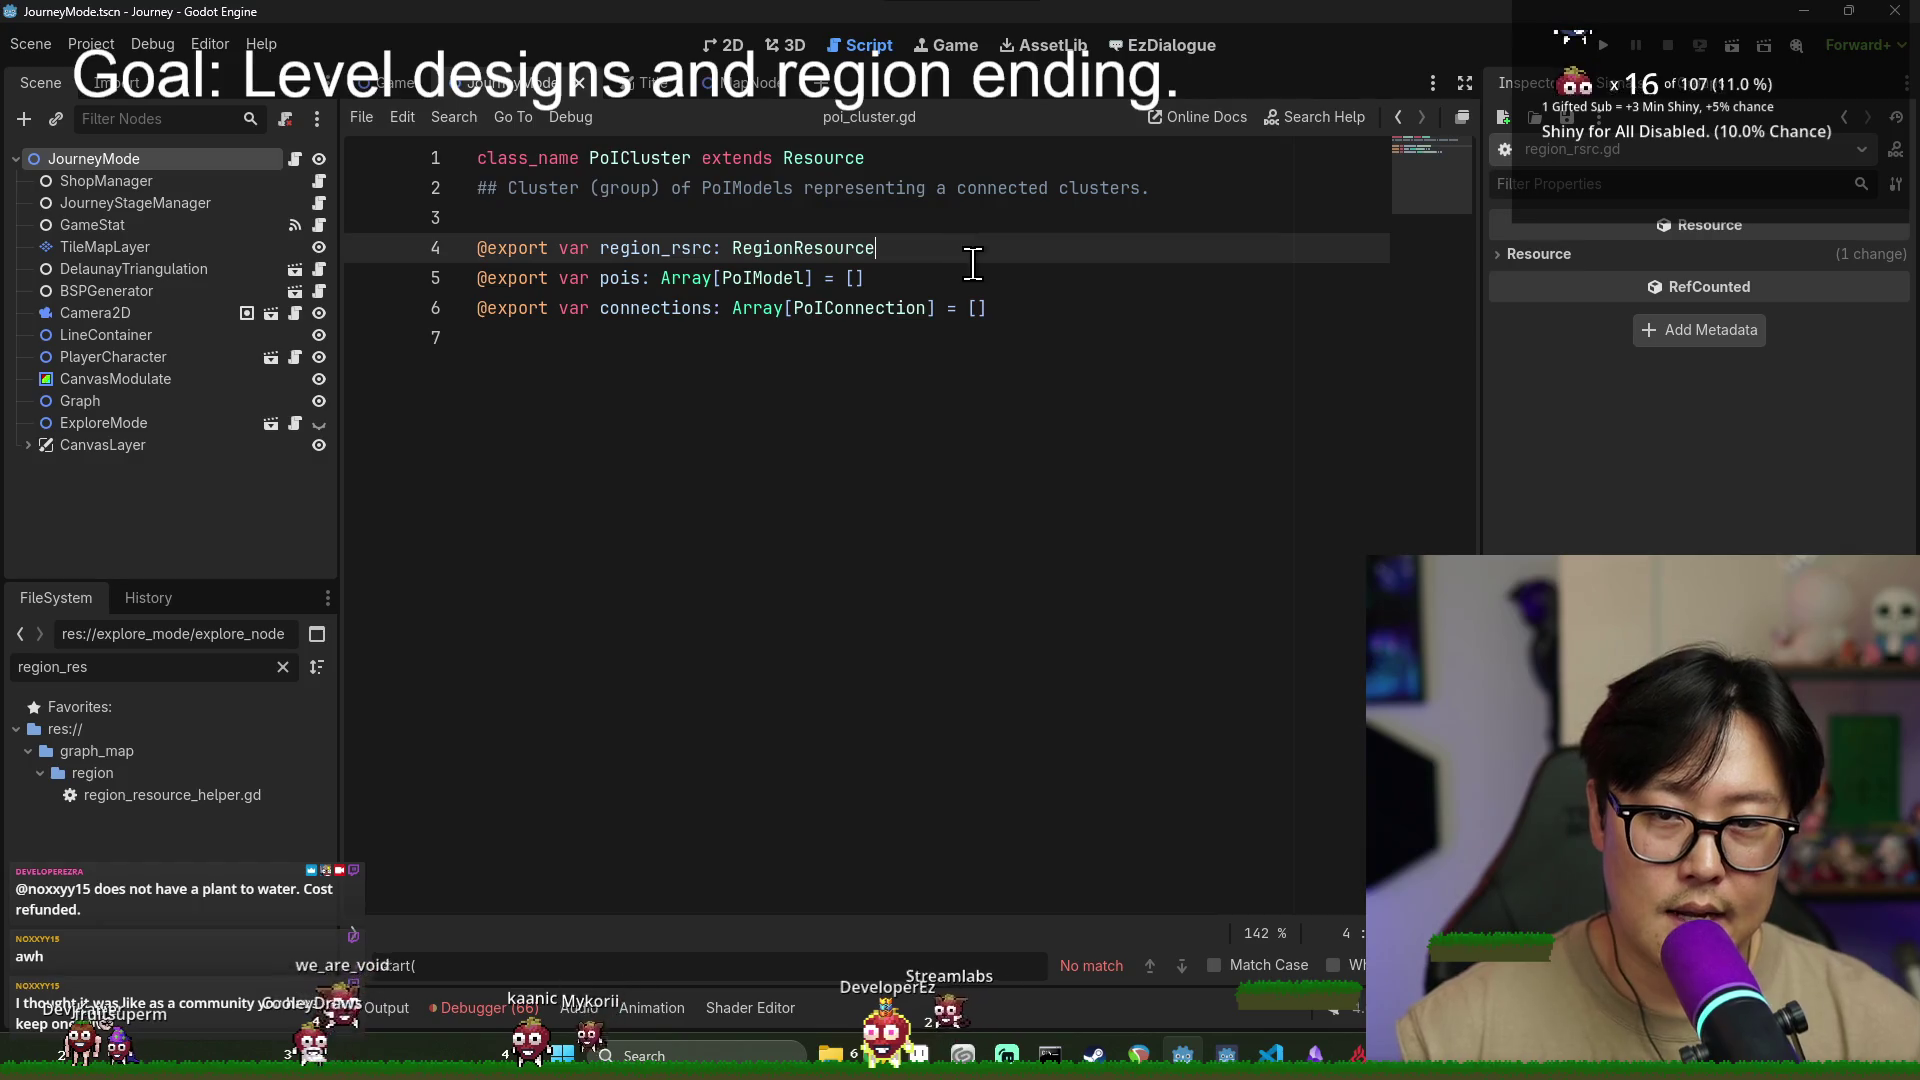
pyautogui.keyDown('ctrl'); pyautogui.click(788, 258); pyautogui.keyUp('ctrl')
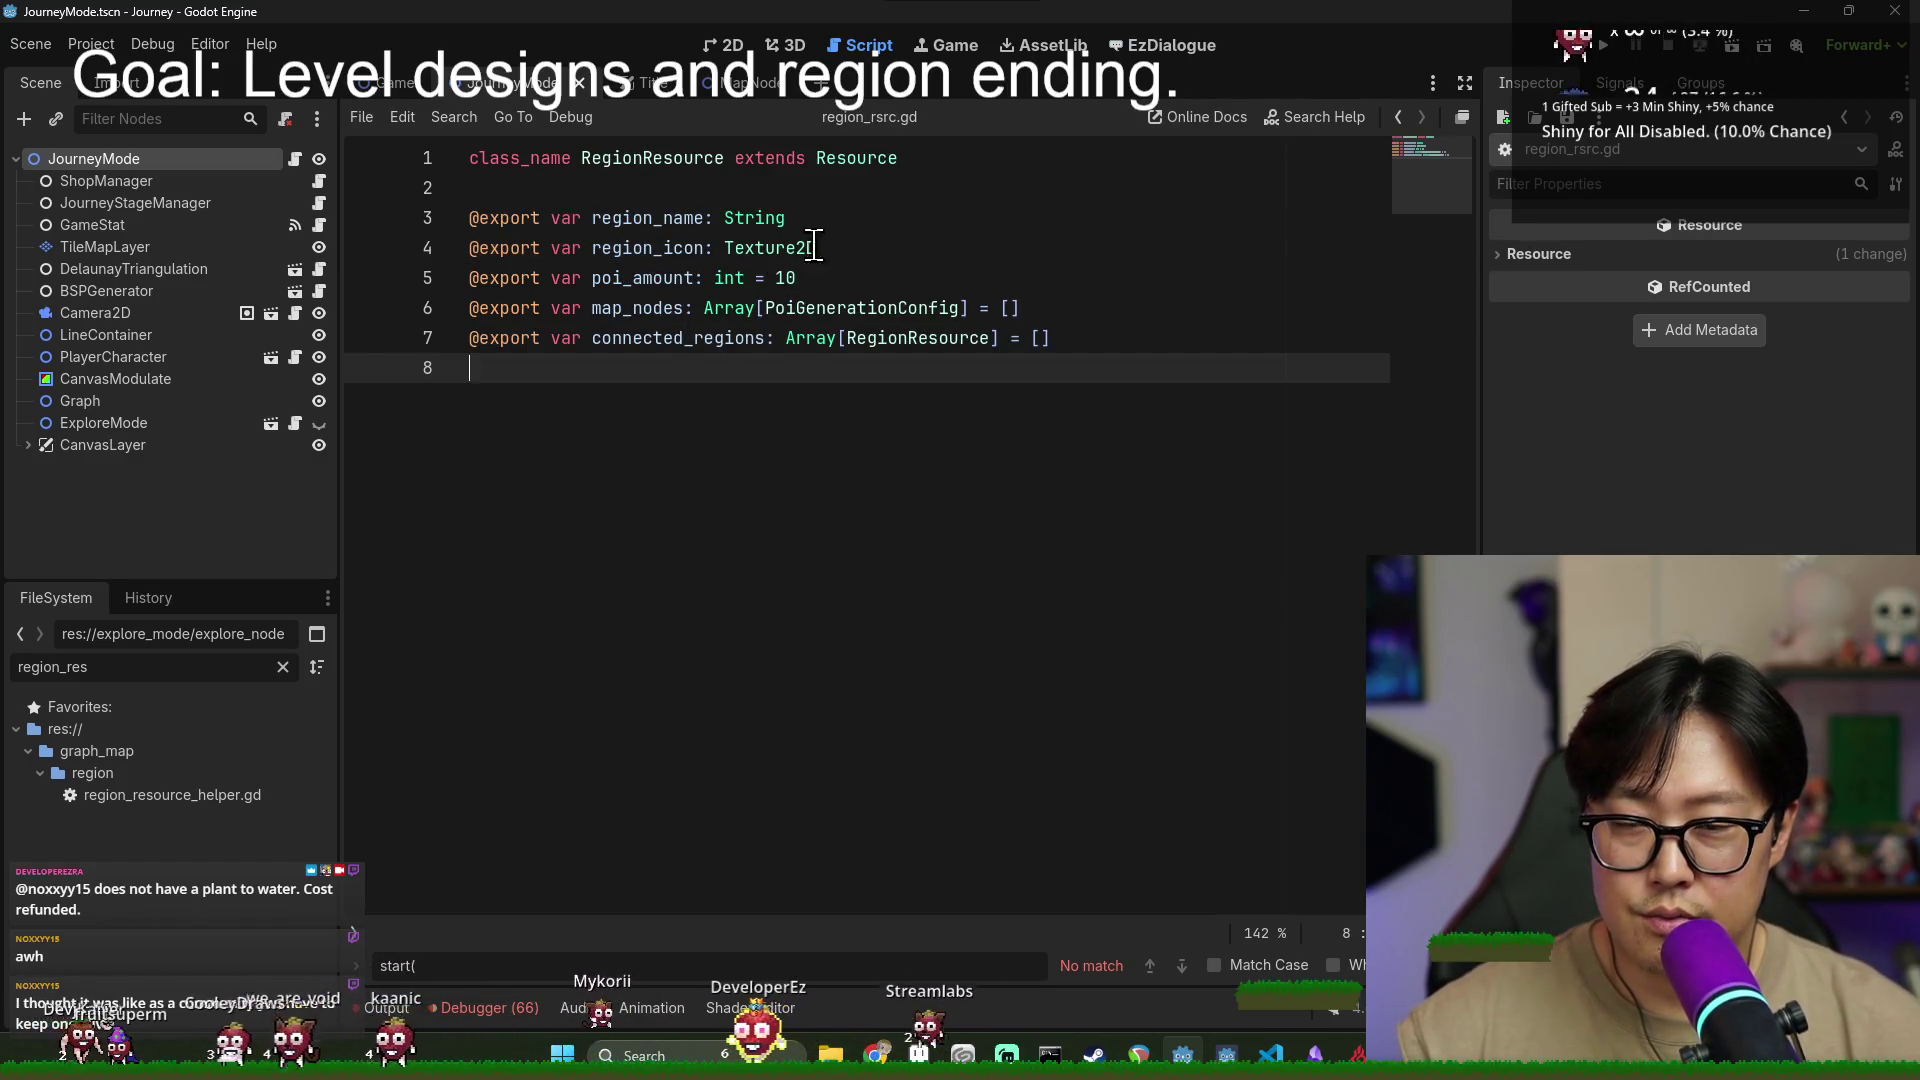
pyautogui.click(661, 248)
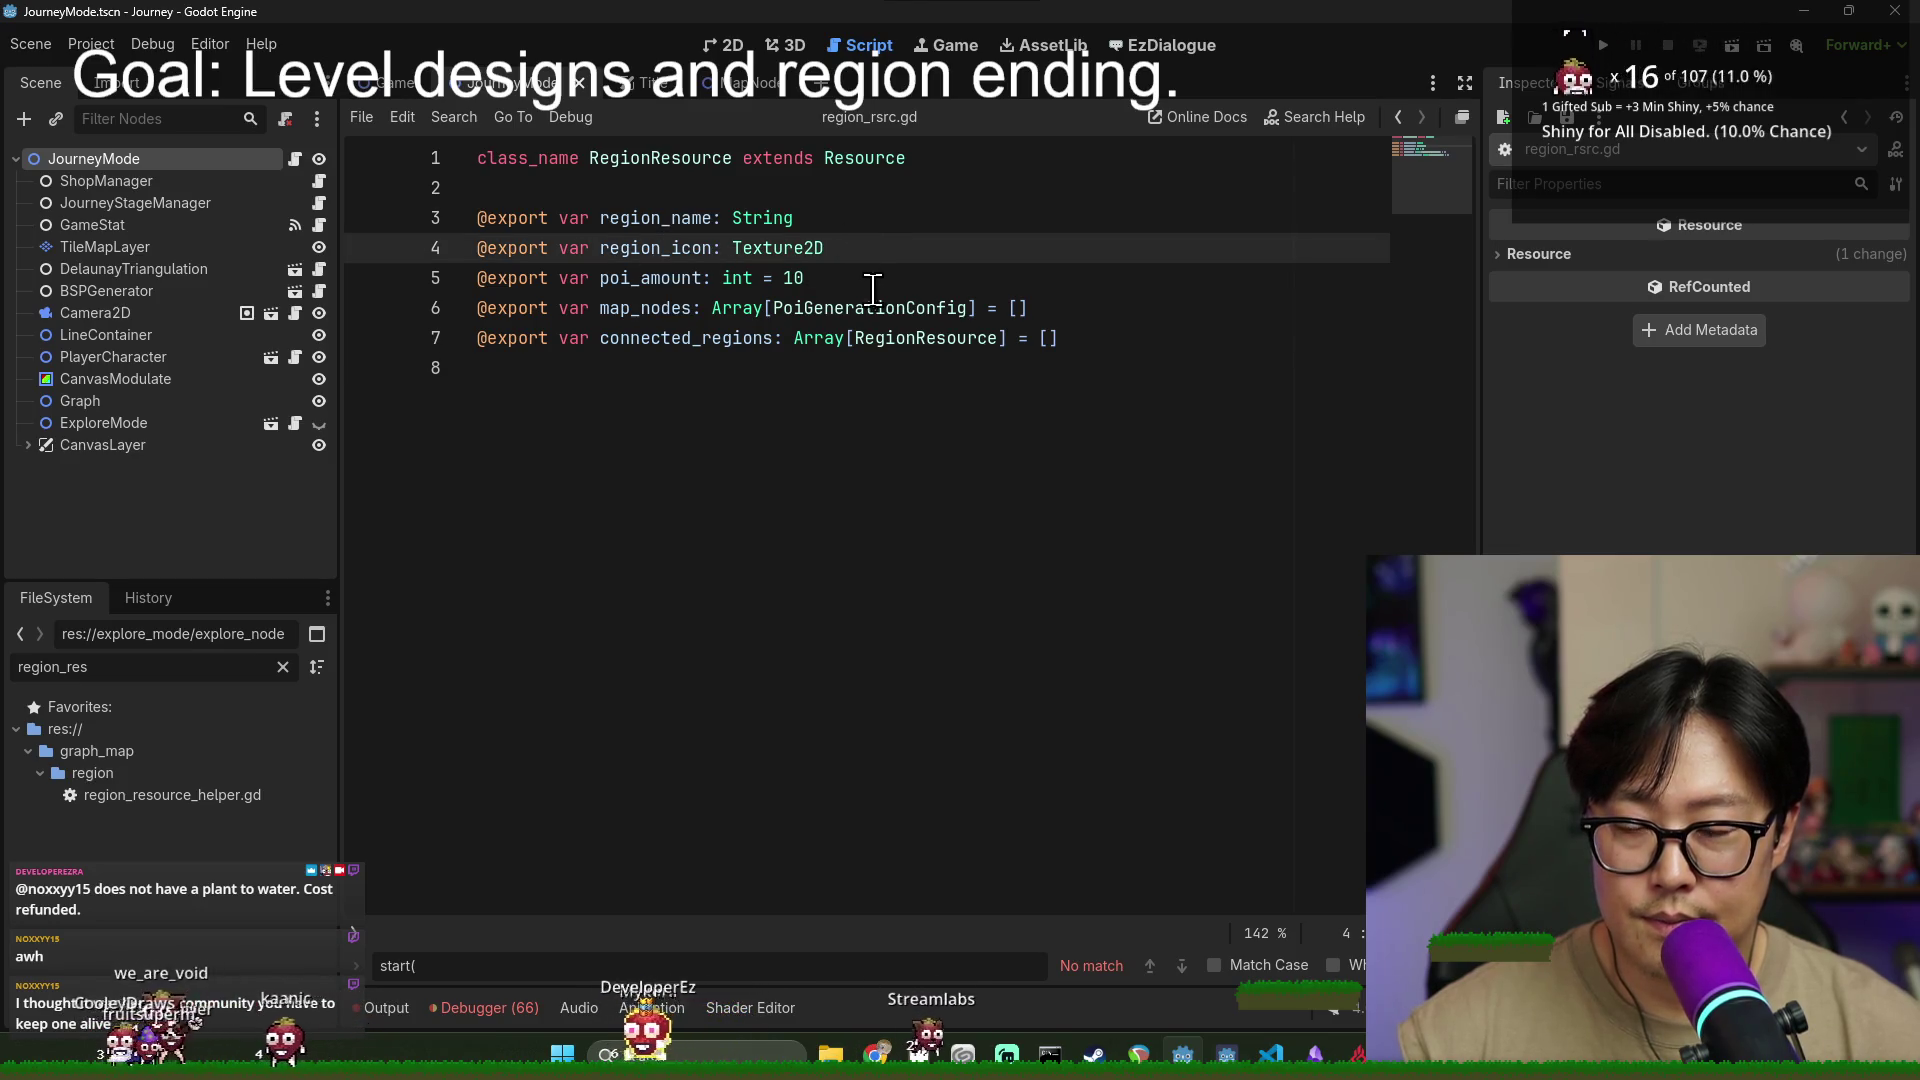
pyautogui.hotkey('alt', 'Left')
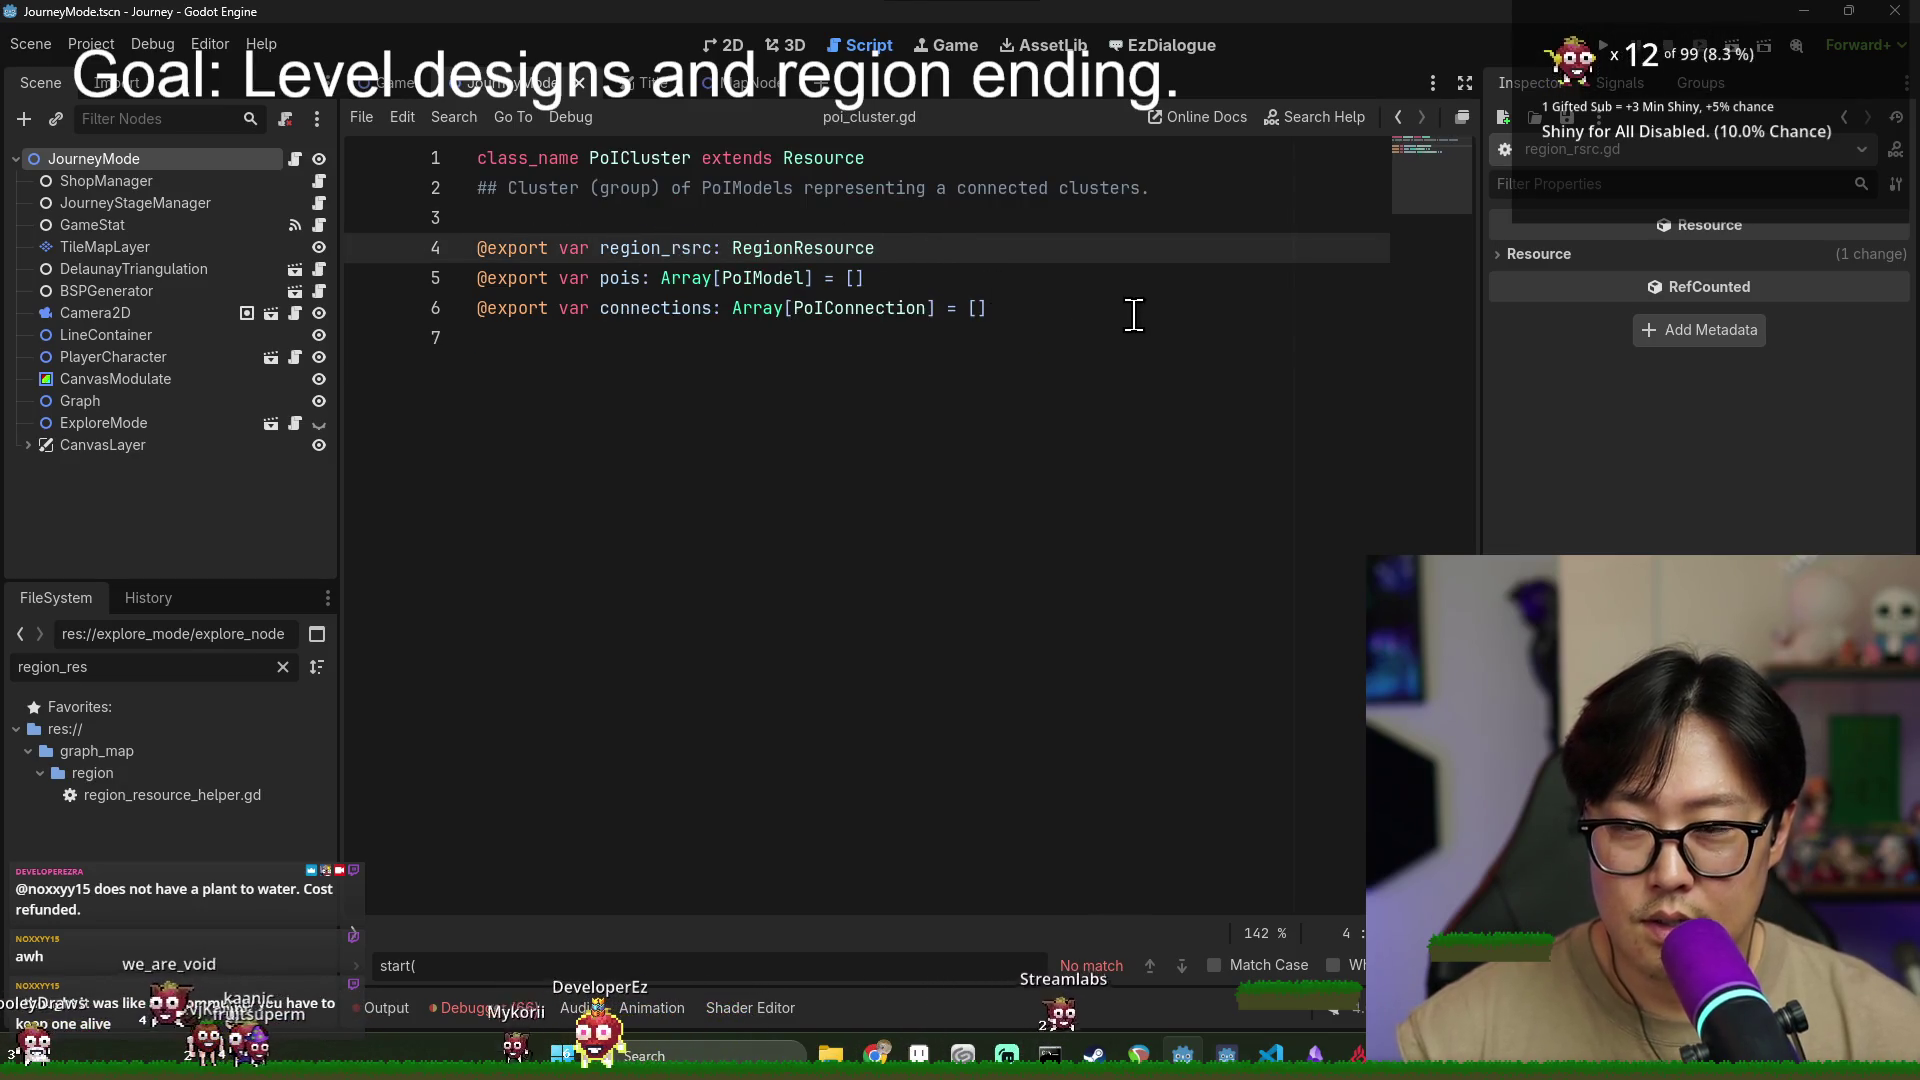
pyautogui.press('Return')
pyautogui.write('@')
pyautogui.press('Return')
pyautogui.write('var ')
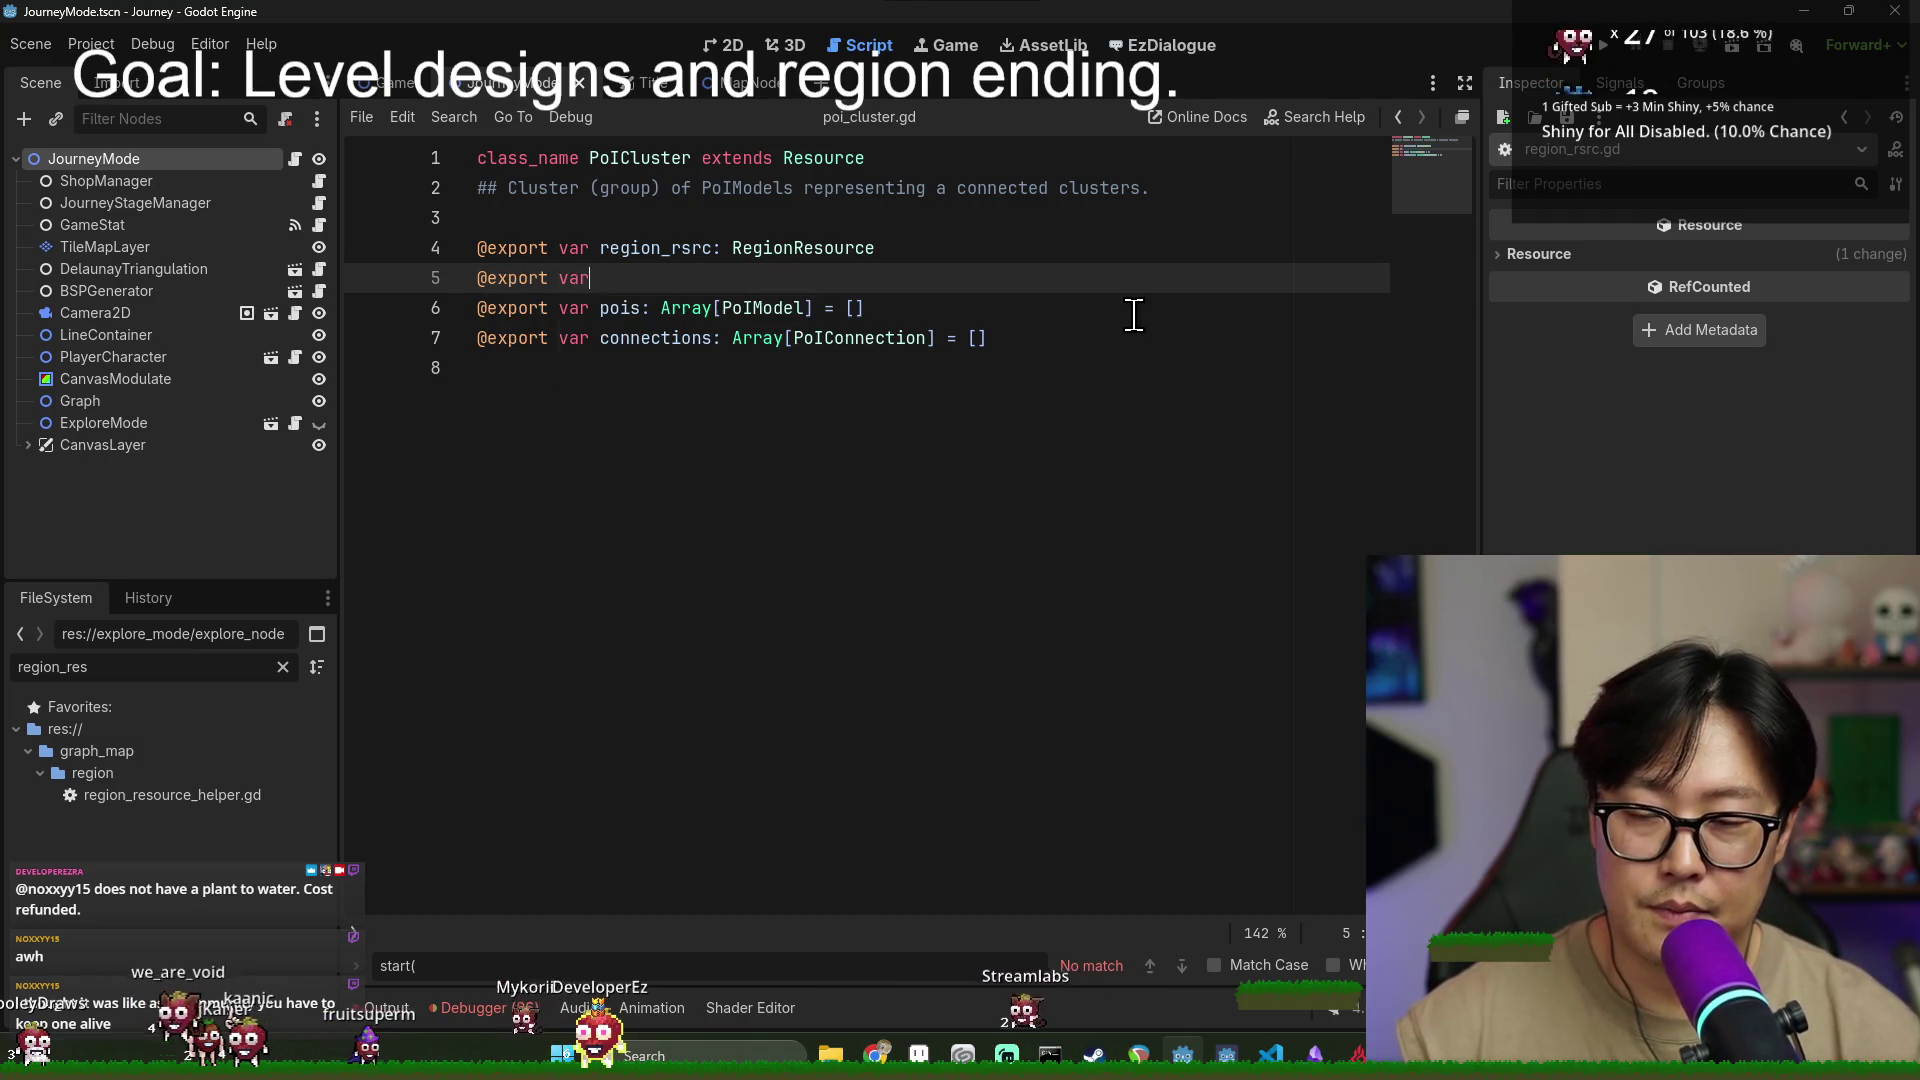
pyautogui.write('rest')
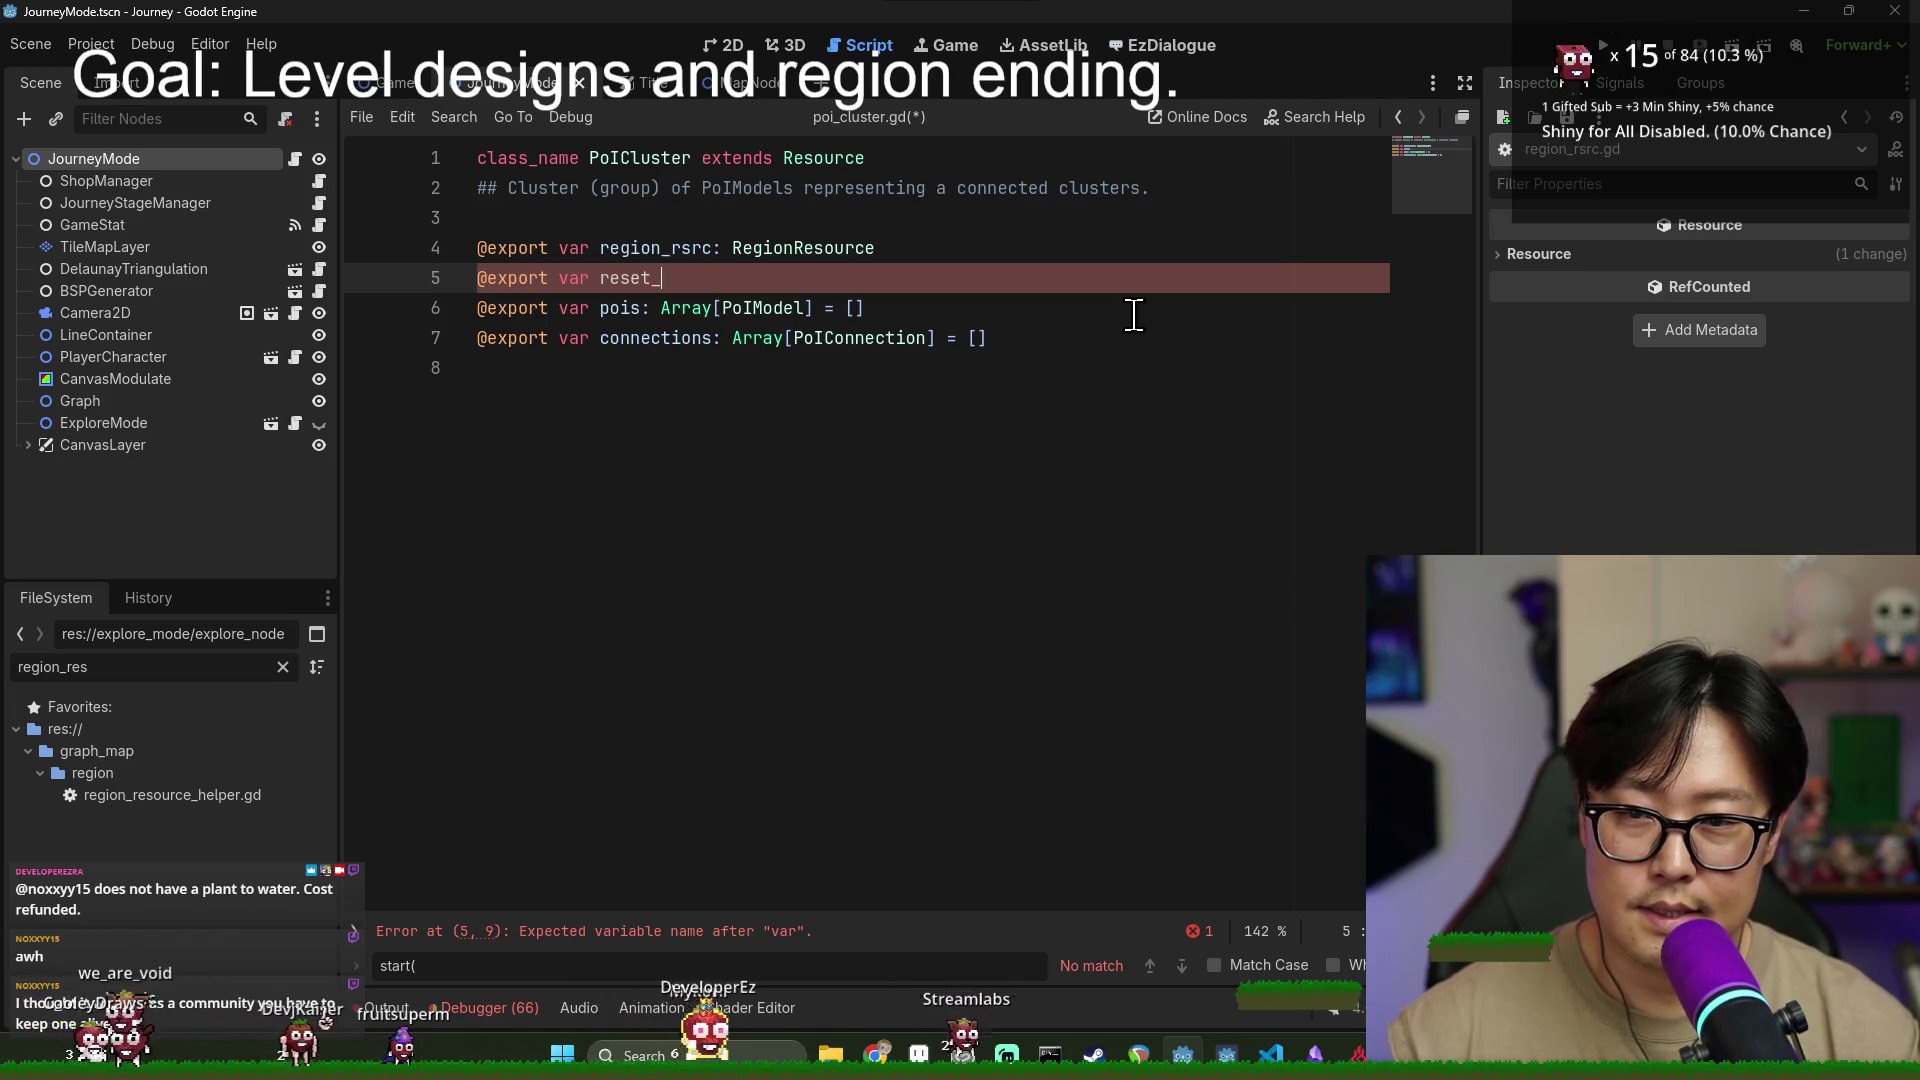
pyautogui.write('_site_co')
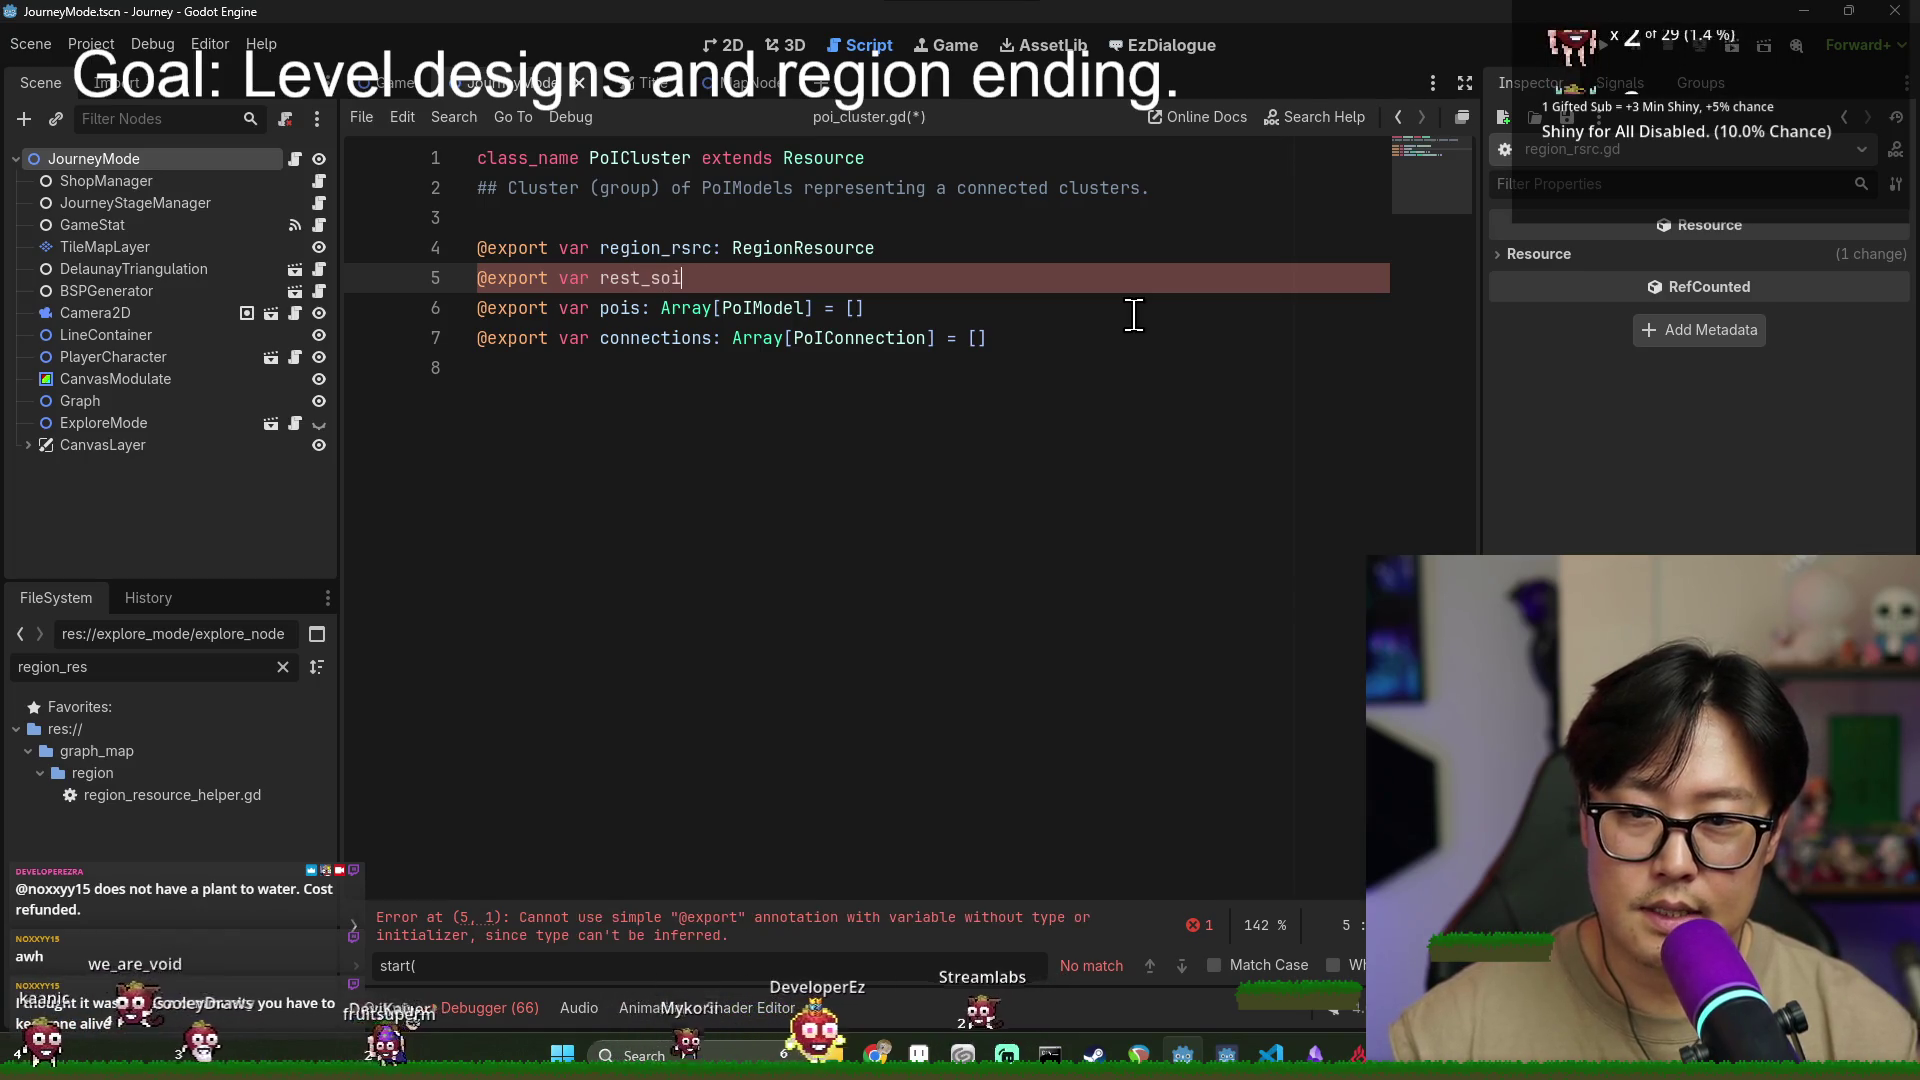
pyautogui.write('unt :')
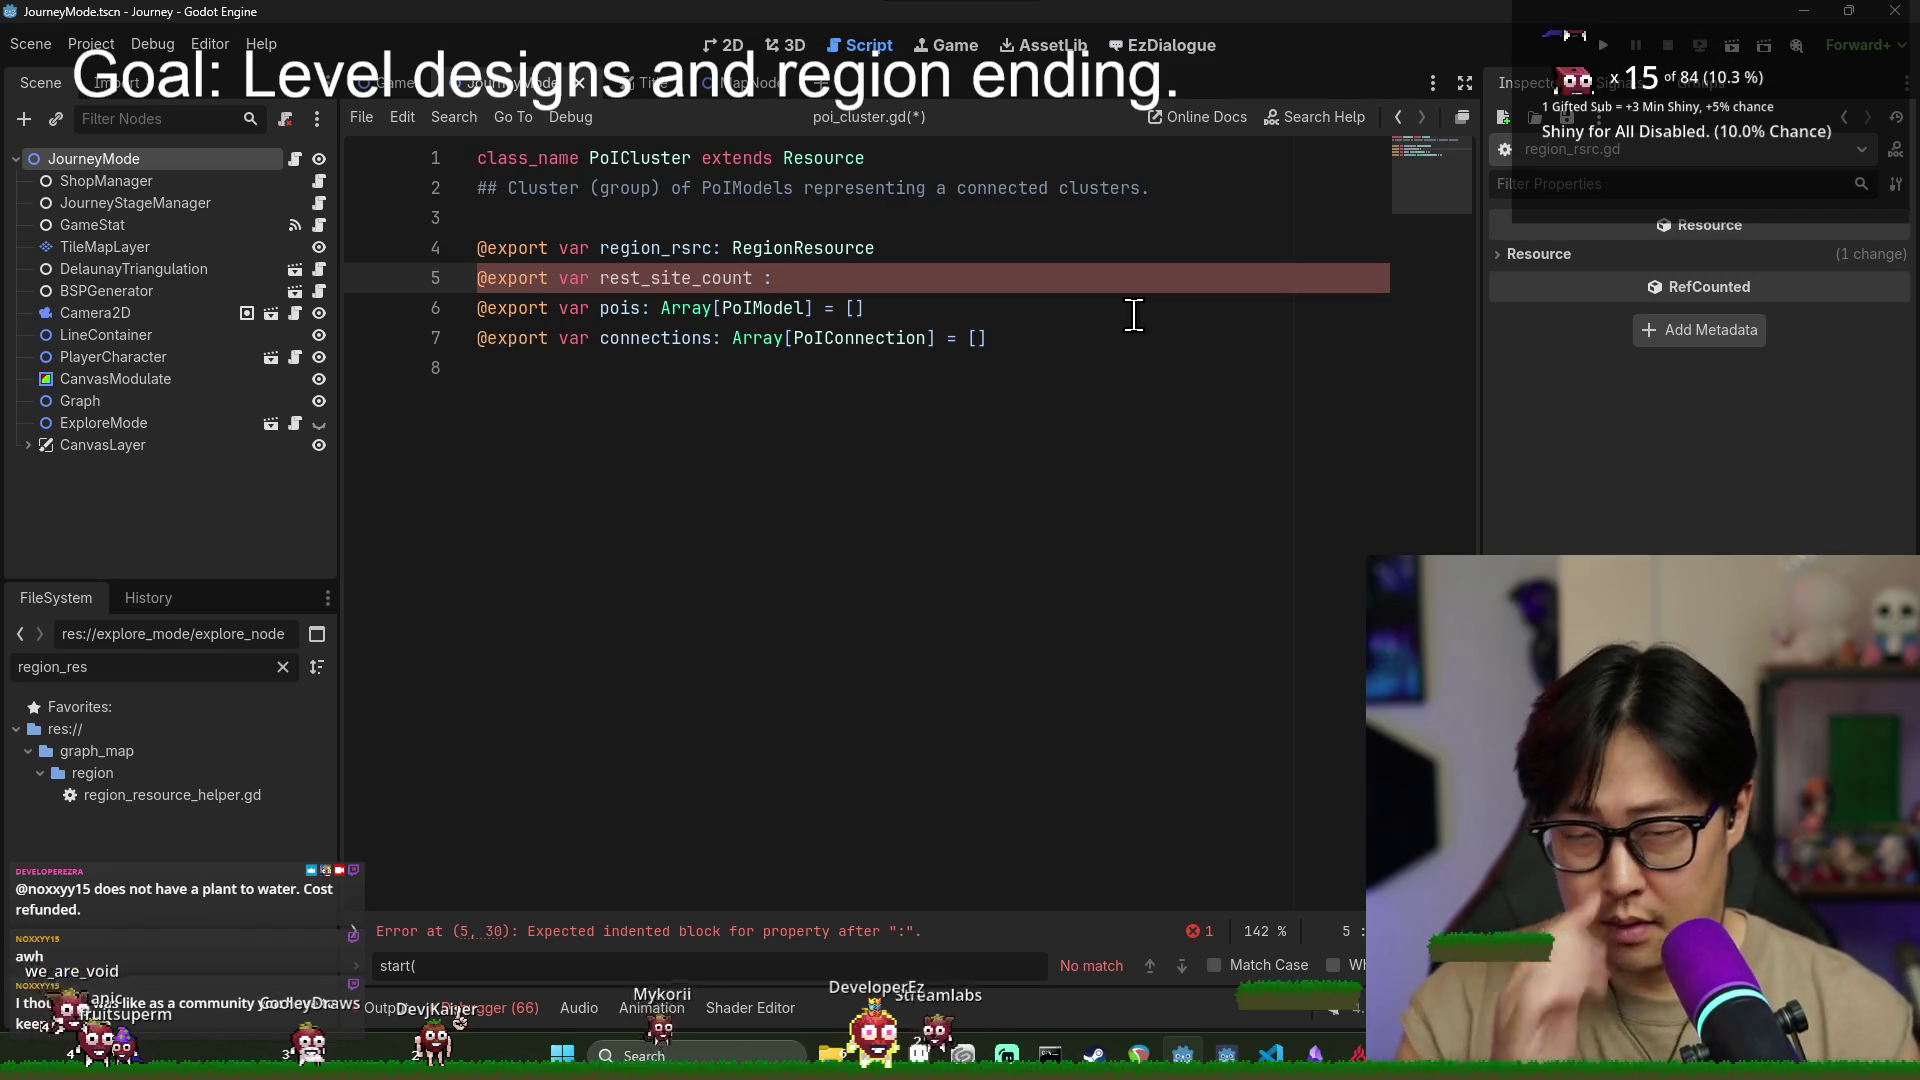
pyautogui.write('= 3')
pyautogui.hotkey('ctrl', 's')
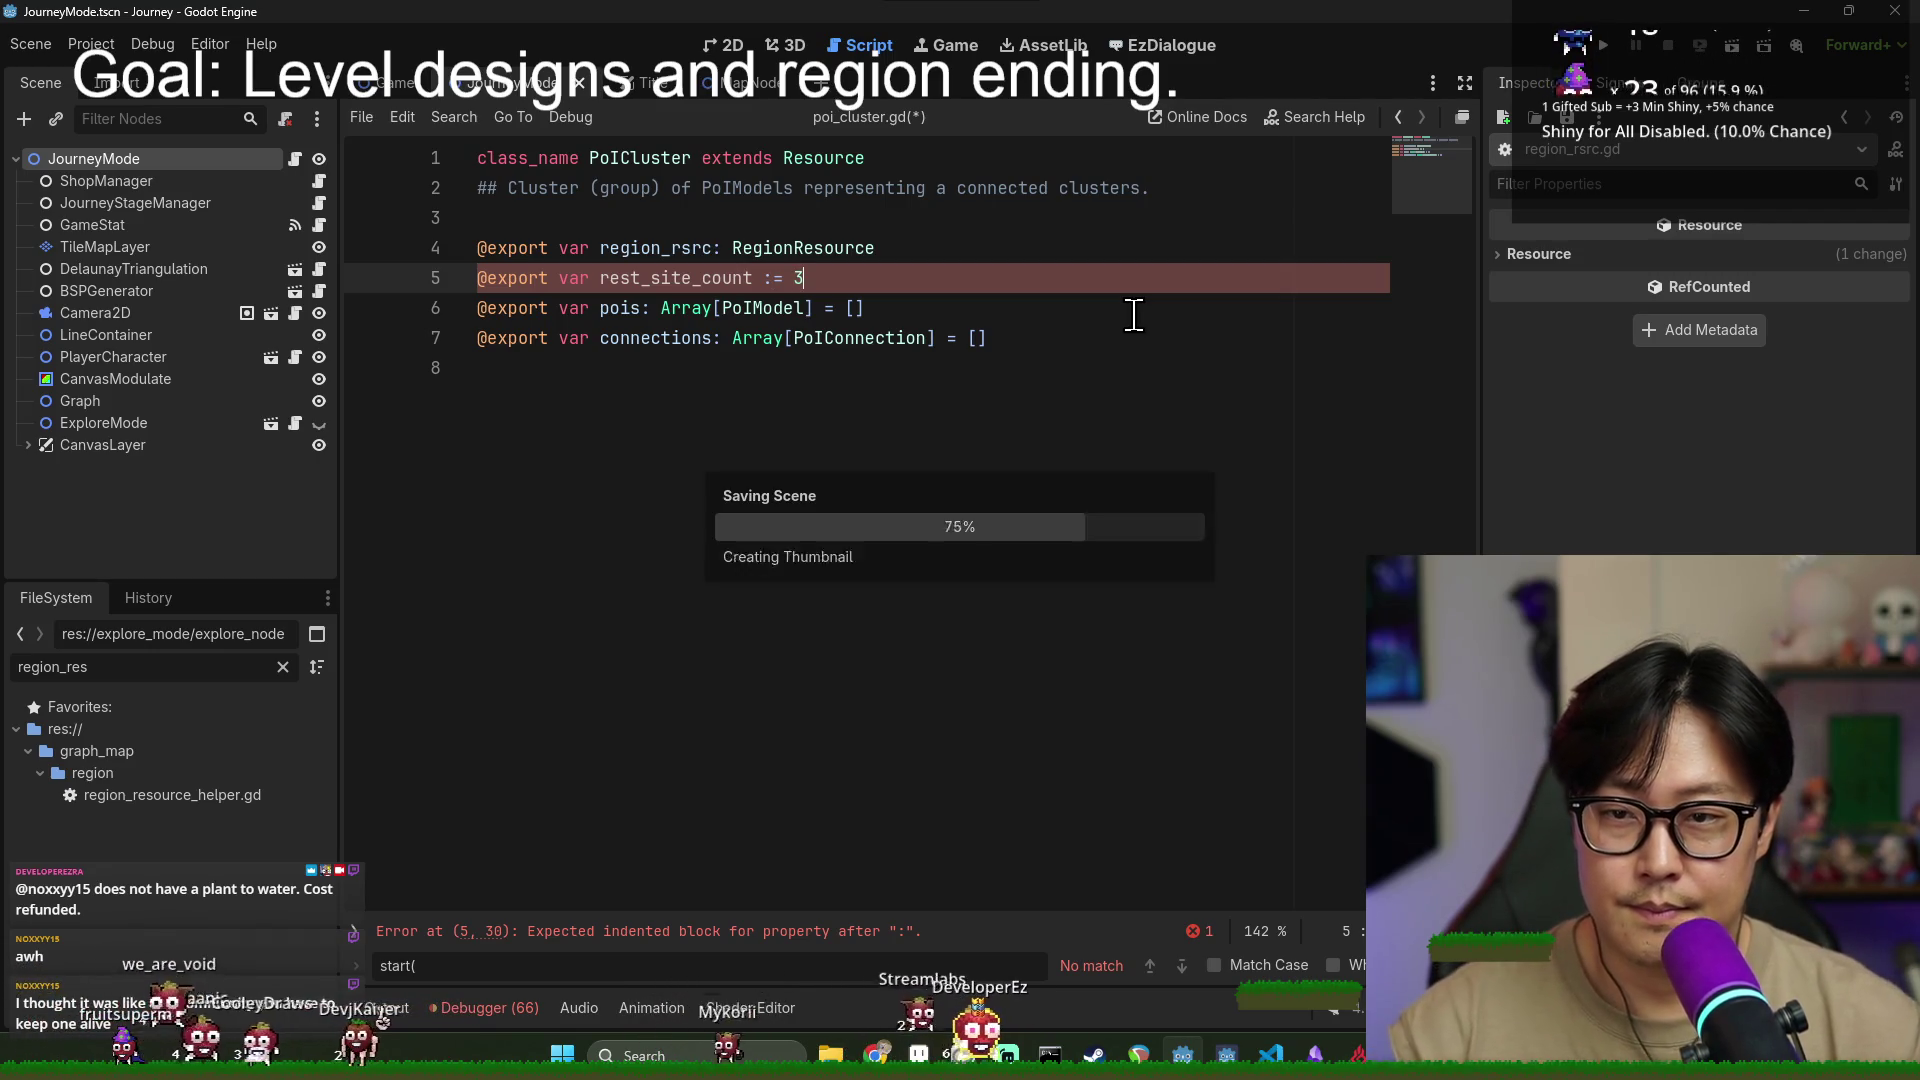
# - Check the new rest_site_count line, save again, and reopen journey_mode.gd from the JourneyMode node
pyautogui.click(711, 247)
pyautogui.doubleClick(661, 277)
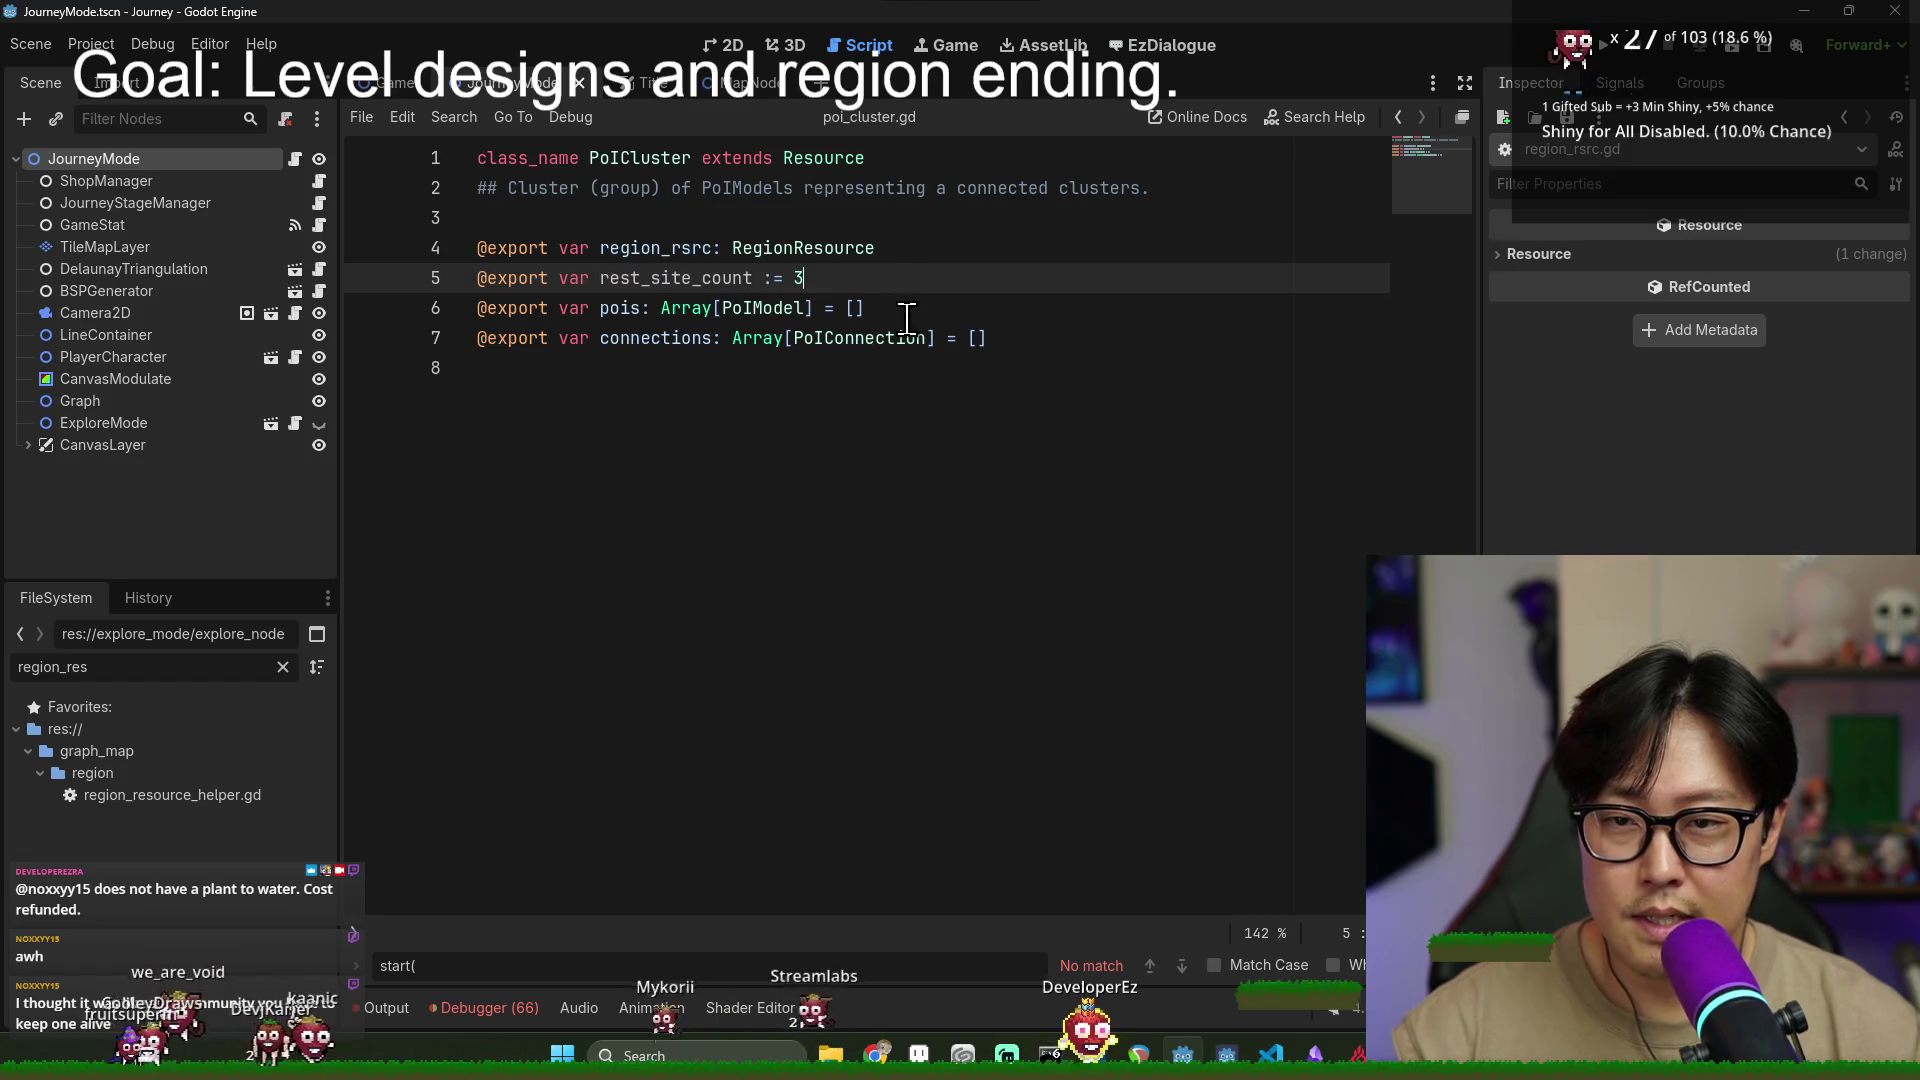
pyautogui.hotkey('ctrl', 'shift', 'Left')
pyautogui.doubleClick(661, 280)
pyautogui.click(844, 280)
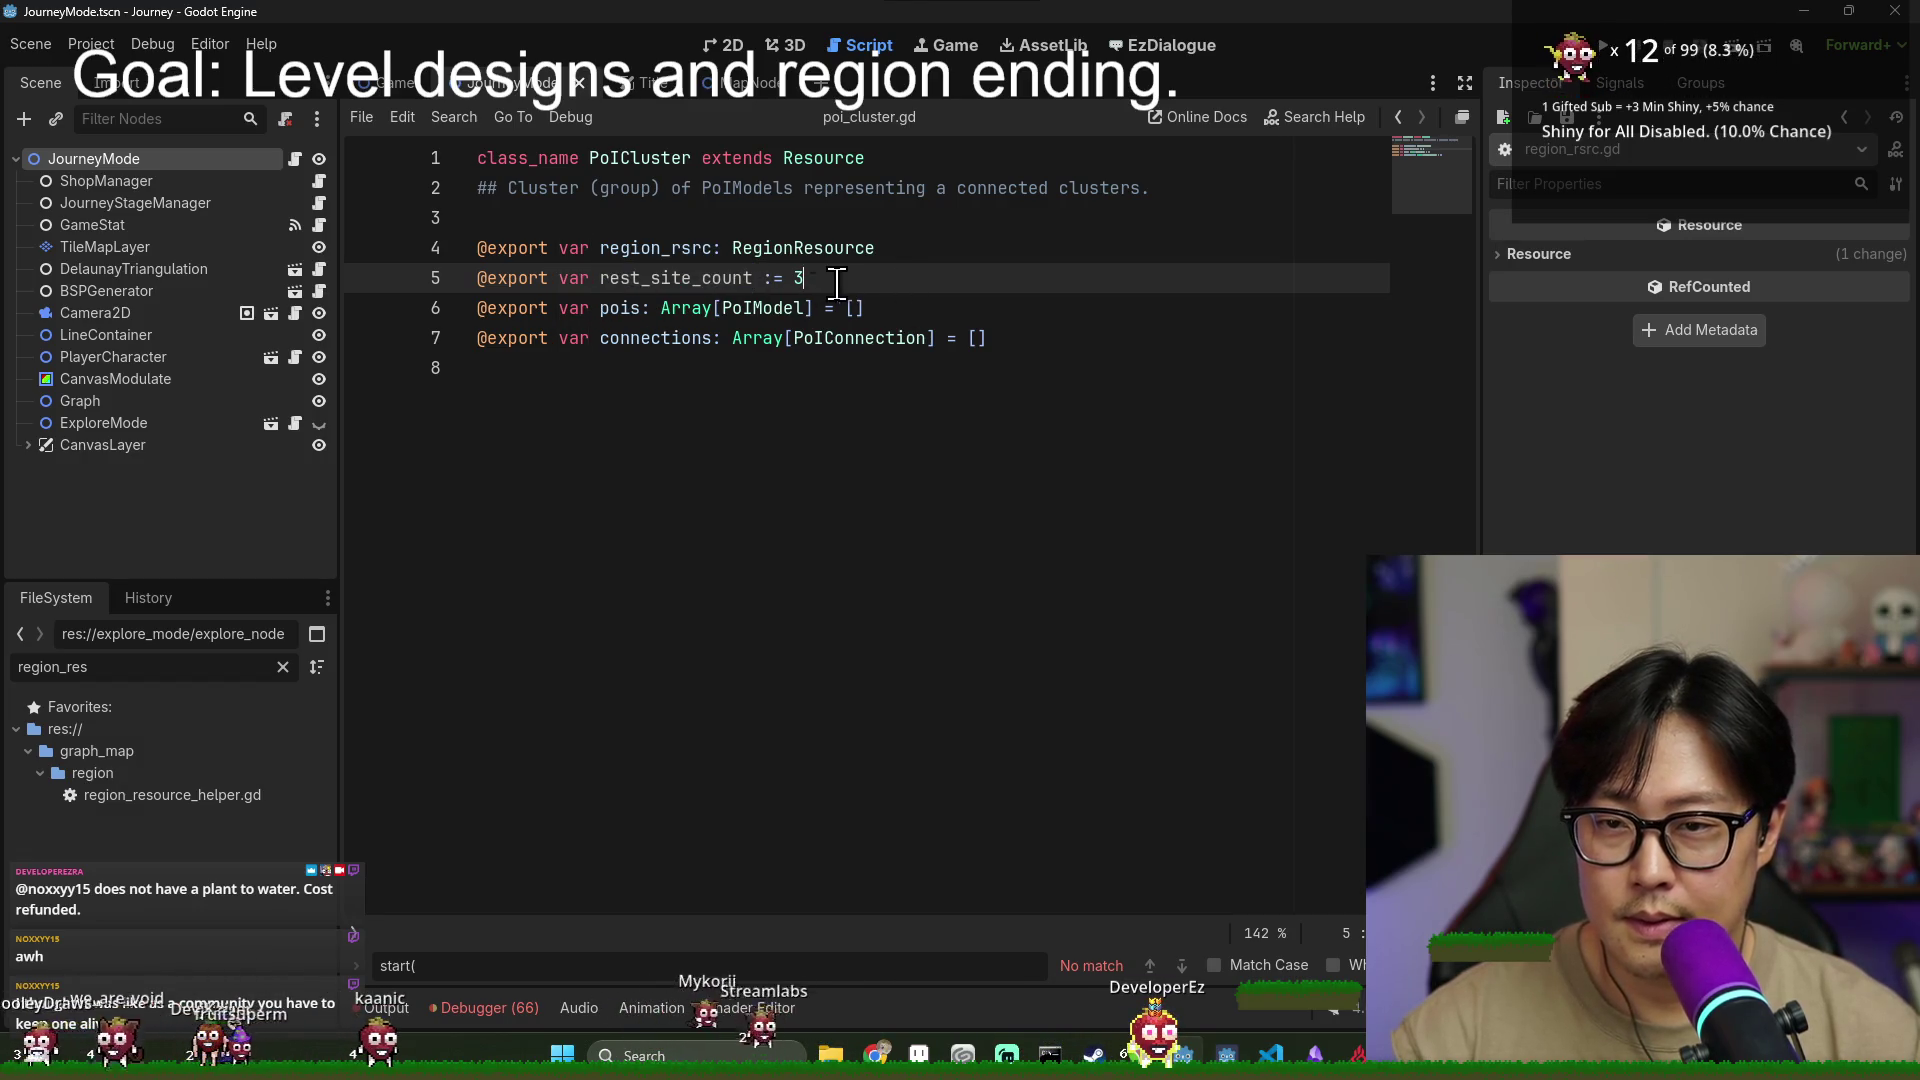
pyautogui.hotkey('ctrl', 's')
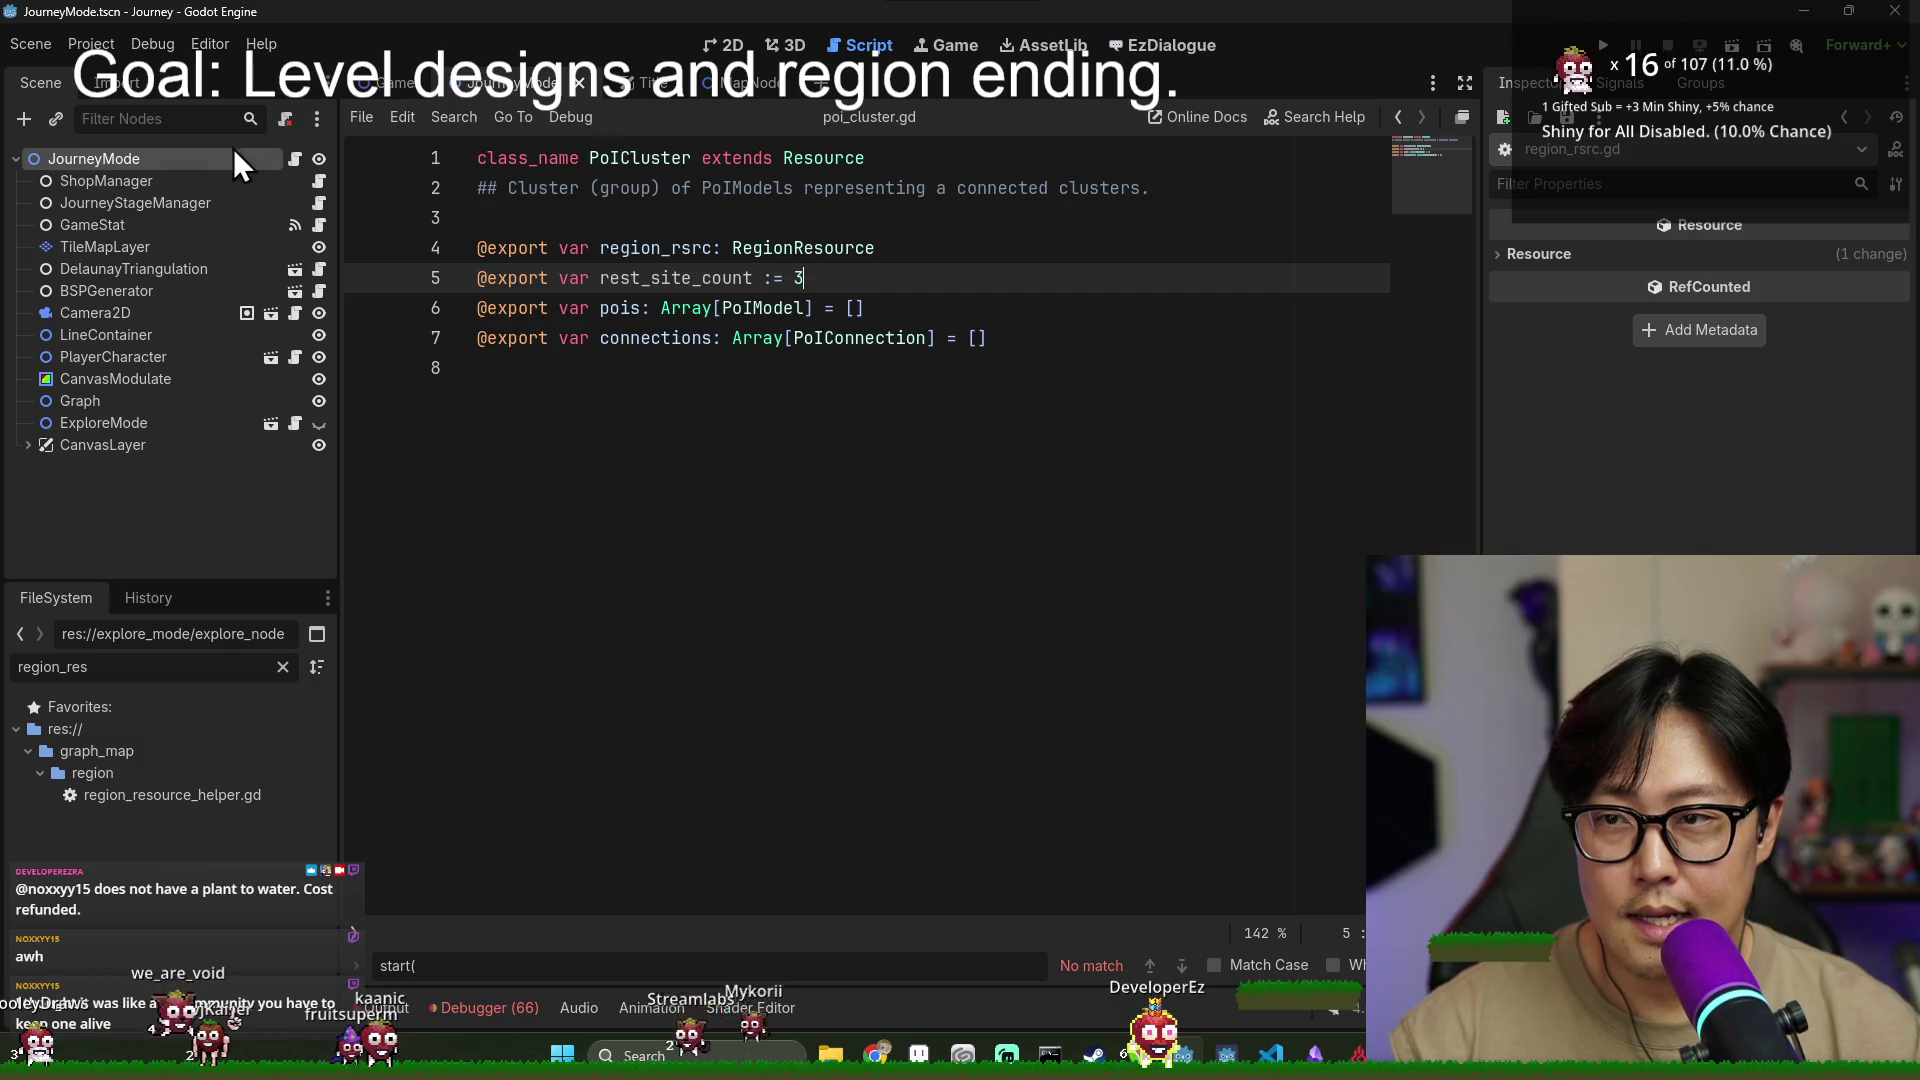
pyautogui.click(294, 159)
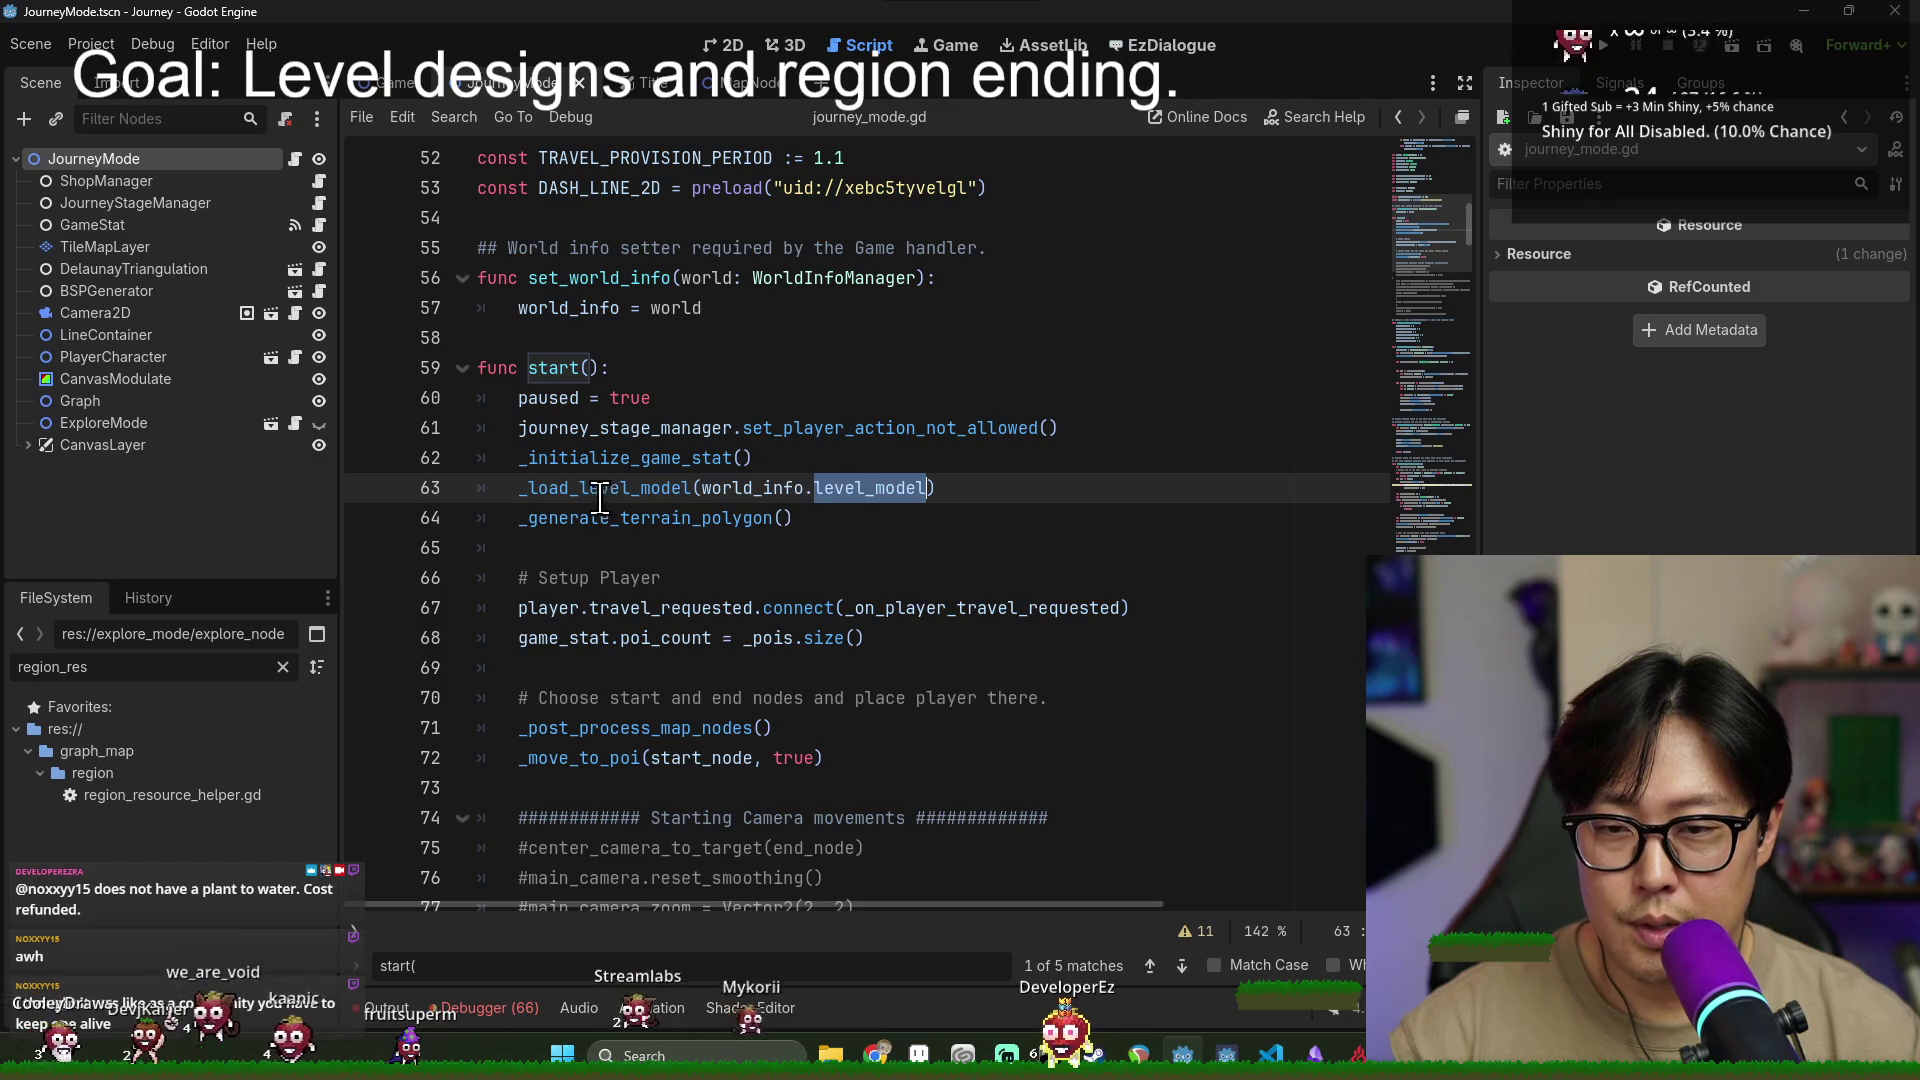
pyautogui.doubleClick(752, 488)
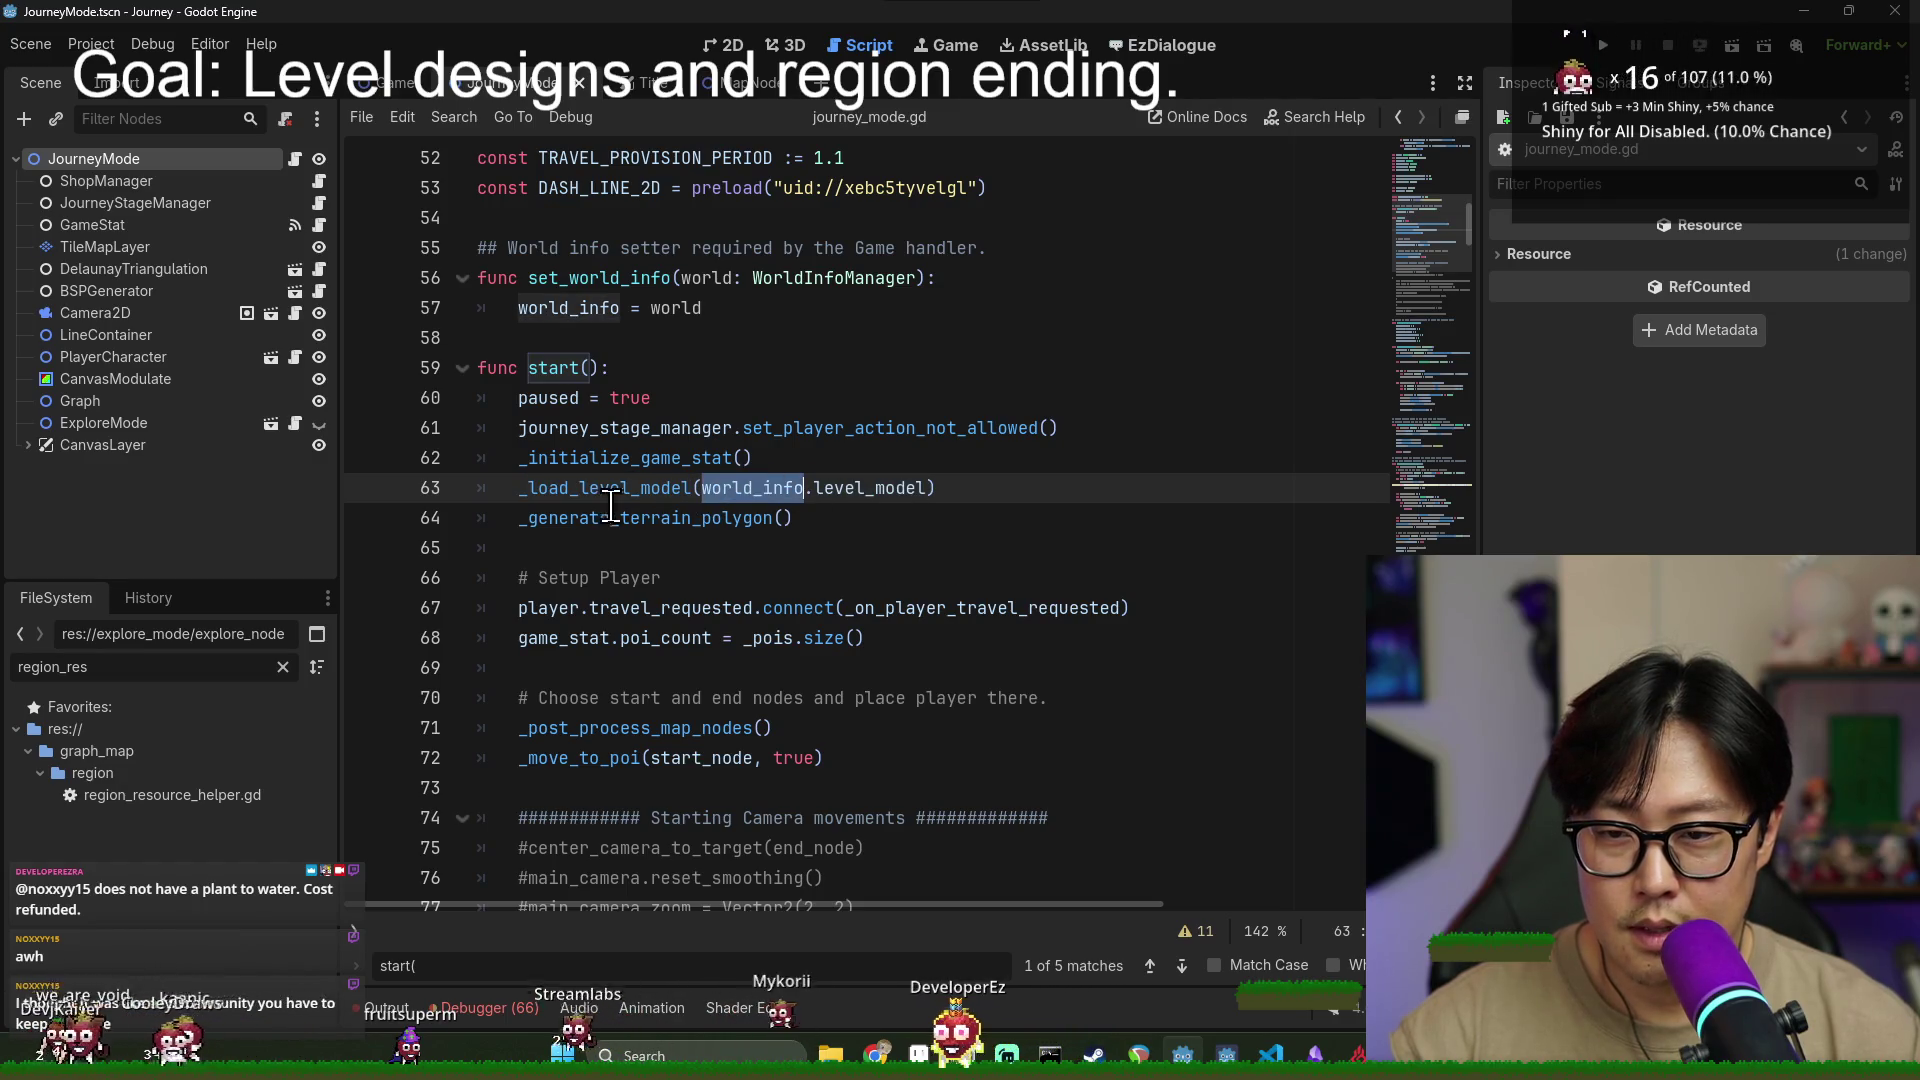
# - Trace level_model's definition, then move to empty line 109 inside _load_level_model
pyautogui.click(865, 488)
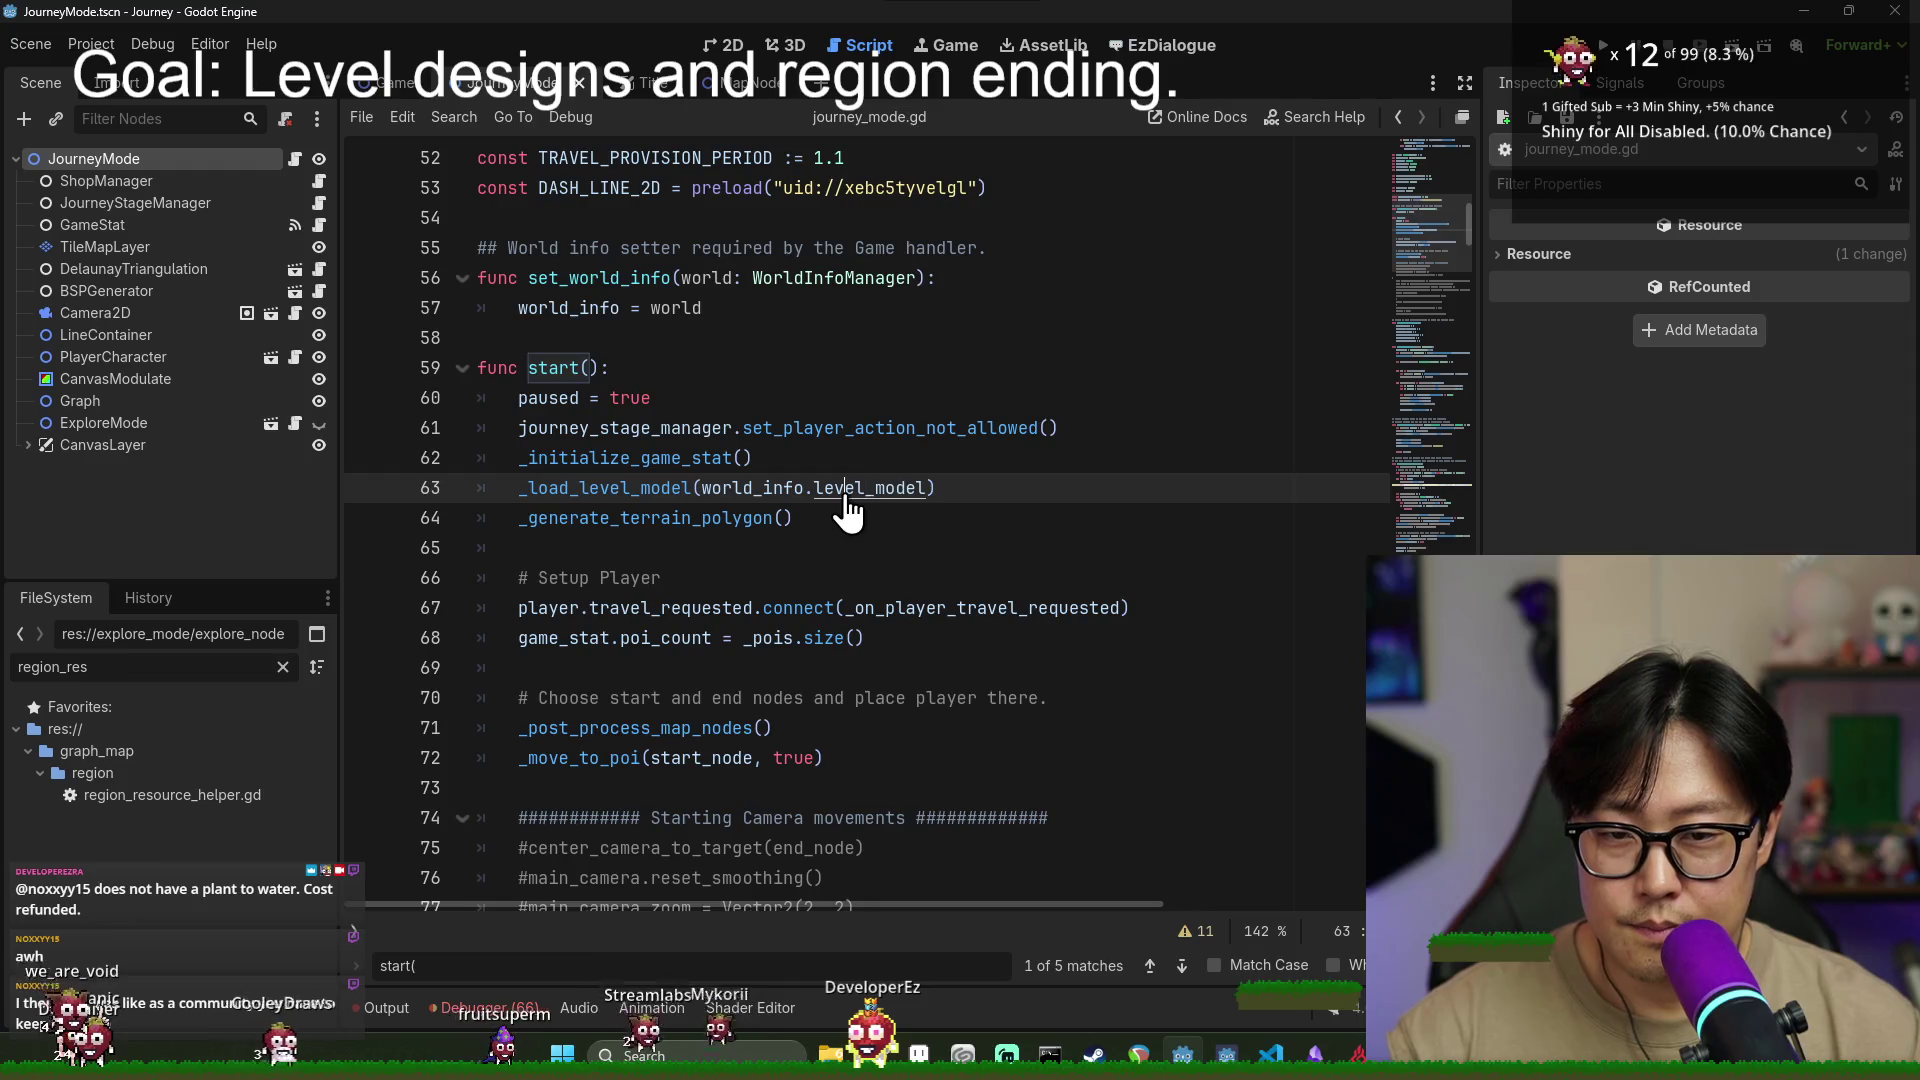
pyautogui.keyDown('ctrl'); pyautogui.click(847, 492); pyautogui.keyUp('ctrl')
pyautogui.hotkey('alt', 'Left')
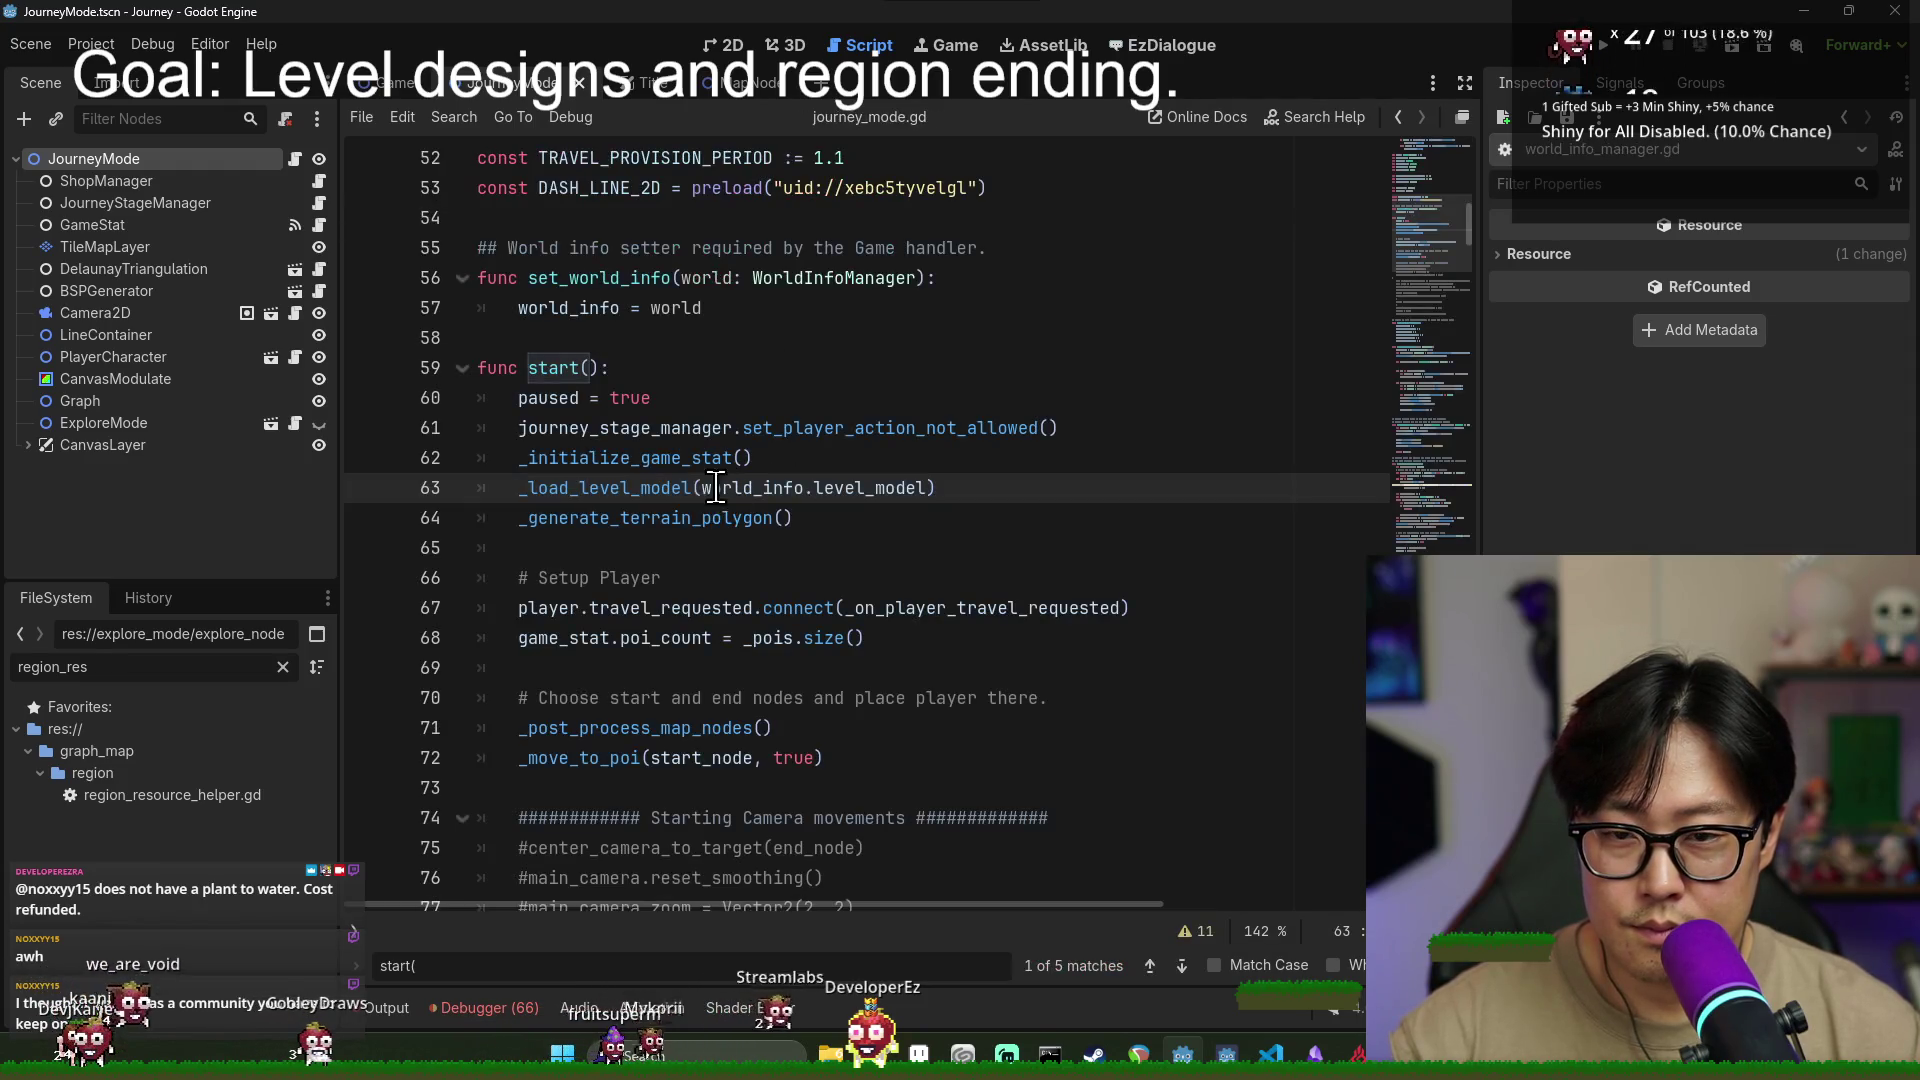
pyautogui.keyDown('ctrl'); pyautogui.click(631, 490); pyautogui.keyUp('ctrl')
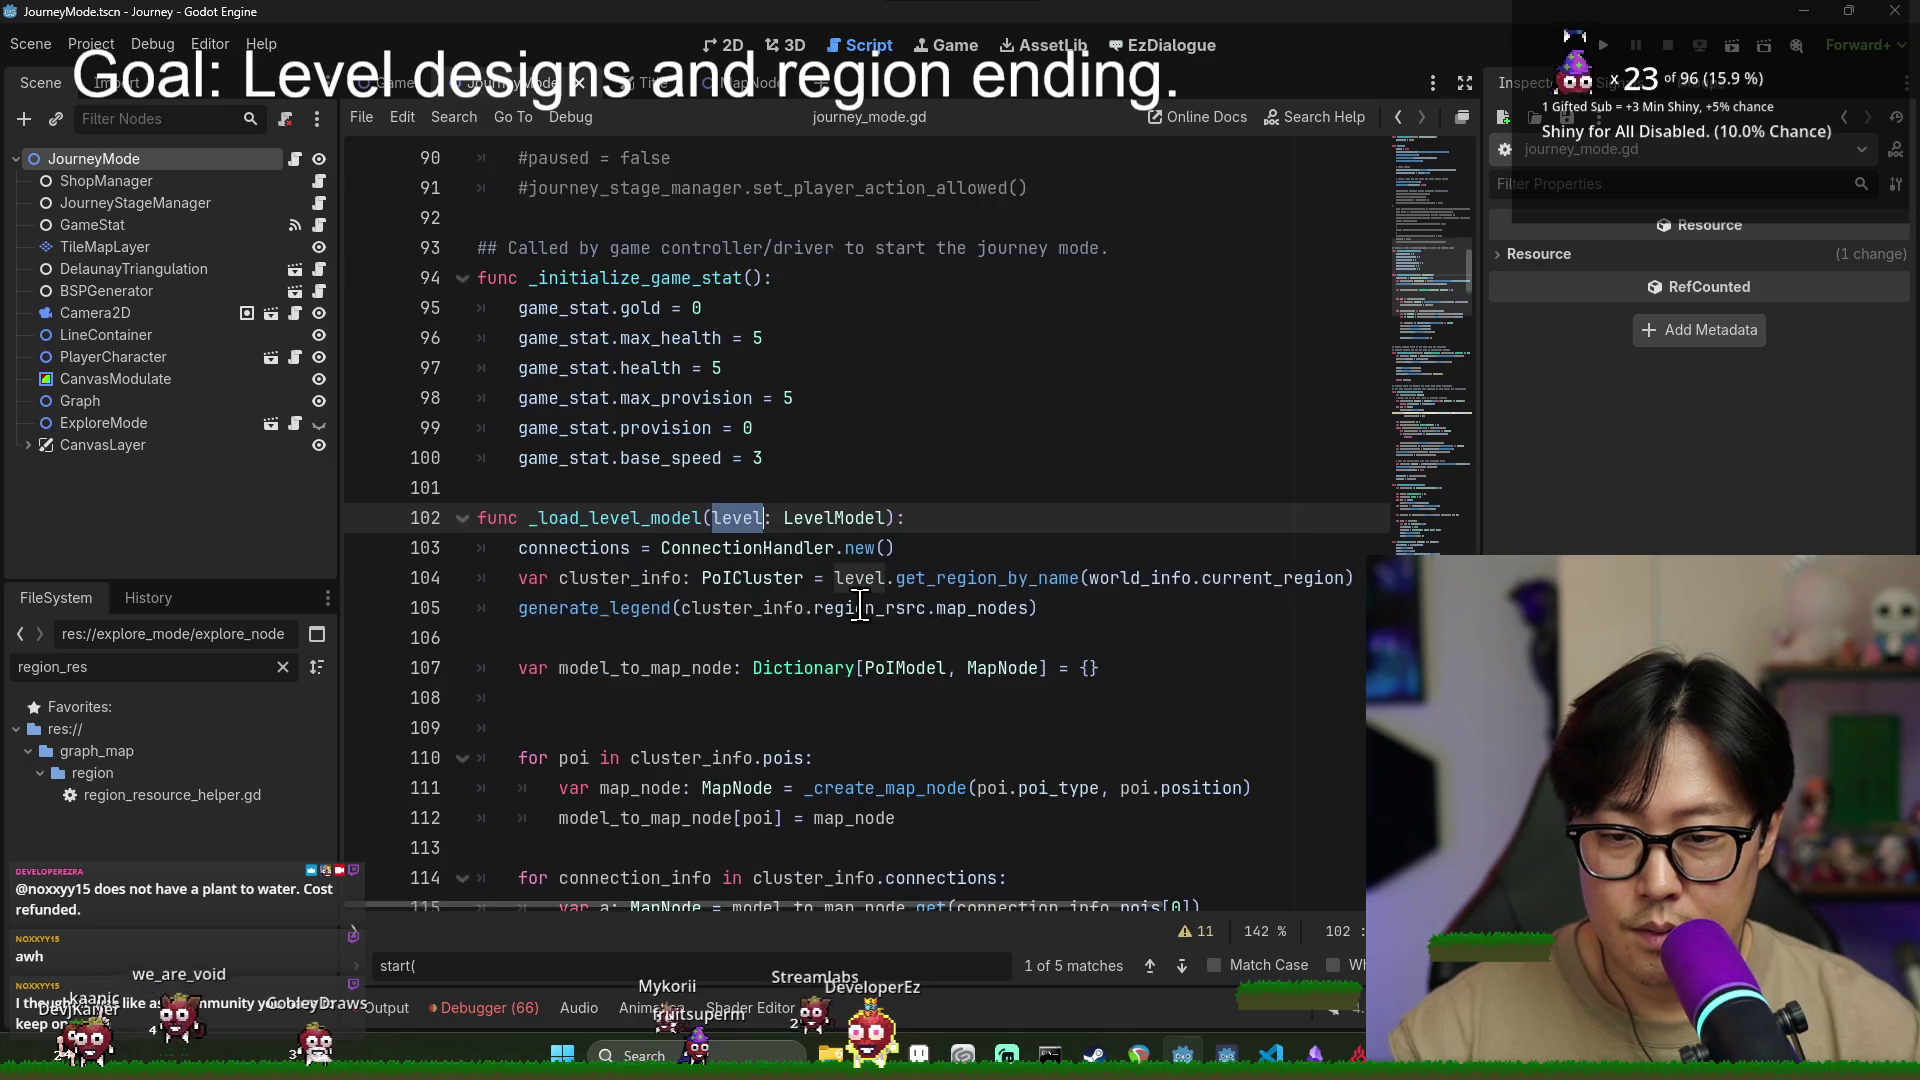
pyautogui.scroll(-2, 859, 597)
pyautogui.click(839, 545)
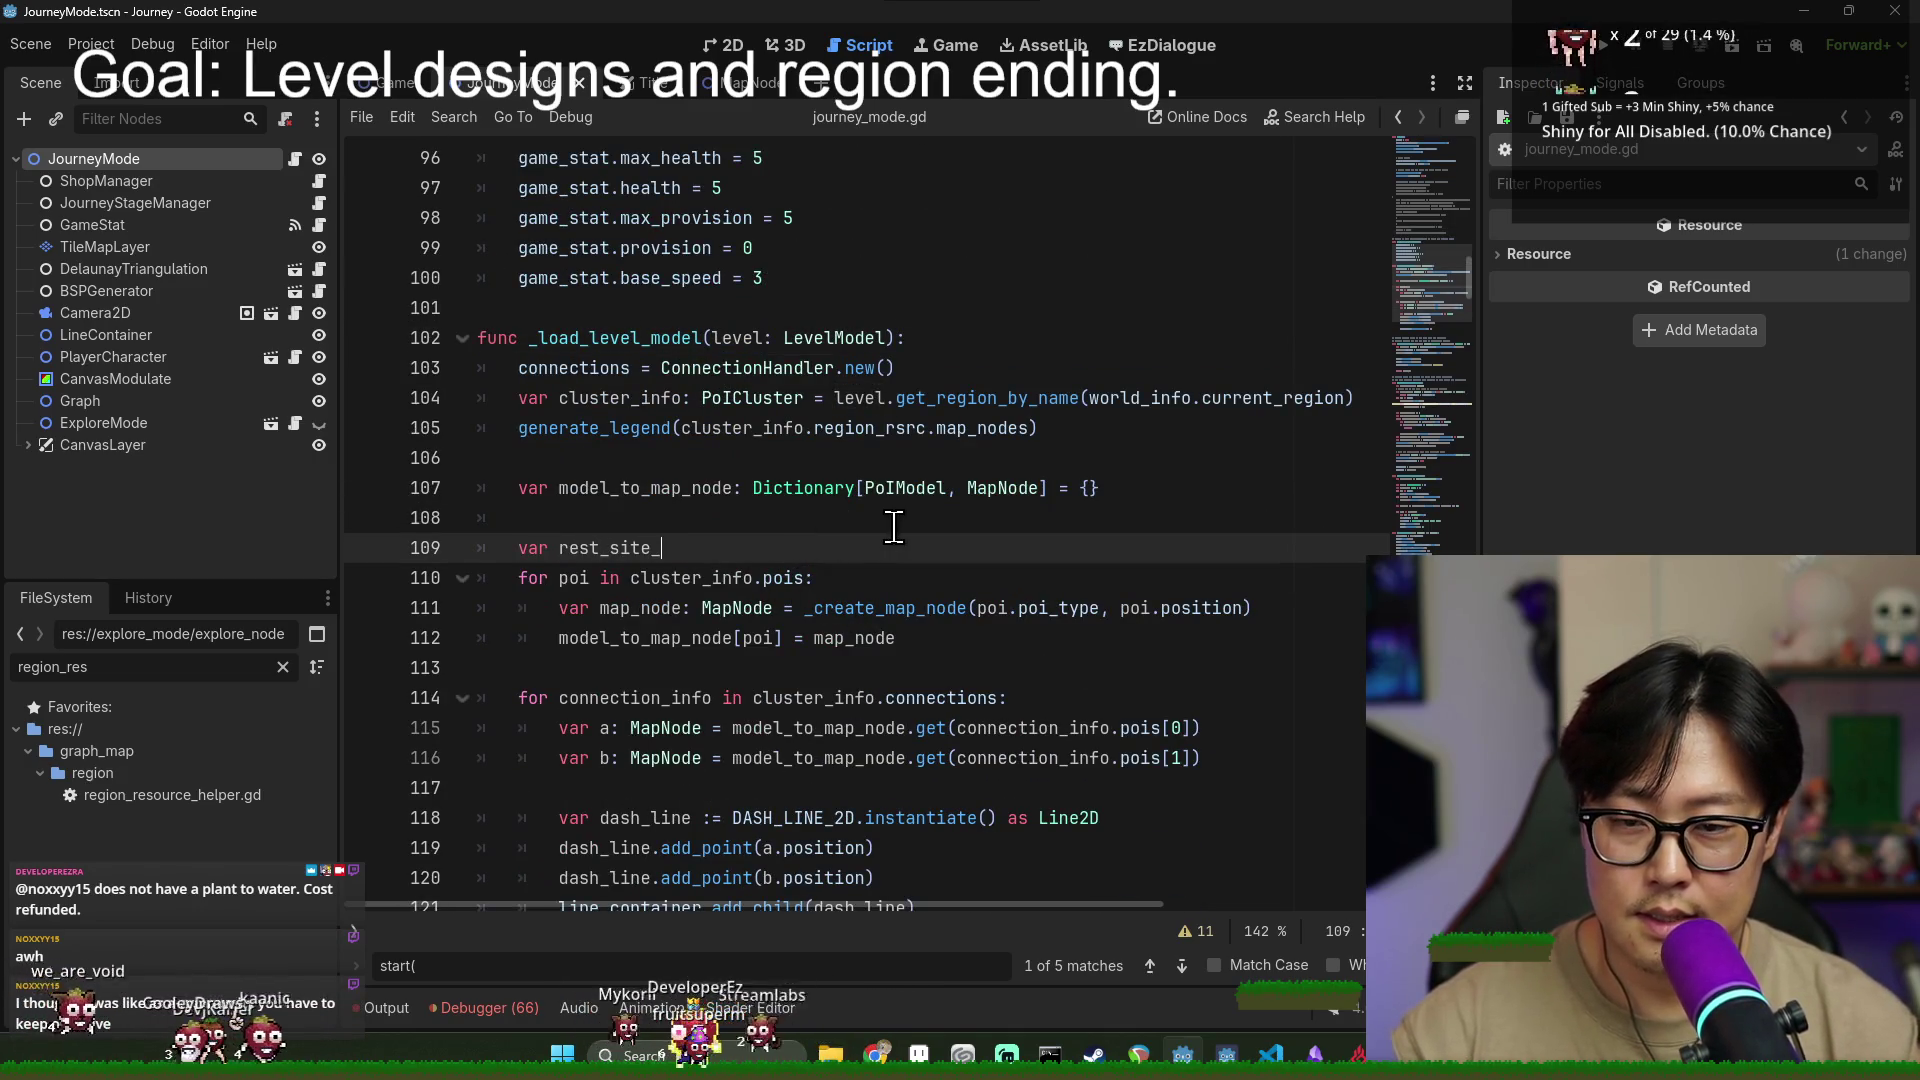
# - Type a first ': int = level.regions' annotation for rest_site_count on line 109
pyautogui.press('BackSpace')
pyautogui.press('BackSpace')
pyautogui.press('BackSpace')
pyautogui.write(': int')
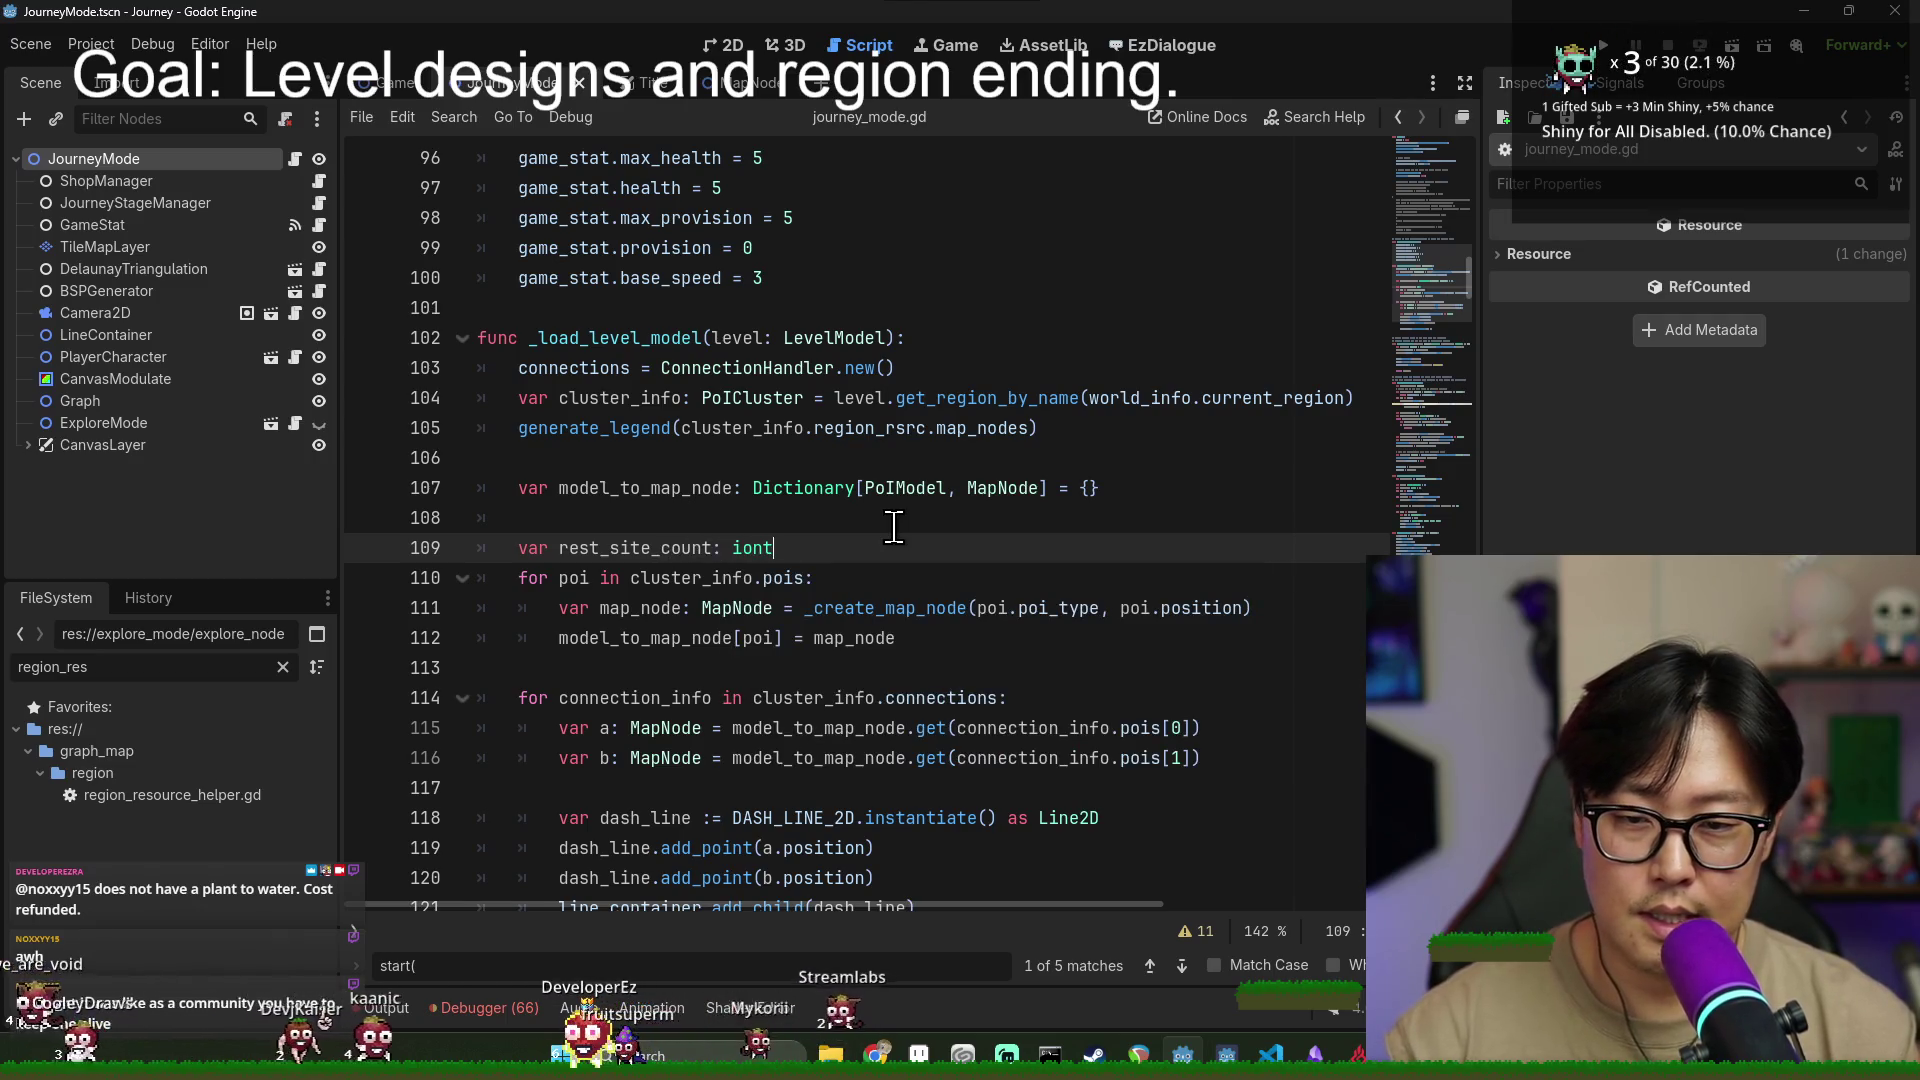
pyautogui.write(' = level.')
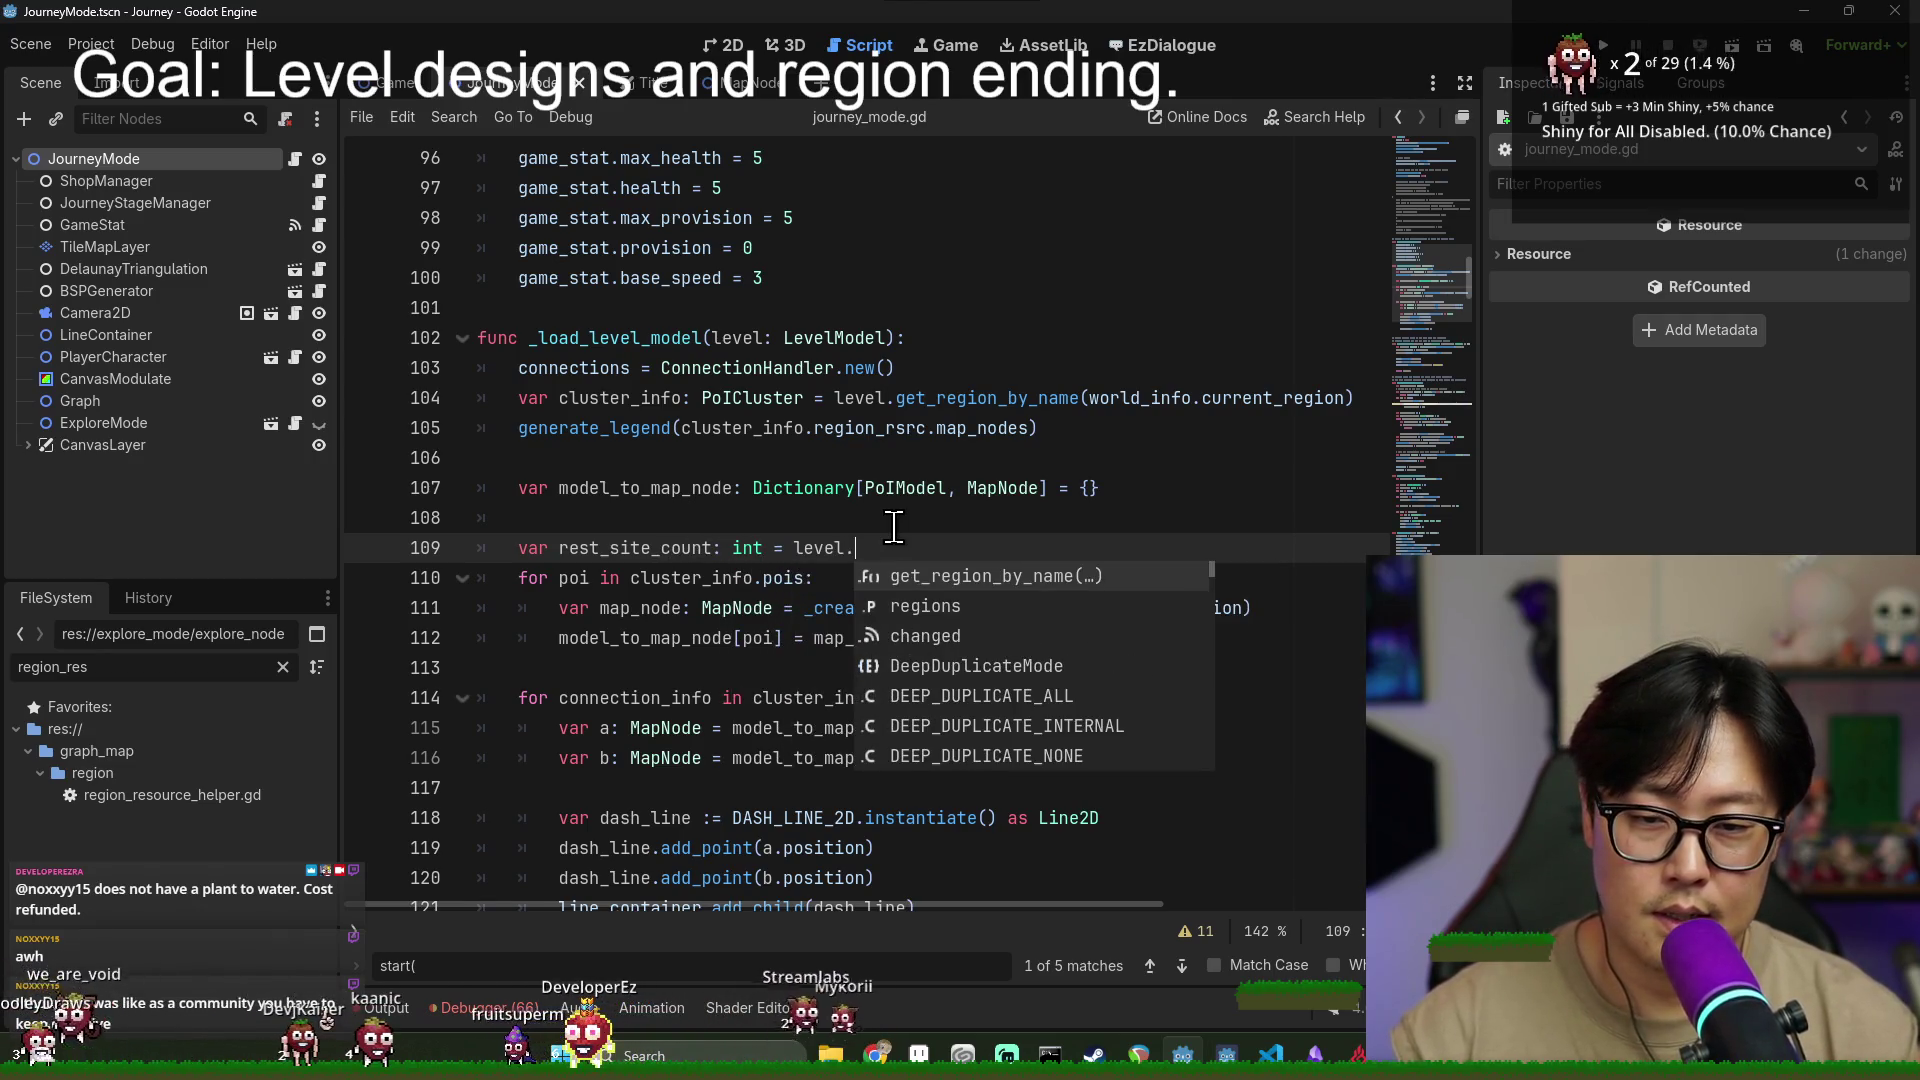
pyautogui.press('Down')
pyautogui.press('Return')
pyautogui.write('.')
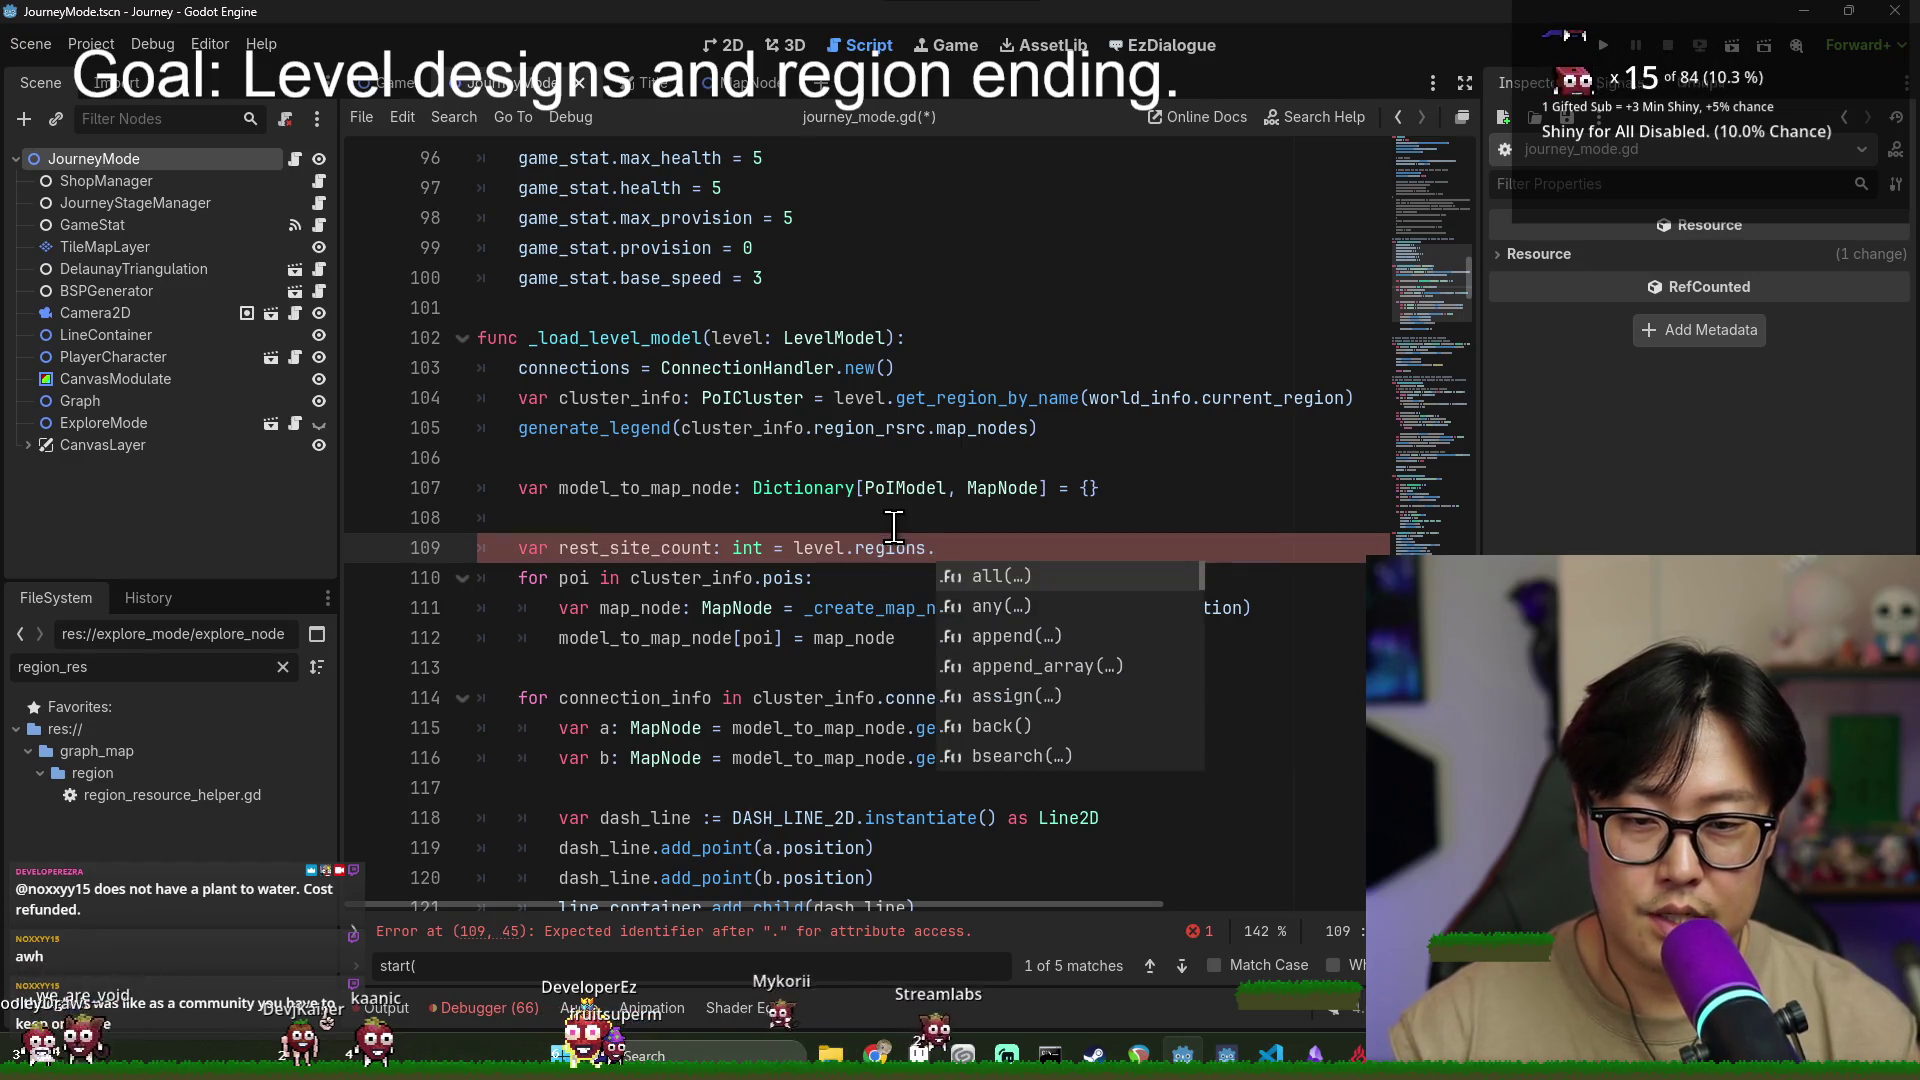
pyautogui.press('BackSpace')
pyautogui.doubleClick(864, 552)
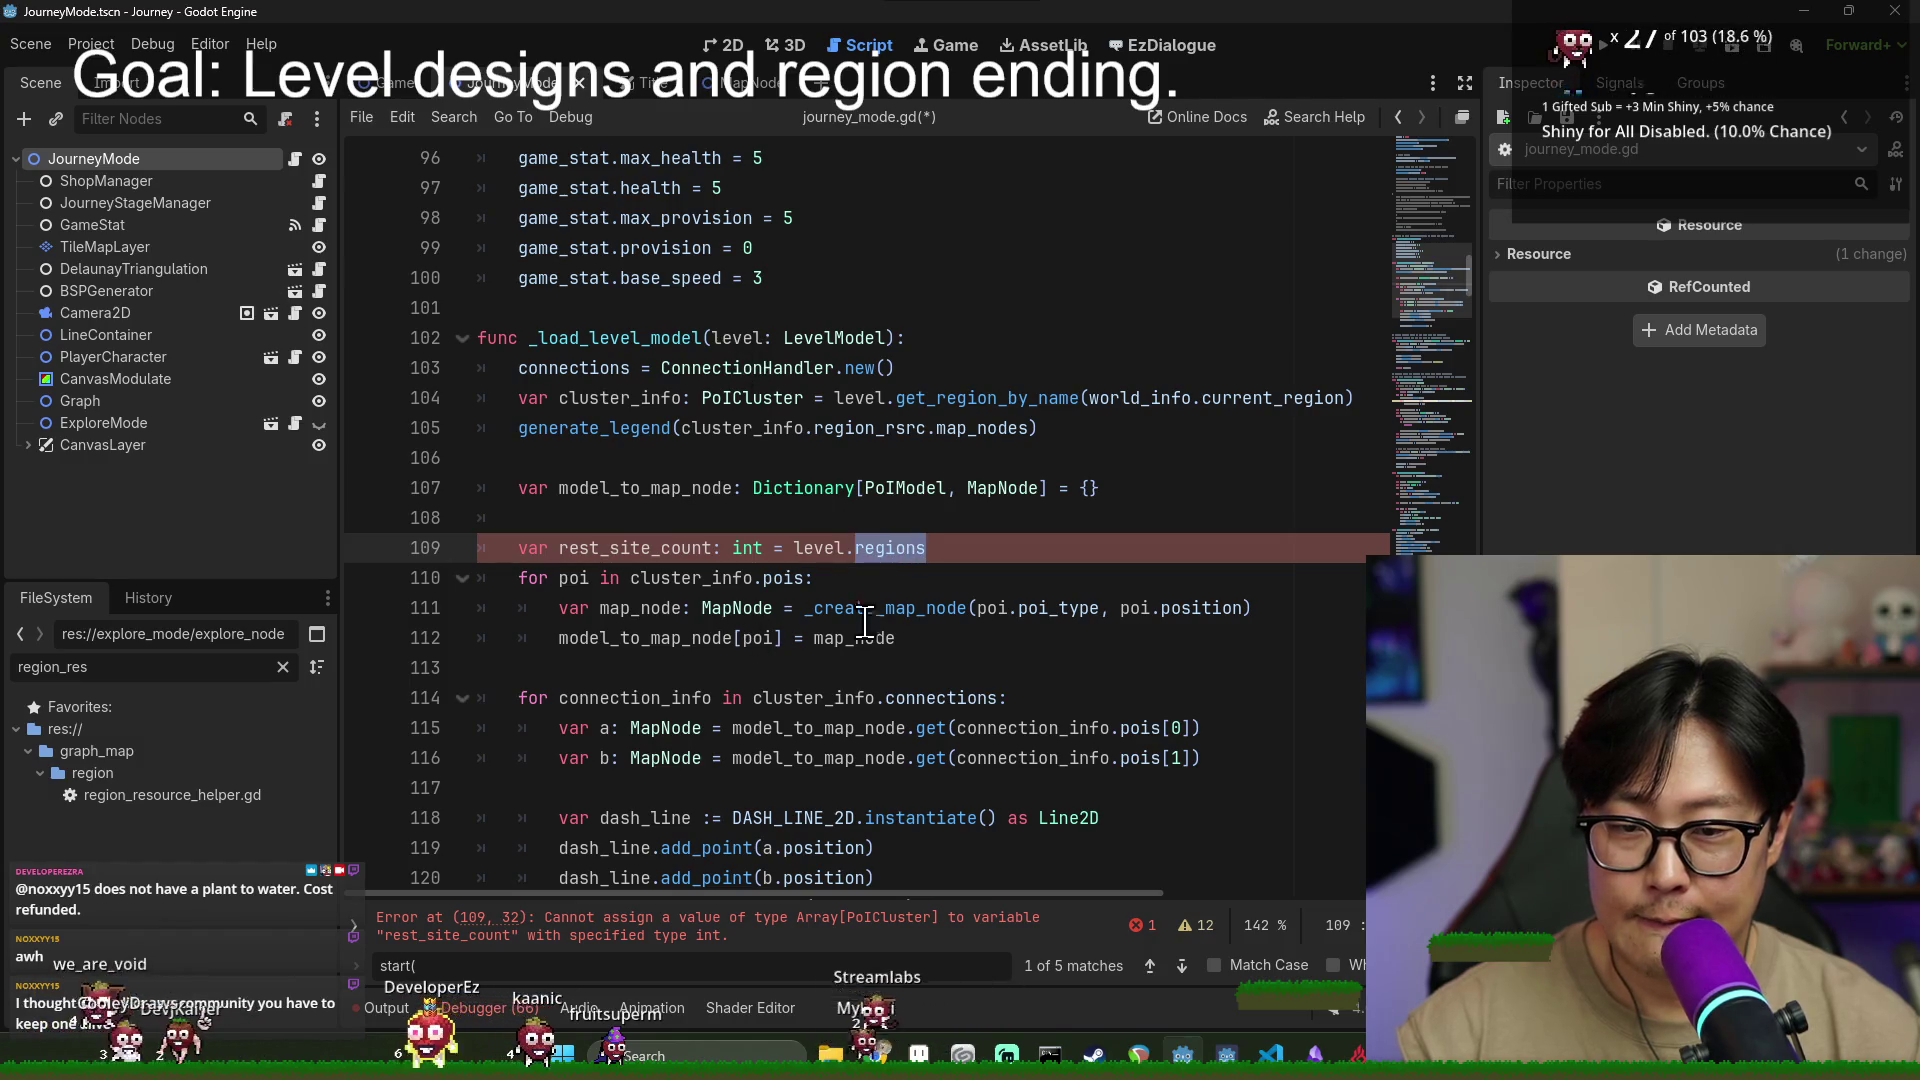
# - Replace level.regions with cluster_info.rest_site_count as the int value of rest_site_count
pyautogui.doubleClick(689, 578)
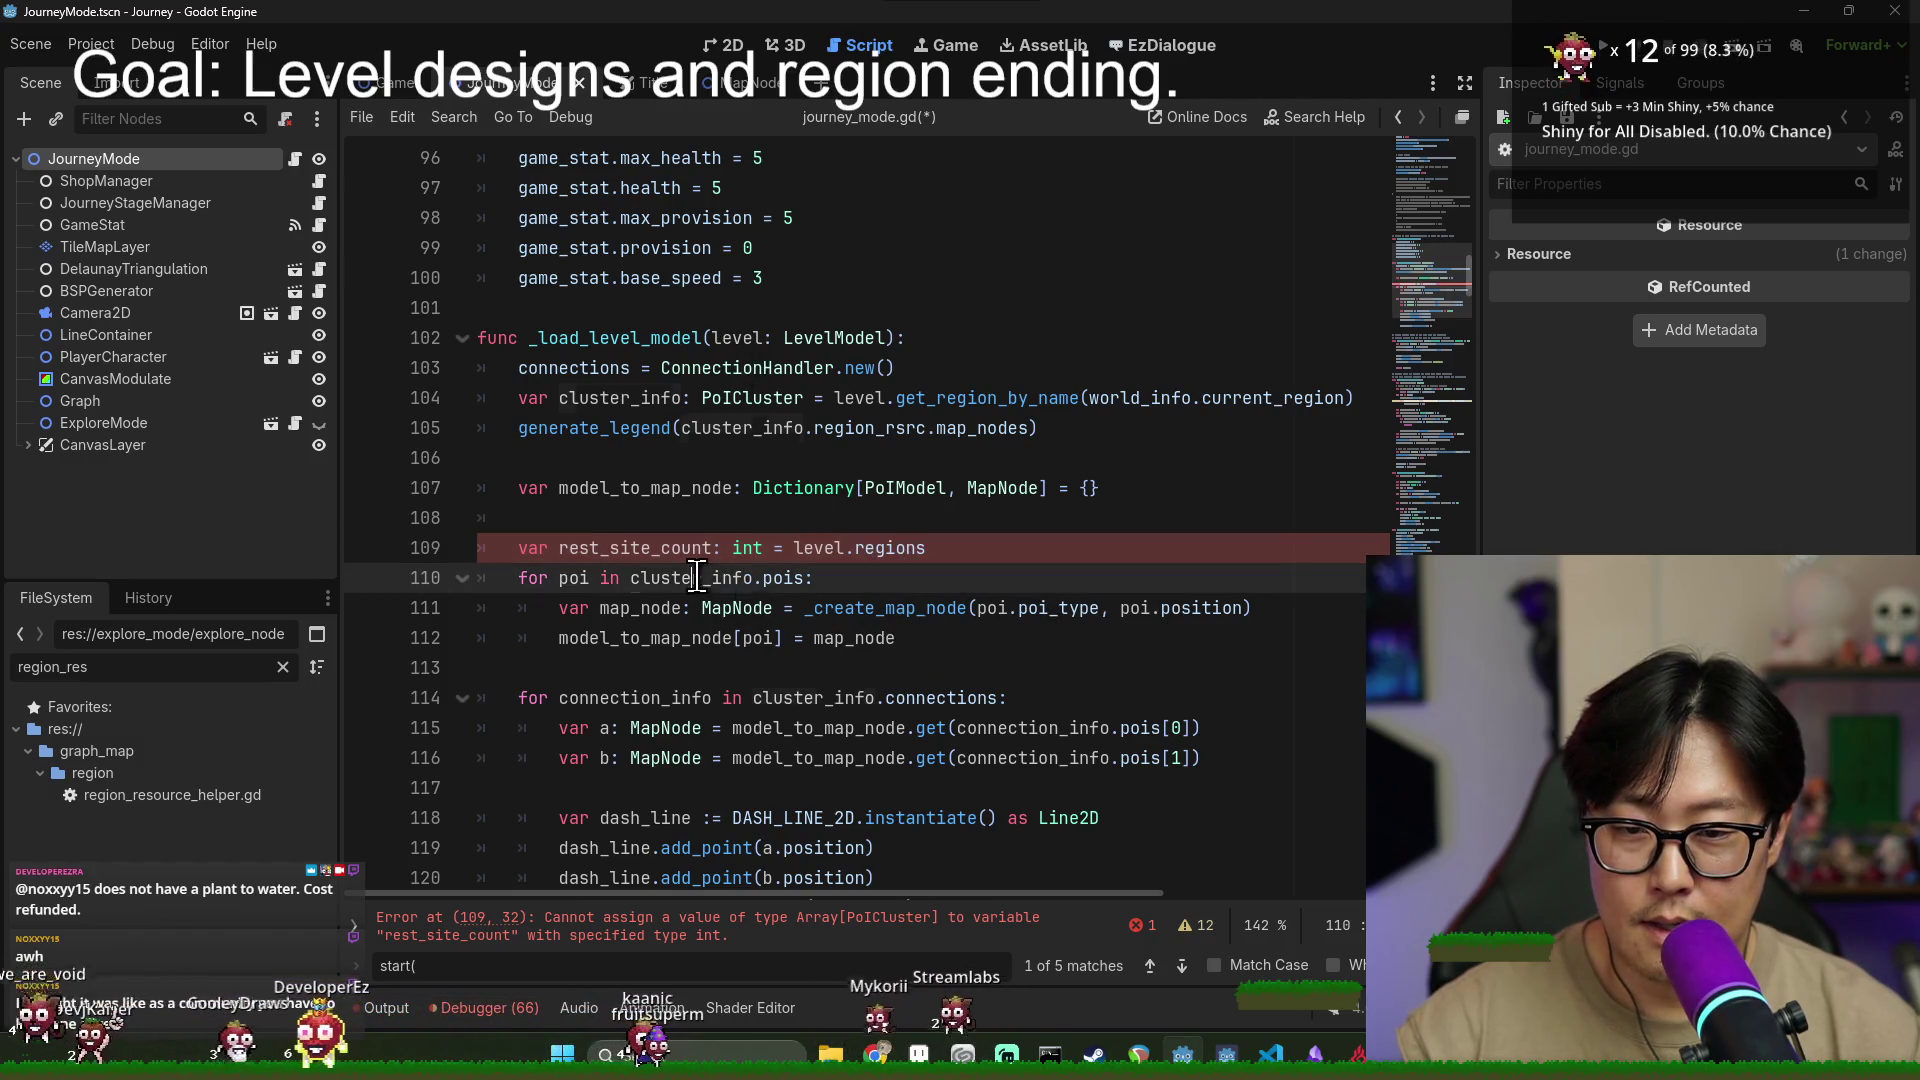
pyautogui.doubleClick(820, 547)
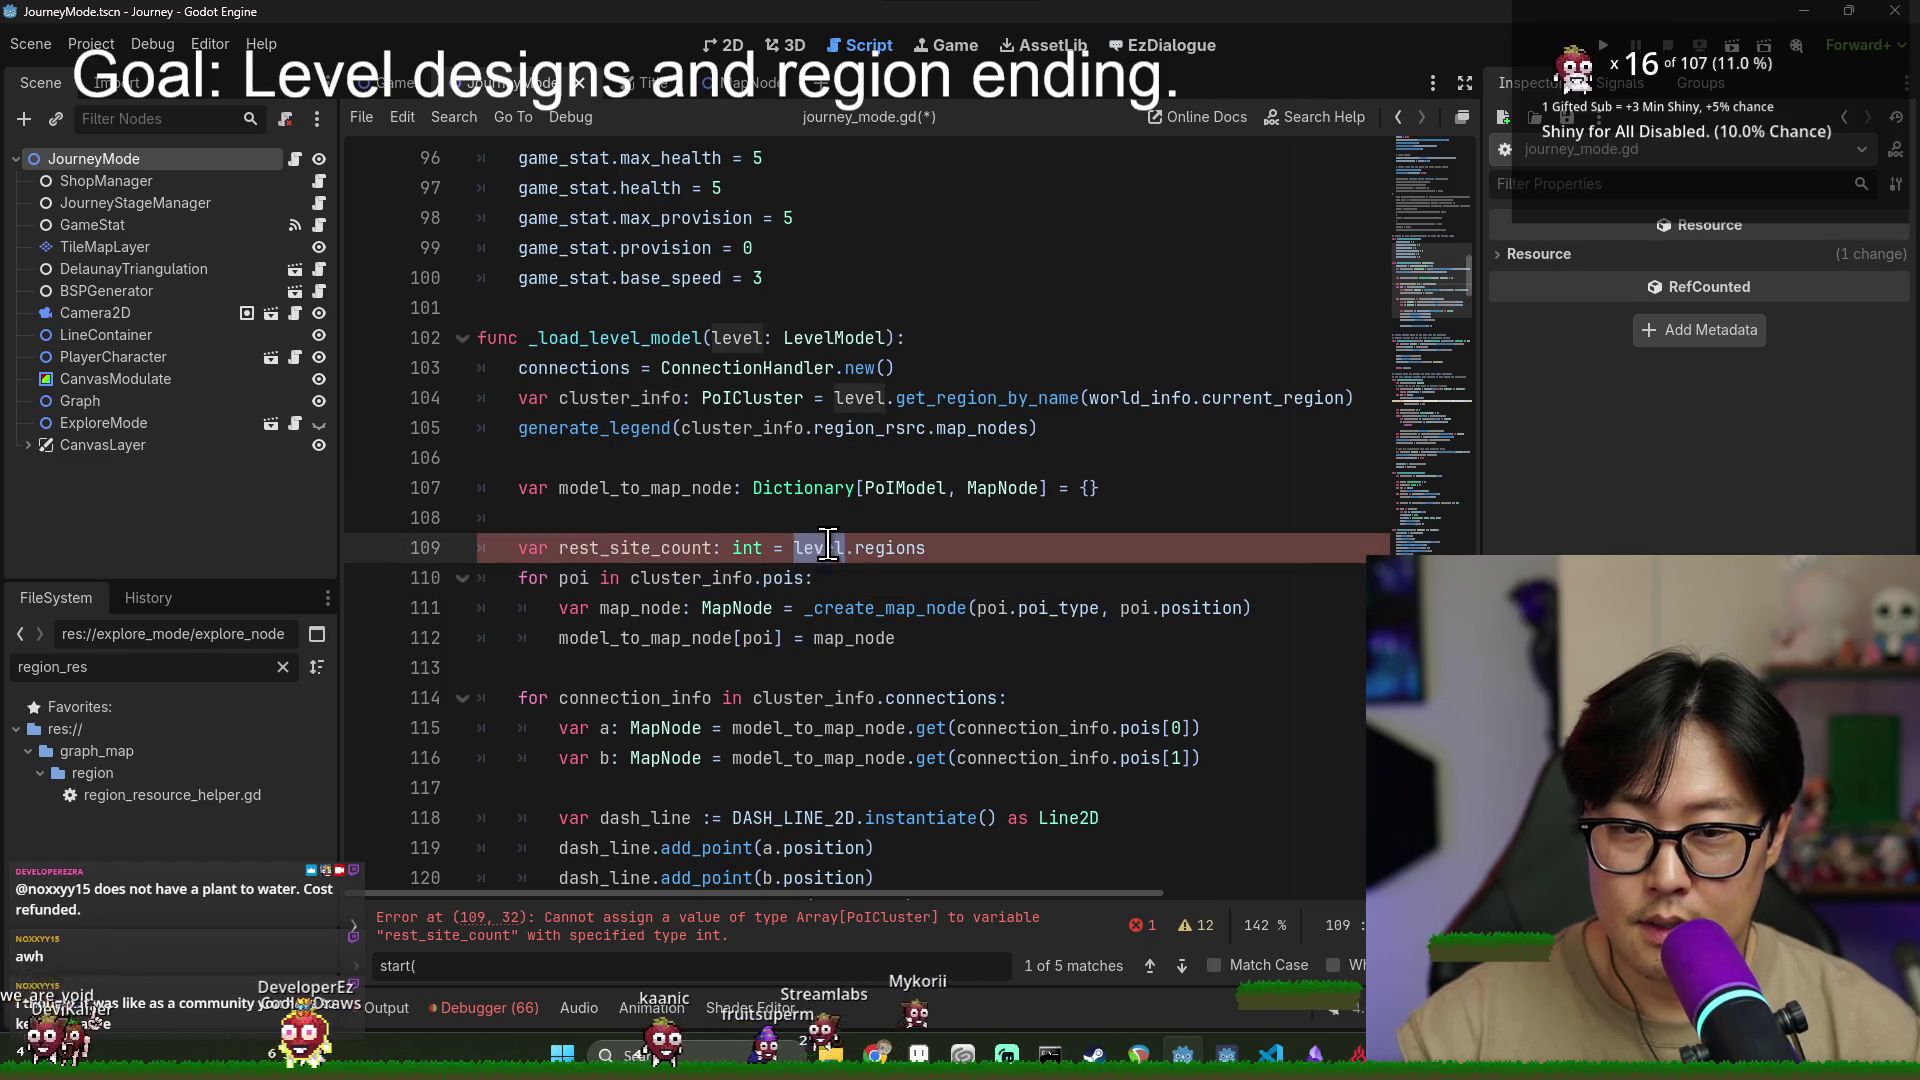
pyautogui.hotkey('shift', 'End')
pyautogui.write('clu')
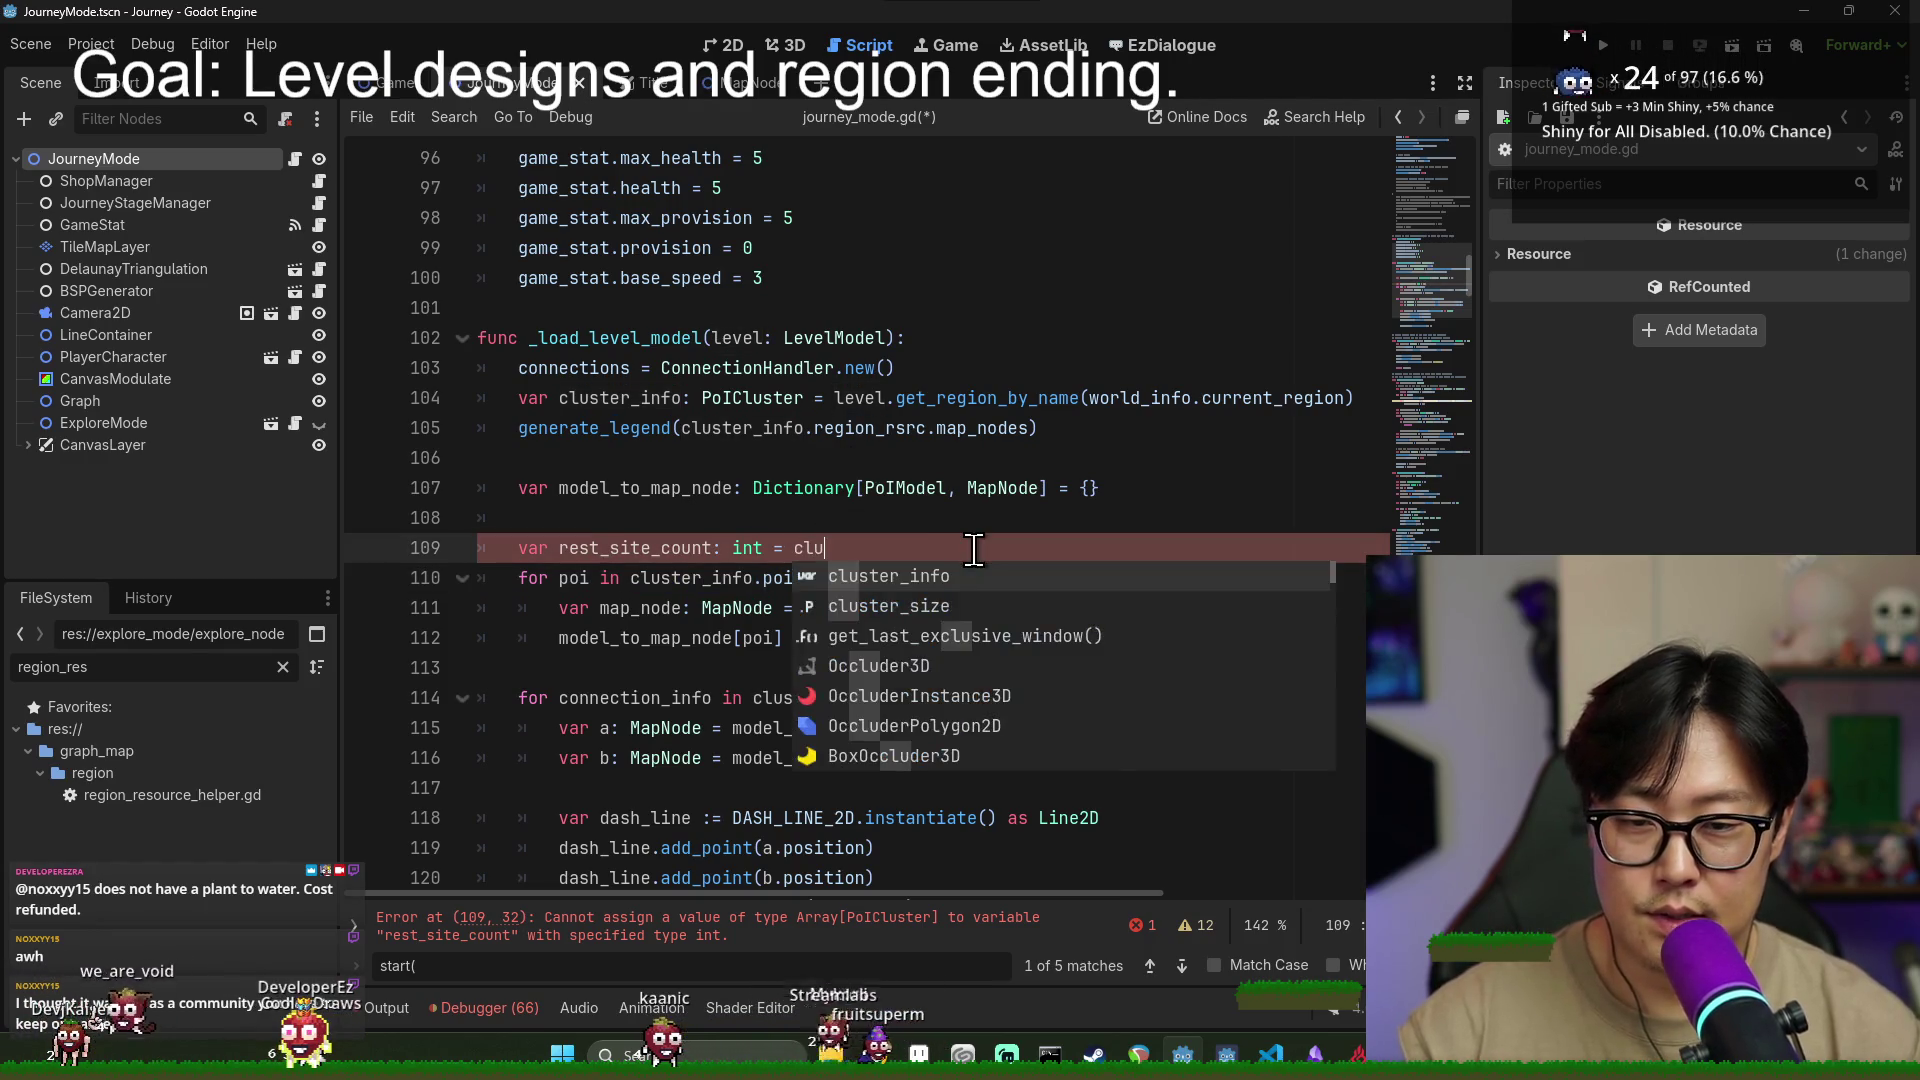
pyautogui.press('Return')
pyautogui.write('.')
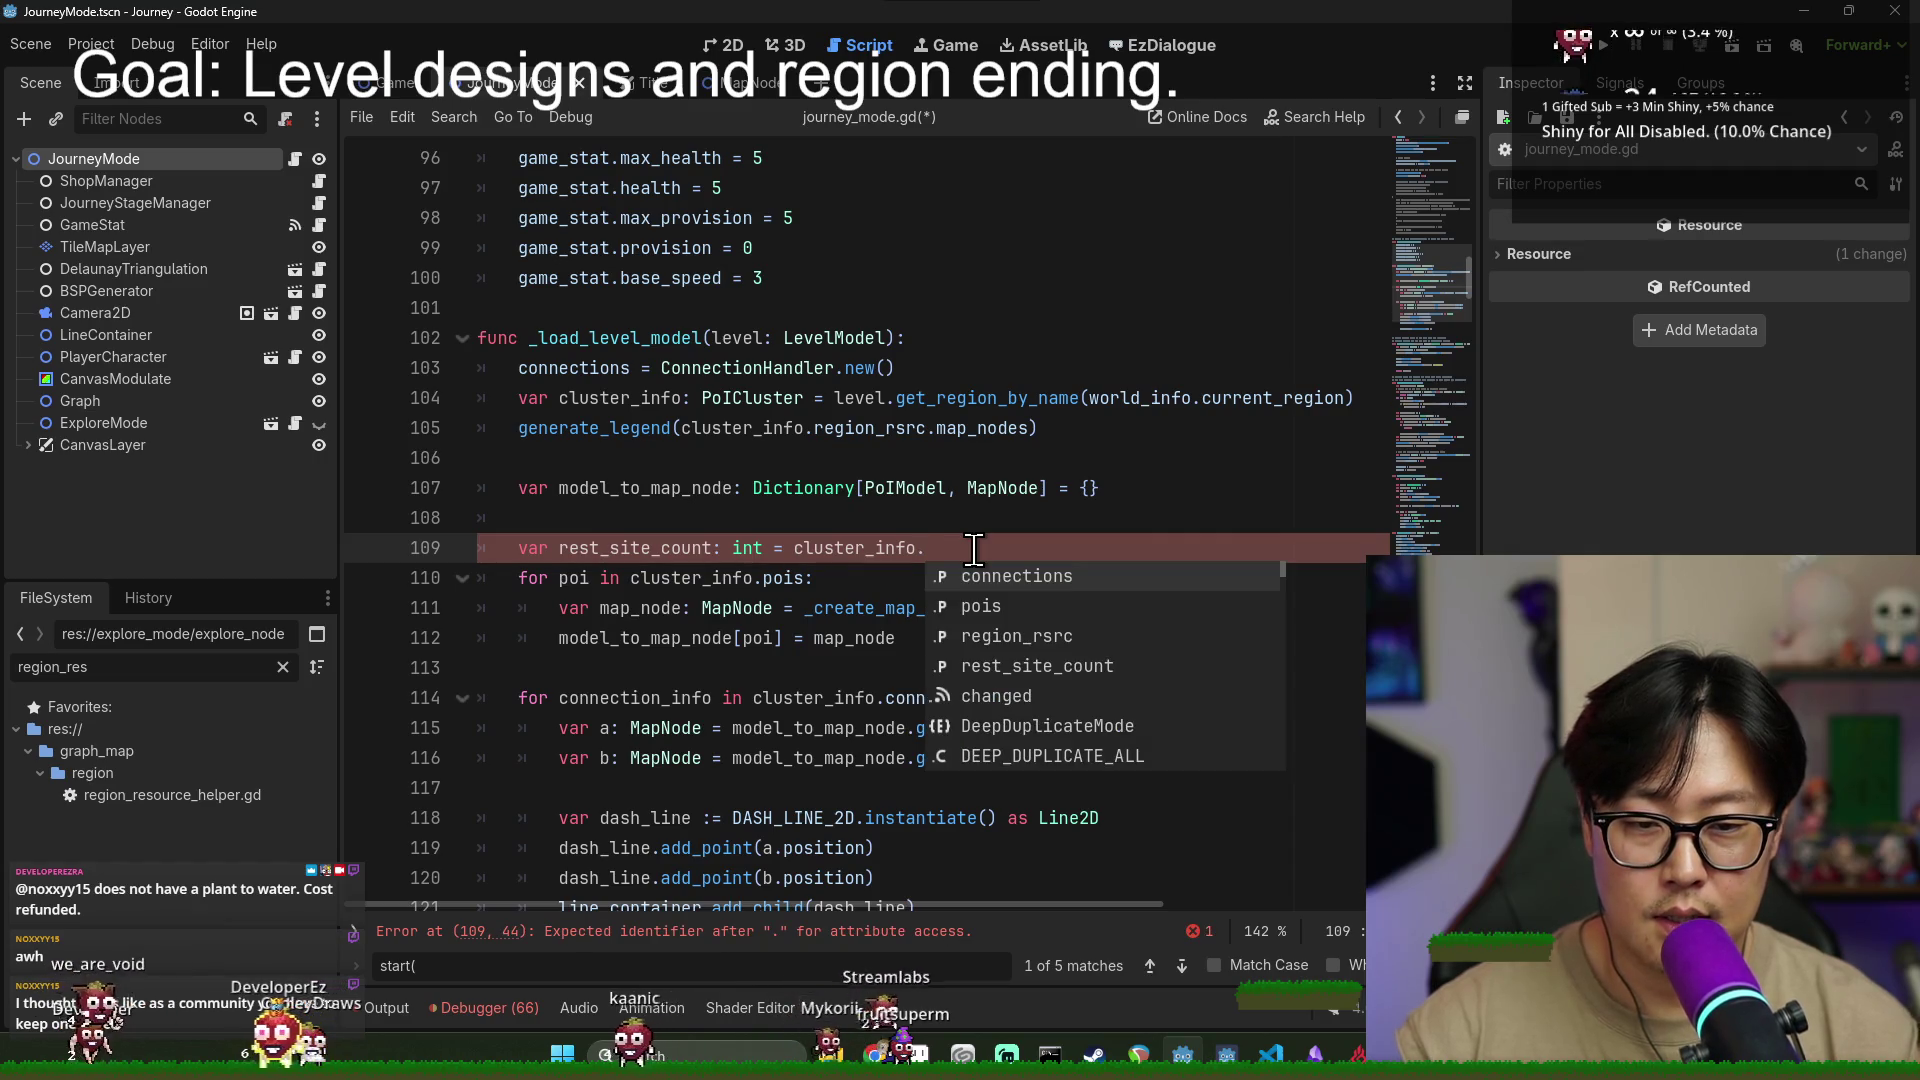
pyautogui.press('Down')
pyautogui.press('Down')
pyautogui.press('Down')
pyautogui.press('Return')
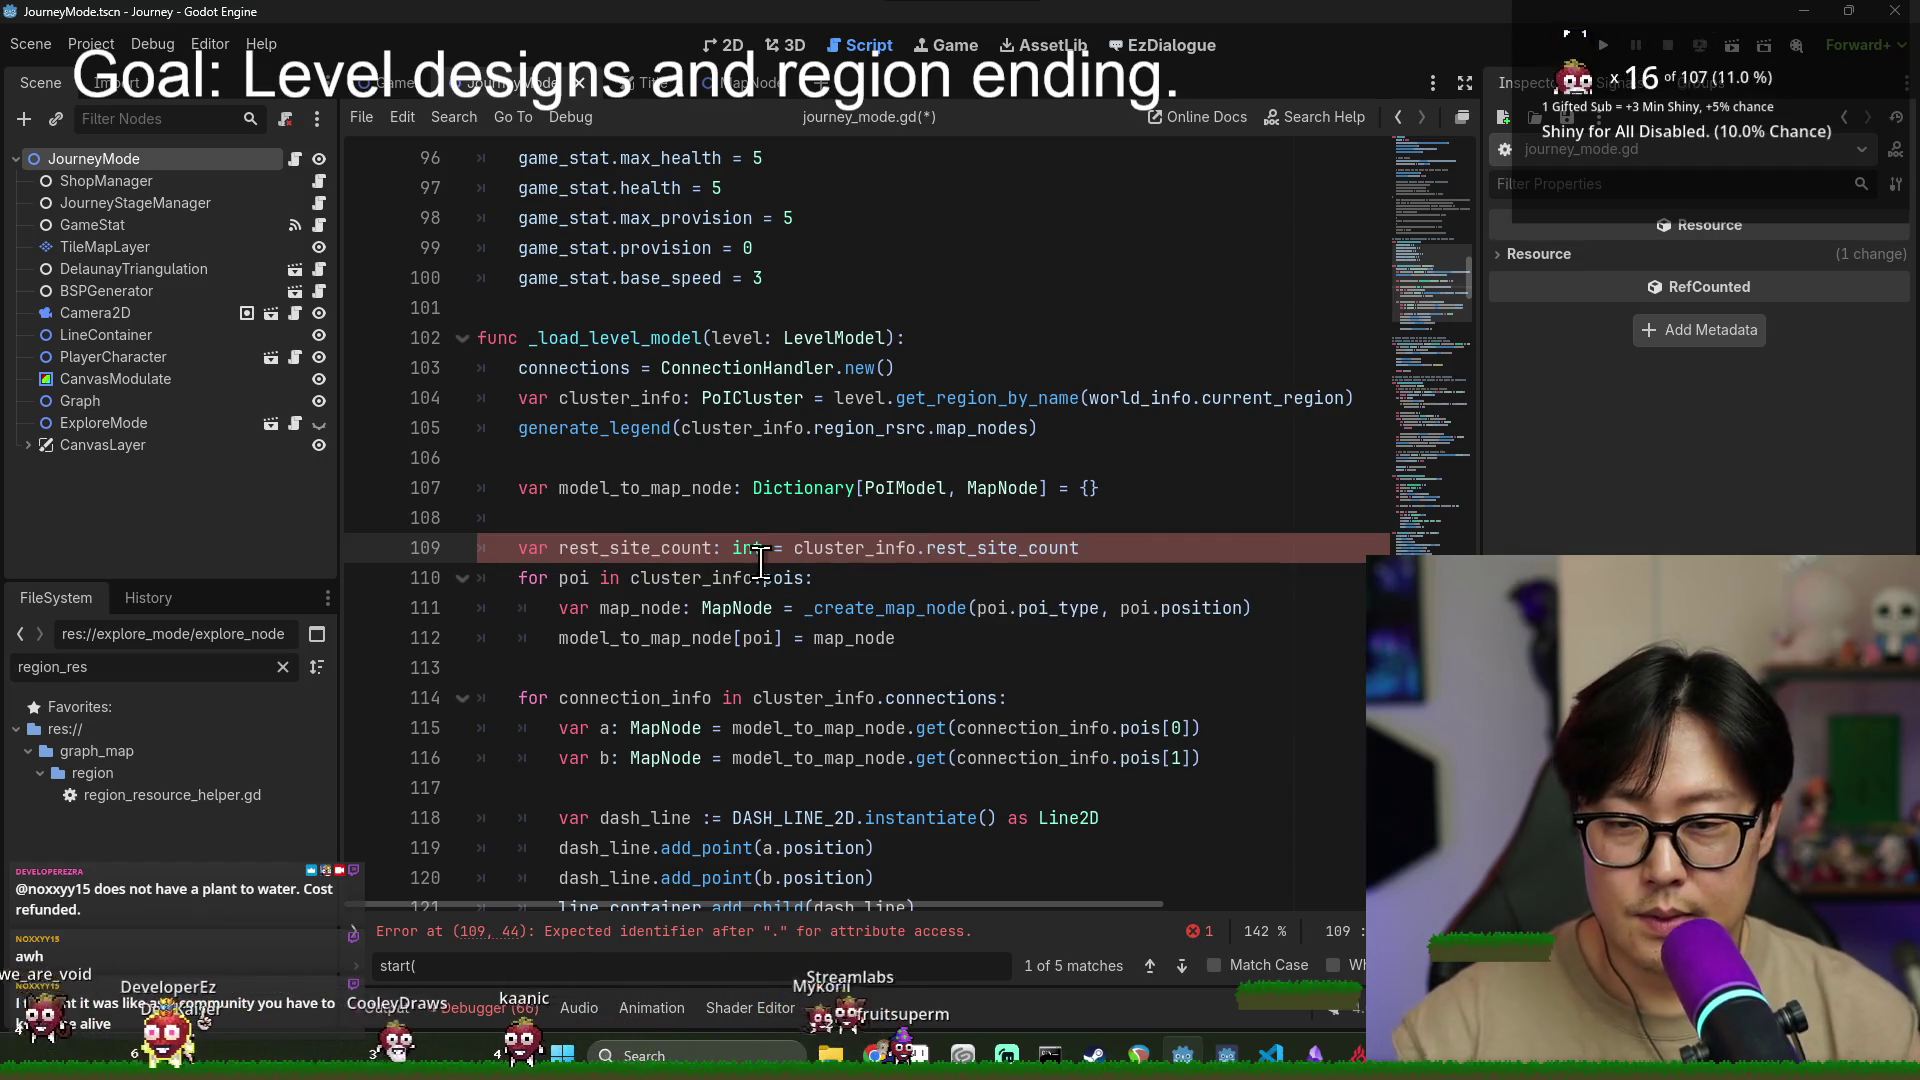
pyautogui.doubleClick(675, 548)
pyautogui.click(1027, 548)
# - Try relocating the rest_site_count declaration after the poi loop, then undo the deletion
pyautogui.press('End')
pyautogui.press('Return')
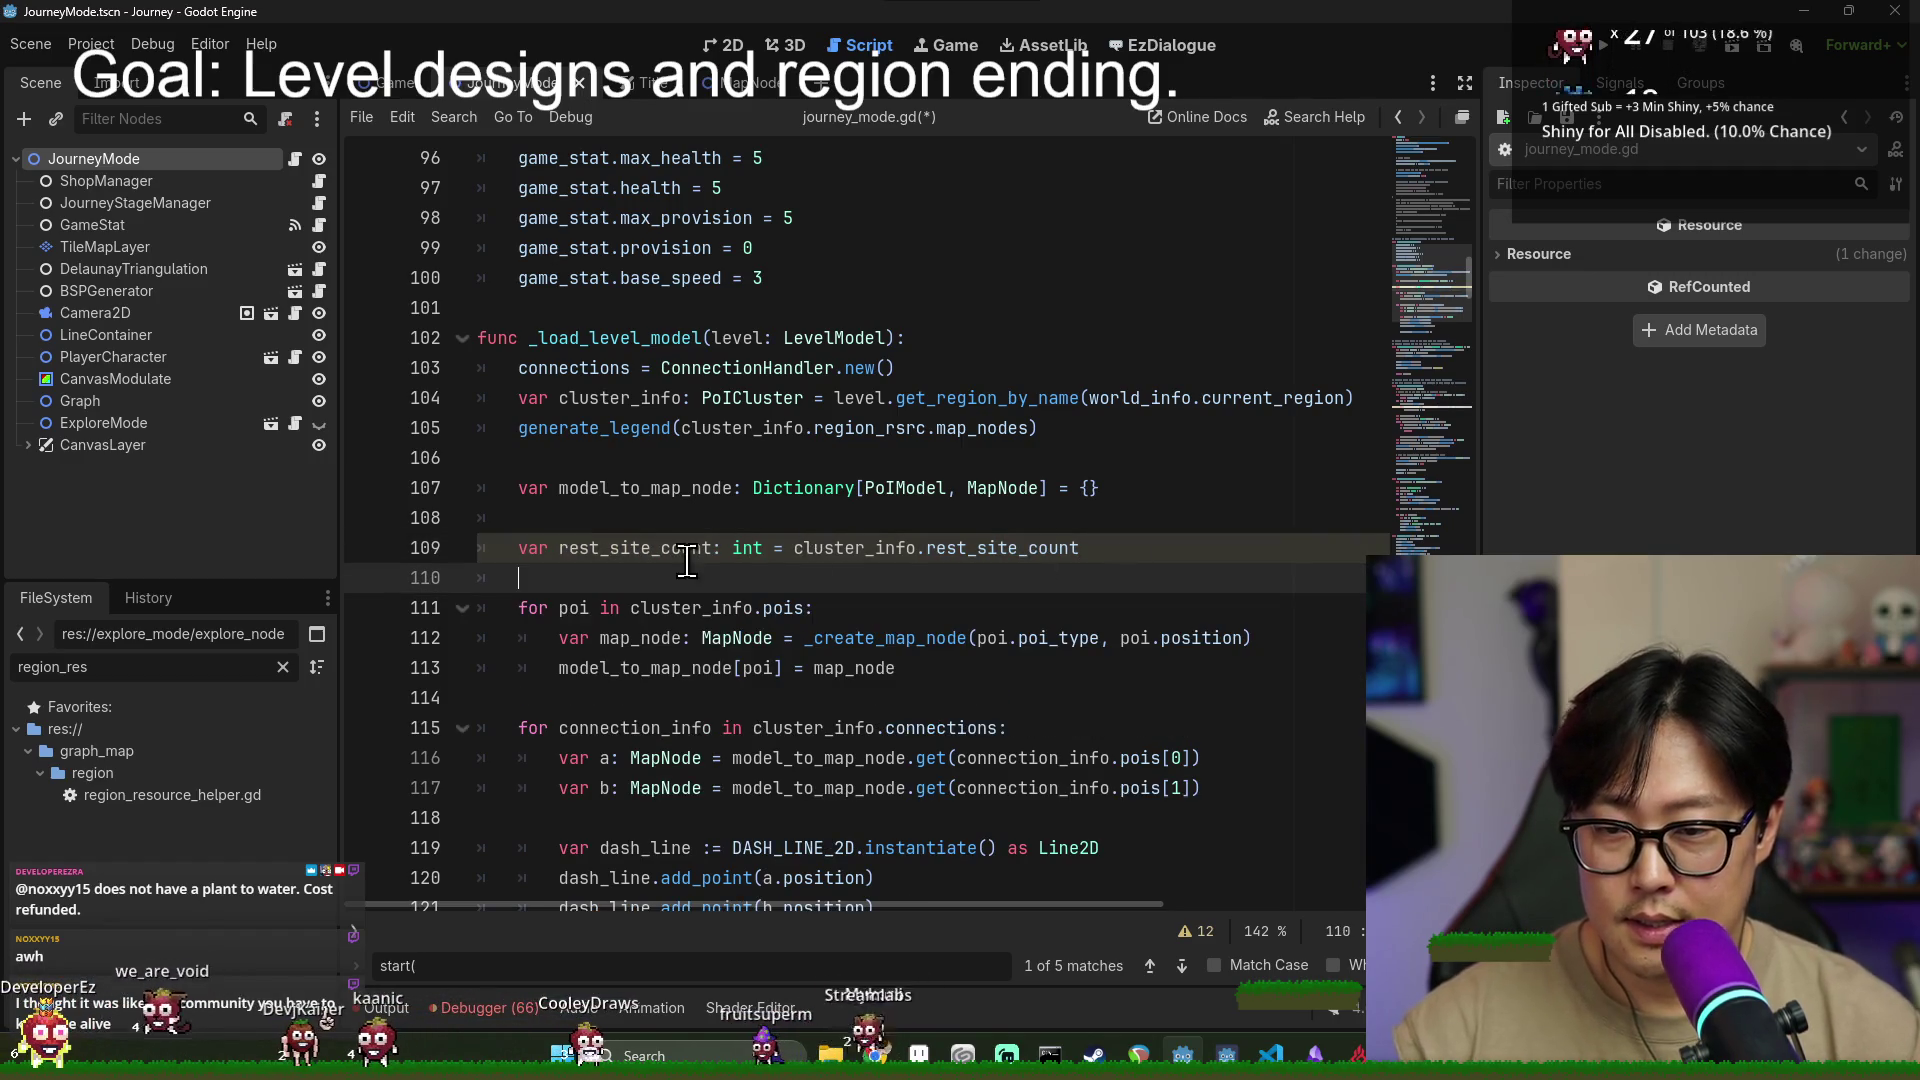
pyautogui.doubleClick(660, 547)
pyautogui.click(955, 676)
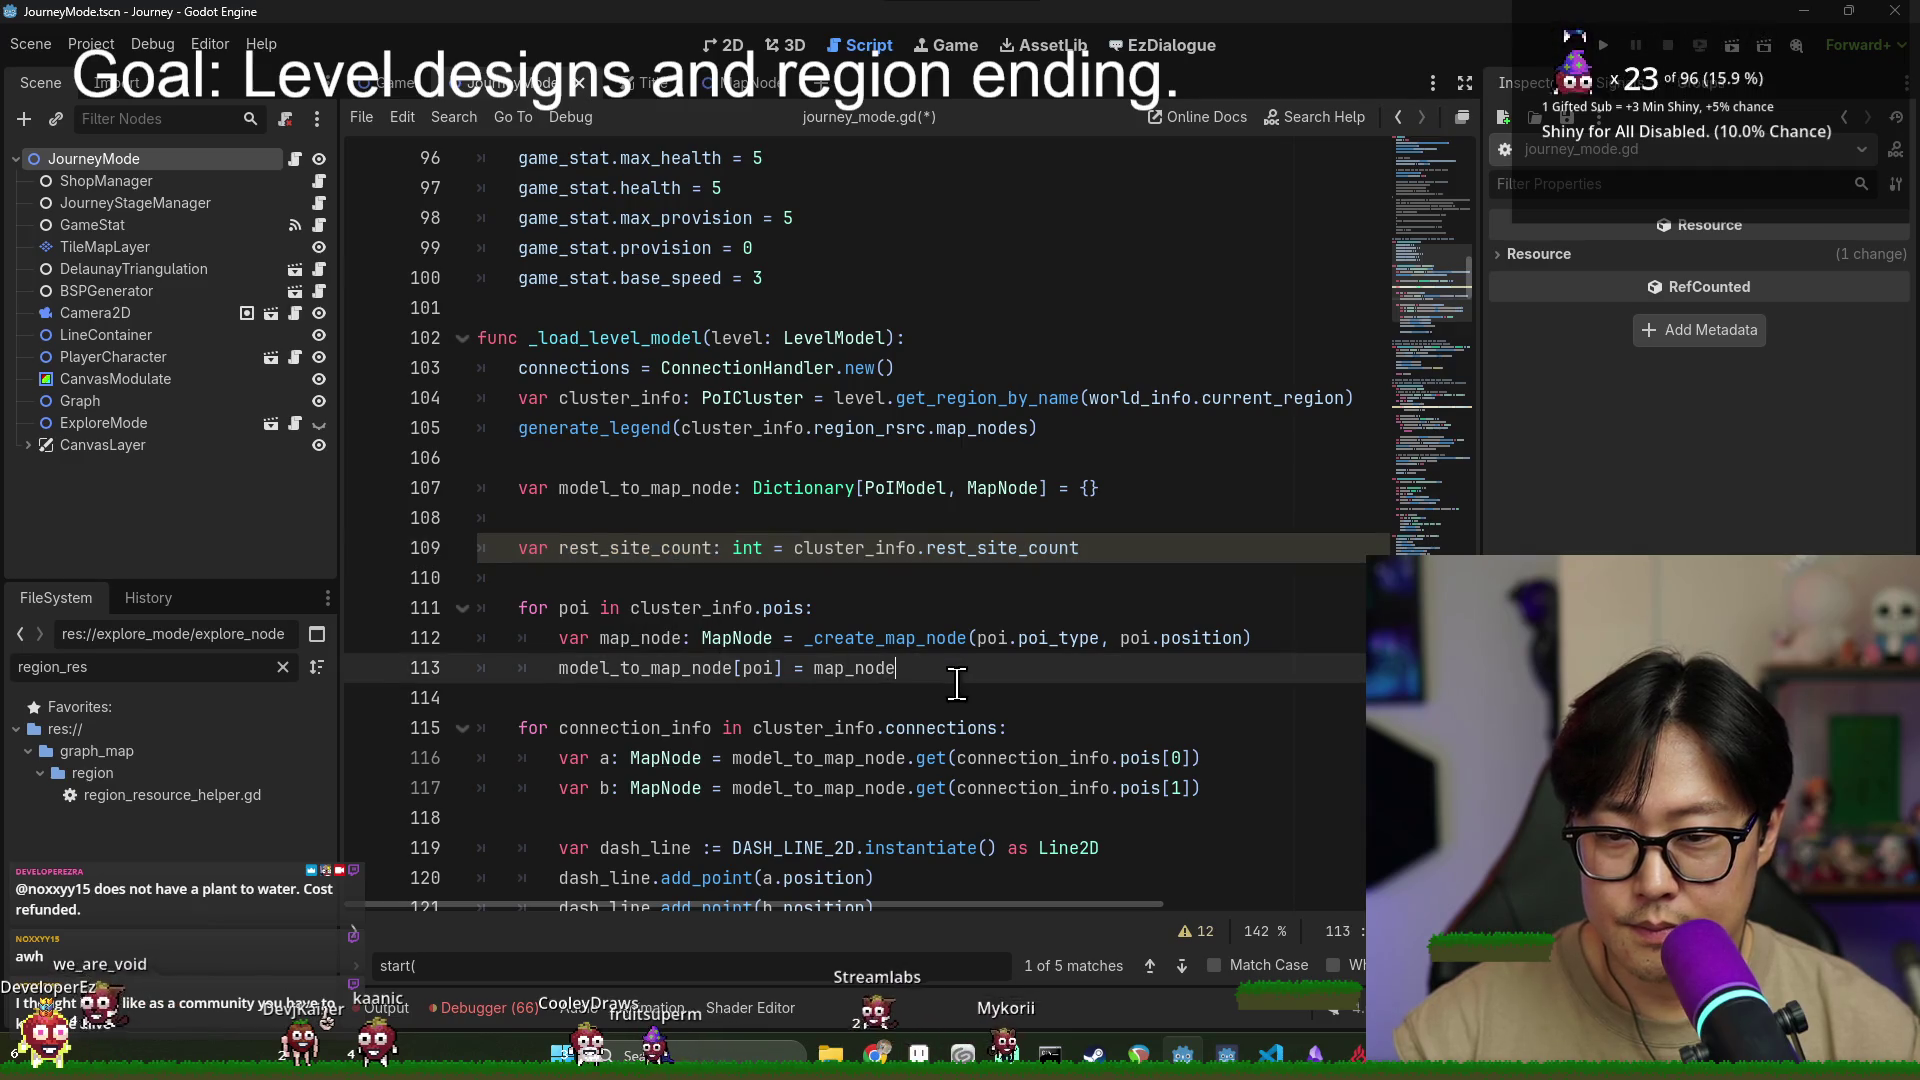
pyautogui.tripleClick(705, 552)
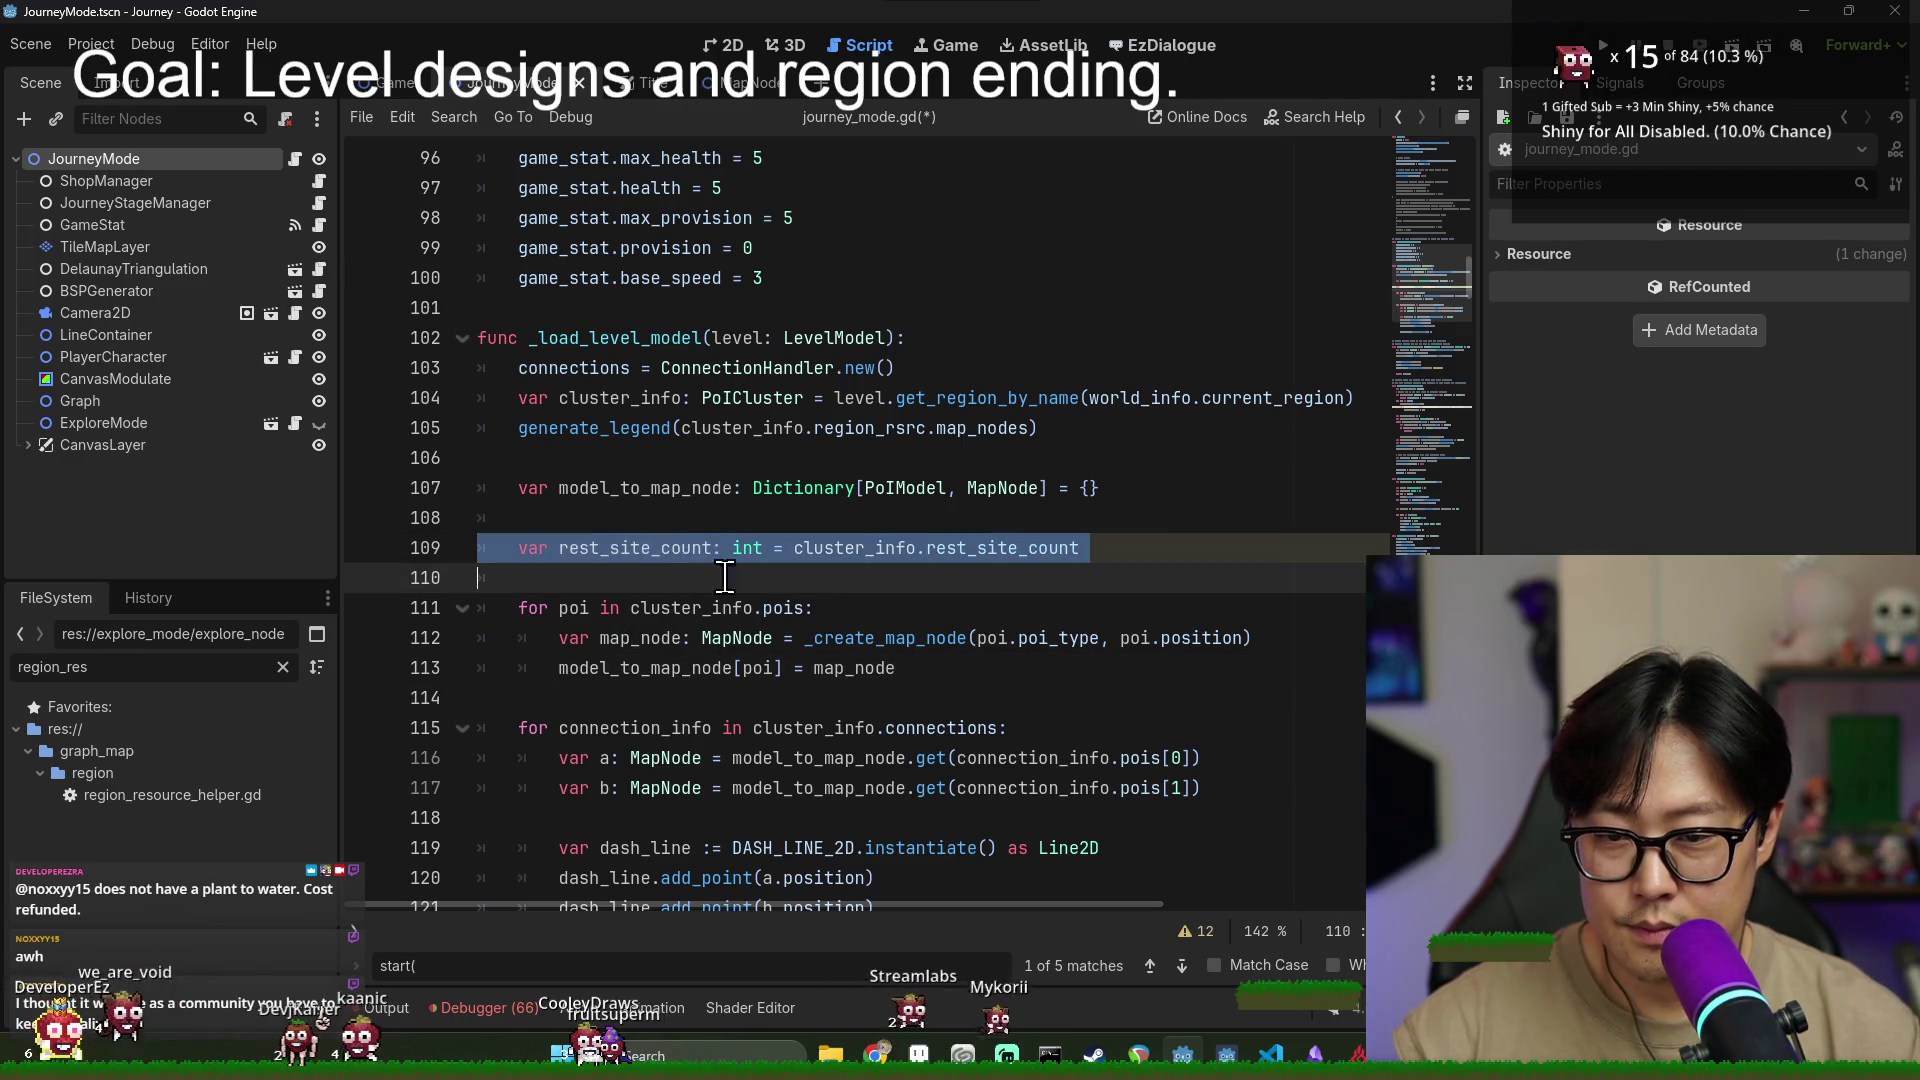
pyautogui.press('BackSpace')
pyautogui.click(965, 649)
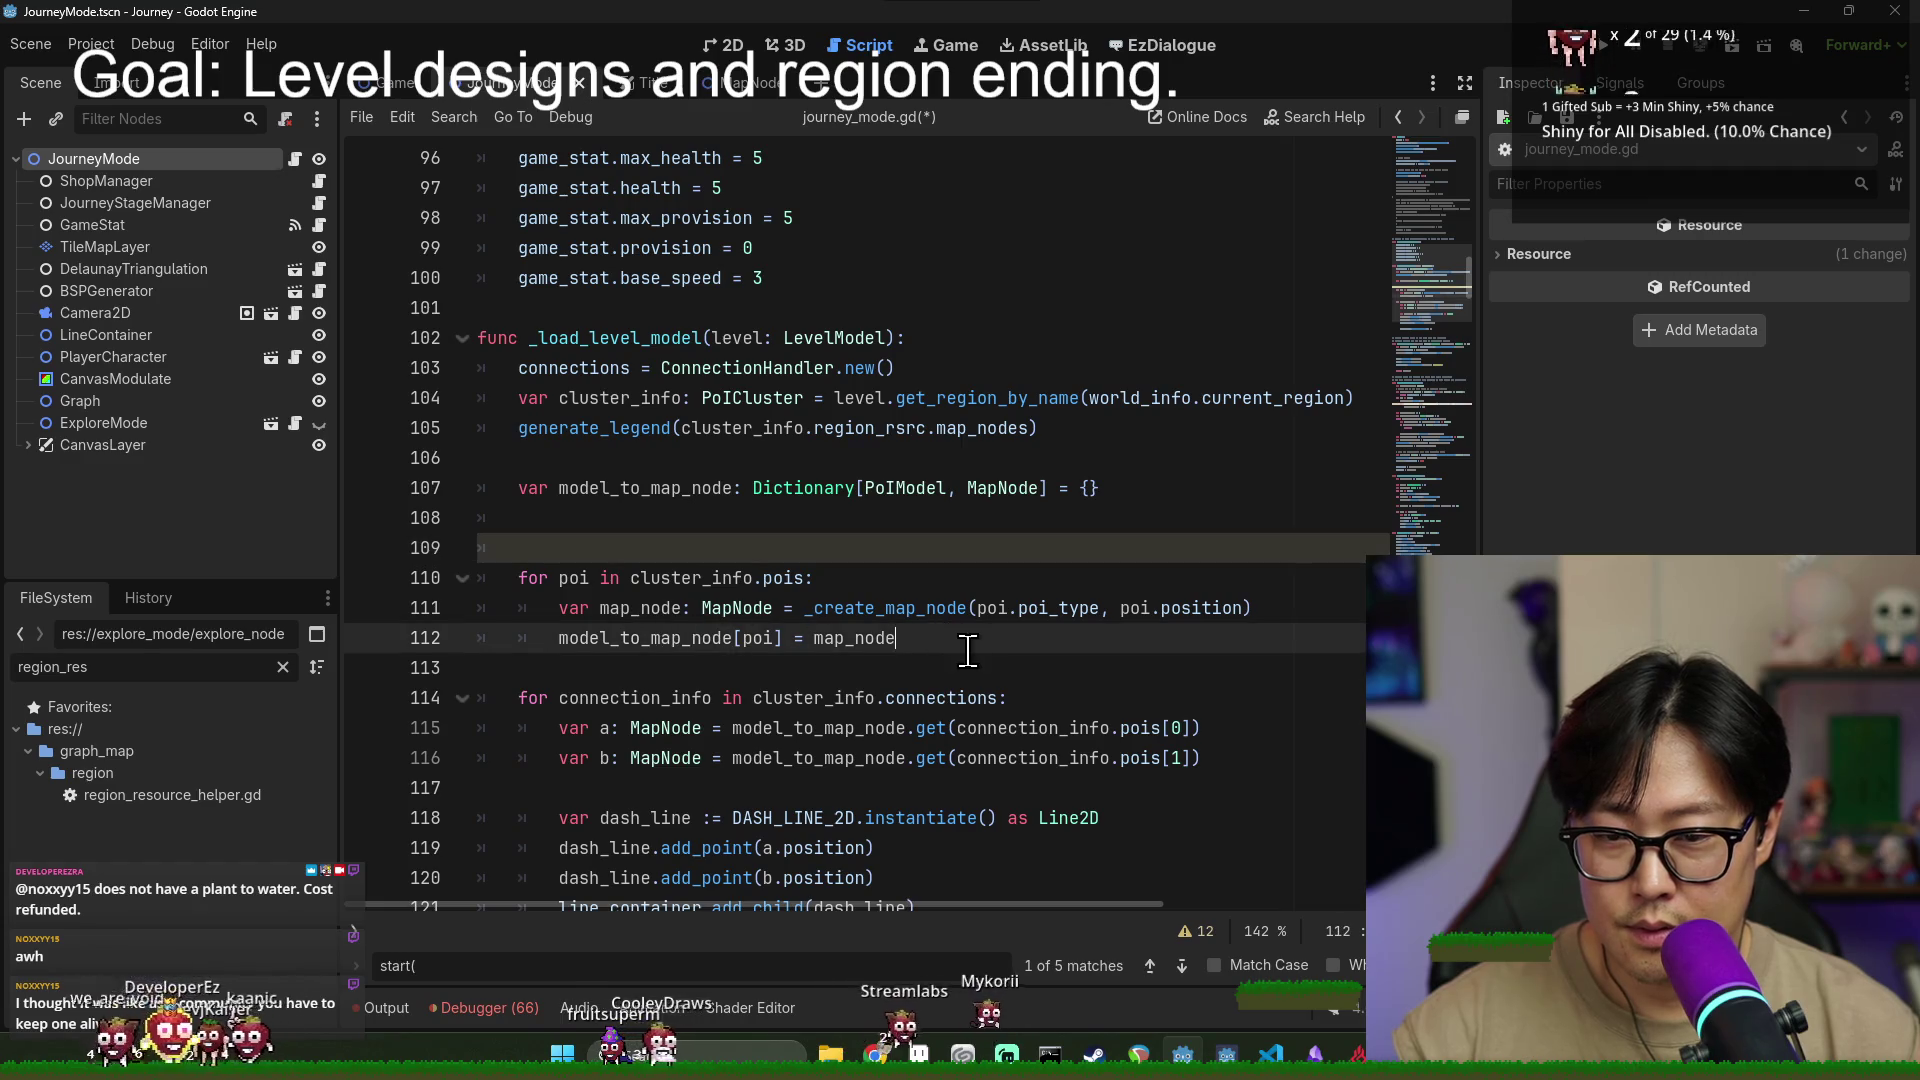
pyautogui.press('Return')
pyautogui.press('Return')
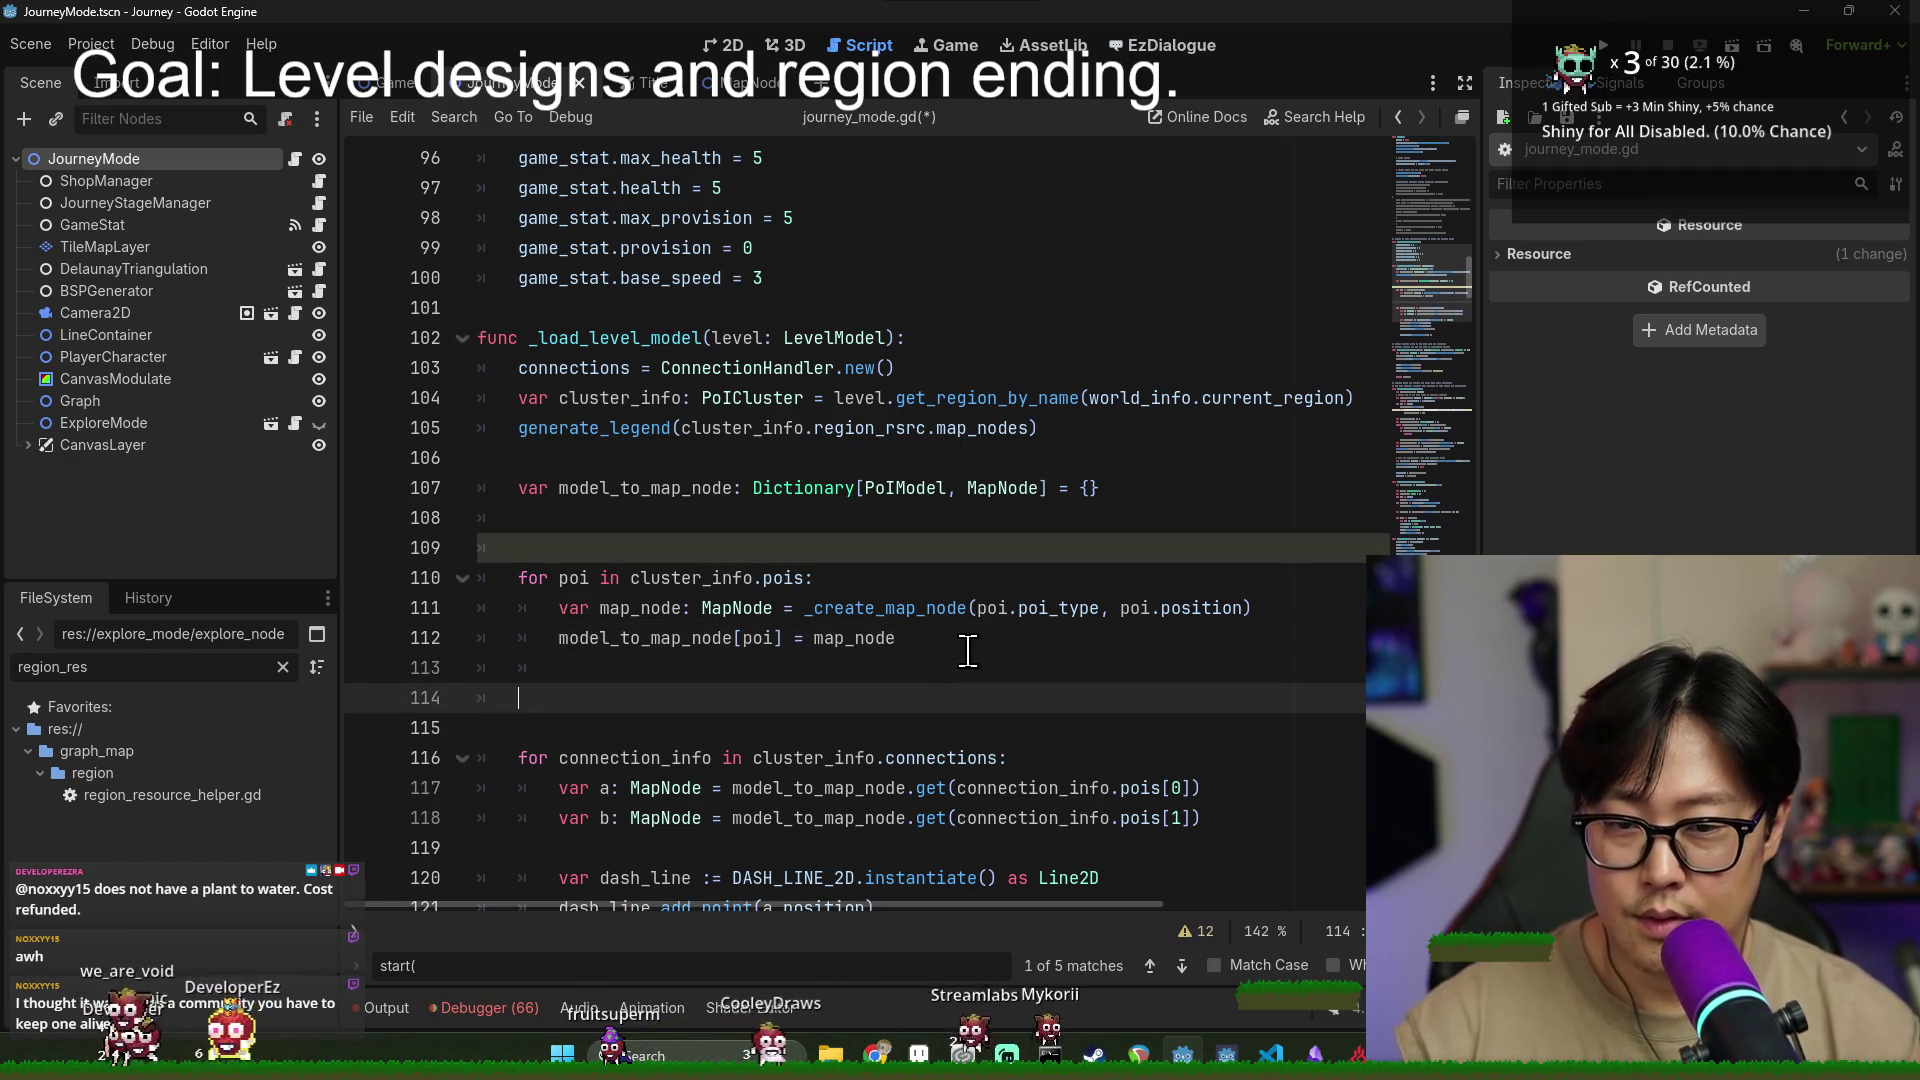
pyautogui.scroll(-1, 820, 660)
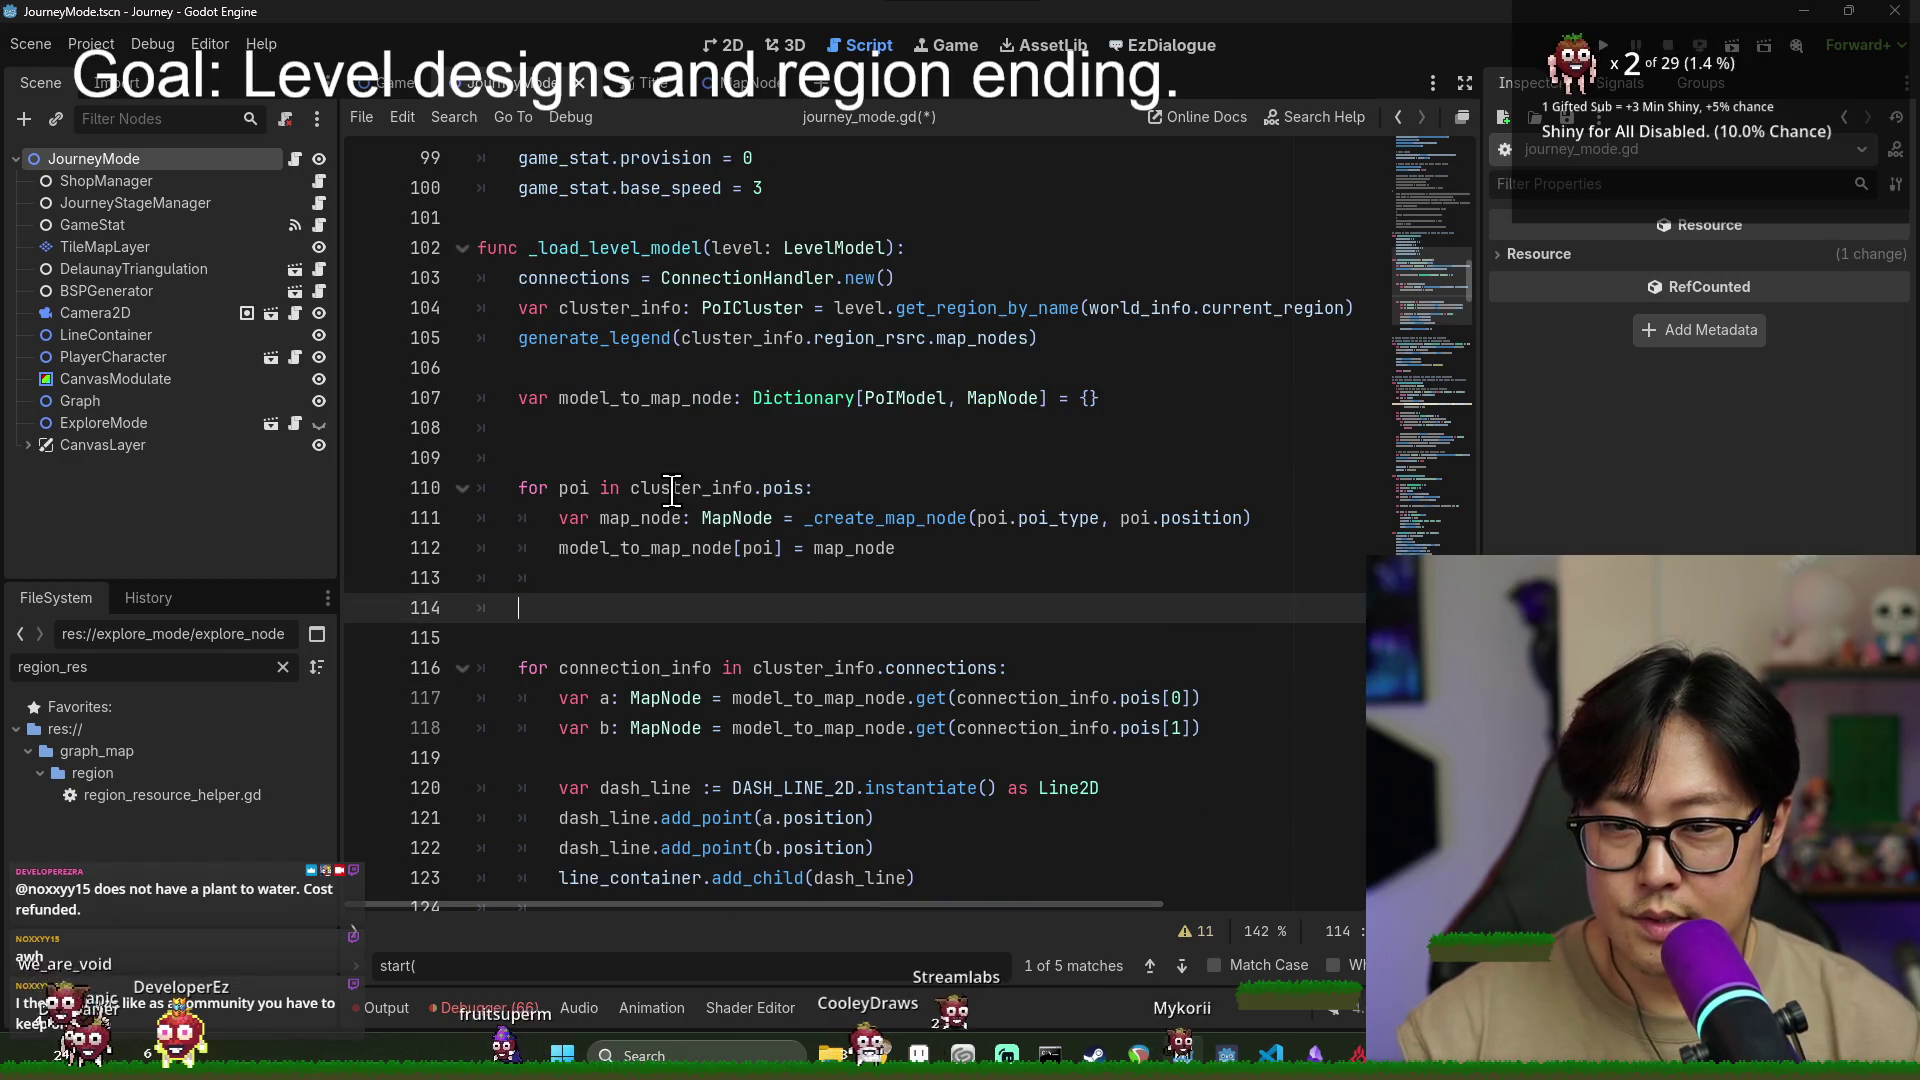
pyautogui.click(656, 487)
pyautogui.doubleClick(578, 489)
pyautogui.doubleClick(718, 489)
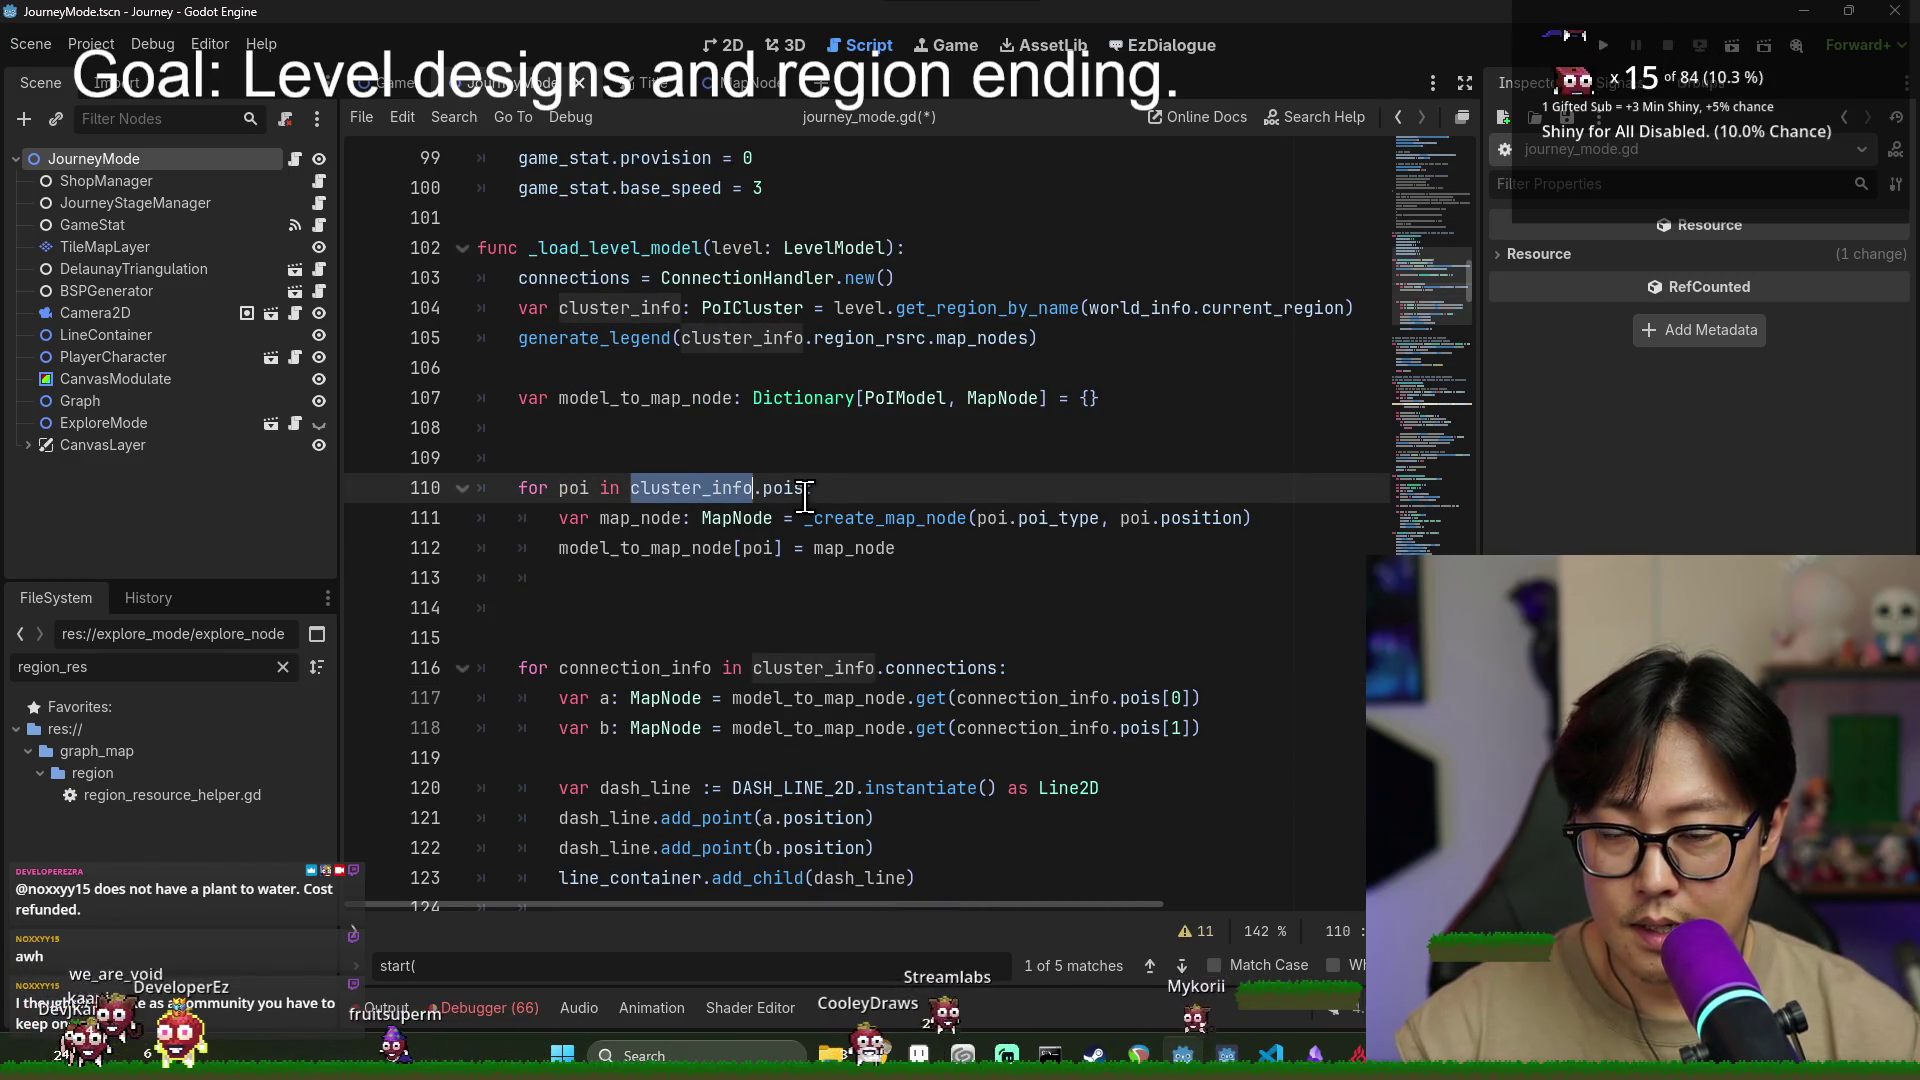
pyautogui.click(727, 612)
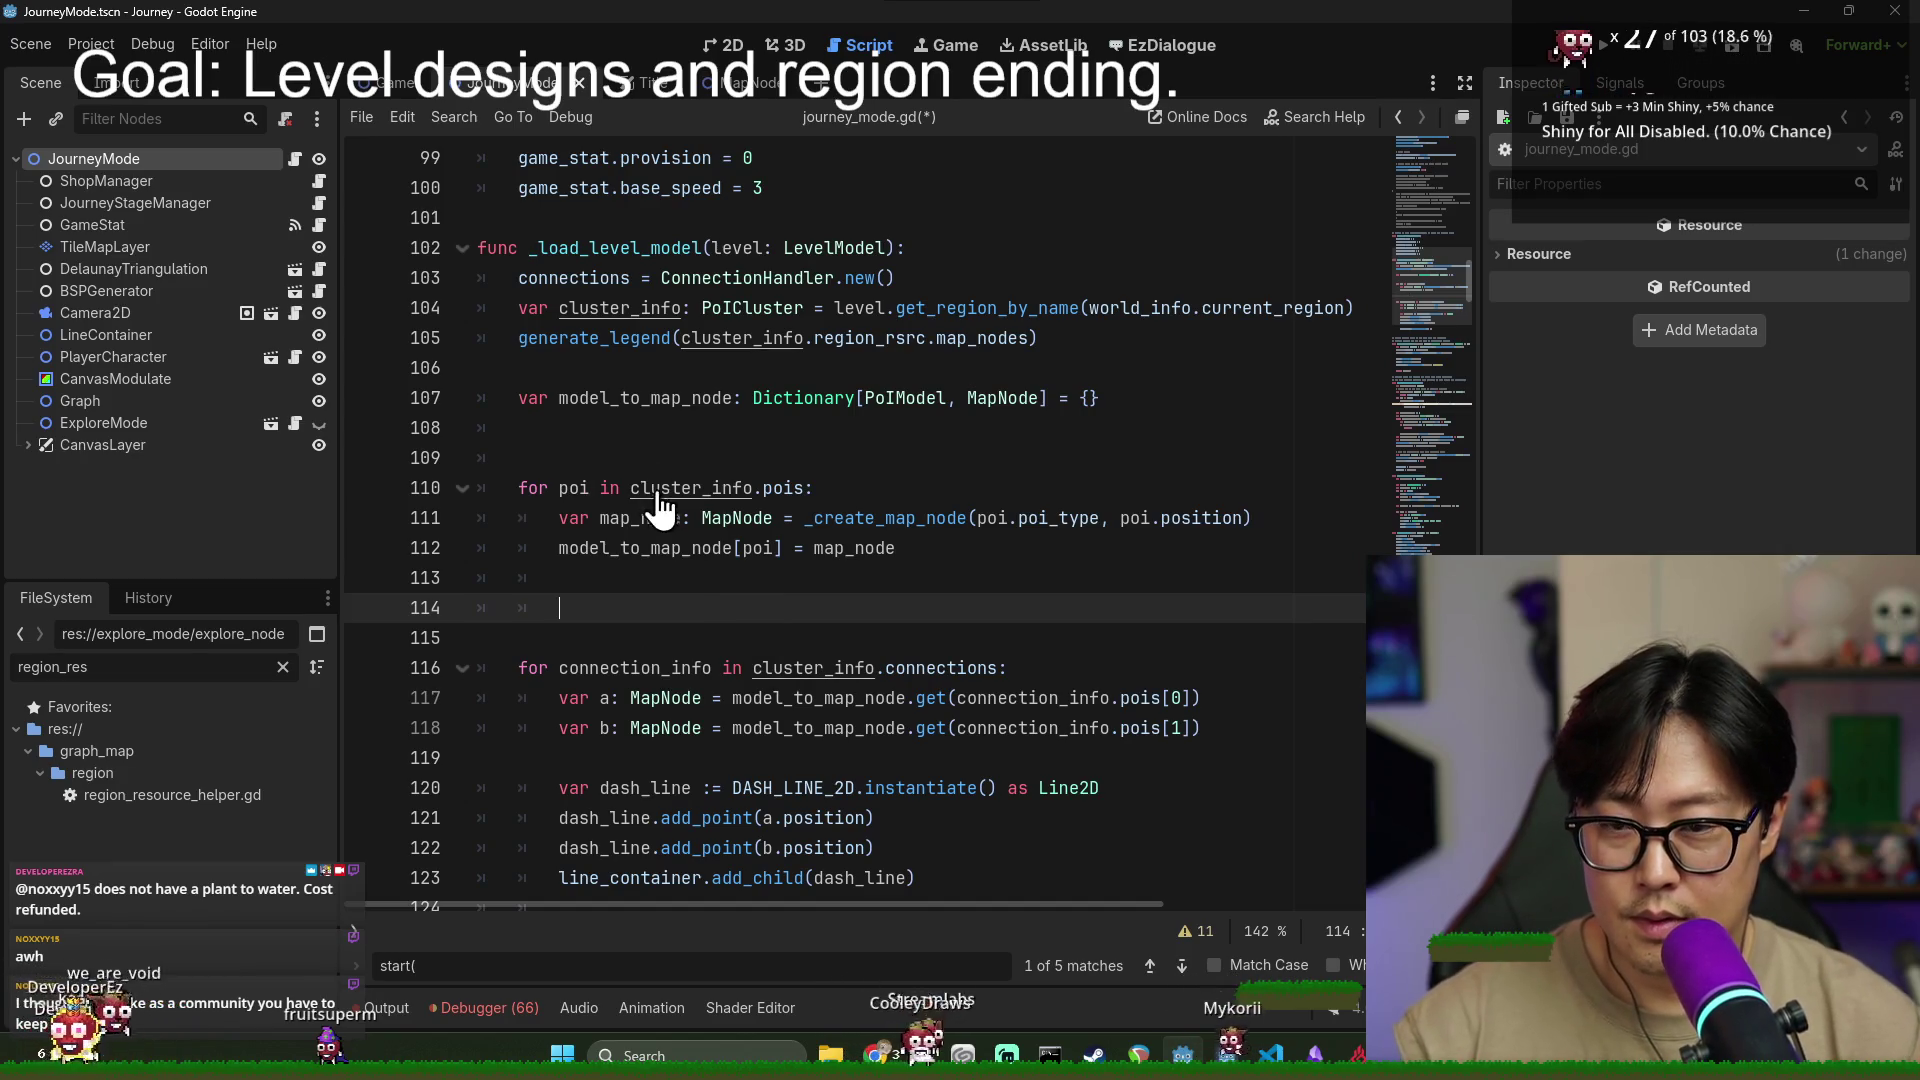
pyautogui.hotkey('ctrl', 'z')
pyautogui.hotkey('ctrl', 'z')
pyautogui.hotkey('ctrl', 'z')
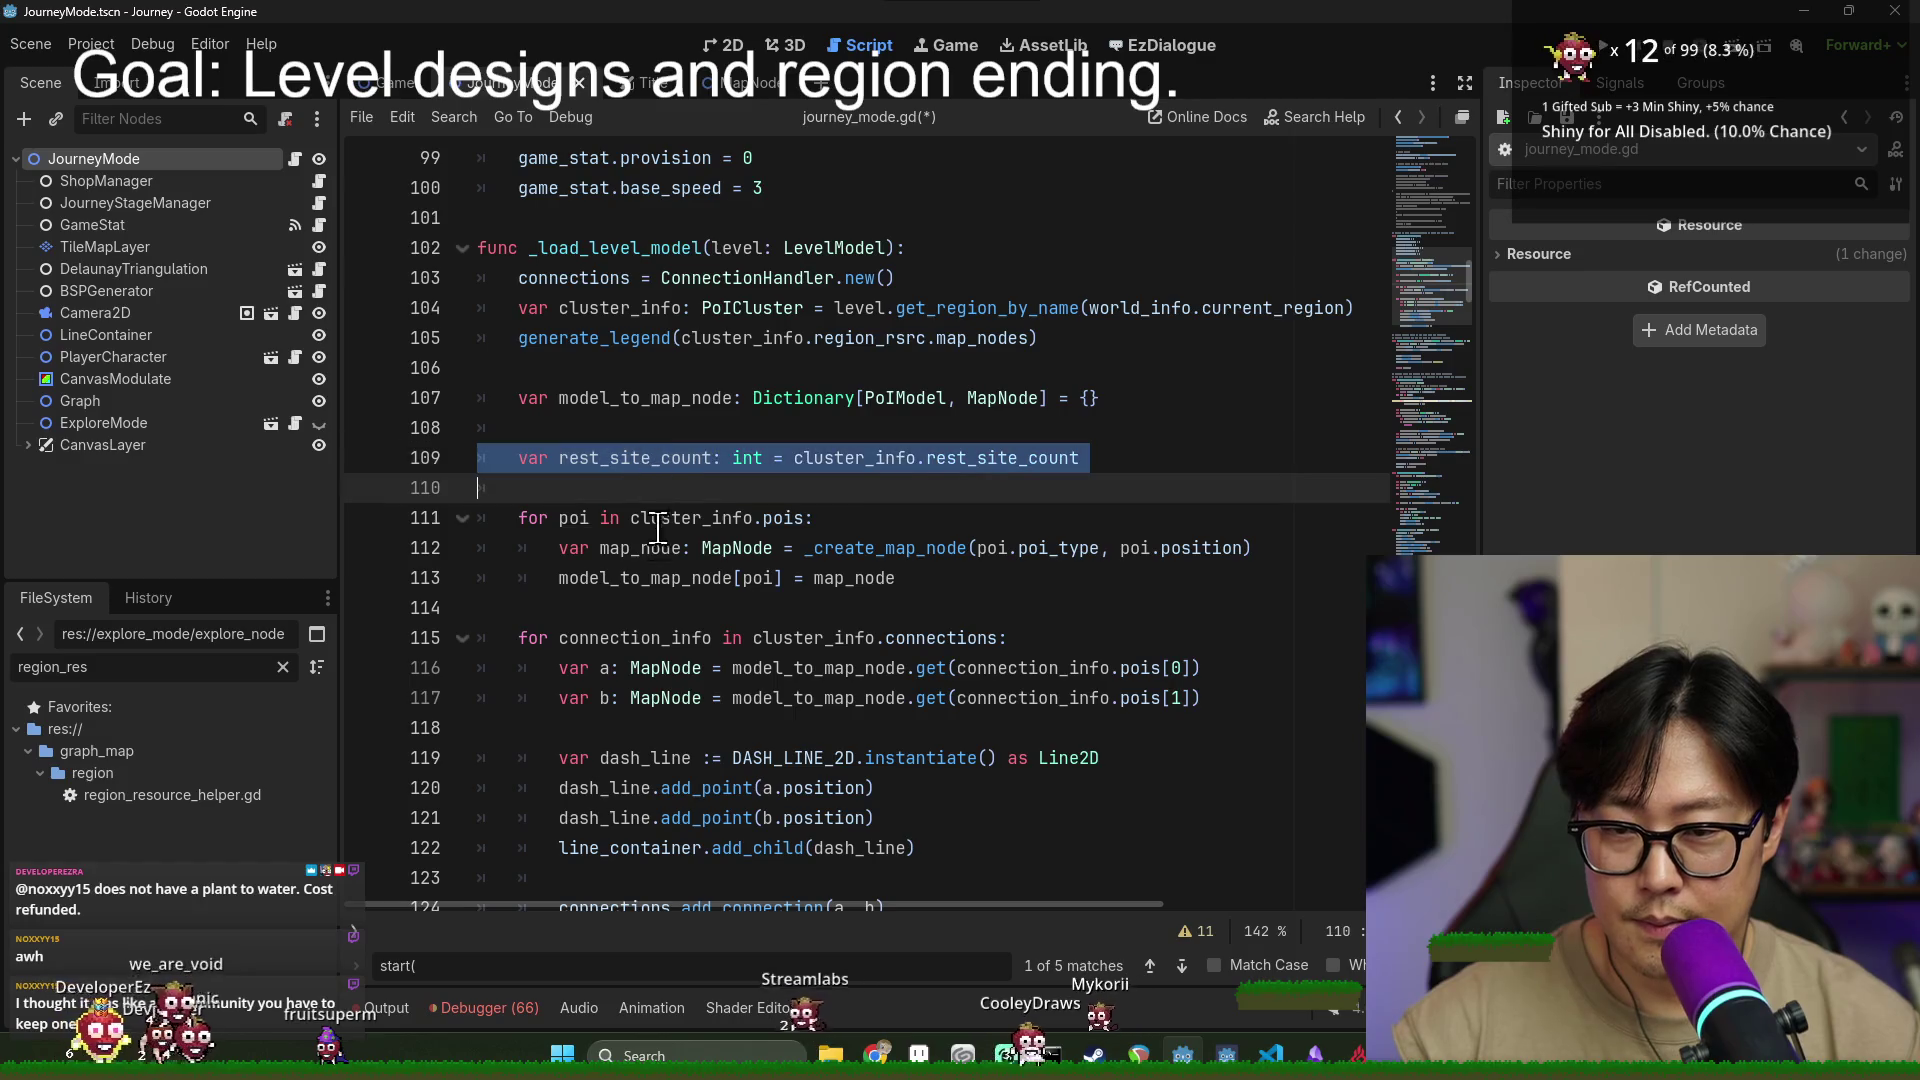
# - Move the declaration below the poi loop and add a 'while (rest_site_count > 0):' header
pyautogui.click(638, 458)
pyautogui.hotkey('alt', 'Down')
pyautogui.hotkey('alt', 'Down')
pyautogui.hotkey('alt', 'Down')
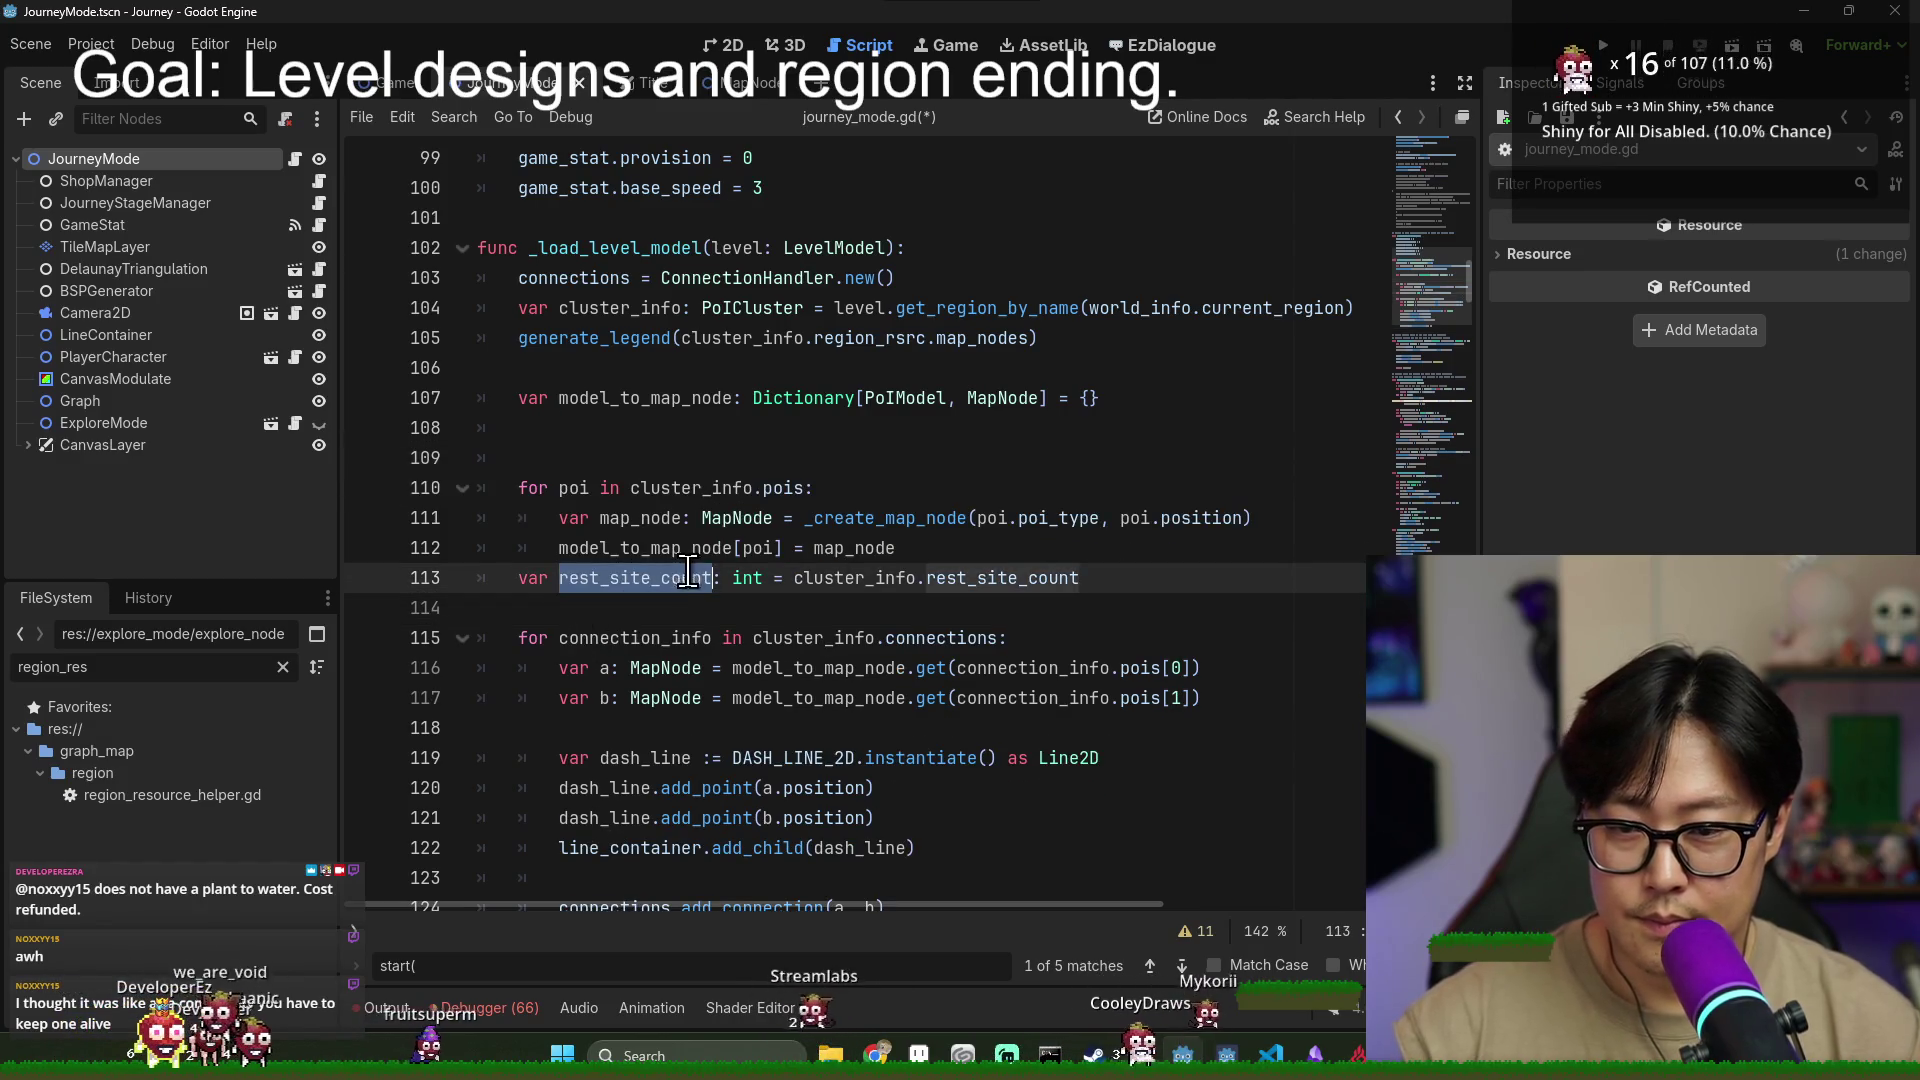
pyautogui.press('Down')
pyautogui.press('Tab')
pyautogui.write('while ')
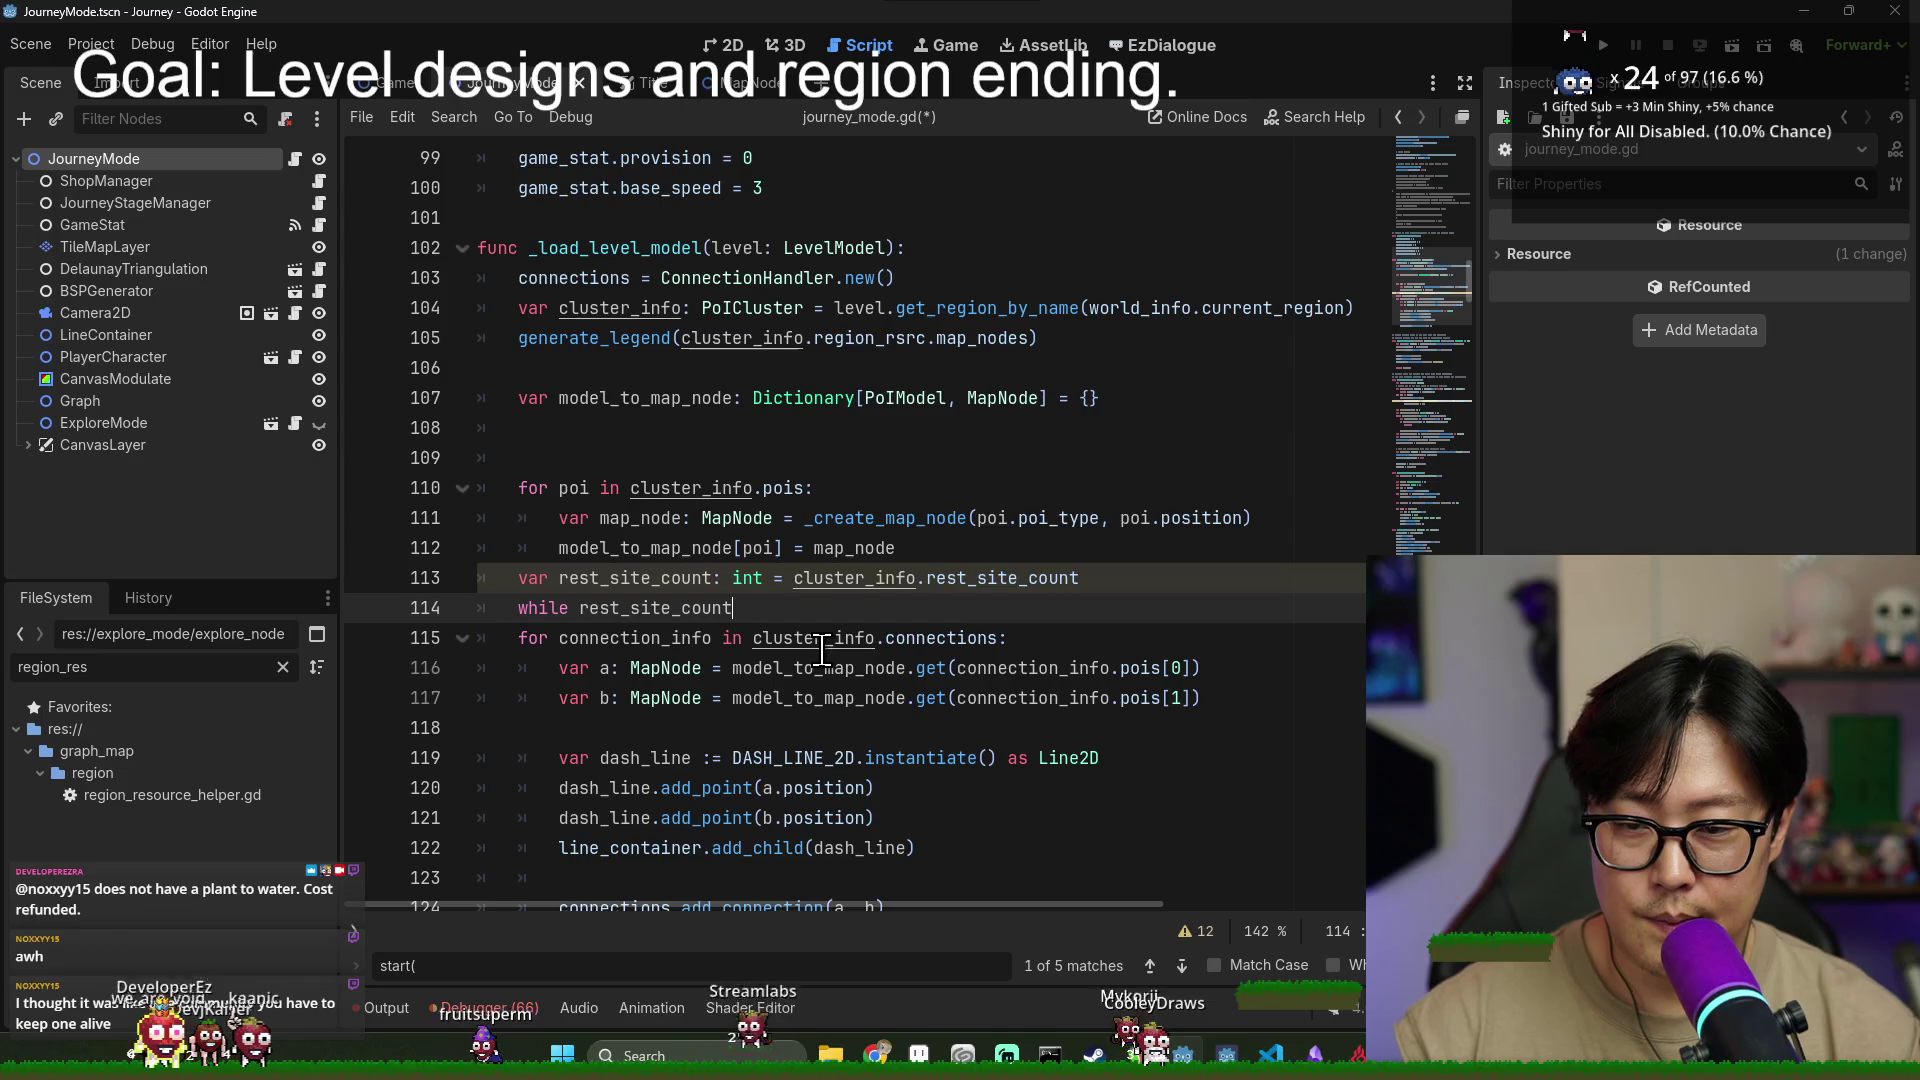
pyautogui.write('(rest_site_count)')
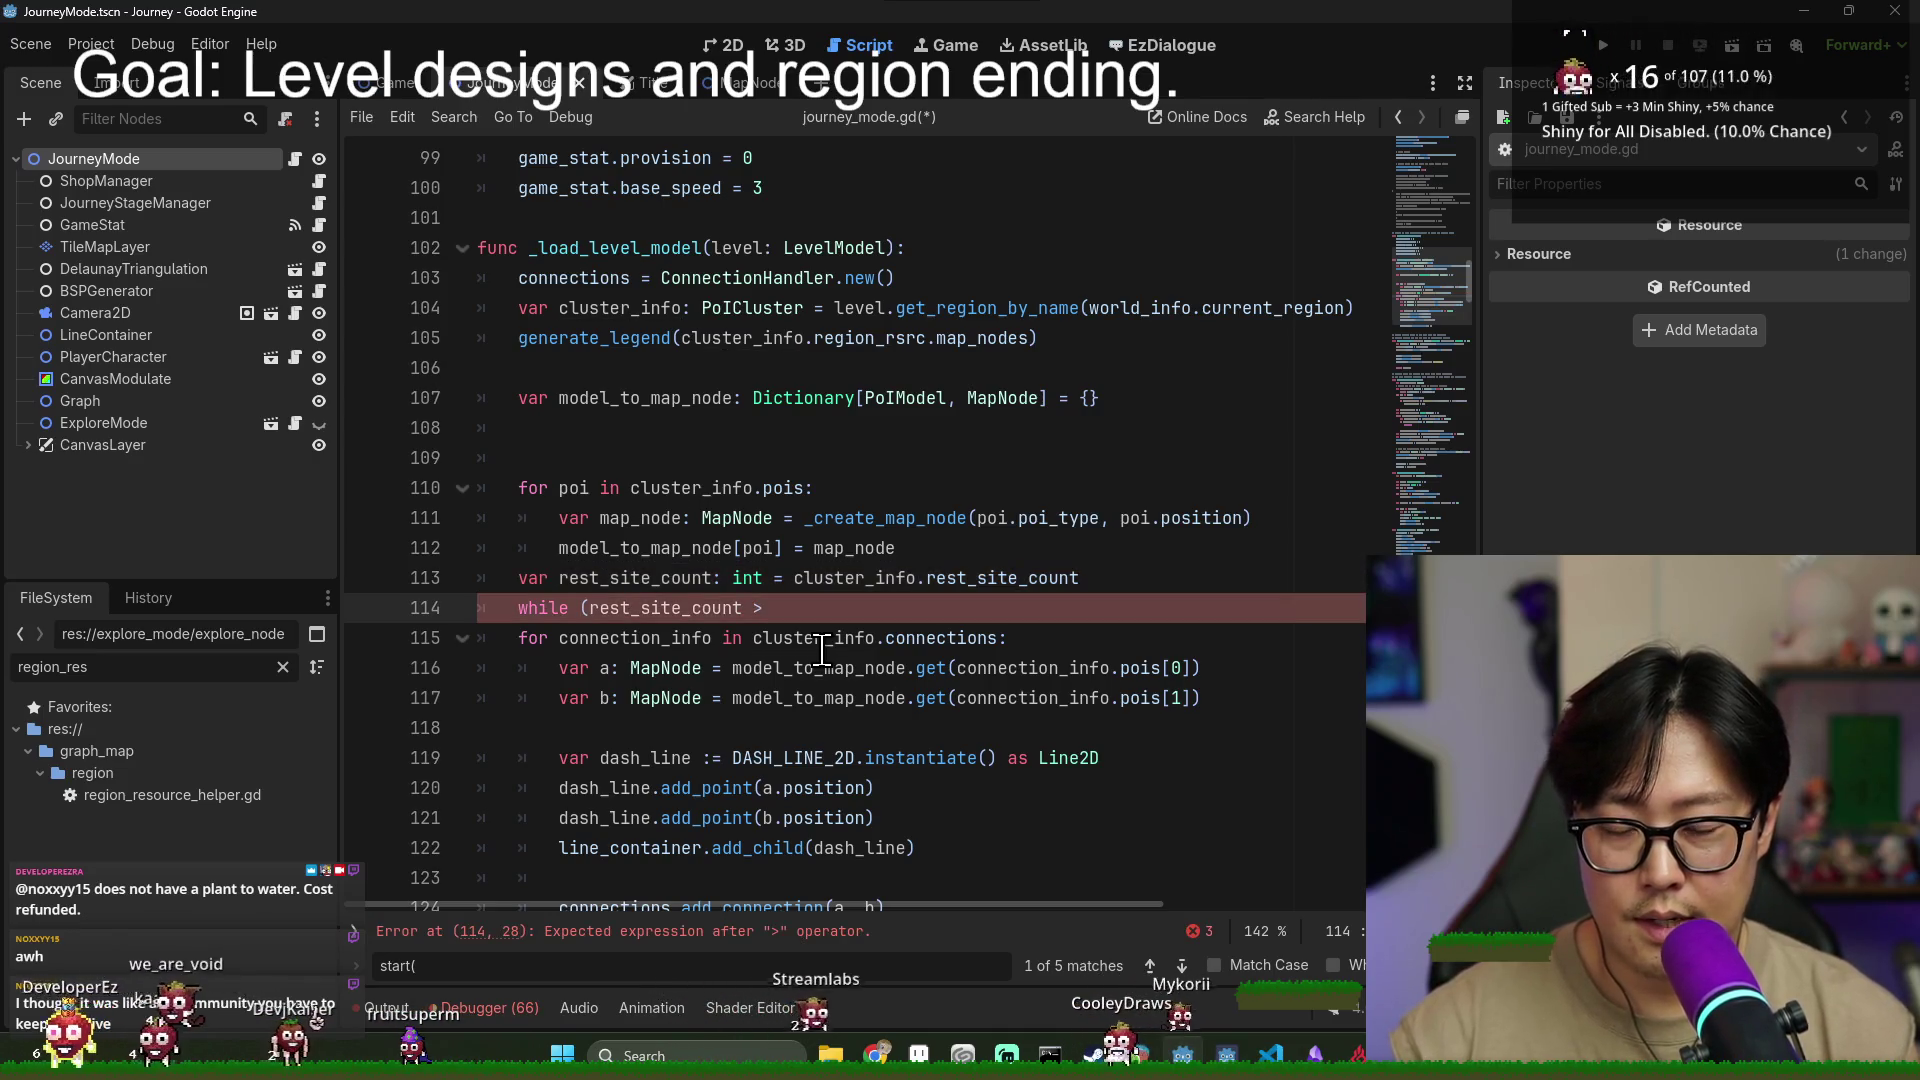
pyautogui.press('BackSpace')
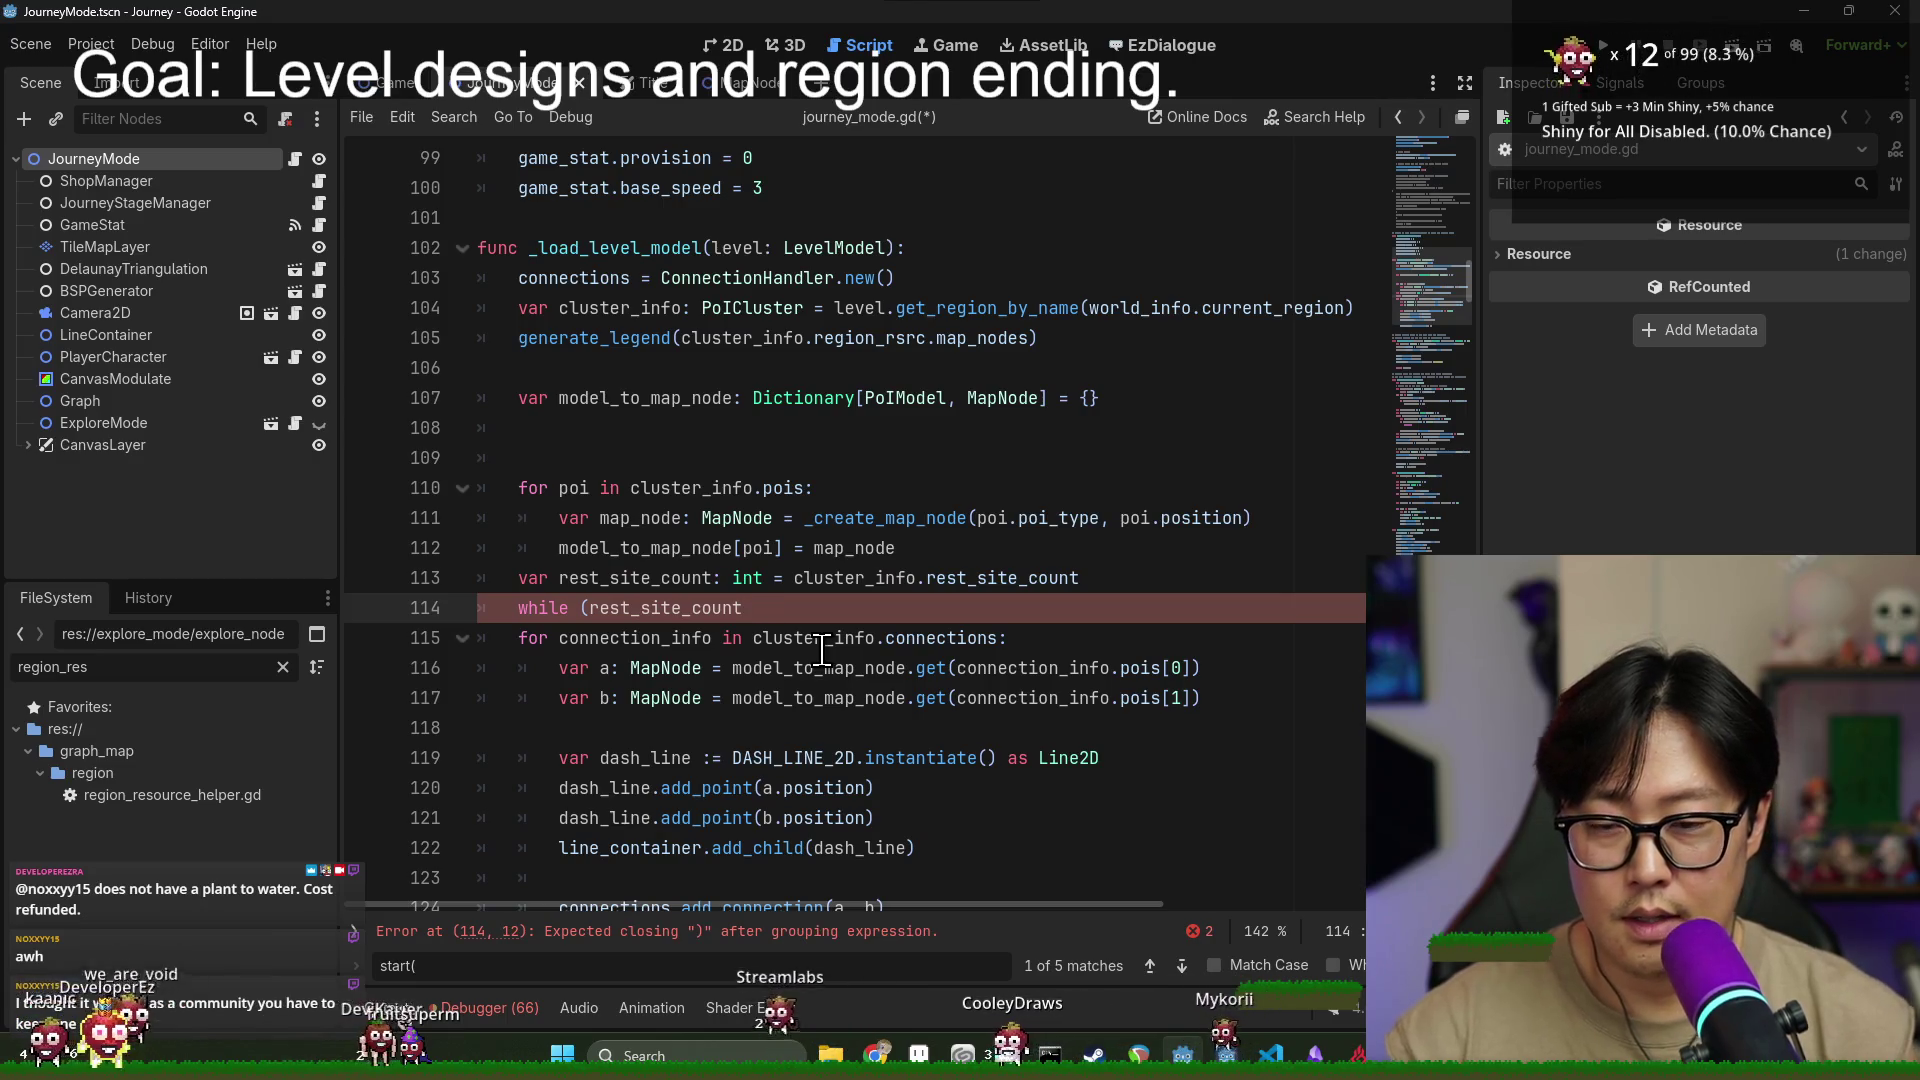
pyautogui.write('>0')
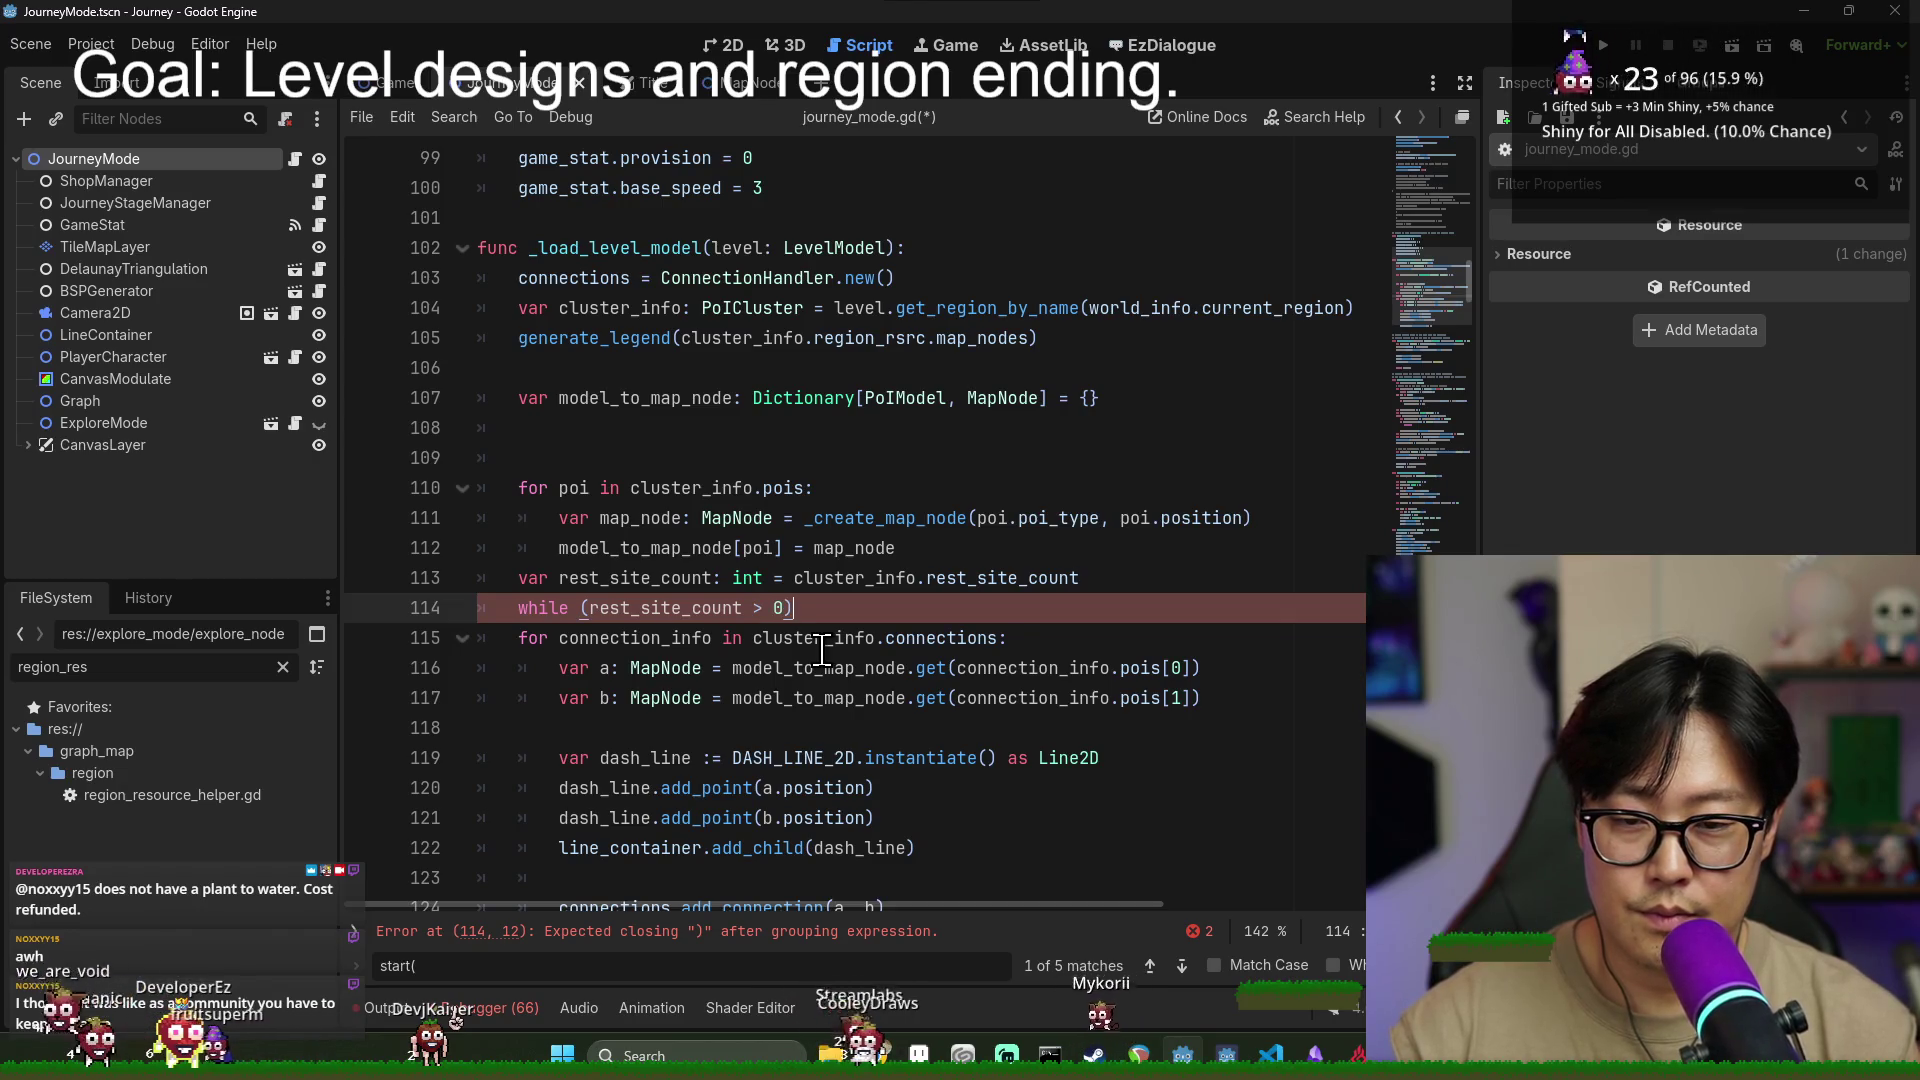
pyautogui.press('Return')
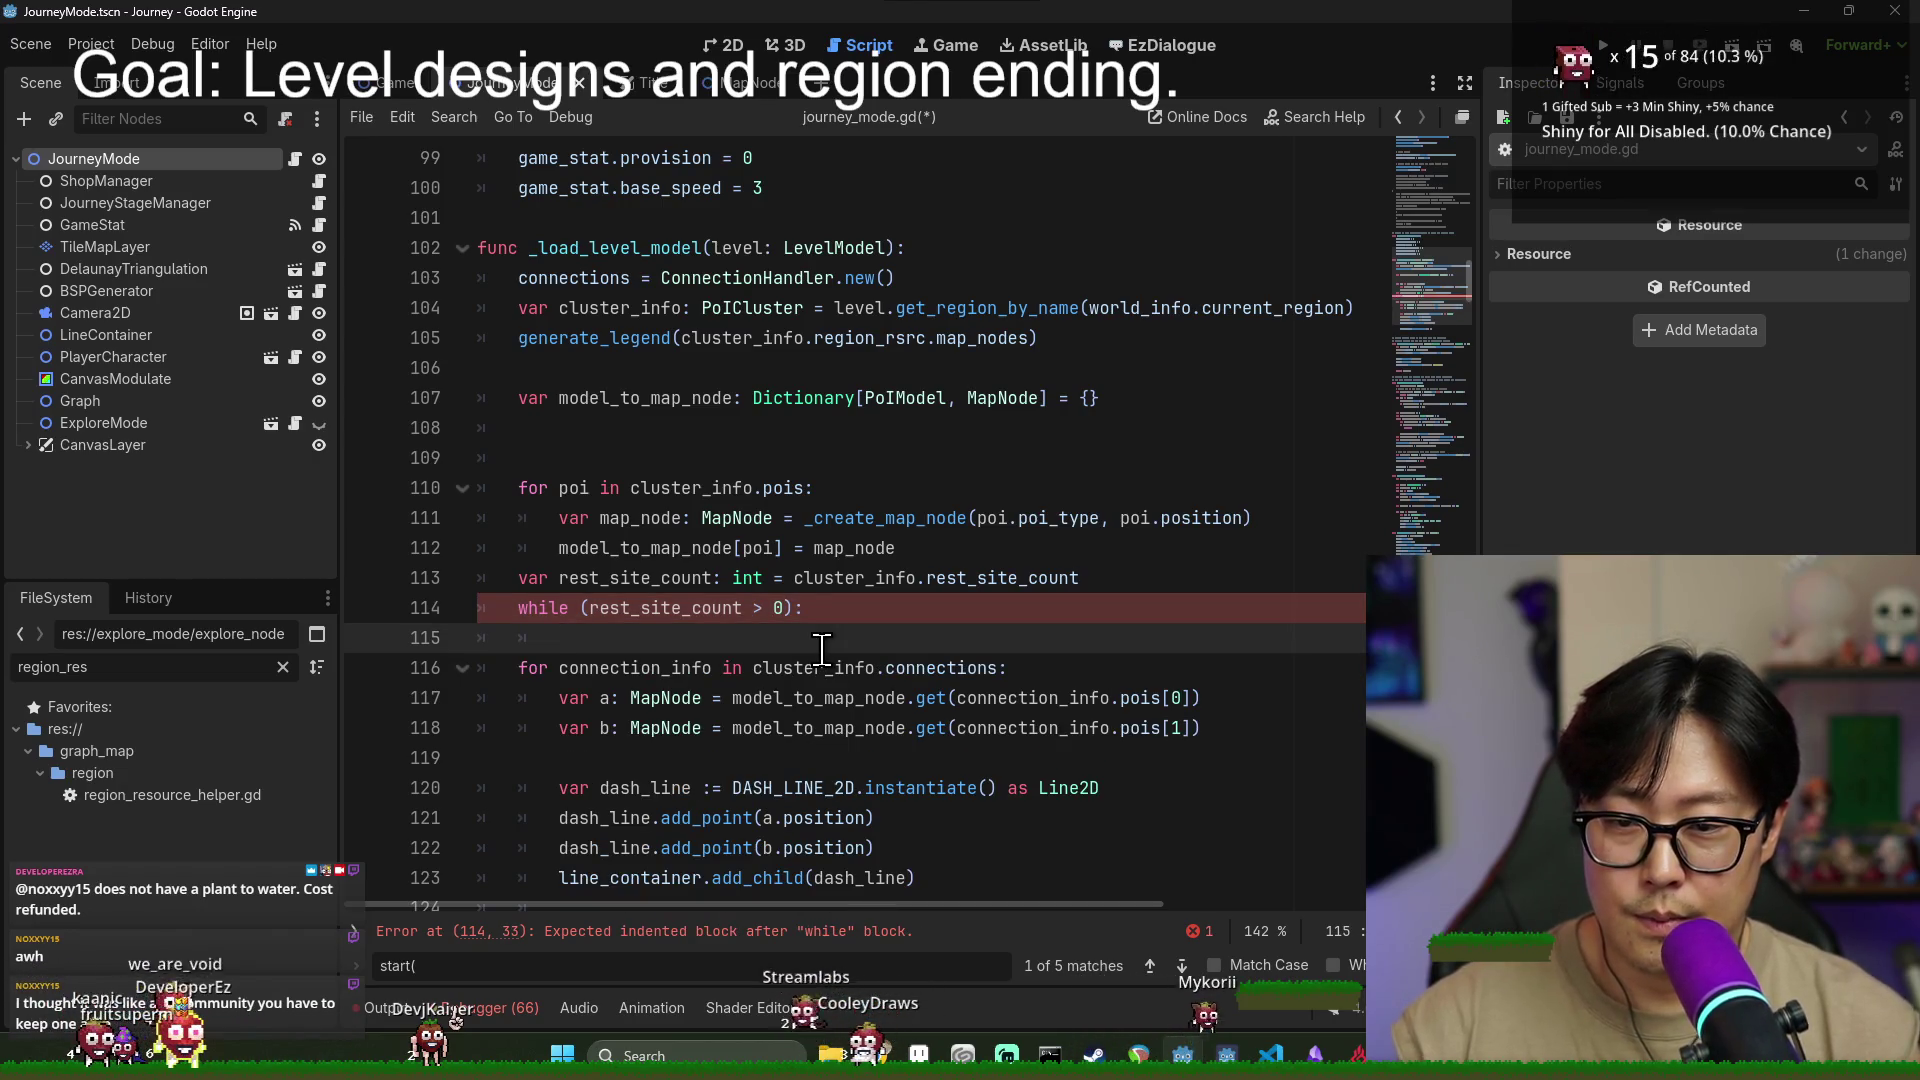
# - Separate the declaration from the poi loop with a blank line and copy the name model_to_map_node
pyautogui.click(900, 548)
pyautogui.press('Return')
pyautogui.click(773, 490)
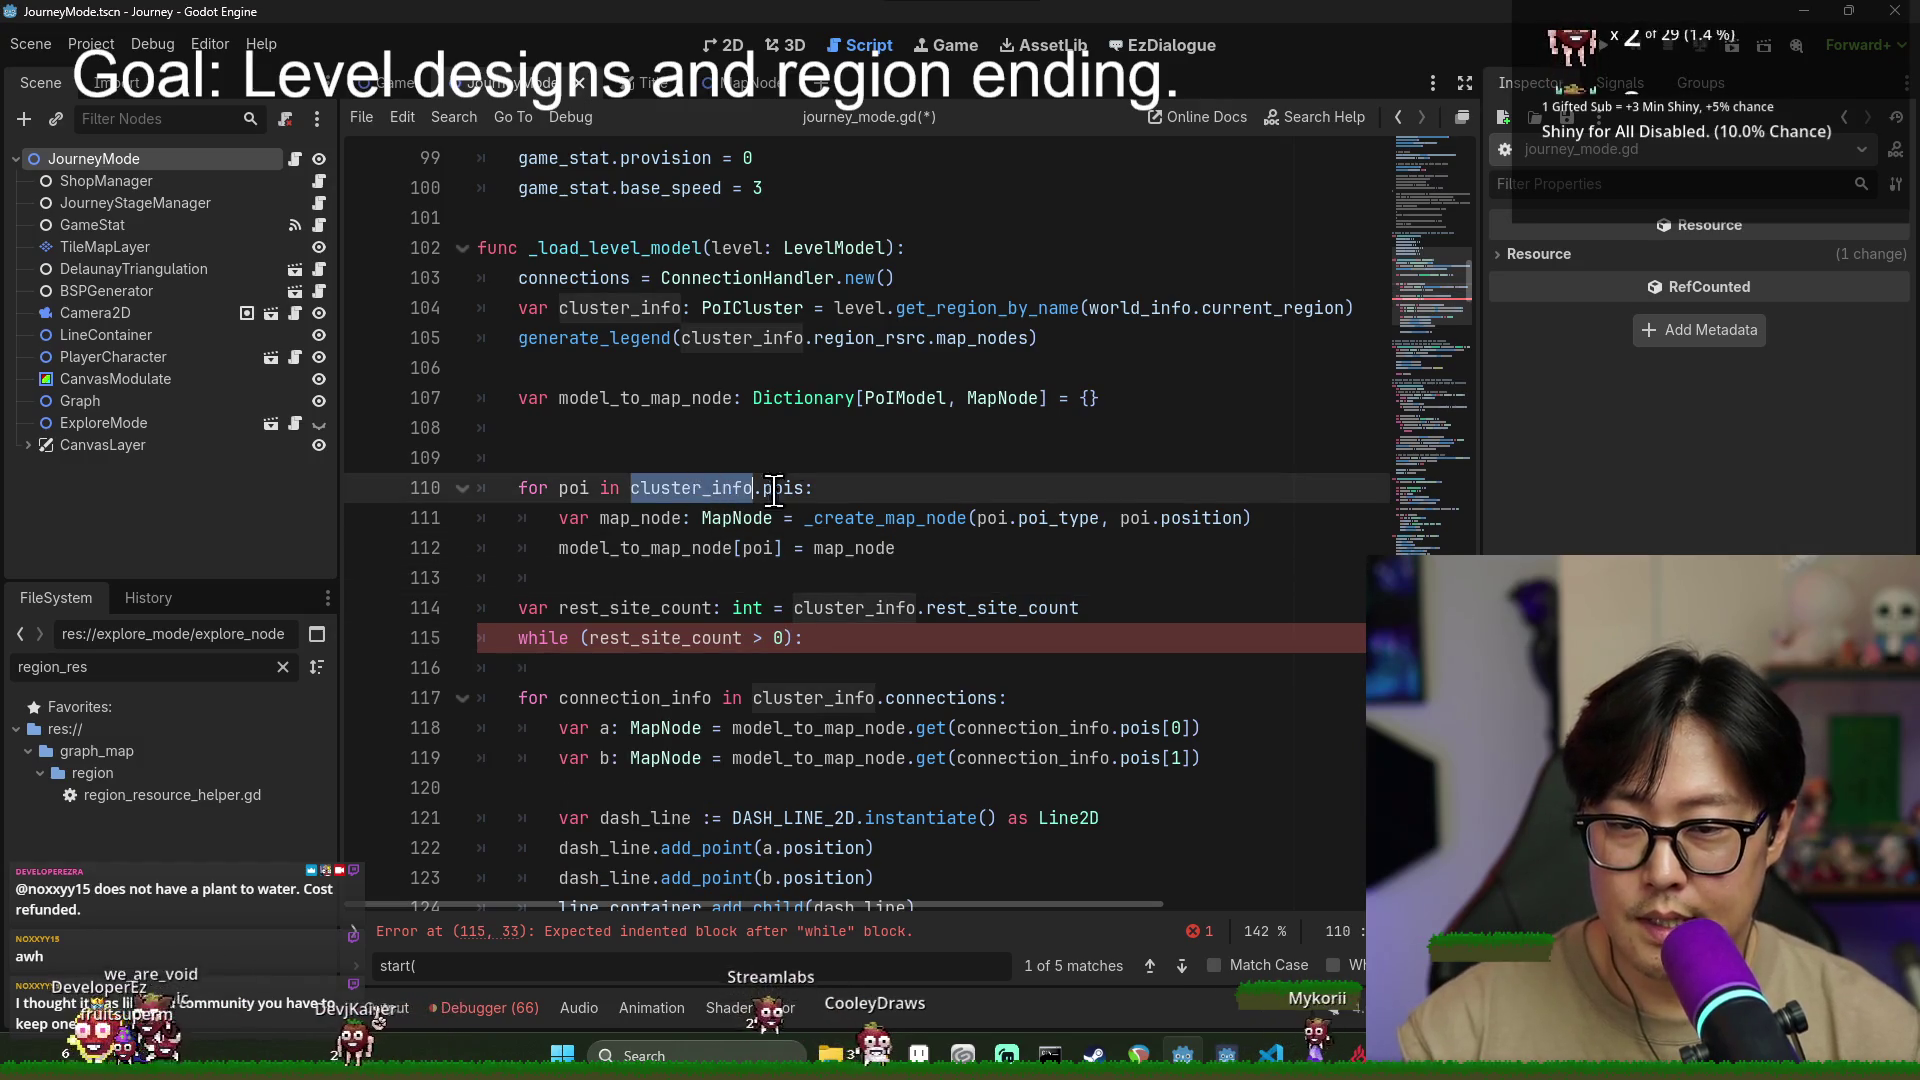
pyautogui.scroll(-3, 773, 490)
pyautogui.click(622, 280)
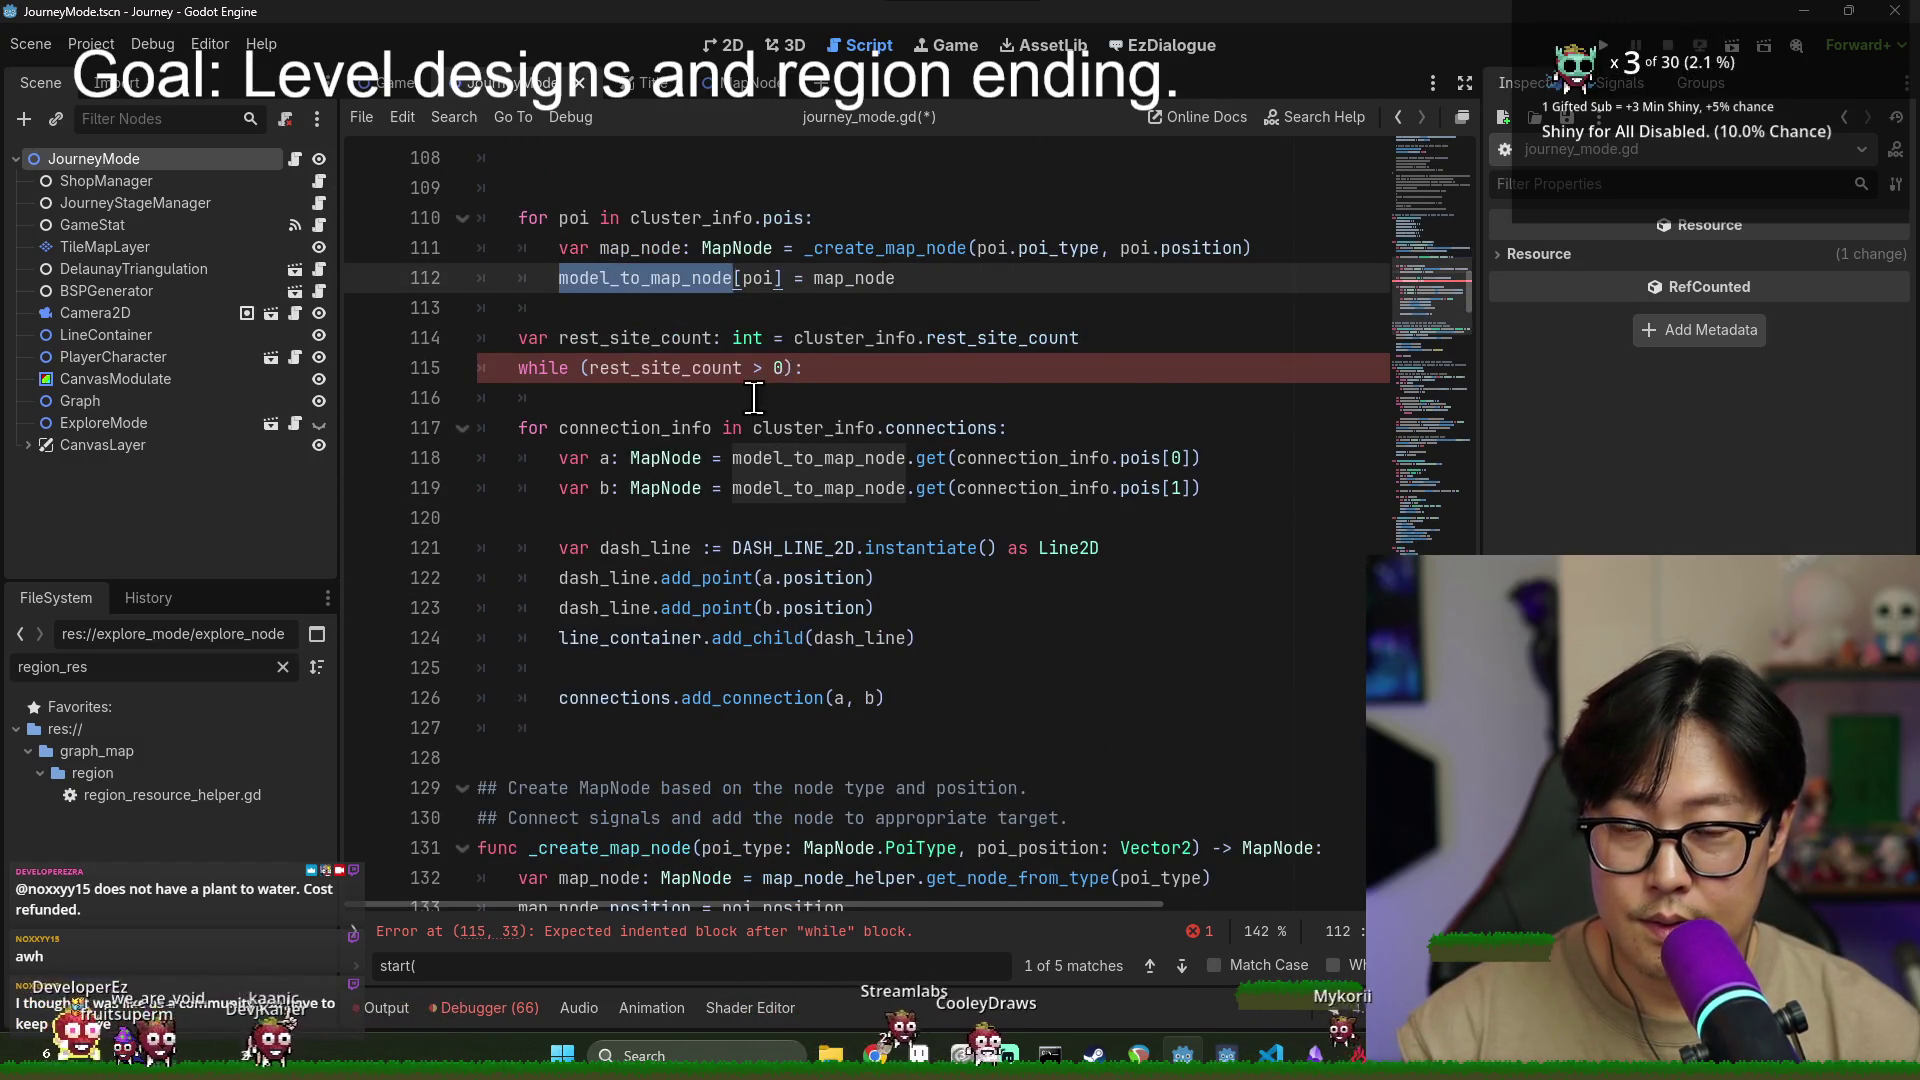
pyautogui.scroll(2, 755, 396)
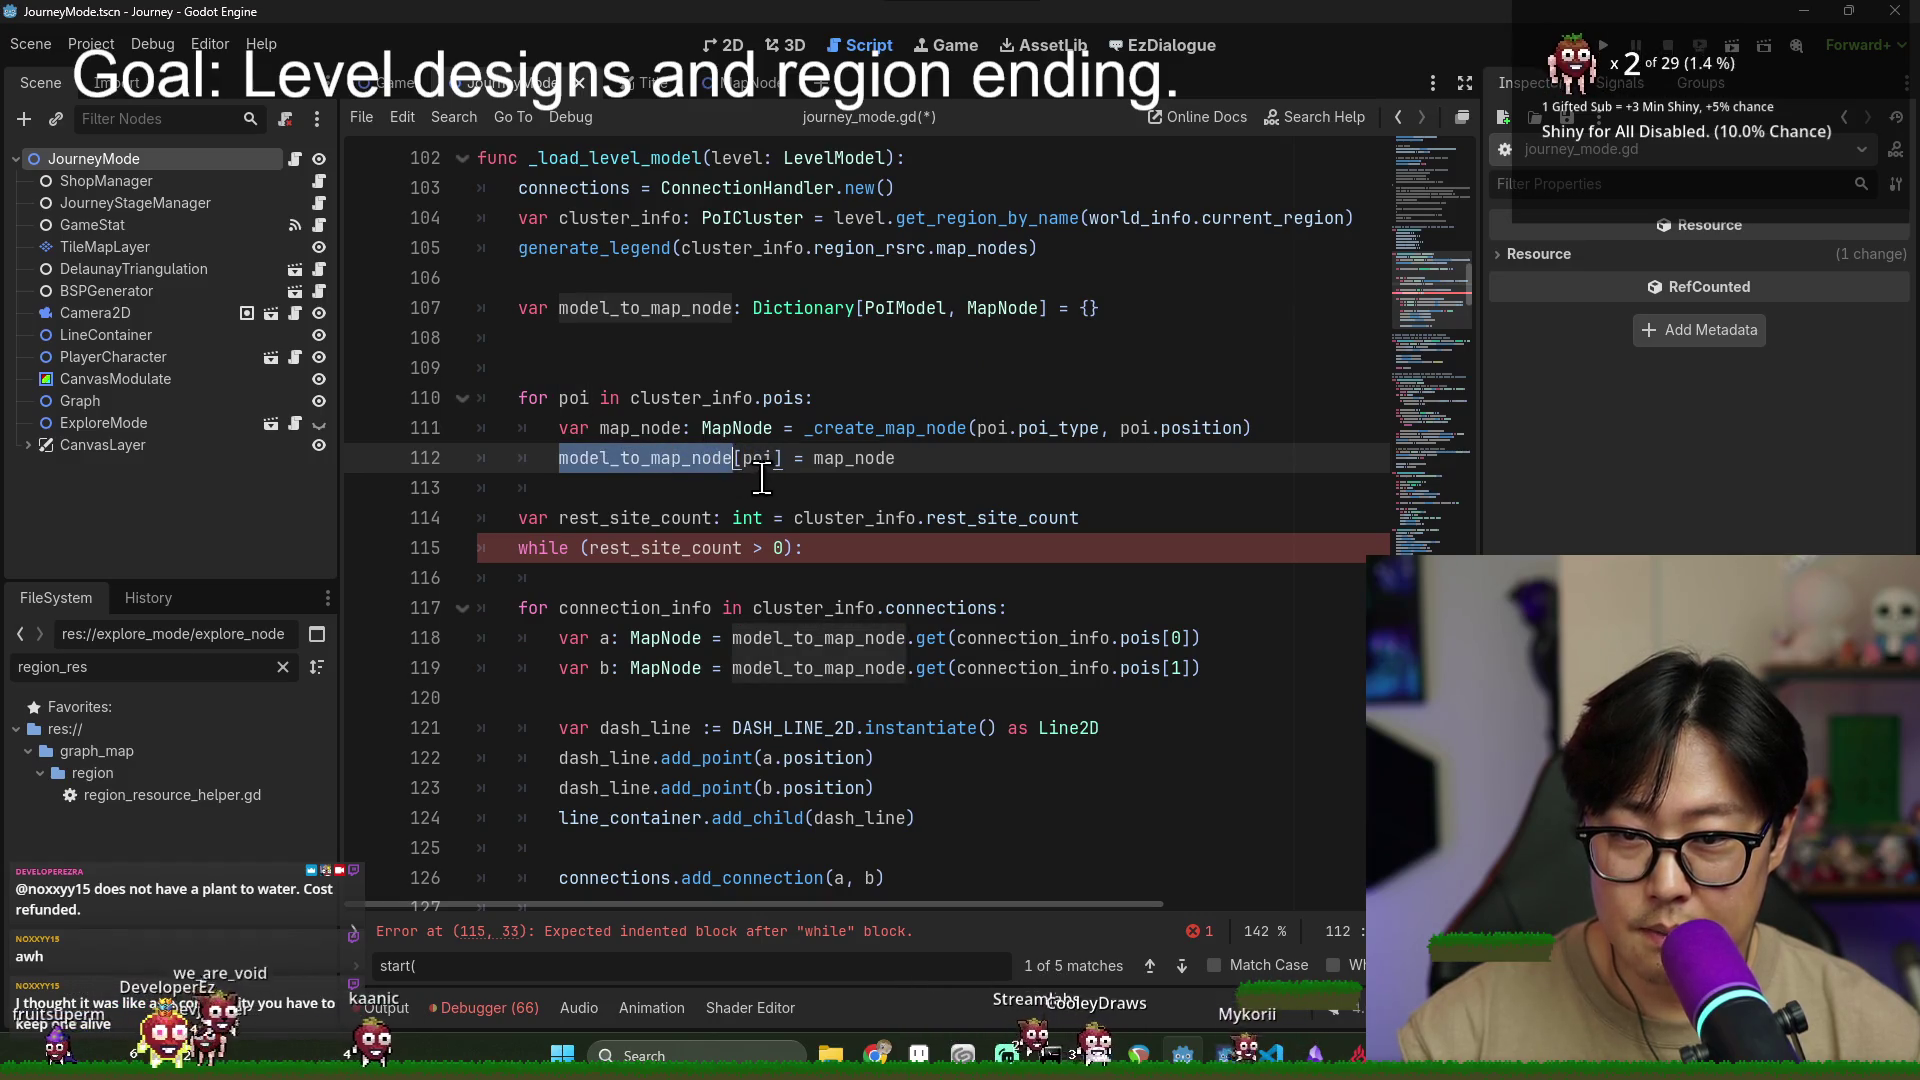
pyautogui.hotkey('ctrl', 'shift', 'Right')
pyautogui.hotkey('ctrl', 'shift', 'Right')
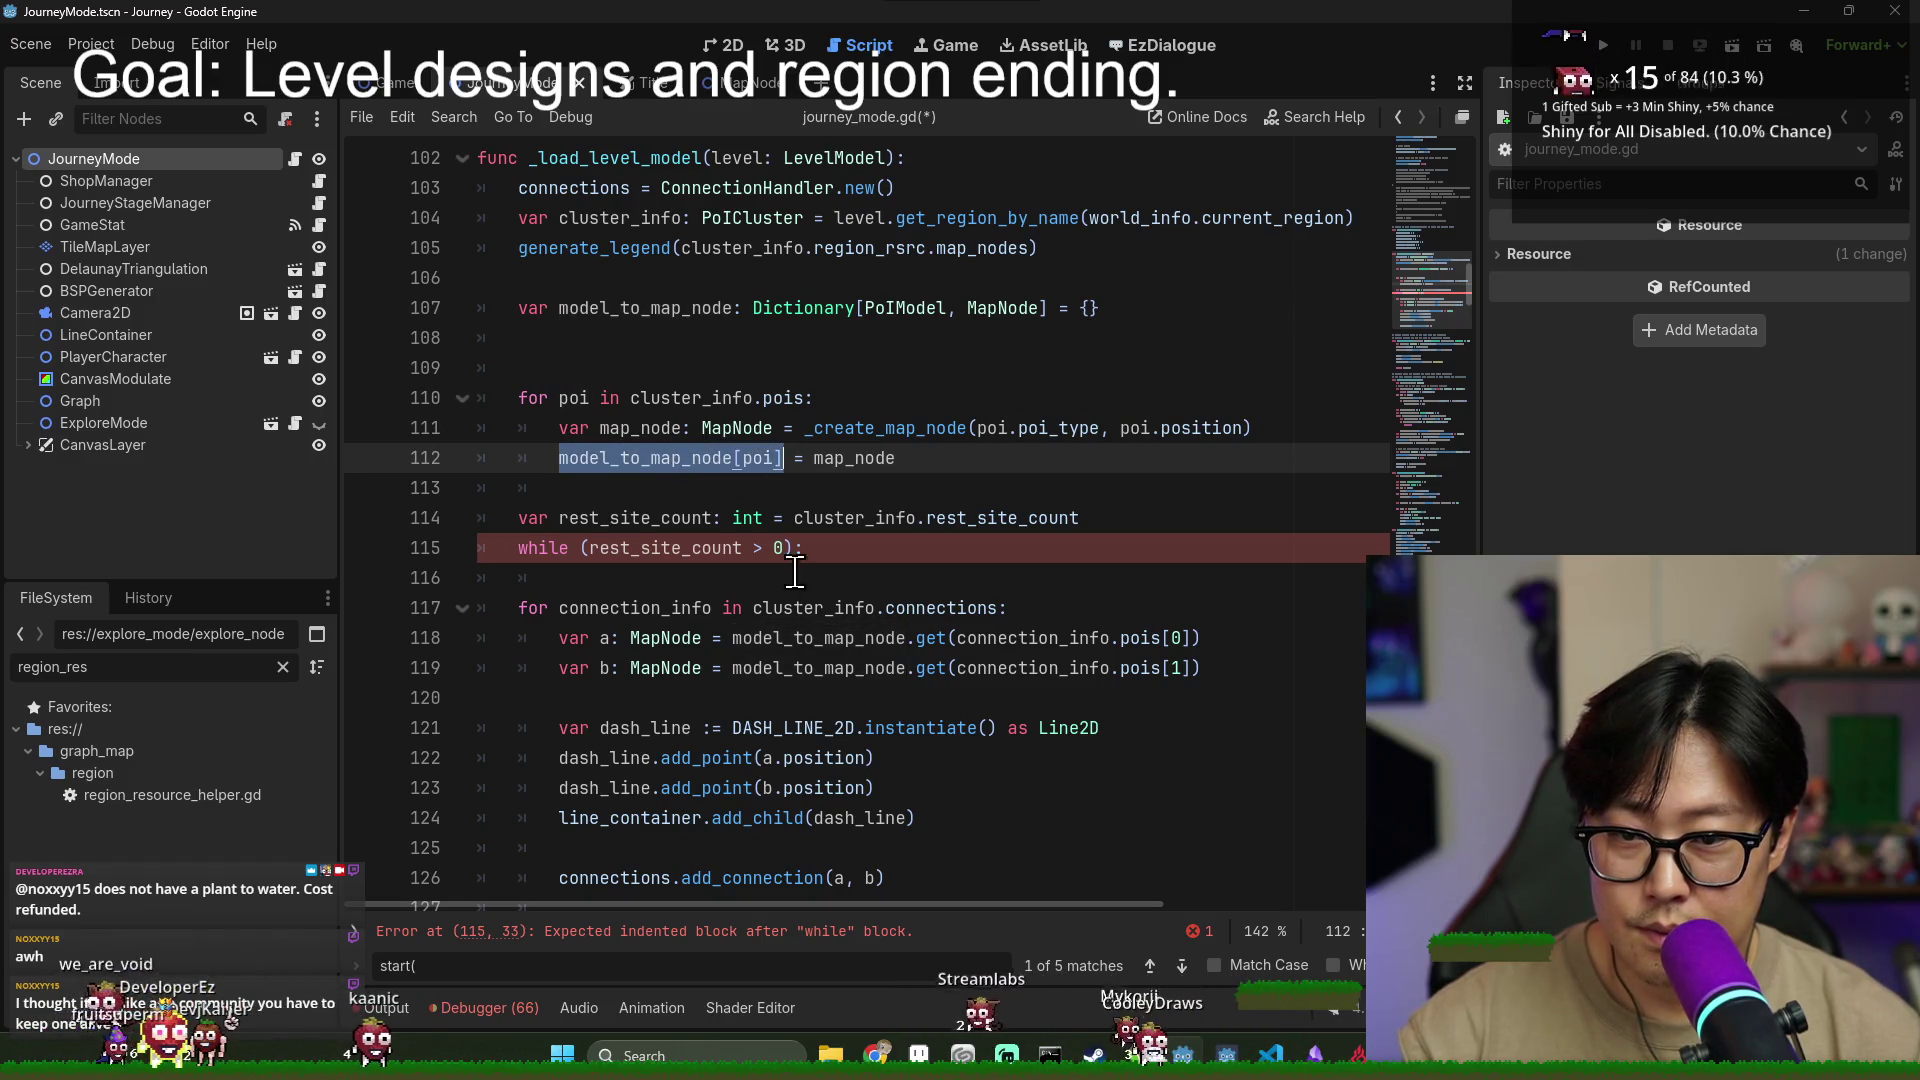
pyautogui.press('Right')
pyautogui.press('Left')
pyautogui.hotkey('ctrl', 'shift', 'Left')
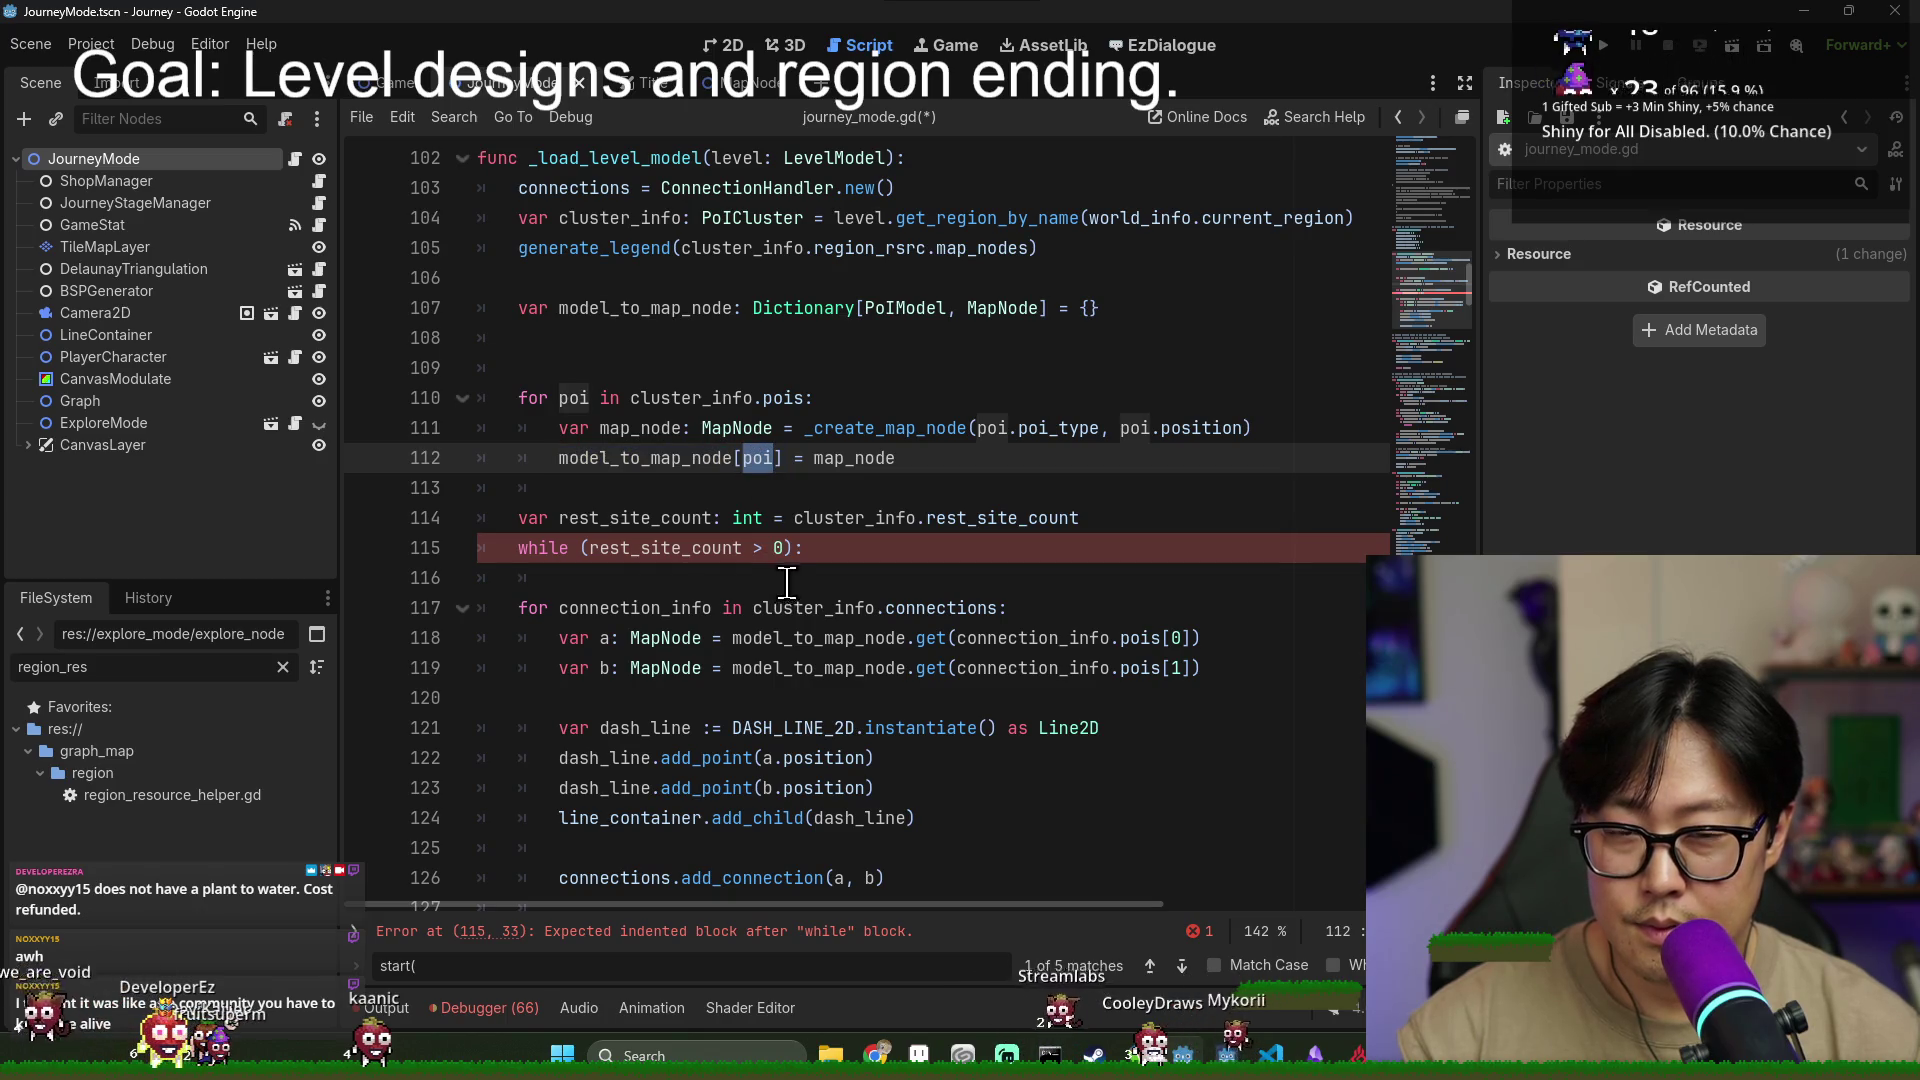
pyautogui.doubleClick(666, 459)
pyautogui.hotkey('ctrl', 'c')
pyautogui.click(899, 580)
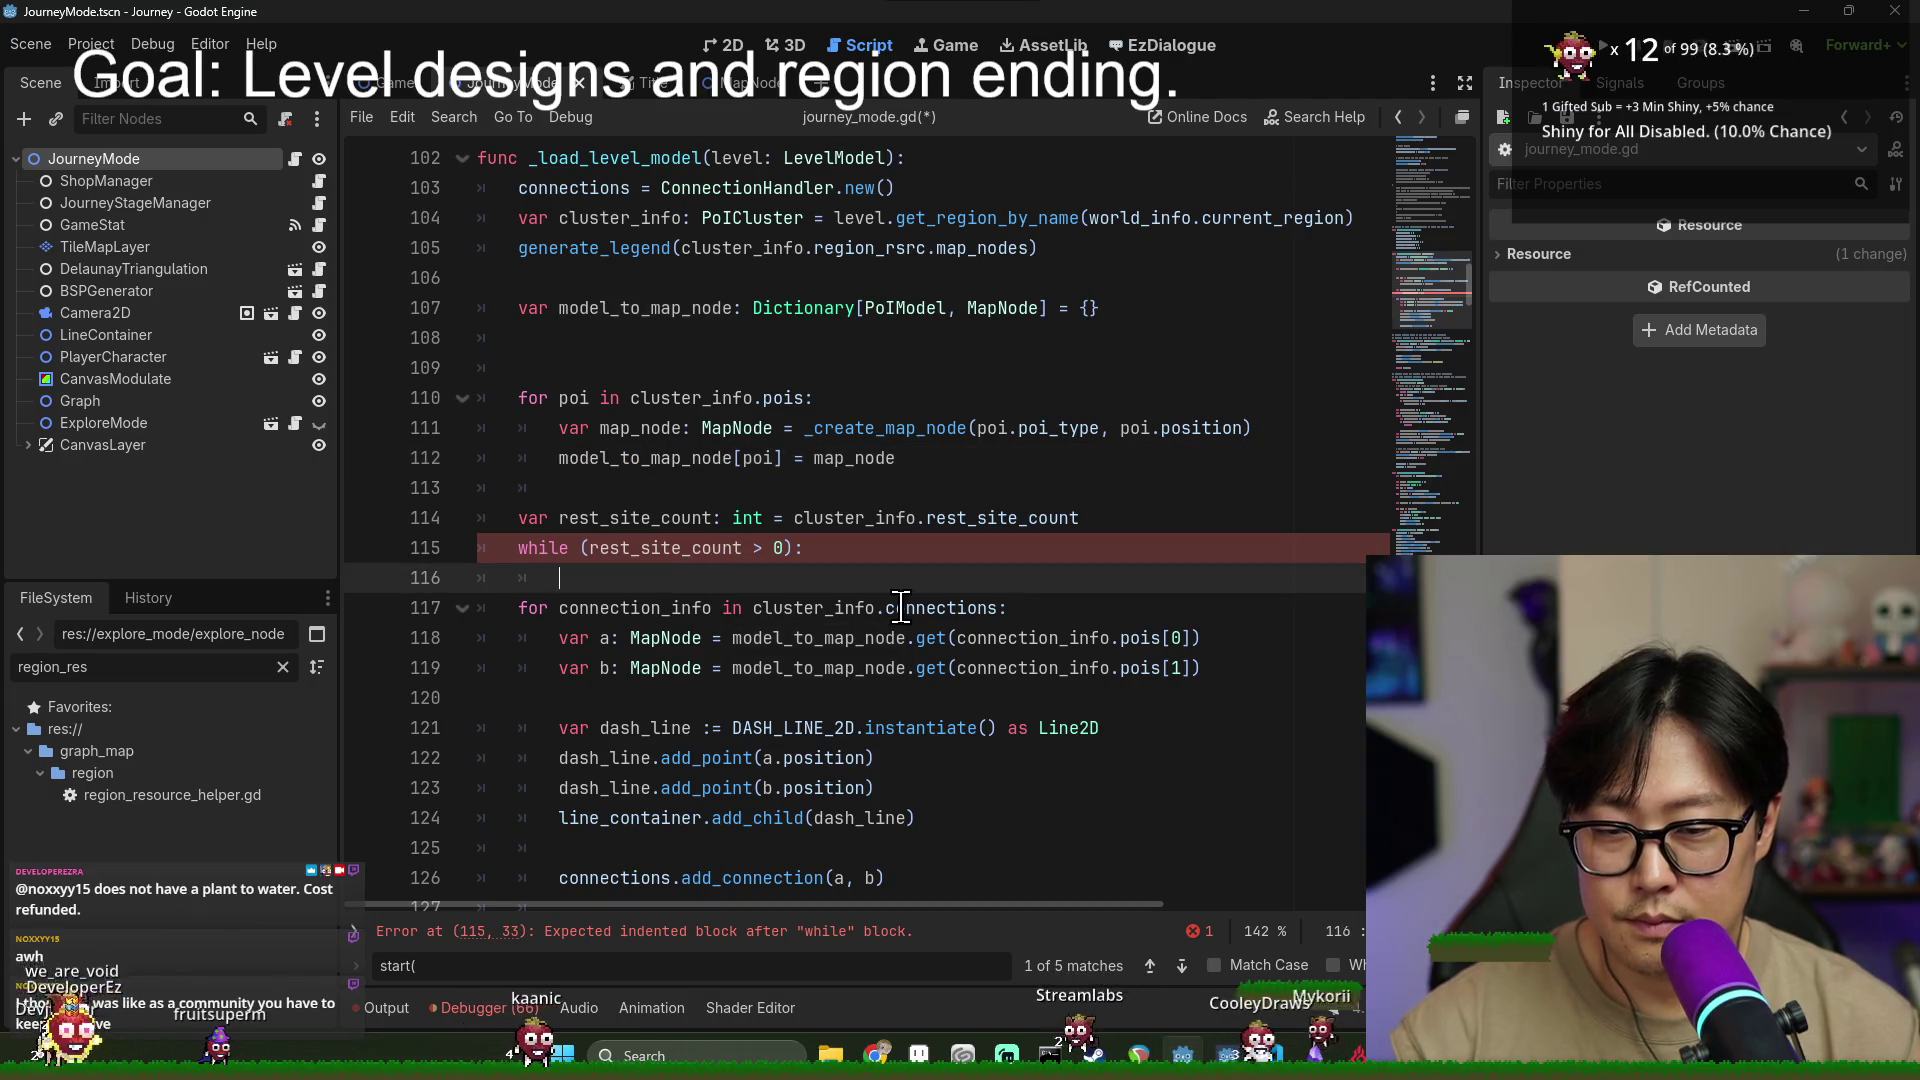
# - Paste model_to_map_node into the while loop and complete it as model_to_map_node.keys()
pyautogui.hotkey('ctrl', 'v')
pyautogui.write('.keys')
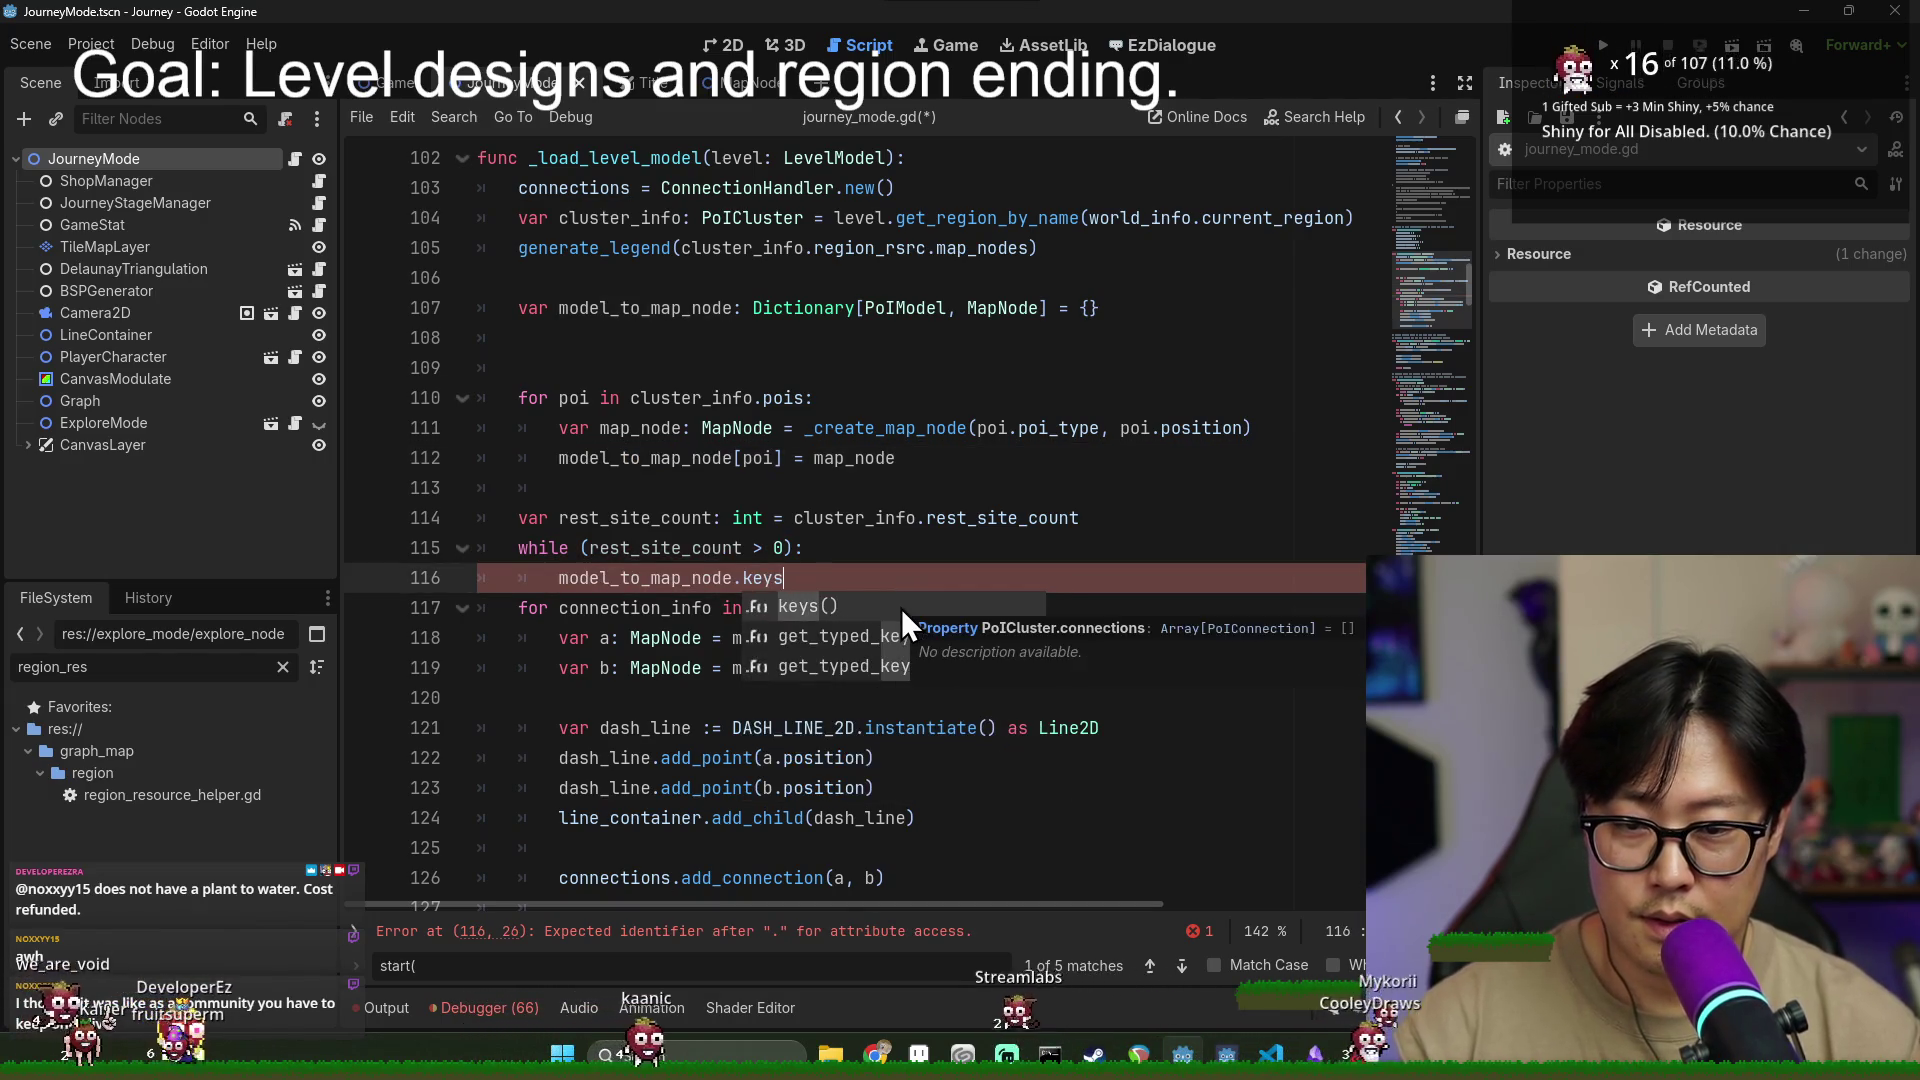
pyautogui.press('Return')
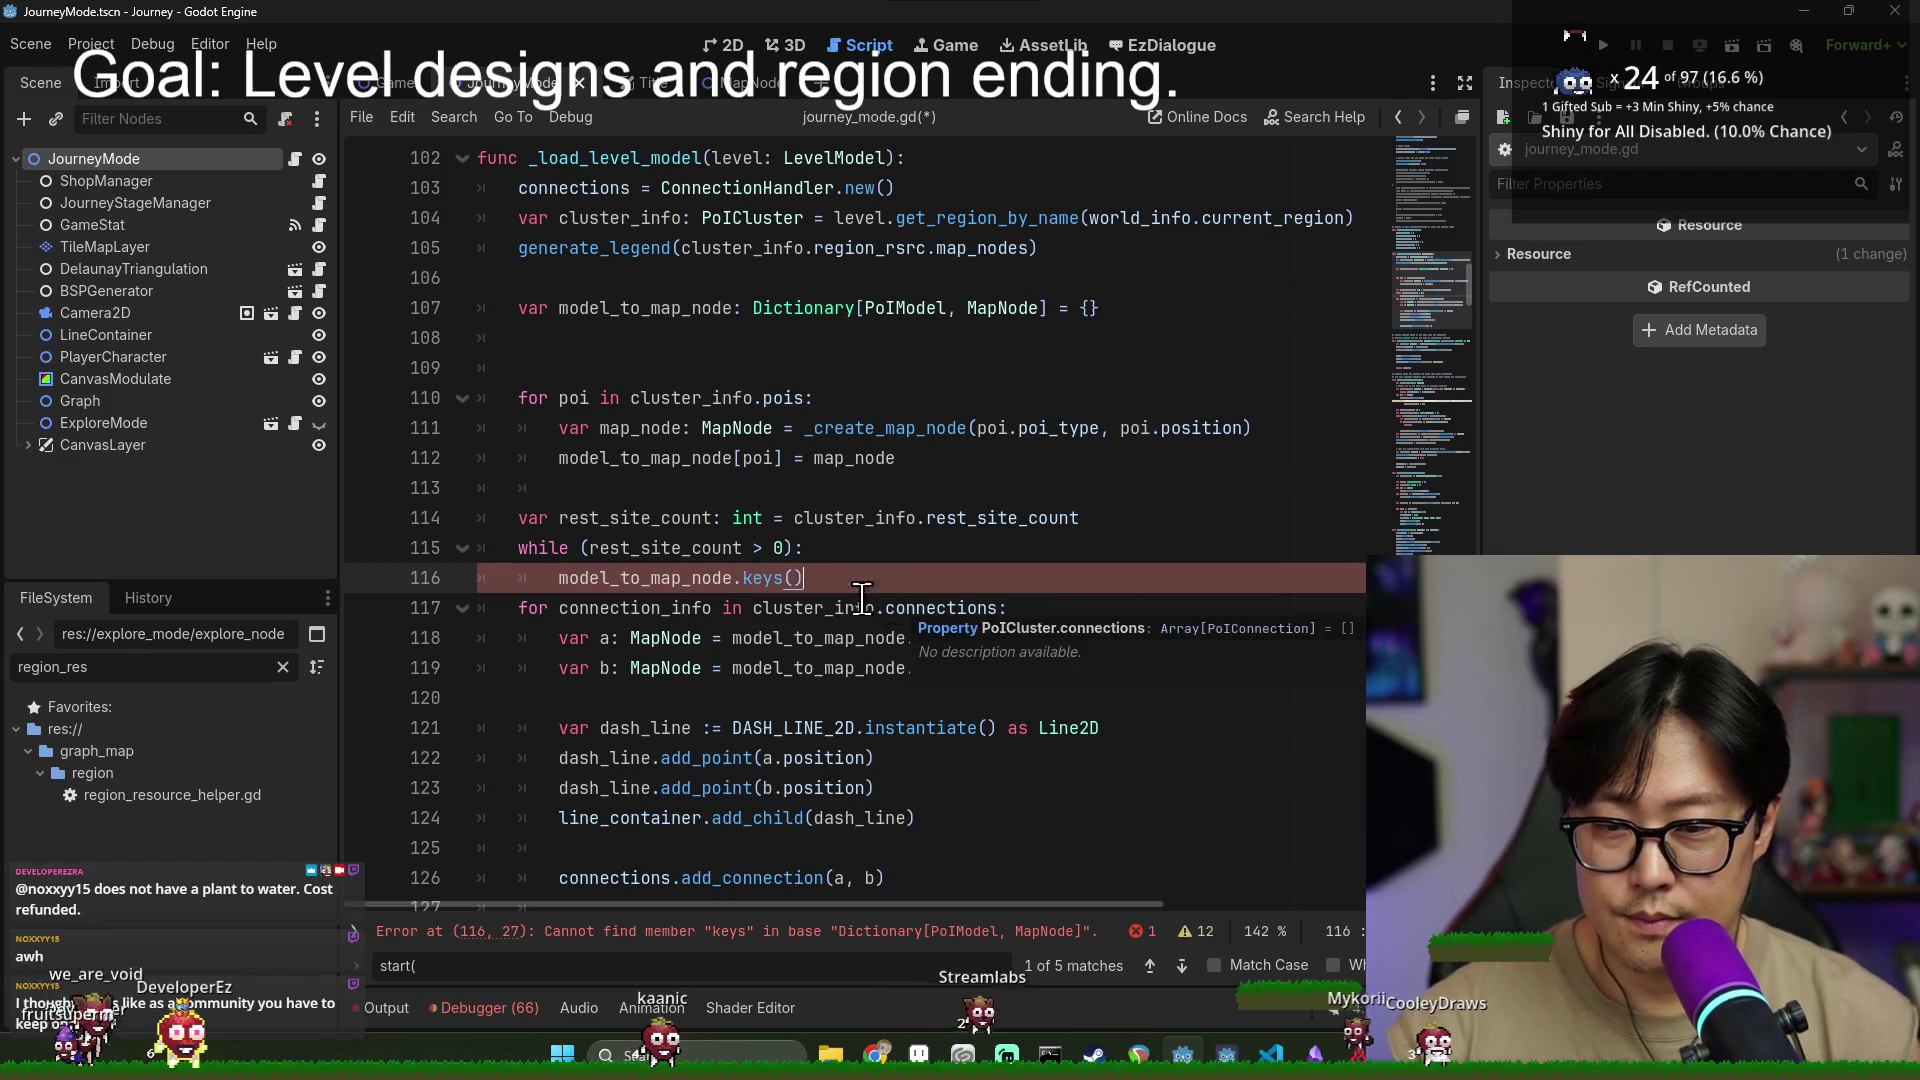
pyautogui.hotkey('shift', 'Home')
pyautogui.scroll(-3, 637, 620)
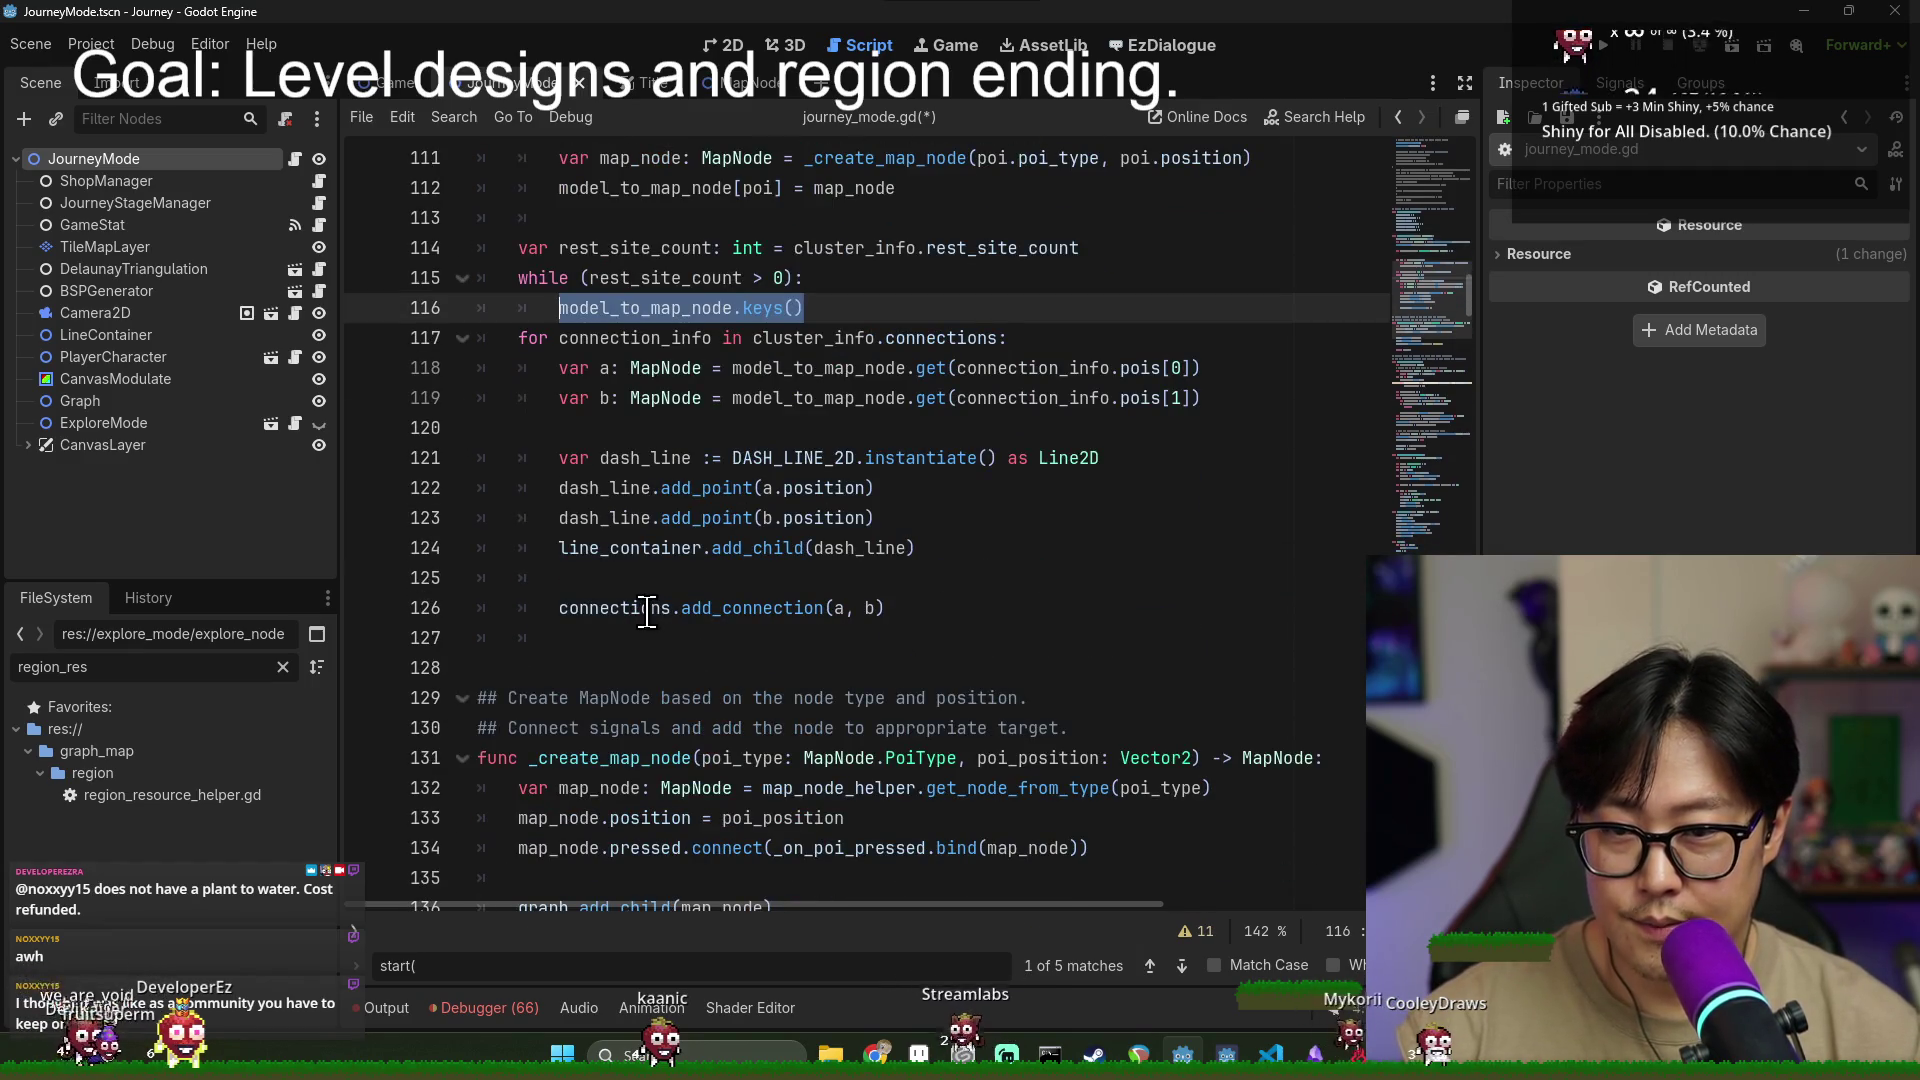
pyautogui.scroll(2, 647, 612)
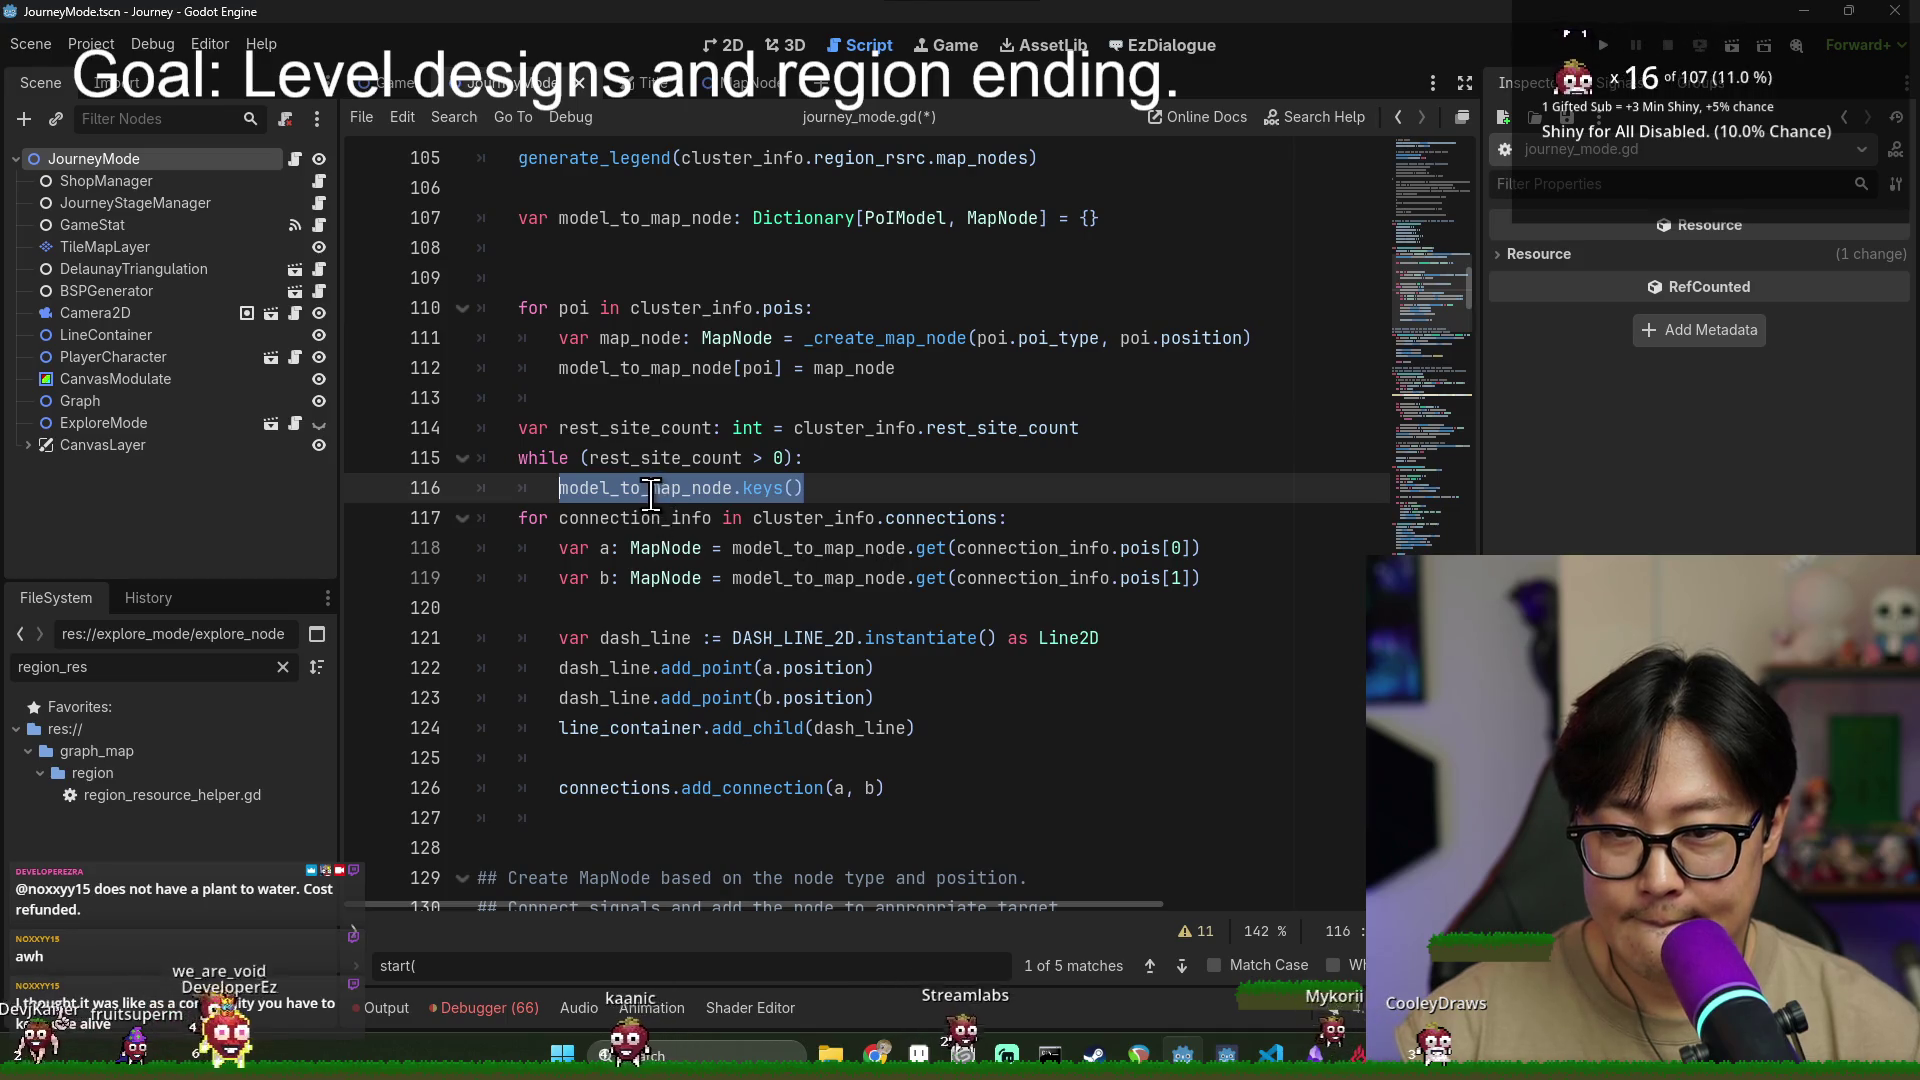
# - Review where model_to_map_node and map_node are used around lines 111–116
pyautogui.doubleClick(711, 490)
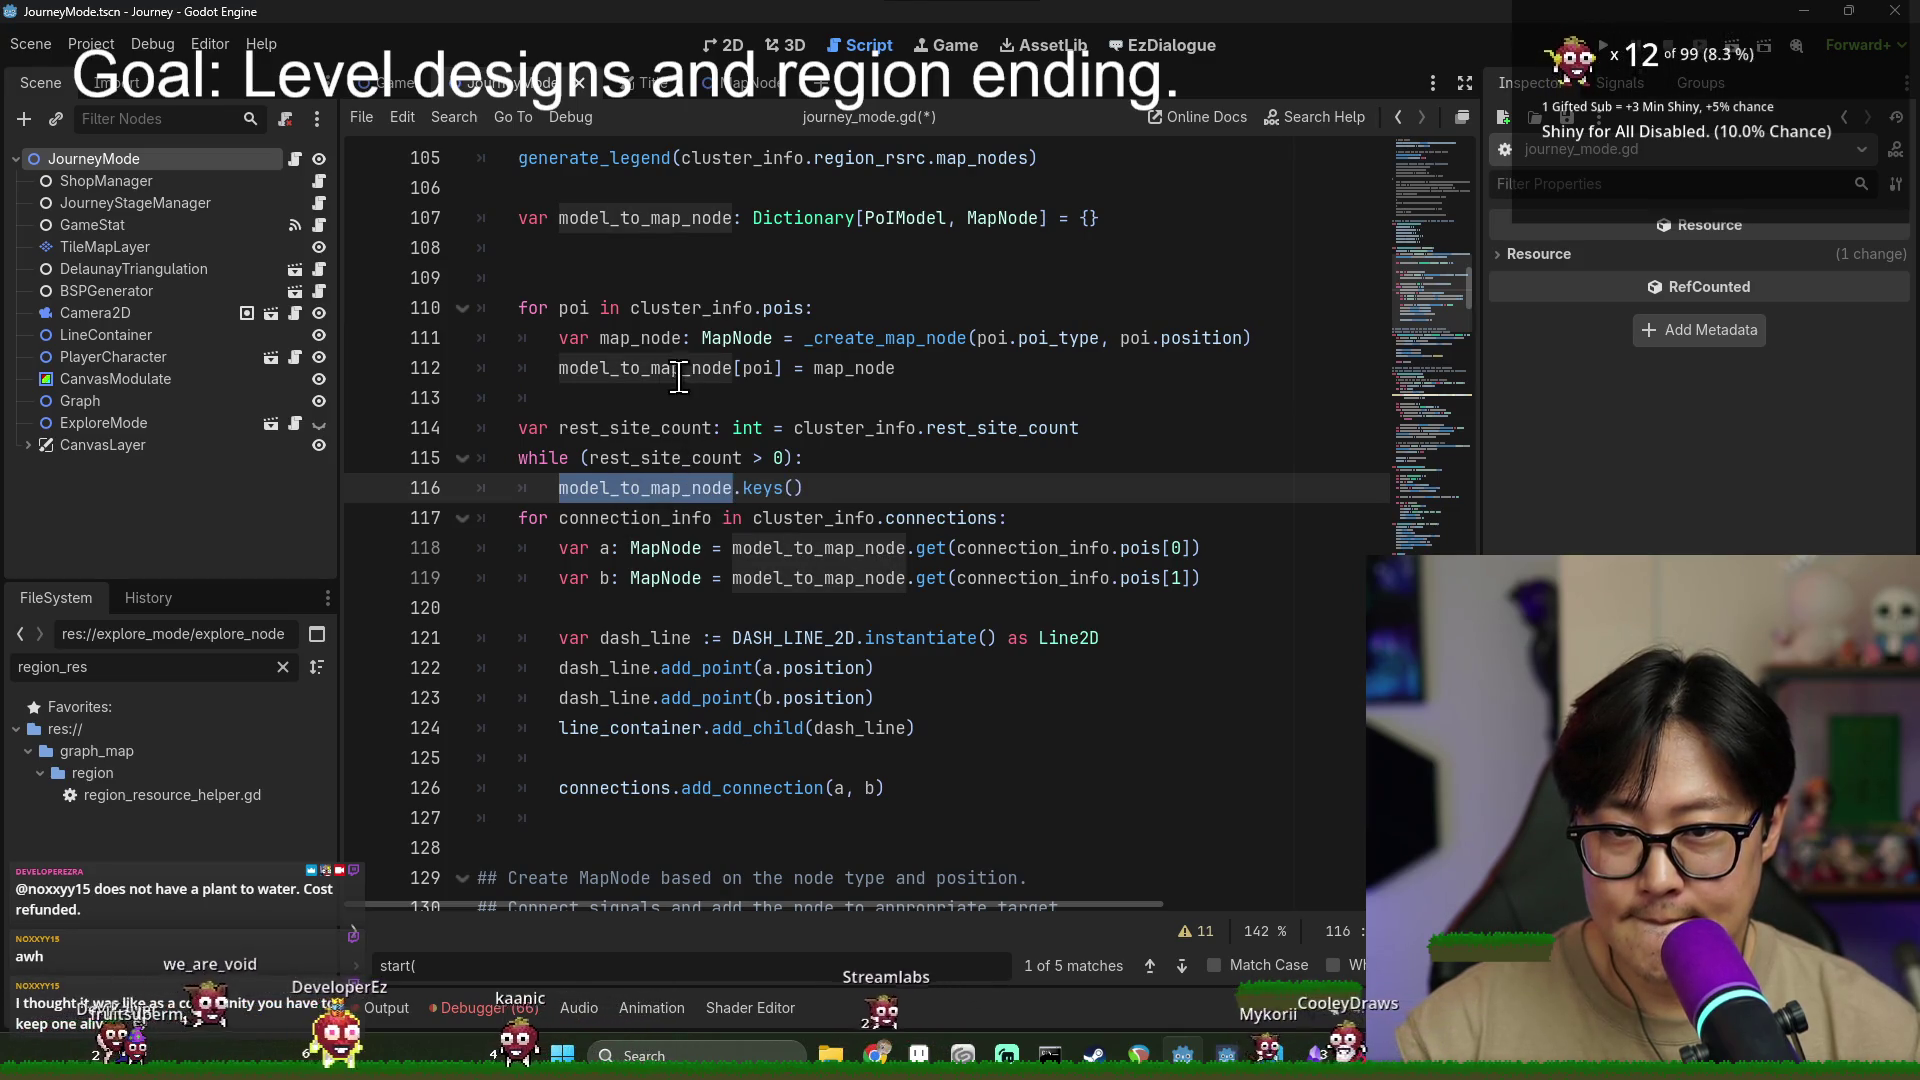
pyautogui.doubleClick(632, 338)
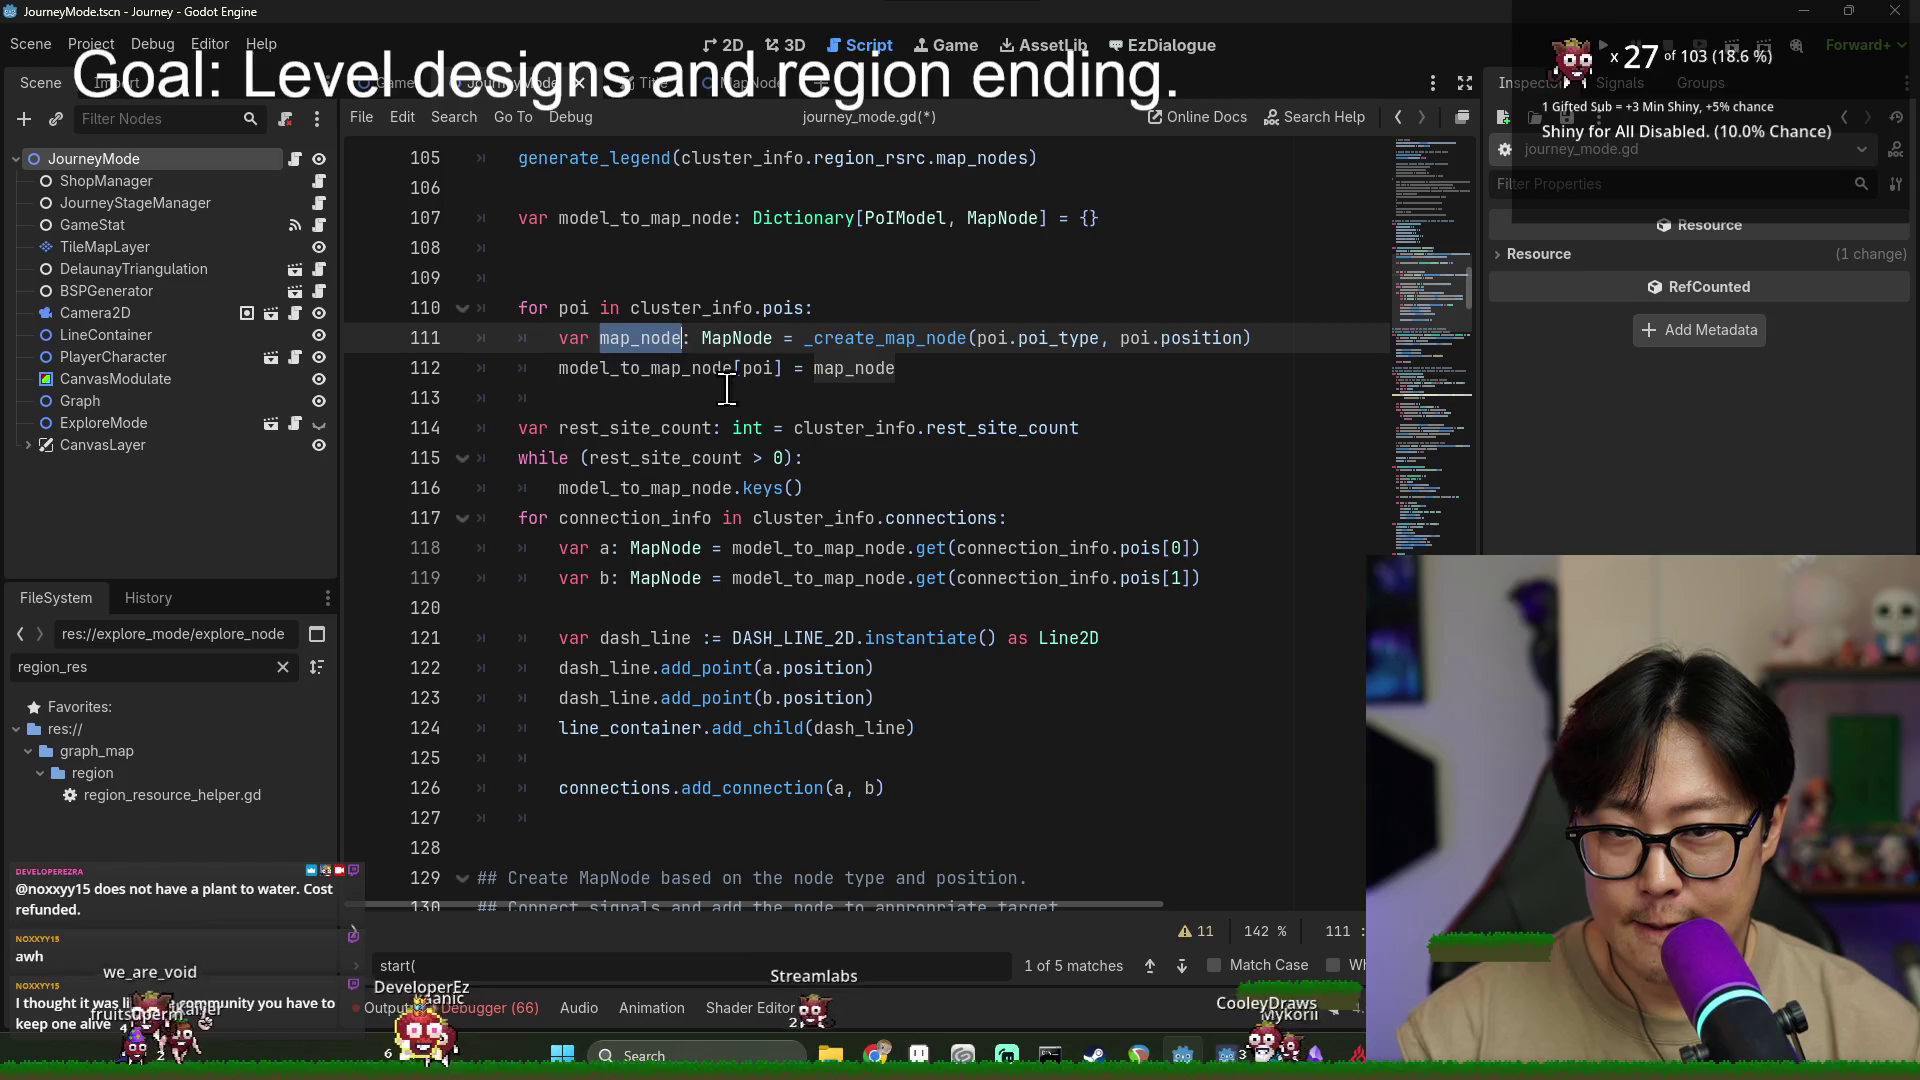
pyautogui.doubleClick(645, 368)
pyautogui.scroll(-4, 759, 490)
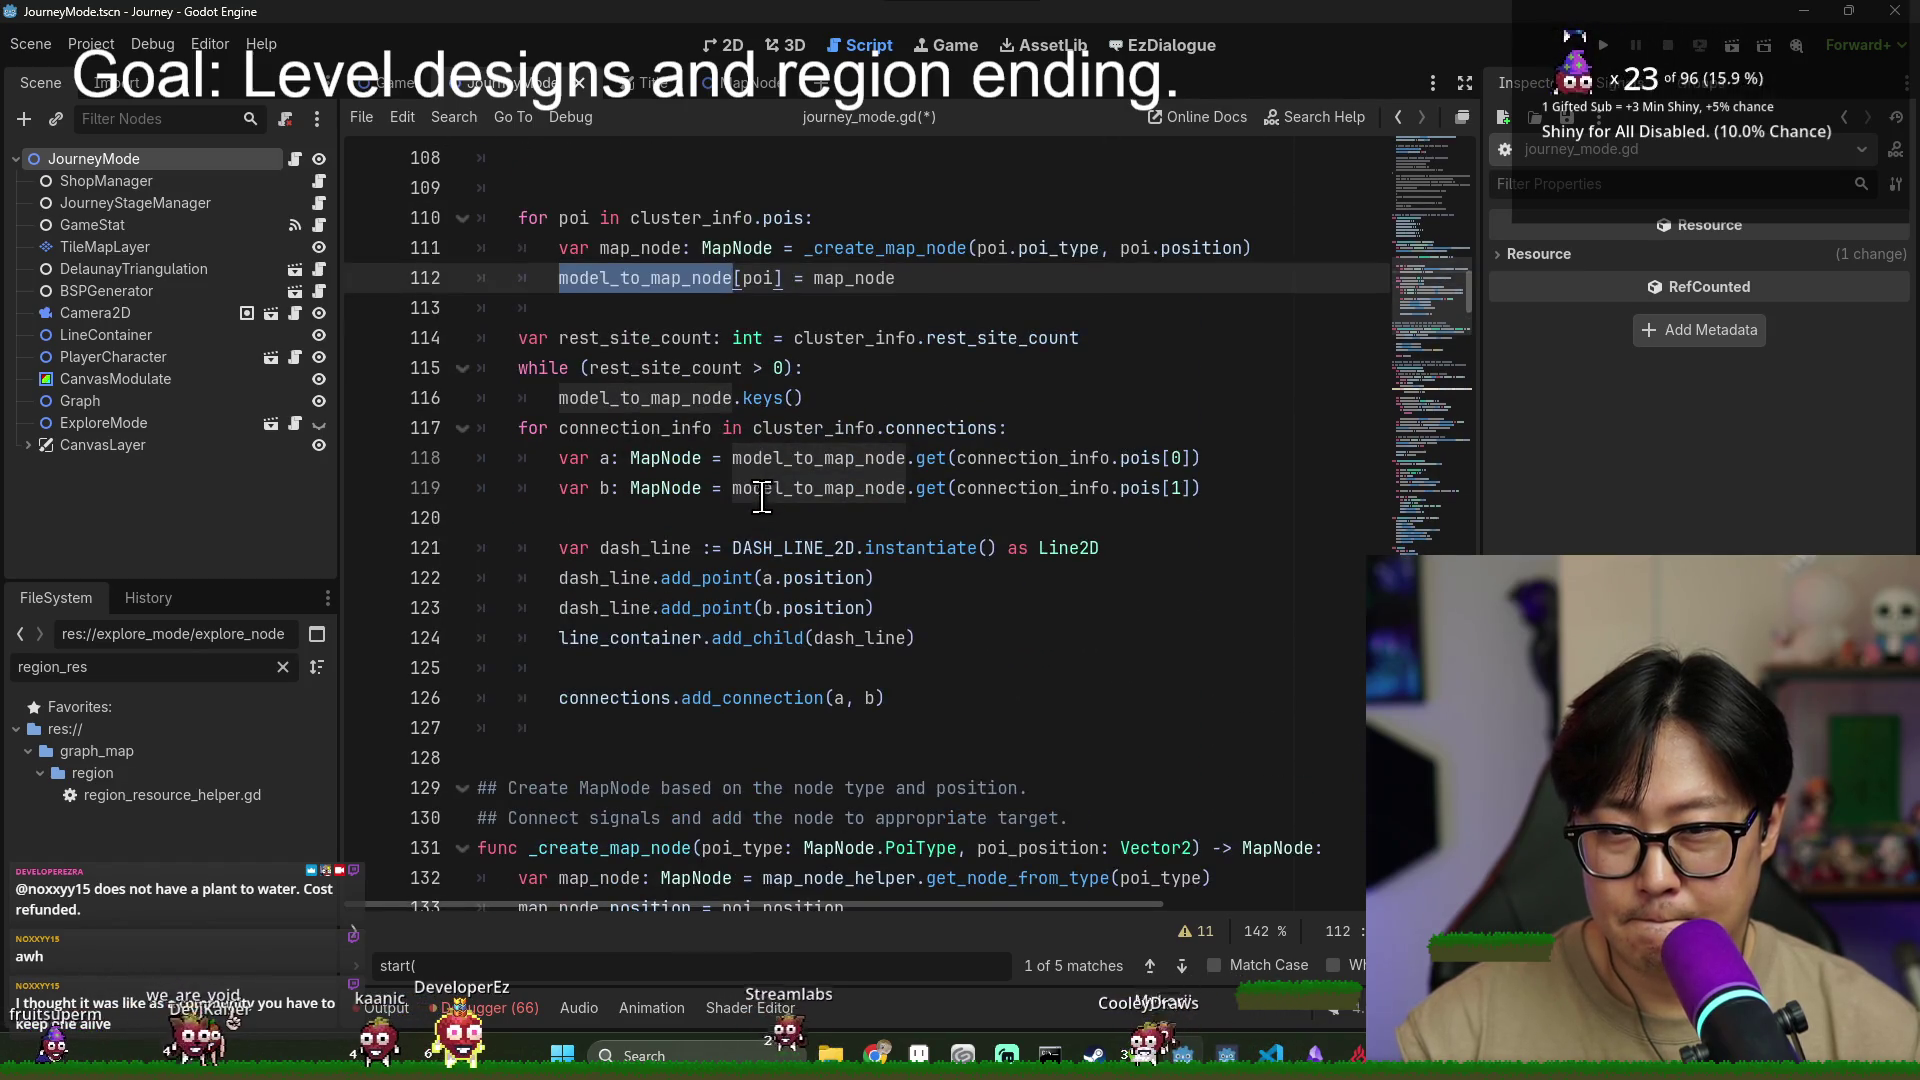
pyautogui.click(697, 399)
pyautogui.press('super')
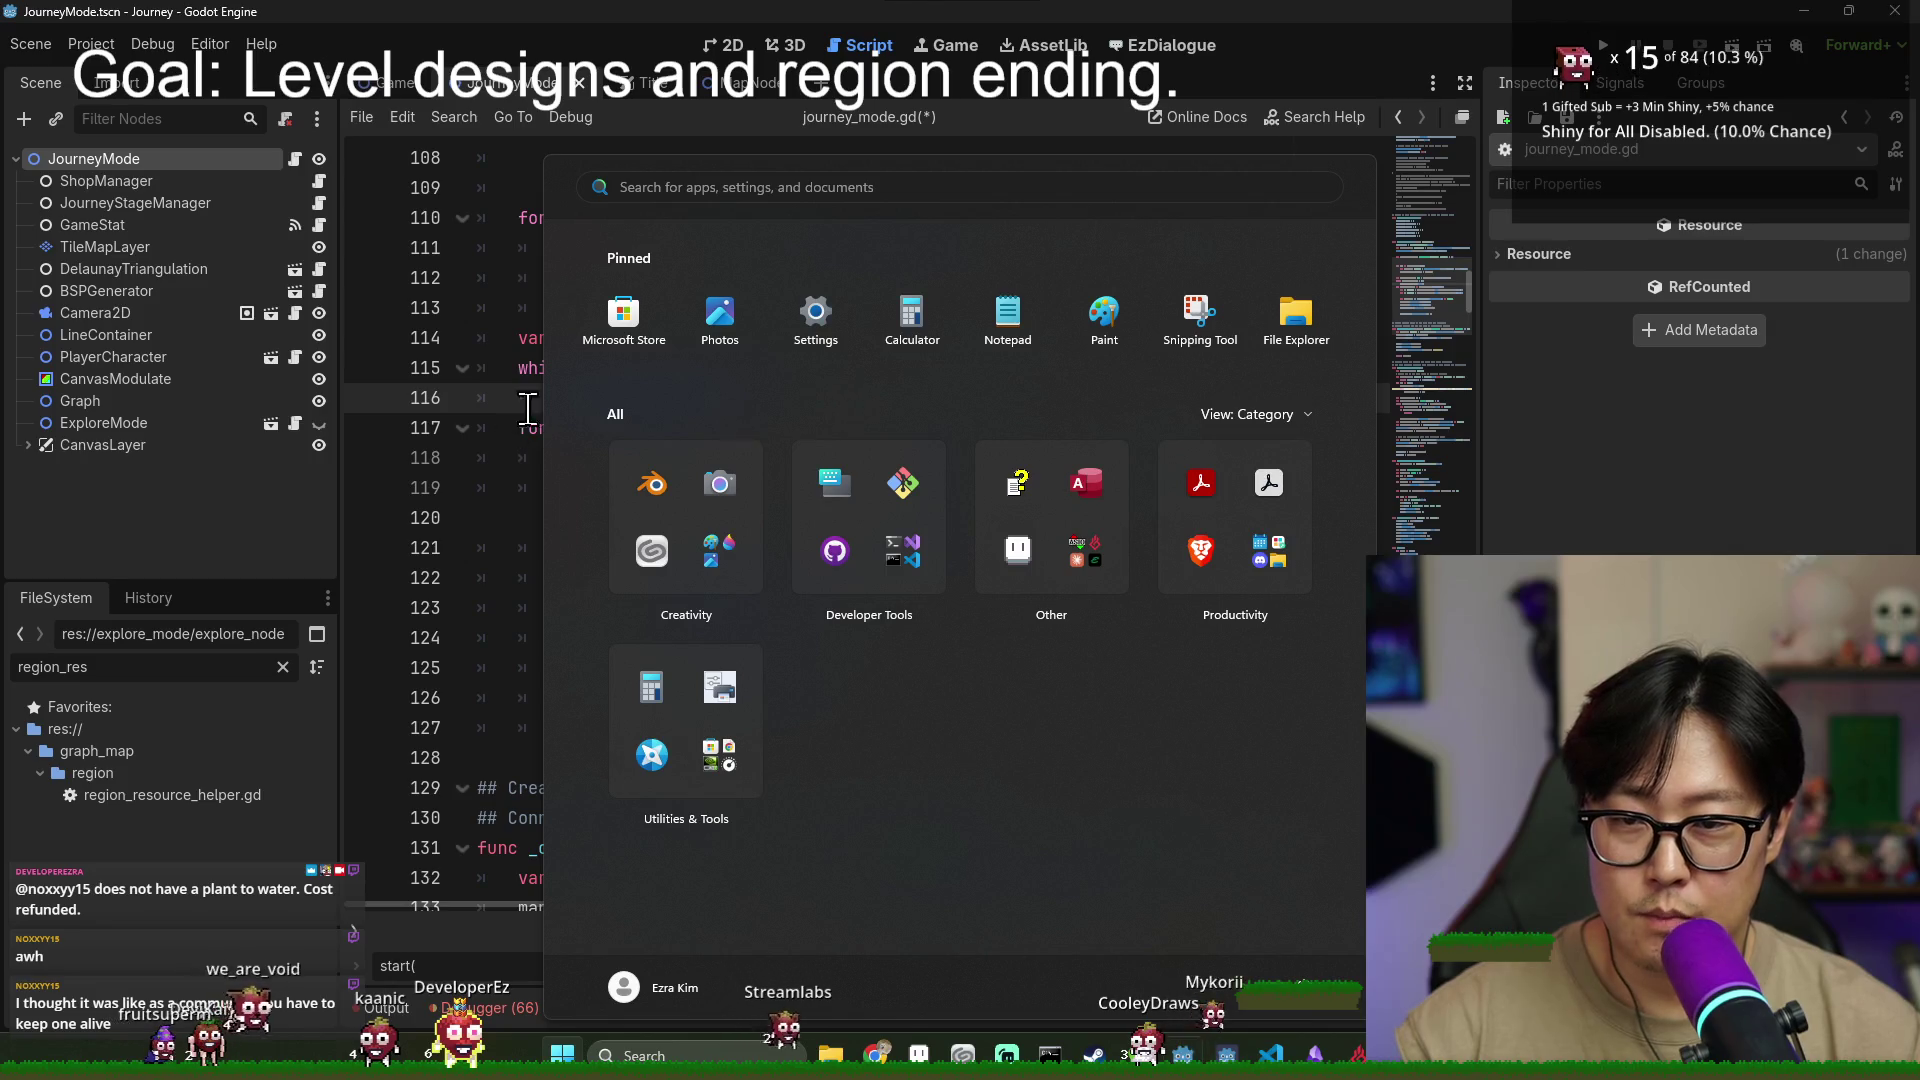
pyautogui.press('Escape')
# - Move the rest_site_count loop (lines 114–116) below the connections loop
pyautogui.doubleClick(640, 397)
pyautogui.moveTo(805, 397); pyautogui.dragTo(518, 337)
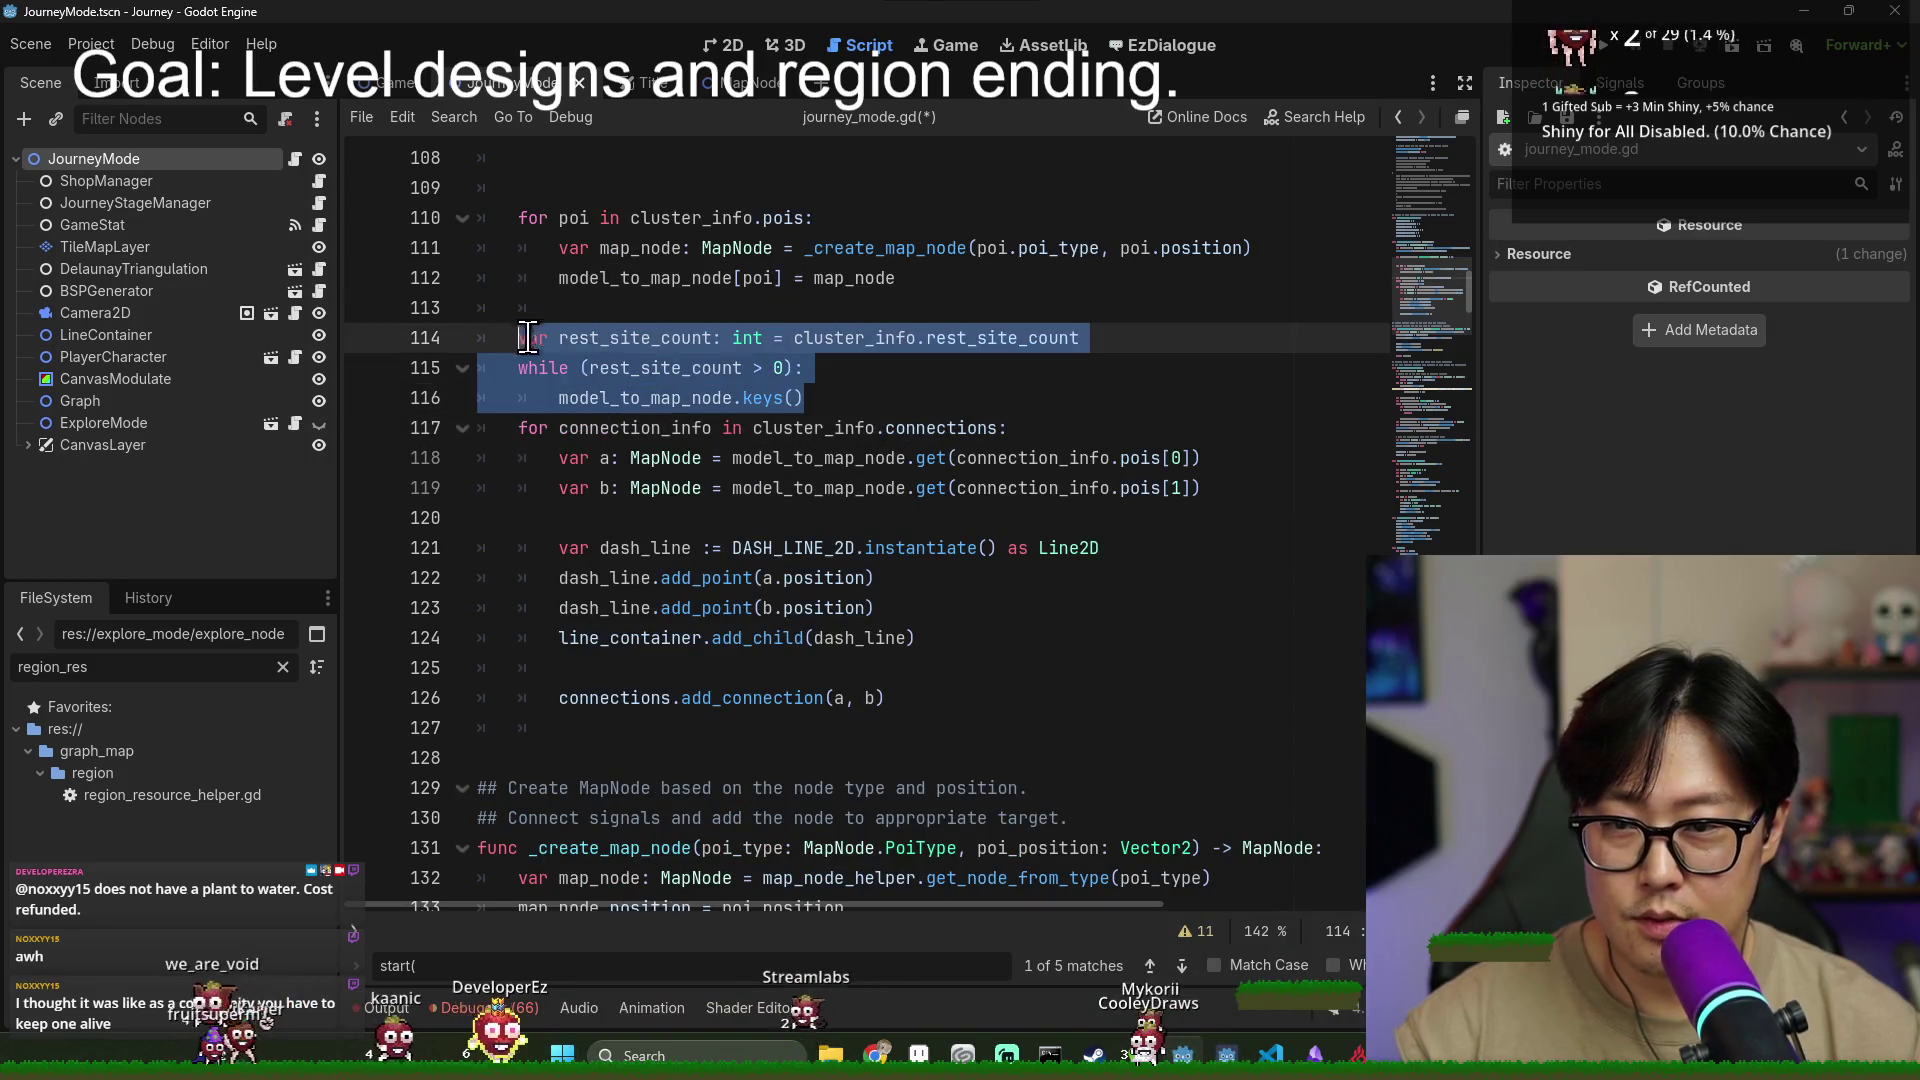
pyautogui.hotkey('ctrl', 'x')
pyautogui.click(908, 638)
pyautogui.press('Return')
pyautogui.press('Return')
pyautogui.hotkey('ctrl', 'v')
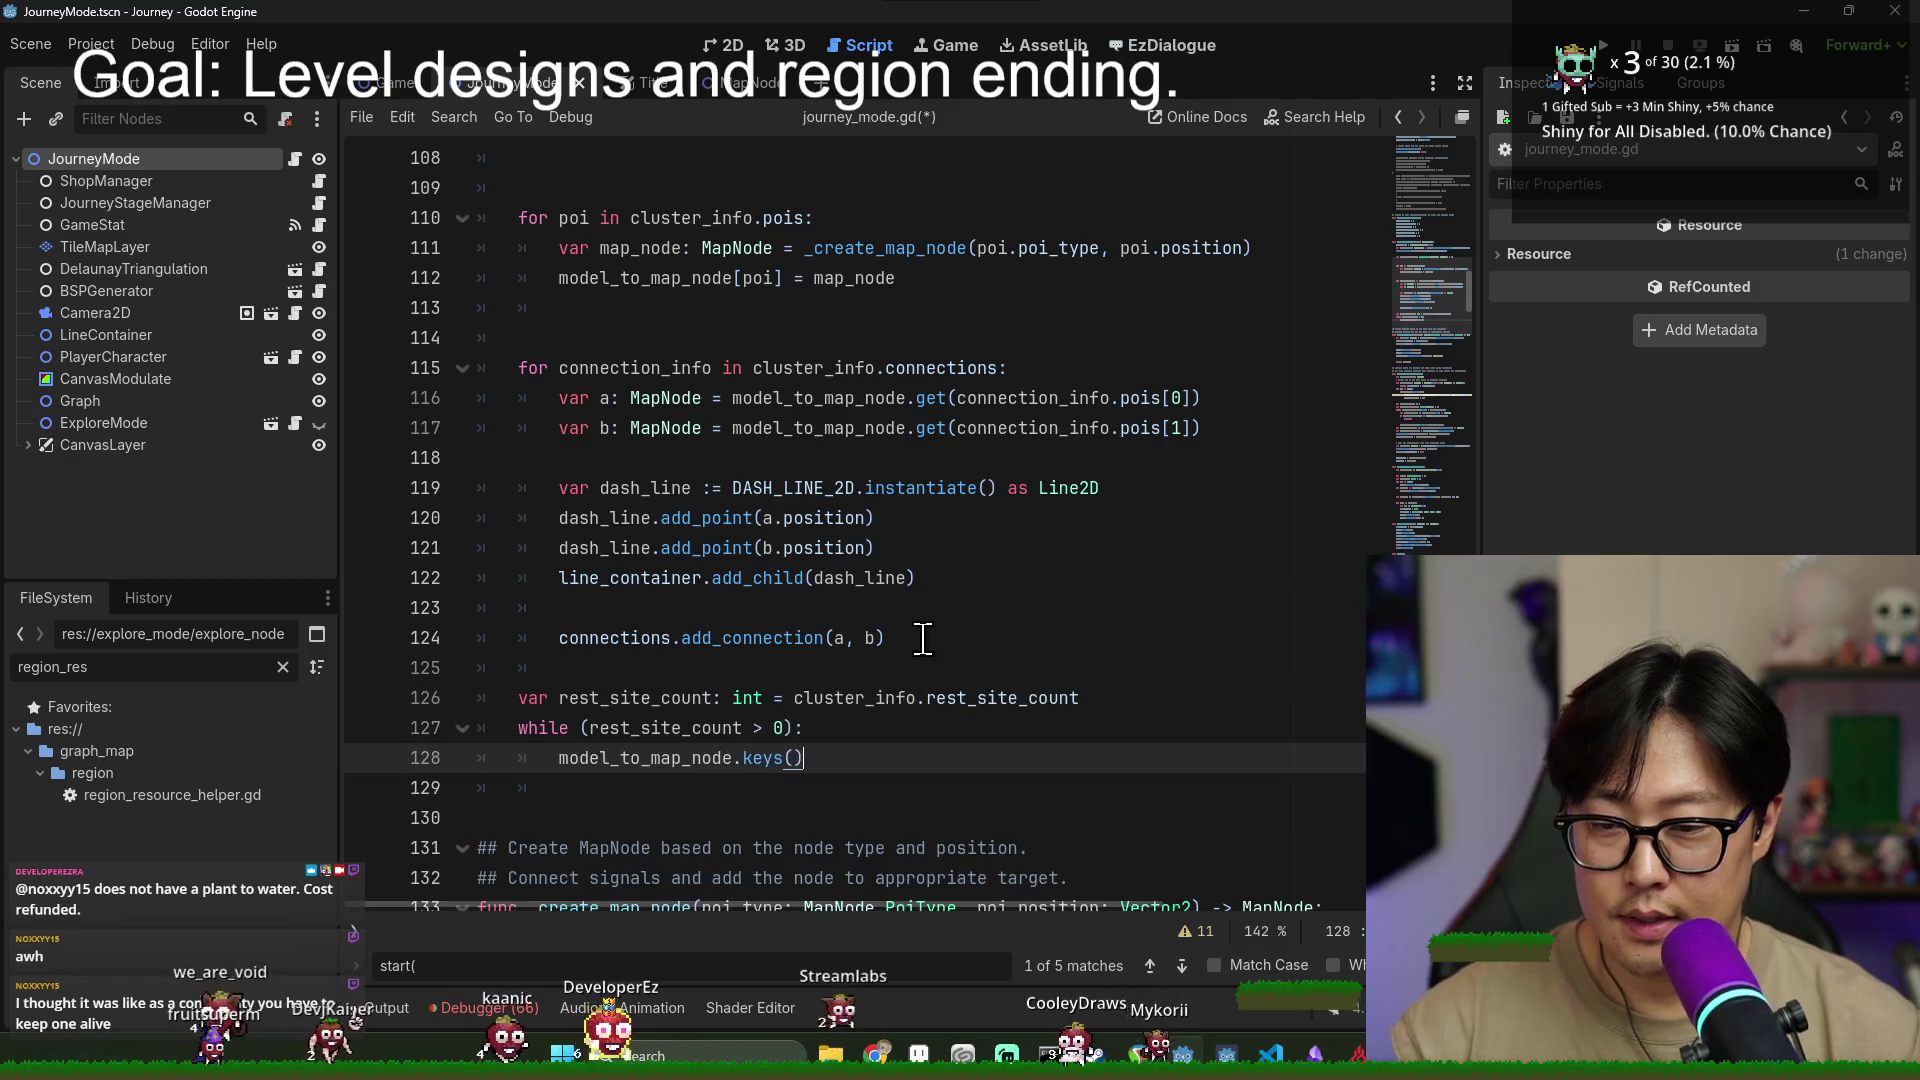
# - Start a new var declaration below the rest_site_count line
pyautogui.click(1128, 697)
pyautogui.scroll(-3, 1128, 560)
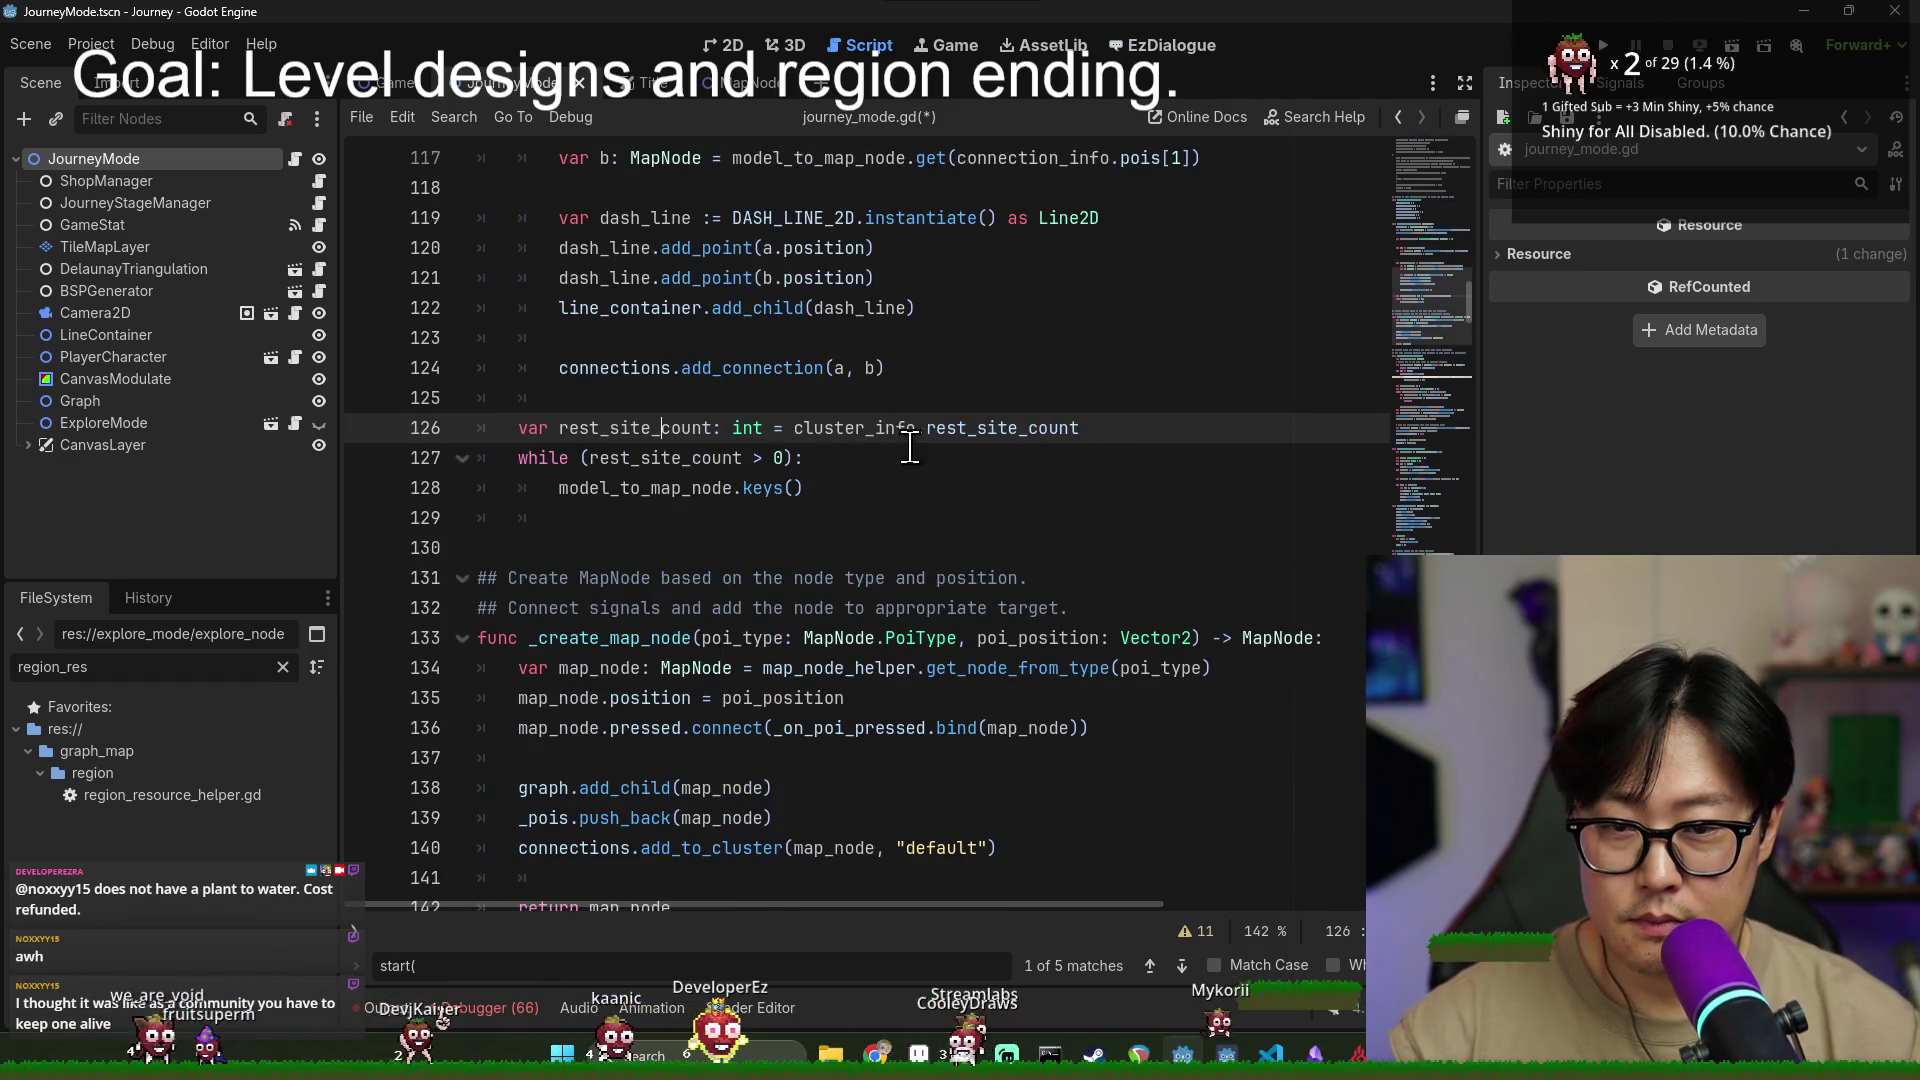
pyautogui.press('Return')
pyautogui.write('var poi')
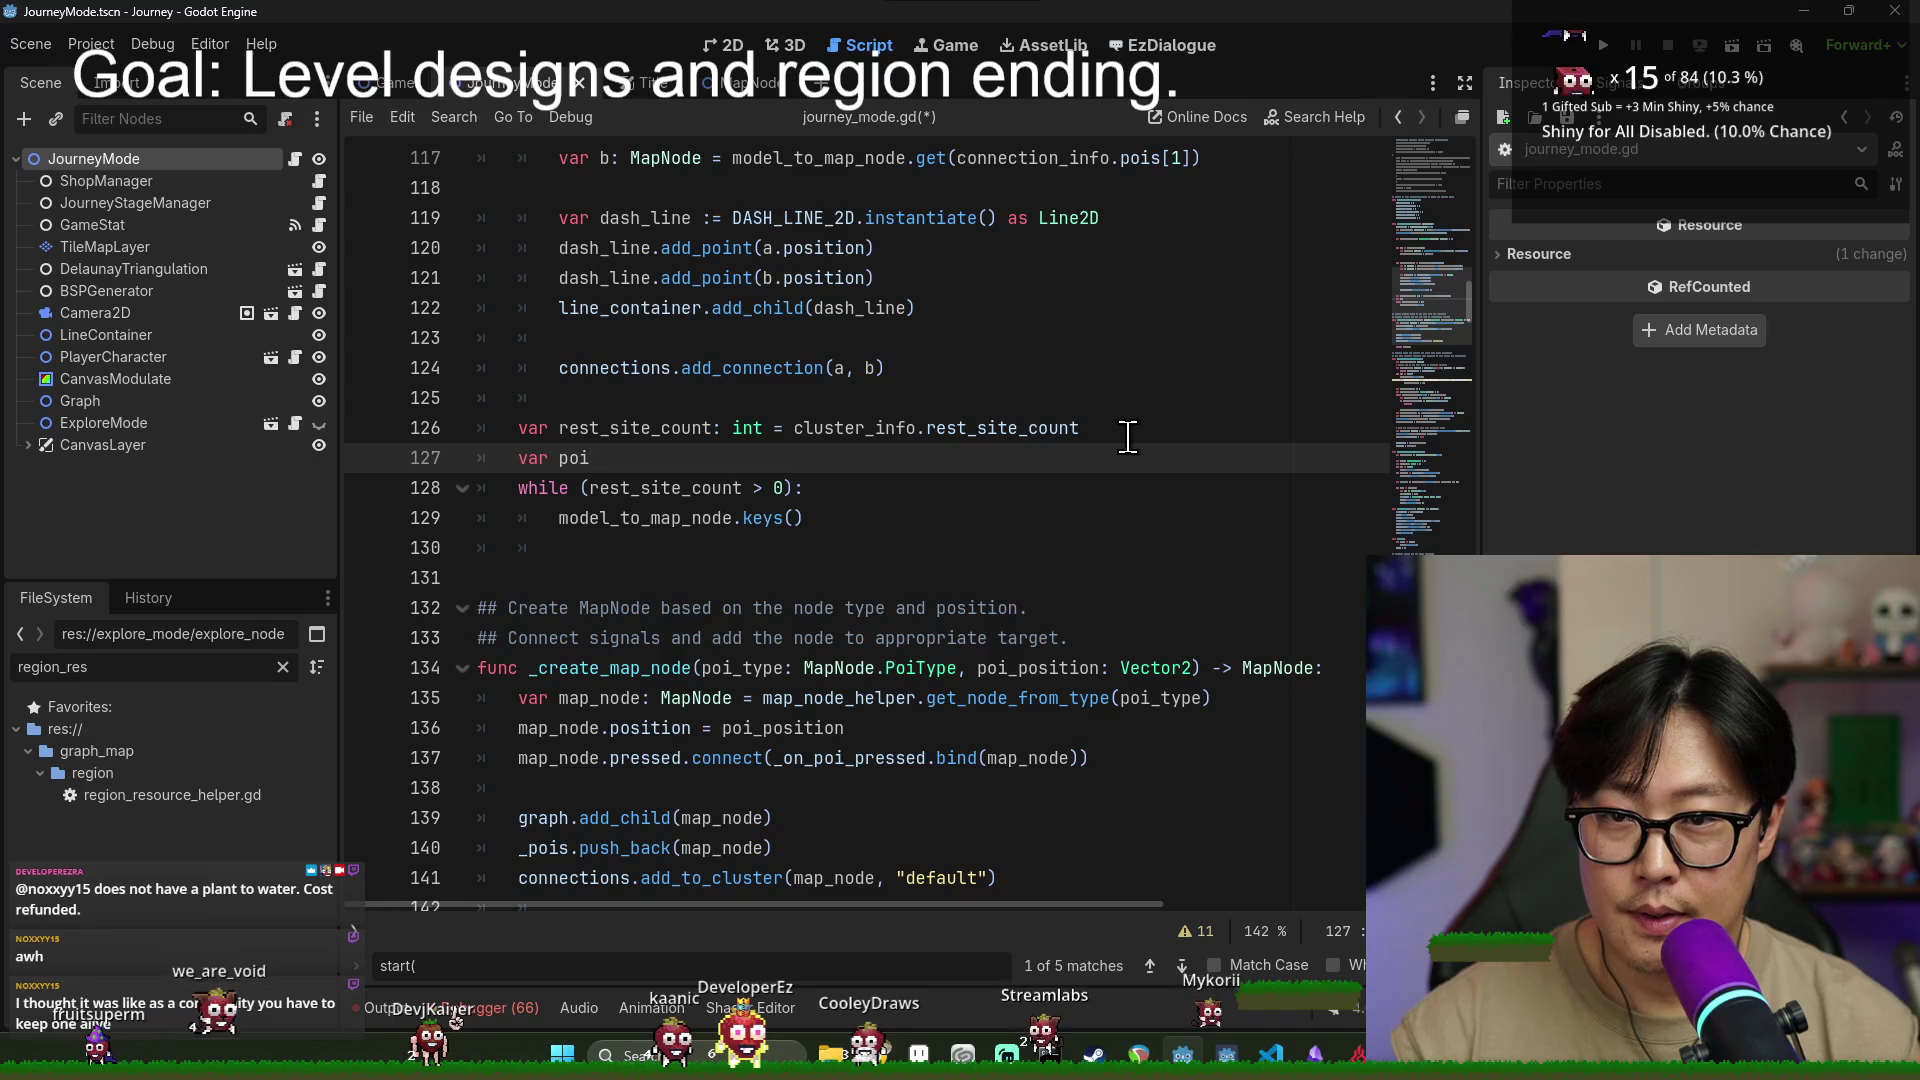
pyautogui.scroll(3, 1128, 437)
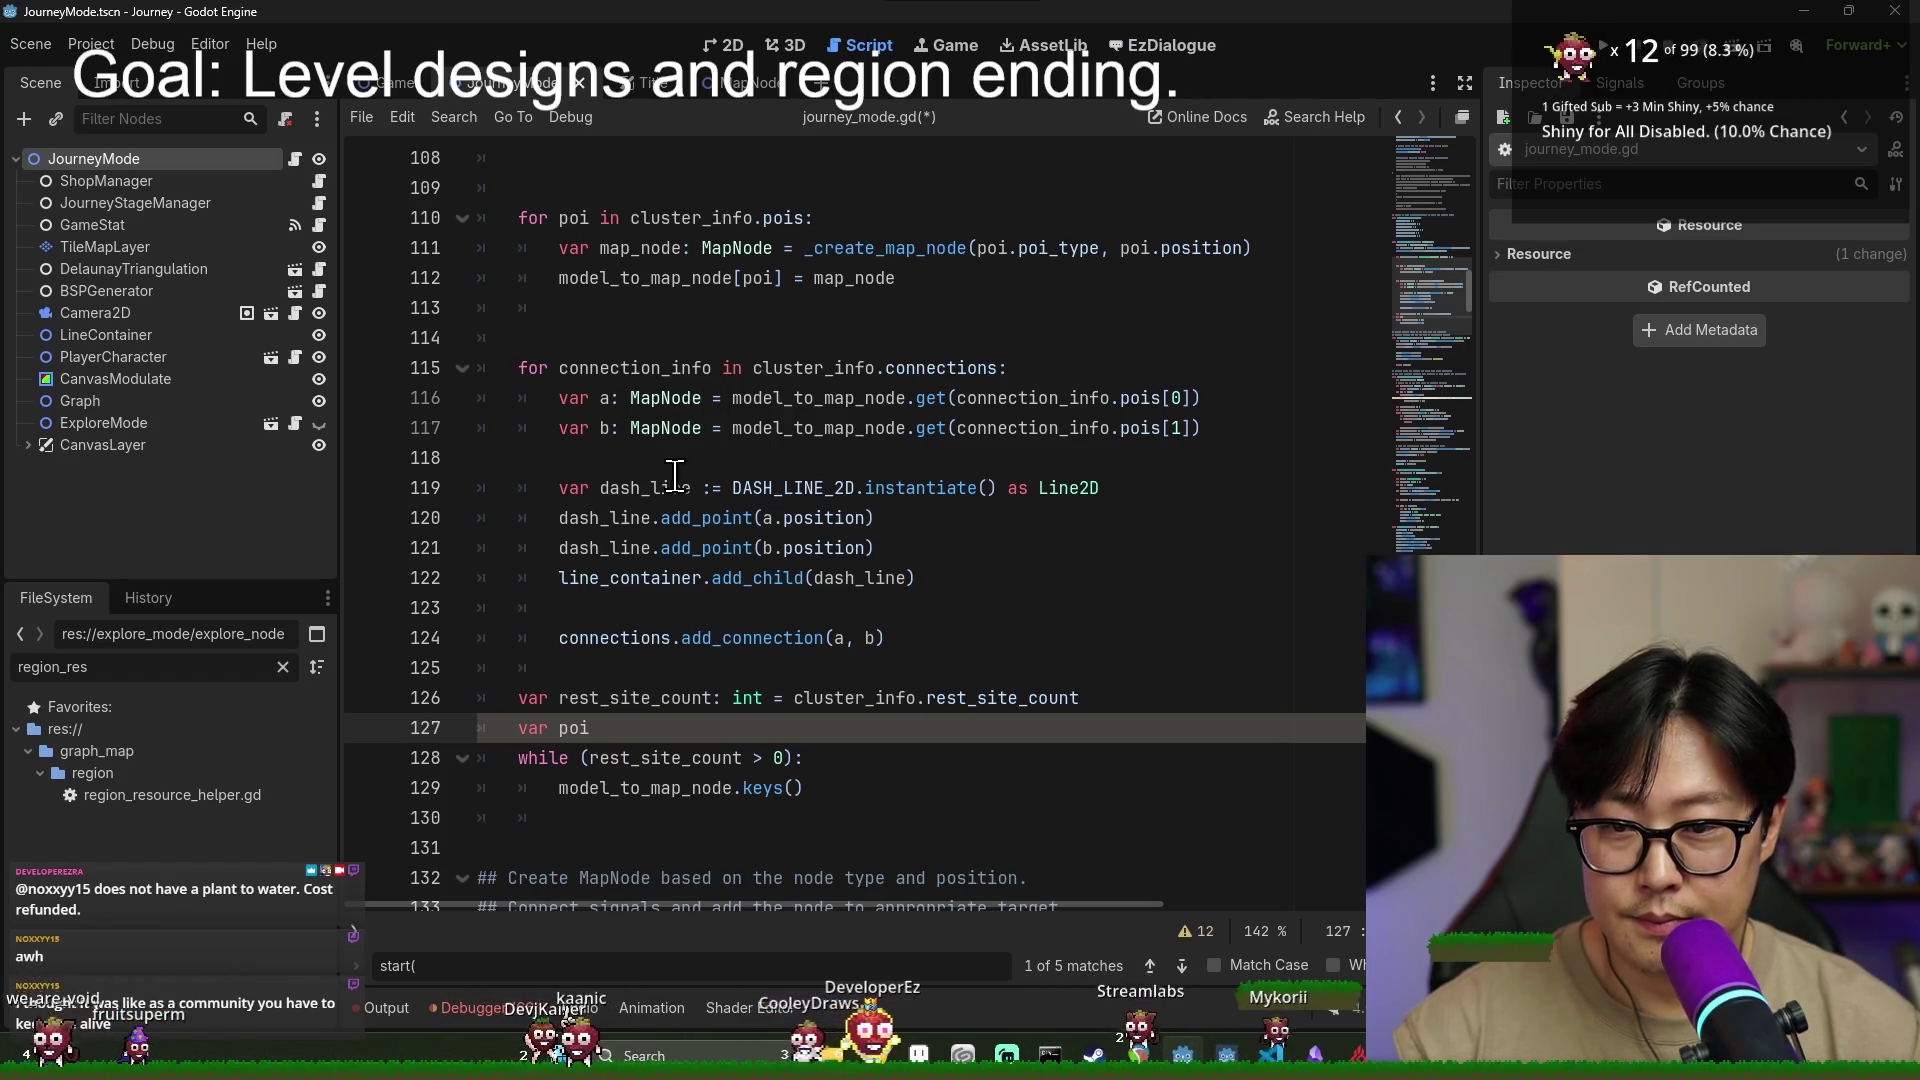
pyautogui.doubleClick(817, 368)
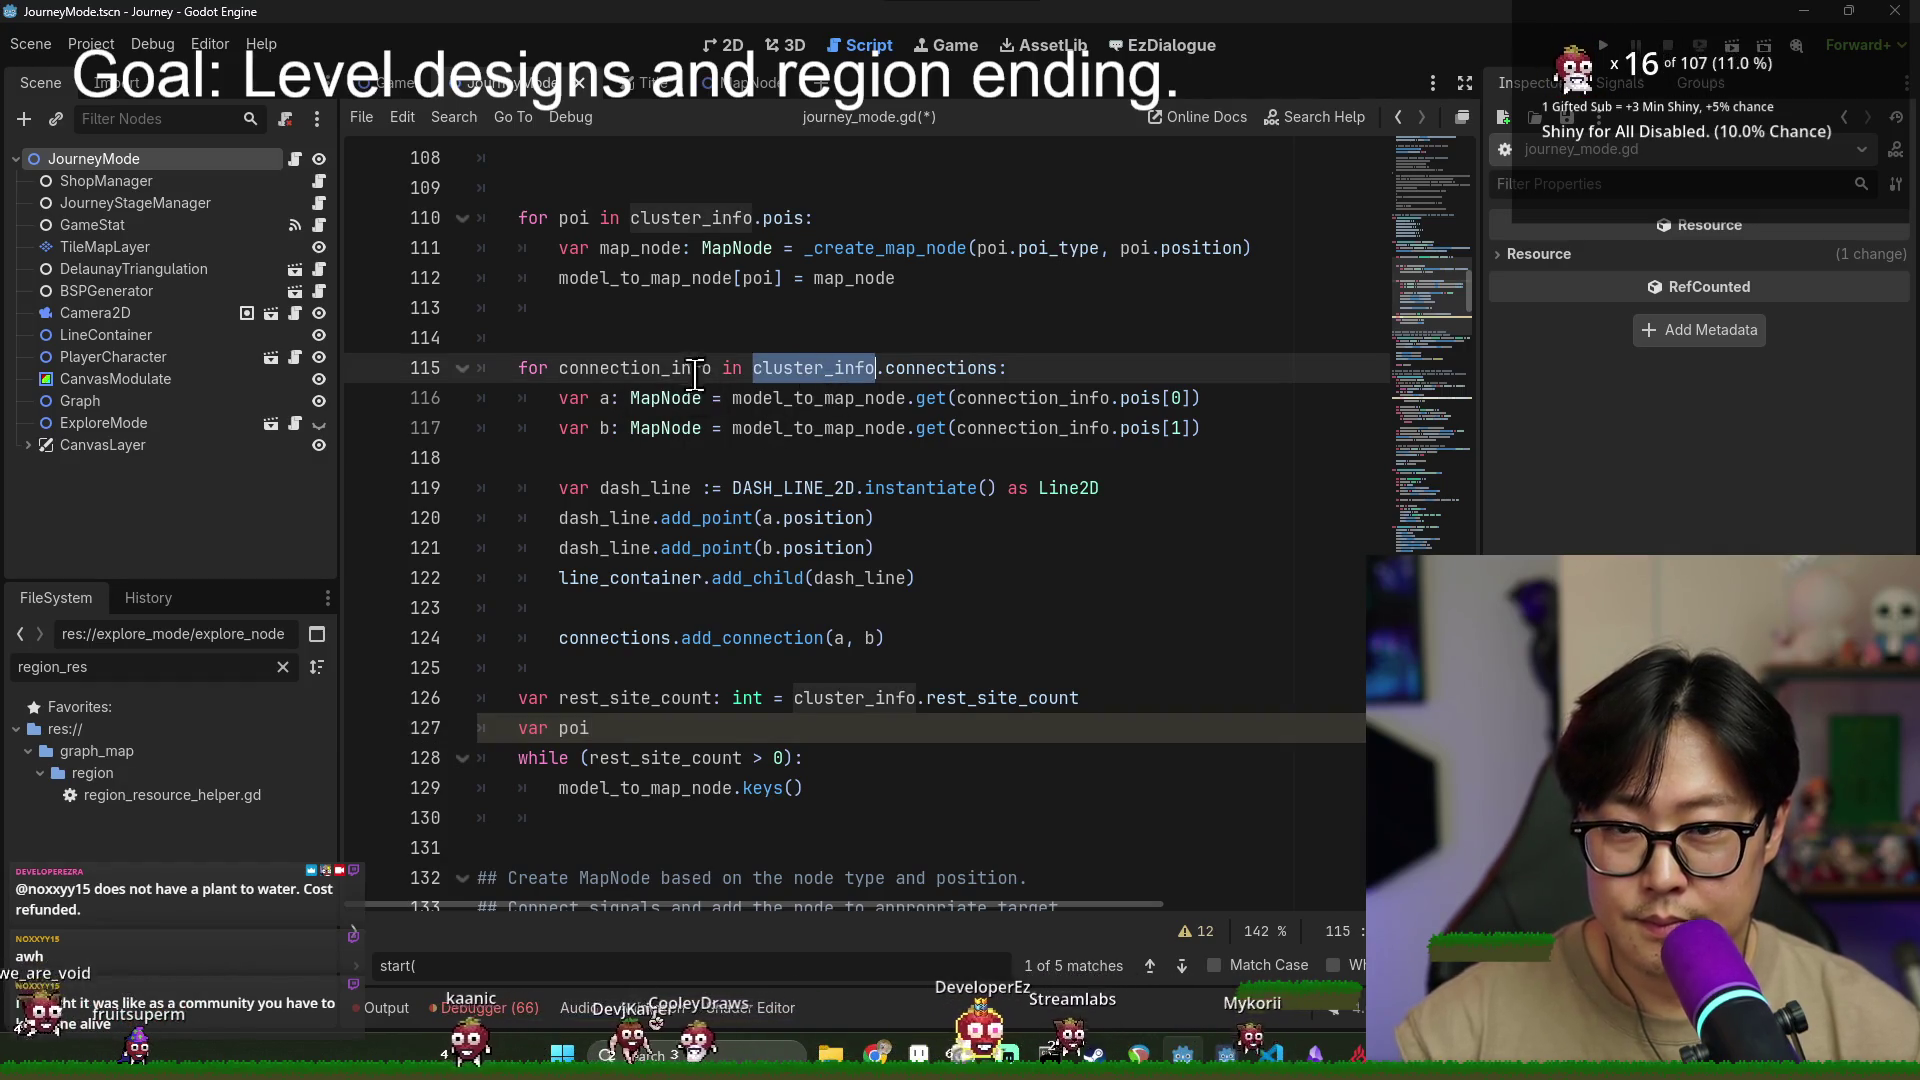
pyautogui.scroll(-3, 940, 430)
pyautogui.click(880, 458)
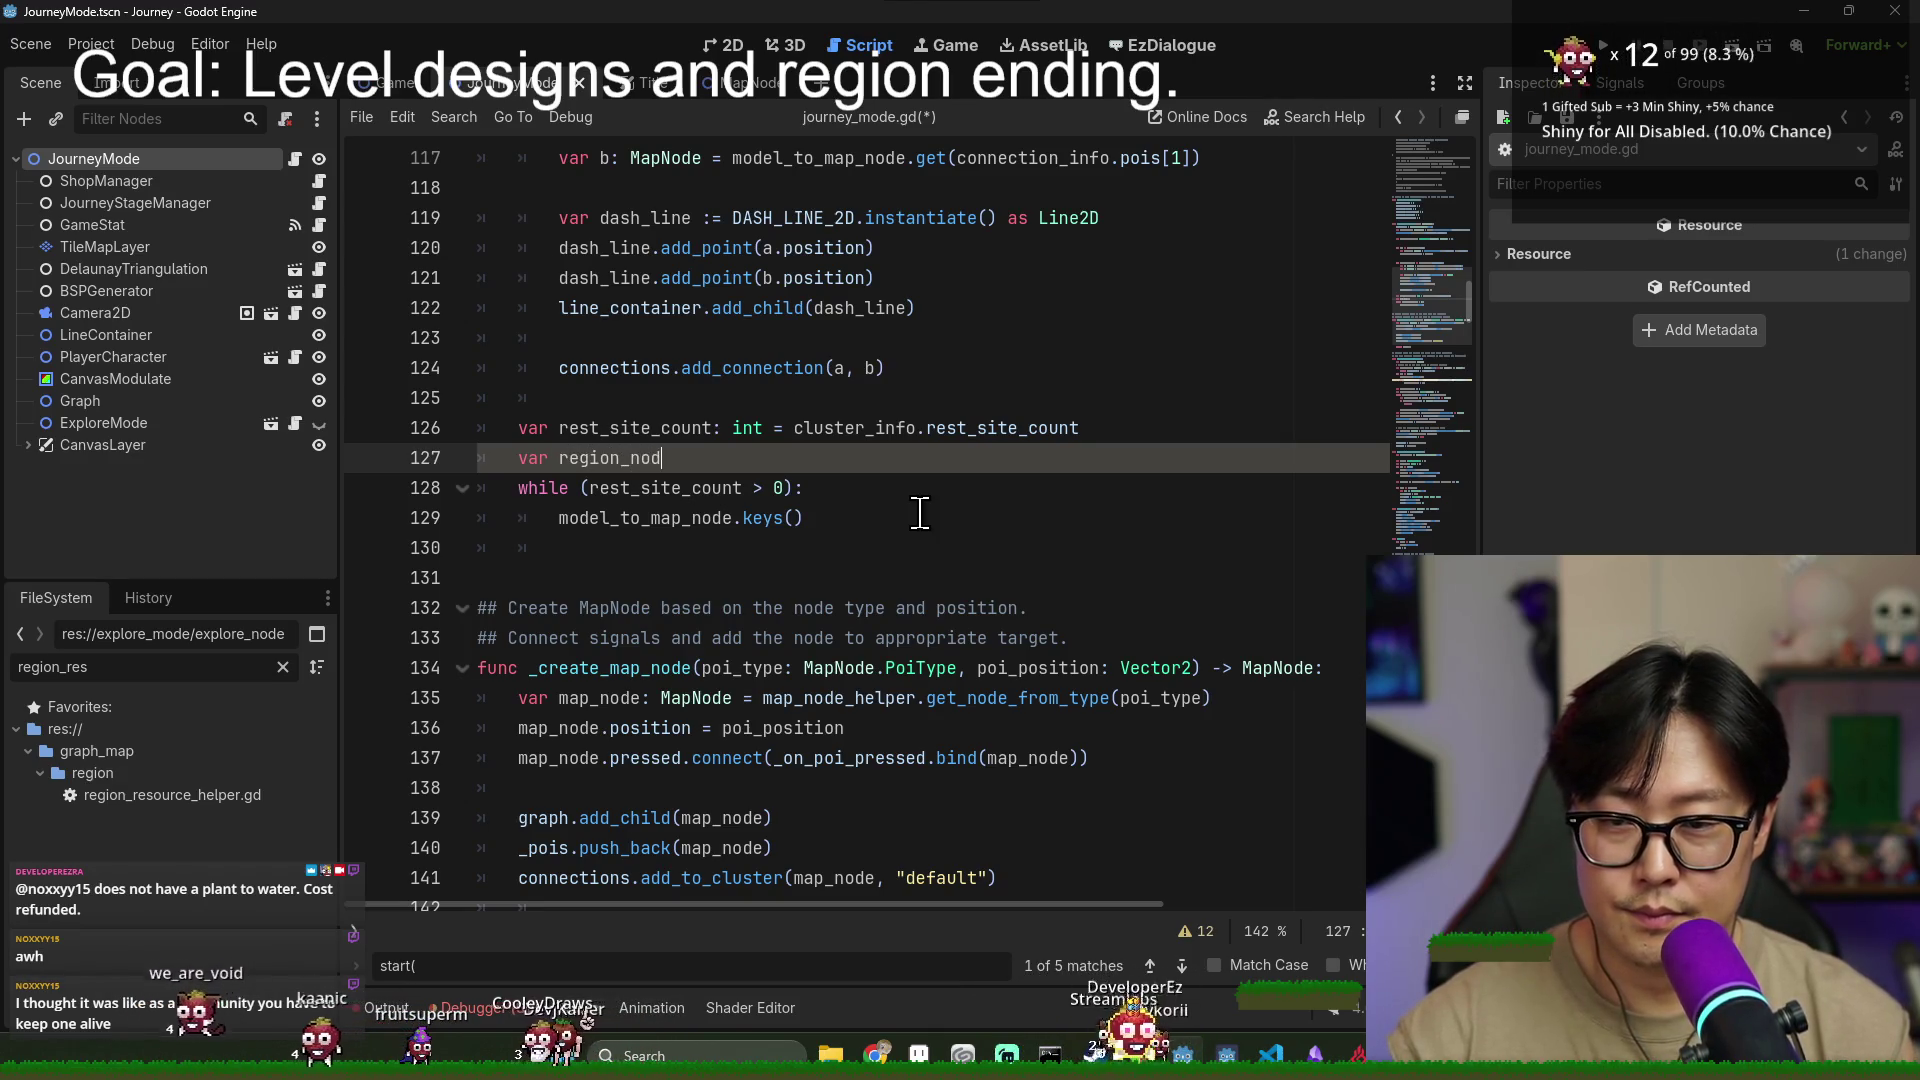
# - Name the new variable overworld_nodes with type MapNode and begin its assignment
pyautogui.press('BackSpace')
pyautogui.press('BackSpace')
pyautogui.press('BackSpace')
pyautogui.write('over')
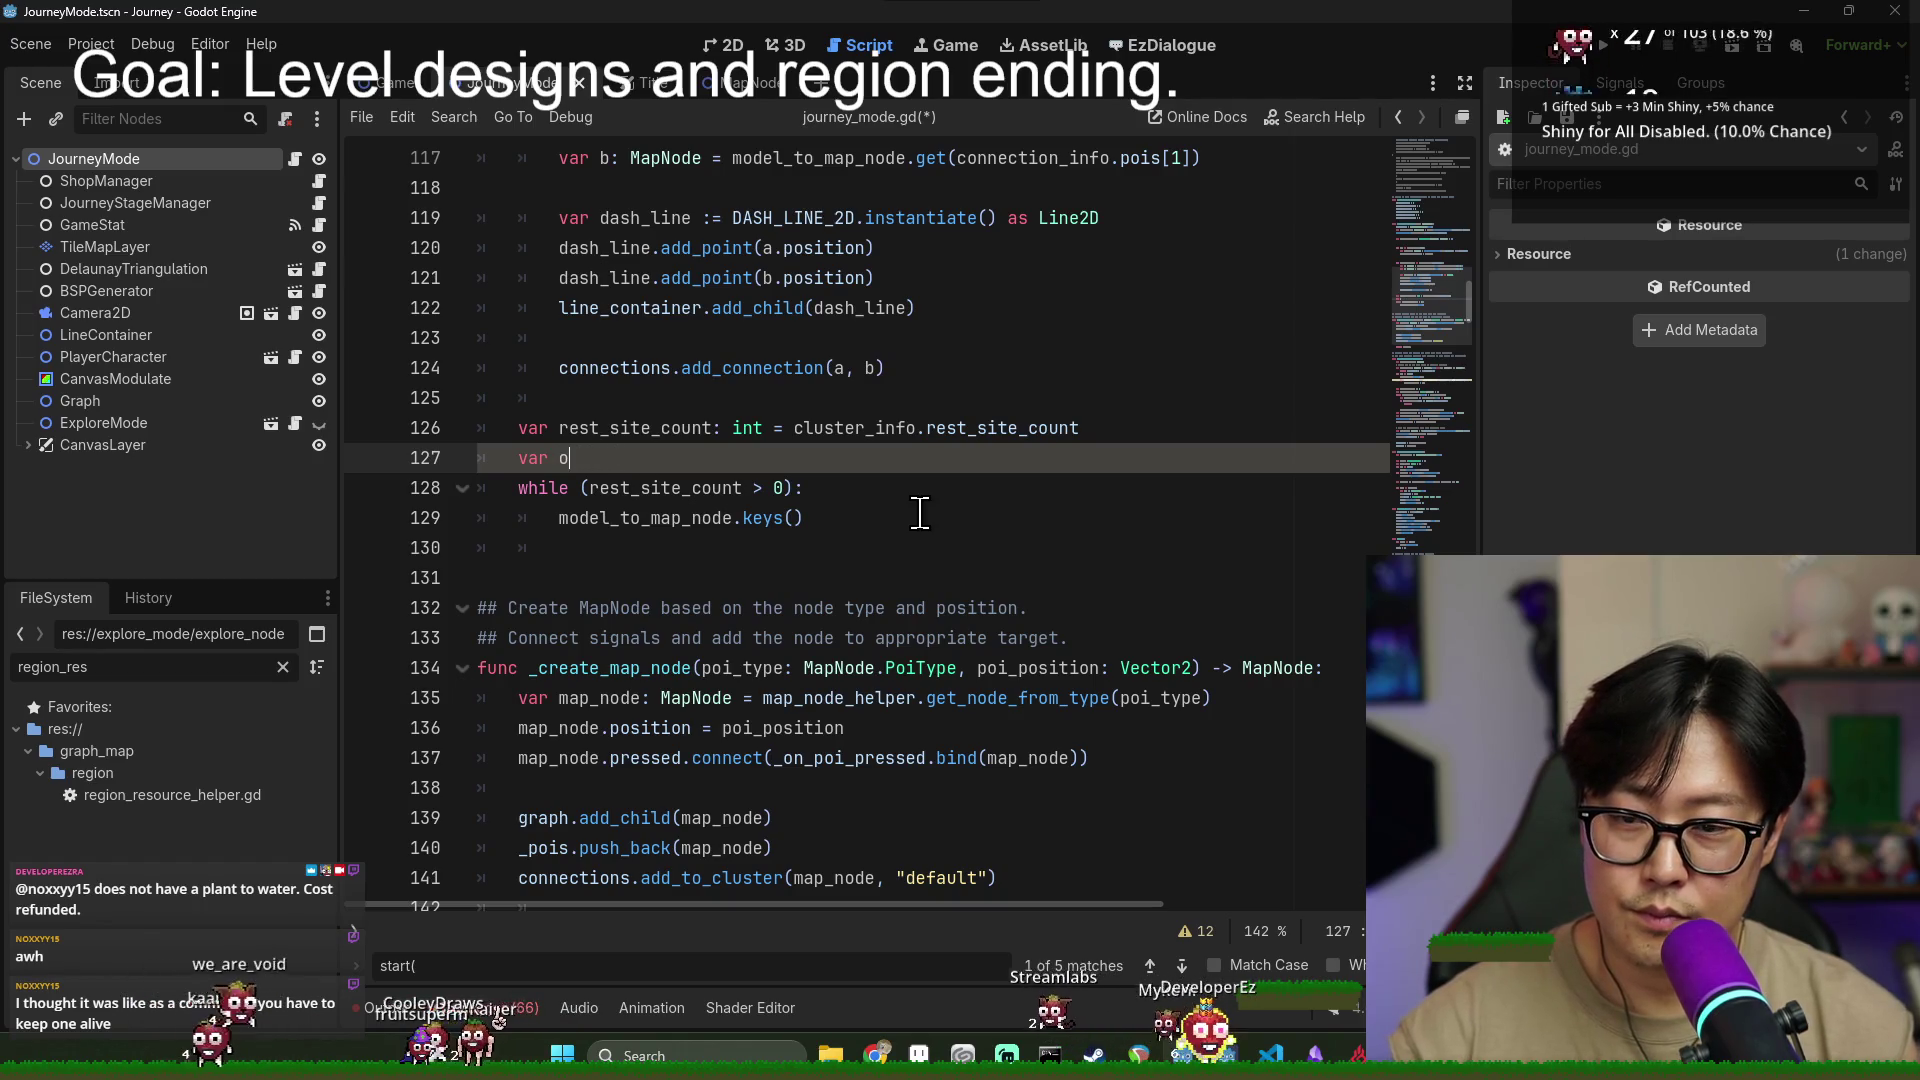
pyautogui.write('world_nodes: MapNod')
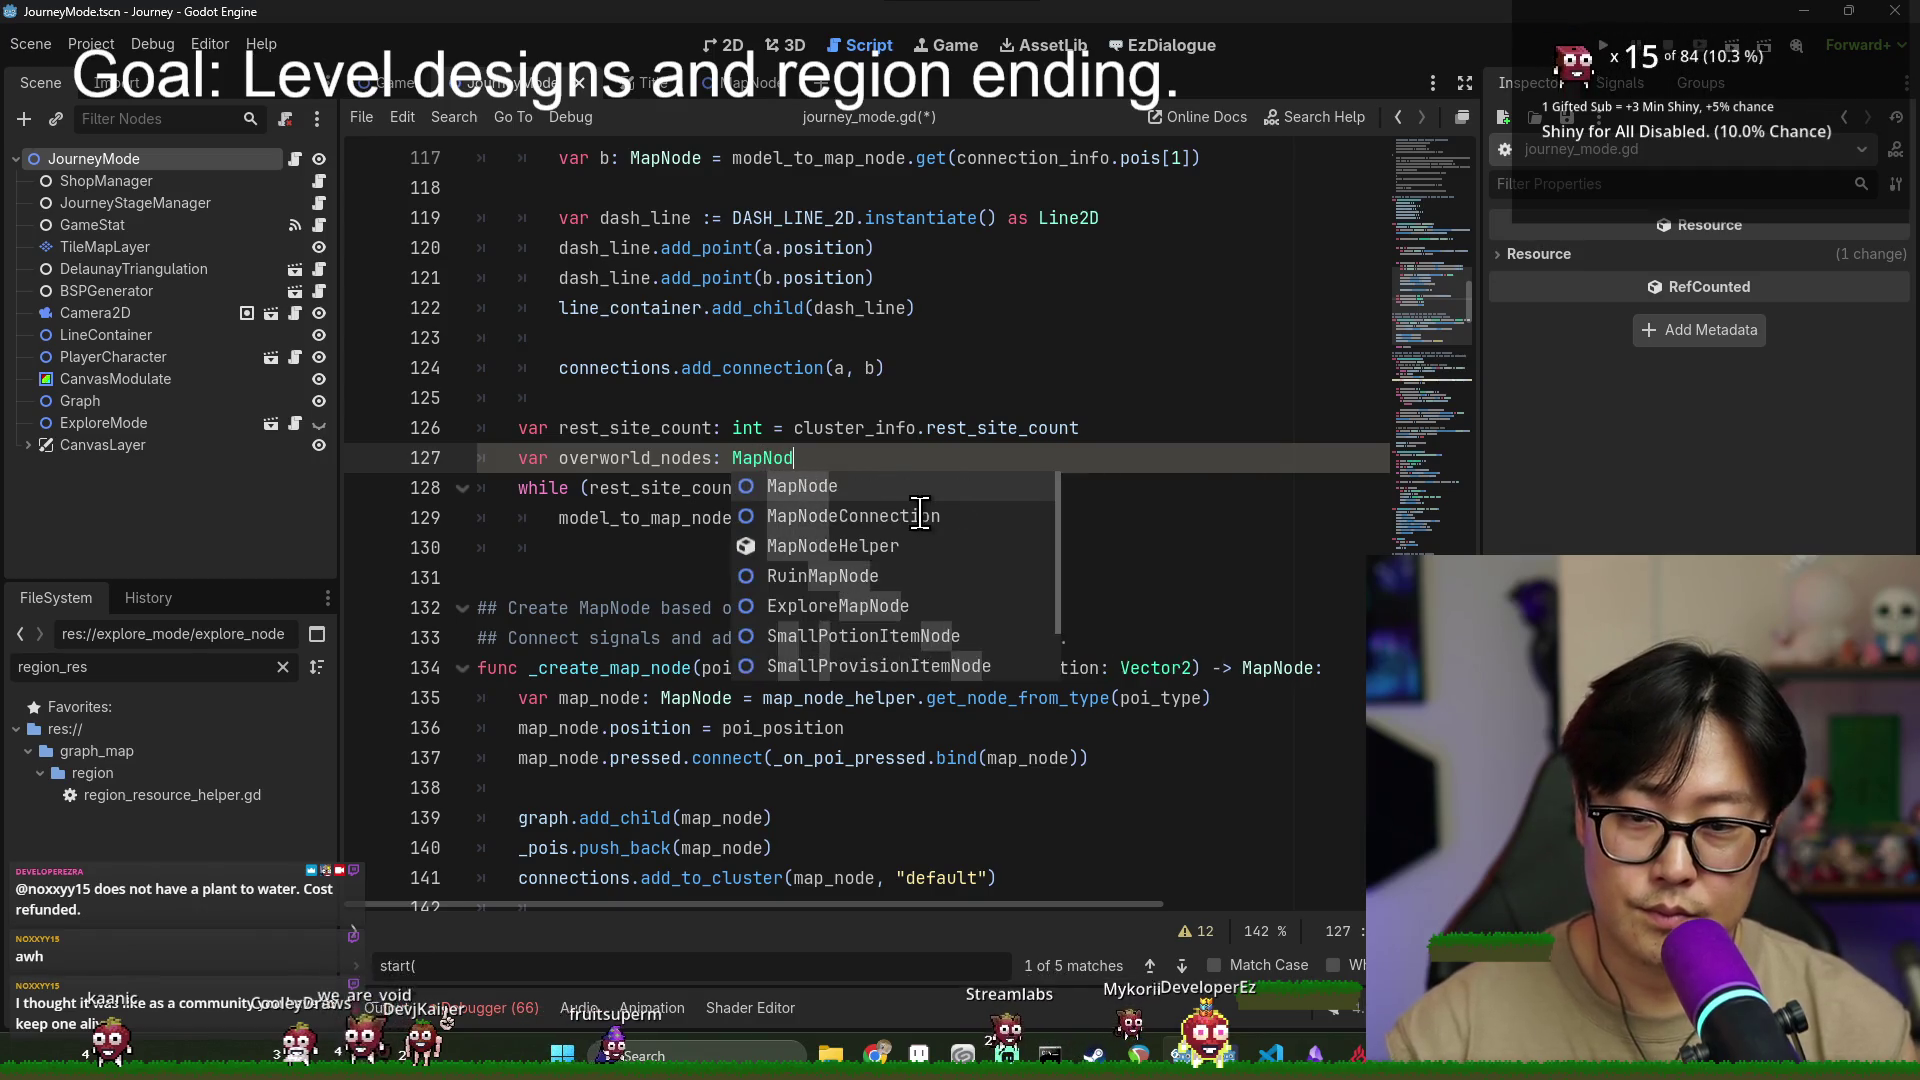
pyautogui.press('Return')
pyautogui.write('=')
pyautogui.click(771, 428)
# - Tidy the blank line near line 114 and assign model_to_map_node.keys() to overworld_nodes
pyautogui.scroll(4, 740, 460)
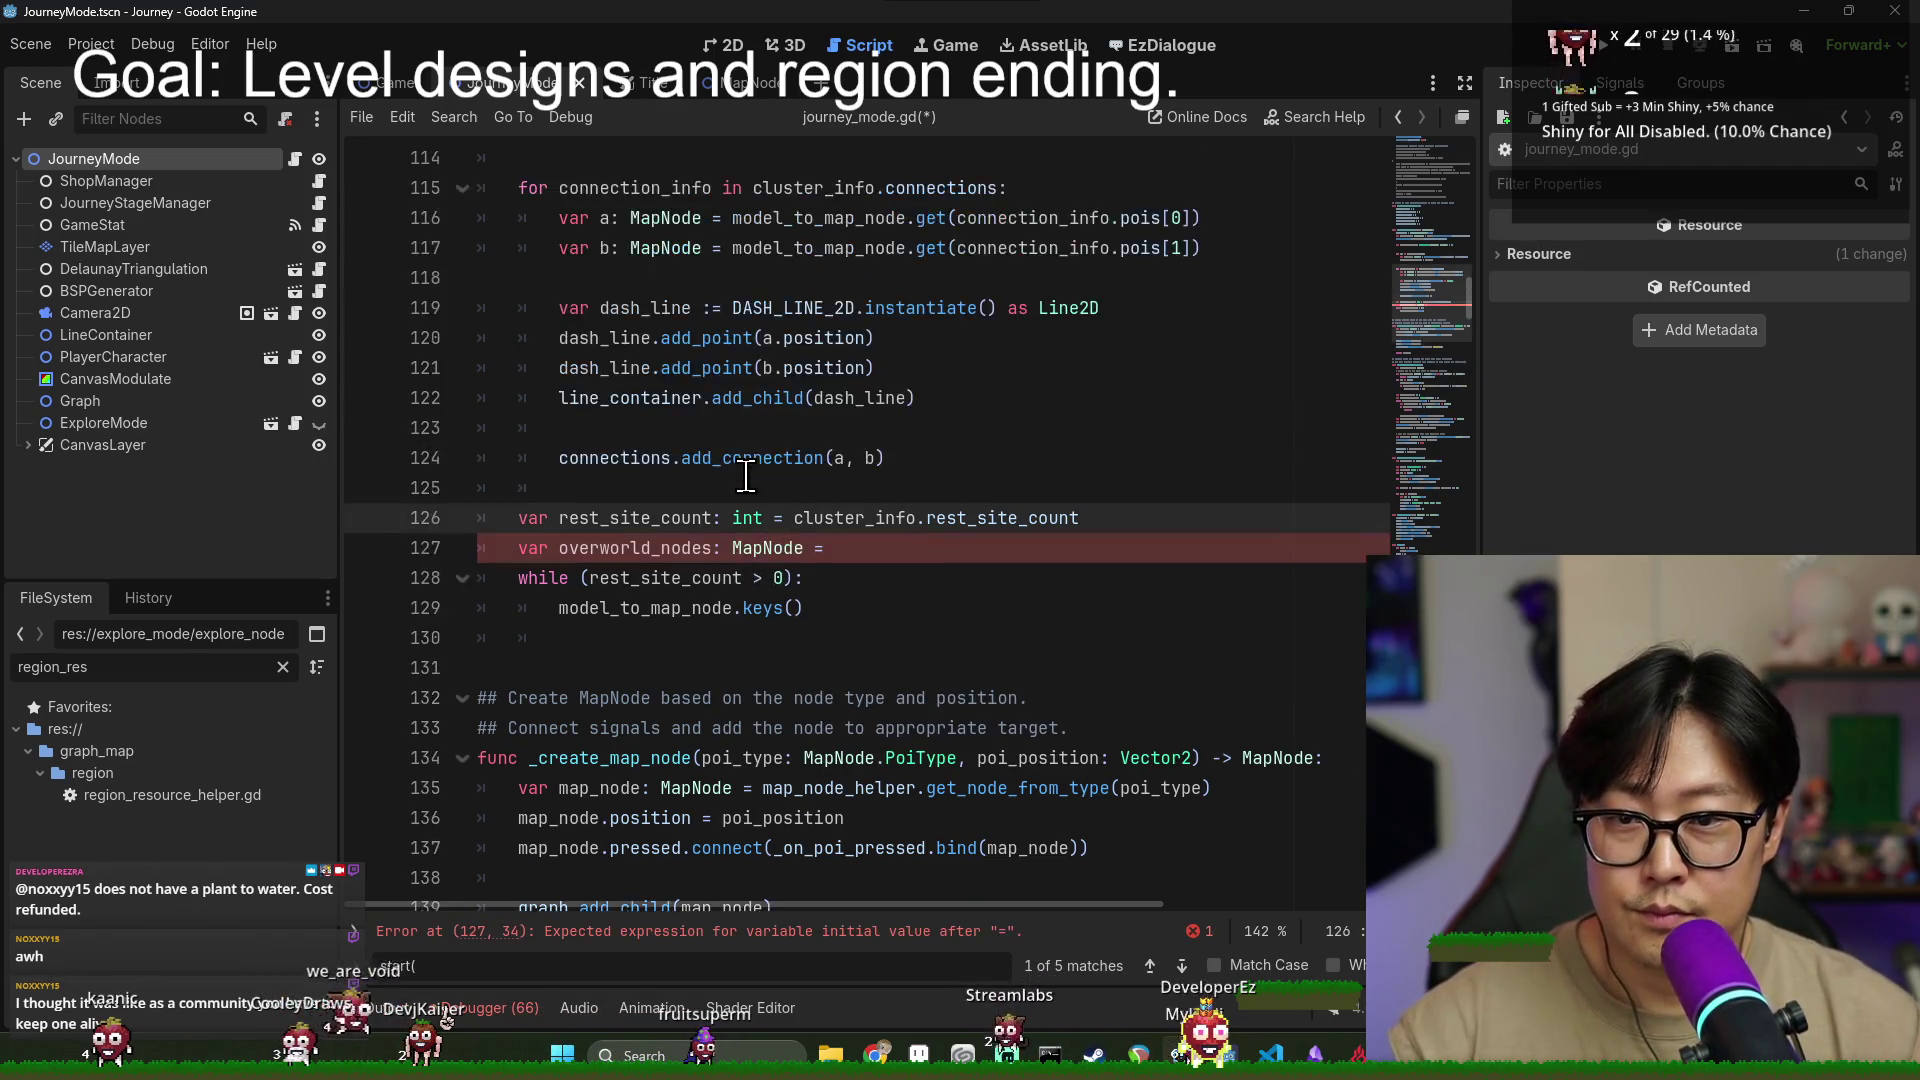
pyautogui.click(643, 428)
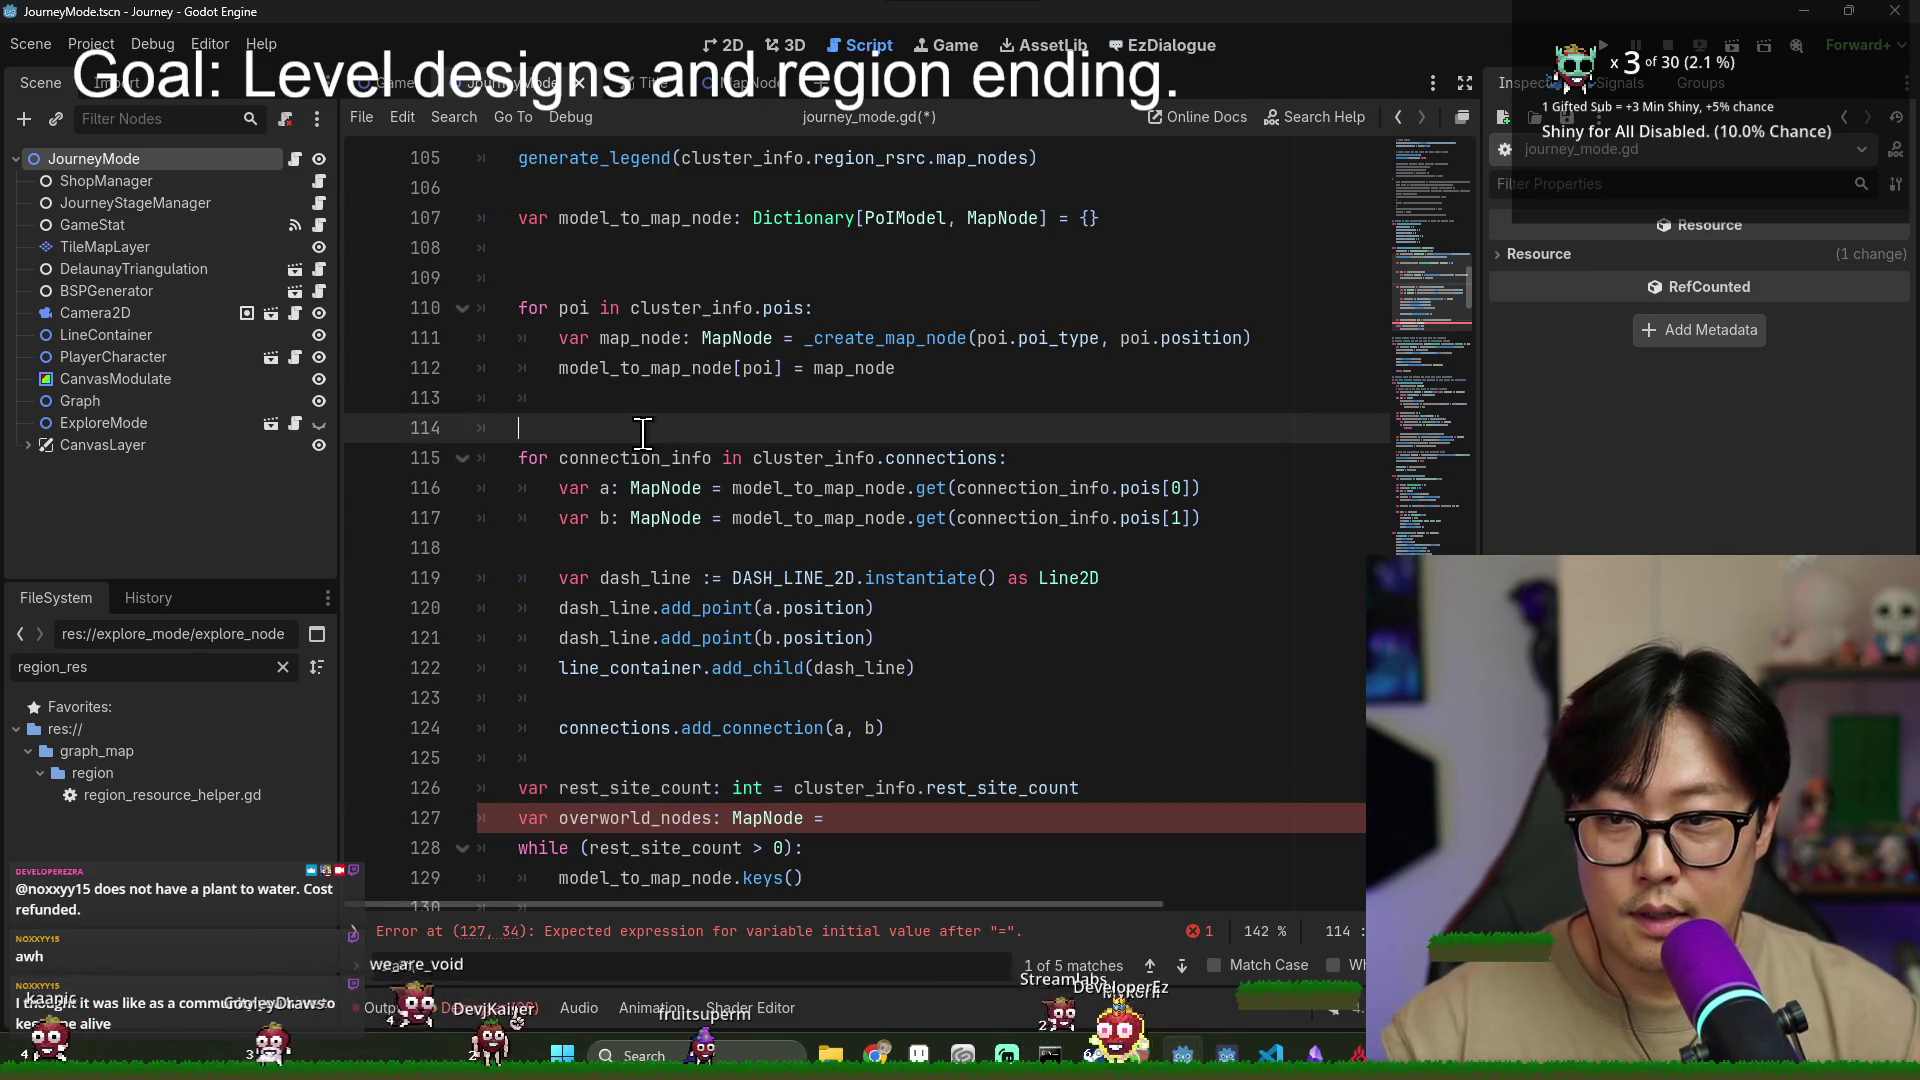
pyautogui.press('BackSpace')
pyautogui.press('BackSpace')
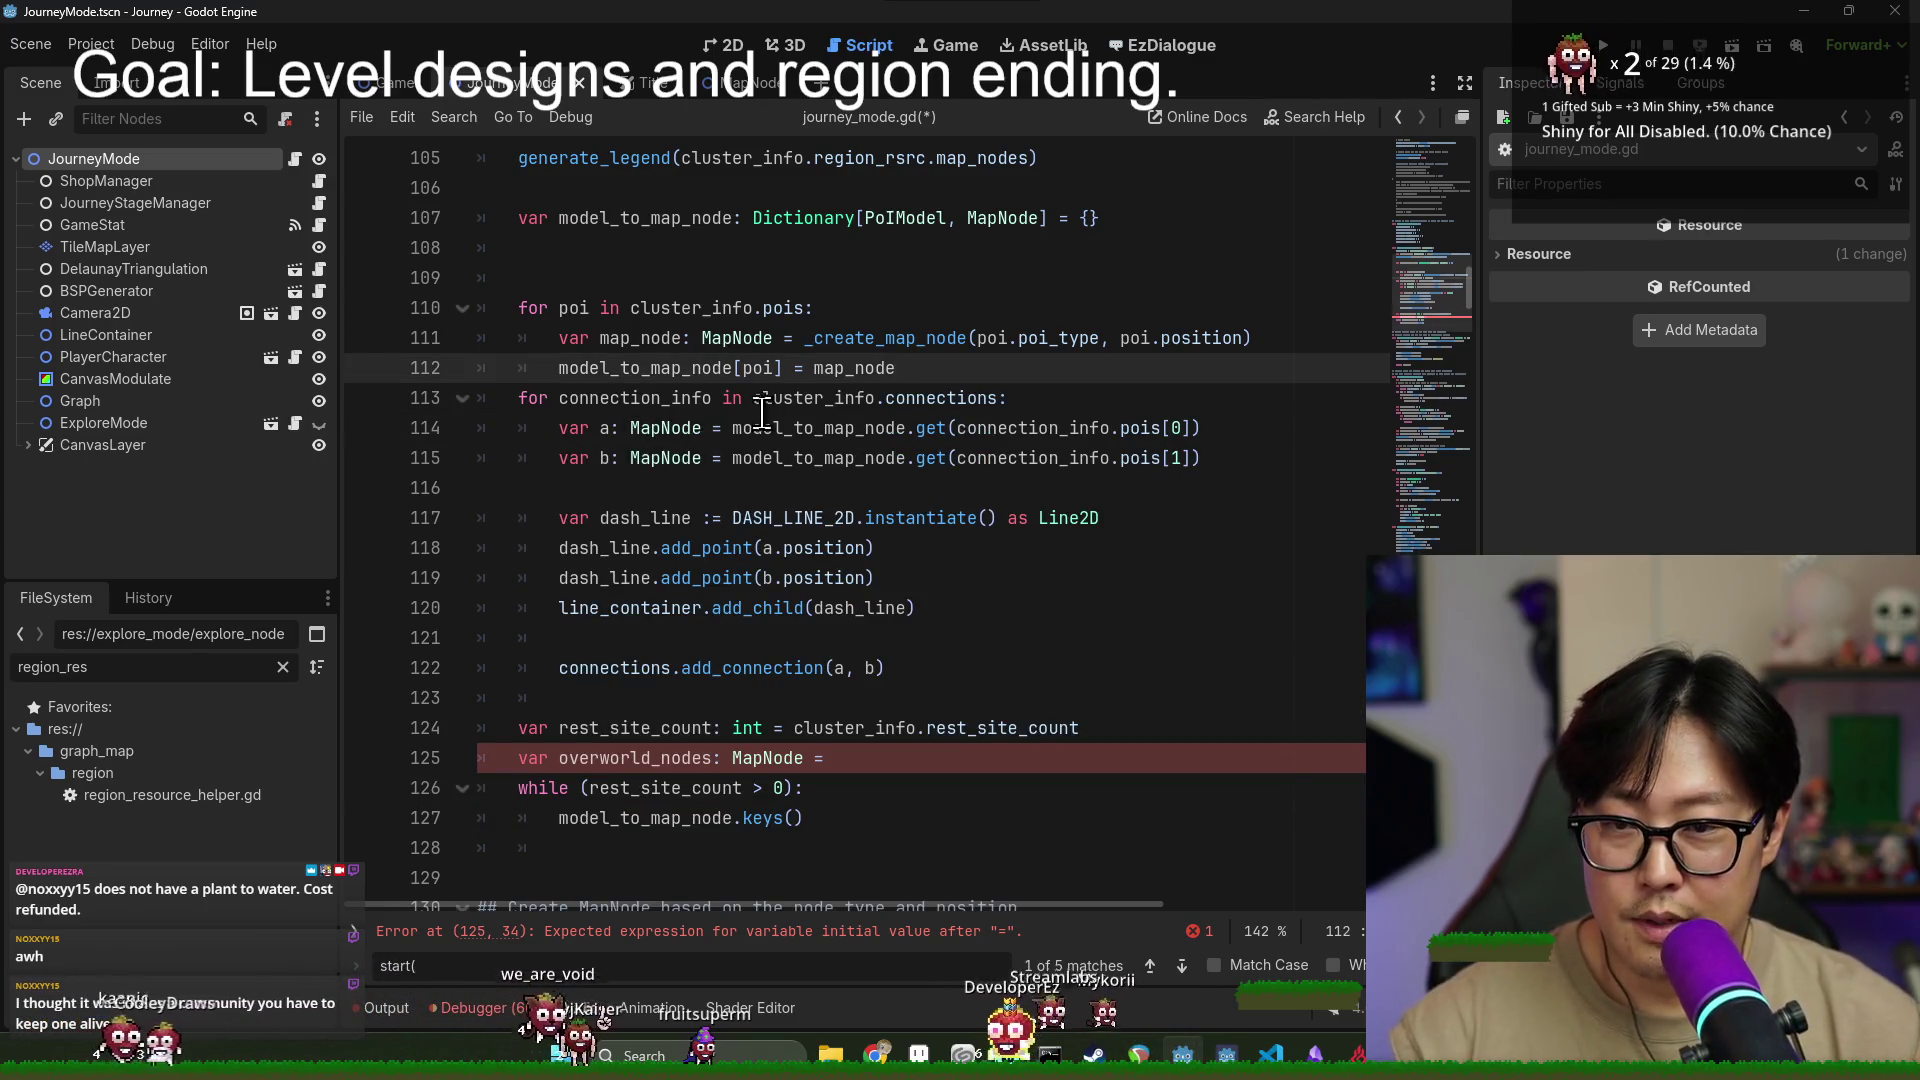
pyautogui.press('Return')
pyautogui.doubleClick(855, 368)
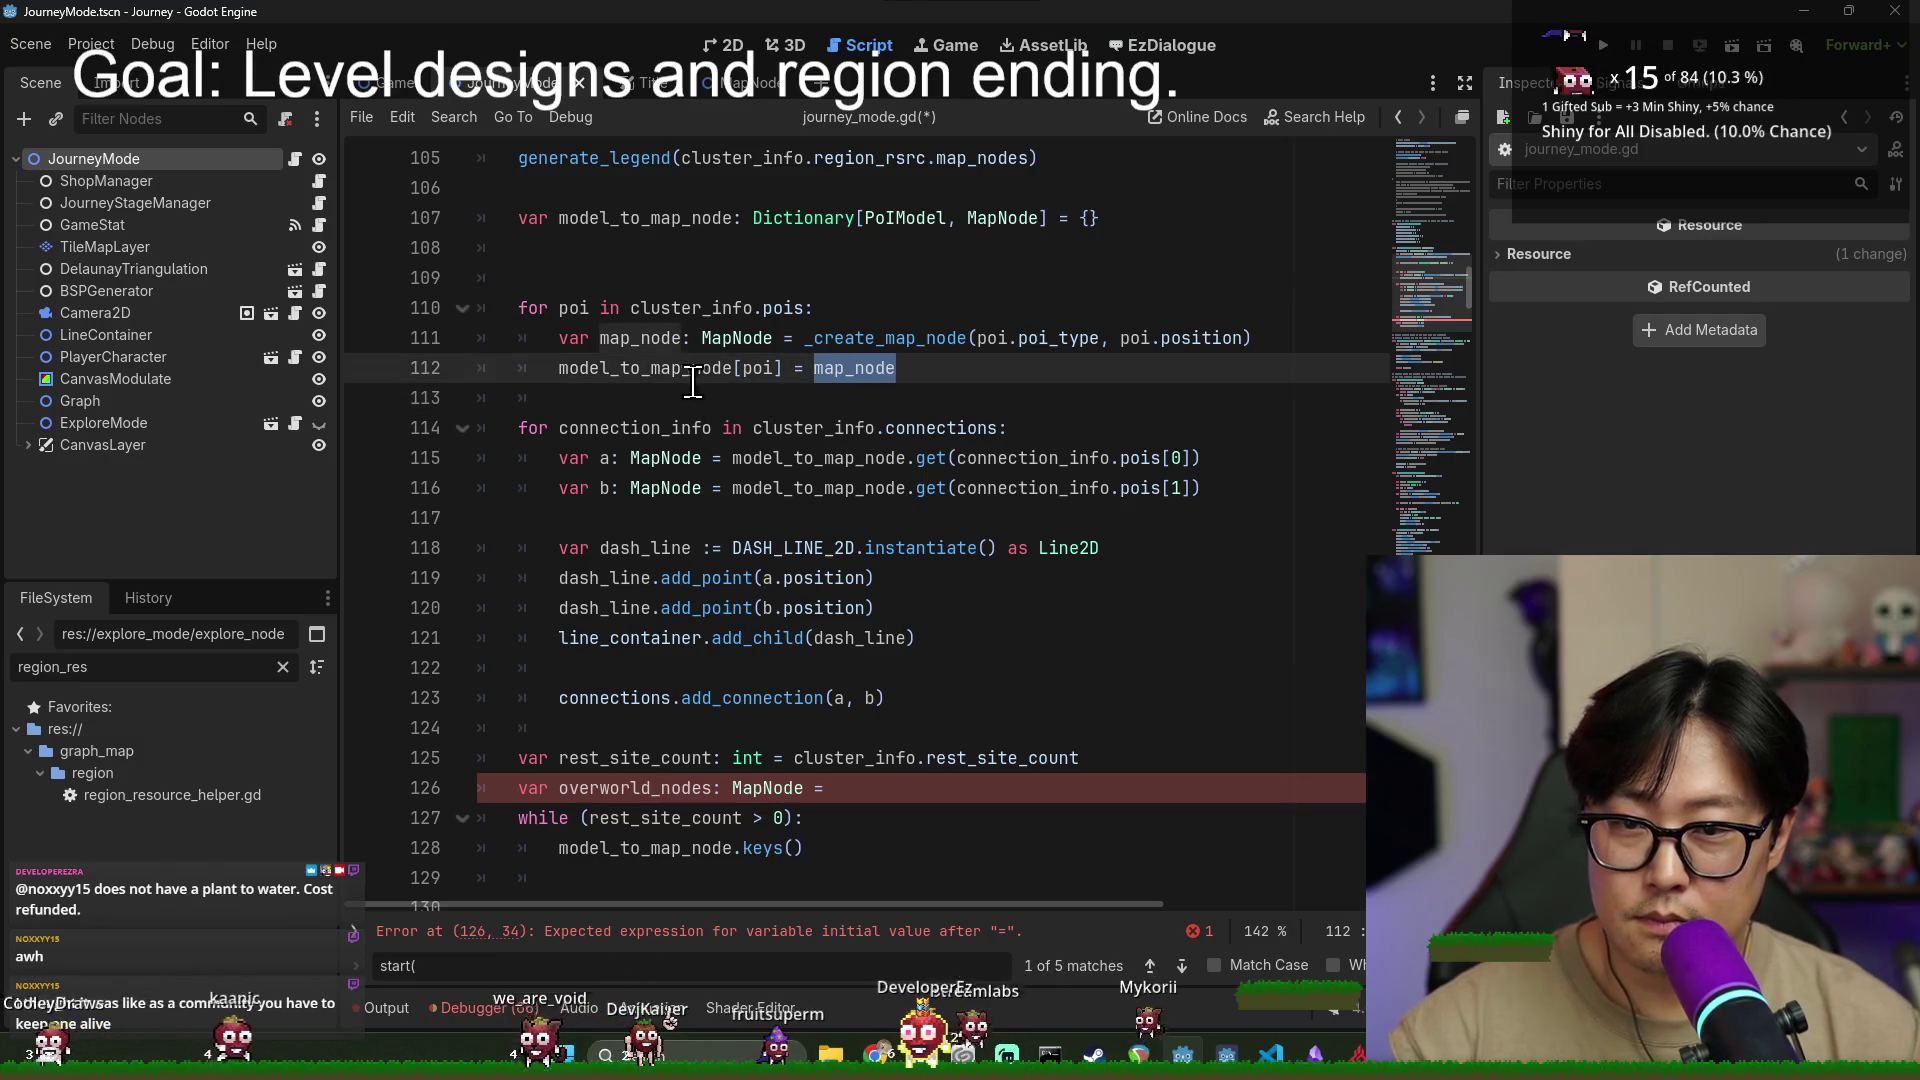
pyautogui.doubleClick(640, 368)
pyautogui.scroll(-3, 885, 550)
pyautogui.click(851, 521)
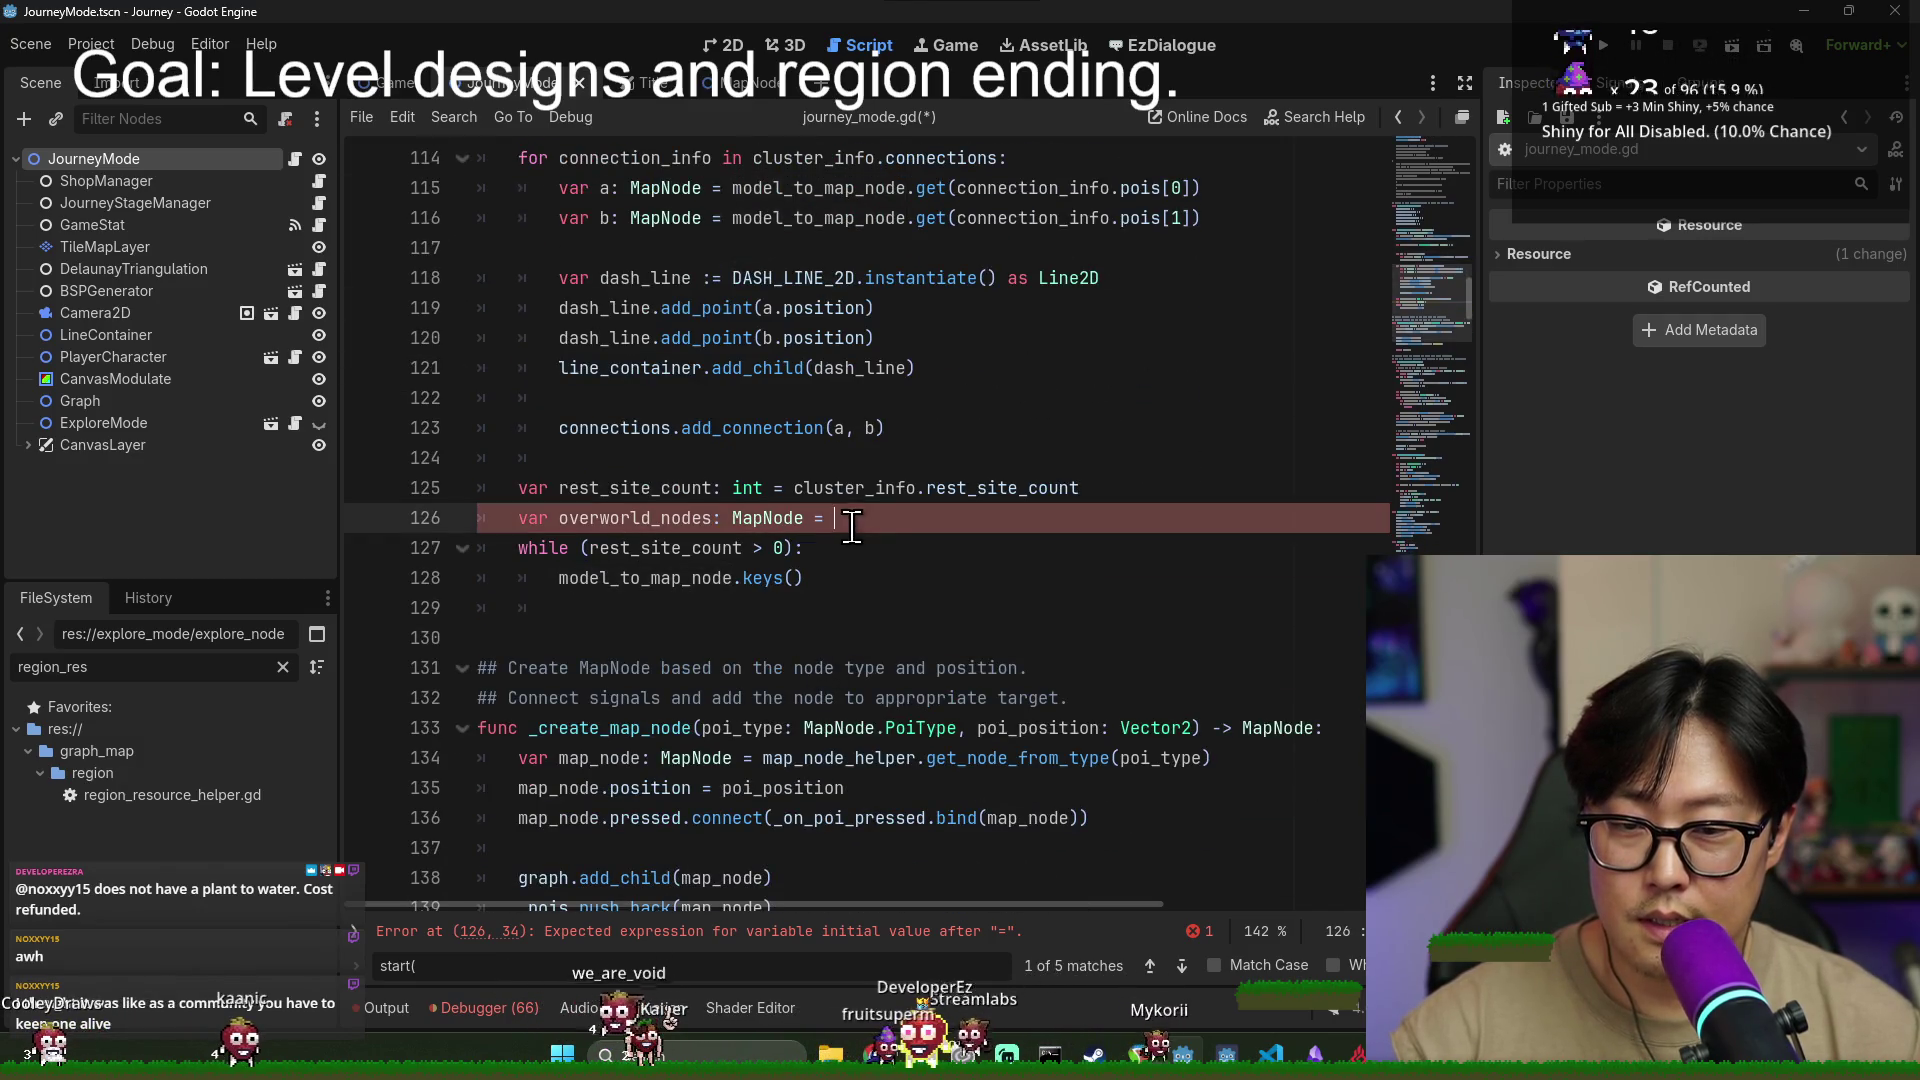
pyautogui.press('Return')
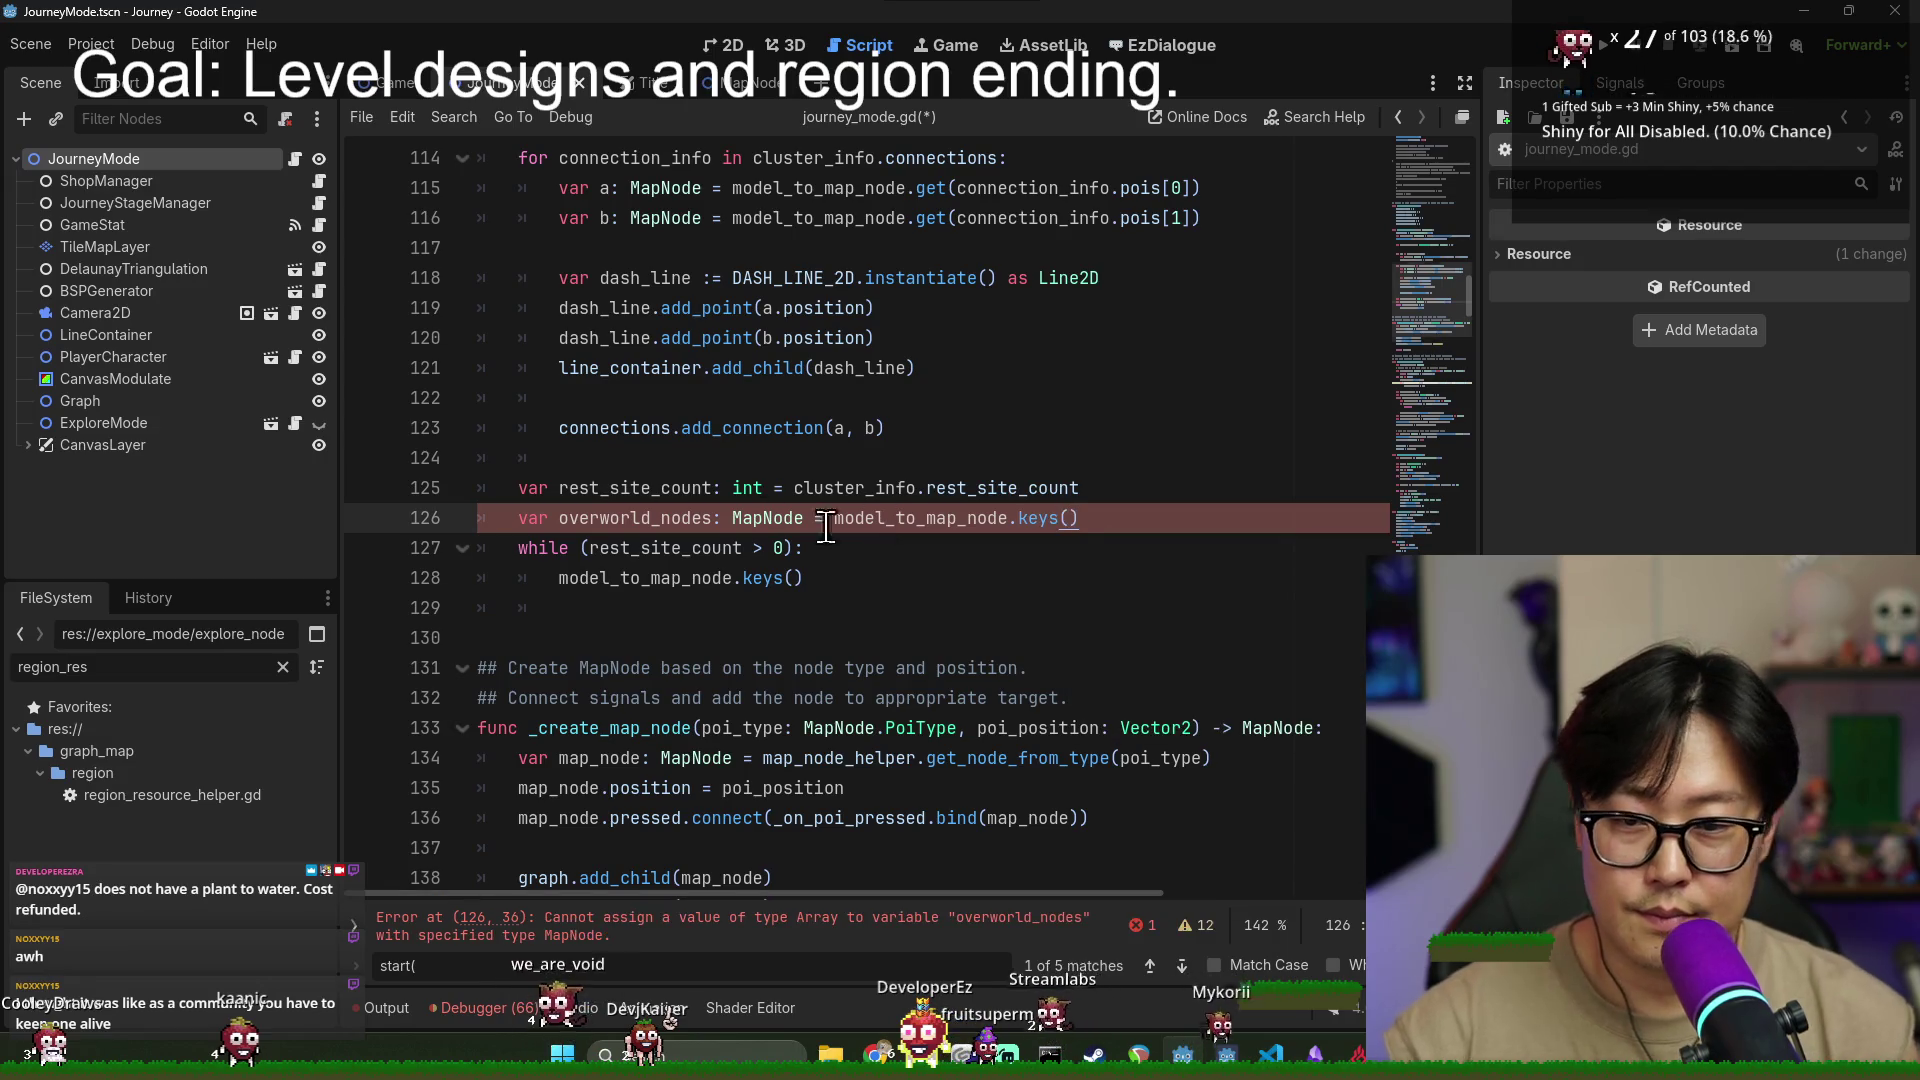
# - Add overworld_nodes.shuffle() below the declaration and save the script
pyautogui.hotkey('ctrl', 'c')
pyautogui.click(1099, 517)
pyautogui.press('Return')
pyautogui.hotkey('ctrl', 'v')
pyautogui.write('.sh')
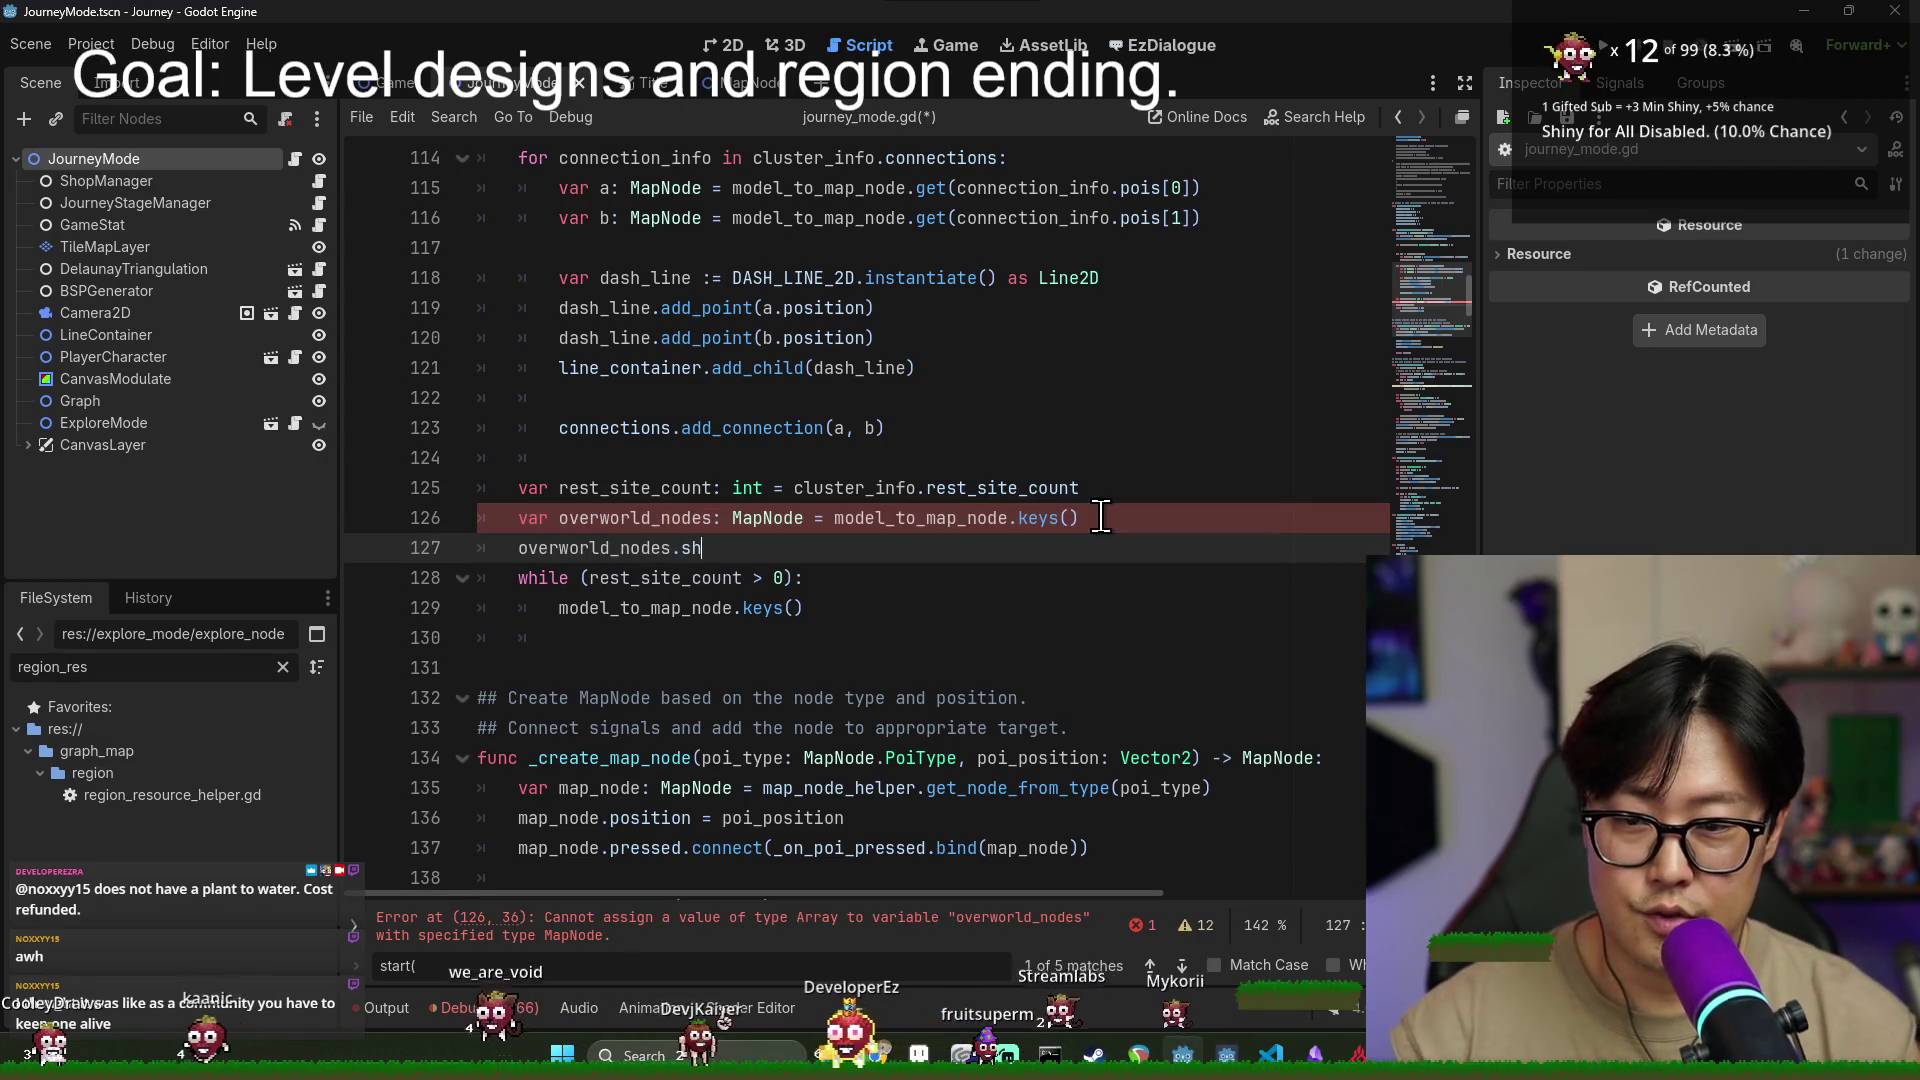
pyautogui.write('uffle()')
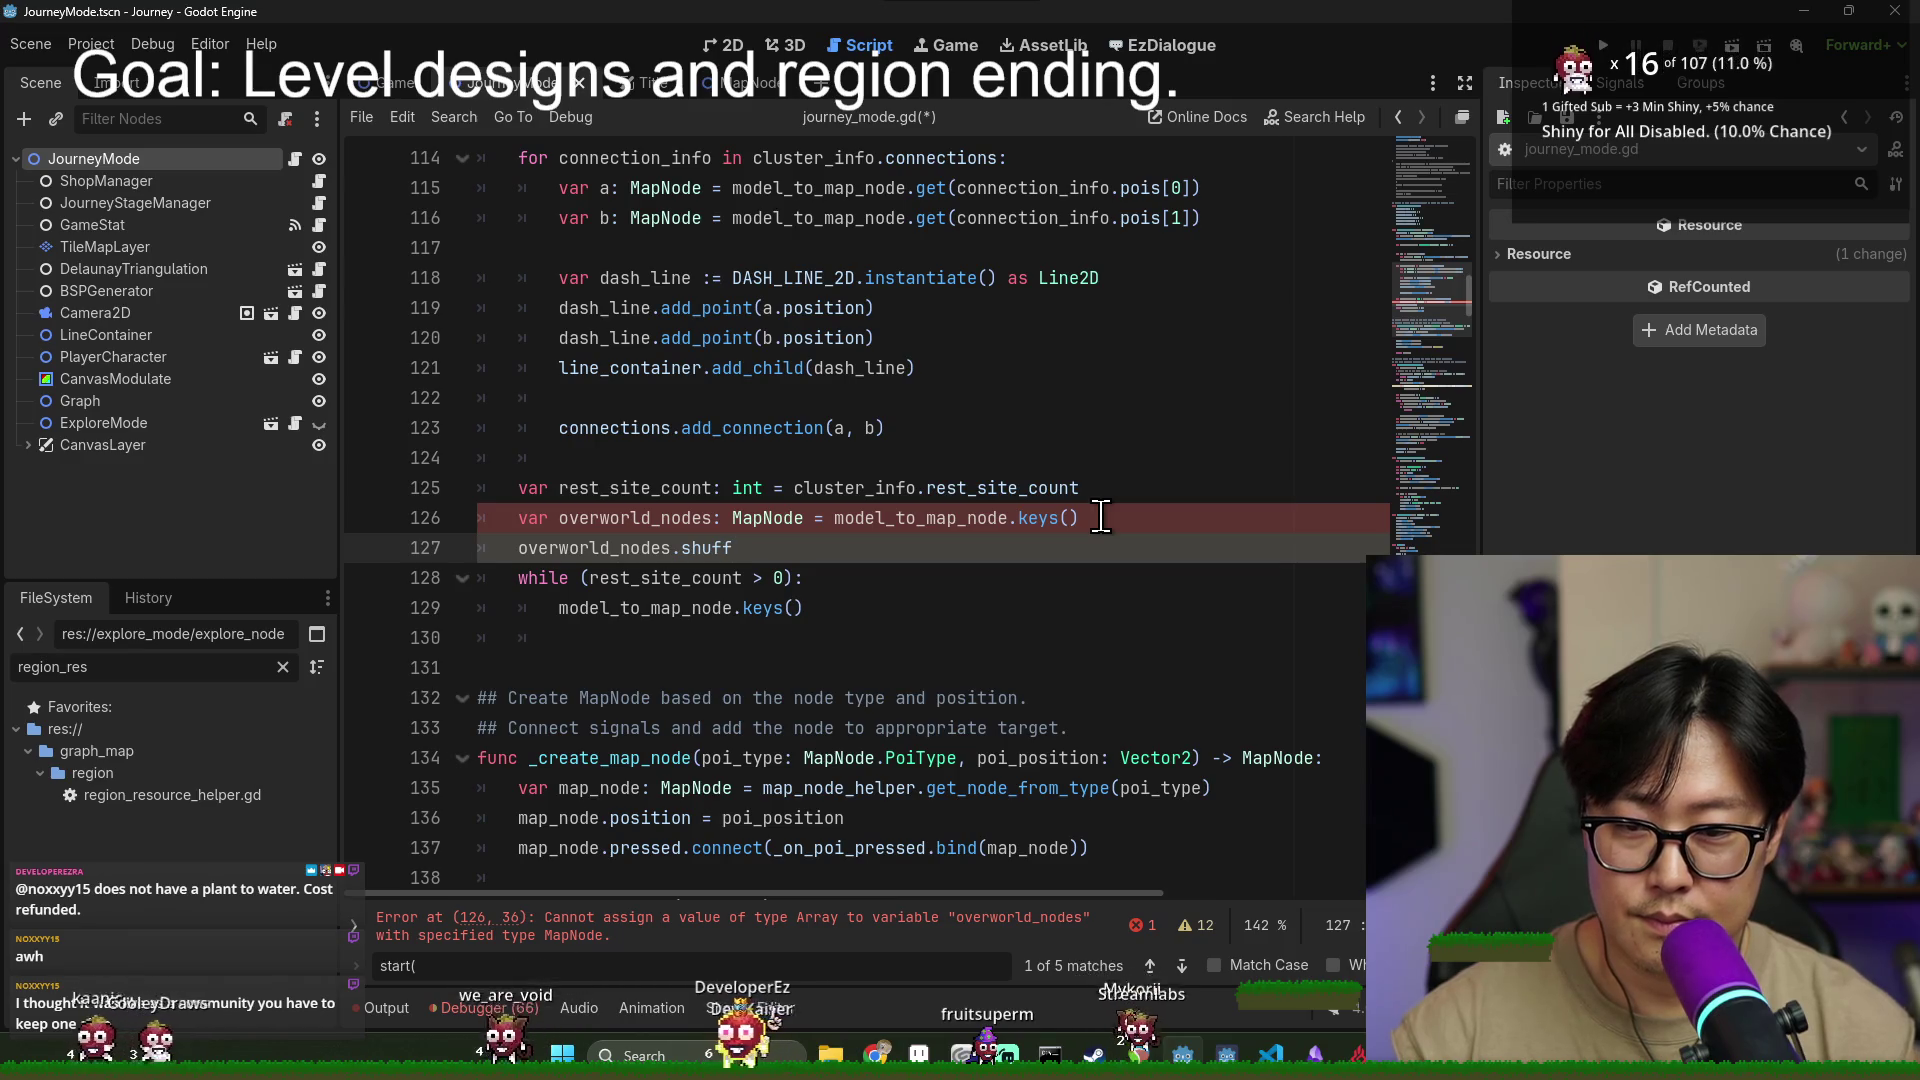
pyautogui.click(1217, 610)
pyautogui.hotkey('ctrl', 's')
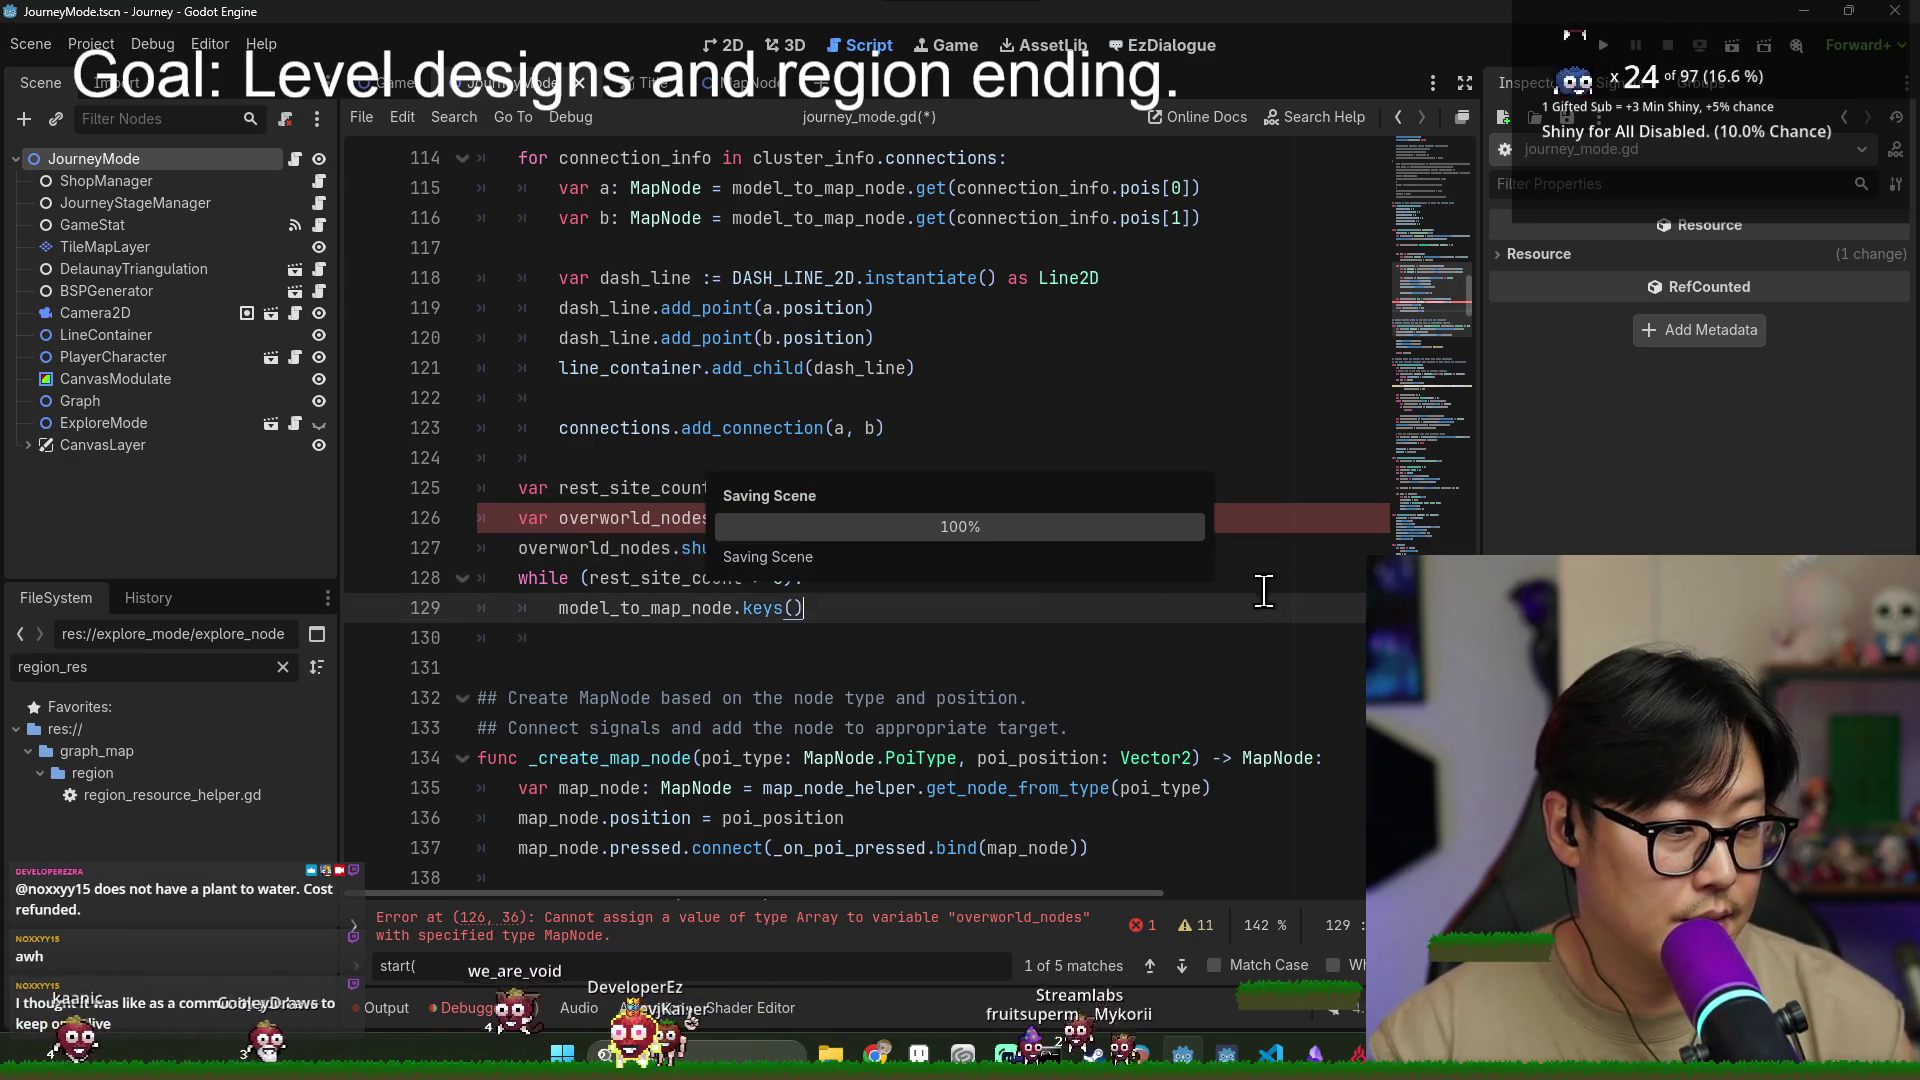
pyautogui.click(1085, 487)
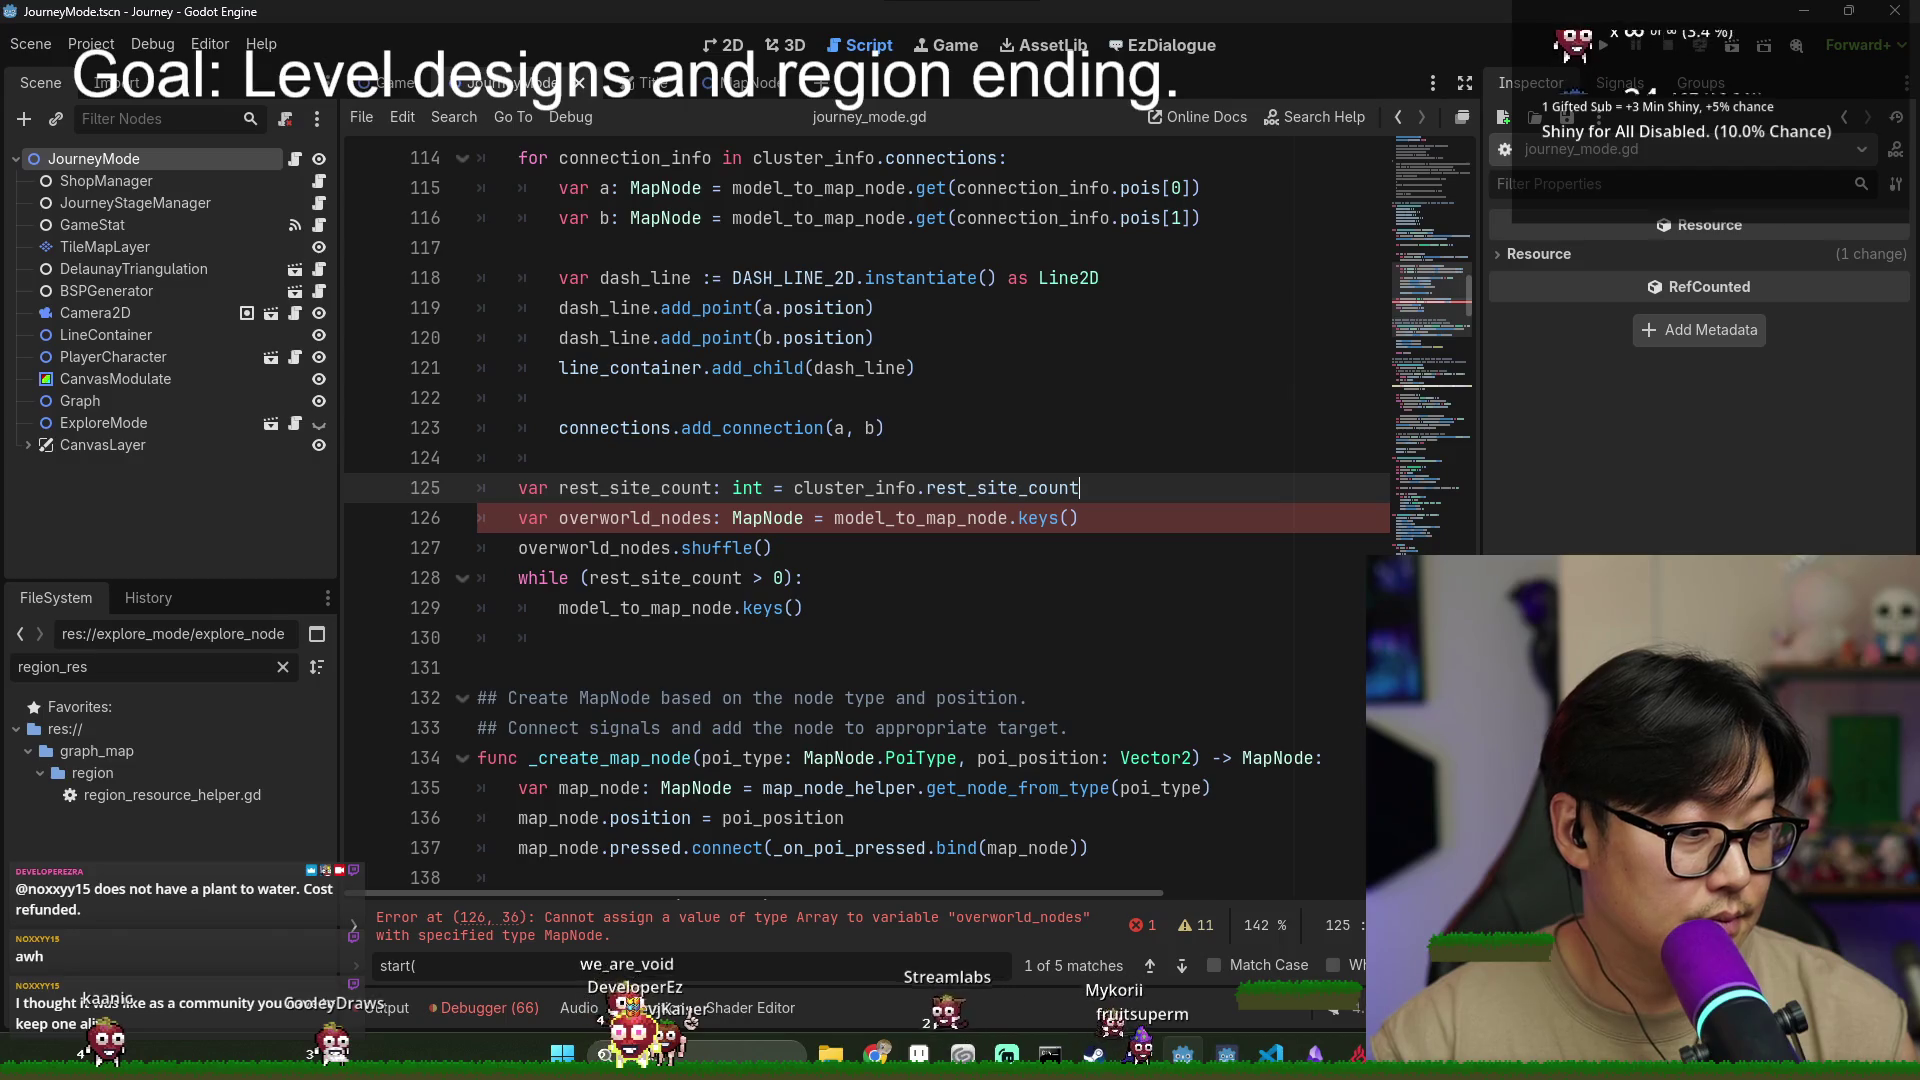
pyautogui.hotkey('ctrl', 's')
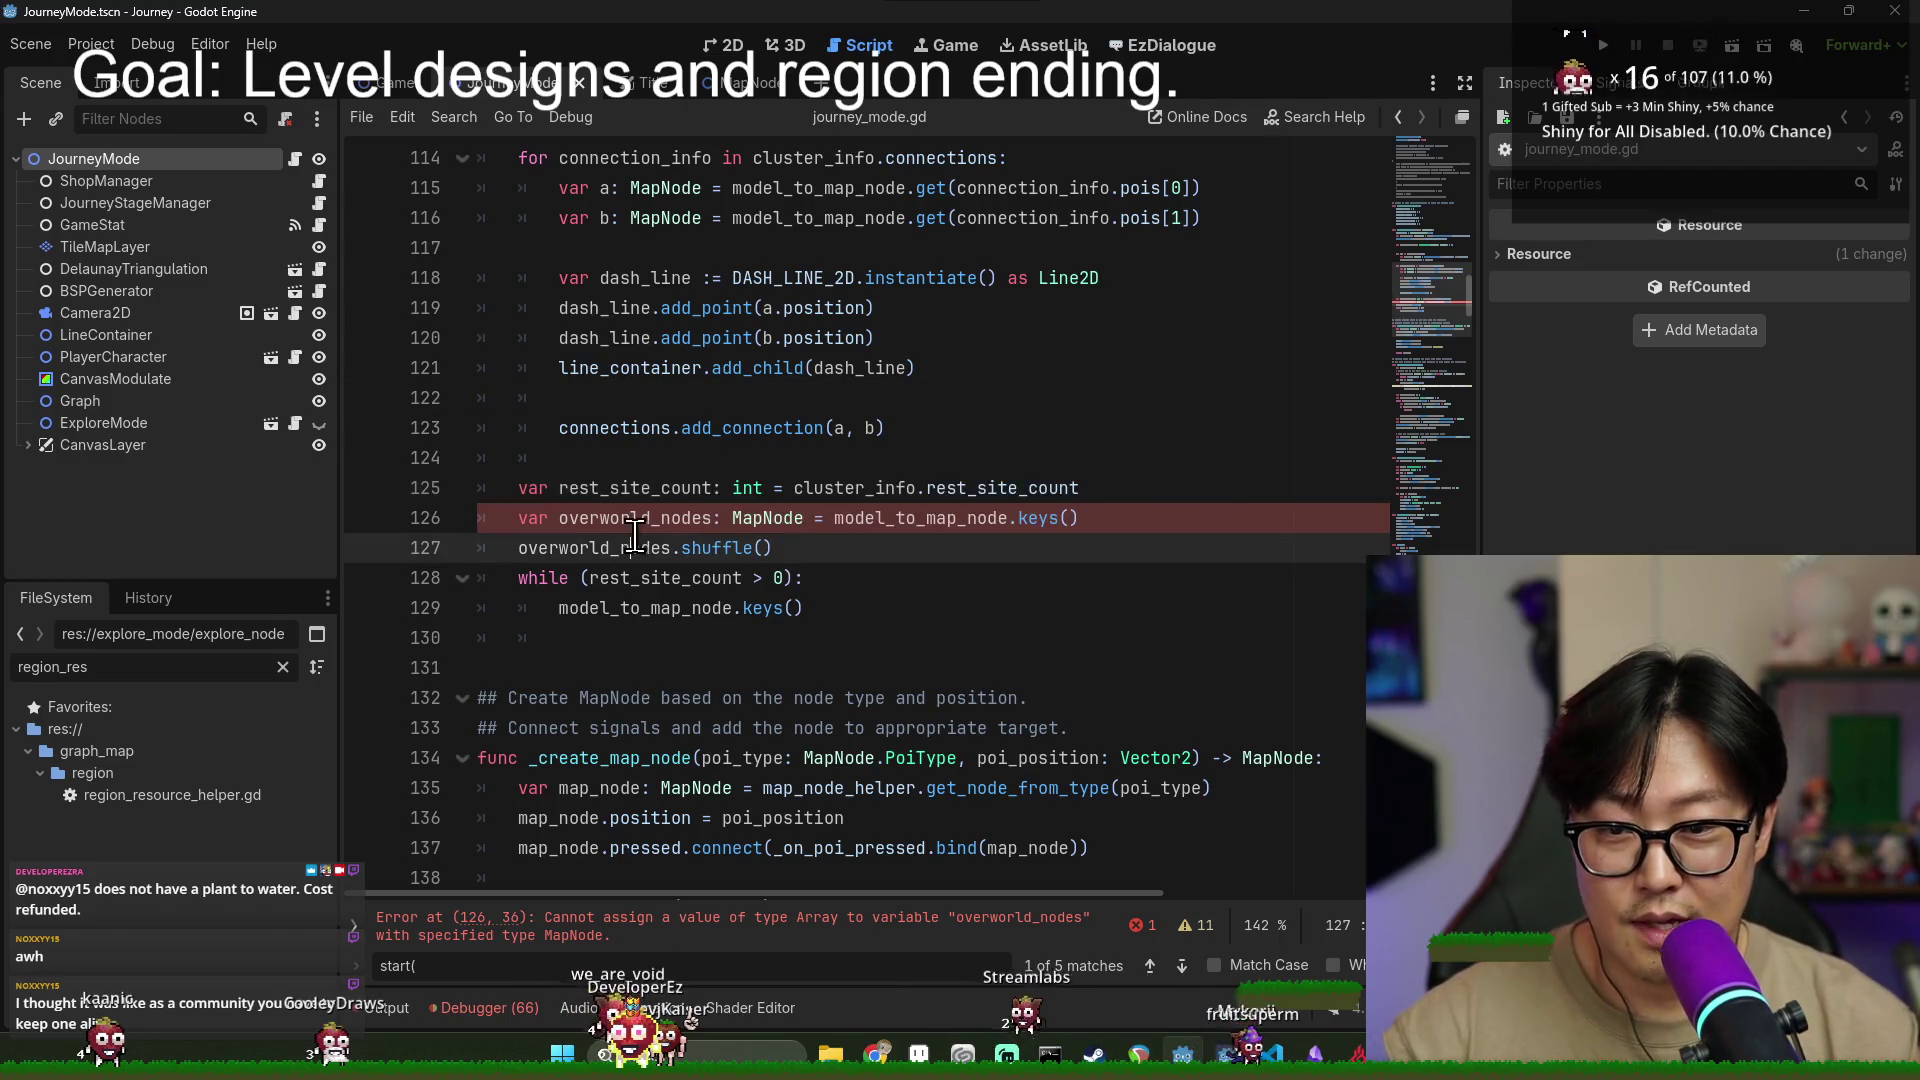
# - Replace the keys() call in the while loop with overworld_nodes.pop_back()
pyautogui.doubleClick(640, 517)
pyautogui.click(772, 549)
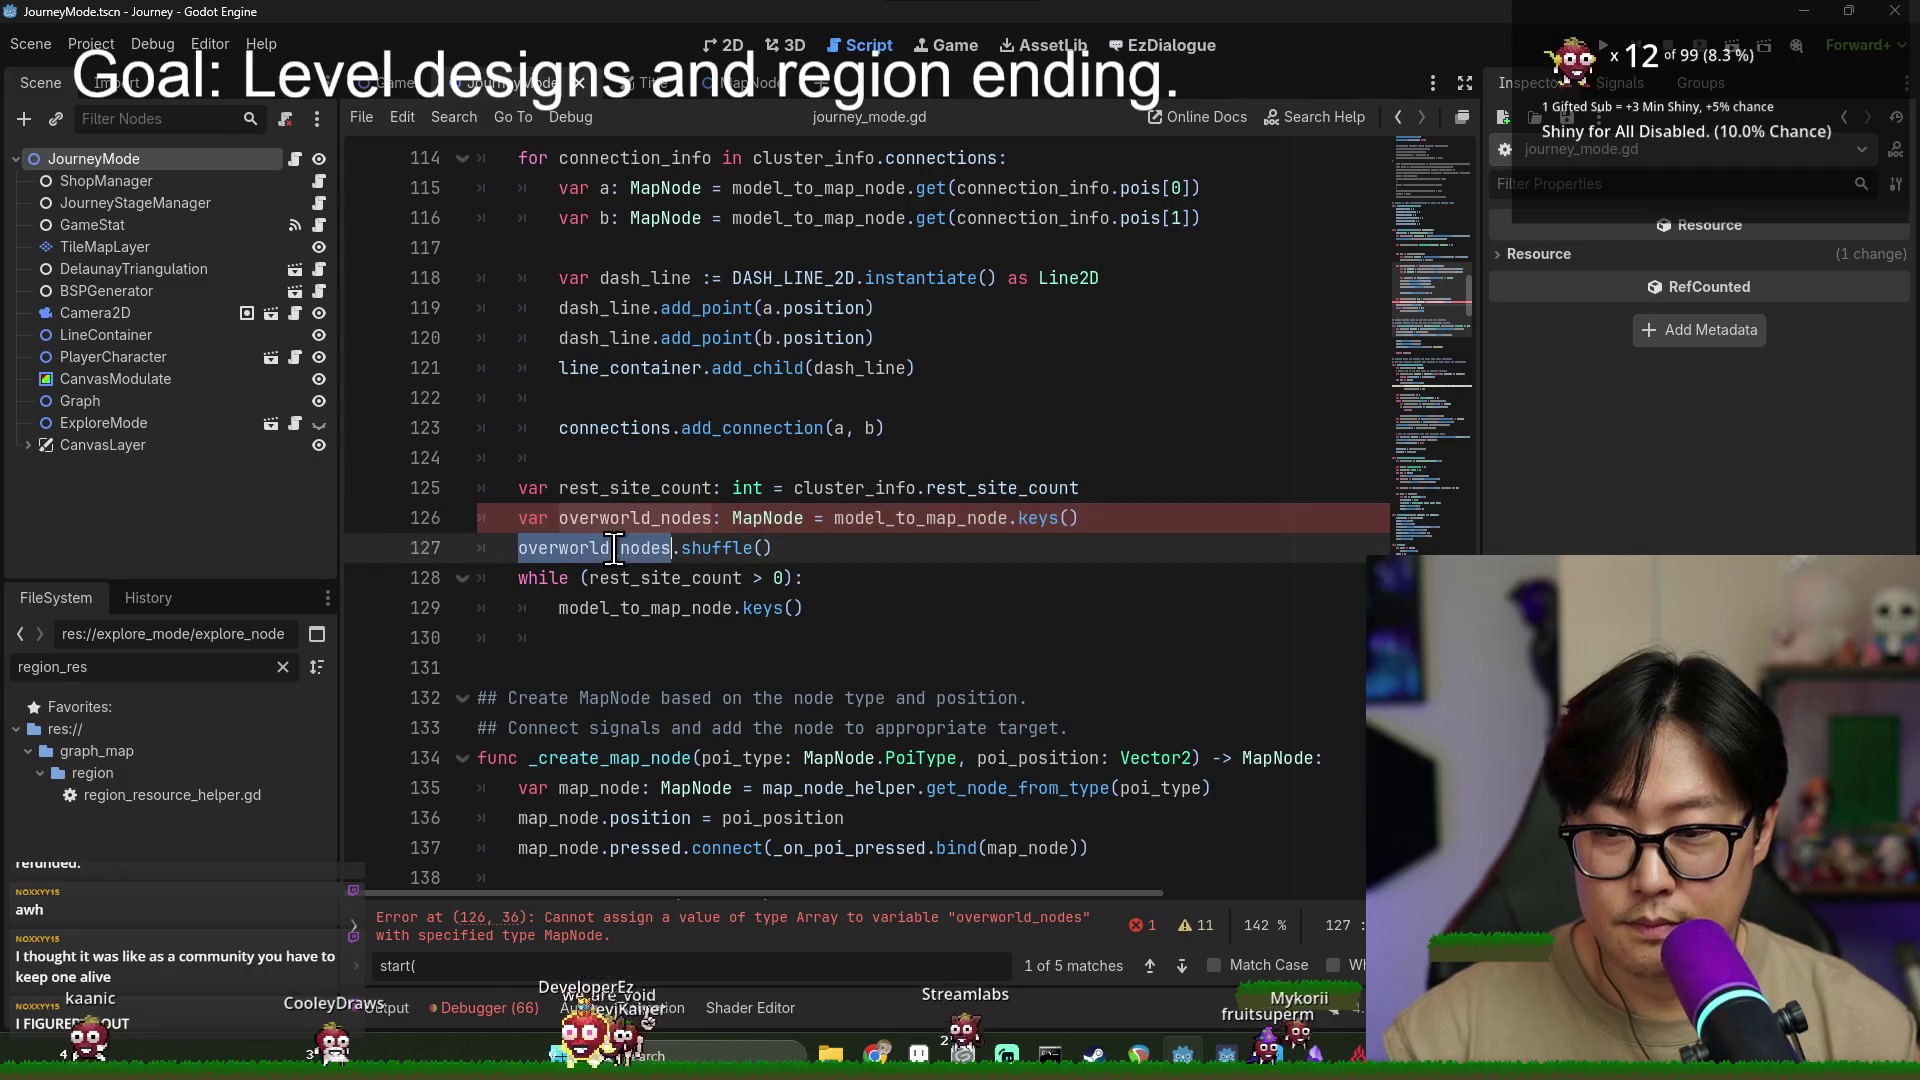
pyautogui.press('Down')
pyautogui.press('Down')
pyautogui.keyDown('shift'); pyautogui.click(565, 608); pyautogui.keyUp('shift')
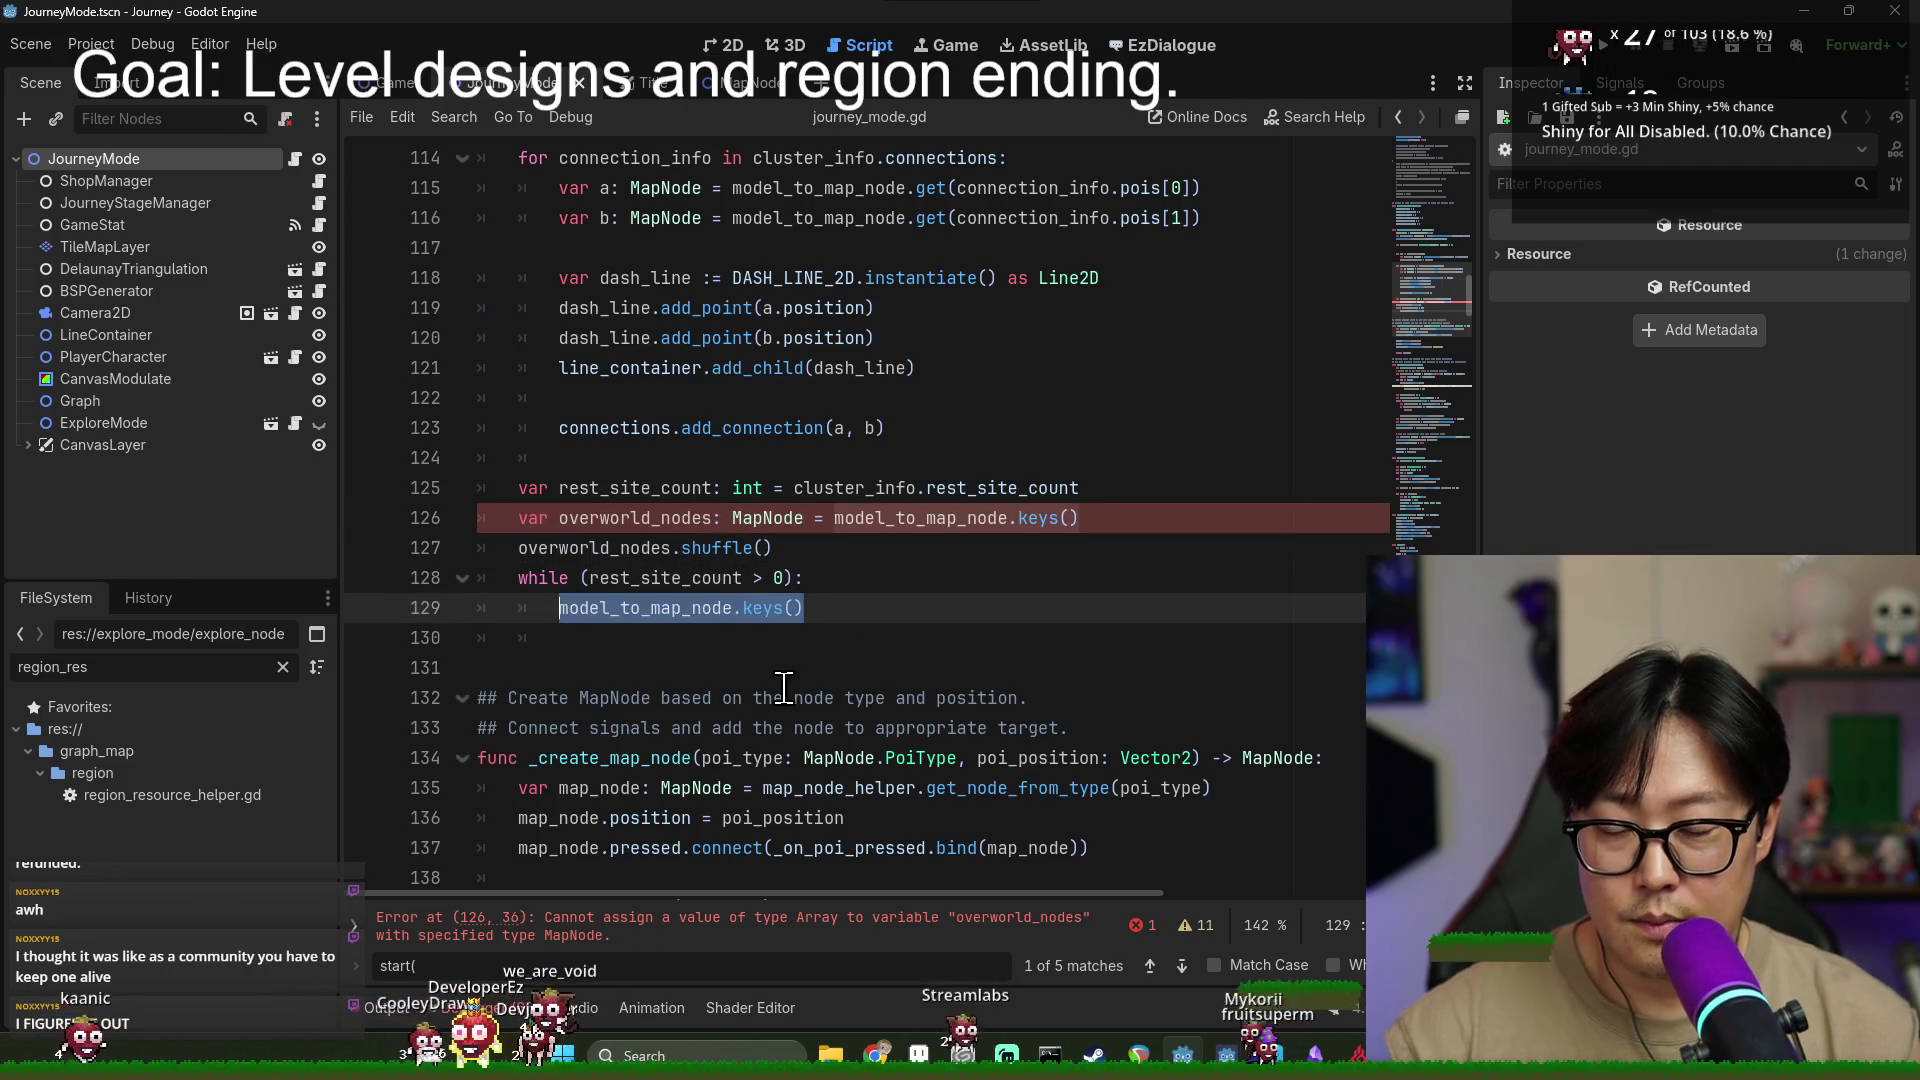
pyautogui.write('overworld_nodes.pop_back')
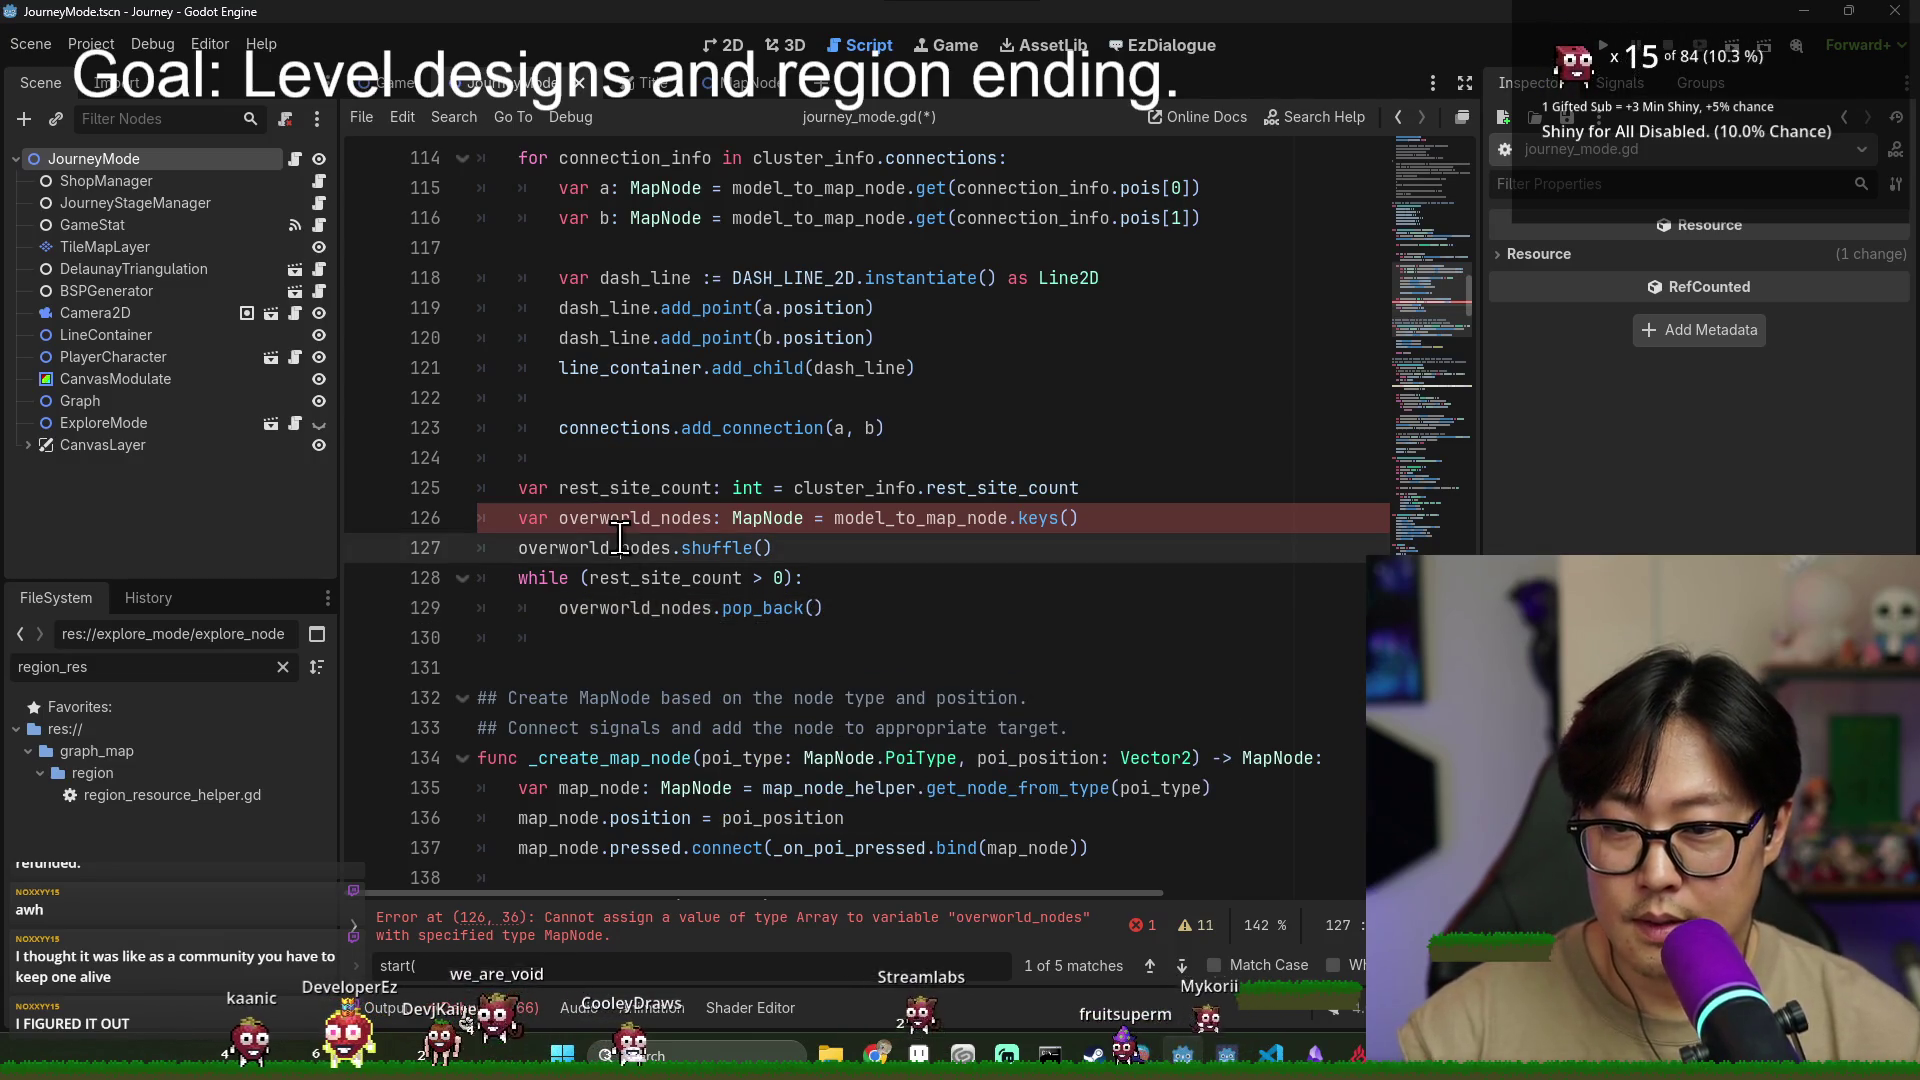
# - Change the overworld_nodes type to Array[MapNode] and add a blank line above it
pyautogui.click(772, 547)
pyautogui.press('Up')
pyautogui.hotkey('ctrl', 'Left')
pyautogui.hotkey('ctrl', 'Left')
pyautogui.press('Right')
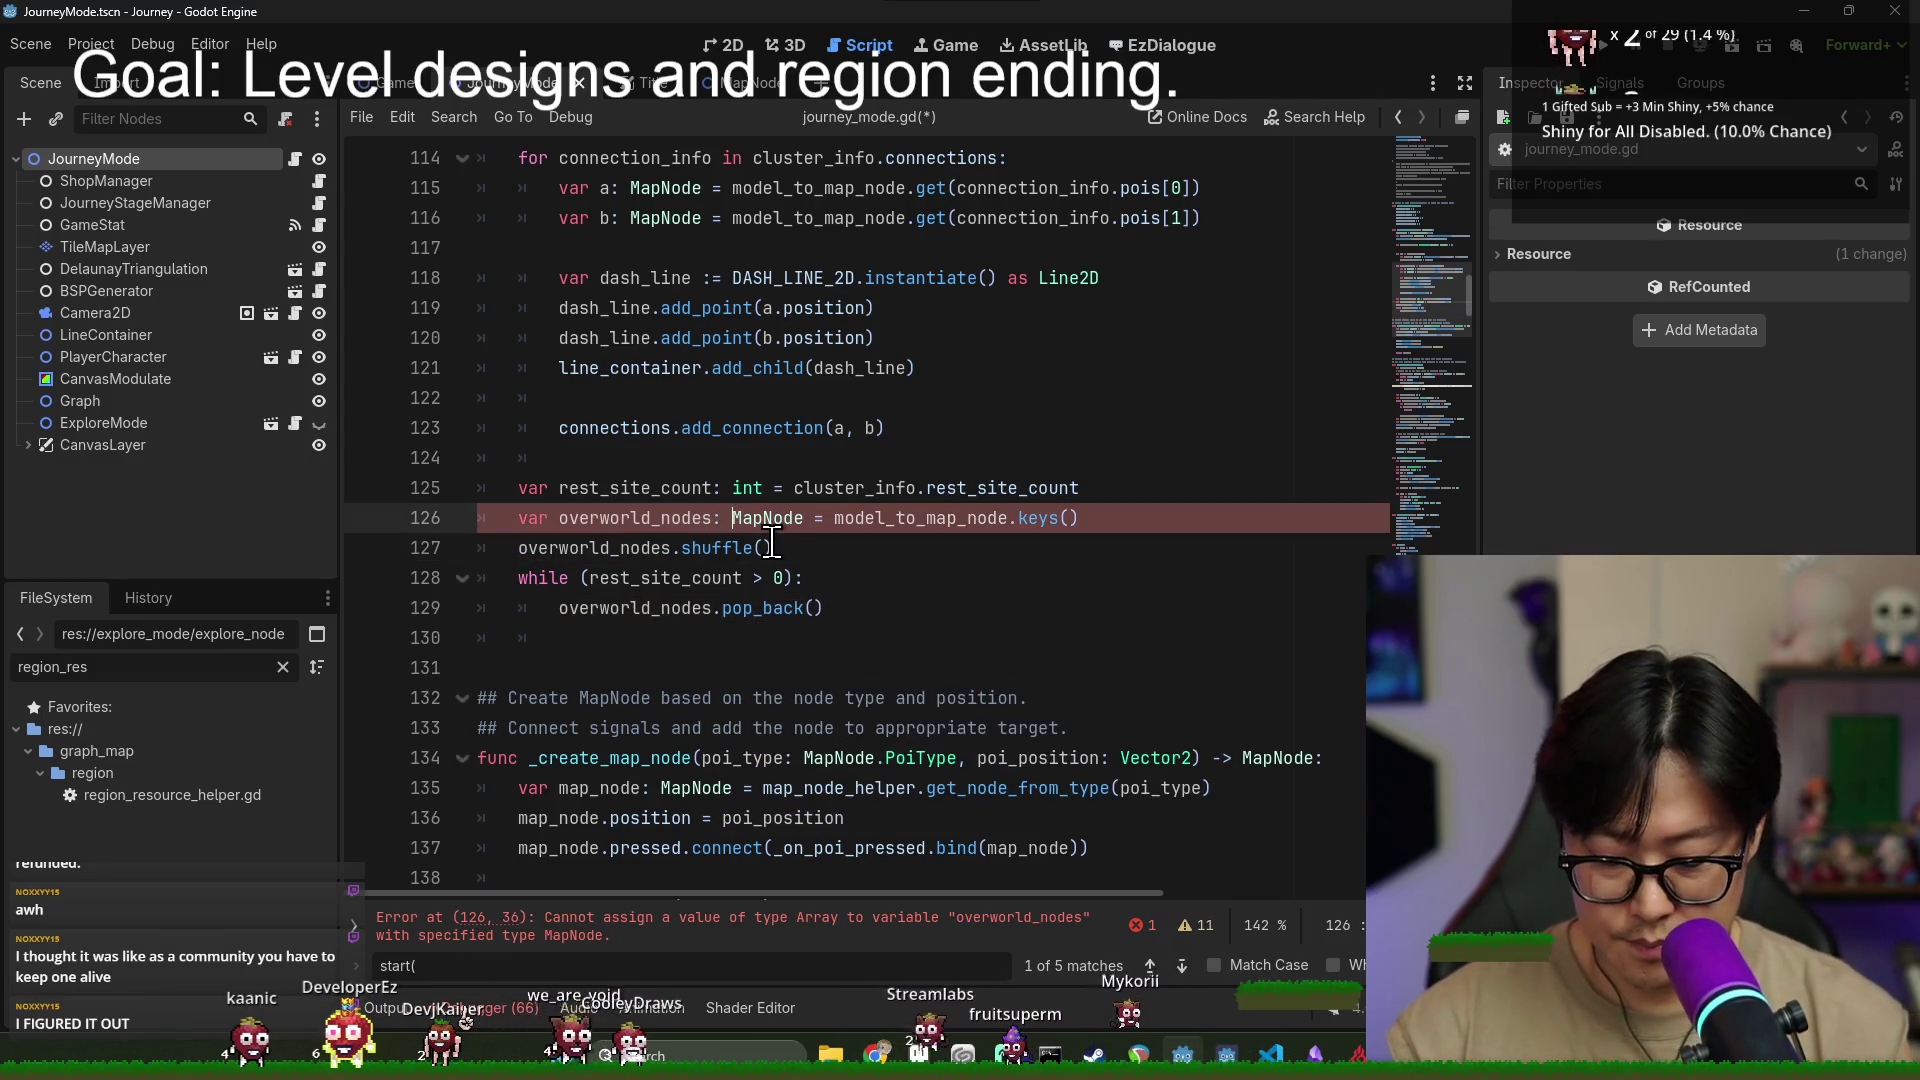
pyautogui.write('Array[')
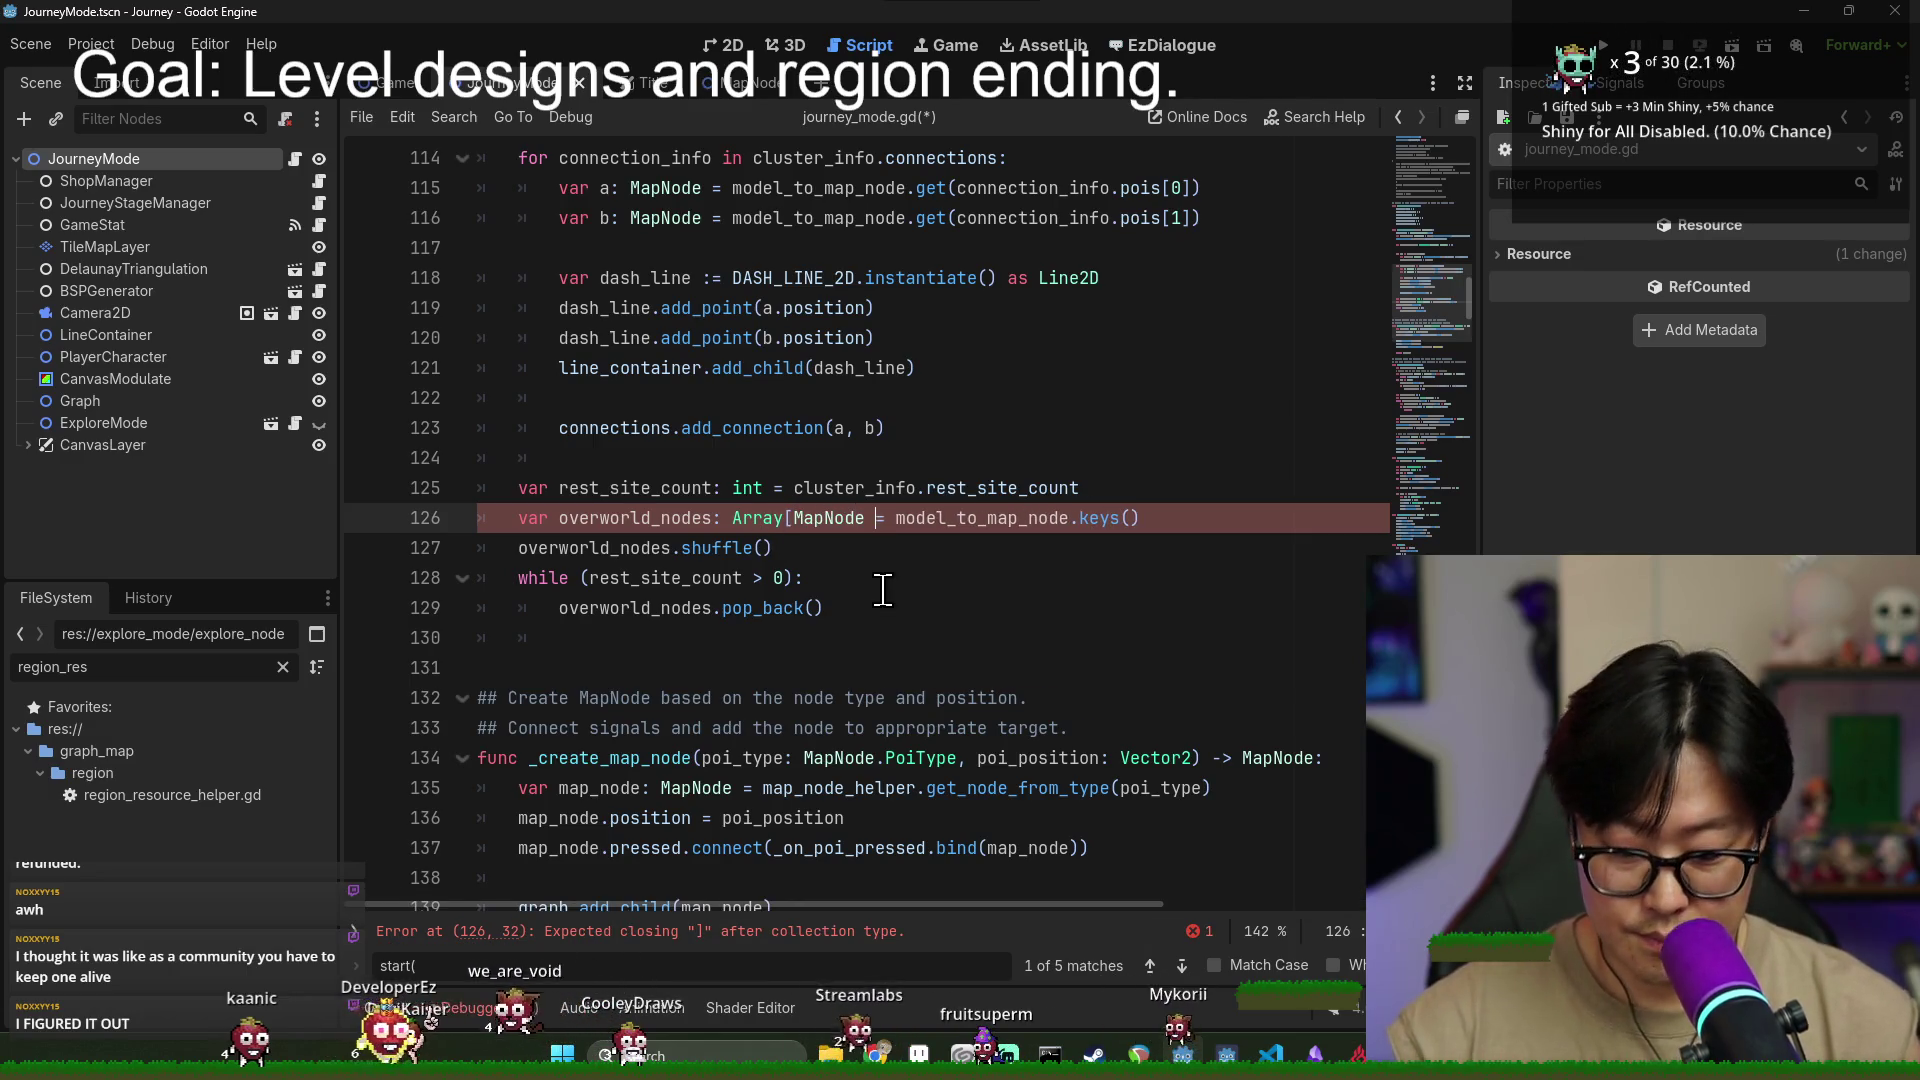
pyautogui.press('Left')
pyautogui.write(']')
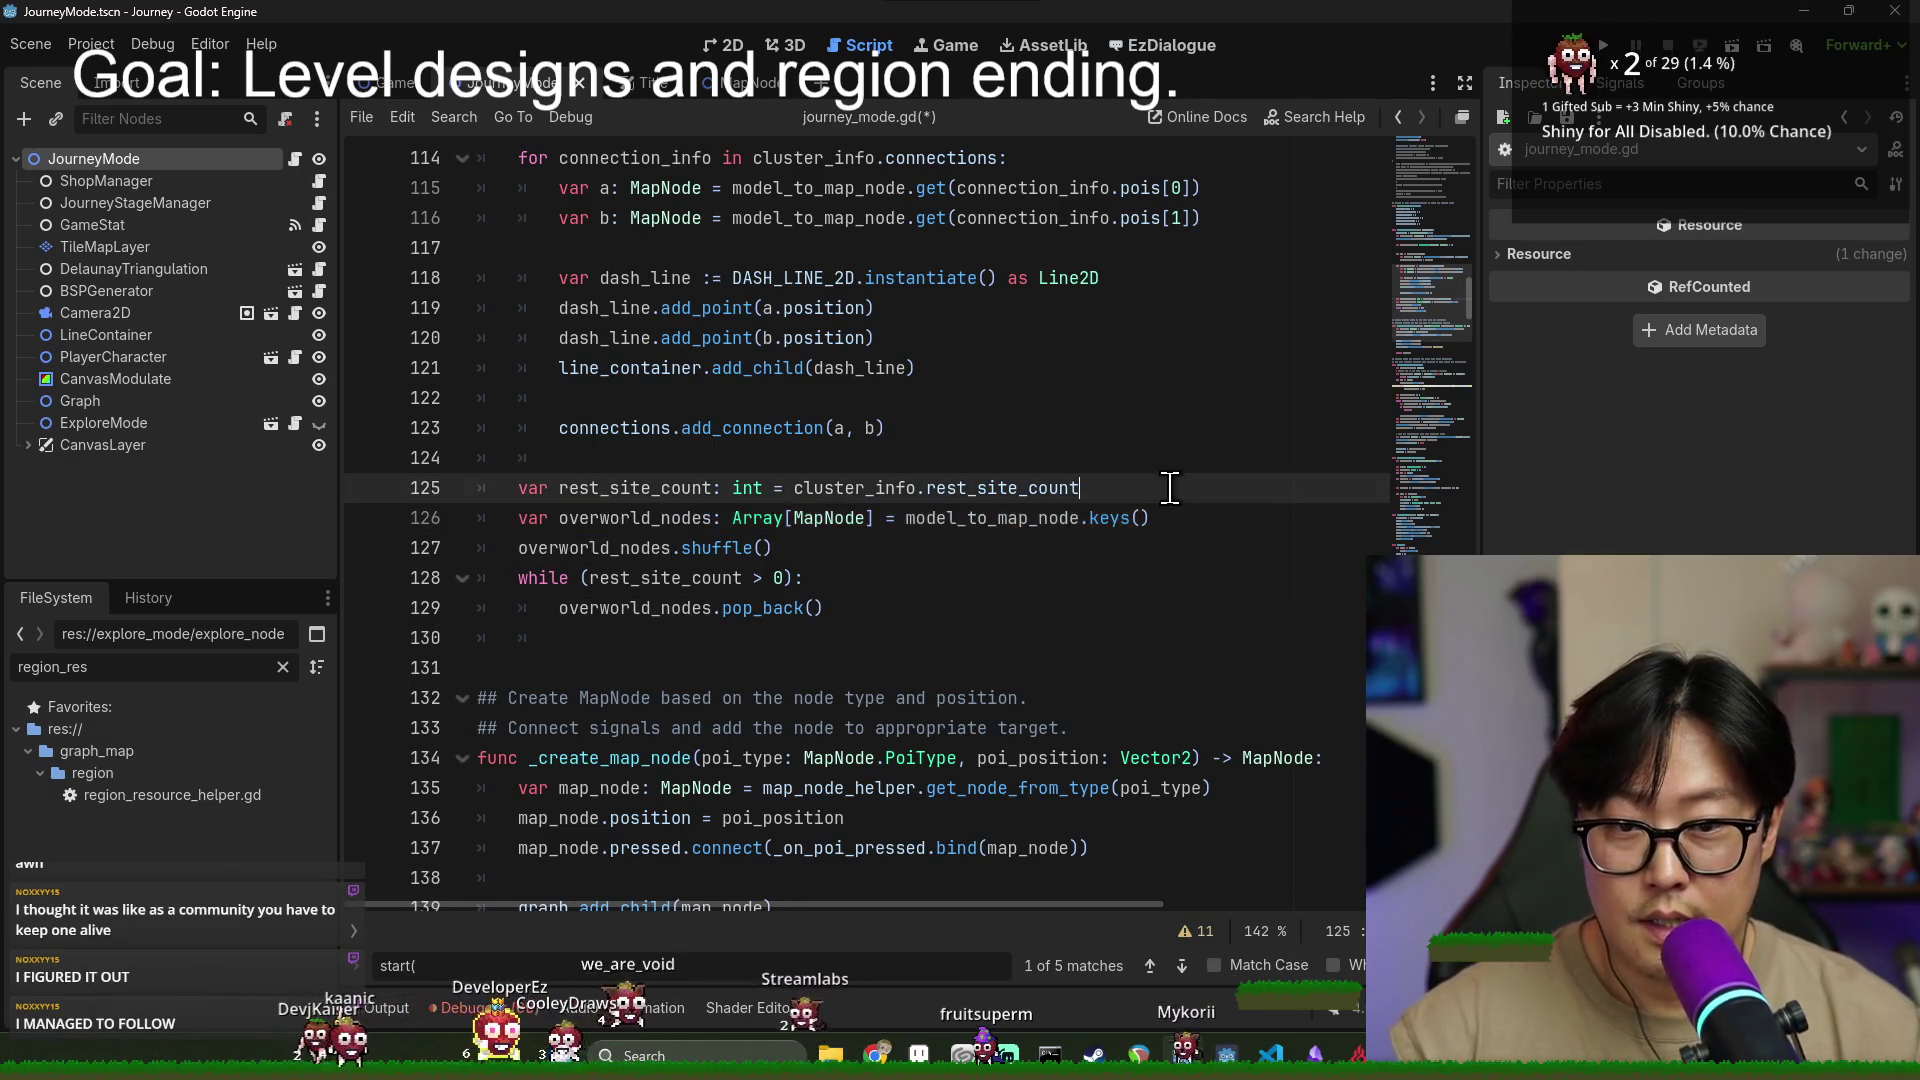
pyautogui.press('Home')
pyautogui.press('Return')
pyautogui.click(830, 645)
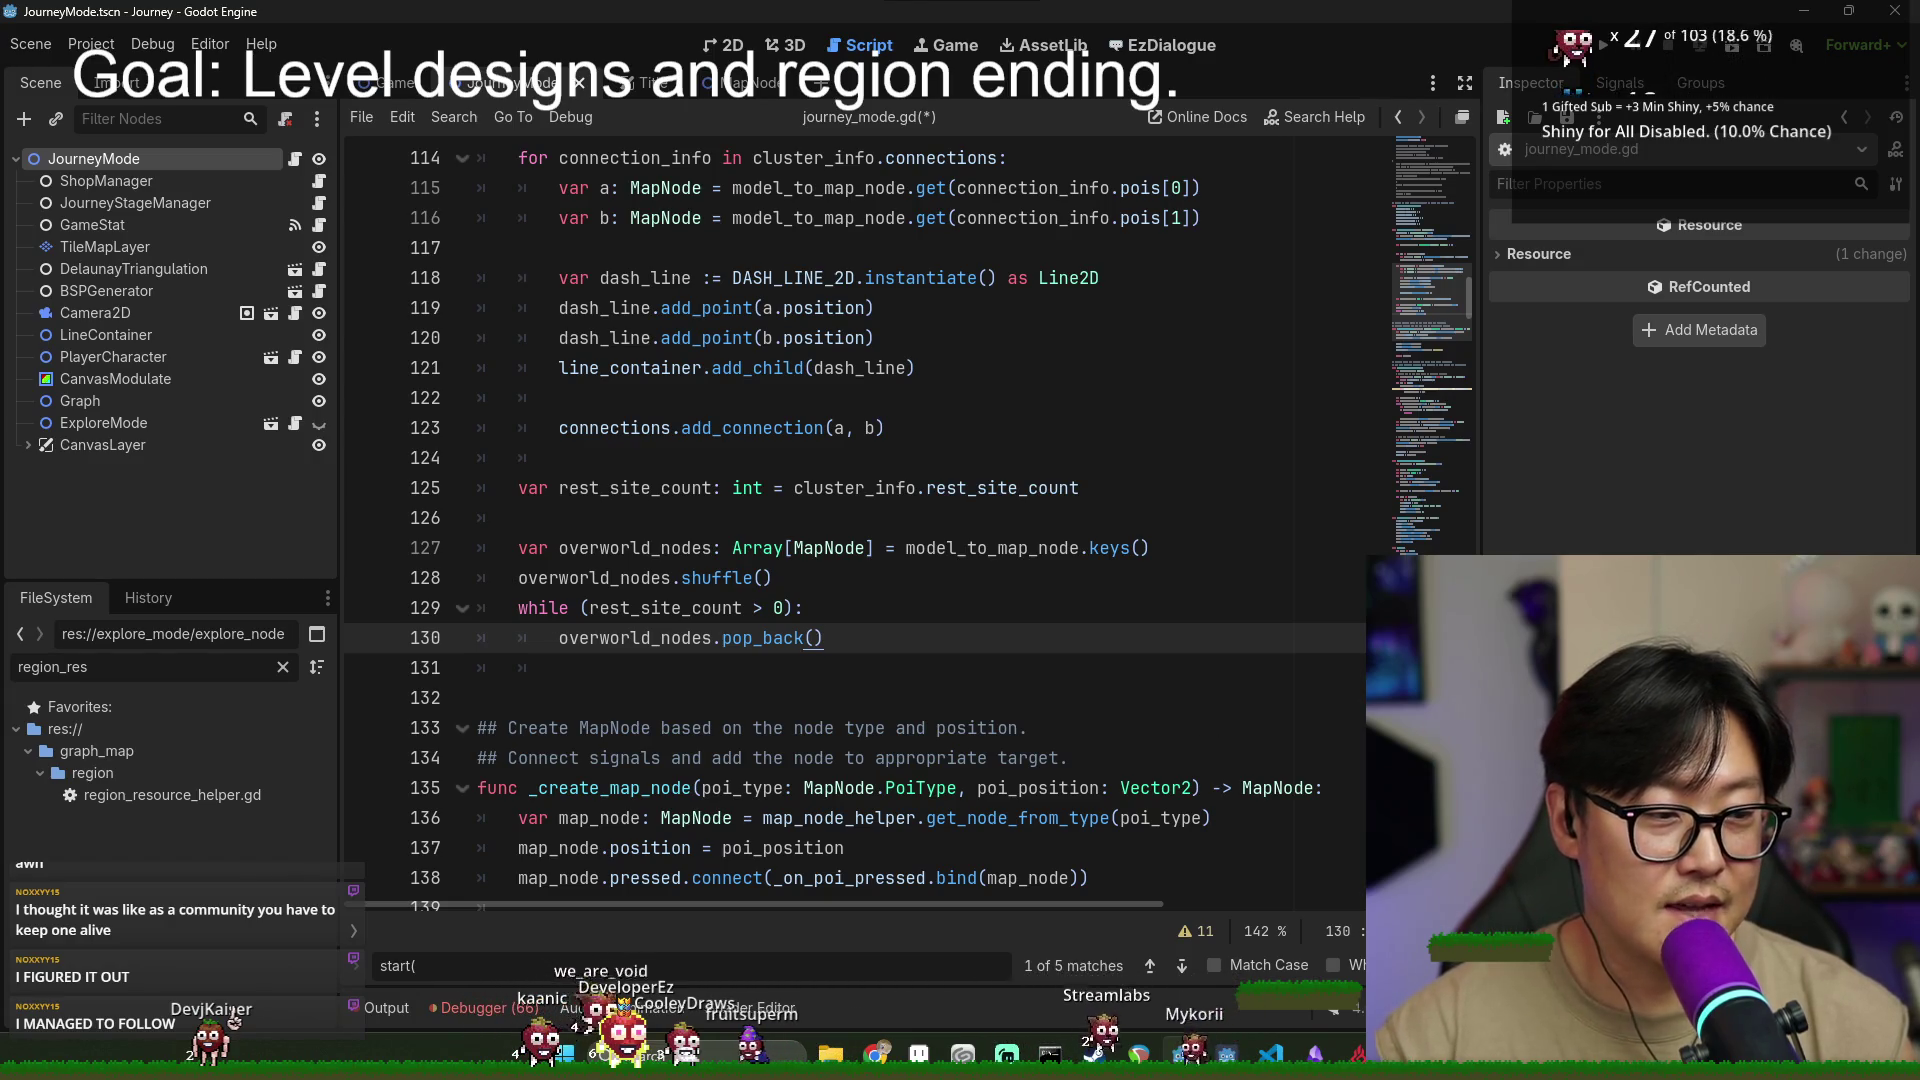
# - Write the pop line as 'var map_node := overworld_nodes.pop_back() as MapNode'
pyautogui.doubleClick(648, 644)
pyautogui.click(876, 637)
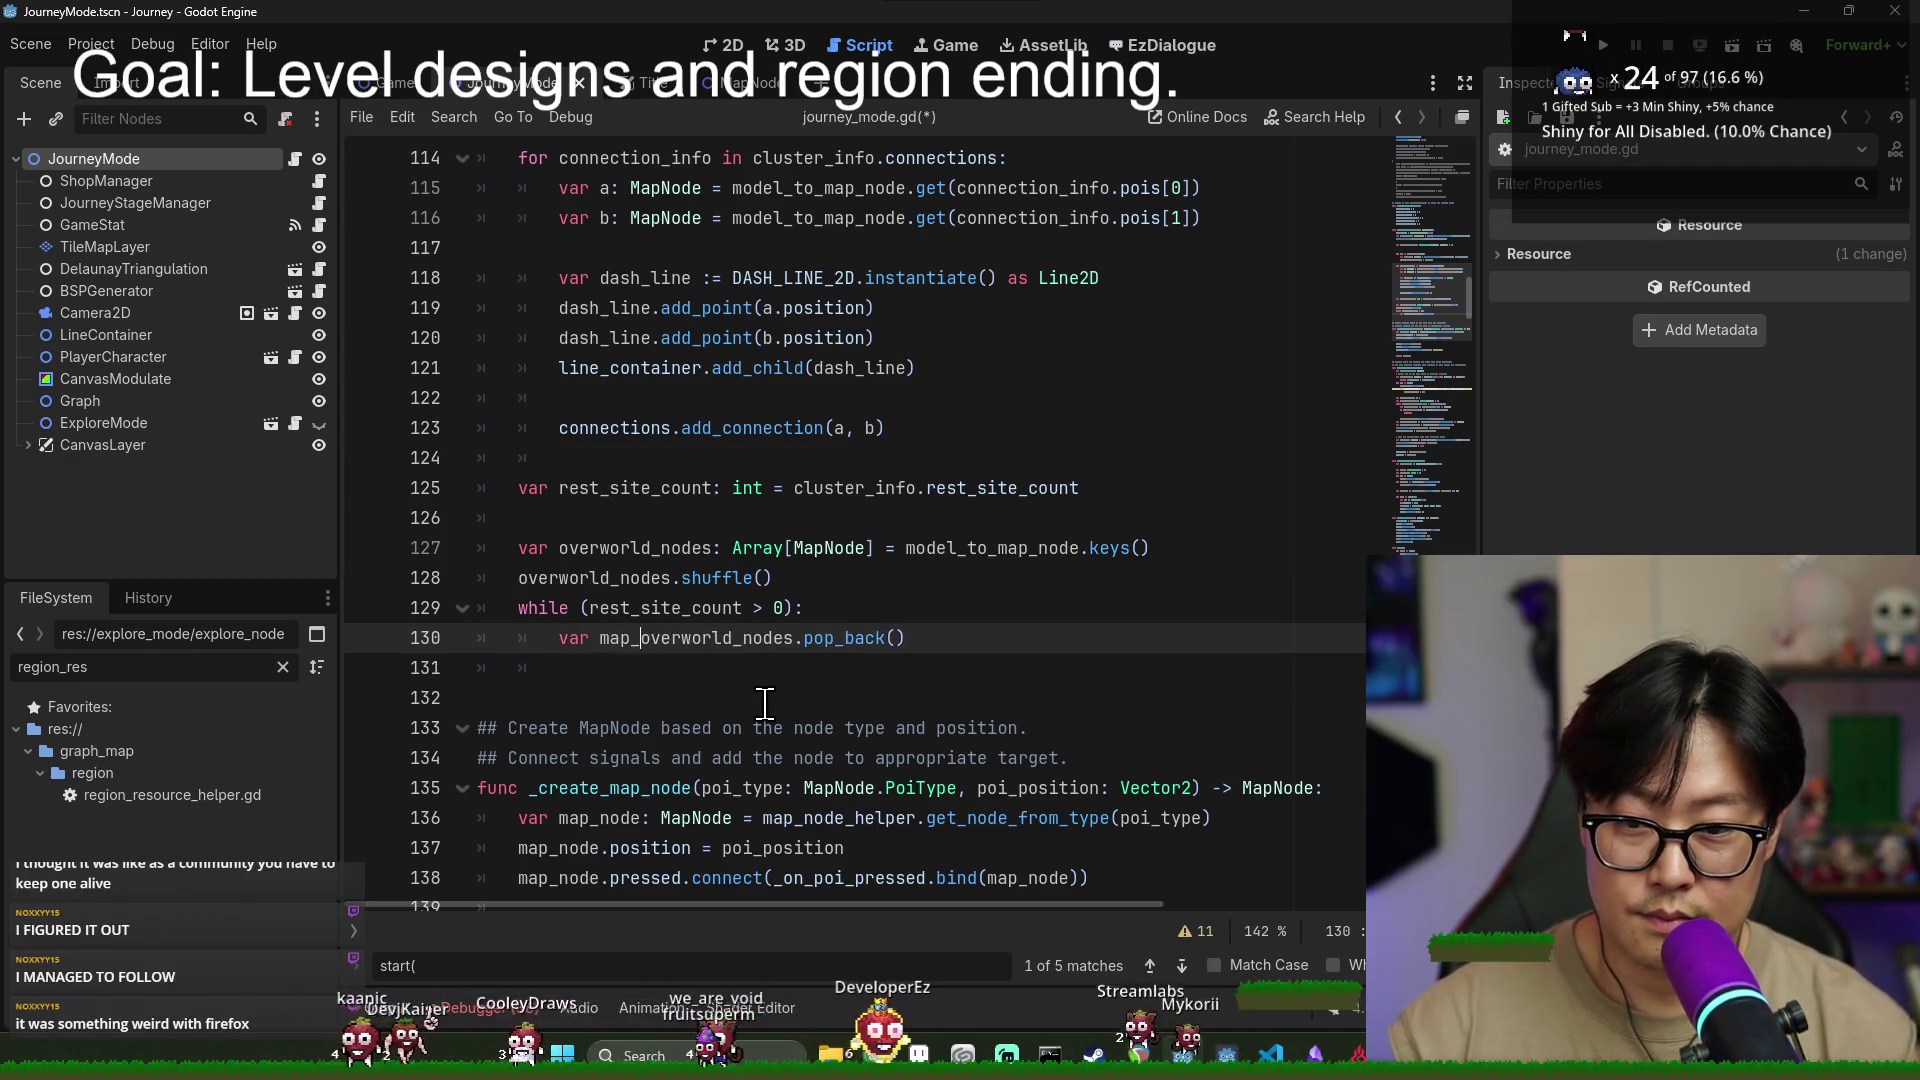
pyautogui.press('End')
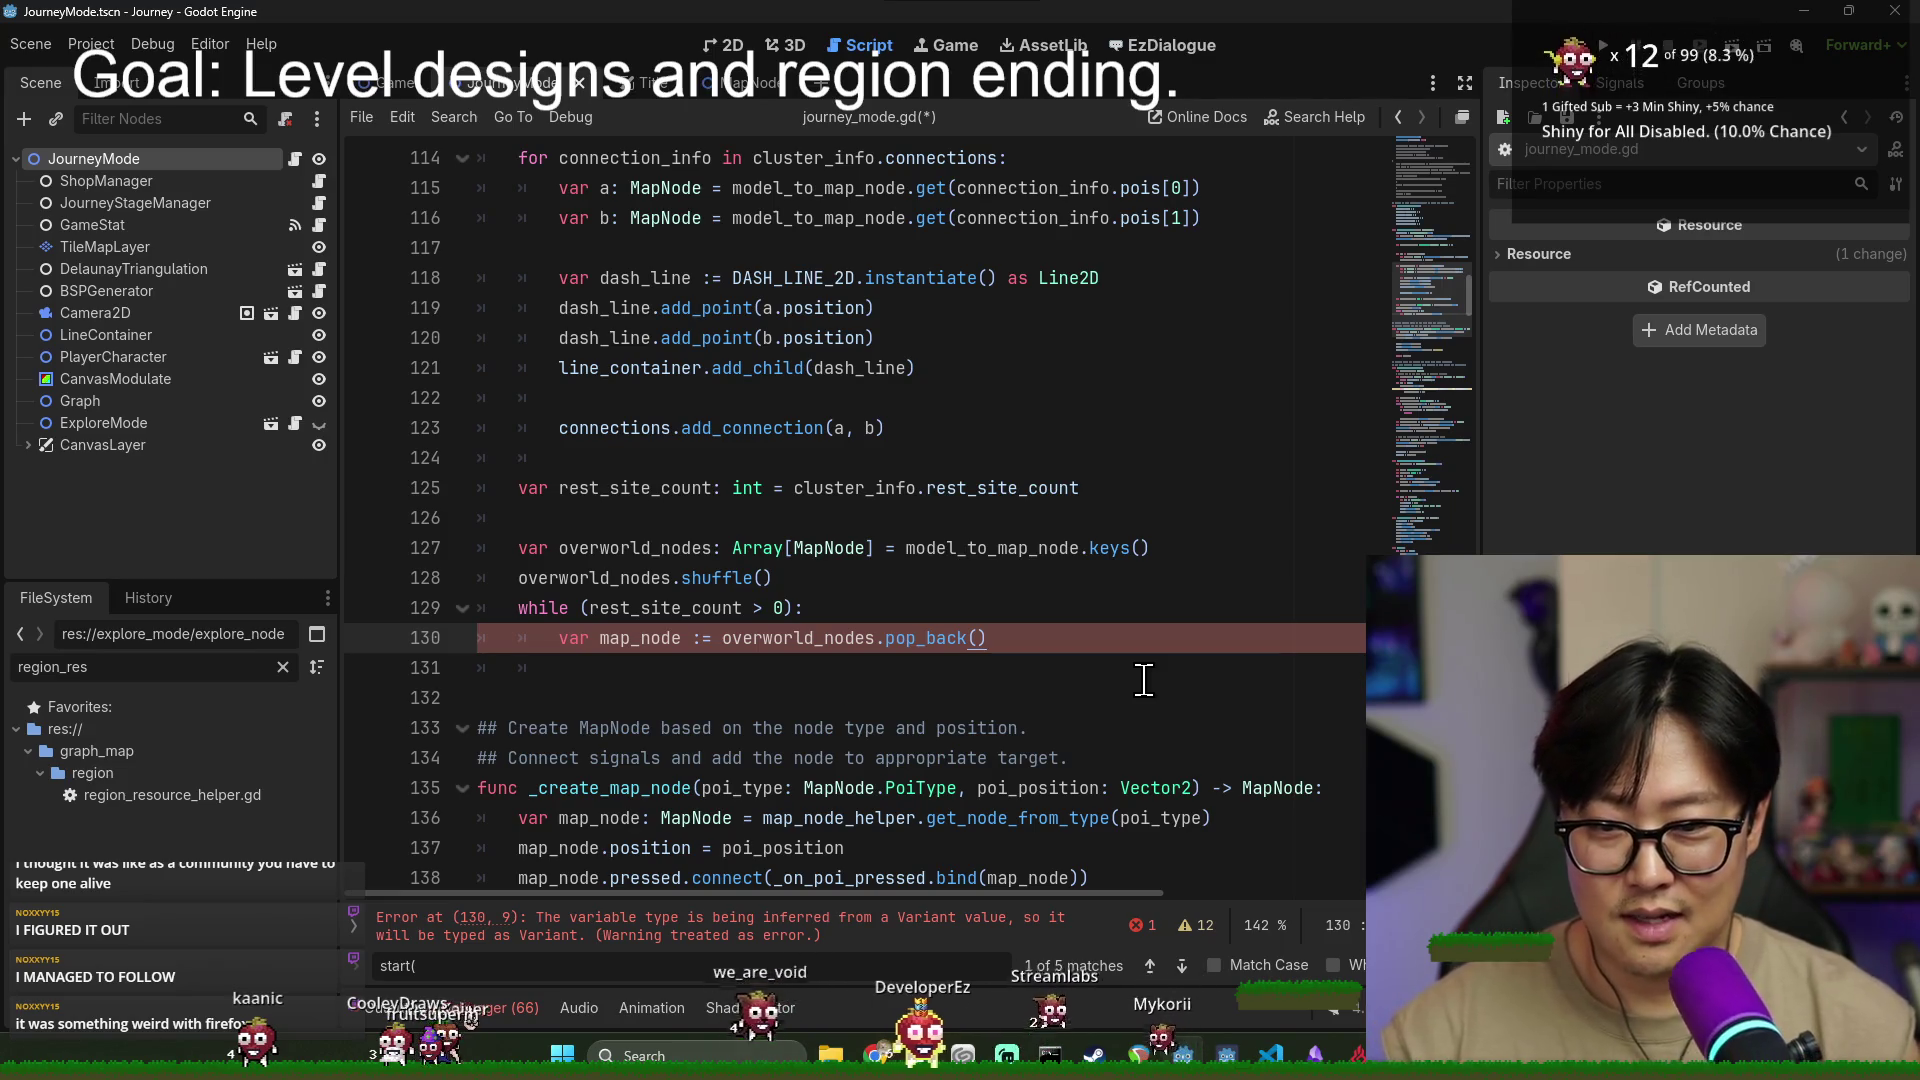
pyautogui.write('pNode')
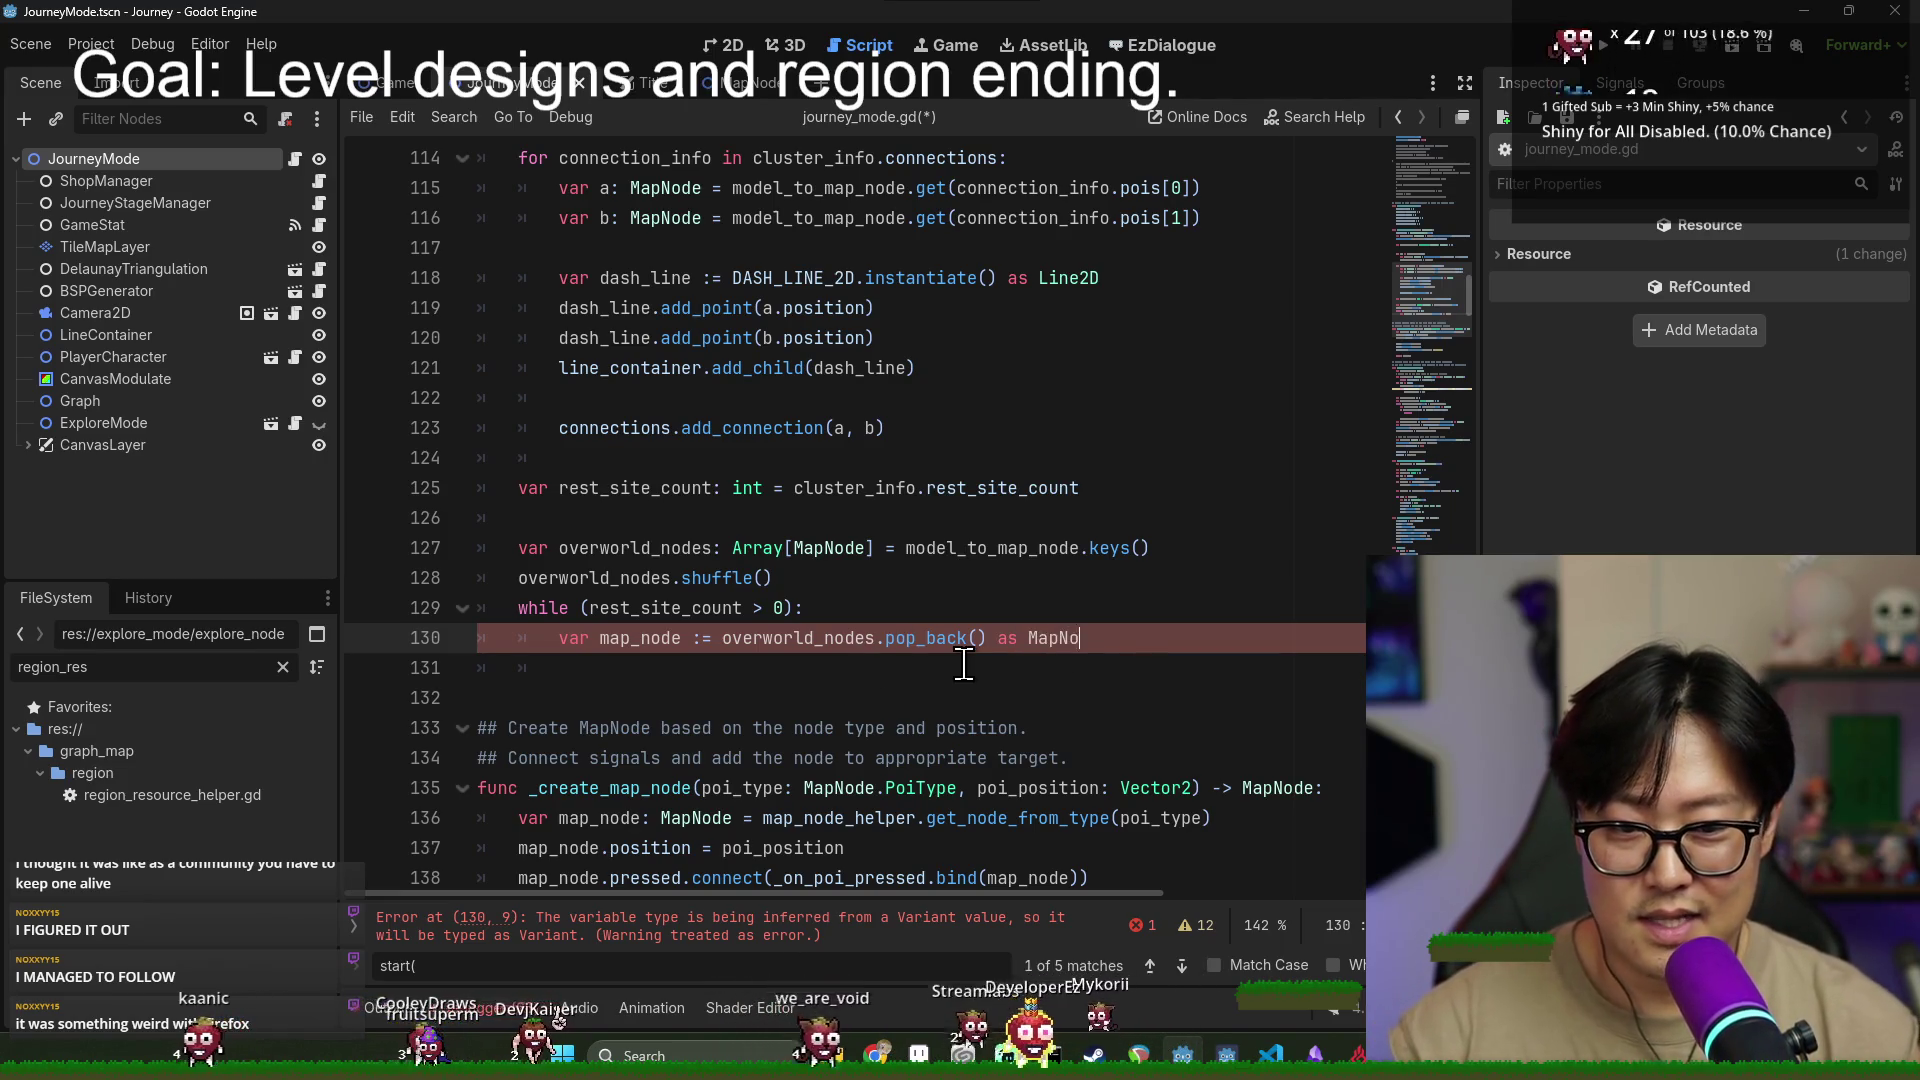
pyautogui.doubleClick(639, 638)
pyautogui.click(1108, 630)
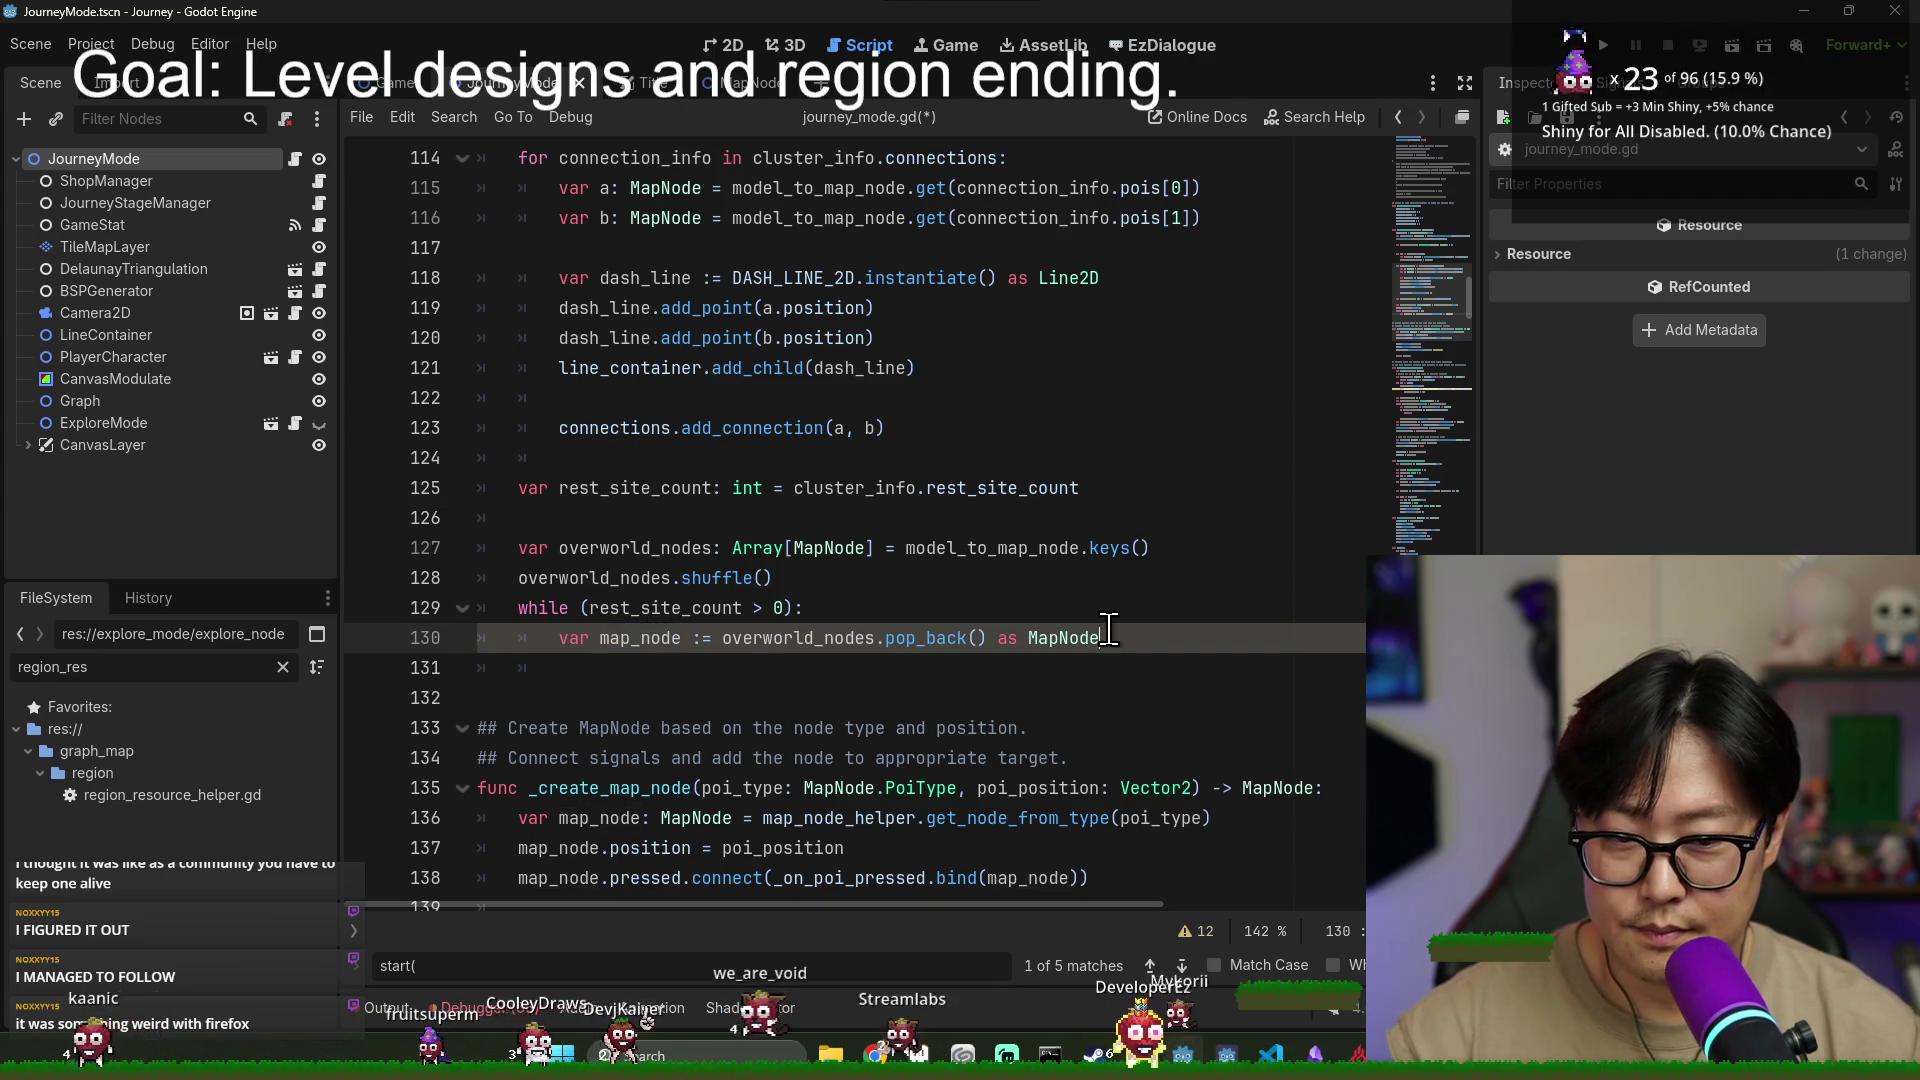
# - Add map_node.explore_gen_config.map_nodes.push_back() on a new line in the loop
pyautogui.press('Return')
pyautogui.write('map_node.gen')
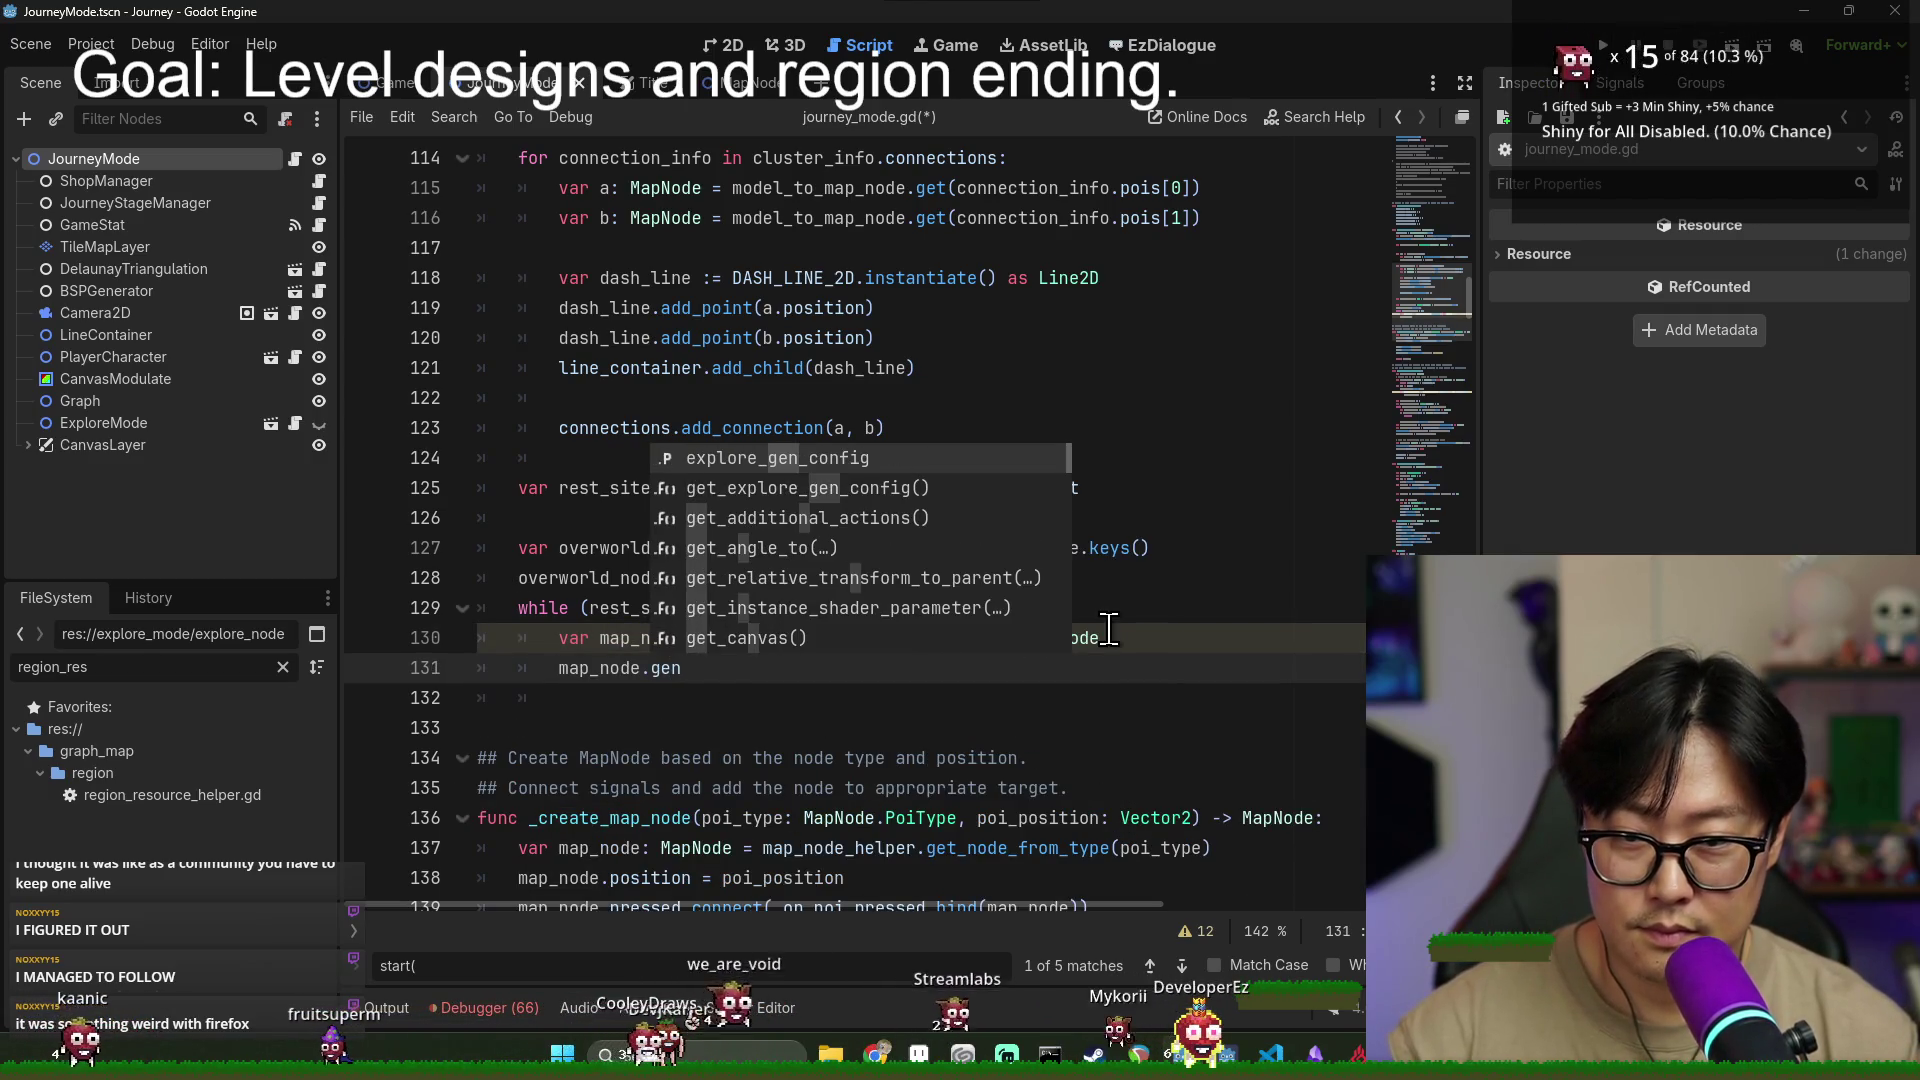
pyautogui.press('Return')
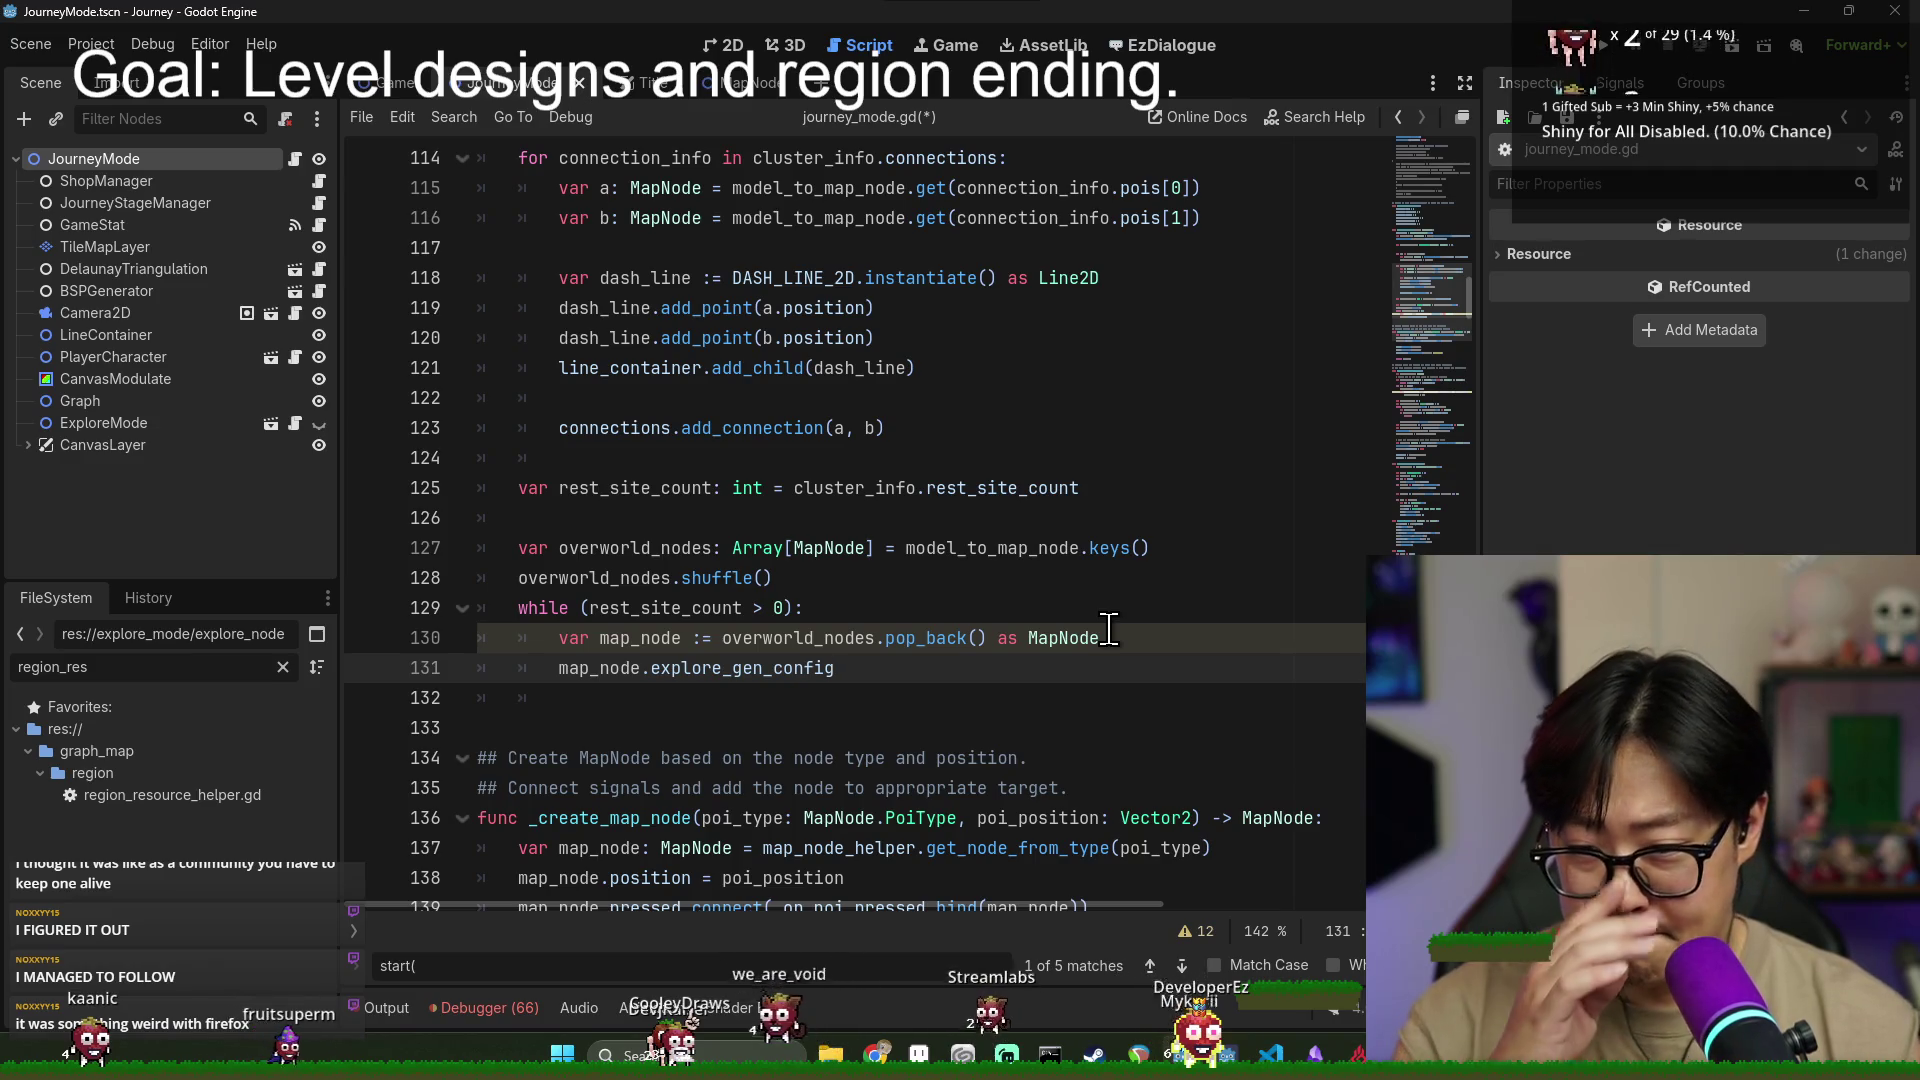
pyautogui.press('Down')
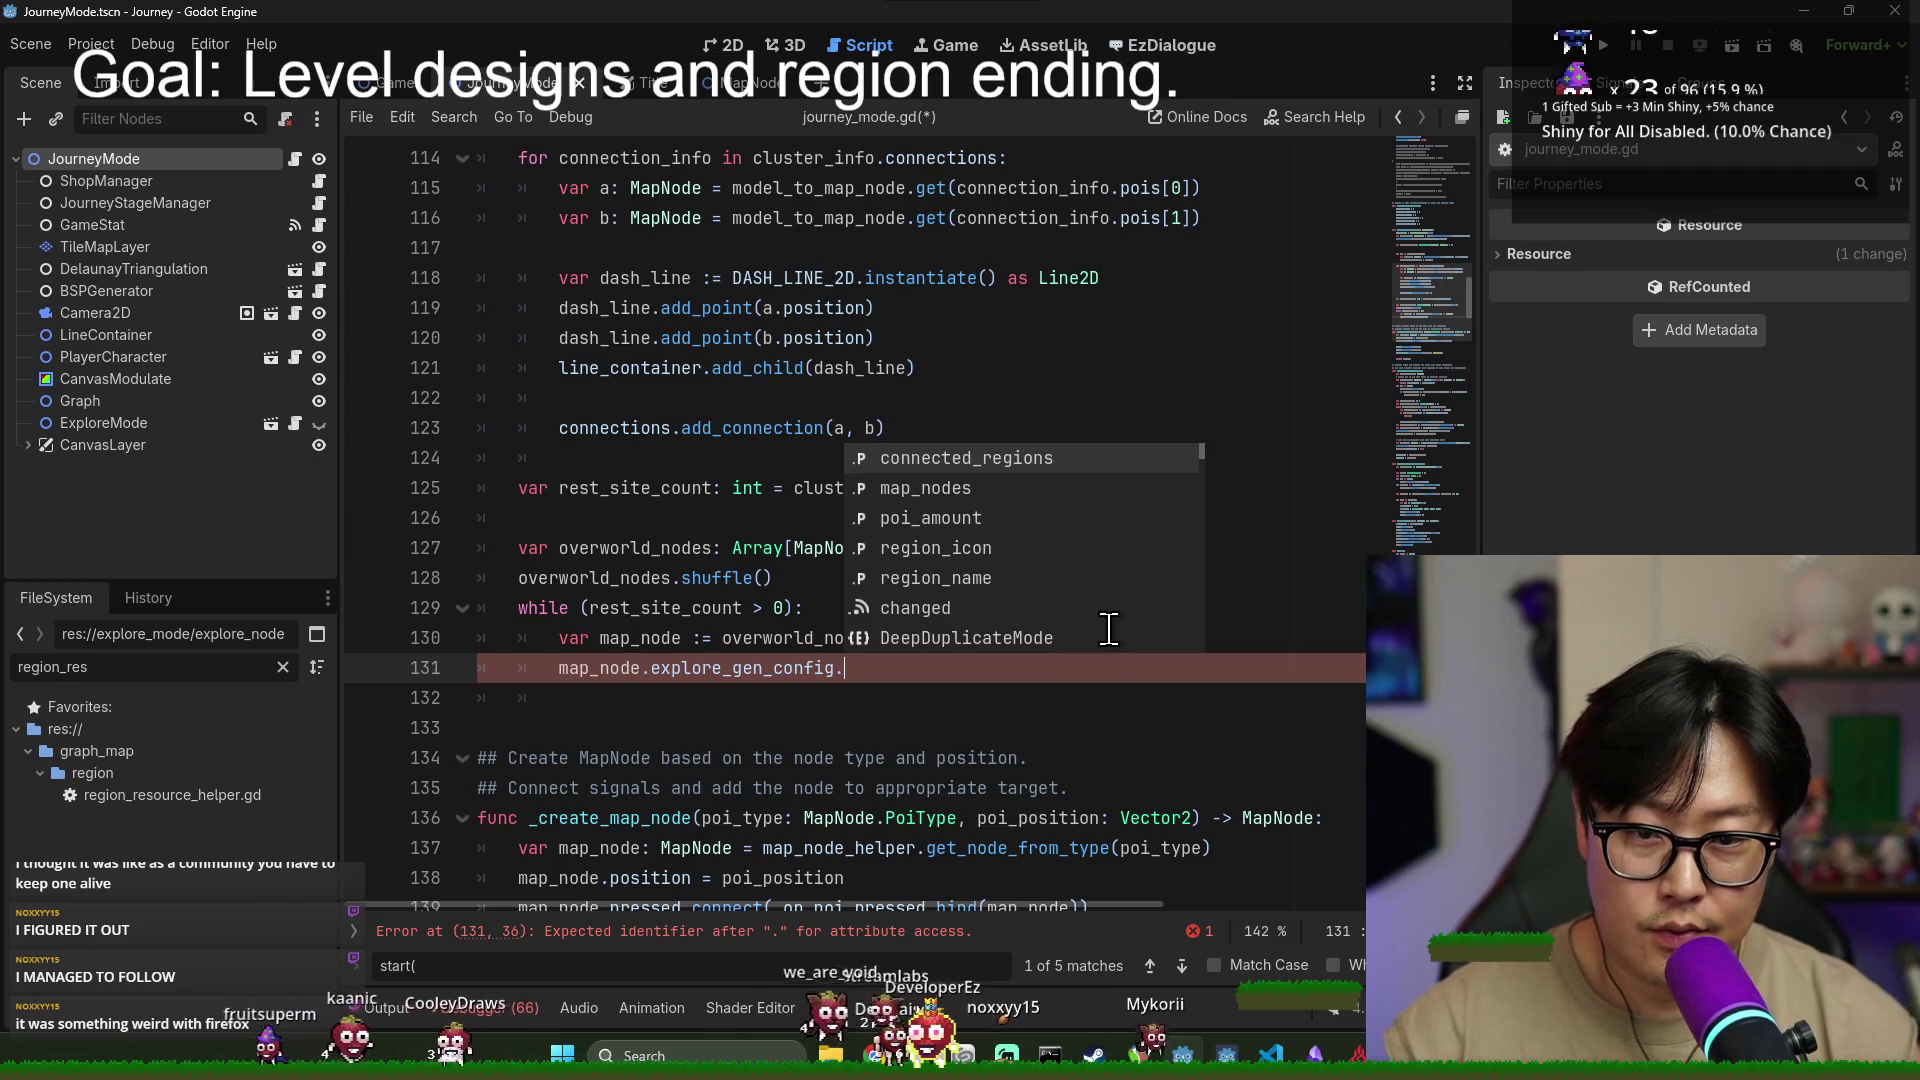
pyautogui.press('Down')
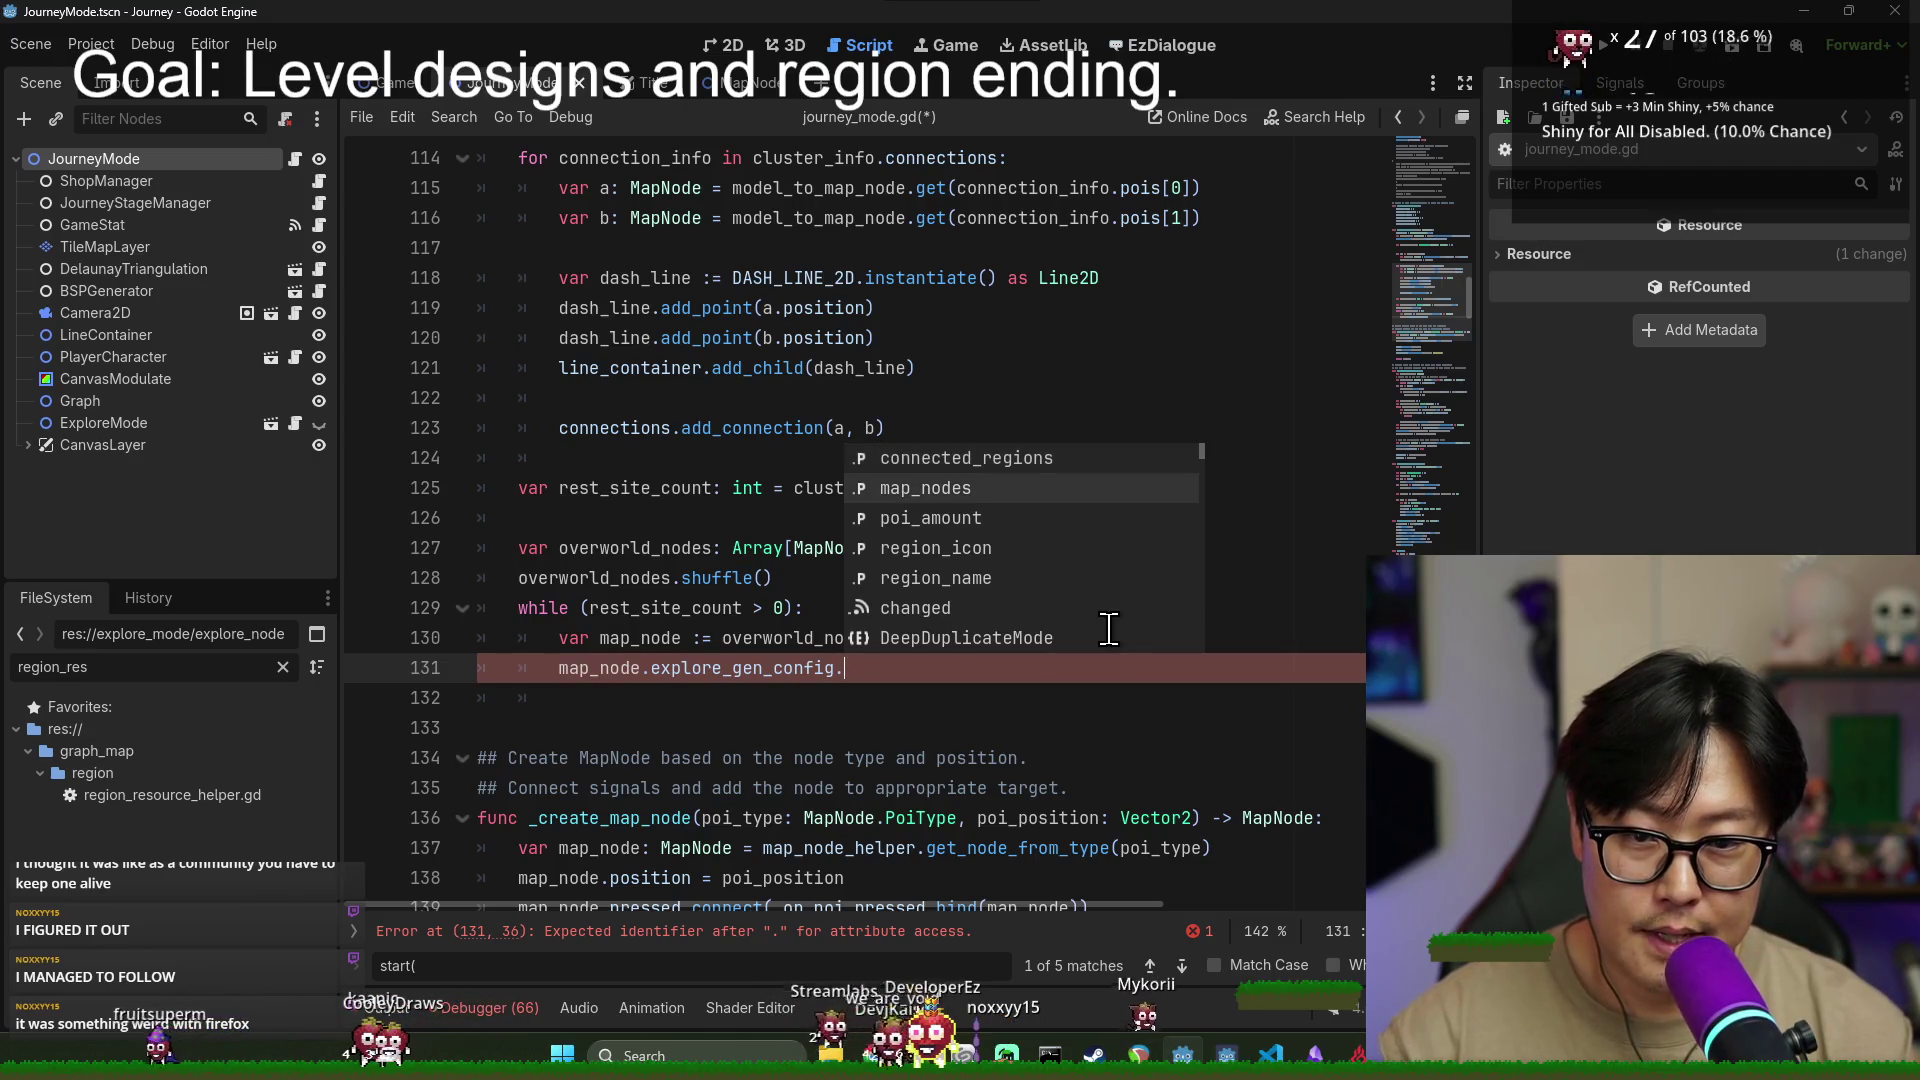
pyautogui.press('Return')
pyautogui.write('.pu')
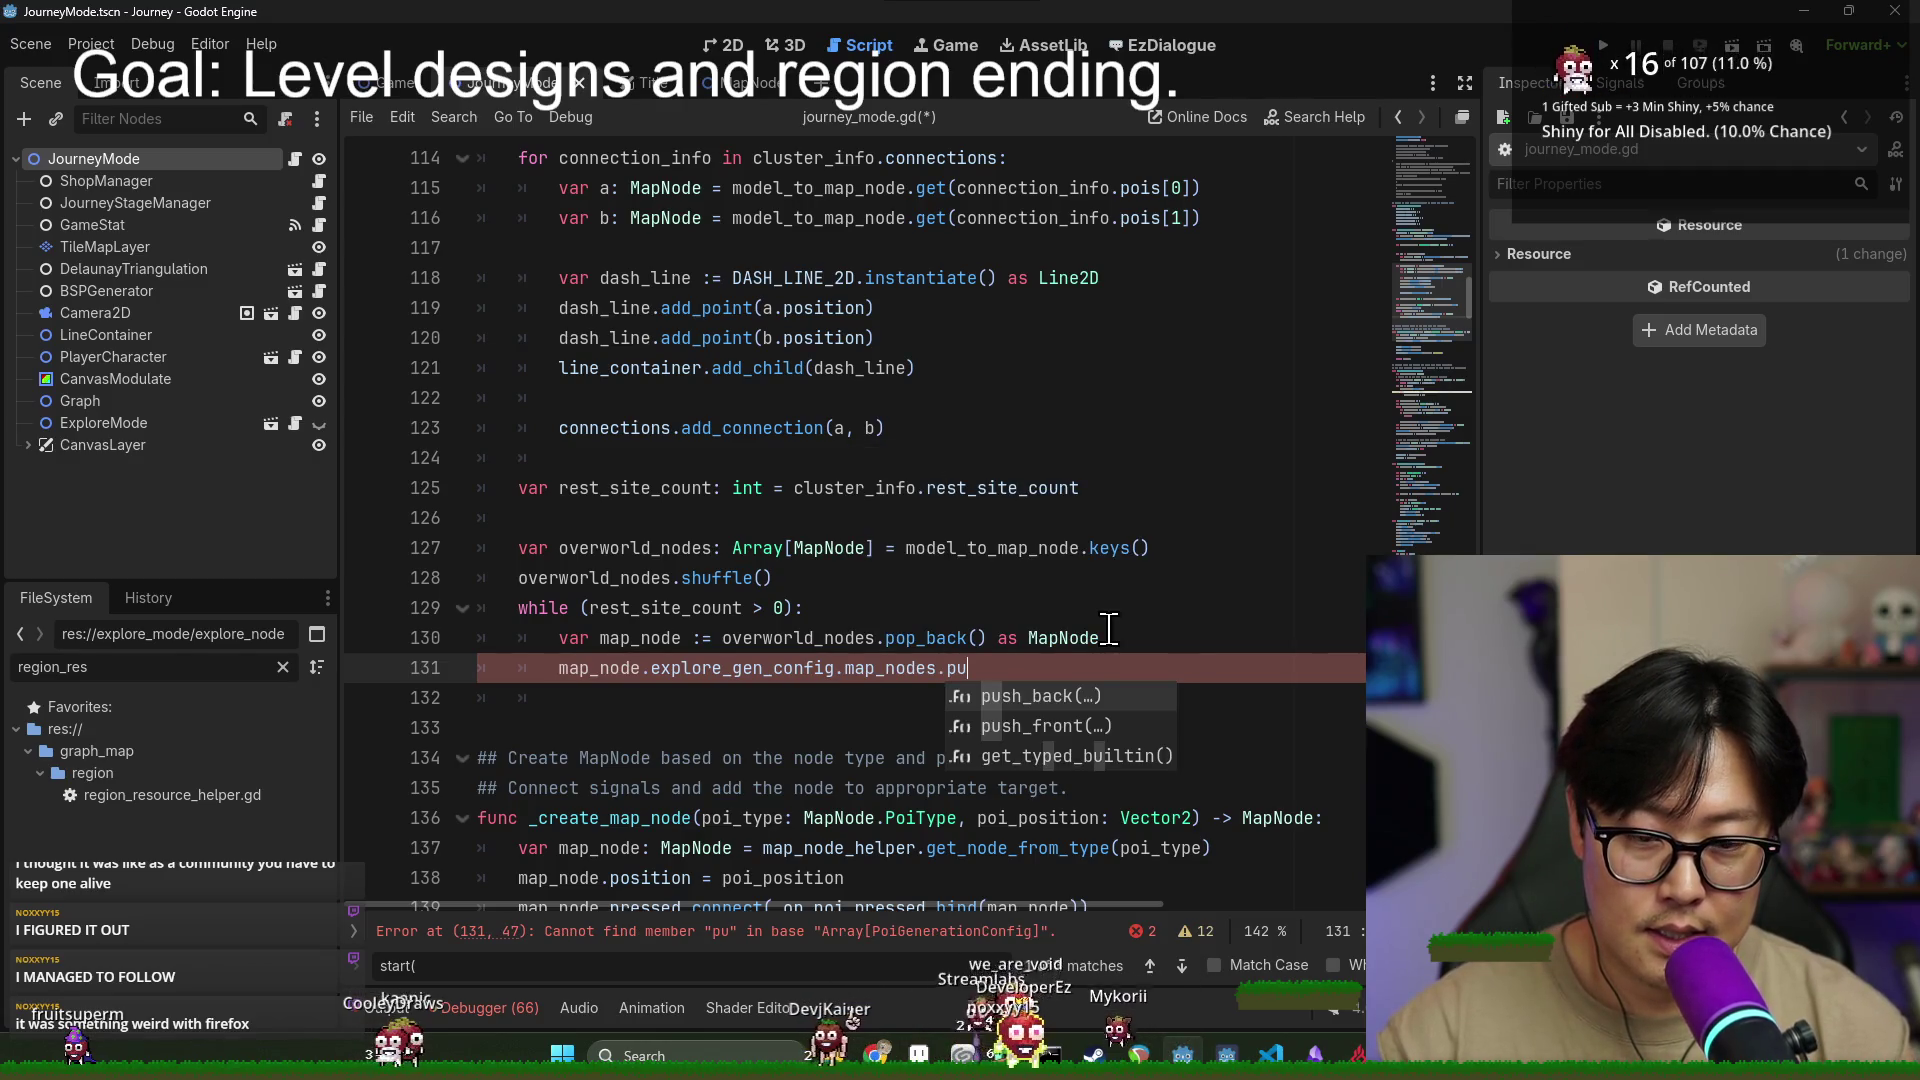
pyautogui.press('Return')
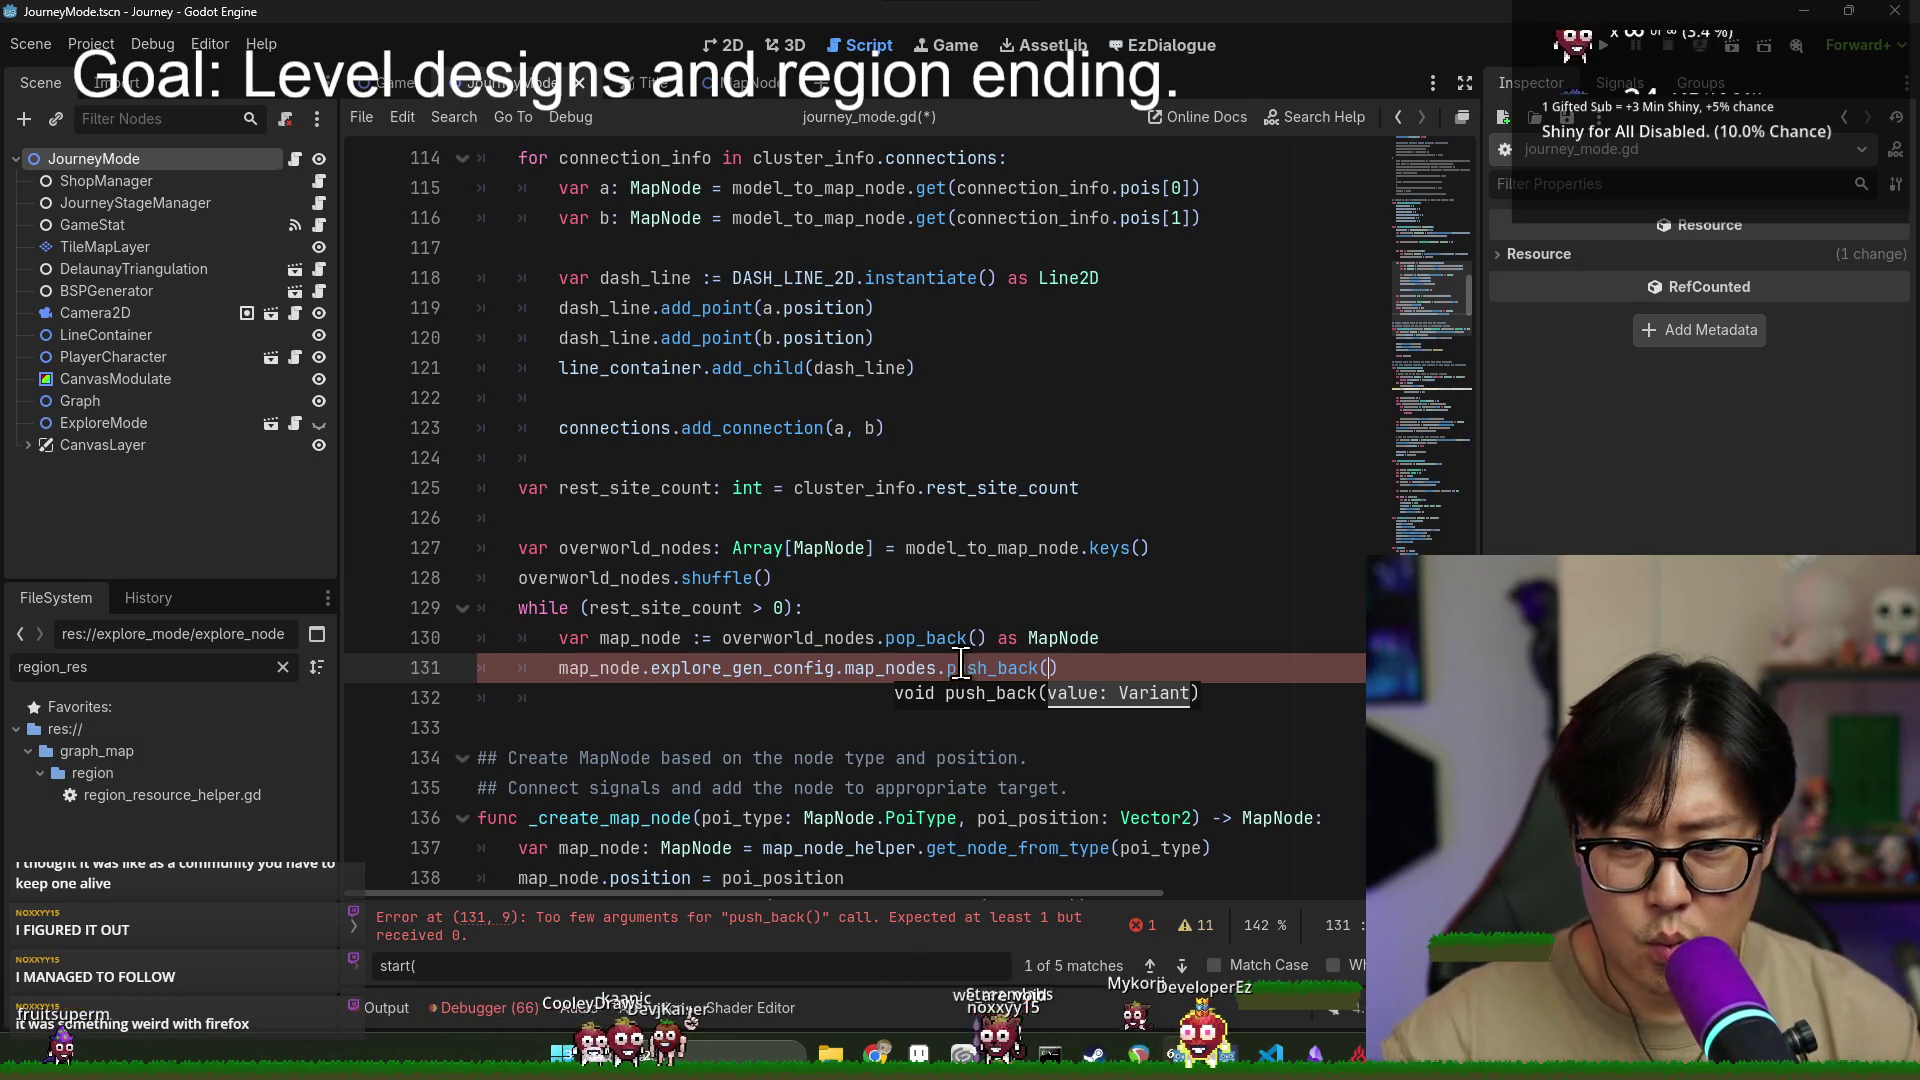
pyautogui.click(876, 665)
# - Check the map_nodes declaration in region_rsrc.gd to confirm its PoiGenerationConfig element type
pyautogui.keyDown('ctrl'); pyautogui.click(871, 670); pyautogui.keyUp('ctrl')
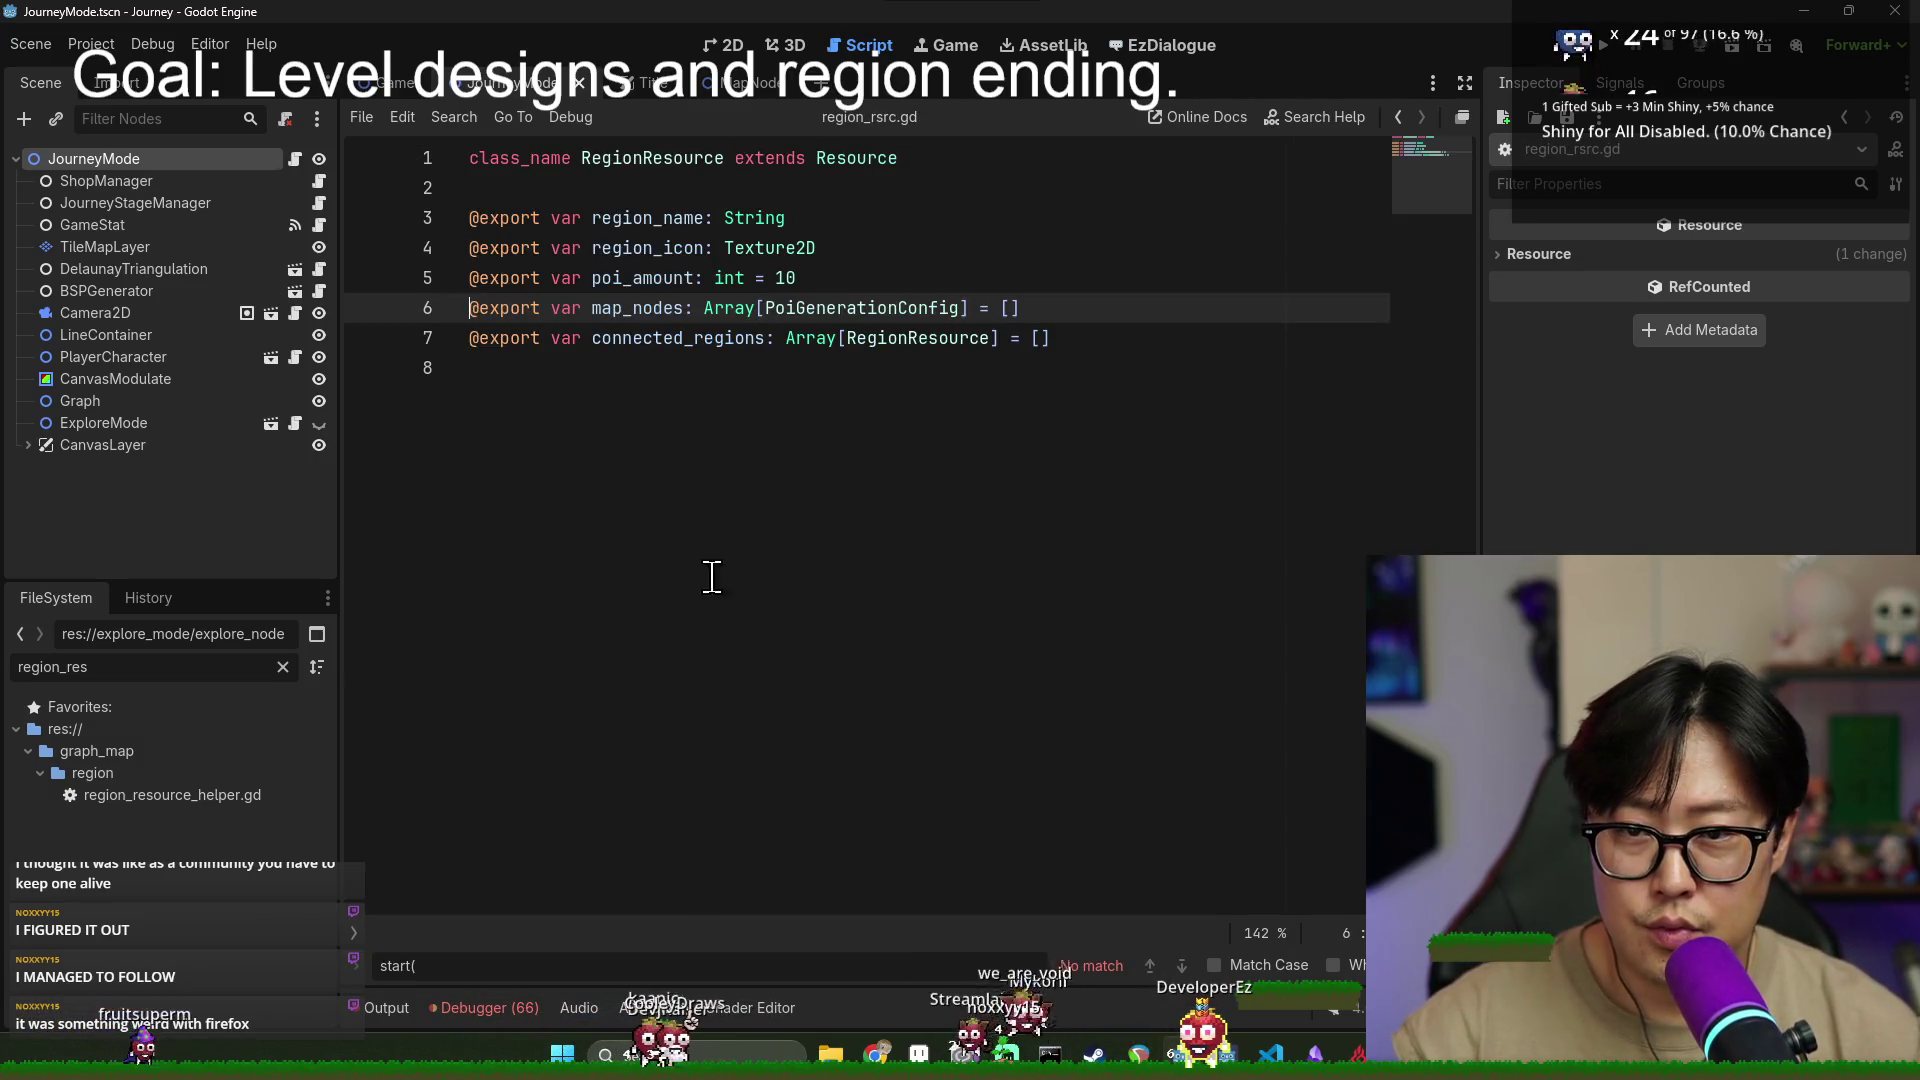
pyautogui.doubleClick(845, 308)
pyautogui.hotkey('ctrl', 'c')
pyautogui.hotkey('alt', 'Left')
# - Add 'var rest_site_gen_config := PoiGenerationConfig.new()' on a new line in the loop
pyautogui.click(1151, 645)
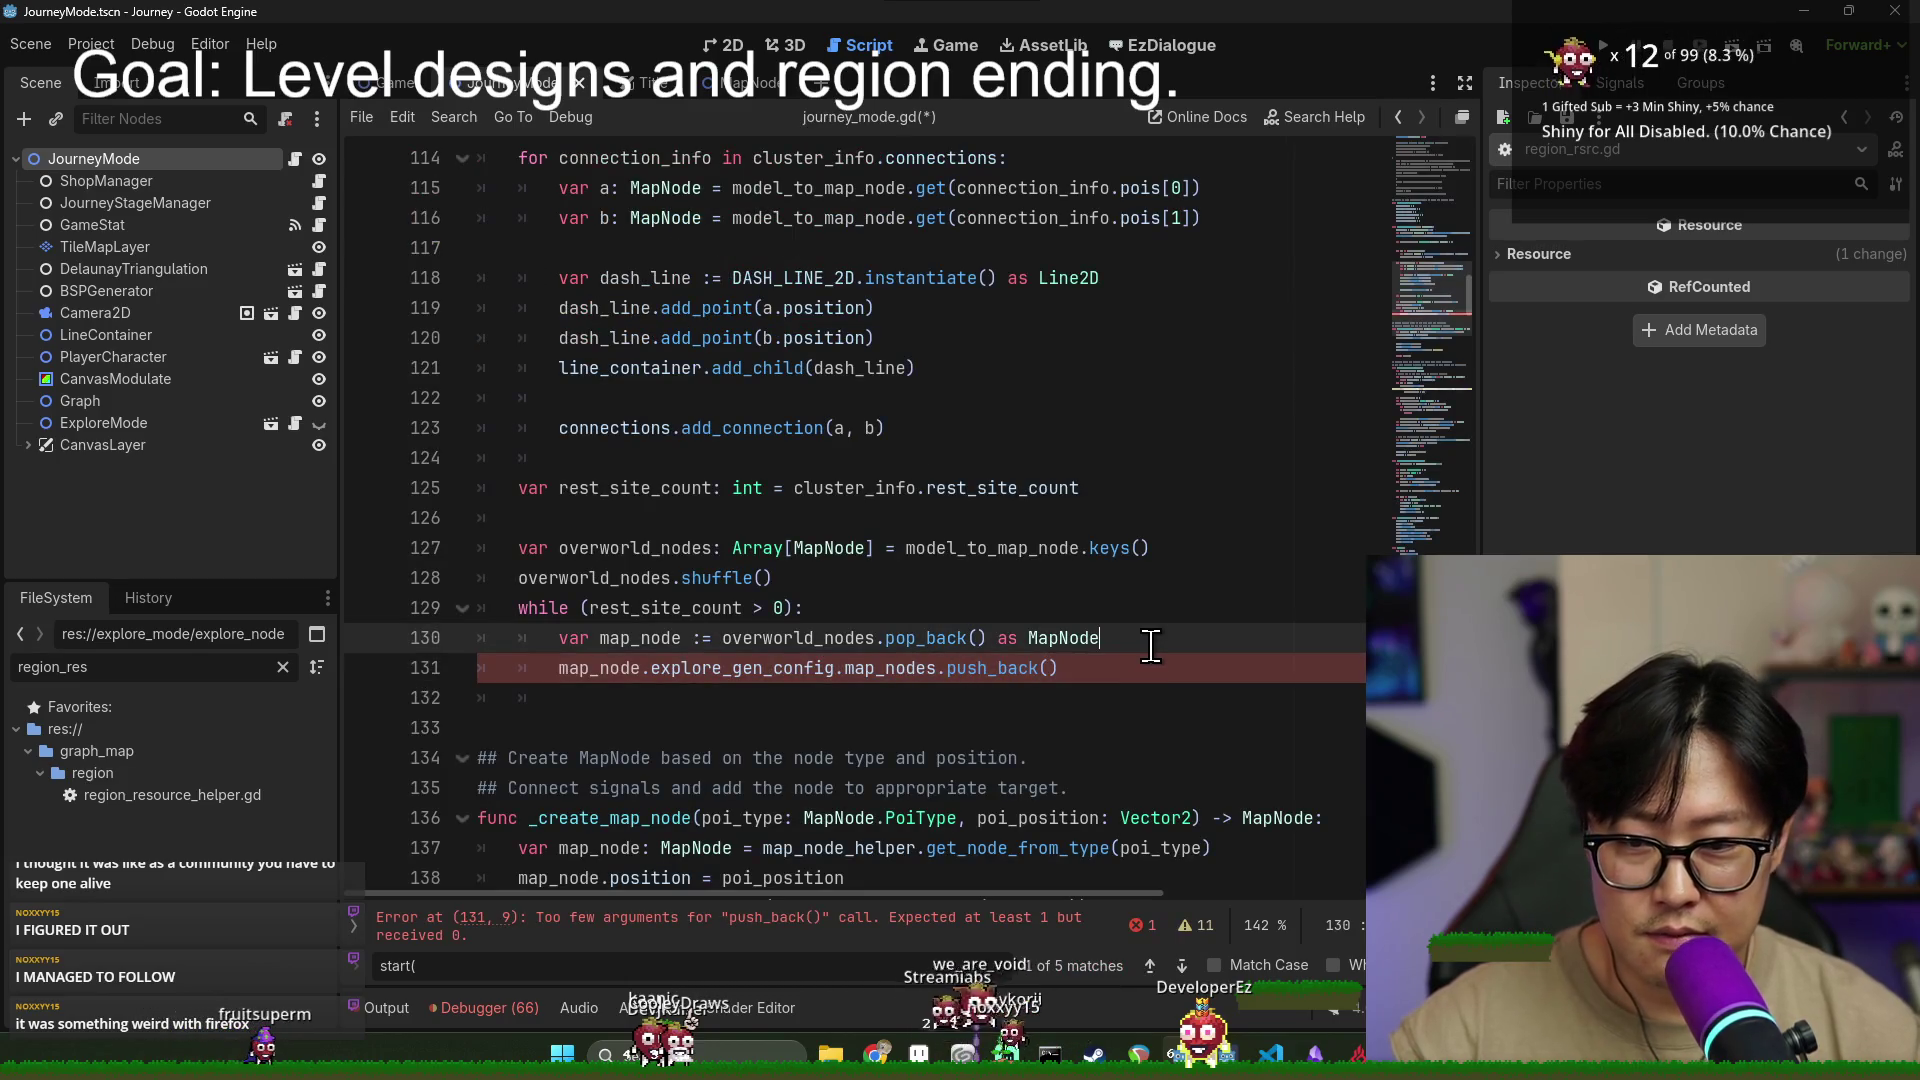
pyautogui.press('Return')
pyautogui.hotkey('ctrl', 'v')
pyautogui.write('.new(*')
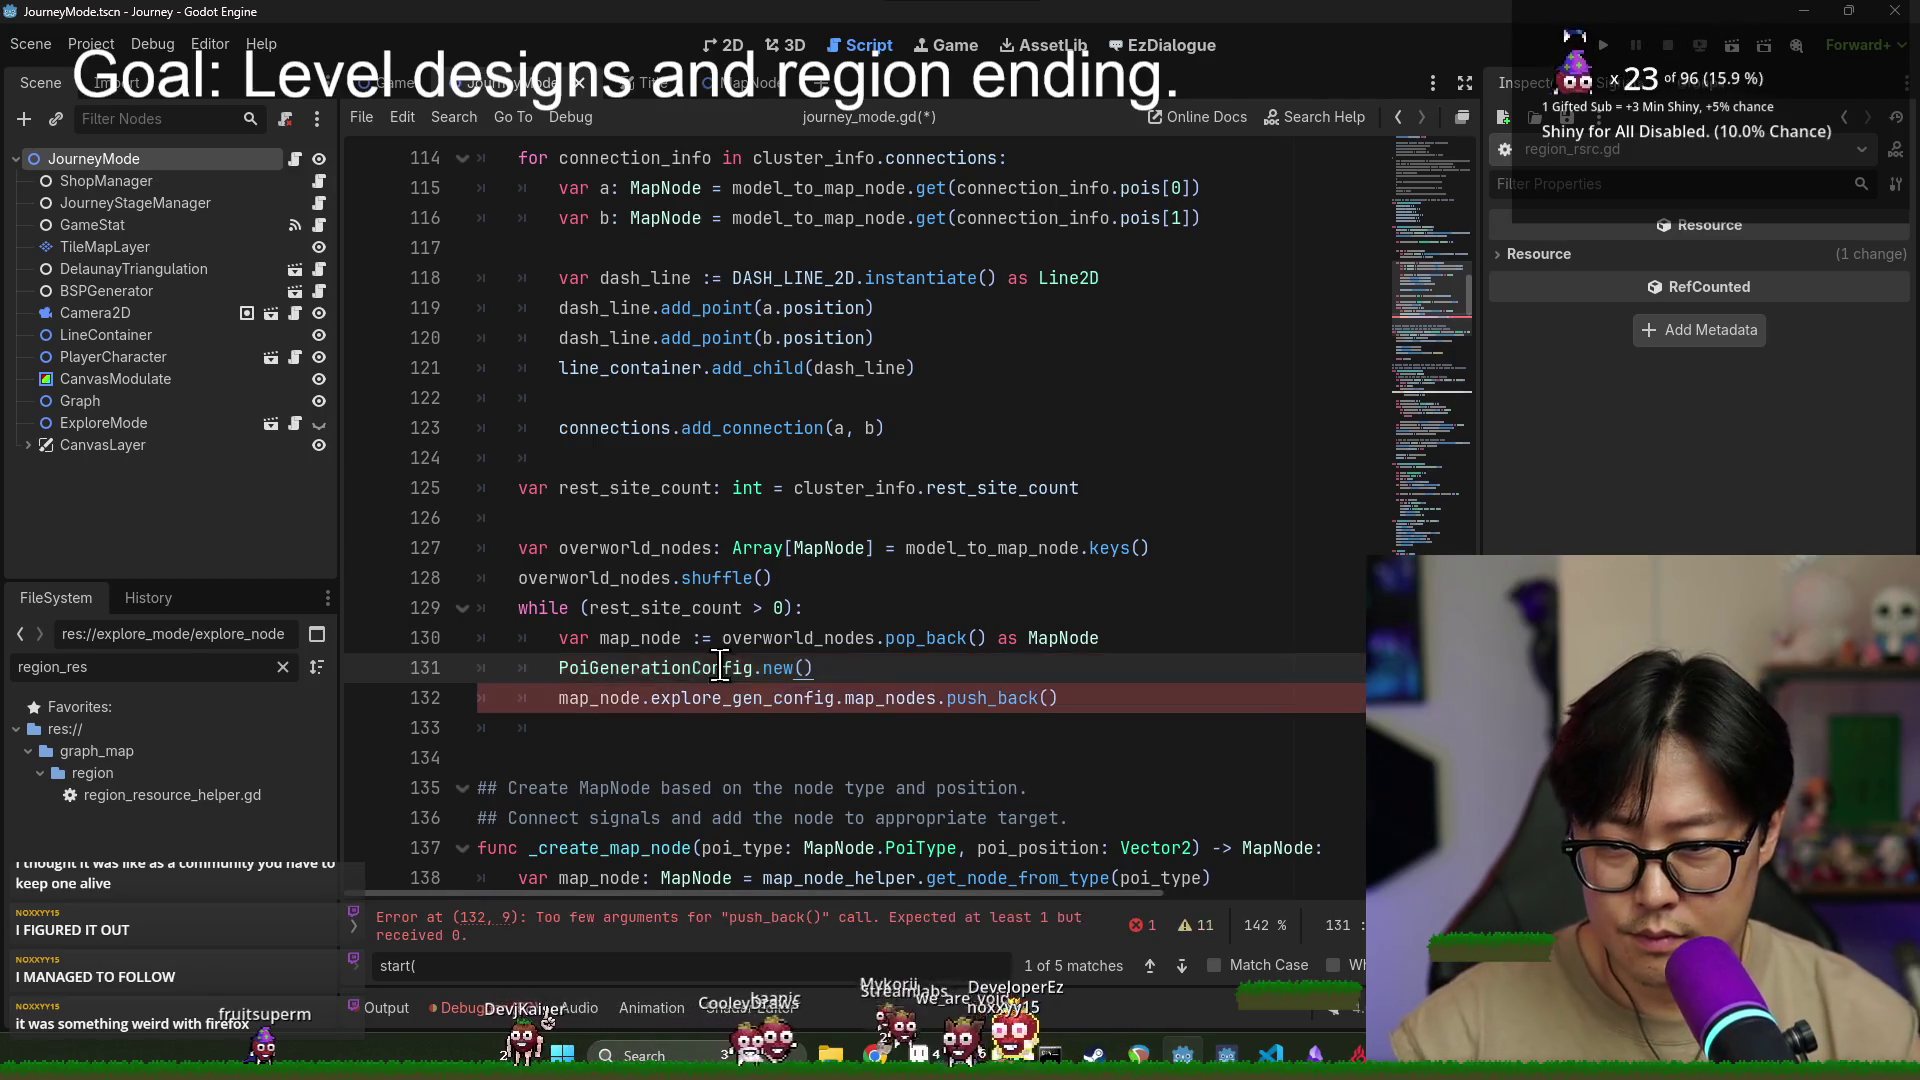
pyautogui.keyDown('ctrl'); pyautogui.click(645, 667); pyautogui.keyUp('ctrl')
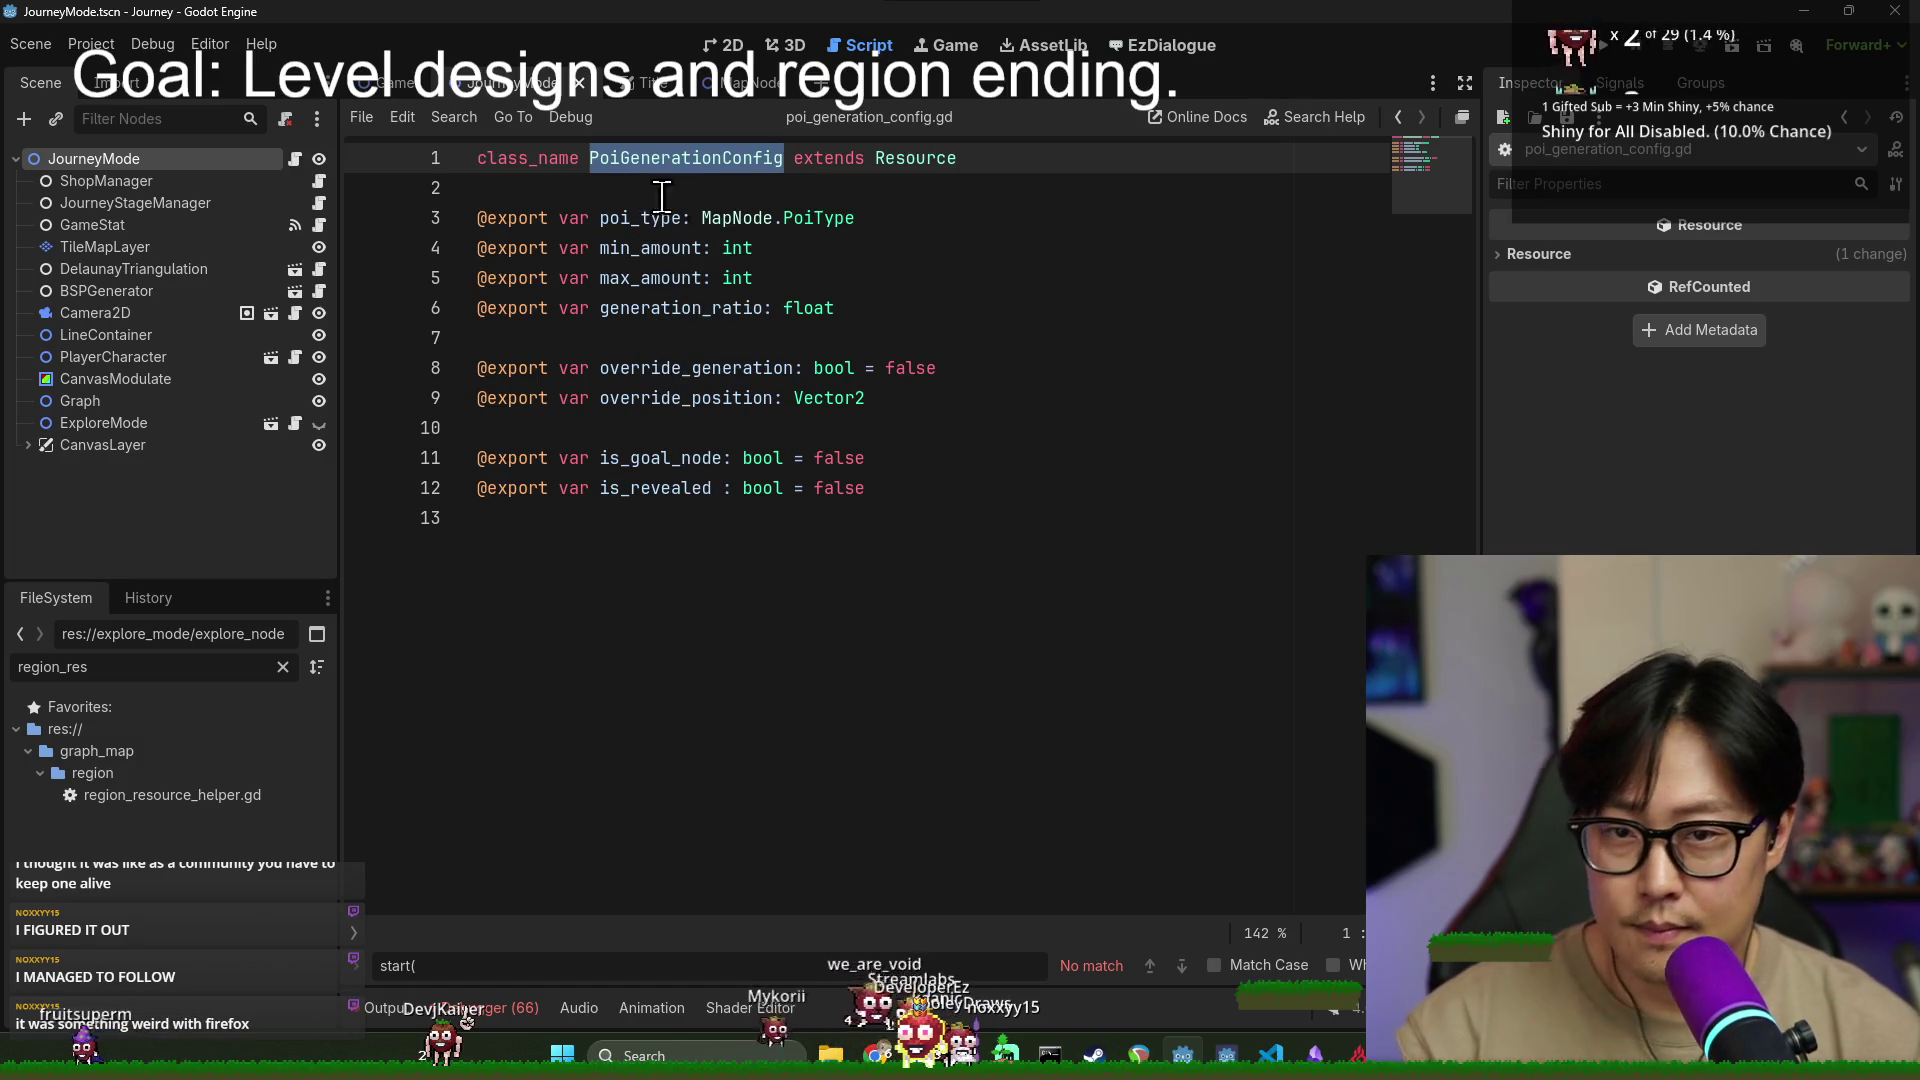
pyautogui.hotkey('alt', 'Left')
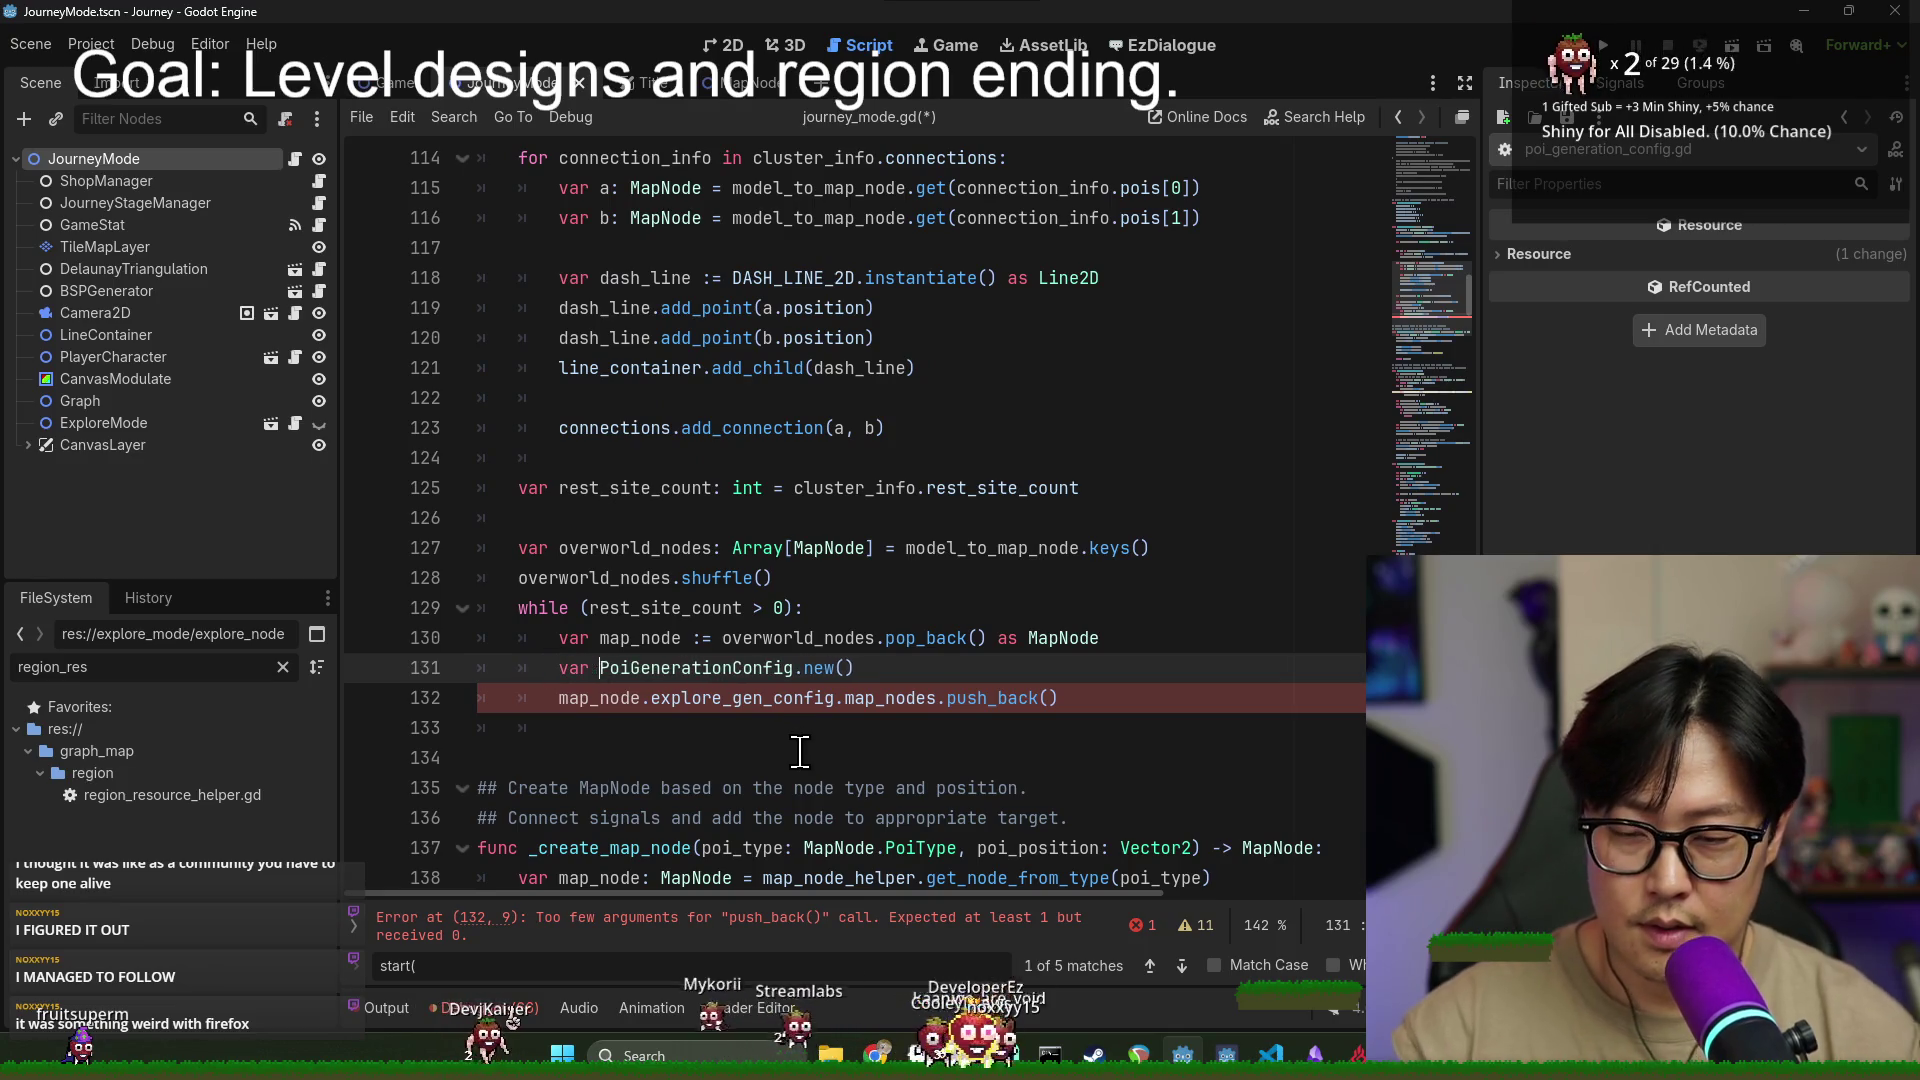
pyautogui.write('rest_site_gen')
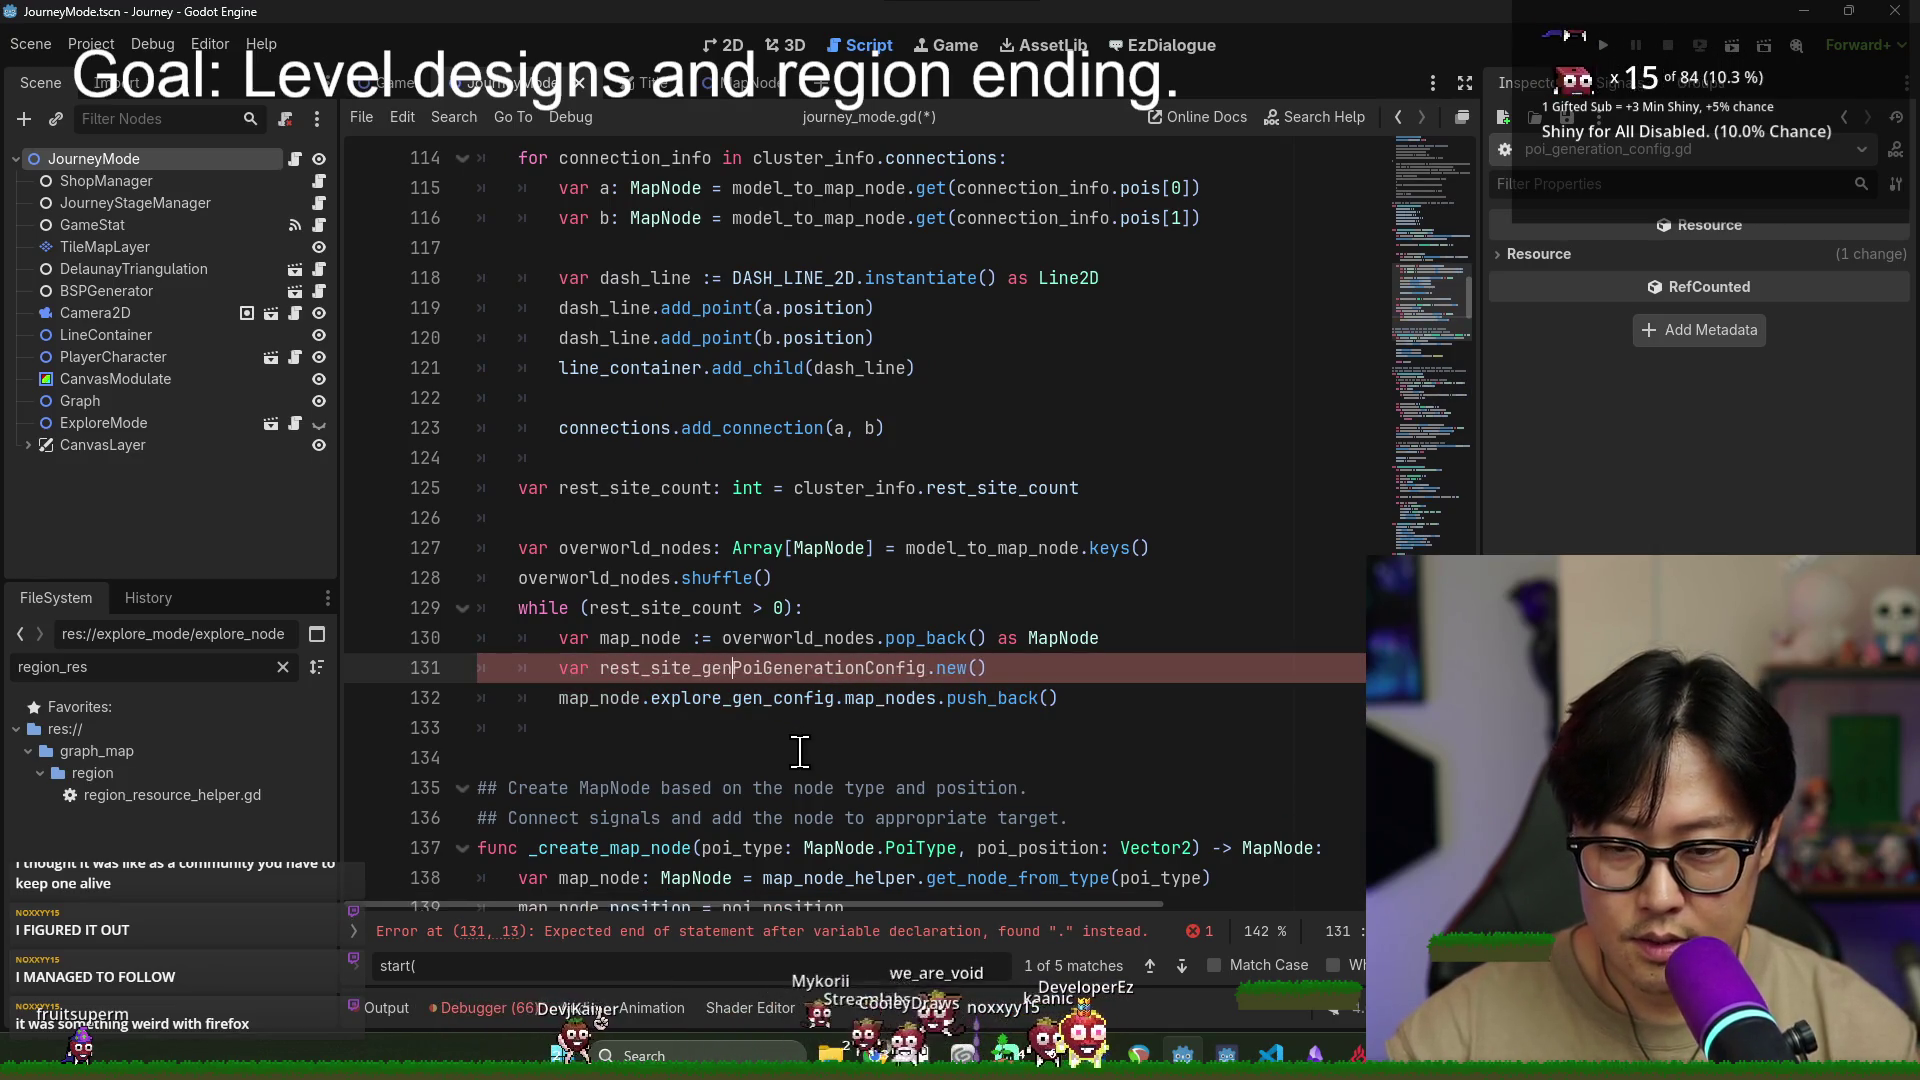
pyautogui.write('_config :=')
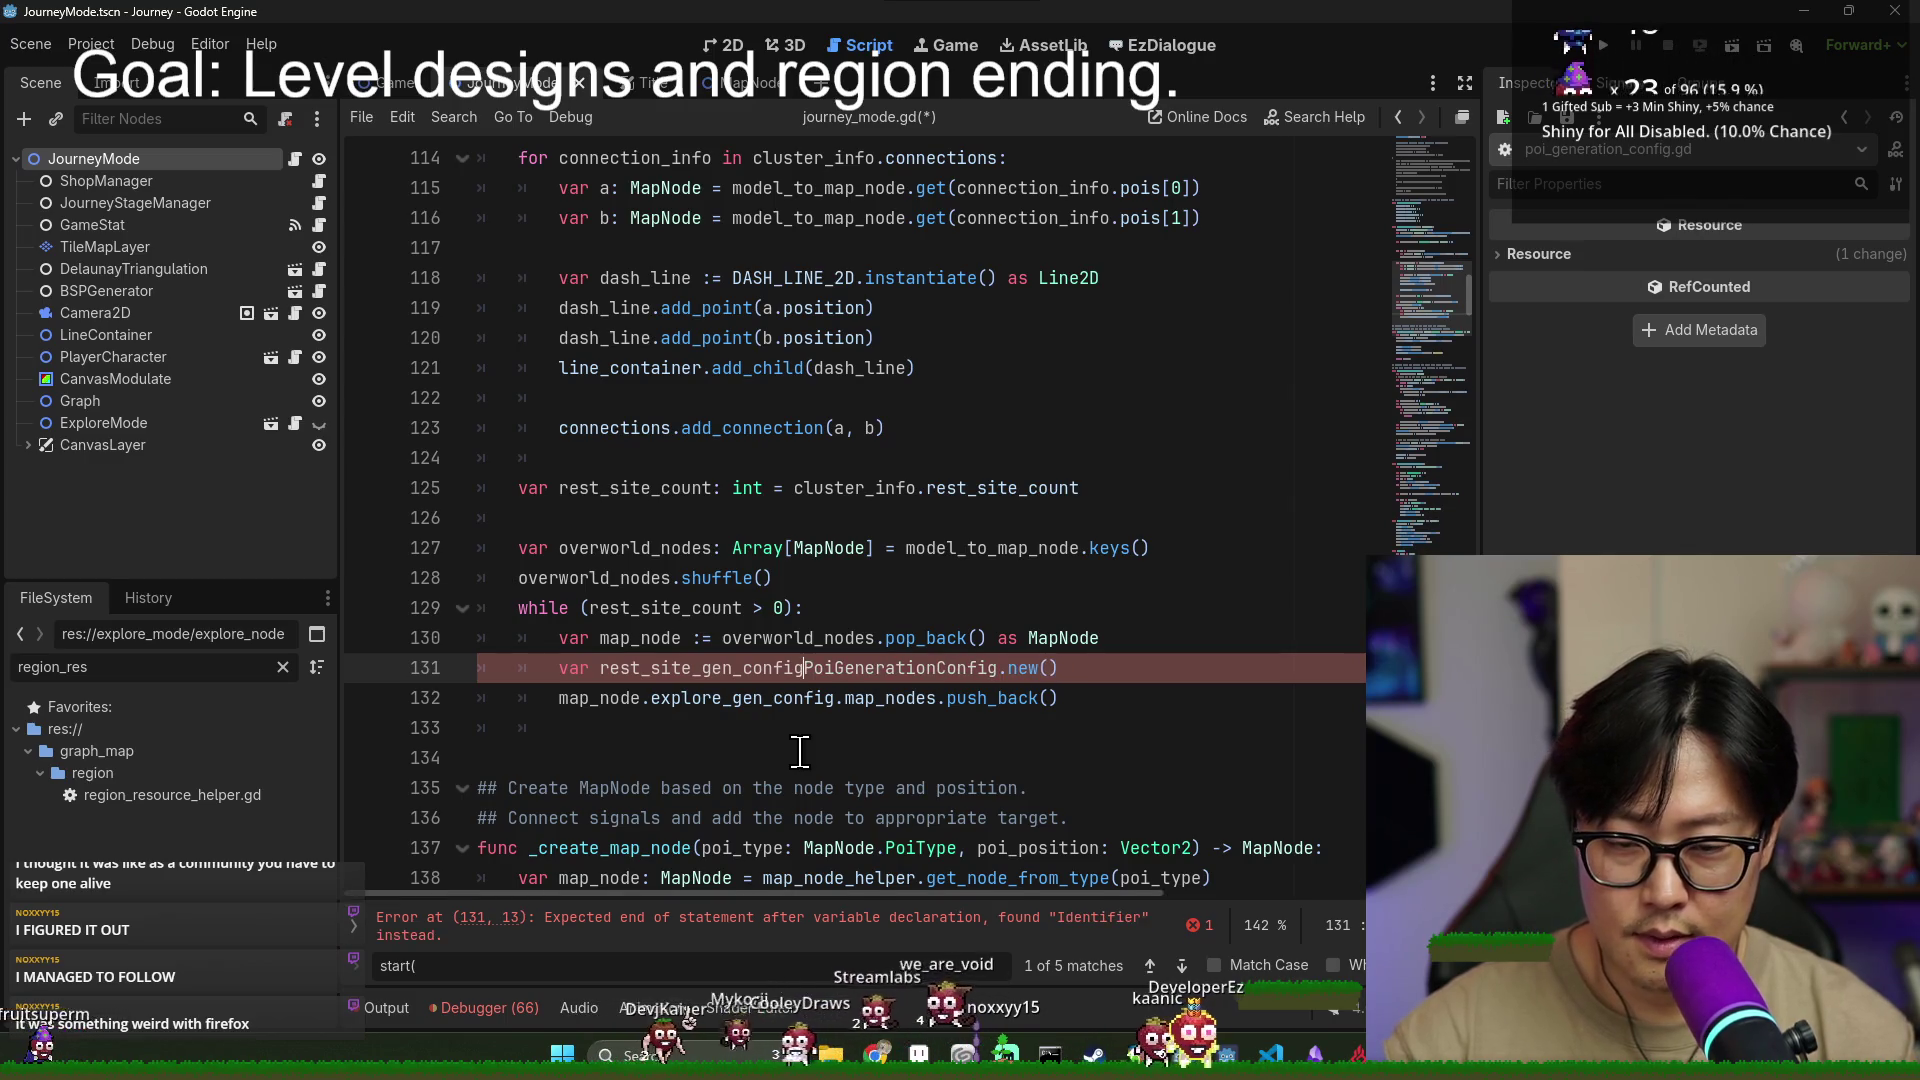
pyautogui.click(1103, 668)
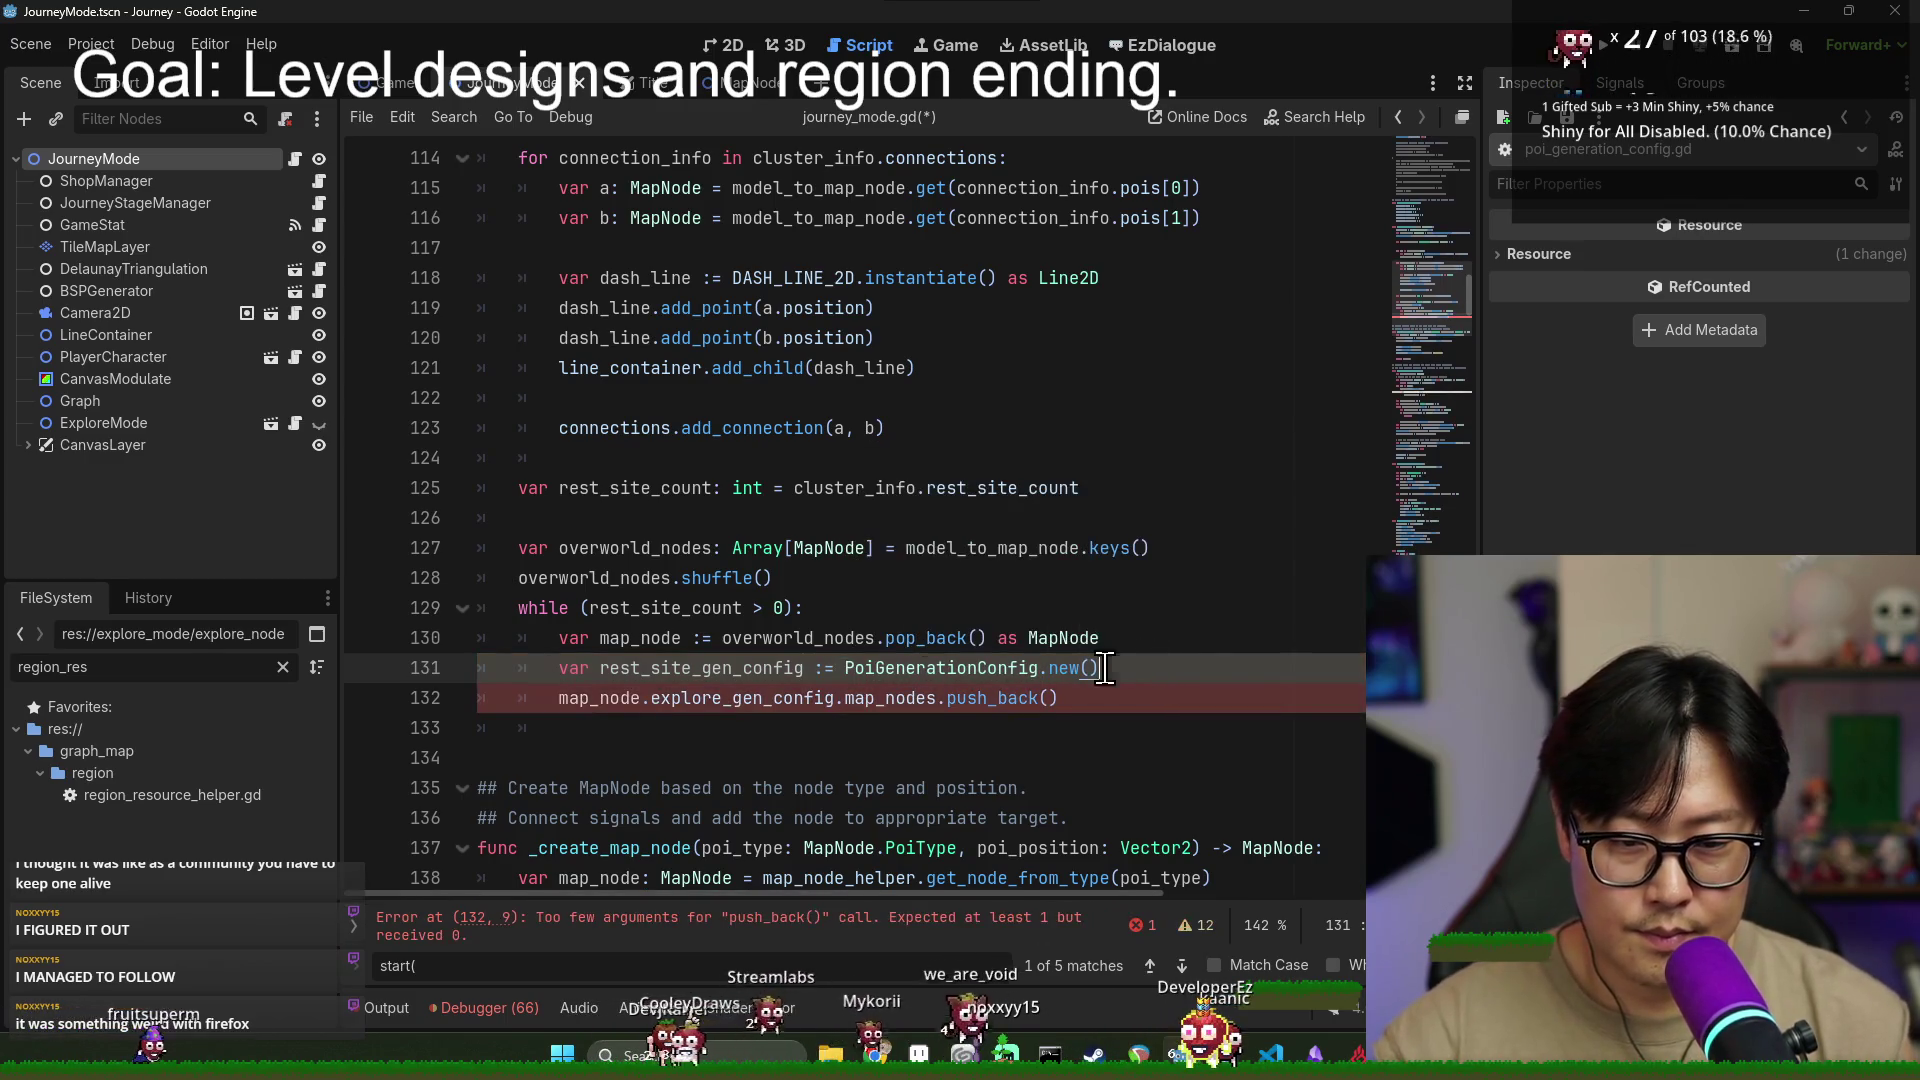
# - Set rest_site_gen_config.min_amount = 1 on the next line, then switch to another window
pyautogui.doubleClick(800, 667)
pyautogui.hotkey('ctrl', 'c')
pyautogui.click(1148, 667)
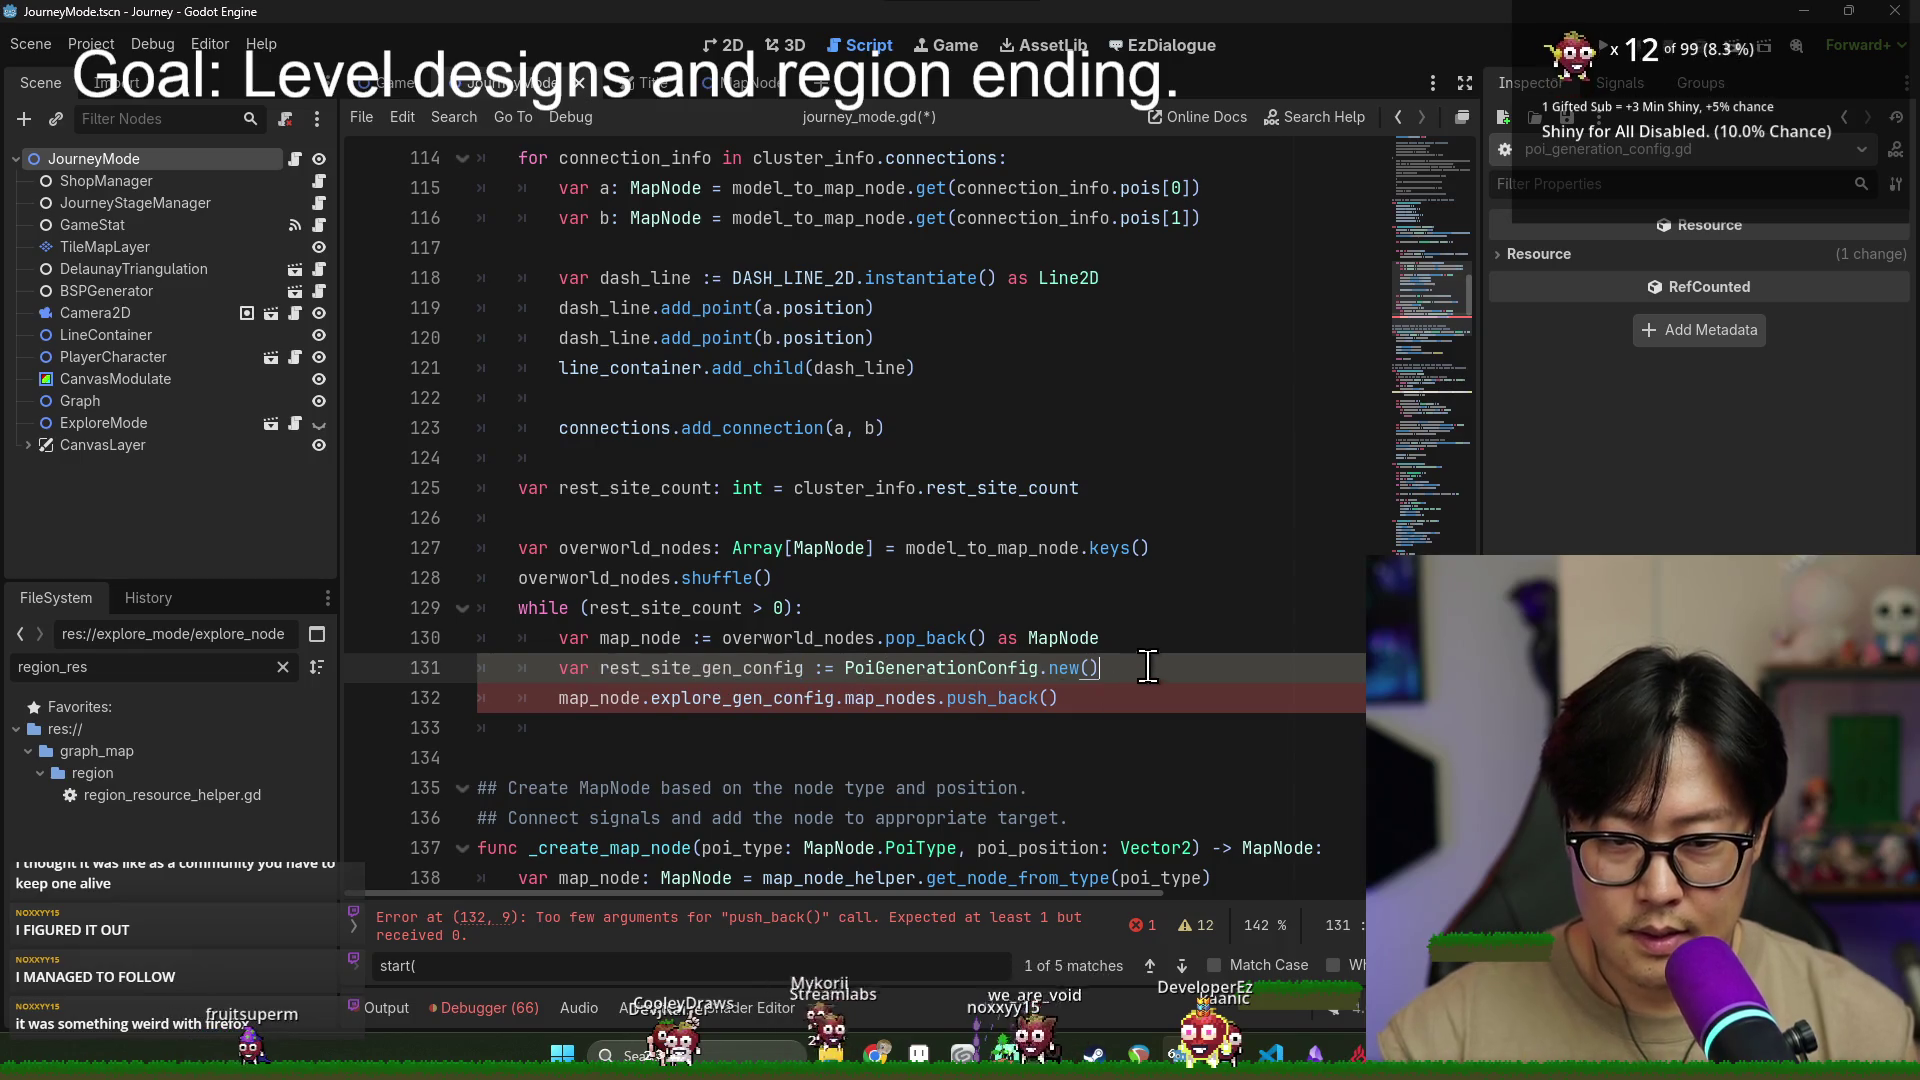
pyautogui.press('Return')
pyautogui.hotkey('ctrl', 'v')
pyautogui.write('.')
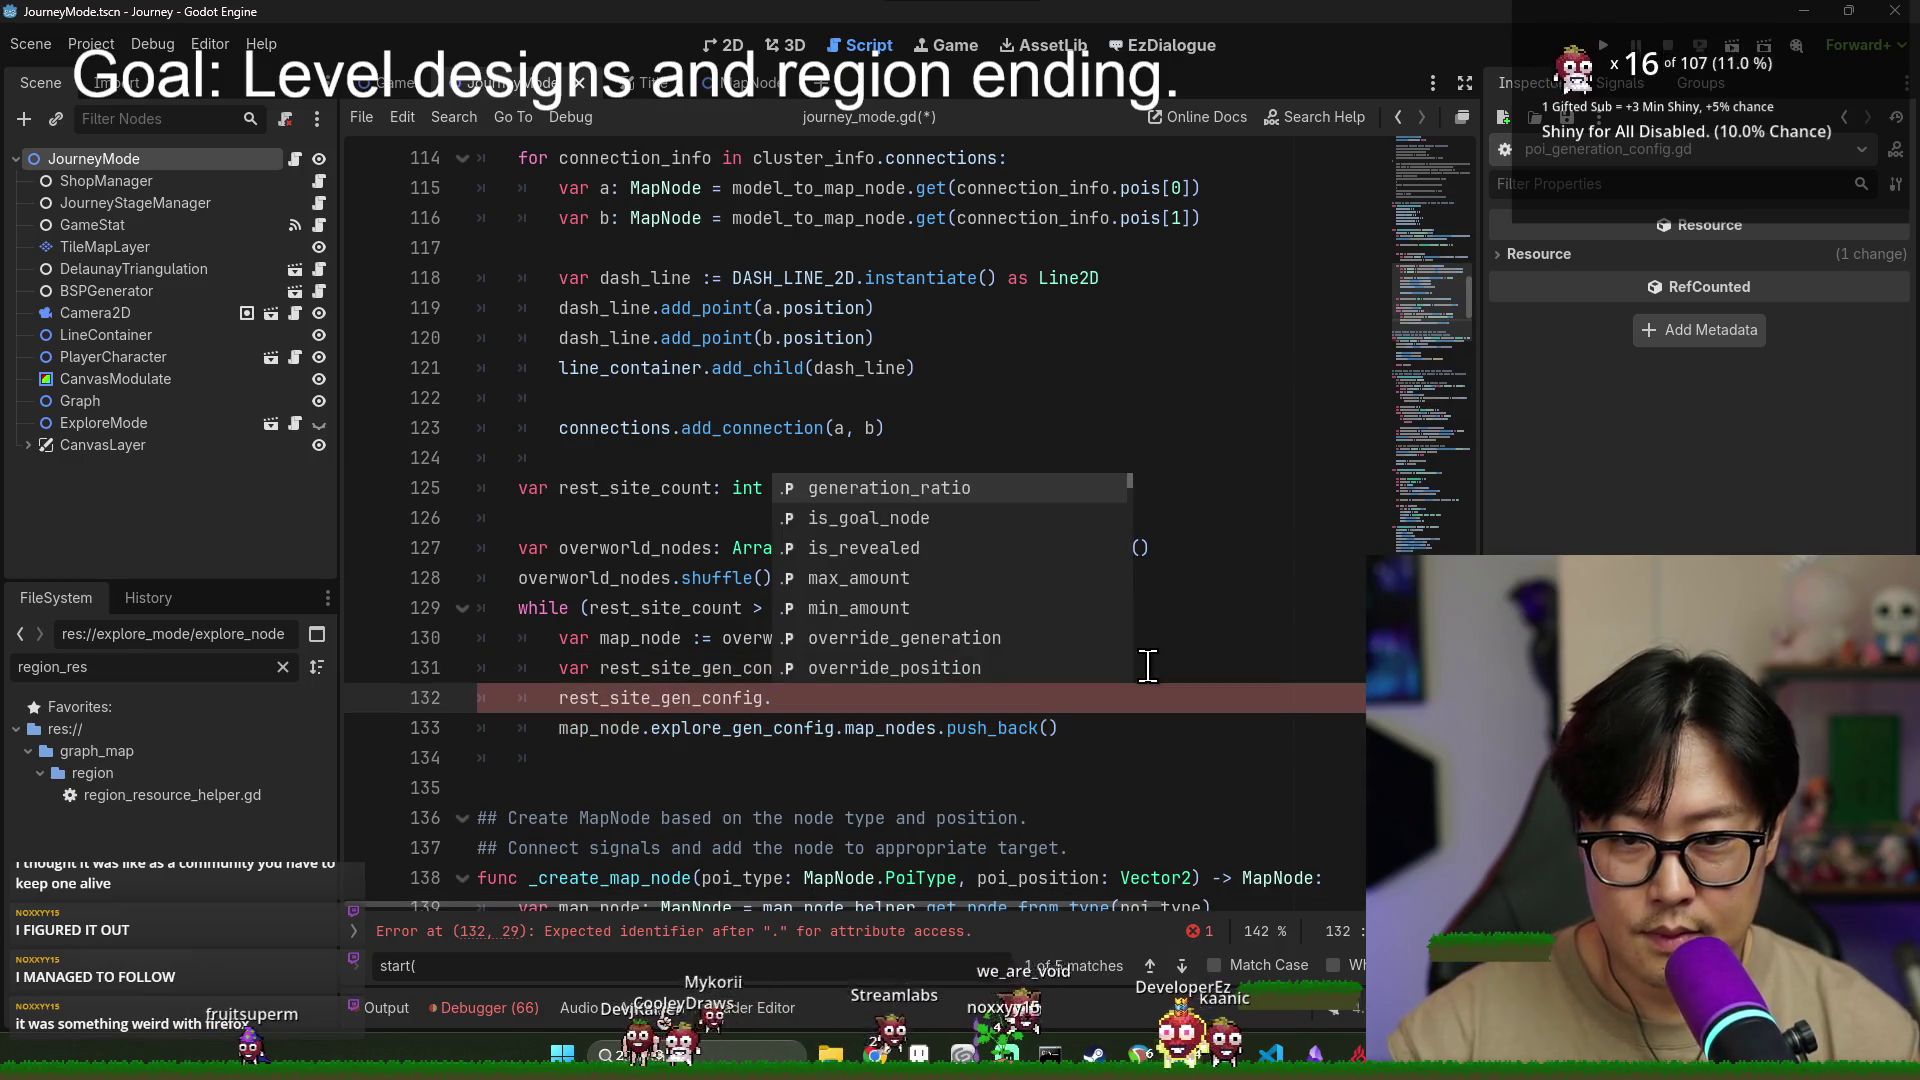
pyautogui.press('Down')
pyautogui.press('Down')
pyautogui.press('Down')
pyautogui.press('Down')
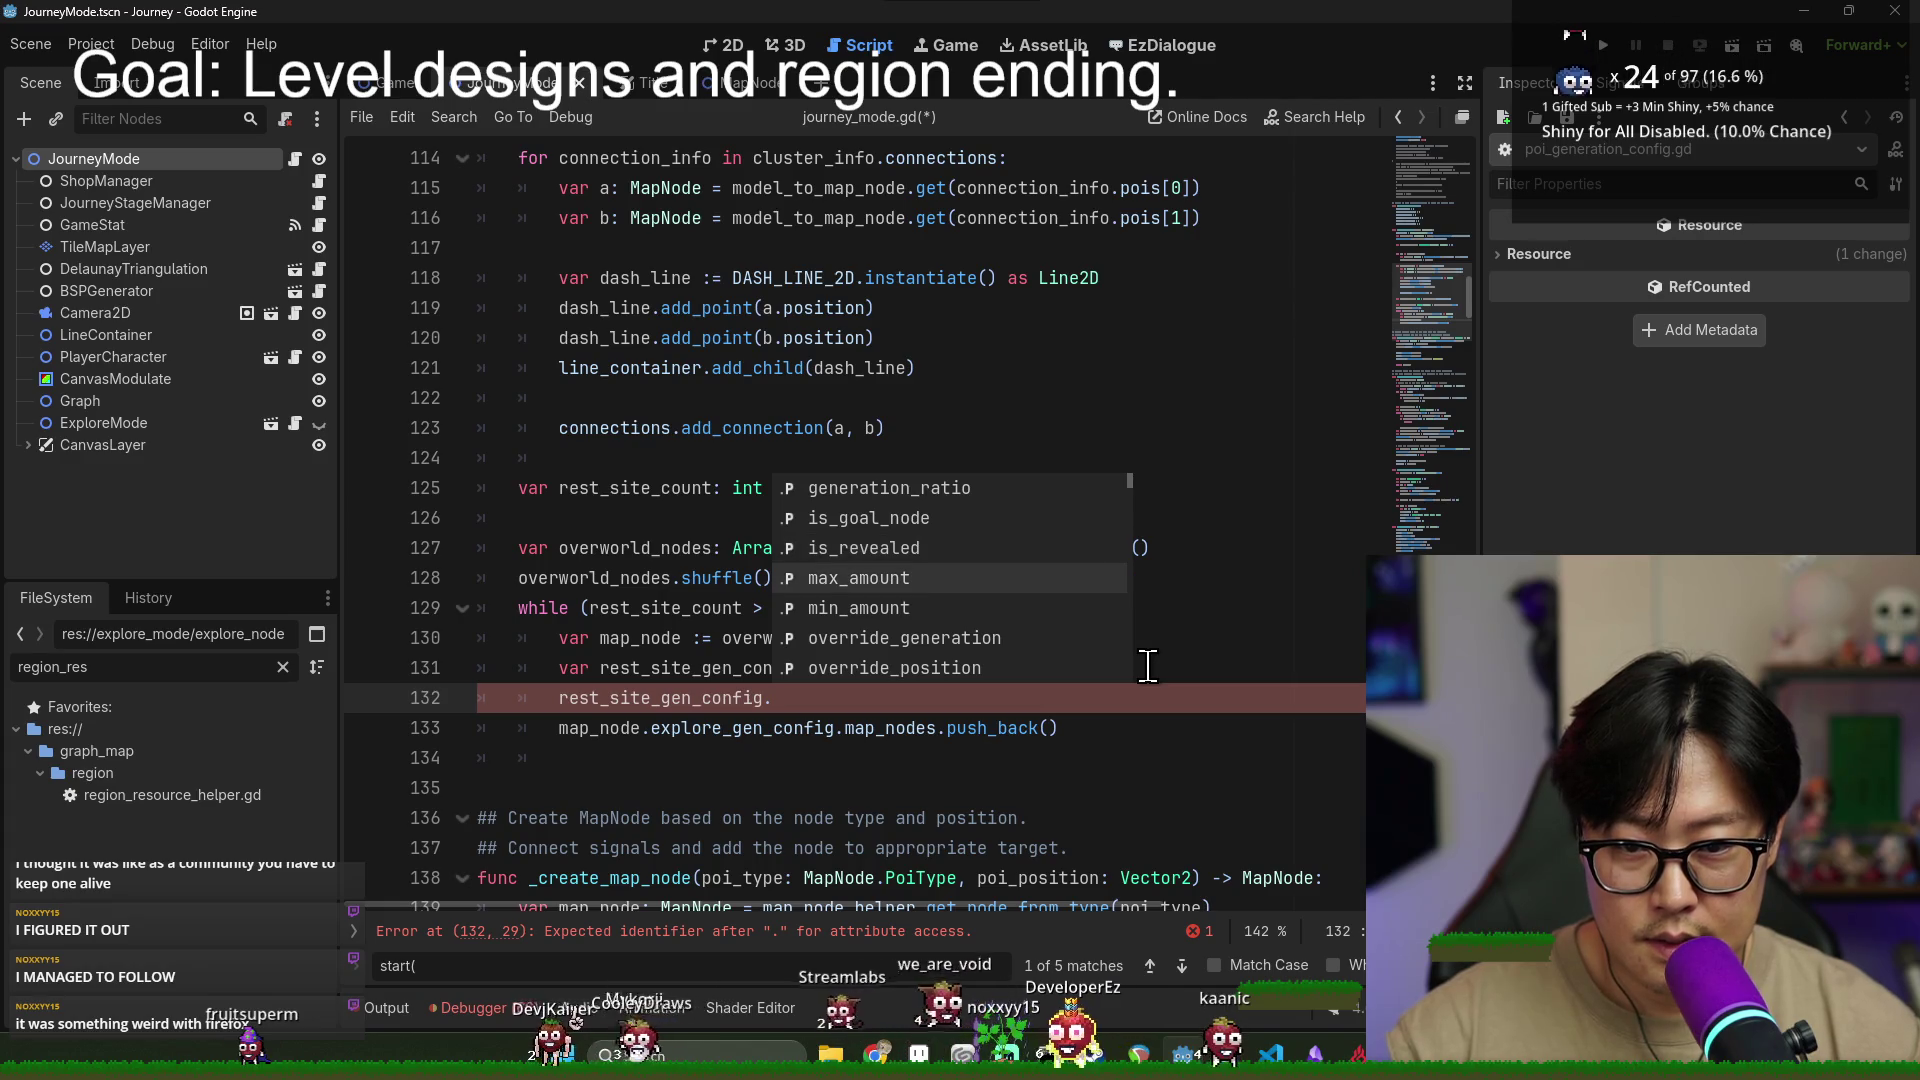
pyautogui.press('Return')
pyautogui.write('=1')
pyautogui.press('BackSpace')
pyautogui.write('1')
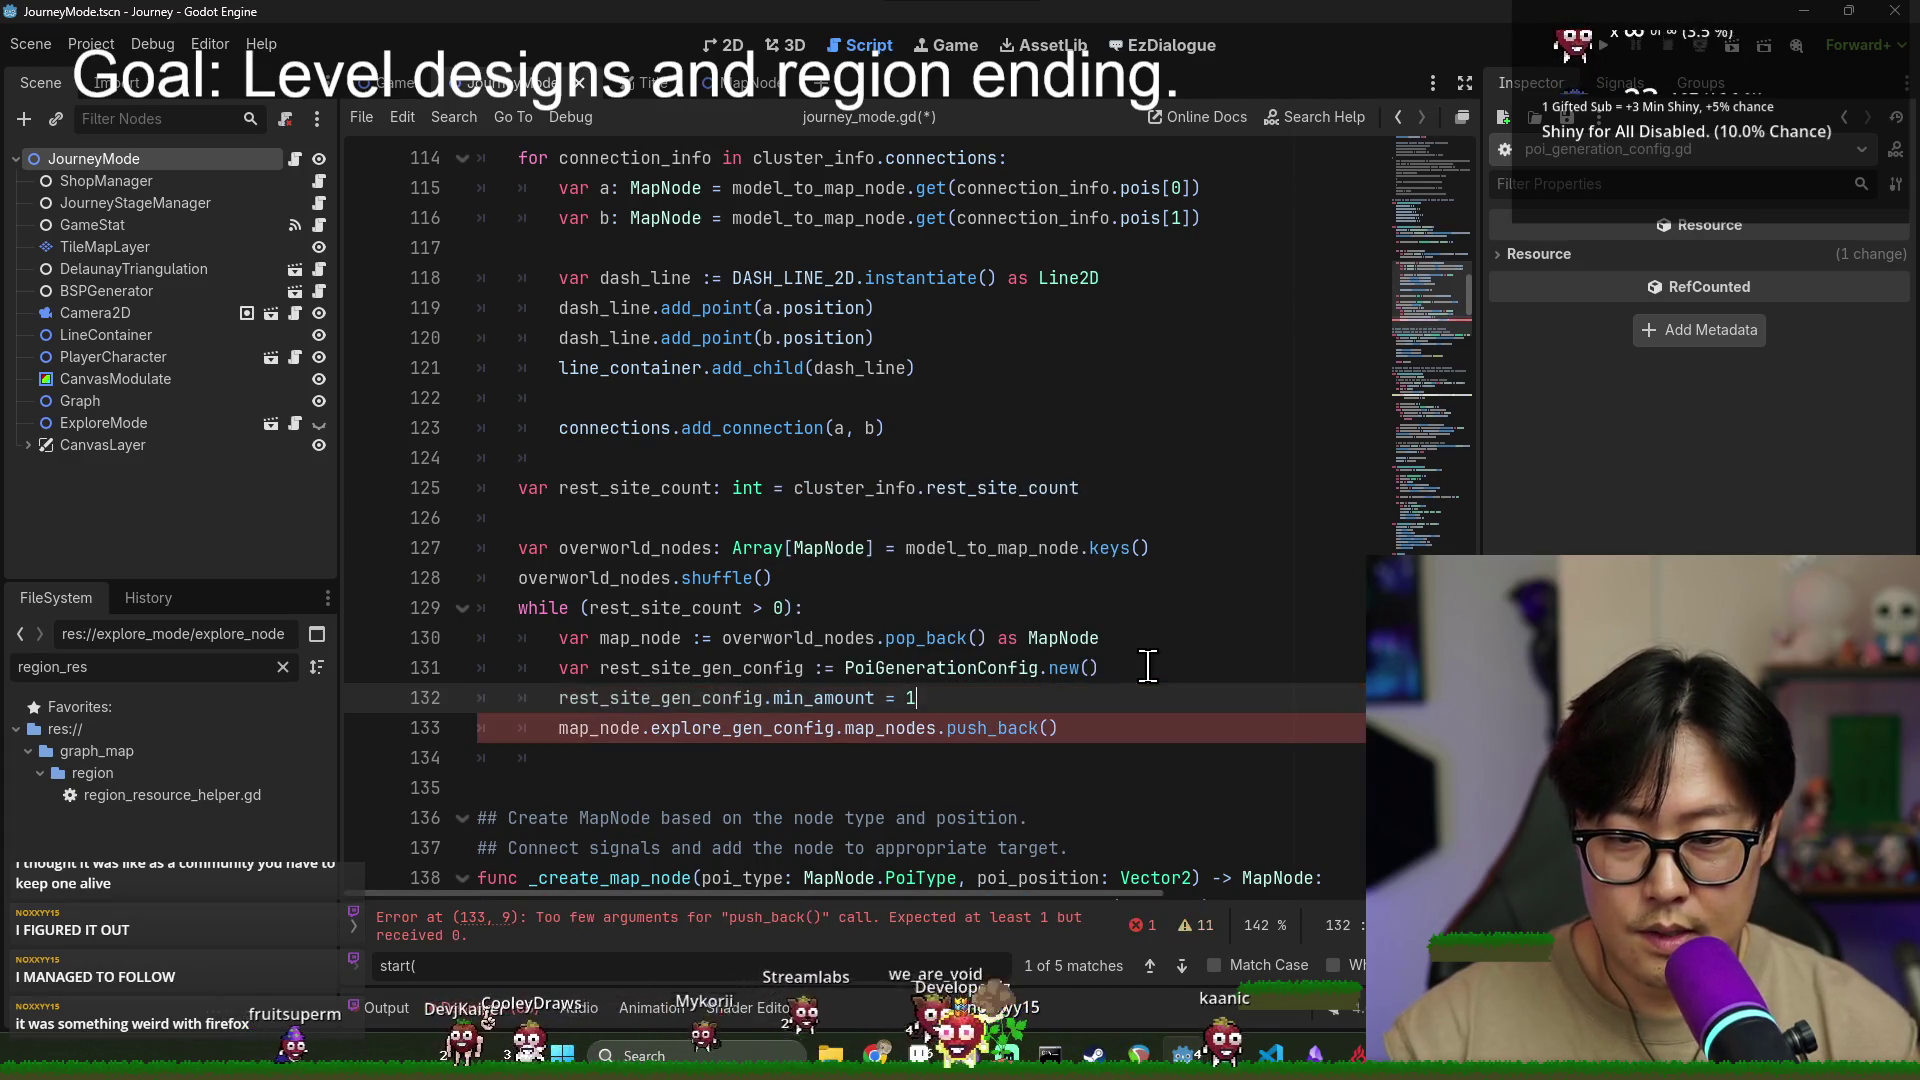
pyautogui.press('Return')
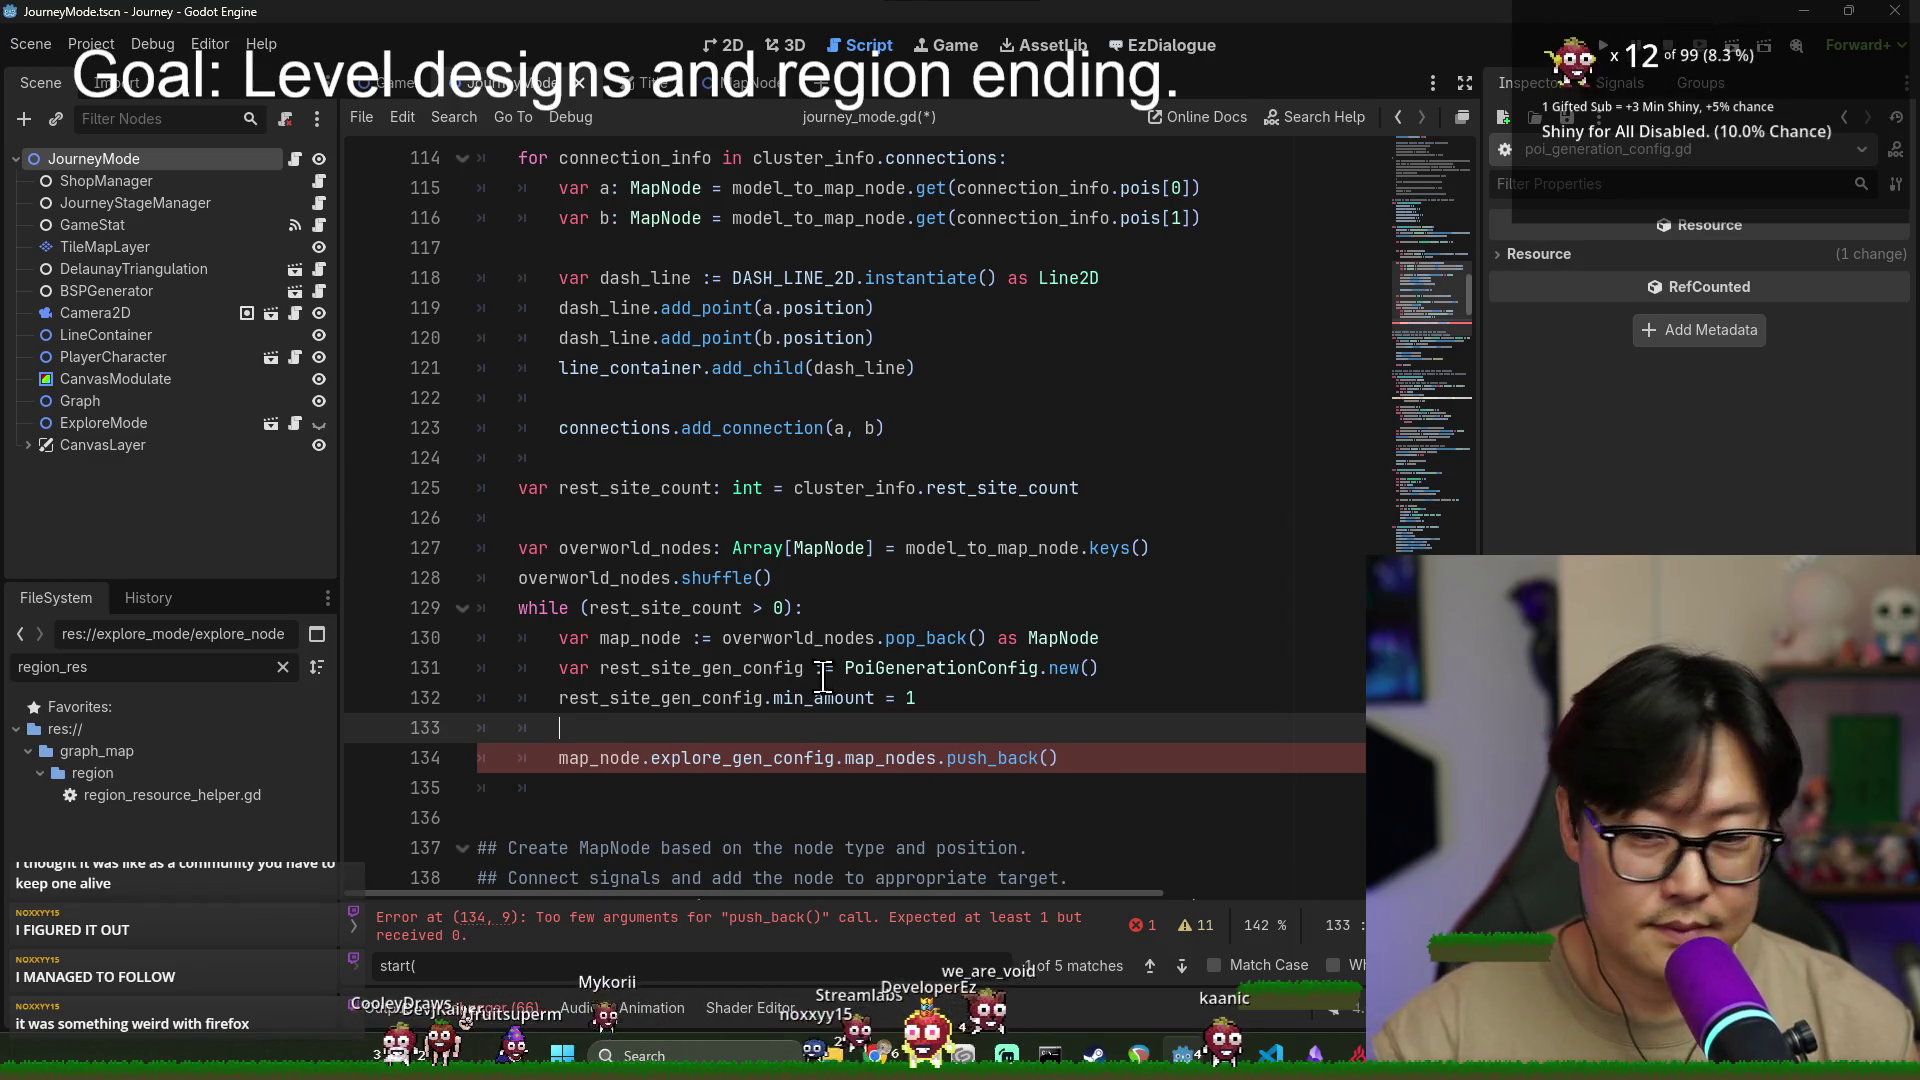
pyautogui.hotkey('alt', 'Tab')
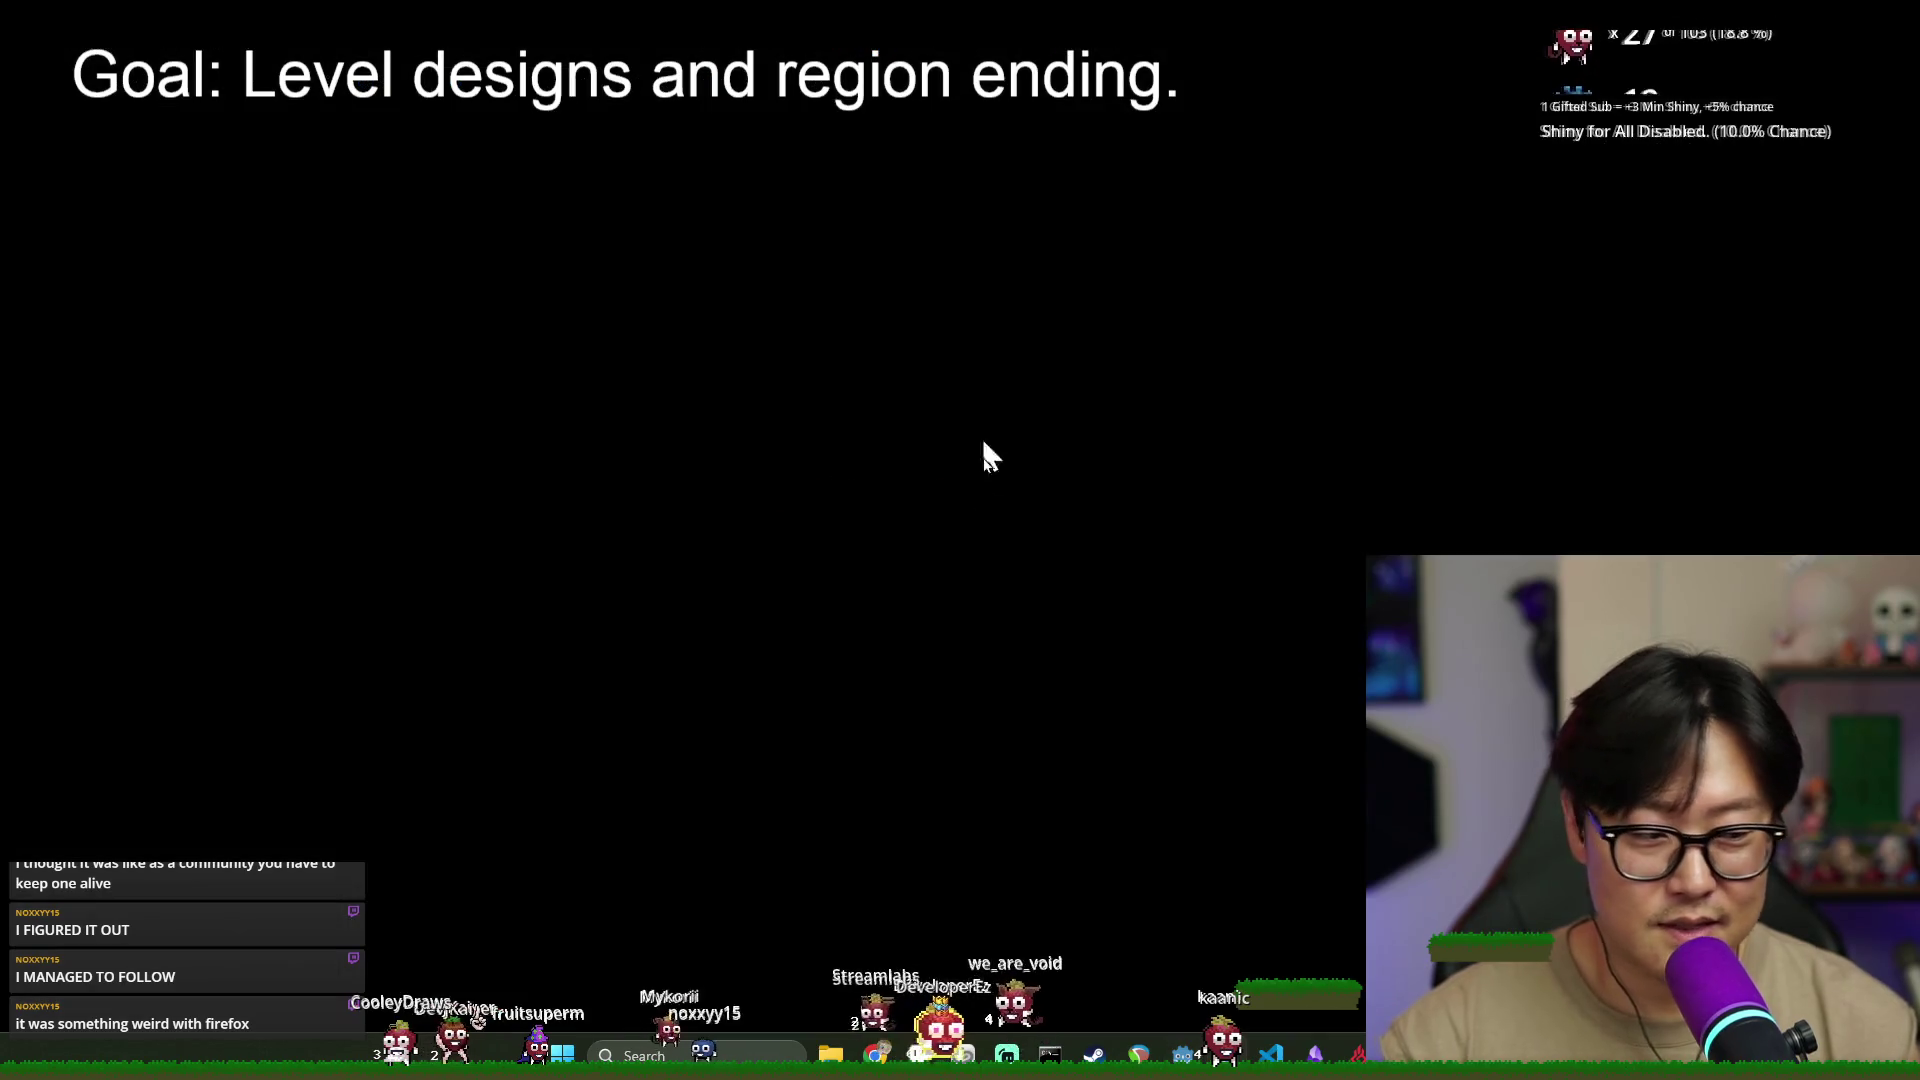
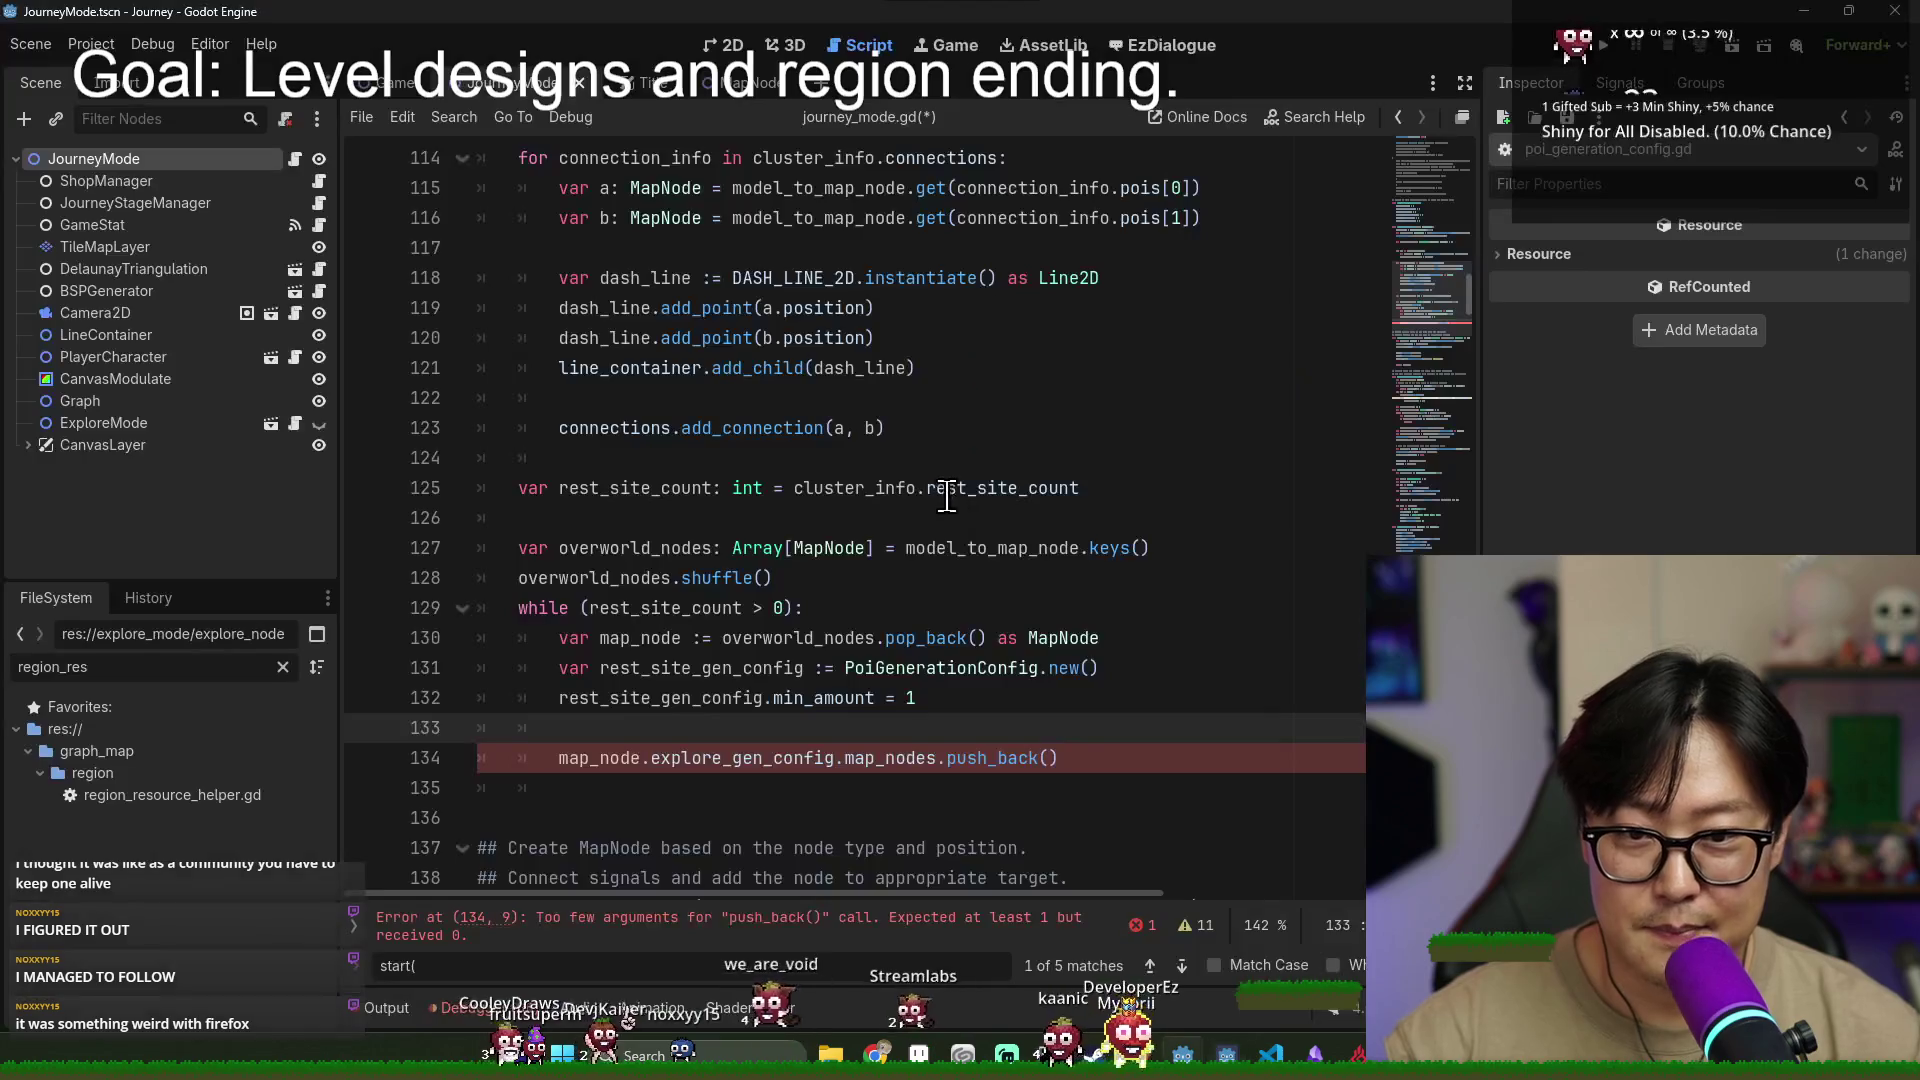
# - Add max_amount = 1 and poi_type = MapNode.PoiType.rest_site to the rest-site config, then save
pyautogui.click(845, 667)
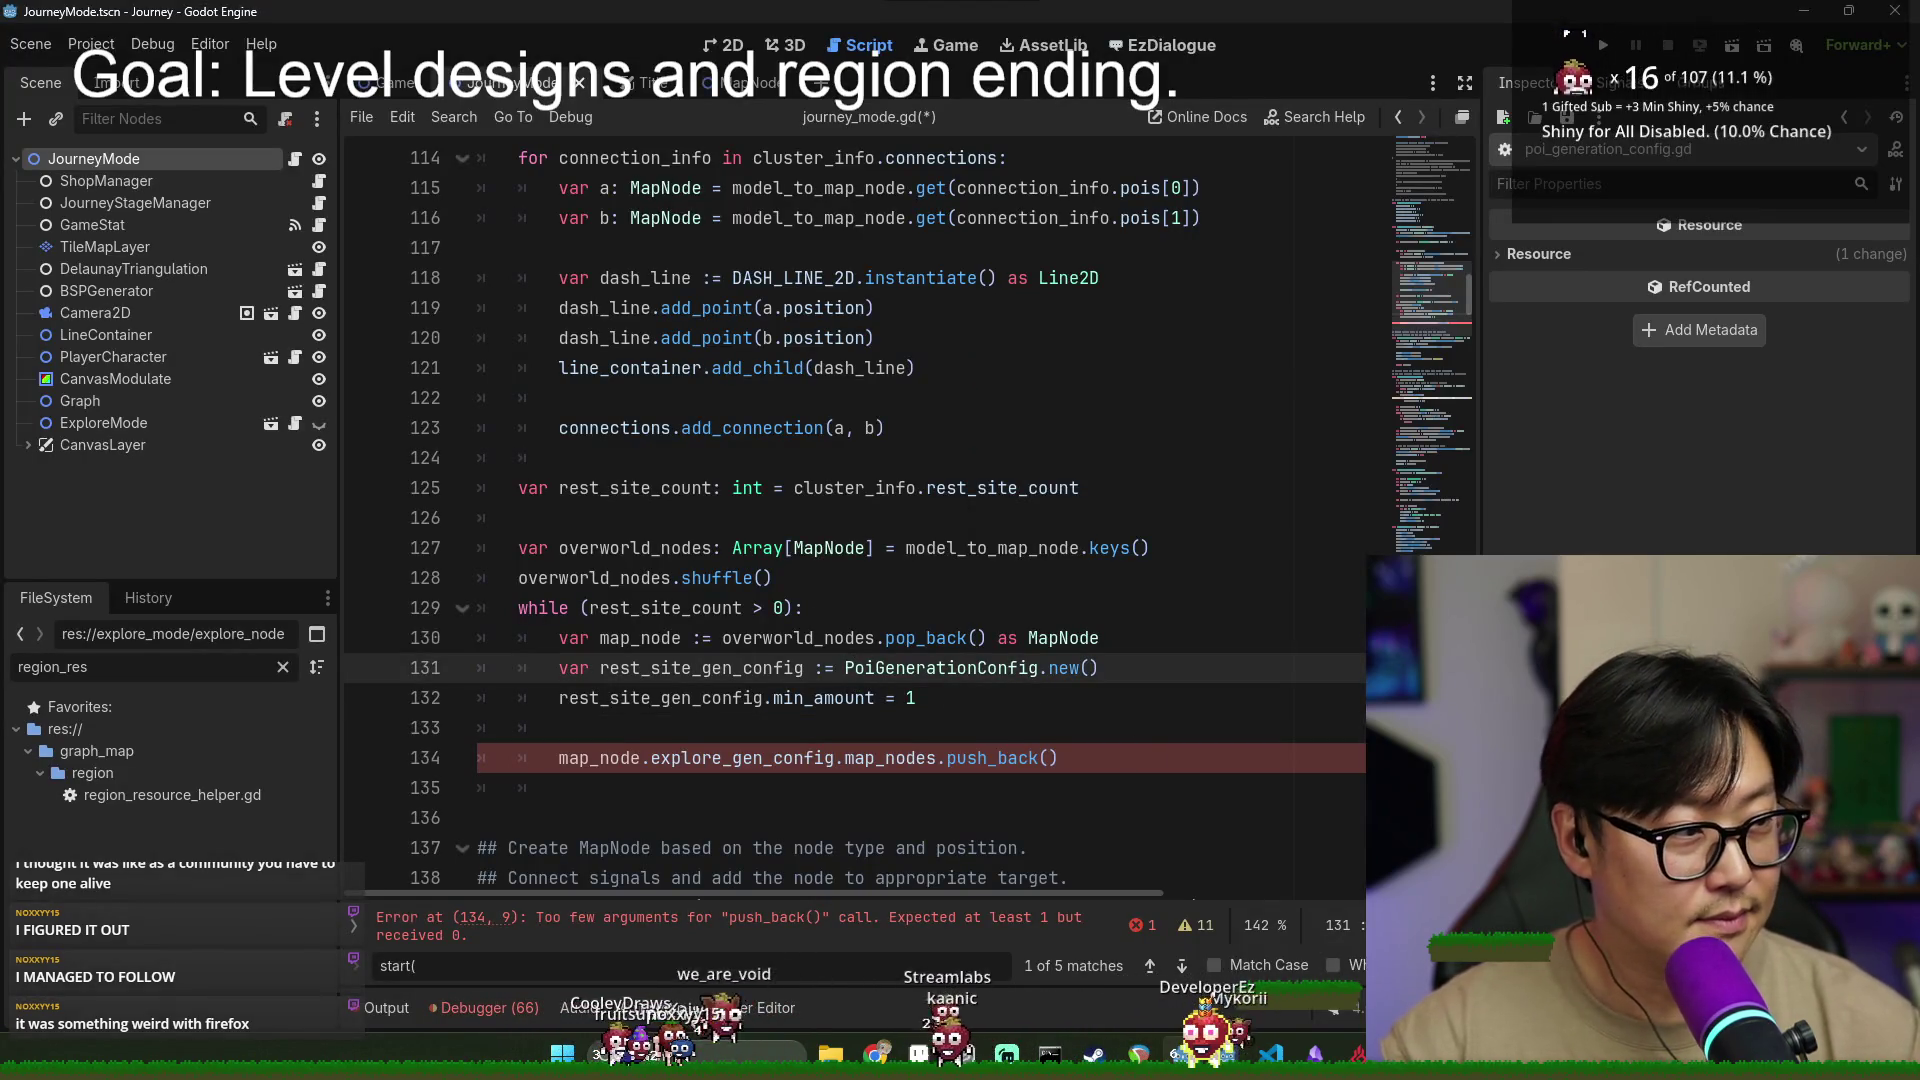
pyautogui.click(870, 729)
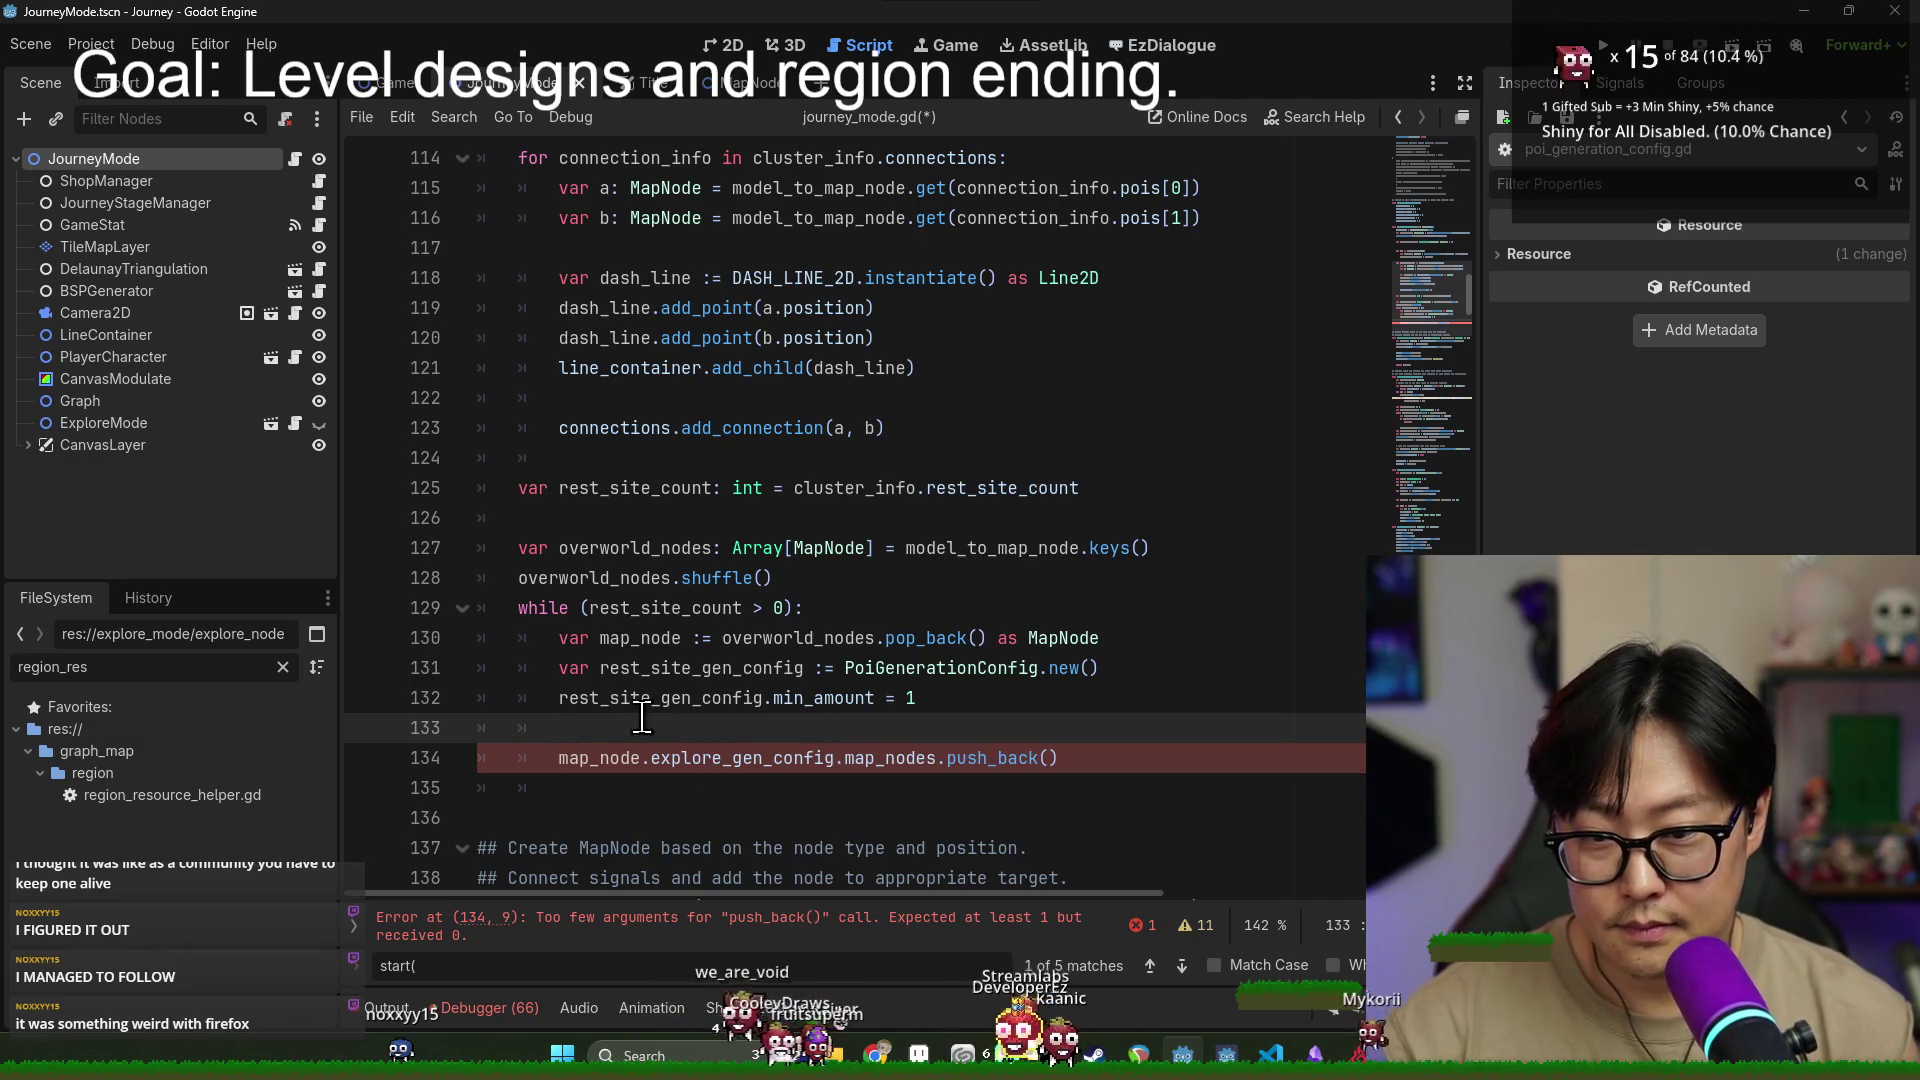
pyautogui.write('.max_amount = 1')
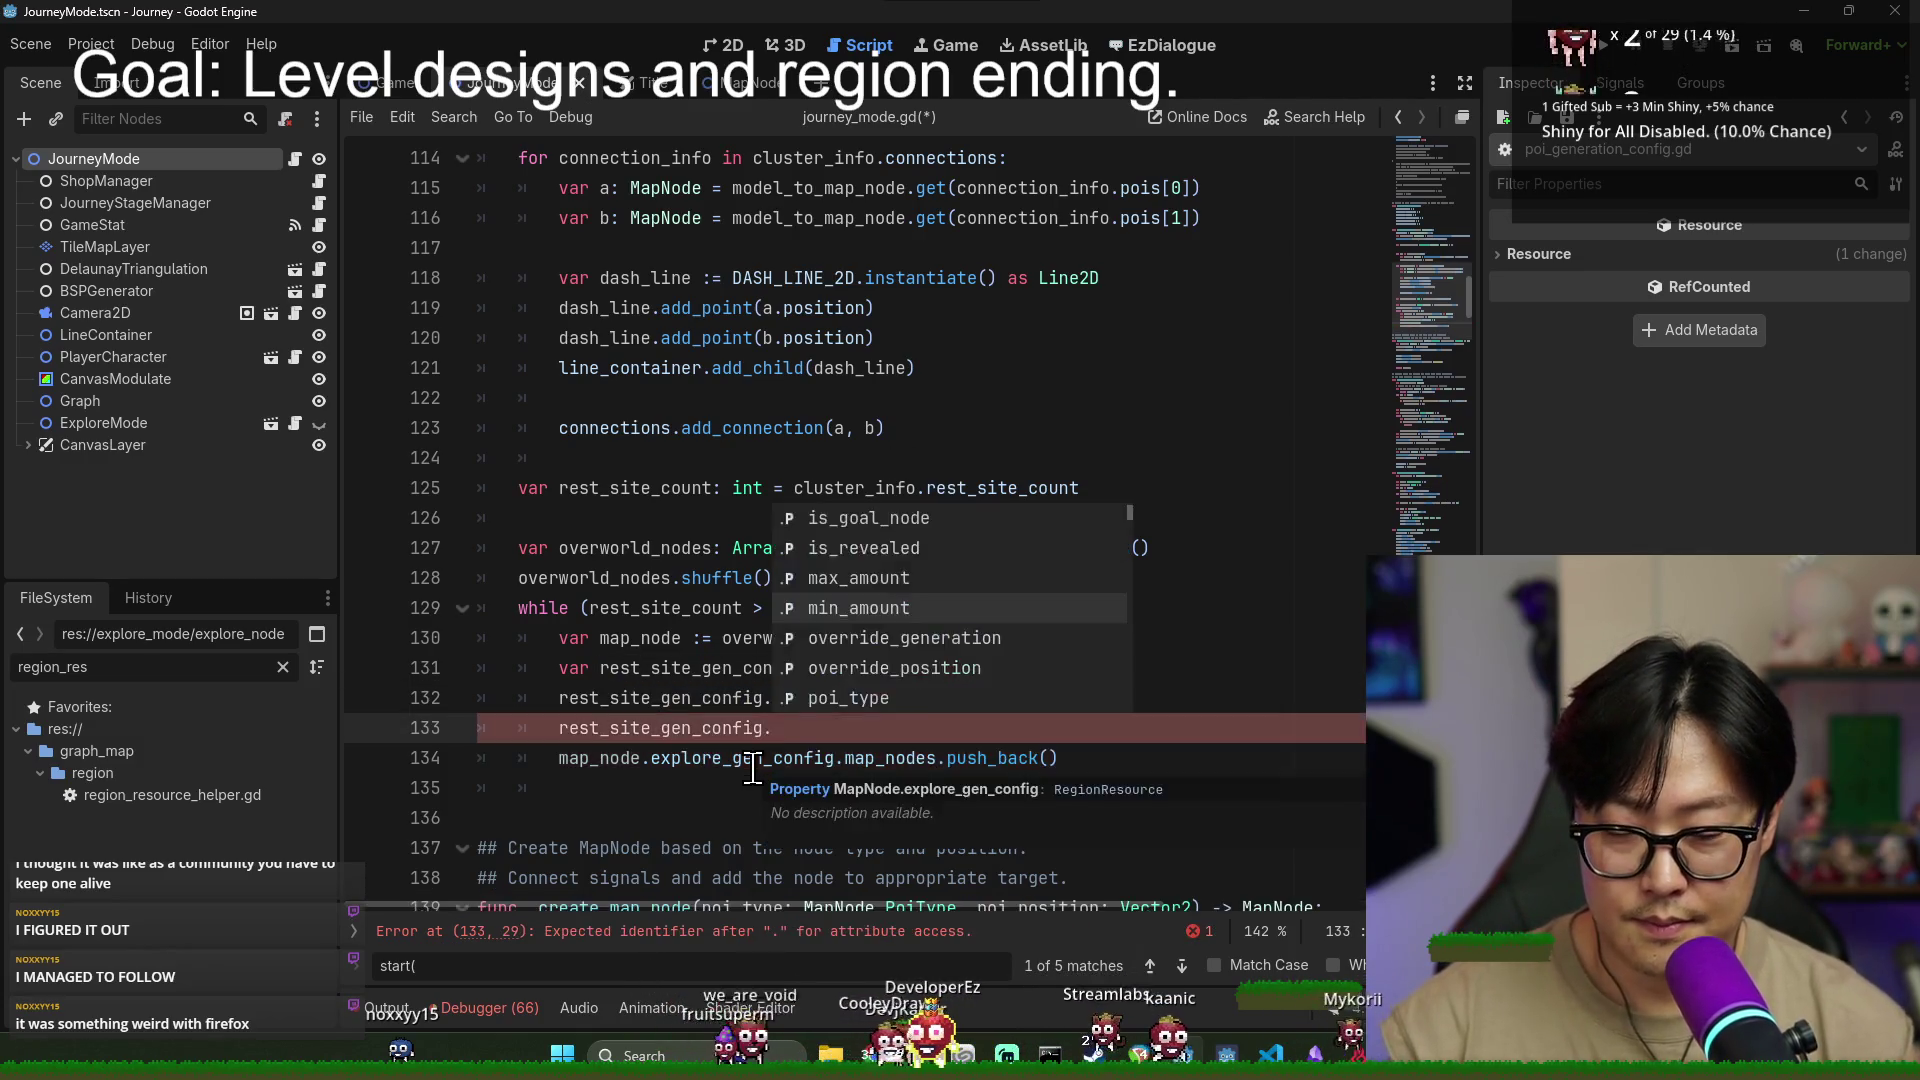
pyautogui.press('Return')
pyautogui.write('rest_site_gen_config.poi_type = MapNode.PoiType.R')
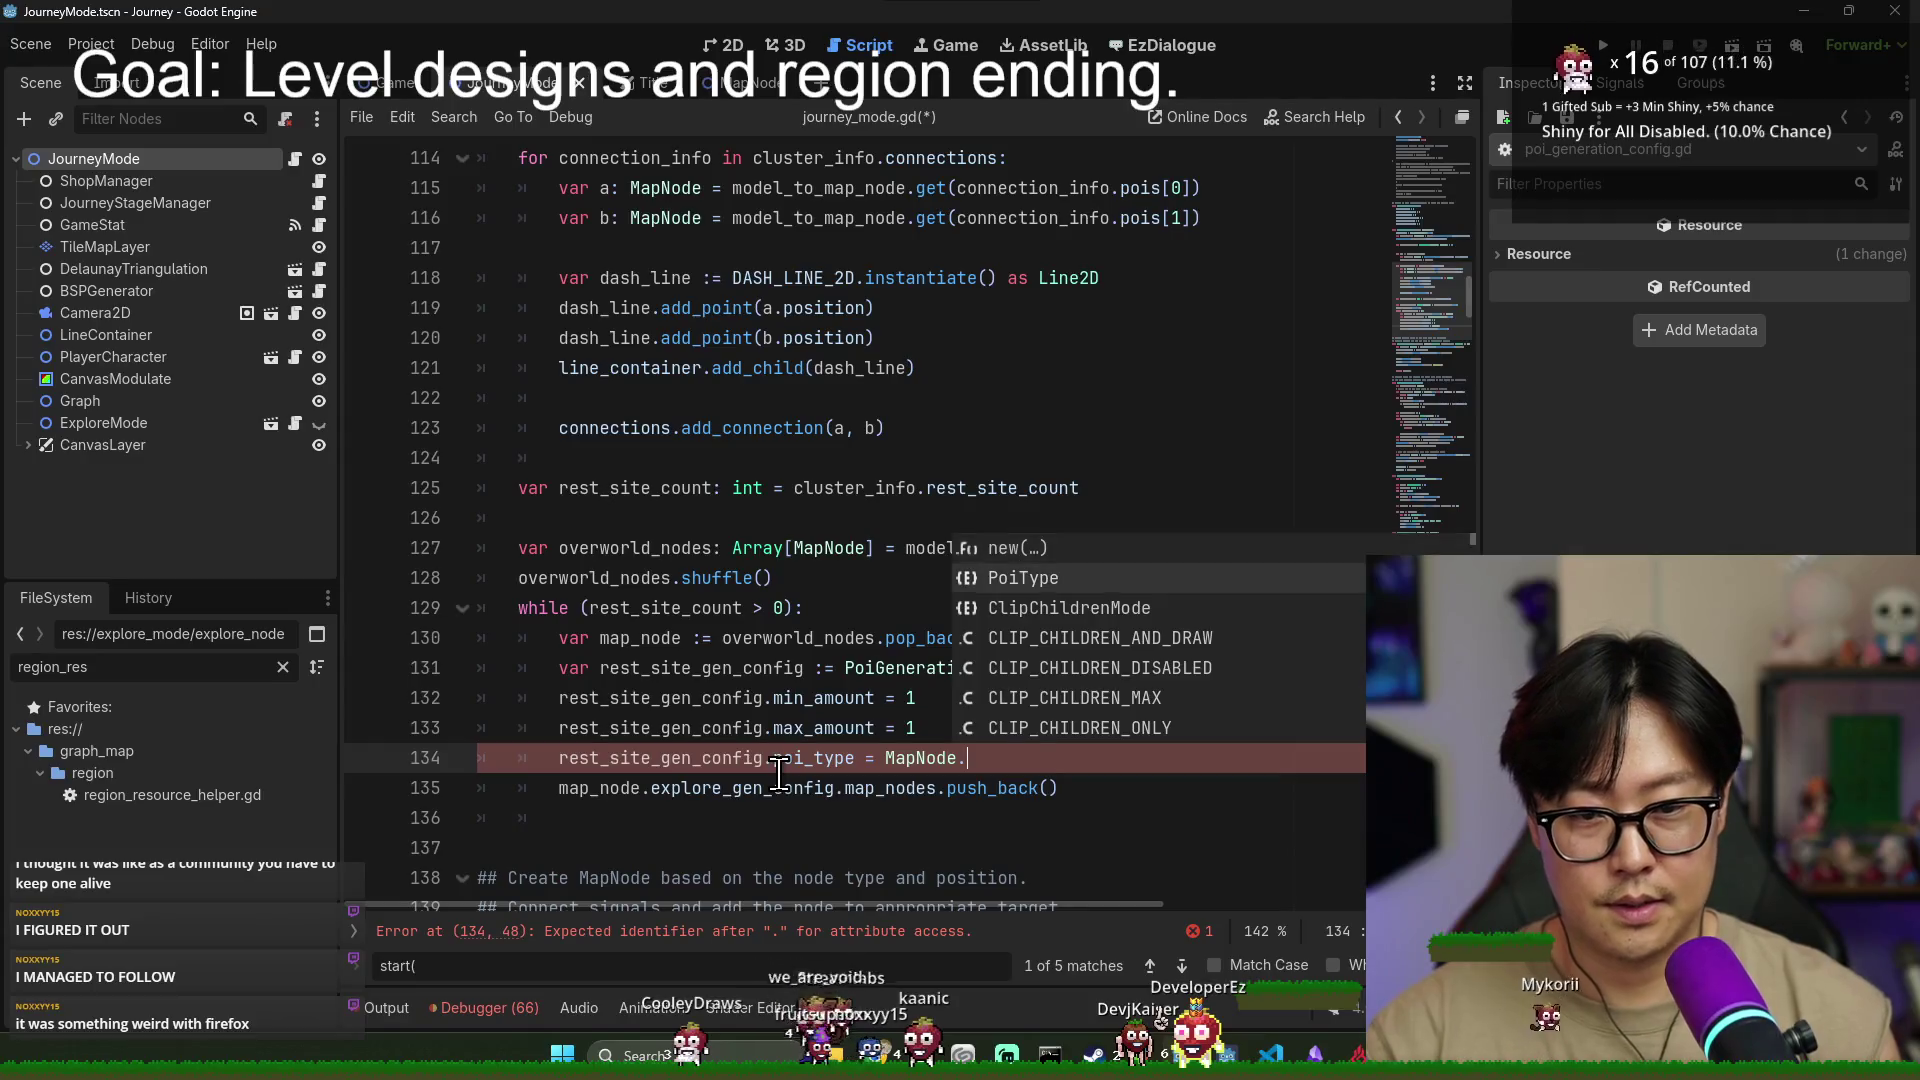
pyautogui.write('es')
pyautogui.press('Return')
pyautogui.click(790, 666)
pyautogui.hotkey('ctrl', 's')
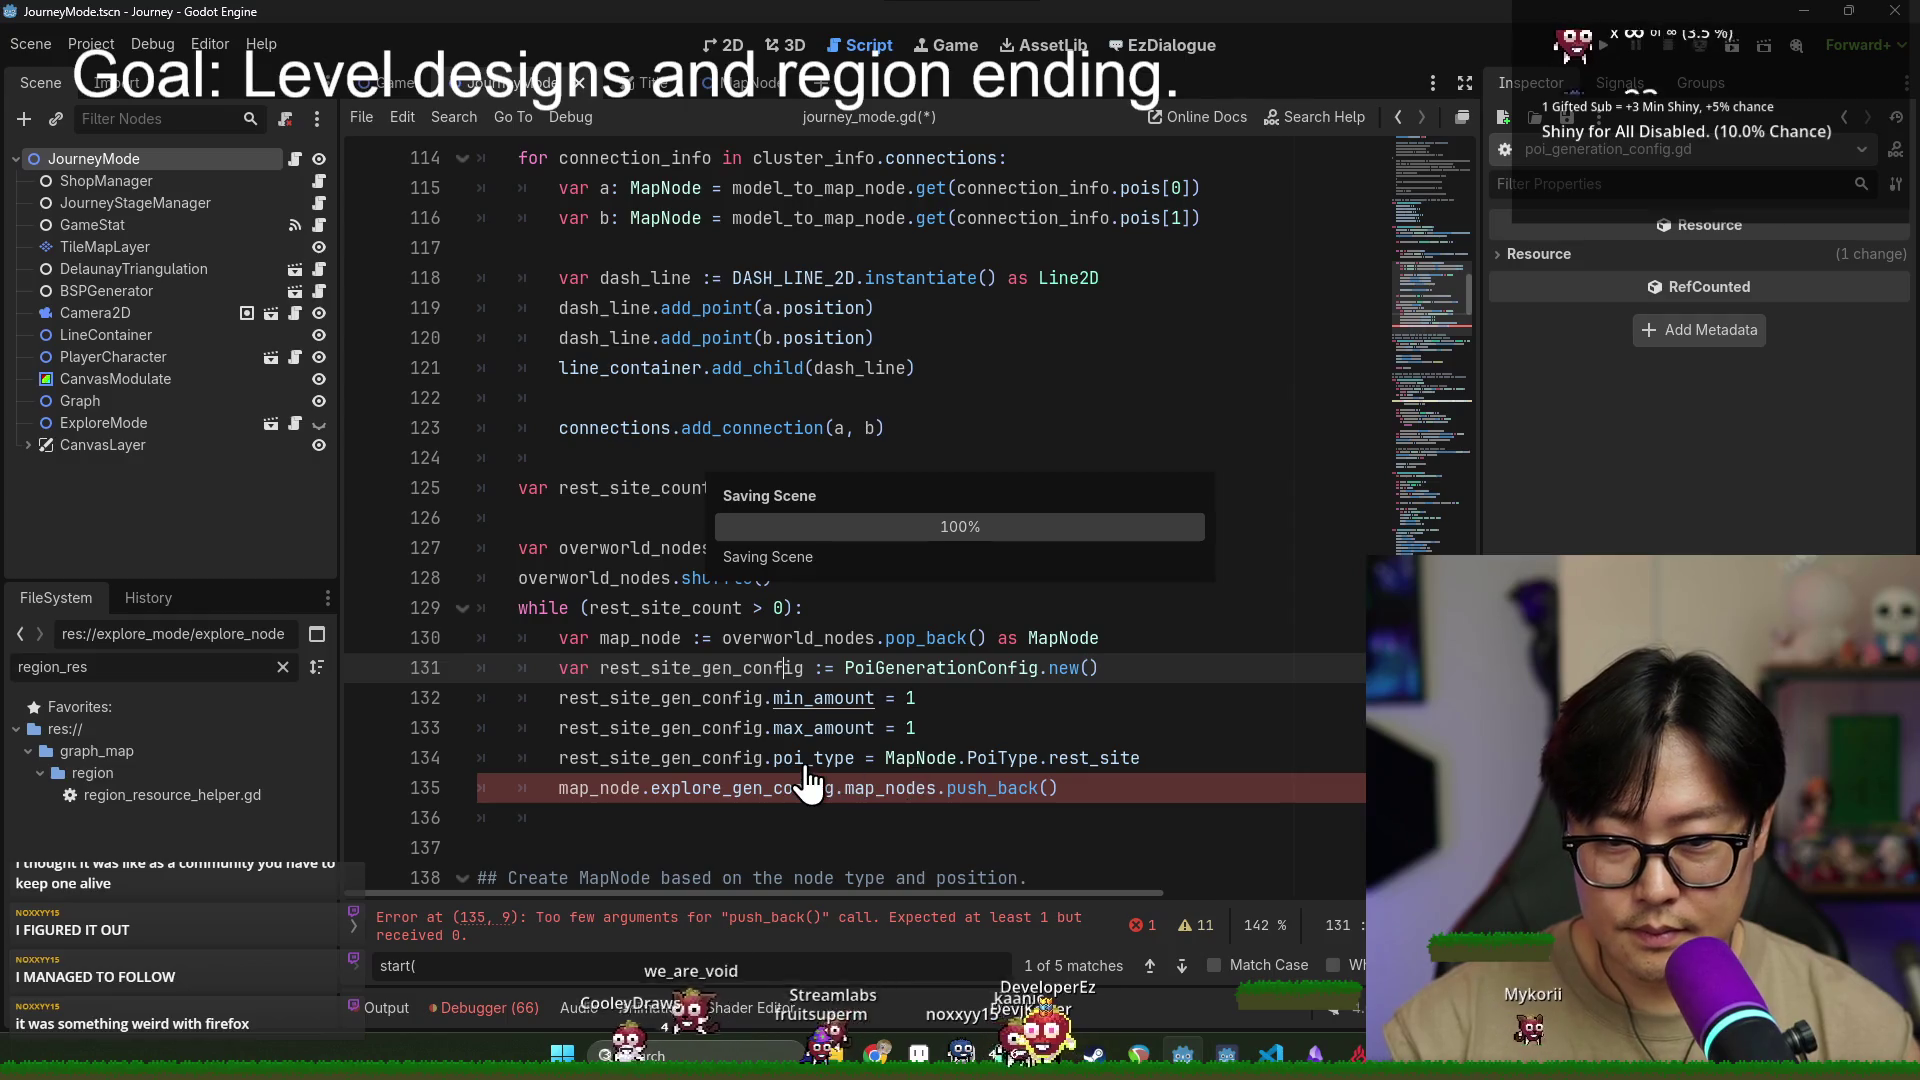
# - Review the three config lines and where rest_site_gen_config is used
pyautogui.moveTo(600, 697); pyautogui.dragTo(857, 722)
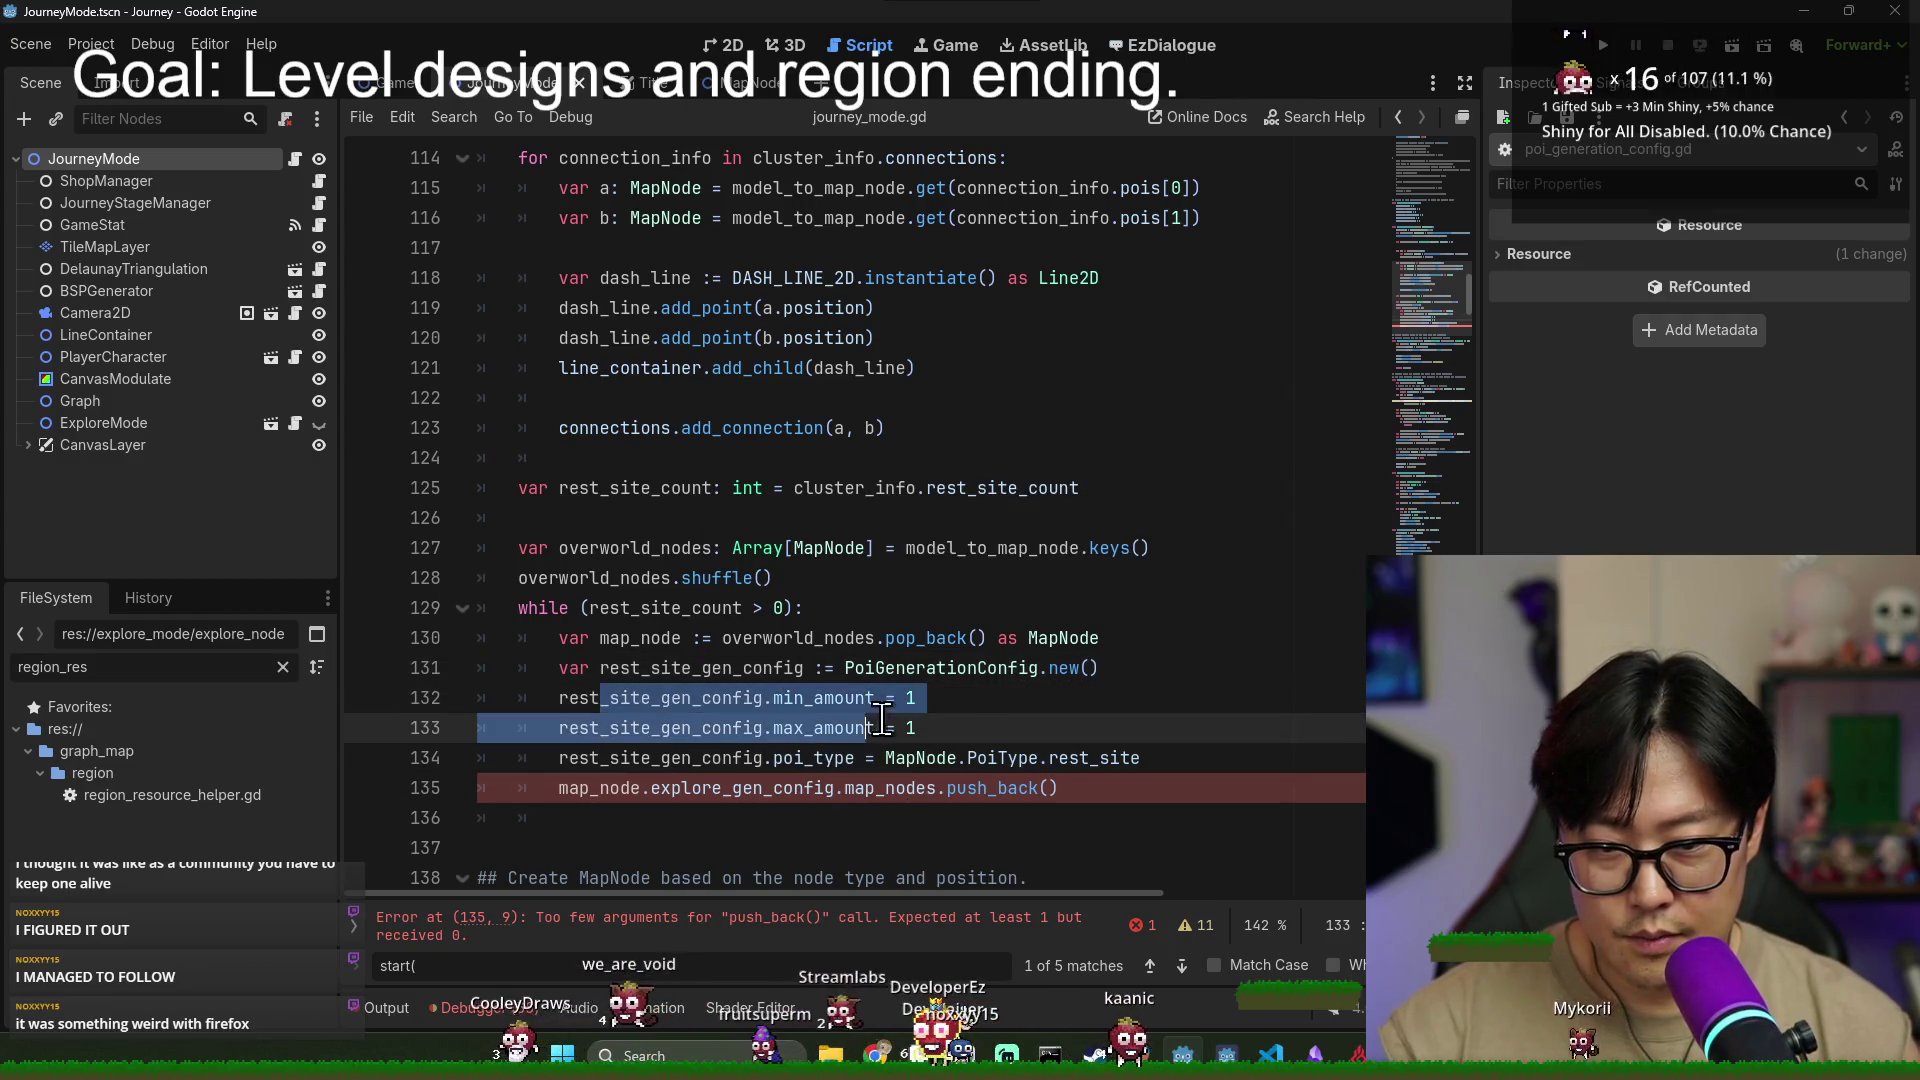
pyautogui.click(1048, 757)
pyautogui.moveTo(480, 696); pyautogui.dragTo(1186, 770)
pyautogui.doubleClick(626, 758)
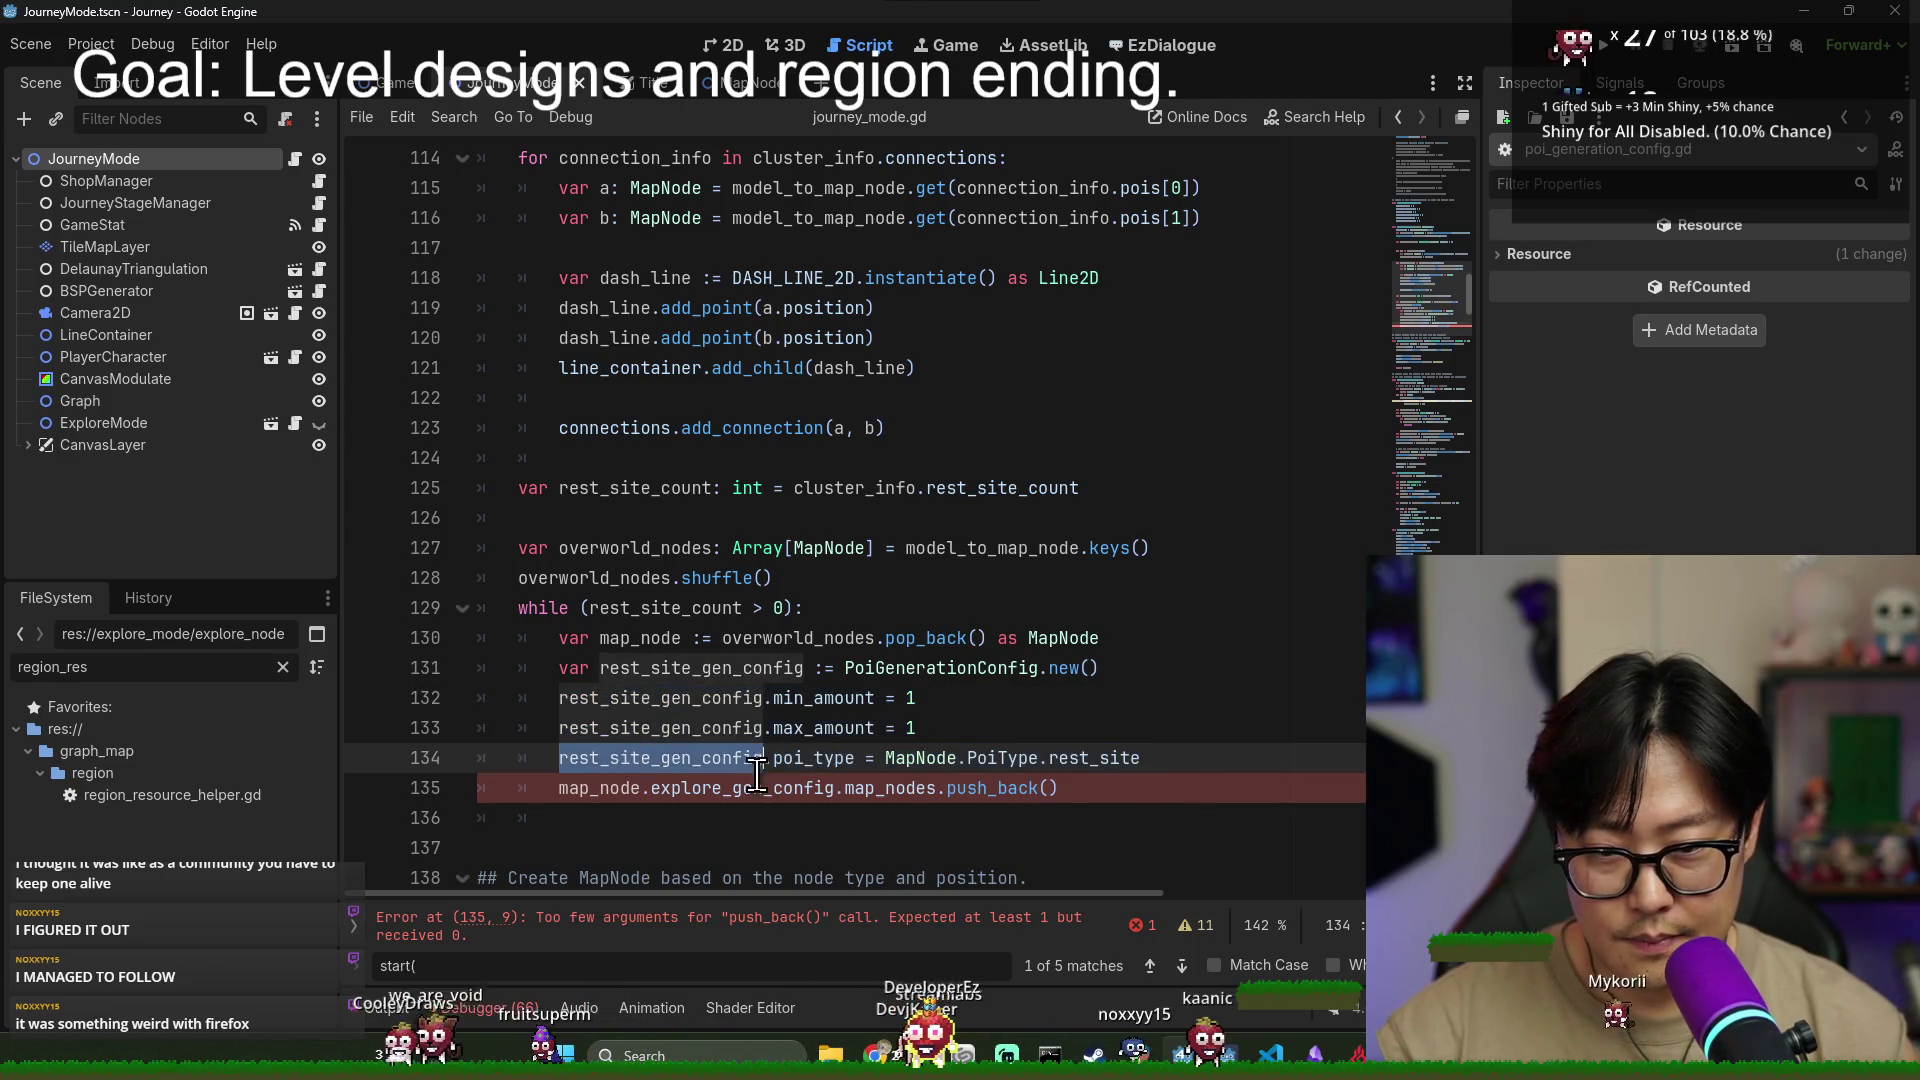
pyautogui.click(709, 724)
pyautogui.scroll(-3, 1130, 760)
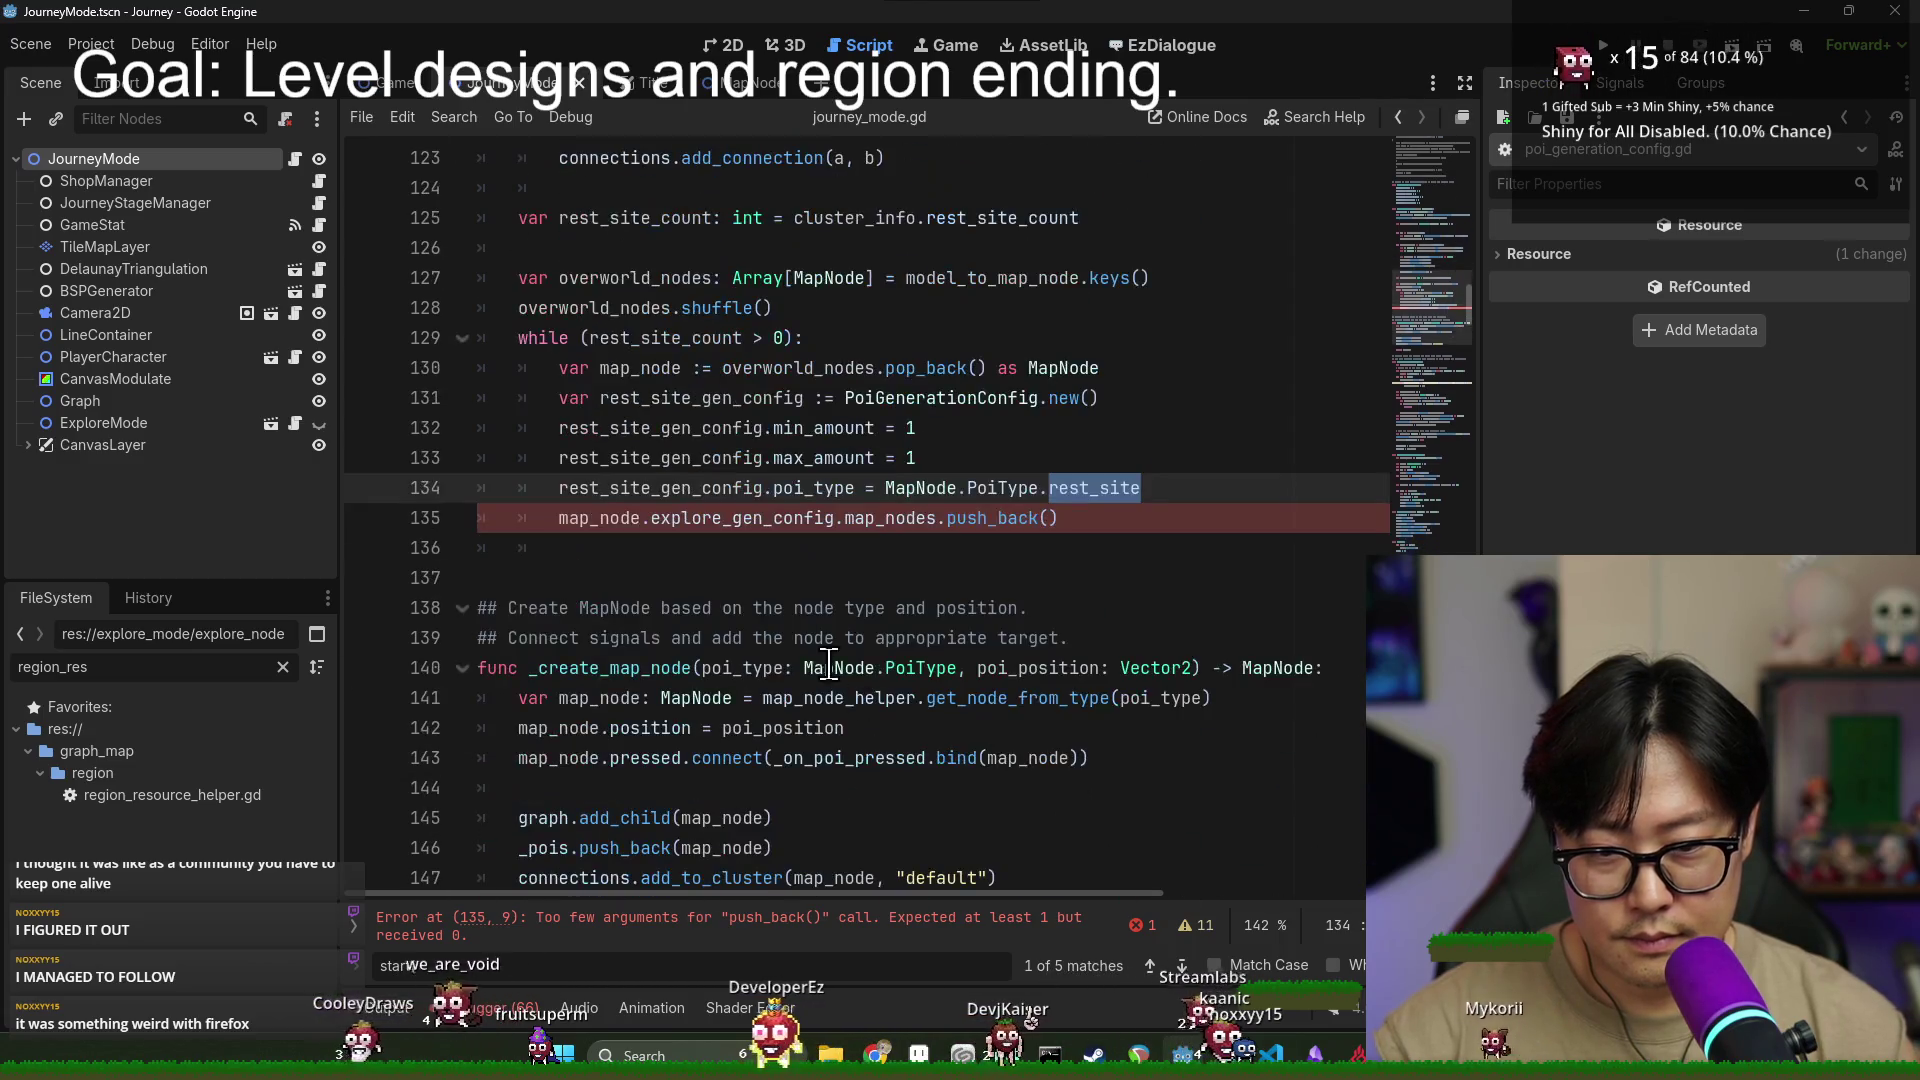
# - Paste rest_site_gen_config into the map_nodes push_back call, delete empty line 136, and save
pyautogui.doubleClick(600, 518)
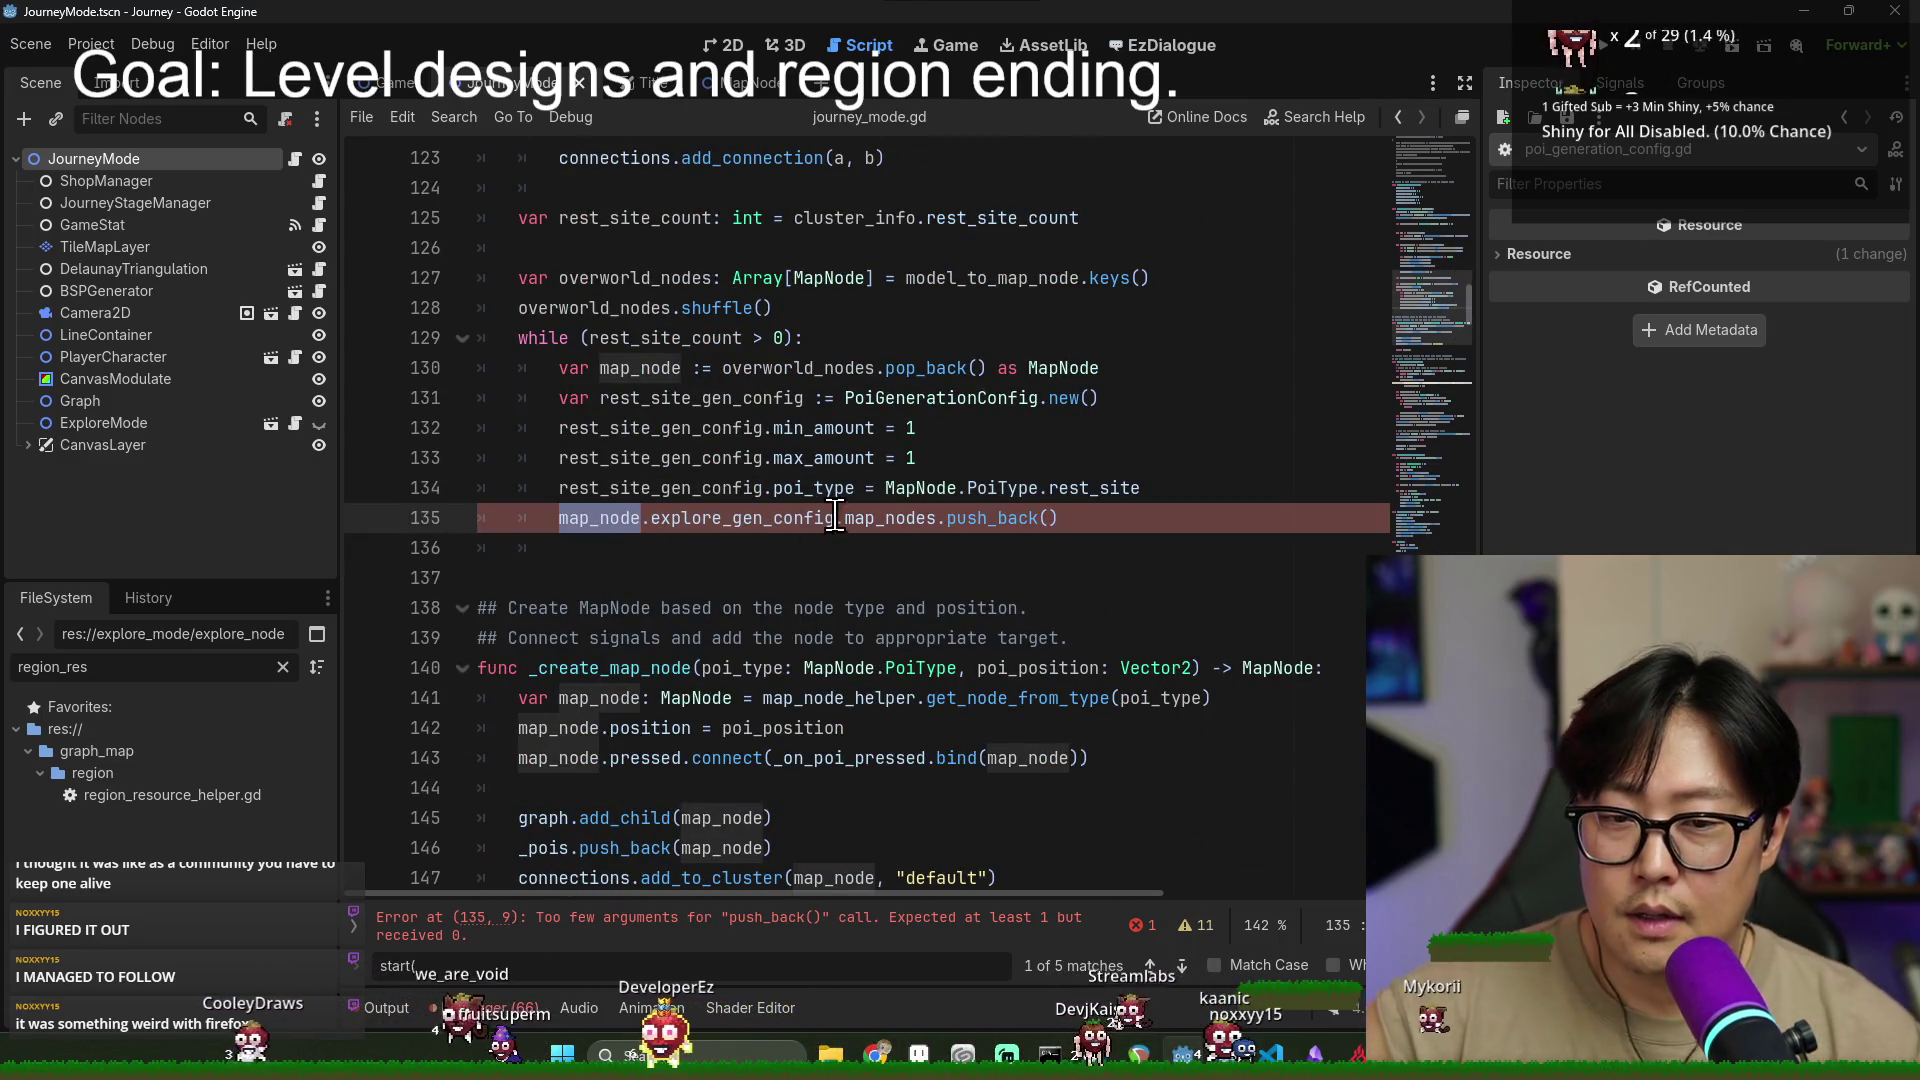
pyautogui.tripleClick(643, 517)
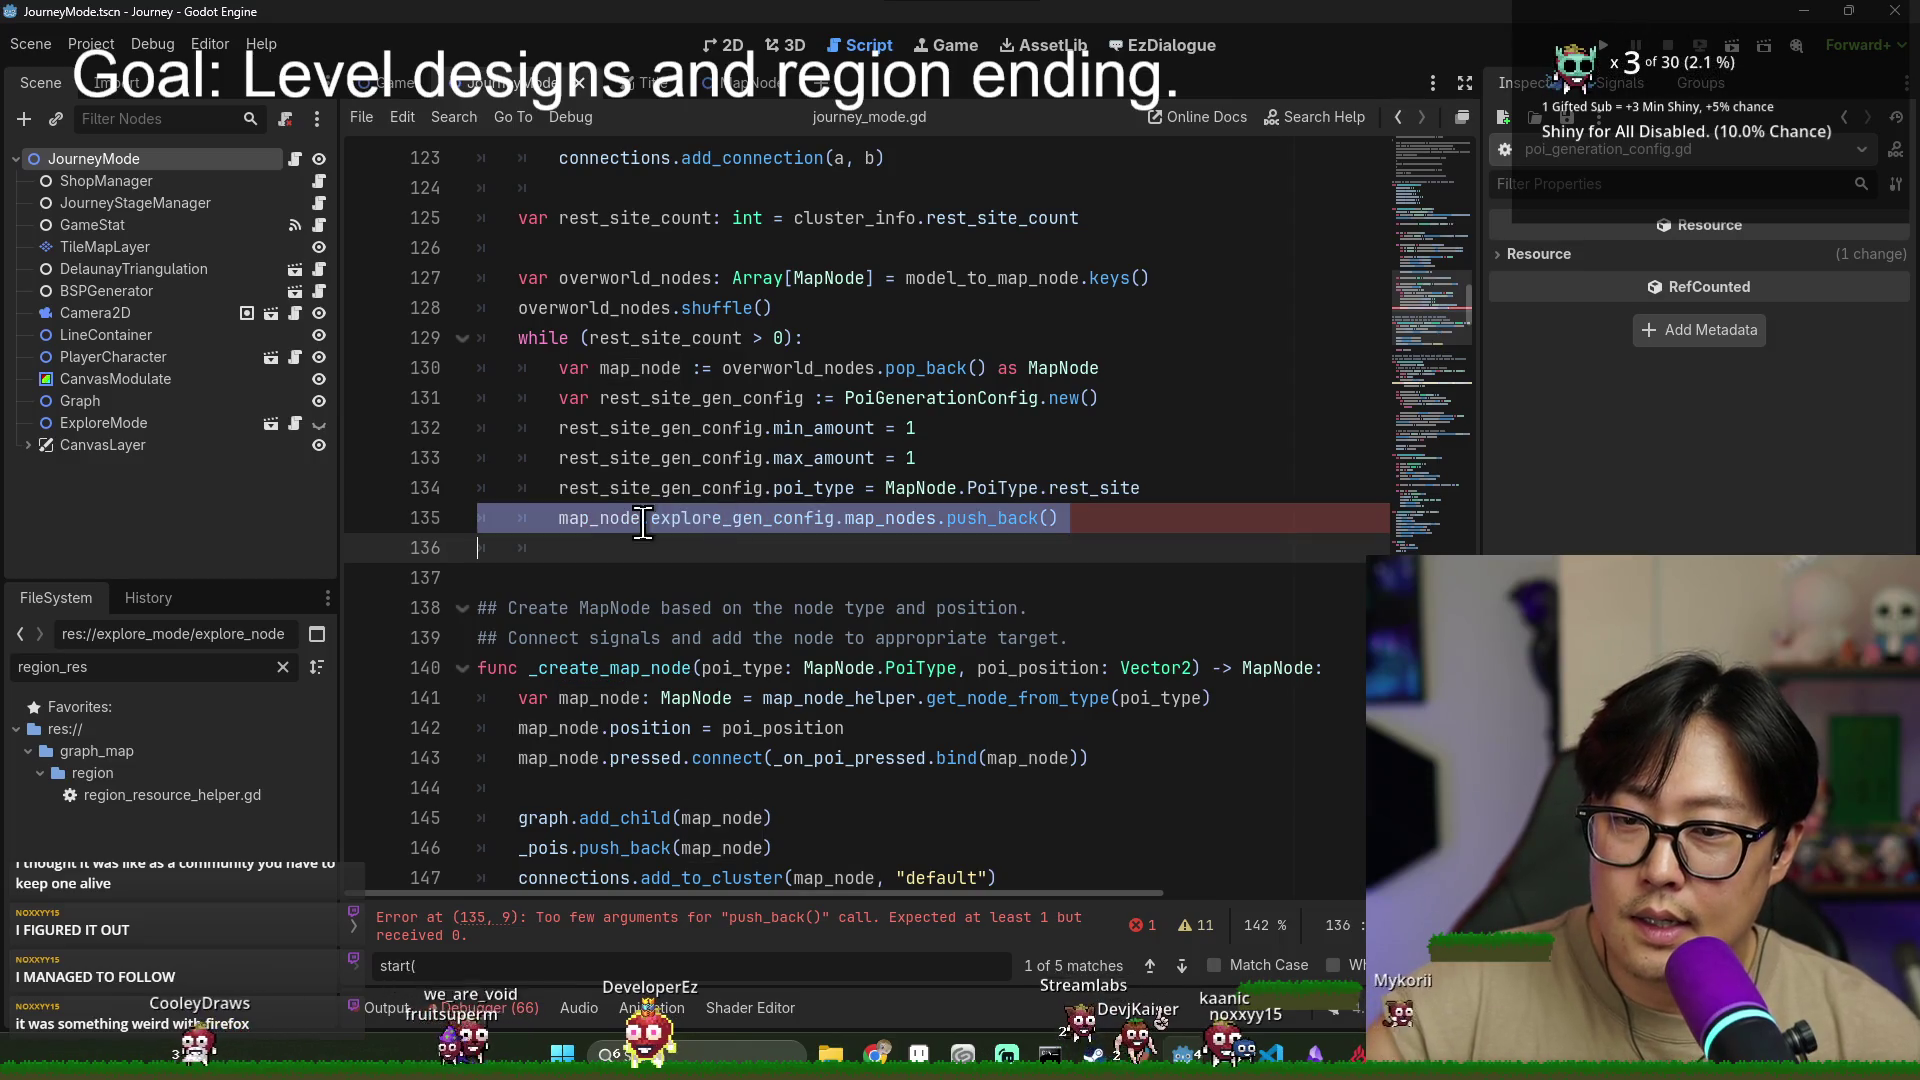
pyautogui.doubleClick(608, 402)
pyautogui.hotkey('ctrl', 'c')
pyautogui.click(1045, 518)
pyautogui.hotkey('ctrl', 'v')
pyautogui.hotkey('ctrl', 's')
pyautogui.click(621, 558)
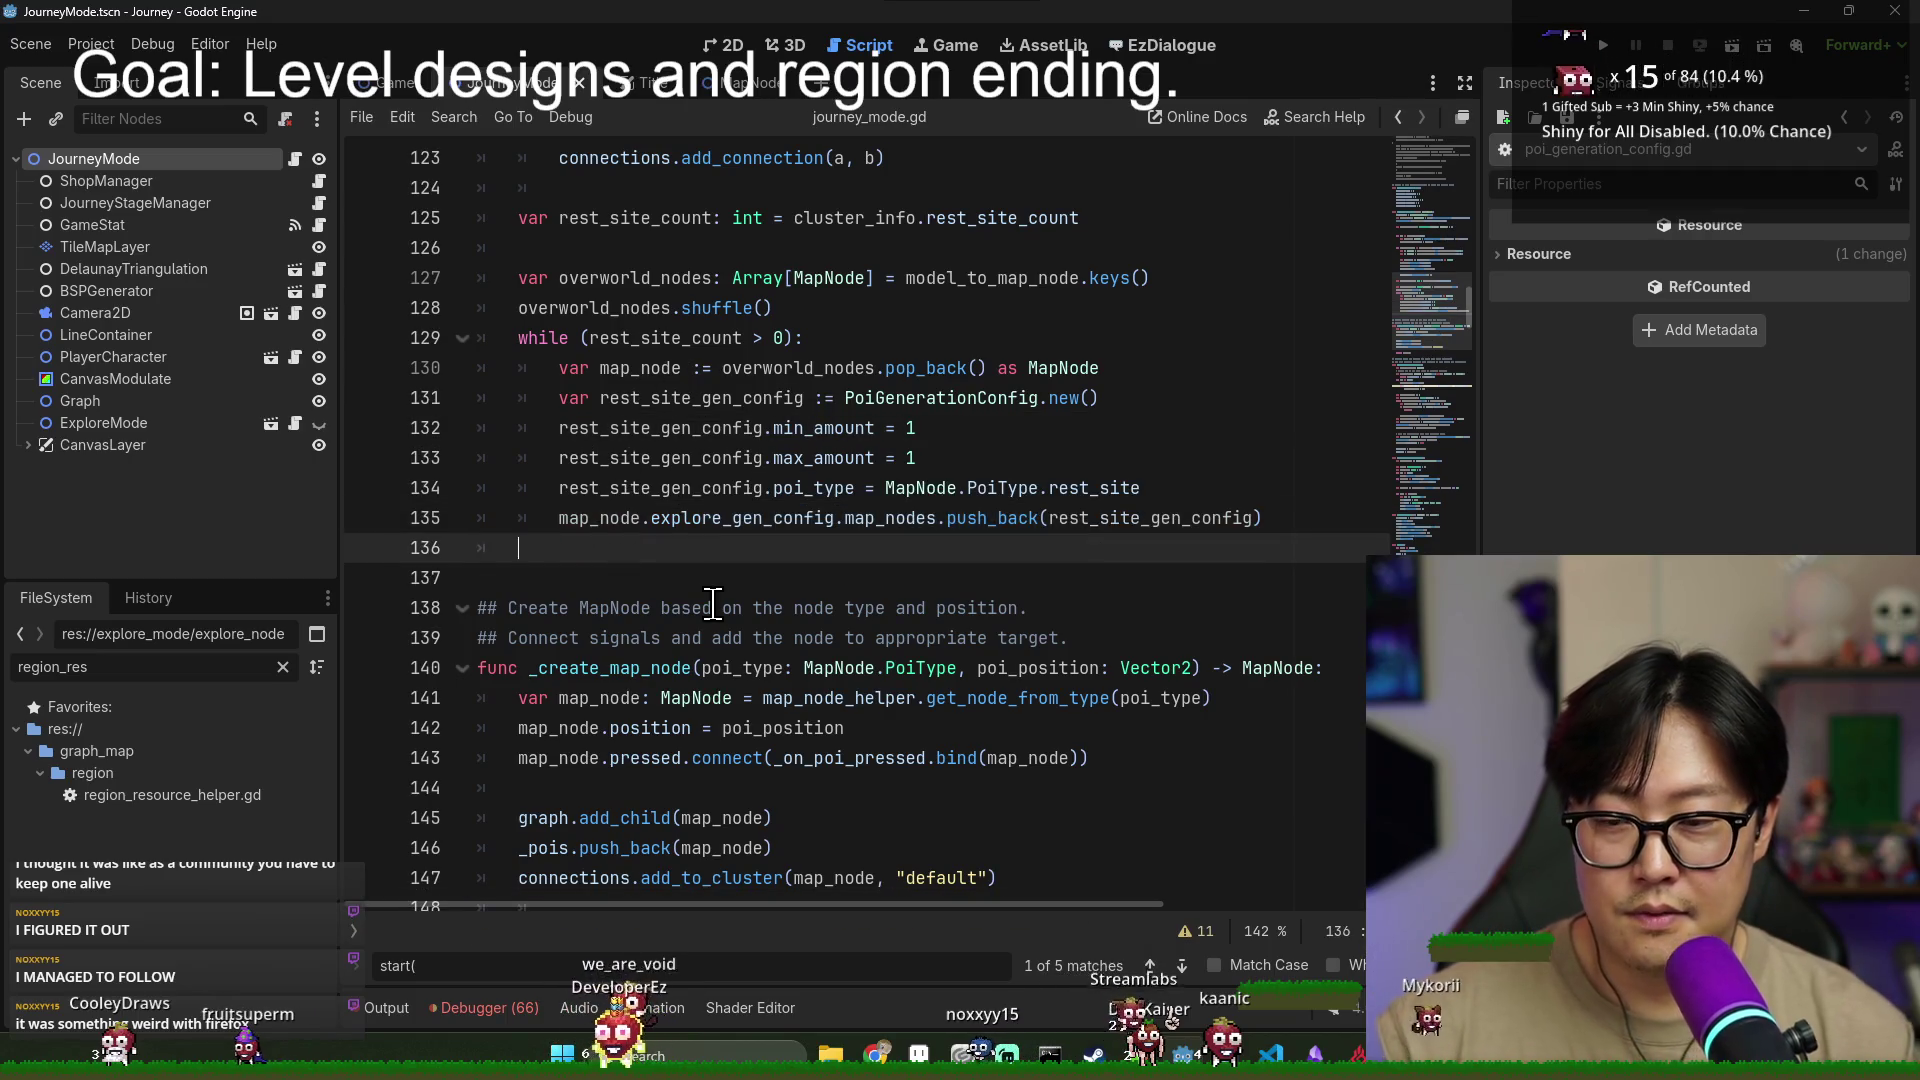
pyautogui.press('BackSpace')
pyautogui.press('BackSpace')
pyautogui.hotkey('ctrl', 's')
pyautogui.hotkey('ctrl', 's')
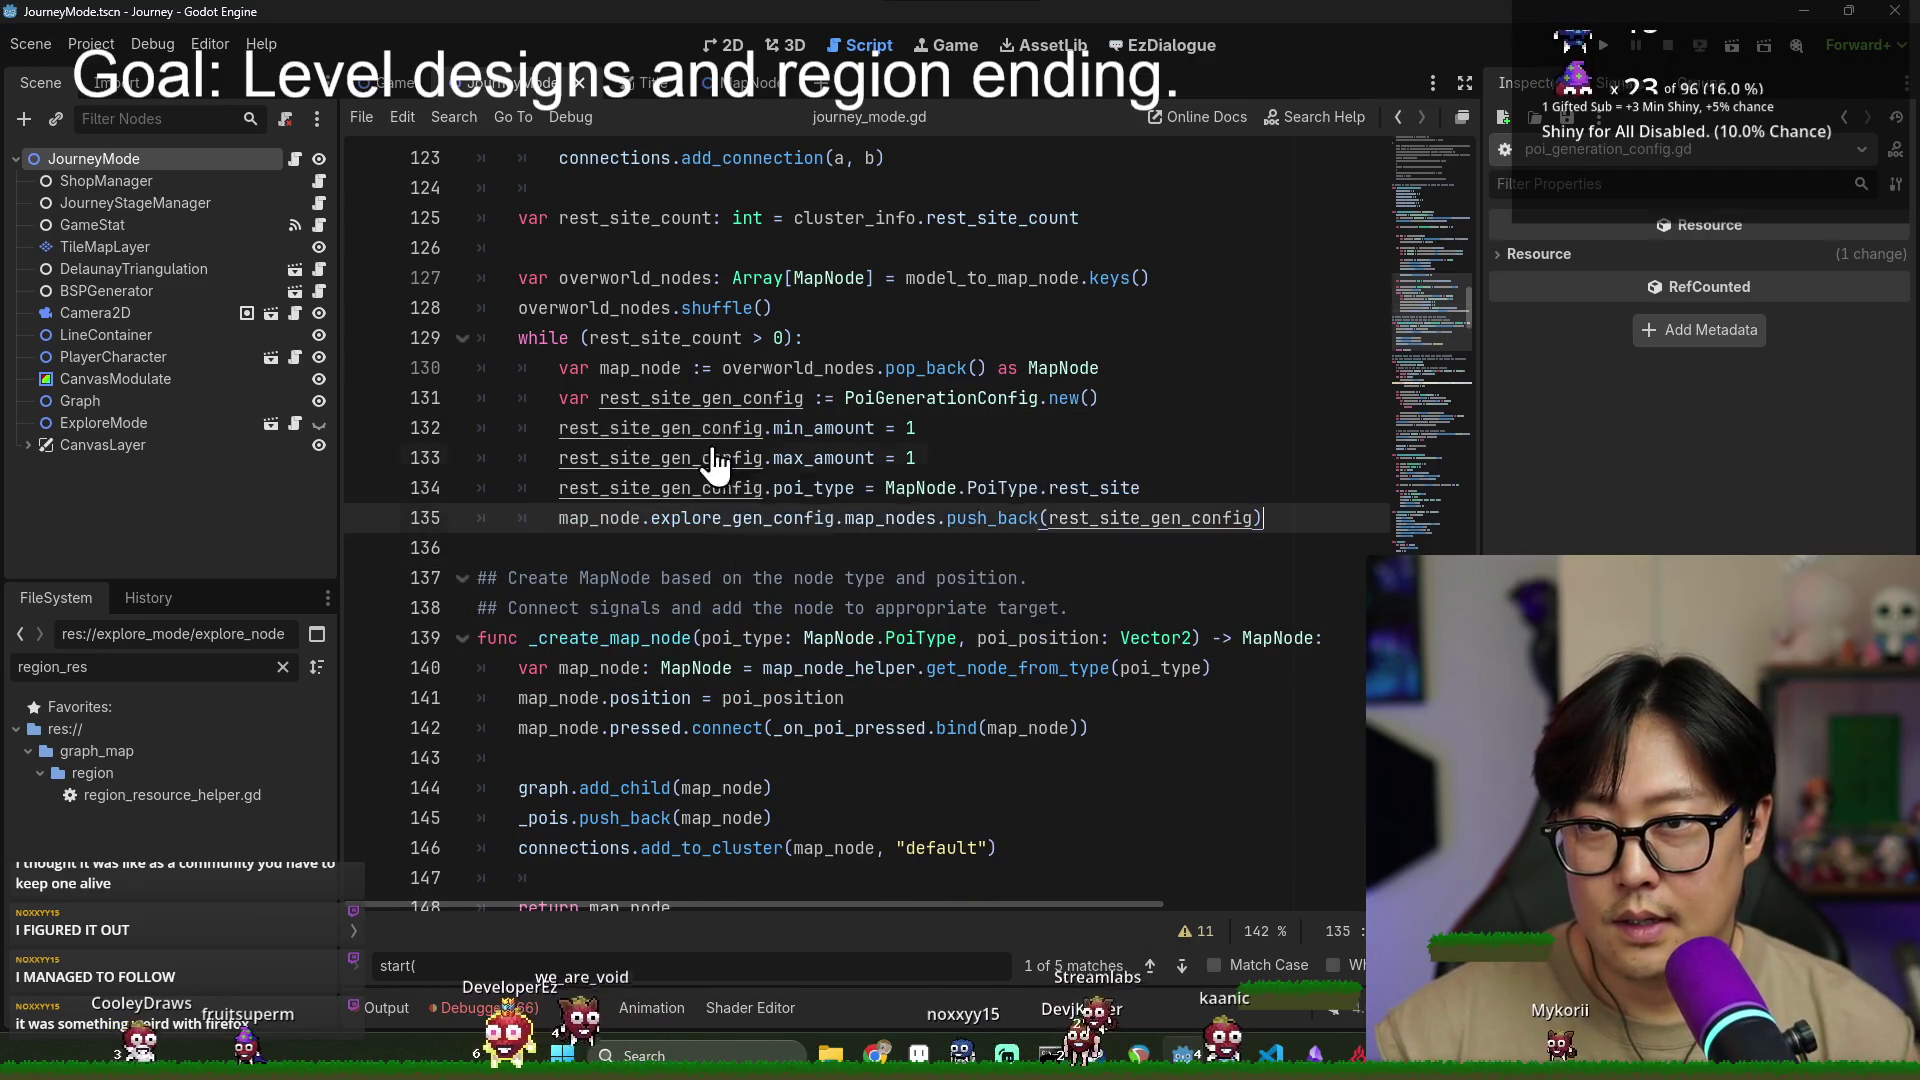
# - Inspect the map_node push_back code, then switch to the MapNode script
pyautogui.click(713, 452)
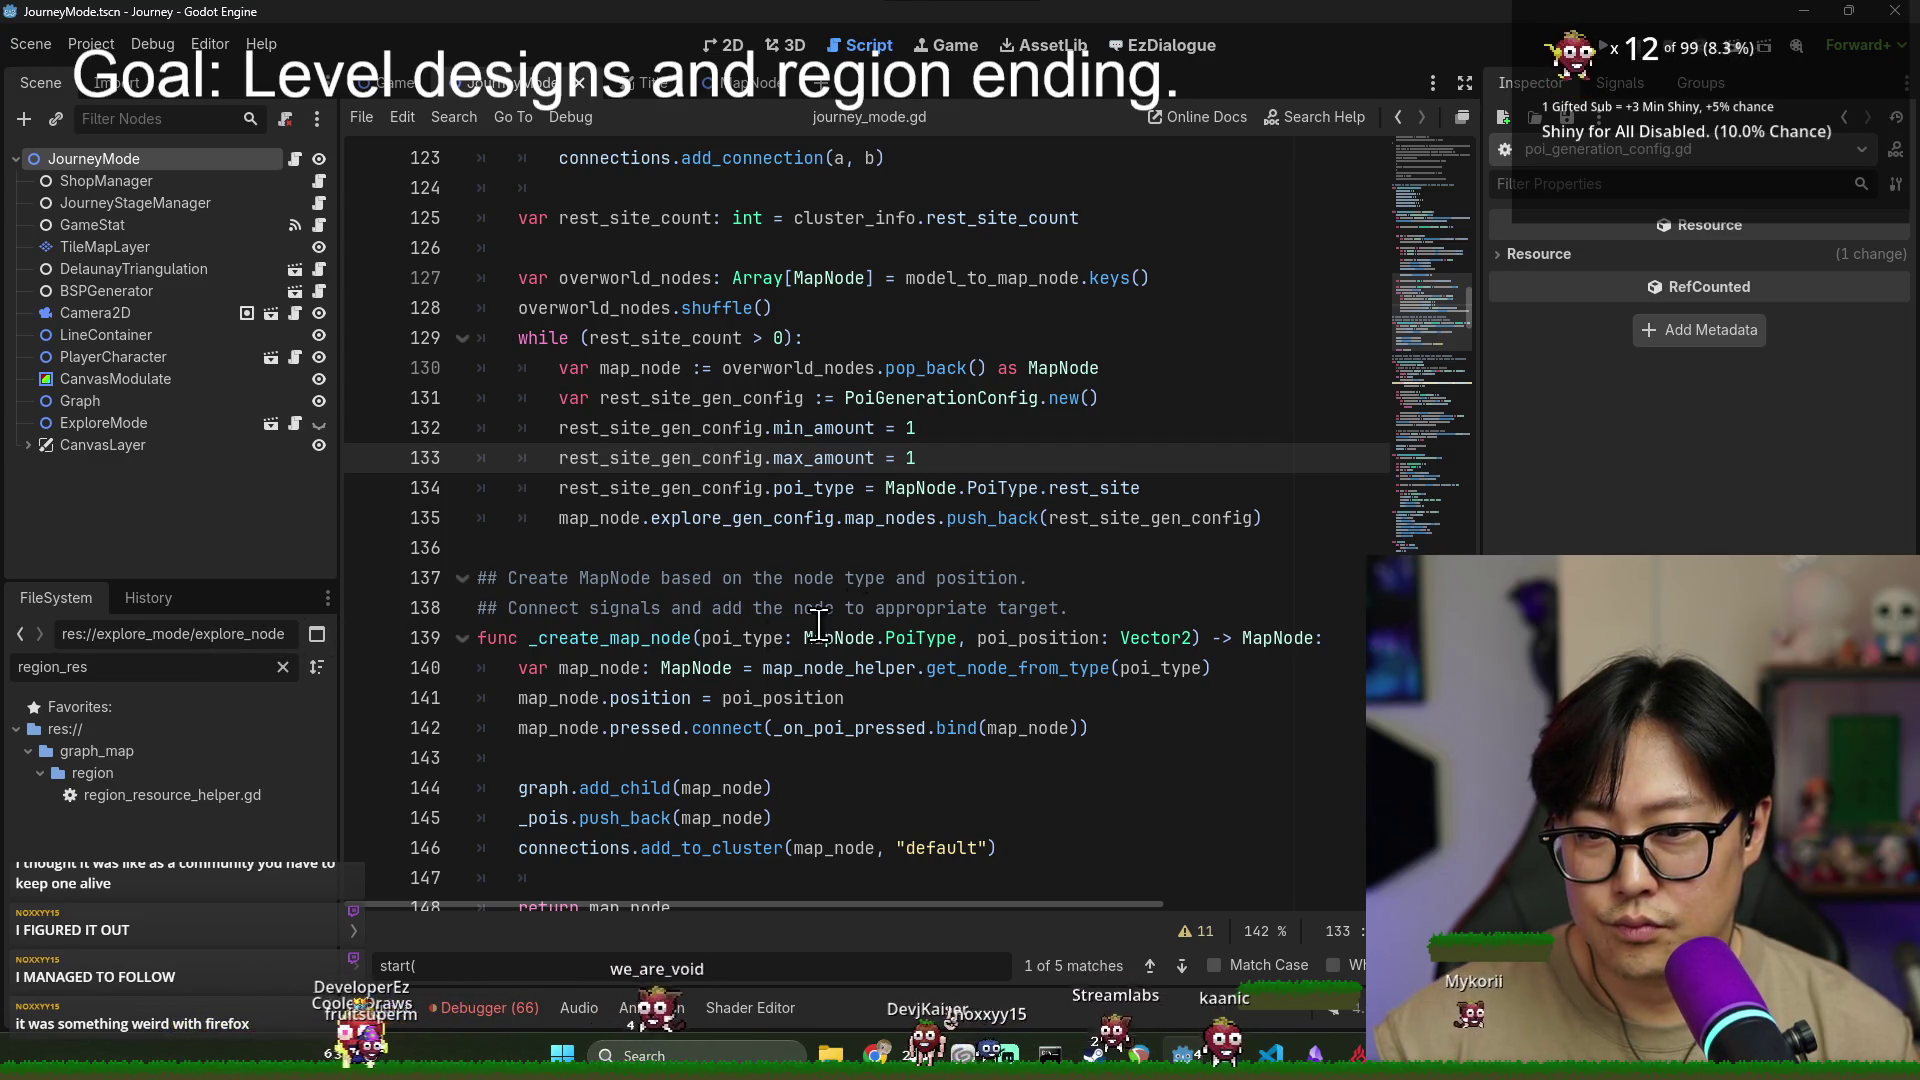
pyautogui.click(244, 671)
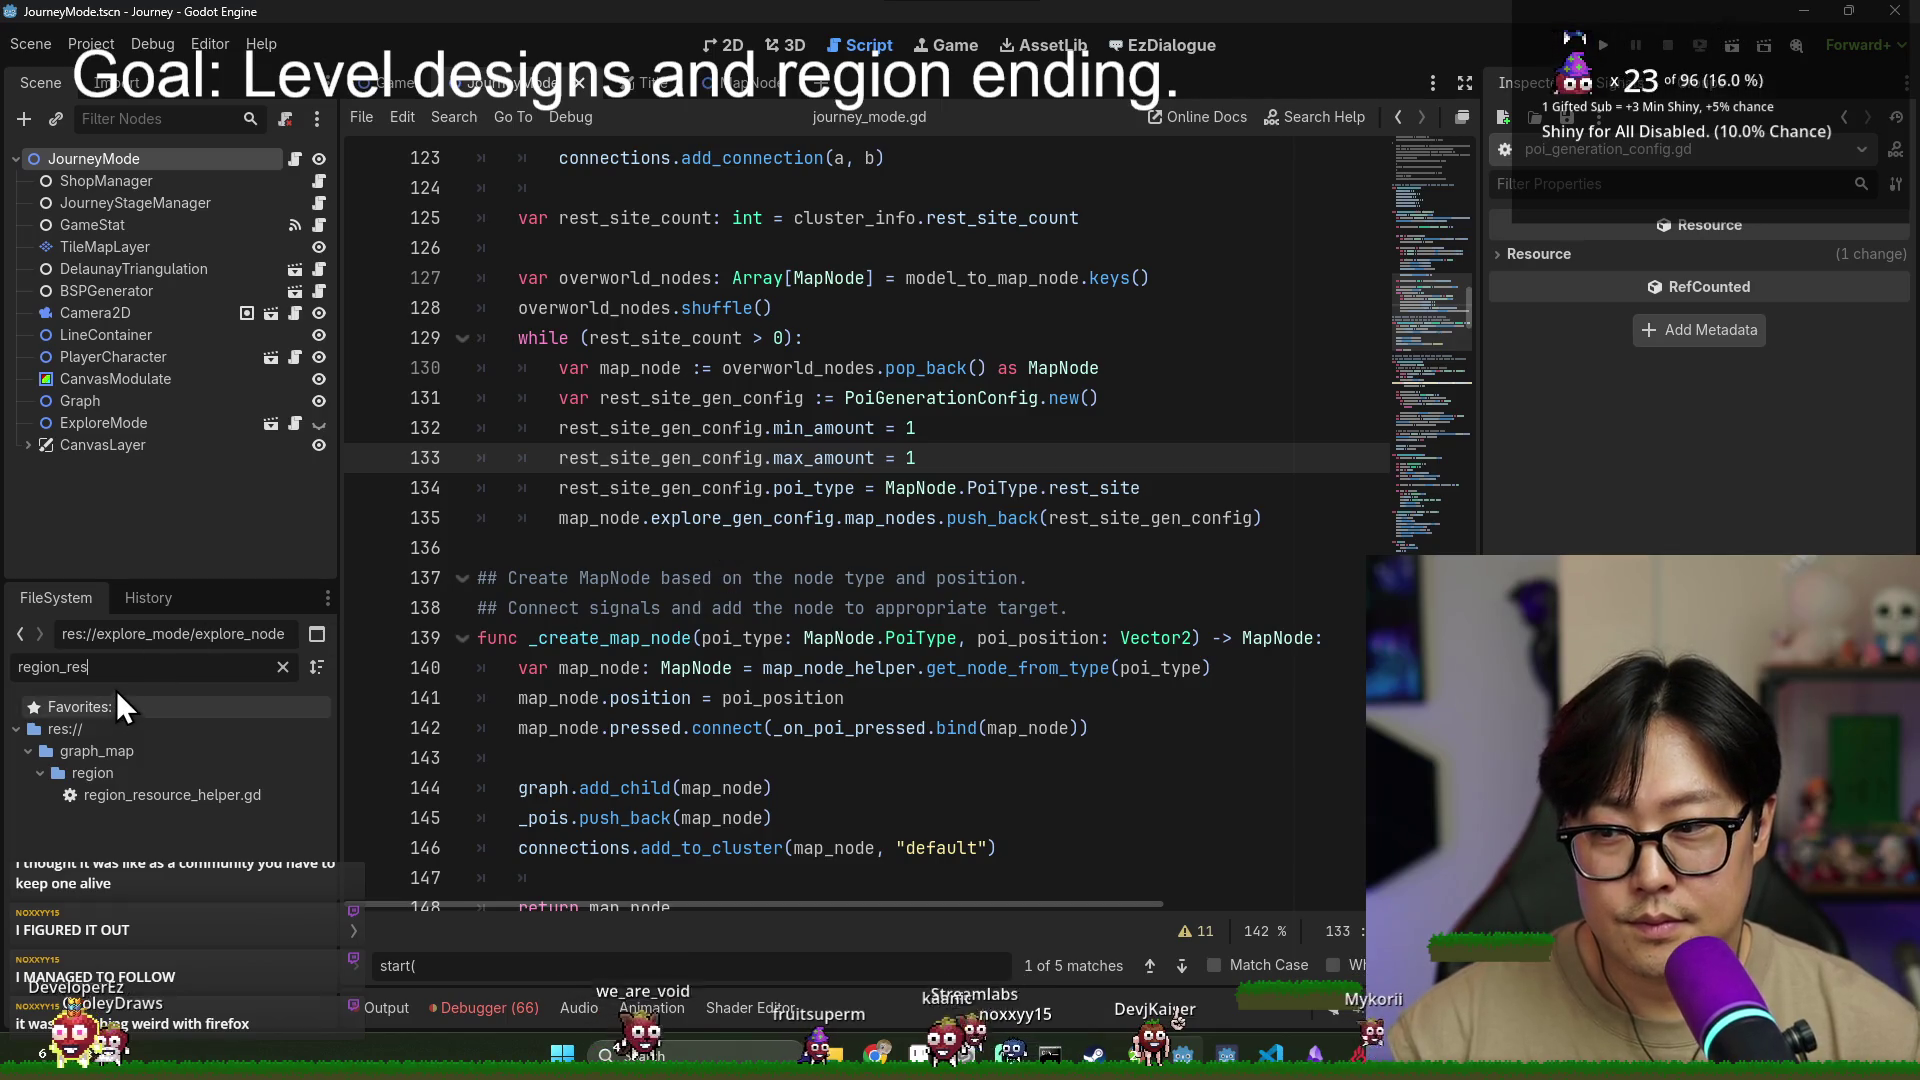
pyautogui.doubleClick(604, 527)
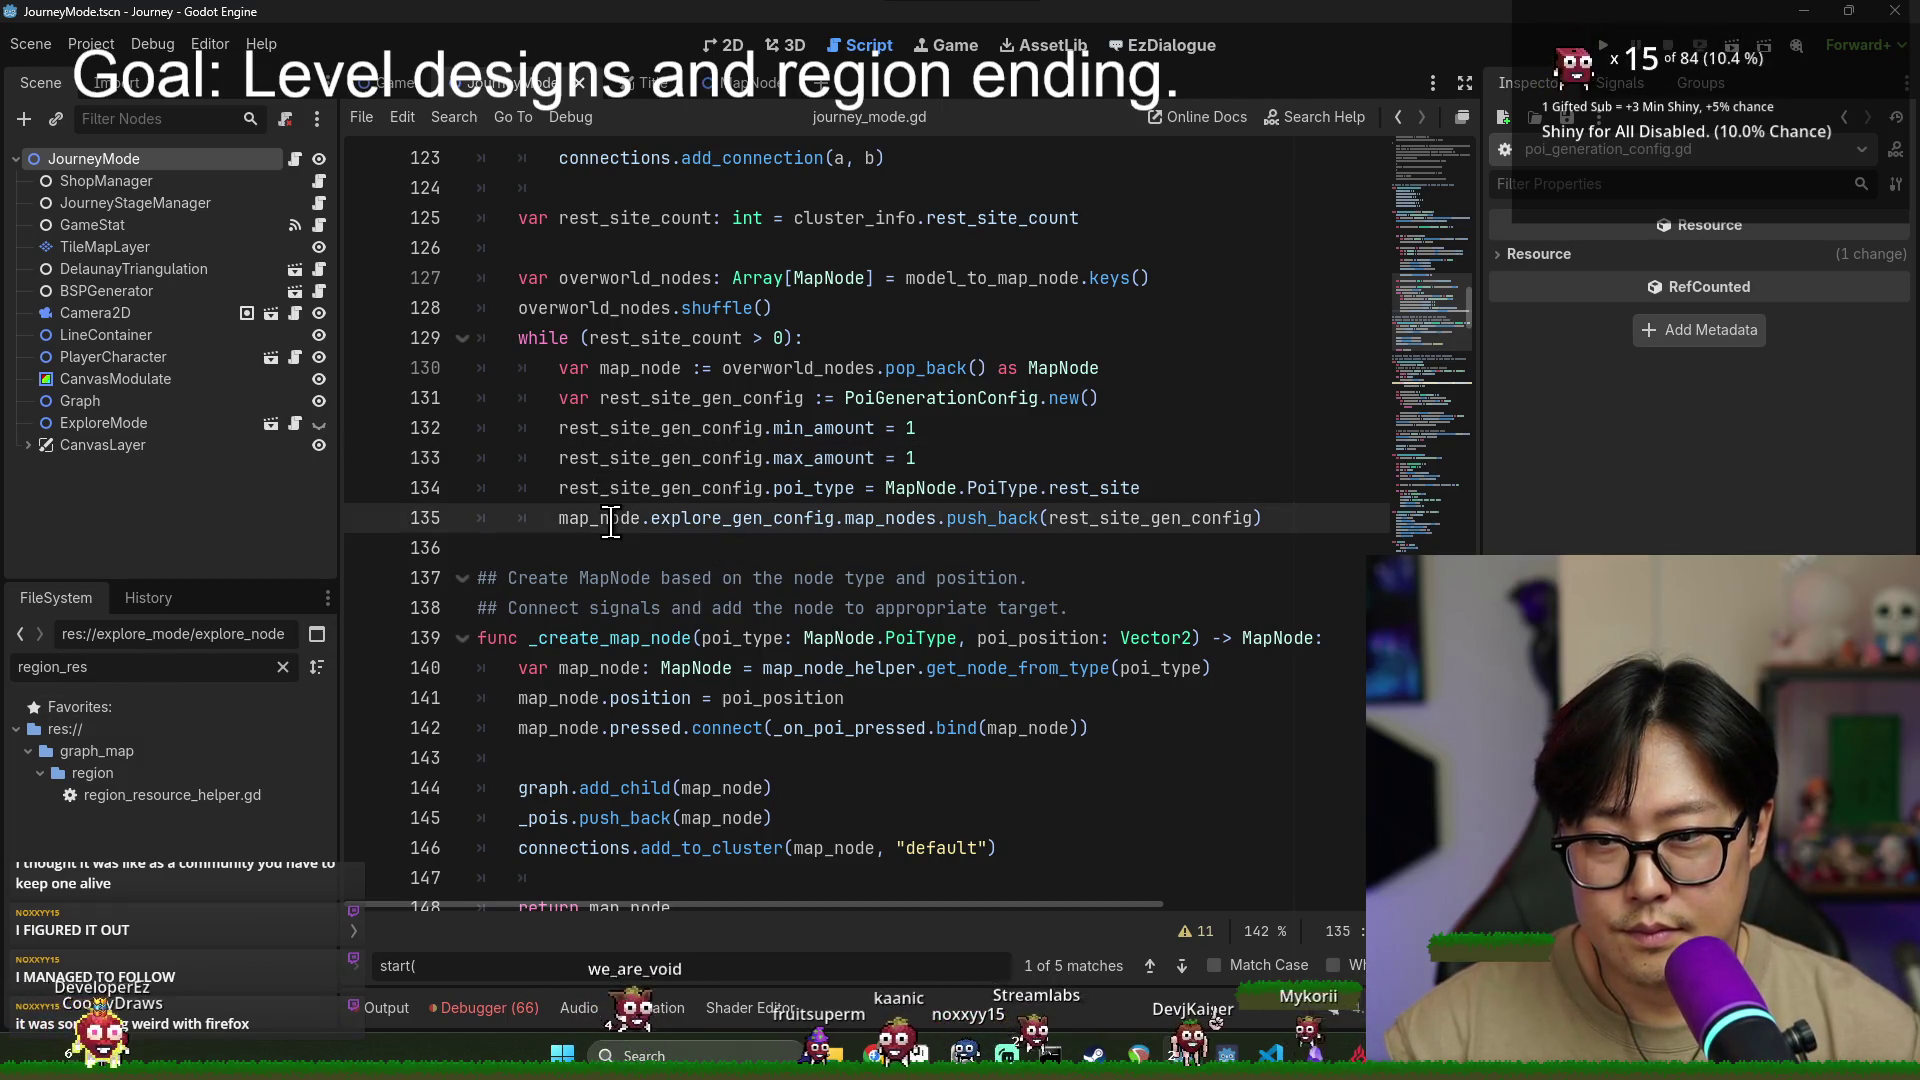
pyautogui.moveTo(689, 530)
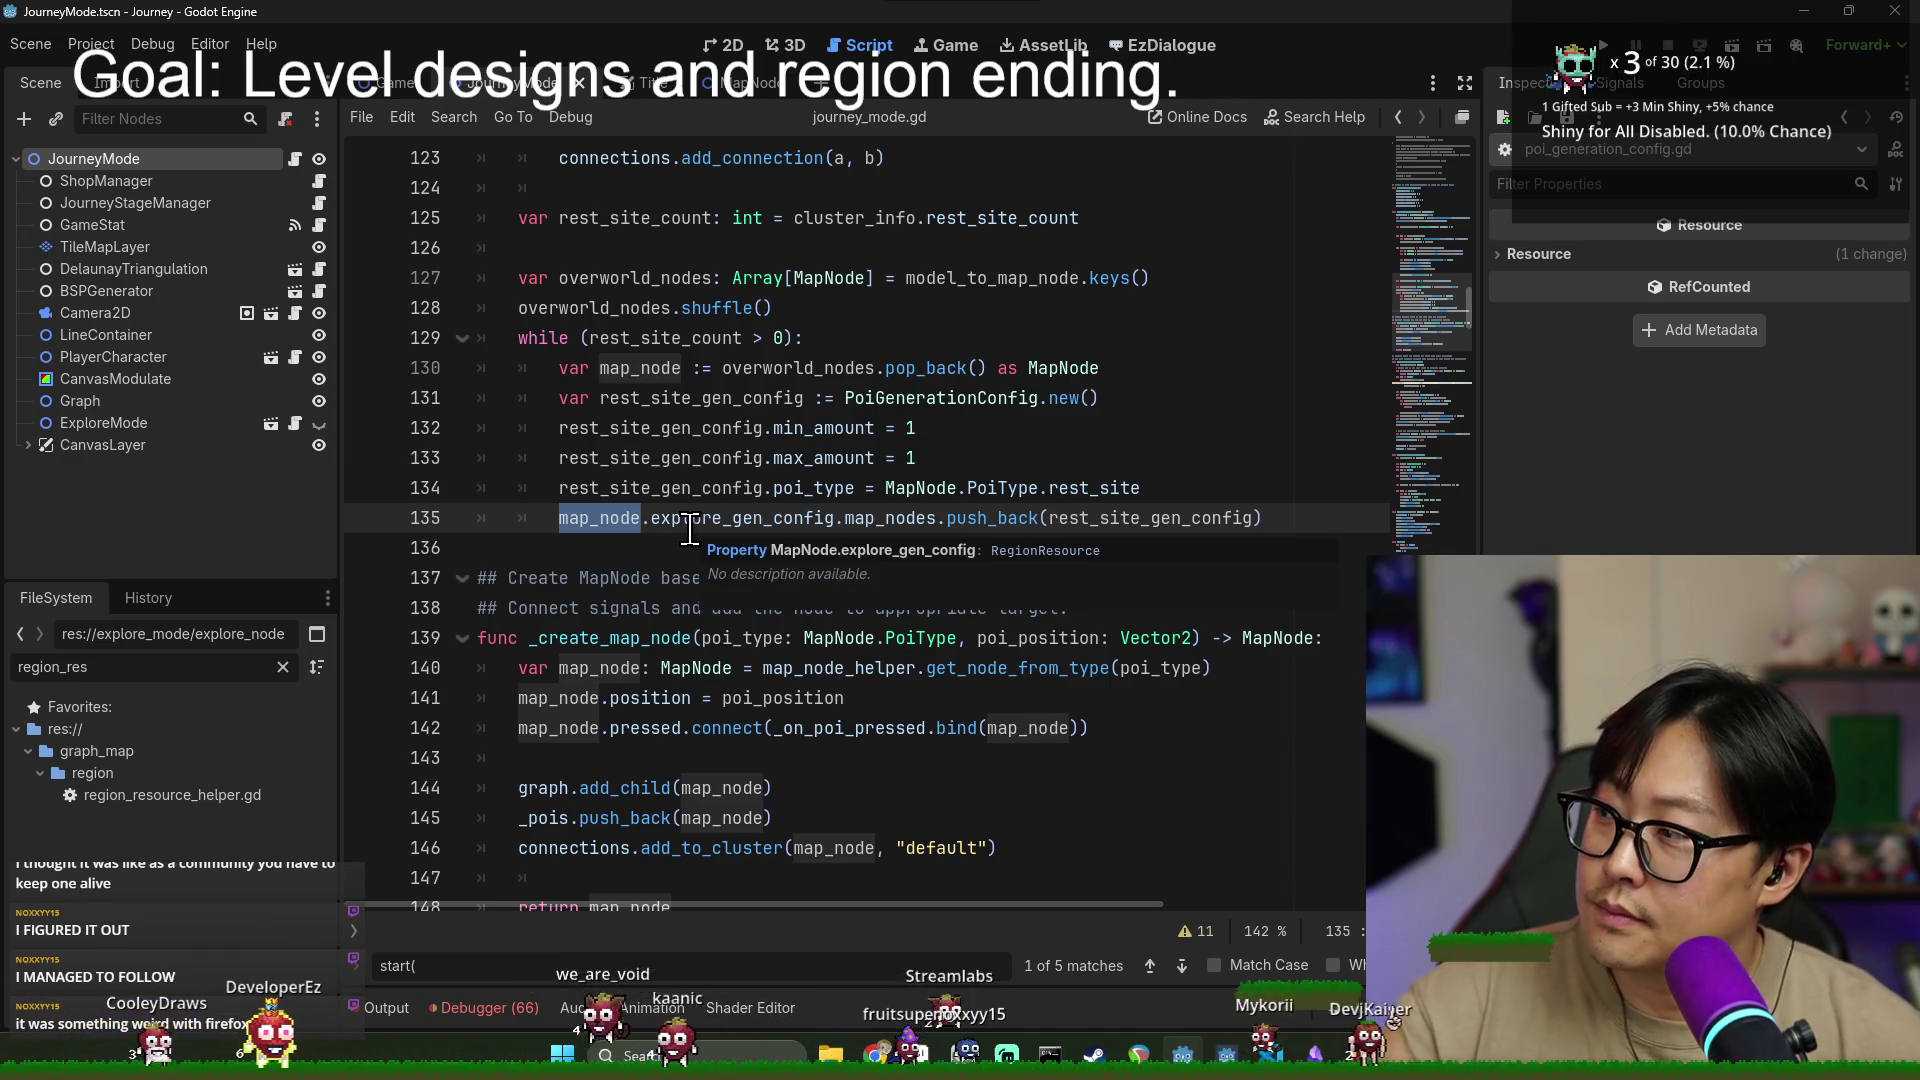
pyautogui.scroll(1, 685, 535)
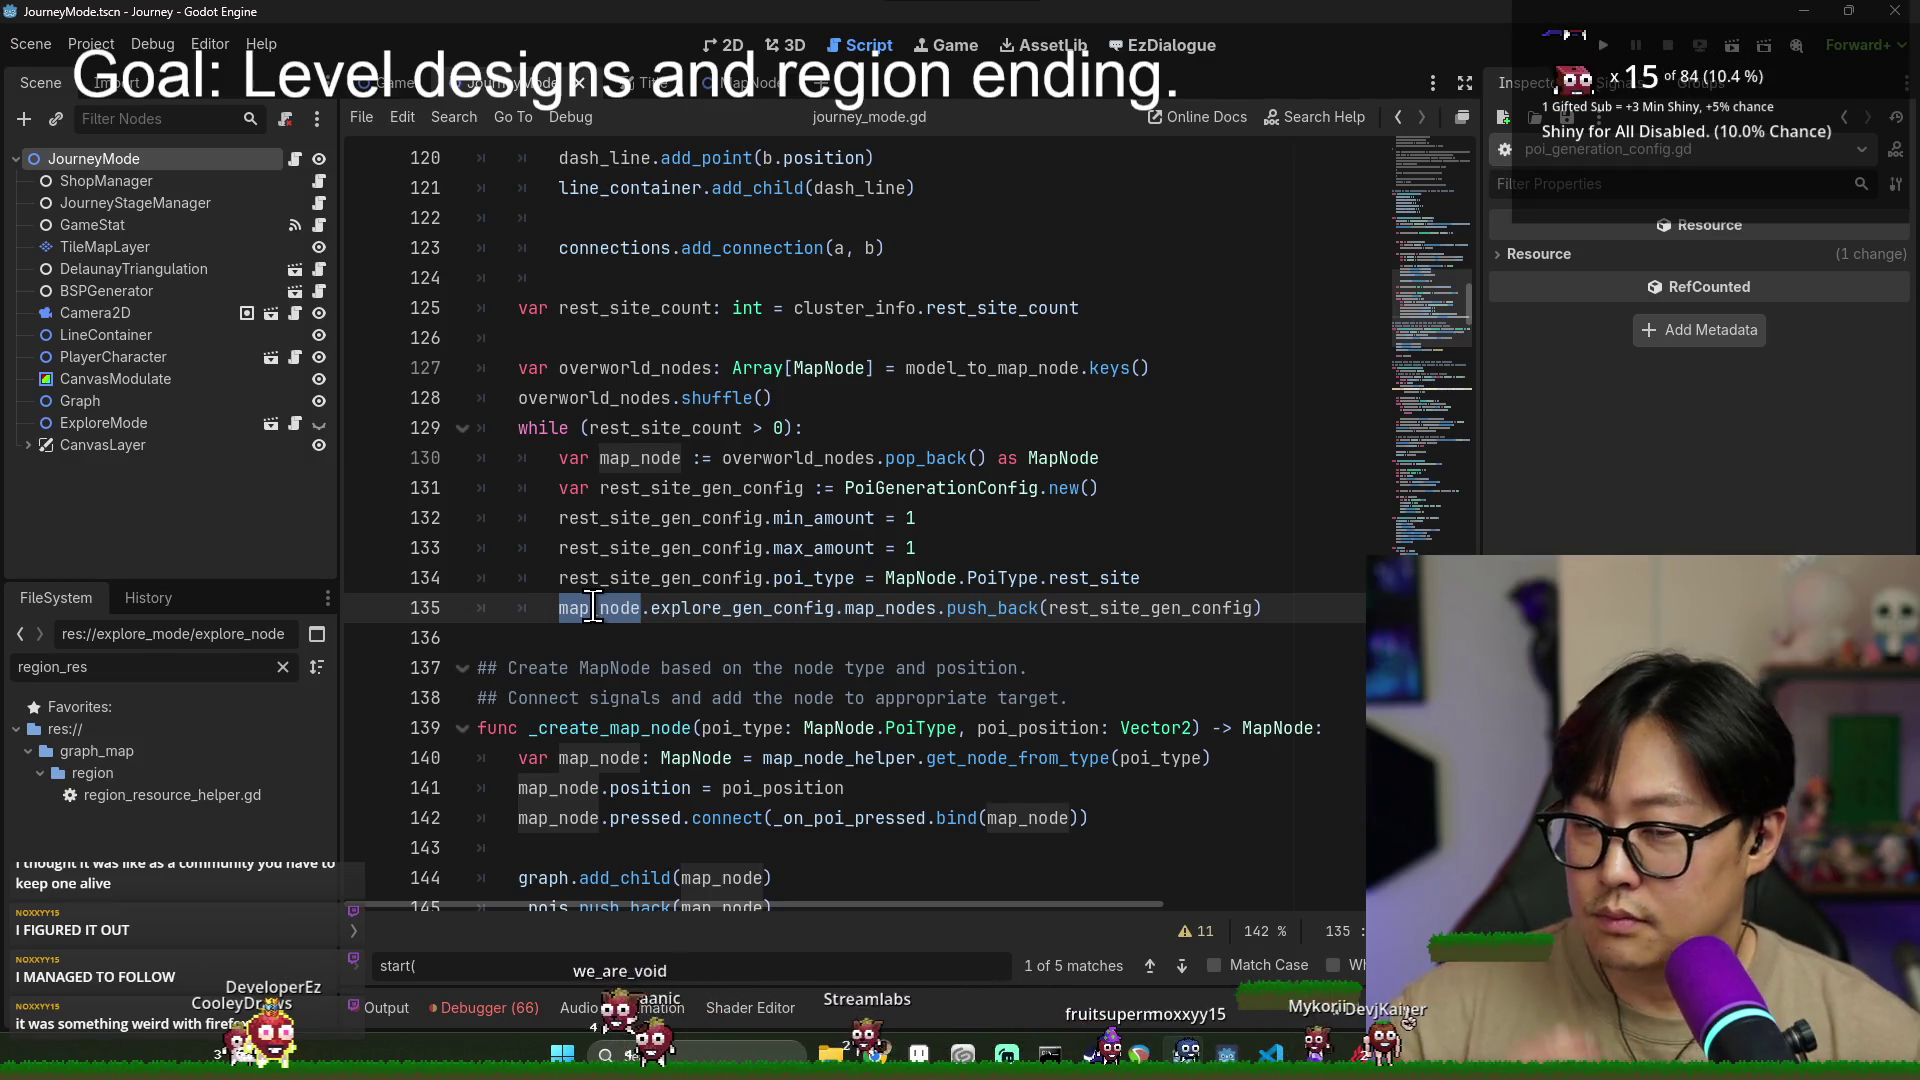
pyautogui.moveTo(596, 608)
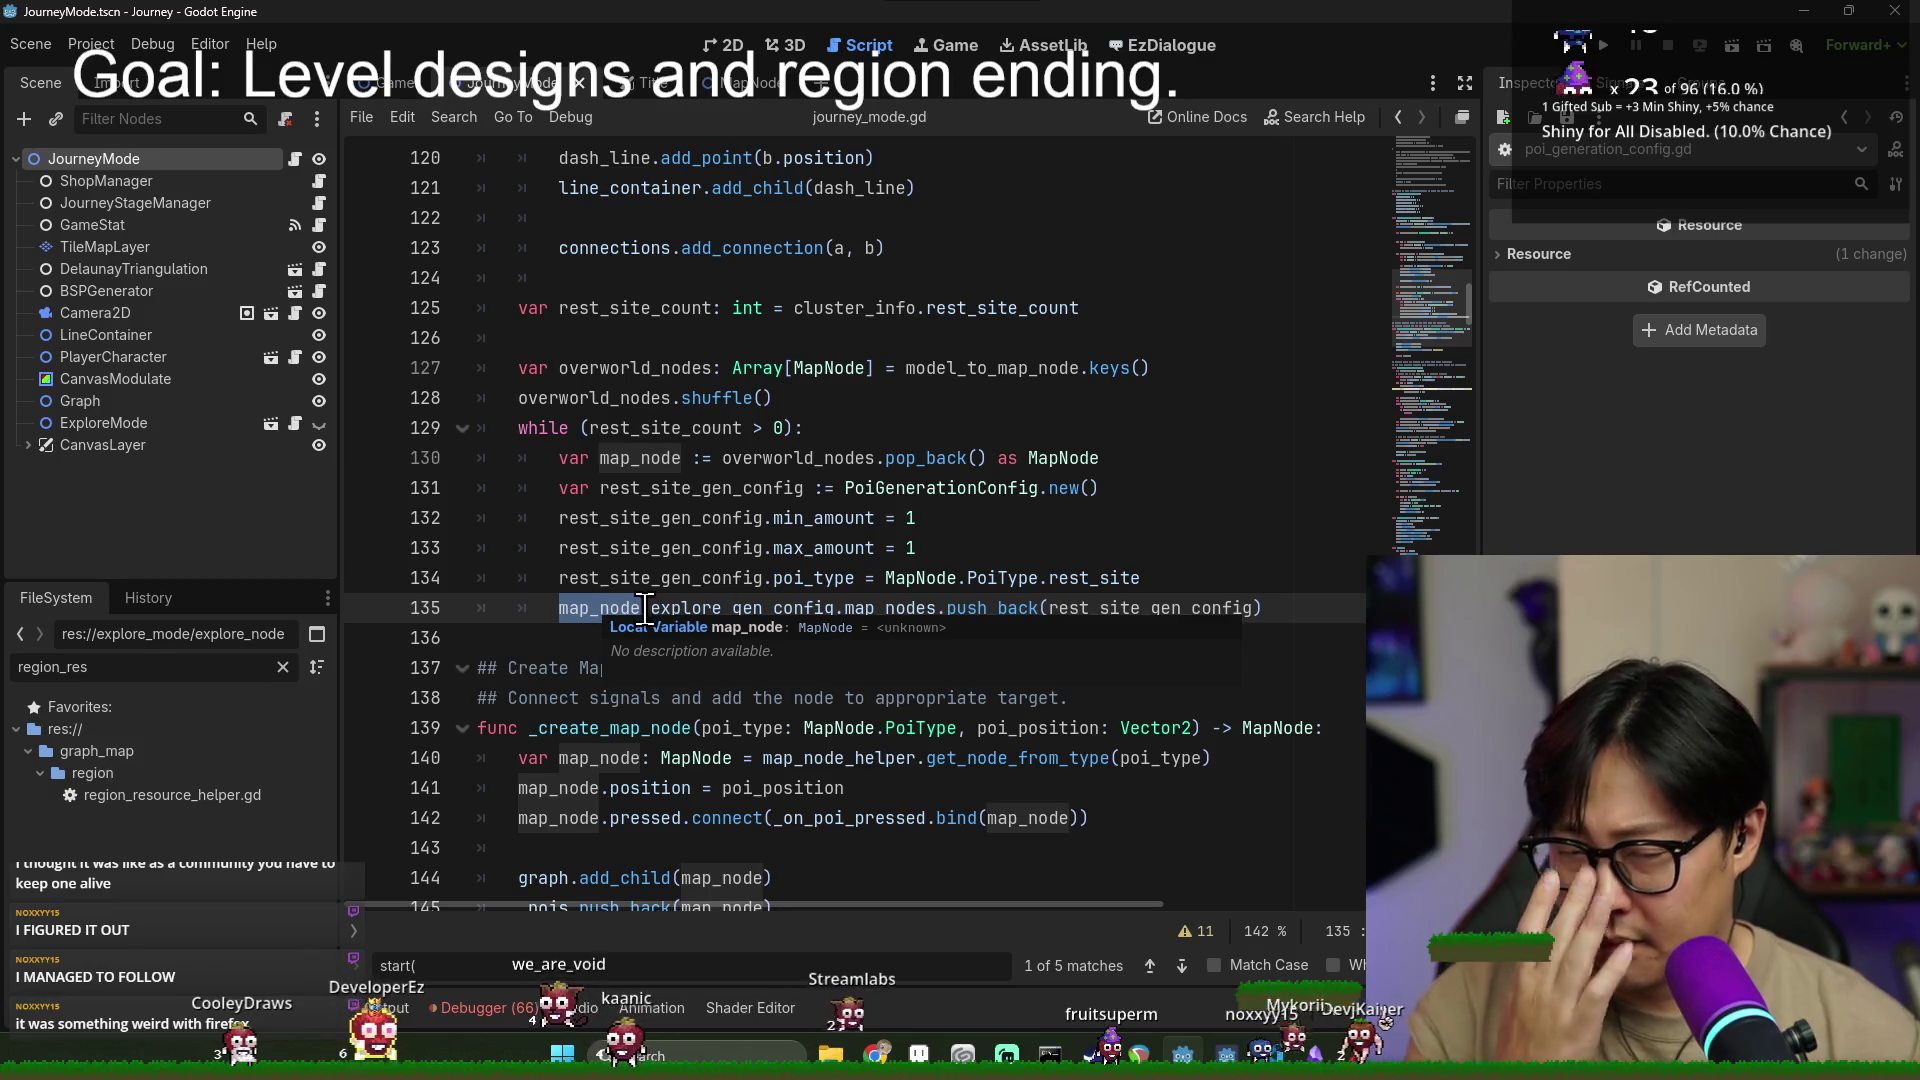
pyautogui.moveTo(803, 548)
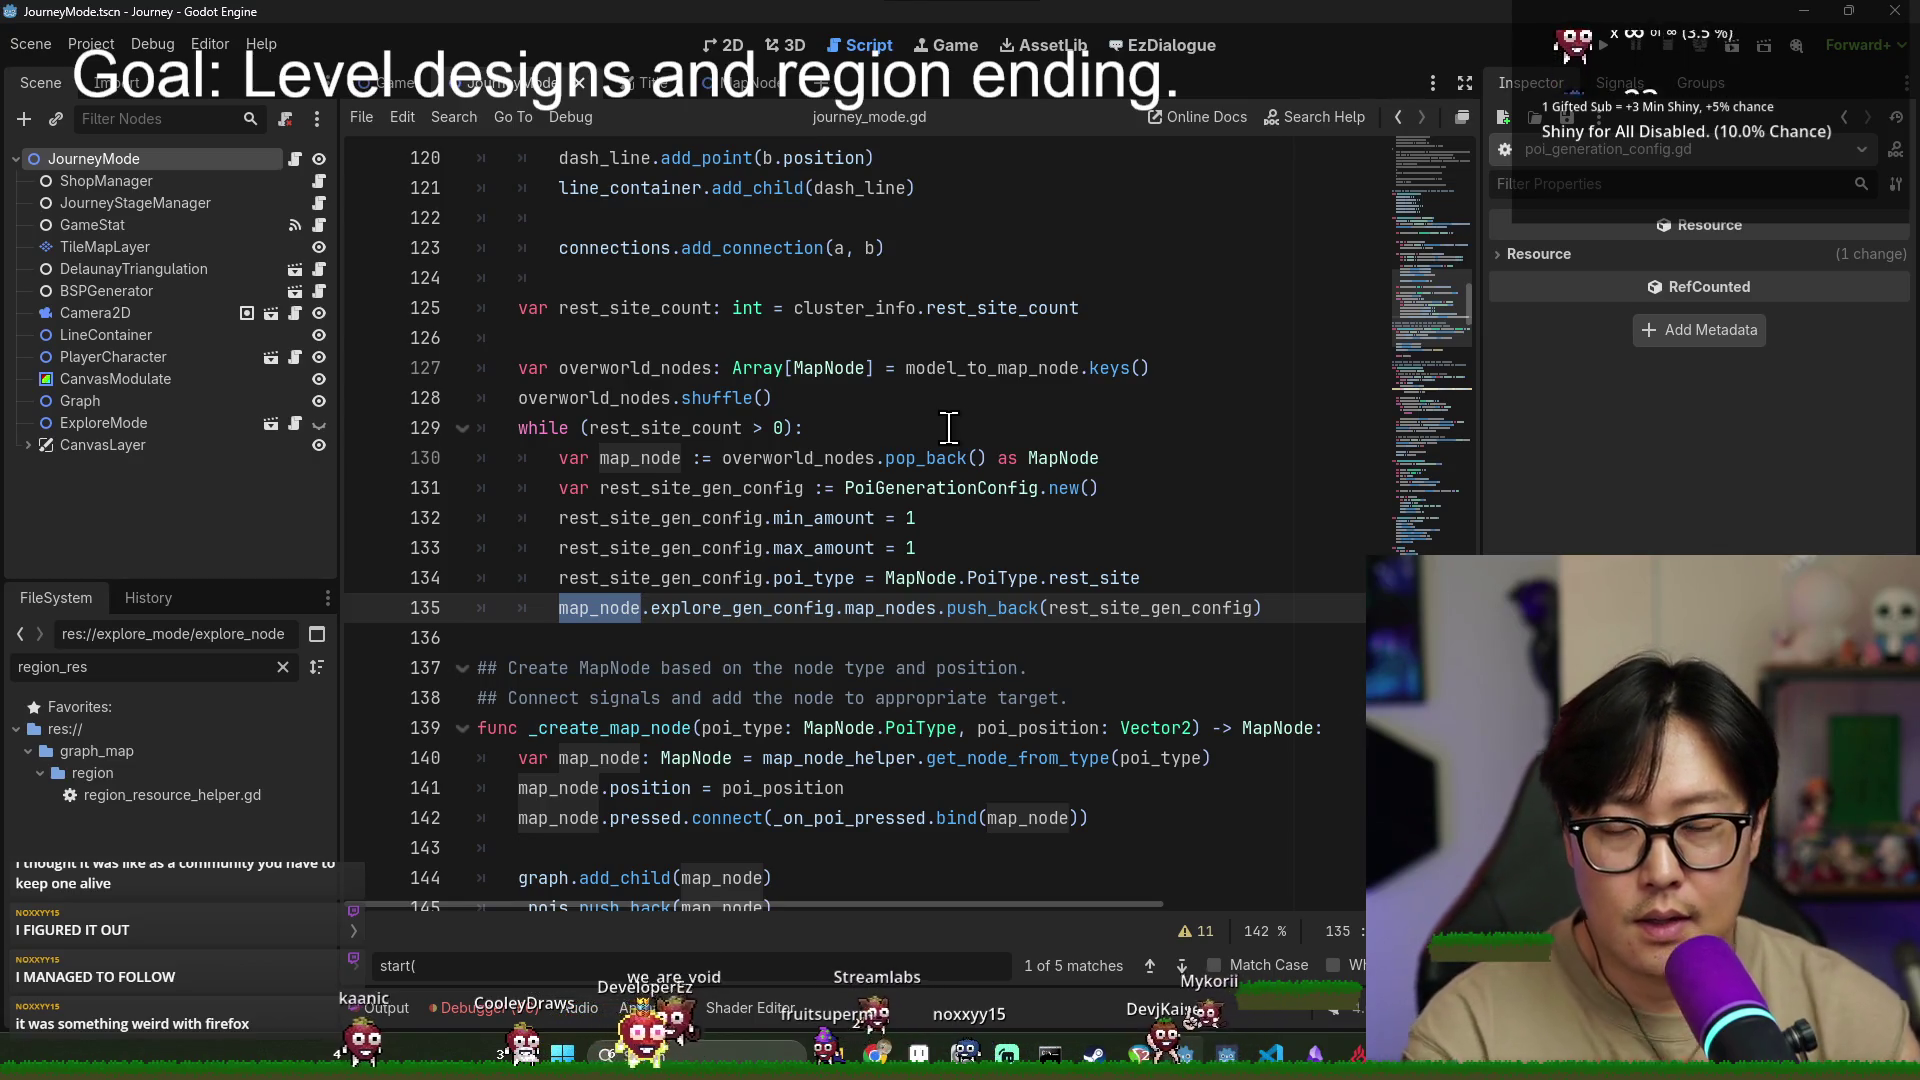
pyautogui.click(738, 86)
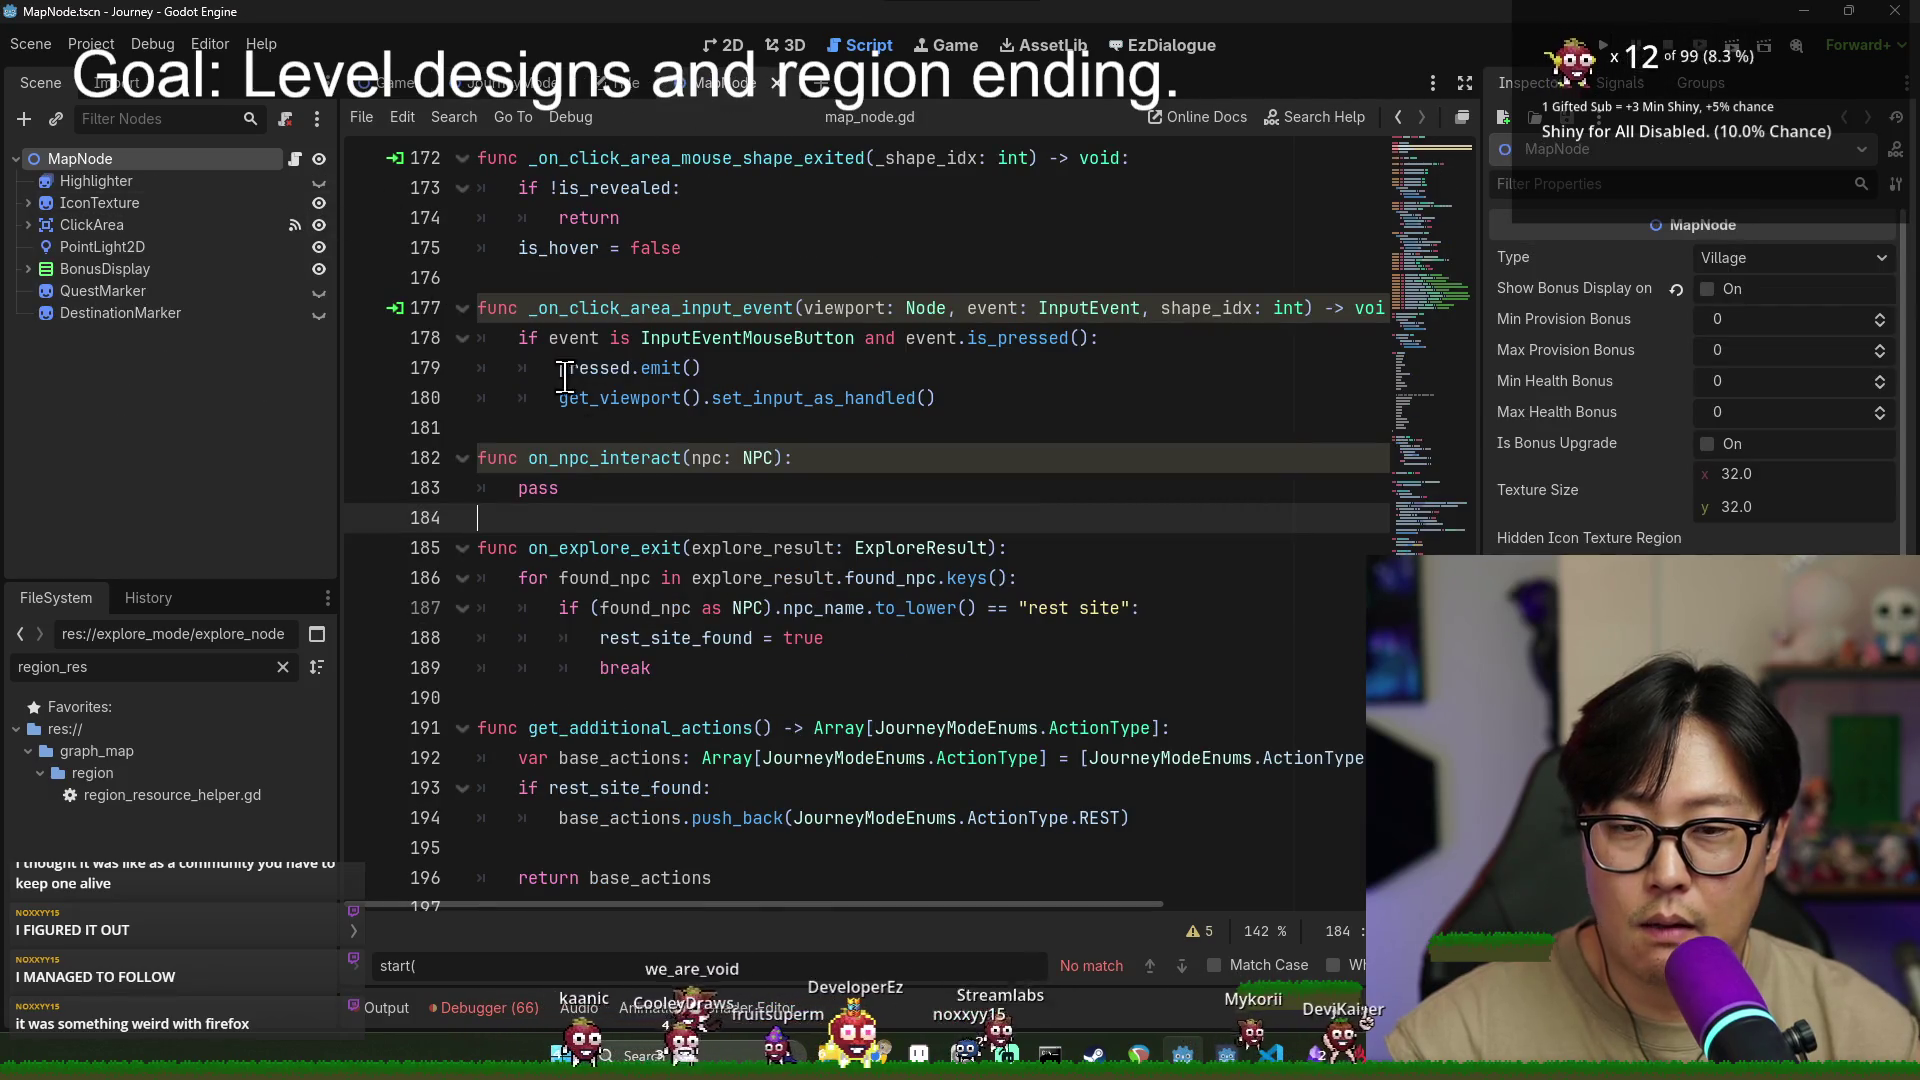
# - Select the on_npc_interact function name in the MapNode script
pyautogui.doubleClick(591, 467)
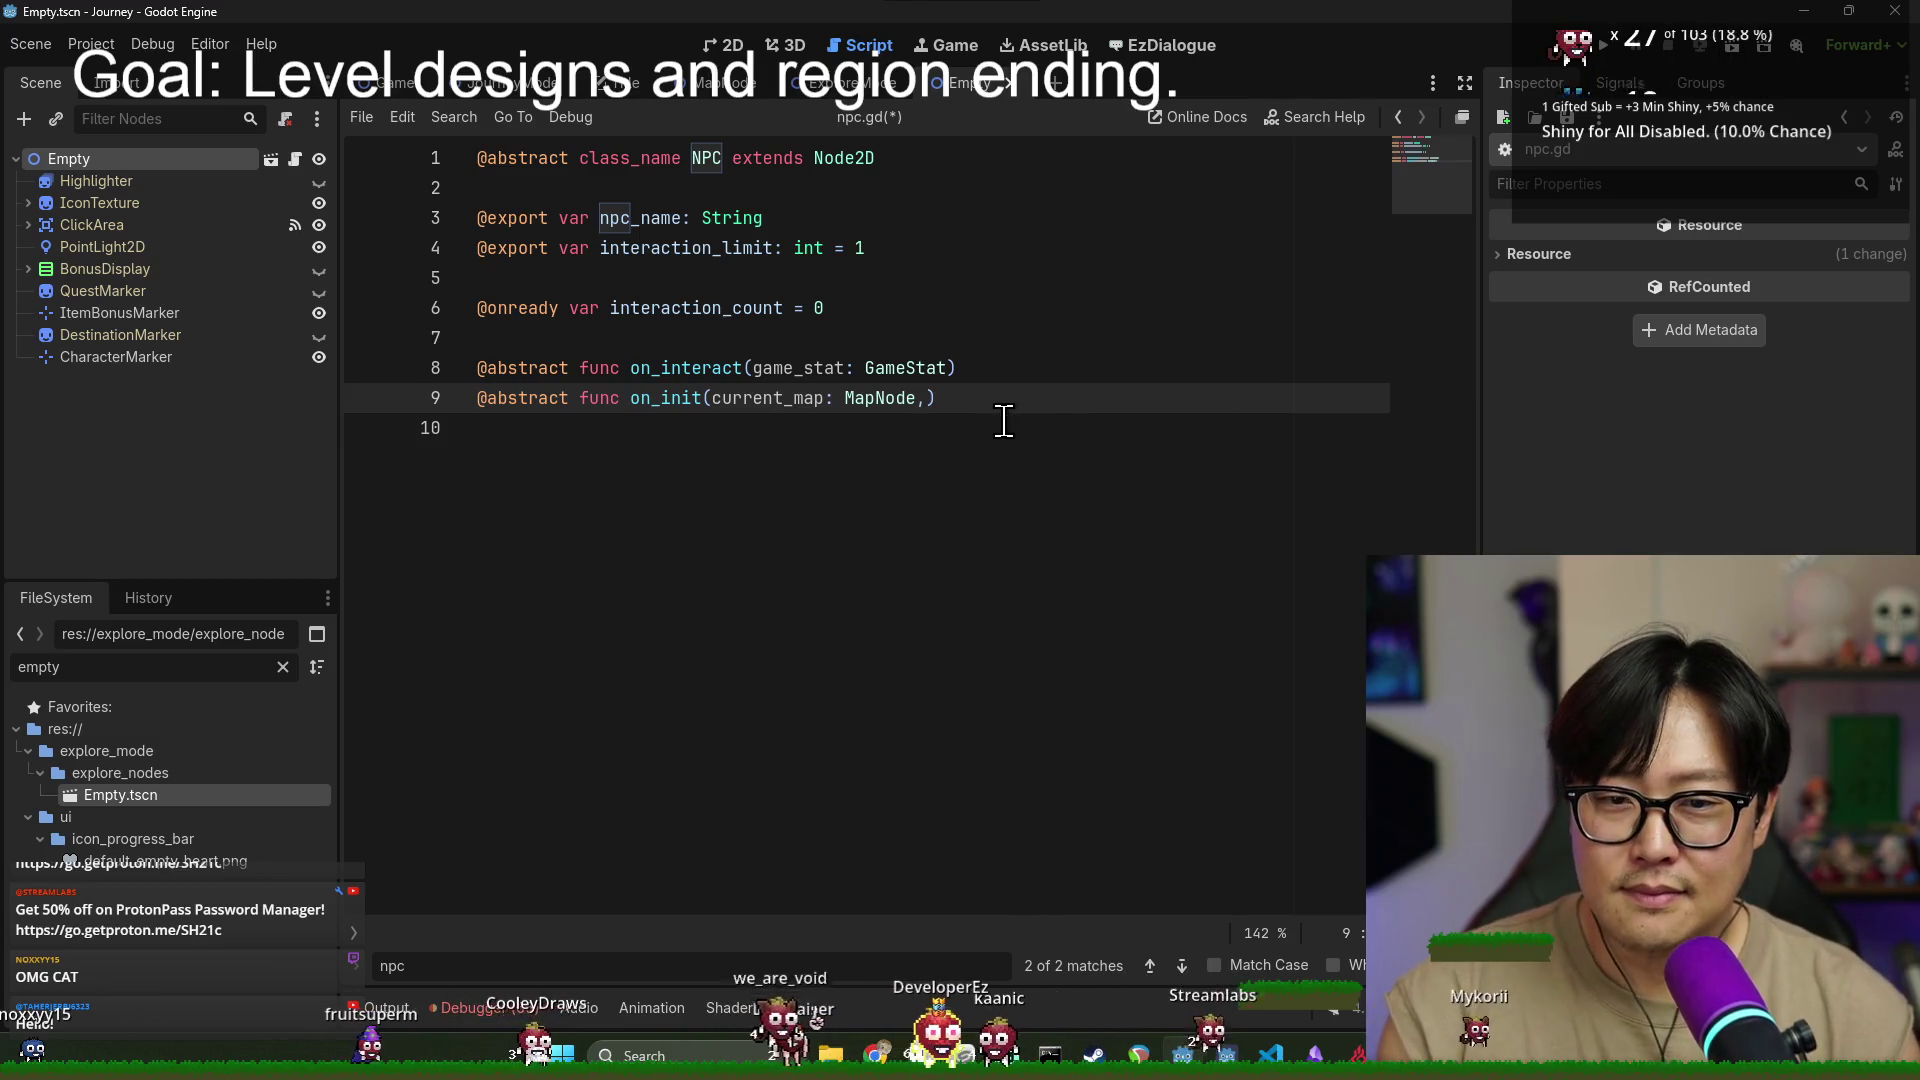
# - Copy the game_stat: GameStat parameter into the base on_init declaration and save
pyautogui.doubleClick(800, 368)
pyautogui.hotkey('ctrl', 'shift', 'Right')
pyautogui.hotkey('ctrl', 'shift', 'Right')
pyautogui.hotkey('ctrl', 'c')
pyautogui.click(922, 398)
pyautogui.hotkey('ctrl', 'v')
pyautogui.hotkey('ctrl', 's')
pyautogui.click(686, 368)
pyautogui.hotkey('ctrl', 's')
# - Open the Sprouty scene and write on_init(_source: MapNode, _game_stat: GameStat) at the script's end
pyautogui.write('sprouty')
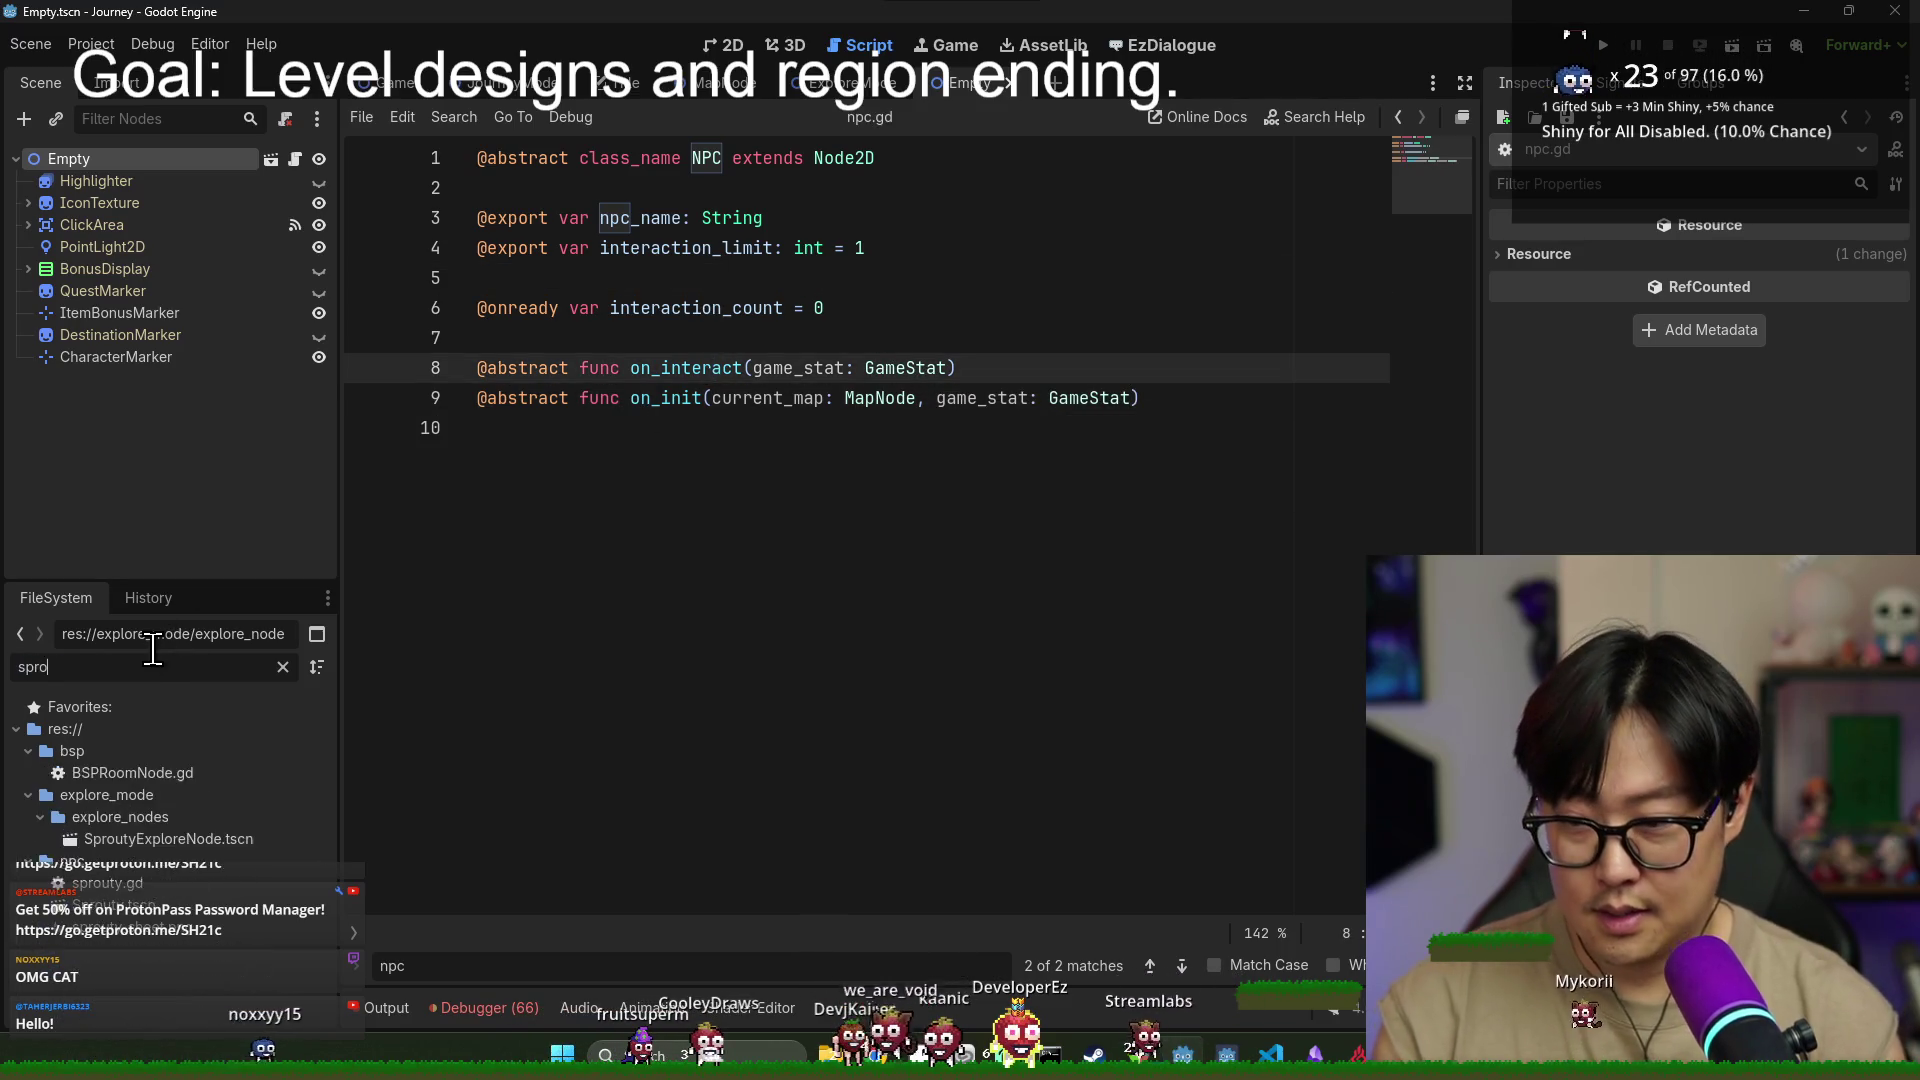
pyautogui.doubleClick(147, 863)
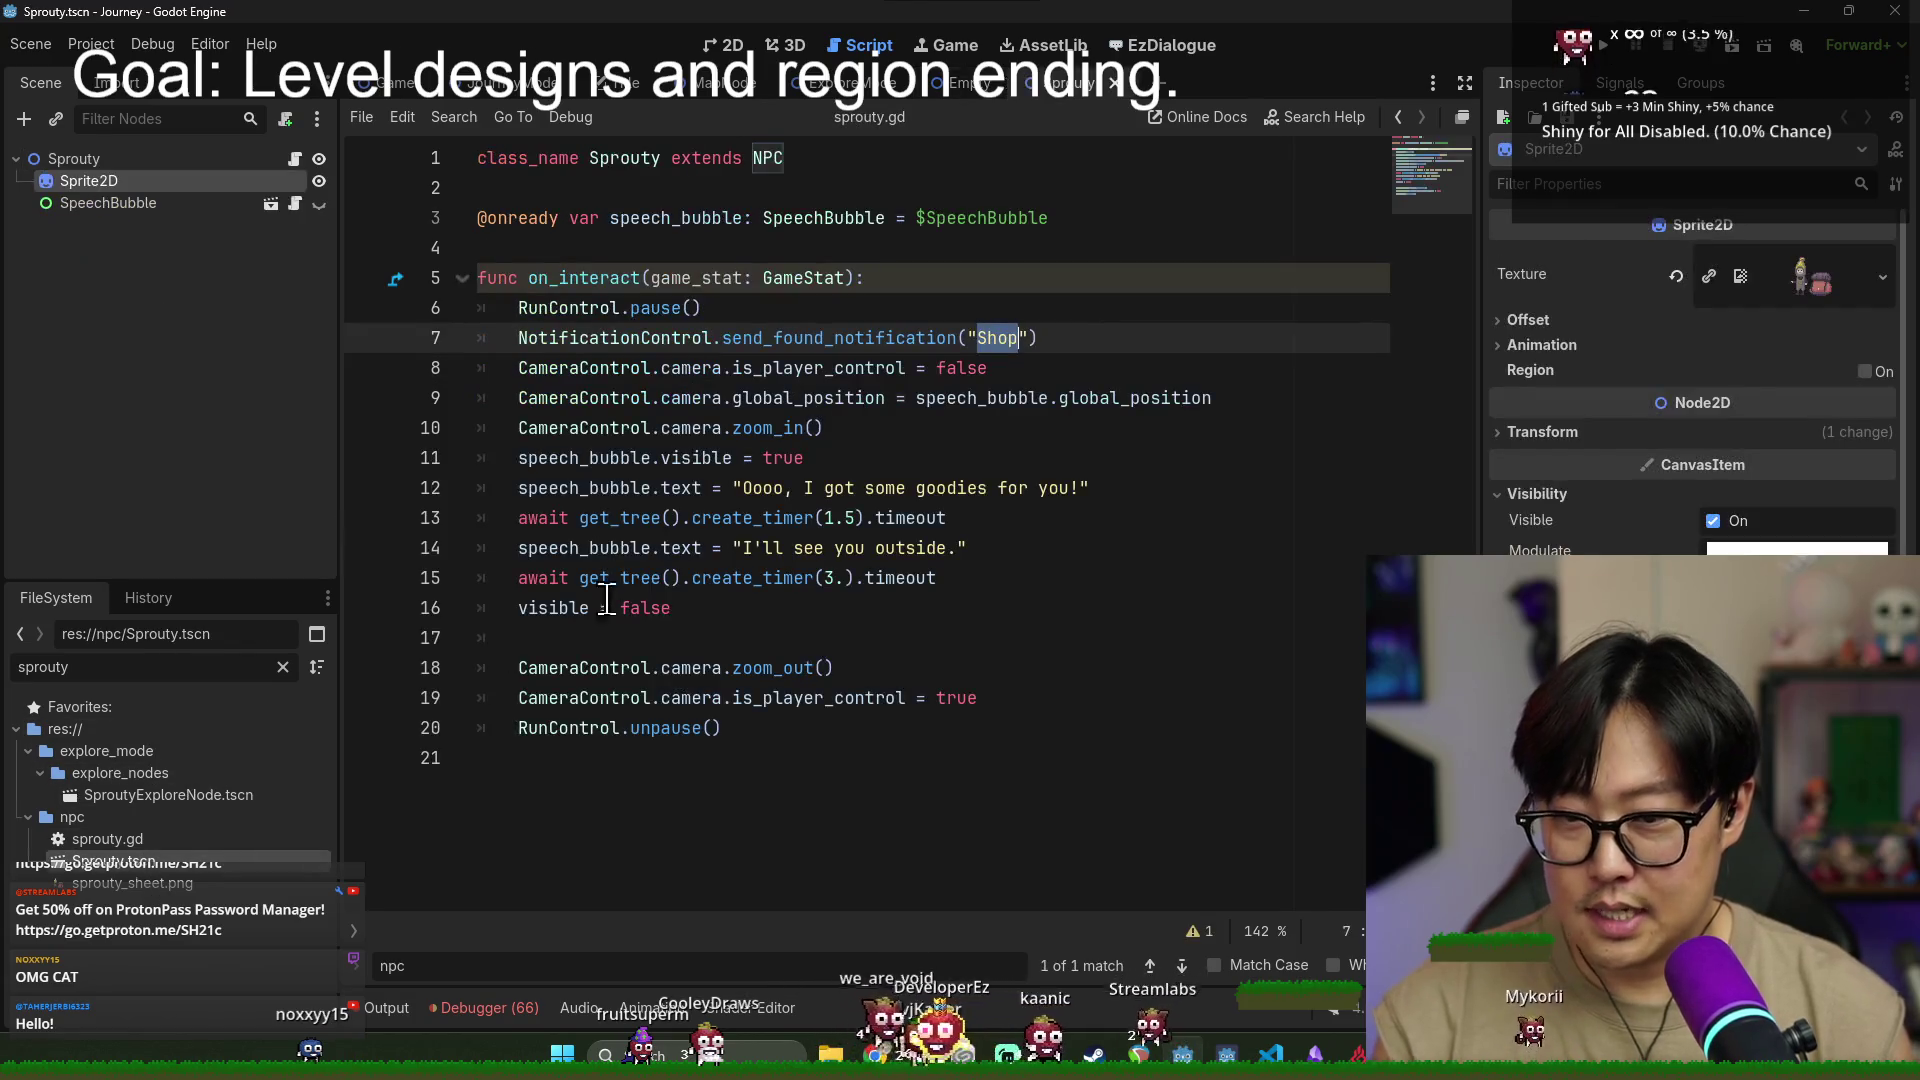
pyautogui.click(808, 763)
pyautogui.press('Return')
pyautogui.write('func on_init(_sopuirc')
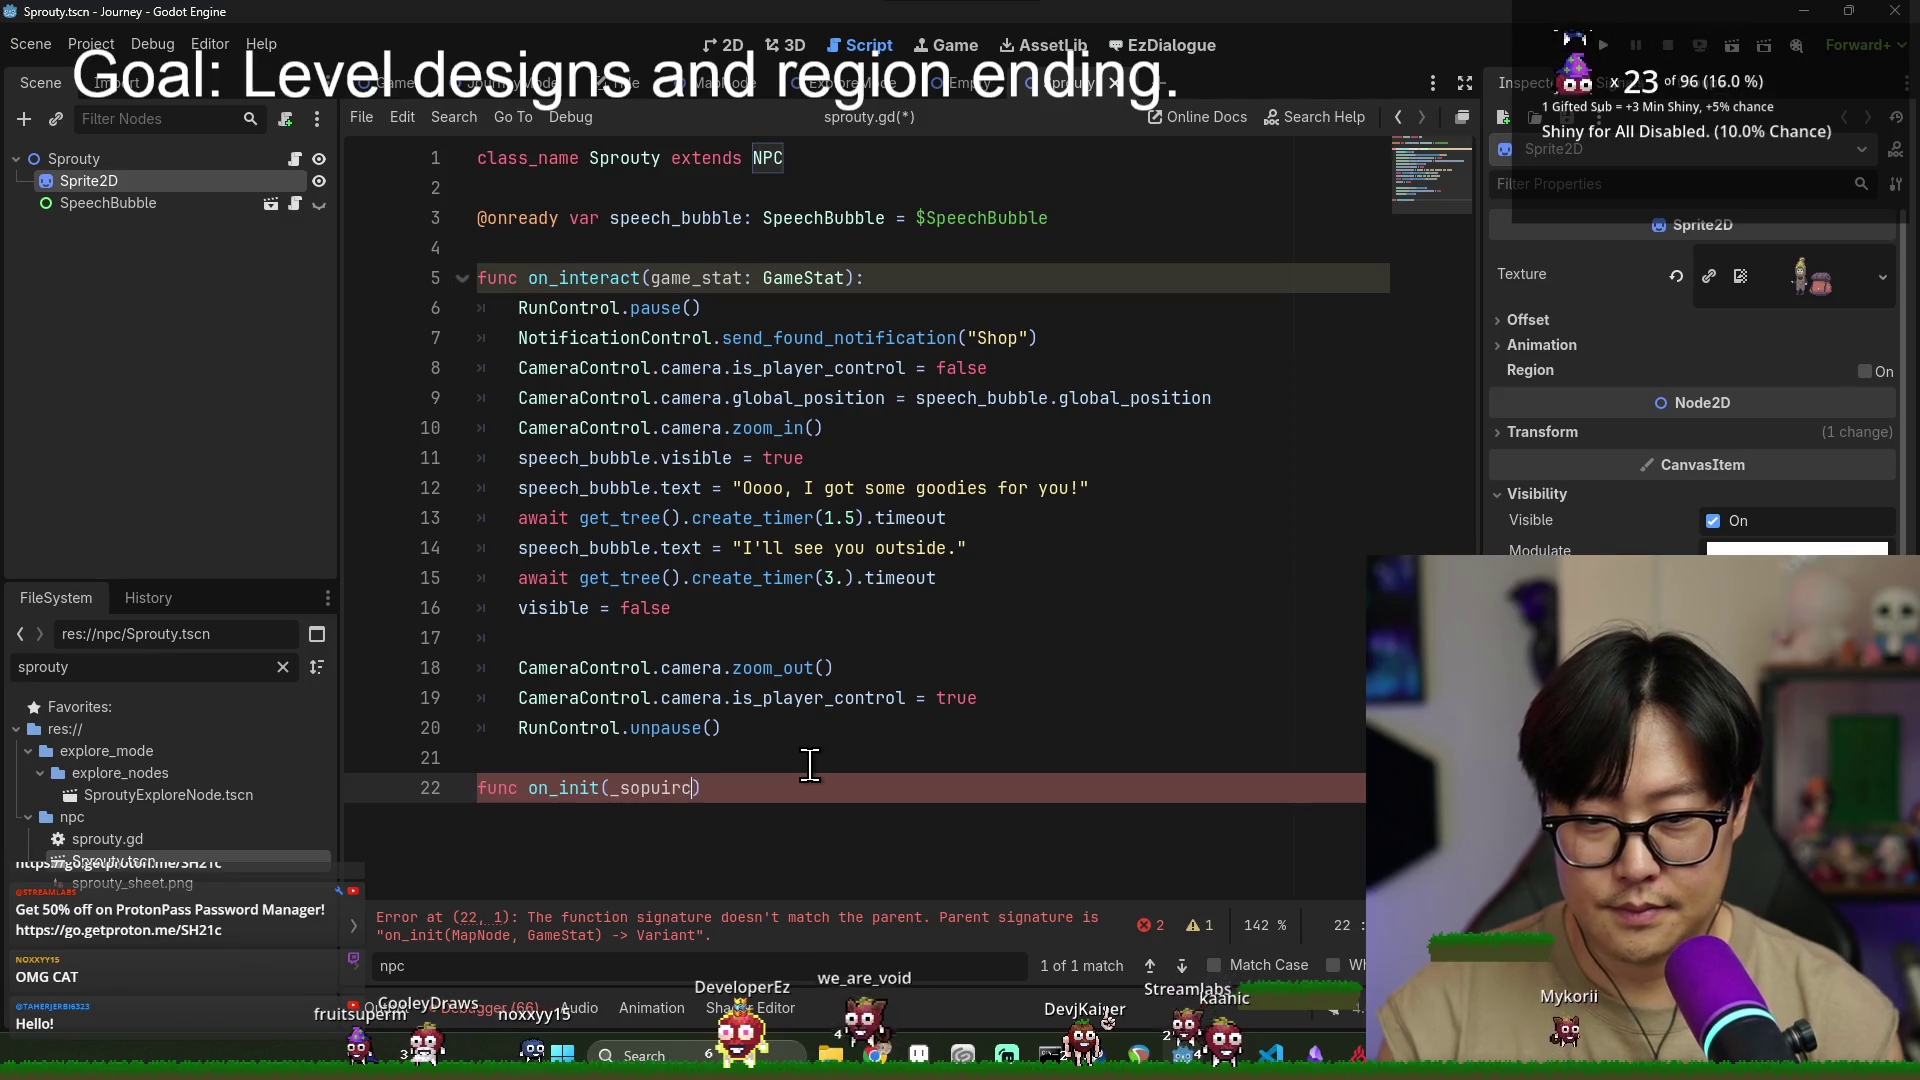
pyautogui.press('BackSpace')
pyautogui.press('BackSpace')
pyautogui.write('urce: Ma')
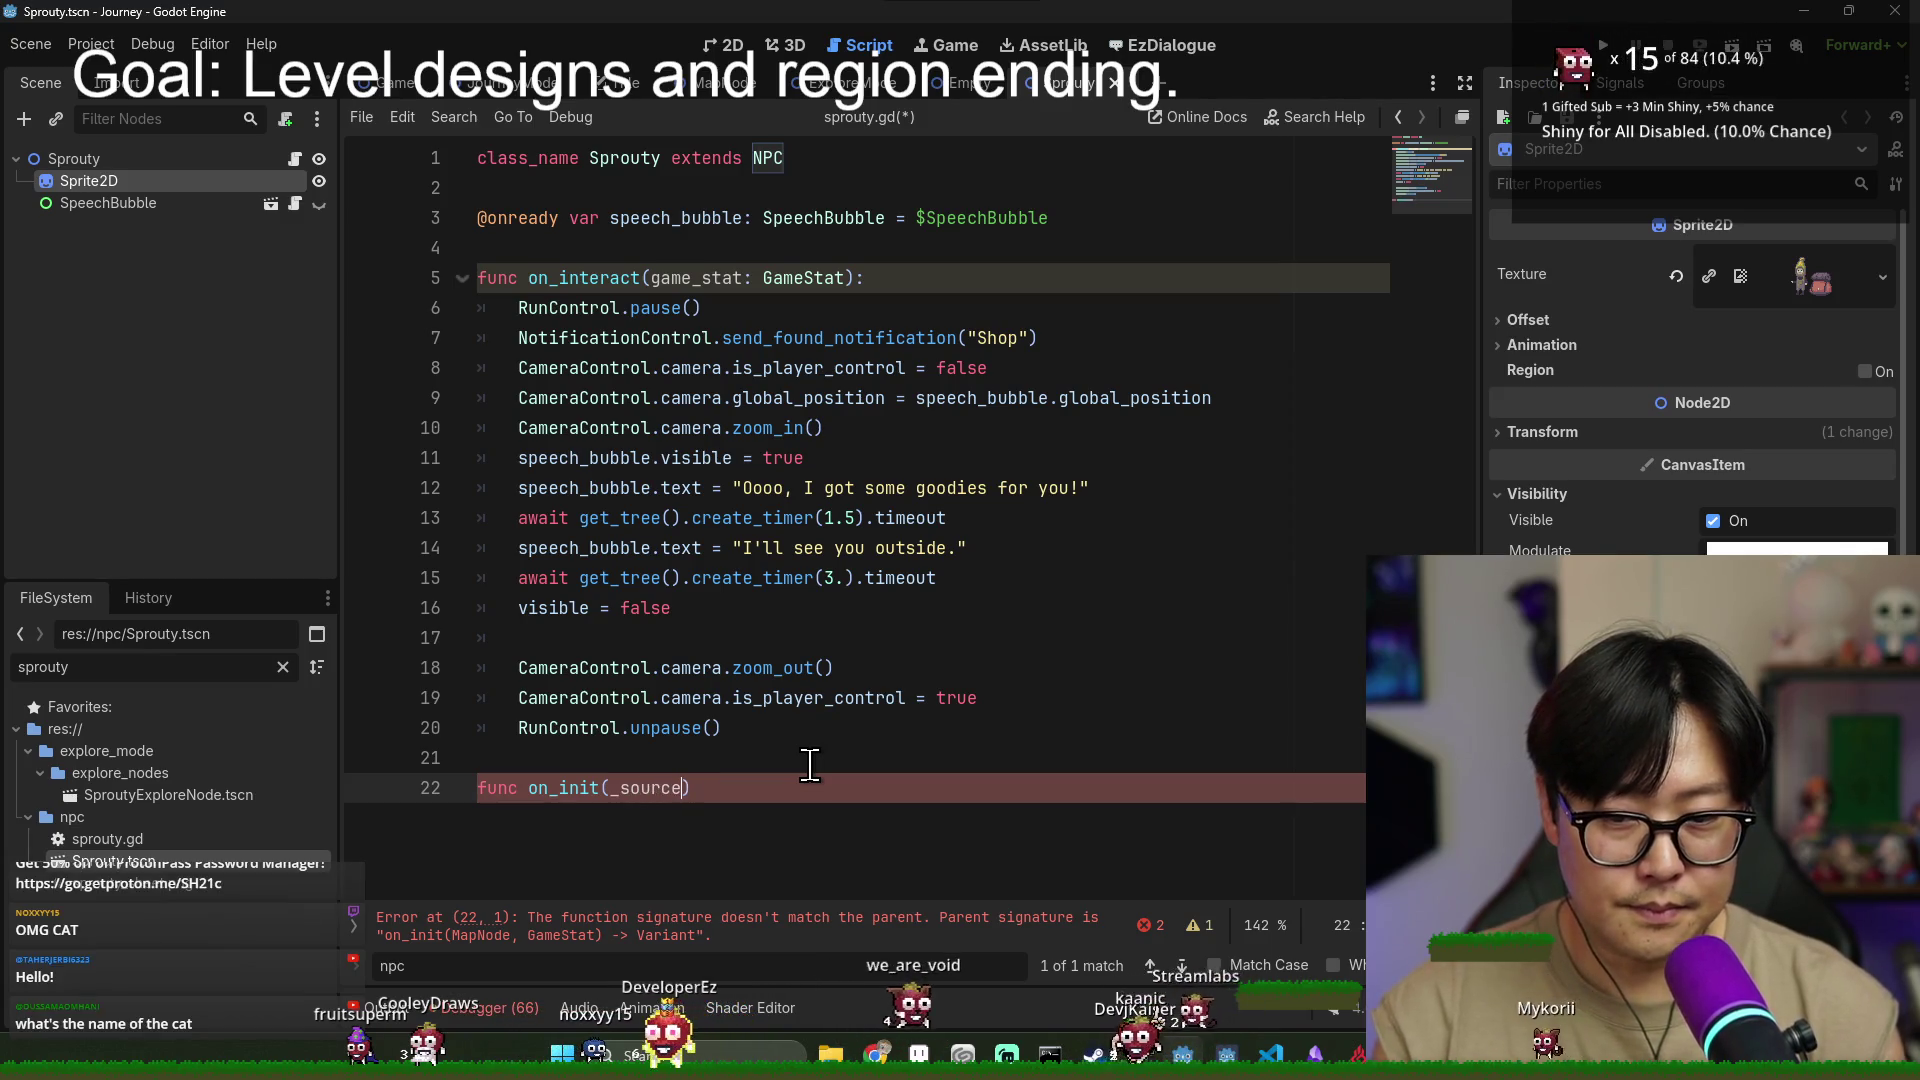
pyautogui.write('pNode, _')
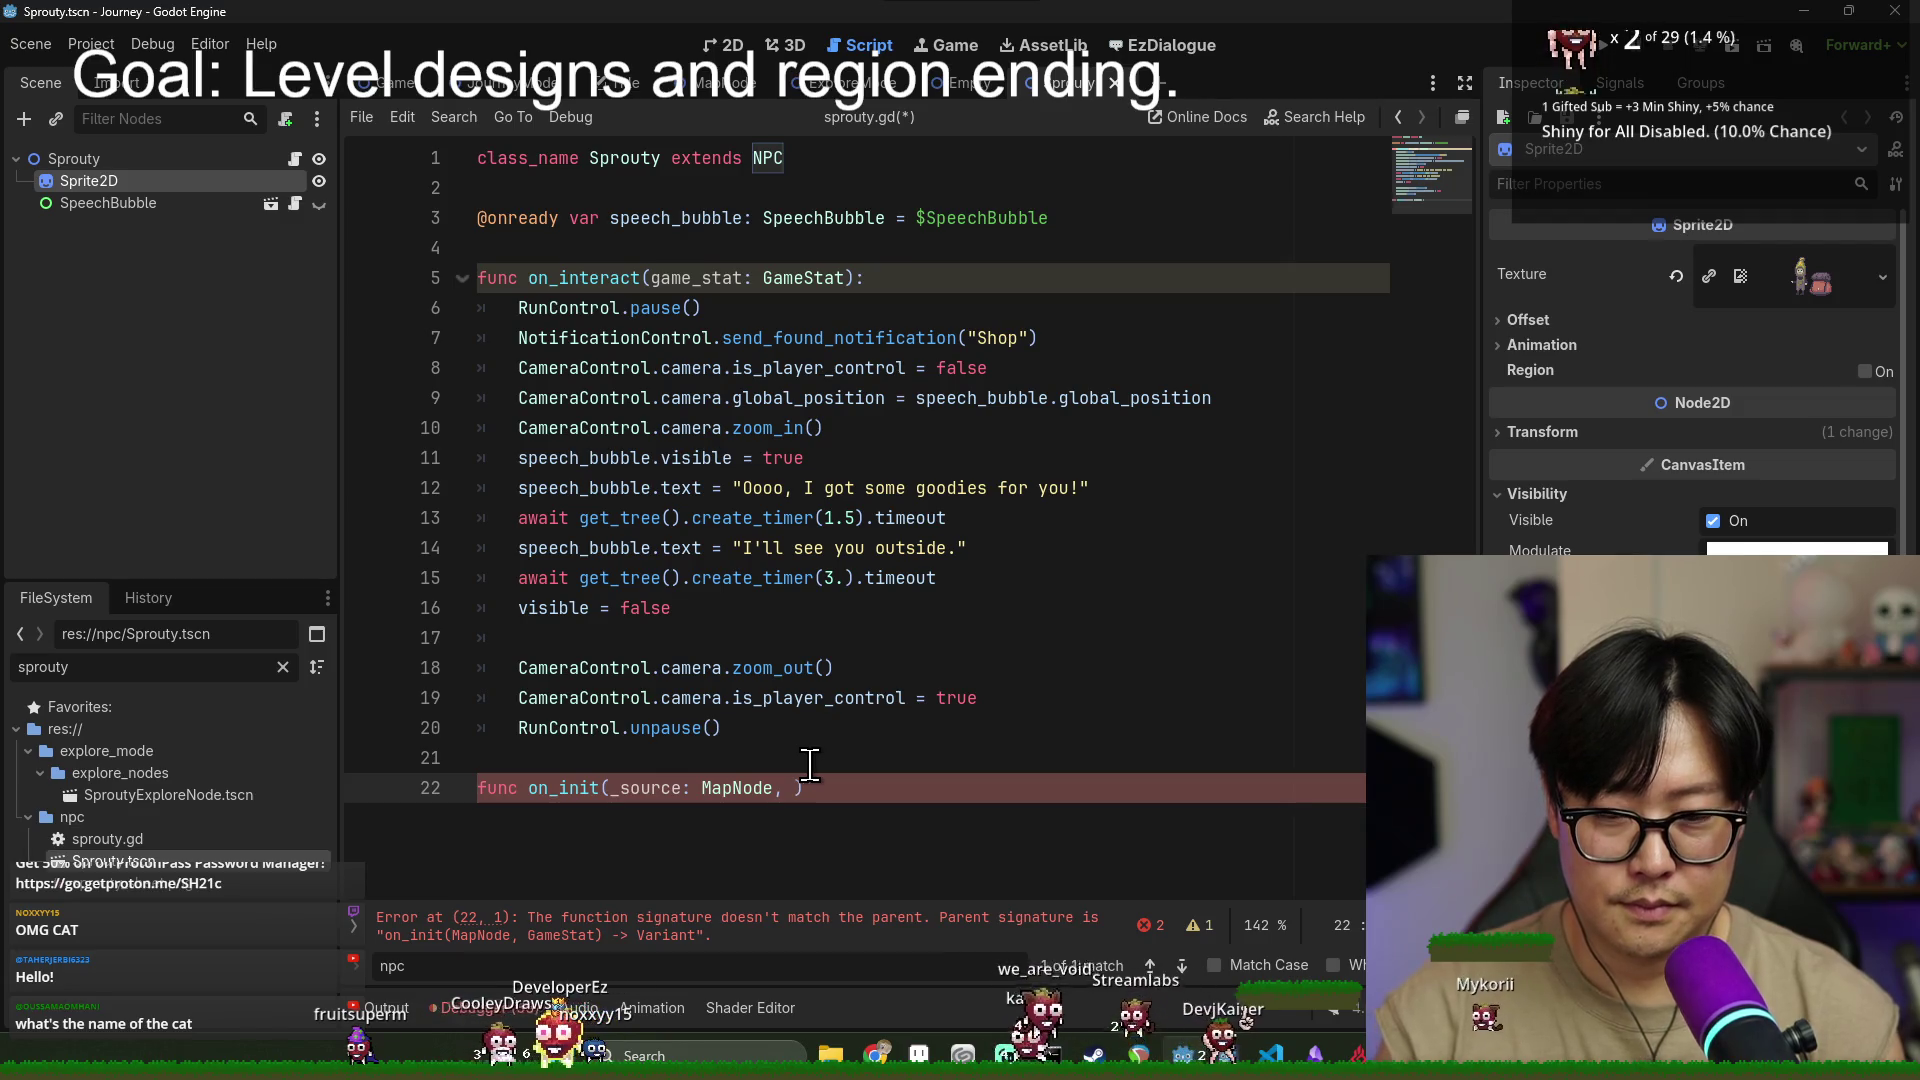
pyautogui.write('game_stat: Game')
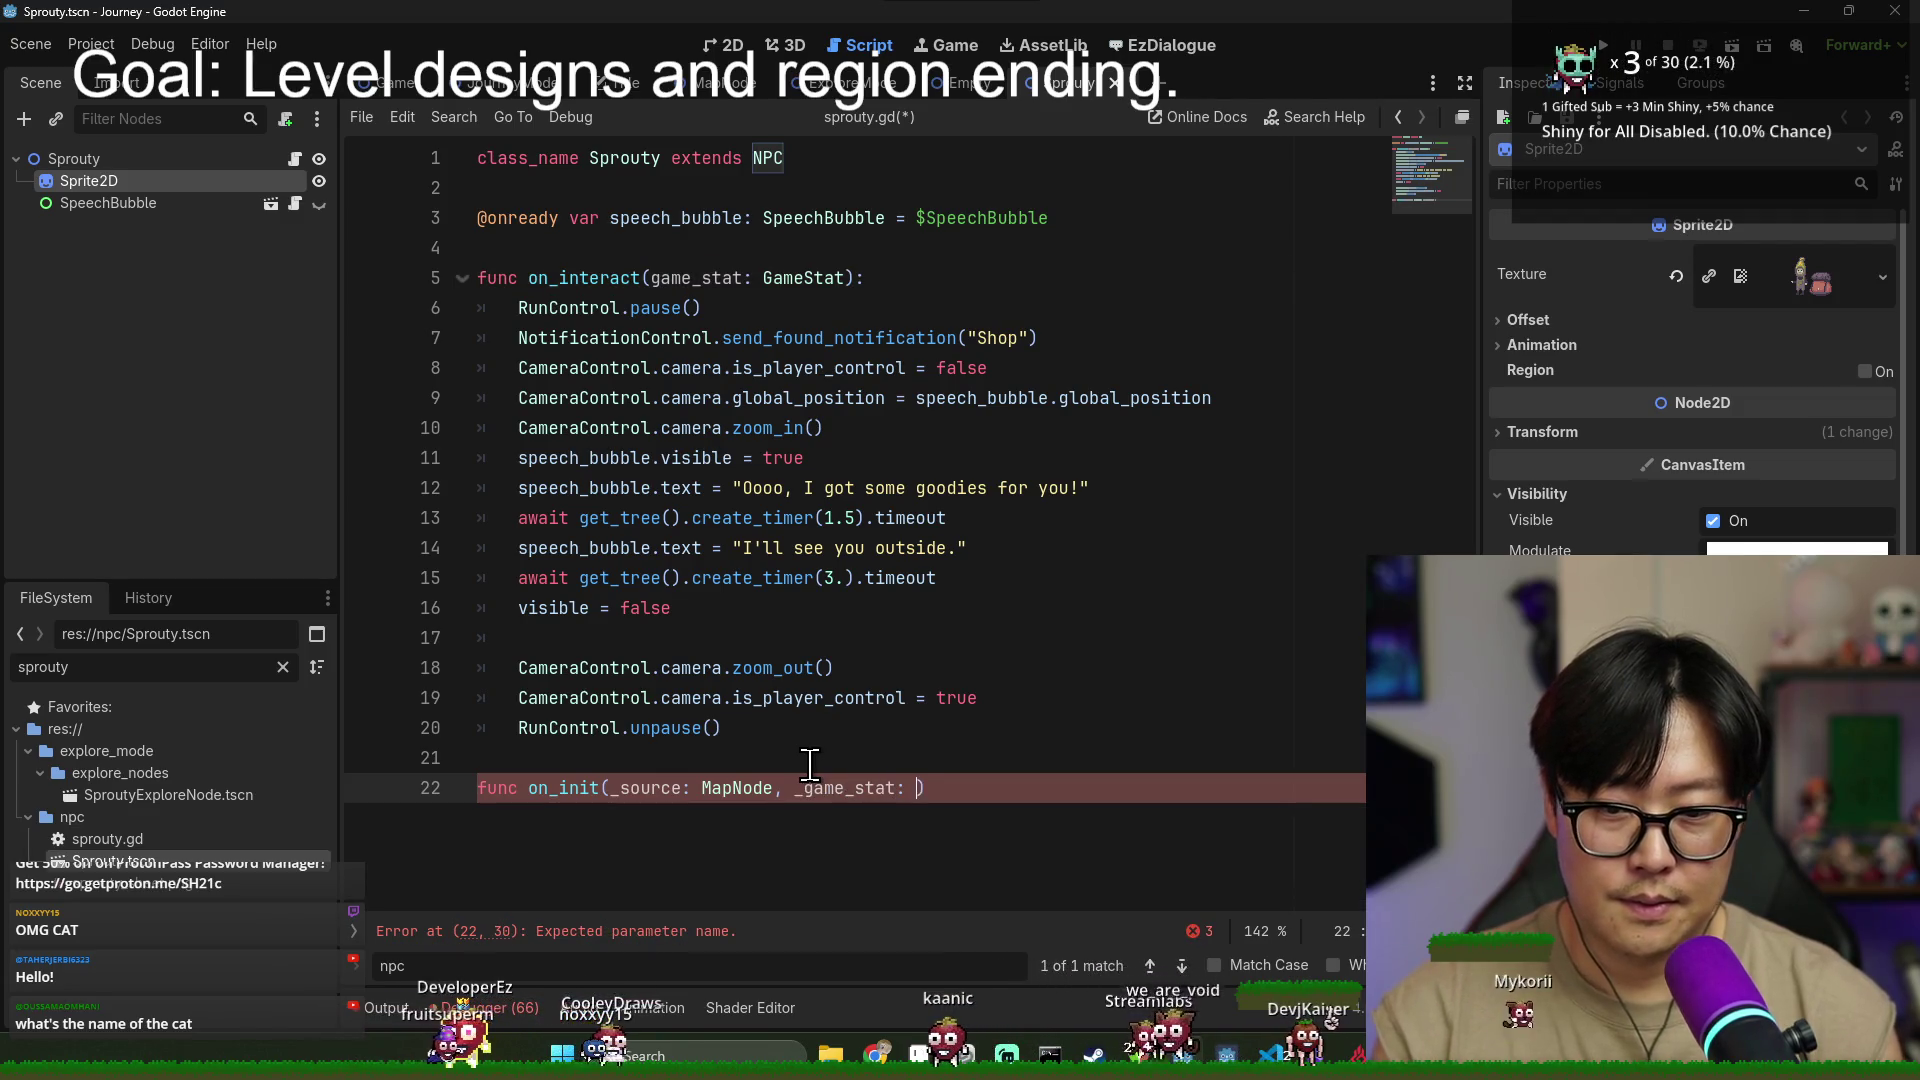
pyautogui.write('Stat')
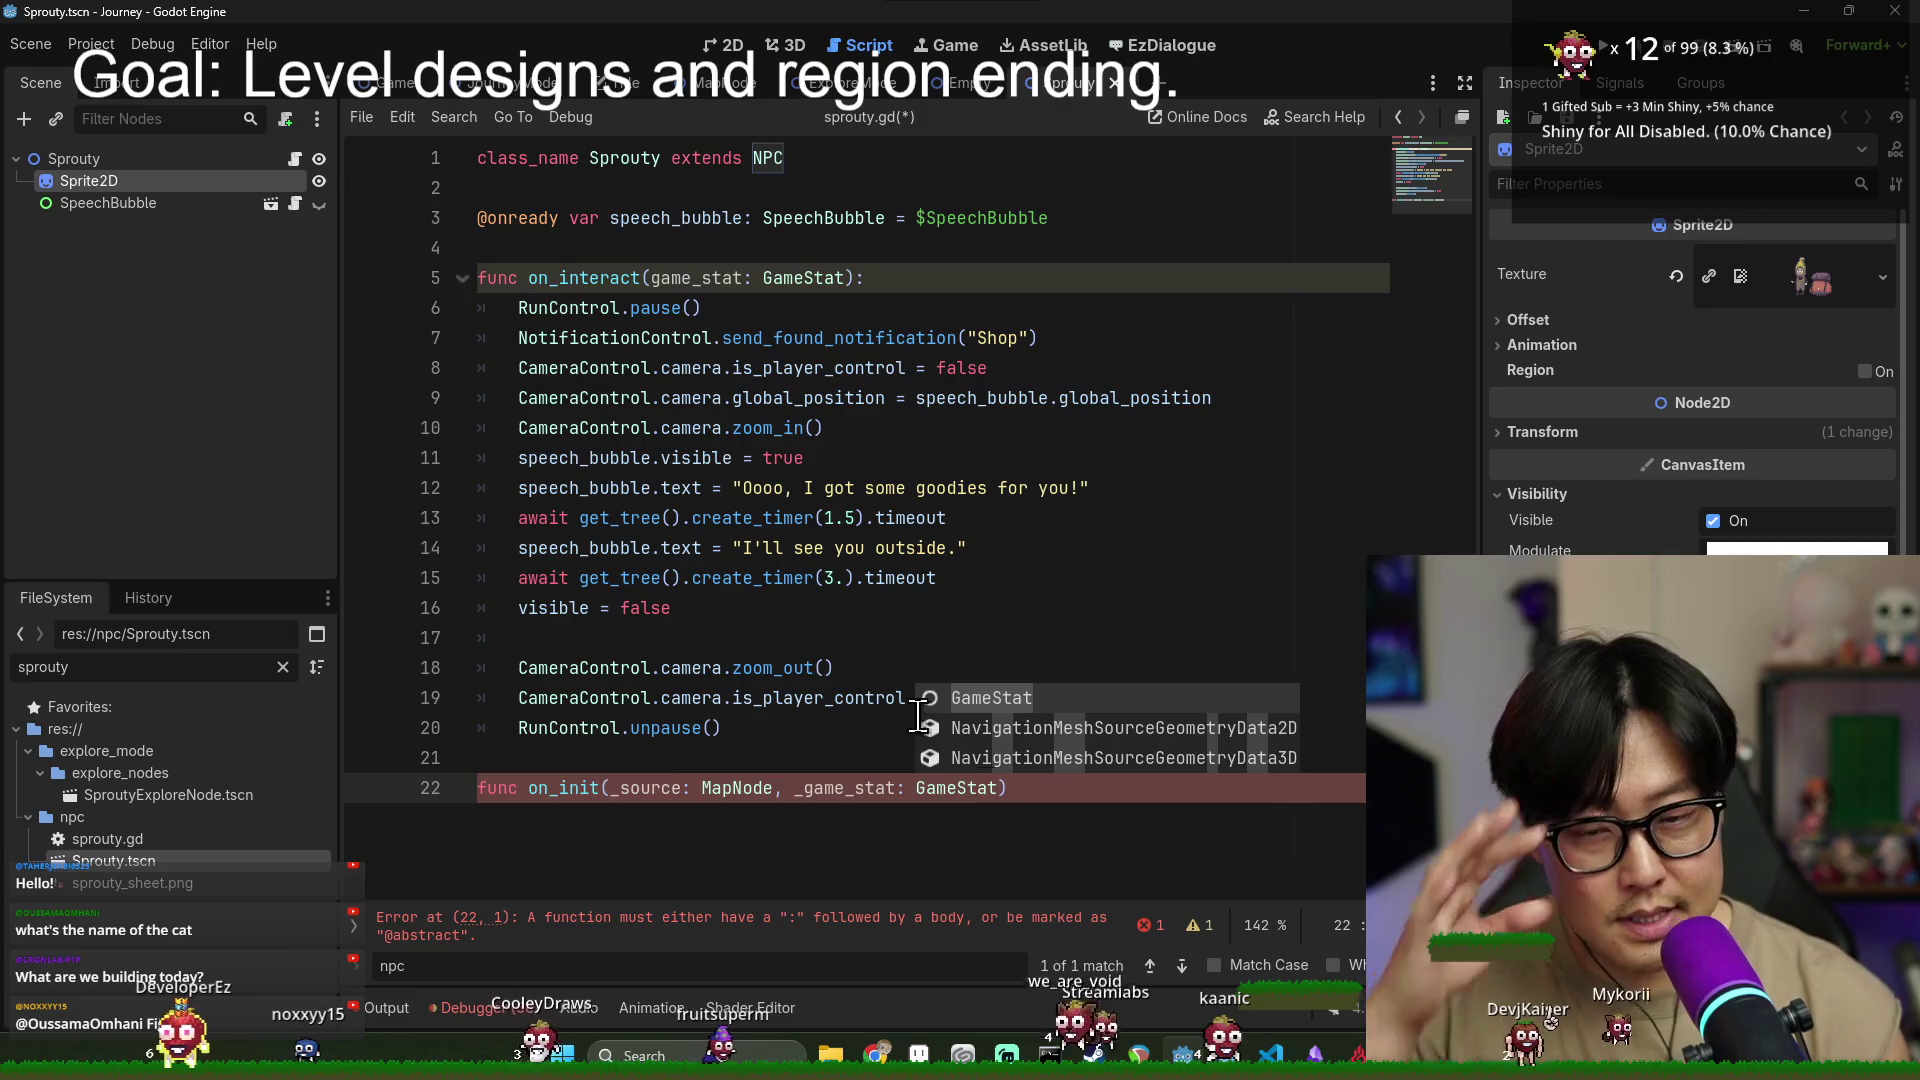
pyautogui.click(763, 640)
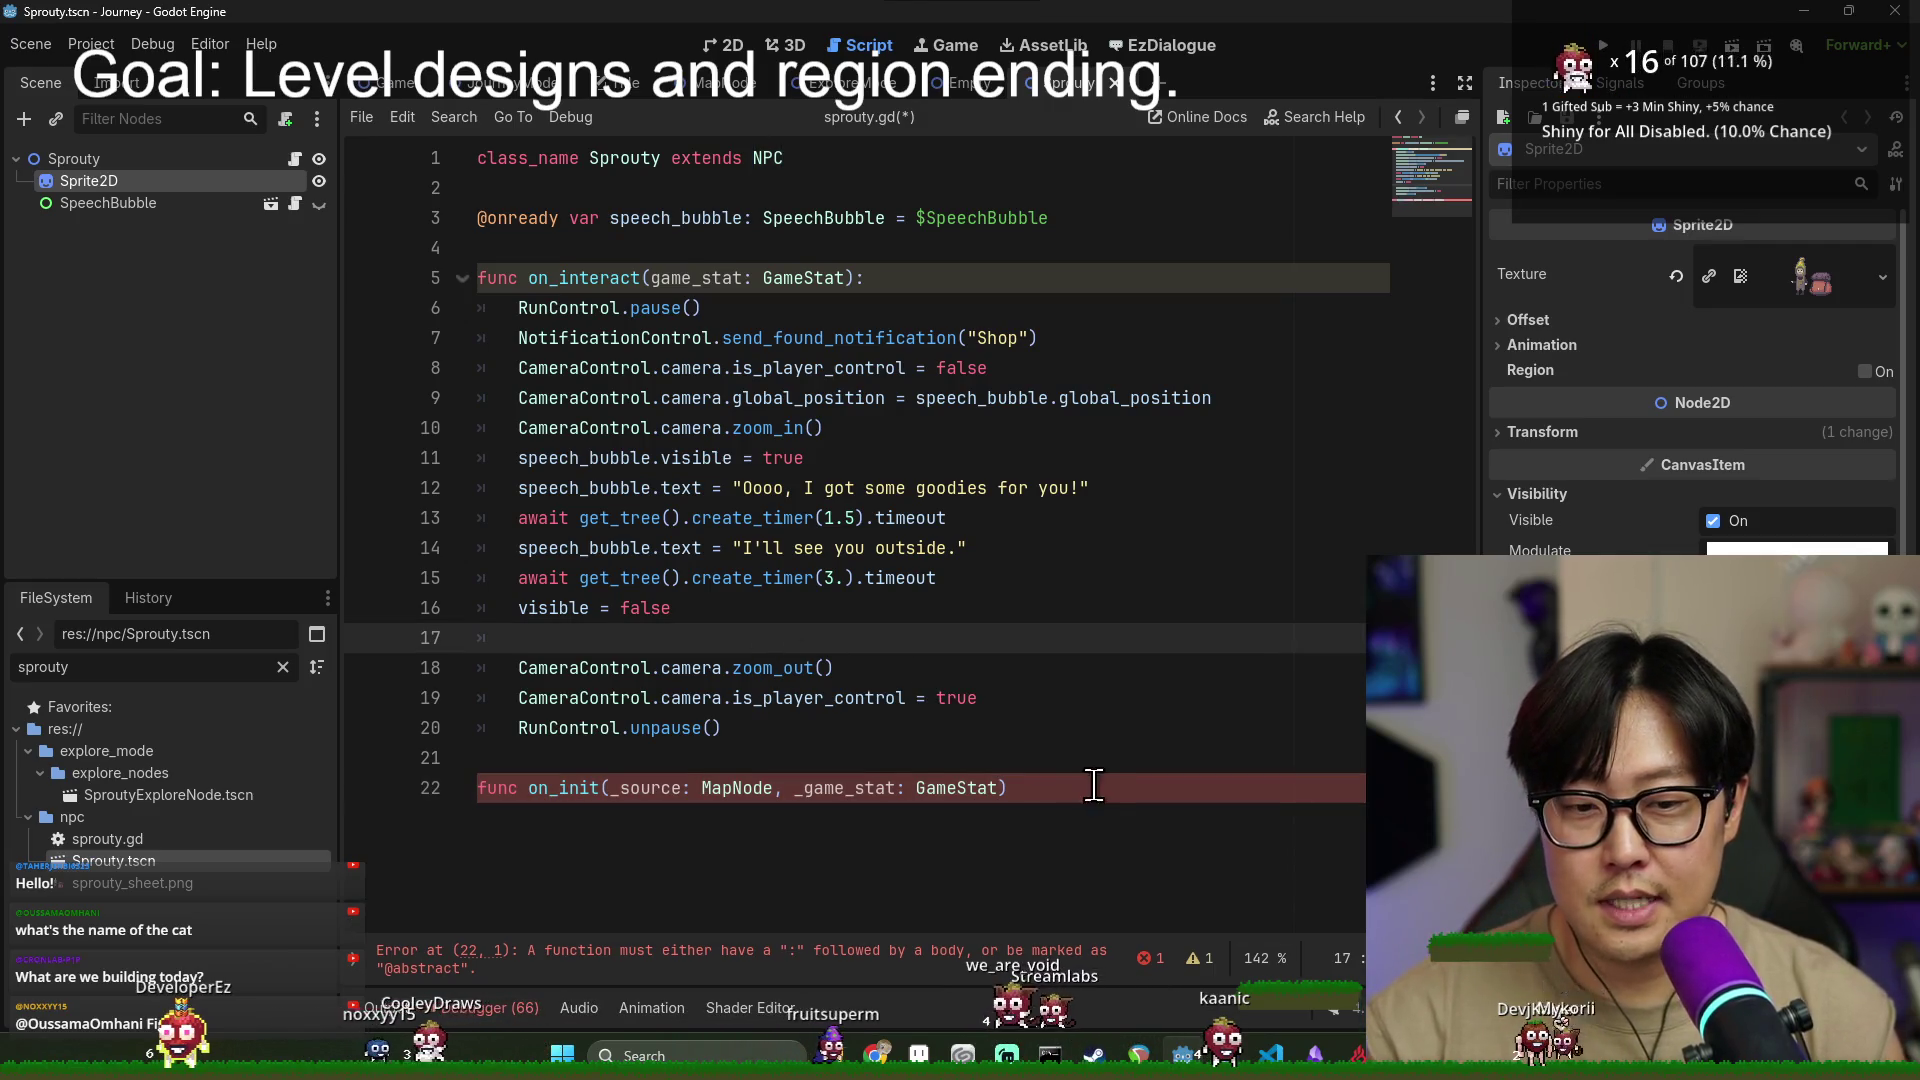
# - Give Sprouty's on_init a colon and a pass body, then save the script and scene
pyautogui.click(1057, 787)
pyautogui.write(':')
pyautogui.press('Return')
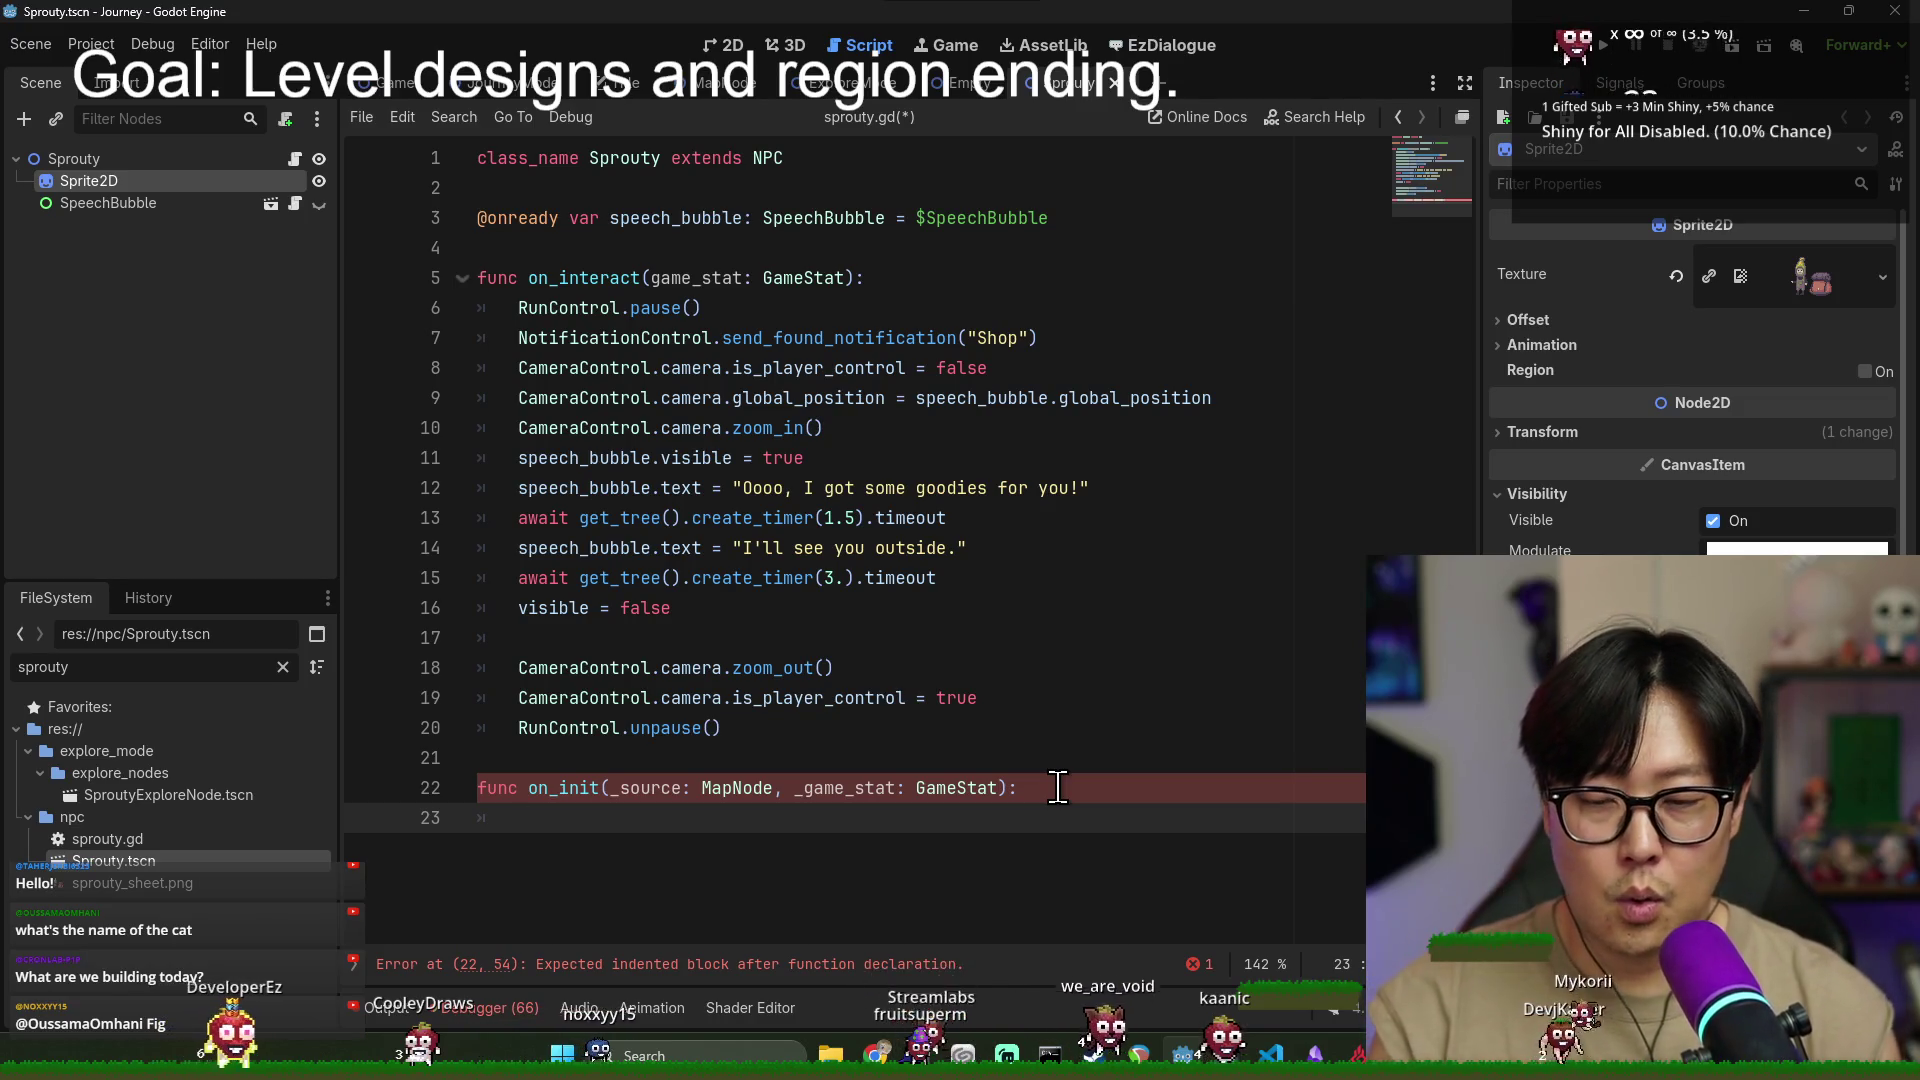
pyautogui.press('BackSpace')
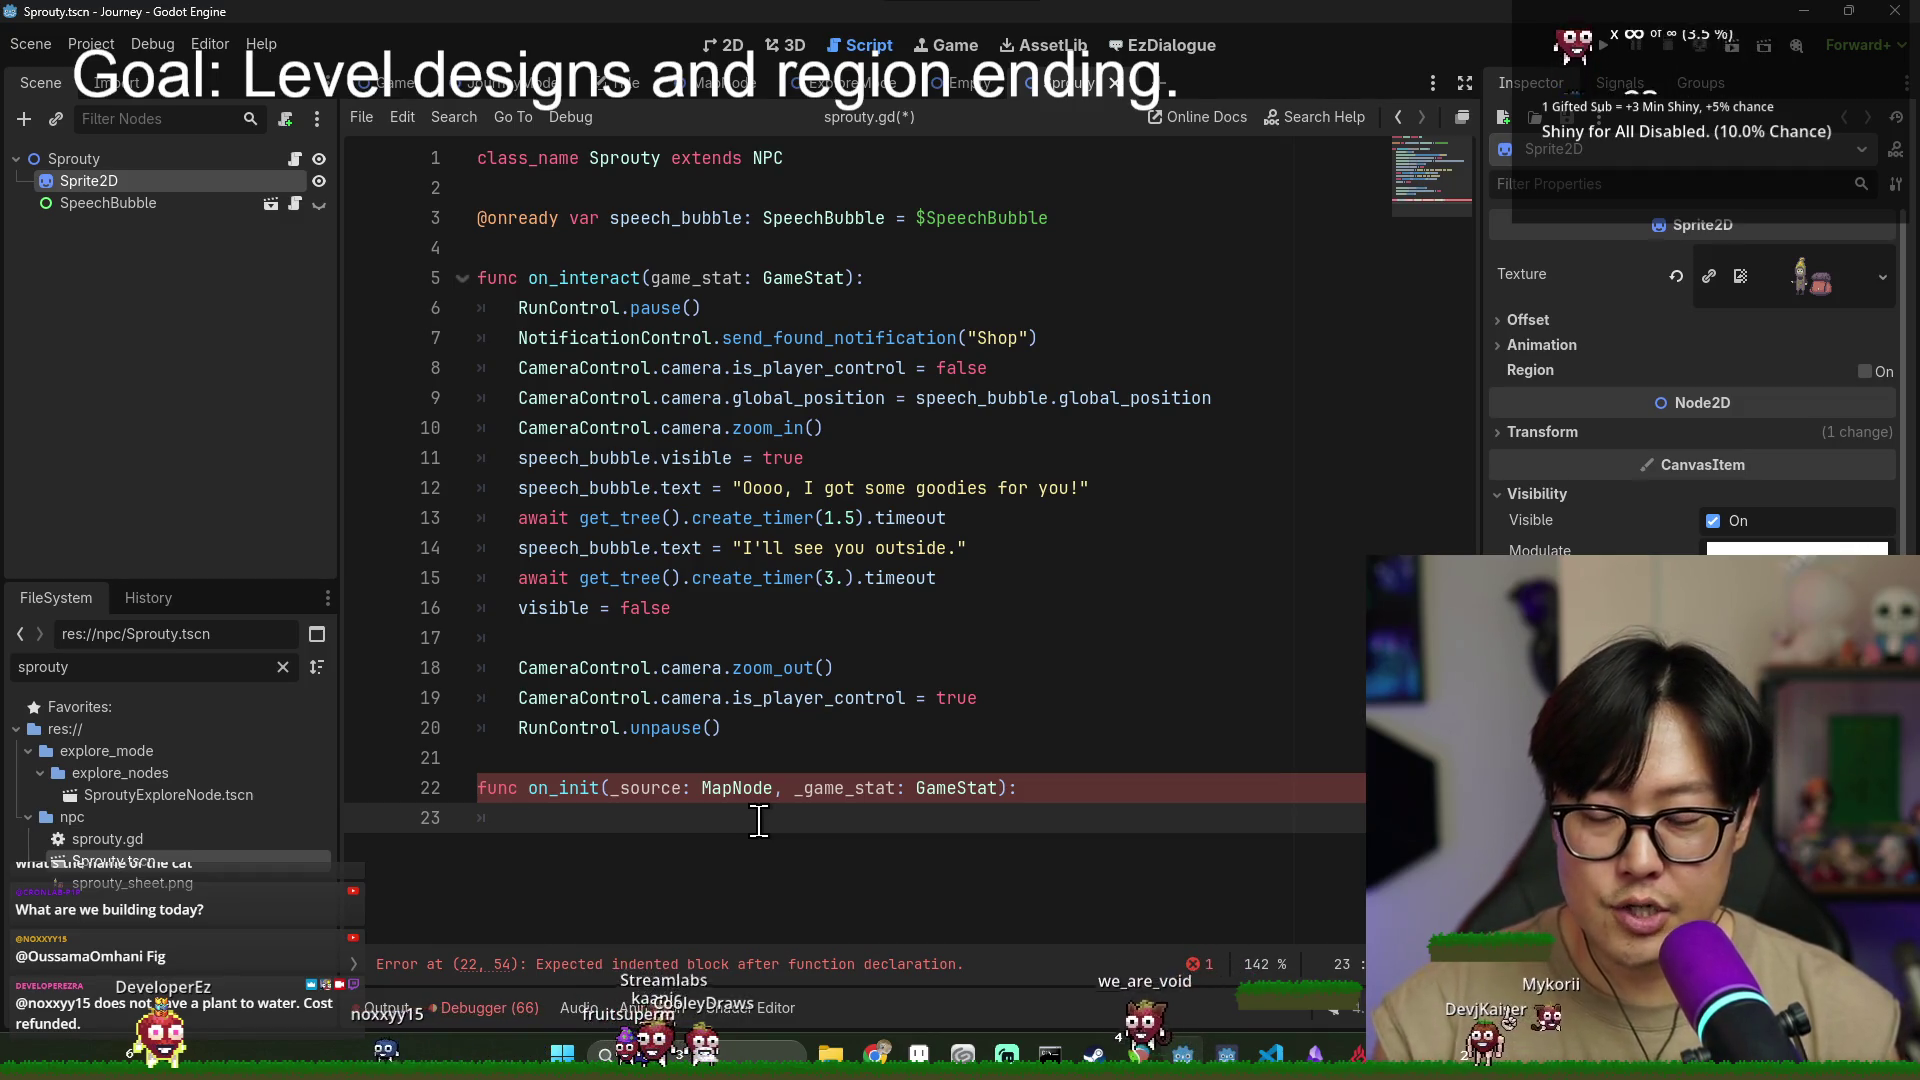
pyautogui.write('d')
pyautogui.press('BackSpace')
pyautogui.write('pass')
pyautogui.hotkey('ctrl', 's')
pyautogui.click(709, 708)
pyautogui.hotkey('ctrl', 's')
# - Clear the file filter and open the Fragment scene with its script
pyautogui.doubleClick(178, 668)
pyautogui.press('BackSpace')
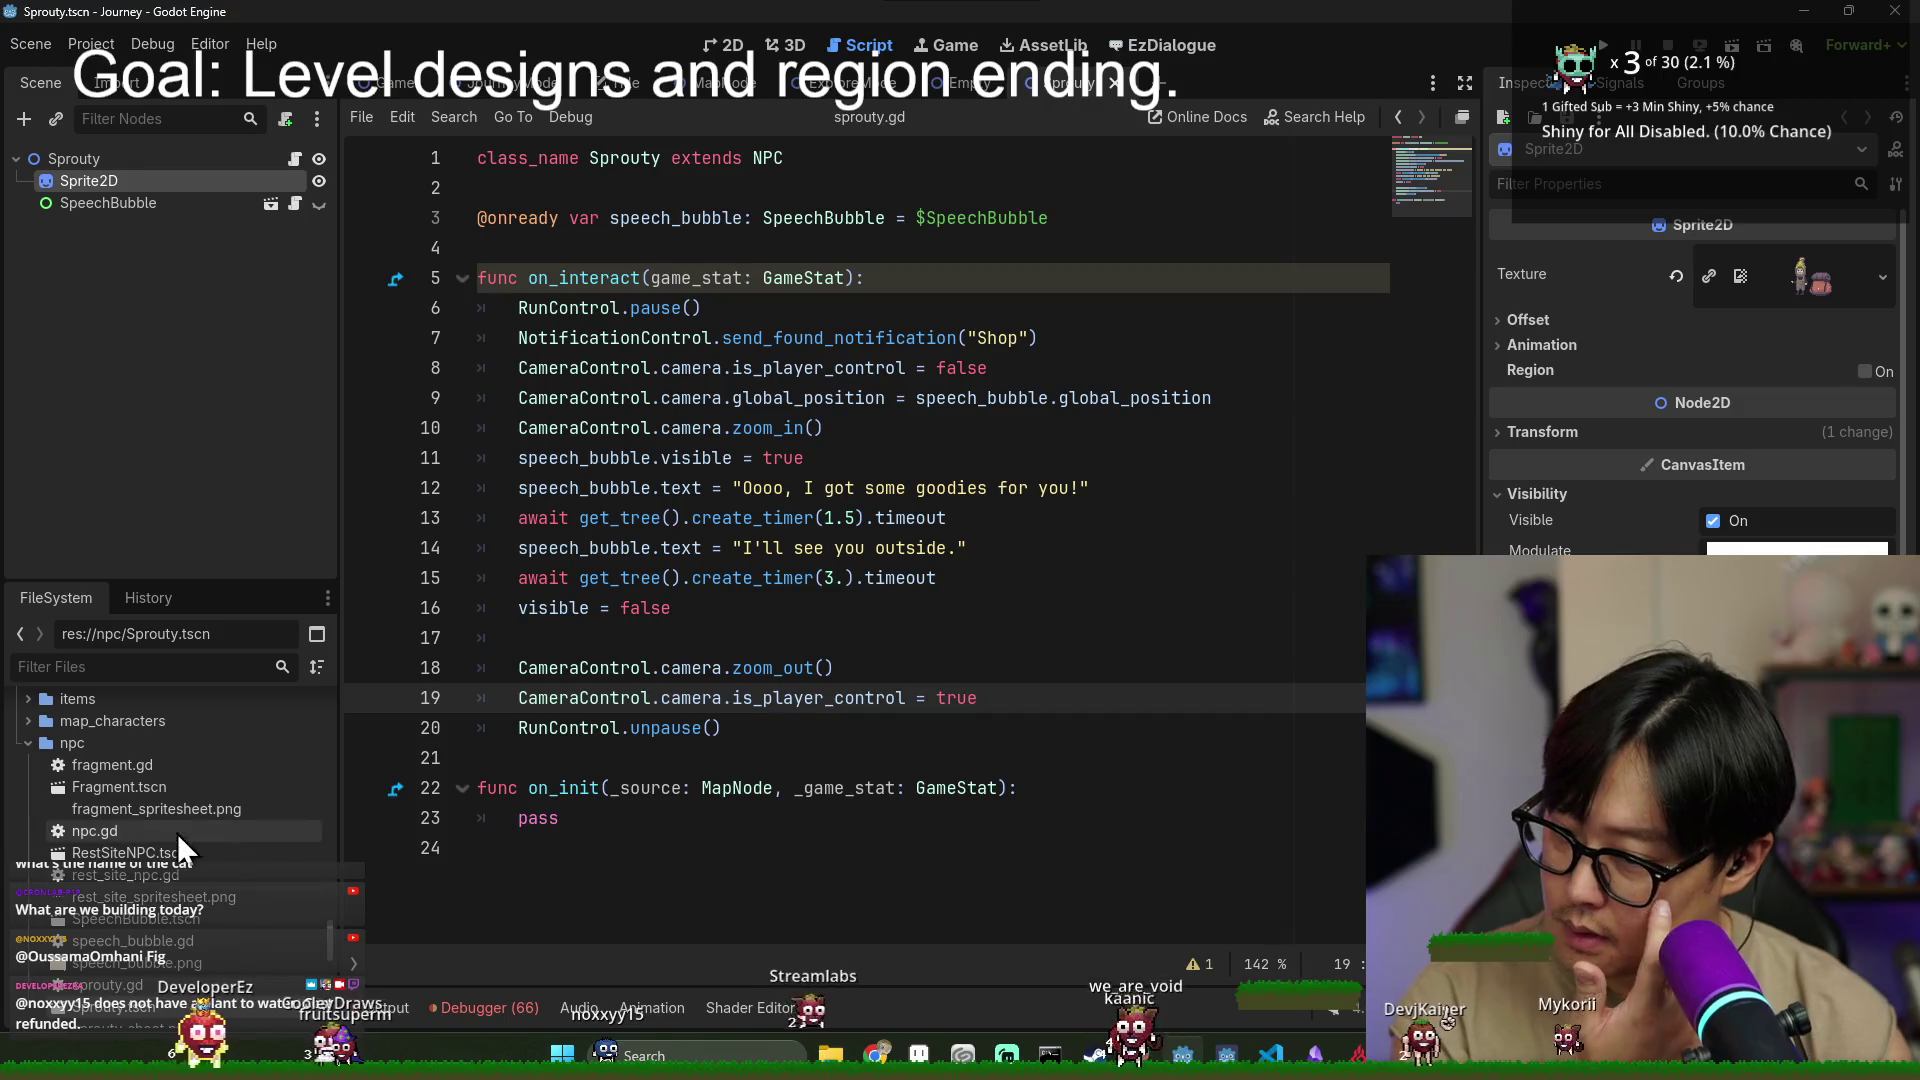
pyautogui.doubleClick(164, 786)
# - Start an on_init signature in fragment.gd with a MapNode _source parameter below on_interact
pyautogui.click(657, 582)
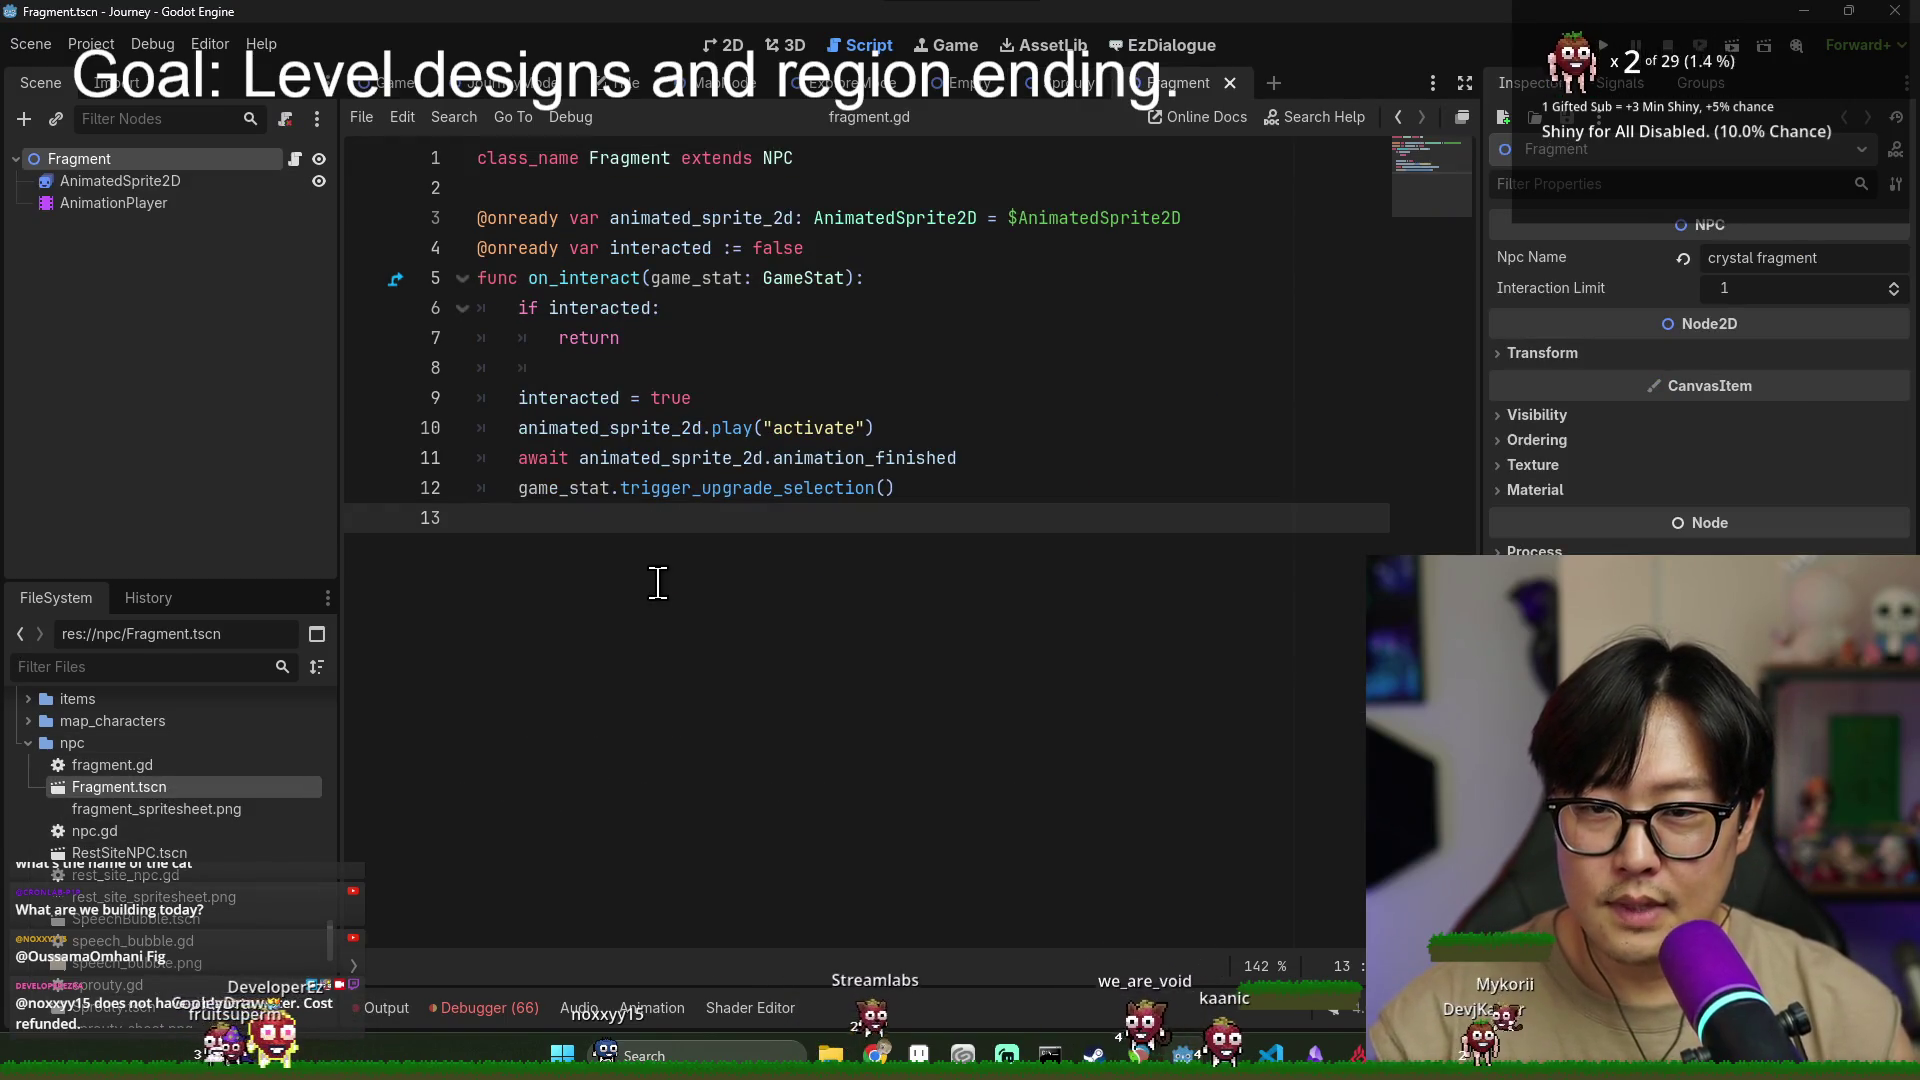
pyautogui.press('Return')
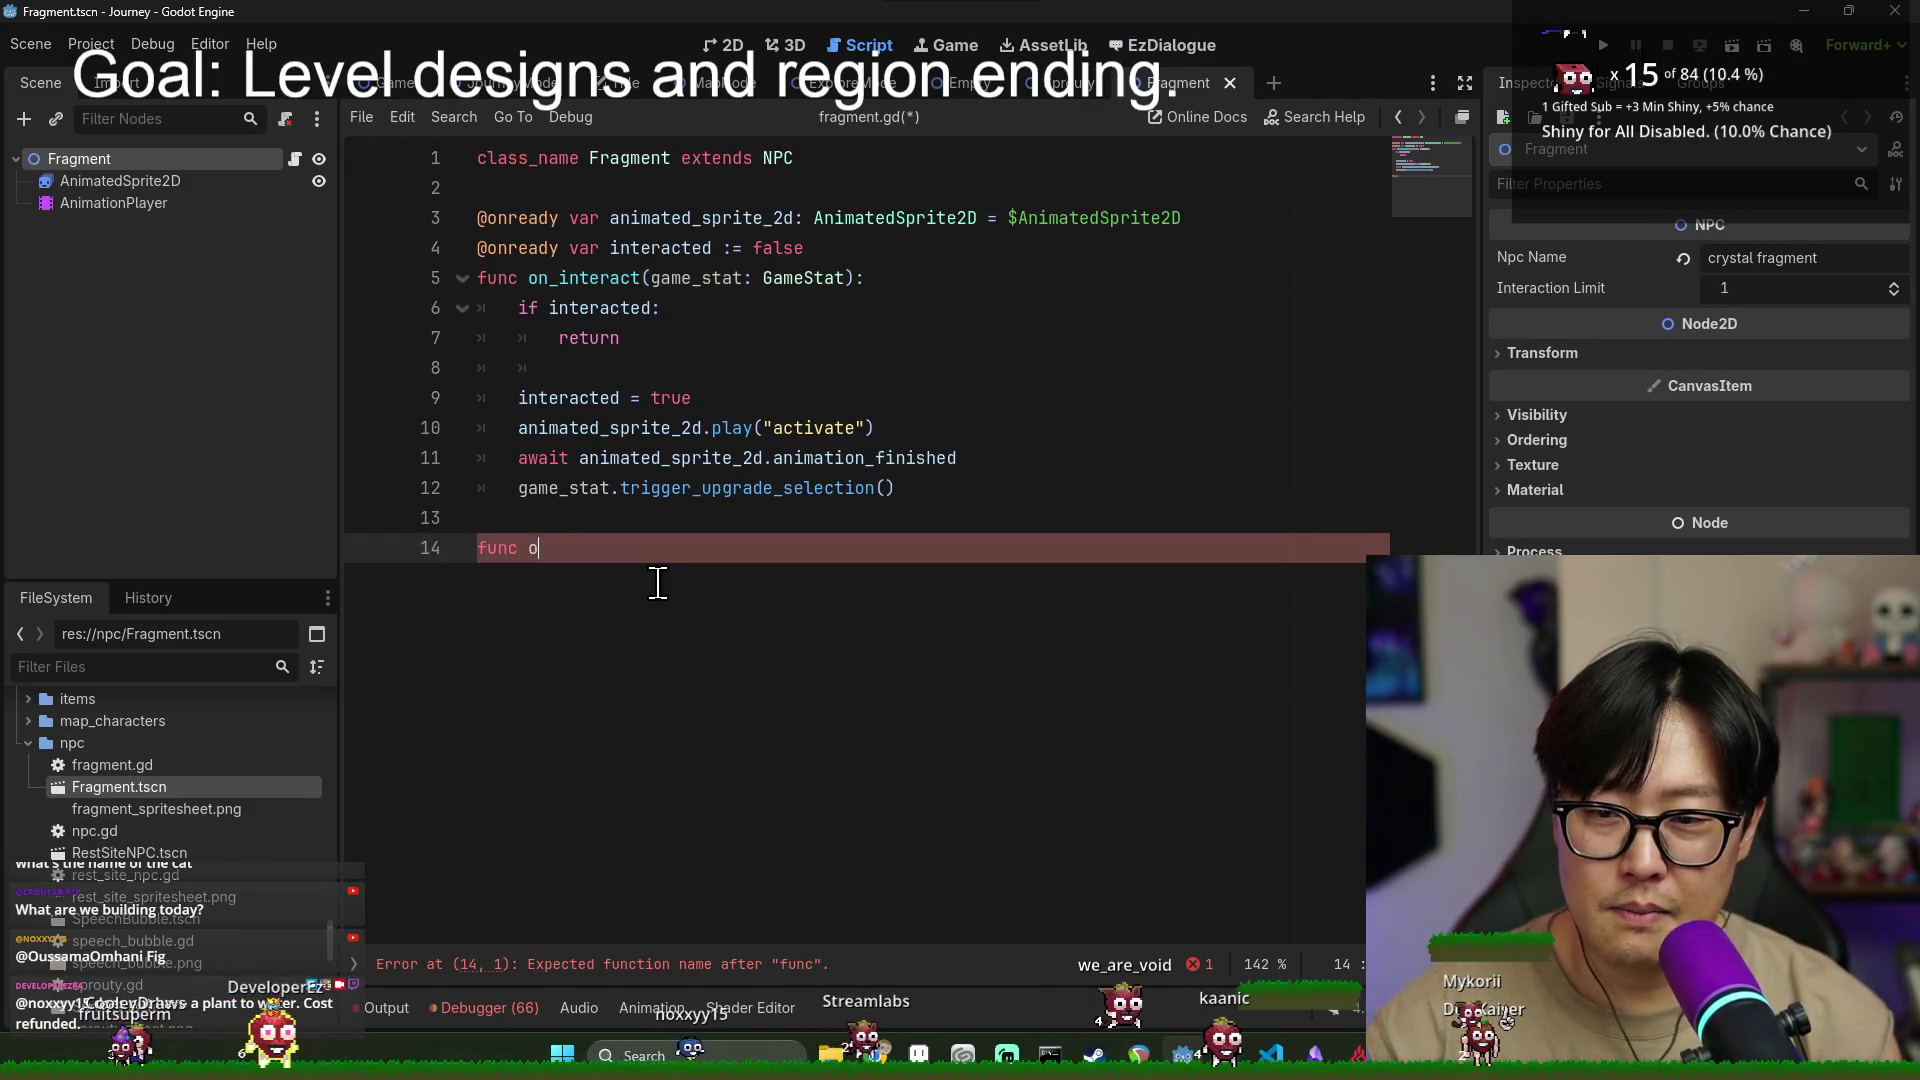
pyautogui.write('on_init(g')
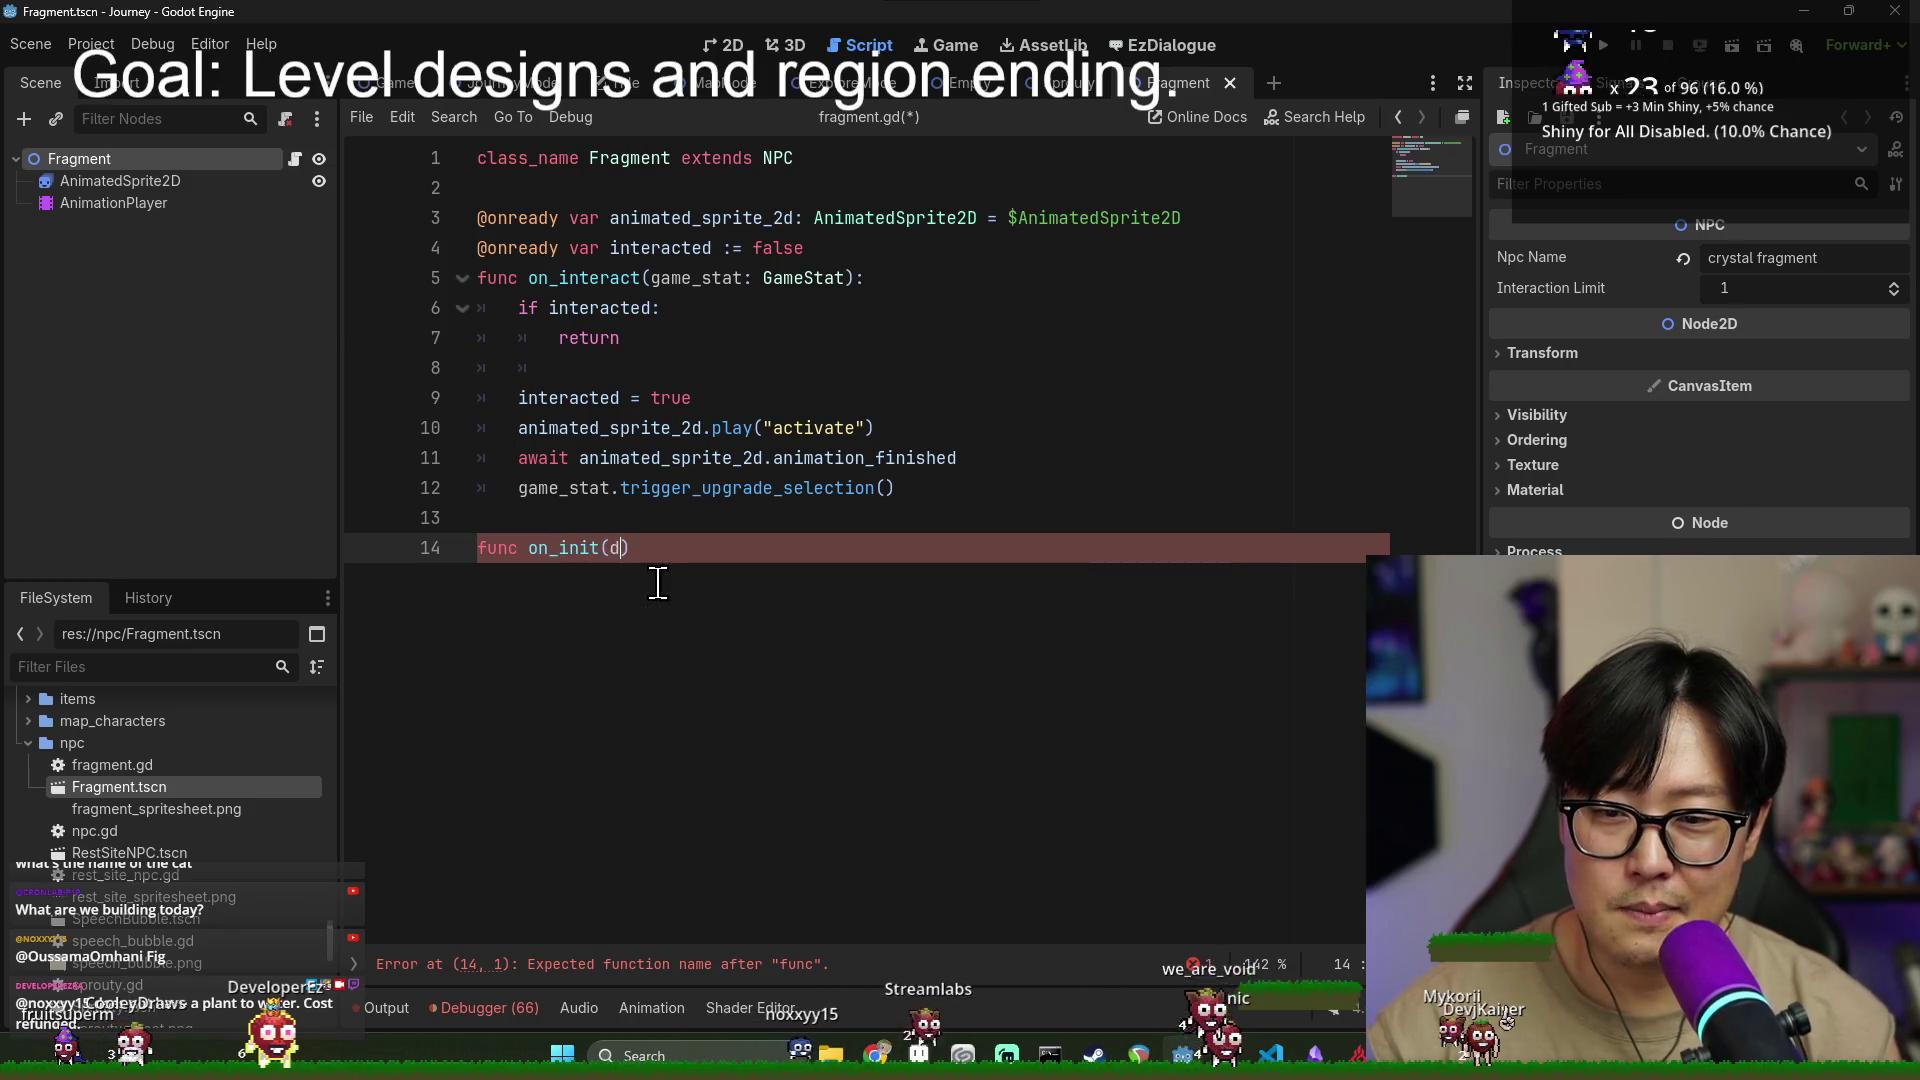
pyautogui.press('BackSpace')
pyautogui.press('BackSpace')
pyautogui.press('BackSpace')
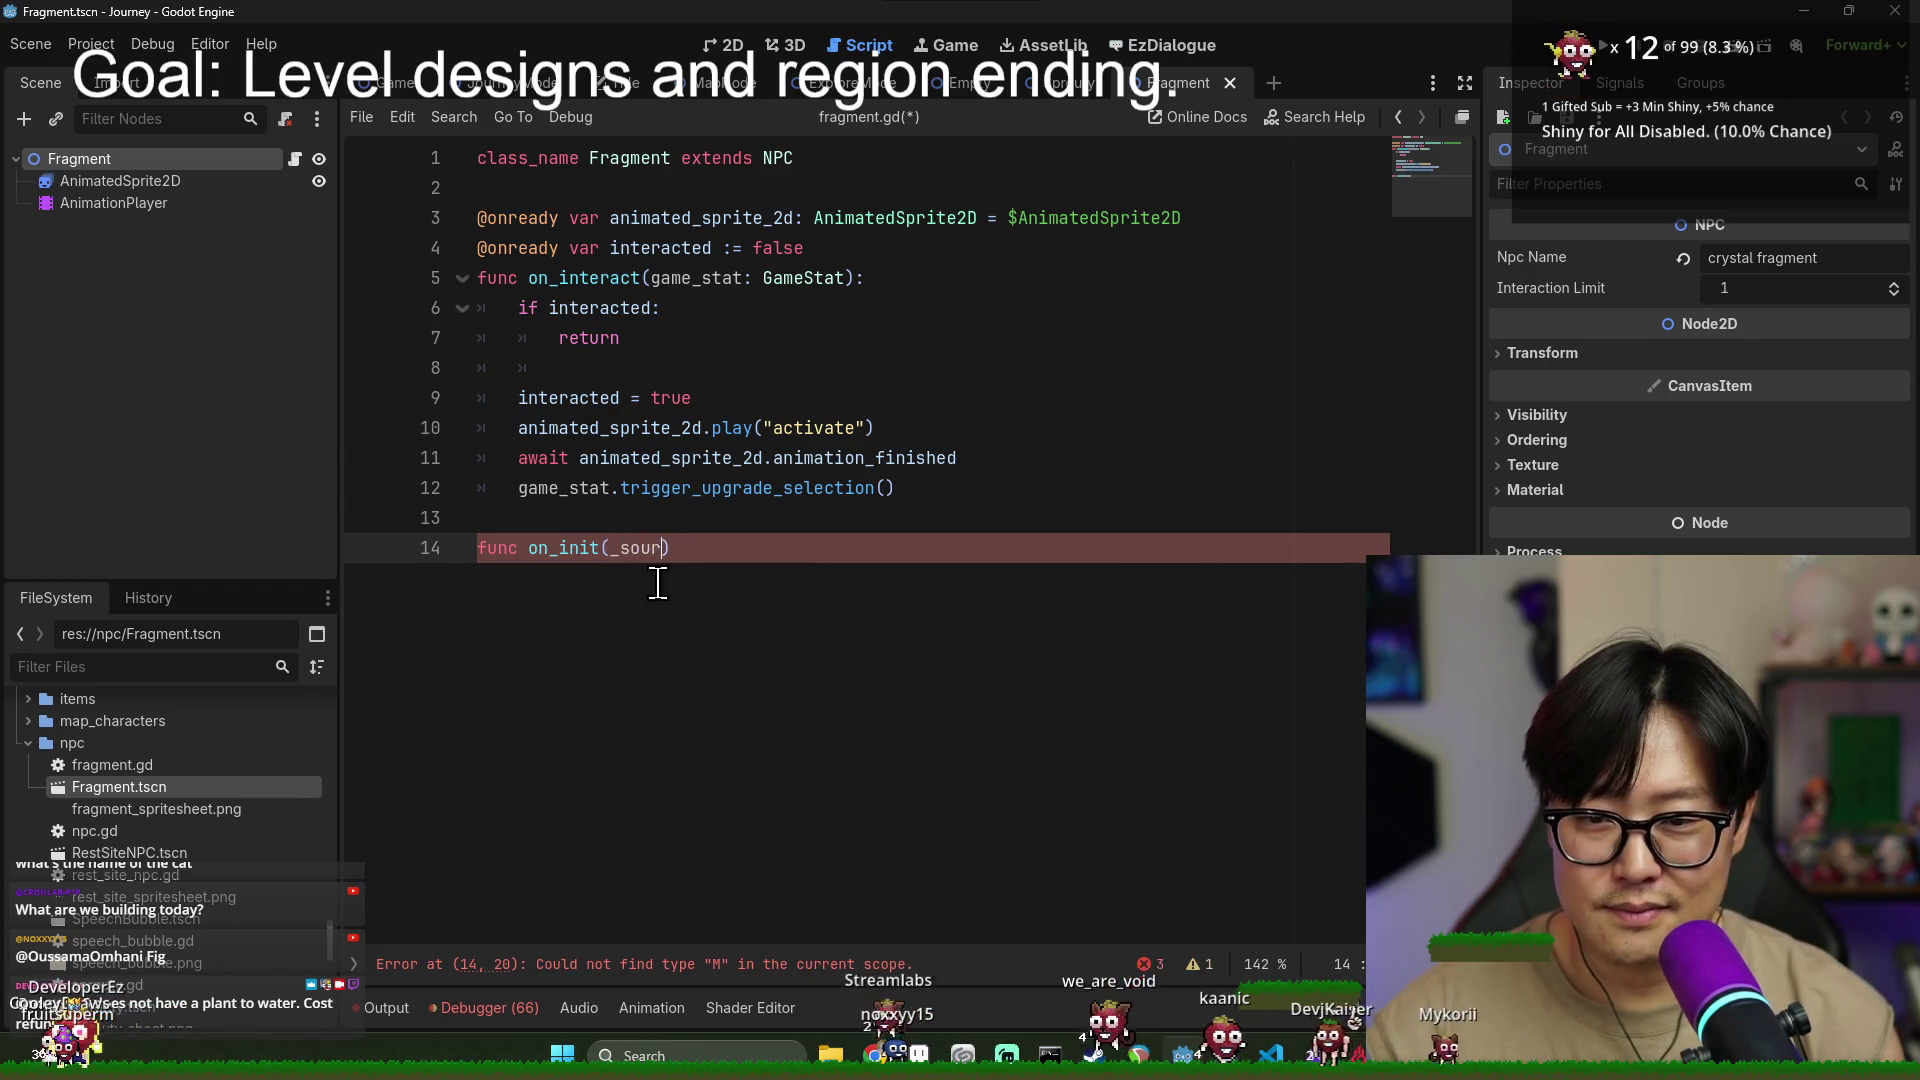
pyautogui.write('MapNode,')
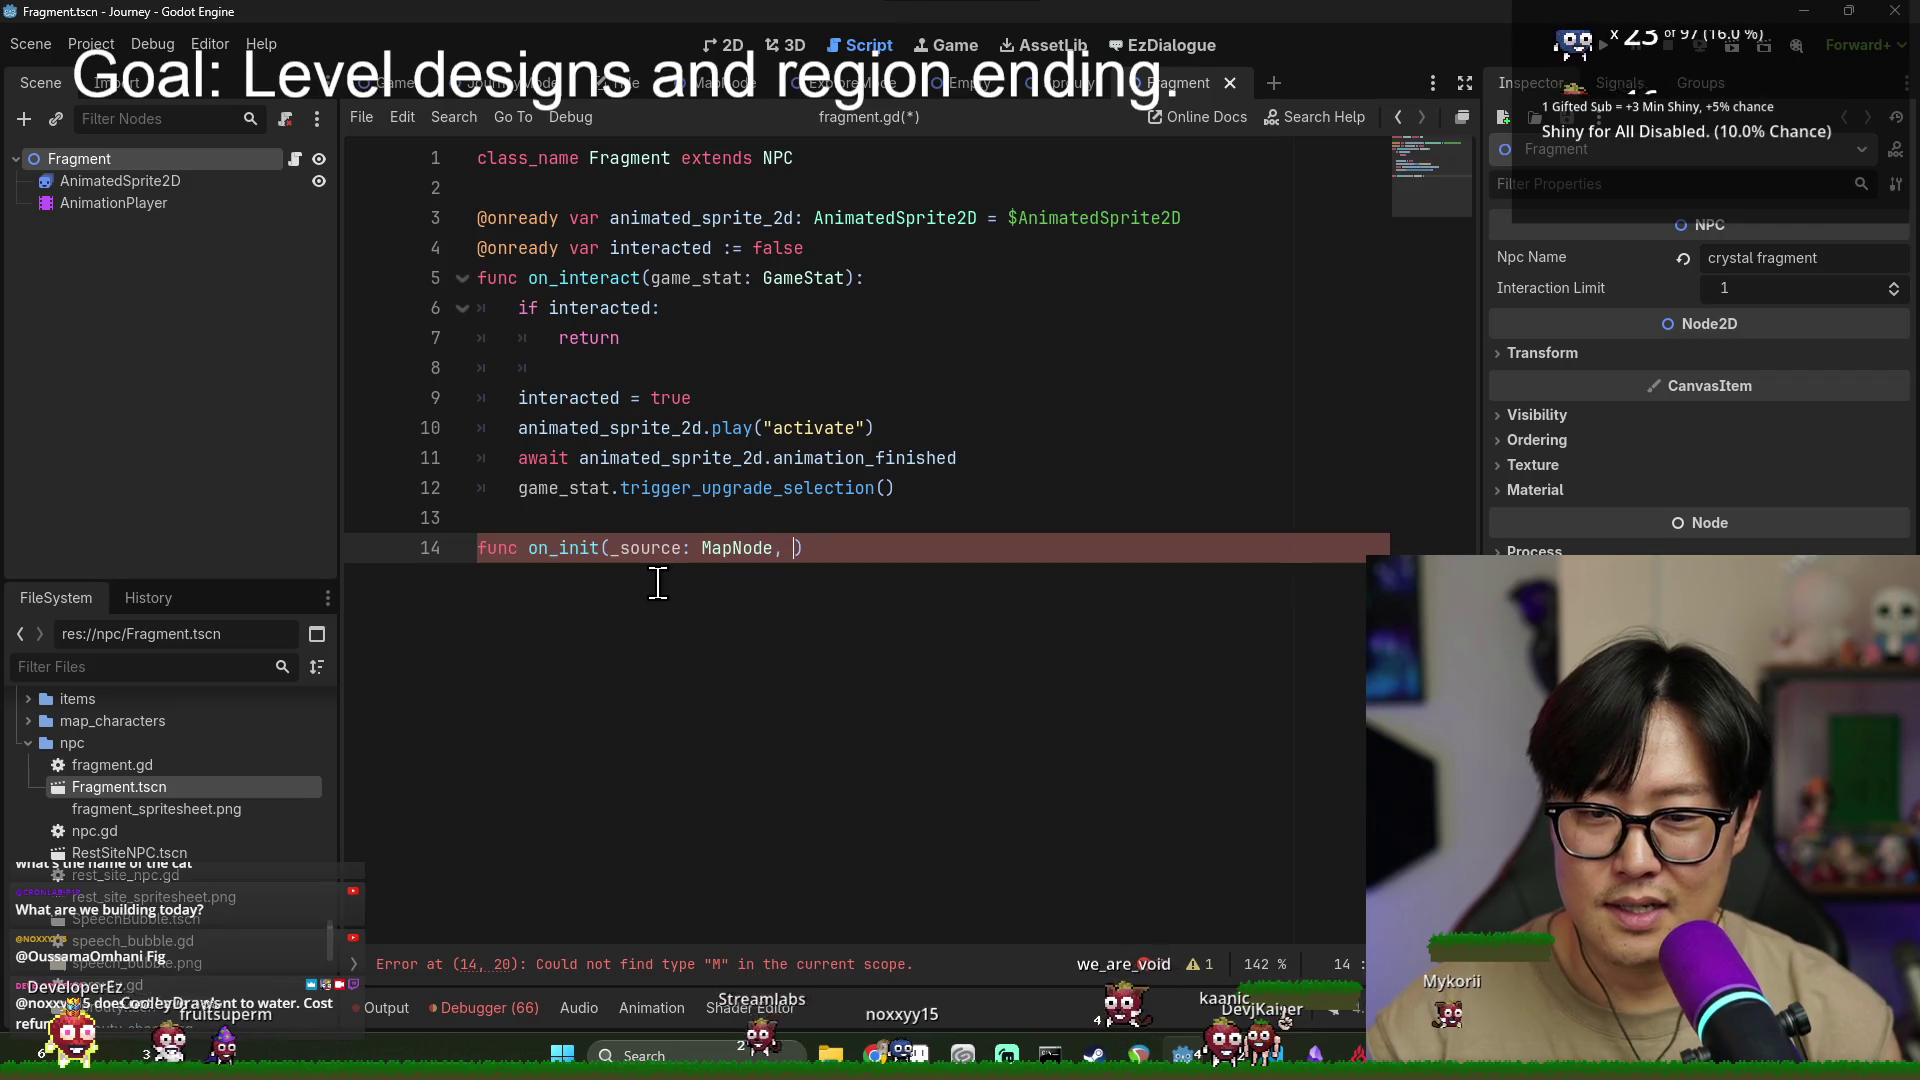
pyautogui.press('BackSpace')
pyautogui.write(', _game_stat: GameStat')
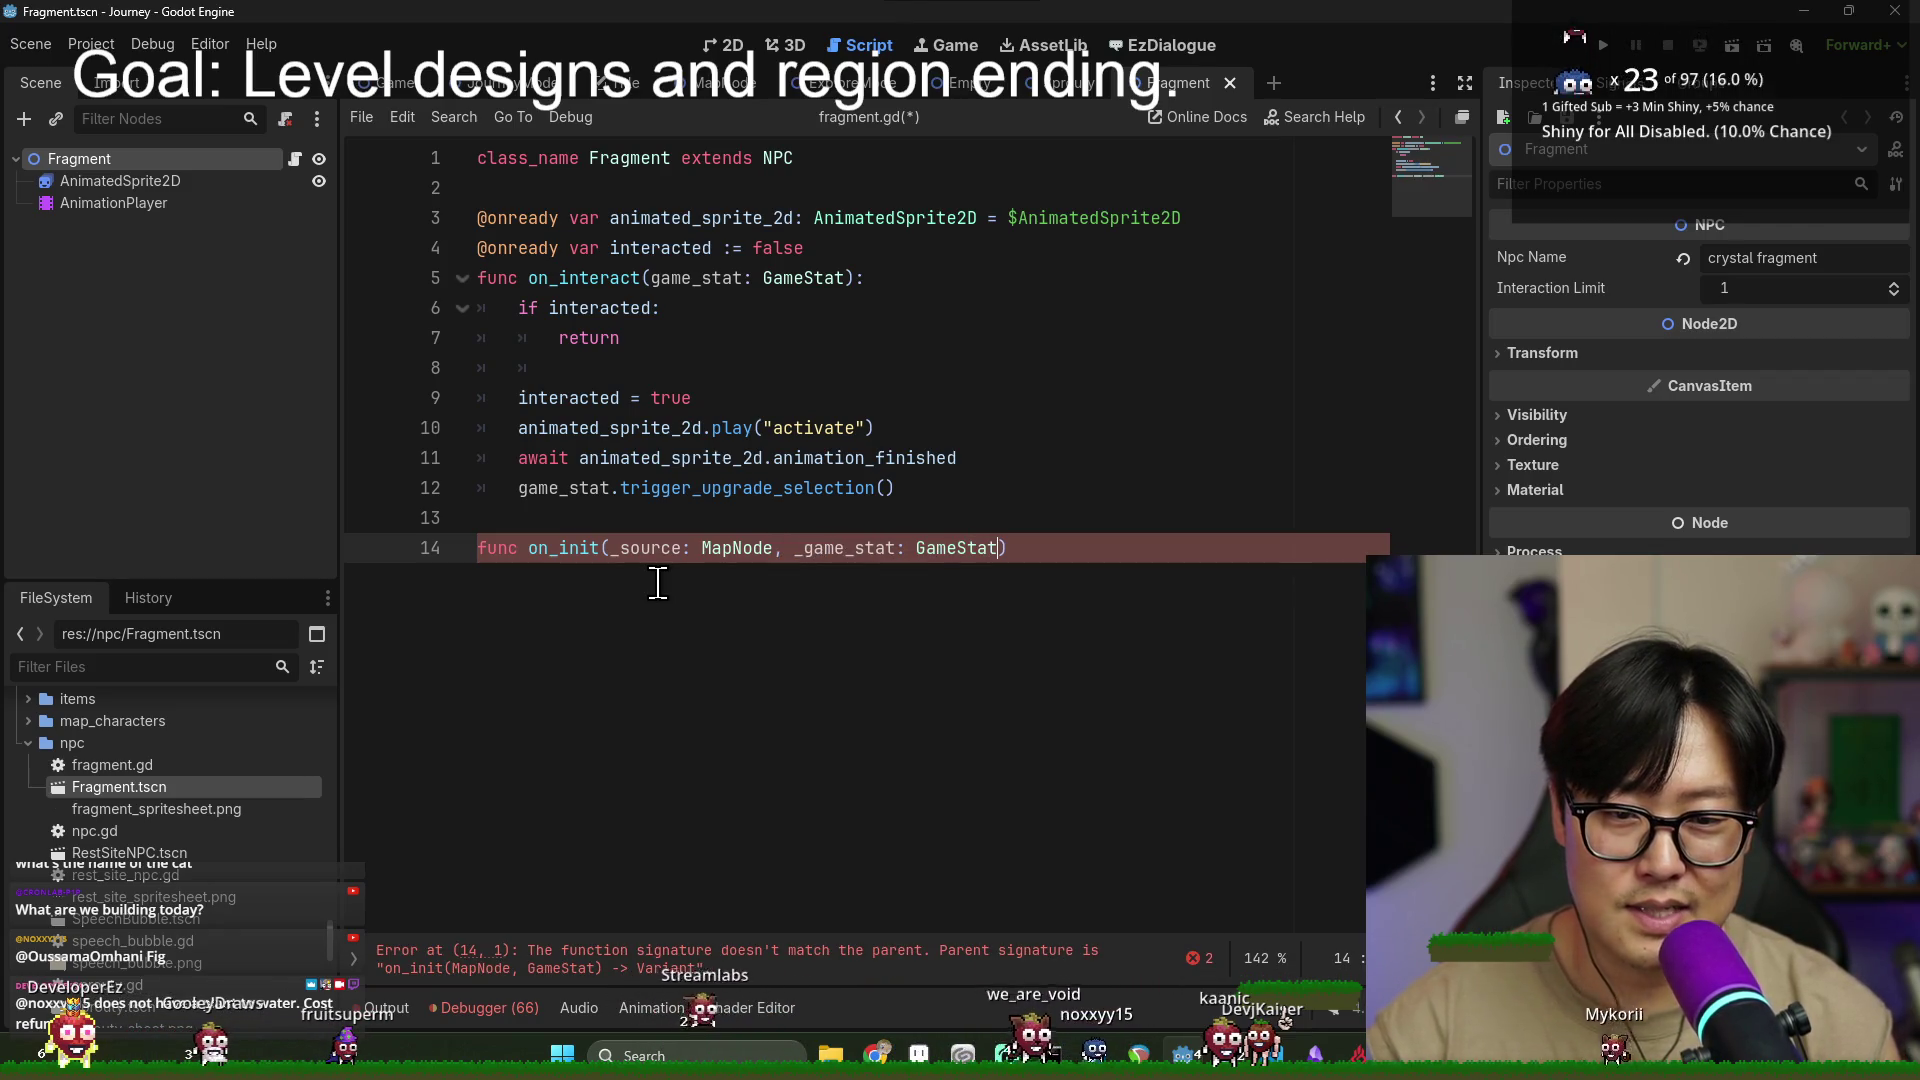
# - Give the fragment on_init a pass body, save, and open the RestSiteNPC scene
pyautogui.press('End')
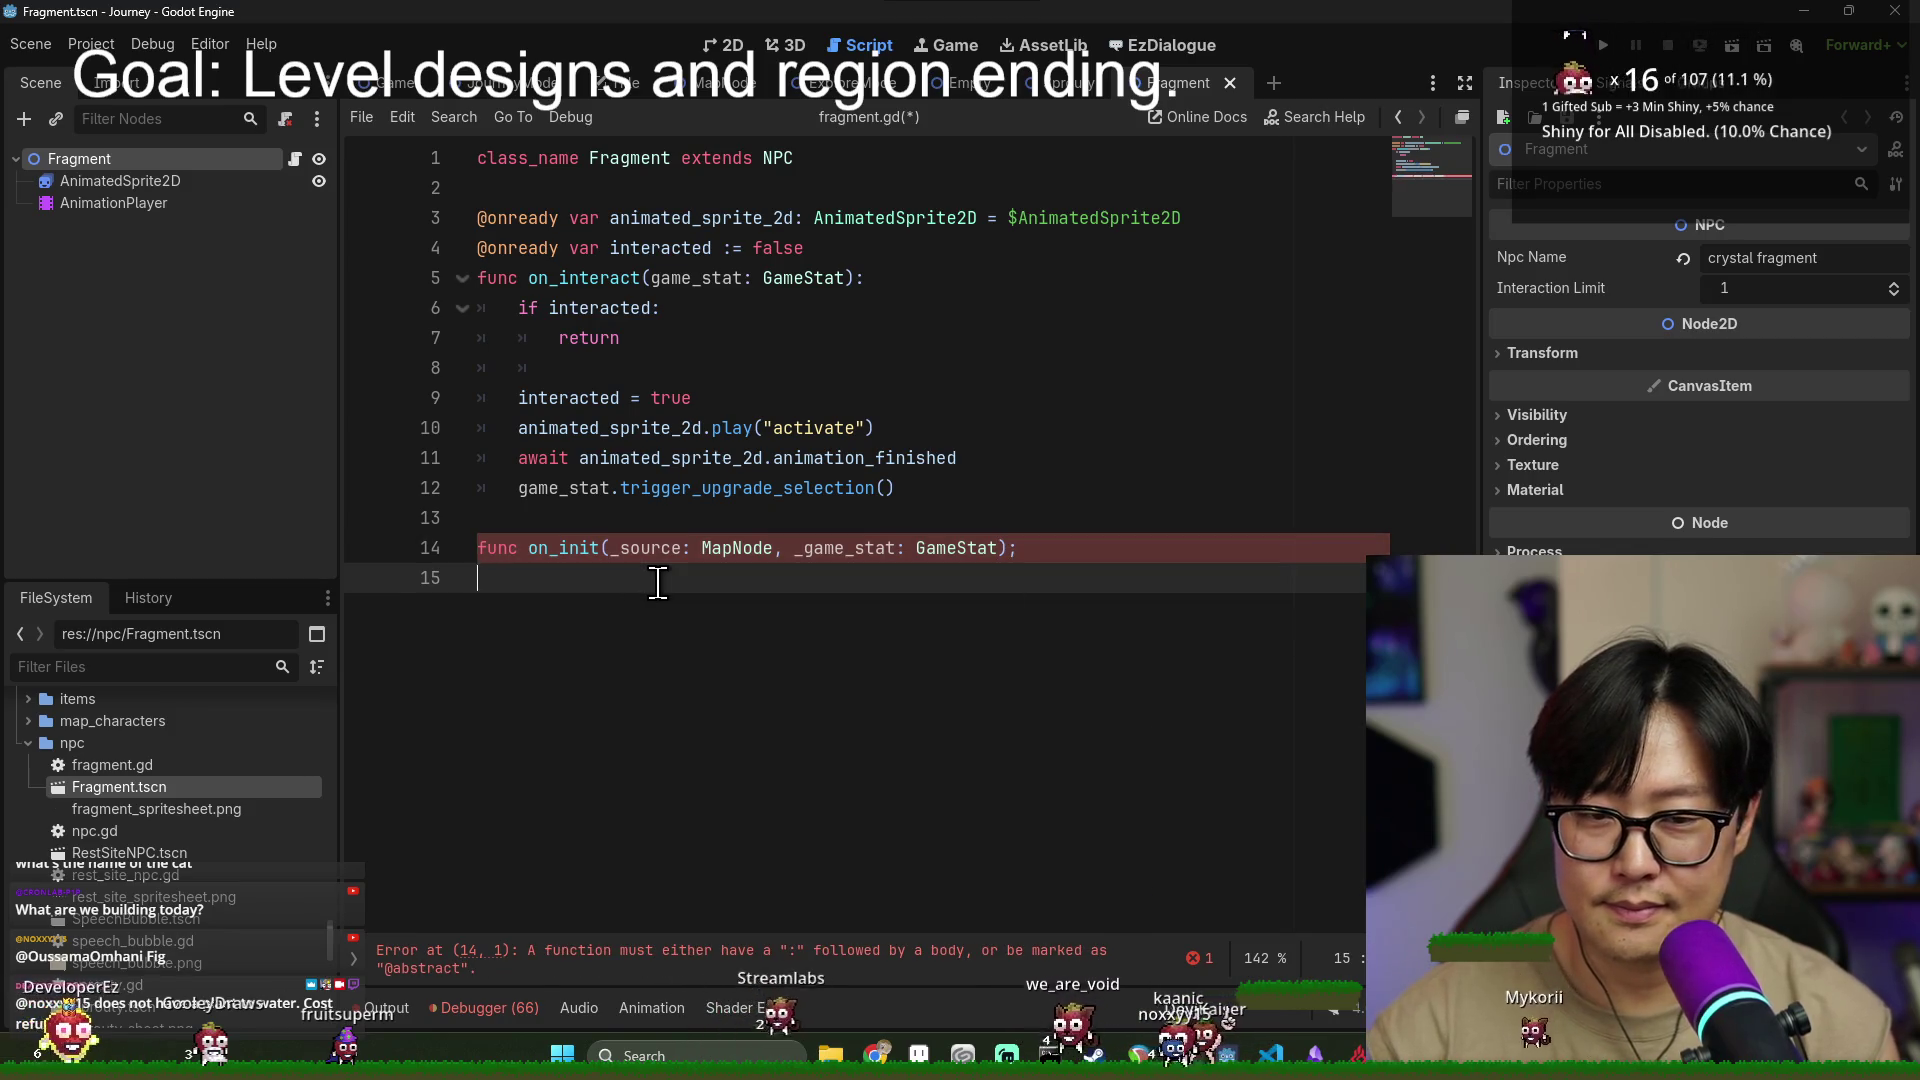
pyautogui.write(':')
pyautogui.press('Return')
pyautogui.write('pass')
pyautogui.hotkey('ctrl', 's')
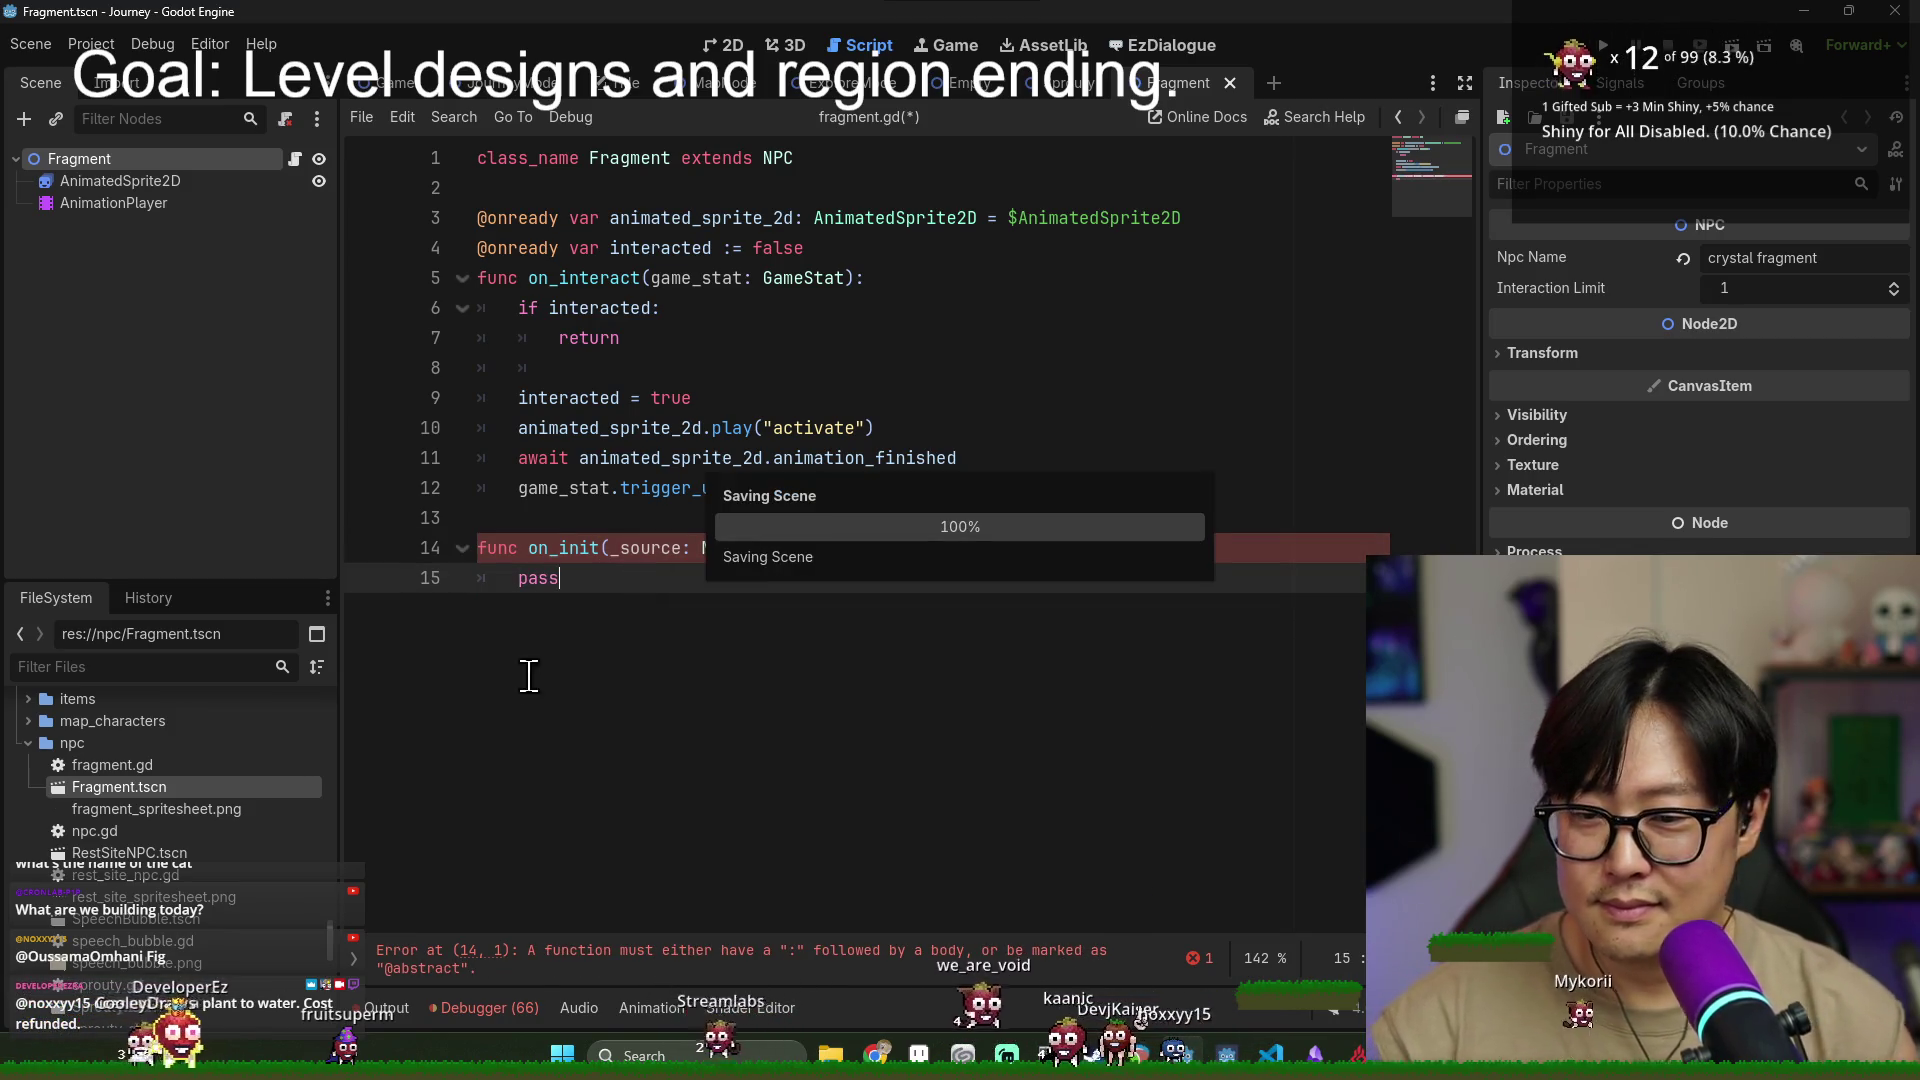
pyautogui.scroll(-2, 124, 820)
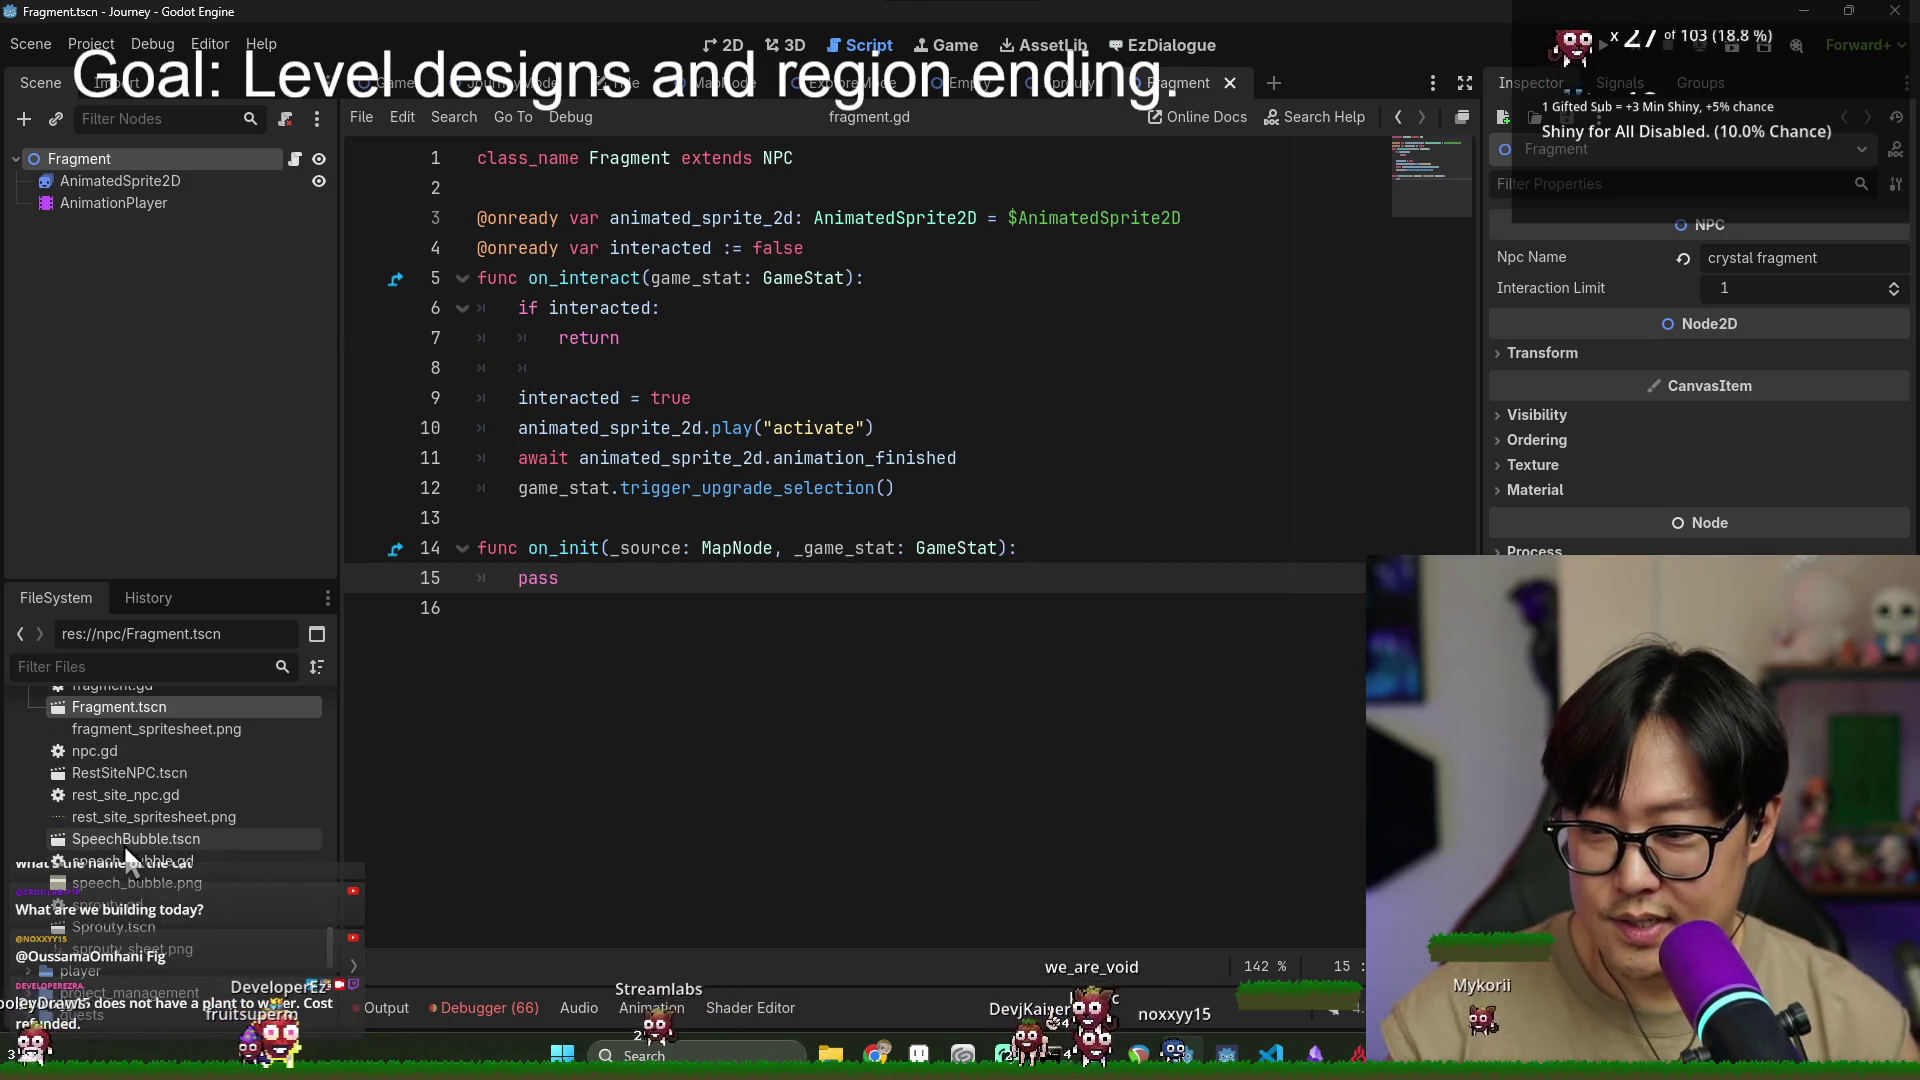
pyautogui.doubleClick(106, 776)
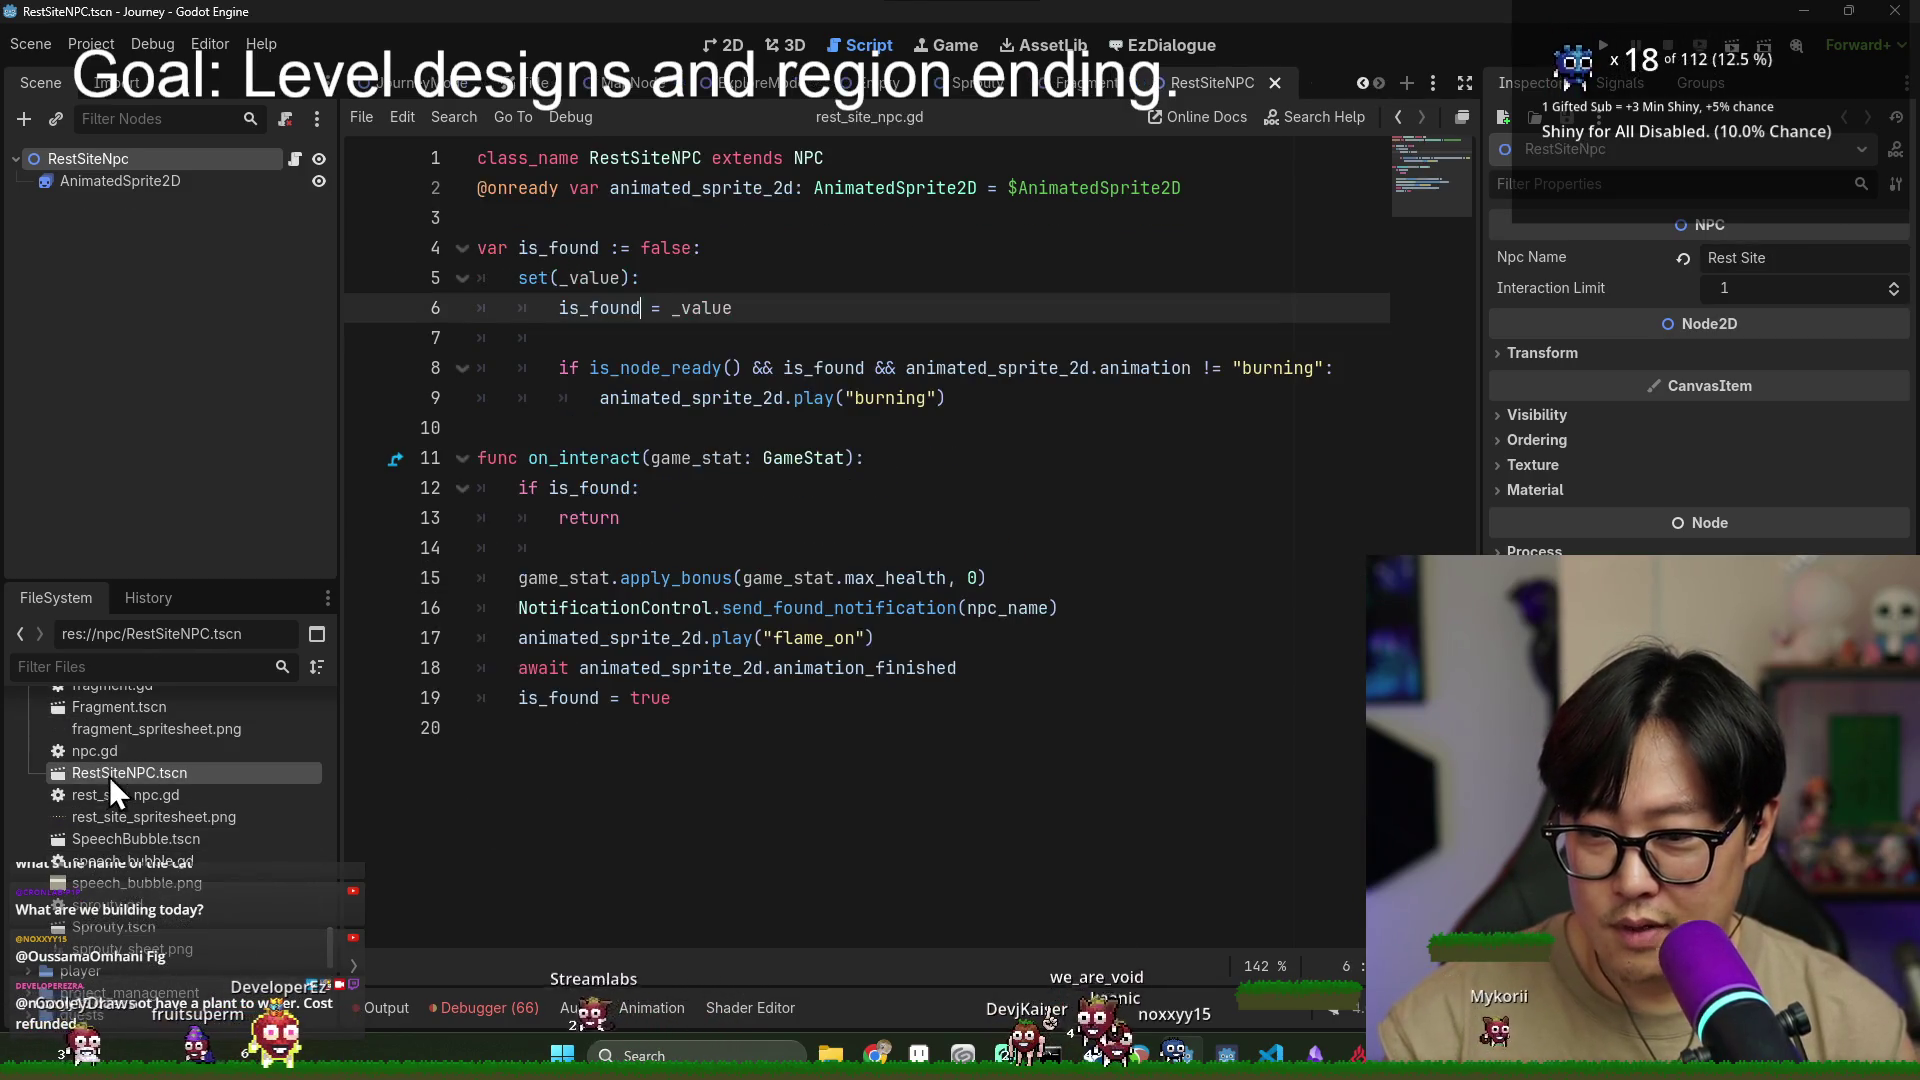
# - Add an autocompleted on_init(current_map: MapNode, game_stat: GameStat) override with pass to rest_site_npc.gd and save
pyautogui.click(740, 745)
pyautogui.press('Return')
pyautogui.write('func on_')
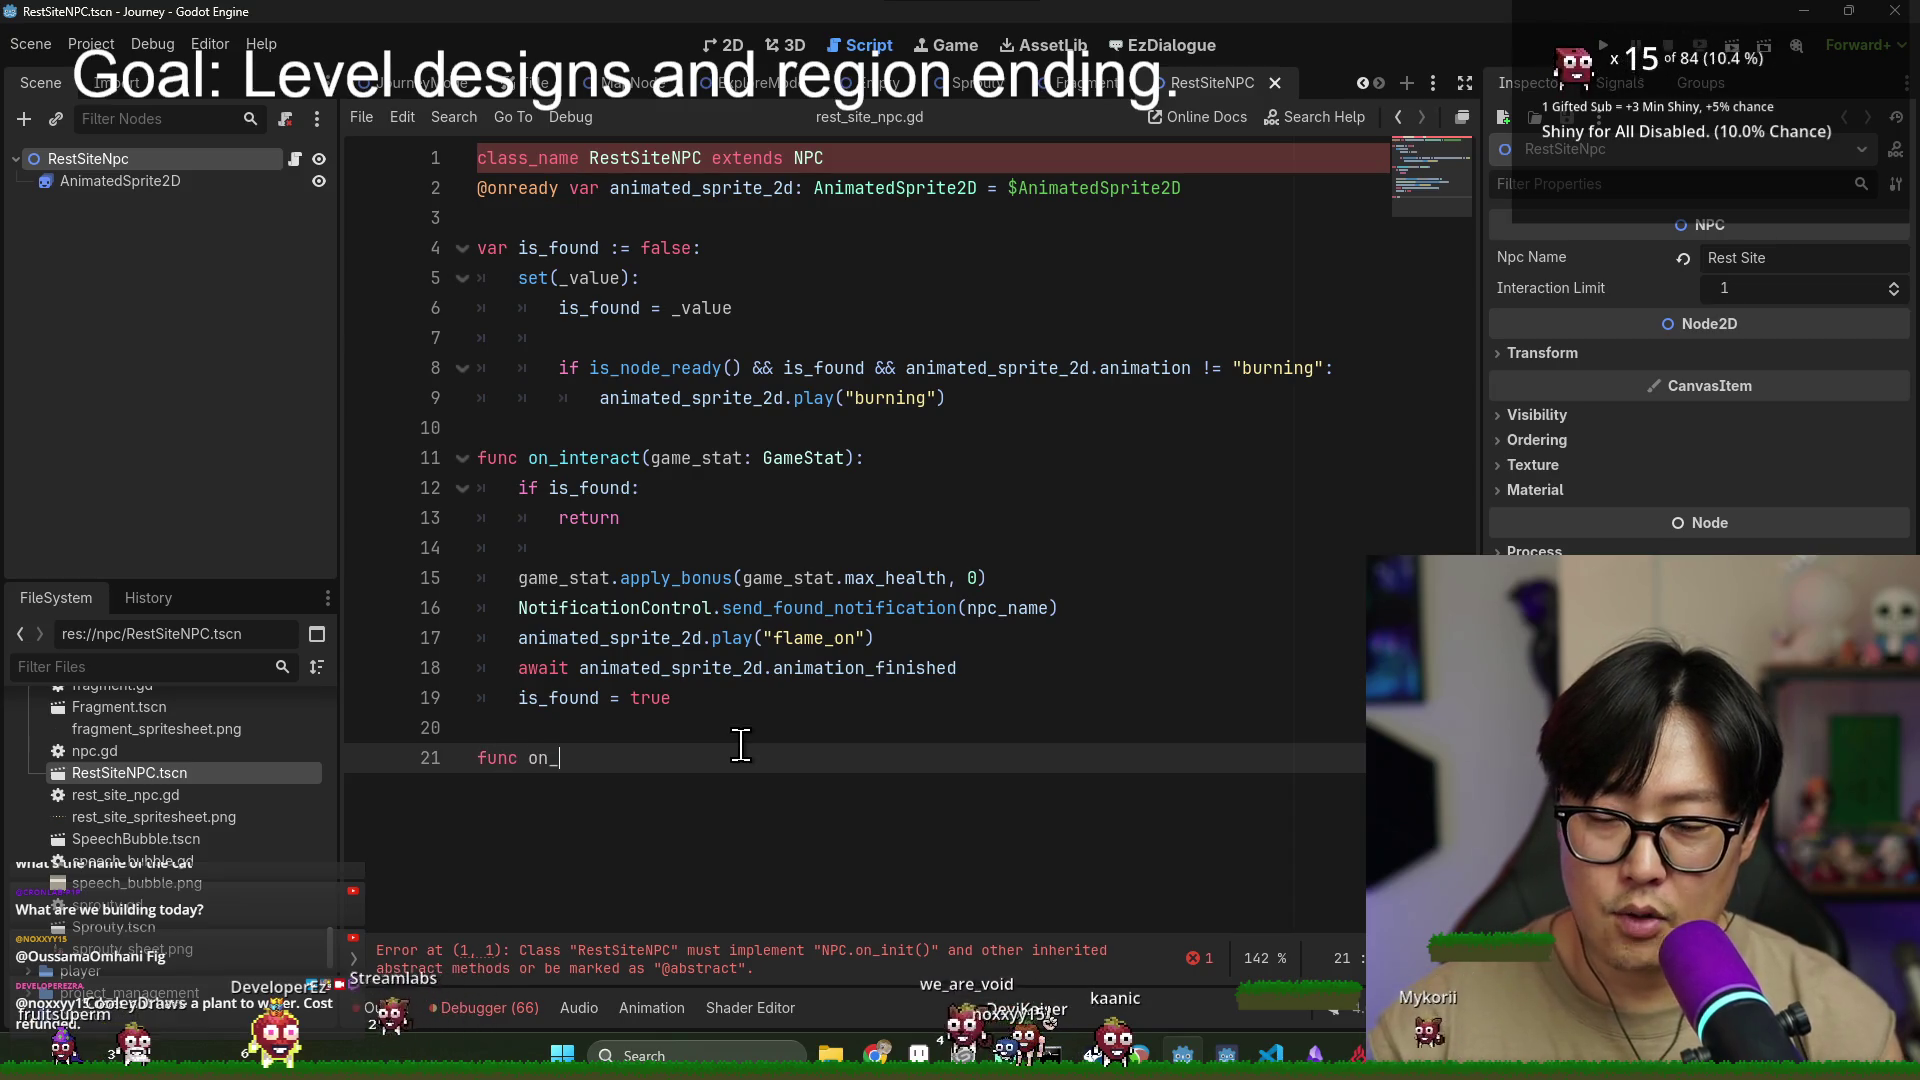
pyautogui.write('init')
pyautogui.press('Return')
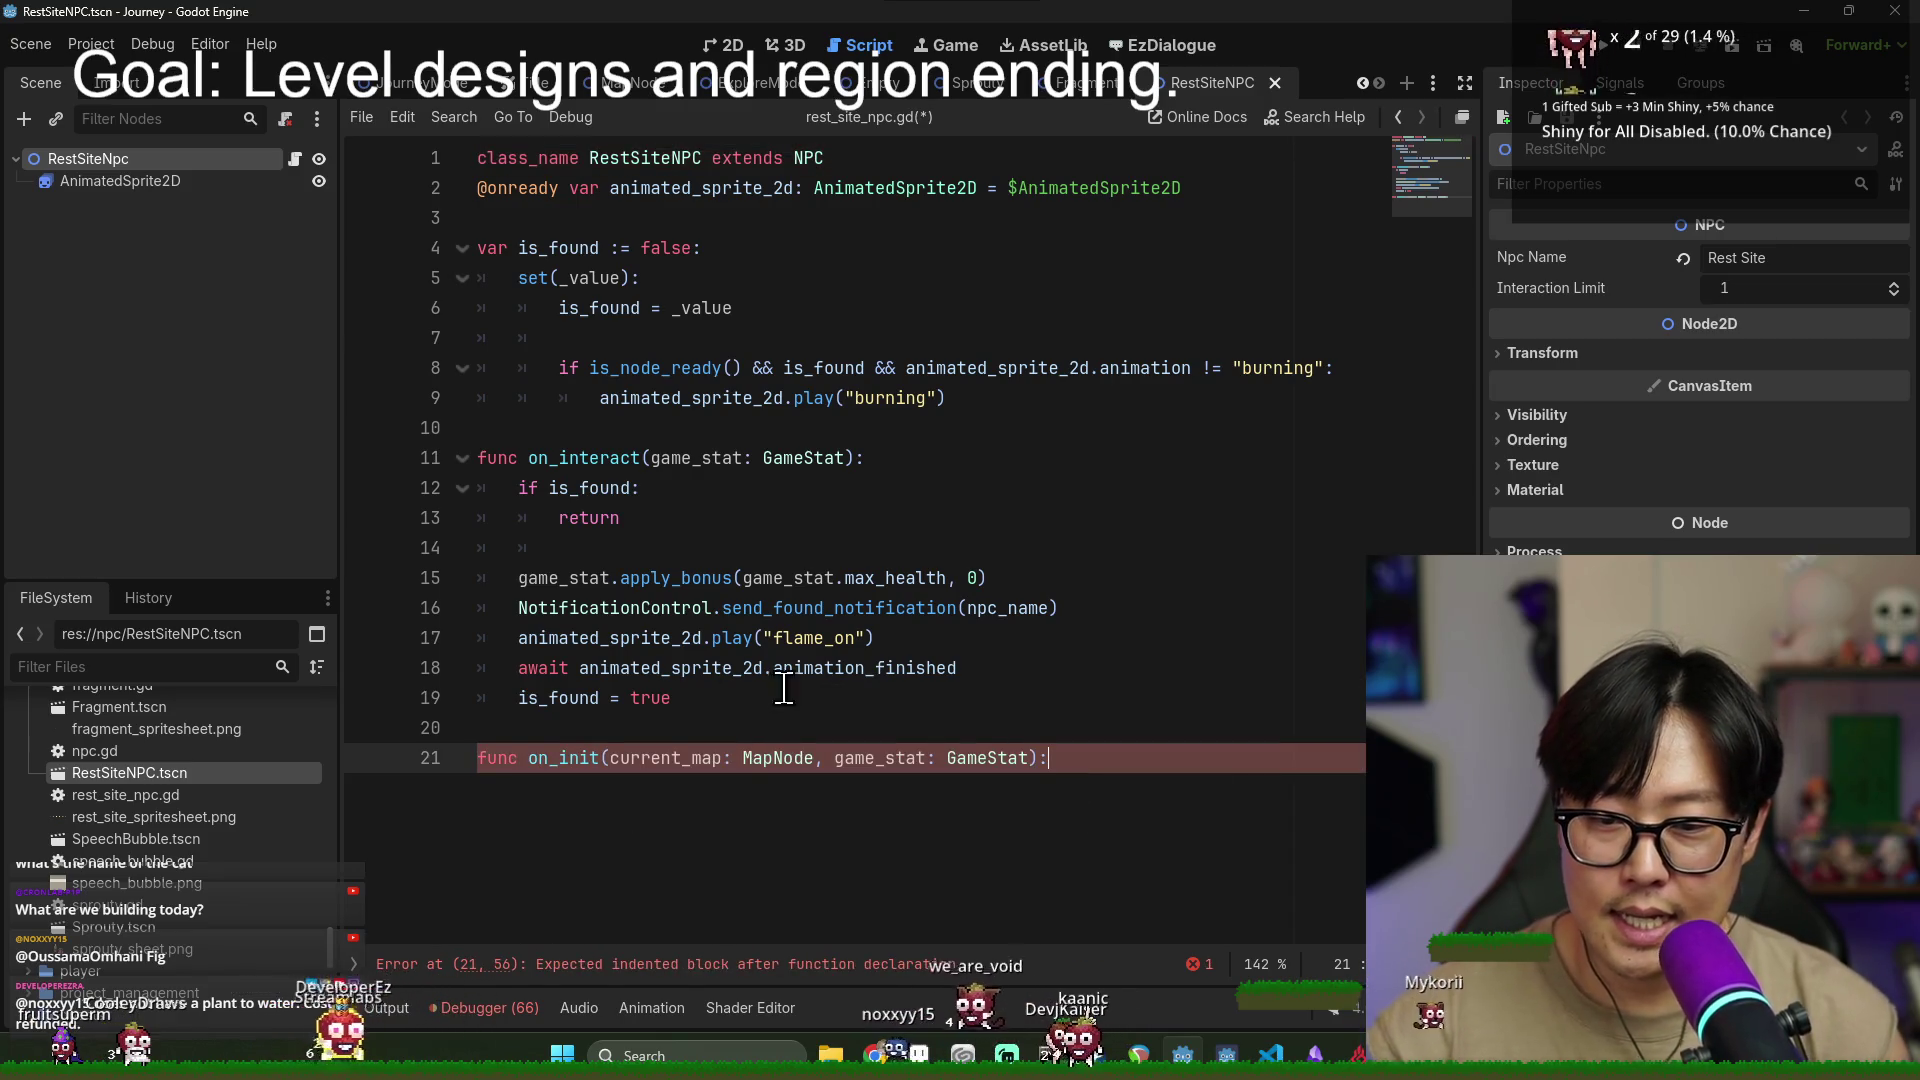
pyautogui.press('Return')
pyautogui.write('pass')
pyautogui.hotkey('ctrl', 's')
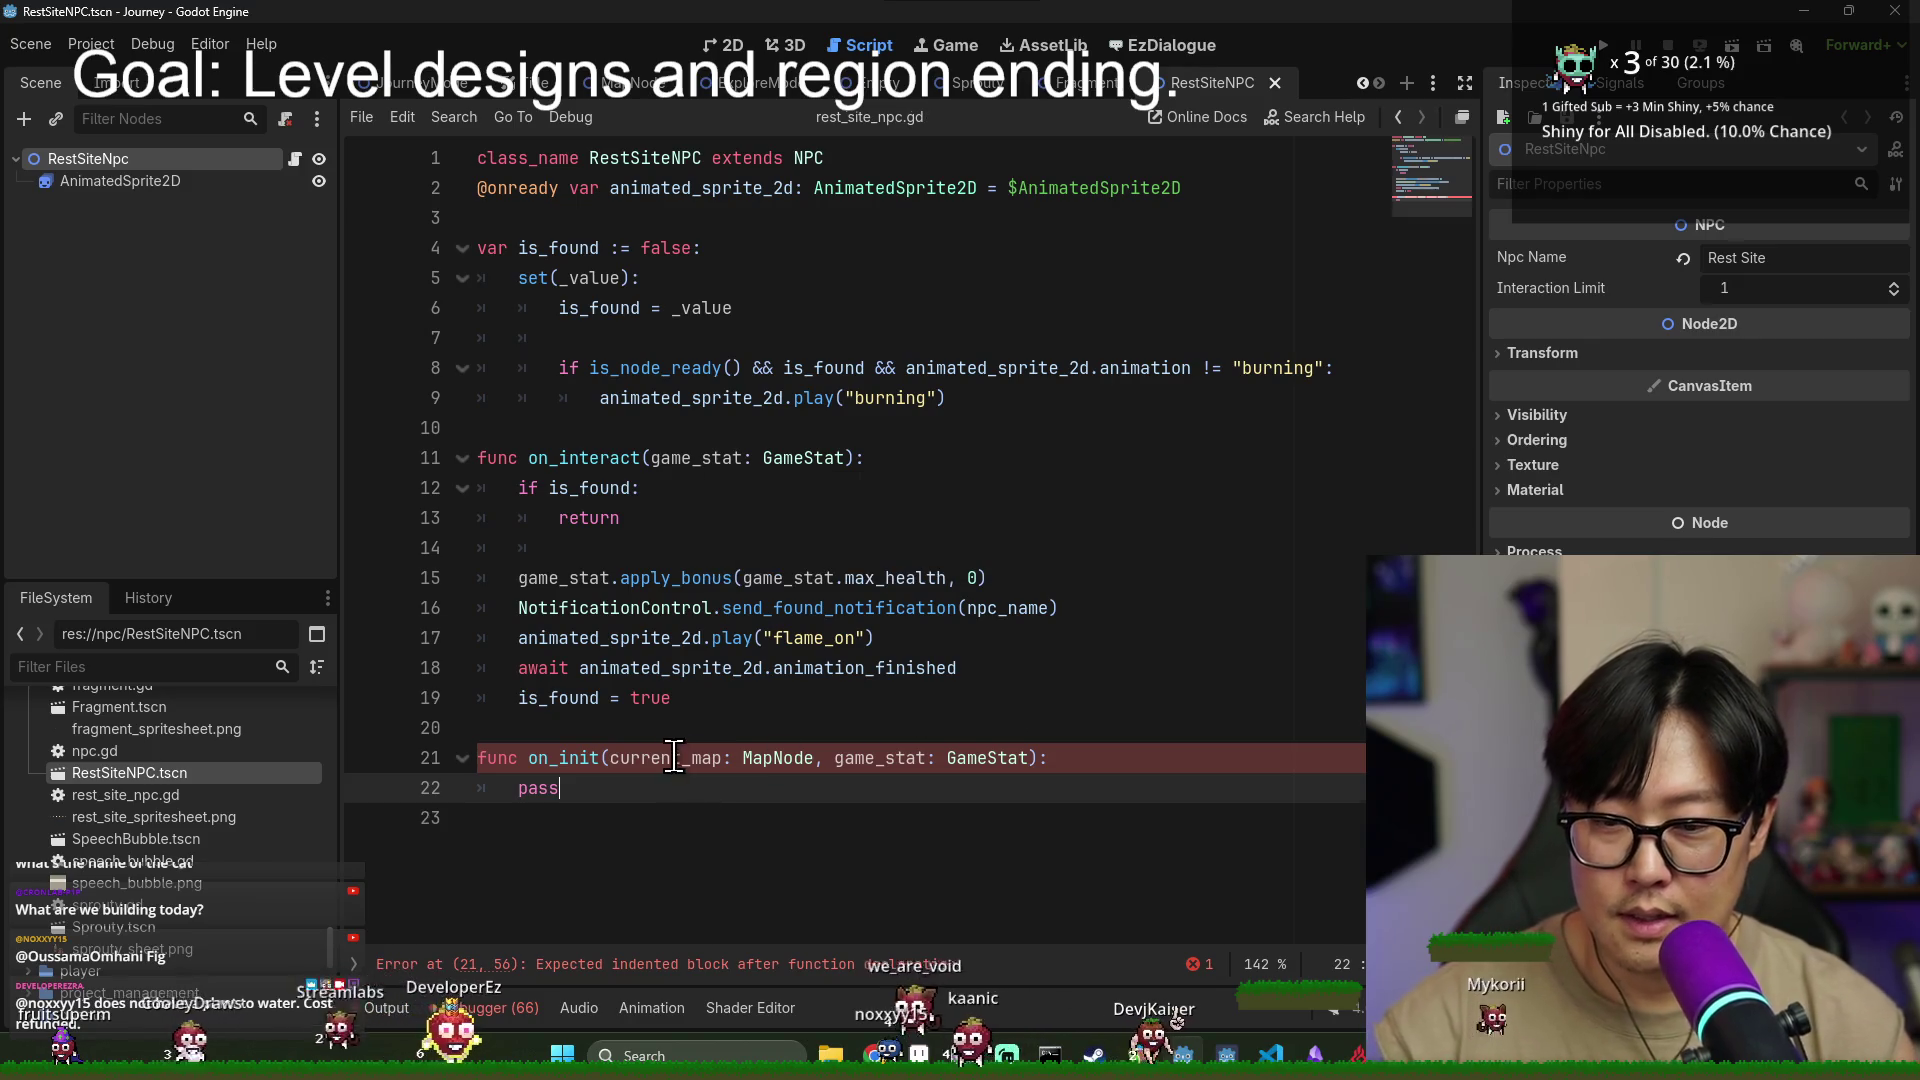
pyautogui.doubleClick(665, 758)
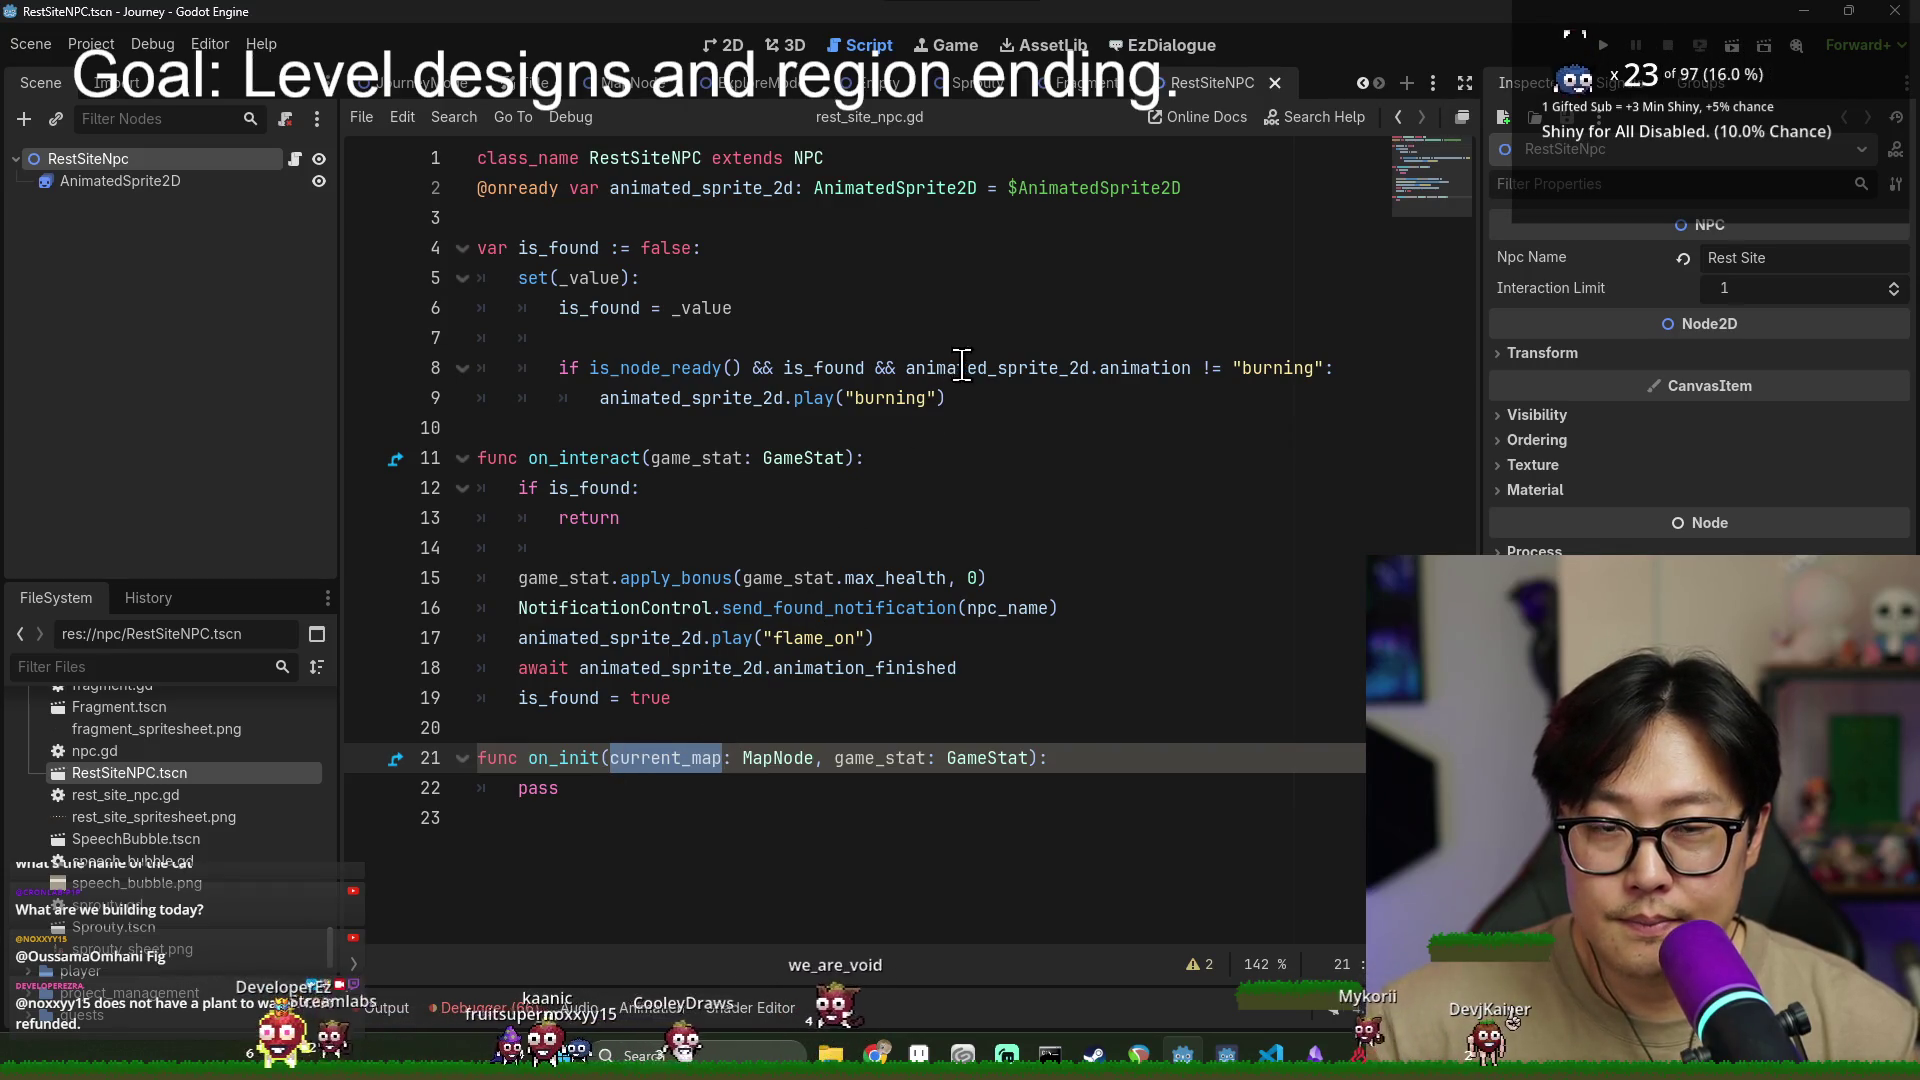
# - In ExploreMapNode.gd, delete the game_stat argument so line 34 calls npc_instance.on_init(self)
pyautogui.click(890, 88)
pyautogui.click(603, 638)
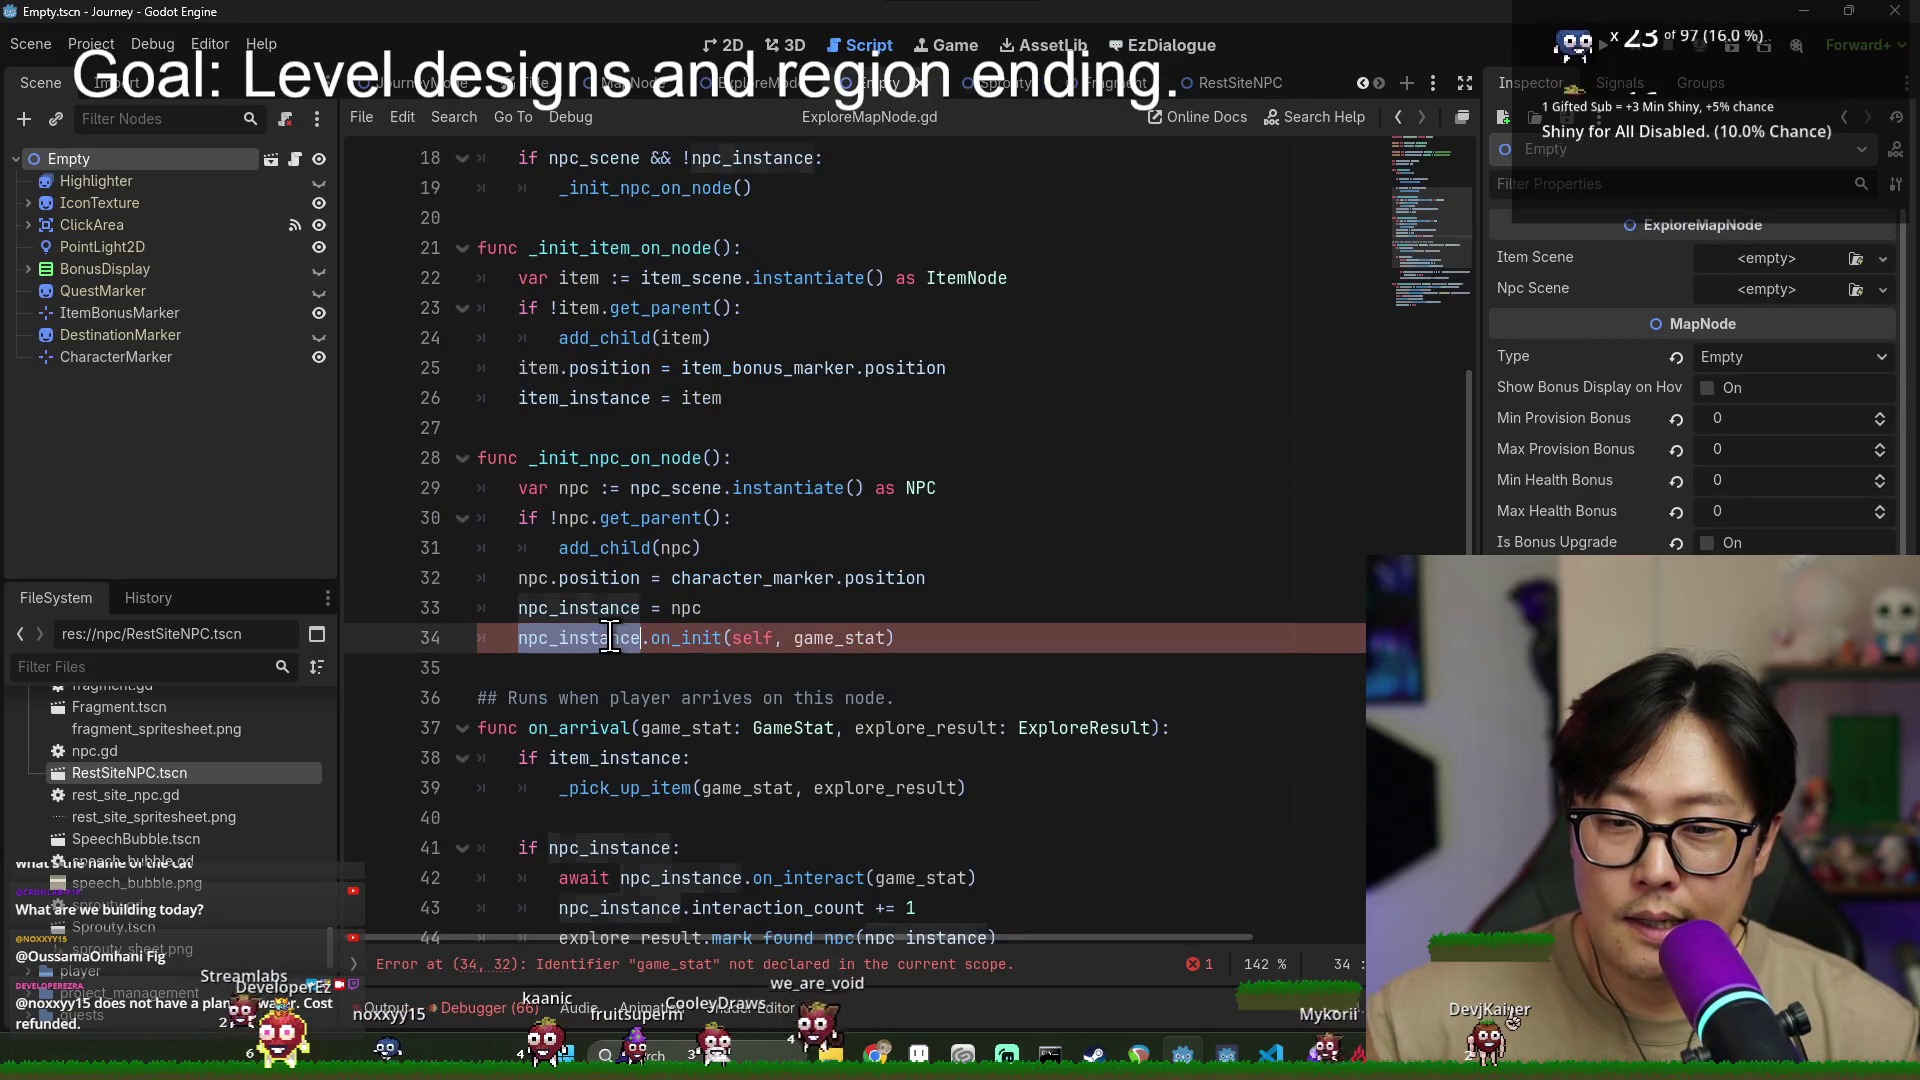
pyautogui.doubleClick(755, 640)
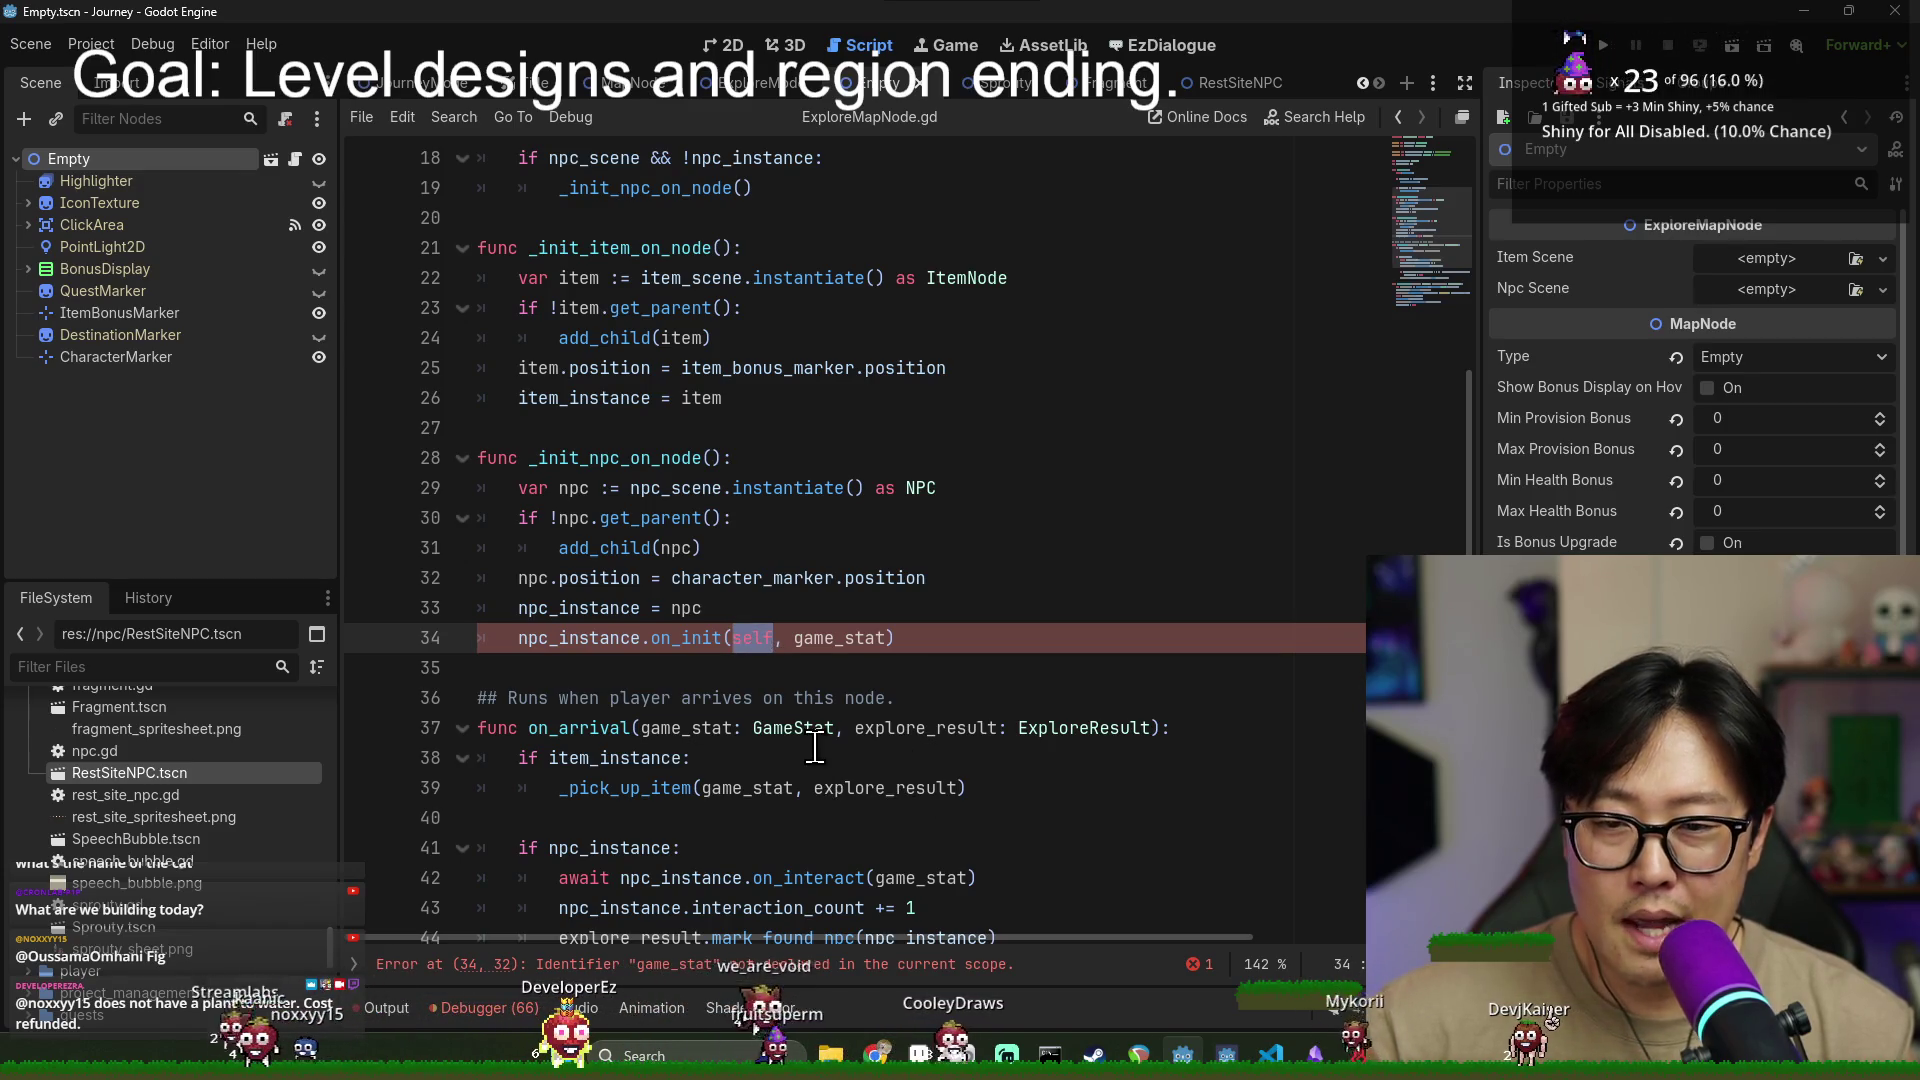
pyautogui.scroll(6, 815, 744)
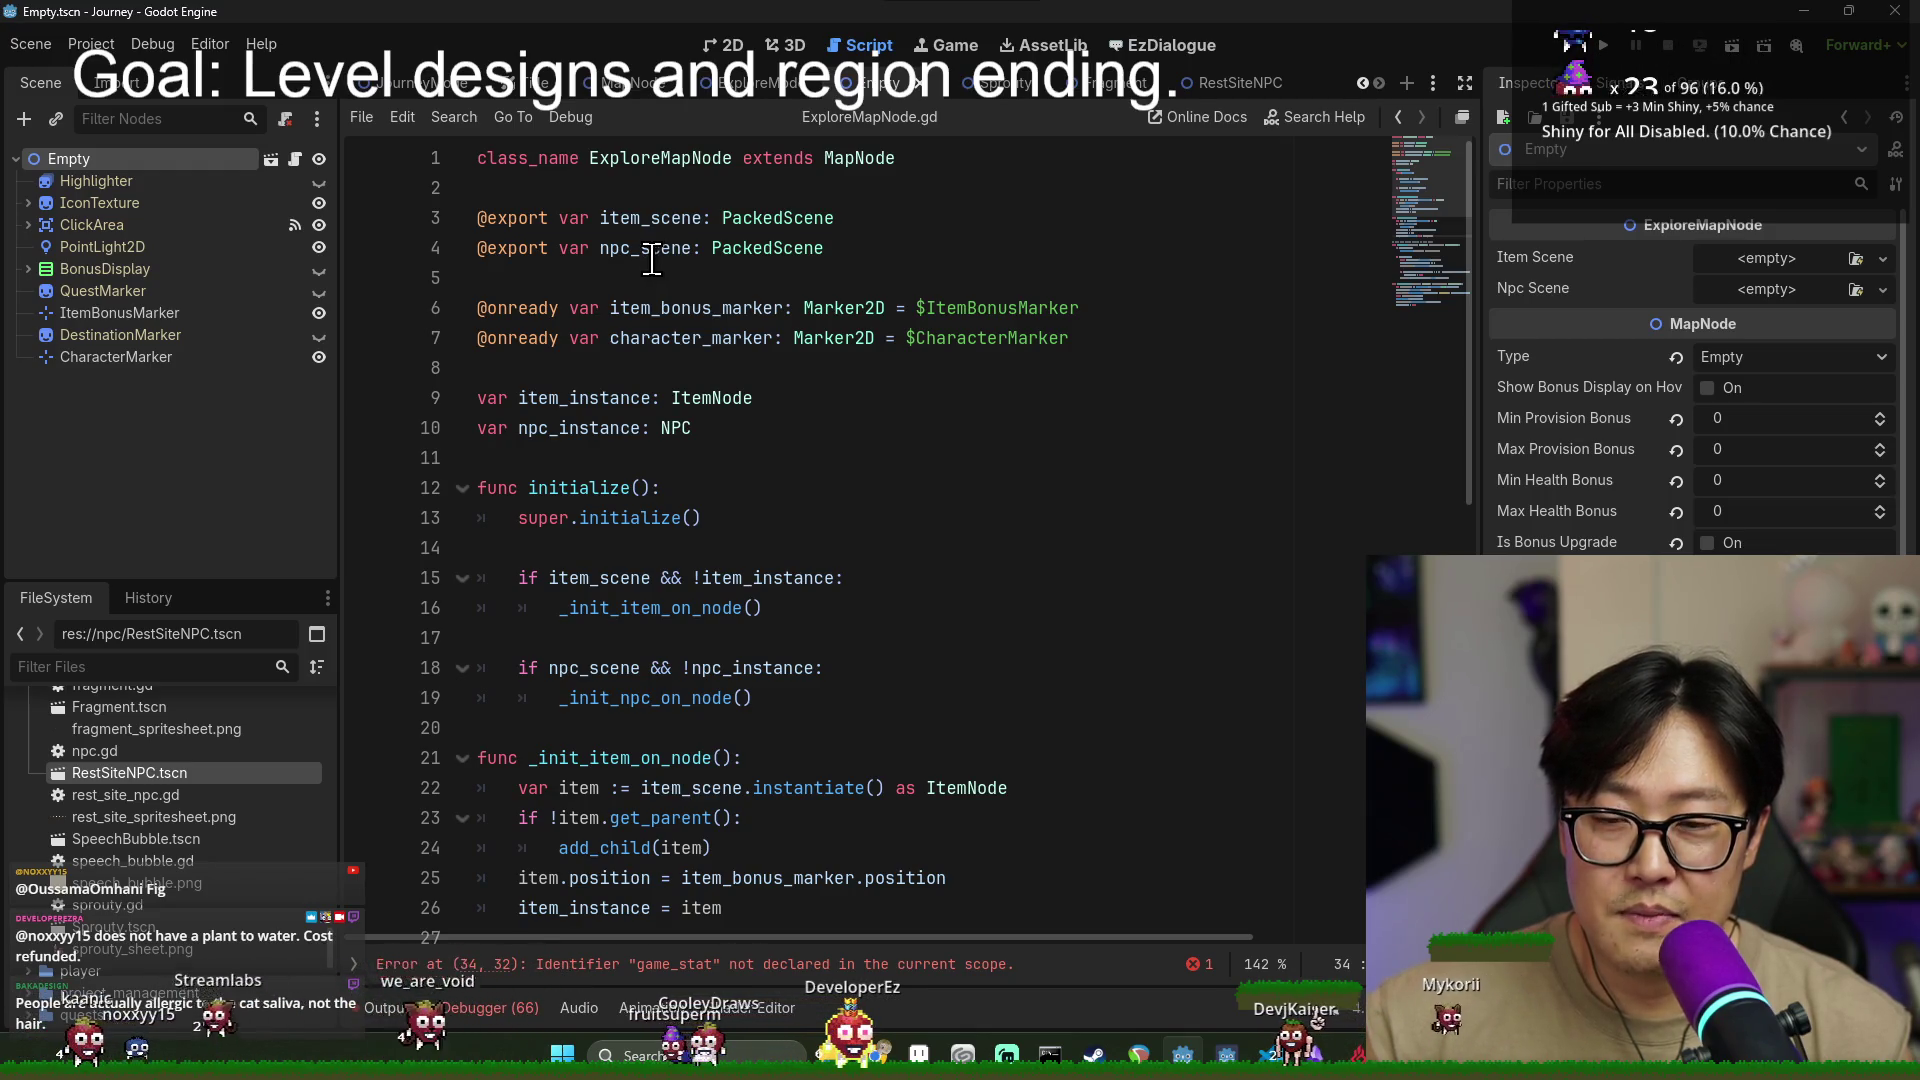
pyautogui.scroll(-1, 644, 273)
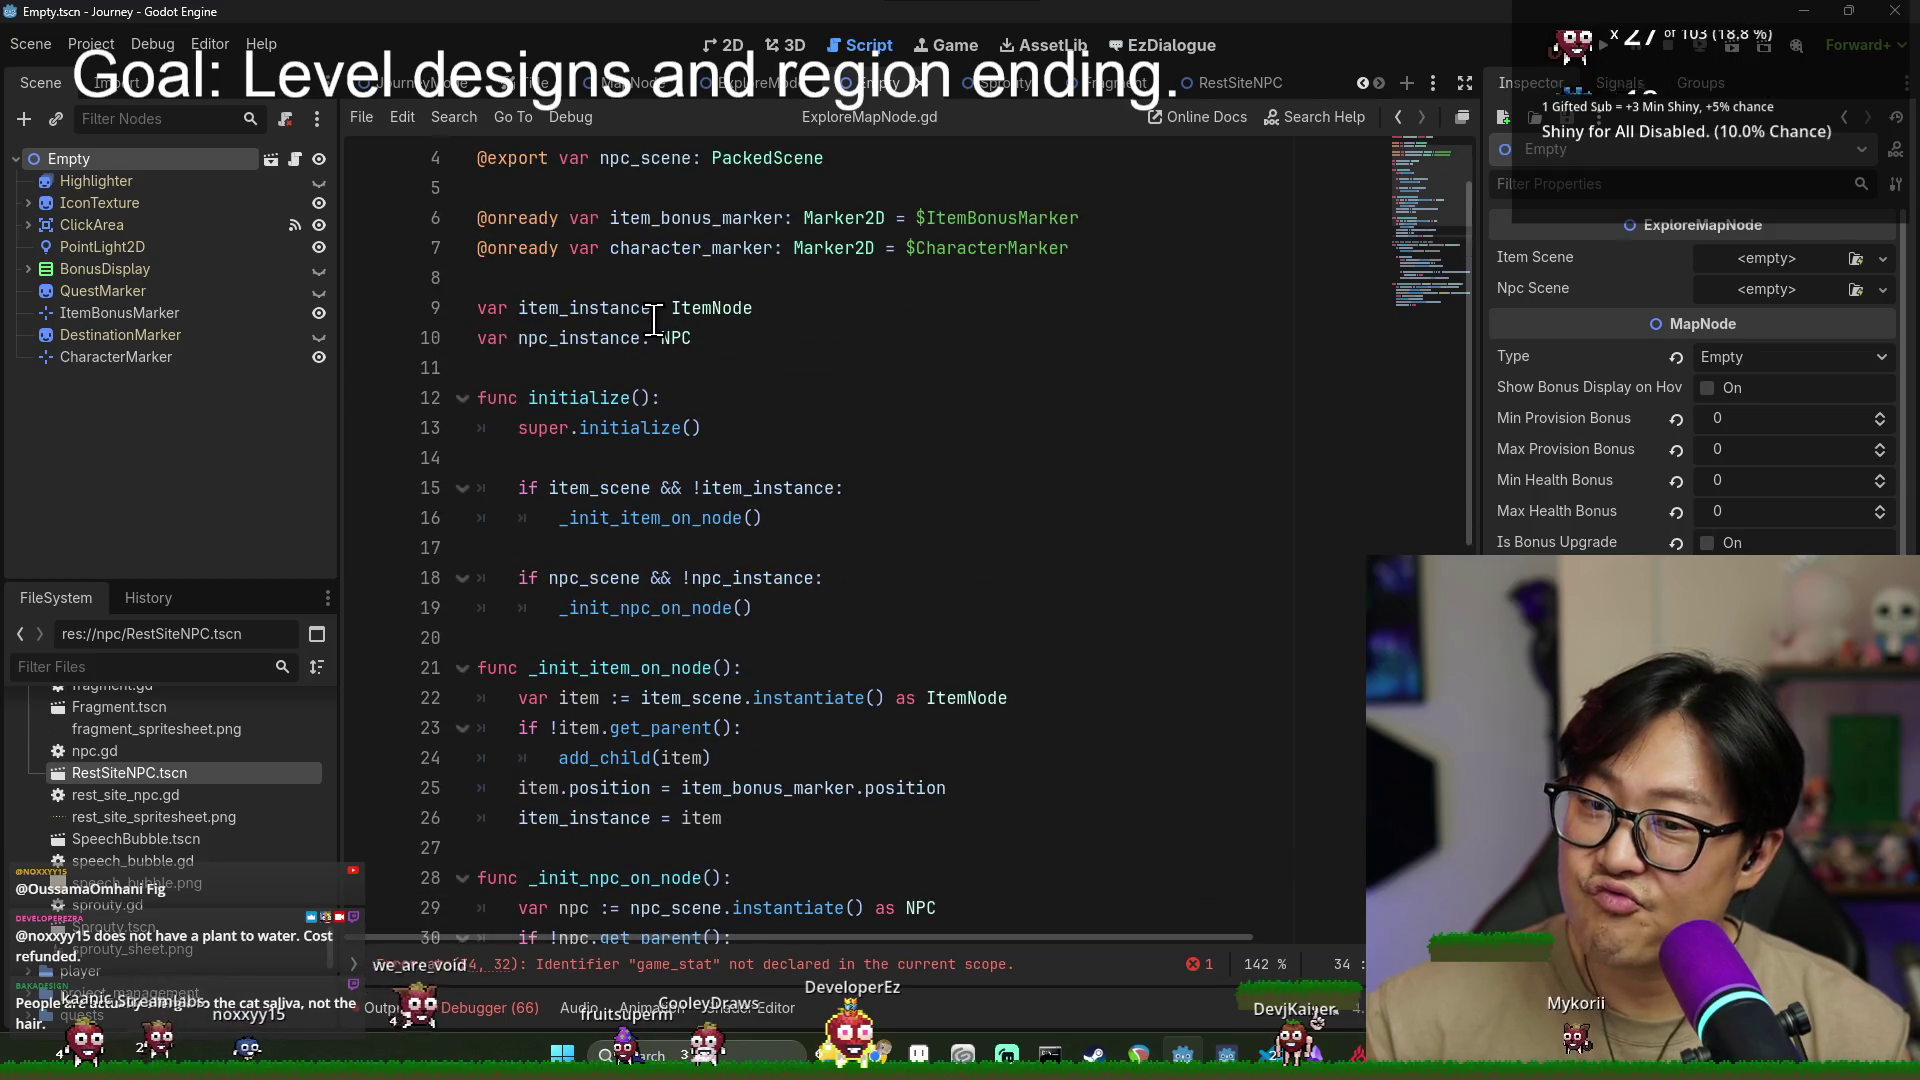
pyautogui.scroll(-4, 653, 320)
pyautogui.scroll(2, 652, 397)
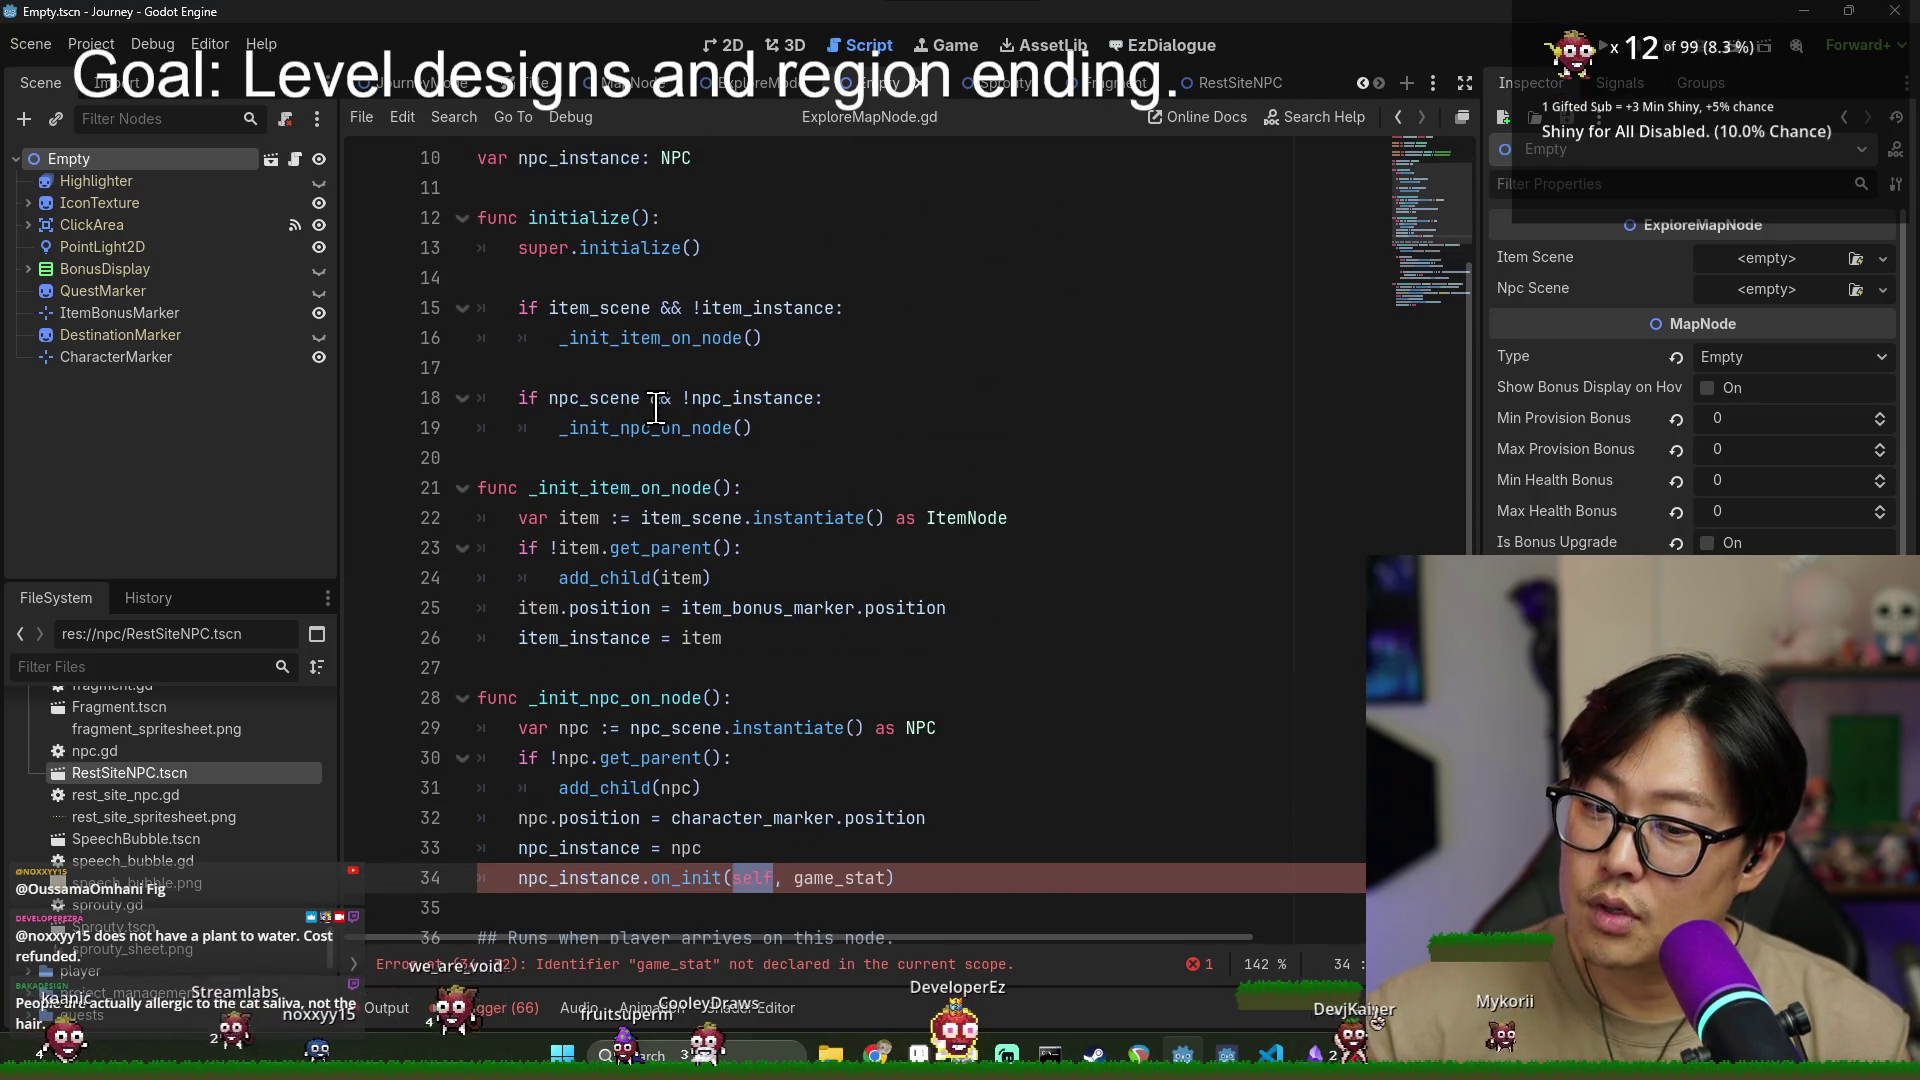
pyautogui.scroll(3, 659, 408)
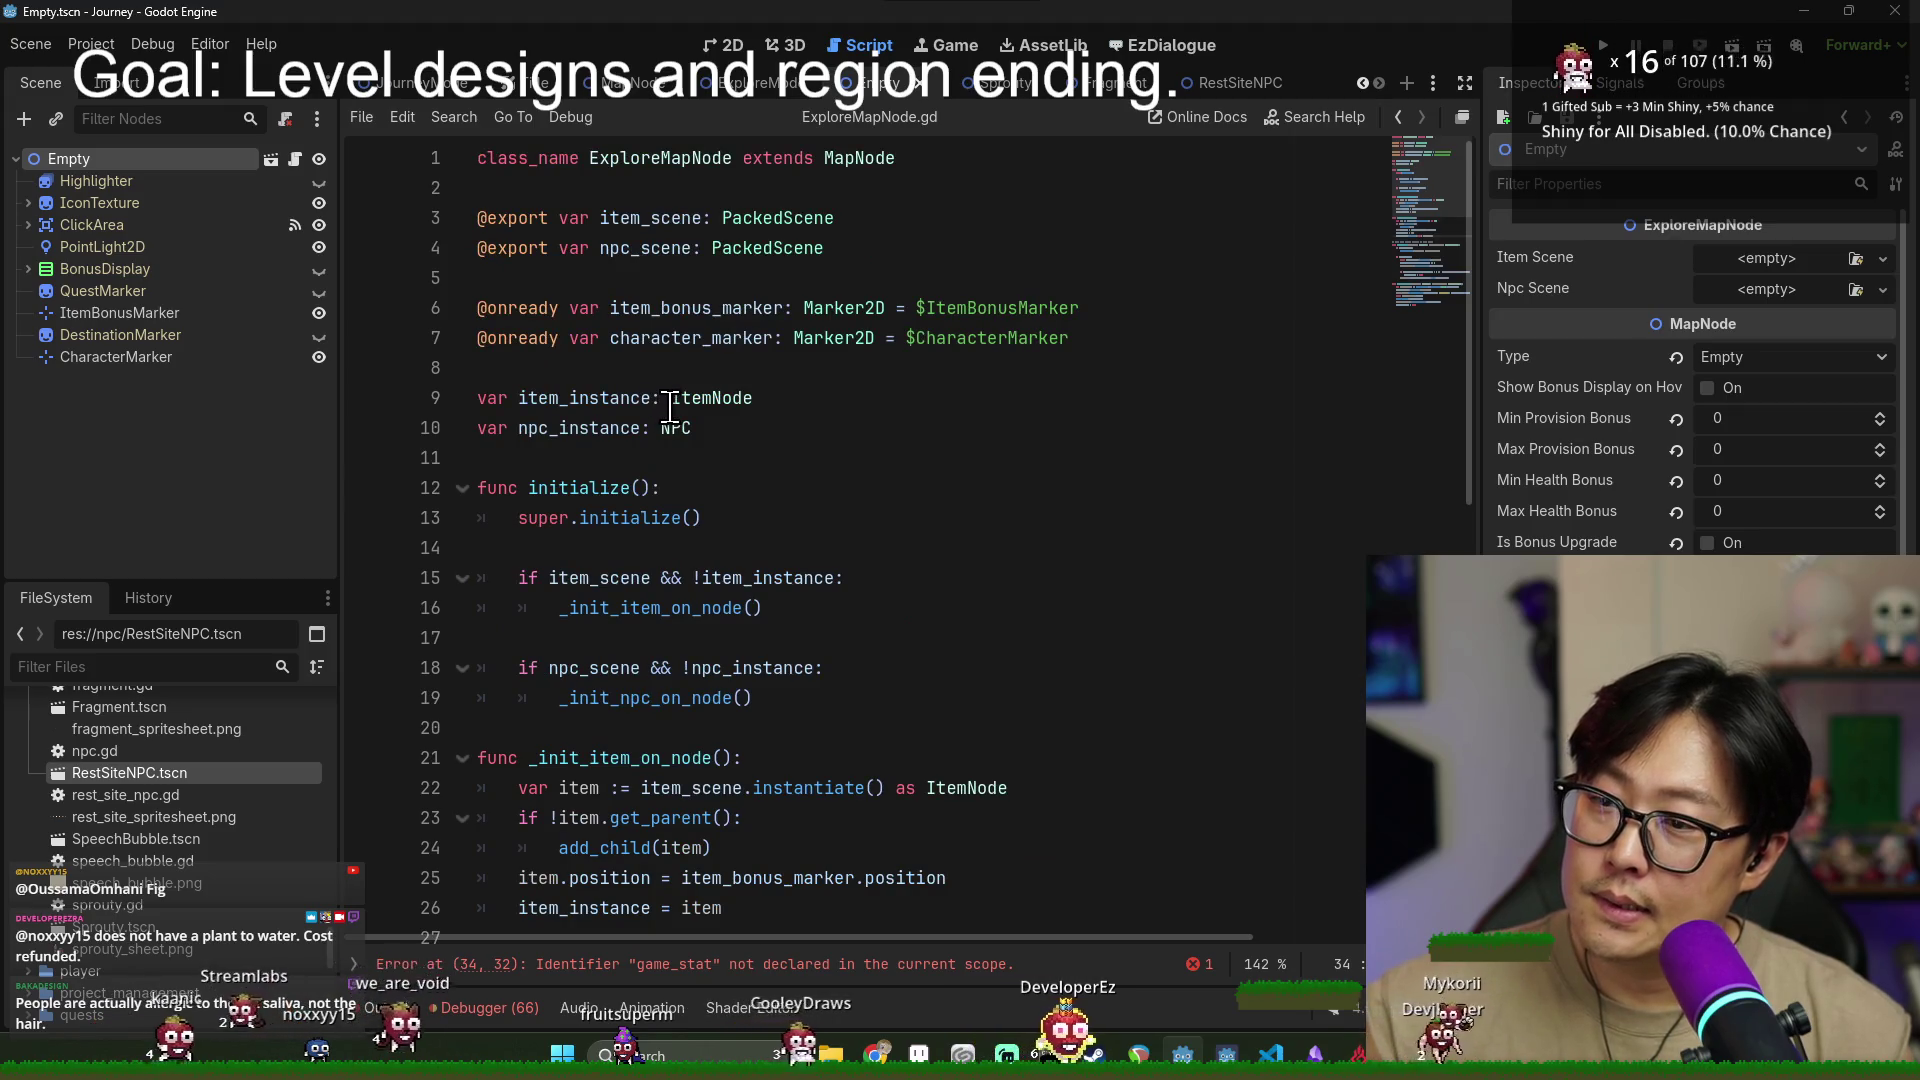
pyautogui.scroll(-5, 675, 415)
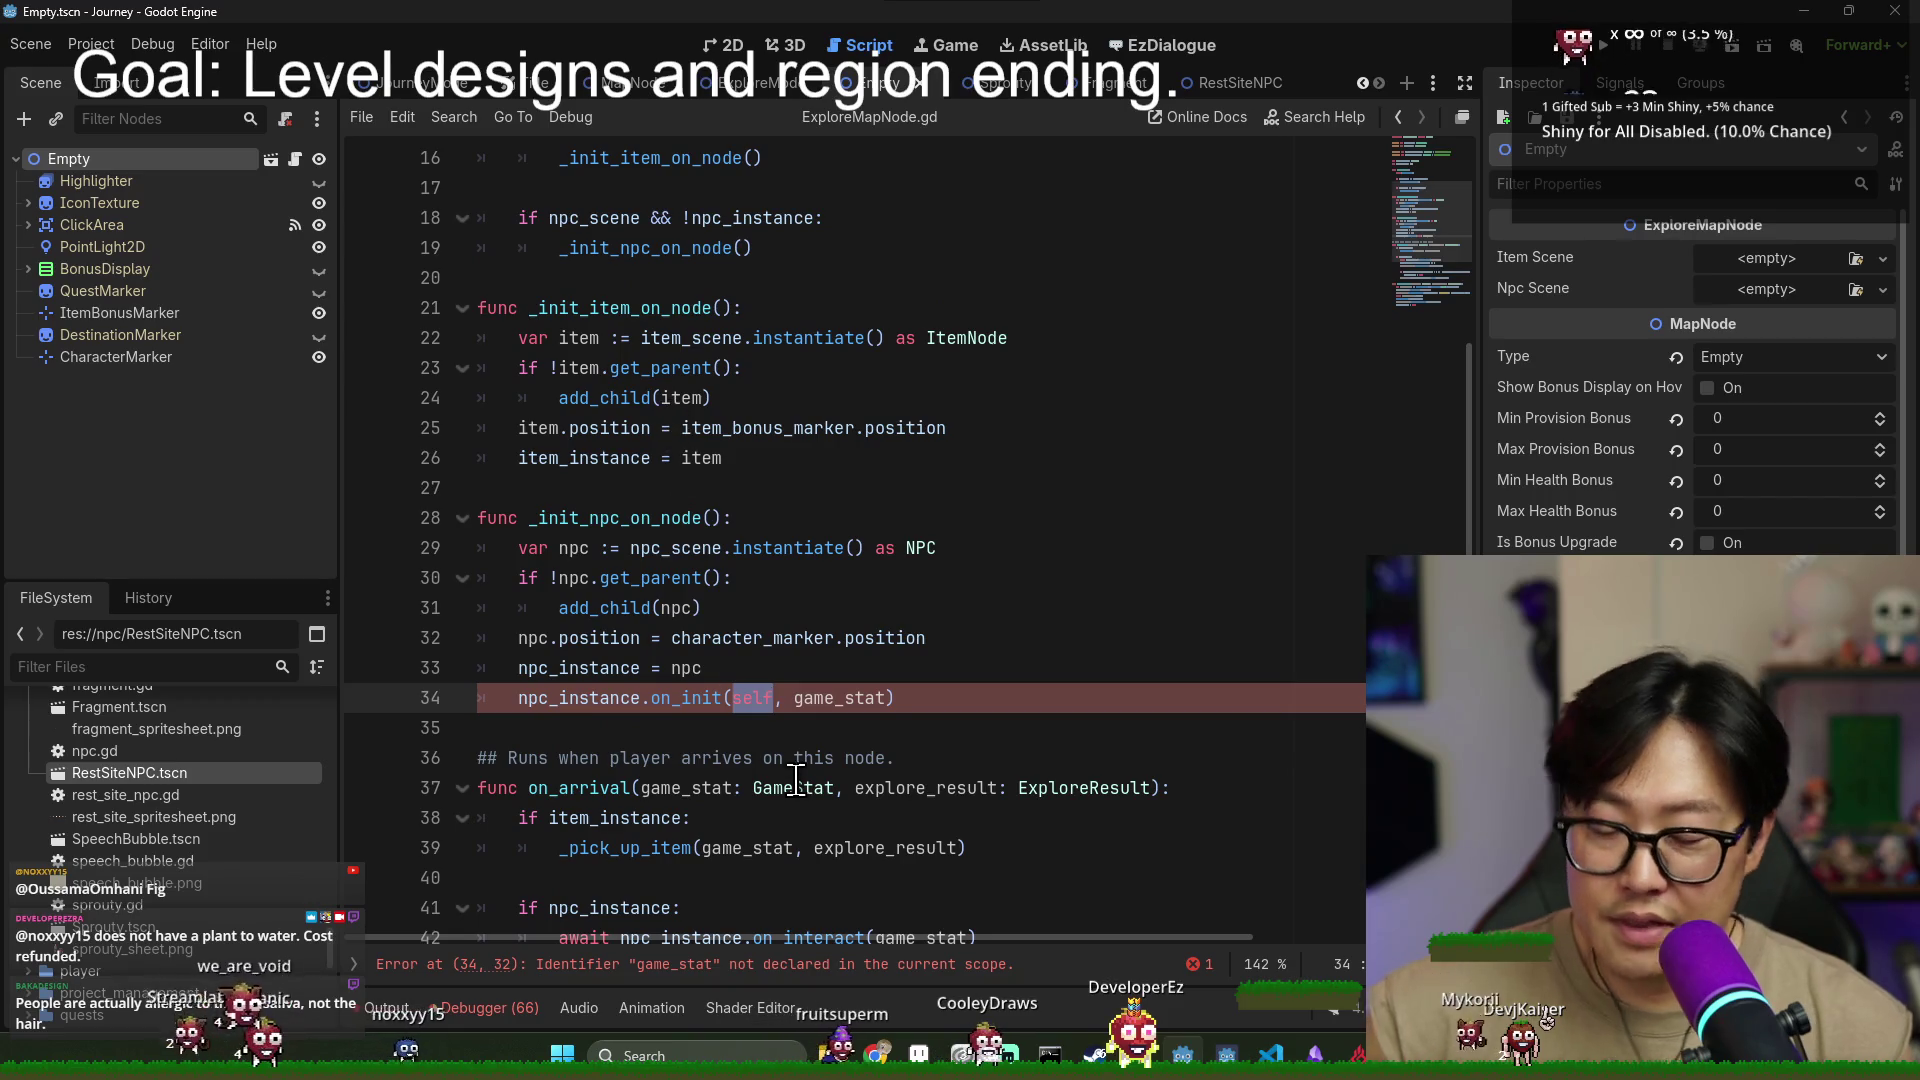
pyautogui.doubleClick(831, 697)
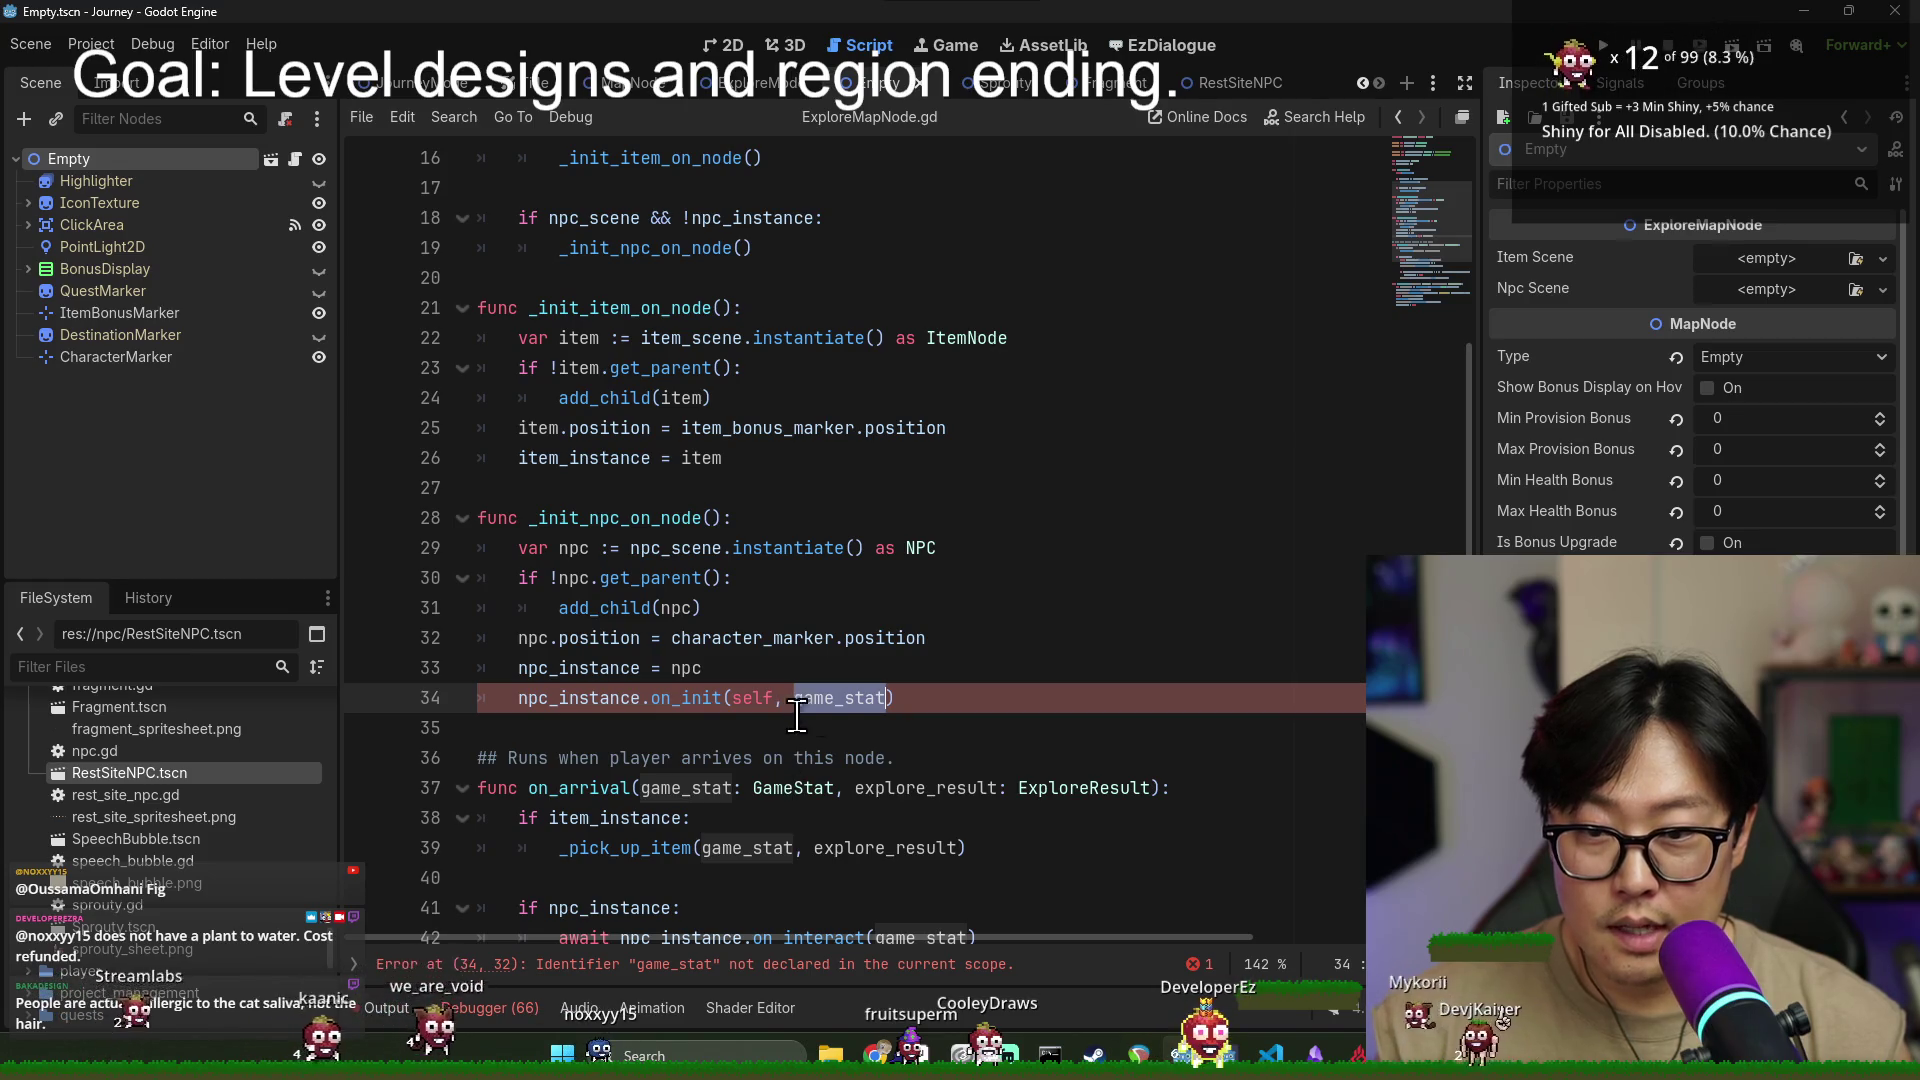
pyautogui.scroll(-1, 820, 700)
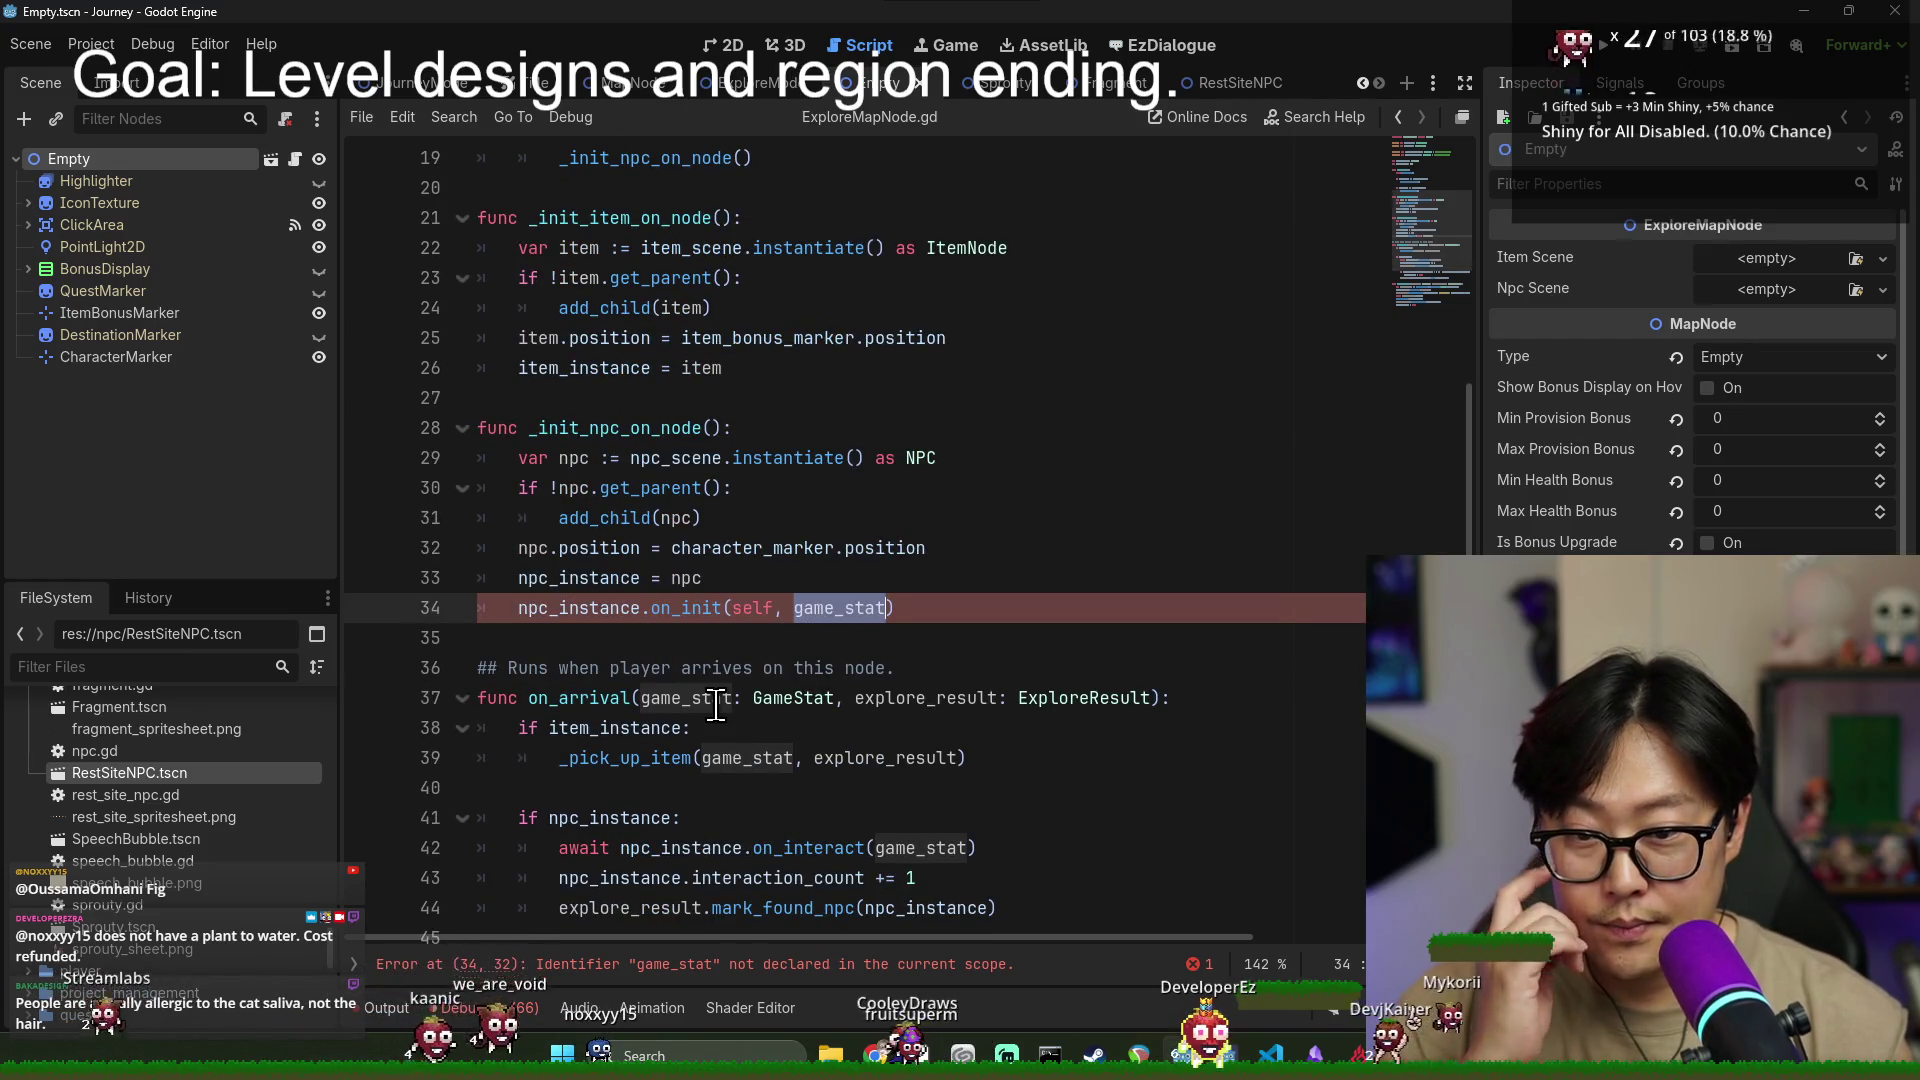
pyautogui.press('BackSpace')
pyautogui.press('BackSpace')
pyautogui.press('BackSpace')
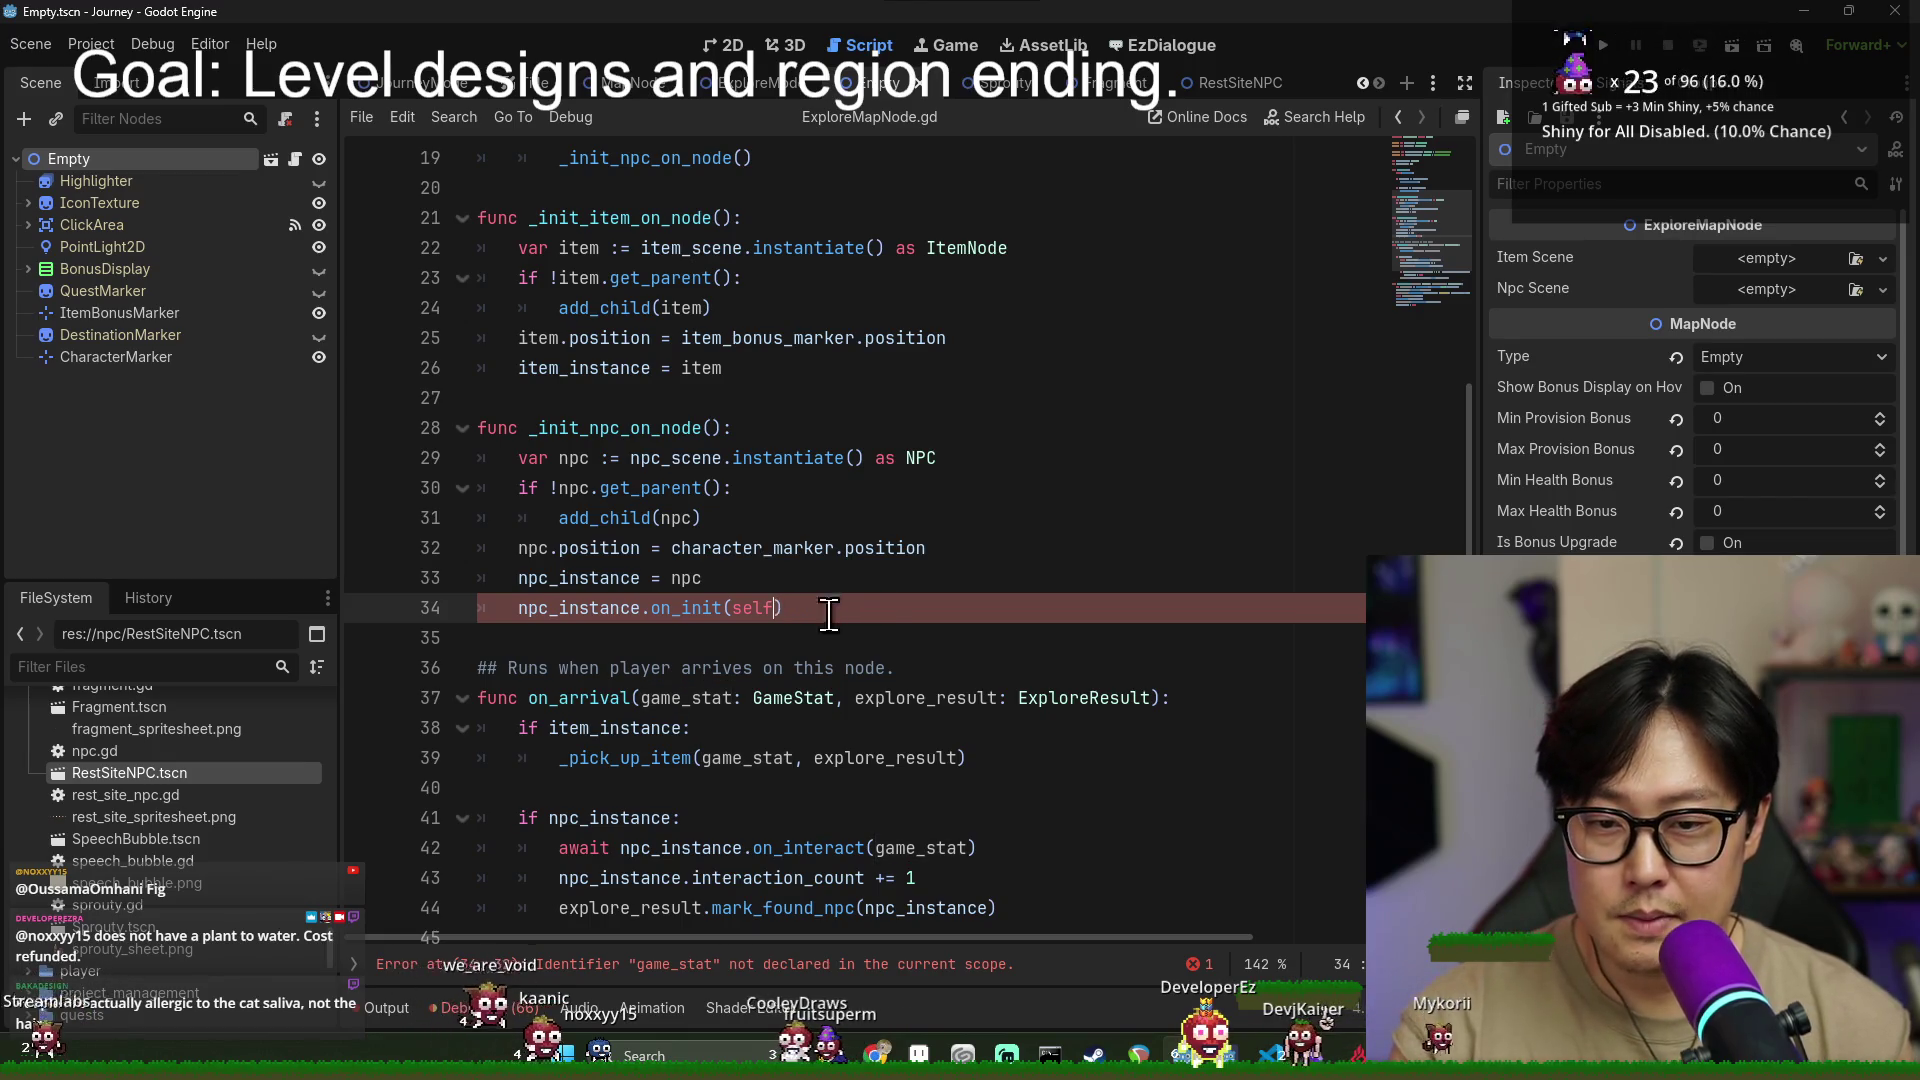
# - Remove the game_stat parameter from the base on_init declaration in npc.gd and save
pyautogui.keyDown('ctrl'); pyautogui.click(672, 620); pyautogui.keyUp('ctrl')
pyautogui.hotkey('ctrl', 's')
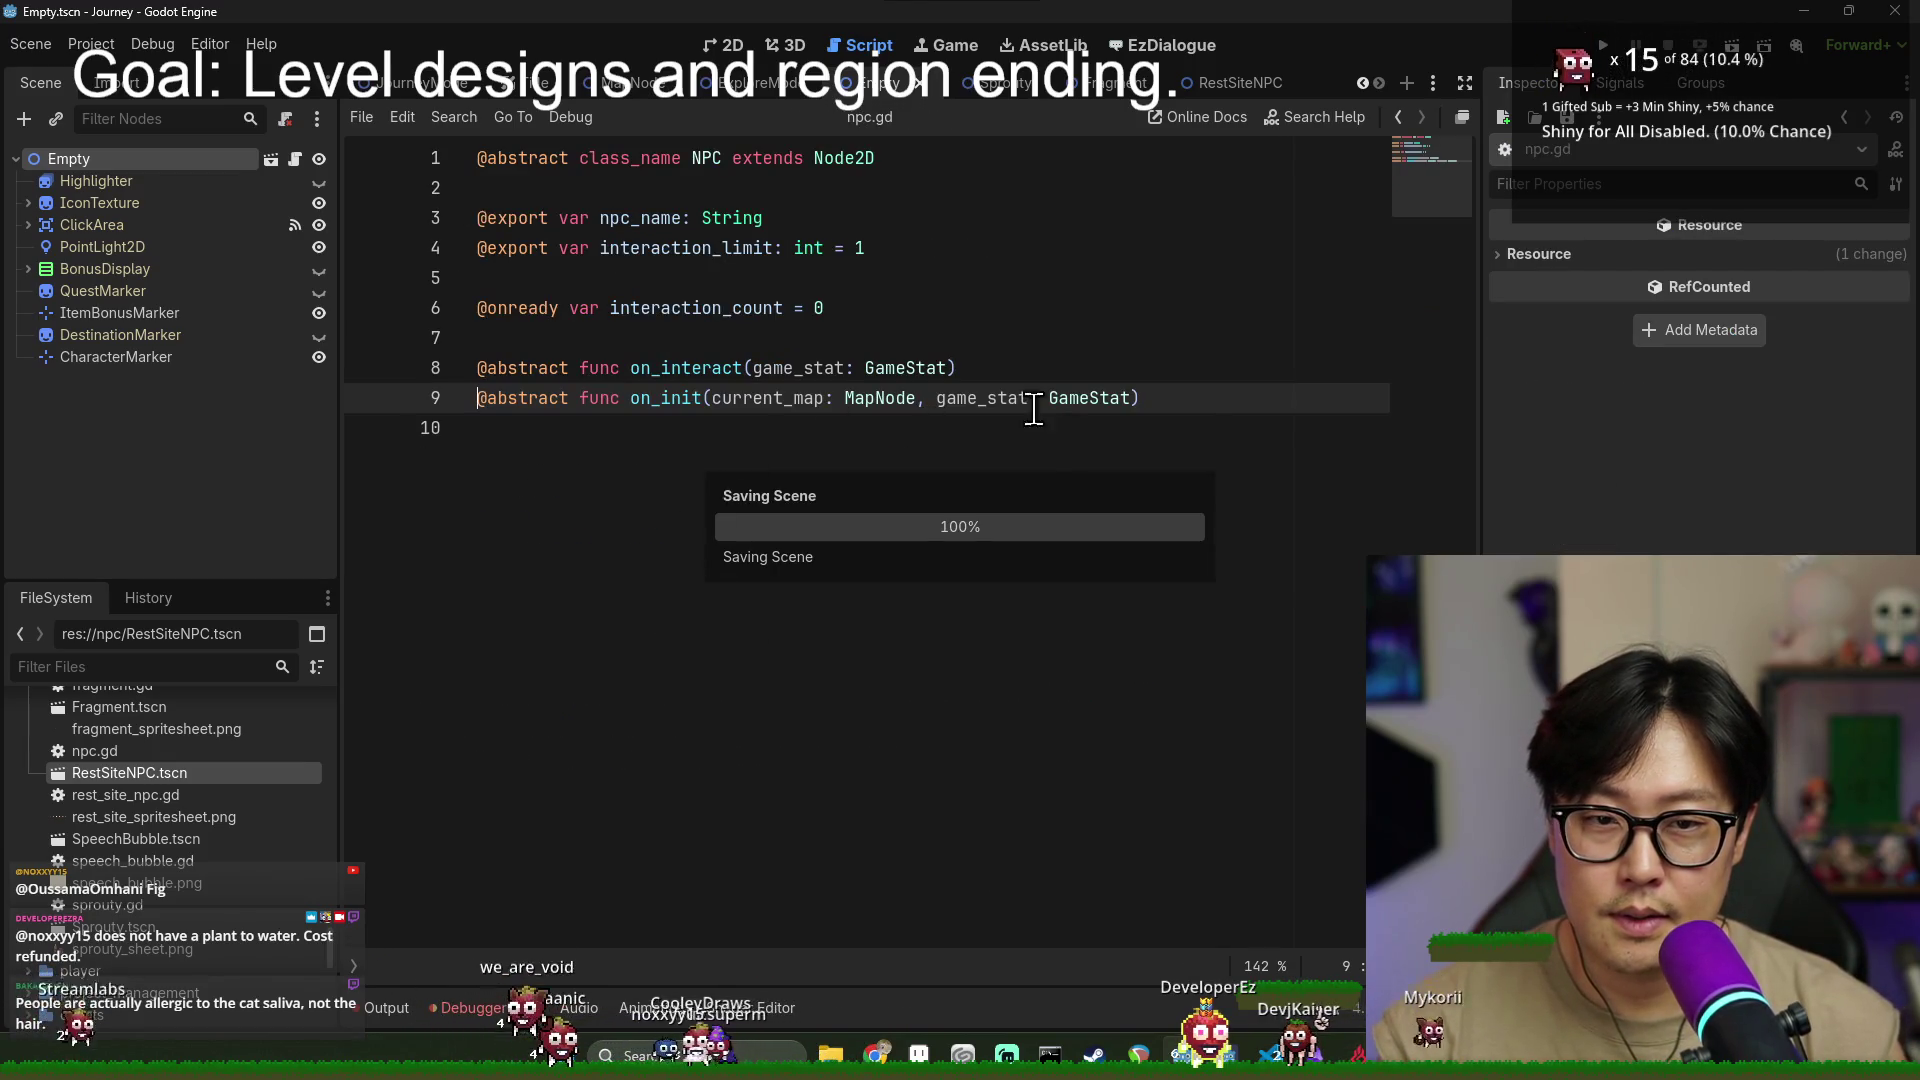
pyautogui.doubleClick(965, 398)
pyautogui.keyDown('shift'); pyautogui.click(1127, 398); pyautogui.keyUp('shift')
pyautogui.press('BackSpace')
pyautogui.press('BackSpace')
pyautogui.press('BackSpace')
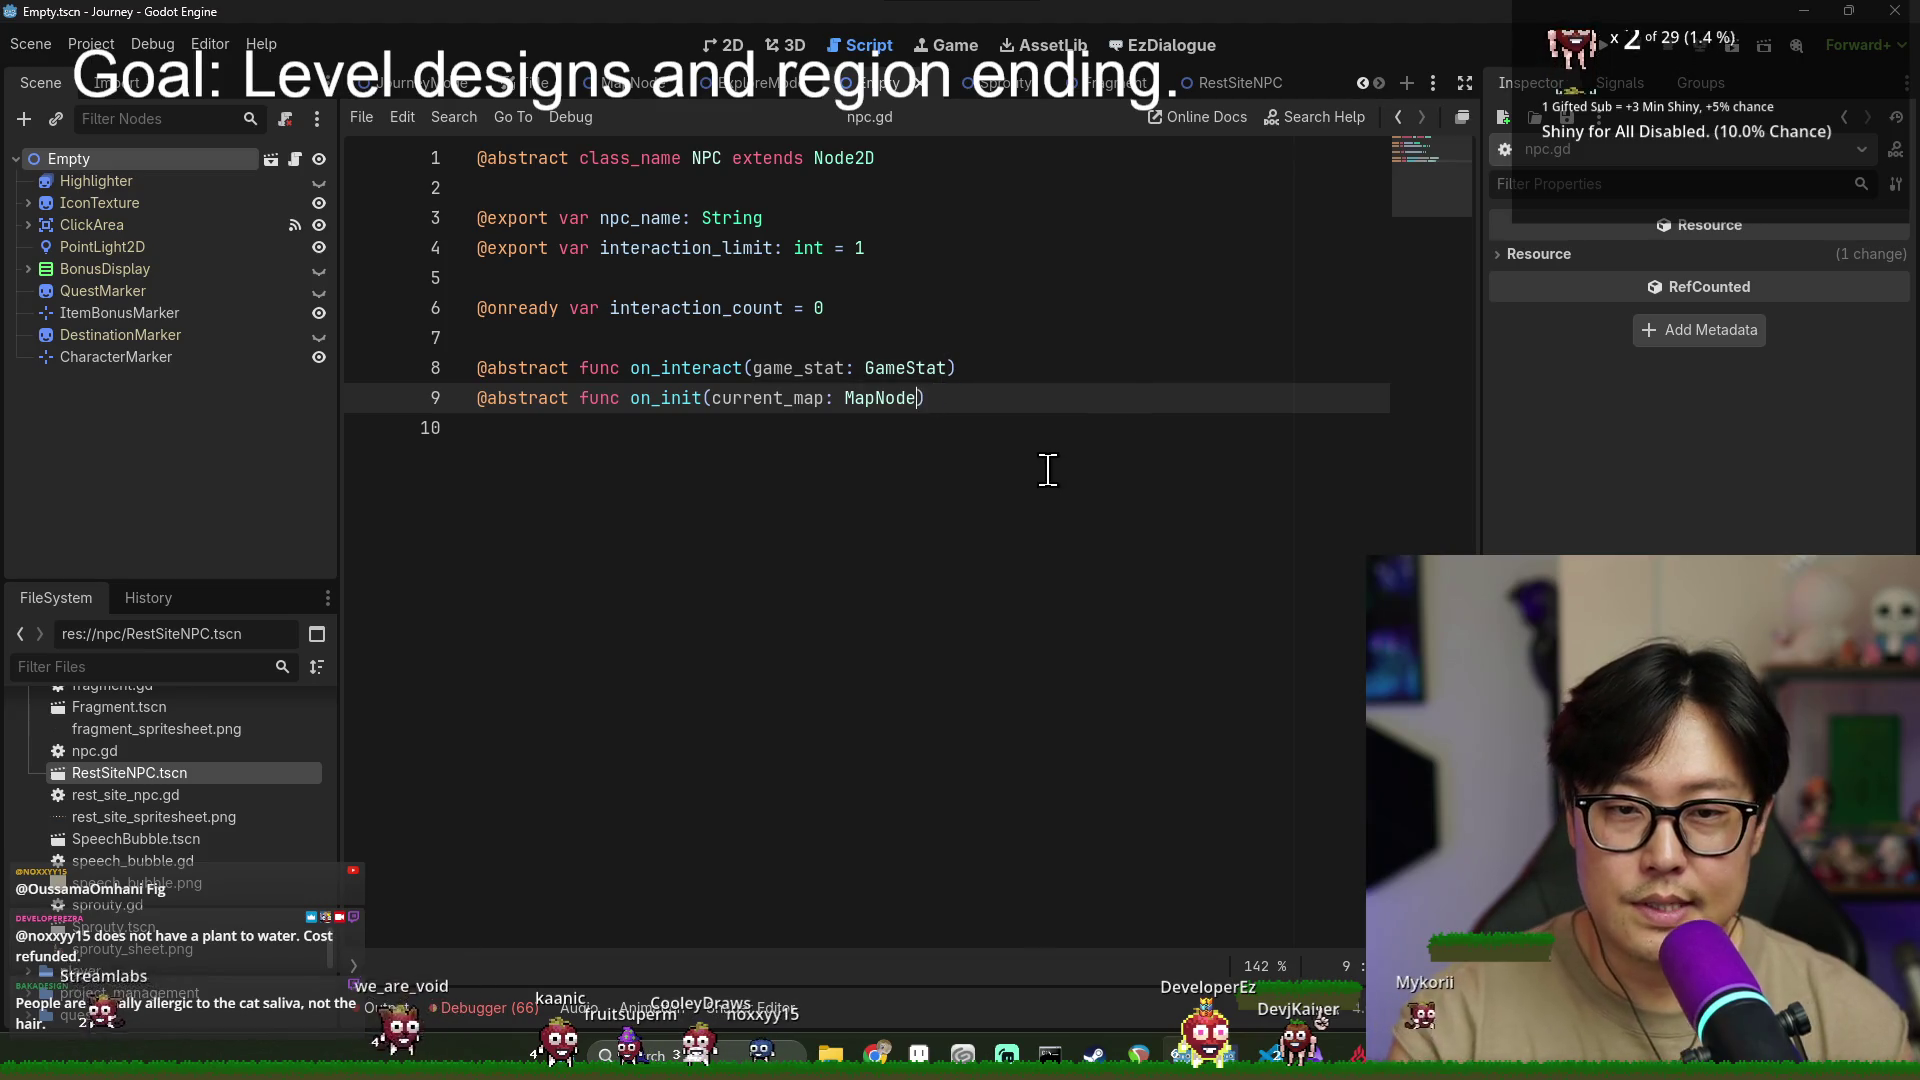
pyautogui.click(1025, 340)
pyautogui.hotkey('ctrl', 's')
# - Drop the game_stat parameter from rest_site_npc.gd's on_init override and save
pyautogui.doubleClick(146, 767)
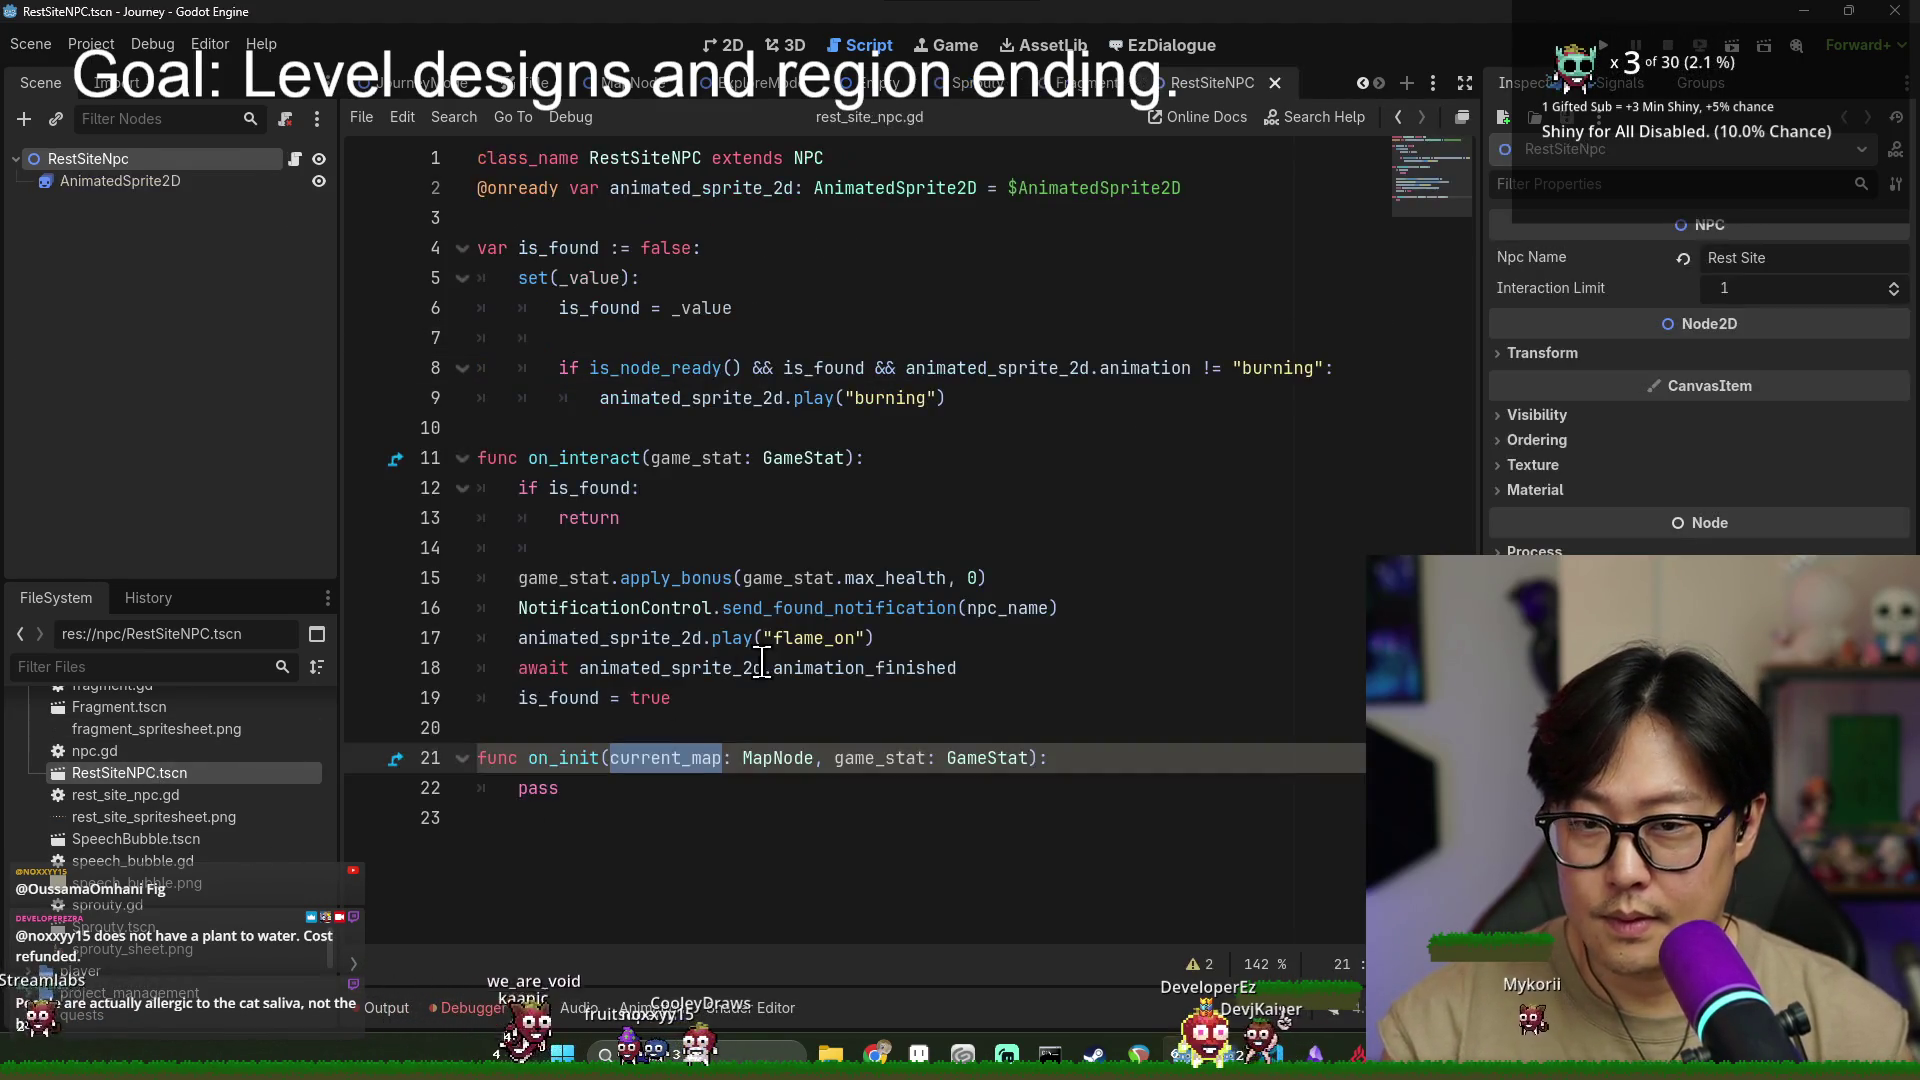
pyautogui.doubleClick(848, 757)
pyautogui.keyDown('shift'); pyautogui.click(1036, 757); pyautogui.keyUp('shift')
pyautogui.press('BackSpace')
pyautogui.press('BackSpace')
pyautogui.press('BackSpace')
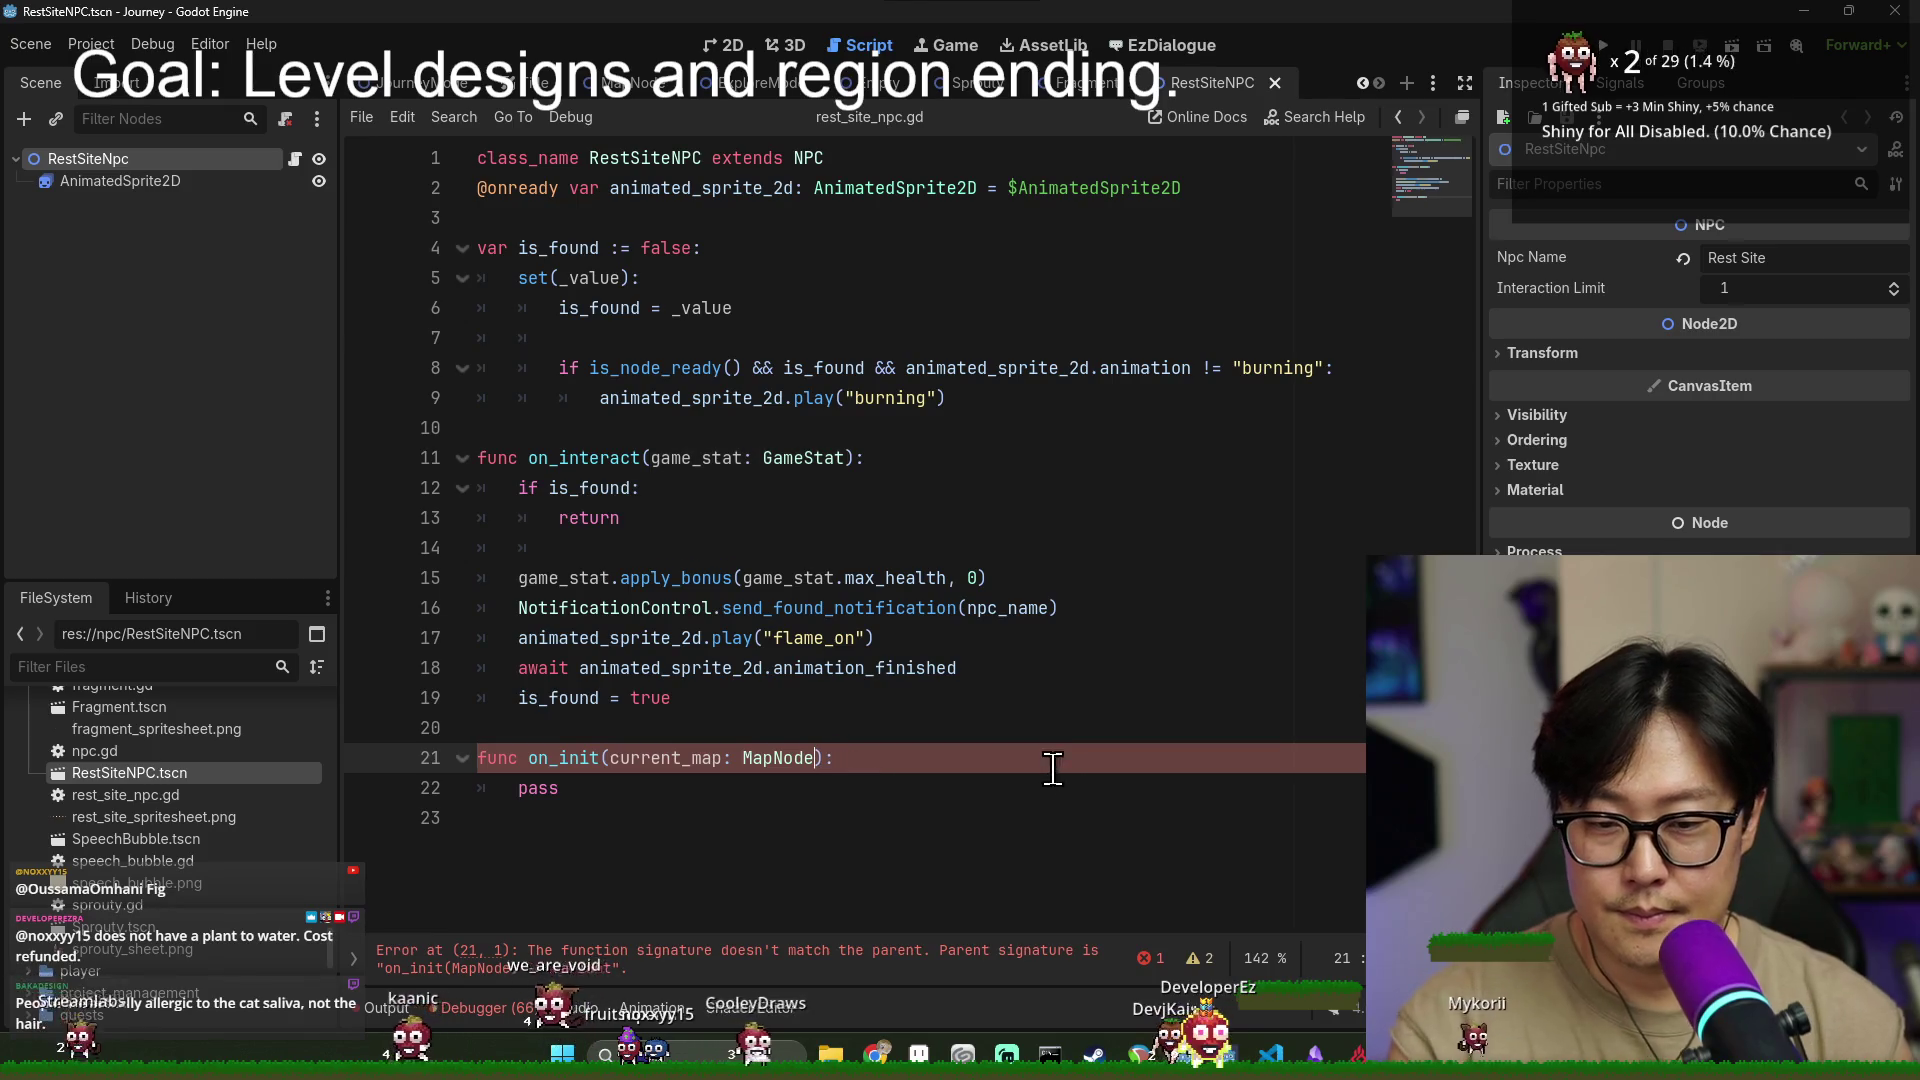
pyautogui.hotkey('ctrl', 's')
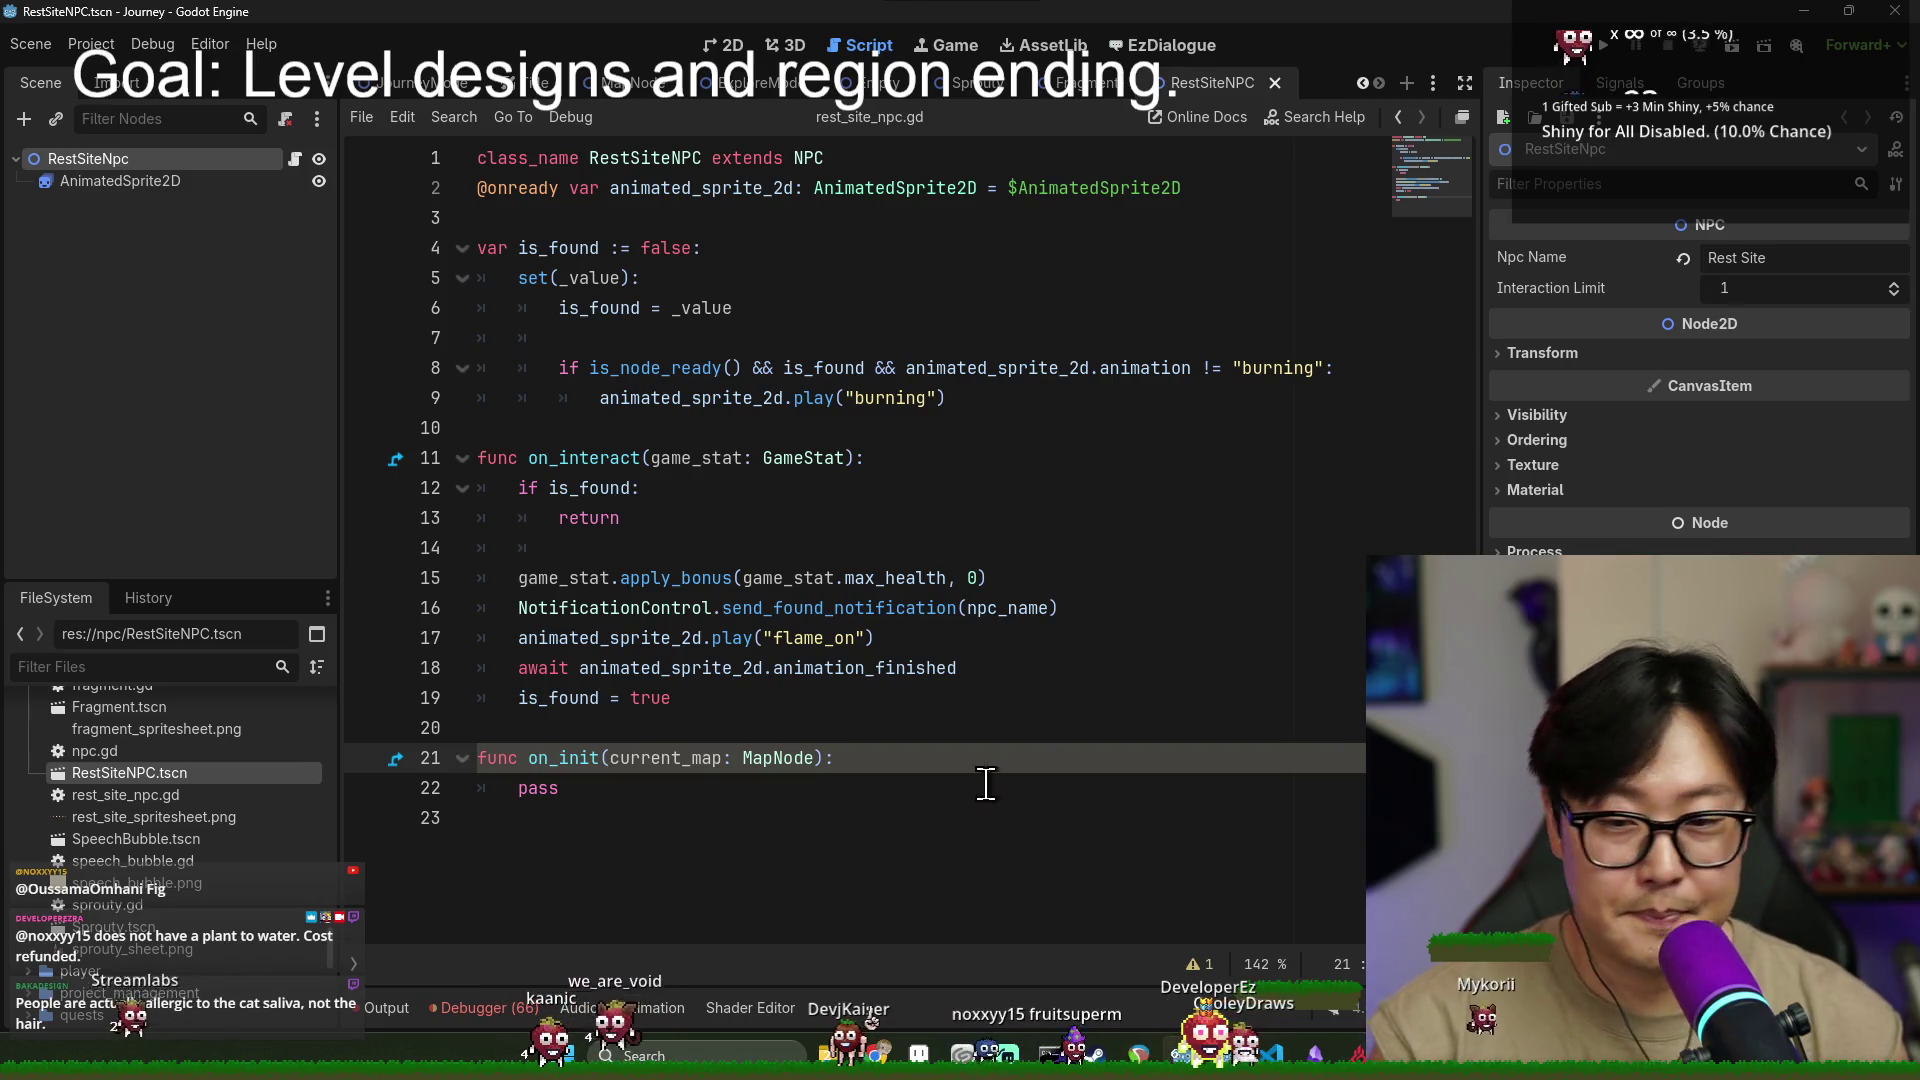
pyautogui.doubleClick(621, 760)
pyautogui.hotkey('ctrl', 's')
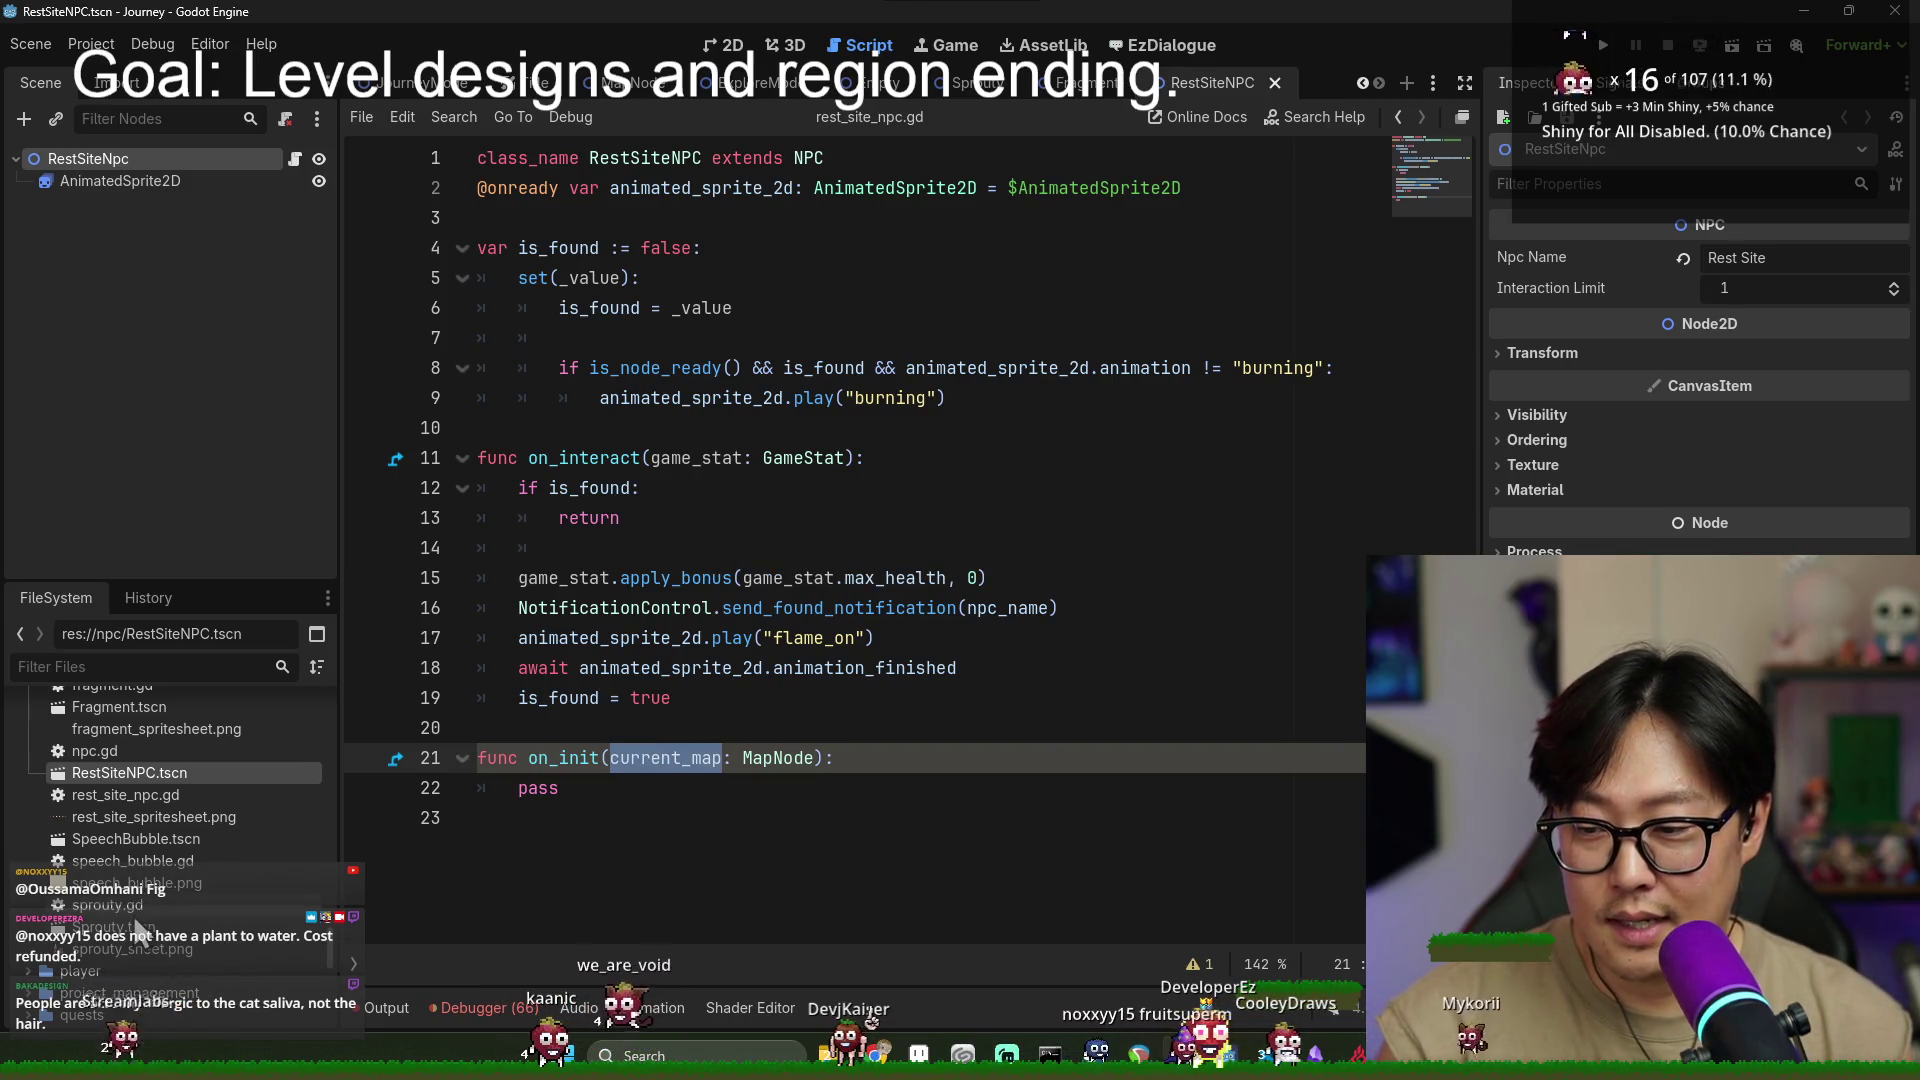
# - Delete the _game_stat parameter from Sprouty's on_init on line 22
pyautogui.doubleClick(138, 935)
pyautogui.moveTo(795, 786); pyautogui.dragTo(995, 787)
pyautogui.press('BackSpace')
pyautogui.press('BackSpace')
pyautogui.press('BackSpace')
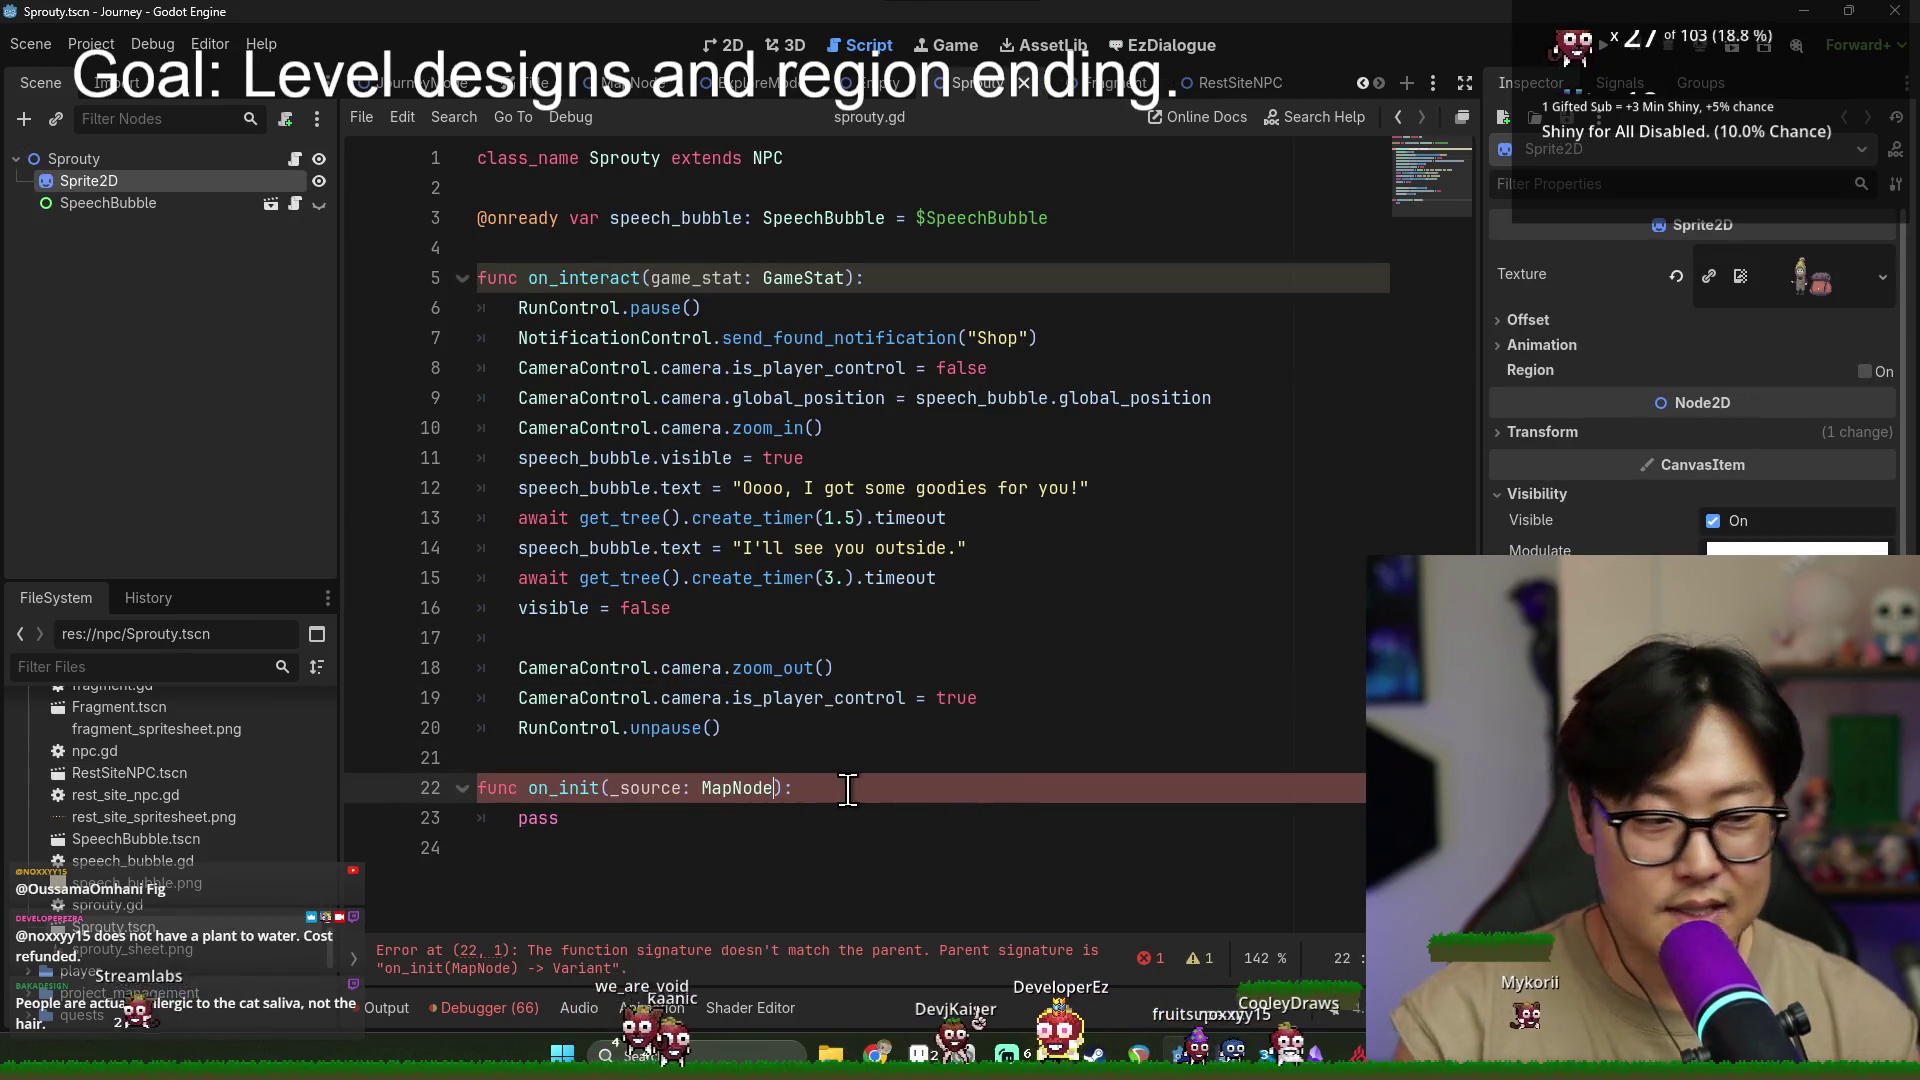
# - Save the Sprouty script and scene
pyautogui.hotkey('ctrl', 's')
pyautogui.click(720, 757)
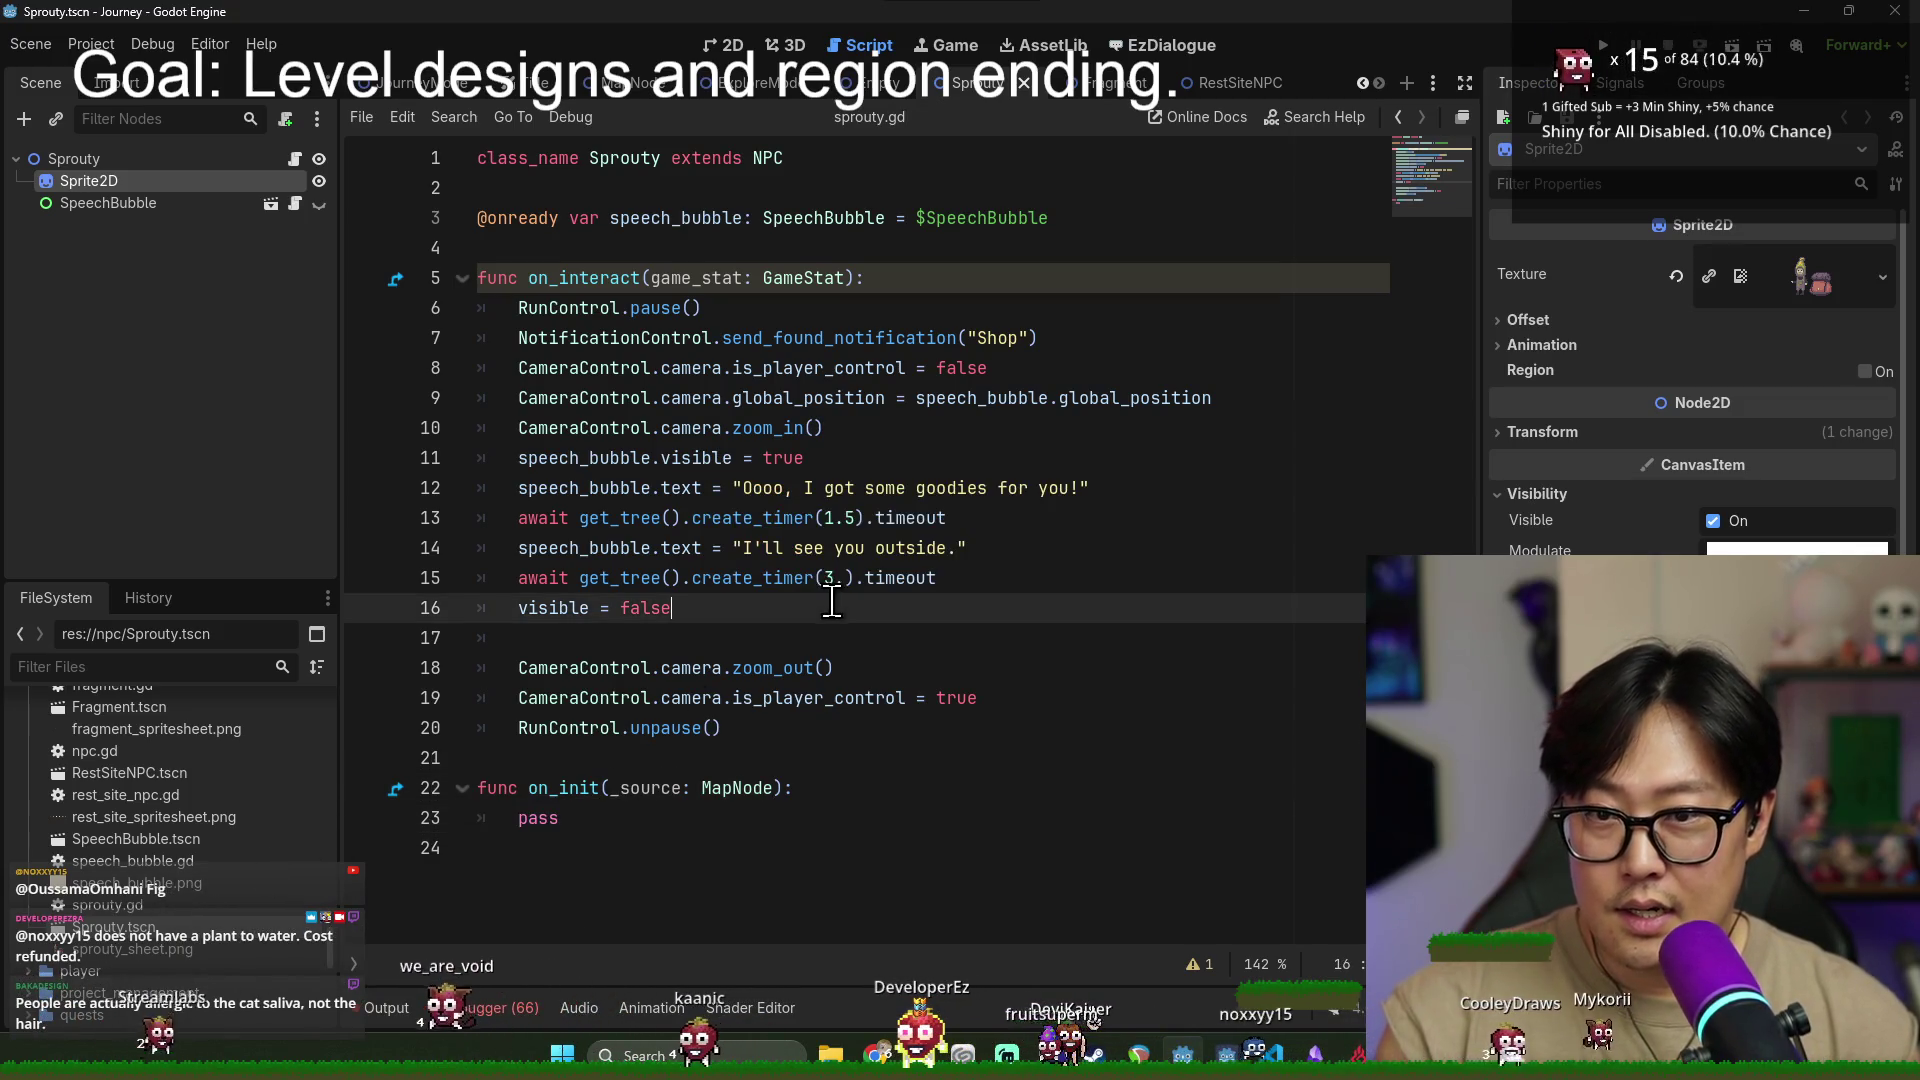
pyautogui.click(770, 517)
pyautogui.hotkey('ctrl', 's')
# - Clear and collapse the Output panel's errors, then open the ExploreMode scene's script
pyautogui.click(387, 1007)
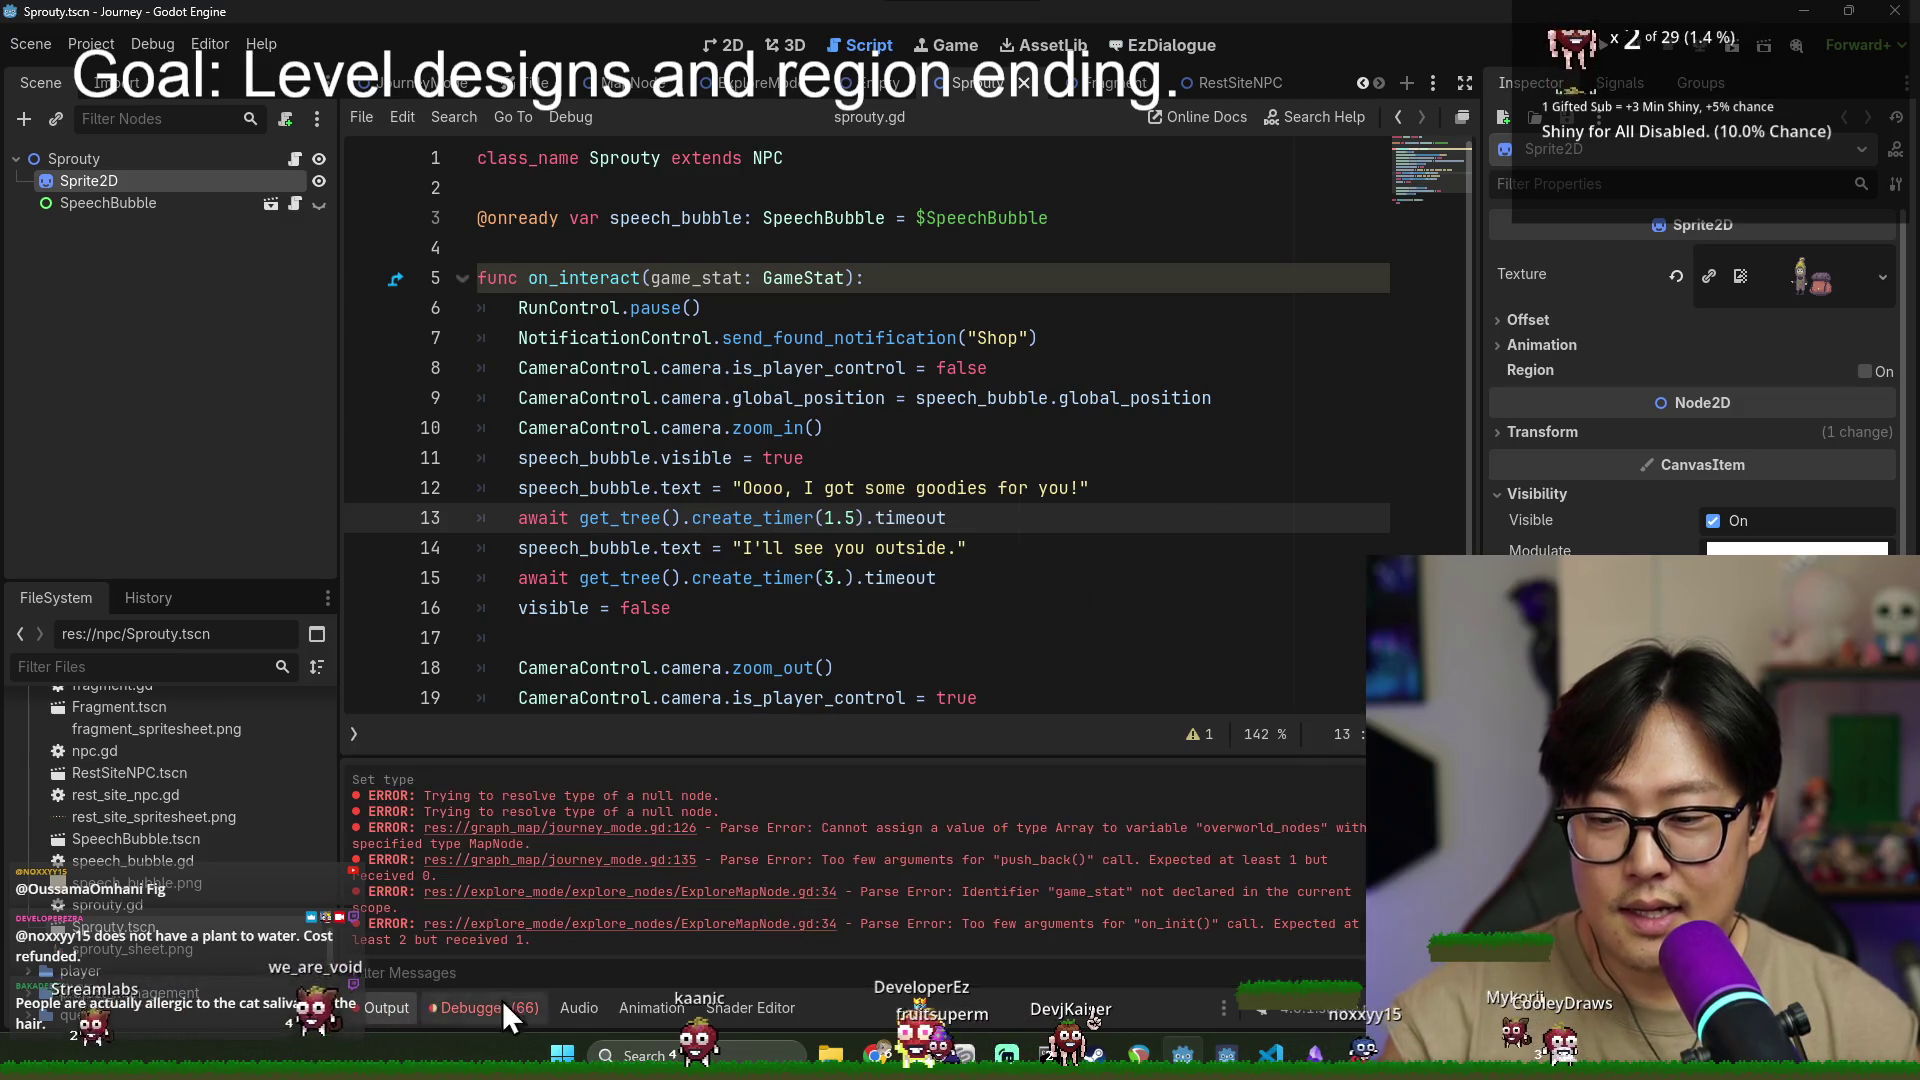
pyautogui.click(1340, 804)
pyautogui.click(520, 637)
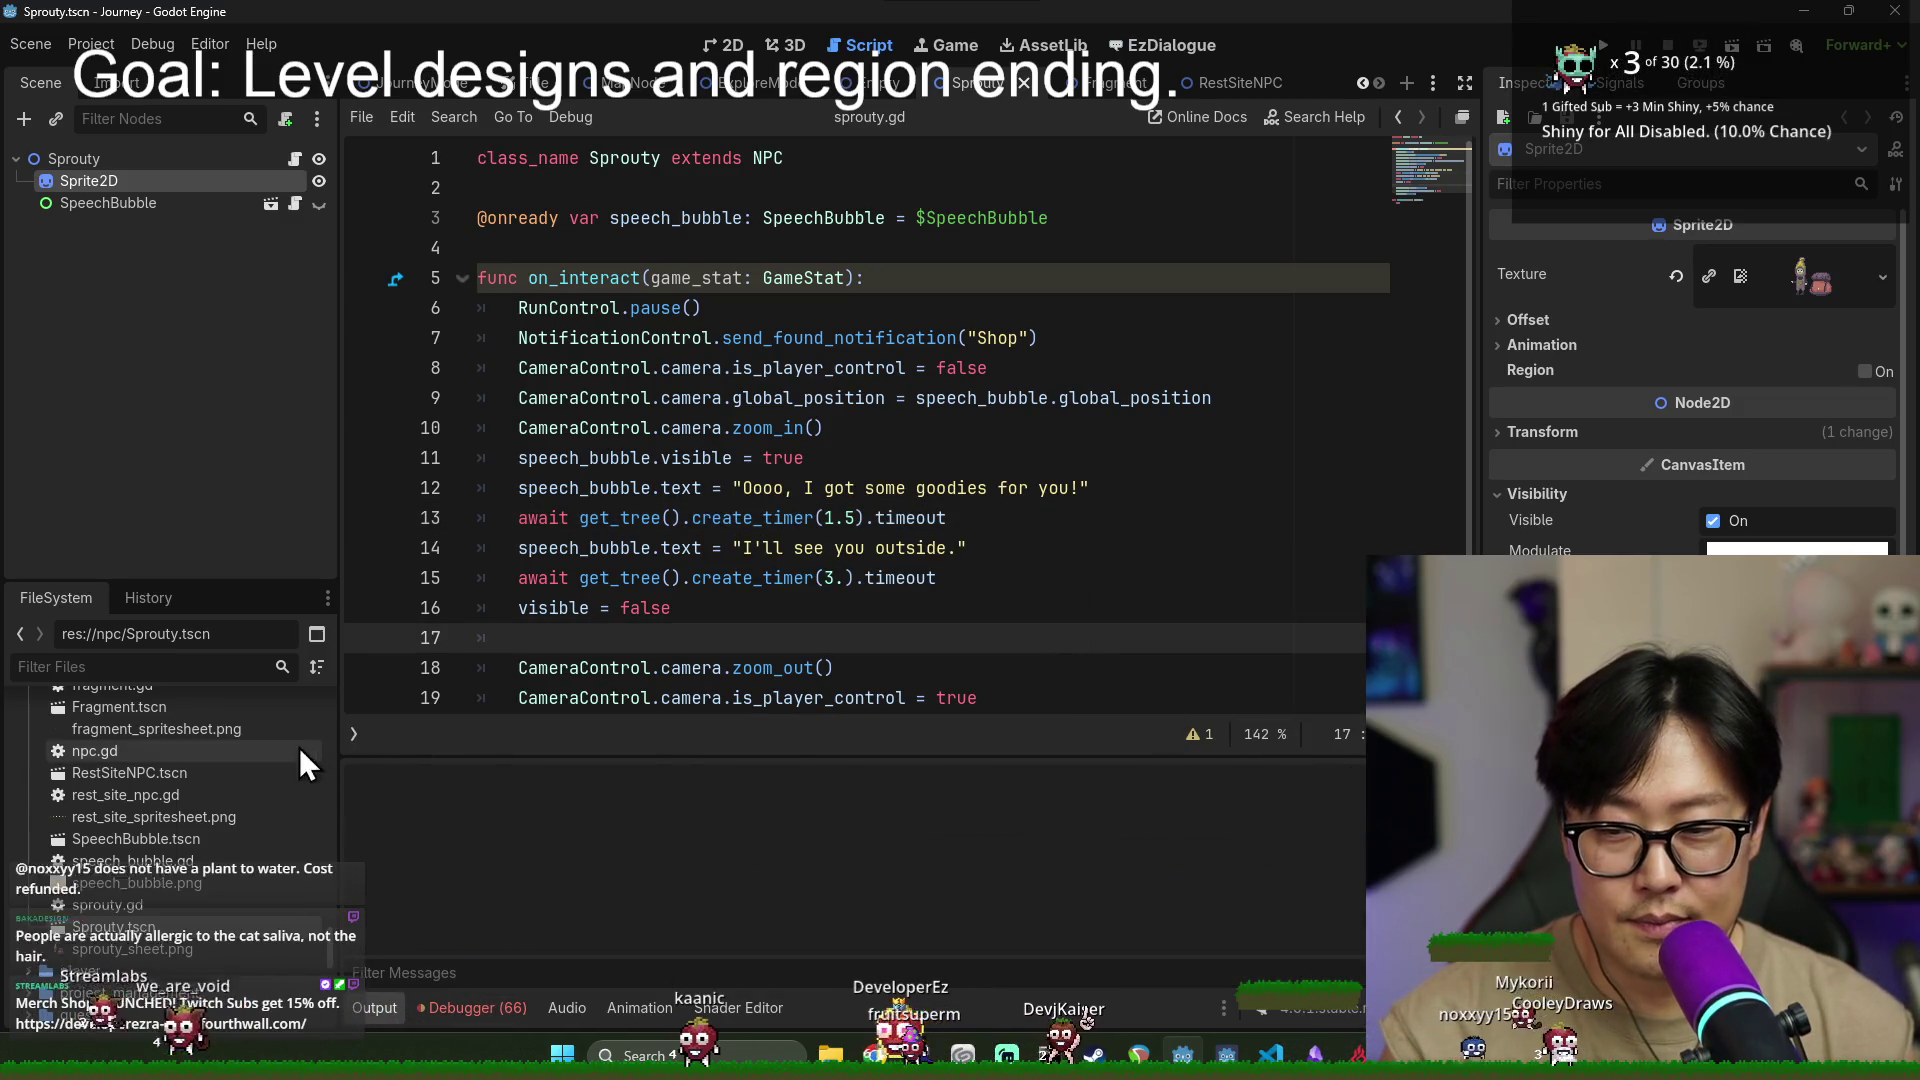
pyautogui.click(374, 1007)
pyautogui.click(748, 668)
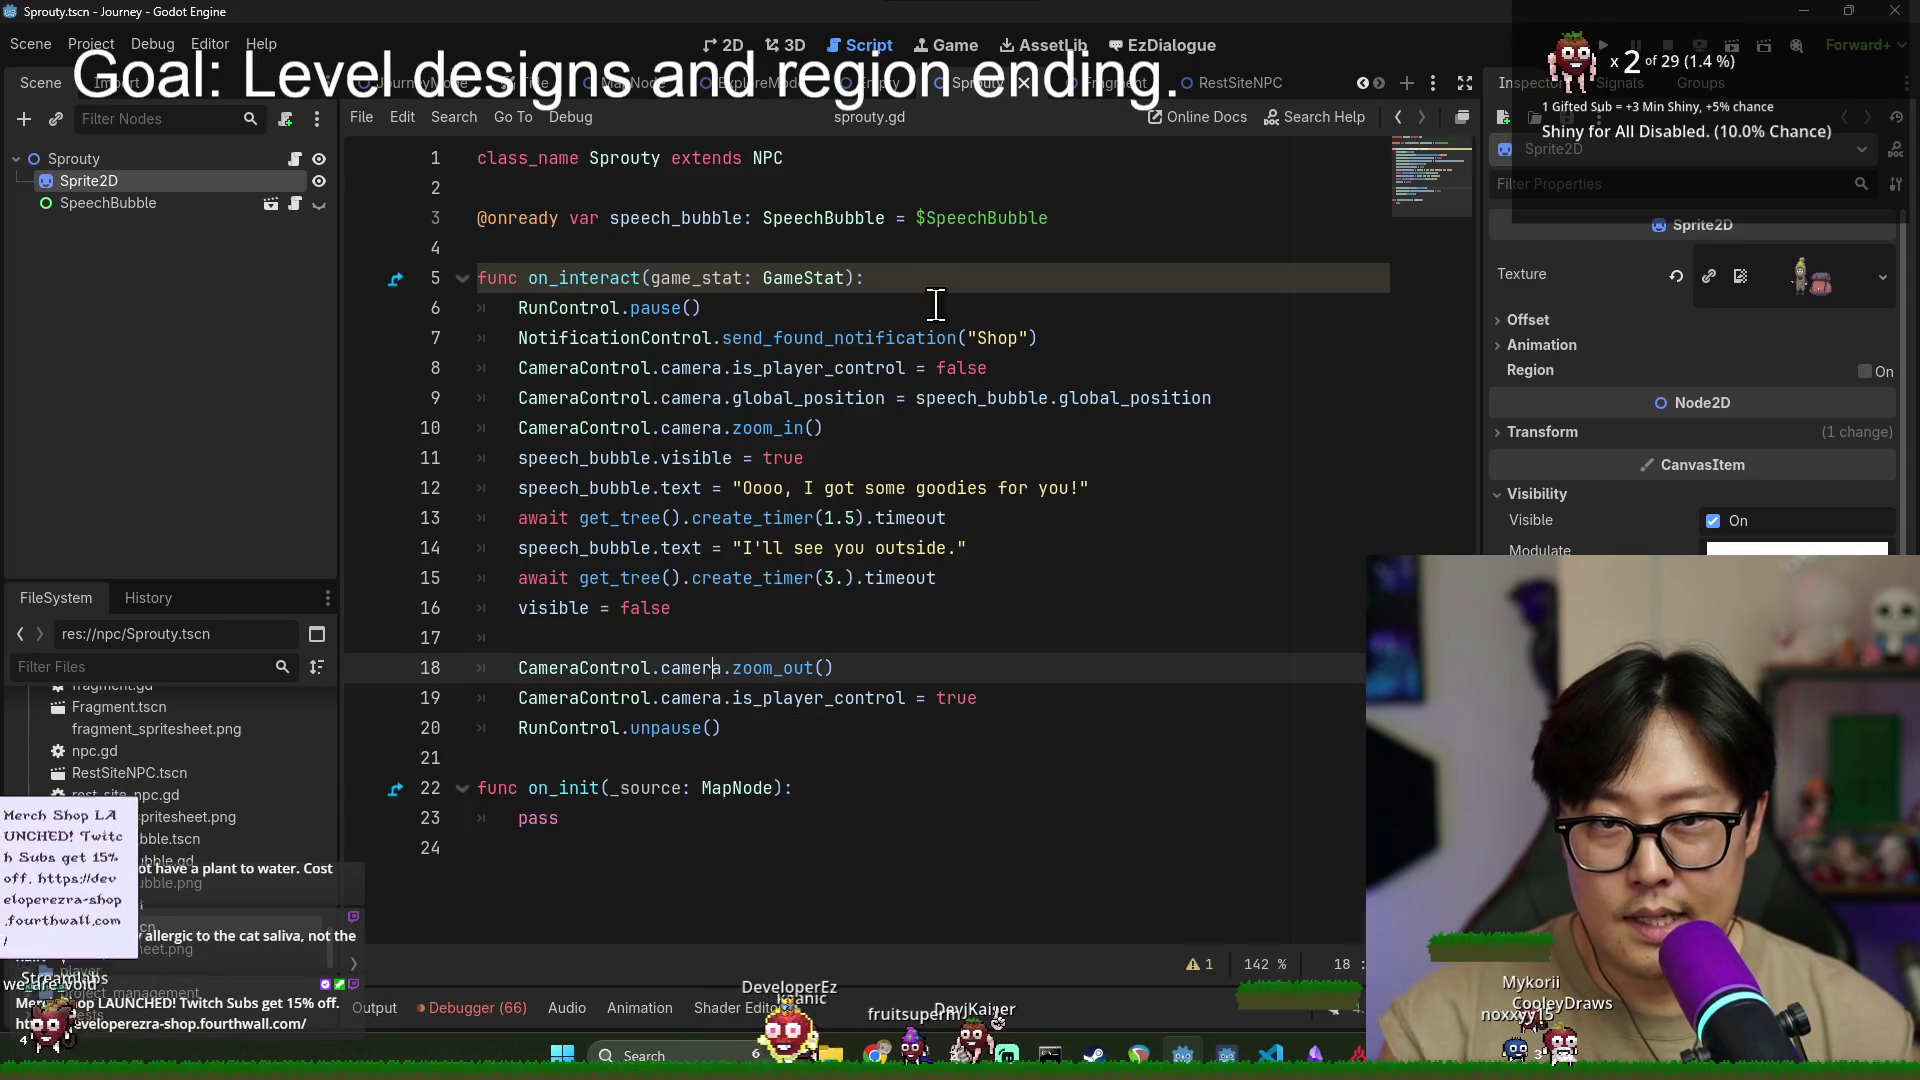
pyautogui.click(762, 82)
pyautogui.click(296, 160)
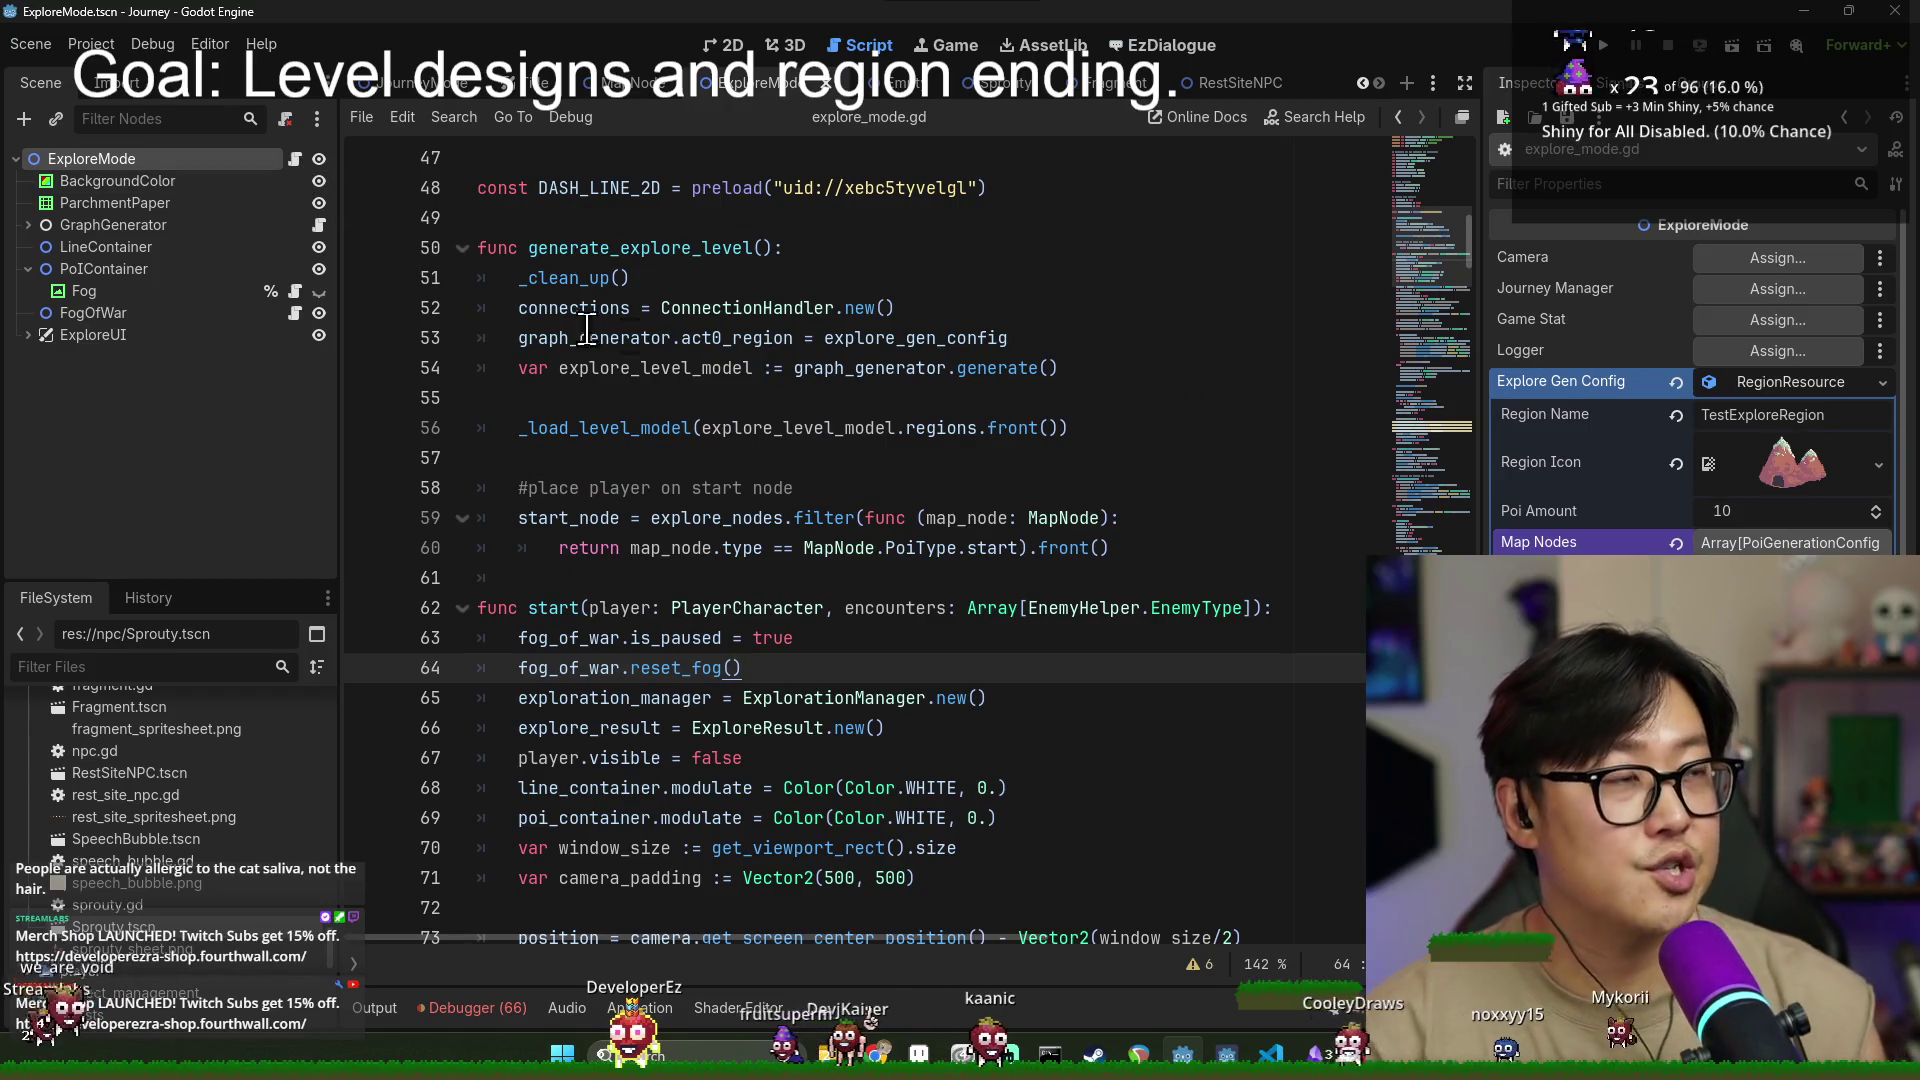
pyautogui.click(783, 427)
pyautogui.scroll(-1, 567, 481)
pyautogui.scroll(-5, 567, 481)
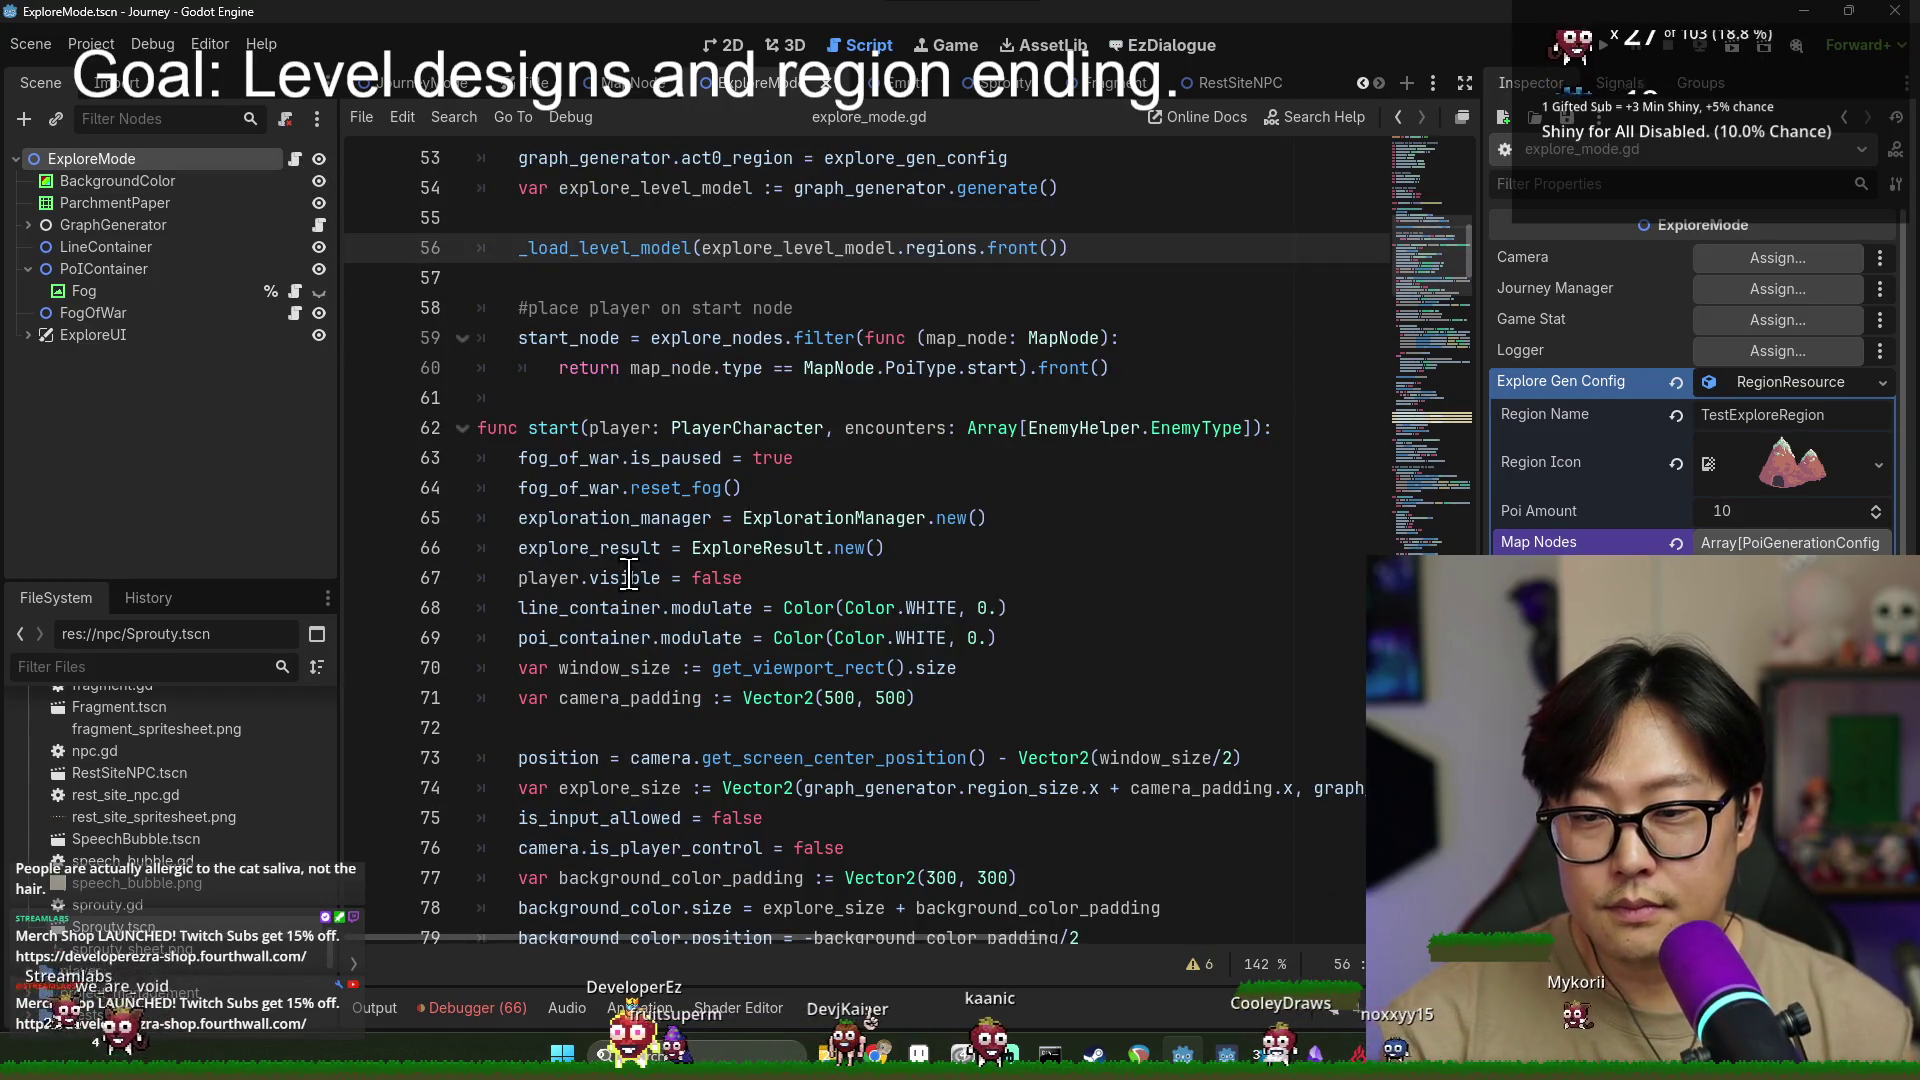
pyautogui.doubleClick(553, 428)
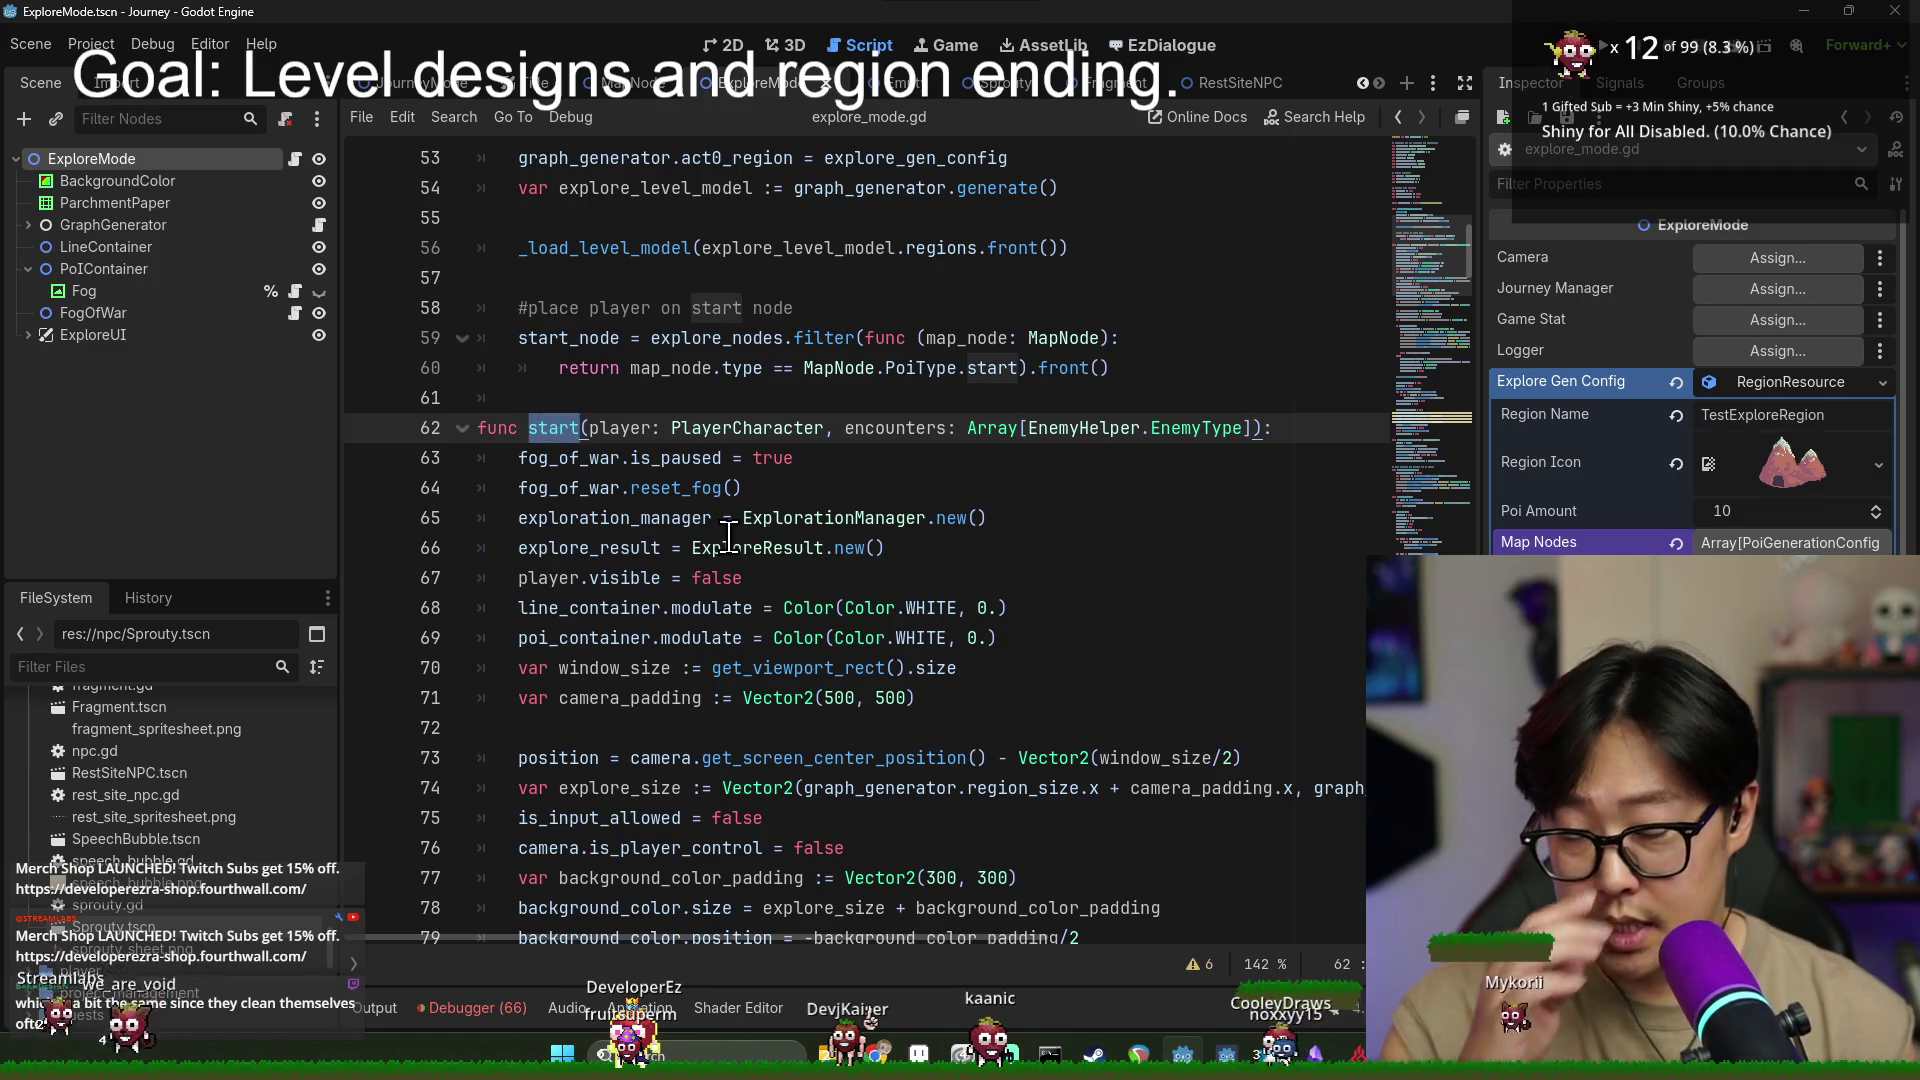
pyautogui.scroll(4, 734, 539)
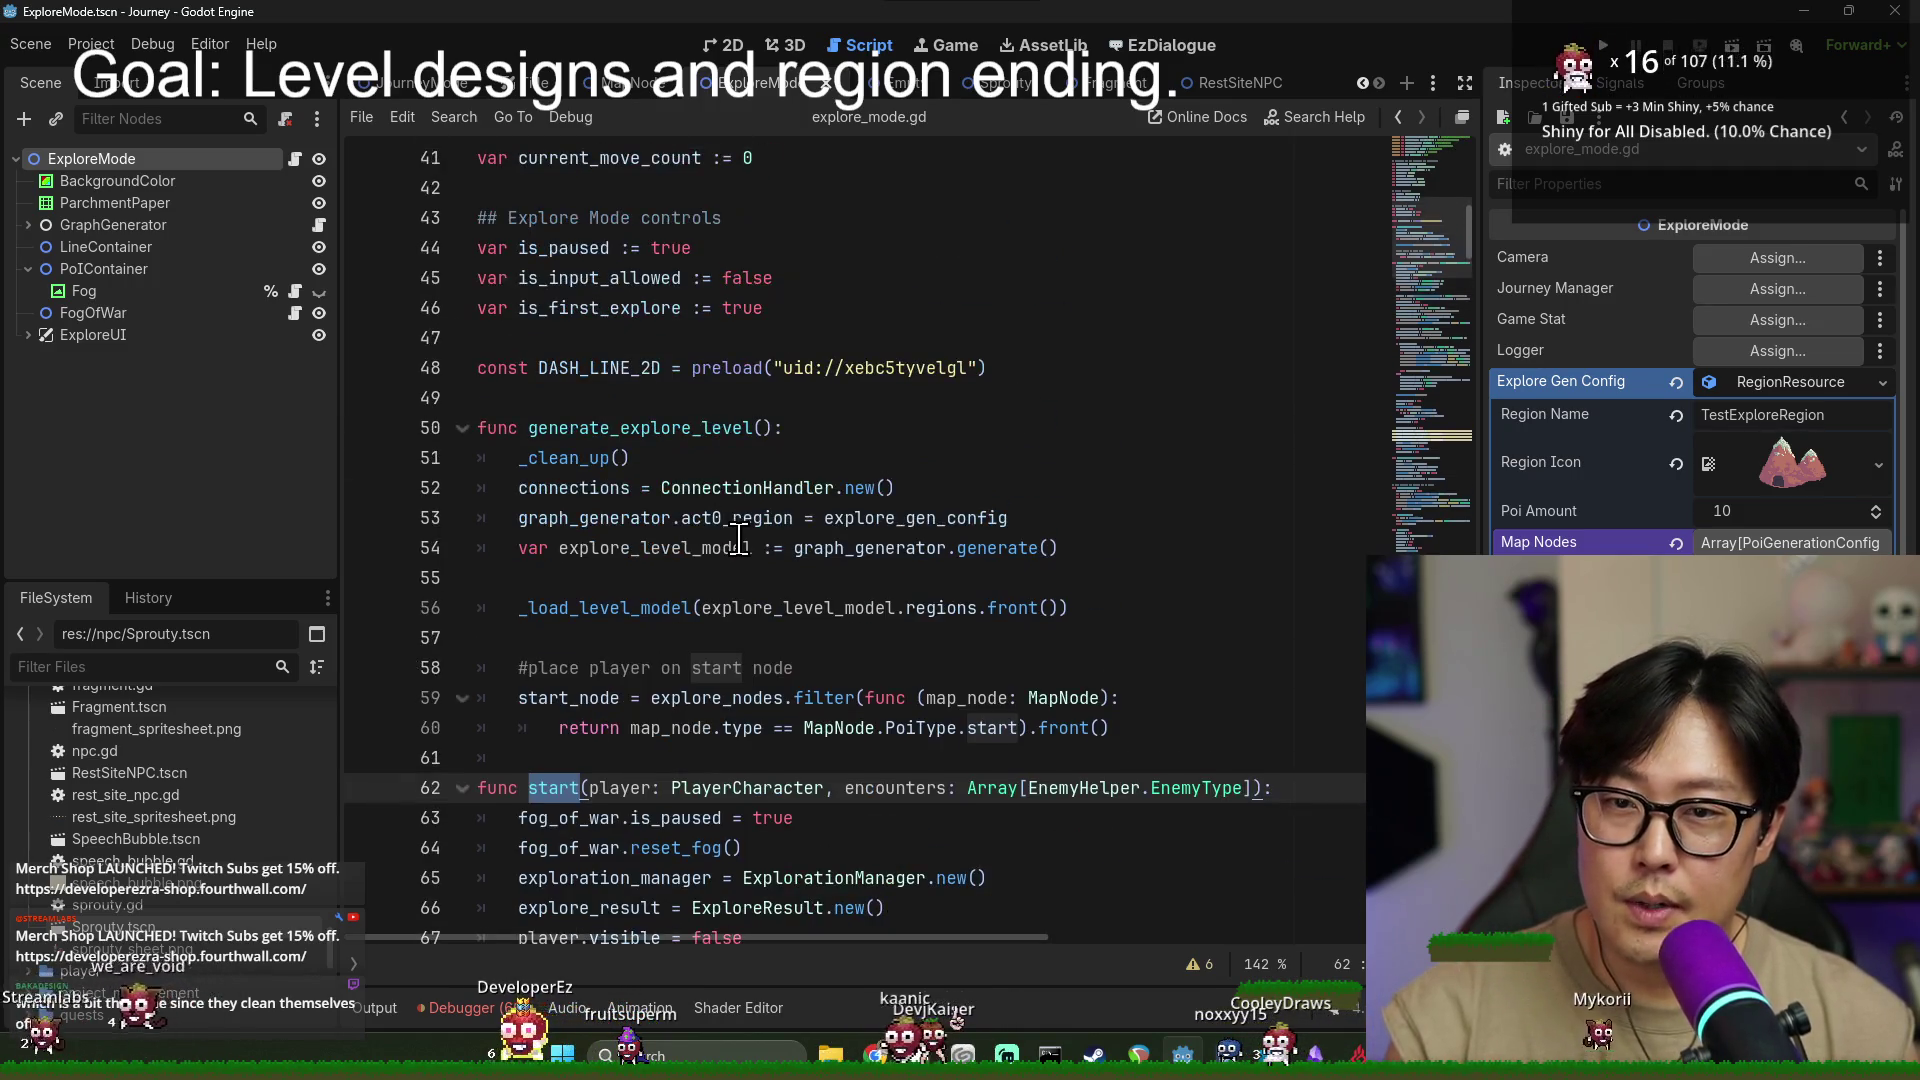
pyautogui.doubleClick(596, 457)
pyautogui.doubleClick(604, 428)
pyautogui.click(622, 608)
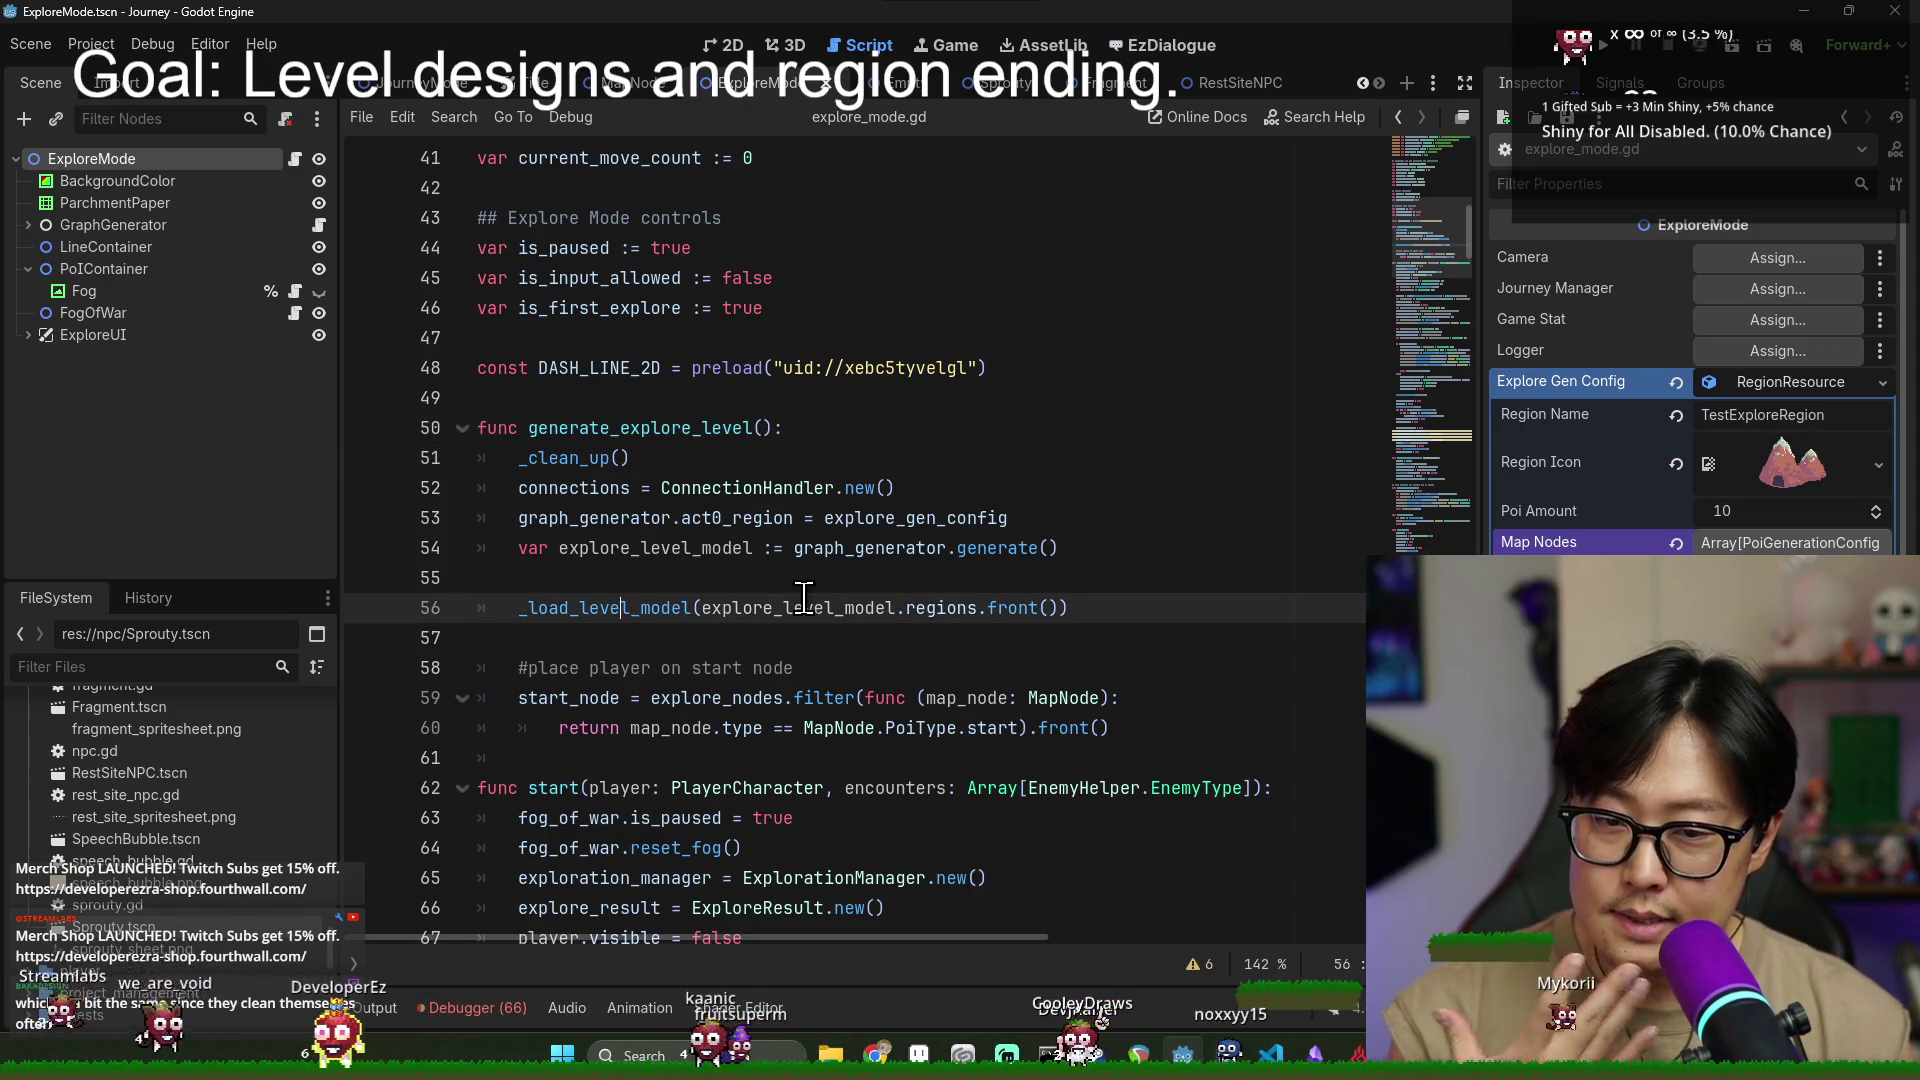
pyautogui.doubleClick(805, 600)
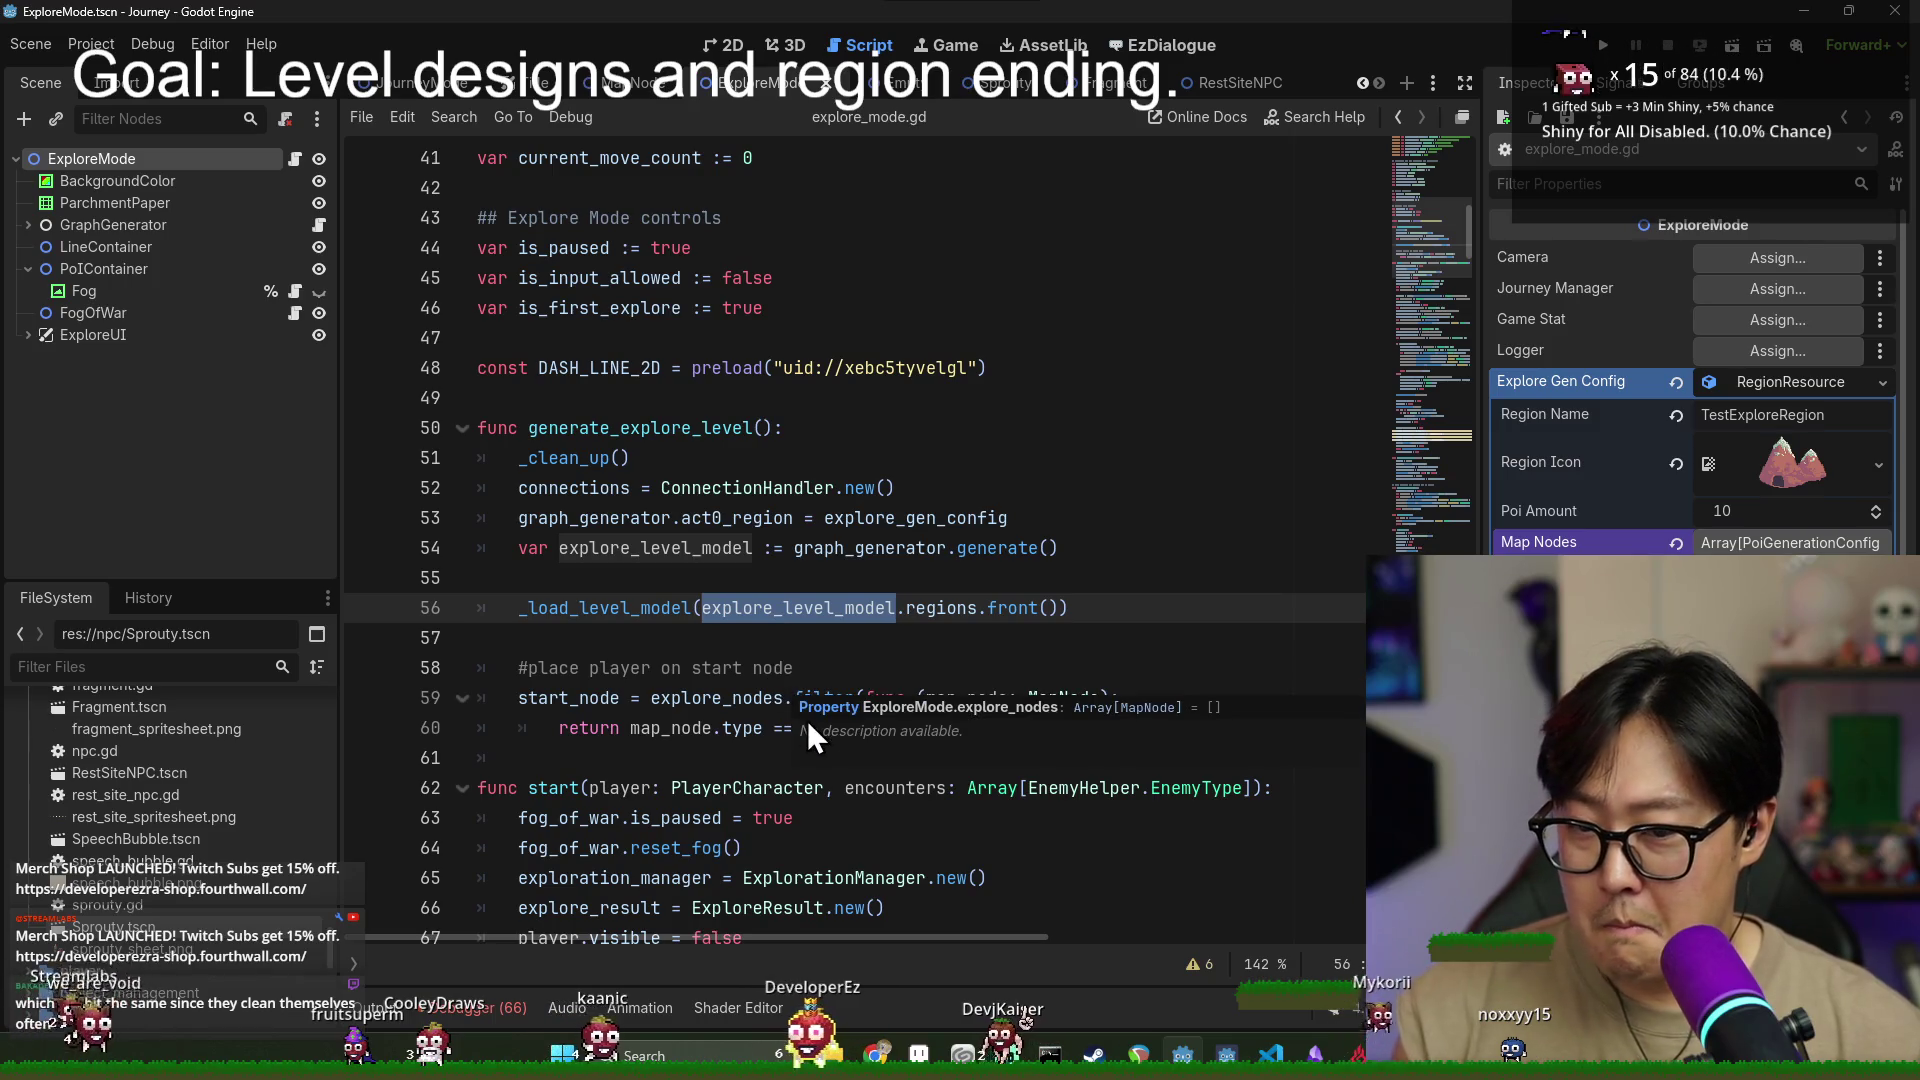
pyautogui.click(889, 566)
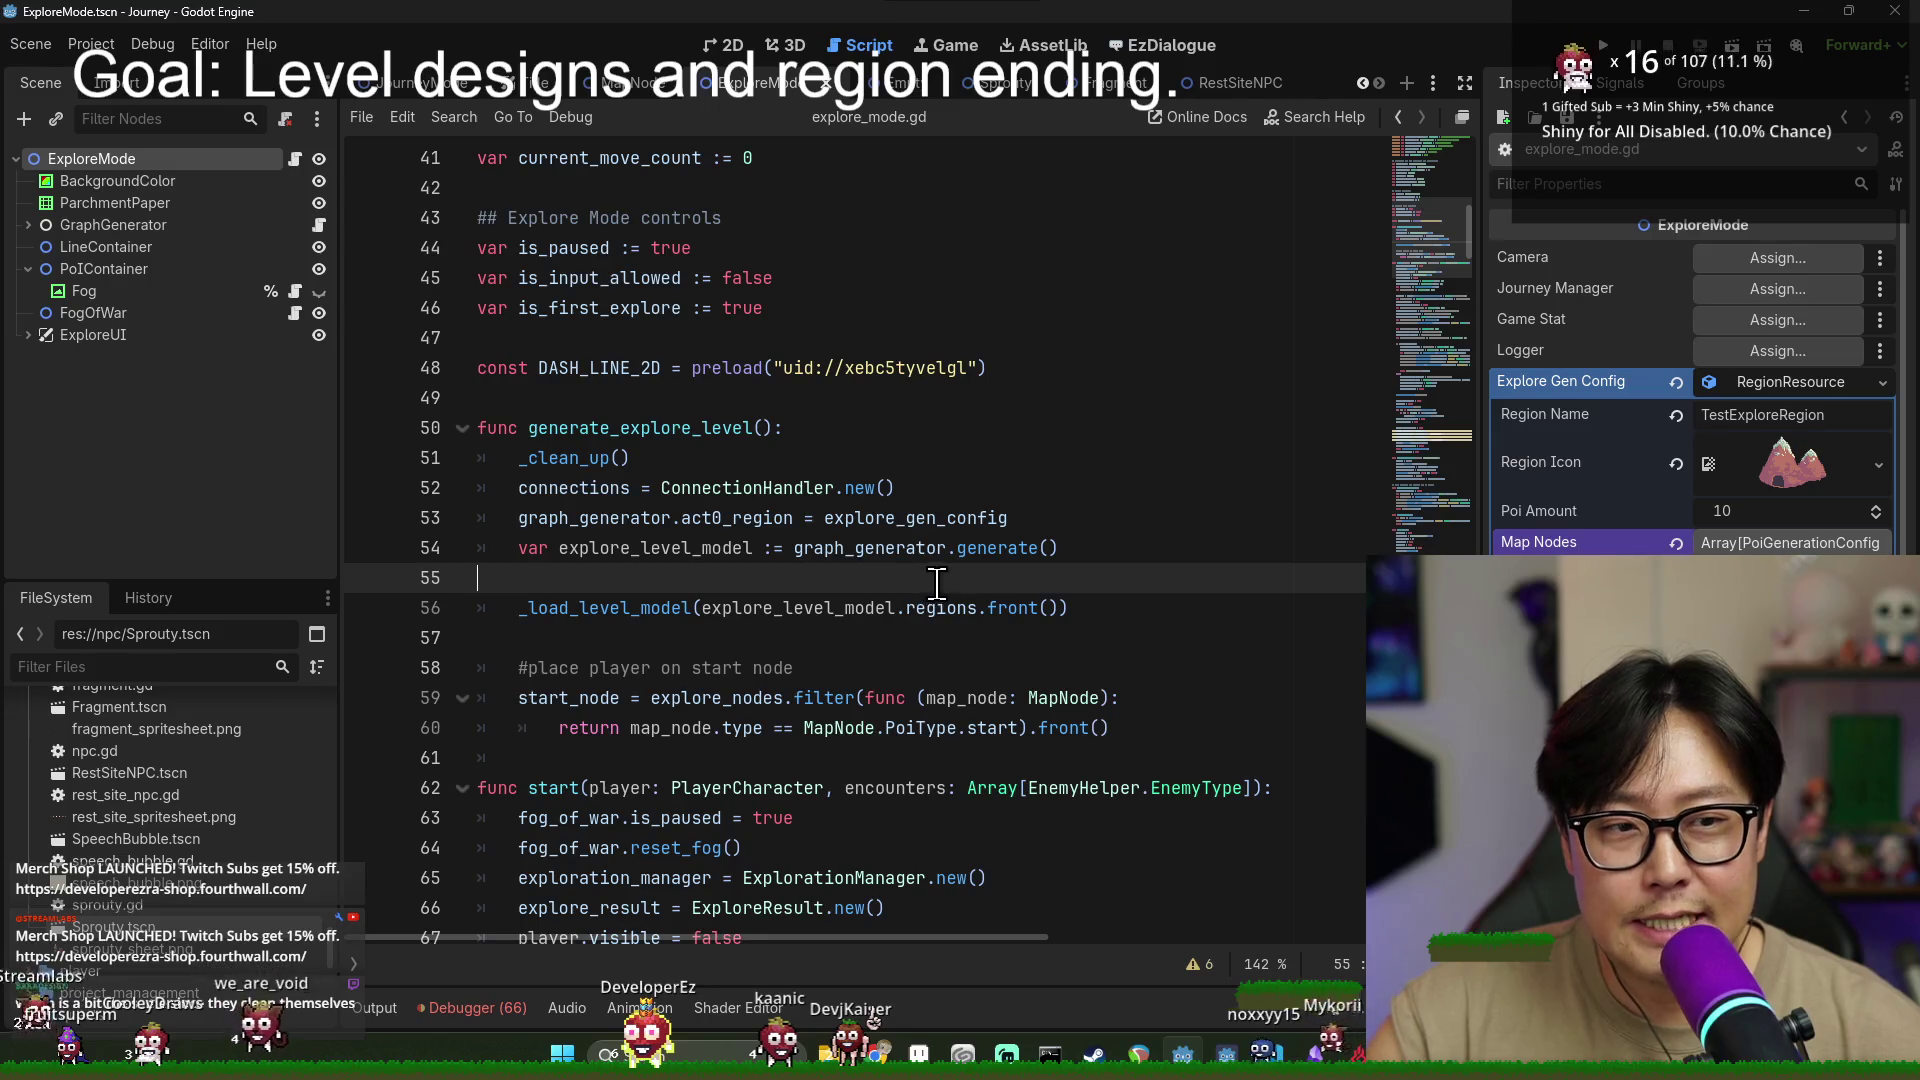
# - Check graph_generator and explore_gen_config usages in explore_mode.gd, then switch to the MapNode scene
pyautogui.scroll(-4, 930, 590)
pyautogui.scroll(2, 830, 619)
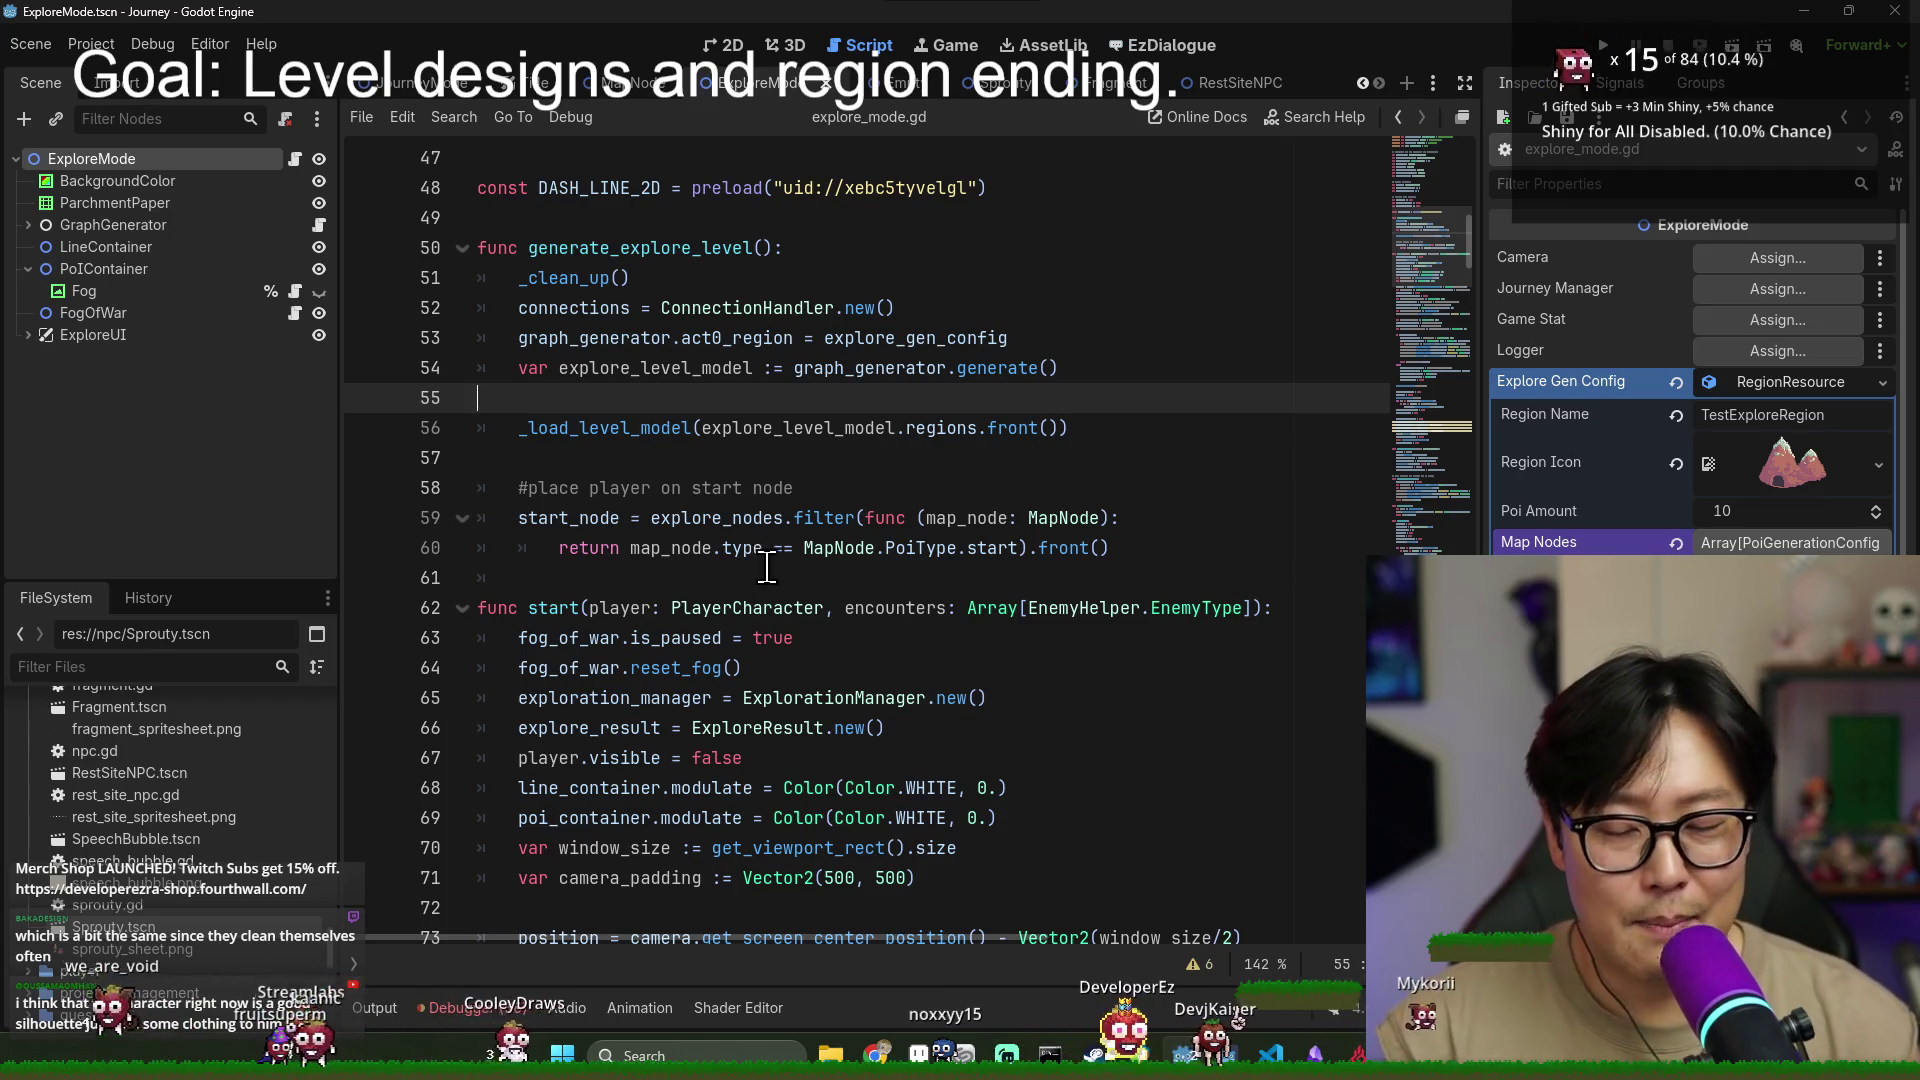
pyautogui.moveTo(728, 551)
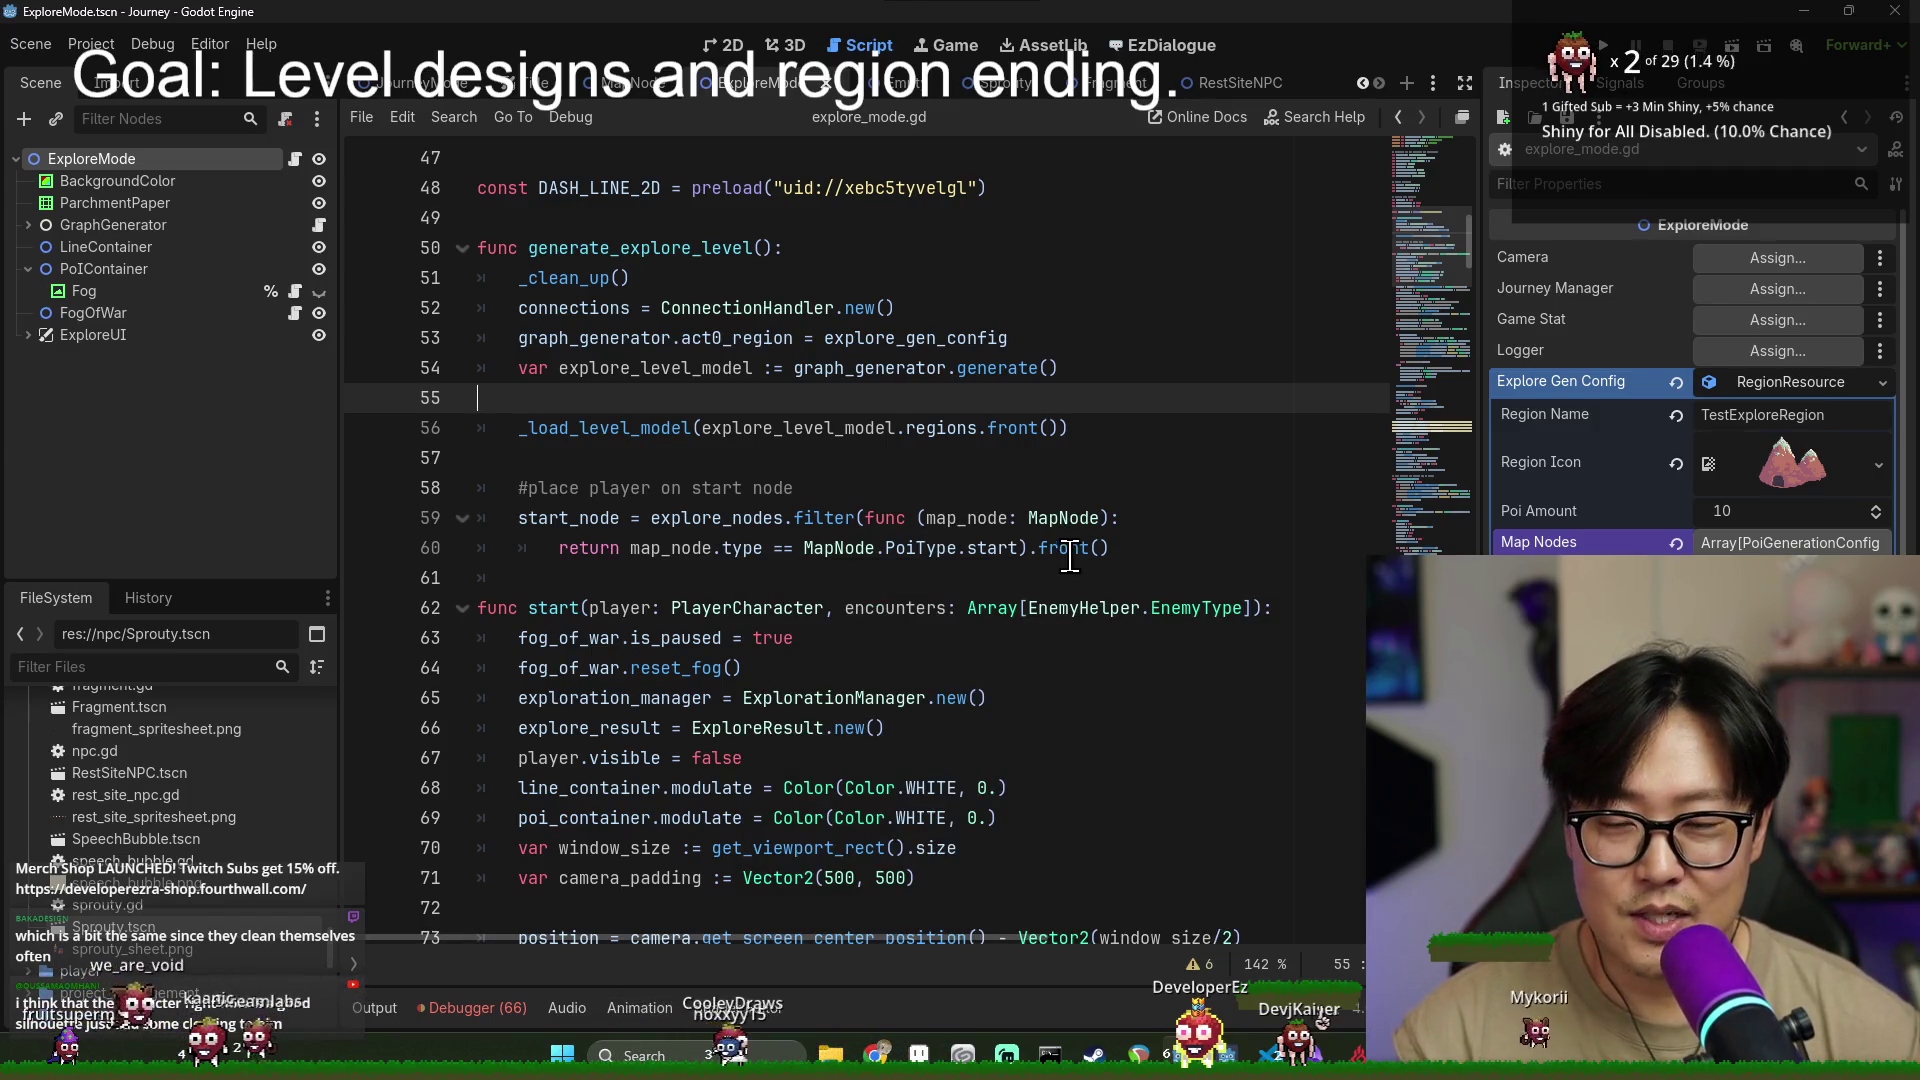
pyautogui.moveTo(985, 541)
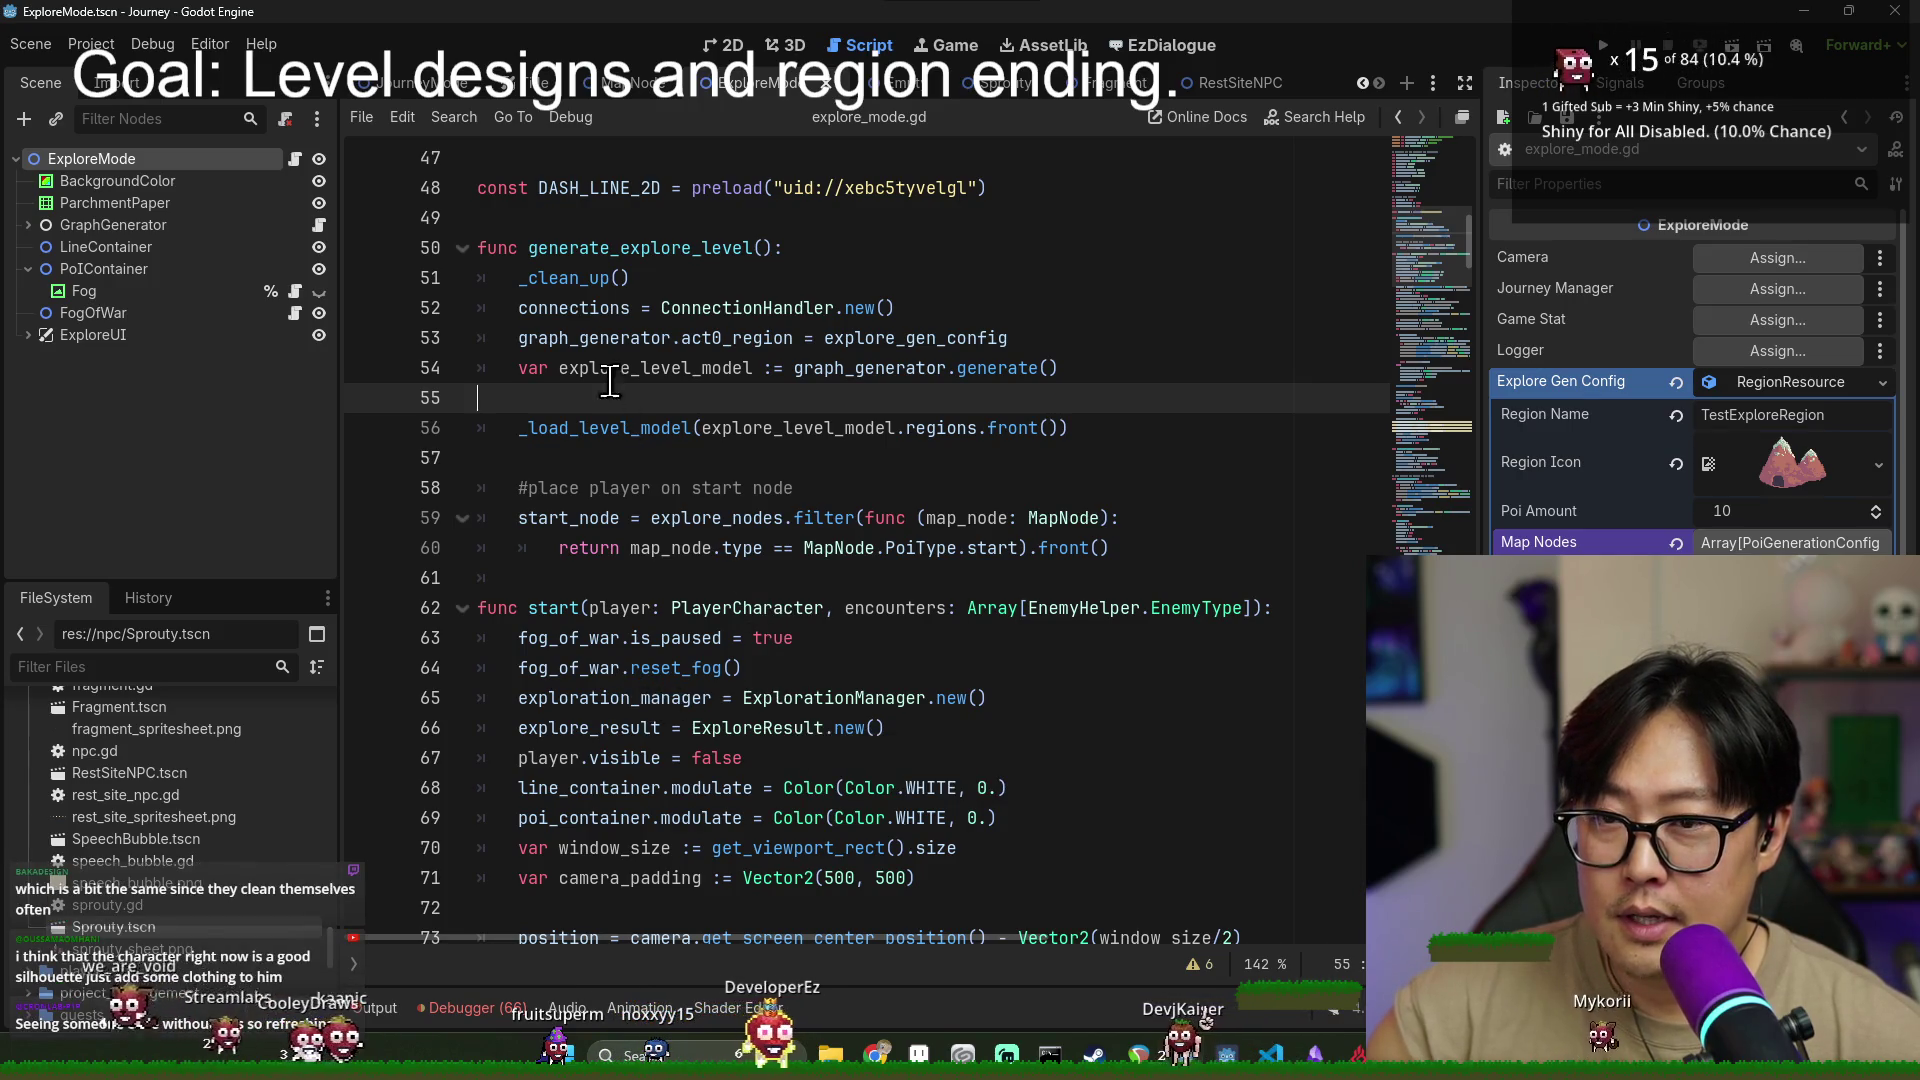
pyautogui.click(544, 248)
pyautogui.click(595, 430)
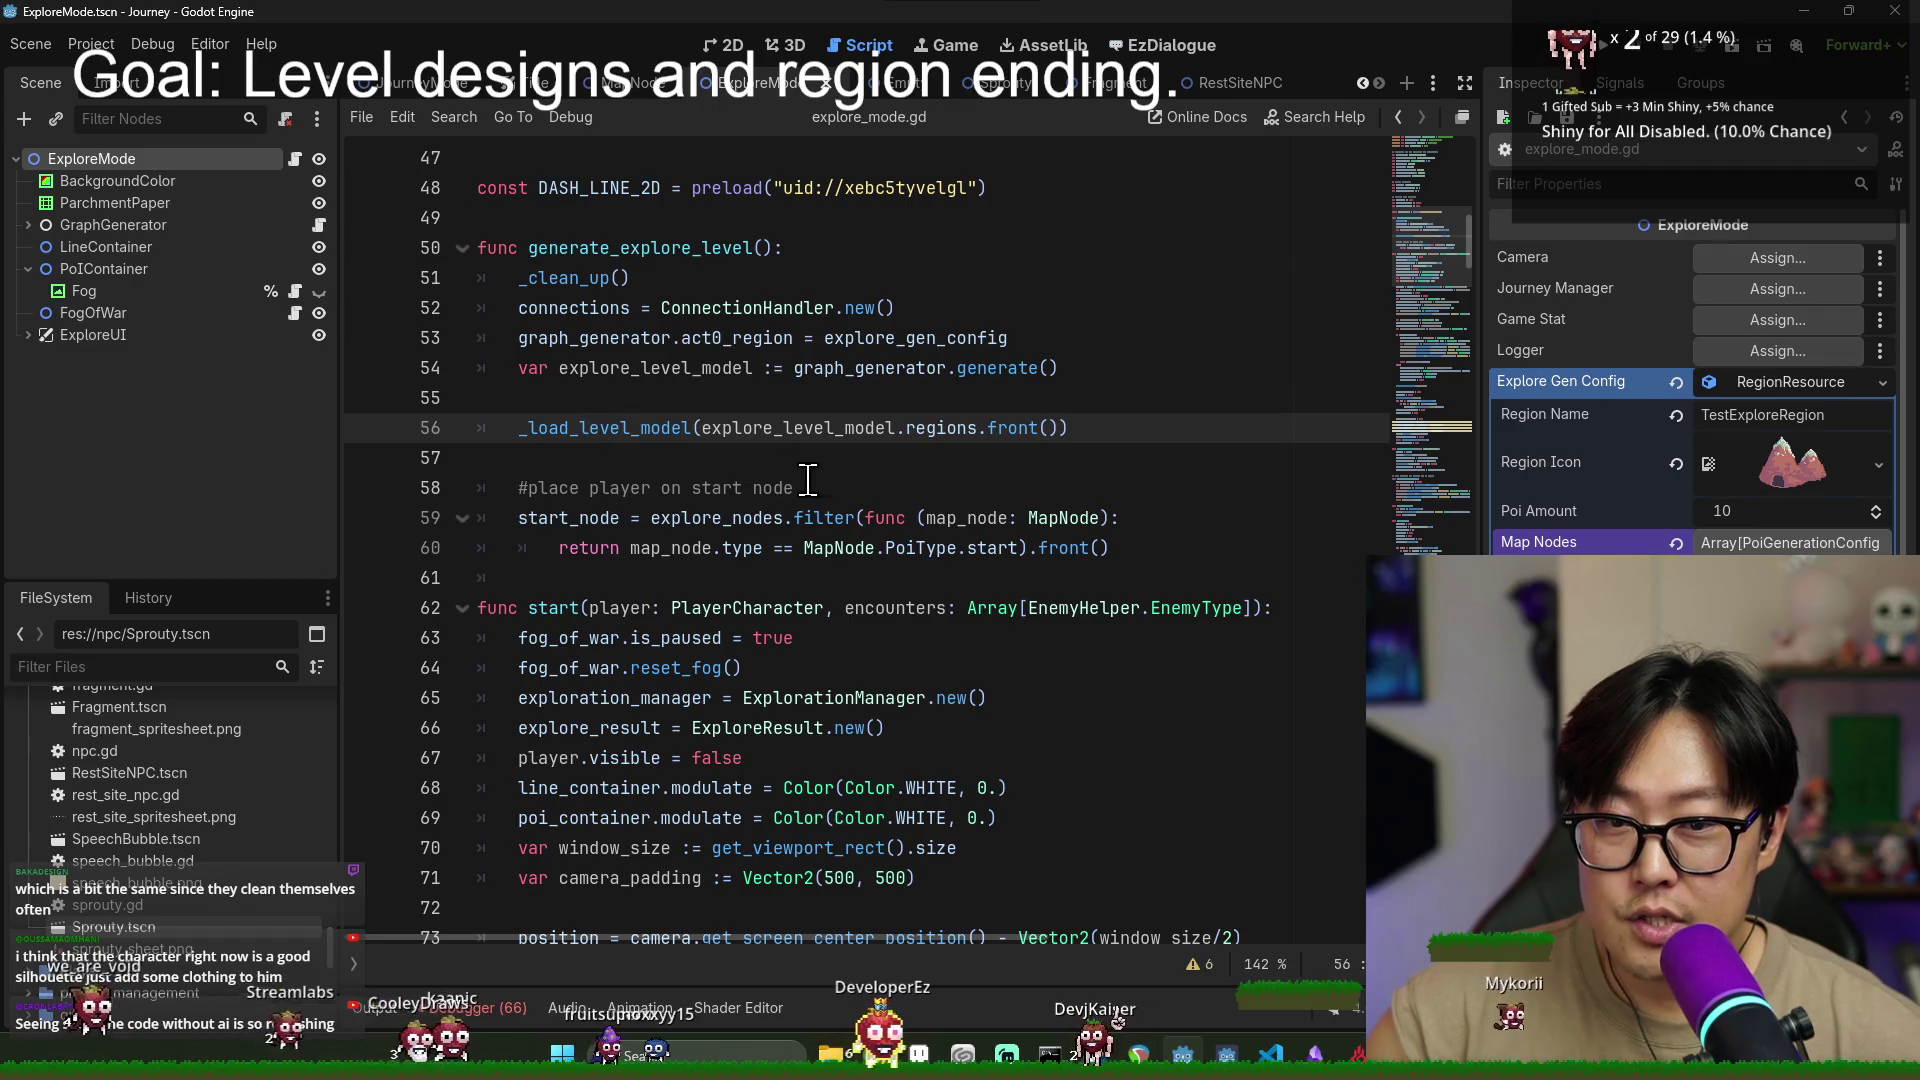
pyautogui.doubleClick(645, 338)
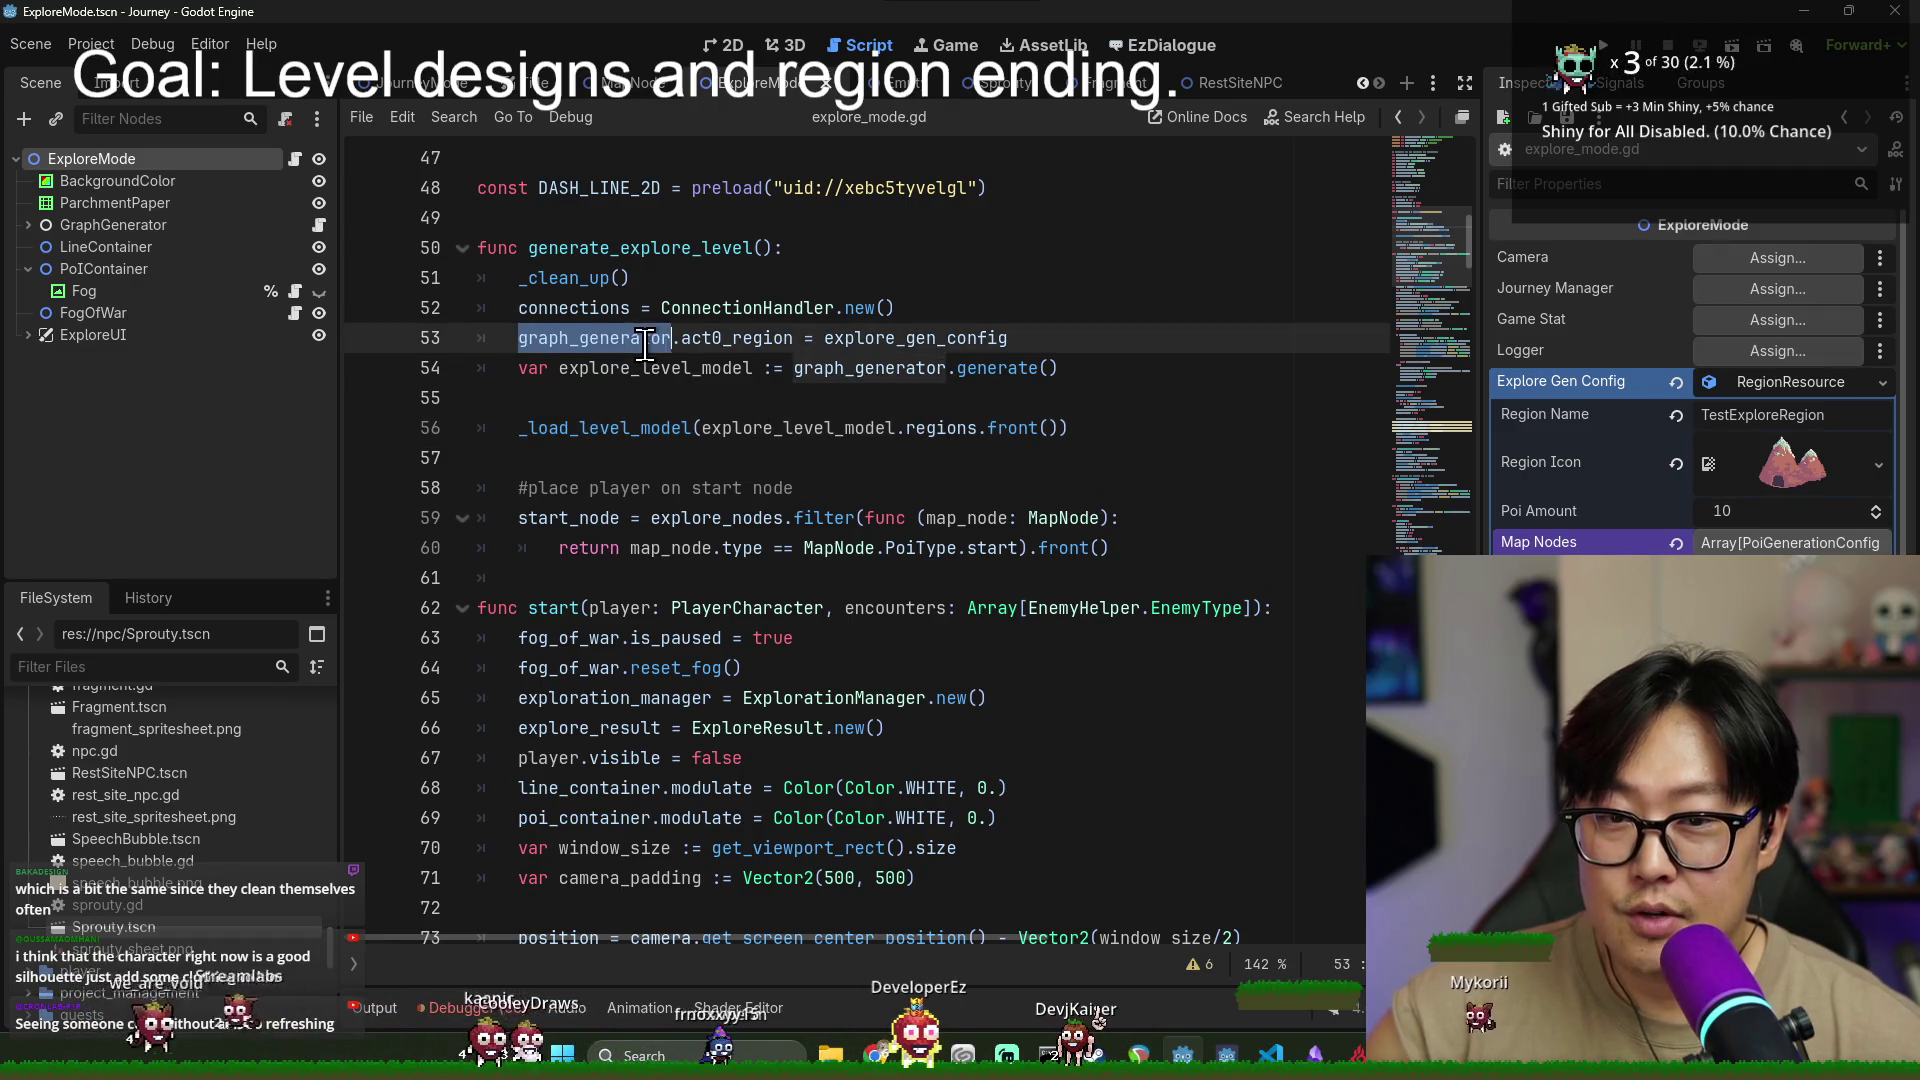
pyautogui.doubleClick(888, 339)
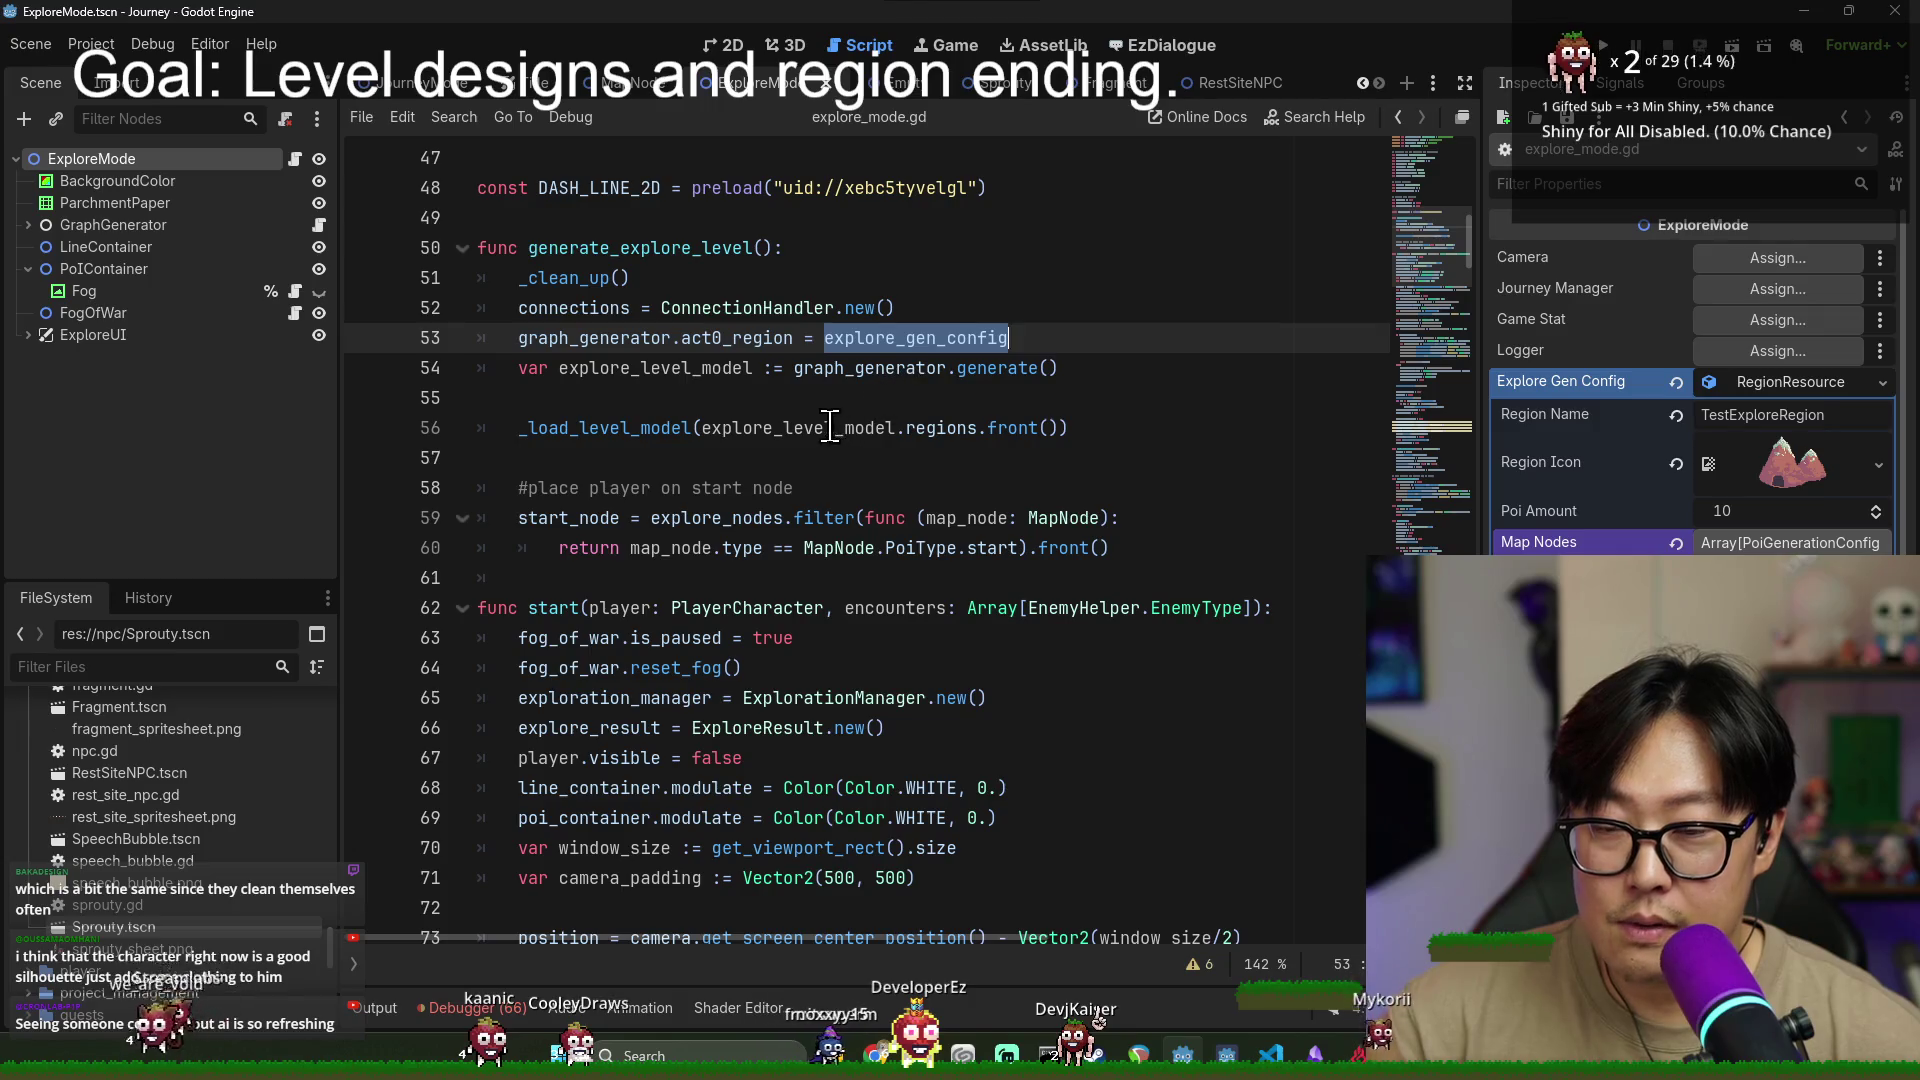
pyautogui.scroll(1, 831, 426)
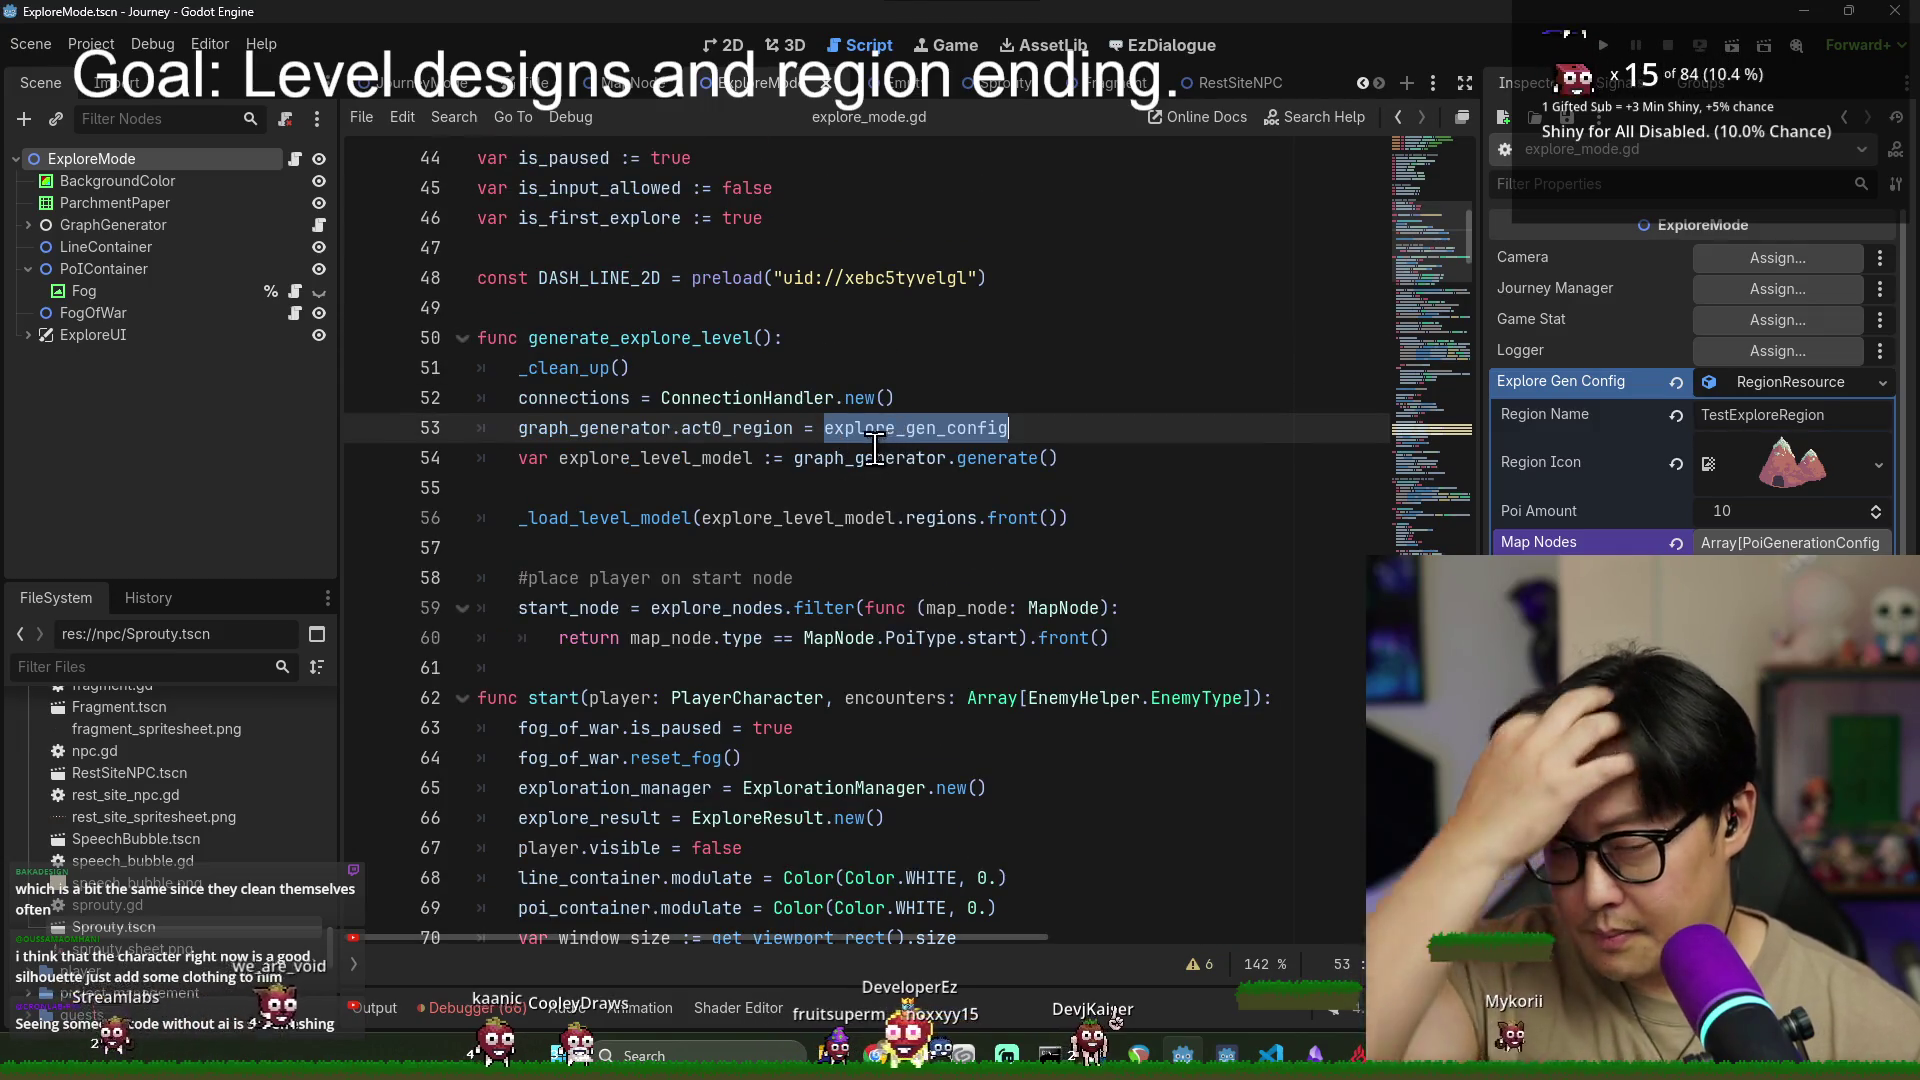
pyautogui.click(630, 88)
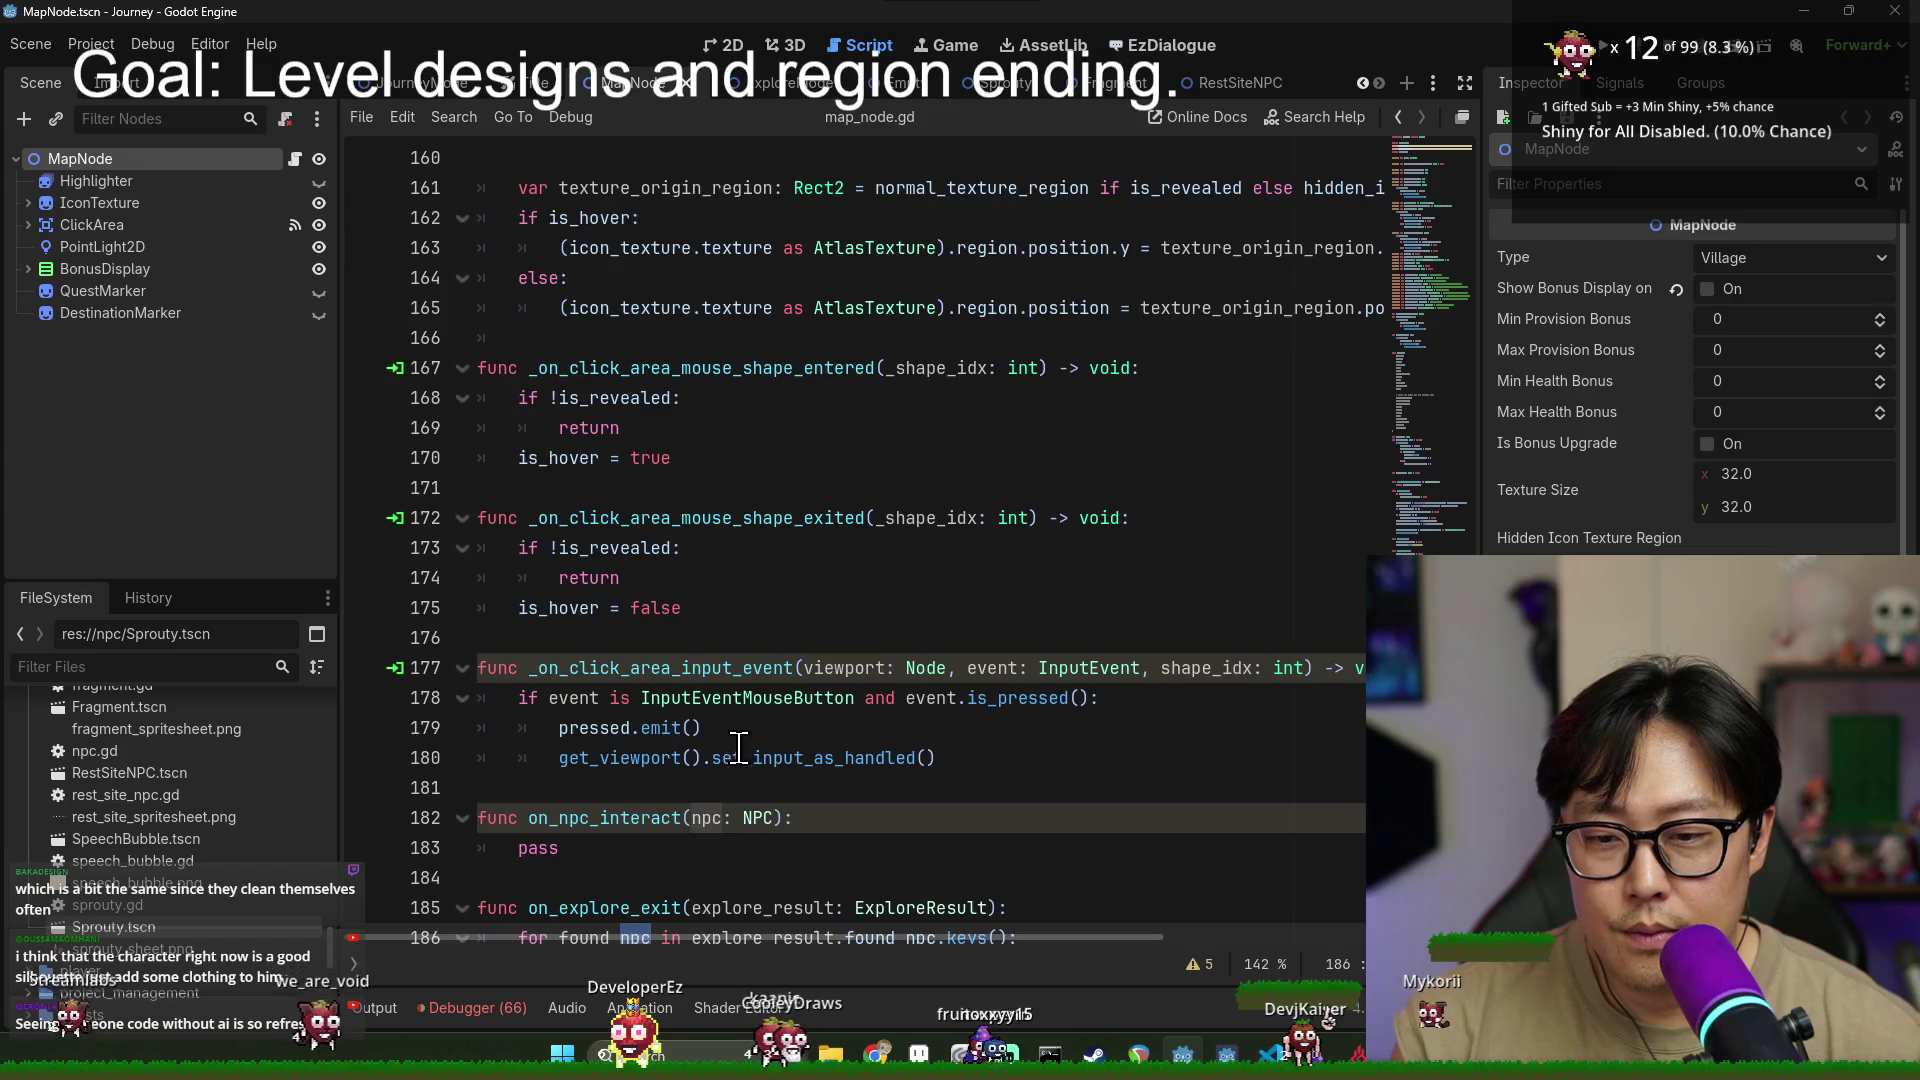
# - Read through journey_mode.gd's rest-site setup code, then return to the ExploreMode scene and explore_mode.gd
pyautogui.scroll(2, 738, 747)
pyautogui.scroll(-5, 742, 760)
pyautogui.scroll(3, 722, 594)
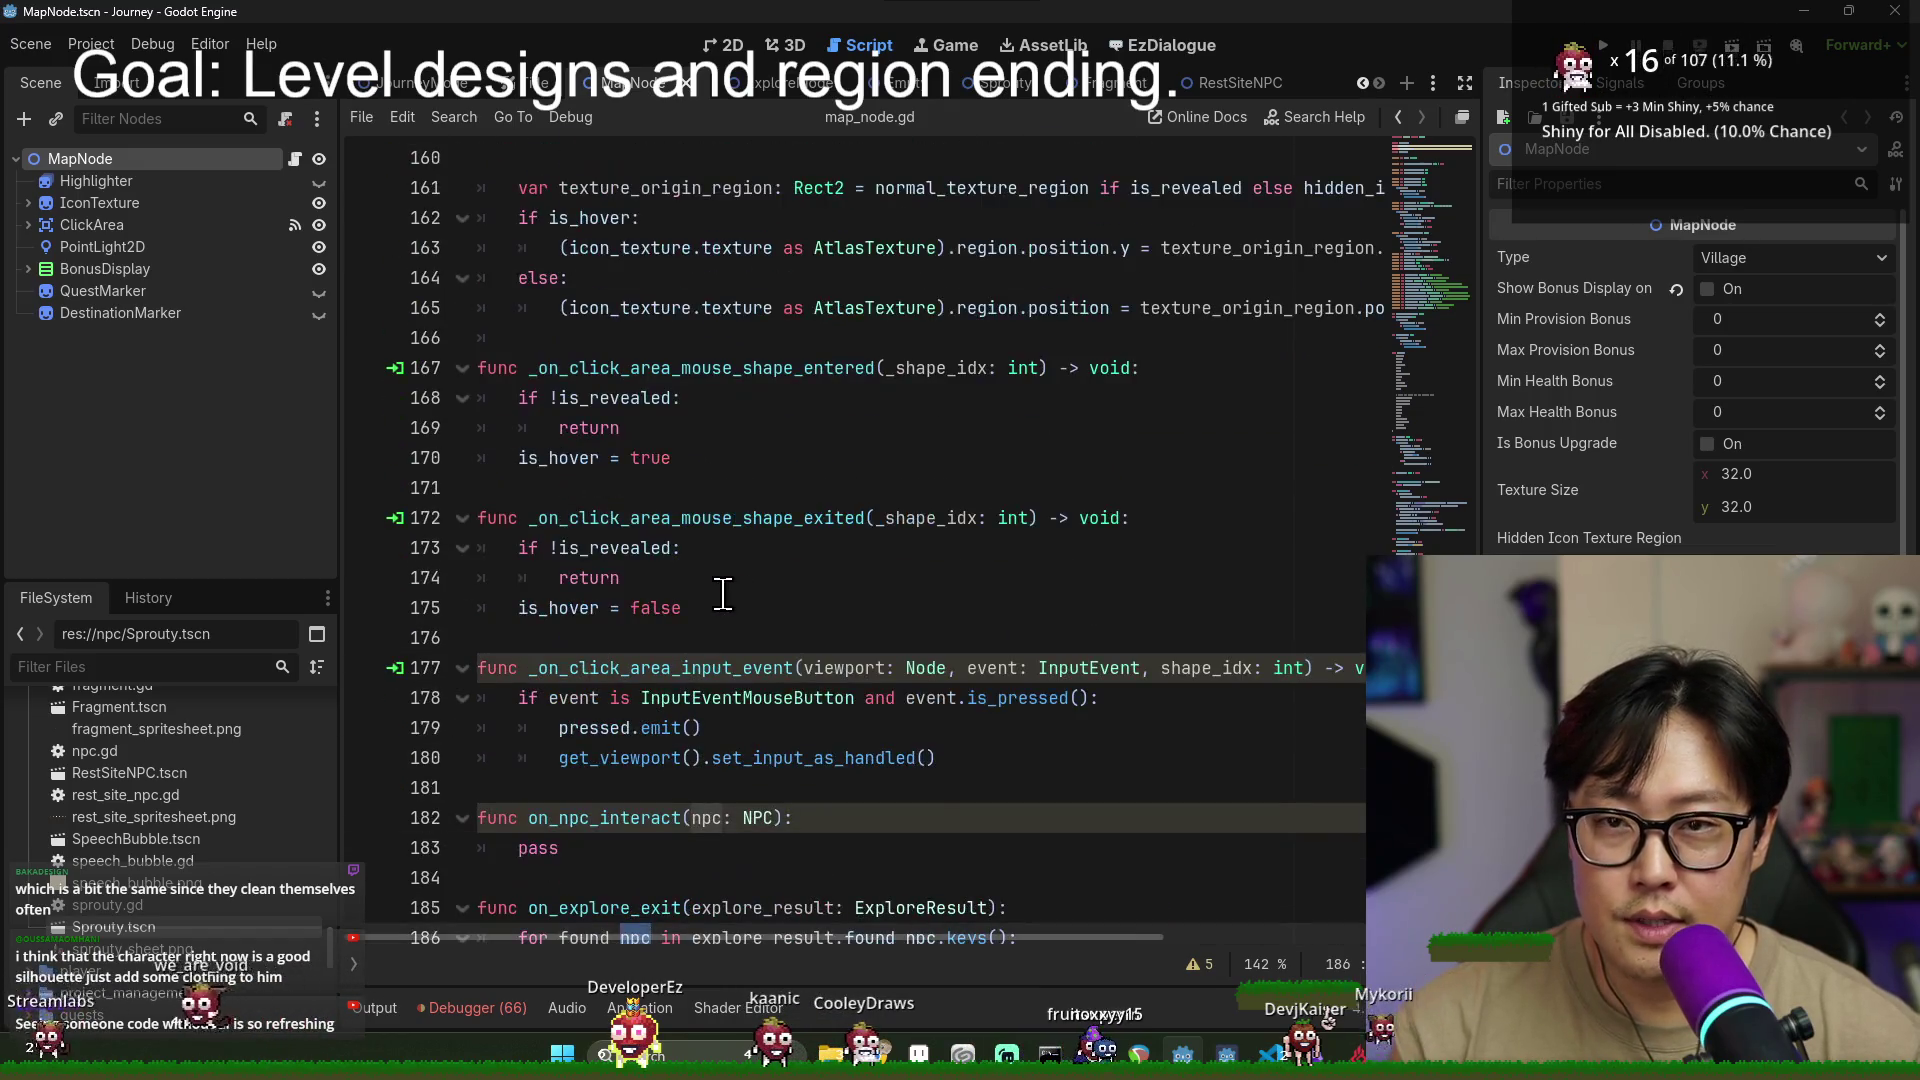
pyautogui.click(382, 83)
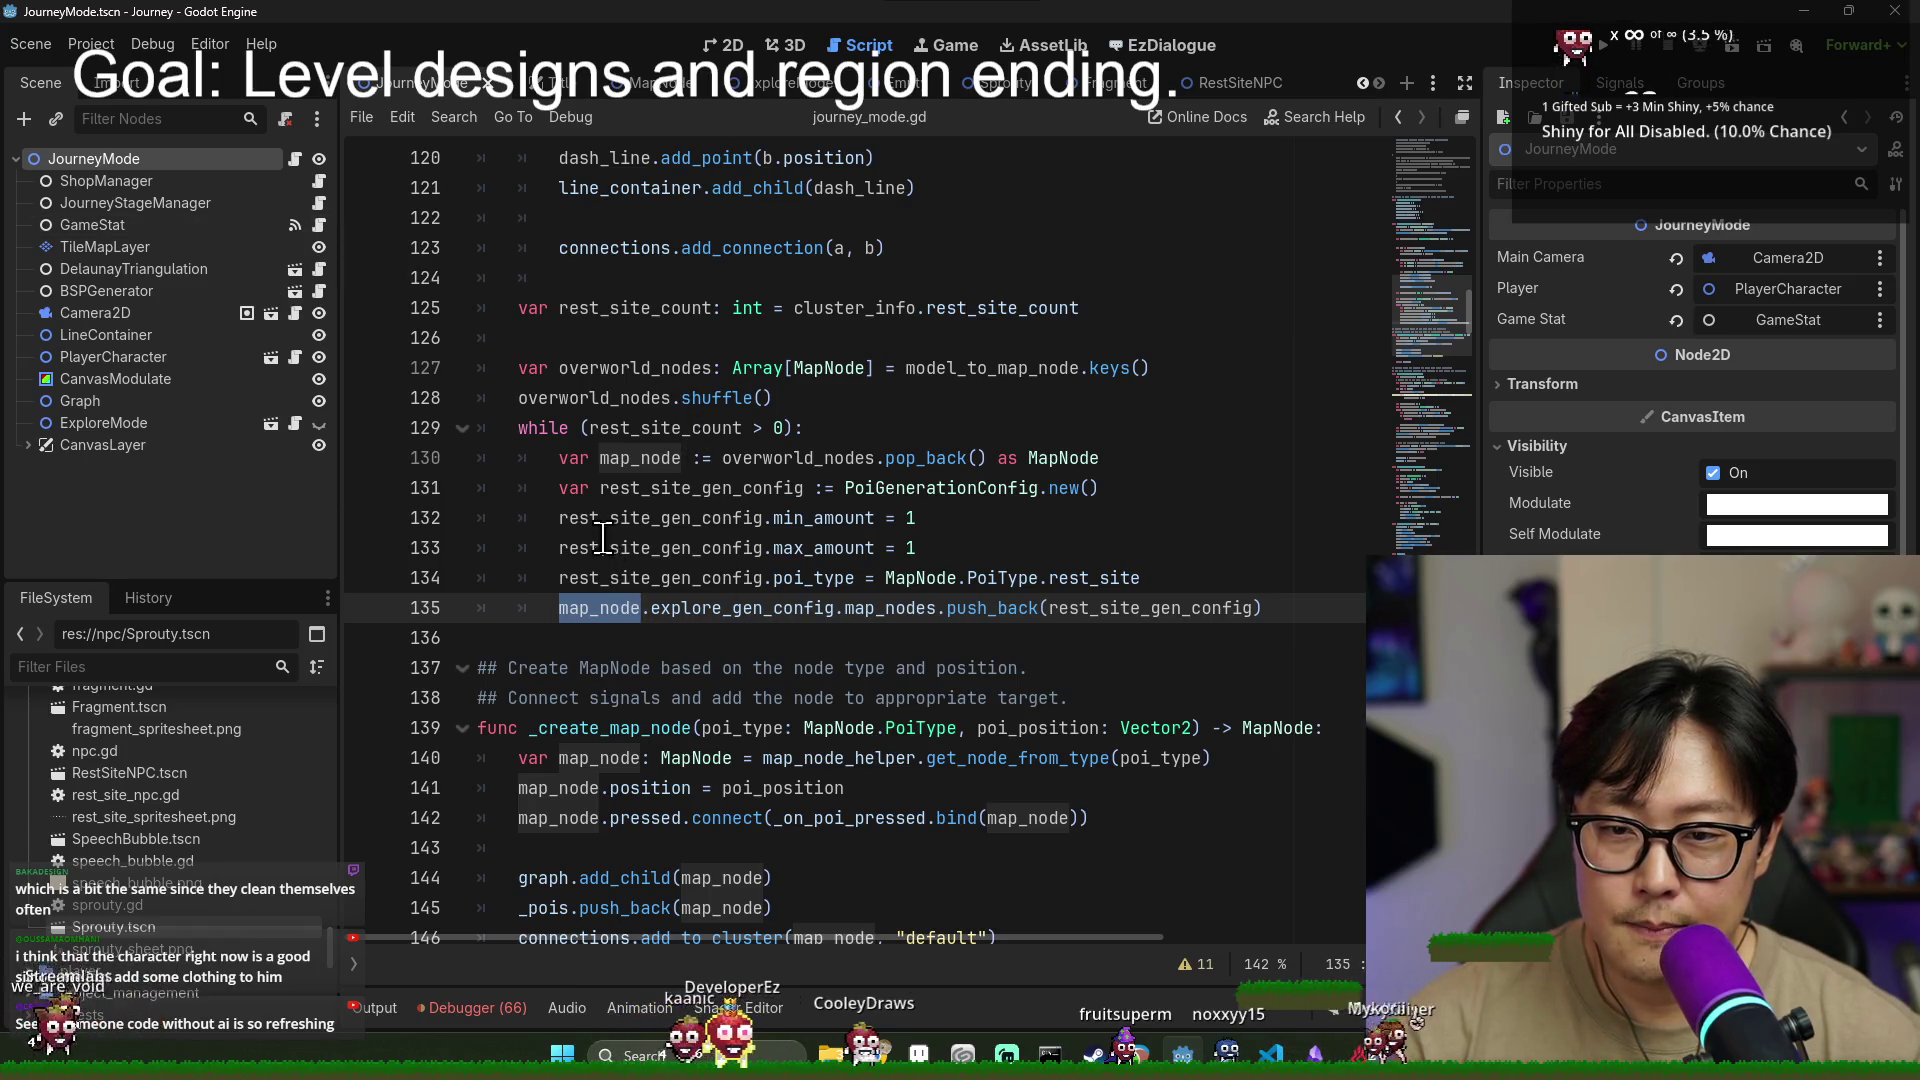
pyautogui.scroll(15, 640, 530)
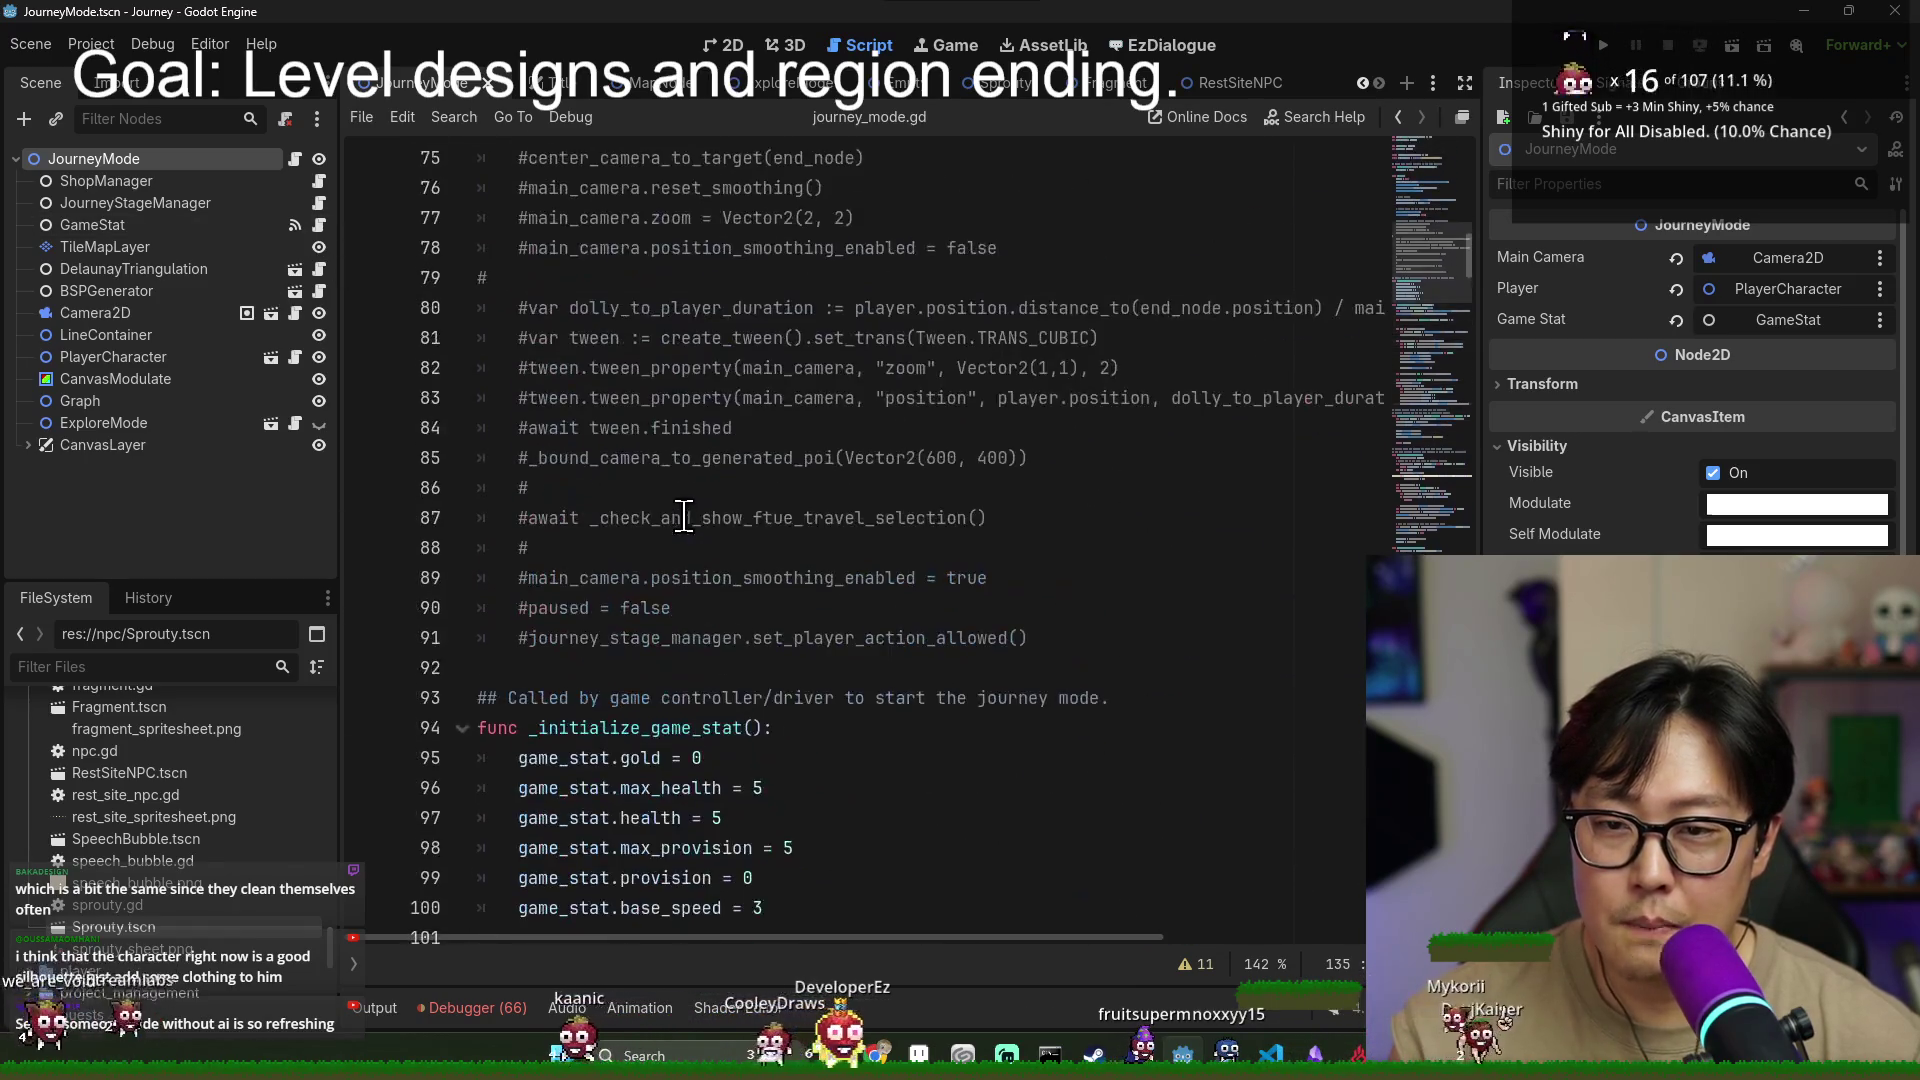
pyautogui.scroll(12, 683, 517)
pyautogui.scroll(10, 660, 414)
pyautogui.scroll(-7, 679, 417)
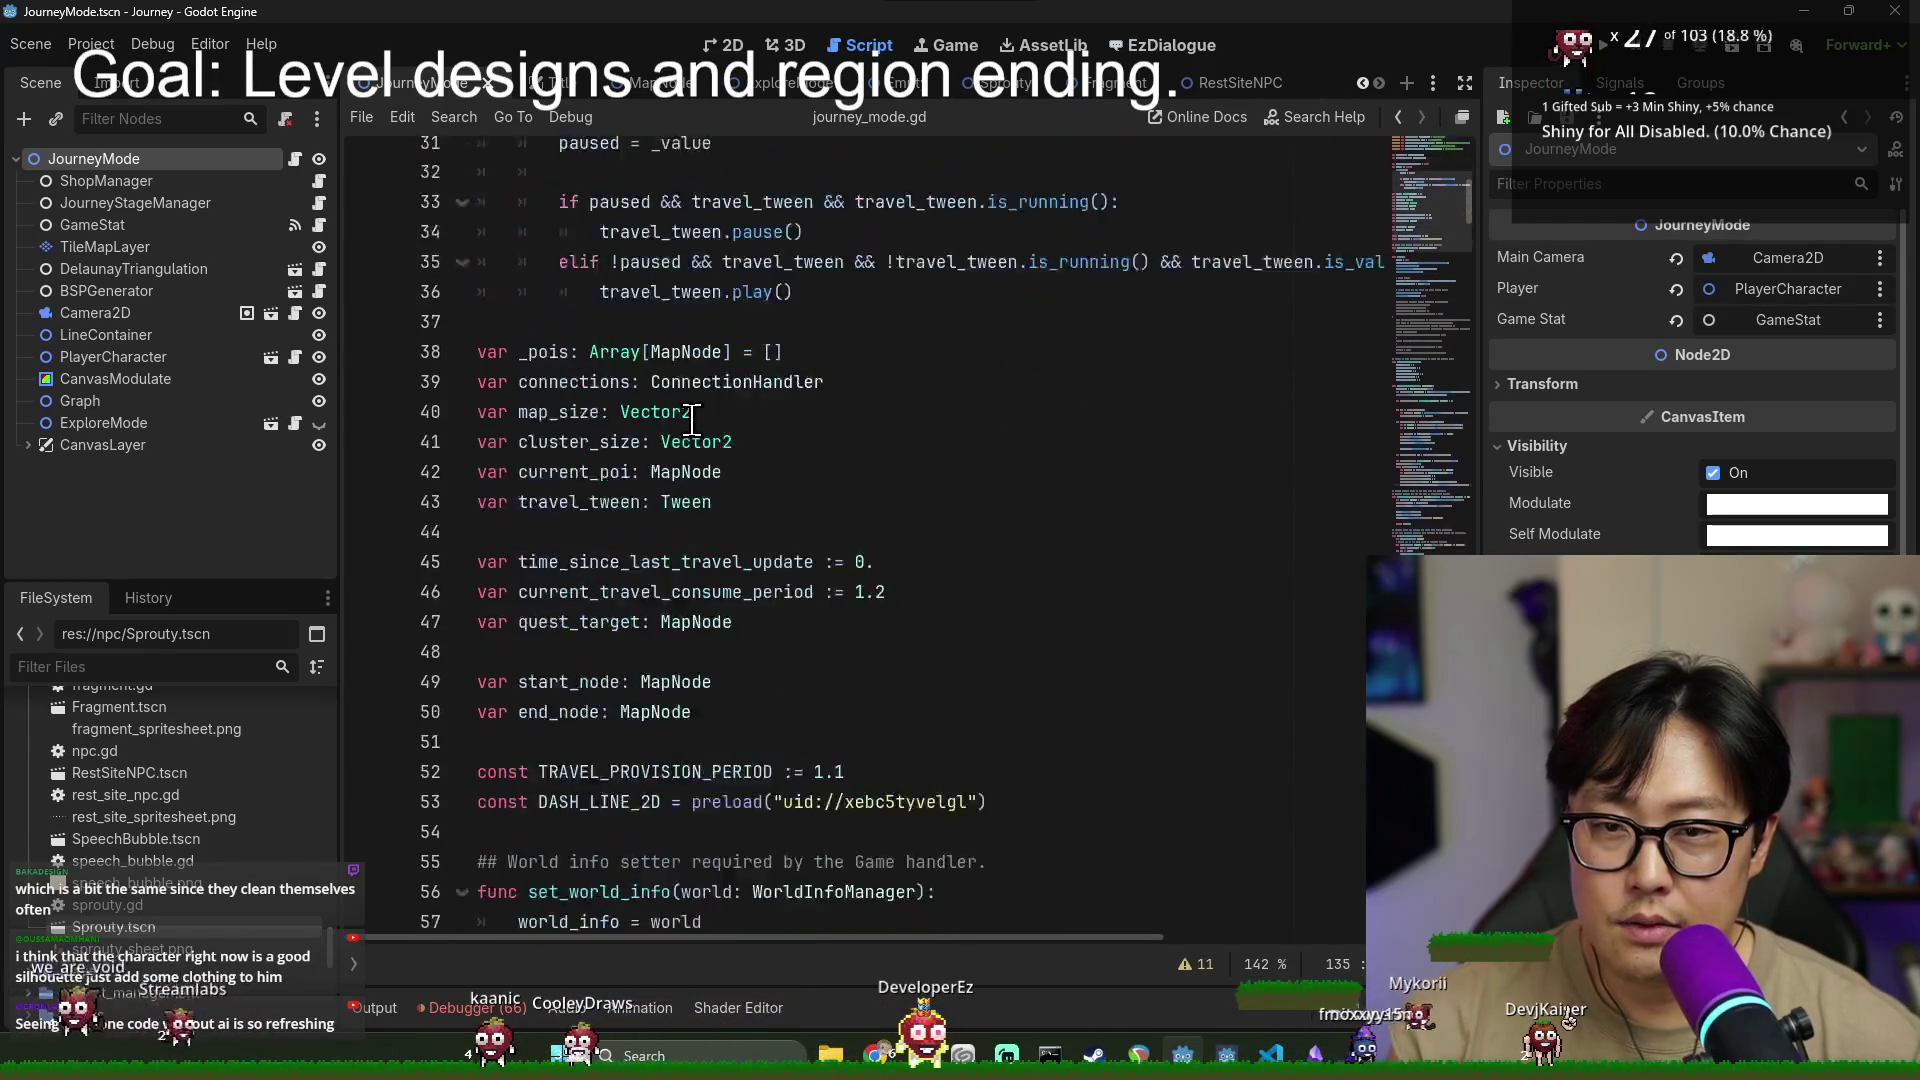
pyautogui.scroll(-5, 693, 418)
pyautogui.scroll(-13, 760, 381)
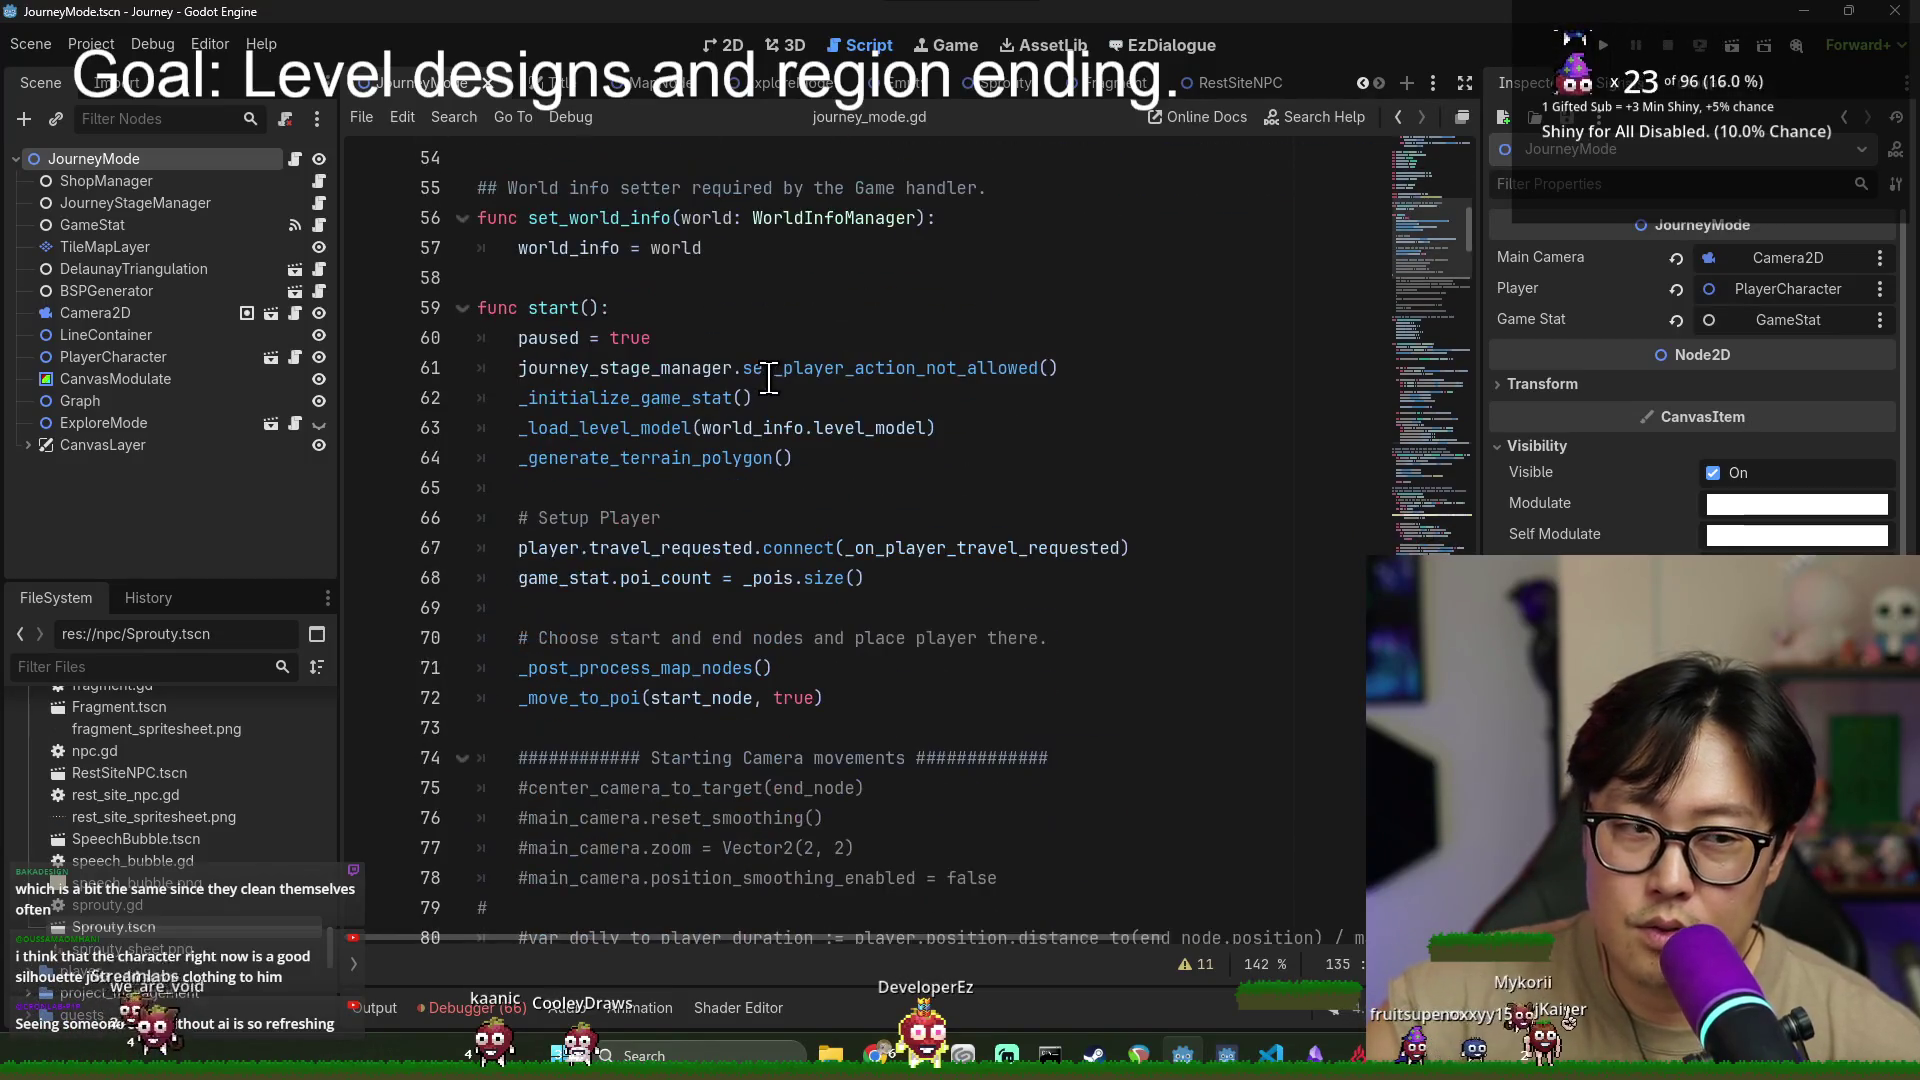
pyautogui.scroll(-12, 770, 400)
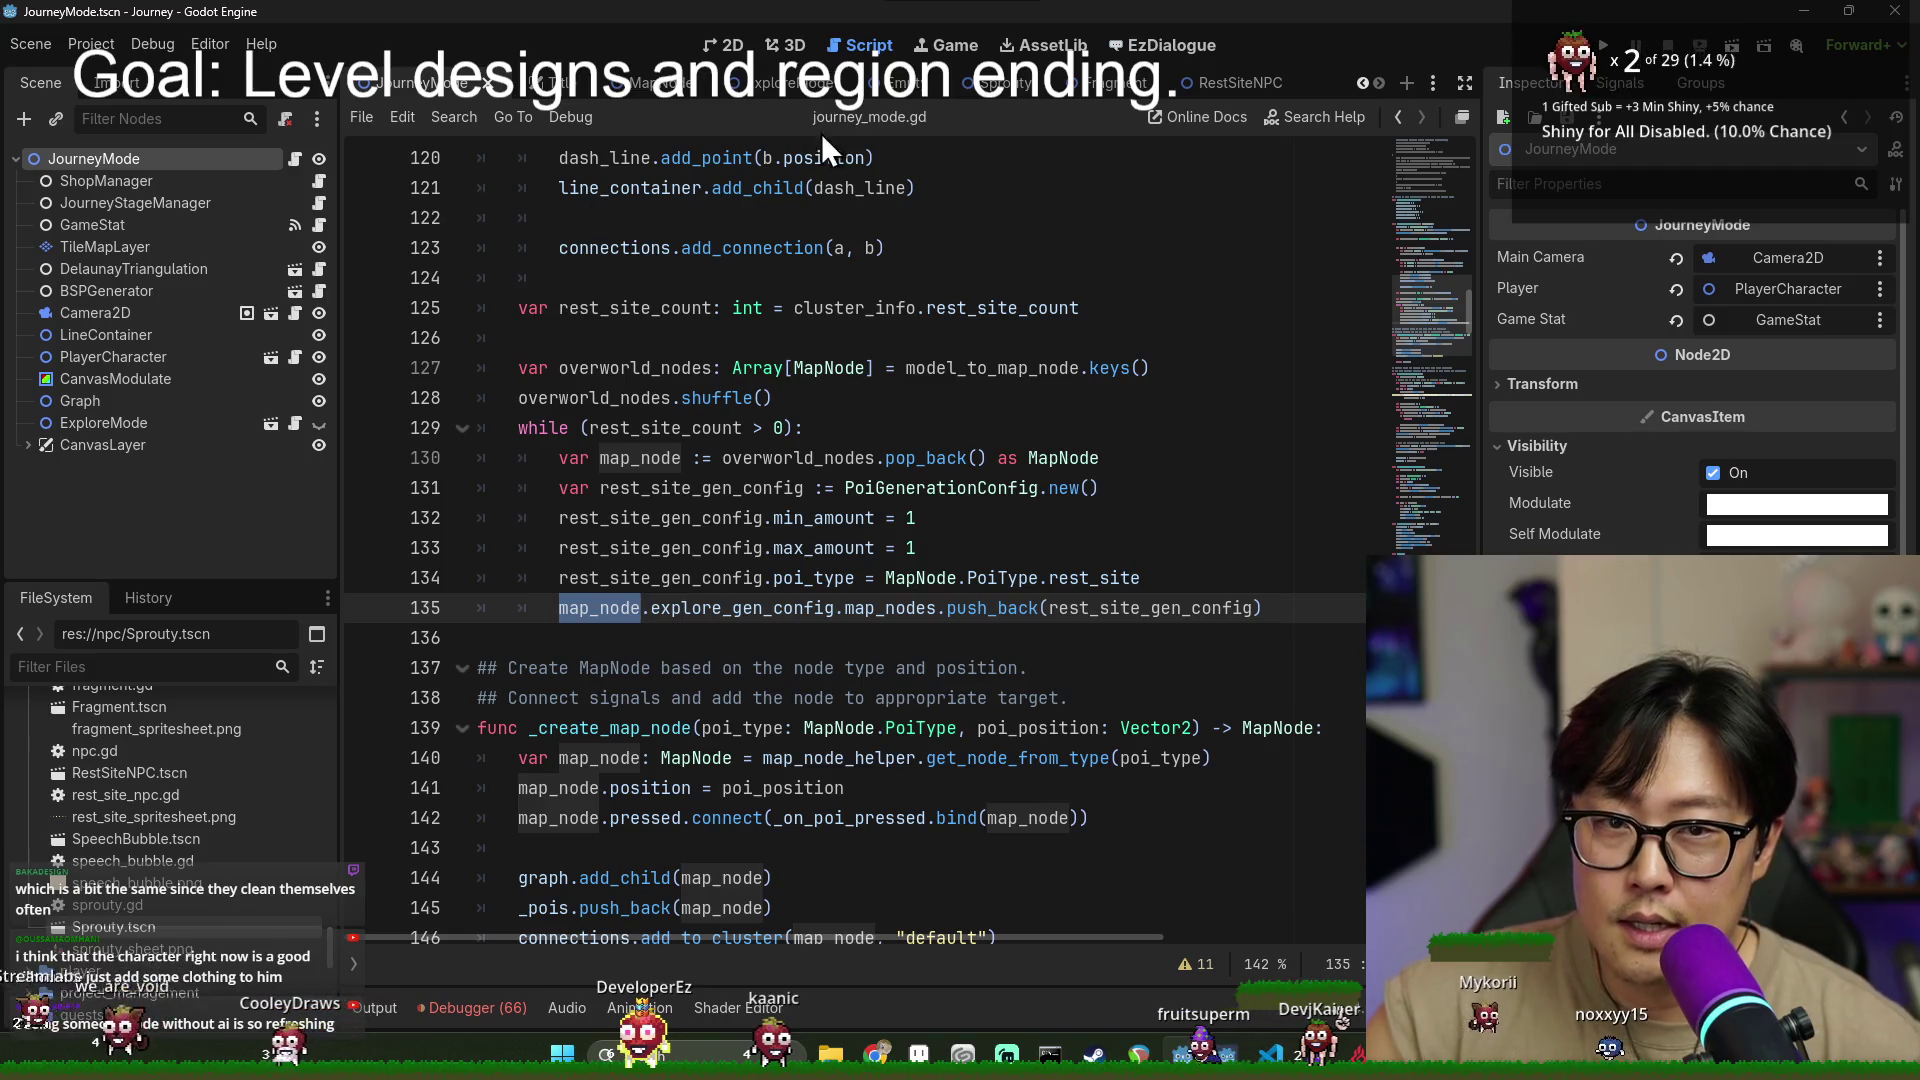
pyautogui.click(785, 88)
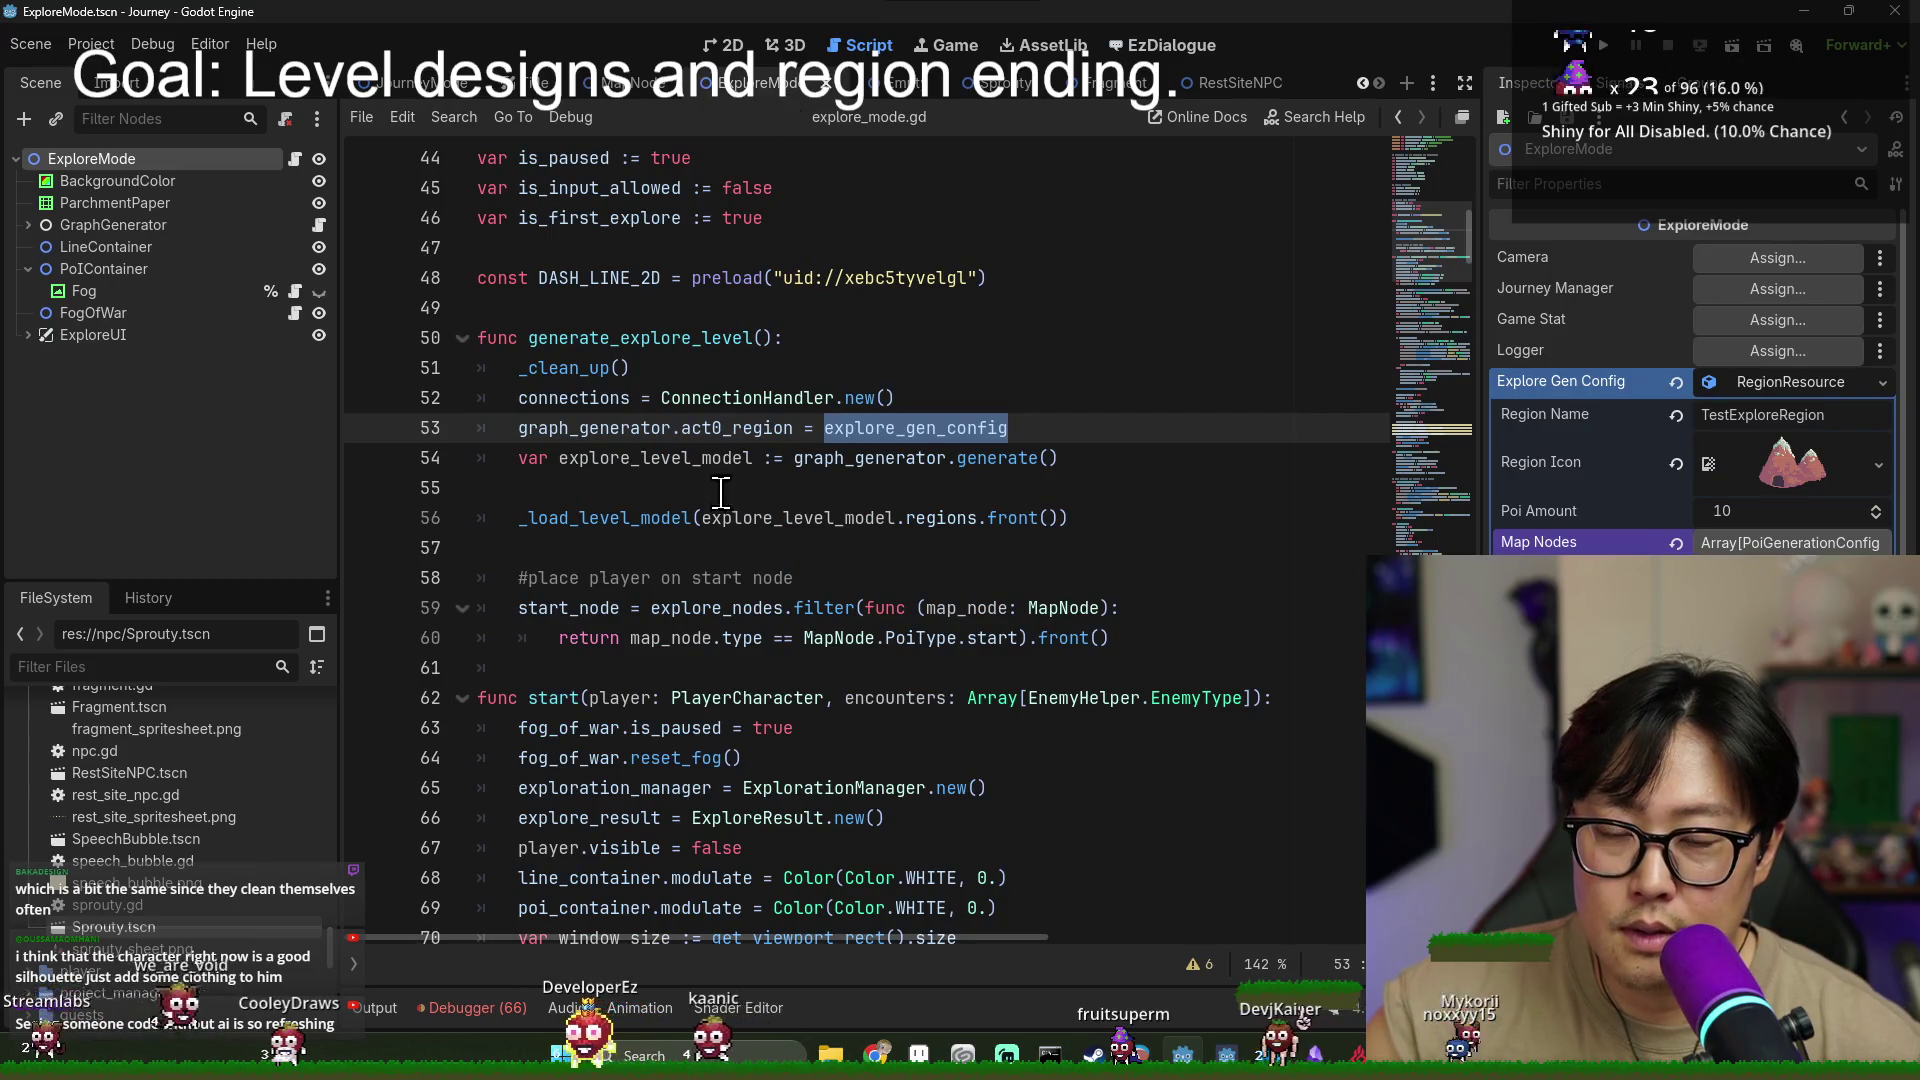
pyautogui.doubleClick(662, 430)
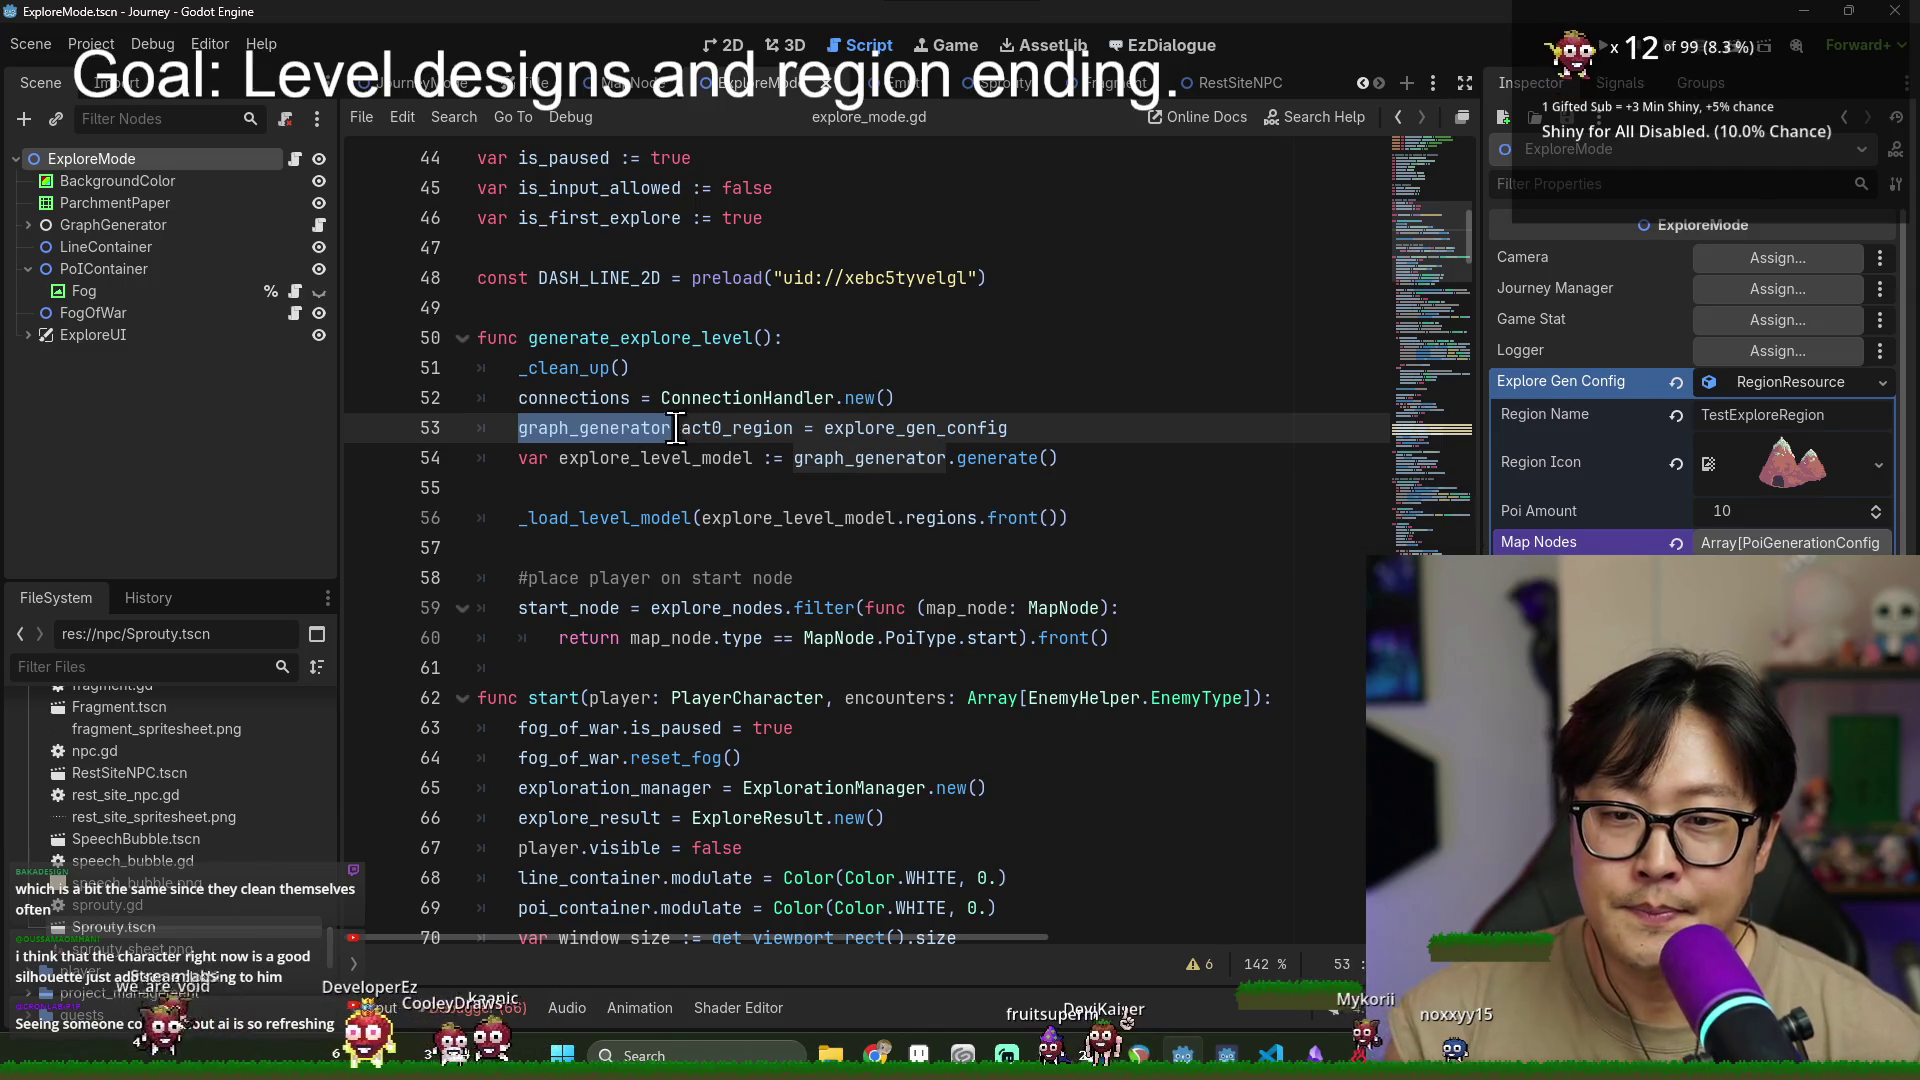
pyautogui.doubleClick(874, 428)
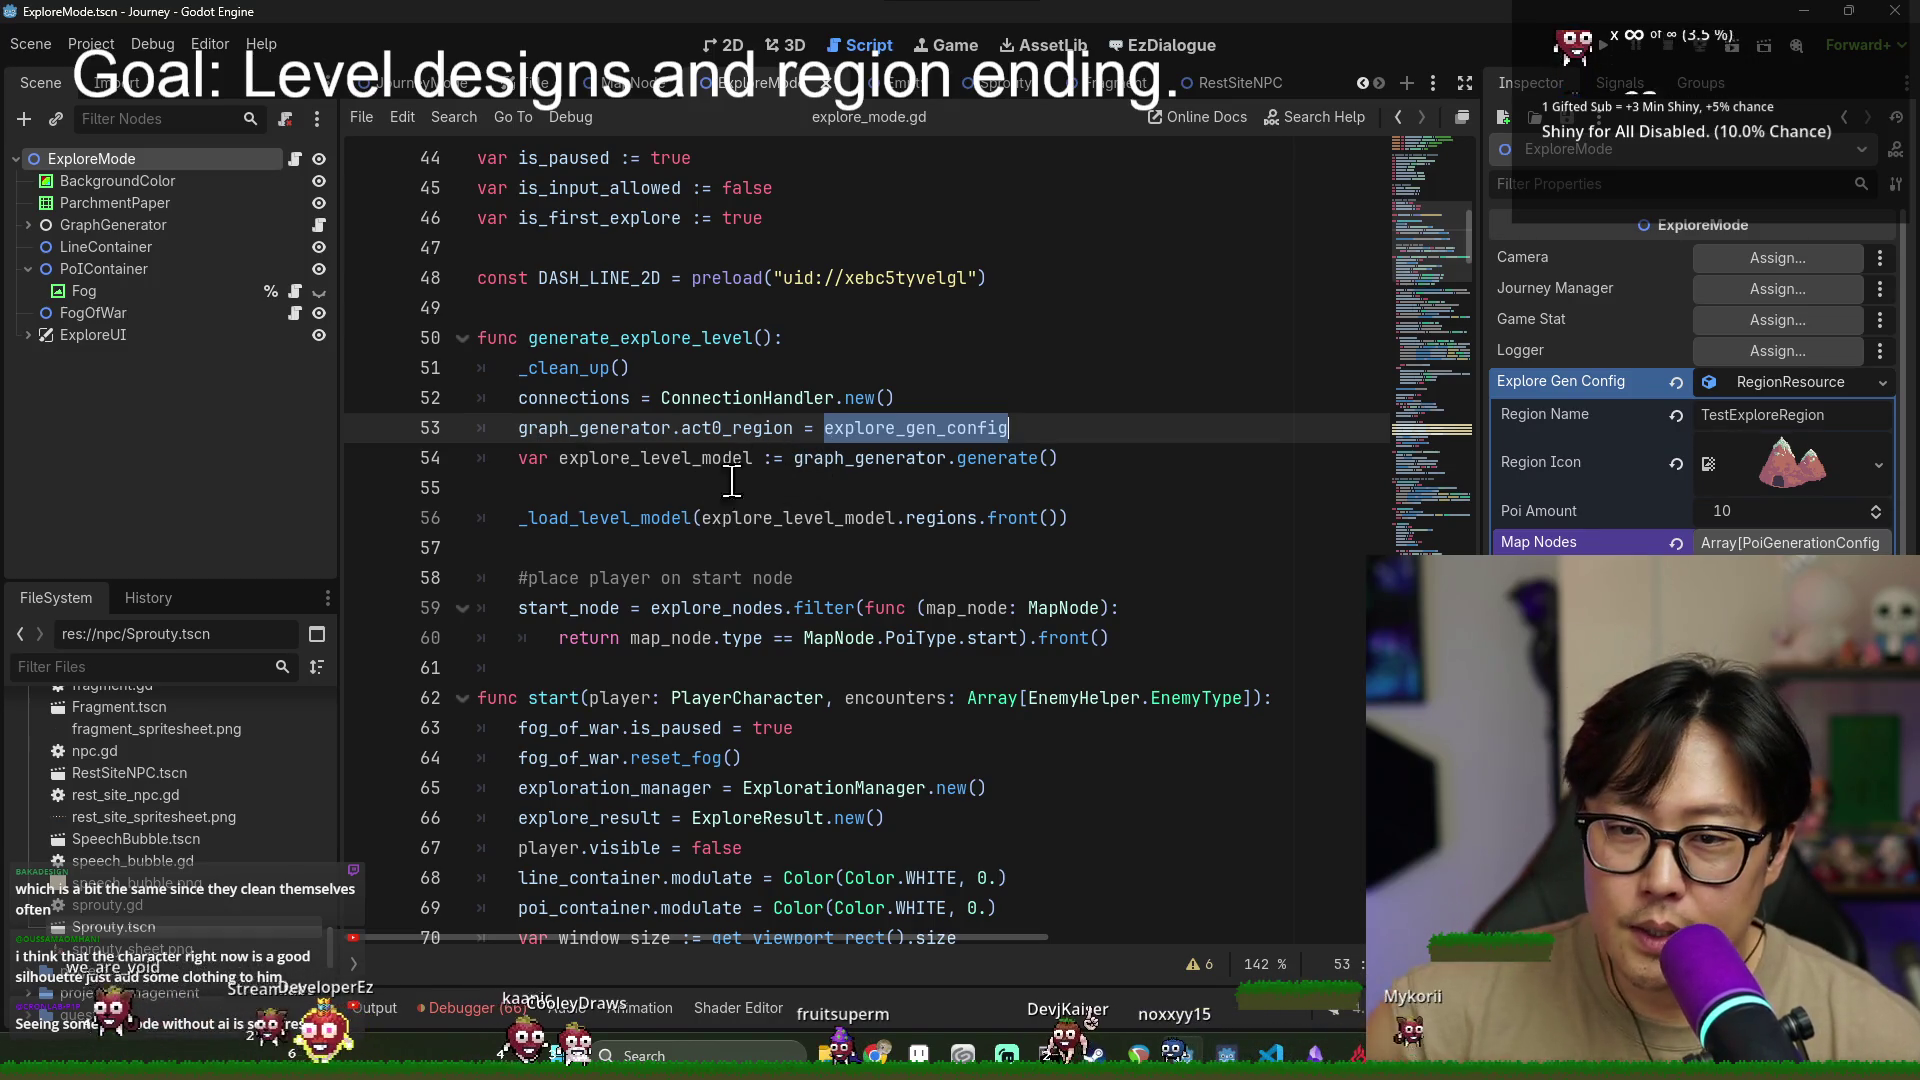
pyautogui.doubleClick(589, 518)
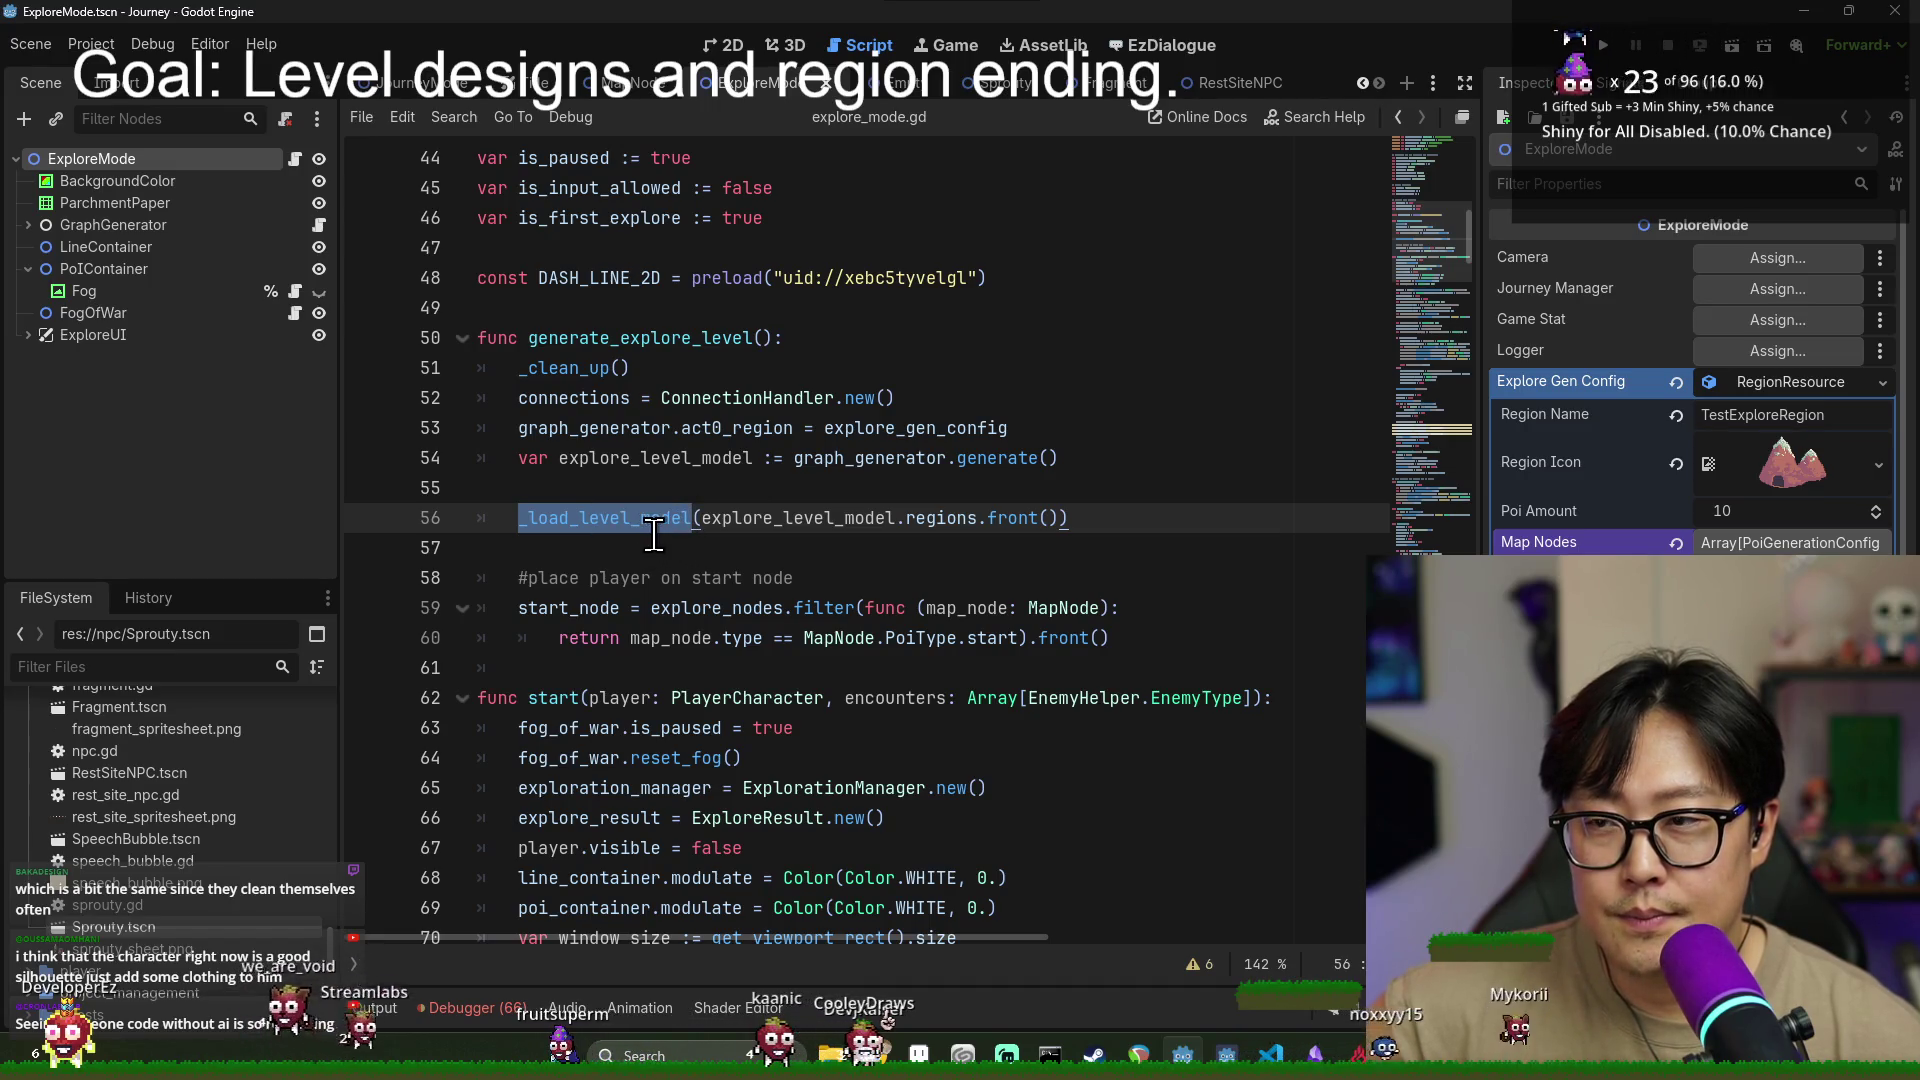
pyautogui.click(615, 487)
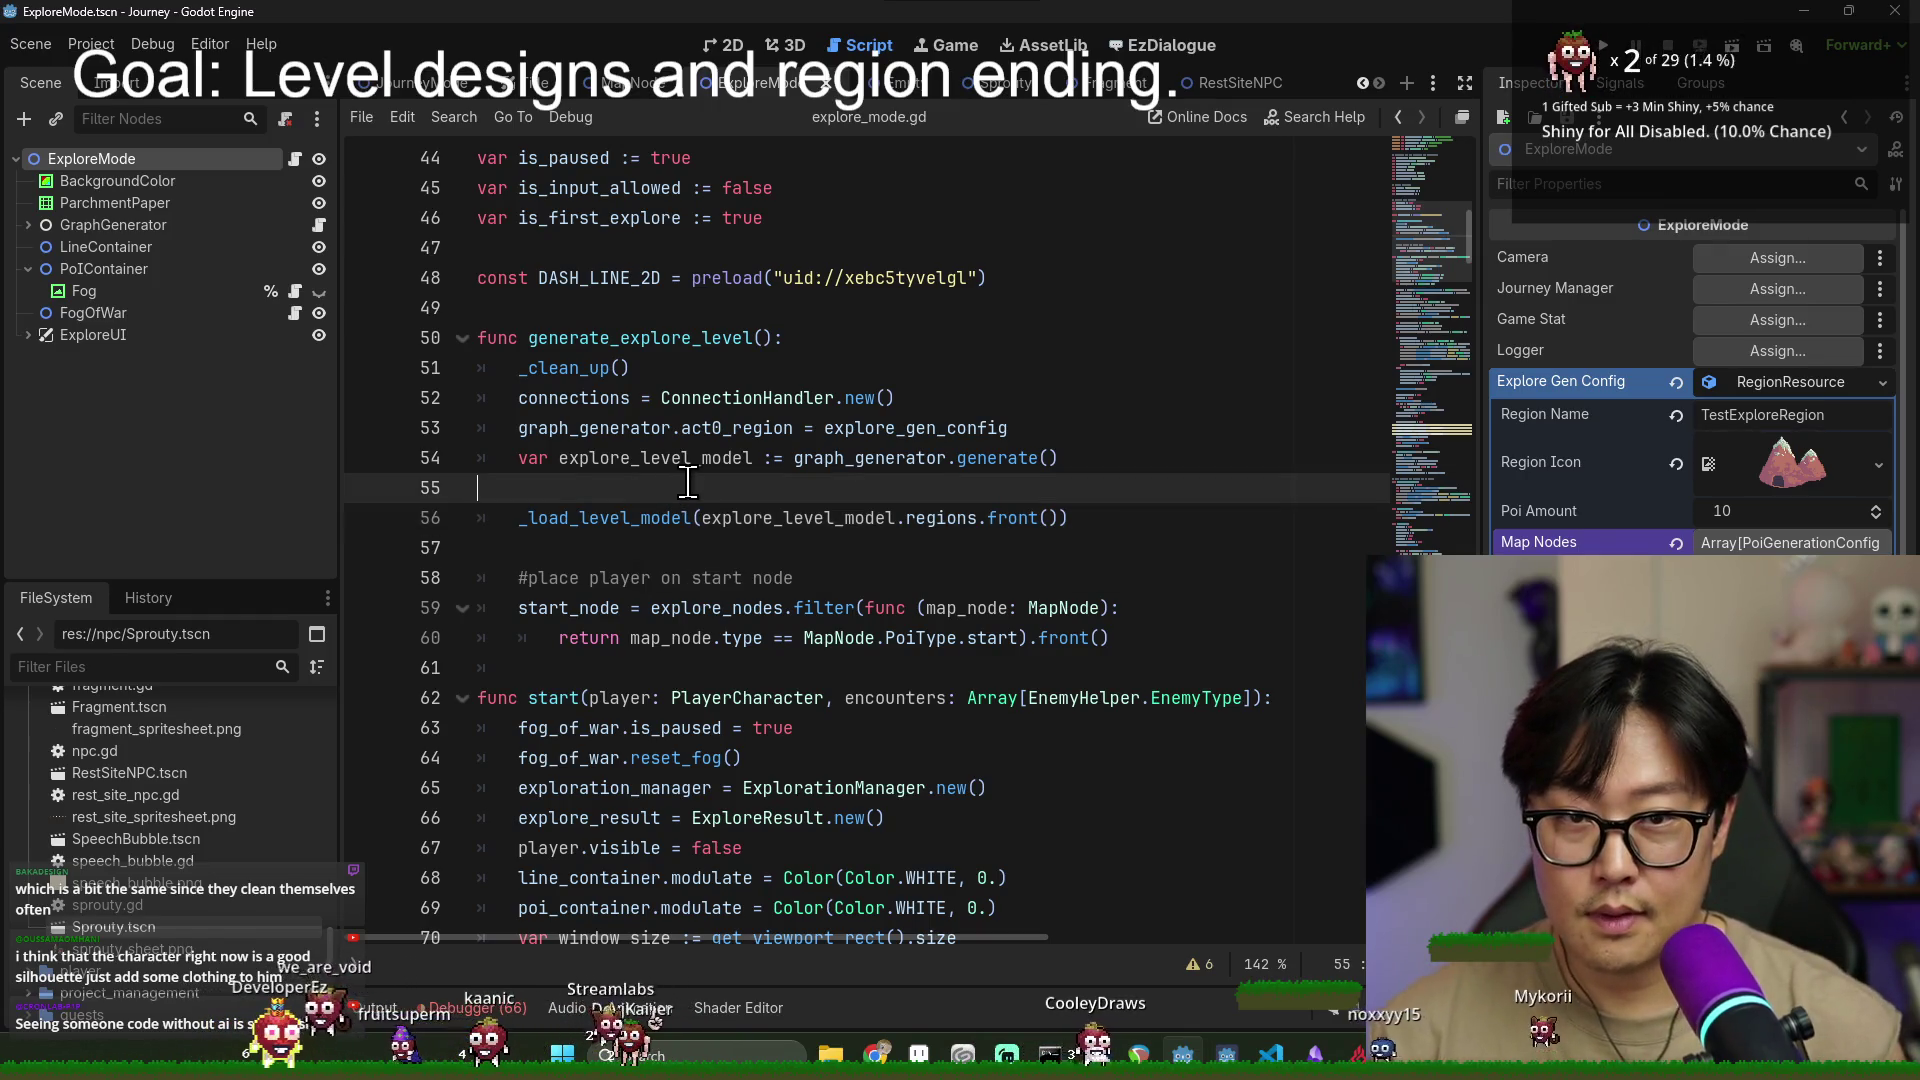
pyautogui.moveTo(595, 408)
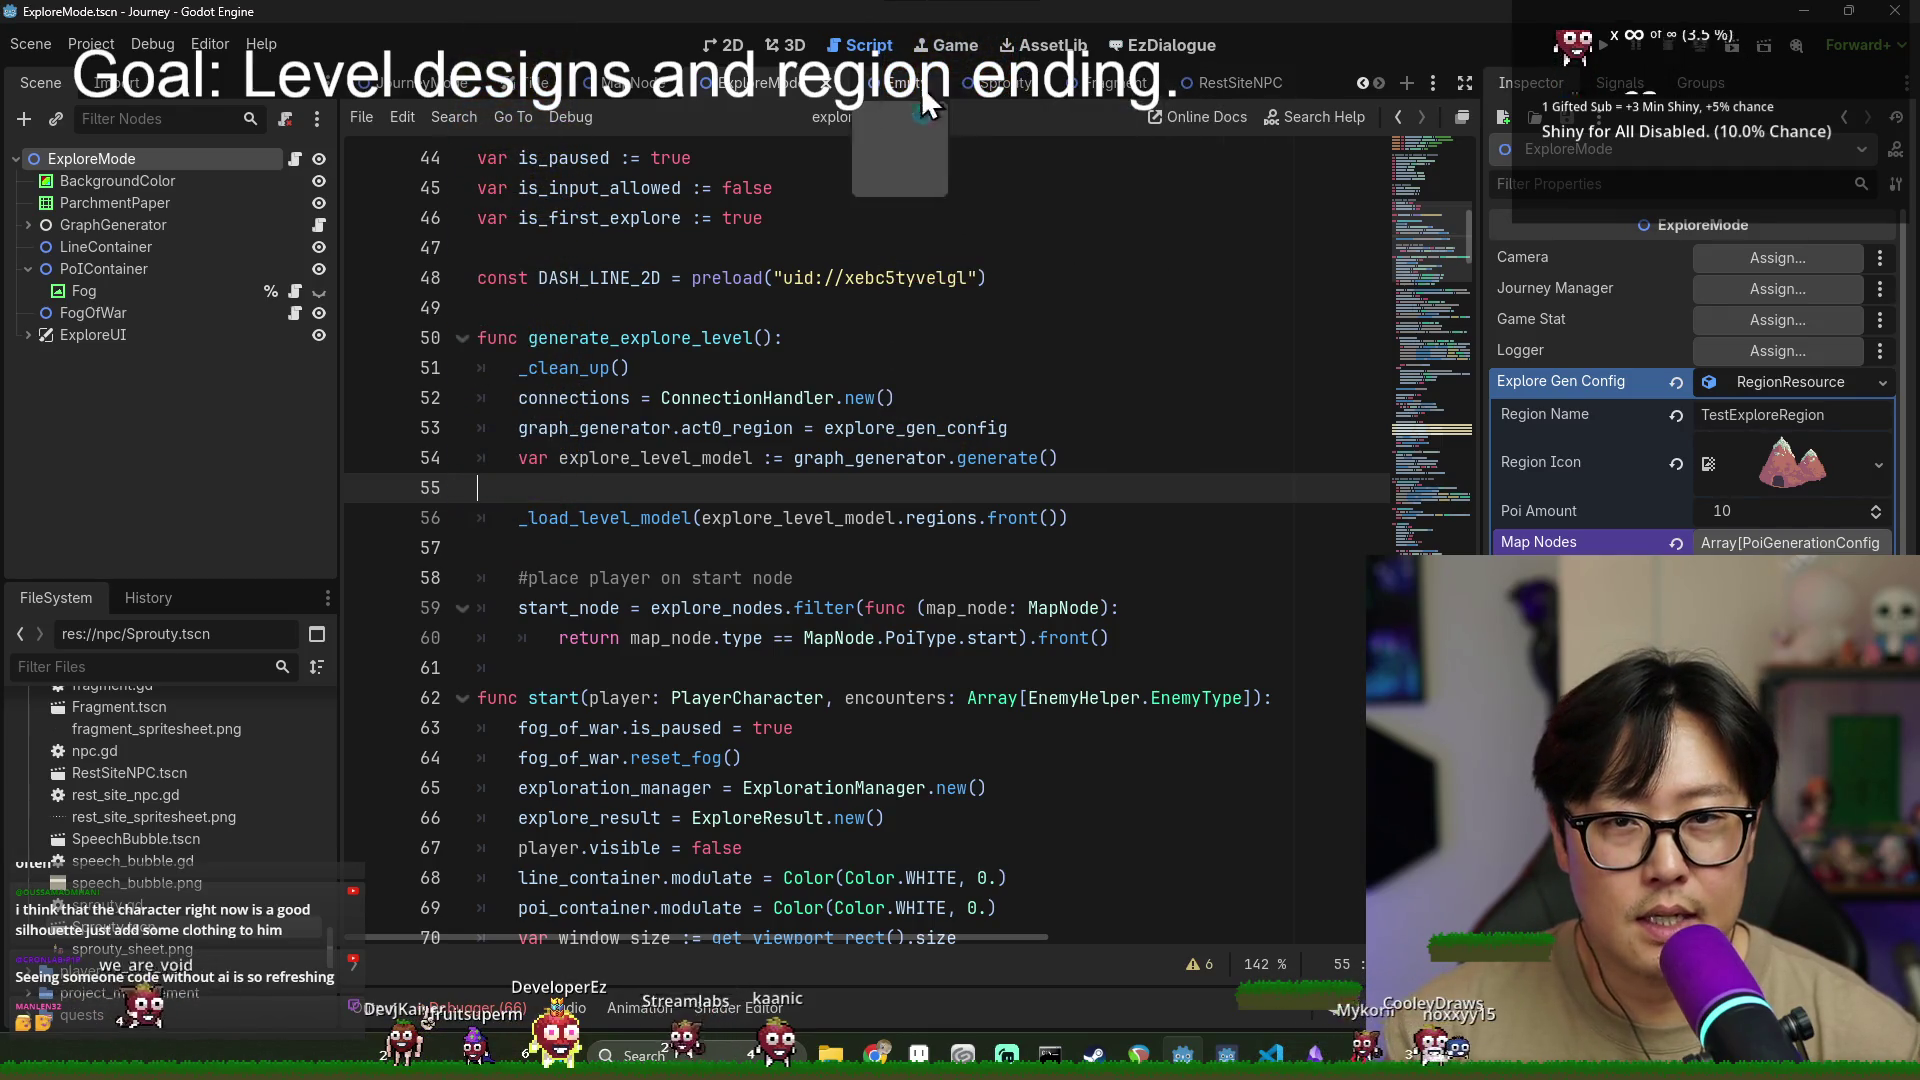
# - In map_node.gd, select the on_npc_interact function name, then bring up the Windows window switcher
pyautogui.click(610, 87)
pyautogui.scroll(-3, 700, 450)
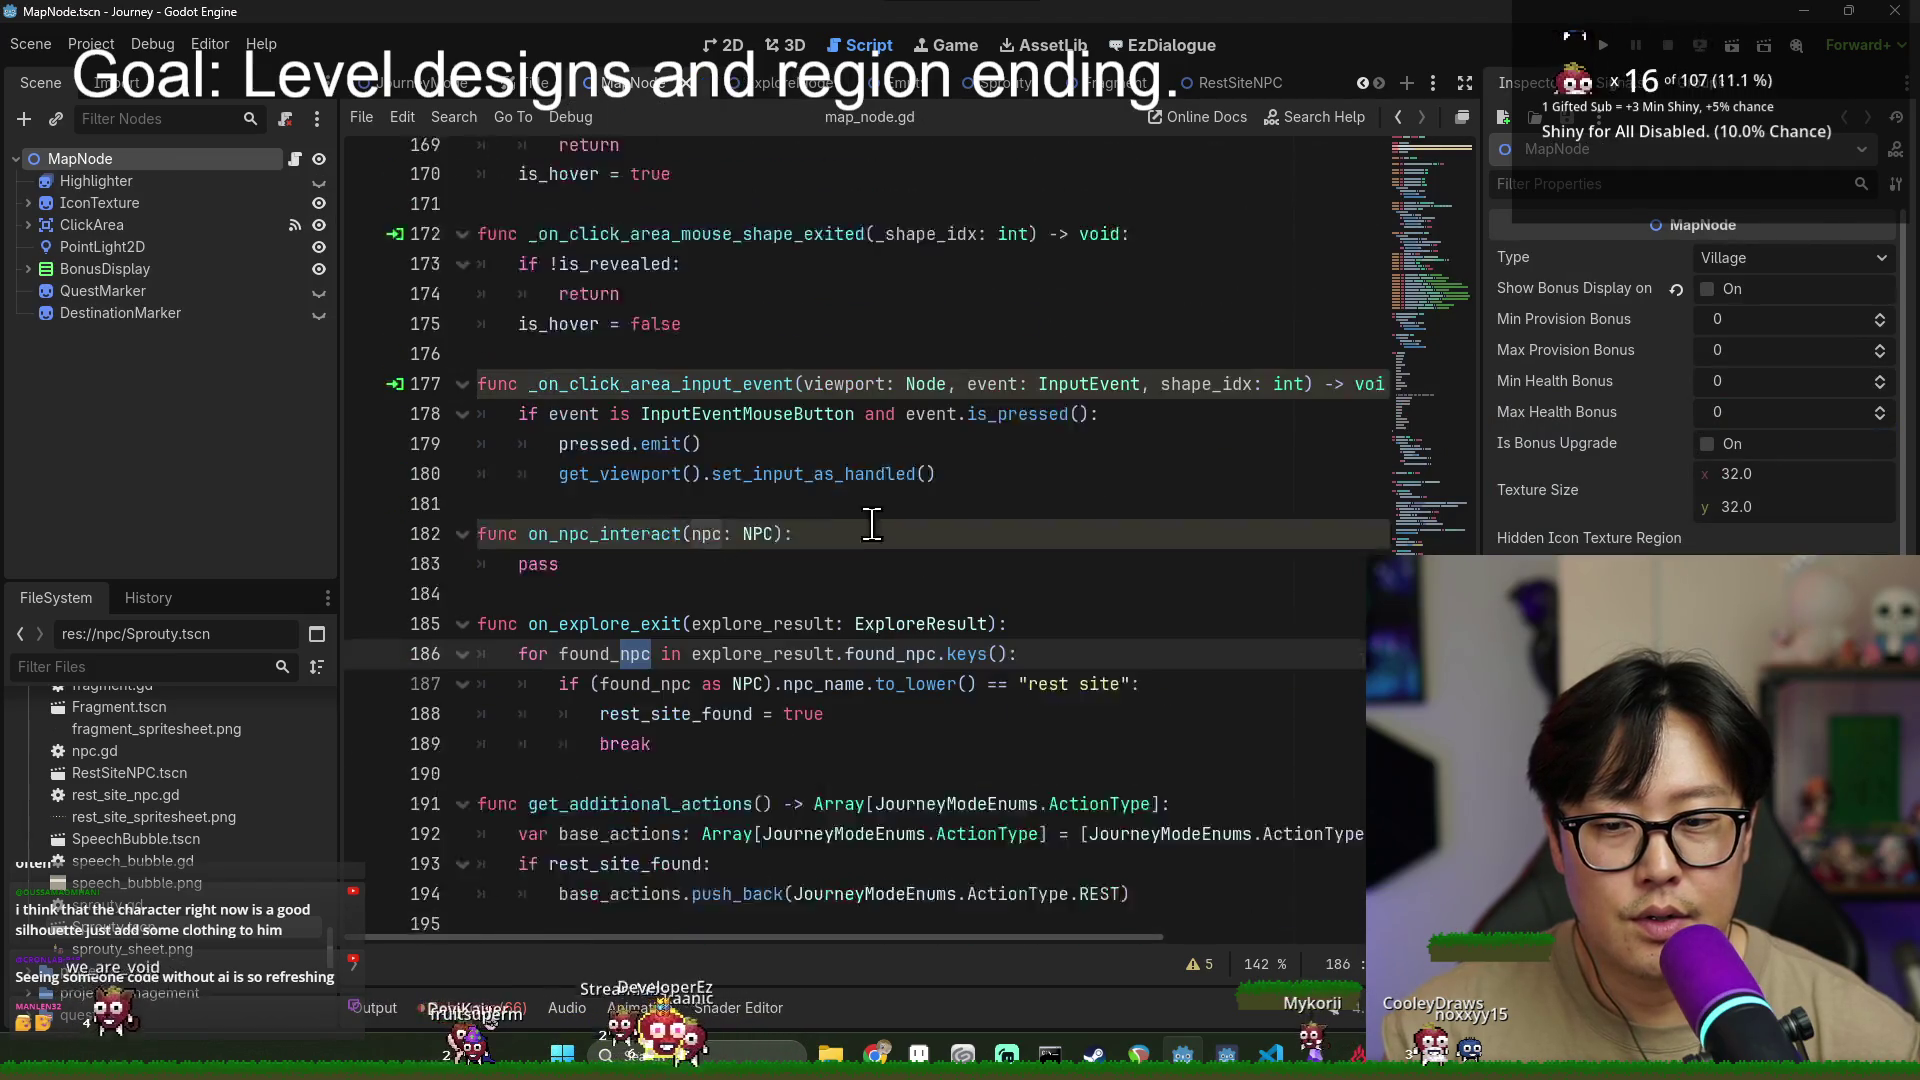
pyautogui.doubleClick(635, 460)
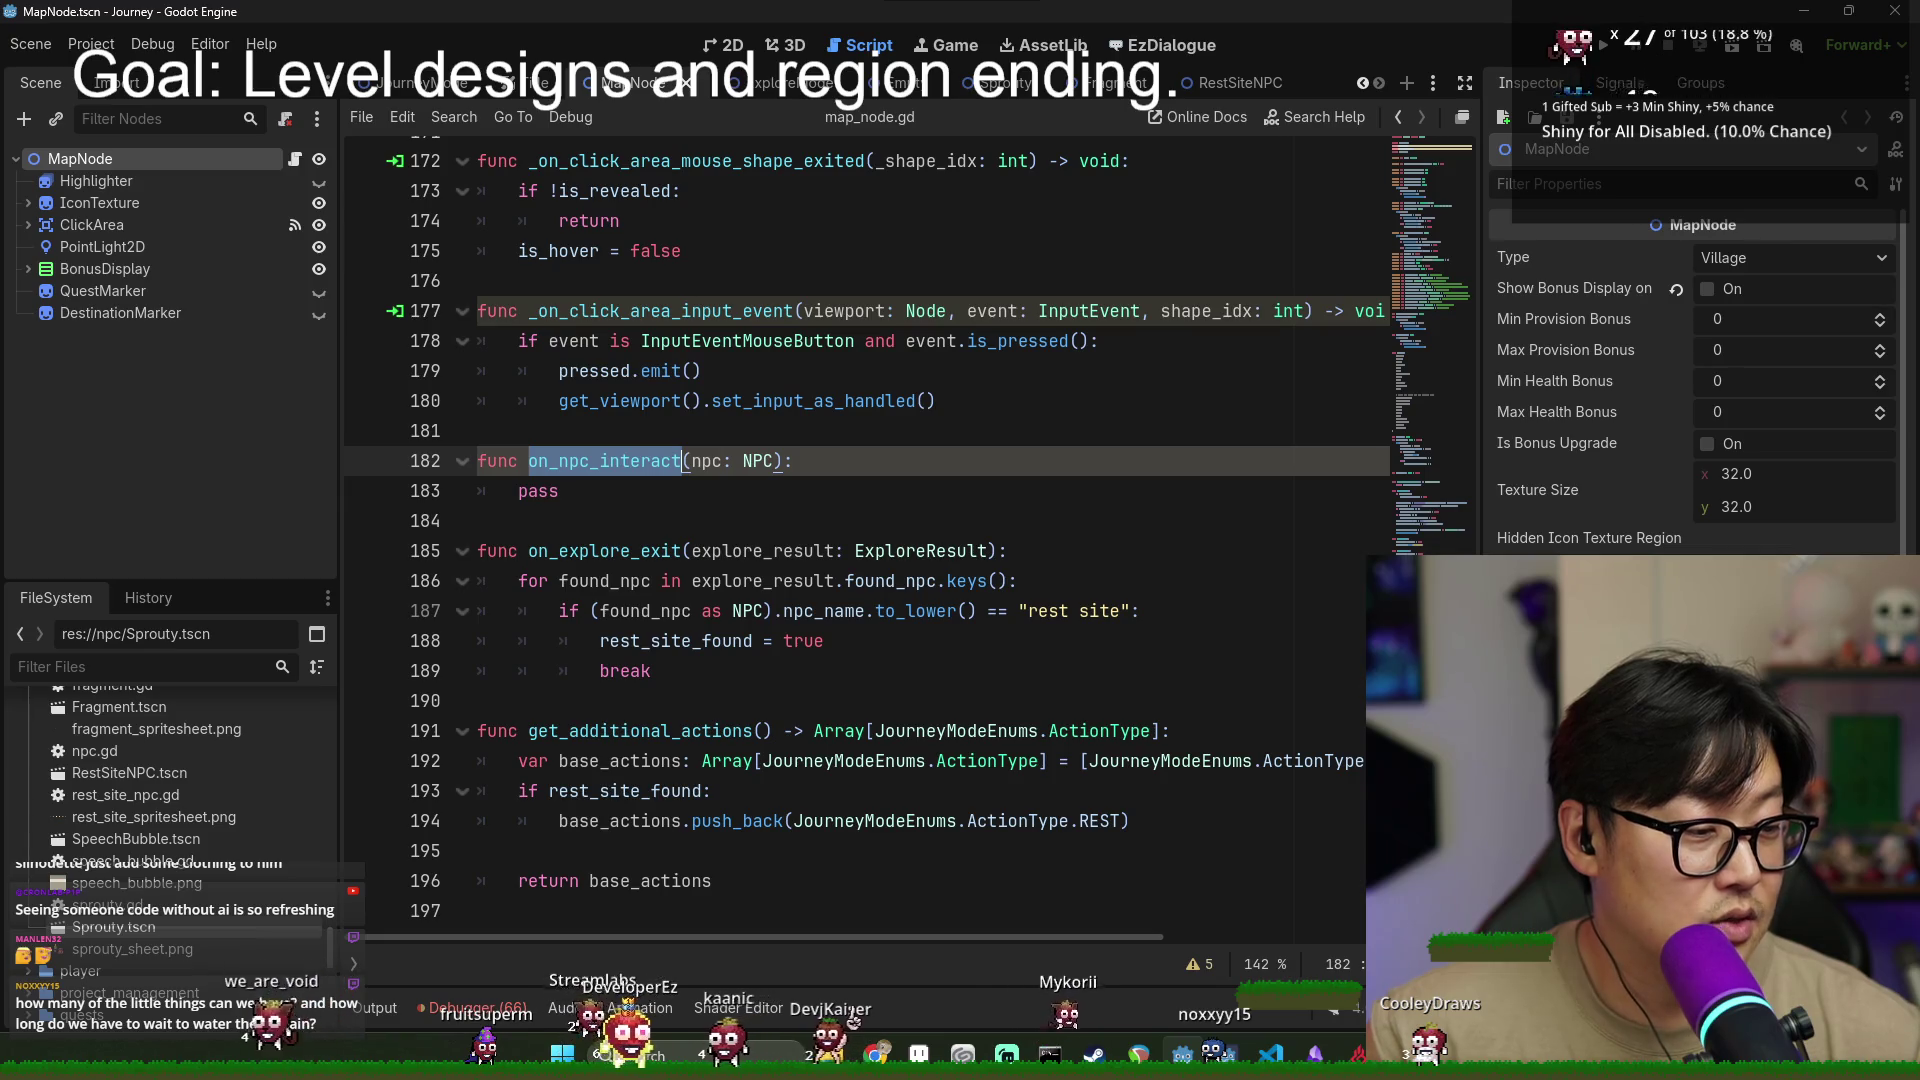
pyautogui.hotkey('alt', 'Tab')
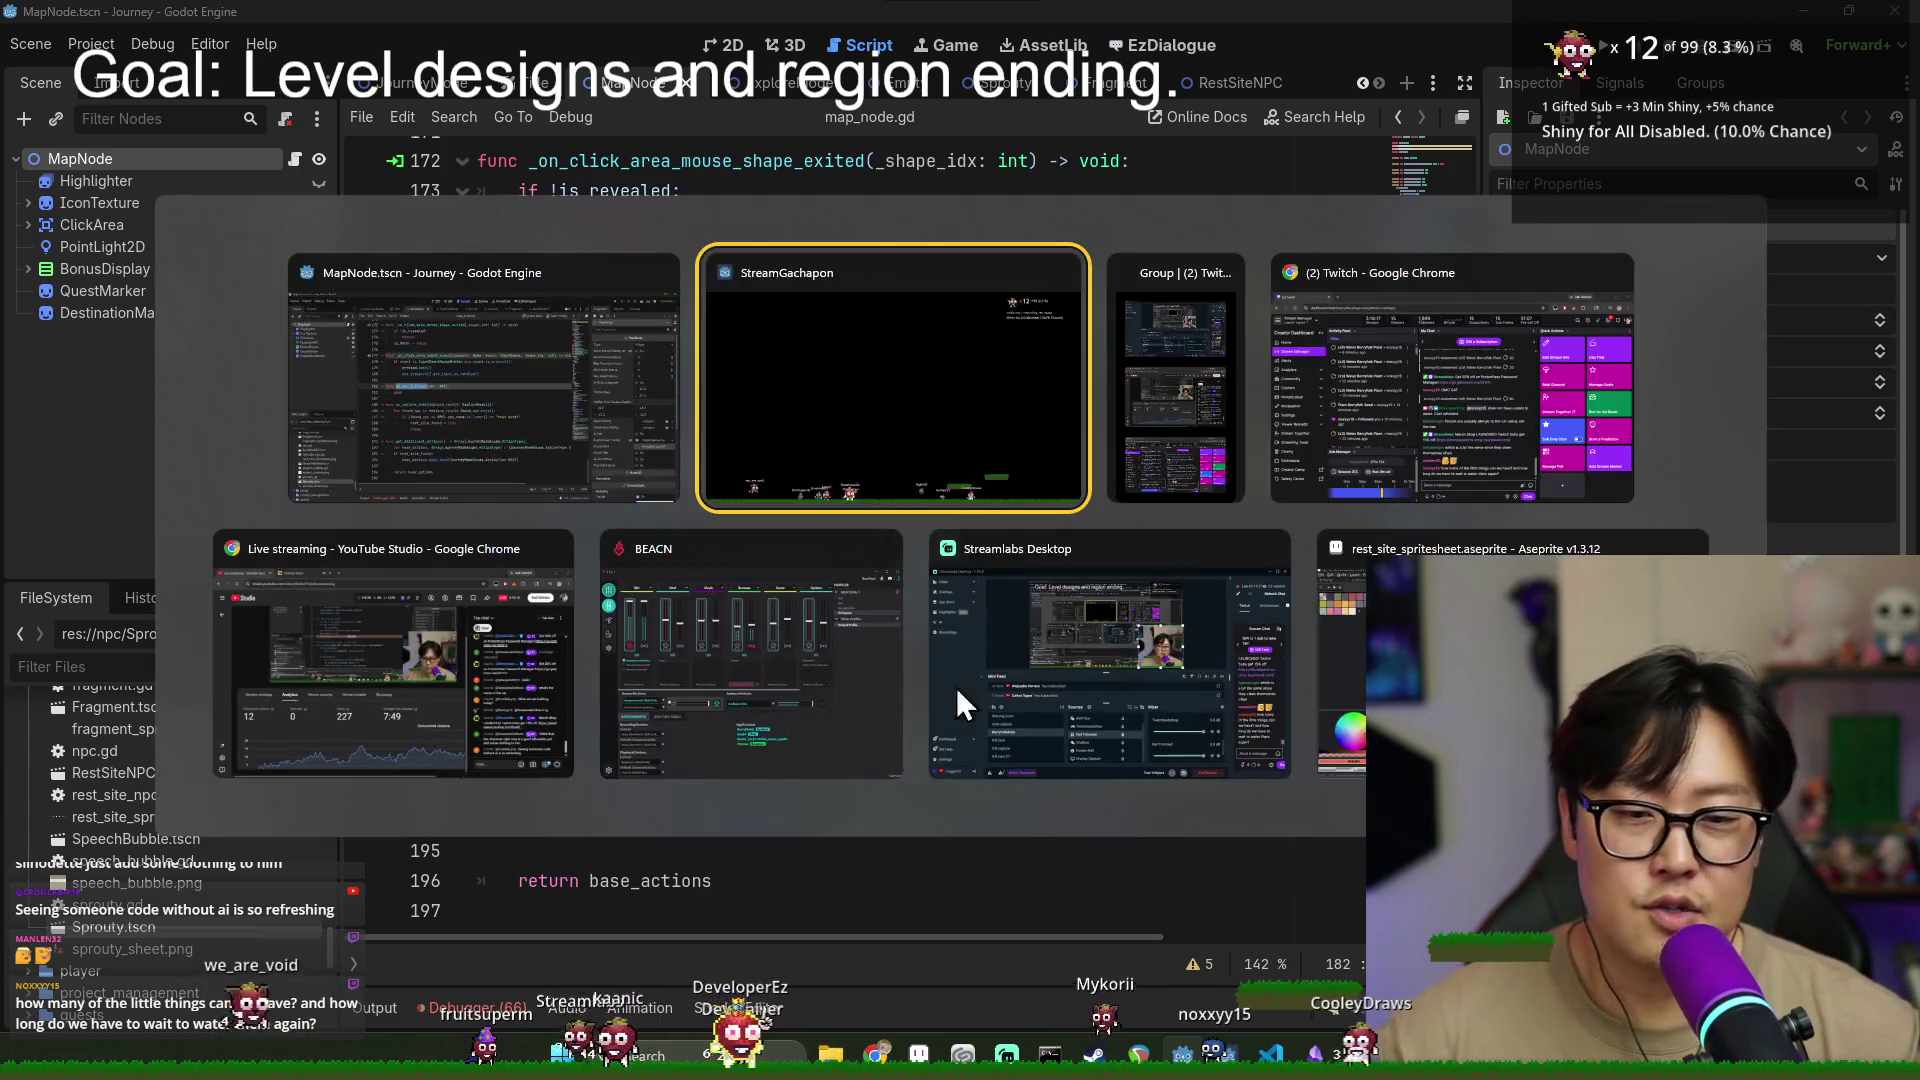
pyautogui.click(915, 448)
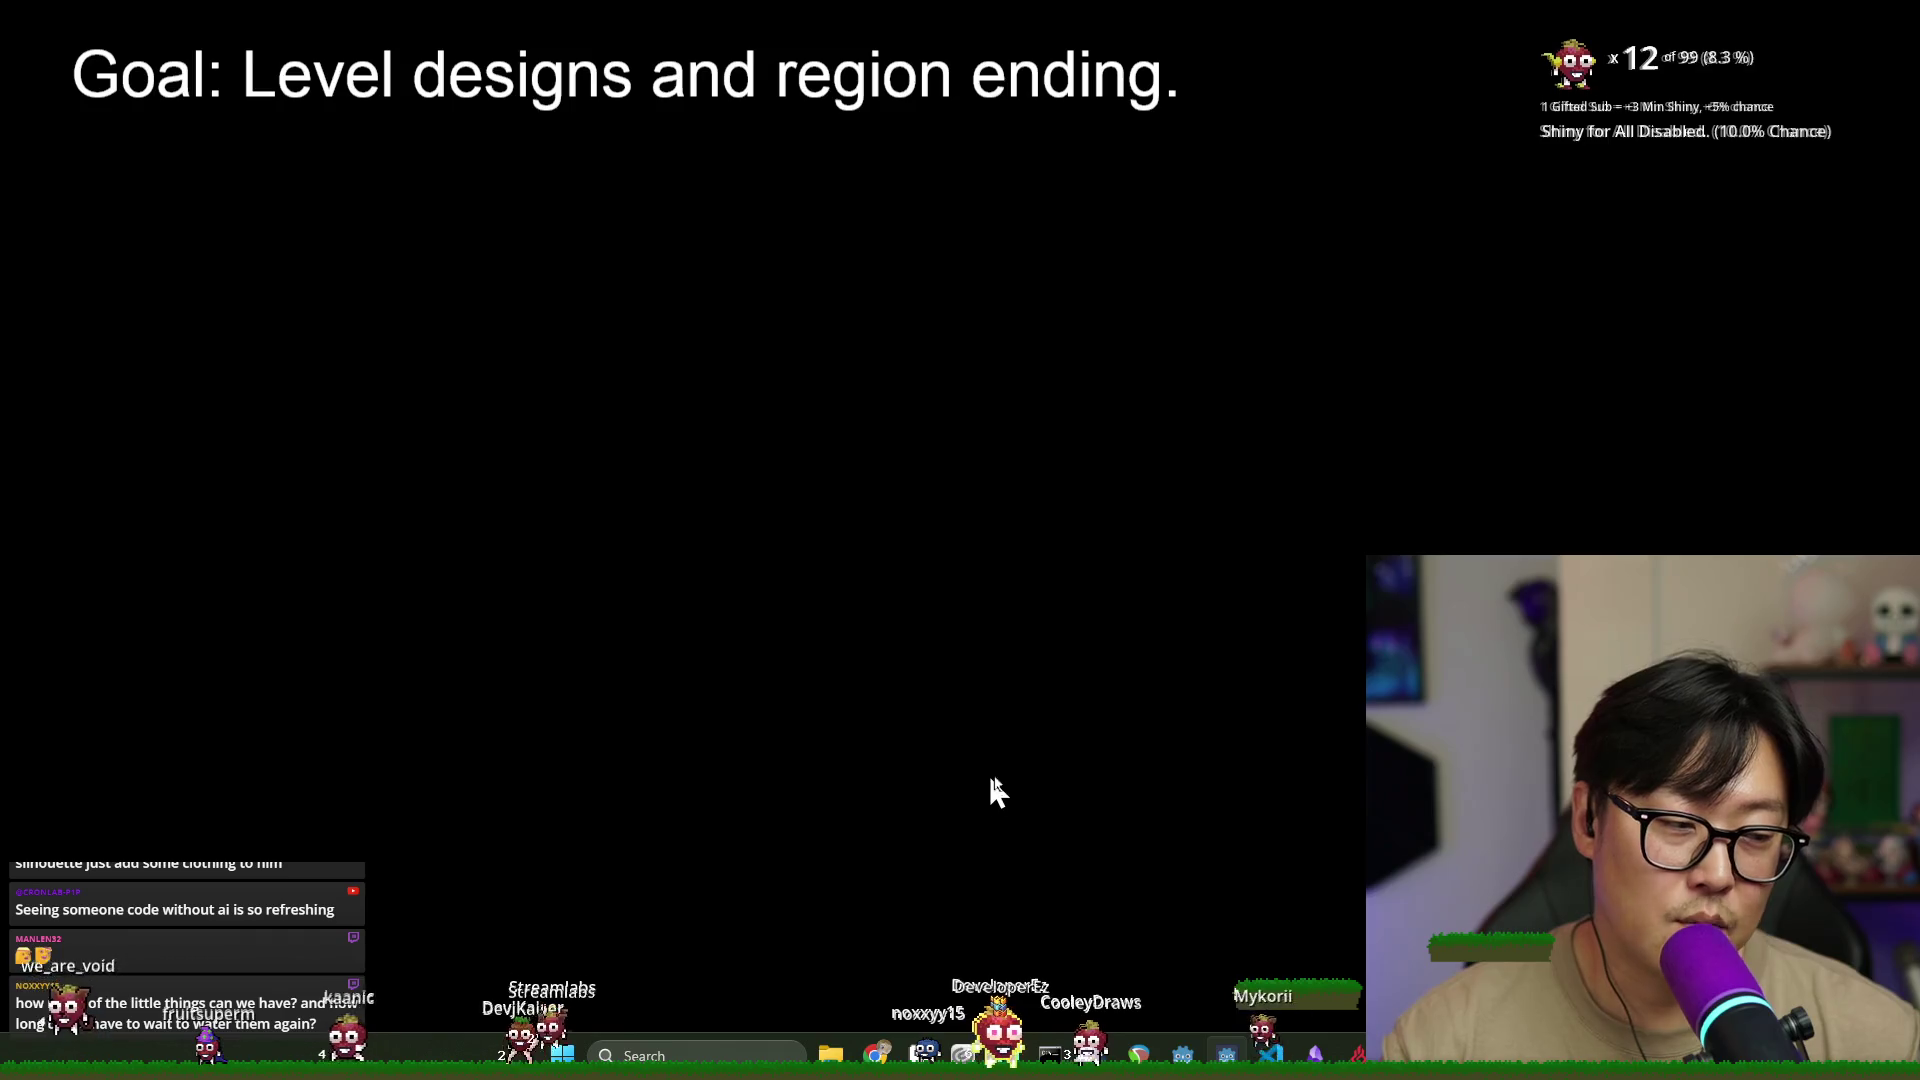
pyautogui.hotkey('alt', 'Tab')
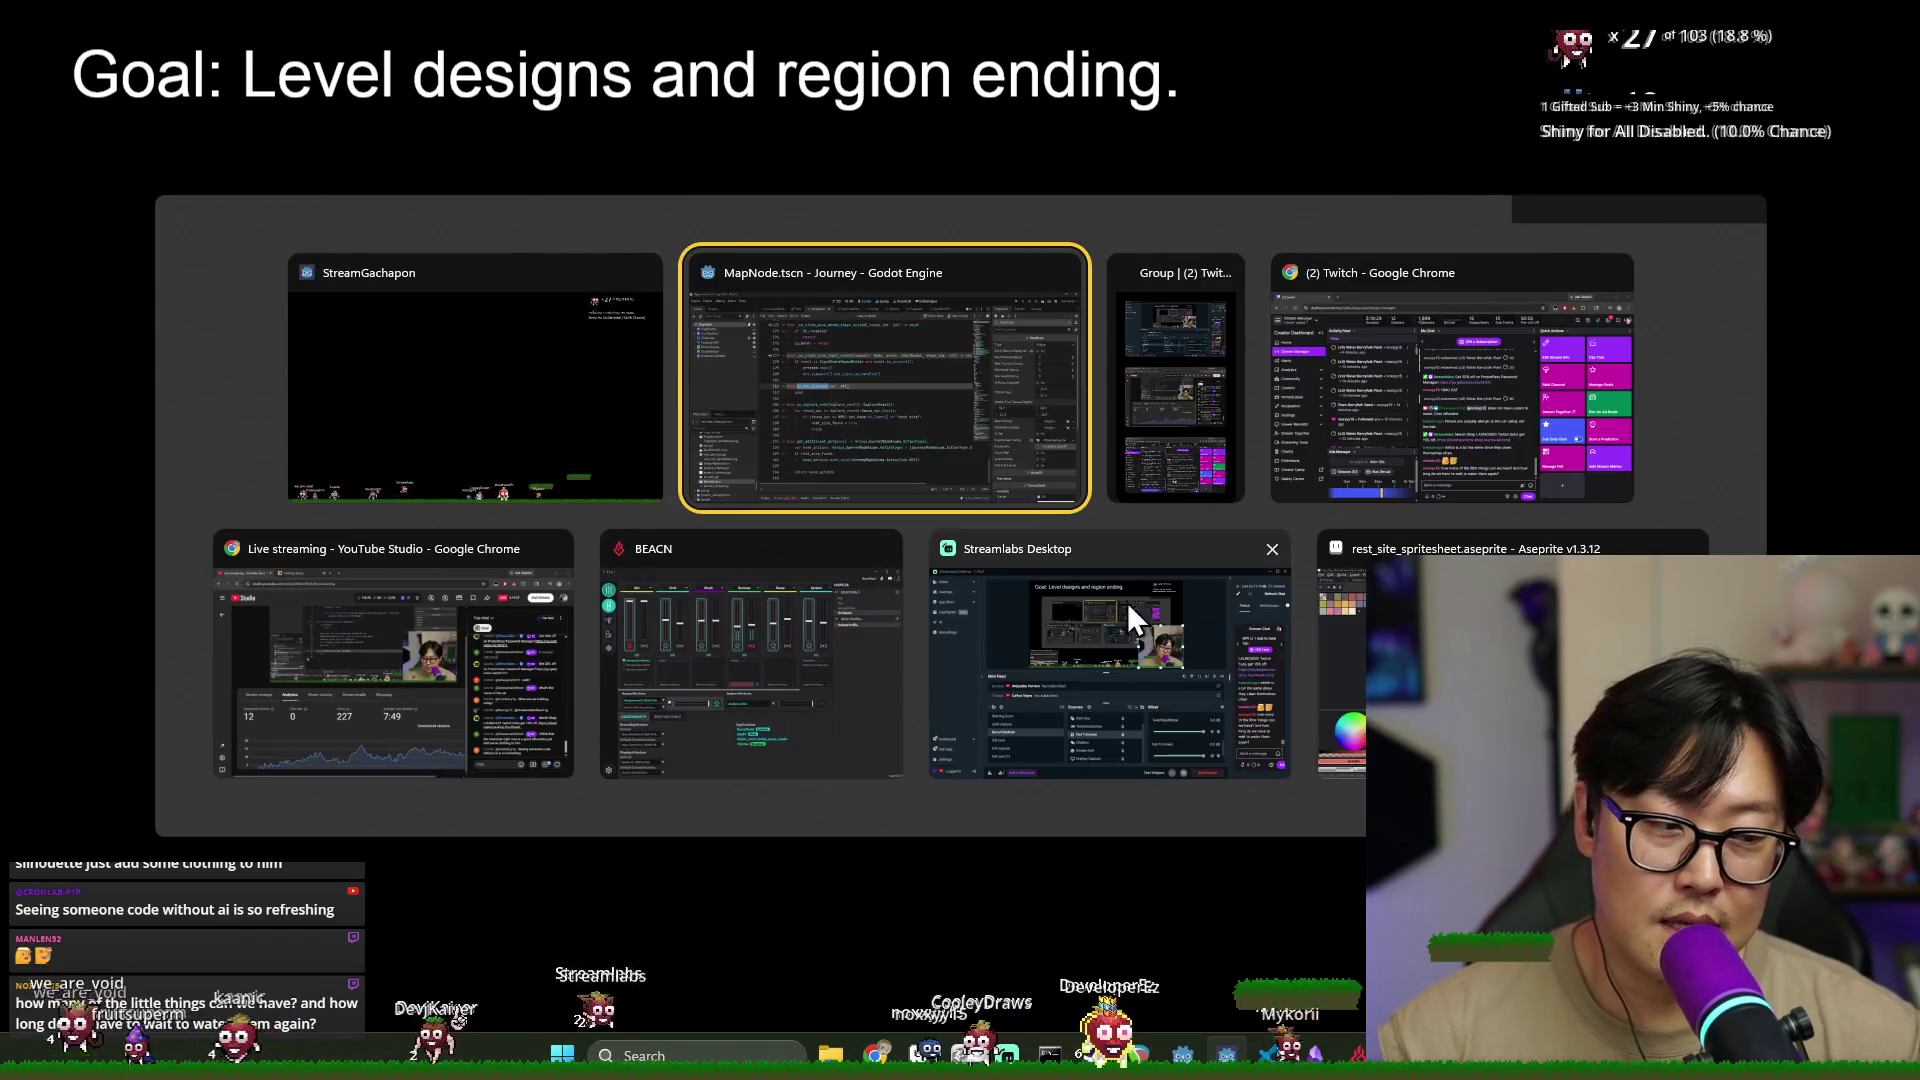
pyautogui.click(942, 460)
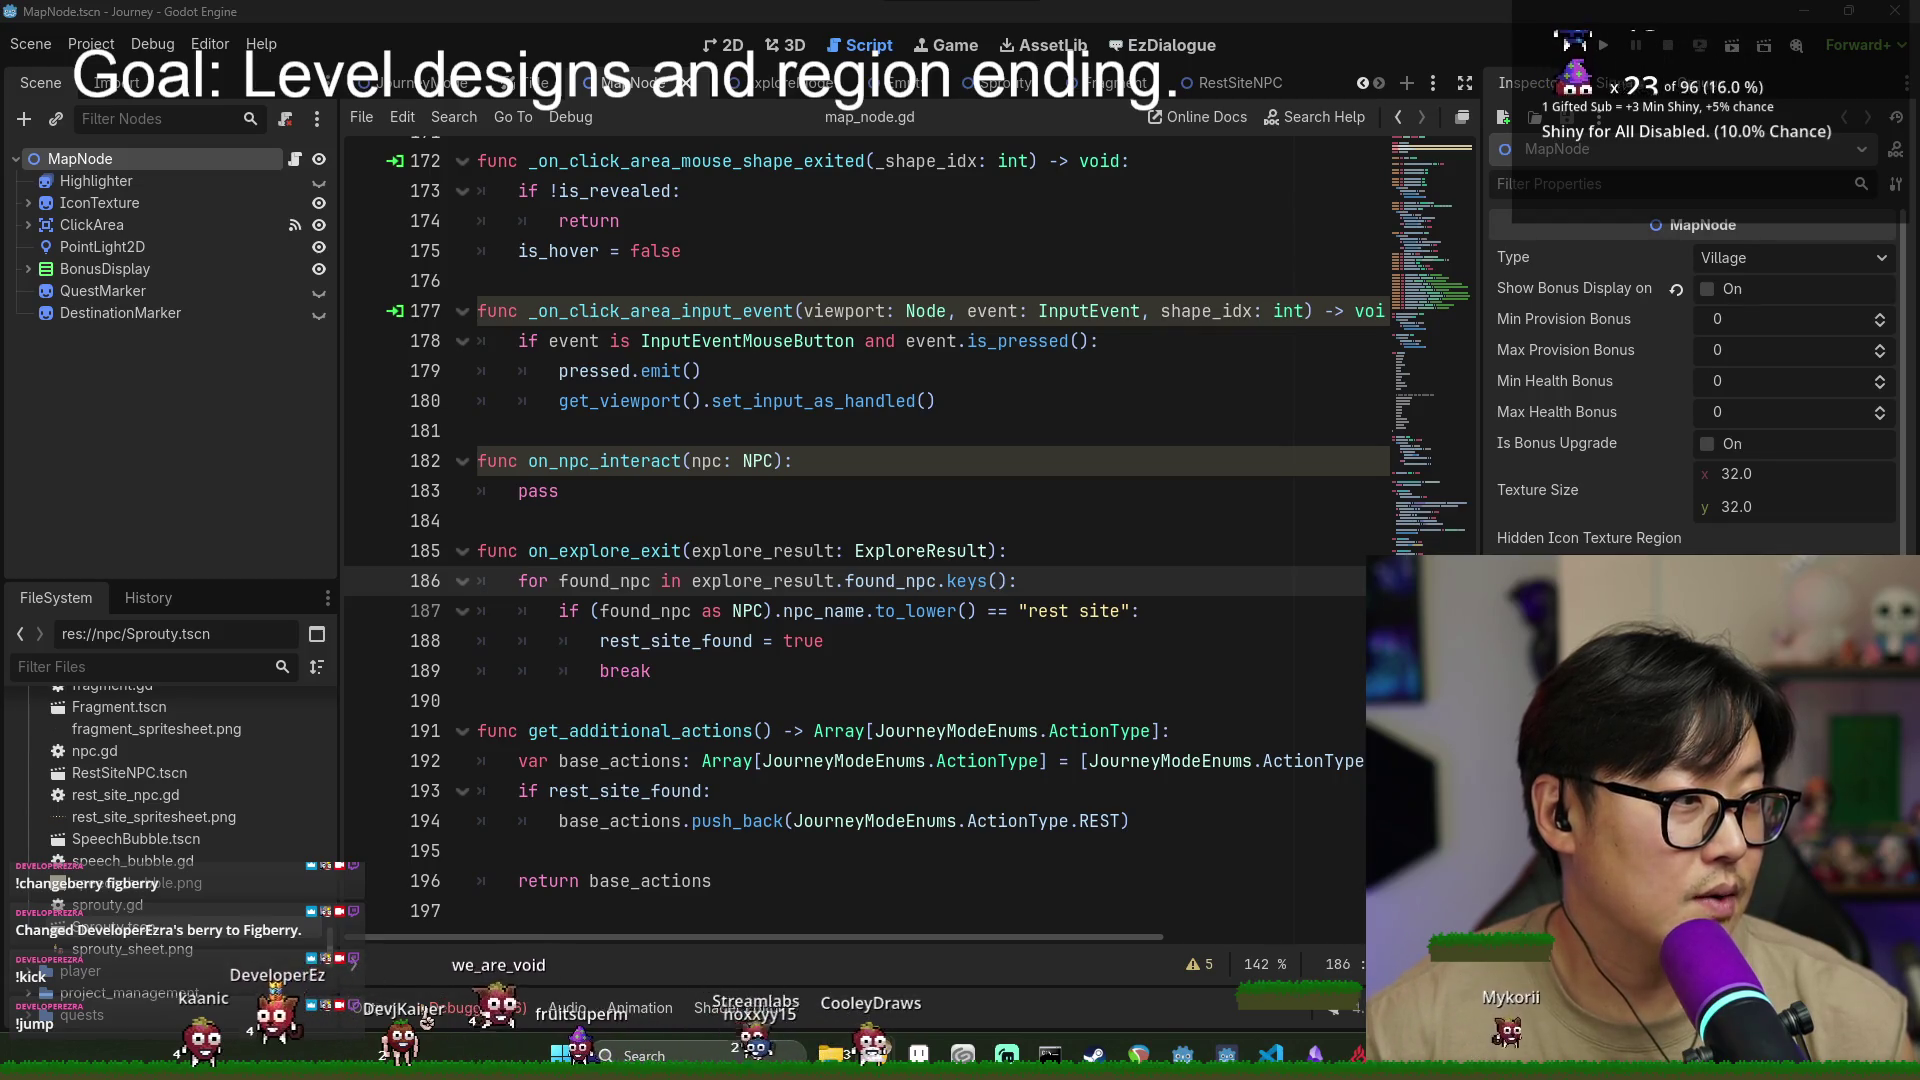
# - Check on_npc_interact in map_node.gd, view generate_explore_level in explore_mode.gd, then go to rest_site_npc.gd
pyautogui.click(928, 703)
pyautogui.click(646, 494)
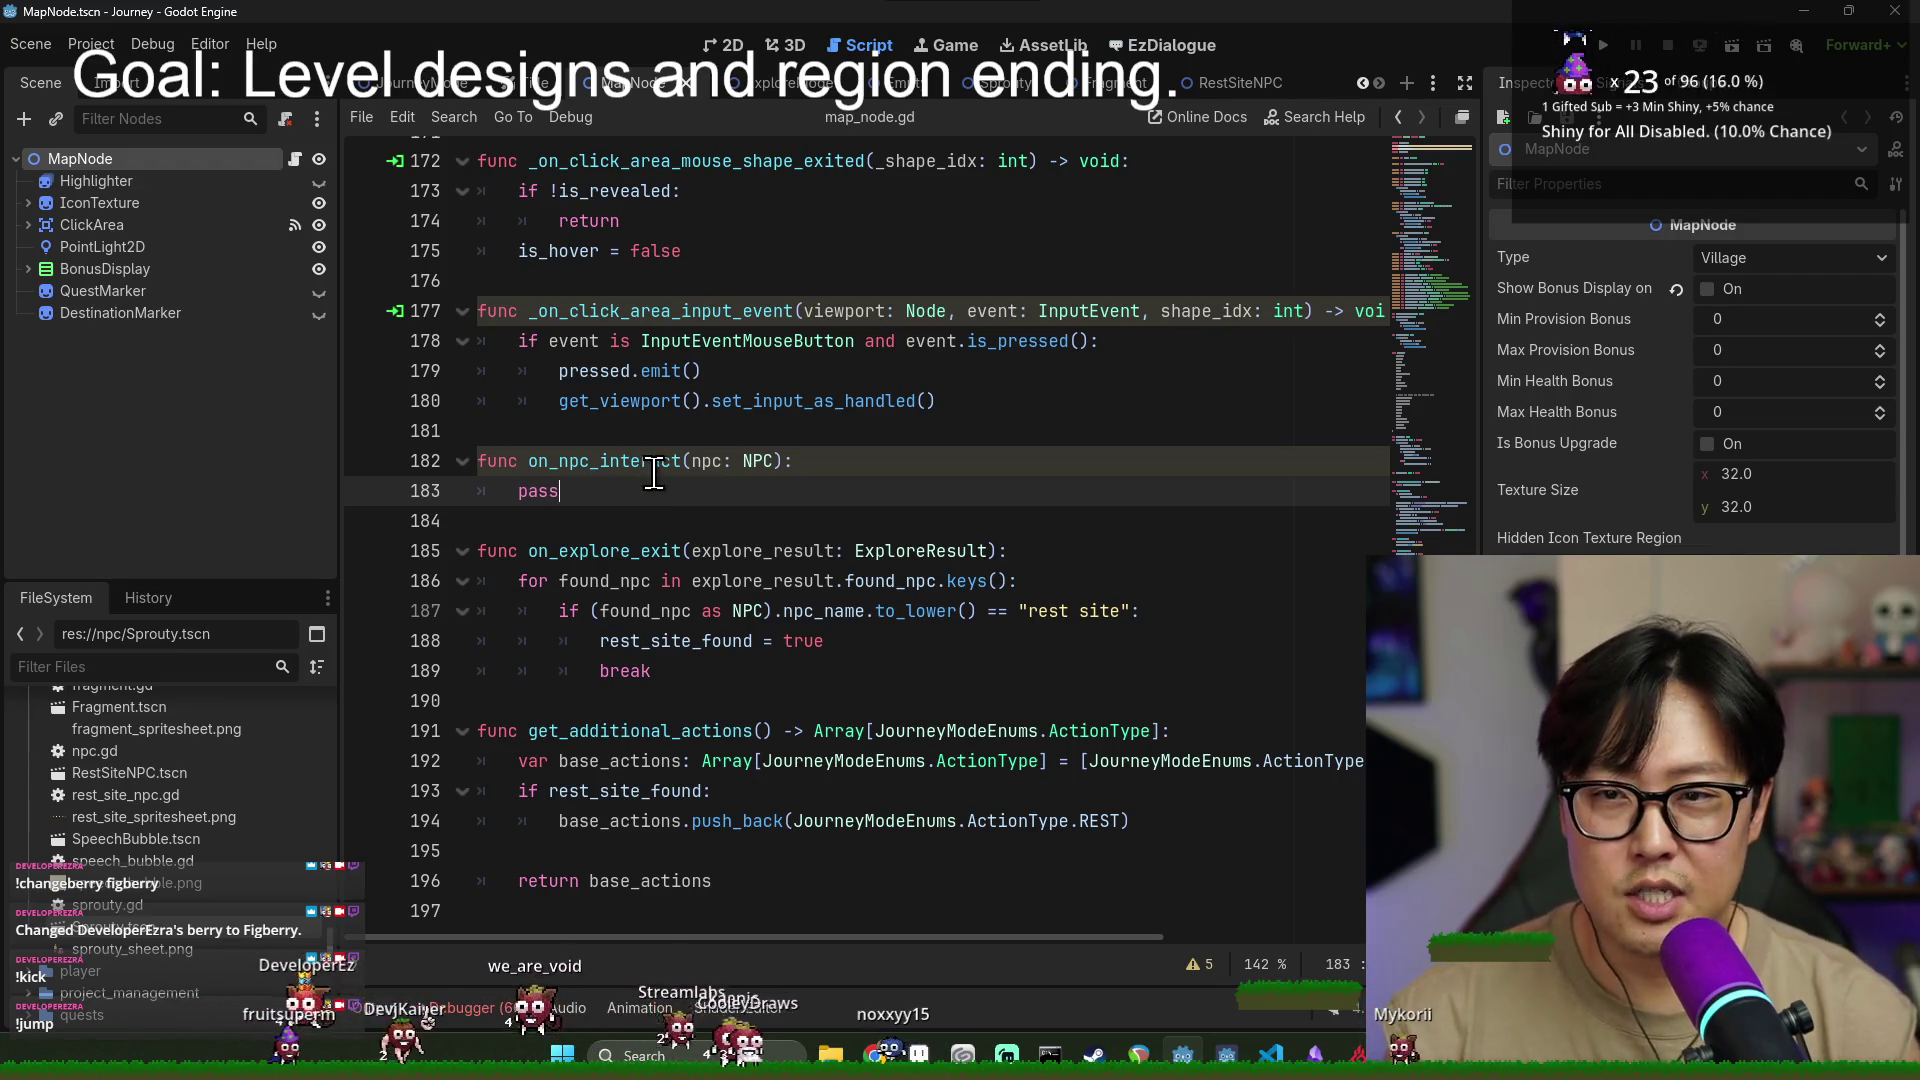
pyautogui.click(770, 82)
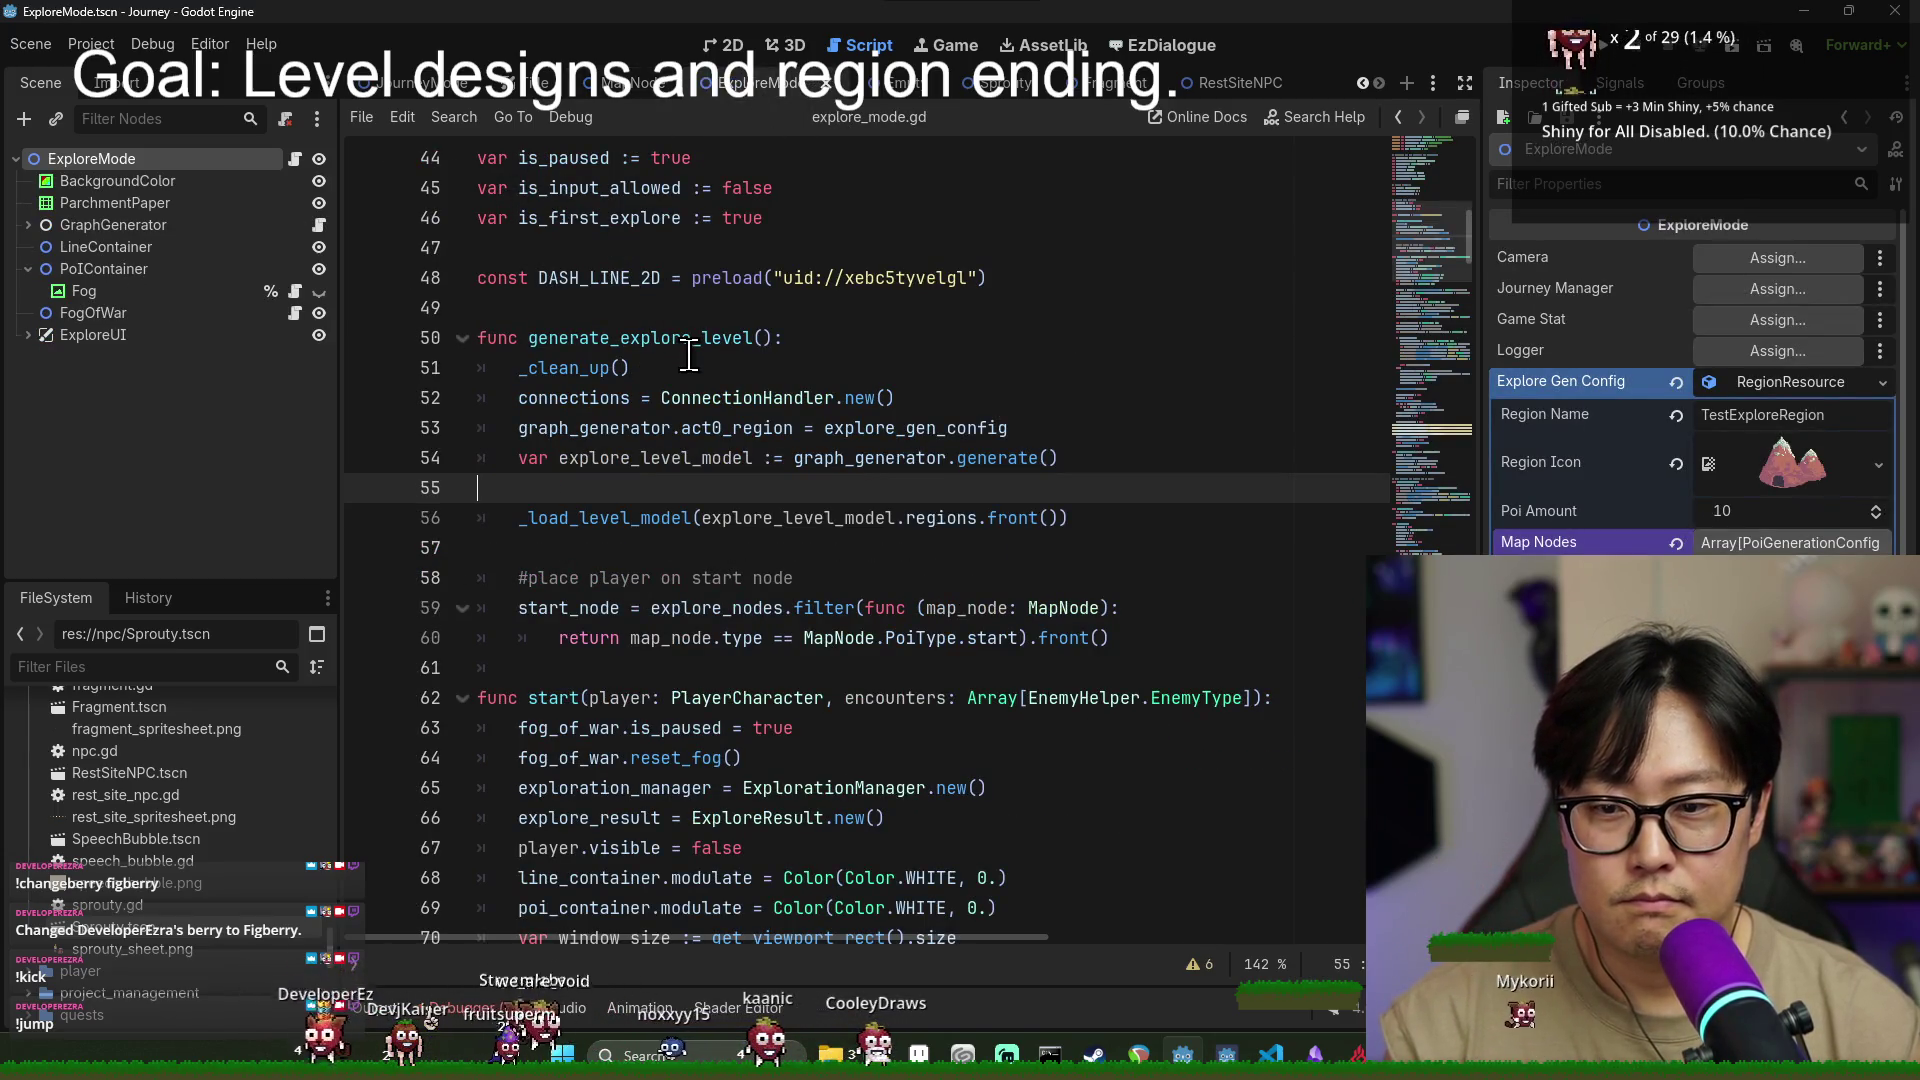
pyautogui.scroll(-2, 651, 350)
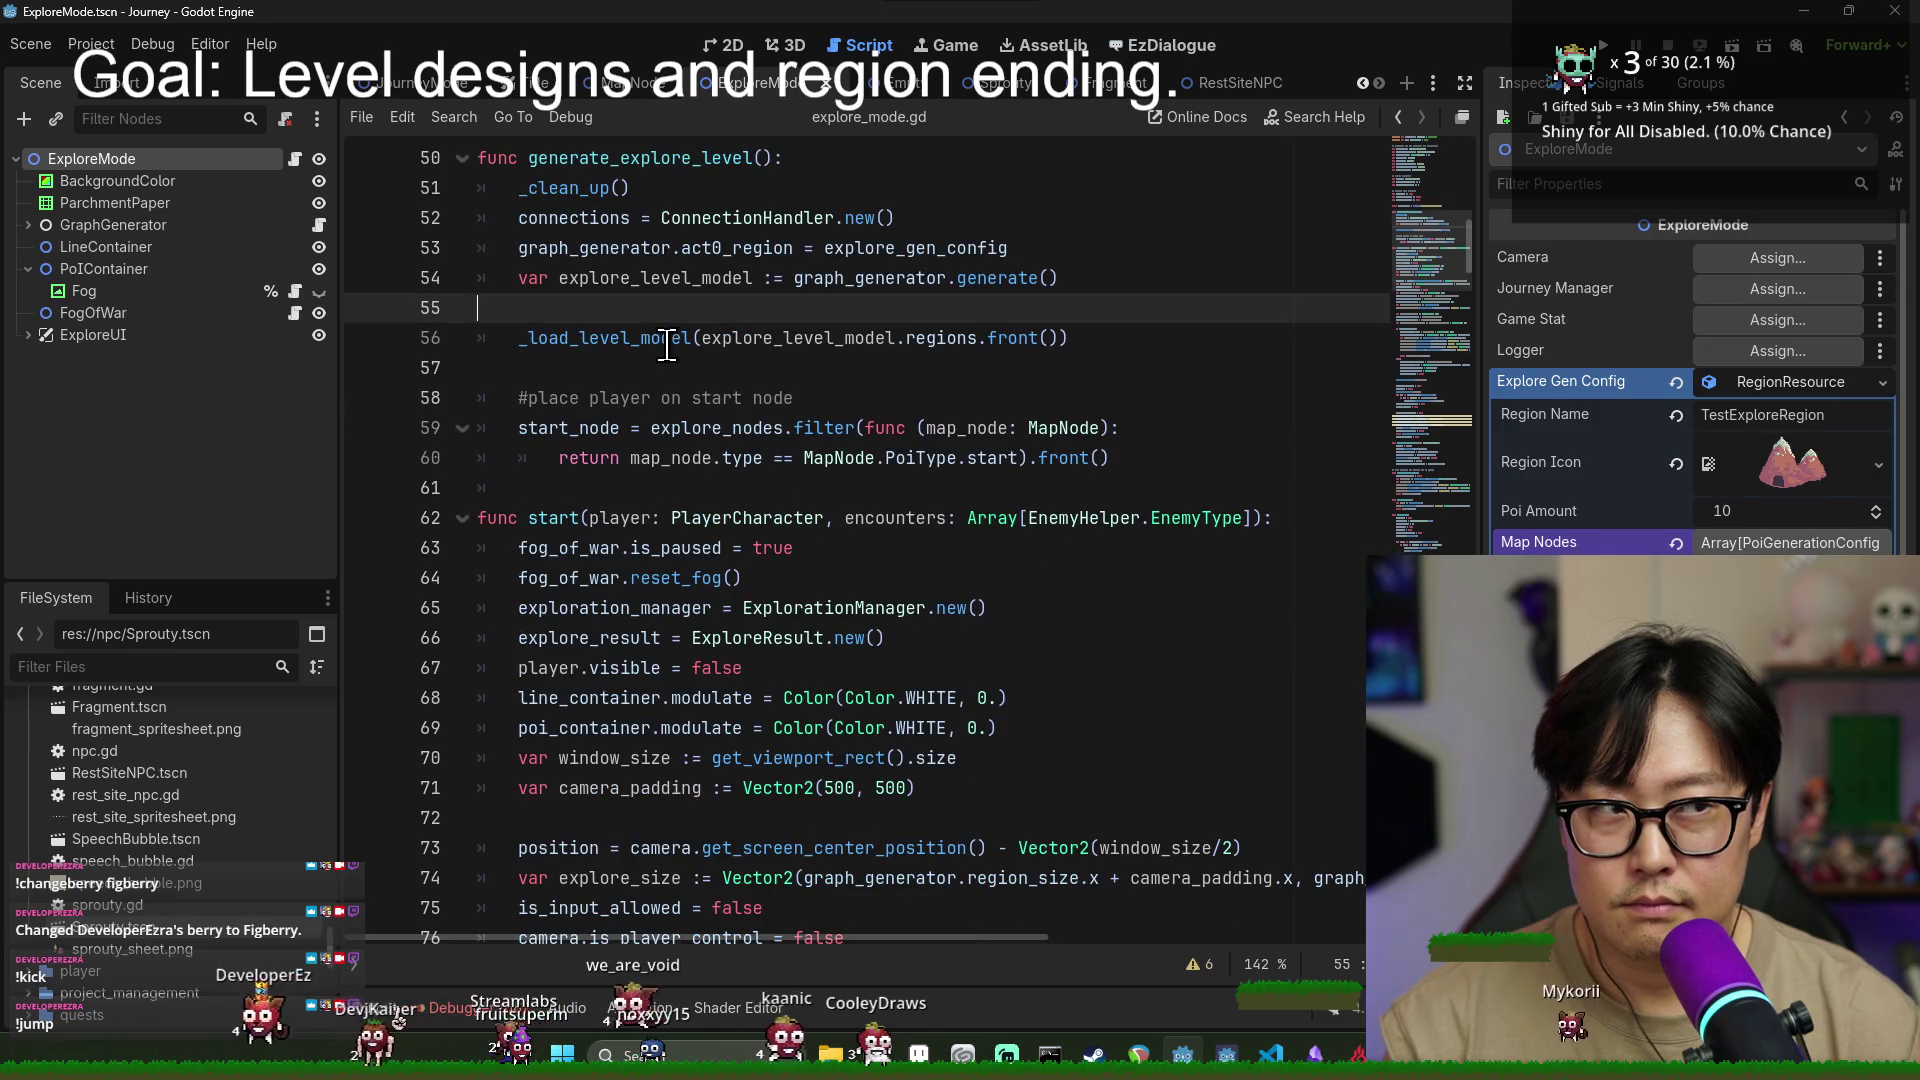
pyautogui.moveTo(676, 342)
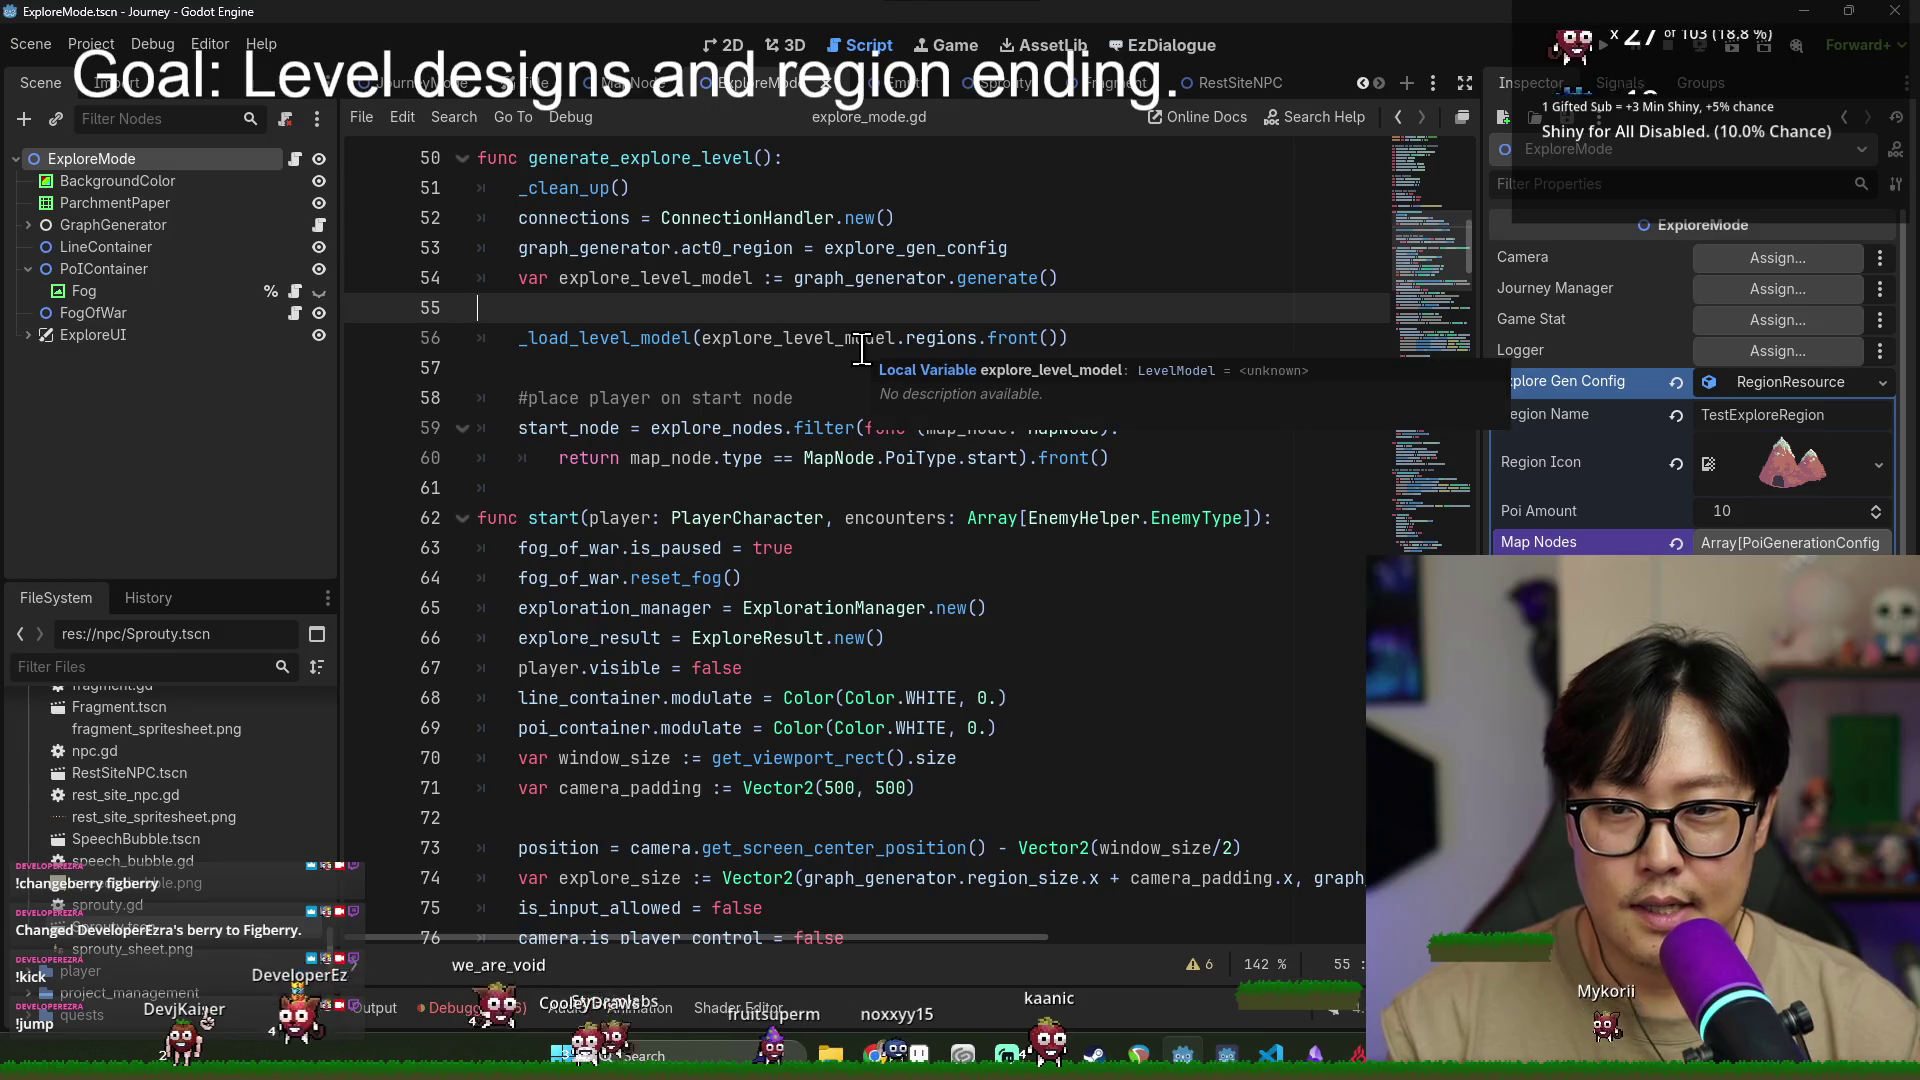
pyautogui.click(1213, 82)
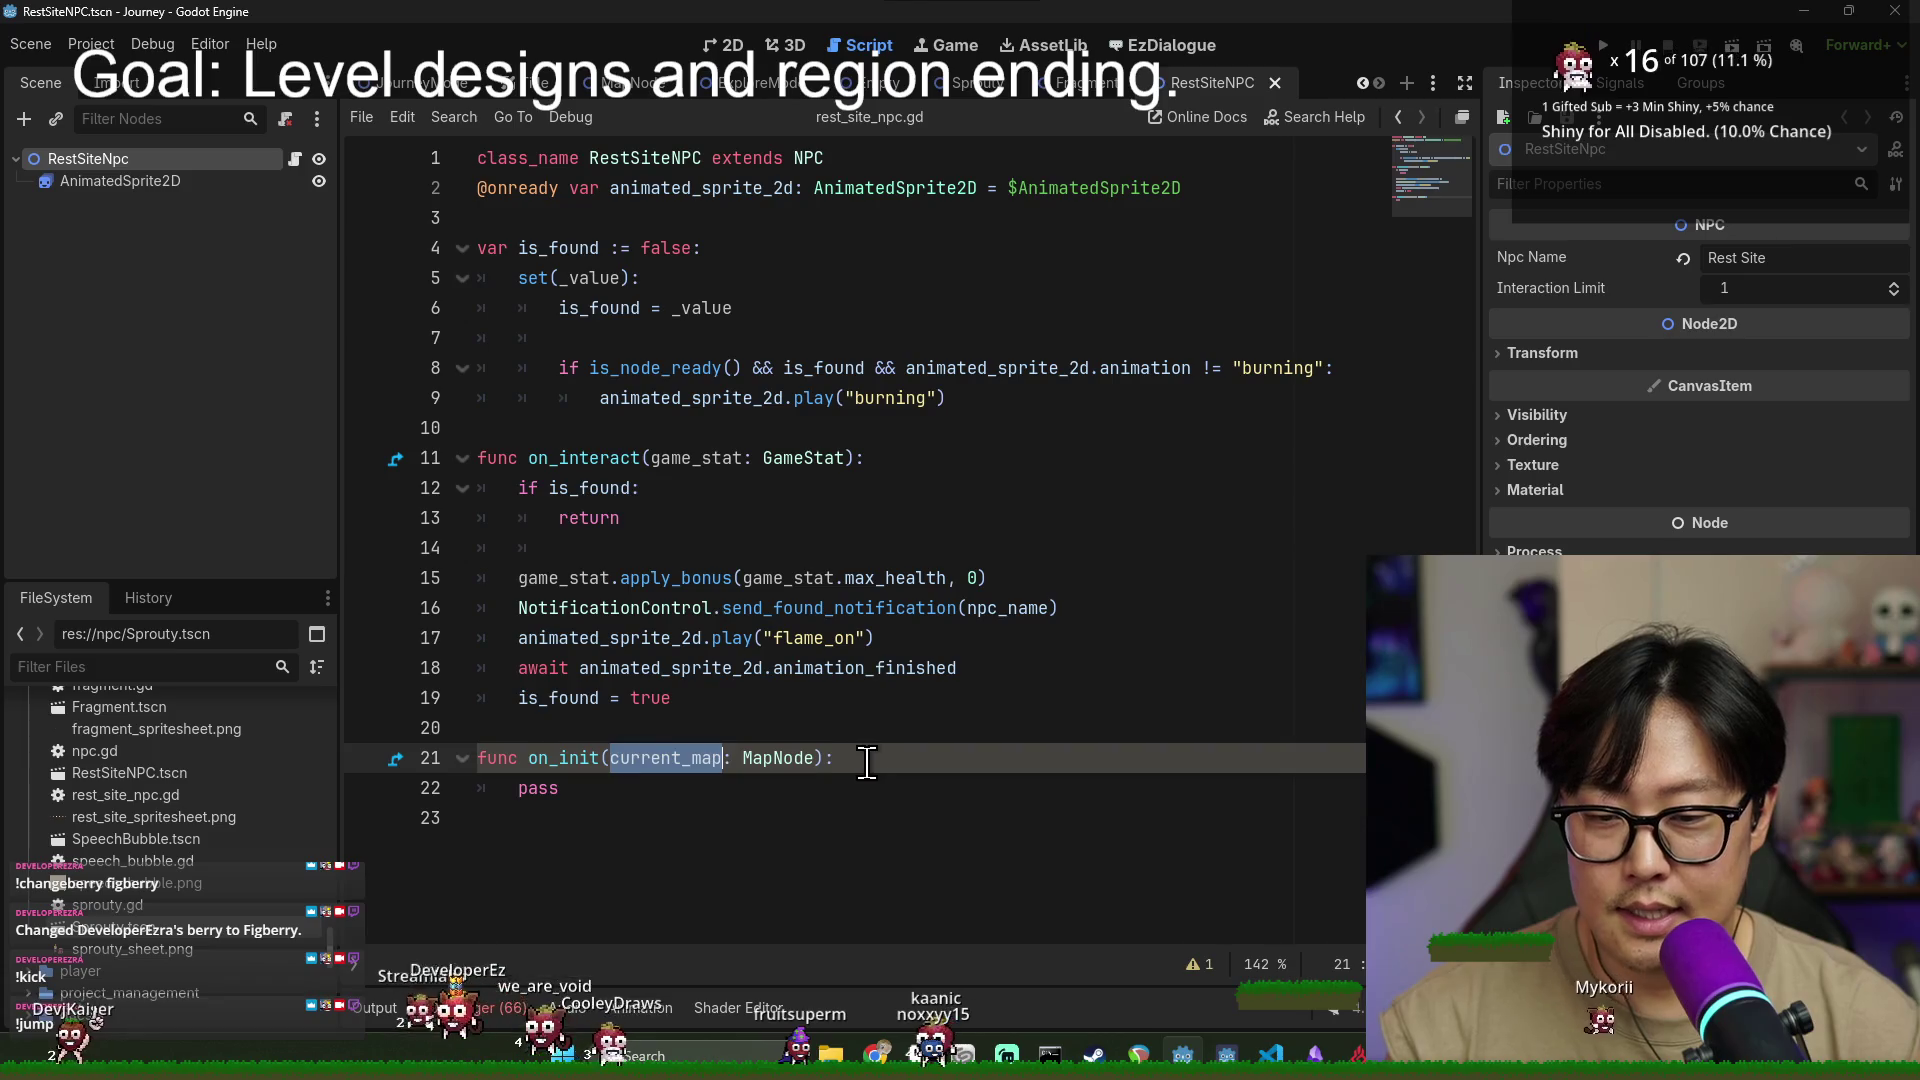
# - In on_init, add the condition line 'if current_map.rest_site_found:' using the rest_site_found completion
pyautogui.click(912, 766)
pyautogui.press('Return')
pyautogui.write('current_map.')
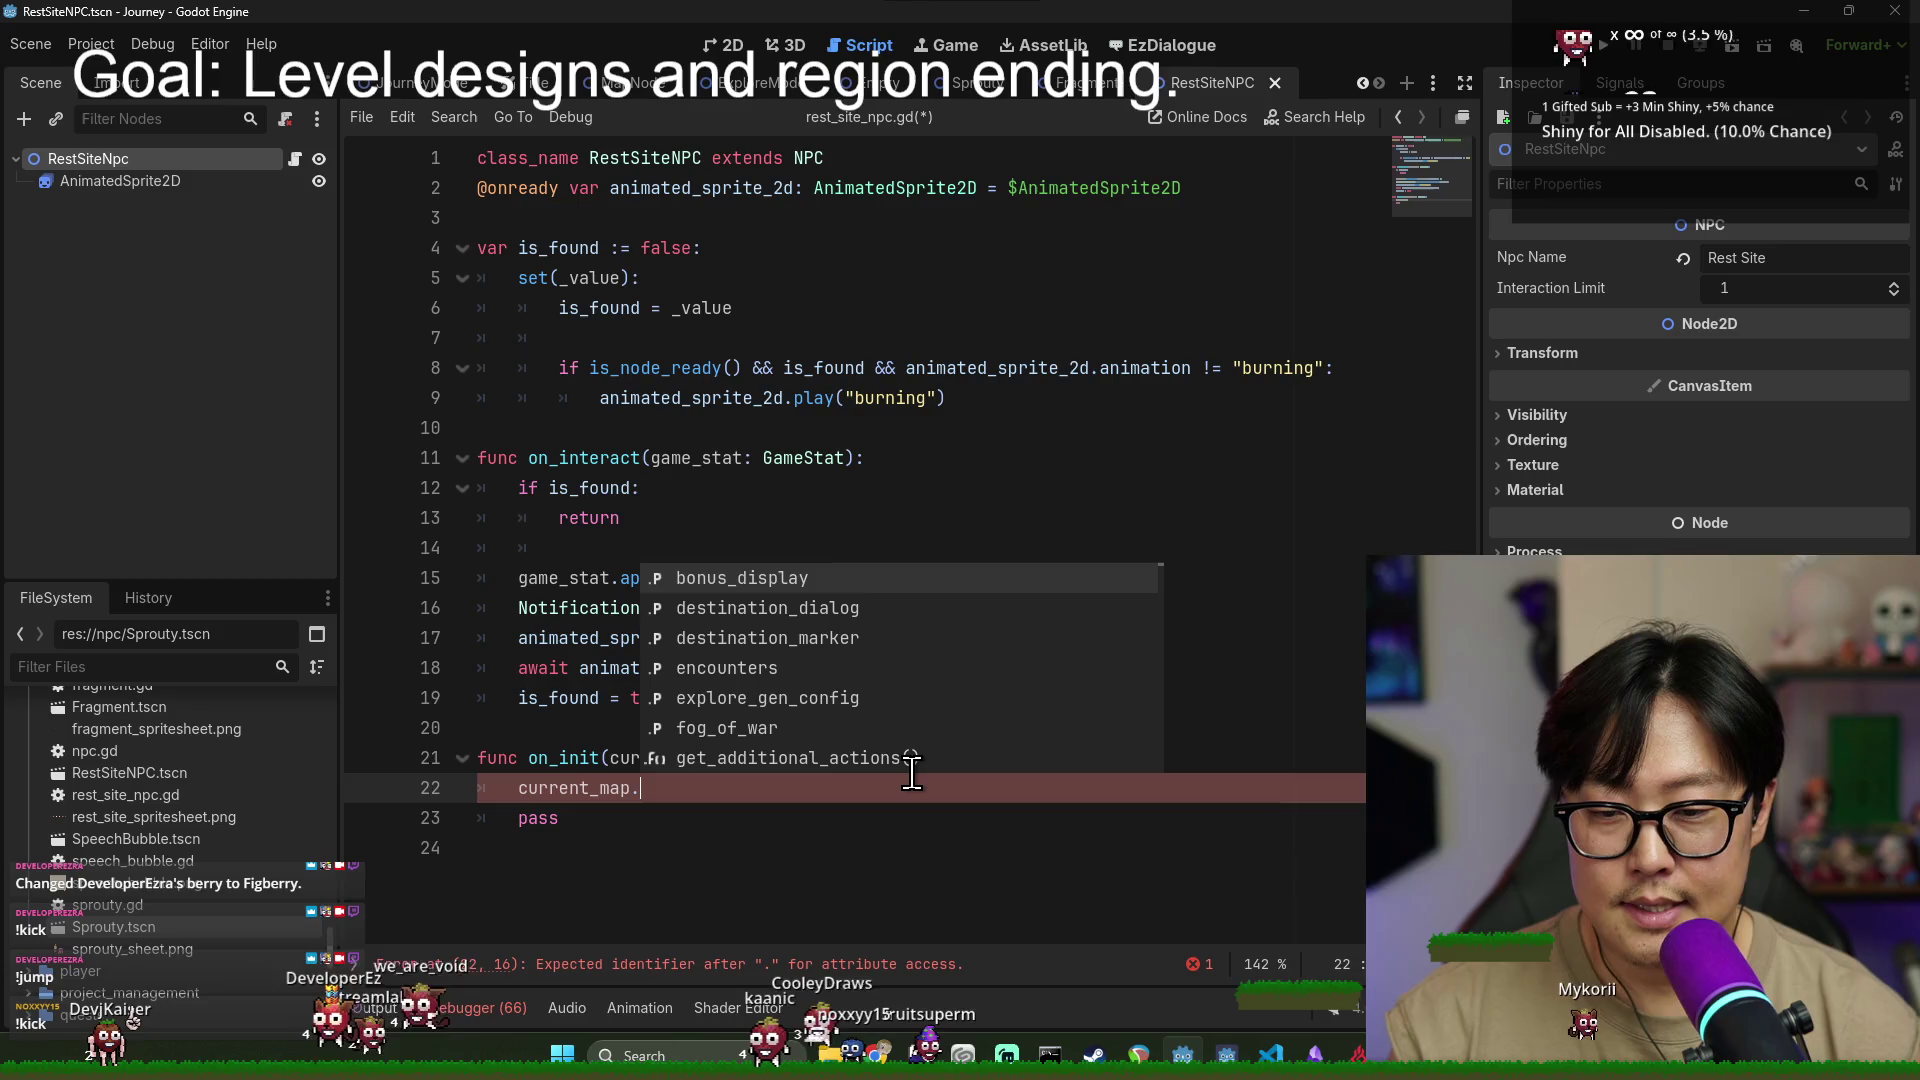
pyautogui.write('rest')
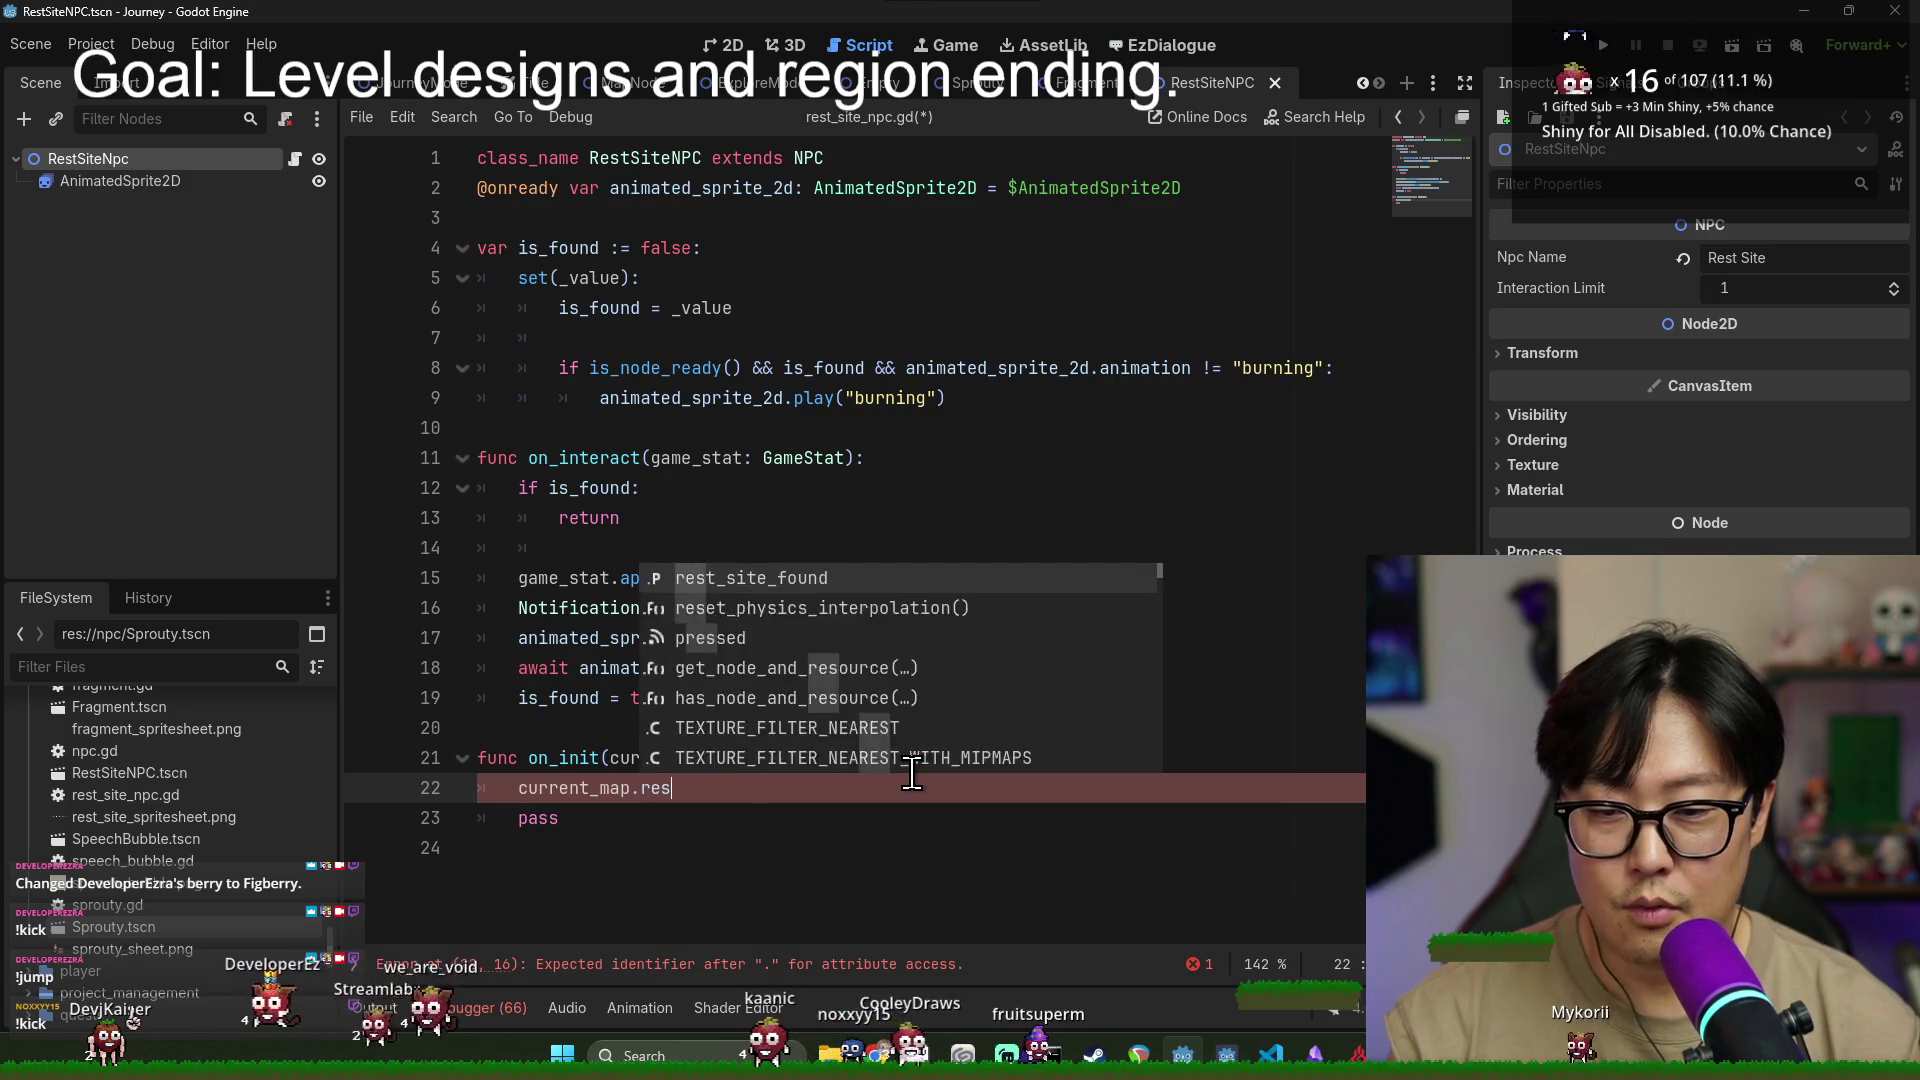
pyautogui.press('Return')
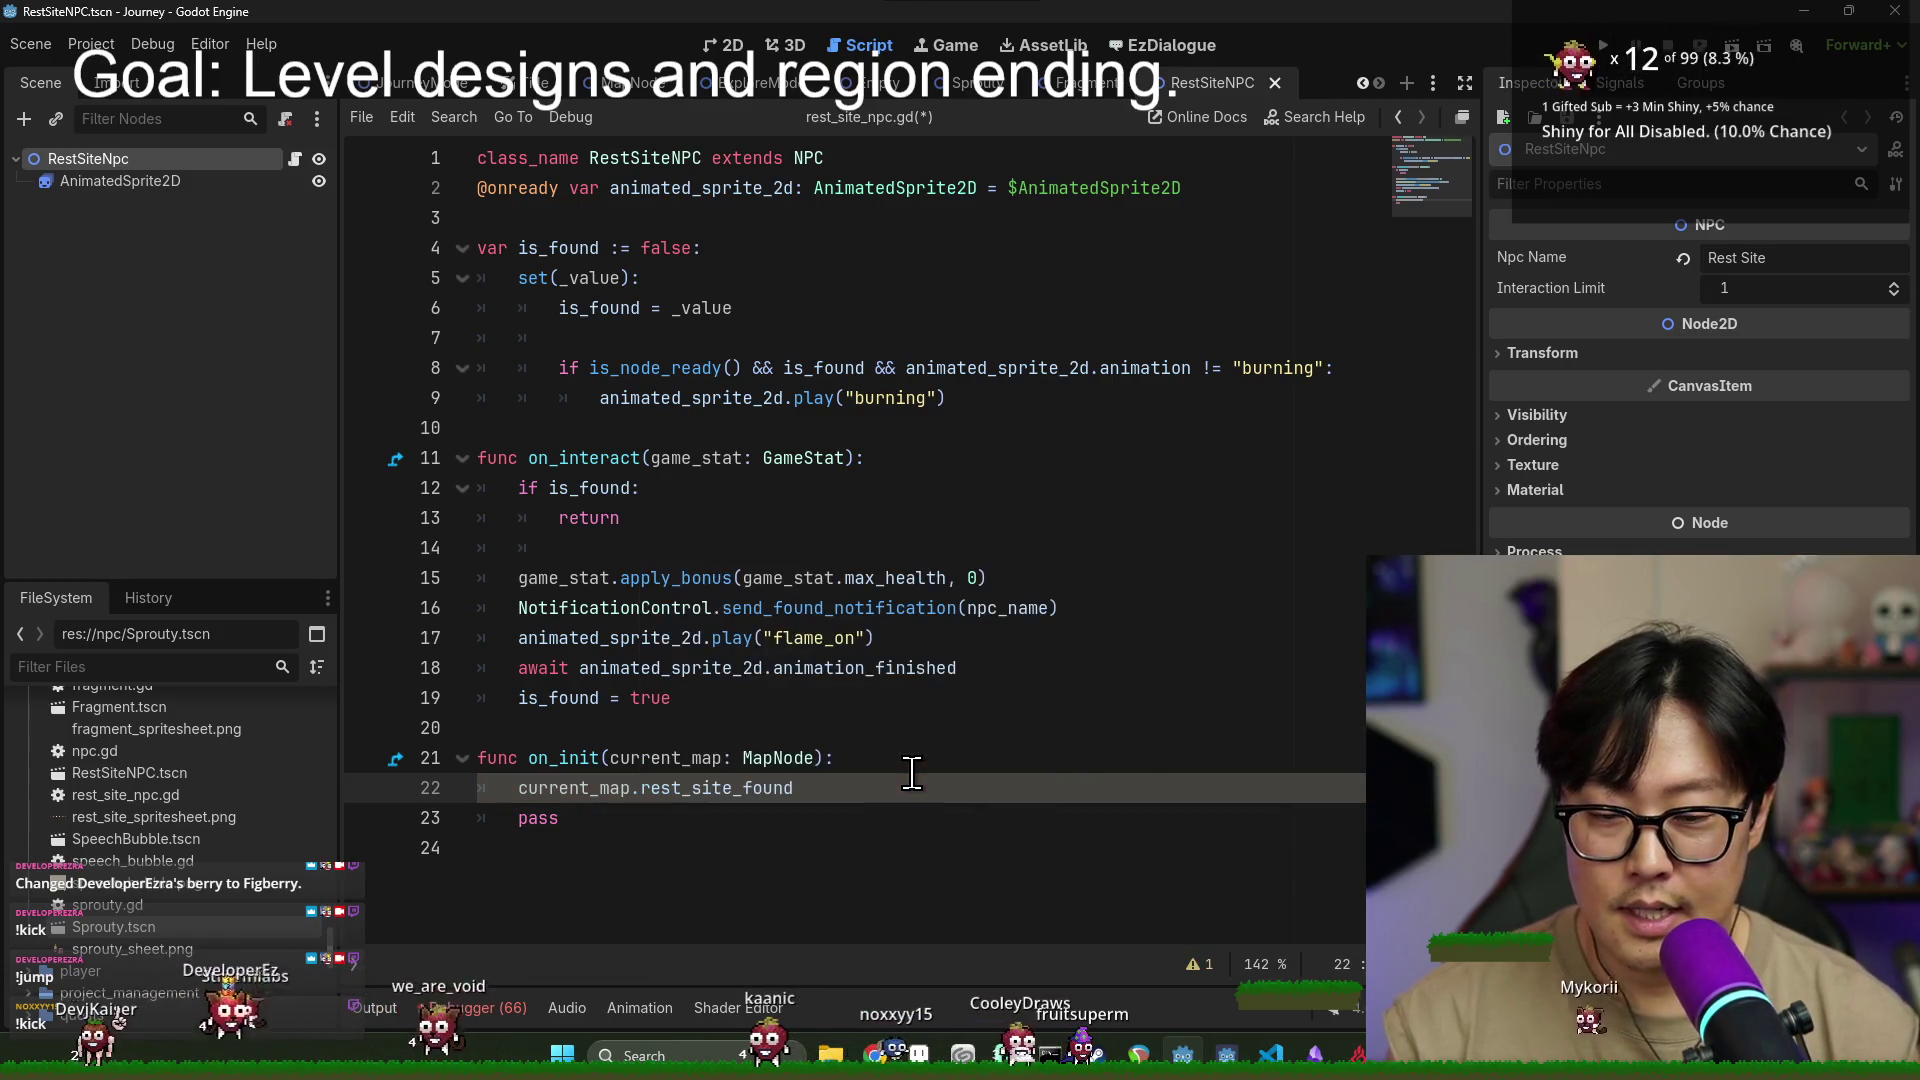
pyautogui.press('Home')
pyautogui.write('if')
pyautogui.click(845, 788)
pyautogui.write(':')
pyautogui.press('Return')
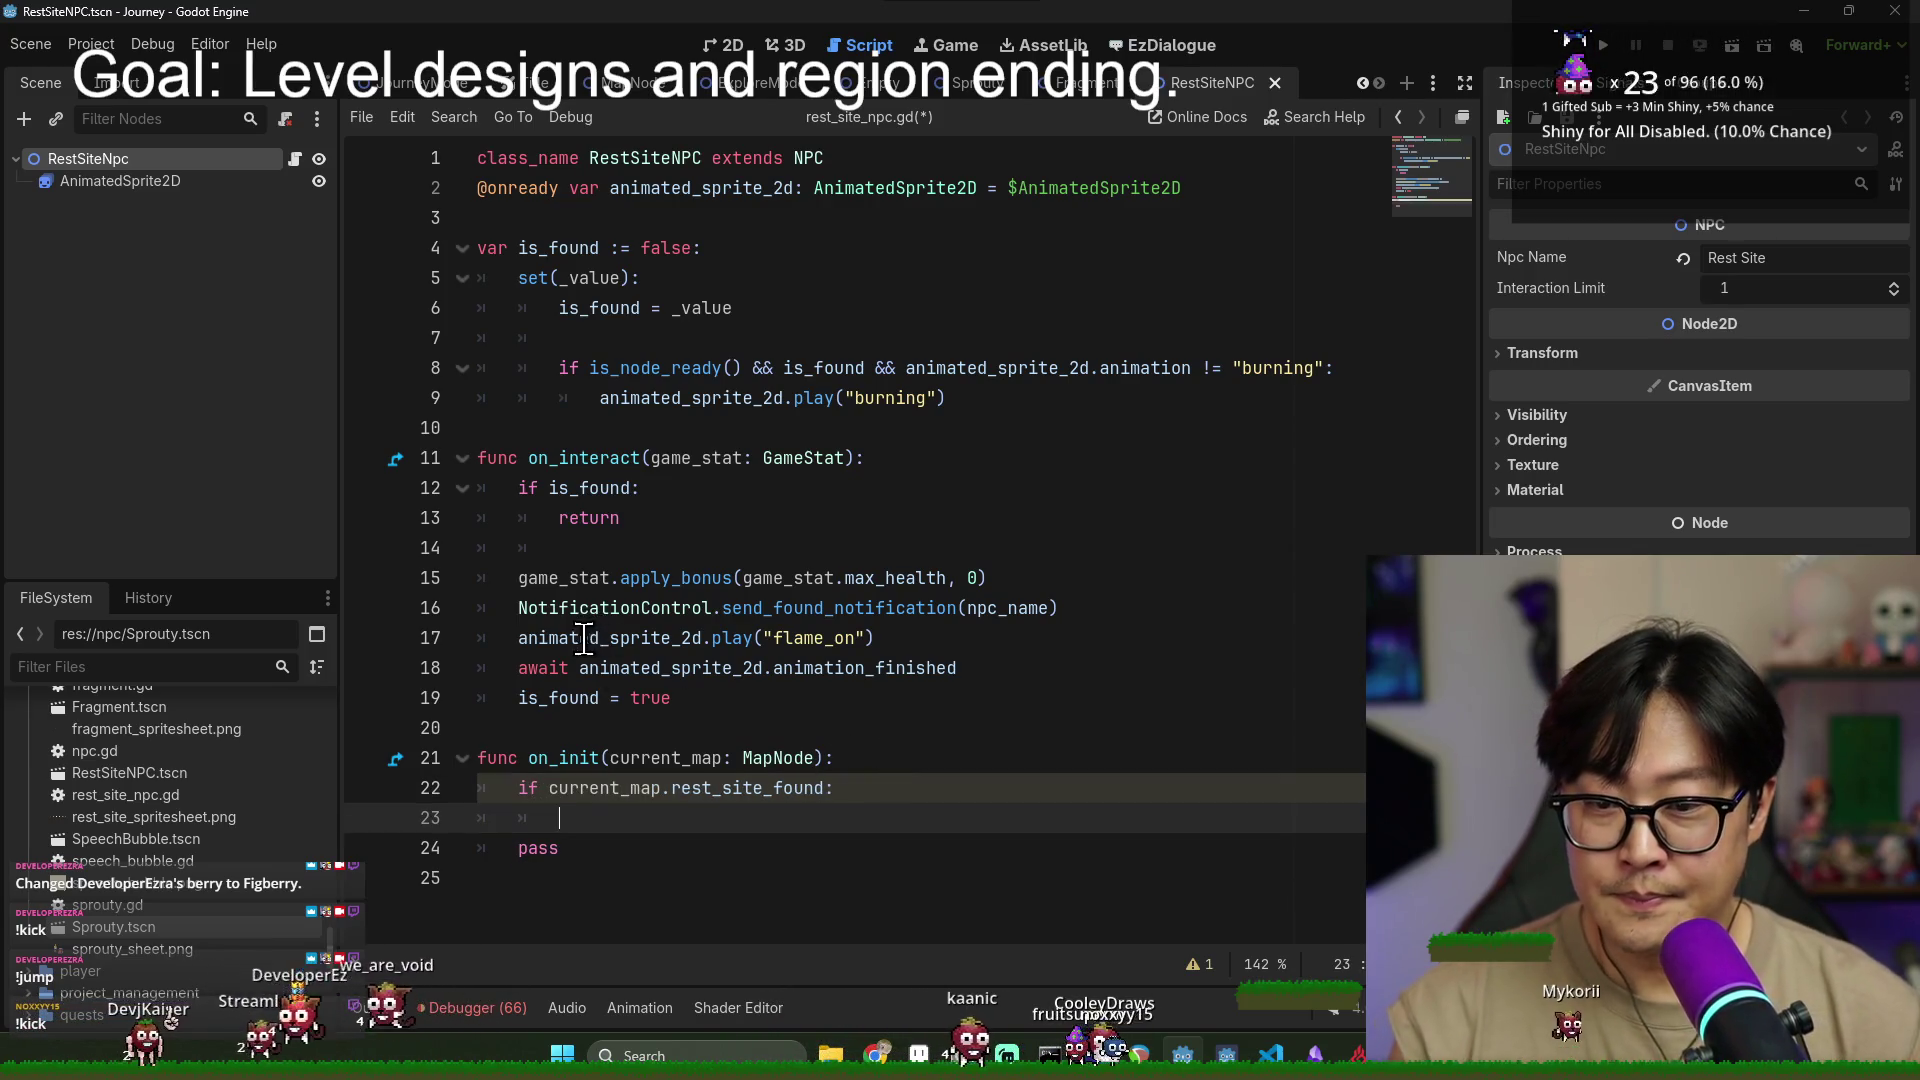
# - Copy the is_found name from its declaration and write 'is_found = true' under the new condition
pyautogui.doubleClick(549, 637)
pyautogui.doubleClick(671, 397)
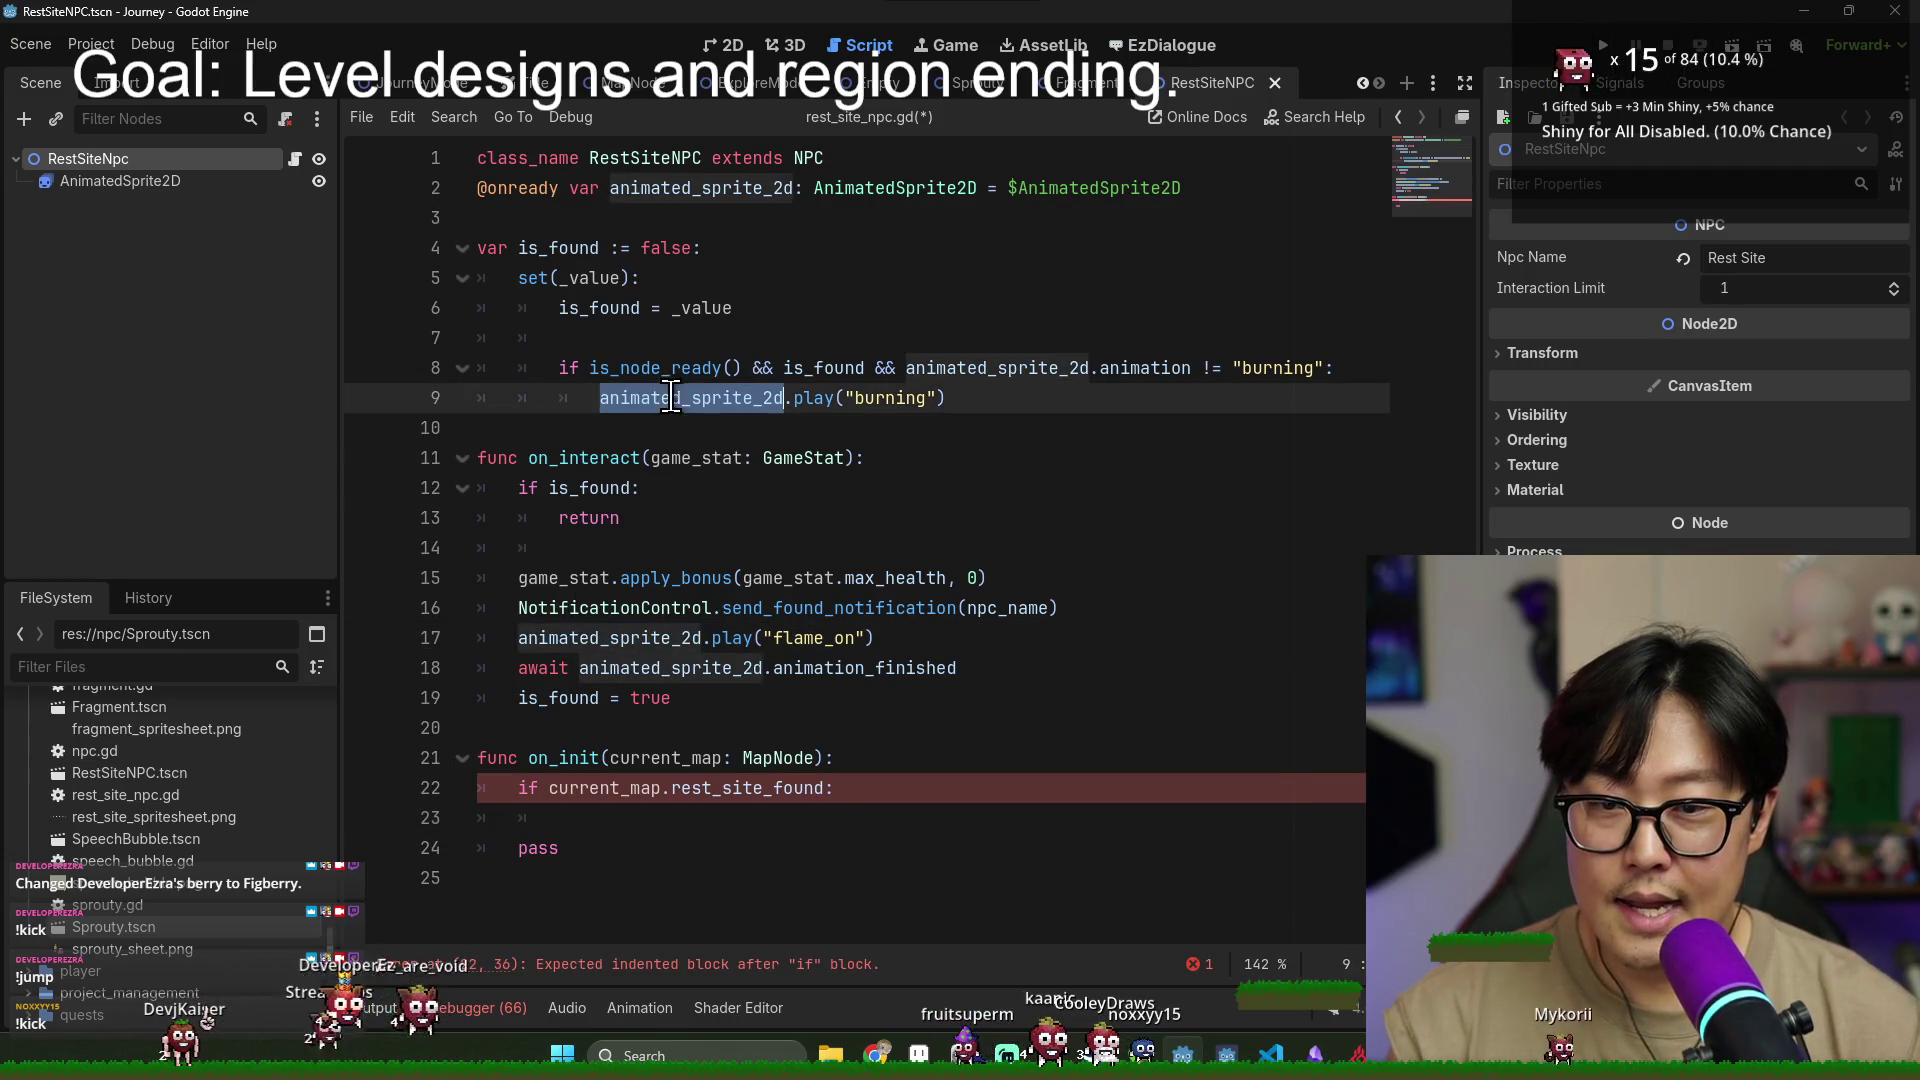
pyautogui.click(566, 247)
pyautogui.doubleClick(560, 247)
pyautogui.hotkey('ctrl', 'c')
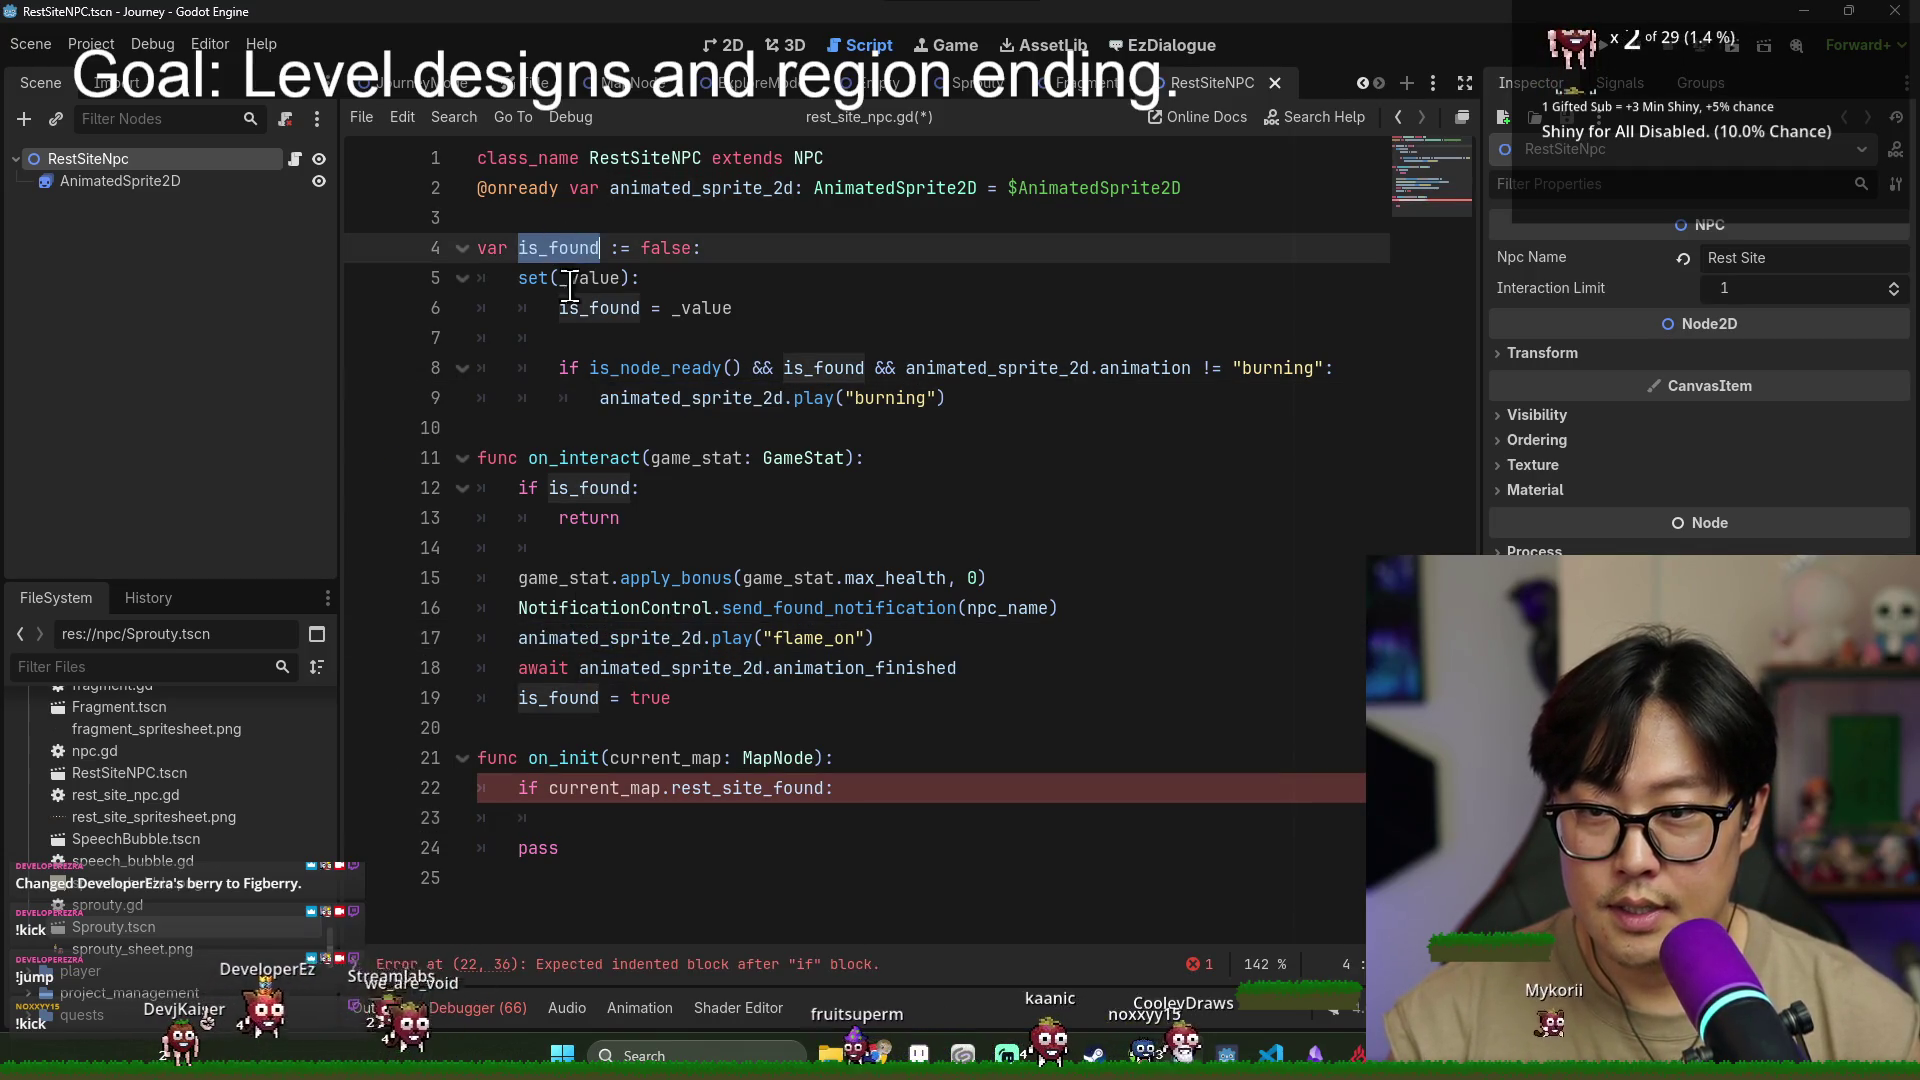
pyautogui.click(790, 818)
pyautogui.hotkey('ctrl', 'v')
pyautogui.write('true')
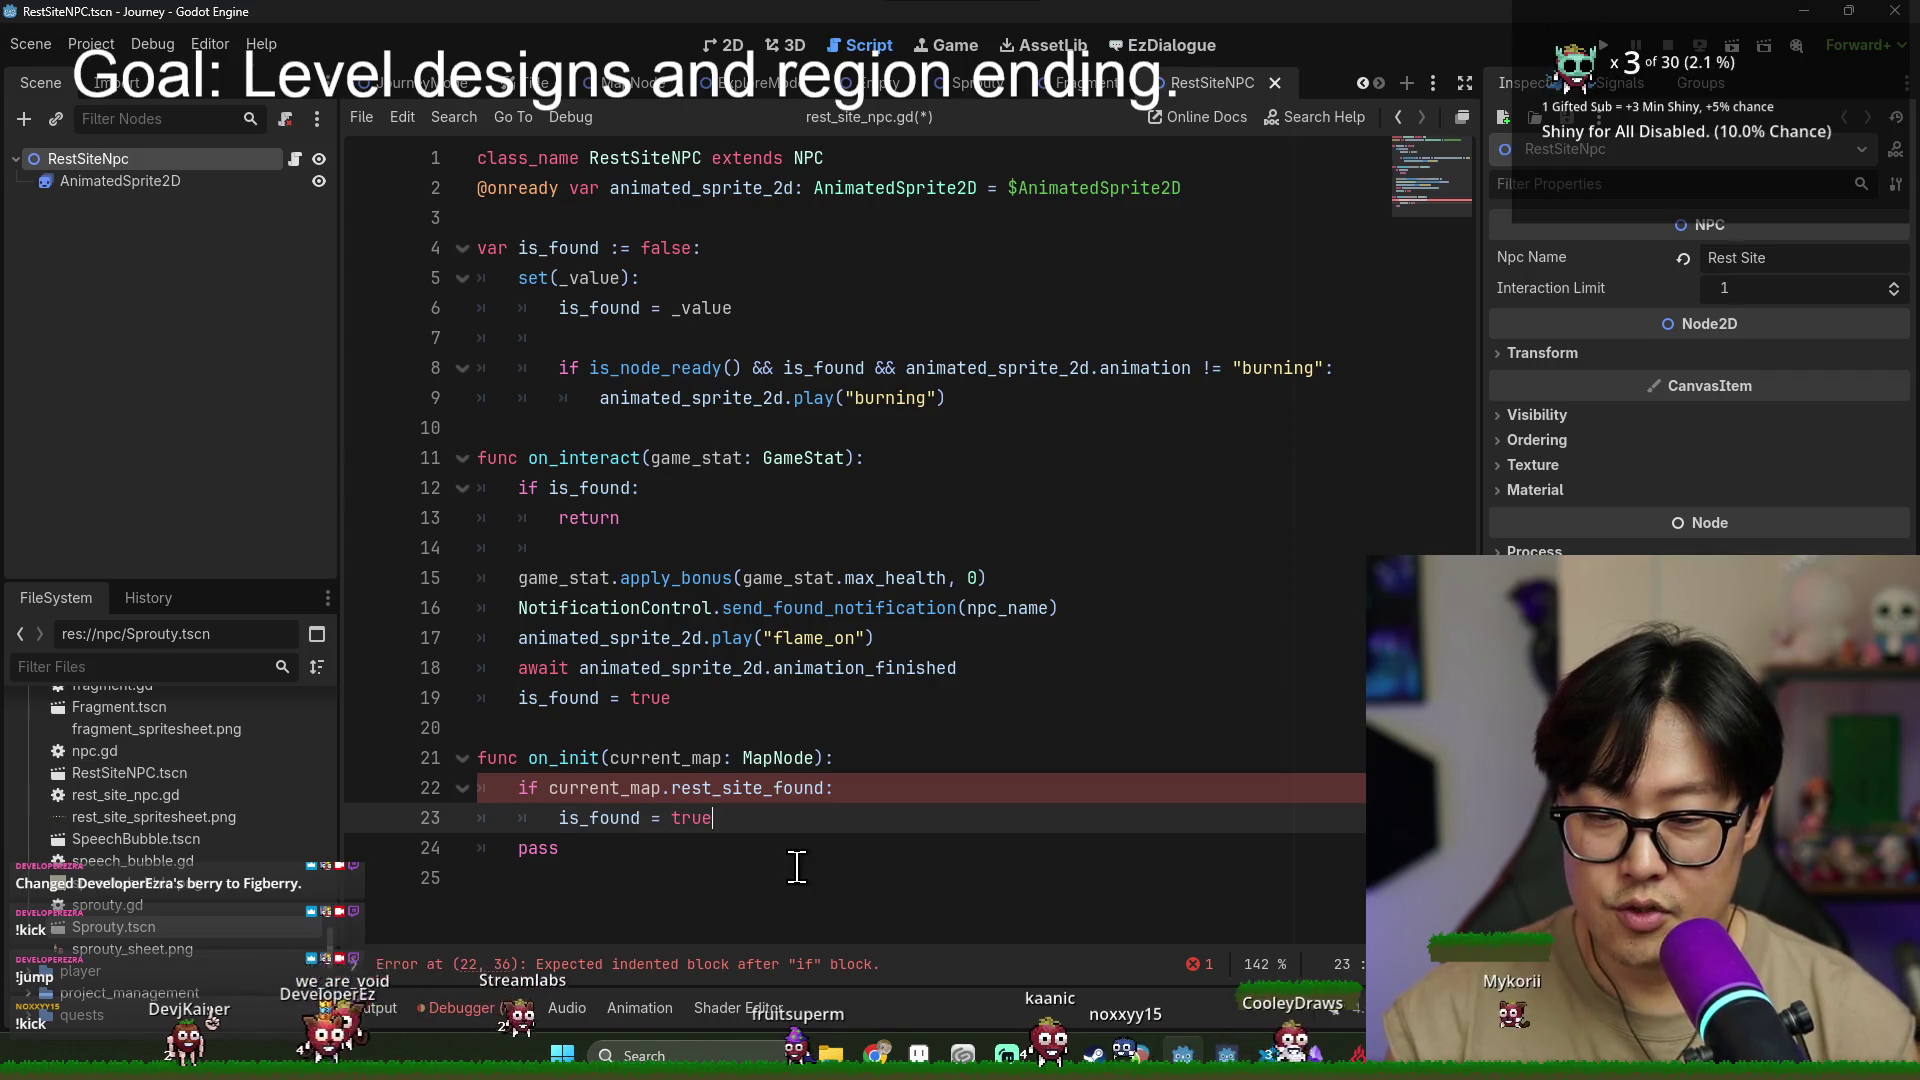
# - Rework on_interact's early return into an 'if !is_found:' check, deleting the leftover empty line
pyautogui.click(681, 528)
pyautogui.click(695, 550)
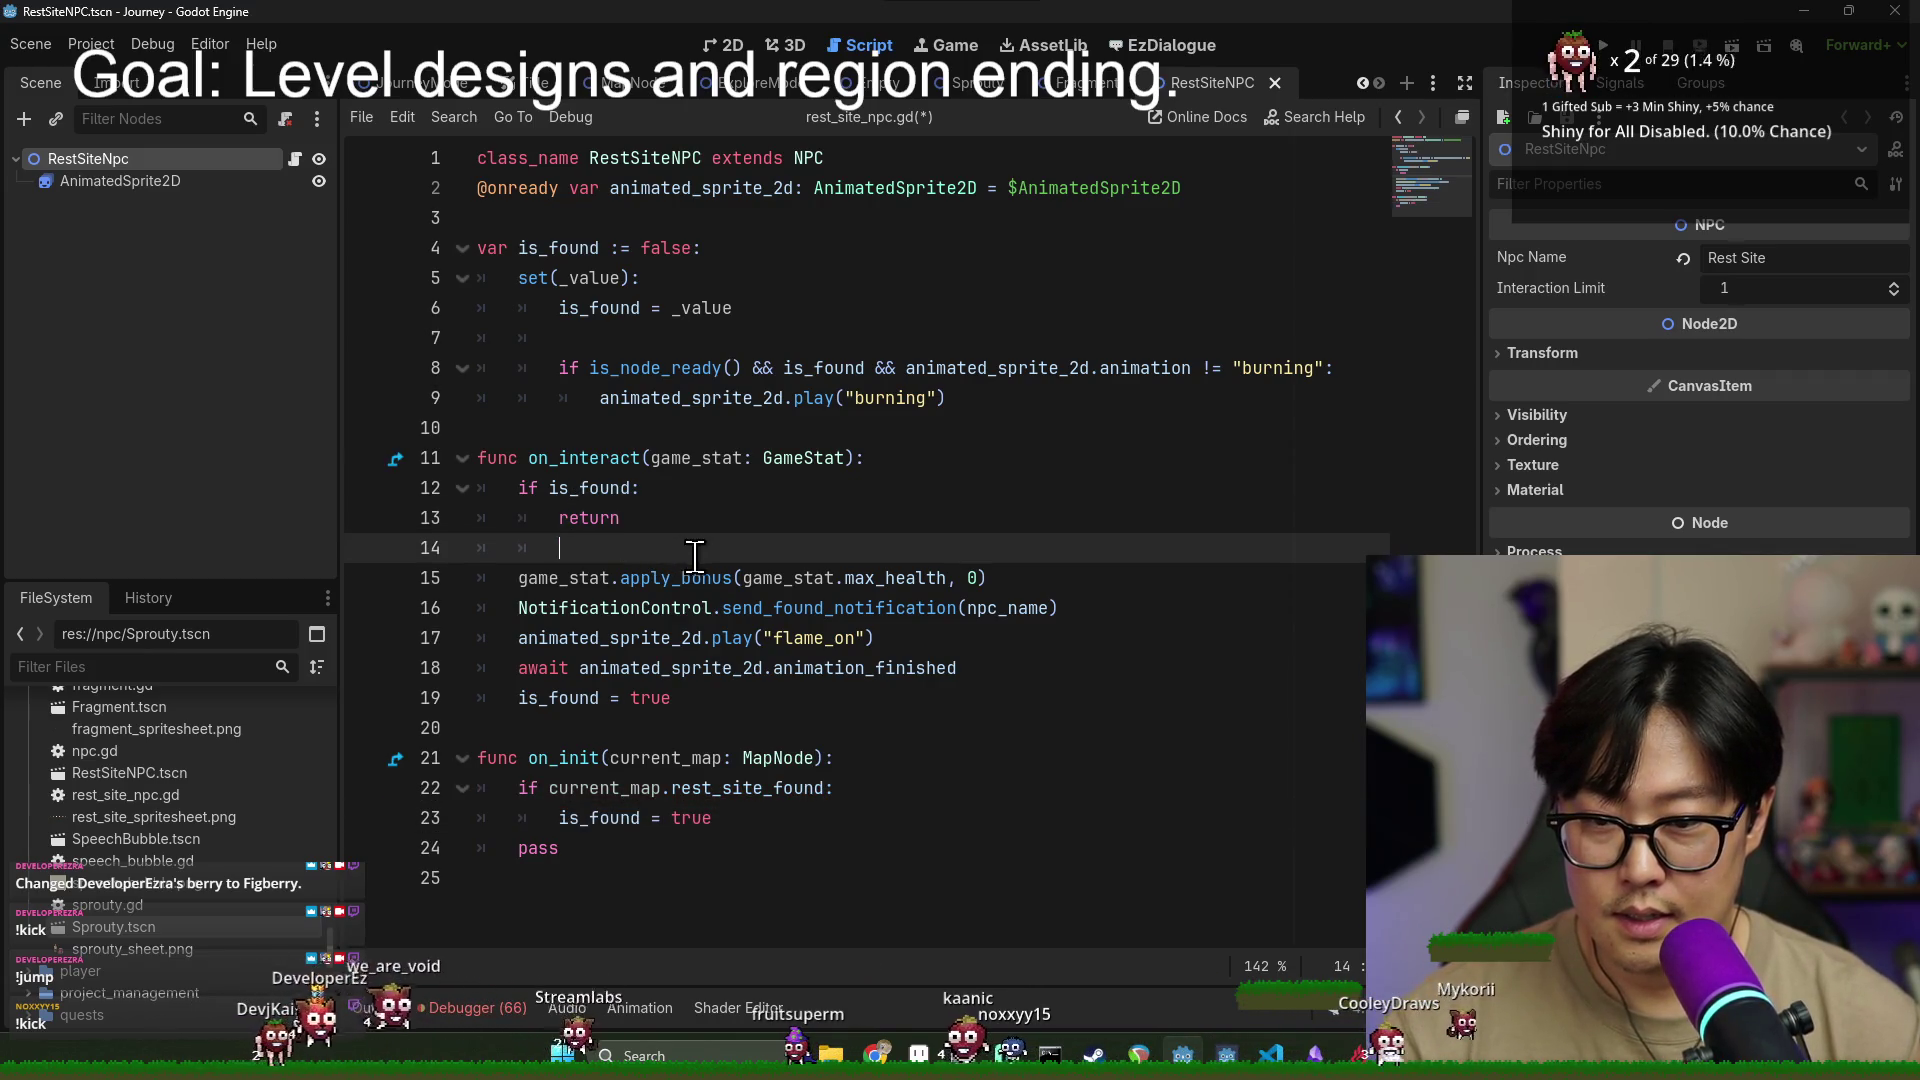
pyautogui.tripleClick(590, 499)
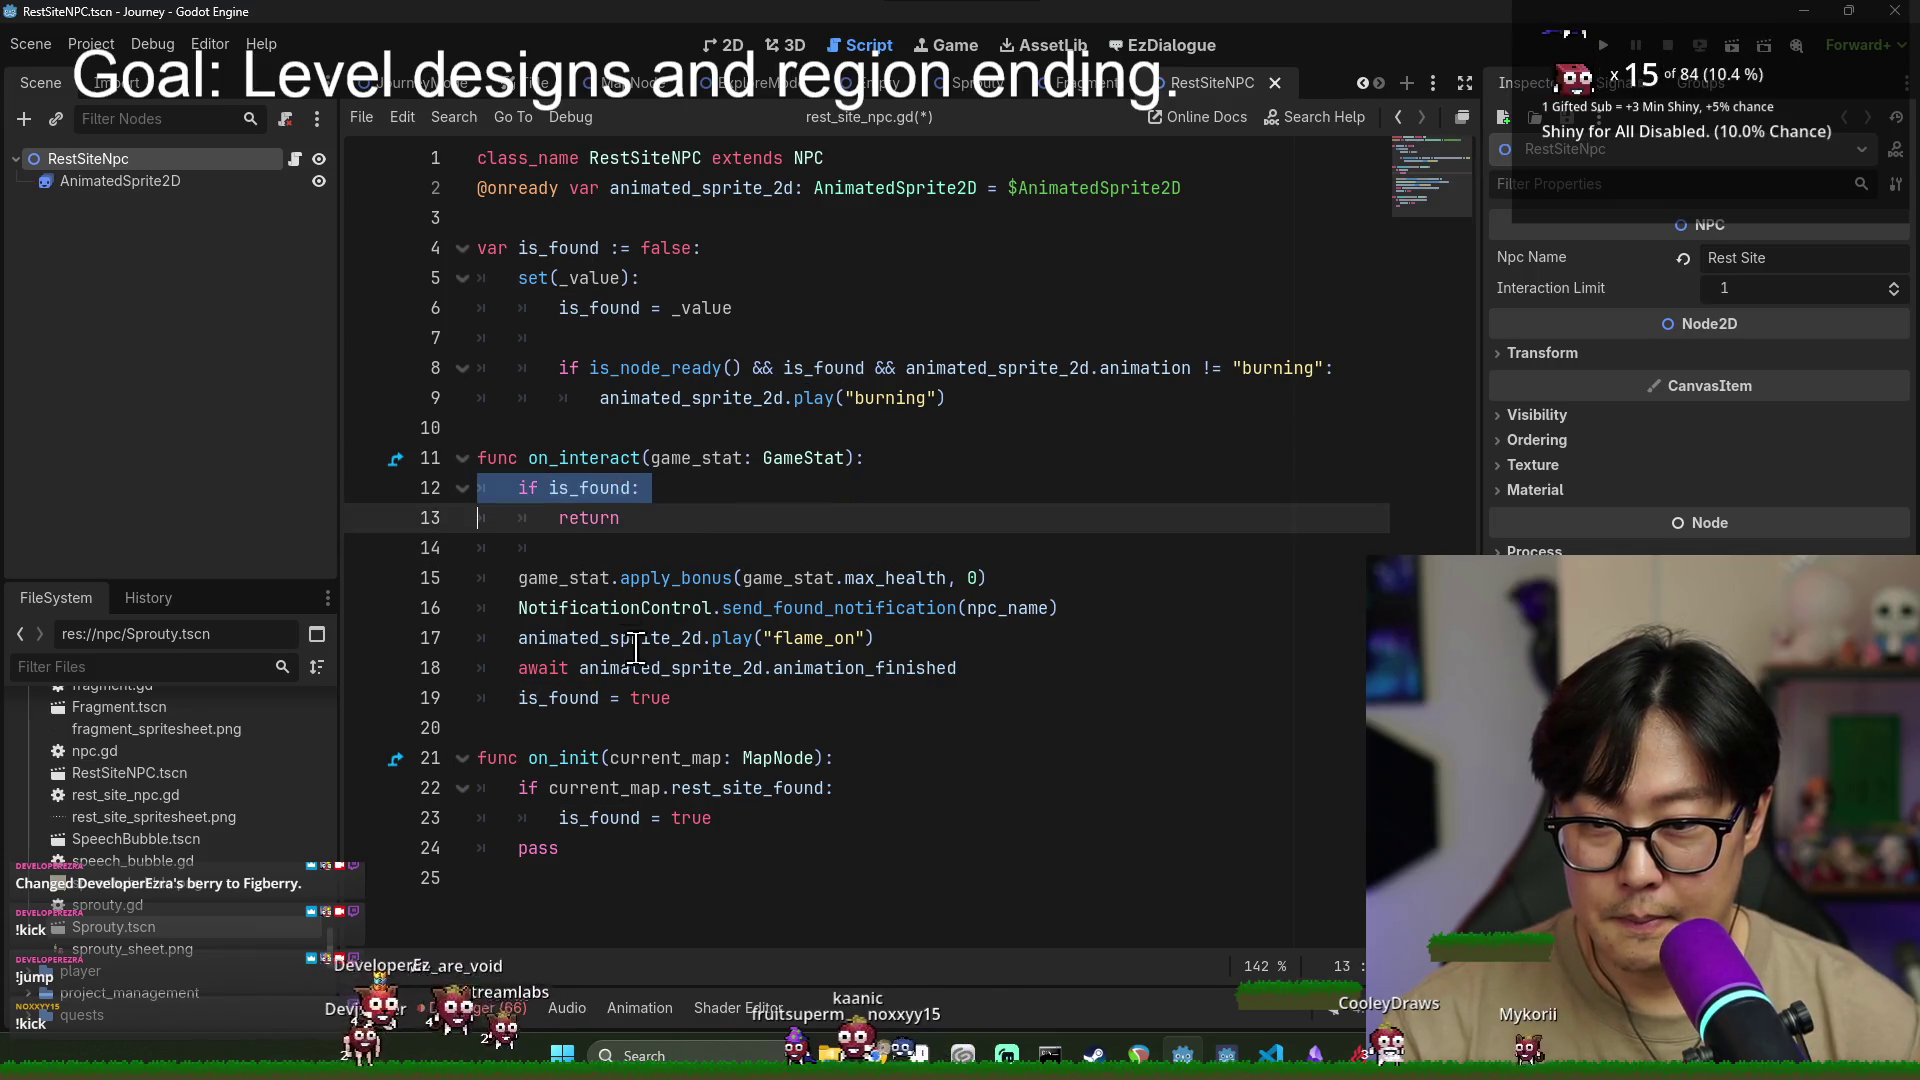
pyautogui.click(550, 490)
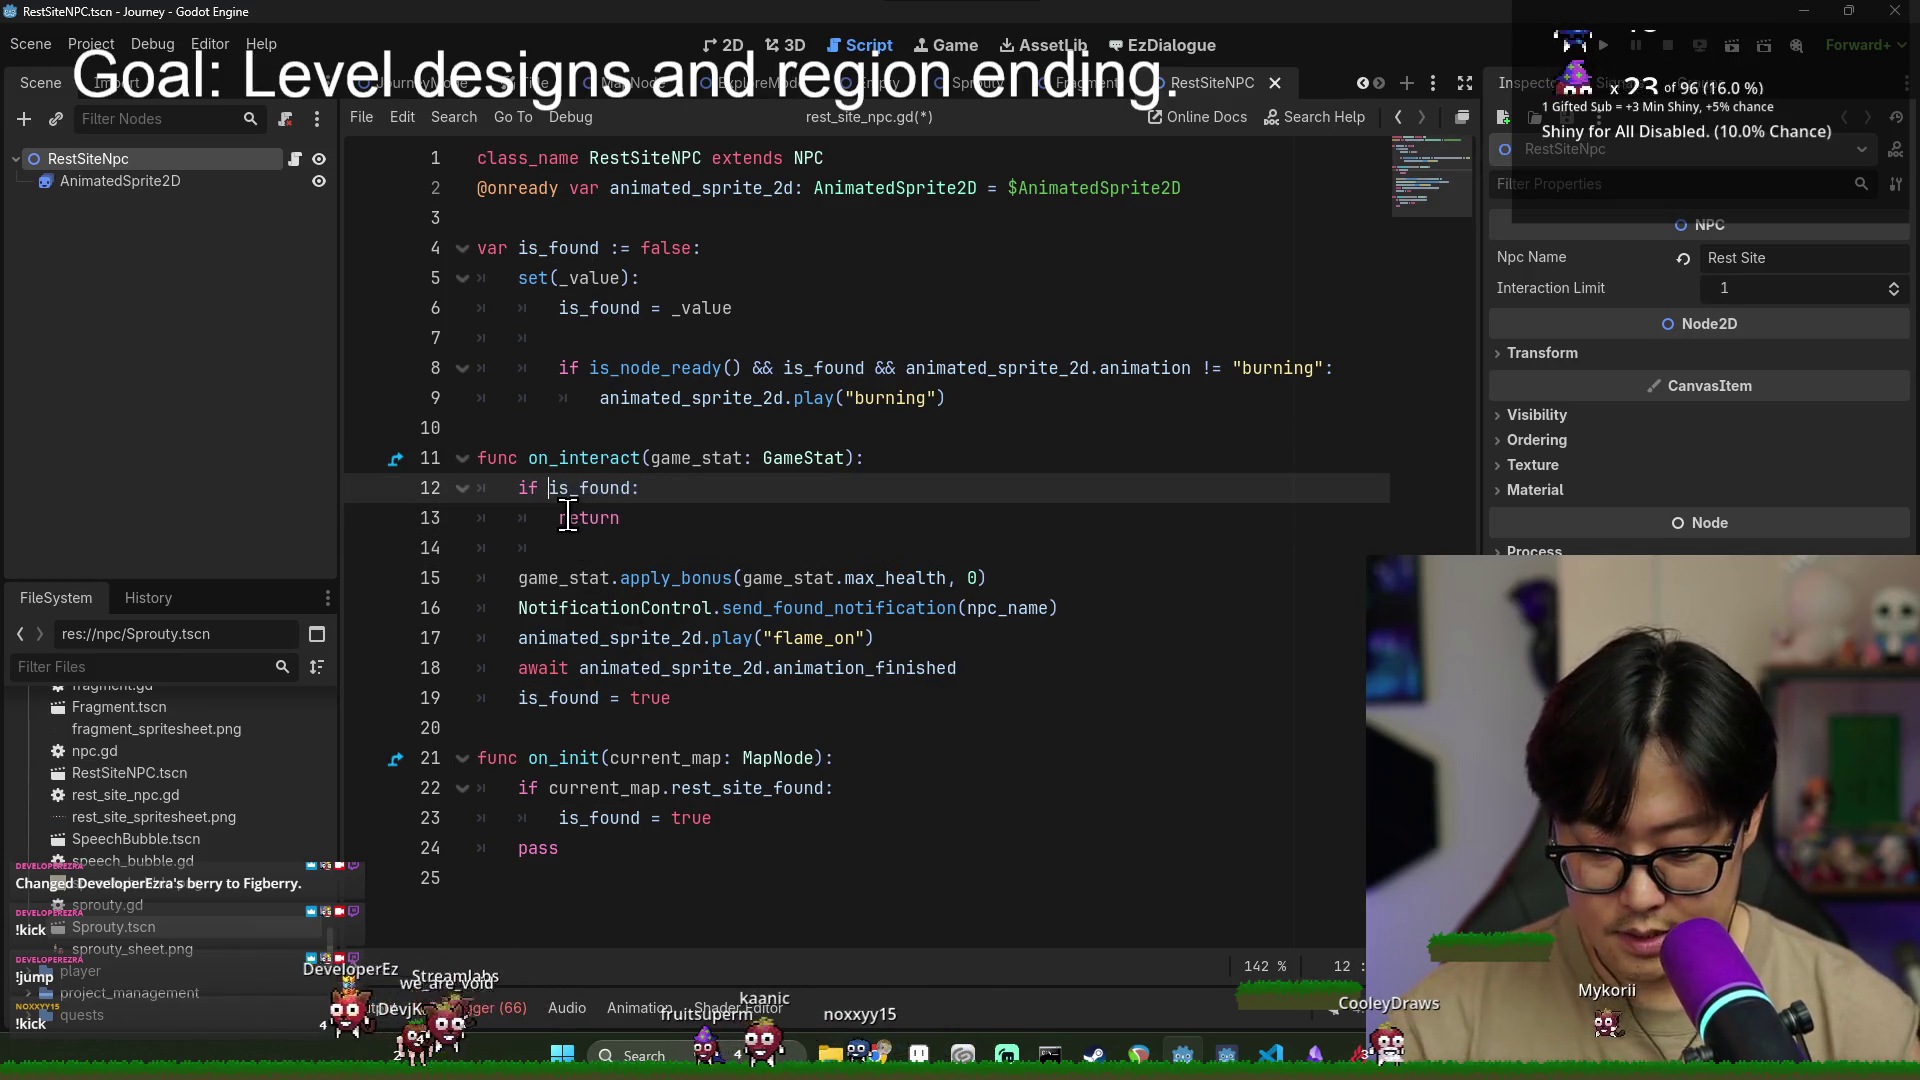
pyautogui.press('Down')
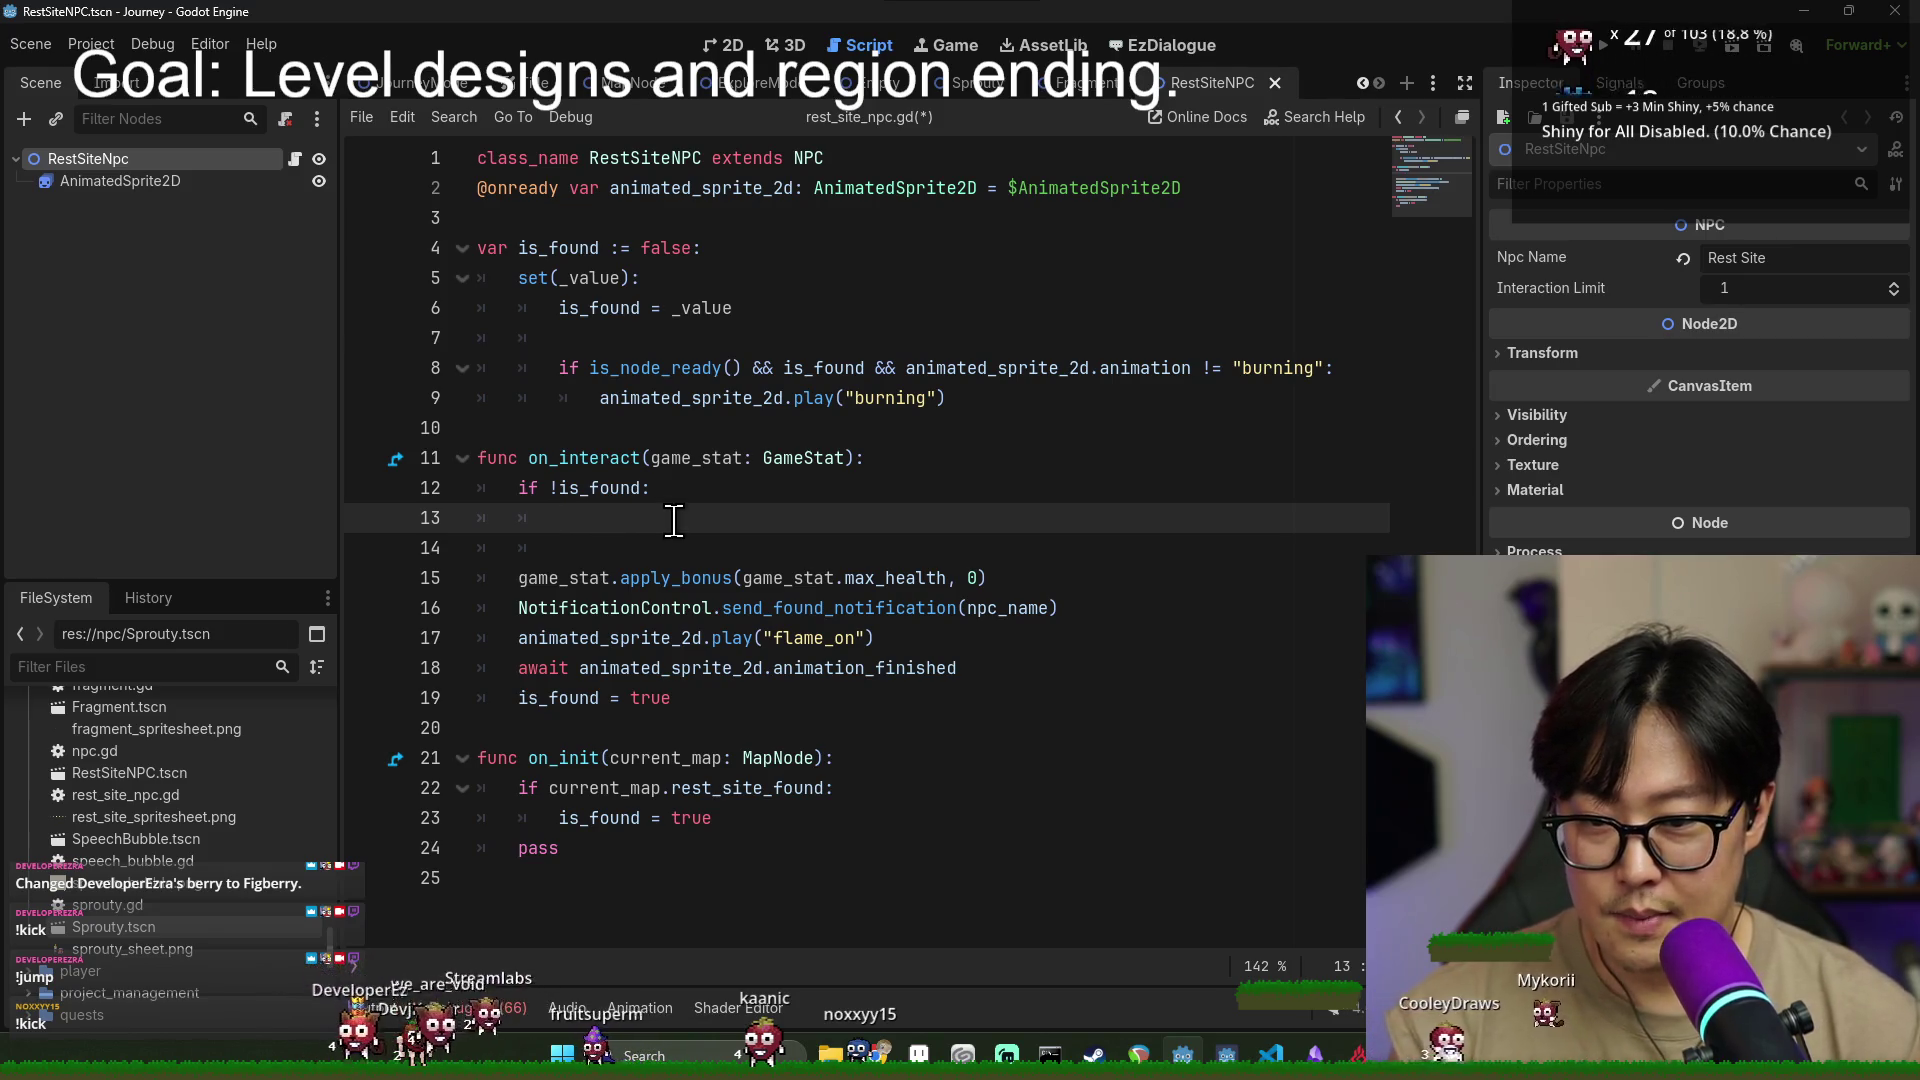
pyautogui.press('Delete')
pyautogui.click(596, 528)
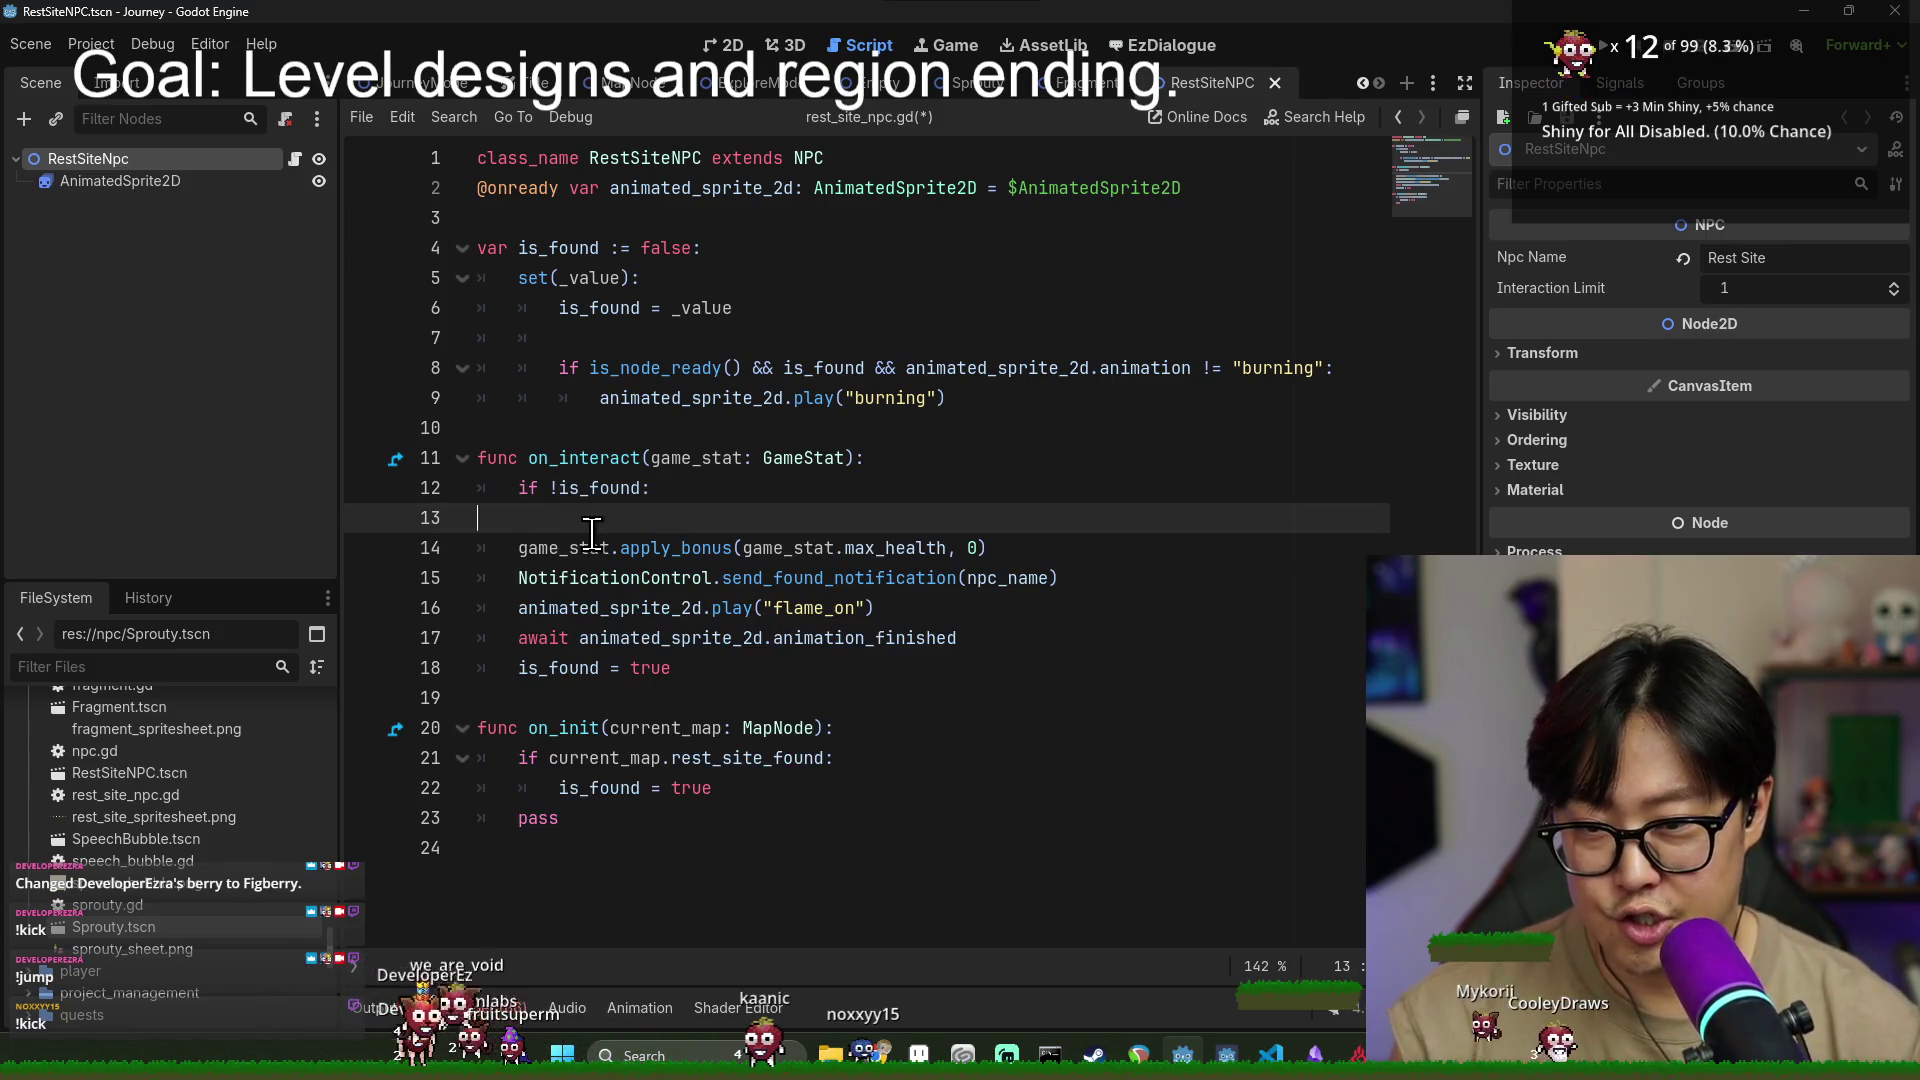
# - Move the apply_bonus call to the top of on_interact and indent four lines under 'if !is_found:'
pyautogui.press('BackSpace')
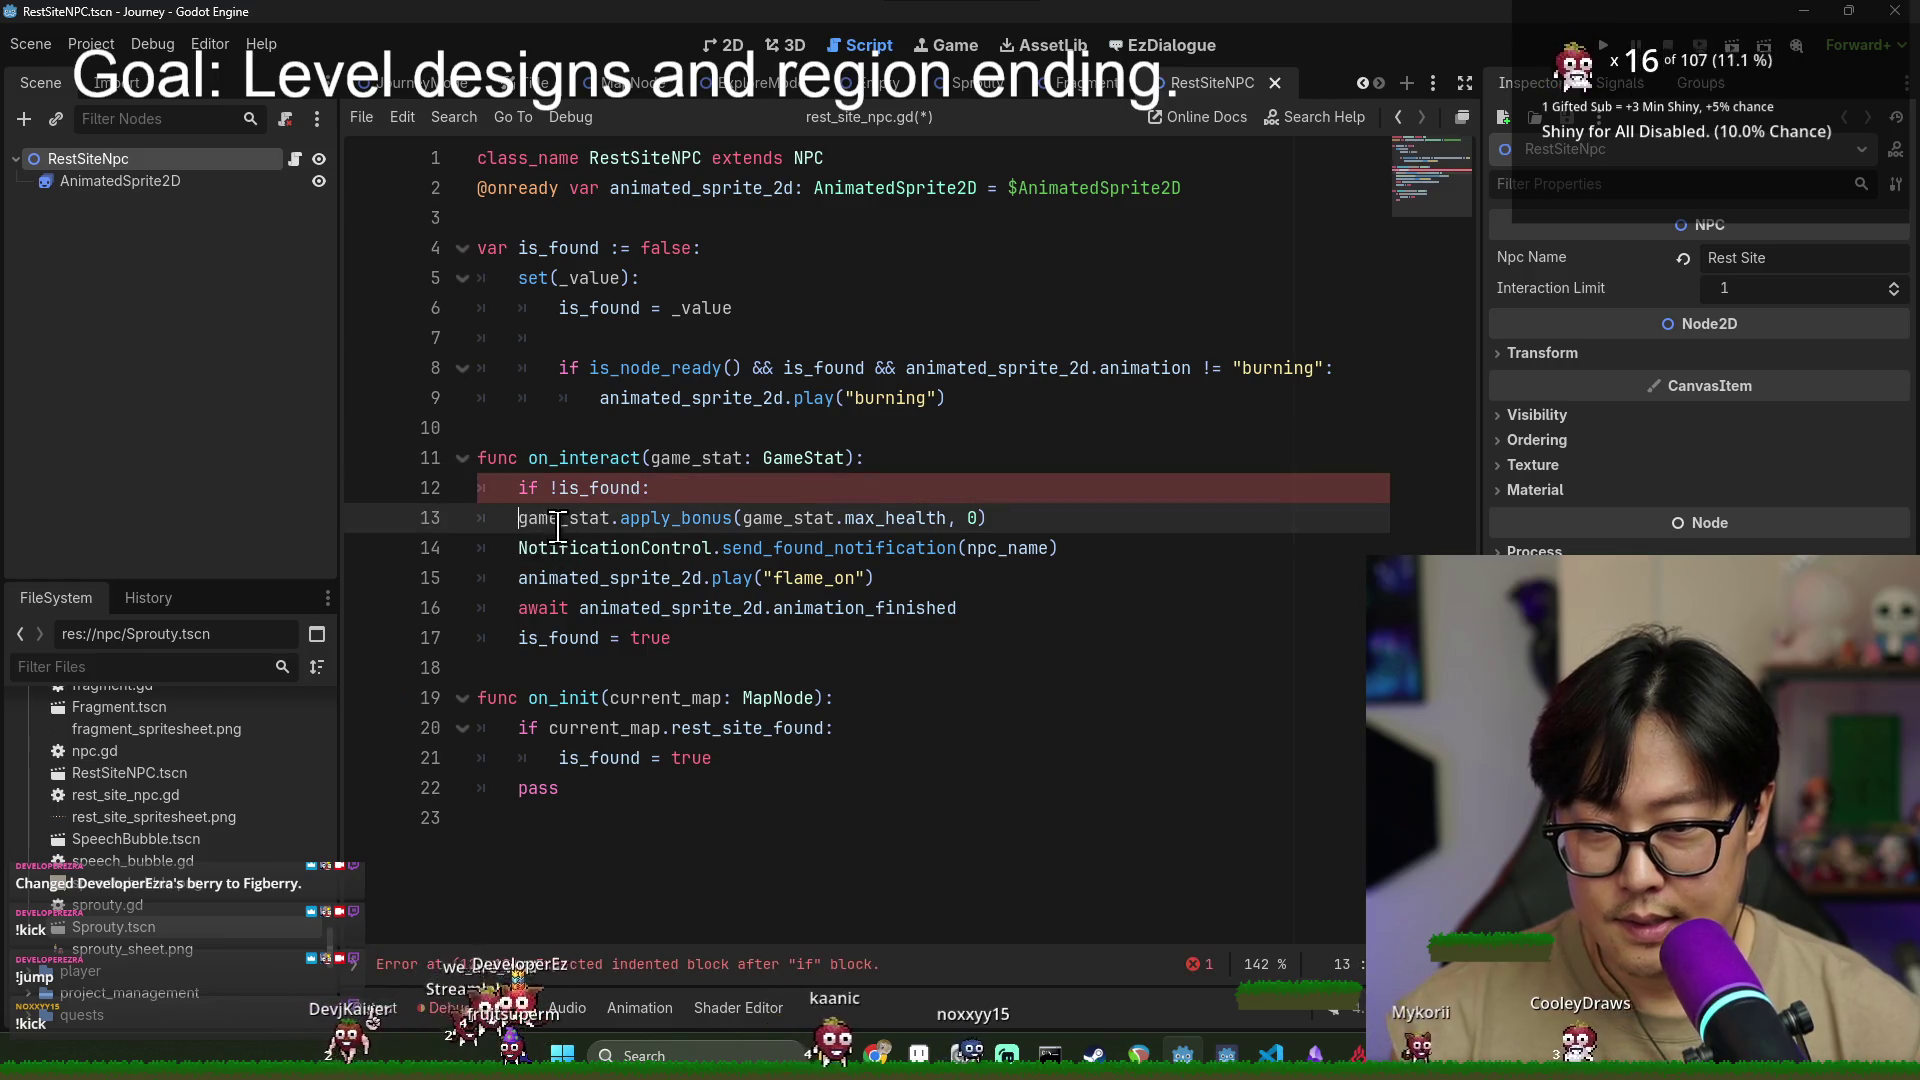
pyautogui.tripleClick(540, 519)
pyautogui.press('Delete')
pyautogui.click(899, 460)
pyautogui.press('Return')
pyautogui.write('game_stat.apply_bonus(game_stat.max_health, 0)')
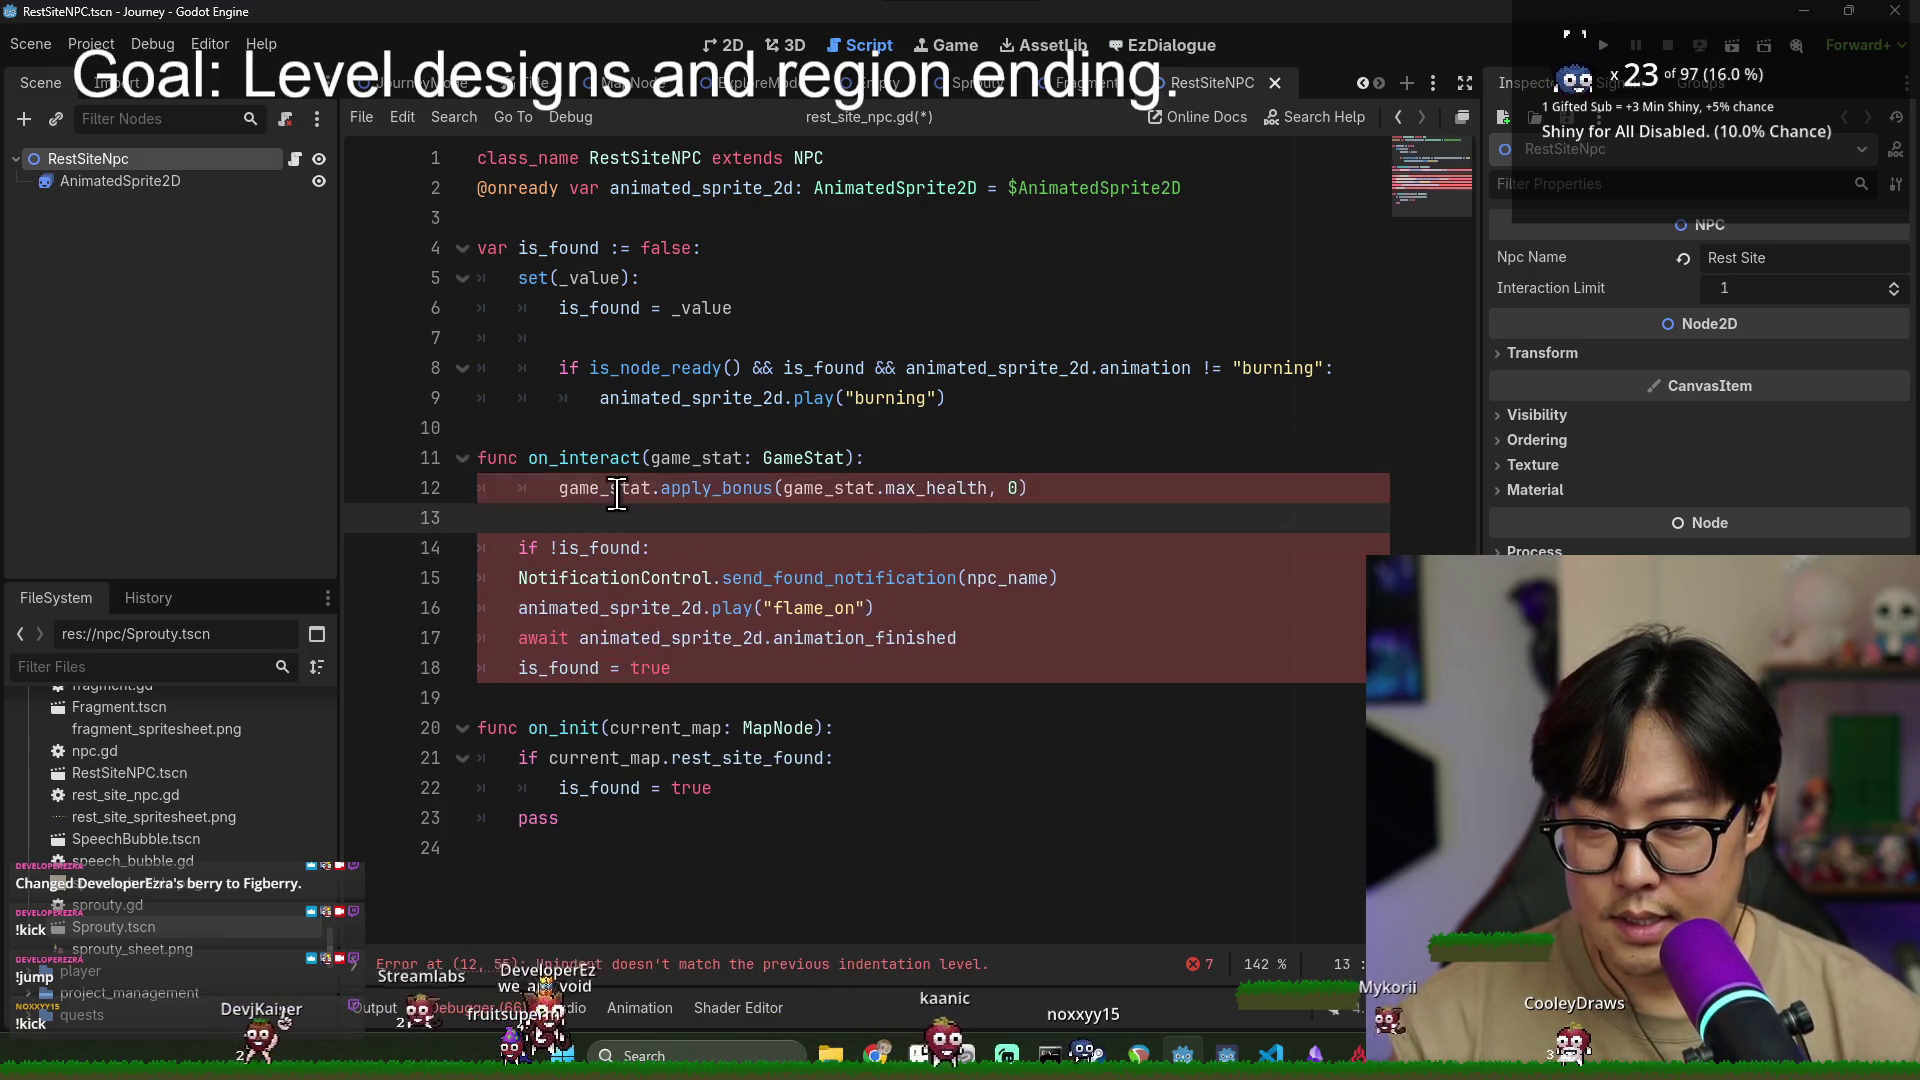
pyautogui.click(527, 580)
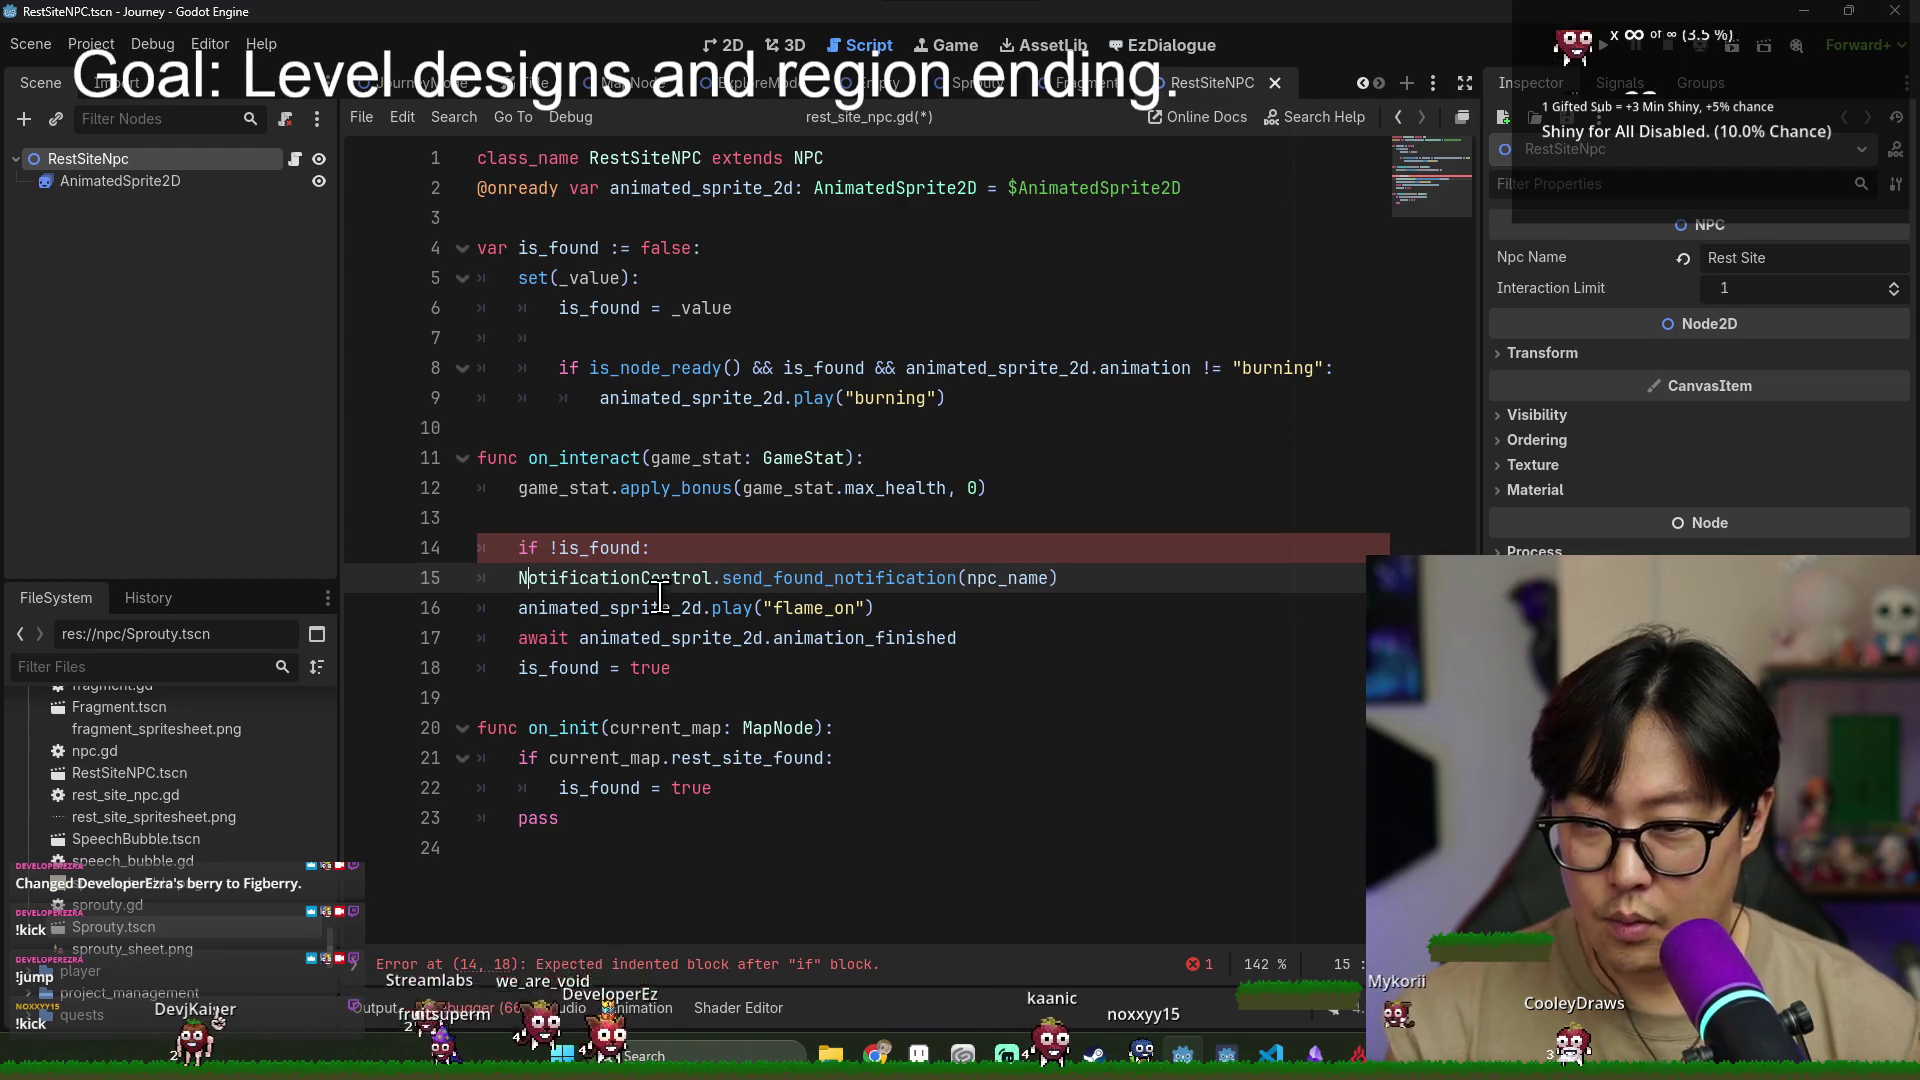
pyautogui.moveTo(478, 575); pyautogui.dragTo(672, 668)
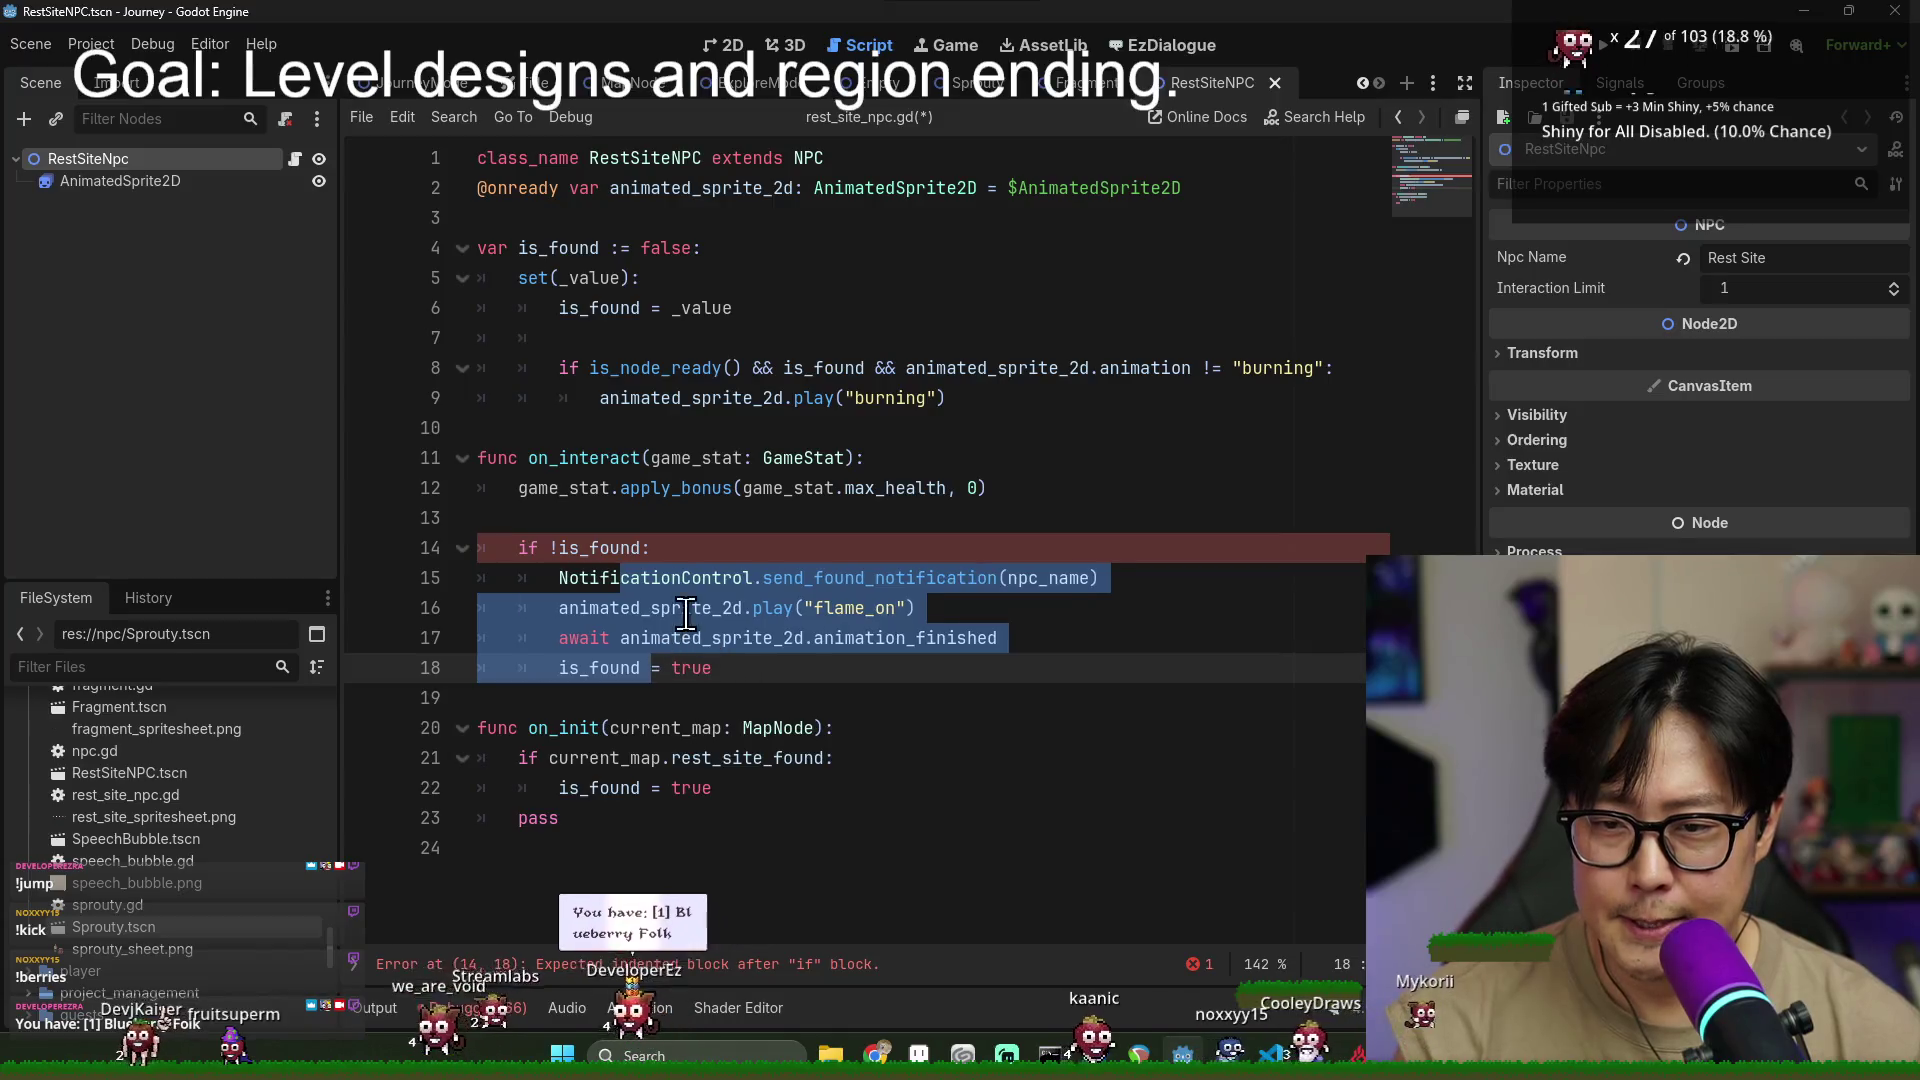
pyautogui.press('Tab')
# - Check the is_found, current_map.rest_site_found, burning animation and apply_bonus references in the script
pyautogui.doubleClick(599, 668)
pyautogui.doubleClick(607, 786)
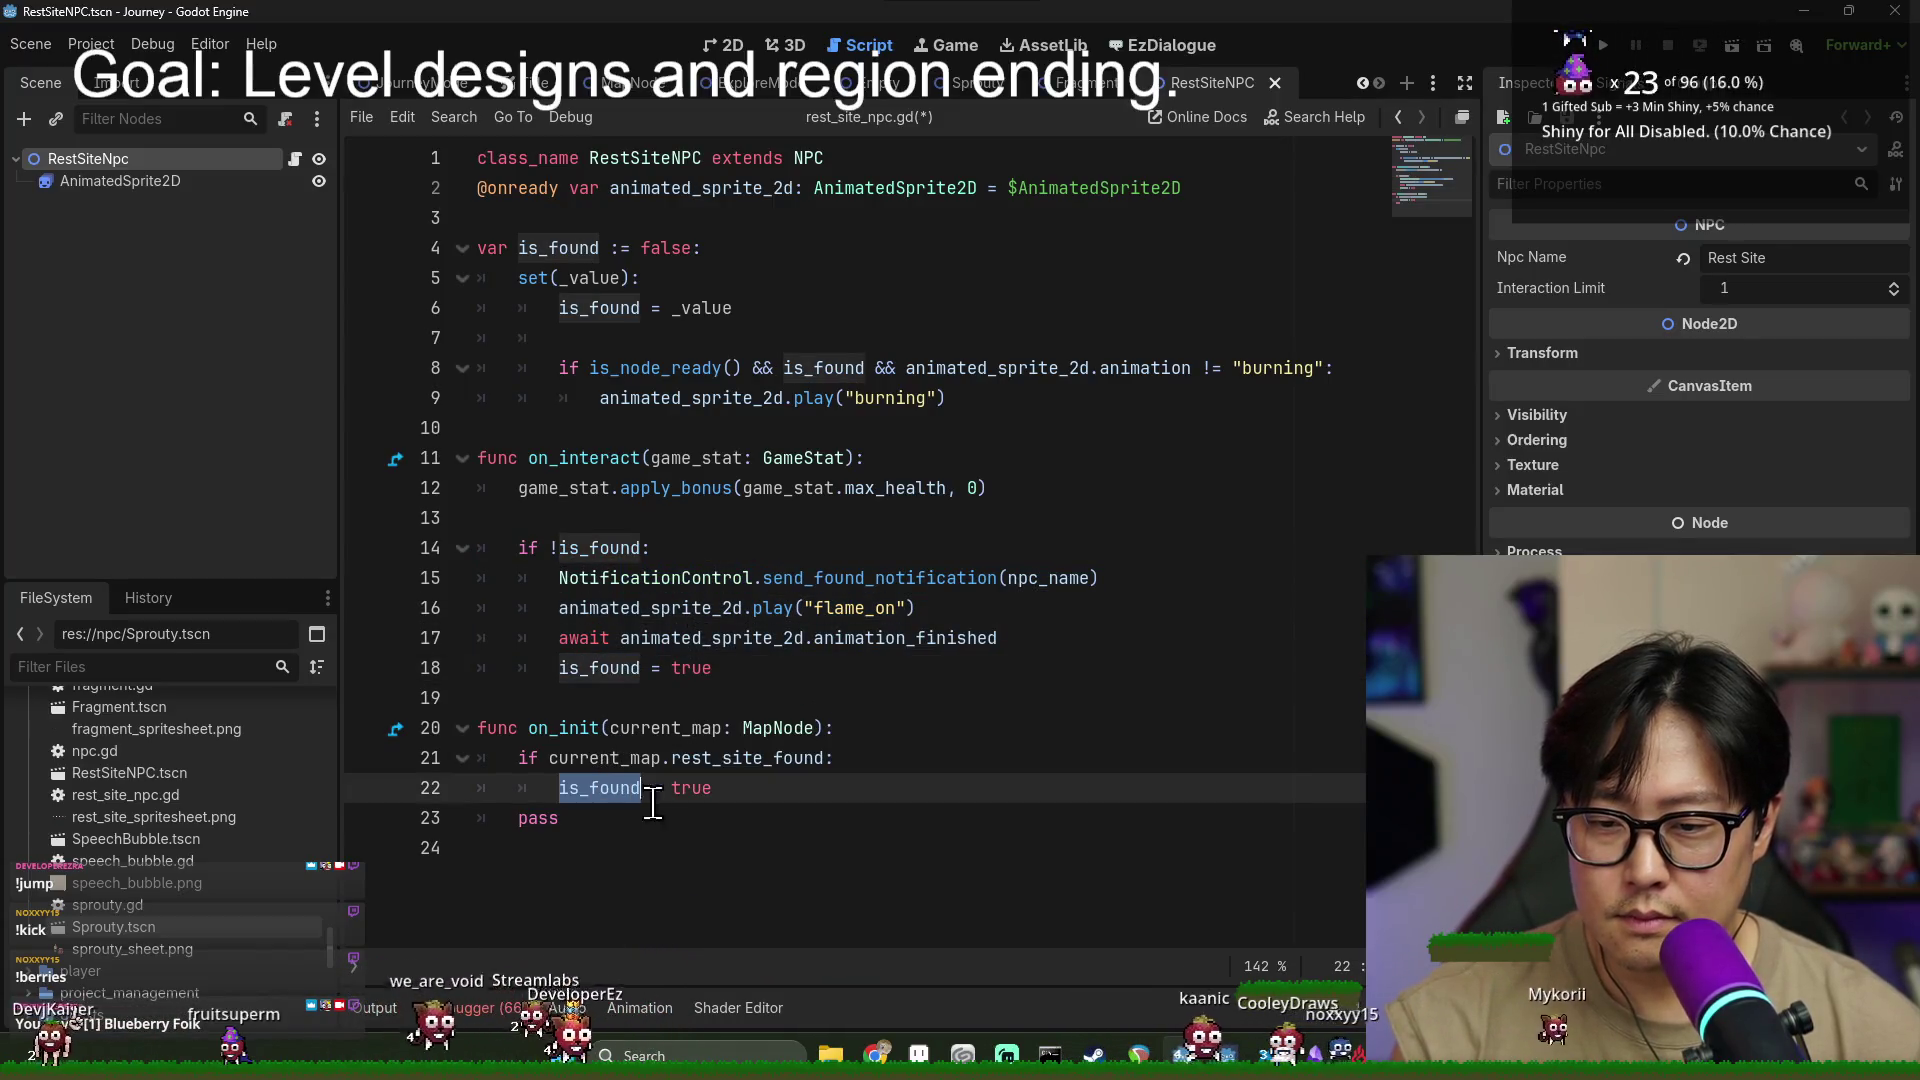
pyautogui.doubleClick(610, 758)
pyautogui.doubleClick(754, 757)
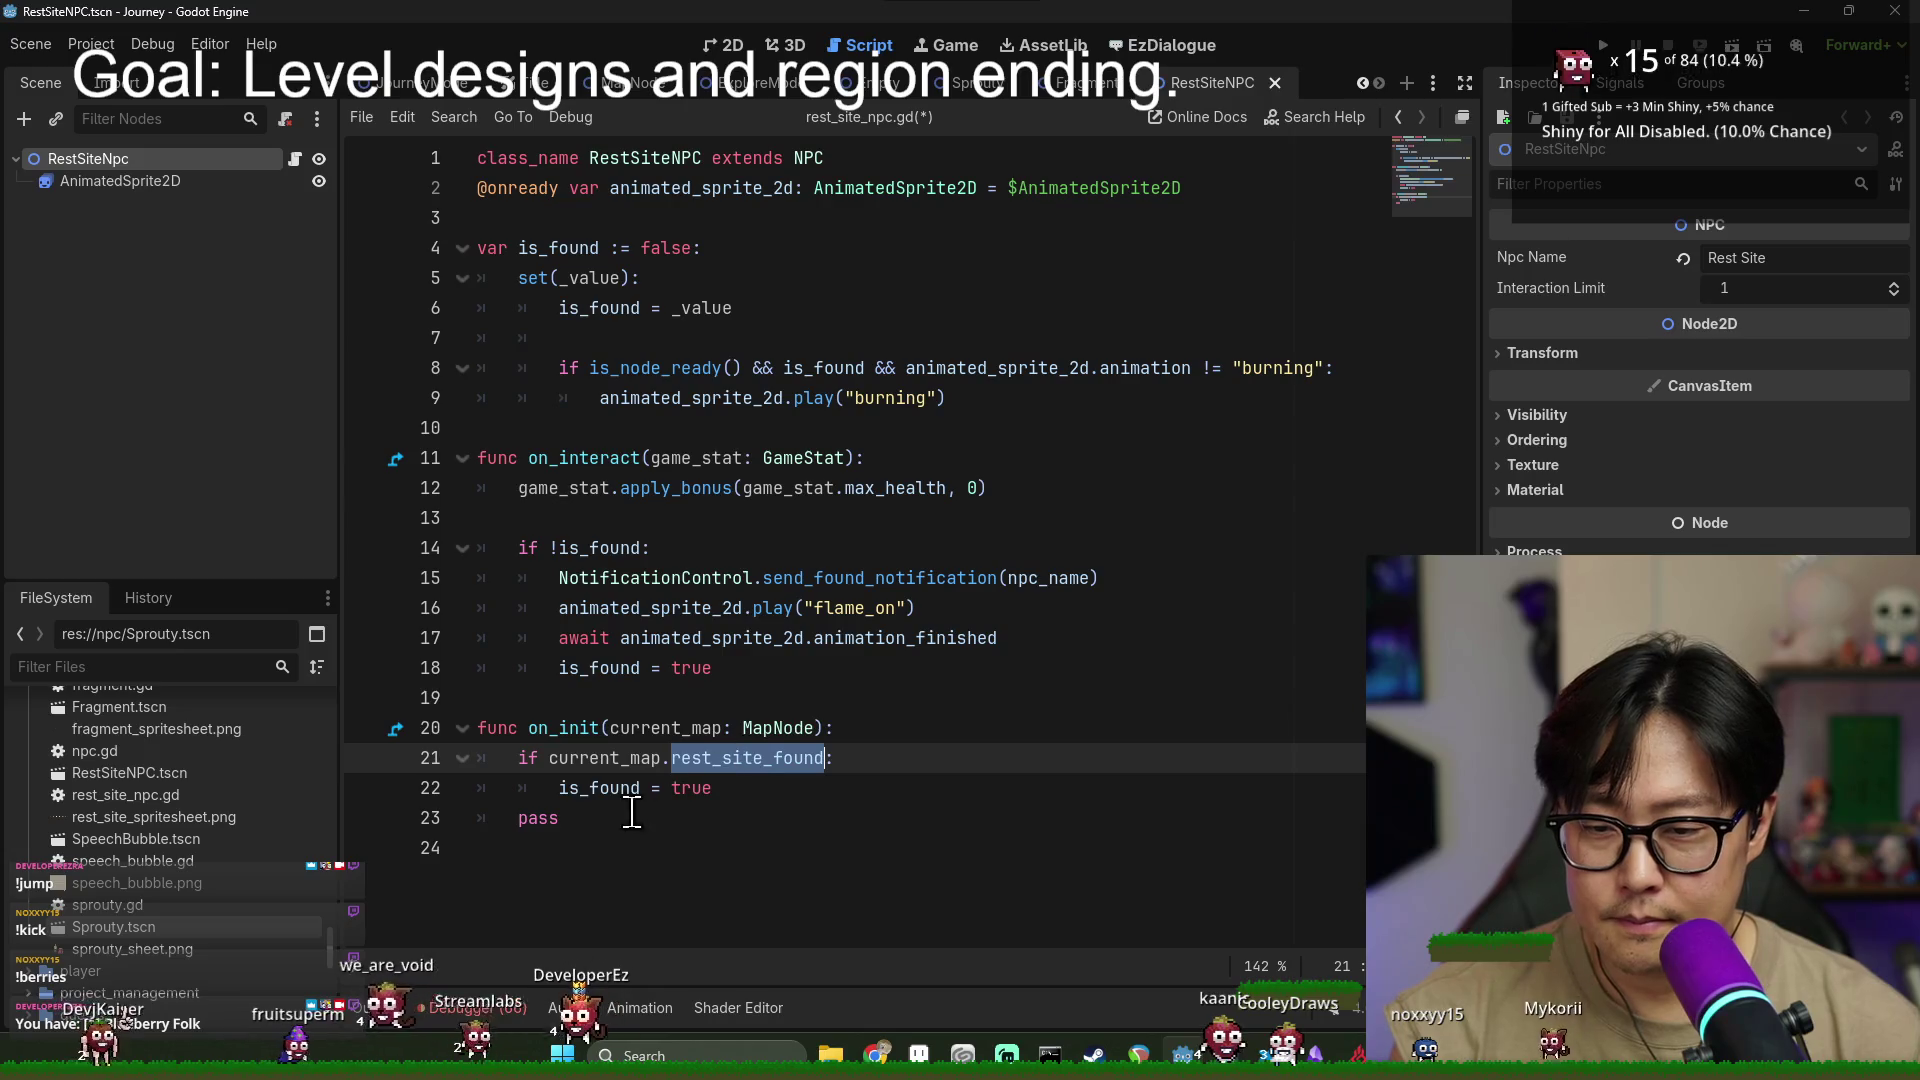
pyautogui.doubleClick(593, 786)
pyautogui.click(623, 786)
pyautogui.doubleClick(609, 786)
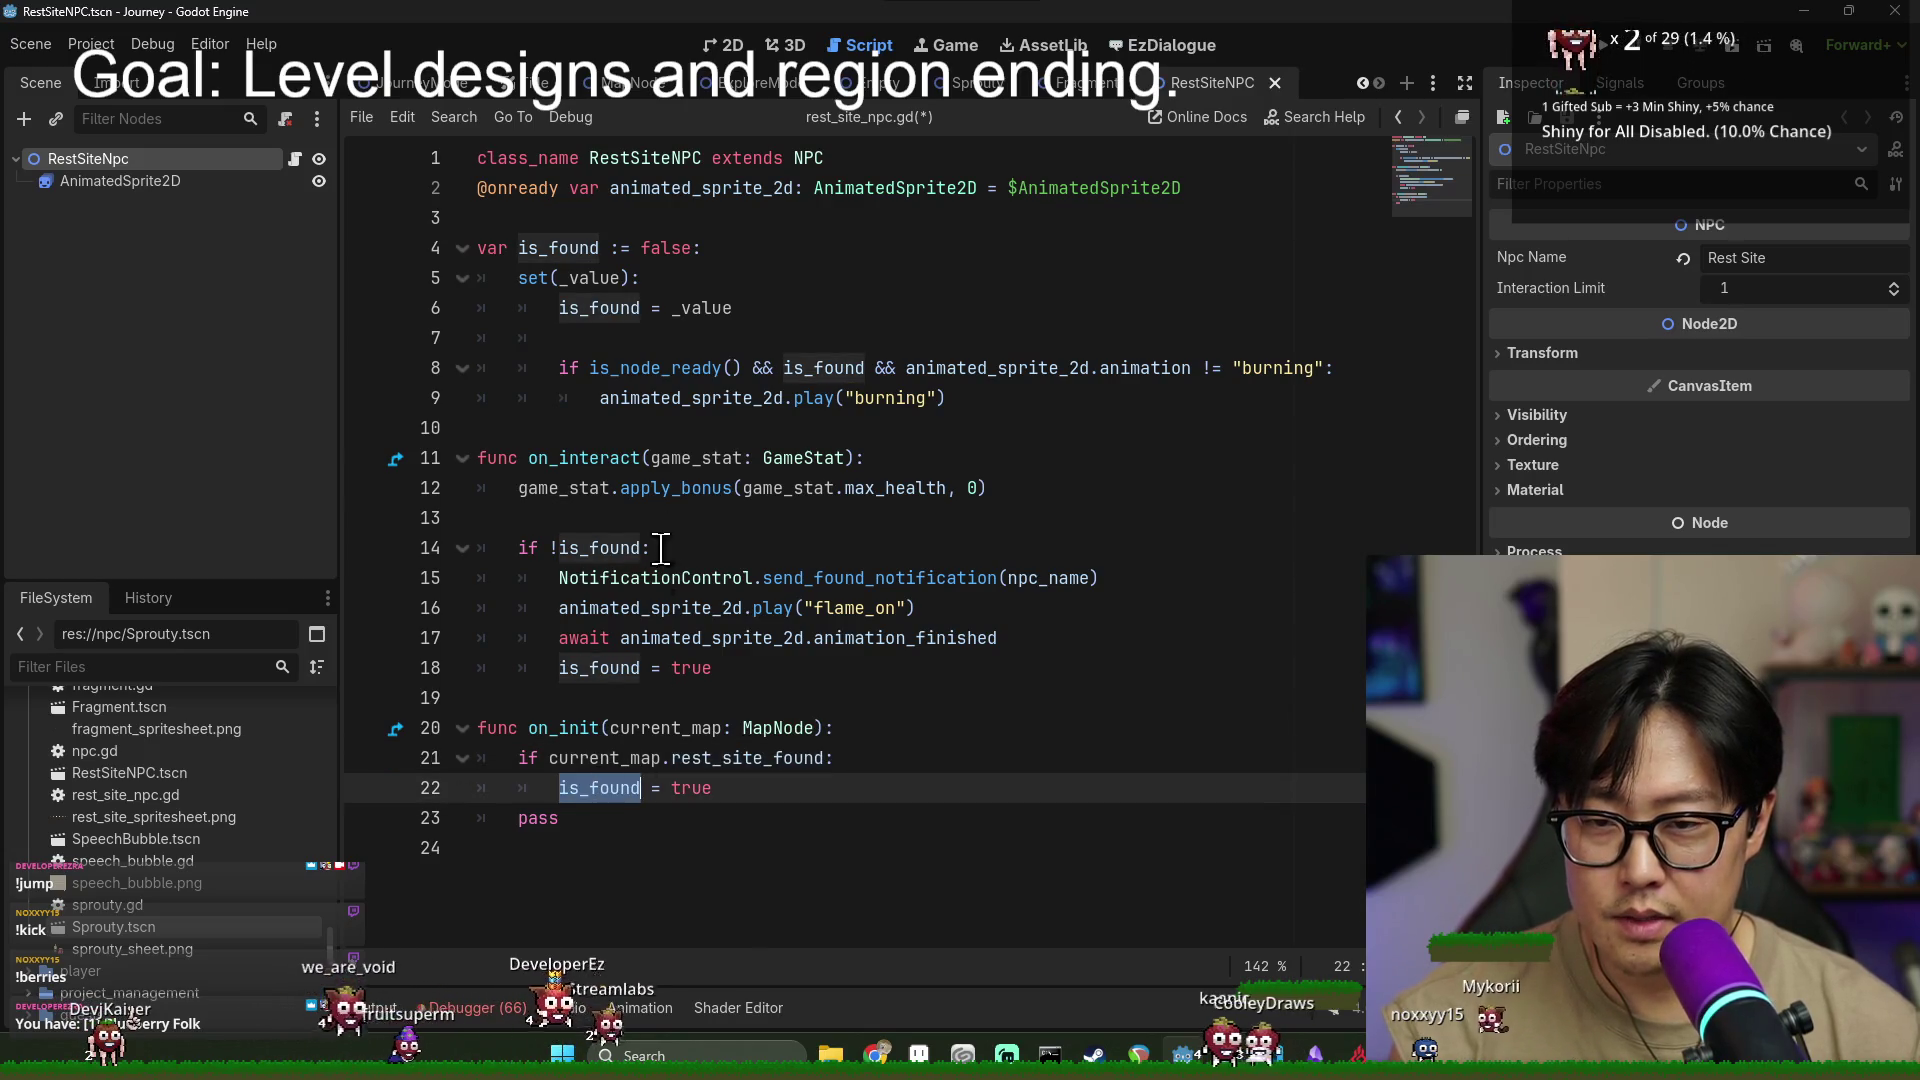
pyautogui.click(722, 395)
pyautogui.moveTo(600, 397); pyautogui.dragTo(928, 397)
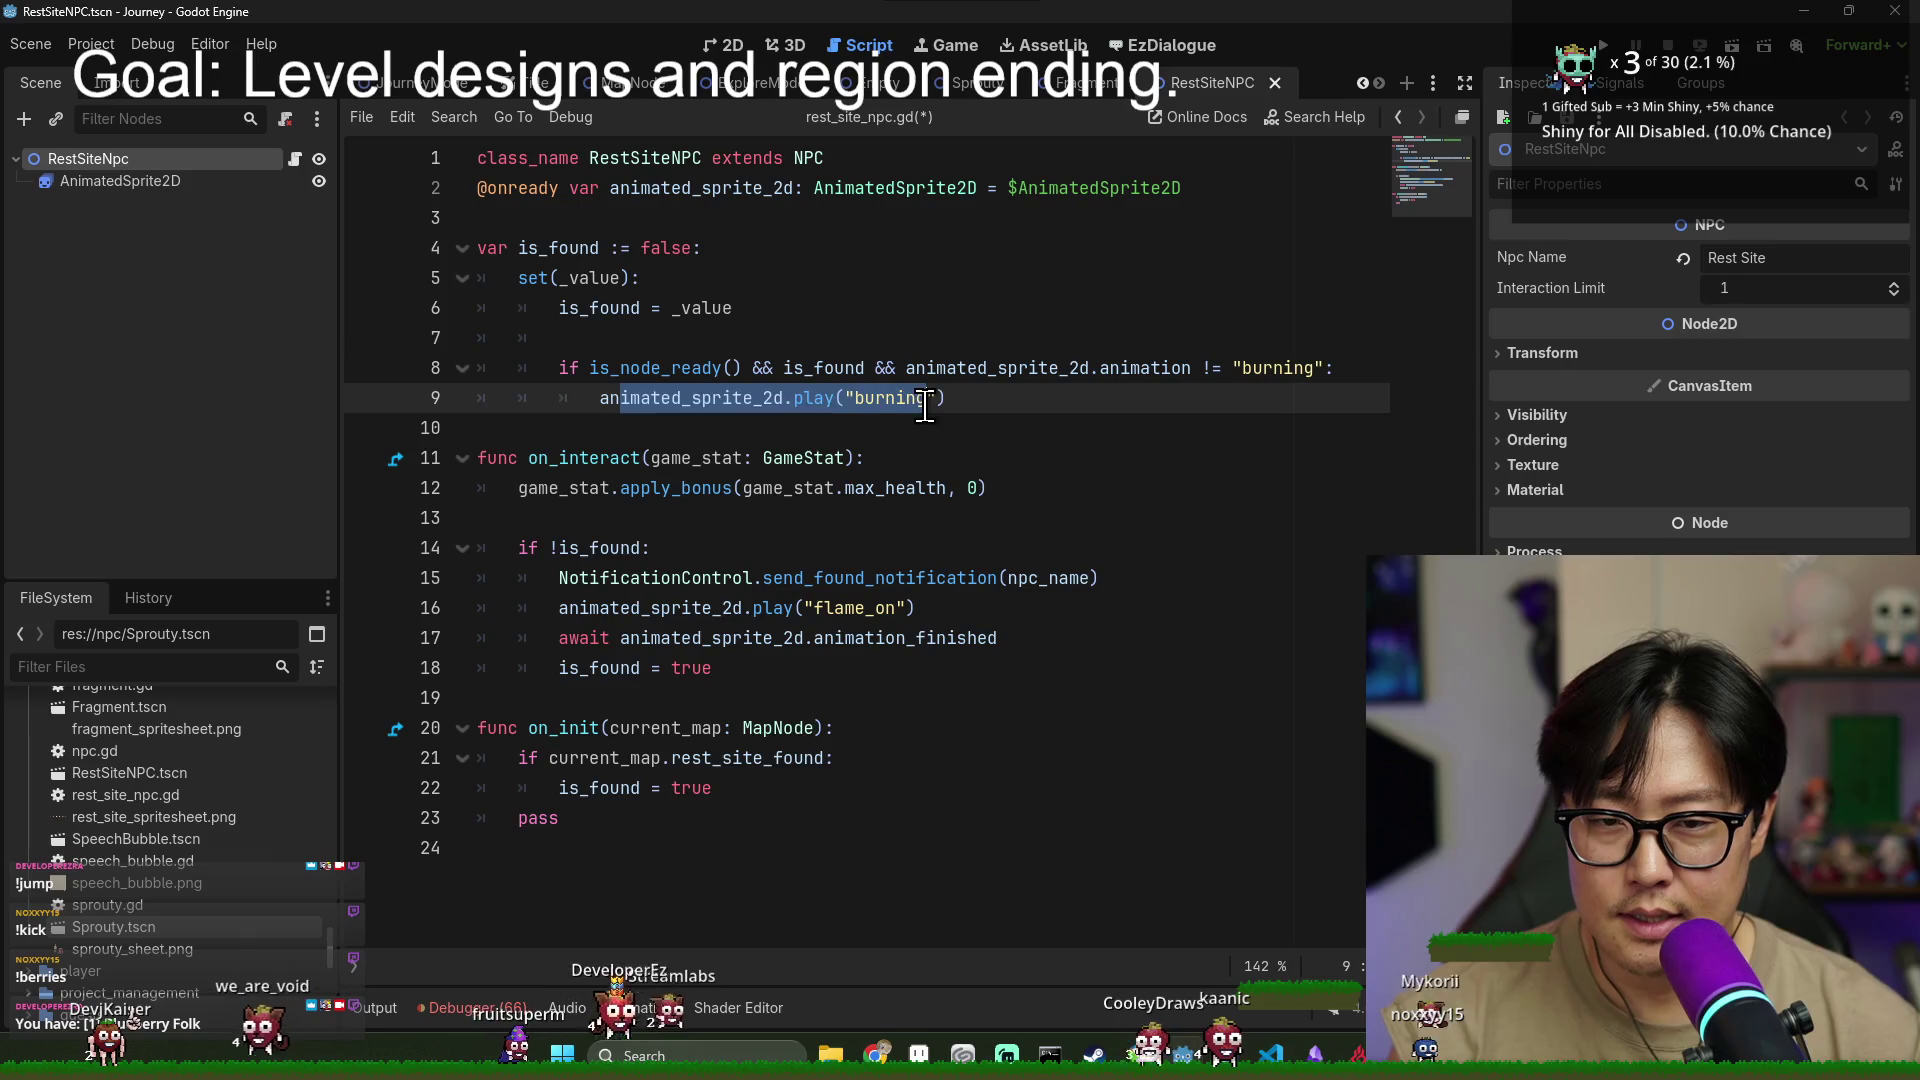
pyautogui.click(928, 397)
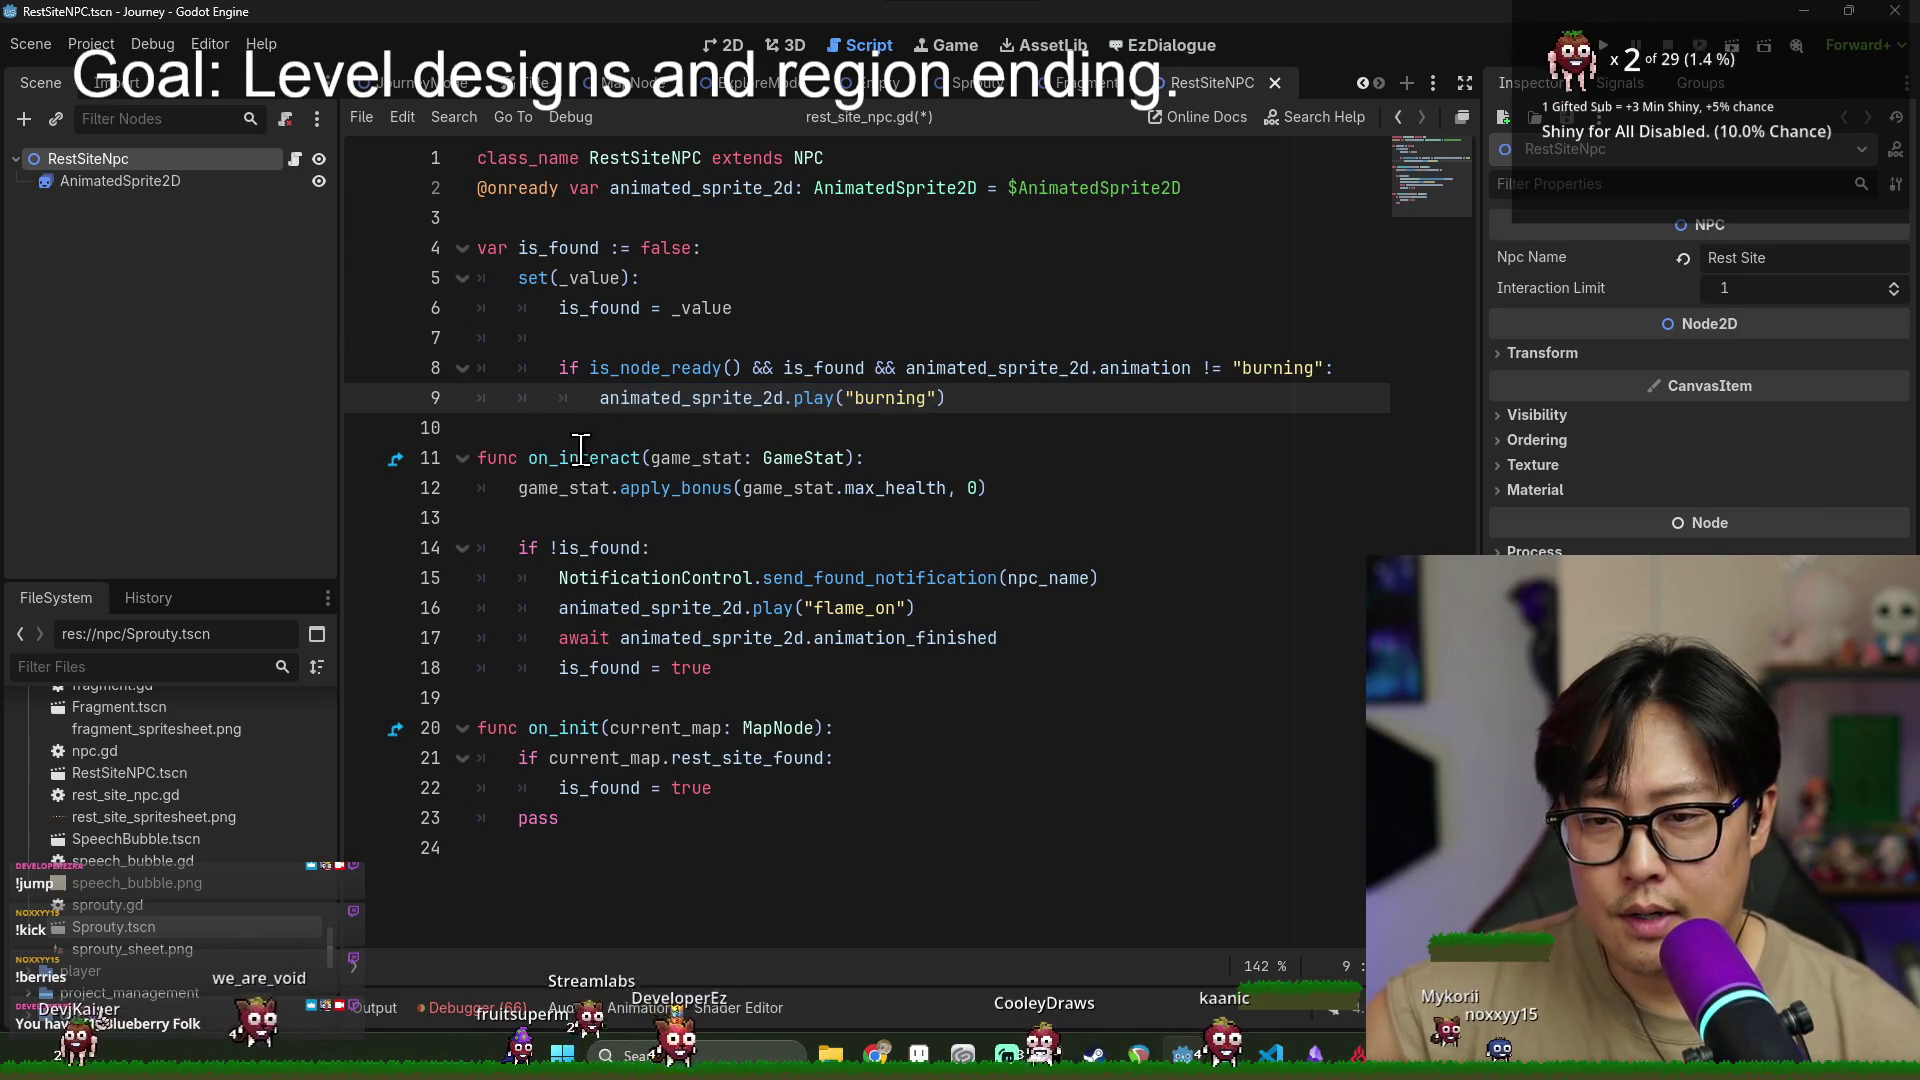
pyautogui.doubleClick(686, 488)
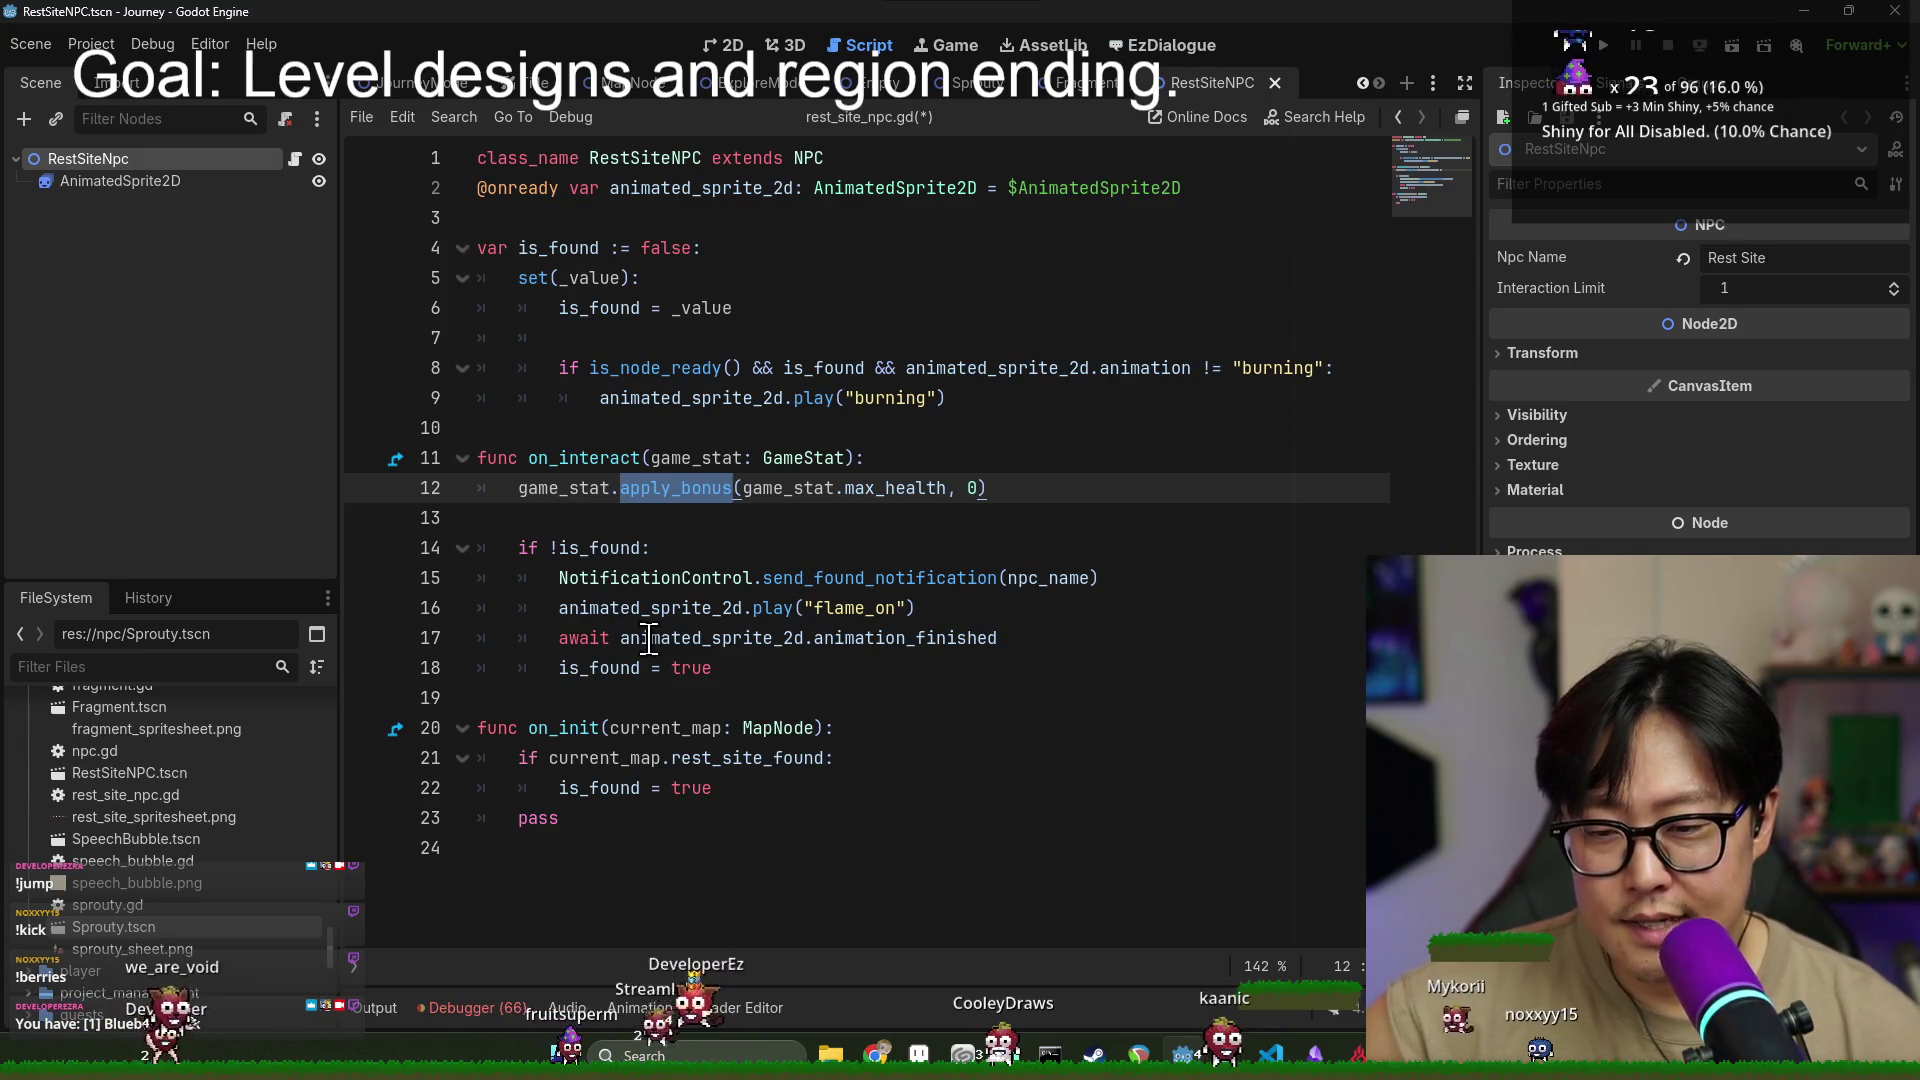
# - Delete the leftover pass in on_init, save rest_site_npc.gd, and return to explore_mode.gd
pyautogui.click(626, 821)
pyautogui.press('BackSpace')
pyautogui.press('BackSpace')
pyautogui.press('BackSpace')
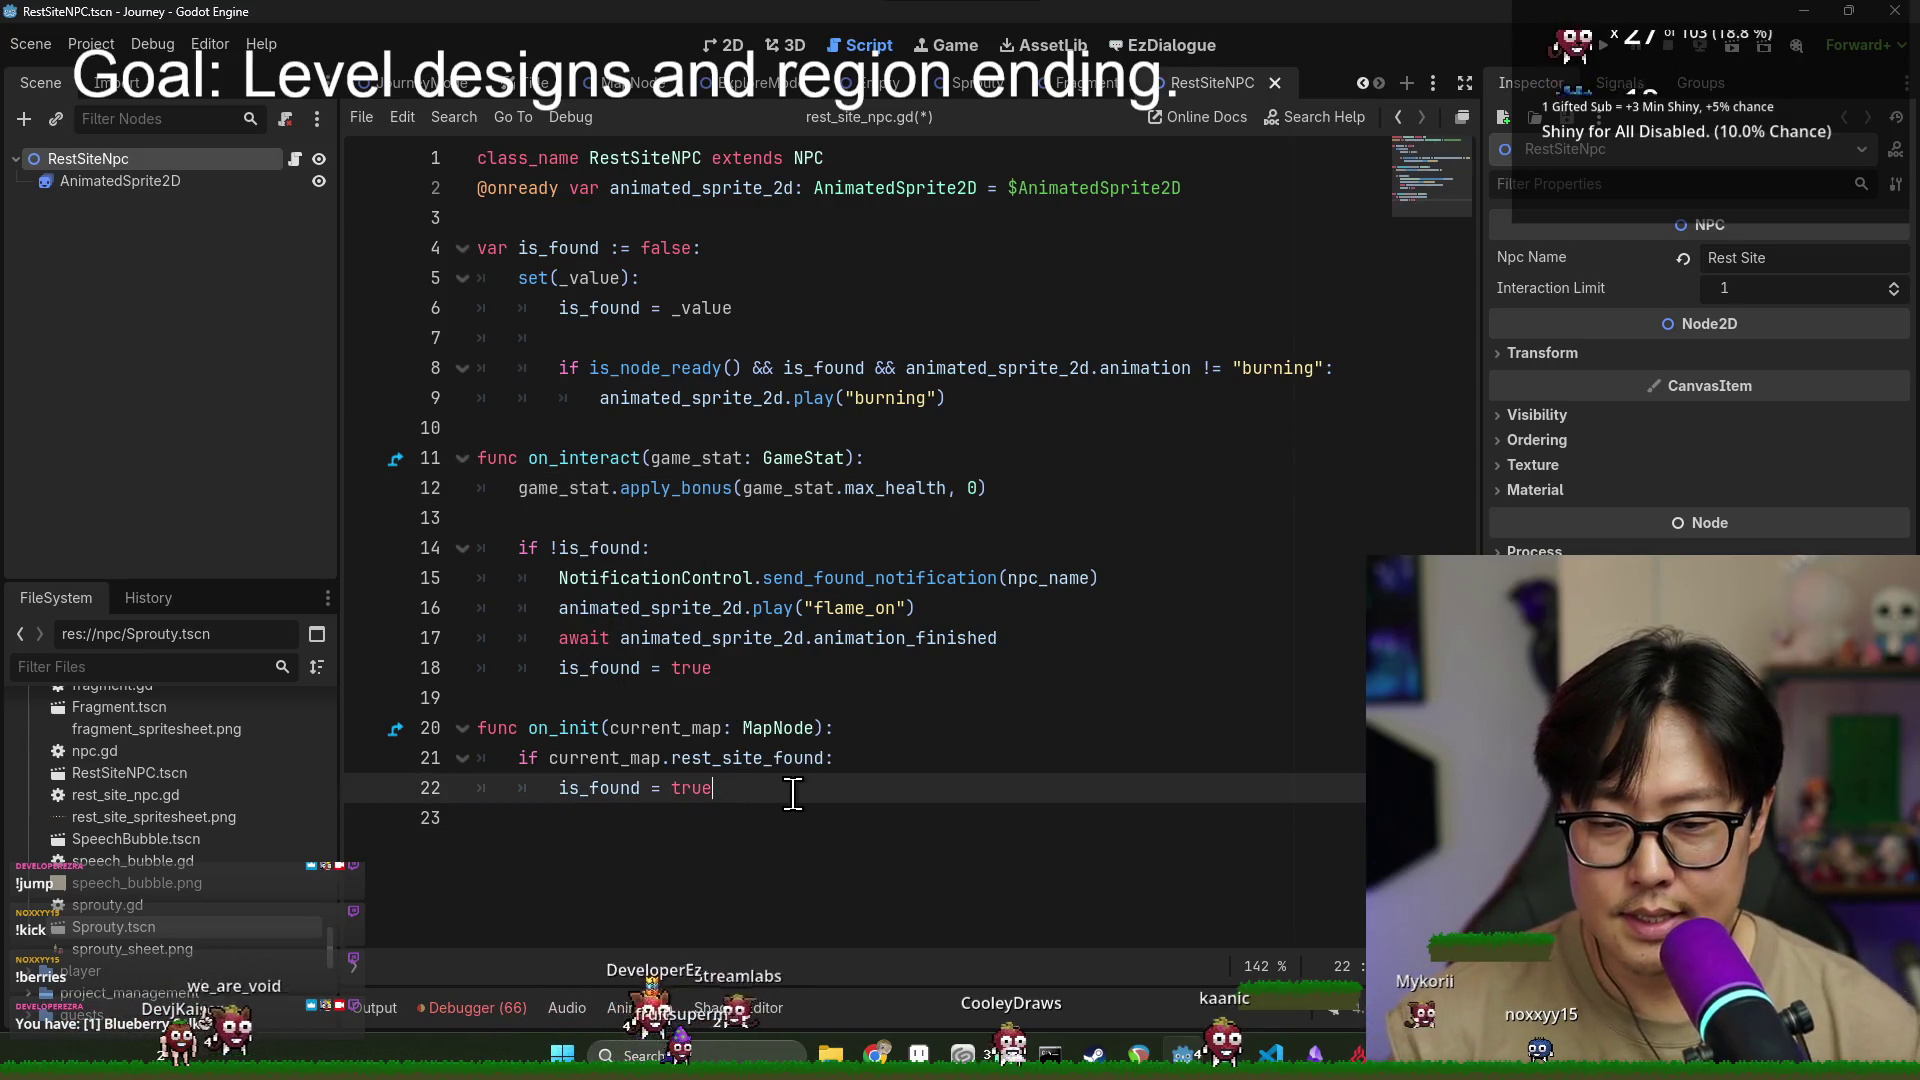
pyautogui.click(898, 687)
pyautogui.hotkey('ctrl', 's')
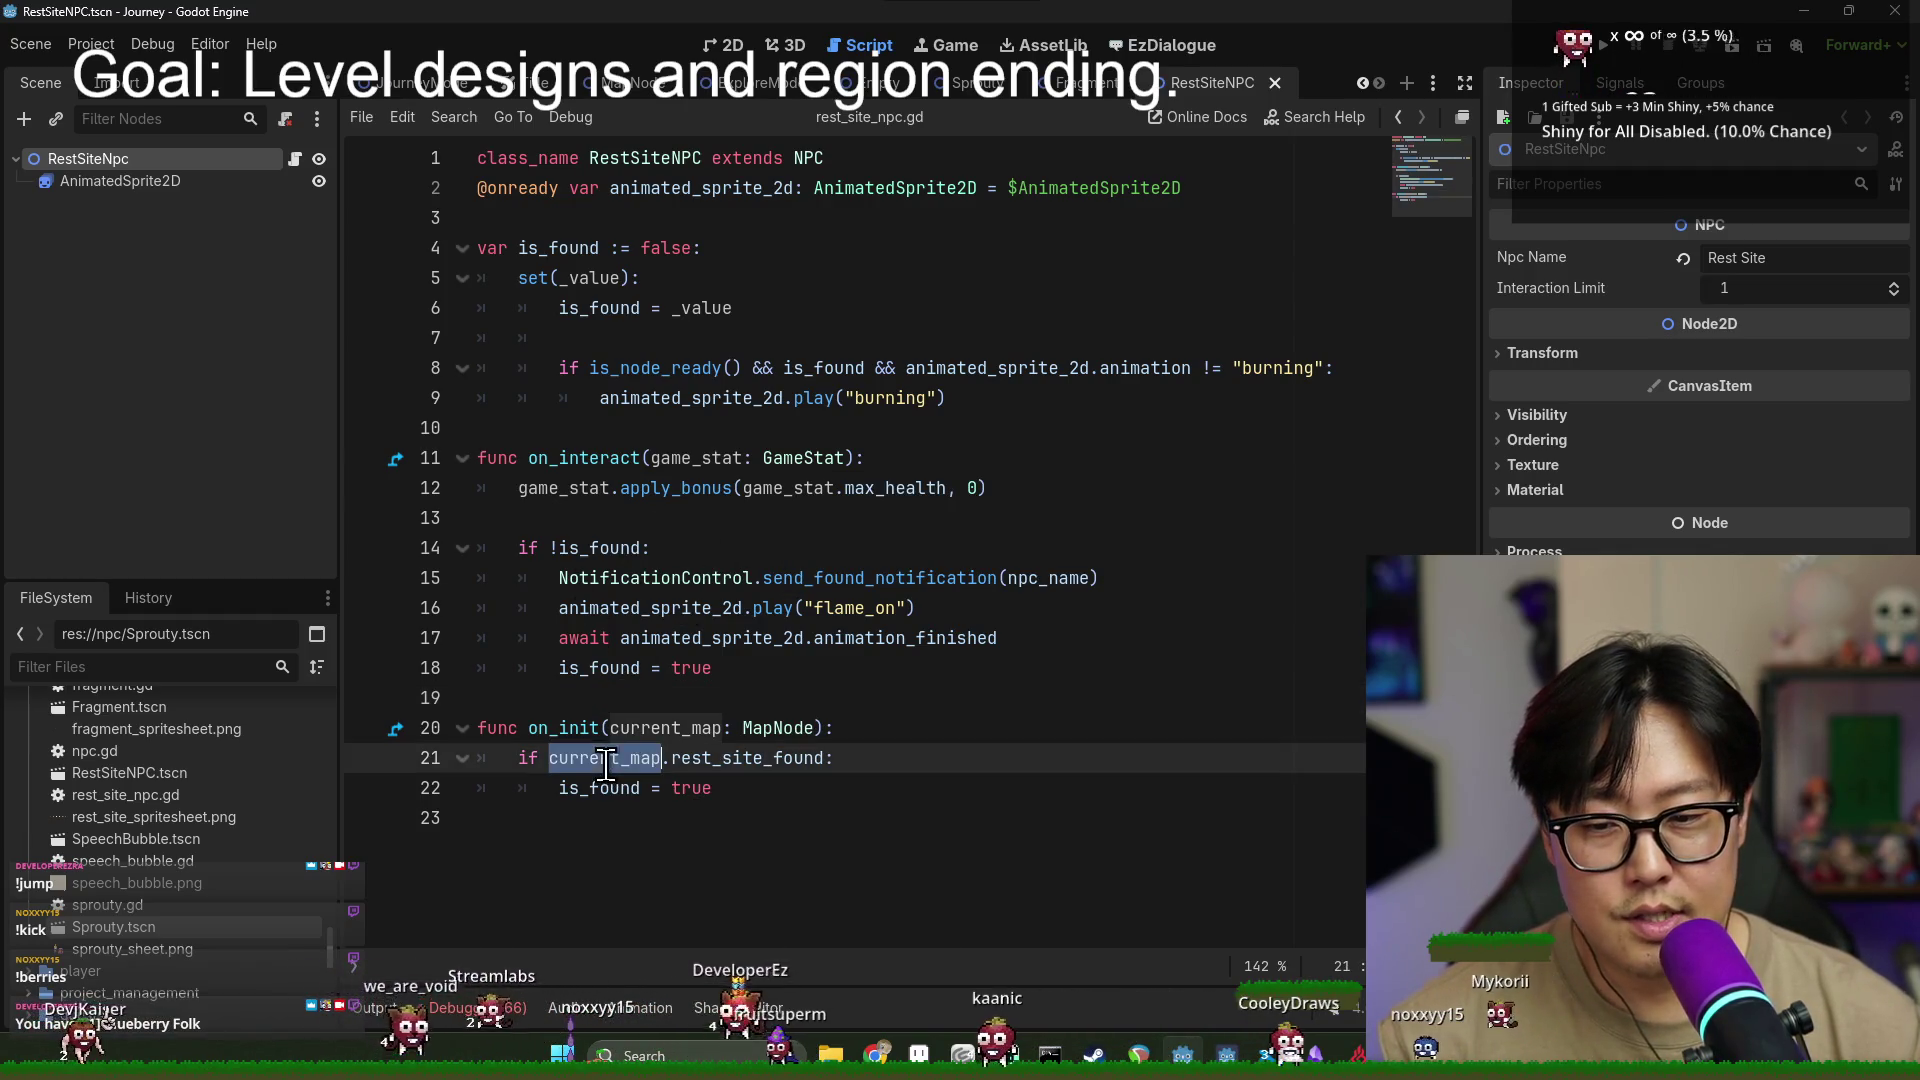
pyautogui.click(650, 727)
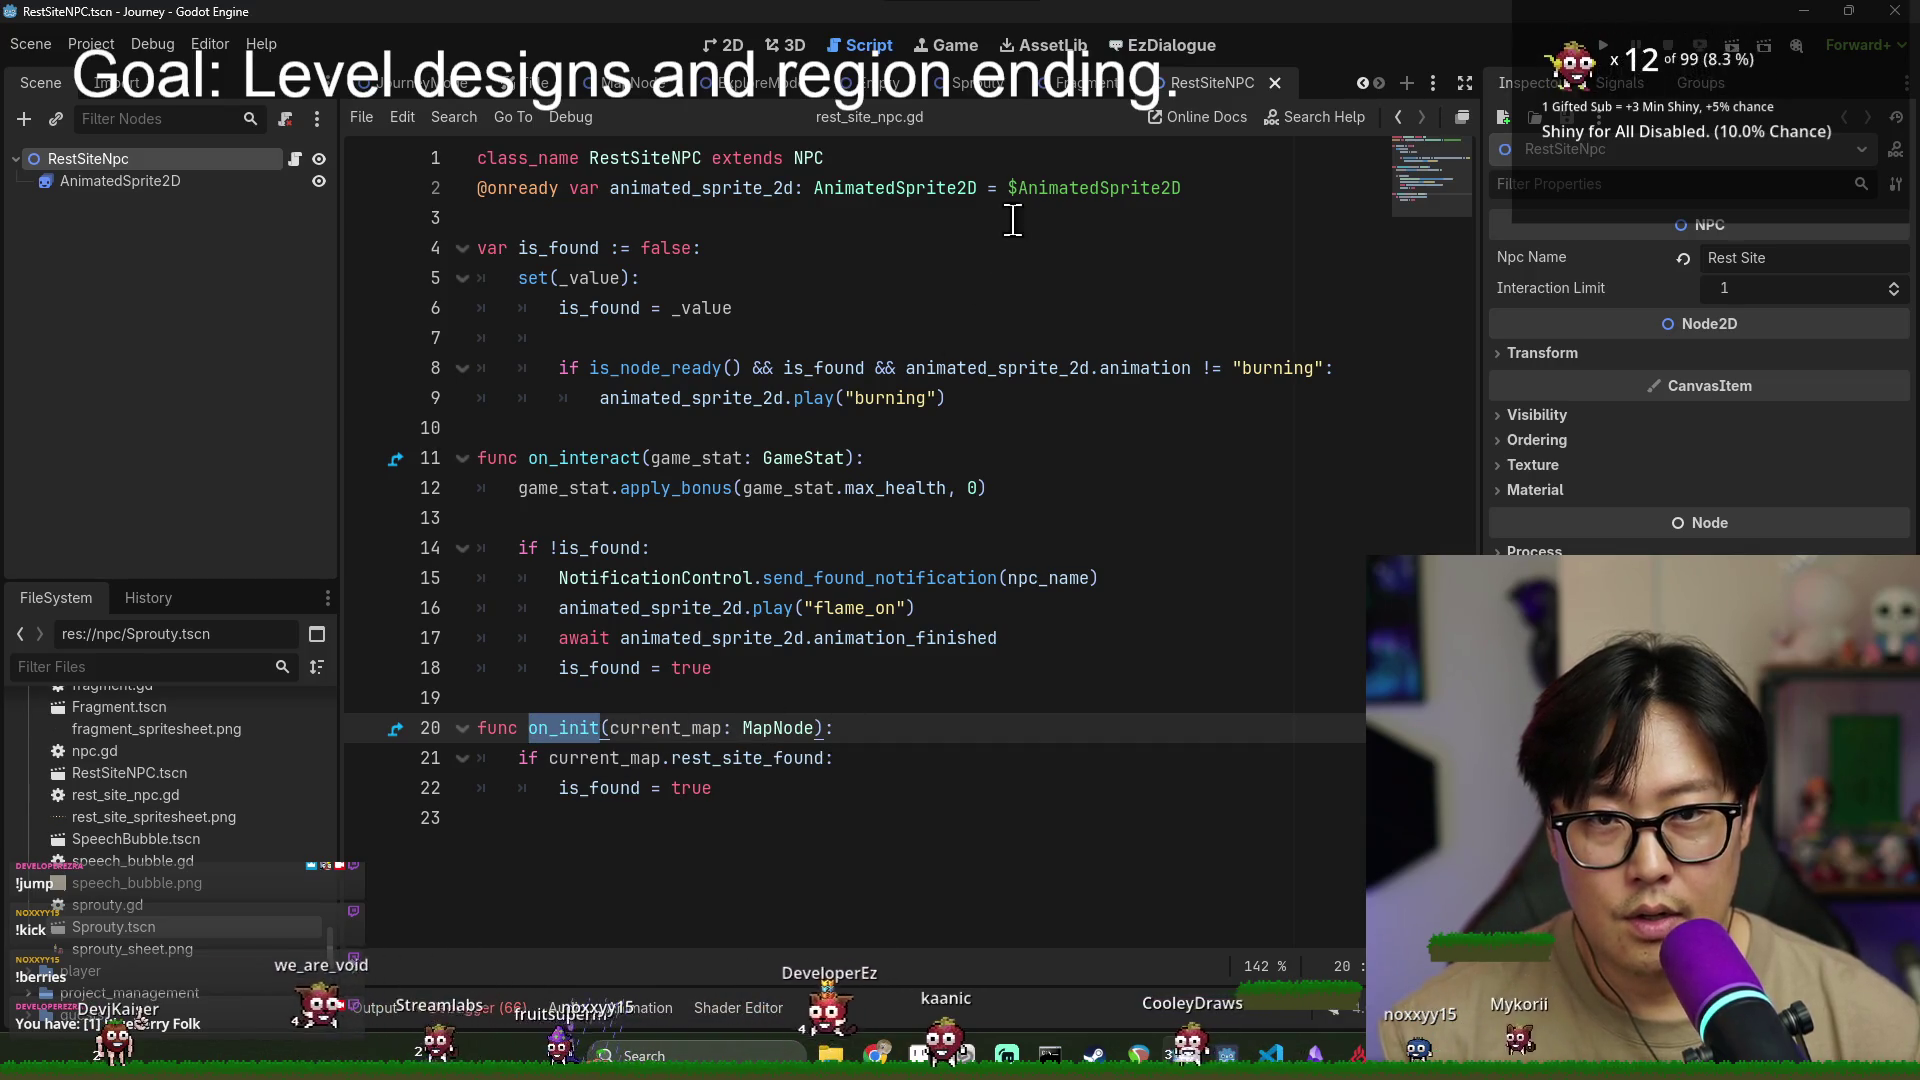
pyautogui.click(740, 90)
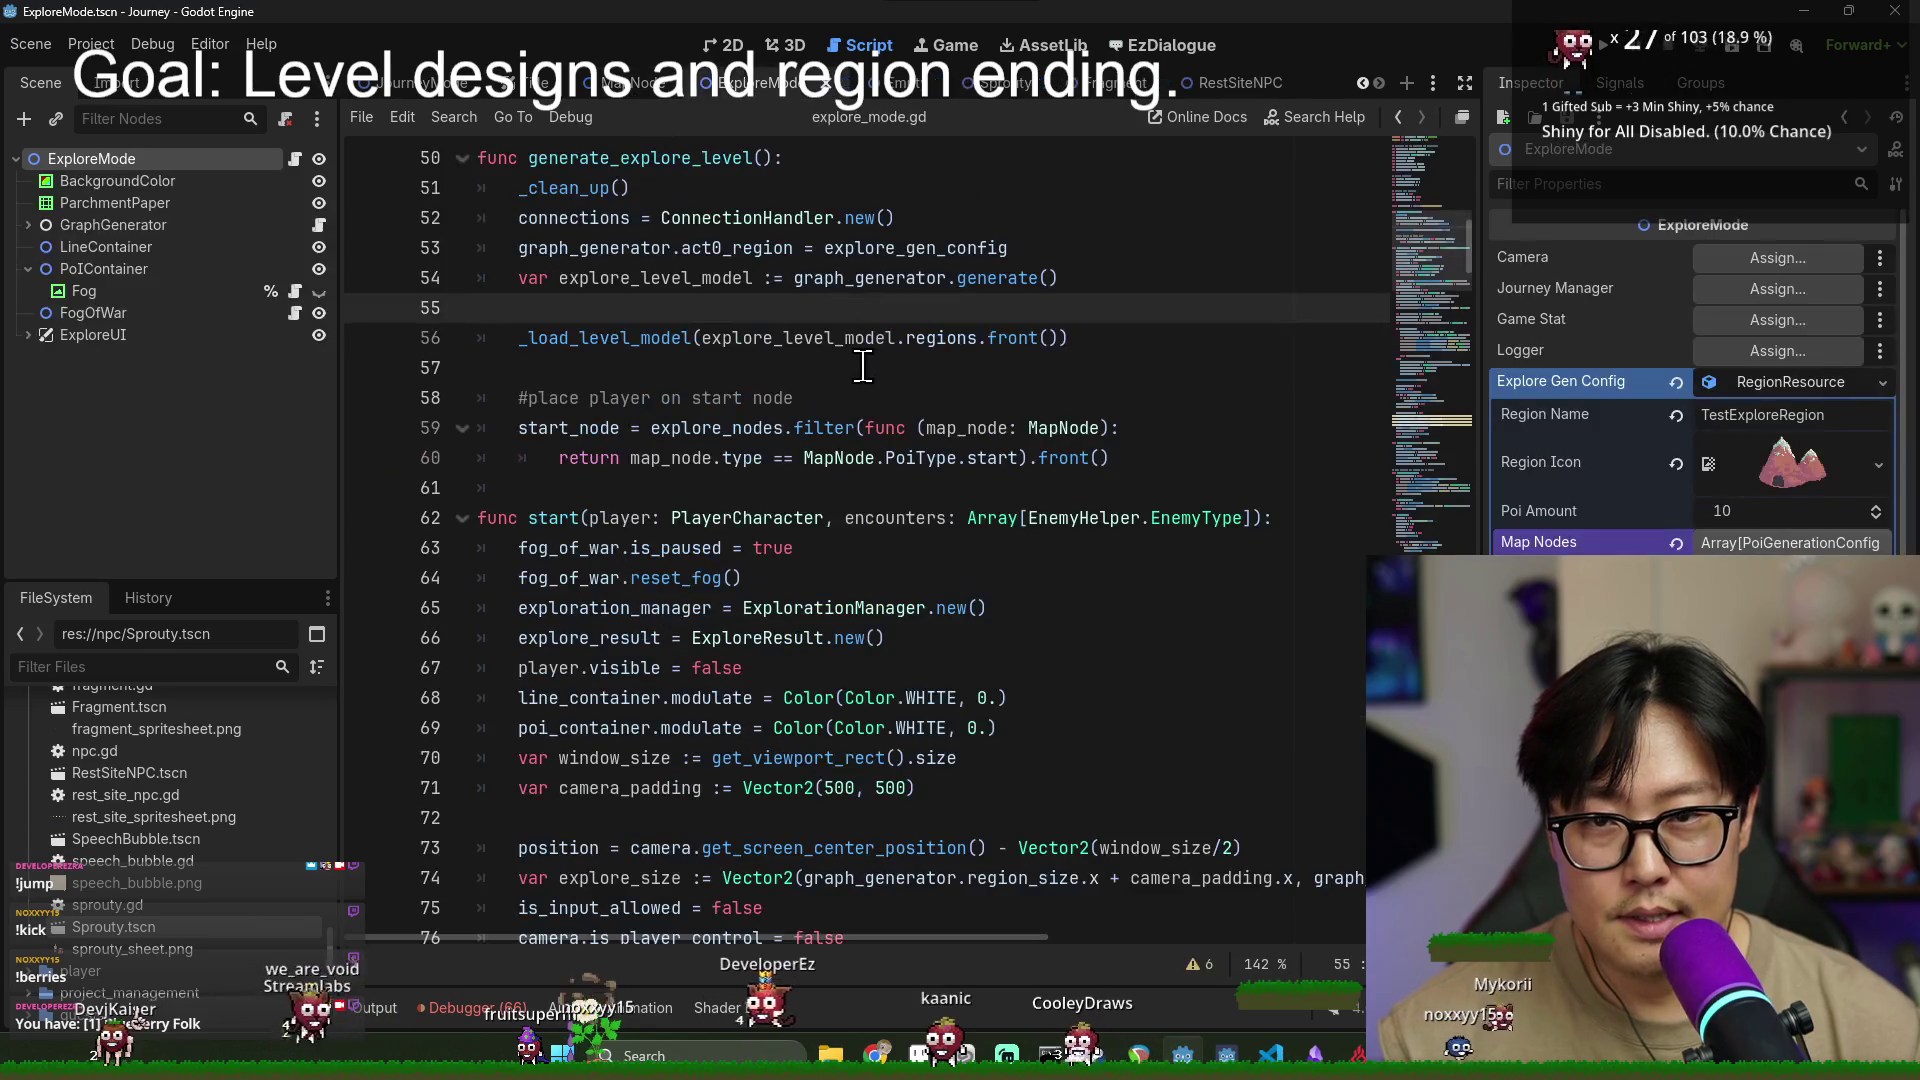
pyautogui.click(870, 366)
pyautogui.hotkey('ctrl', 'f')
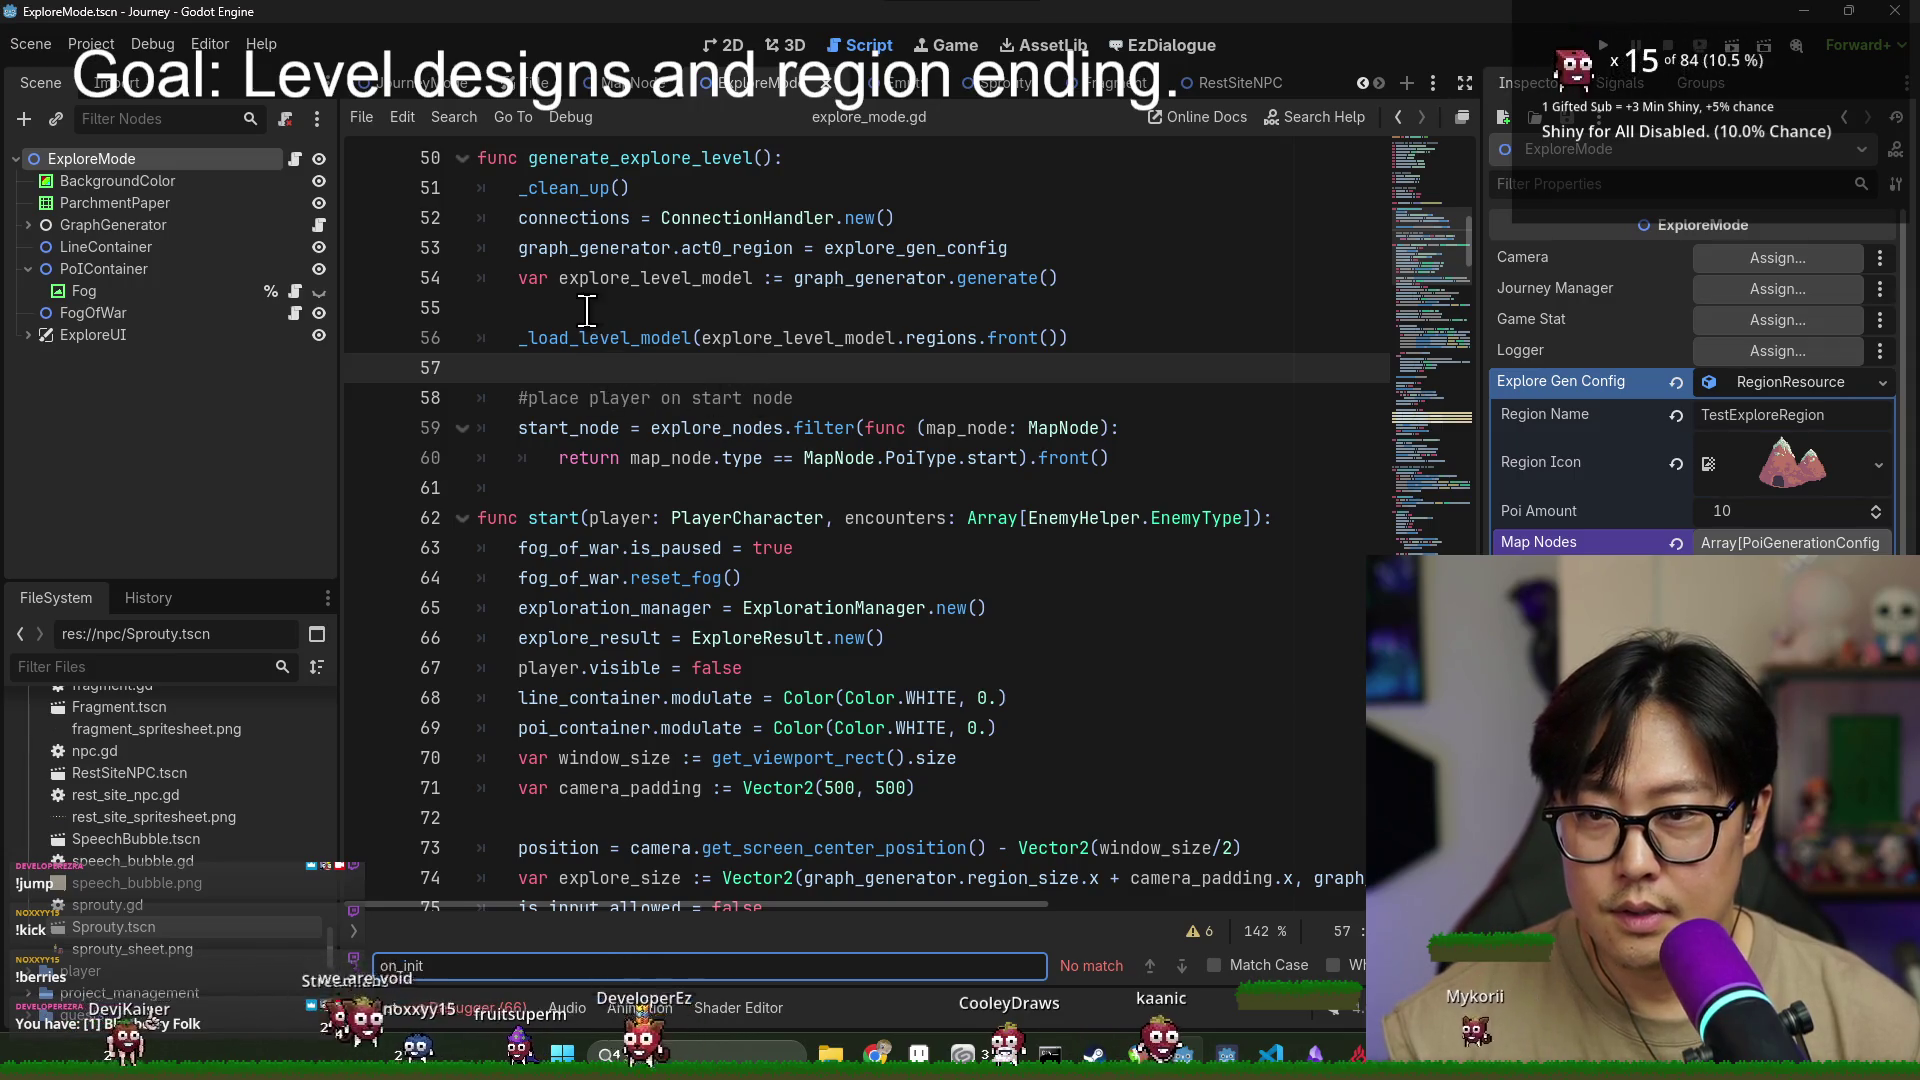
pyautogui.scroll(2, 598, 394)
pyautogui.scroll(-4, 663, 472)
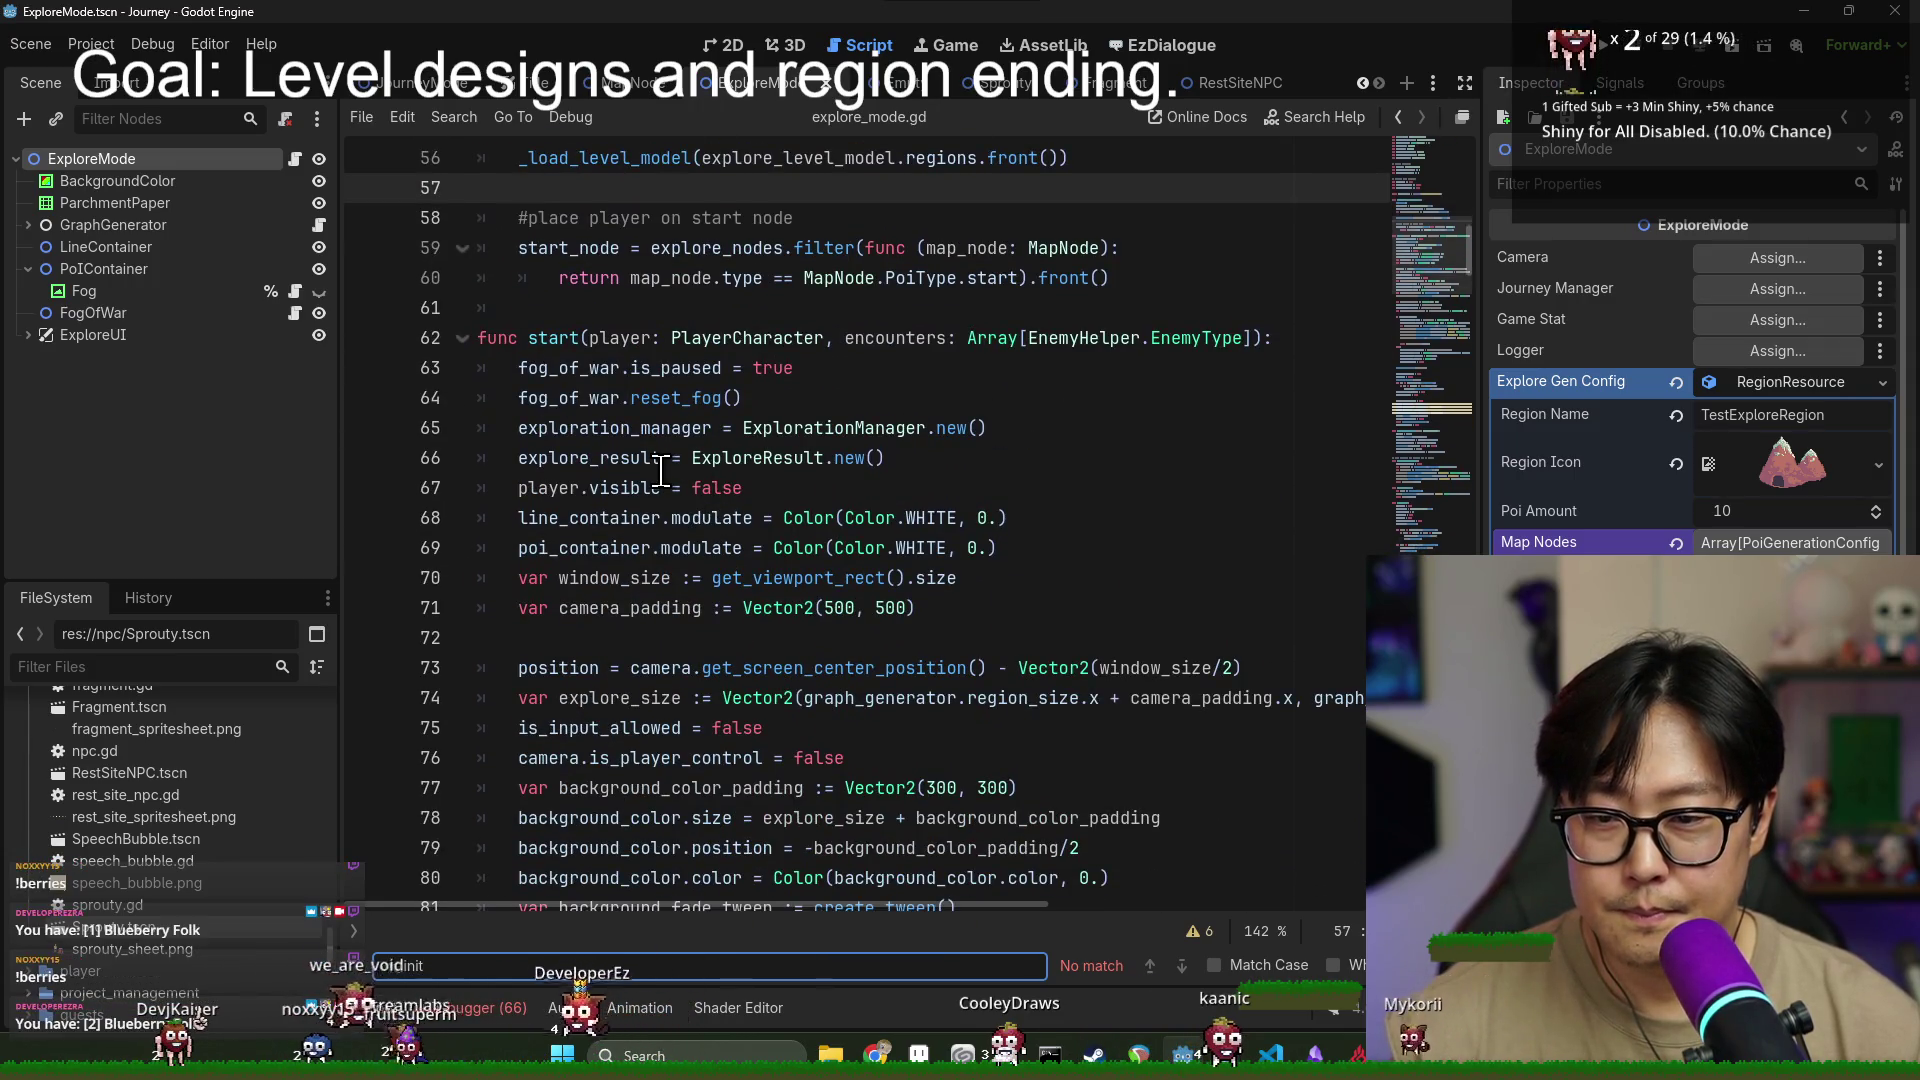
pyautogui.click(663, 470)
pyautogui.write('add_child')
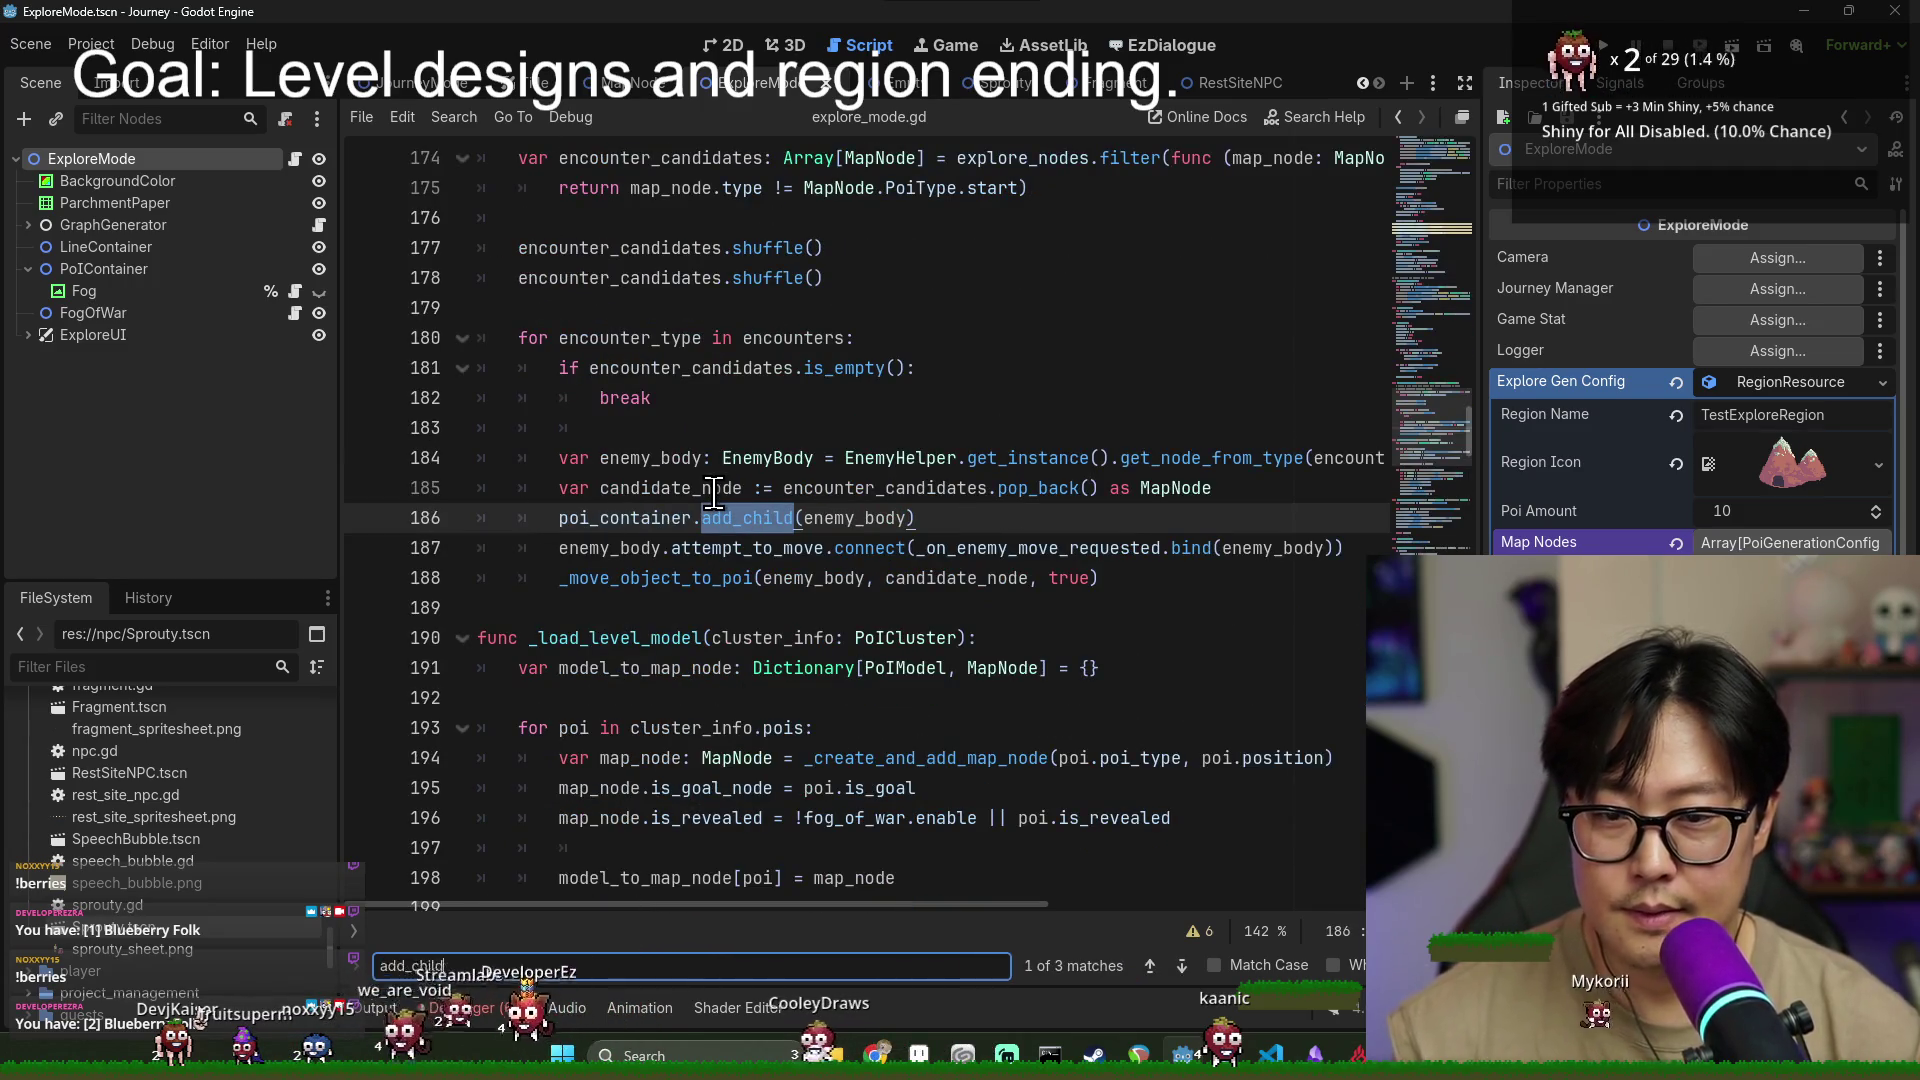
pyautogui.press('Return')
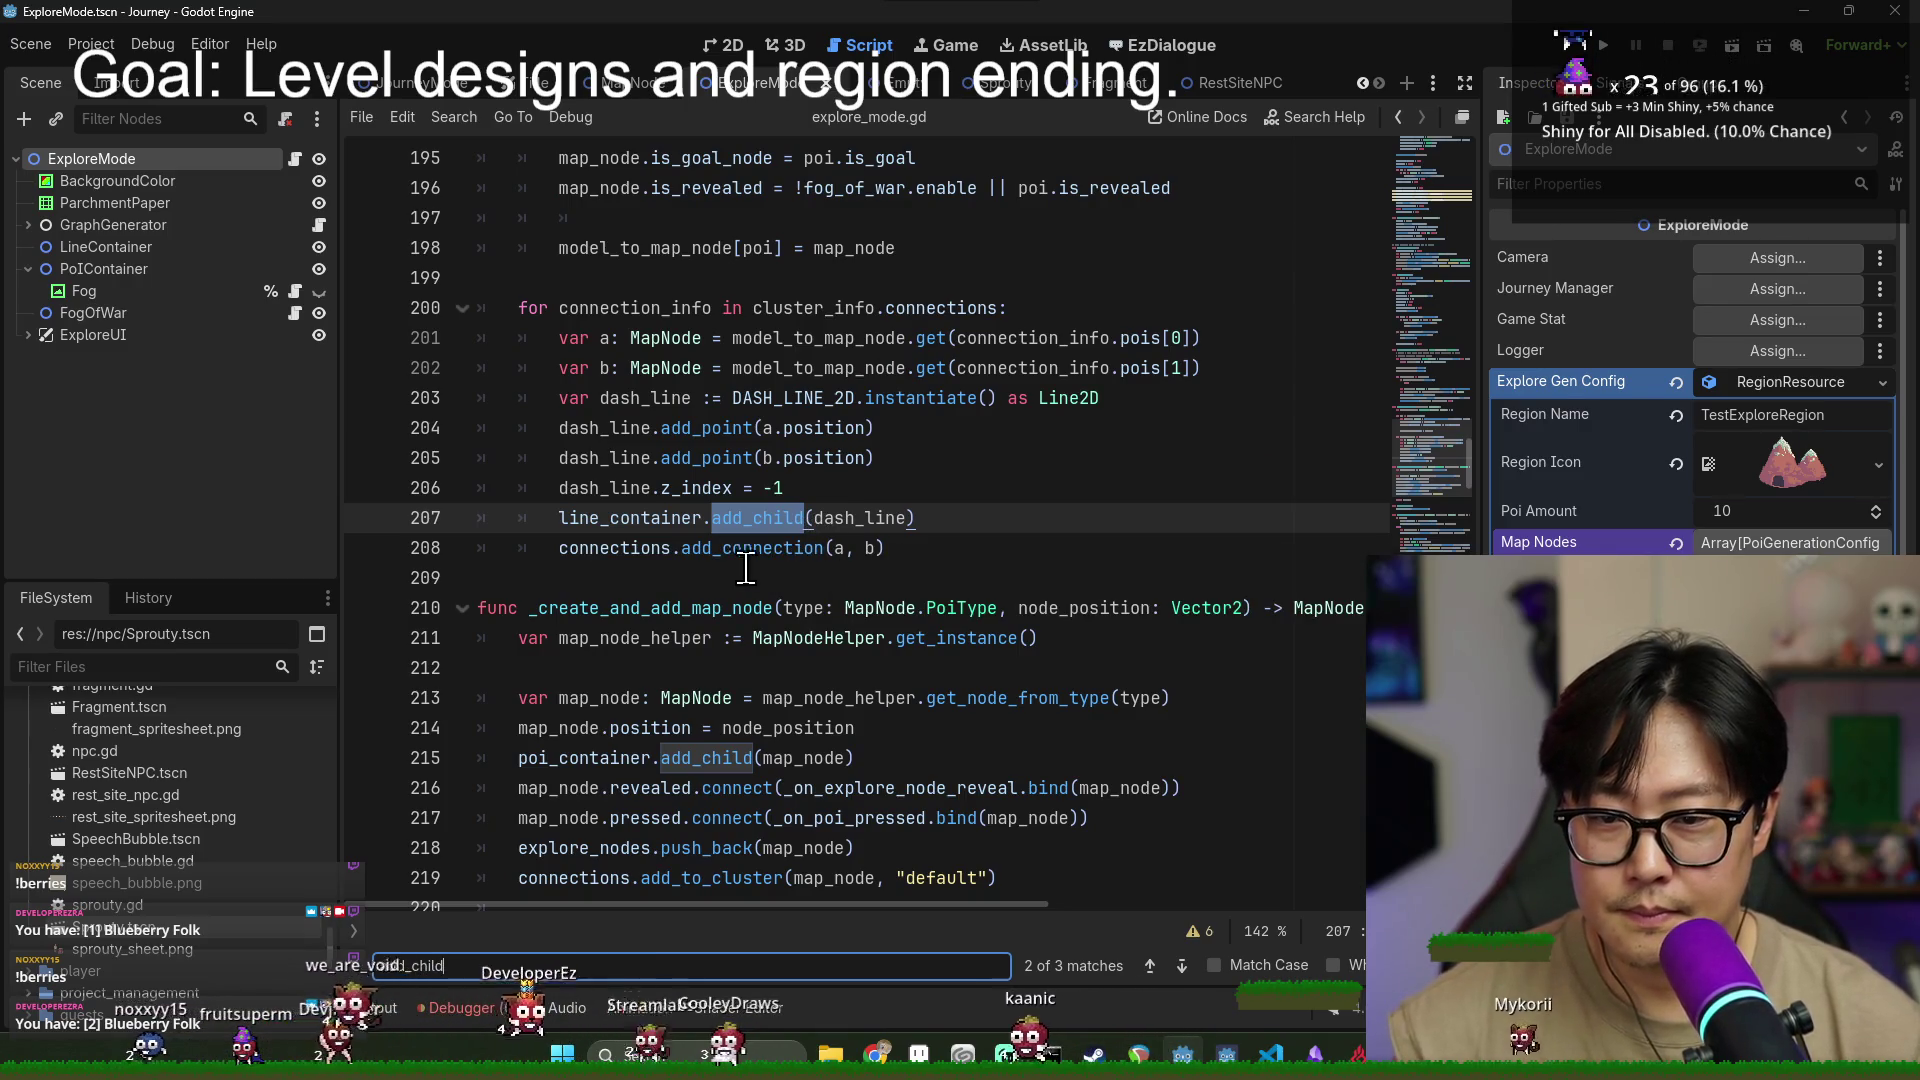
pyautogui.click(560, 757)
pyautogui.doubleClick(650, 608)
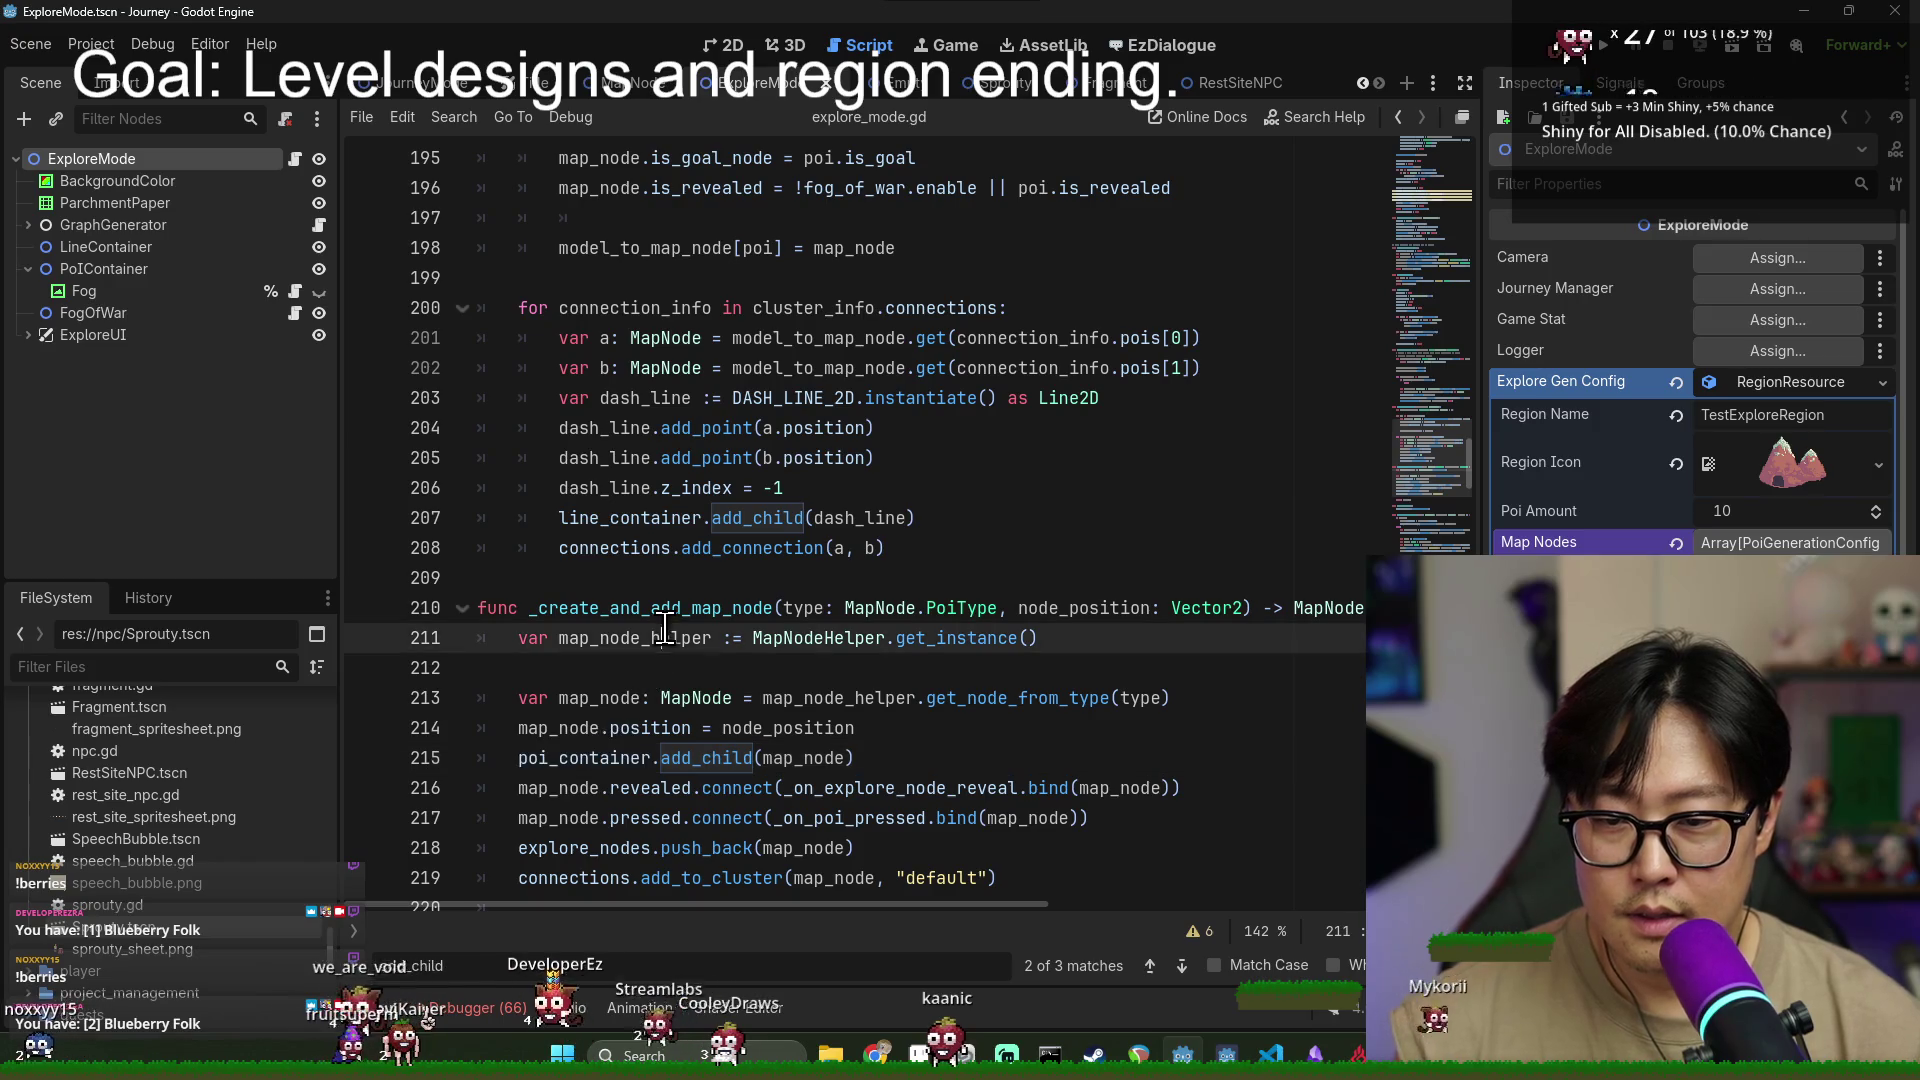
pyautogui.click(730, 767)
pyautogui.scroll(-2, 730, 767)
pyautogui.doubleClick(804, 578)
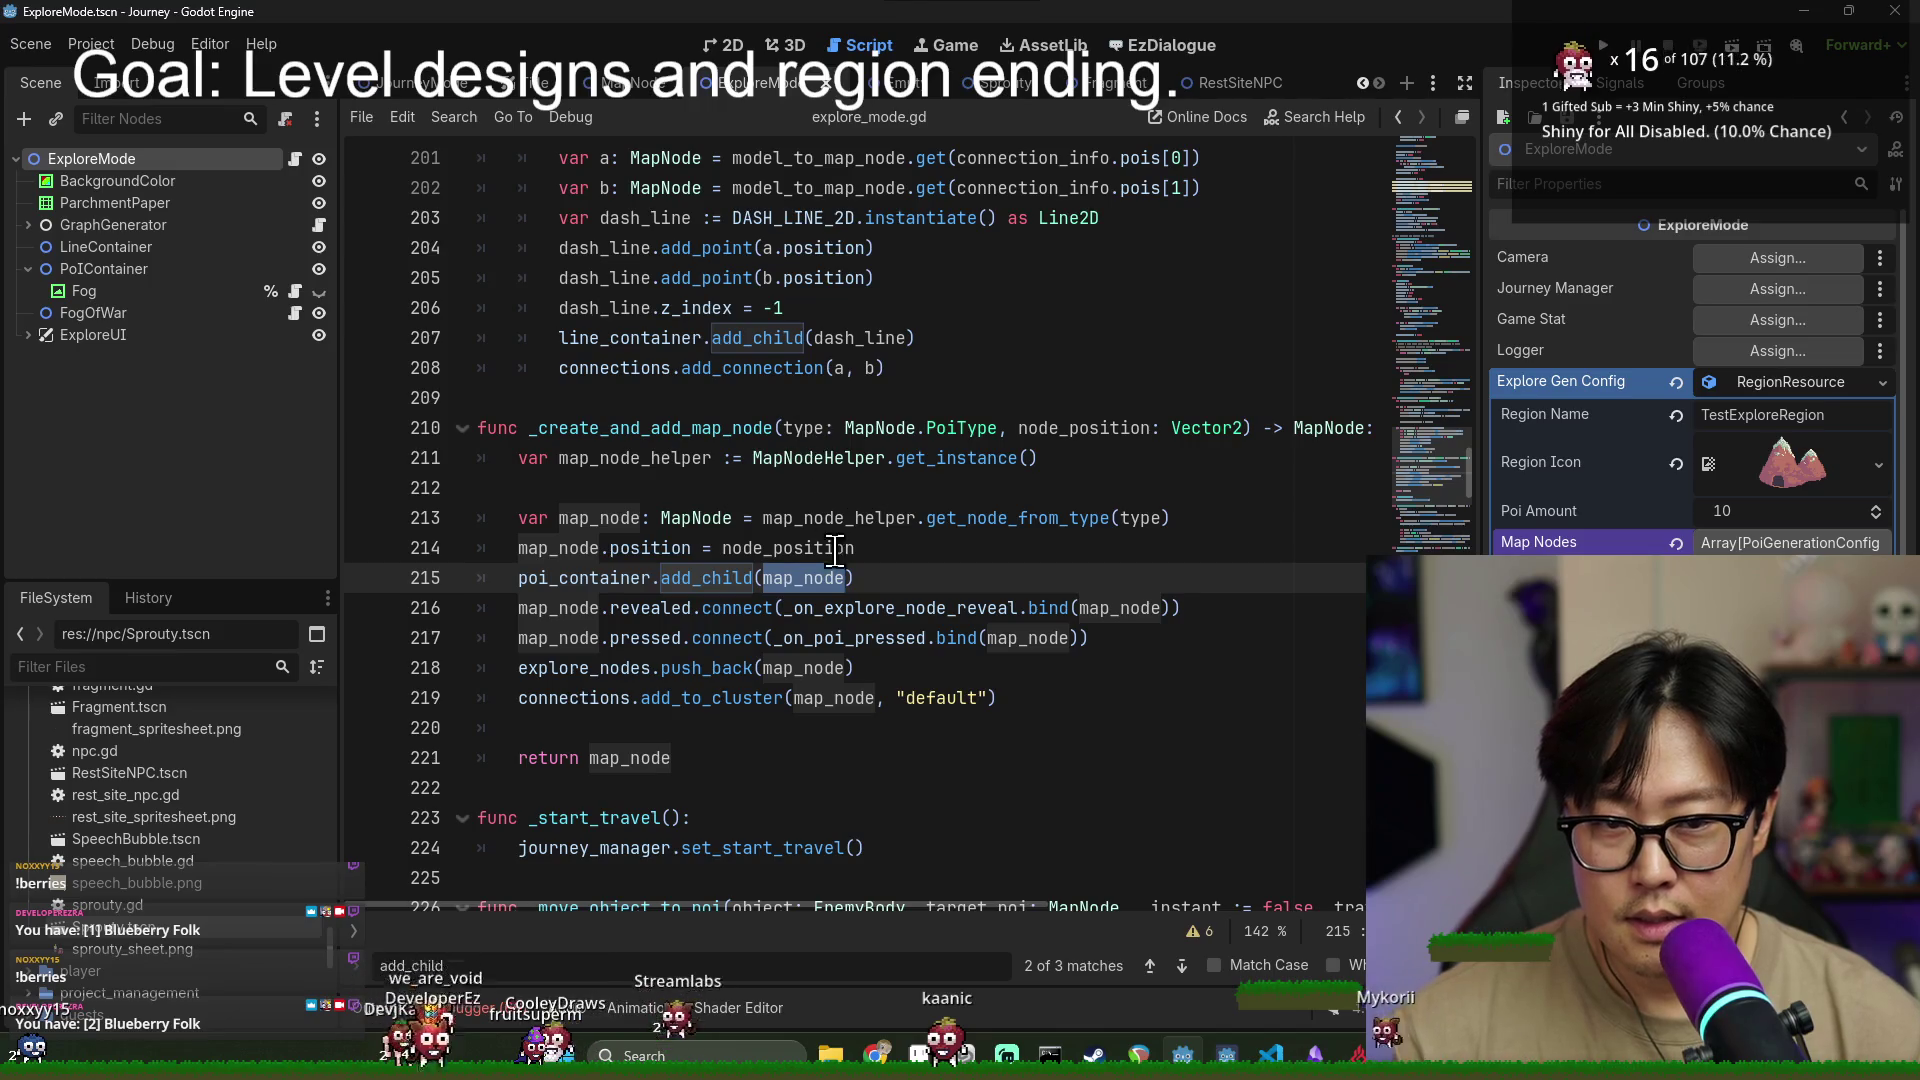
pyautogui.doubleClick(585, 577)
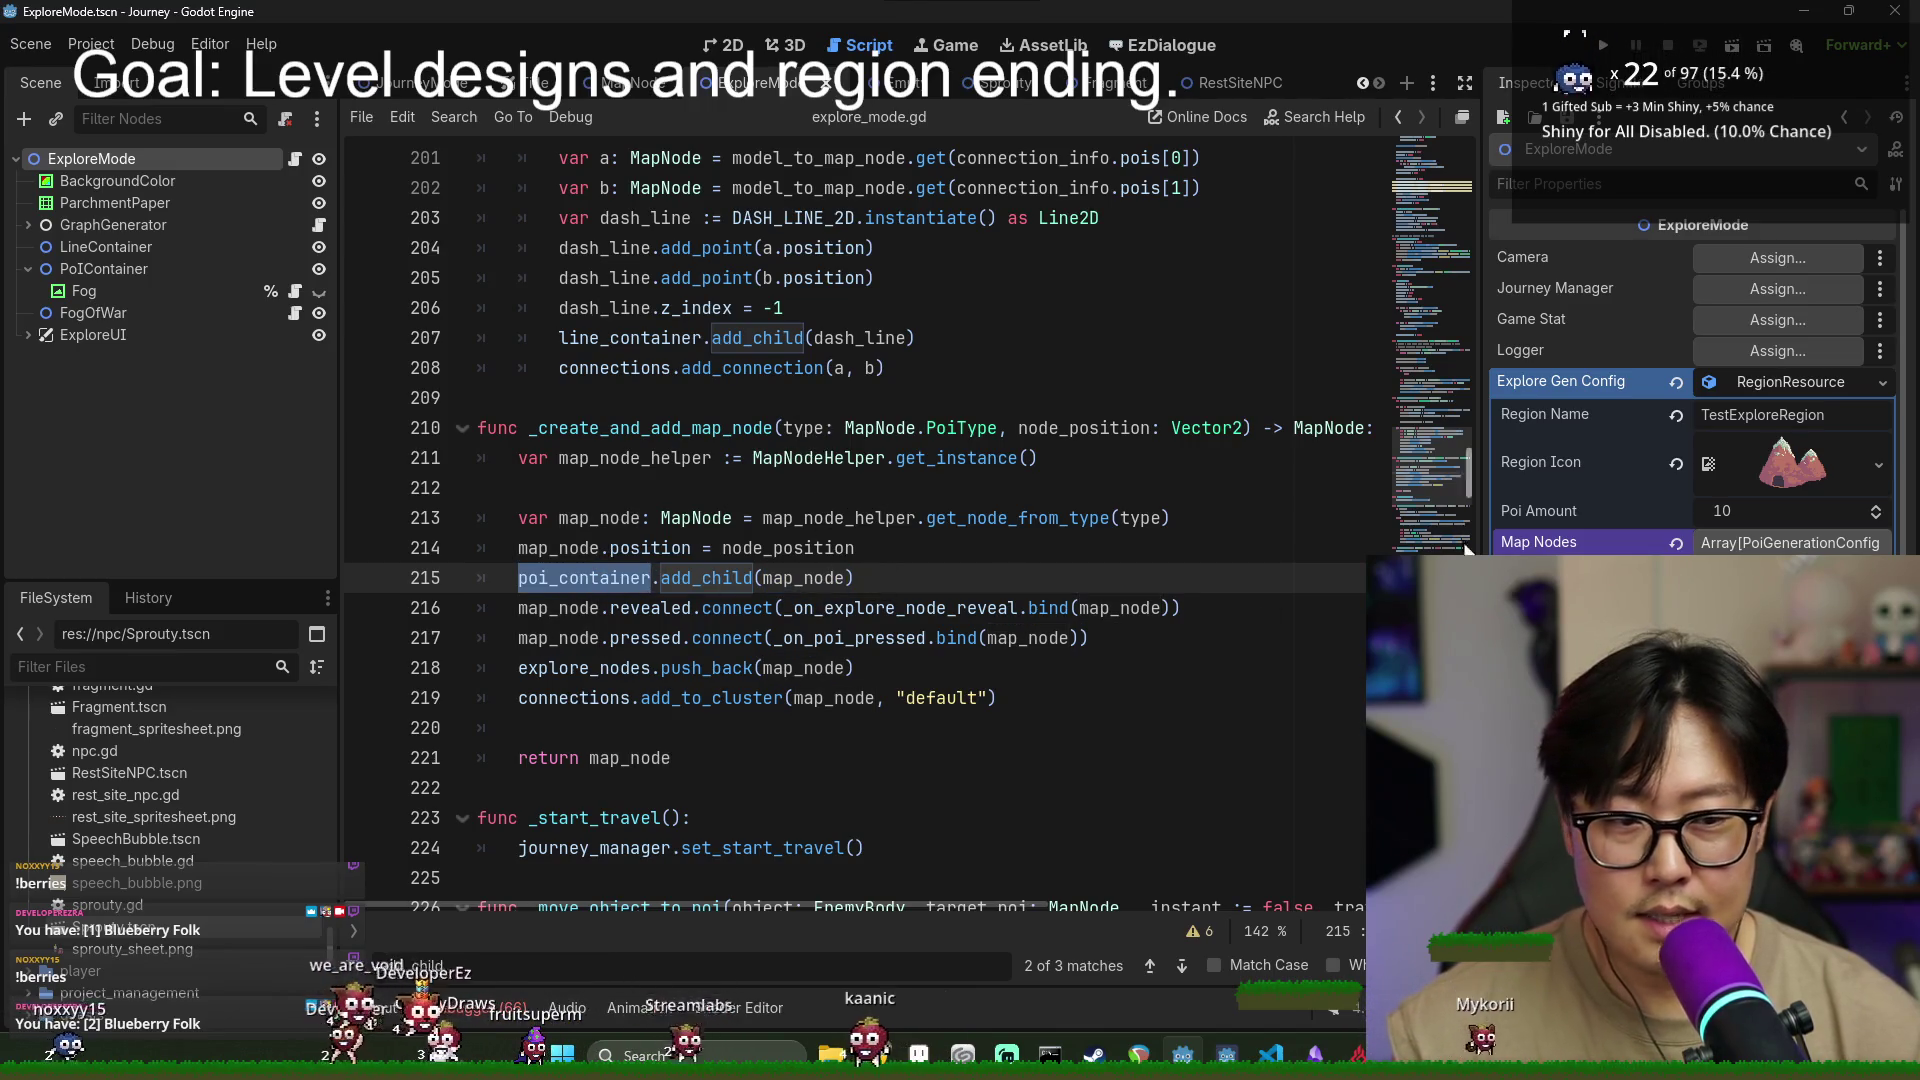
pyautogui.moveTo(1467, 489); pyautogui.dragTo(1452, 226)
pyautogui.scroll(1, 702, 547)
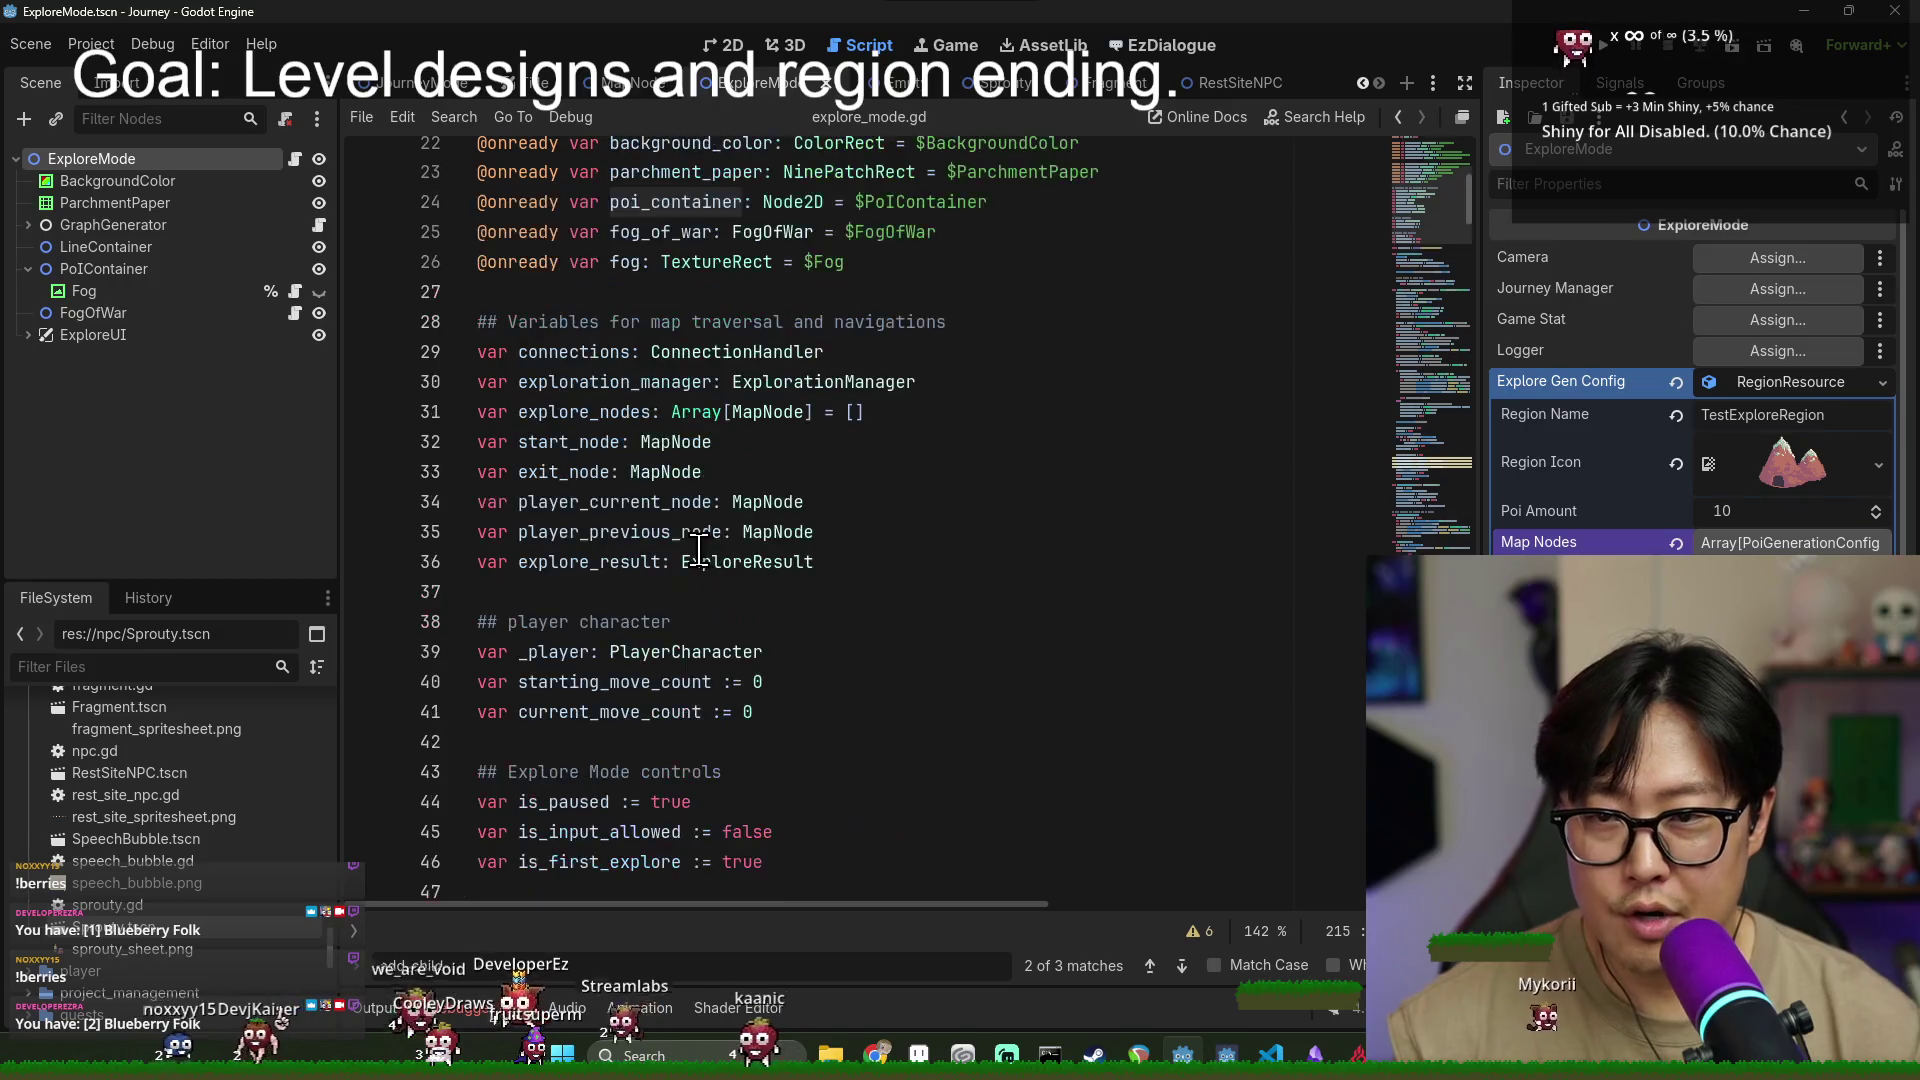
pyautogui.click(623, 414)
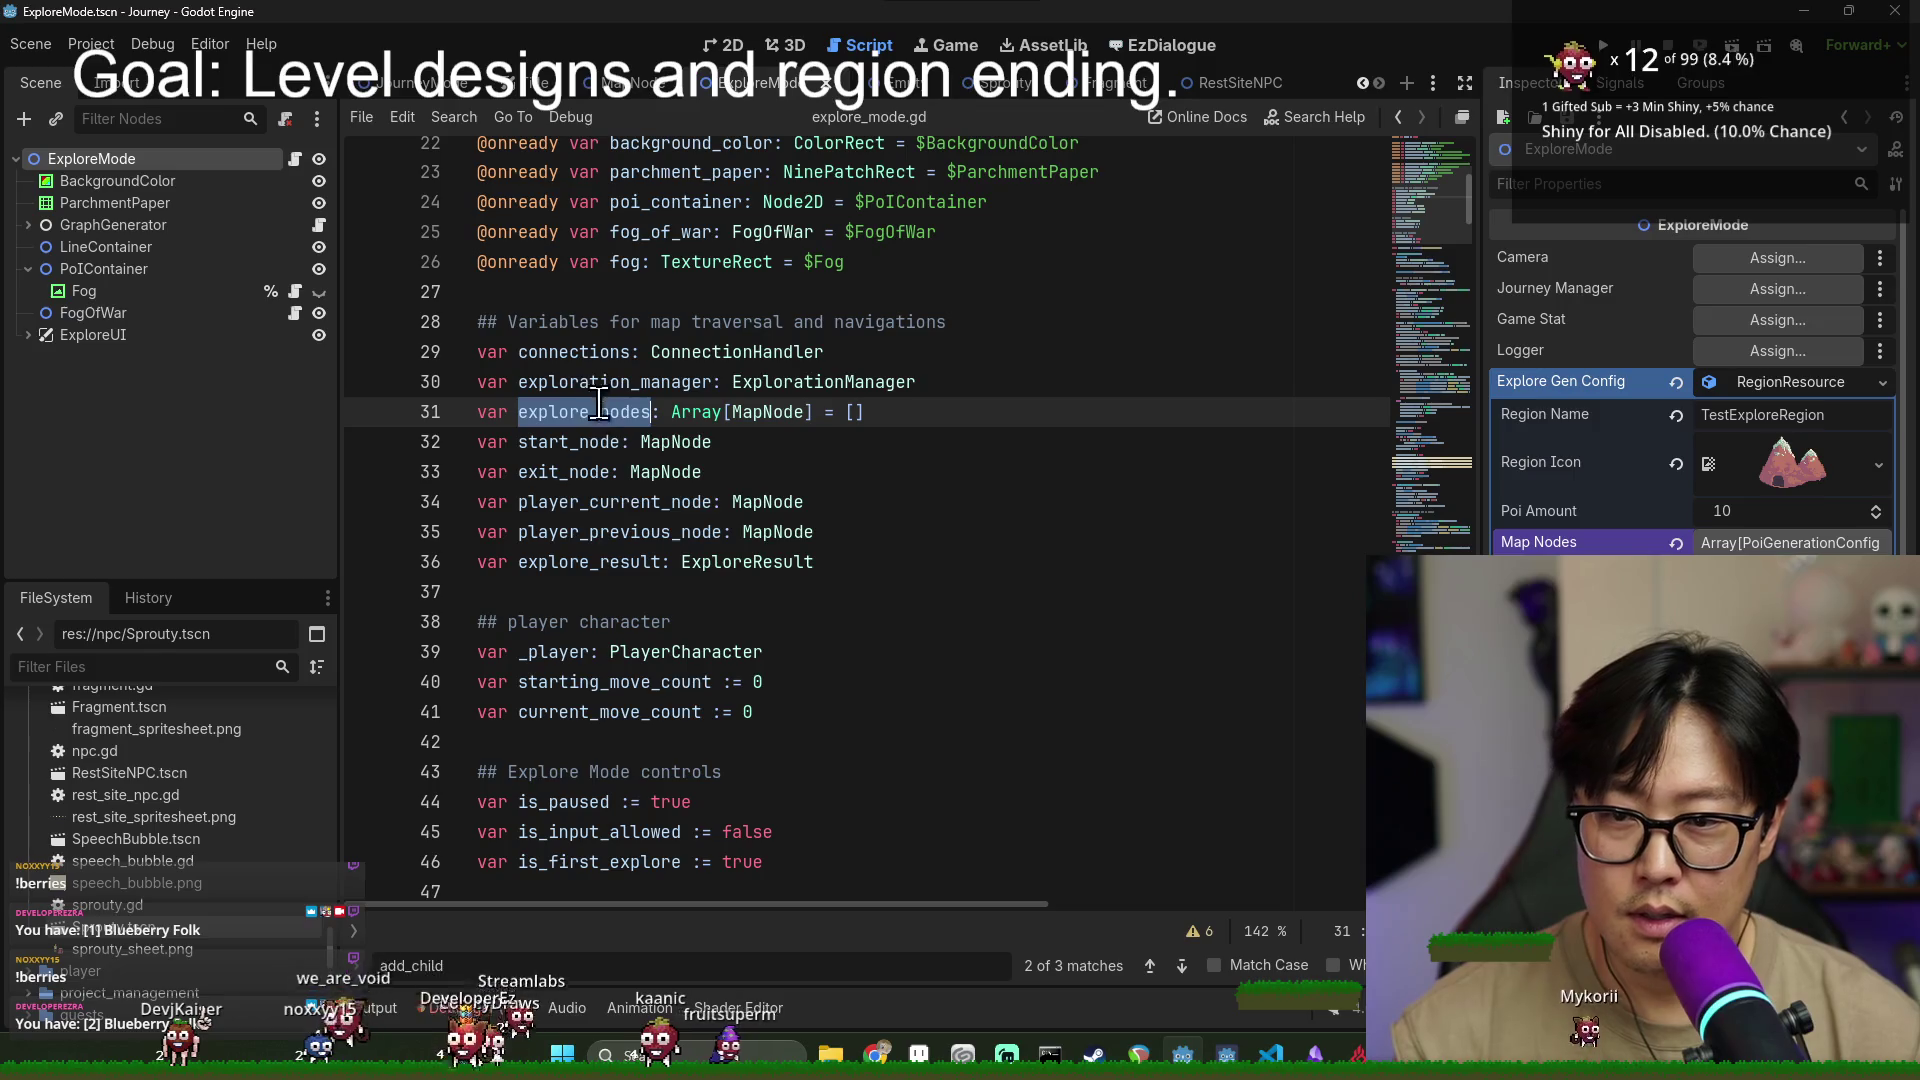
pyautogui.scroll(7, 609, 383)
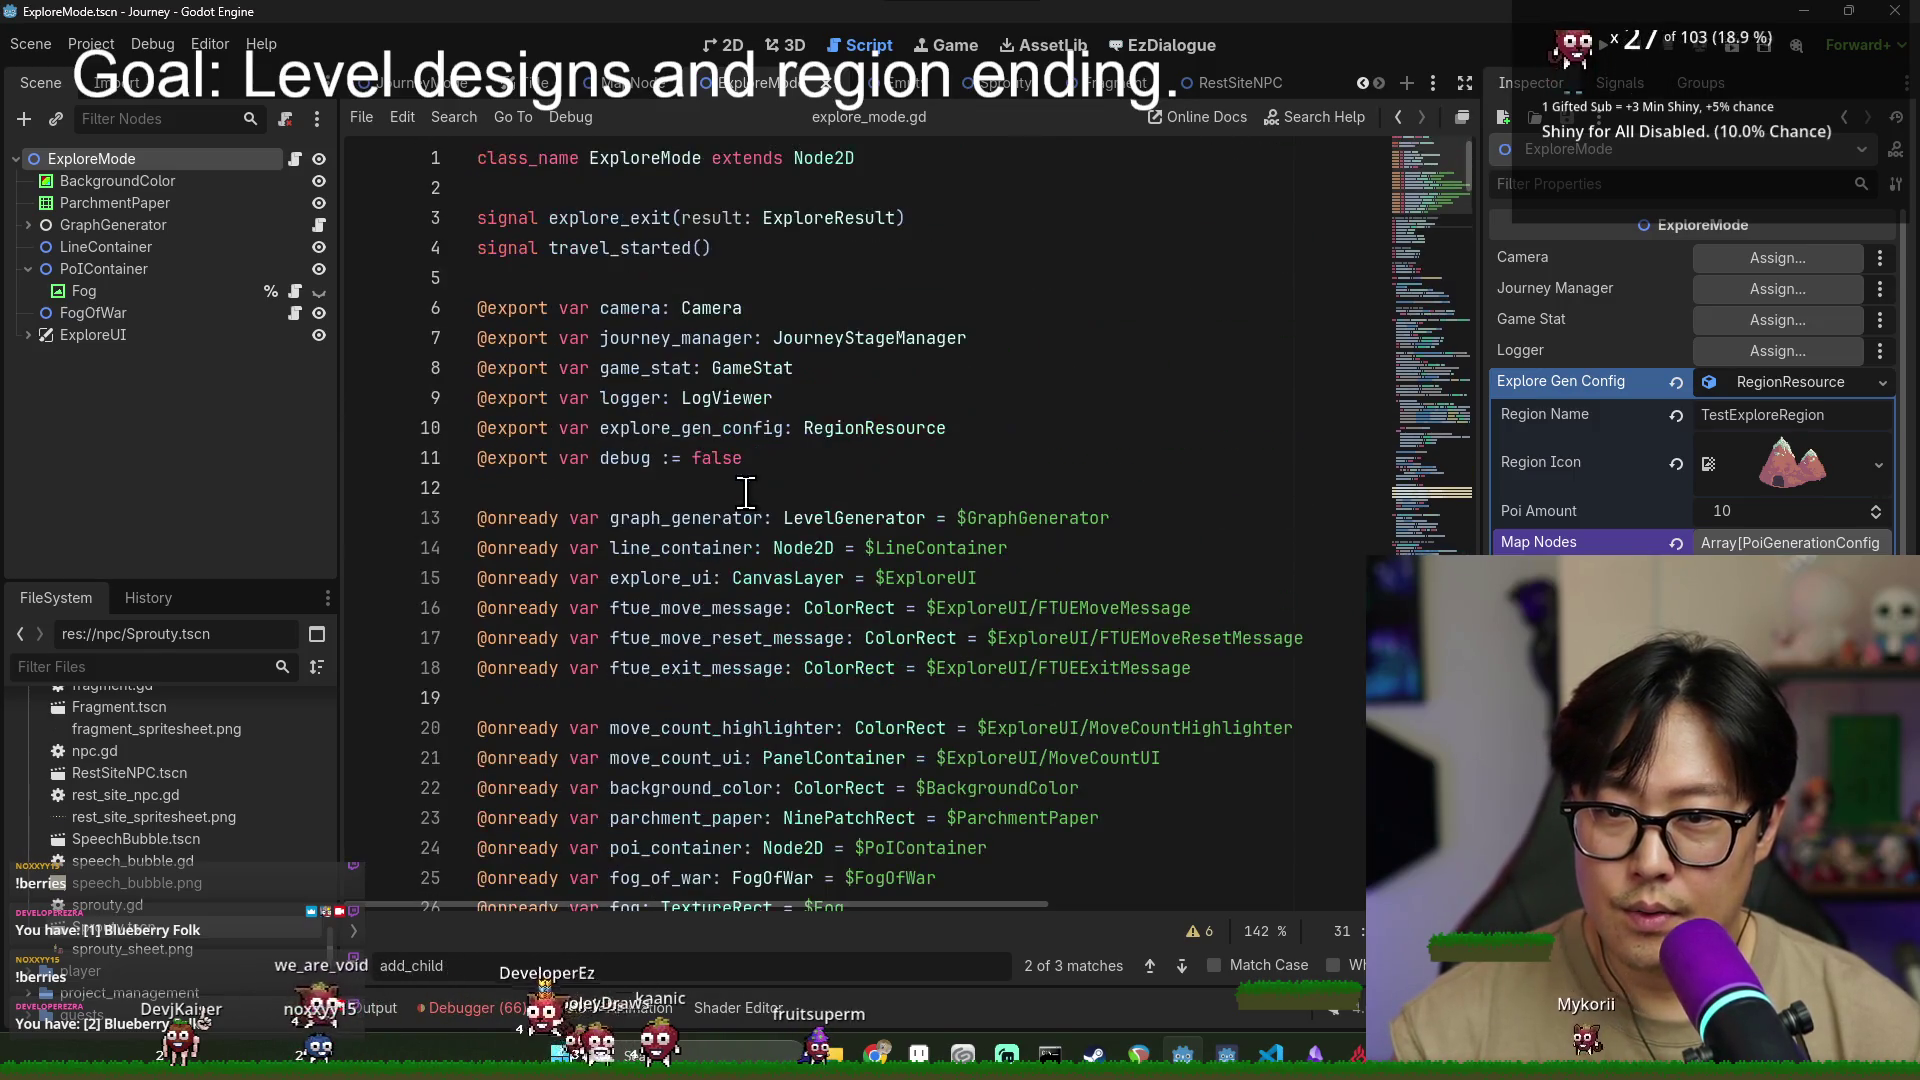
# - Add 'exploration_source: MapNode' as the first parameter of start() on line 62
pyautogui.scroll(-11, 745, 490)
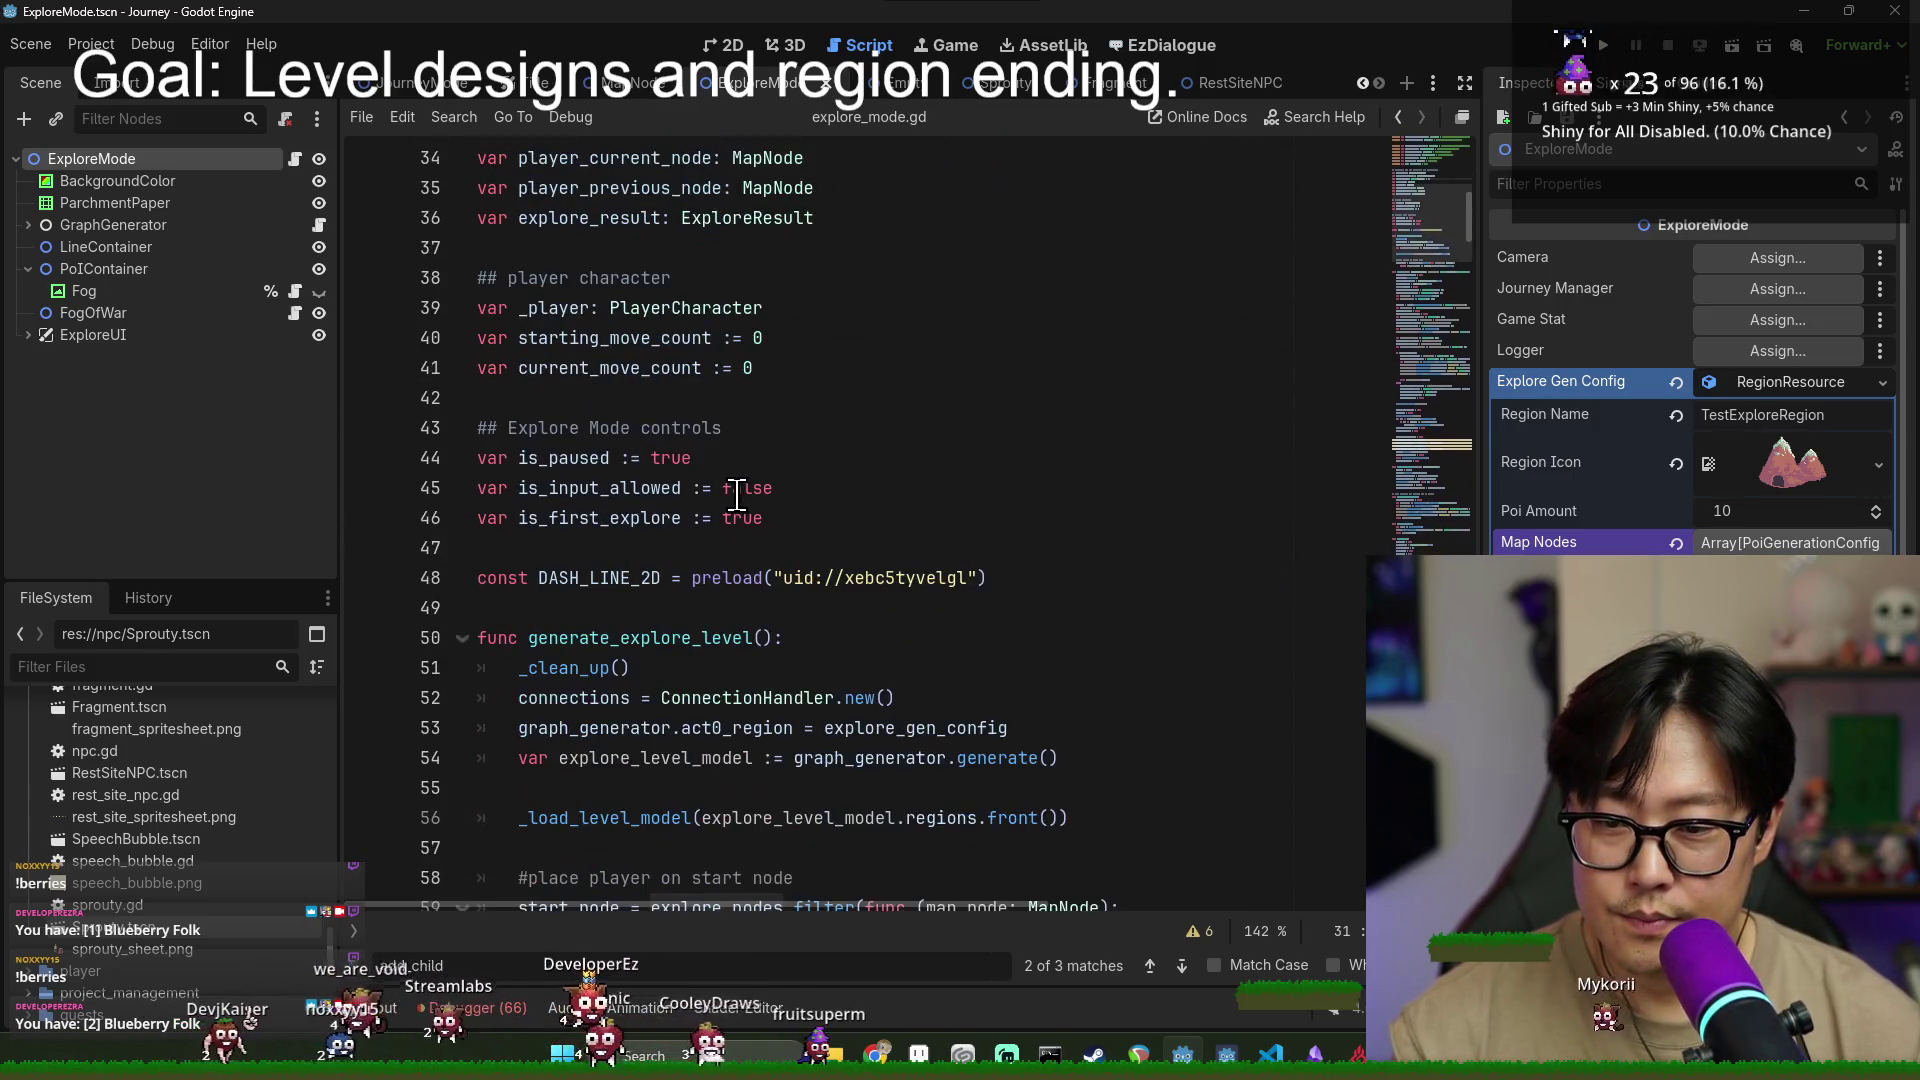
pyautogui.scroll(-2, 730, 497)
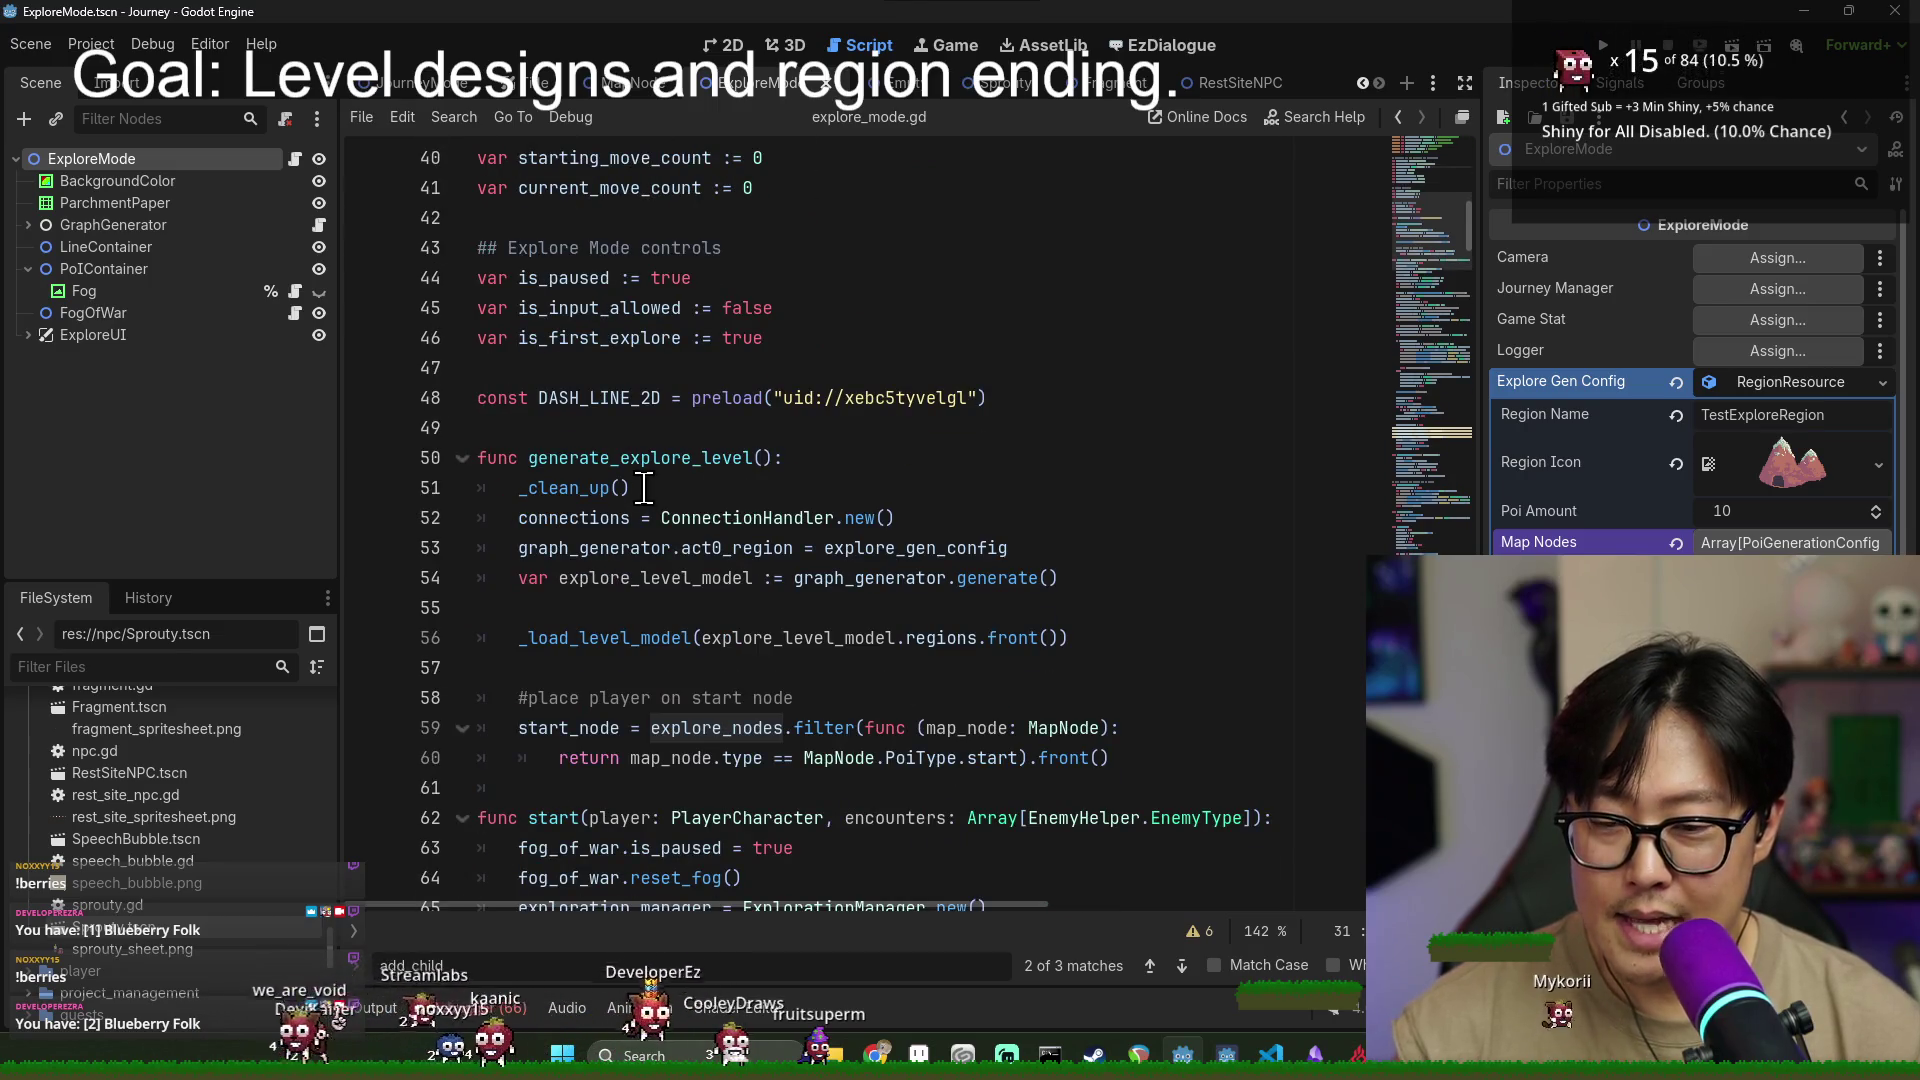
pyautogui.scroll(1, 644, 488)
pyautogui.scroll(-3, 660, 510)
pyautogui.click(641, 632)
pyautogui.doubleClick(899, 637)
pyautogui.click(595, 642)
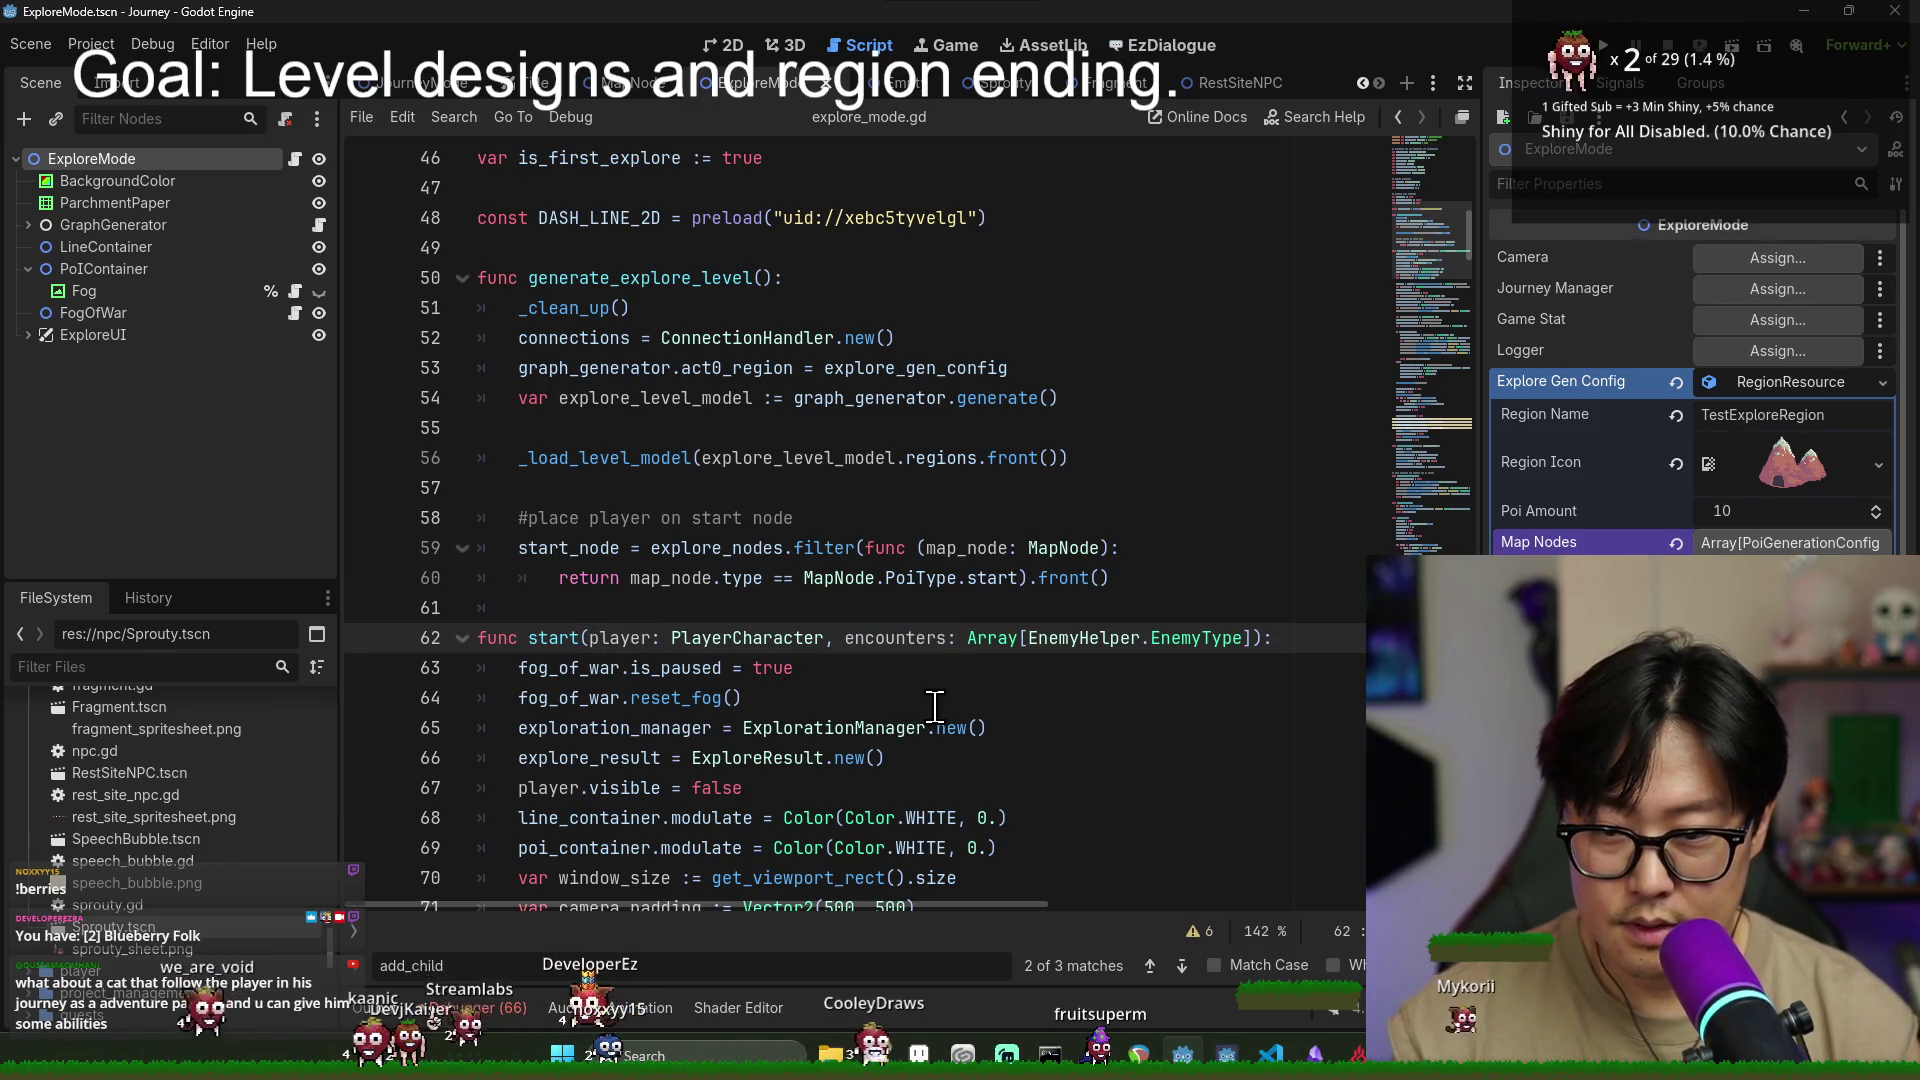
pyautogui.write('exploration_source:')
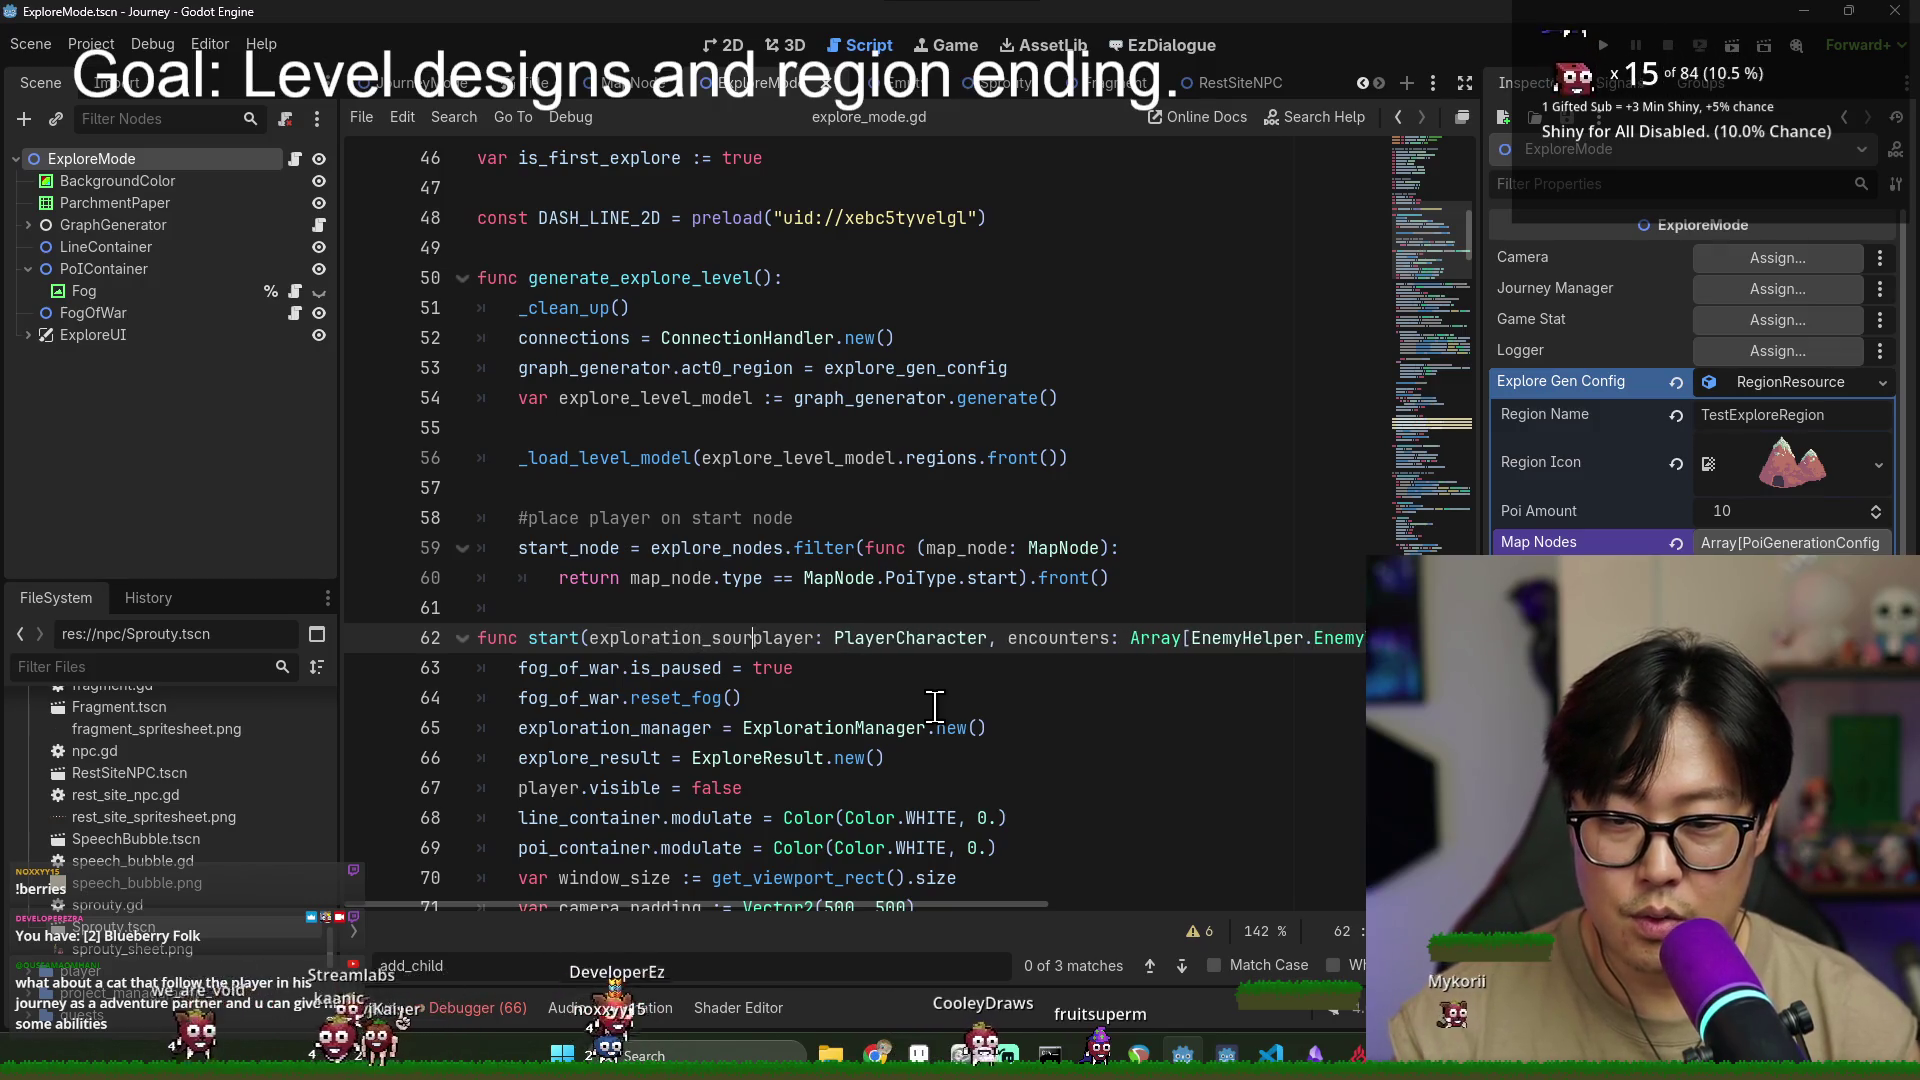
pyautogui.write(' MapN')
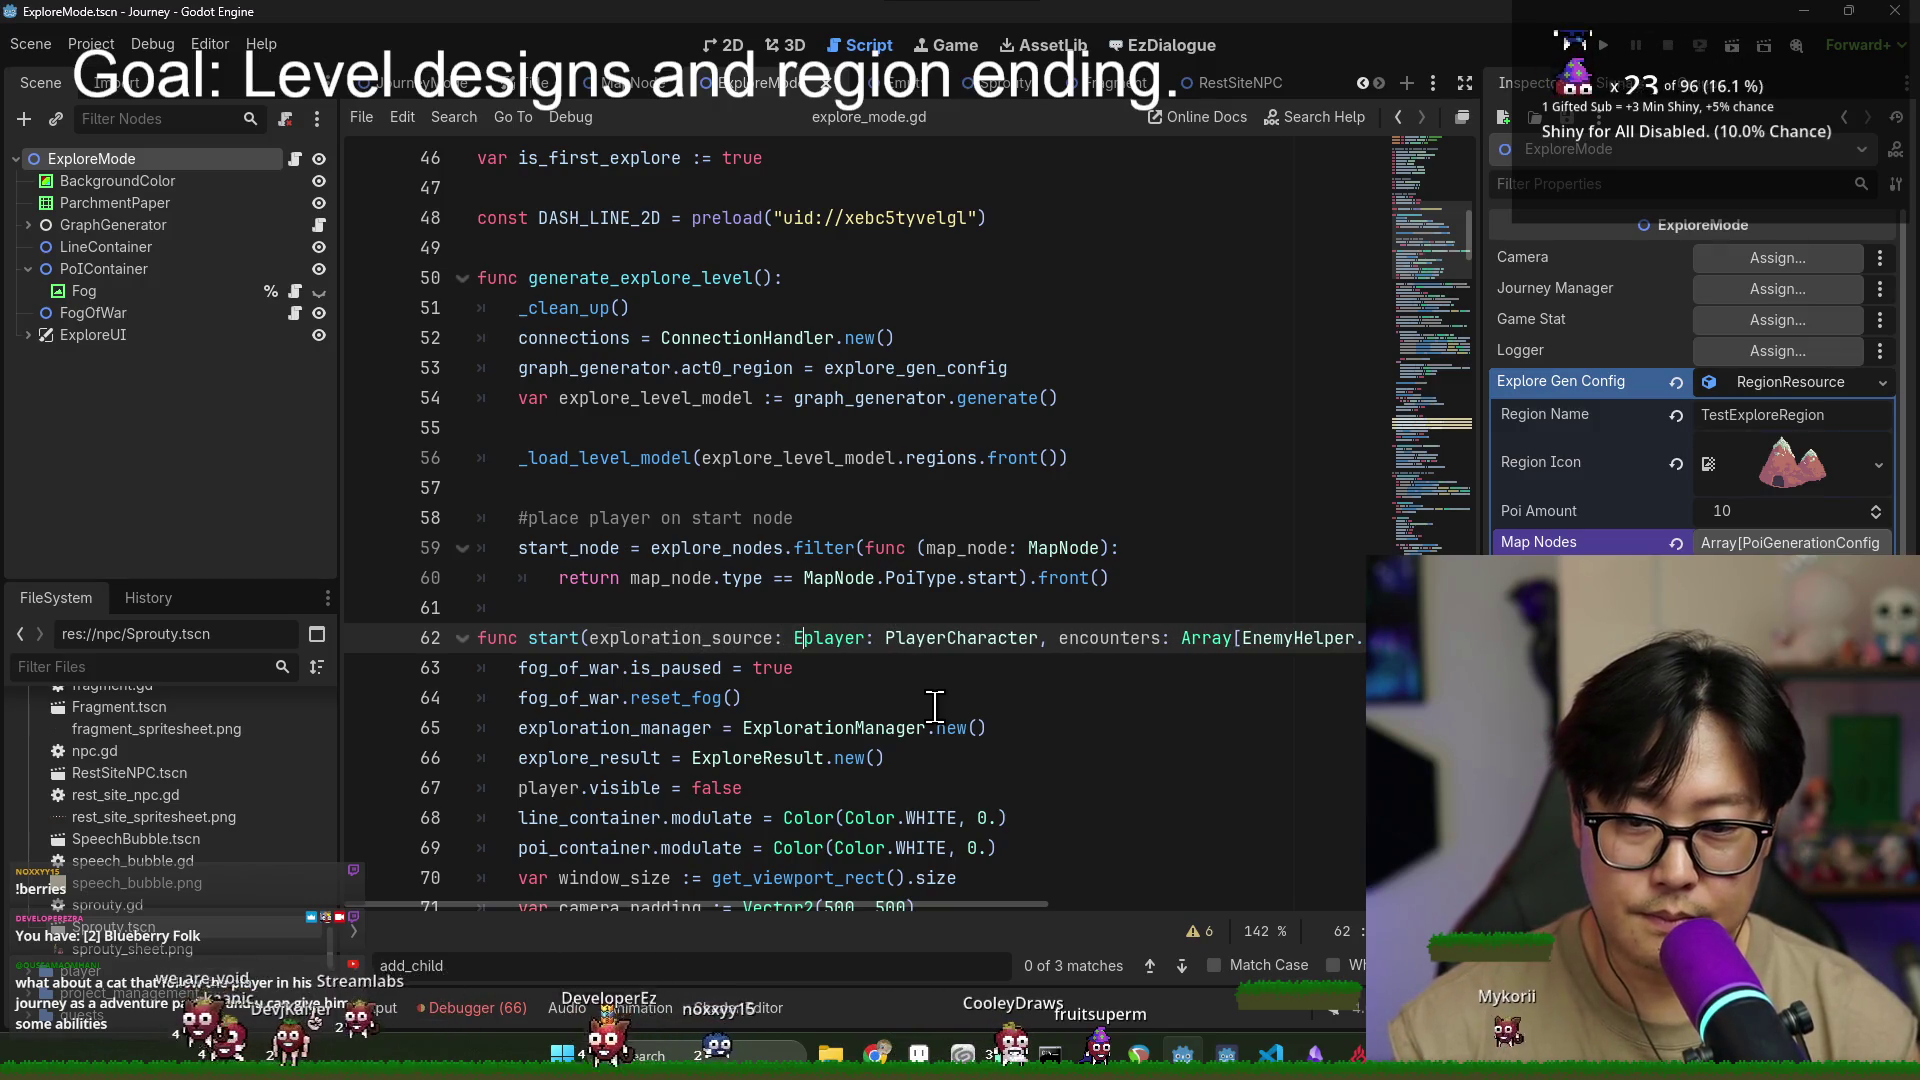
pyautogui.write('ode,')
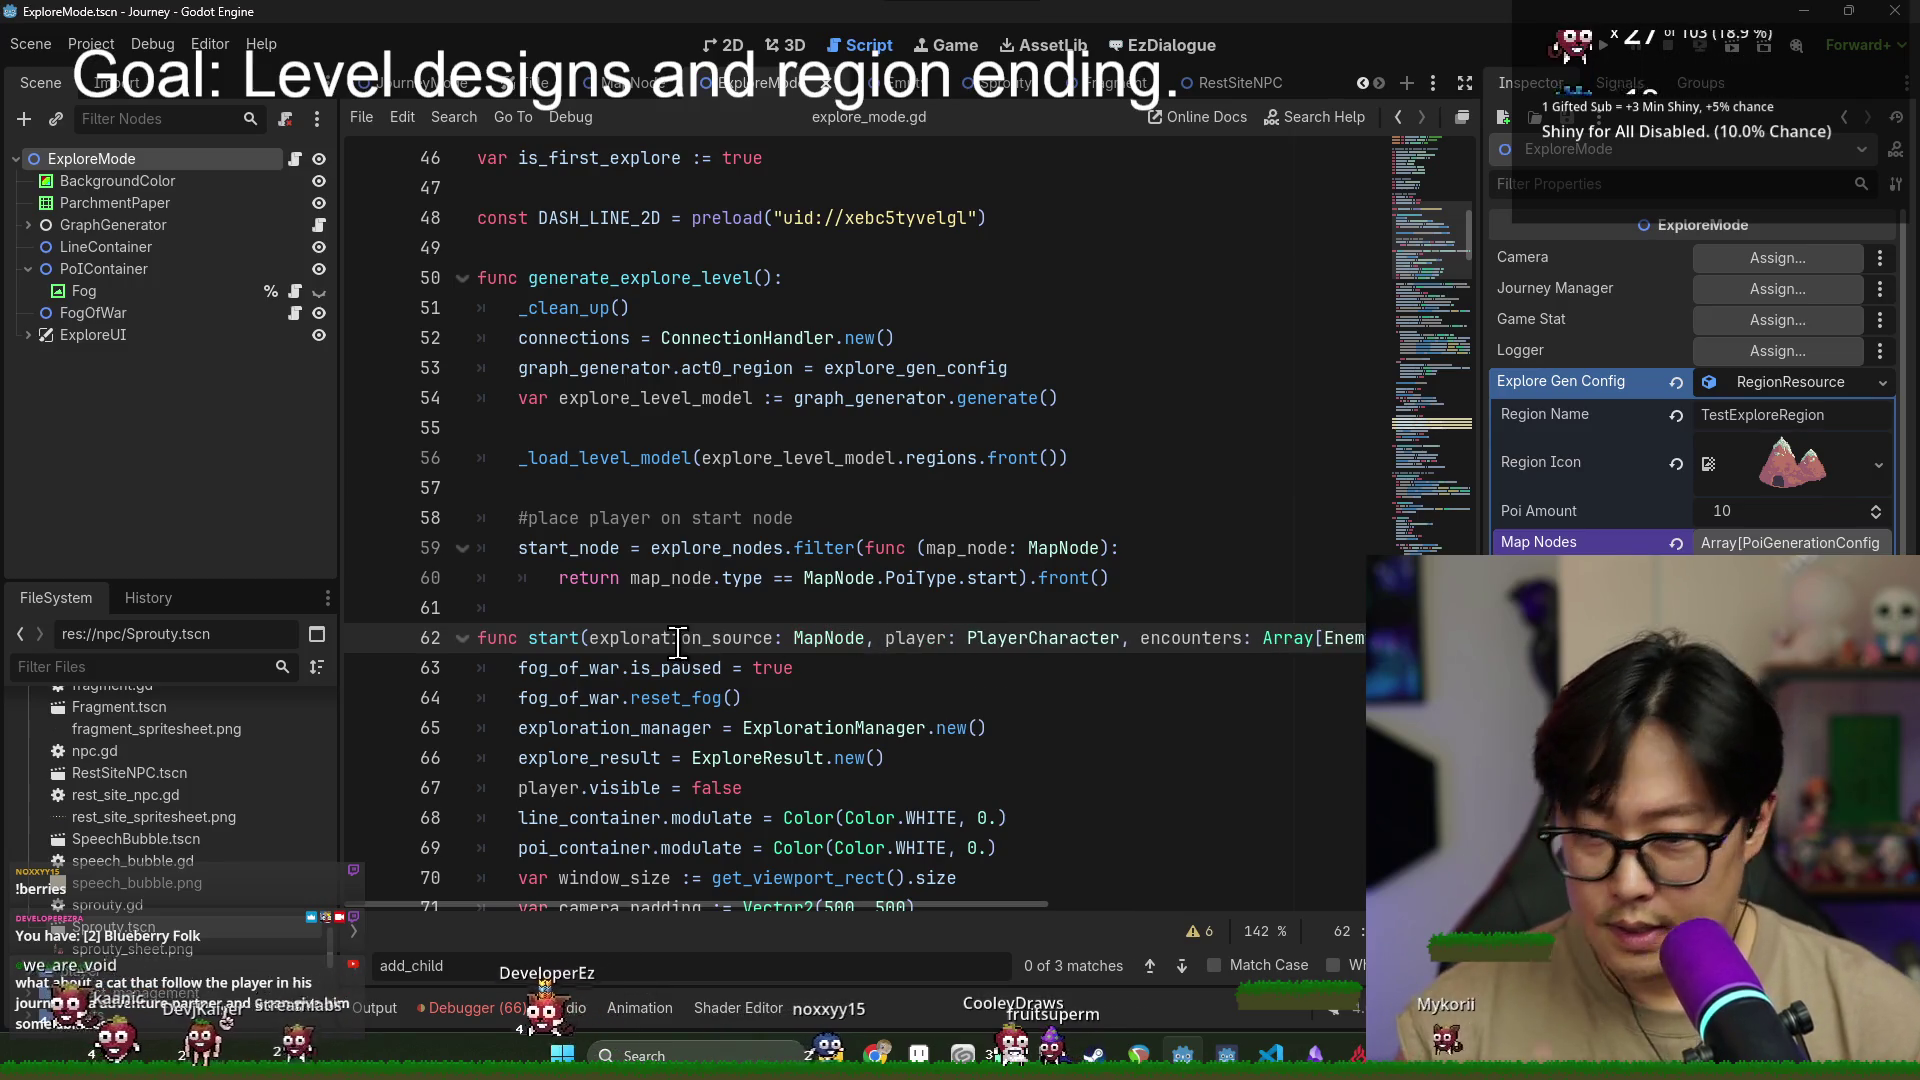
pyautogui.doubleClick(680, 637)
# - Declare a new member variable 'explore_source: MapNode' below the explore_result declaration
pyautogui.scroll(6, 634, 600)
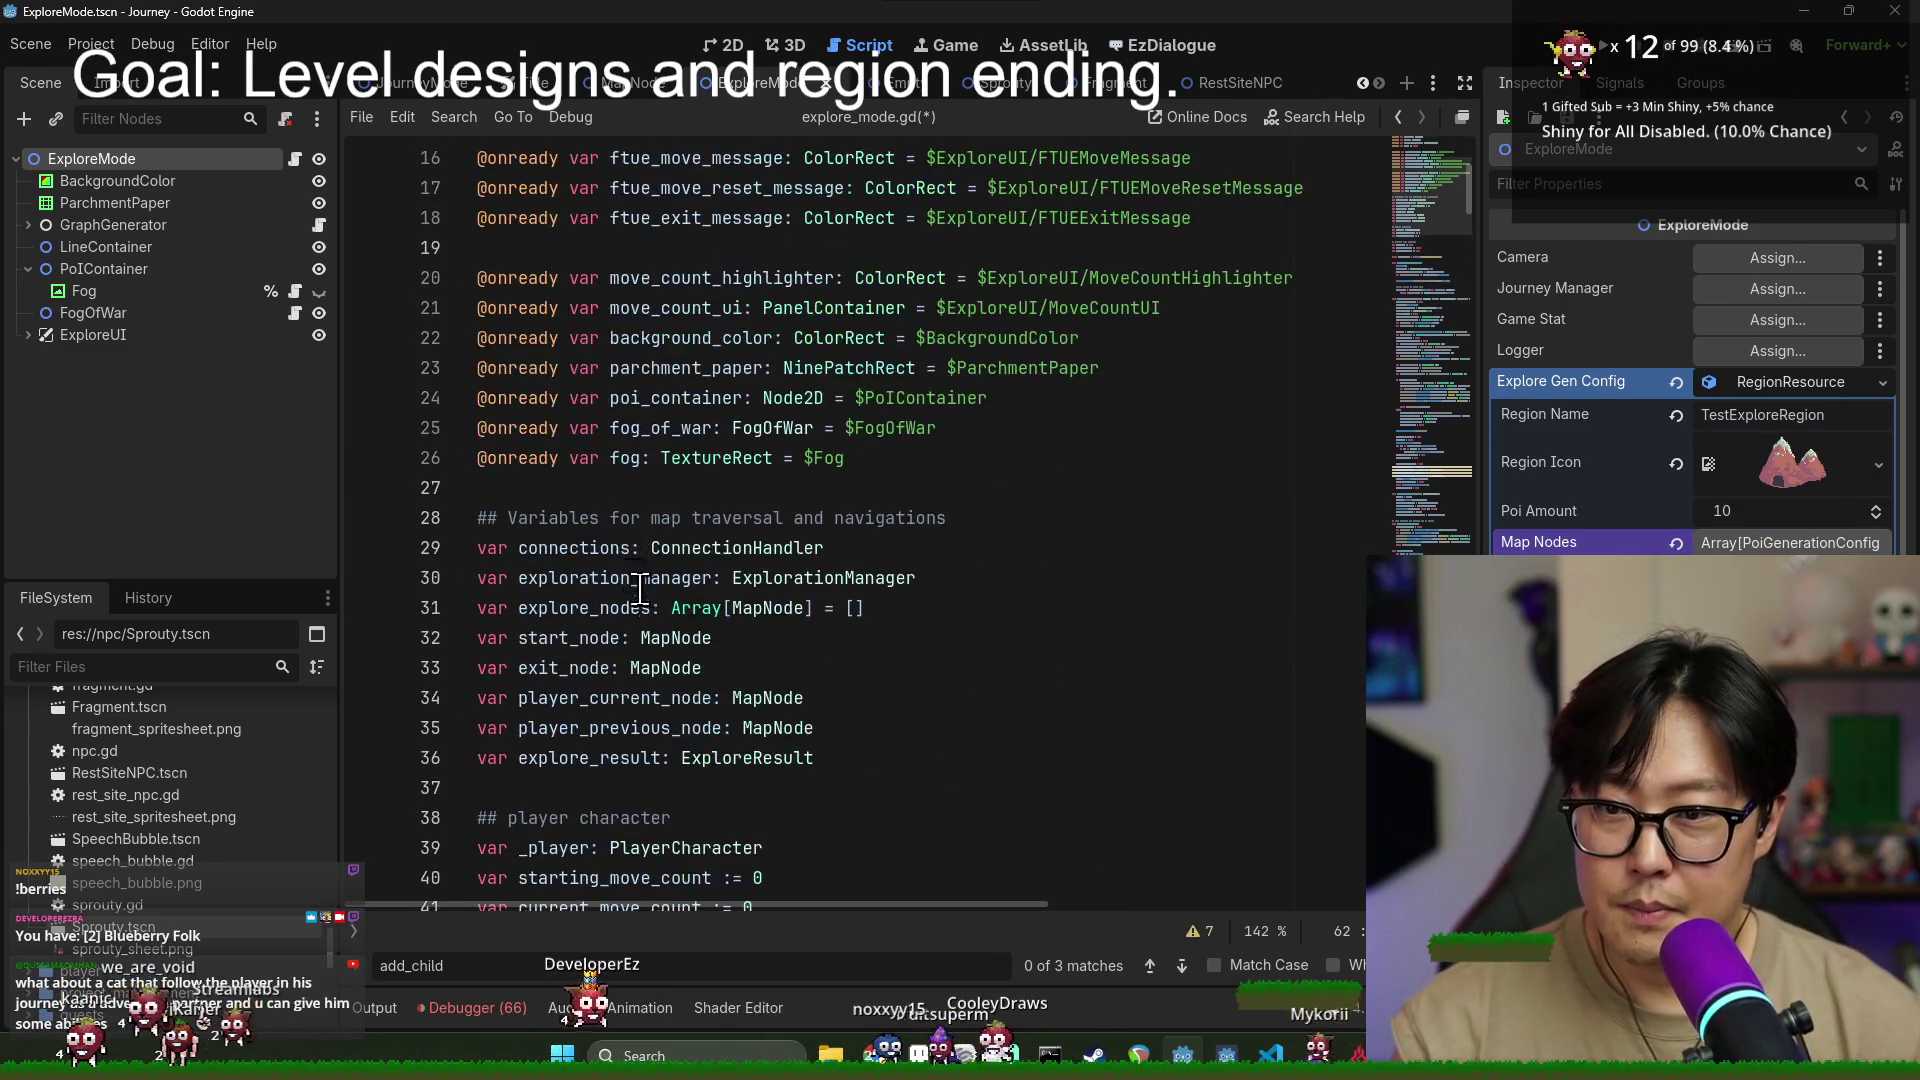
pyautogui.scroll(2, 634, 509)
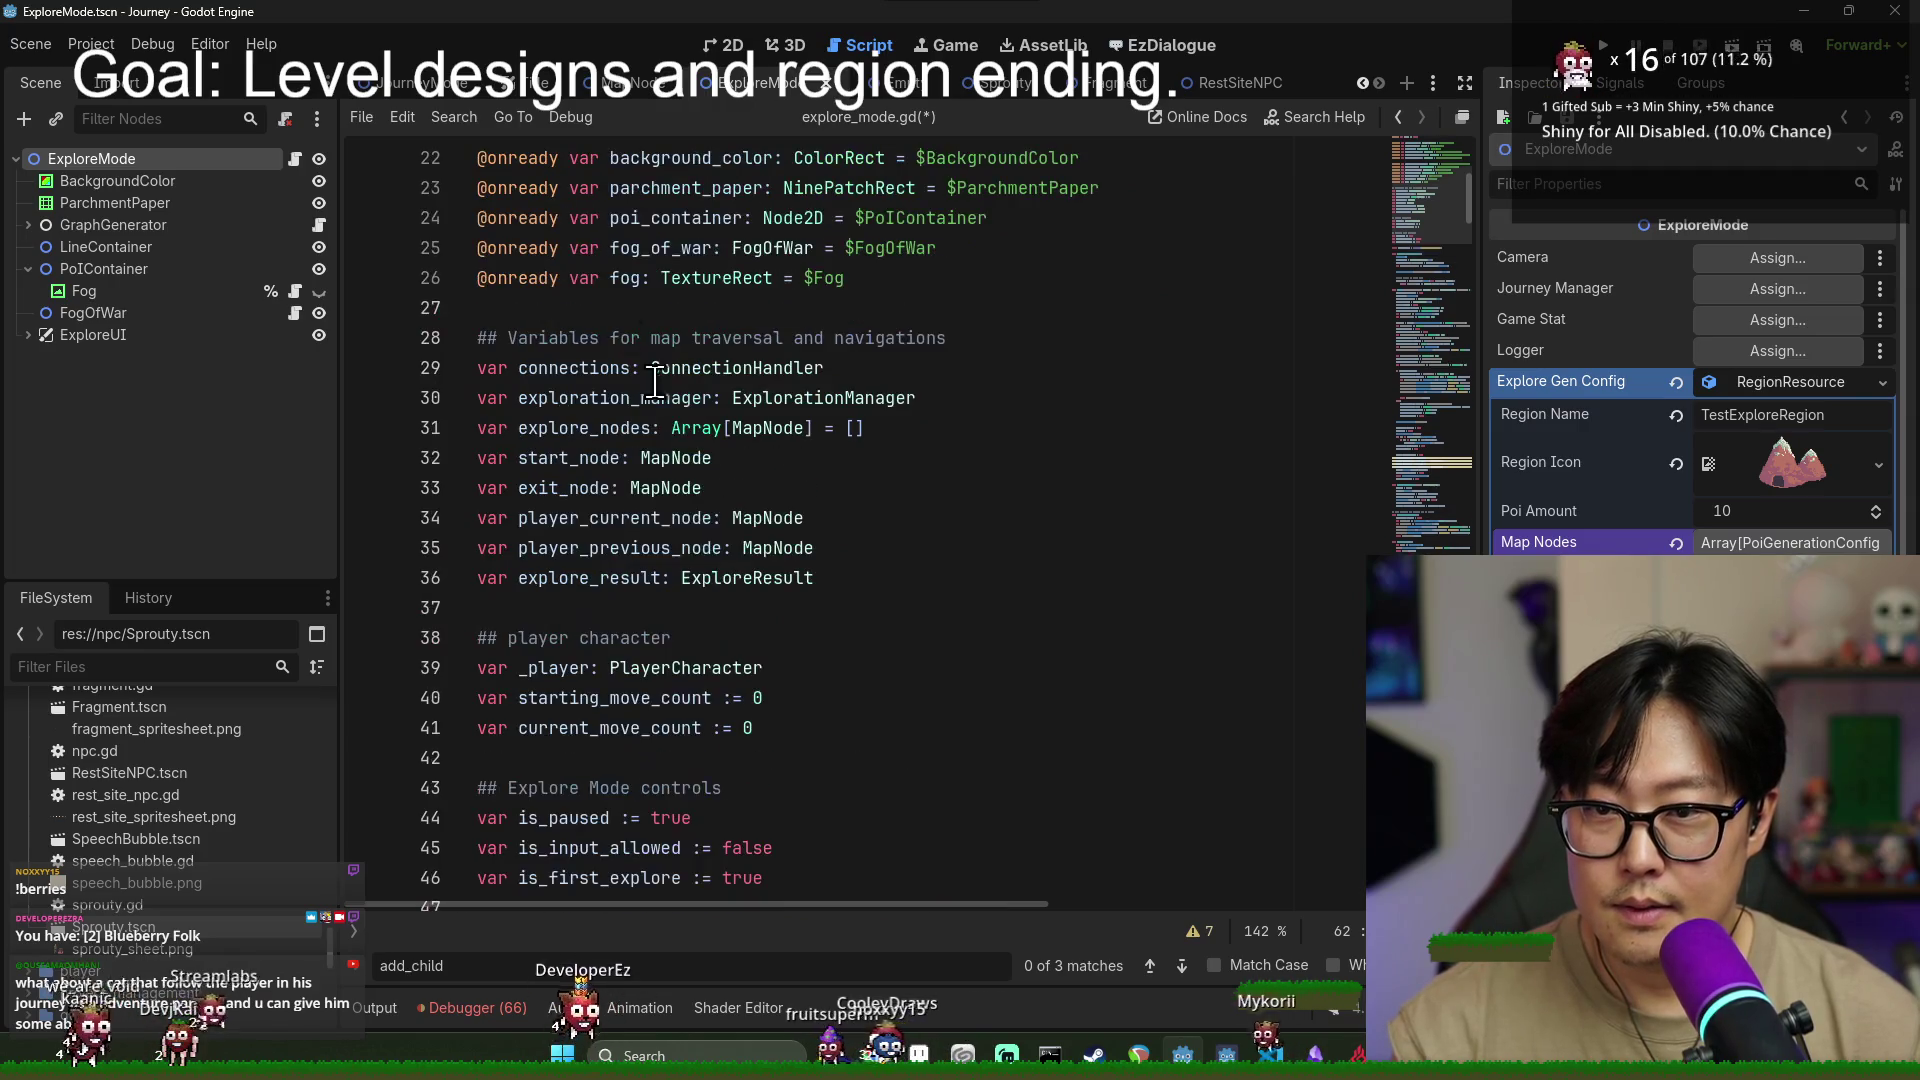
pyautogui.scroll(-3, 777, 607)
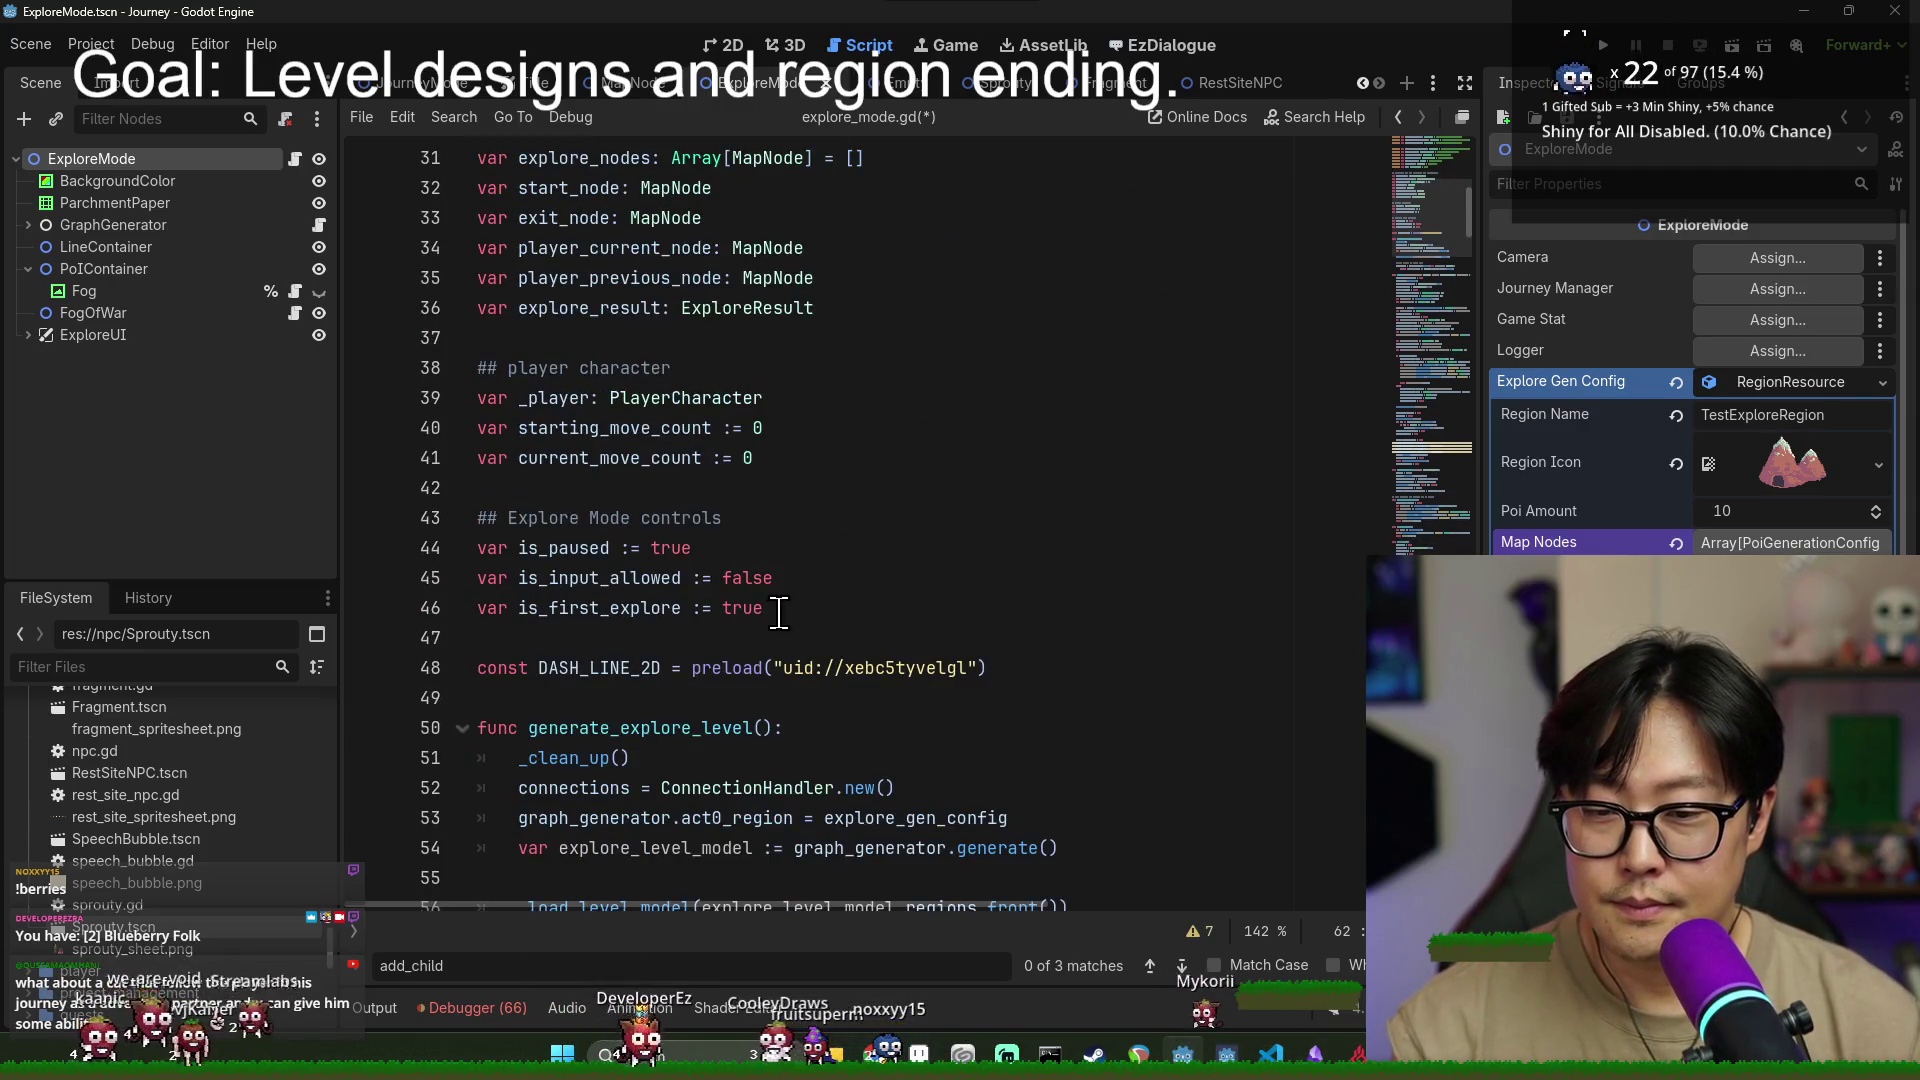
pyautogui.scroll(4, 778, 607)
pyautogui.click(840, 657)
pyautogui.press('Return')
pyautogui.write('var explora')
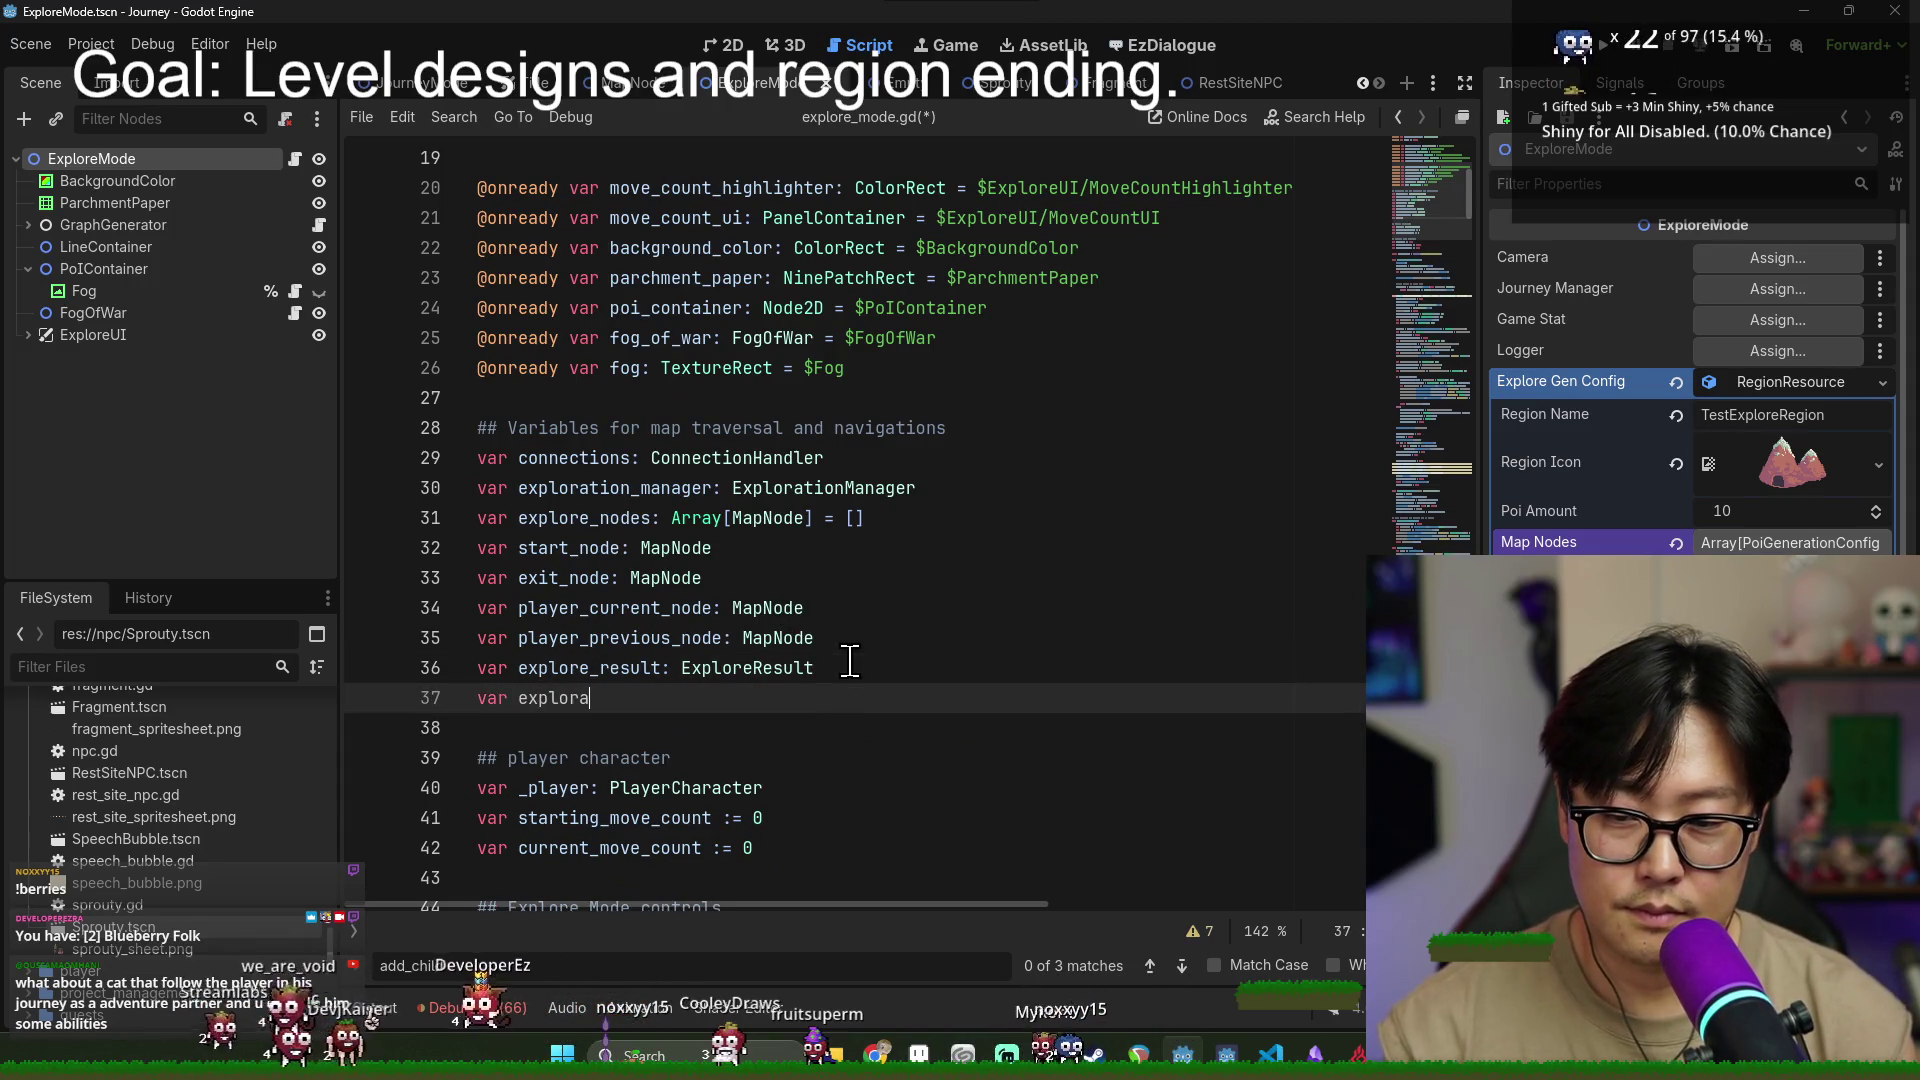
pyautogui.press('BackSpace')
pyautogui.write('e_source: MapNode')
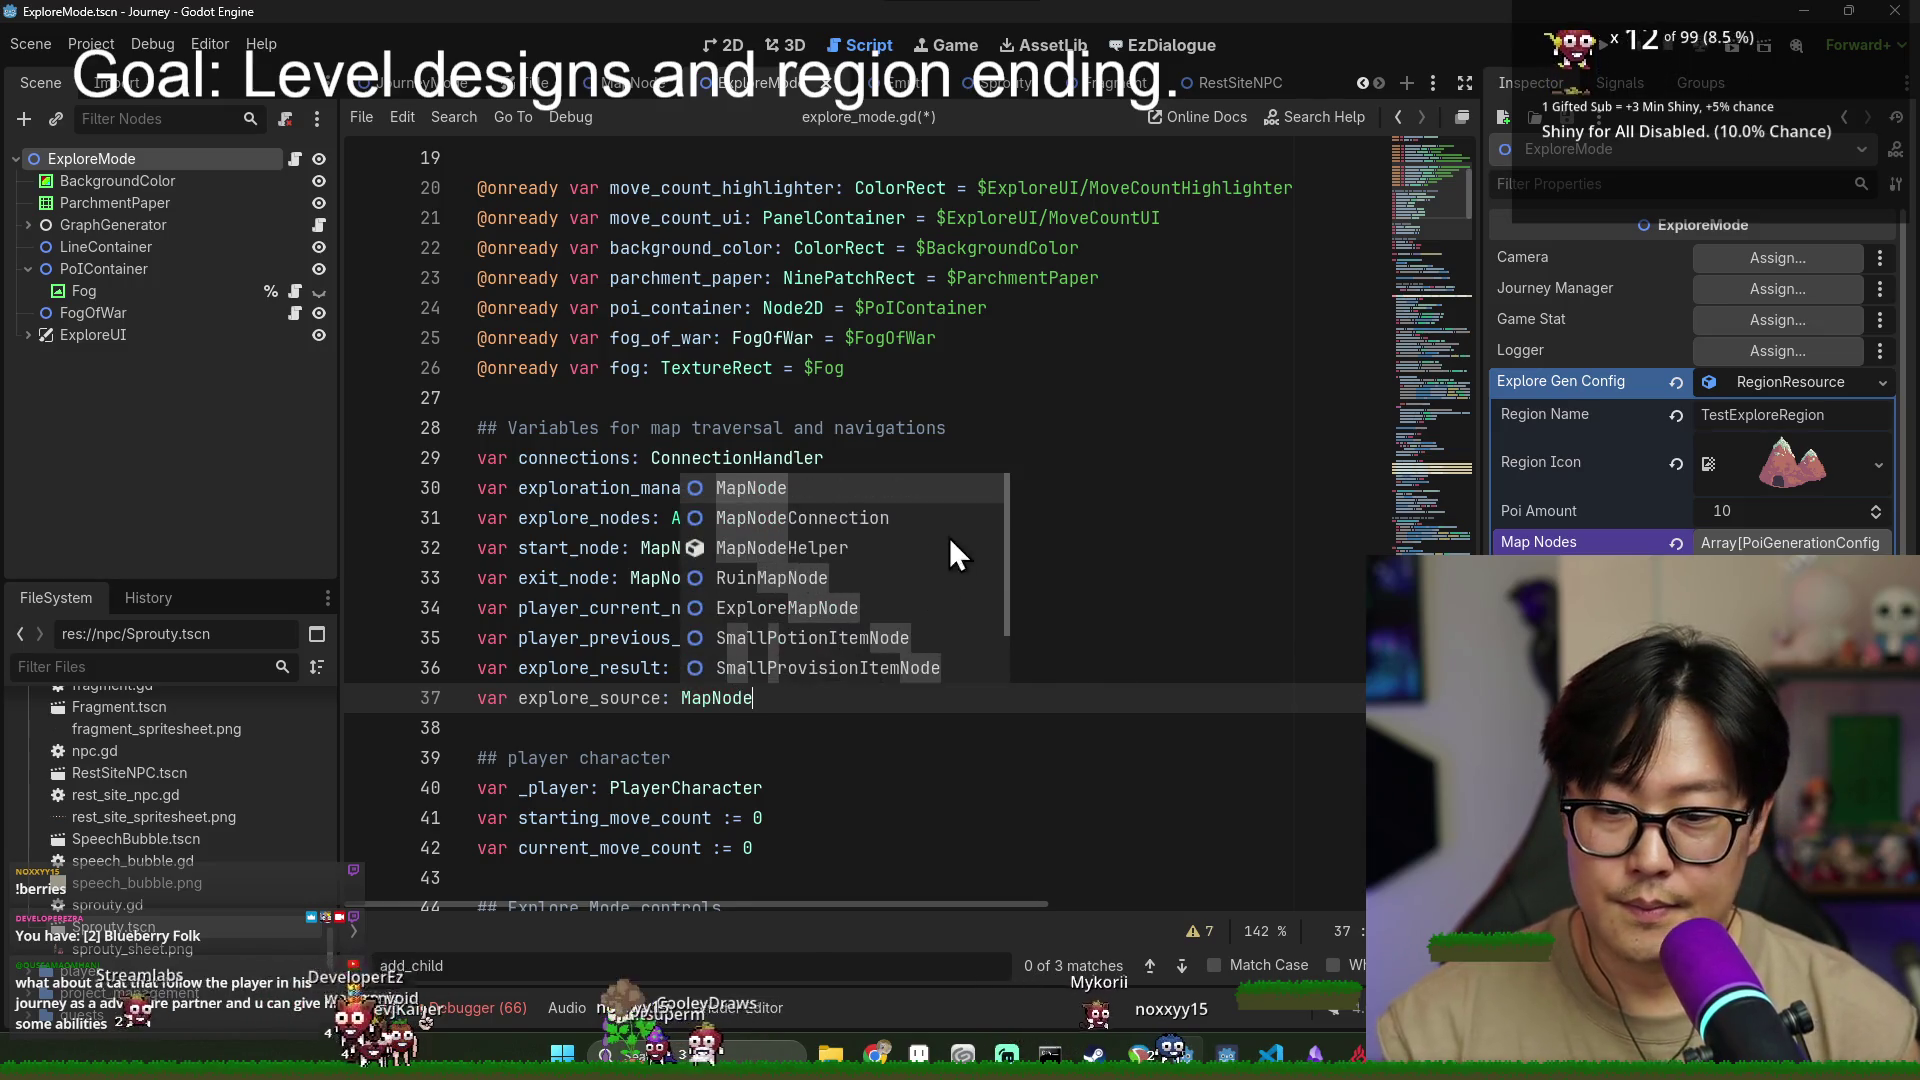
pyautogui.press('Return')
# - Rename start()'s first parameter to explore_source, begin a 'this.' assignment line inside start(), and save
pyautogui.doubleClick(589, 697)
pyautogui.hotkey('ctrl', 'c')
pyautogui.scroll(-2, 711, 679)
pyautogui.scroll(-7, 711, 680)
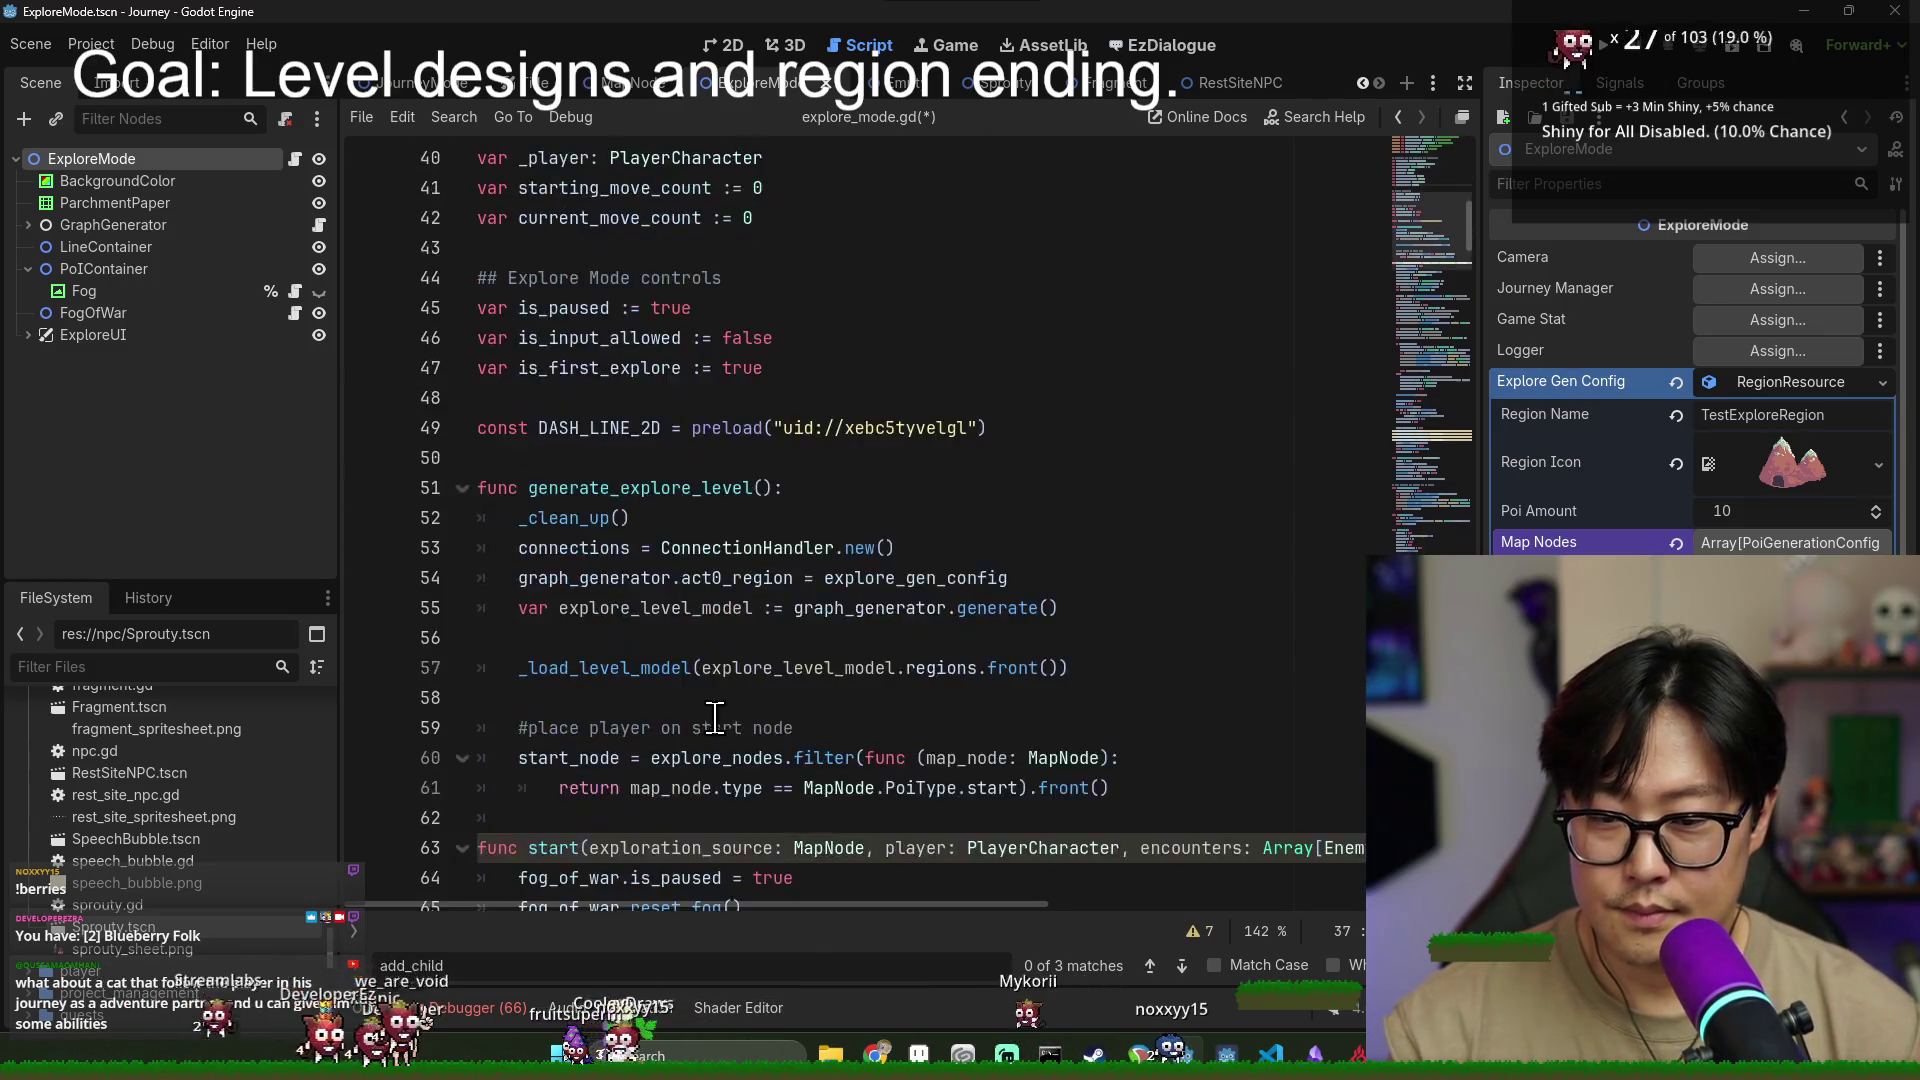
pyautogui.doubleClick(650, 758)
pyautogui.hotkey('ctrl', 'v')
pyautogui.hotkey('ctrl', 'Return')
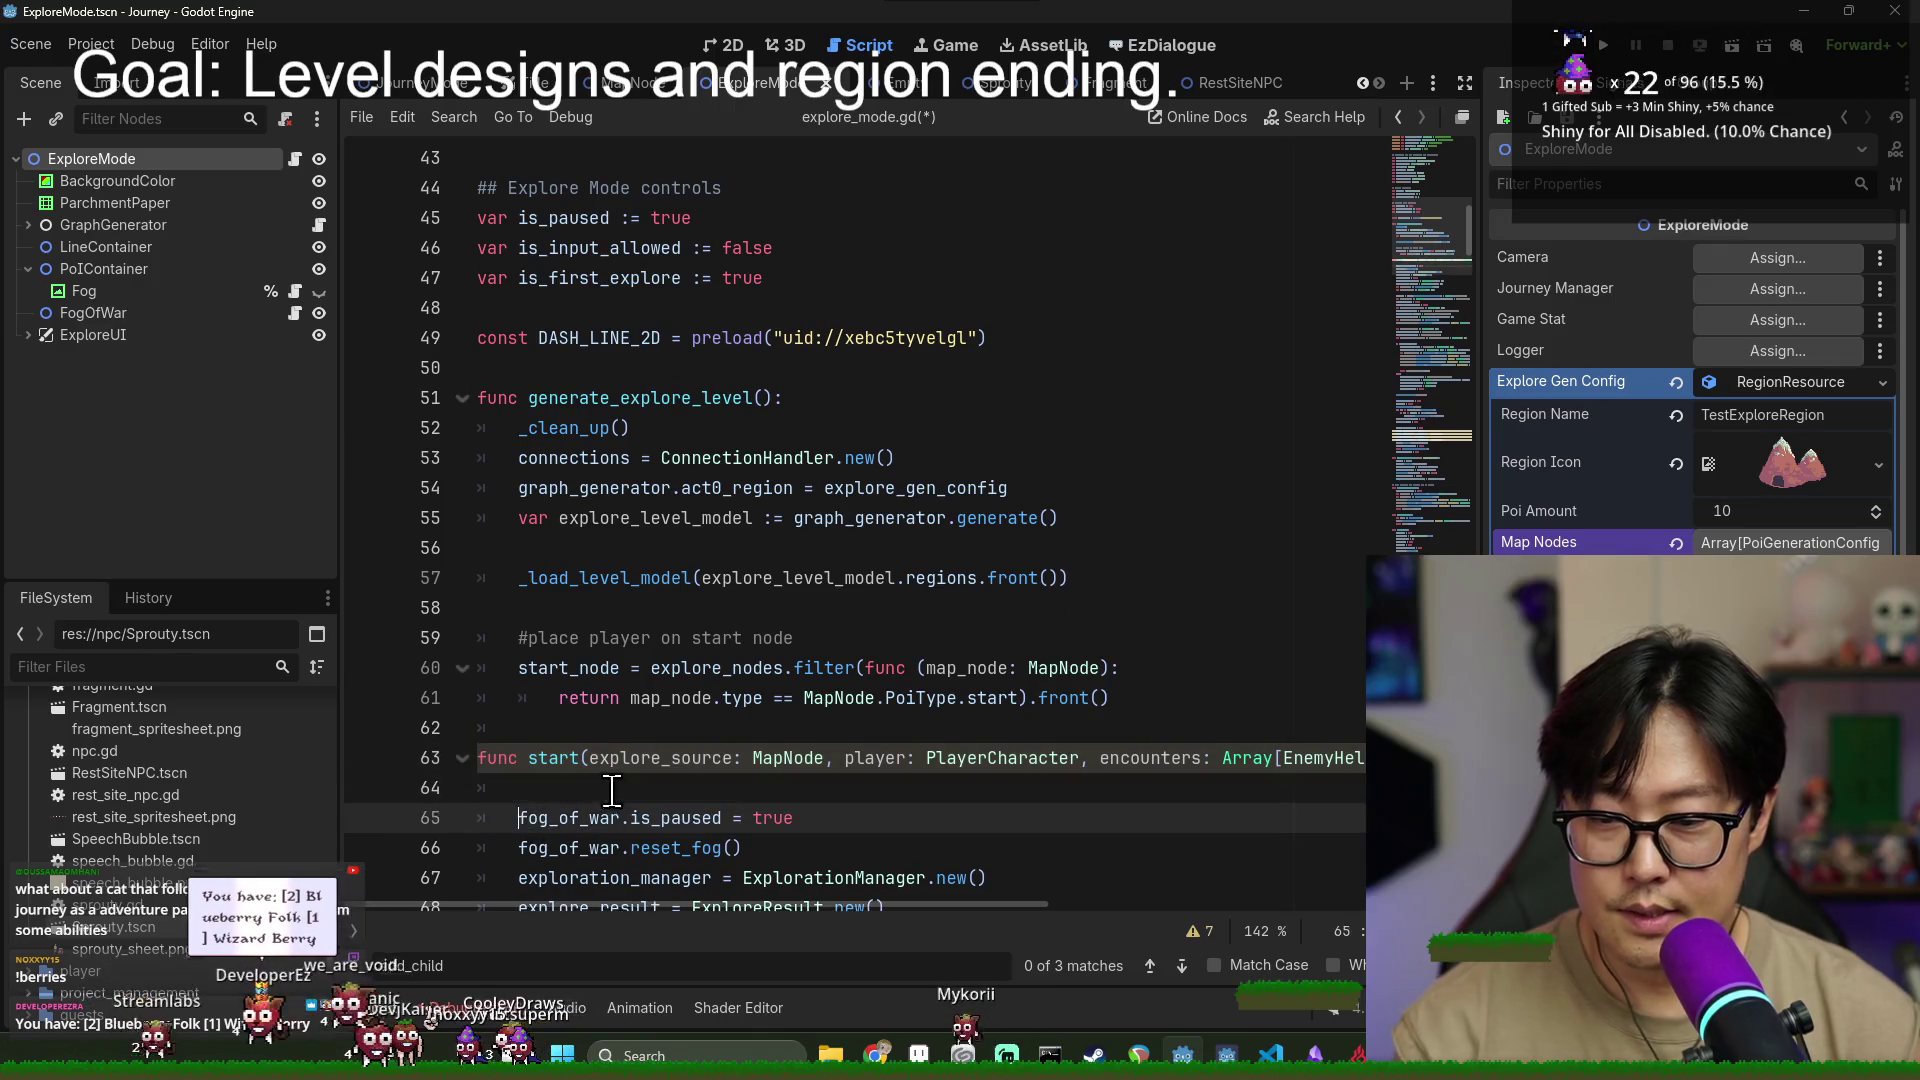
pyautogui.write('this.')
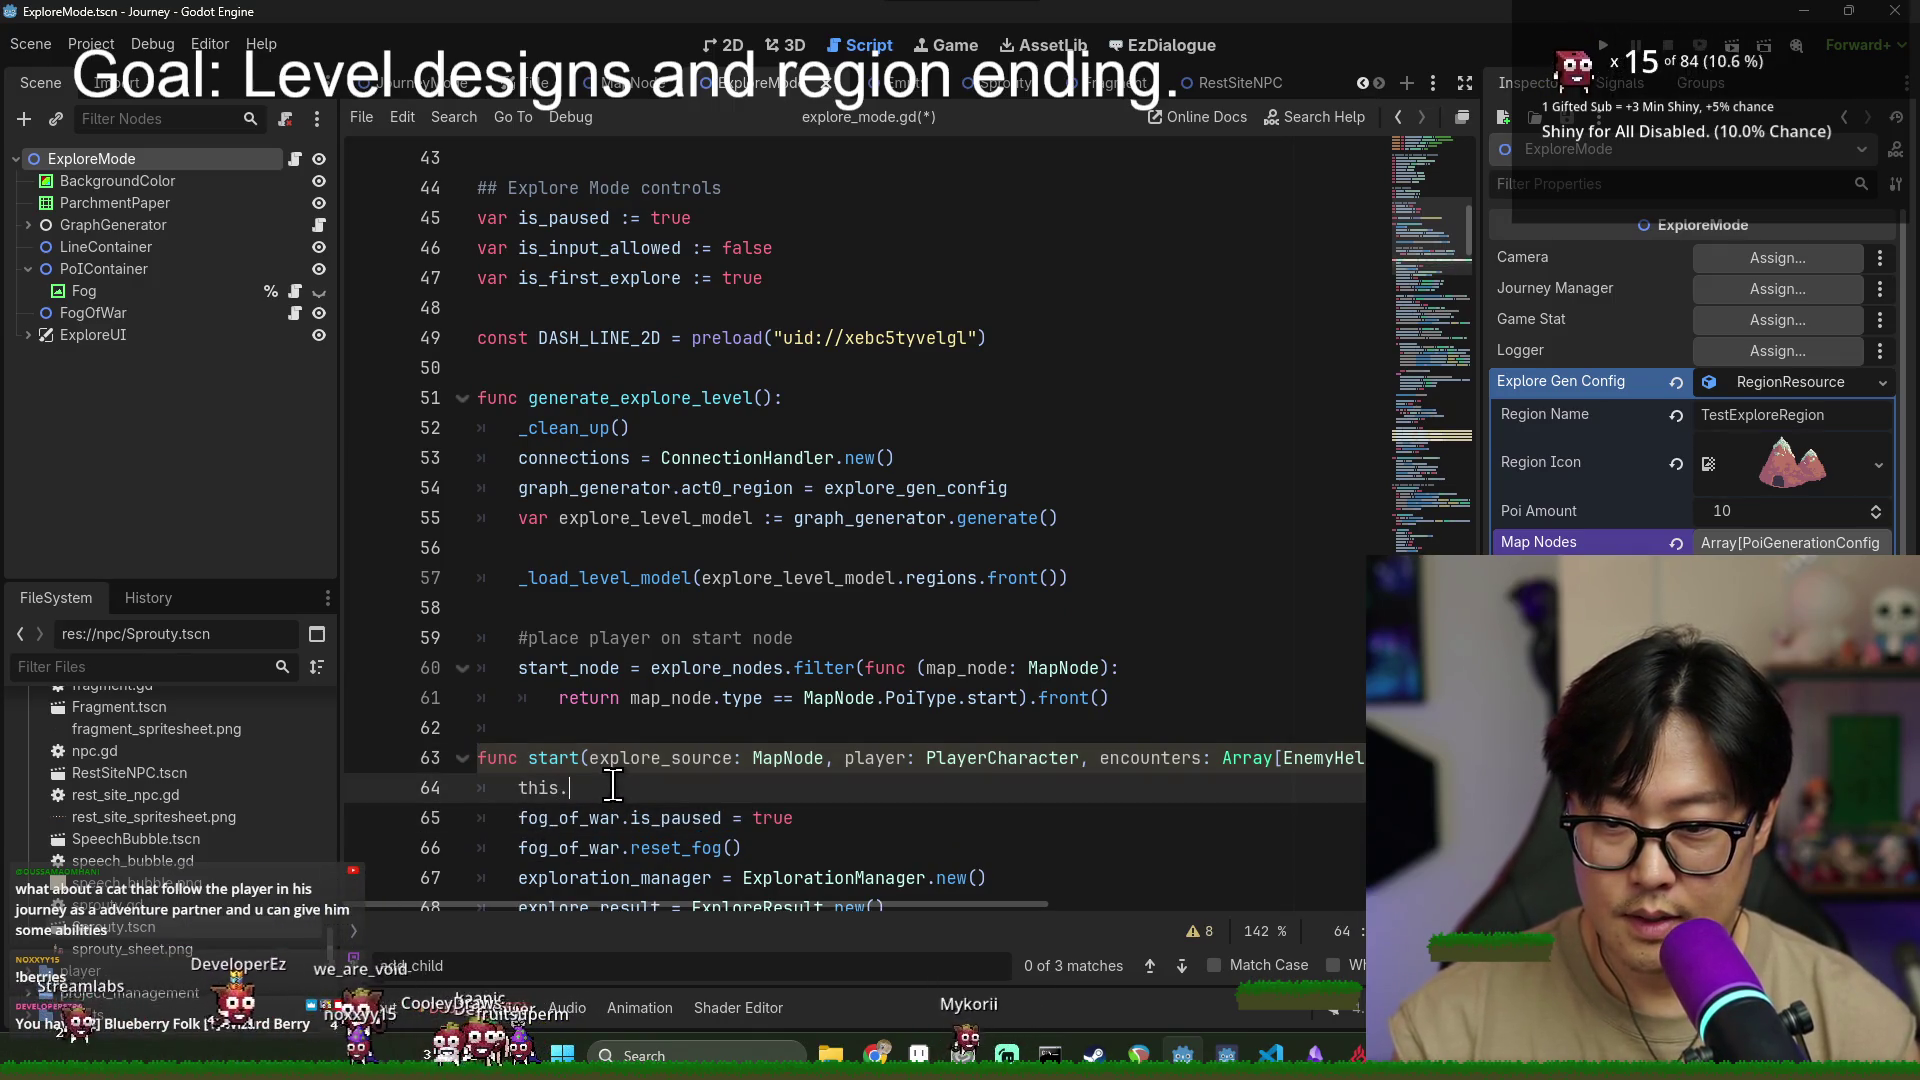
pyautogui.click(642, 622)
pyautogui.hotkey('ctrl', 's')
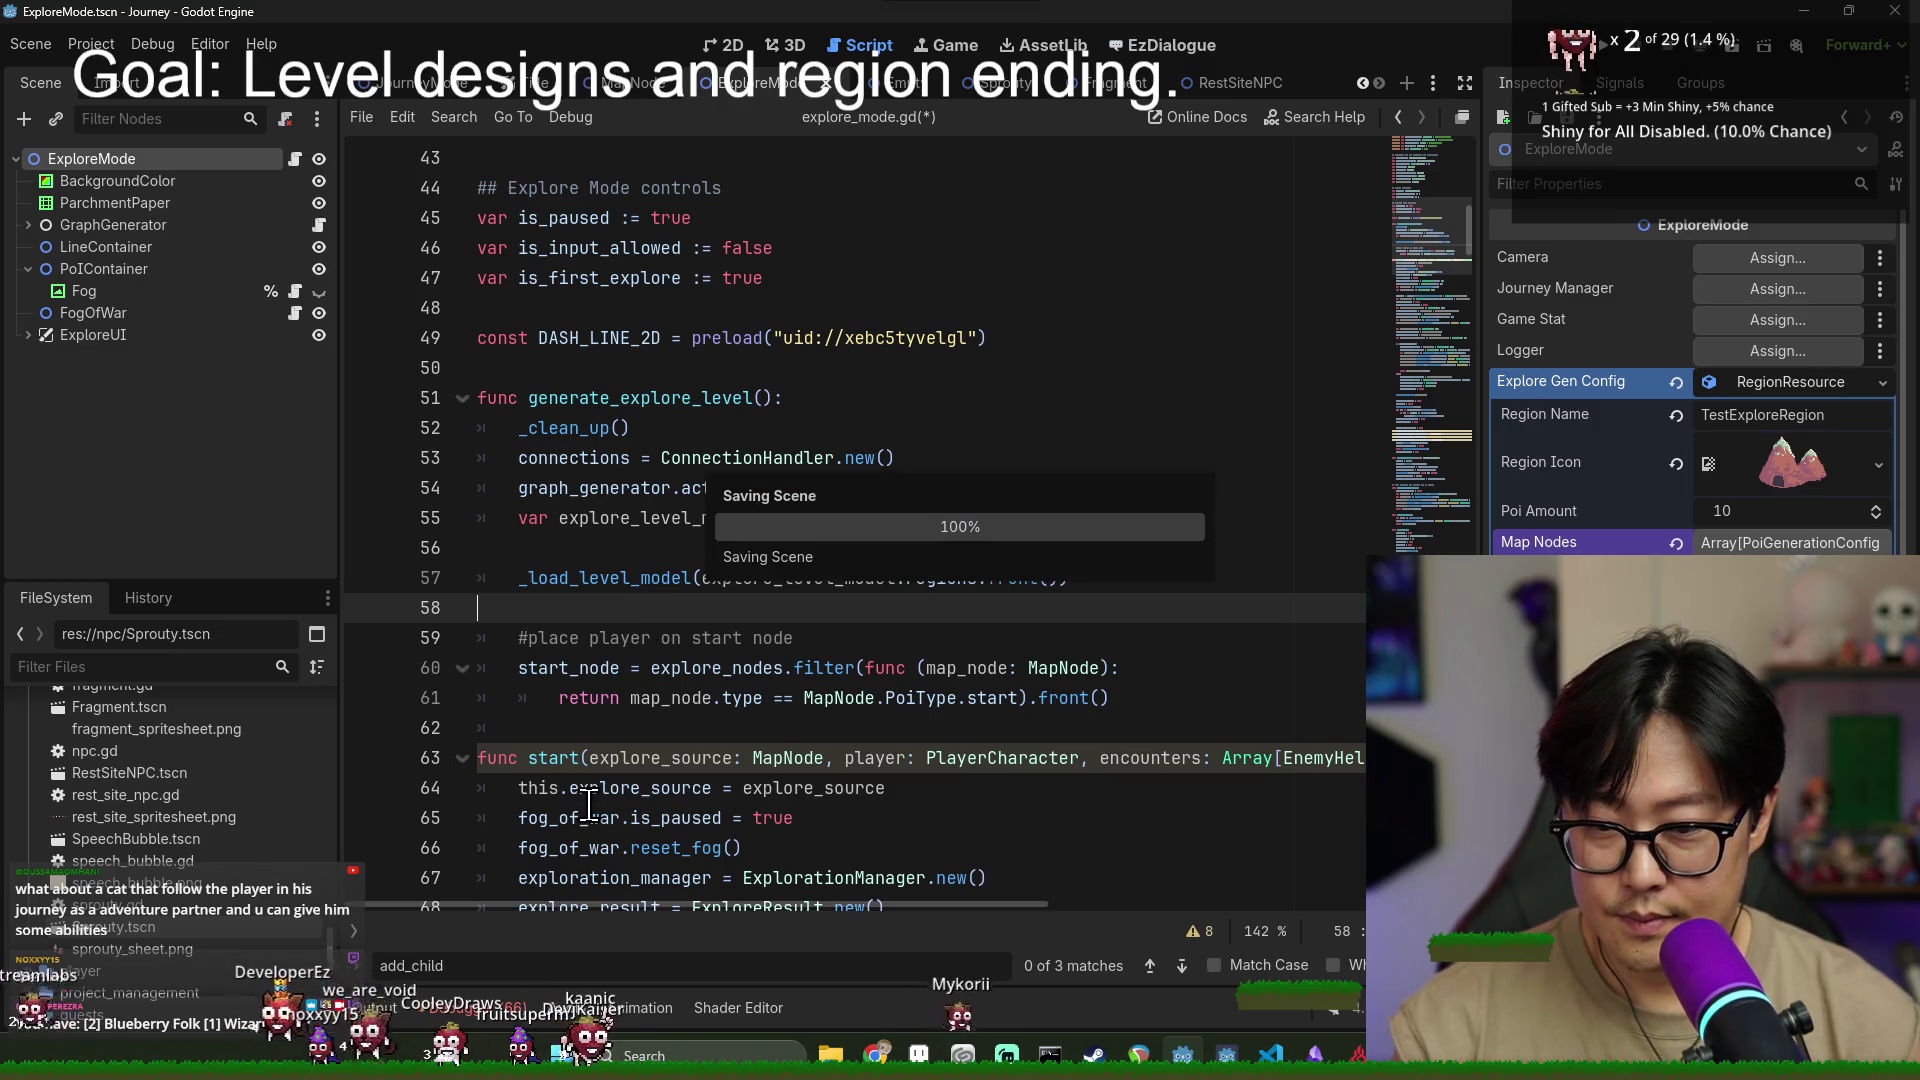
# - Rename the member to _explore_source in its declaration and assignment, dropping 'this.', and save
pyautogui.doubleClick(640, 787)
pyautogui.doubleClick(563, 757)
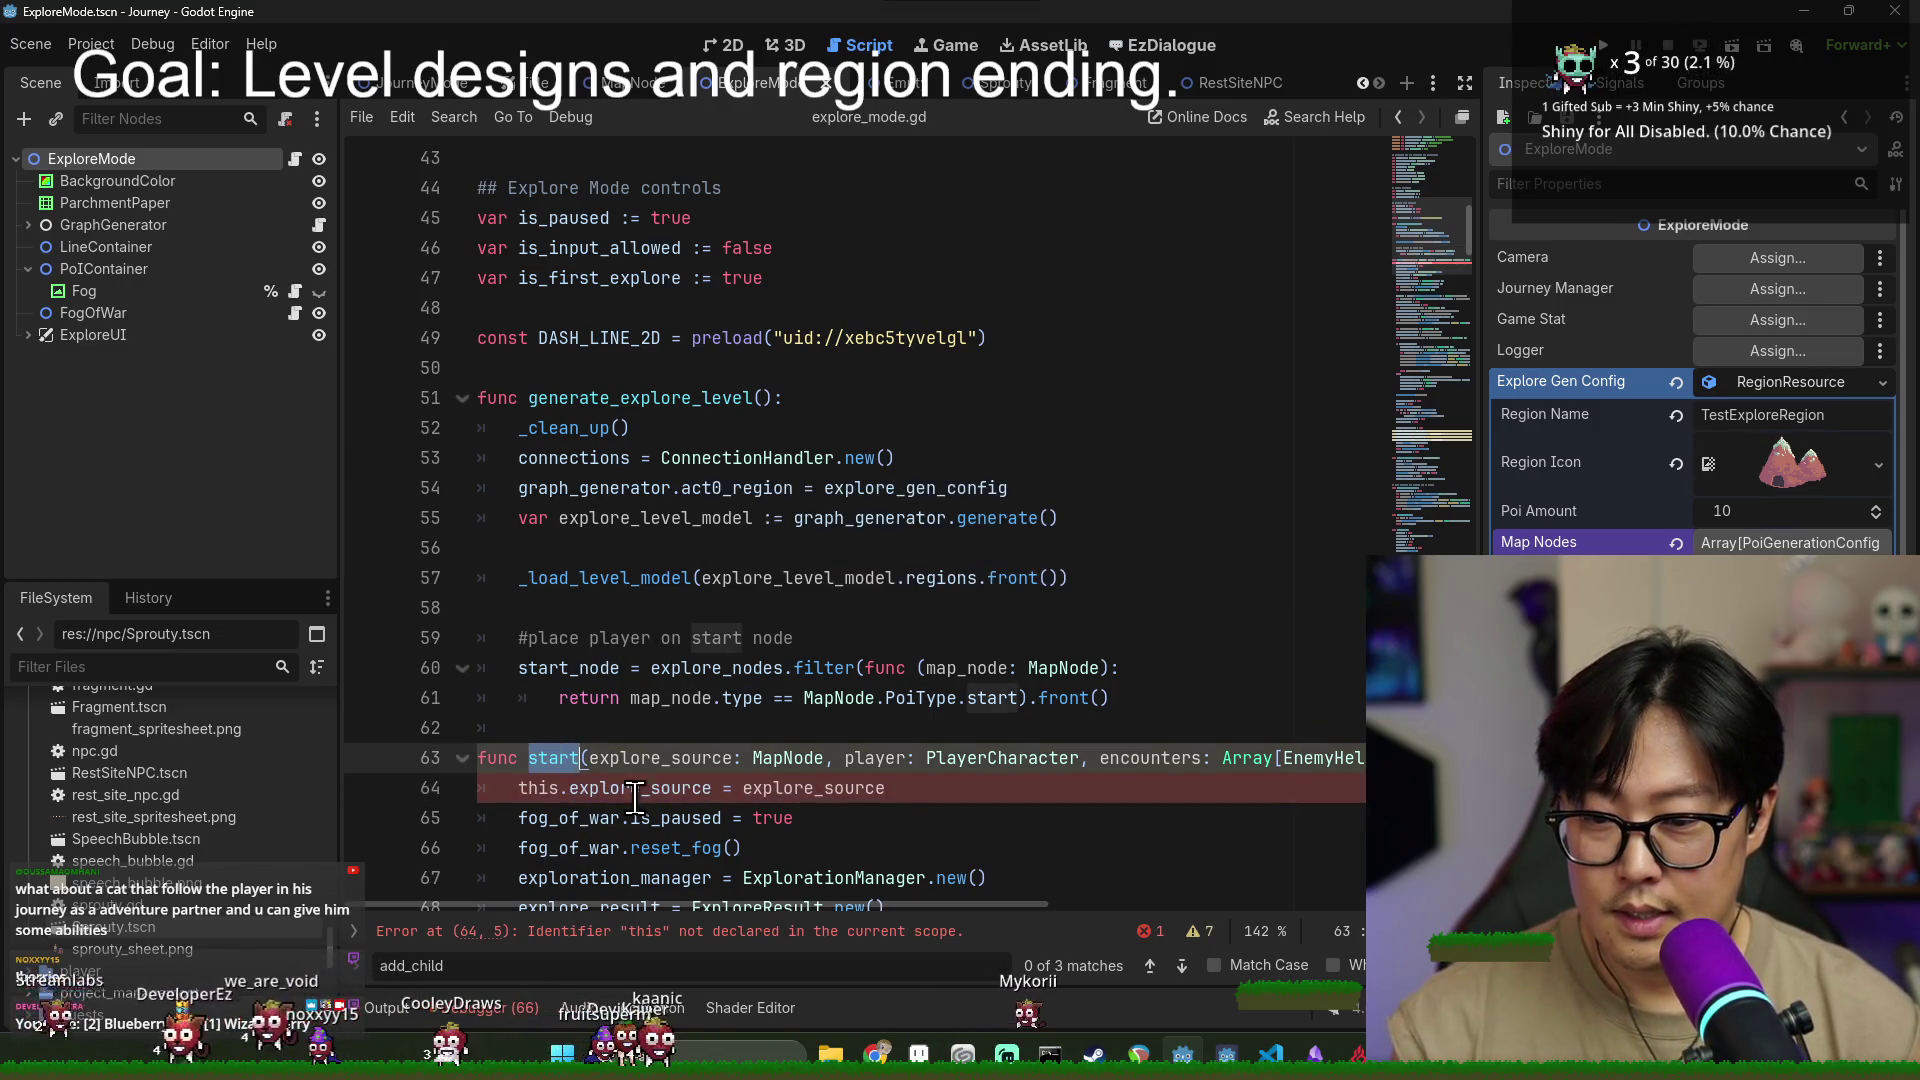
pyautogui.click(573, 788)
pyautogui.write('_')
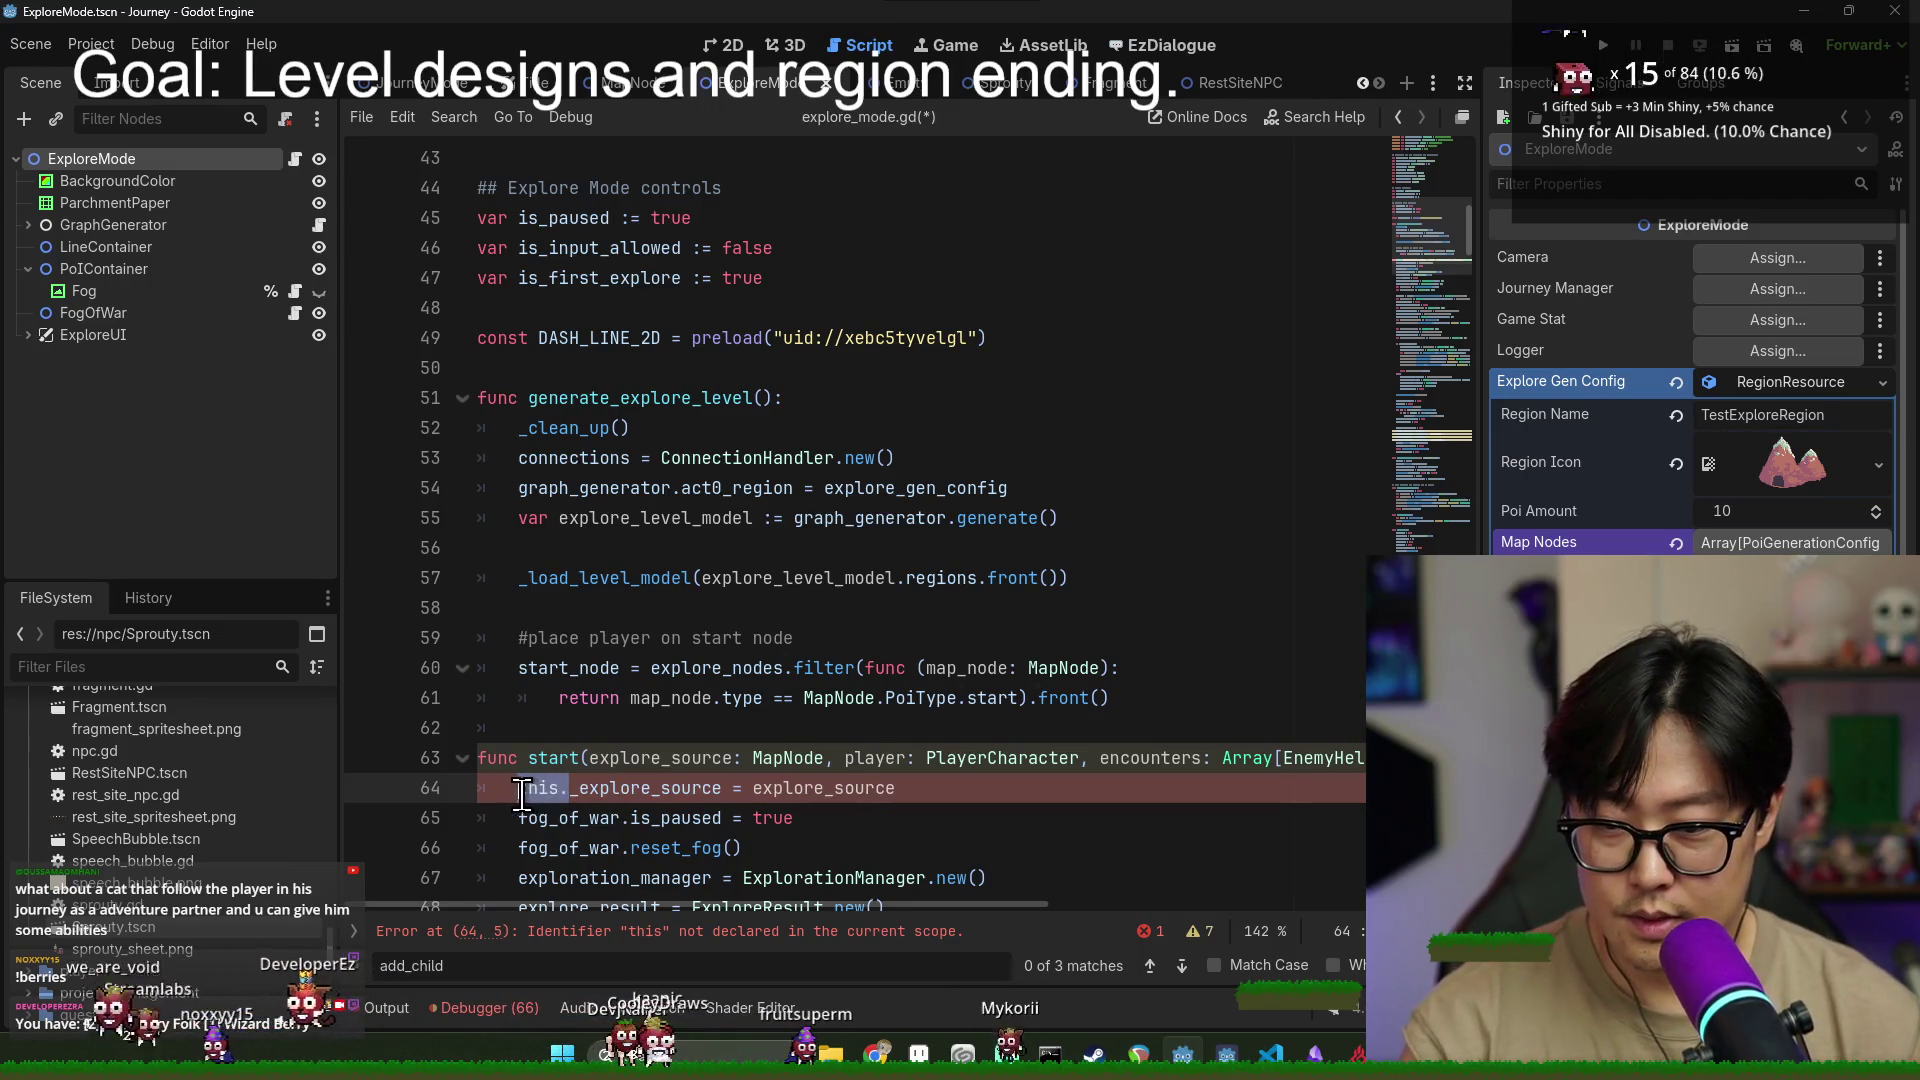
pyautogui.press('BackSpace')
pyautogui.scroll(9, 615, 668)
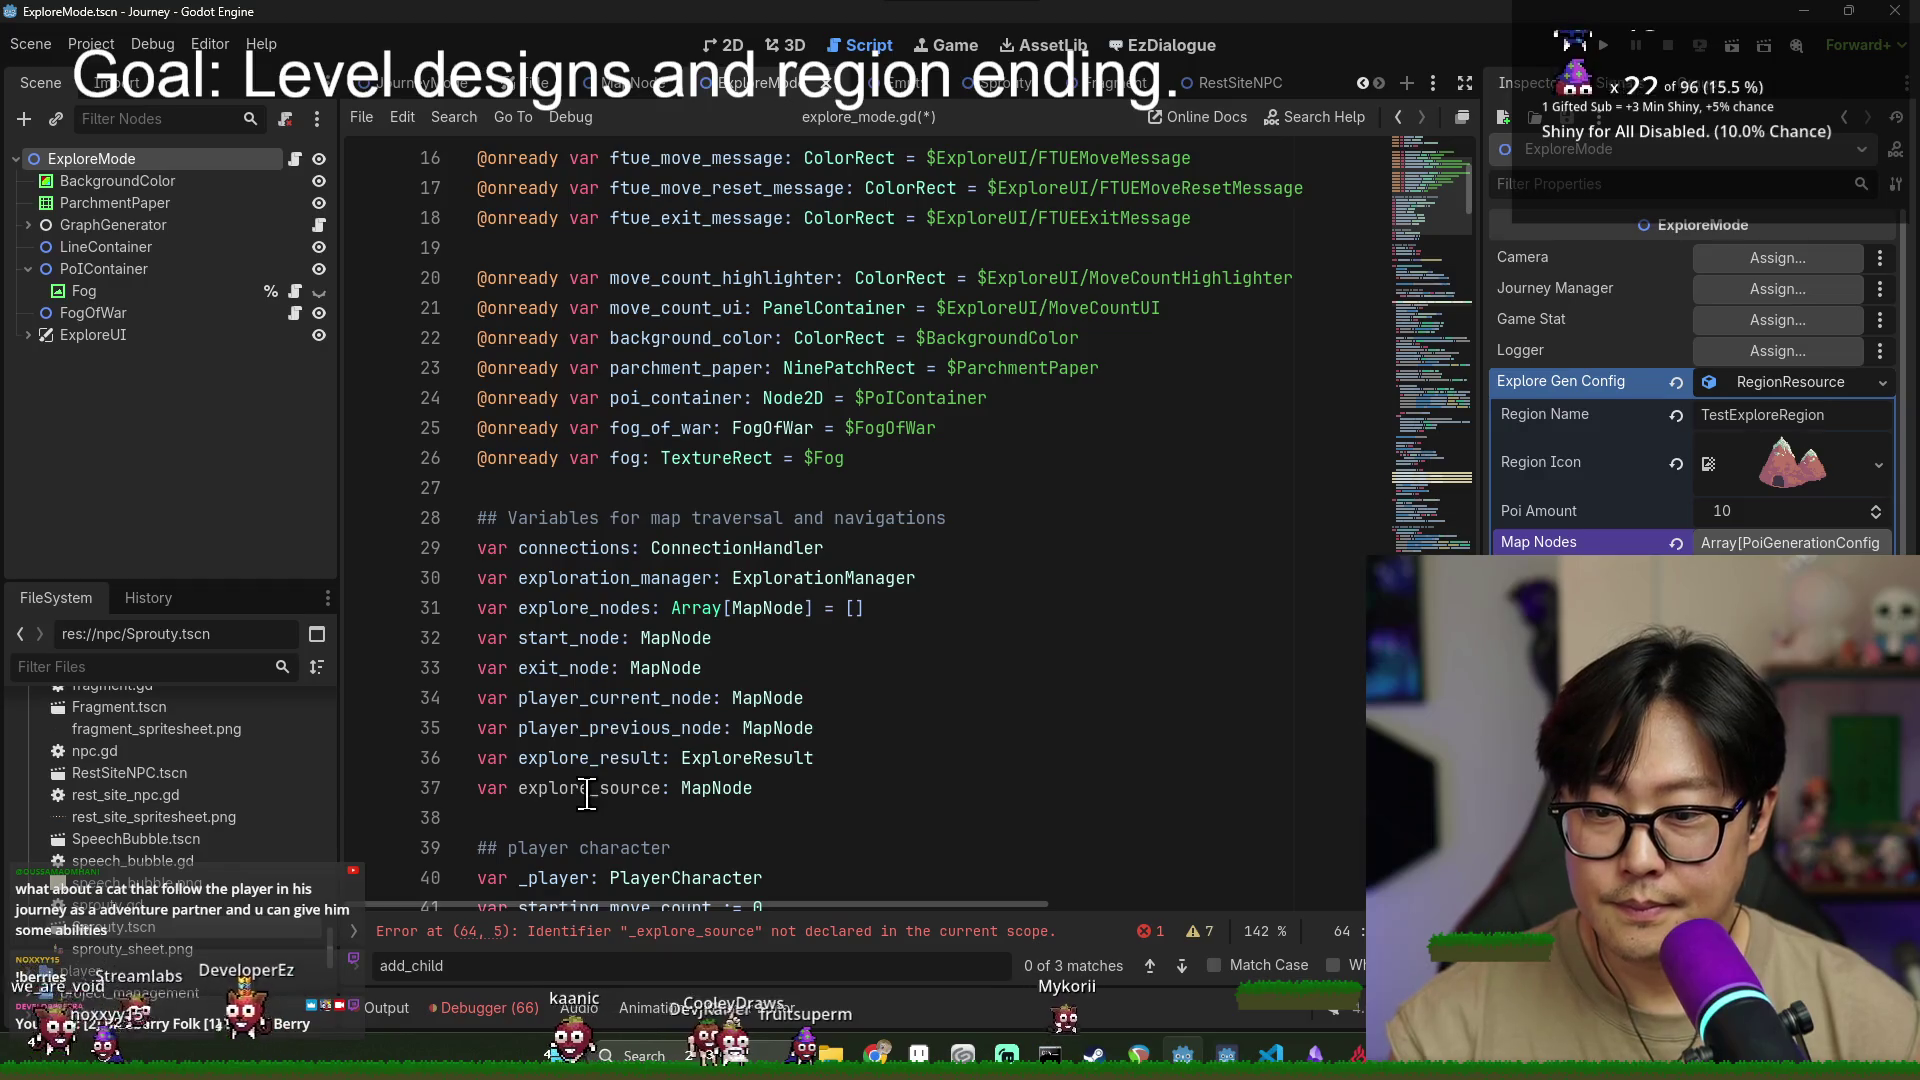
pyautogui.click(517, 788)
pyautogui.write('_')
pyautogui.hotkey('ctrl', 's')
pyautogui.scroll(-10, 713, 717)
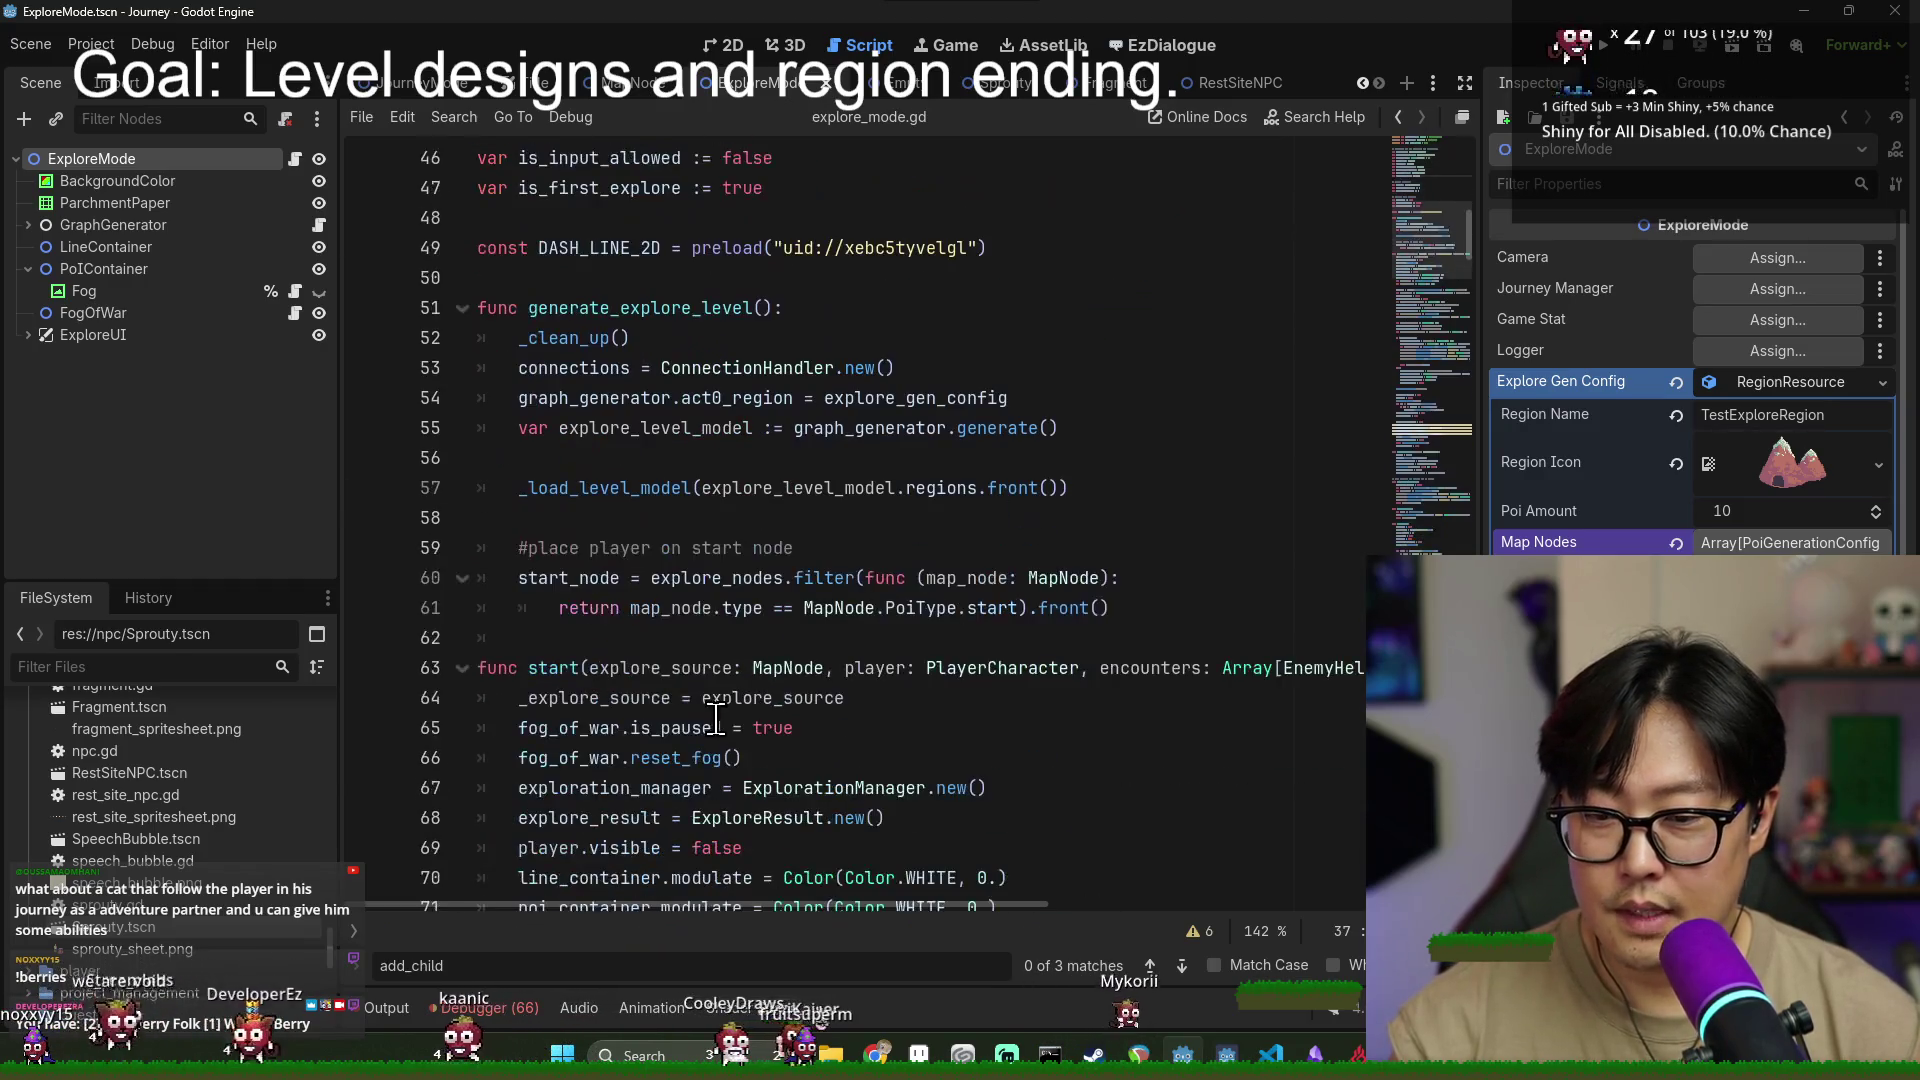
pyautogui.doubleClick(594, 698)
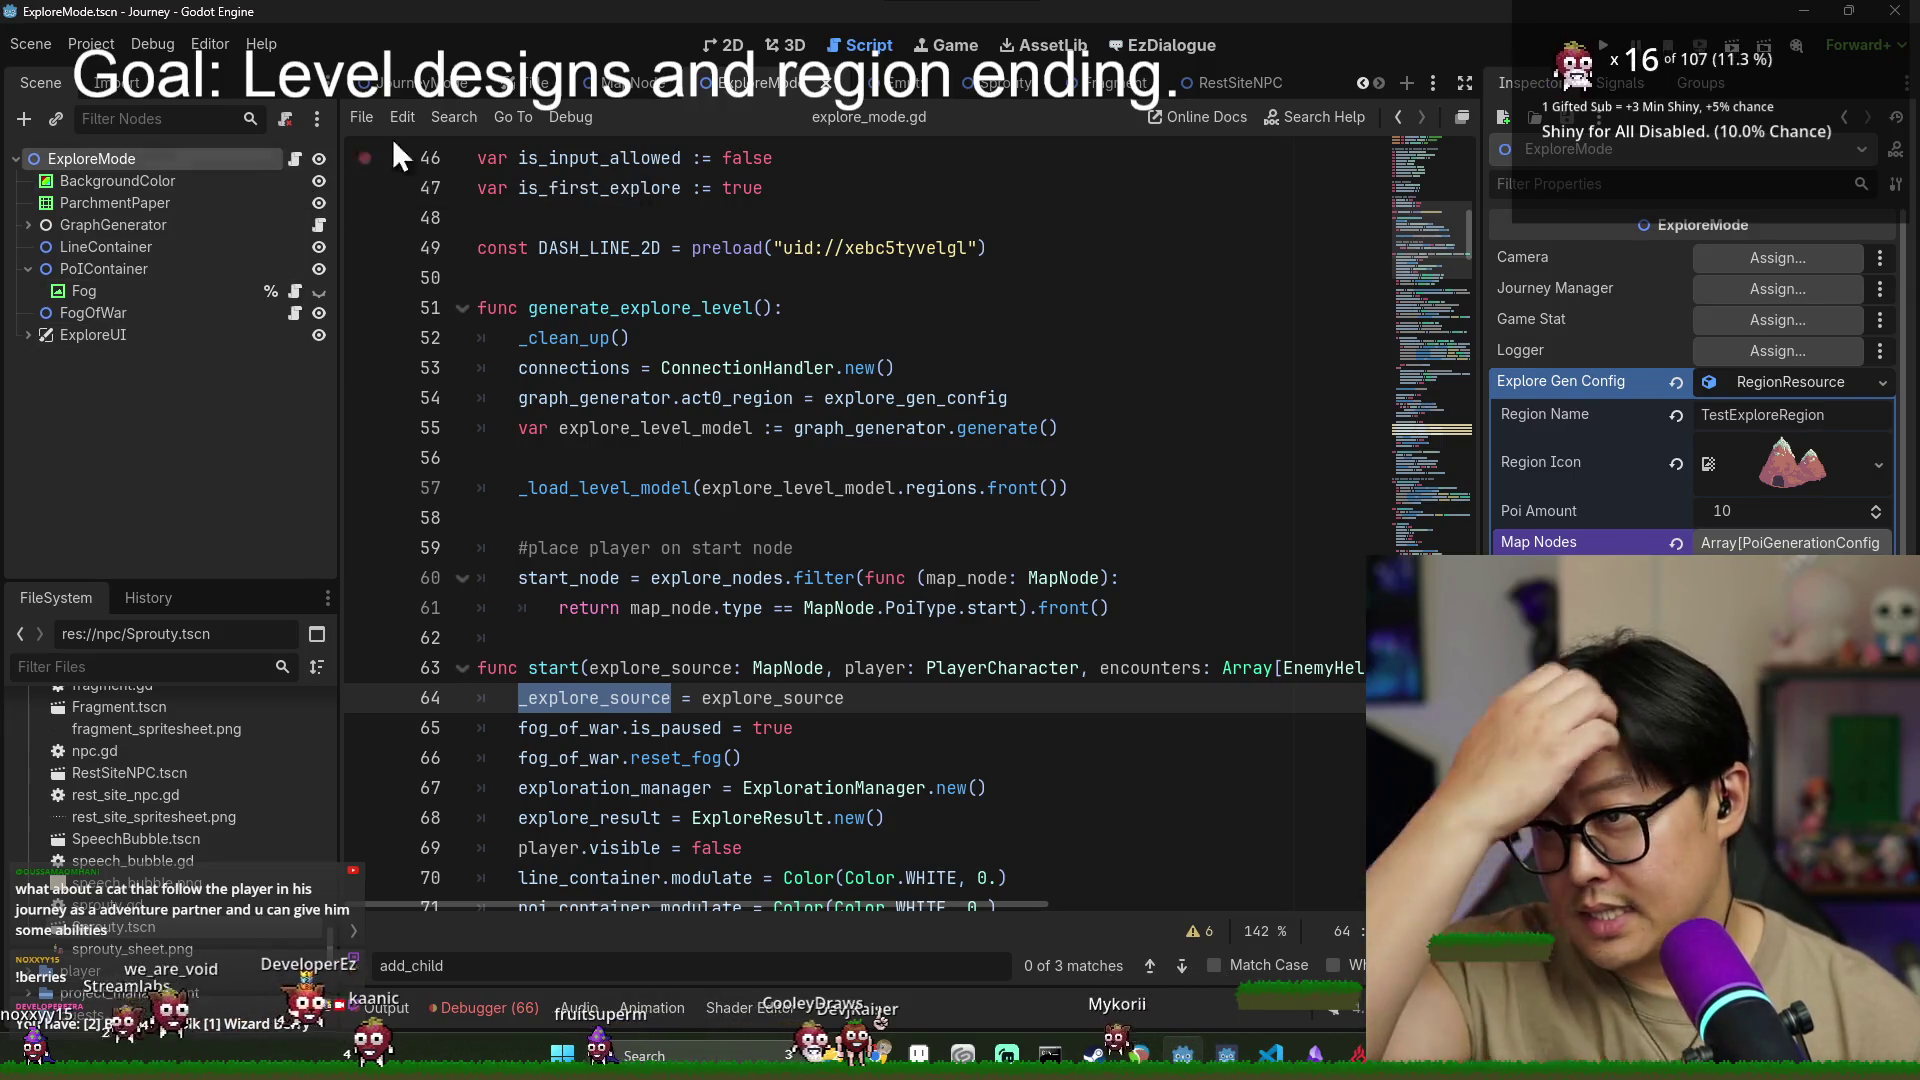
pyautogui.click(420, 82)
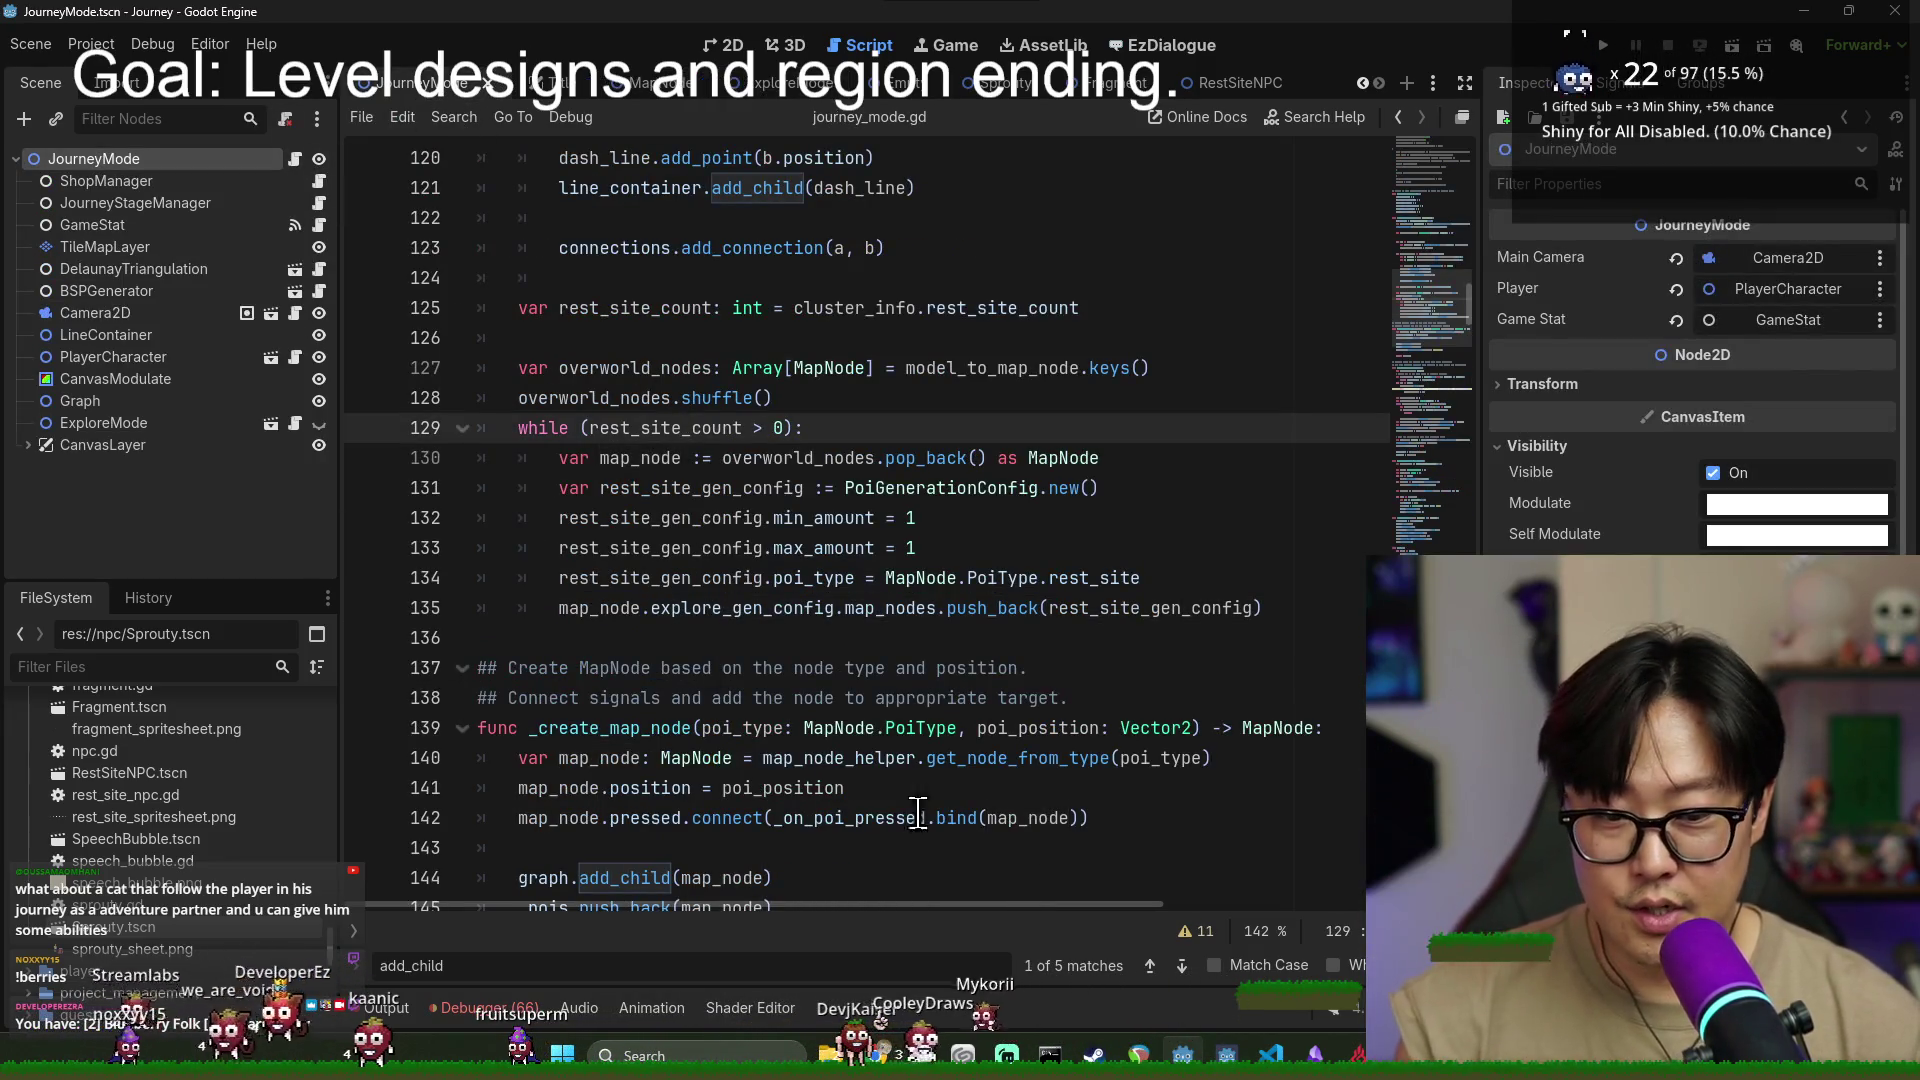
# - Run the game and pass current_poi as the first argument of explore_mode.start on line 382
pyautogui.press('F5')
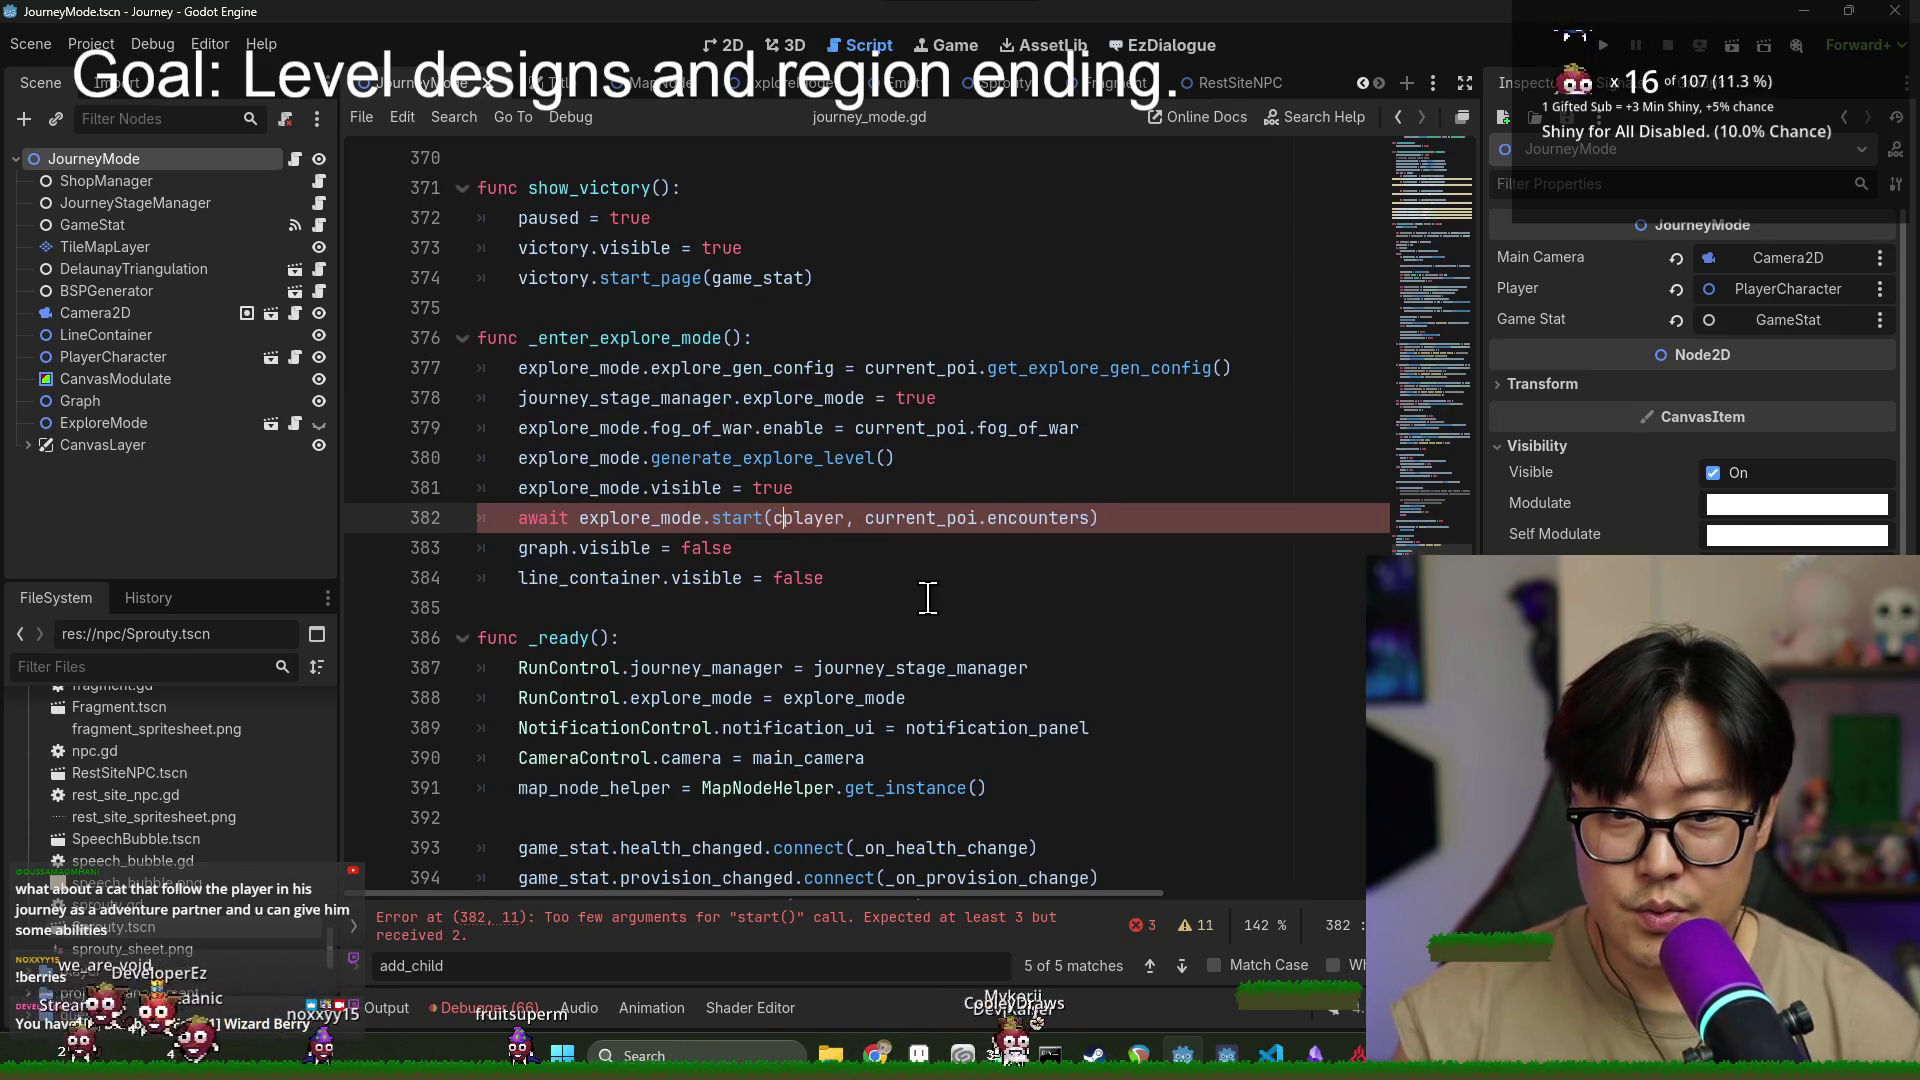
pyautogui.write('urrent')
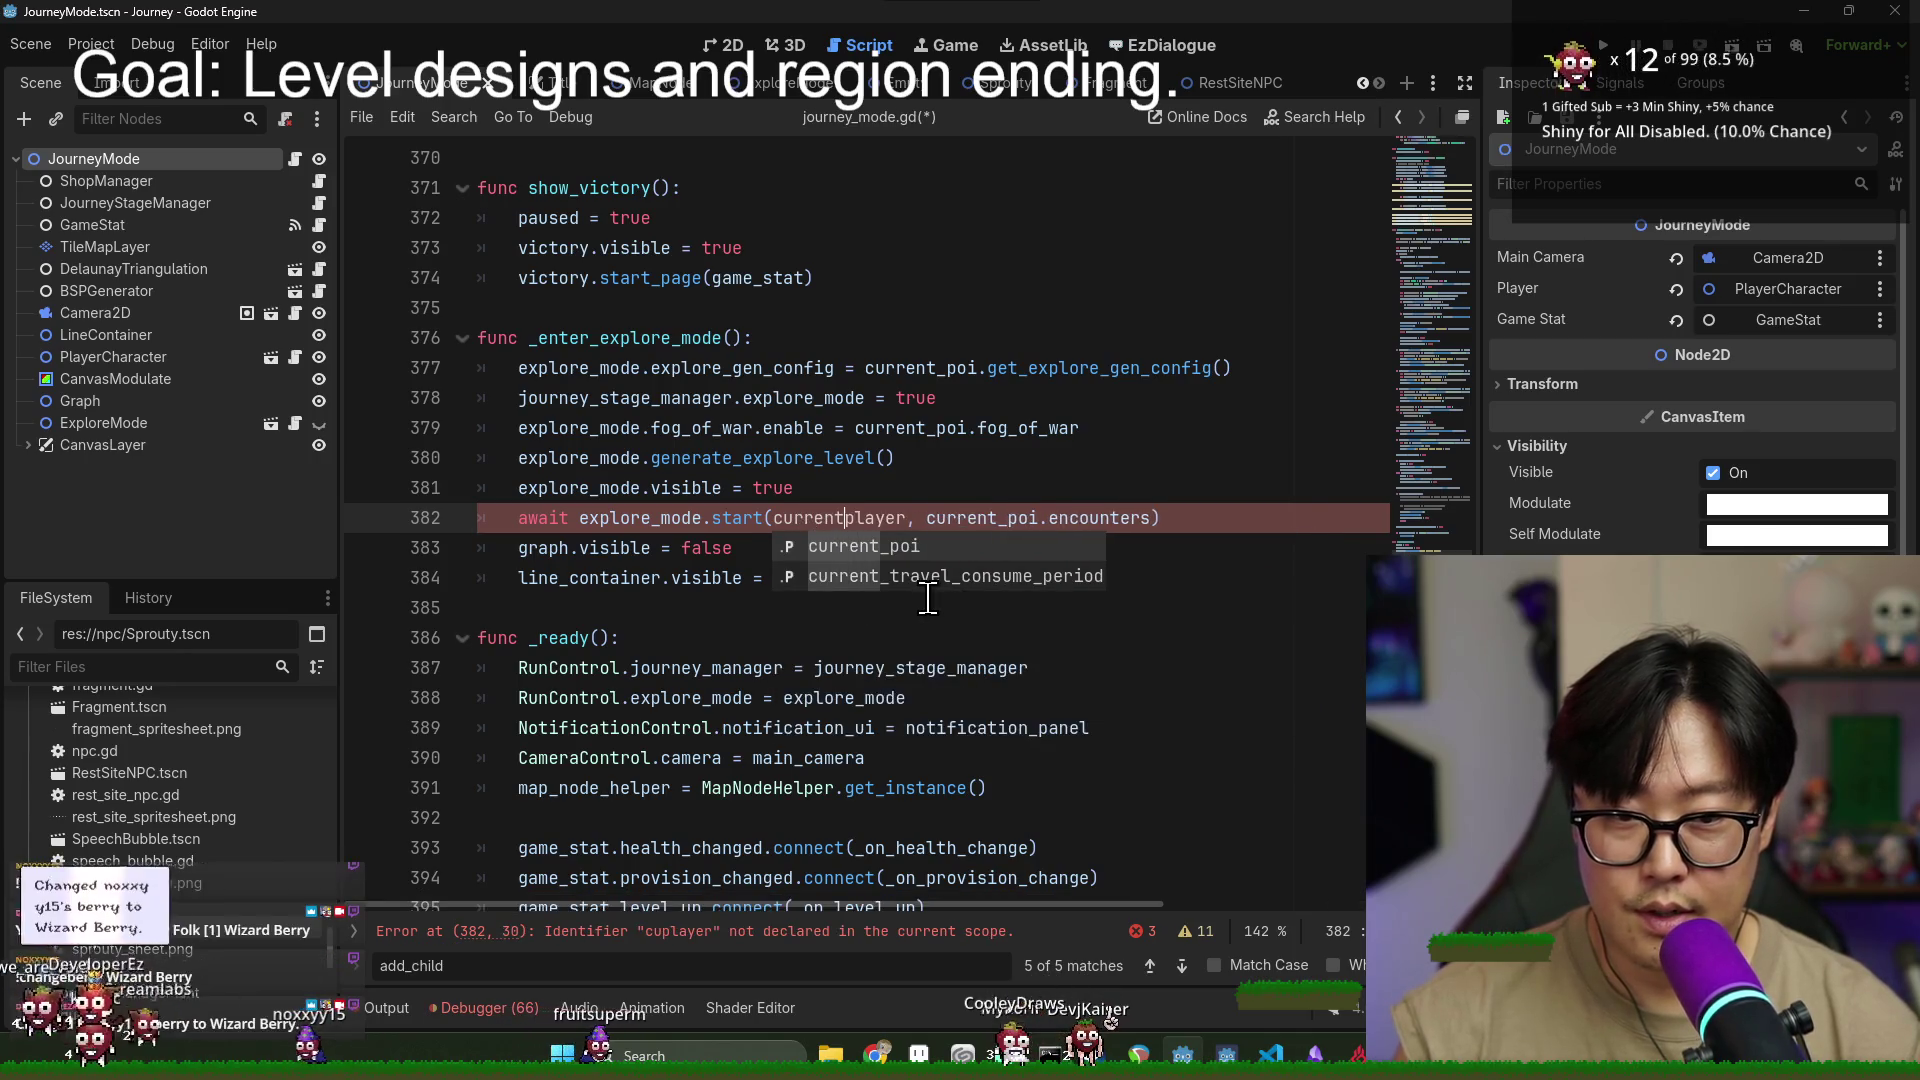
pyautogui.write('_poi,')
pyautogui.press('F5')
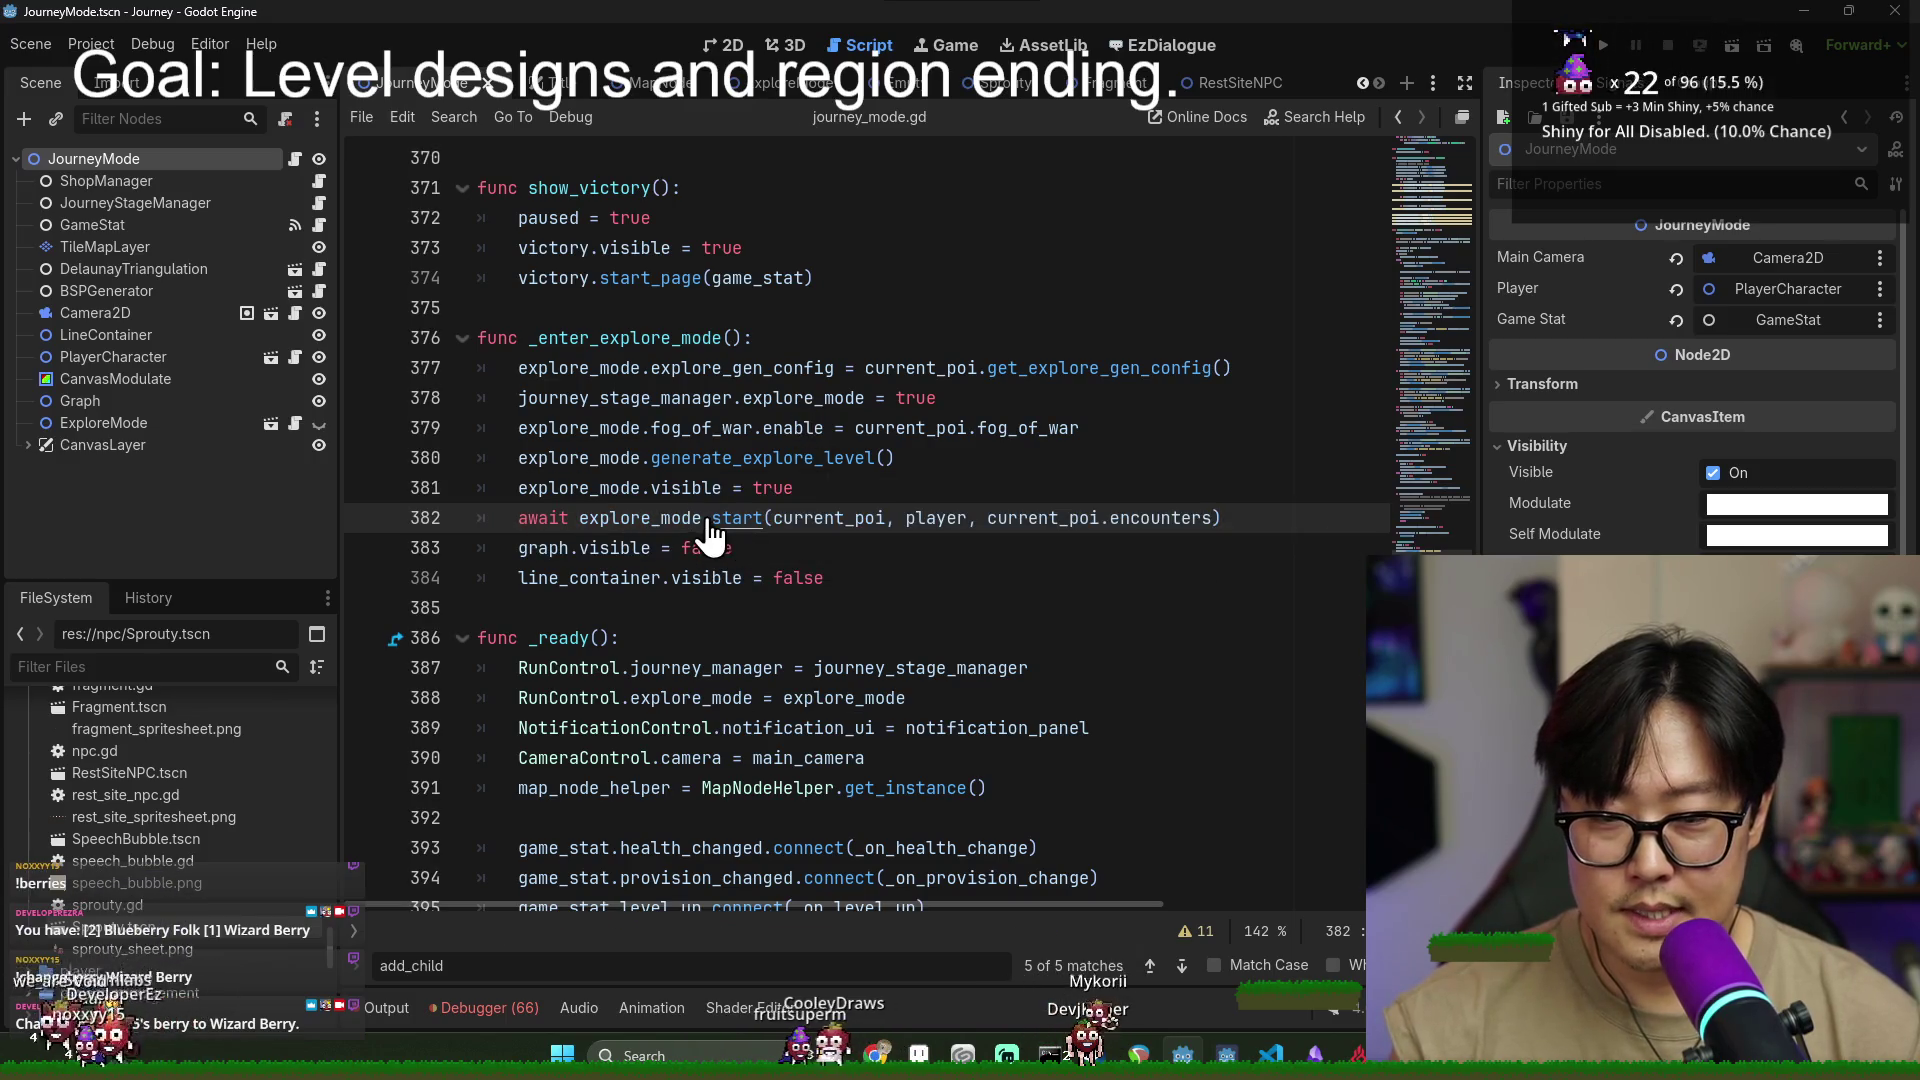
# - Go to start()'s definition in explore_mode.gd and review how explore_source is stored in _explore_source
pyautogui.keyDown('ctrl'); pyautogui.click(750, 540); pyautogui.keyUp('ctrl')
pyautogui.scroll(-2, 750, 530)
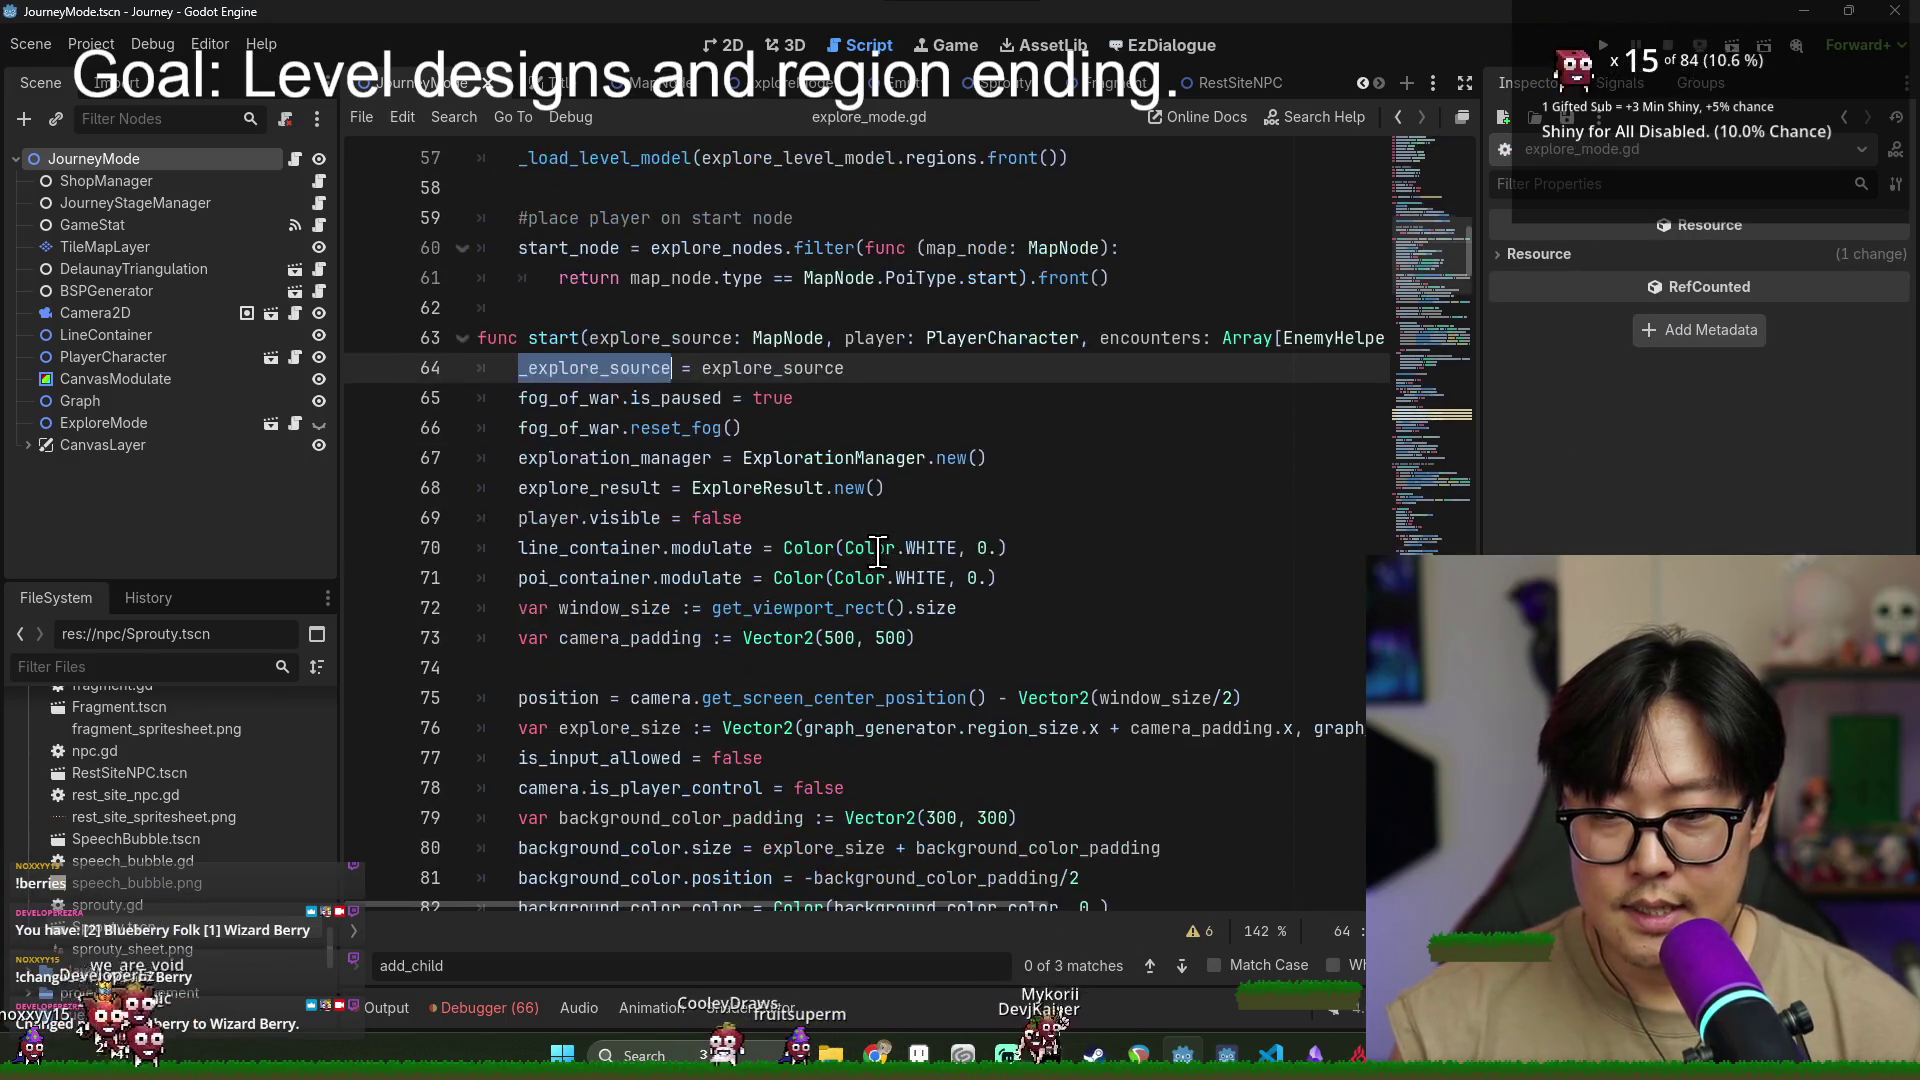
pyautogui.click(748, 518)
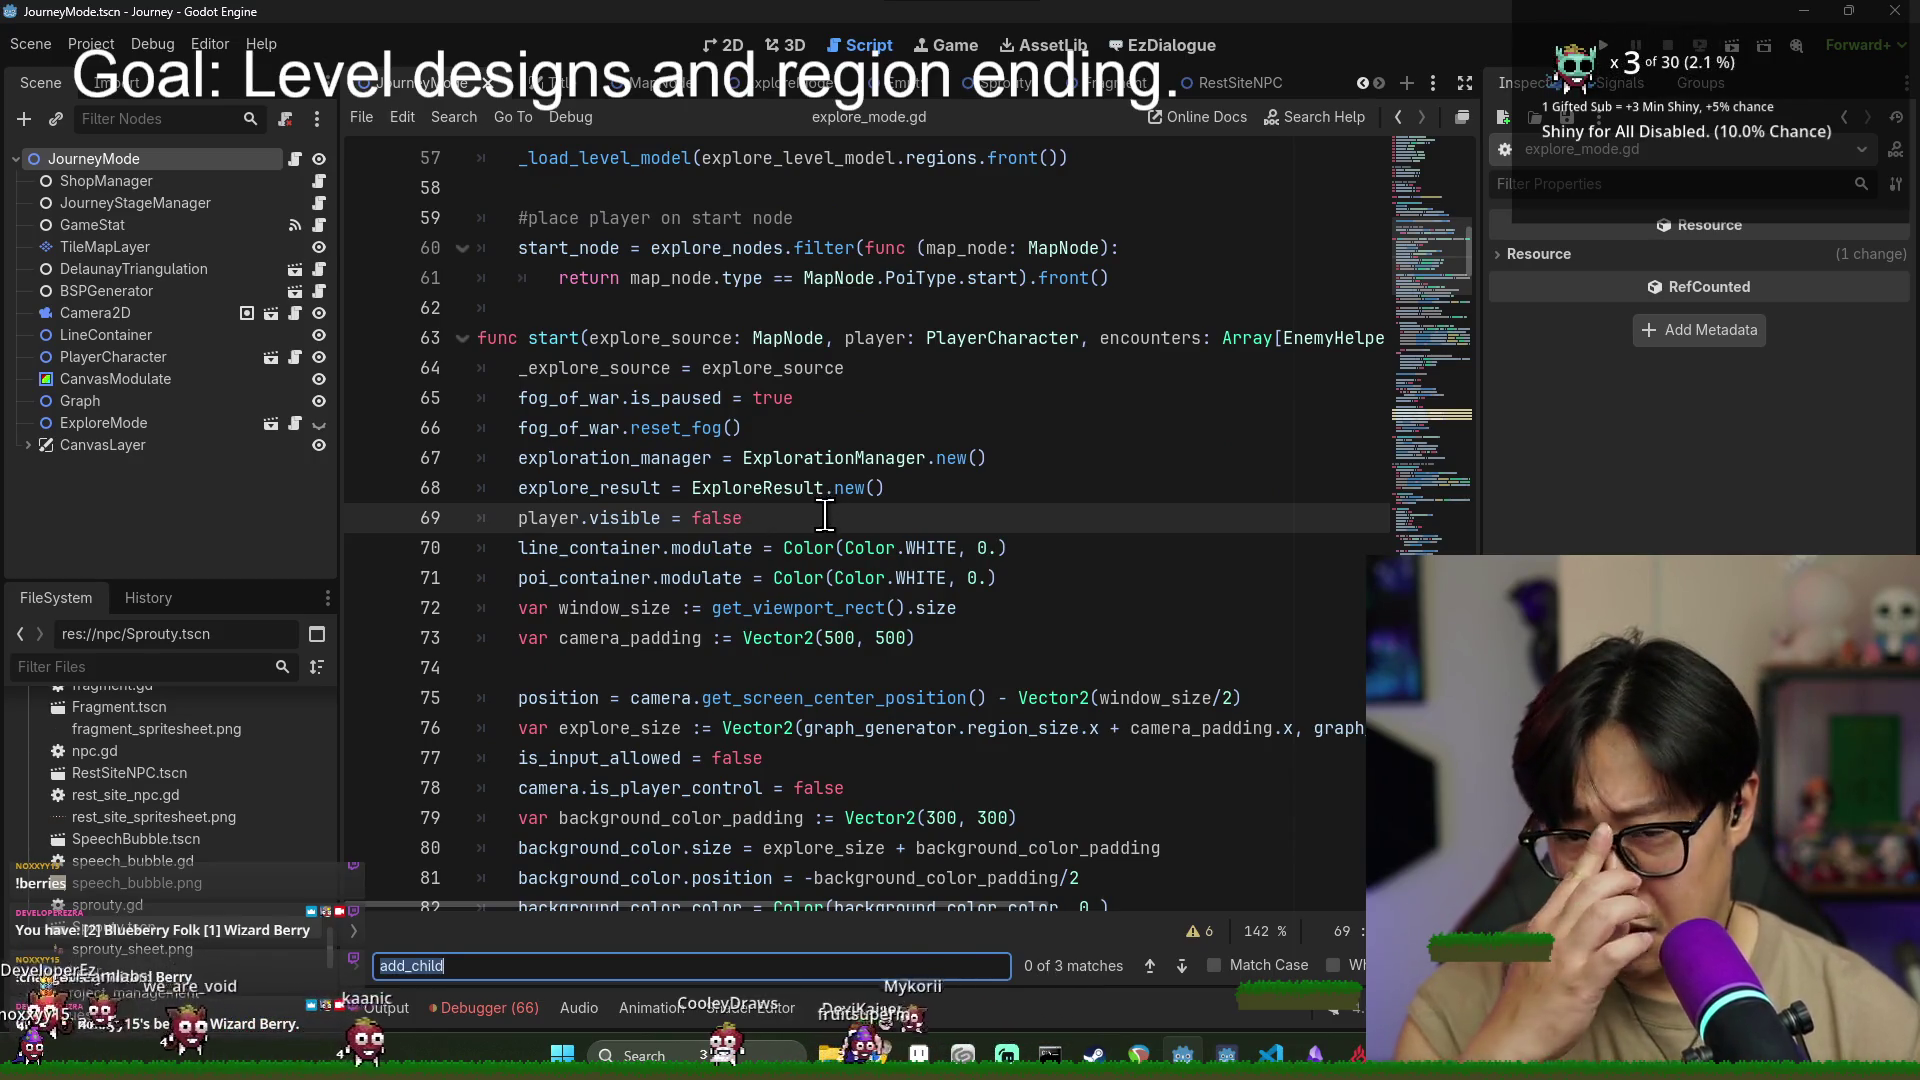
pyautogui.scroll(-6, 743, 559)
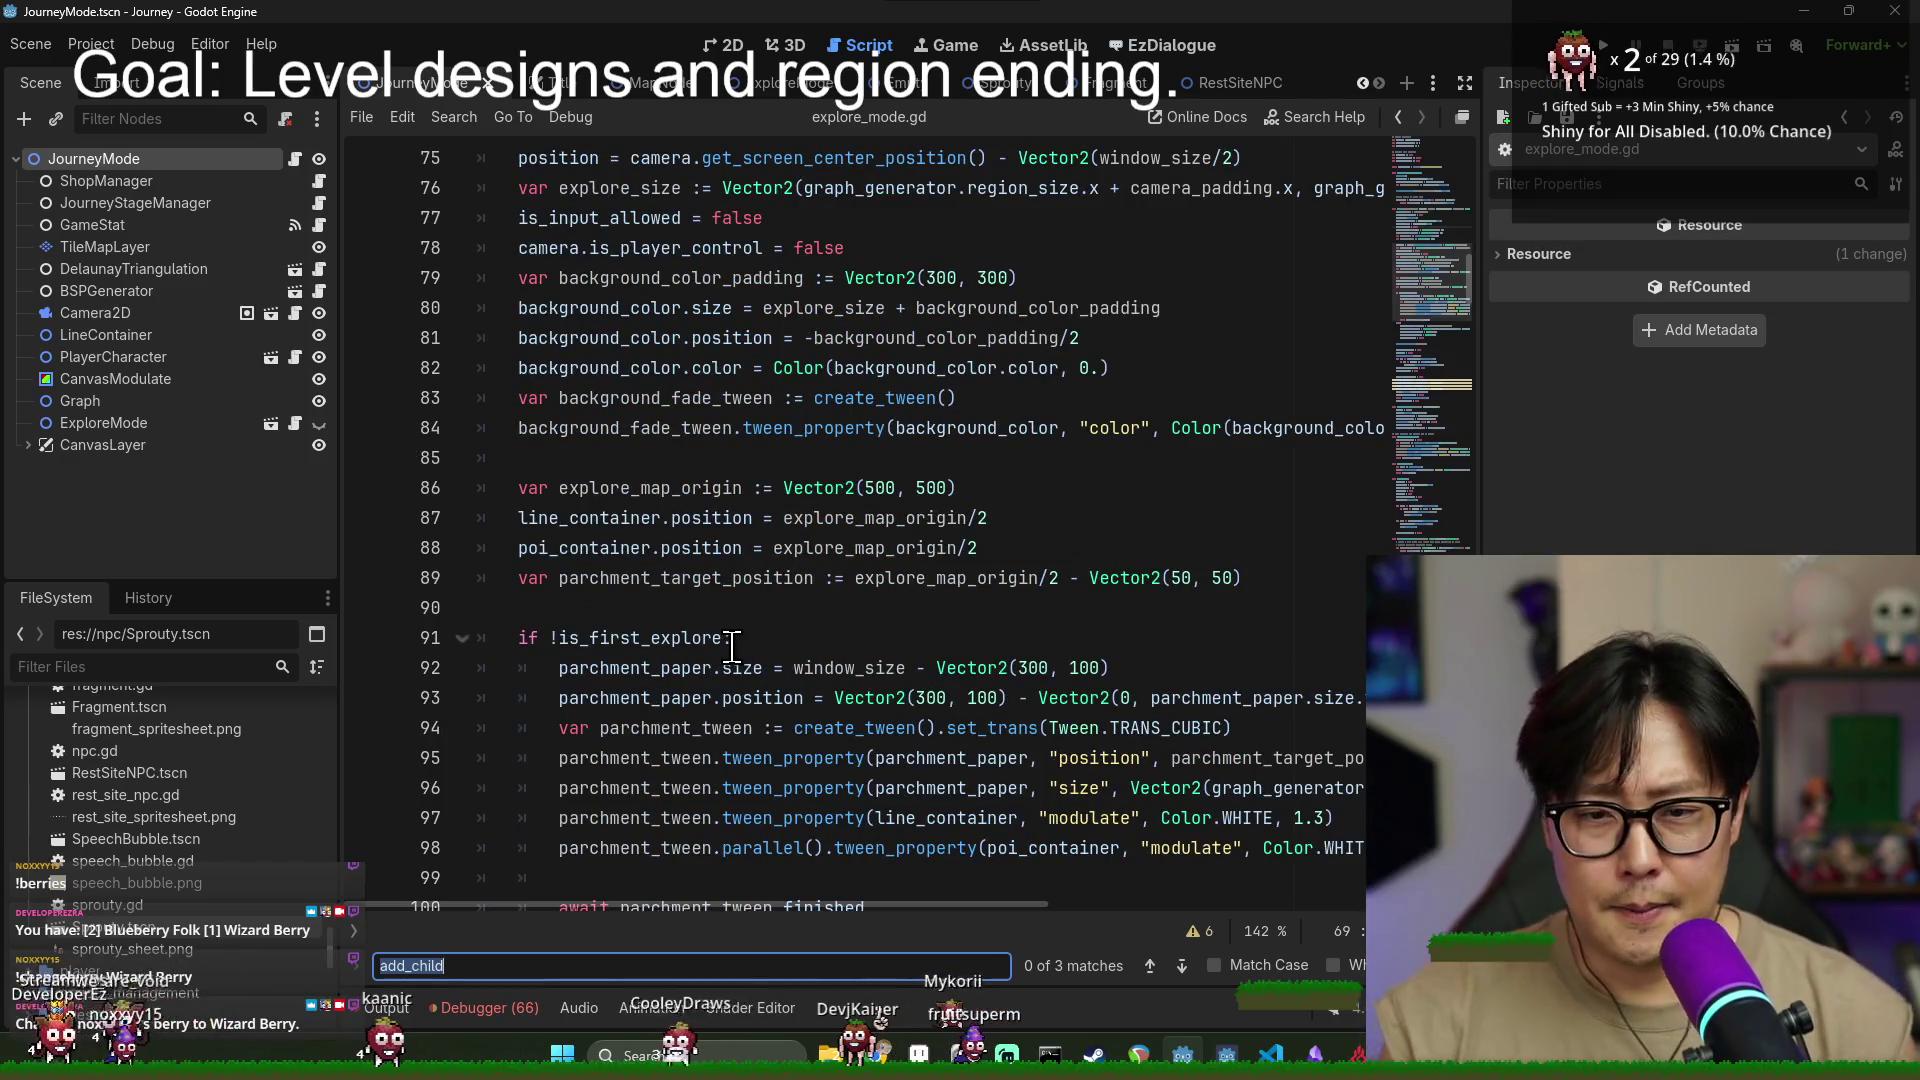
pyautogui.scroll(-3, 700, 640)
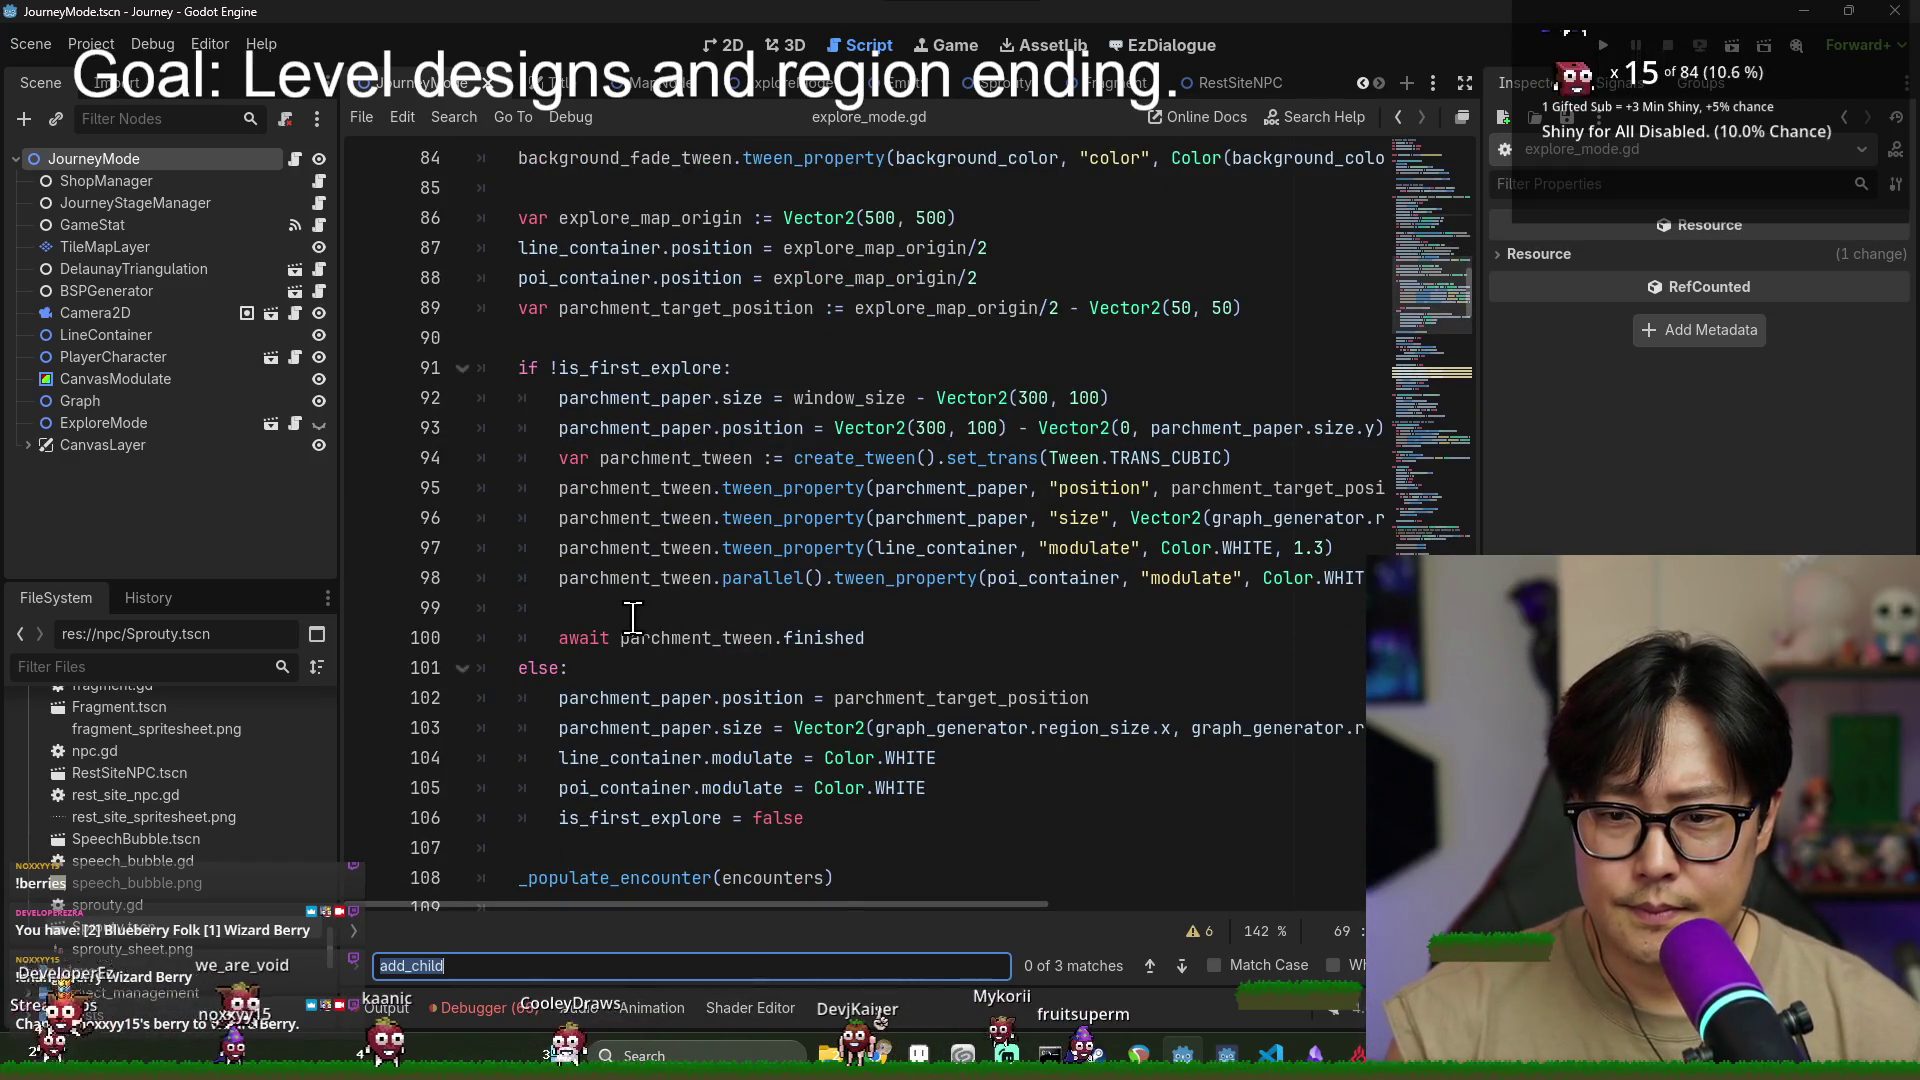
pyautogui.scroll(-2, 633, 617)
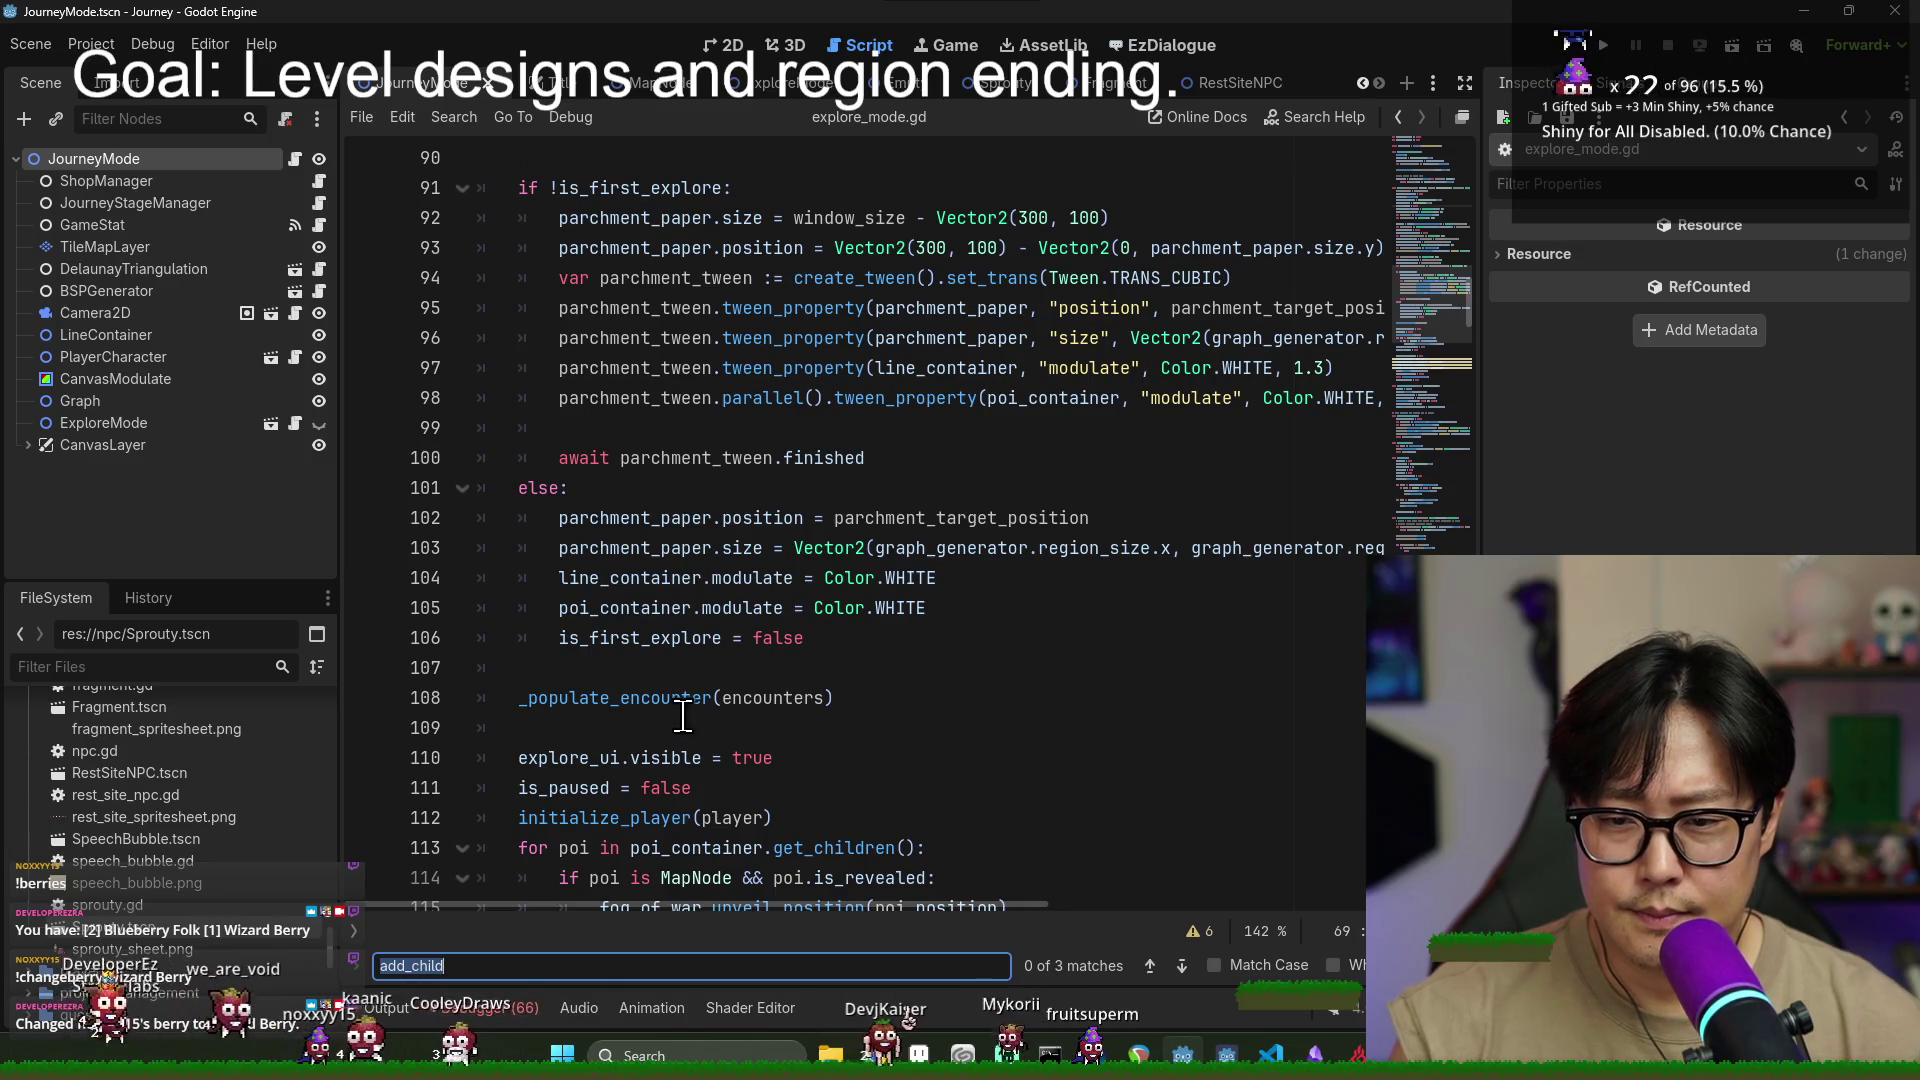
pyautogui.scroll(10, 683, 716)
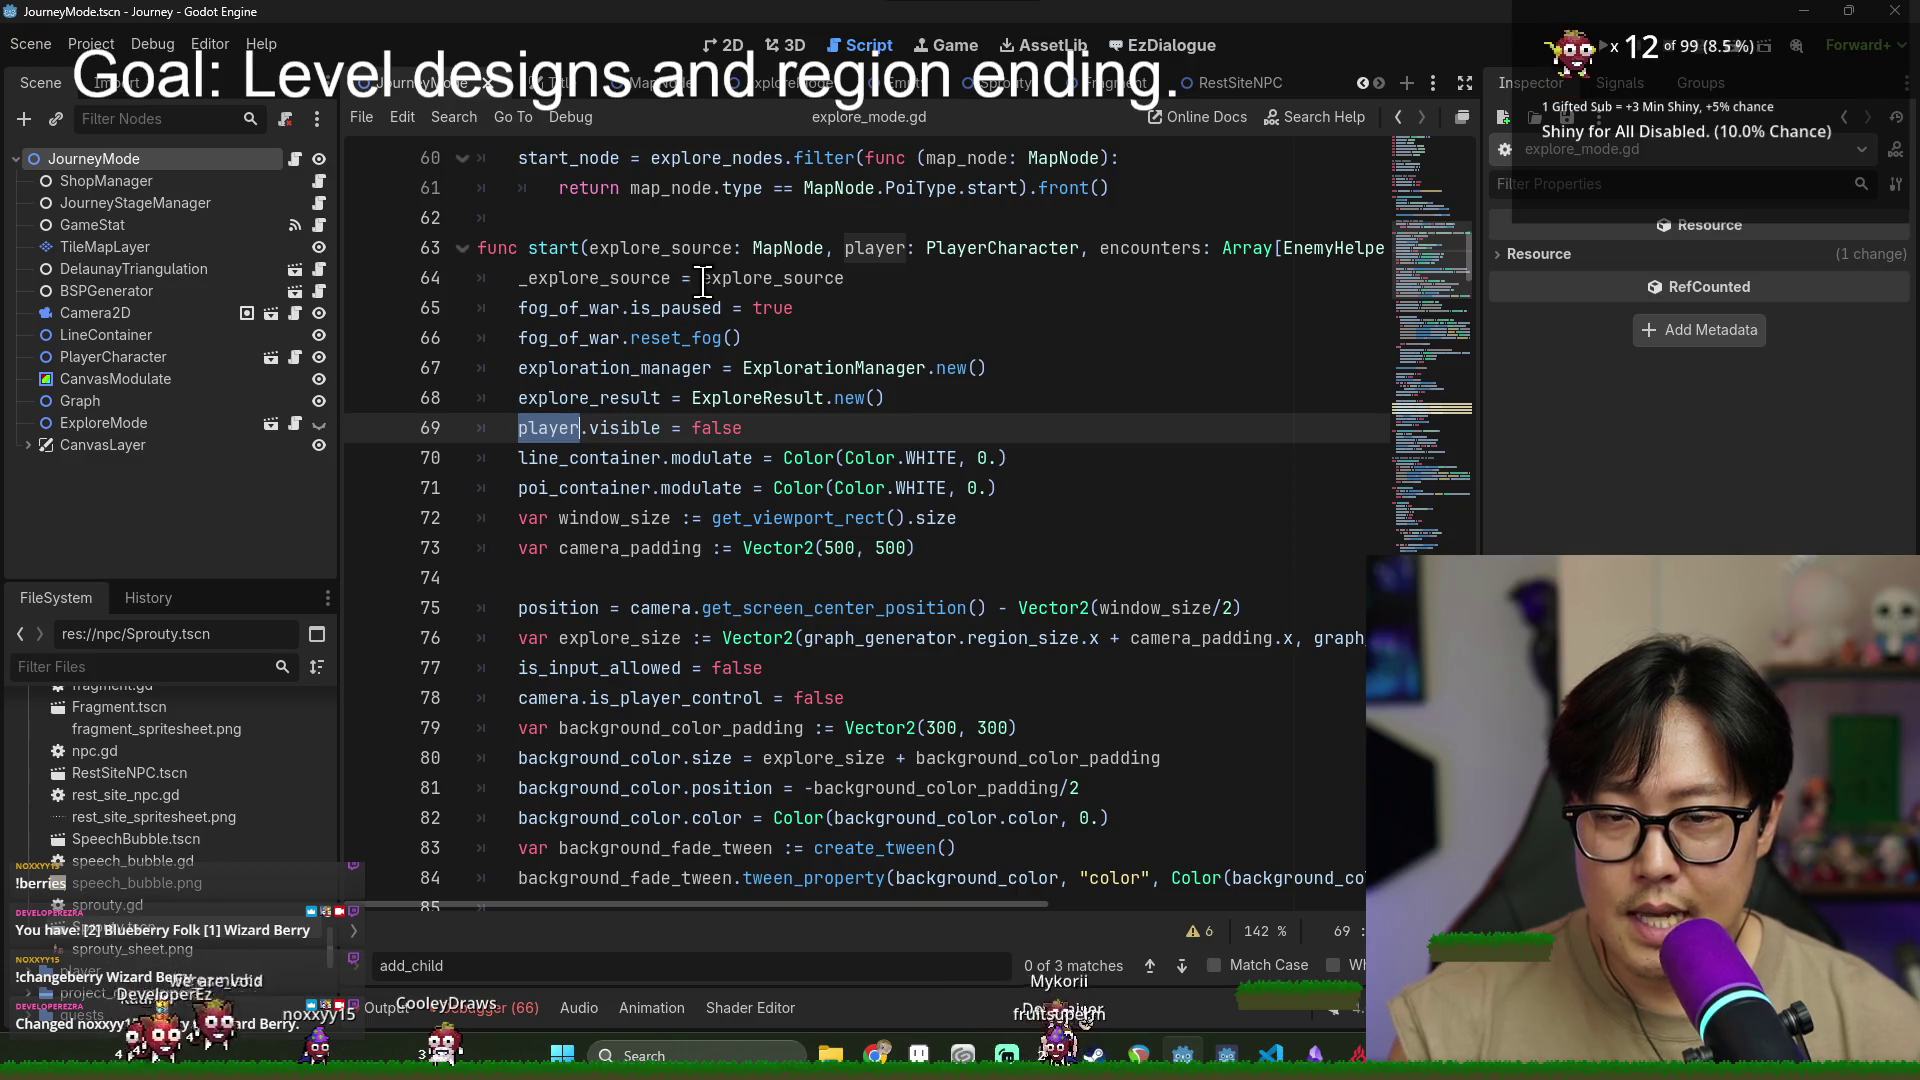
pyautogui.scroll(-14, 535, 258)
pyautogui.scroll(9, 646, 484)
pyautogui.scroll(4, 620, 476)
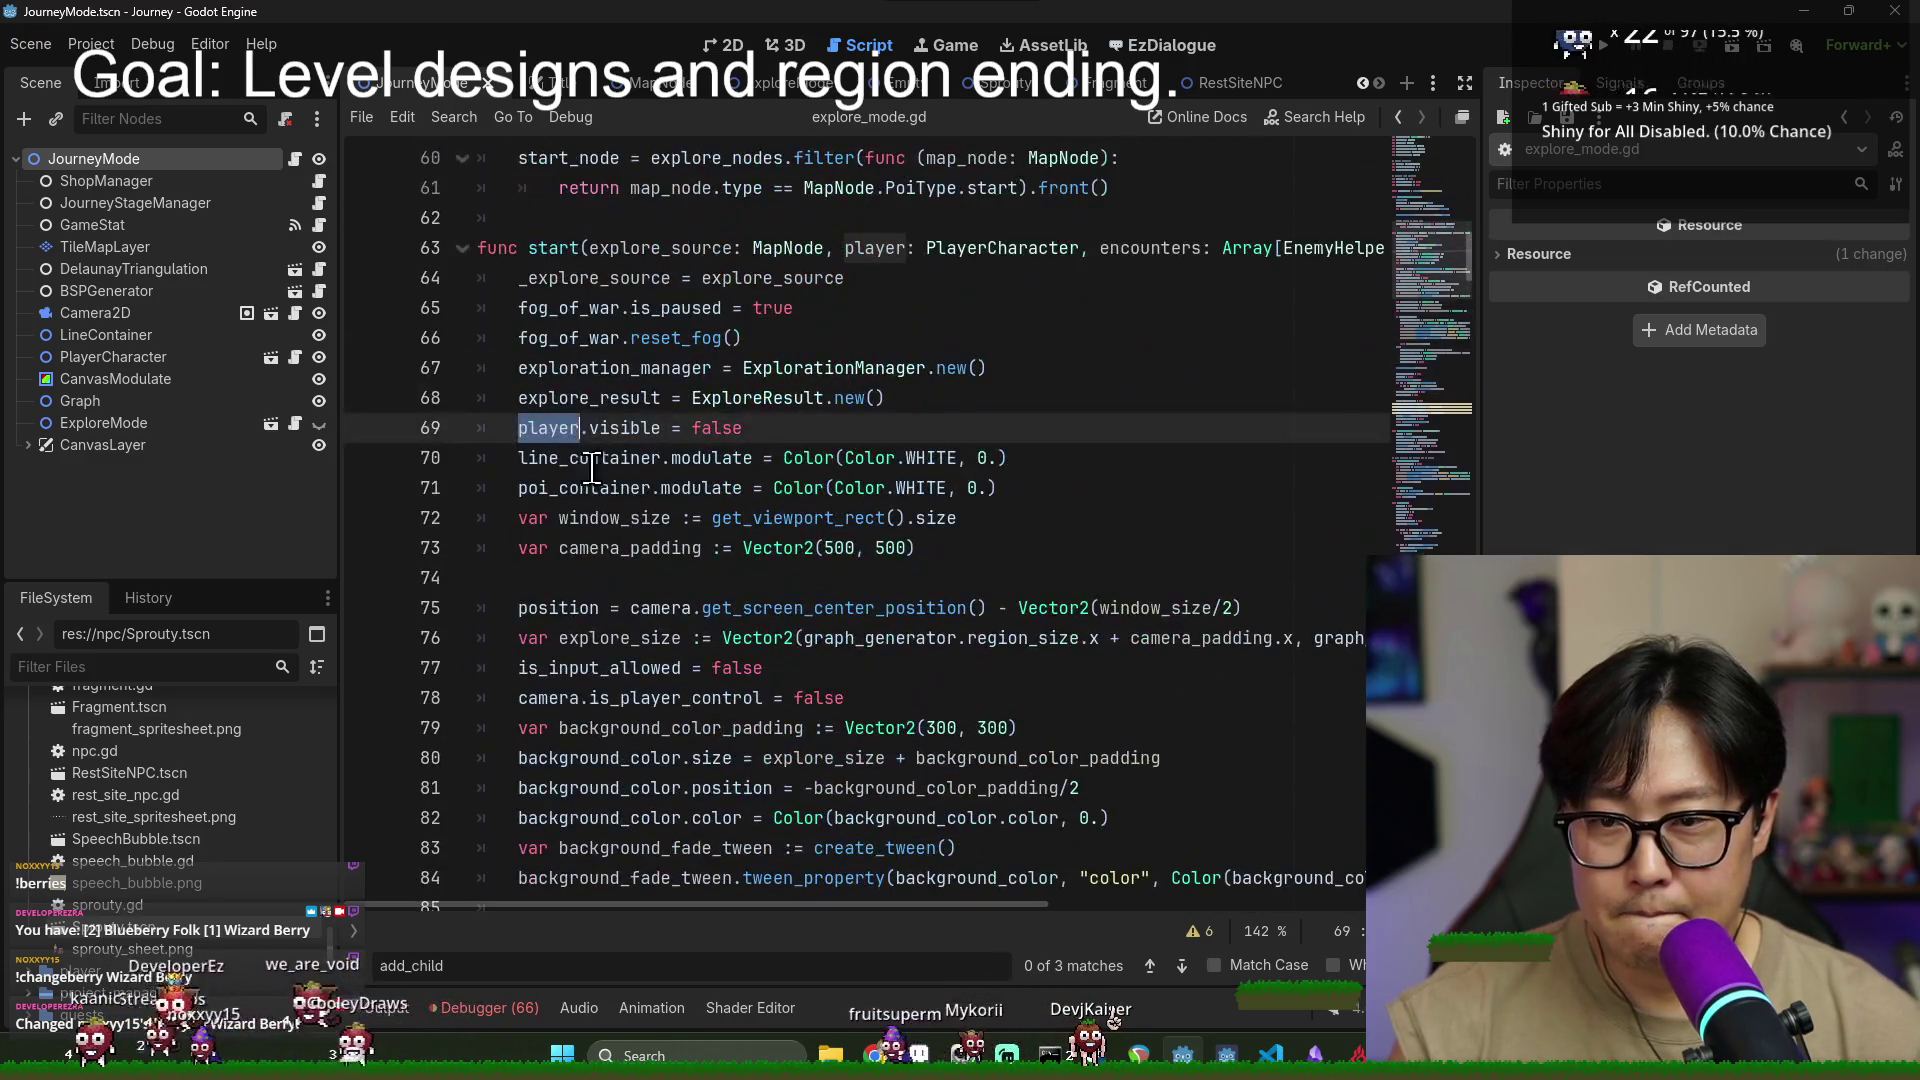
pyautogui.doubleClick(661, 247)
pyautogui.doubleClick(552, 425)
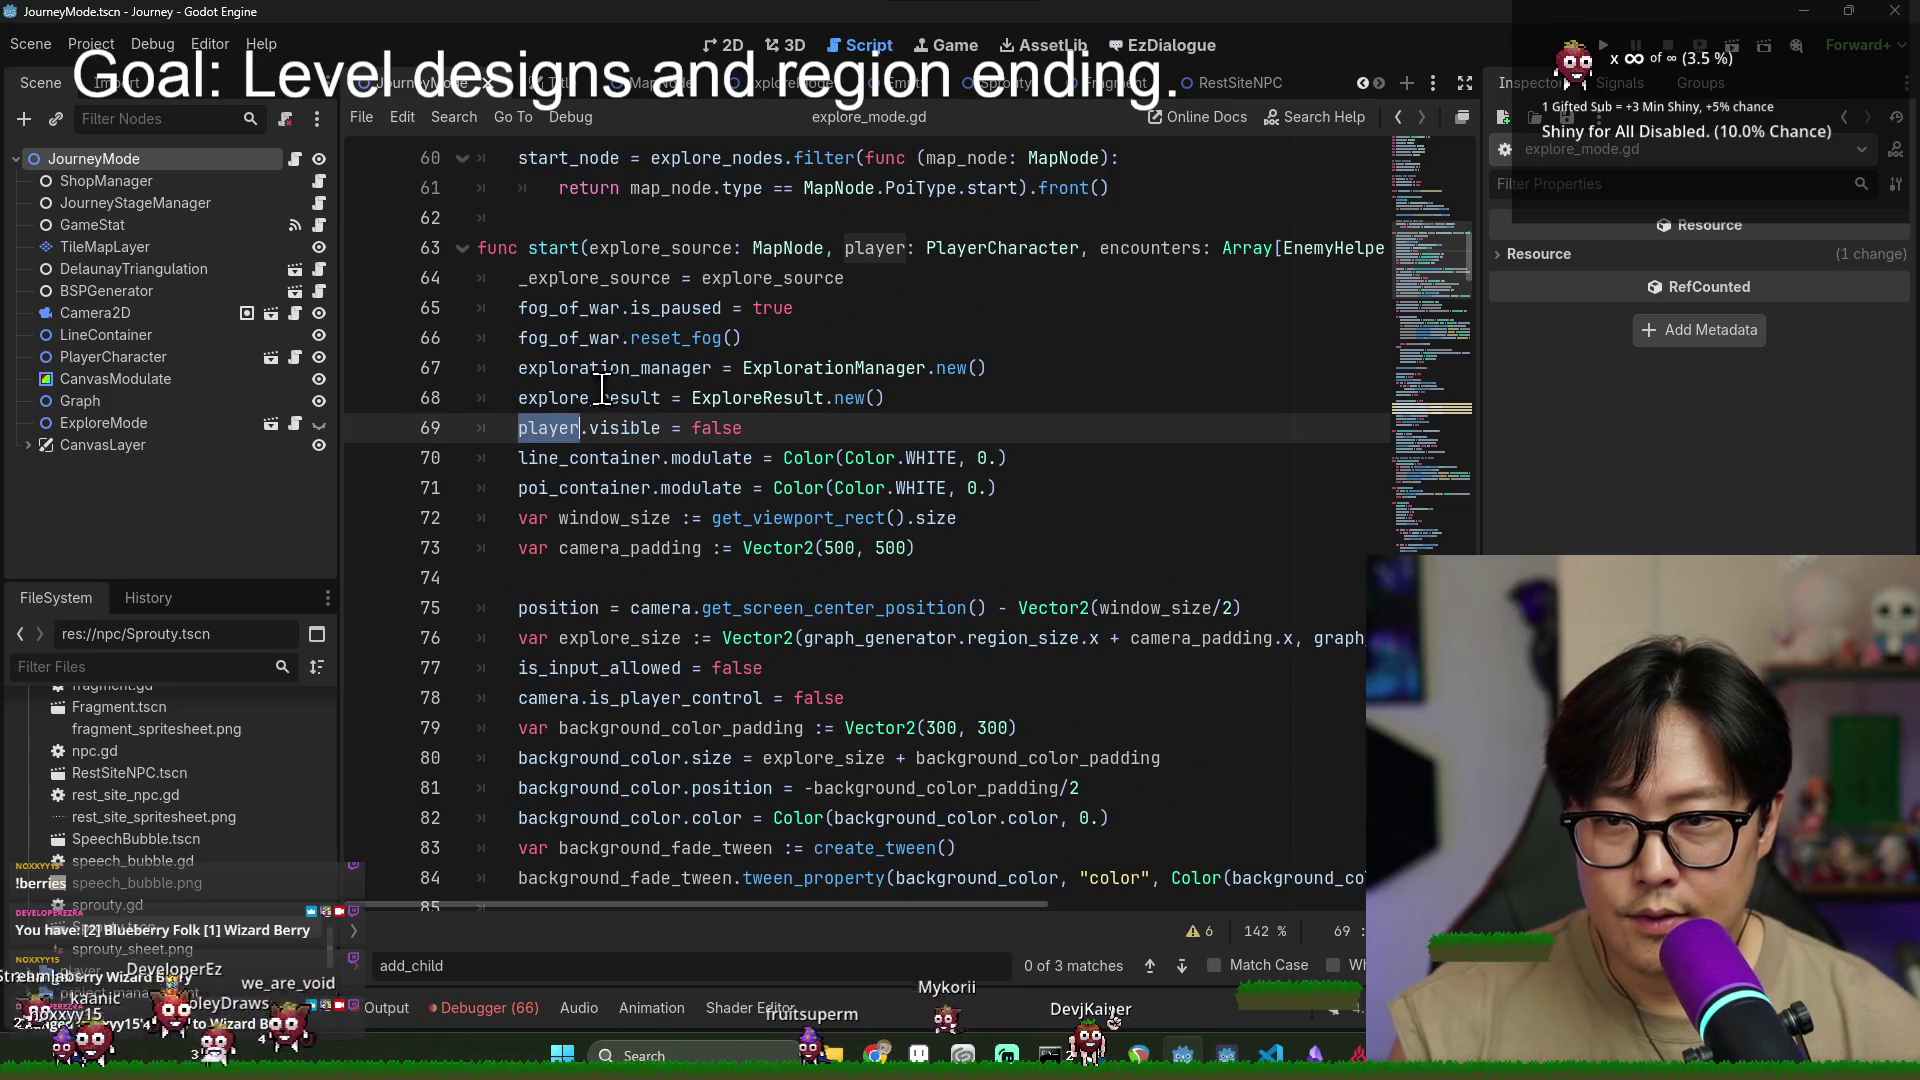
pyautogui.doubleClick(629, 280)
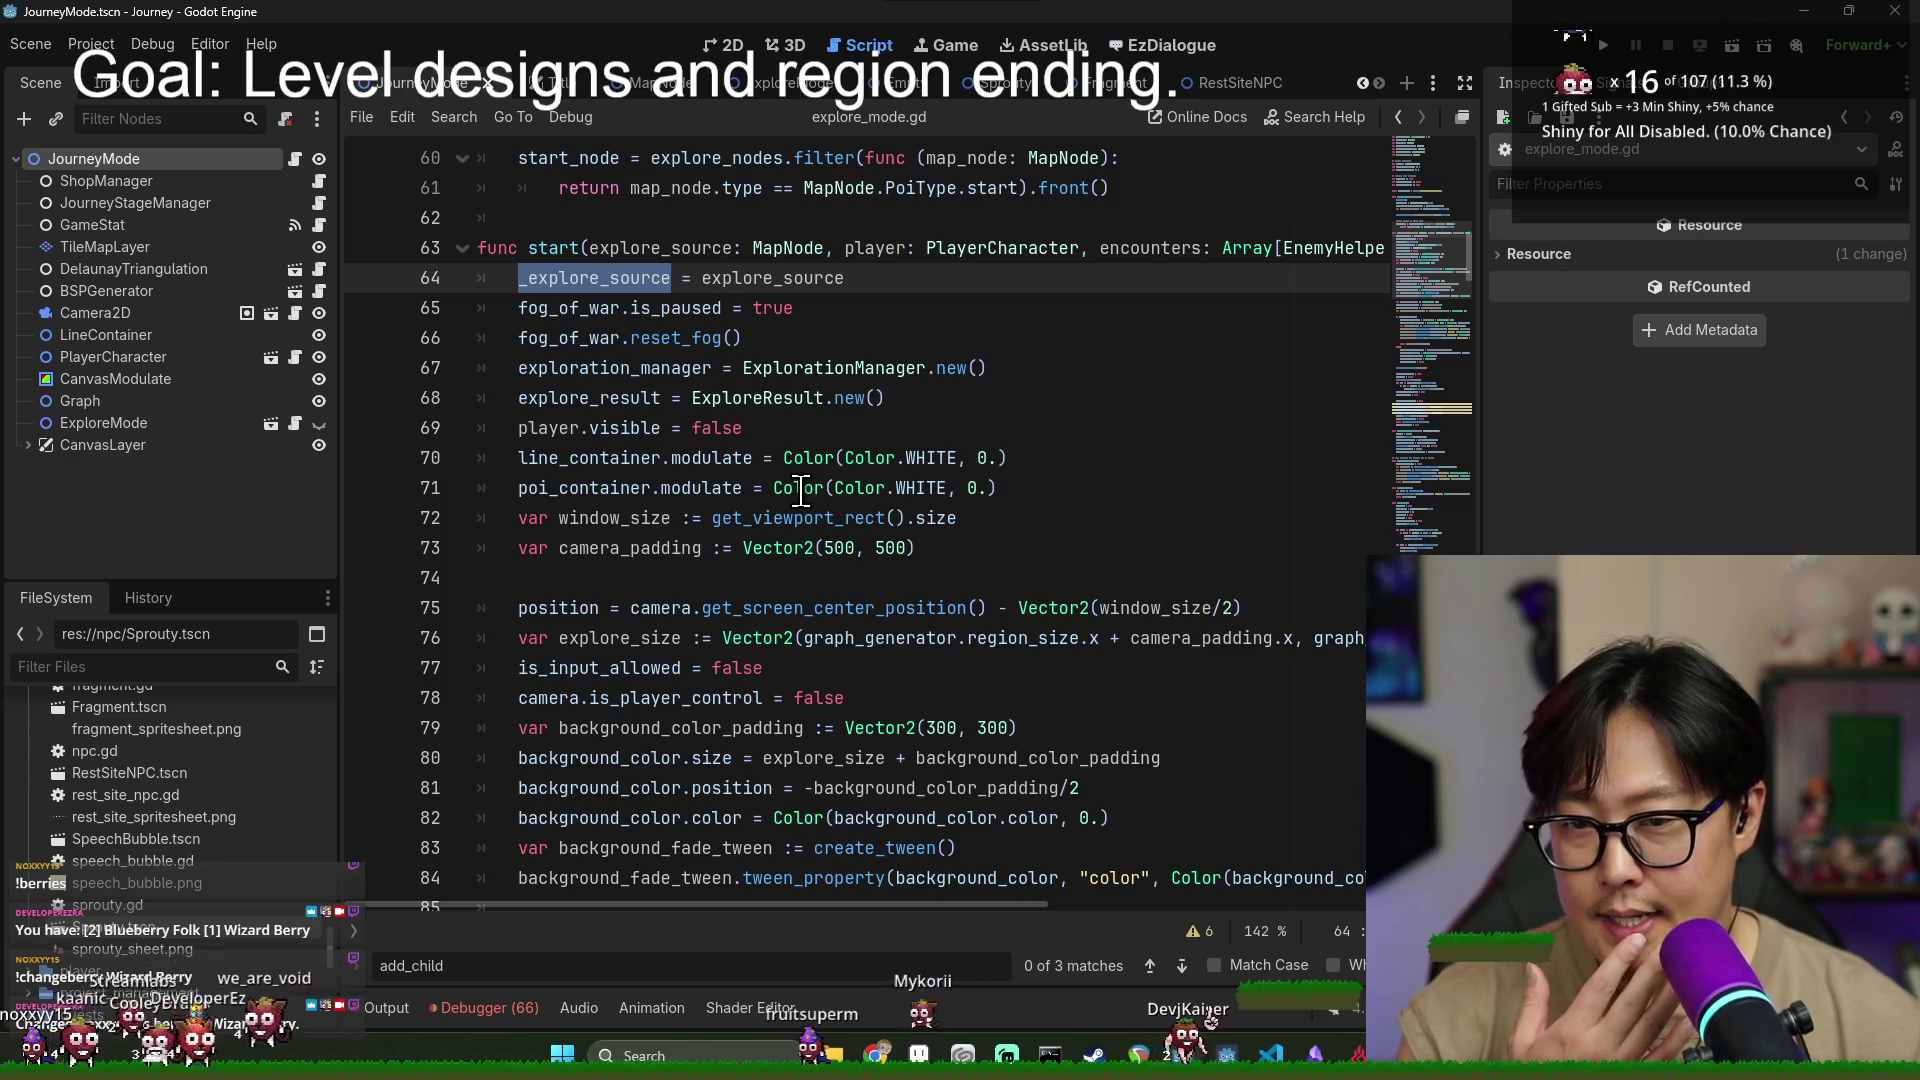
pyautogui.scroll(3, 717, 466)
pyautogui.doubleClick(544, 517)
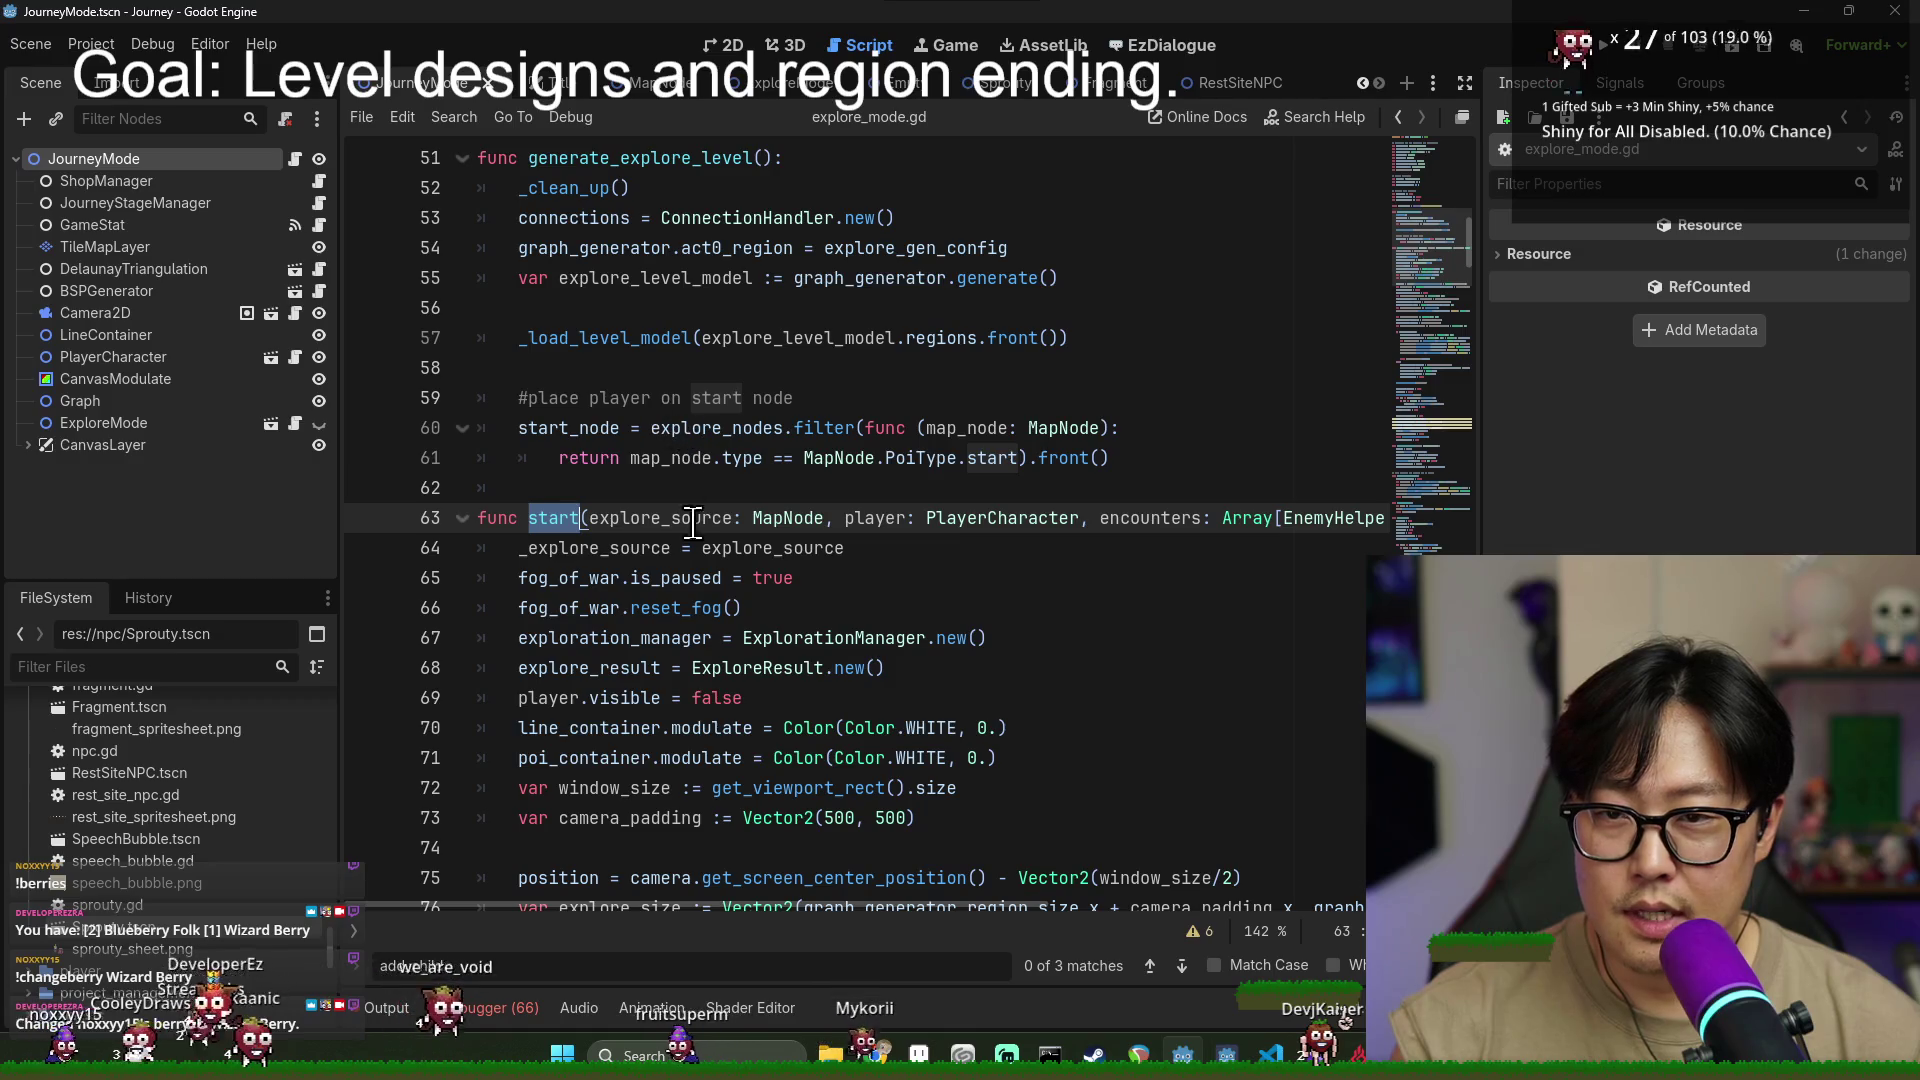
# - Cut the explore_source: MapNode parameter from start() into generate_explore_level()'s parentheses
pyautogui.doubleClick(640, 517)
pyautogui.keyDown('shift'); pyautogui.click(843, 520); pyautogui.keyUp('shift')
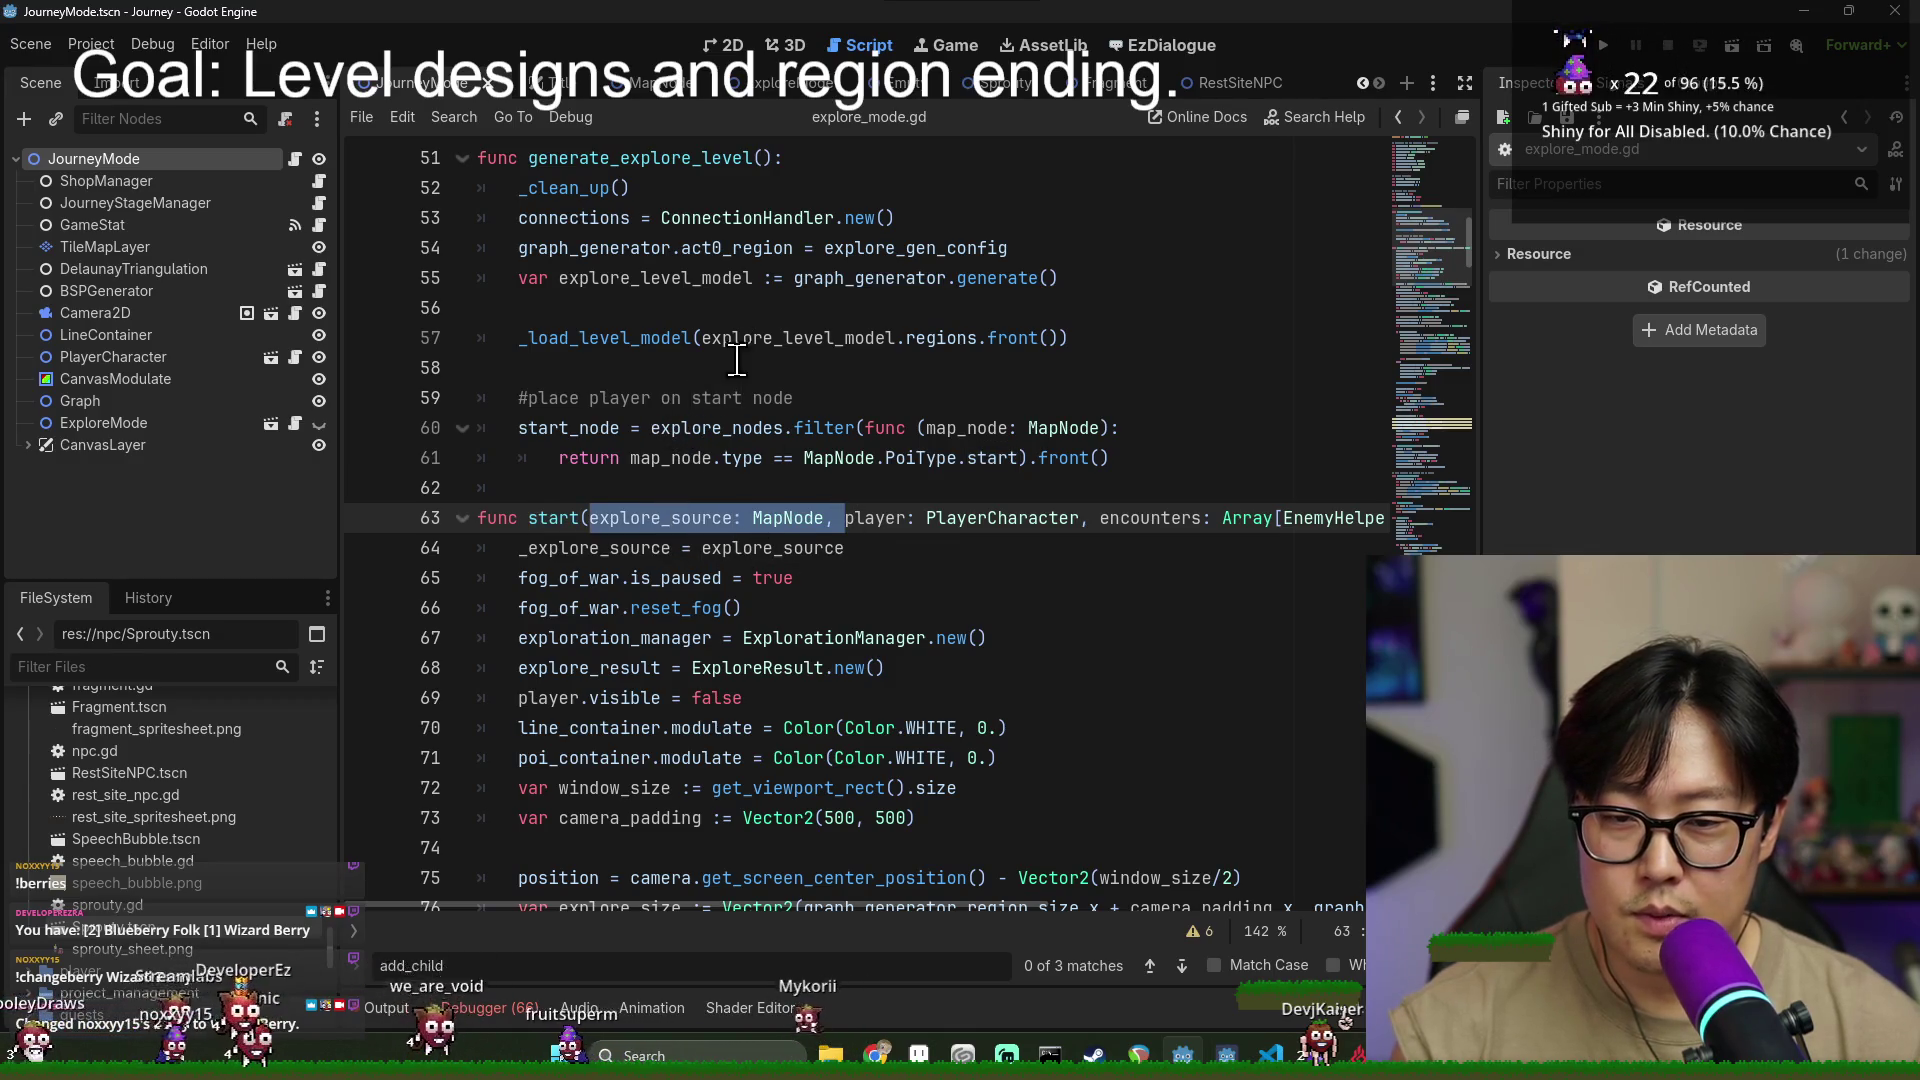
pyautogui.hotkey('ctrl', 'x')
pyautogui.click(766, 158)
pyautogui.hotkey('ctrl', 'v')
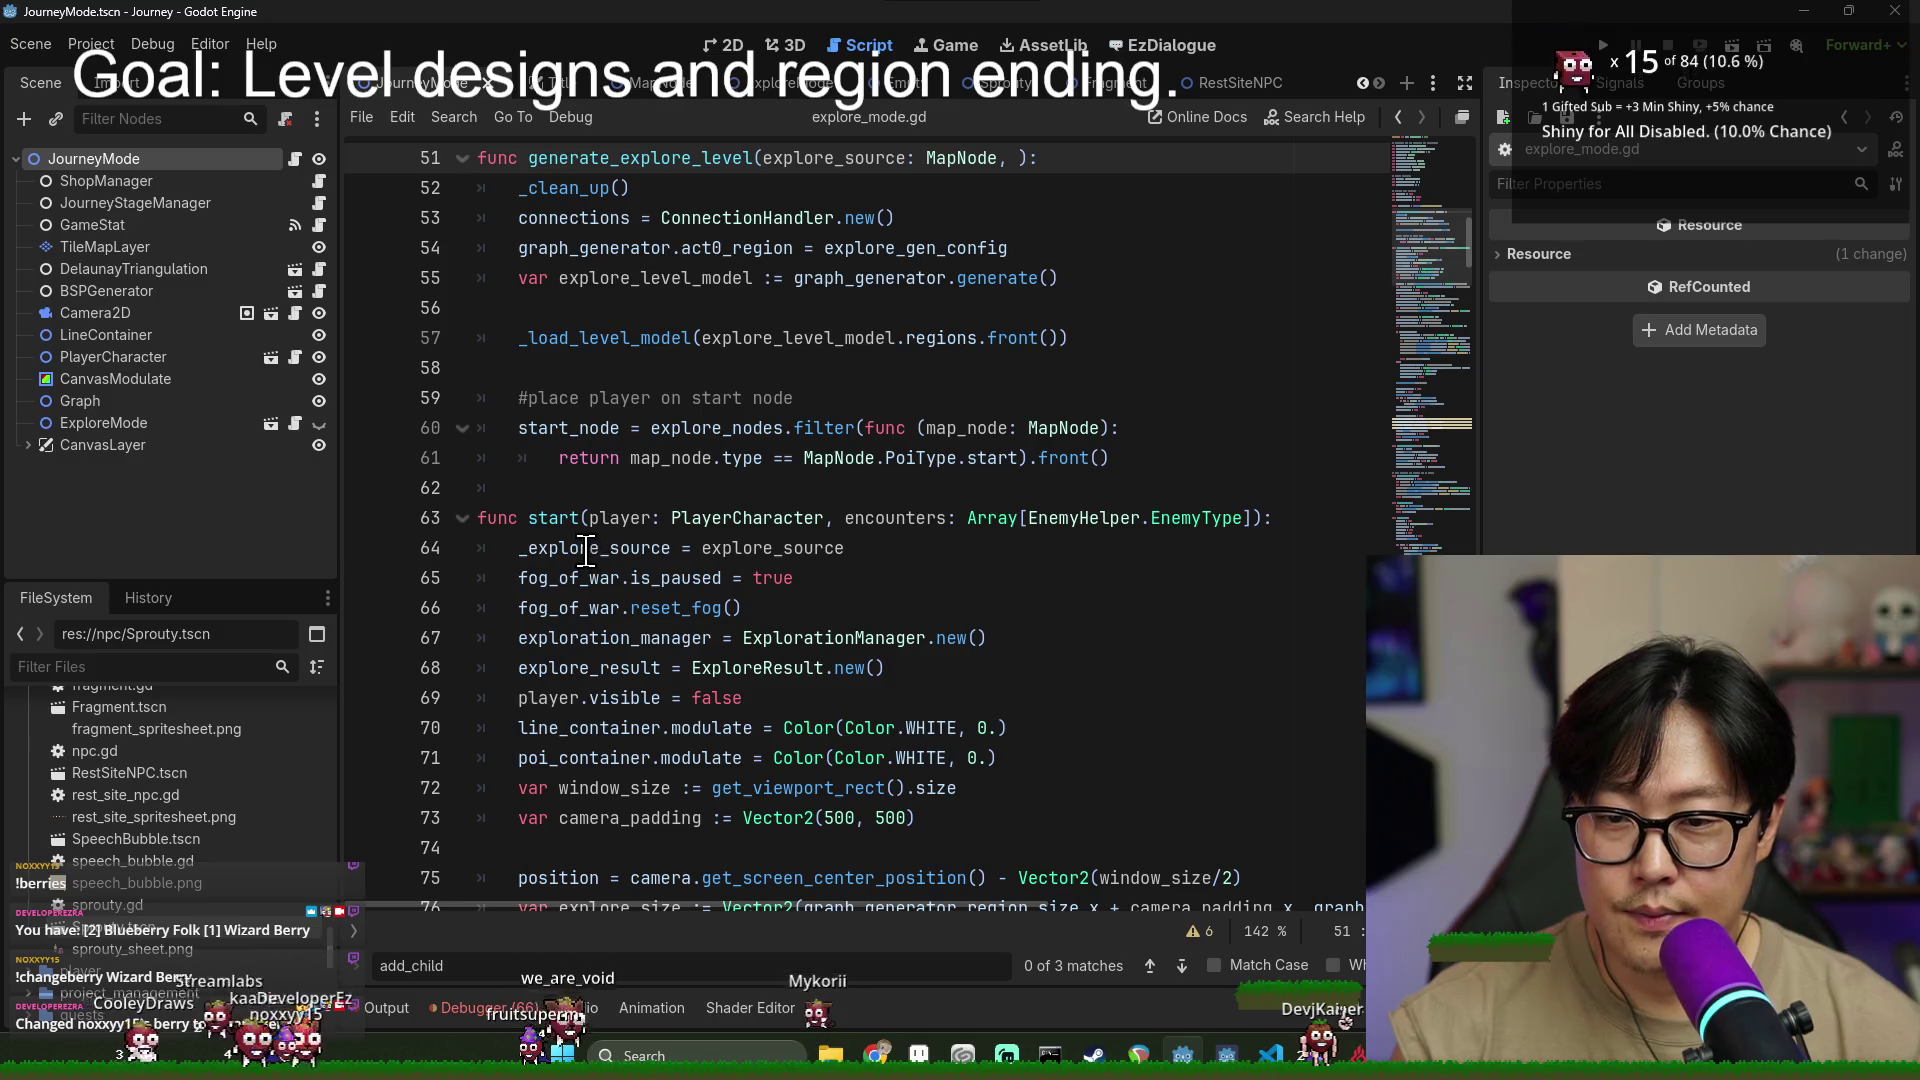
# - Move the _explore_source assignment into generate_explore_level, remove the stray comma, and save
pyautogui.moveTo(518, 548); pyautogui.dragTo(845, 548)
pyautogui.hotkey('ctrl', 'x')
pyautogui.click(1097, 160)
pyautogui.press('Return')
pyautogui.hotkey('ctrl', 'v')
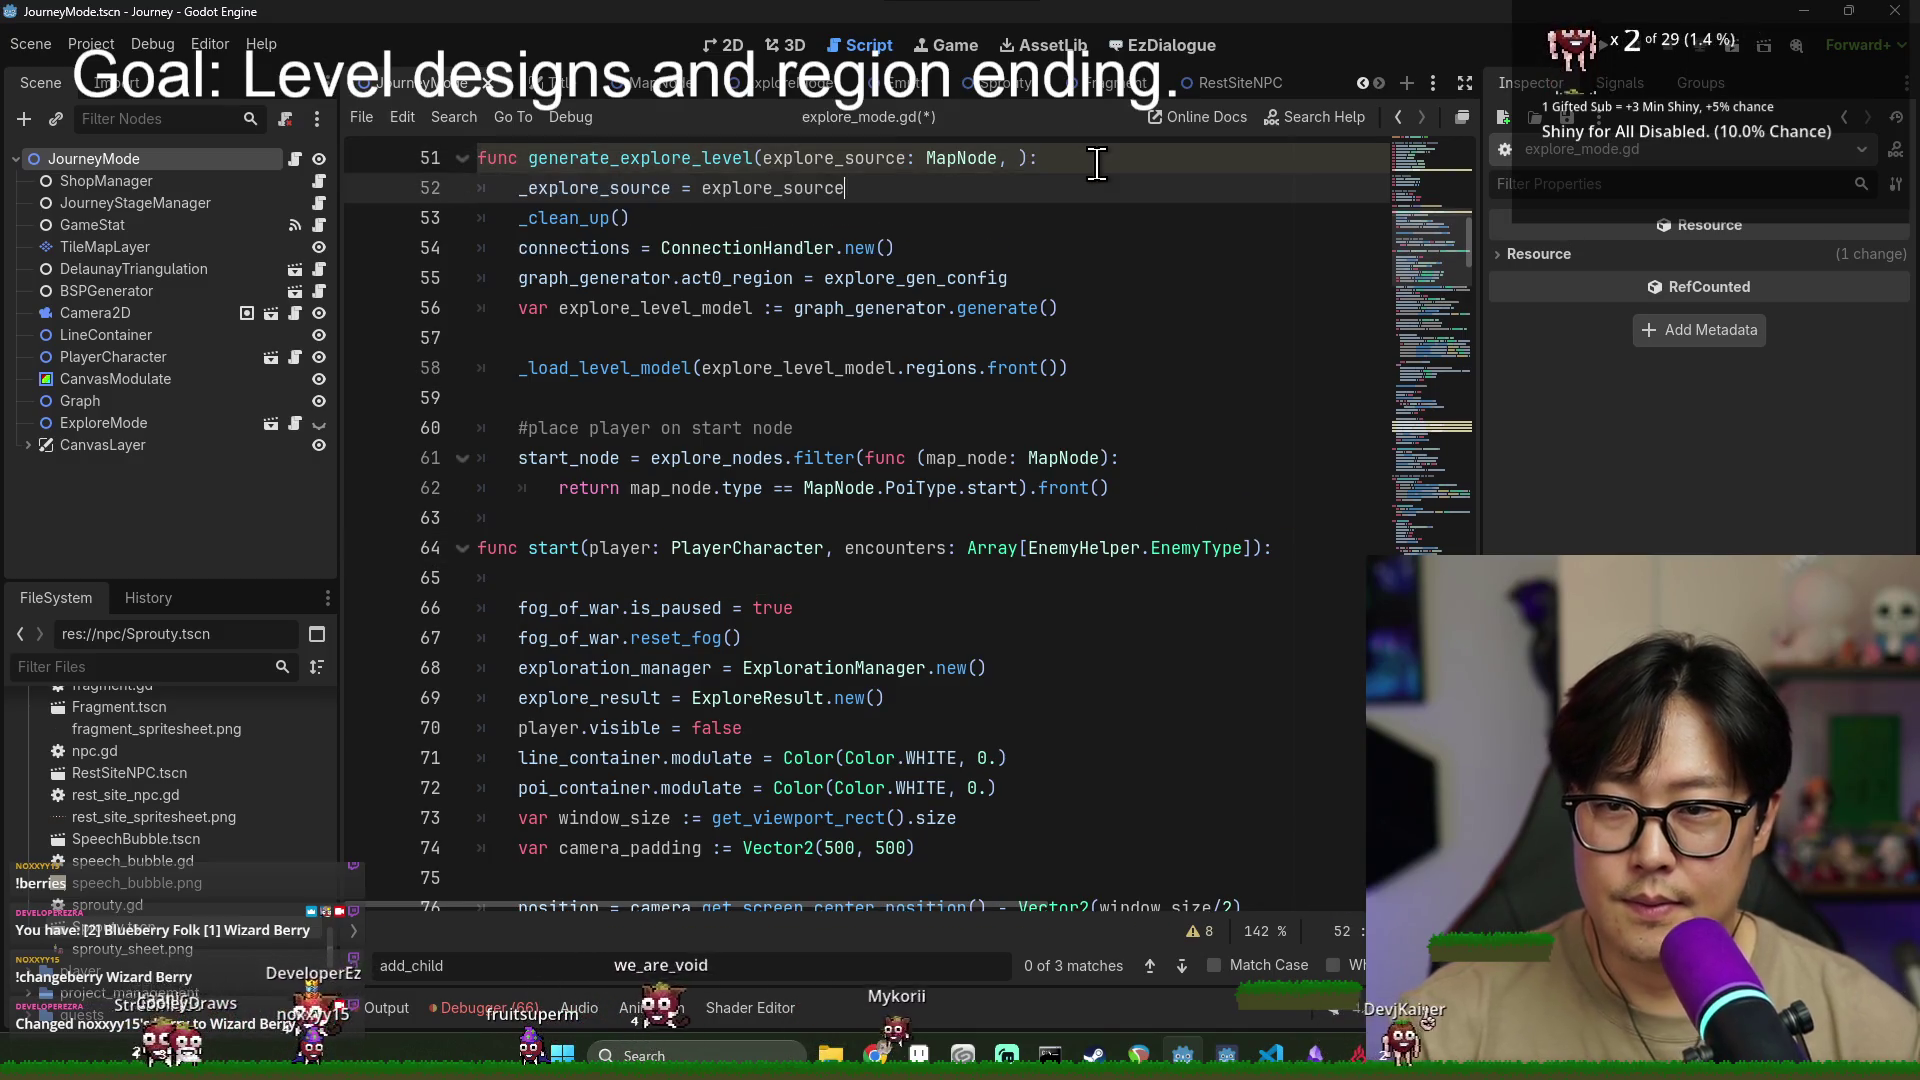
pyautogui.click(1014, 158)
pyautogui.press('BackSpace')
pyautogui.press('BackSpace')
pyautogui.press('BackSpace')
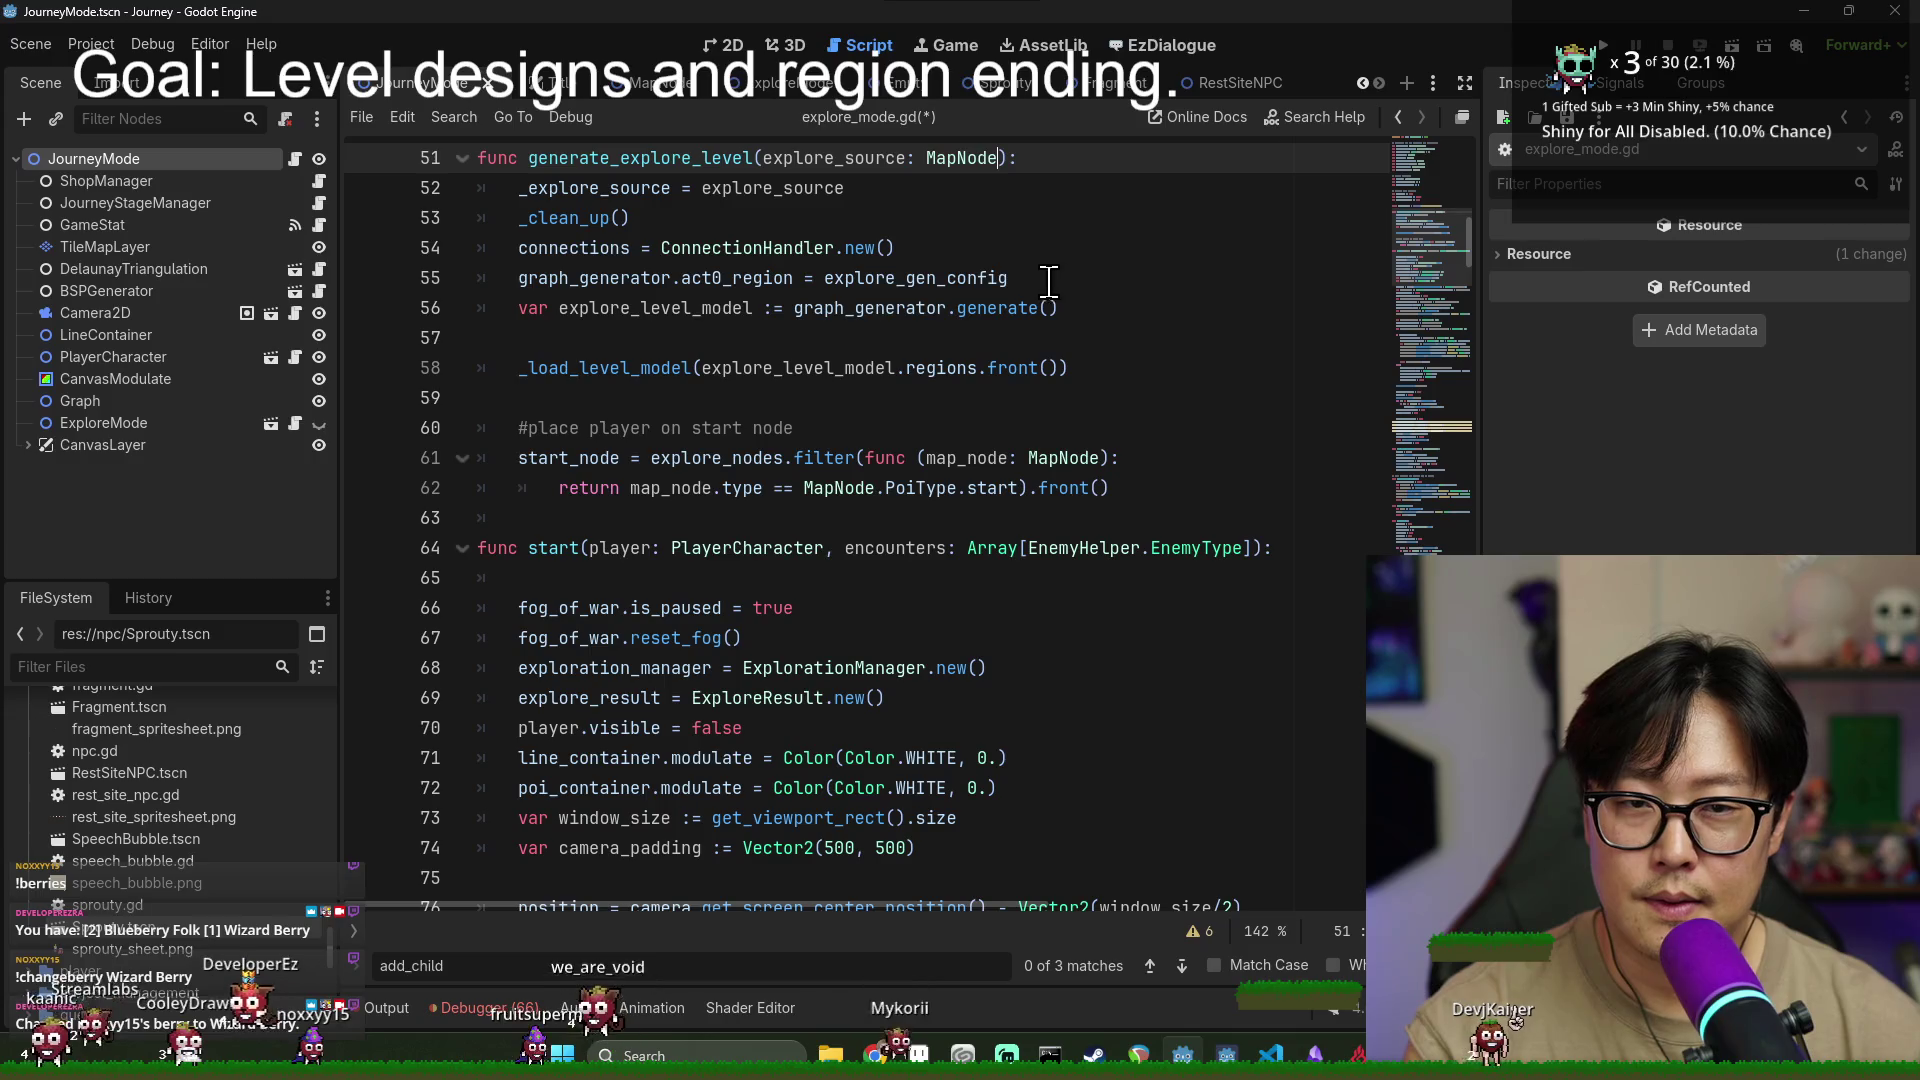
pyautogui.click(955, 246)
pyautogui.hotkey('ctrl', 's')
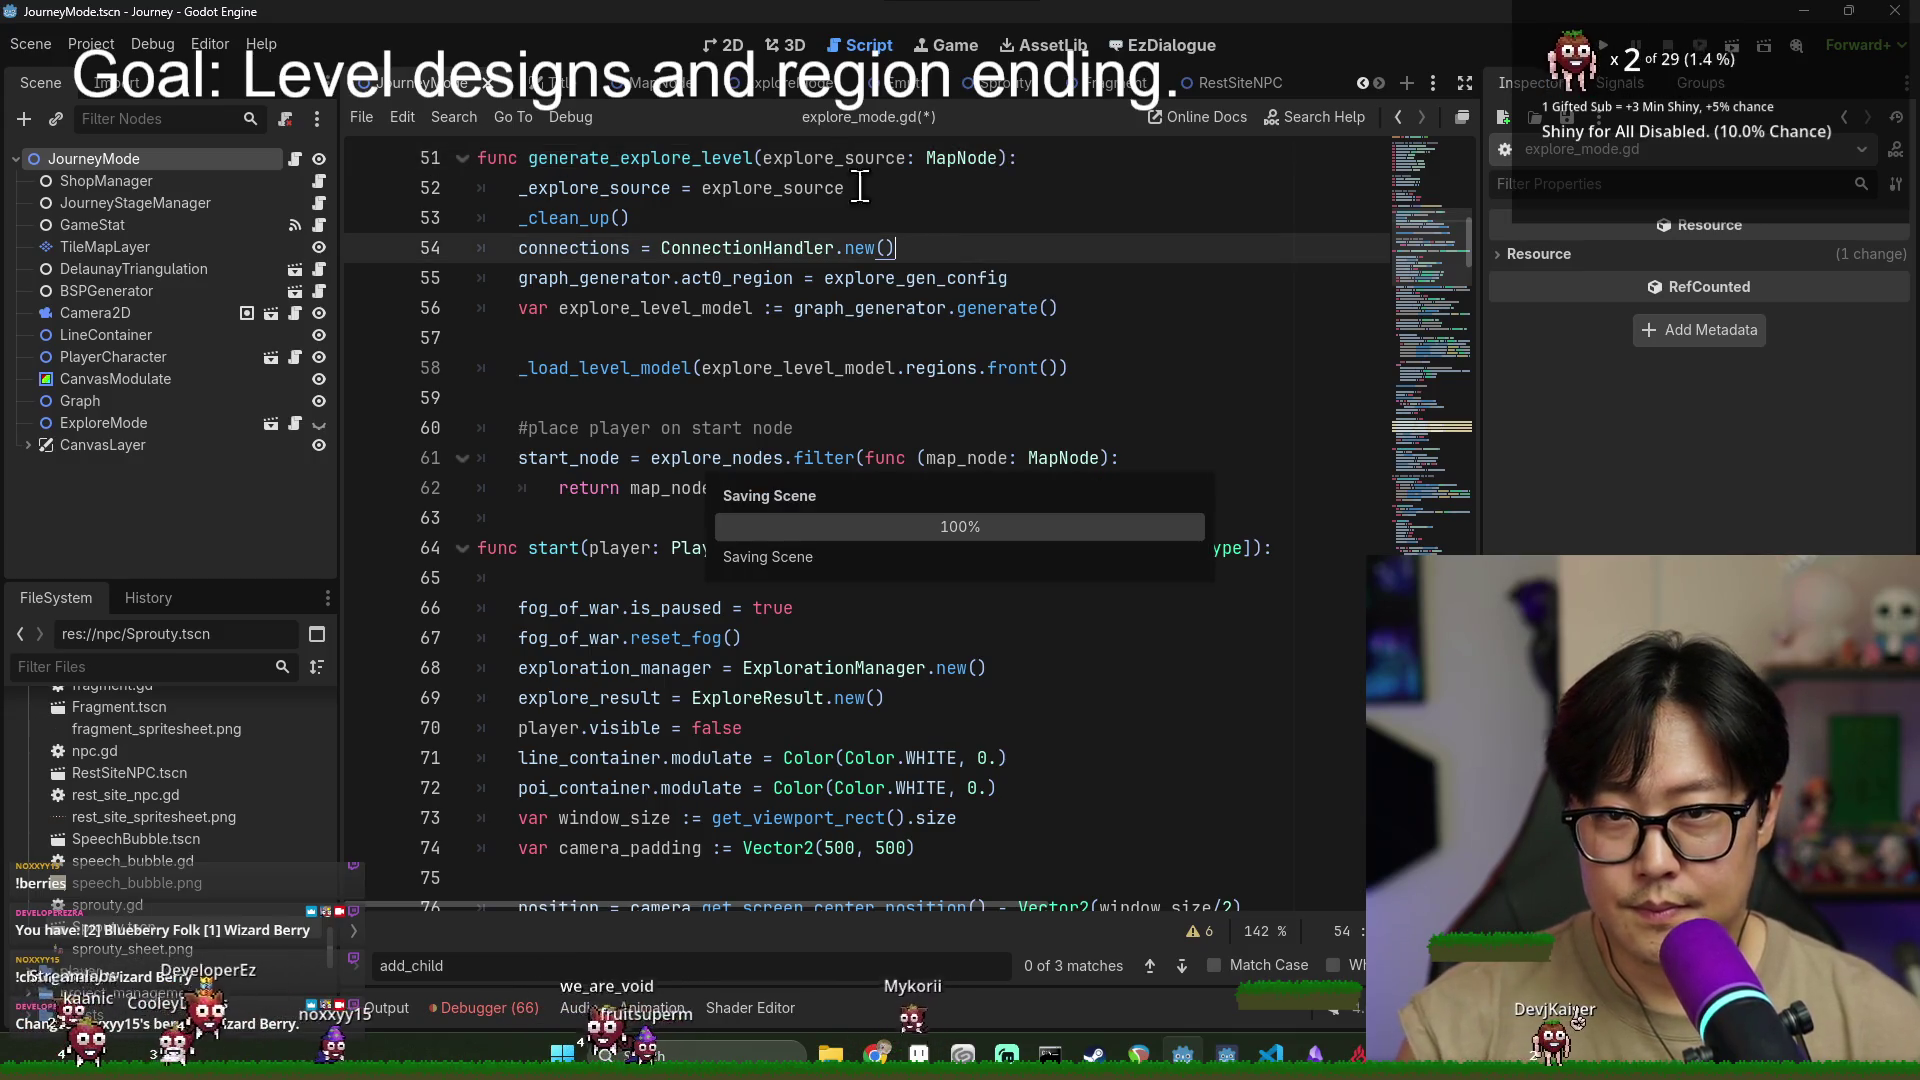
# - In journey_mode.gd, pass current_poi to generate_explore_level() instead of start(), and save
pyautogui.click(904, 224)
pyautogui.doubleClick(694, 160)
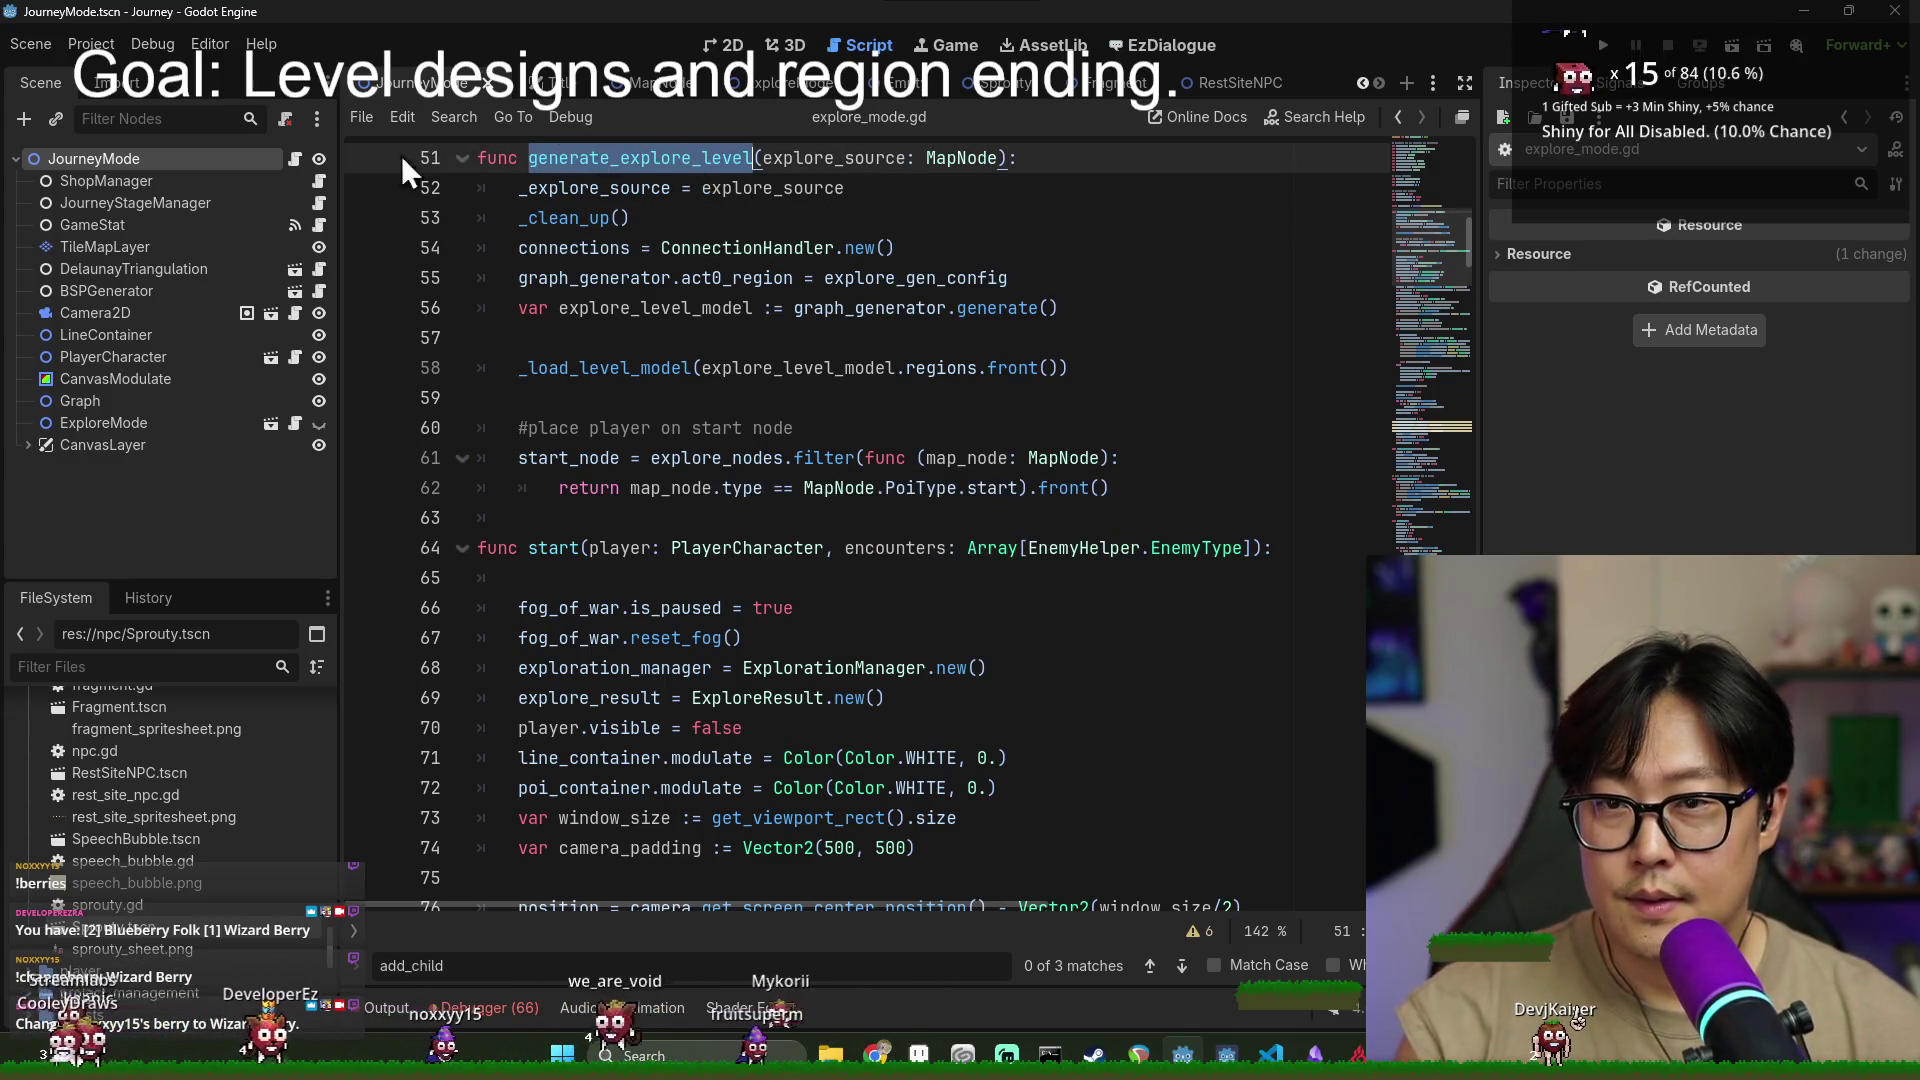
pyautogui.hotkey('alt', 'Left')
pyautogui.doubleClick(828, 516)
pyautogui.hotkey('ctrl', 'c')
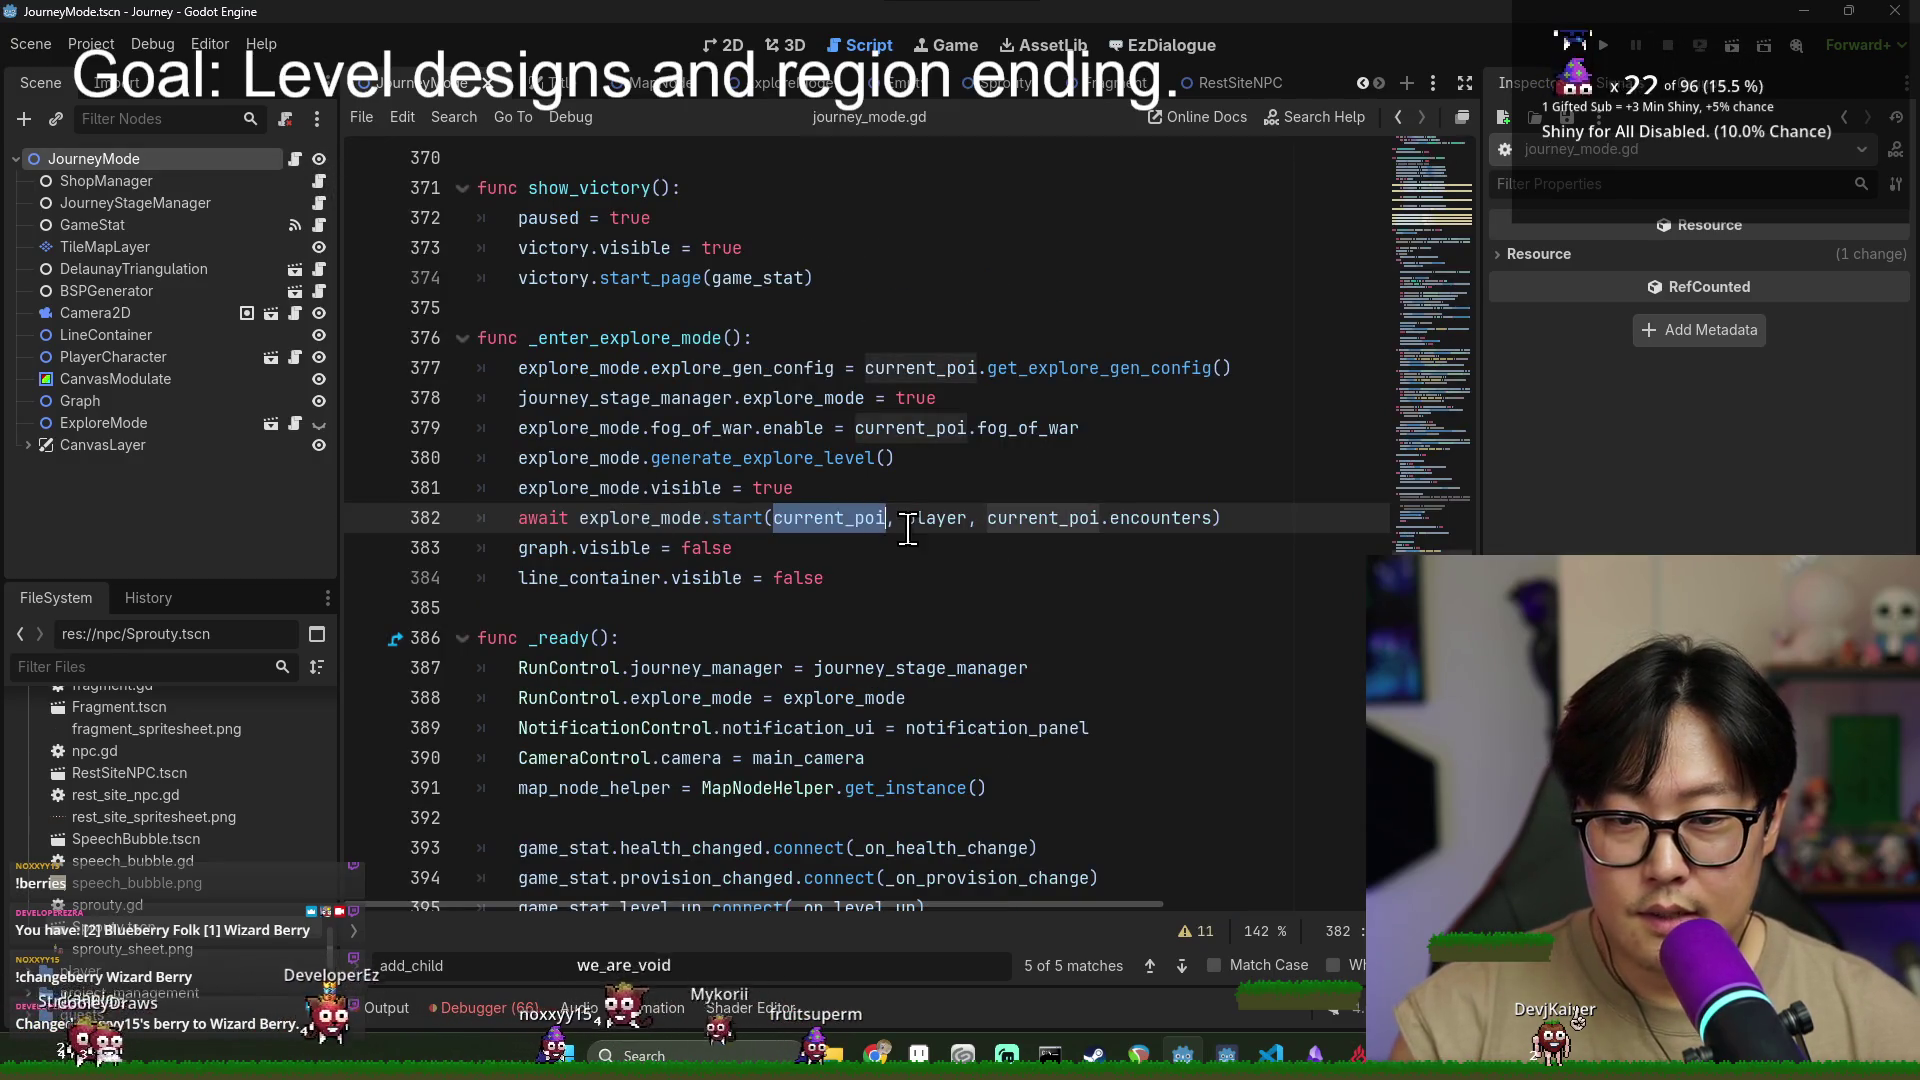
pyautogui.press('BackSpace')
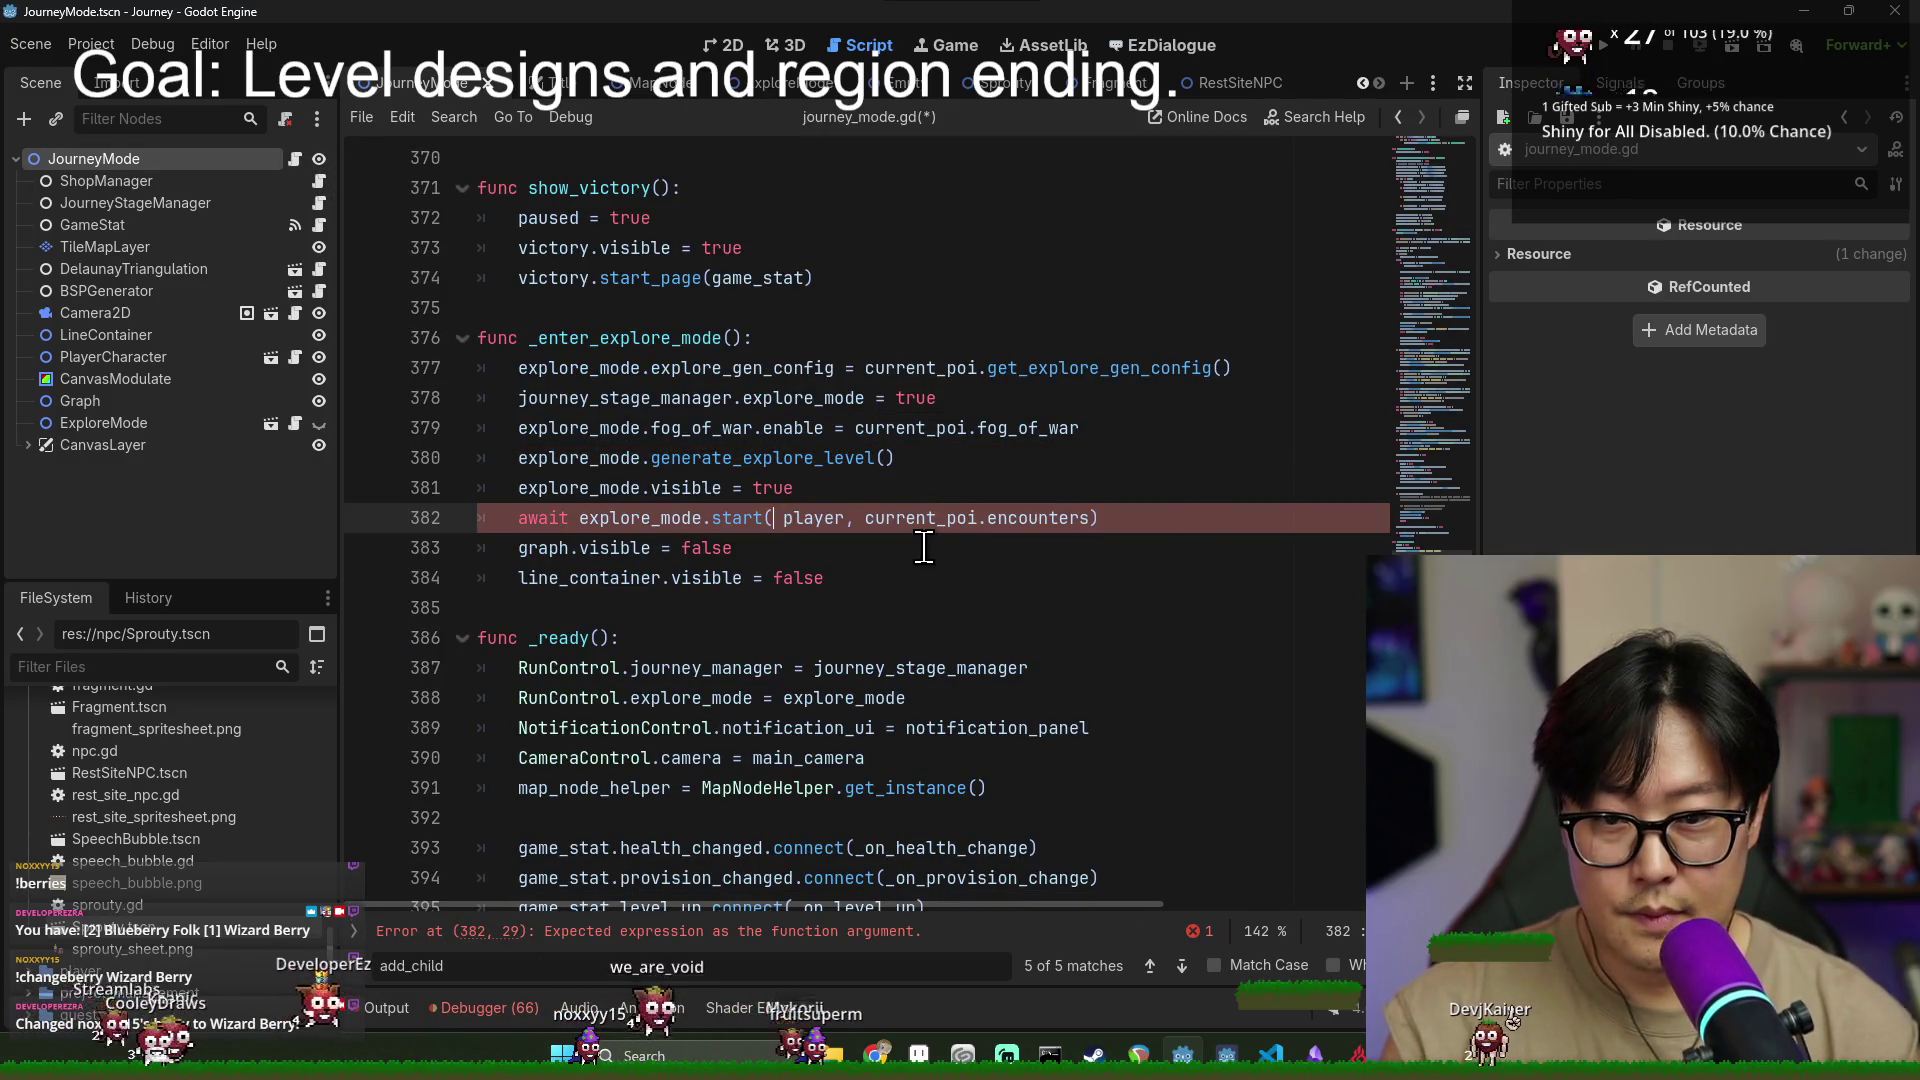
pyautogui.press('Delete')
pyautogui.click(888, 457)
pyautogui.hotkey('ctrl', 'v')
pyautogui.hotkey('ctrl', 's')
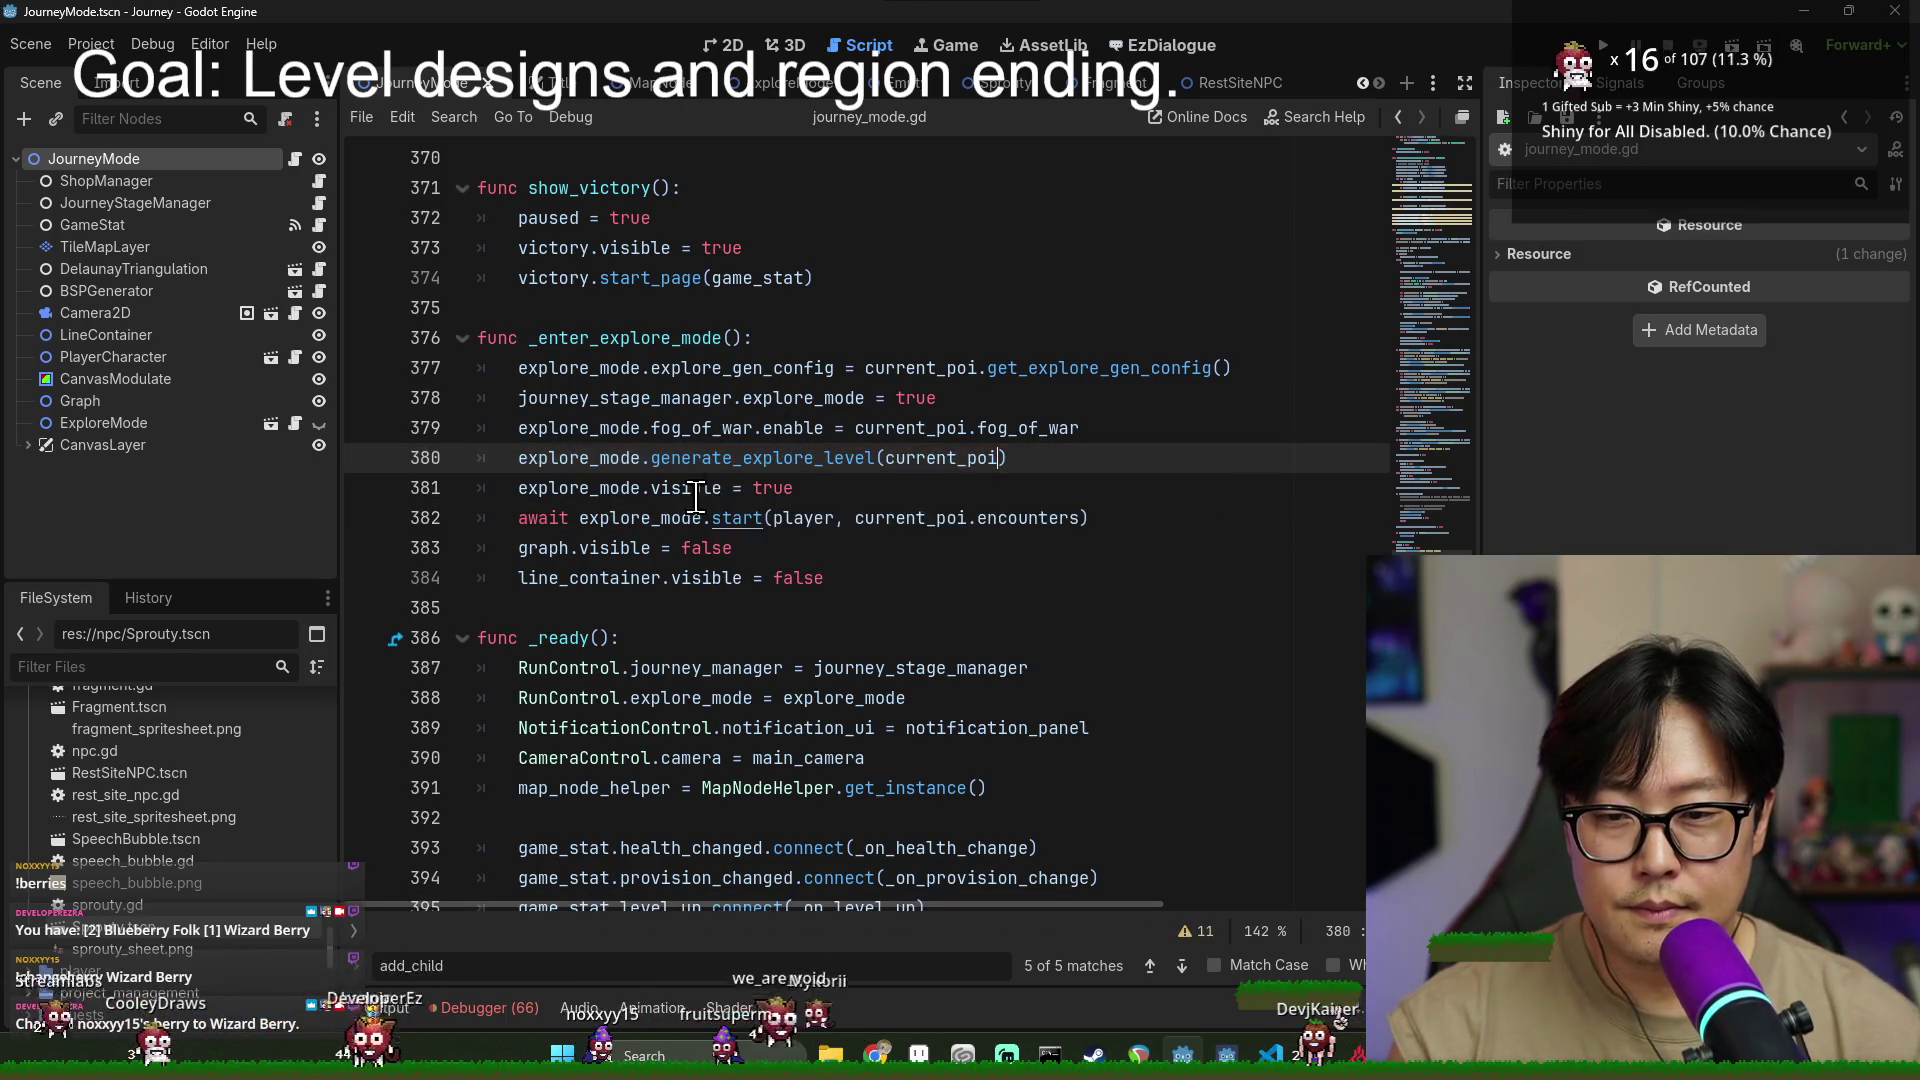
# - Trace generate_explore_level through _load_level_model to _create_and_add_map_node's map_node usage
pyautogui.keyDown('ctrl'); pyautogui.click(742, 457); pyautogui.keyUp('ctrl')
pyautogui.scroll(-2, 673, 577)
pyautogui.doubleClick(568, 428)
pyautogui.doubleClick(607, 458)
pyautogui.click(631, 550)
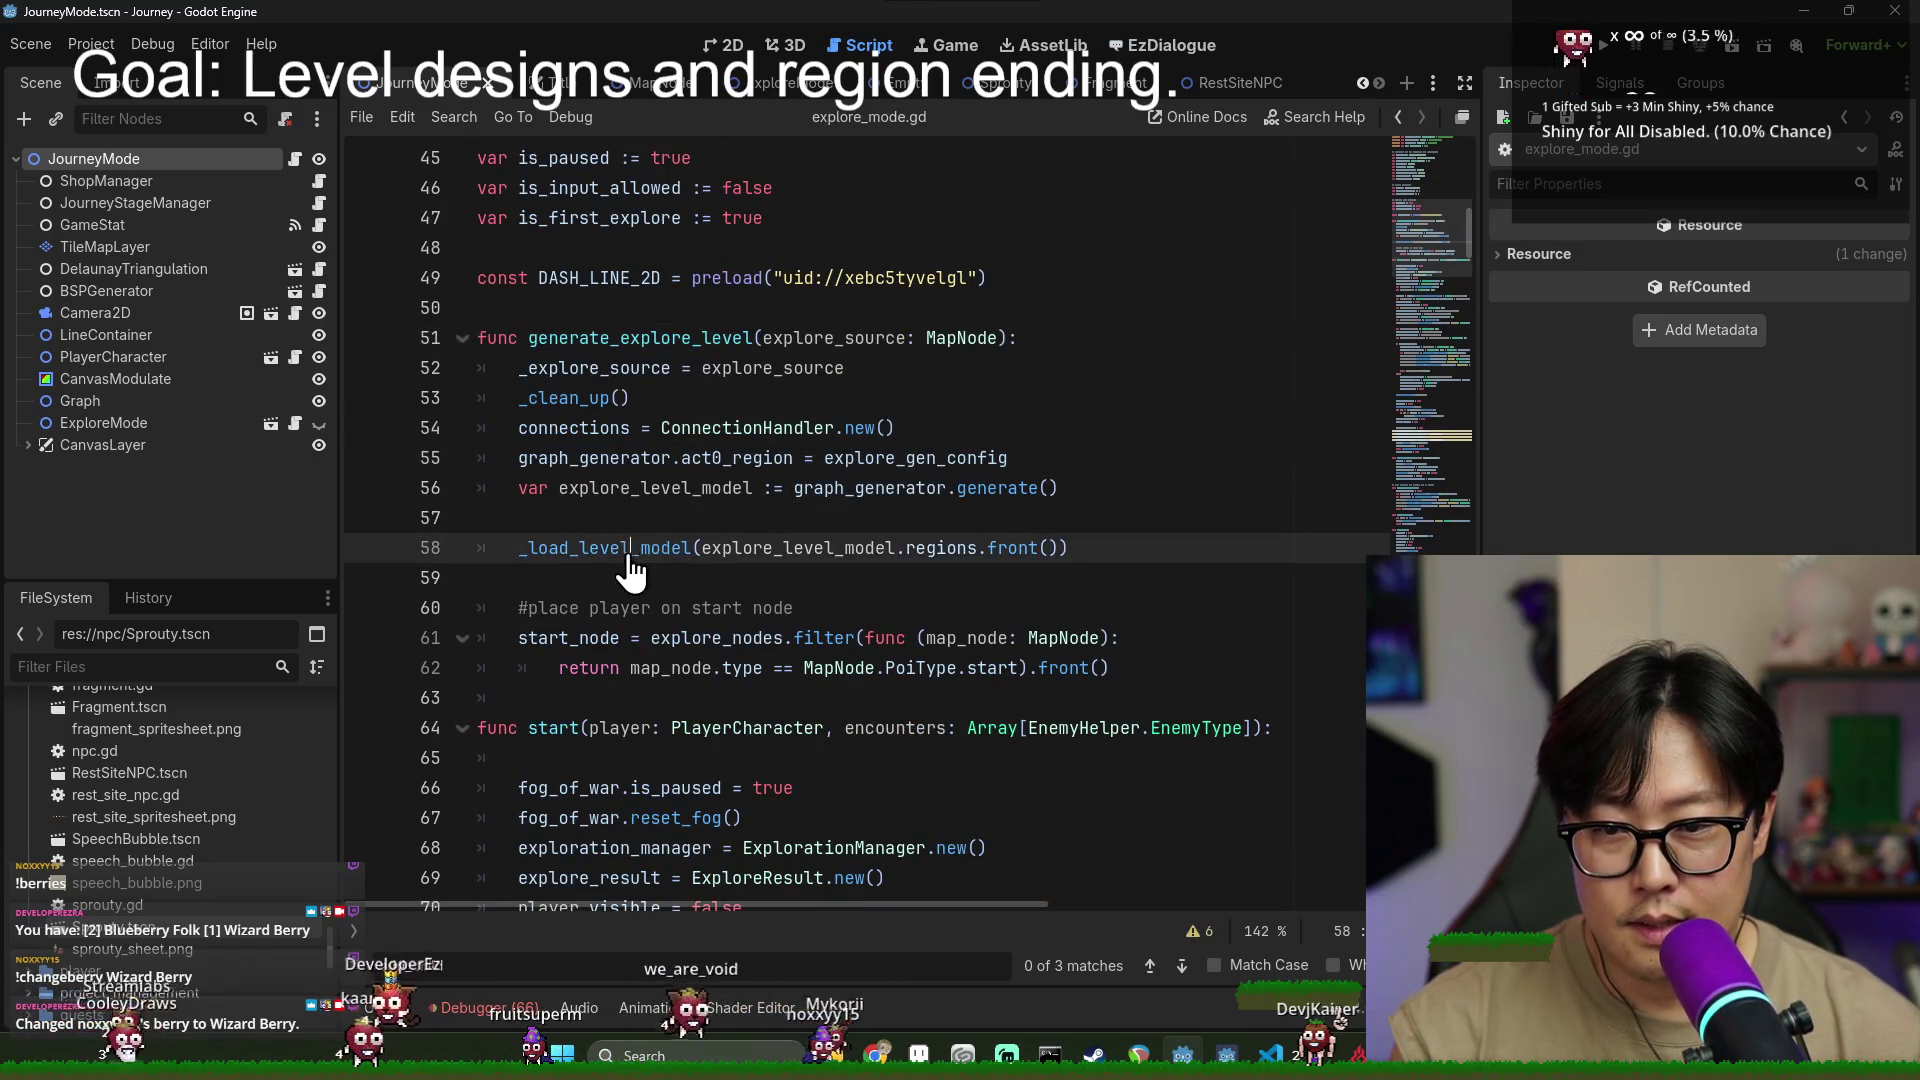
pyautogui.keyDown('ctrl'); pyautogui.click(638, 552); pyautogui.keyUp('ctrl')
pyautogui.scroll(-5, 640, 560)
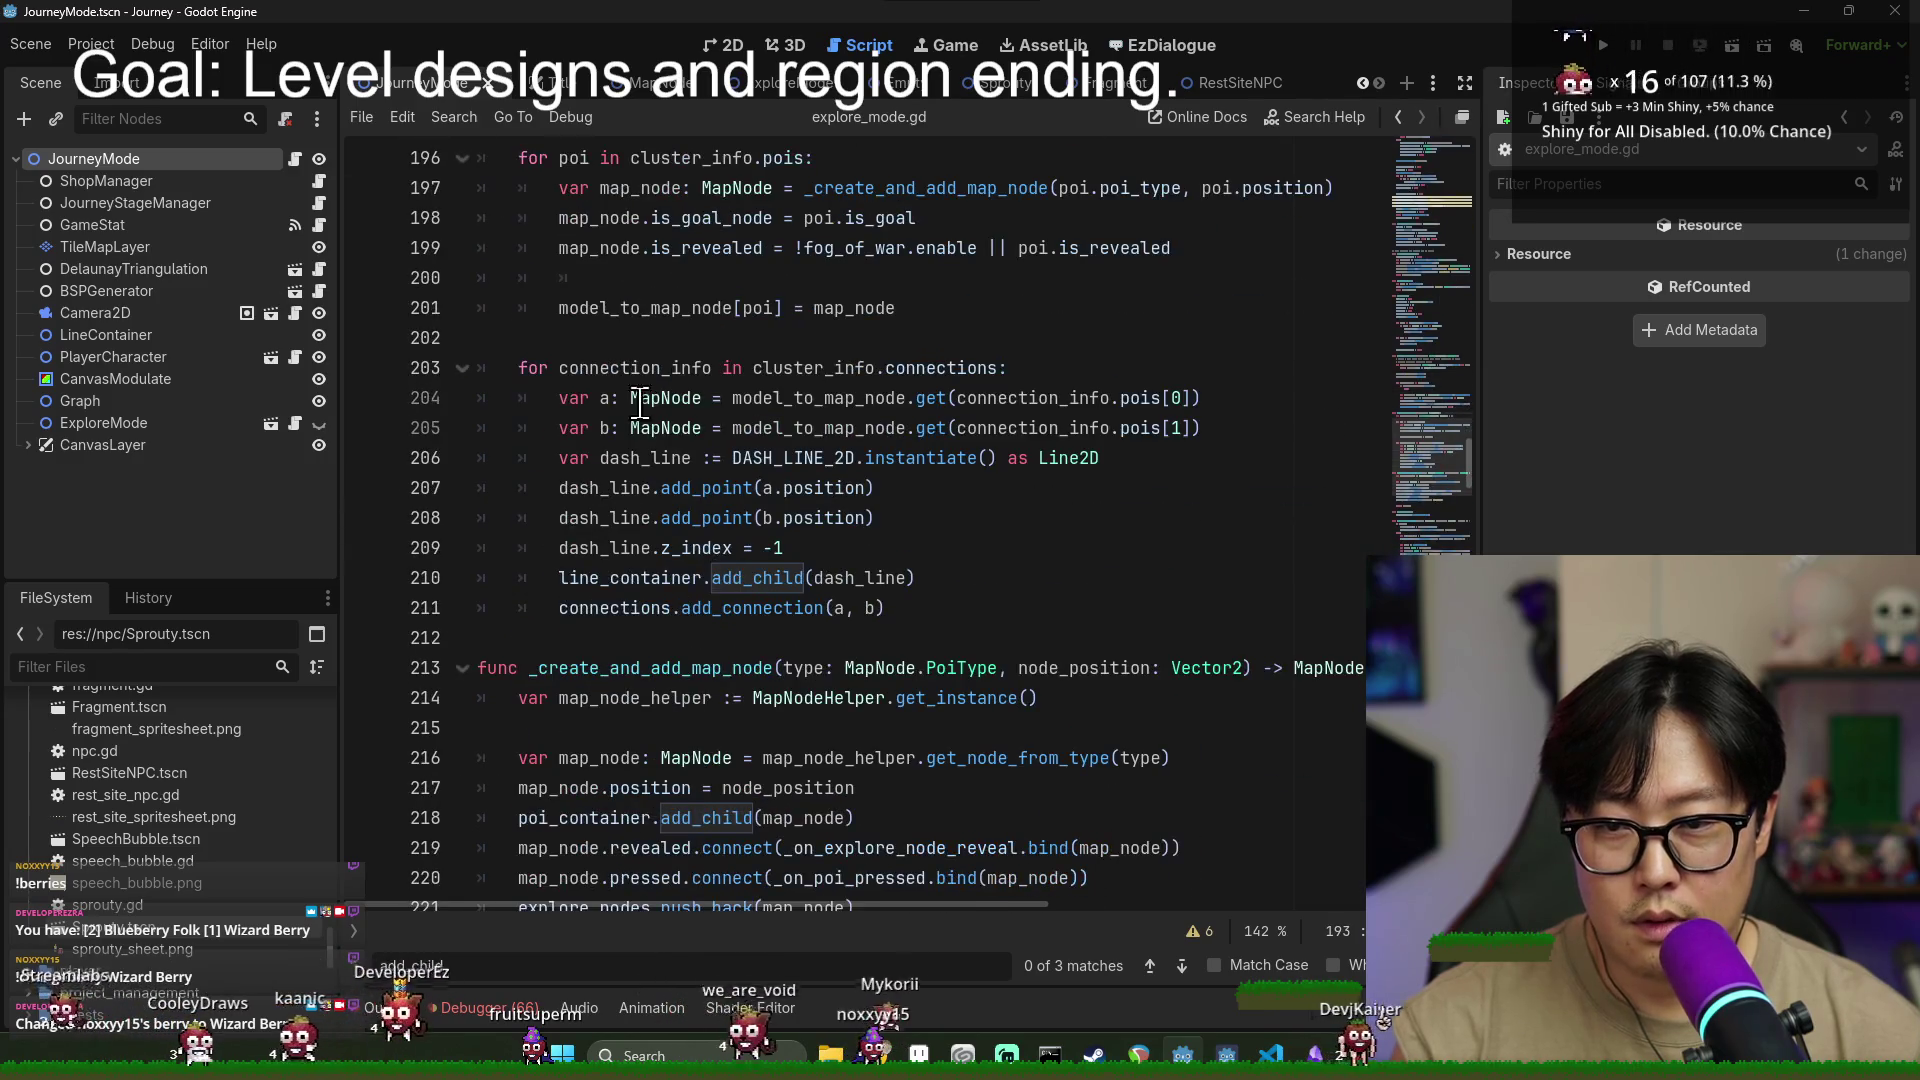
pyautogui.scroll(2, 676, 508)
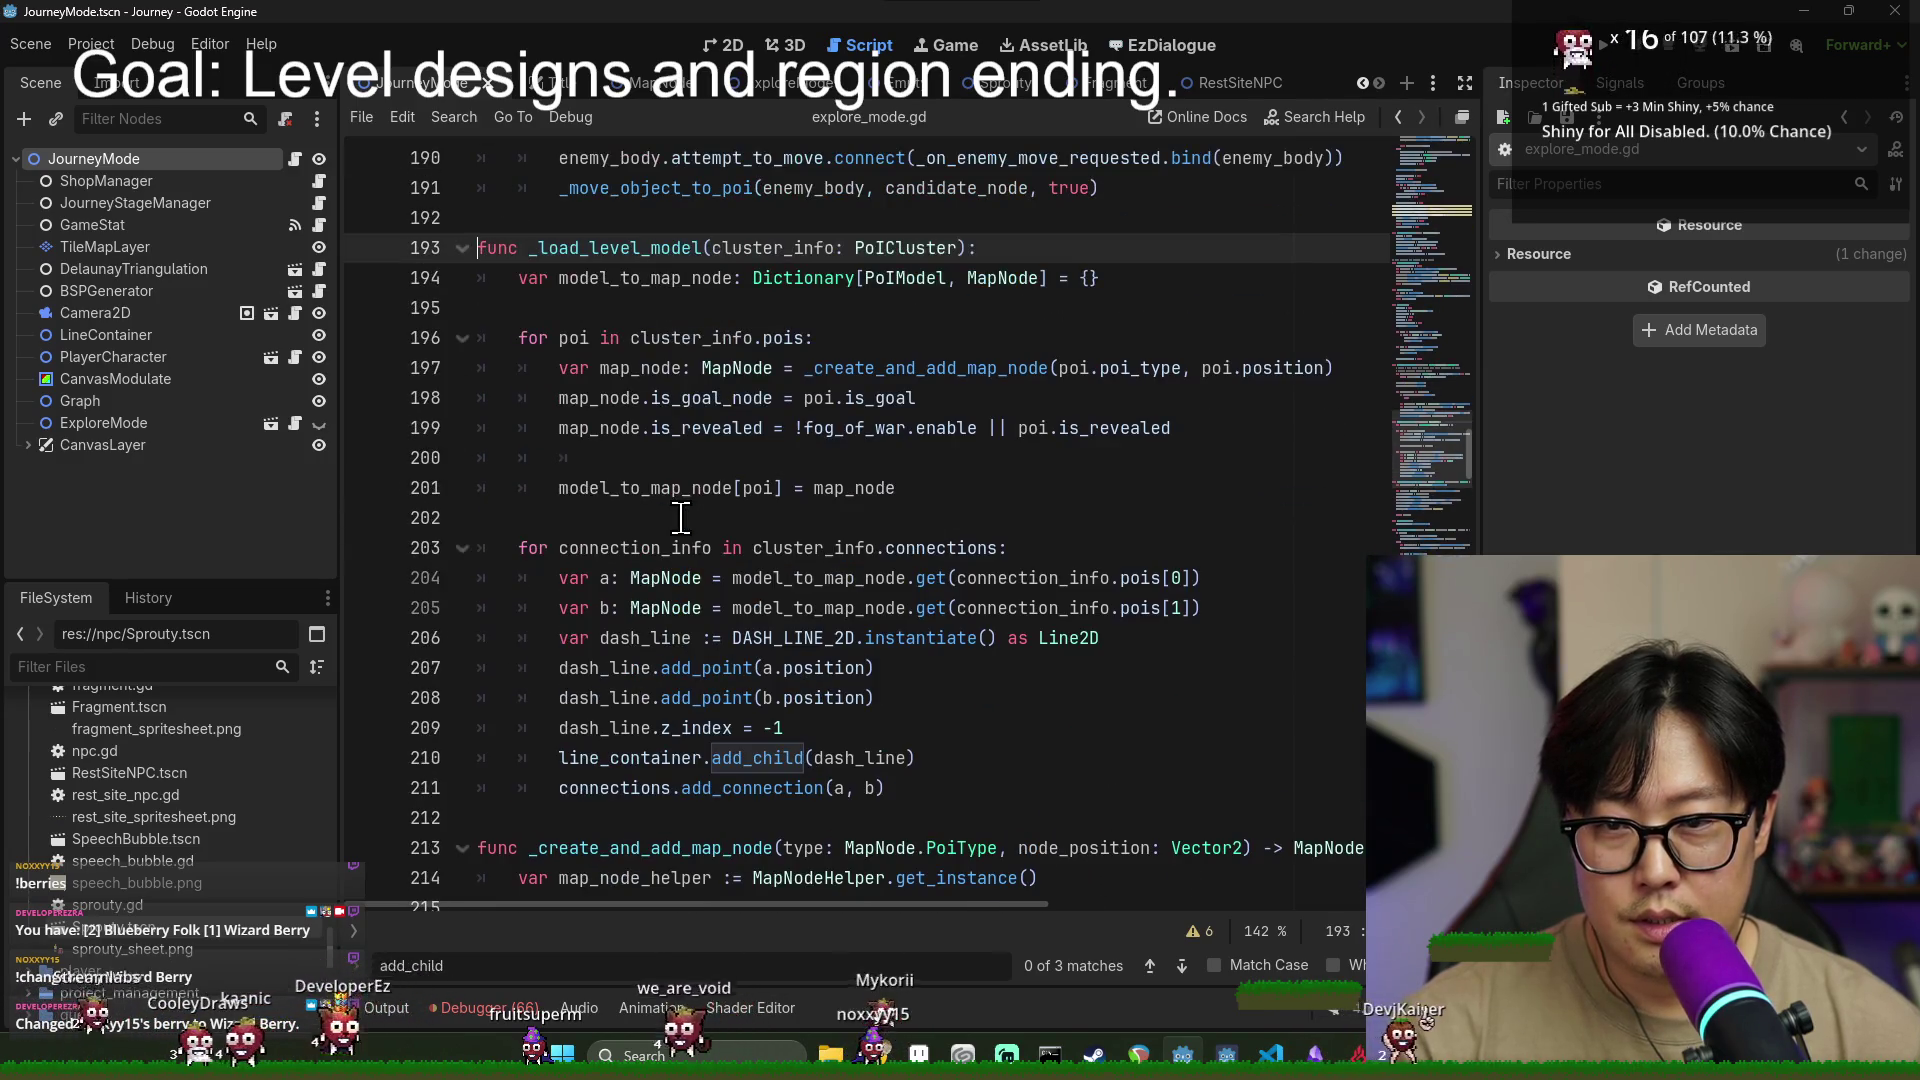
pyautogui.doubleClick(901, 370)
pyautogui.doubleClick(643, 370)
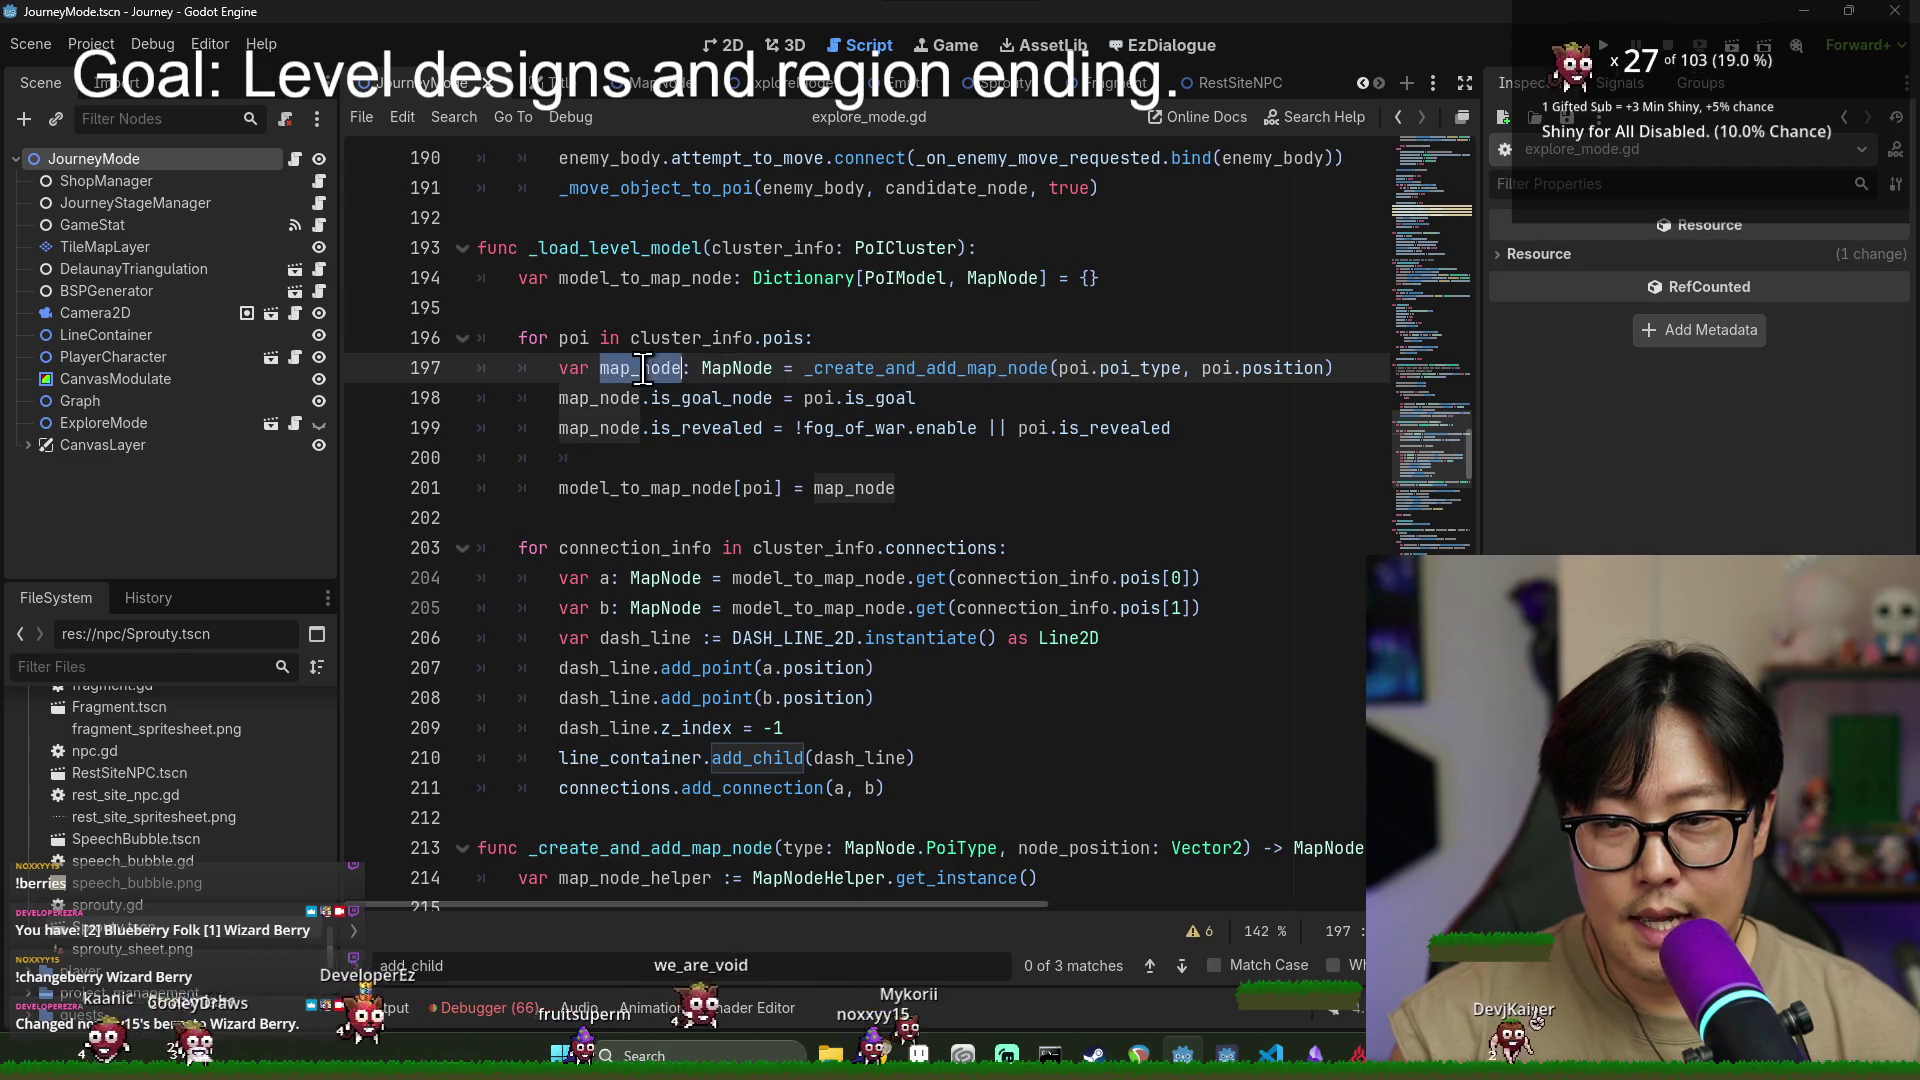
# - Go to the _create_and_add_map_node definition and select map_node on line 219
pyautogui.click(862, 370)
pyautogui.keyDown('ctrl'); pyautogui.click(856, 370); pyautogui.keyUp('ctrl')
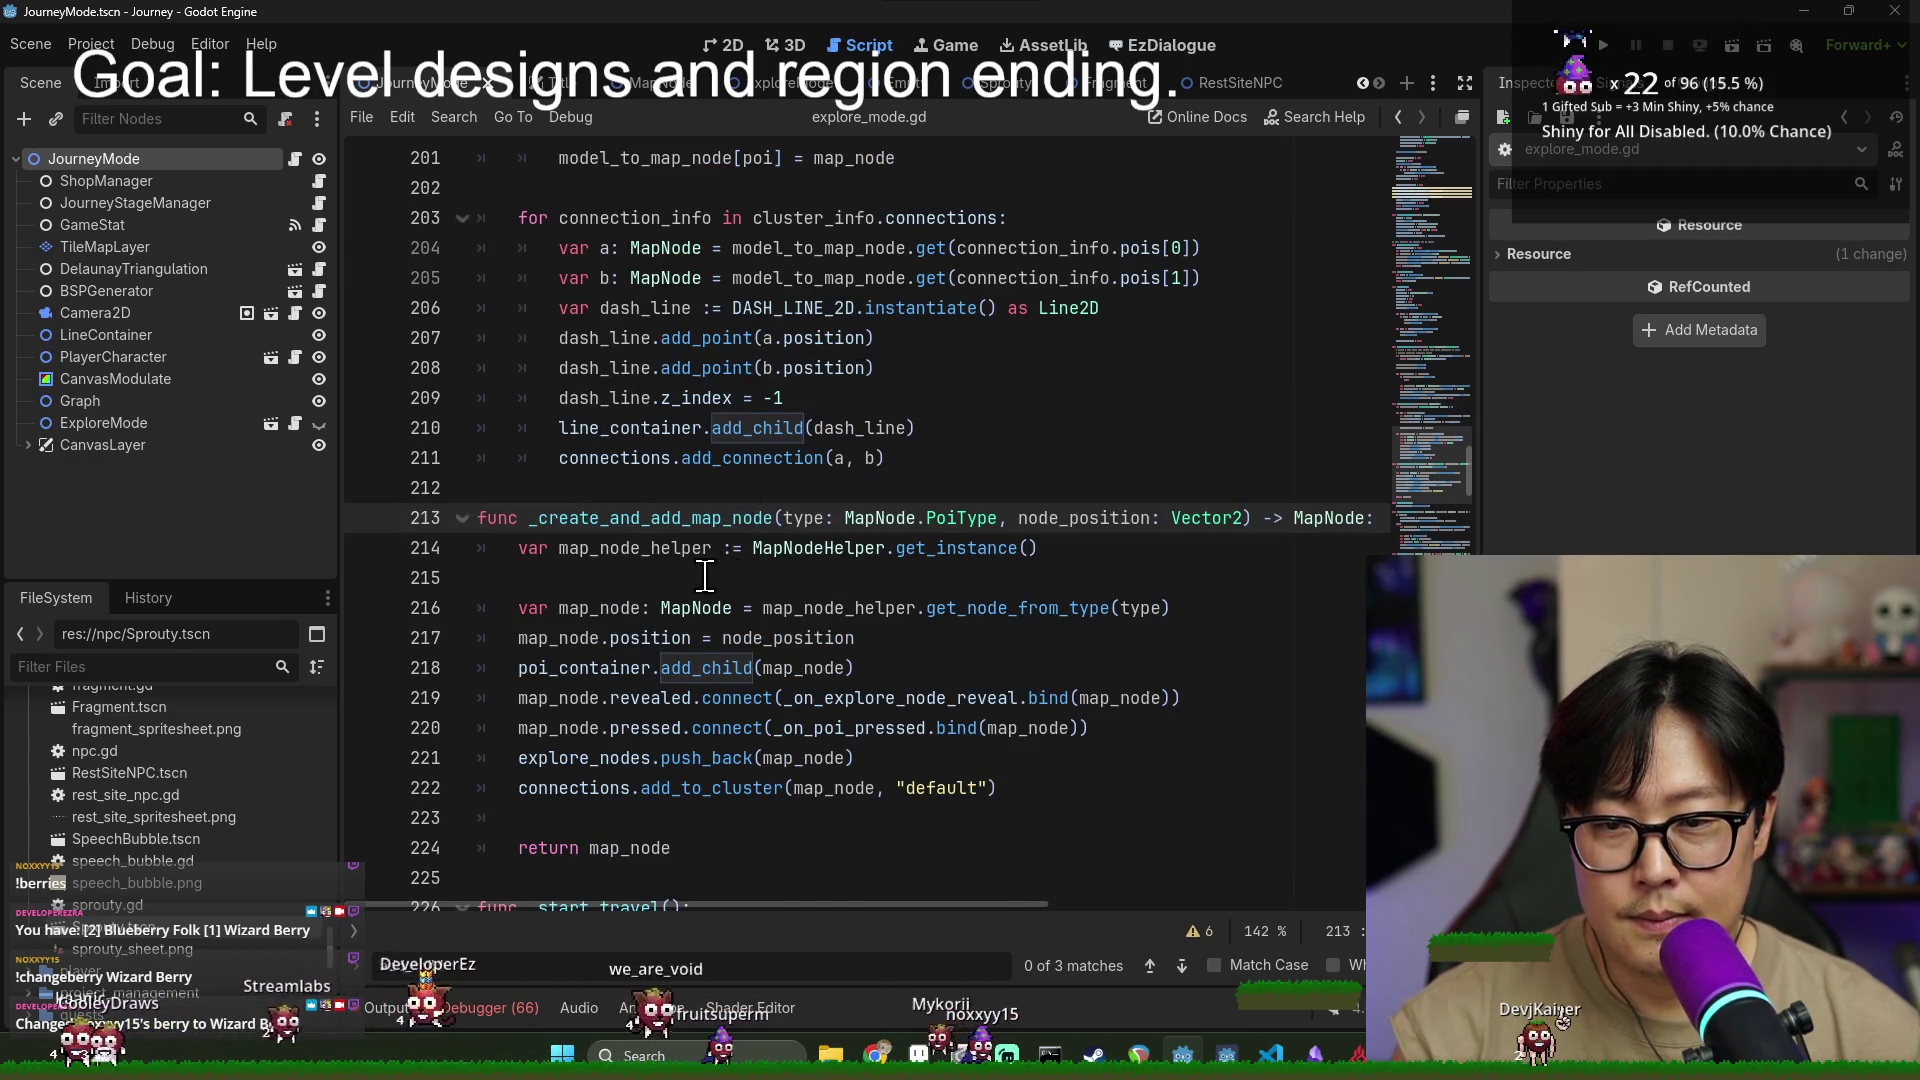
pyautogui.scroll(-2, 700, 565)
pyautogui.doubleClick(558, 517)
pyautogui.hotkey('ctrl', 'c')
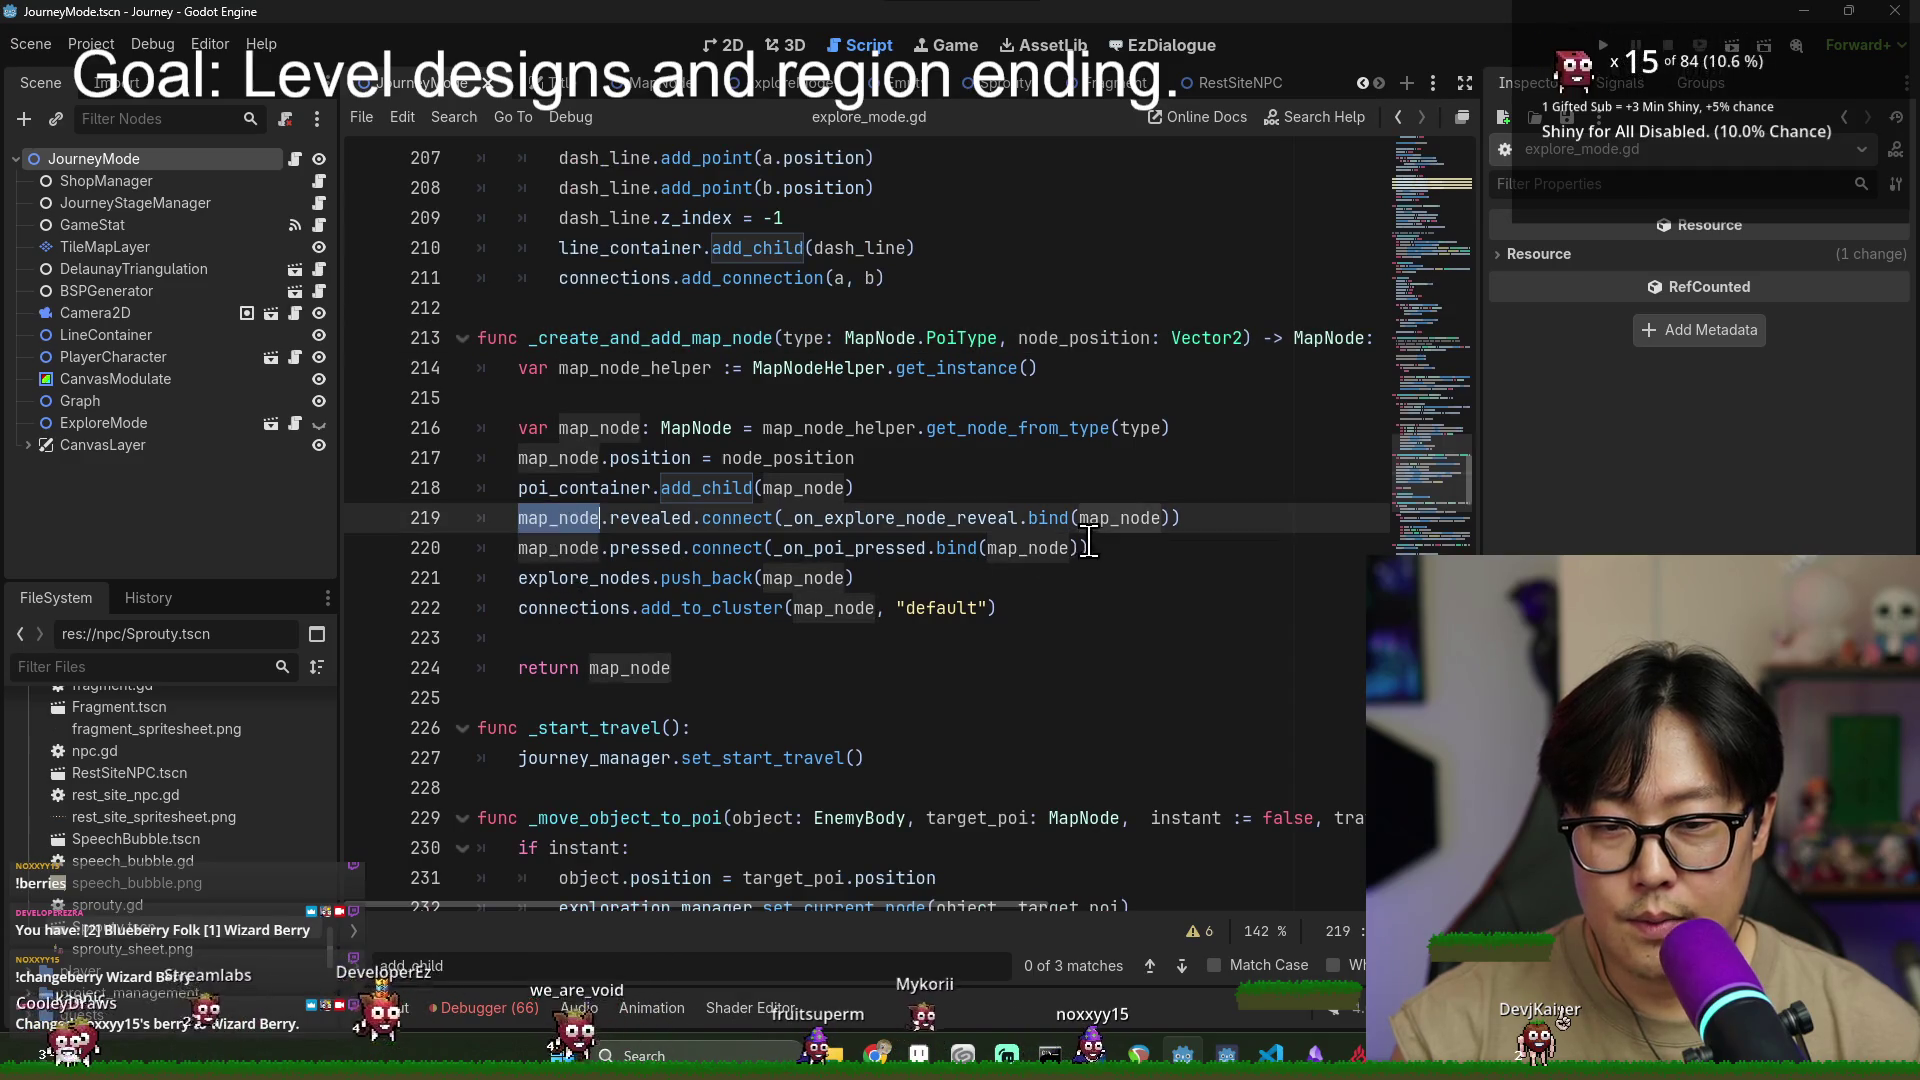
# - Add line 221 'map_node.rest_site_found = _explore_source.rest_site_found' using autocomplete, and save
pyautogui.click(1088, 547)
pyautogui.press('Return')
pyautogui.hotkey('ctrl', 'v')
pyautogui.write('.')
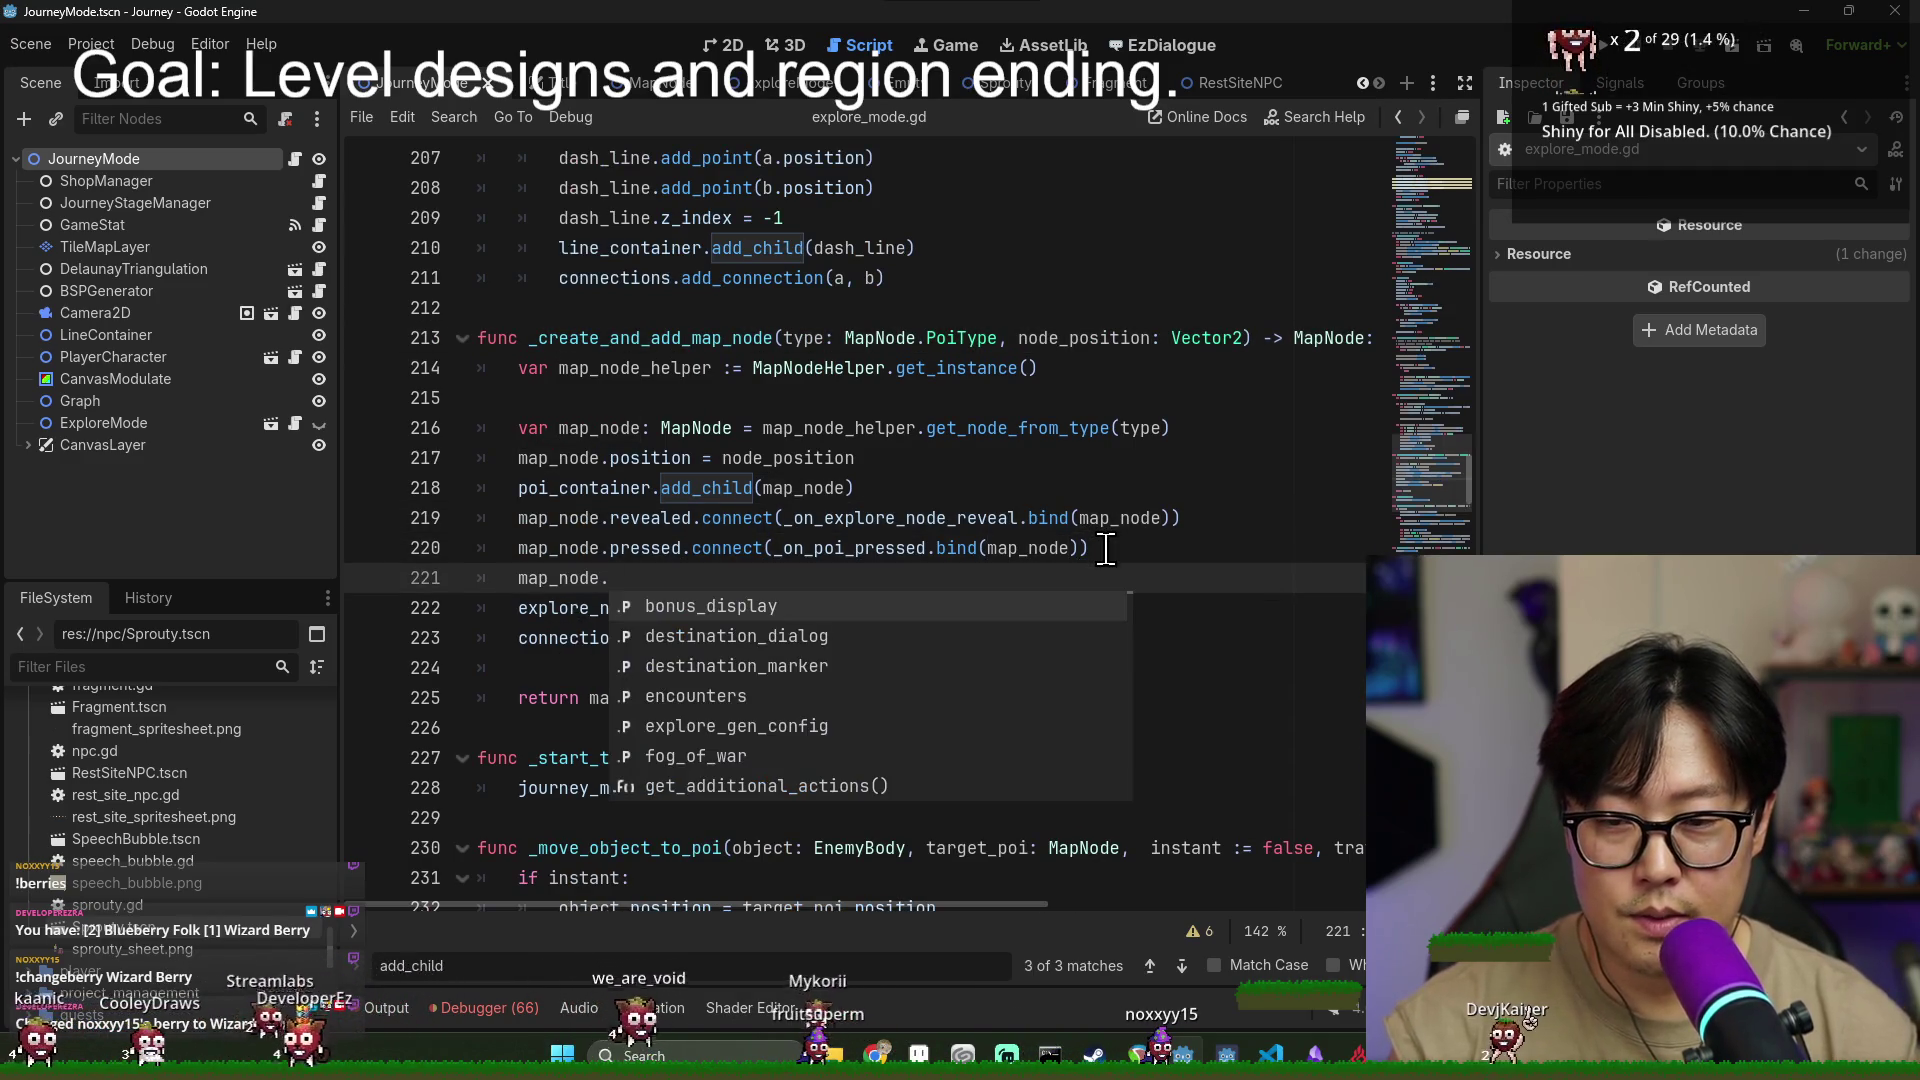
pyautogui.write('rest')
pyautogui.press('Return')
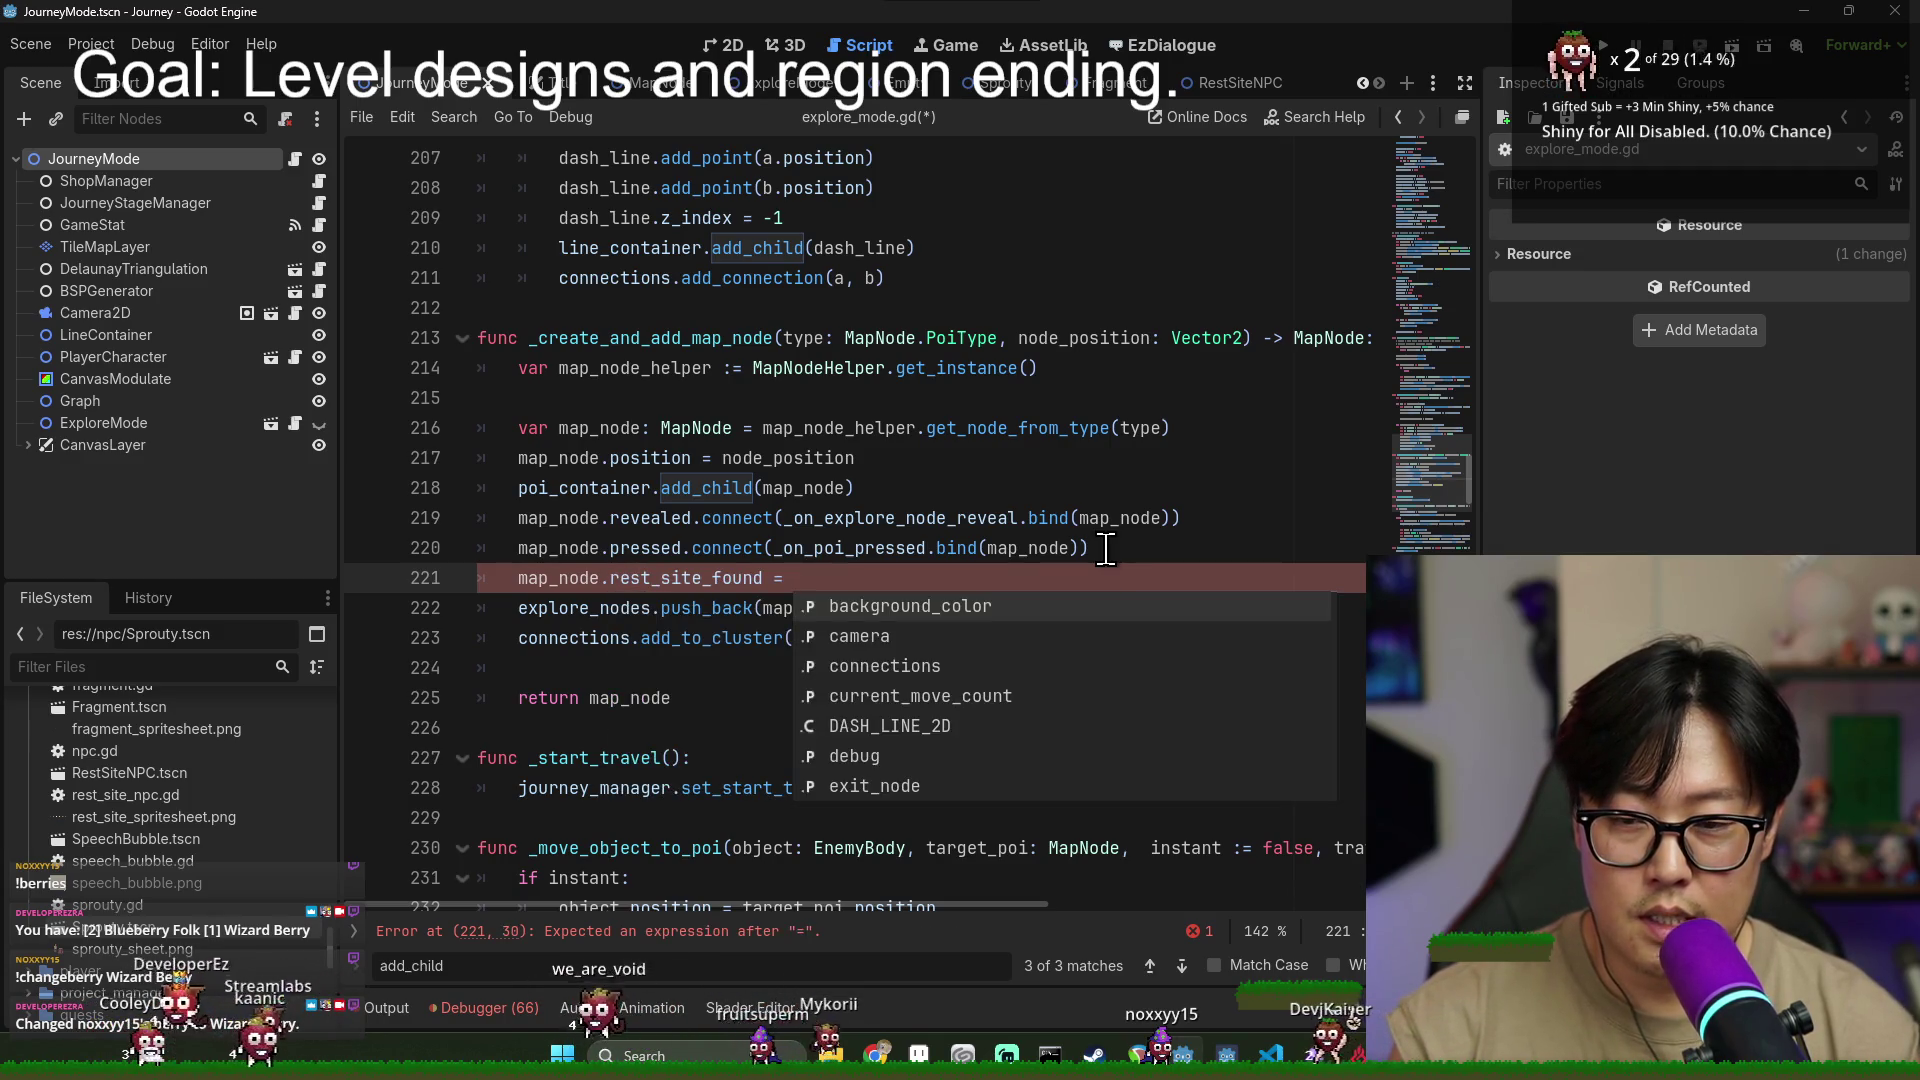
pyautogui.write('sour')
pyautogui.press('Return')
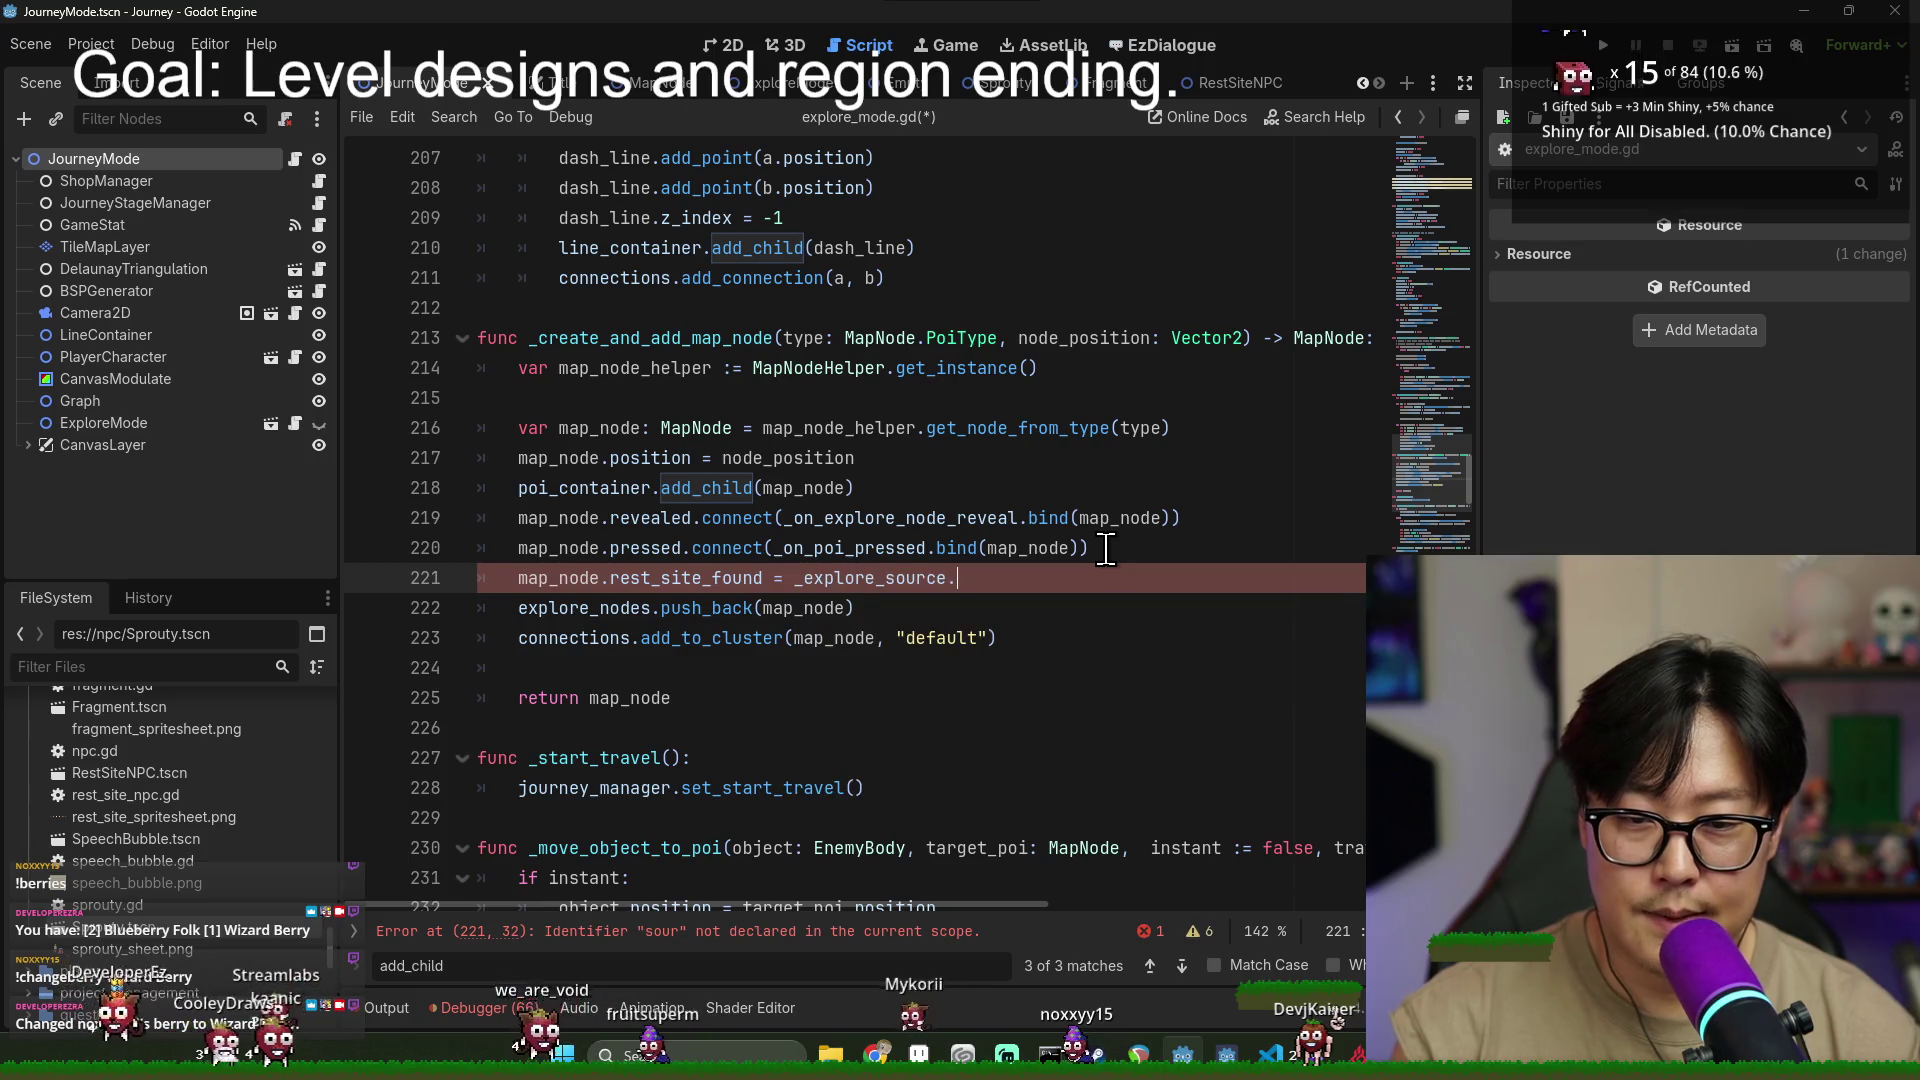
pyautogui.write('.rest')
pyautogui.press('Return')
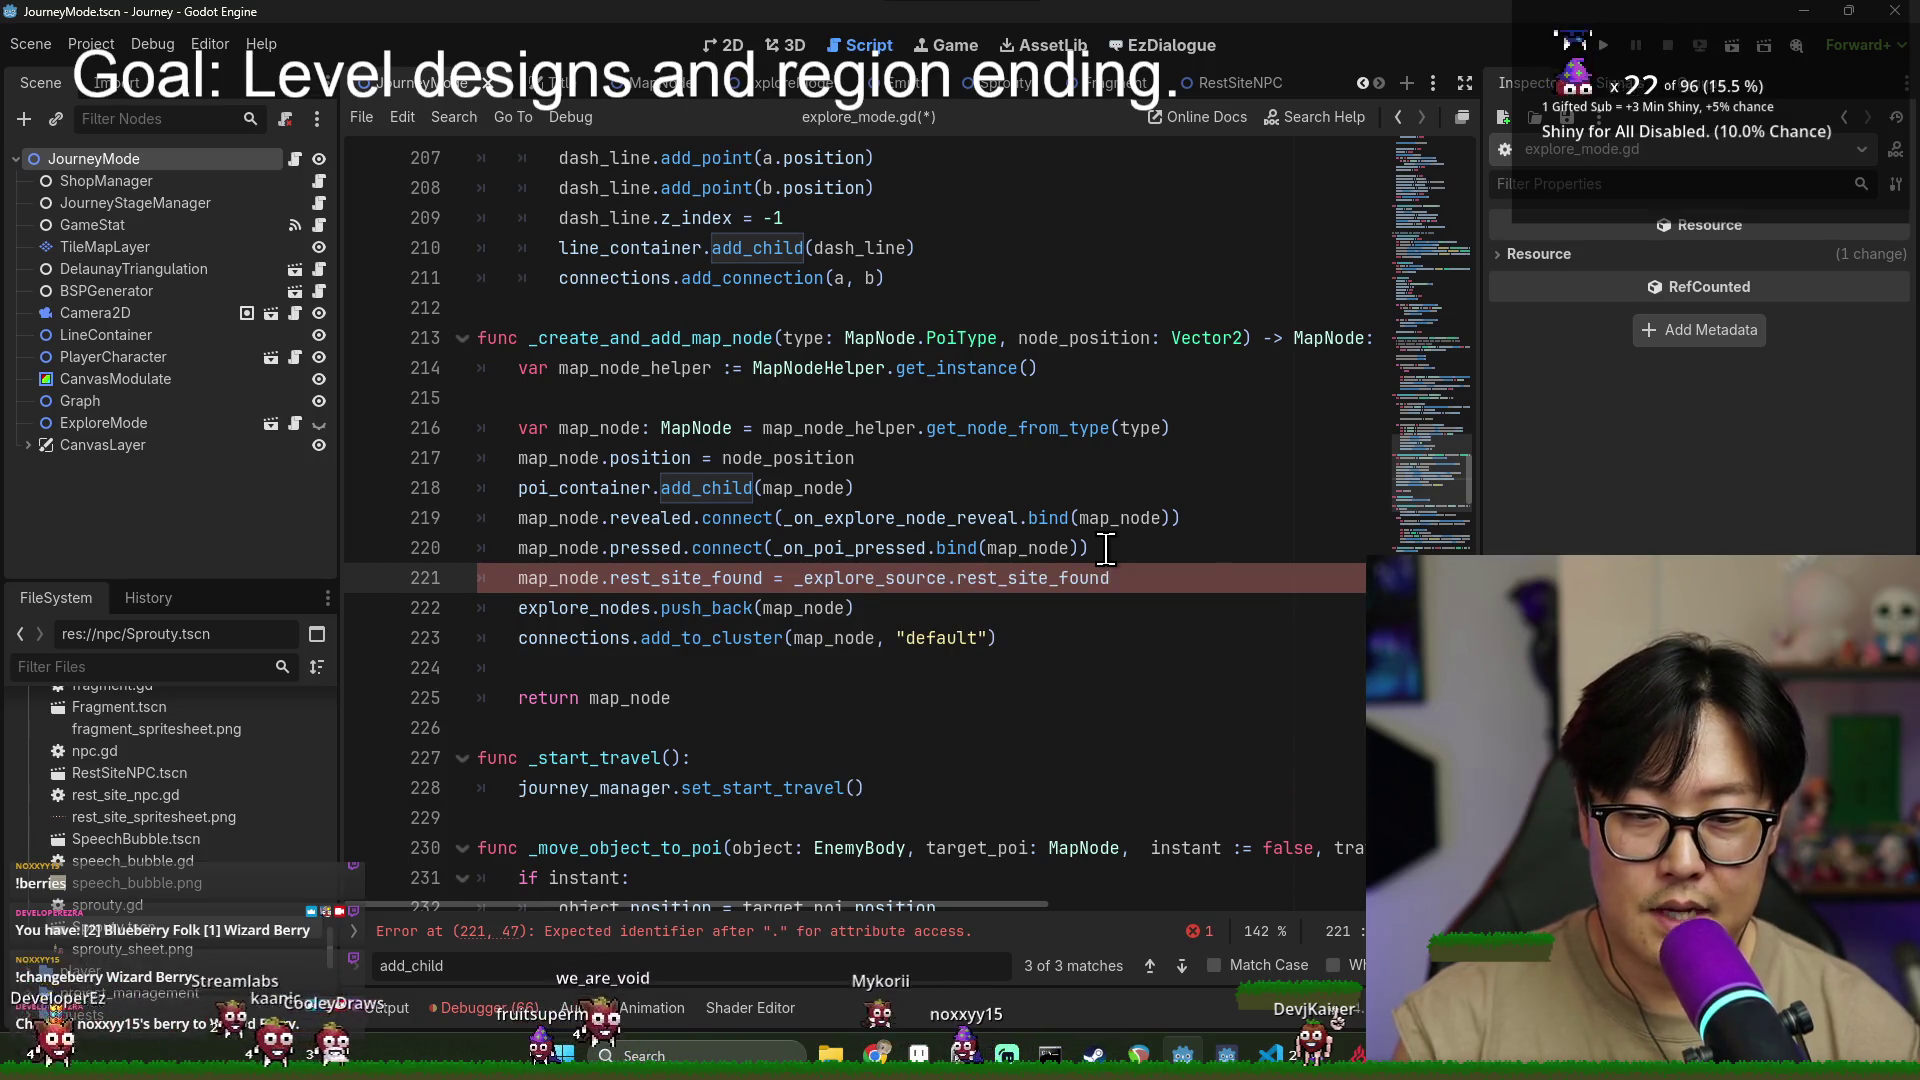
pyautogui.hotkey('ctrl', 's')
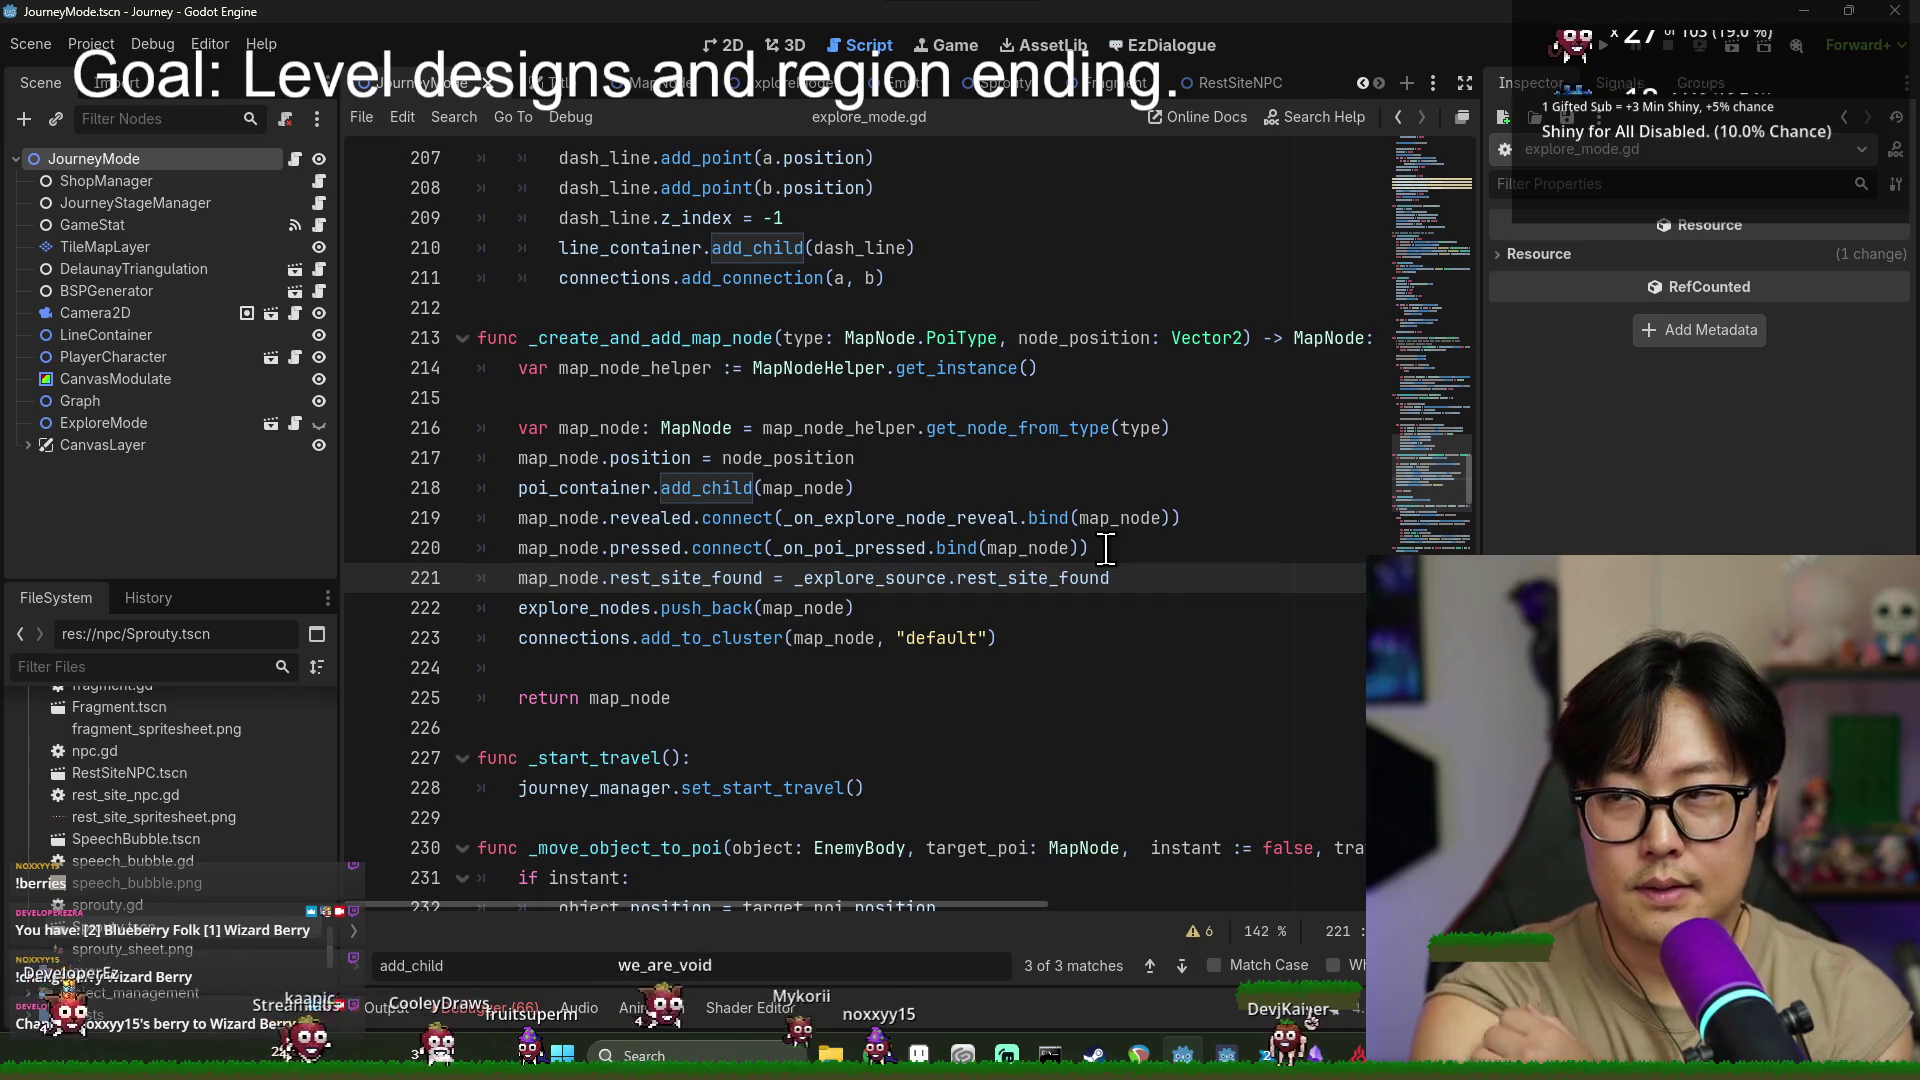
pyautogui.click(800, 368)
pyautogui.doubleClick(939, 577)
pyautogui.hotkey('ctrl', 's')
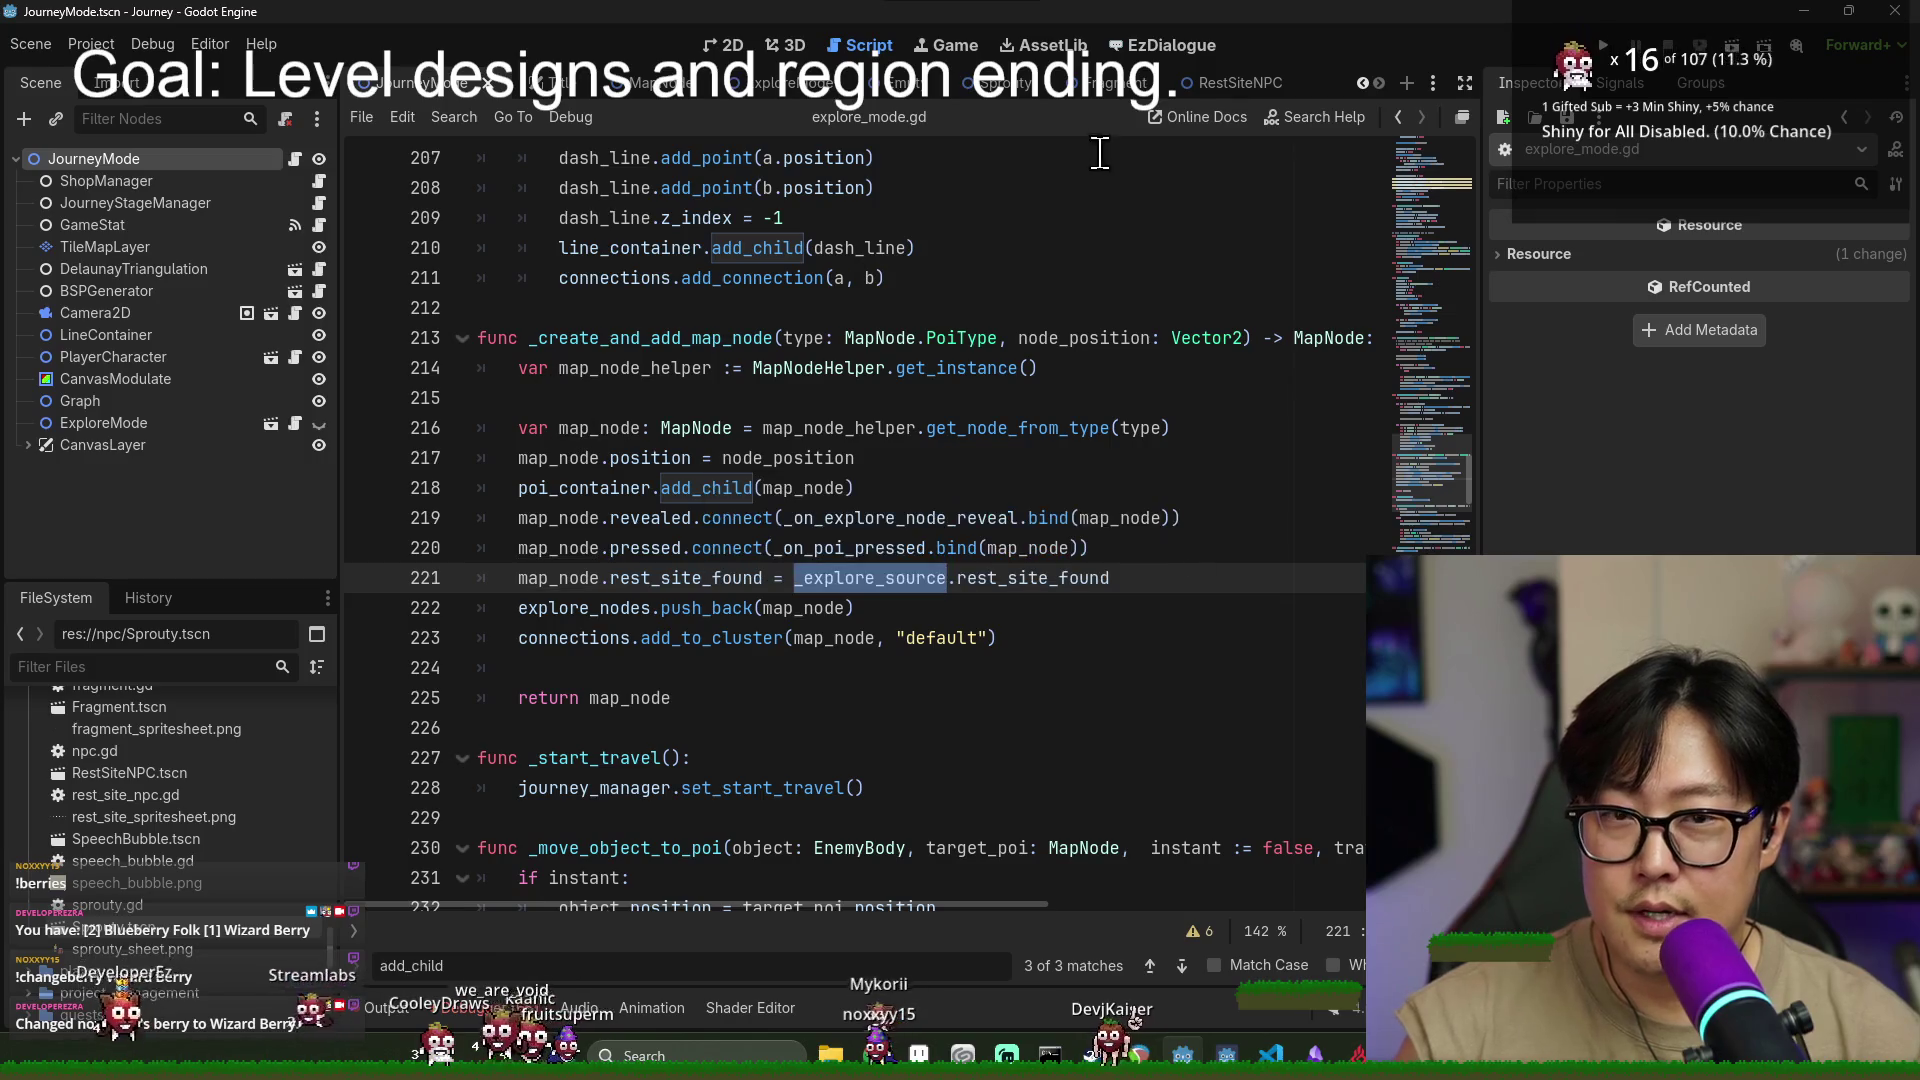
# - Review the rest_site_found assignment and check around lines 188-194 of the MapNode script
pyautogui.click(640, 83)
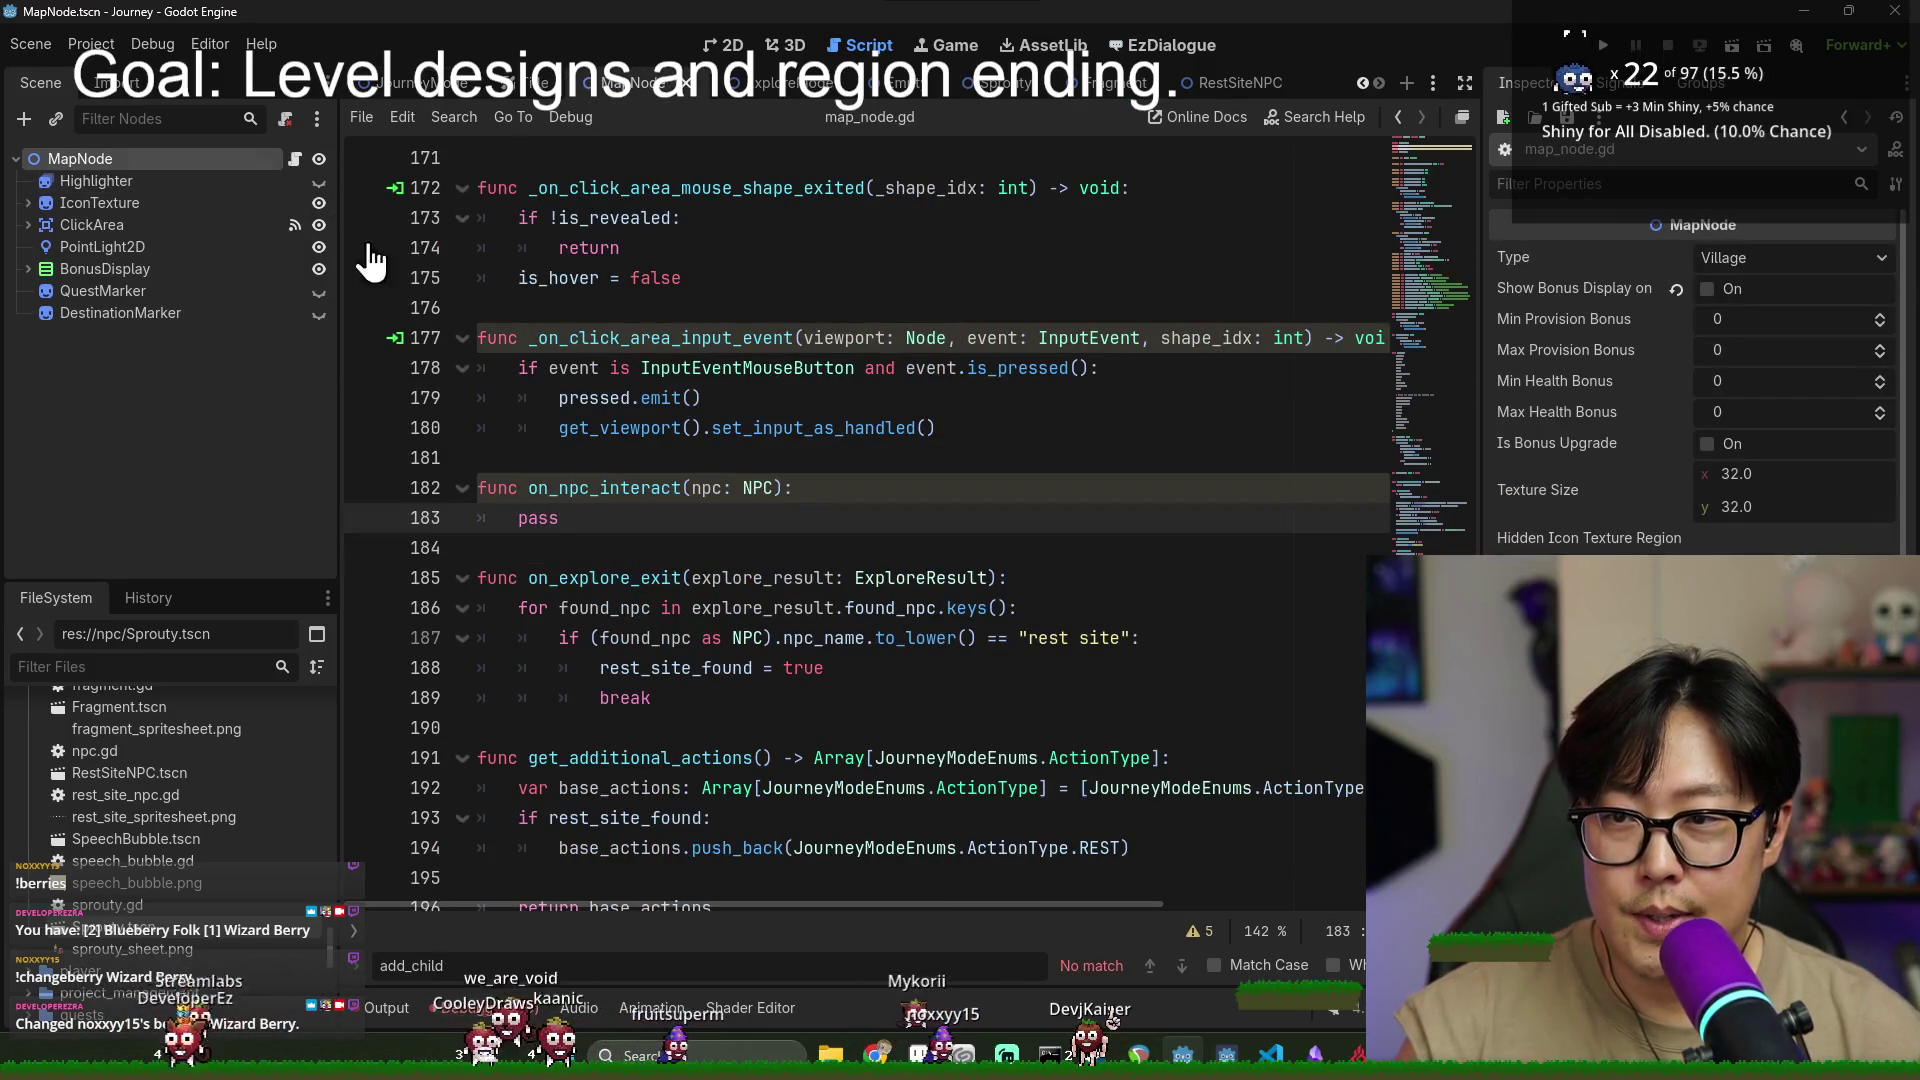
pyautogui.scroll(-1, 788, 556)
pyautogui.click(548, 540)
pyautogui.moveTo(520, 516); pyautogui.dragTo(860, 590)
pyautogui.doubleClick(705, 610)
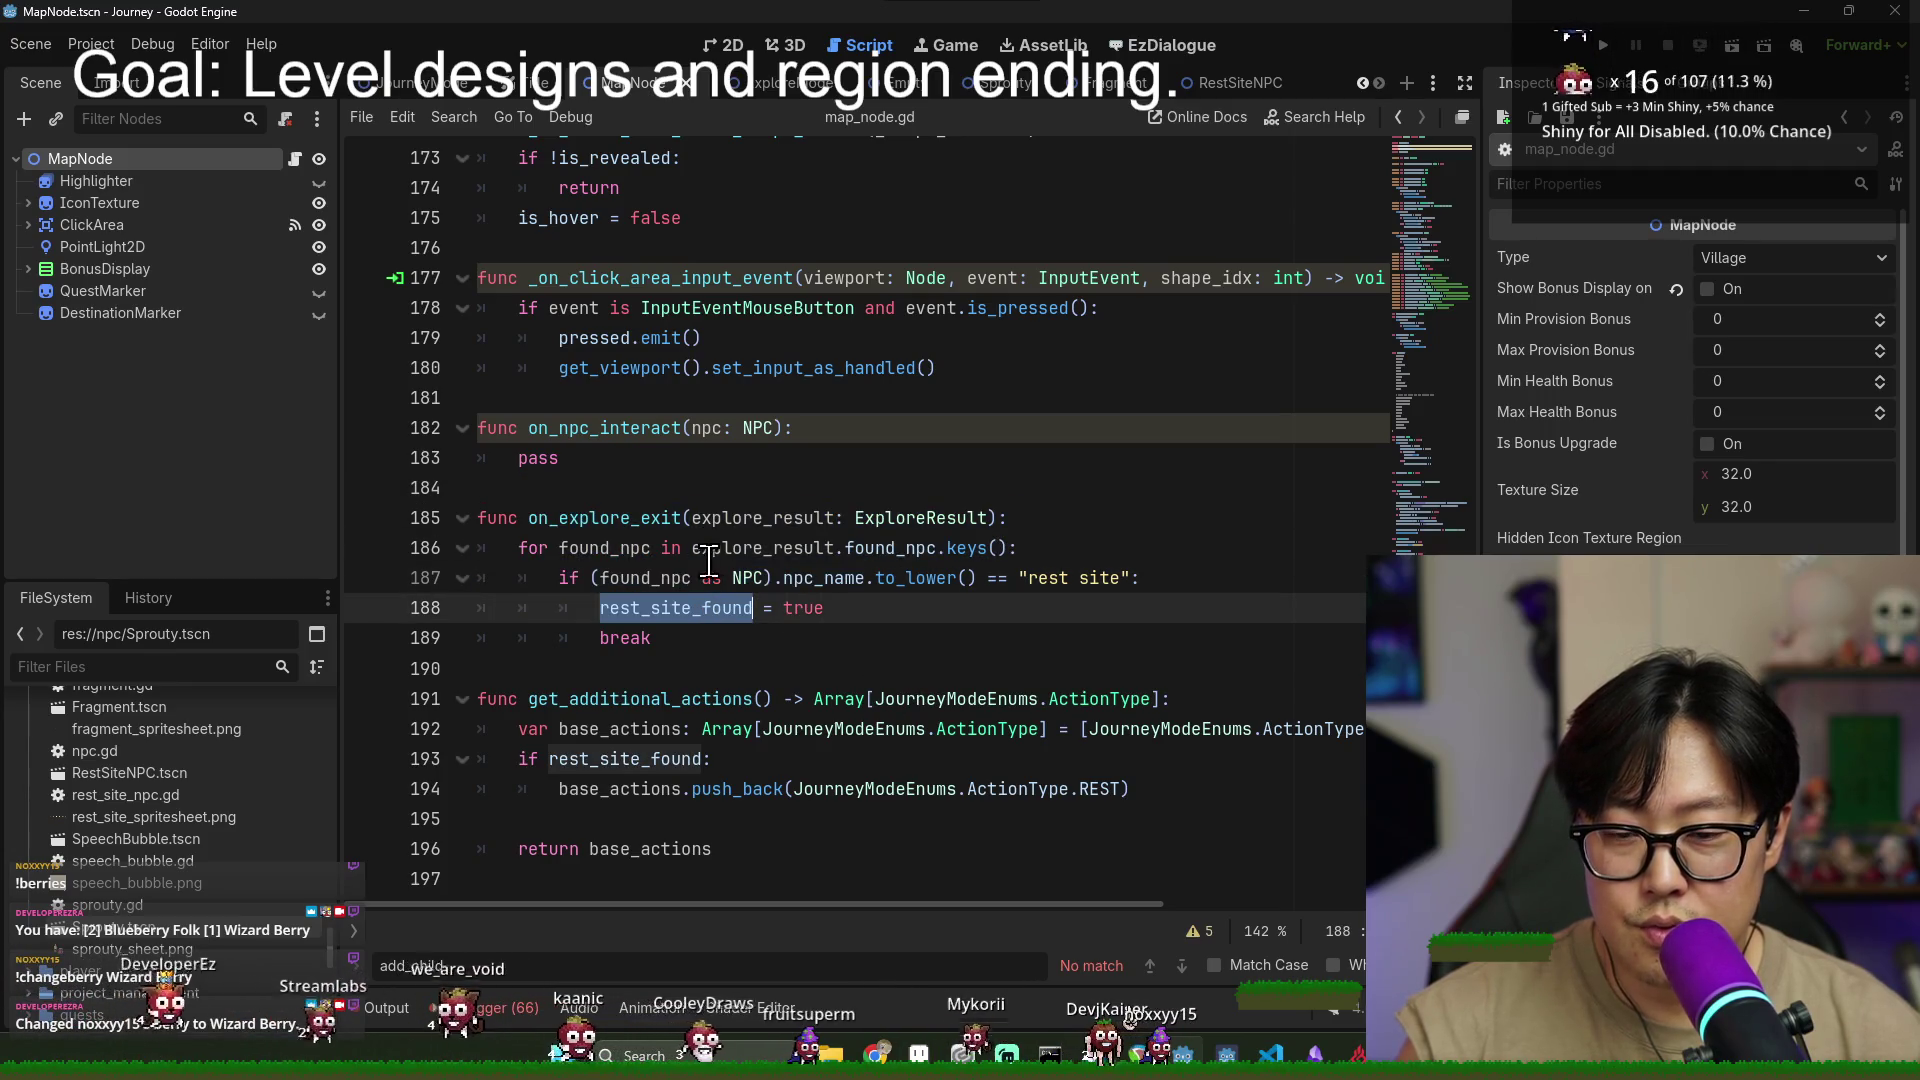
pyautogui.click(894, 699)
pyautogui.doubleClick(603, 758)
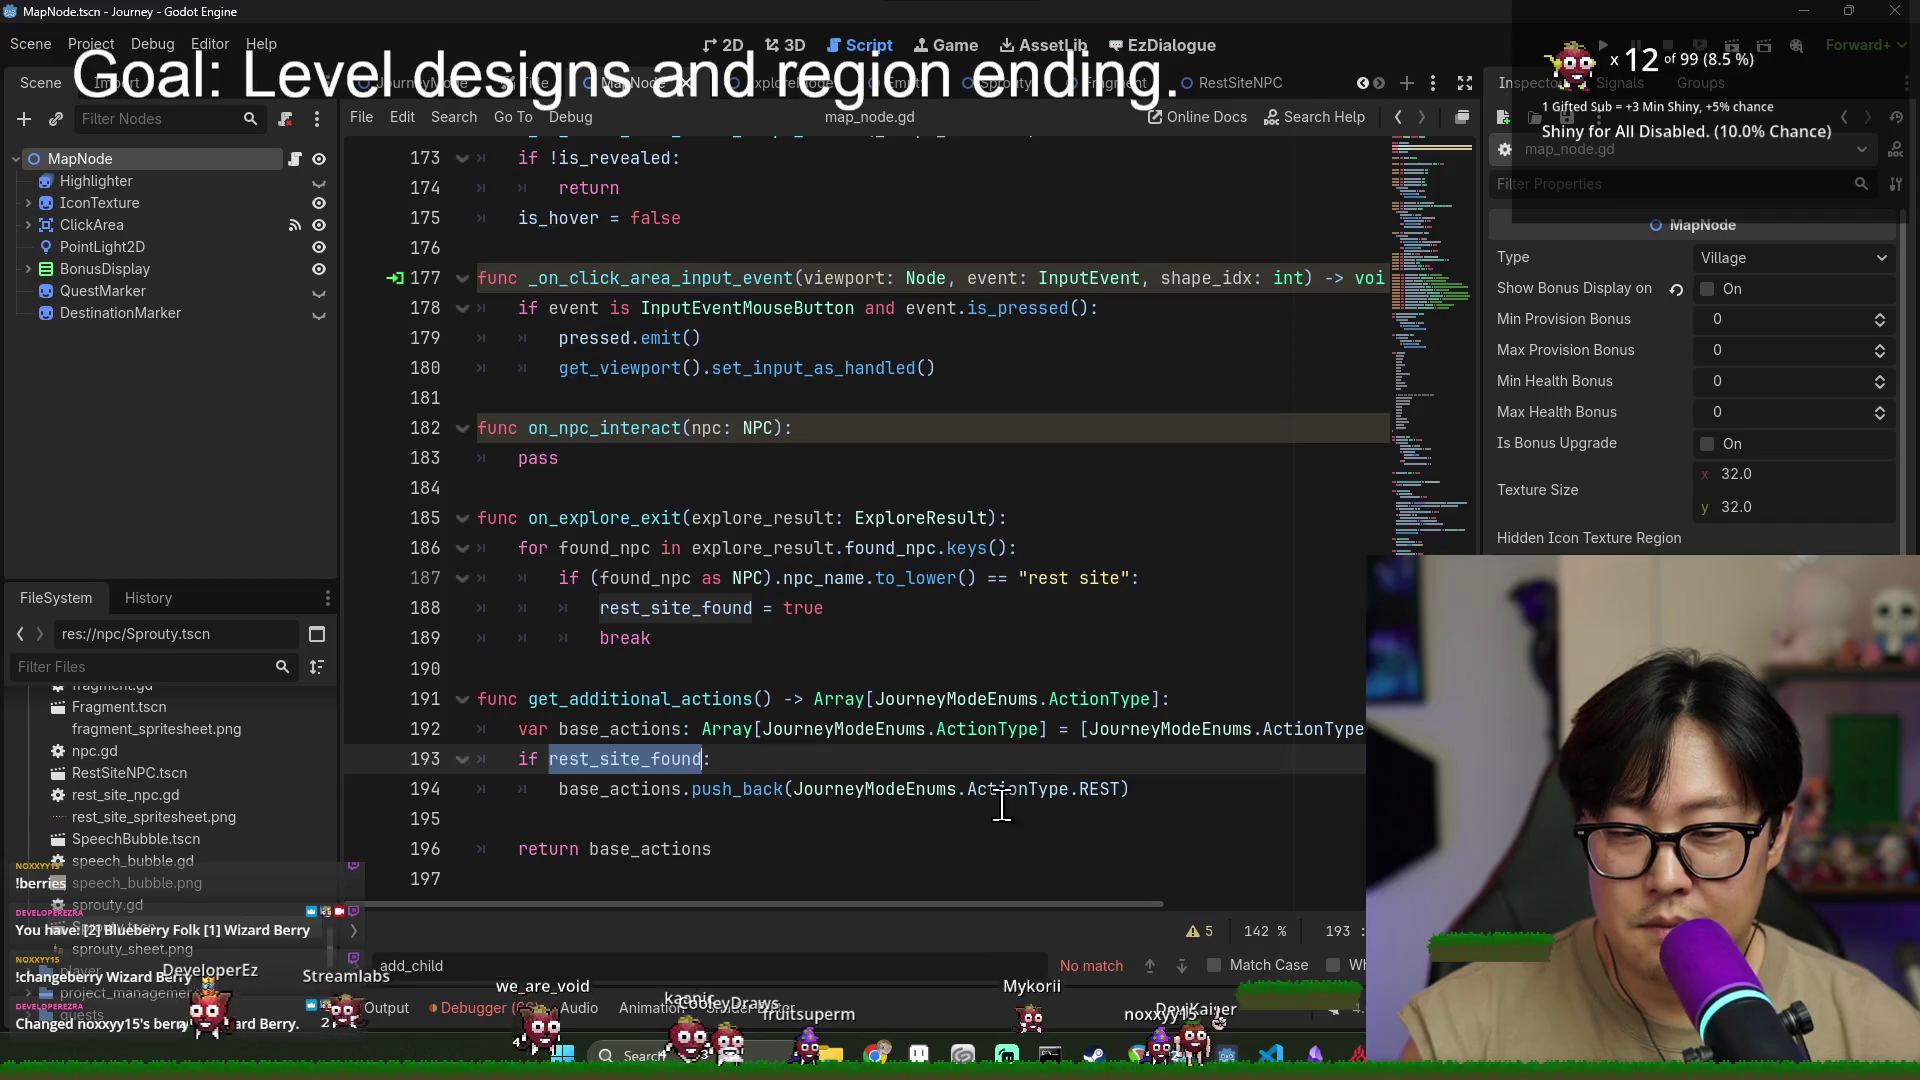
pyautogui.doubleClick(1017, 789)
pyautogui.scroll(1, 1020, 792)
pyautogui.click(600, 730)
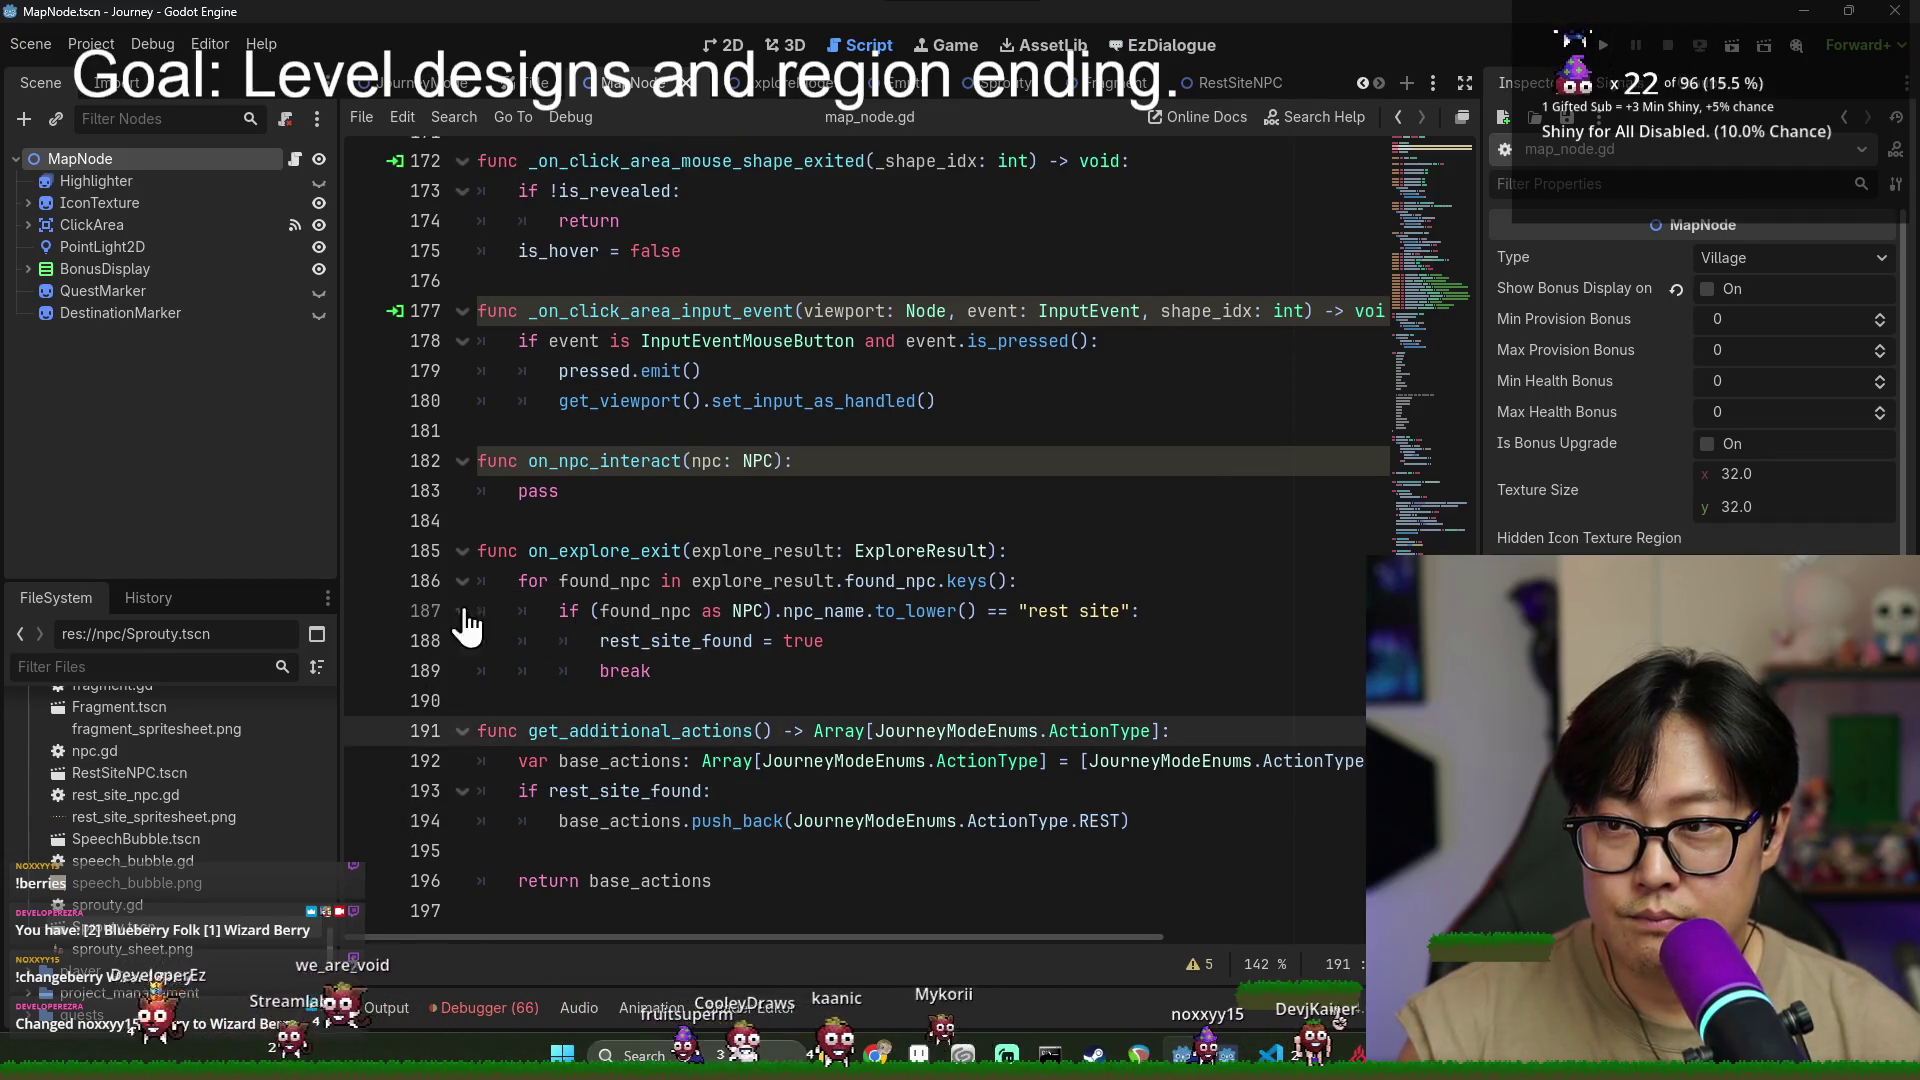
# - Filter FileSystem for 'merch' to open Merchant.tscn, then for 'MapNode' to reopen MapNode.tscn in 2D
pyautogui.click(242, 666)
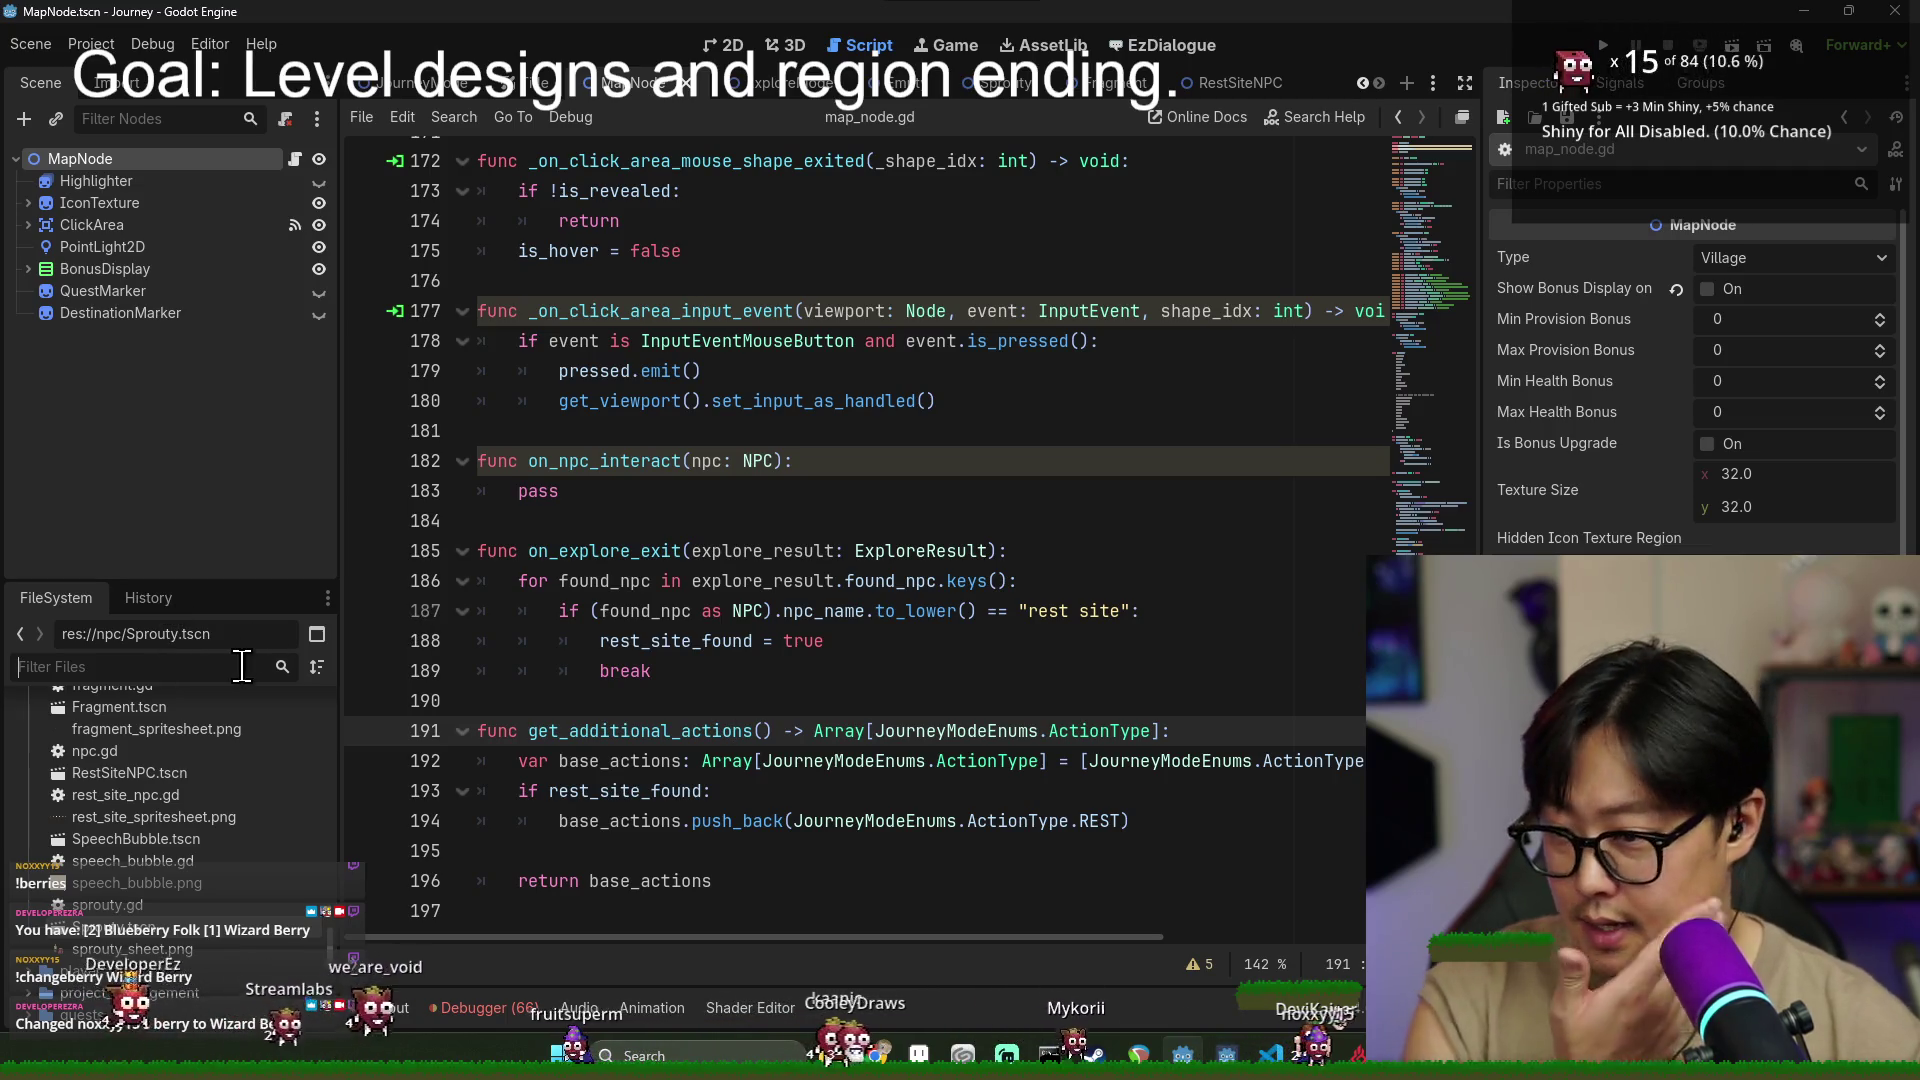
pyautogui.write('merch')
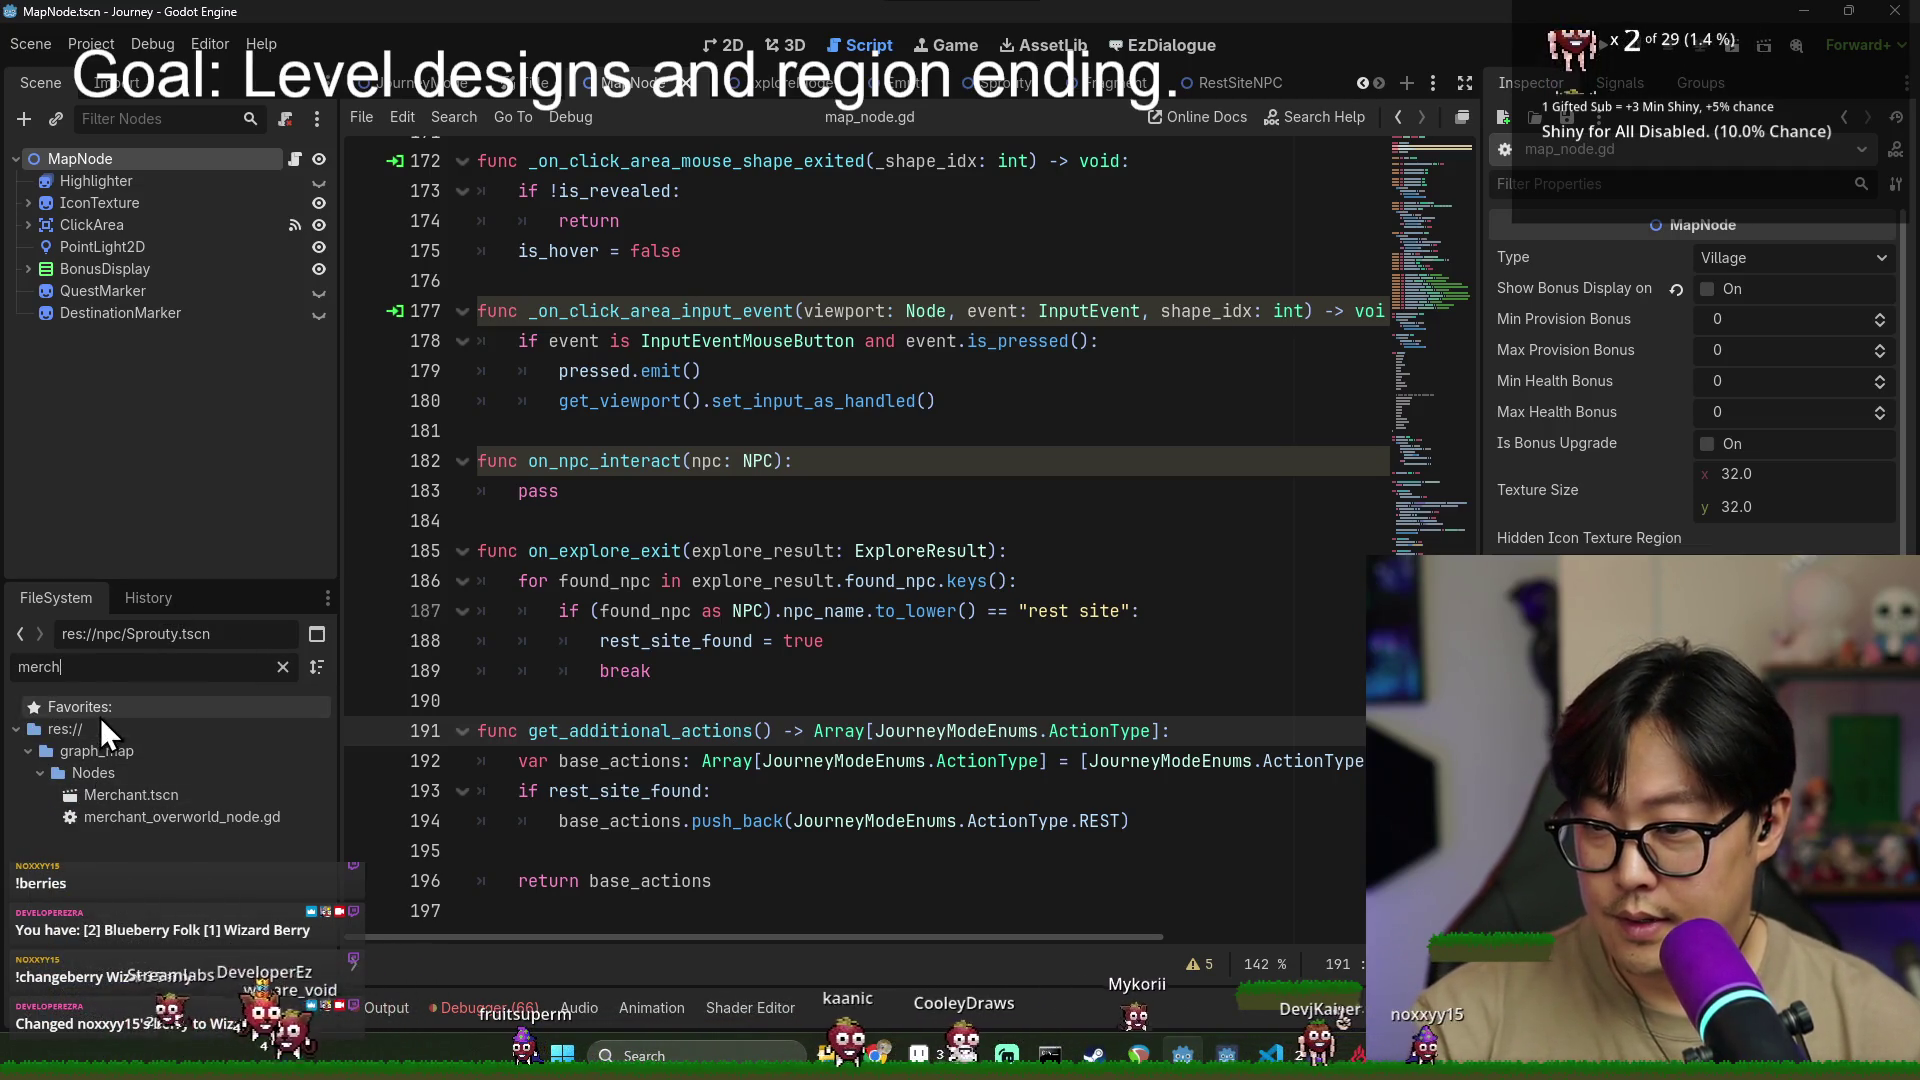
pyautogui.doubleClick(158, 796)
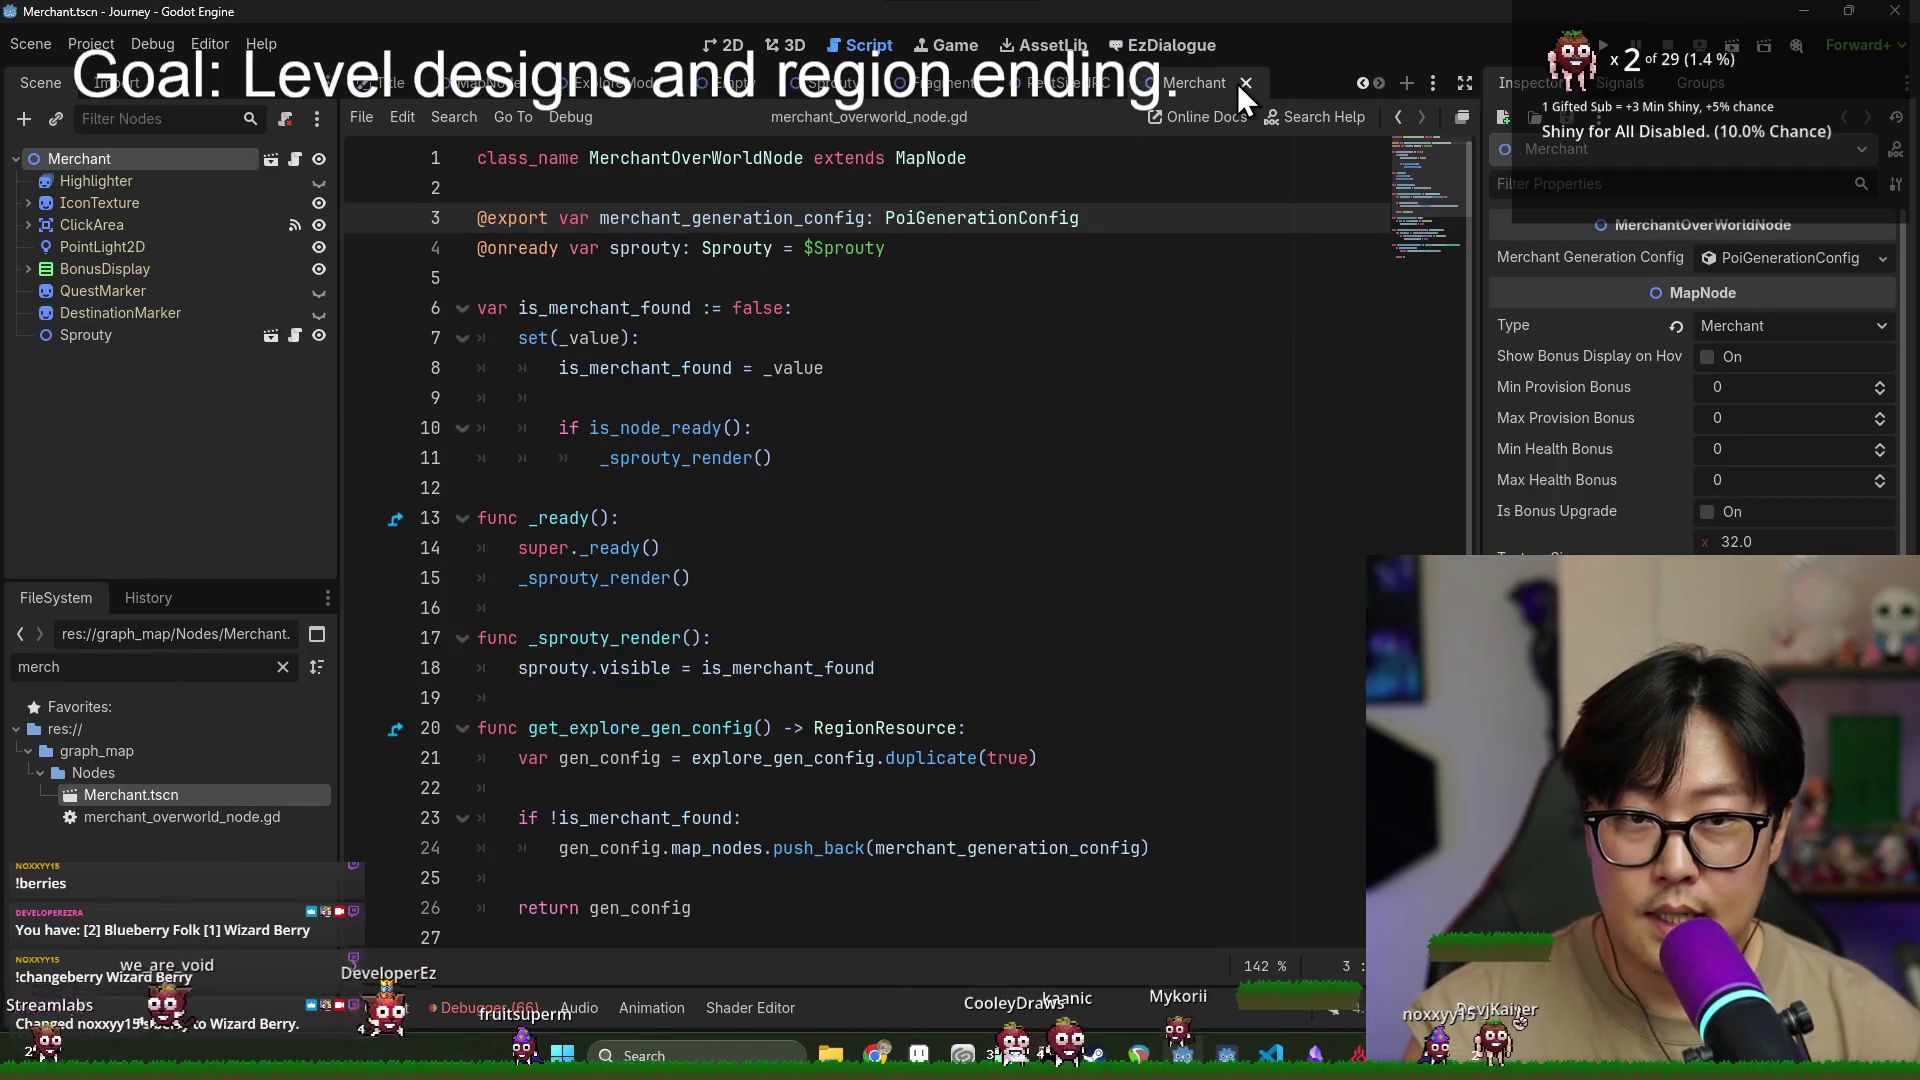
pyautogui.doubleClick(137, 675)
pyautogui.write('MapNode')
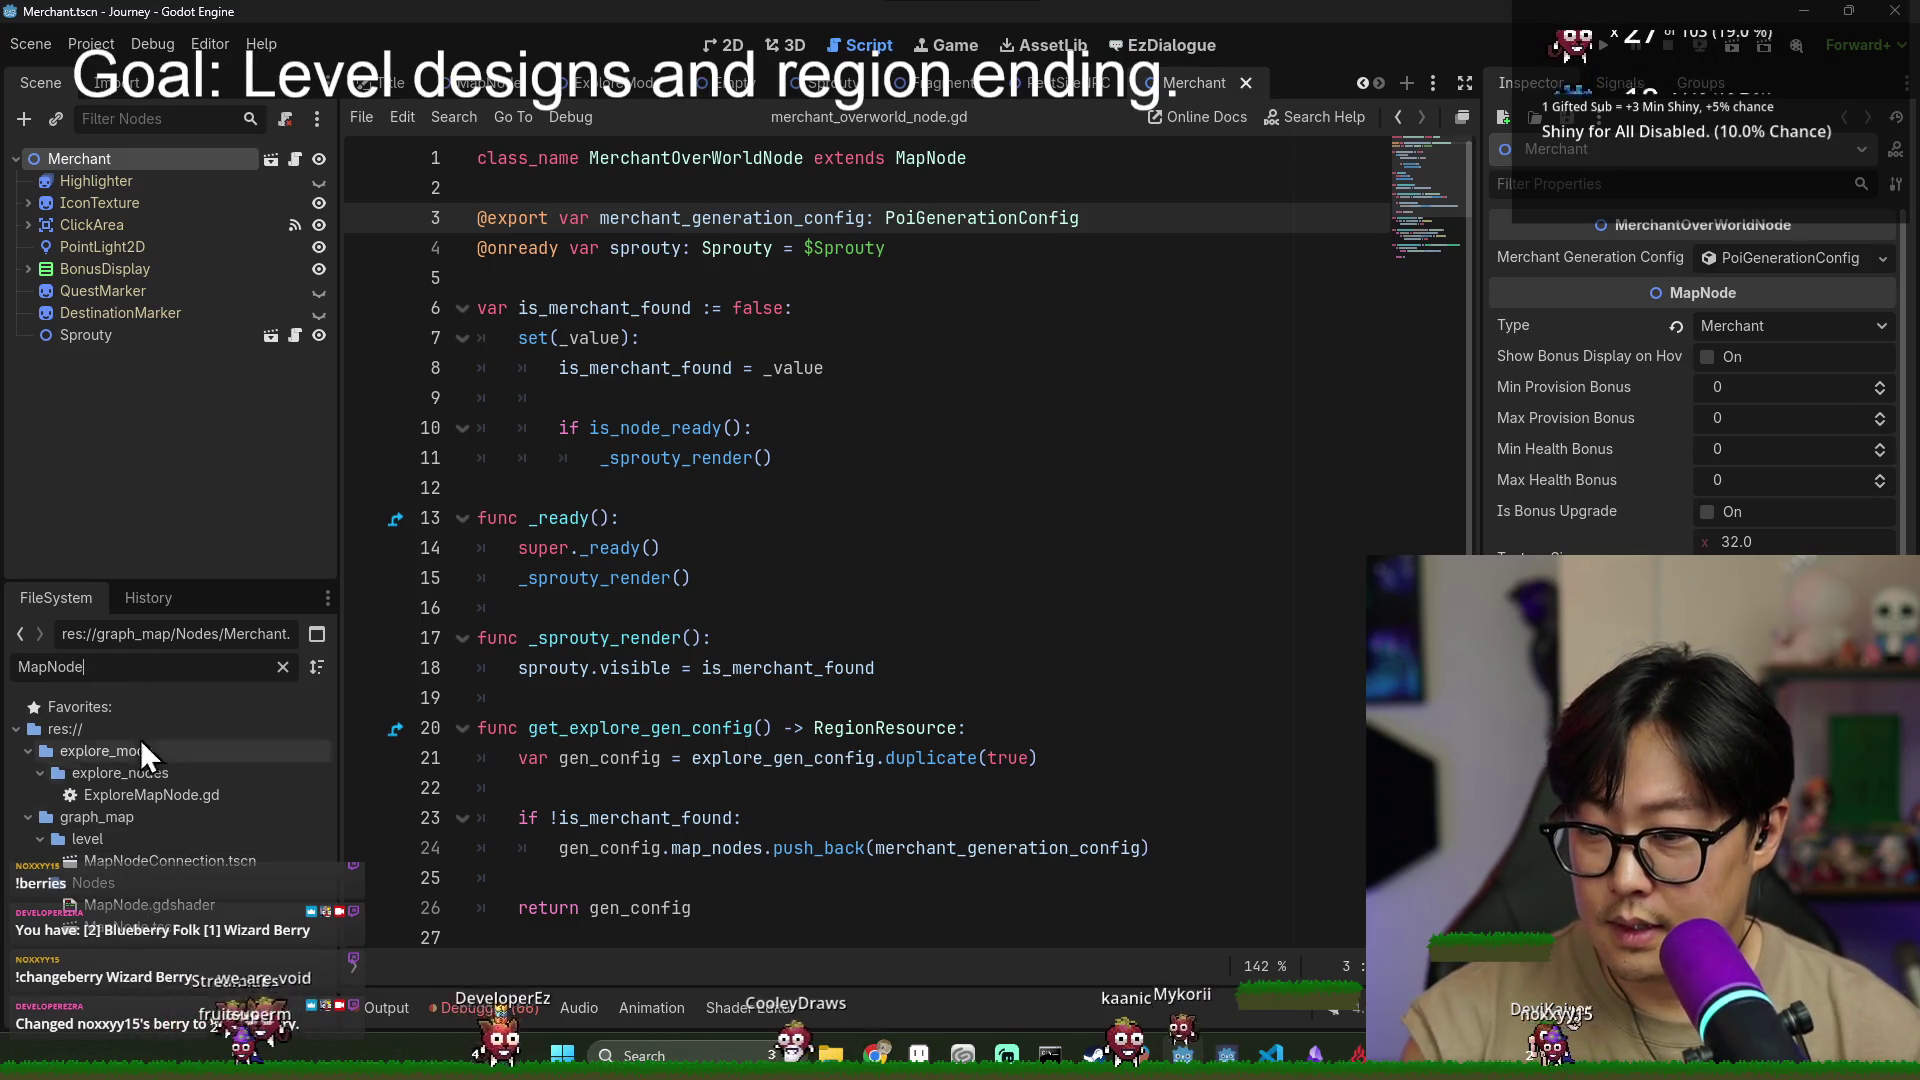
pyautogui.doubleClick(129, 925)
pyautogui.click(733, 45)
# - Open the MapNode script, then filter the project files for 'RESTs' to find the rest site scene
pyautogui.rightClick(719, 484)
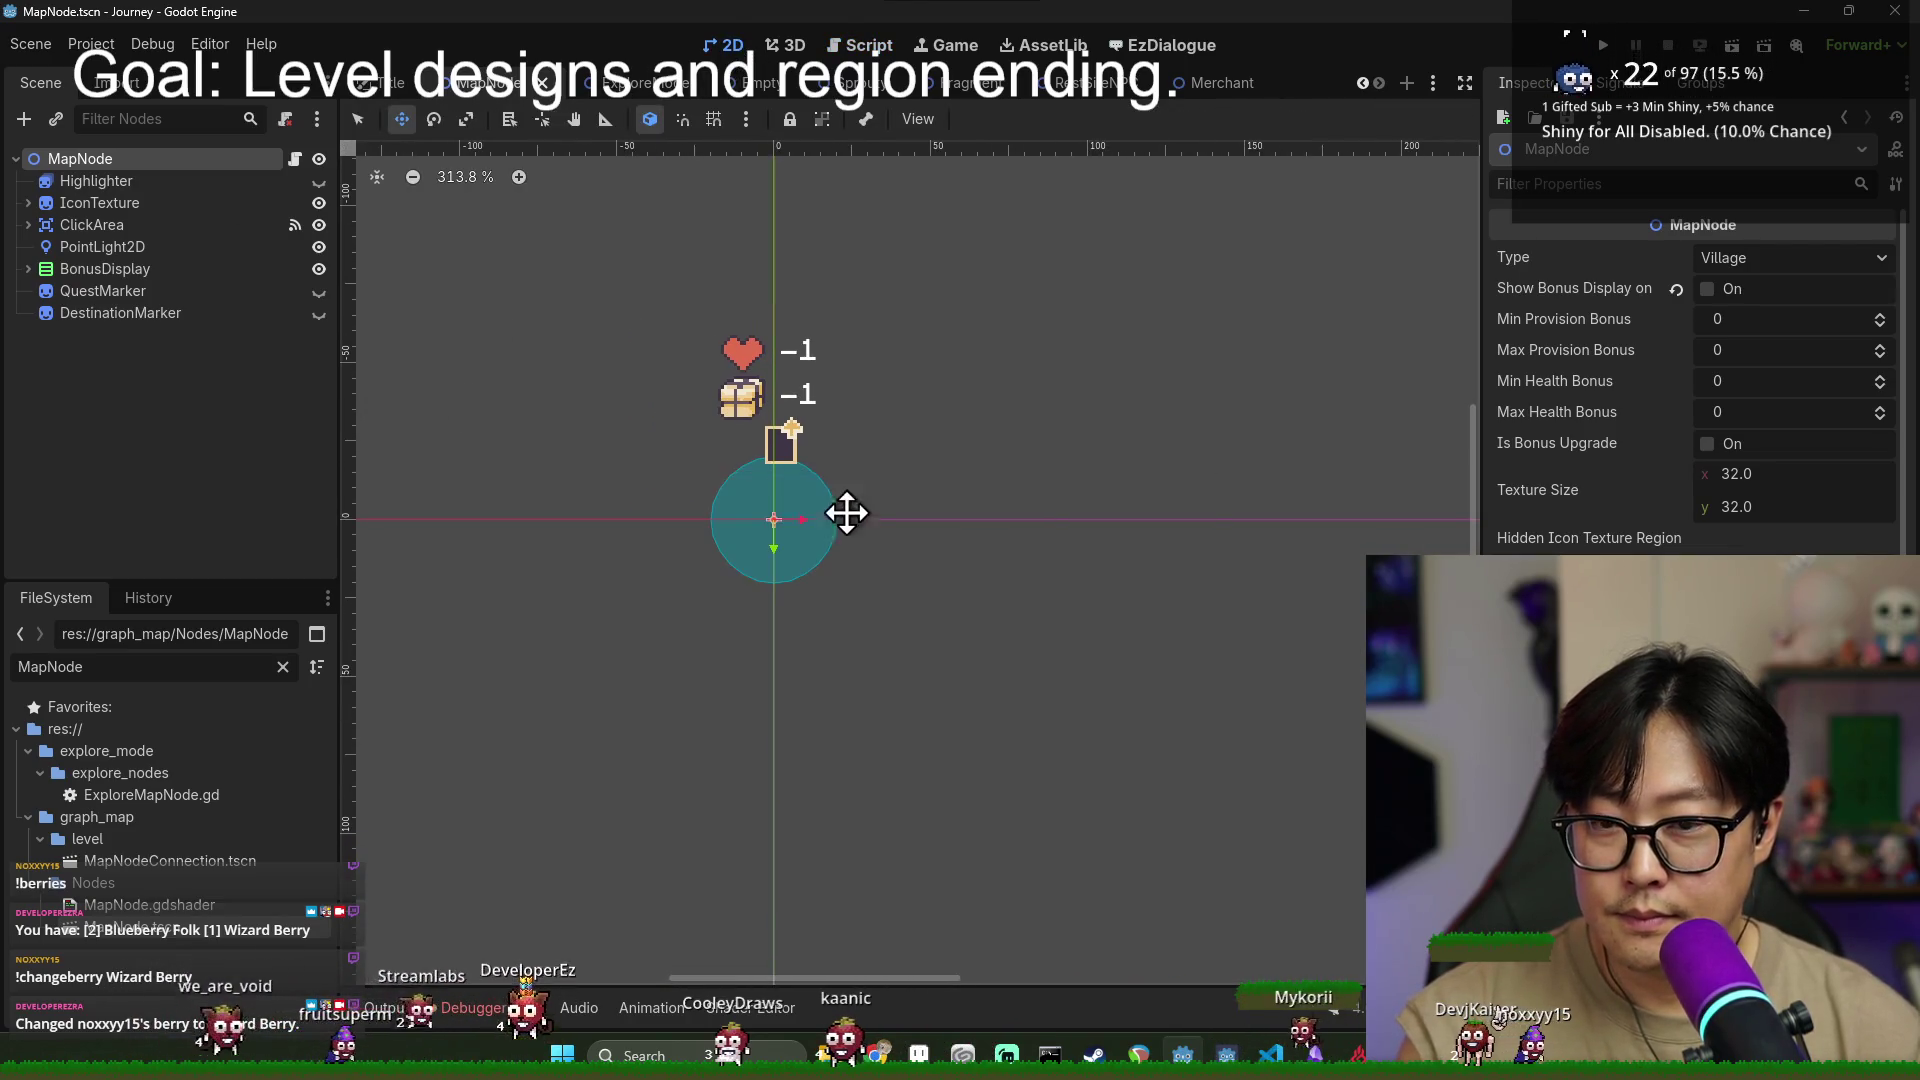
pyautogui.scroll(3, 950, 463)
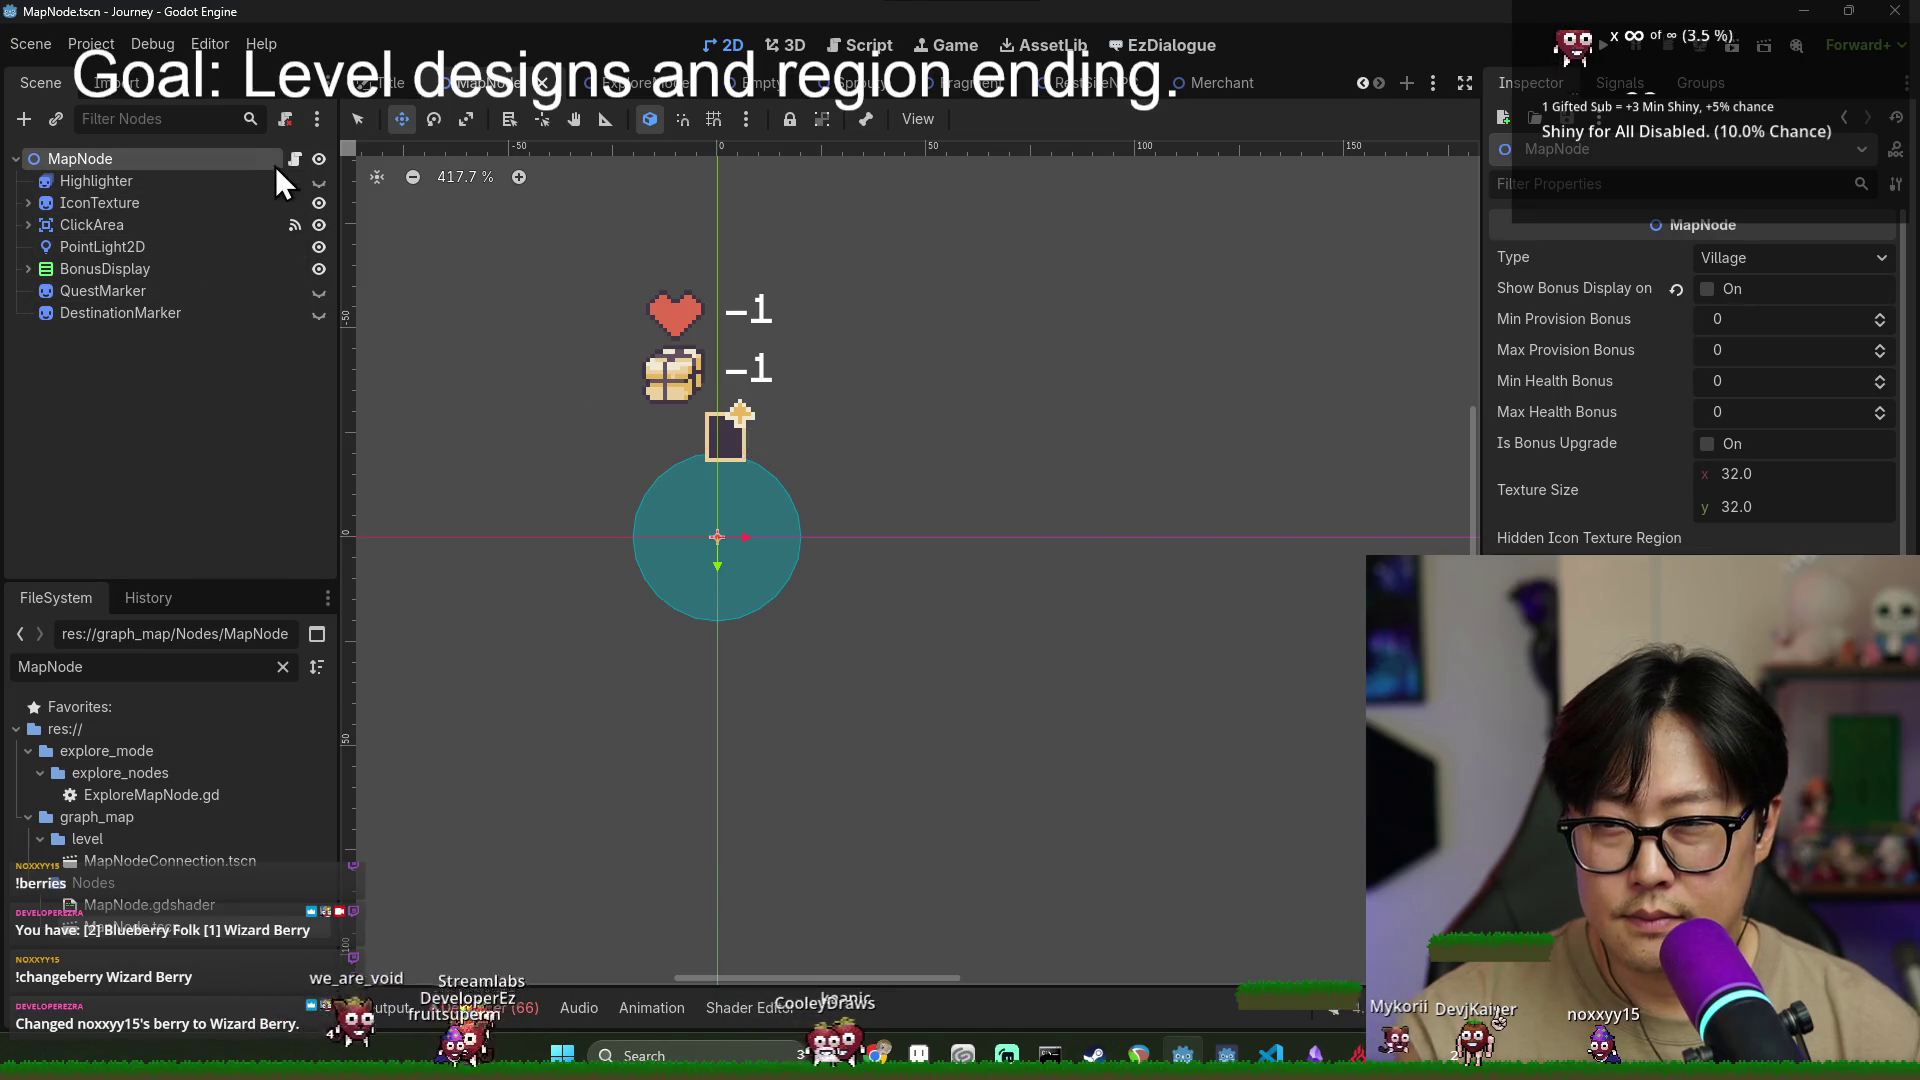
pyautogui.click(294, 157)
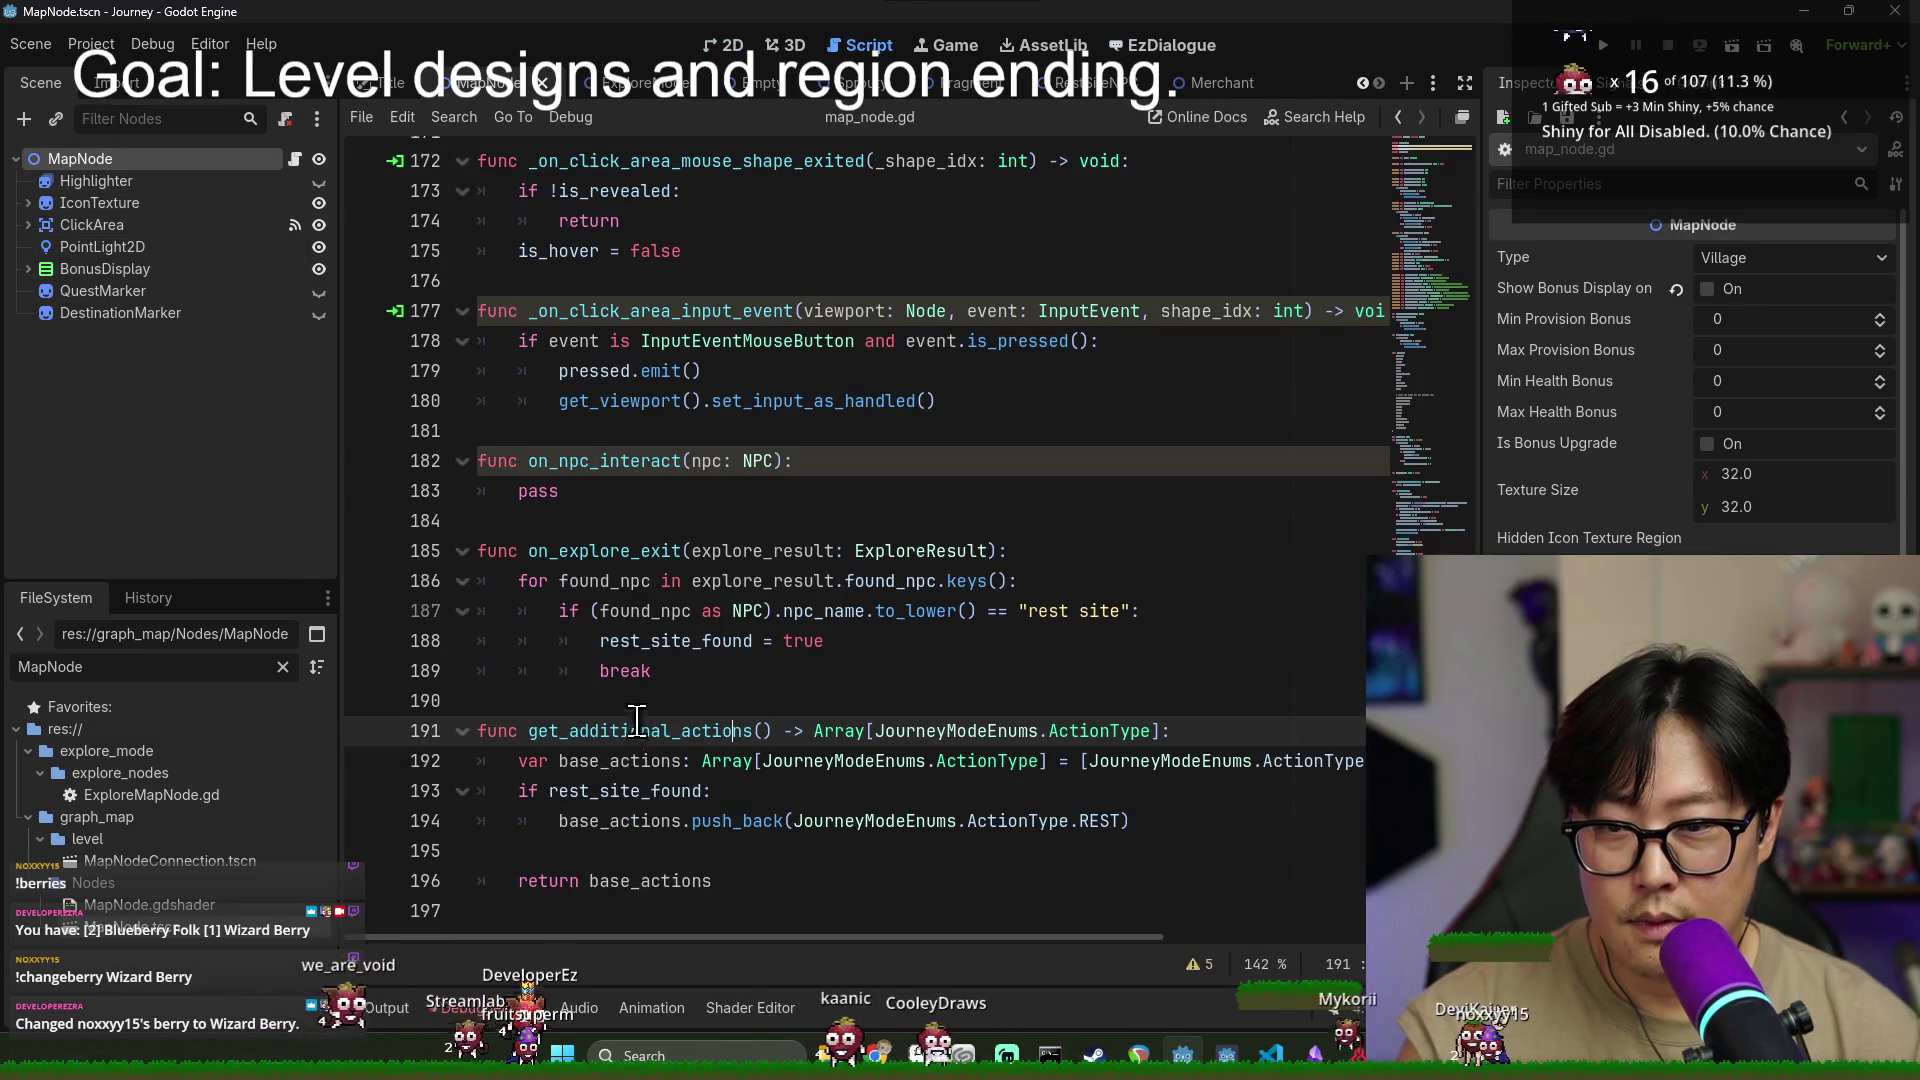
pyautogui.click(557, 518)
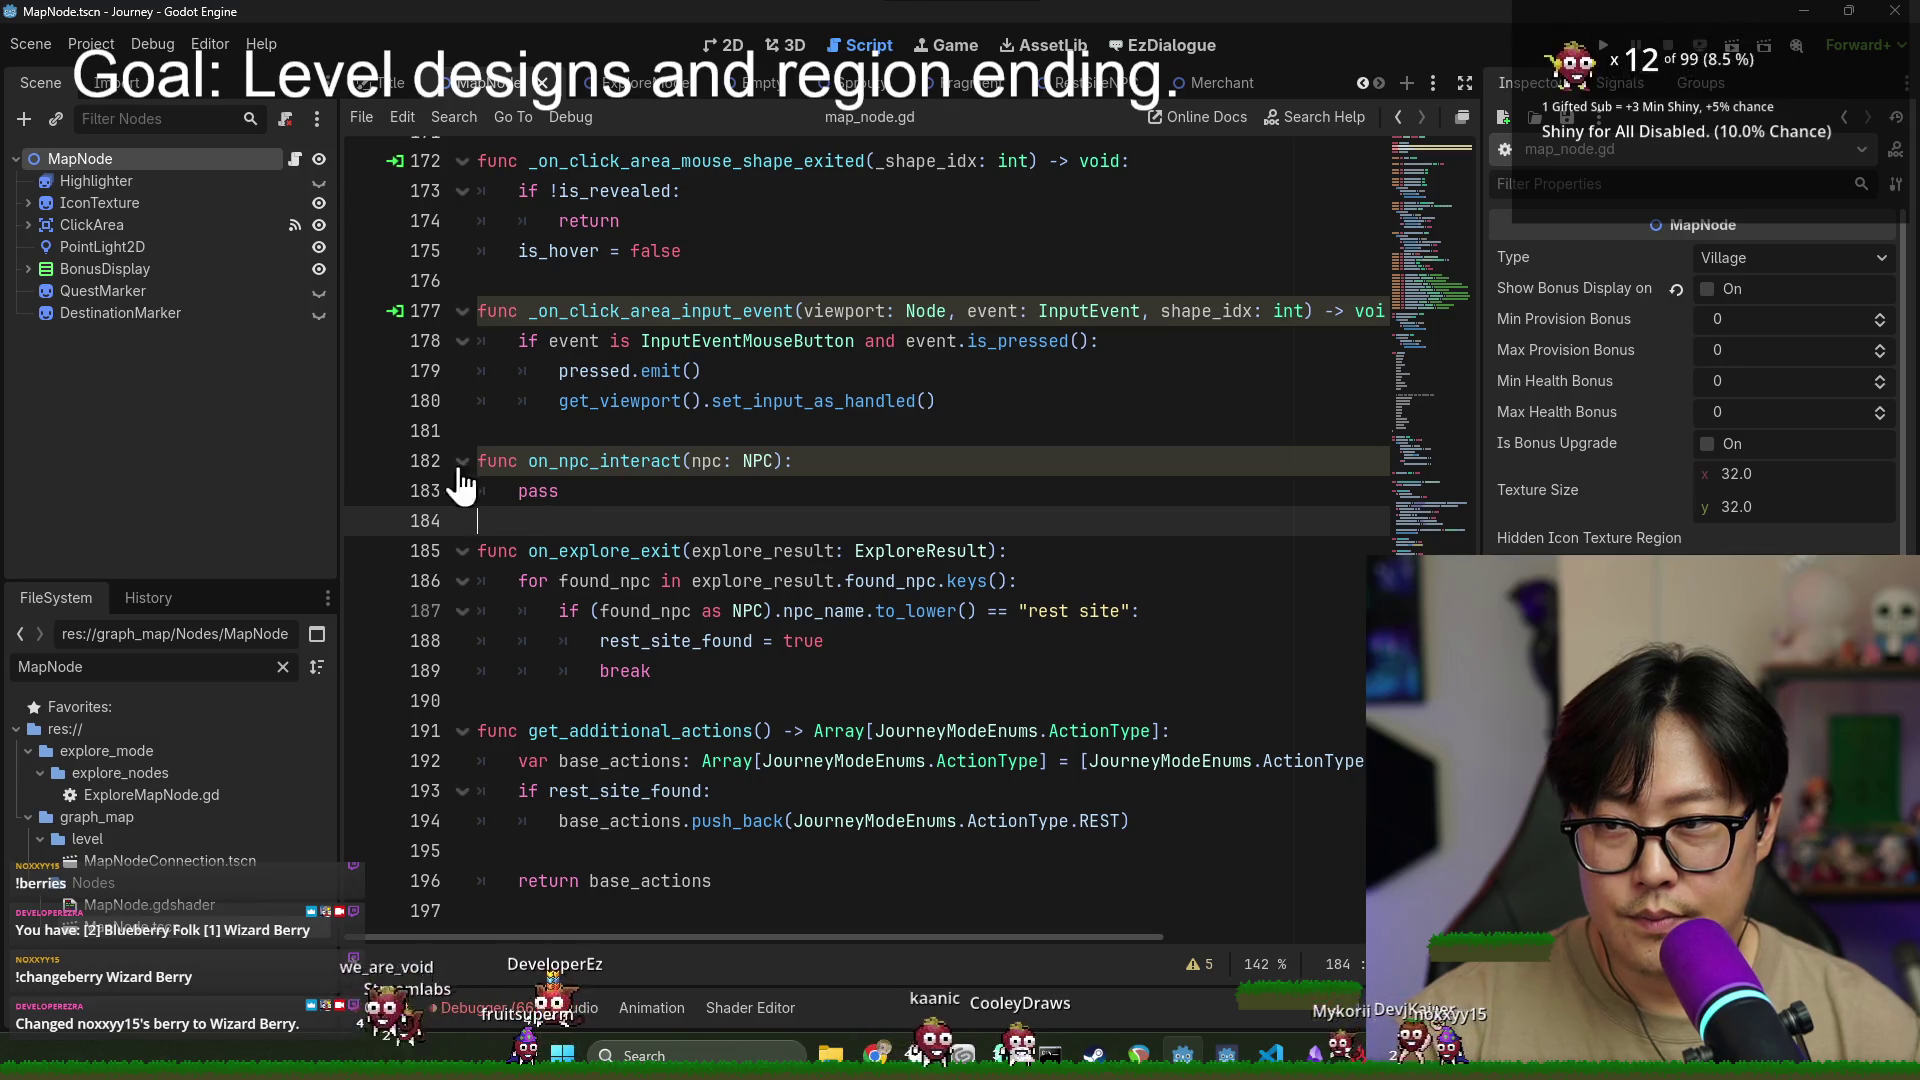
pyautogui.rightClick(194, 164)
pyautogui.click(176, 692)
pyautogui.doubleClick(150, 666)
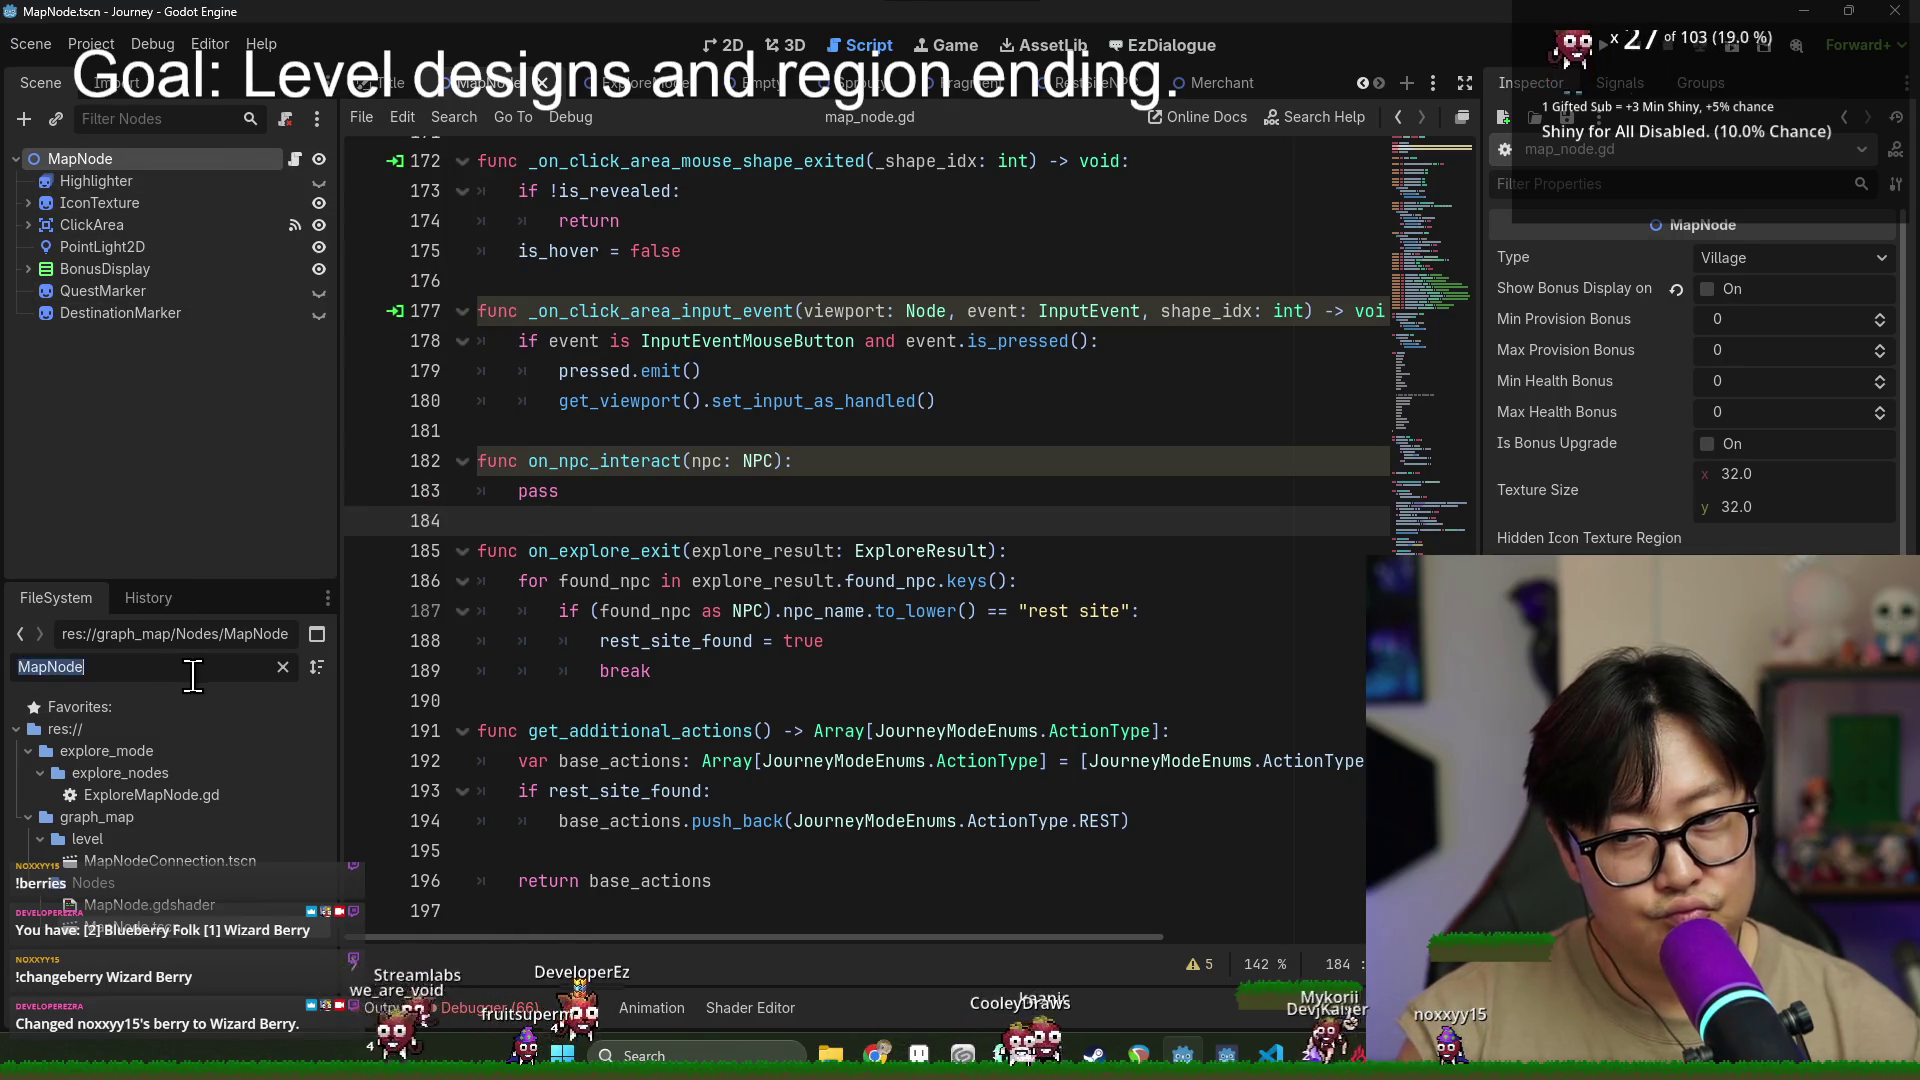
pyautogui.write('rest_site')
pyautogui.hotkey('ctrl', 'a')
pyautogui.write('RESTs')
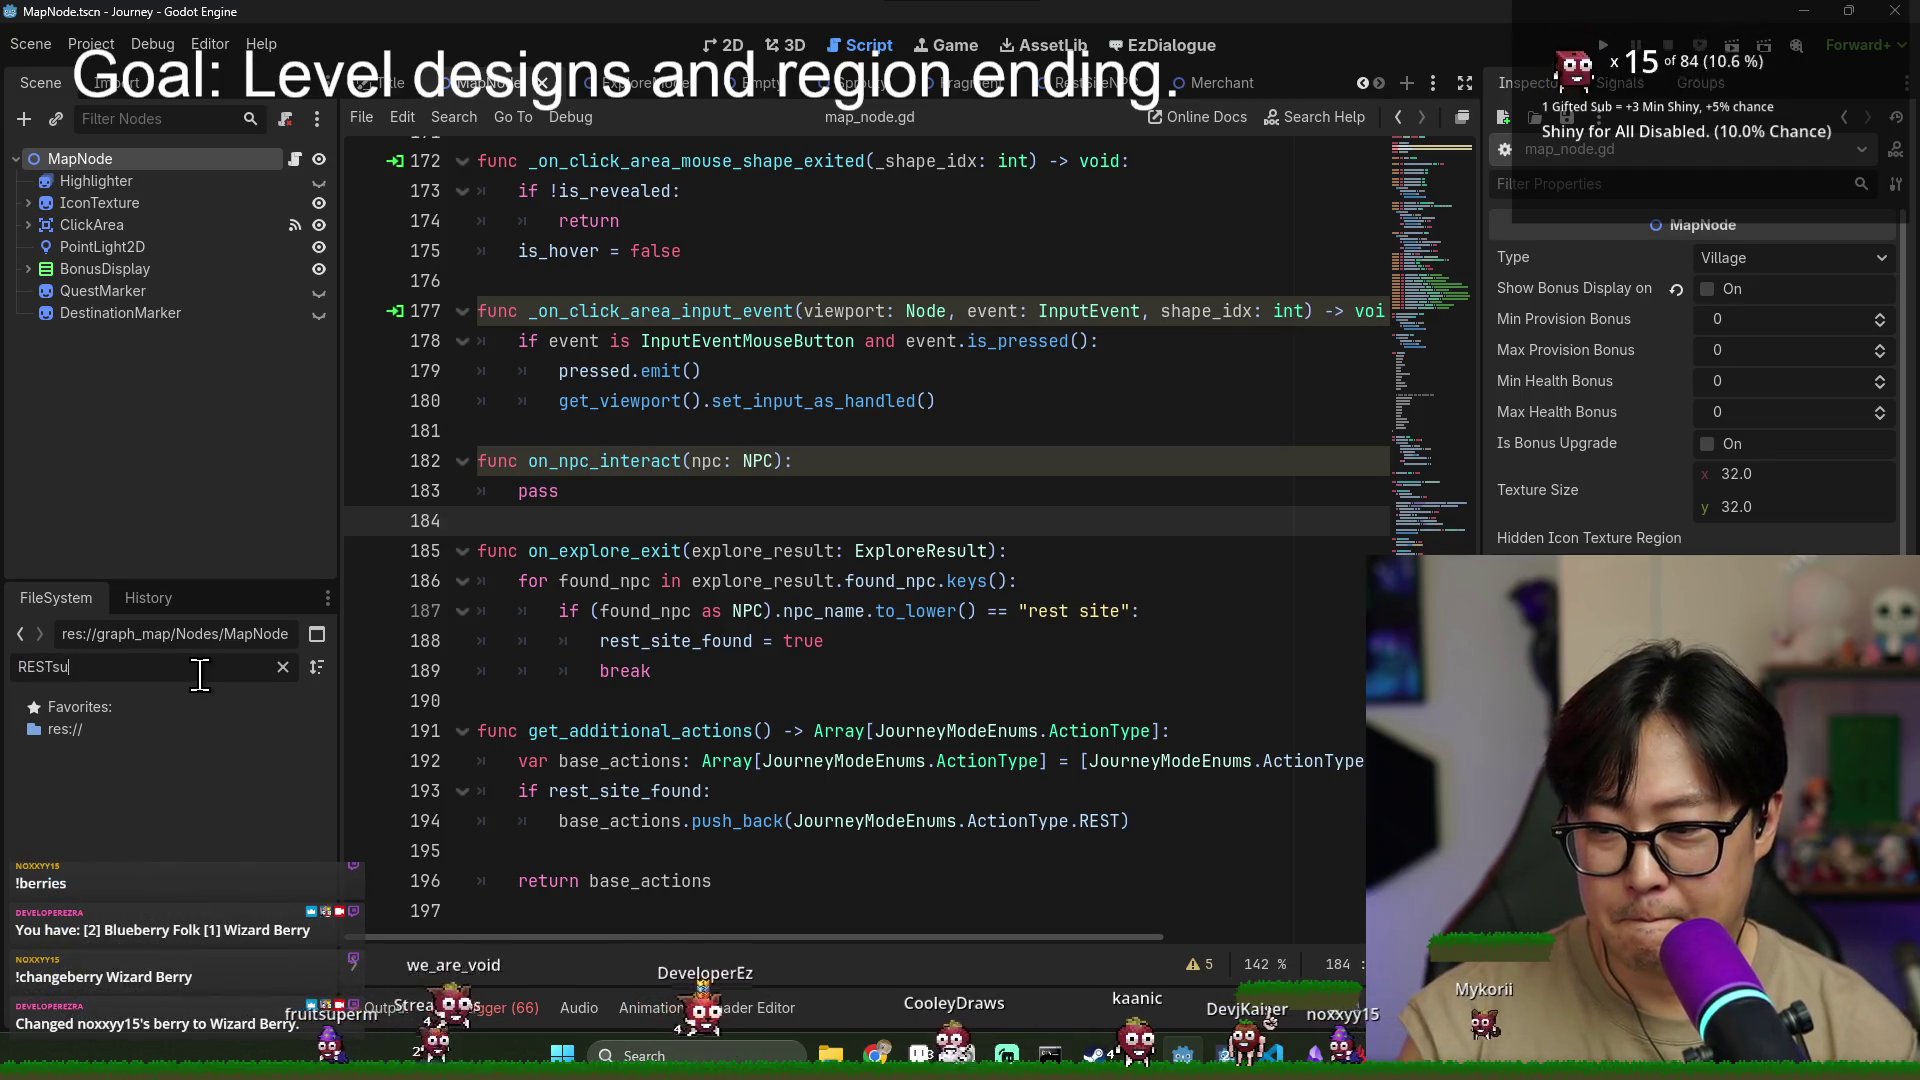
# - Add RestSiteNPC.tscn as a MapNode child, toggle its visibility, and save the scene
pyautogui.moveTo(159, 842); pyautogui.dragTo(98, 320)
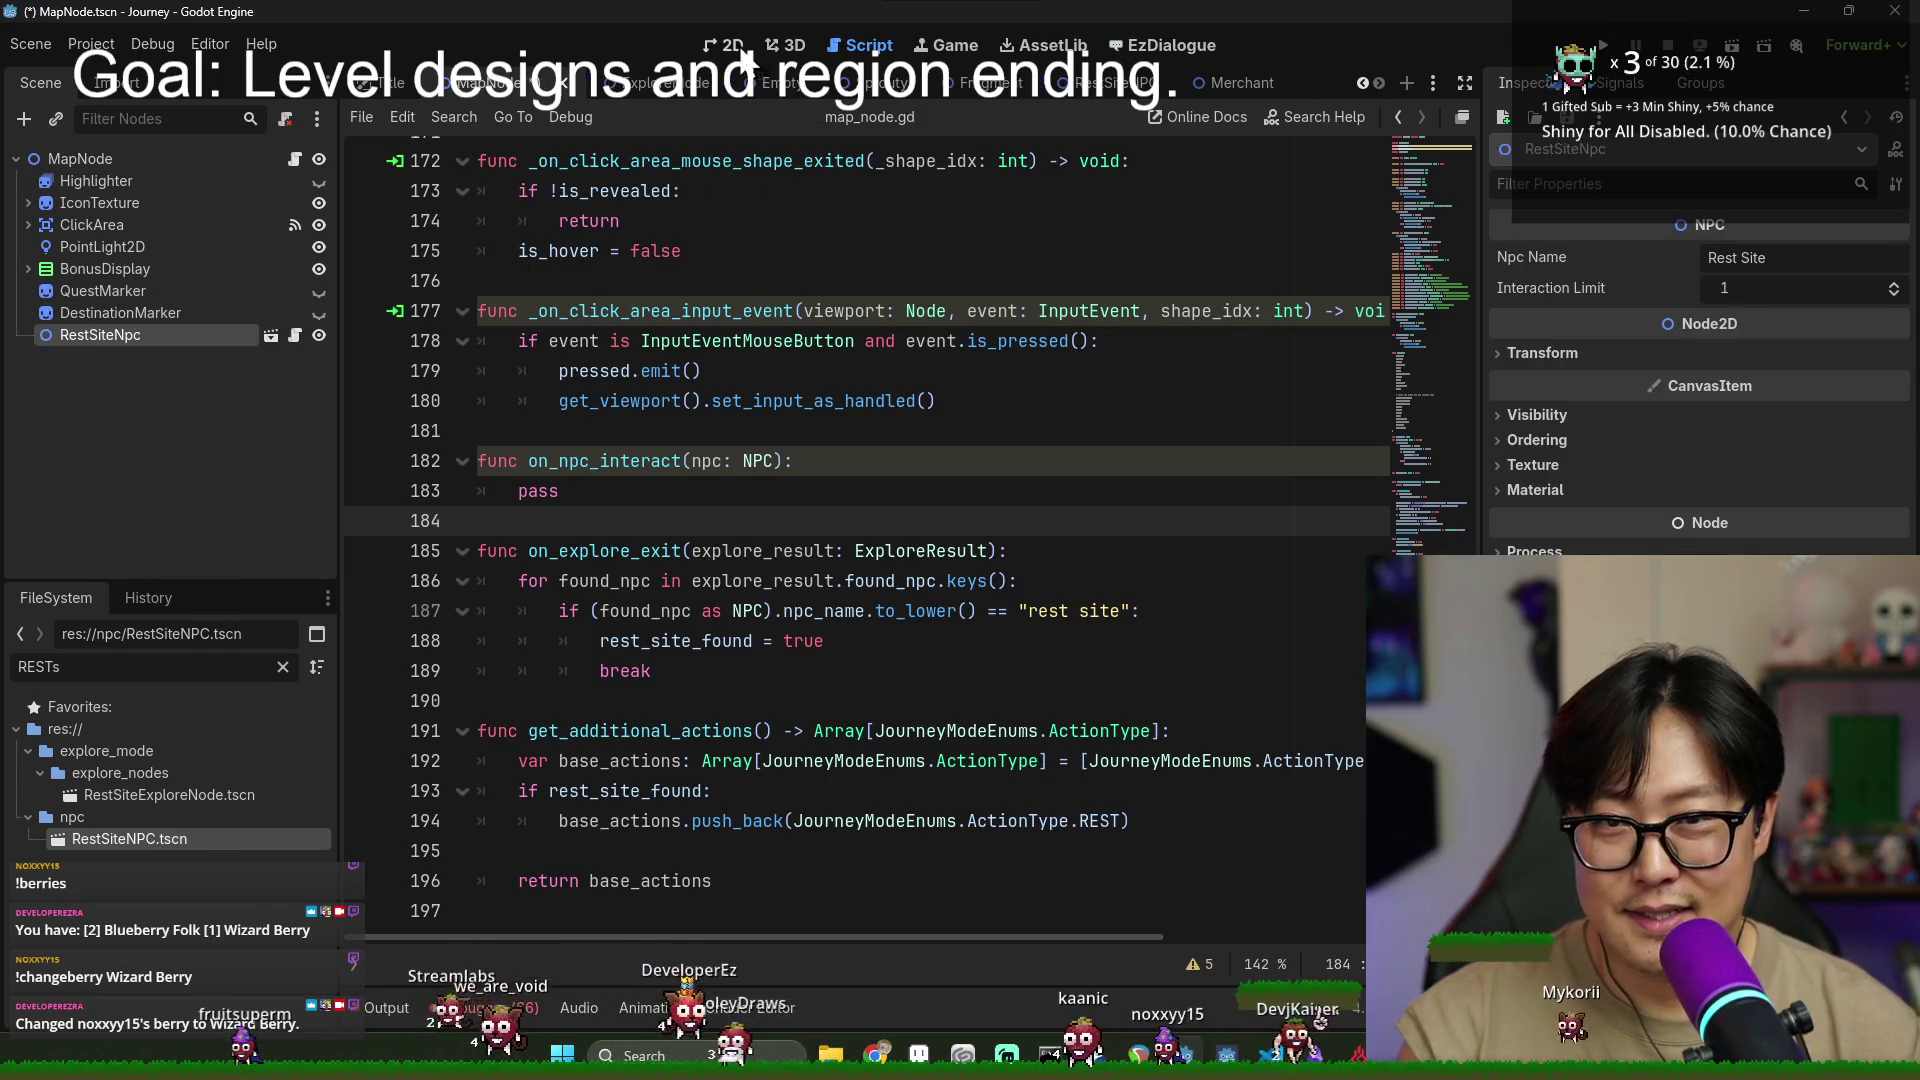
pyautogui.click(744, 52)
pyautogui.click(319, 336)
pyautogui.hotkey('ctrl', 's')
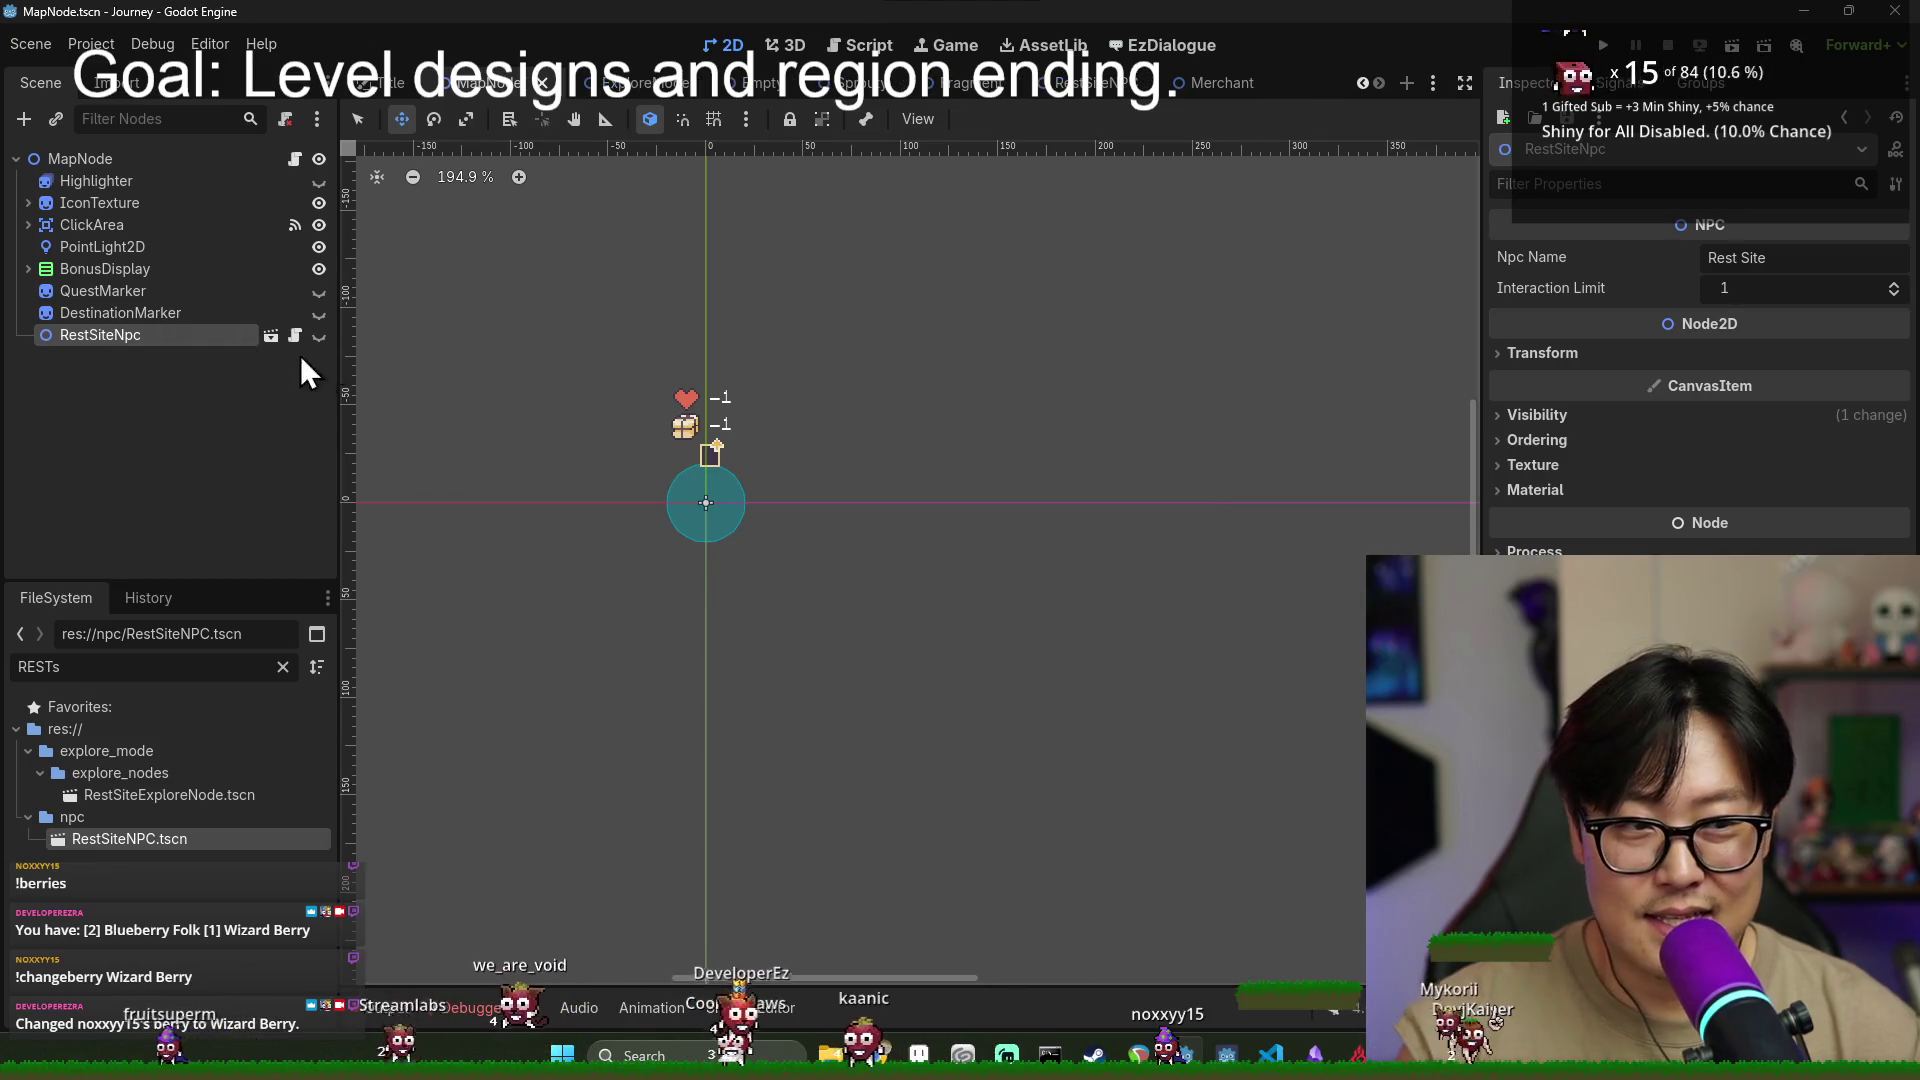
pyautogui.hotkey('ctrl', 's')
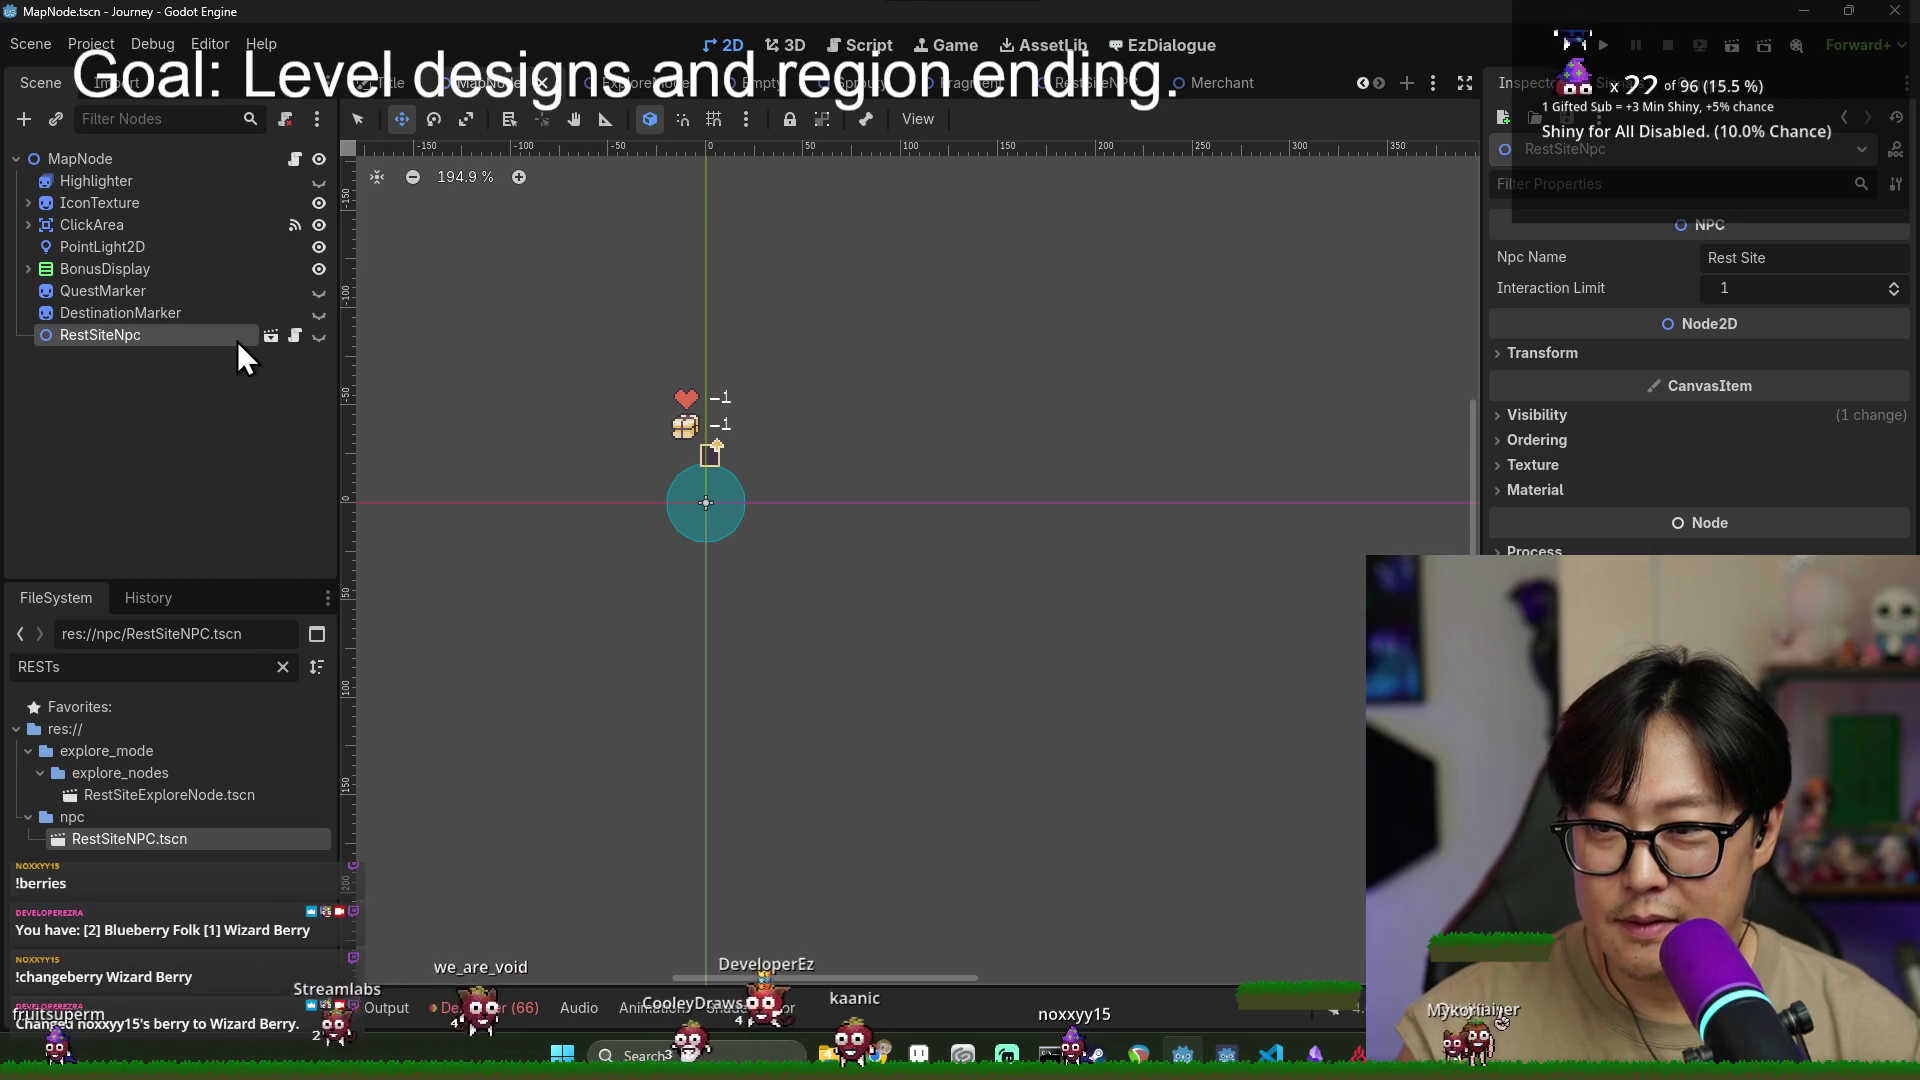
pyautogui.hotkey('ctrl', 's')
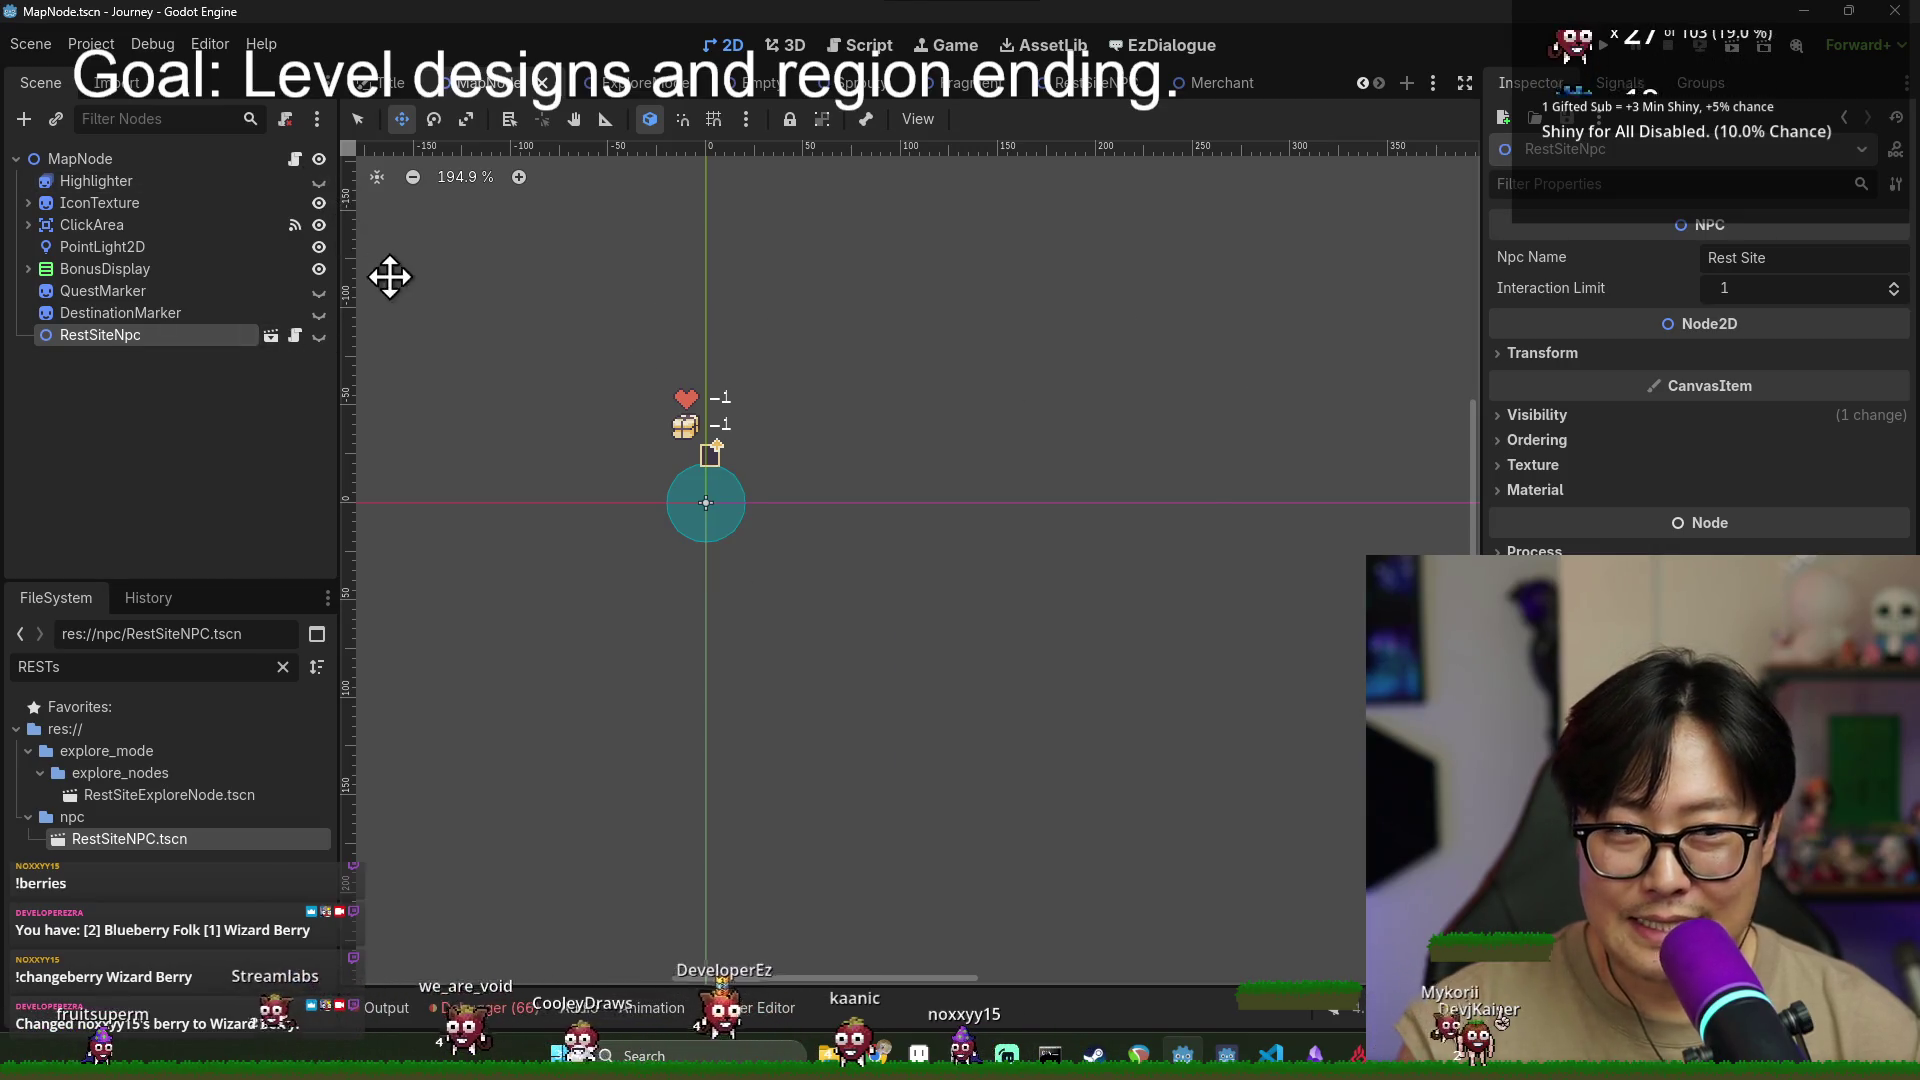
pyautogui.doubleClick(320, 337)
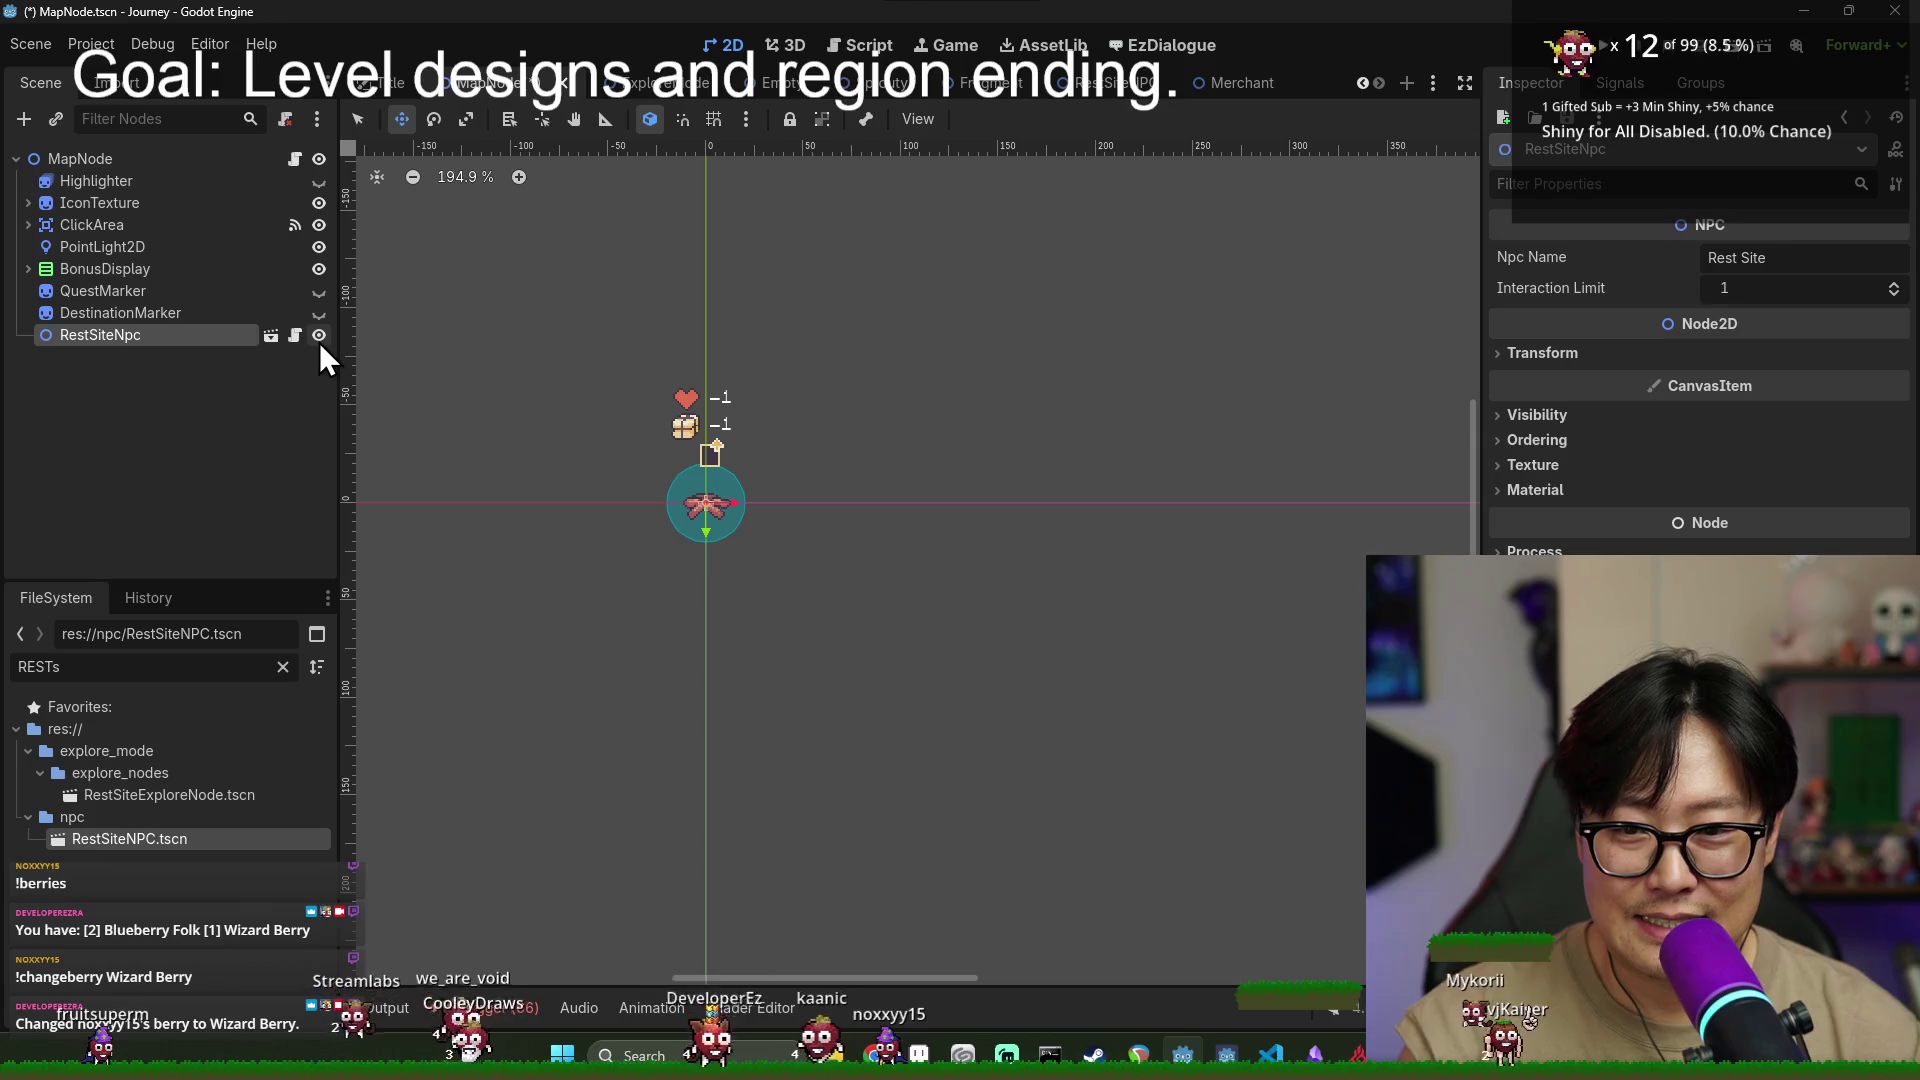
# - Delete the RestSiteNpc node from MapNode and start adding a new child node
pyautogui.rightClick(218, 338)
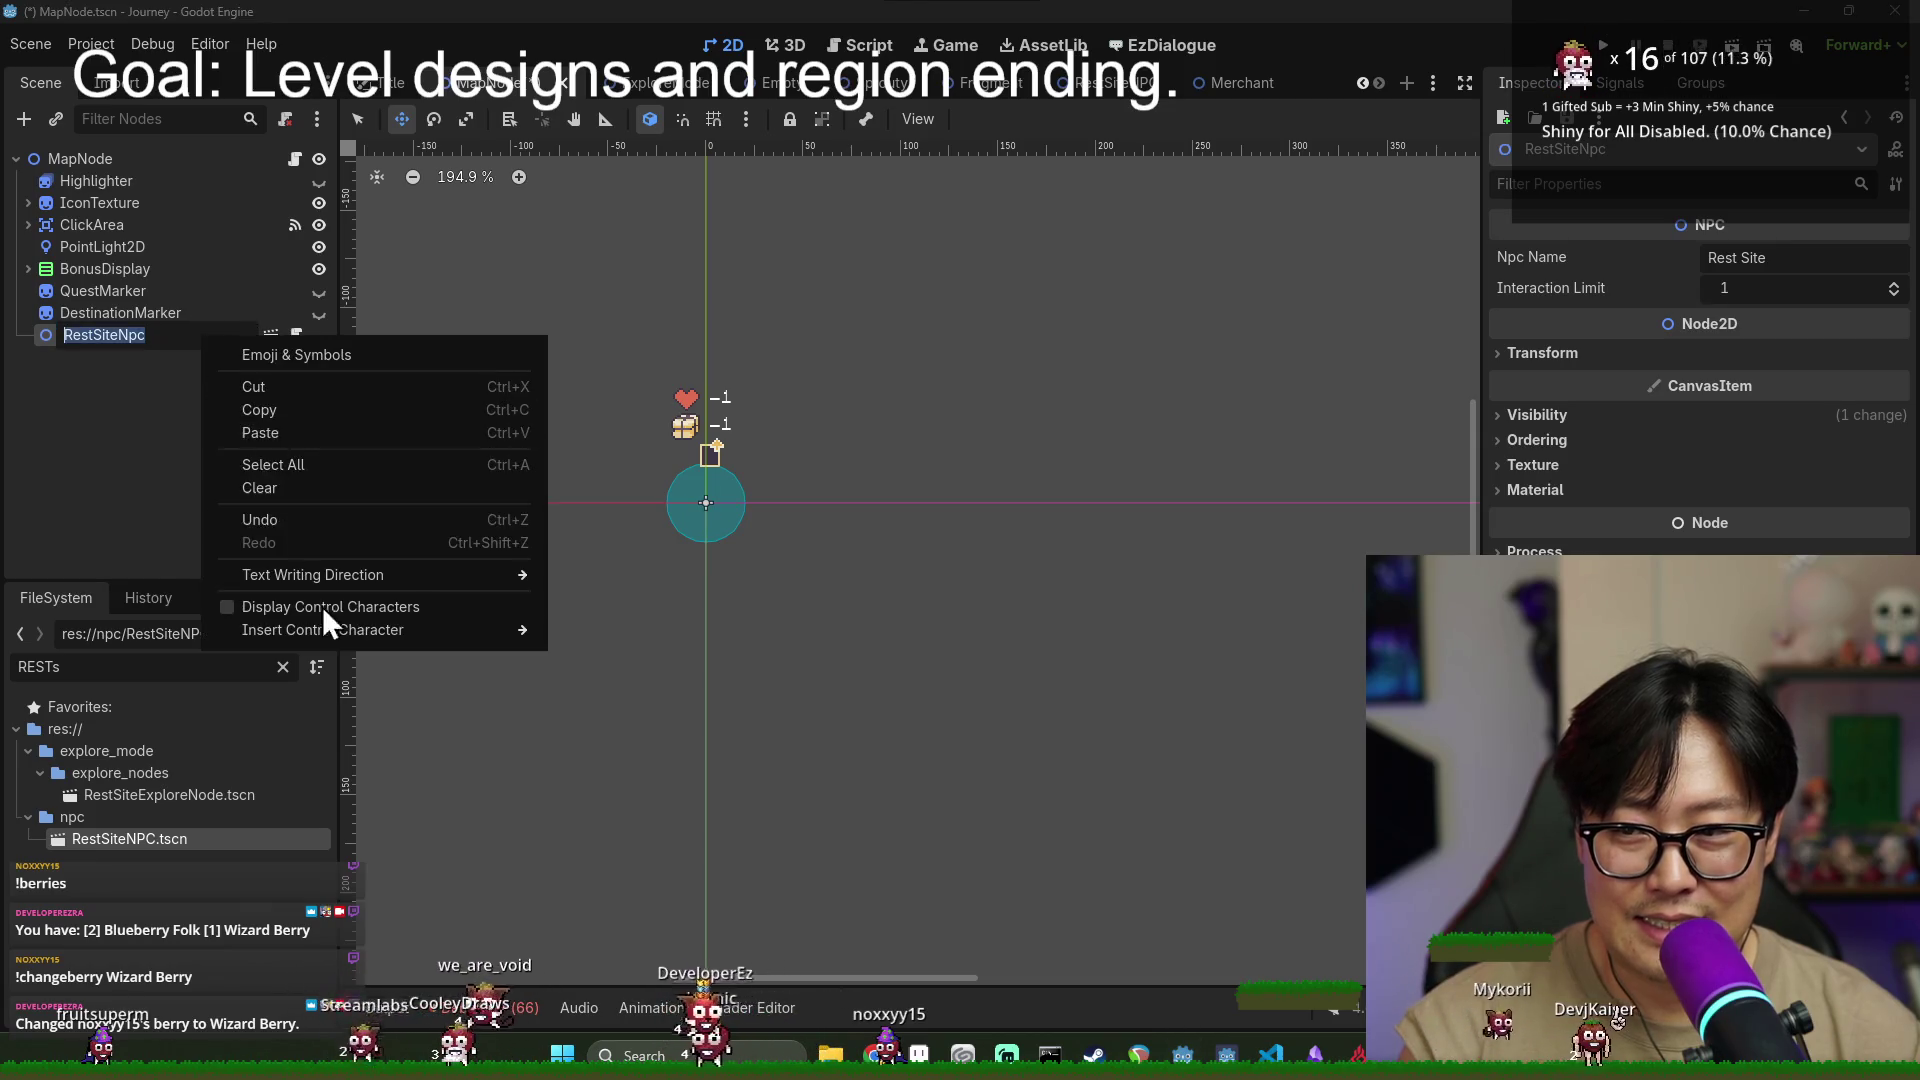
pyautogui.click(72, 396)
pyautogui.rightClick(92, 313)
pyautogui.rightClick(70, 332)
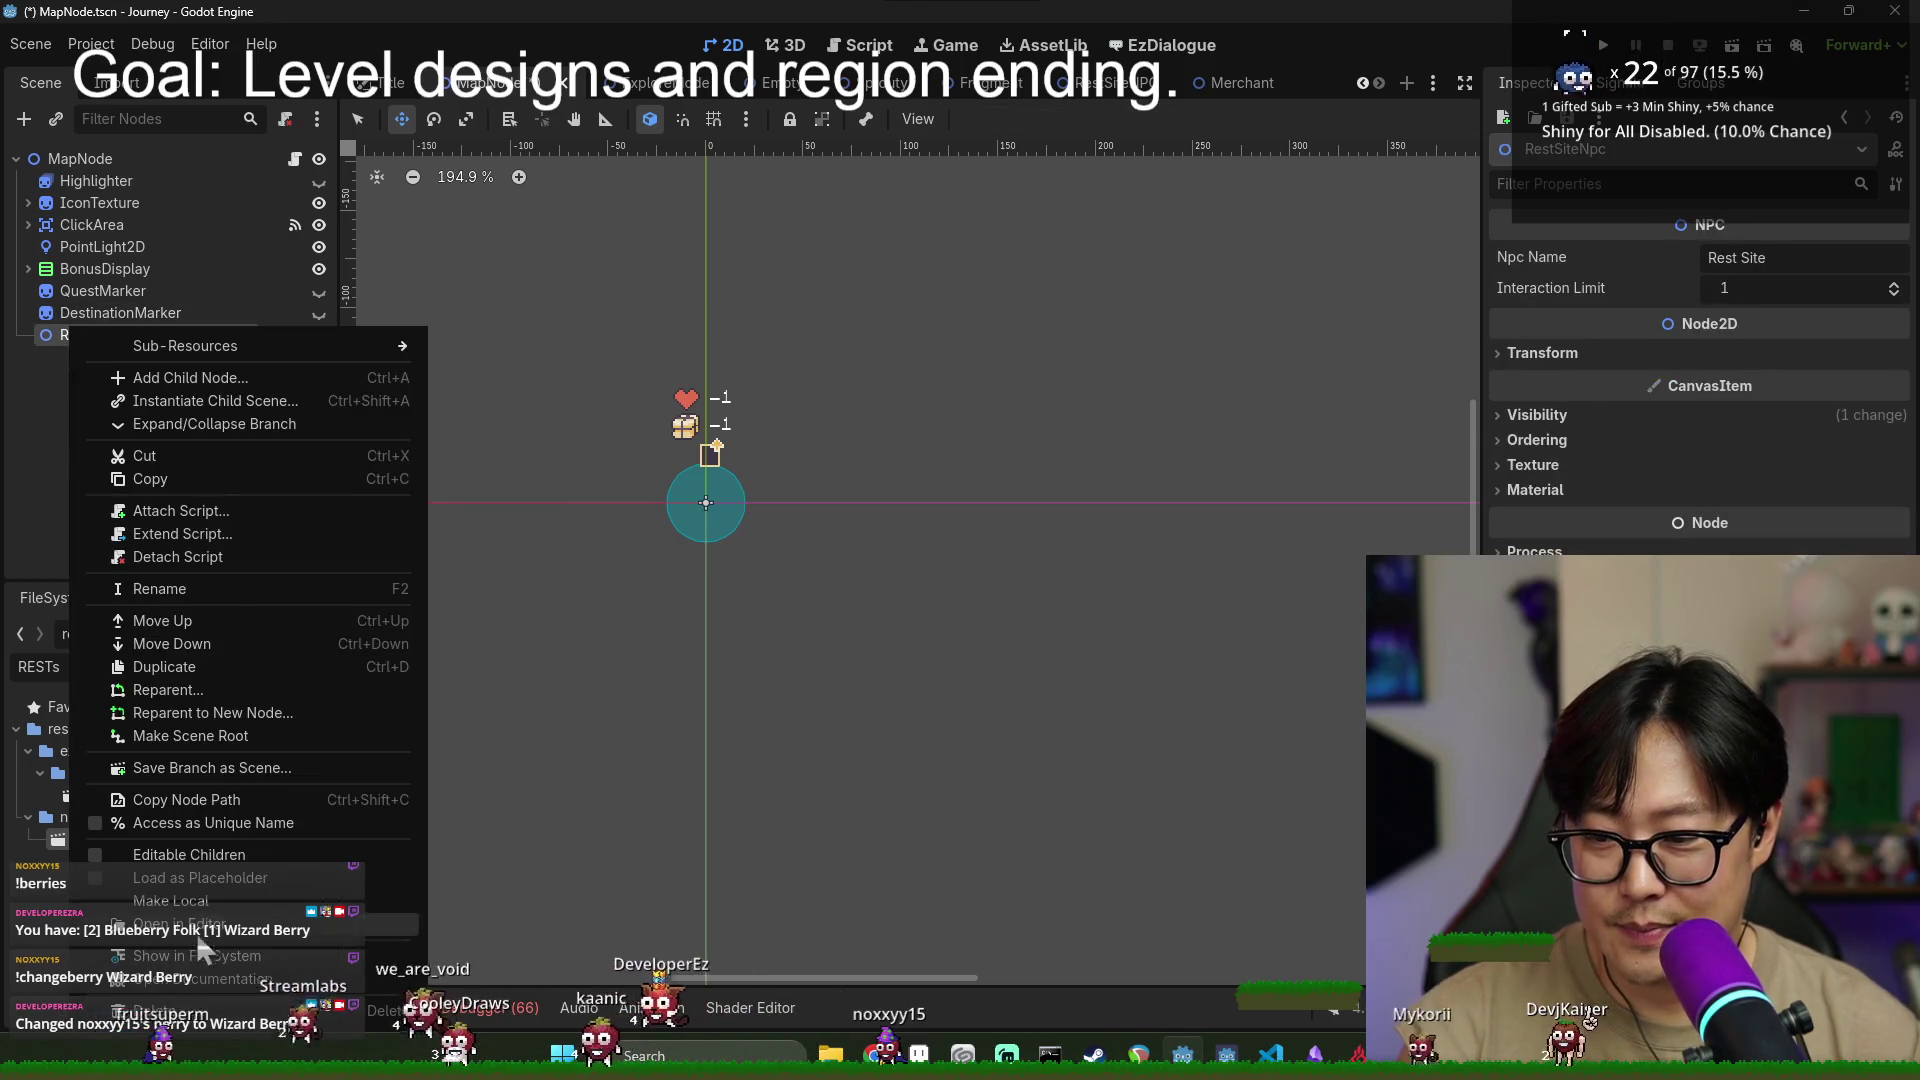
pyautogui.click(170, 893)
pyautogui.press('Return')
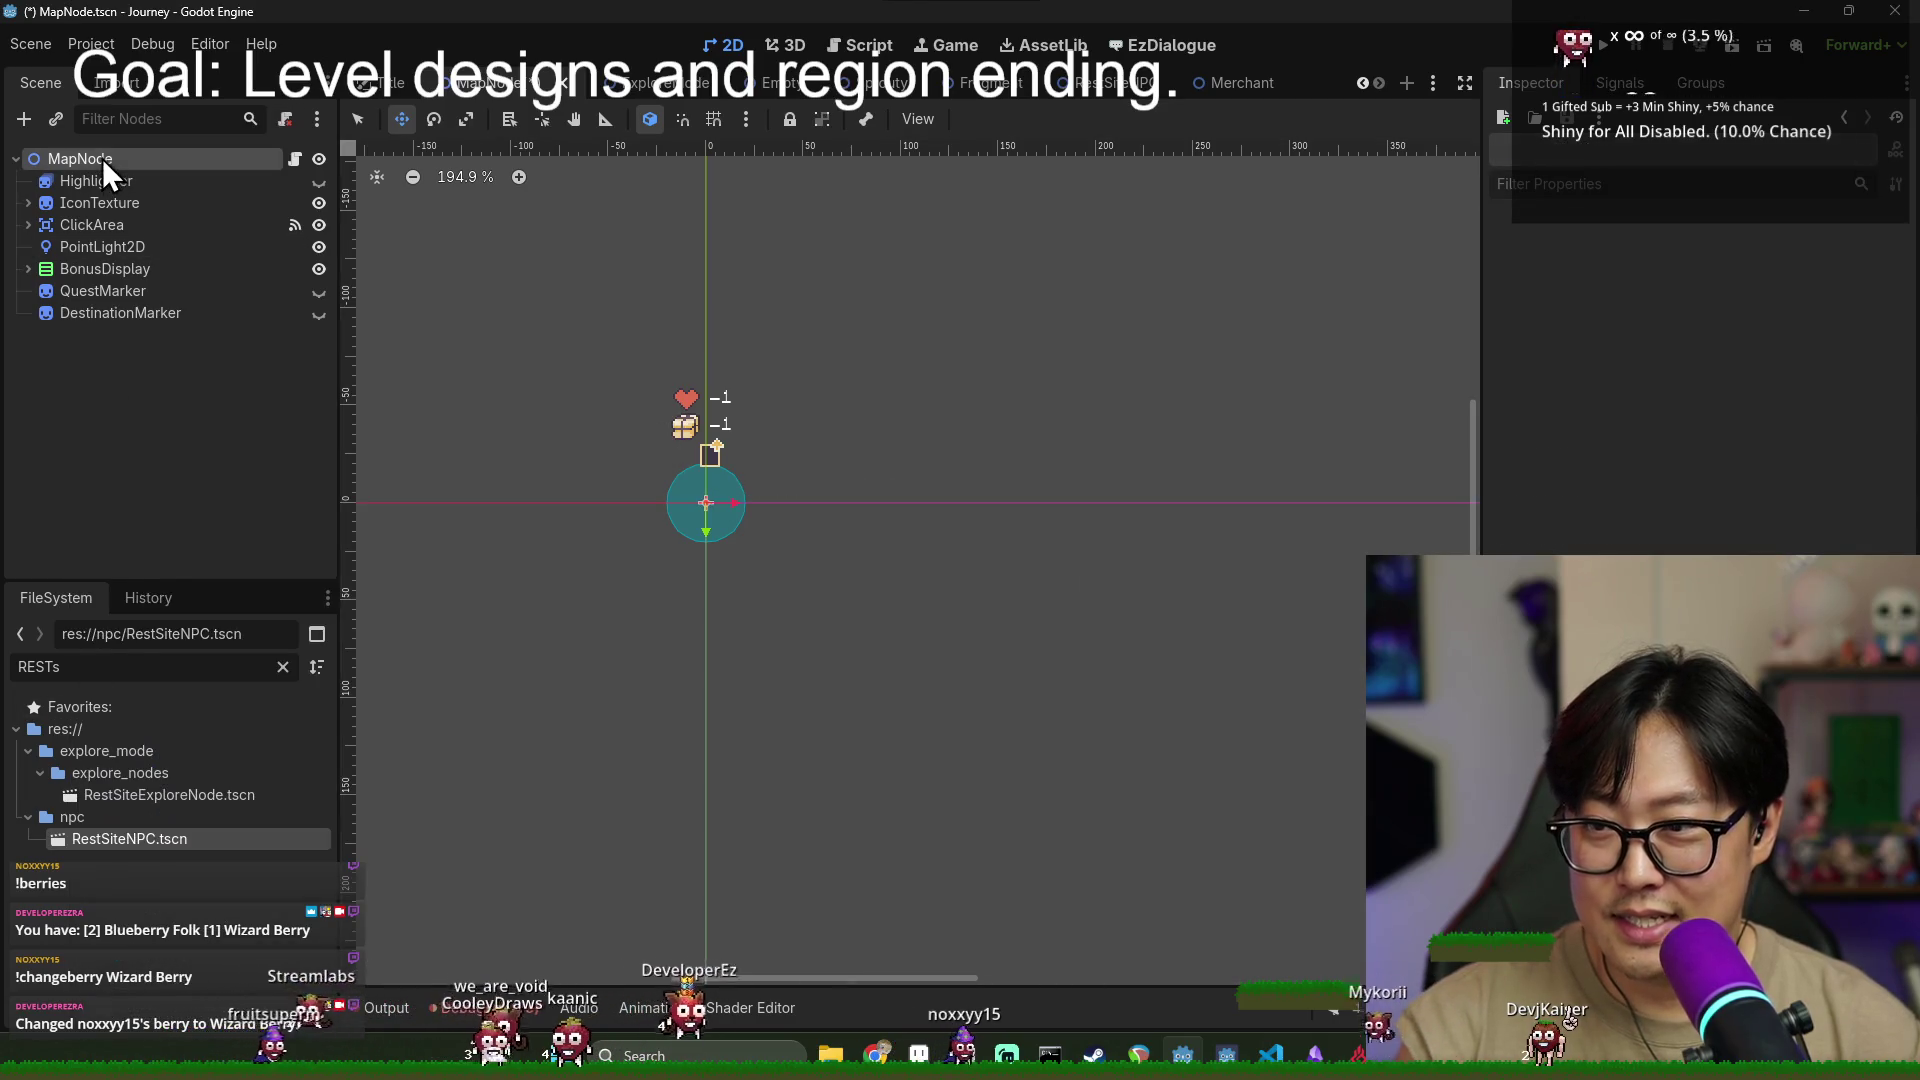
pyautogui.rightClick(102, 158)
pyautogui.click(196, 201)
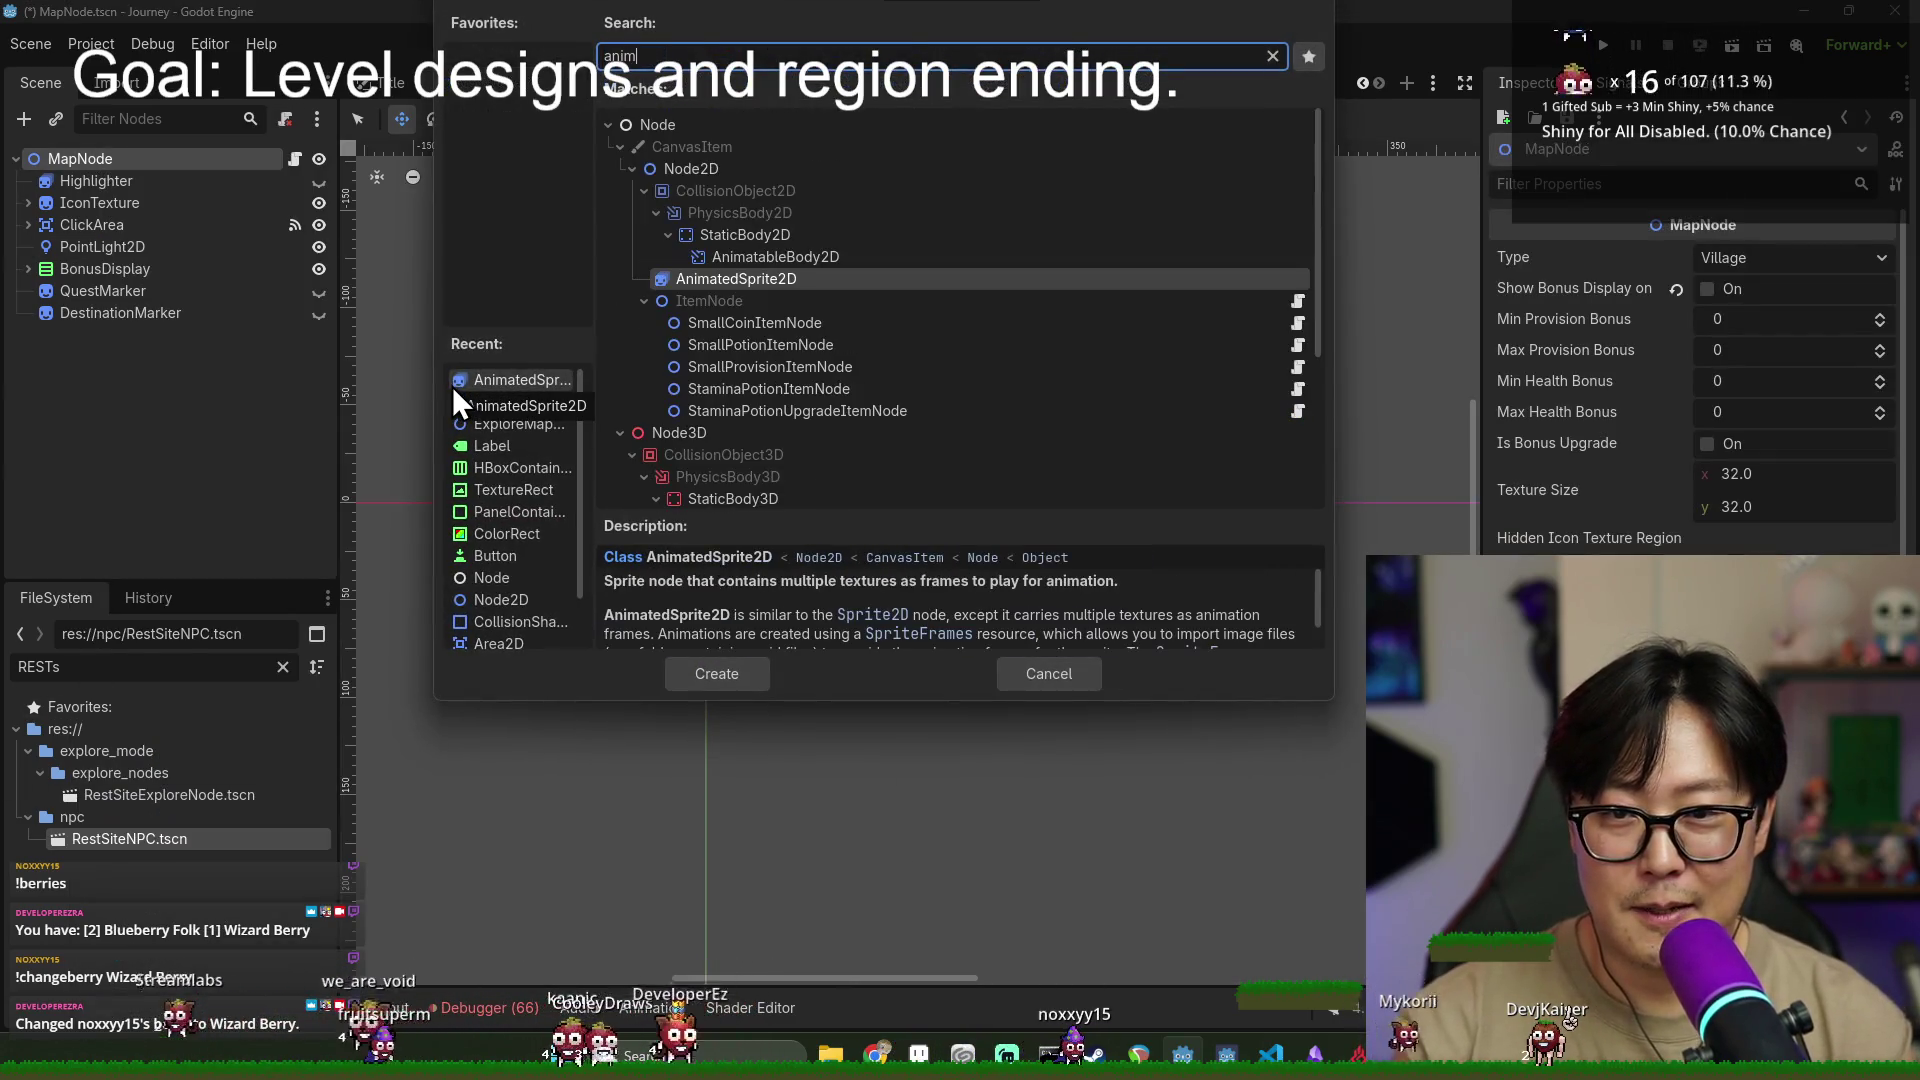
# - Create an AnimatedSprite2D child named RestSiteMarker with a new SpriteFrames resource
pyautogui.press('Return')
pyautogui.doubleClick(214, 335)
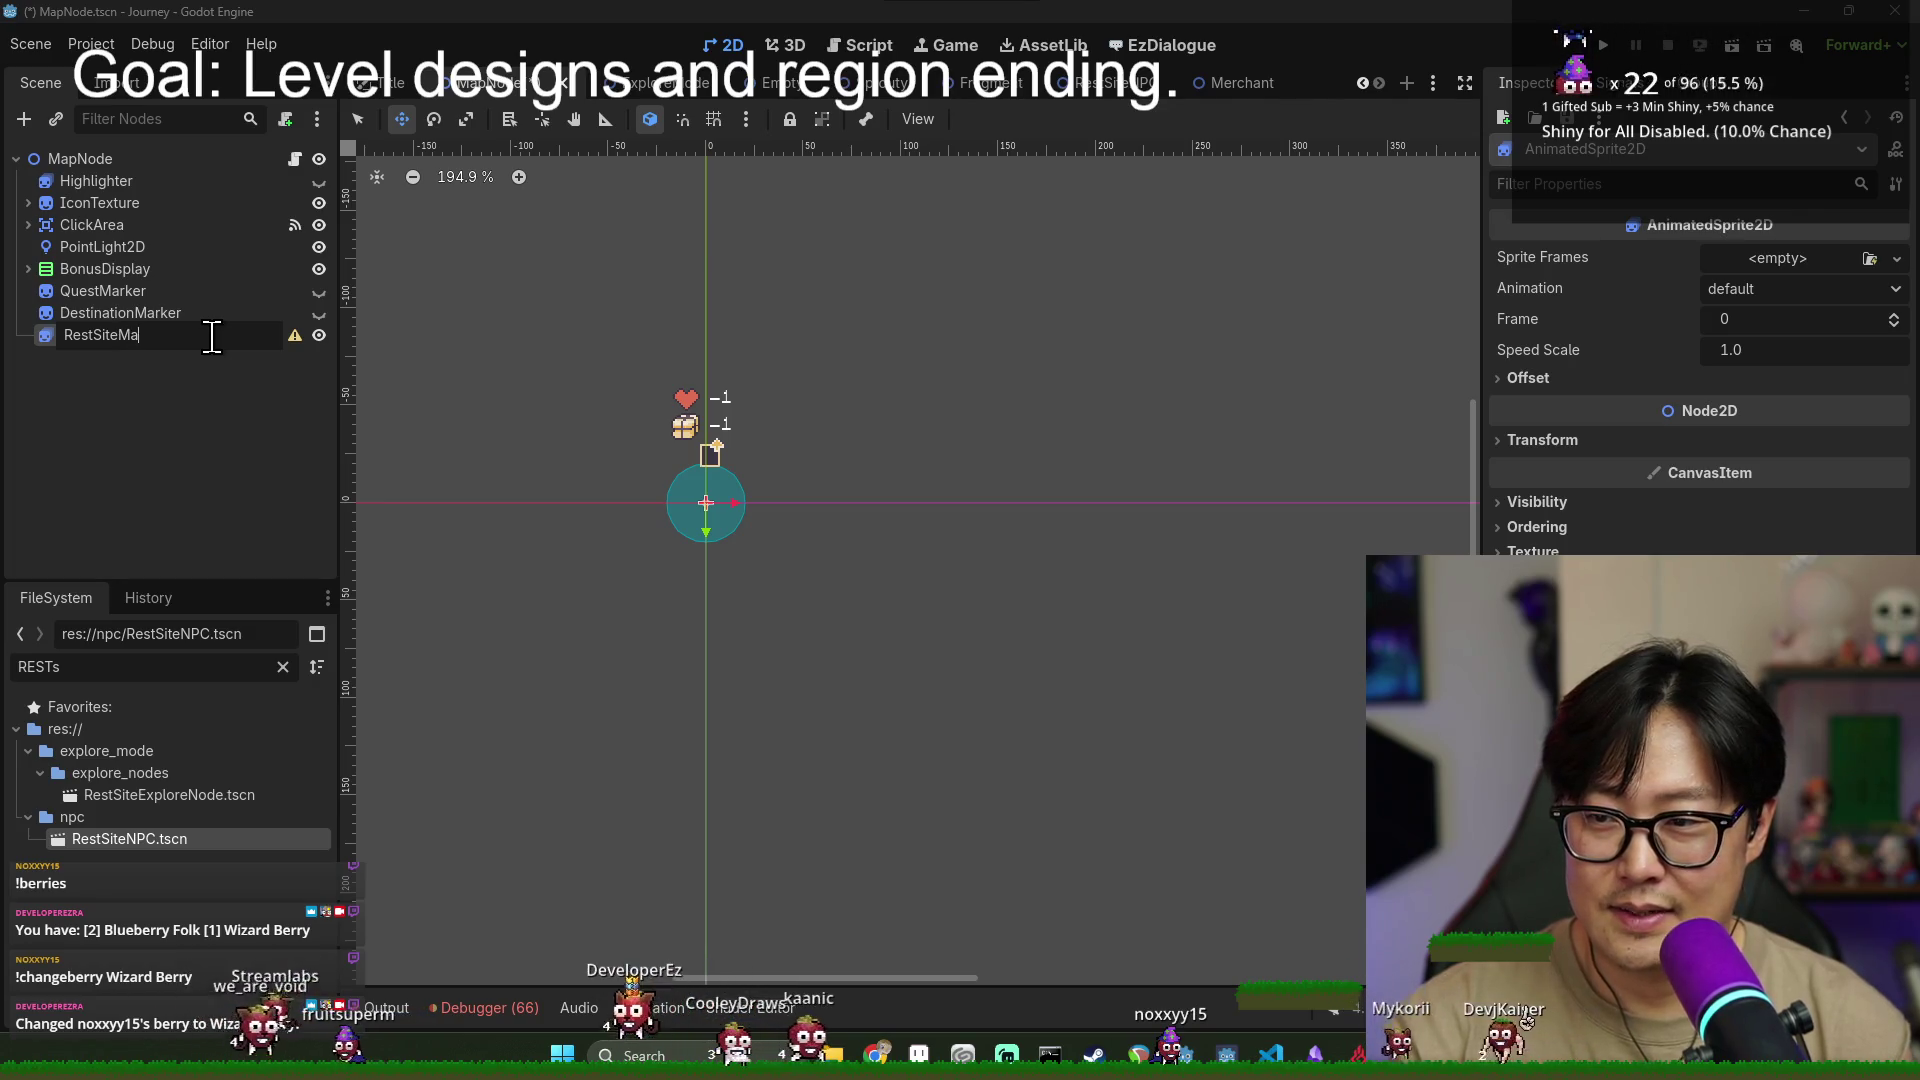
pyautogui.write('rker')
pyautogui.press('Return')
pyautogui.click(1896, 259)
pyautogui.click(1821, 314)
pyautogui.click(1760, 265)
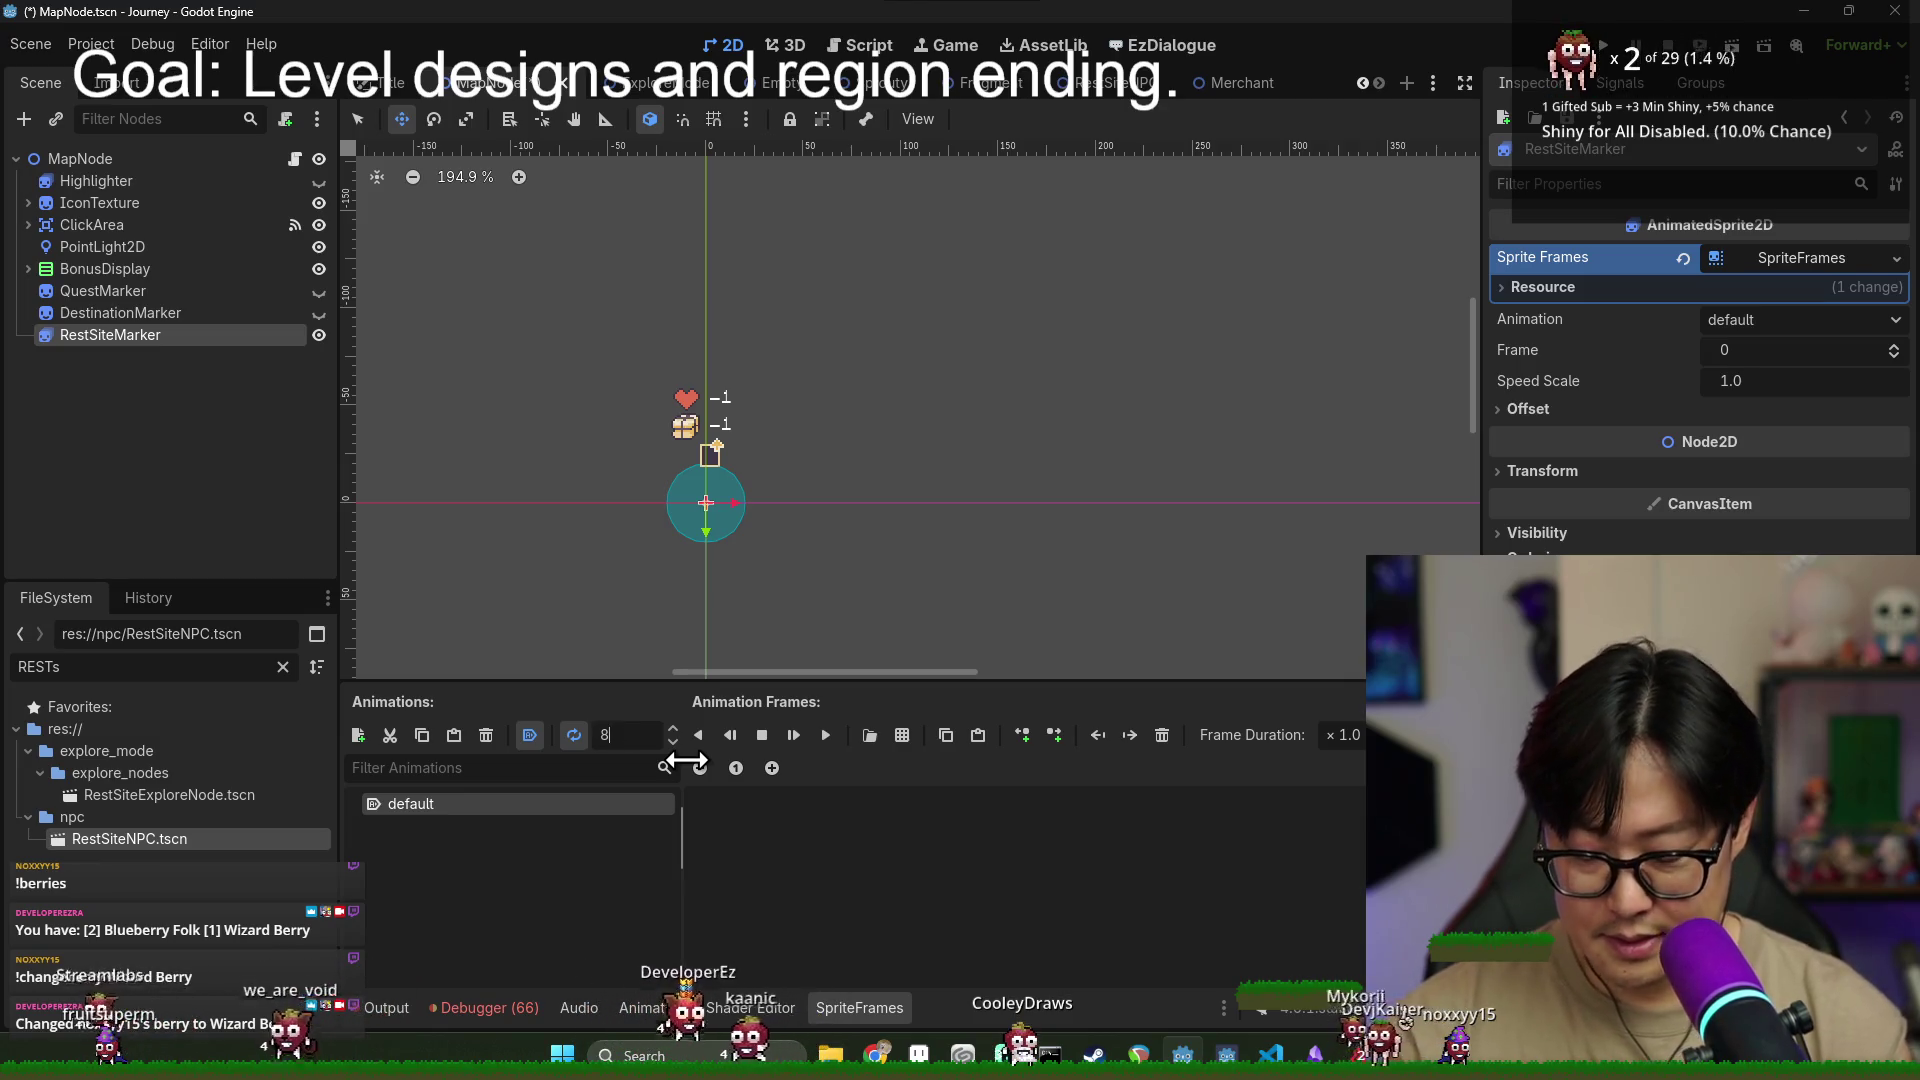
# - Add the burning campfire frames from rest_site_spritesheet.png to the default animation
pyautogui.click(901, 735)
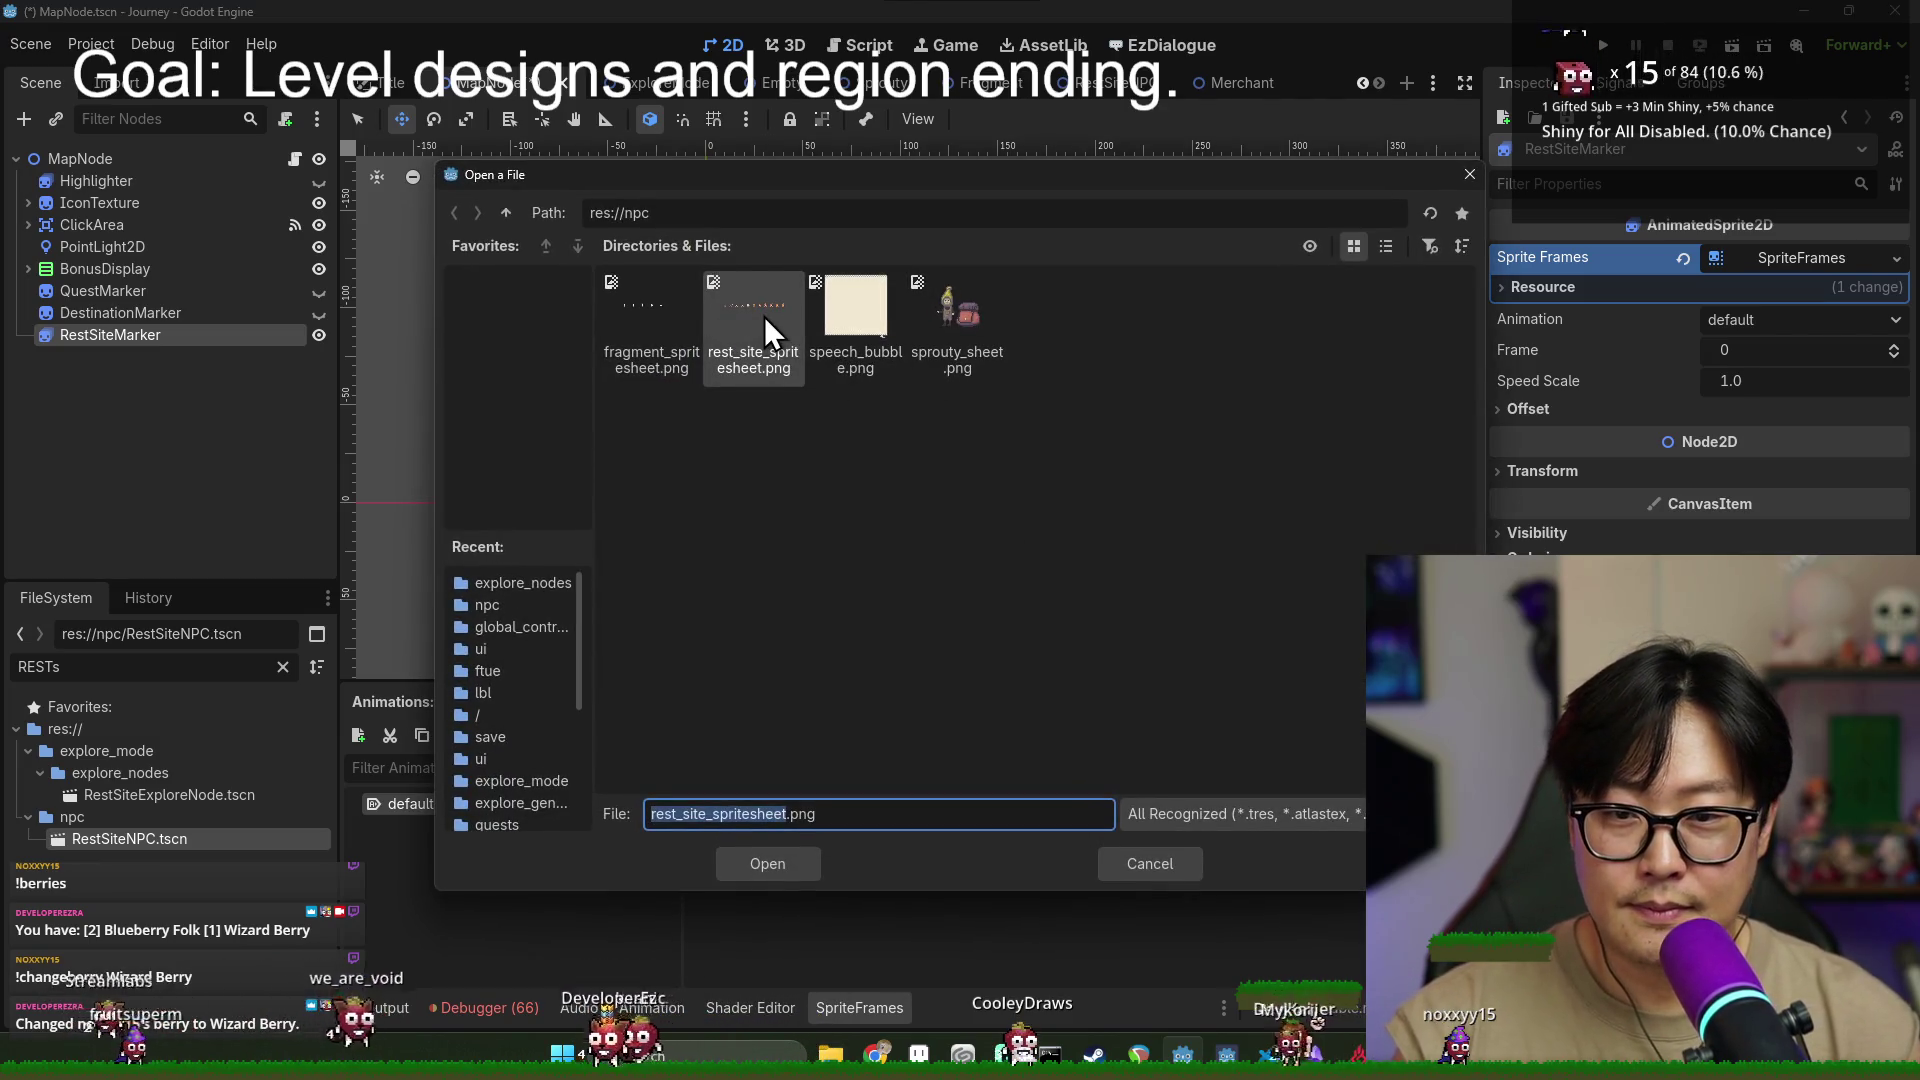
pyautogui.doubleClick(762, 316)
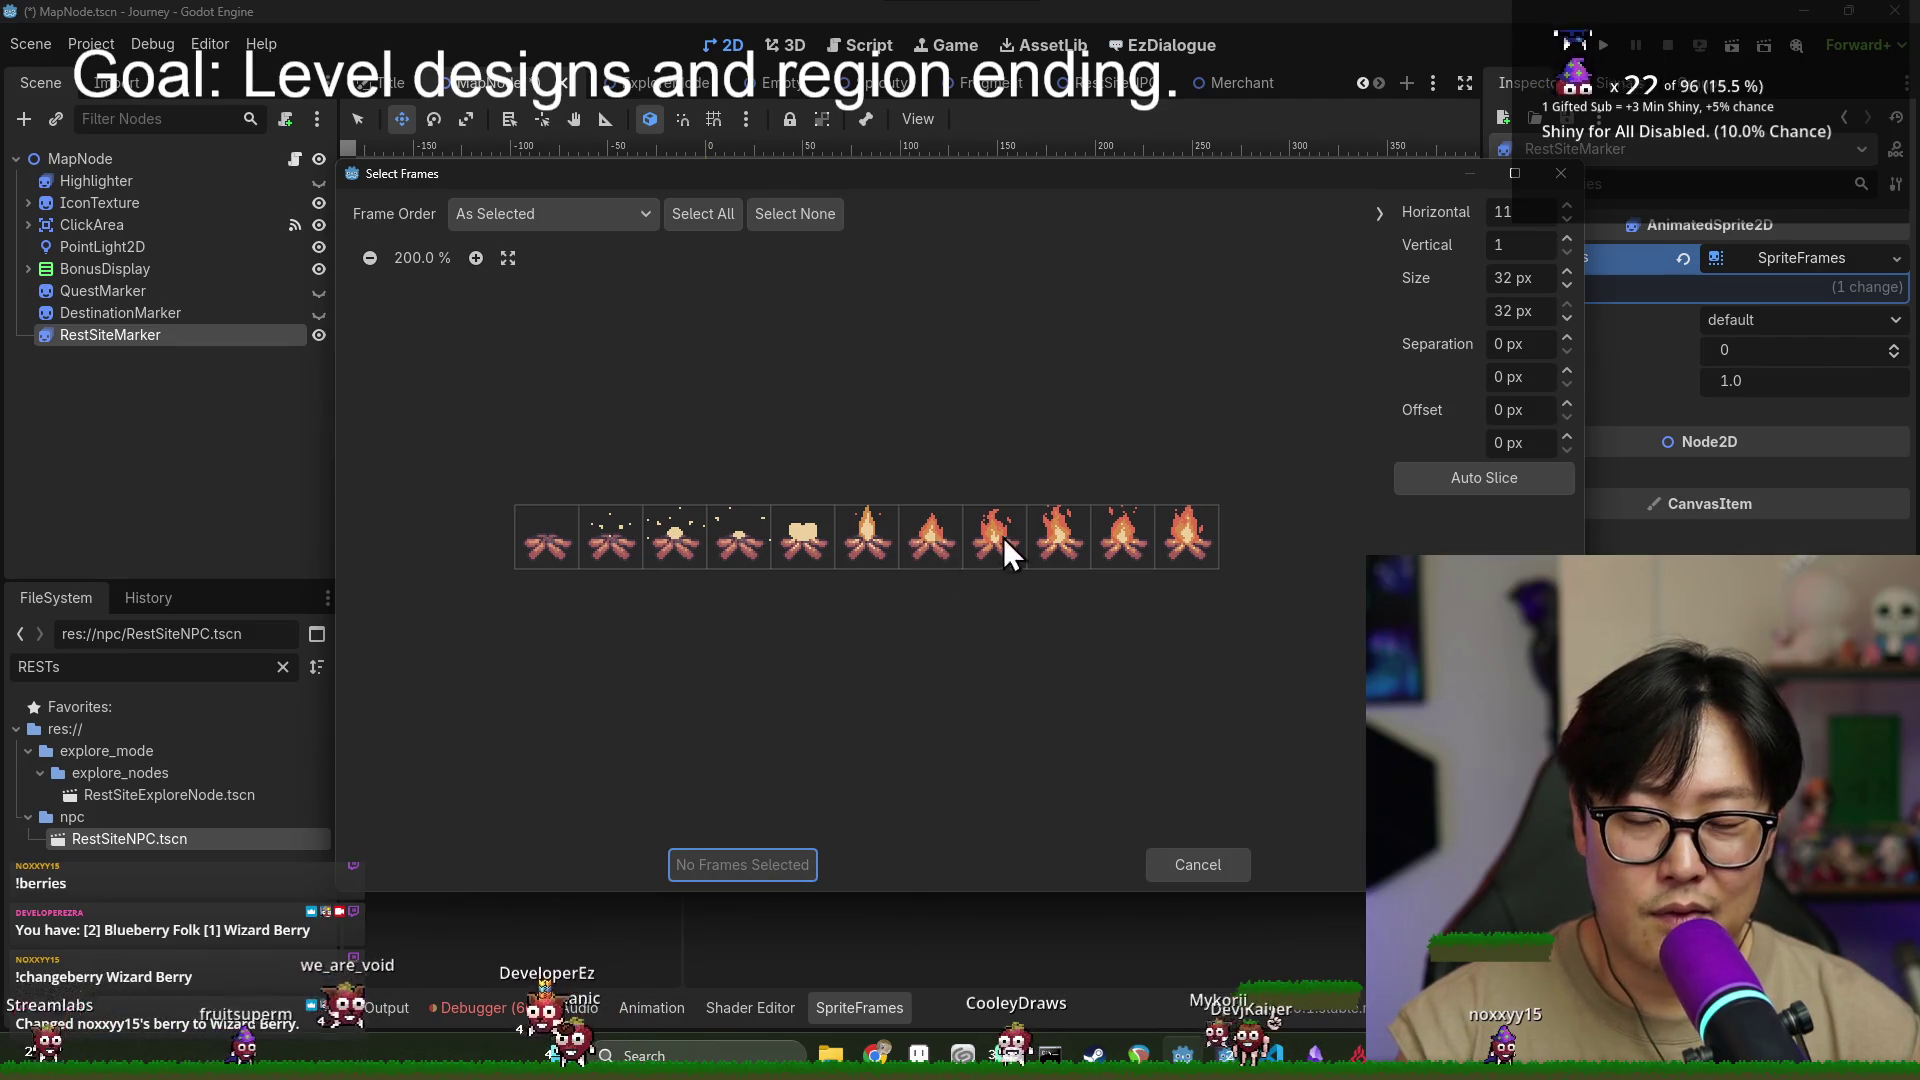
pyautogui.moveTo(972, 550); pyautogui.dragTo(1250, 543)
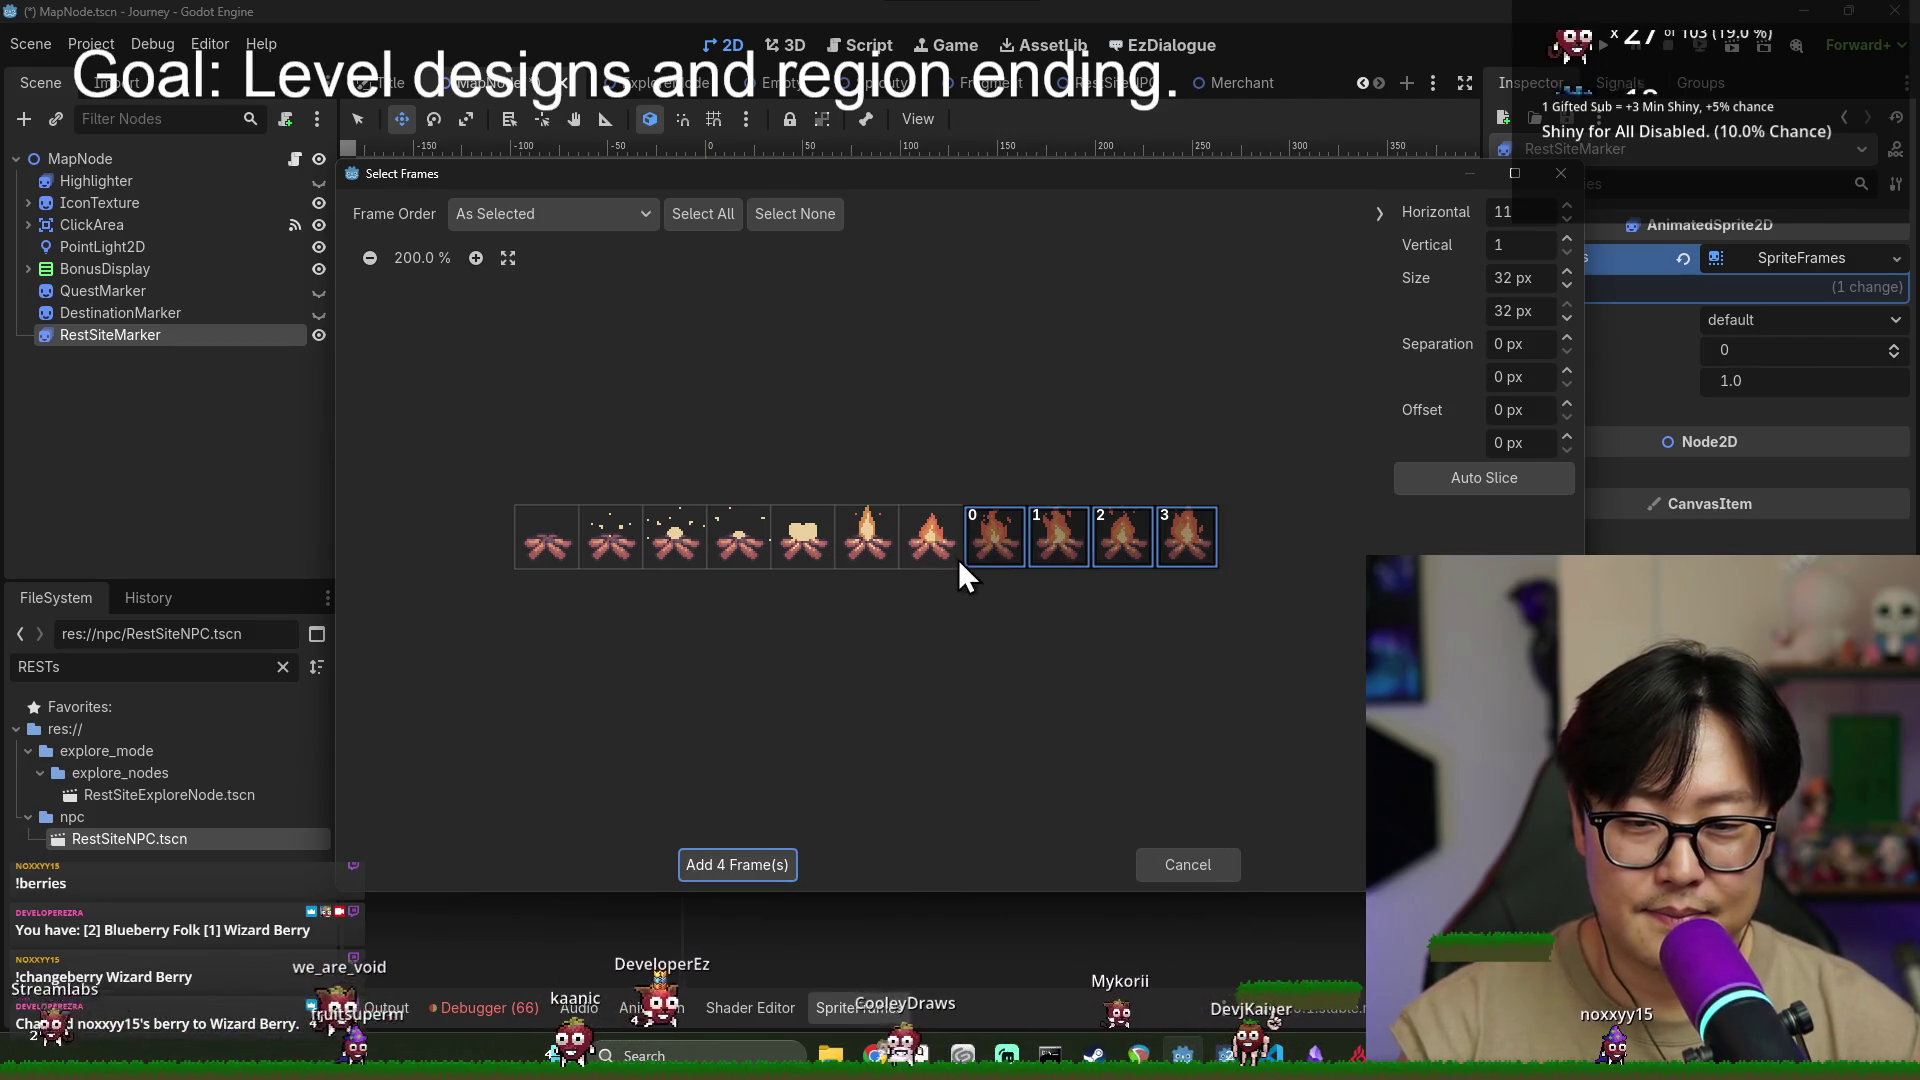
pyautogui.click(935, 535)
pyautogui.moveTo(995, 540); pyautogui.dragTo(1186, 540)
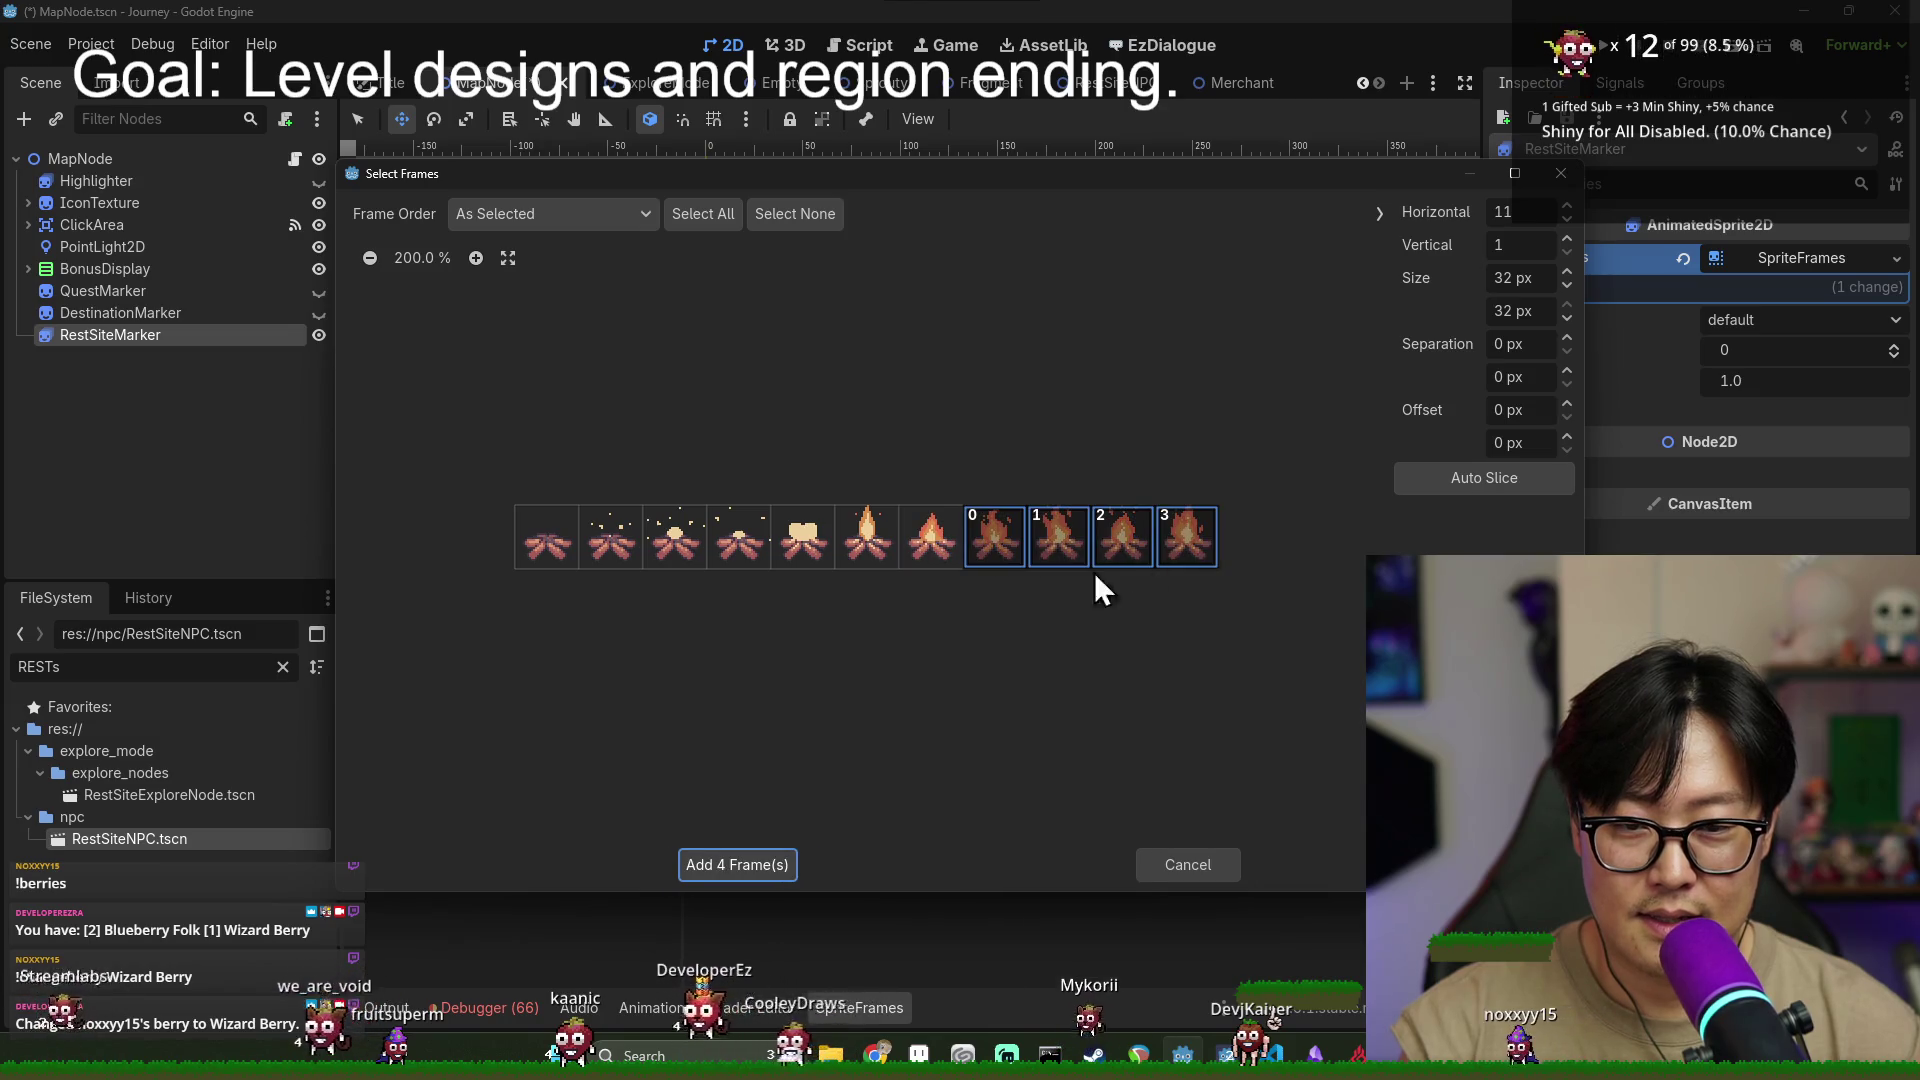
pyautogui.click(945, 552)
pyautogui.moveTo(1070, 542); pyautogui.dragTo(1152, 538)
pyautogui.moveTo(930, 540); pyautogui.dragTo(1208, 530)
pyautogui.click(778, 865)
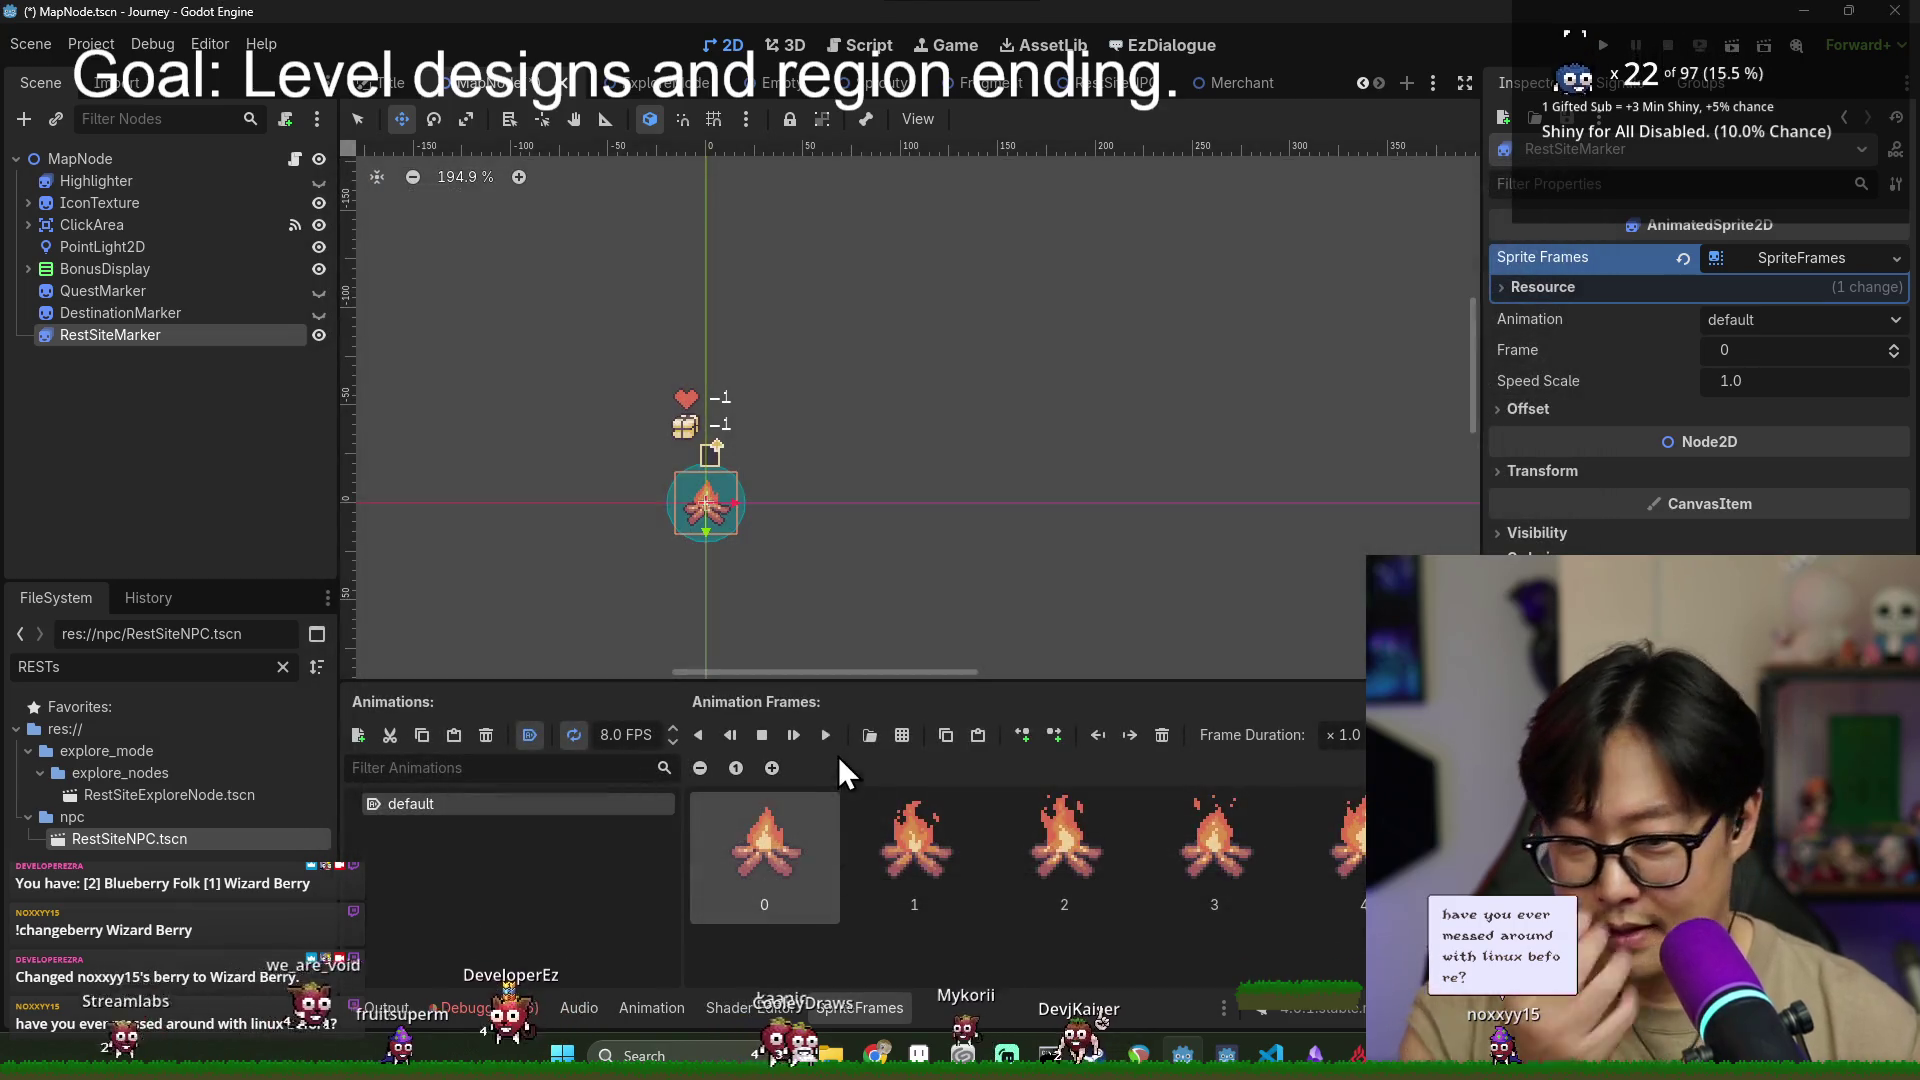
# - Add the selected campfire frames to the animation and save the scene
pyautogui.click(826, 733)
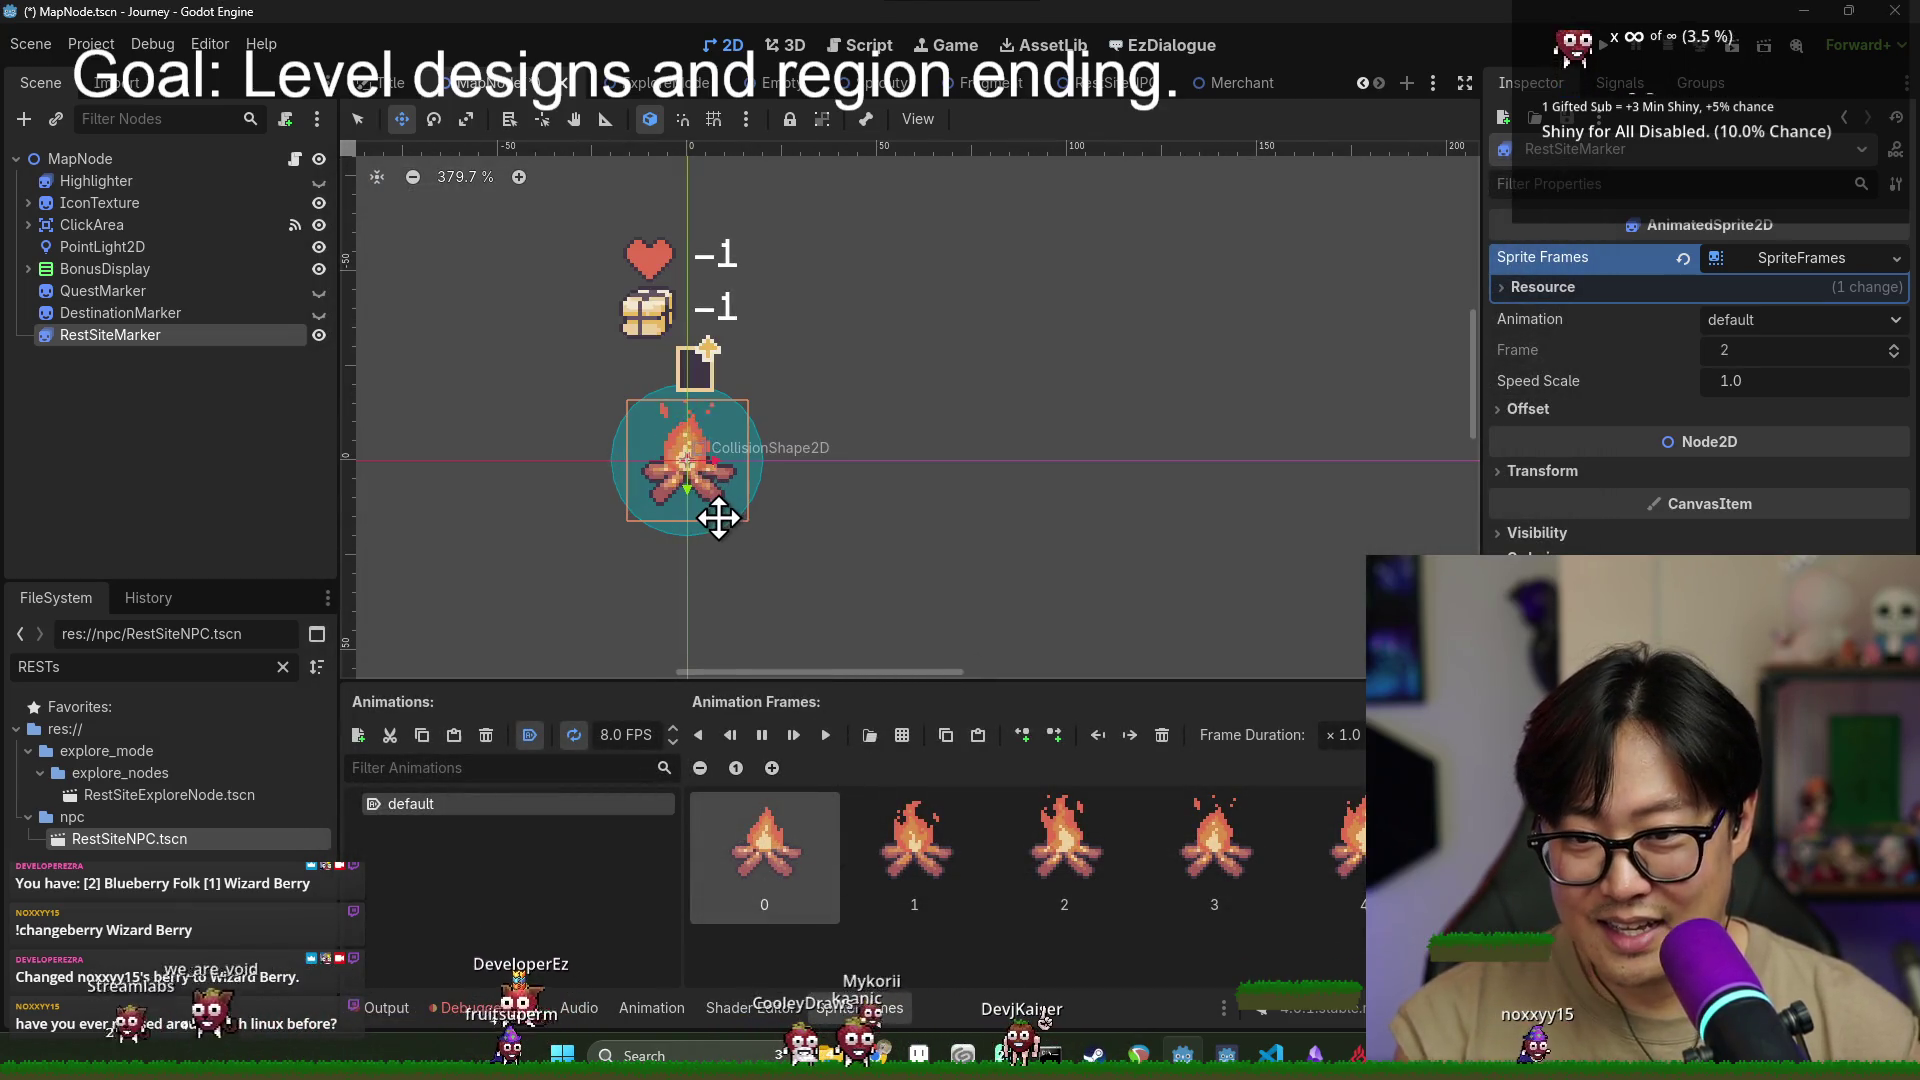
pyautogui.scroll(5, 729, 557)
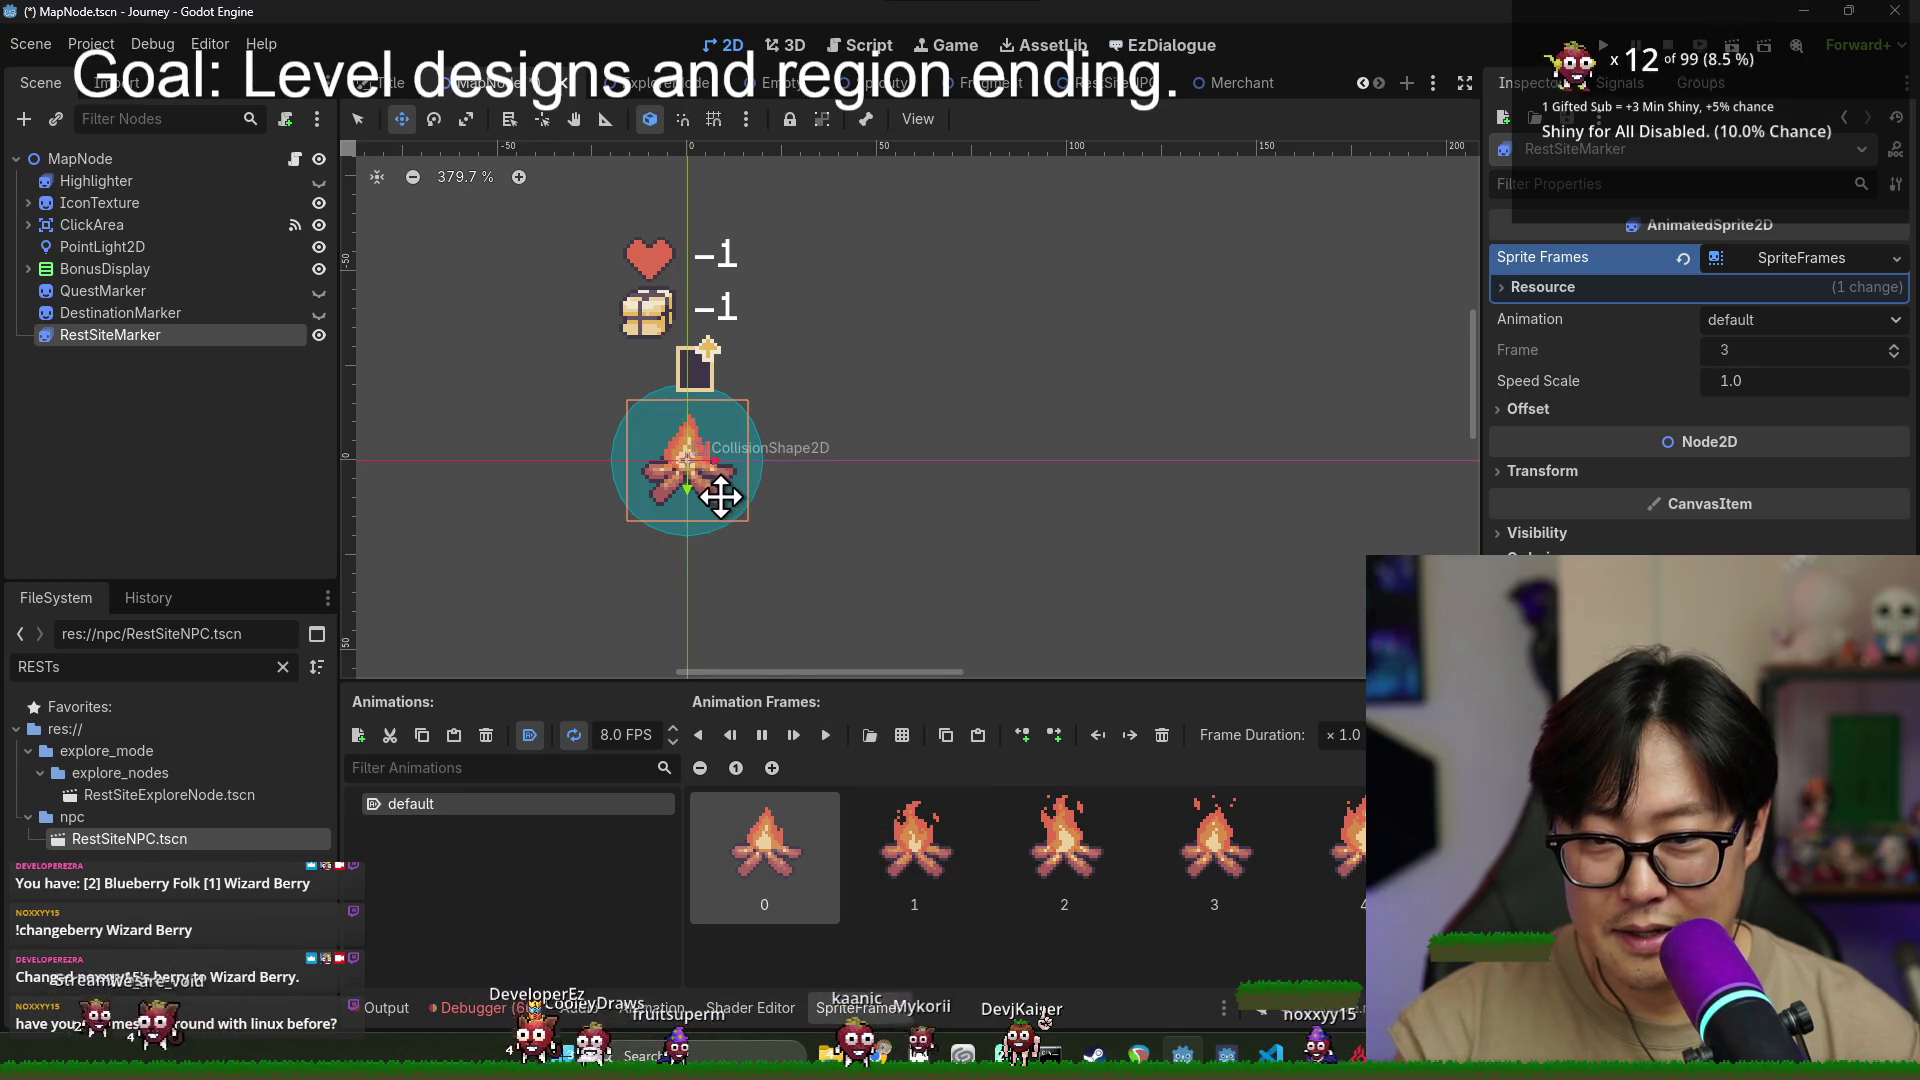
pyautogui.scroll(-4, 718, 490)
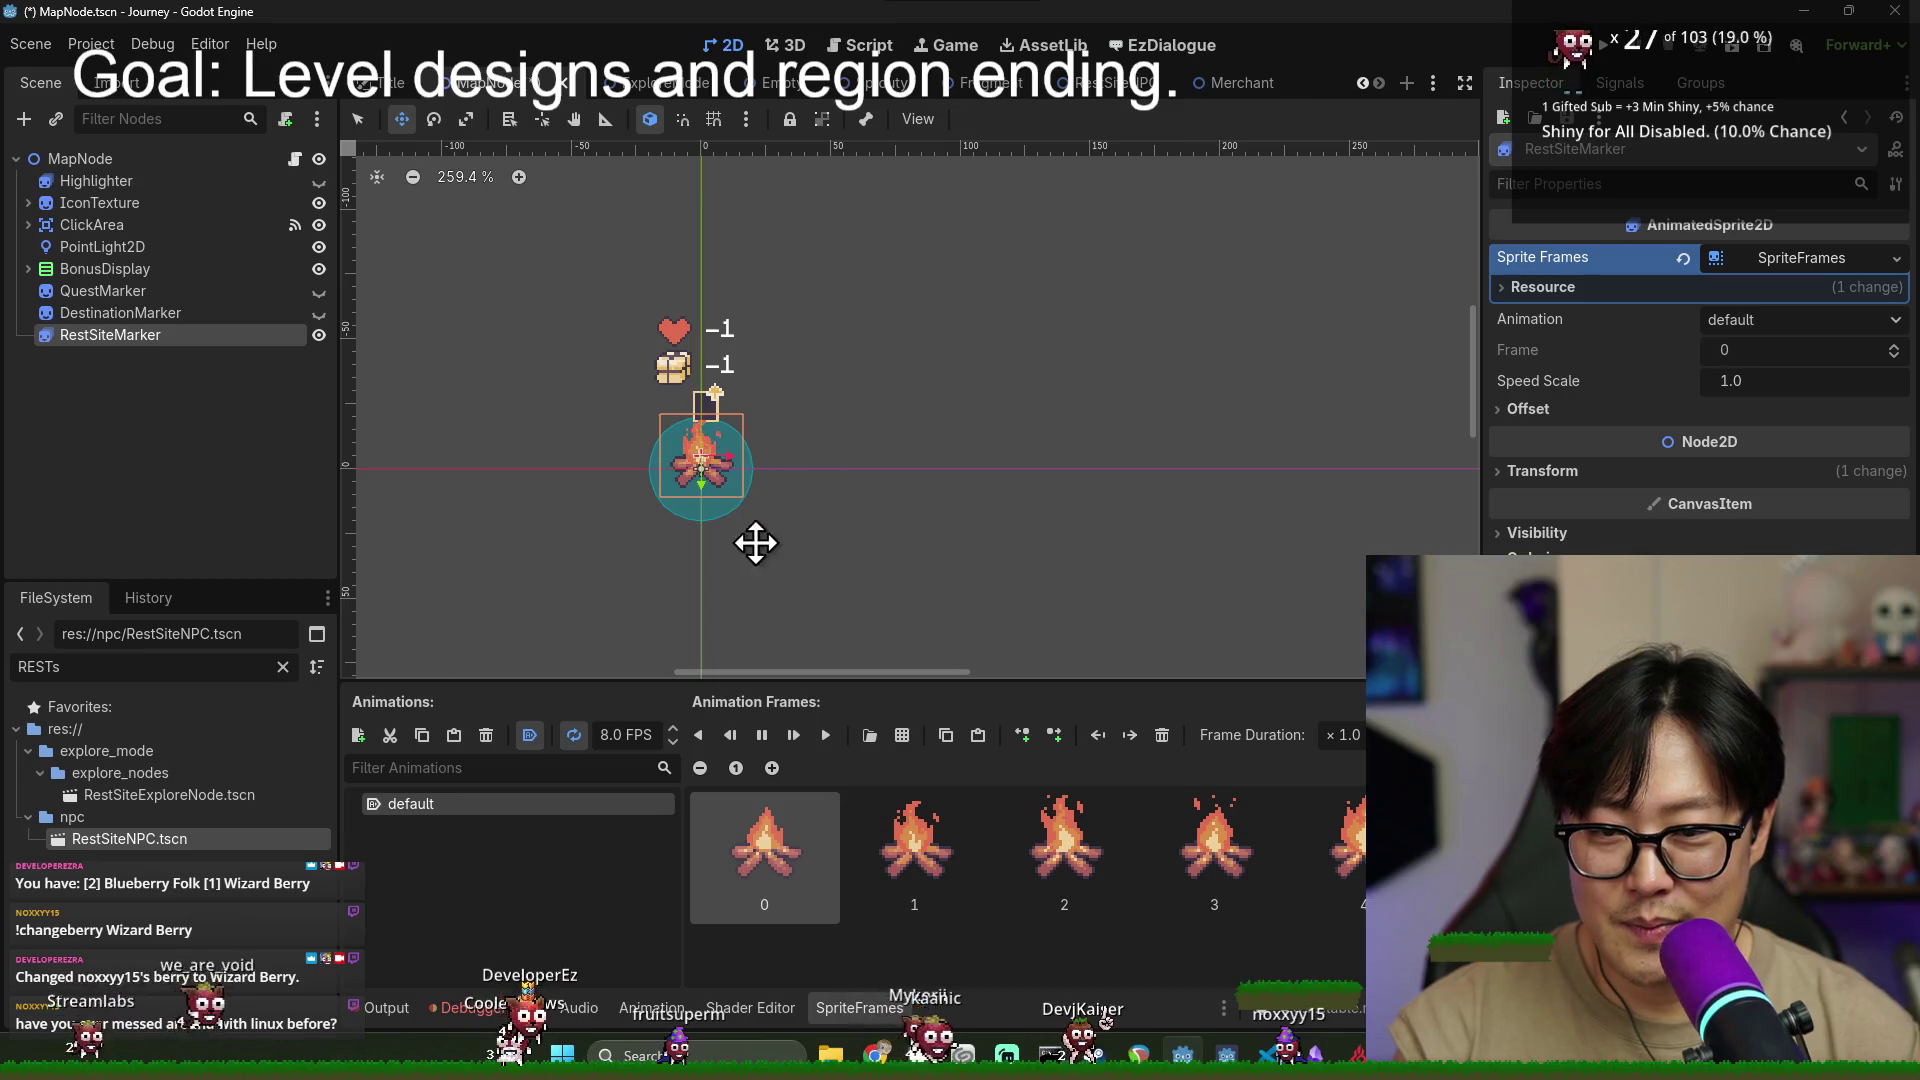
pyautogui.hotkey('ctrl', 's')
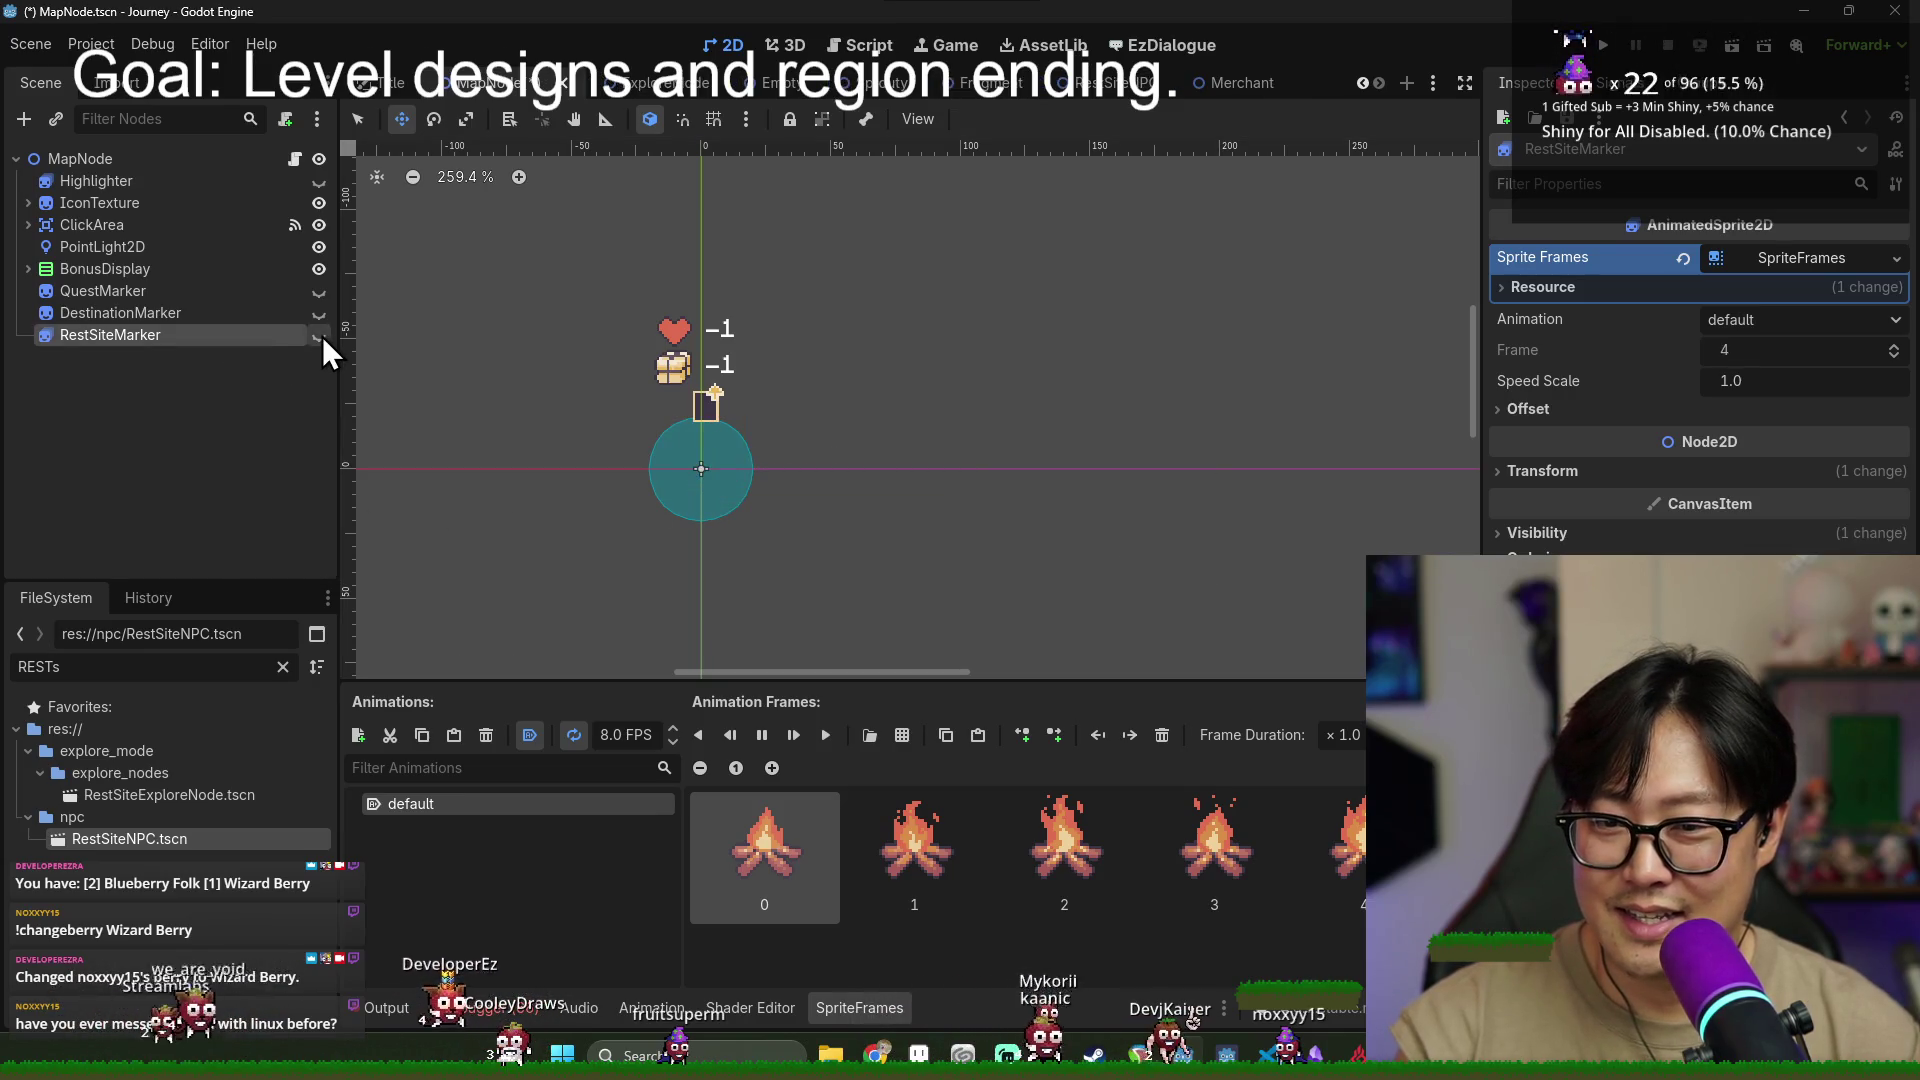
# - Set the campfire animation speed to 9 FPS and select the fifth frame
pyautogui.hotkey('ctrl', 'a')
pyautogui.write('19')
pyautogui.press('Return')
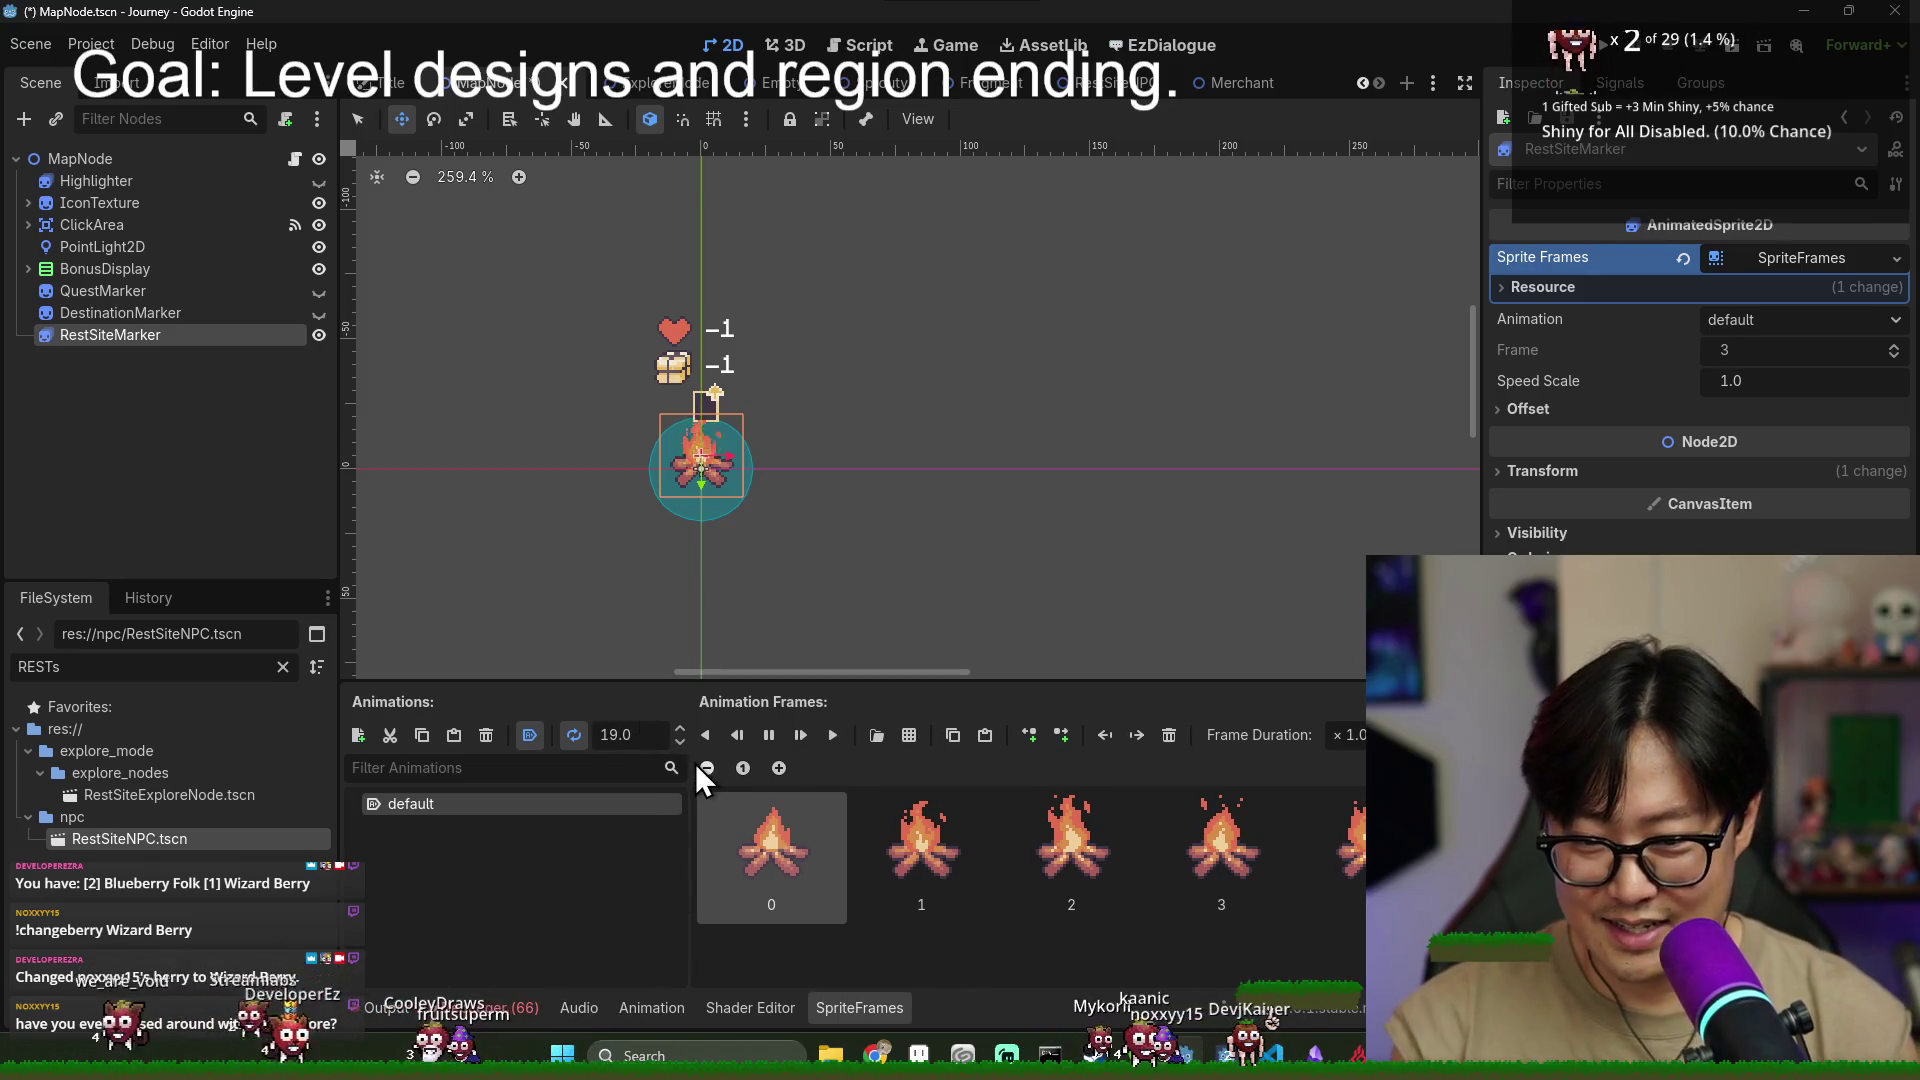
pyautogui.hotkey('ctrl', 'a')
pyautogui.write('9')
pyautogui.press('Return')
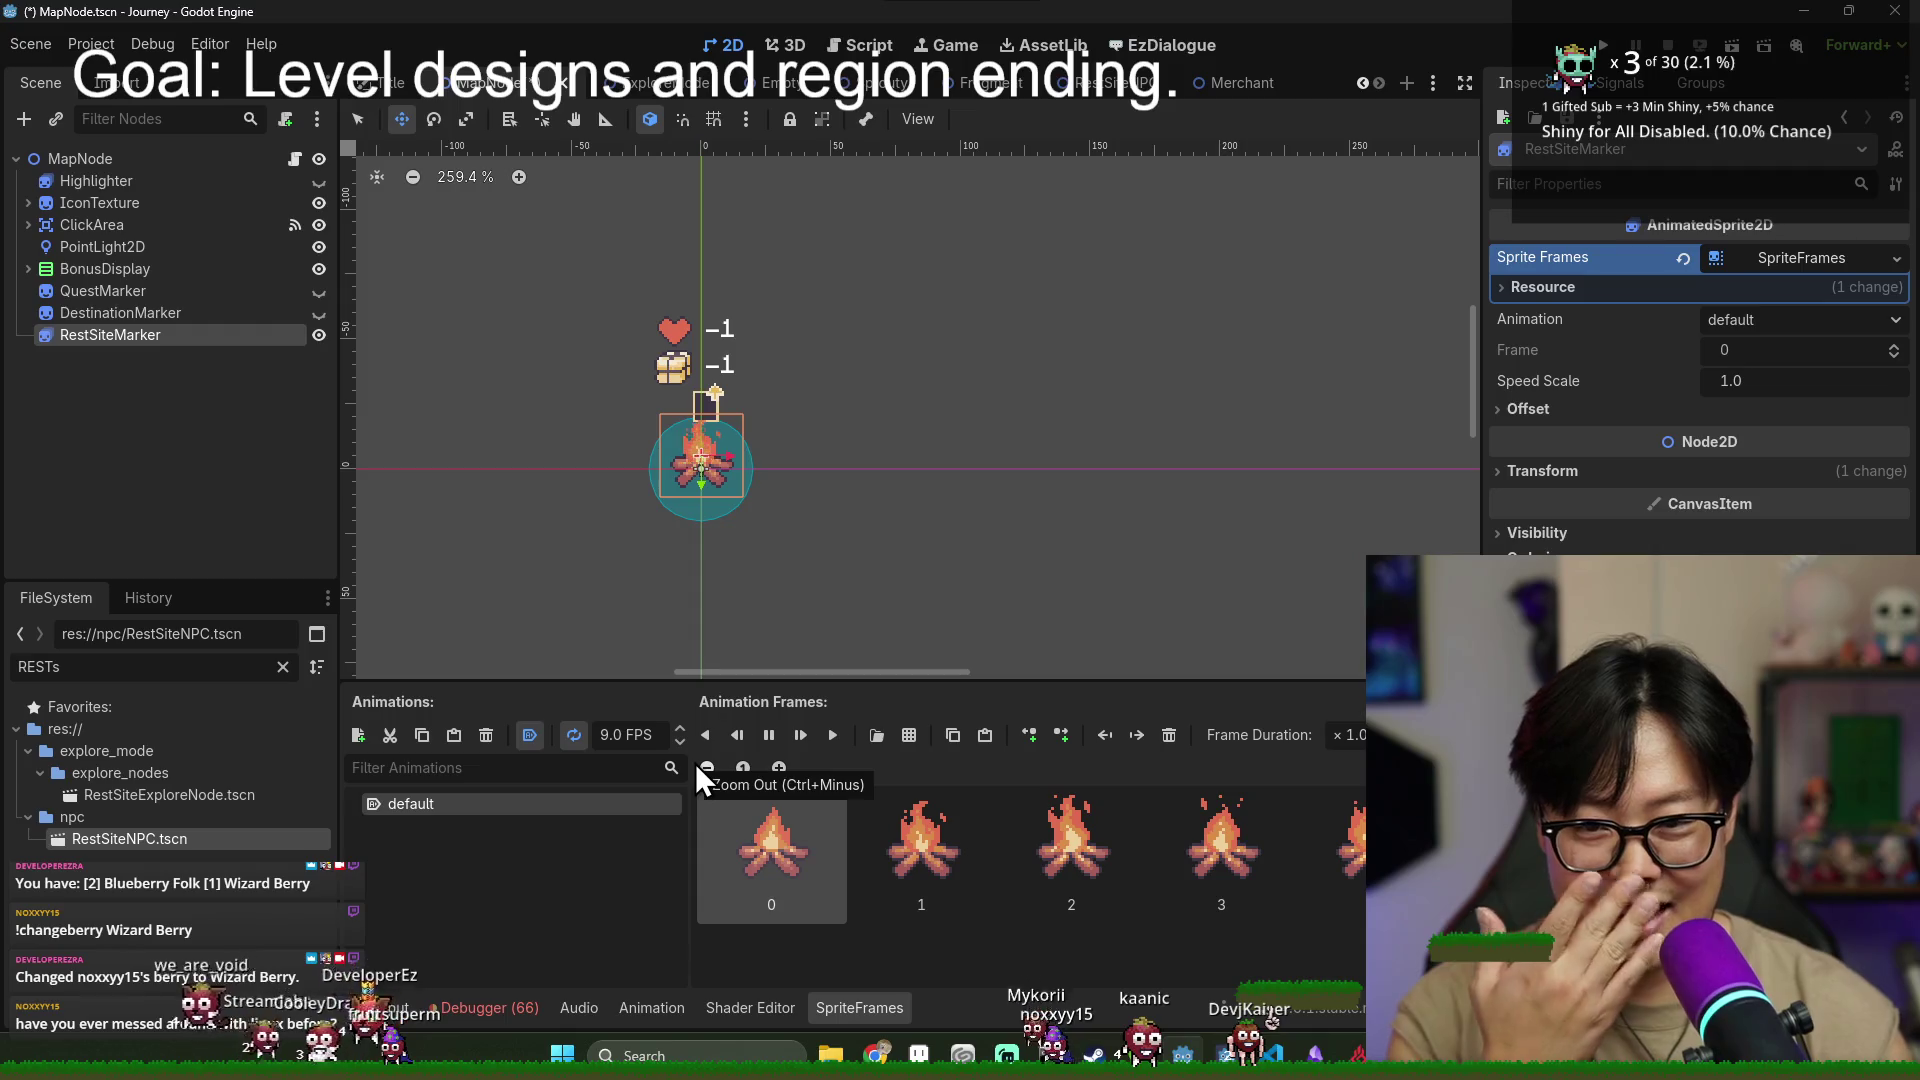
pyautogui.click(1168, 735)
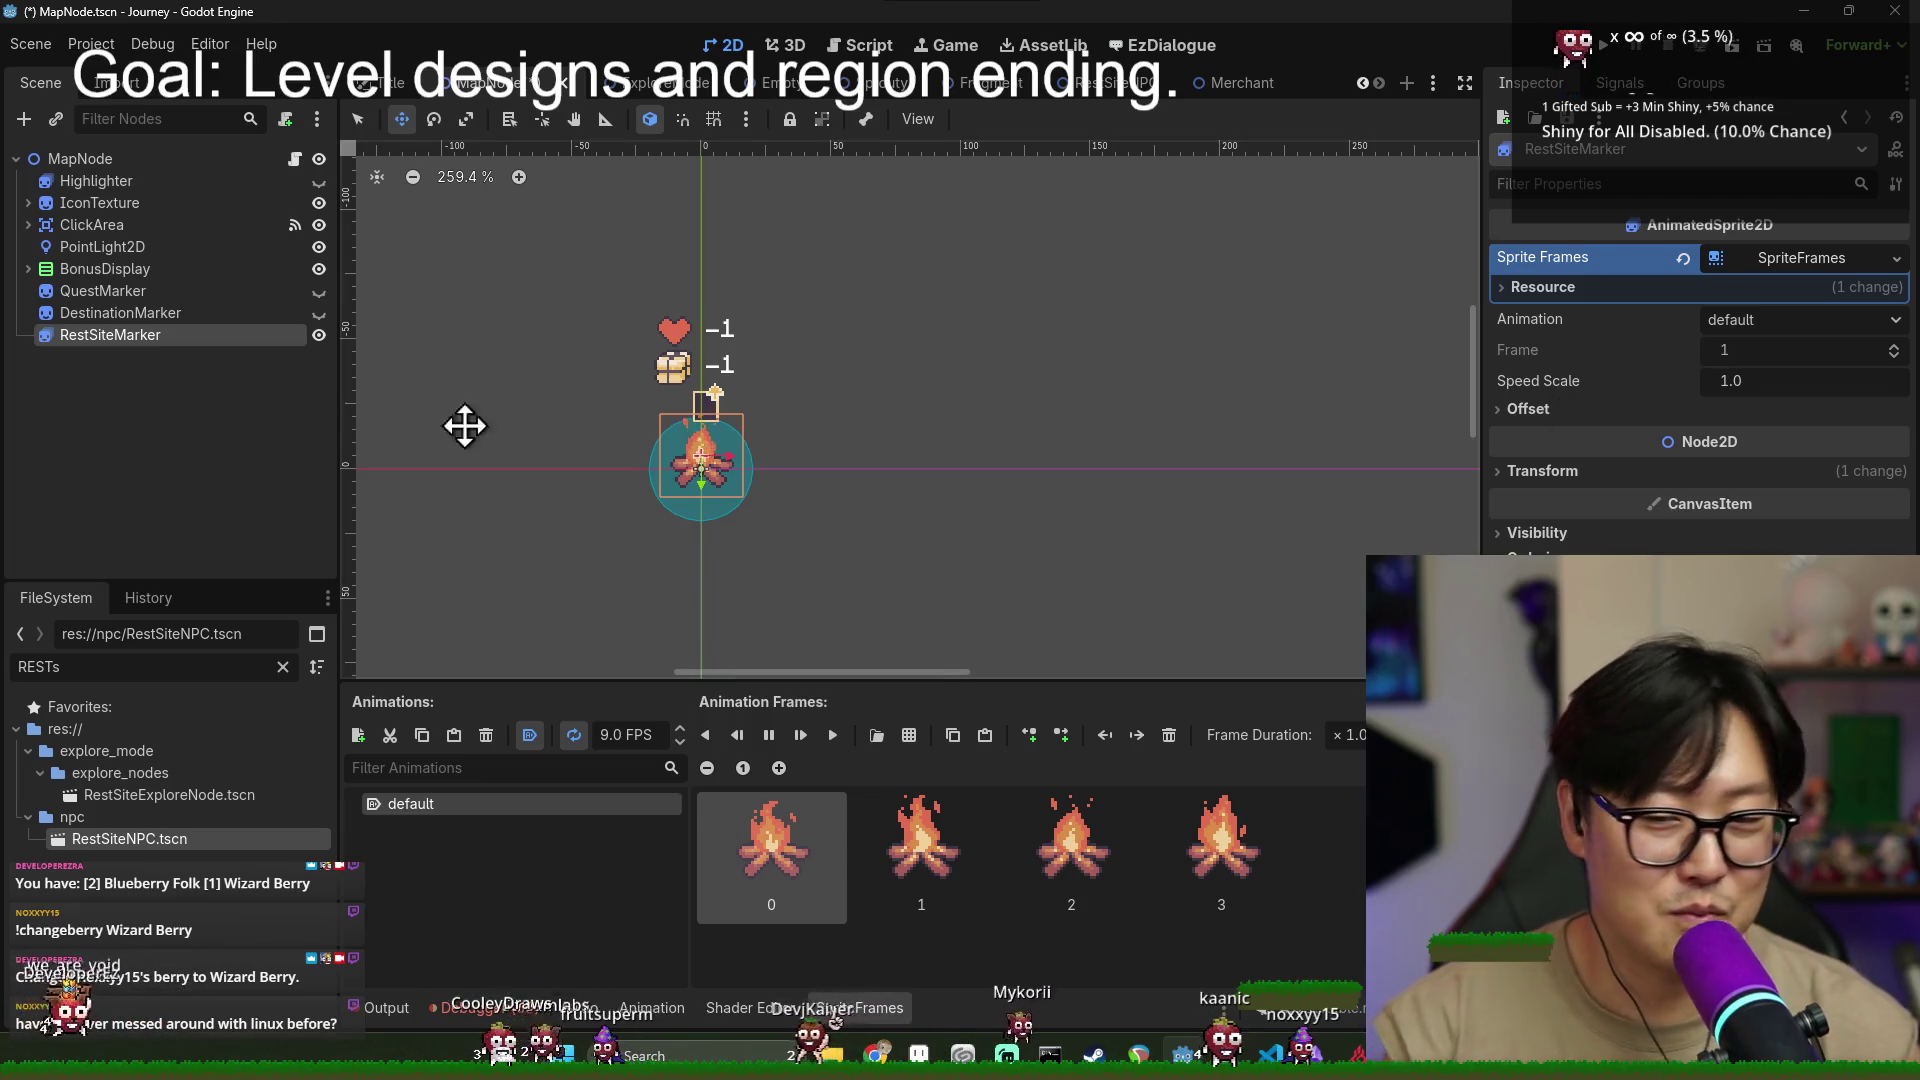
# - Save the MapNode scene with the four-frame RestSiteMarker campfire animation
pyautogui.hotkey('ctrl', 's')
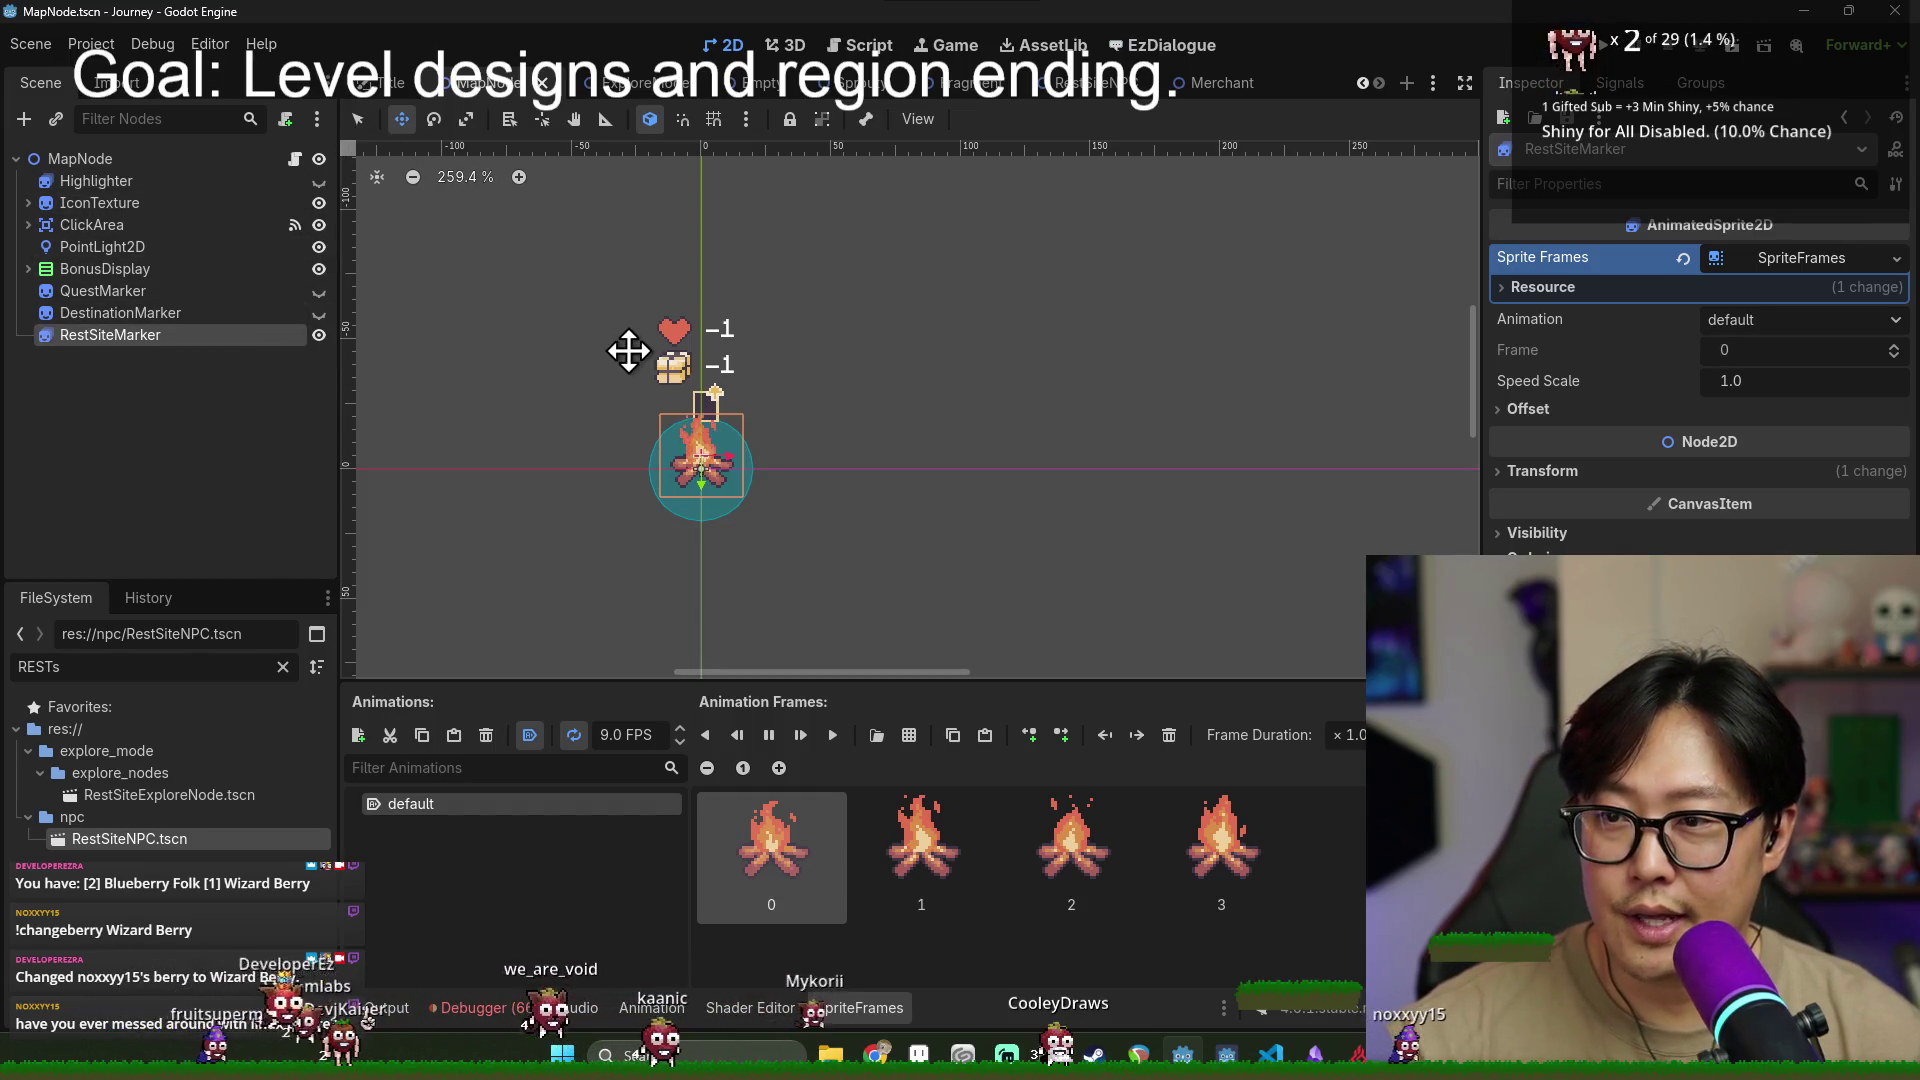
pyautogui.scroll(4, 660, 440)
pyautogui.scroll(-2, 680, 470)
pyautogui.hotkey('ctrl', 's')
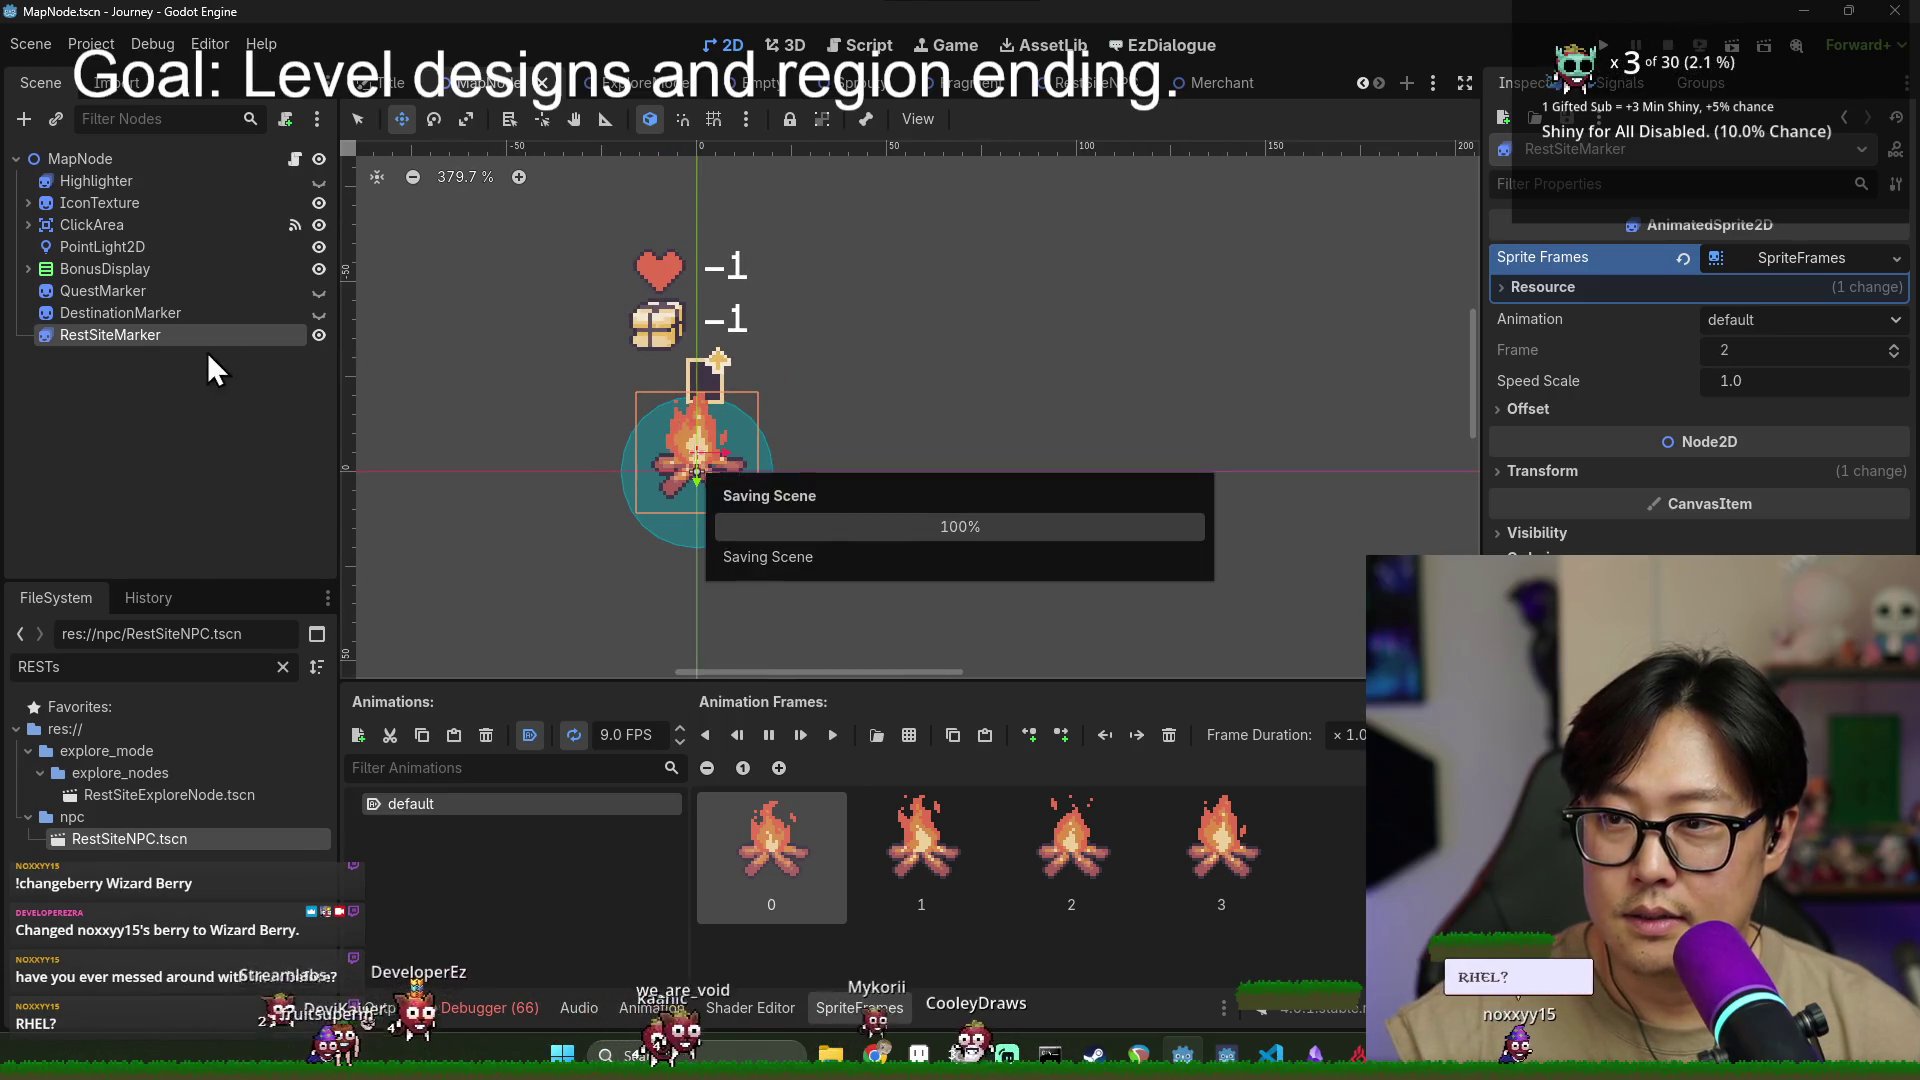
# - Hide RestSiteMarker in the MapNode scene, save the scene, and open map_node.gd
pyautogui.click(318, 336)
pyautogui.hotkey('ctrl', 's')
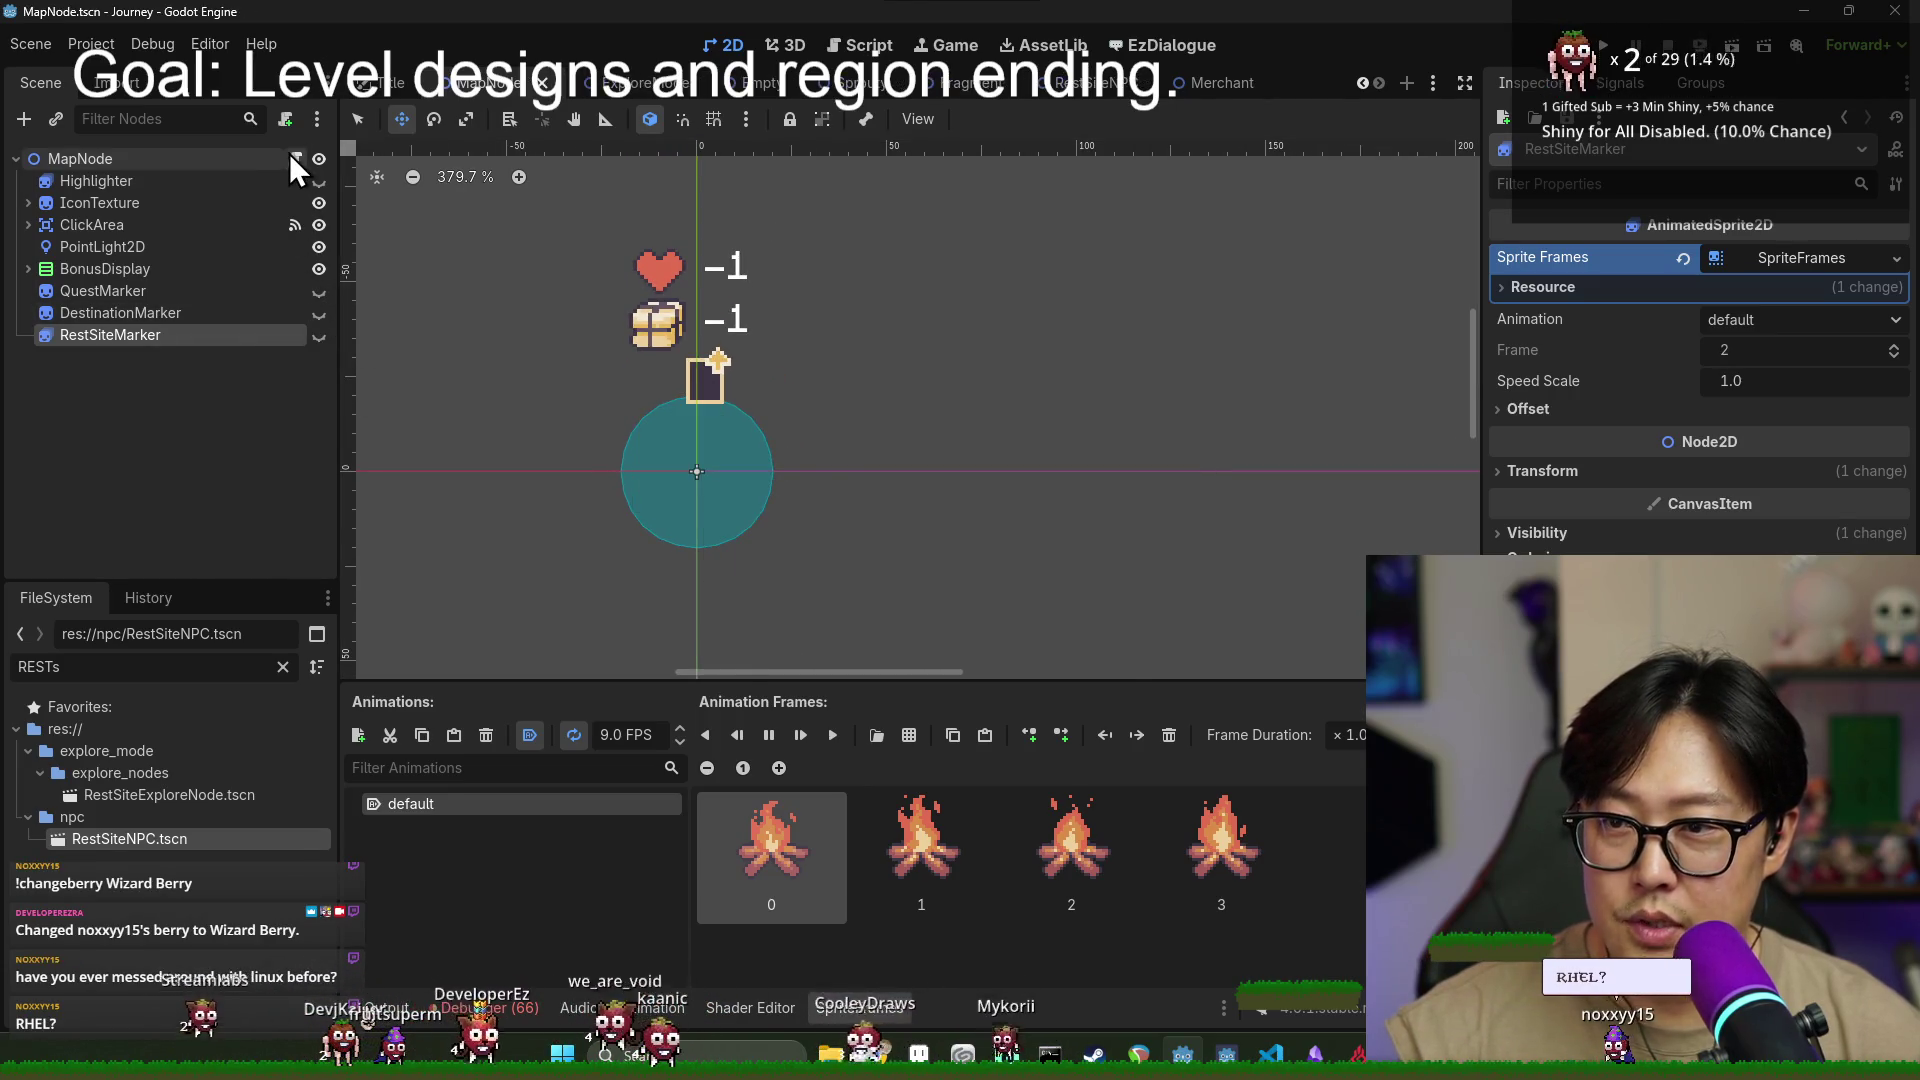
pyautogui.click(293, 157)
pyautogui.scroll(-4, 905, 466)
pyautogui.hotkey('ctrl', 's')
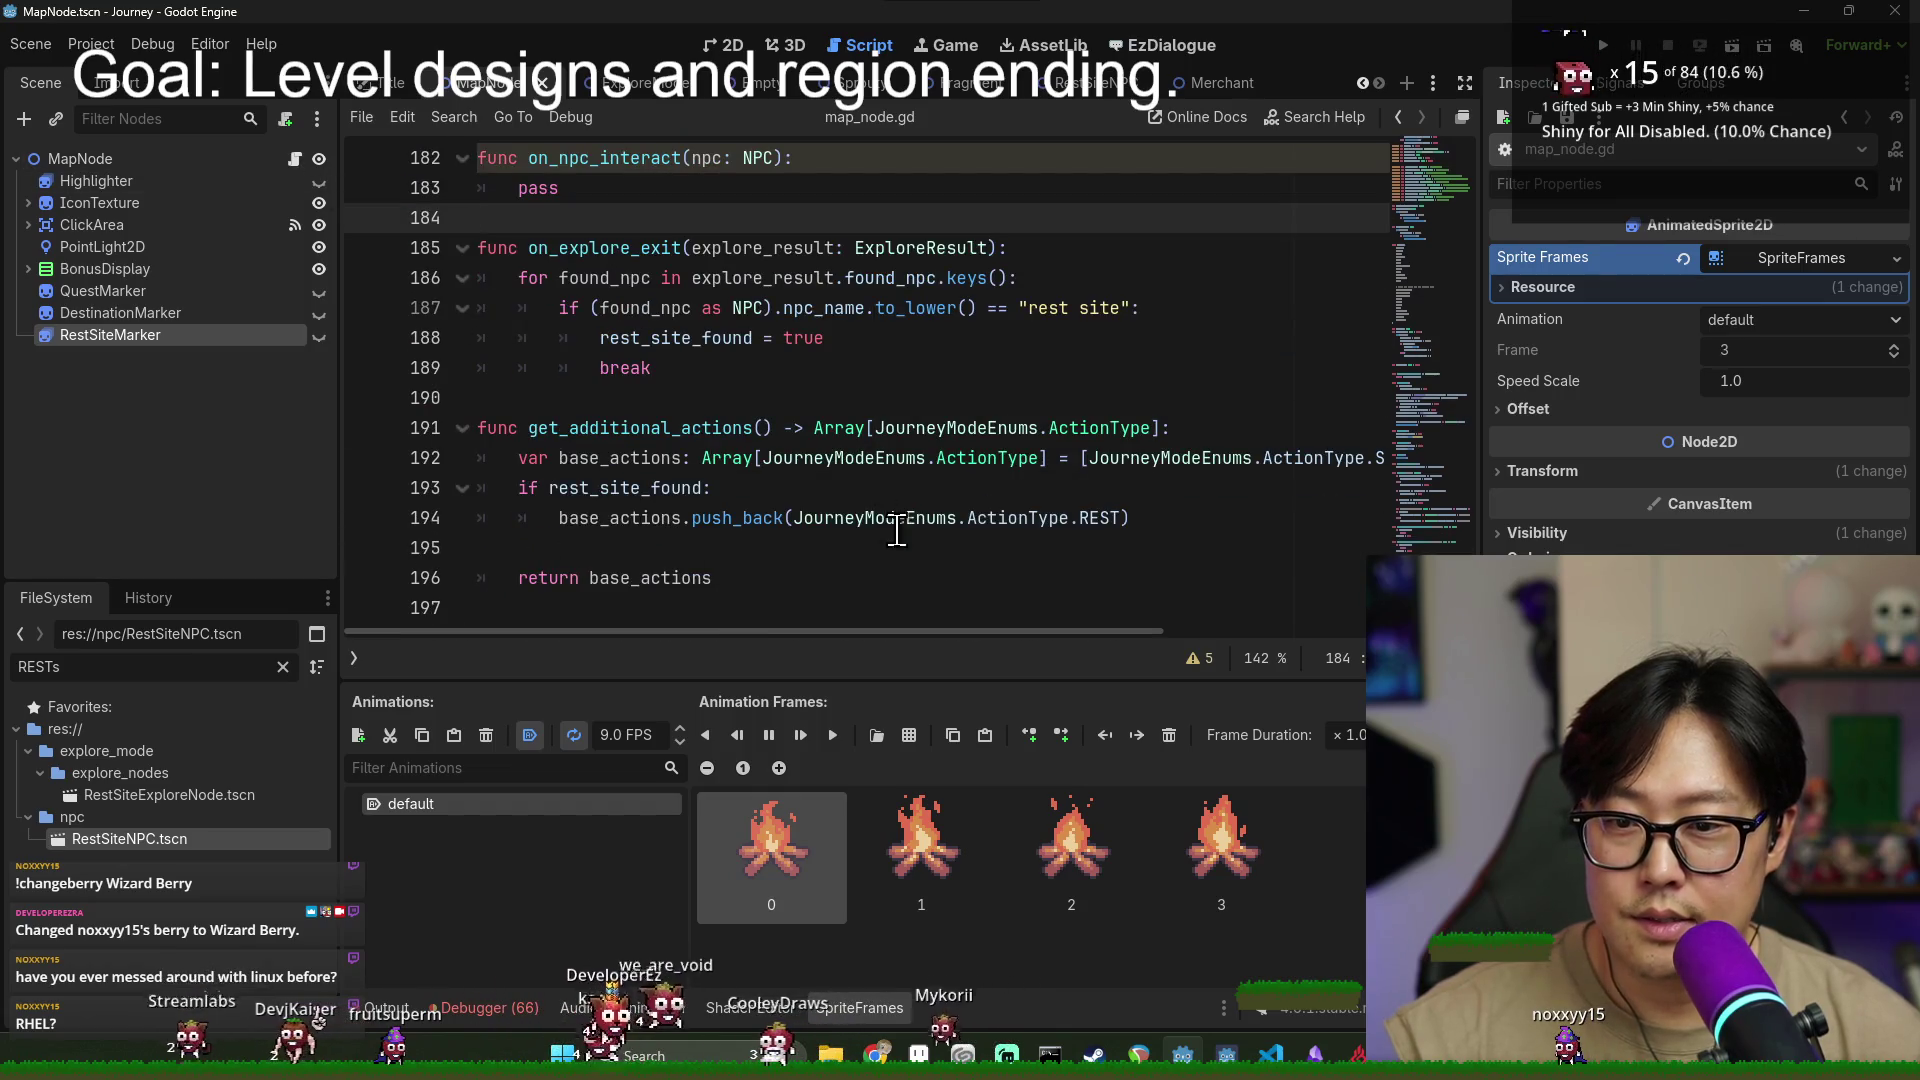
# - Scroll through map_node.gd's exported variables, including rest_site_found, past line 31
pyautogui.scroll(2, 814, 570)
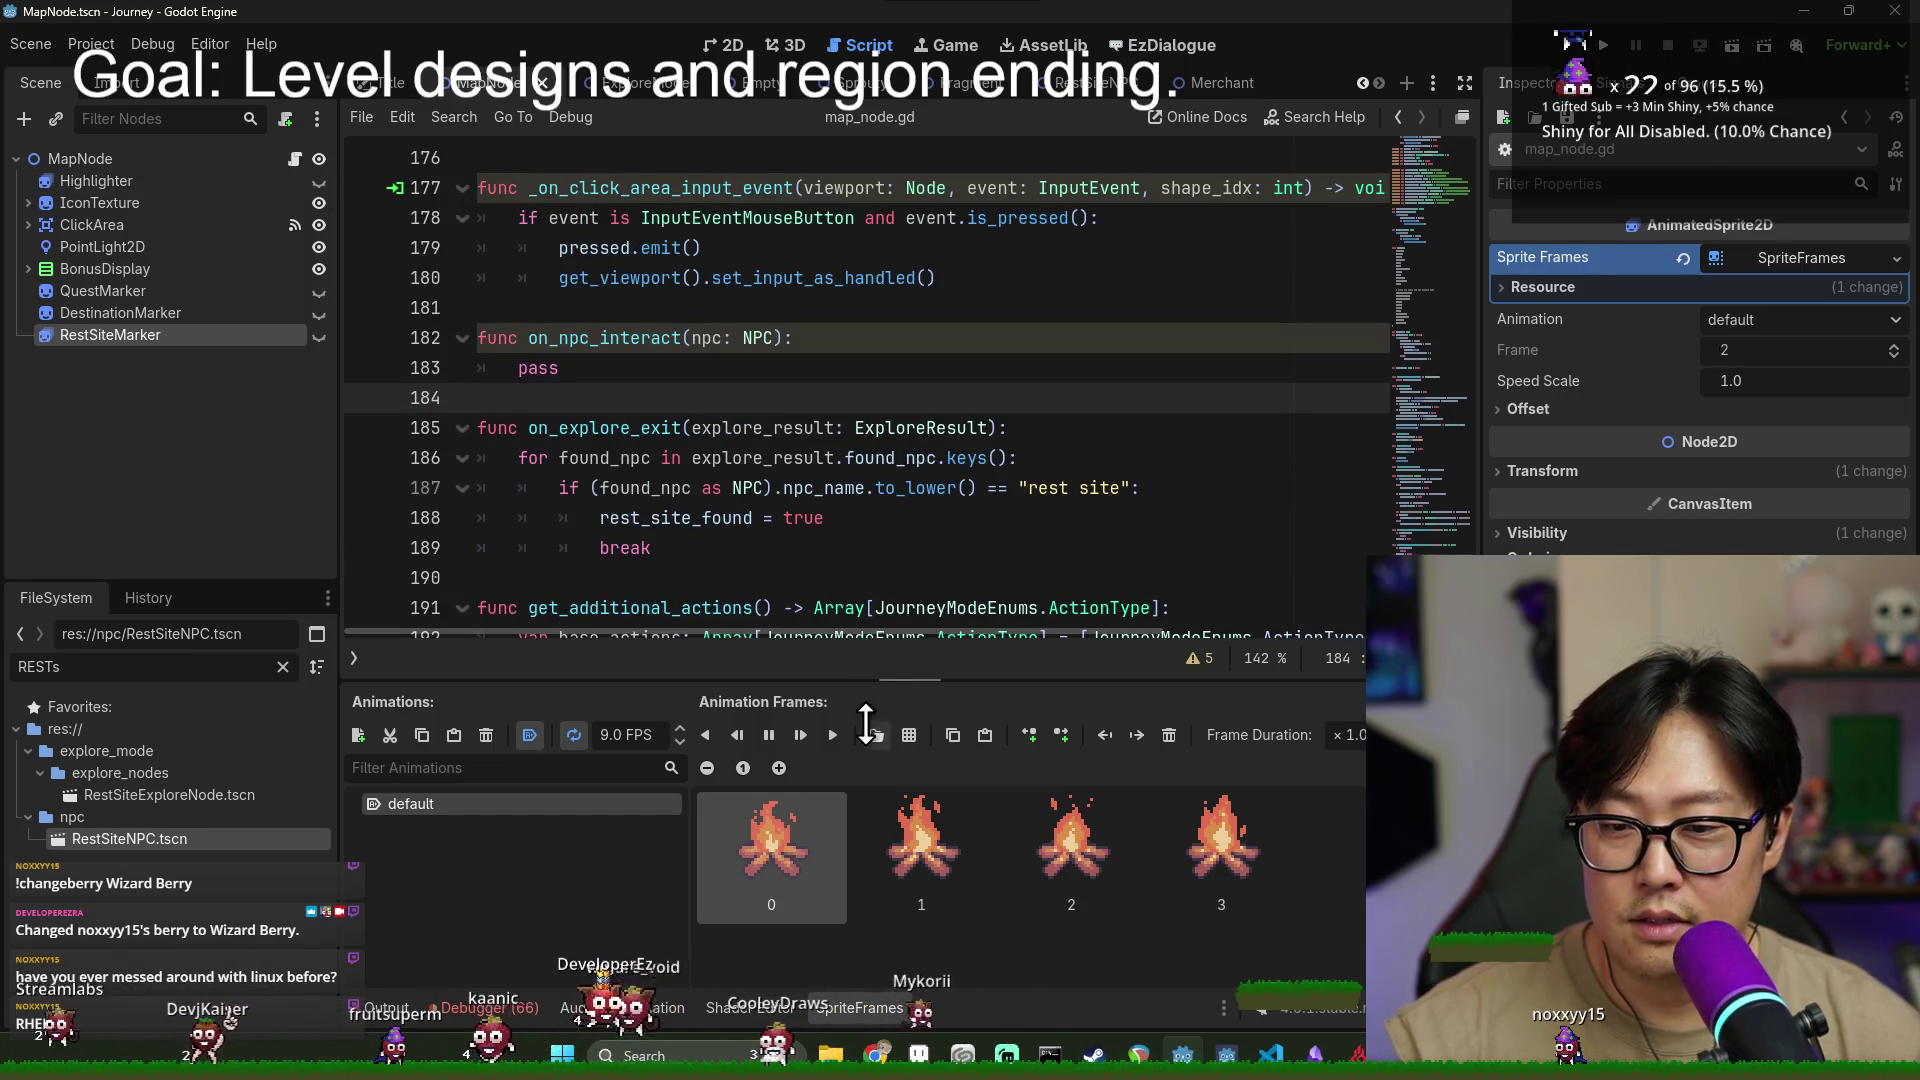
pyautogui.scroll(-2, 785, 552)
pyautogui.hotkey('ctrl', 's')
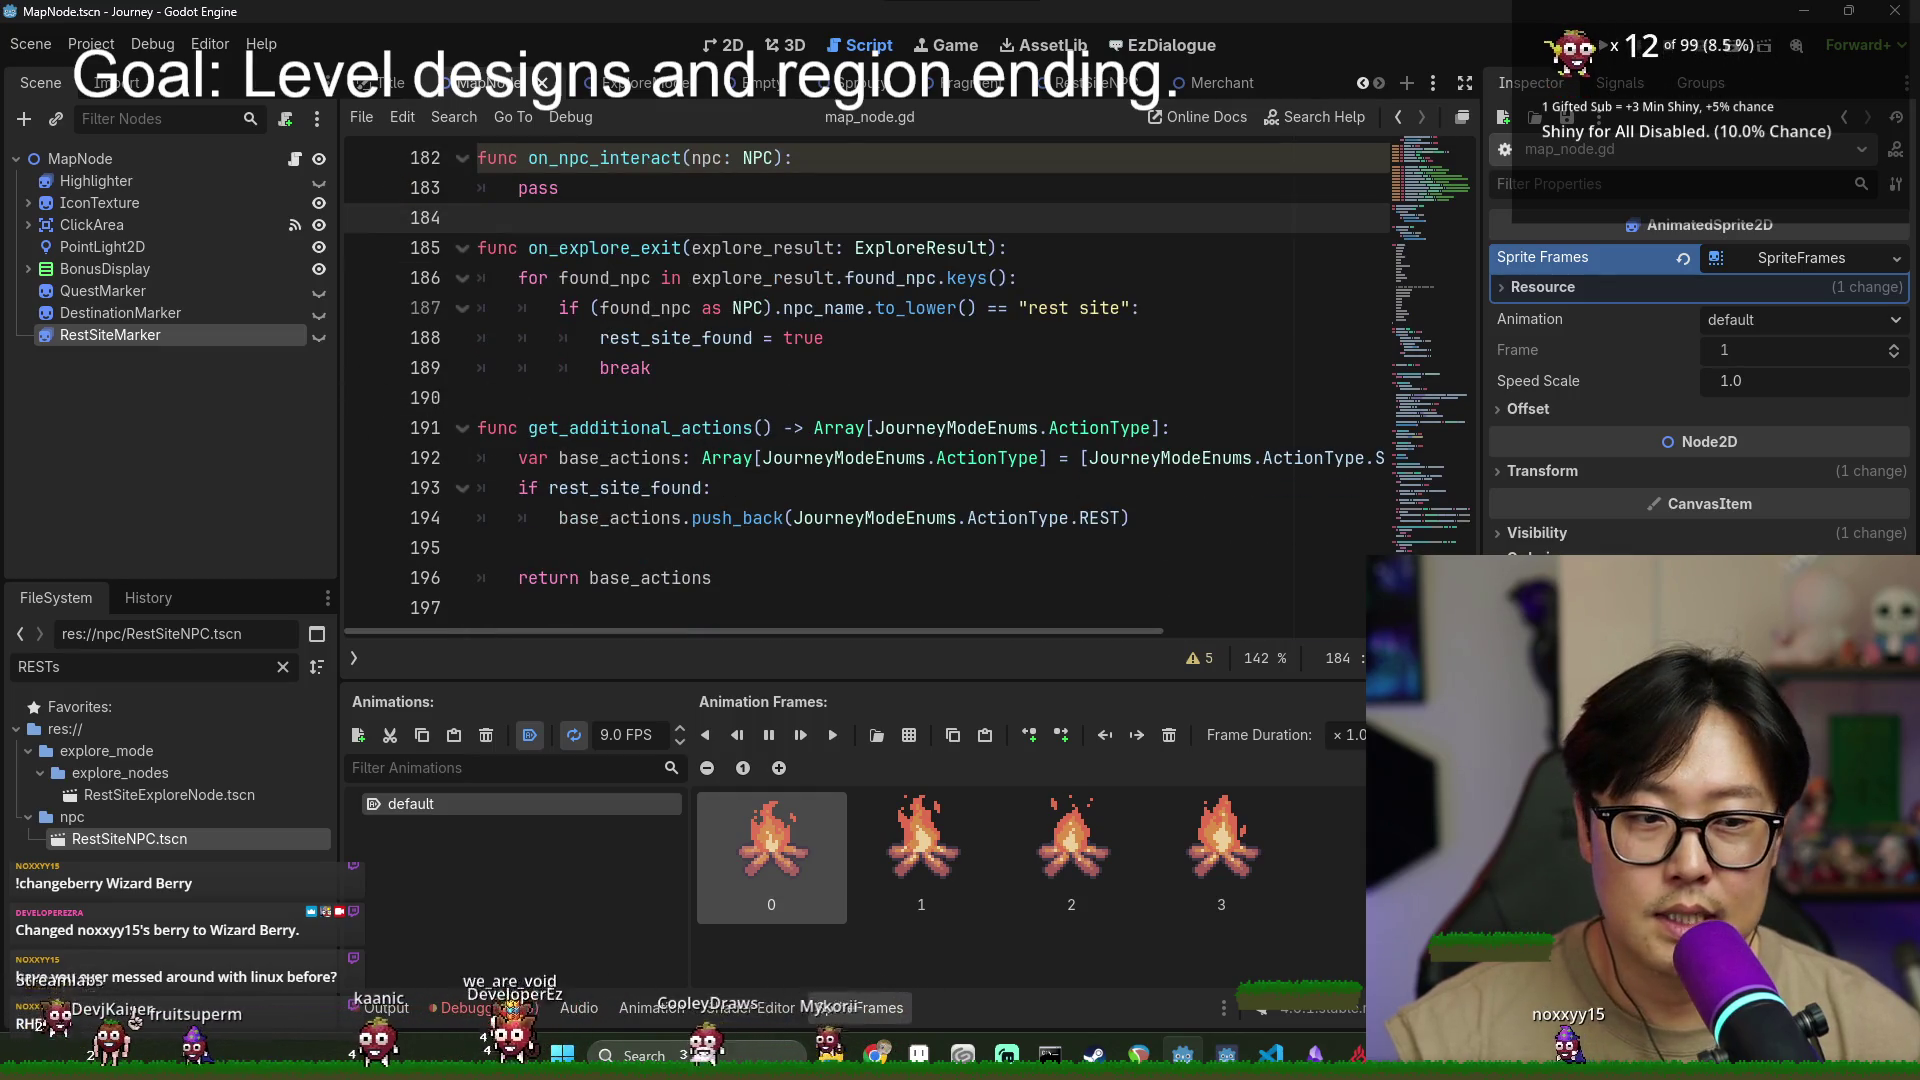
pyautogui.scroll(20, 827, 343)
pyautogui.hotkey('ctrl', 's')
pyautogui.scroll(-1, 660, 370)
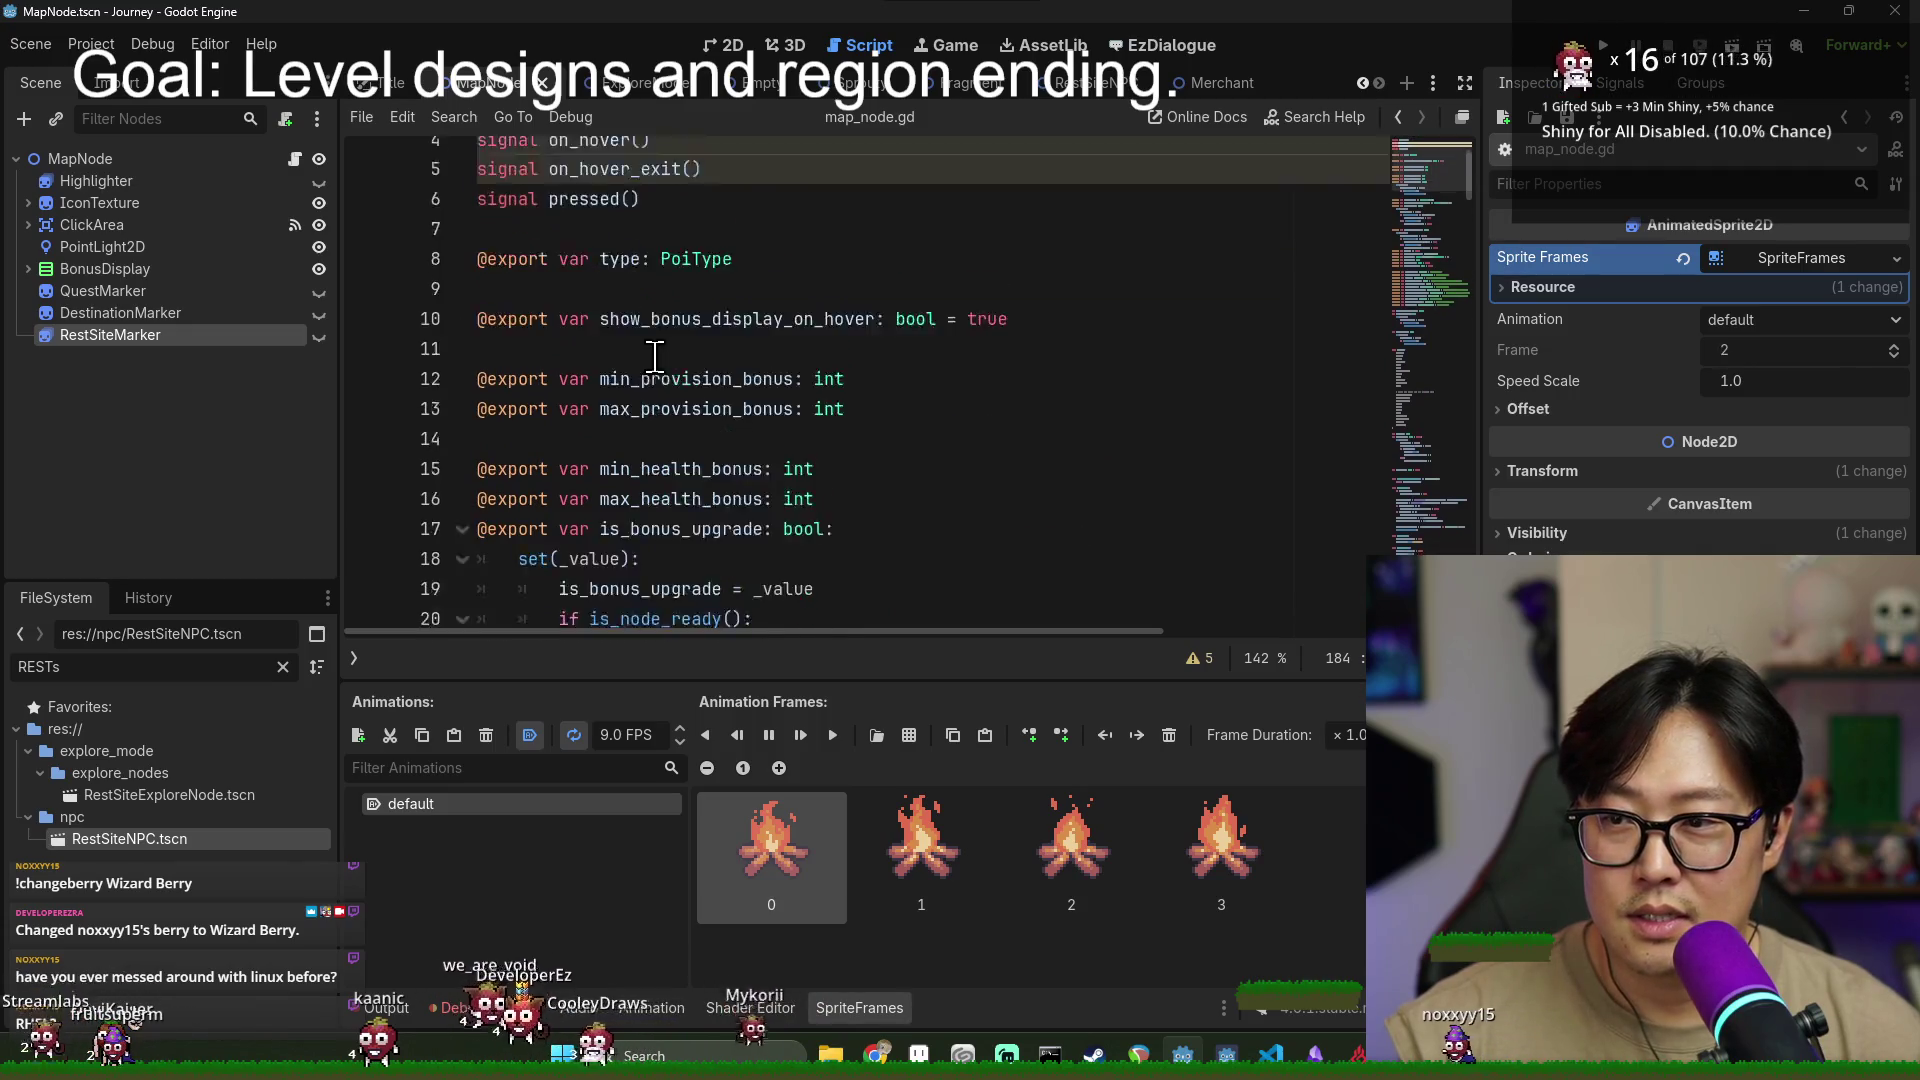
pyautogui.scroll(-3, 721, 355)
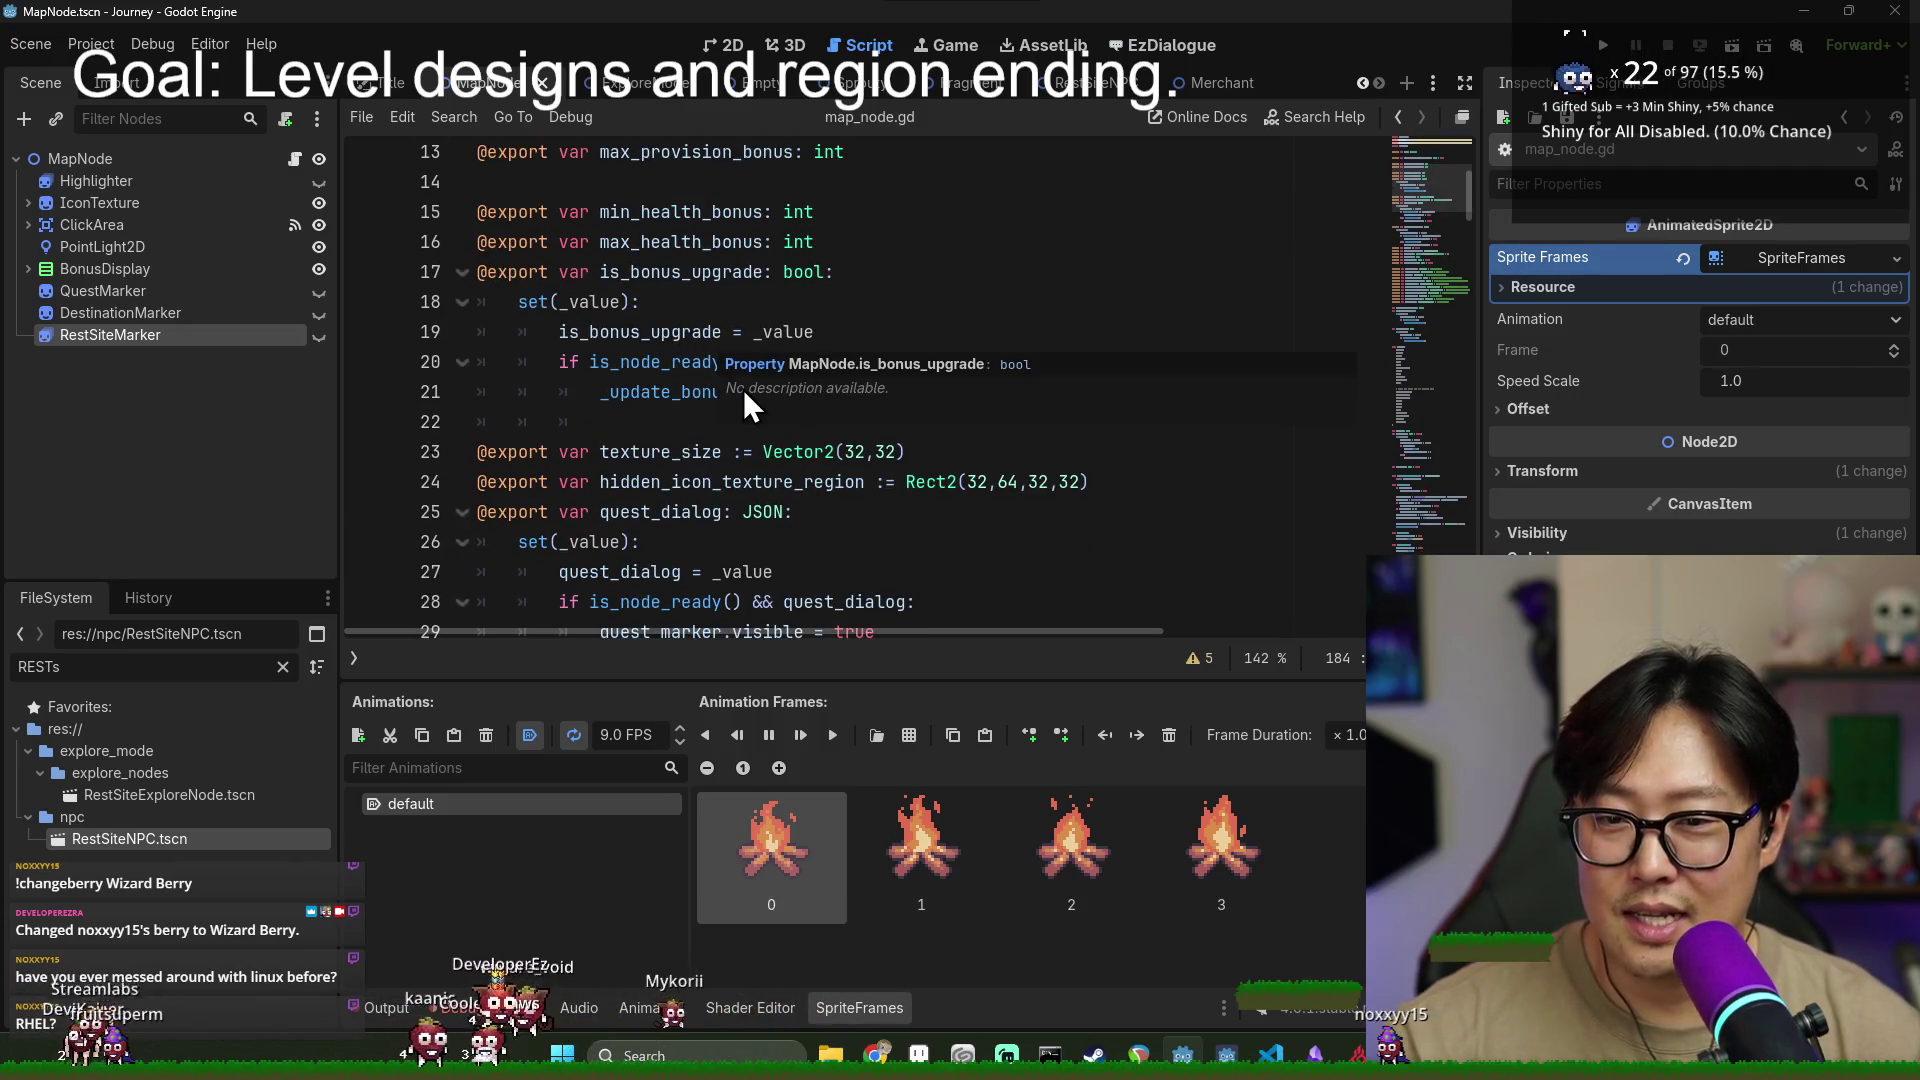
pyautogui.scroll(-3, 752, 395)
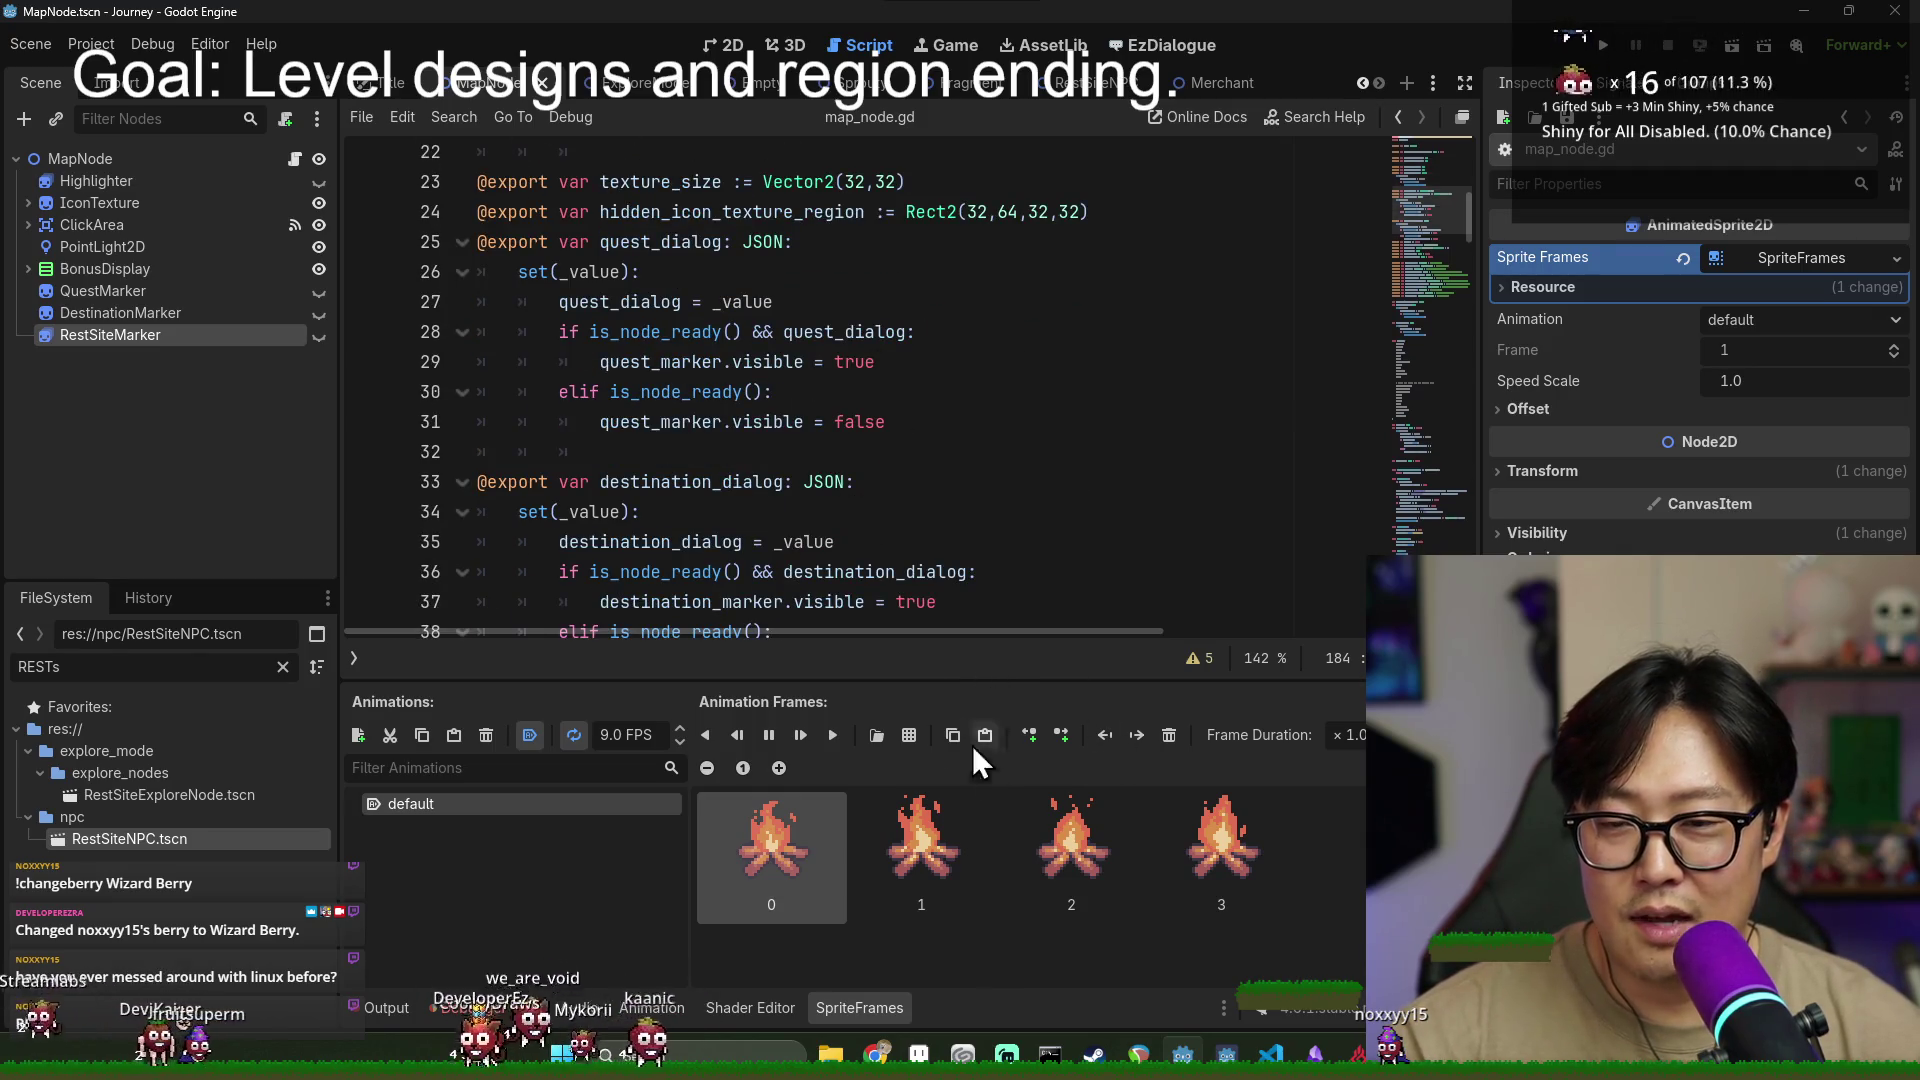
pyautogui.click(750, 481)
pyautogui.click(704, 421)
pyautogui.scroll(-2, 738, 499)
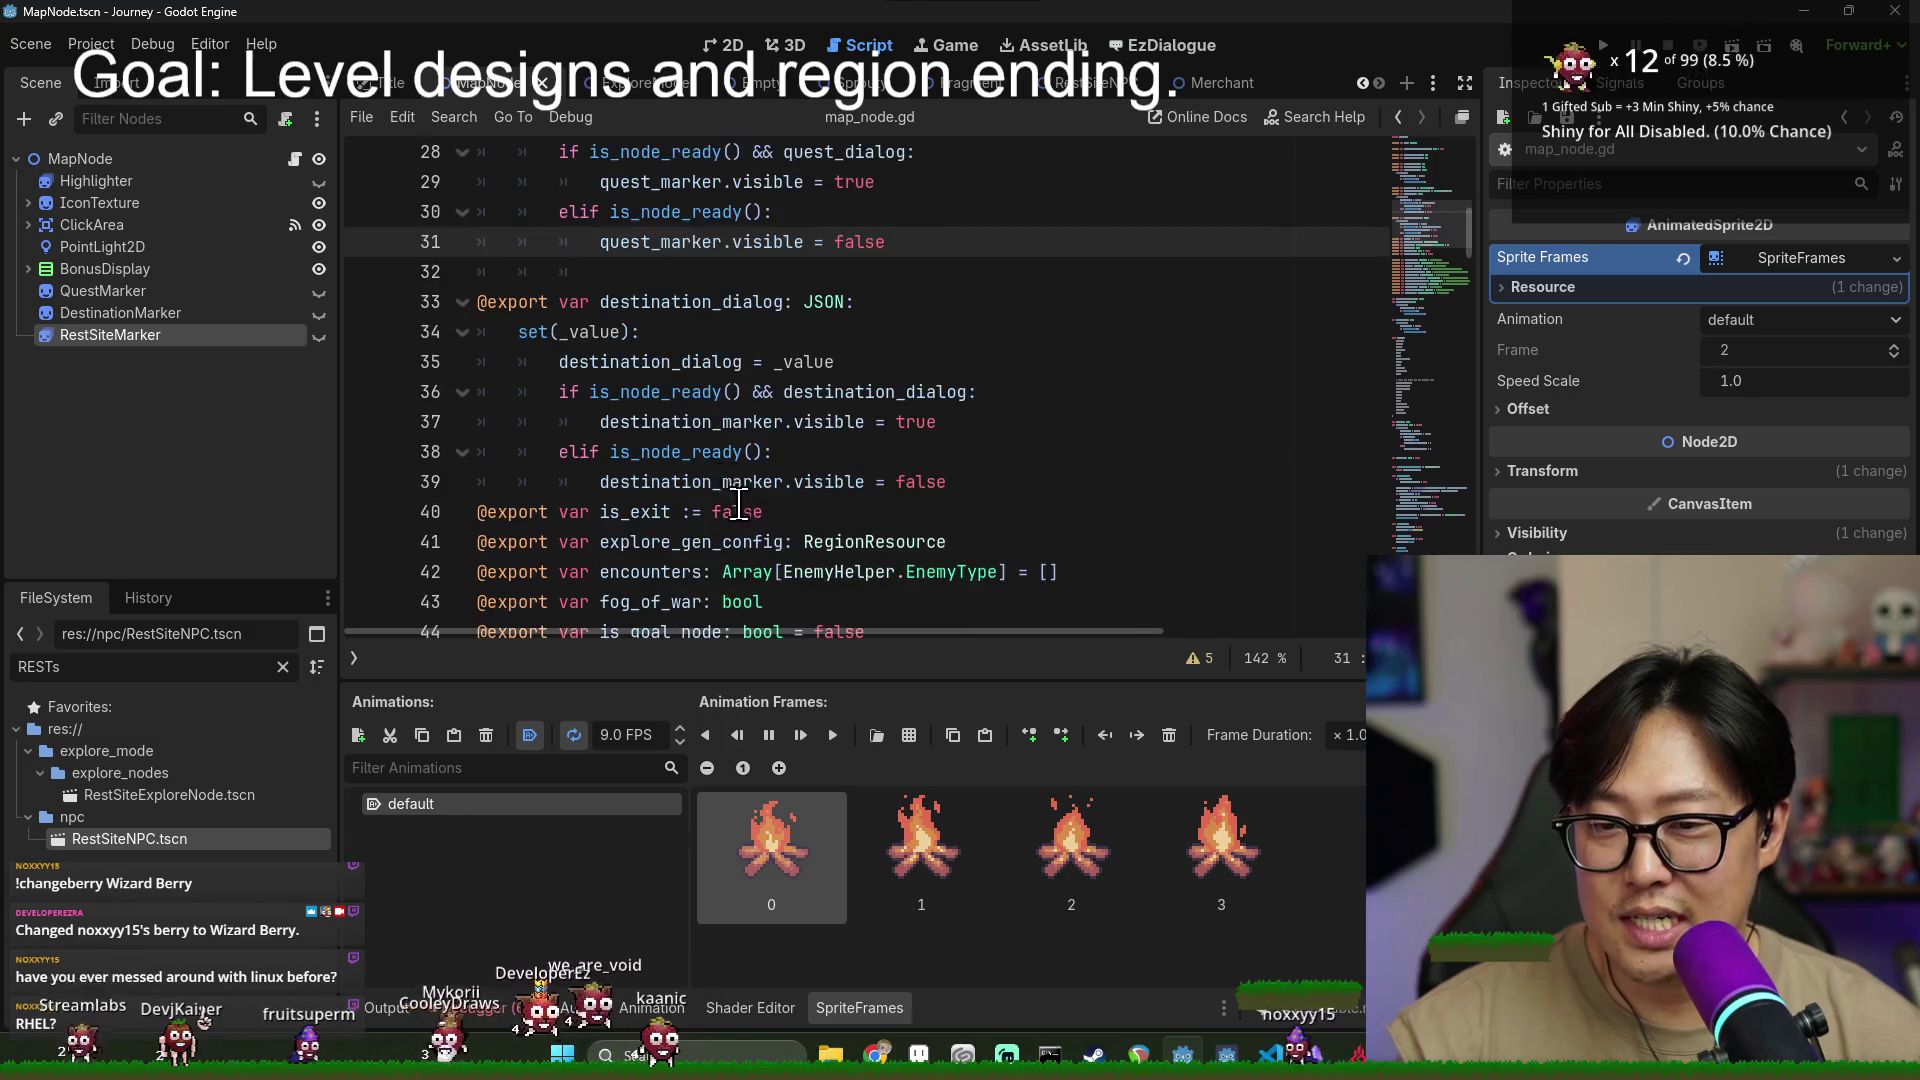
pyautogui.scroll(-4, 737, 499)
pyautogui.scroll(-1, 741, 510)
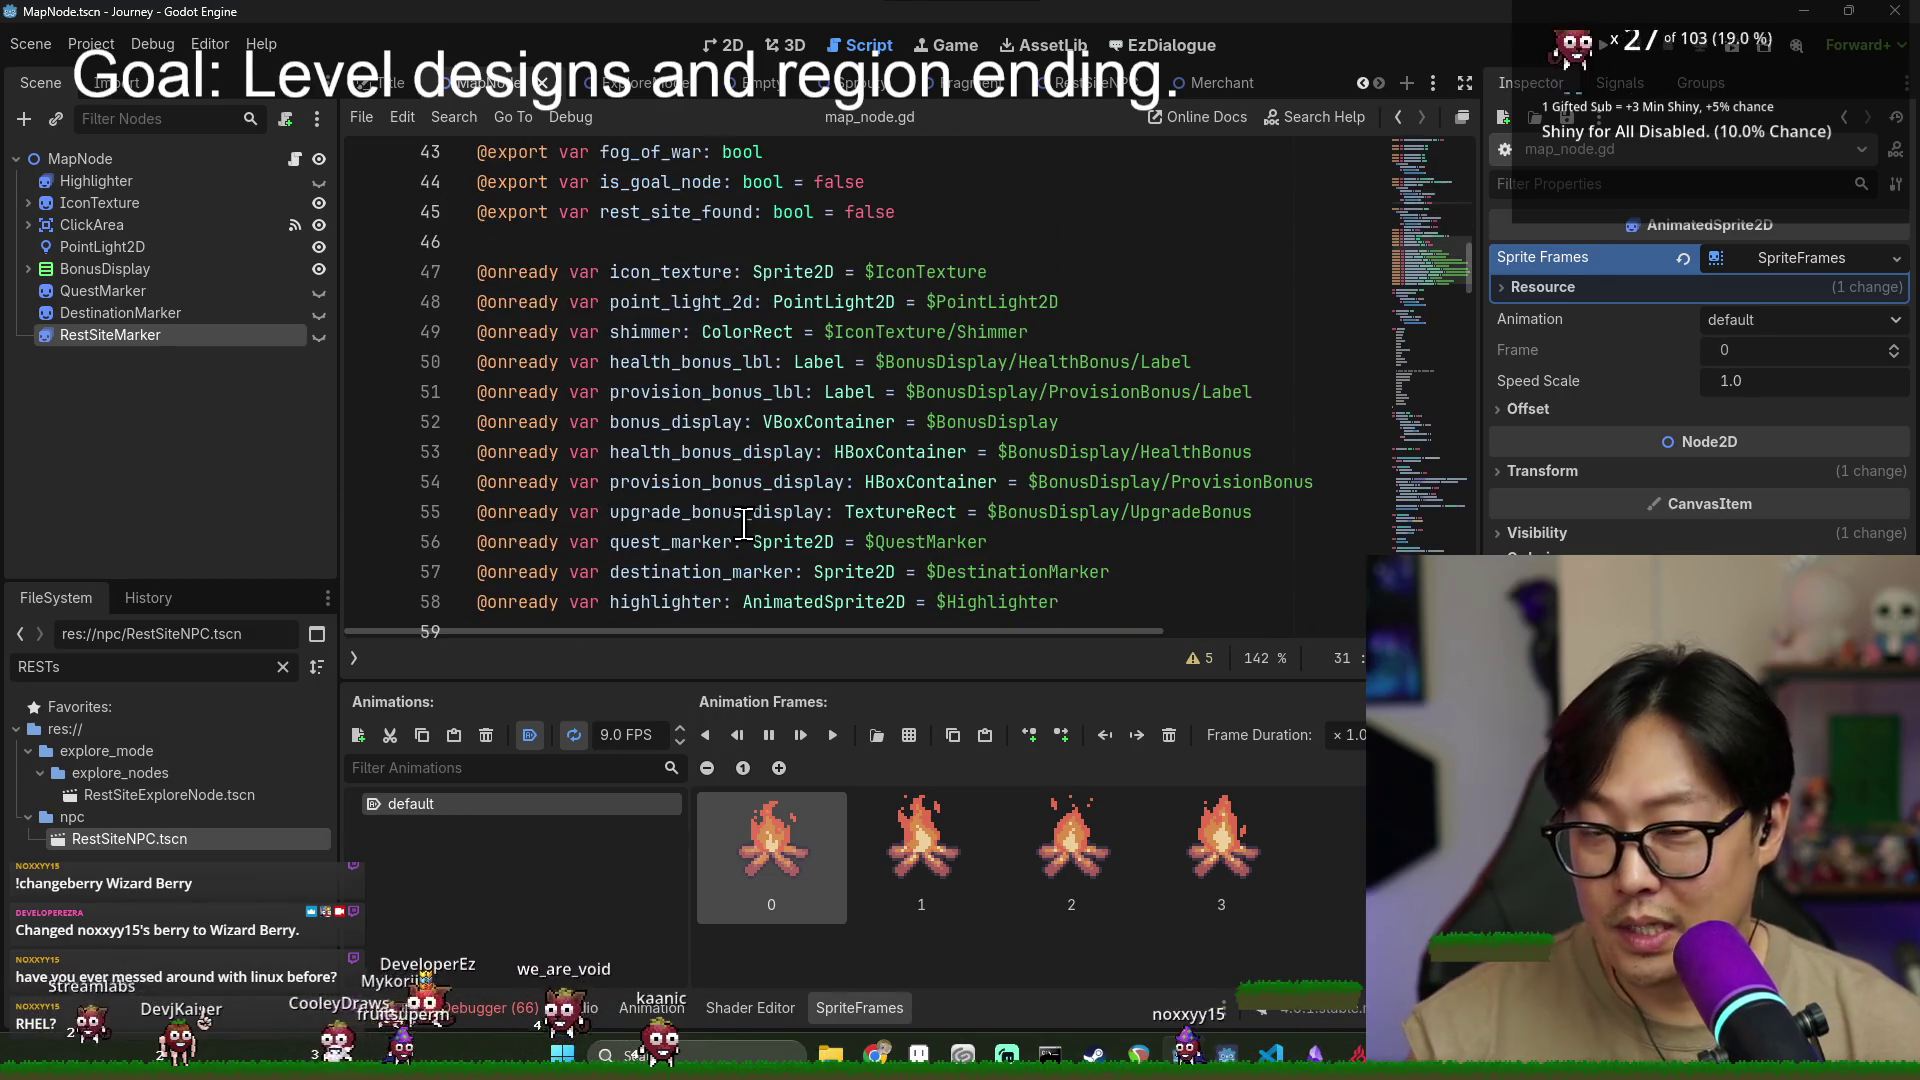
pyautogui.scroll(-3, 745, 521)
pyautogui.scroll(-3, 758, 403)
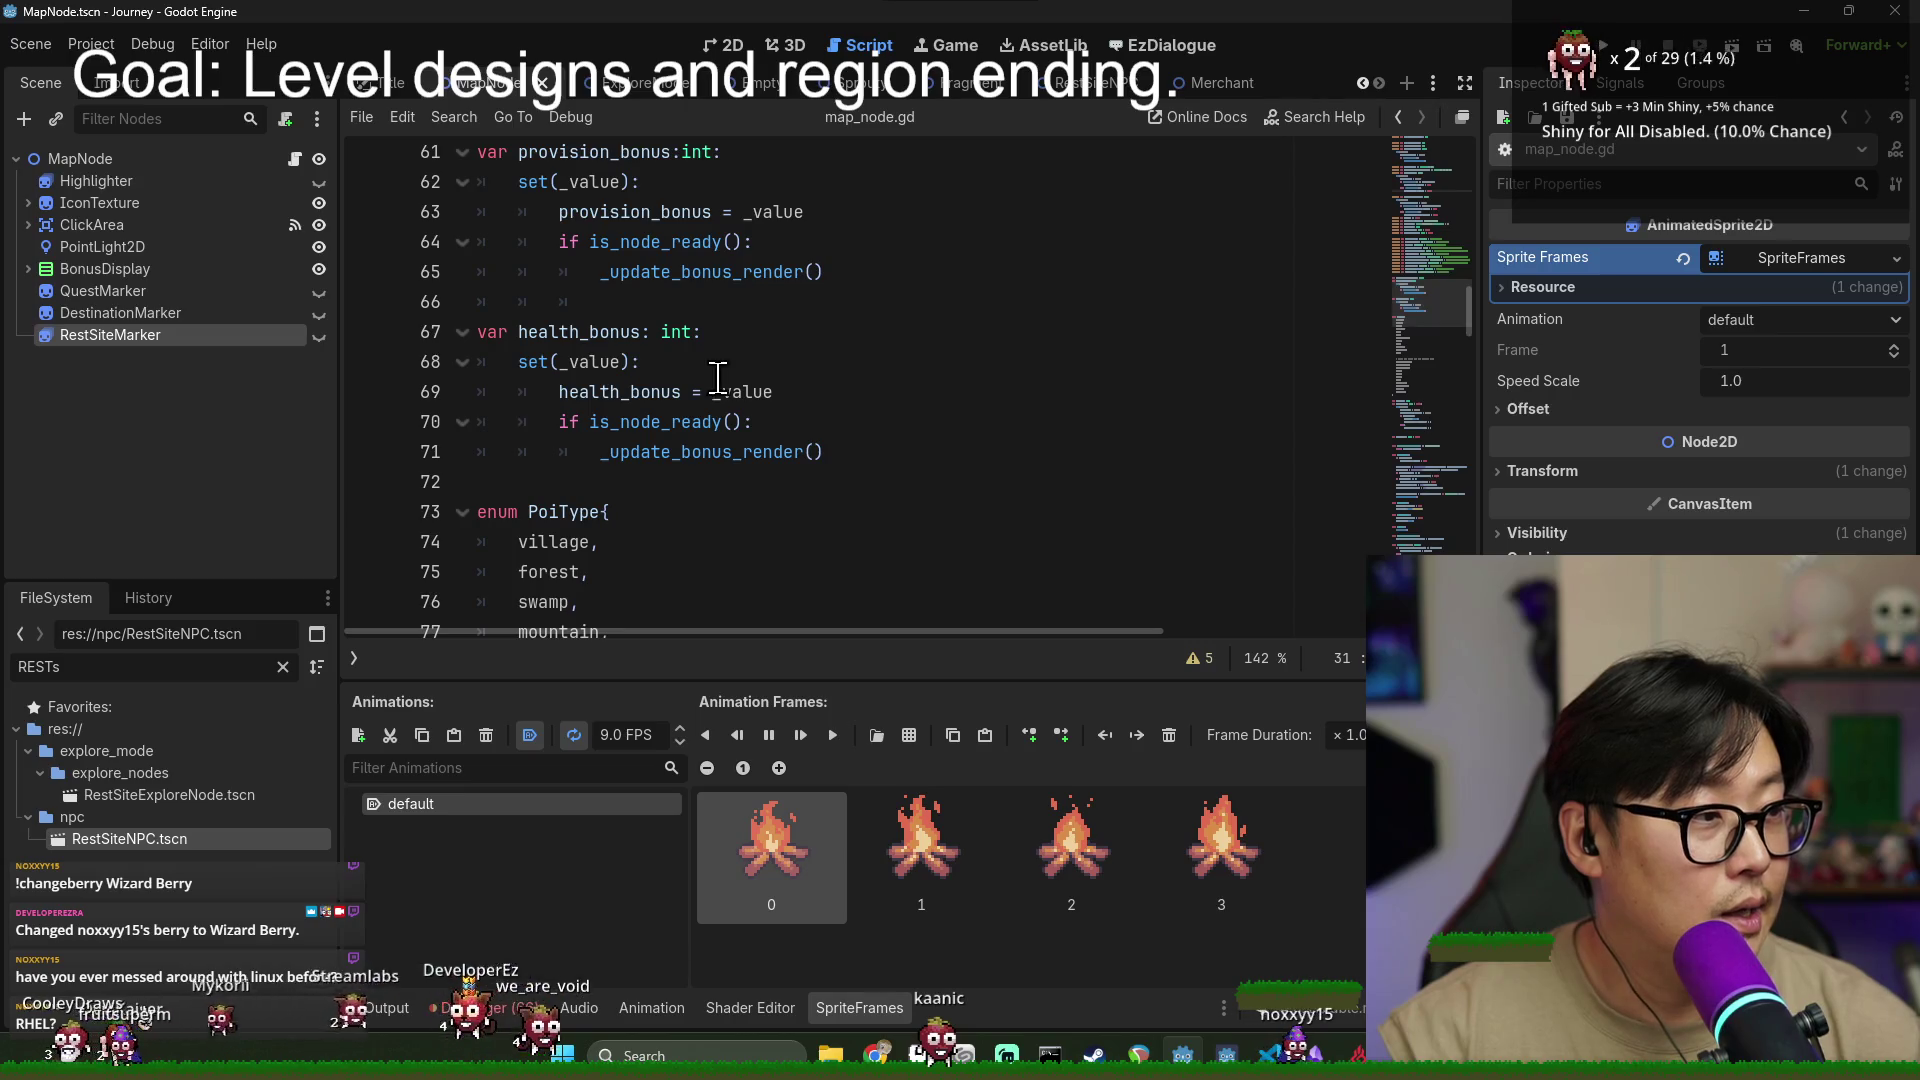
# - Review the lower part of map_node.gd, collapse the sprite frames panel and check the output log
pyautogui.click(738, 340)
pyautogui.hotkey('ctrl', 's')
pyautogui.scroll(-5, 598, 467)
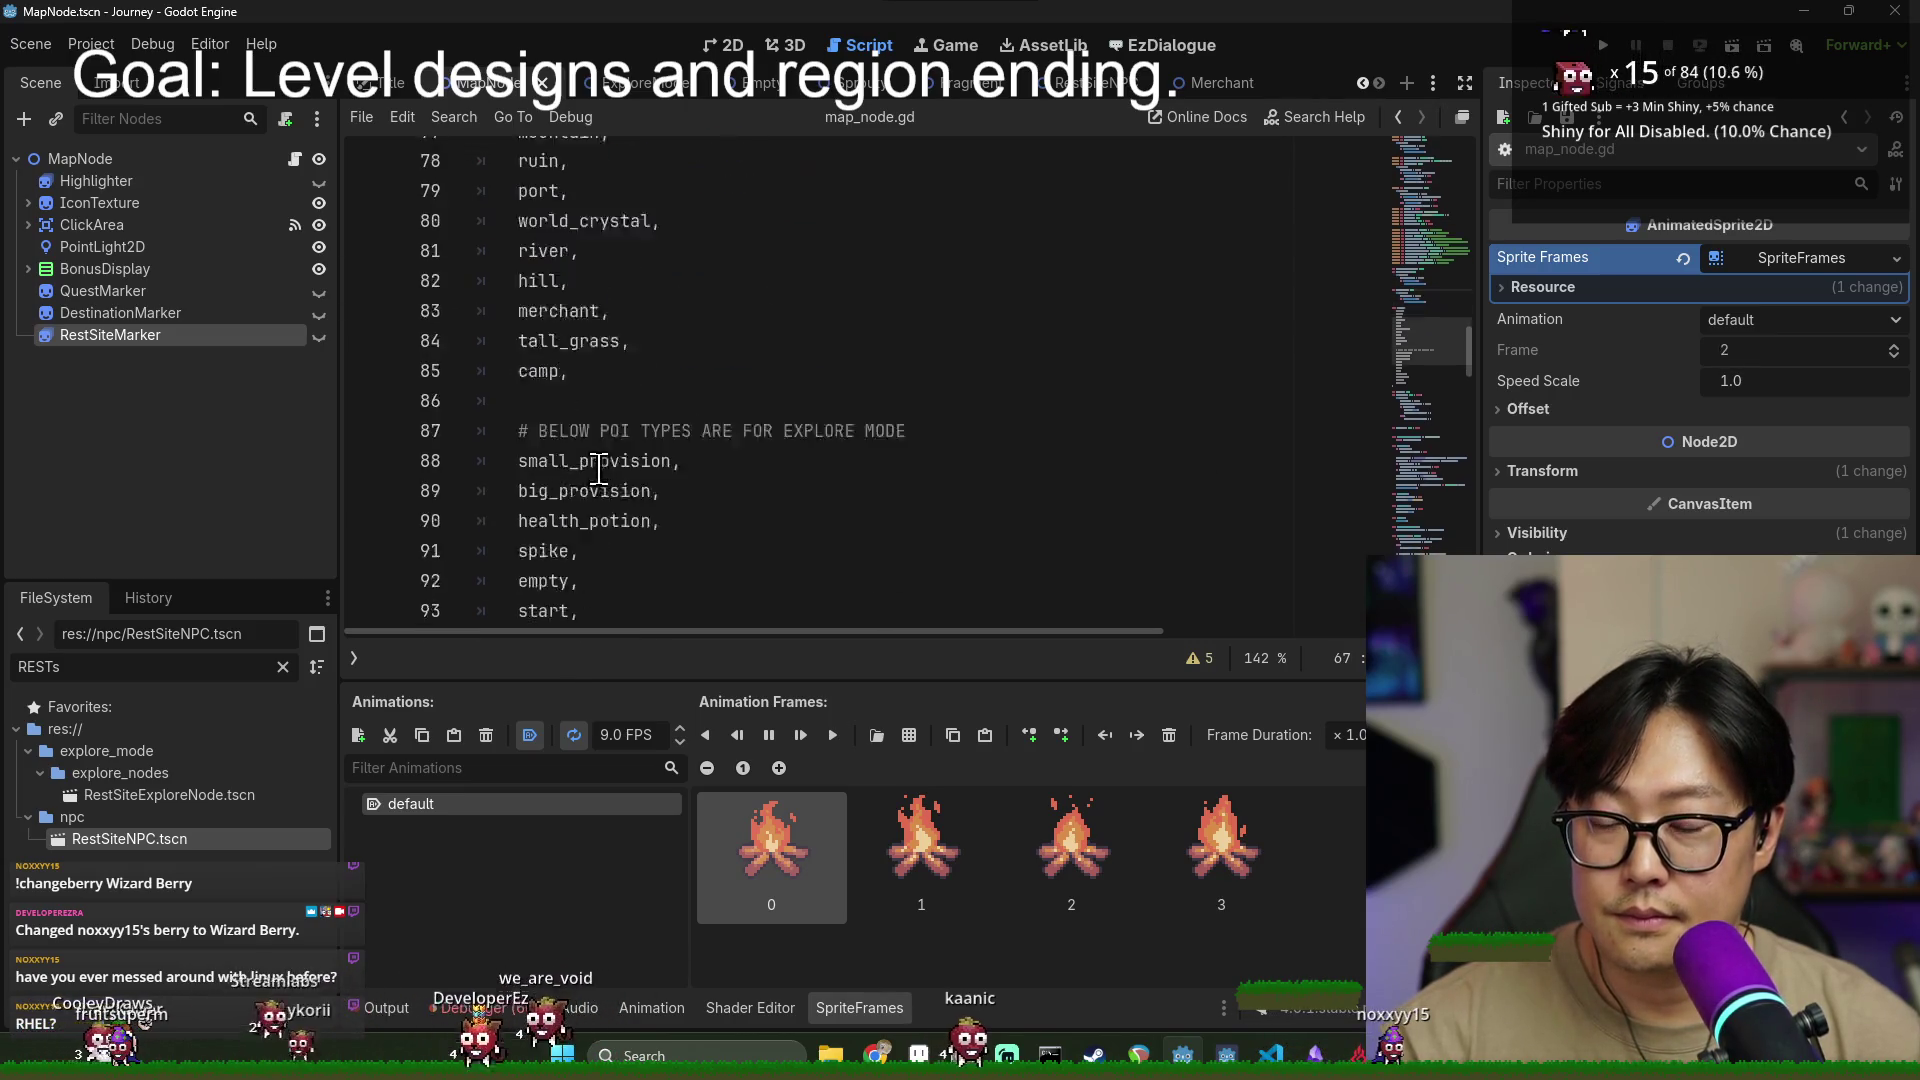
pyautogui.scroll(-3, 598, 467)
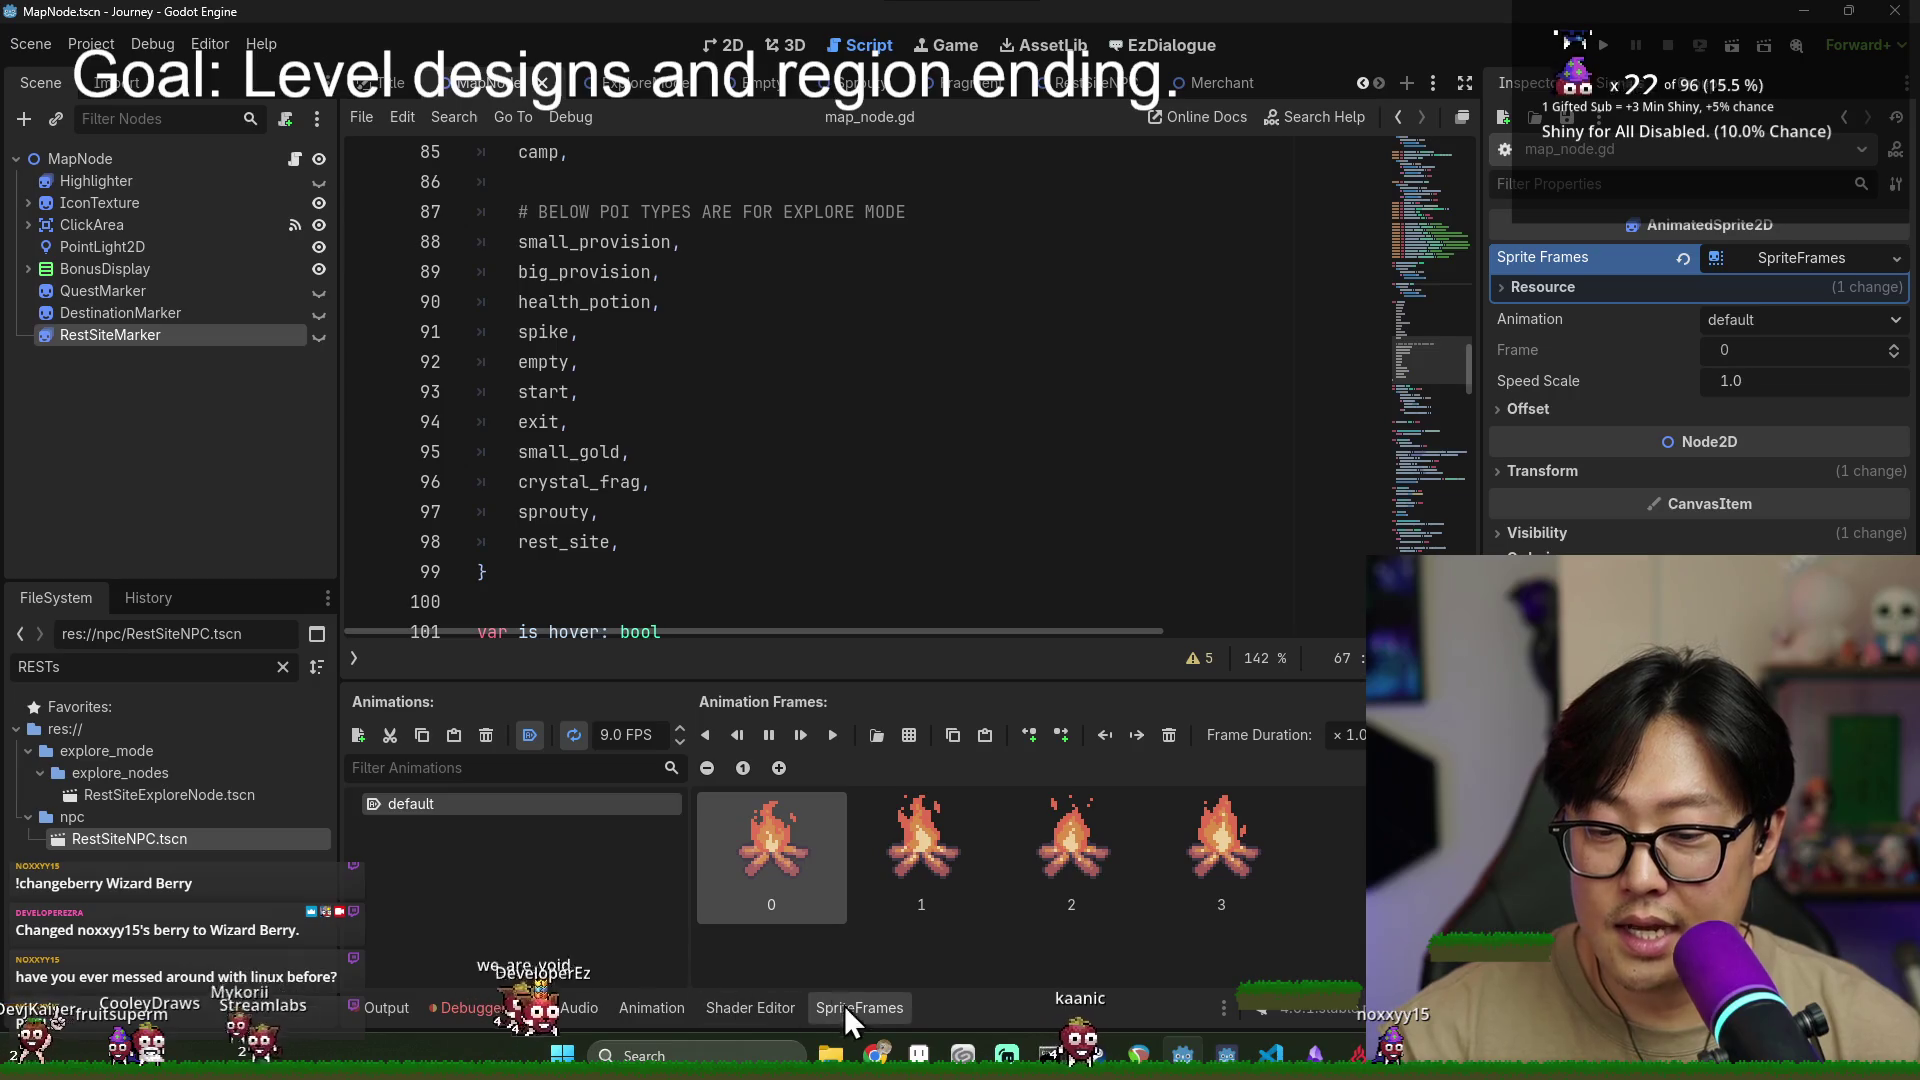
pyautogui.click(843, 1005)
pyautogui.click(386, 1007)
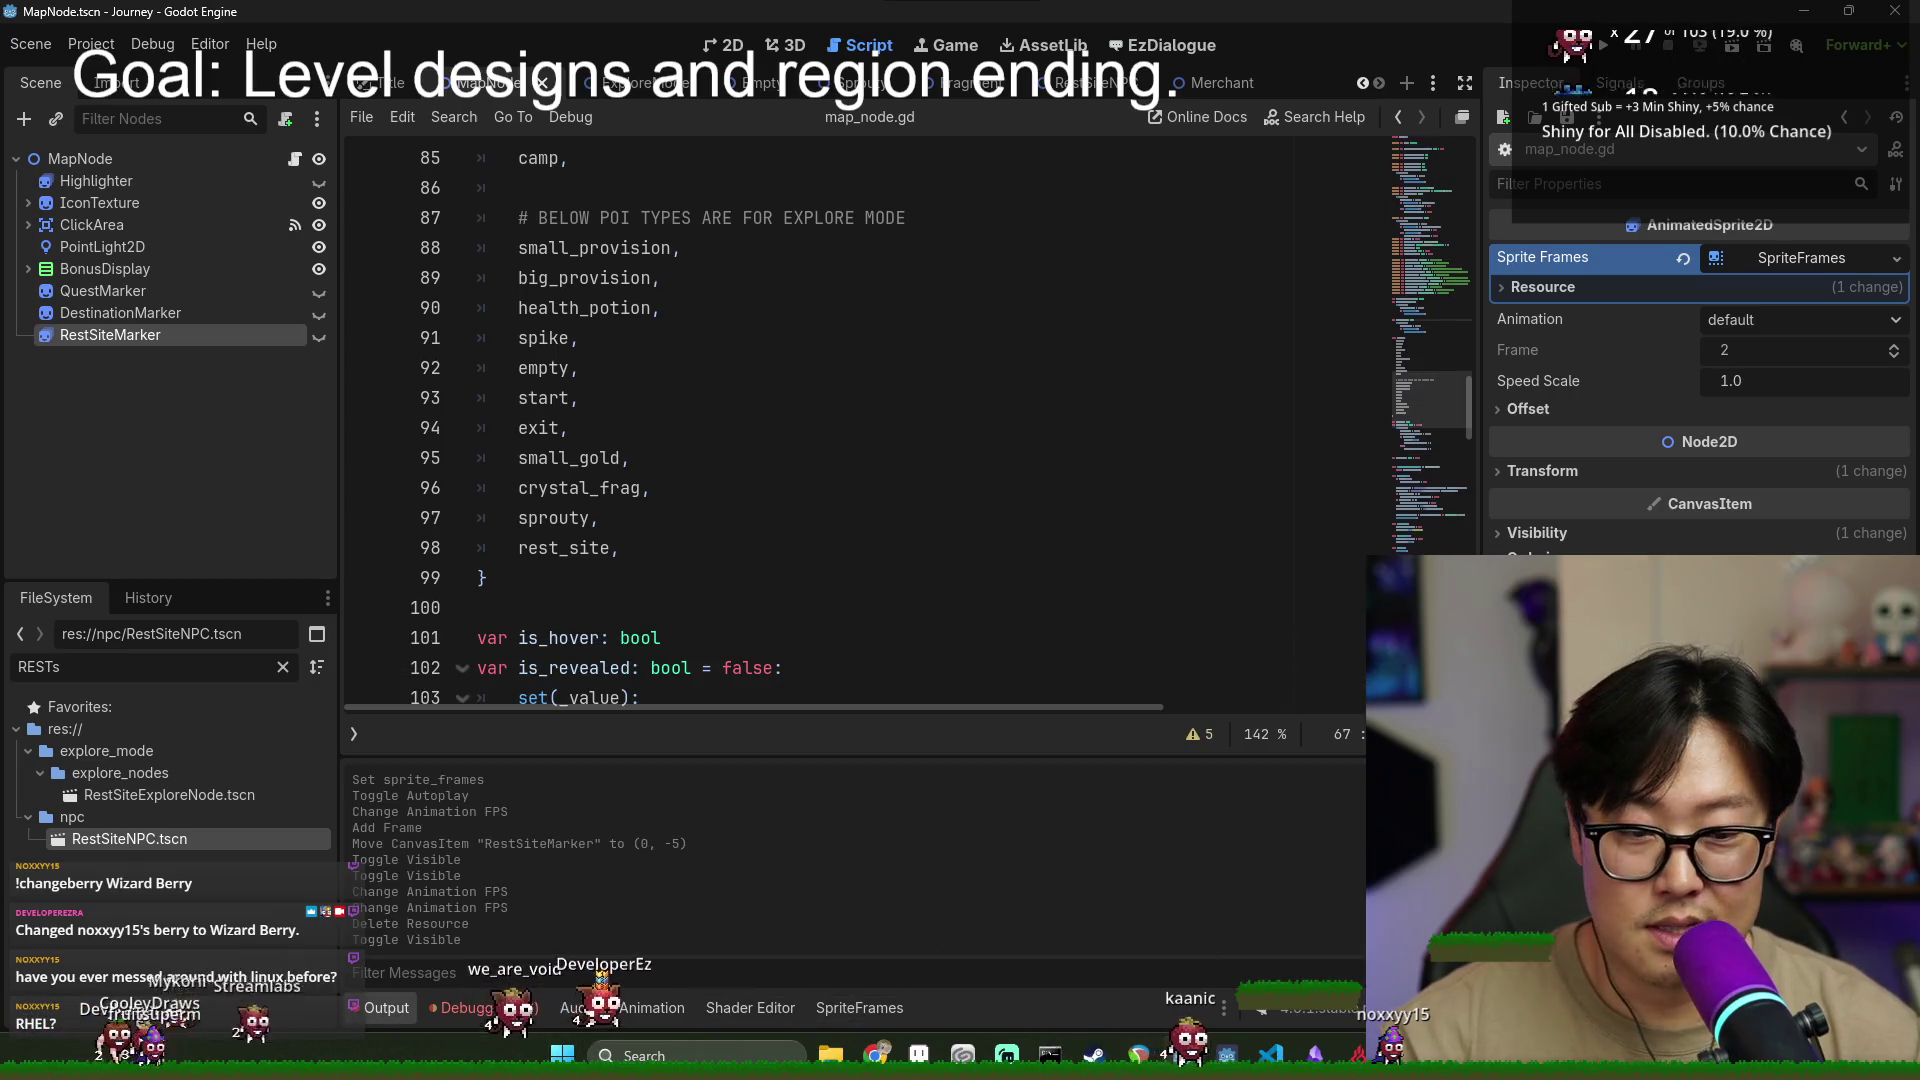
pyautogui.click(388, 1007)
pyautogui.click(570, 668)
pyautogui.hotkey('ctrl', 's')
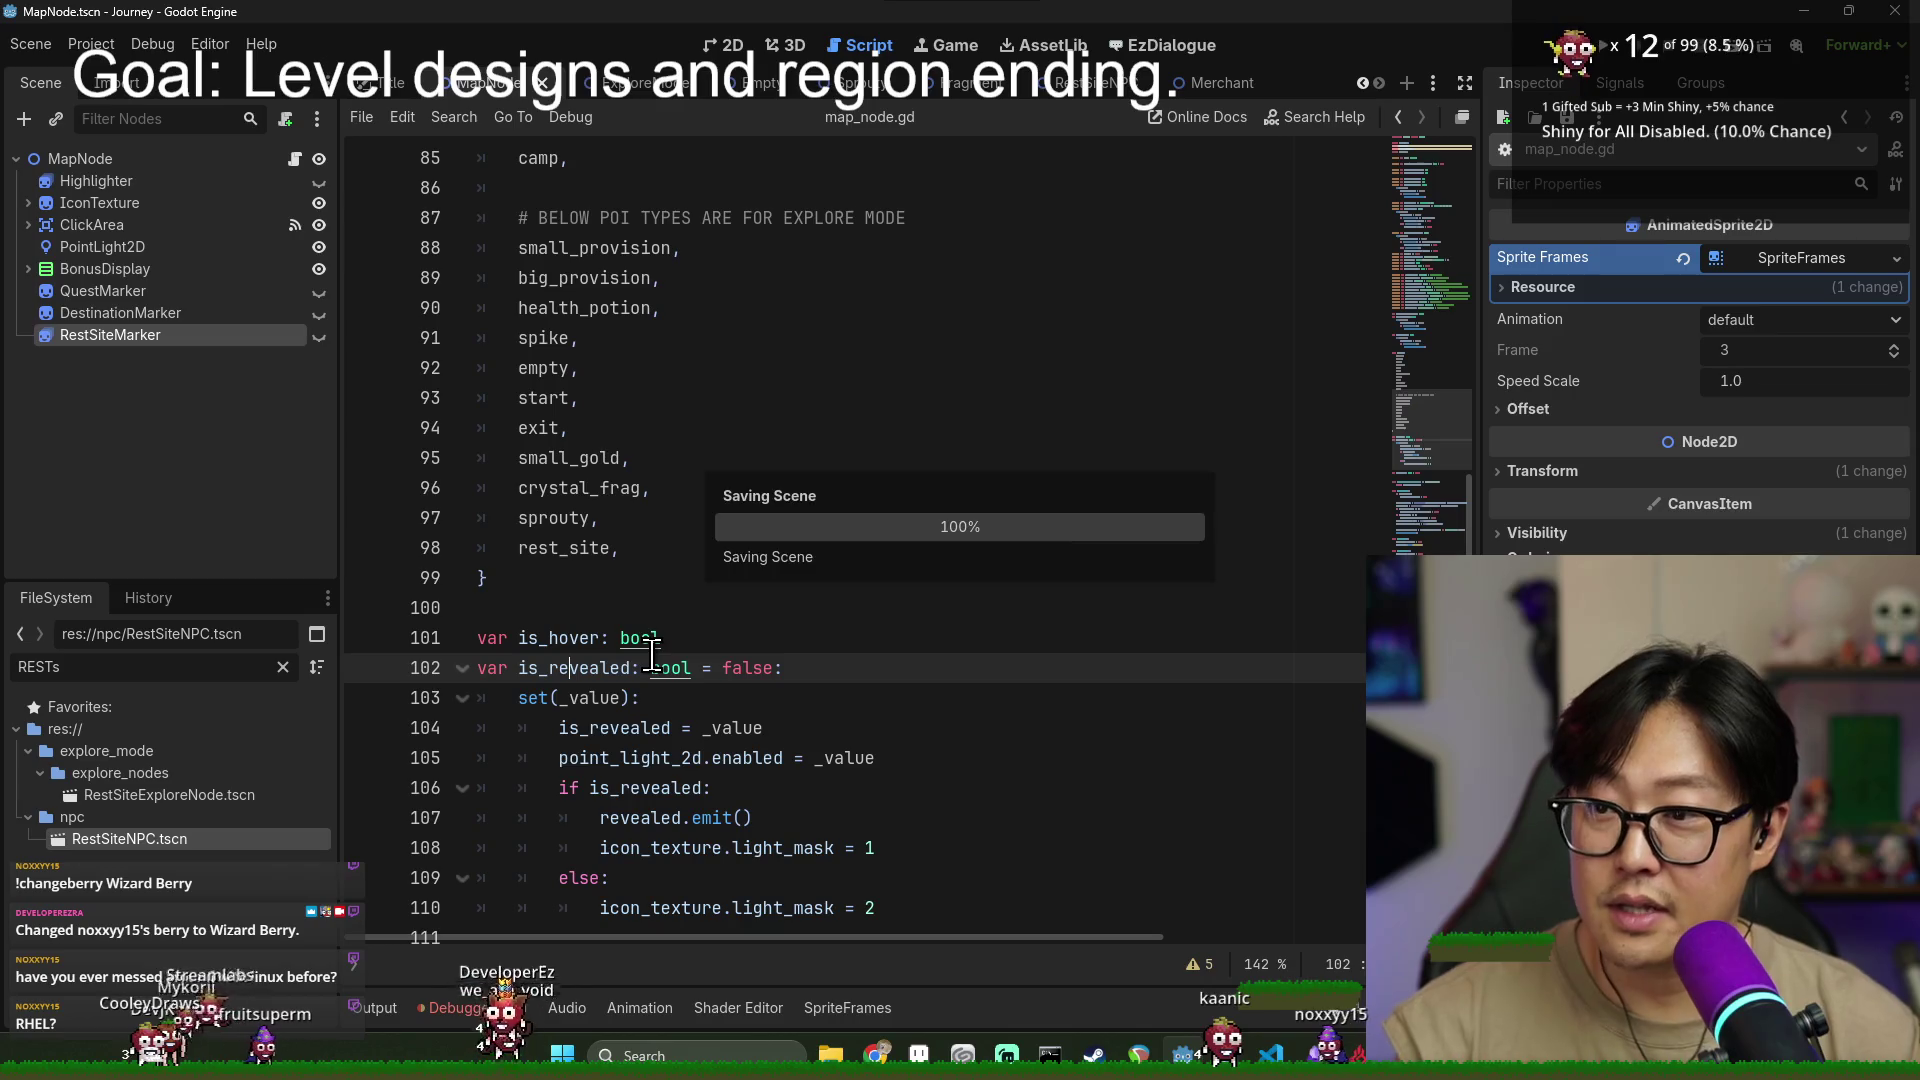
pyautogui.scroll(2, 617, 540)
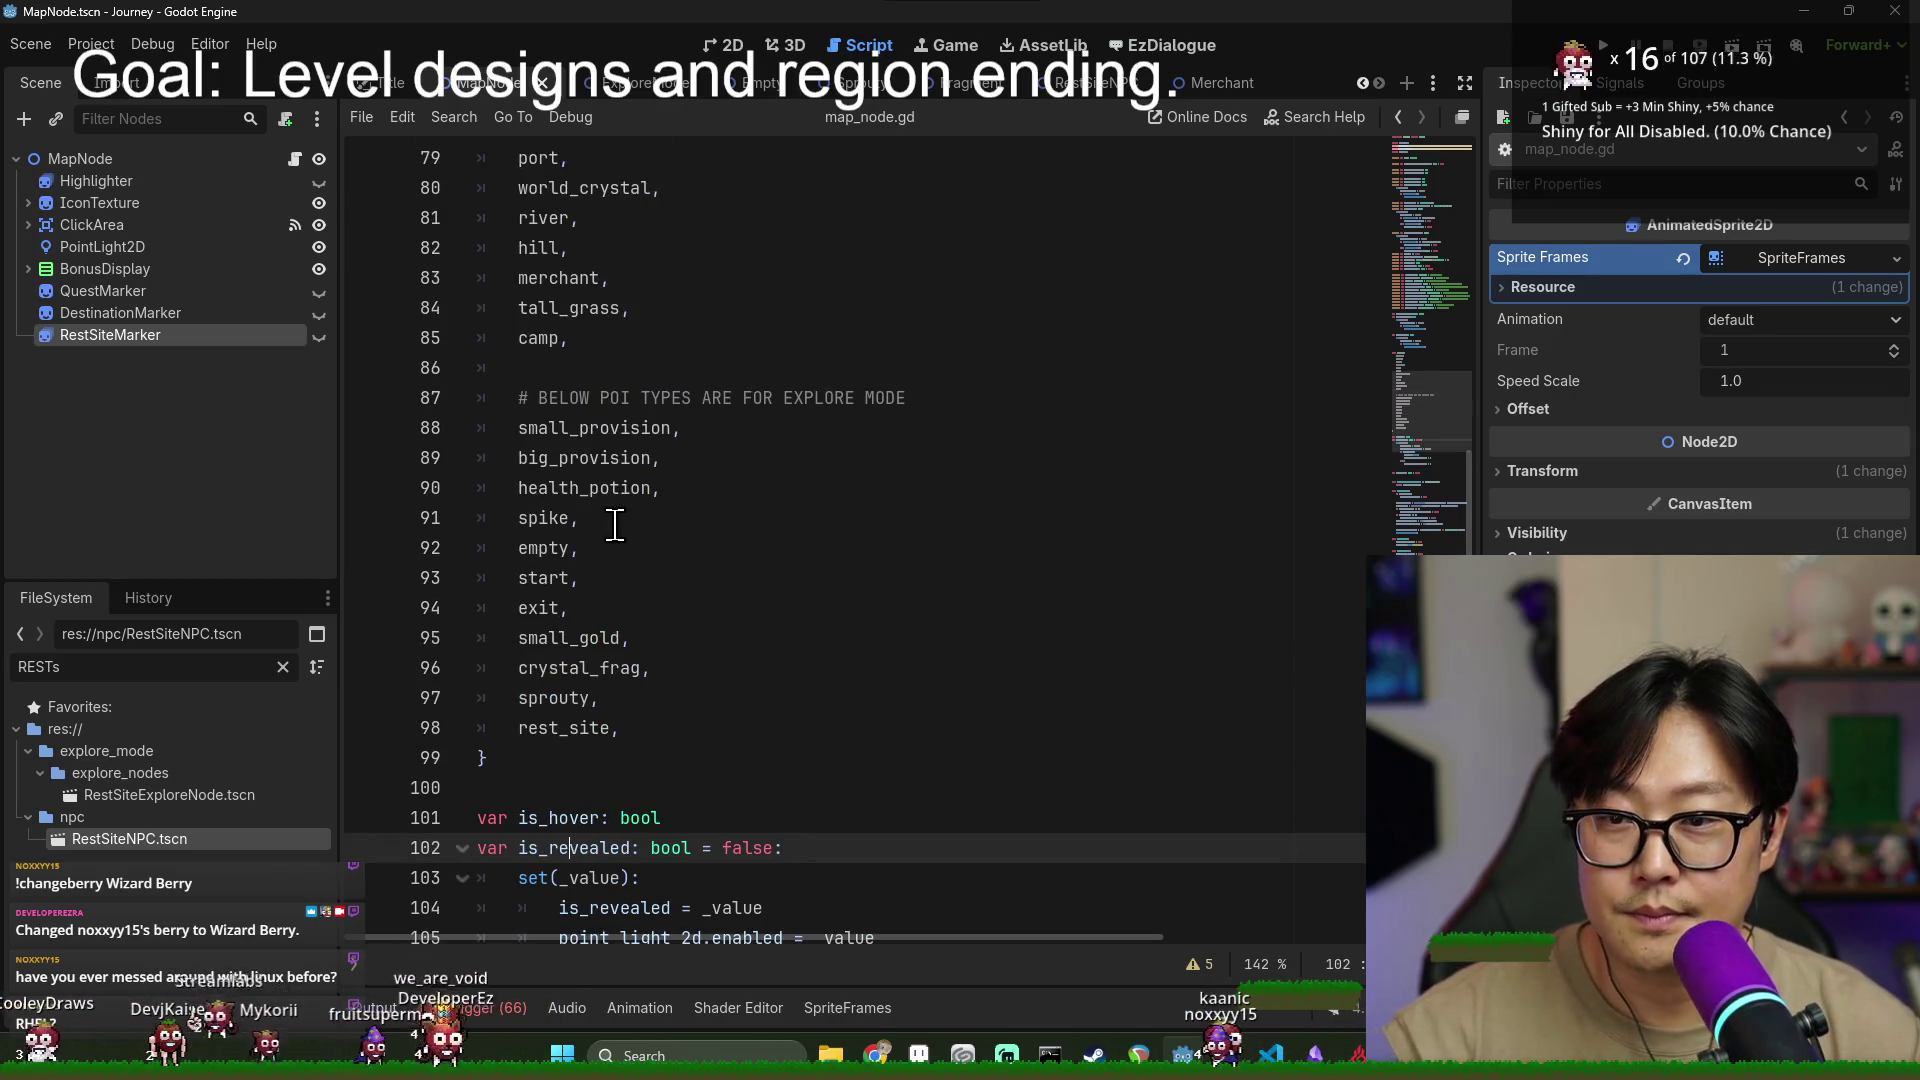
pyautogui.scroll(20, 619, 524)
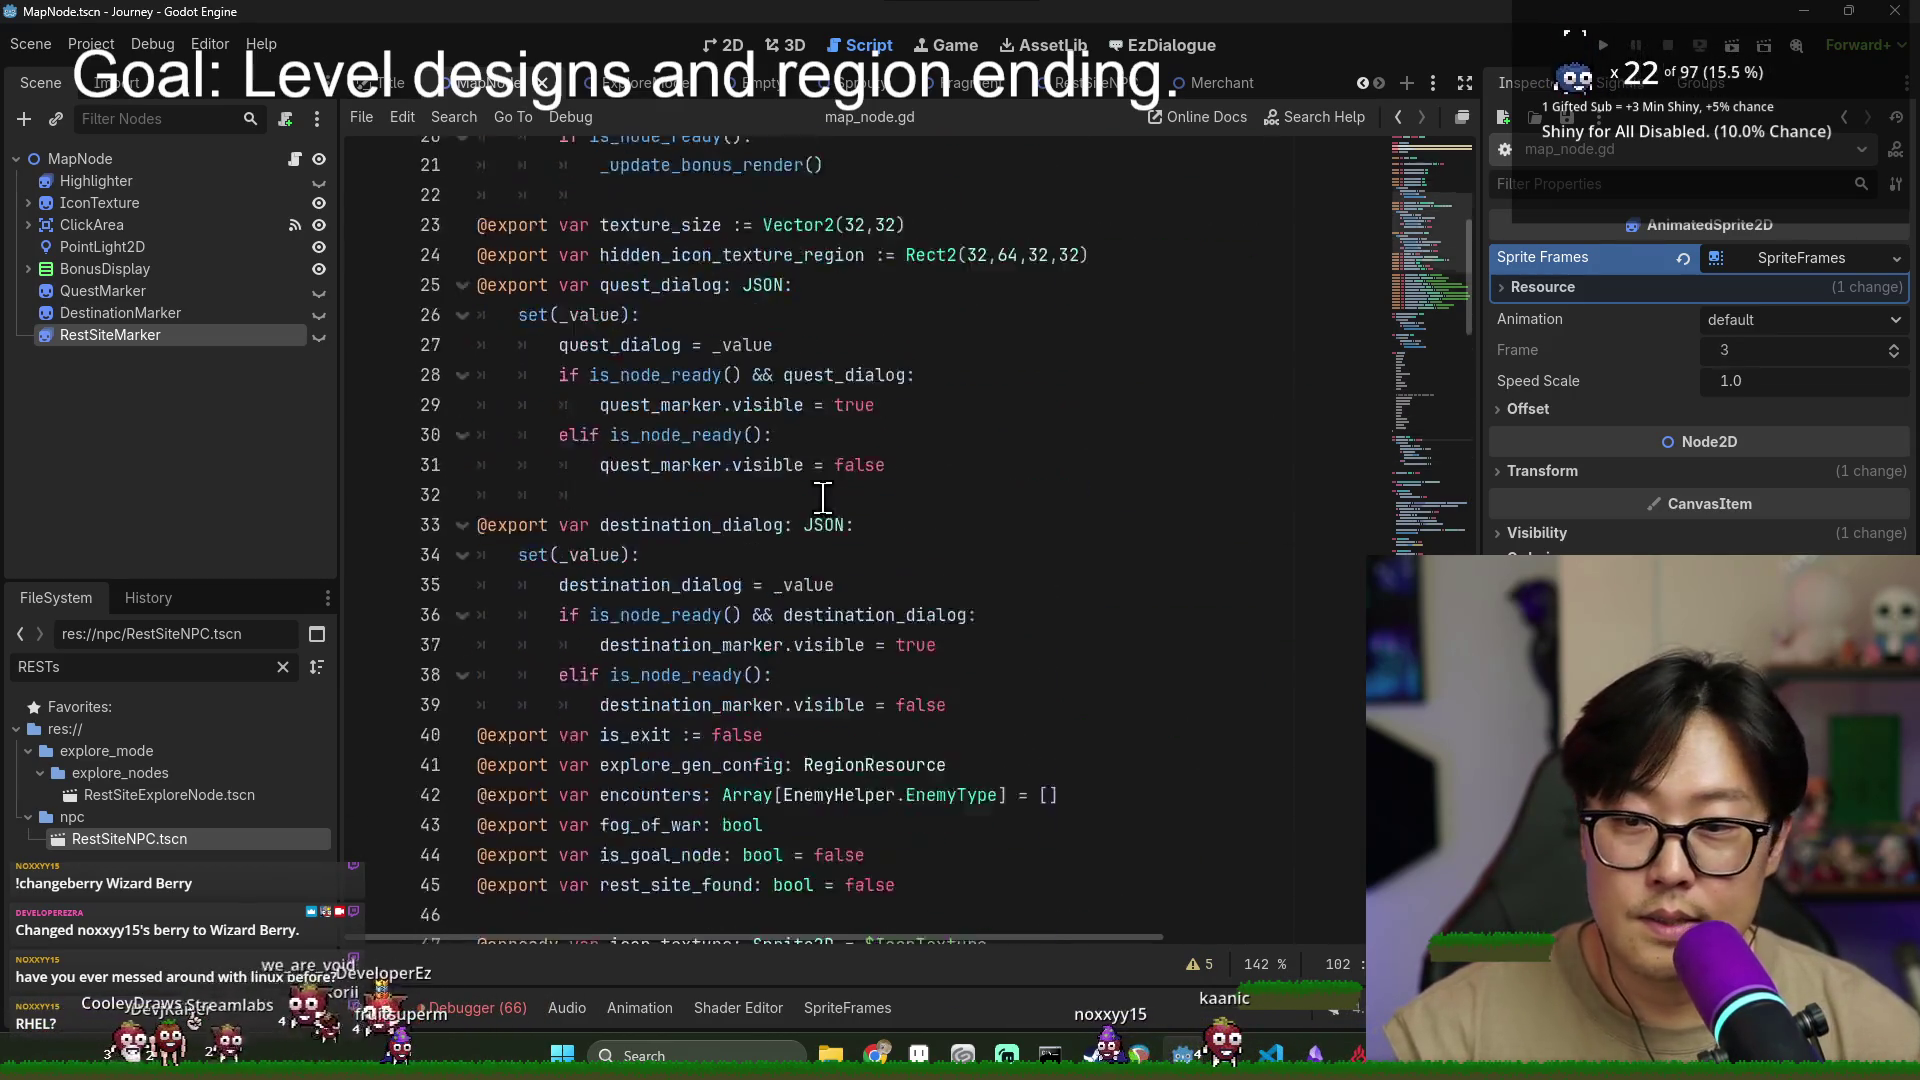
pyautogui.scroll(-6, 820, 496)
pyautogui.moveTo(188, 338); pyautogui.dragTo(530, 822)
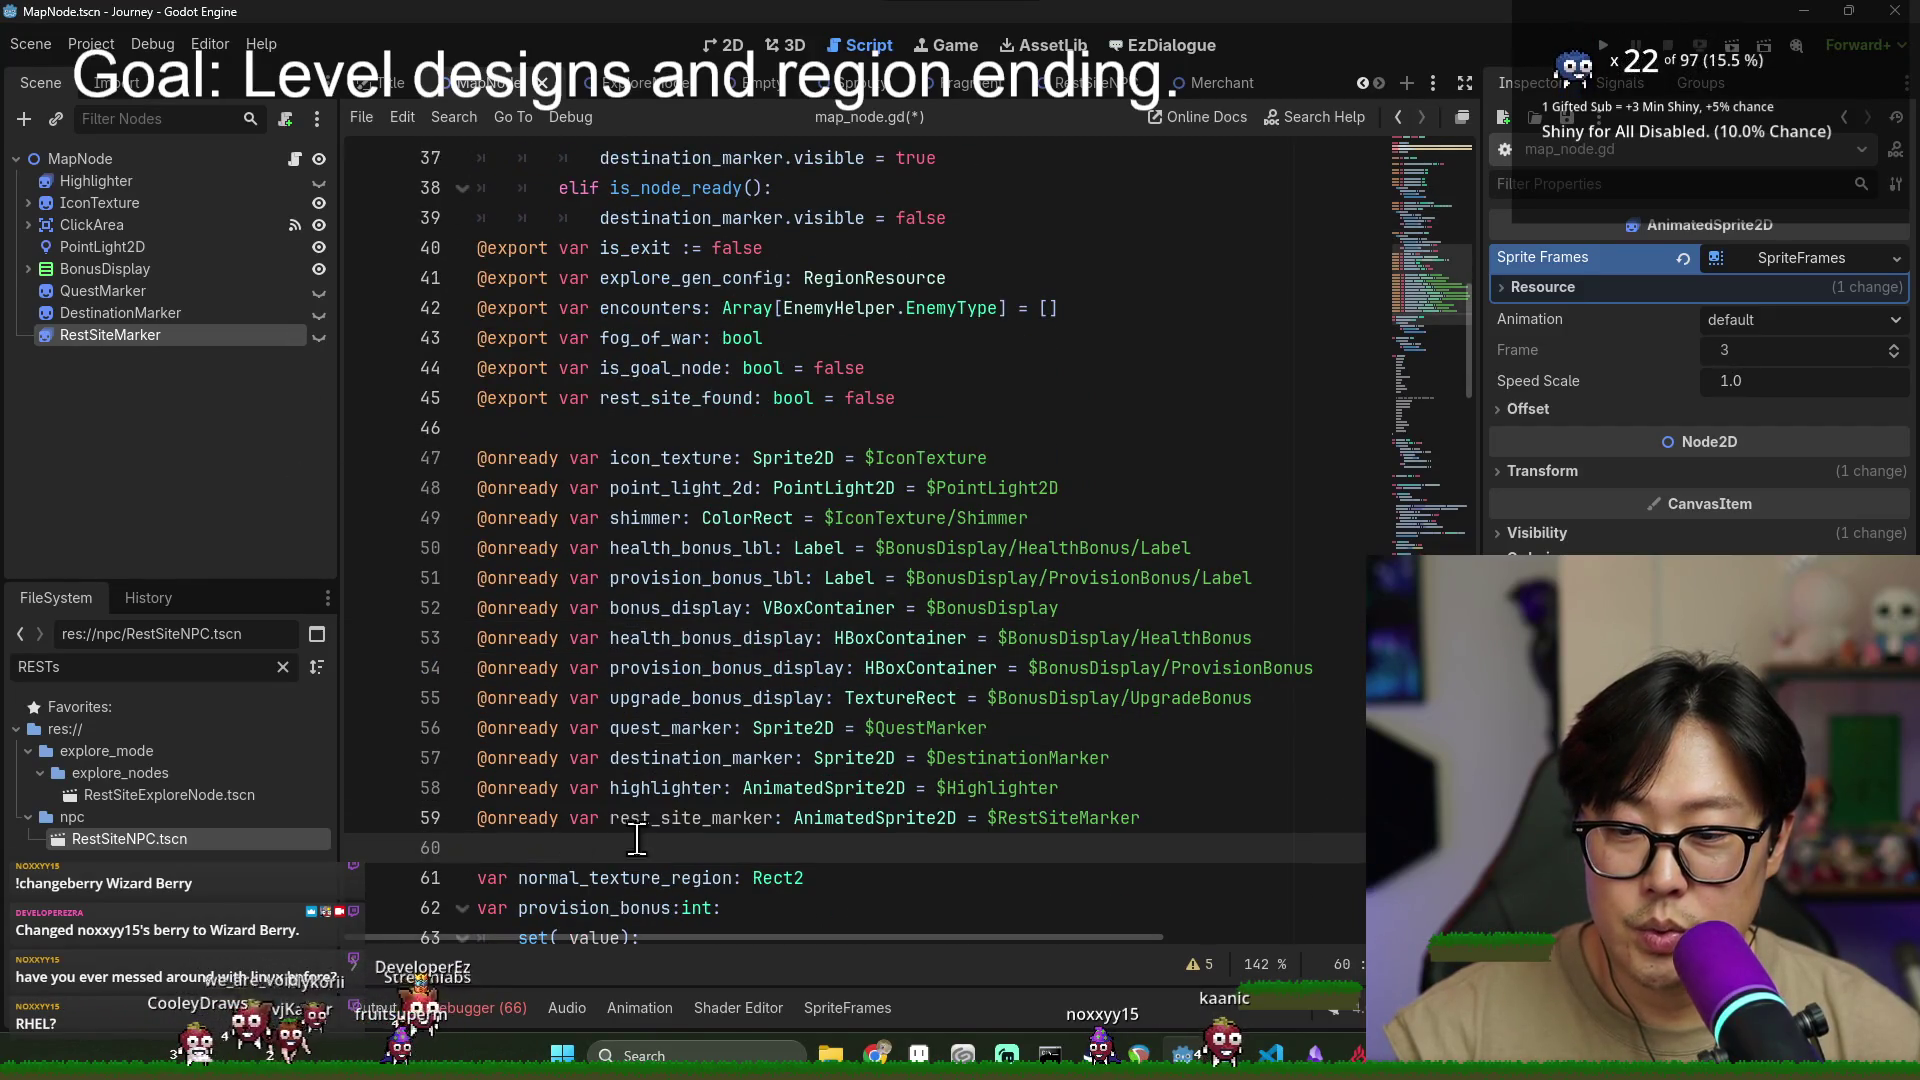
pyautogui.doubleClick(686, 828)
pyautogui.scroll(-12, 760, 640)
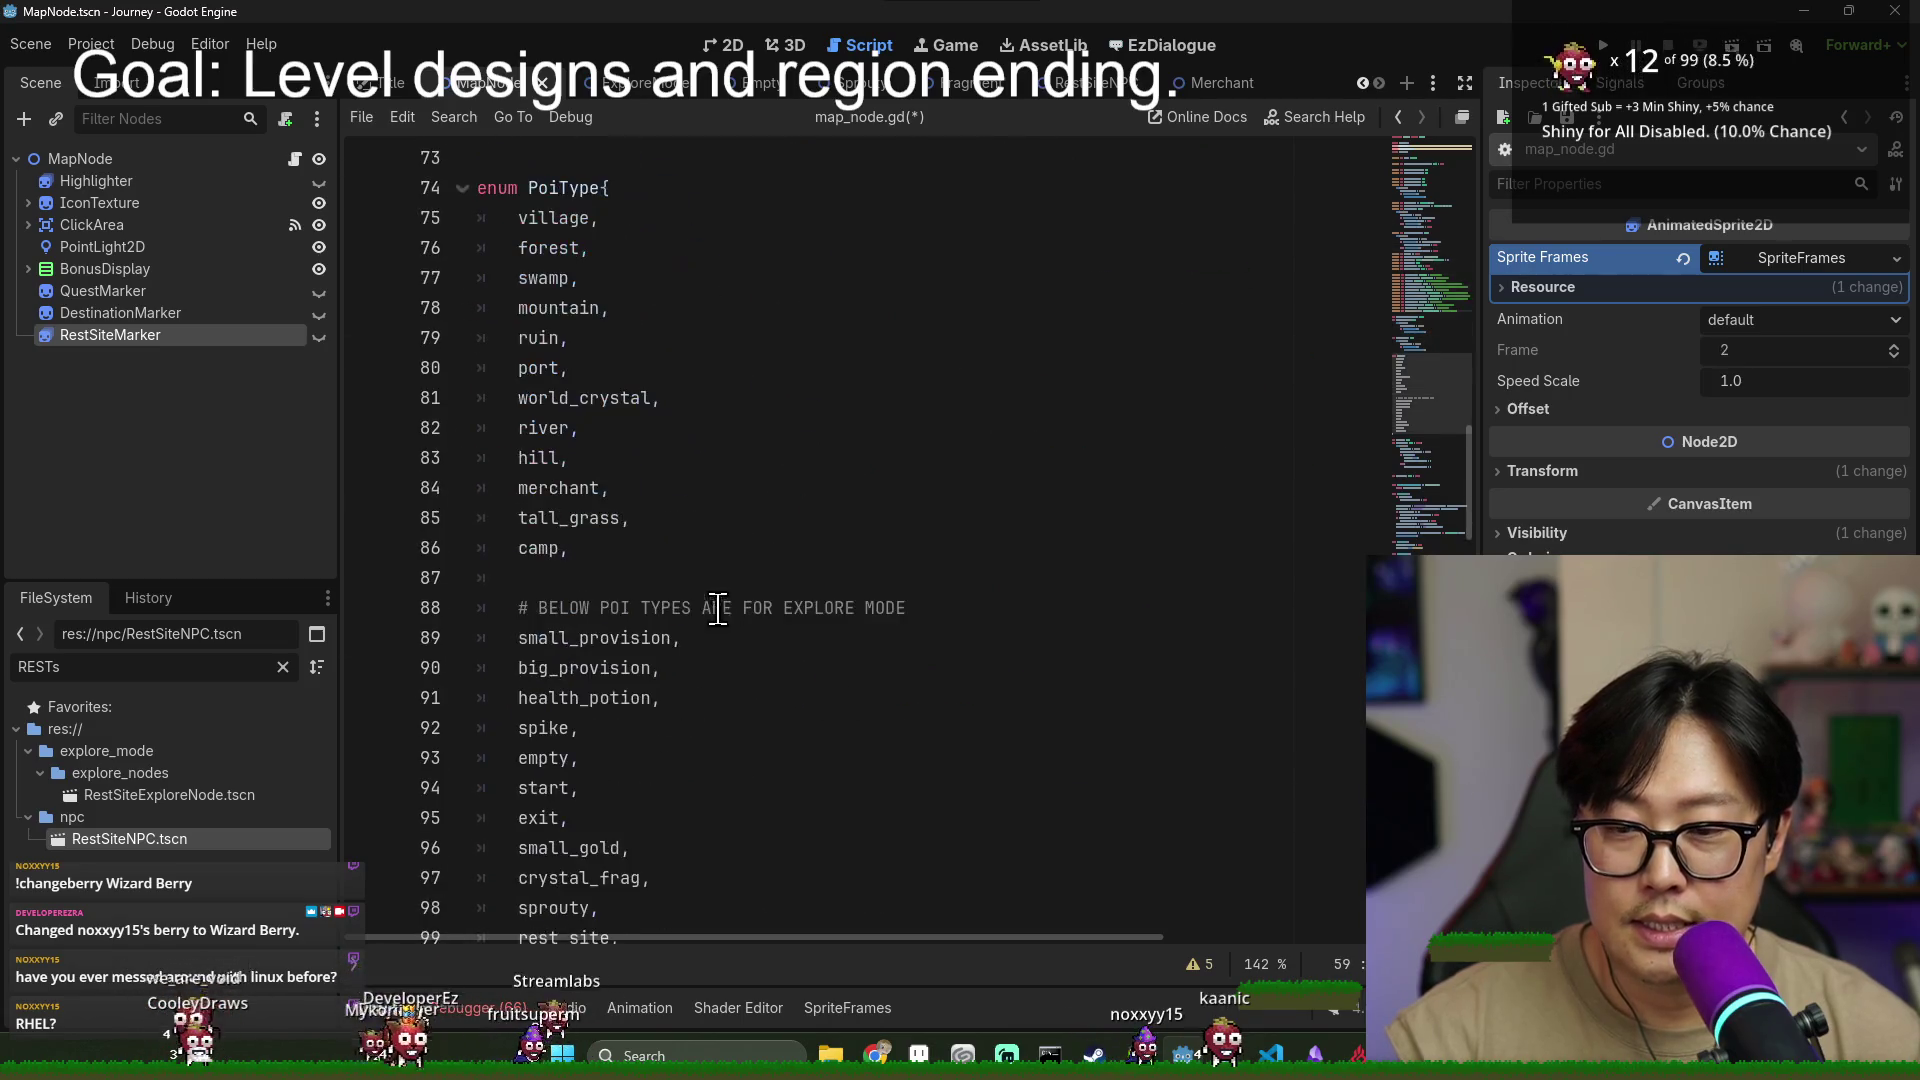
pyautogui.scroll(-20, 1277, 463)
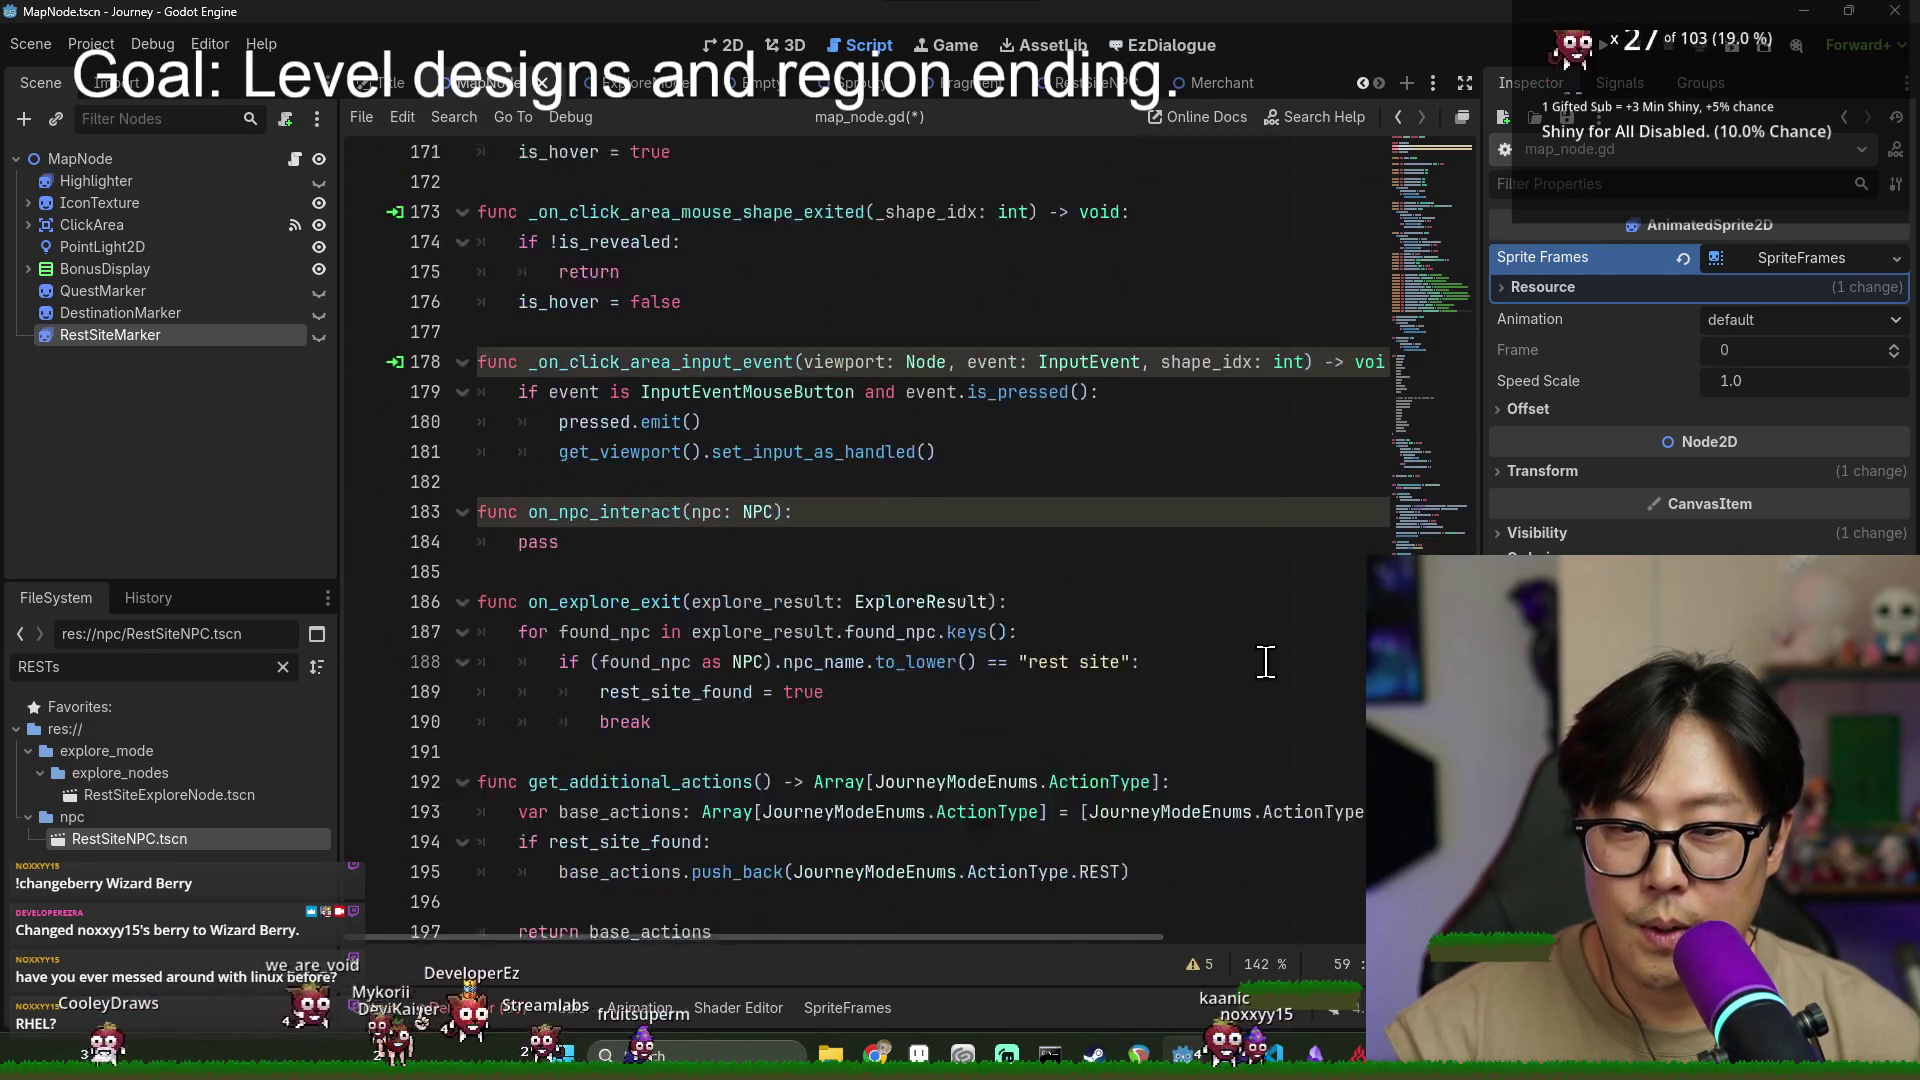
pyautogui.scroll(-1, 1265, 661)
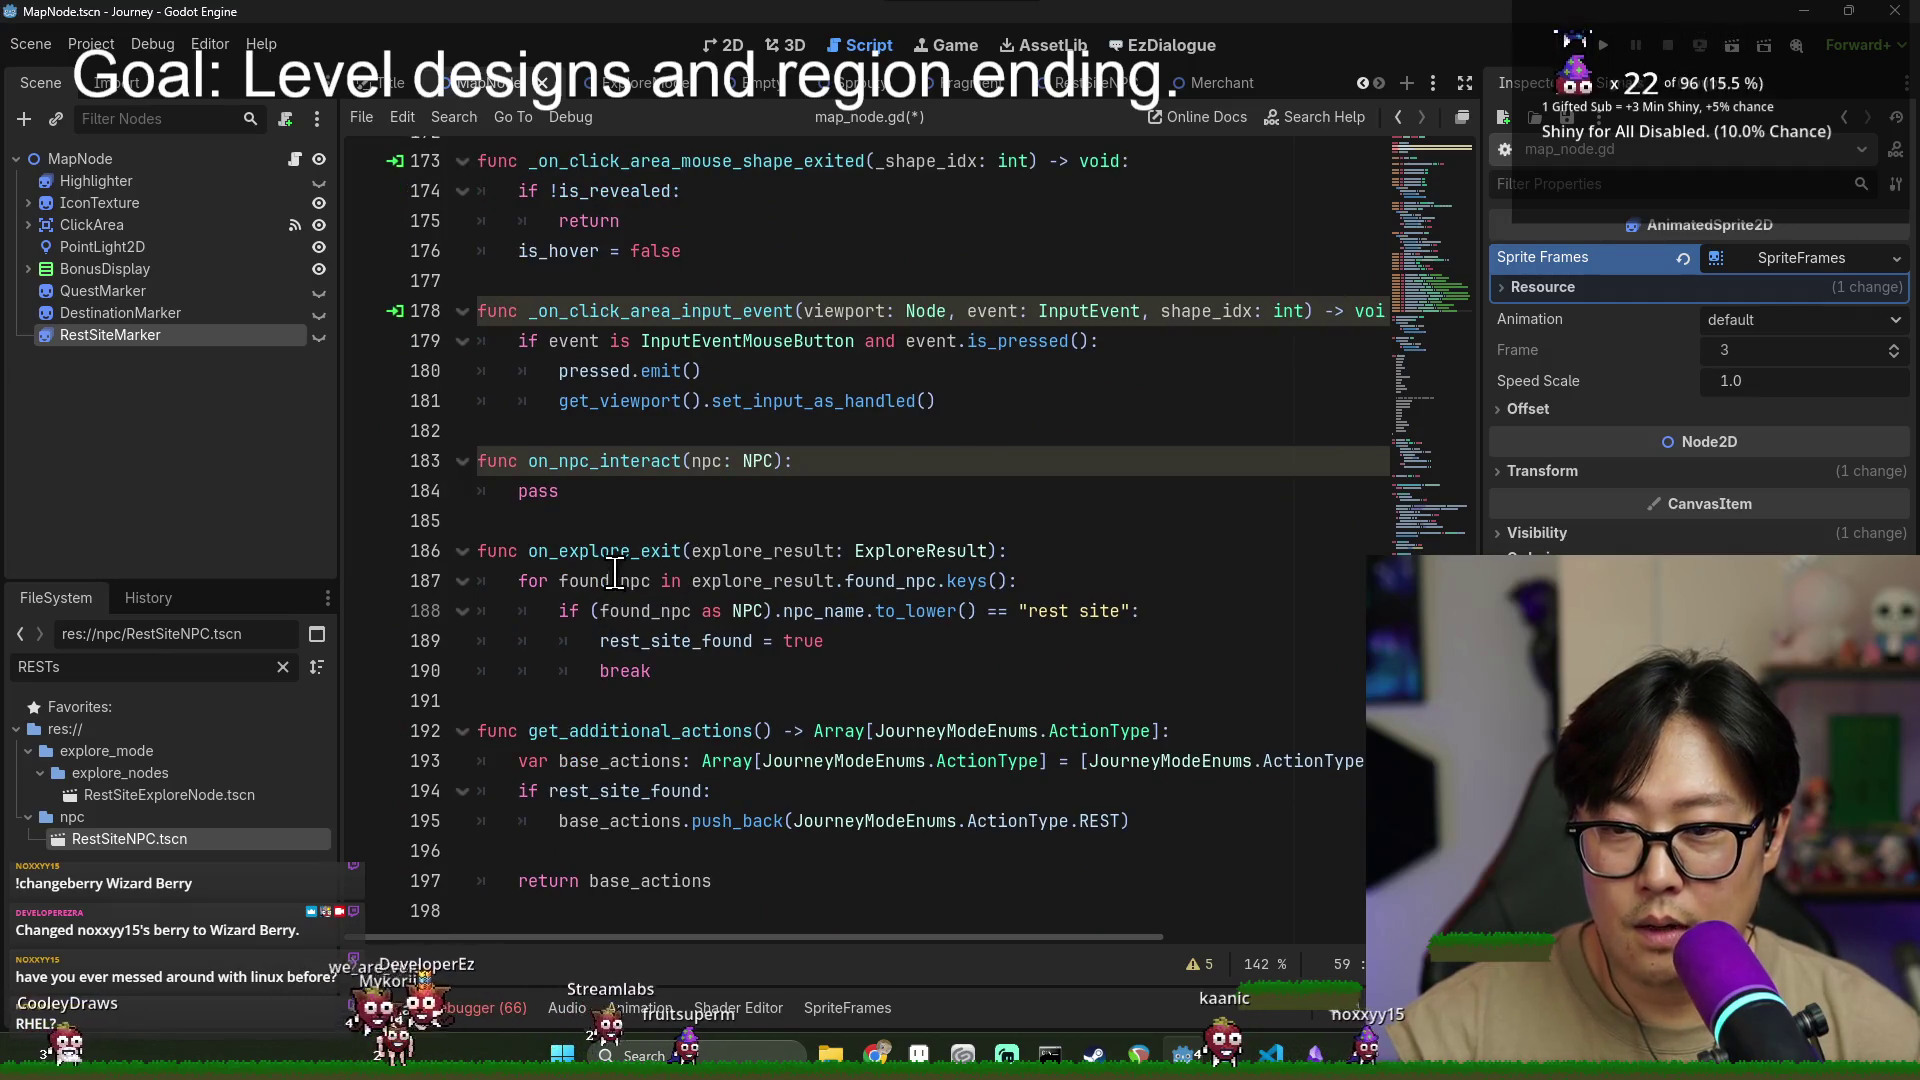
pyautogui.doubleClick(609, 788)
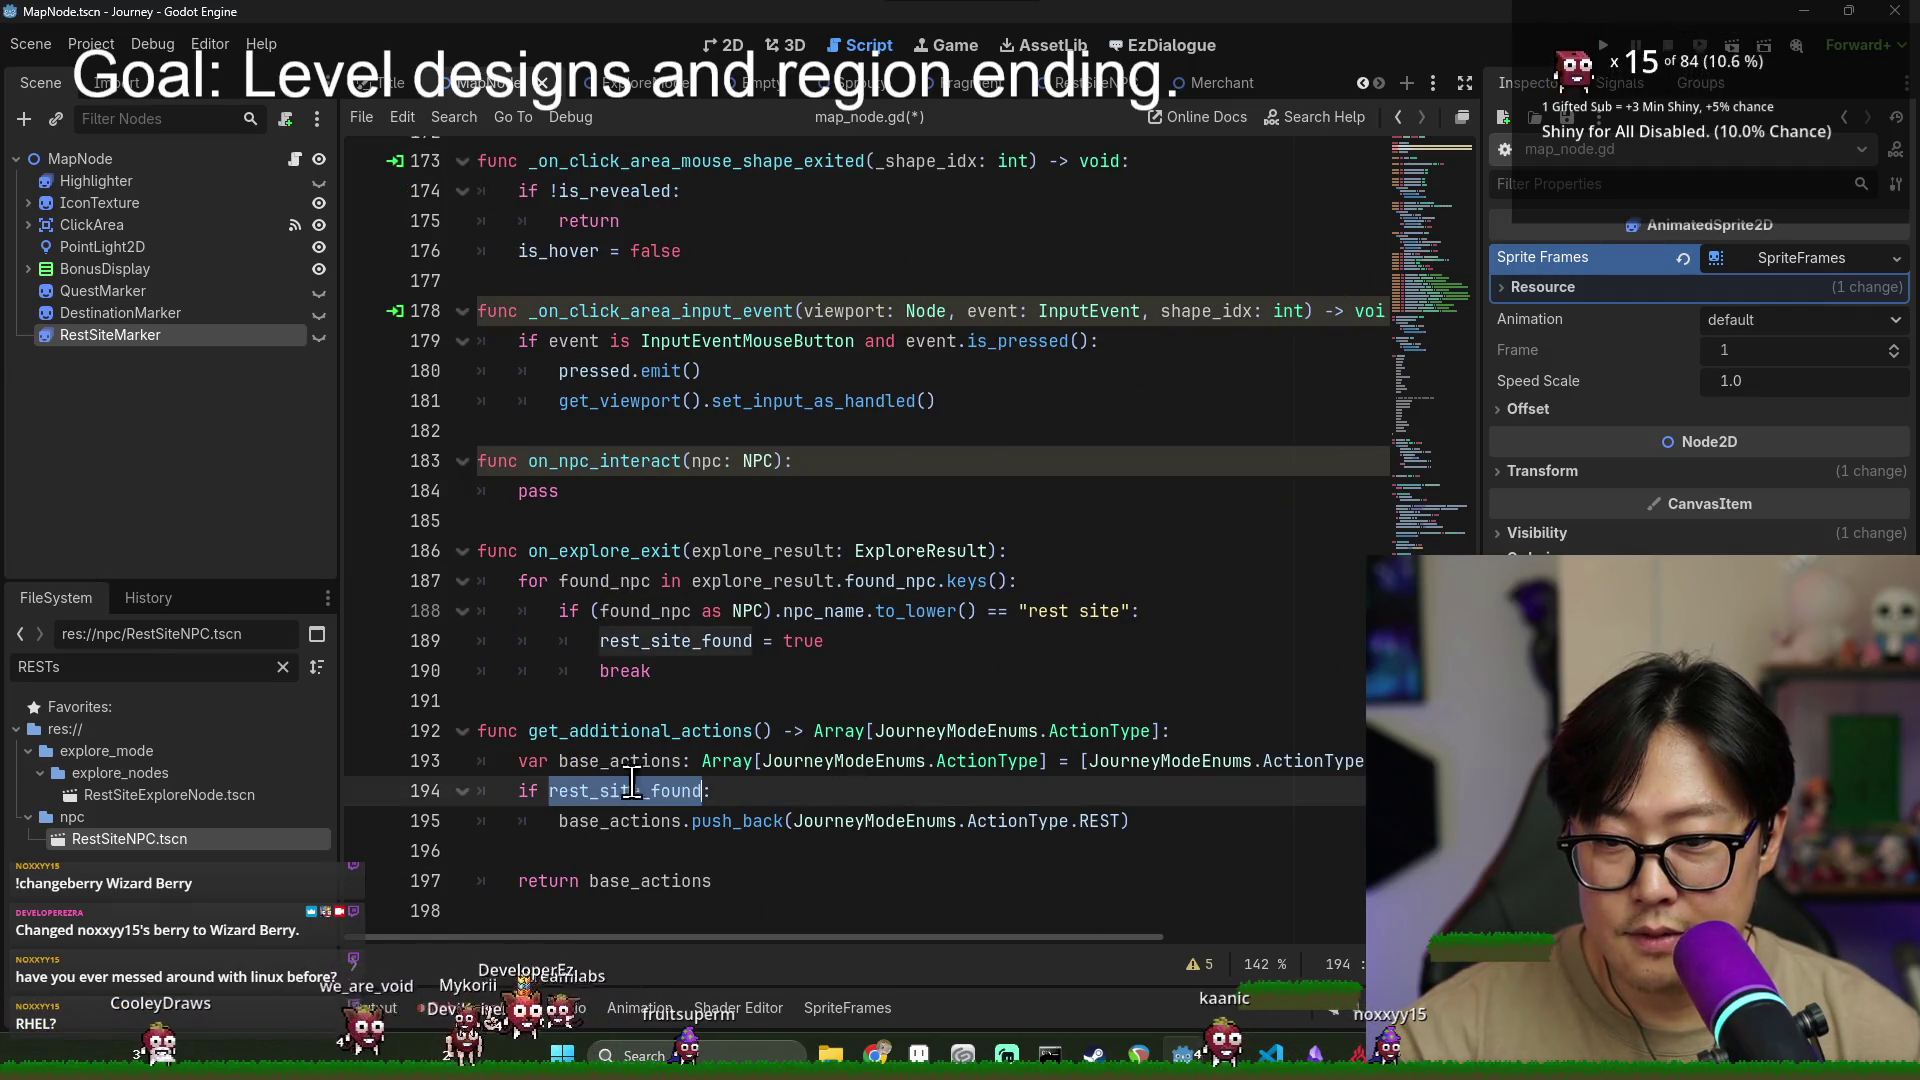
pyautogui.scroll(6, 836, 686)
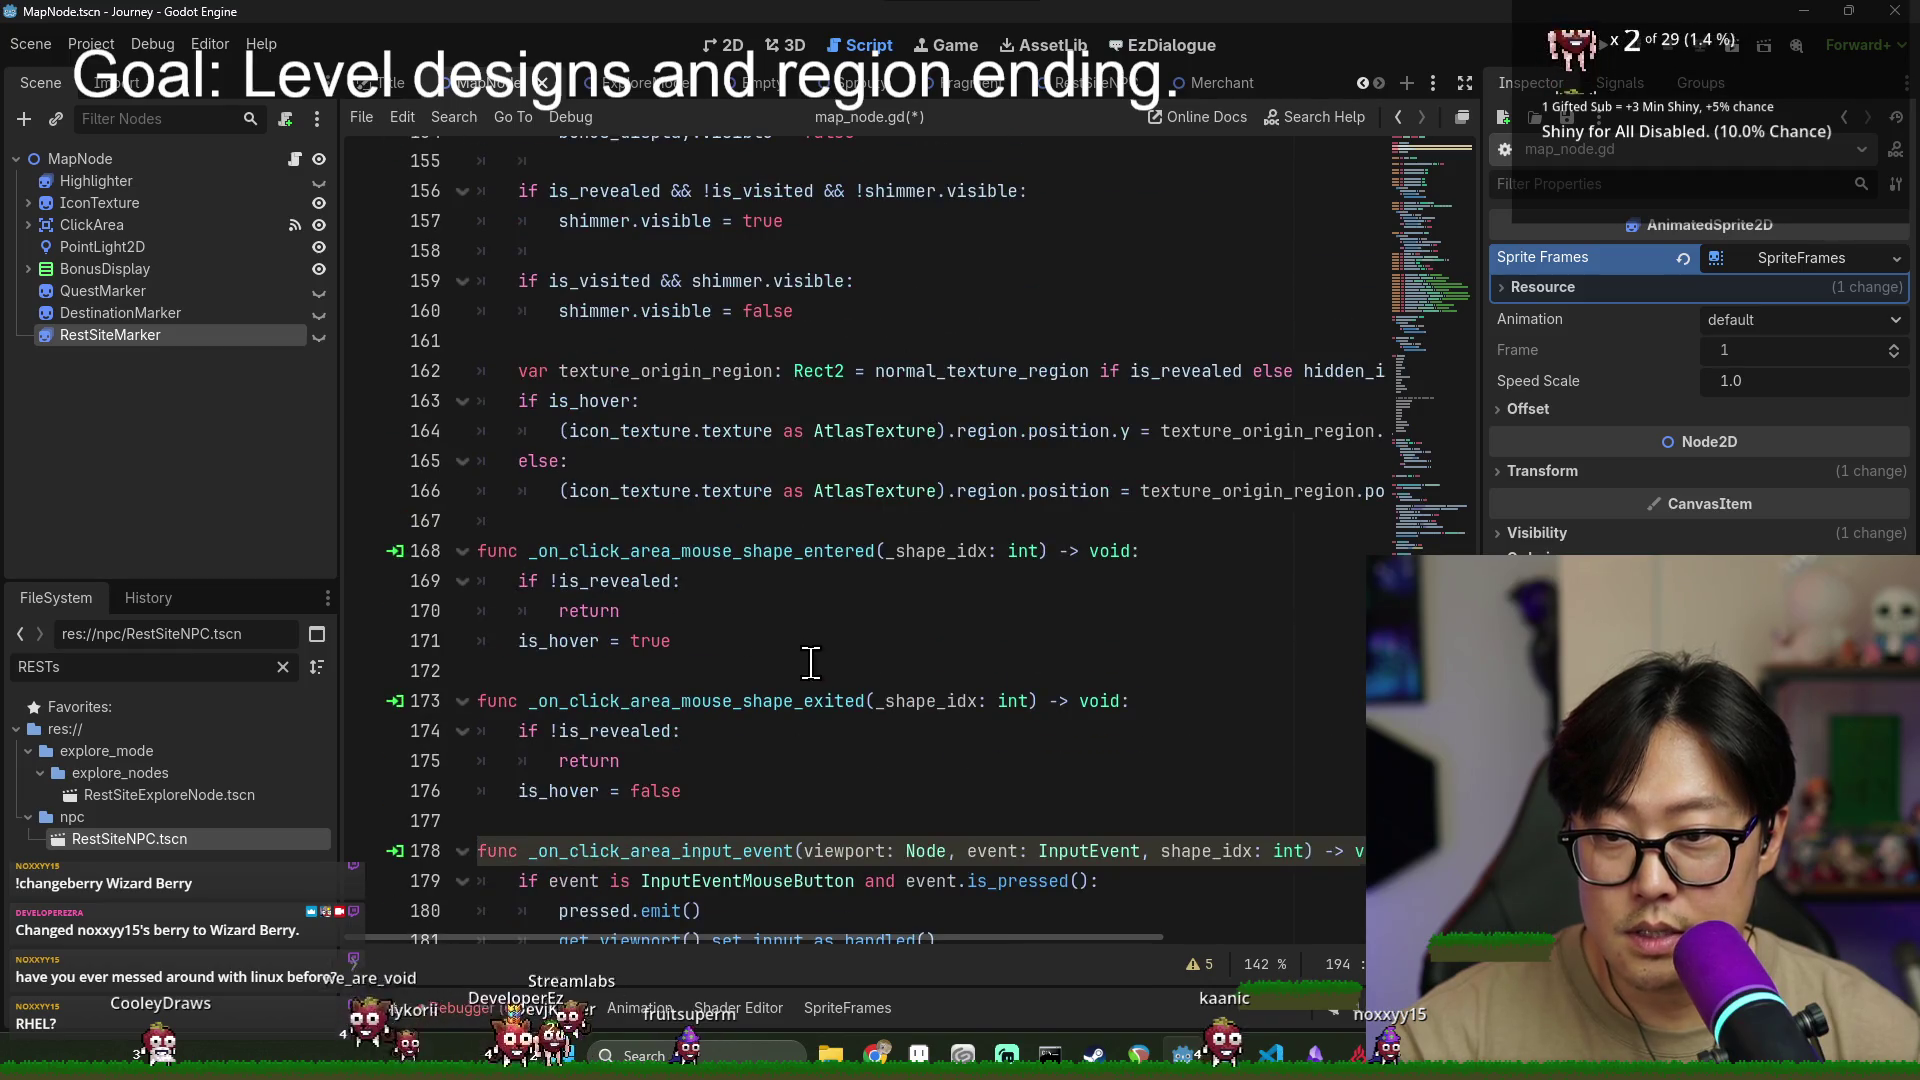
pyautogui.scroll(20, 810, 662)
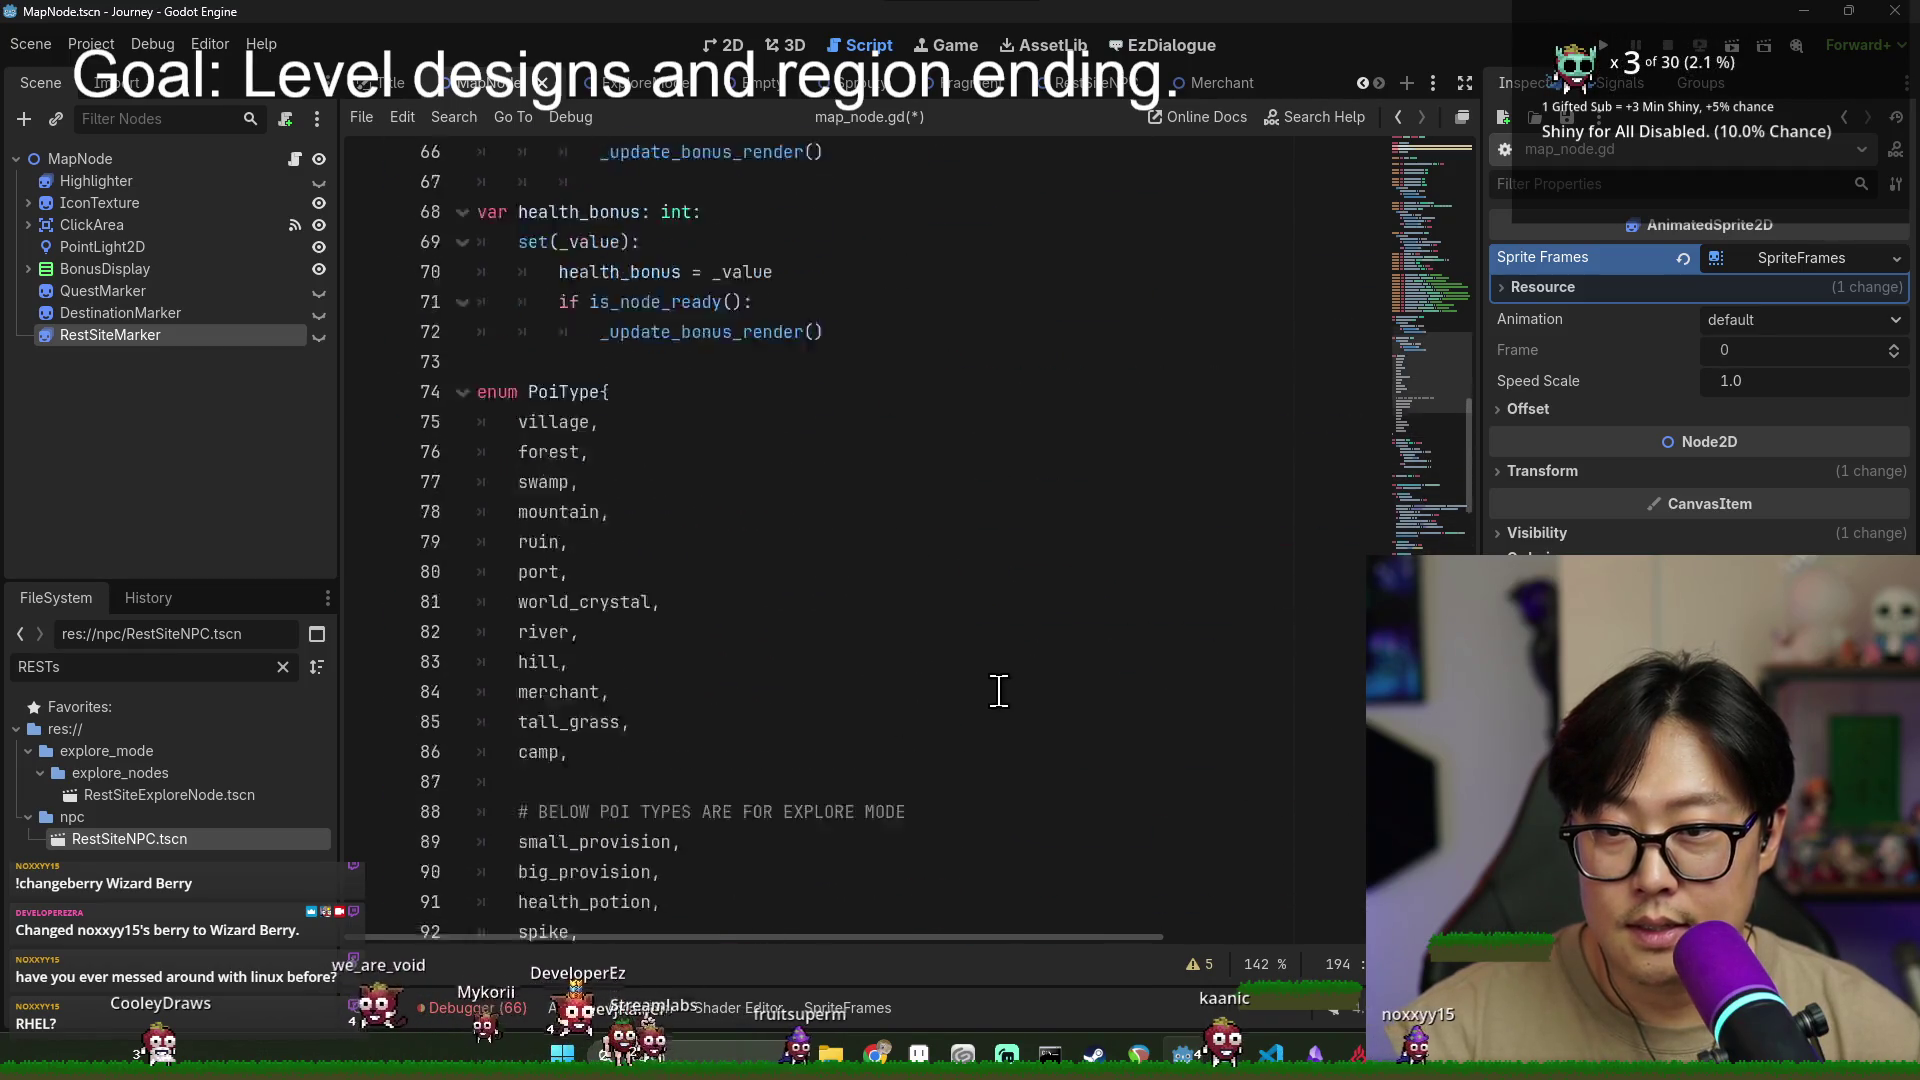
pyautogui.scroll(7, 999, 692)
pyautogui.doubleClick(715, 521)
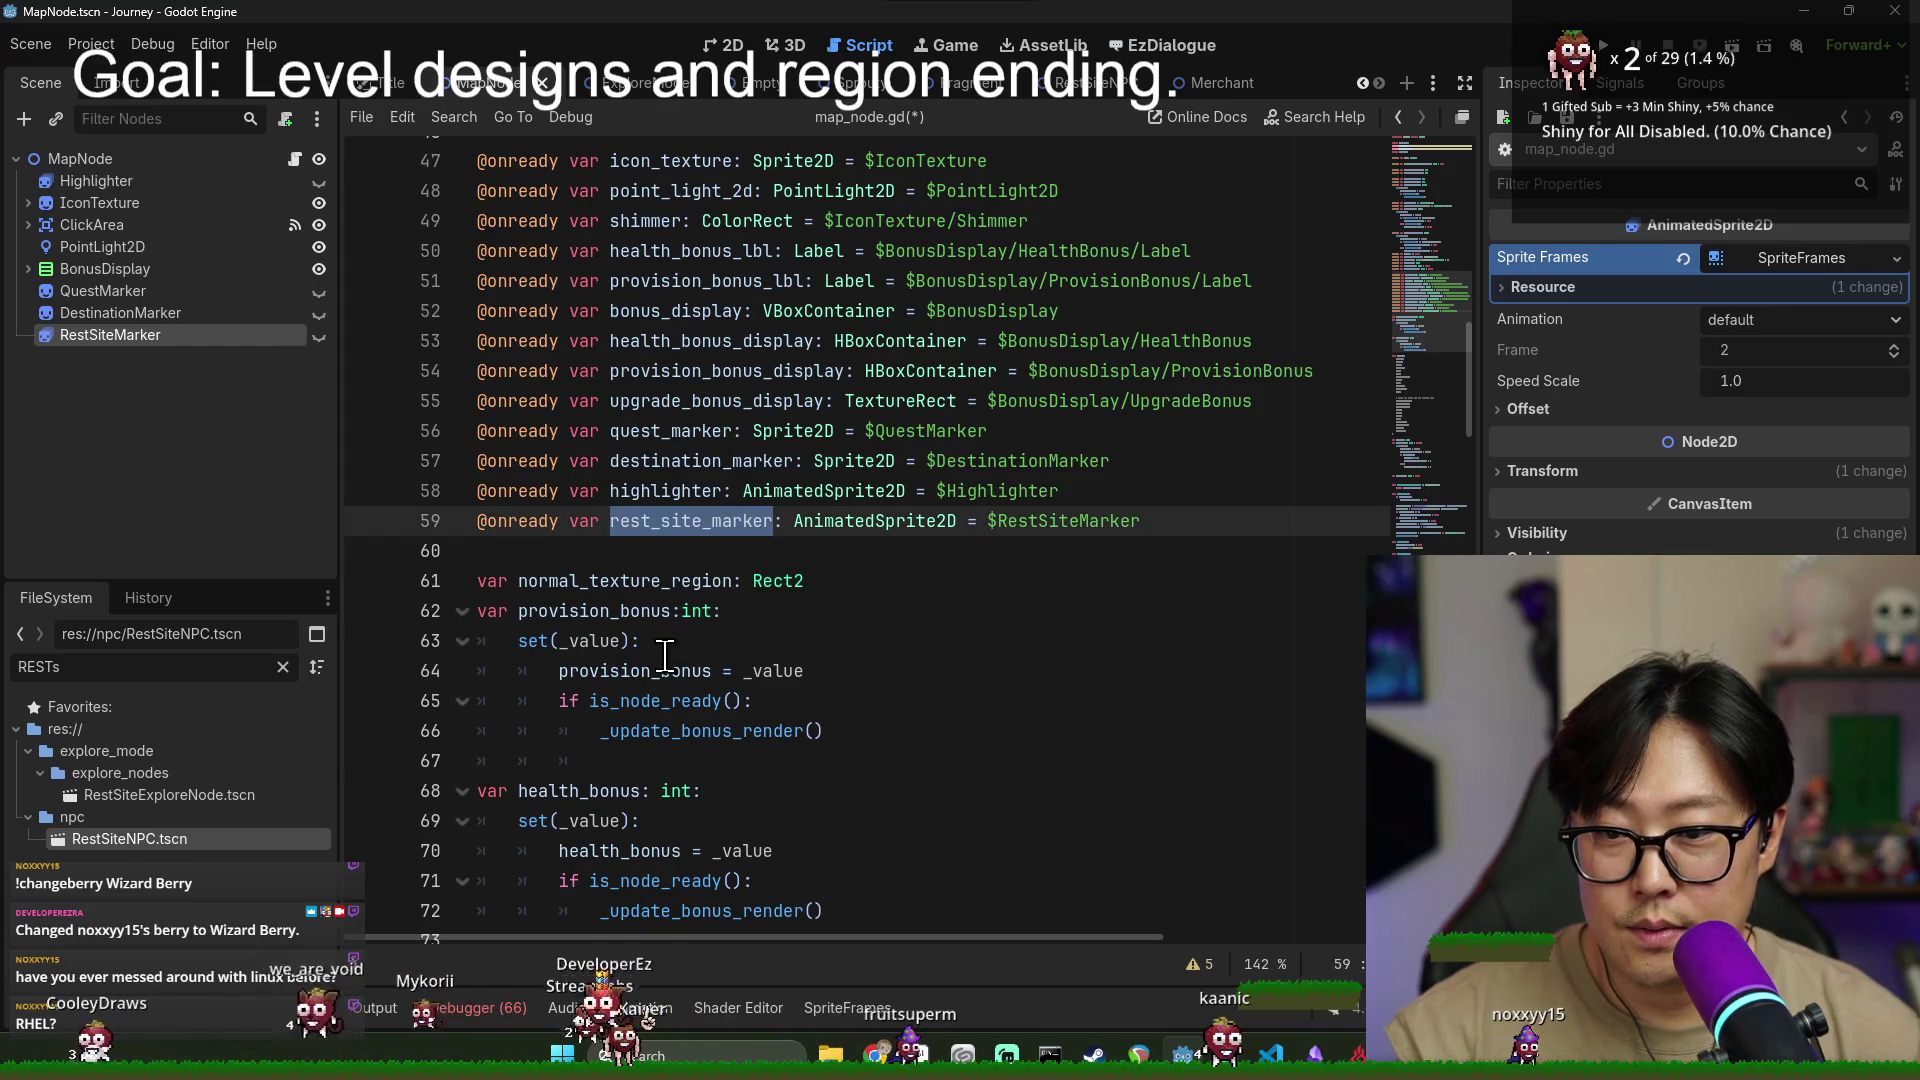
pyautogui.scroll(-5, 680, 663)
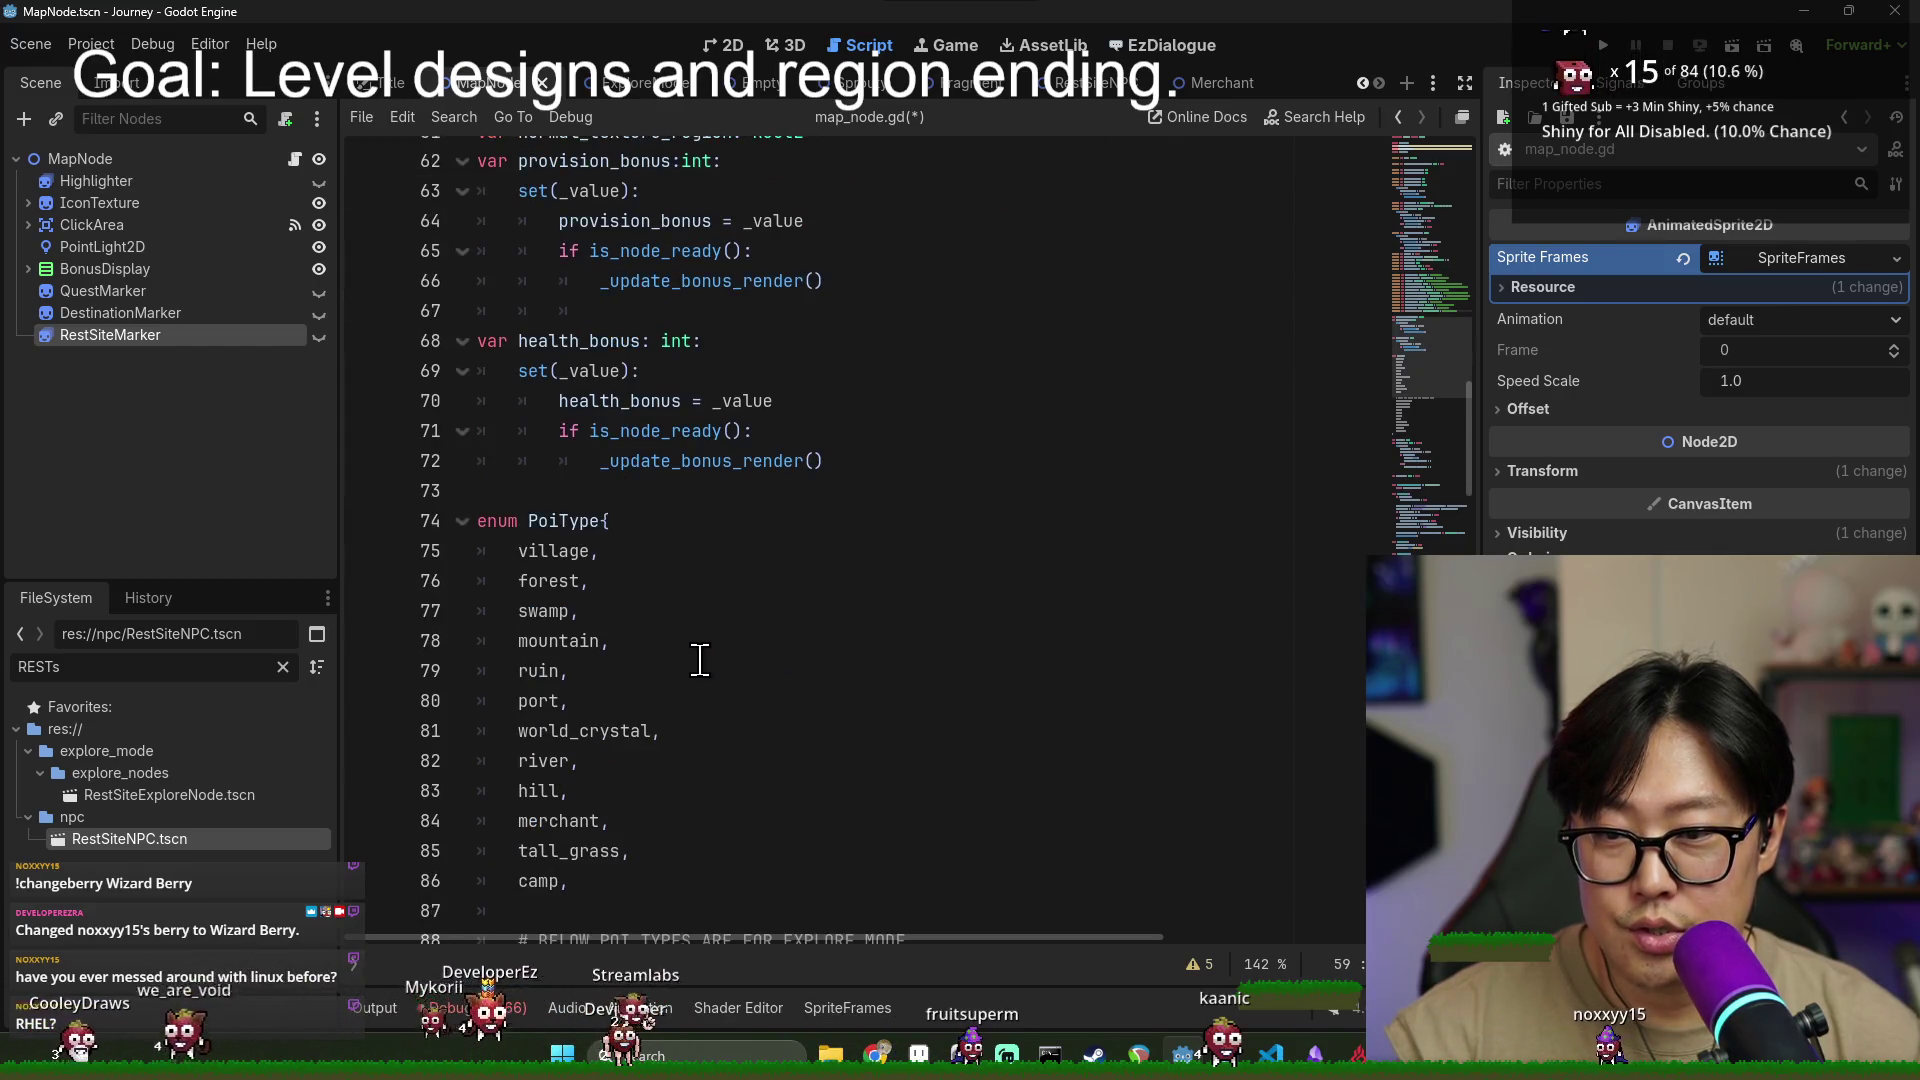
pyautogui.scroll(3, 700, 658)
pyautogui.scroll(7, 705, 653)
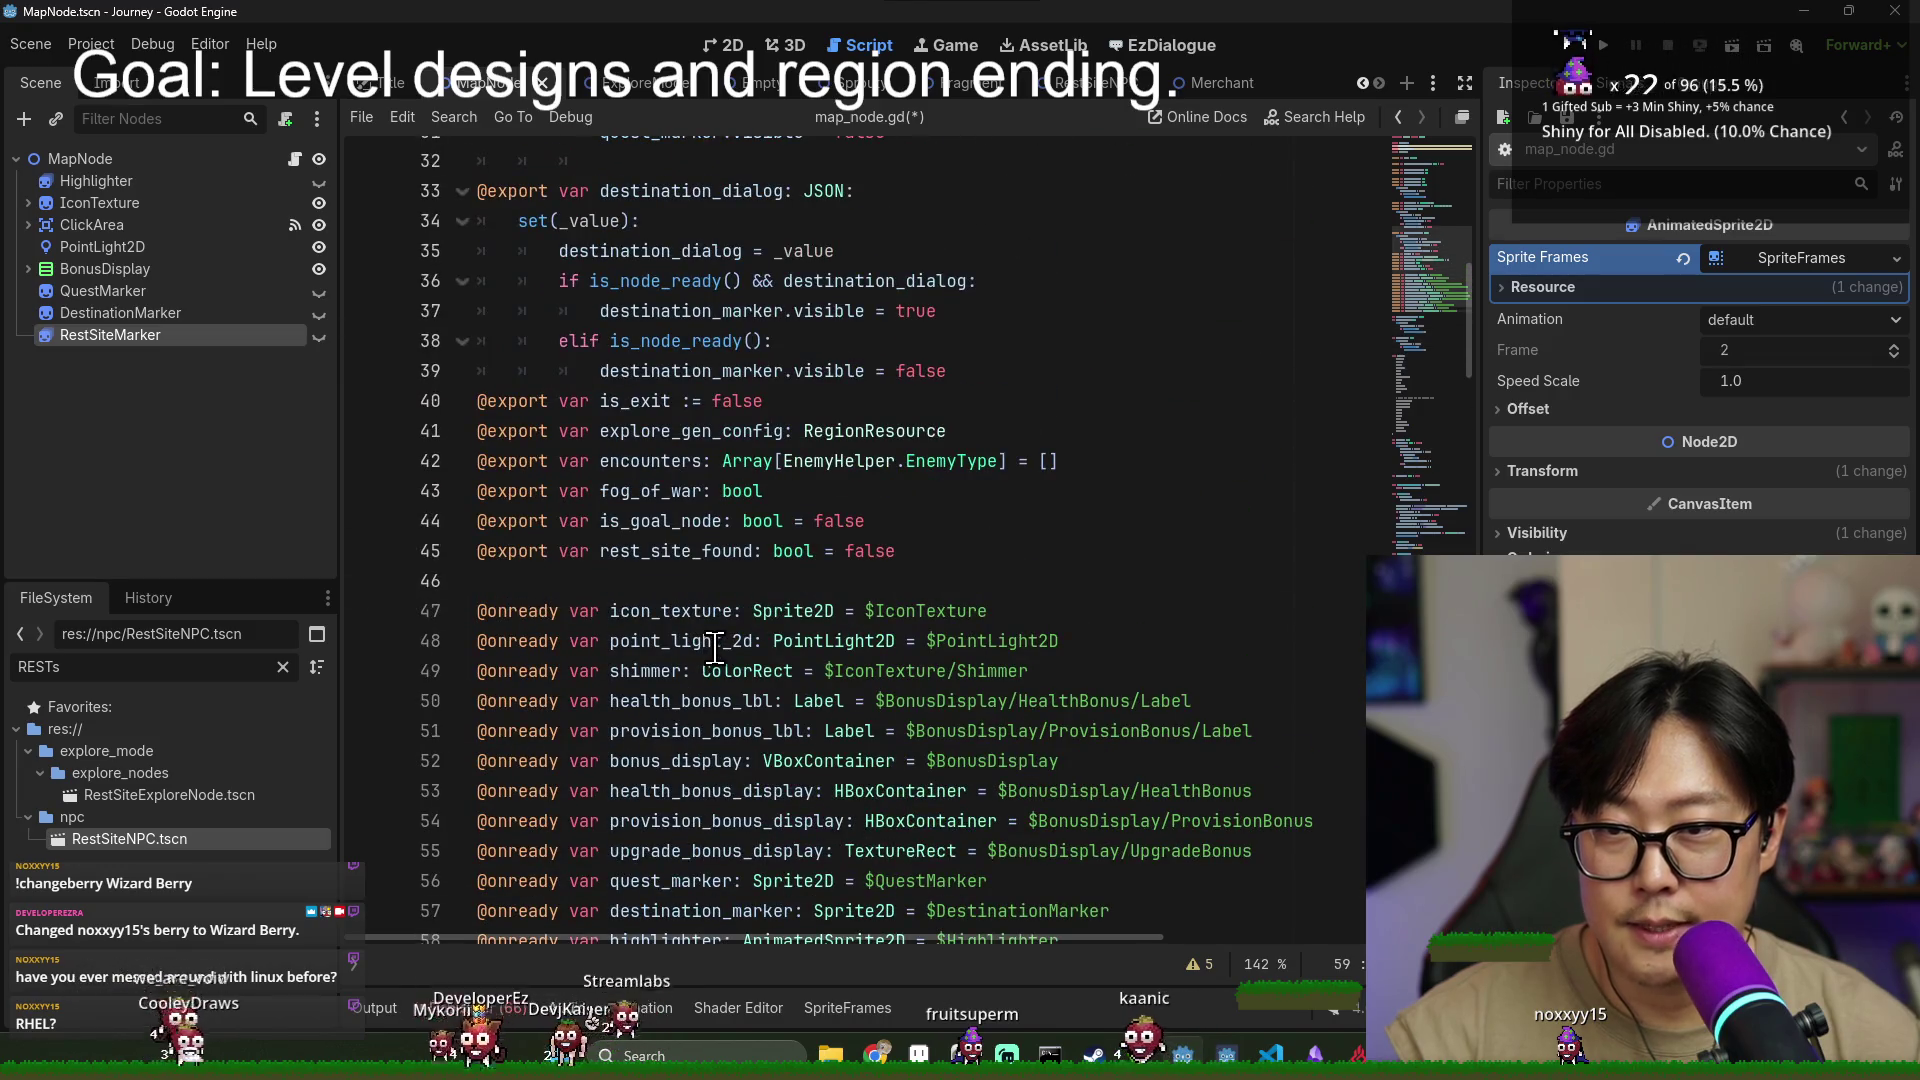
pyautogui.scroll(7, 714, 650)
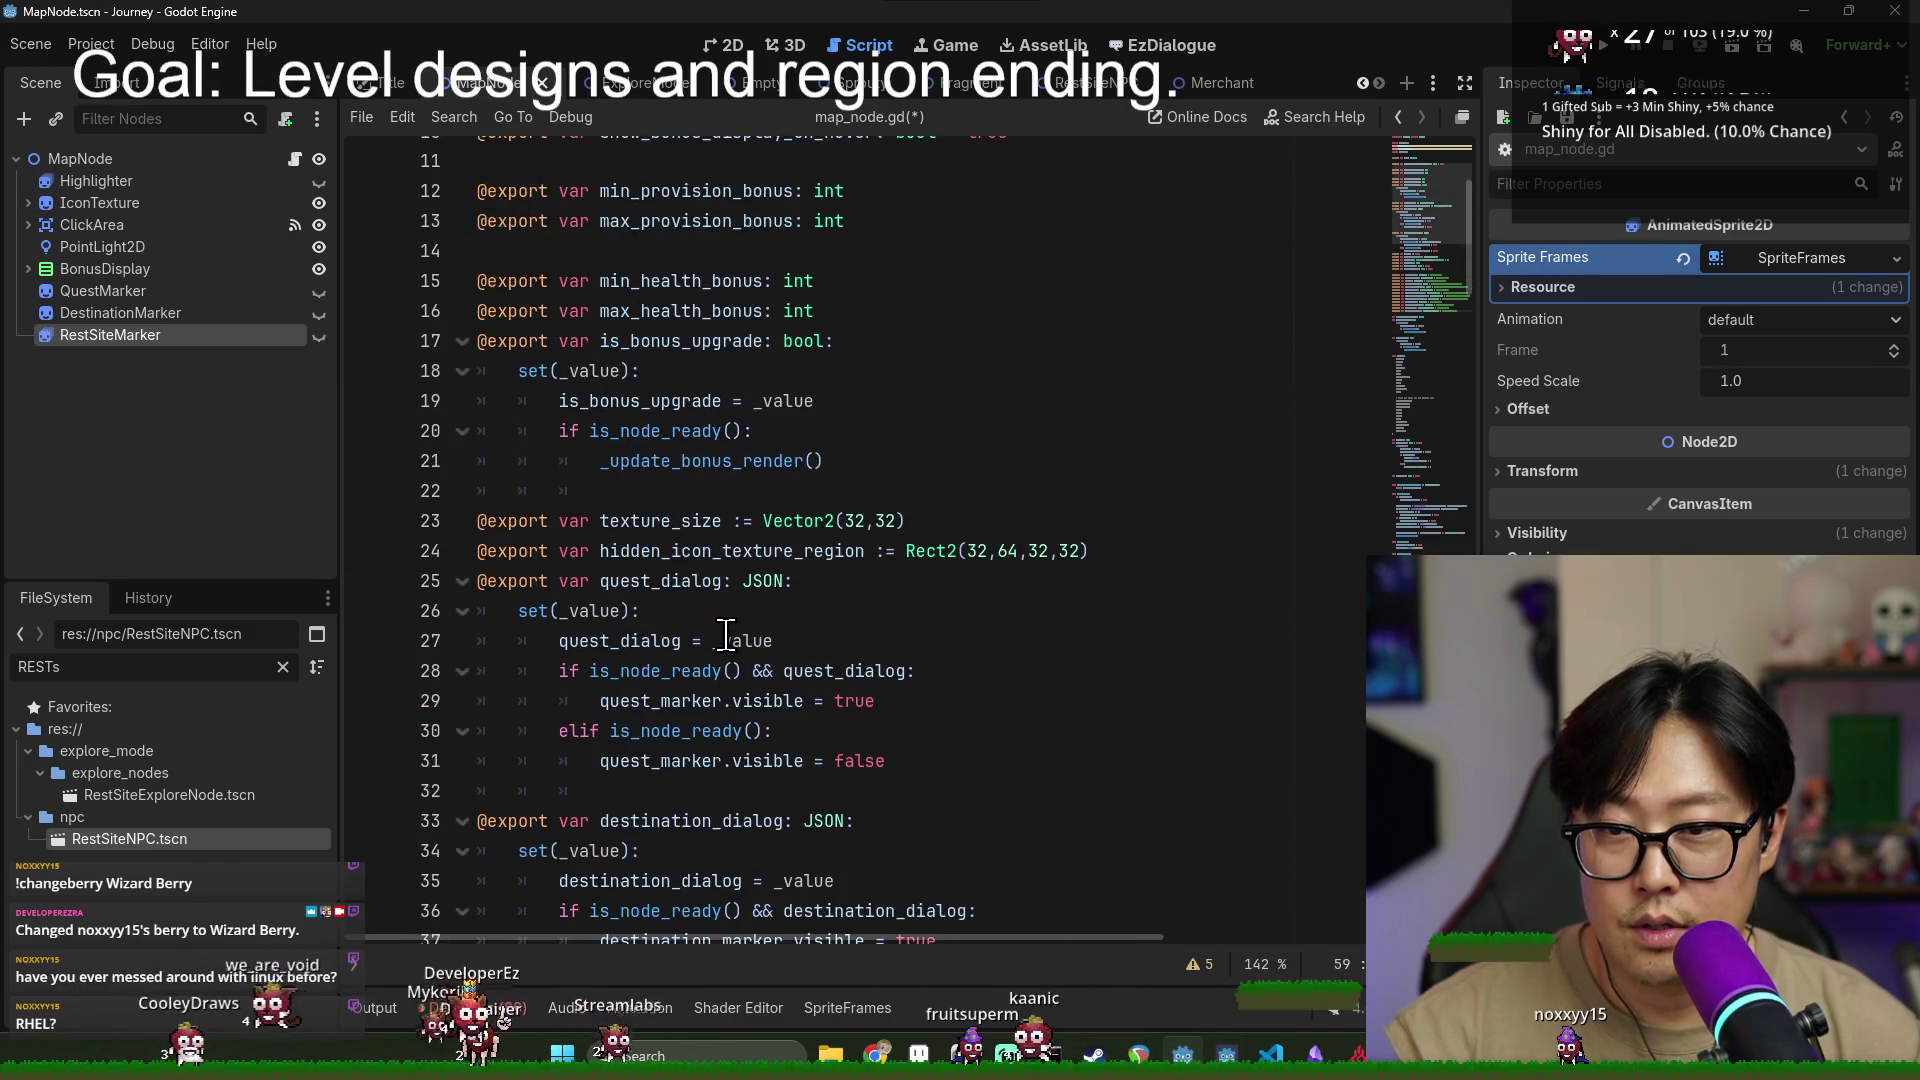
pyautogui.scroll(3, 726, 633)
pyautogui.scroll(-9, 730, 628)
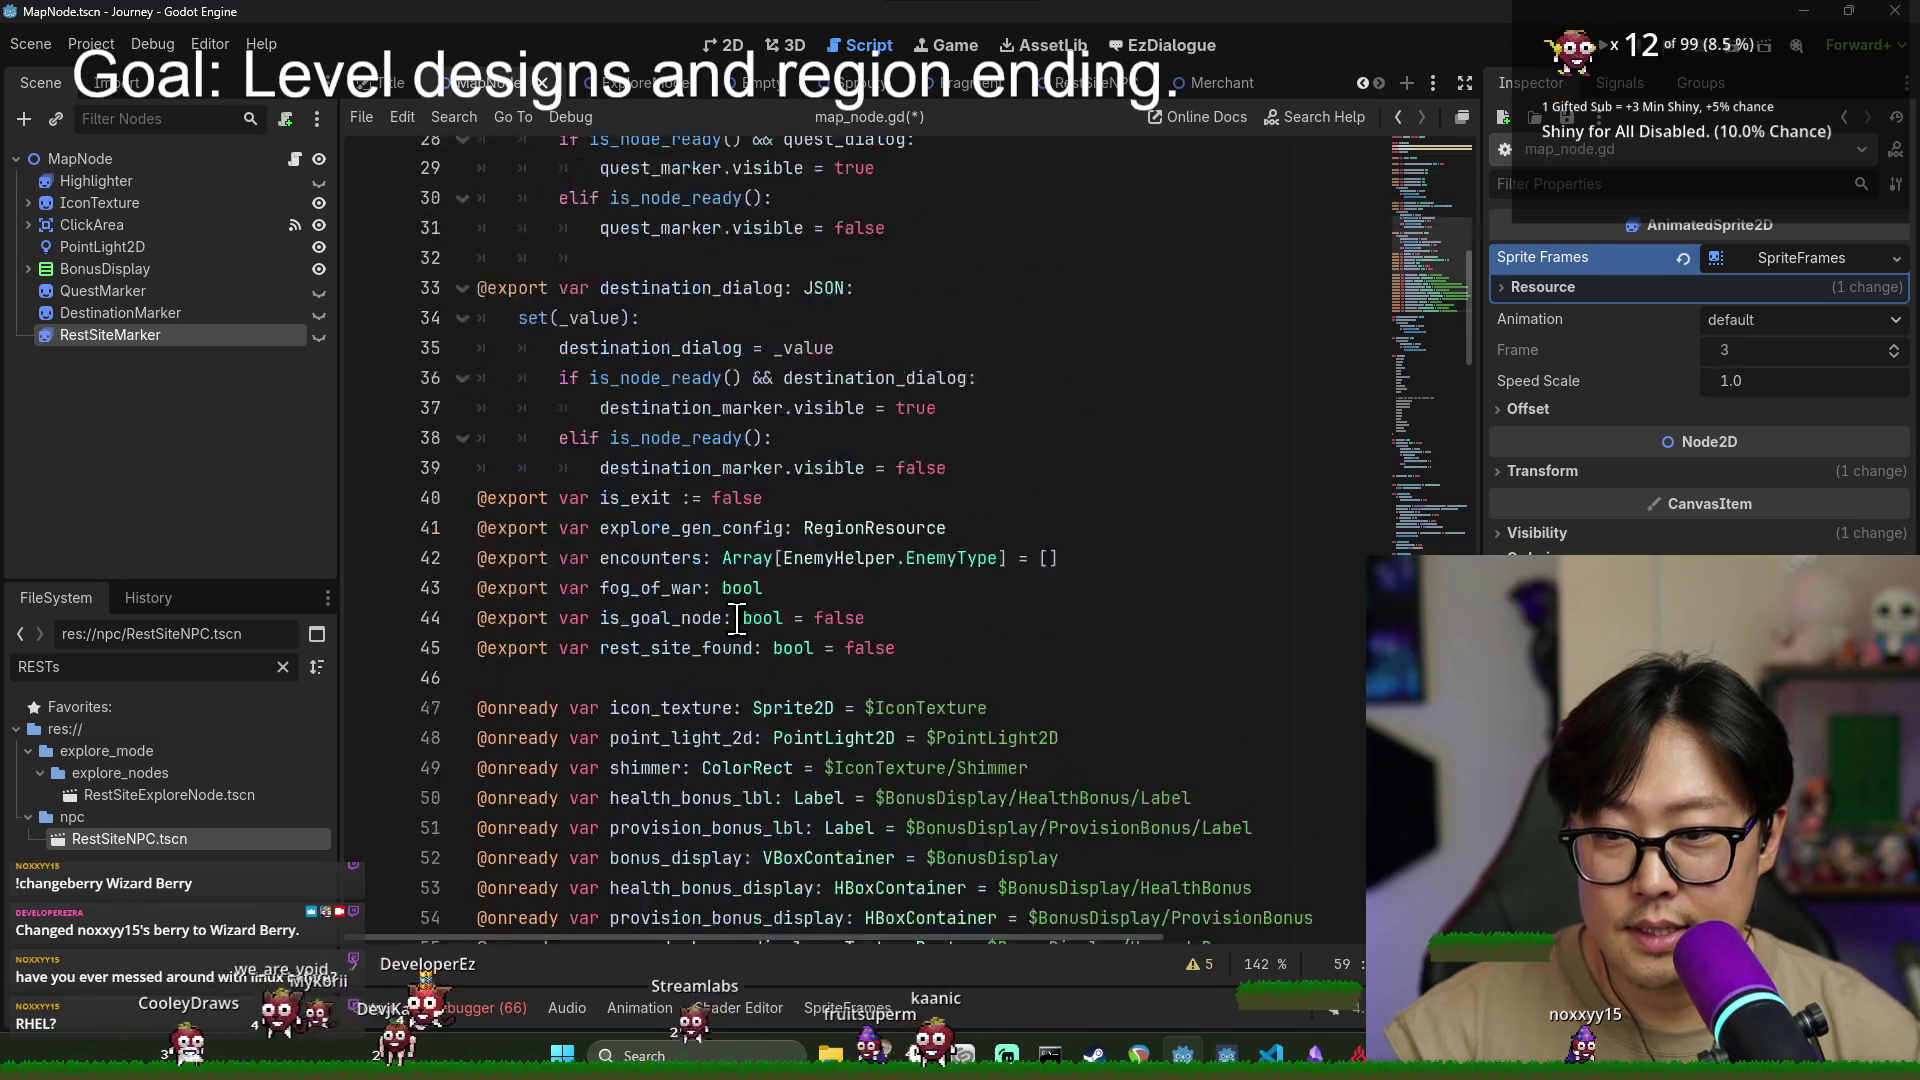
pyautogui.scroll(-2, 736, 620)
# - Give rest_site_found a setter that stores _value in rest_site_found
pyautogui.click(938, 488)
pyautogui.write(':')
pyautogui.press('Return')
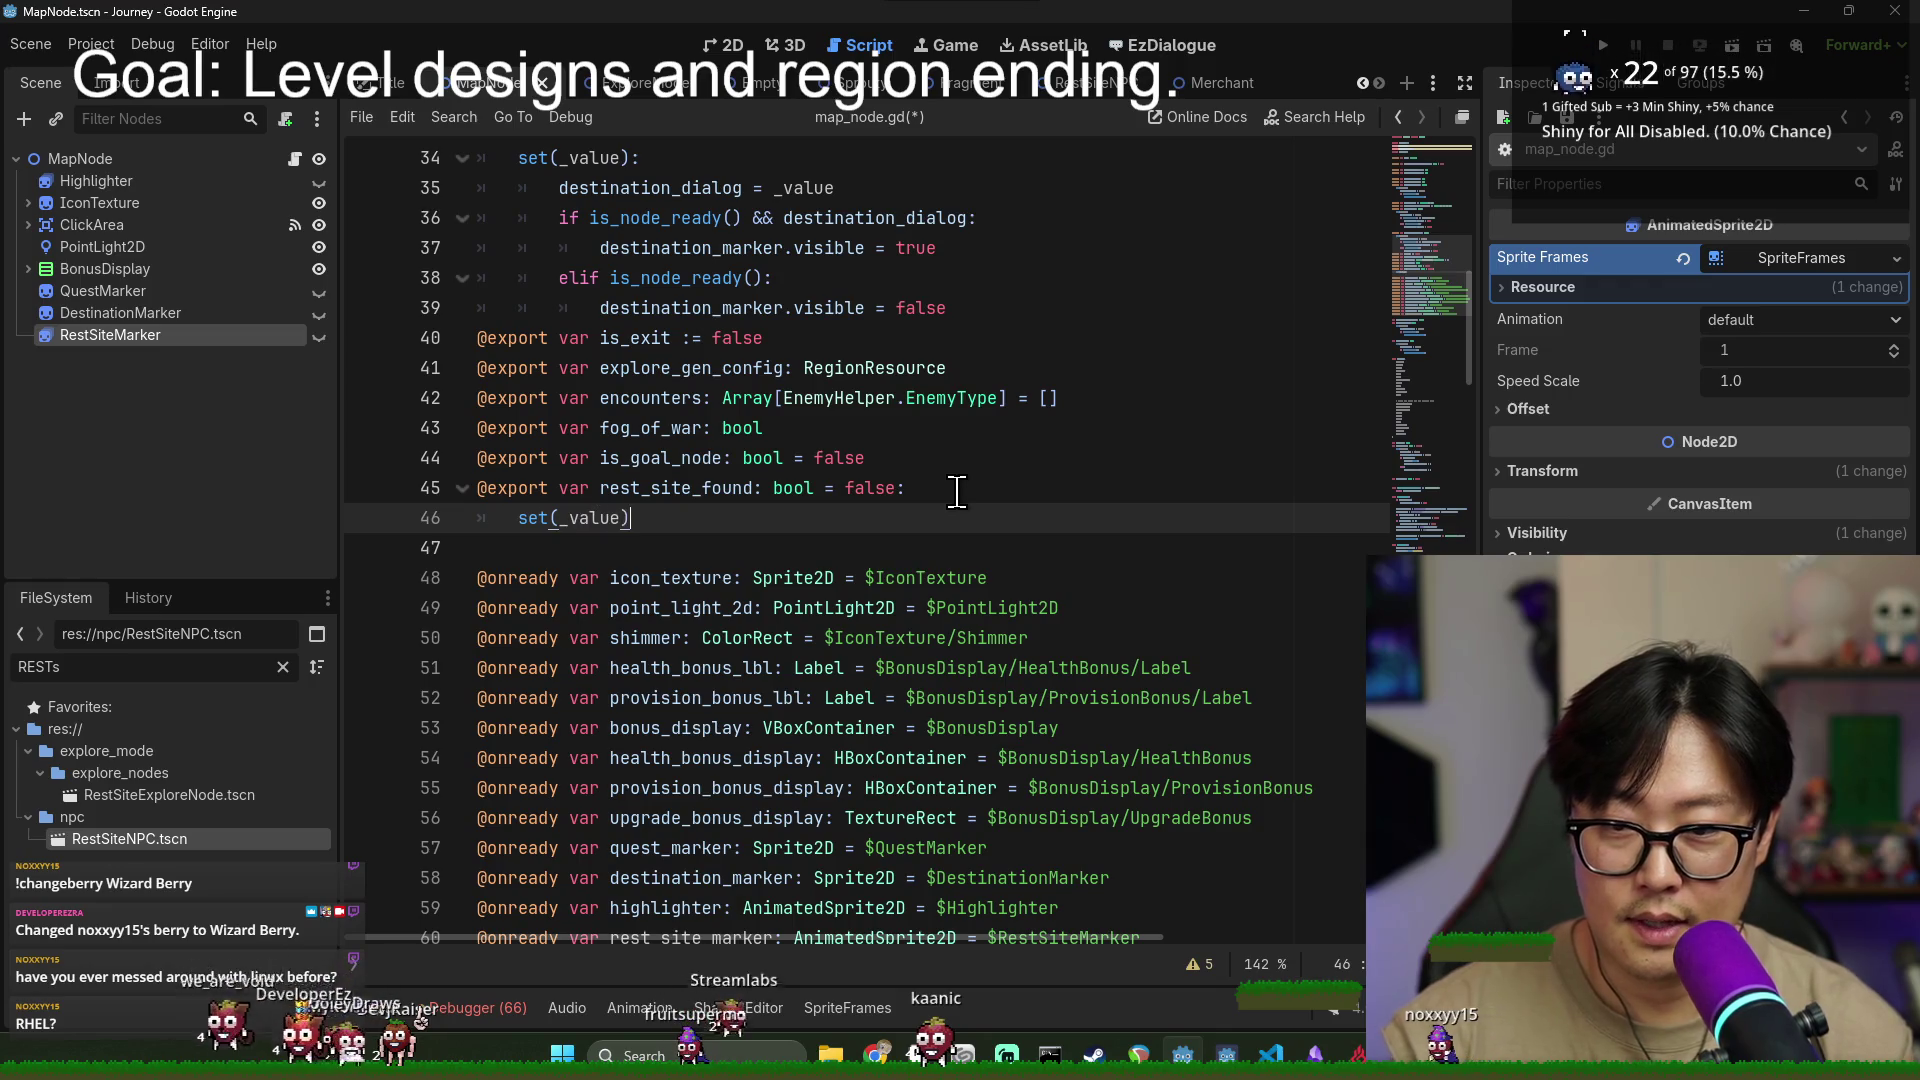
pyautogui.write(':')
pyautogui.press('Return')
pyautogui.write('st_')
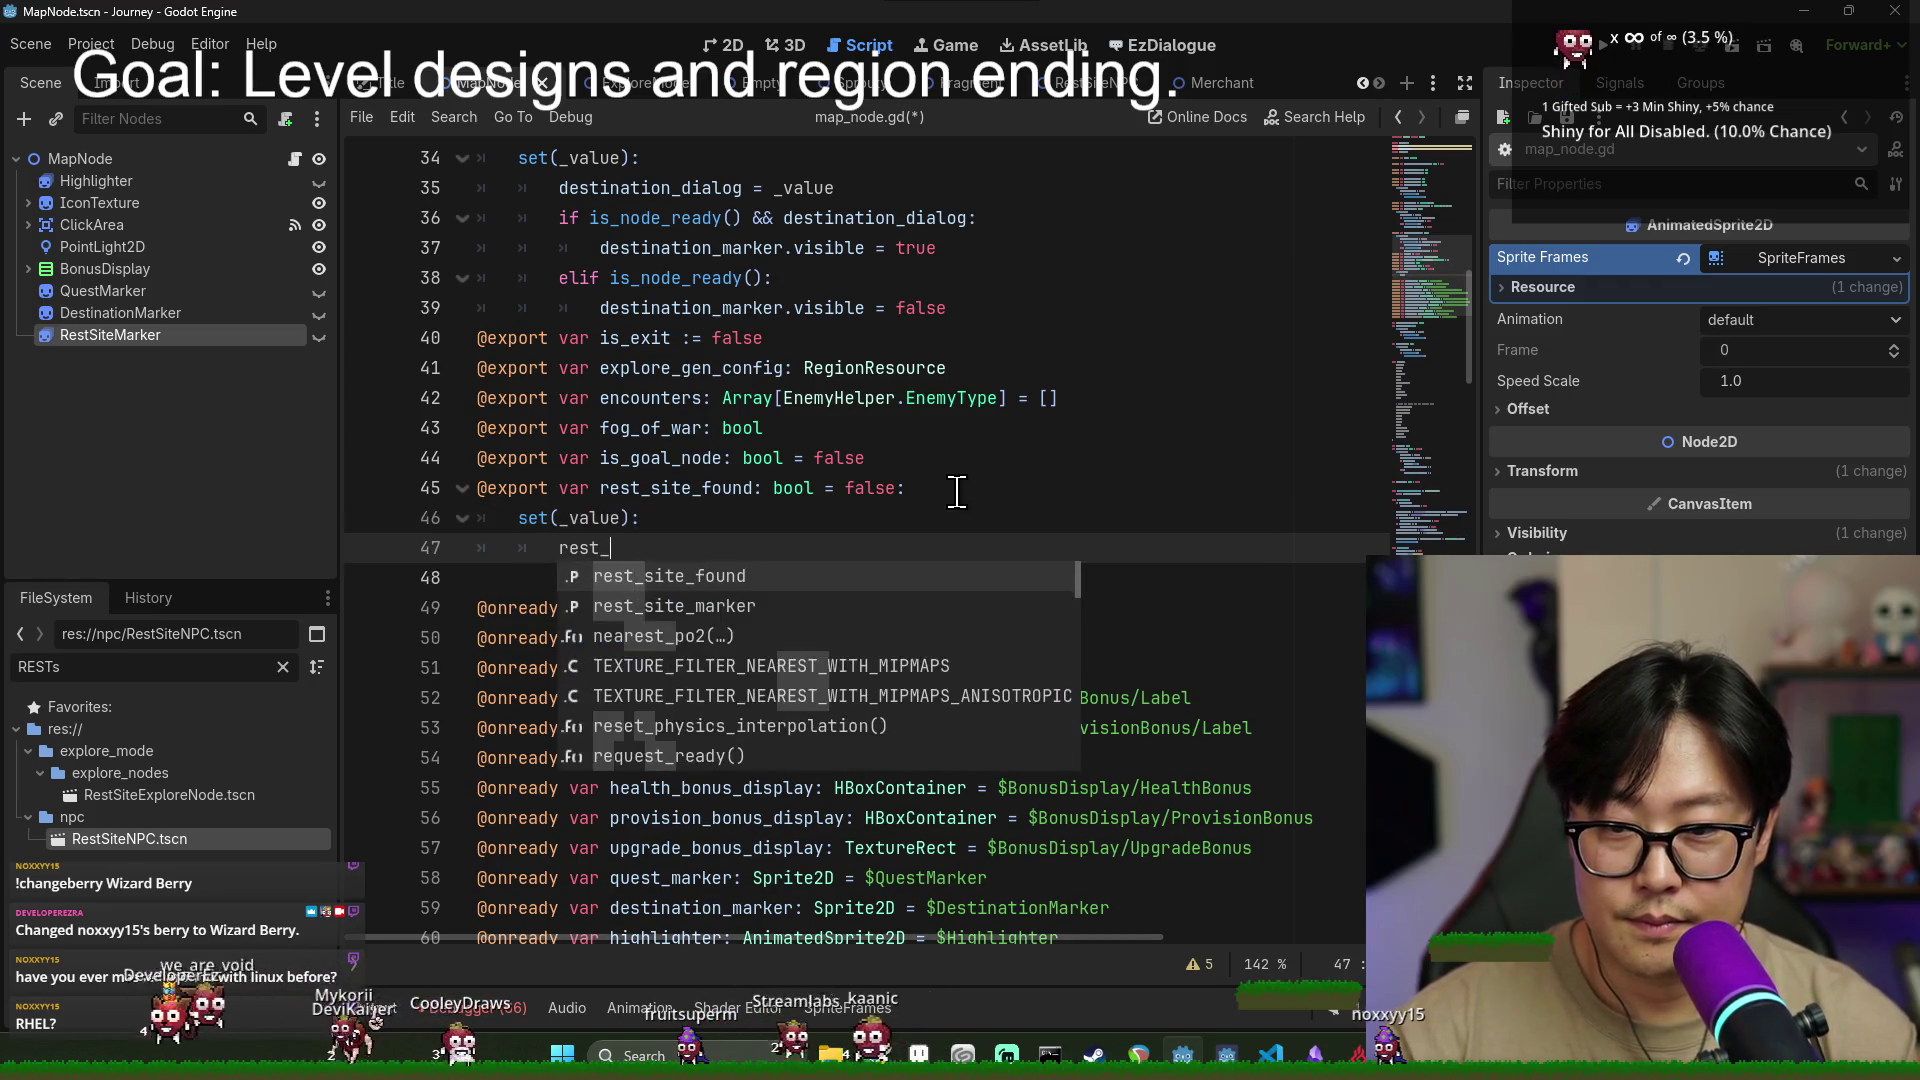
pyautogui.press('Return')
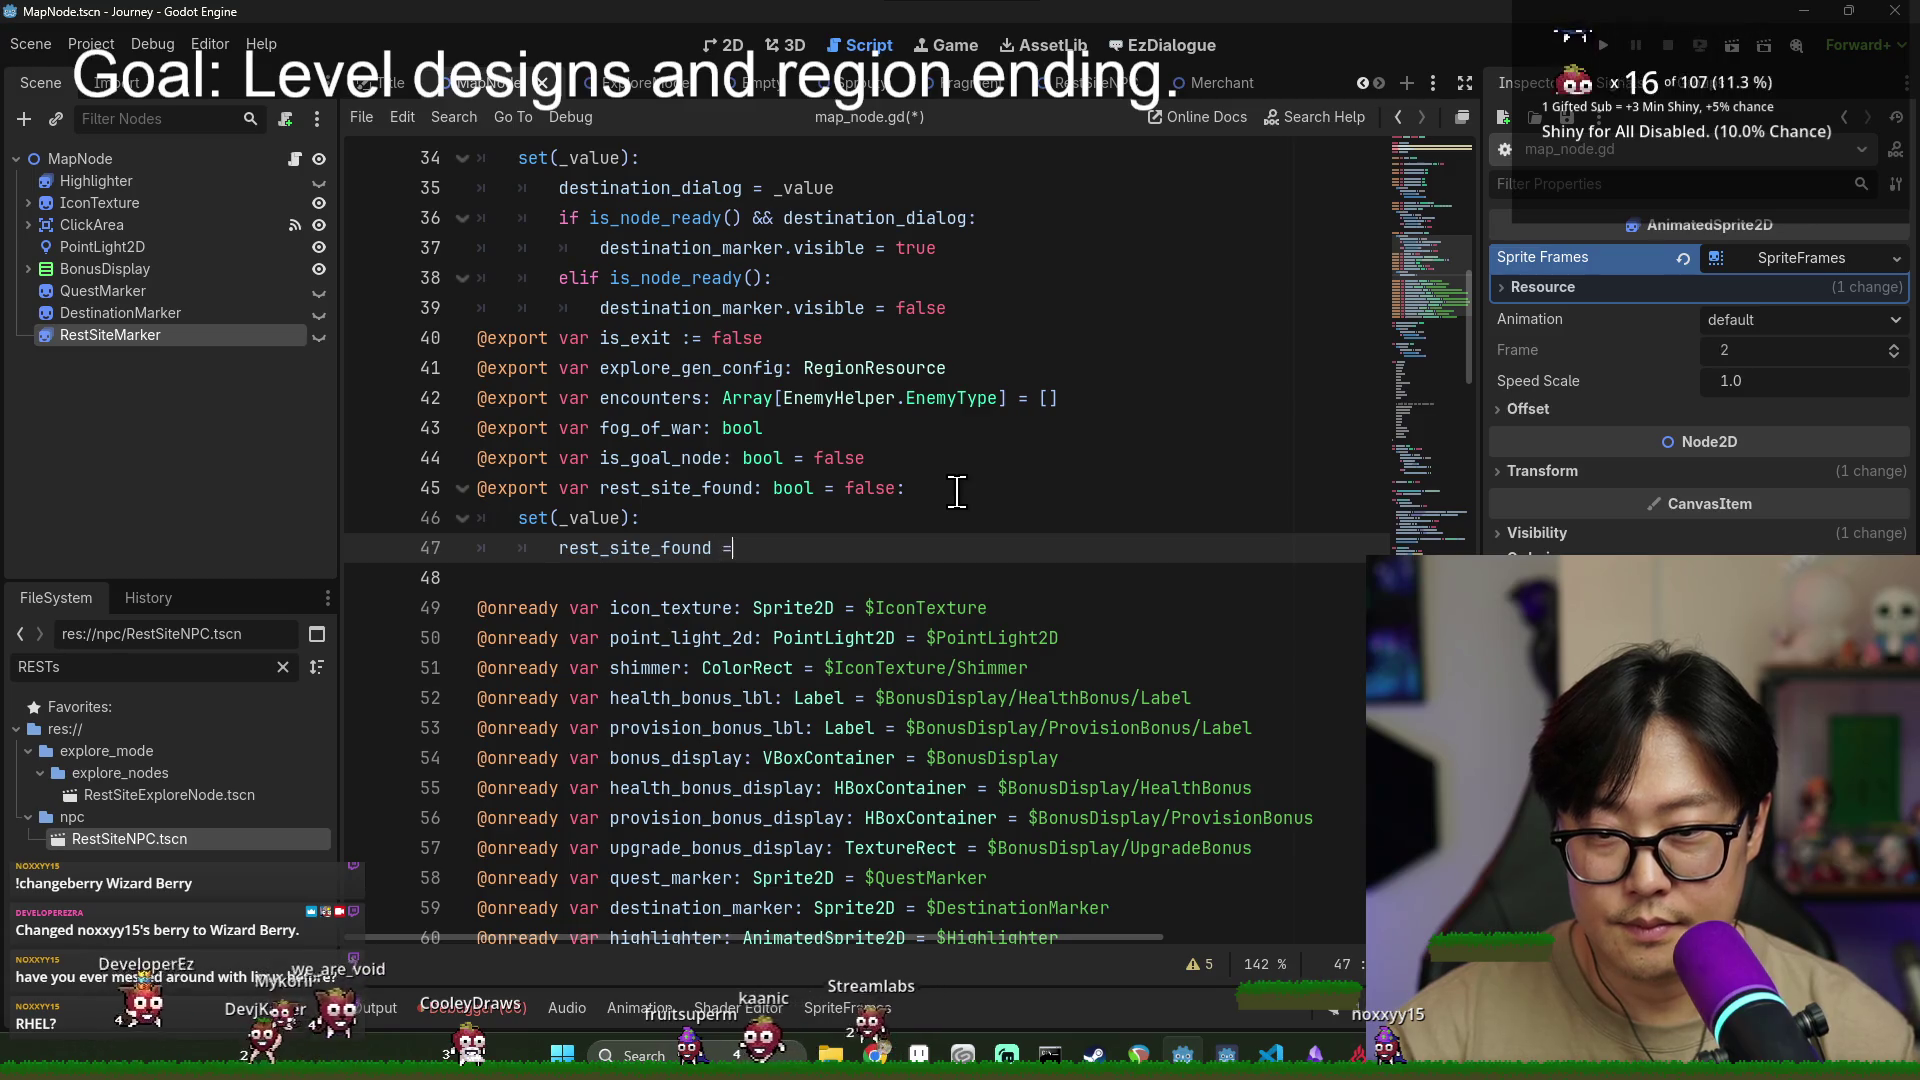
pyautogui.write('alue')
pyautogui.press('Return')
pyautogui.press('Return')
# - Add an is_node_ready() check that sets rest_site_marker.visible to rest_site_found, and save
pyautogui.write('if is_node_')
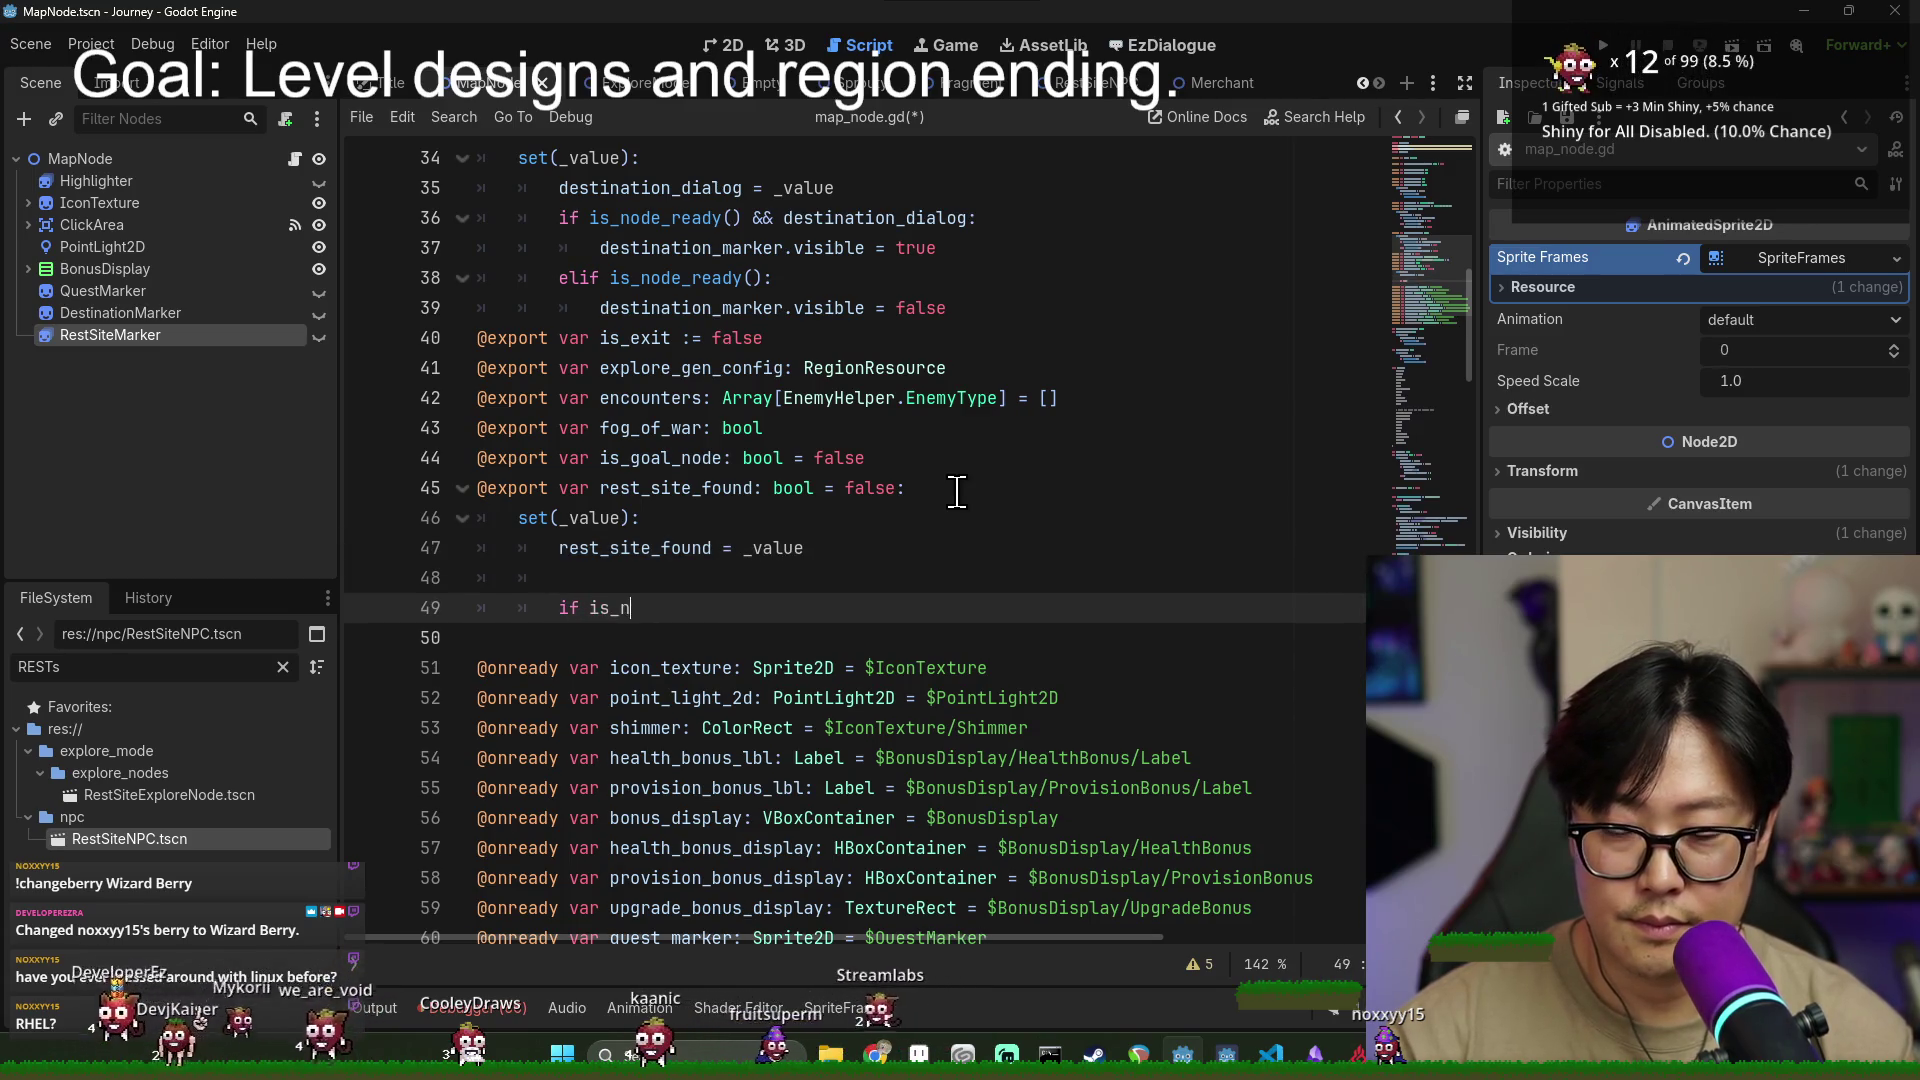
pyautogui.write('ready():')
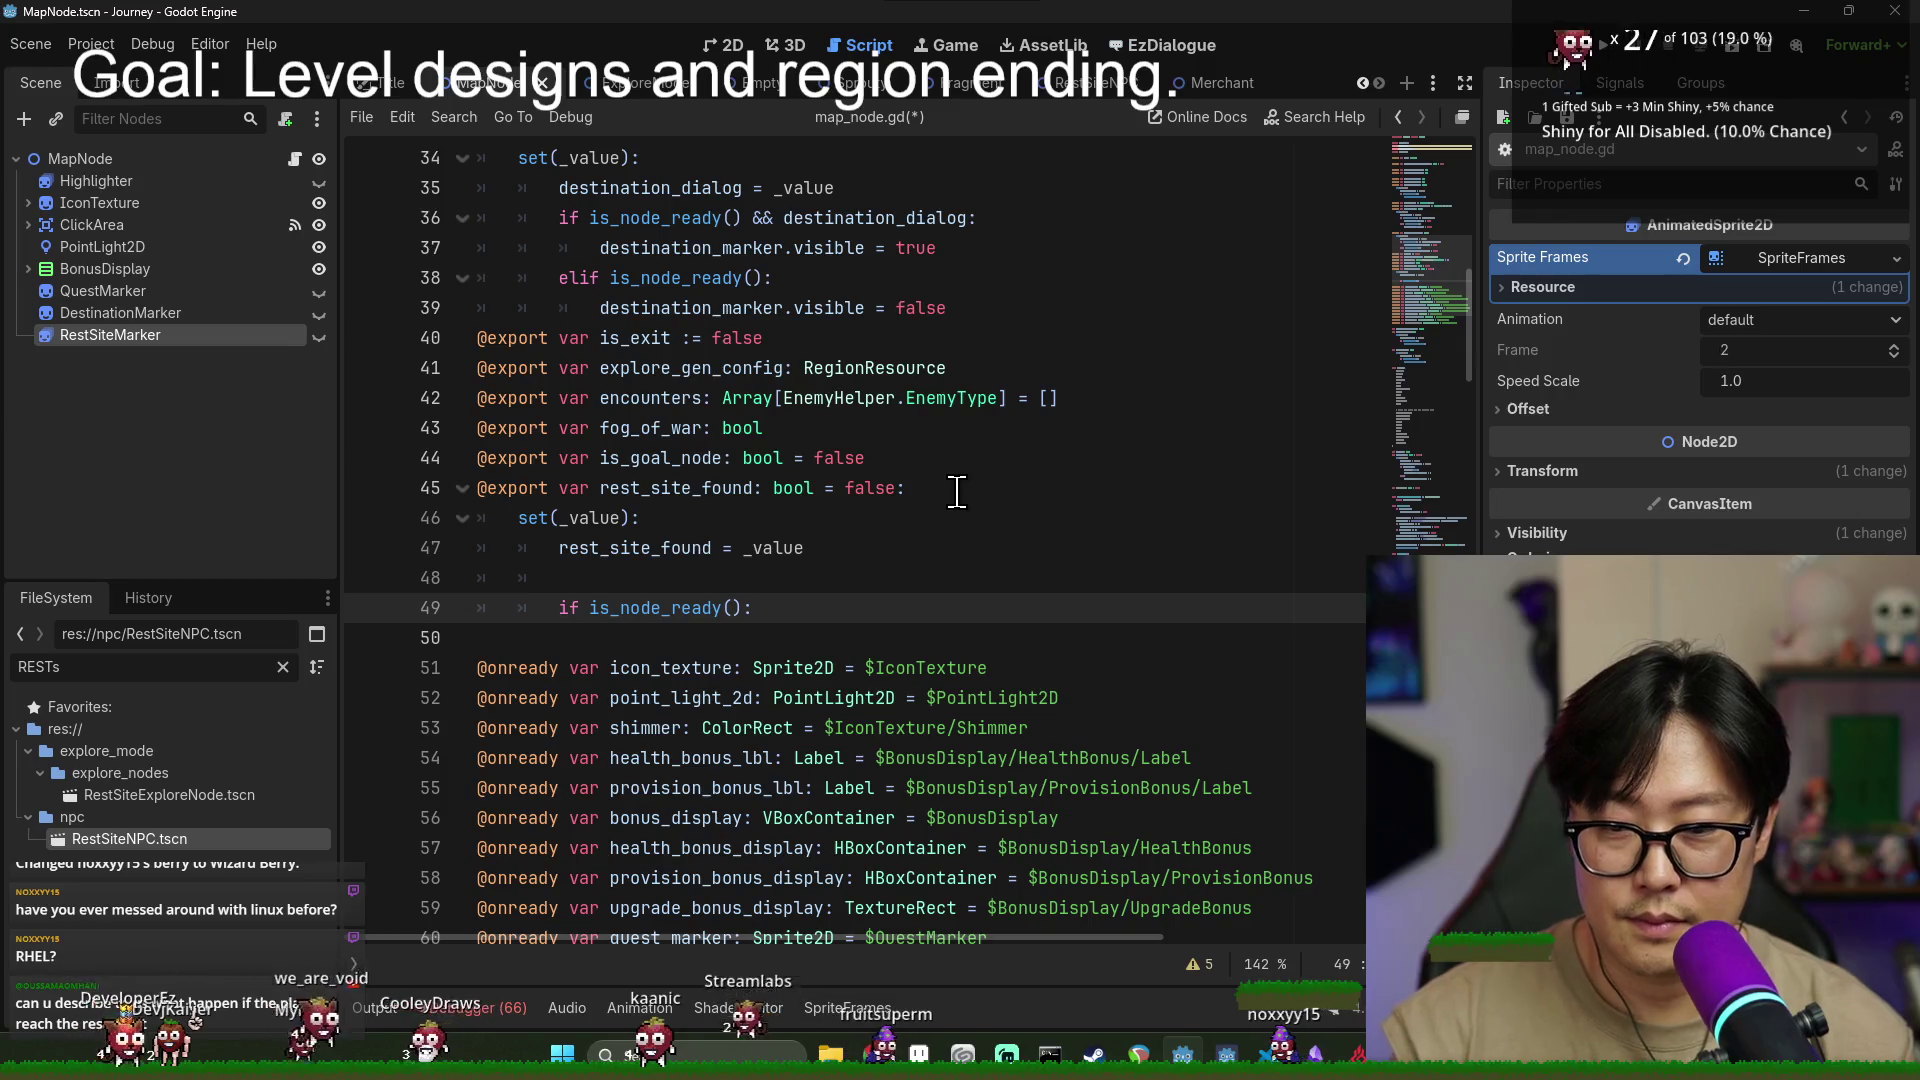
pyautogui.press('Return')
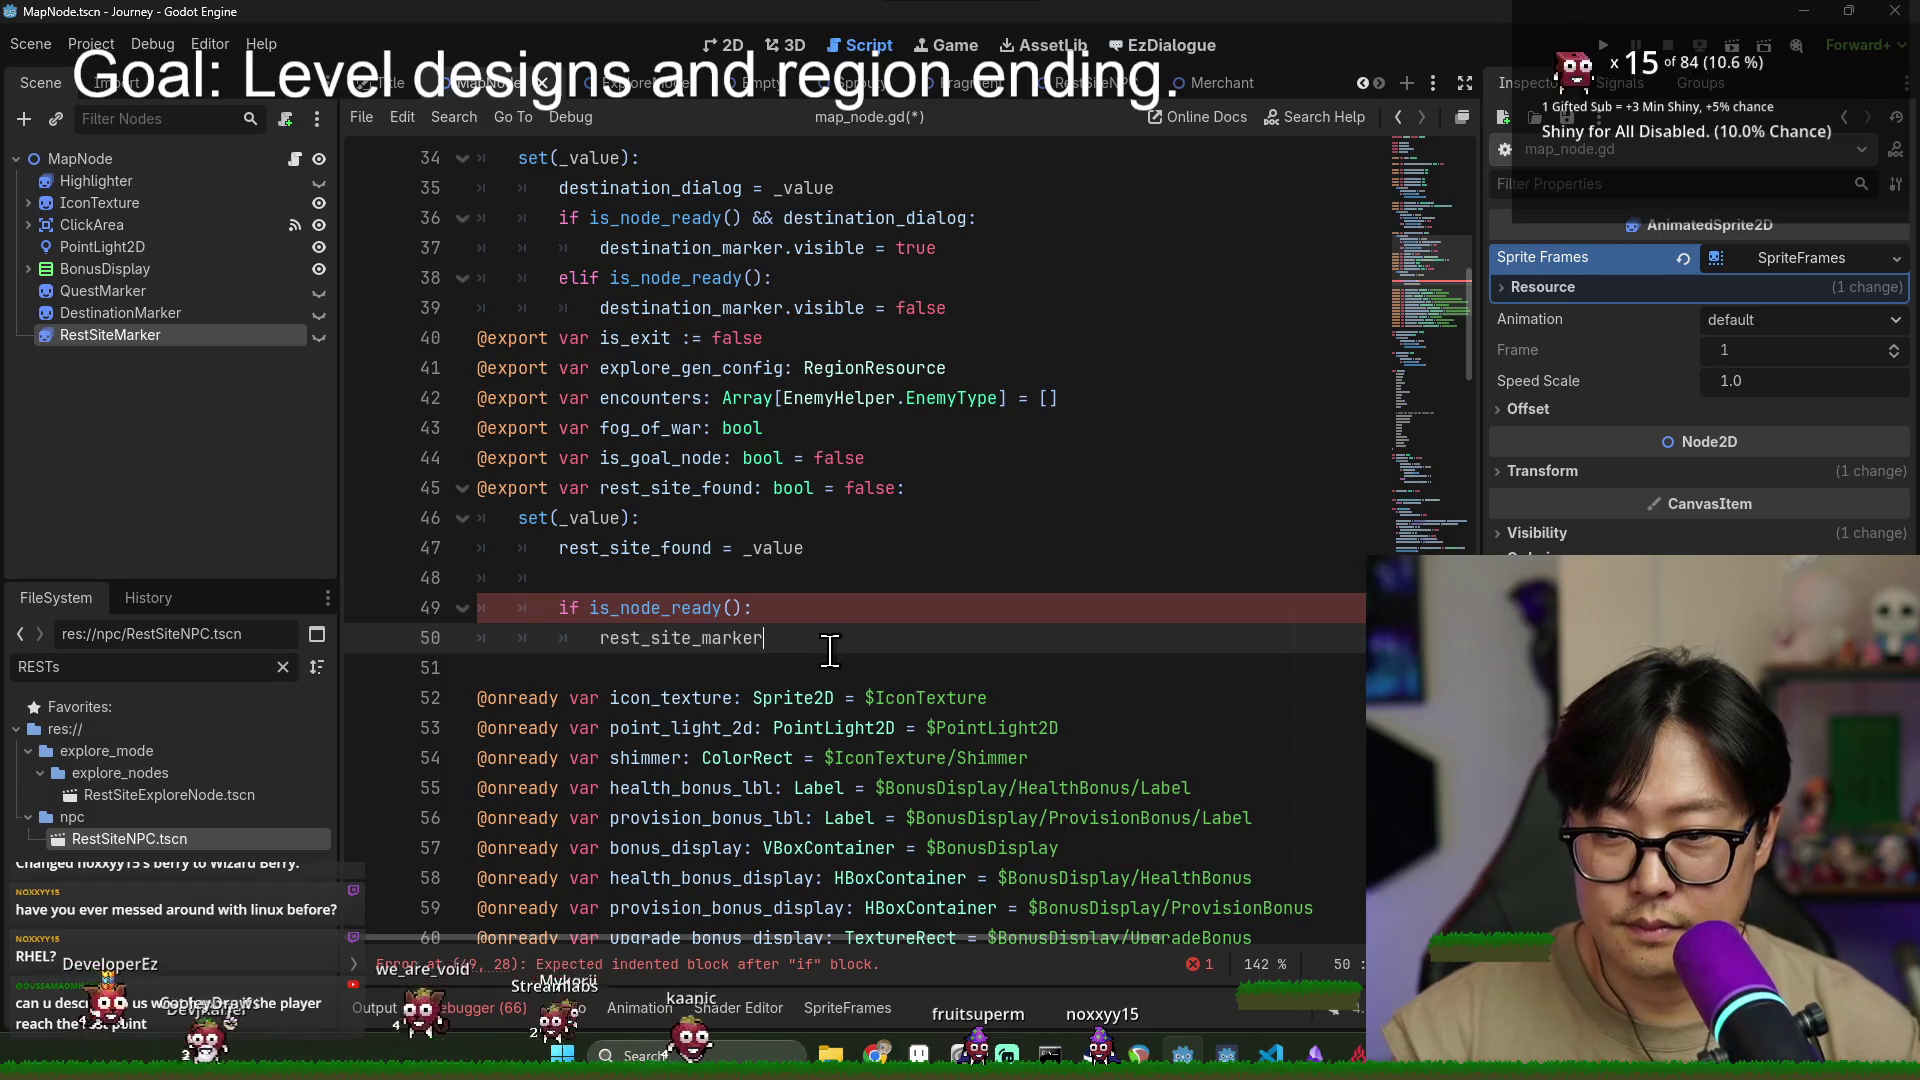
pyautogui.write('visi')
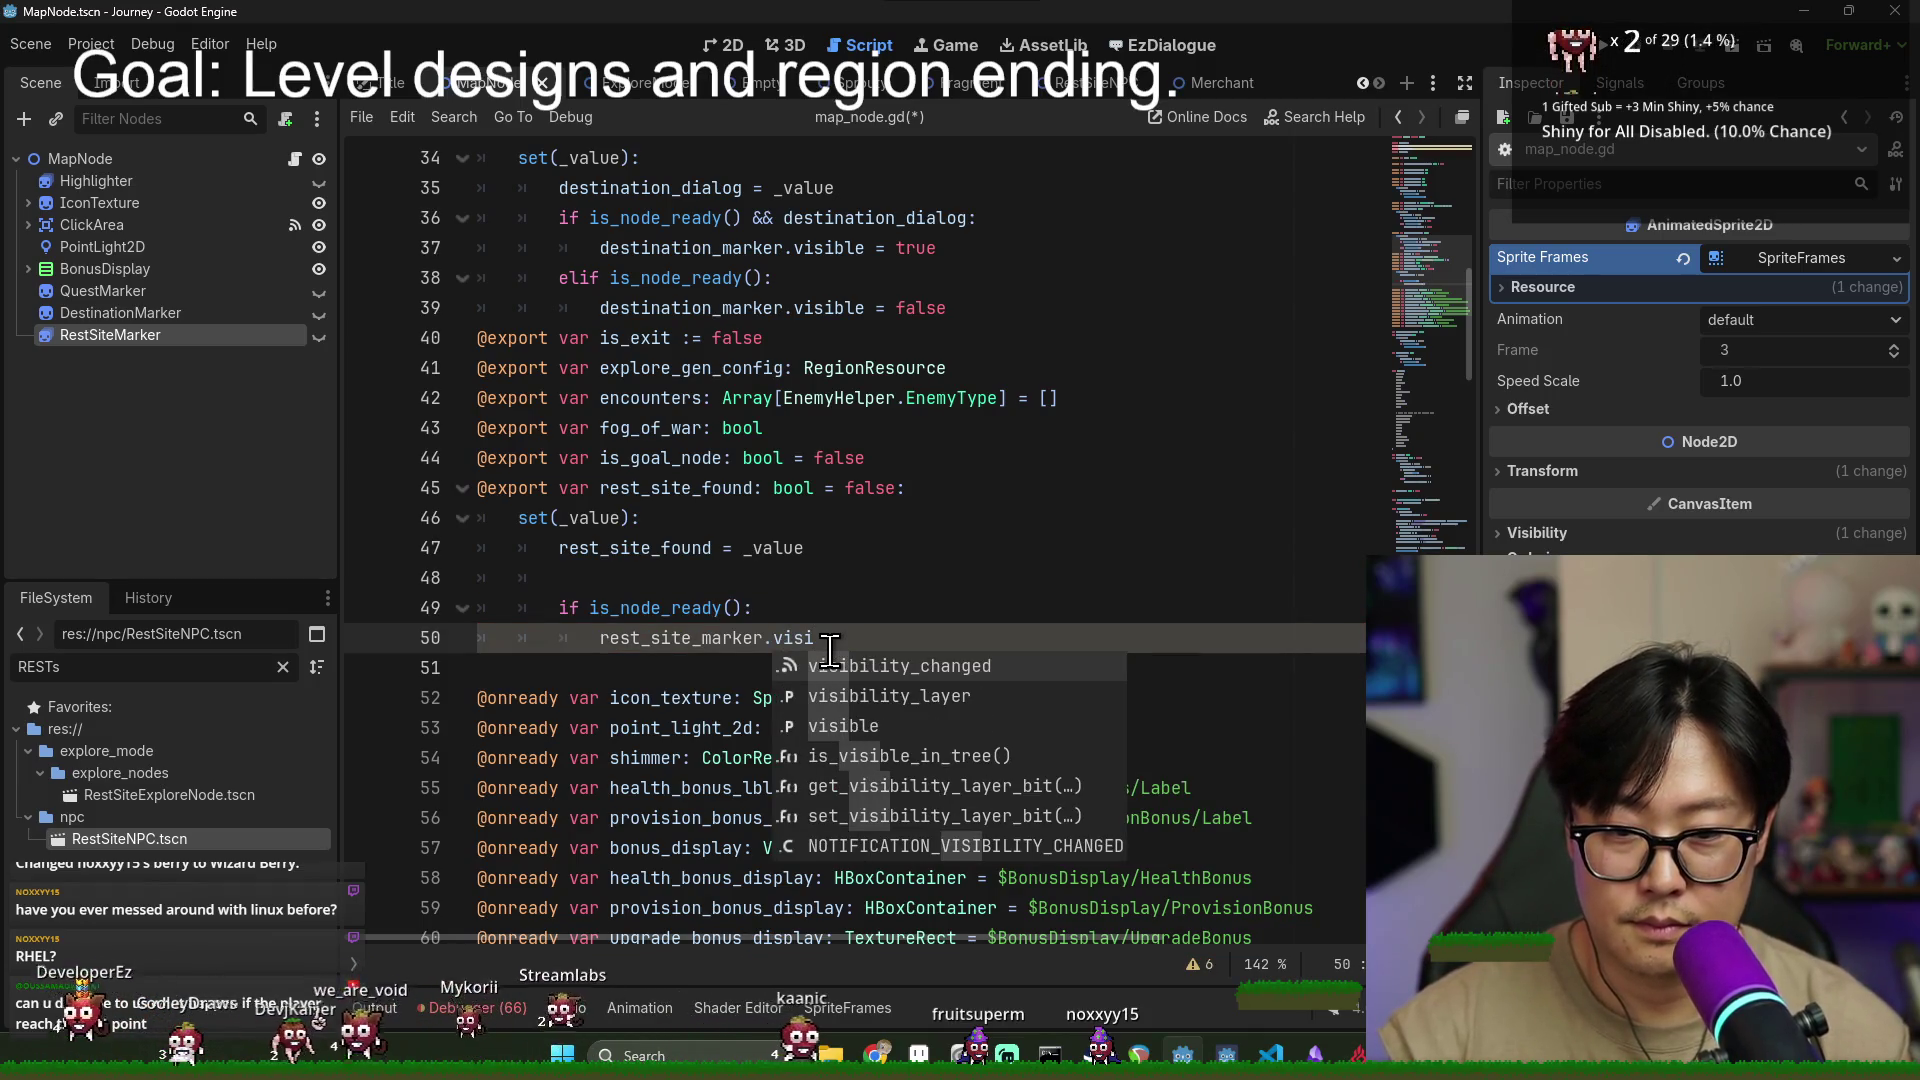
pyautogui.write('ble = res')
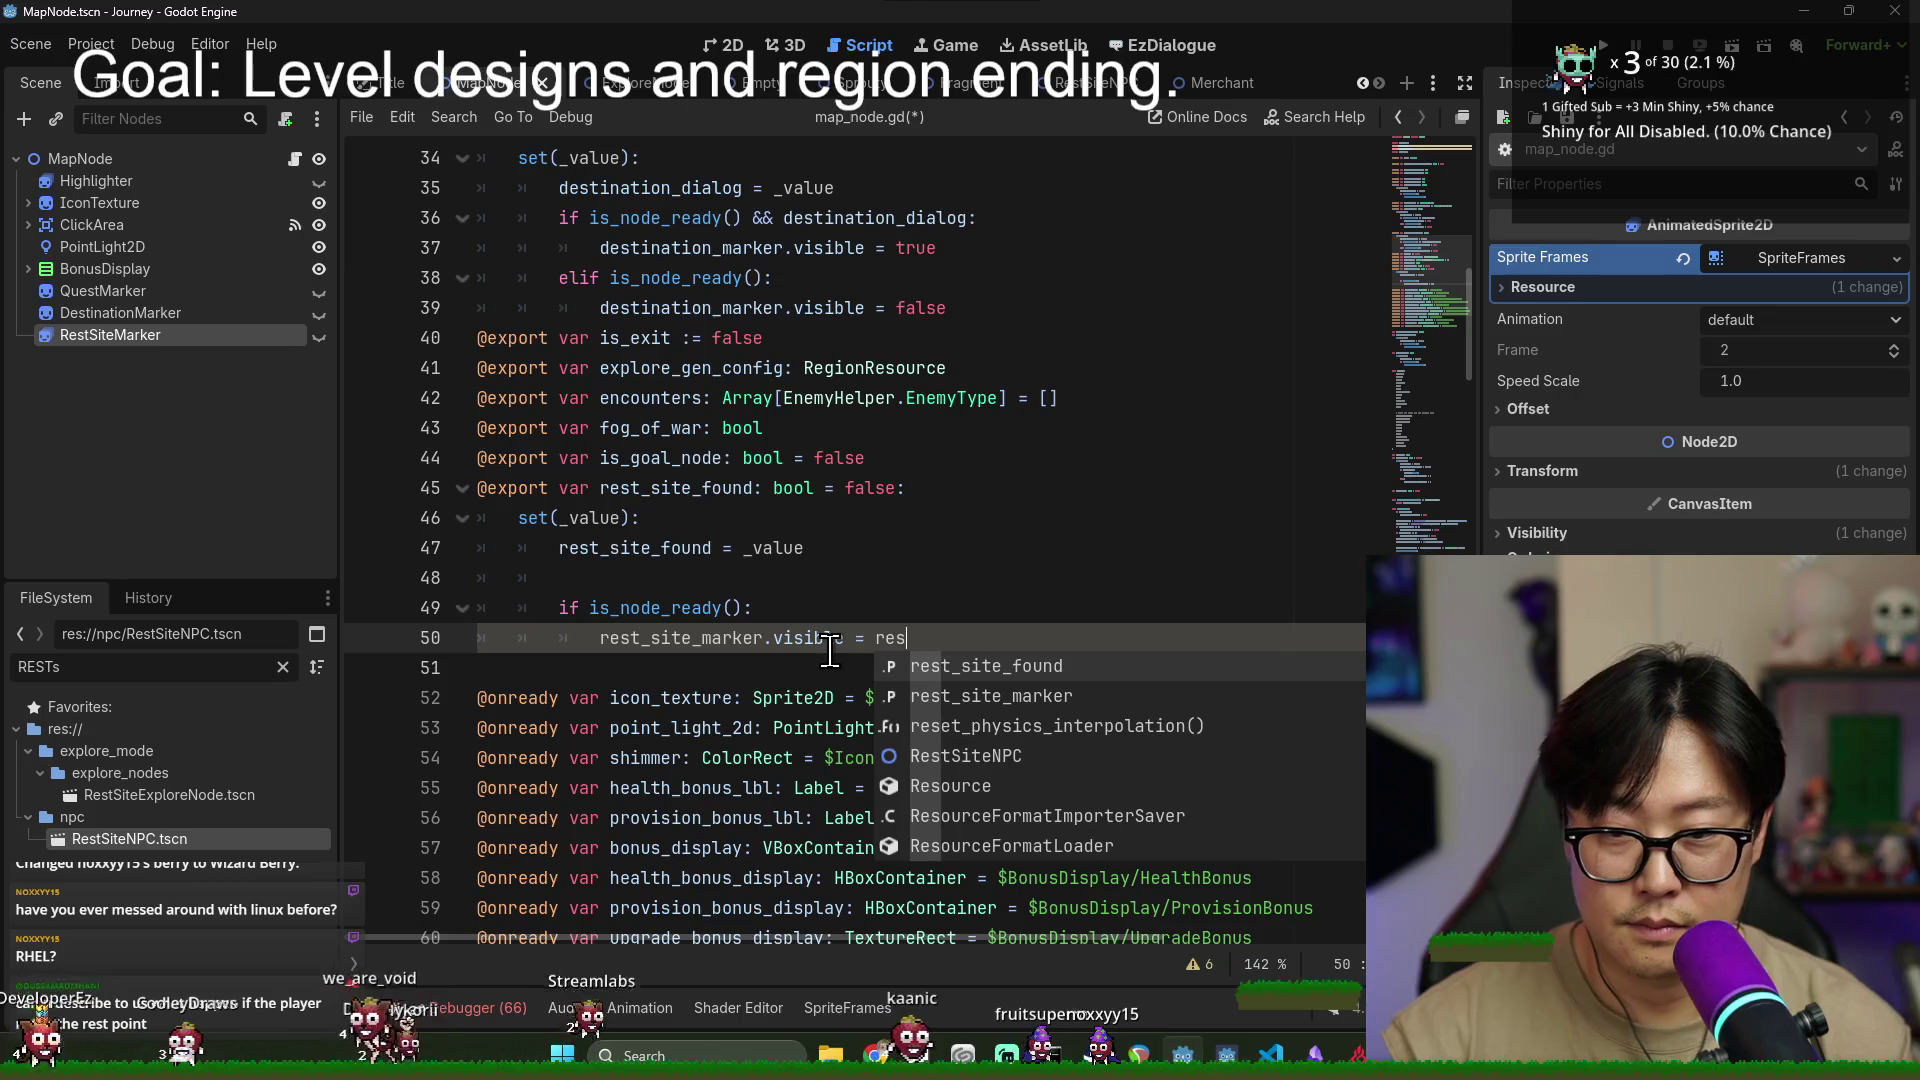
pyautogui.press('Return')
pyautogui.hotkey('ctrl', 's')
pyautogui.click(634, 550)
pyautogui.hotkey('ctrl', 's')
pyautogui.click(1011, 665)
pyautogui.hotkey('ctrl', 's')
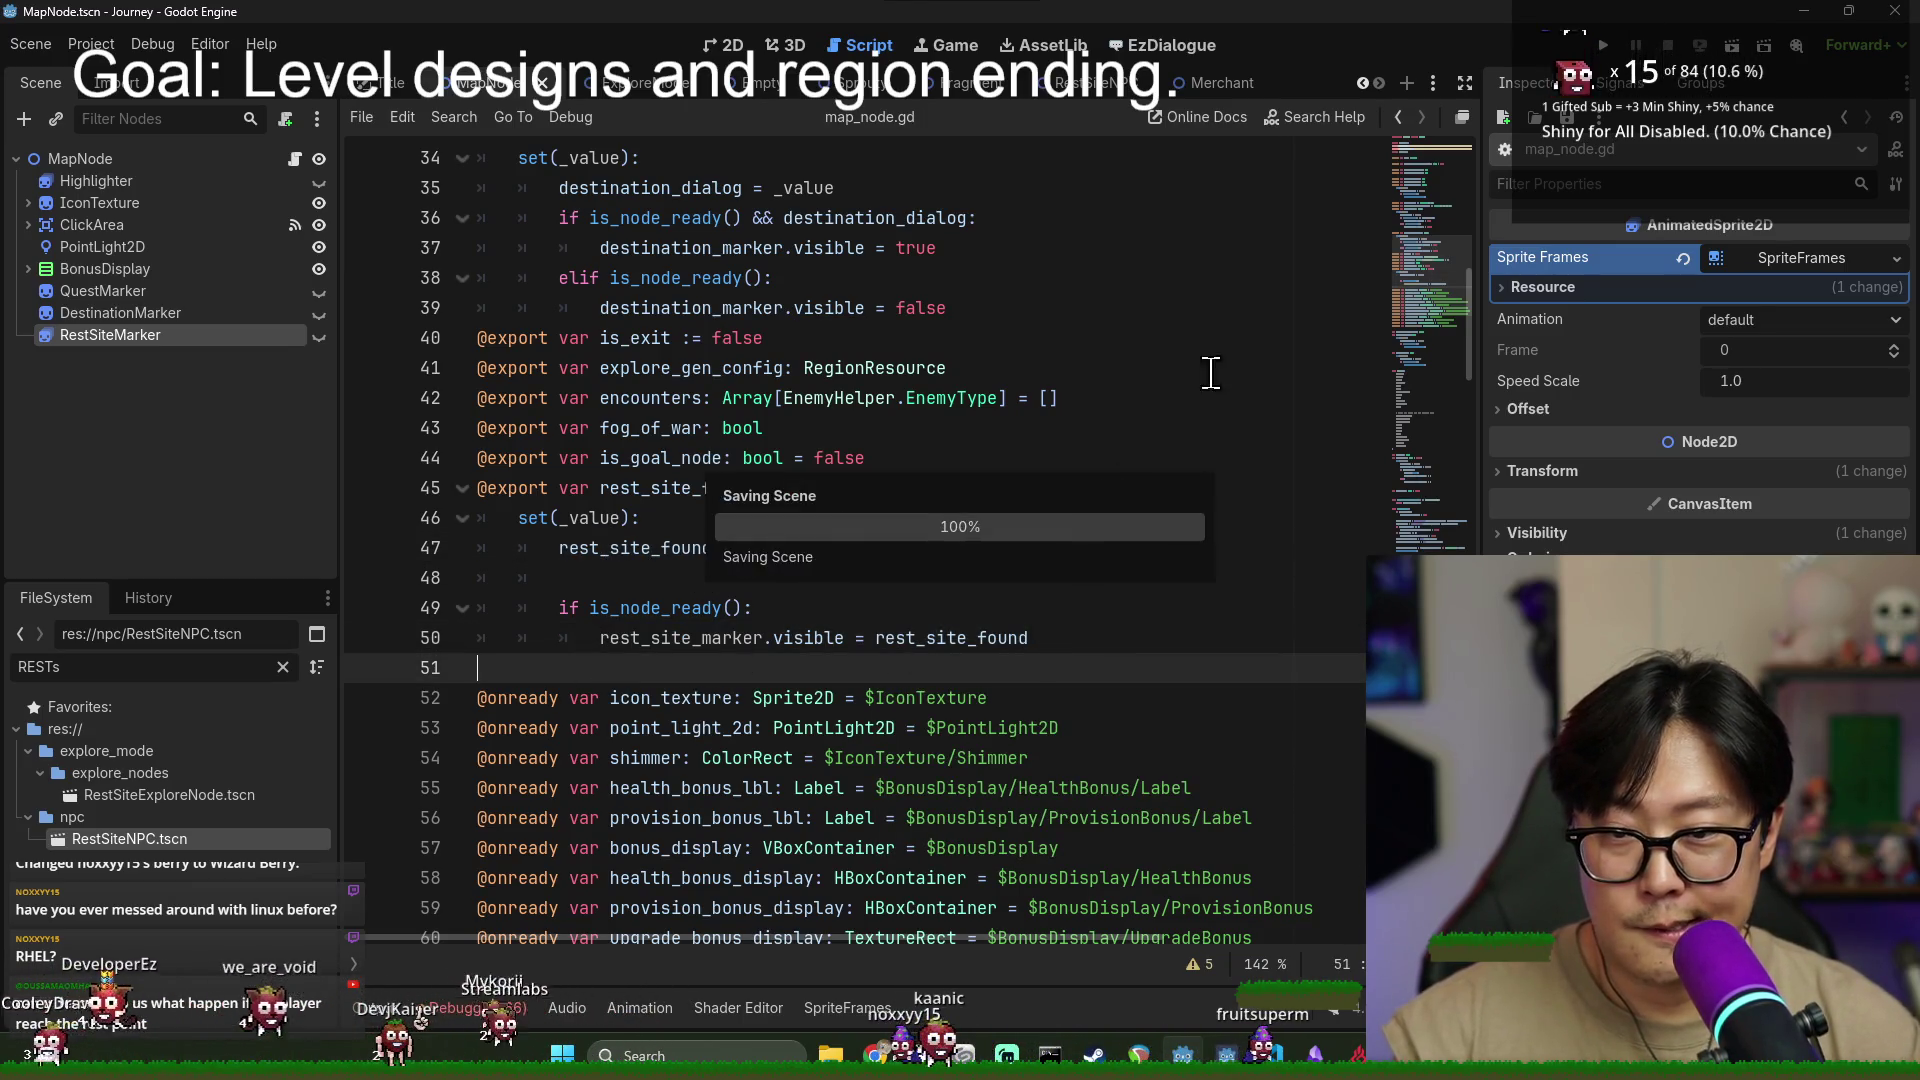
pyautogui.hotkey('ctrl', 's')
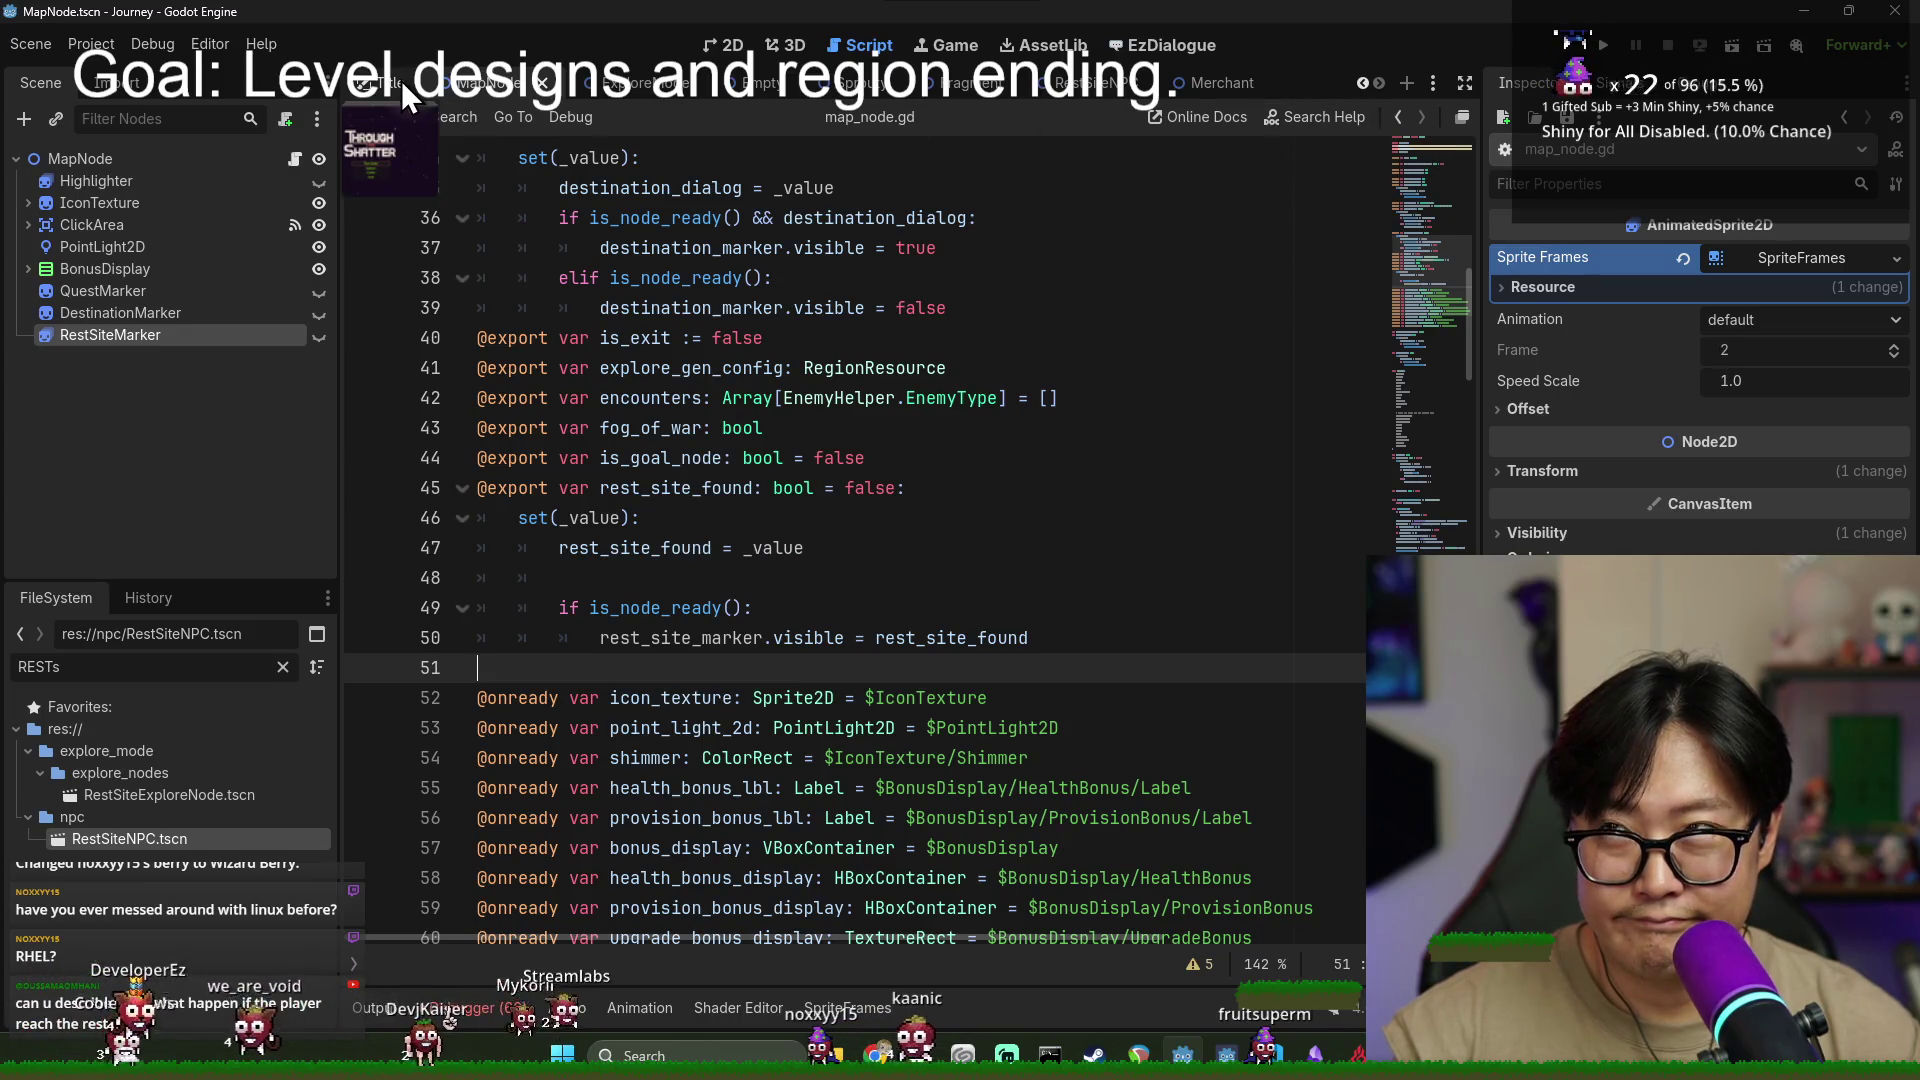
# - Test-run the game, then remove ', _game_stat: GameStat' from on_init in fragment.gd and save
pyautogui.click(1603, 46)
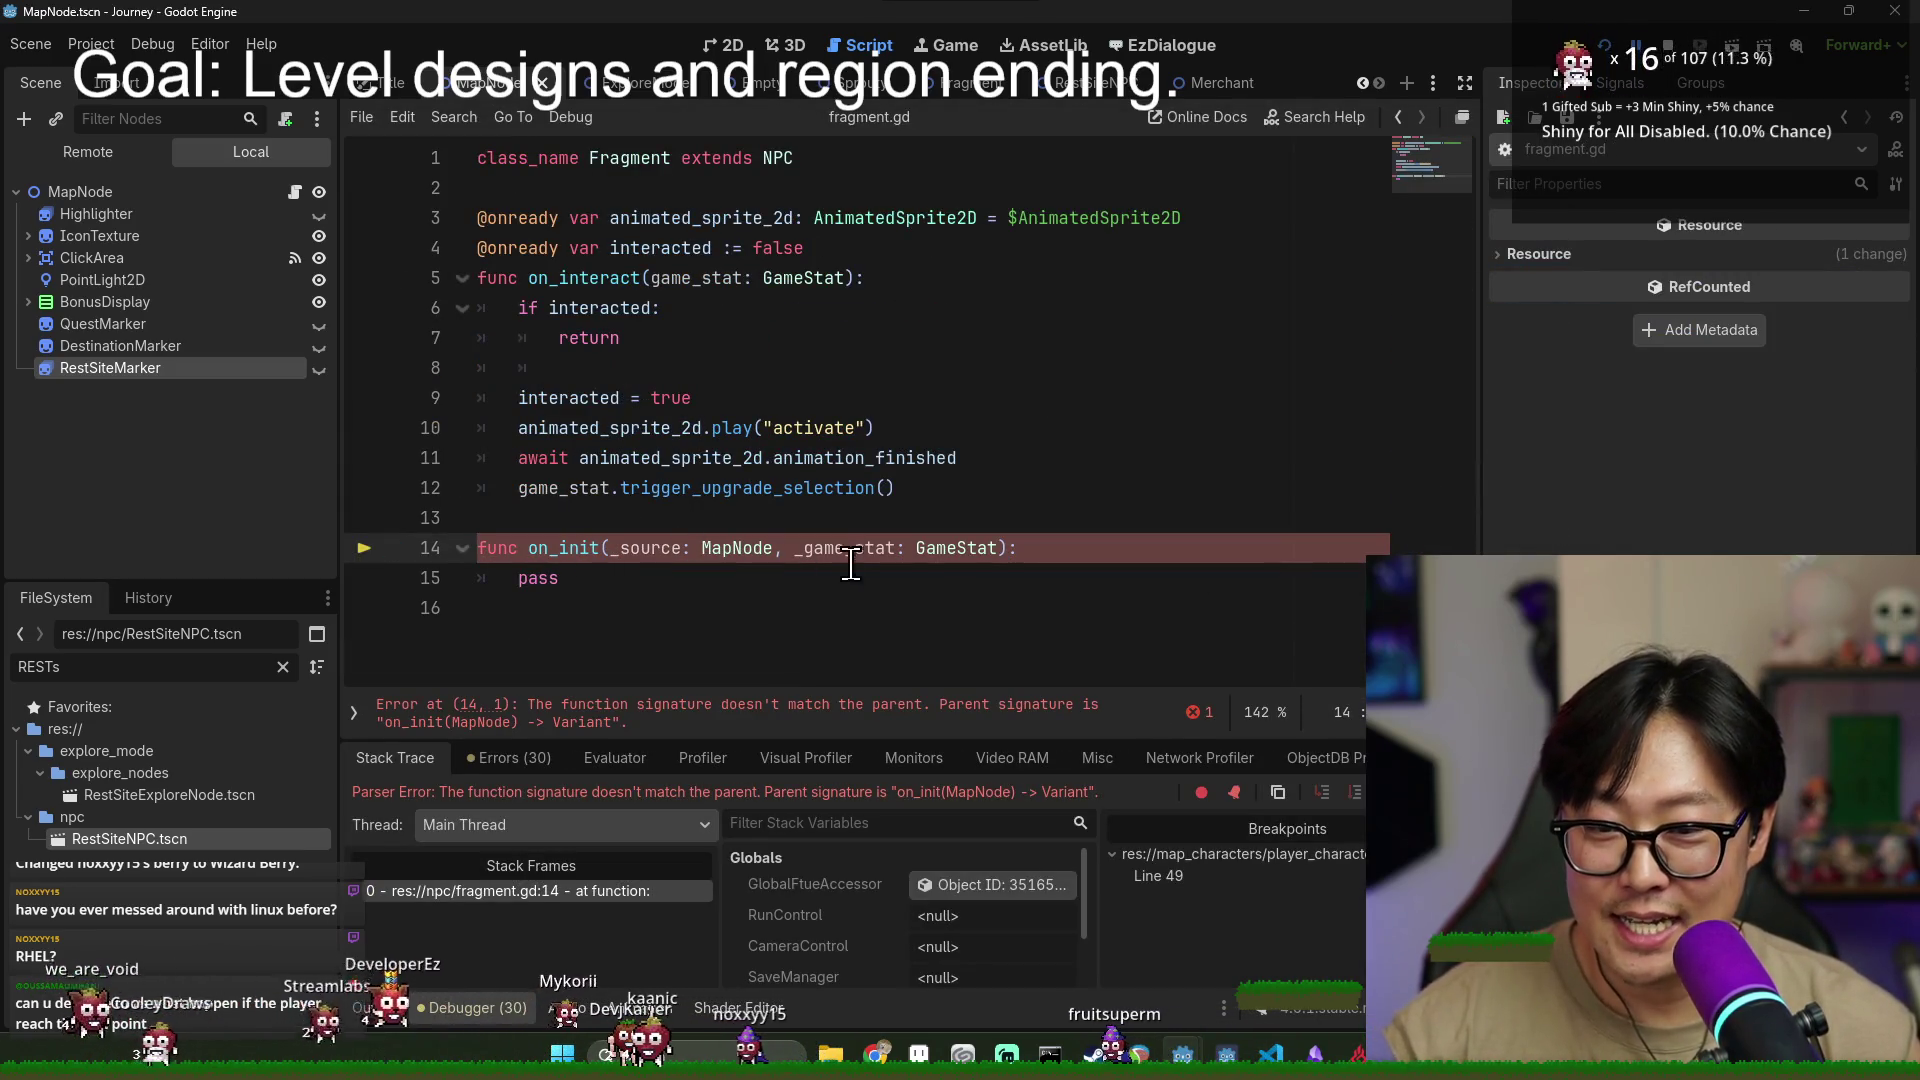
pyautogui.click(1663, 45)
pyautogui.moveTo(777, 548); pyautogui.dragTo(1003, 548)
pyautogui.press('BackSpace')
pyautogui.hotkey('ctrl', 's')
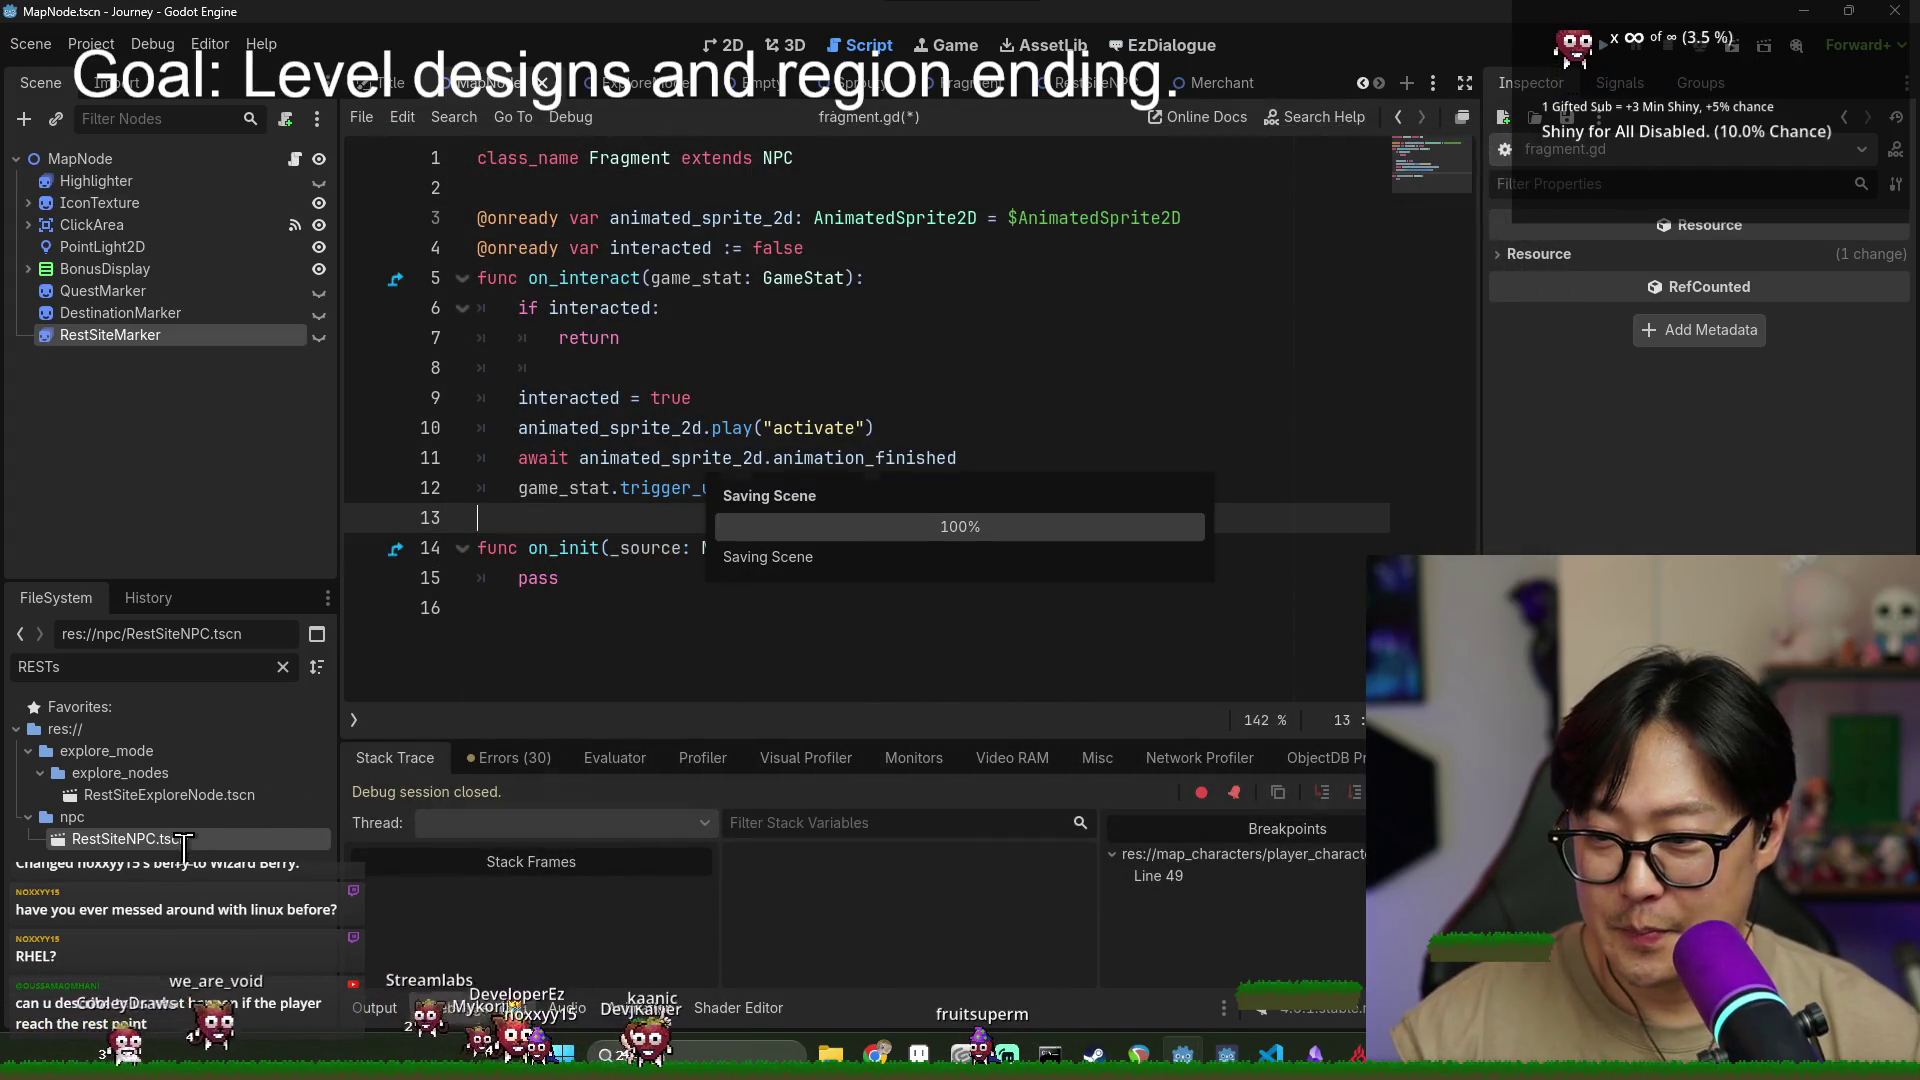
# - Save the Sprouty scene's script and run the game again
pyautogui.click(855, 82)
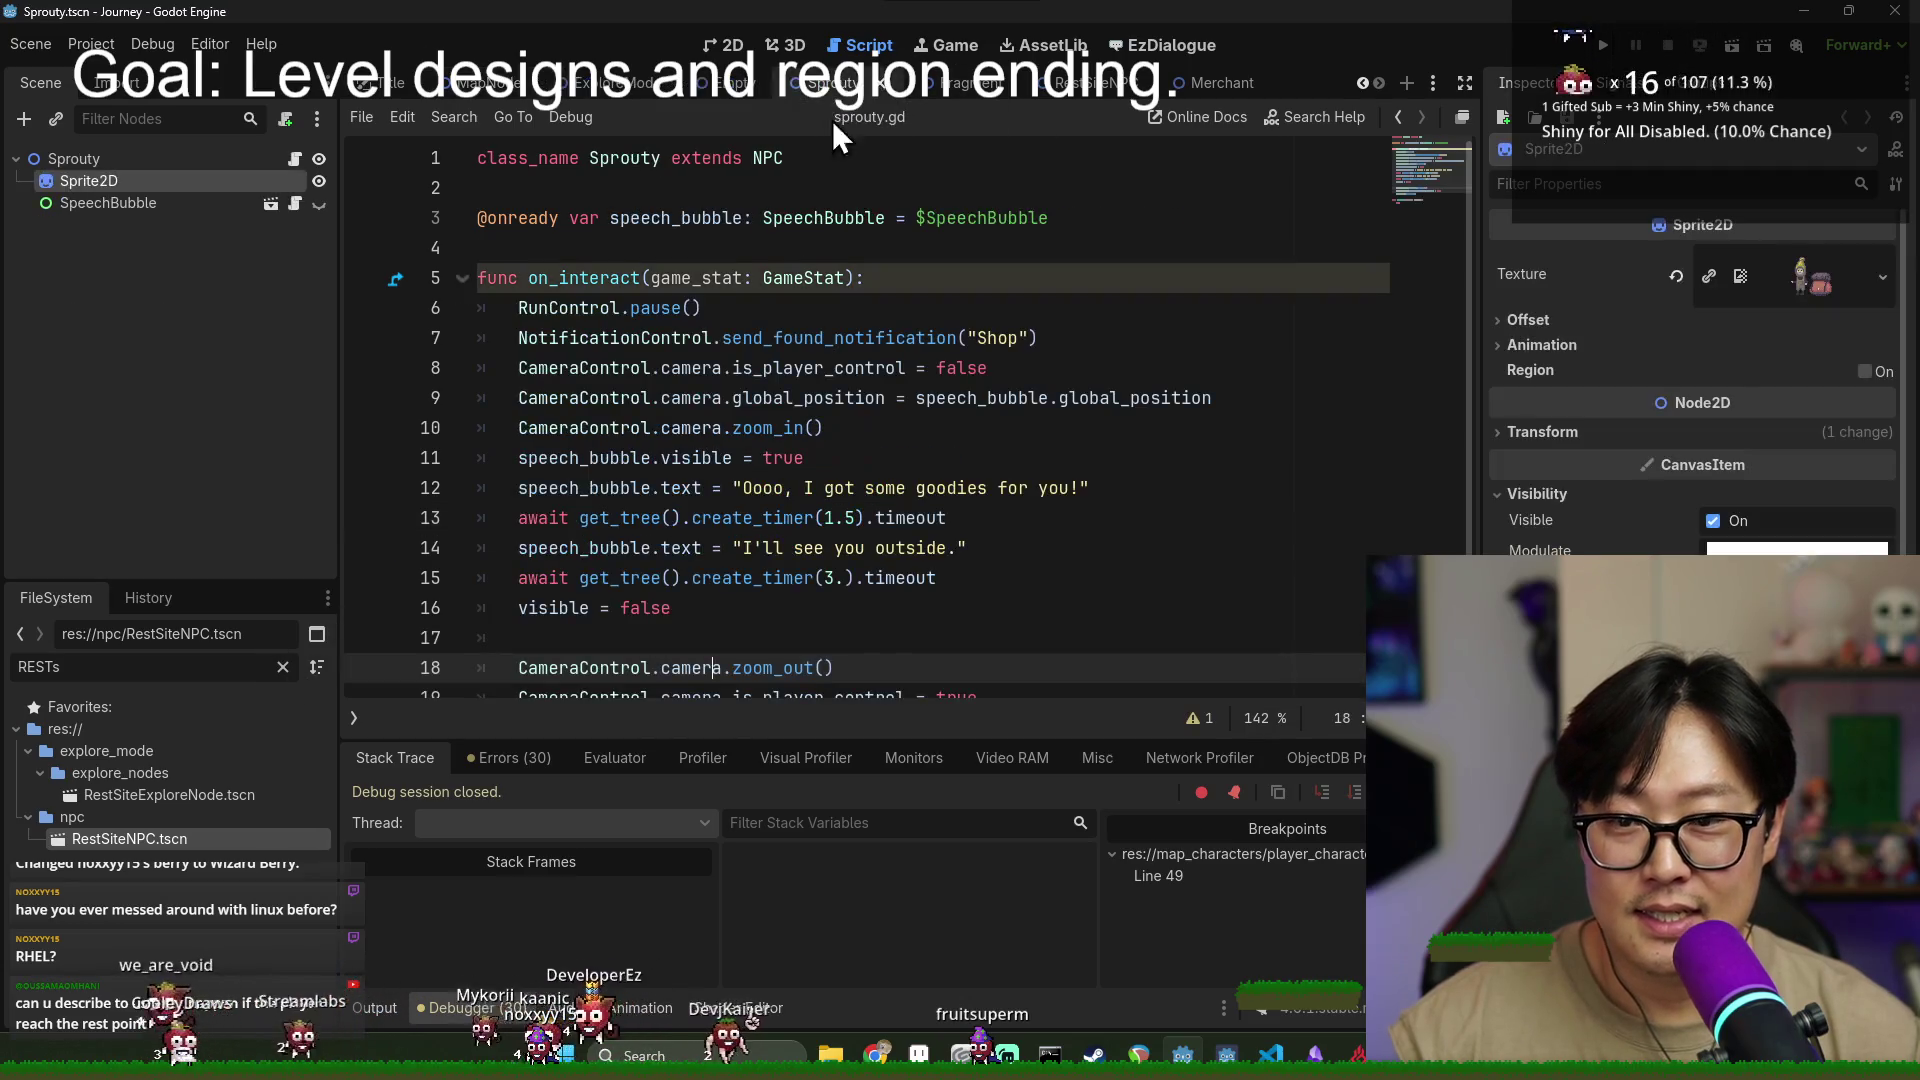
pyautogui.scroll(-2, 859, 420)
pyautogui.hotkey('ctrl', 's')
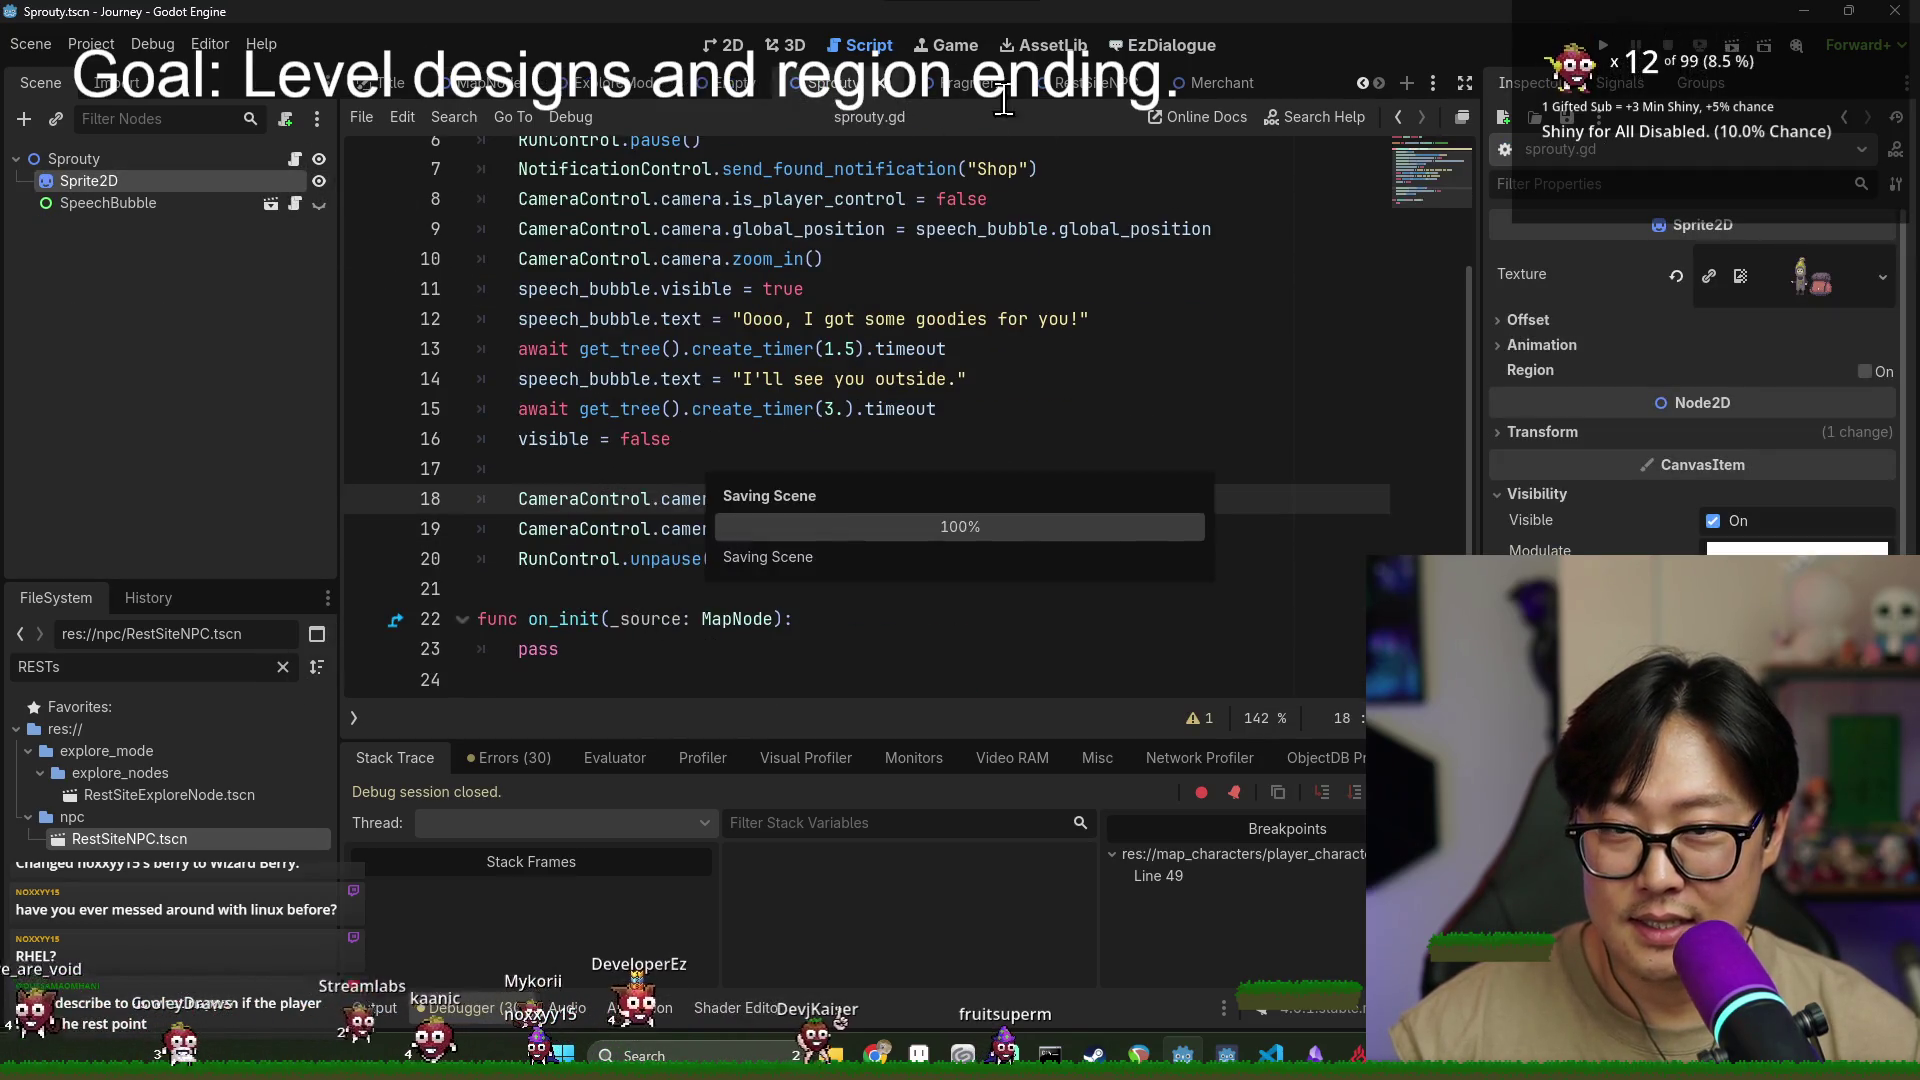
pyautogui.click(1696, 45)
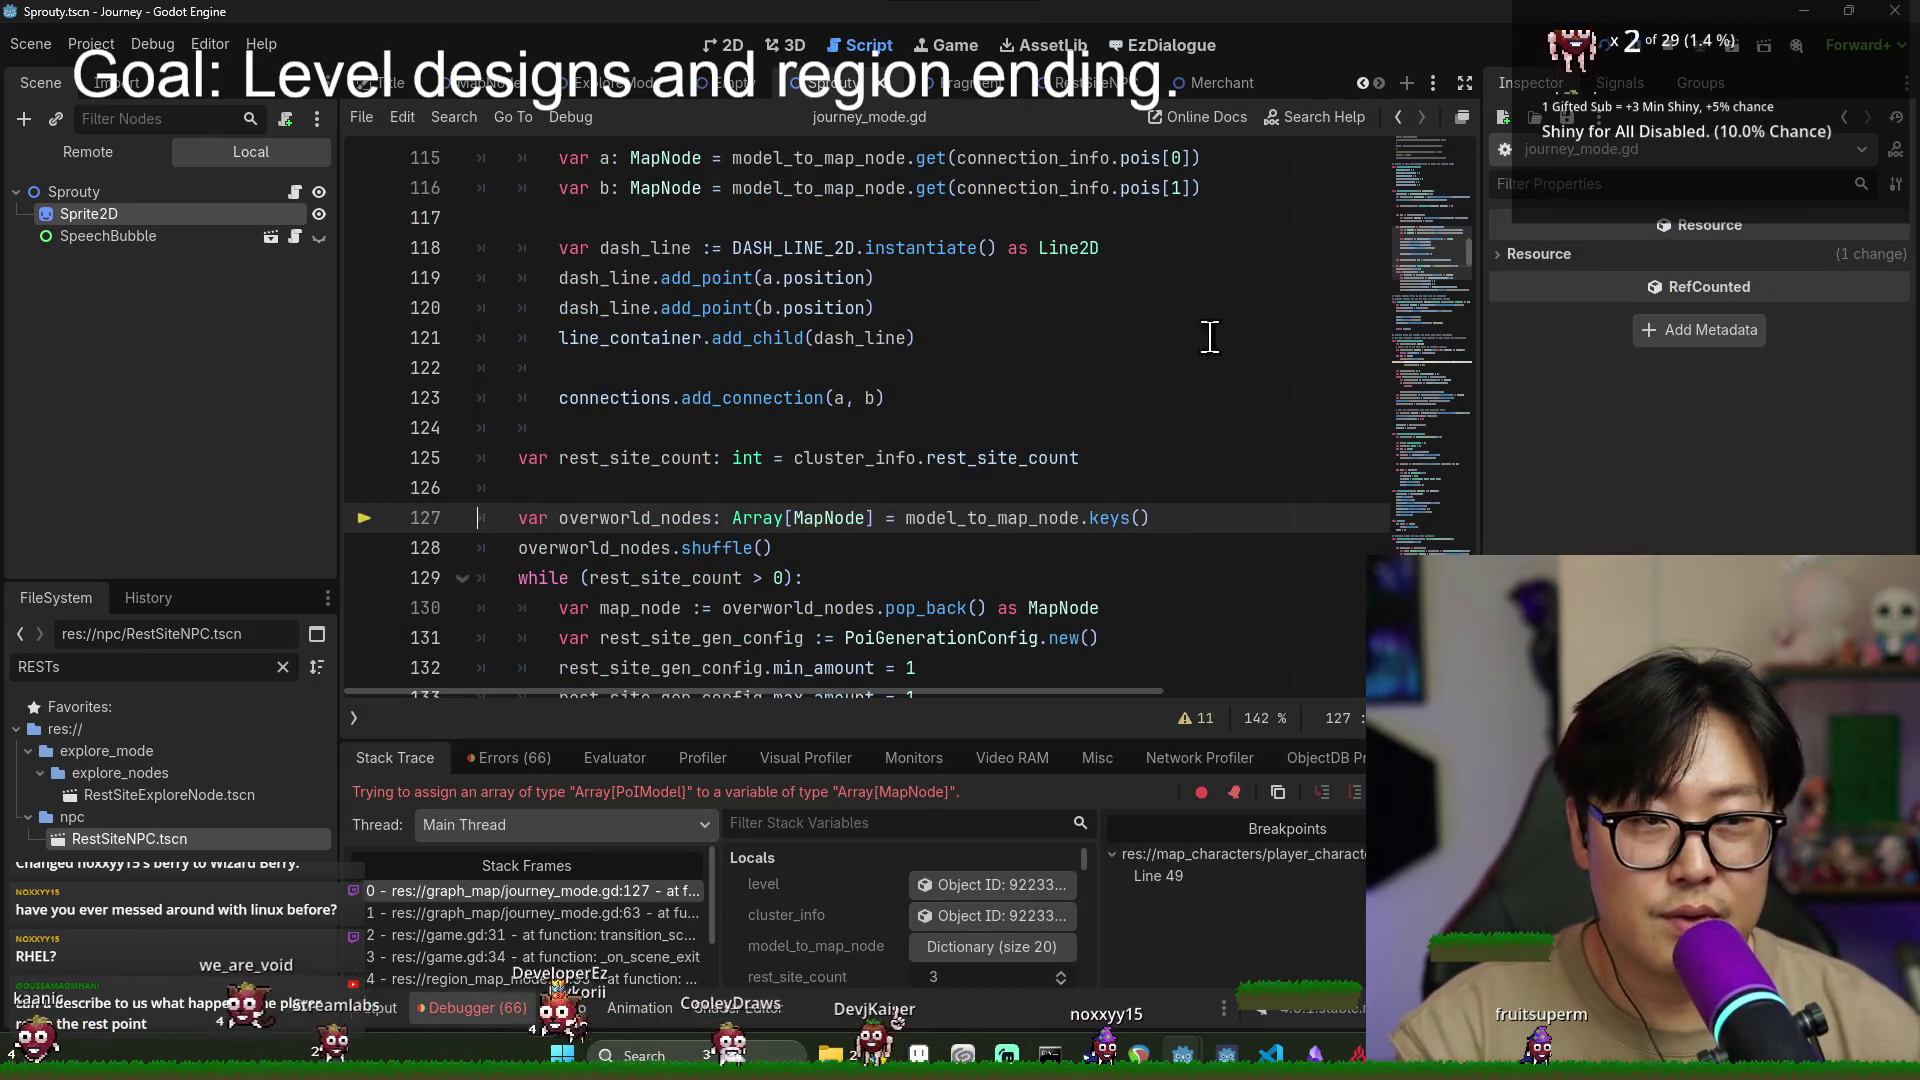
# - Inspect the journey_mode.gd line 127 error assigning Array[PoiModel] to Array[MapNode]
pyautogui.scroll(-1, 786, 660)
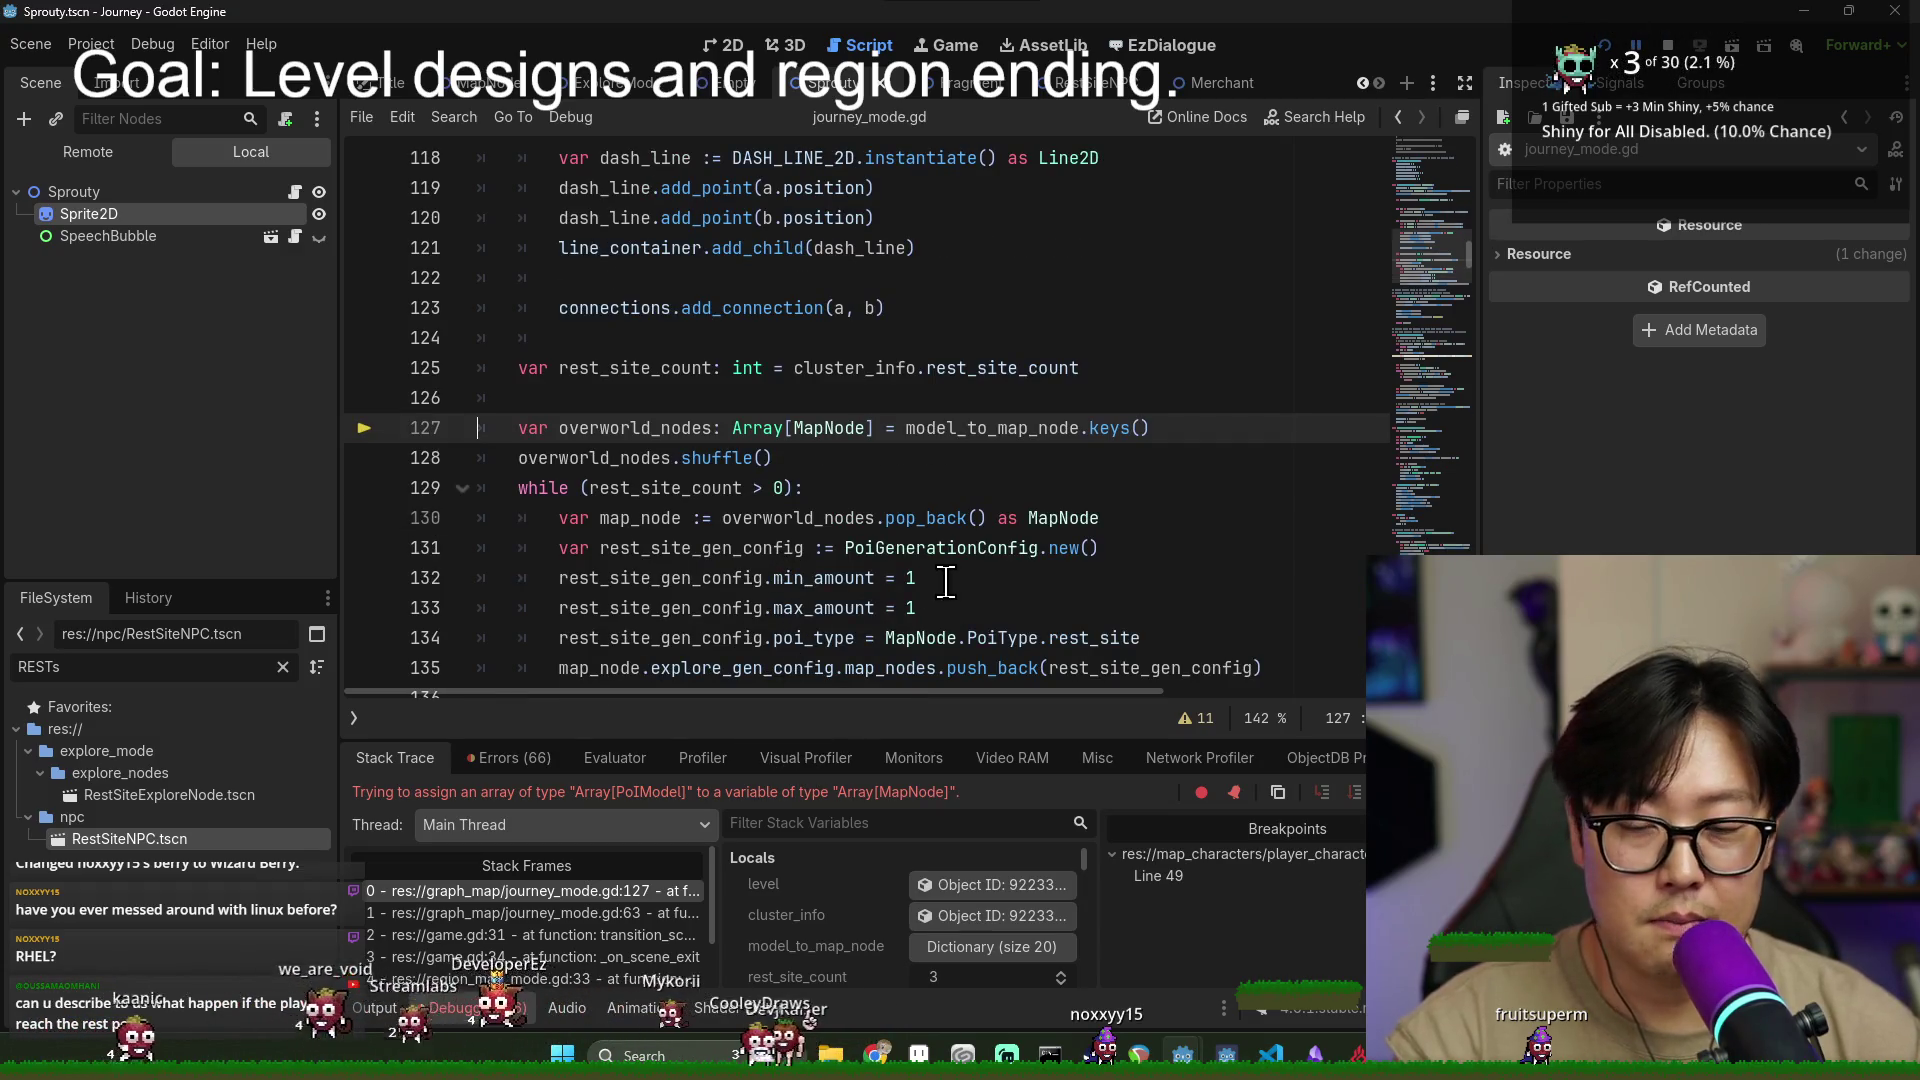
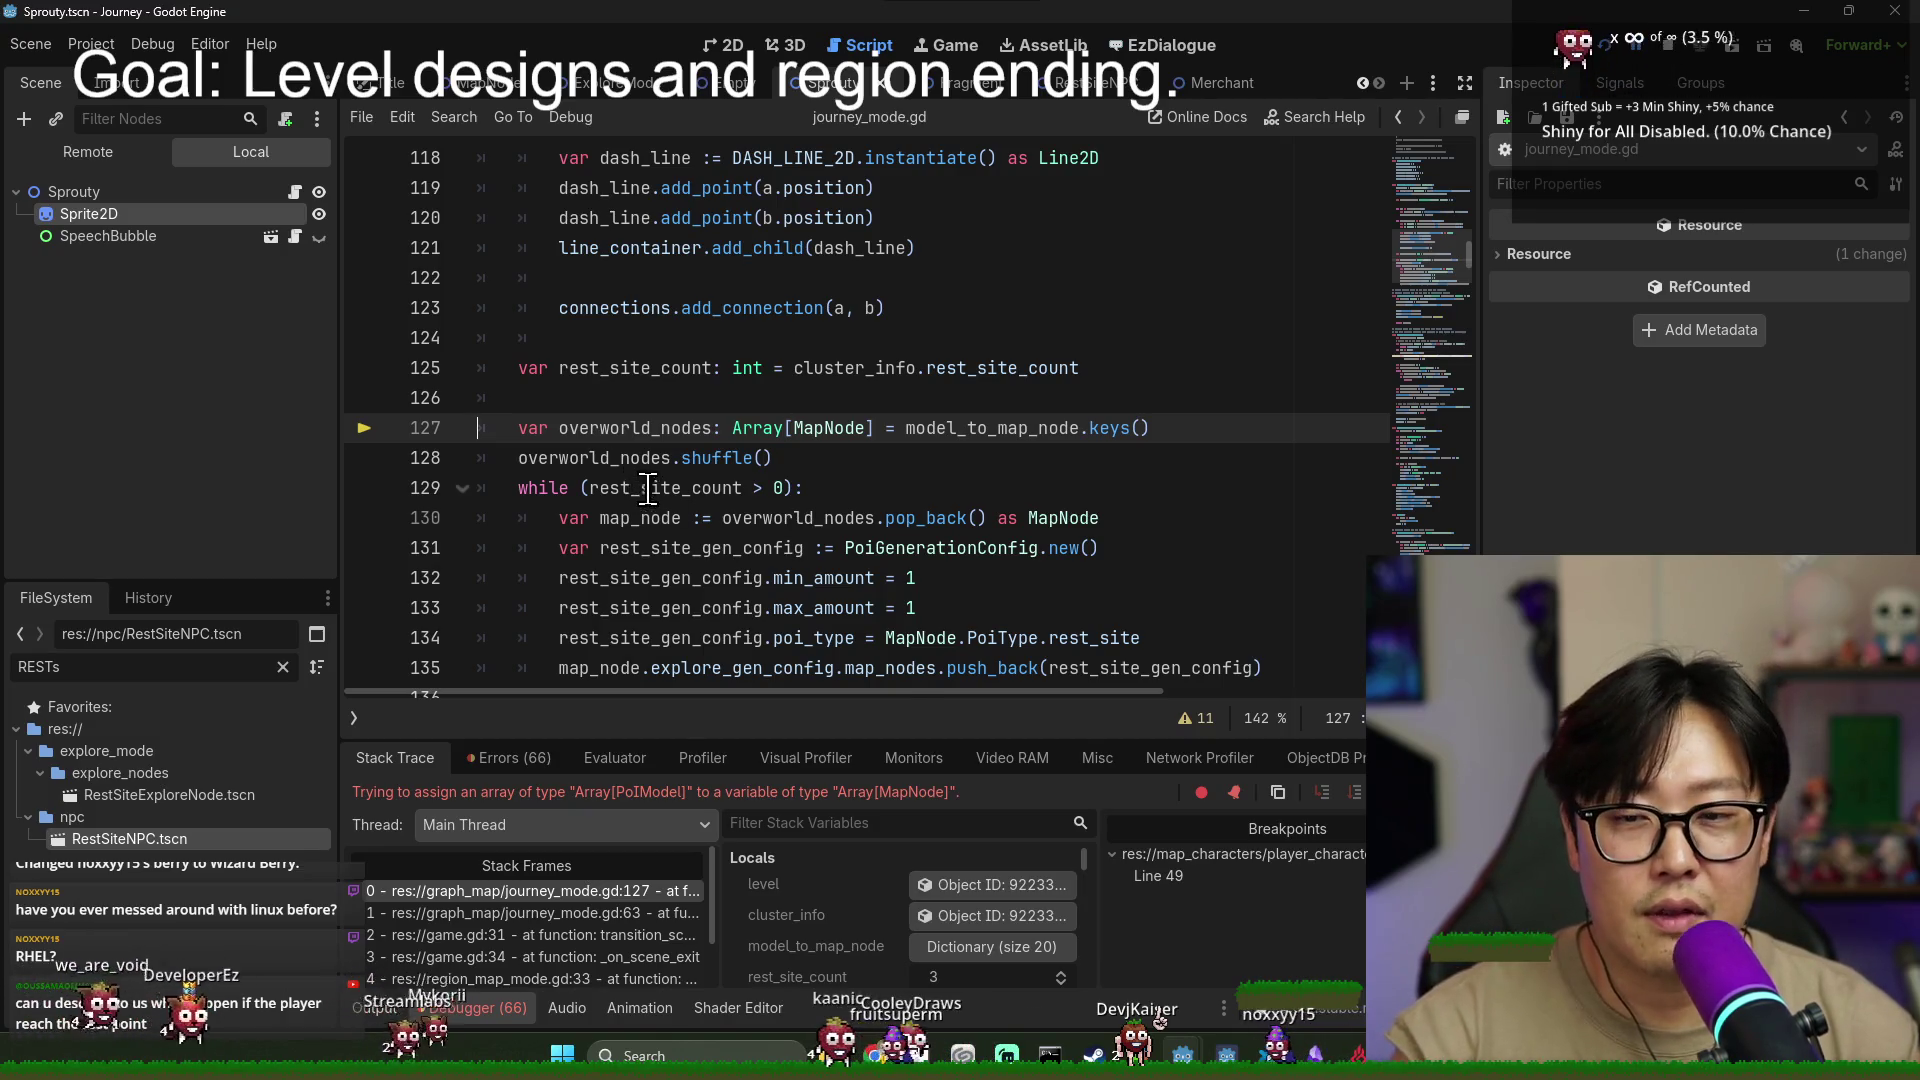
# - Change line 127 to build overworld_nodes from model_to_map_node.values() instead of keys()
pyautogui.scroll(1, 614, 505)
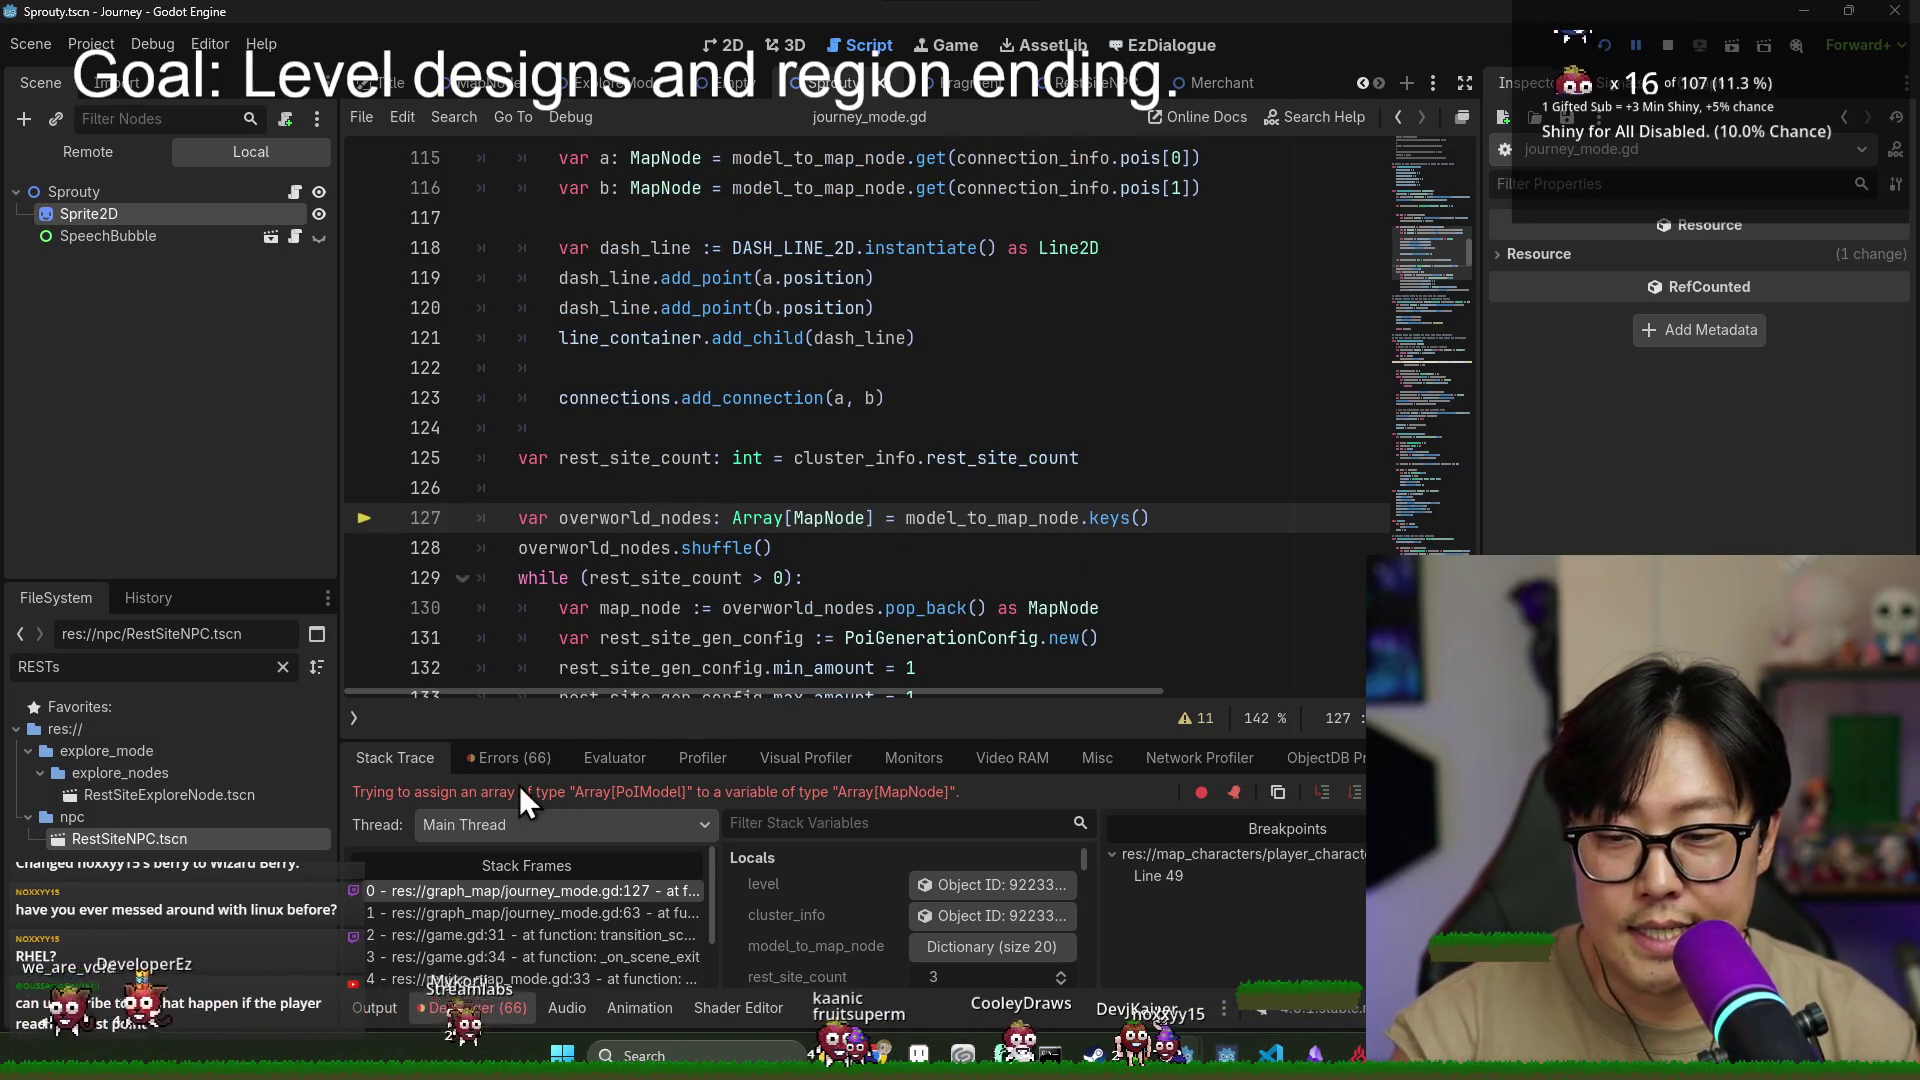
pyautogui.moveTo(958, 518)
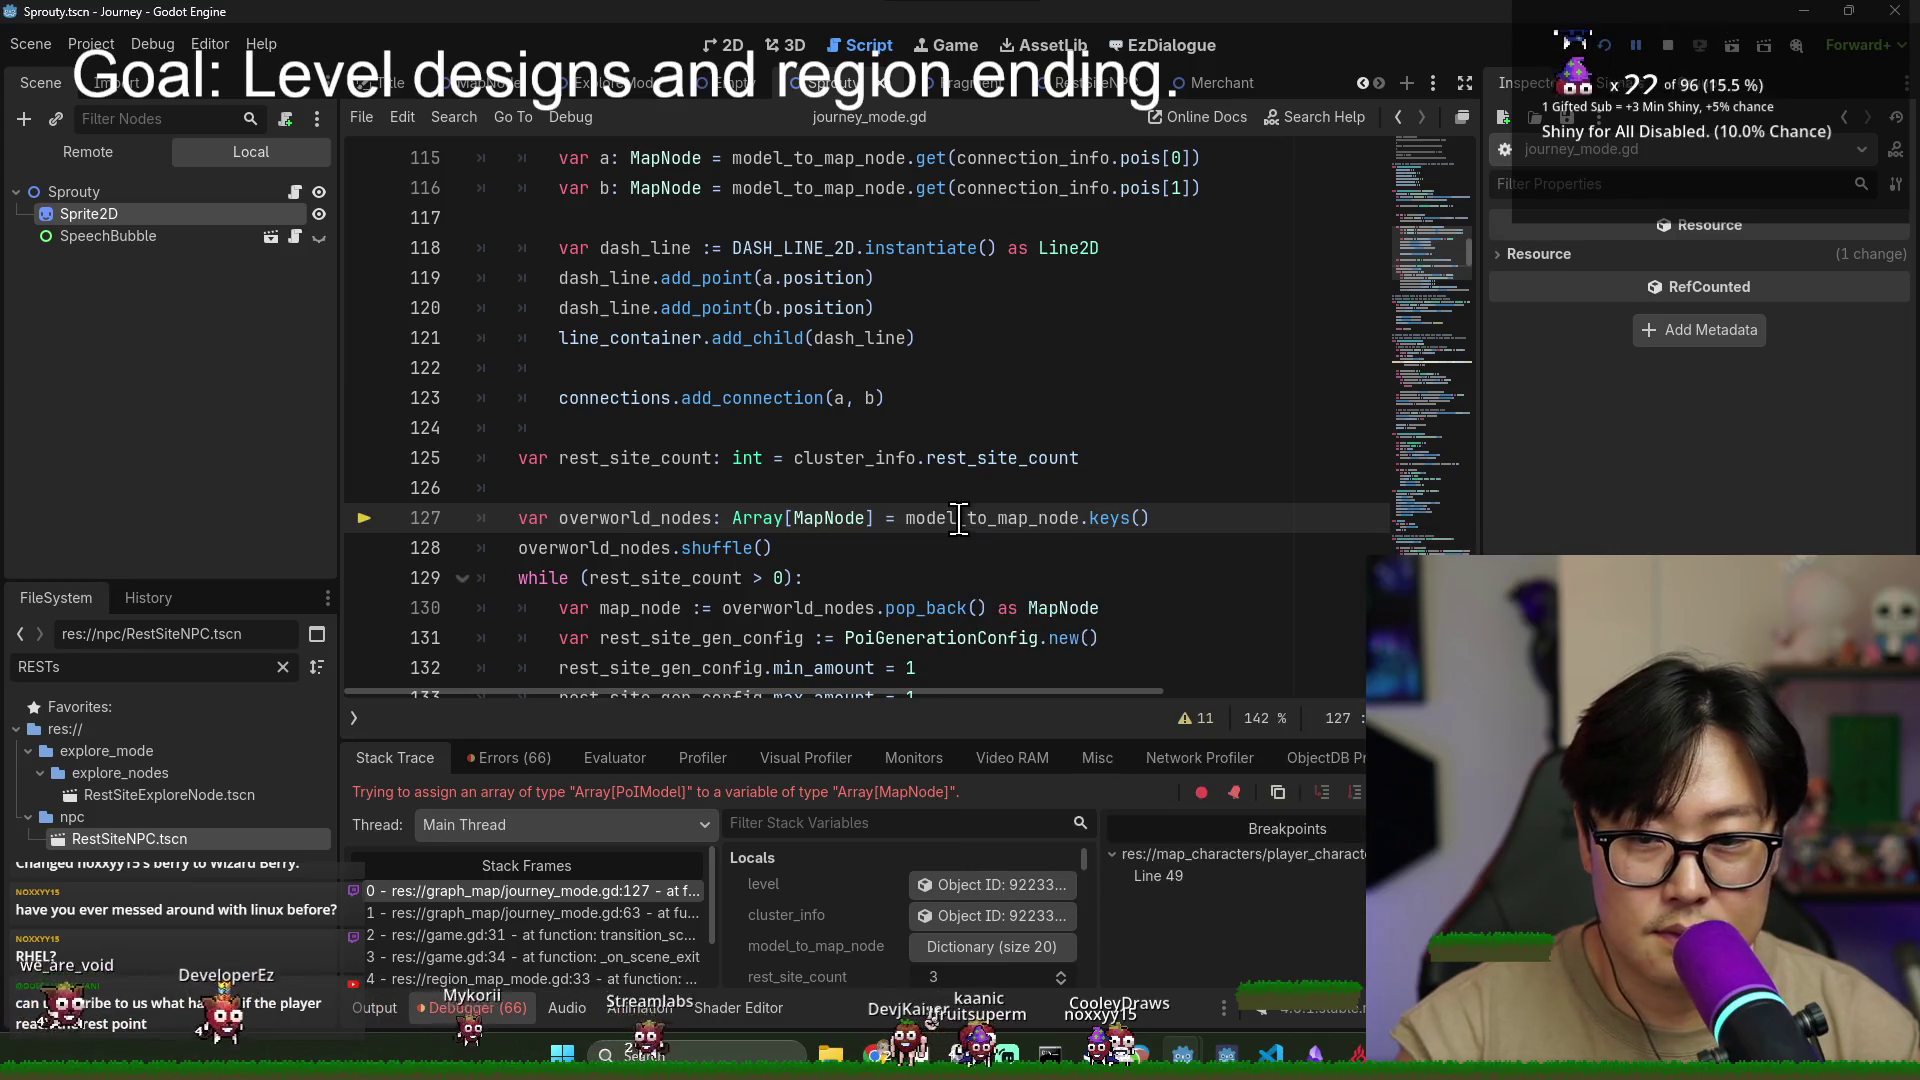
pyautogui.doubleClick(958, 518)
pyautogui.doubleClick(1108, 518)
pyautogui.write('values')
pyautogui.click(1255, 588)
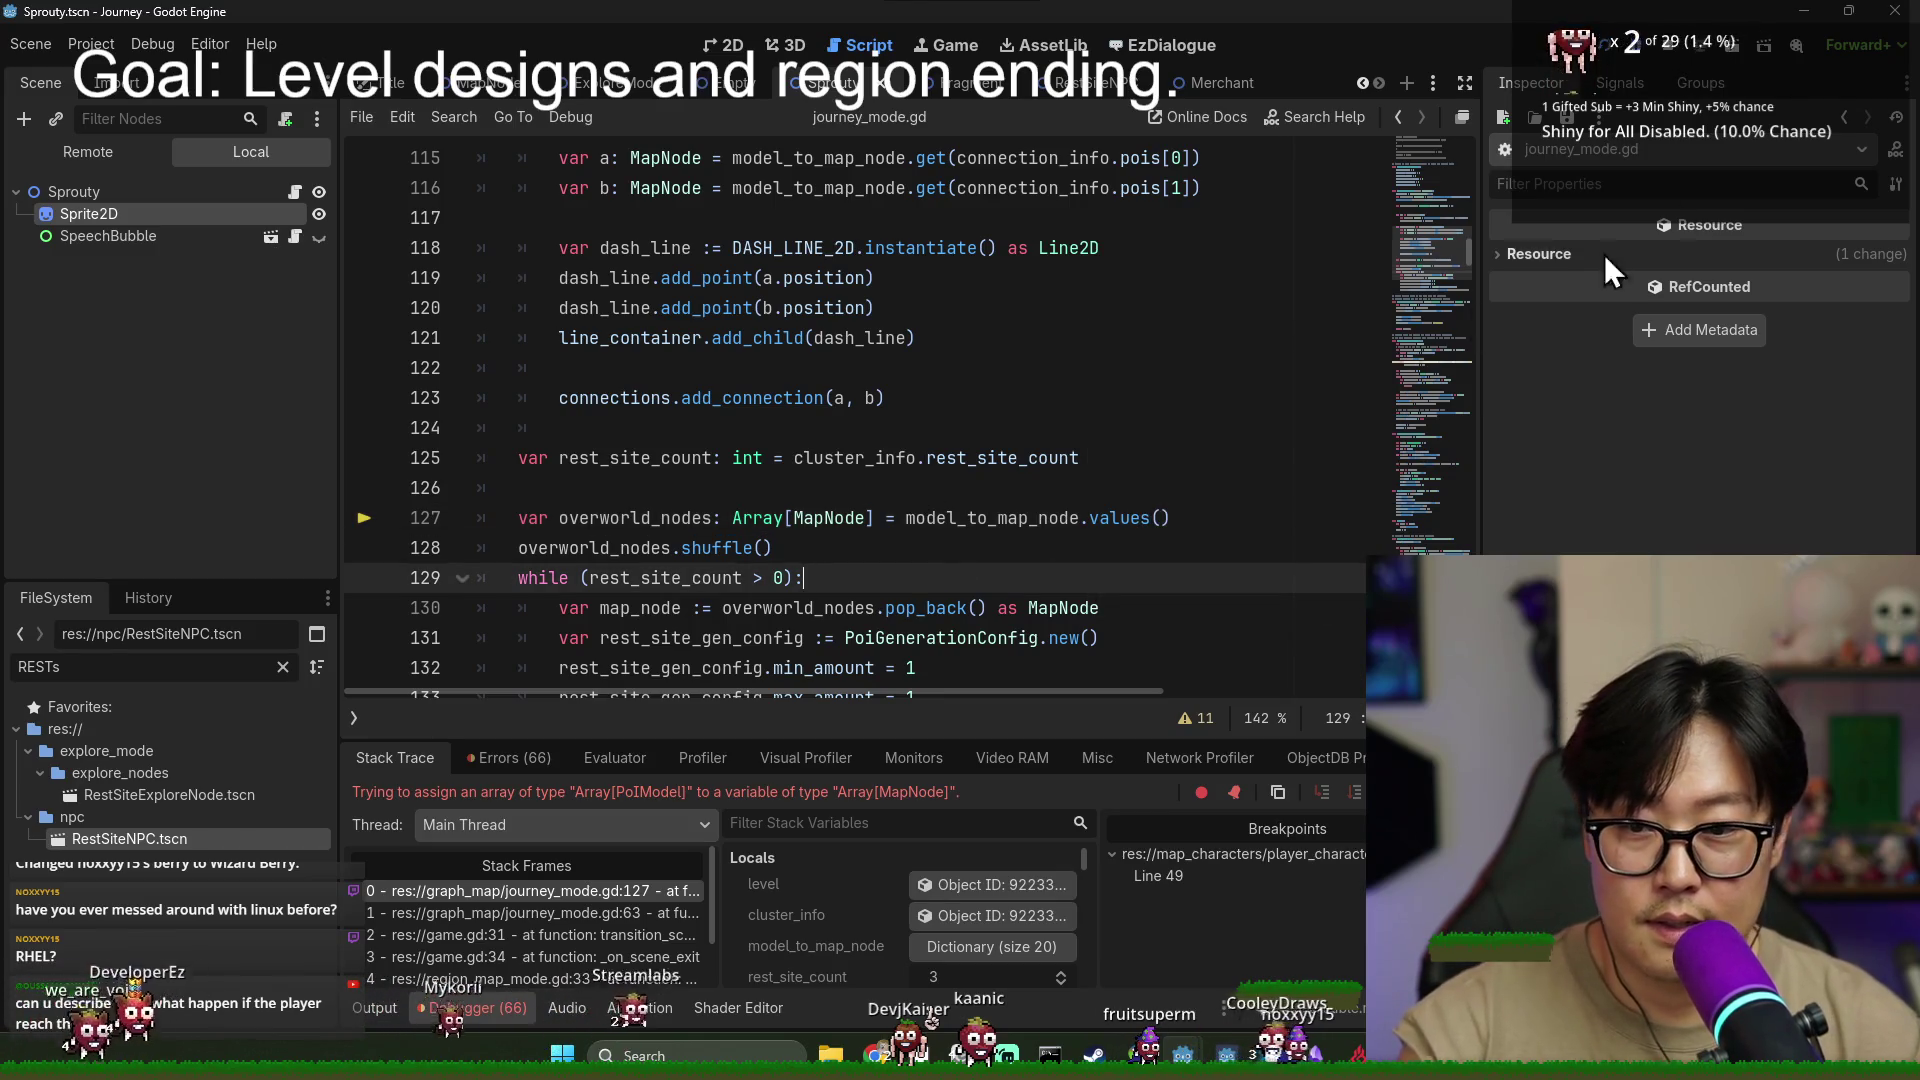
# - Stop the debug session, save journey_mode.gd, and relaunch the game with F5
pyautogui.click(1667, 45)
pyautogui.hotkey('ctrl', 's')
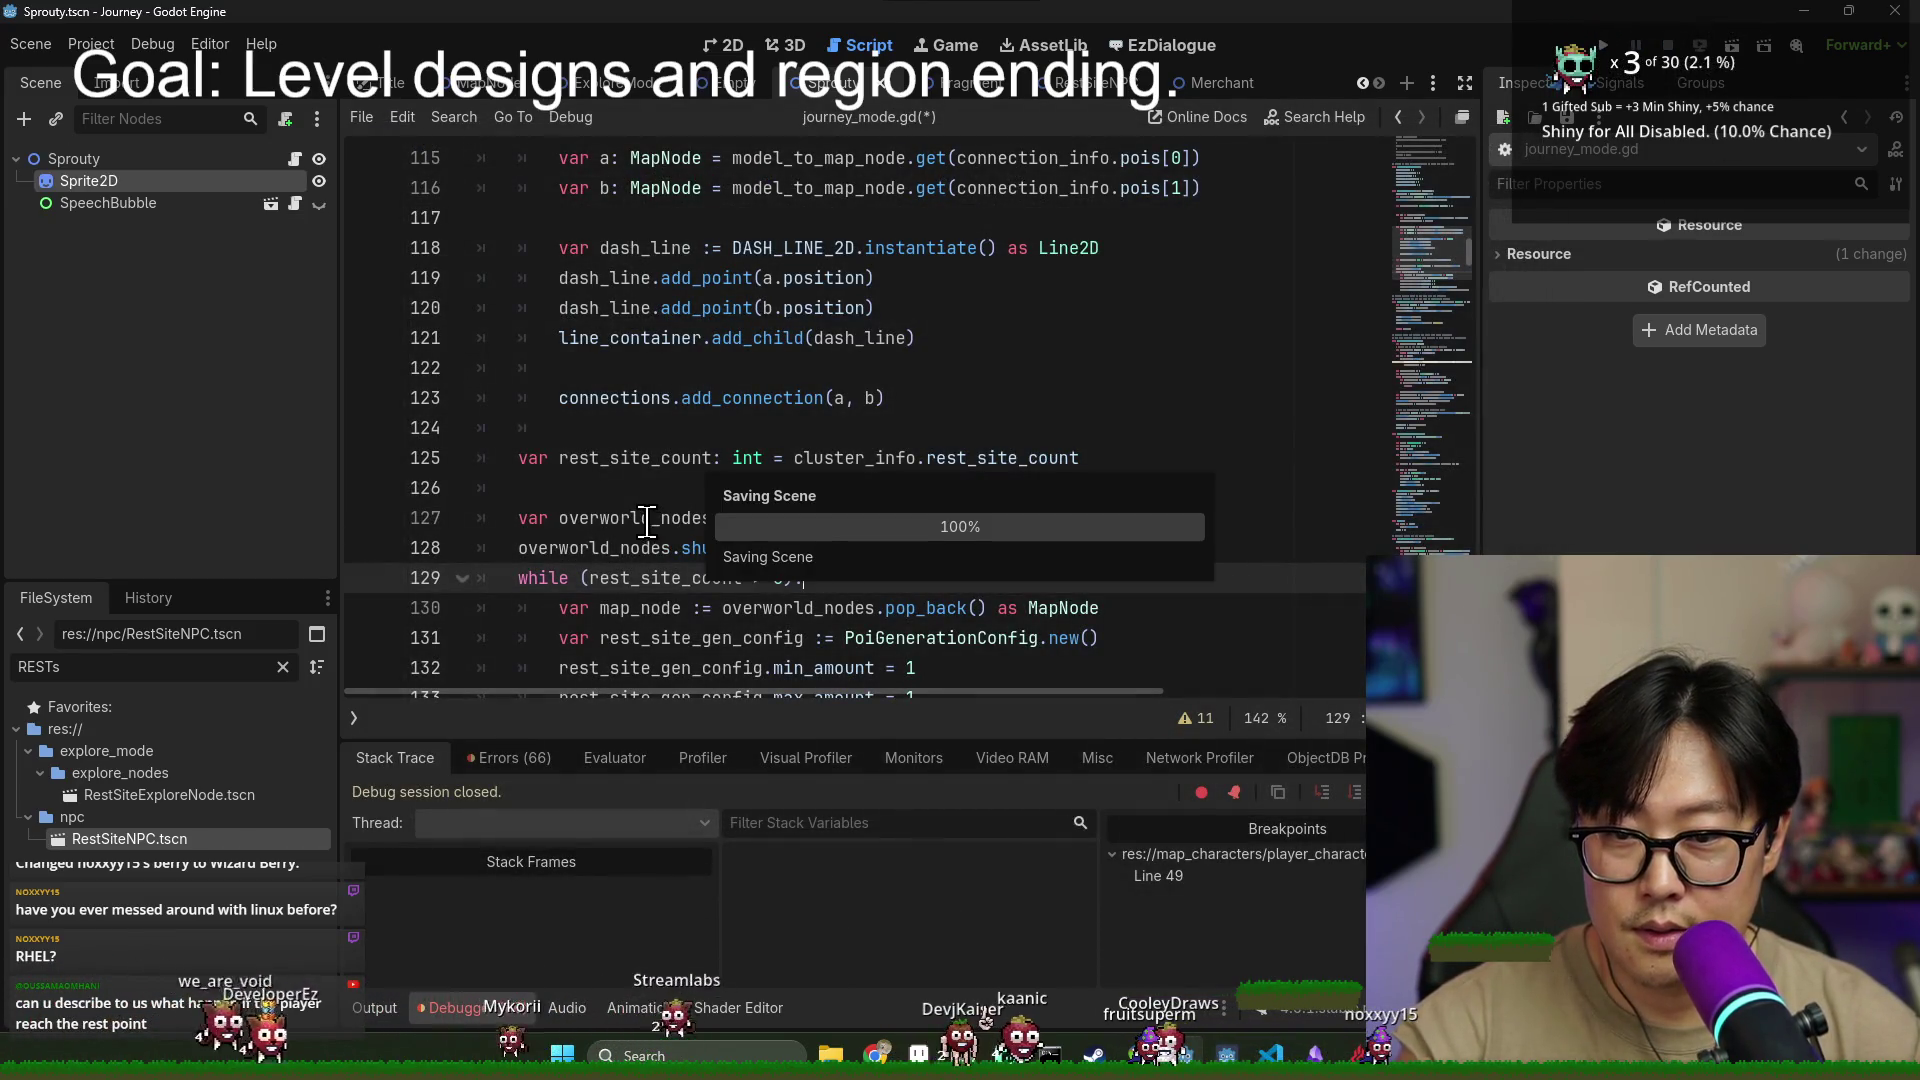
pyautogui.press('F5')
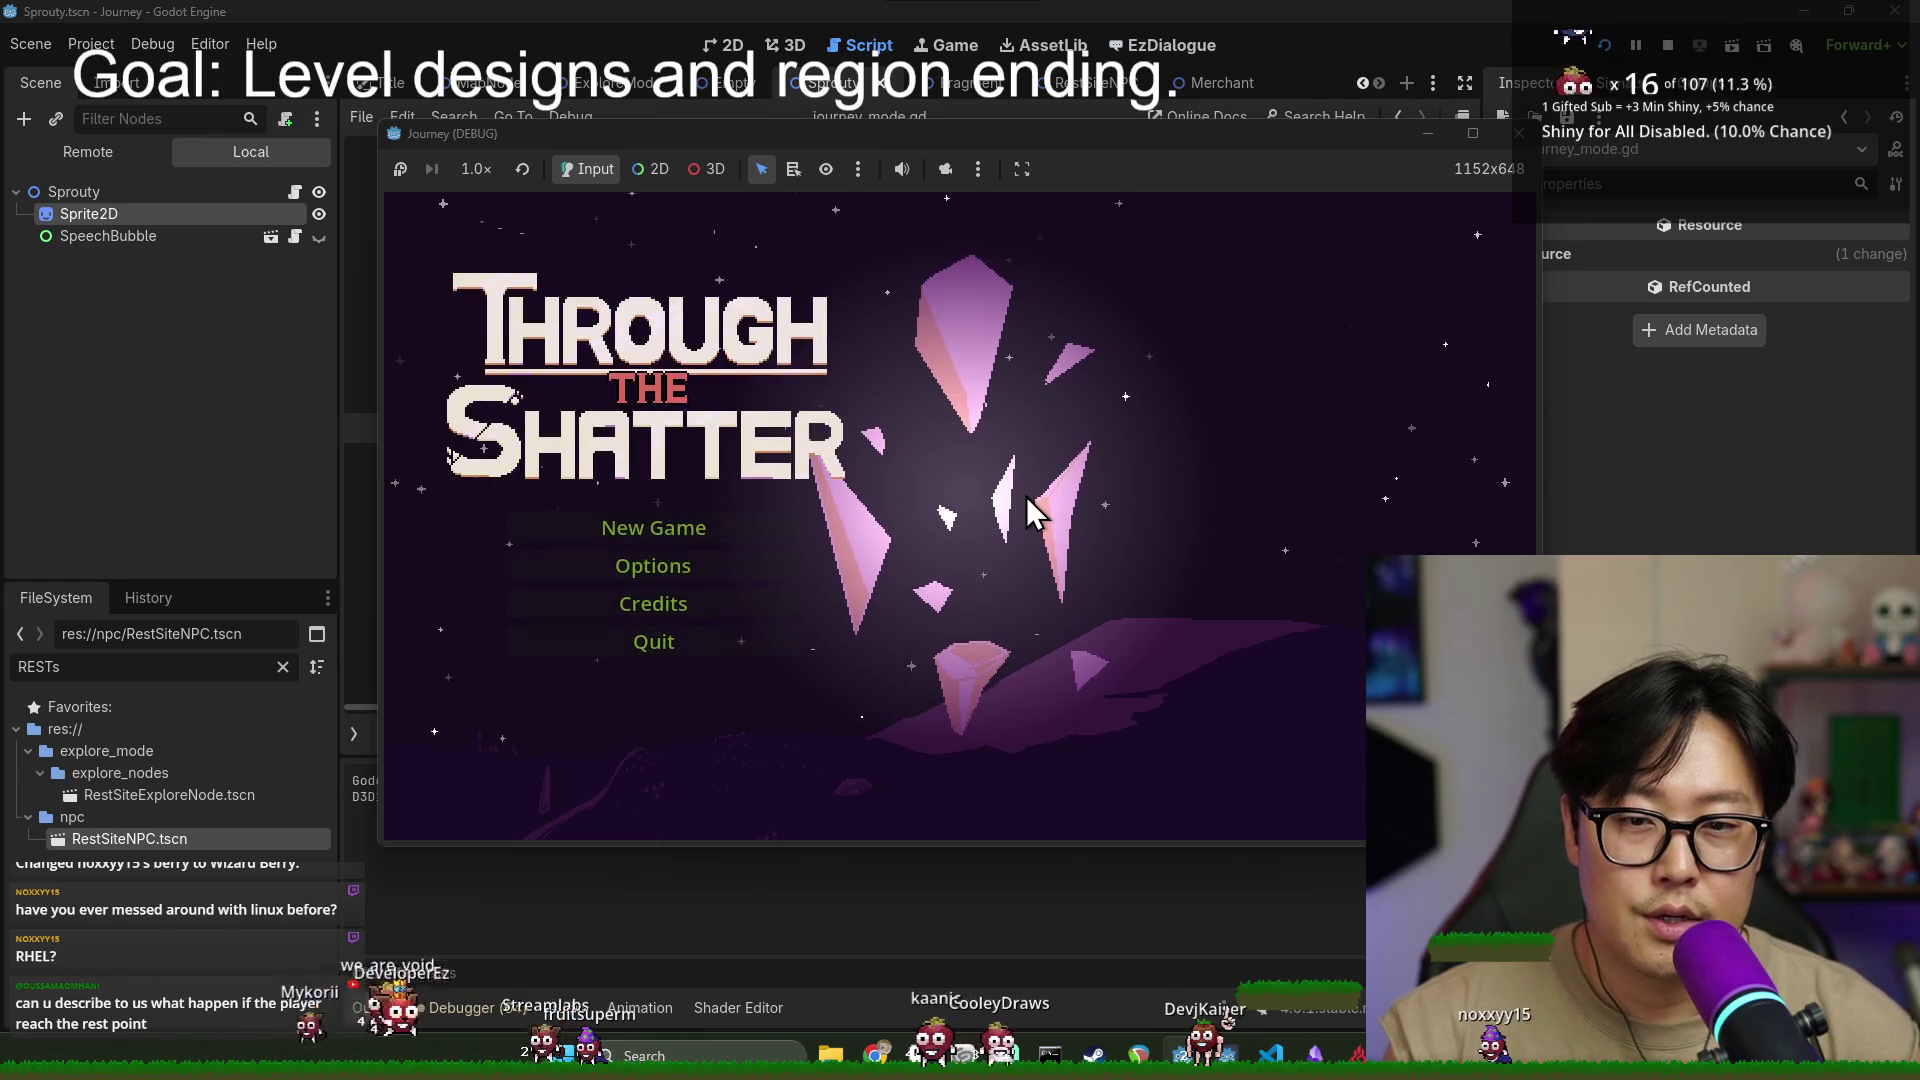
# - Start a New Game from the title screen, which breaks at line 135
pyautogui.click(740, 526)
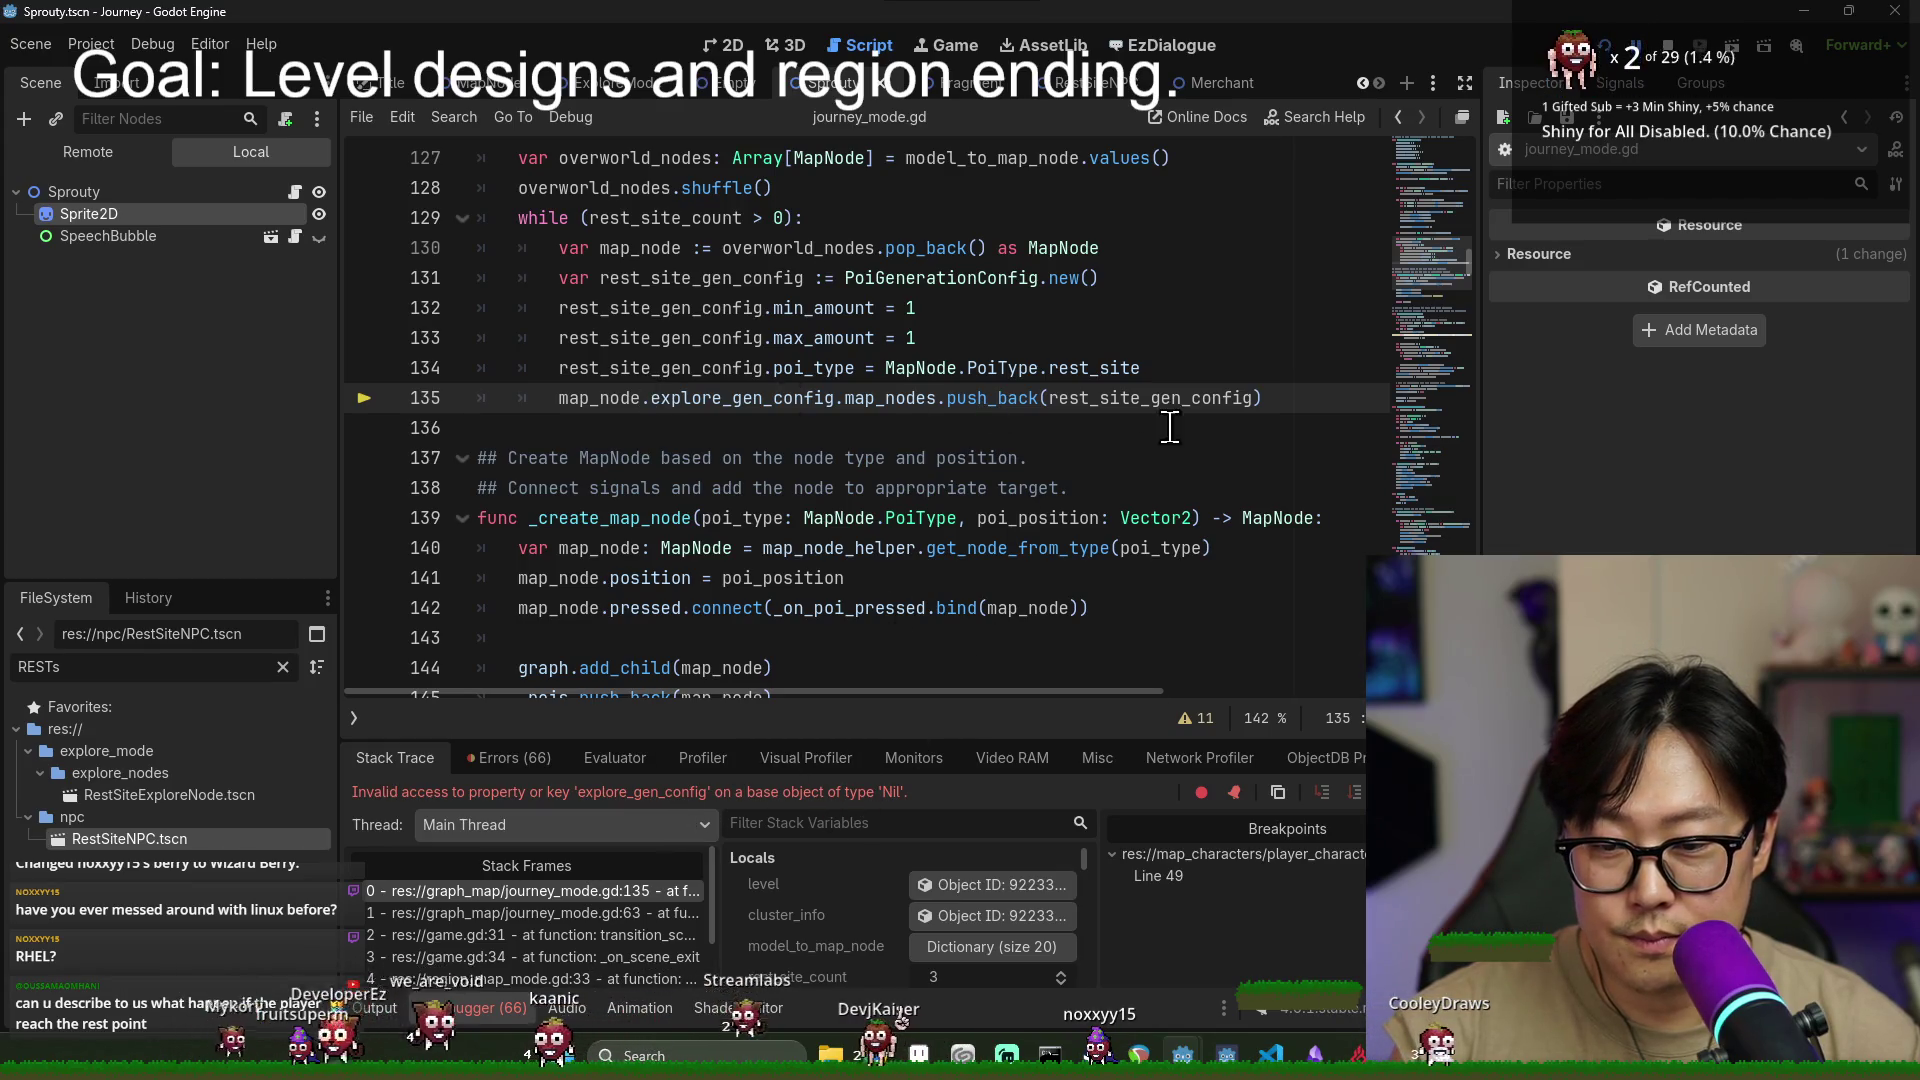
# - Inspect map_node and overworld_nodes on lines 130–135 to trace the Nil error
pyautogui.moveTo(1177, 398)
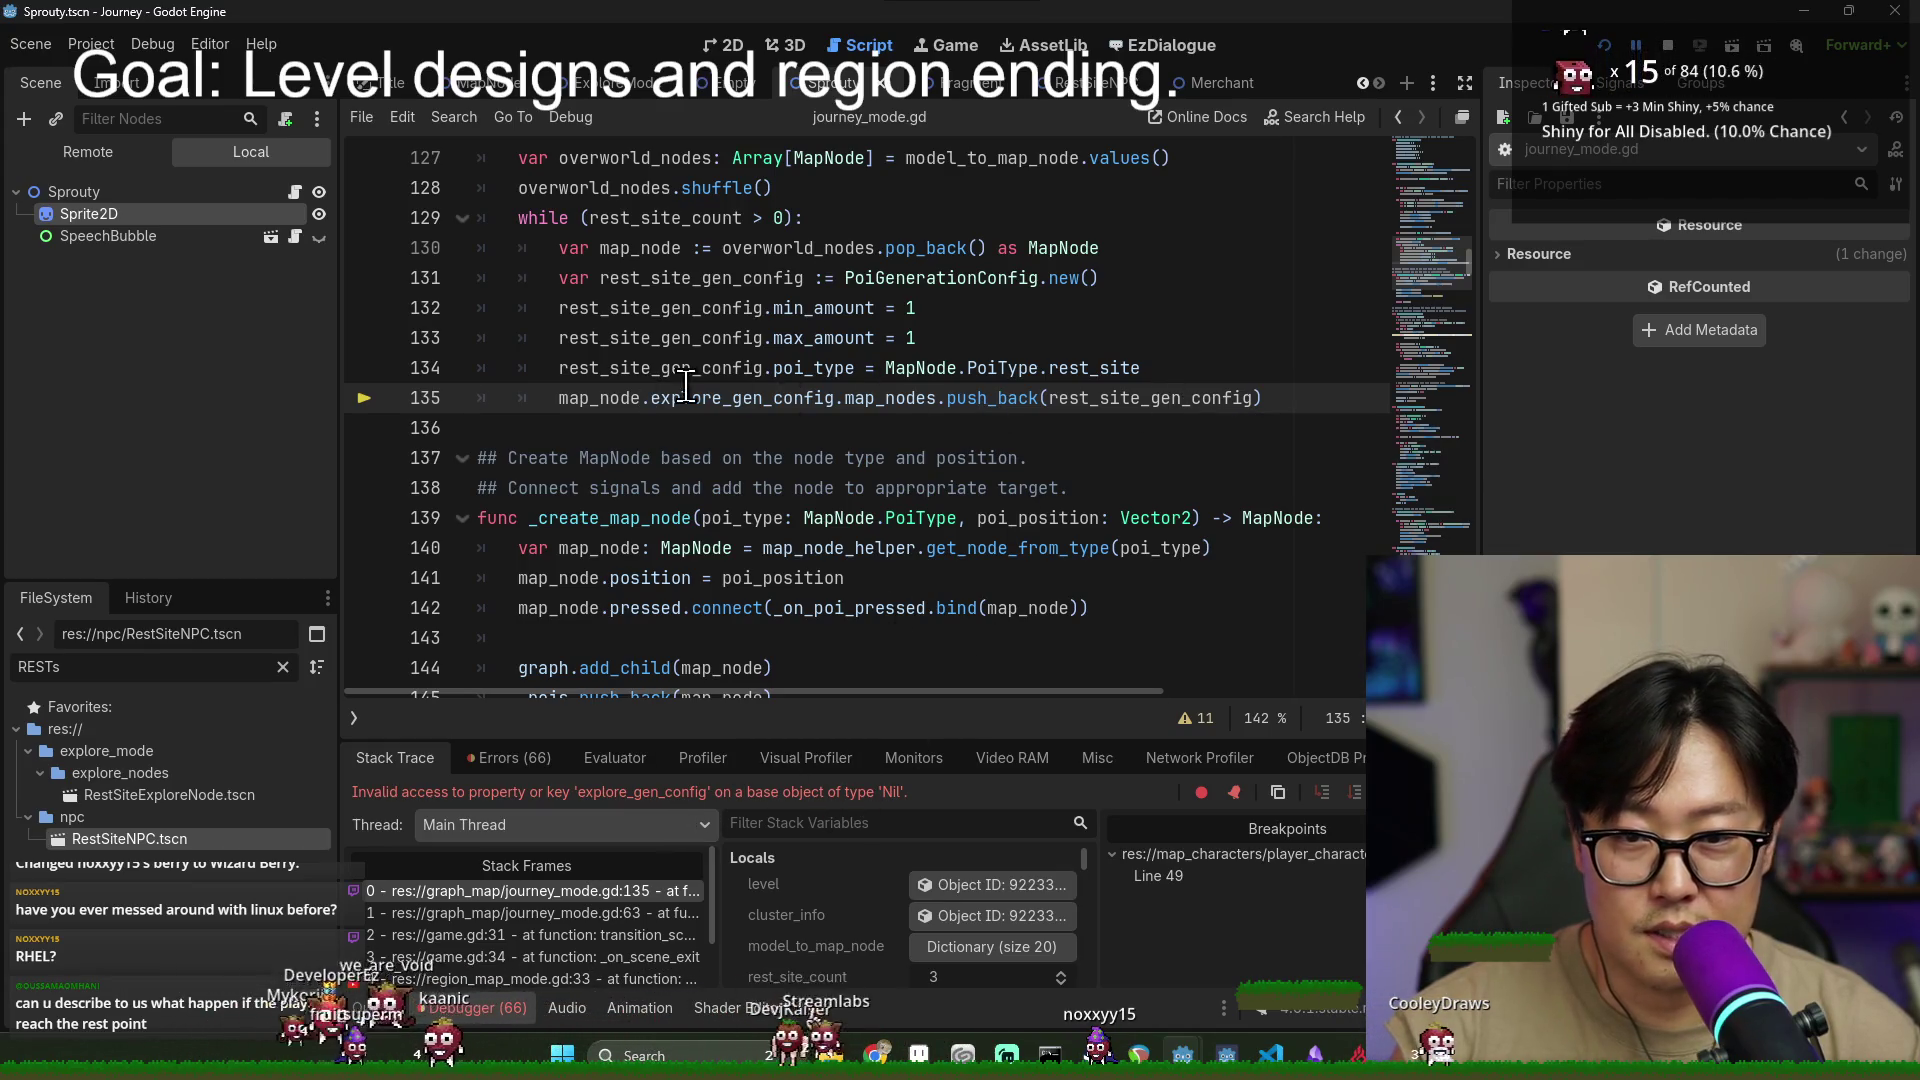
pyautogui.moveTo(752, 404)
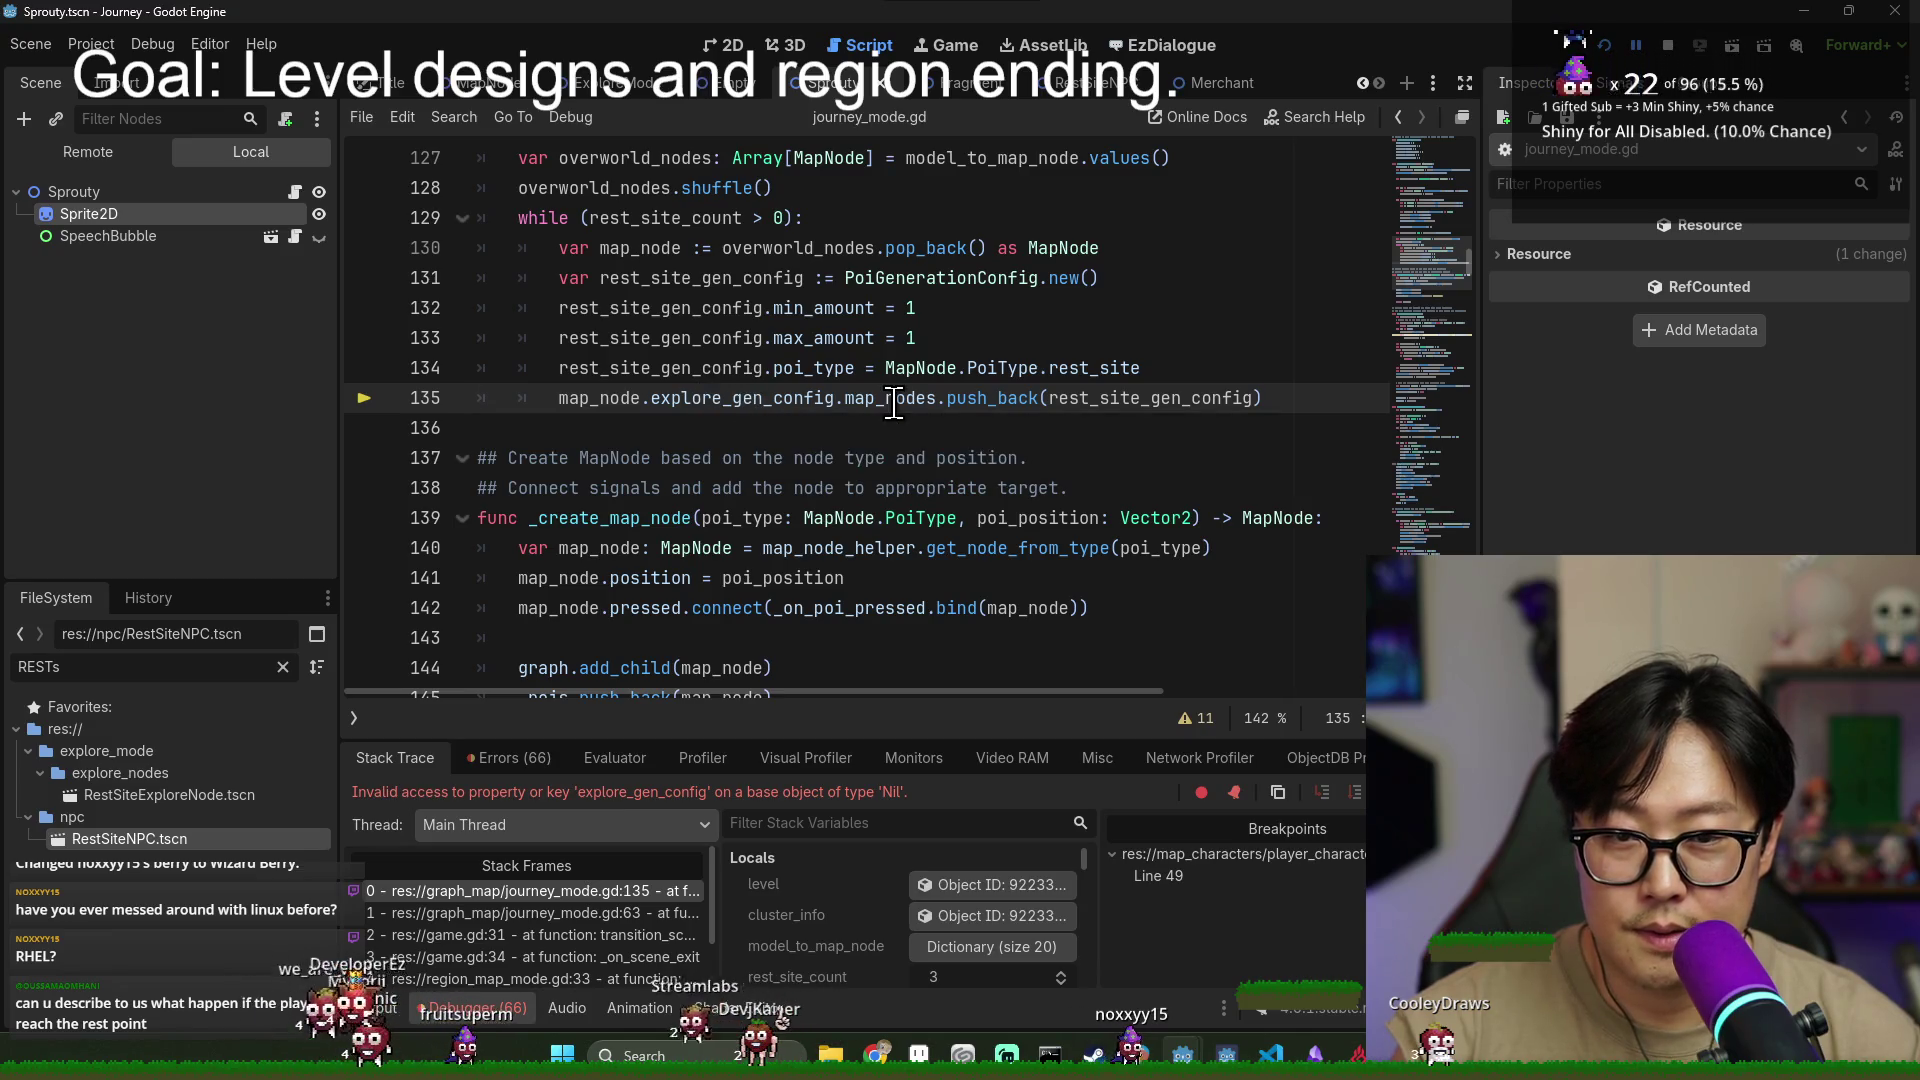
pyautogui.doubleClick(598, 398)
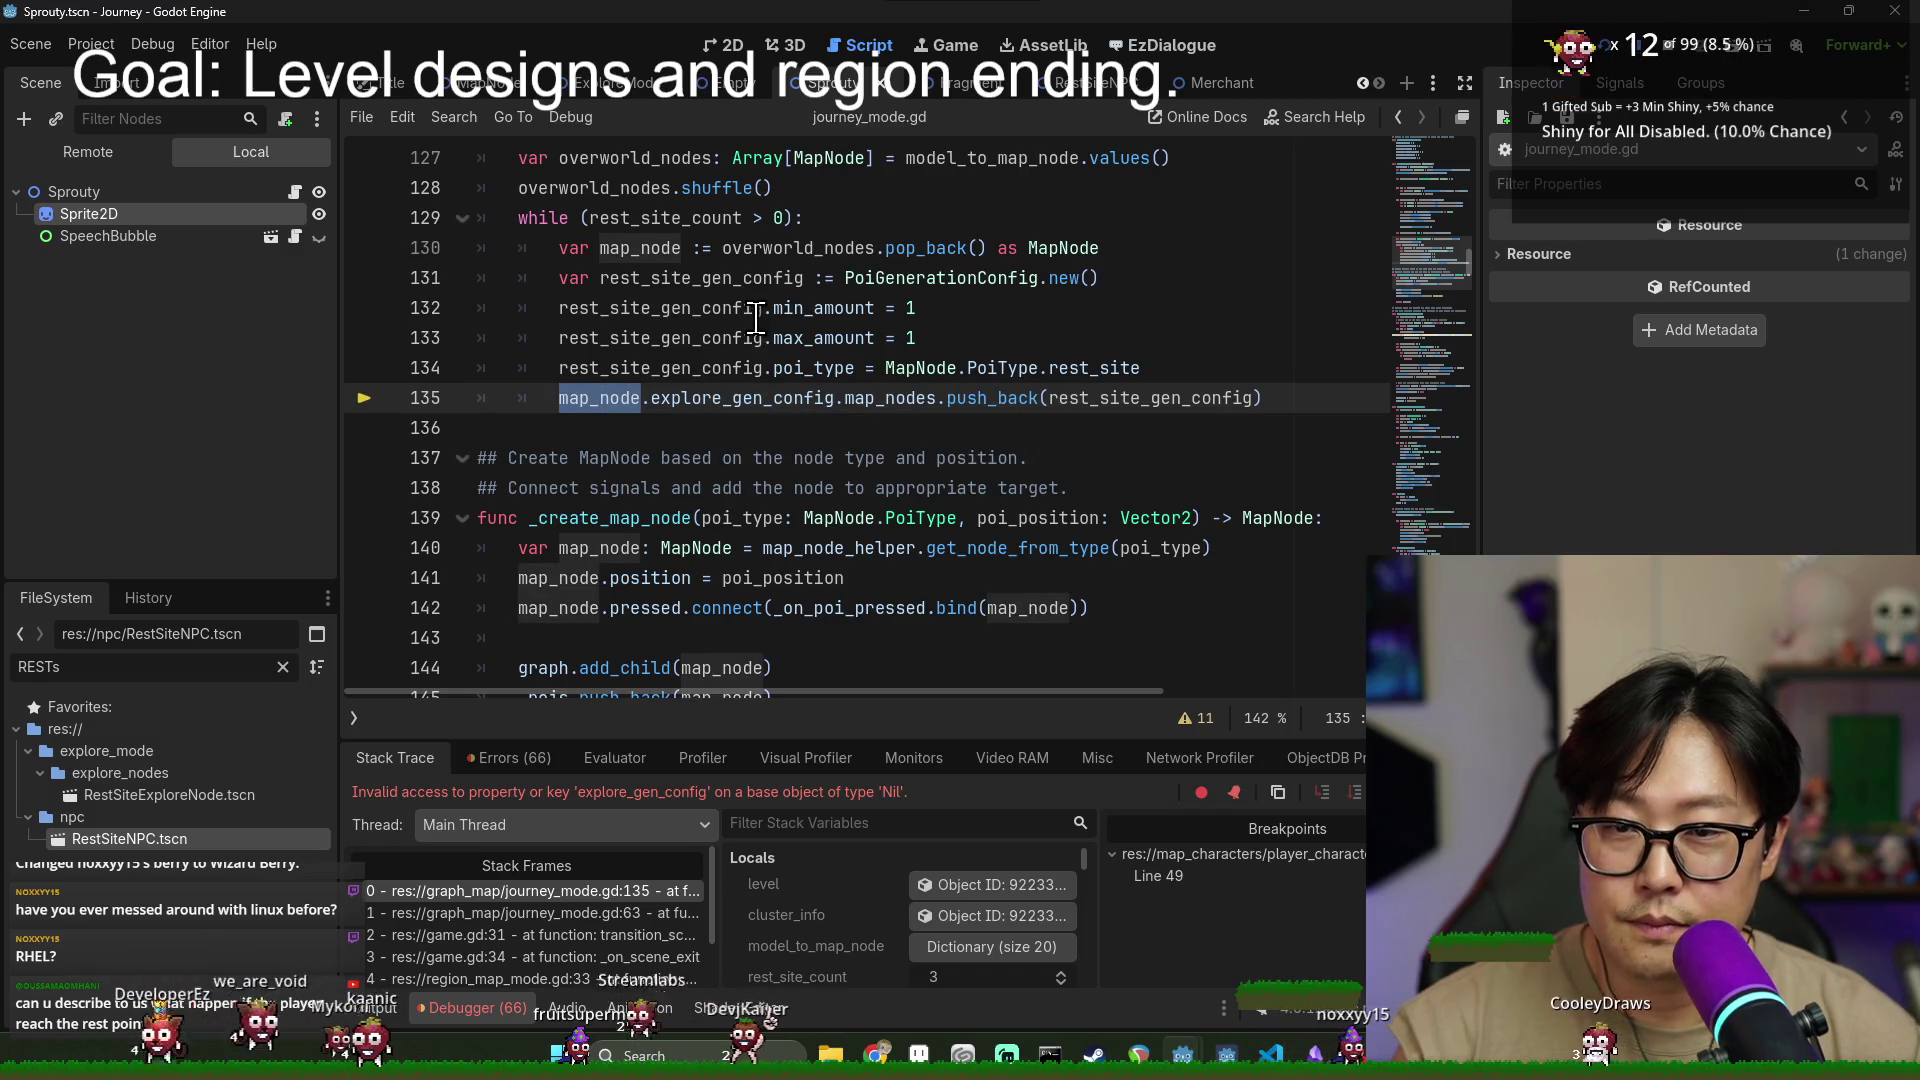
pyautogui.scroll(1, 756, 318)
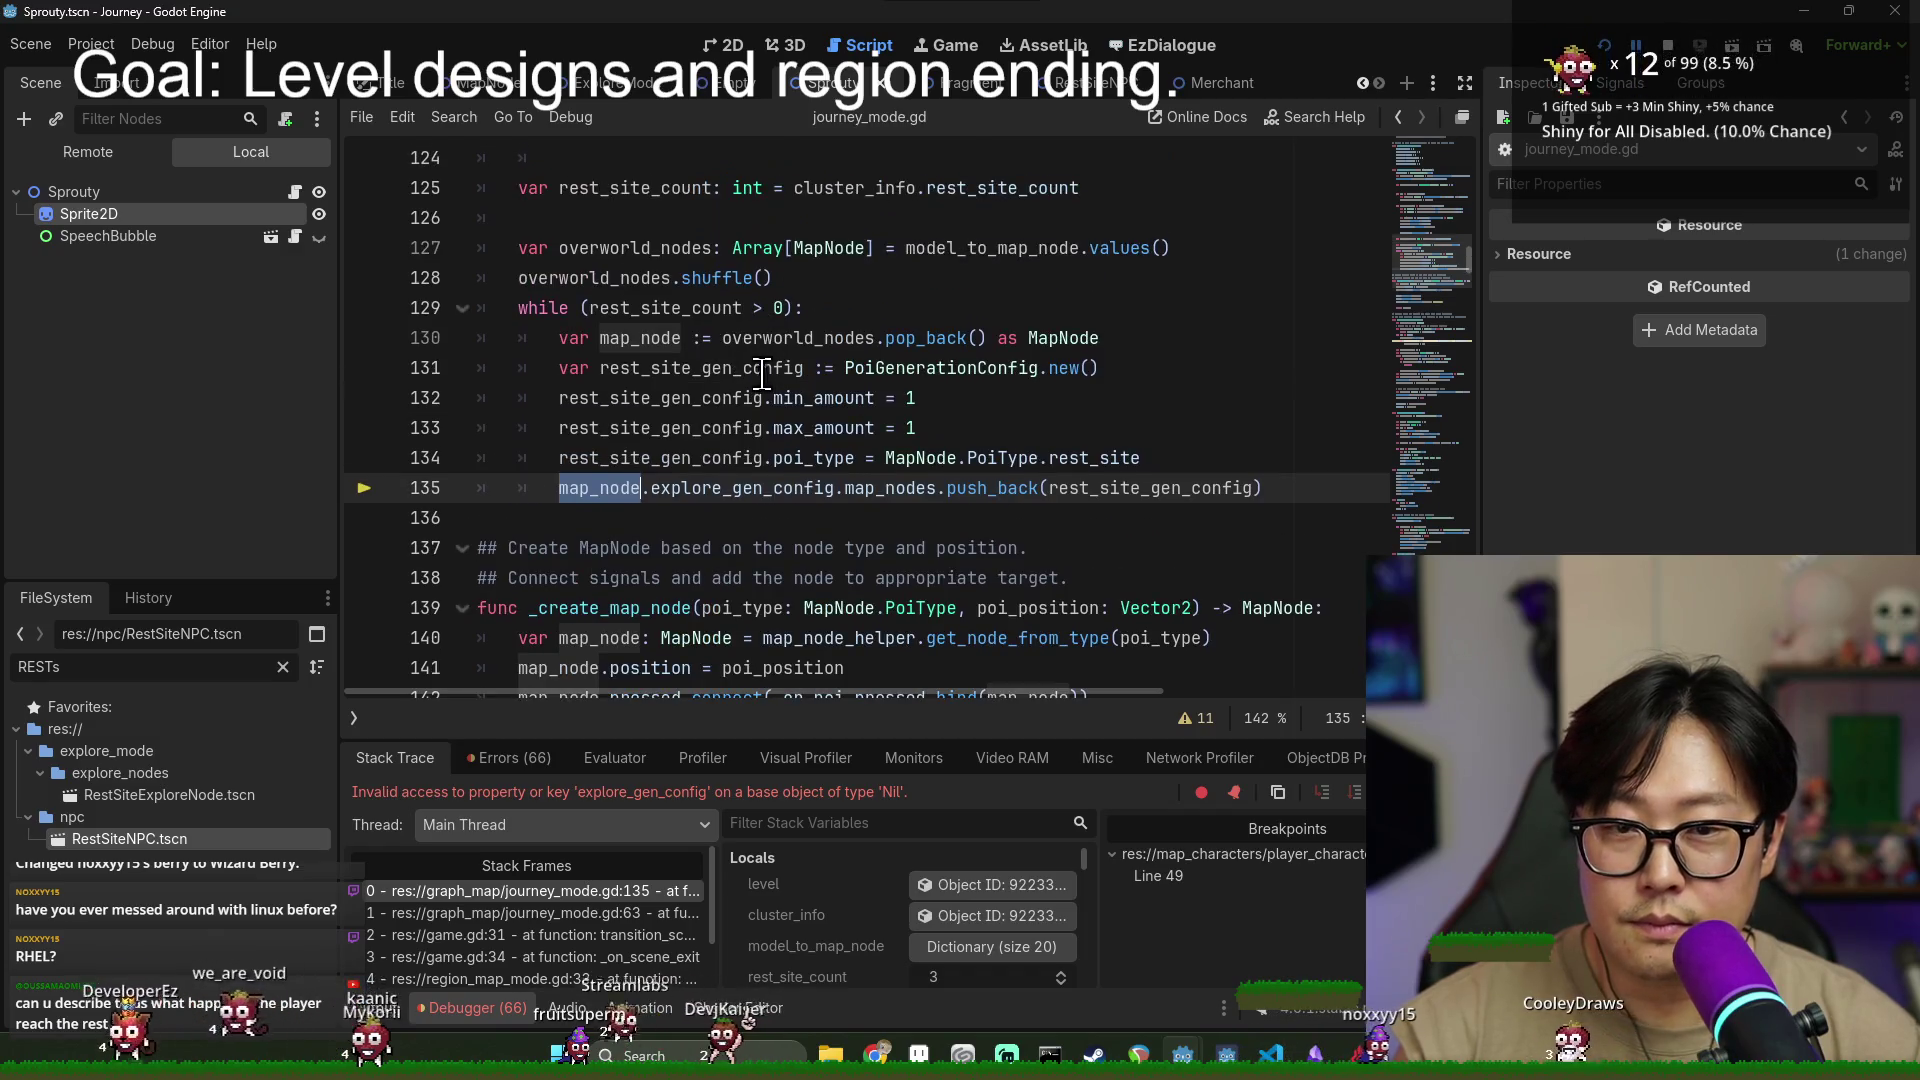
pyautogui.doubleClick(640, 338)
pyautogui.scroll(2, 700, 400)
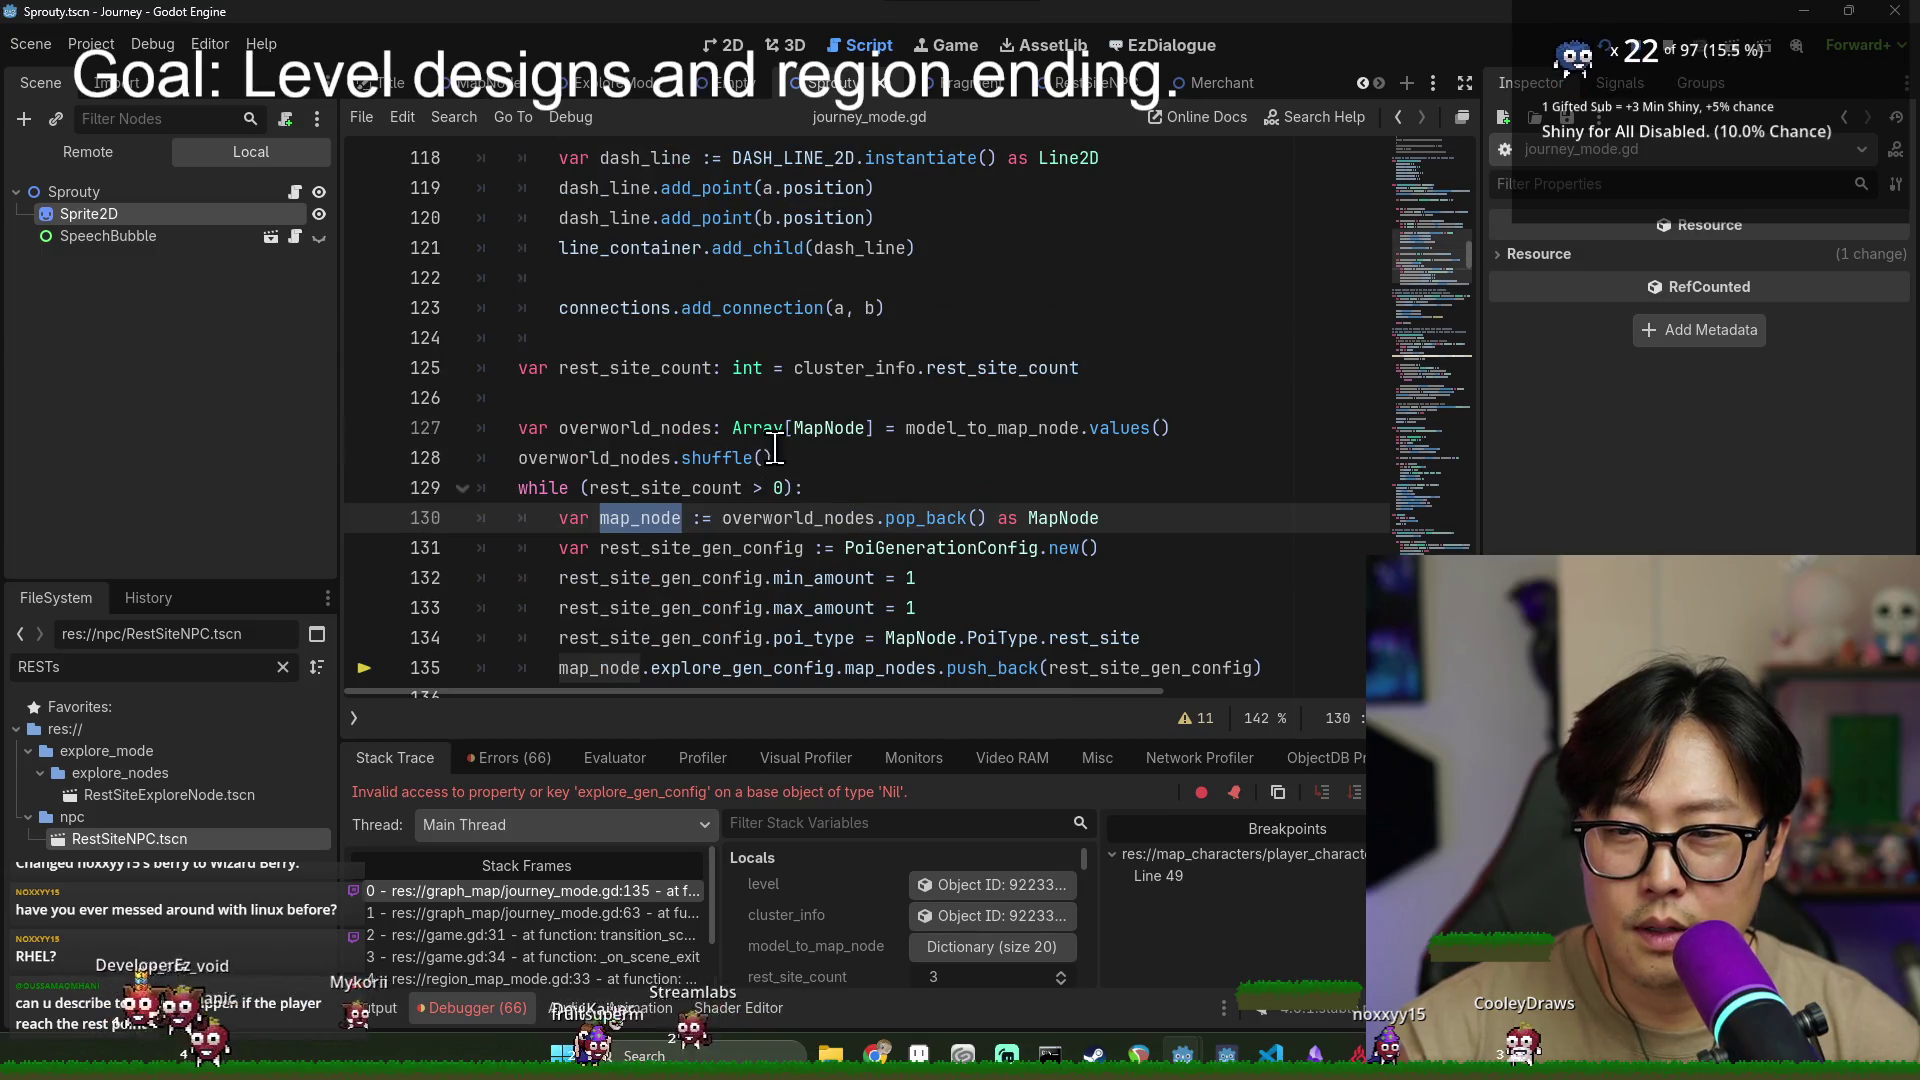
pyautogui.doubleClick(777, 517)
pyautogui.moveTo(998, 420)
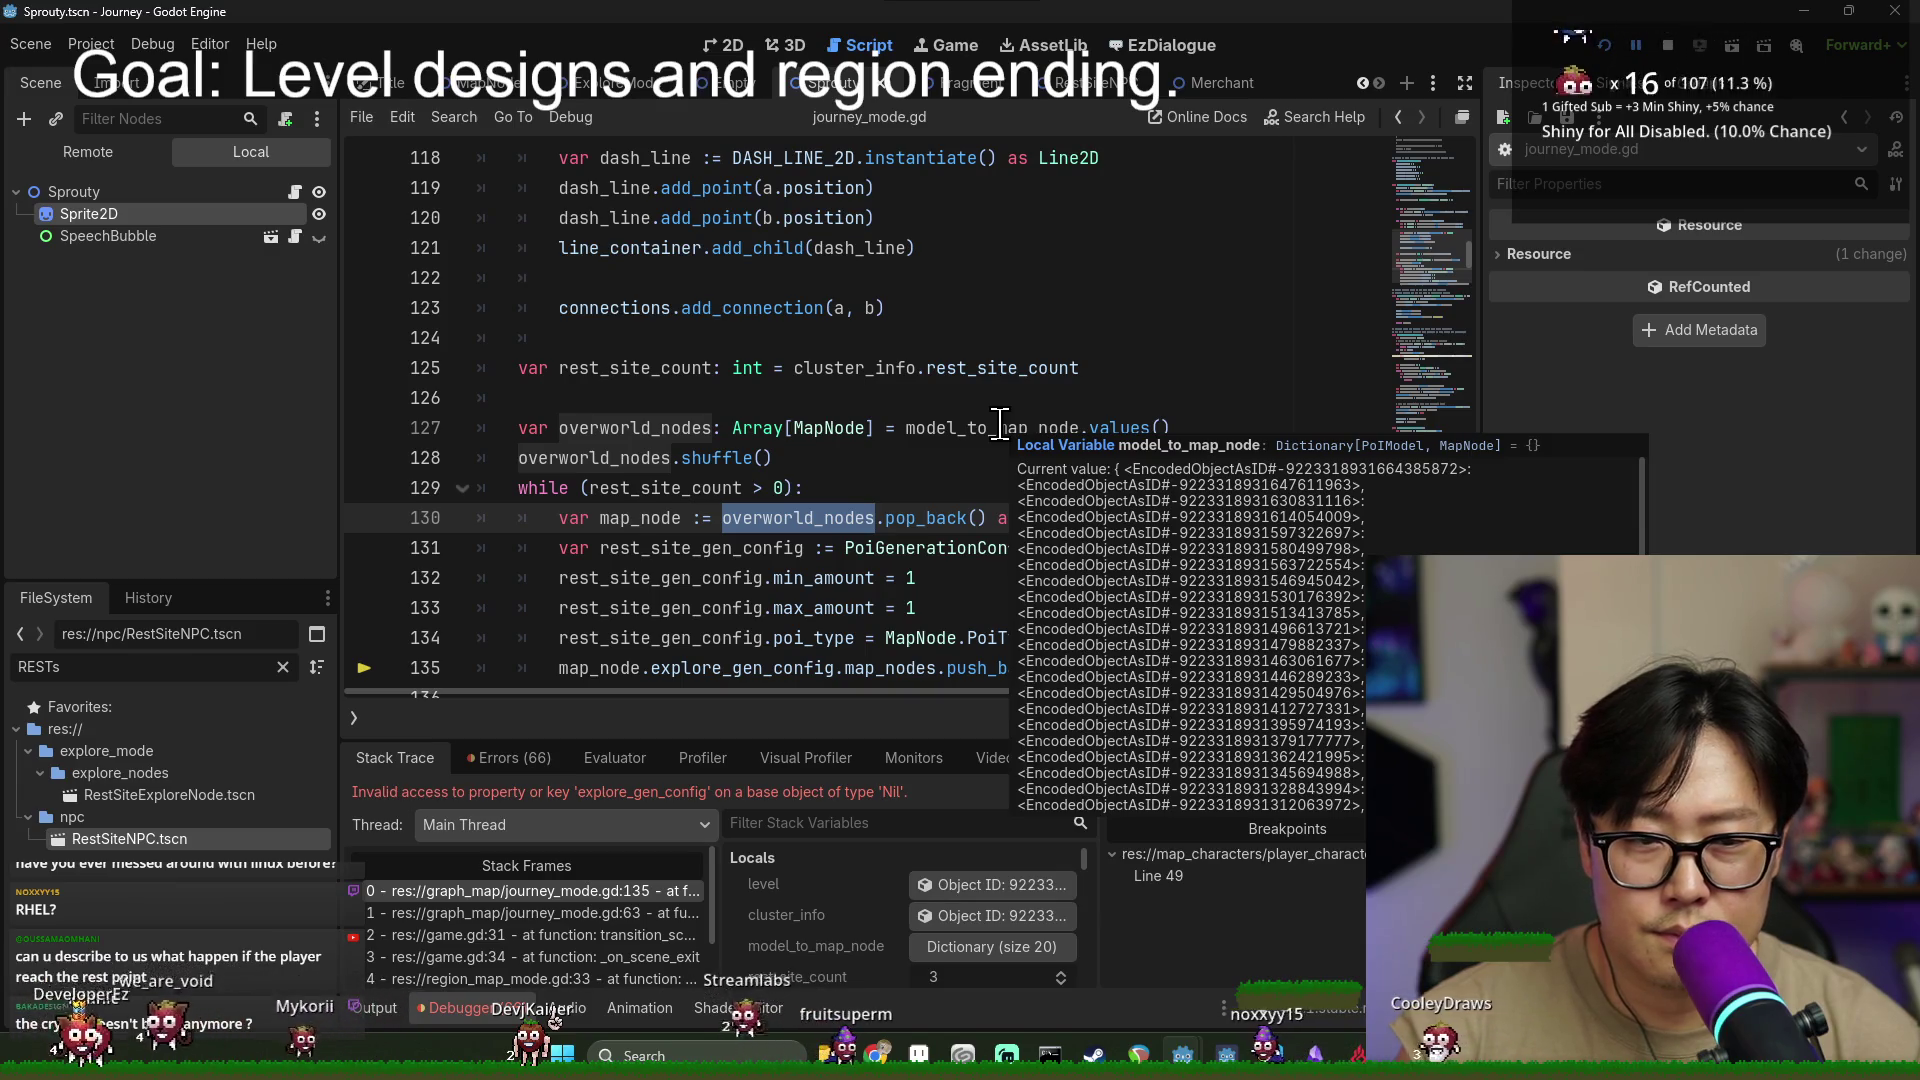
pyautogui.moveTo(650, 438)
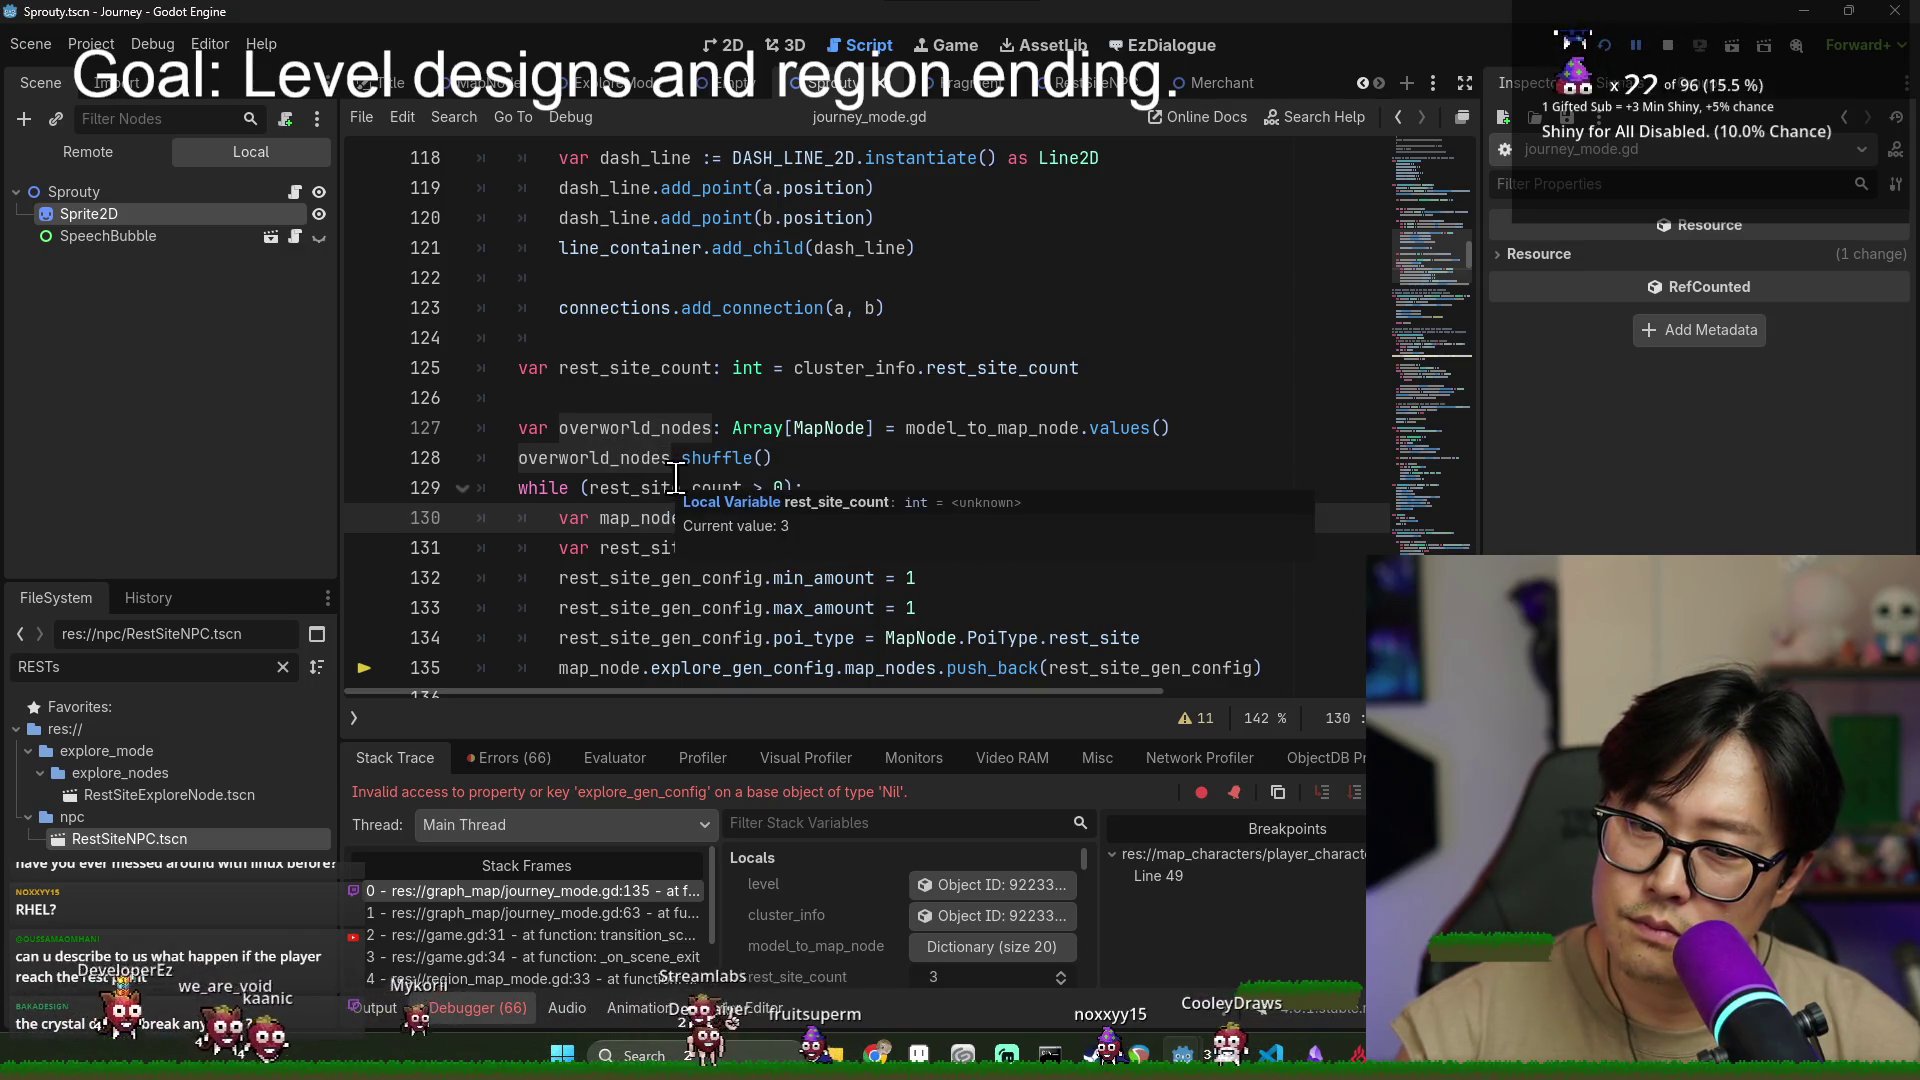
# - Stop the debugger and add 'rest_site_count -= 1' on a new line after line 135
pyautogui.click(1668, 50)
pyautogui.doubleClick(665, 486)
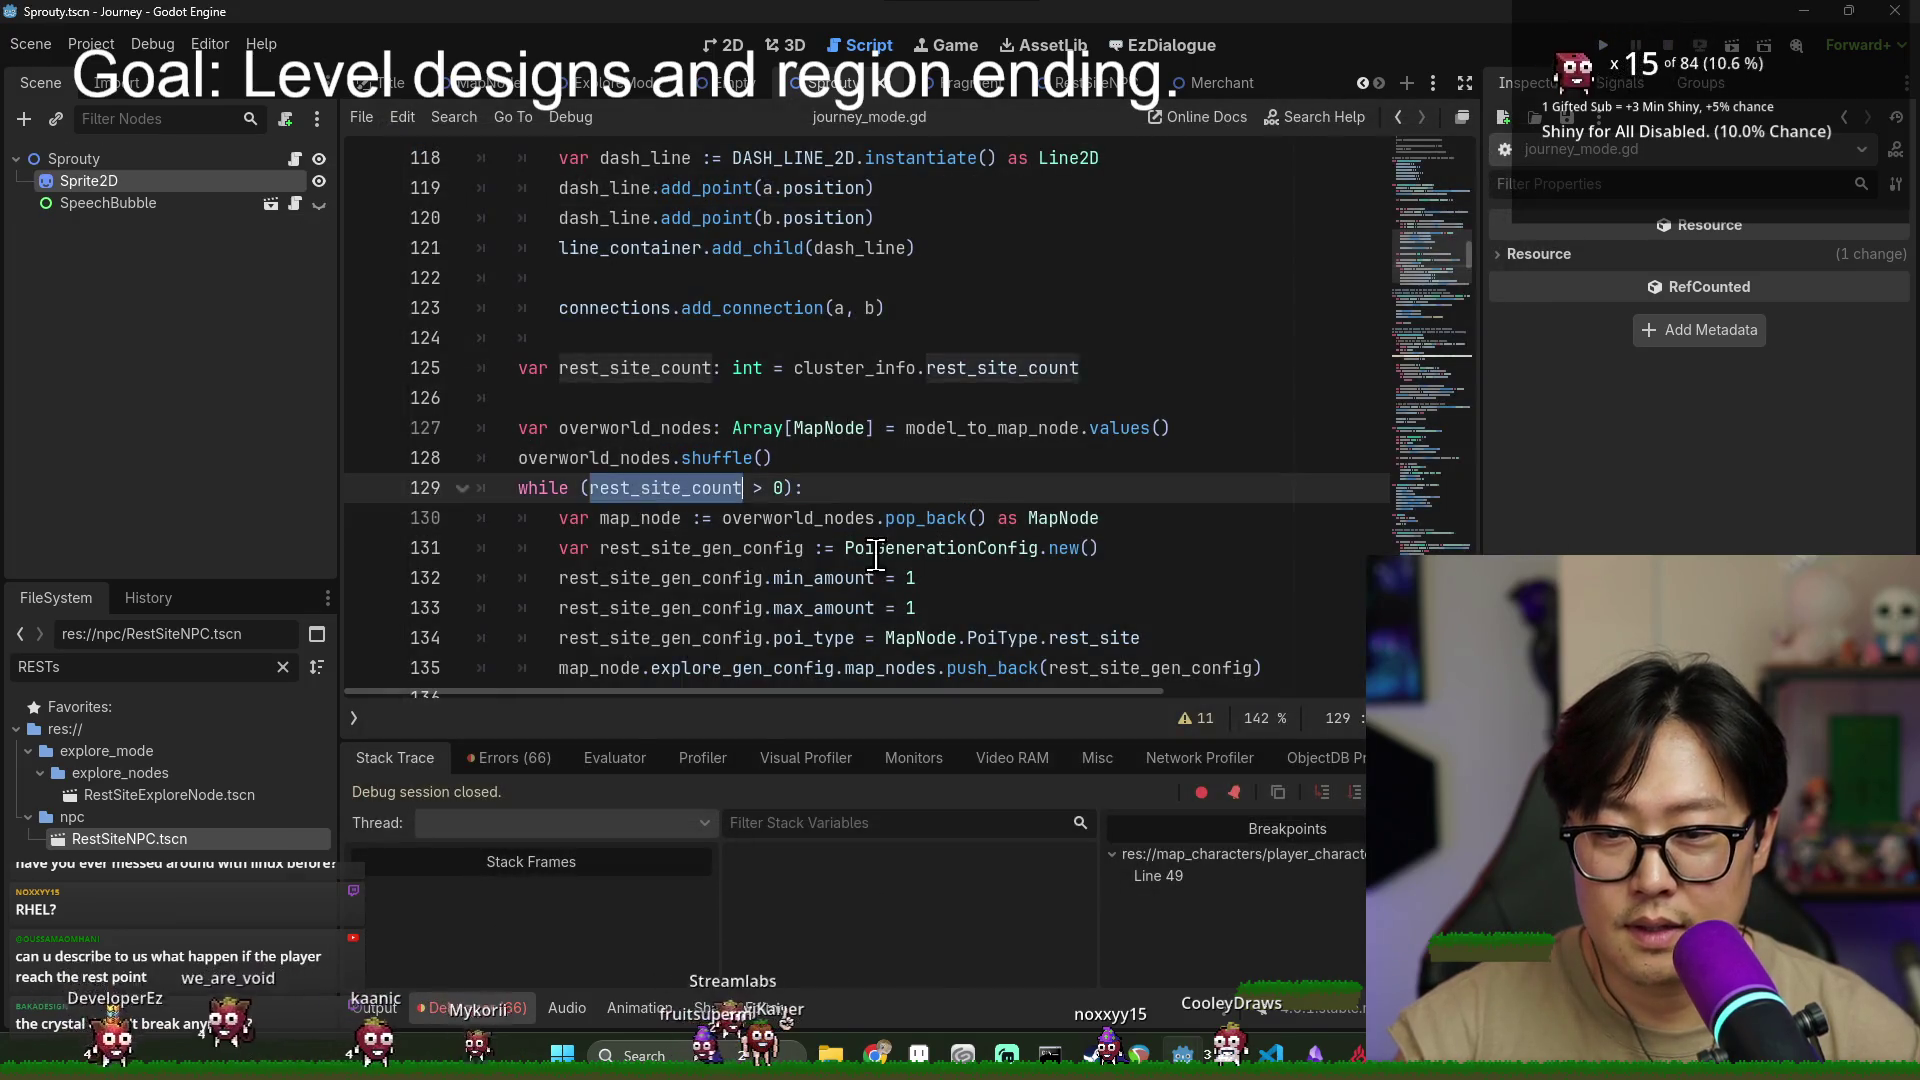
pyautogui.scroll(-4, 1230, 421)
pyautogui.scroll(1, 1230, 421)
pyautogui.hotkey('ctrl', 'c')
pyautogui.click(1307, 392)
pyautogui.press('Return')
pyautogui.hotkey('ctrl', 'v')
pyautogui.write('-= 0')
pyautogui.hotkey('ctrl', 's')
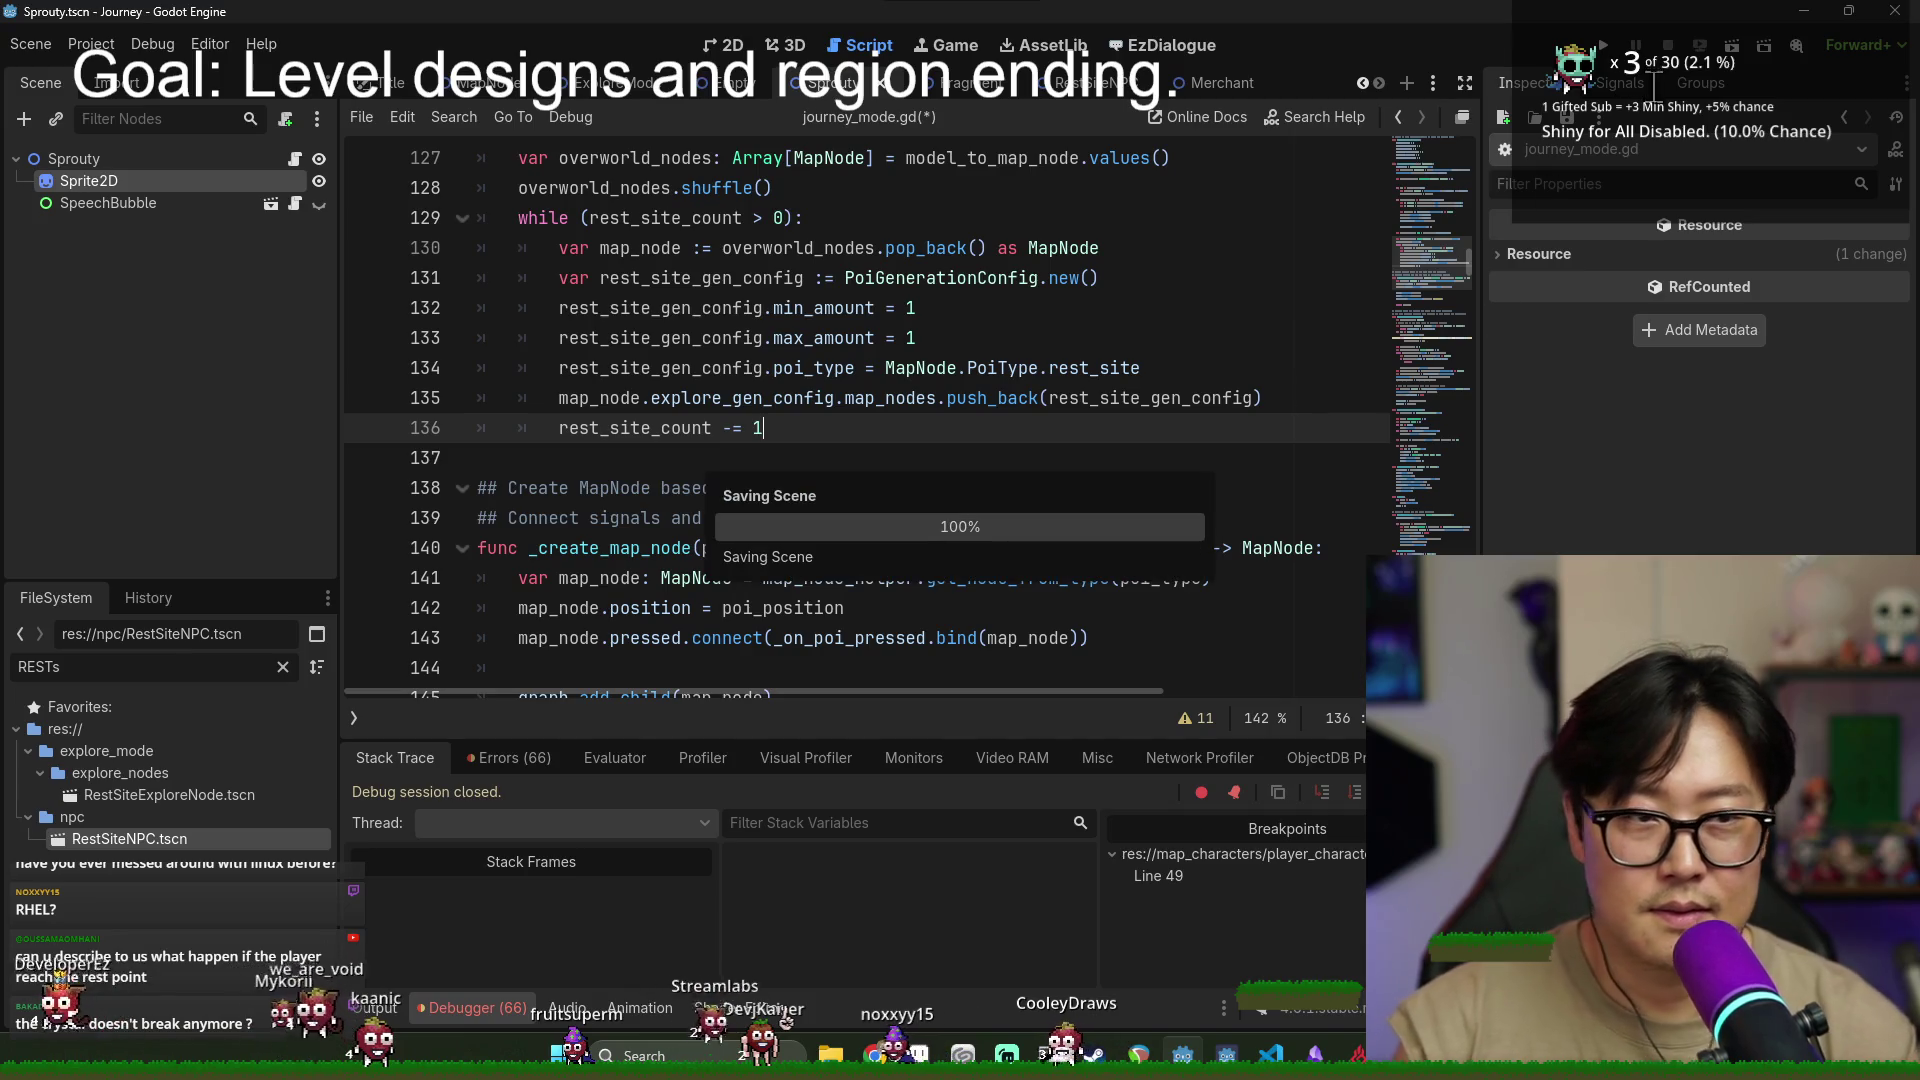
# - Save the script, filter FileSystem files by 'rest', and switch to the Title scene
pyautogui.click(946, 285)
pyautogui.hotkey('ctrl', 's')
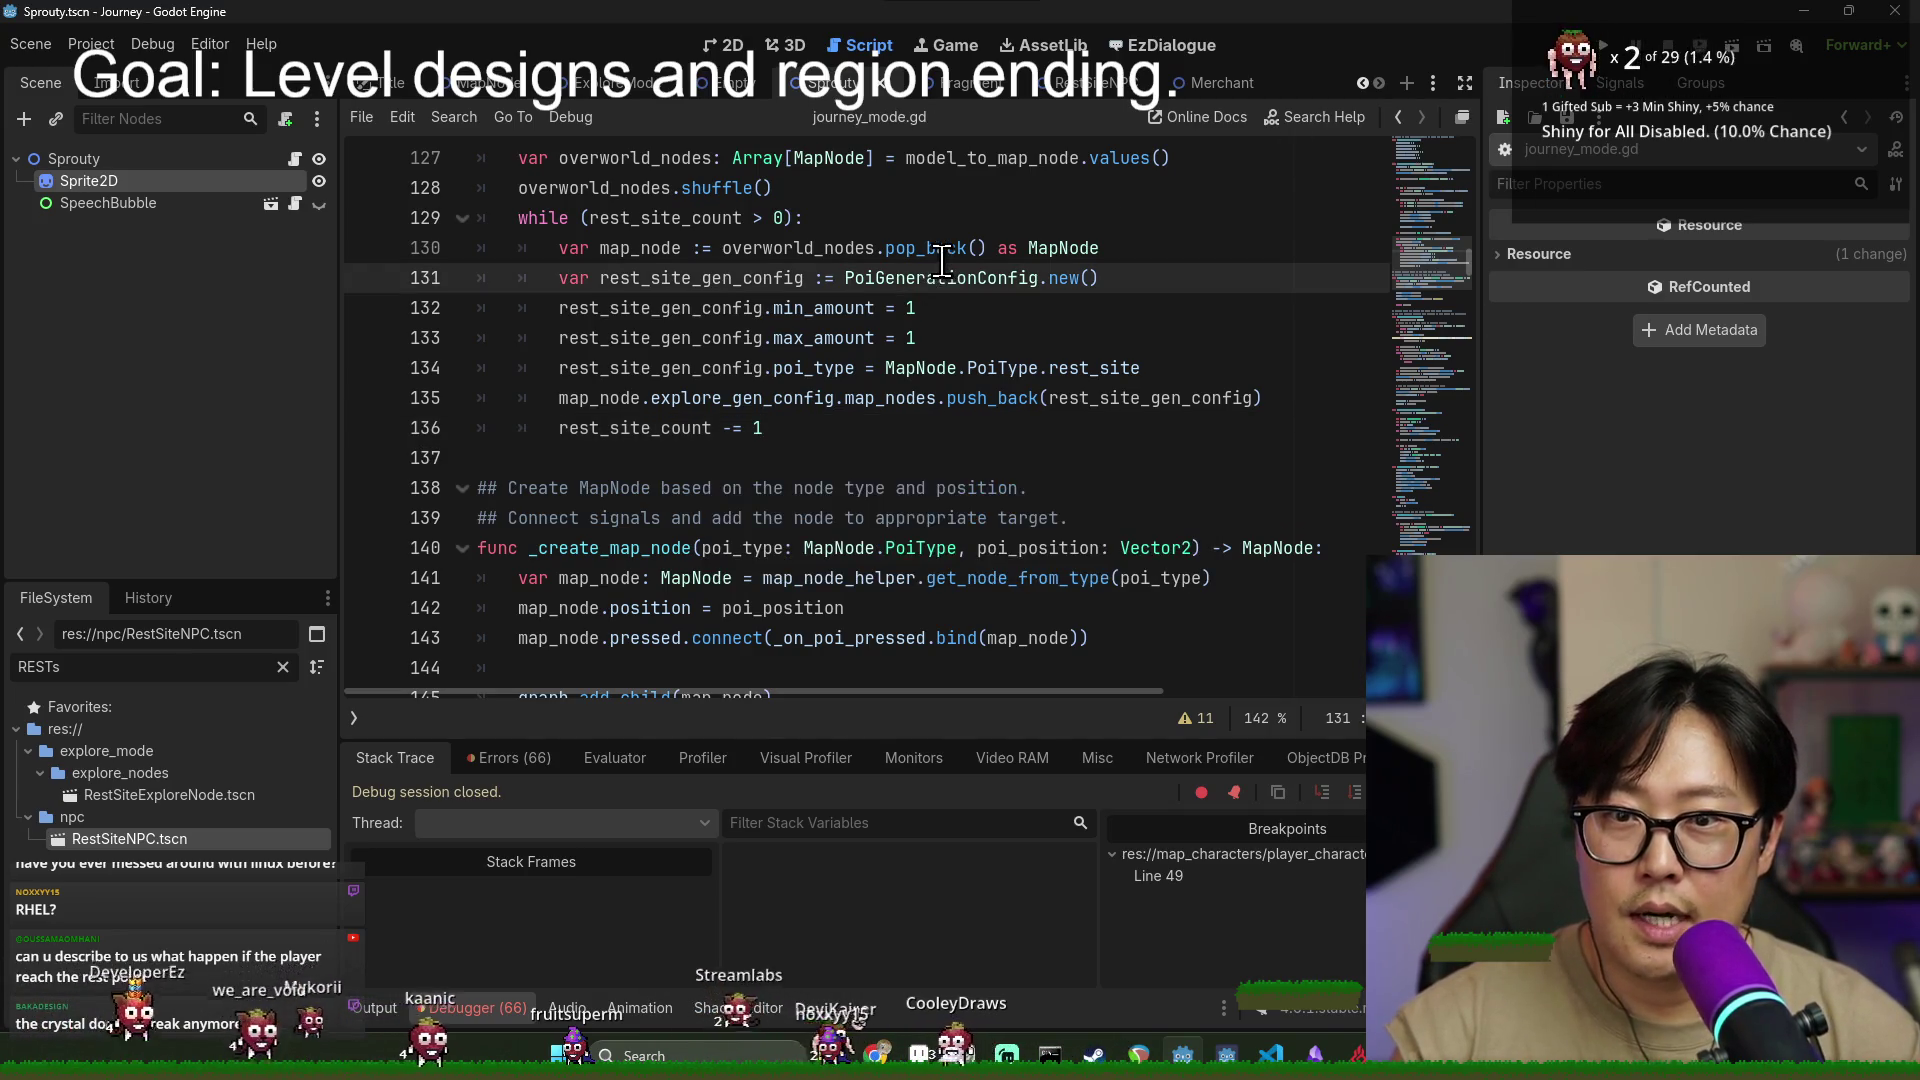
pyautogui.press('Up')
pyautogui.hotkey('ctrl', 's')
pyautogui.click(208, 667)
pyautogui.doubleClick(220, 662)
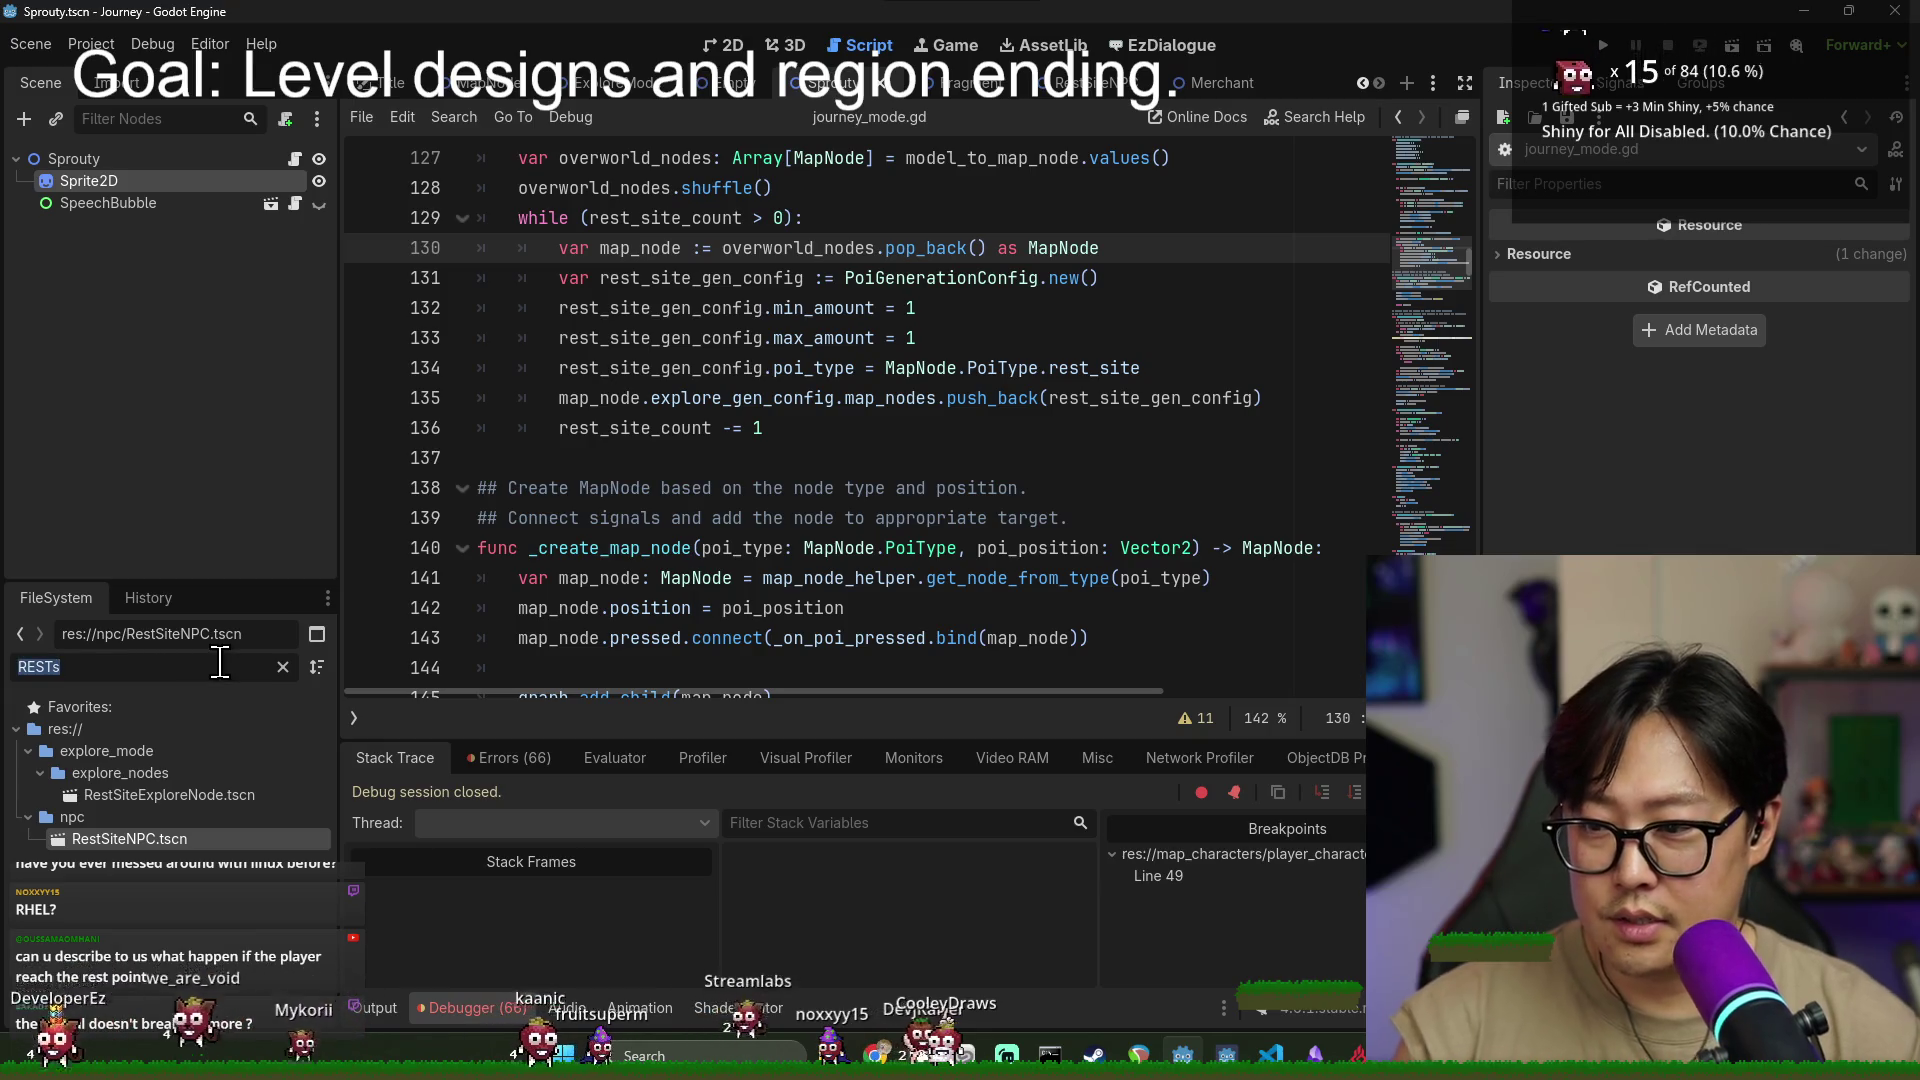
pyautogui.write('rest')
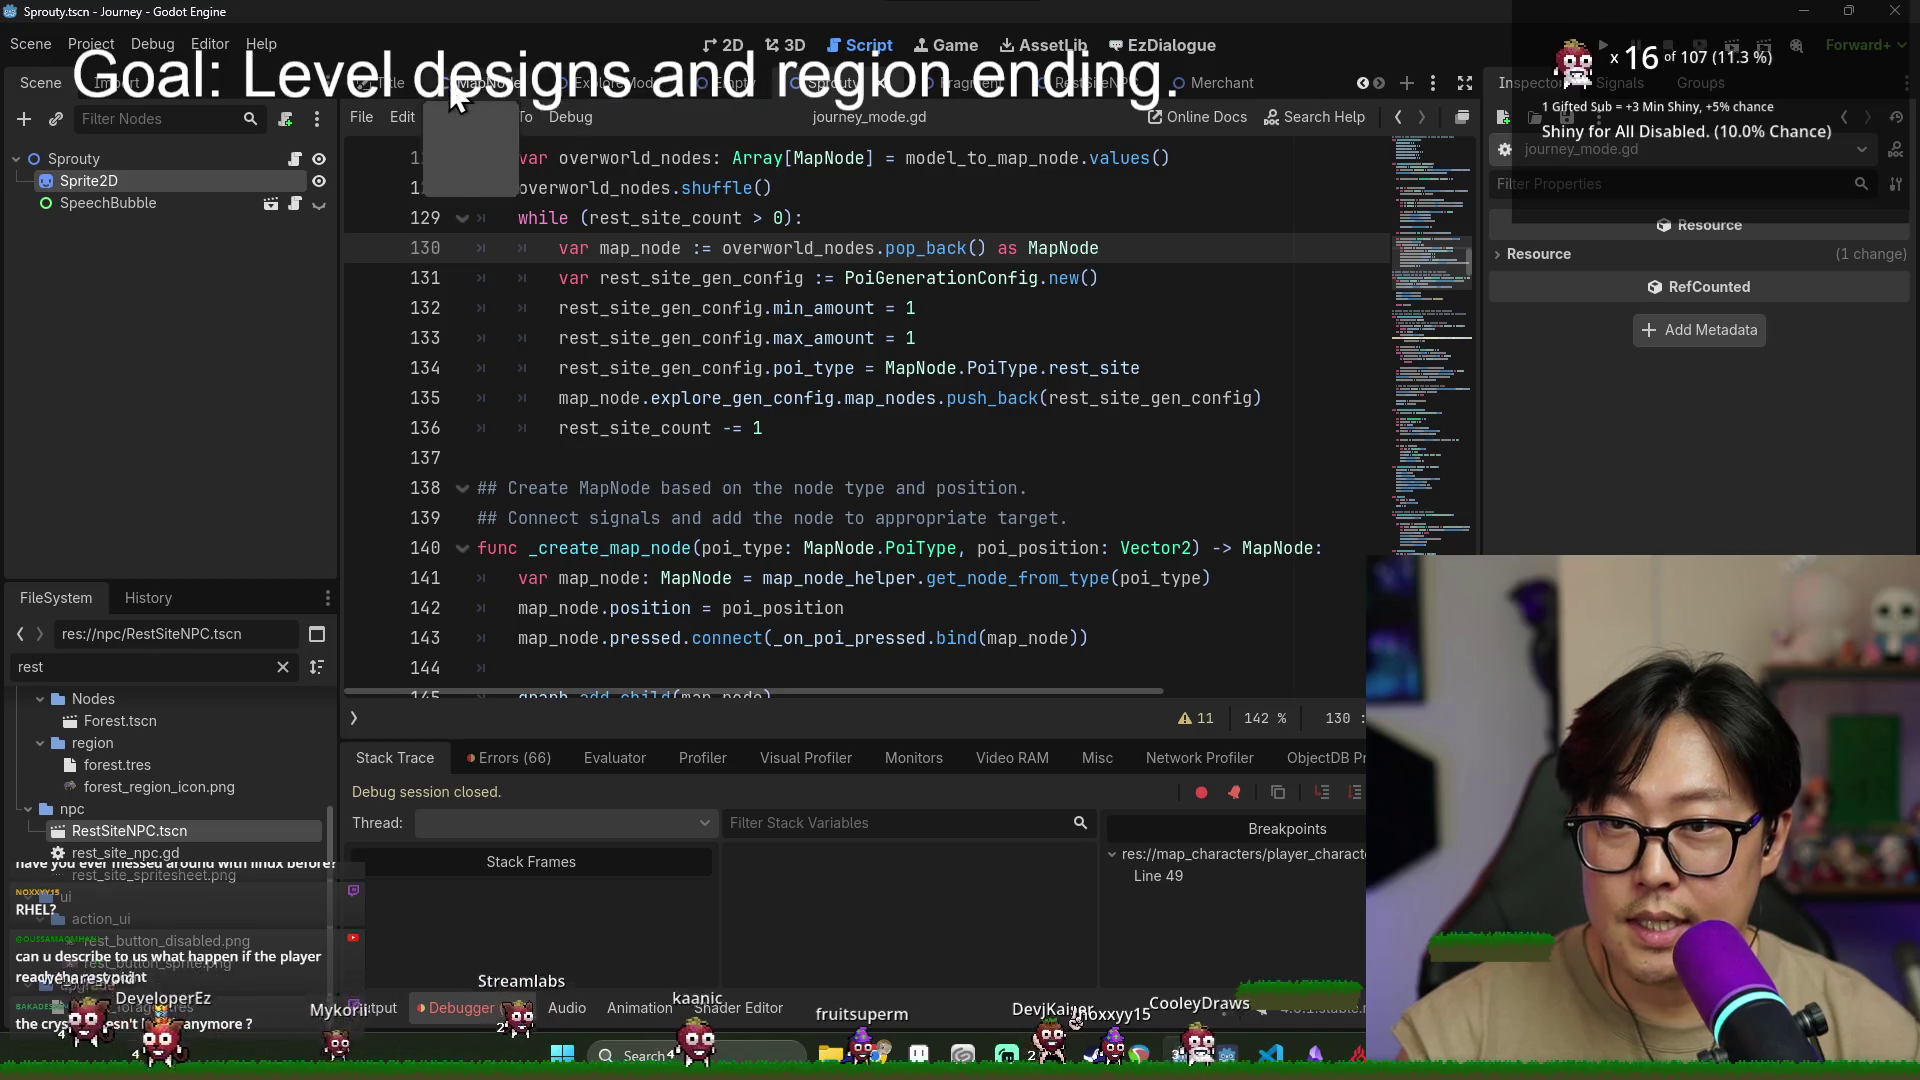
pyautogui.click(370, 82)
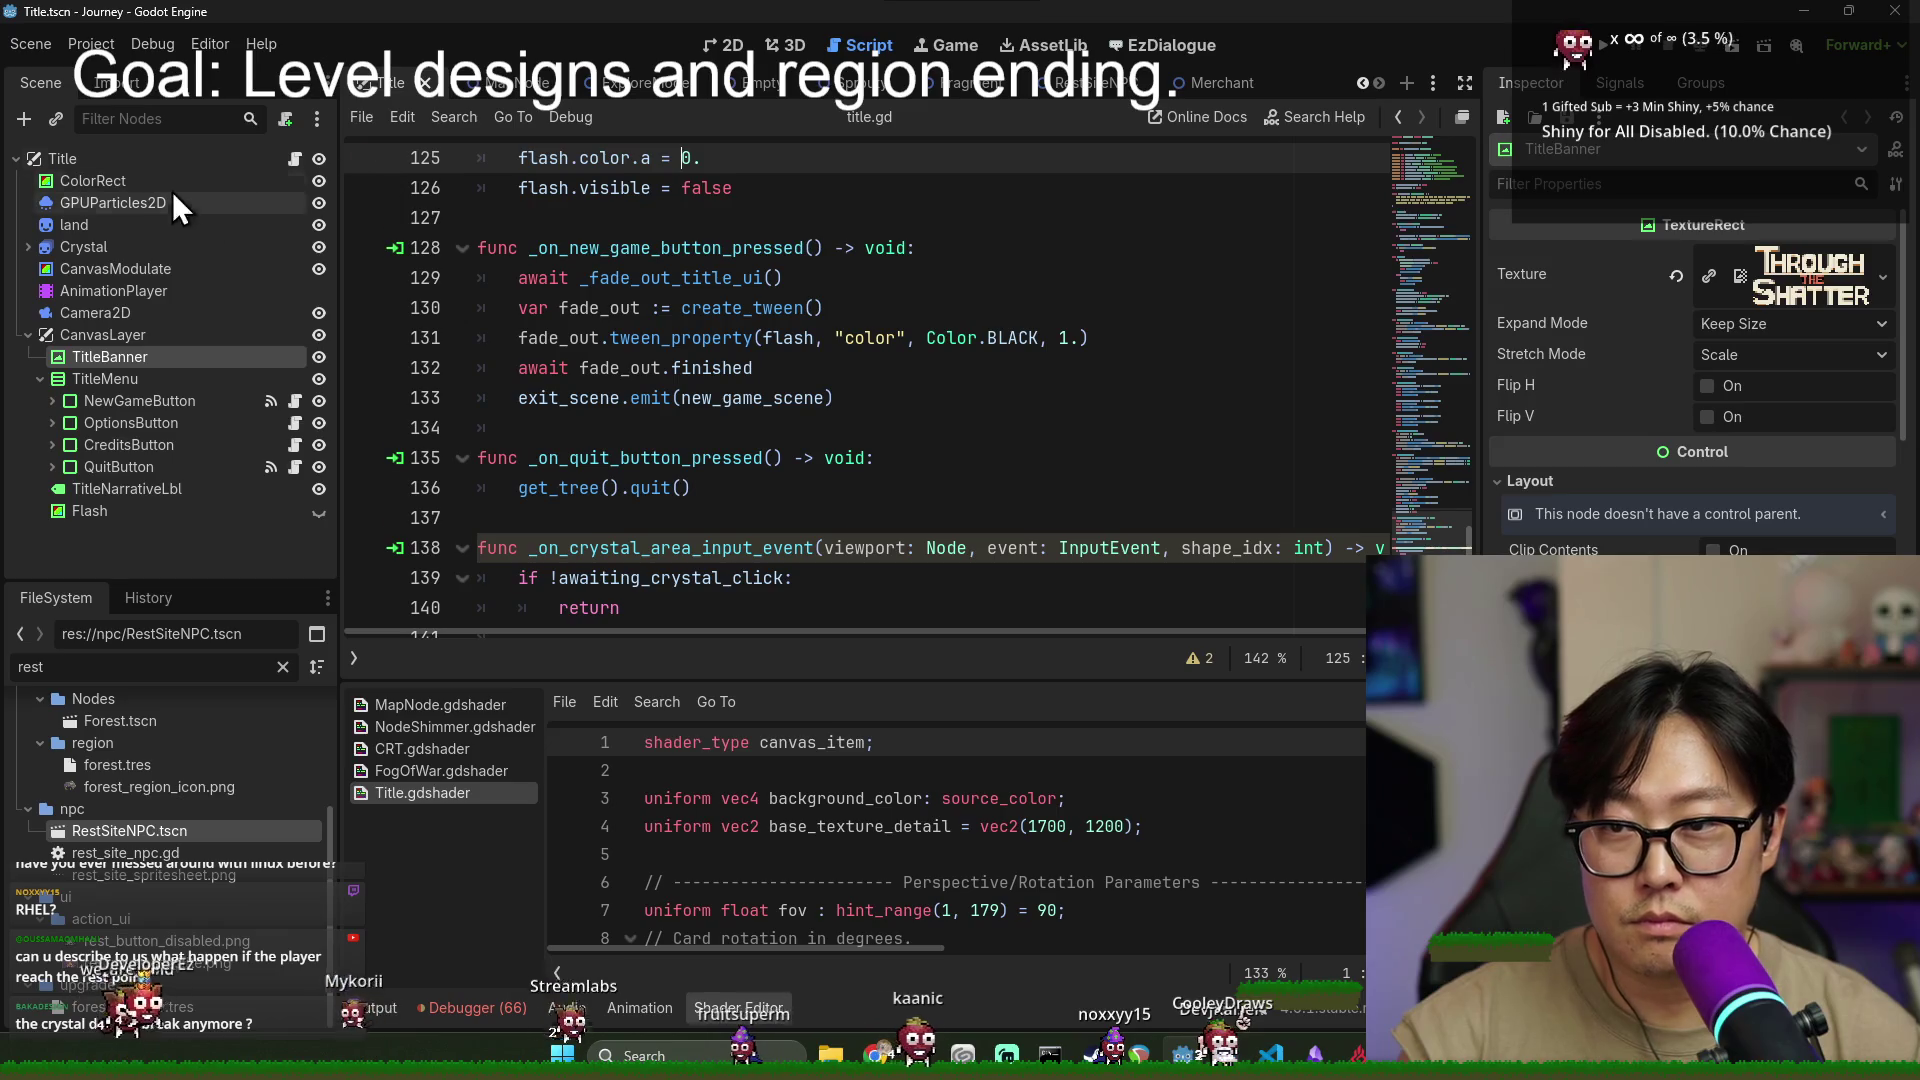
# - Filter FileSystem by 'journey', open the JourneyMode scene and its game_stat.gd script
pyautogui.doubleClick(126, 667)
pyautogui.write('journey')
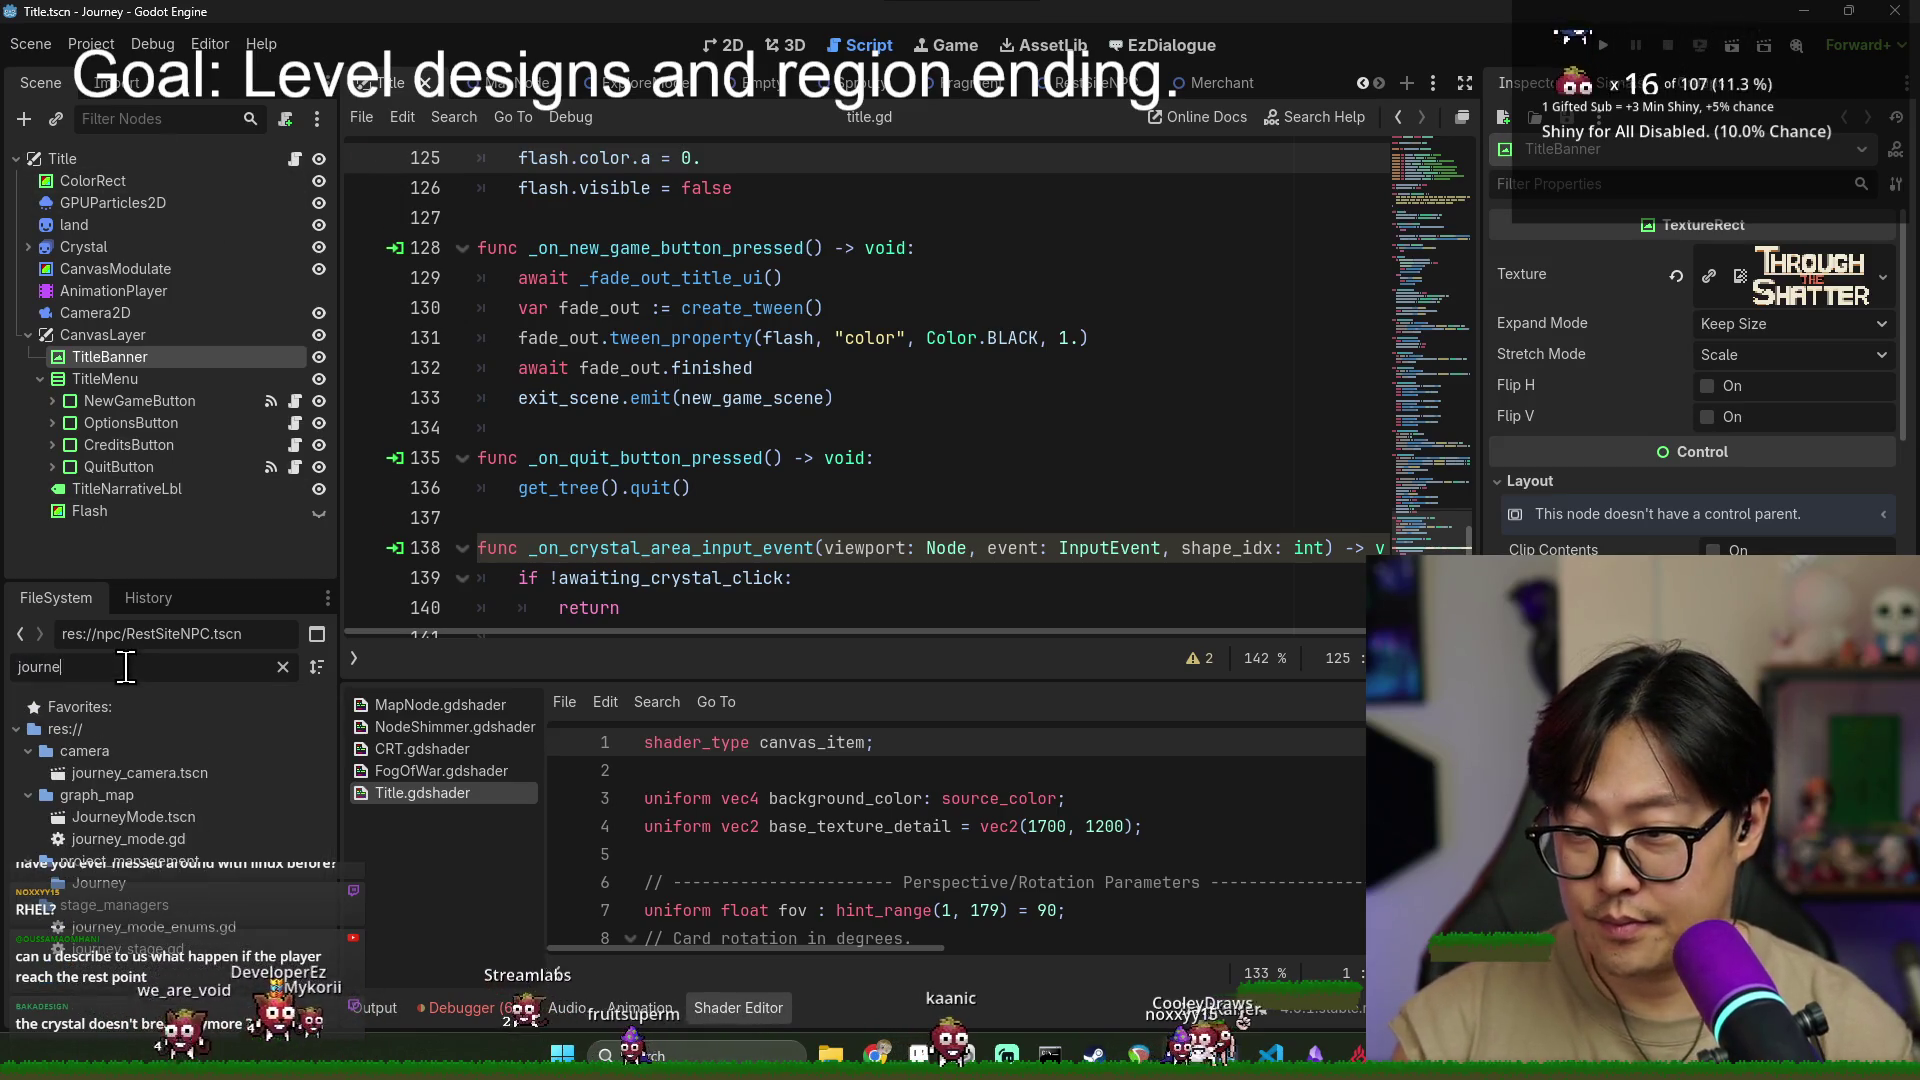
pyautogui.doubleClick(180, 817)
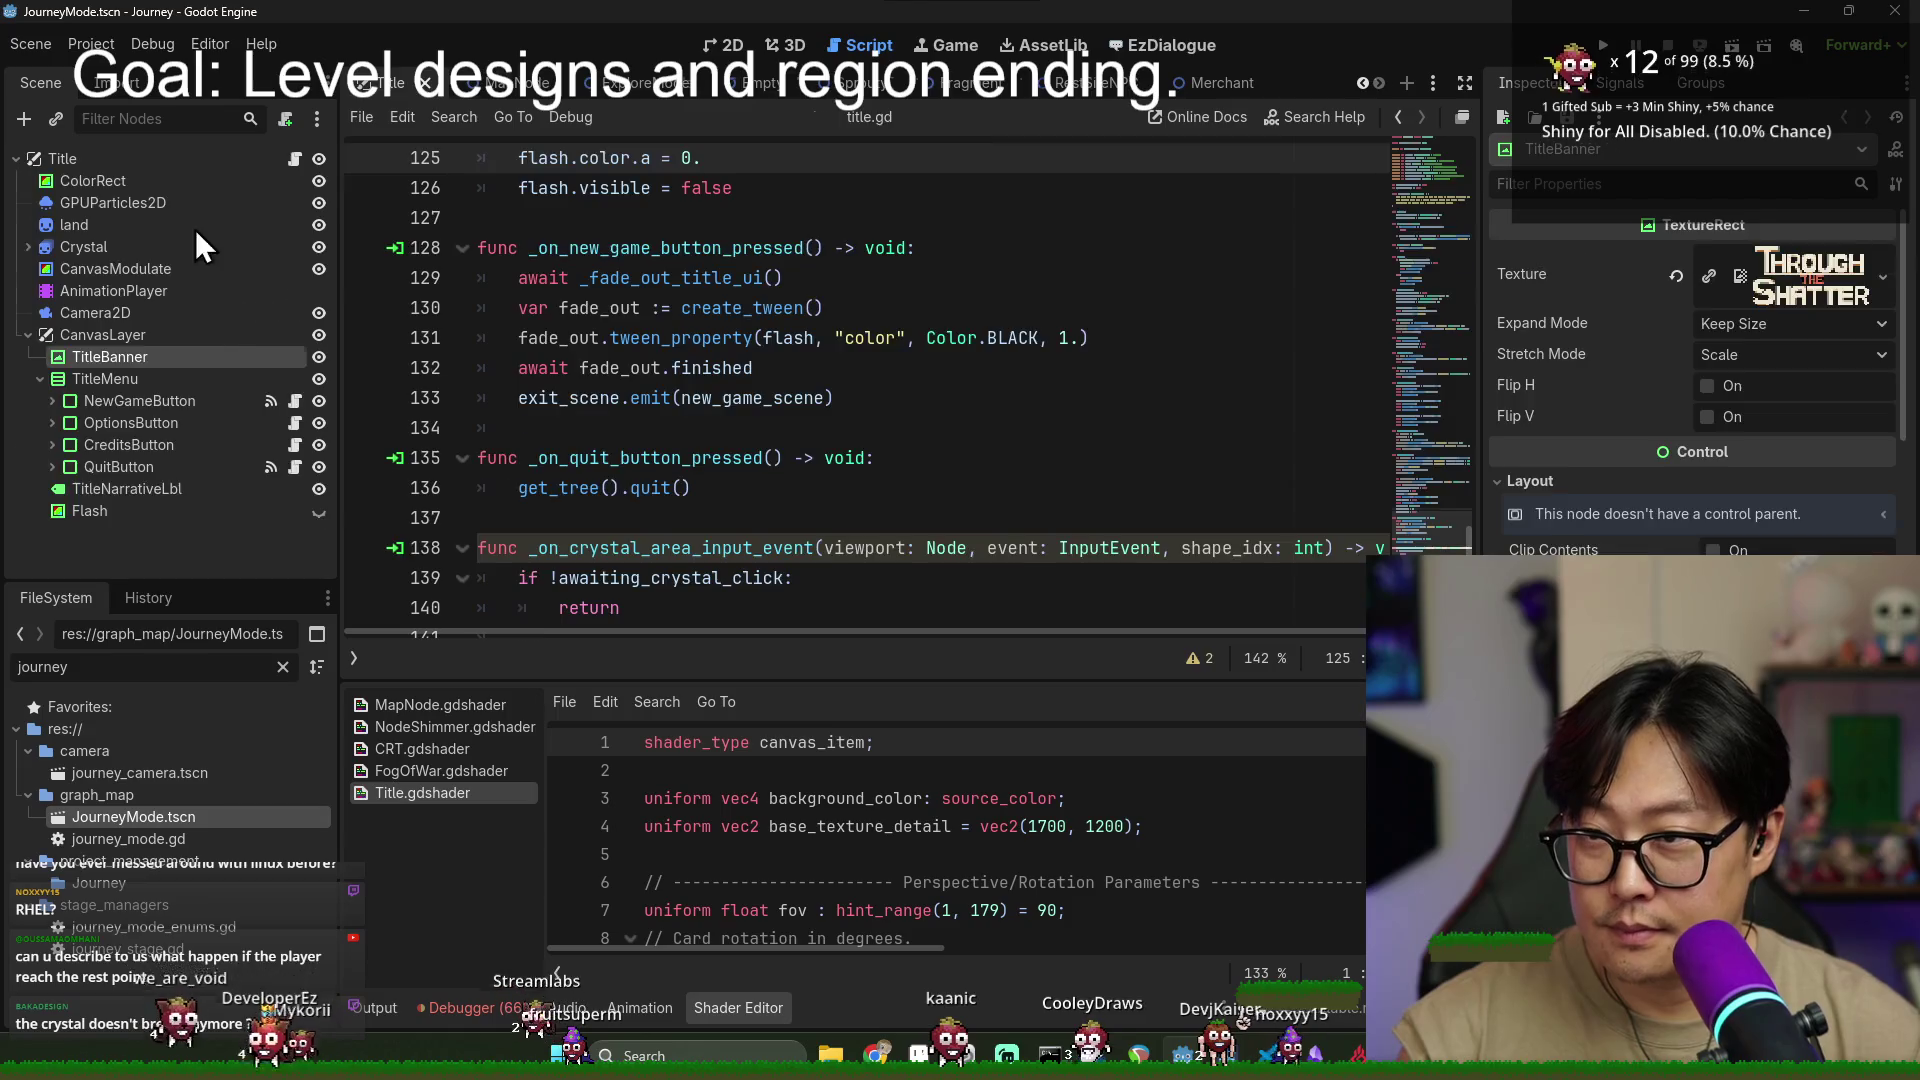
pyautogui.click(316, 225)
pyautogui.scroll(-16, 692, 547)
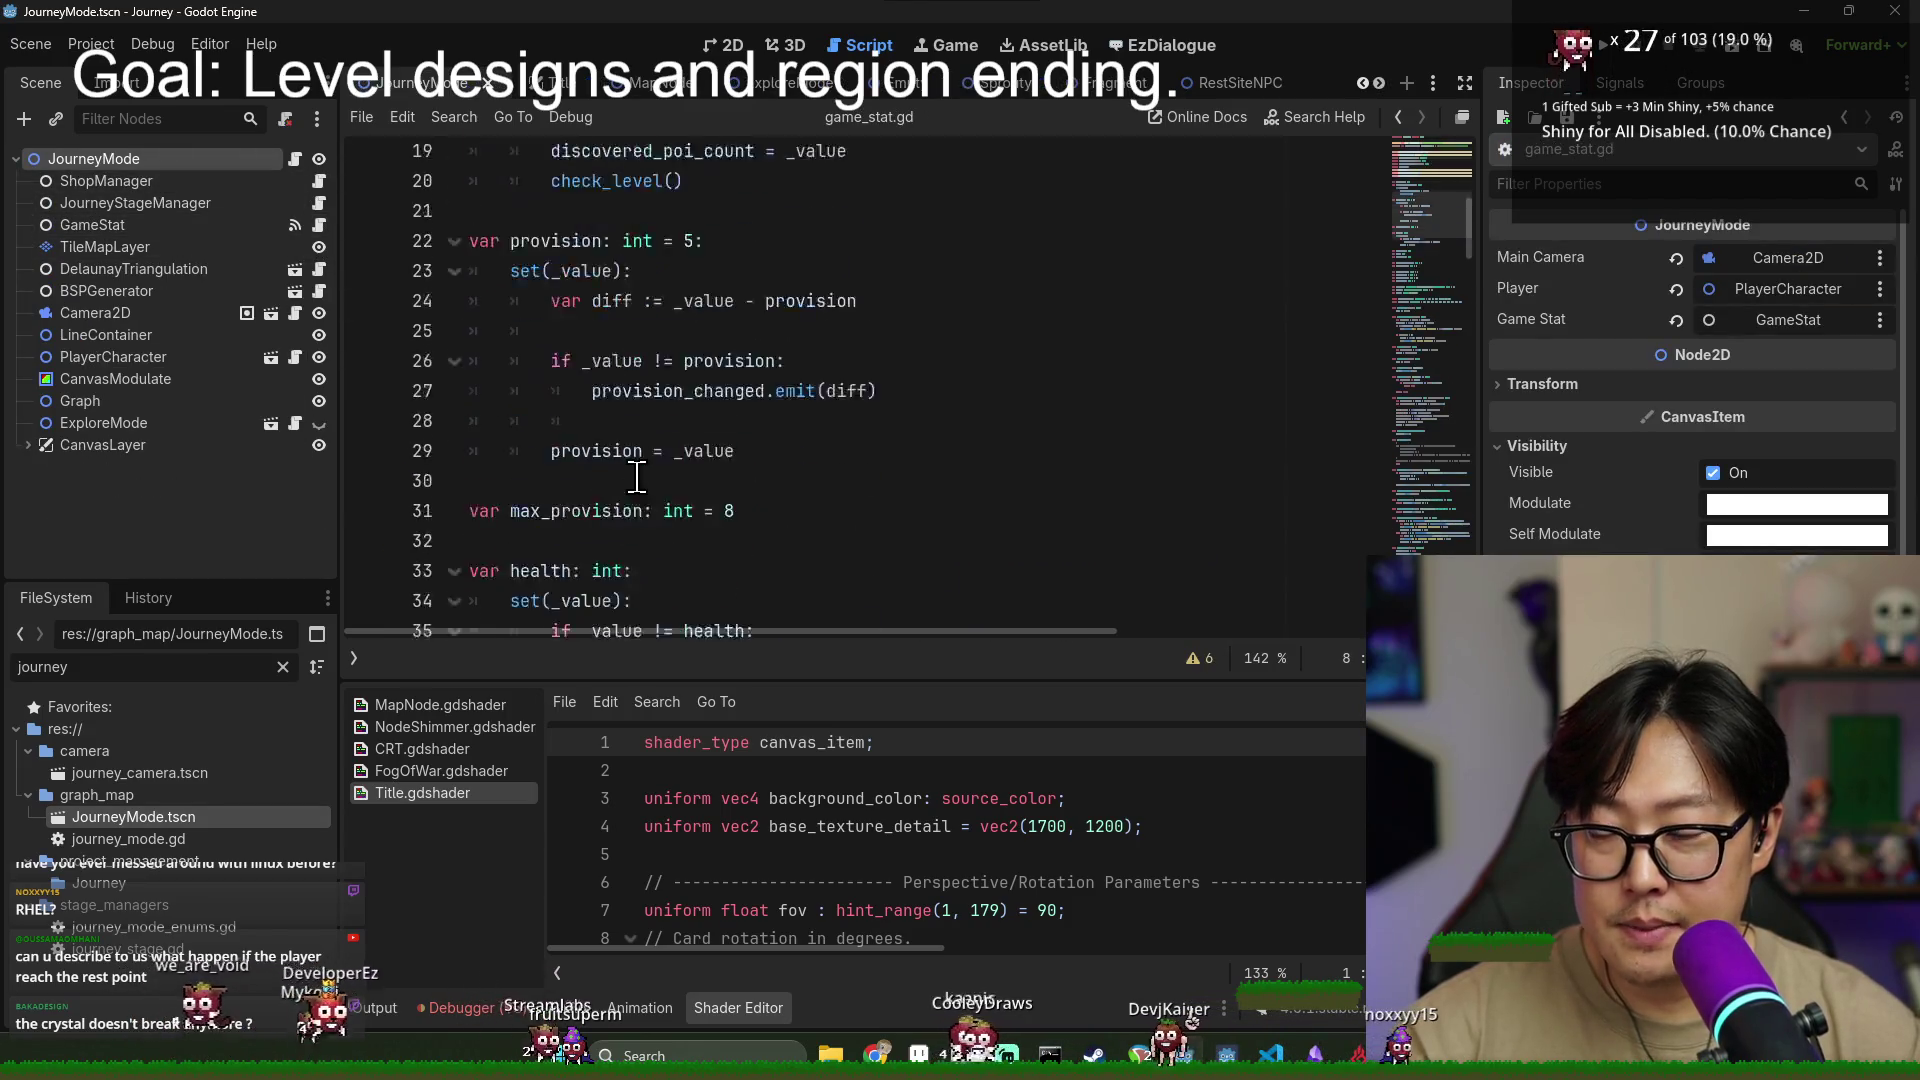
pyautogui.scroll(-15, 614, 462)
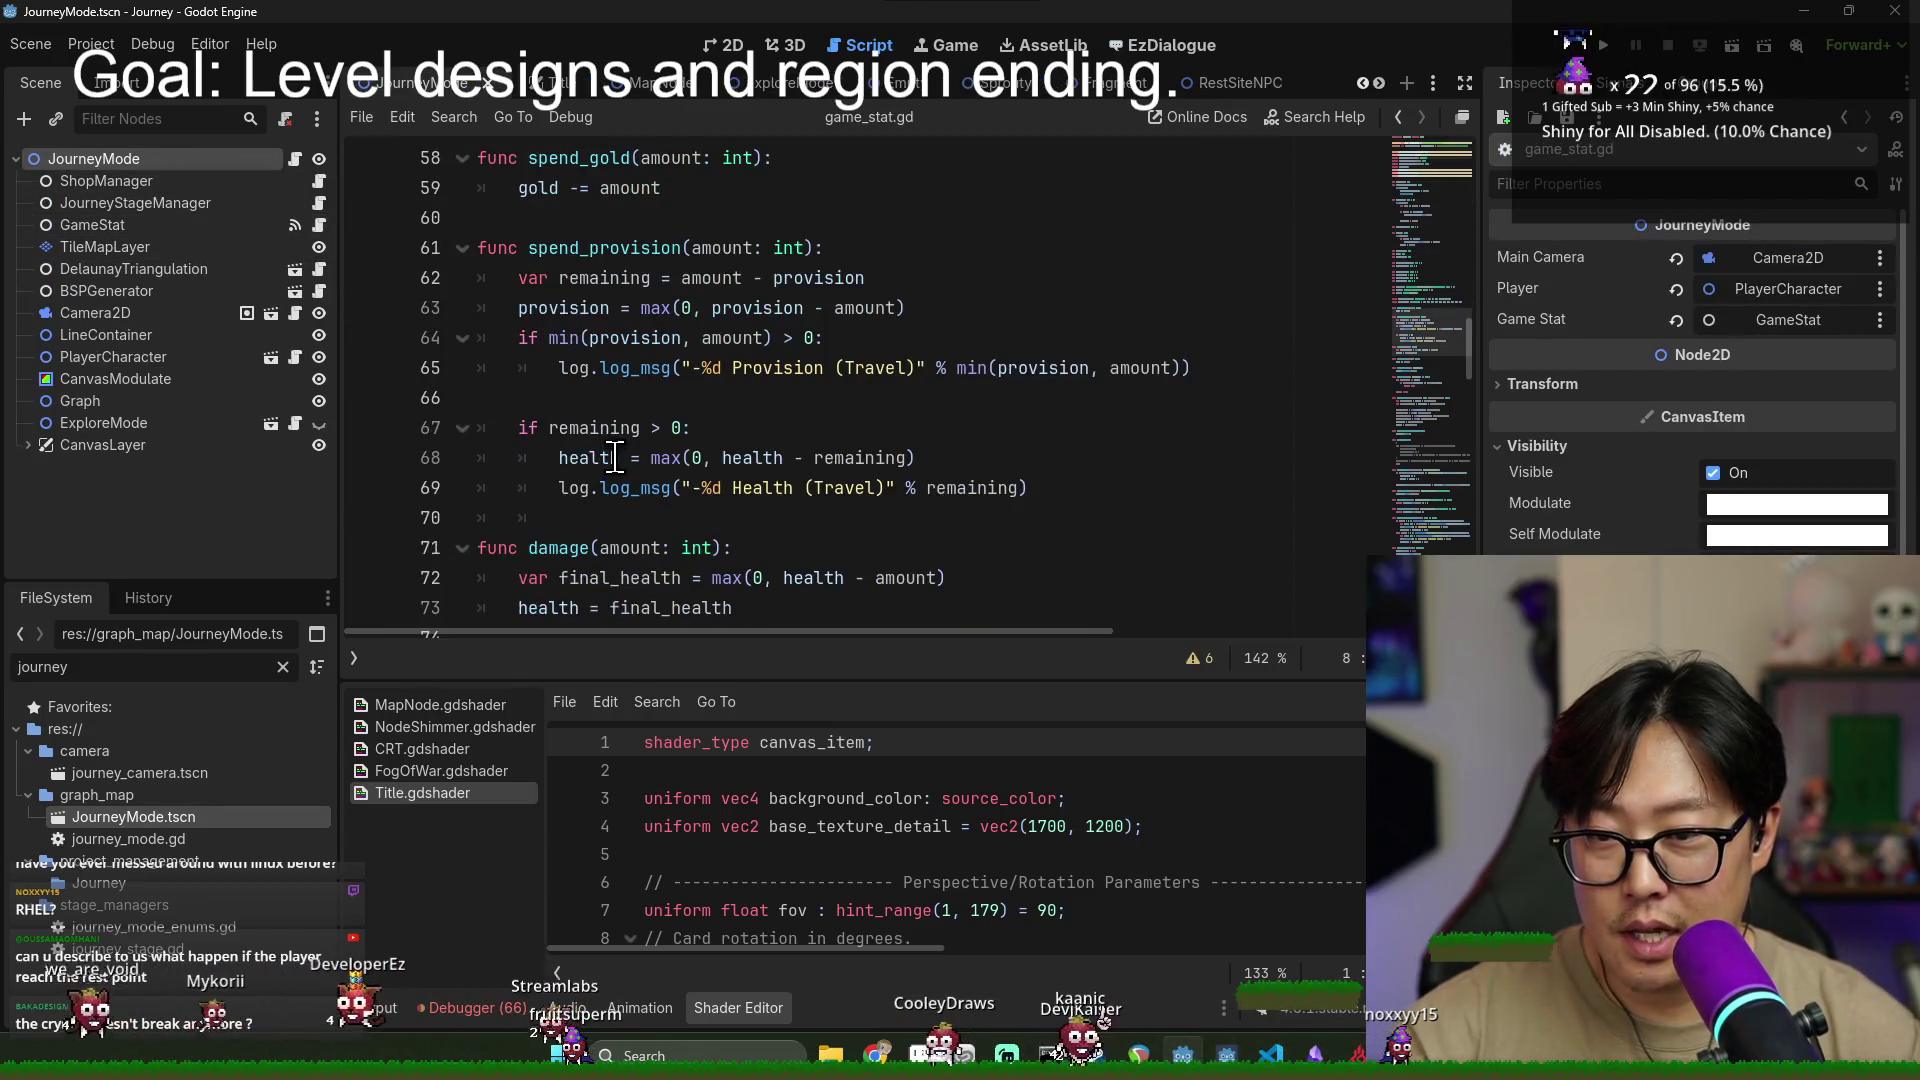
pyautogui.scroll(4, 600, 400)
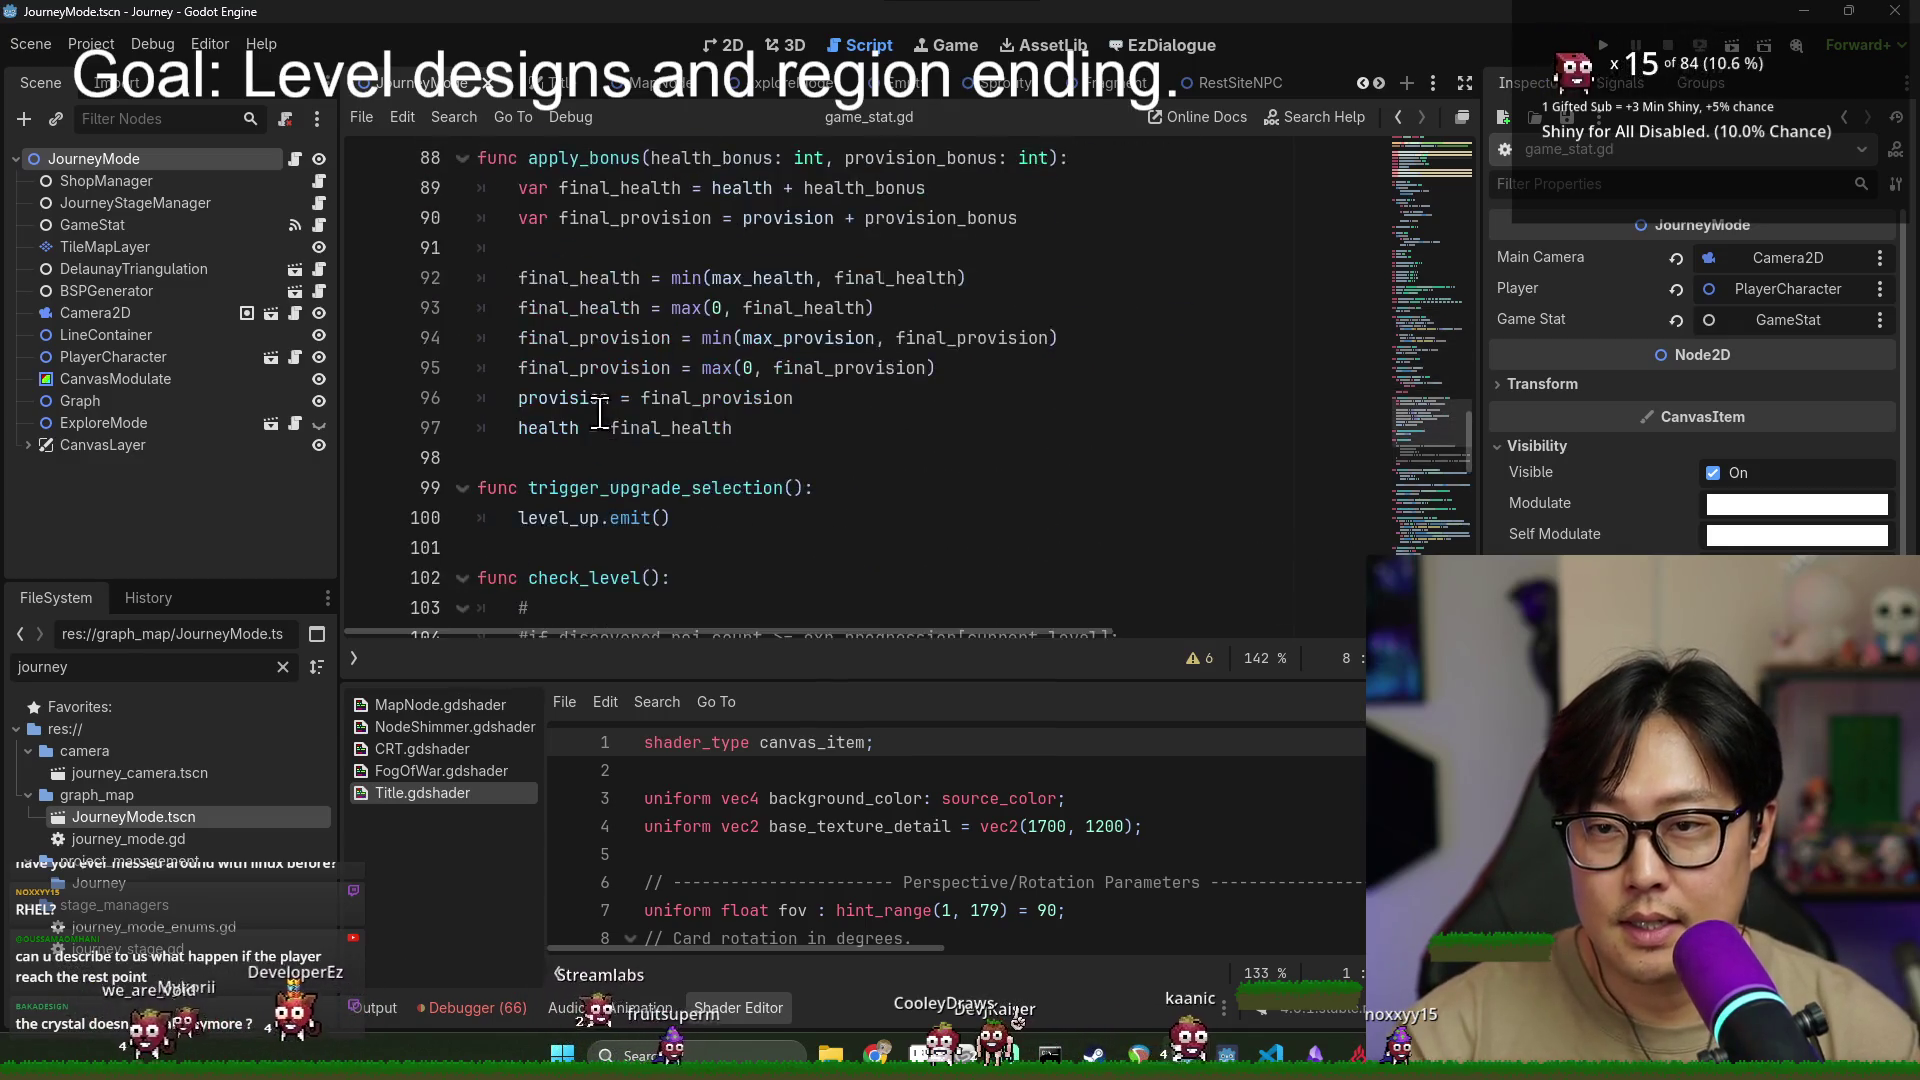
# - Prepare an unindented blank line 87 above apply_bonus for a new func declaration
pyautogui.click(566, 311)
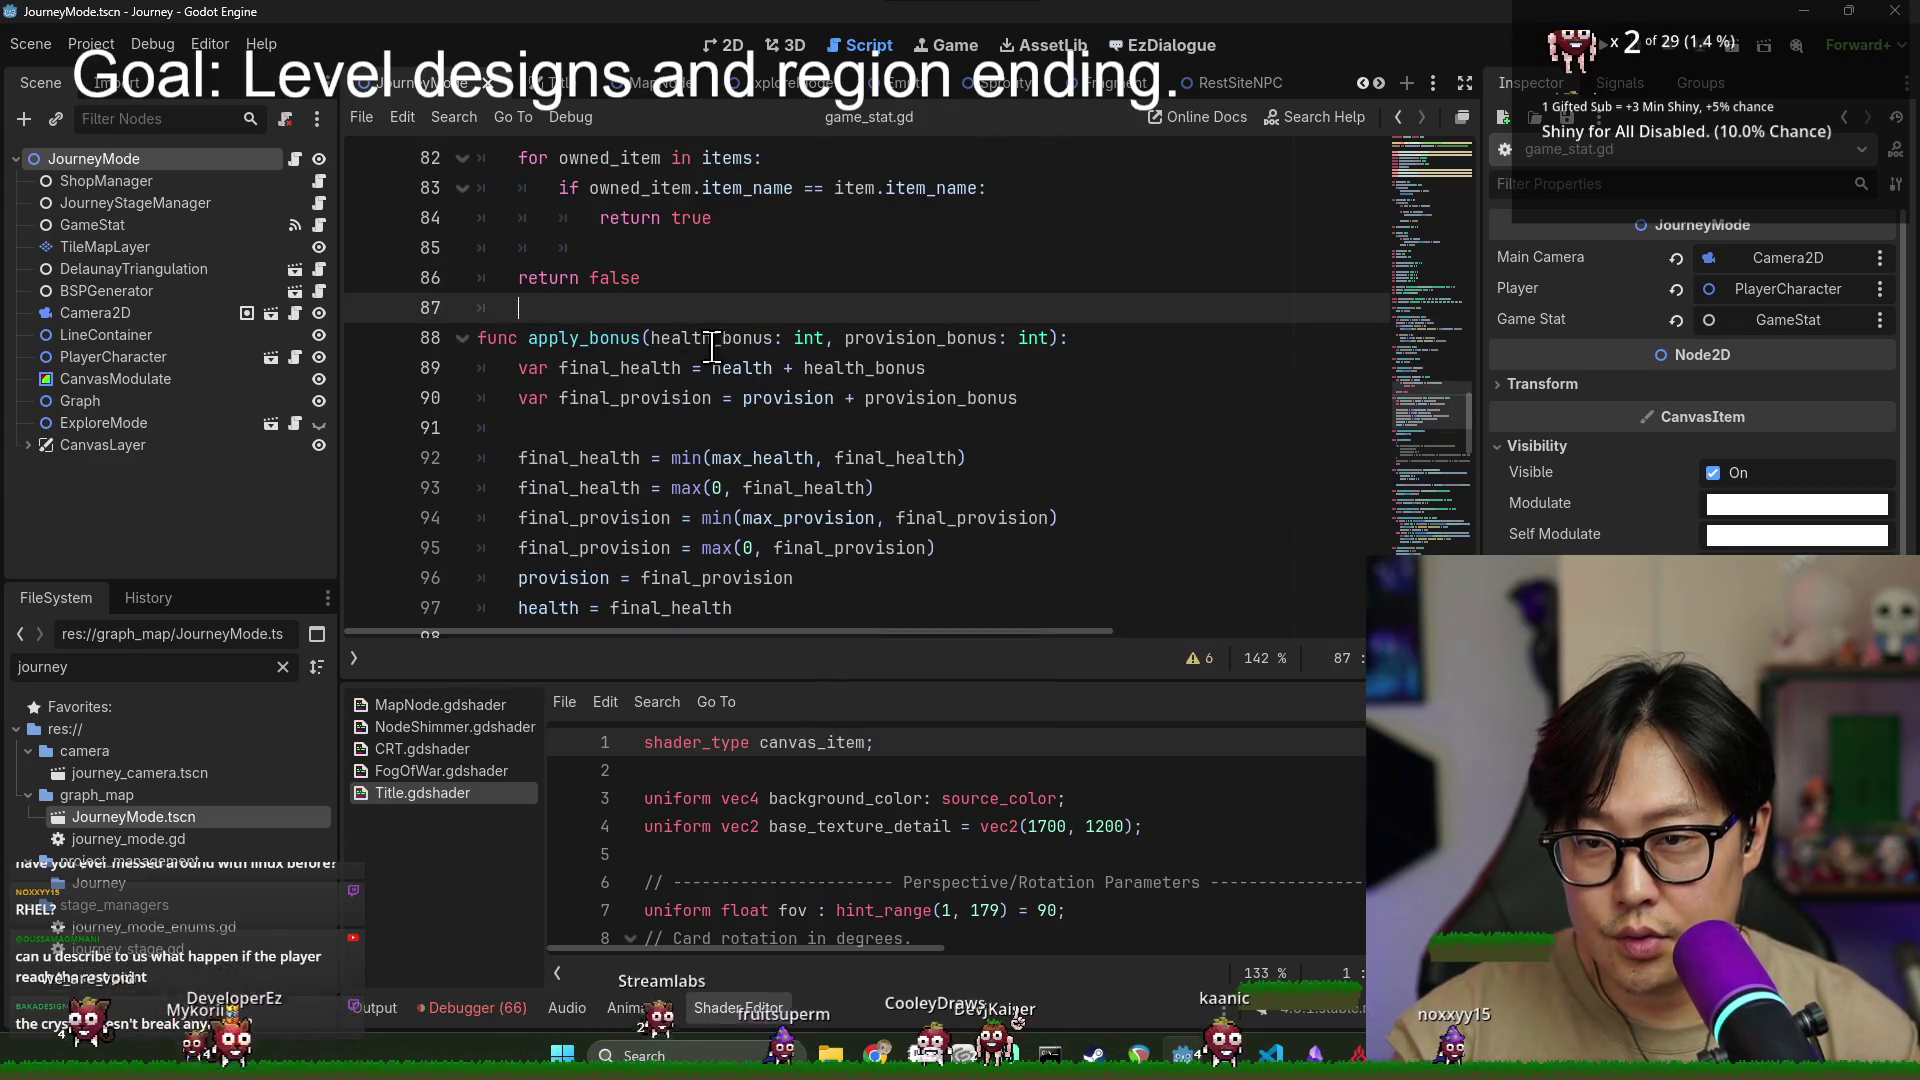
pyautogui.click(750, 337)
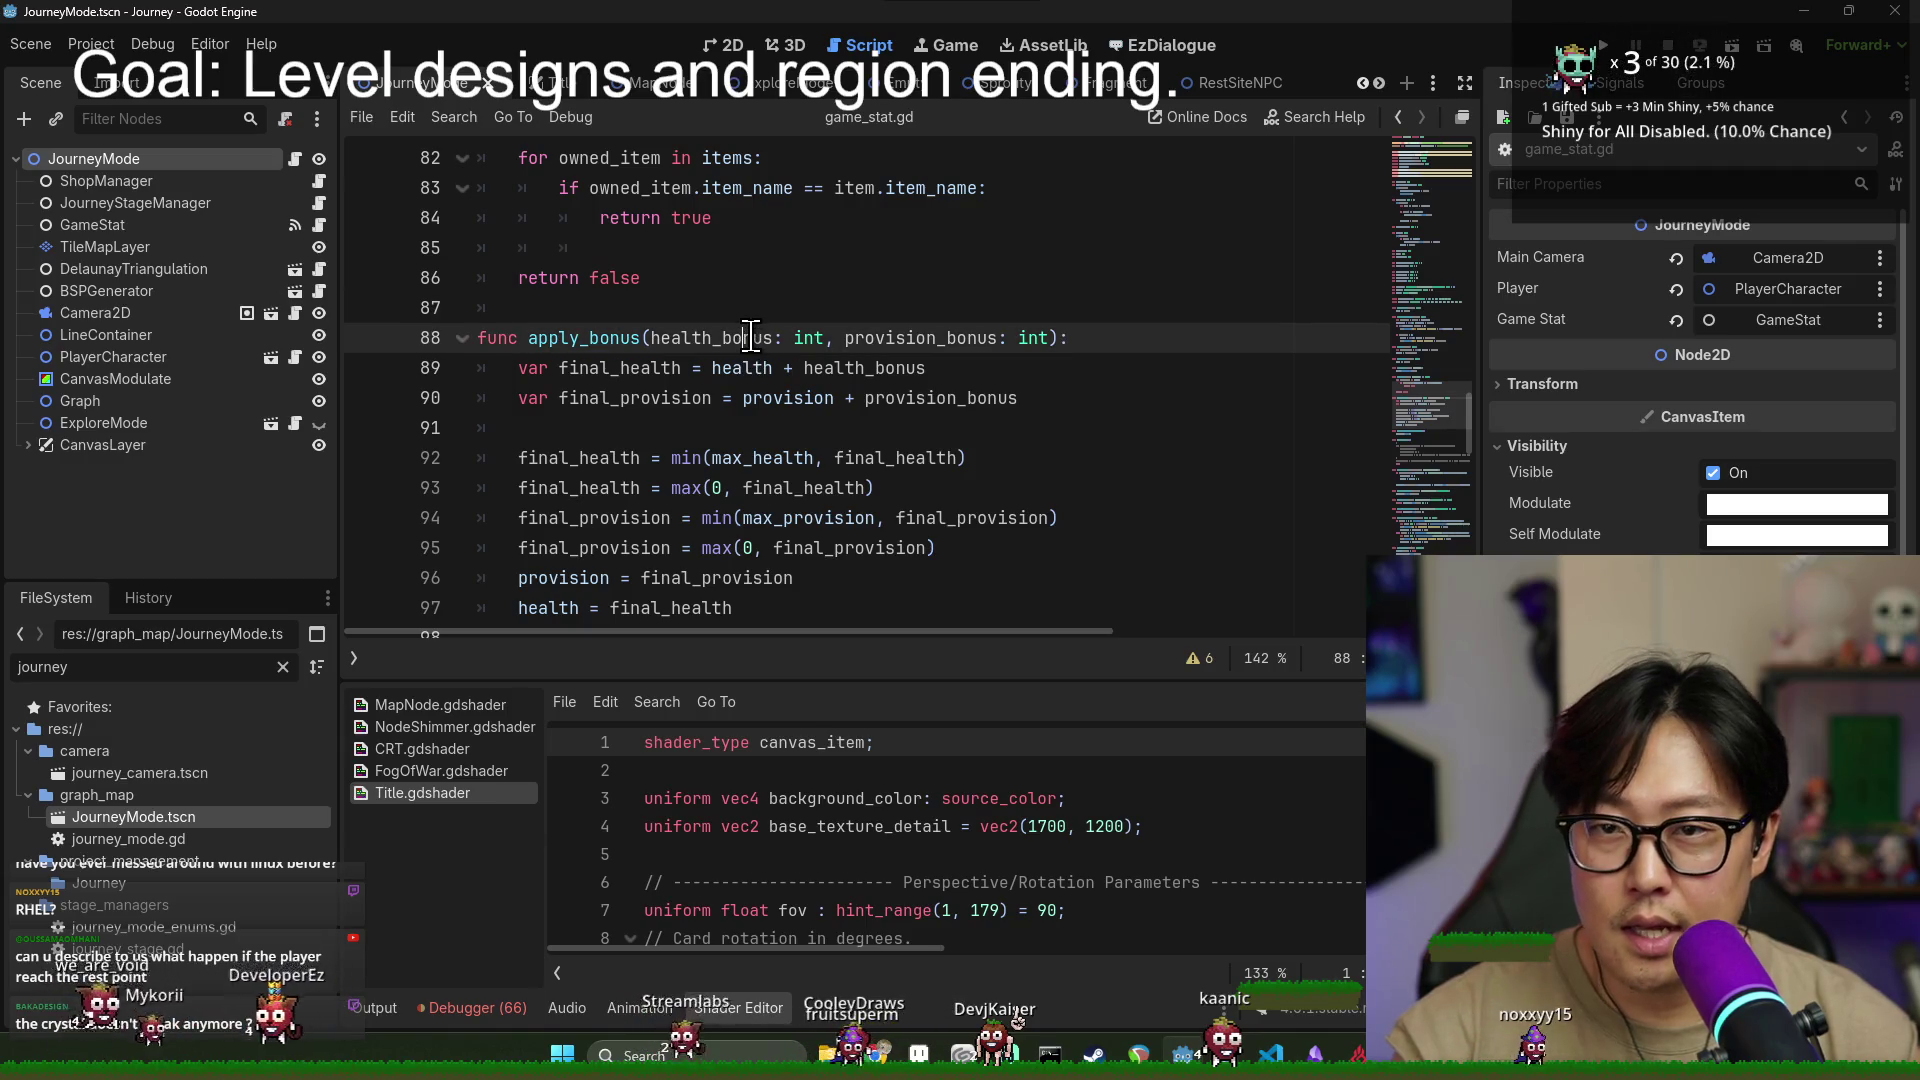
pyautogui.click(591, 311)
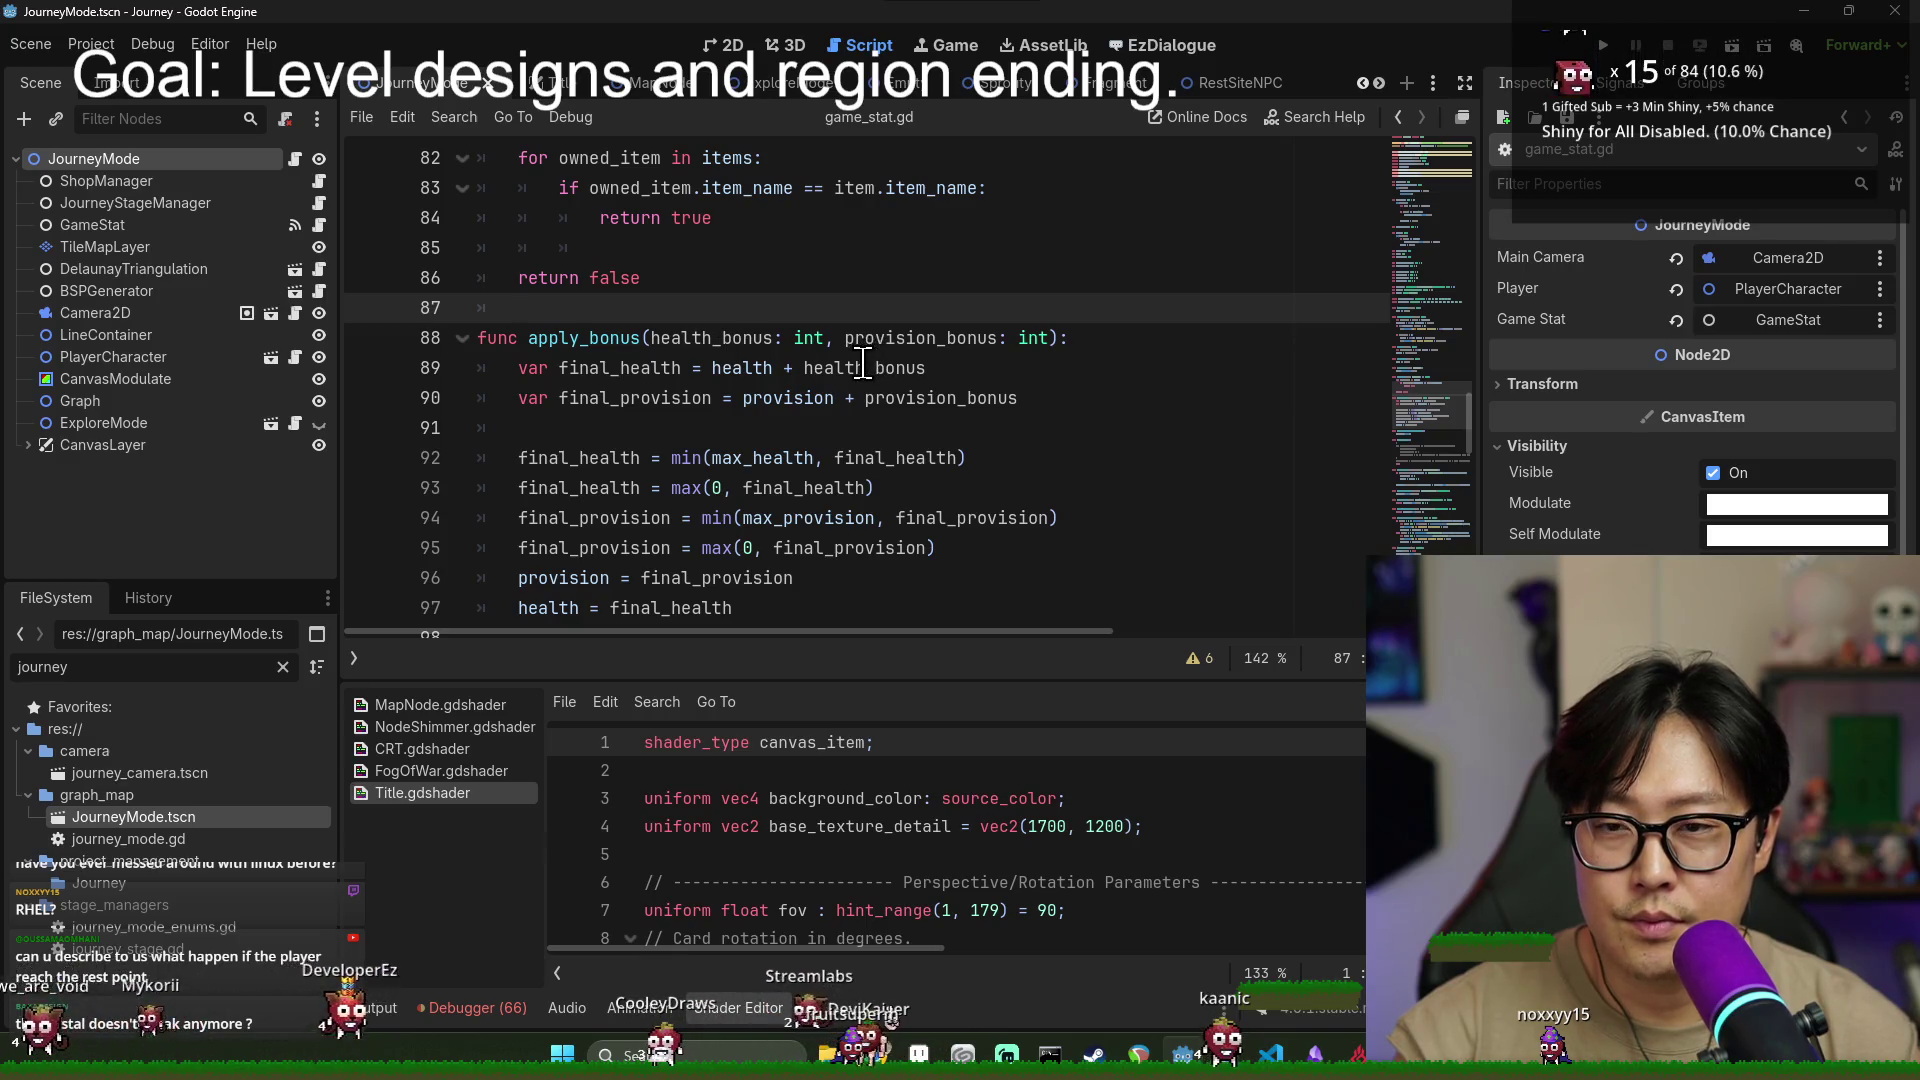
pyautogui.press('BackSpace')
pyautogui.press('Return')
pyautogui.press('Up')
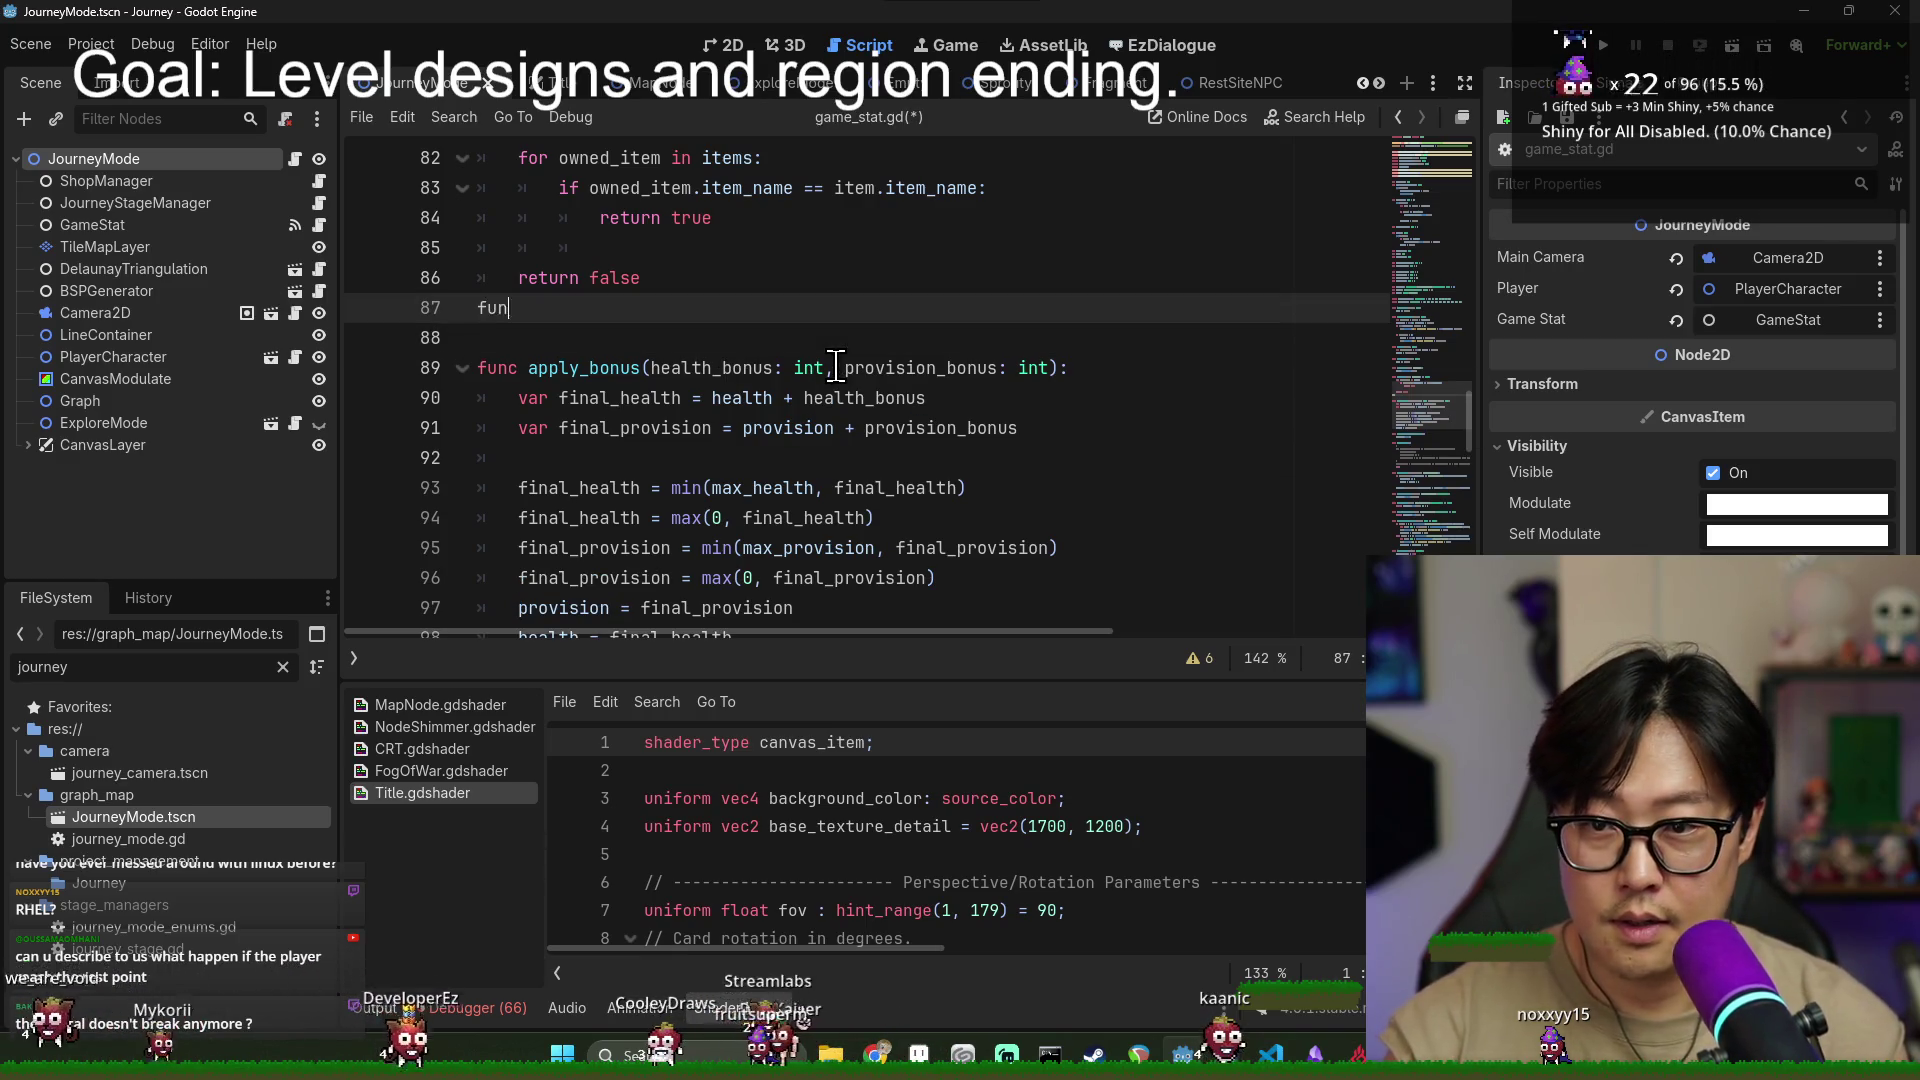
# - Write the header func heal_health_by_ratio(ratio: float): above apply_bonus
pyautogui.write('eal_health_by_p')
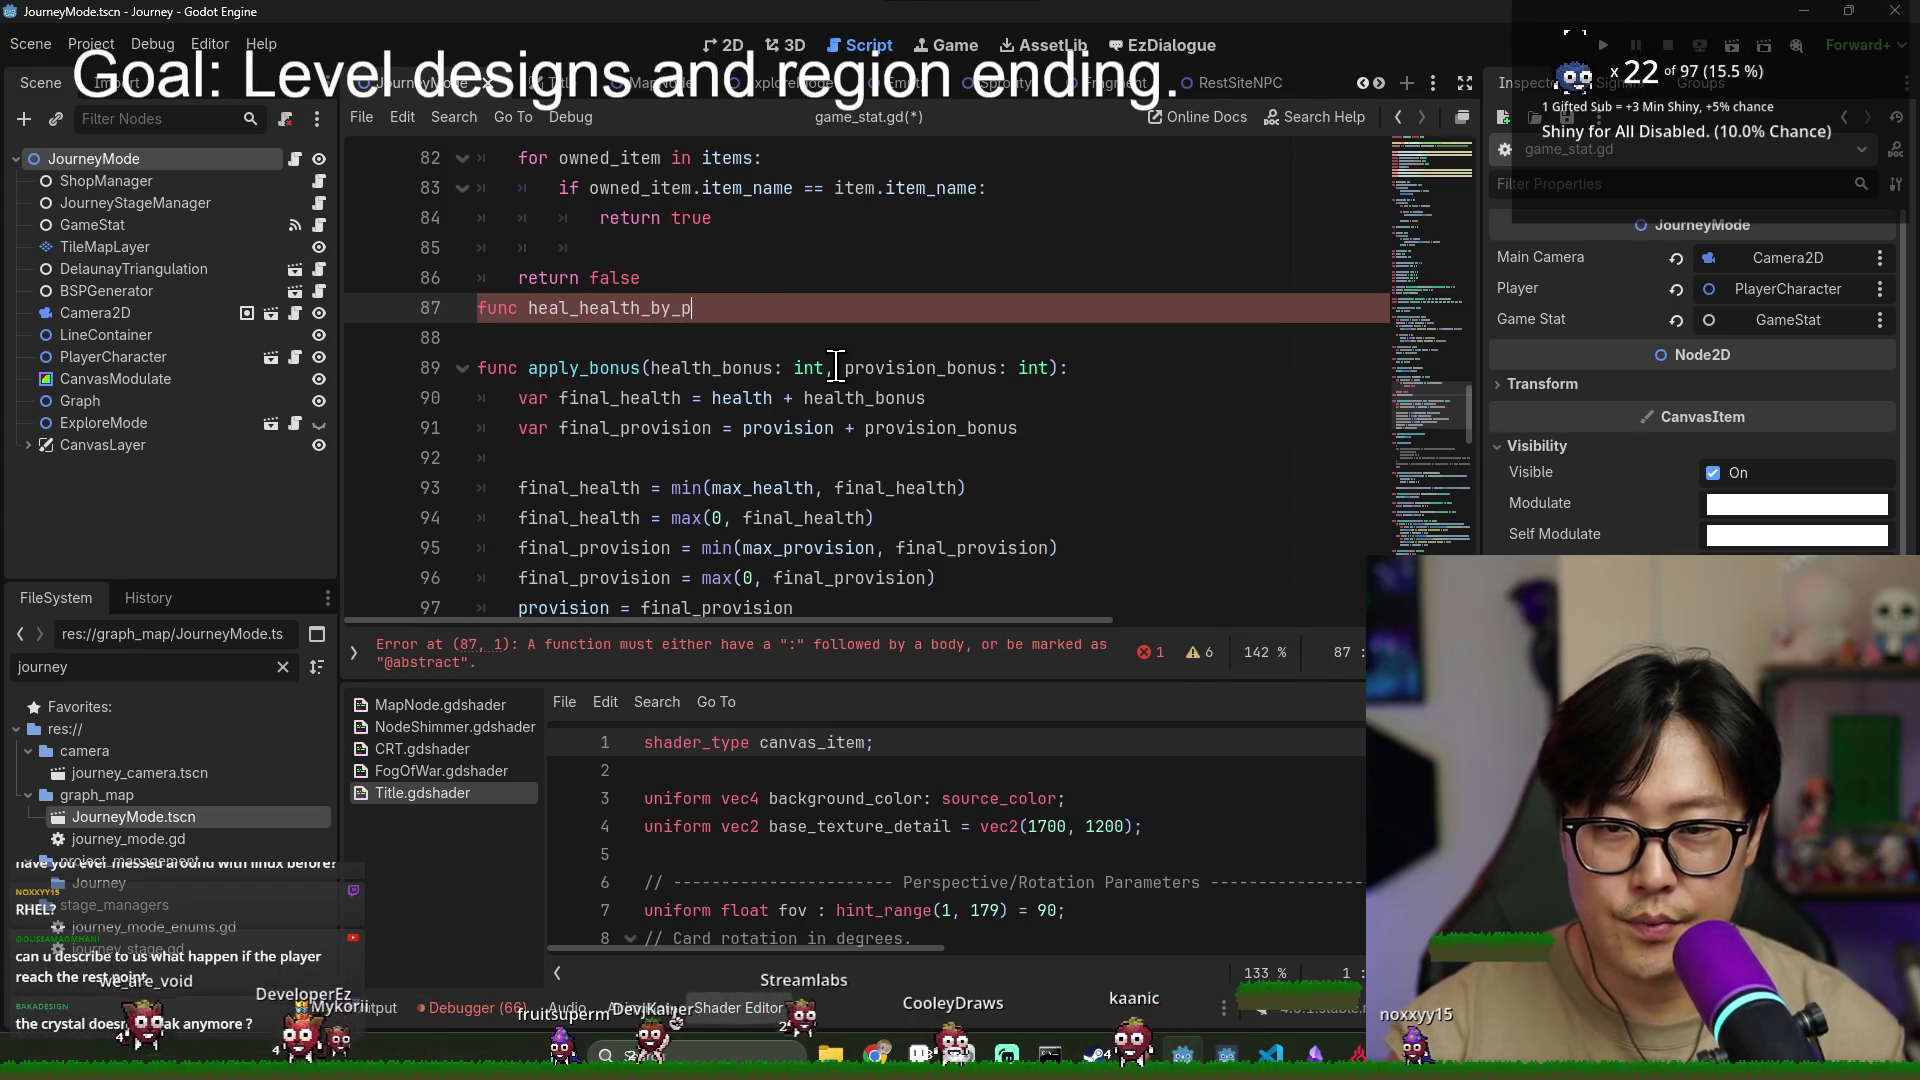
pyautogui.press('BackSpace')
pyautogui.press('BackSpace')
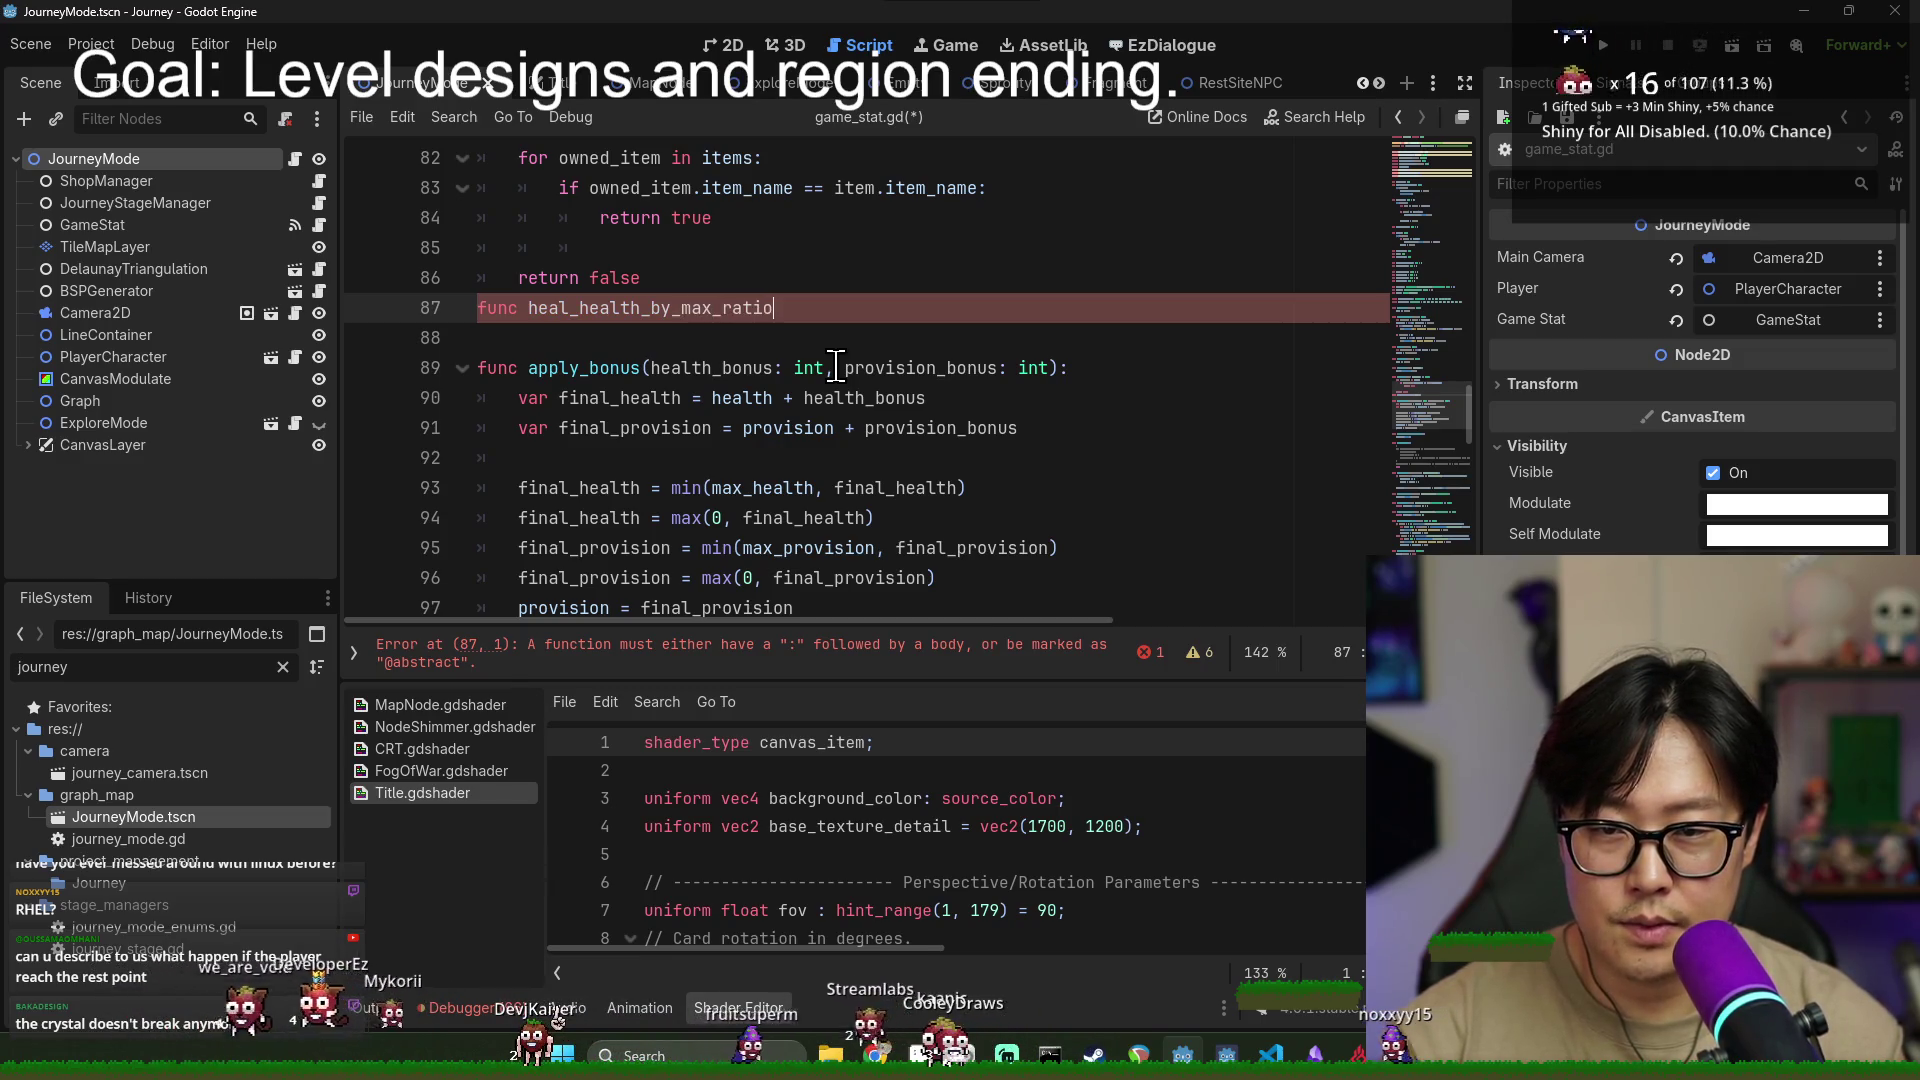
pyautogui.press('BackSpace')
pyautogui.press('BackSpace')
pyautogui.press('BackSpace')
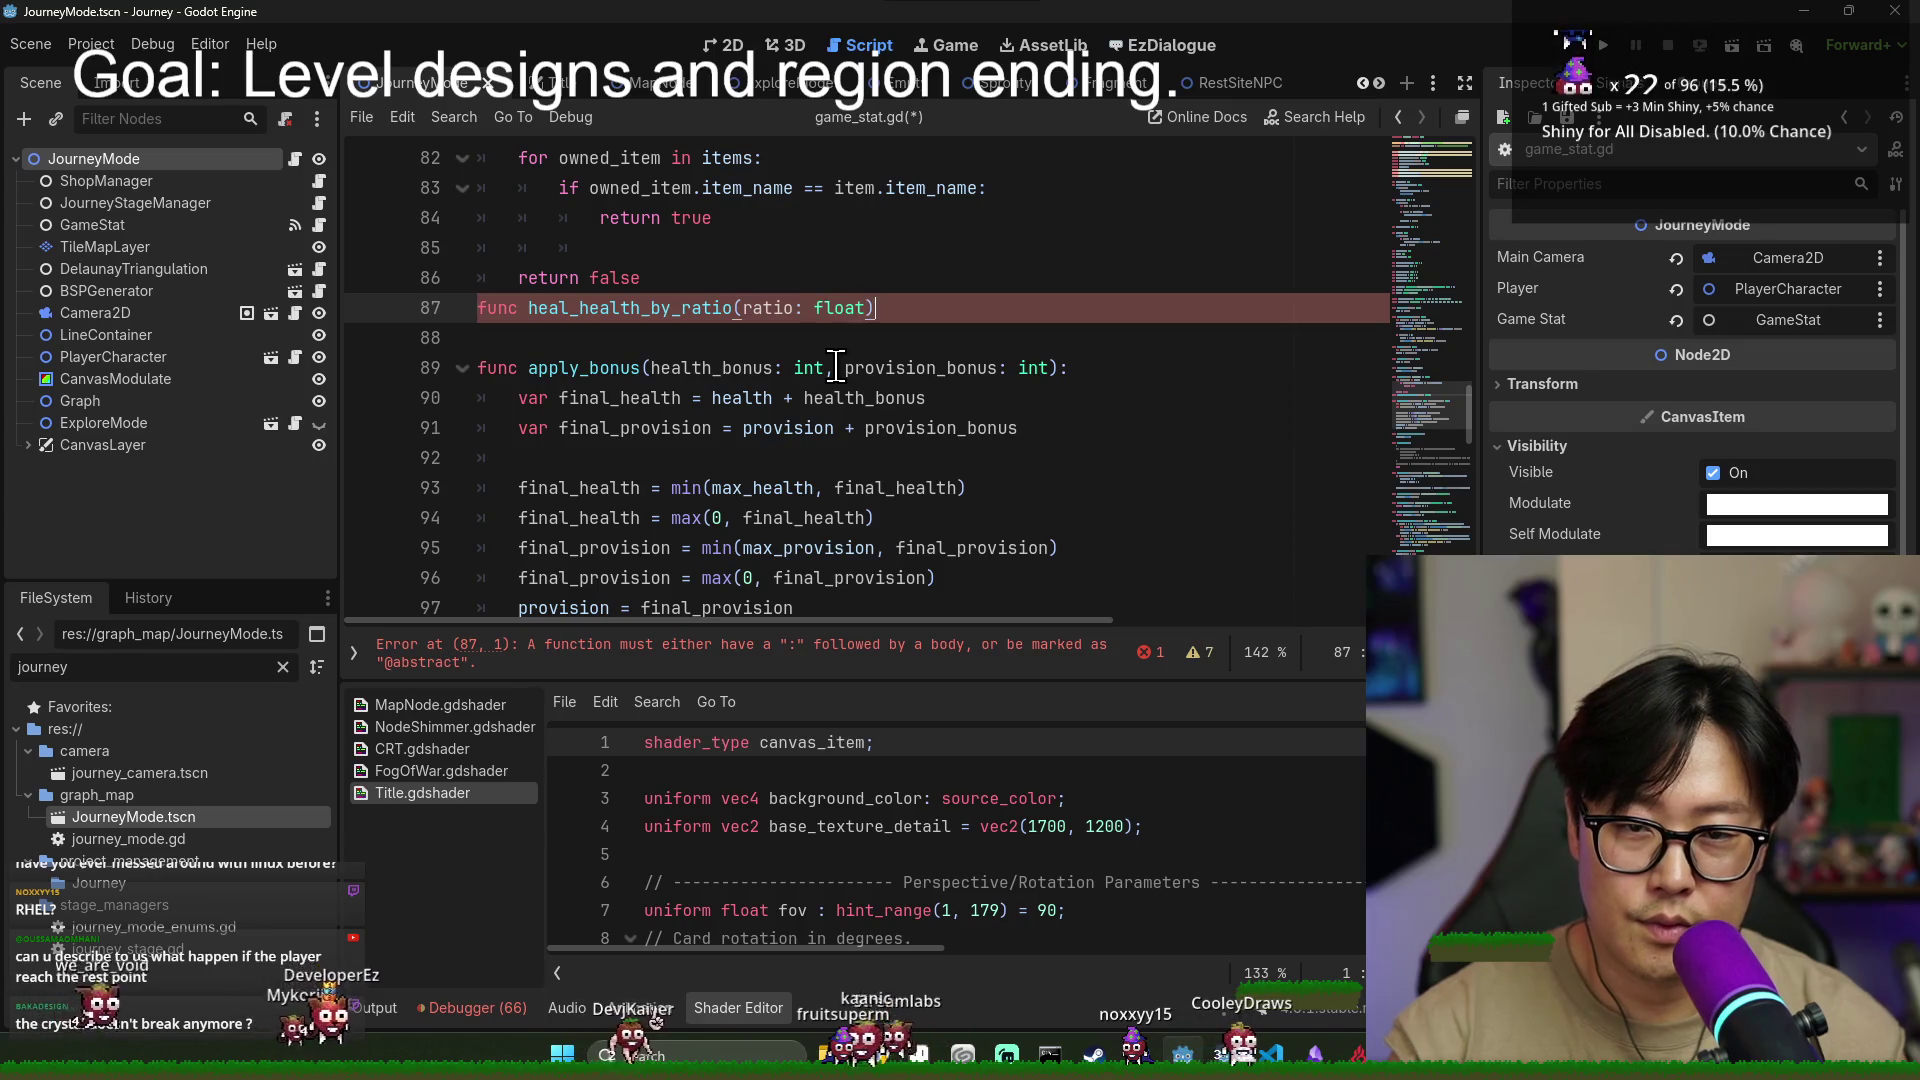
pyautogui.write(':')
pyautogui.press('Home')
pyautogui.press('Return')
pyautogui.press('End')
pyautogui.press('Return')
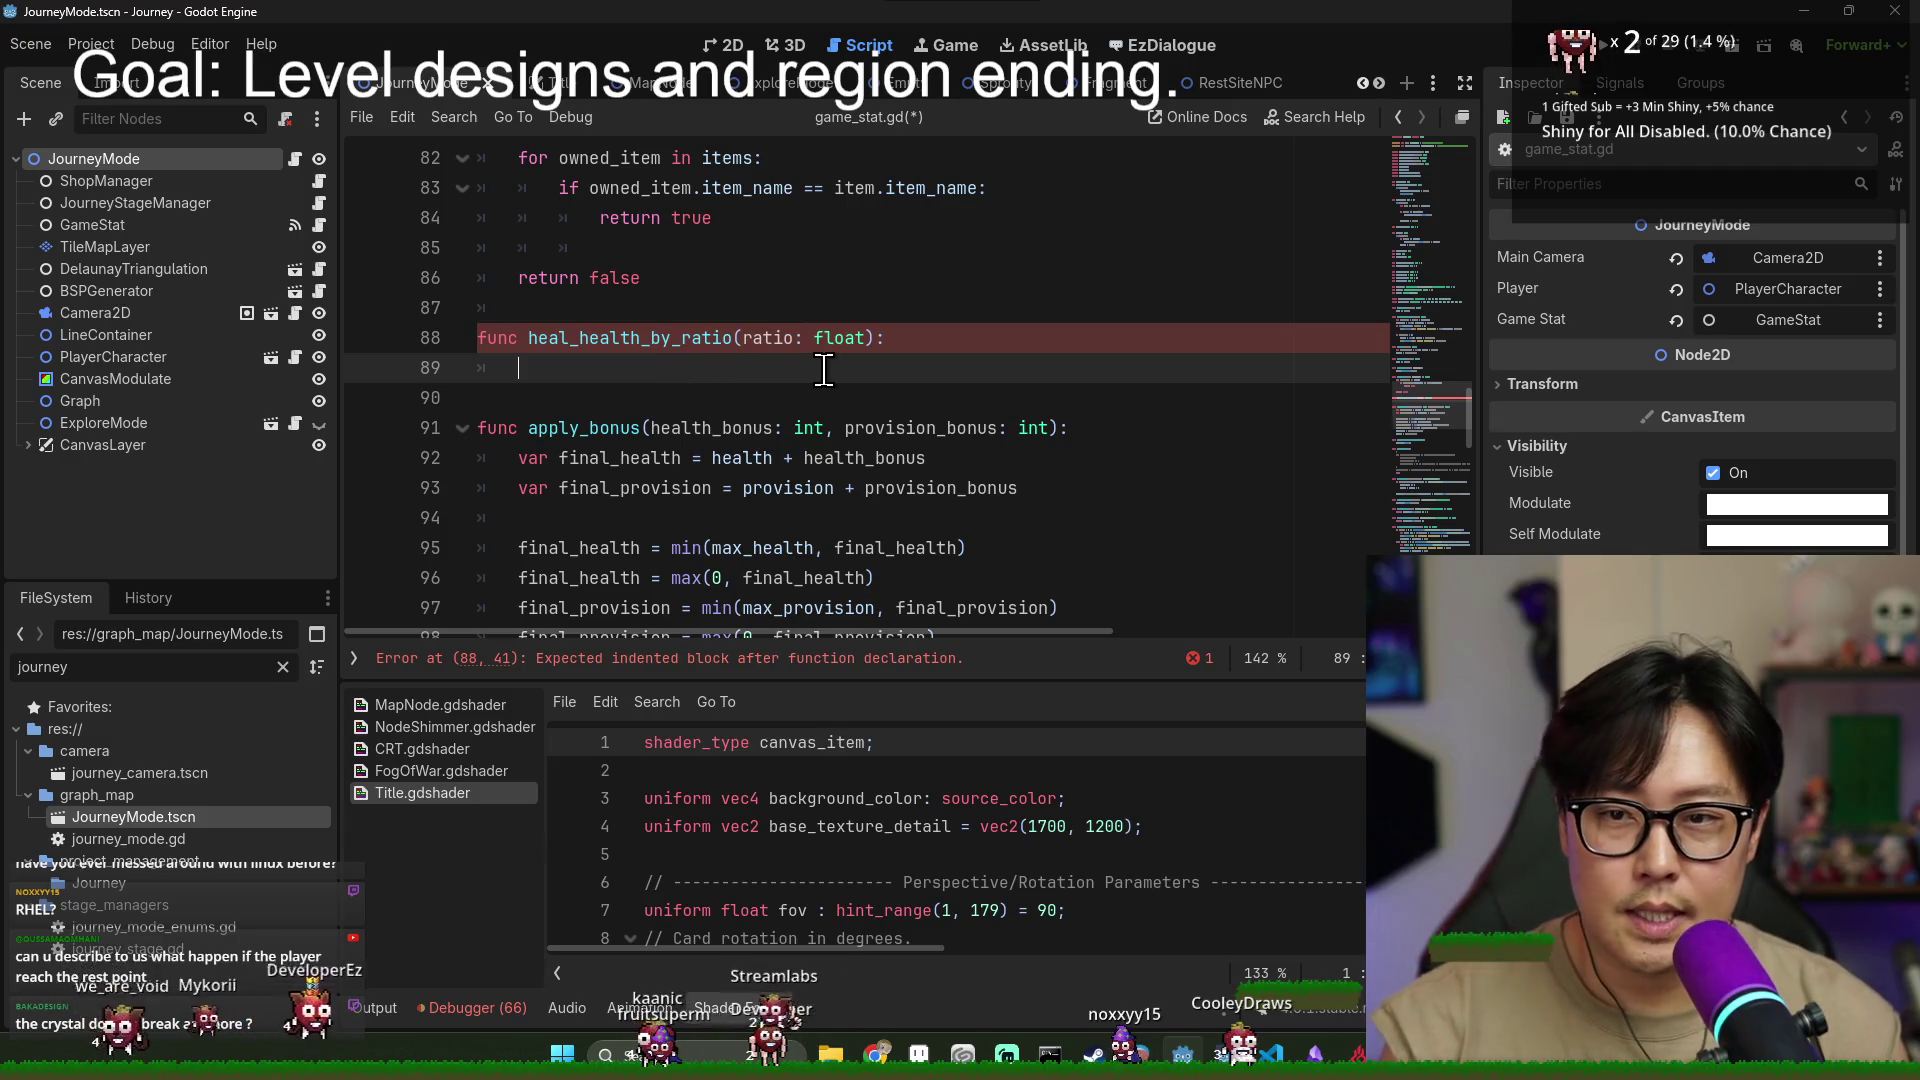
# - Add the body line var heal_amount = floori(max_health * ratio)
pyautogui.write('x')
pyautogui.press('Return')
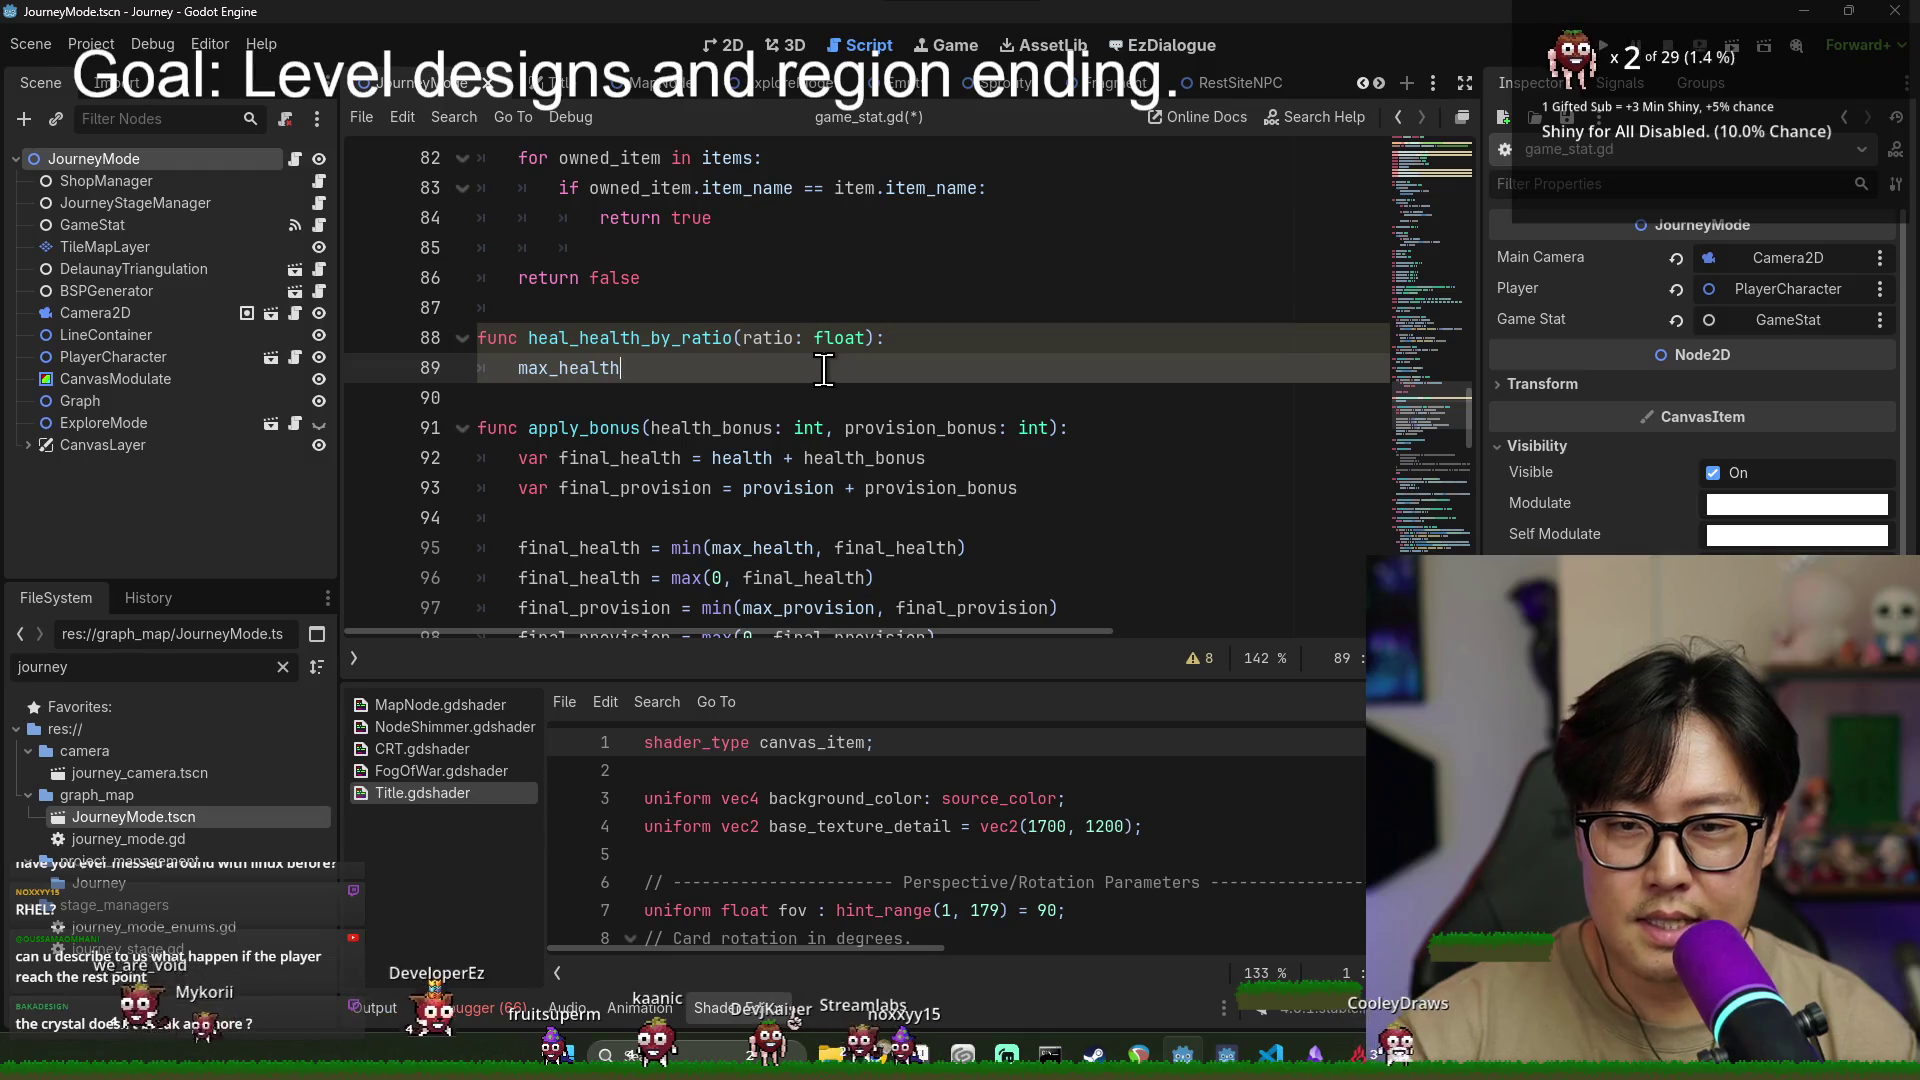
pyautogui.press('Home')
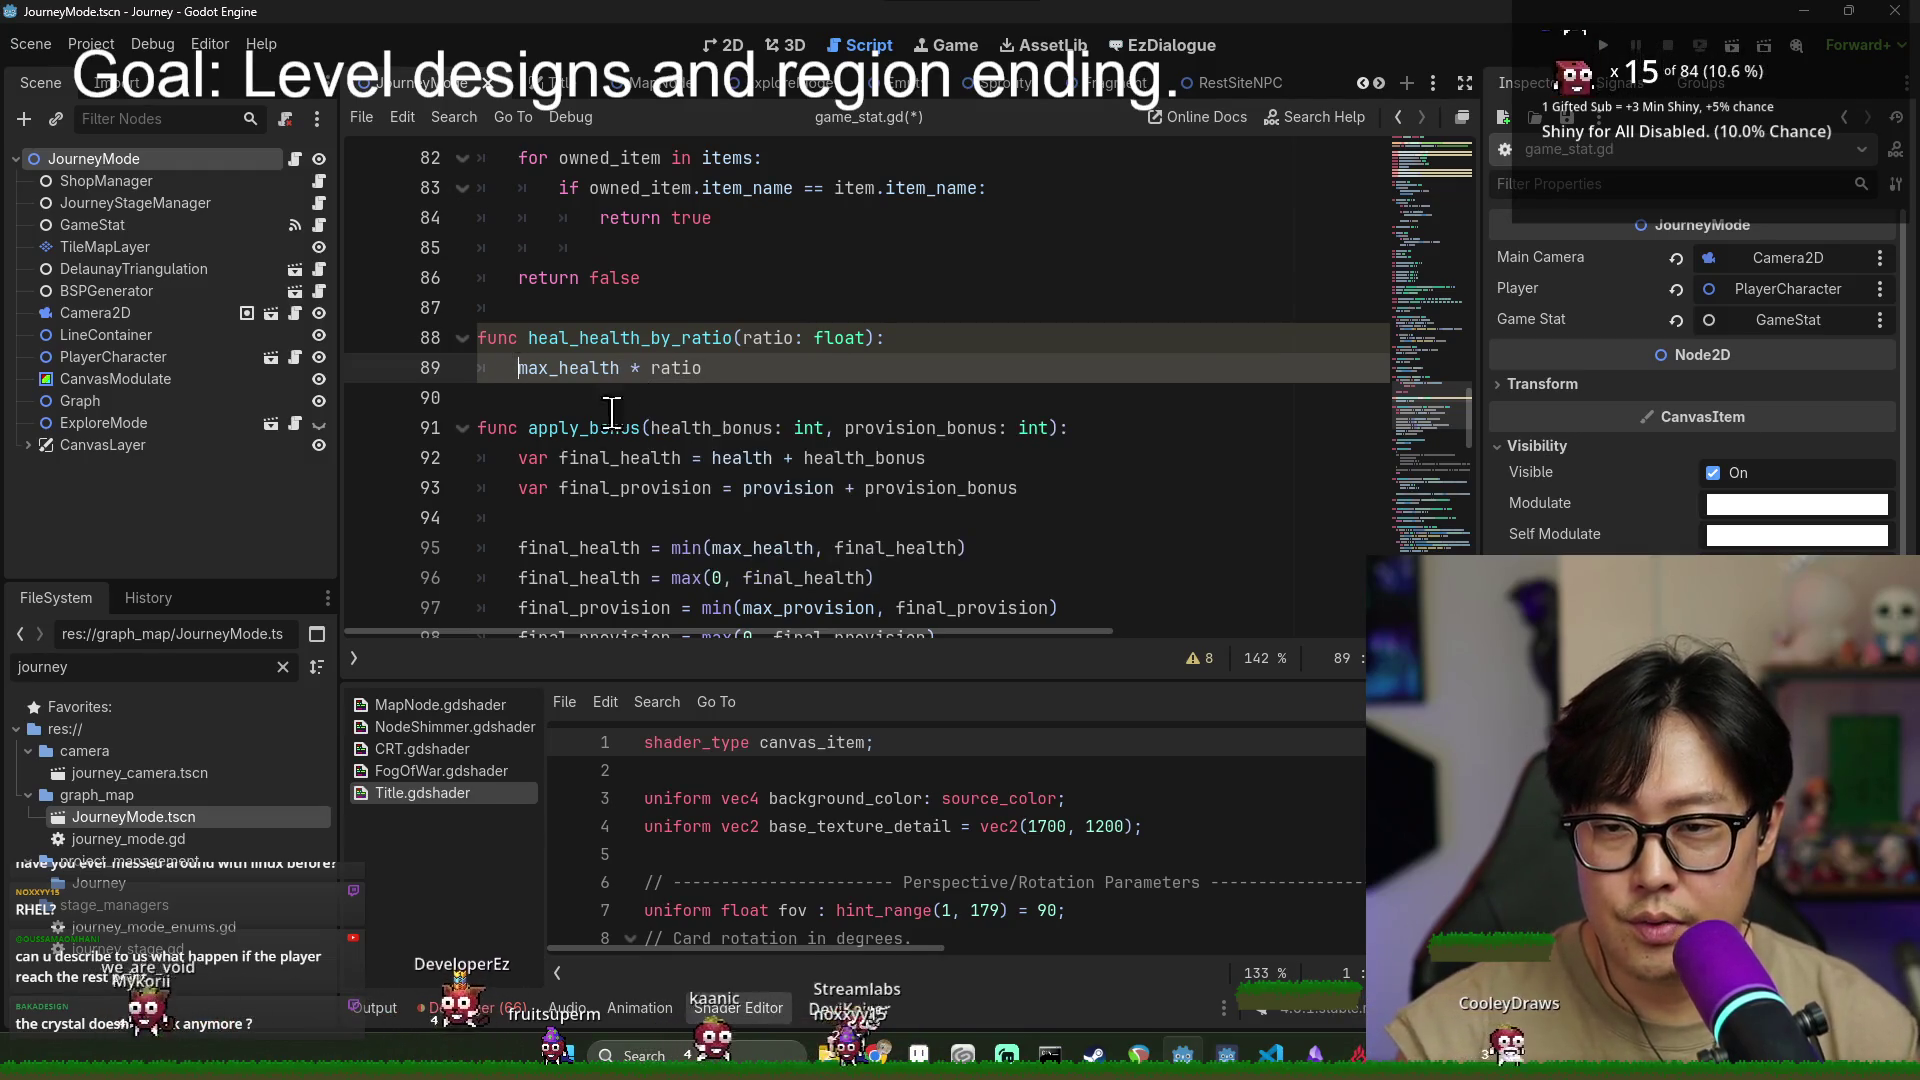
pyautogui.write('fll')
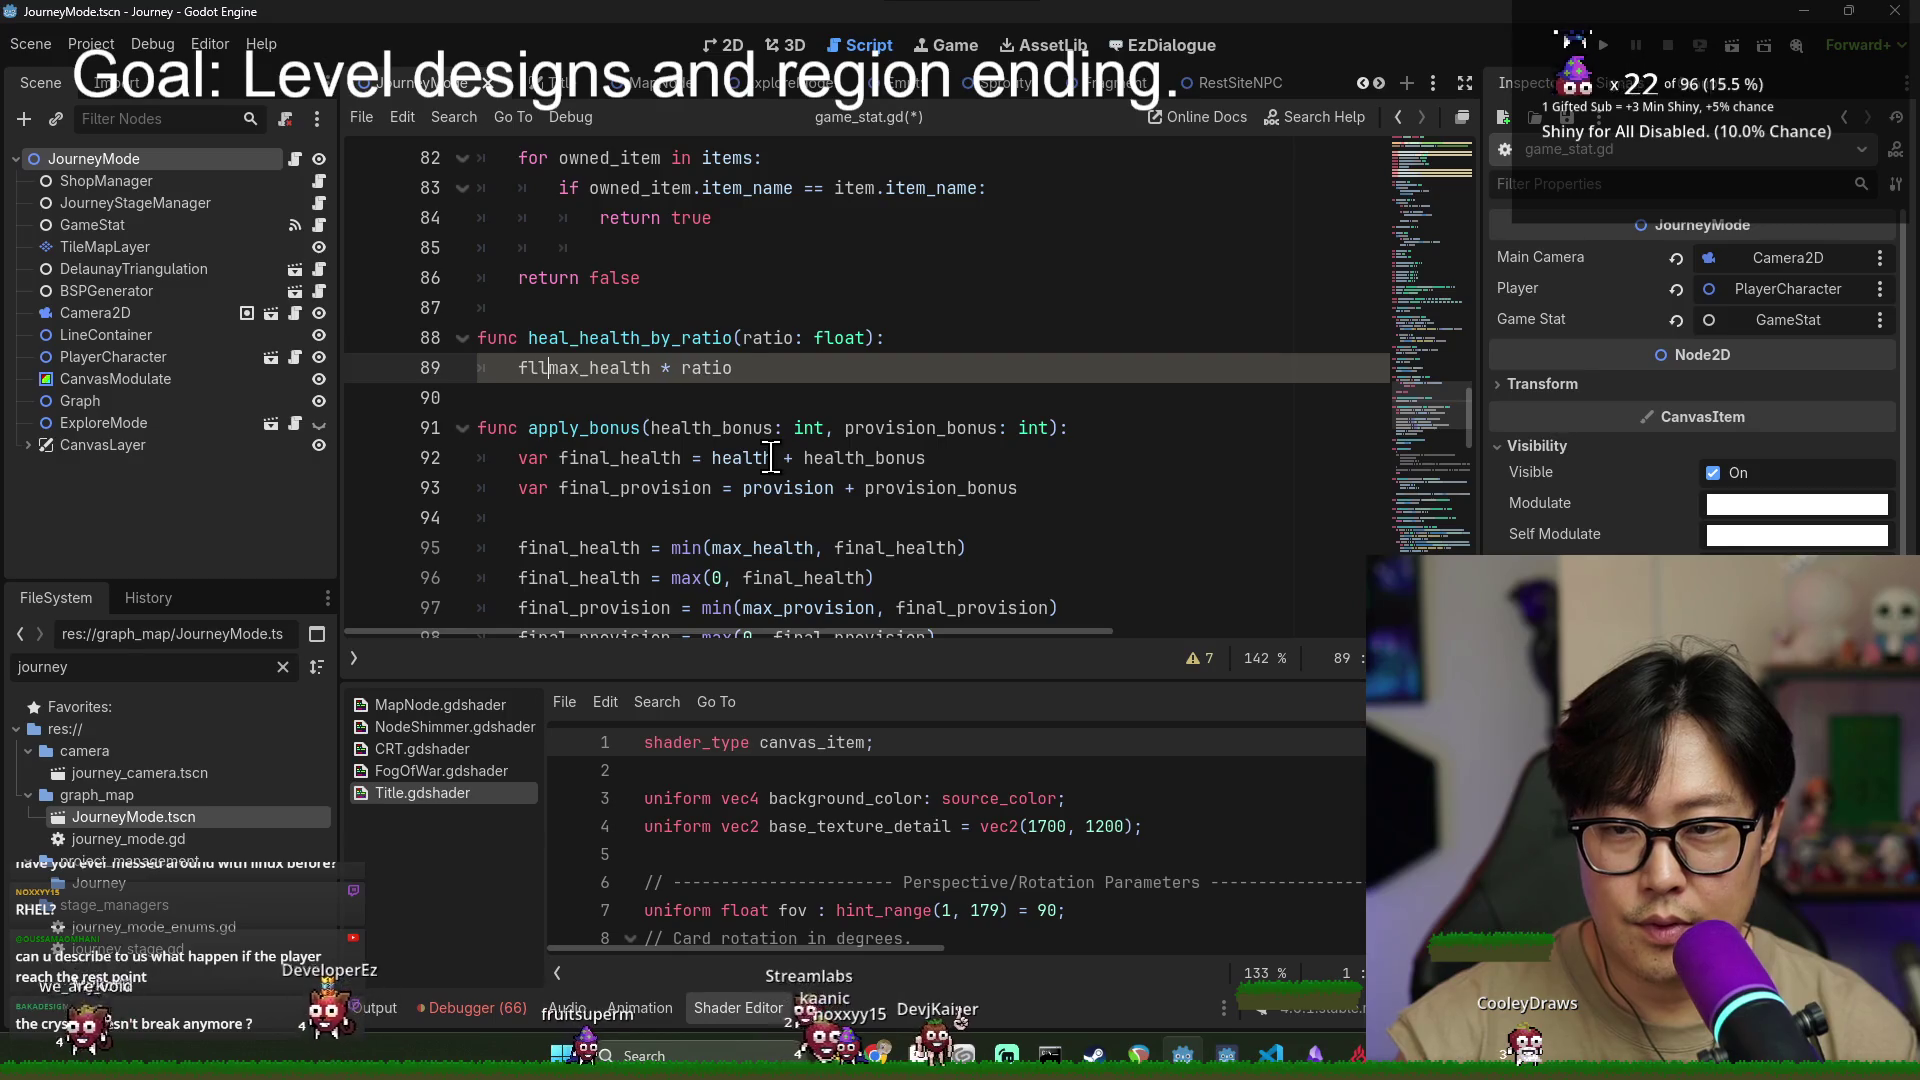
pyautogui.write('oori(')
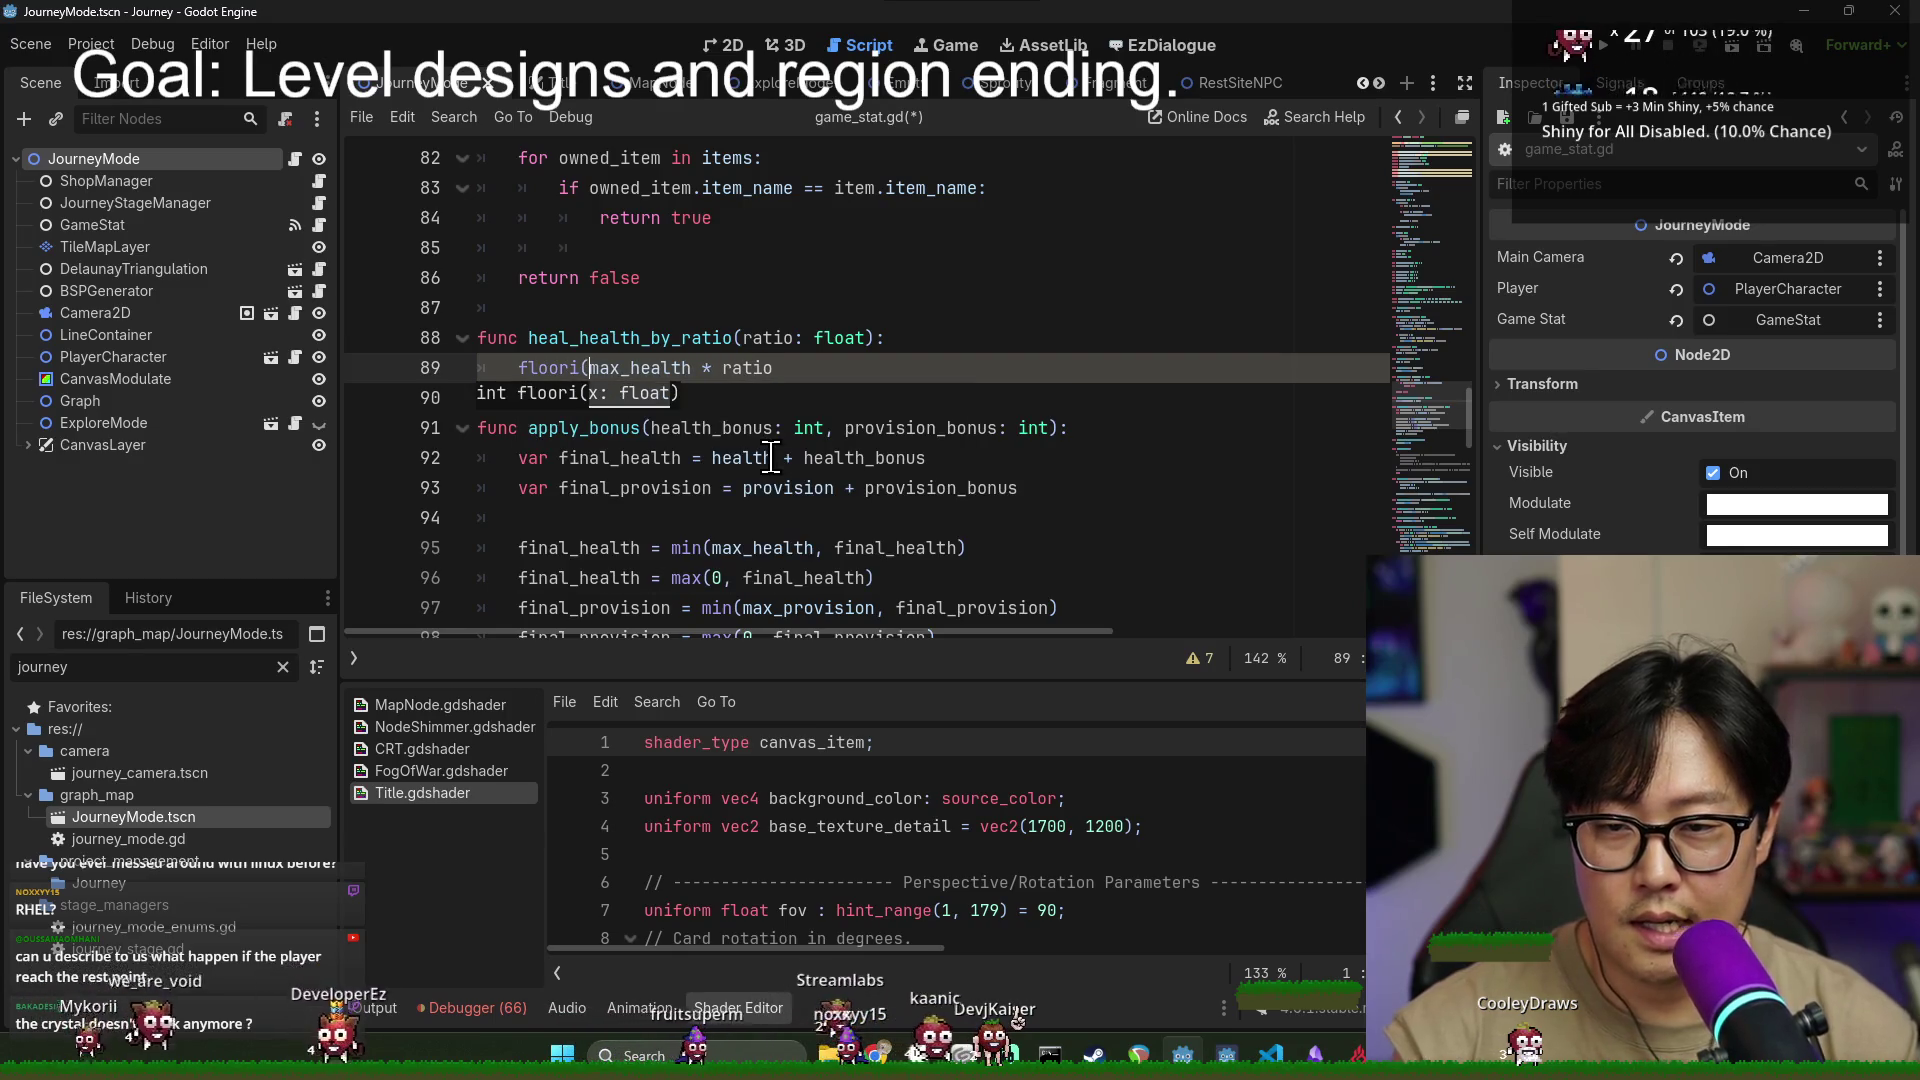
pyautogui.write(')')
pyautogui.click(503, 367)
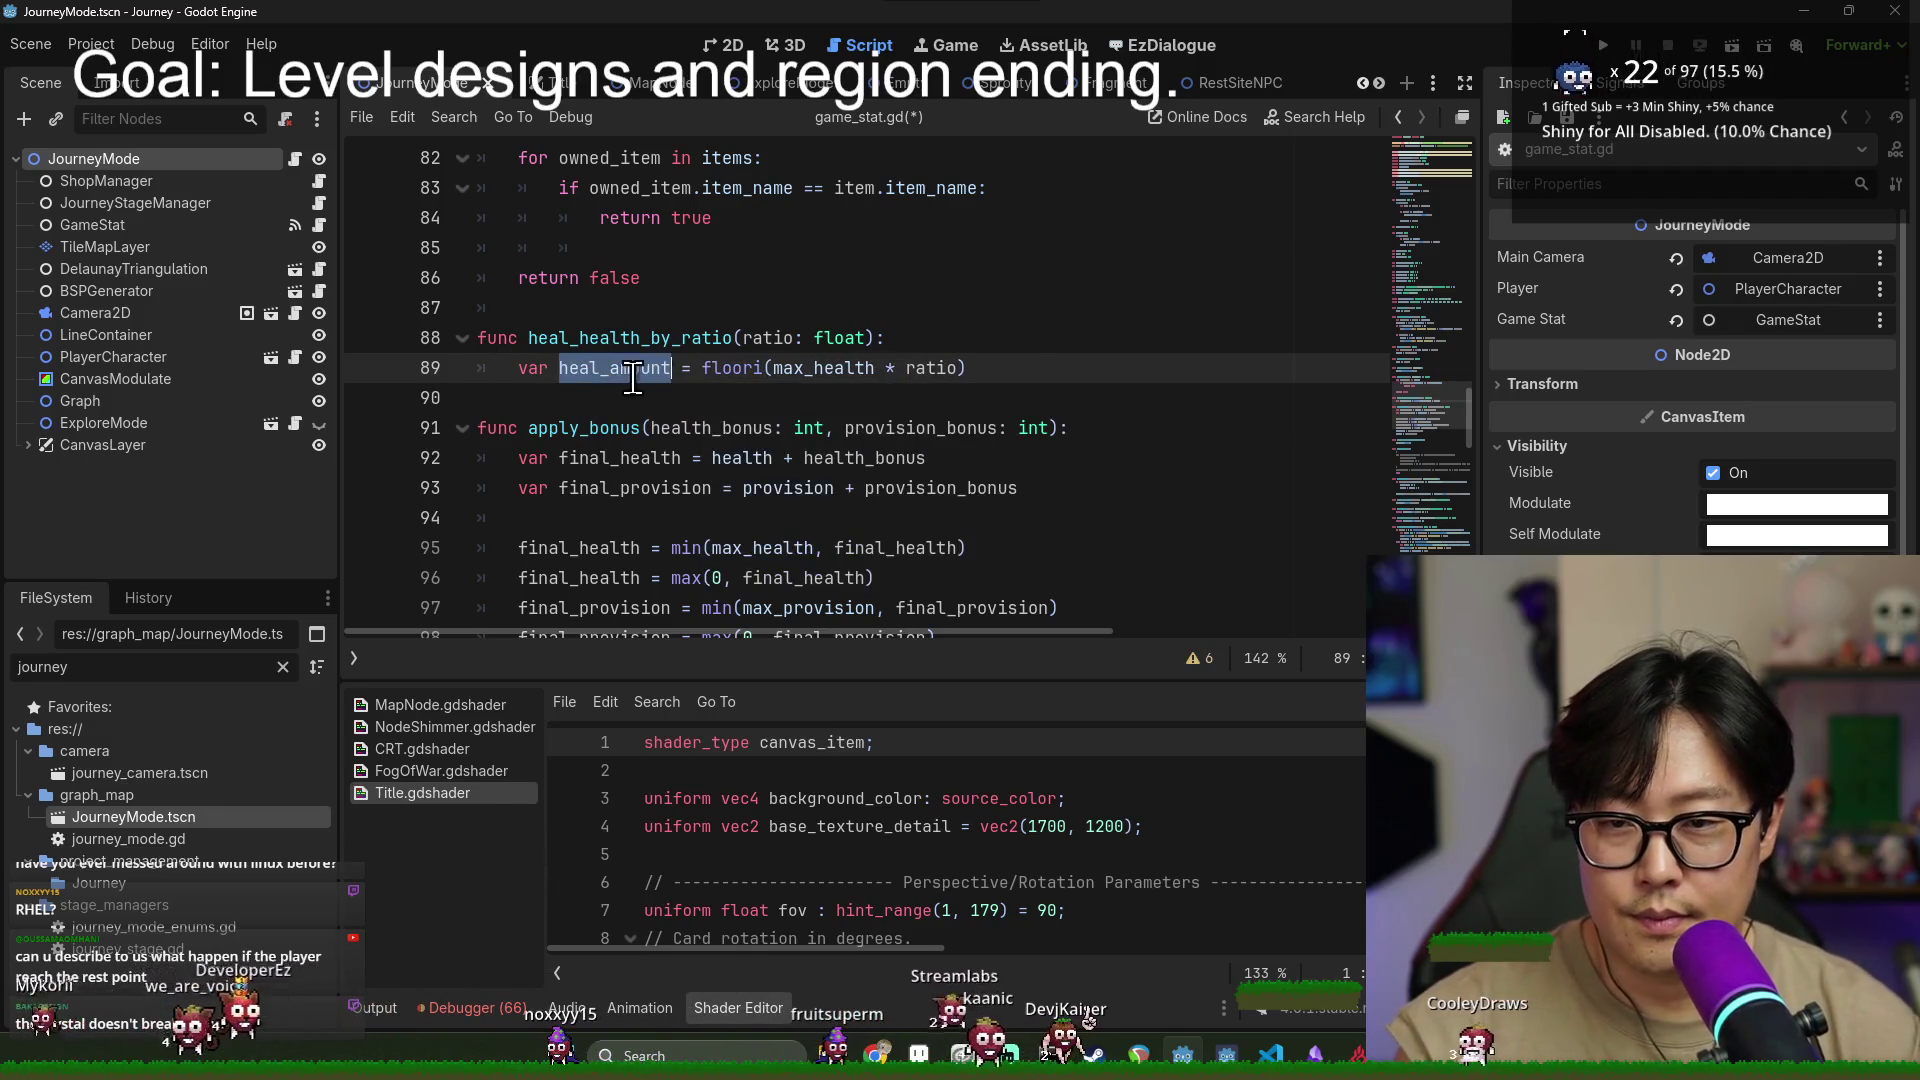
pyautogui.click(1036, 367)
pyautogui.press('Return')
pyautogui.scroll(-1, 816, 393)
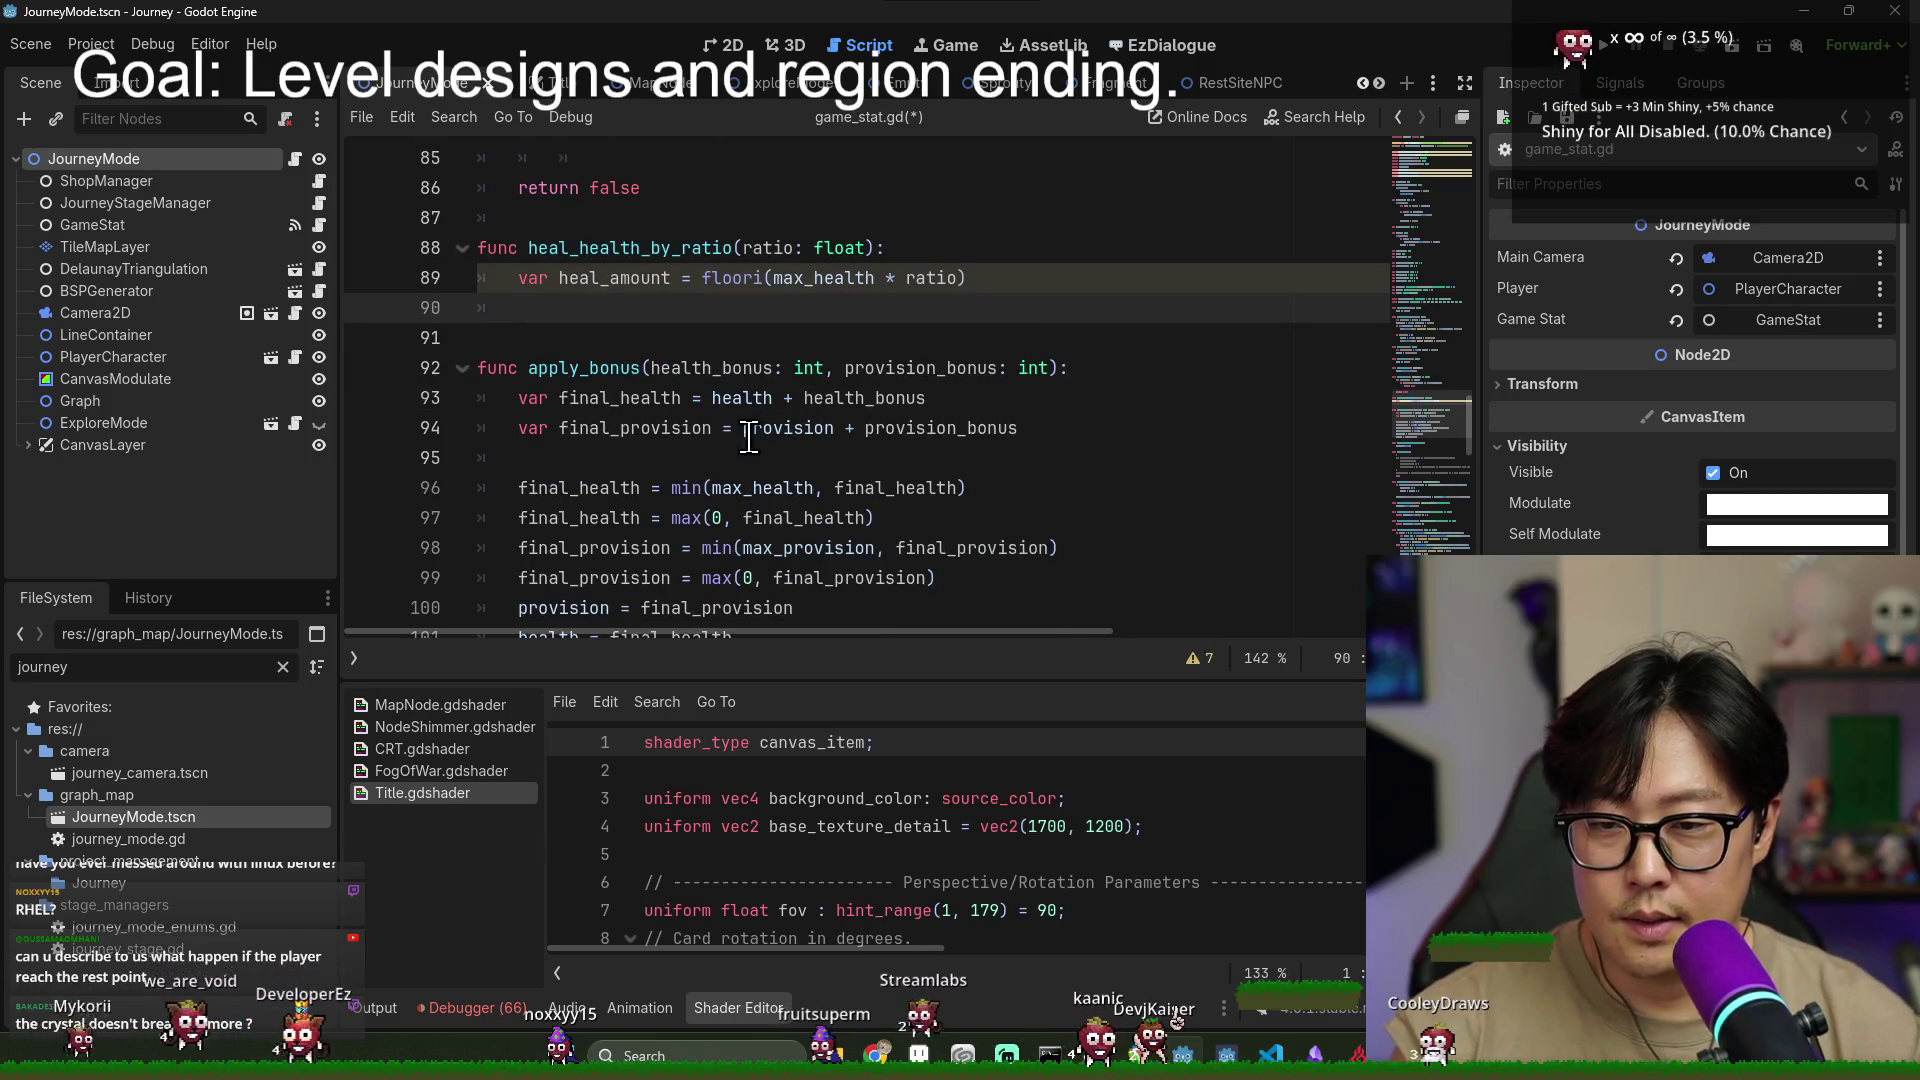
# - Add an apply_bonus( call on the line below heal_amount
pyautogui.doubleClick(576, 367)
pyautogui.hotkey('ctrl', 'c')
pyautogui.press('Up')
pyautogui.press('Up')
pyautogui.hotkey('ctrl', 'v')
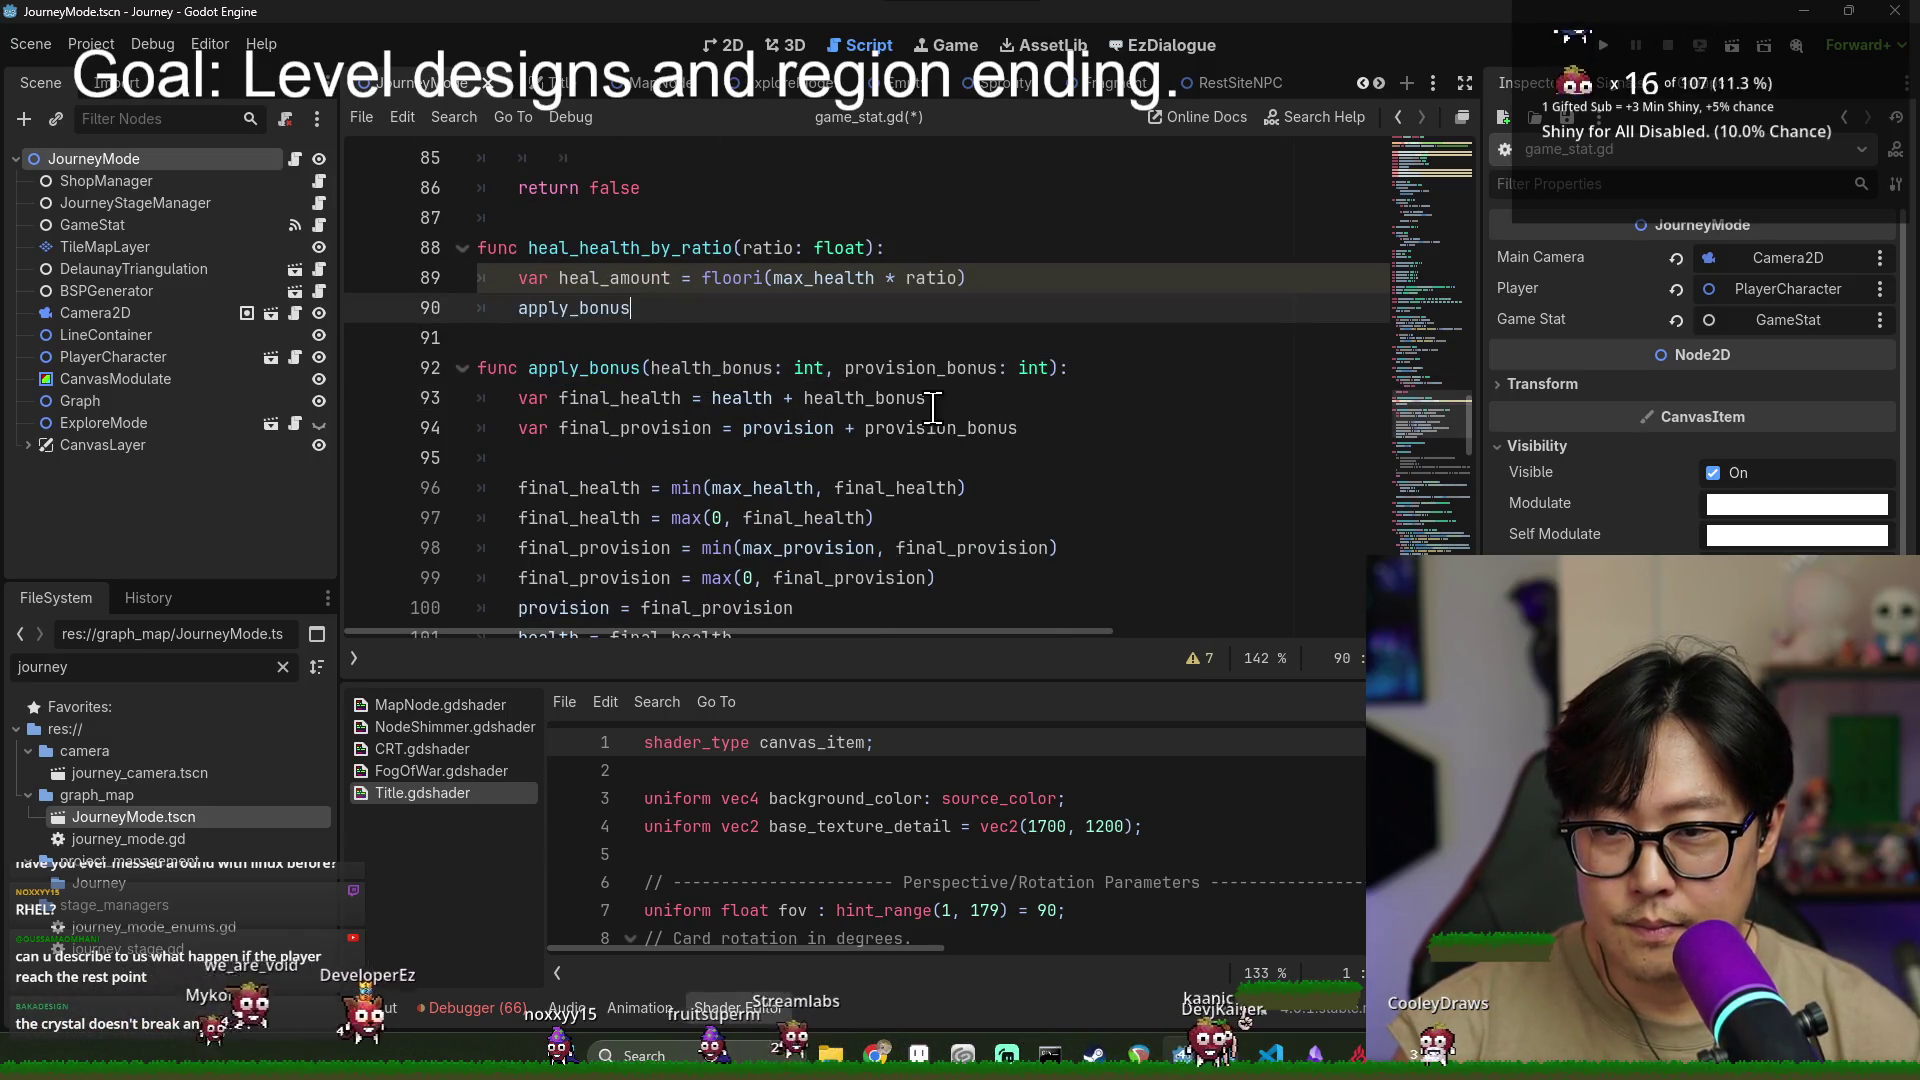
pyautogui.write('(')
pyautogui.hotkey('ctrl', 'v')
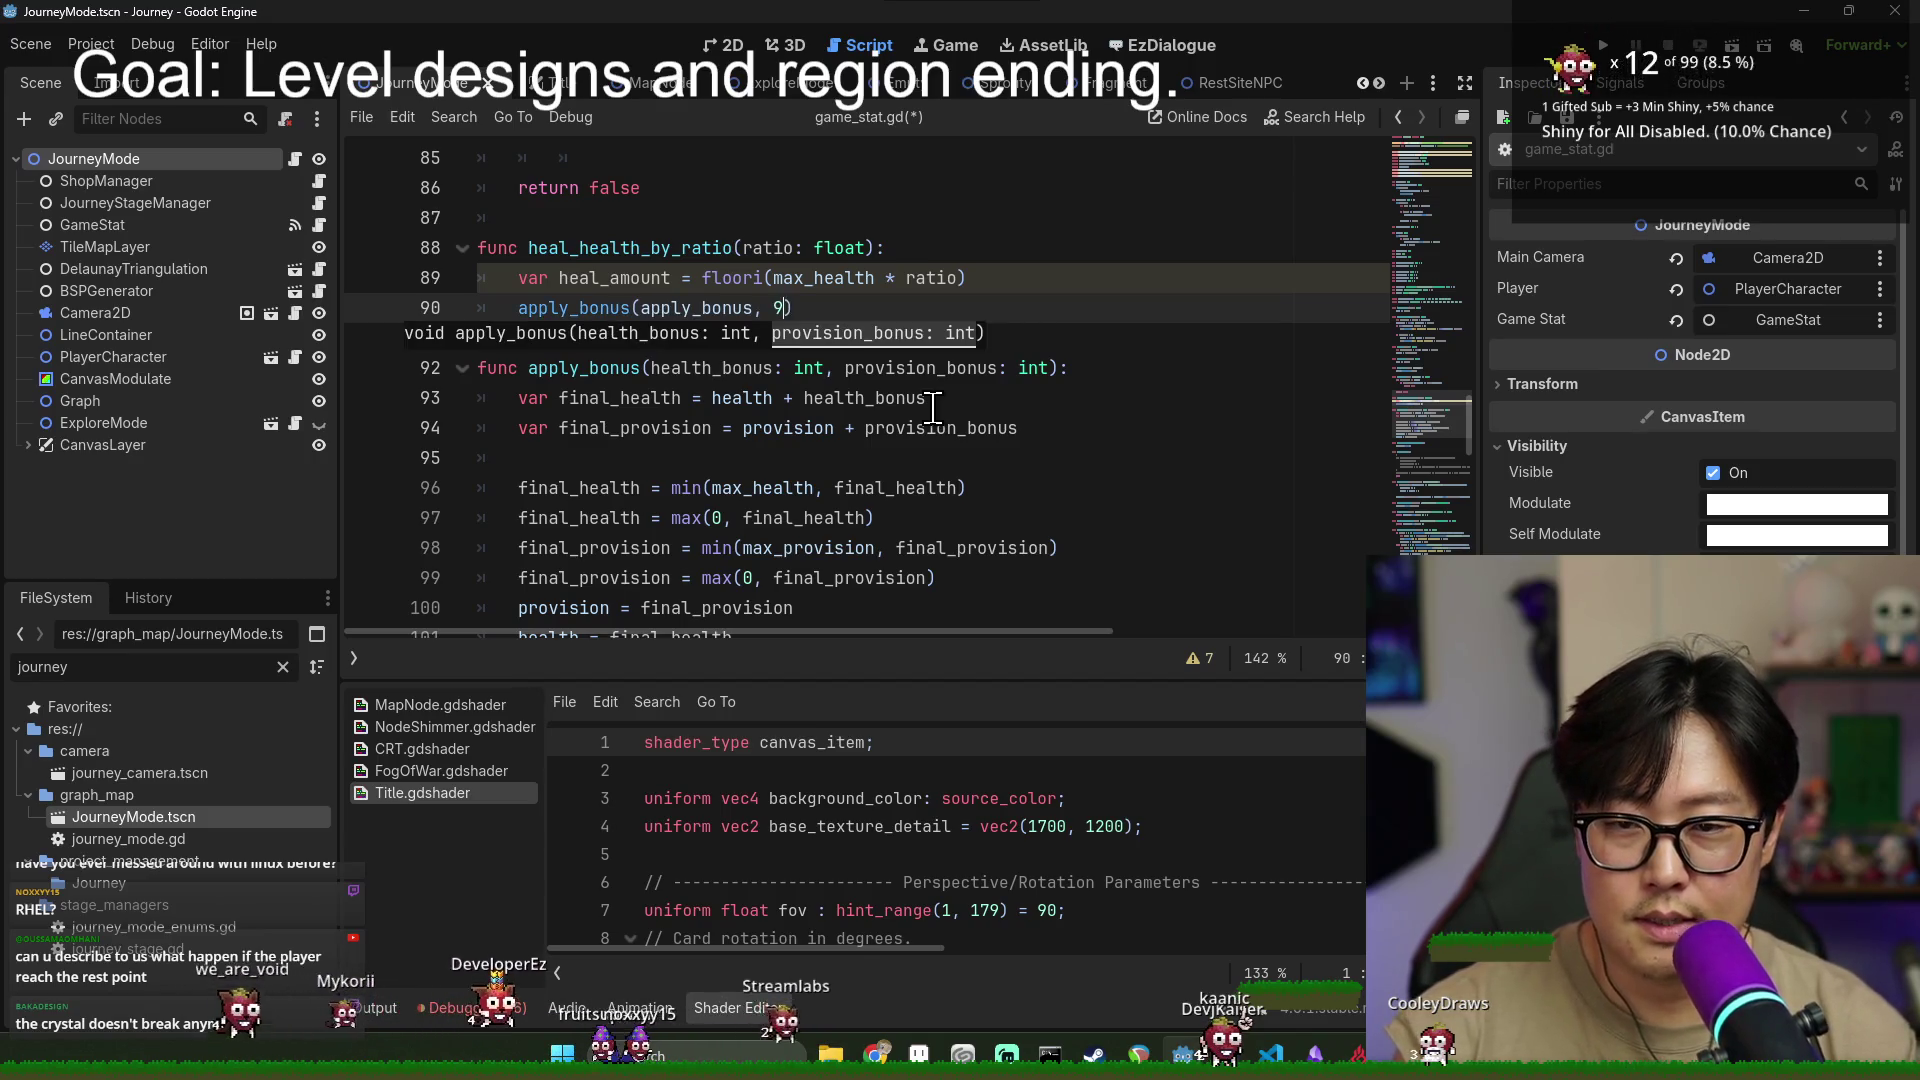
pyautogui.press('End')
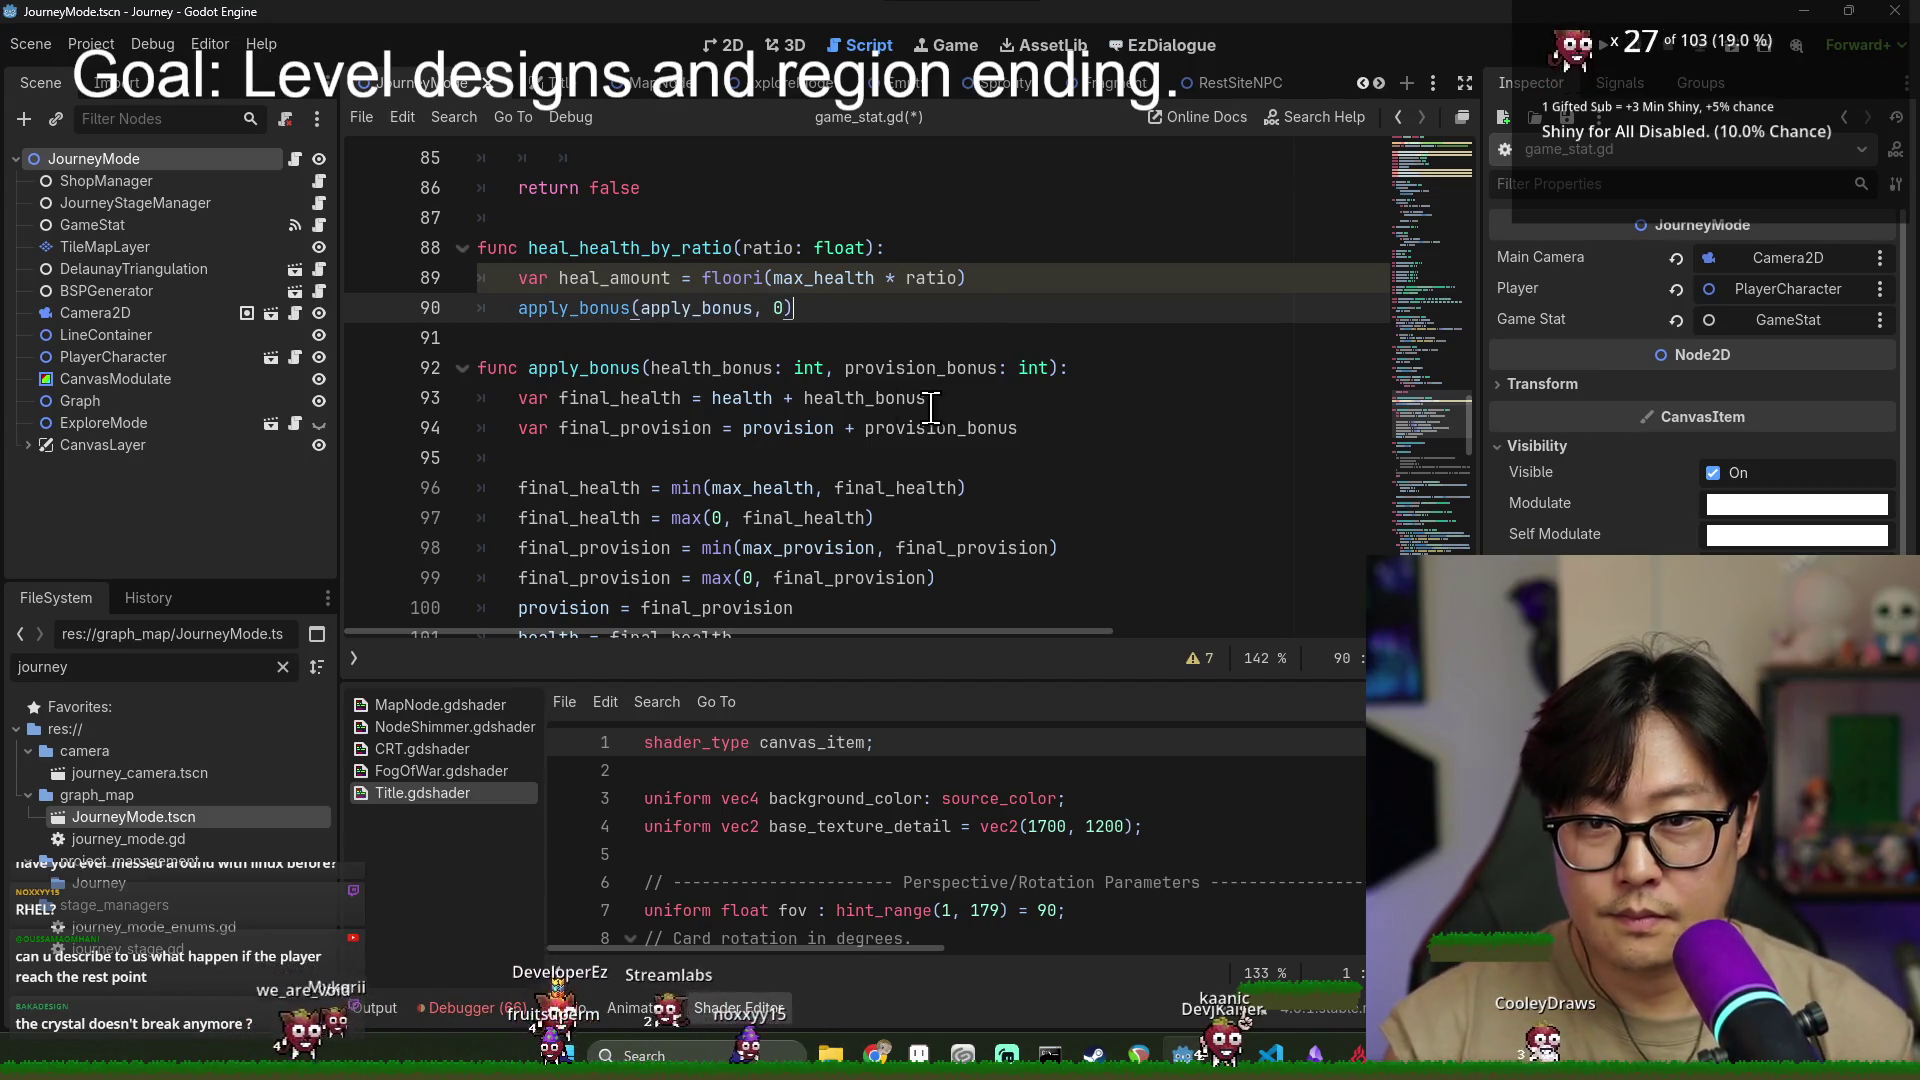
# - Fix the call so it reads apply_bonus(heal_amount, 0)
pyautogui.doubleClick(575, 308)
pyautogui.scroll(1, 876, 605)
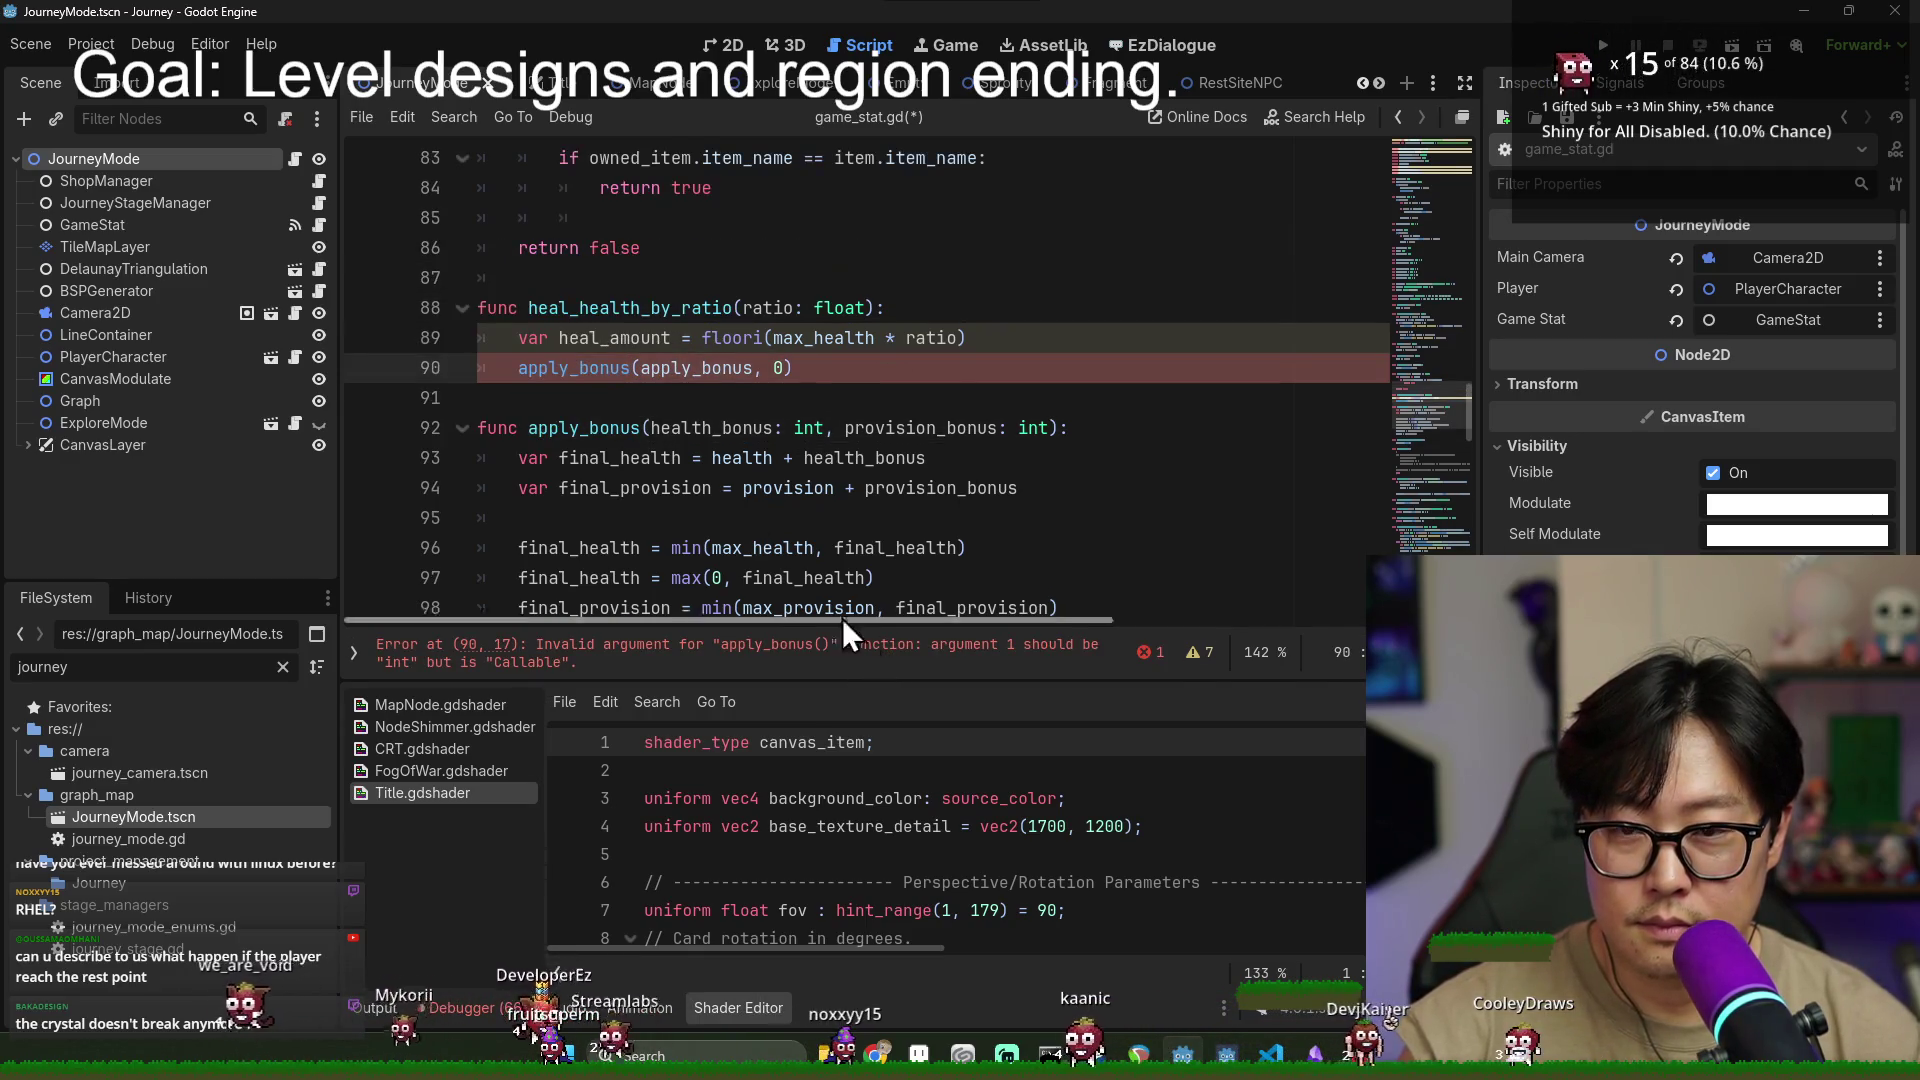
pyautogui.doubleClick(600, 427)
pyautogui.doubleClick(706, 368)
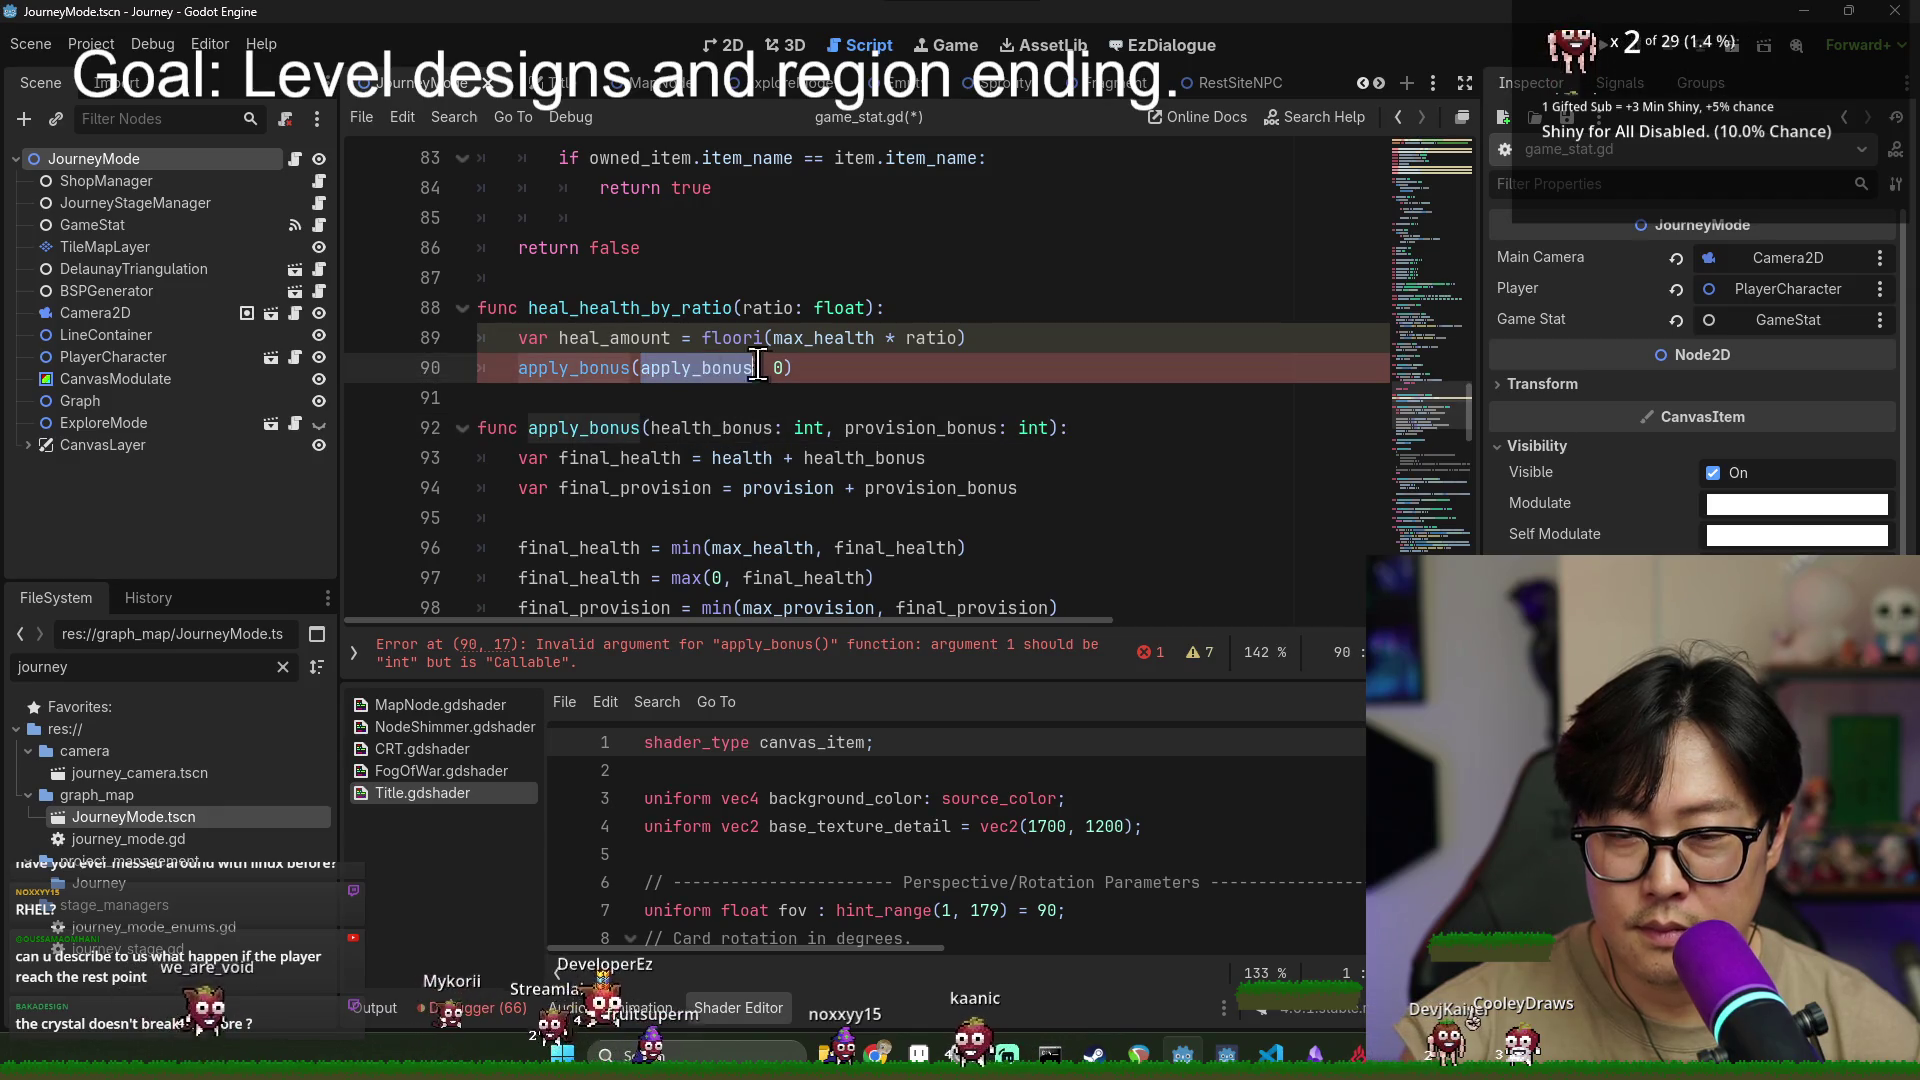
pyautogui.doubleClick(611, 338)
pyautogui.hotkey('ctrl', 'c')
pyautogui.doubleClick(700, 368)
pyautogui.hotkey('ctrl', 'v')
pyautogui.click(882, 397)
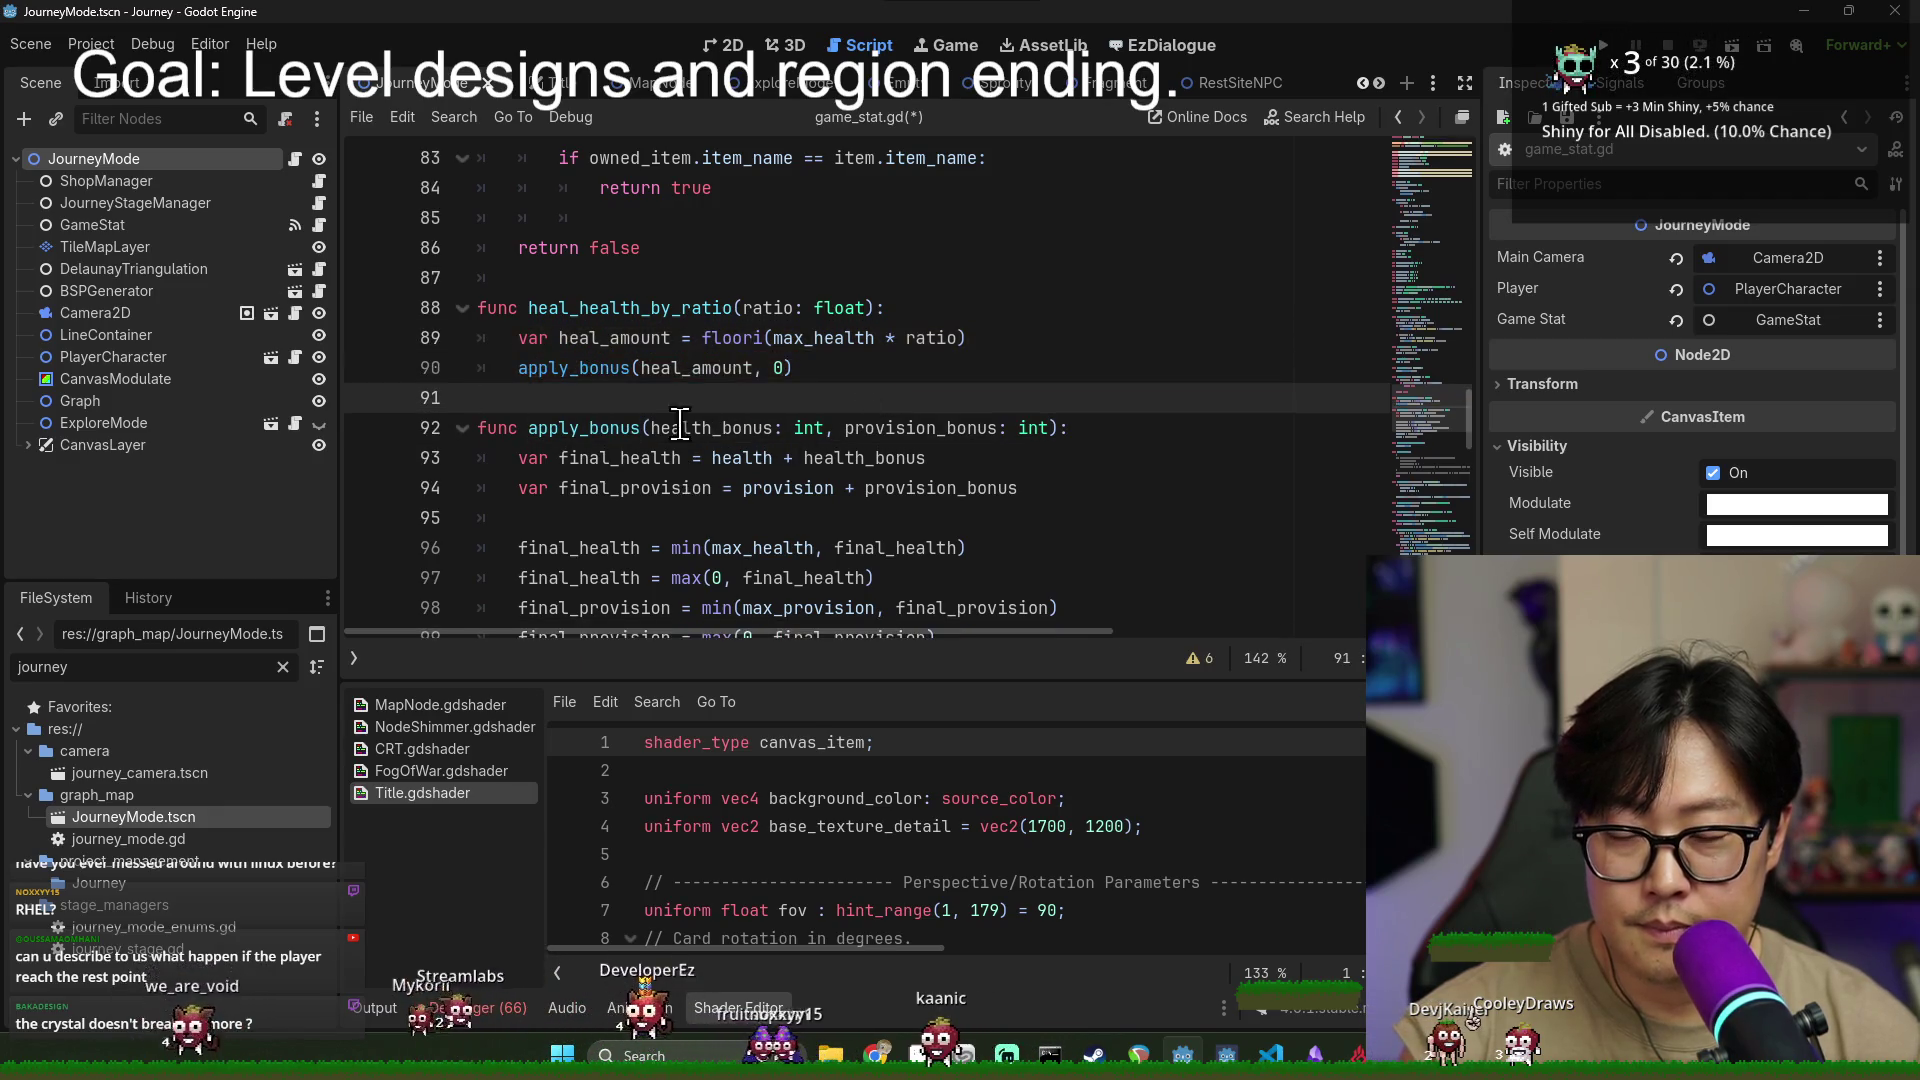
# - Save game_stat.gd, filter FileSystem by 'rest', and open the RestSiteNPC scene
pyautogui.hotkey('ctrl', 's')
pyautogui.doubleClick(599, 308)
pyautogui.hotkey('ctrl', 's')
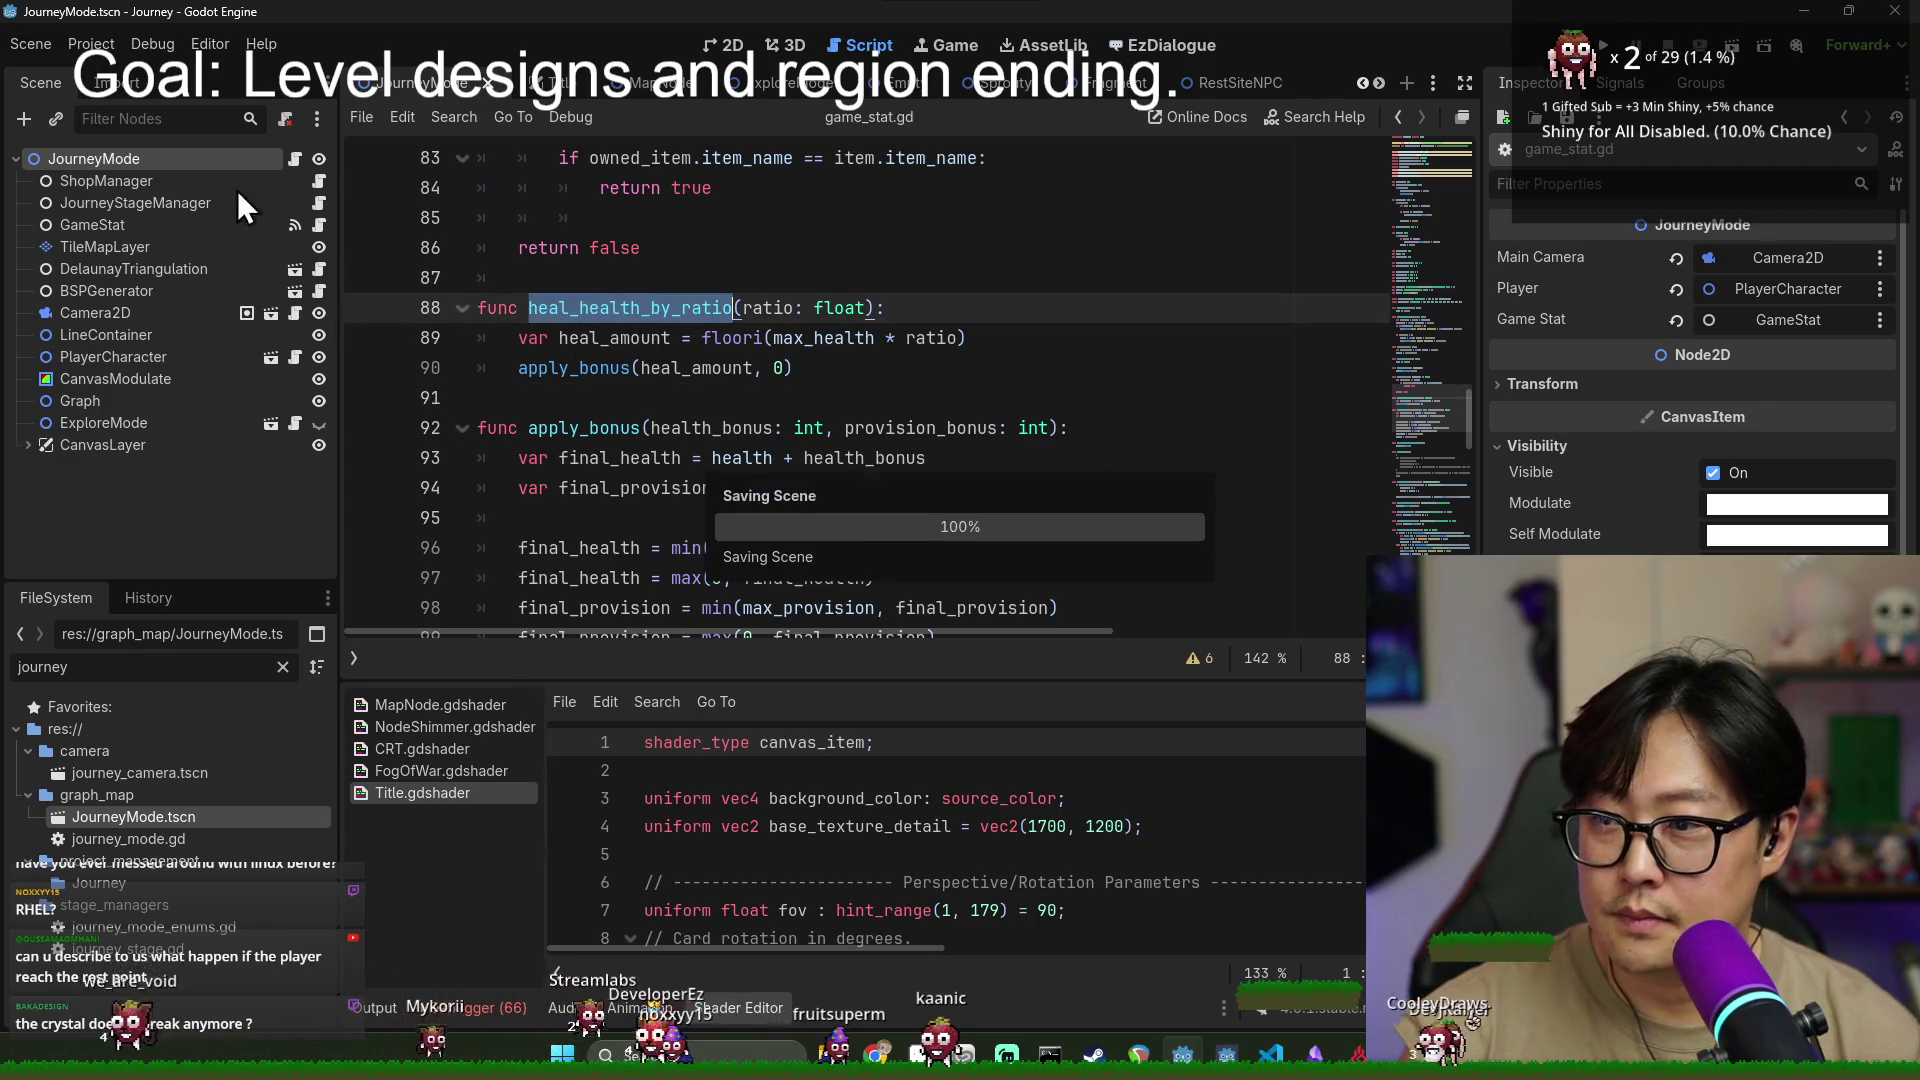
pyautogui.write('rest')
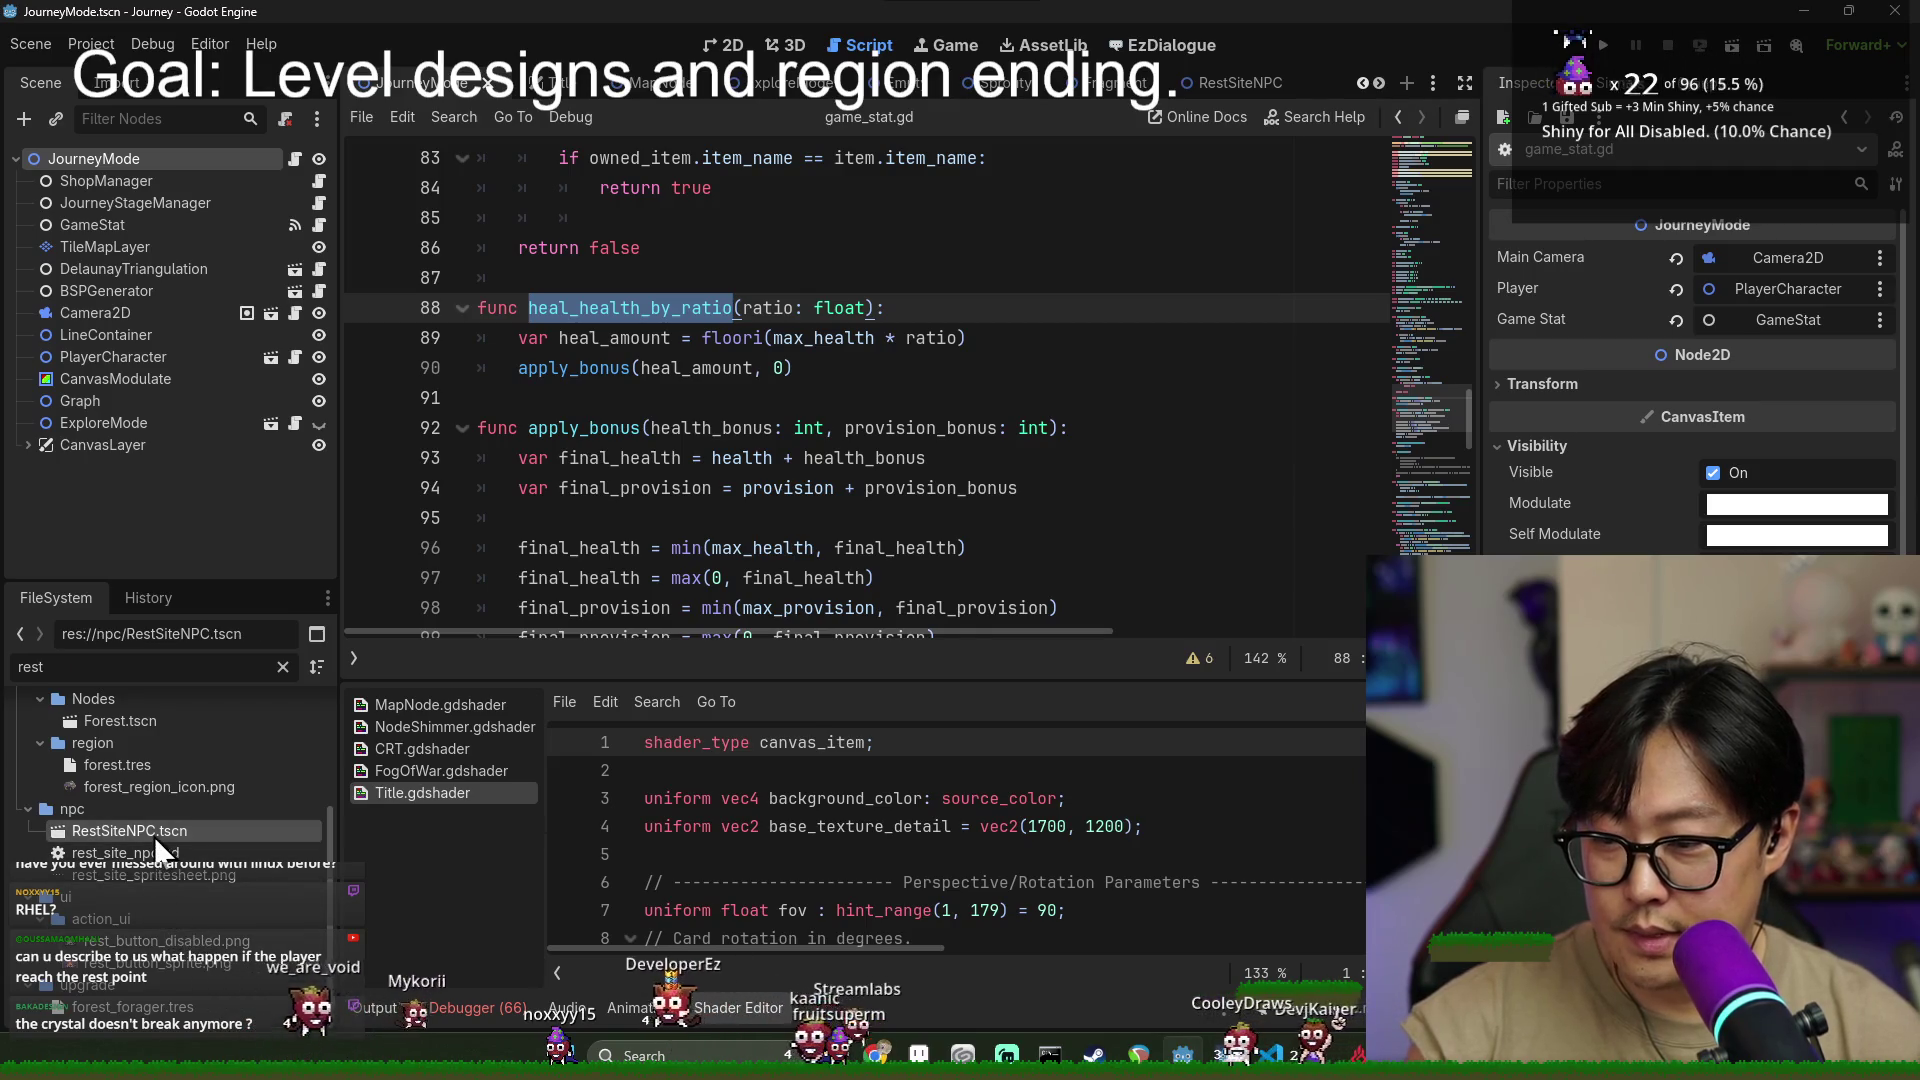
pyautogui.doubleClick(154, 830)
# - Change on_interact to call game_stat.heal_health_by_ratio(0.30) and save
pyautogui.scroll(-2, 752, 580)
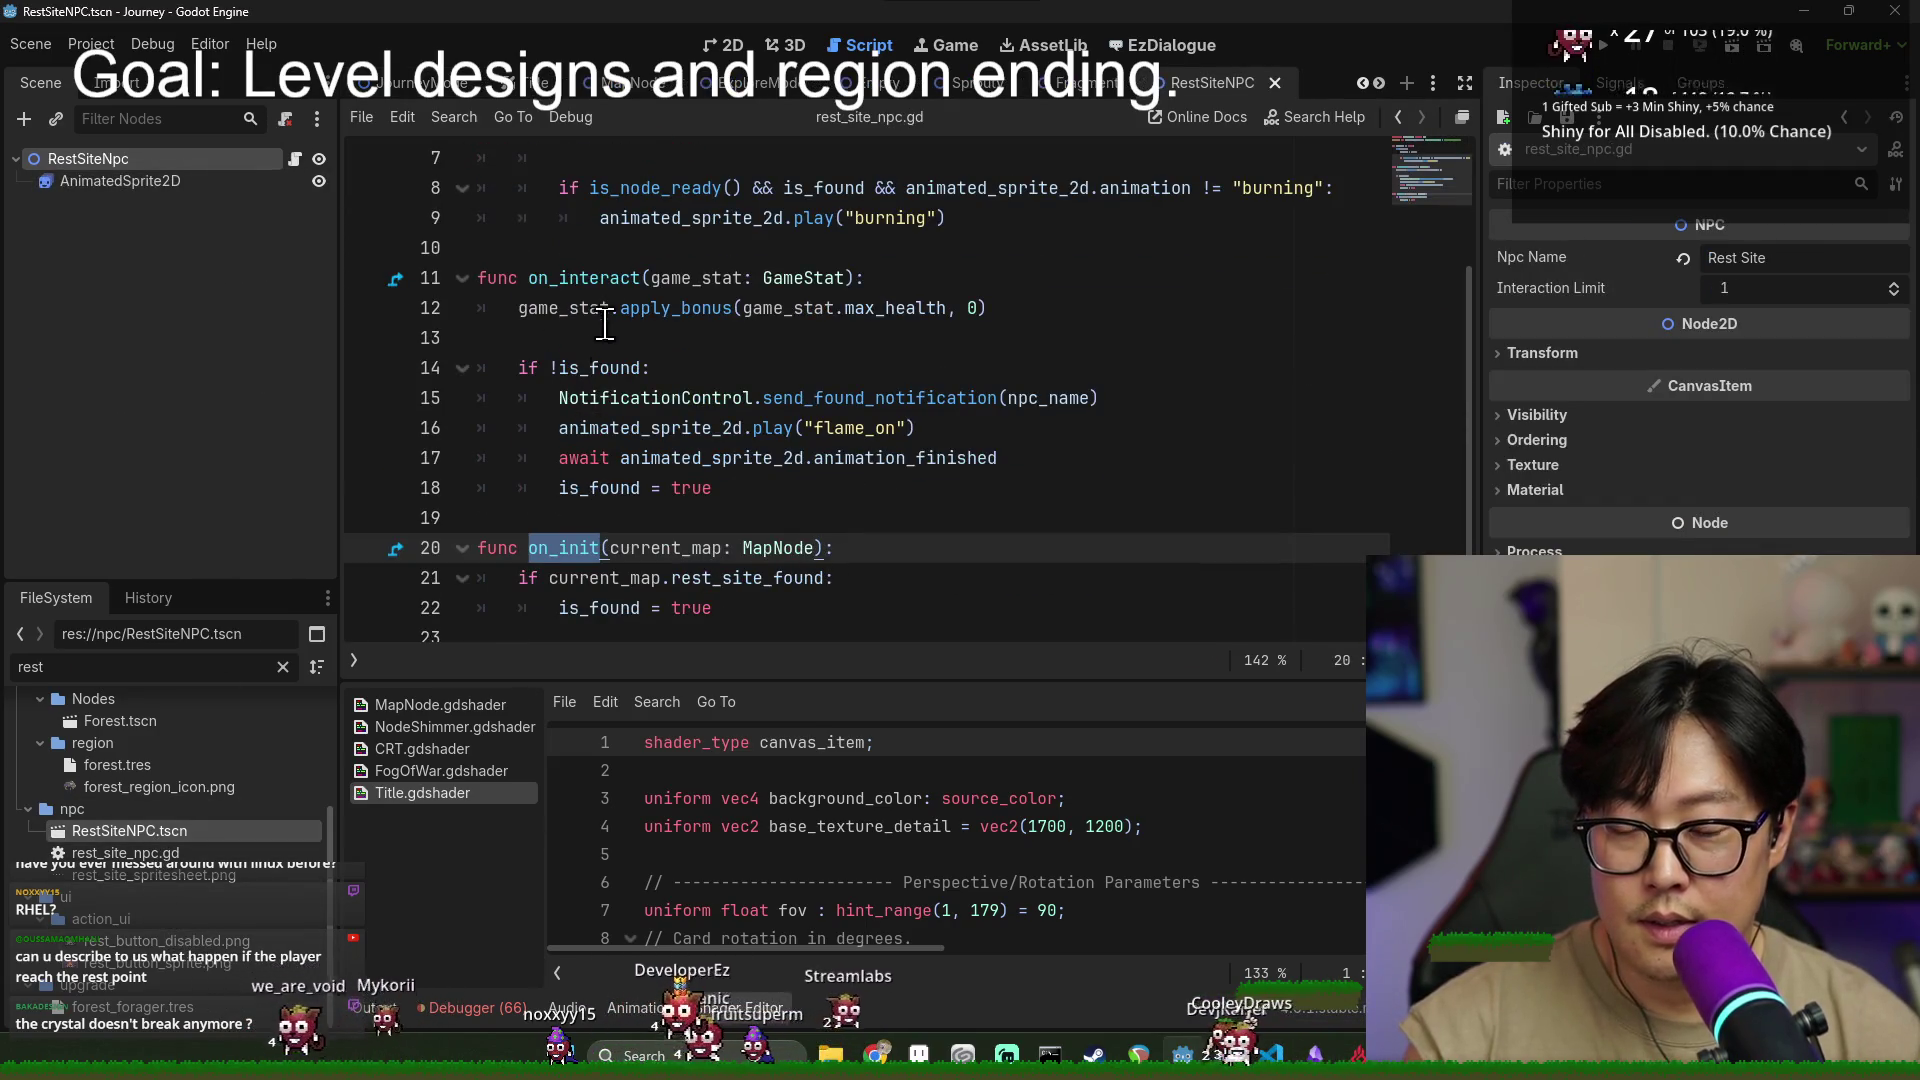
pyautogui.doubleClick(652, 308)
pyautogui.hotkey('ctrl', 'v')
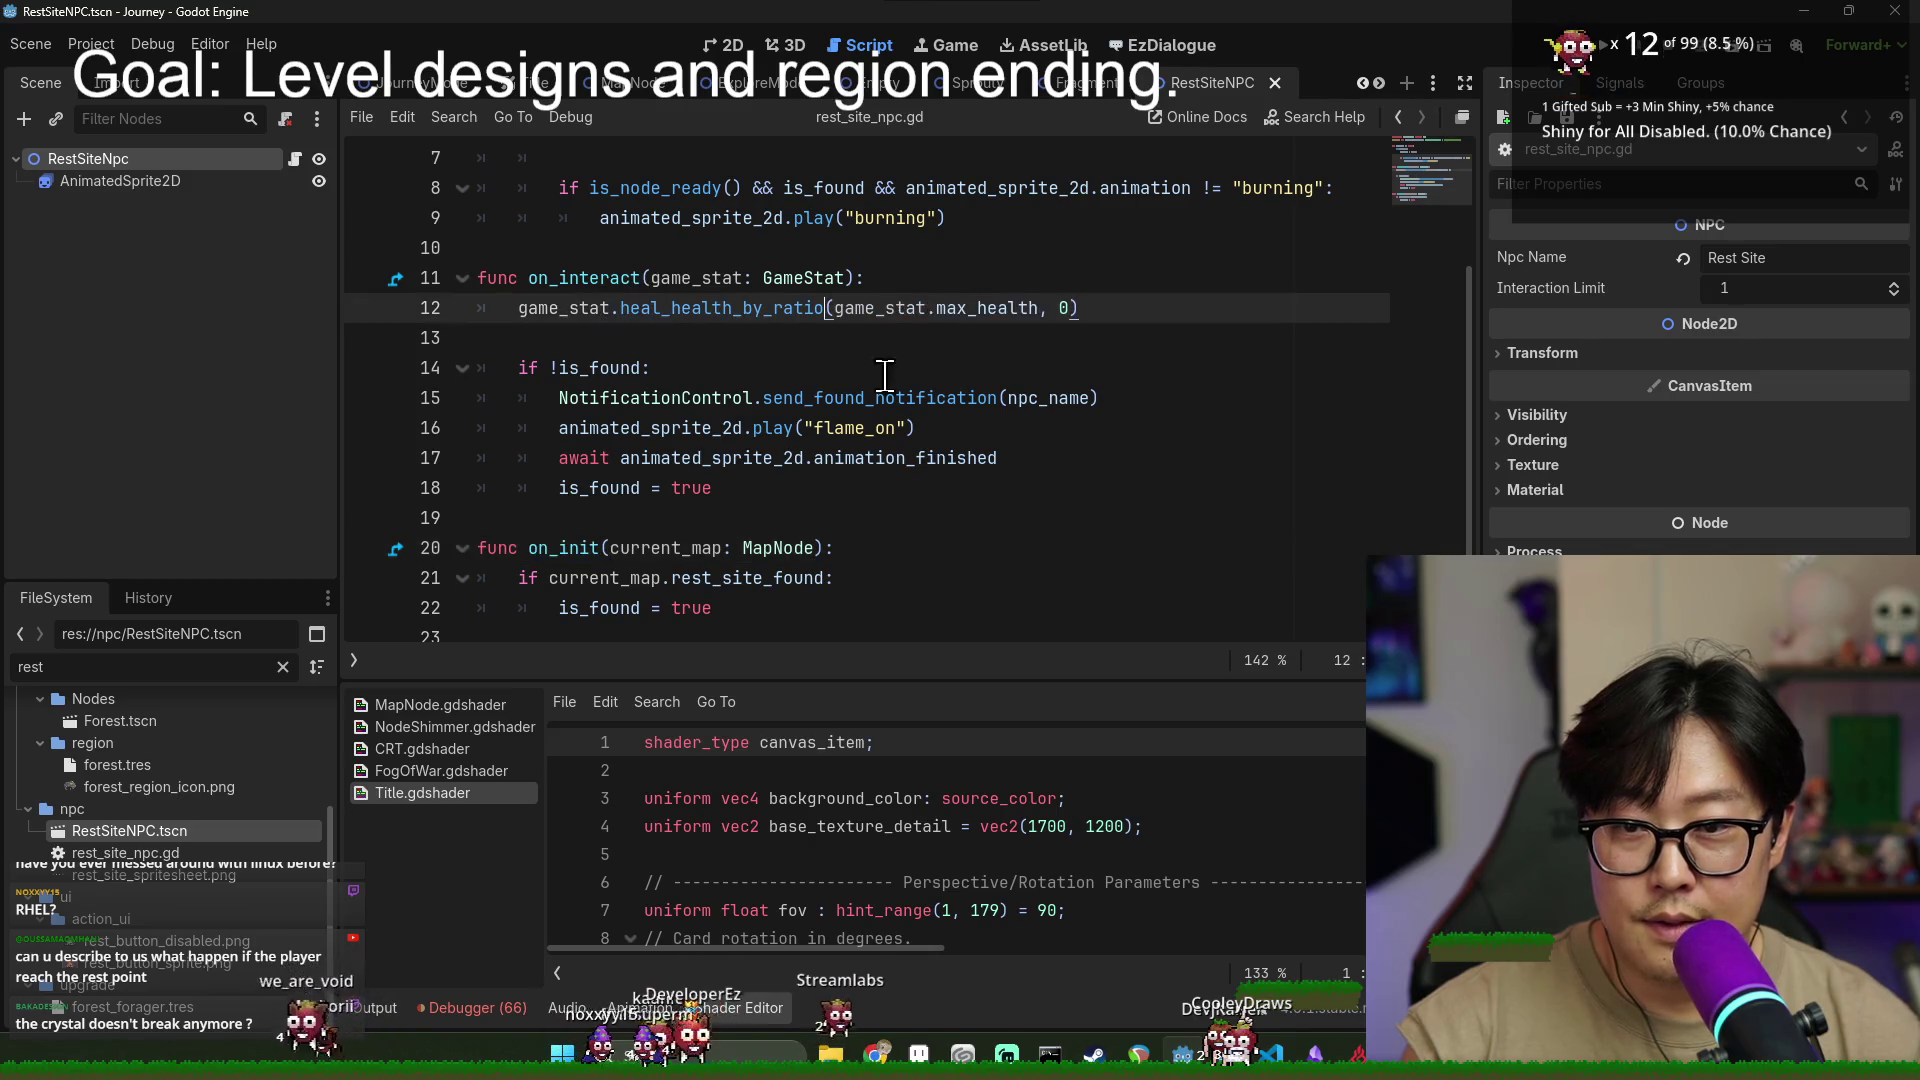
pyautogui.doubleClick(906, 308)
pyautogui.keyDown('shift'); pyautogui.click(1059, 310); pyautogui.keyUp('shift')
pyautogui.press('BackSpace')
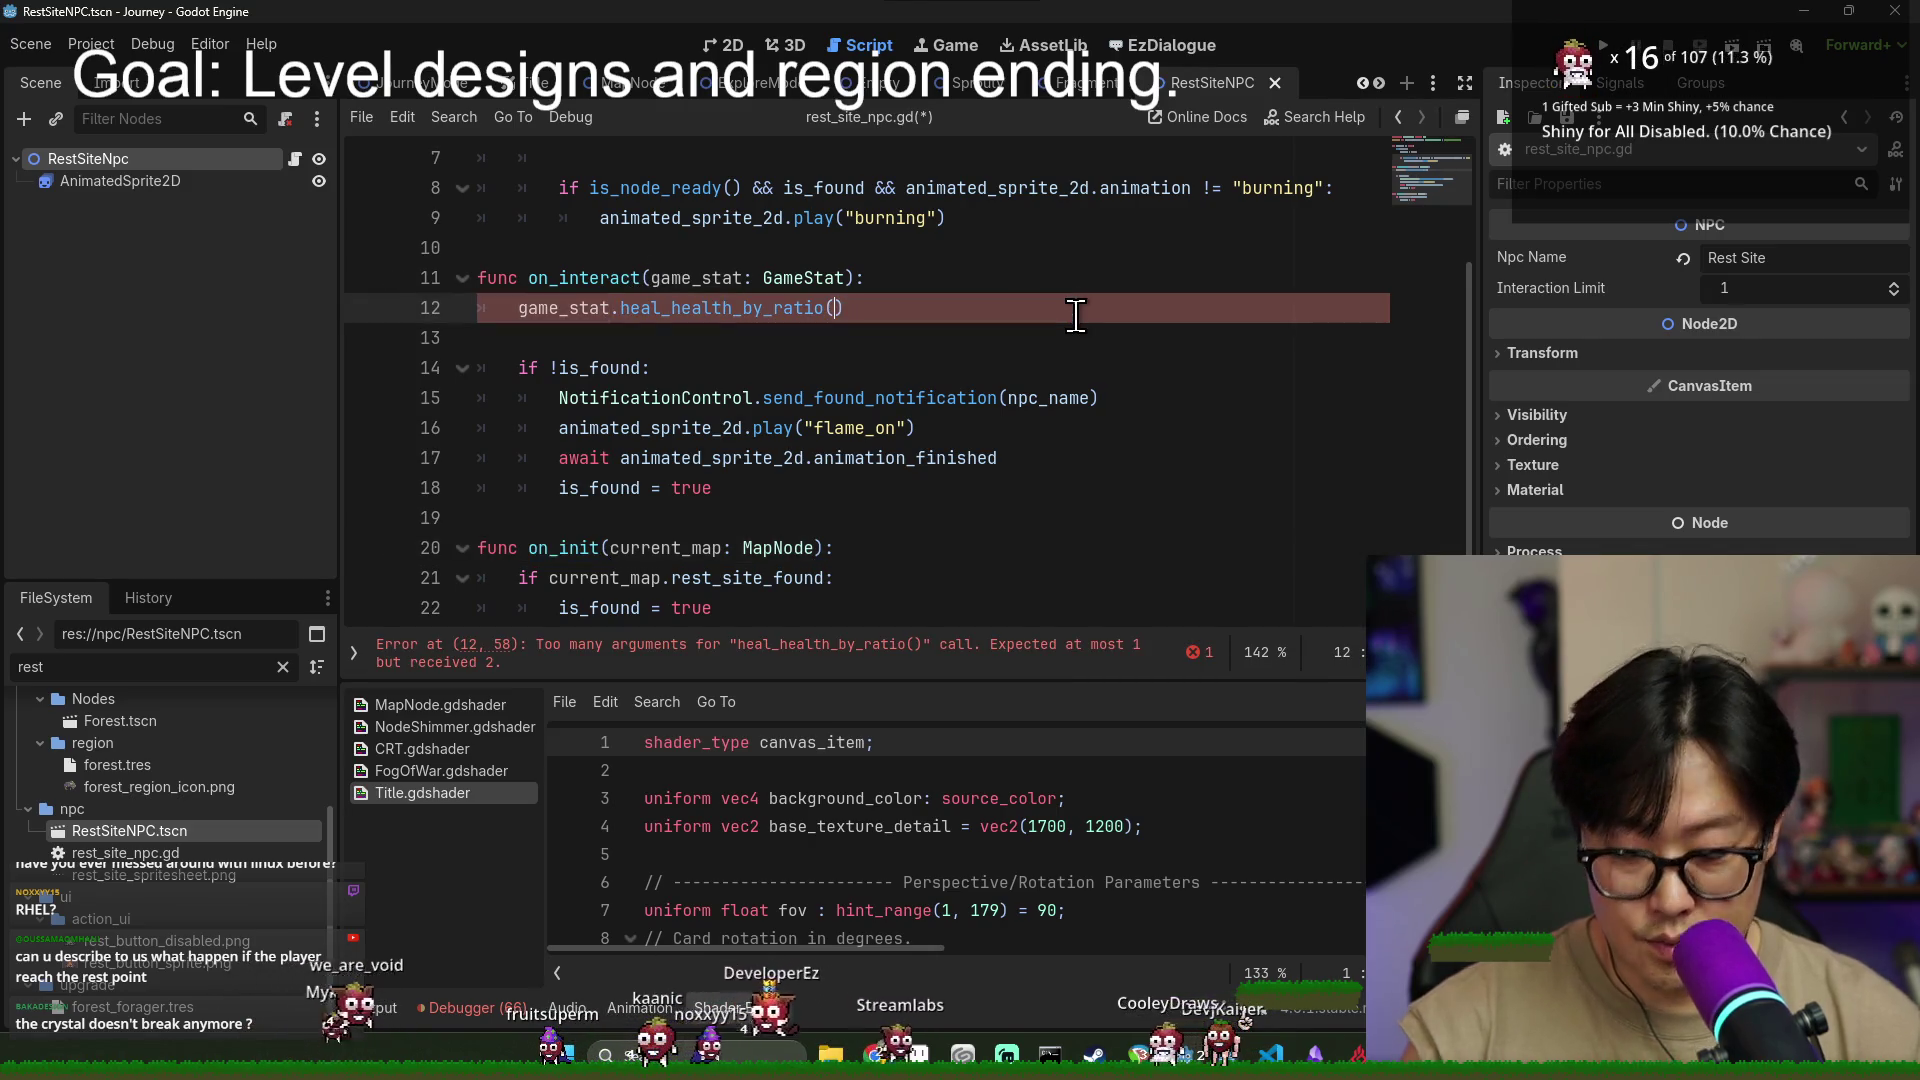
pyautogui.write('.33')
pyautogui.hotkey('ctrl', 's')
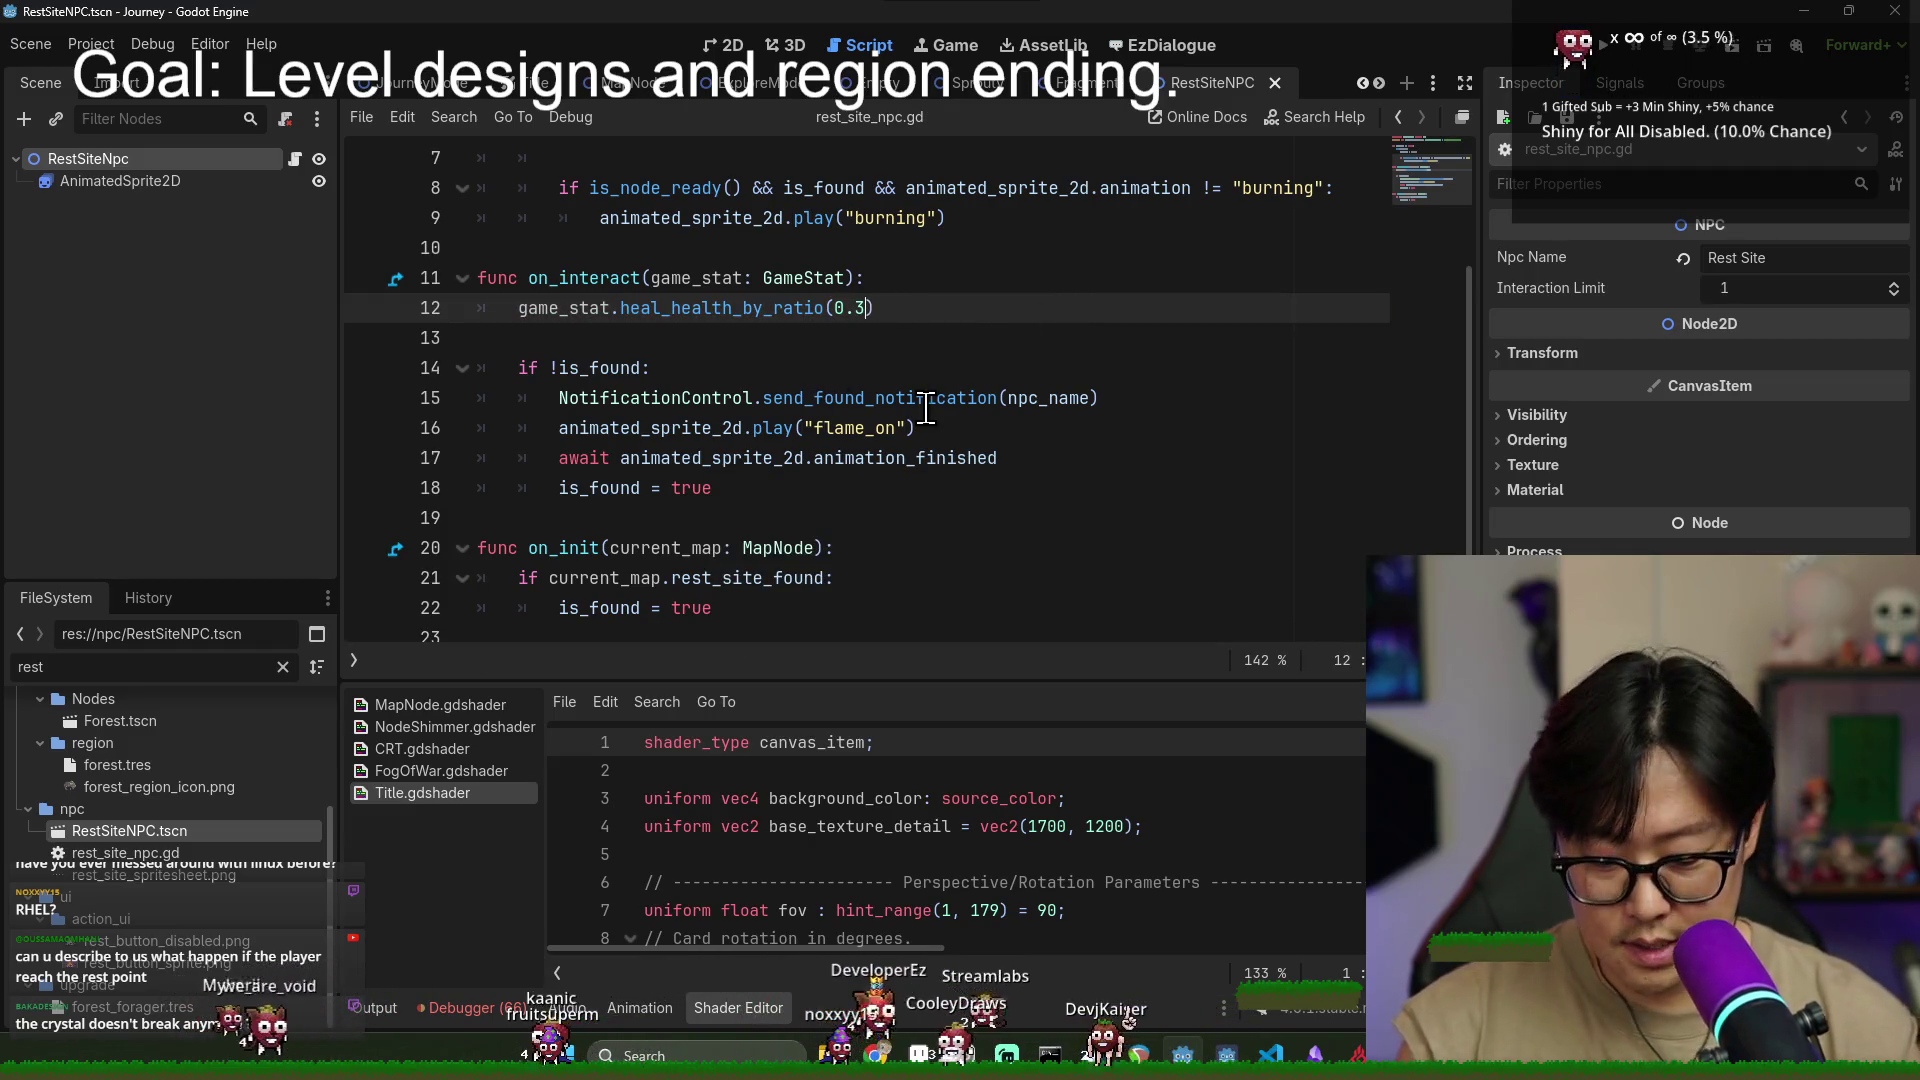
pyautogui.write('0')
pyautogui.hotkey('ctrl', 's')
# - Copy the heal call line and return to the JourneyMode scene, expanding CanvasLayer
pyautogui.doubleClick(598, 306)
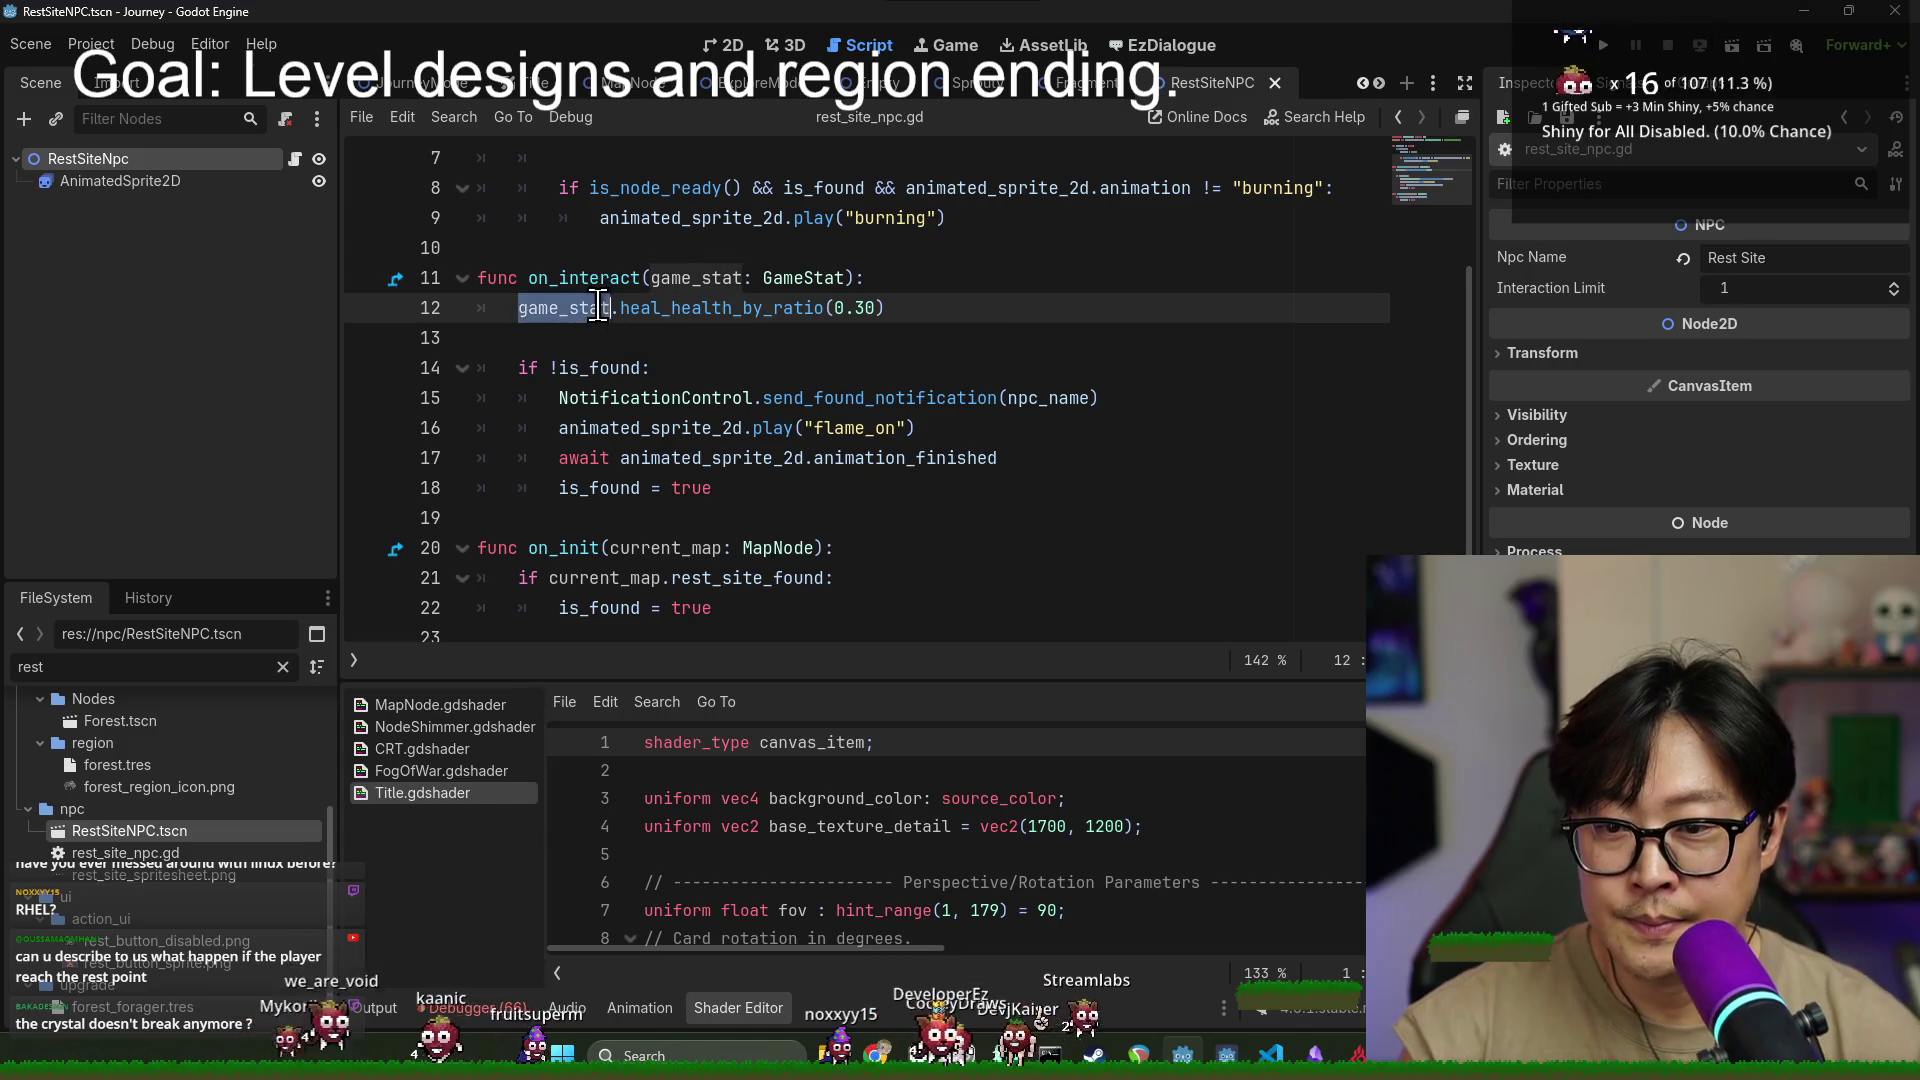
pyautogui.tripleClick(598, 307)
pyautogui.hotkey('ctrl', 's')
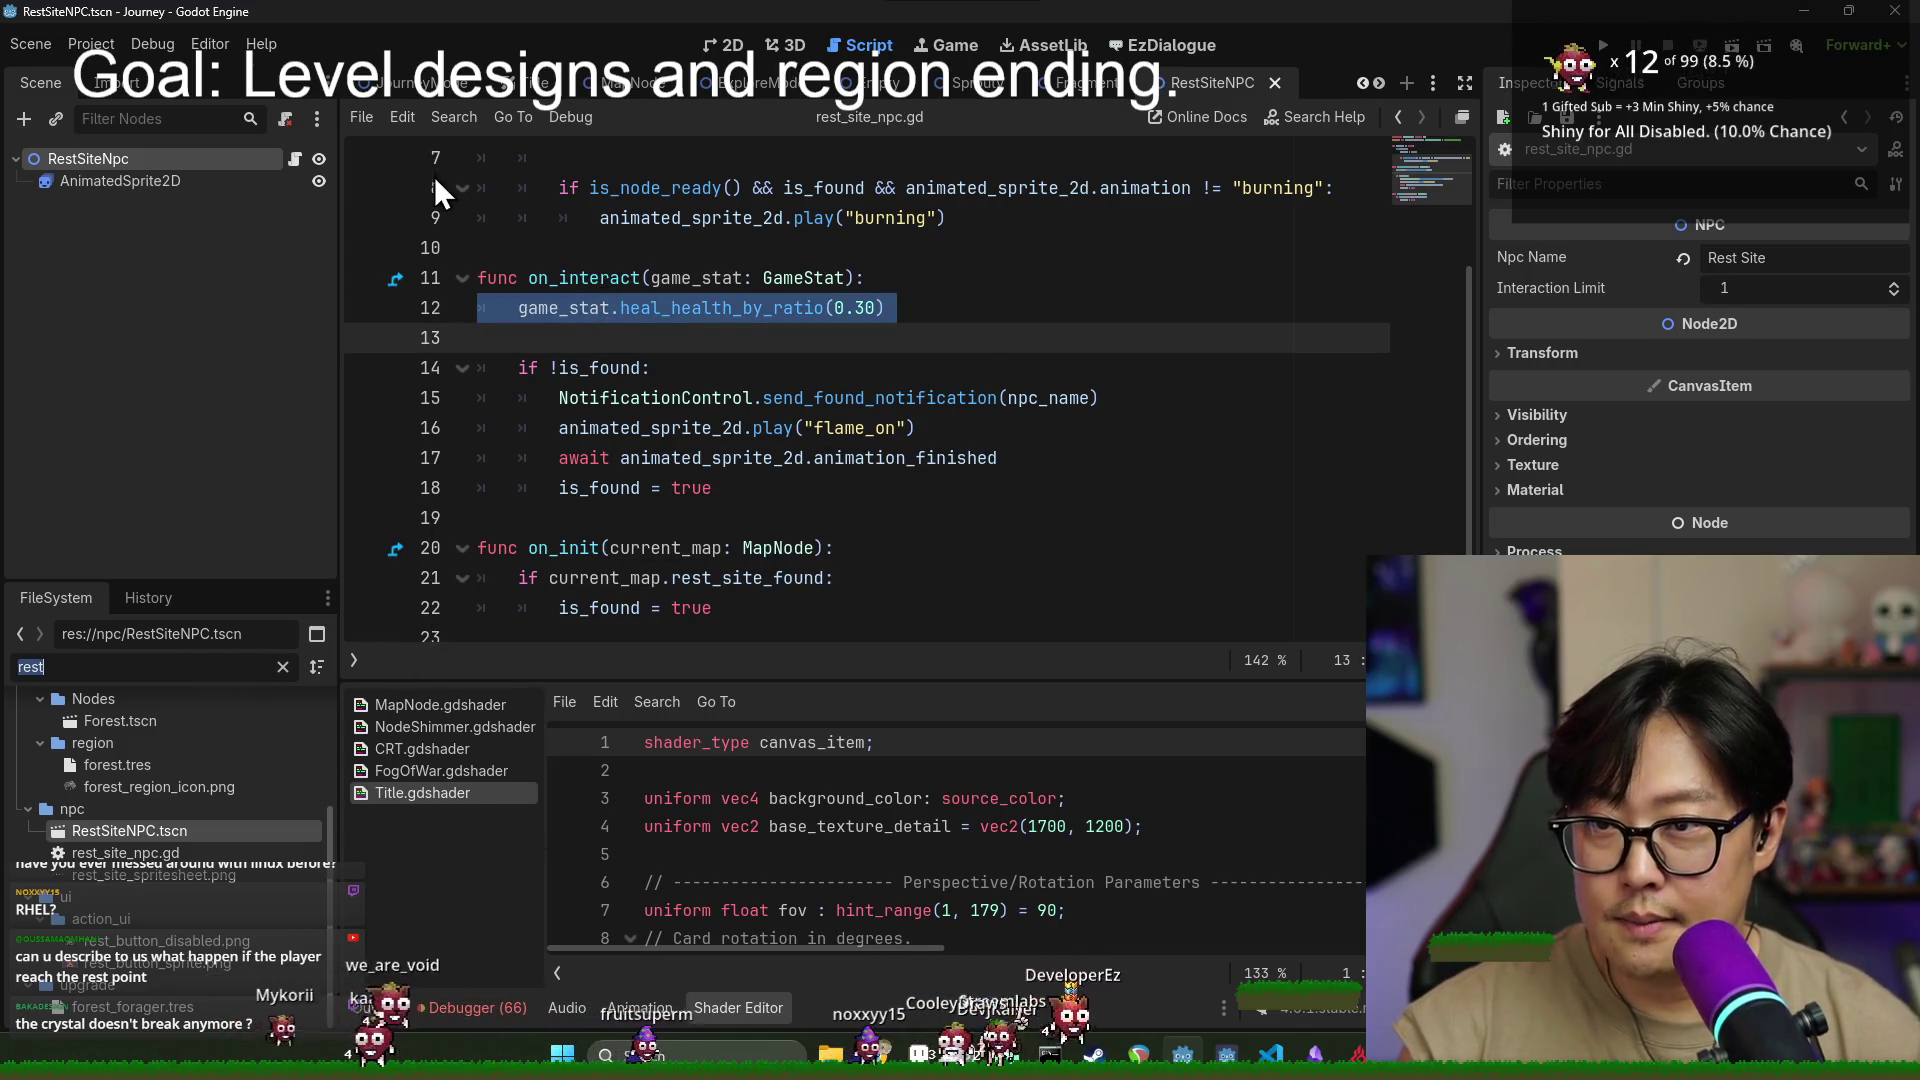
pyautogui.click(427, 85)
pyautogui.click(28, 445)
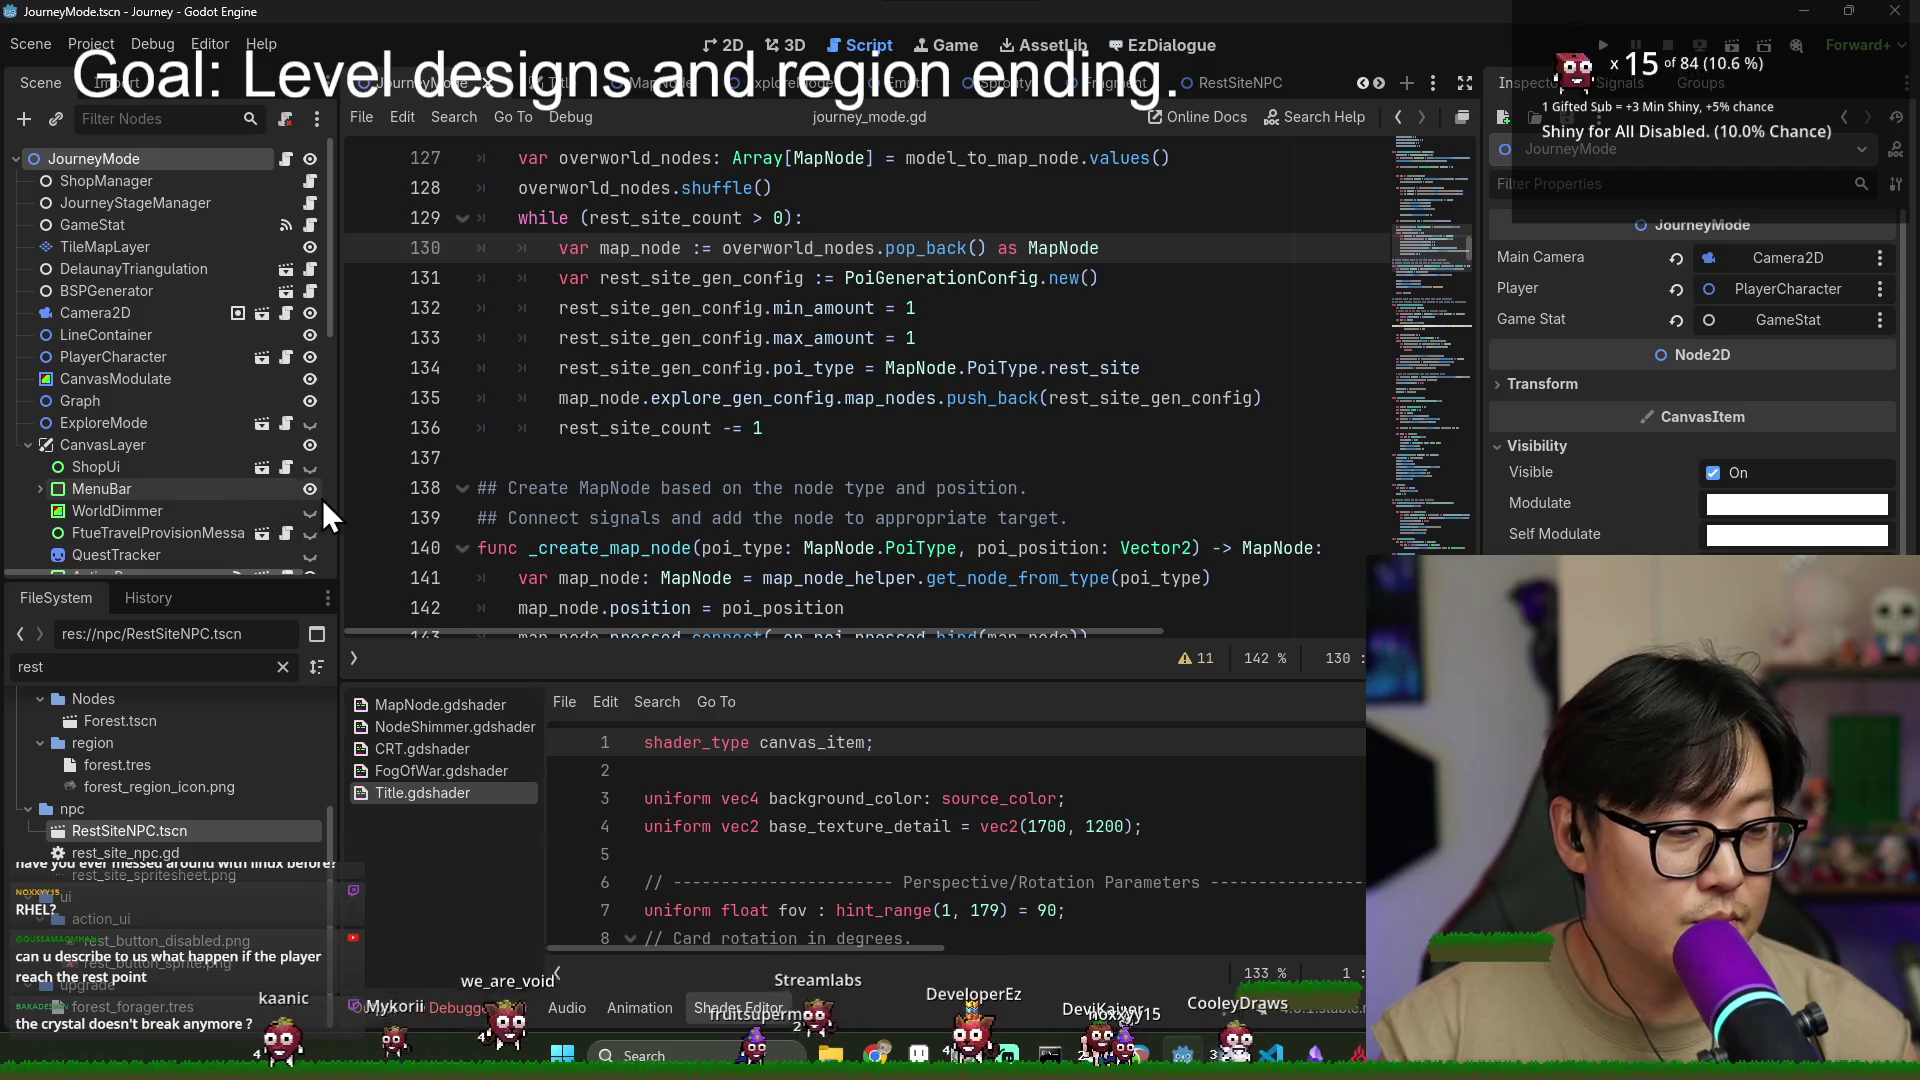
# - Open the ActionBar scene, check its Signals list, then close it
pyautogui.scroll(-10, 152, 432)
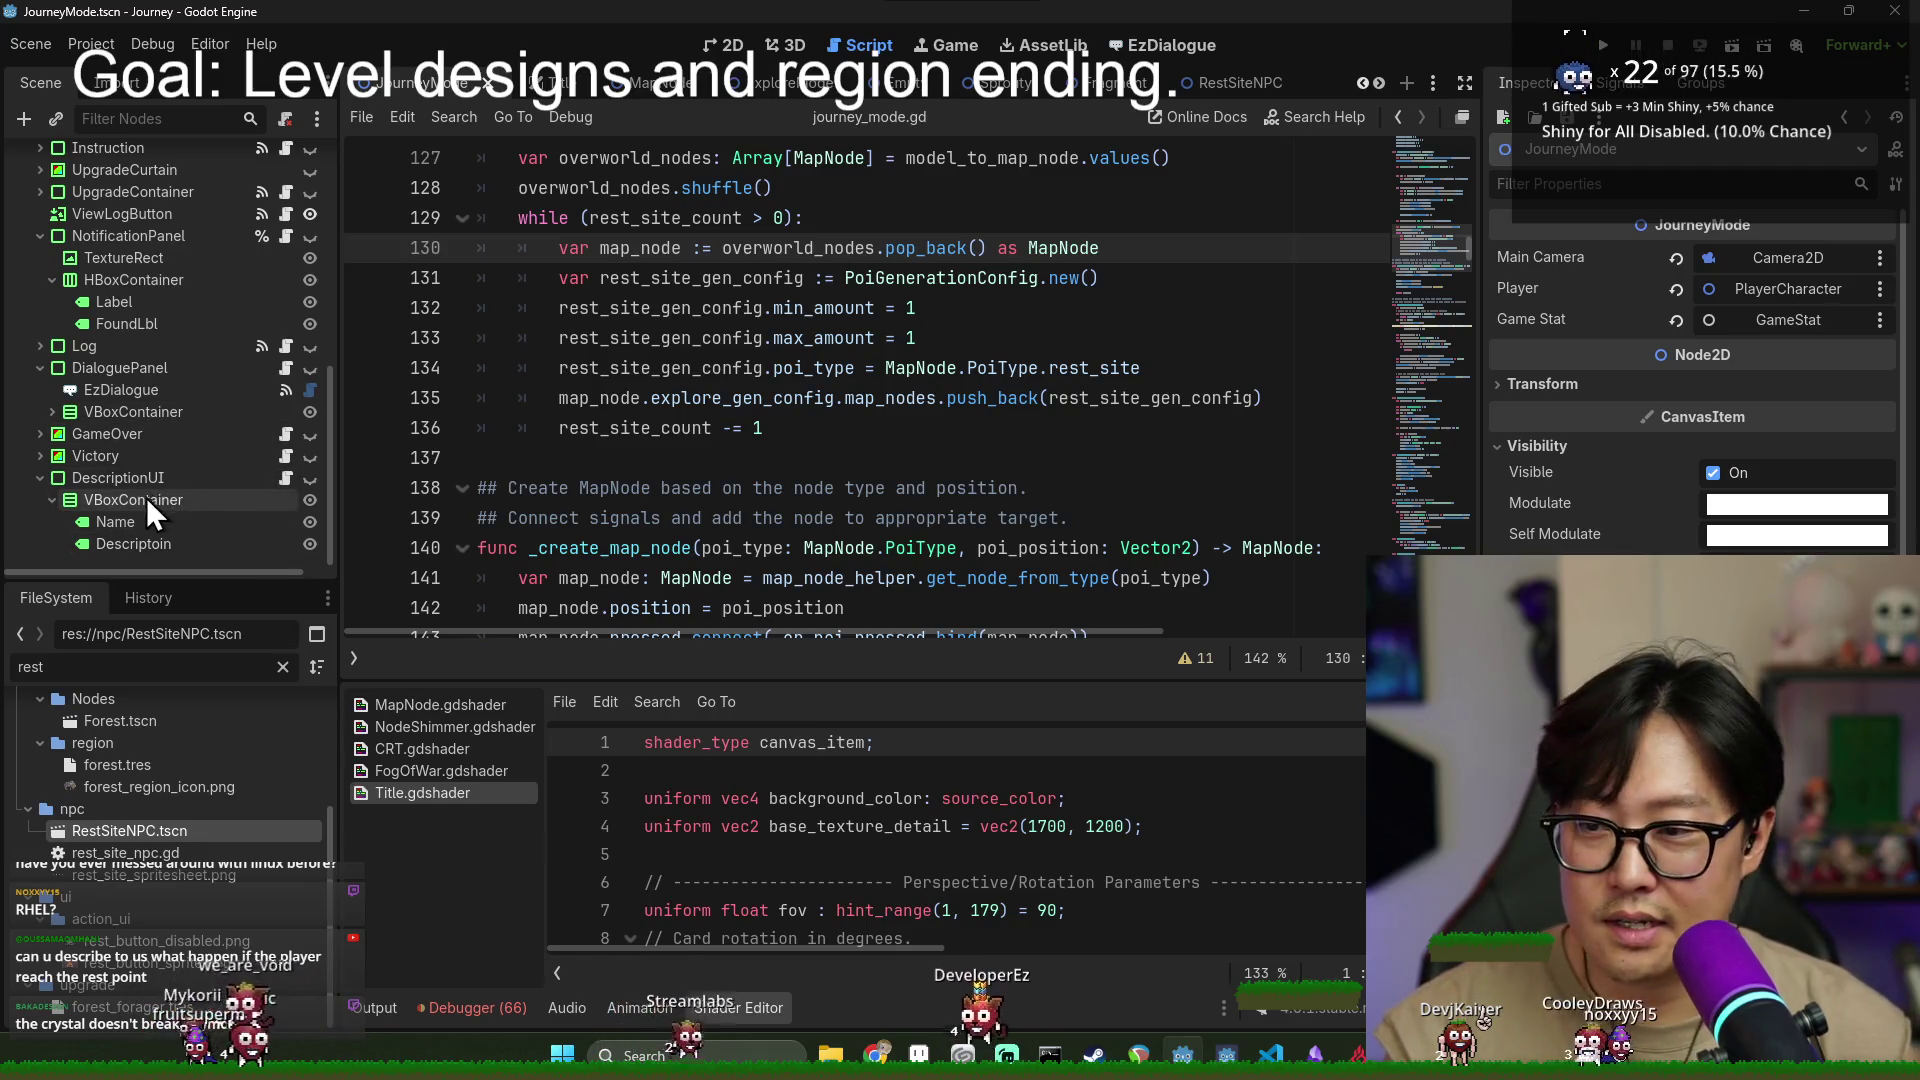
pyautogui.scroll(5, 190, 489)
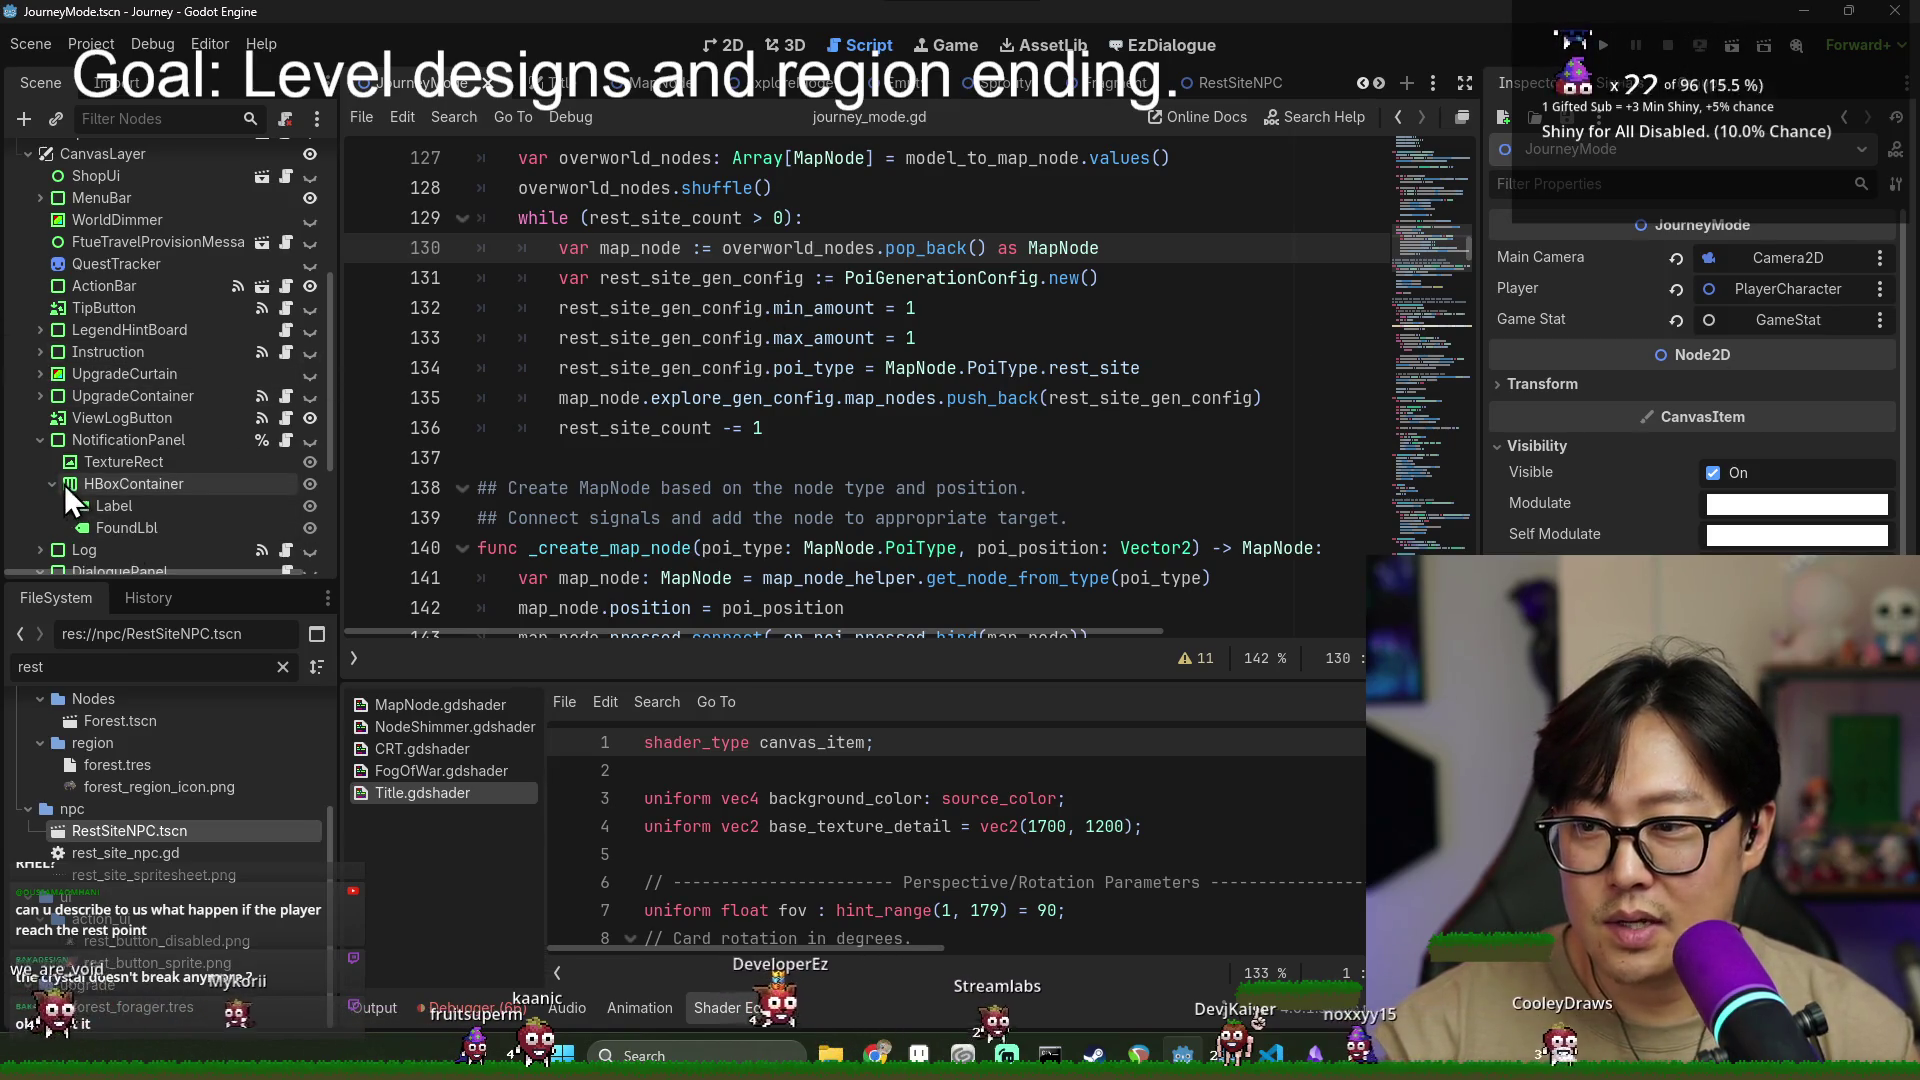
pyautogui.click(130, 288)
pyautogui.click(262, 286)
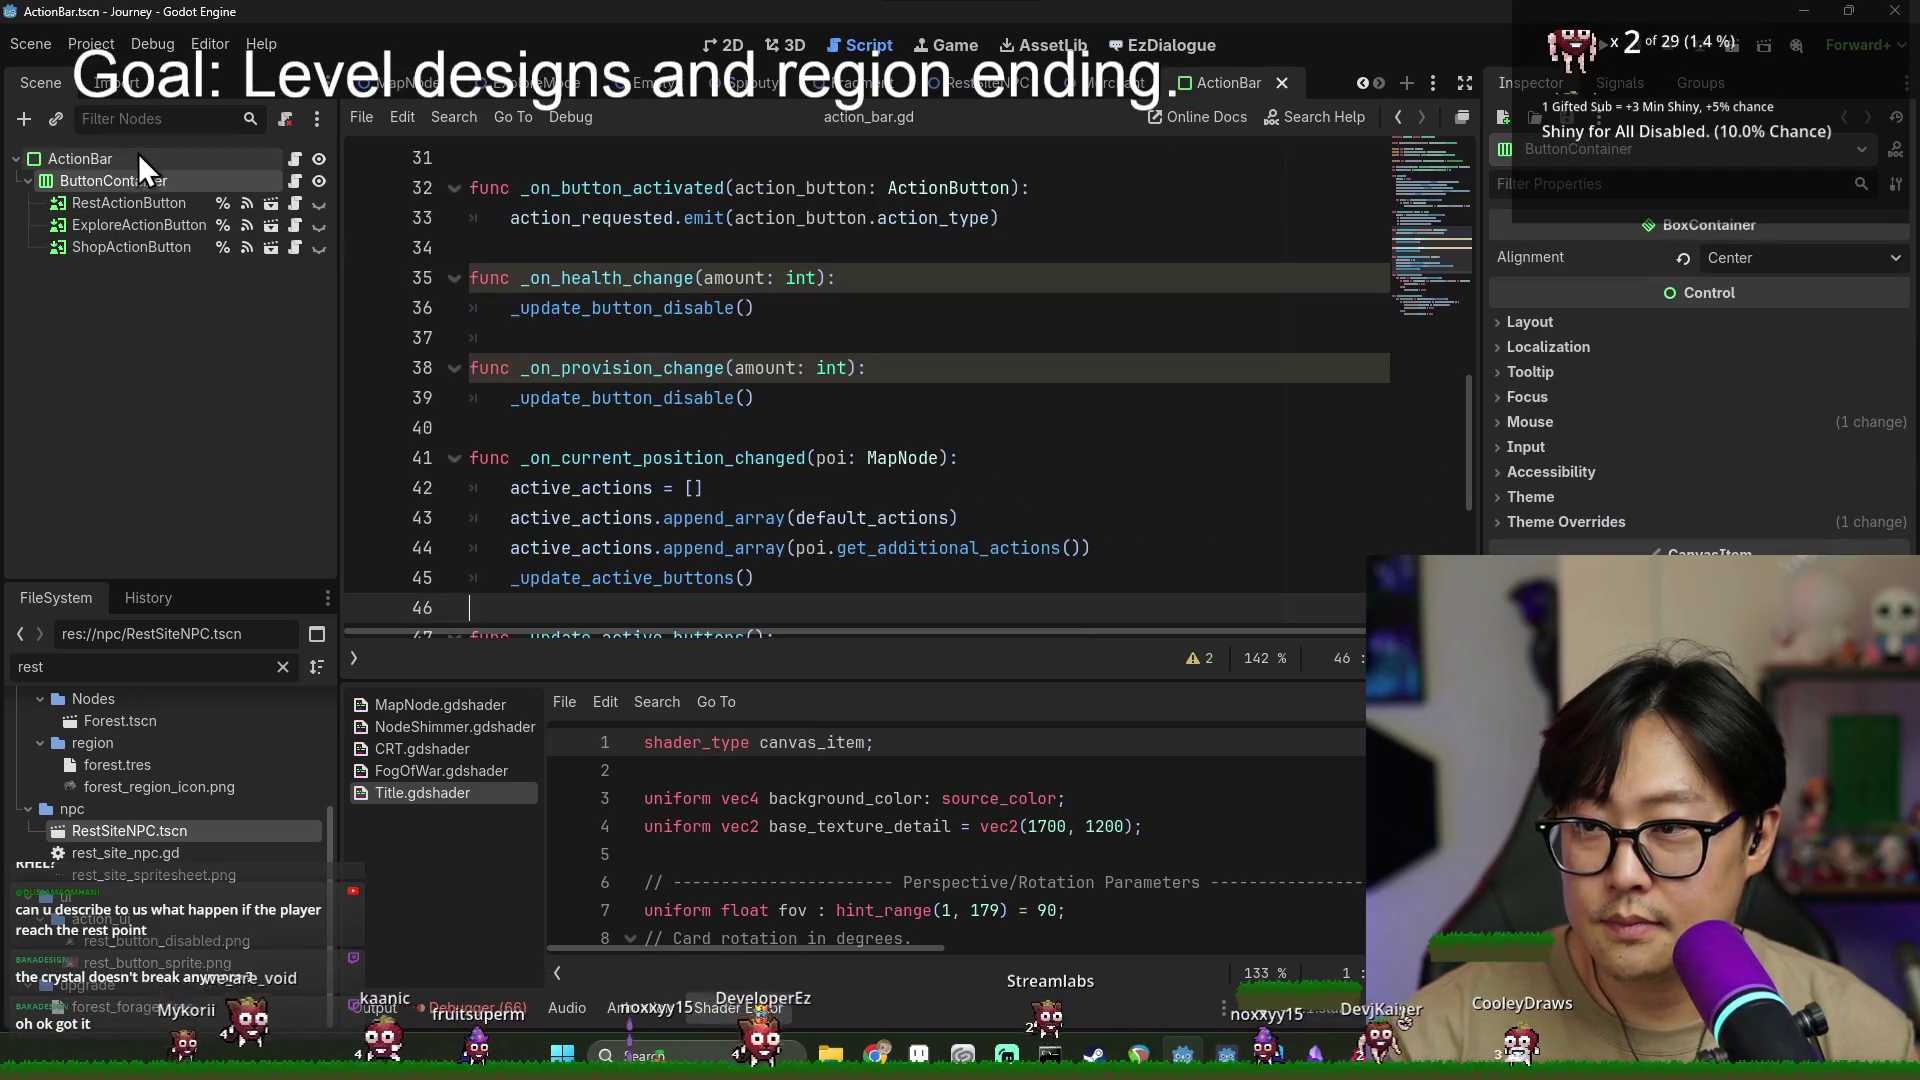
pyautogui.click(160, 162)
pyautogui.scroll(-5, 1148, 377)
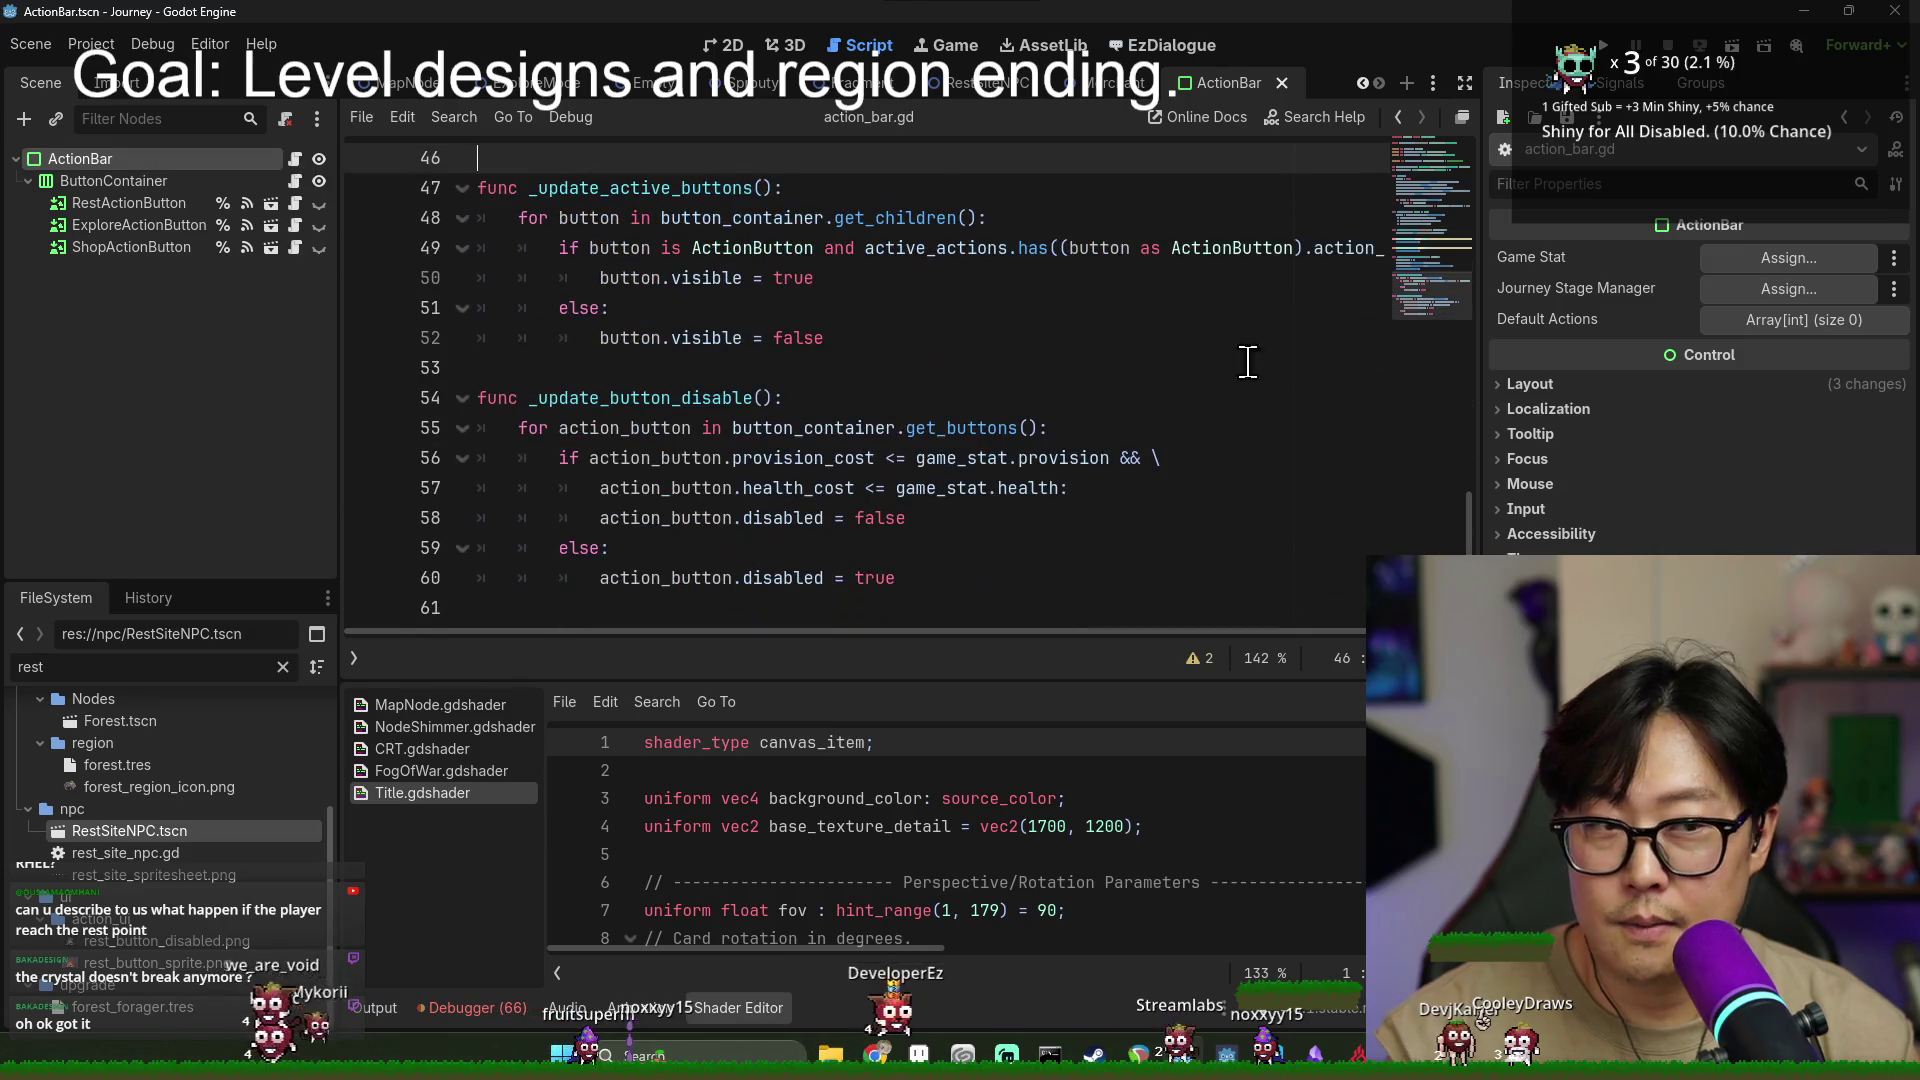
pyautogui.click(1619, 83)
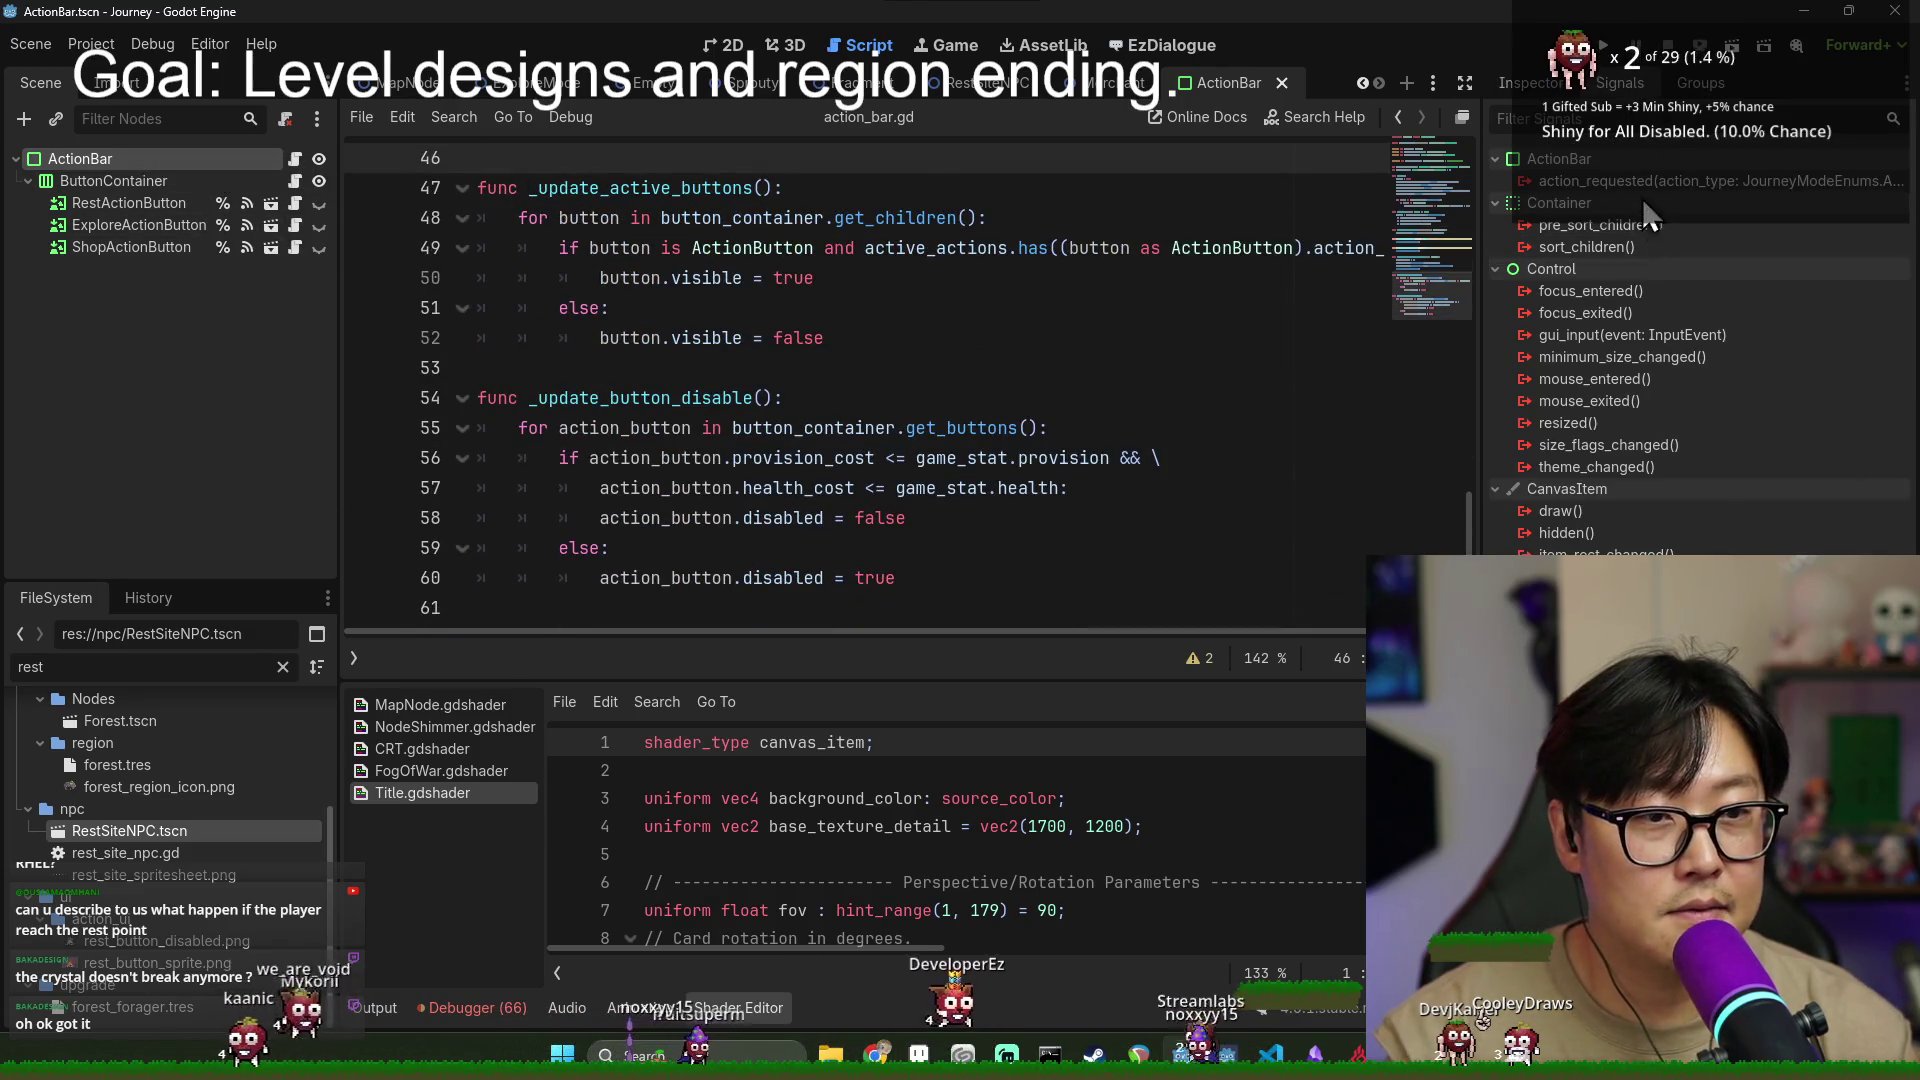
pyautogui.click(1052, 238)
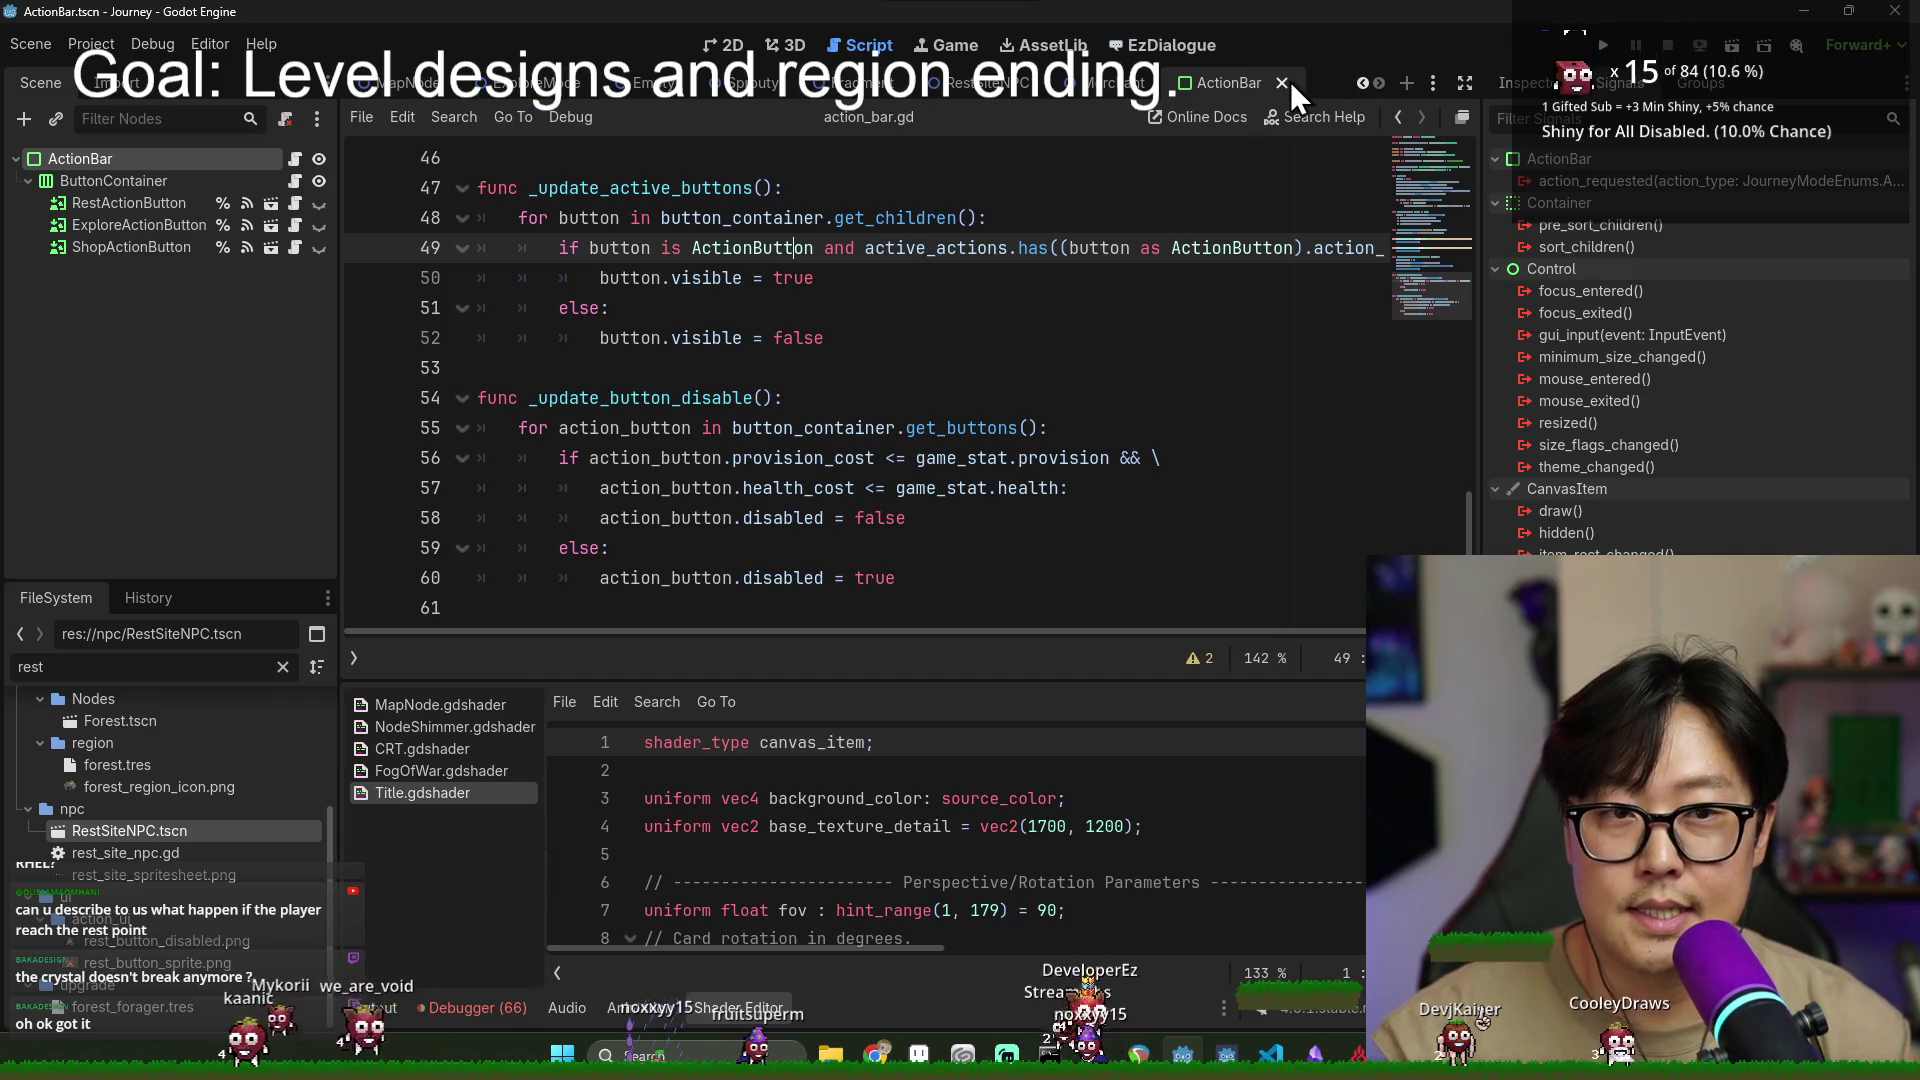
pyautogui.click(1284, 82)
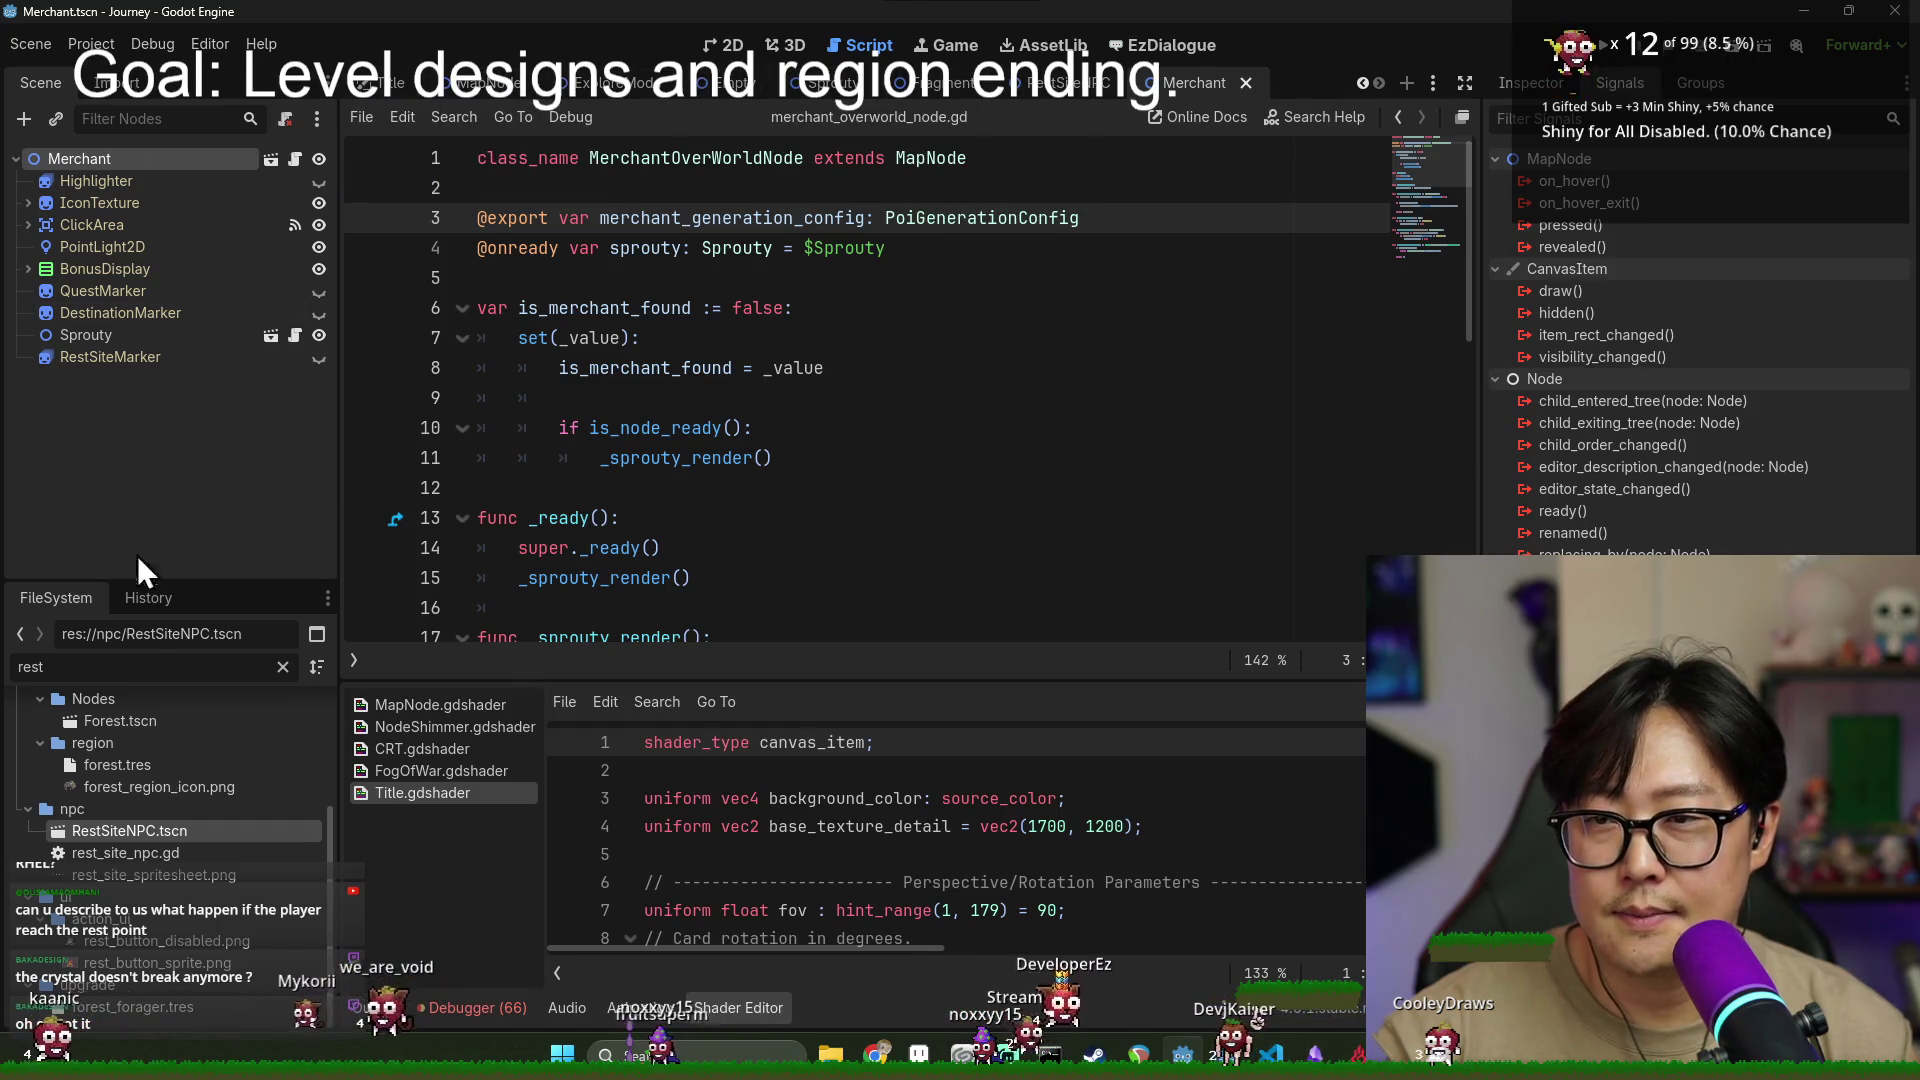
# - Reopen JourneyMode via a 'jo' filter and jump to the _on_action_requested handler
pyautogui.write('journ')
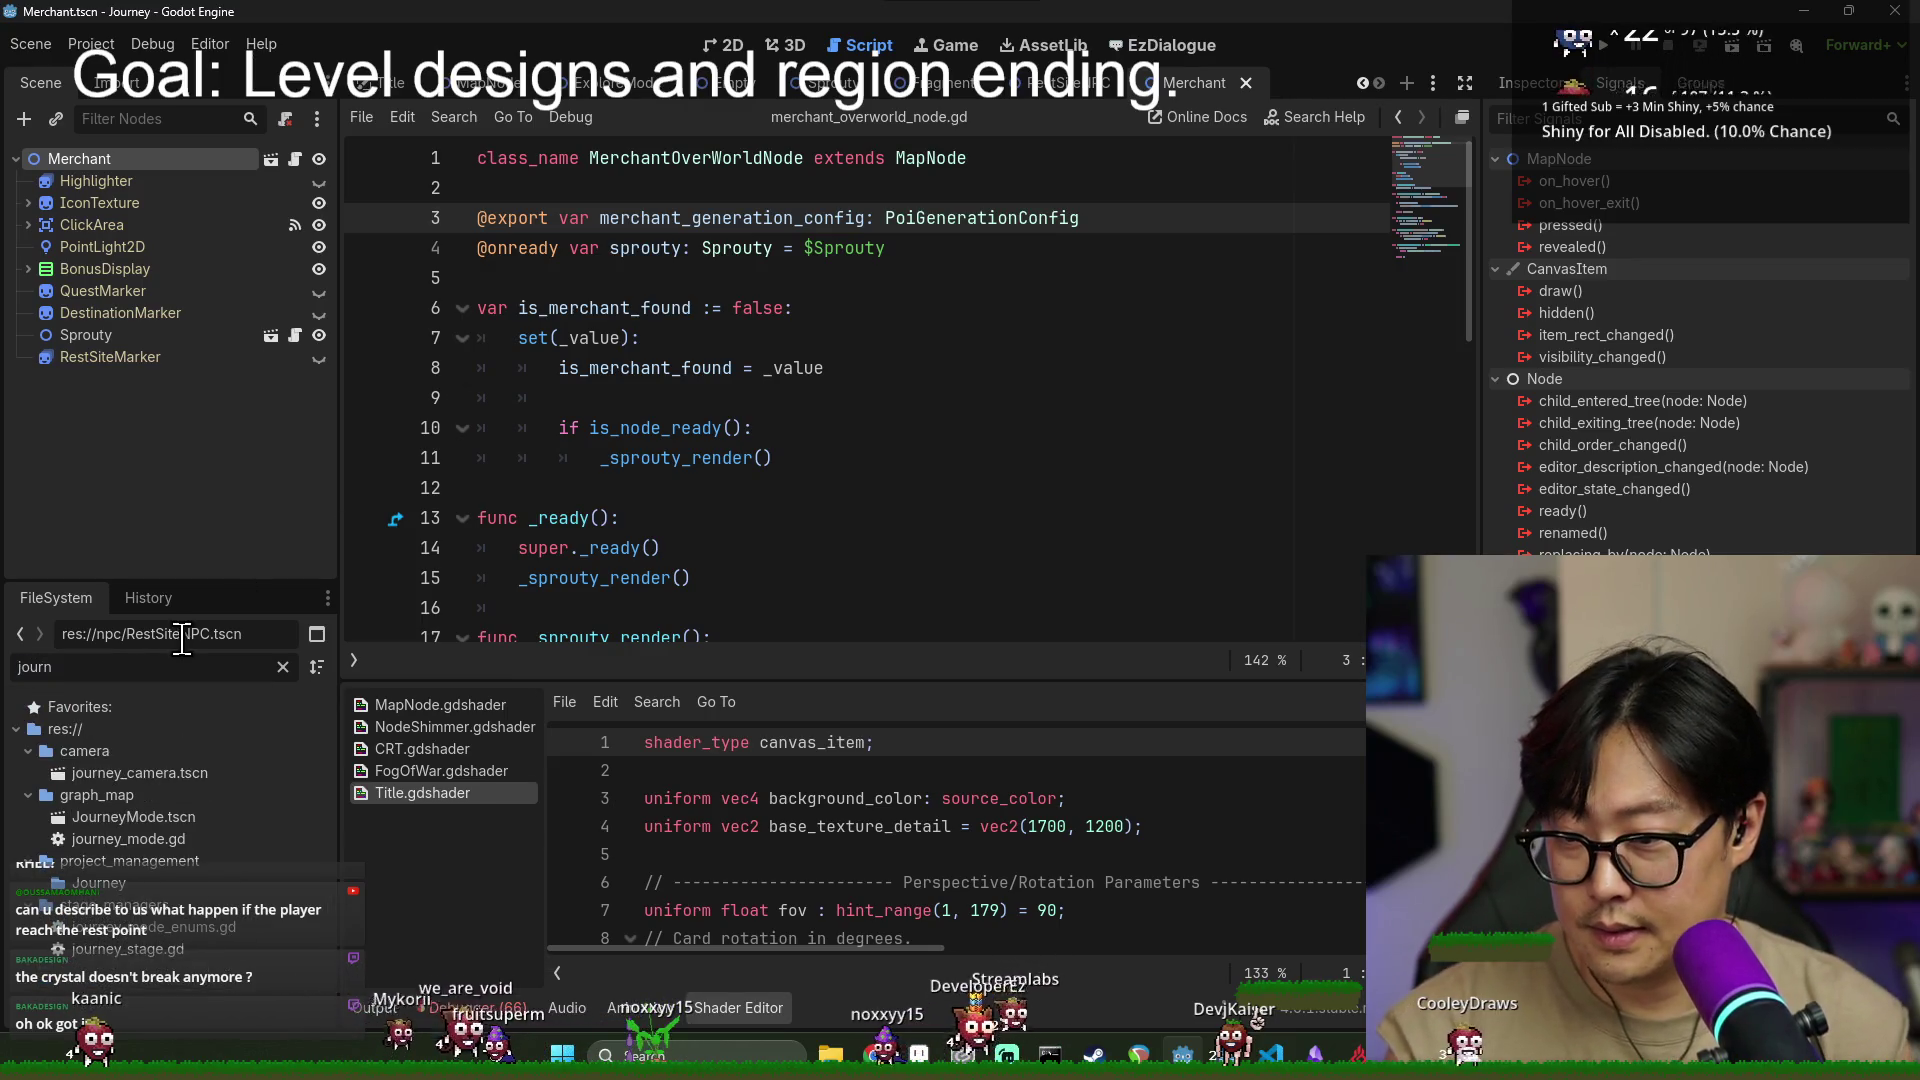
pyautogui.doubleClick(182, 818)
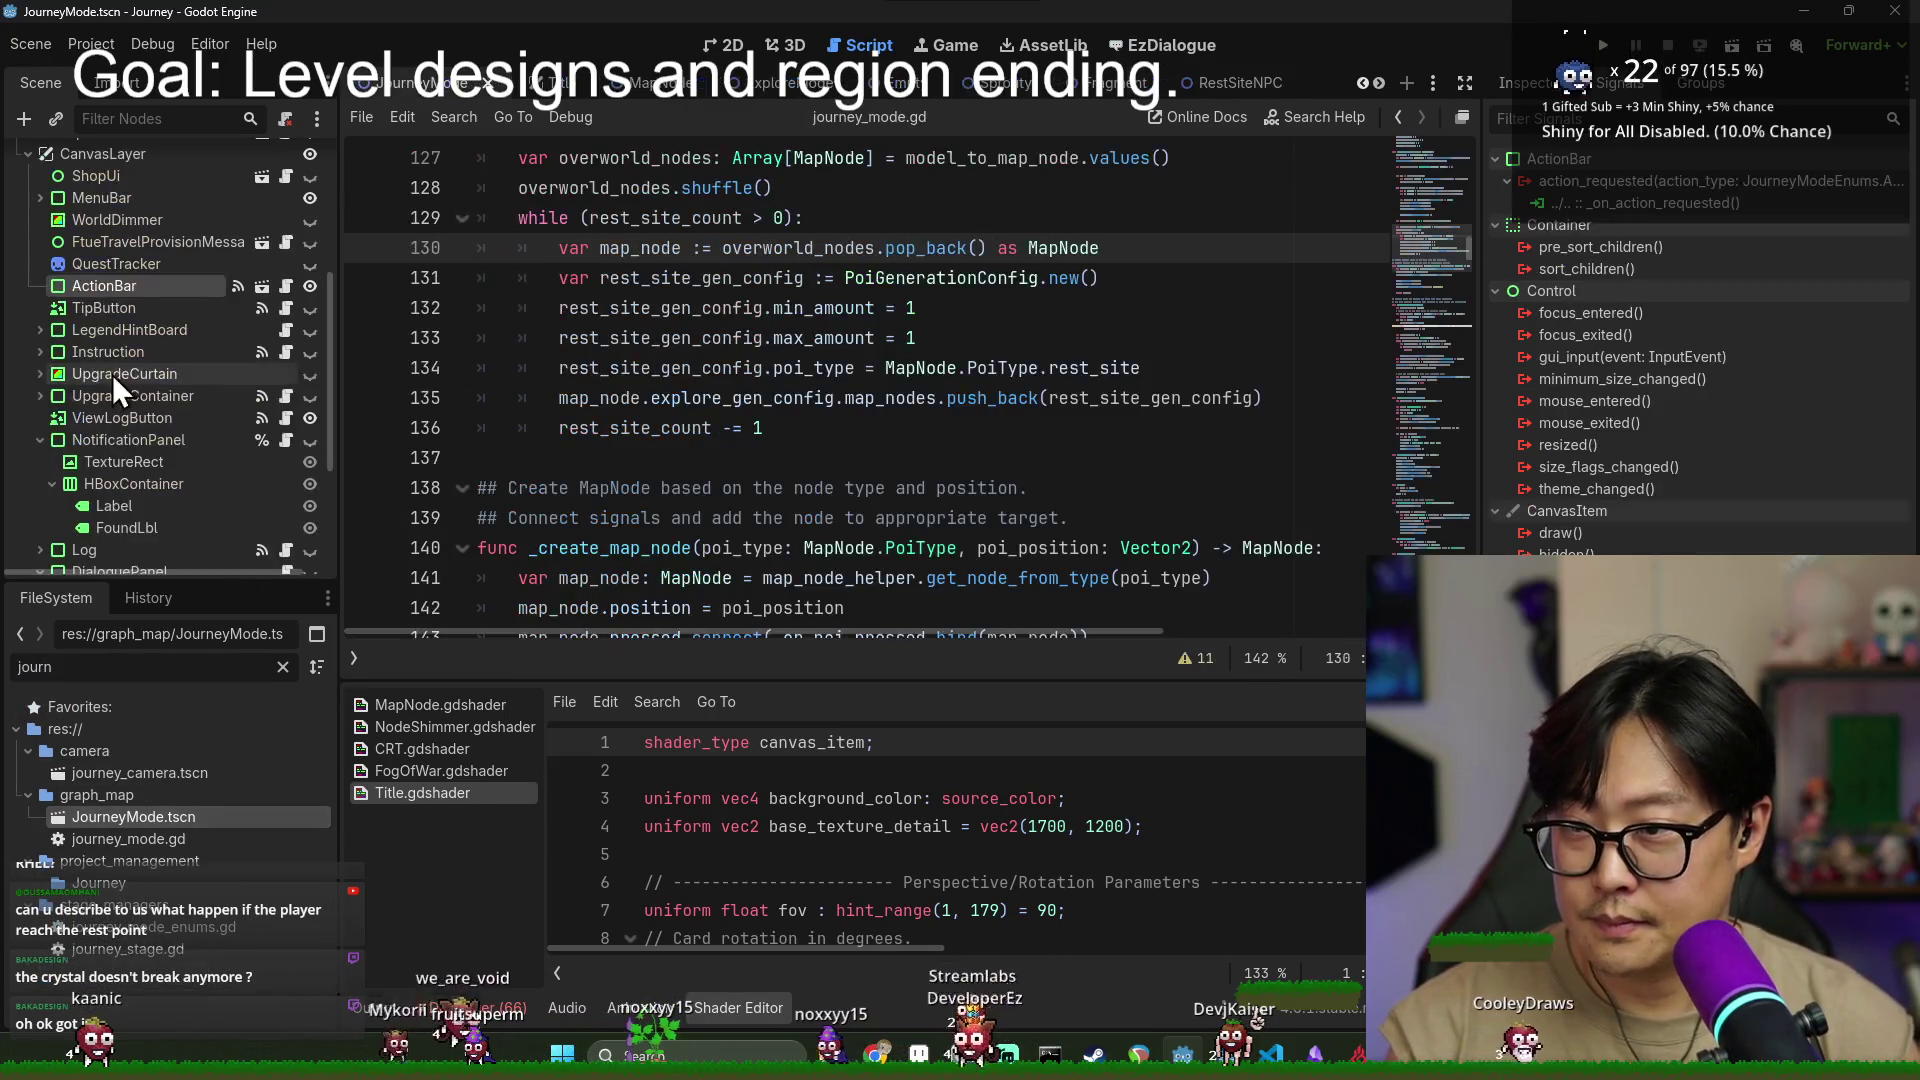
pyautogui.doubleClick(1618, 204)
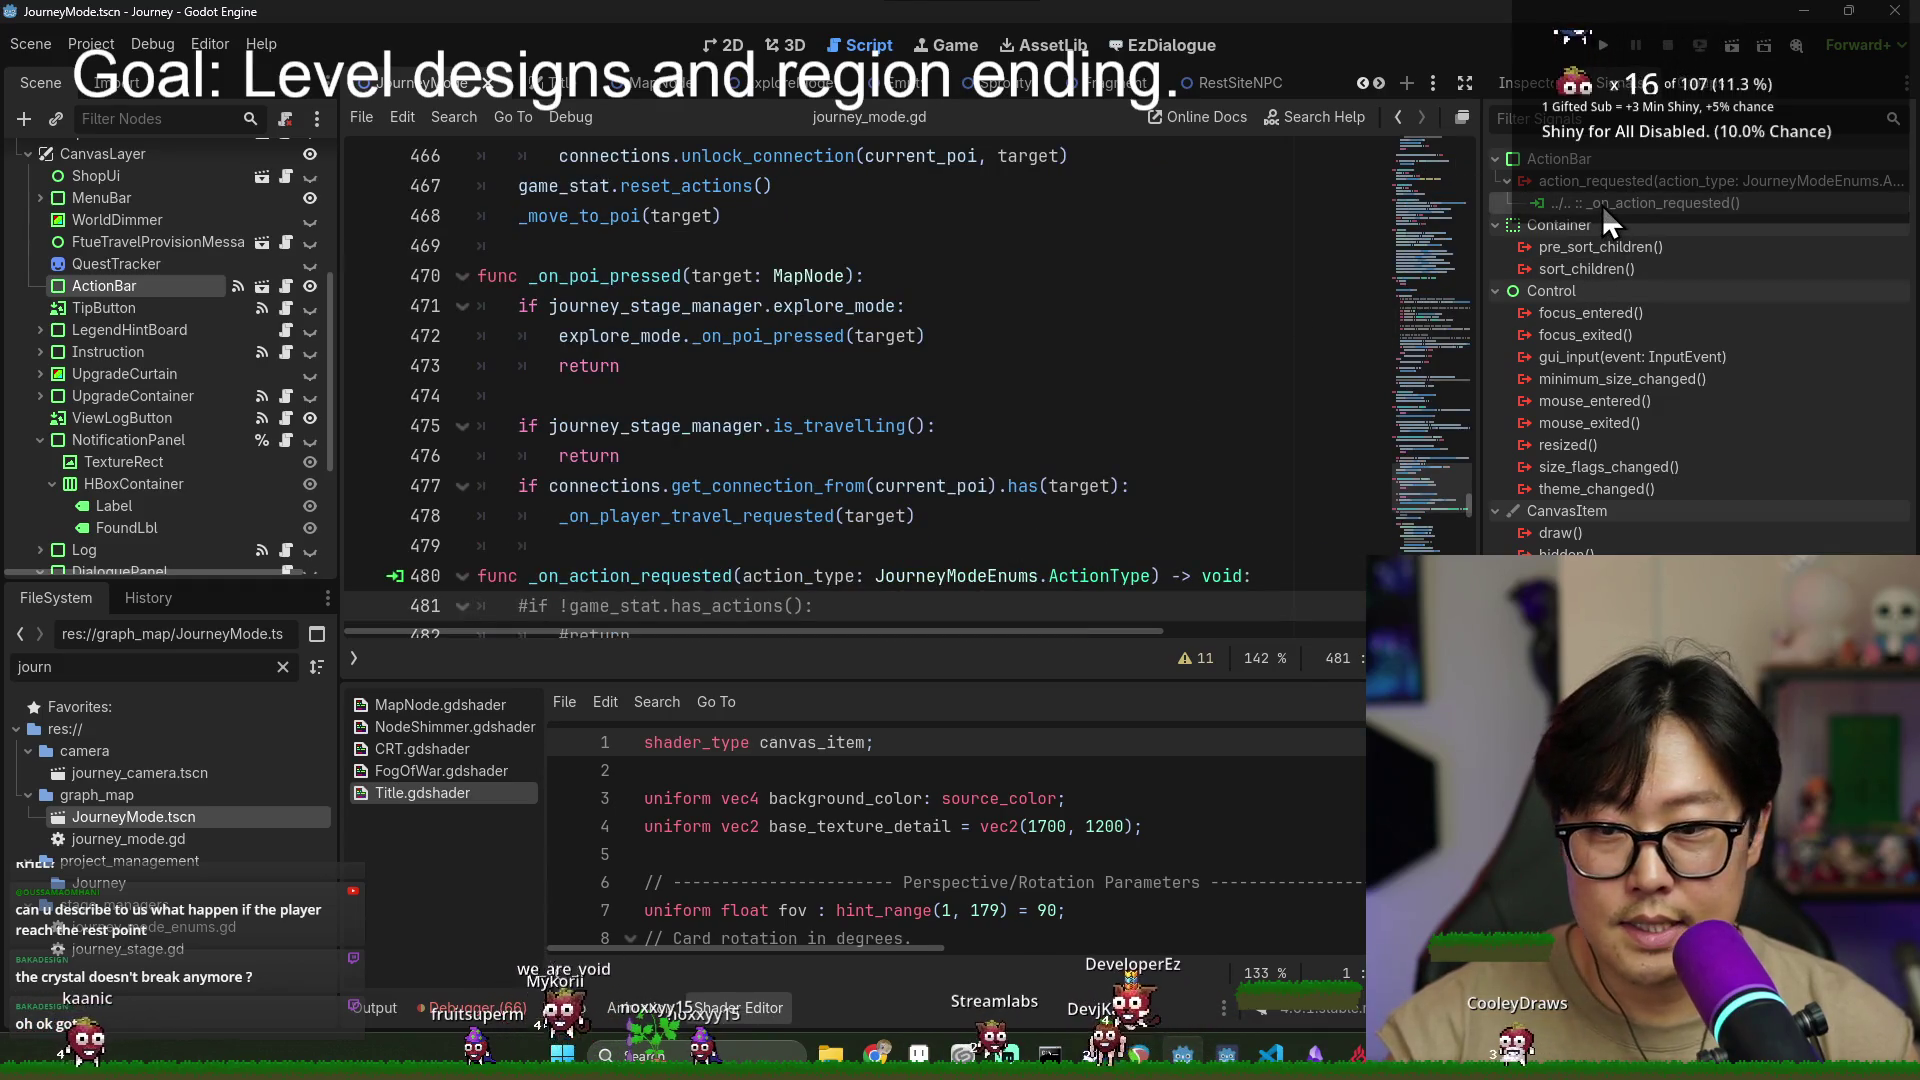
# - In the REST case, replace apply_bonus(1, 0) with heal_health_by_ratio(0.30) and fix its indentation
pyautogui.scroll(-3, 954, 417)
pyautogui.scroll(-2, 954, 417)
pyautogui.click(785, 305)
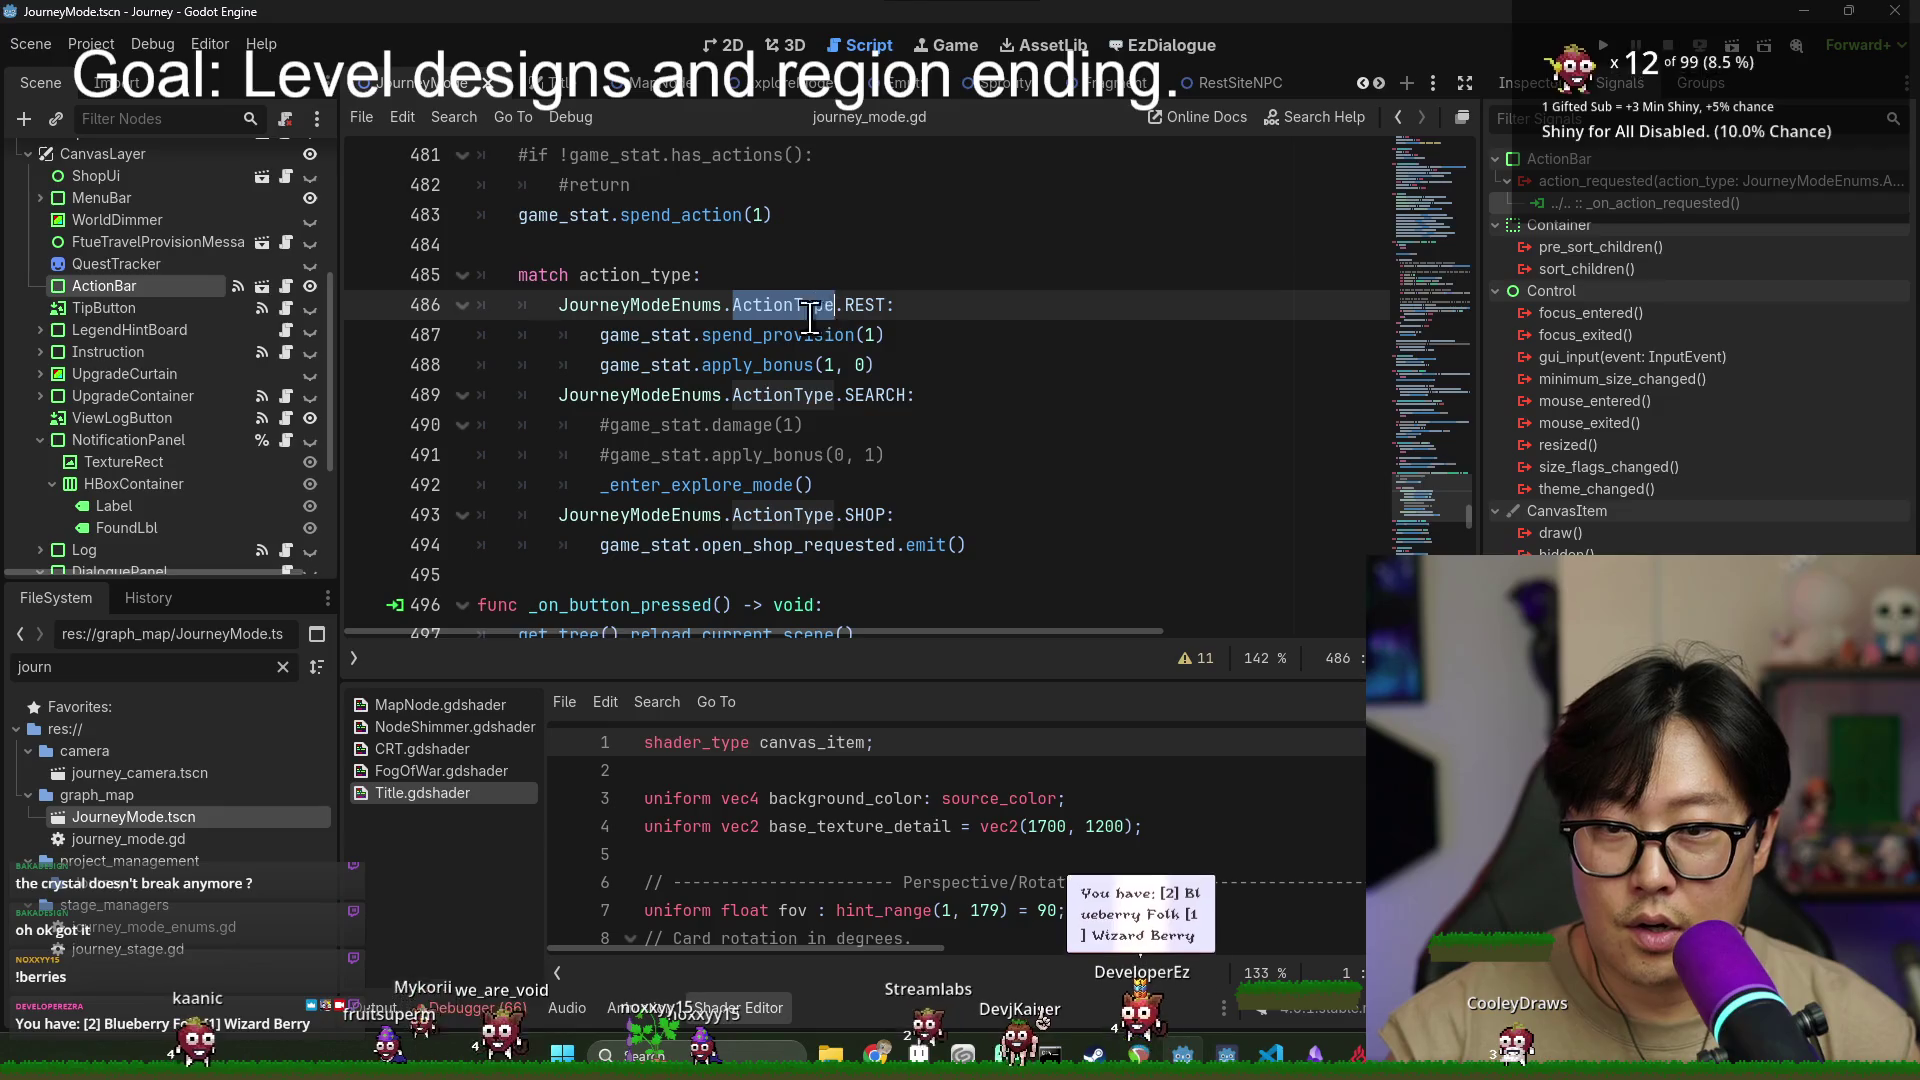
pyautogui.click(649, 337)
pyautogui.doubleClick(649, 337)
pyautogui.doubleClick(780, 336)
pyautogui.doubleClick(760, 365)
pyautogui.write('game_stat.heal_health_by_ratio(0.30)')
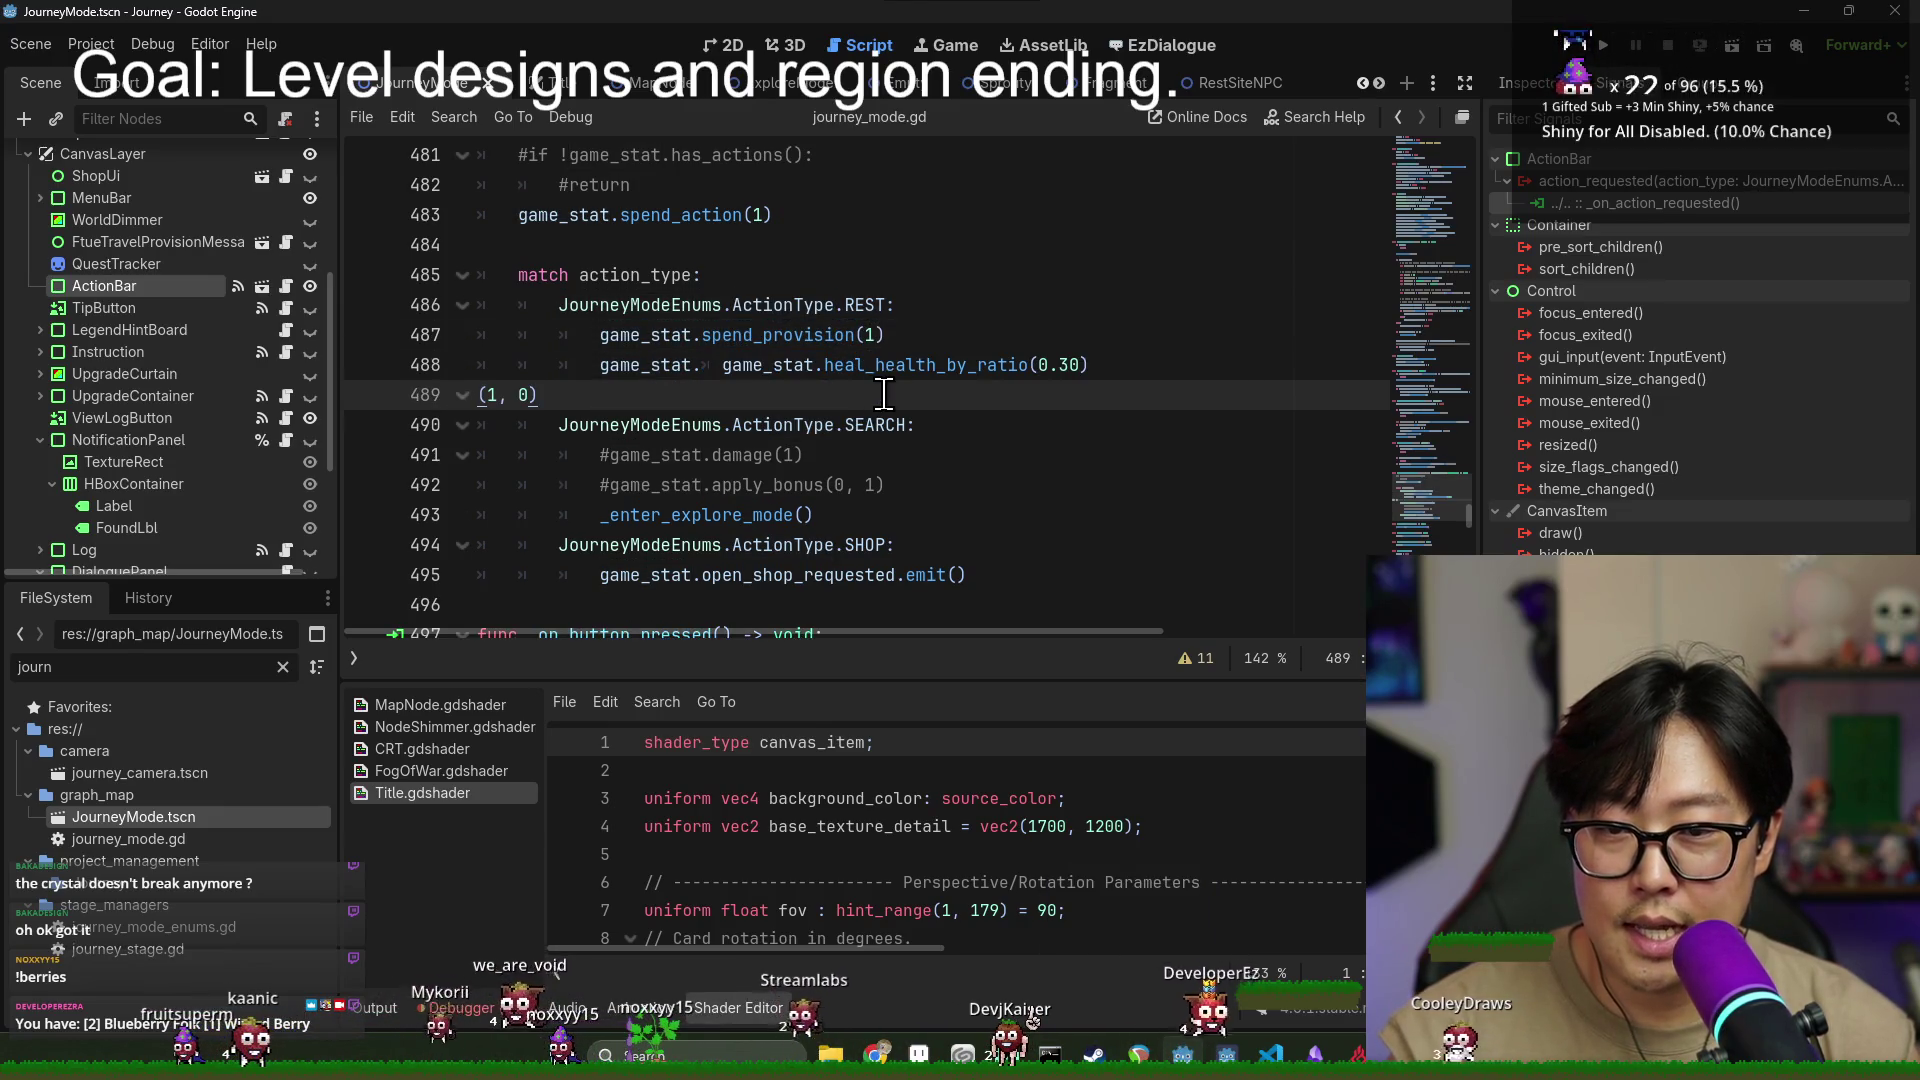
pyautogui.hotkey('ctrl', 'z')
pyautogui.moveTo(880, 365); pyautogui.dragTo(600, 365)
pyautogui.write('game_stat.heal_health_by_ratio(0.30)')
pyautogui.click(743, 377)
pyautogui.hotkey('shift', 'Tab')
pyautogui.press('End')
pyautogui.press('Delete')
pyautogui.click(832, 340)
pyautogui.doubleClick(832, 340)
pyautogui.click(873, 335)
# - Replace SEARCH's commented apply_bonus line with spend_provision(1) and delete the commented damage line
pyautogui.doubleClick(690, 490)
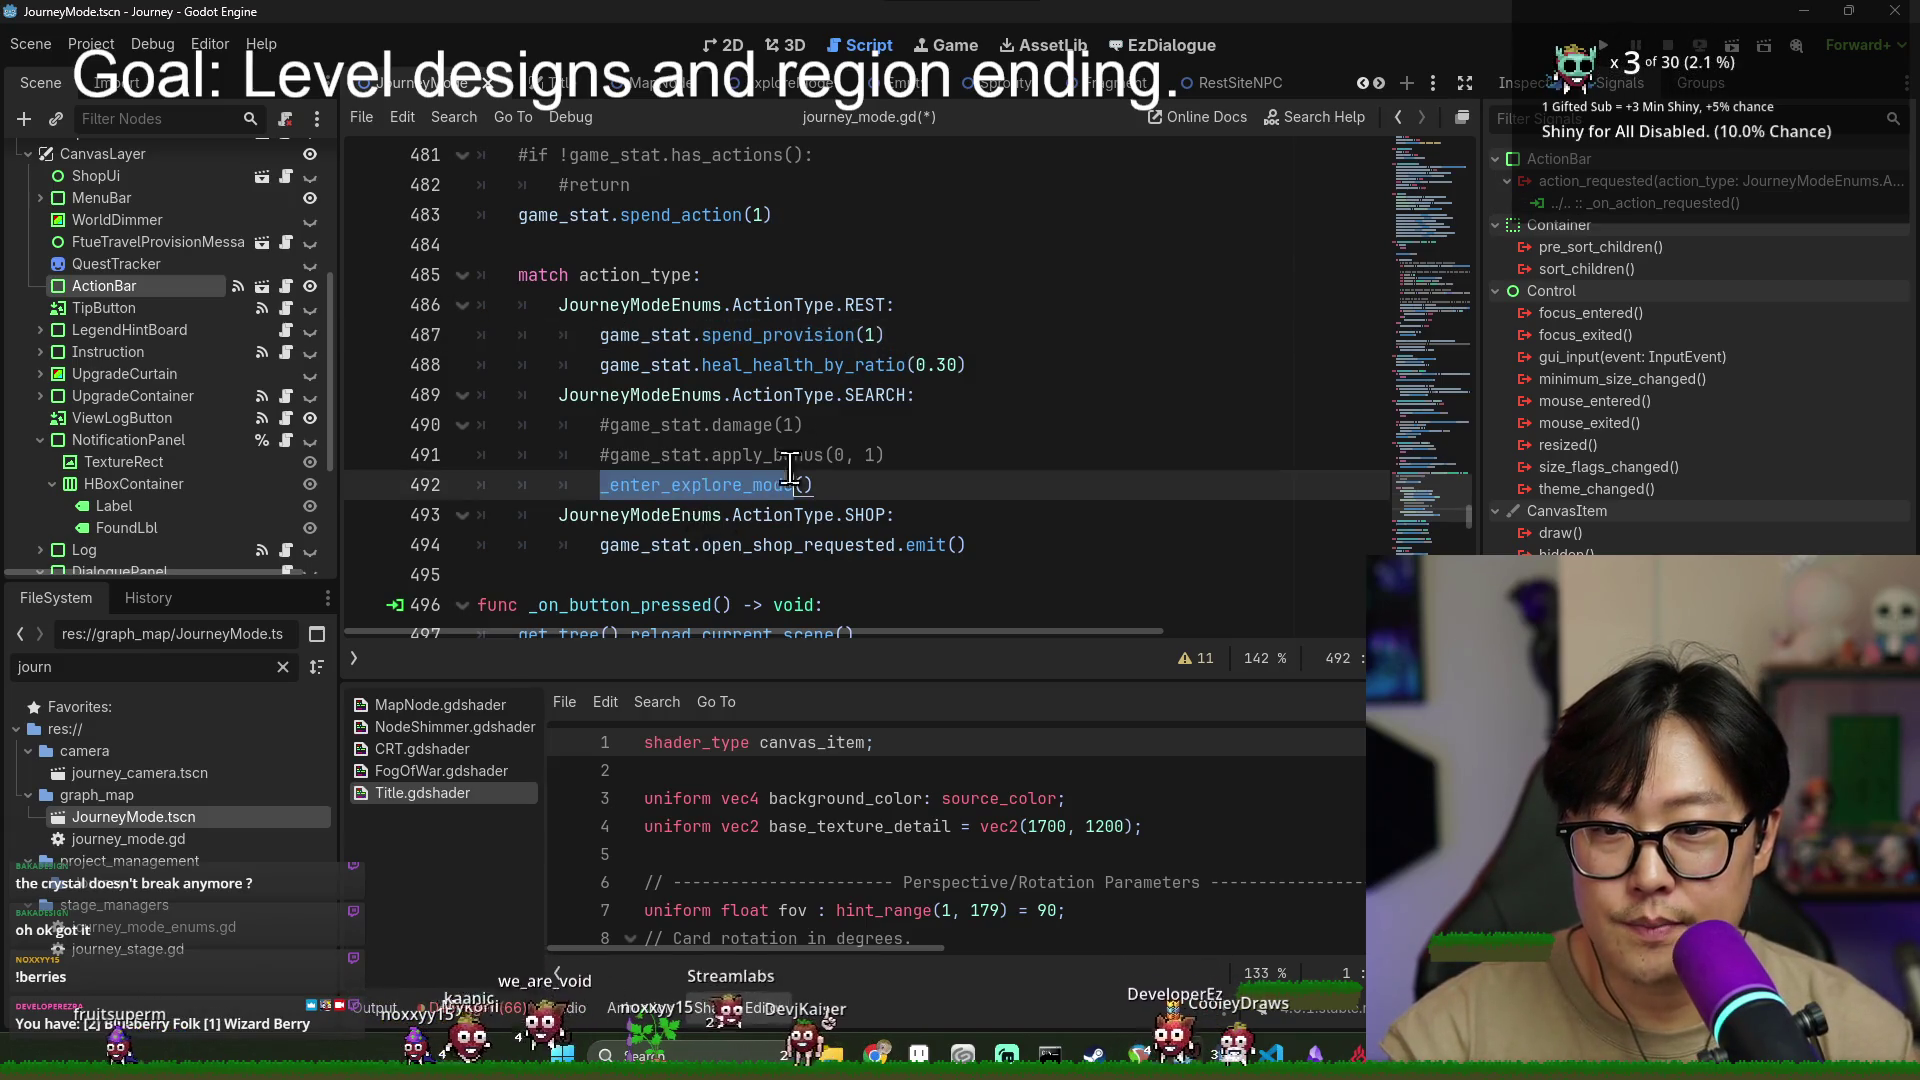
pyautogui.doubleClick(800, 400)
pyautogui.click(617, 428)
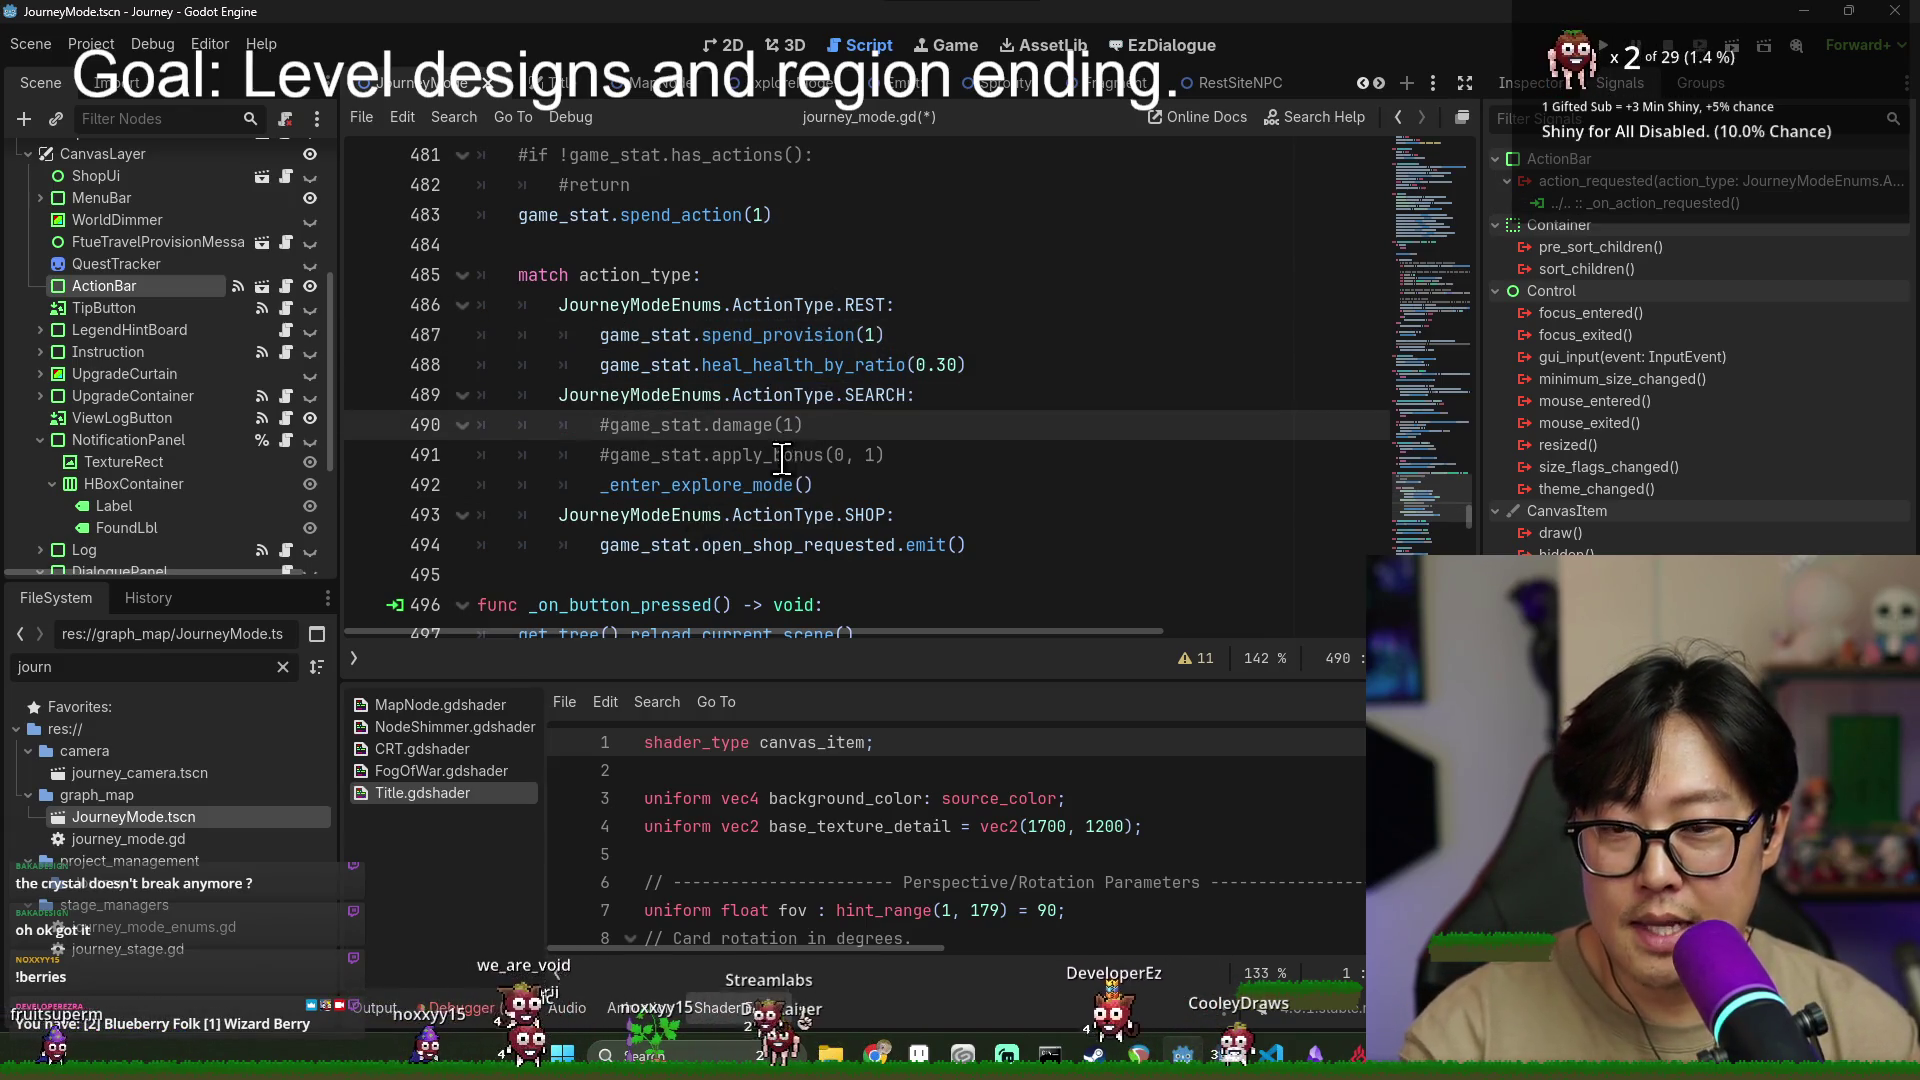
pyautogui.click(621, 458)
pyautogui.click(862, 454)
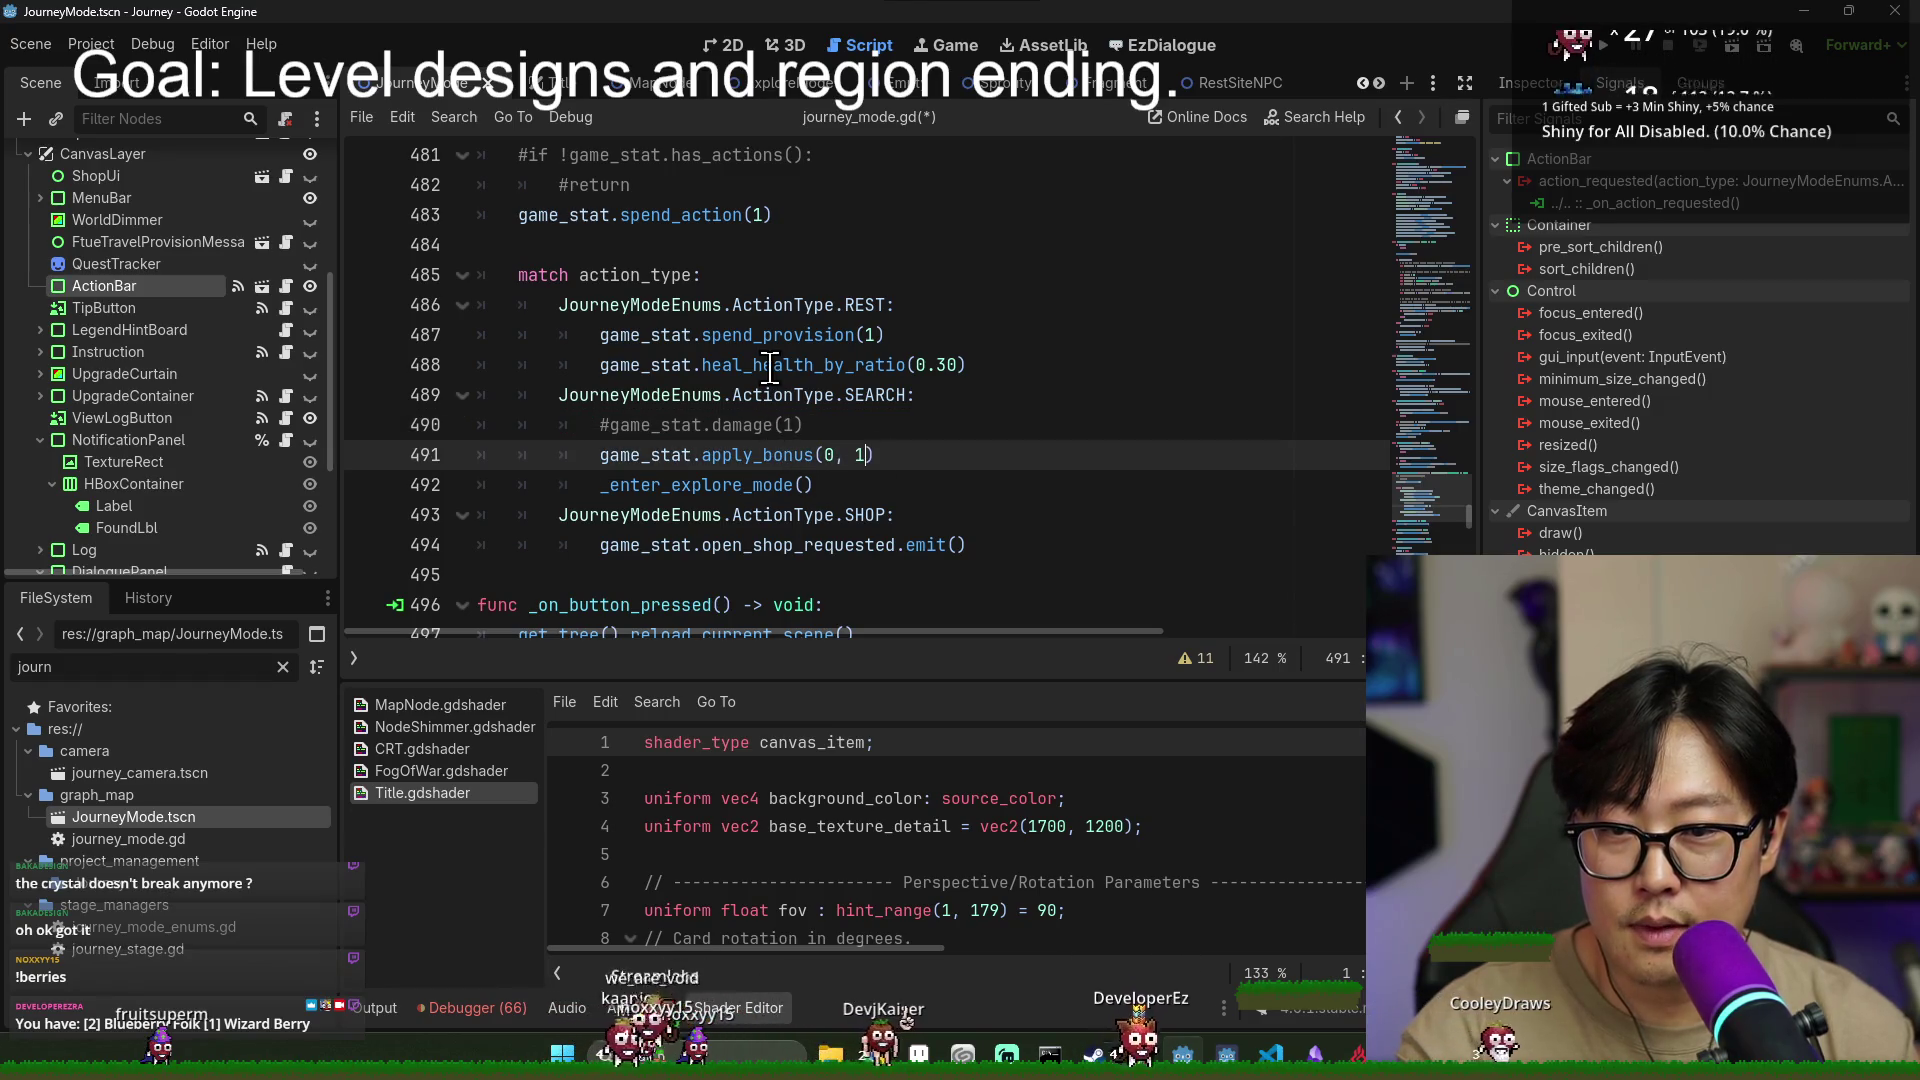
pyautogui.click(775, 335)
pyautogui.doubleClick(757, 454)
pyautogui.doubleClick(645, 455)
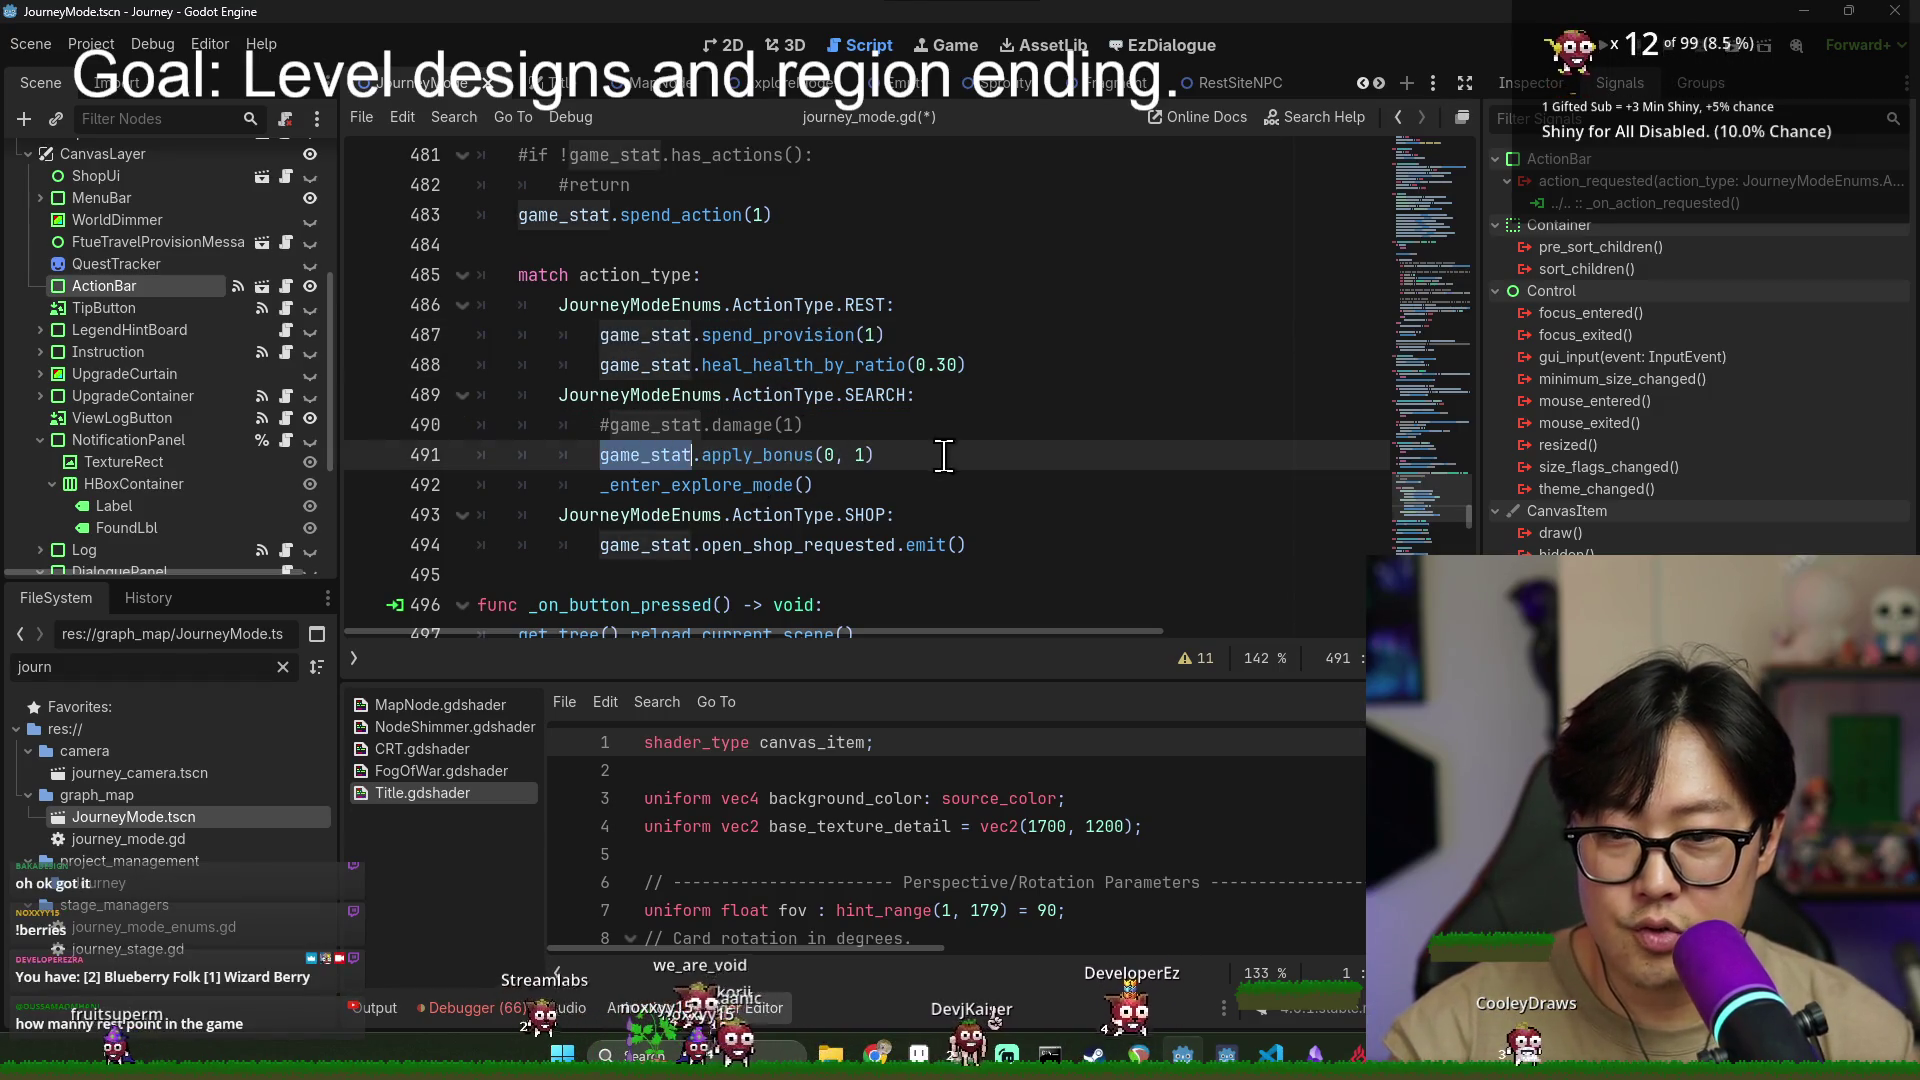
pyautogui.hotkey('shift', 'End')
pyautogui.press('BackSpace')
pyautogui.hotkey('ctrl', 'v')
pyautogui.click(710, 484)
pyautogui.press('BackSpace')
pyautogui.click(850, 428)
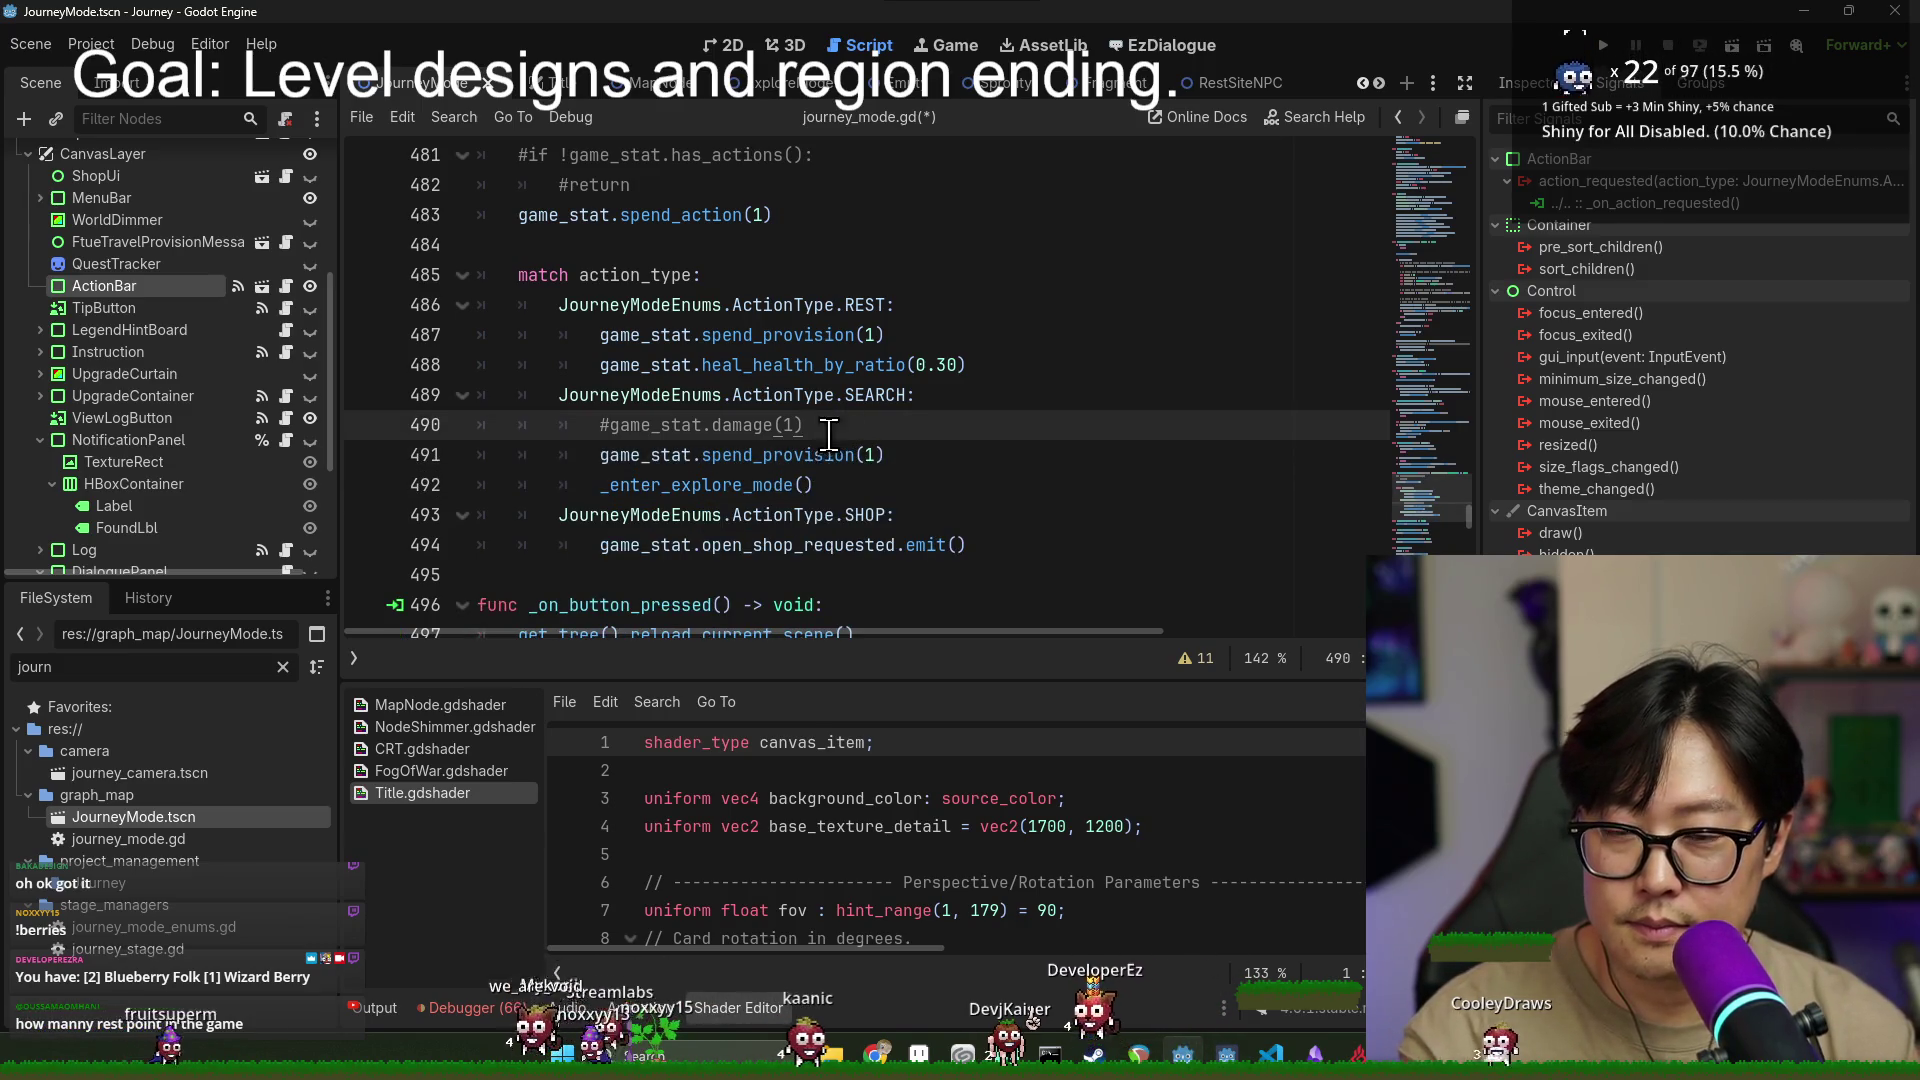
pyautogui.moveTo(821, 438); pyautogui.dragTo(484, 434)
pyautogui.press('BackSpace')
pyautogui.press('BackSpace')
# - Review the edited REST and SEARCH lines and save journey_mode.gd
pyautogui.doubleClick(800, 423)
pyautogui.click(640, 457)
pyautogui.hotkey('ctrl', 's')
pyautogui.click(890, 484)
pyautogui.hotkey('ctrl', 's')
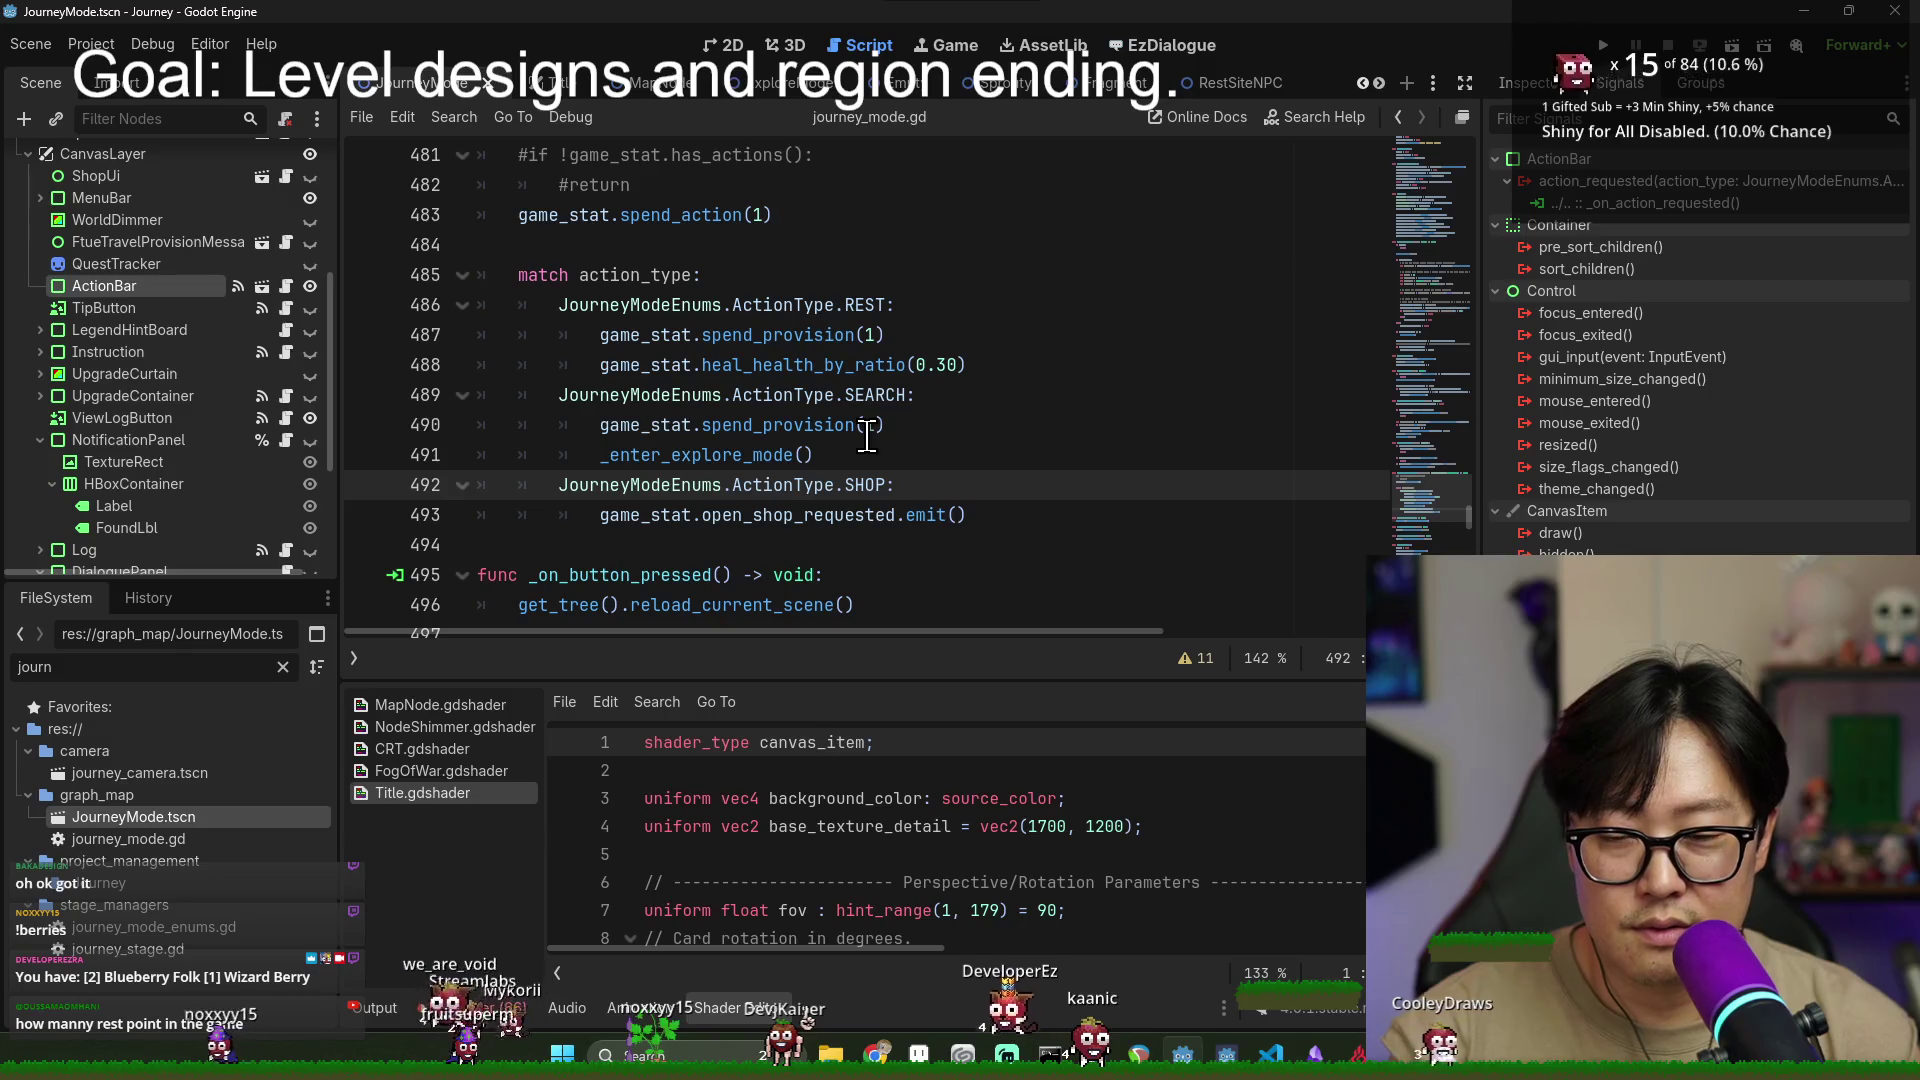
pyautogui.click(867, 428)
pyautogui.hotkey('ctrl', 's')
pyautogui.press('Up')
pyautogui.press('Up')
pyautogui.press('Up')
pyautogui.hotkey('ctrl', 's')
pyautogui.scroll(5, 227, 288)
pyautogui.hotkey('ctrl', 's')
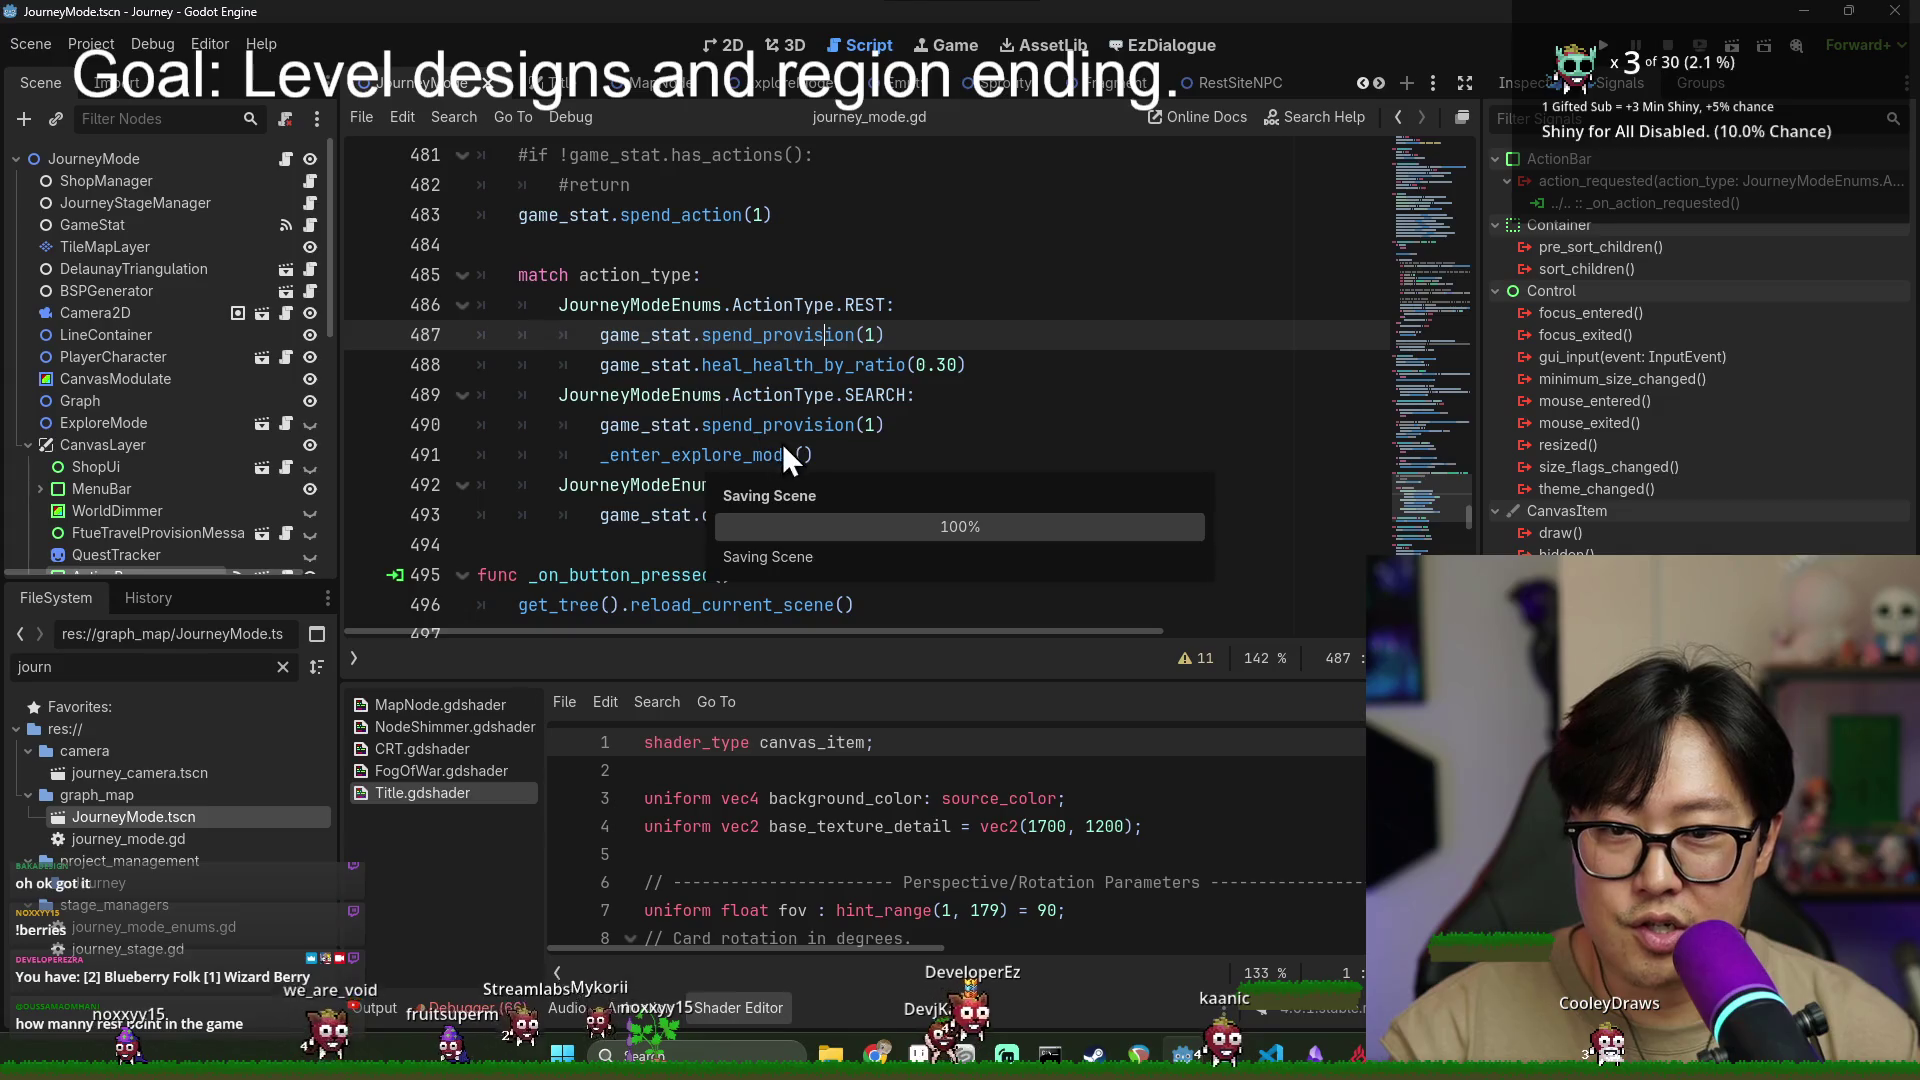
pyautogui.doubleClick(778, 425)
pyautogui.hotkey('ctrl', 's')
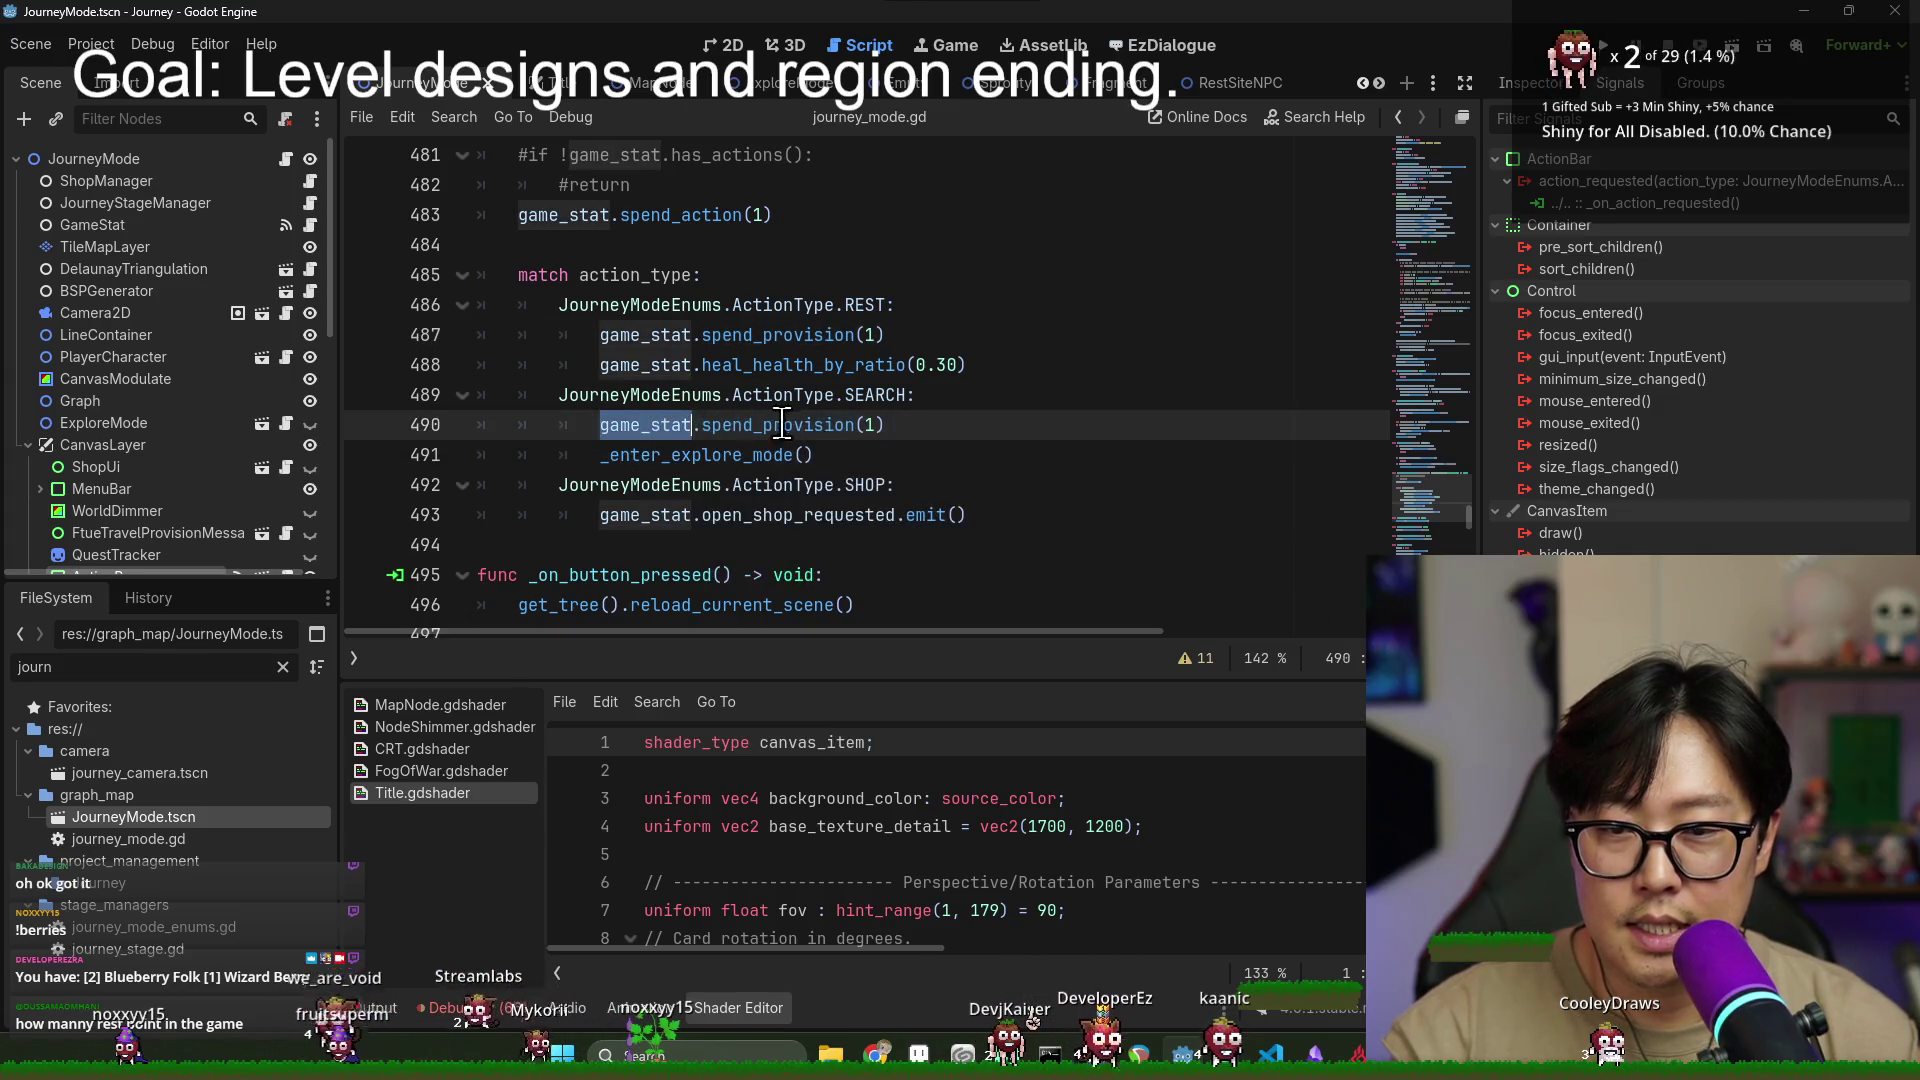
pyautogui.doubleClick(830, 396)
pyautogui.doubleClick(784, 428)
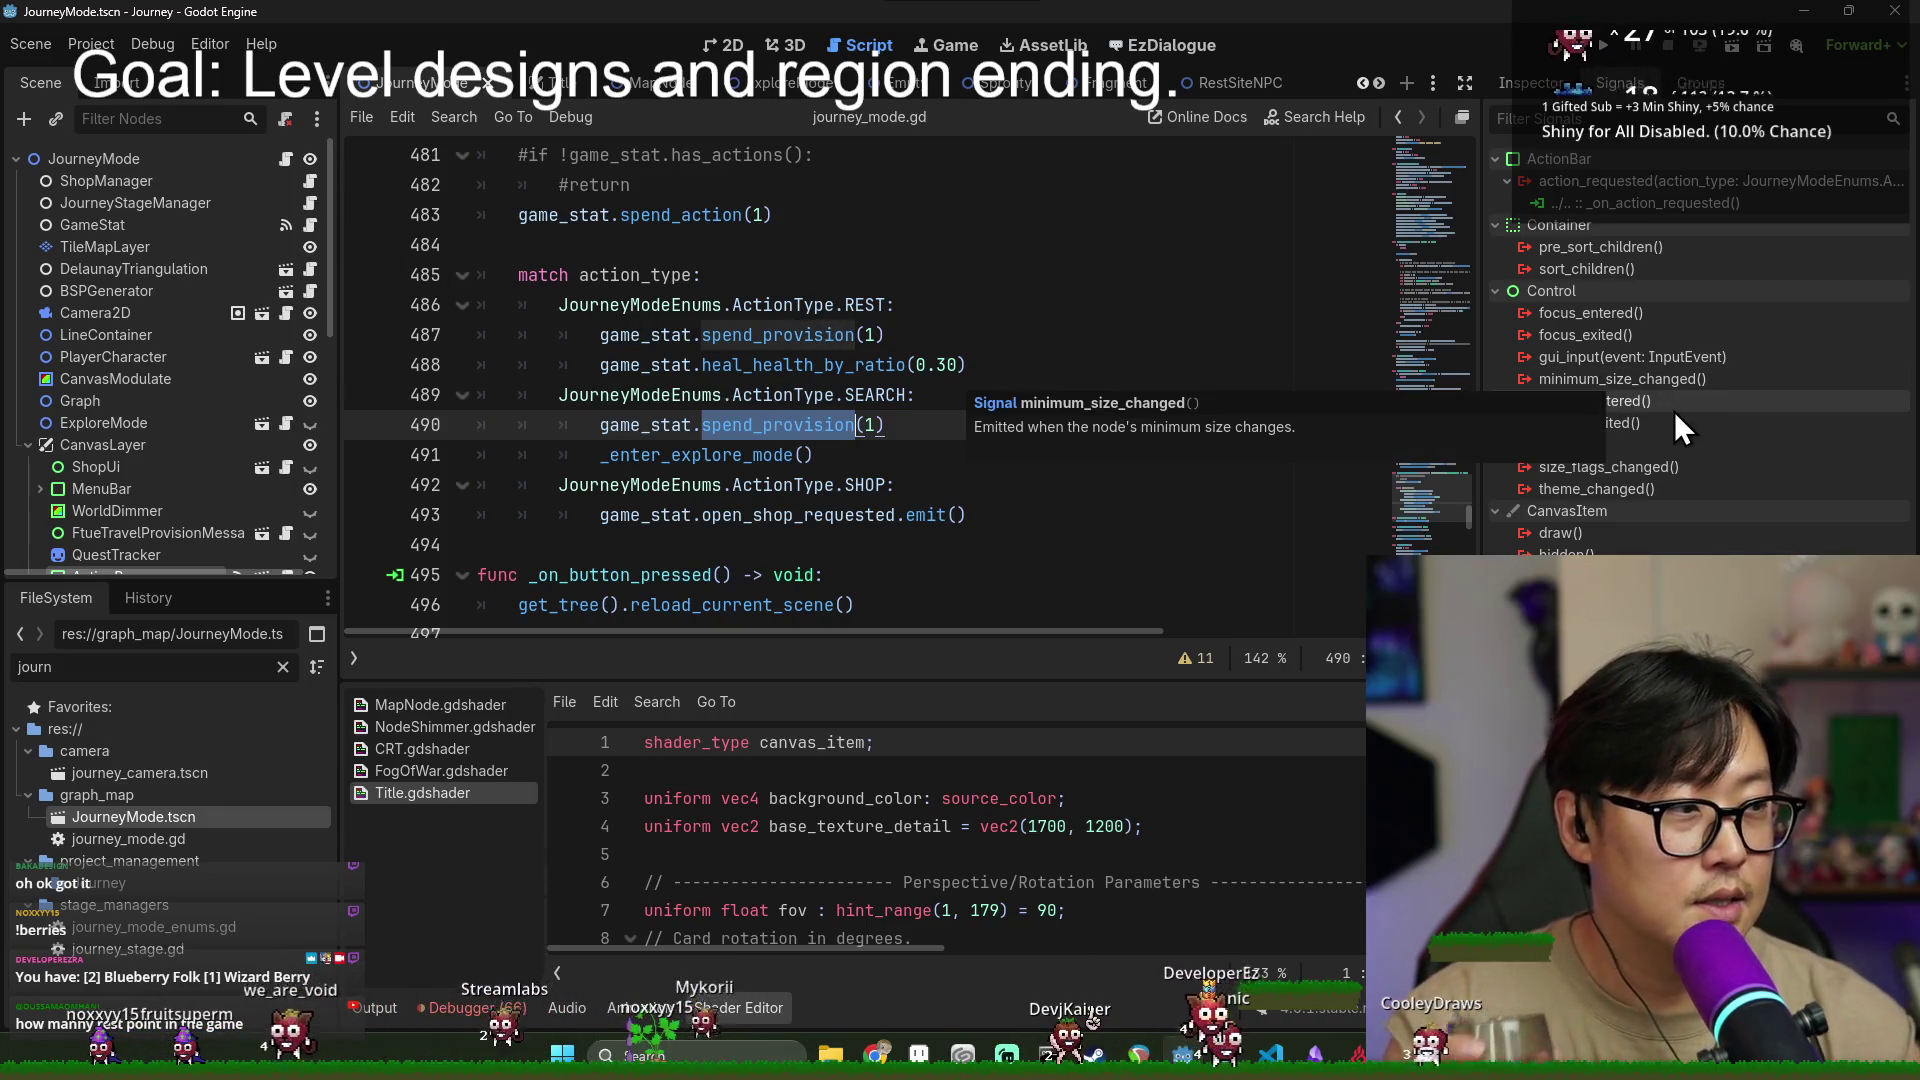
pyautogui.click(1150, 273)
pyautogui.hotkey('ctrl', 's')
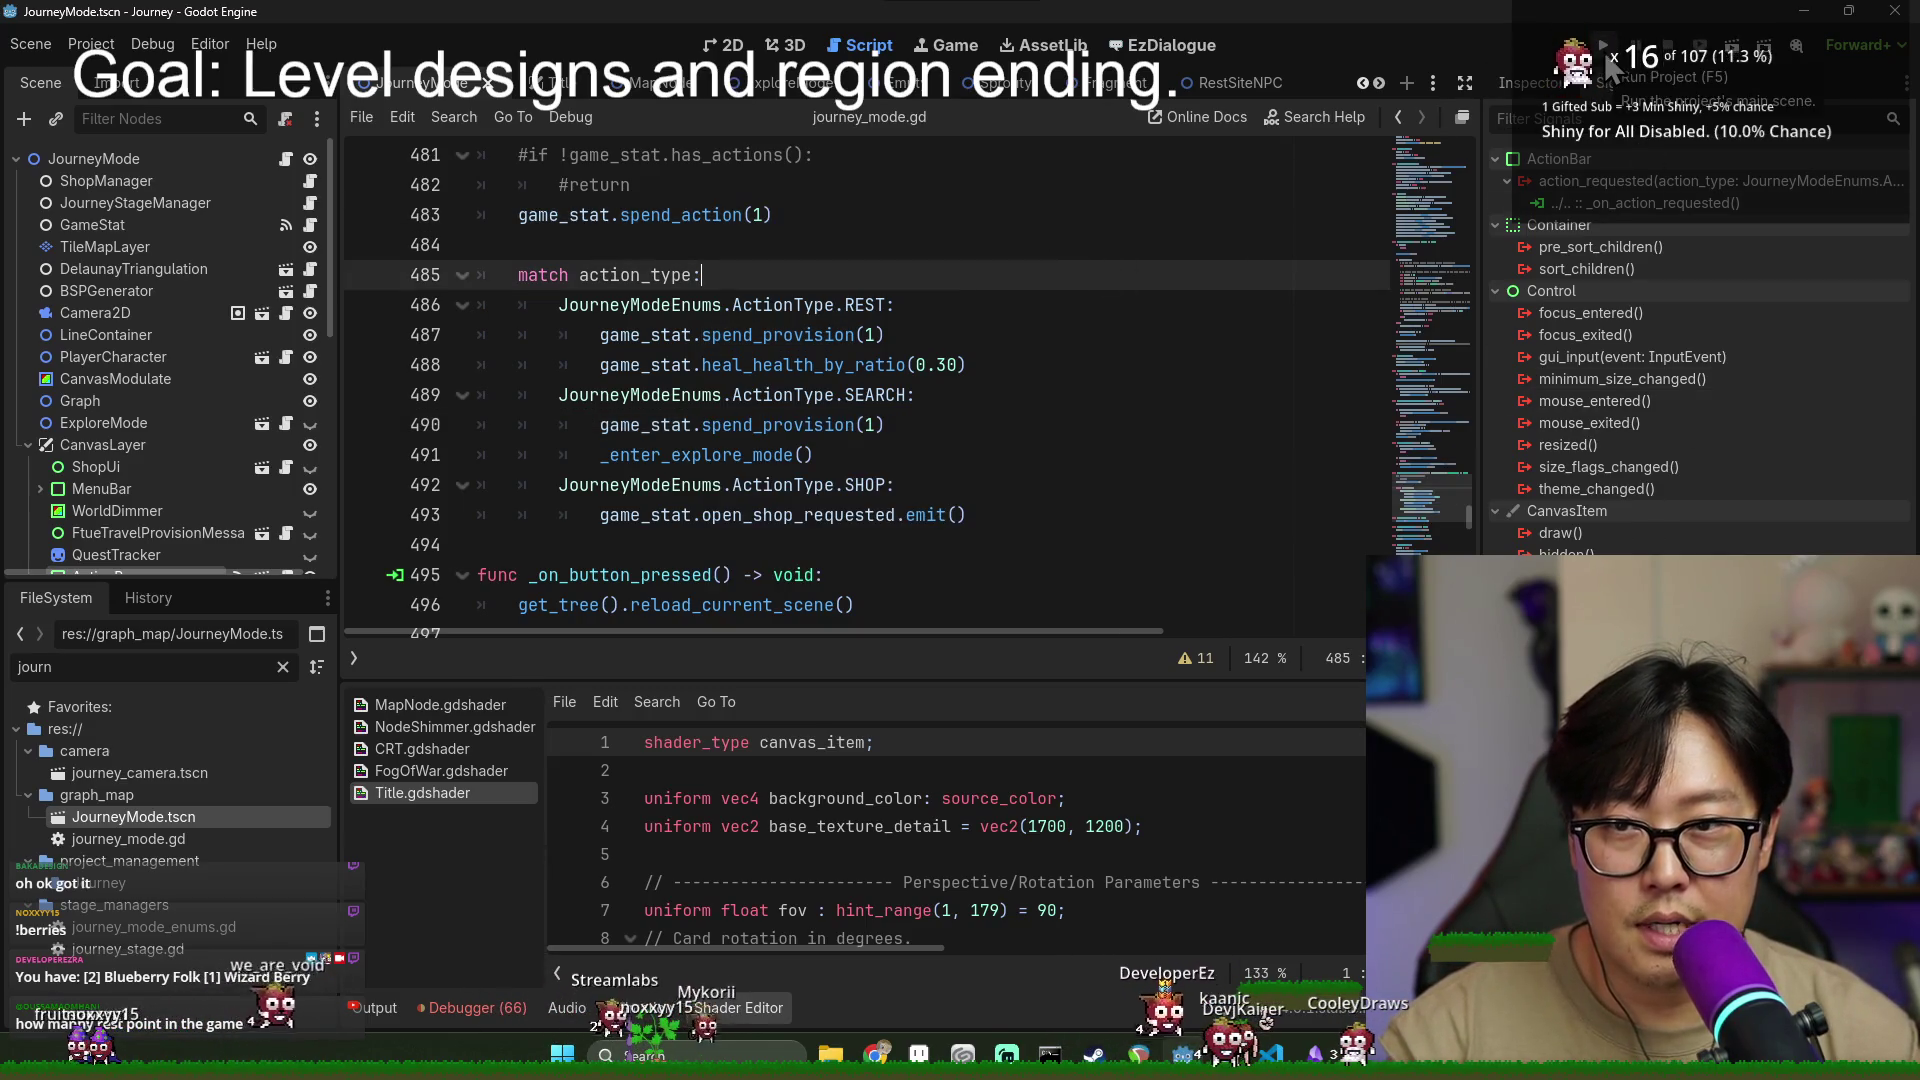
# - Run the project, start a New Game, and bring the Journey (DEBUG) window forward
pyautogui.click(1612, 52)
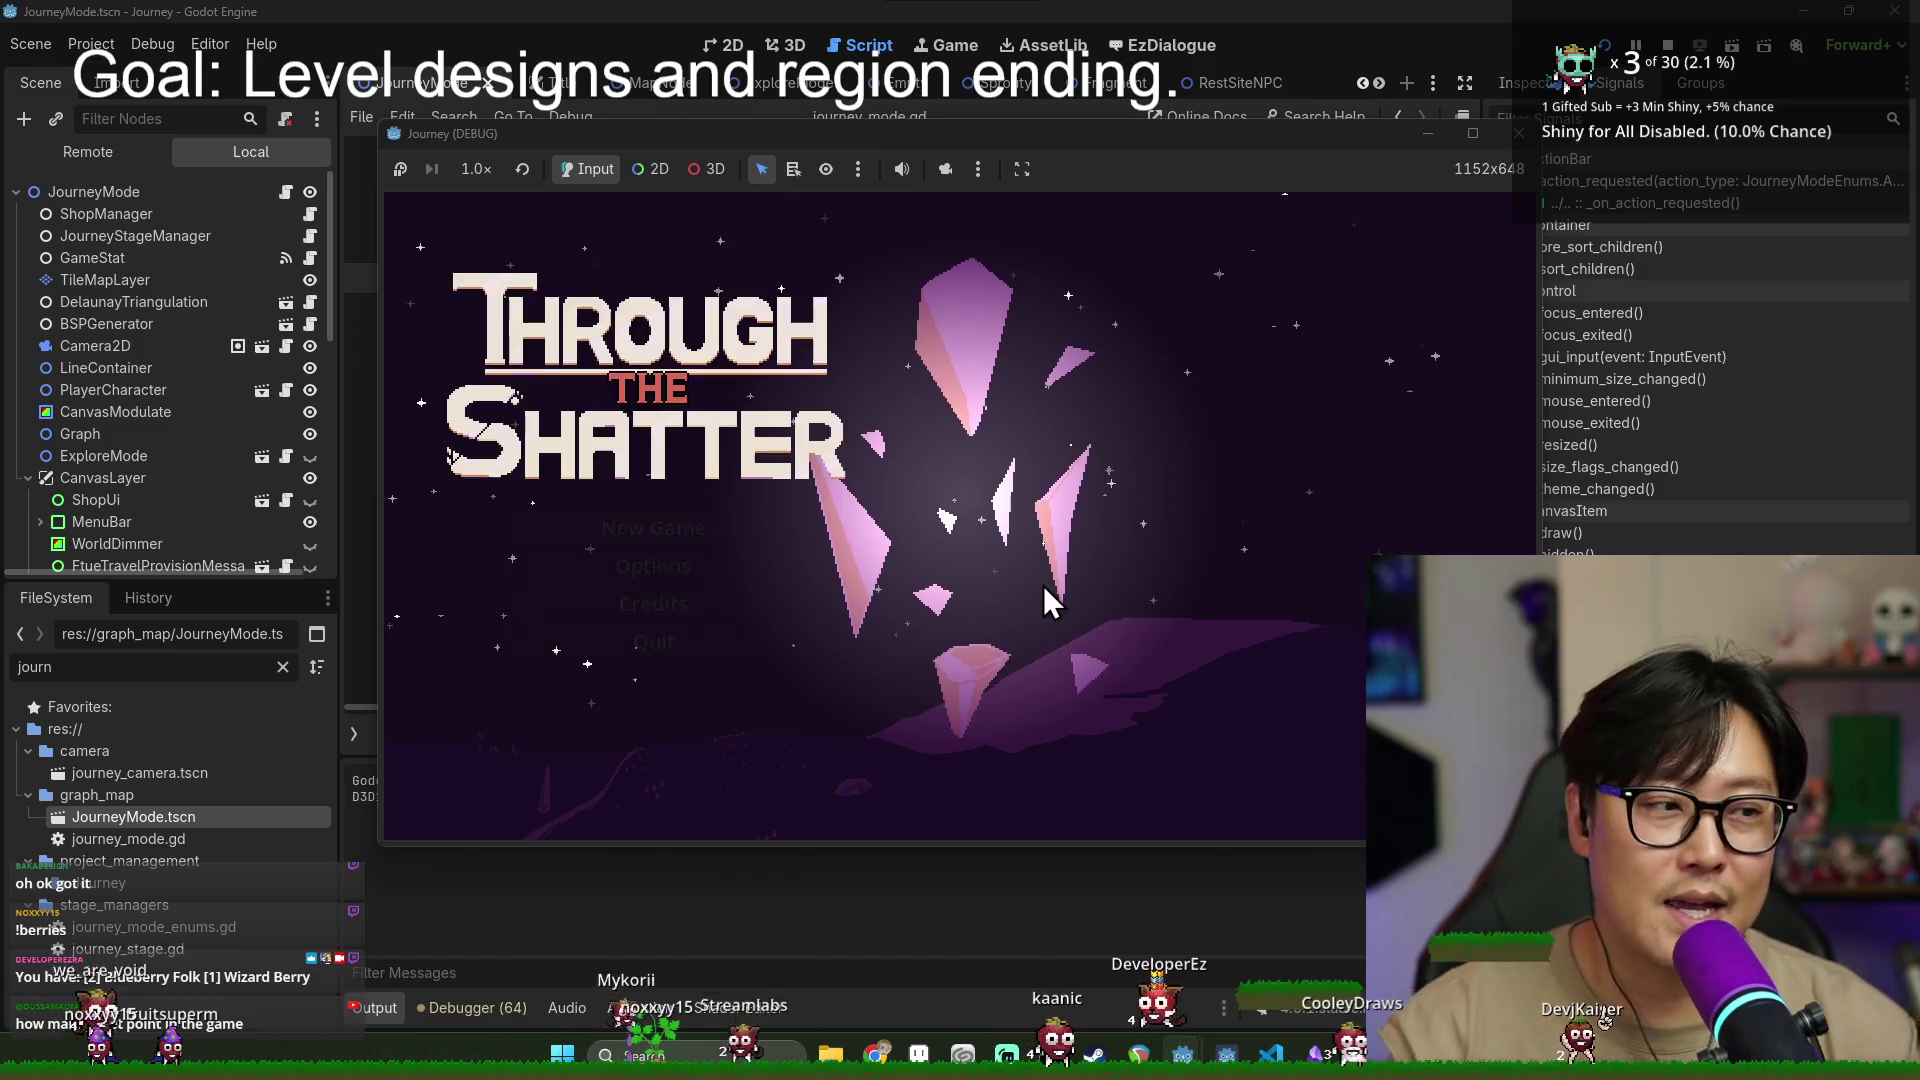
pyautogui.click(653, 530)
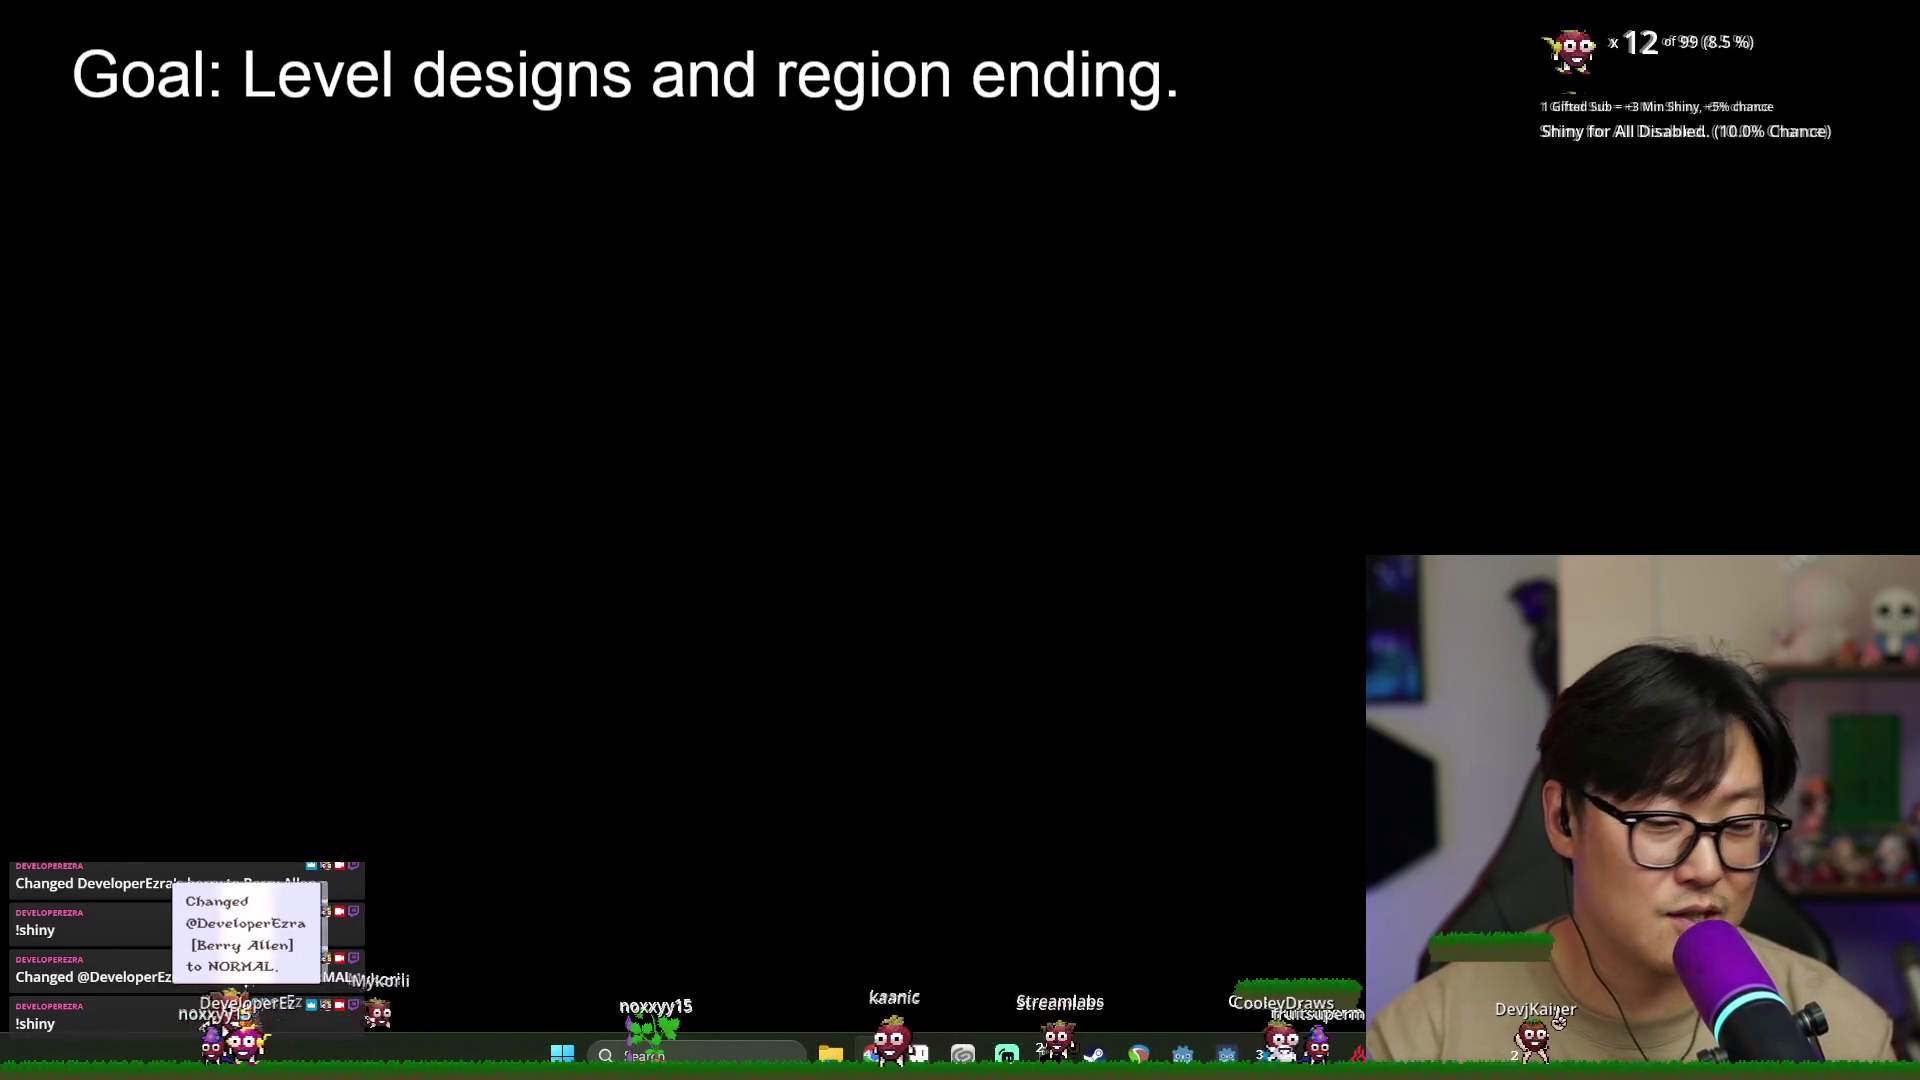
pyautogui.hotkey('alt', 'Tab')
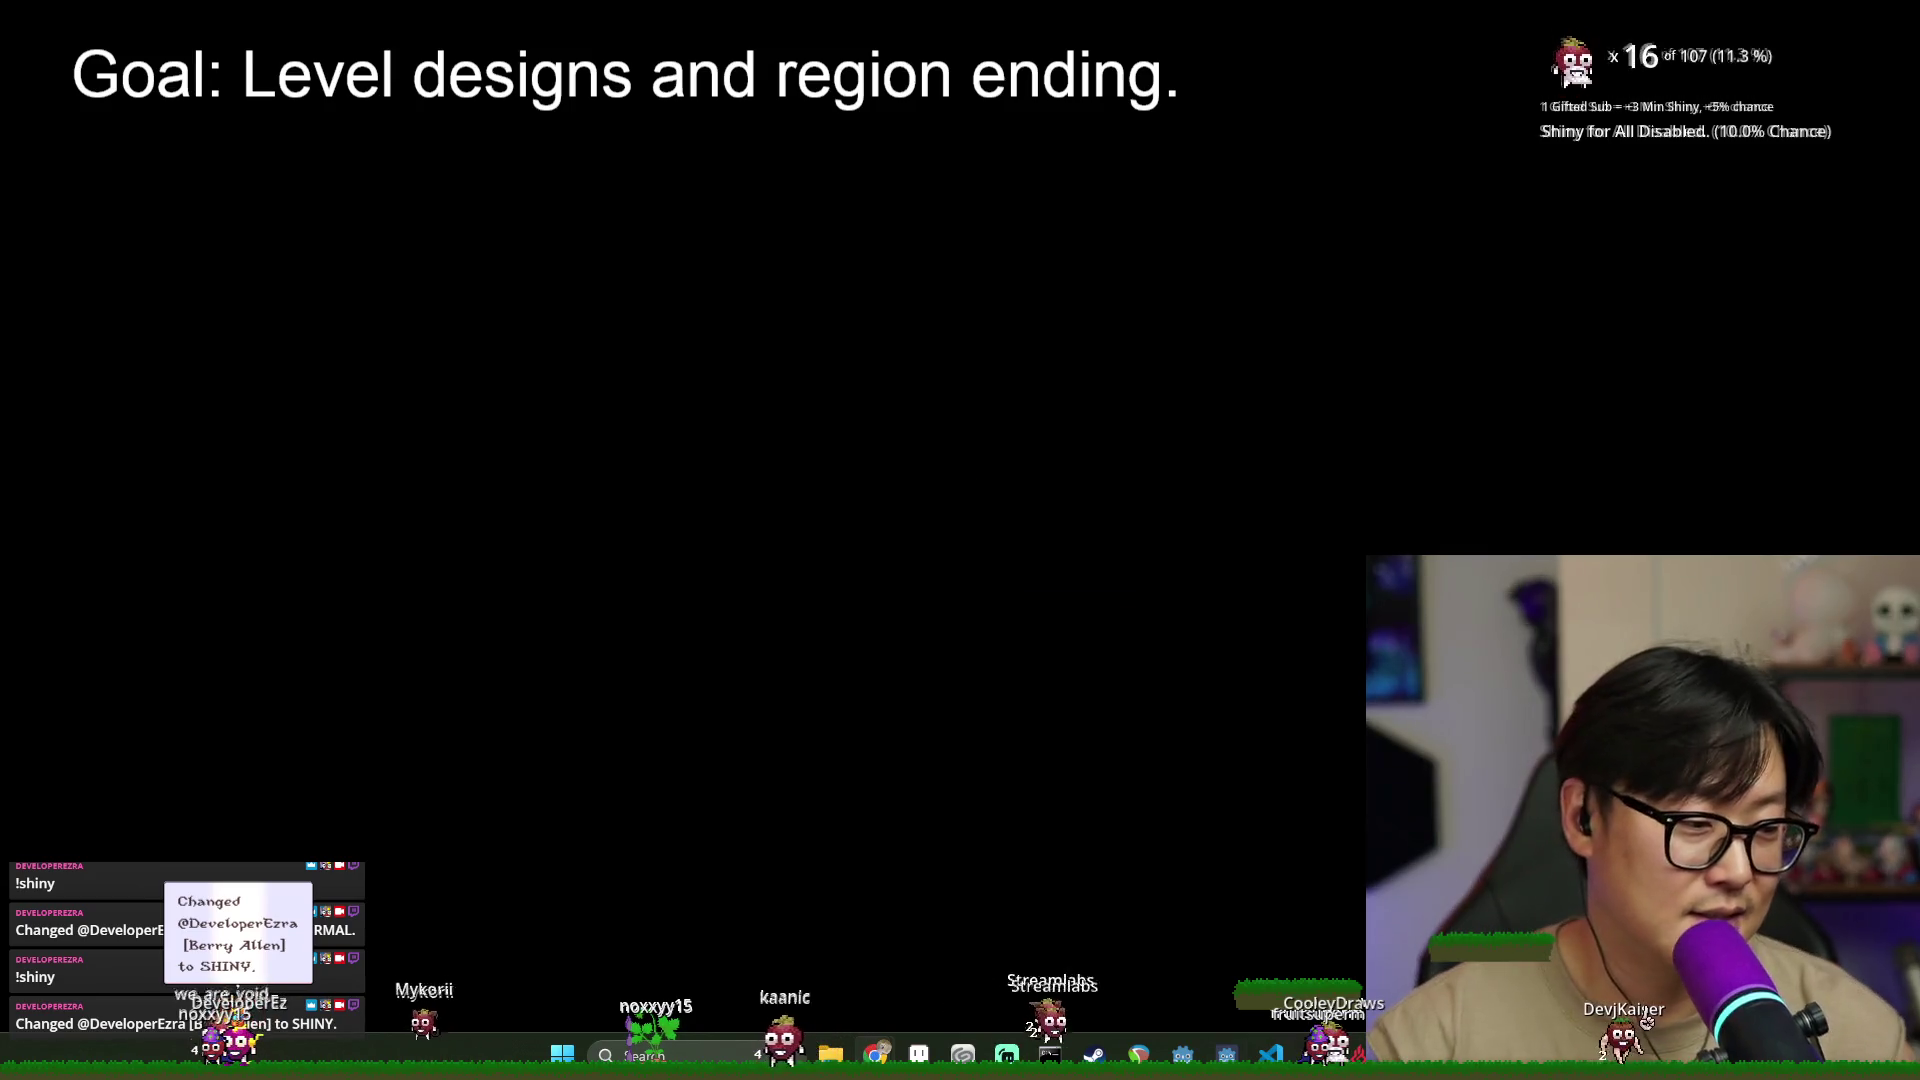
pyautogui.hotkey('alt', 'Tab')
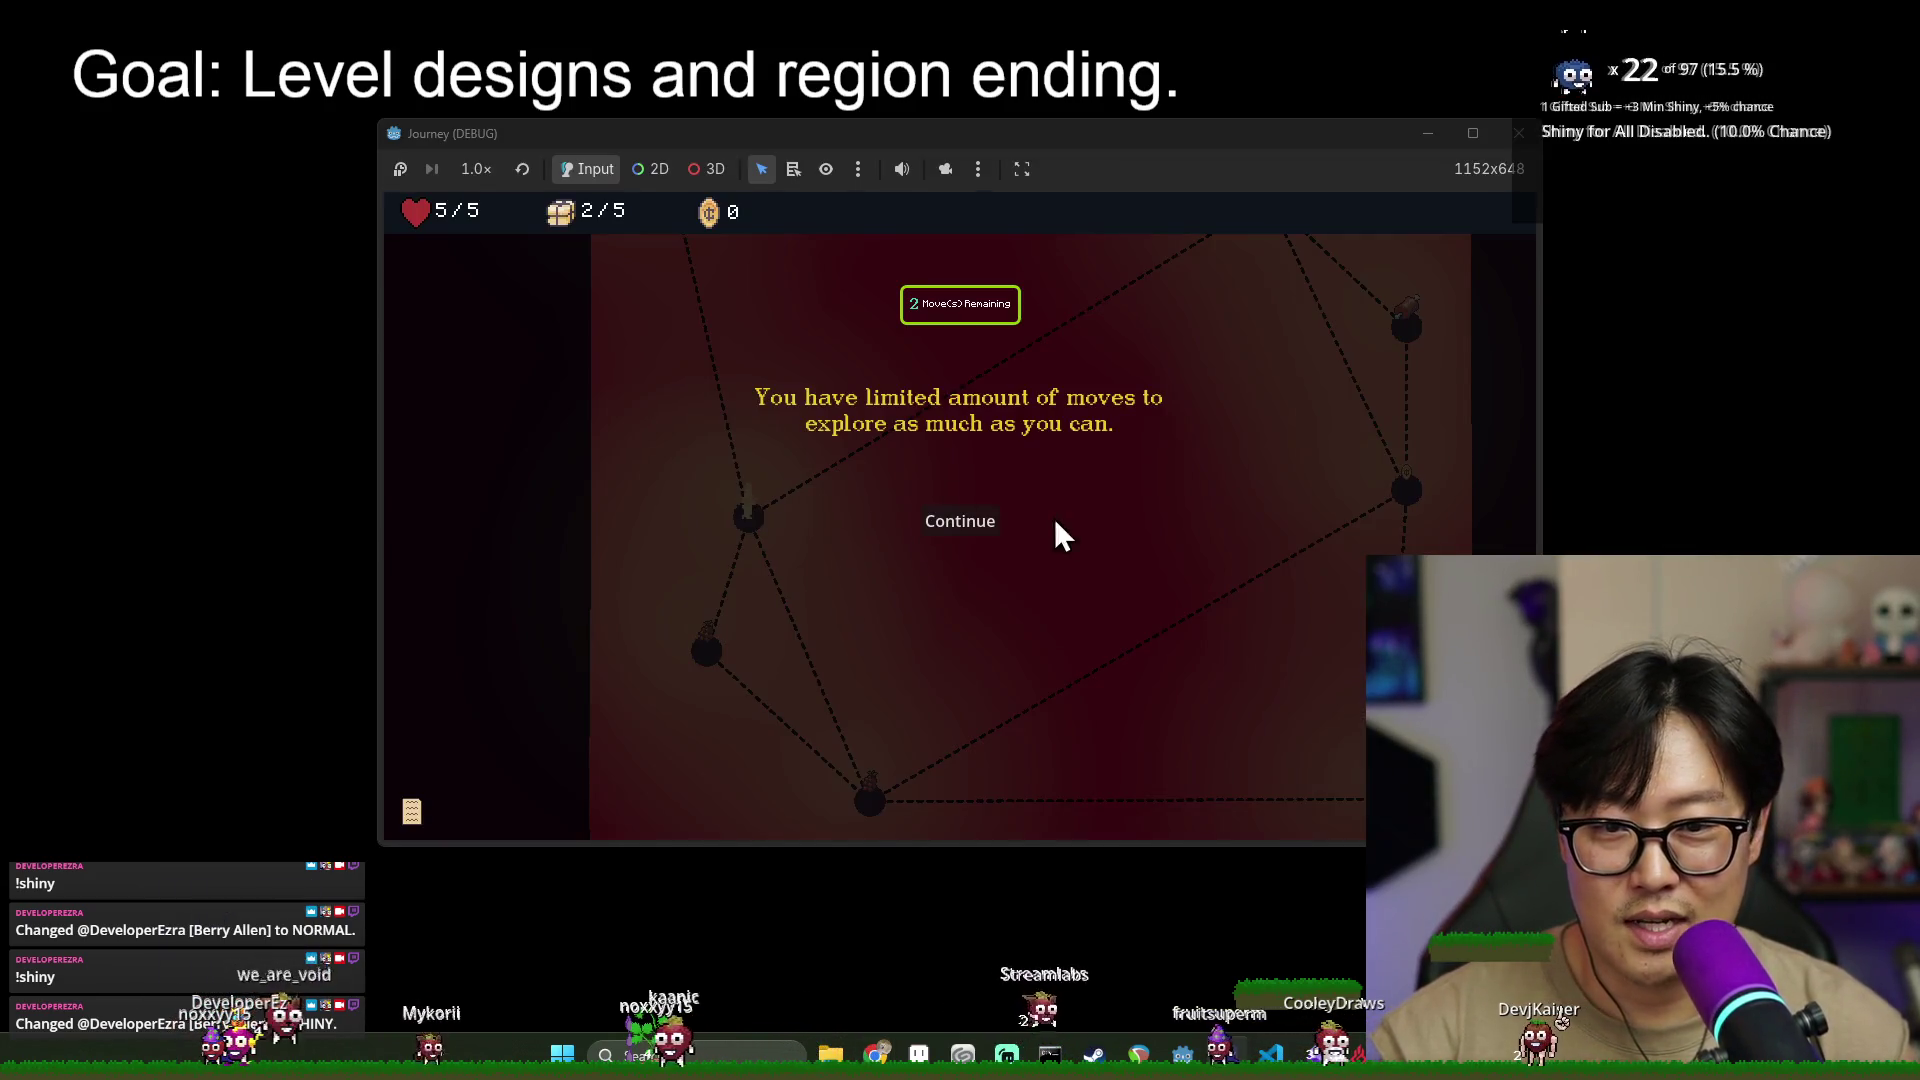
# - Dismiss the limited-moves and provision messages and walk through the explore-map nodes
pyautogui.hotkey('alt', 'Tab')
pyautogui.hotkey('alt', 'Tab')
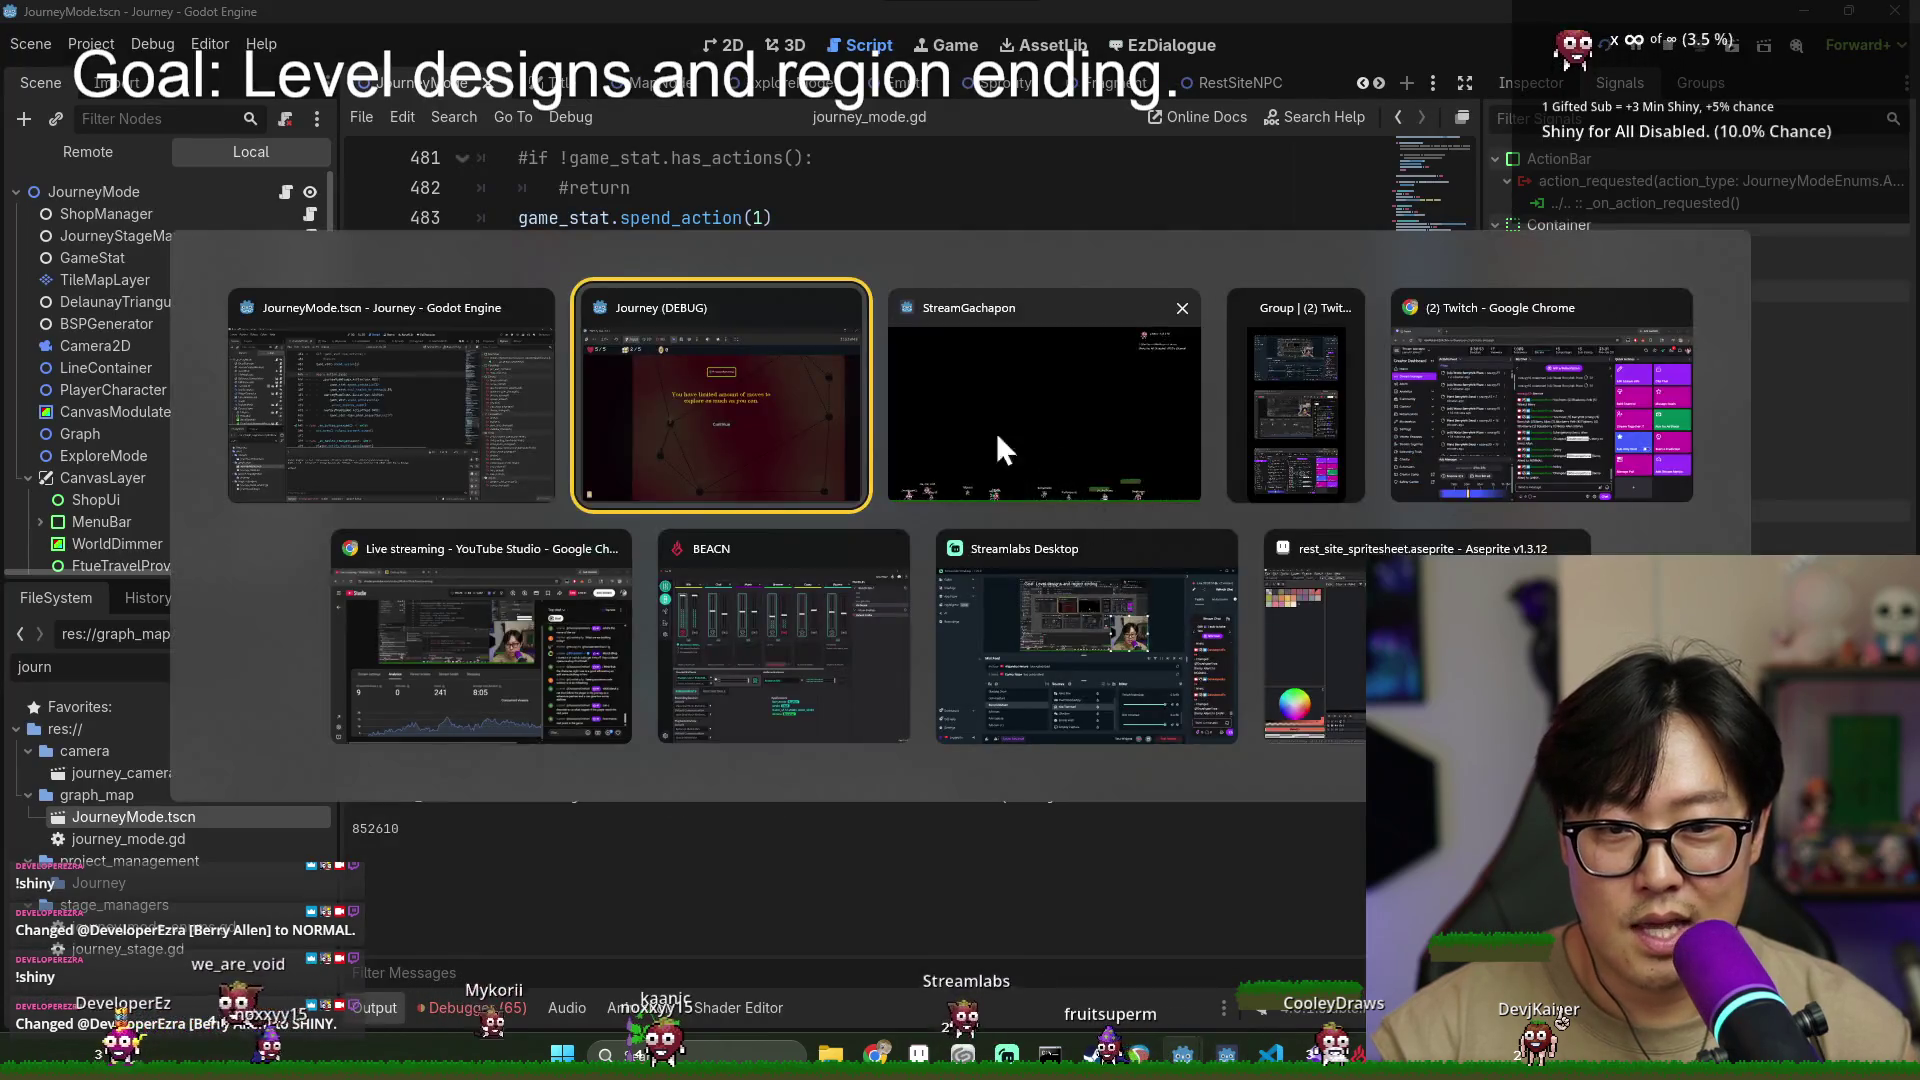
pyautogui.click(979, 520)
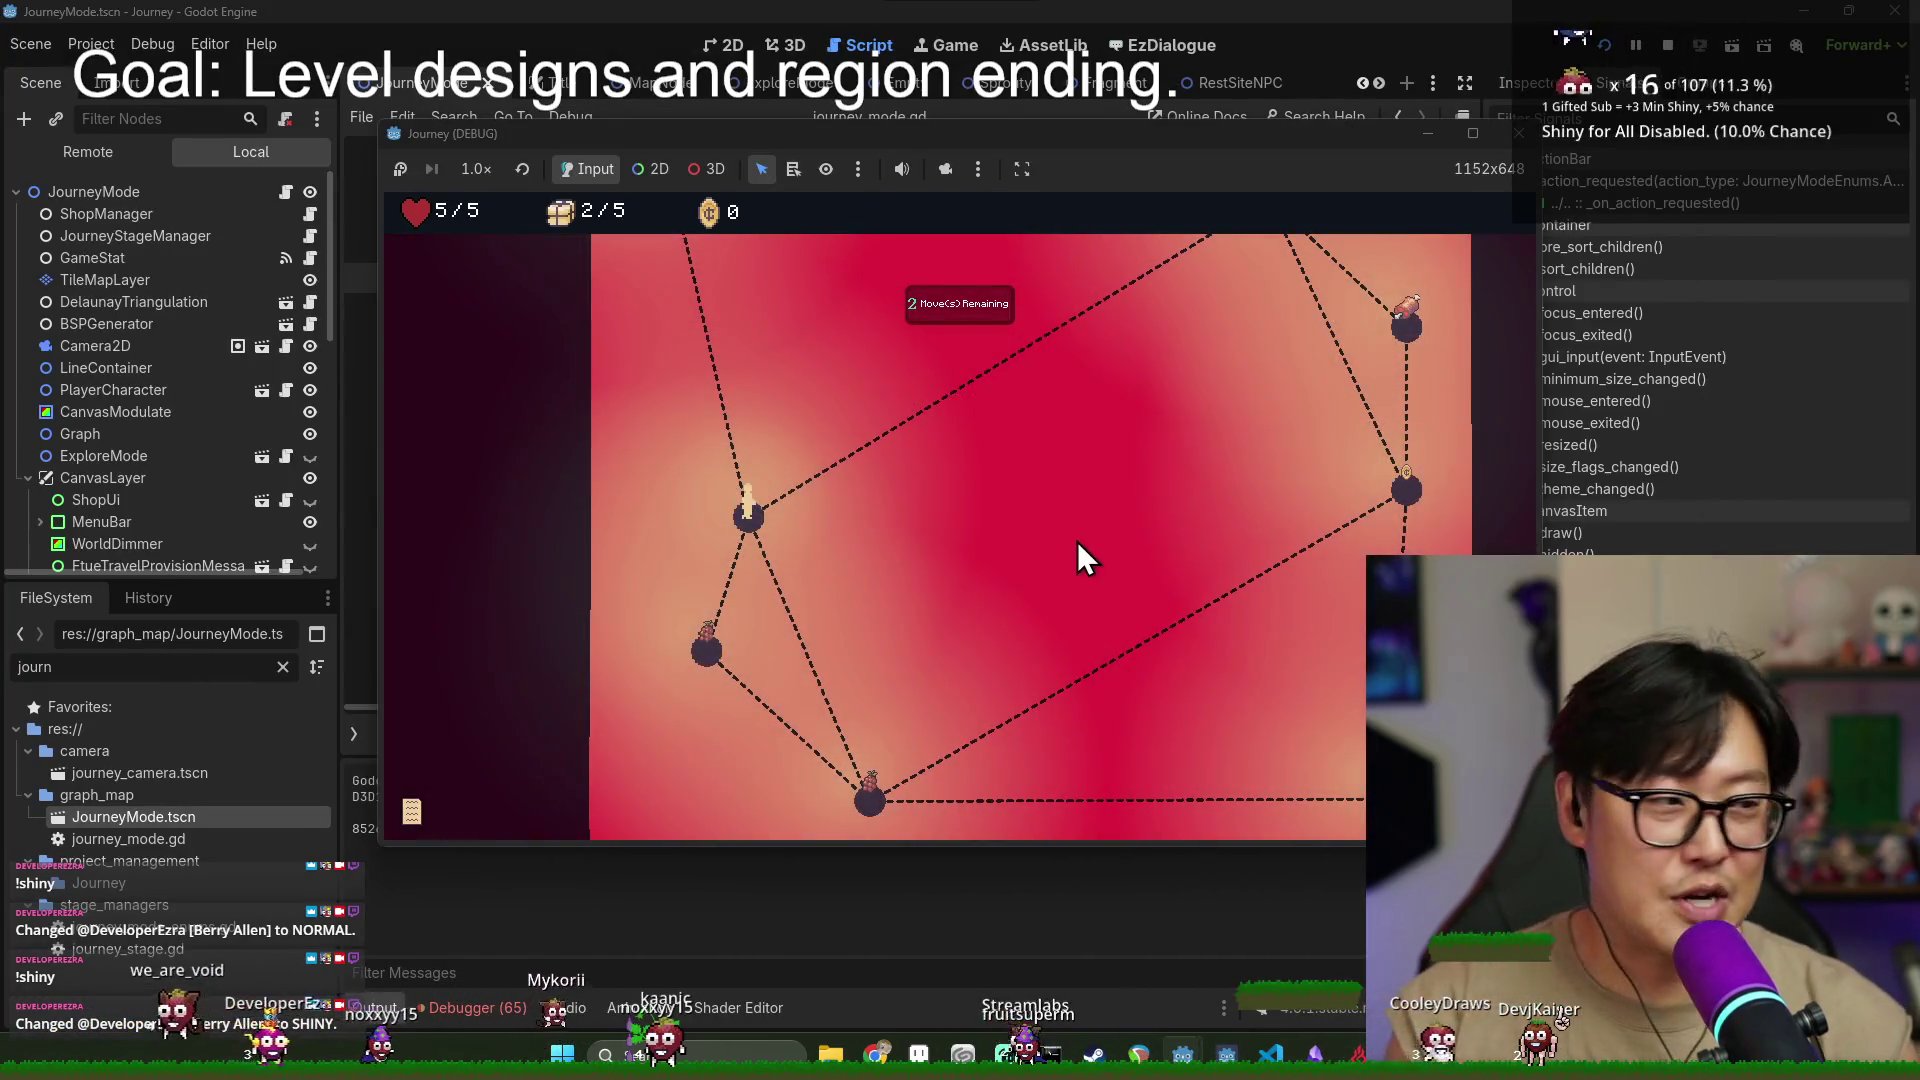
pyautogui.click(766, 664)
pyautogui.click(875, 700)
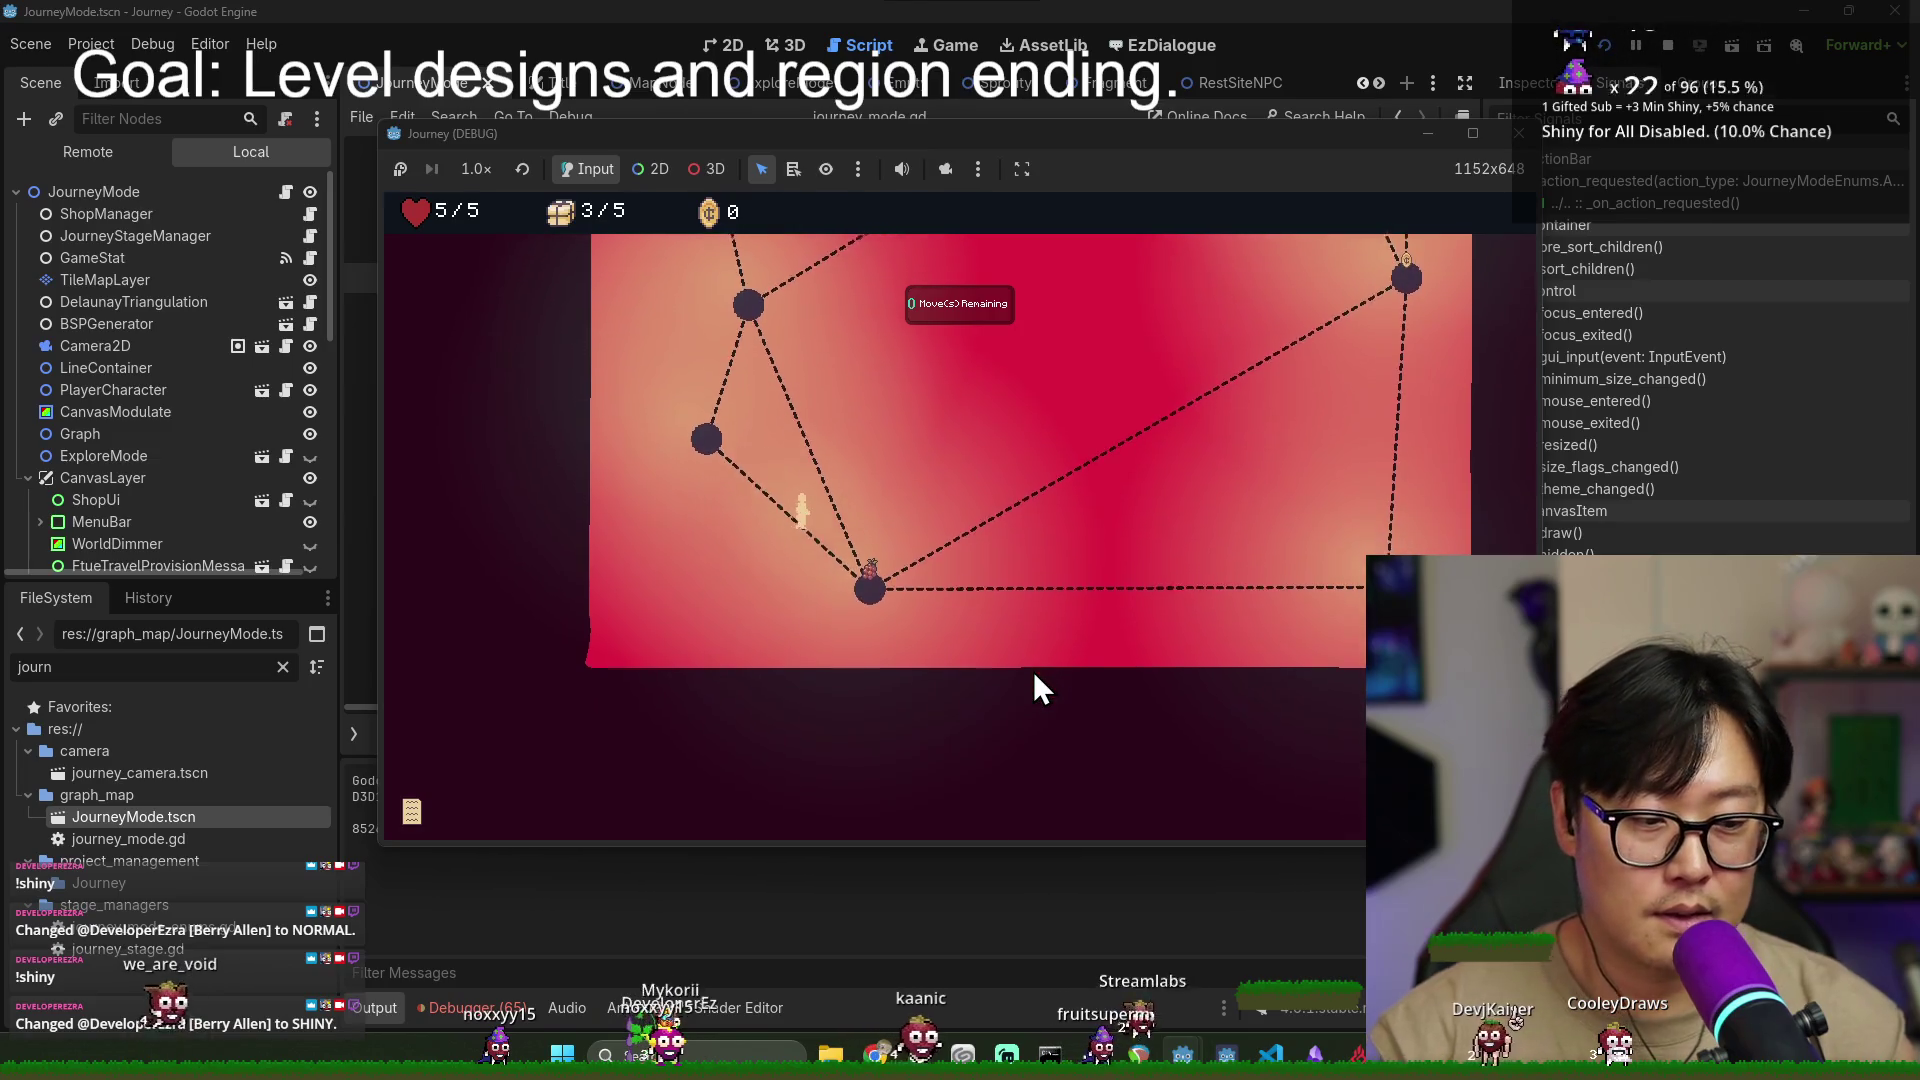
pyautogui.click(976, 387)
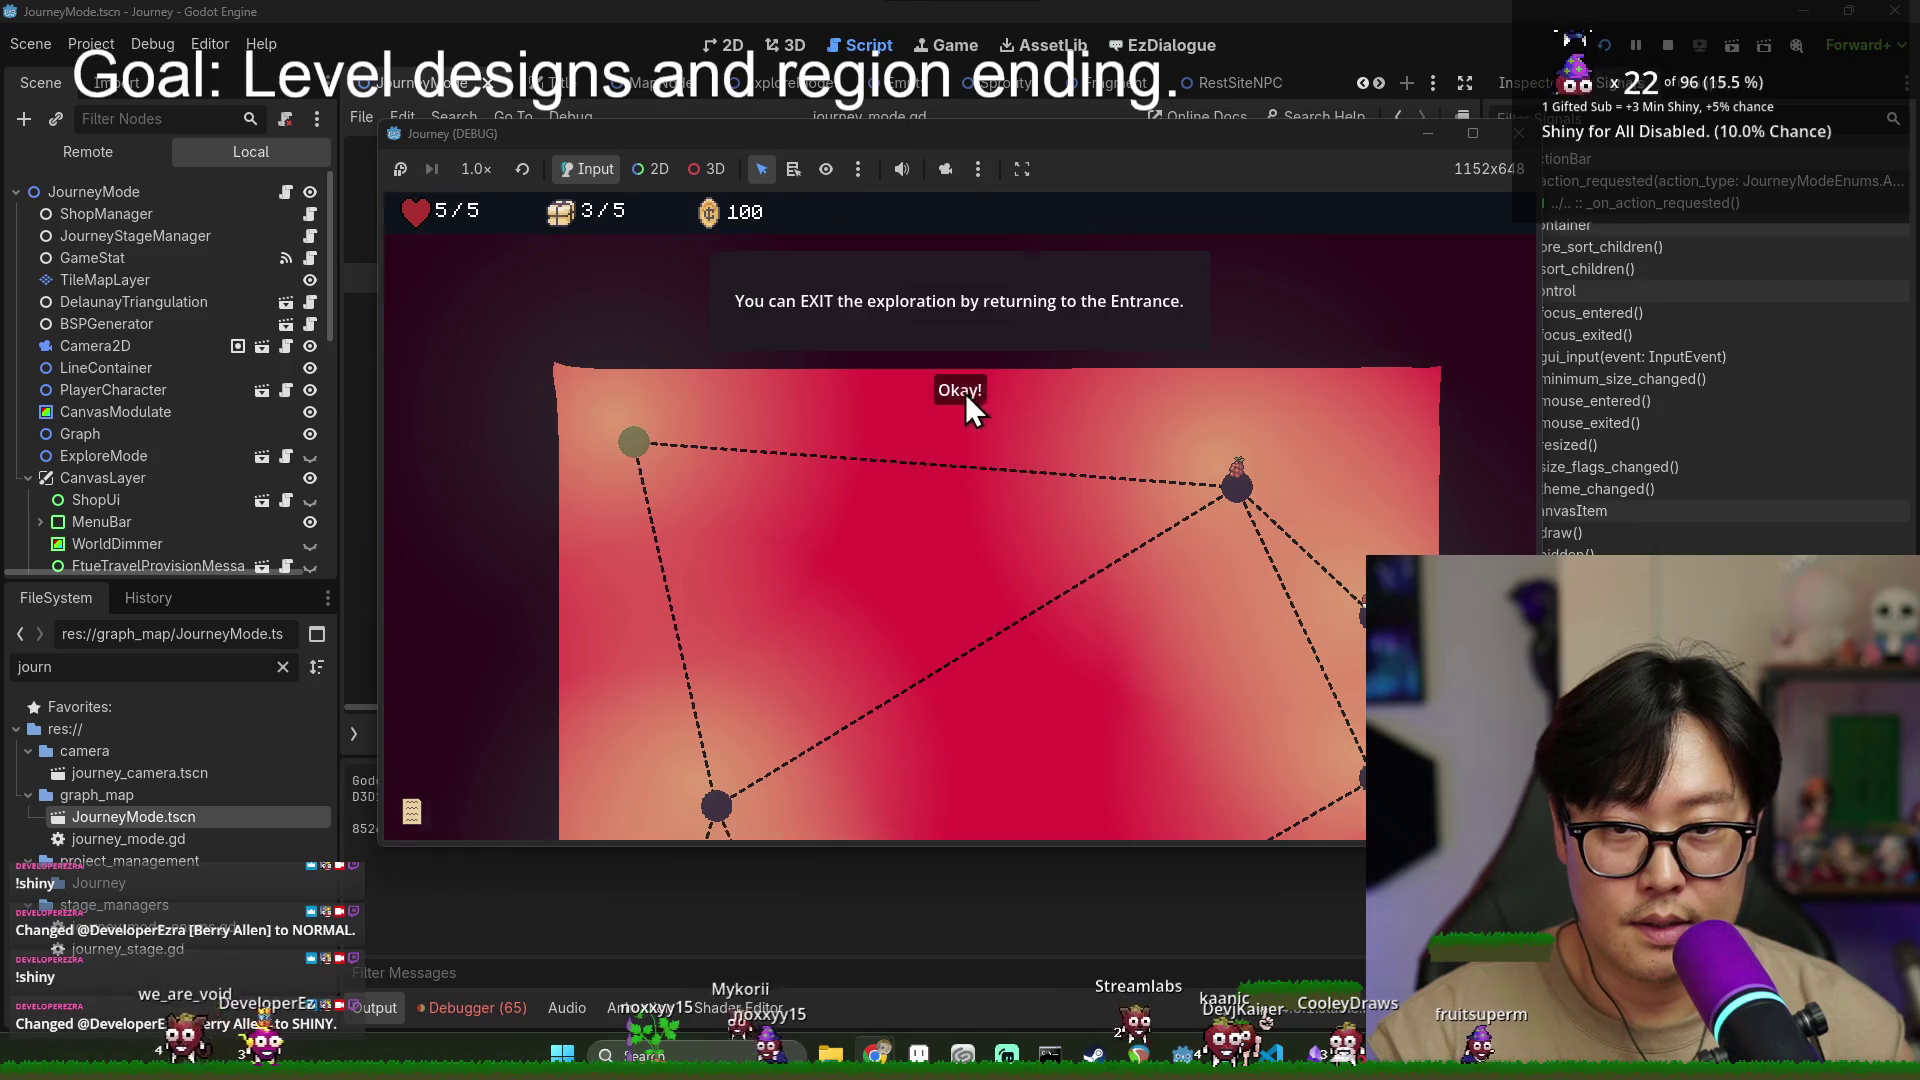
pyautogui.click(968, 391)
pyautogui.click(1214, 240)
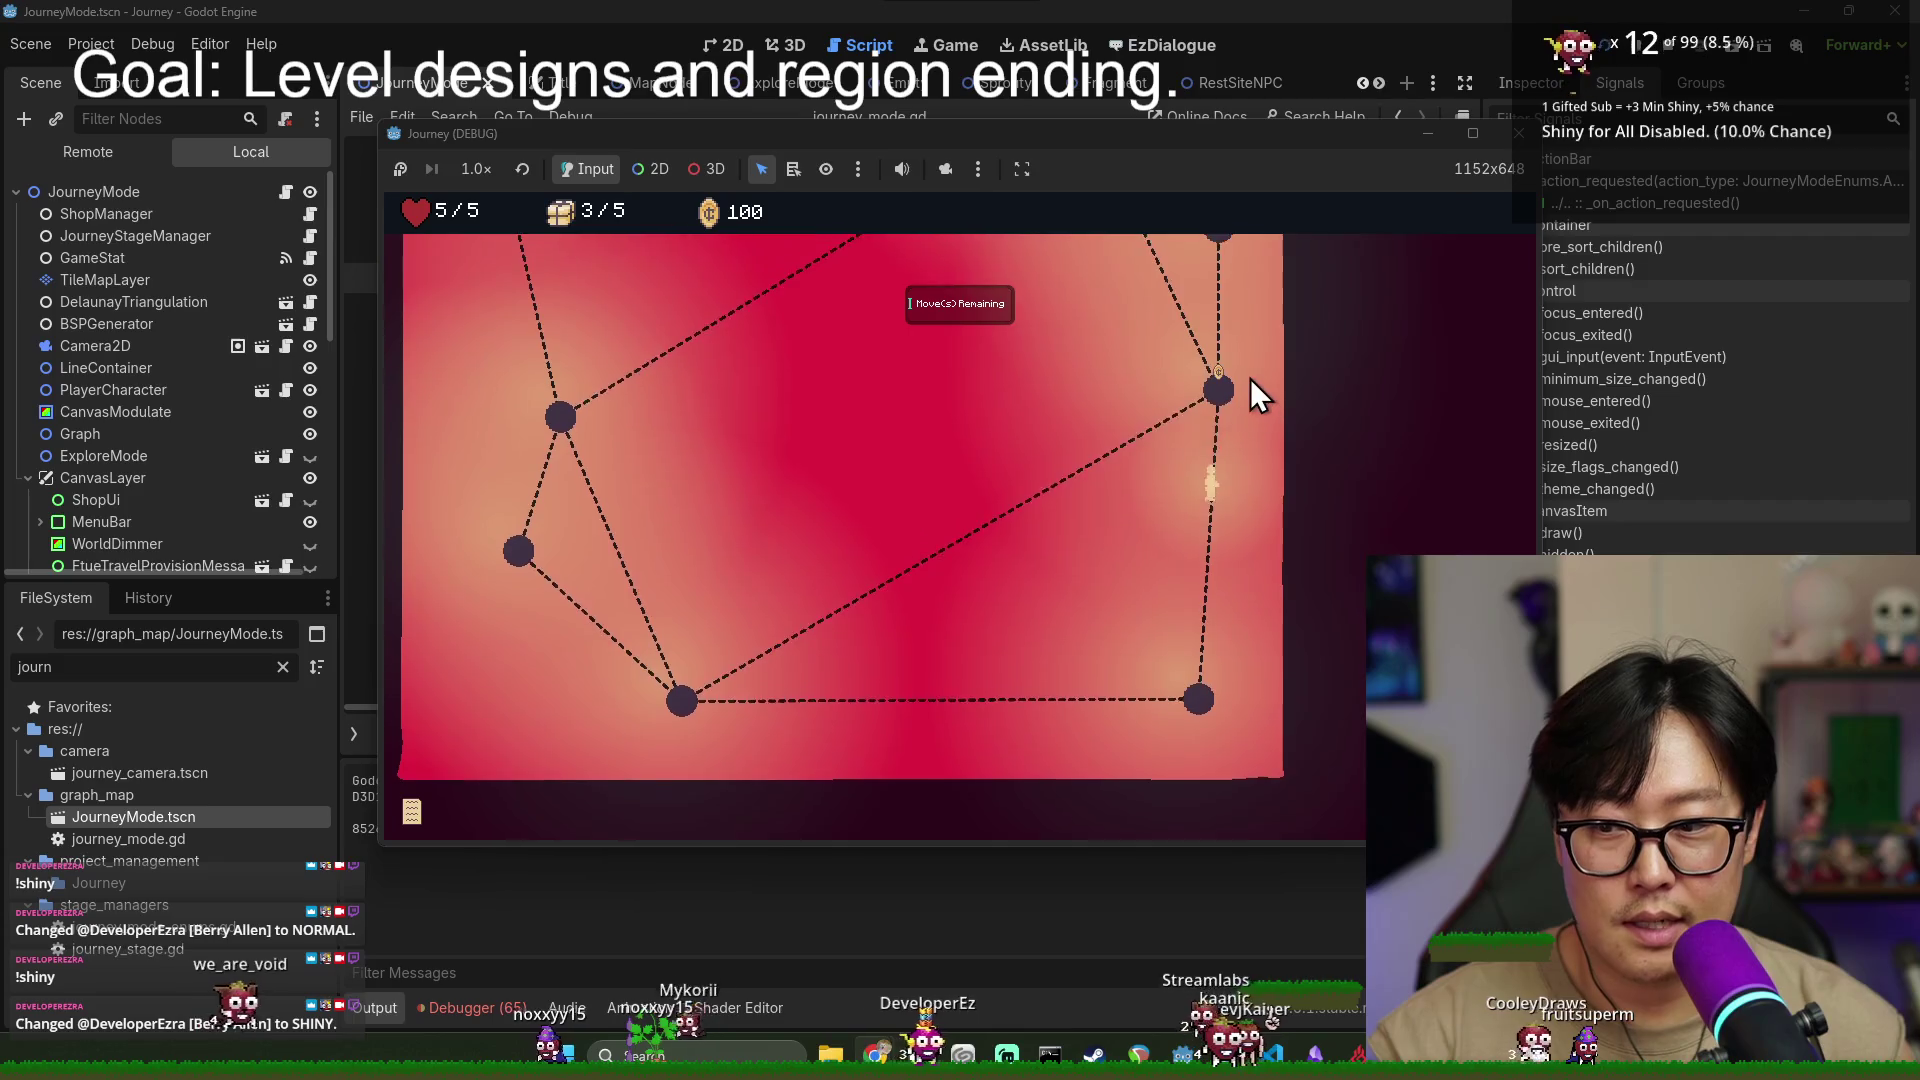
pyautogui.click(1219, 362)
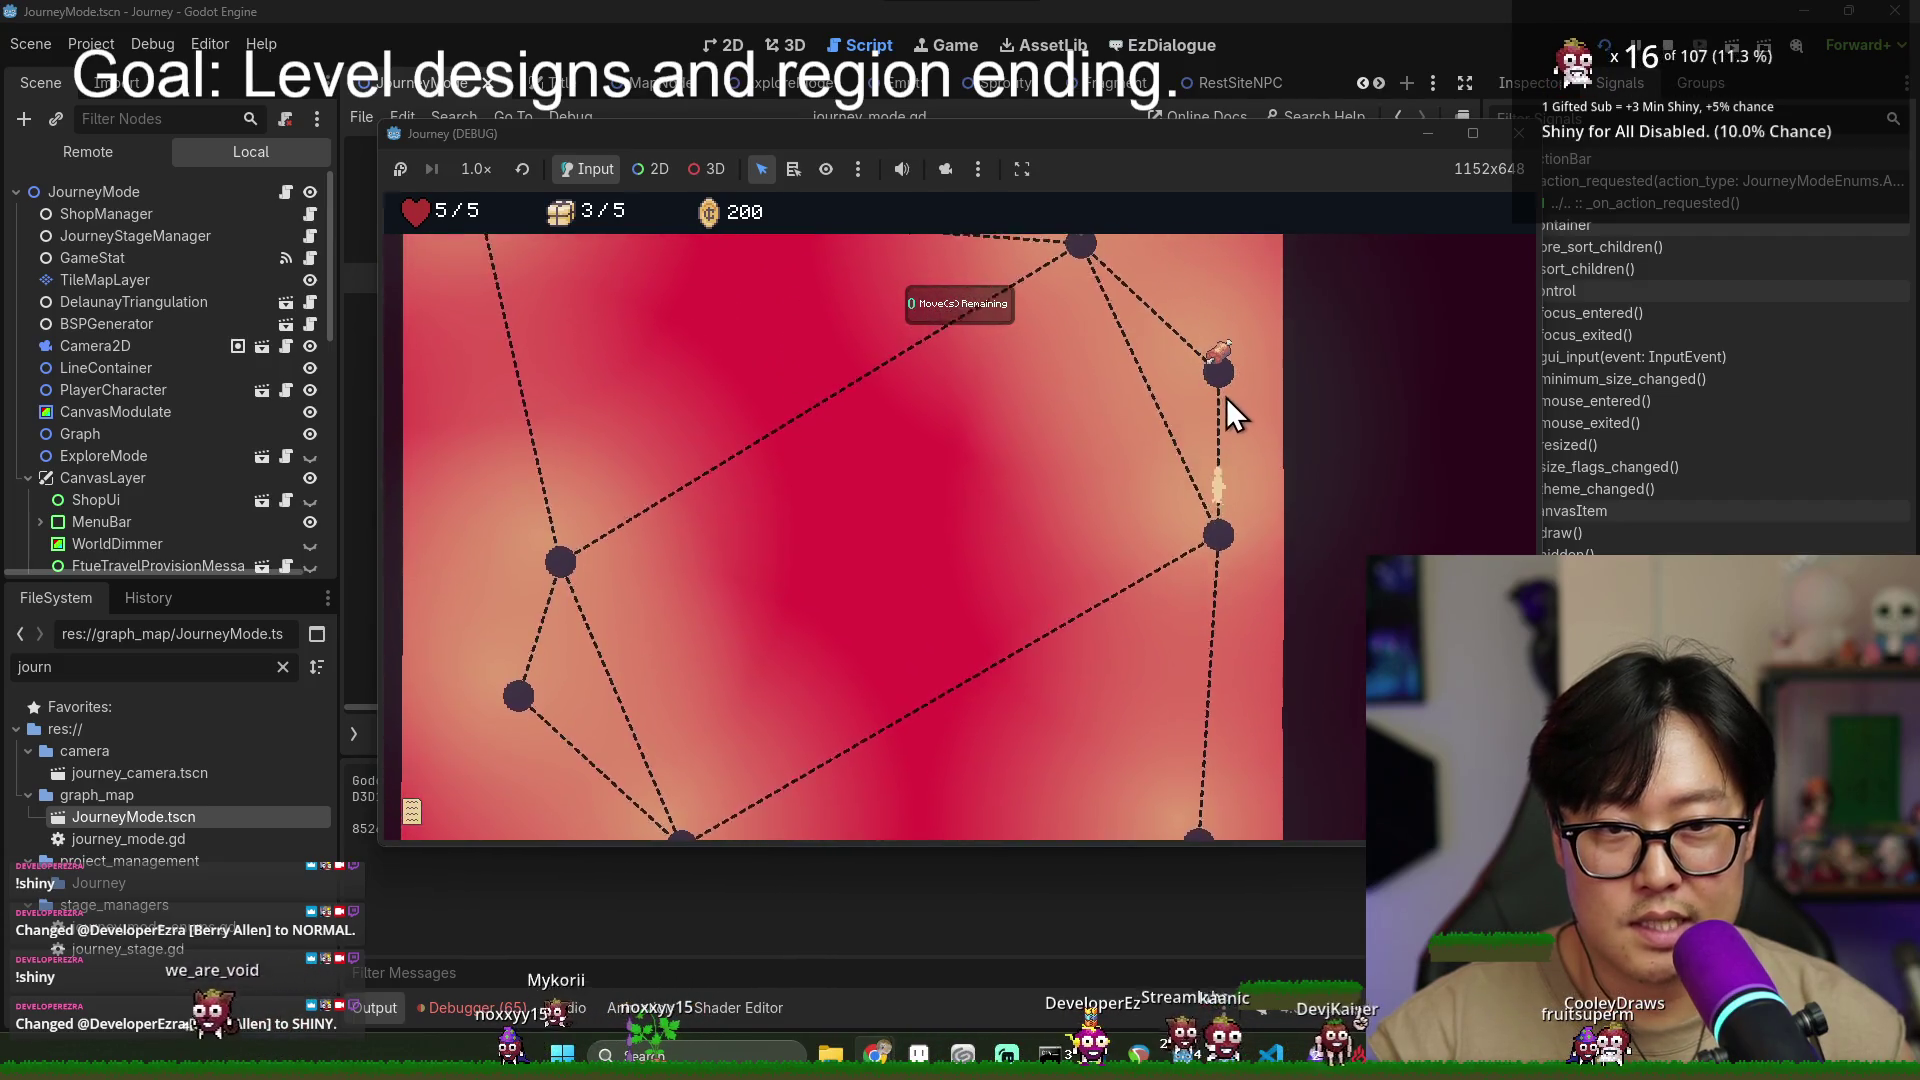
pyautogui.click(1088, 372)
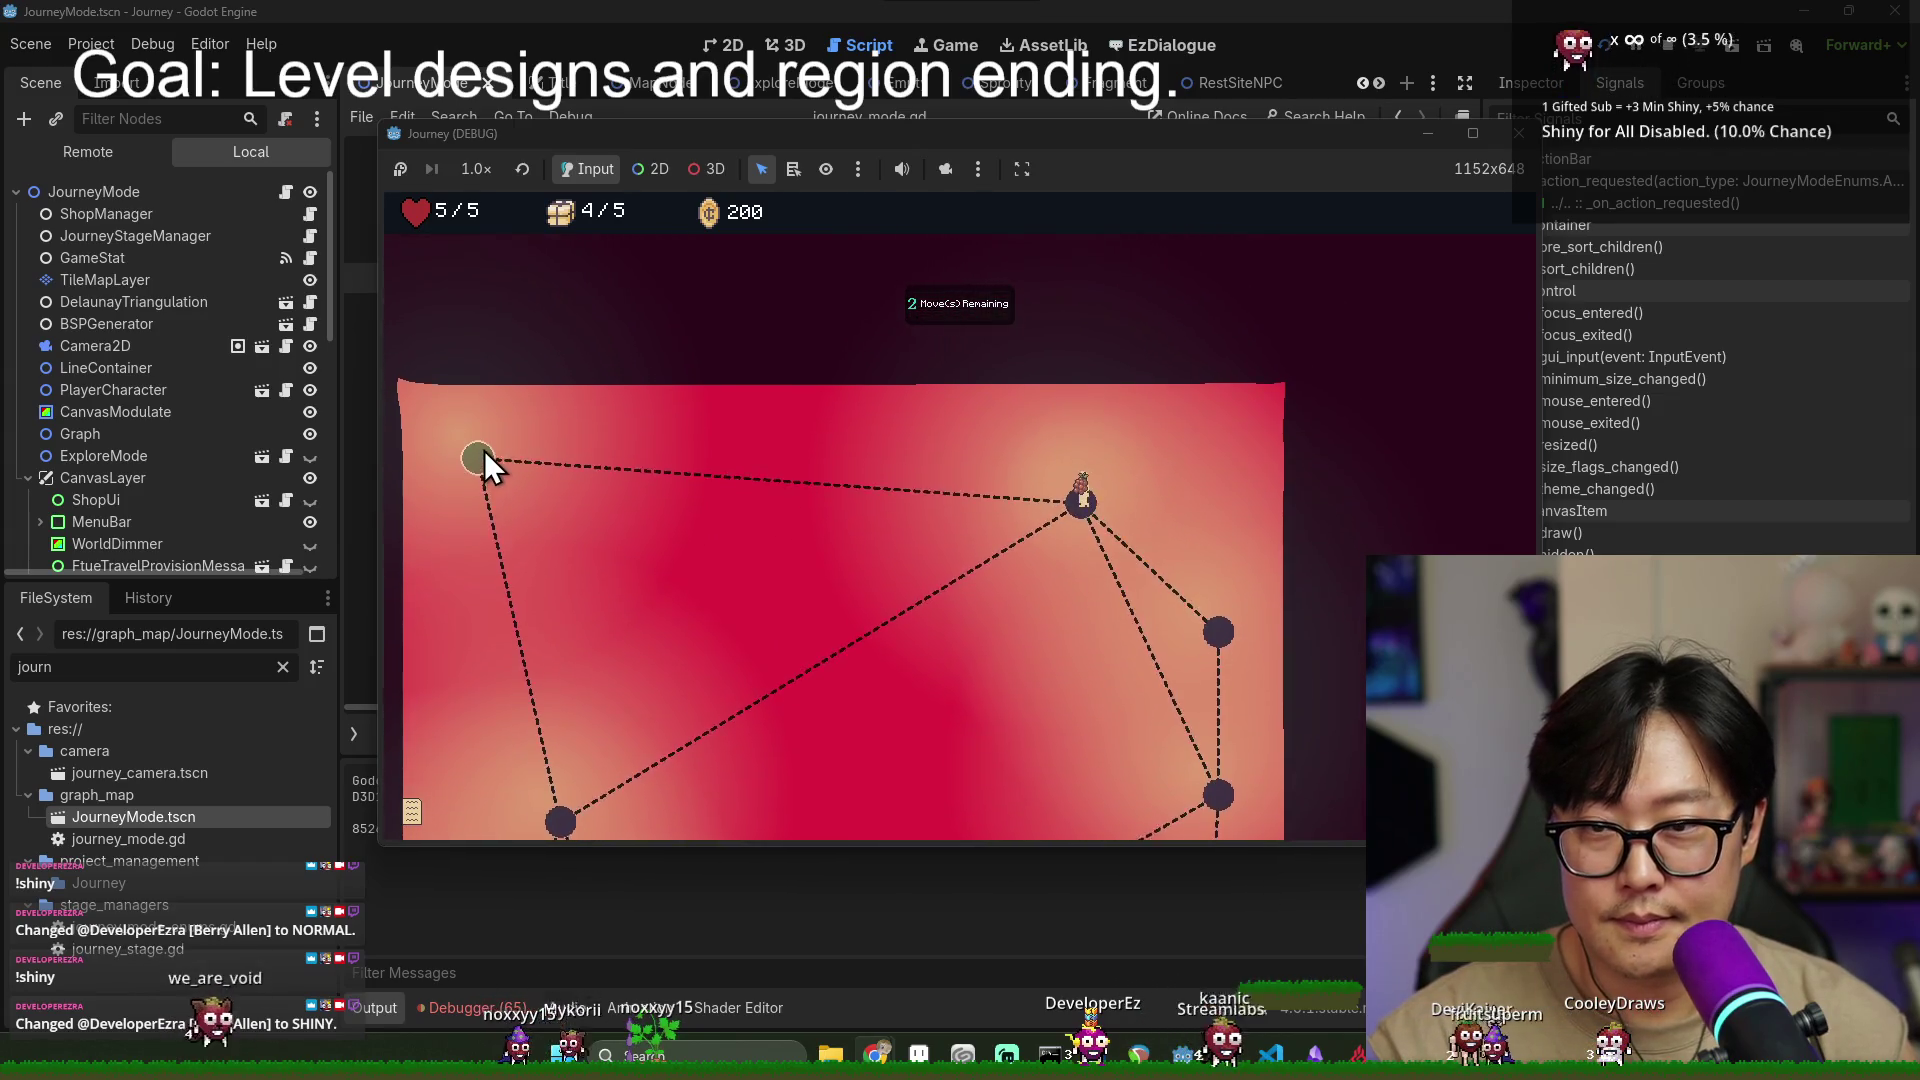
pyautogui.click(484, 452)
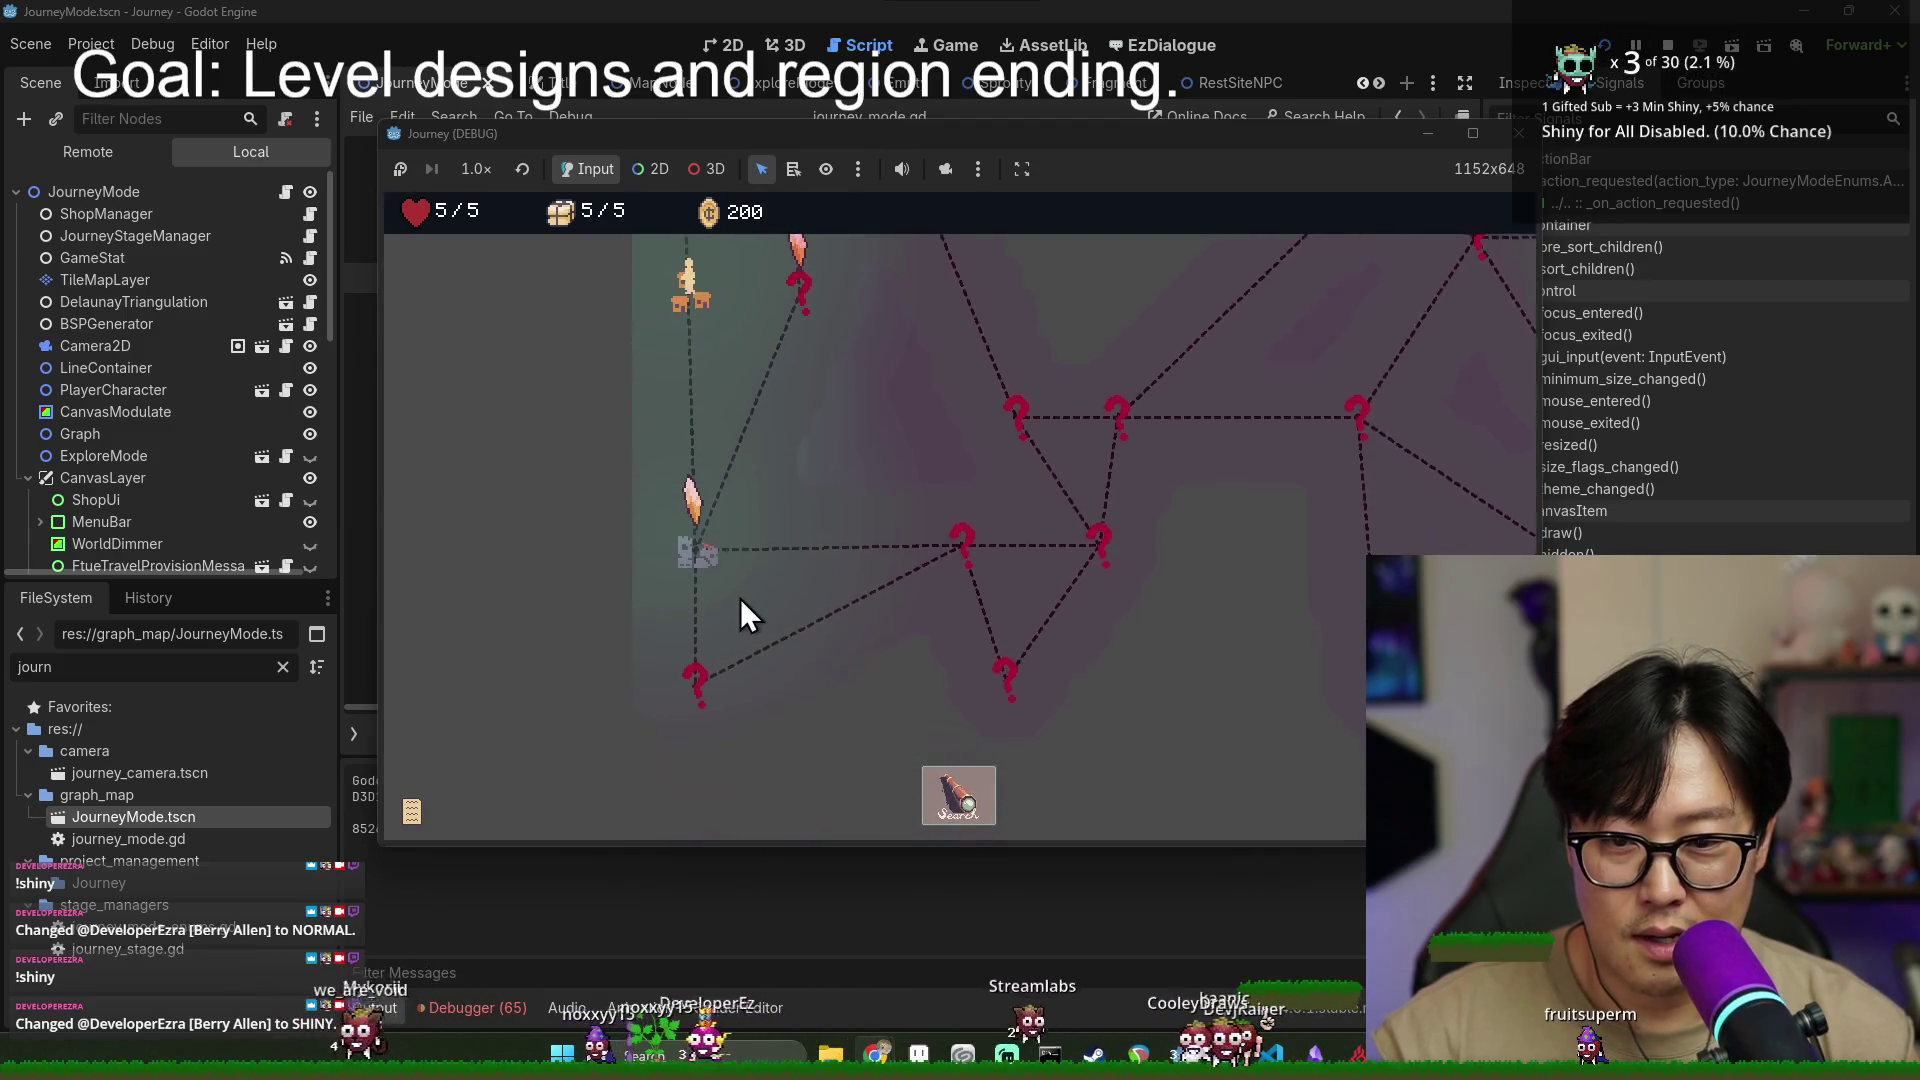
# - Travel on the overworld, choose the Forager upgrade, move down a node, then stop the game
pyautogui.click(698, 706)
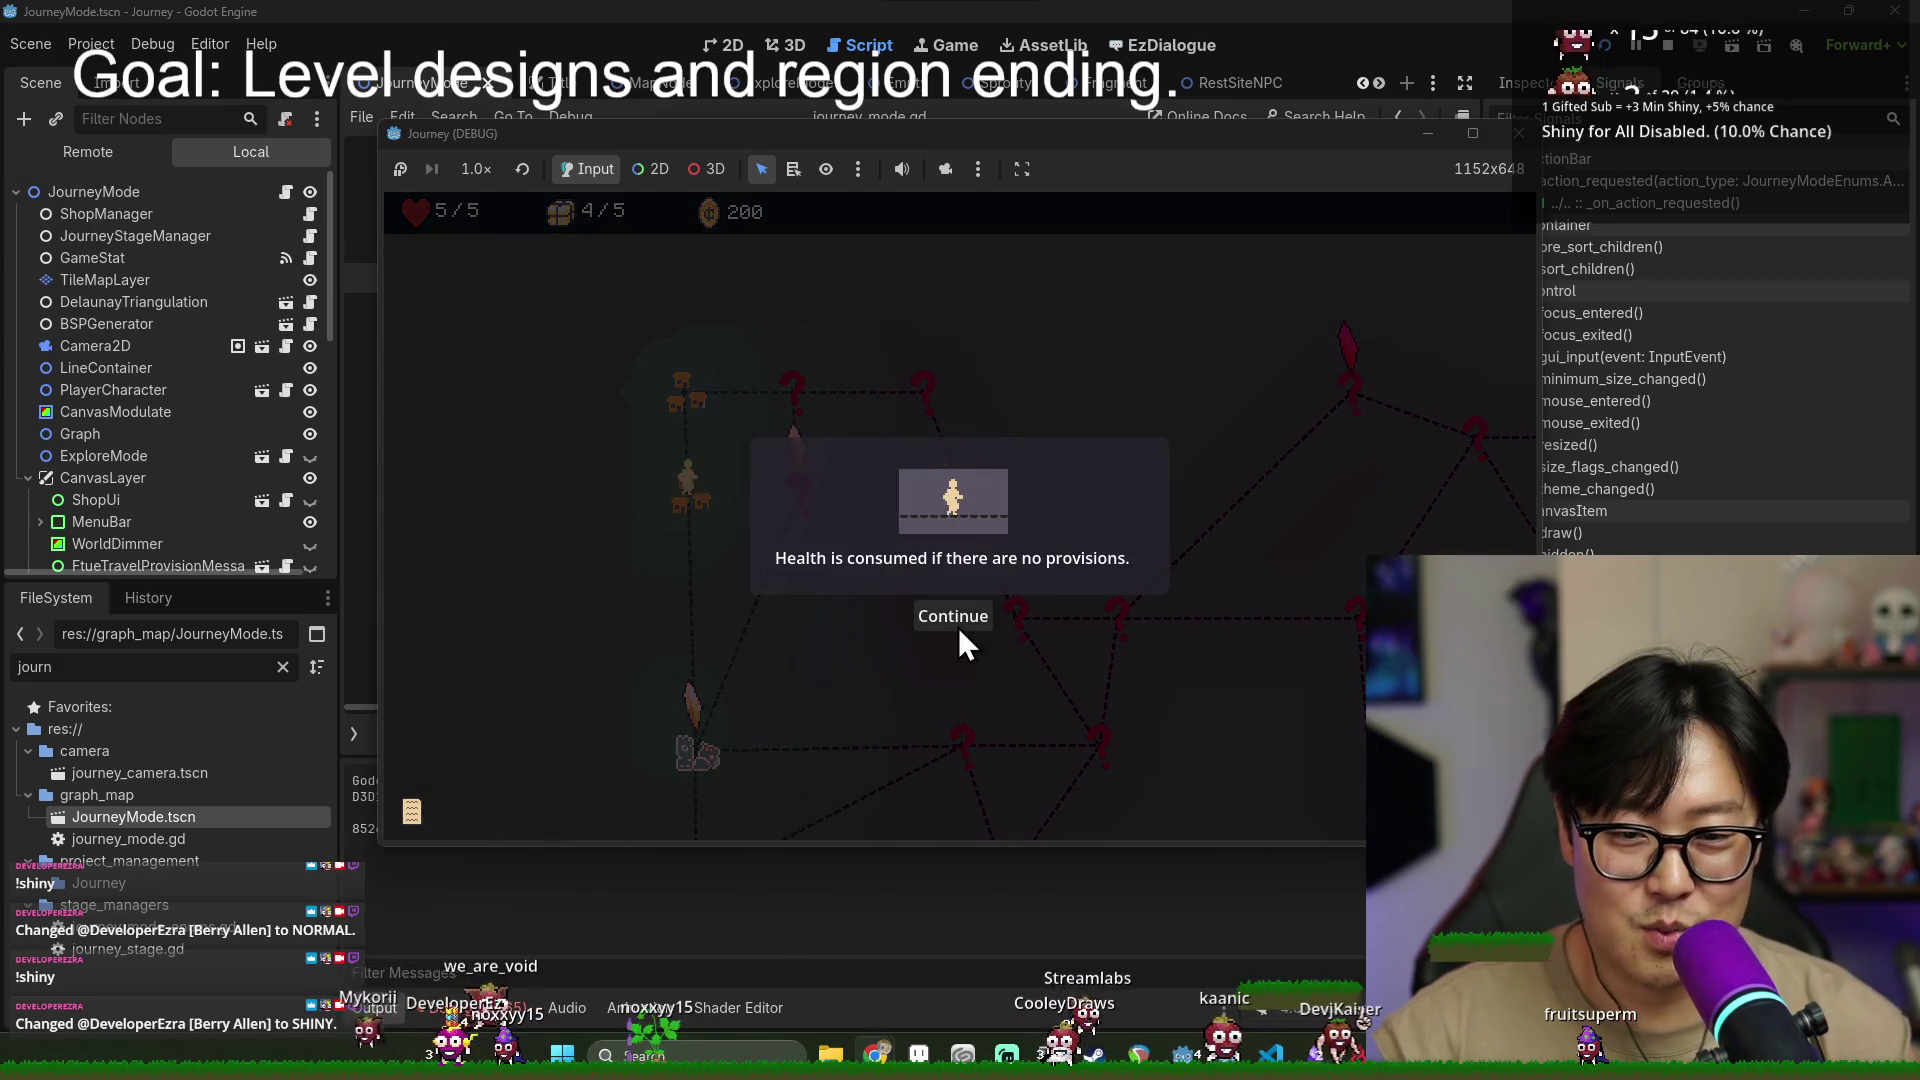
pyautogui.click(959, 625)
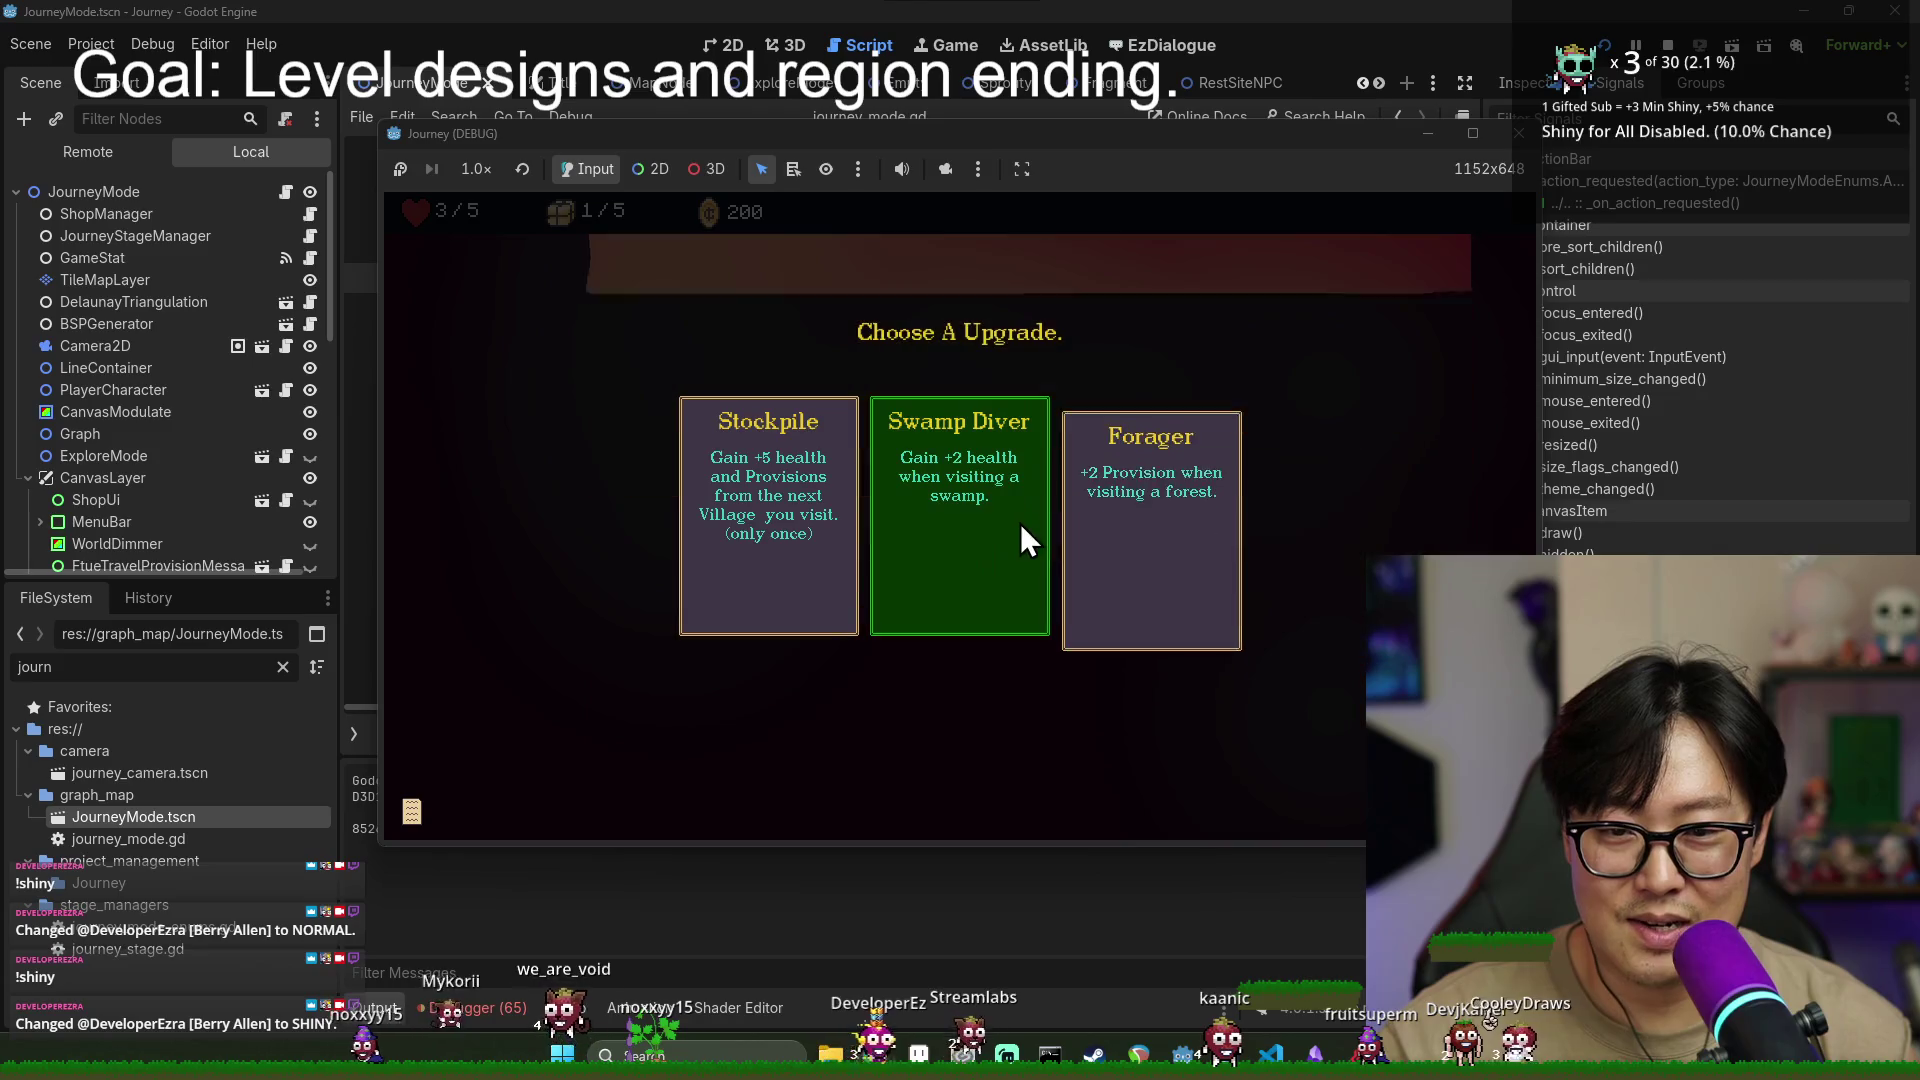
pyautogui.click(1170, 548)
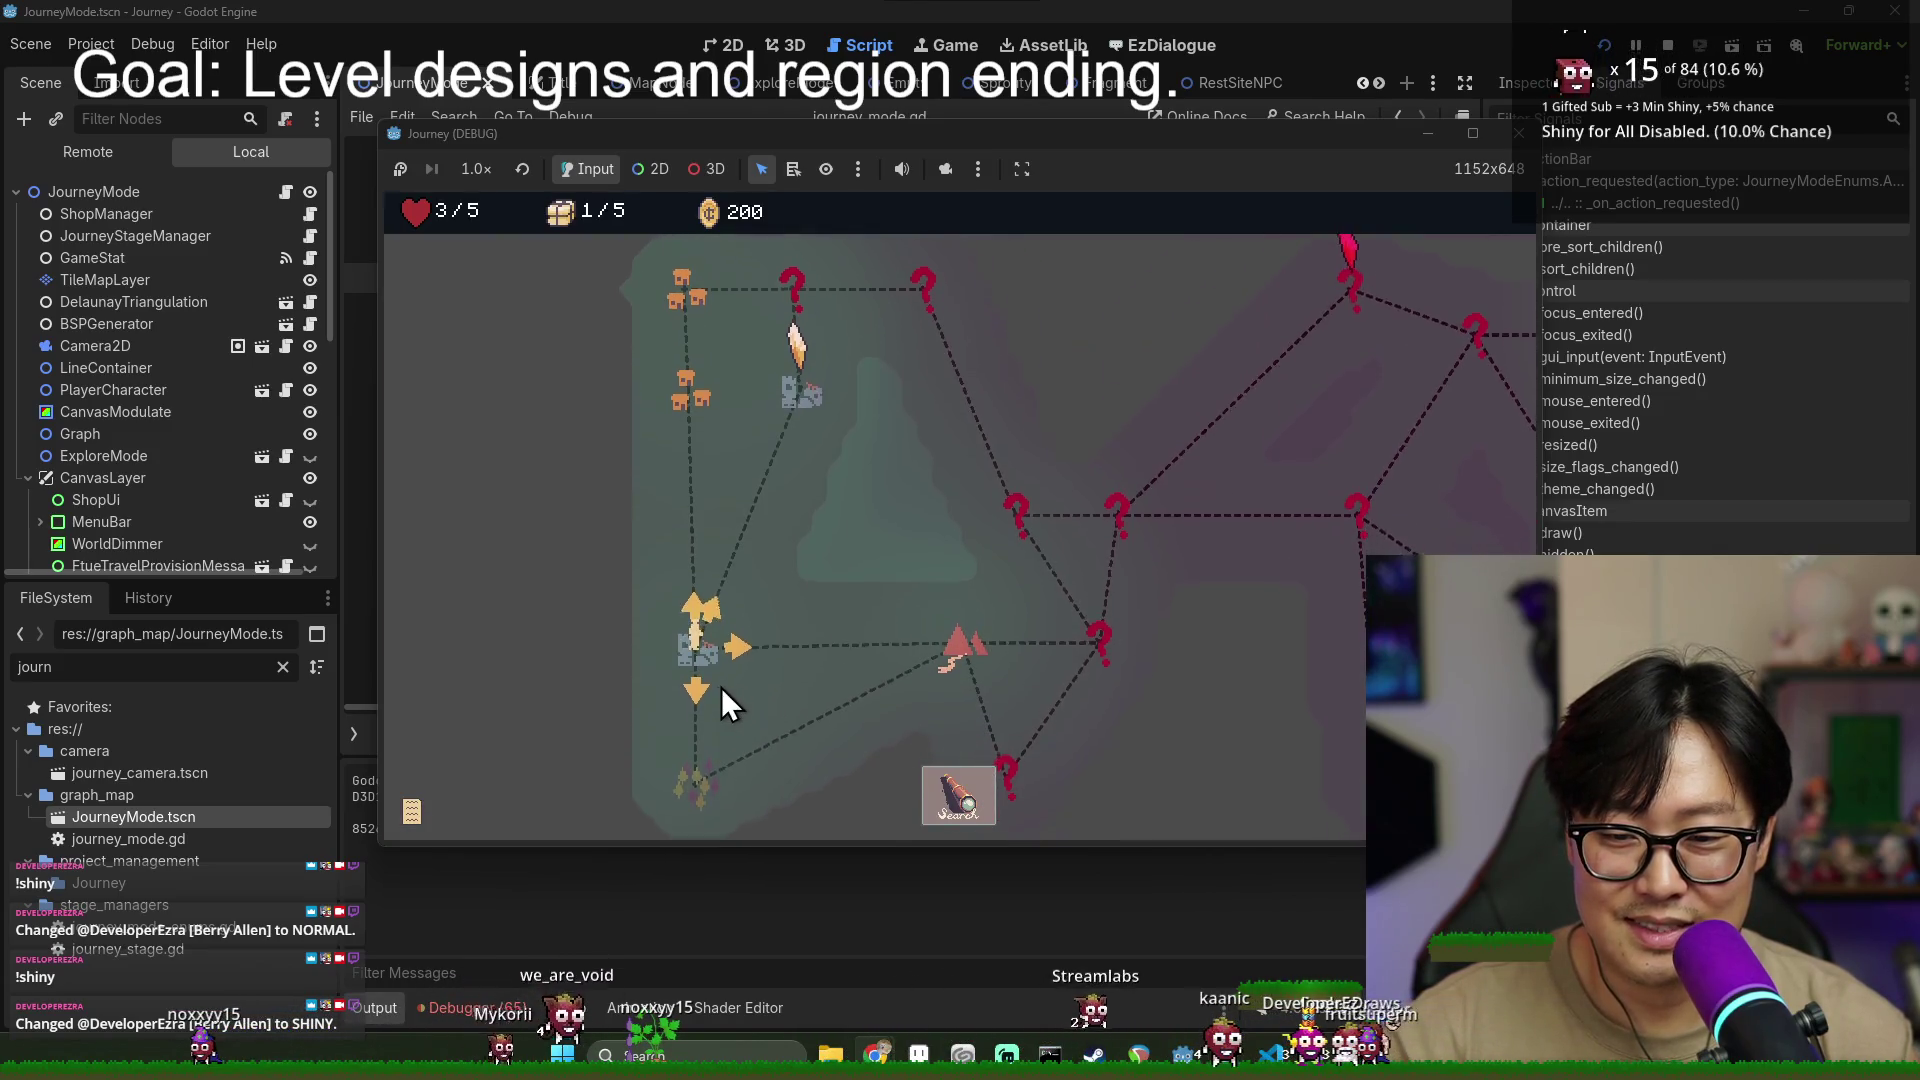
pyautogui.click(712, 684)
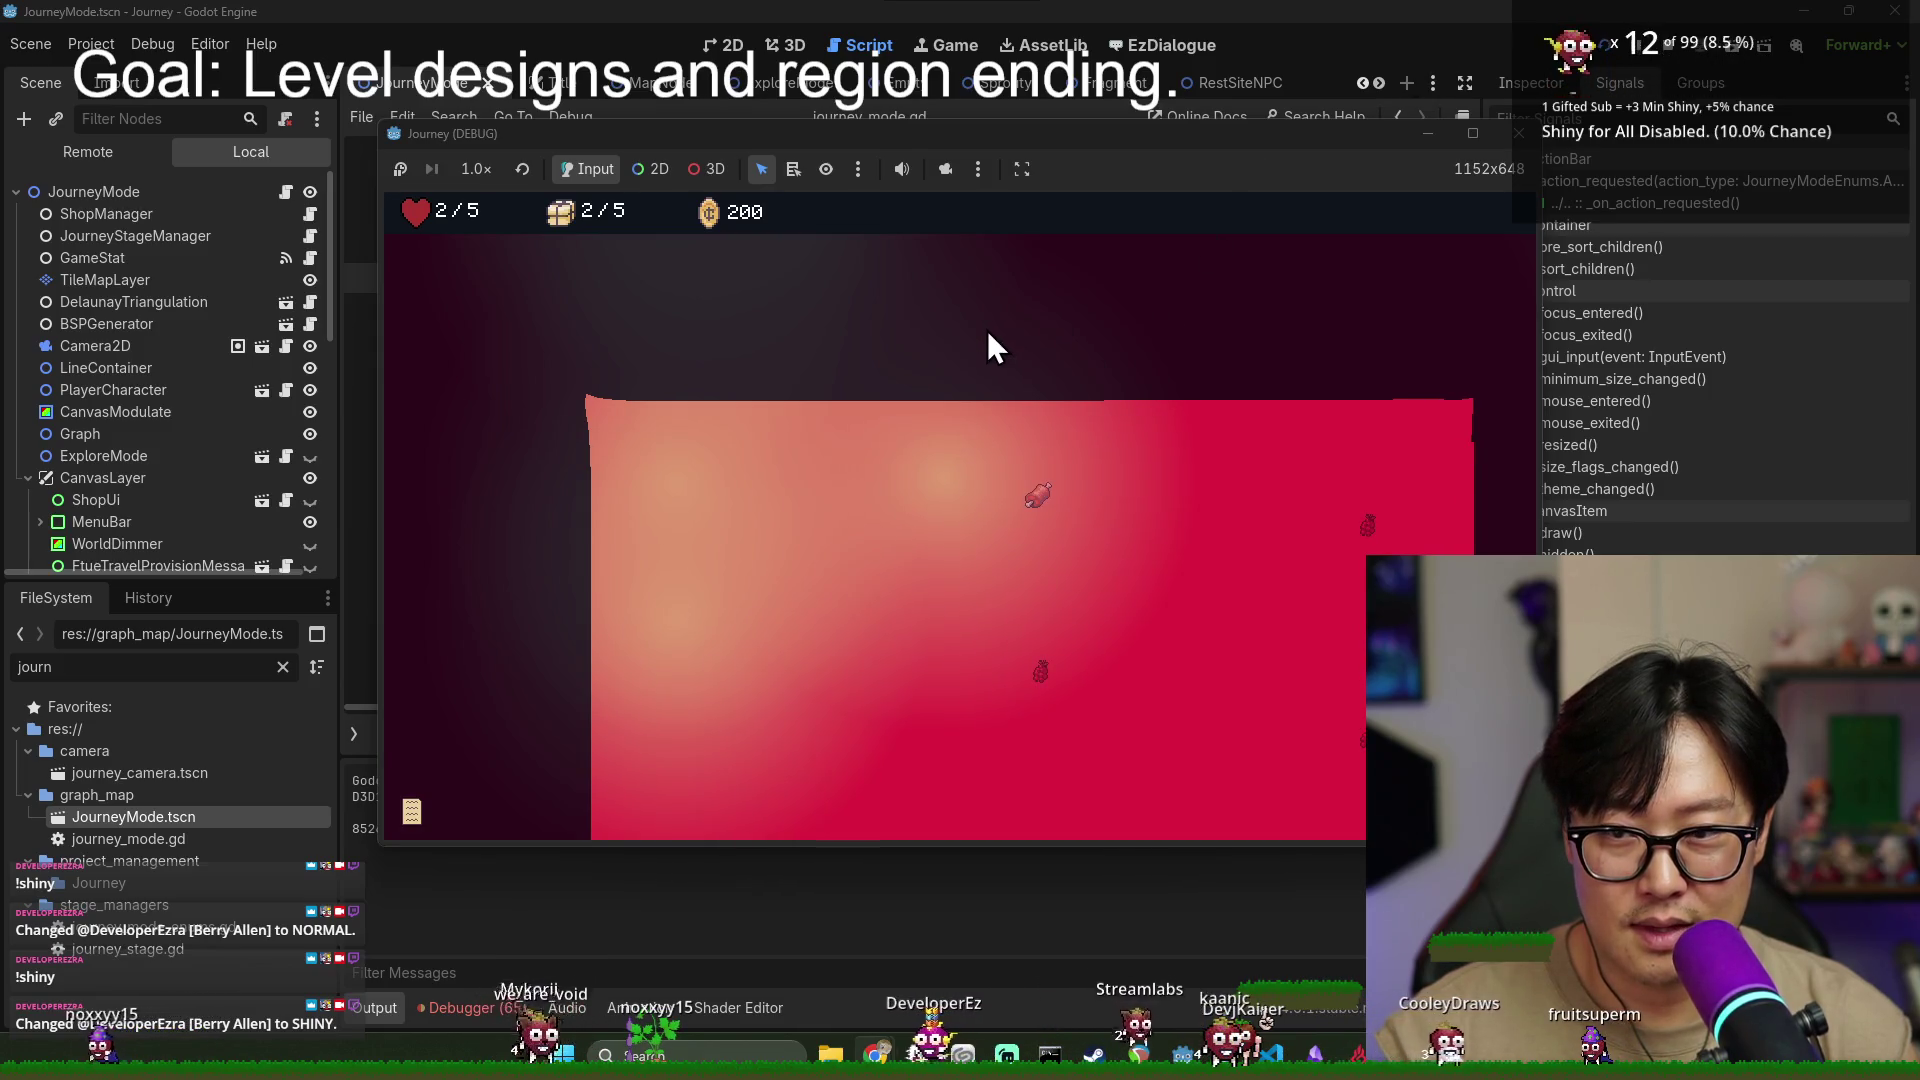
pyautogui.press('F8')
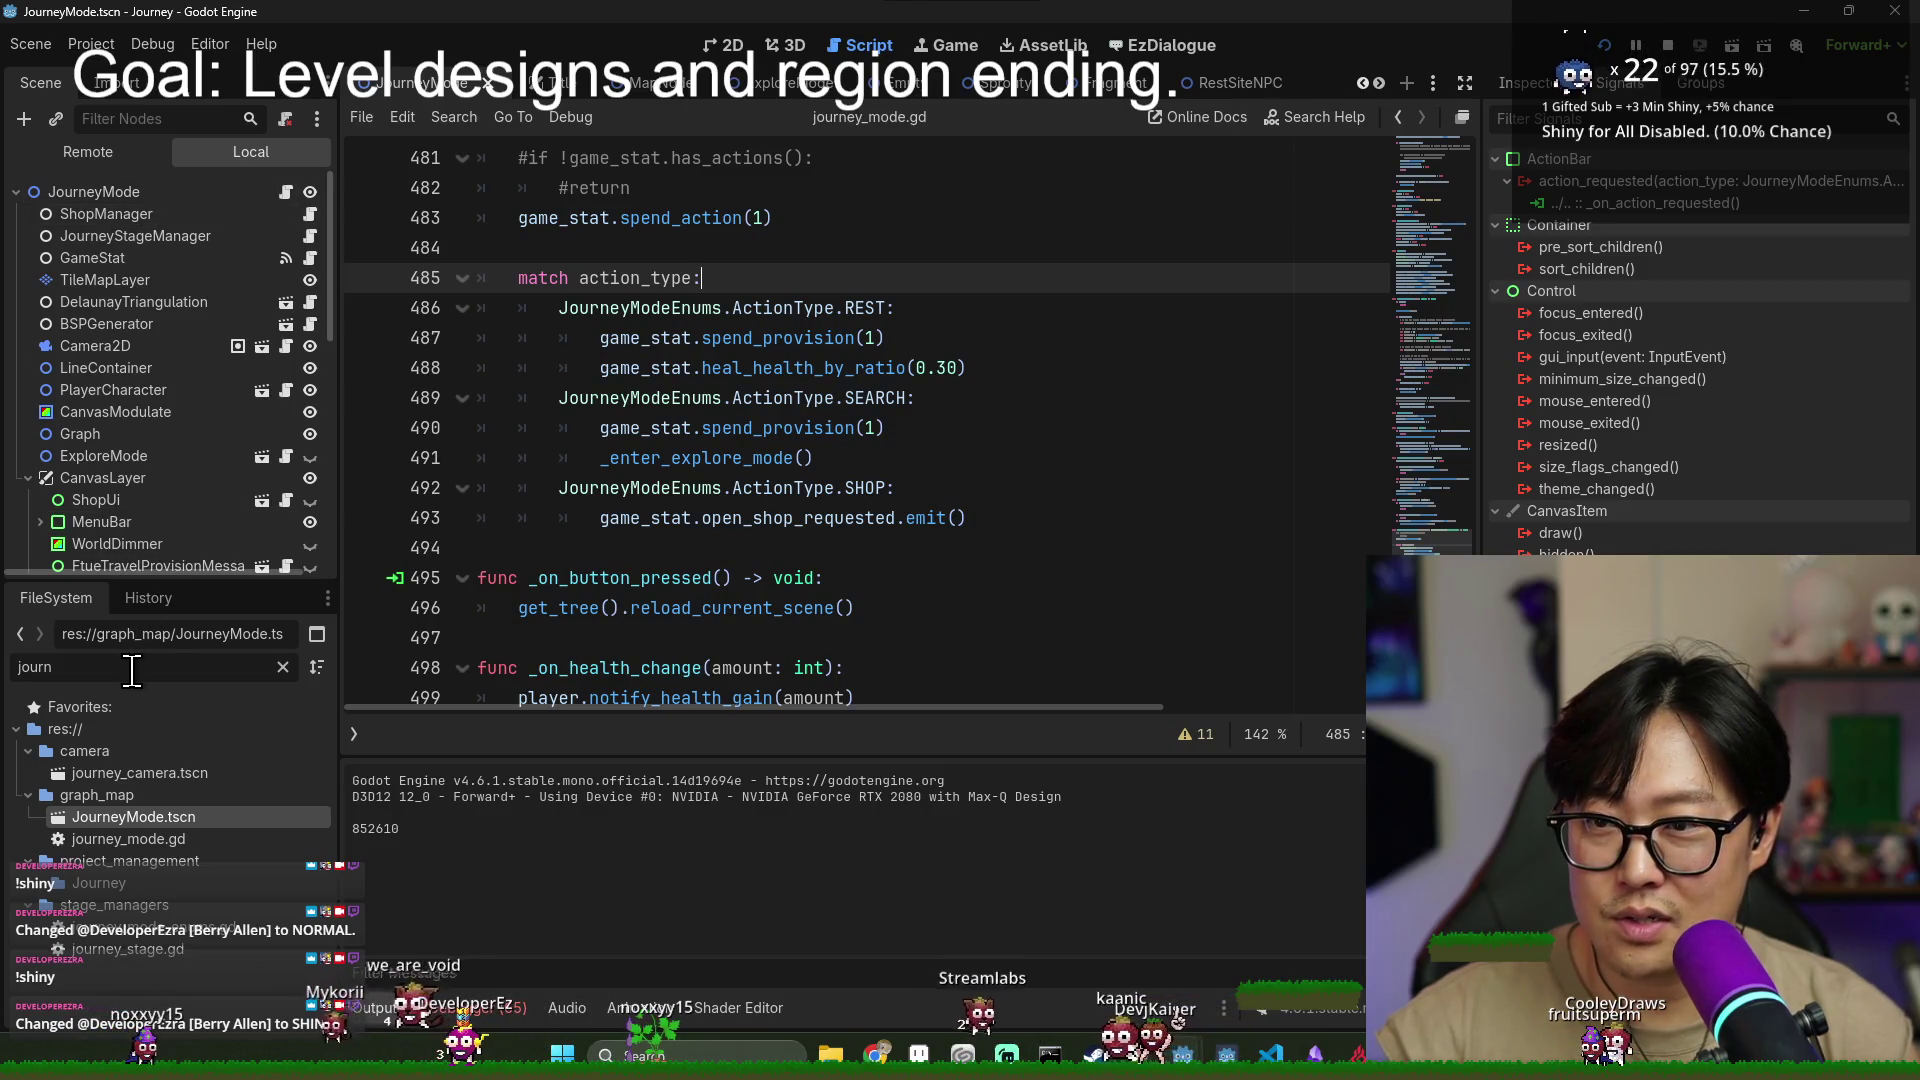
# - Search the scripts for fog_of_war, landing on its line in journey_mode.gd
pyautogui.click(770, 82)
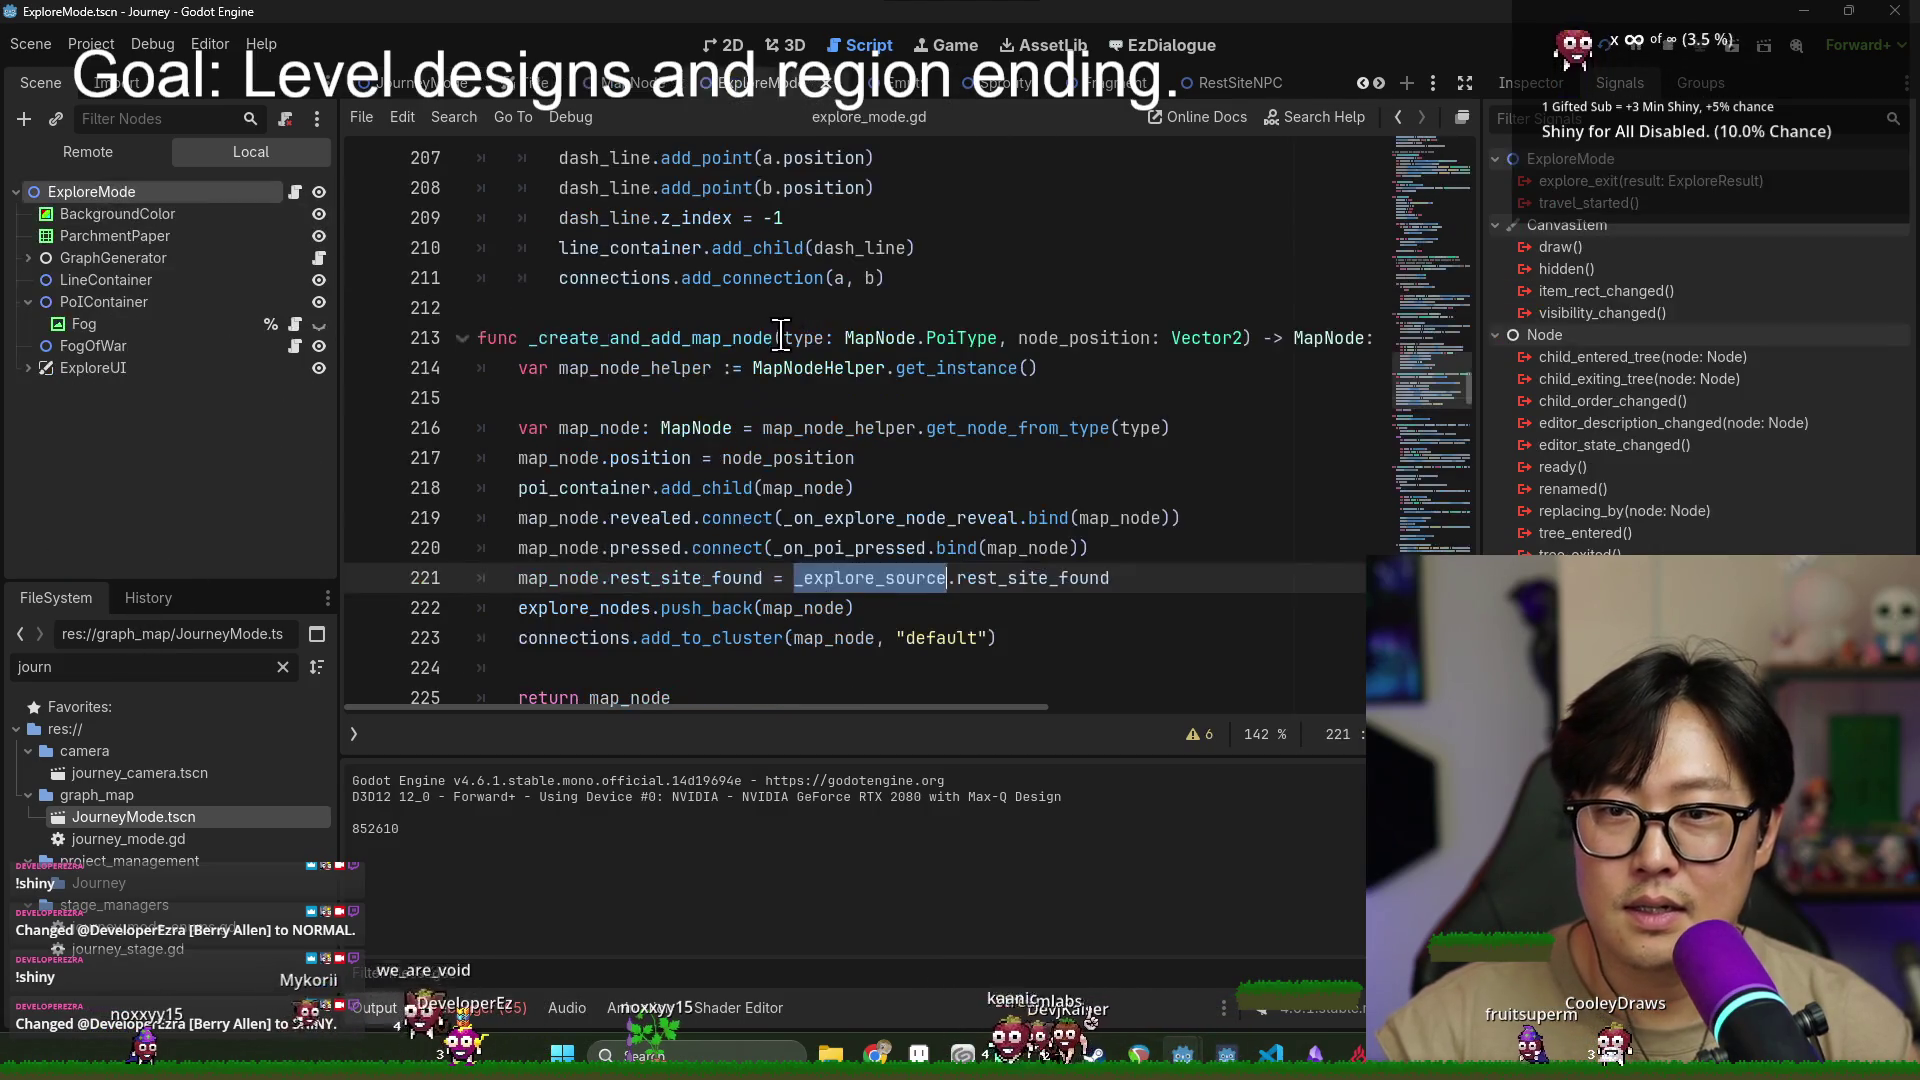
pyautogui.hotkey('ctrl', 'f')
pyautogui.write('fog_of_war')
pyautogui.moveTo(484, 92)
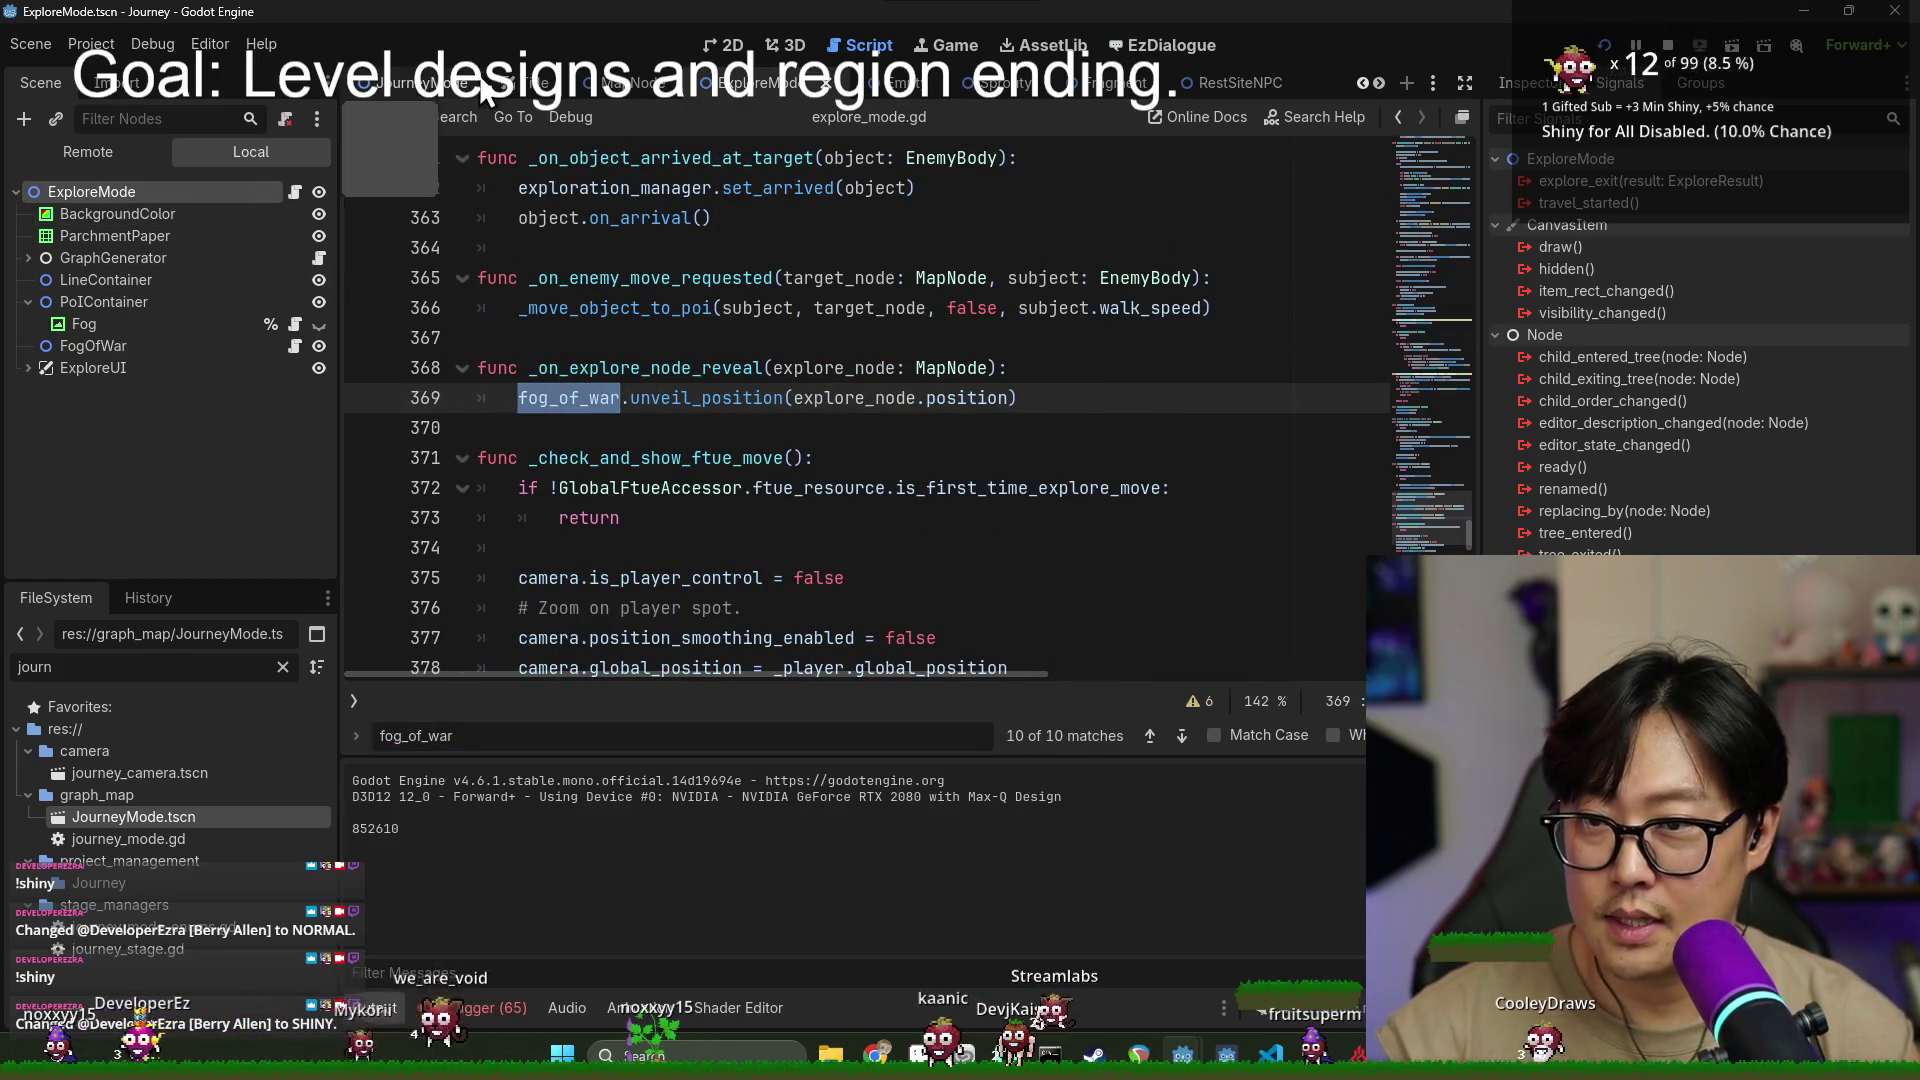
pyautogui.hotkey('ctrl', 'Tab')
pyautogui.hotkey('ctrl', 'f')
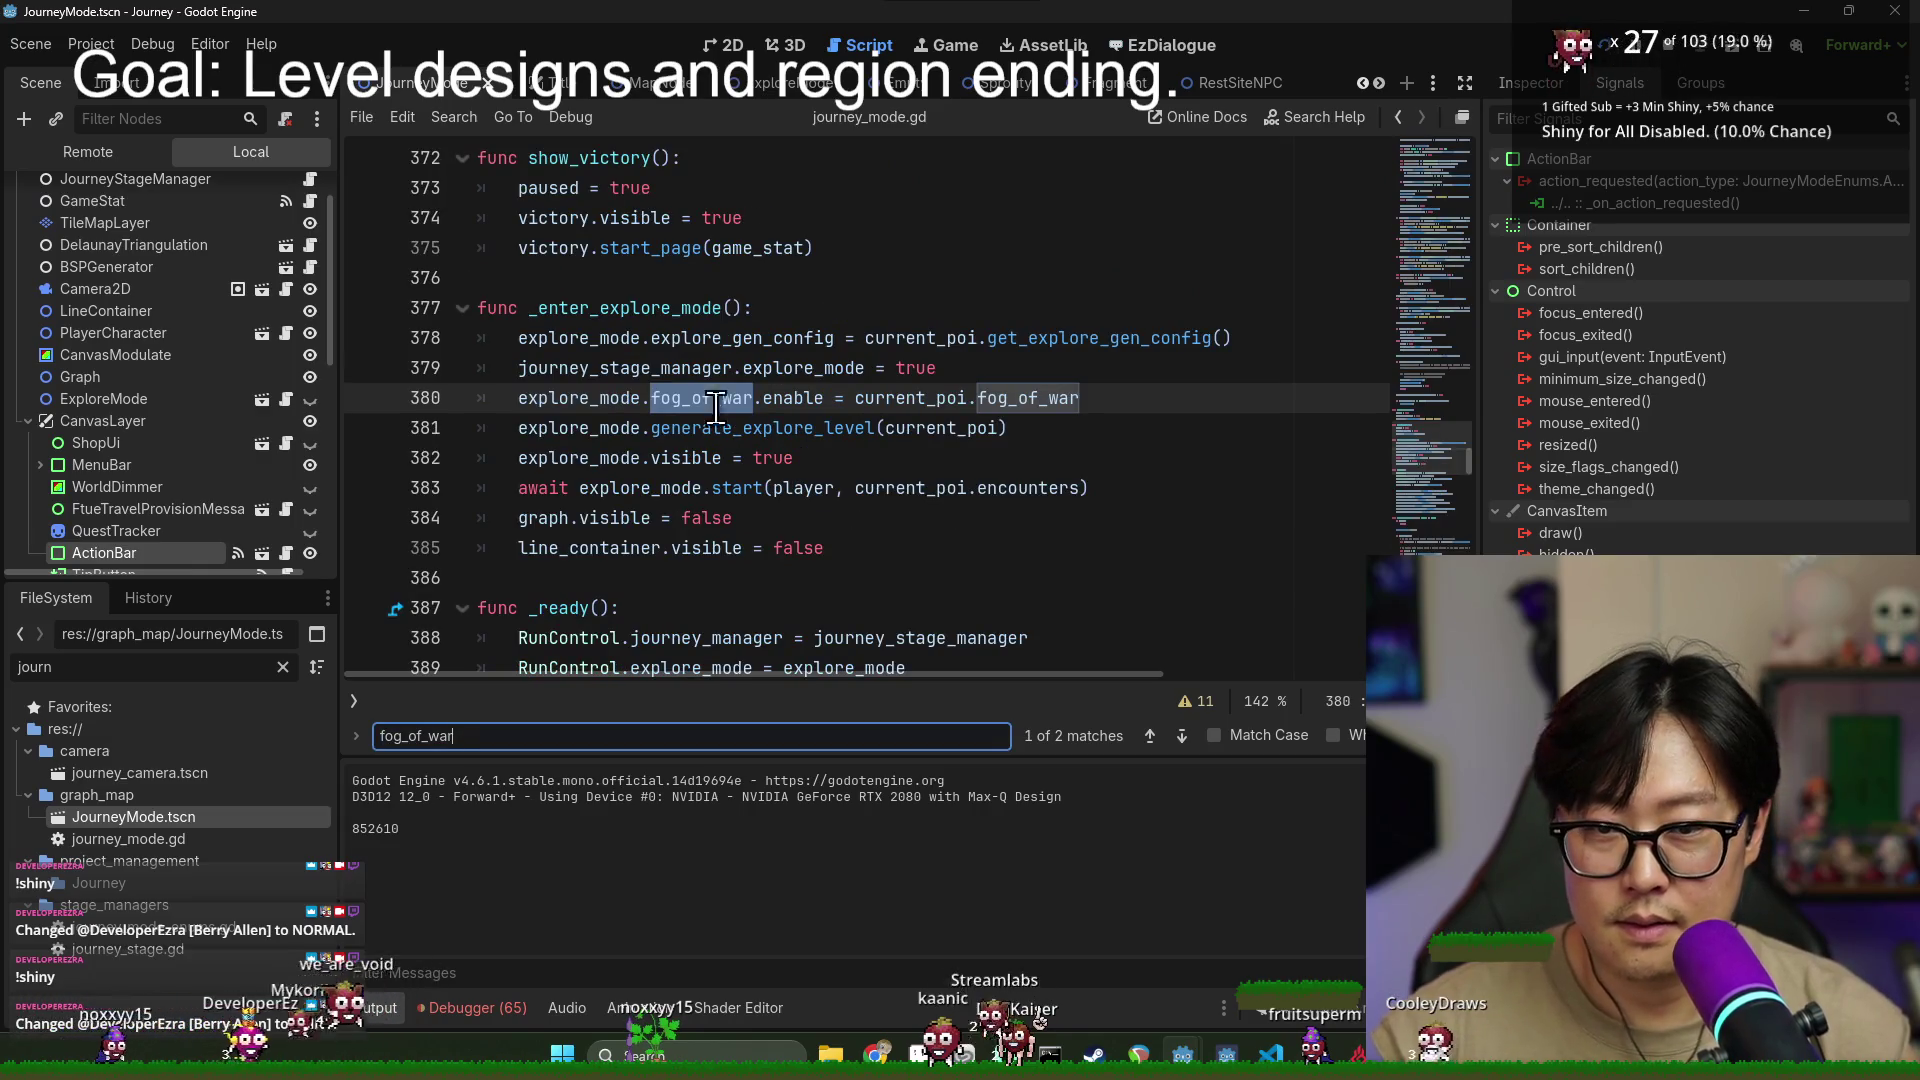
# - Set line 380 to 'enable = false #current_poi.fog_of_war', then save and launch the game
pyautogui.click(537, 397)
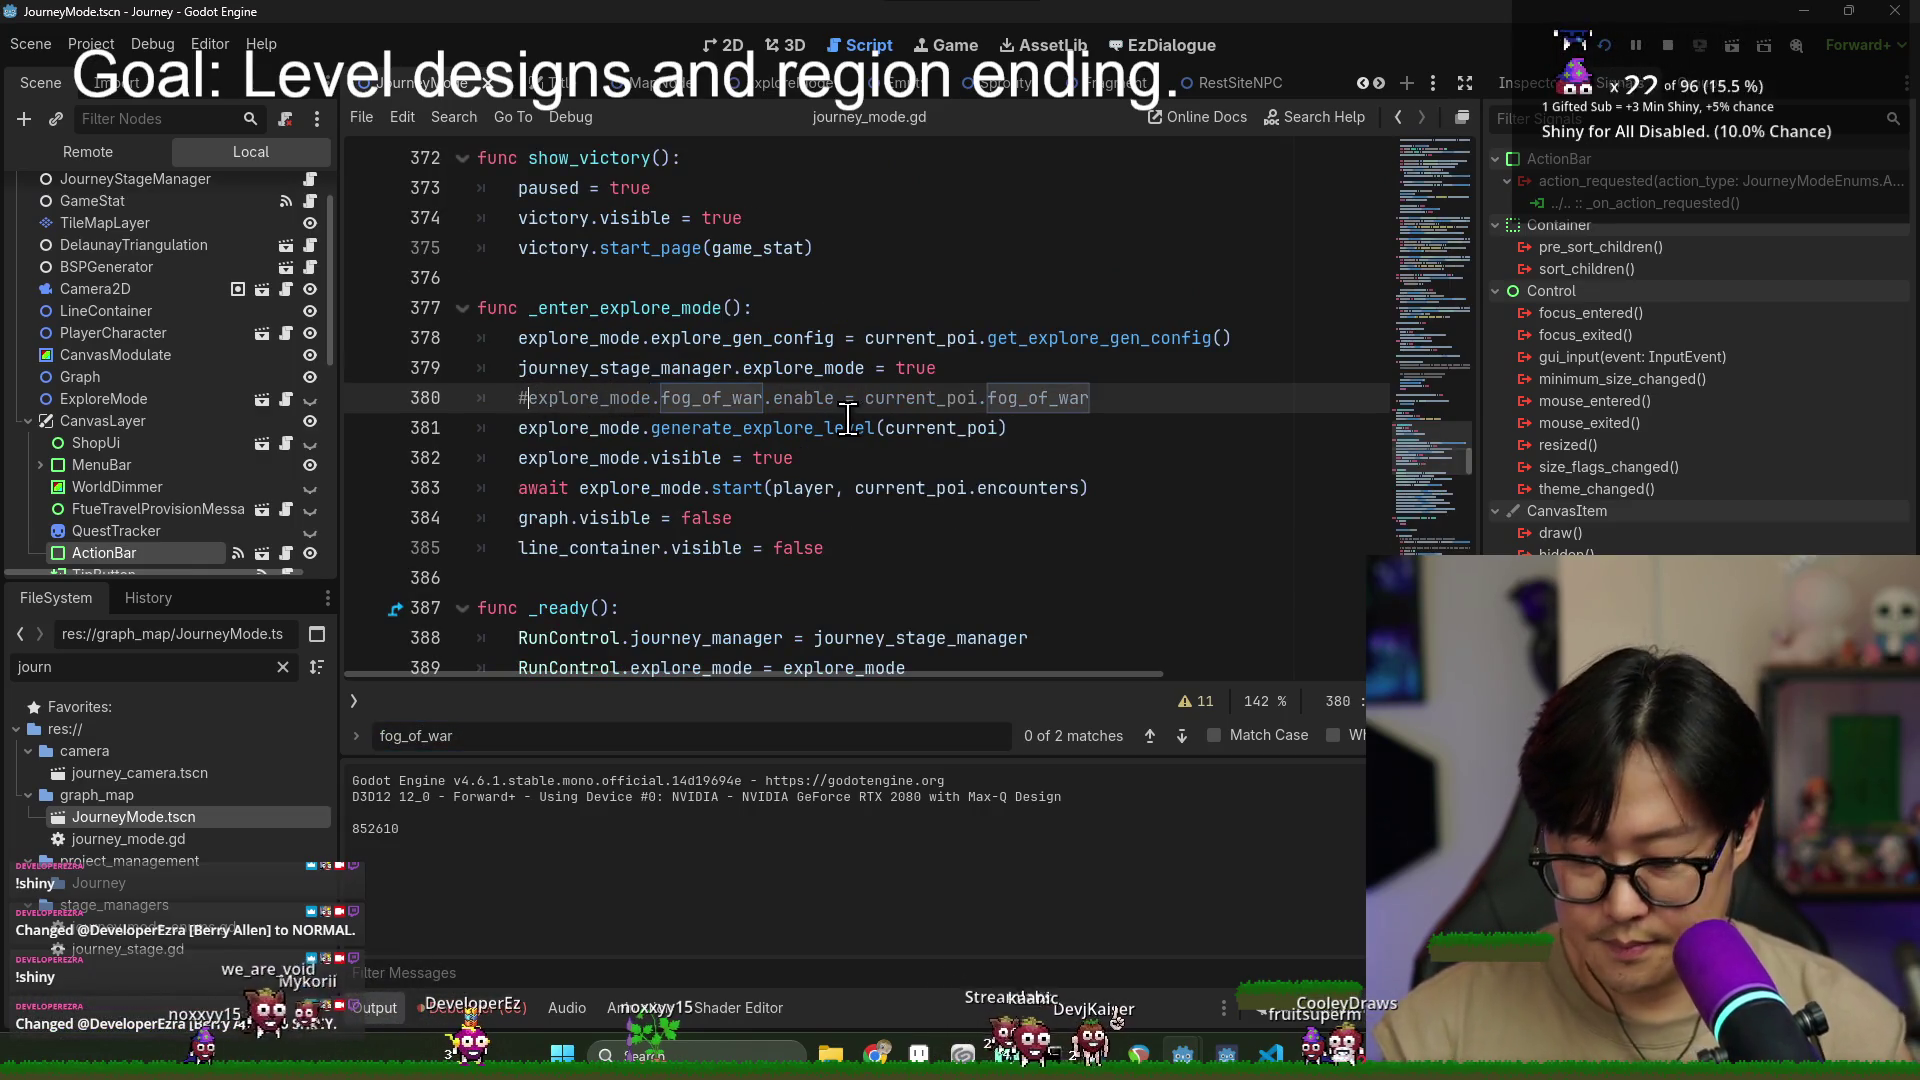
pyautogui.press('BackSpace')
pyautogui.click(864, 399)
pyautogui.press('Return')
pyautogui.hotkey('ctrl', 'z')
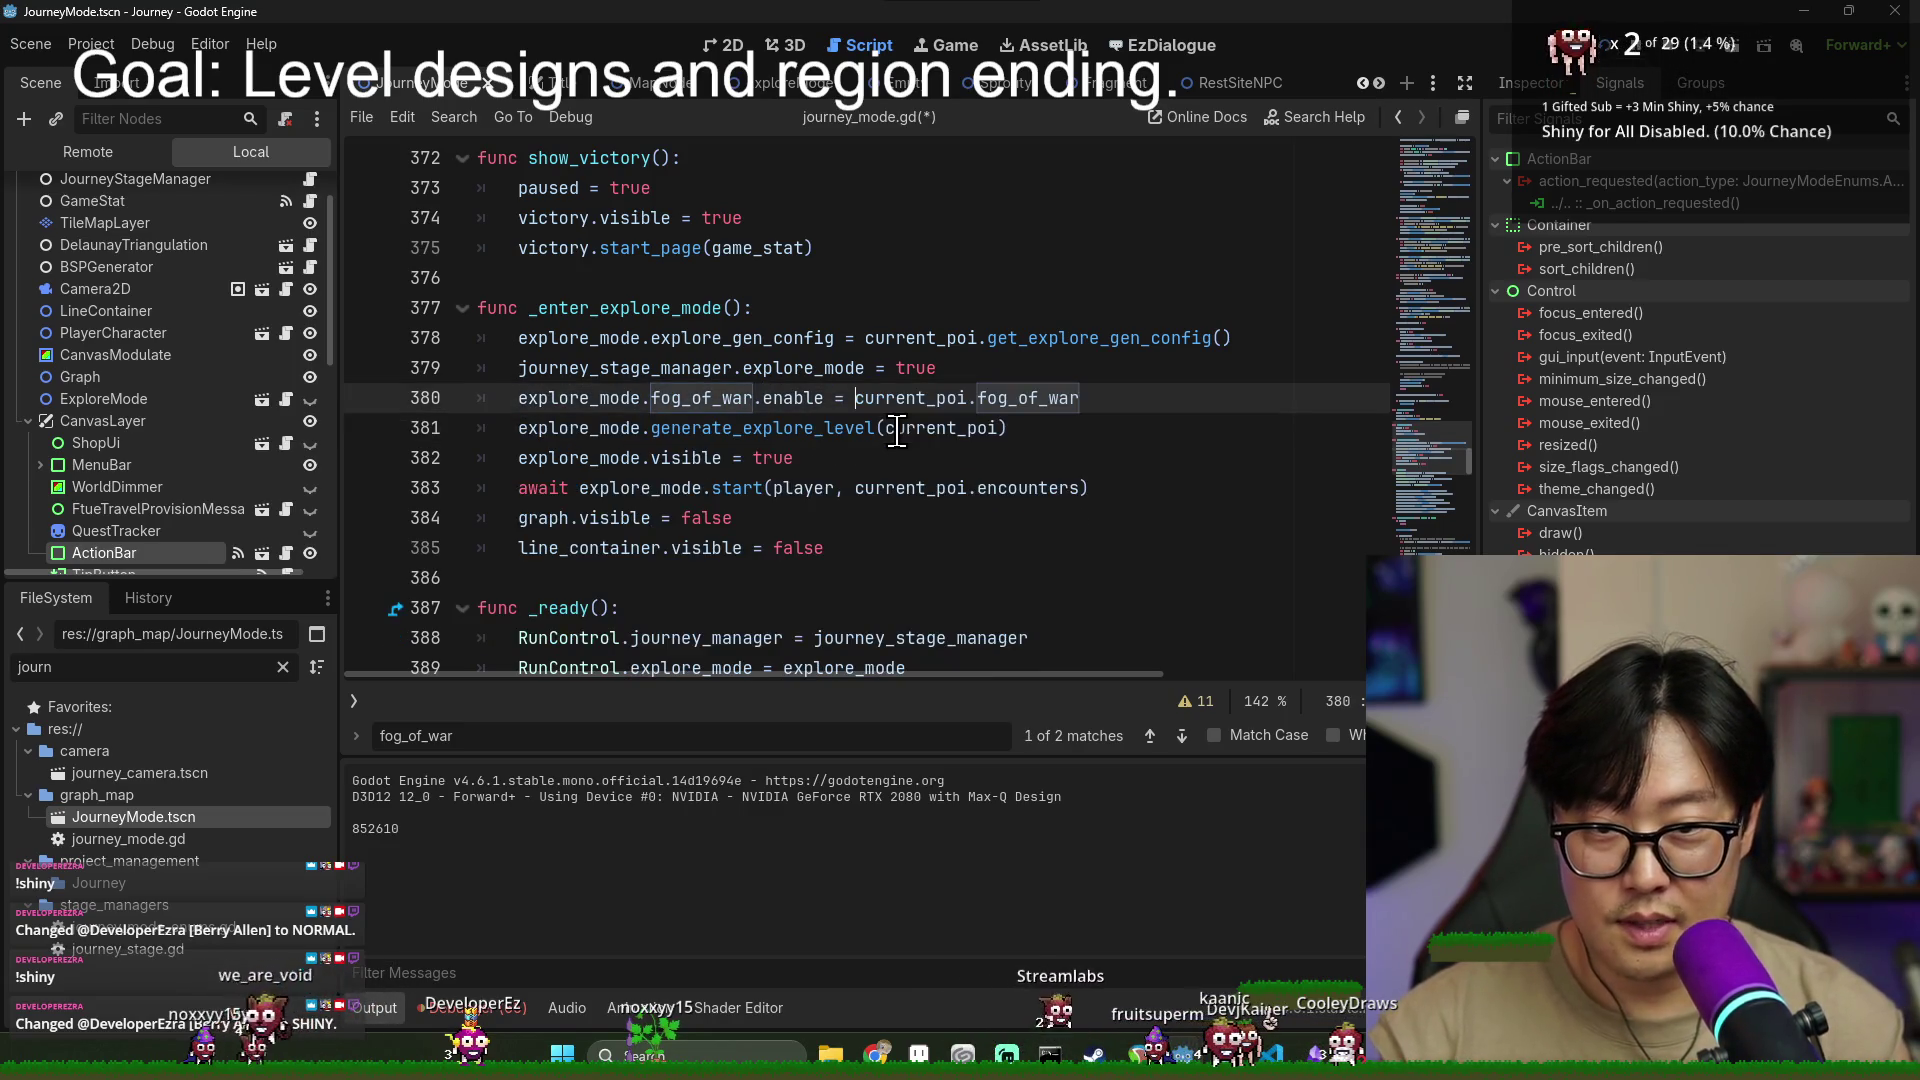
pyautogui.press('Left')
pyautogui.write('false')
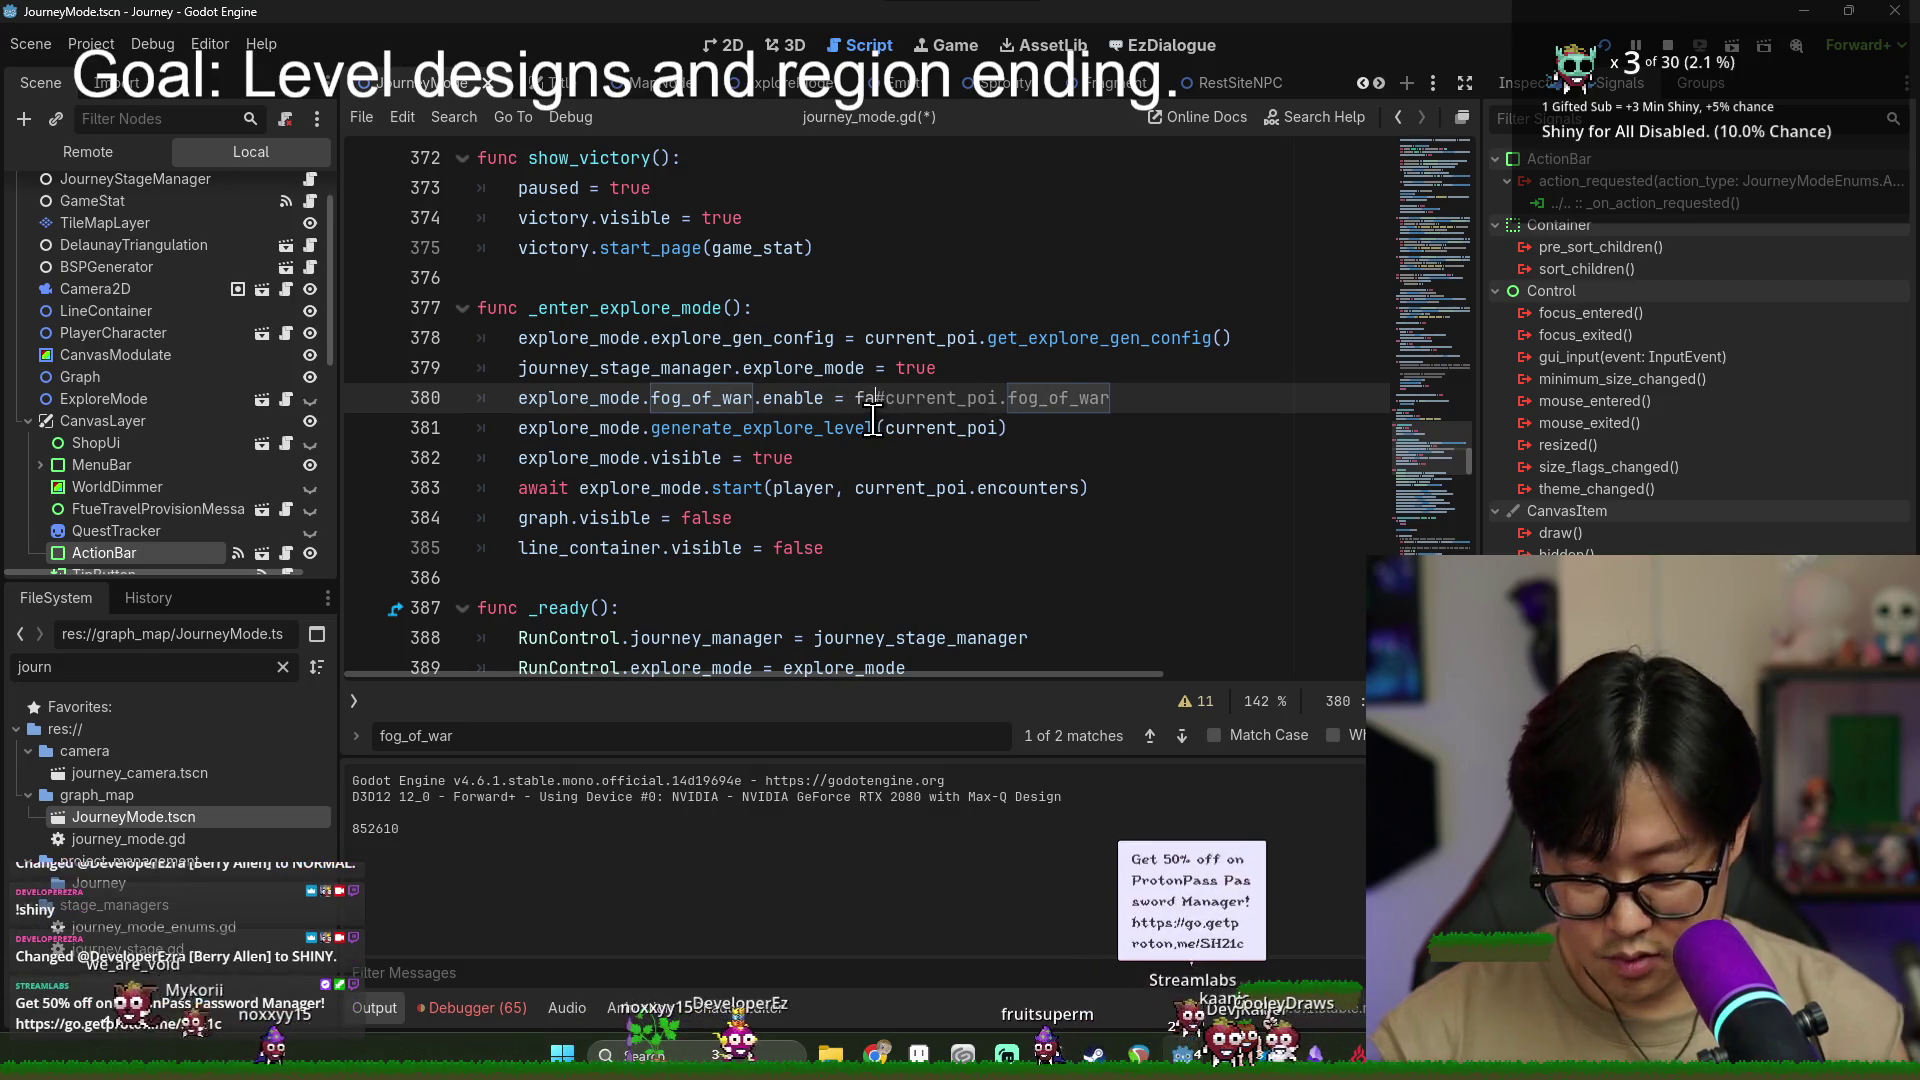
pyautogui.press('F6')
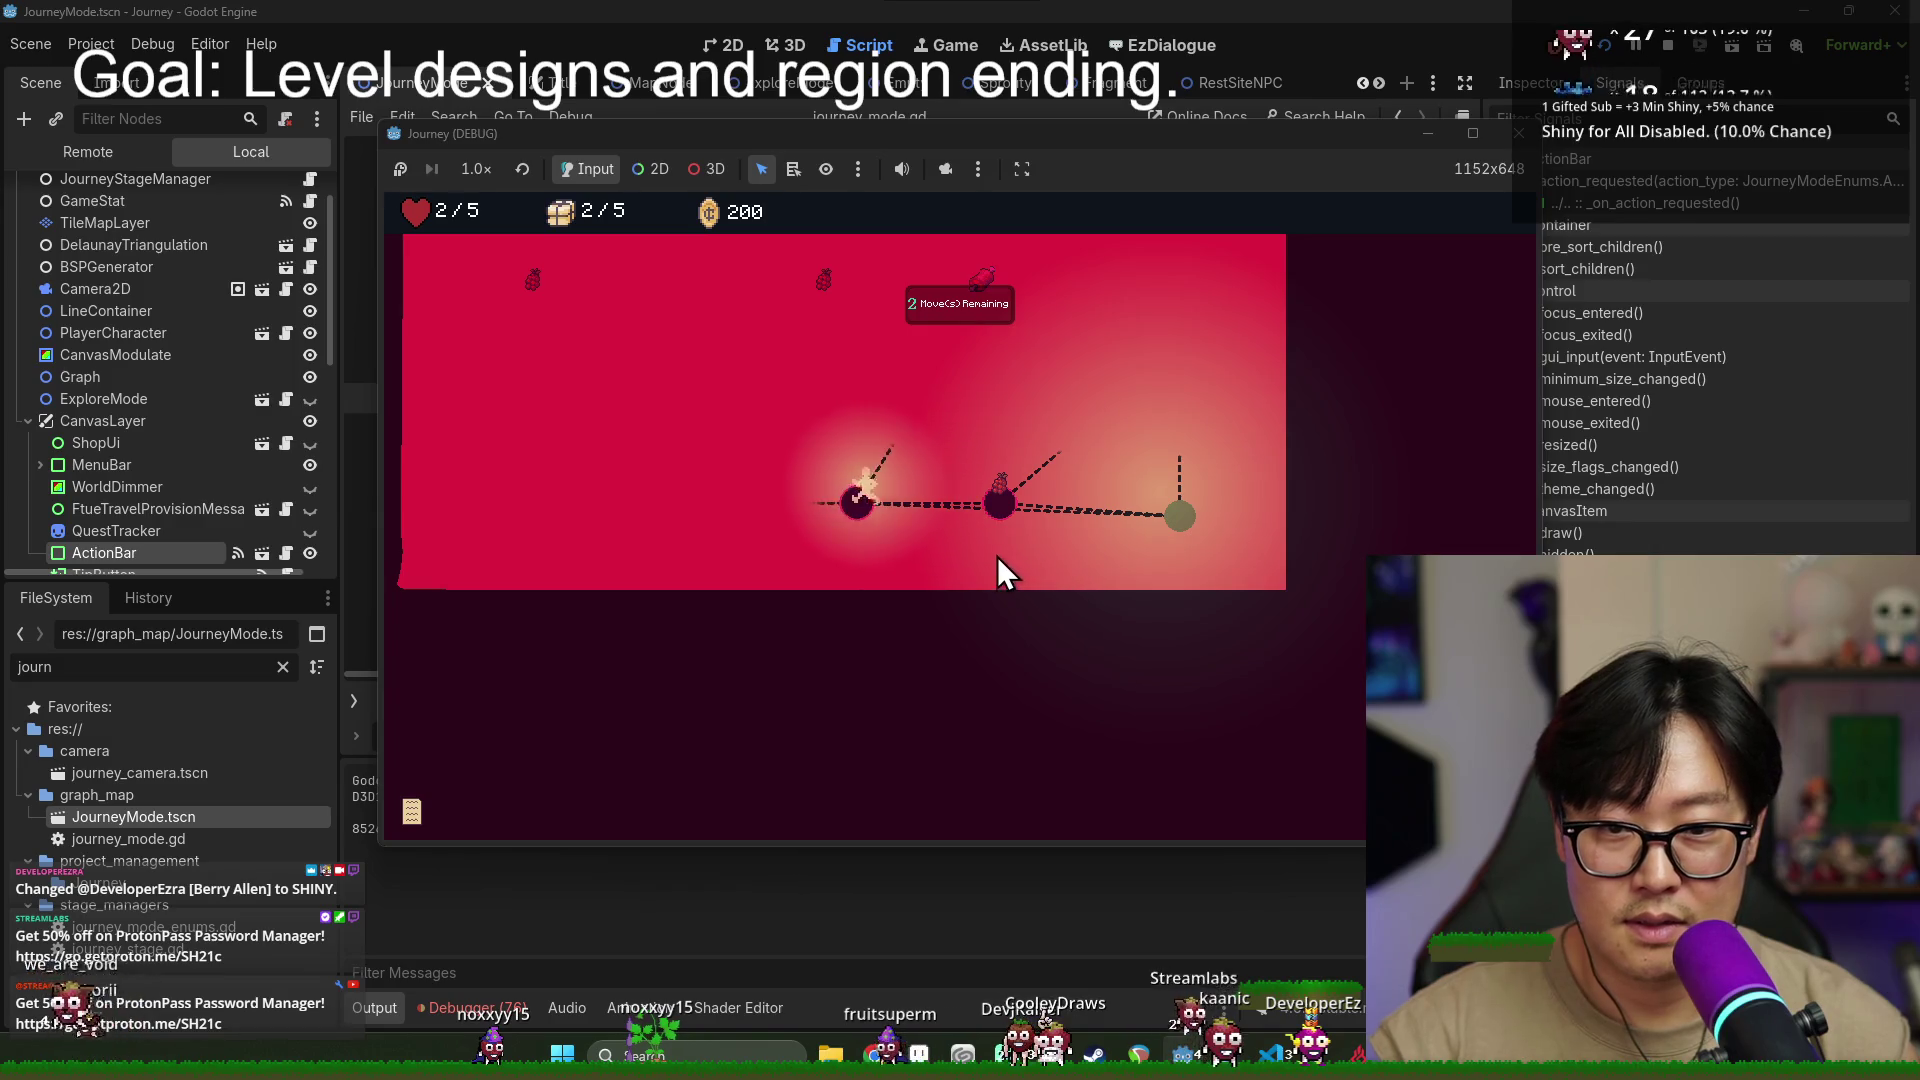
# - Explore the fog-free map nodes, spend a provision to travel on, then stop the game
pyautogui.click(906, 506)
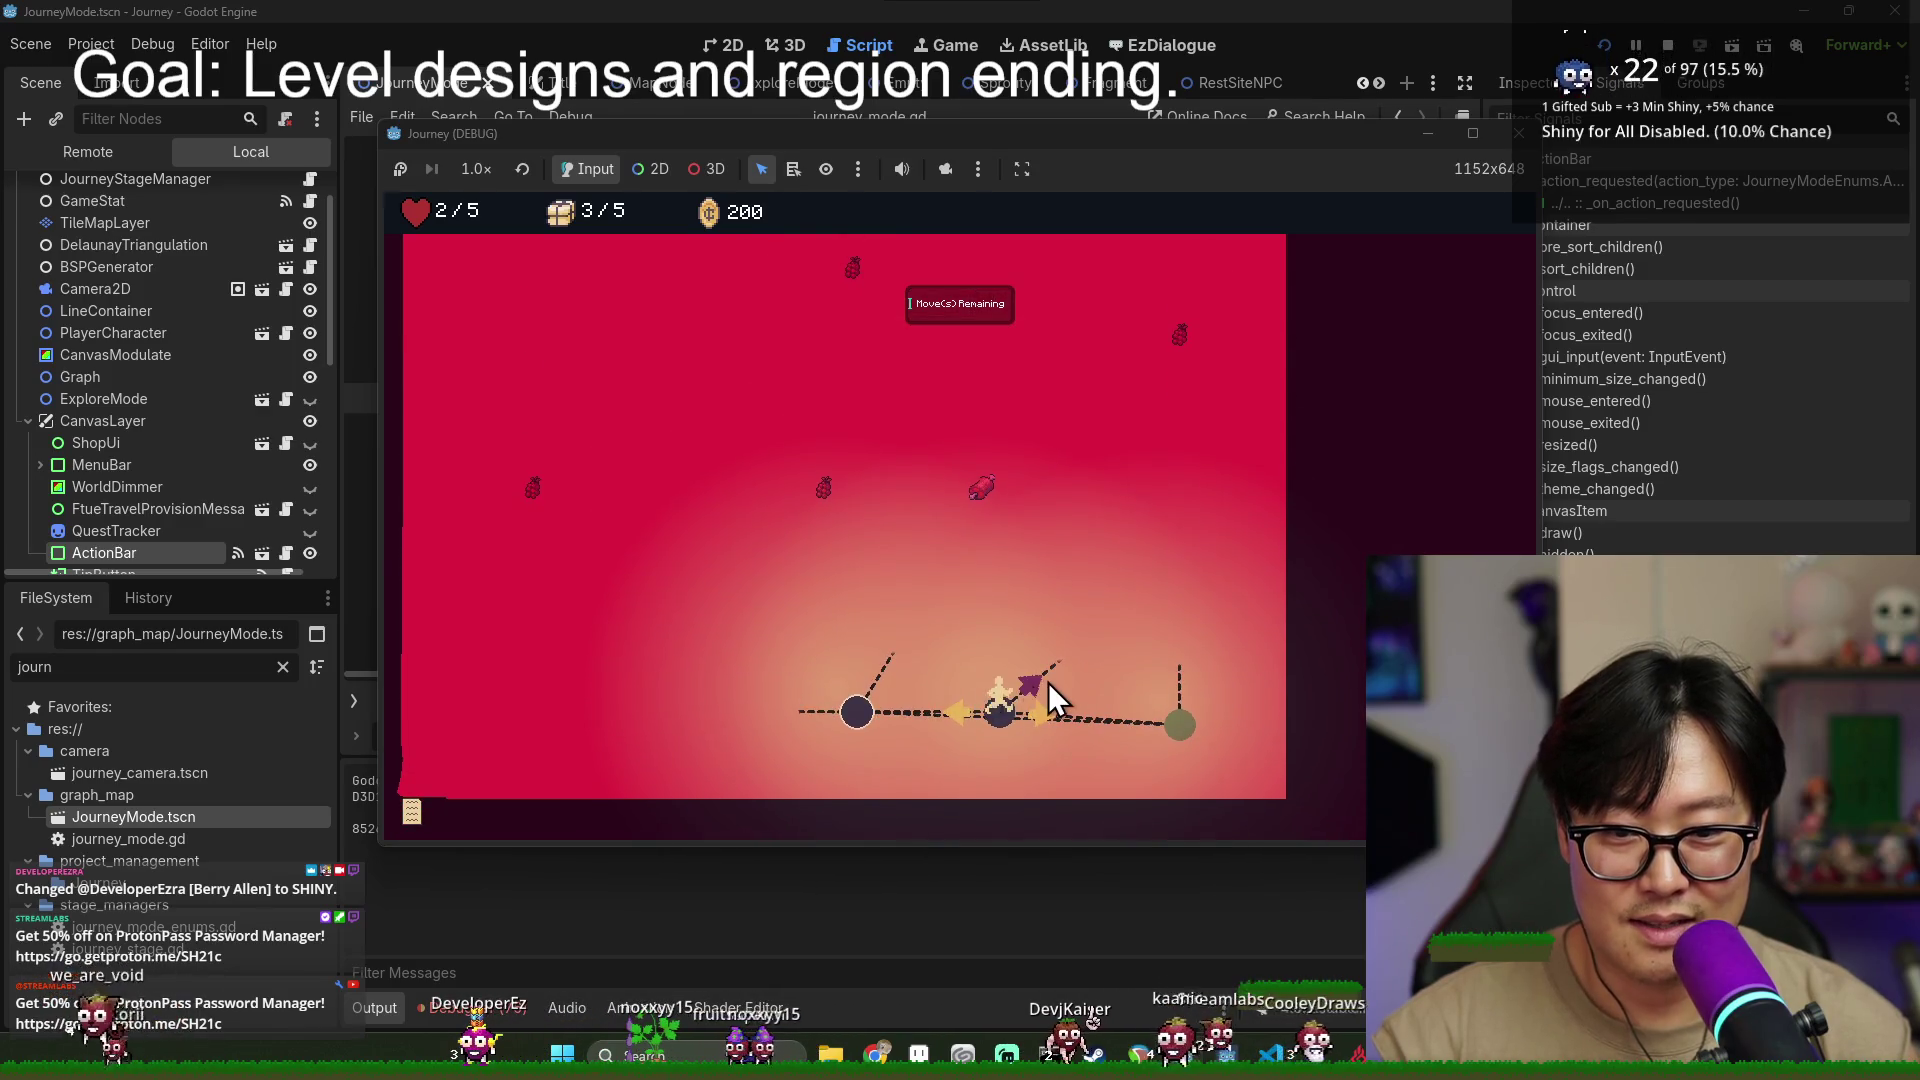
pyautogui.click(1040, 717)
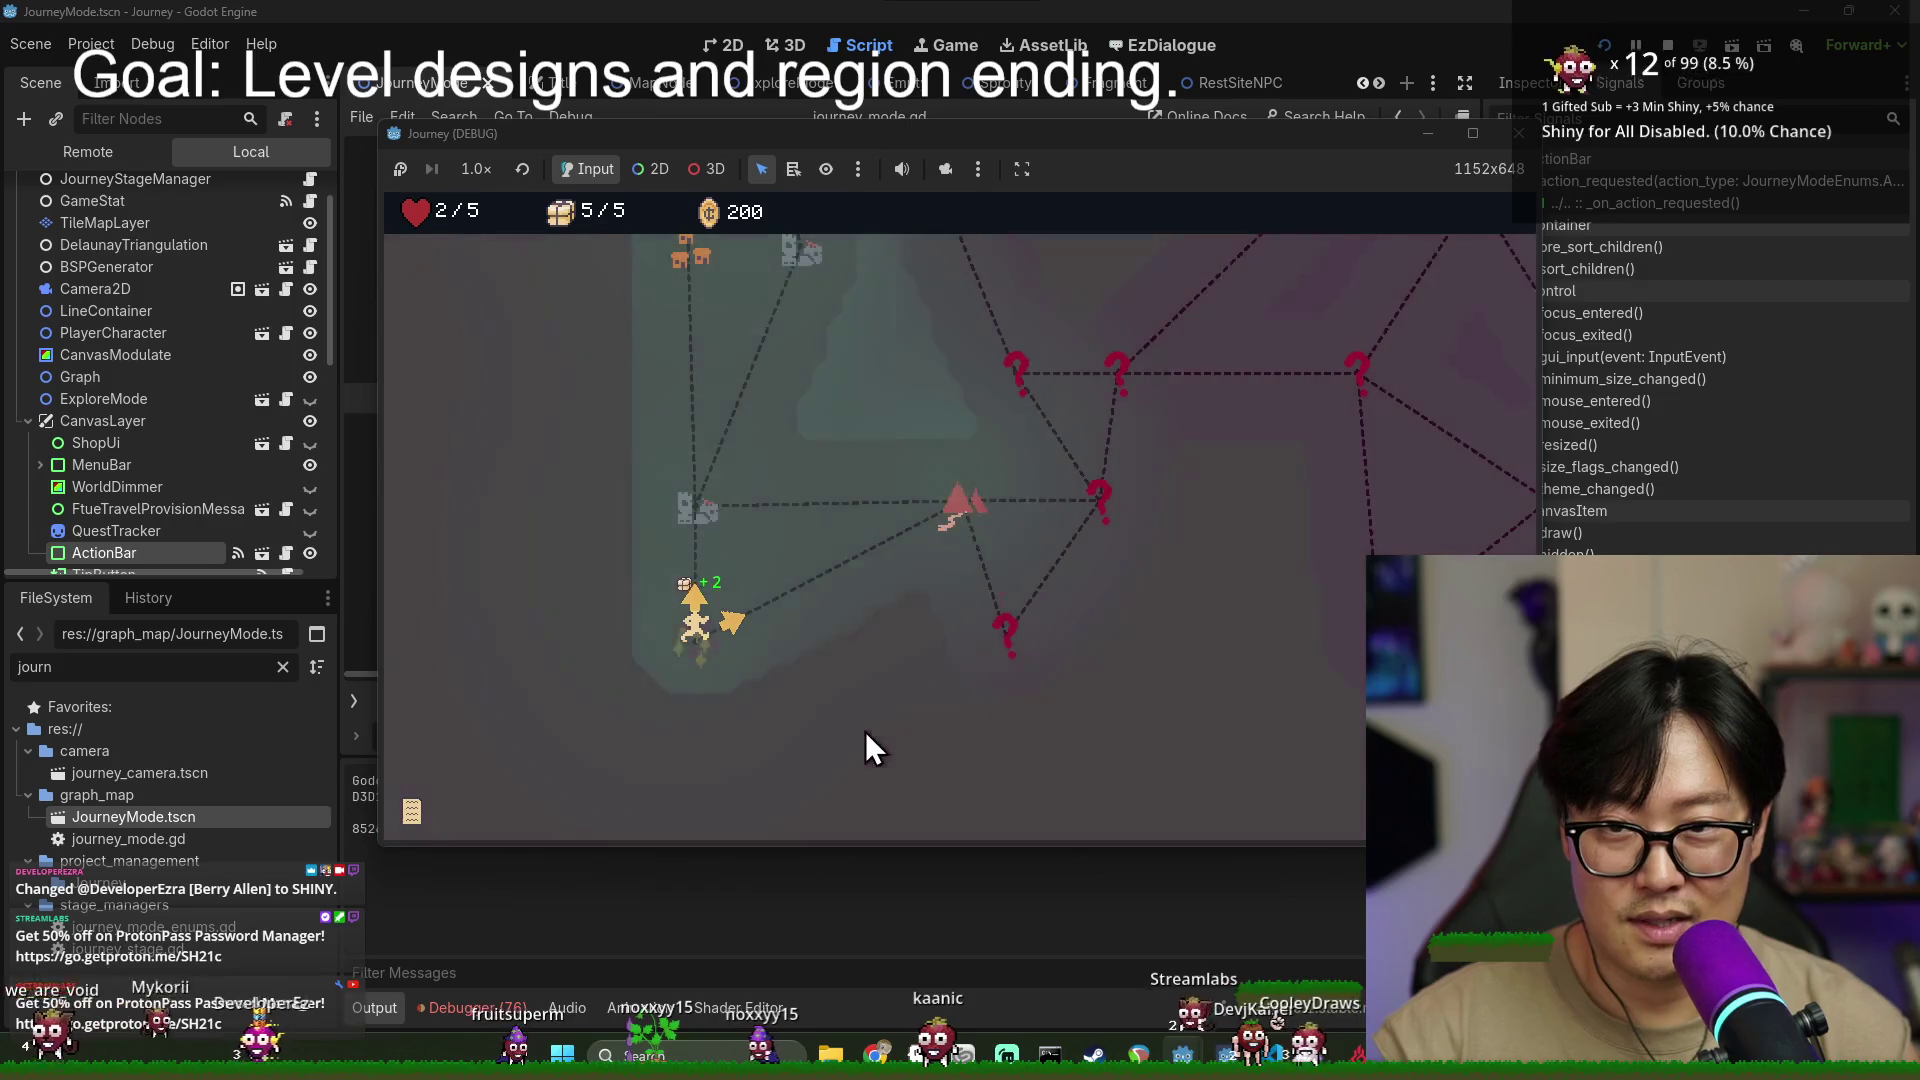
pyautogui.click(958, 797)
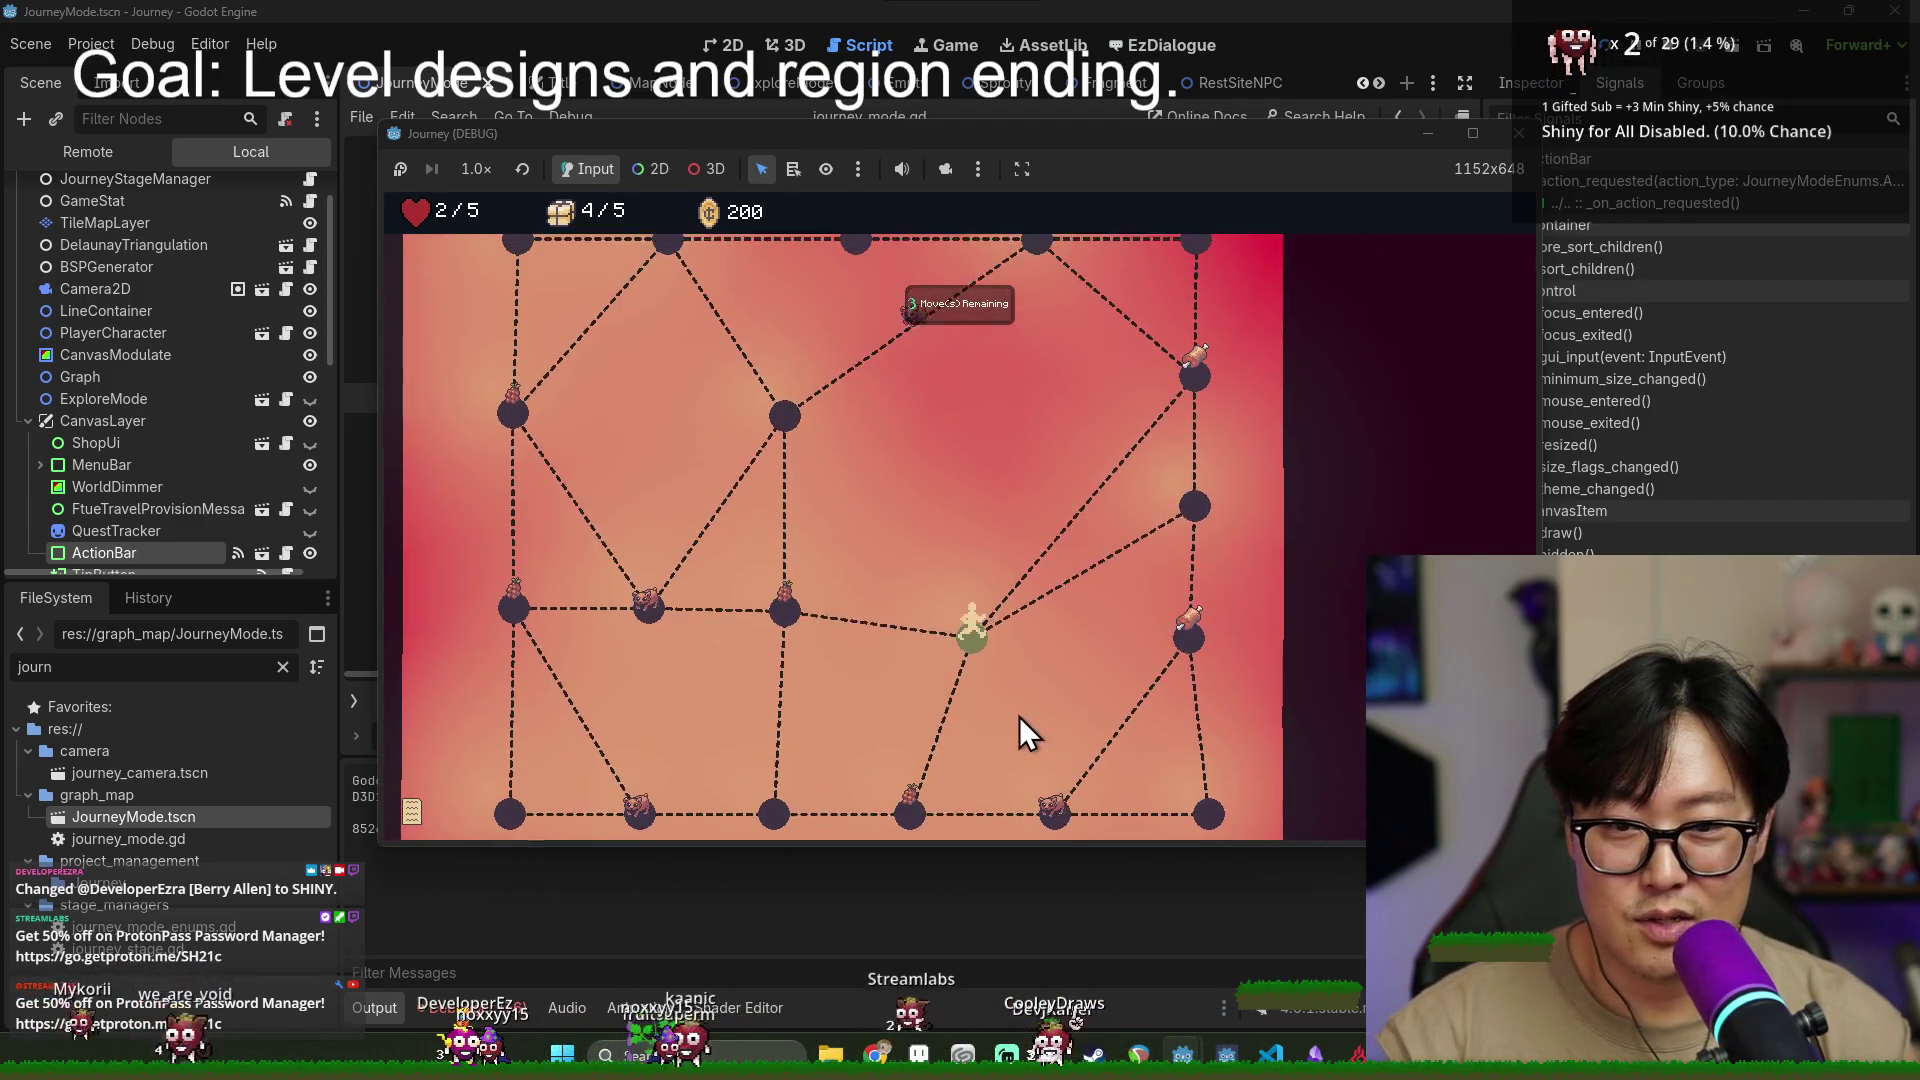
pyautogui.click(1181, 452)
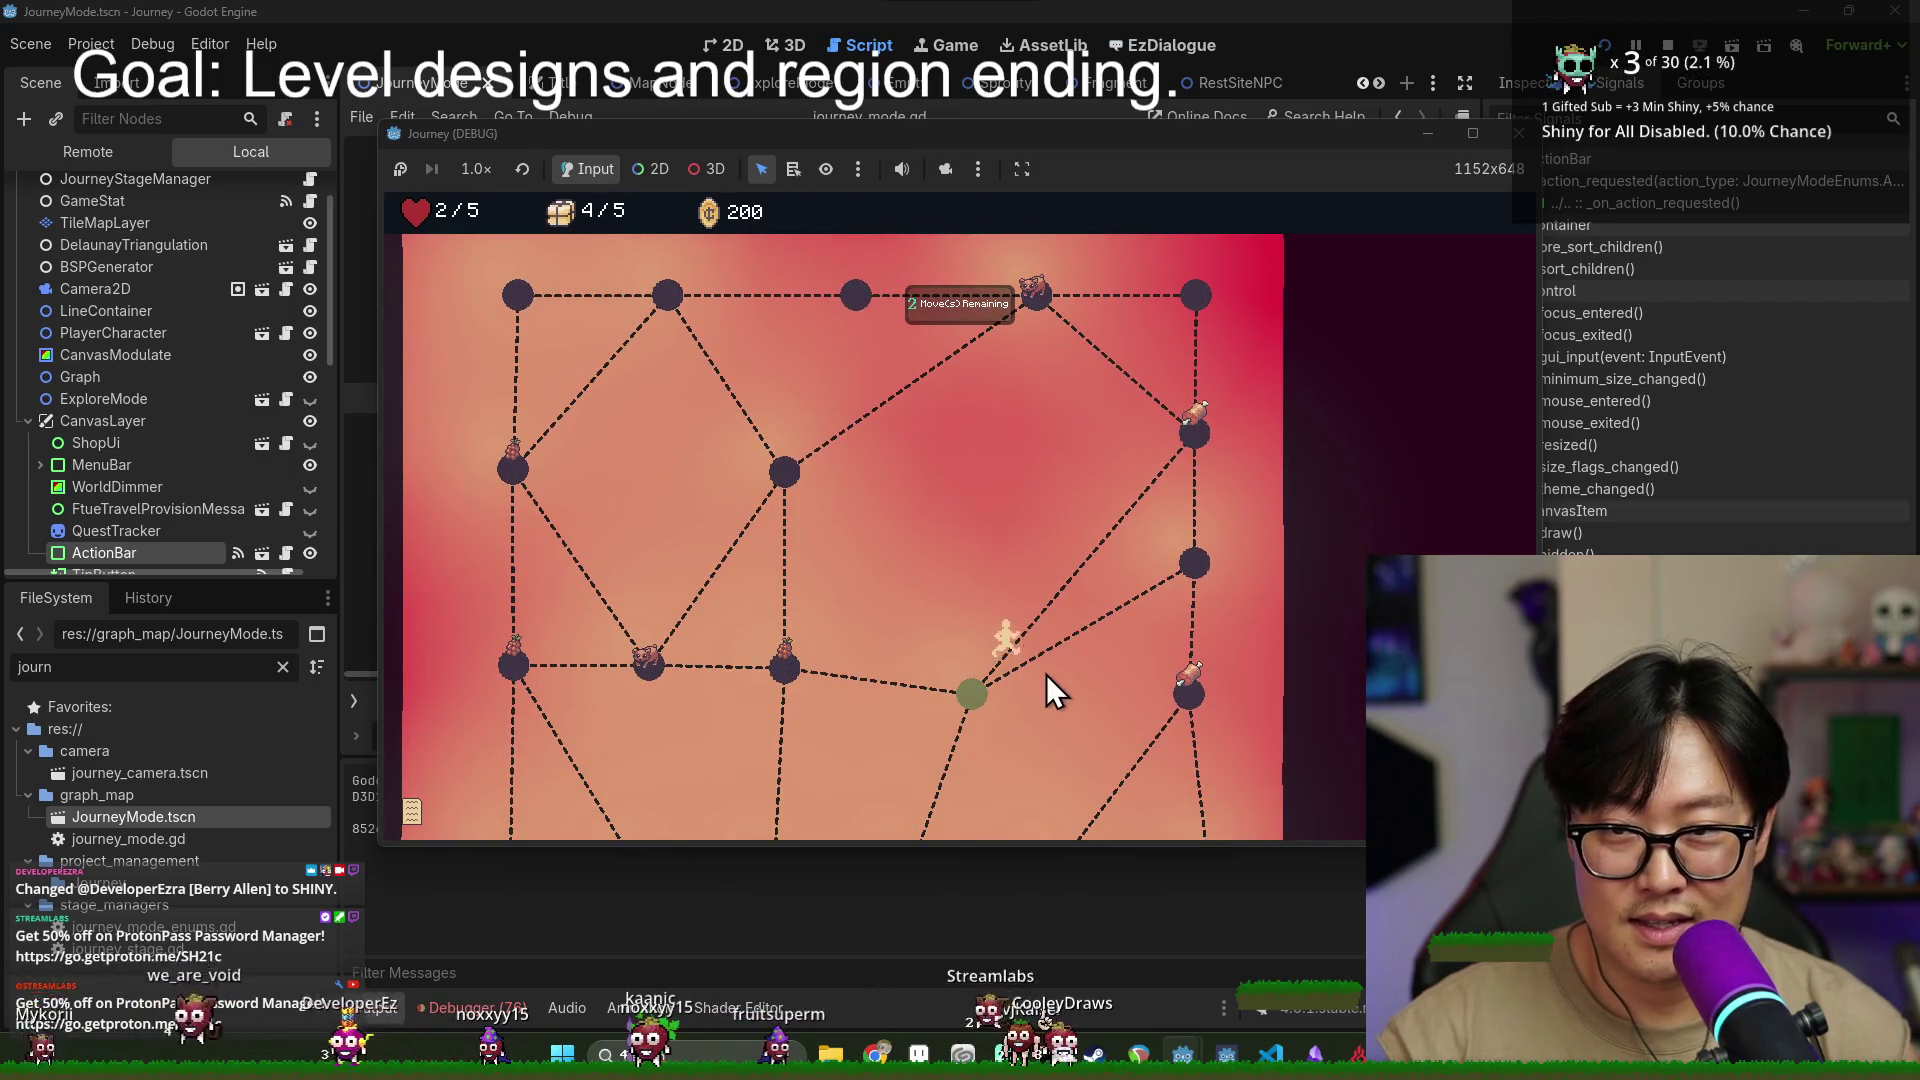
pyautogui.click(970, 697)
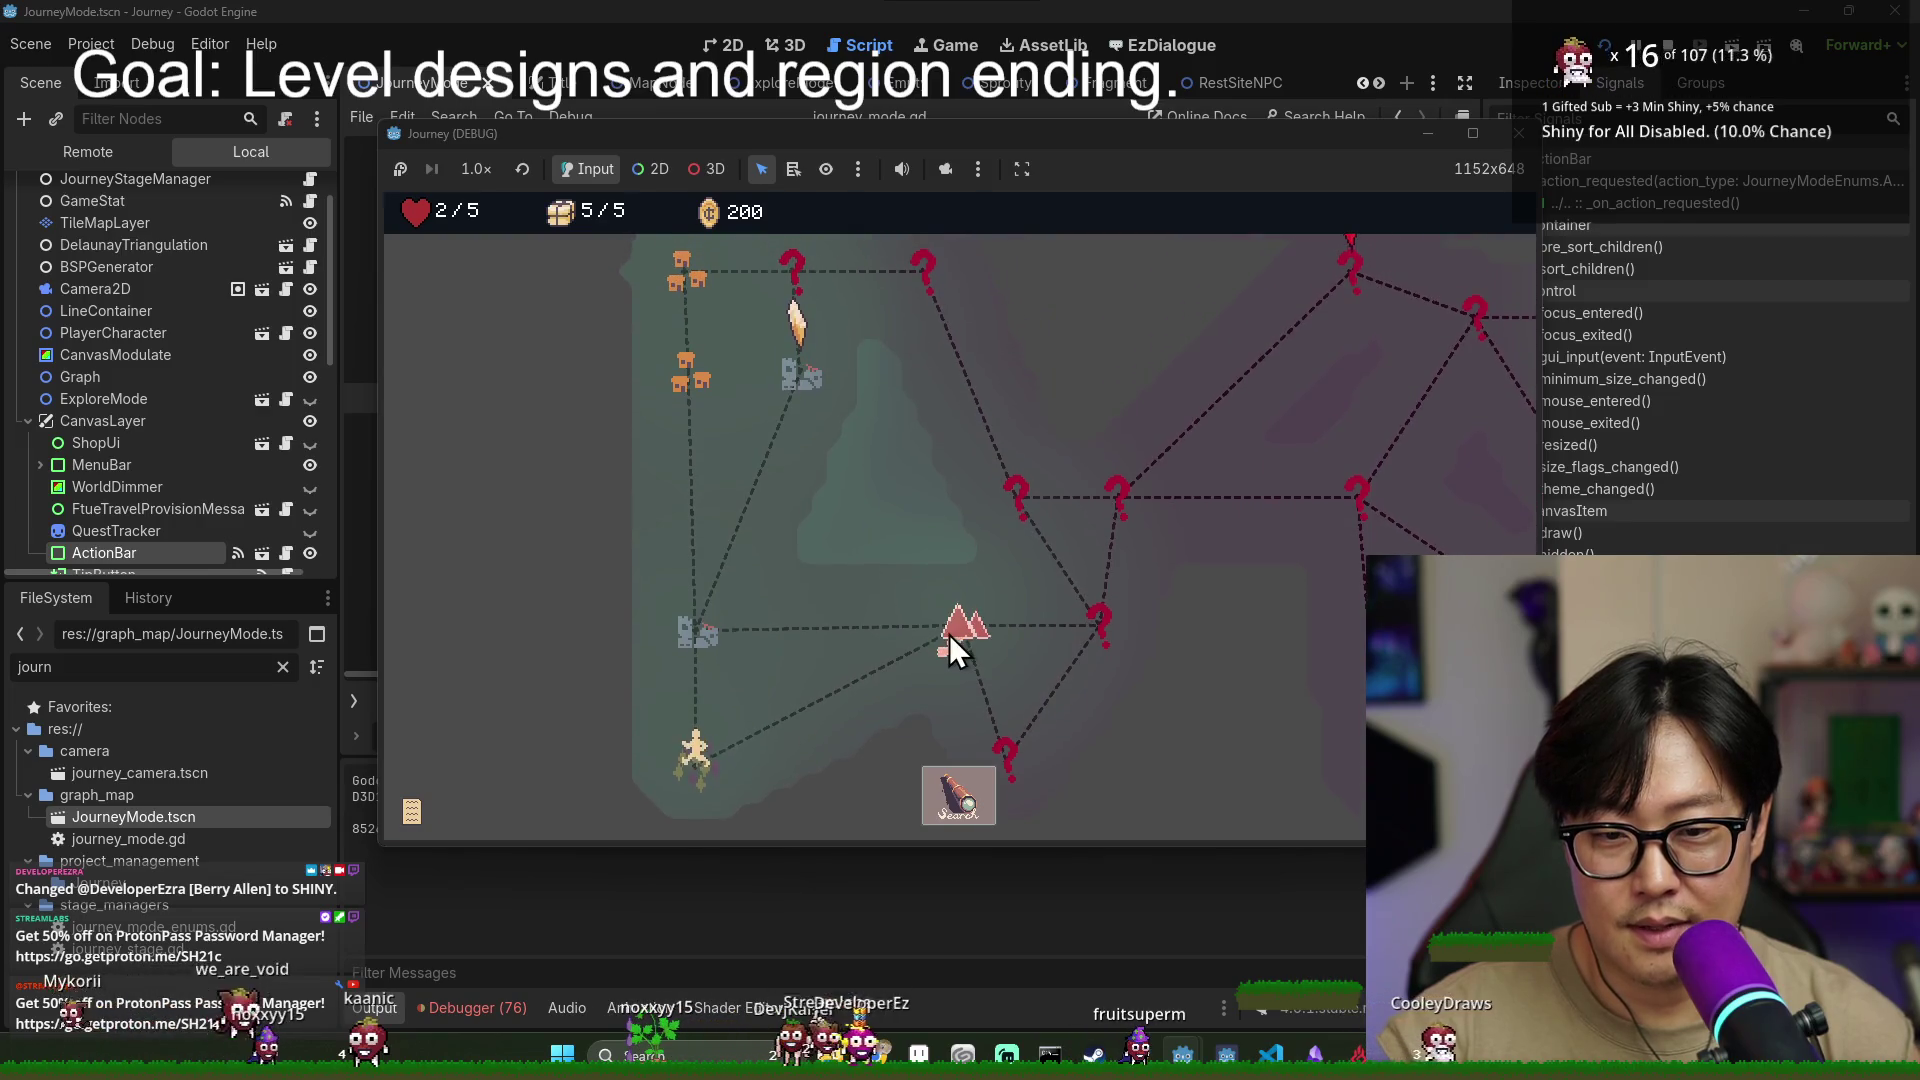
pyautogui.click(950, 634)
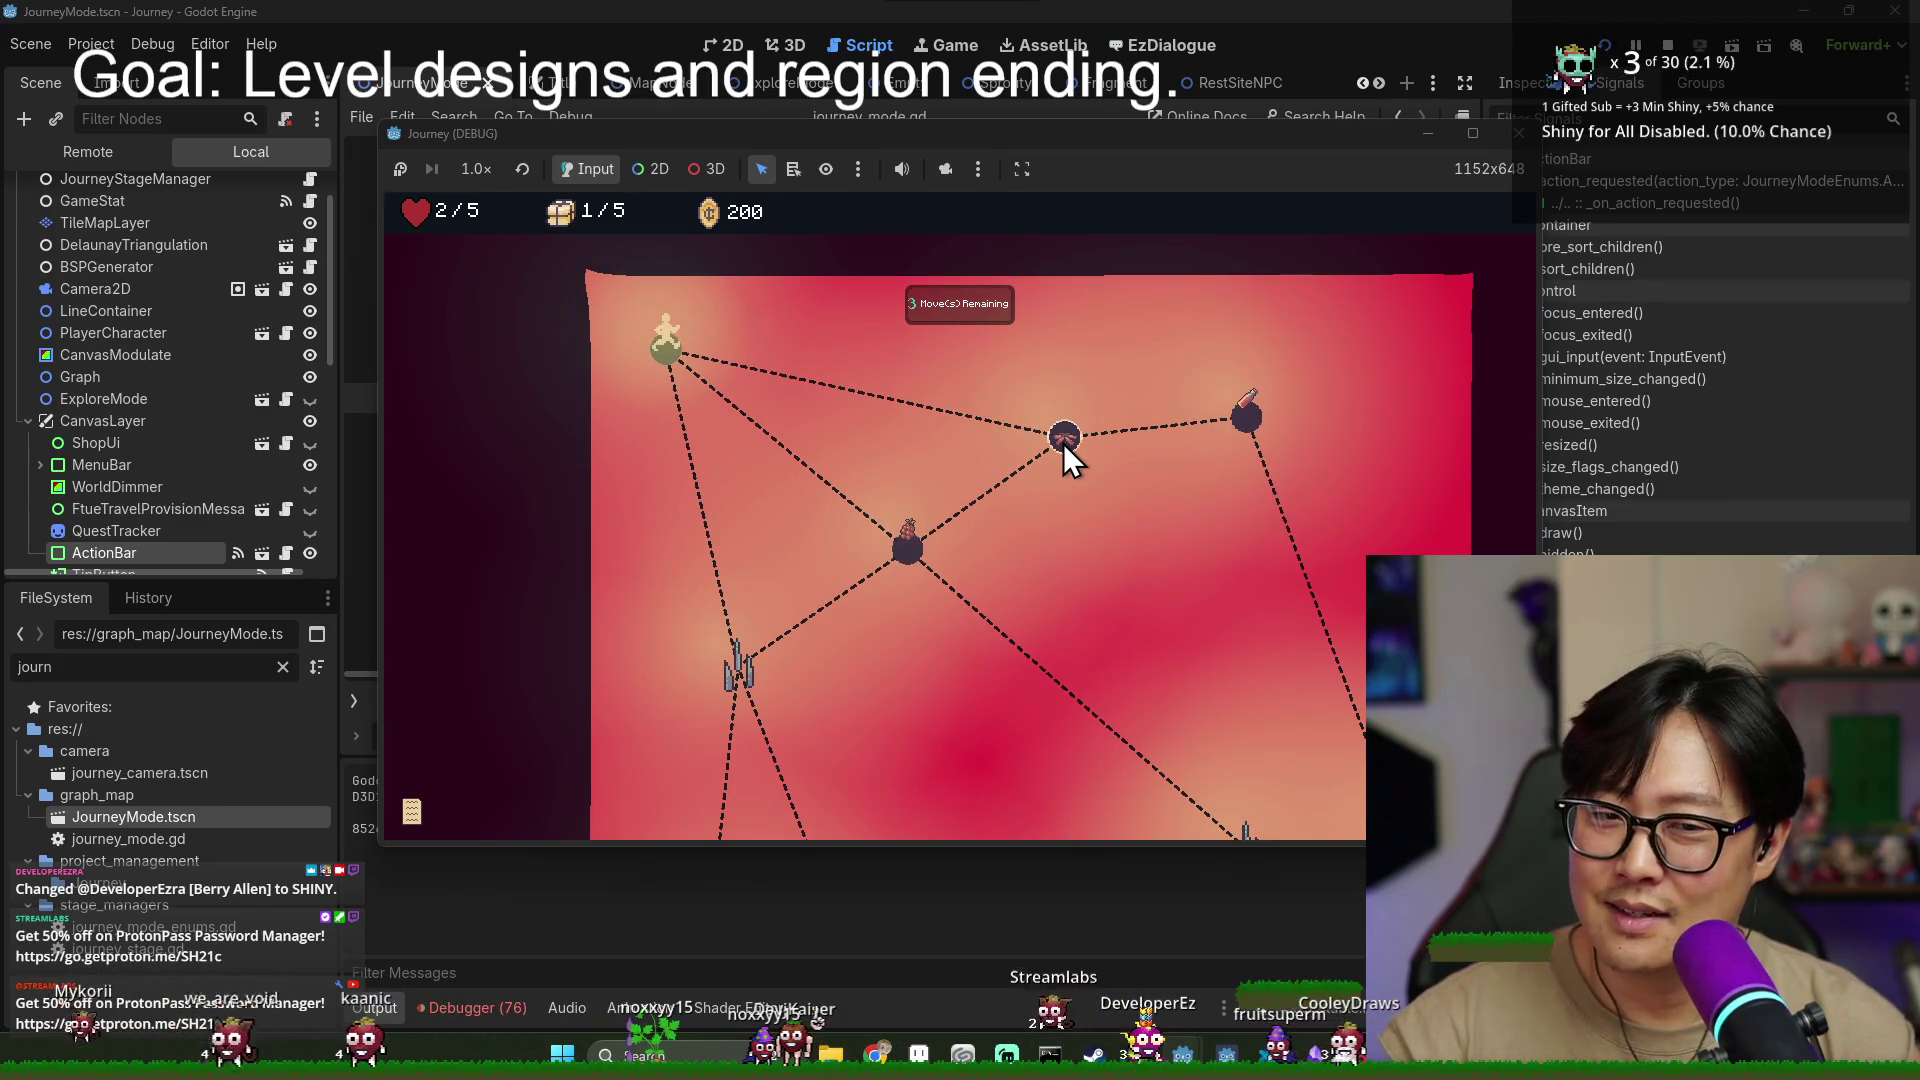
pyautogui.click(1250, 48)
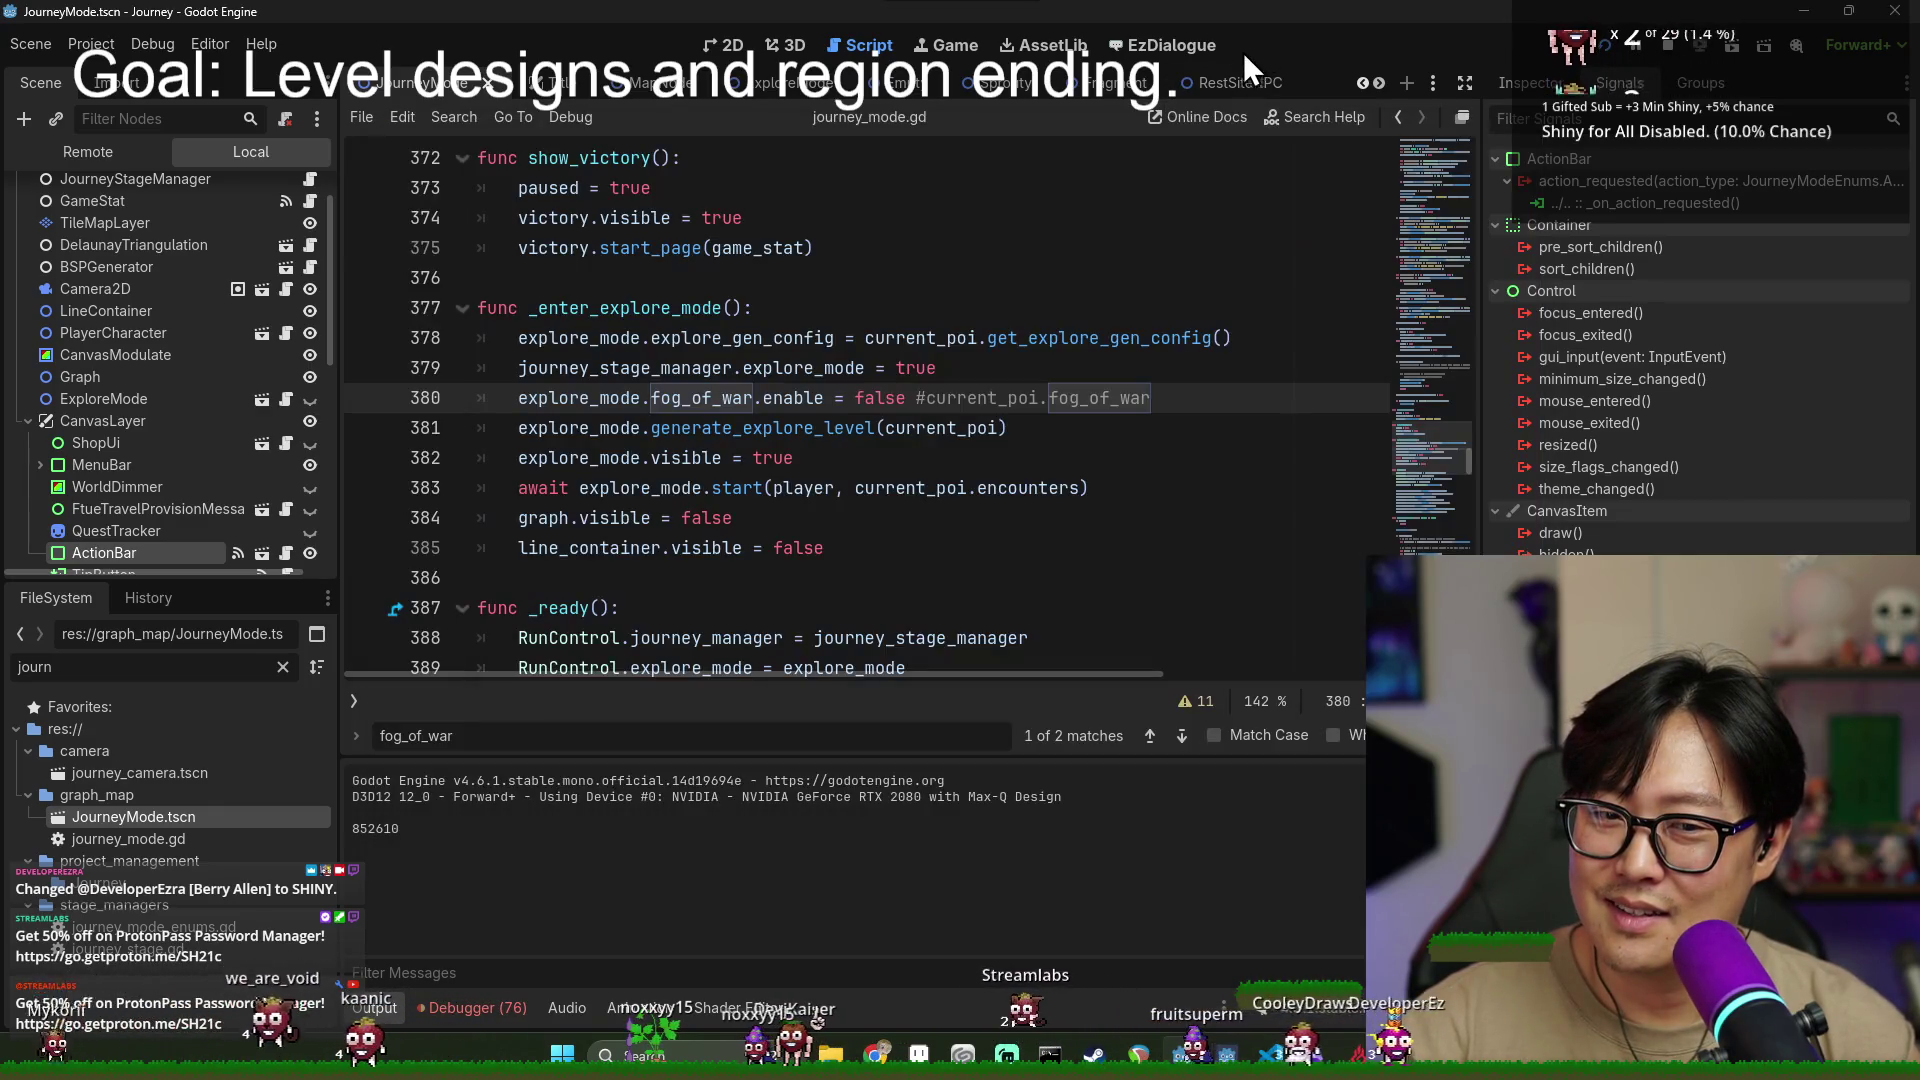
# - Relaunch the game with F5 and send the player to the top-left node
pyautogui.click(864, 368)
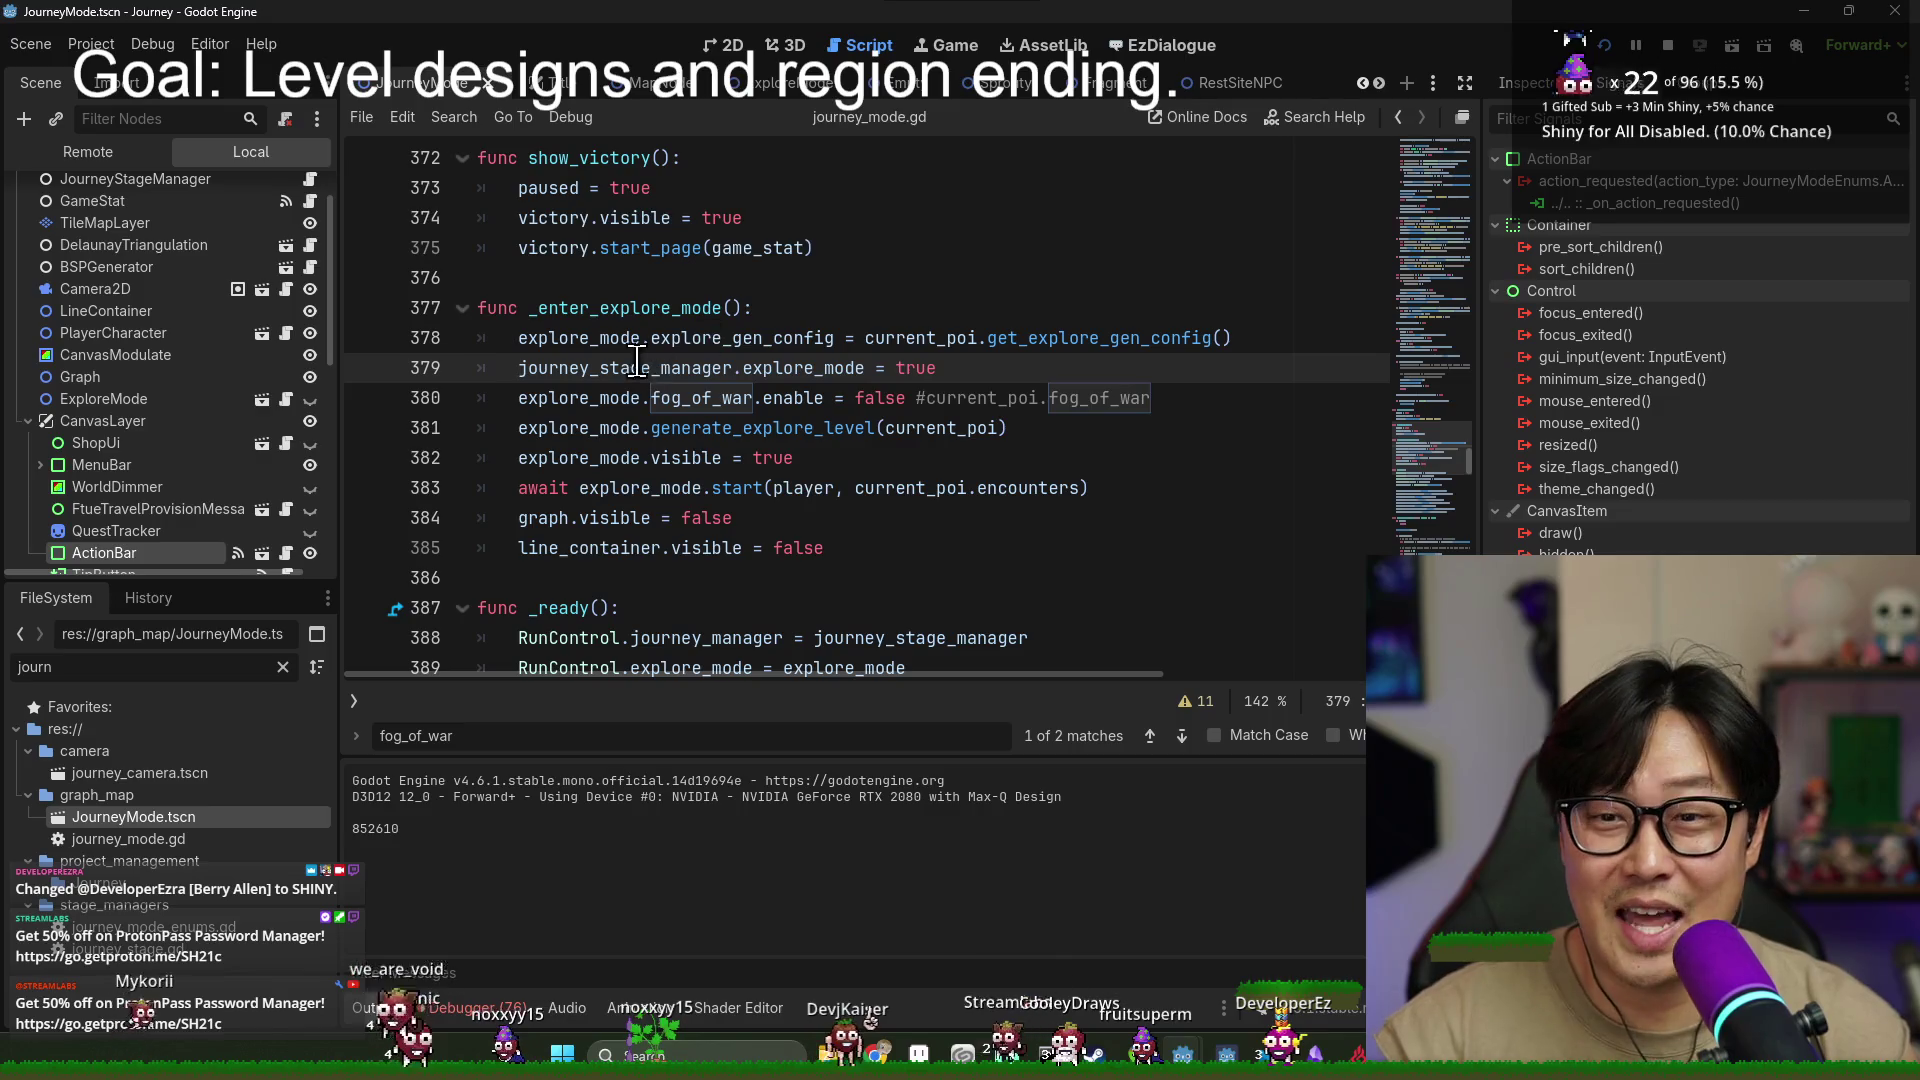
pyautogui.click(815, 341)
pyautogui.press('F5')
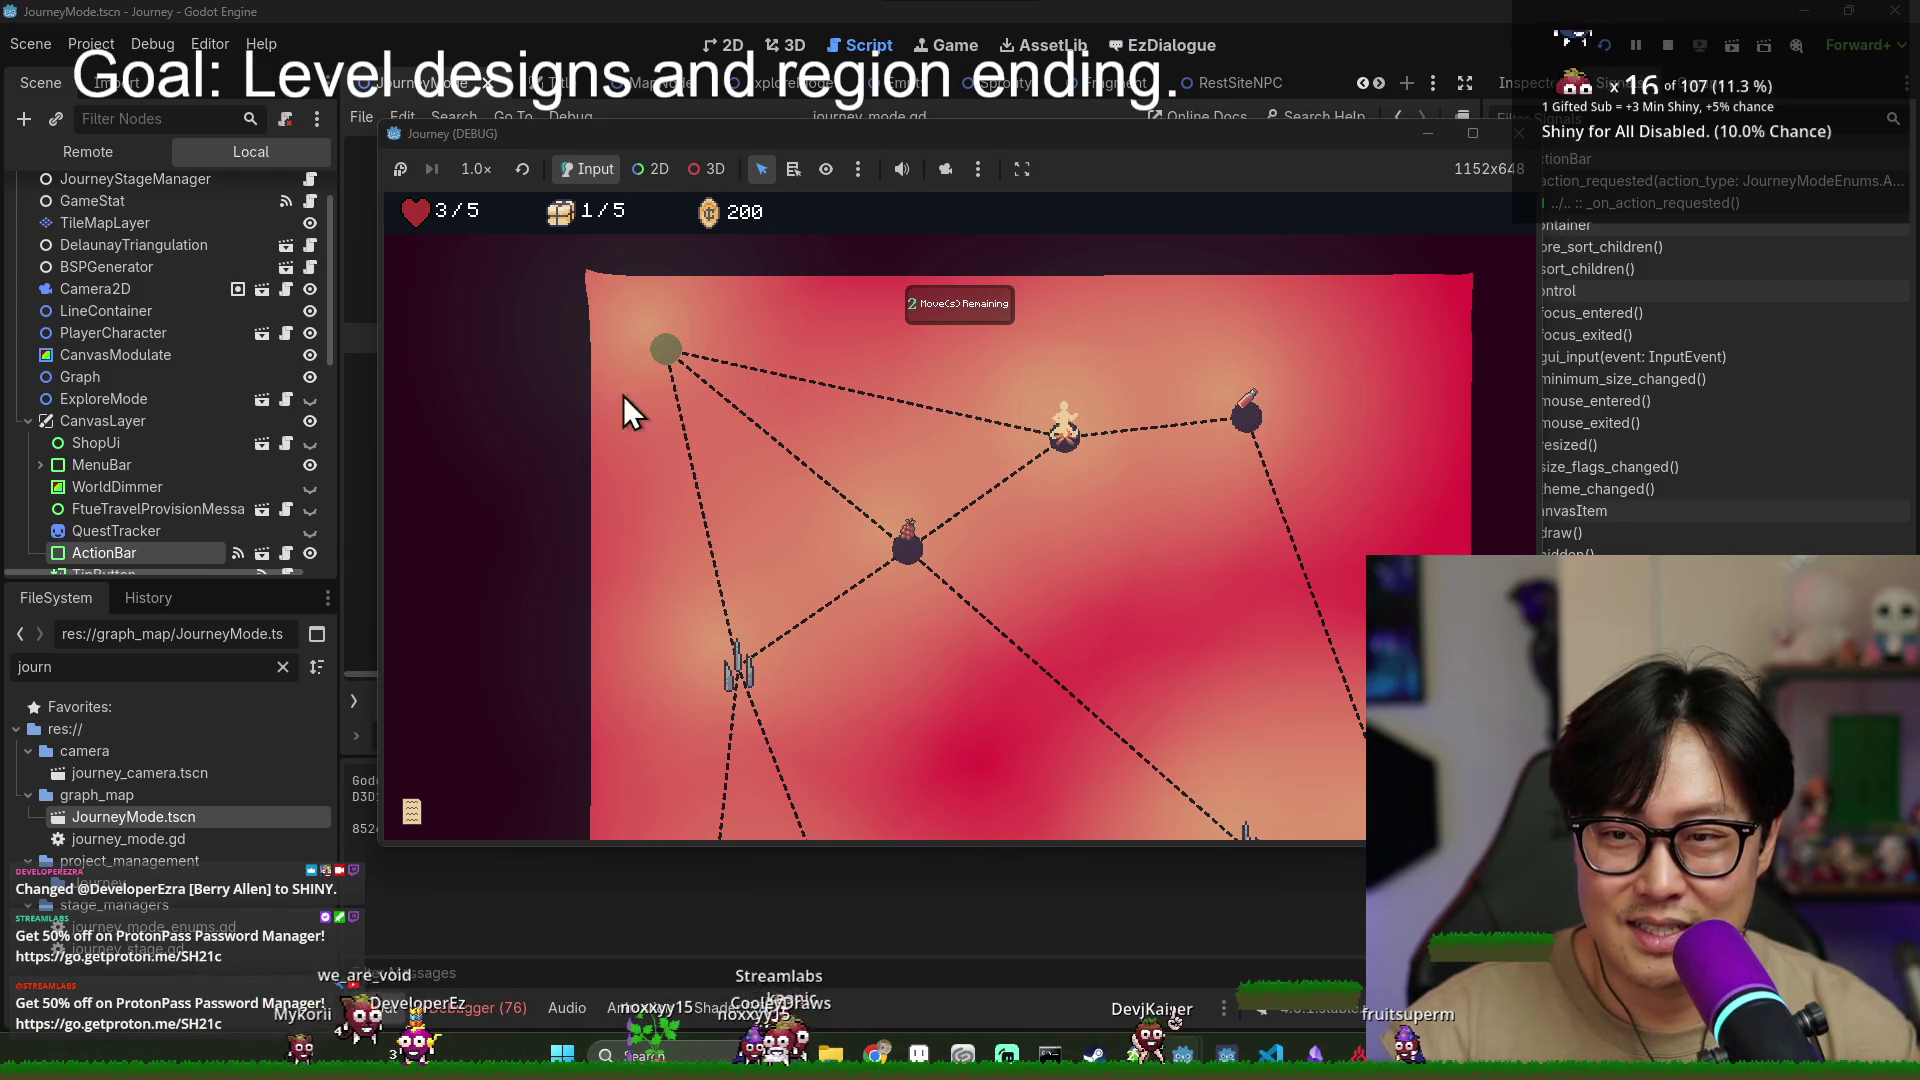
pyautogui.click(670, 356)
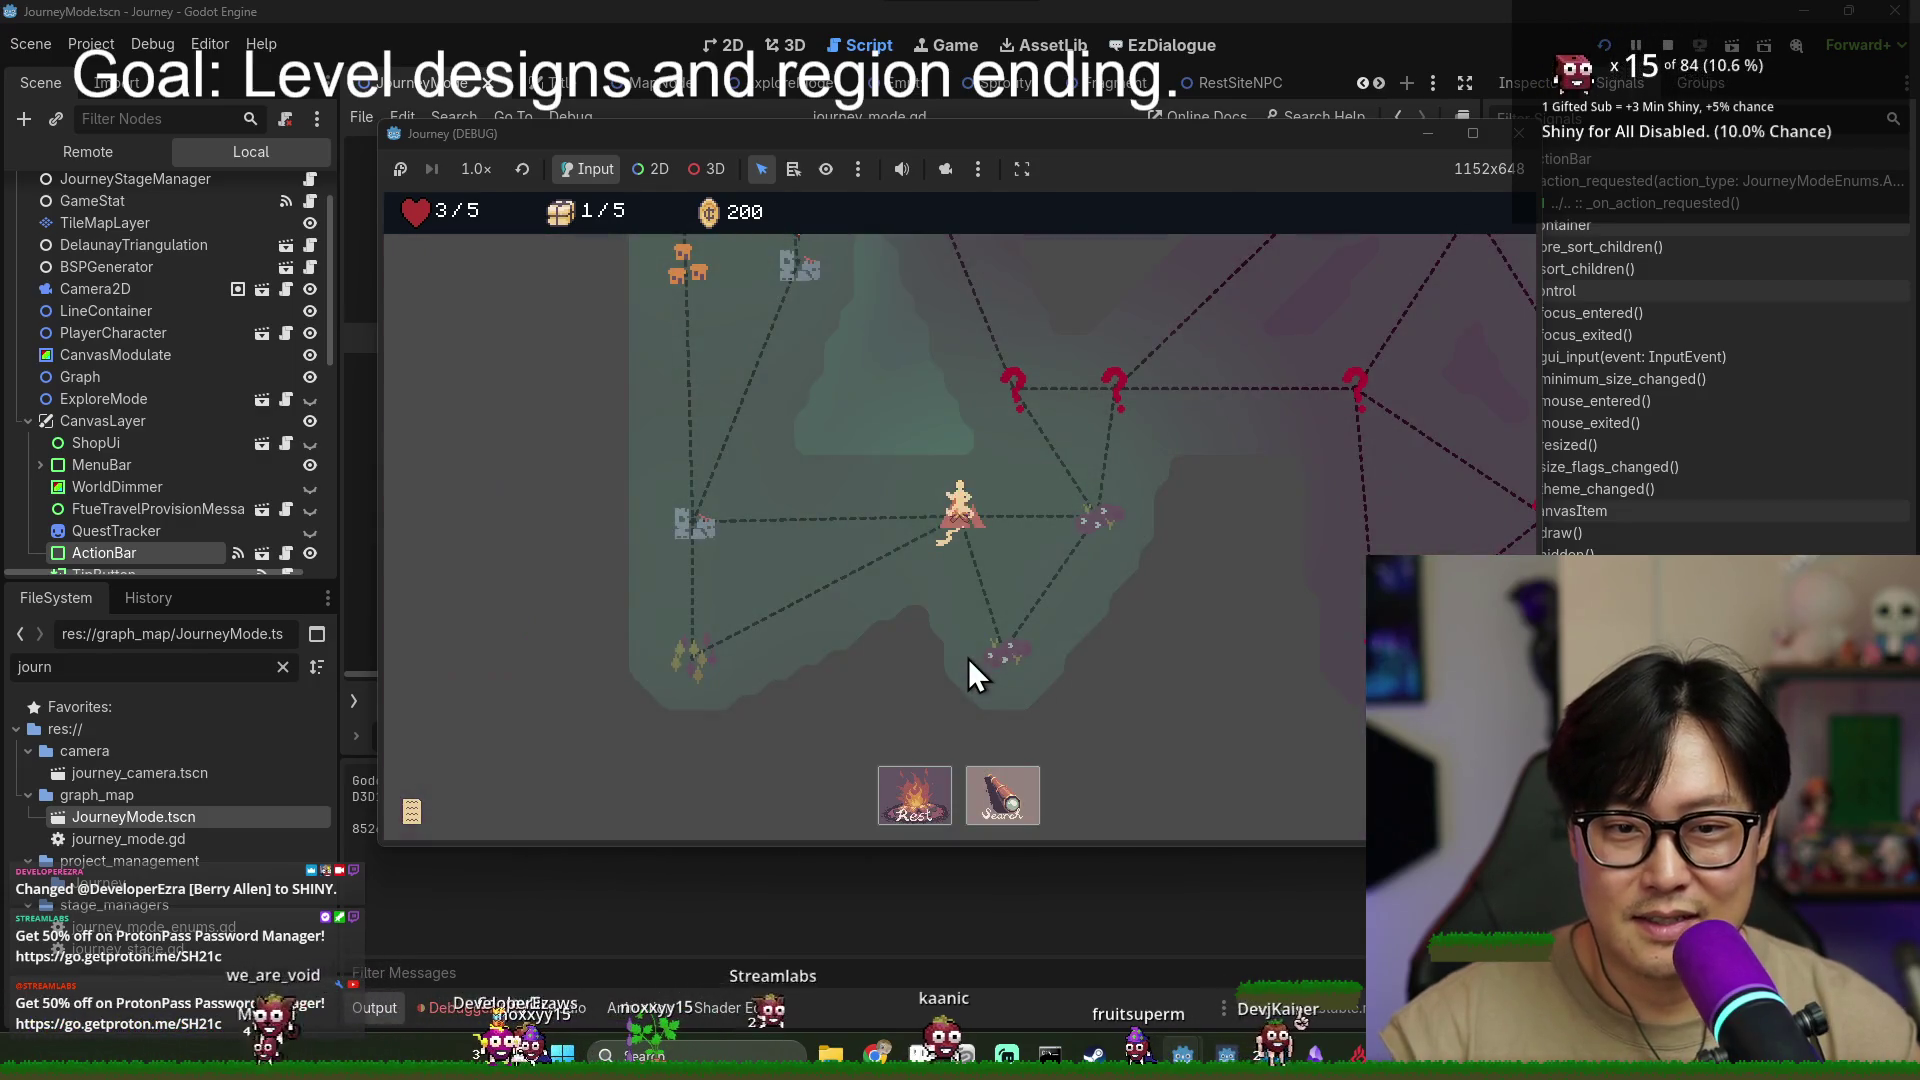
# - Rest at the campfire, visit the chest node, and travel on to the top-left node
pyautogui.click(921, 794)
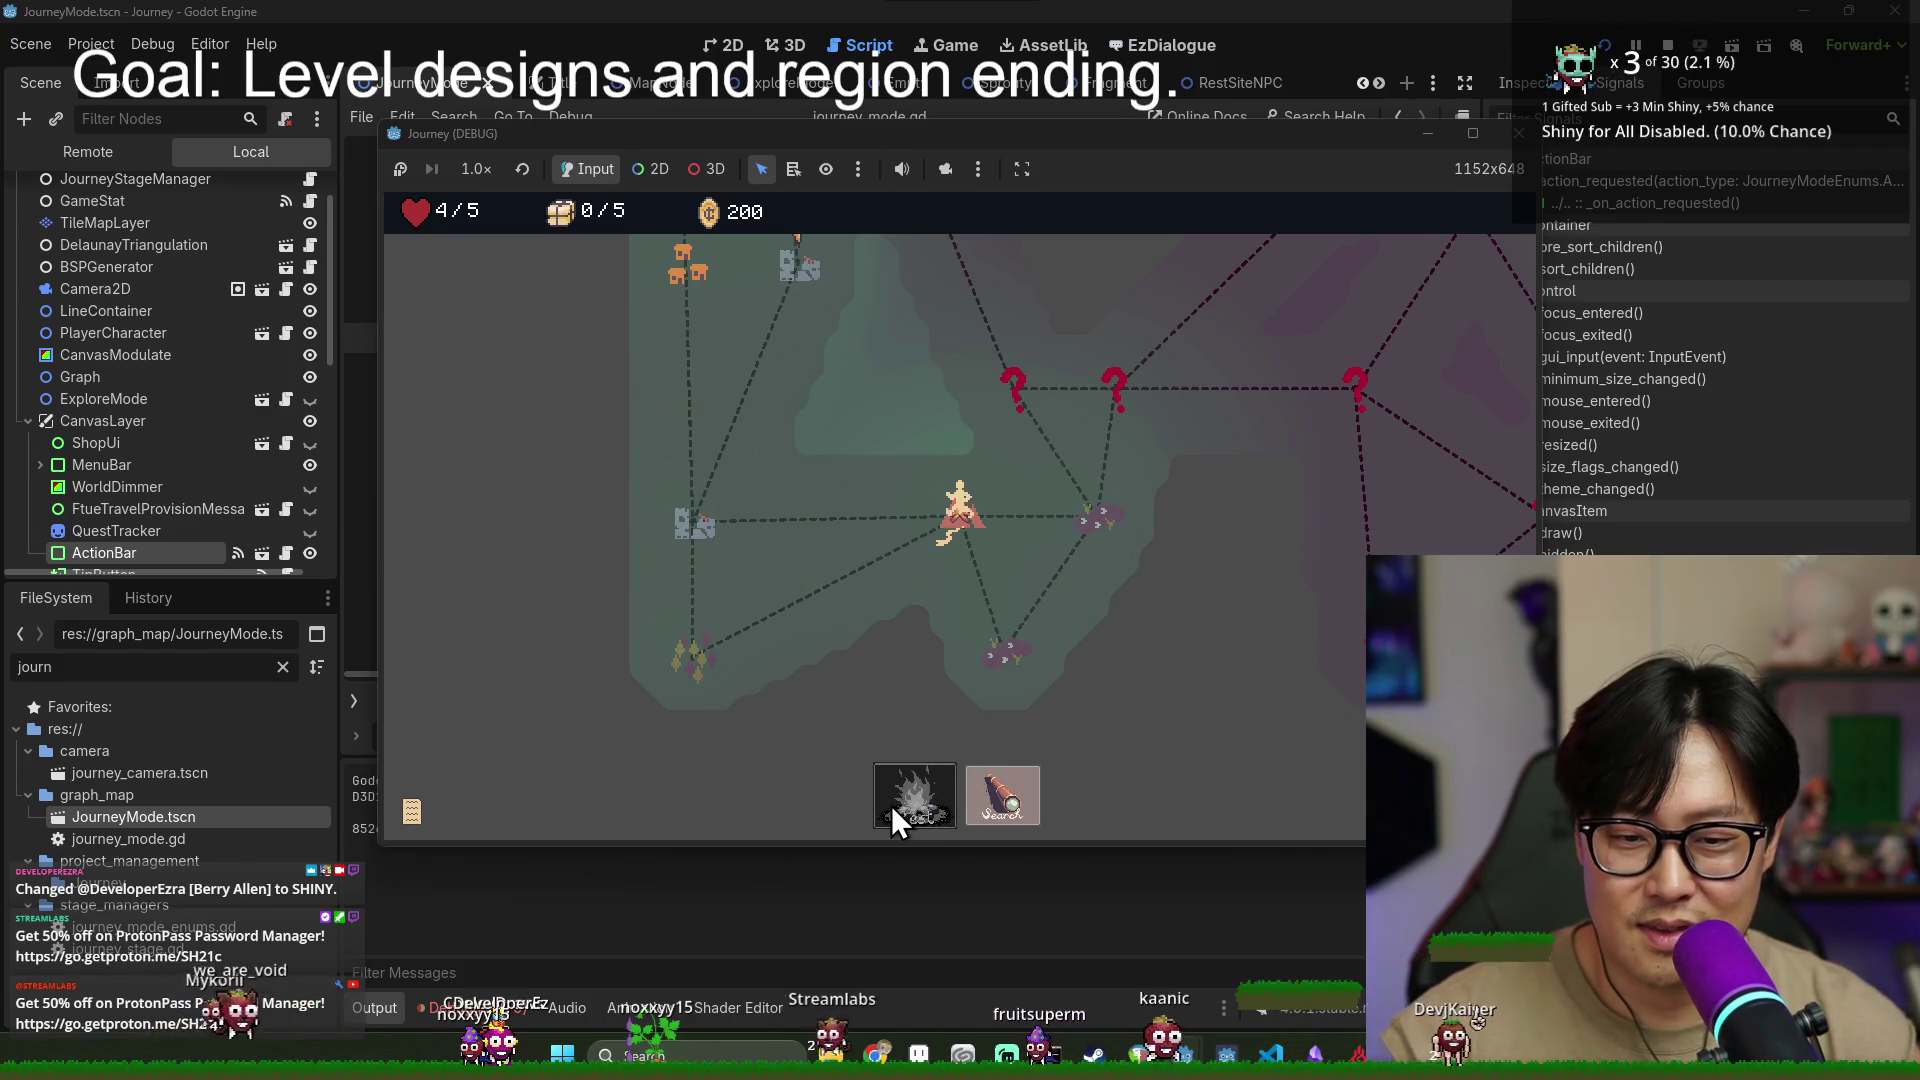
pyautogui.click(1101, 519)
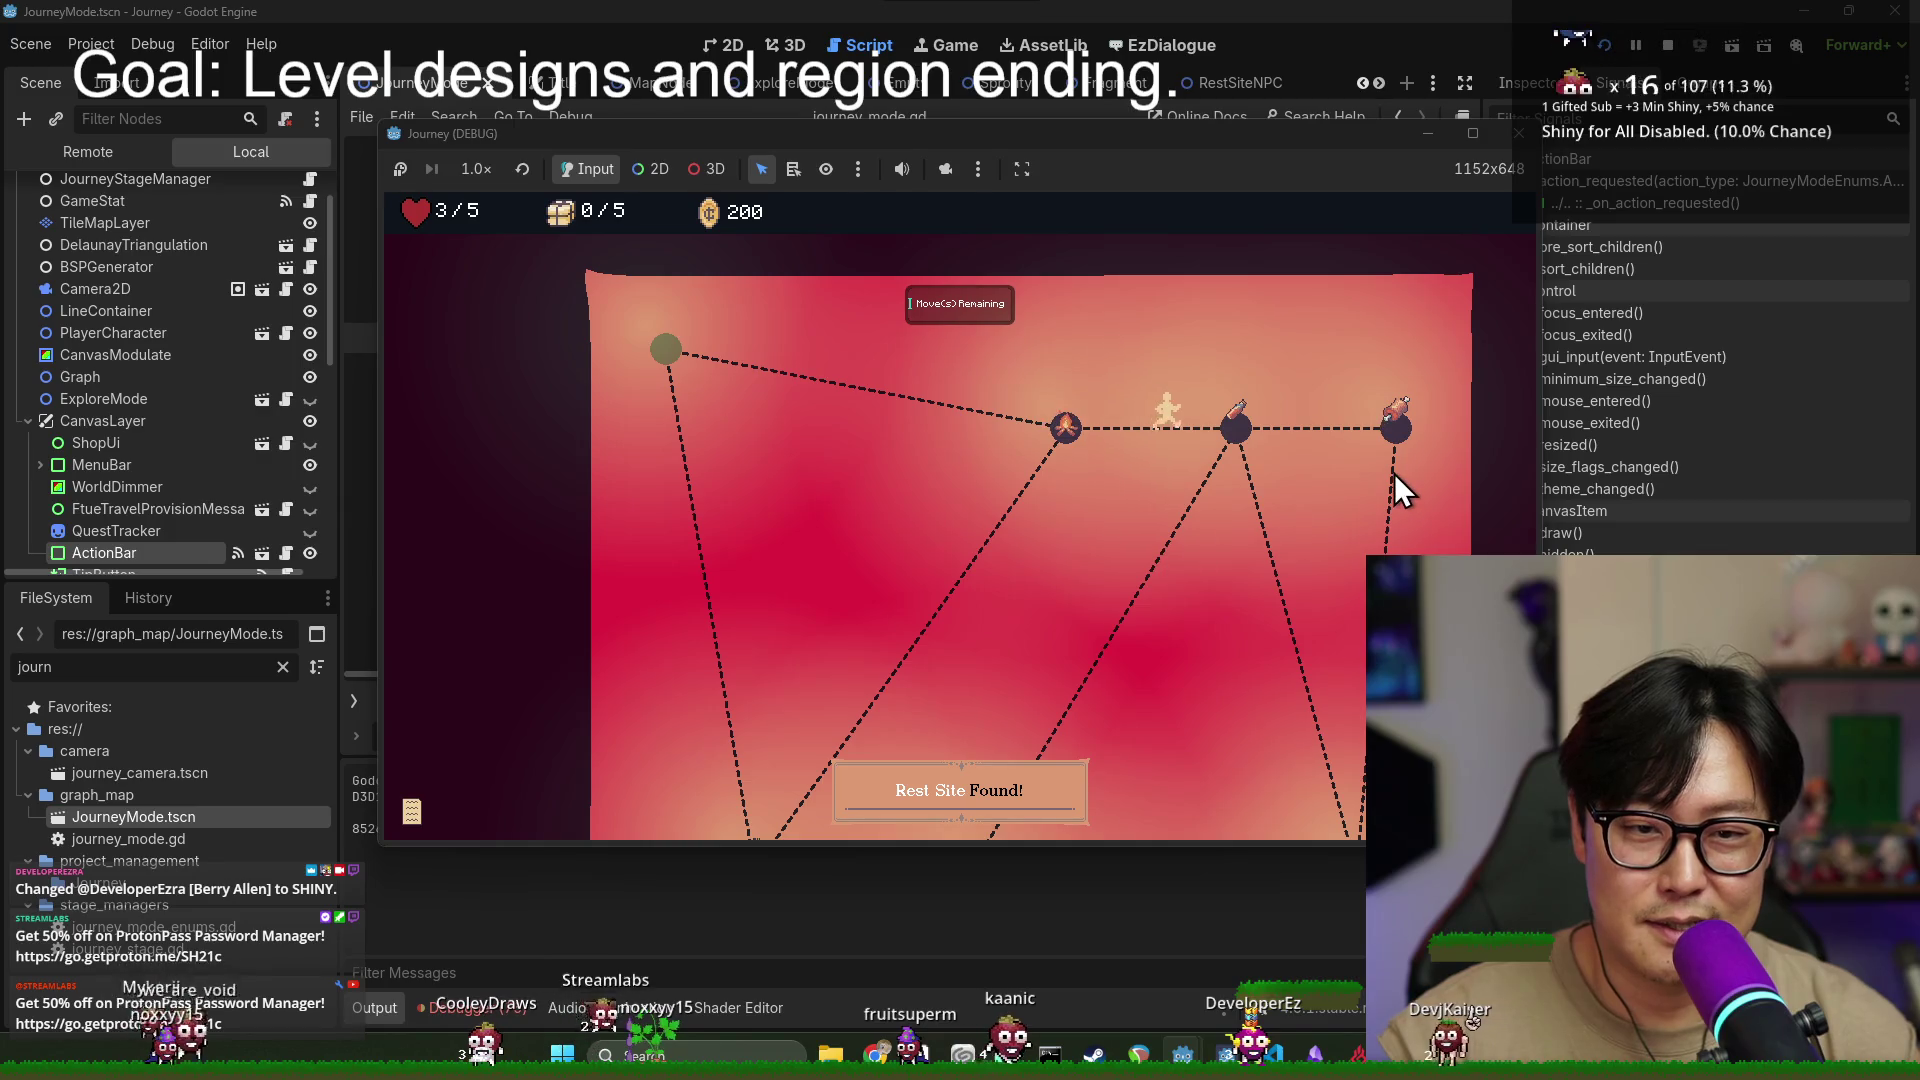
pyautogui.click(1391, 440)
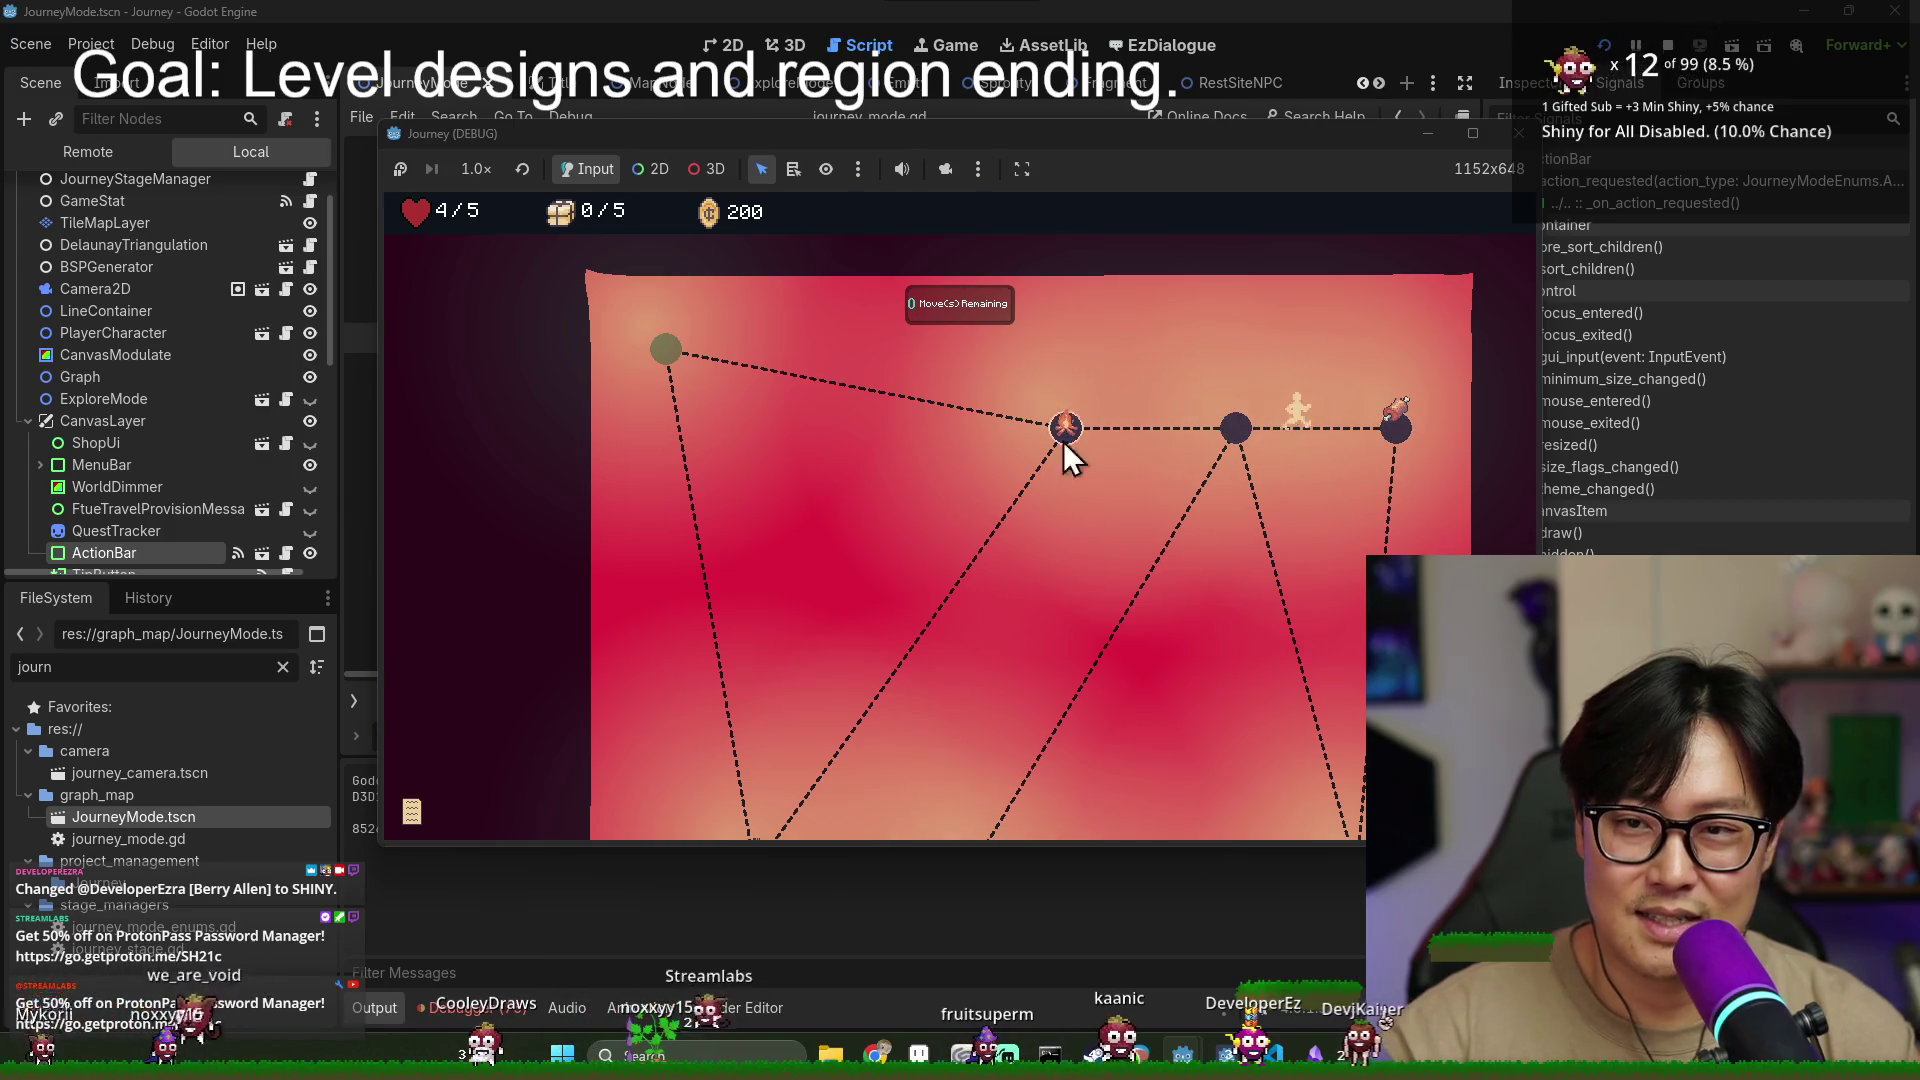
pyautogui.click(1235, 430)
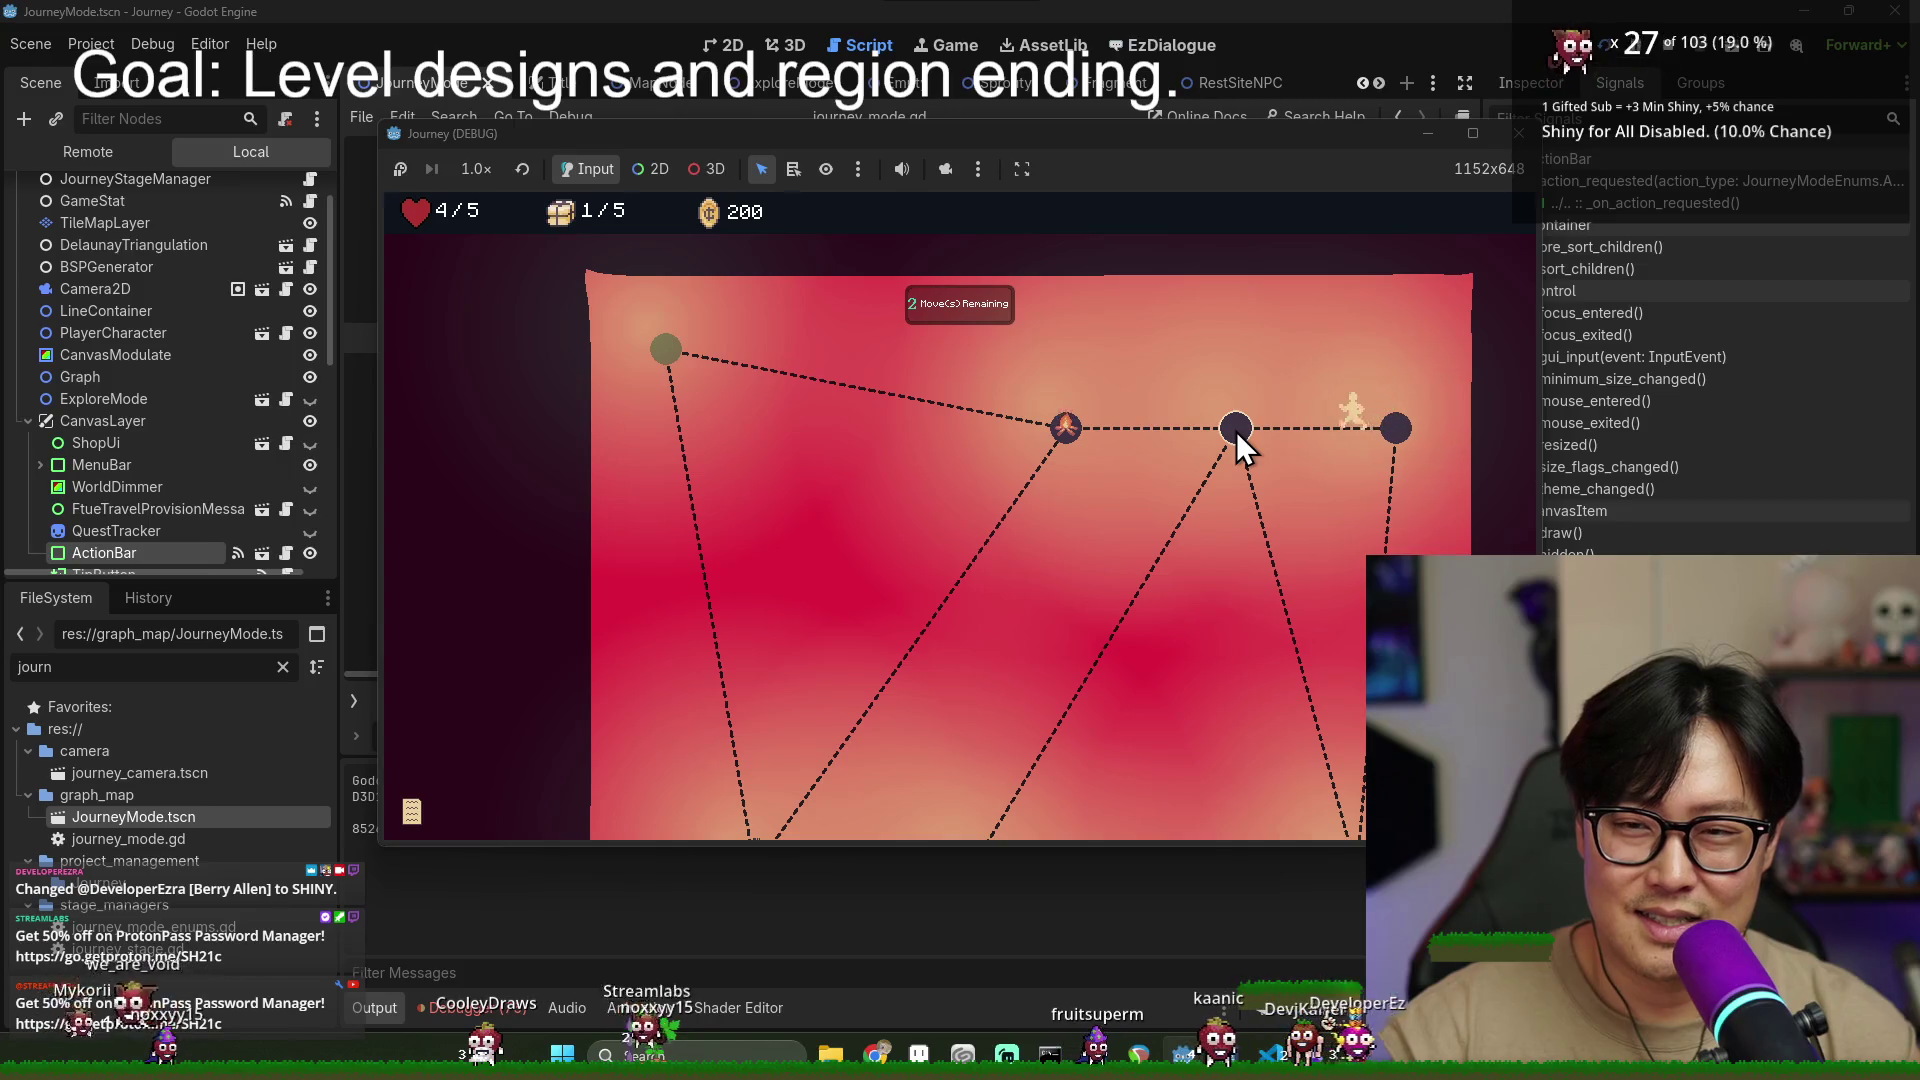
pyautogui.click(1065, 428)
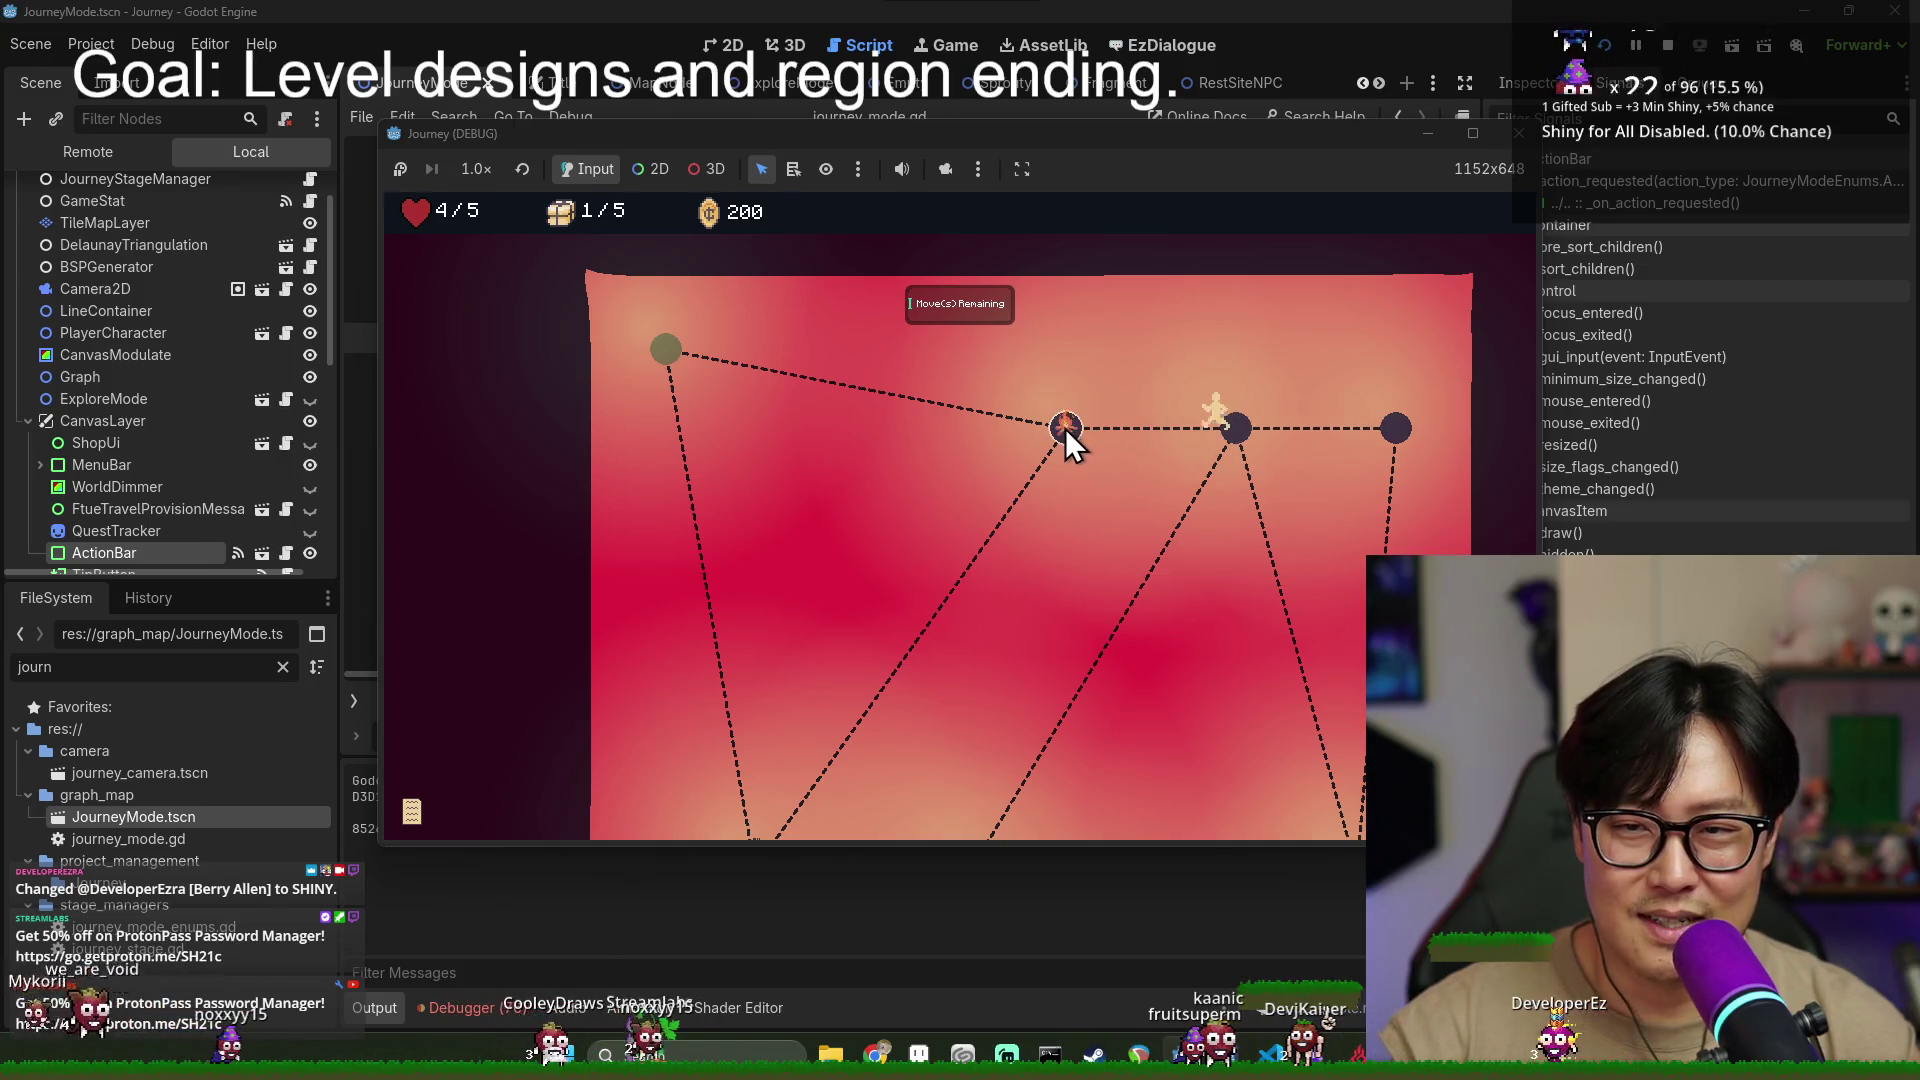
pyautogui.click(667, 350)
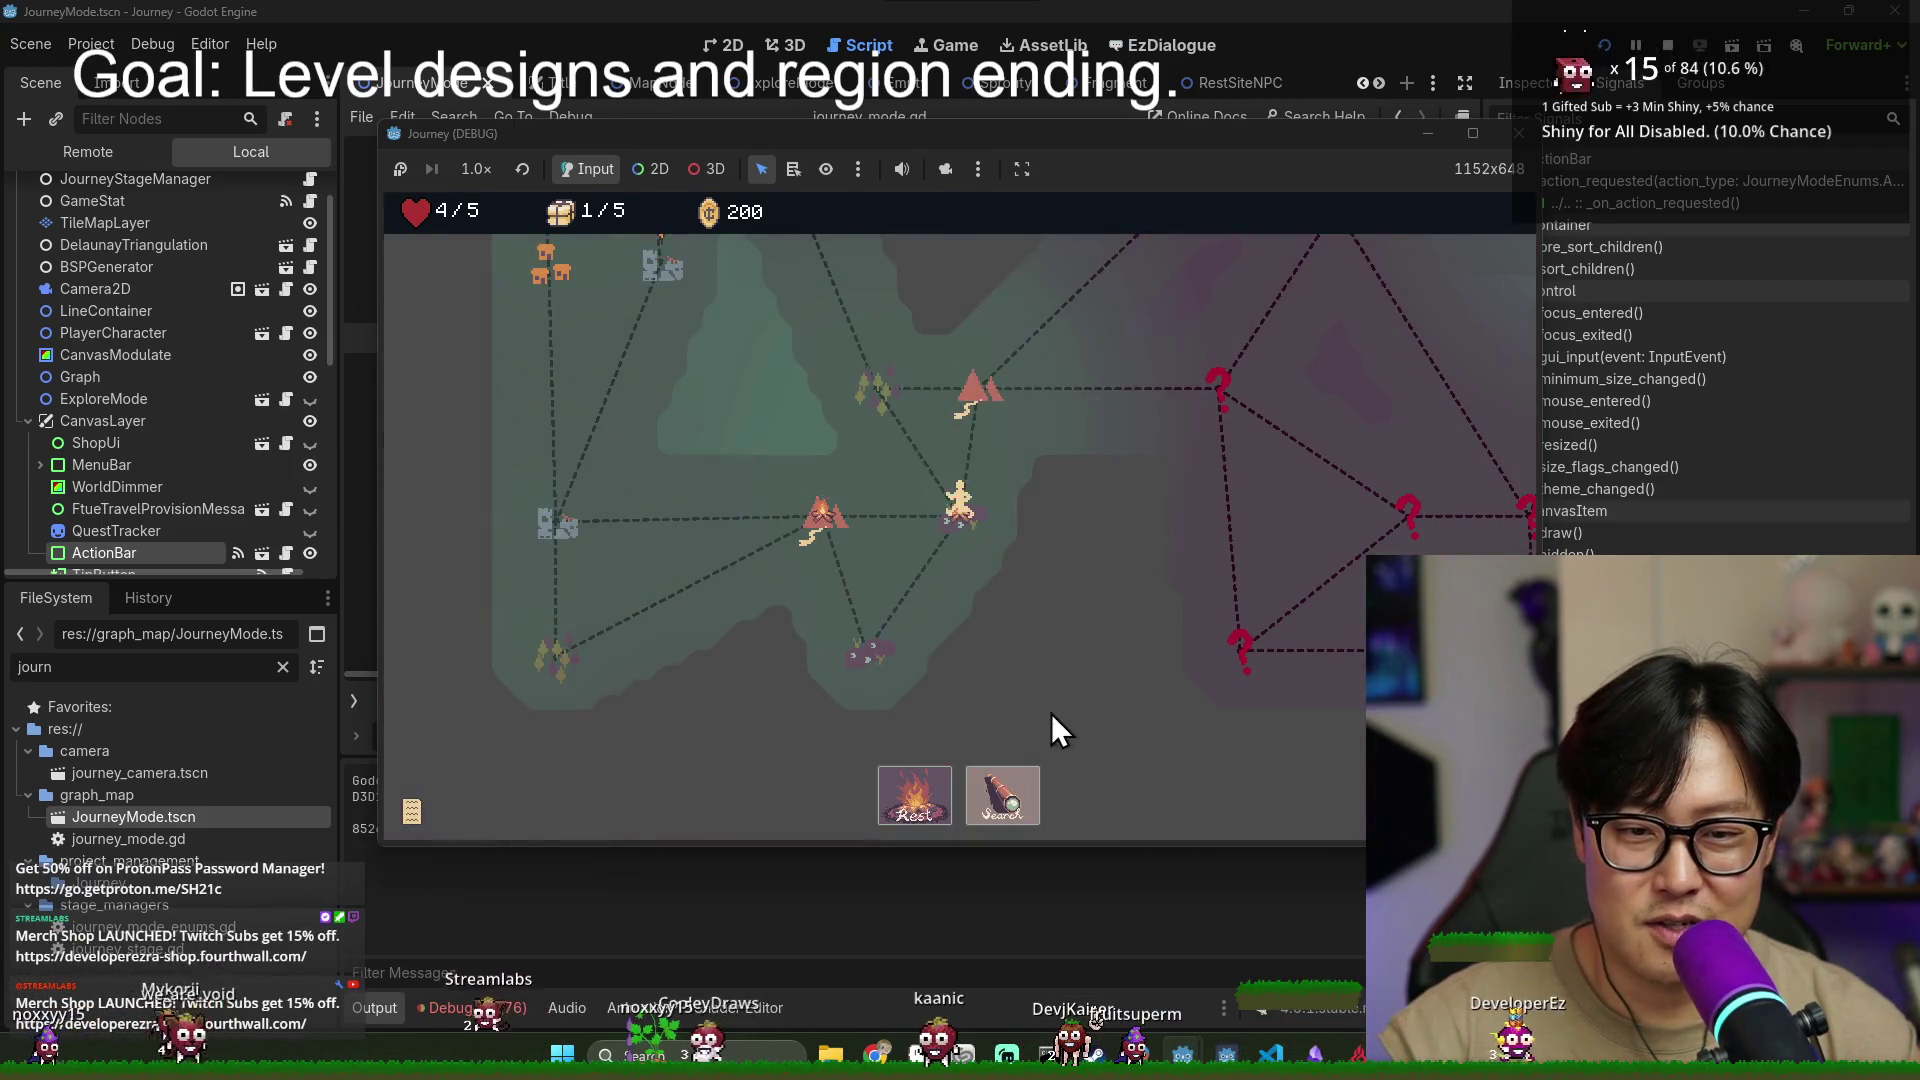
# - Travel into the next region, reach the campfire rest site, and rest there twice
pyautogui.click(890, 393)
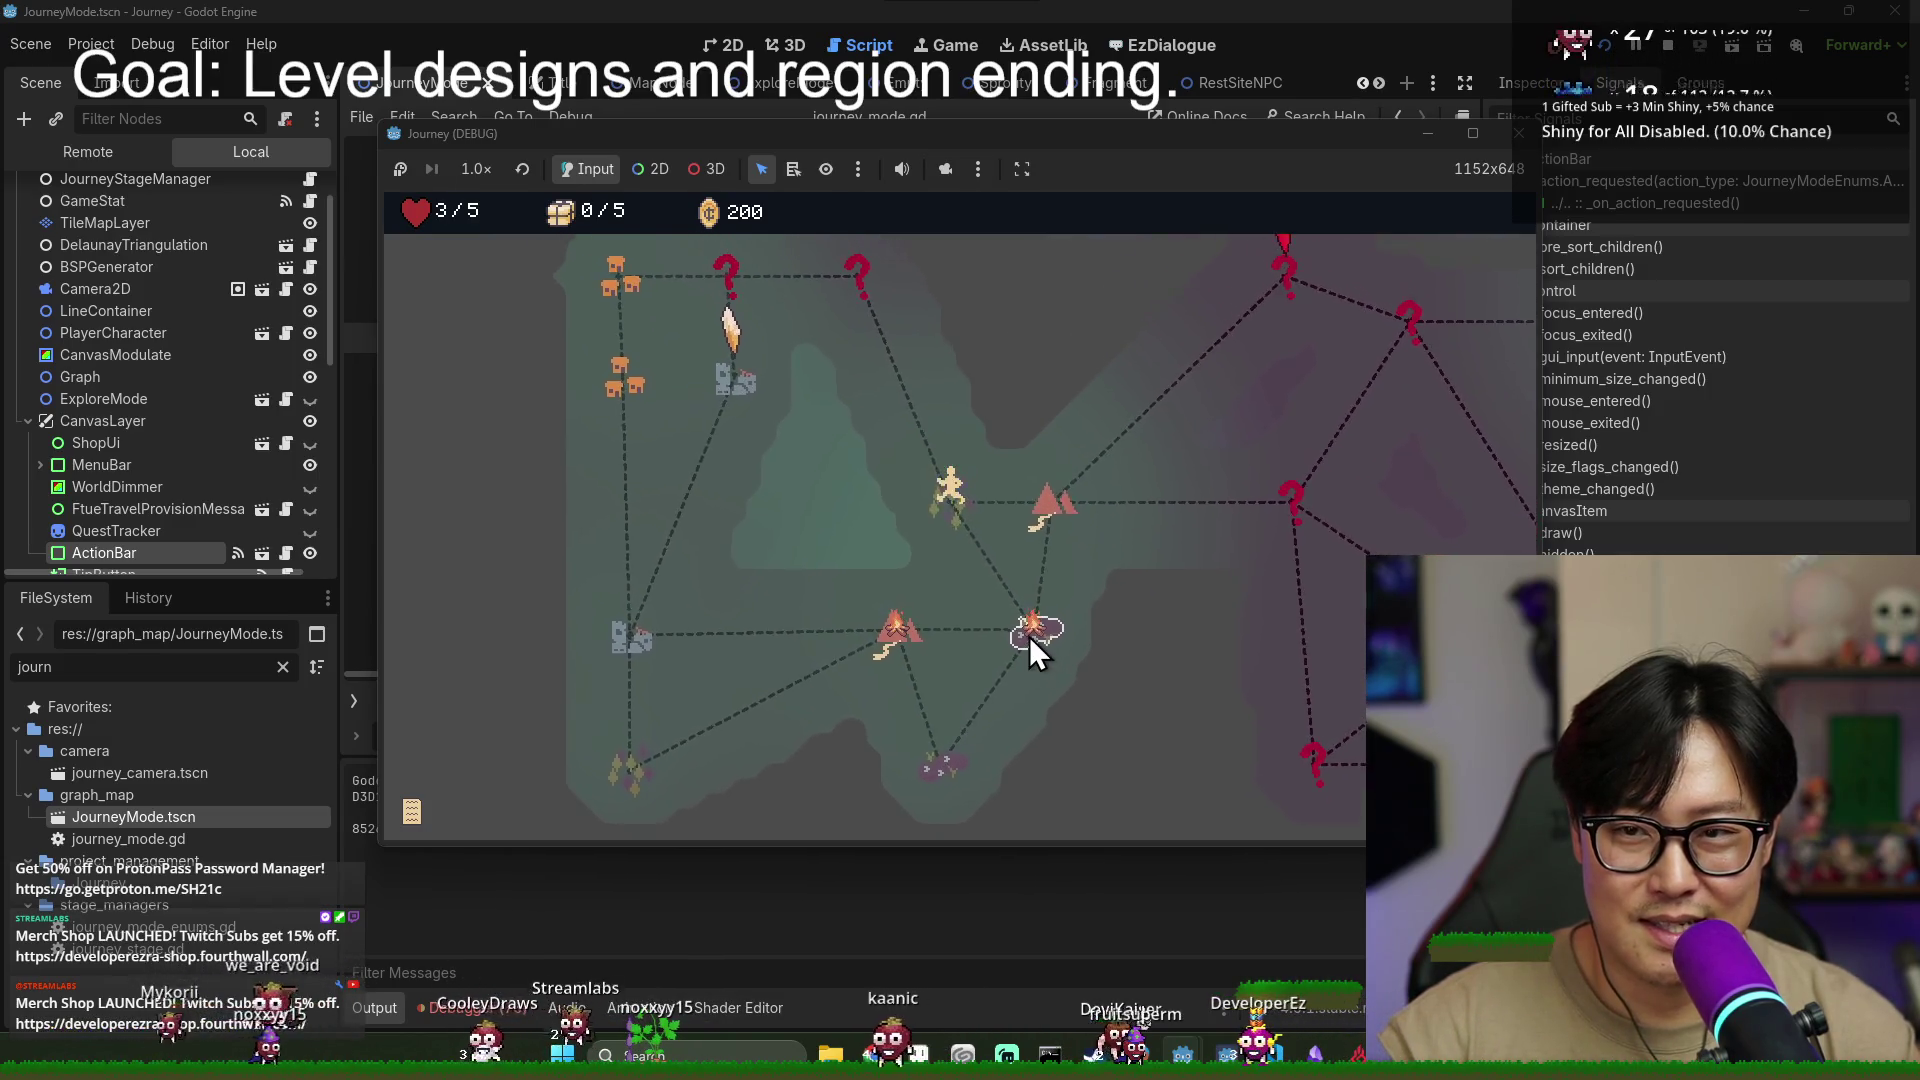
pyautogui.click(1029, 636)
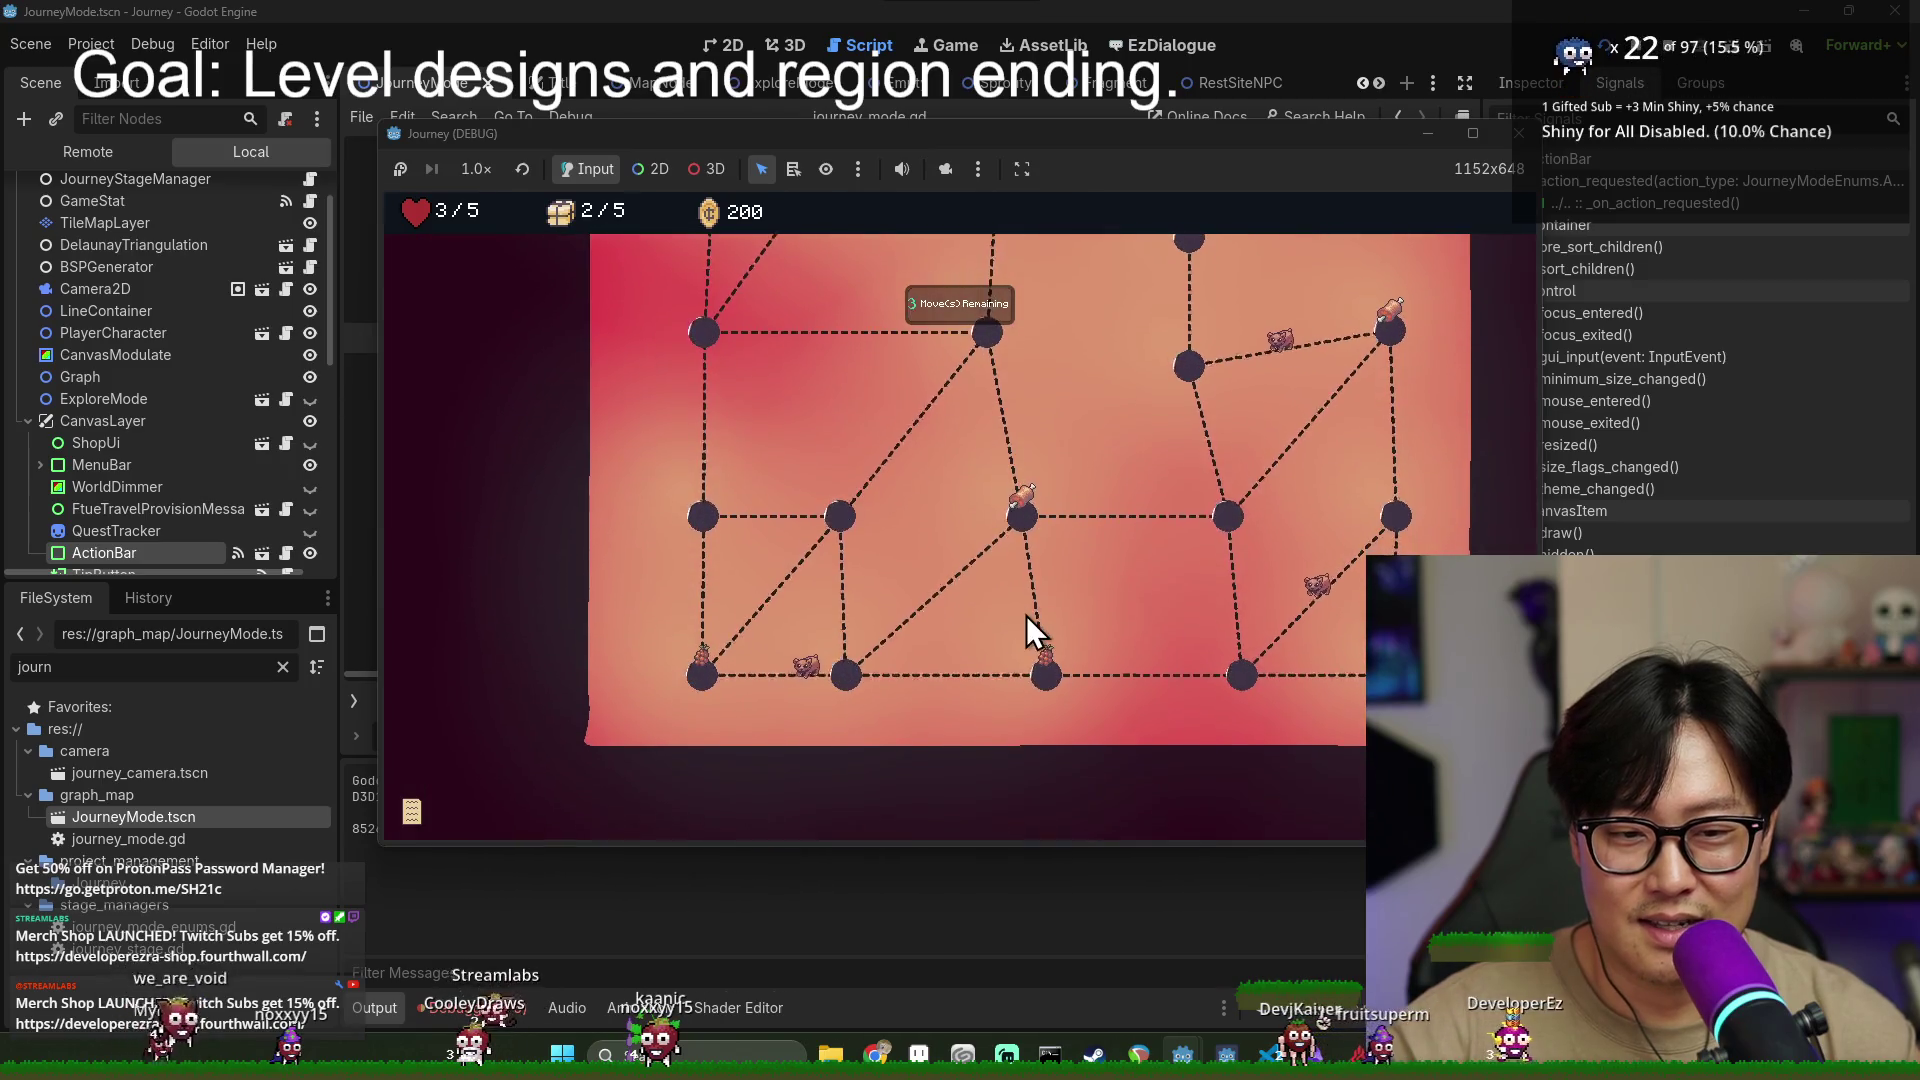
pyautogui.click(1027, 617)
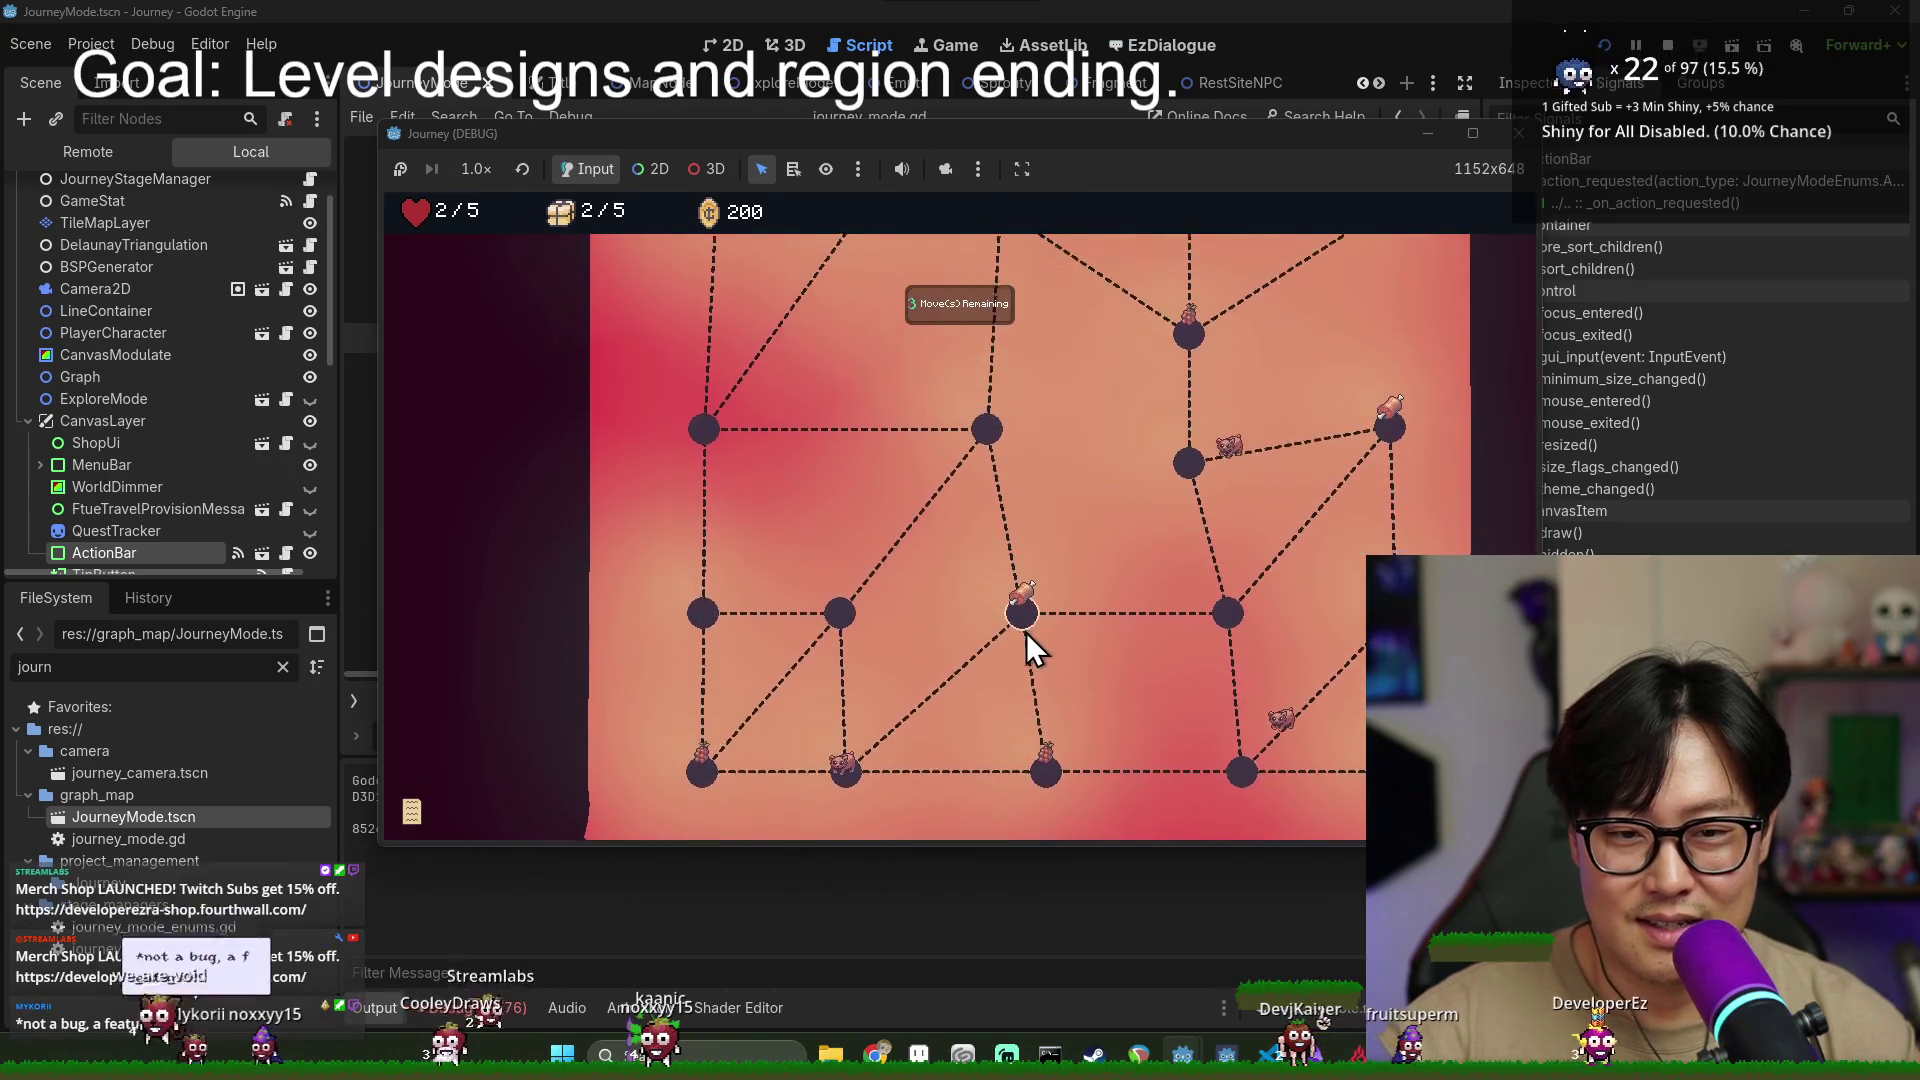
pyautogui.click(717, 565)
pyautogui.click(858, 578)
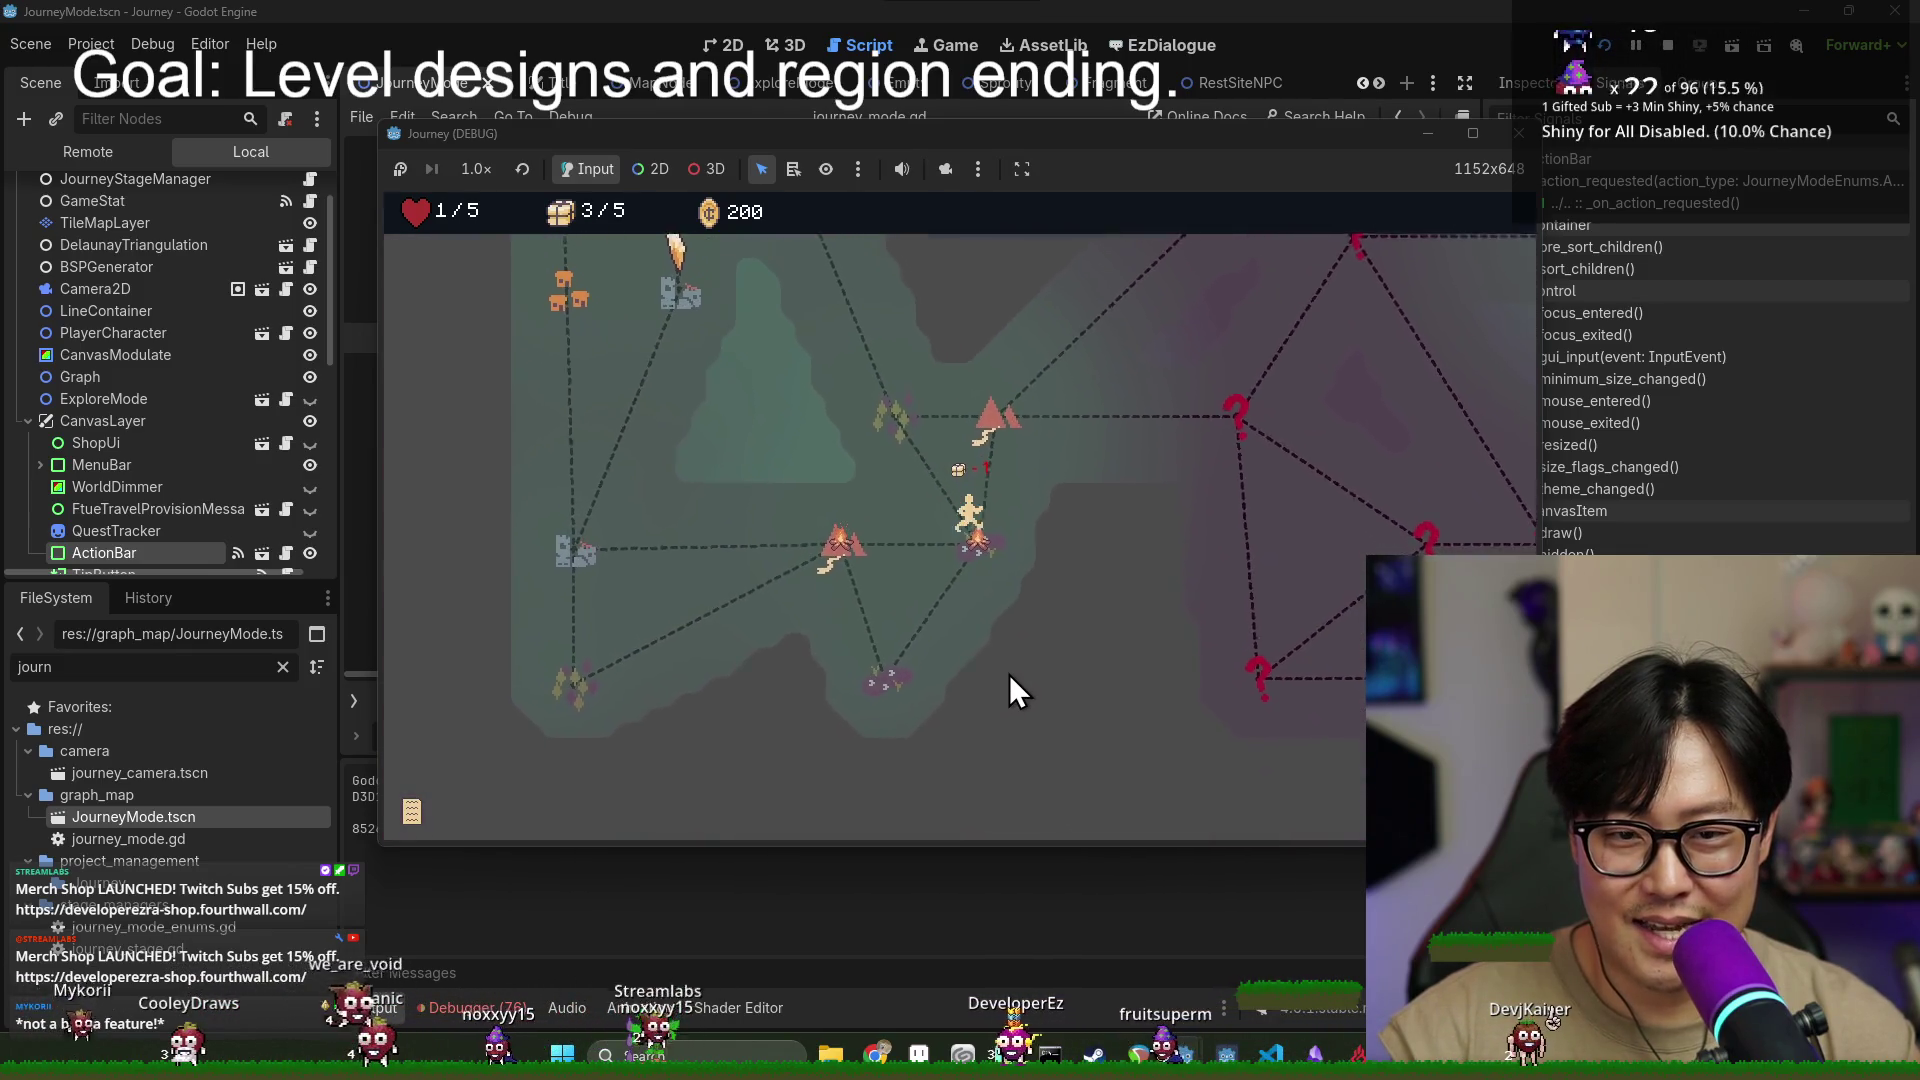
pyautogui.click(934, 778)
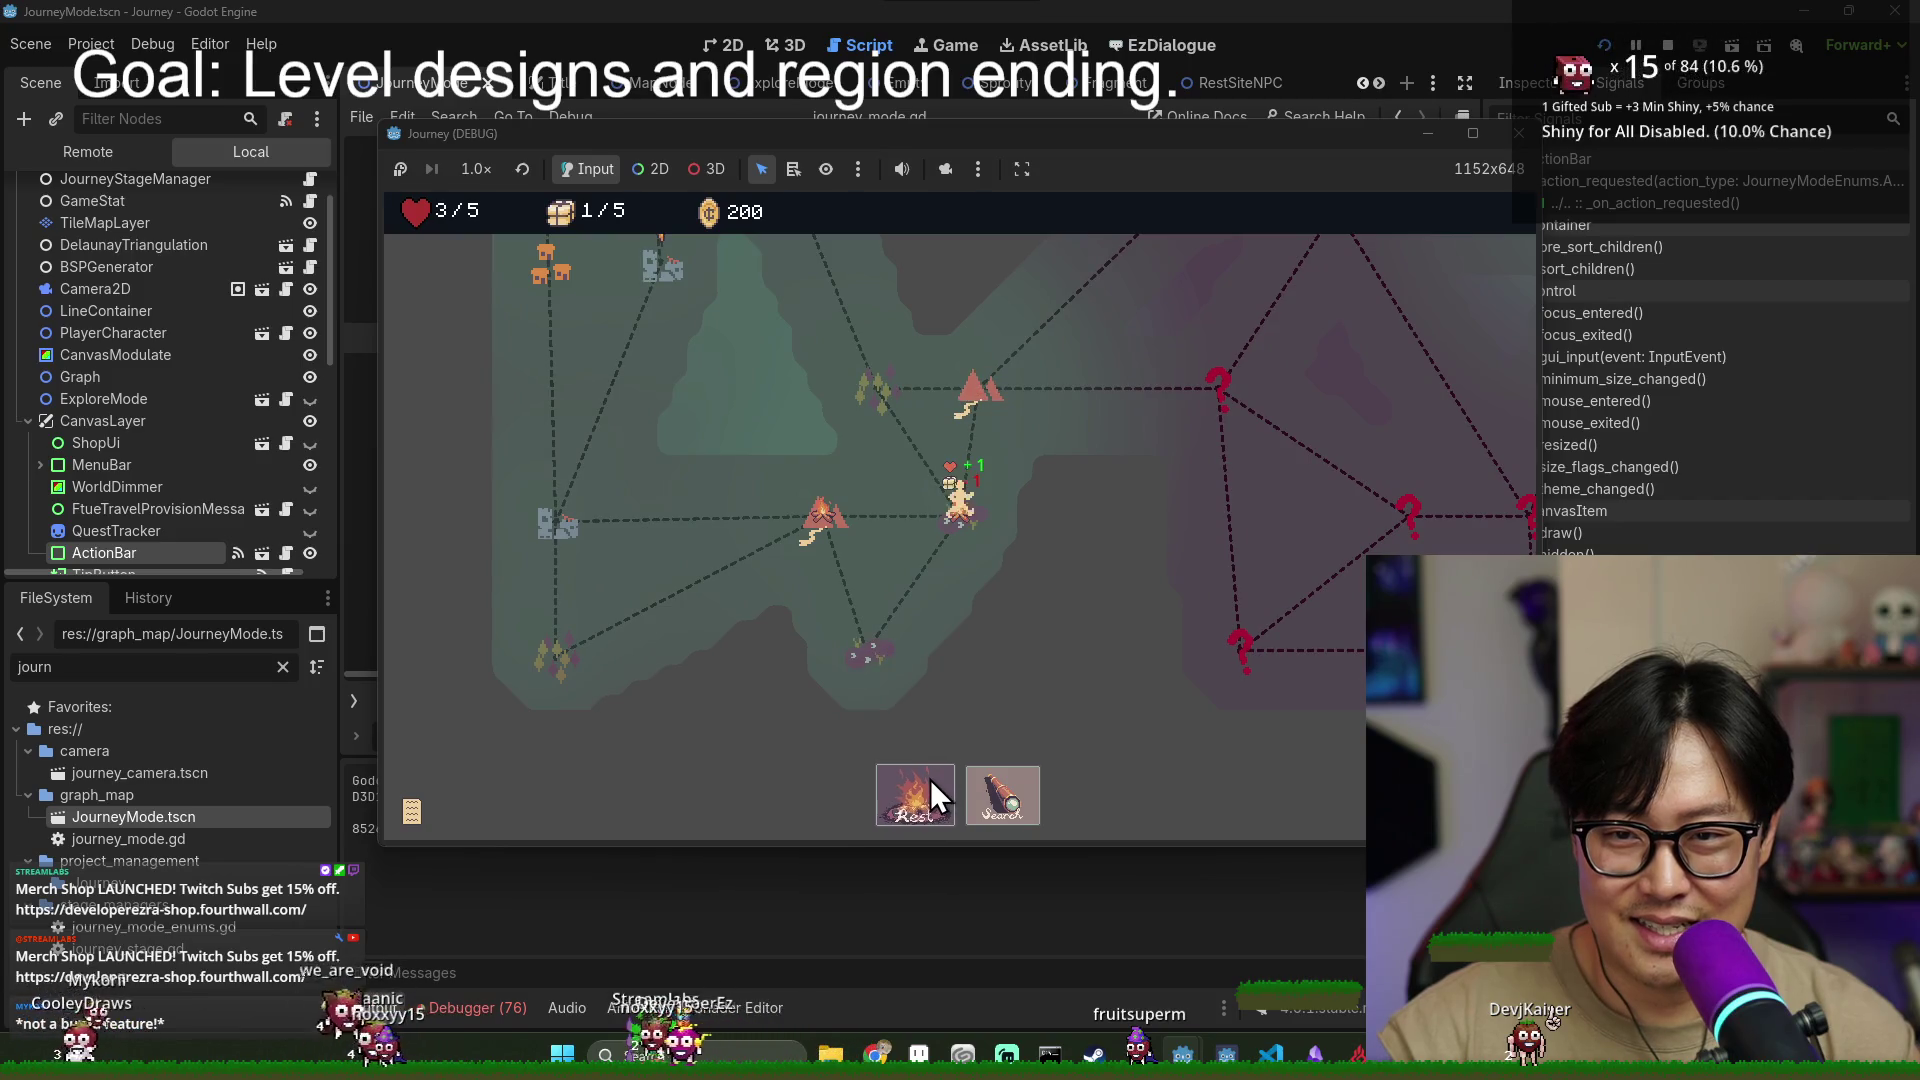
pyautogui.click(927, 782)
pyautogui.click(995, 794)
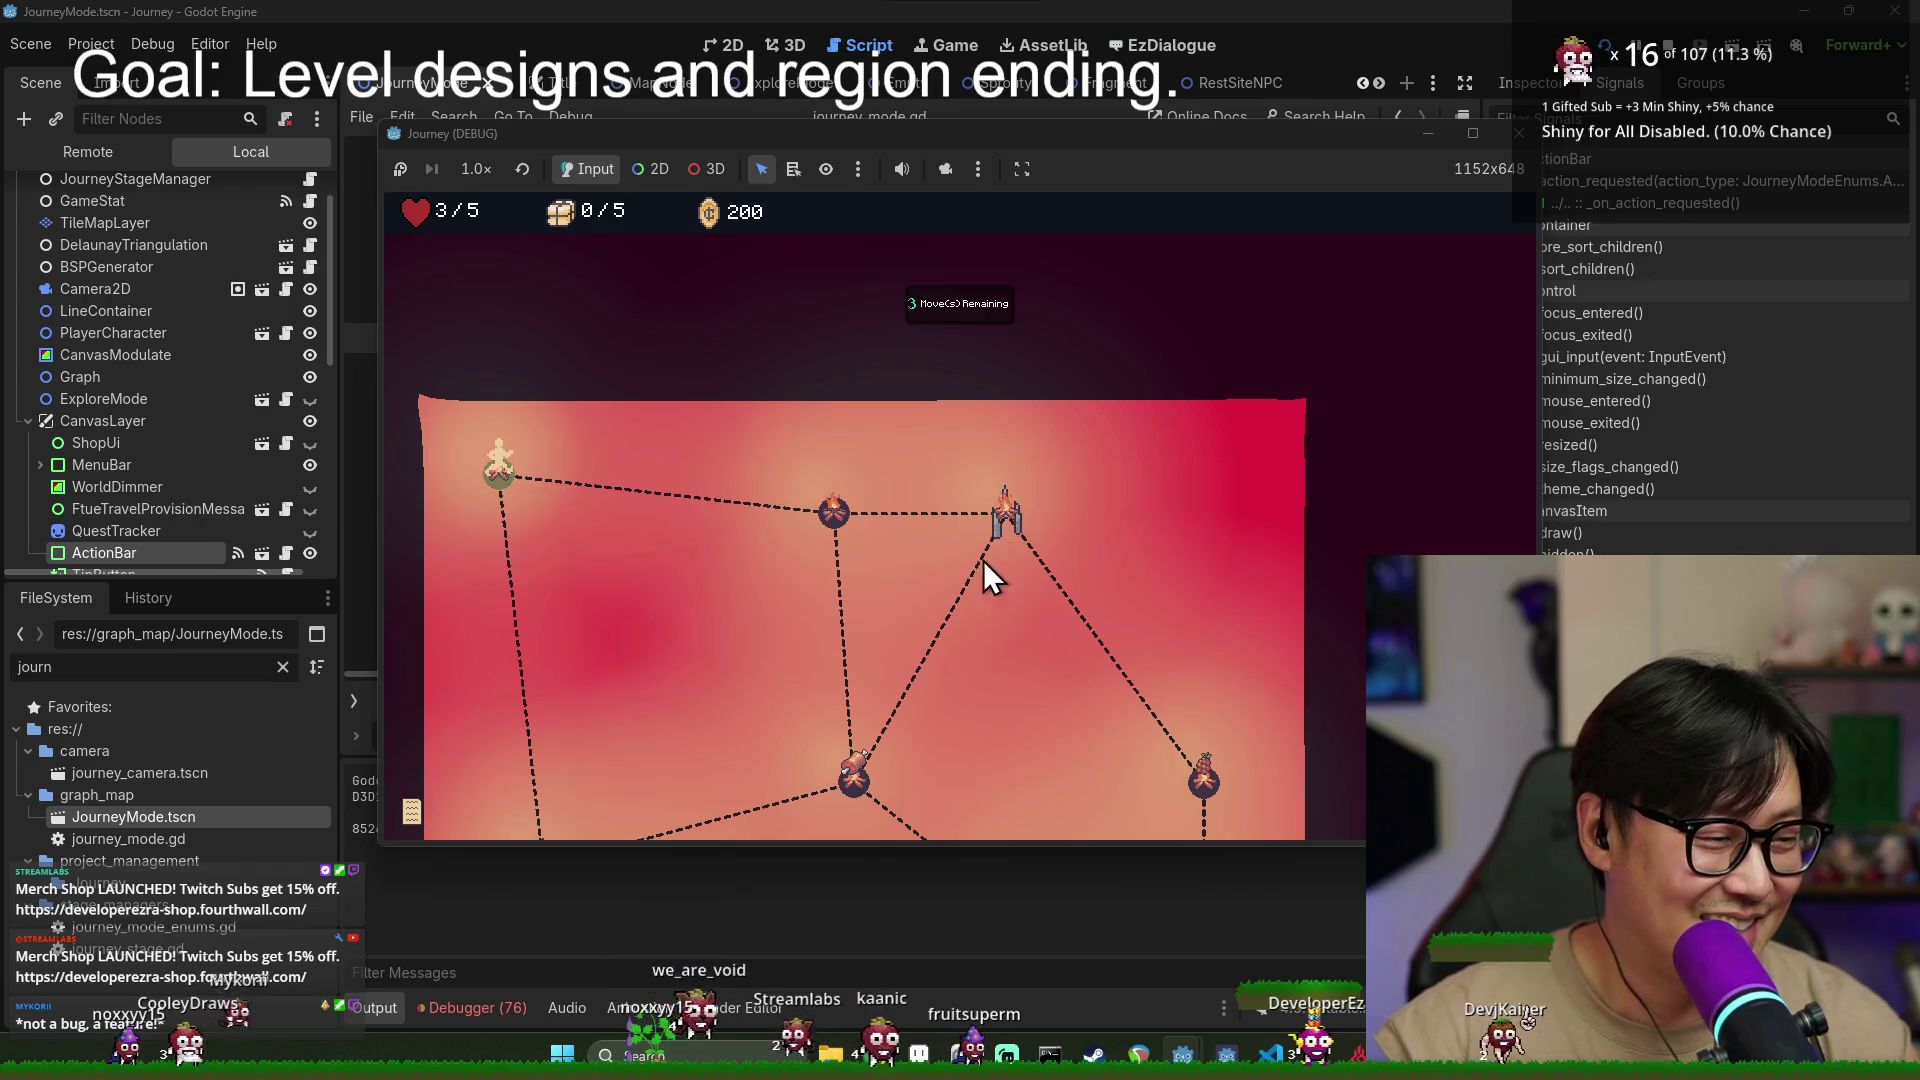
# - Keep moving across nodes until health runs out and the journey ends
pyautogui.click(840, 507)
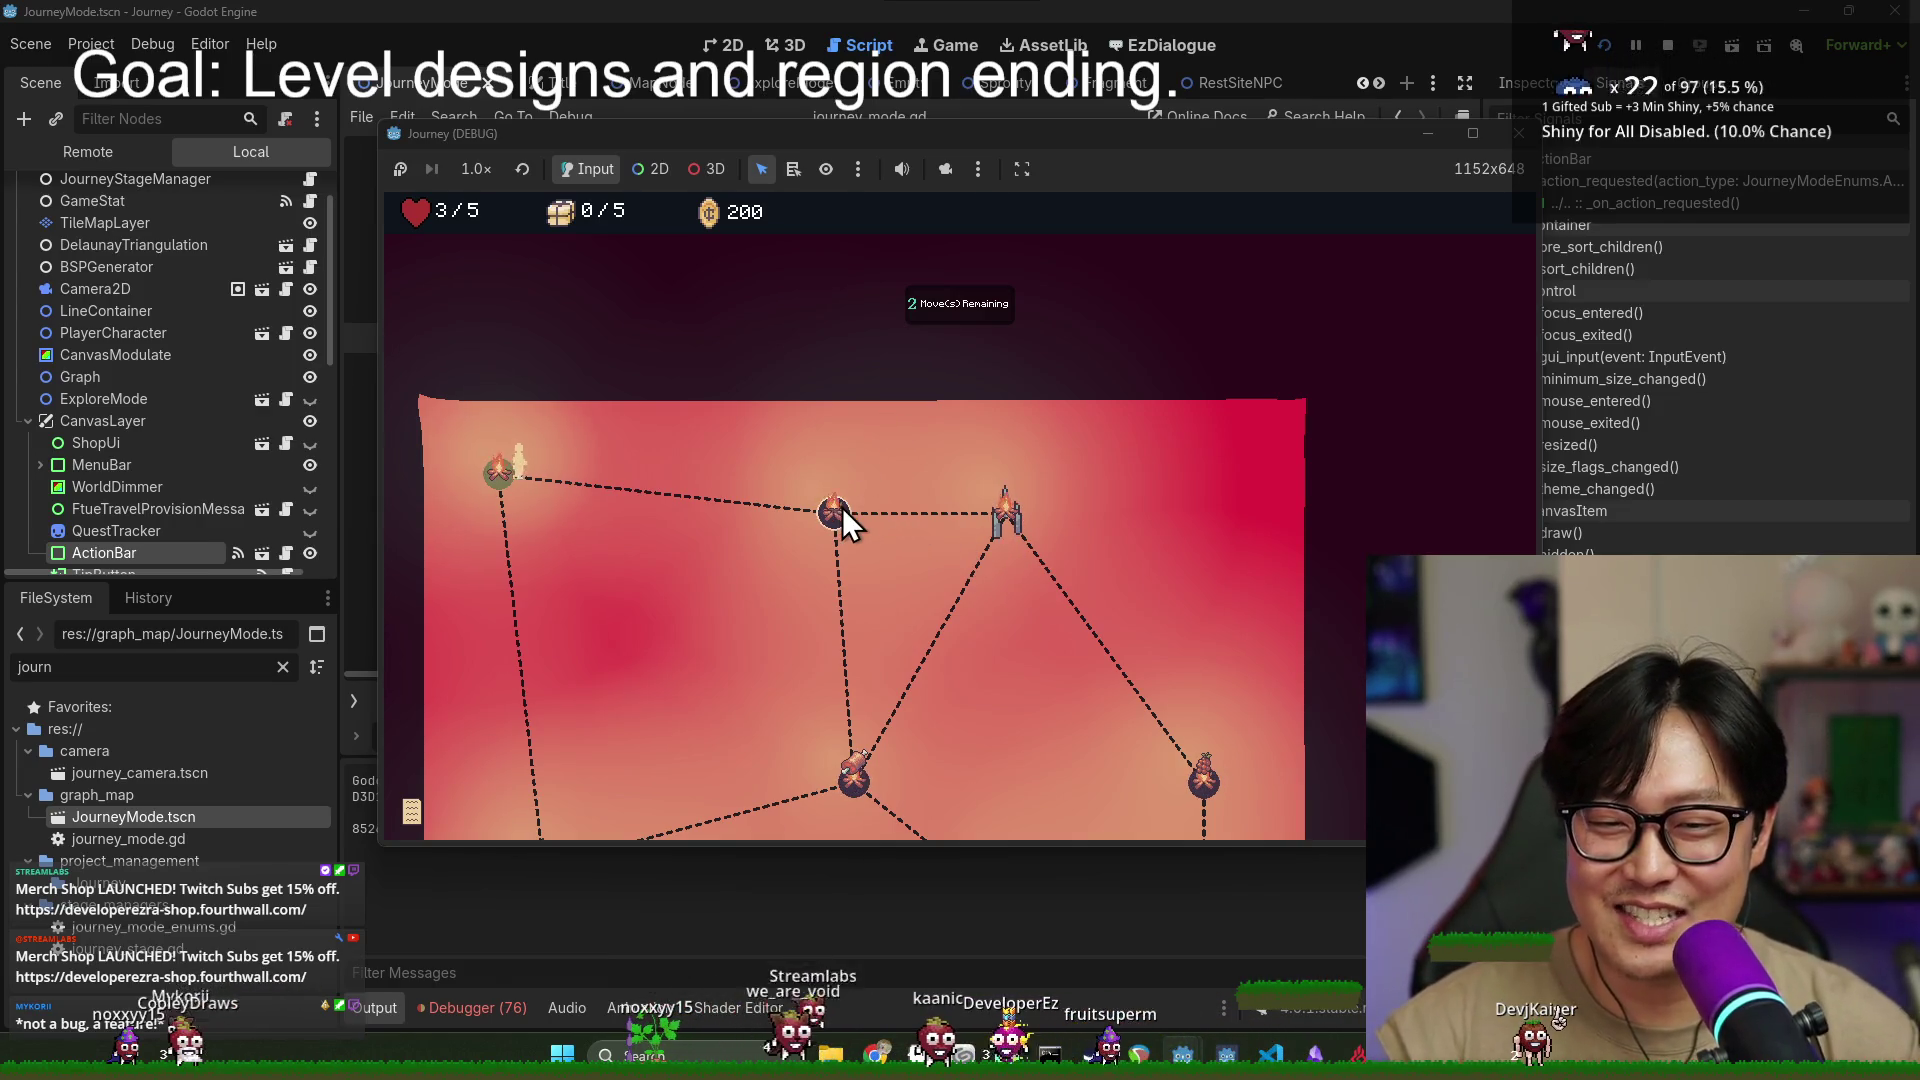
pyautogui.click(502, 472)
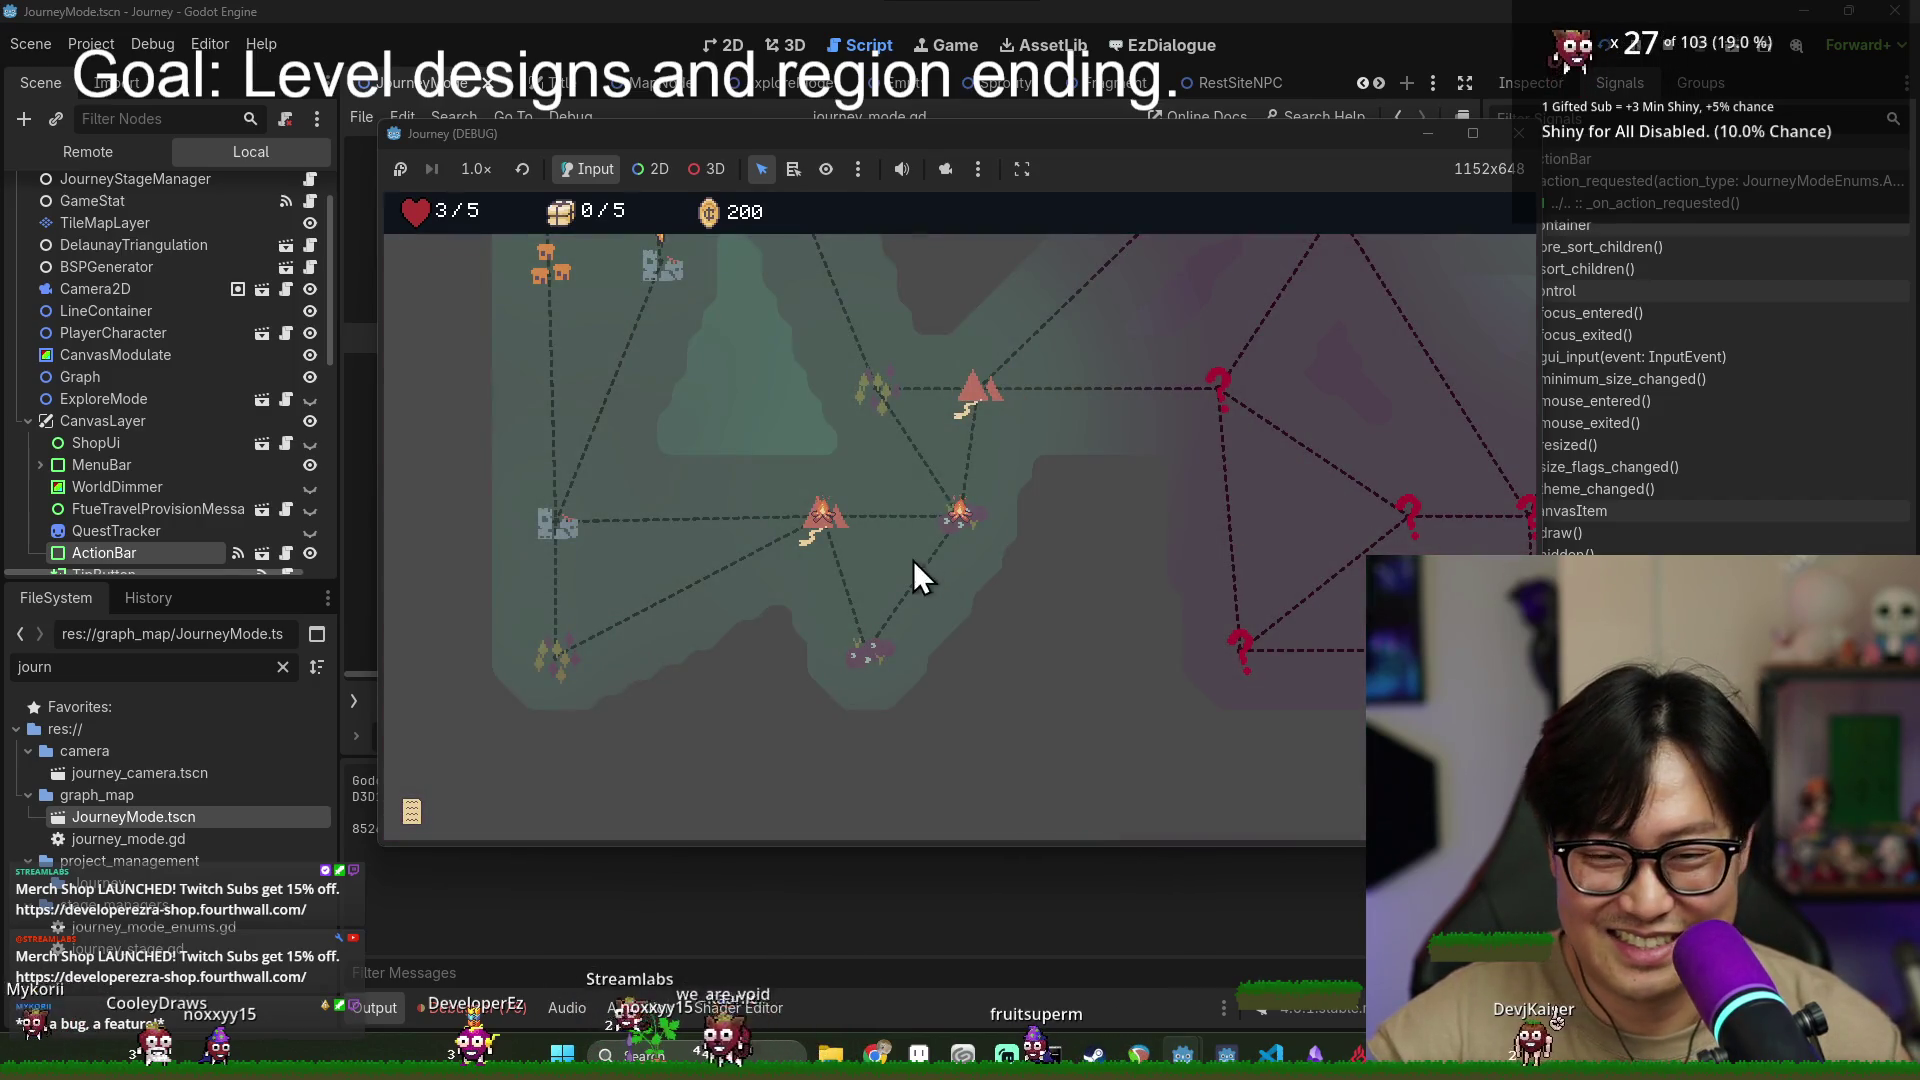
pyautogui.click(965, 520)
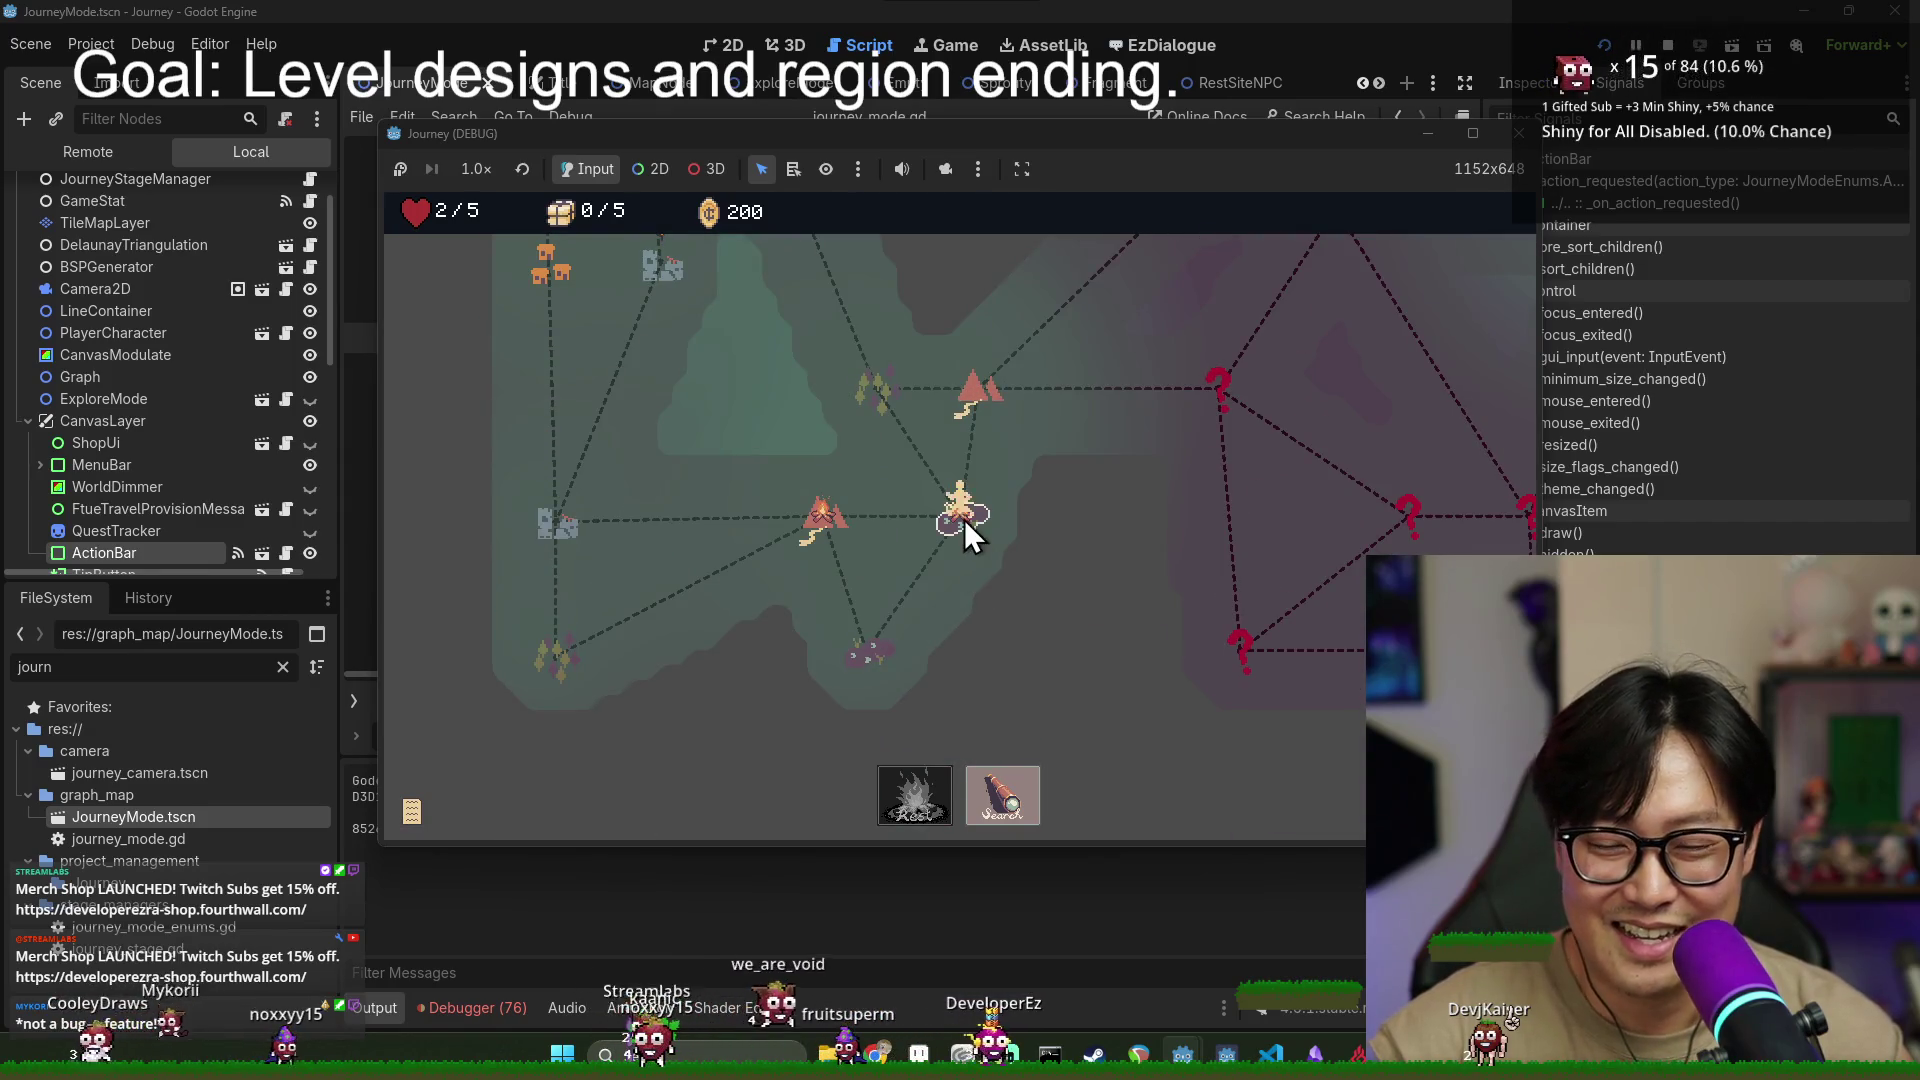
pyautogui.click(998, 778)
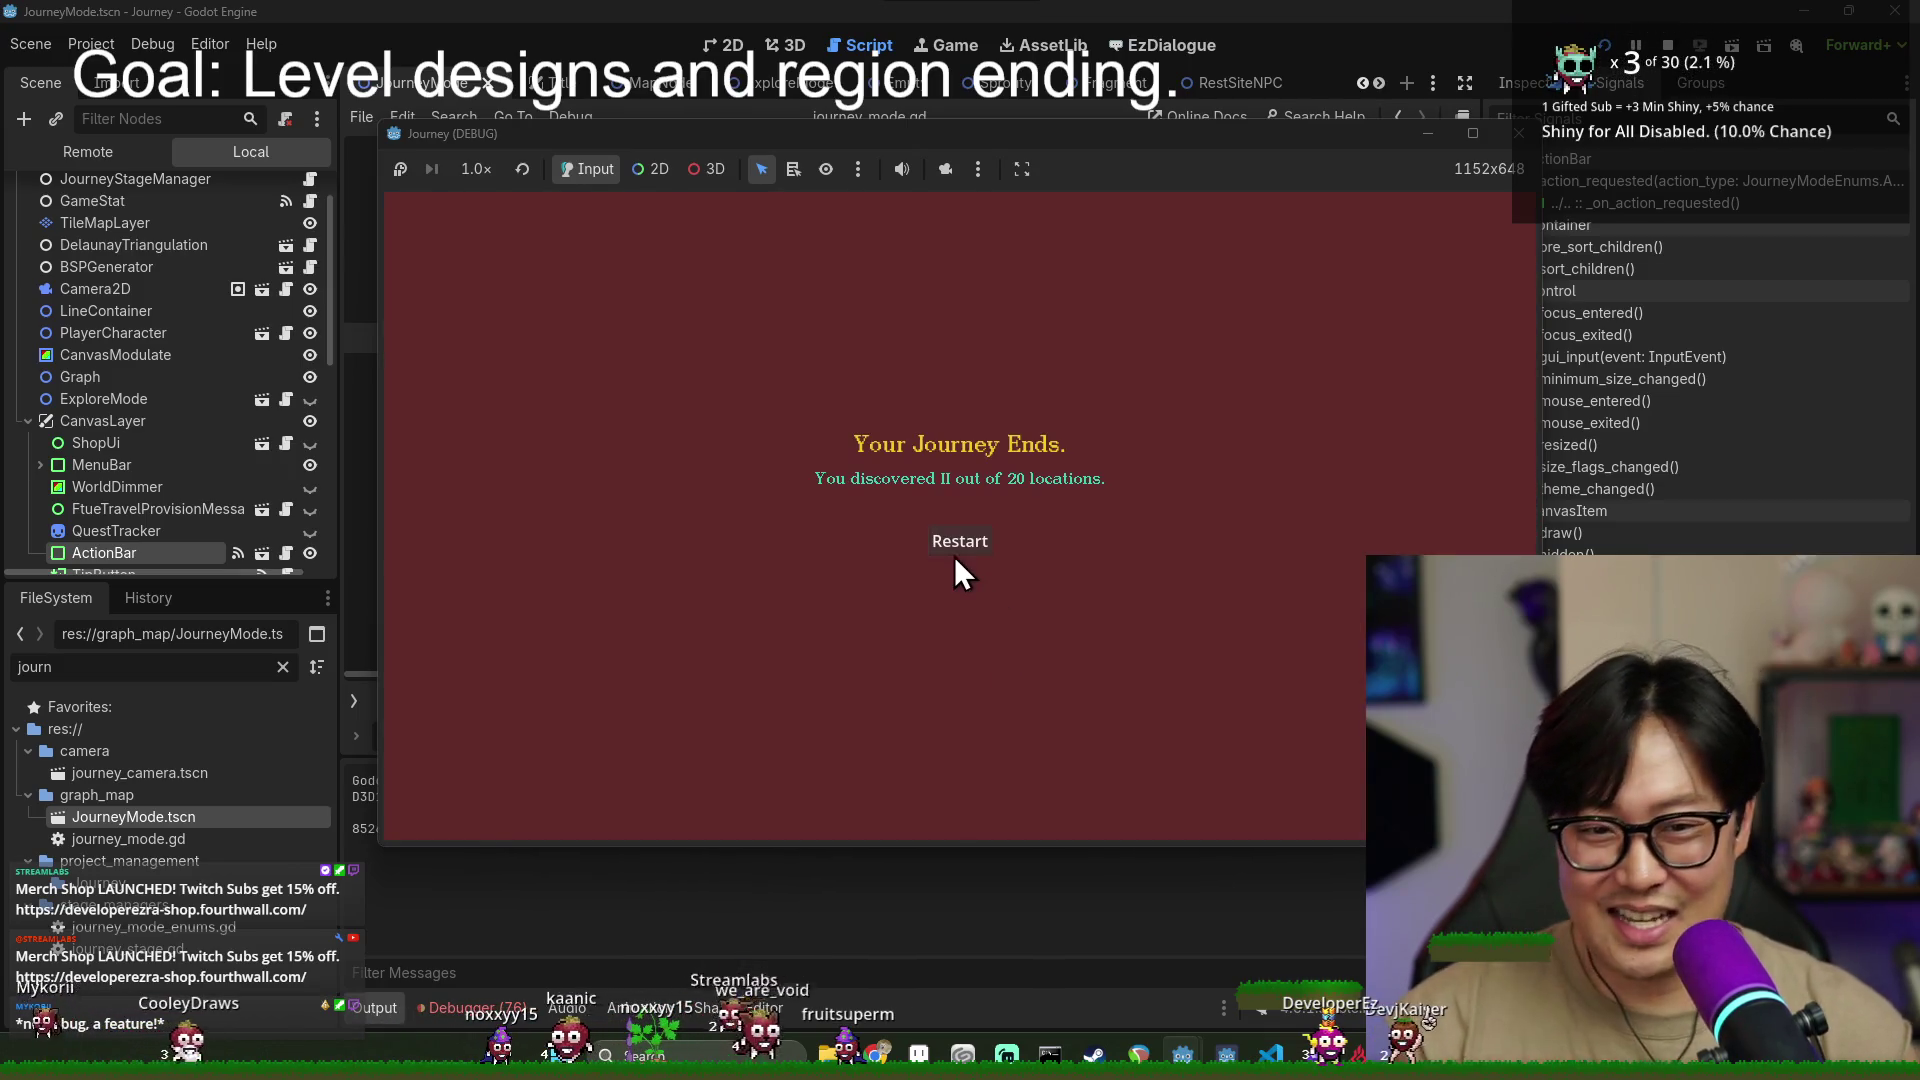
# - Restart, stop the game, review lines 378-384, save, and maximise the Twitch raid browser window
pyautogui.click(972, 541)
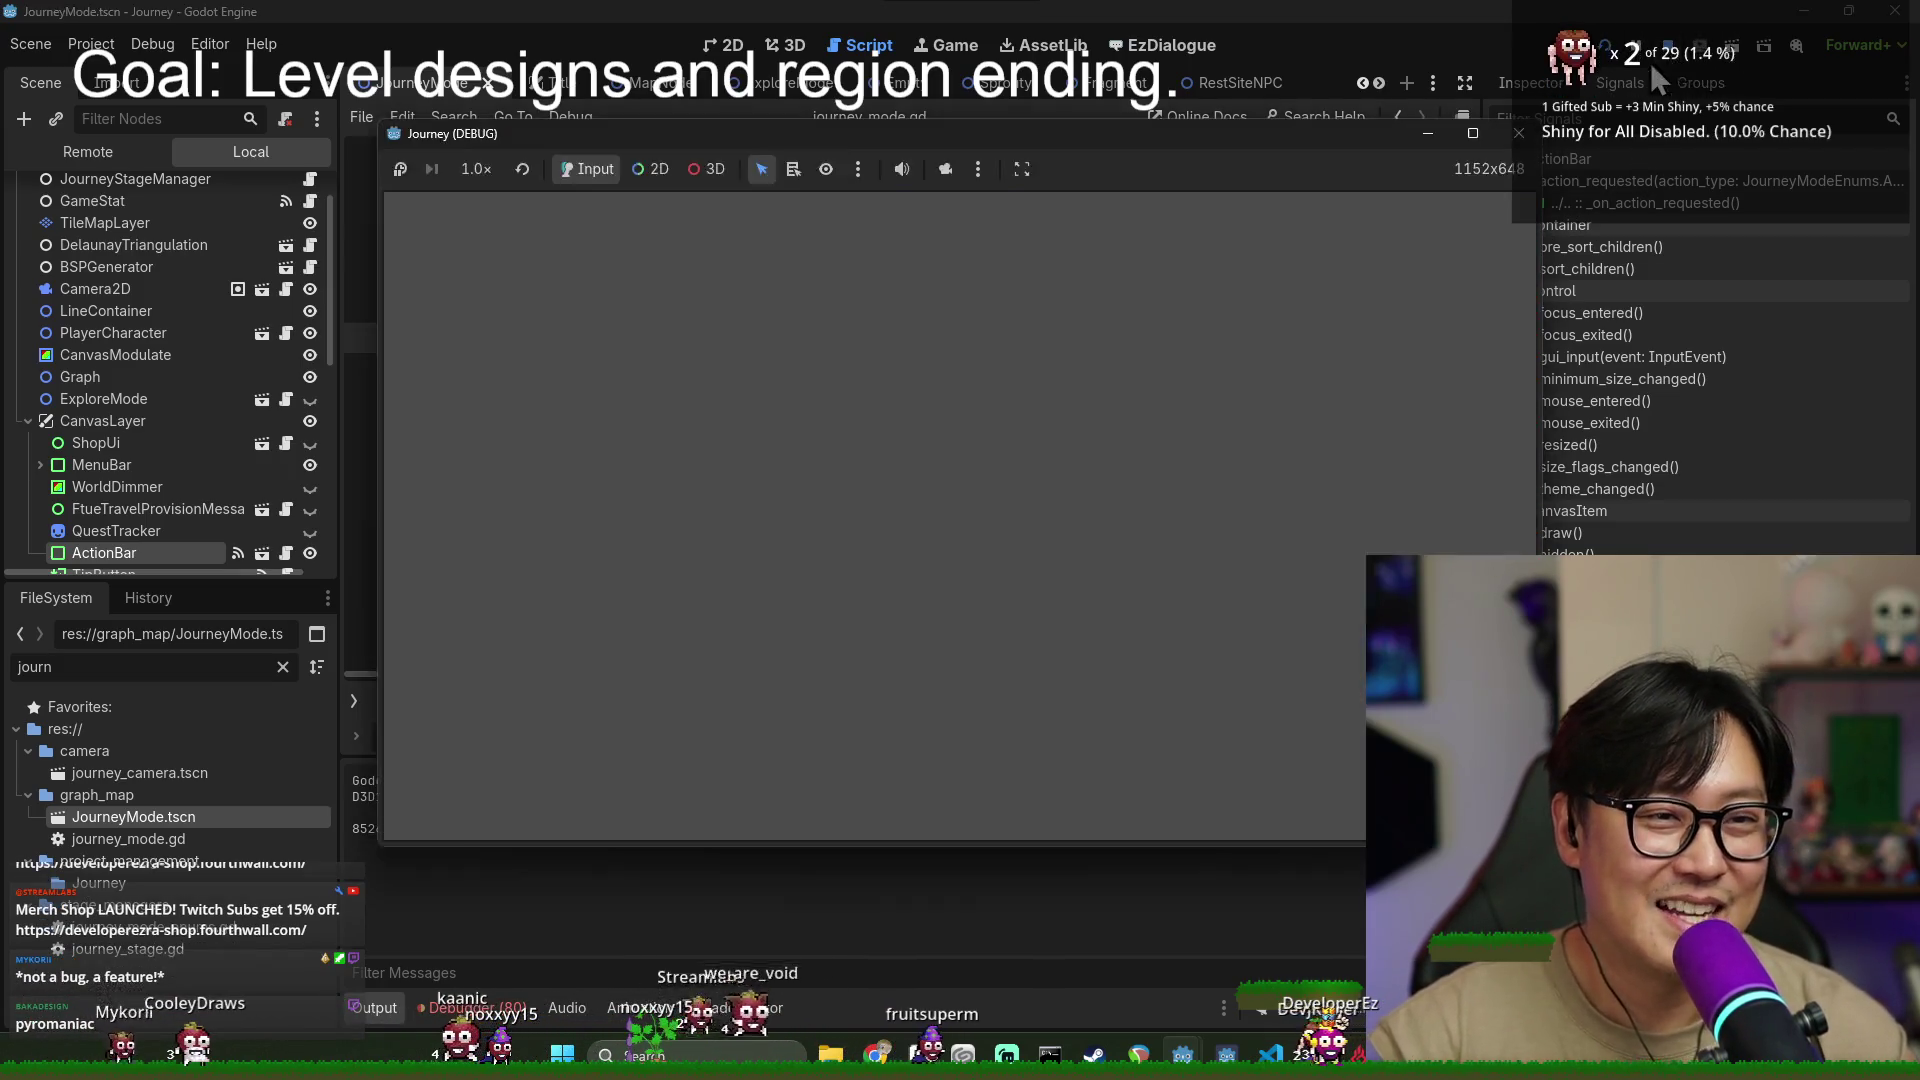
pyautogui.click(1667, 60)
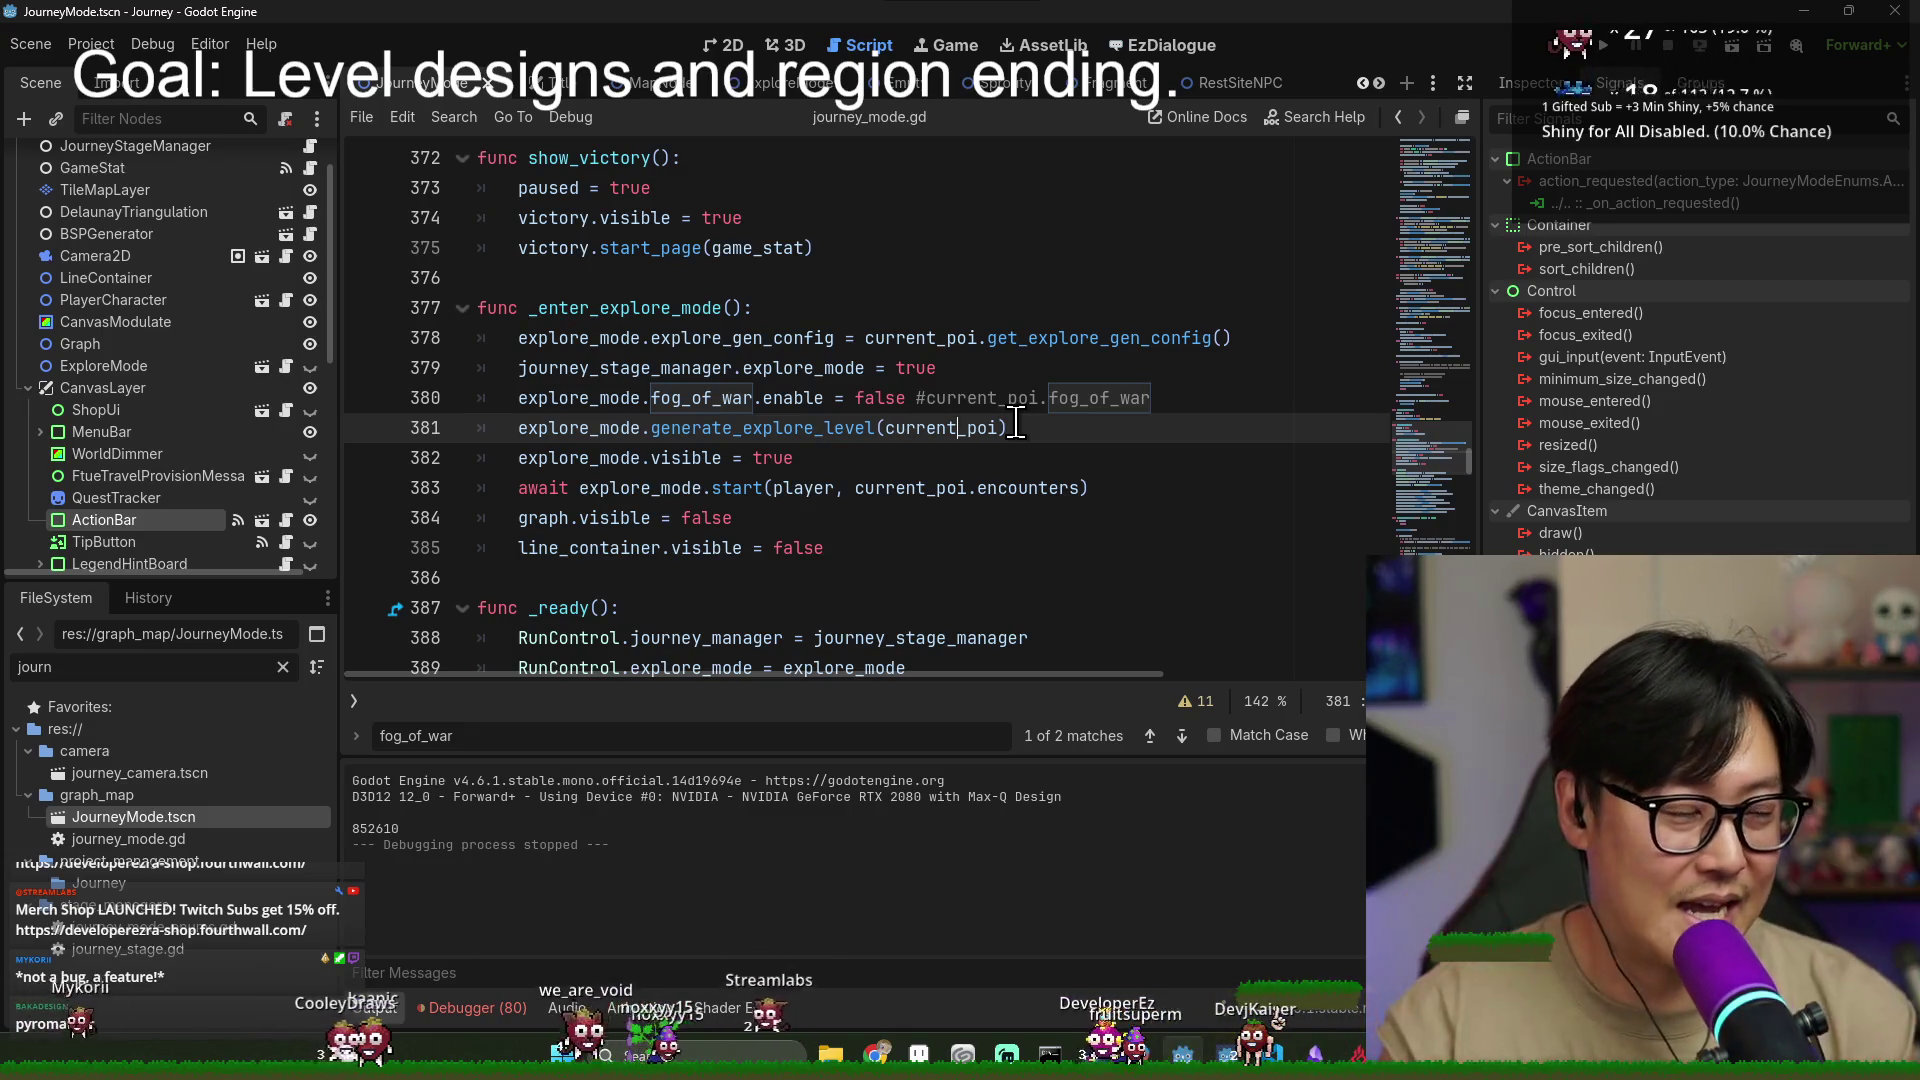
pyautogui.click(845, 521)
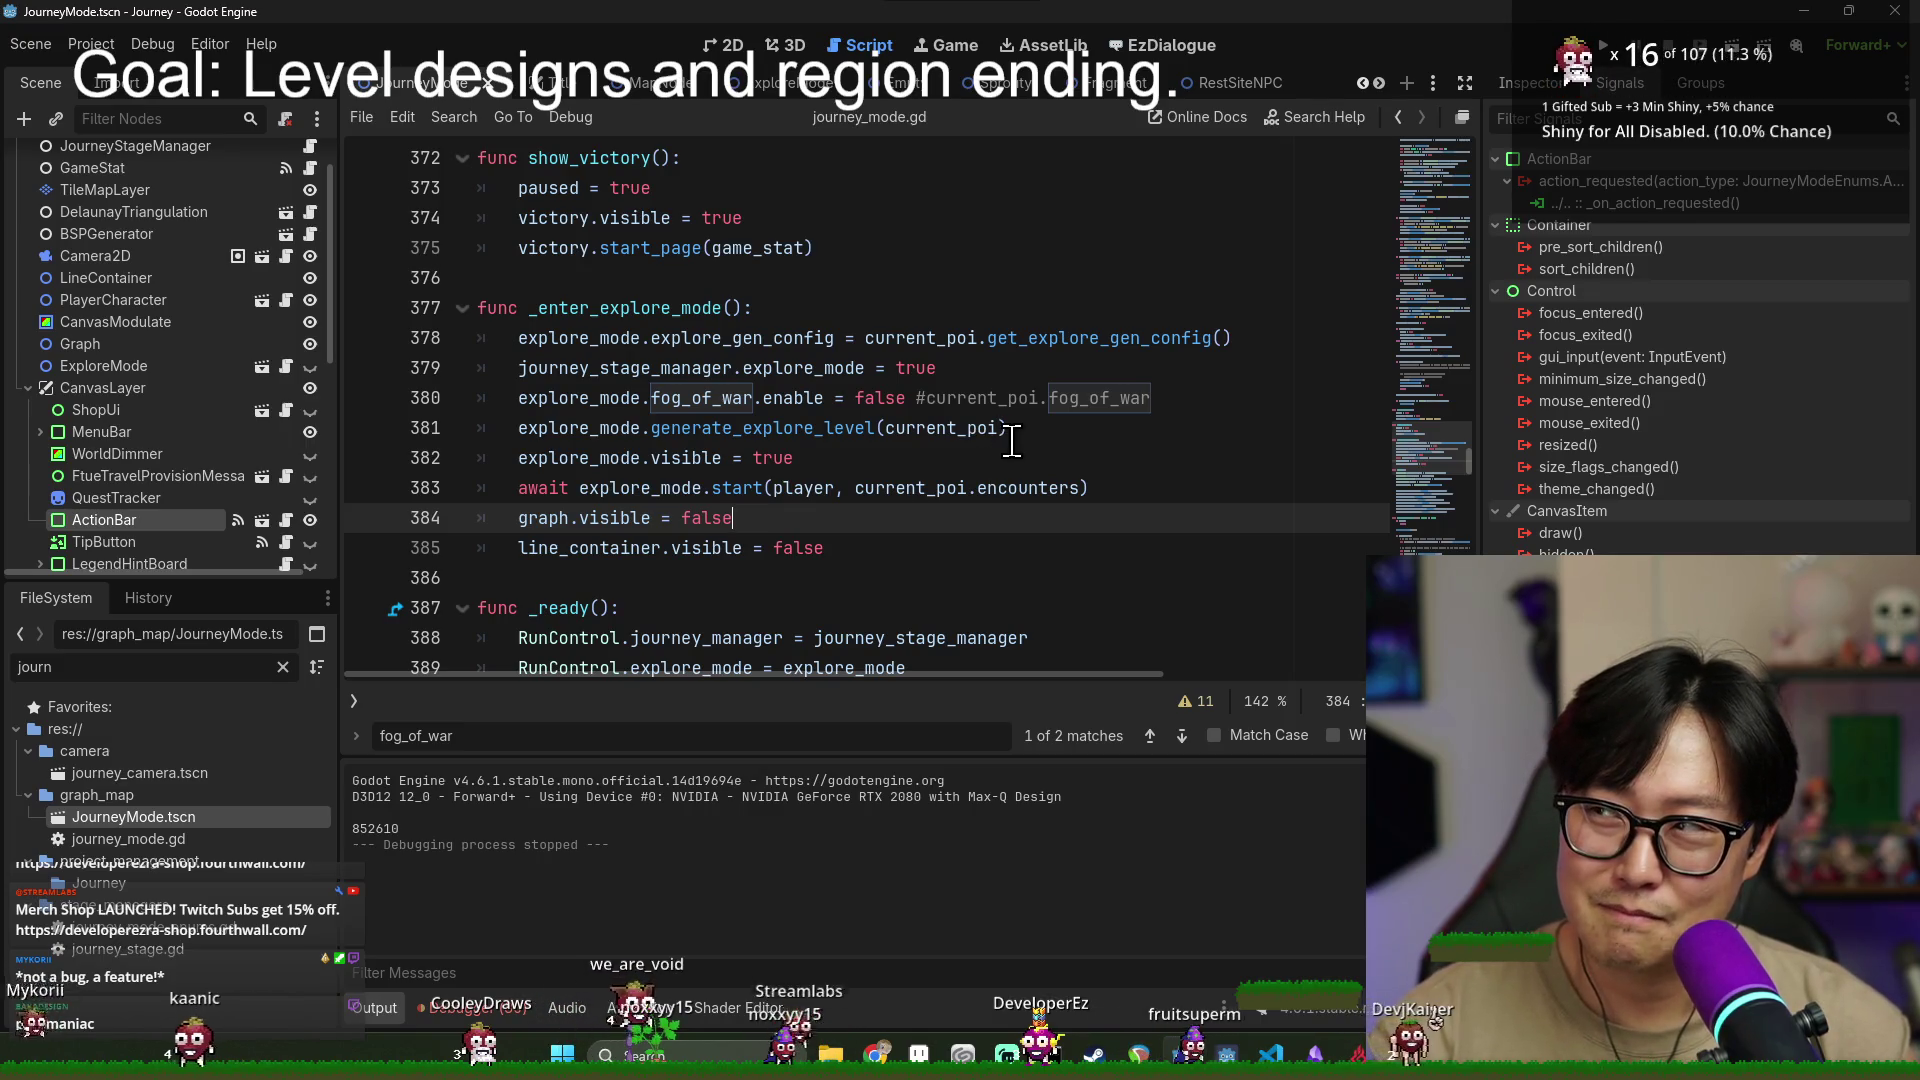
pyautogui.click(1090, 338)
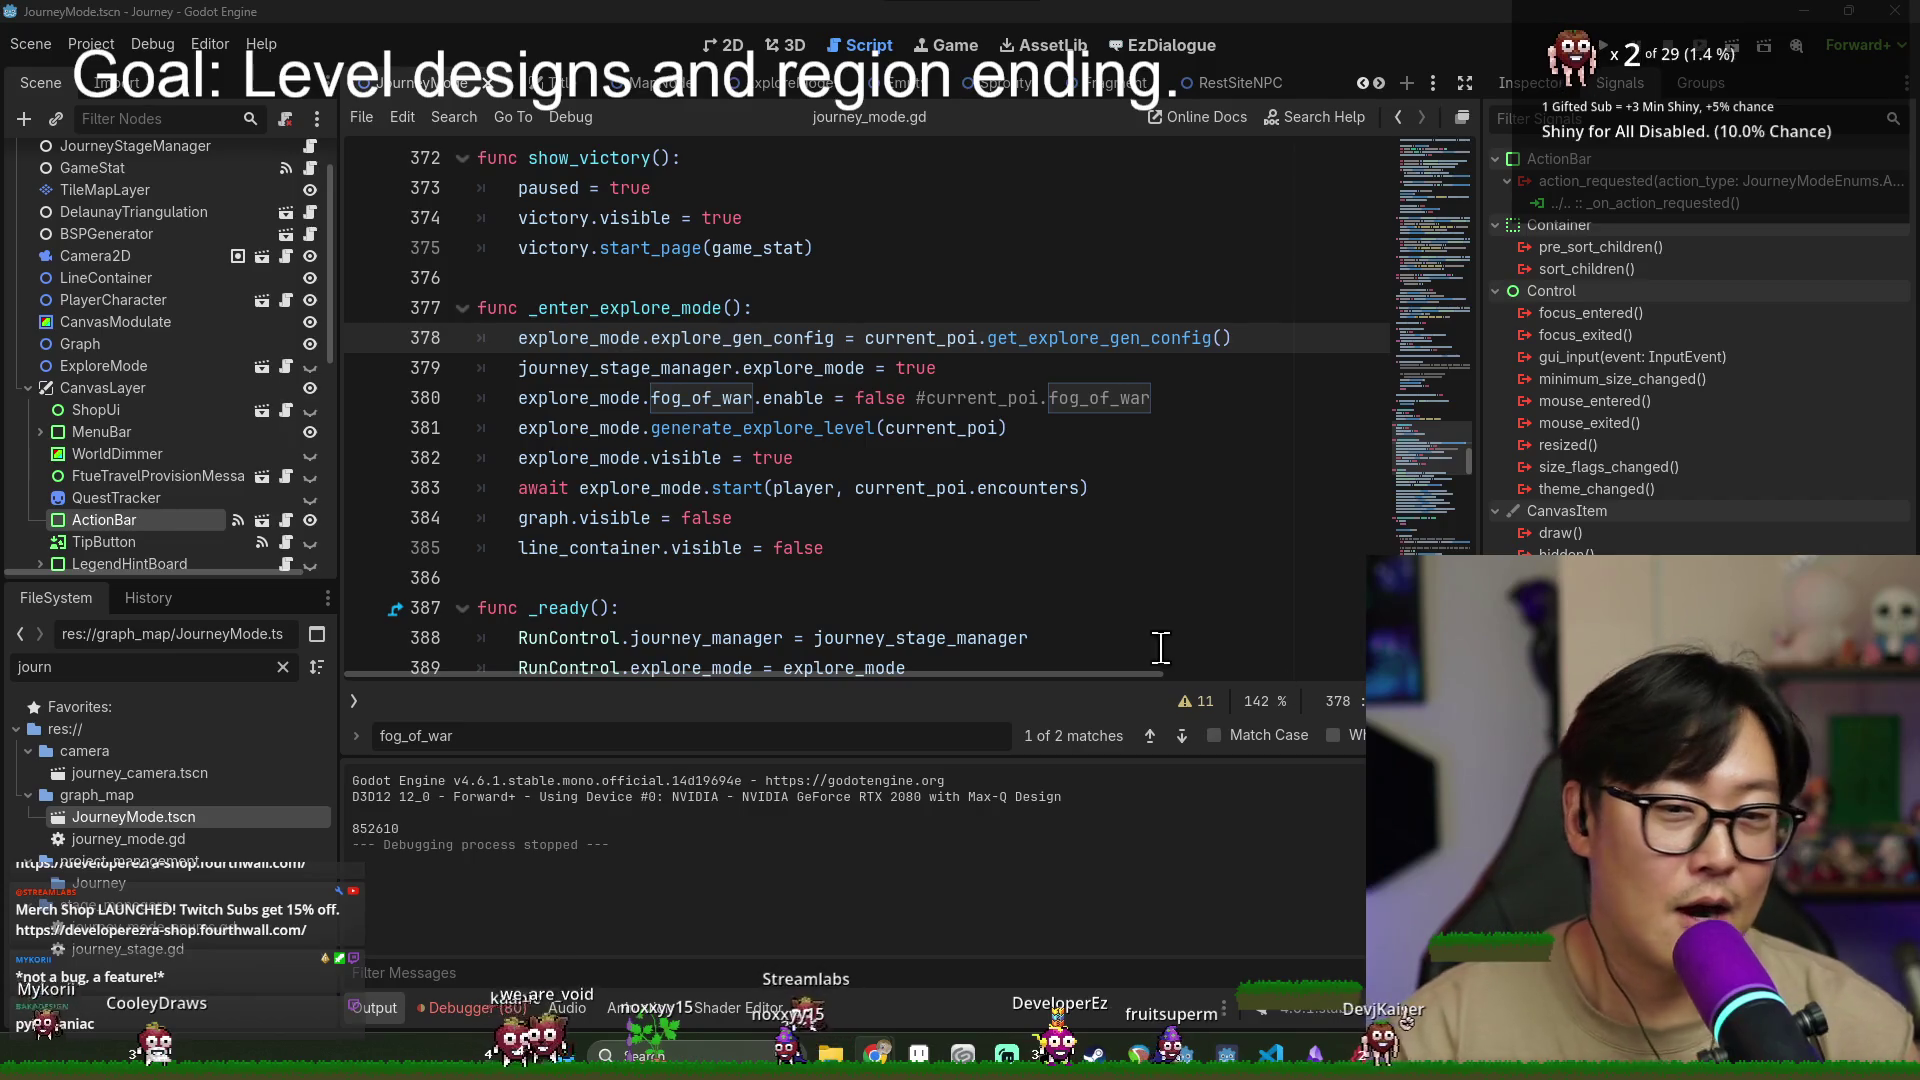
pyautogui.click(1093, 517)
pyautogui.hotkey('ctrl', 's')
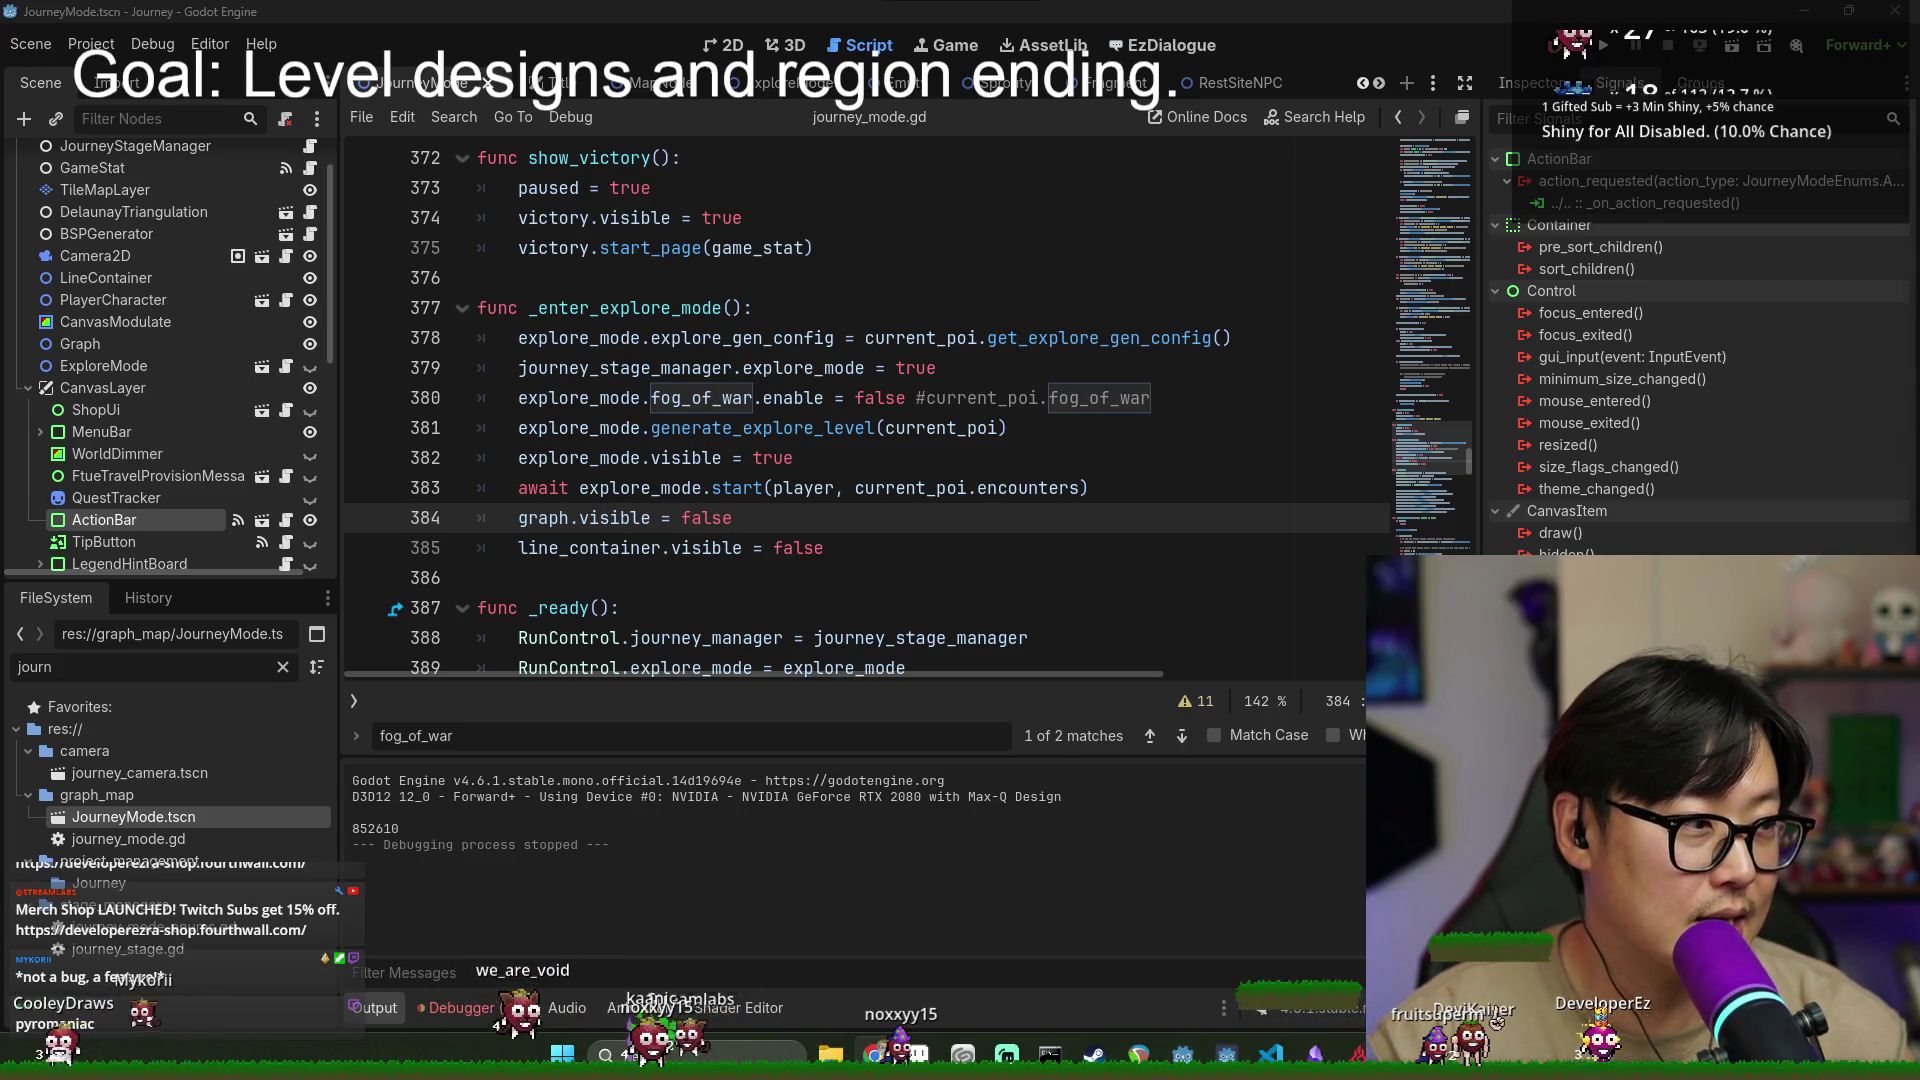
pyautogui.moveTo(890, 250); pyautogui.dragTo(794, 10)
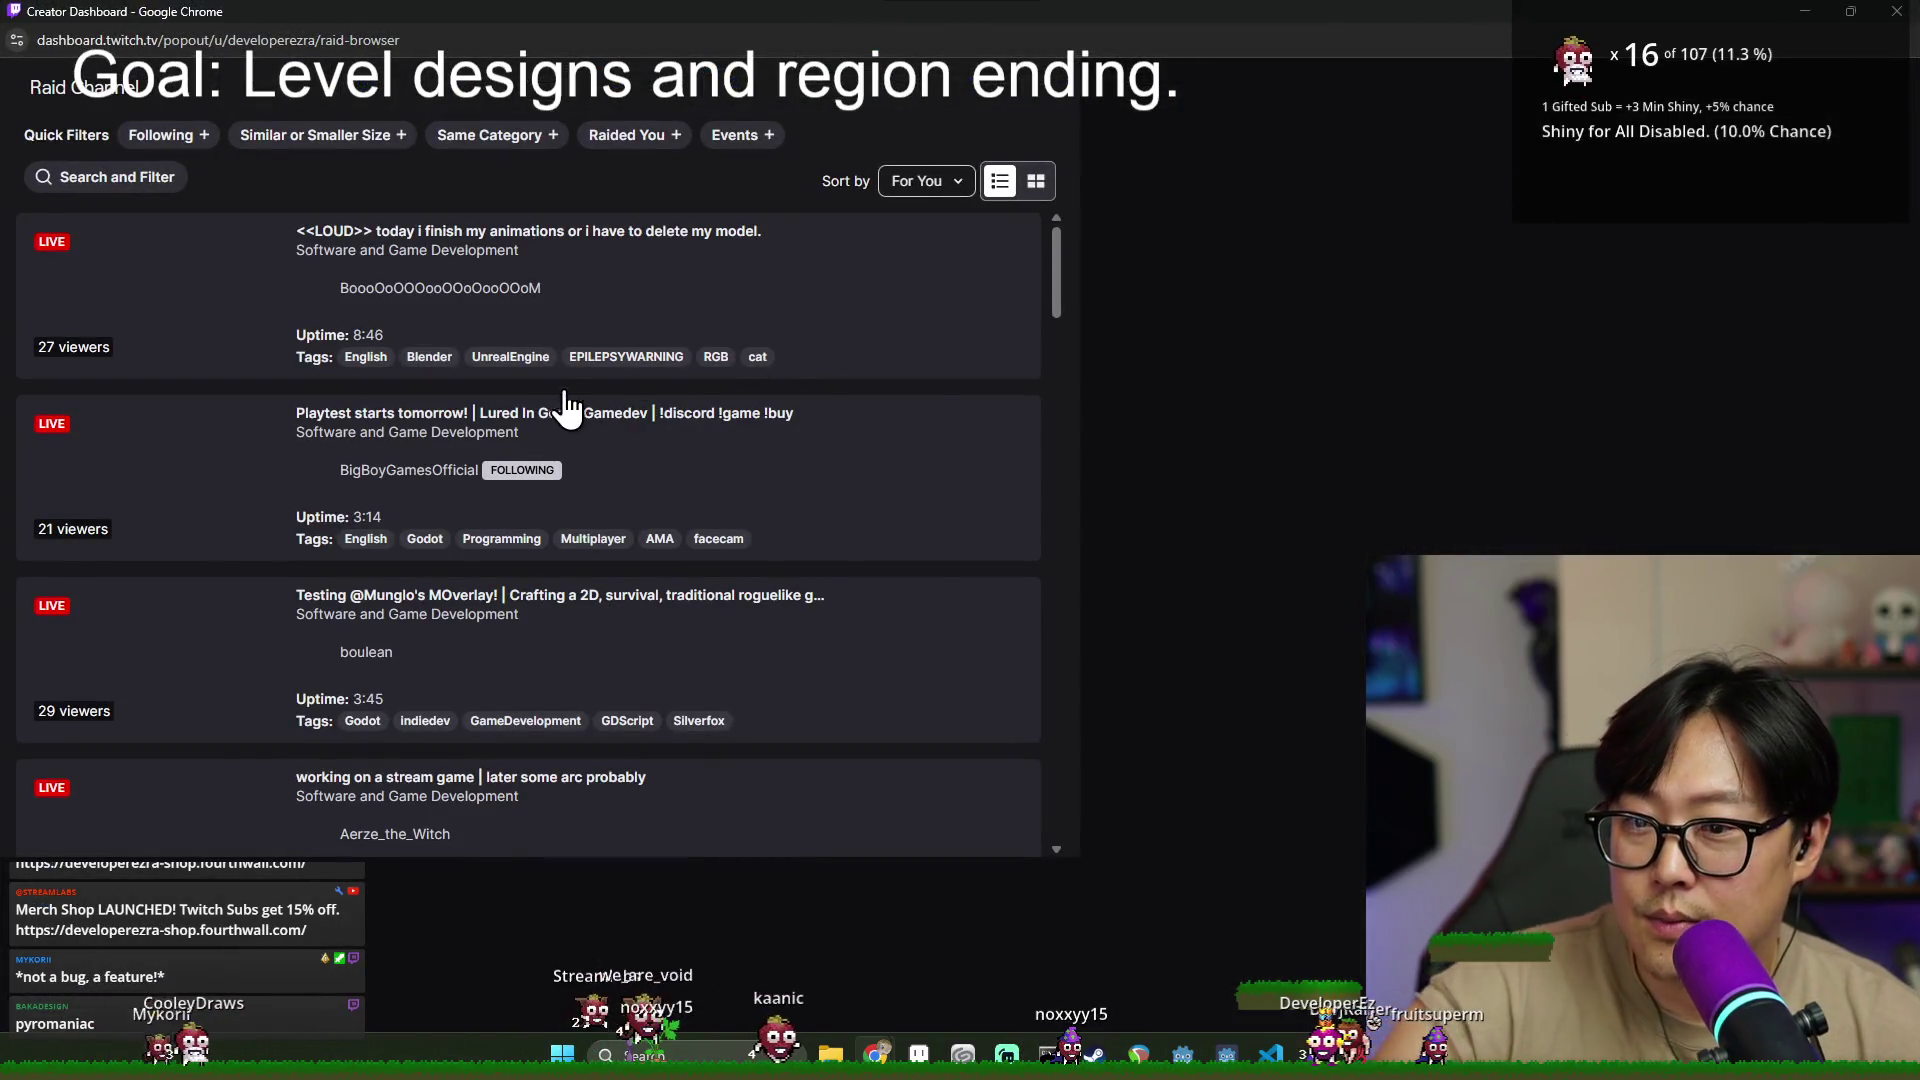